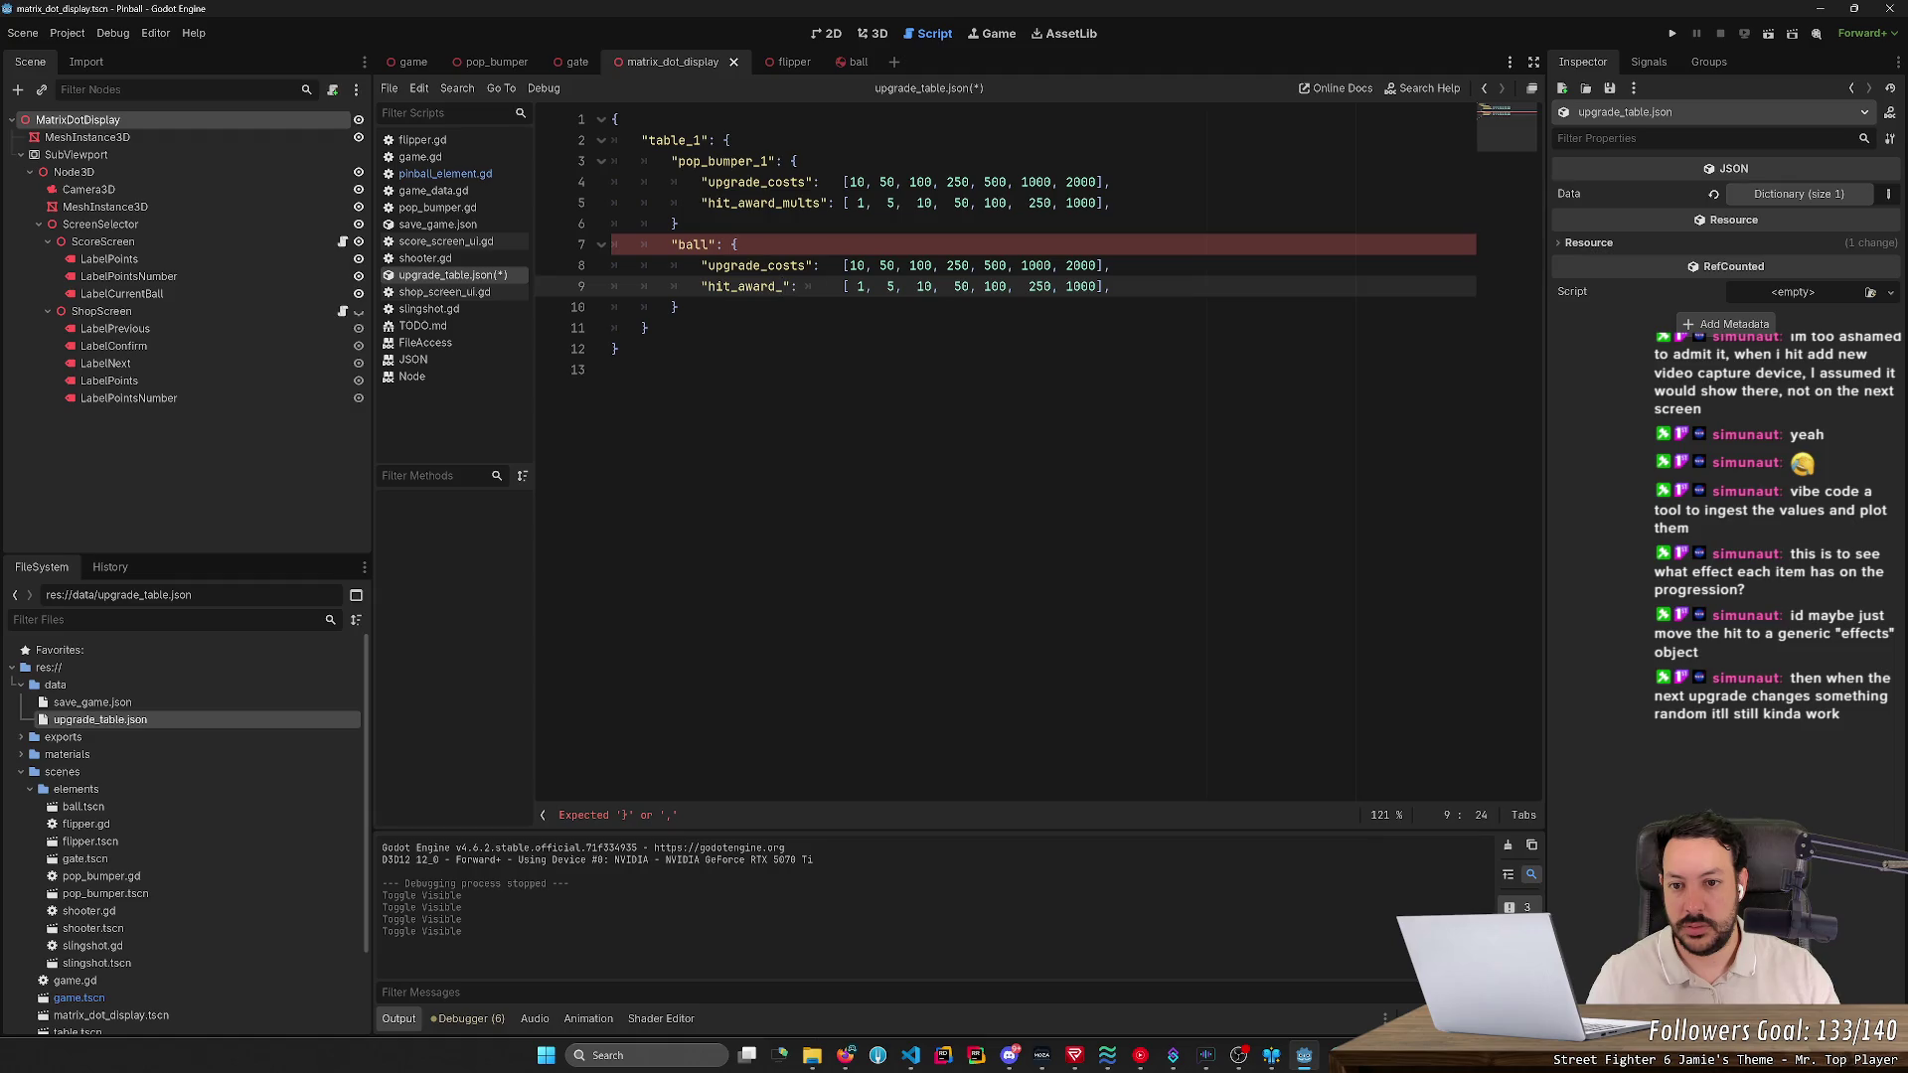
# - Rename the ball's award key to hit_awards and align its array with upgrade_costs
pyautogui.write('adds')
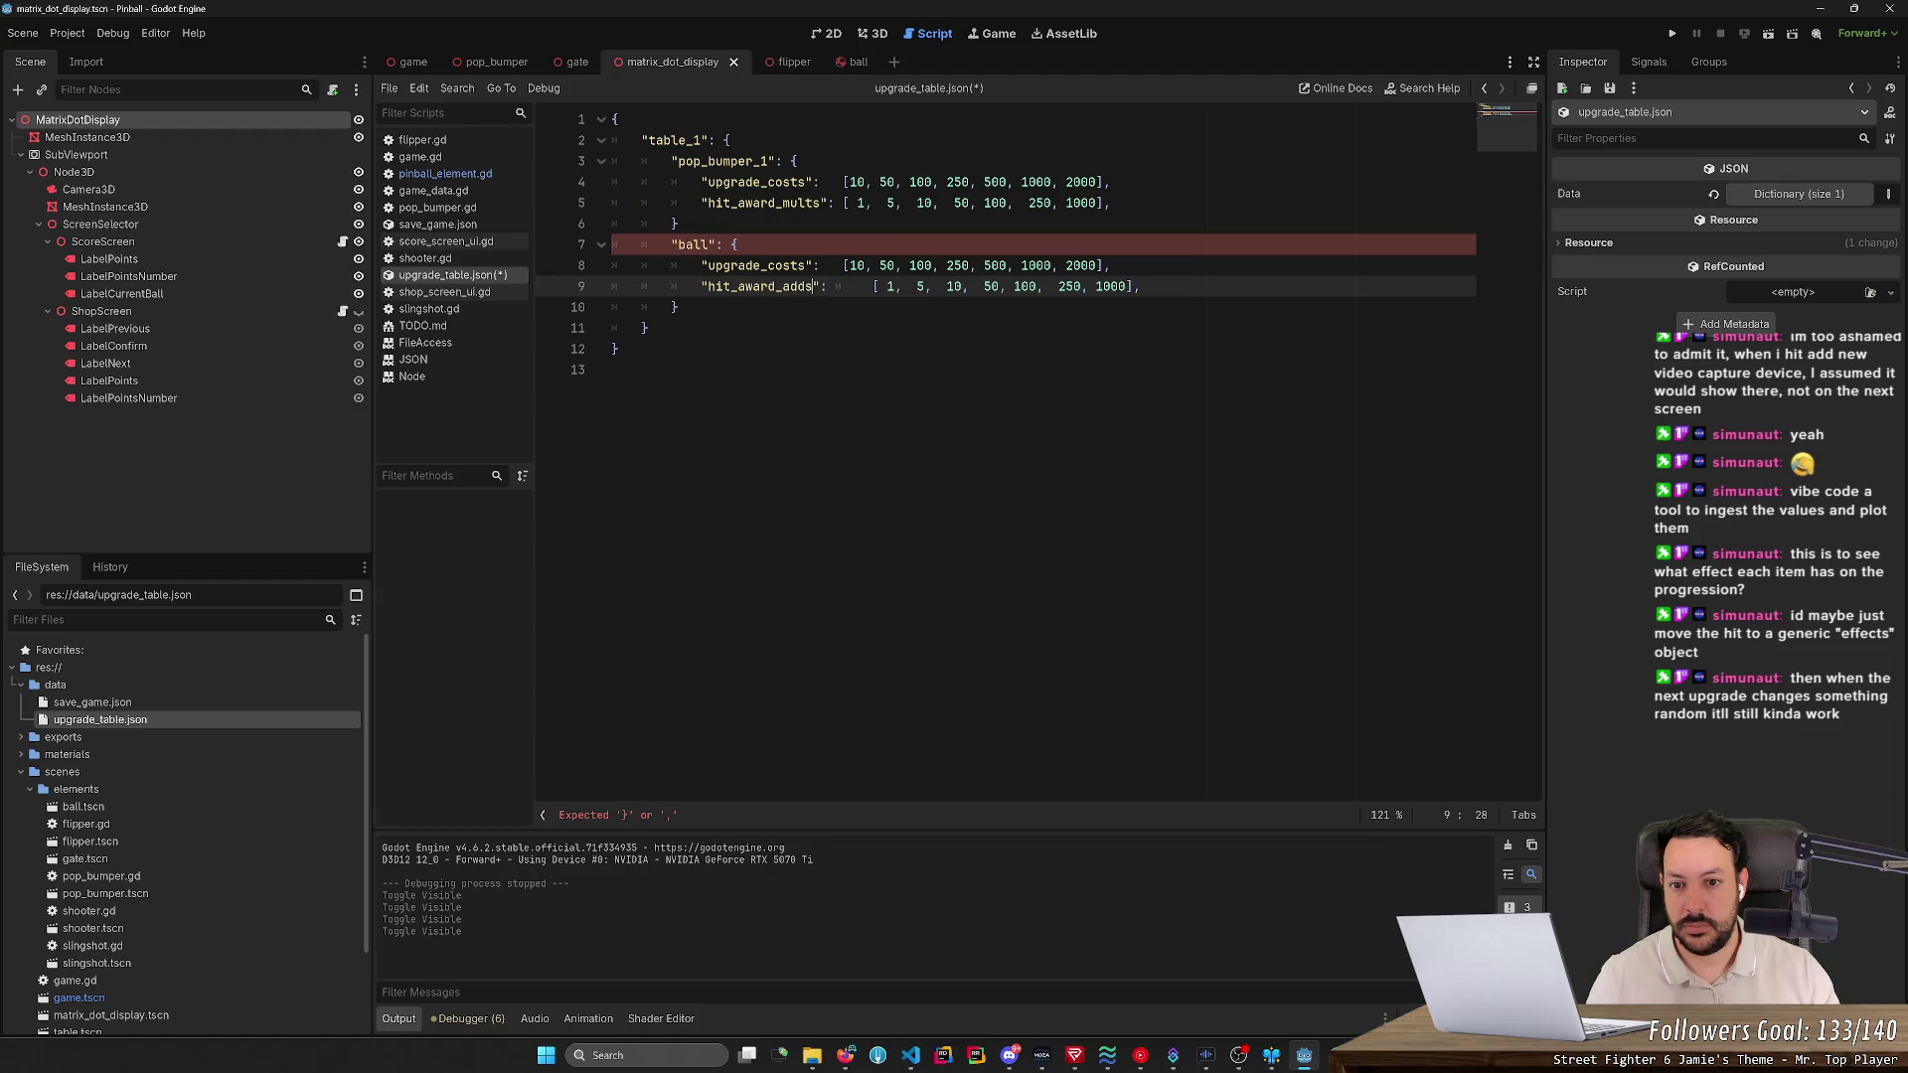
pyautogui.press('Right')
pyautogui.press('Right')
pyautogui.press('Right')
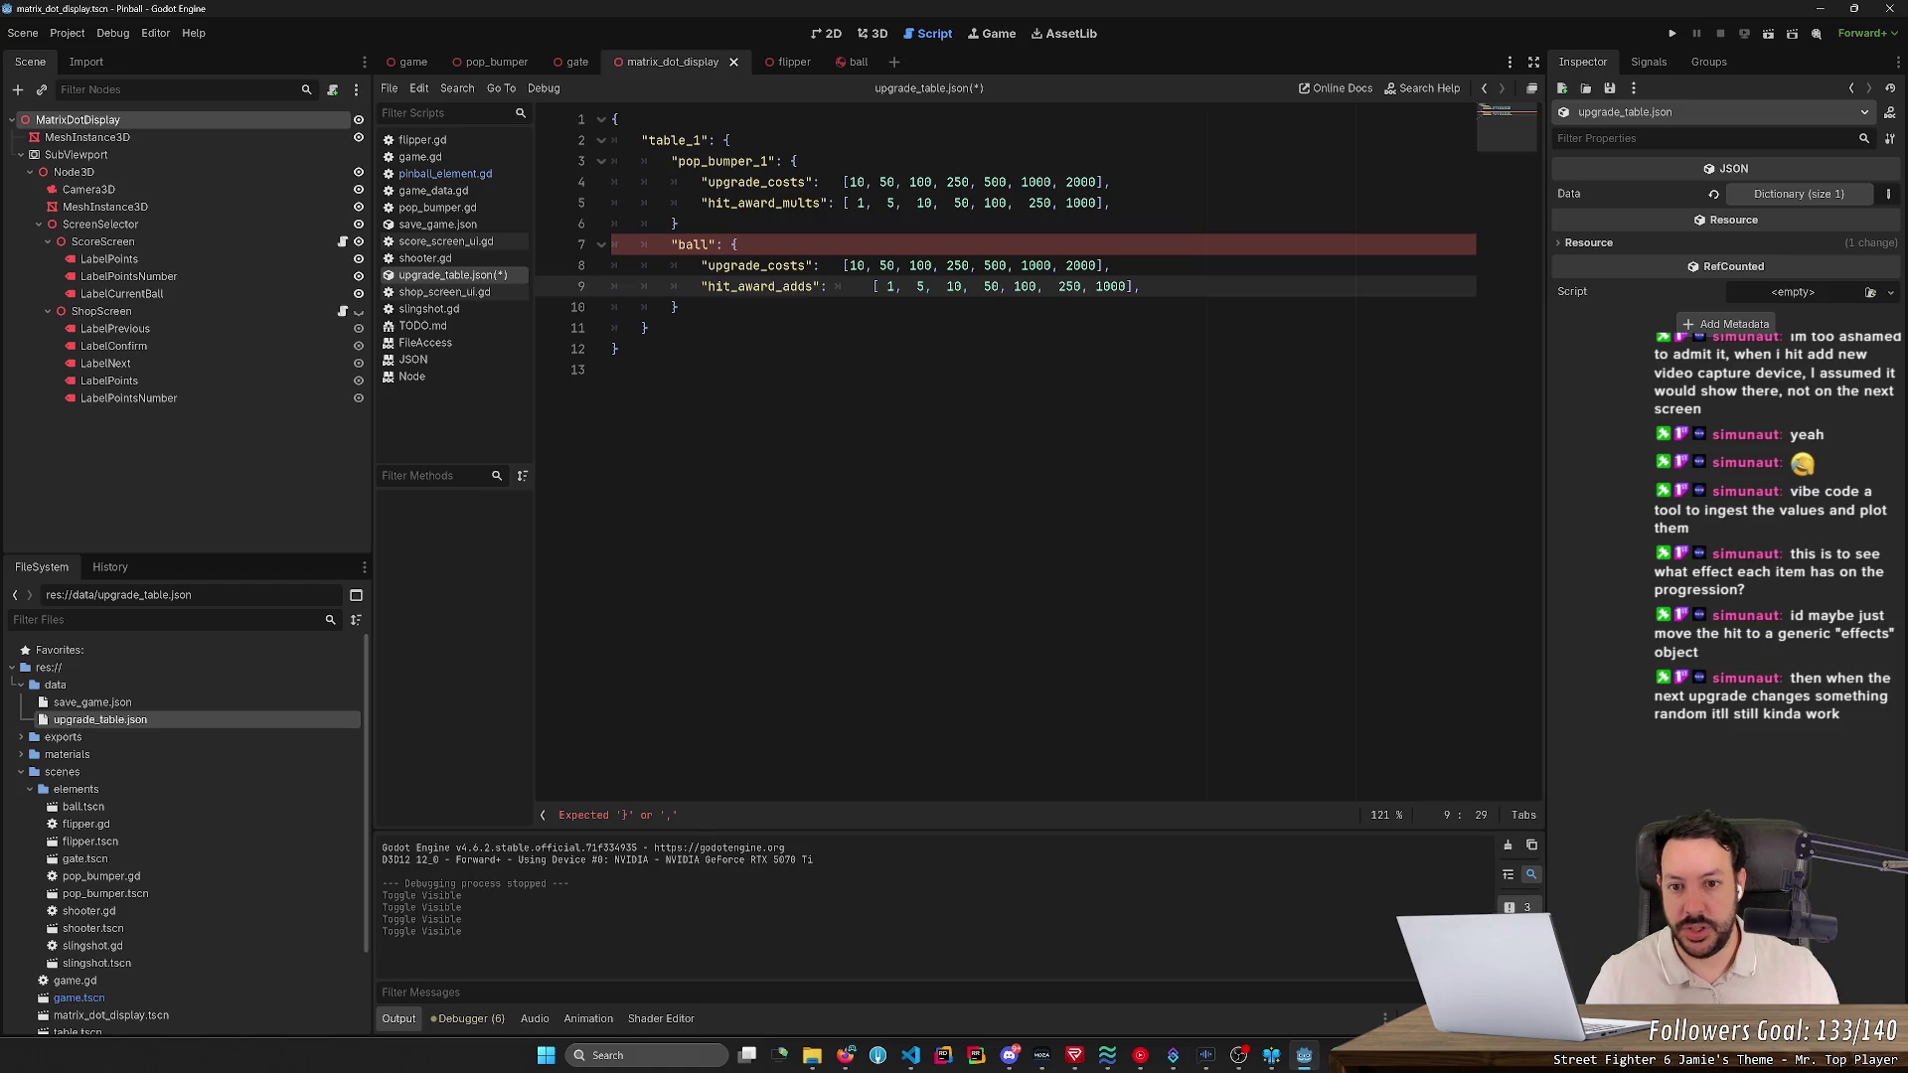
pyautogui.press('Delete')
pyautogui.press('Delete')
pyautogui.press('Delete')
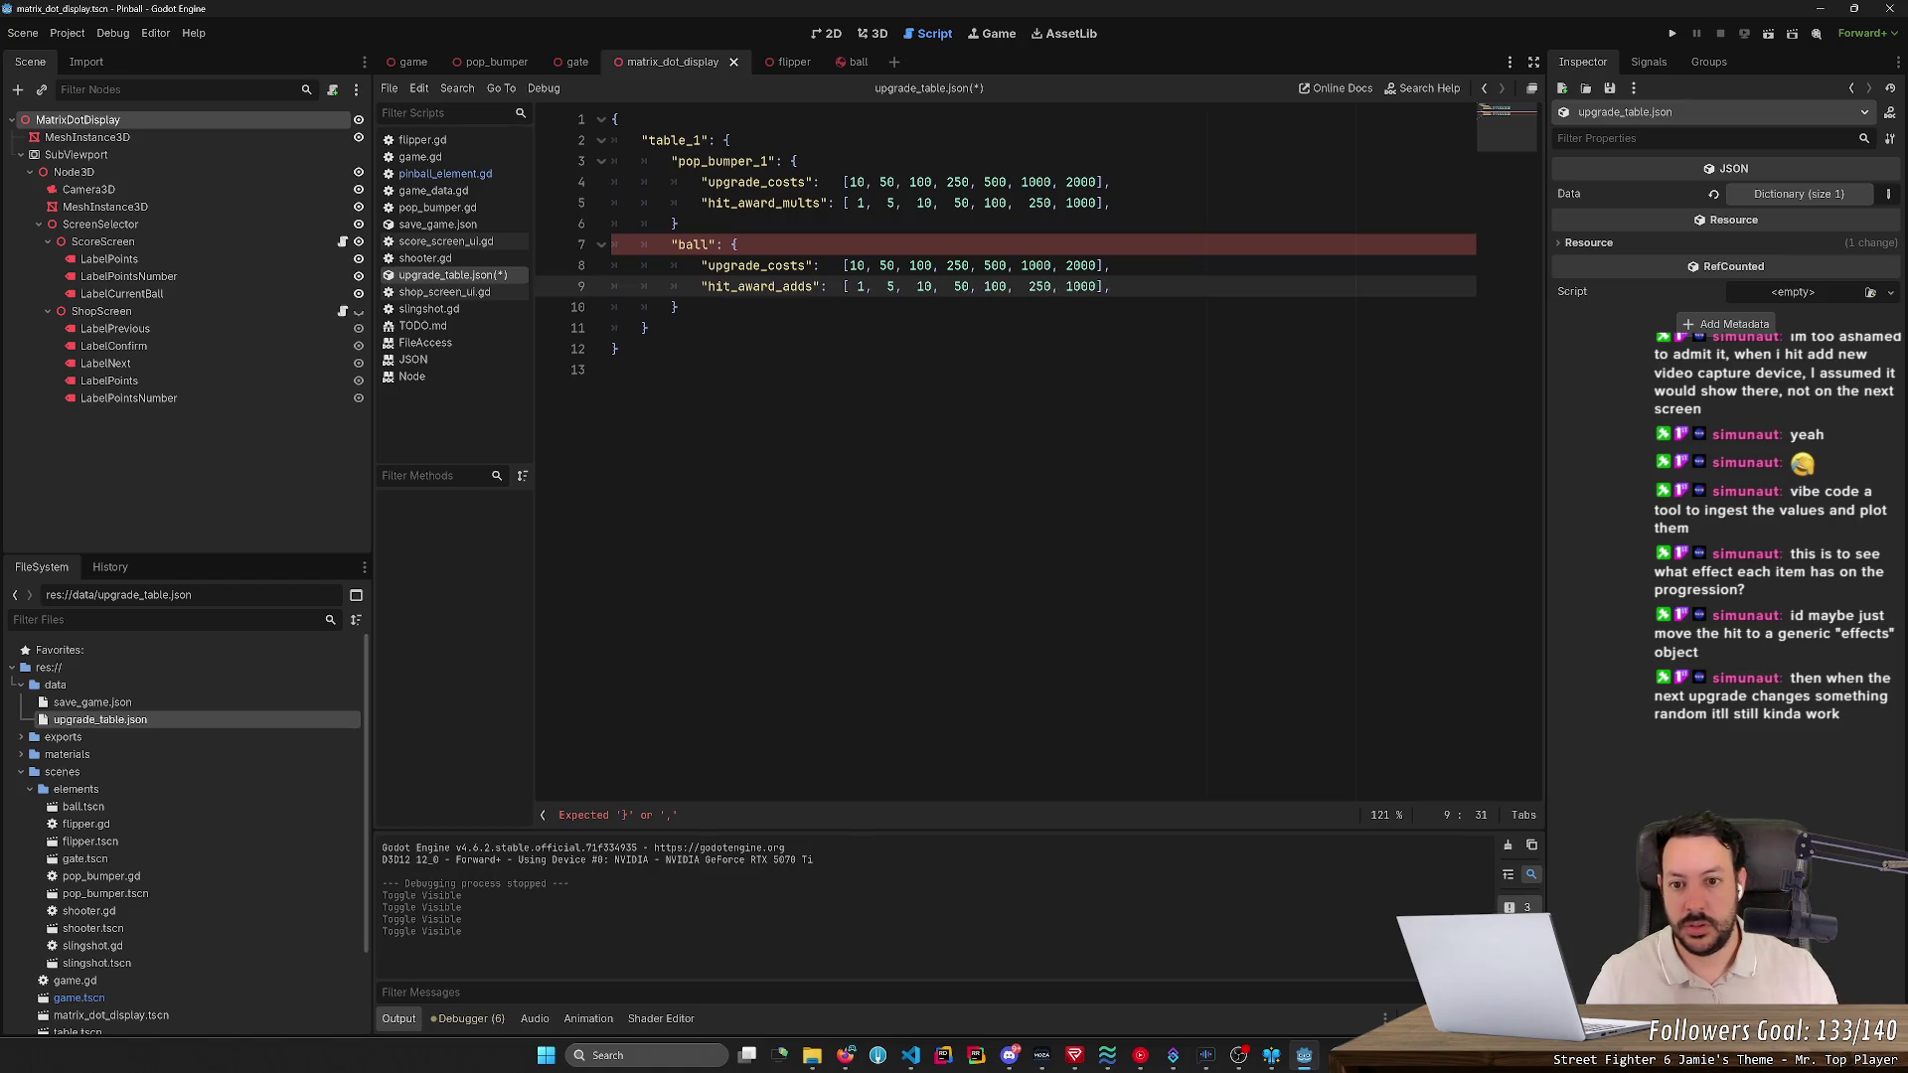
pyautogui.moveTo(775, 286); pyautogui.dragTo(807, 286)
pyautogui.press('BackSpace')
pyautogui.click(675, 307)
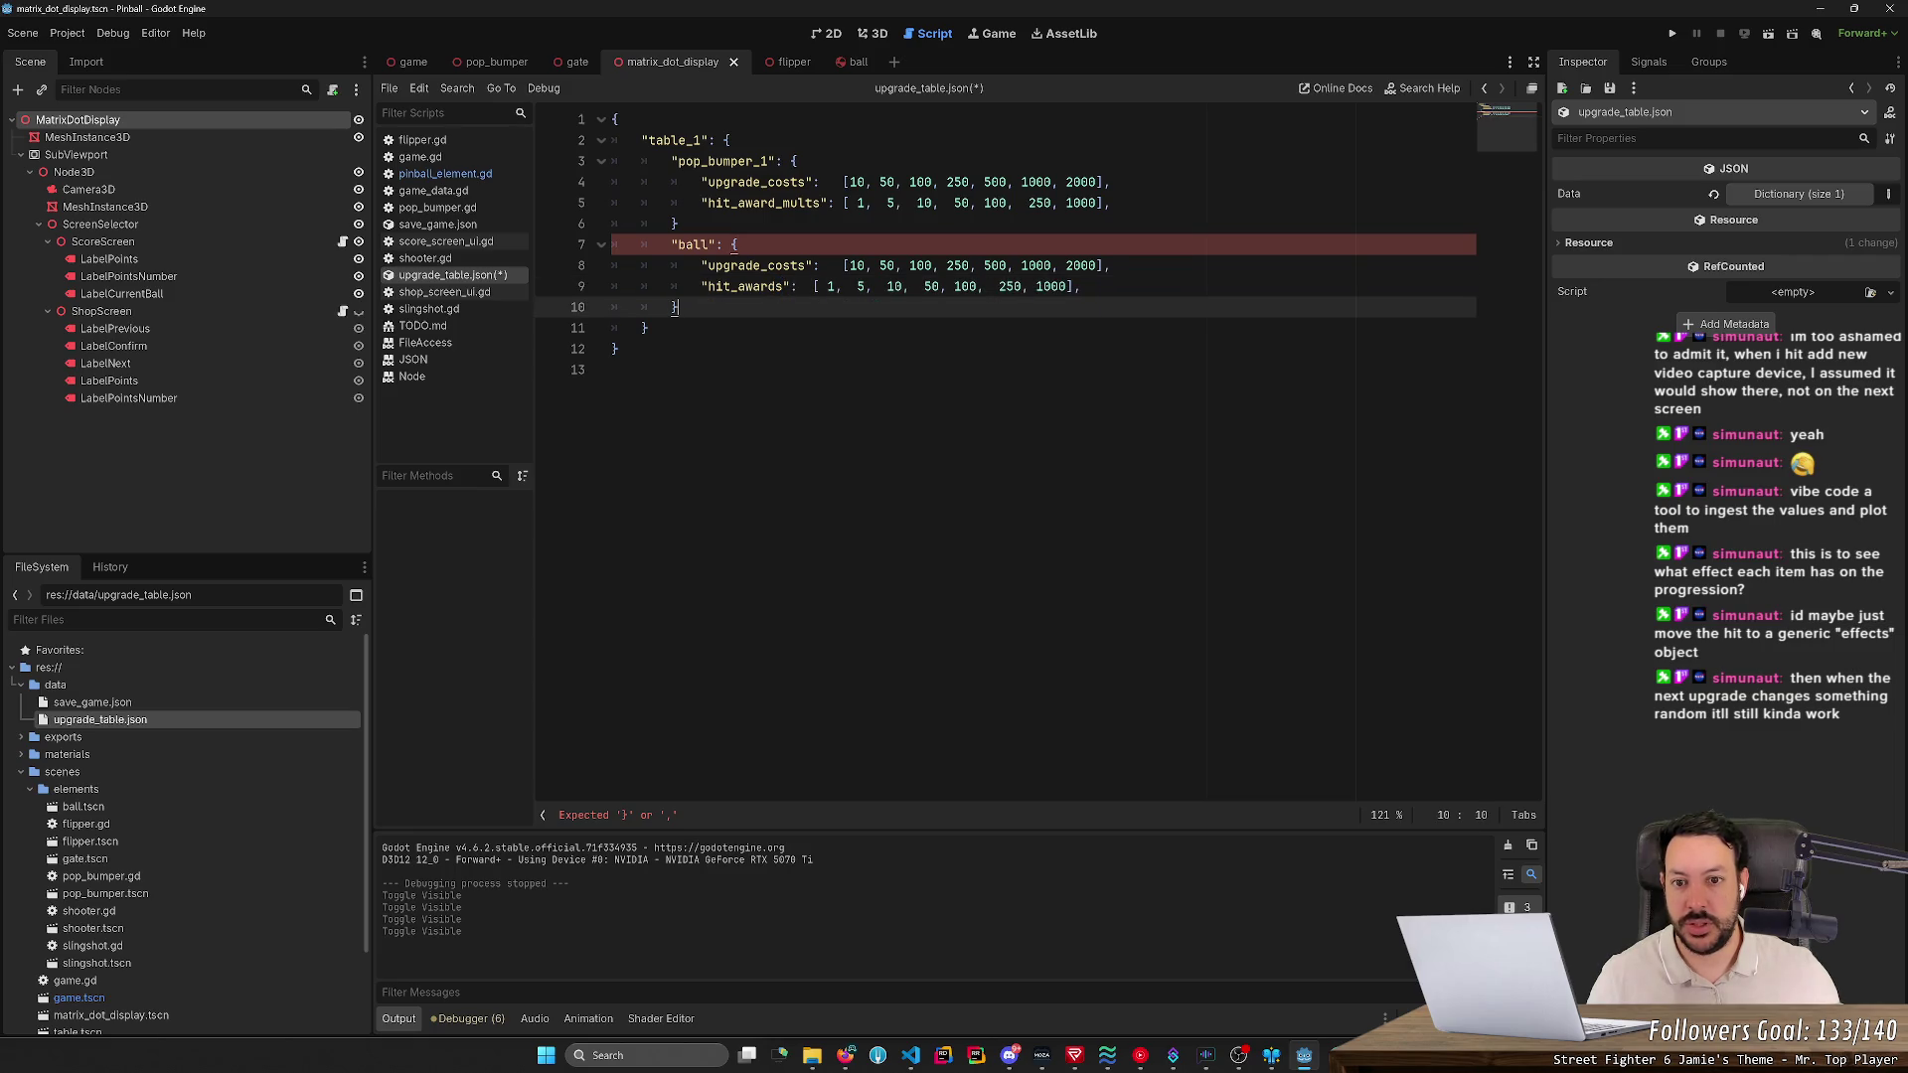
pyautogui.click(809, 286)
# - Add the missing comma after the pop_bumper_1 block and save upgrade_table.json
pyautogui.click(738, 244)
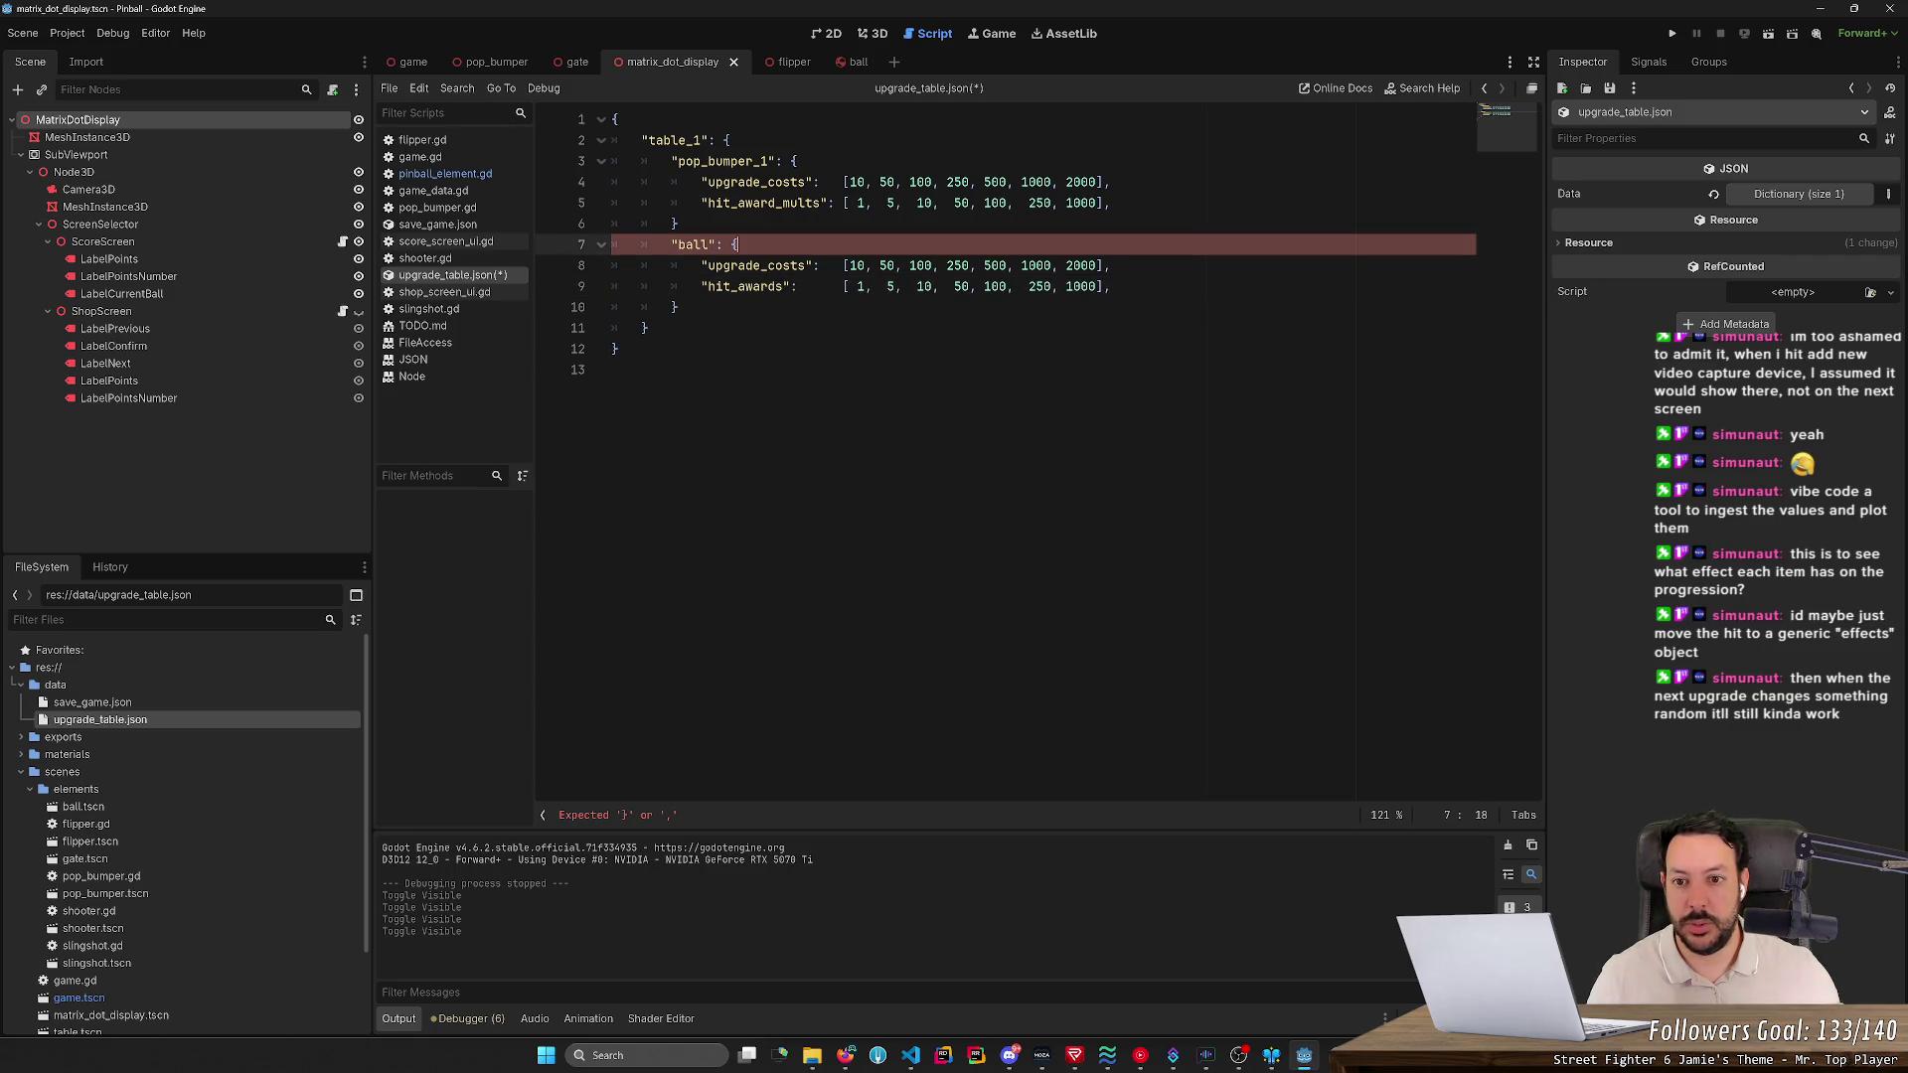
pyautogui.click(676, 223)
pyautogui.write(',')
pyautogui.hotkey('ctrl', 's')
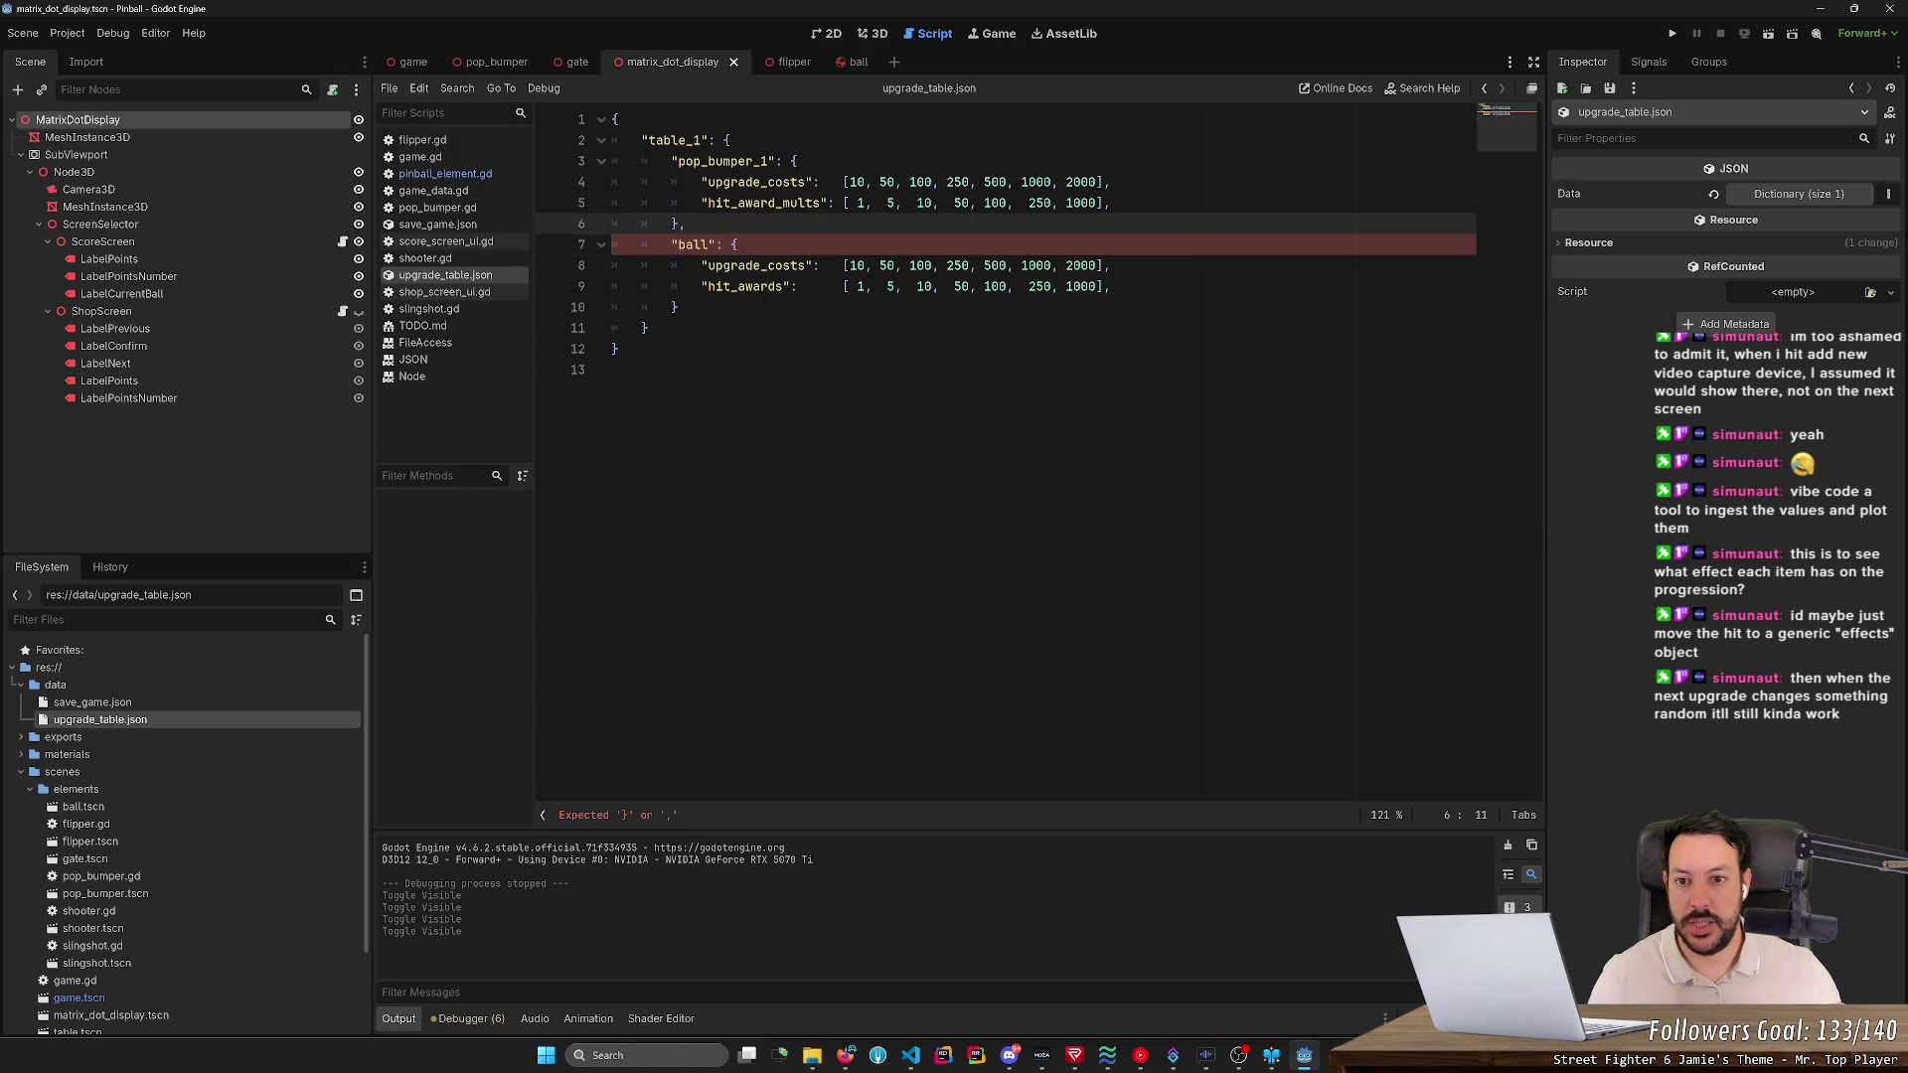
pyautogui.click(745, 161)
pyautogui.doubleClick(860, 286)
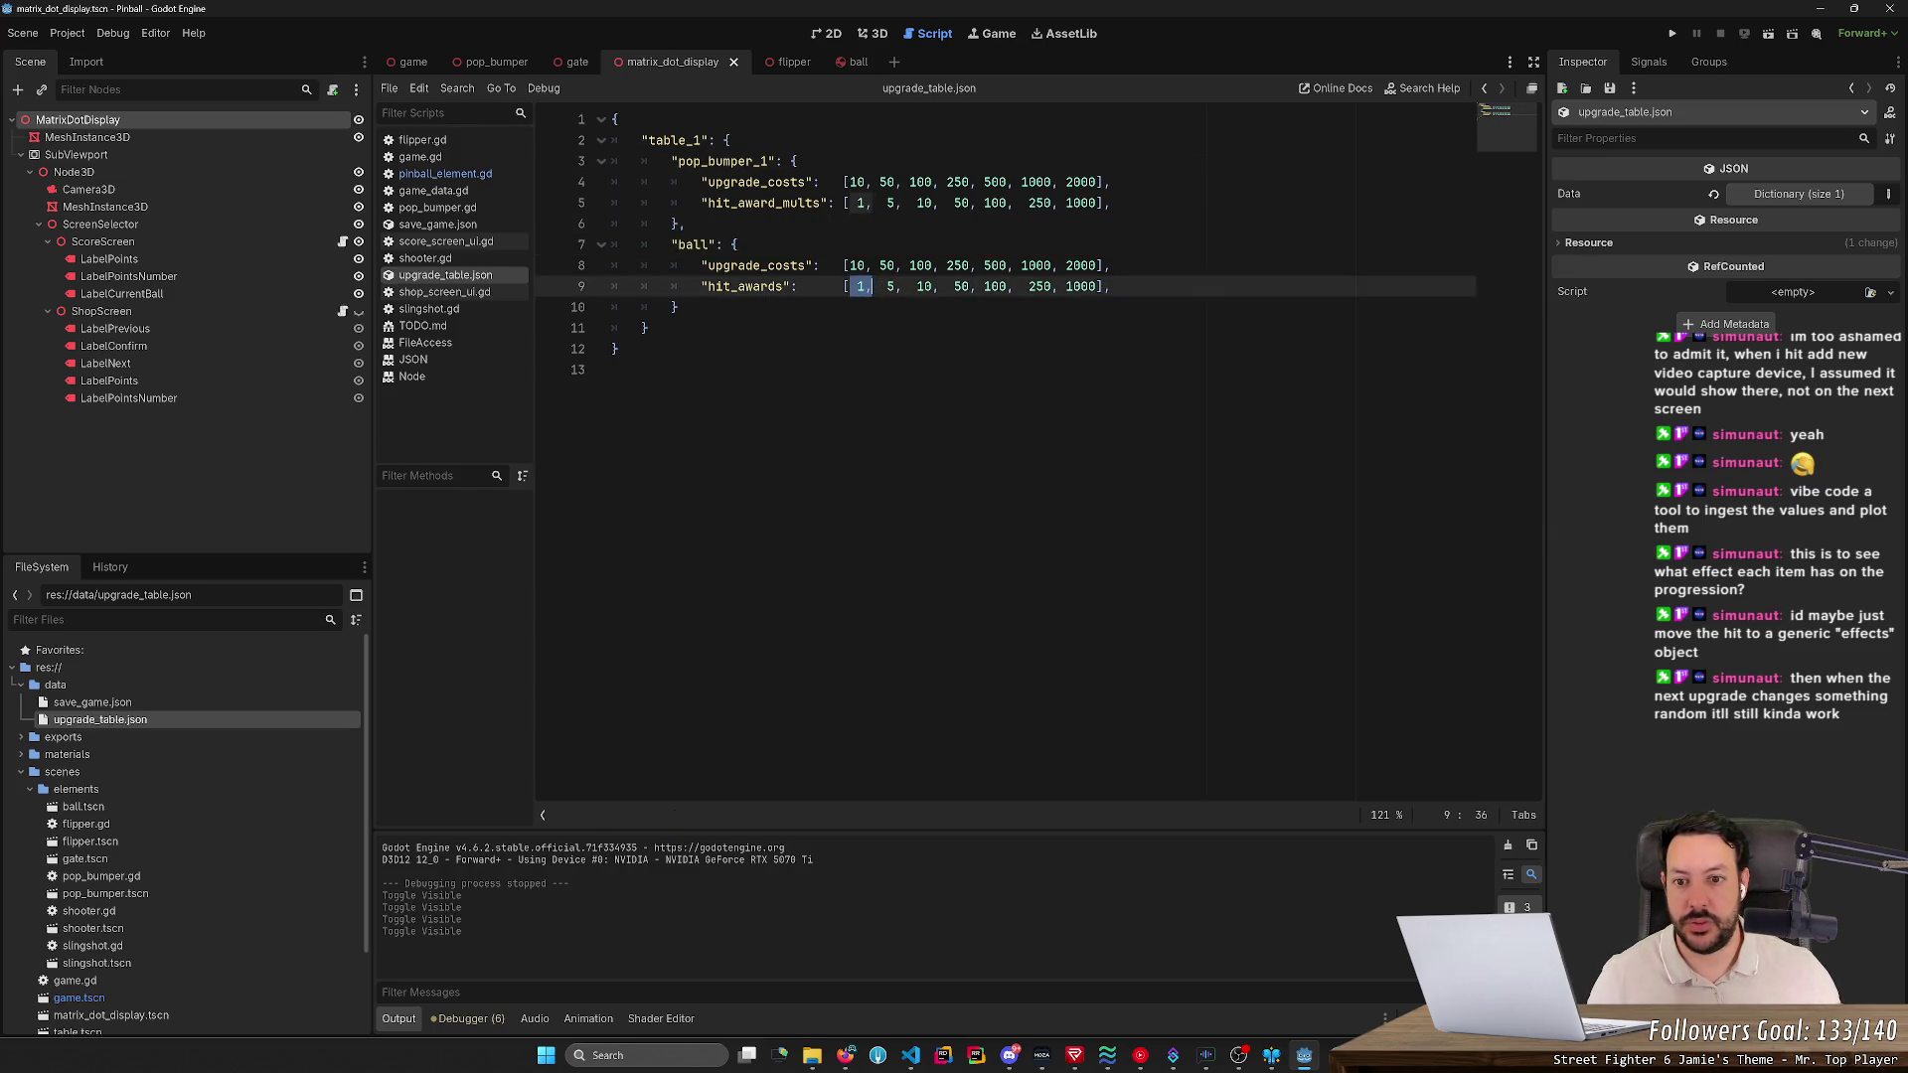
pyautogui.moveTo(776, 203); pyautogui.dragTo(902, 203)
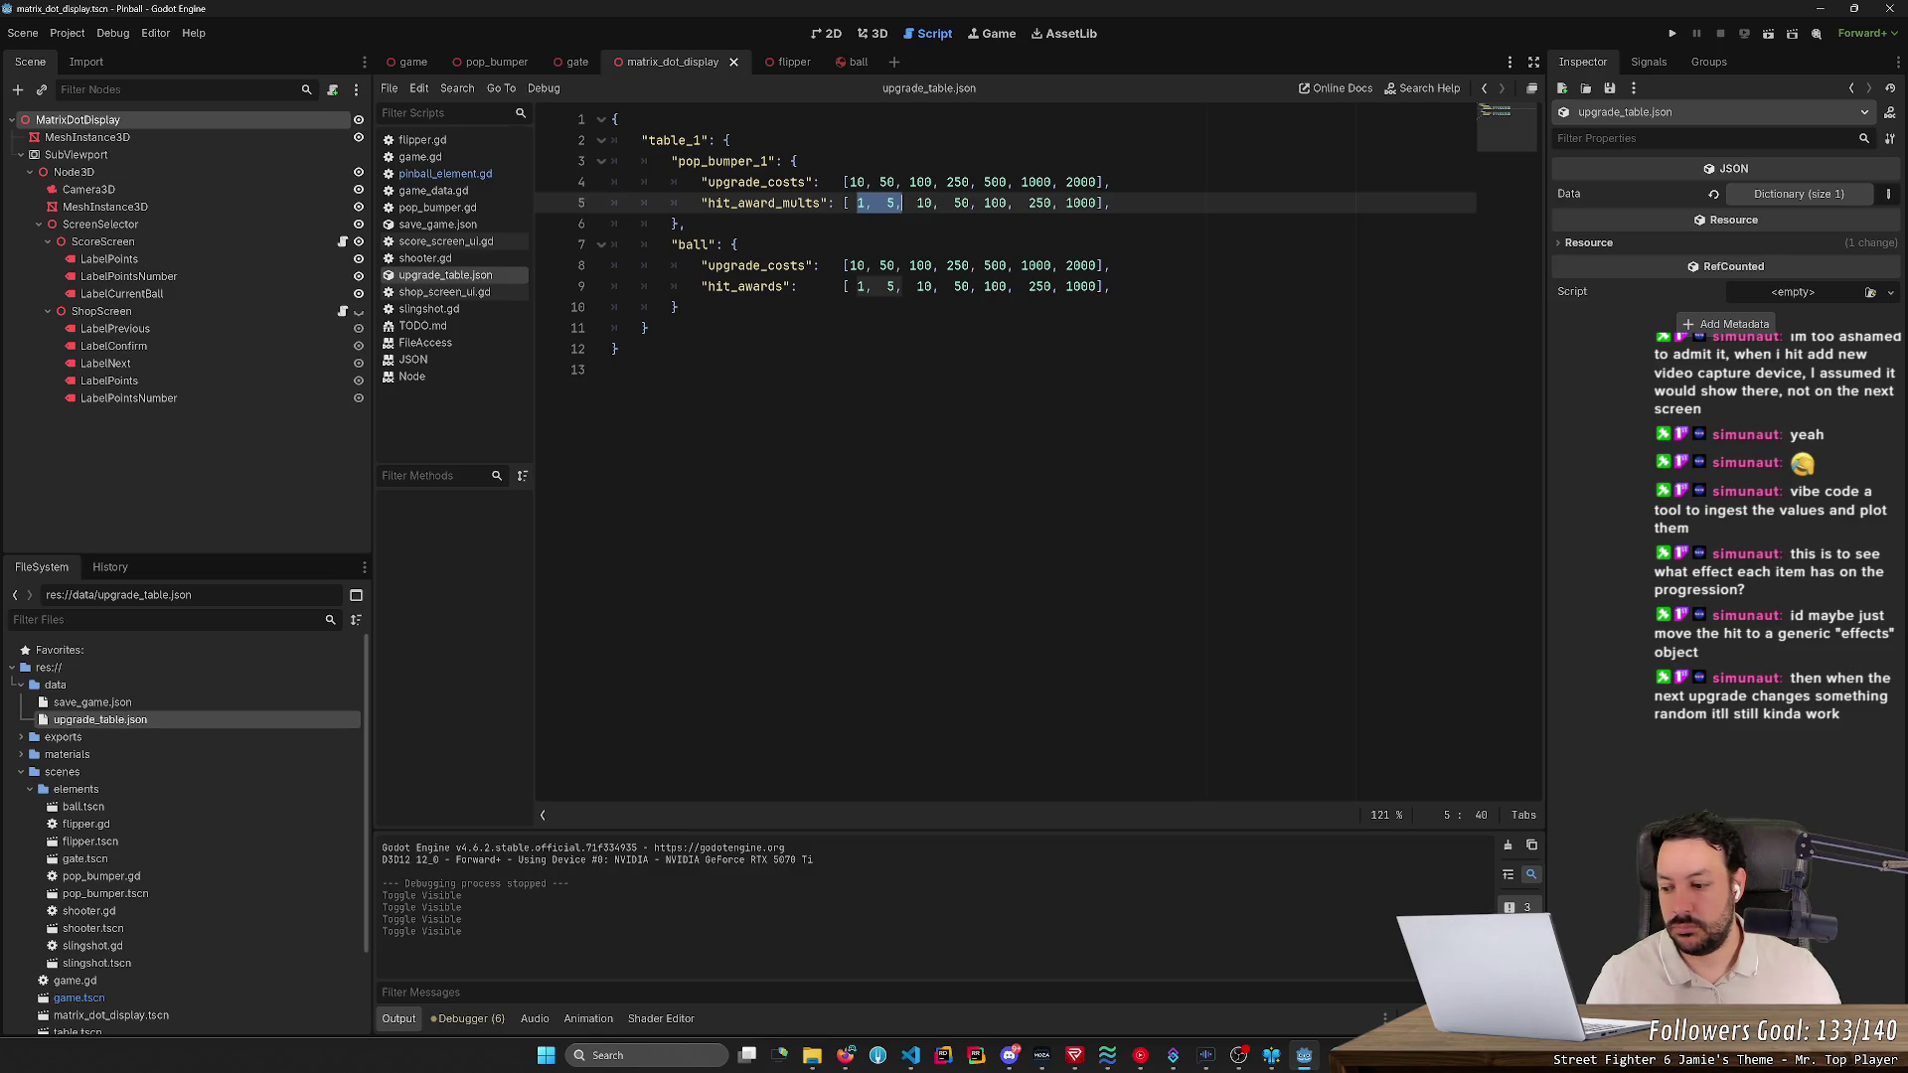
pyautogui.click(909, 203)
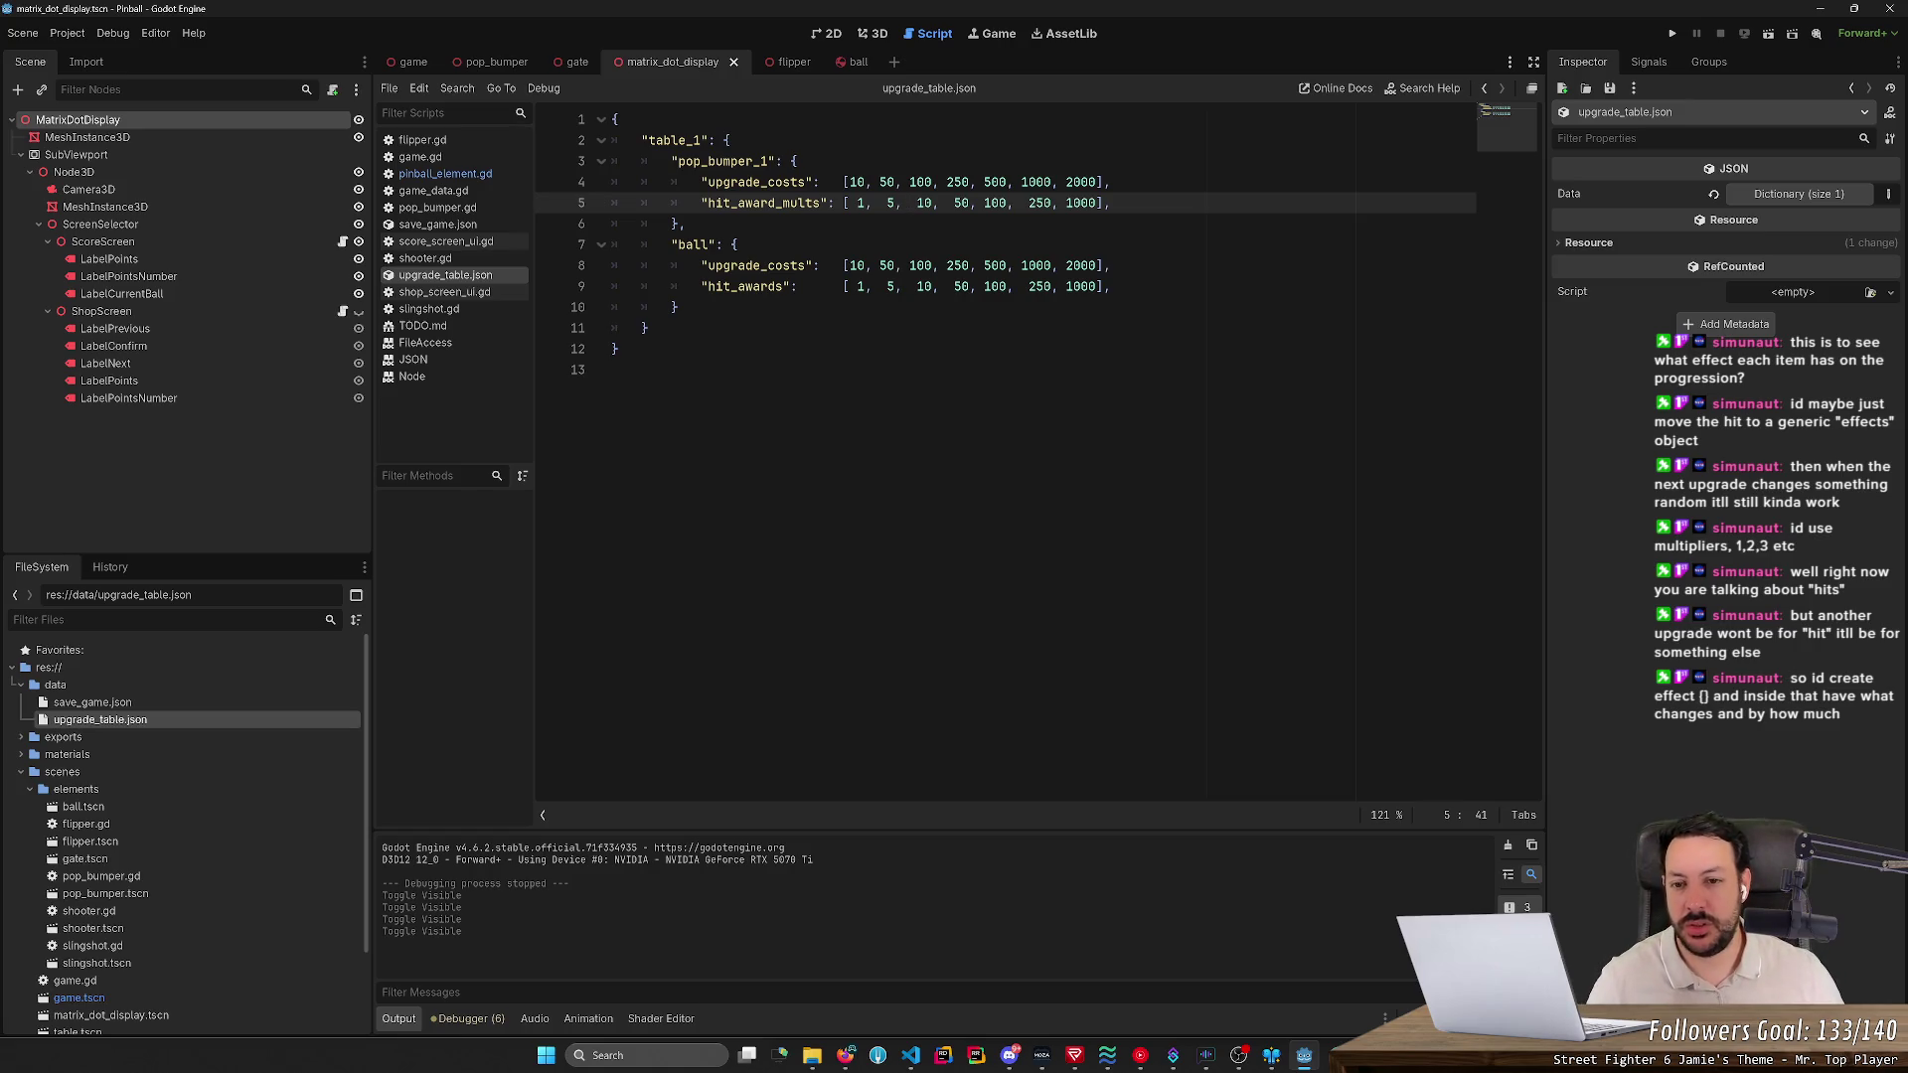
pyautogui.moveTo(678, 307); pyautogui.dragTo(676, 224)
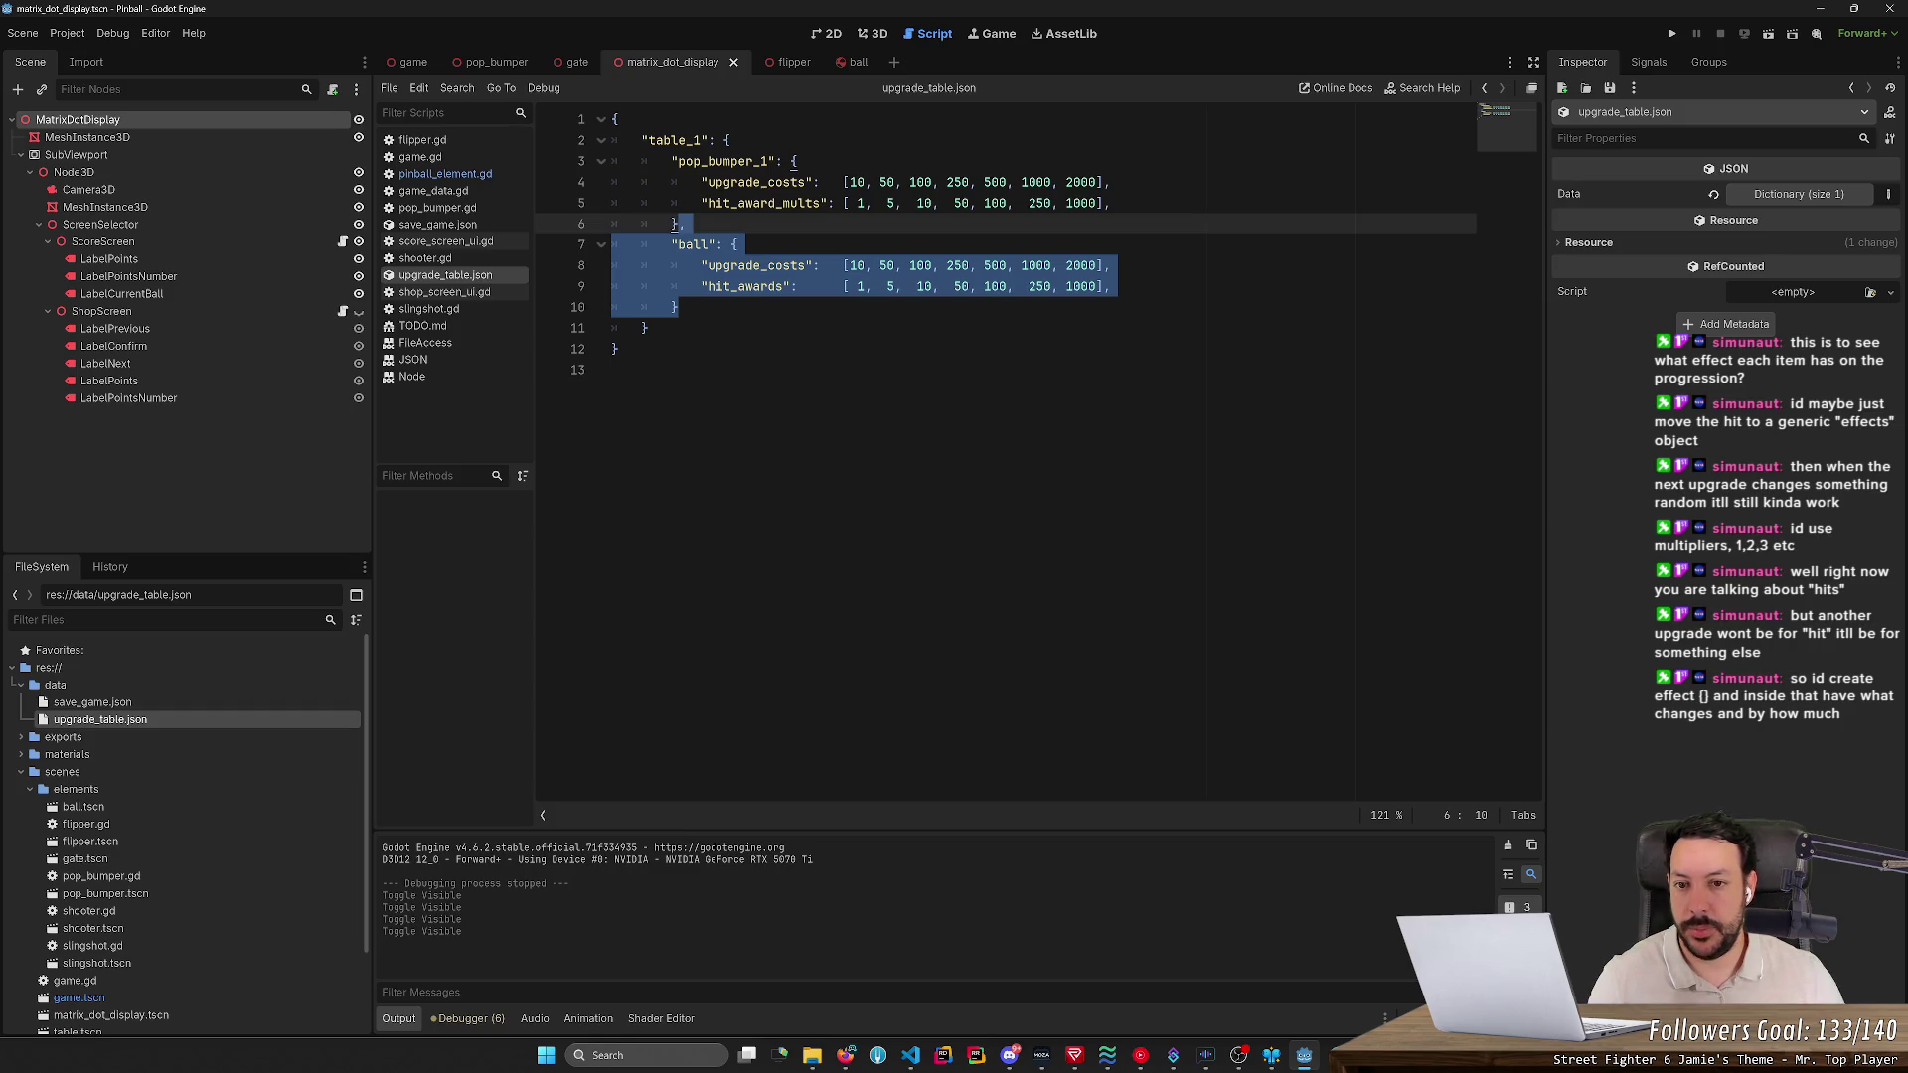
# - Delete the ball block and paste a copy of pop_bumper_1 renamed pop_bumper_2
pyautogui.press('Delete')
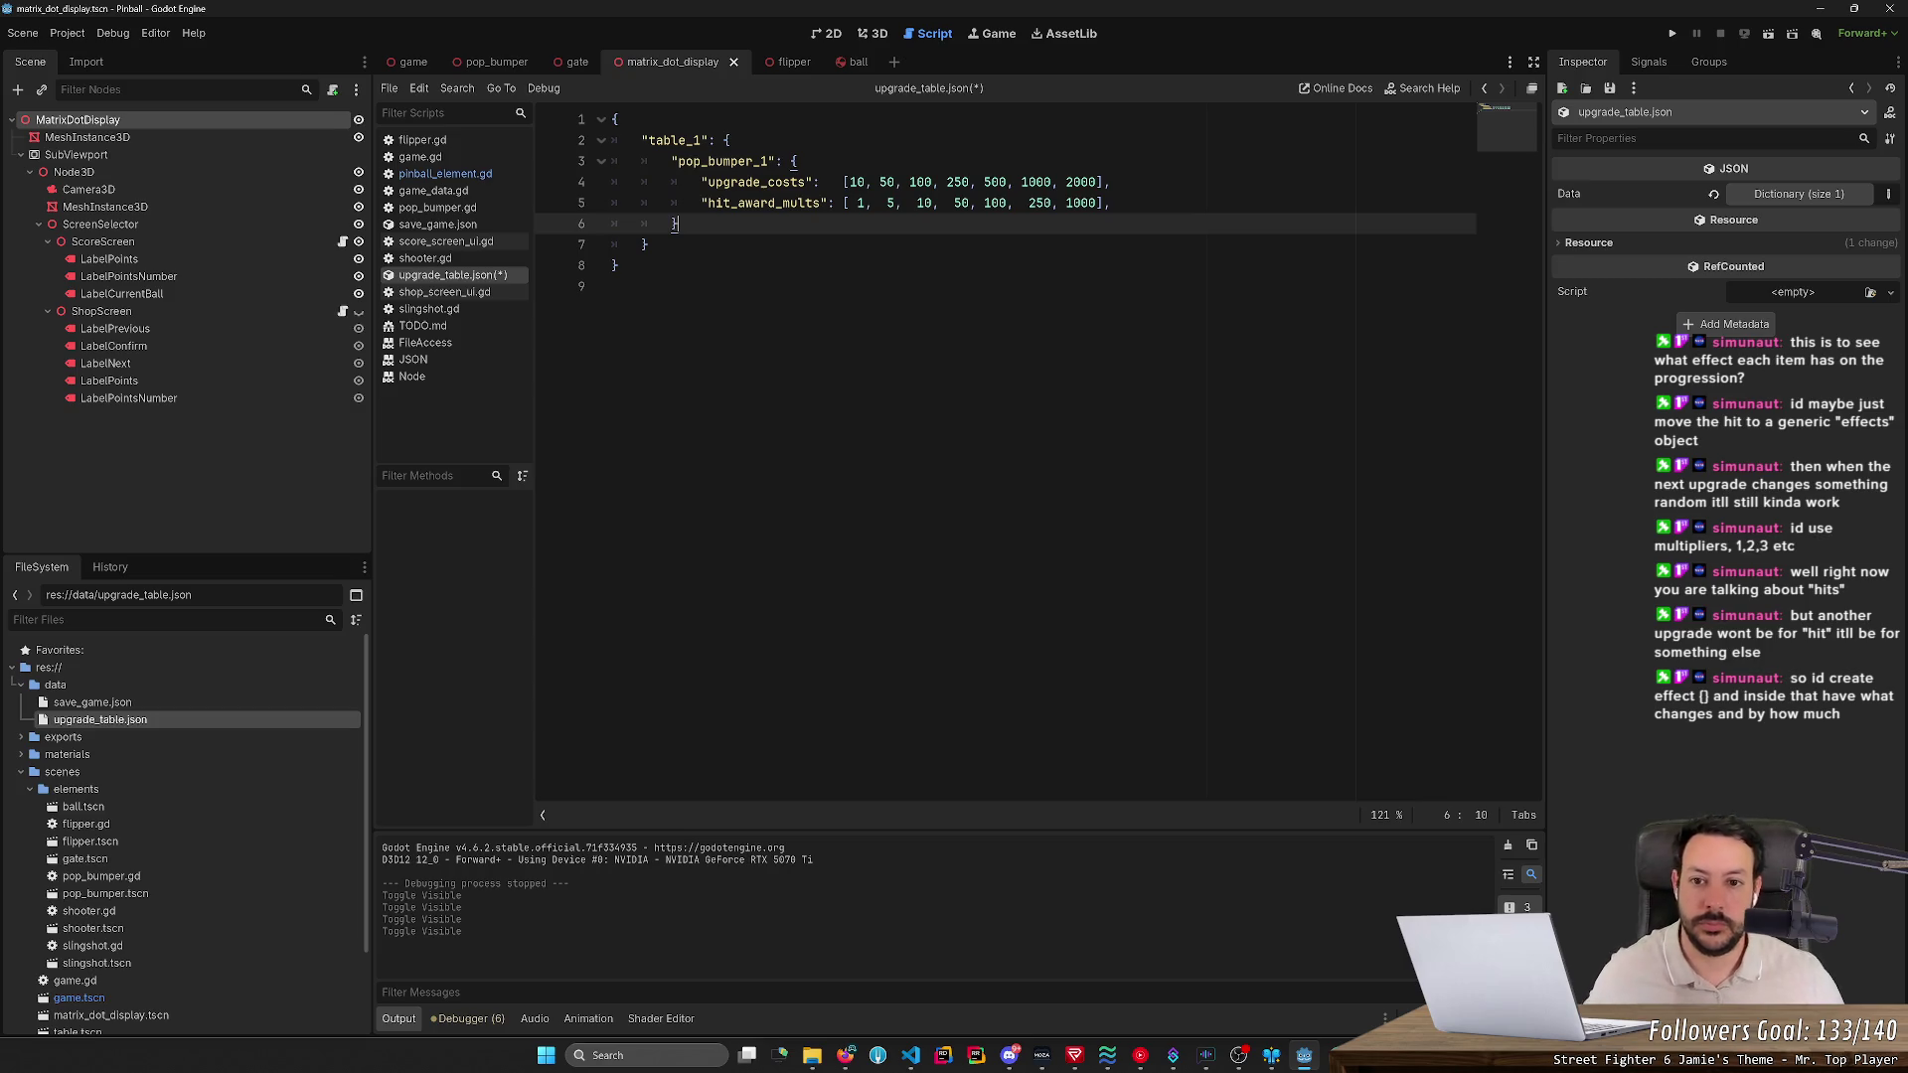
pyautogui.hotkey('shift', 'Up')
pyautogui.hotkey('shift', 'Home')
pyautogui.hotkey('ctrl', 's')
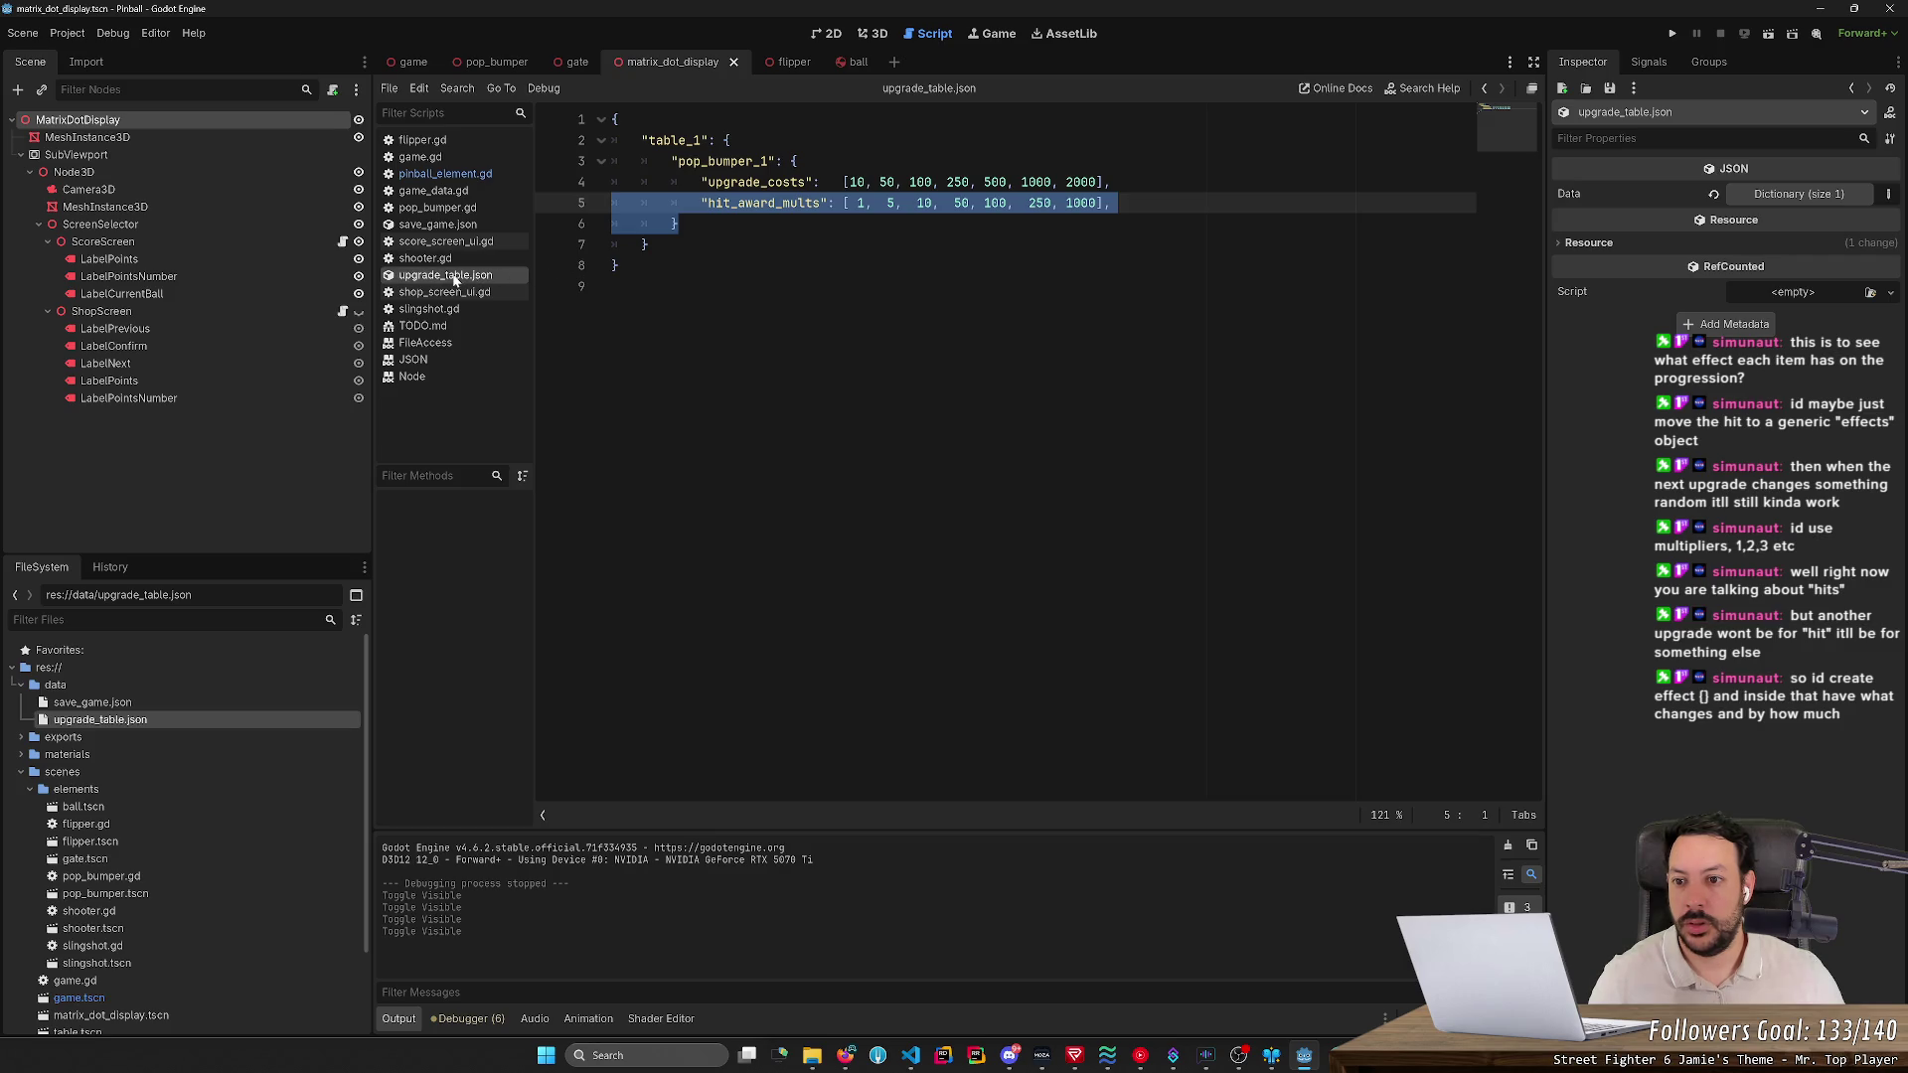
pyautogui.moveTo(616, 246); pyautogui.dragTo(592, 186)
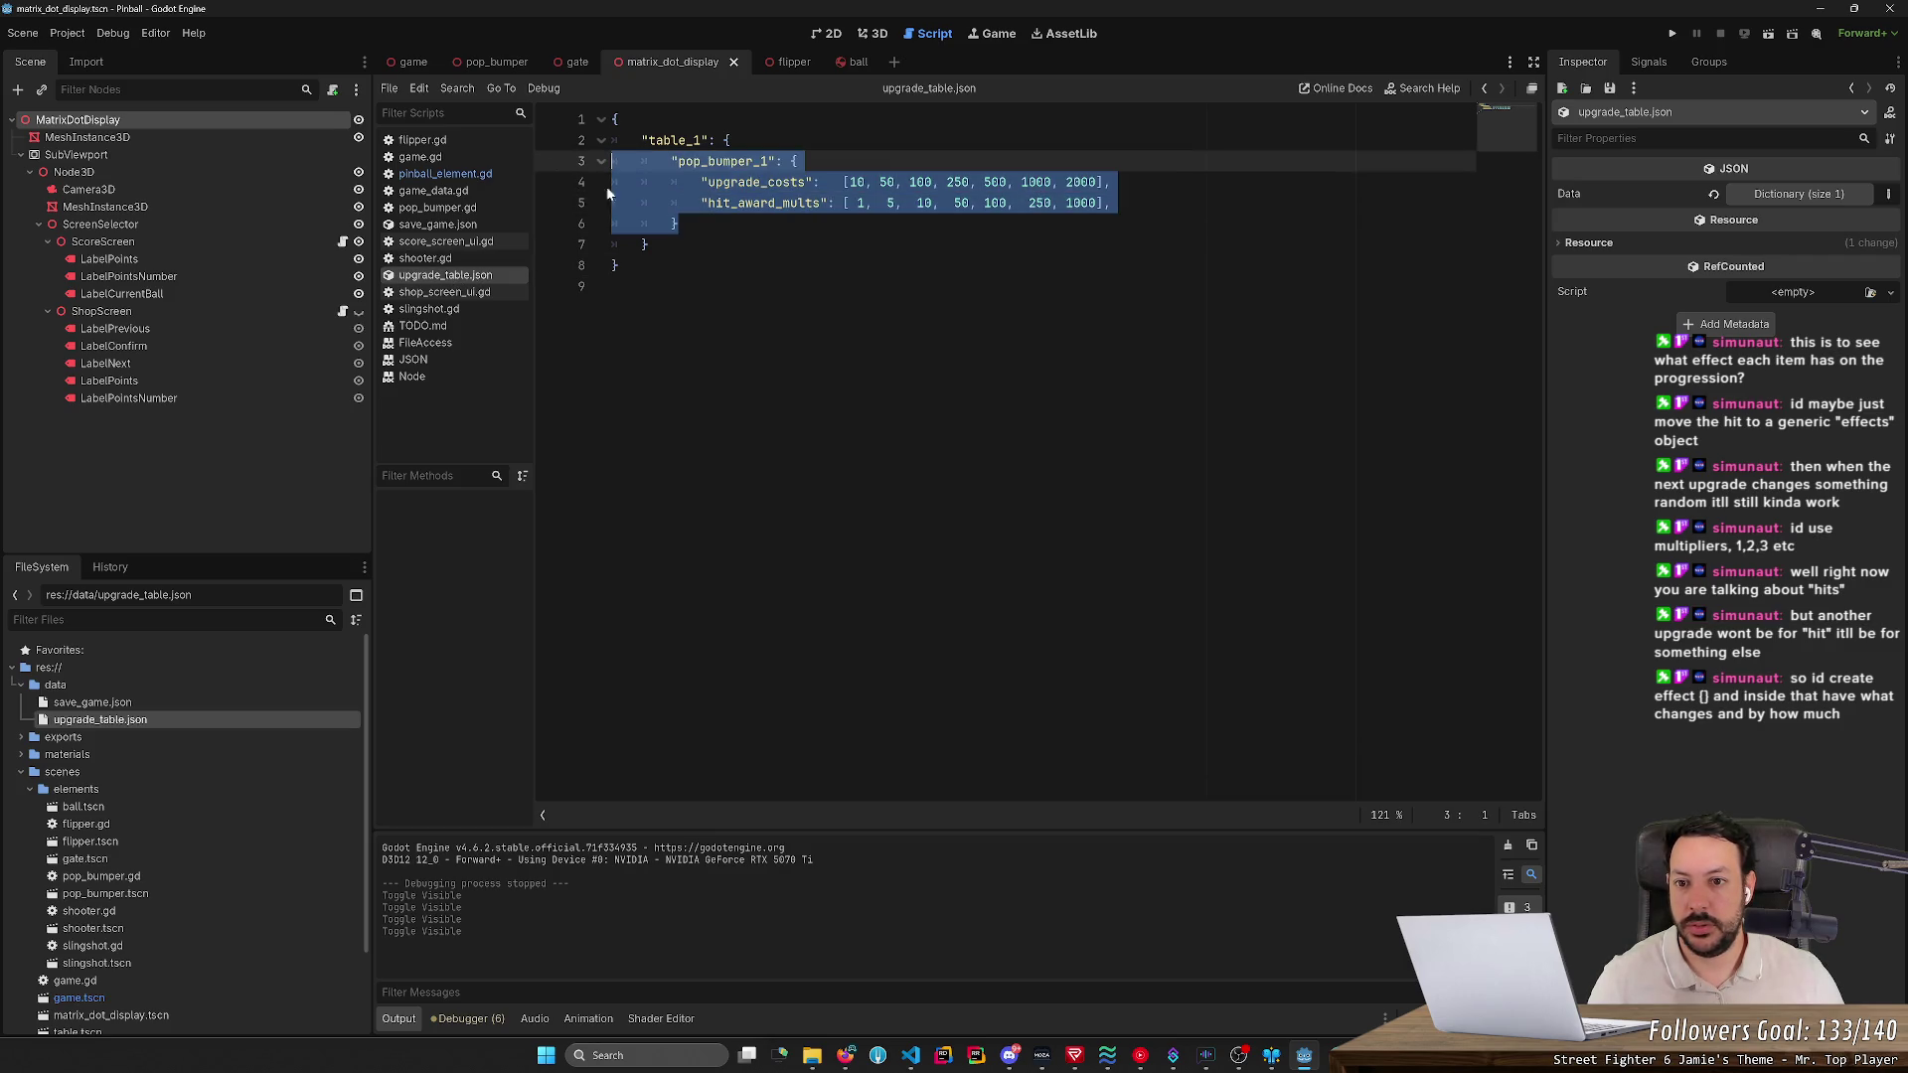
pyautogui.hotkey('ctrl', 'c')
pyautogui.press('Right')
pyautogui.write(',')
pyautogui.press('Return')
pyautogui.hotkey('ctrl', 'v')
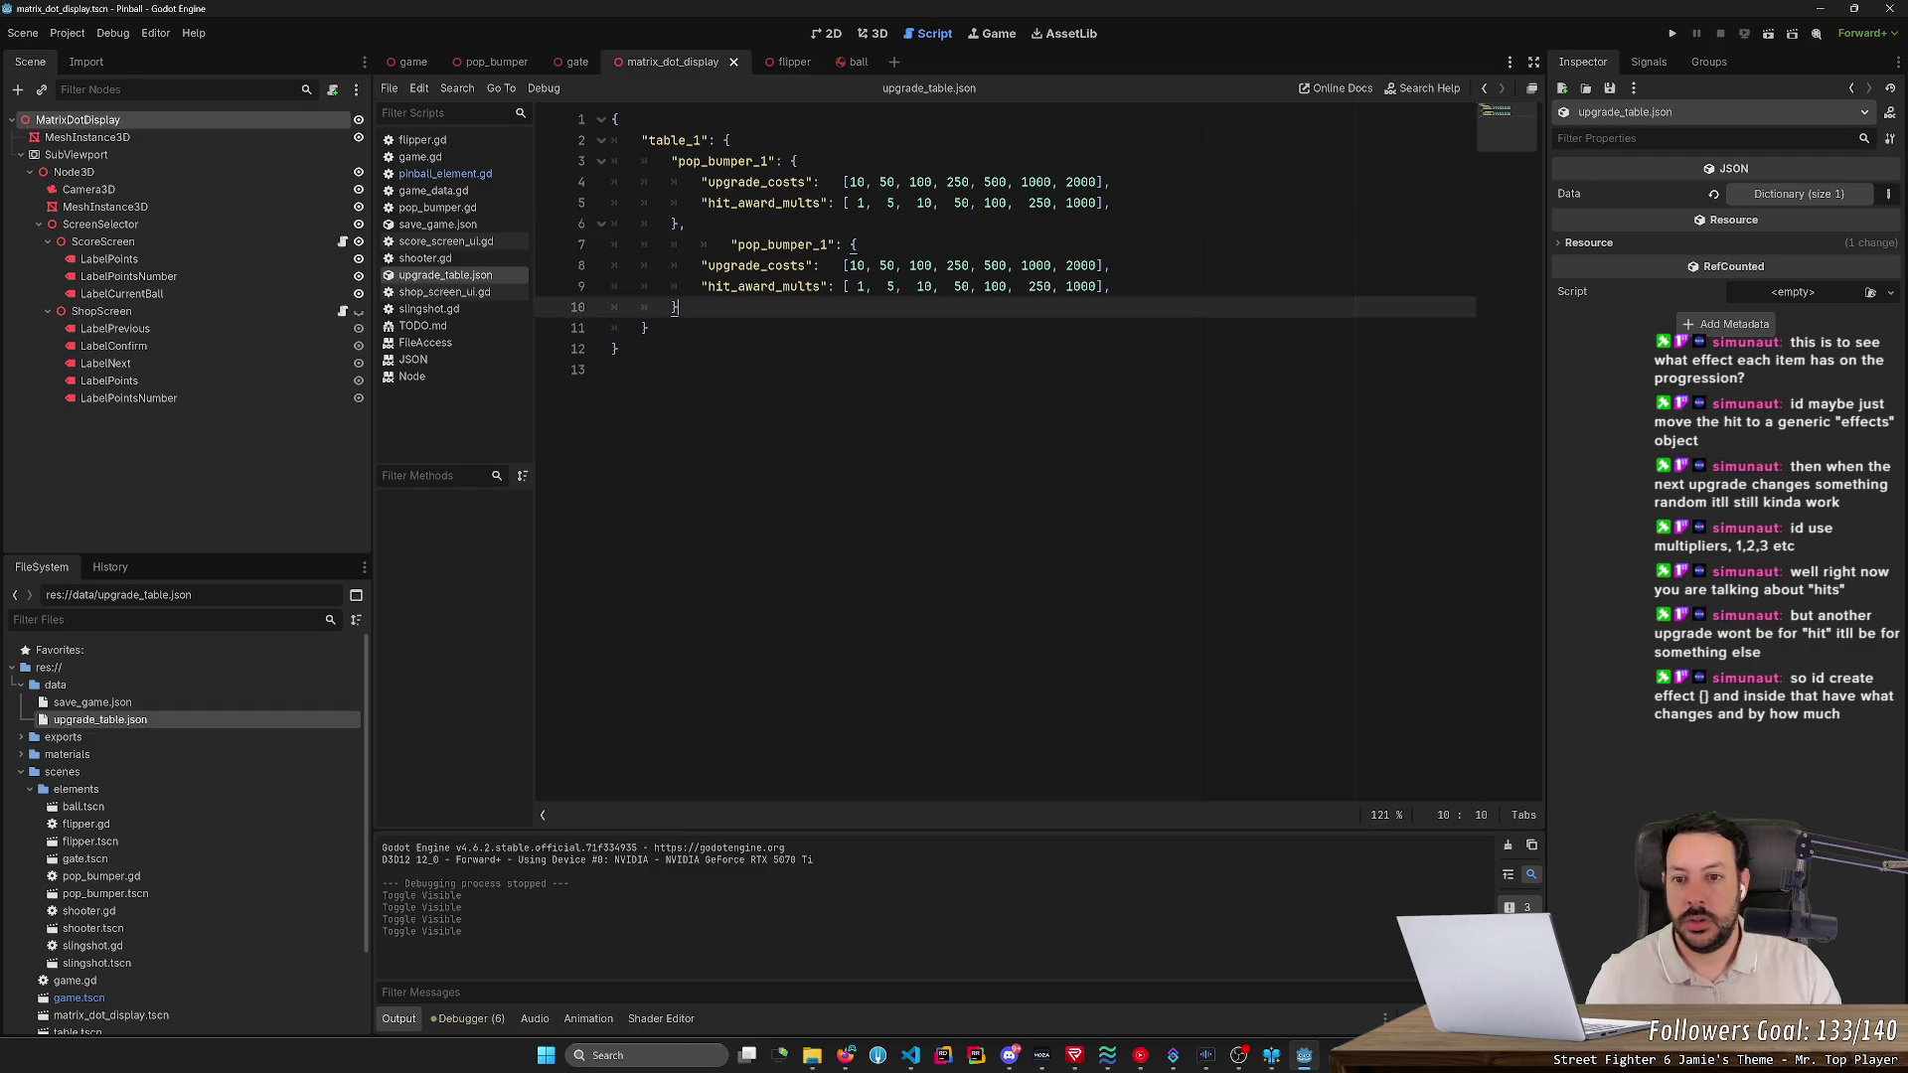
pyautogui.click(730, 244)
pyautogui.press('BackSpace')
pyautogui.click(768, 245)
pyautogui.press('BackSpace')
pyautogui.press('BackSpace')
pyautogui.write('2')
pyautogui.press('BackSpace')
pyautogui.write('_2')
# - Duplicate the pop_bumper_2 block as pop_bumper_3
pyautogui.hotkey('shift', 'Down')
pyautogui.hotkey('shift', 'Down')
pyautogui.hotkey('shift', 'Down')
pyautogui.hotkey('shift', 'End')
pyautogui.hotkey('ctrl', 'c')
pyautogui.write(',')
pyautogui.hotkey('ctrl', 'v')
pyautogui.click(769, 328)
pyautogui.press('BackSpace')
pyautogui.write('3')
# - Add two more copies of the block named slingshot_1 and slingshot_2
pyautogui.click(677, 390)
pyautogui.hotkey('shift', 'Up')
pyautogui.hotkey('shift', 'Up')
pyautogui.hotkey('shift', 'Up')
pyautogui.hotkey('ctrl', 'c')
pyautogui.click(676, 391)
pyautogui.hotkey('ctrl', 'v')
pyautogui.hotkey('ctrl', 'v')
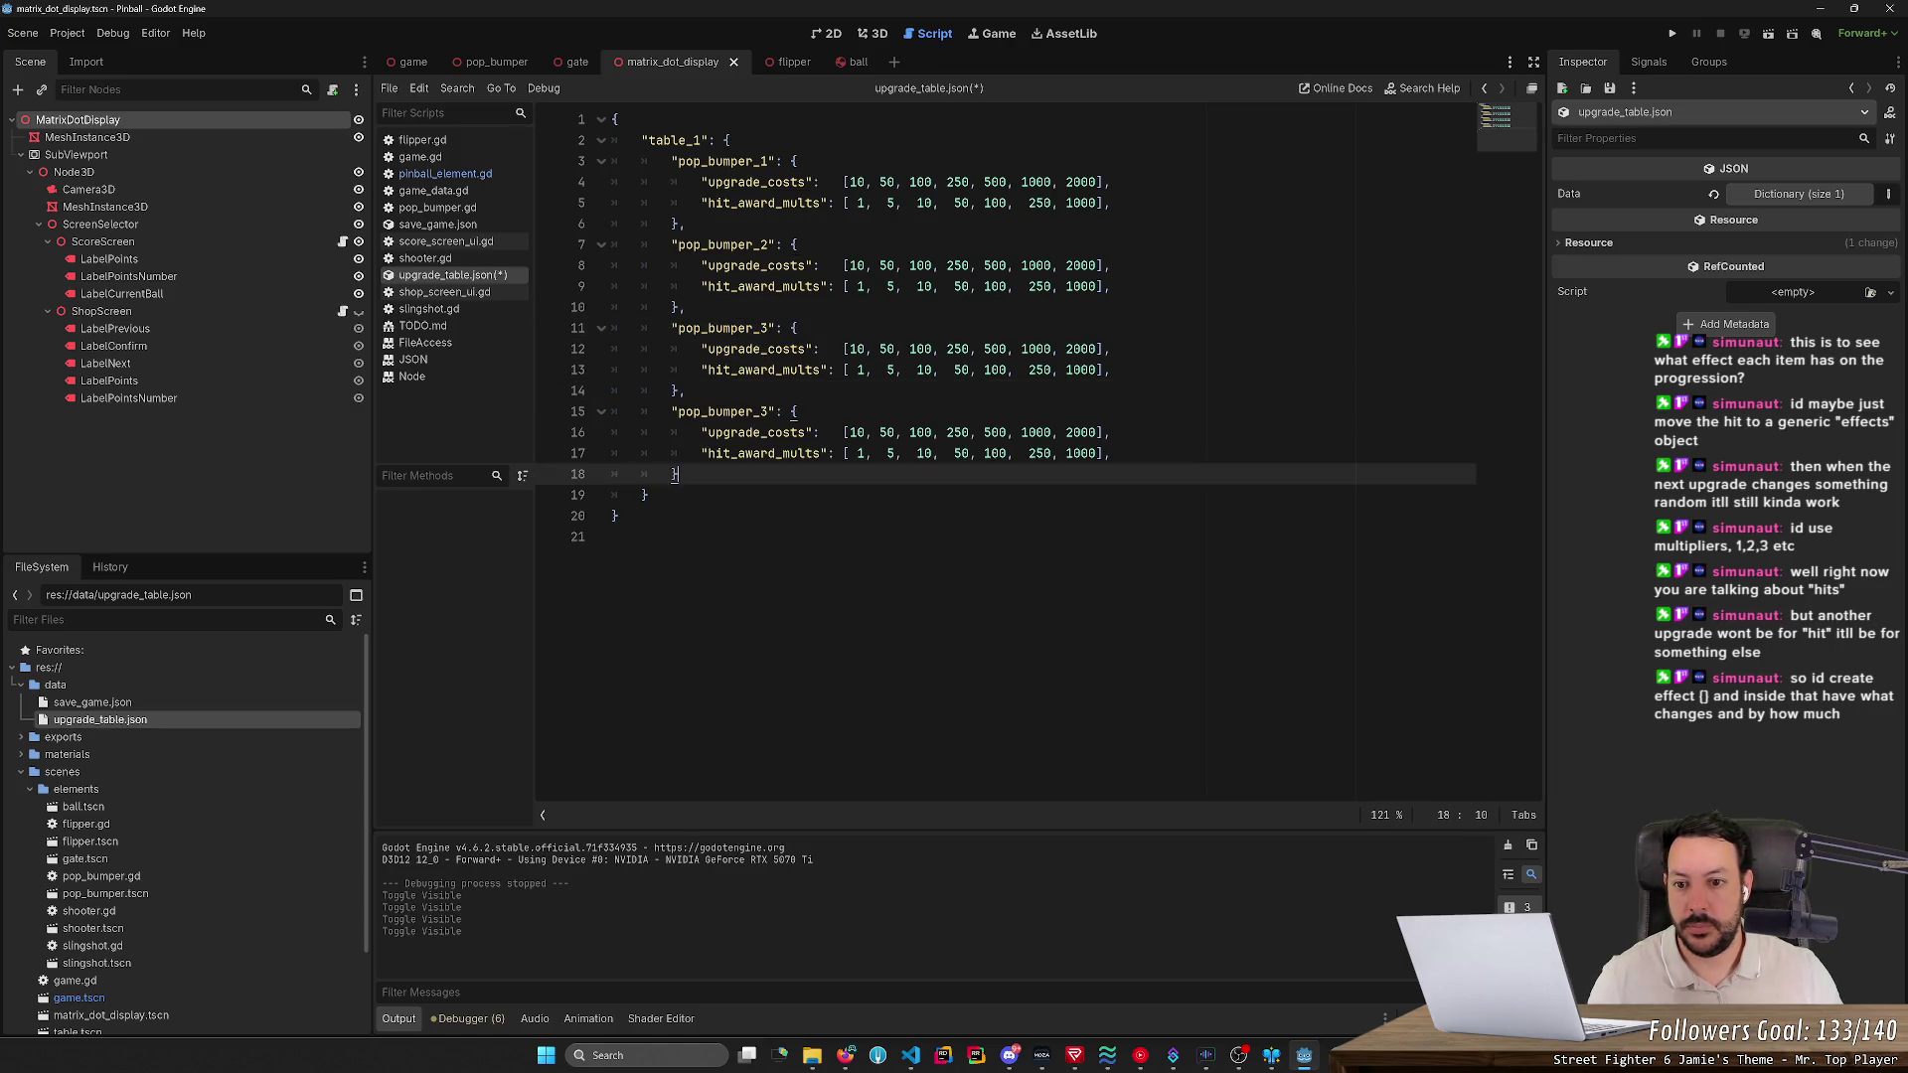
pyautogui.doubleClick(723, 411)
pyautogui.write('slingshot')
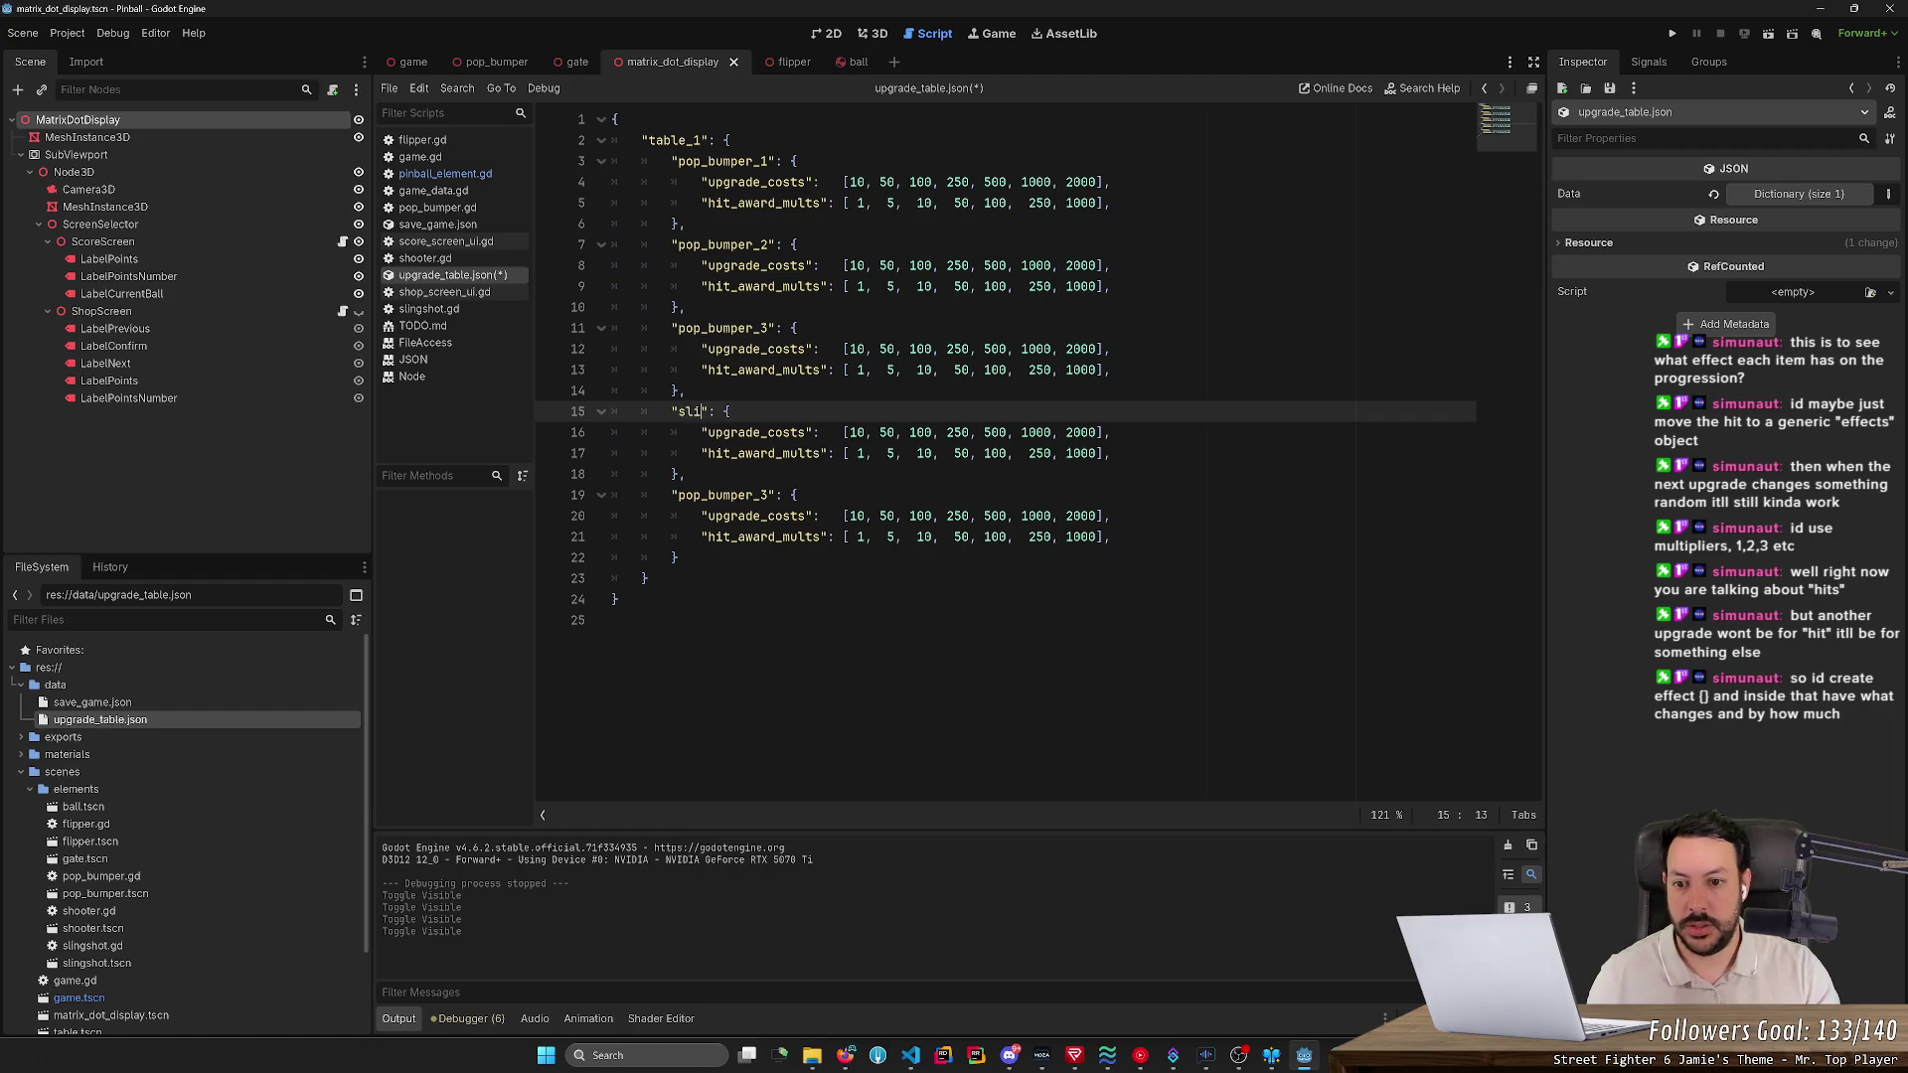
pyautogui.write('_1')
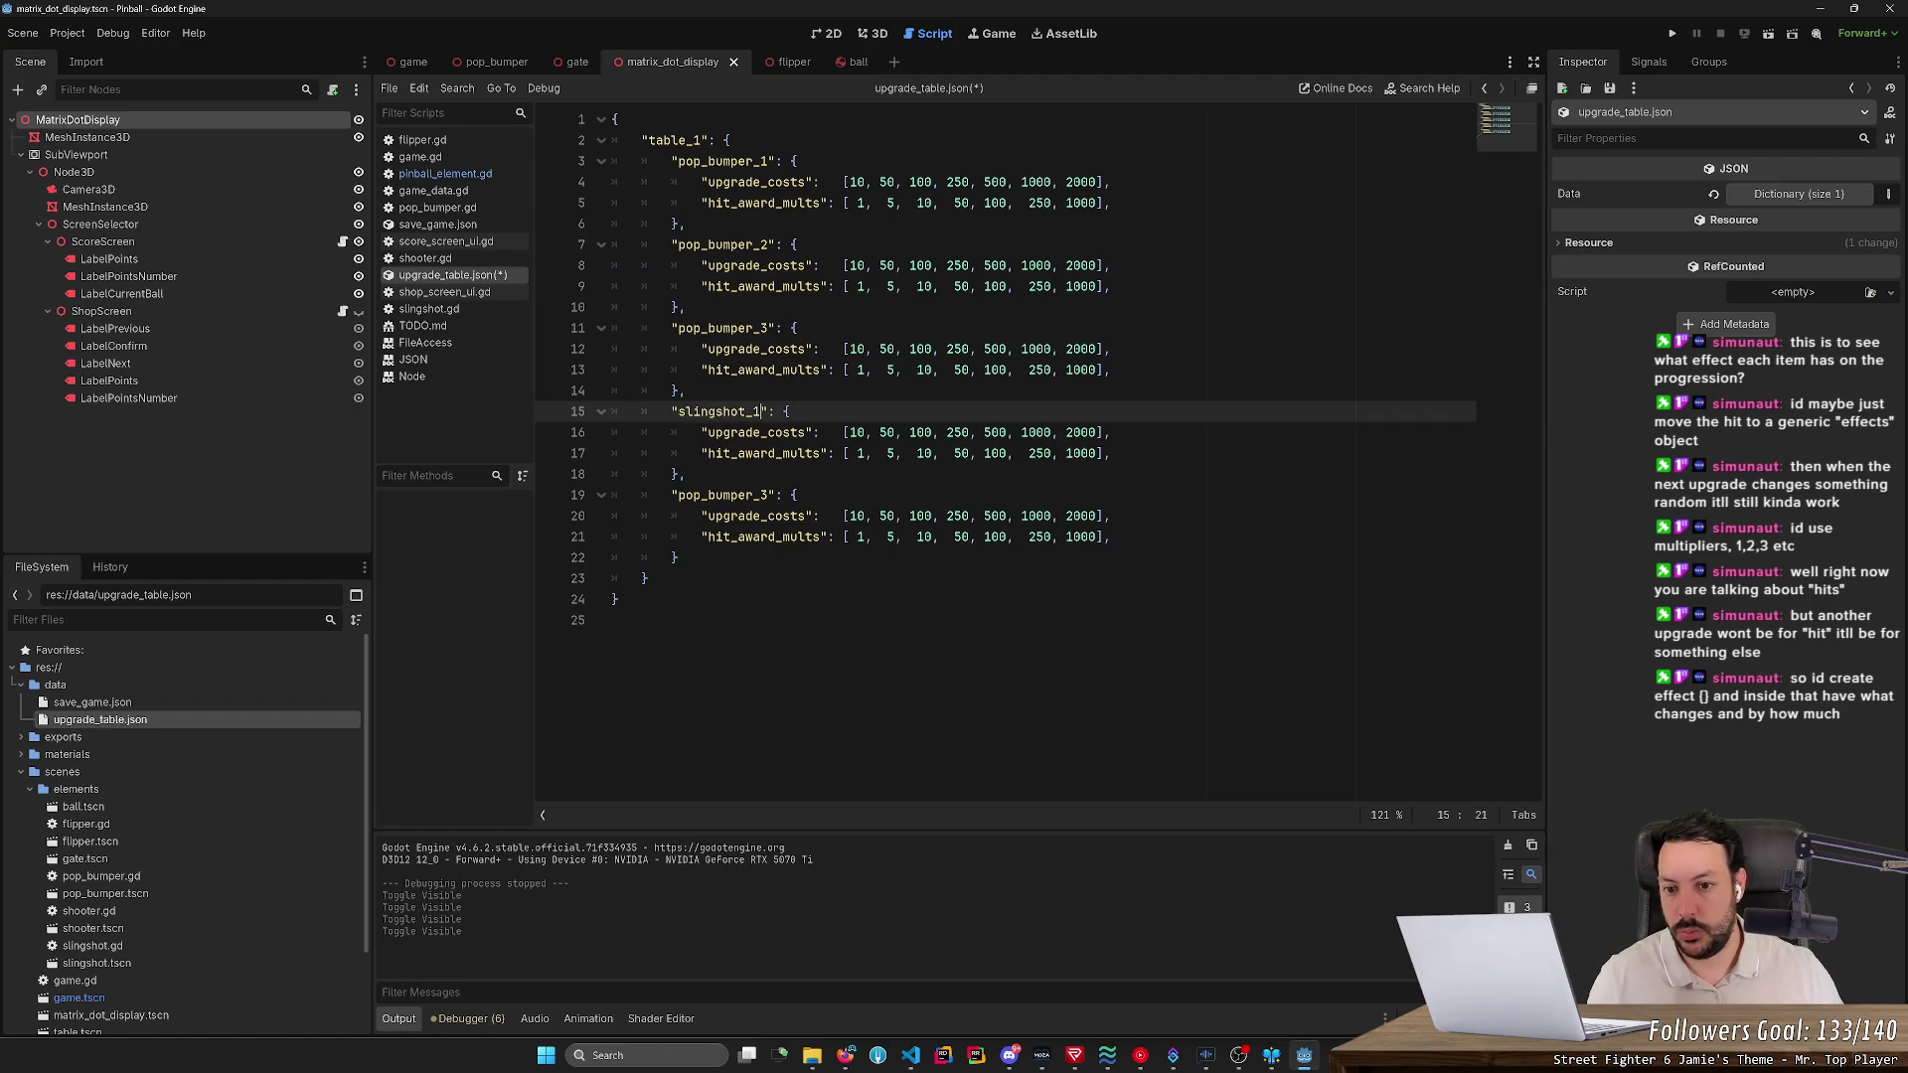
pyautogui.hotkey('ctrl', 'shift', 'Left')
pyautogui.hotkey('ctrl', 'c')
pyautogui.doubleClick(723, 495)
pyautogui.hotkey('ctrl', 'v')
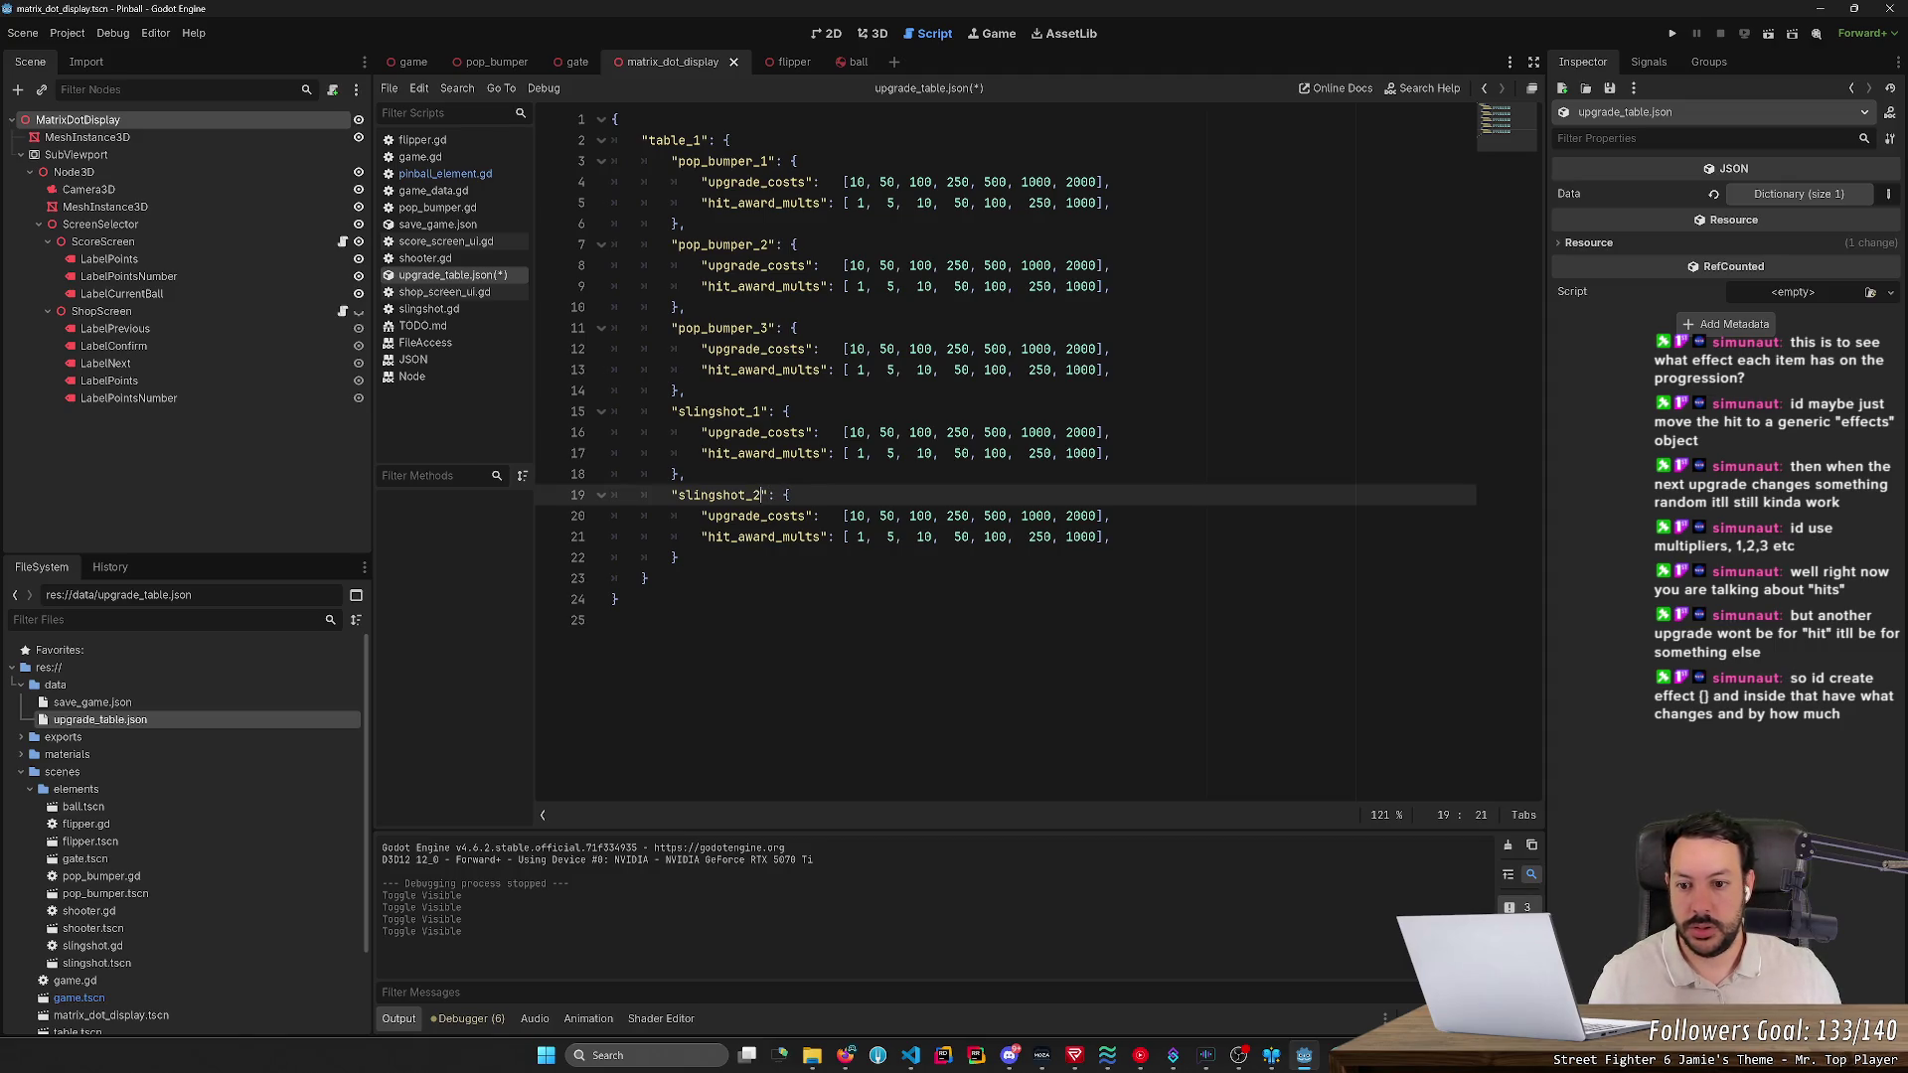
# - Paste two copies of the slingshot_2 block and rename the first to left_flipper_1
pyautogui.press('Down')
pyautogui.press('Down')
pyautogui.press('Down')
pyautogui.press('End')
pyautogui.hotkey('shift', 'Up')
pyautogui.hotkey('shift', 'Up')
pyautogui.hotkey('shift', 'Up')
pyautogui.hotkey('shift', 'Home')
pyautogui.hotkey('ctrl', 'c')
pyautogui.press('Right')
pyautogui.write(',')
pyautogui.press('Return')
pyautogui.hotkey('ctrl', 'v')
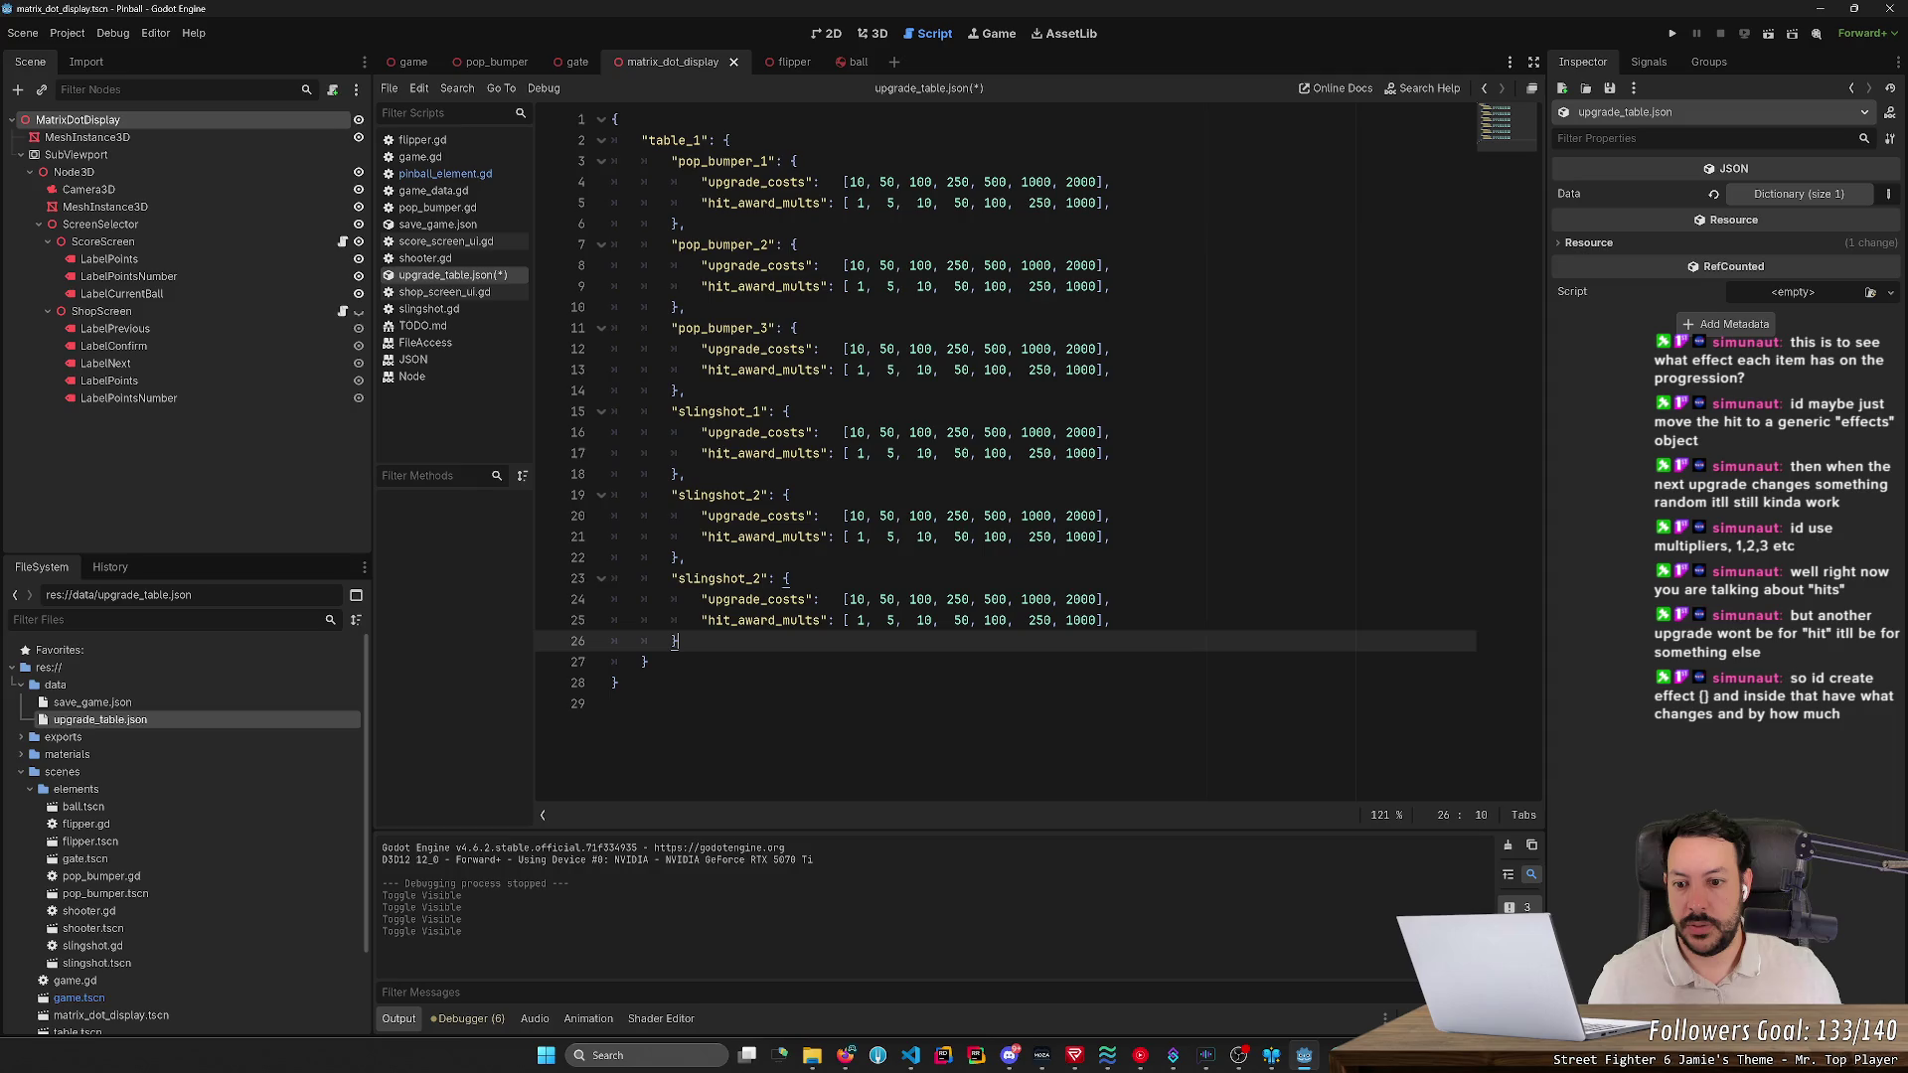
pyautogui.write(',')
pyautogui.press('Return')
pyautogui.hotkey('ctrl', 'v')
pyautogui.press('Up')
pyautogui.press('Up')
pyautogui.press('Up')
pyautogui.hotkey('ctrl', 'shift', 'Right')
pyautogui.write('left_fli')
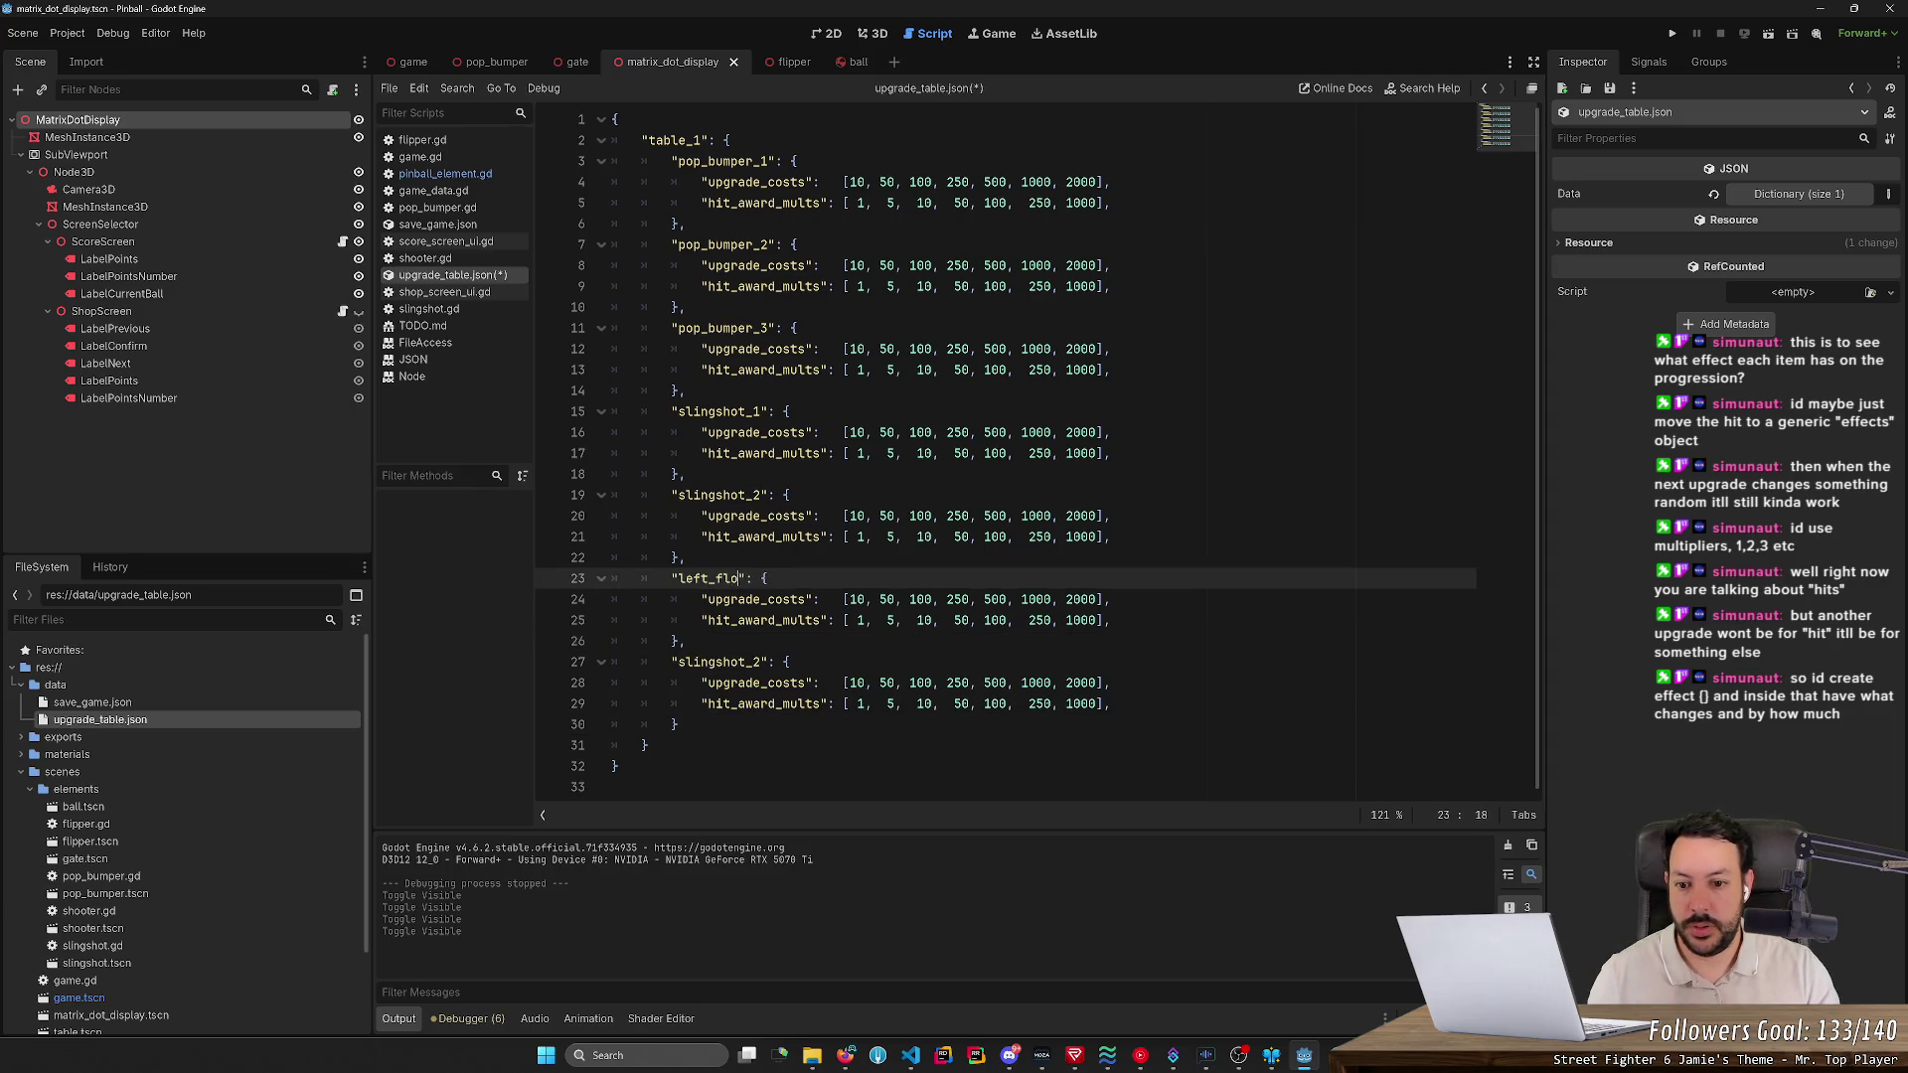
pyautogui.write('pper_1')
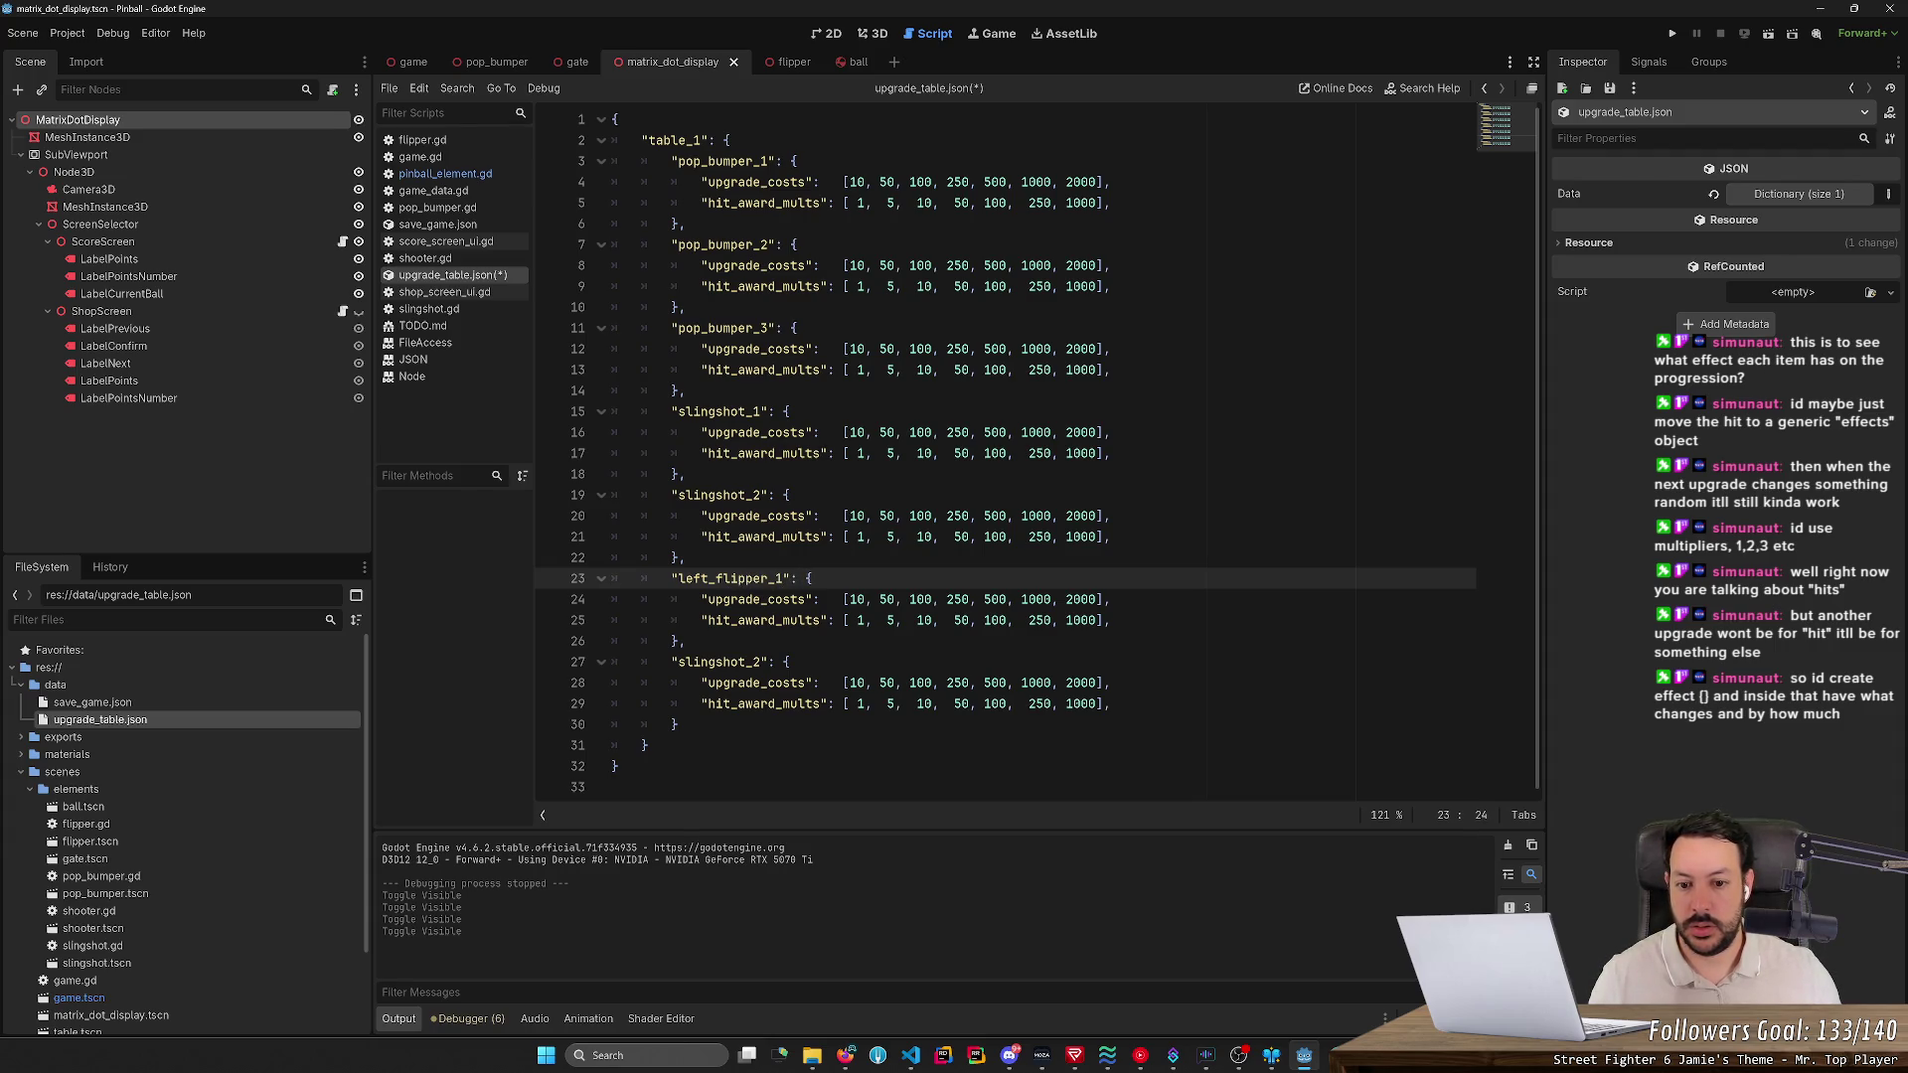
# - Rename the last copied block to right_flipper_1 and save upgrade_table.json
pyautogui.moveTo(865, 620); pyautogui.dragTo(1096, 620)
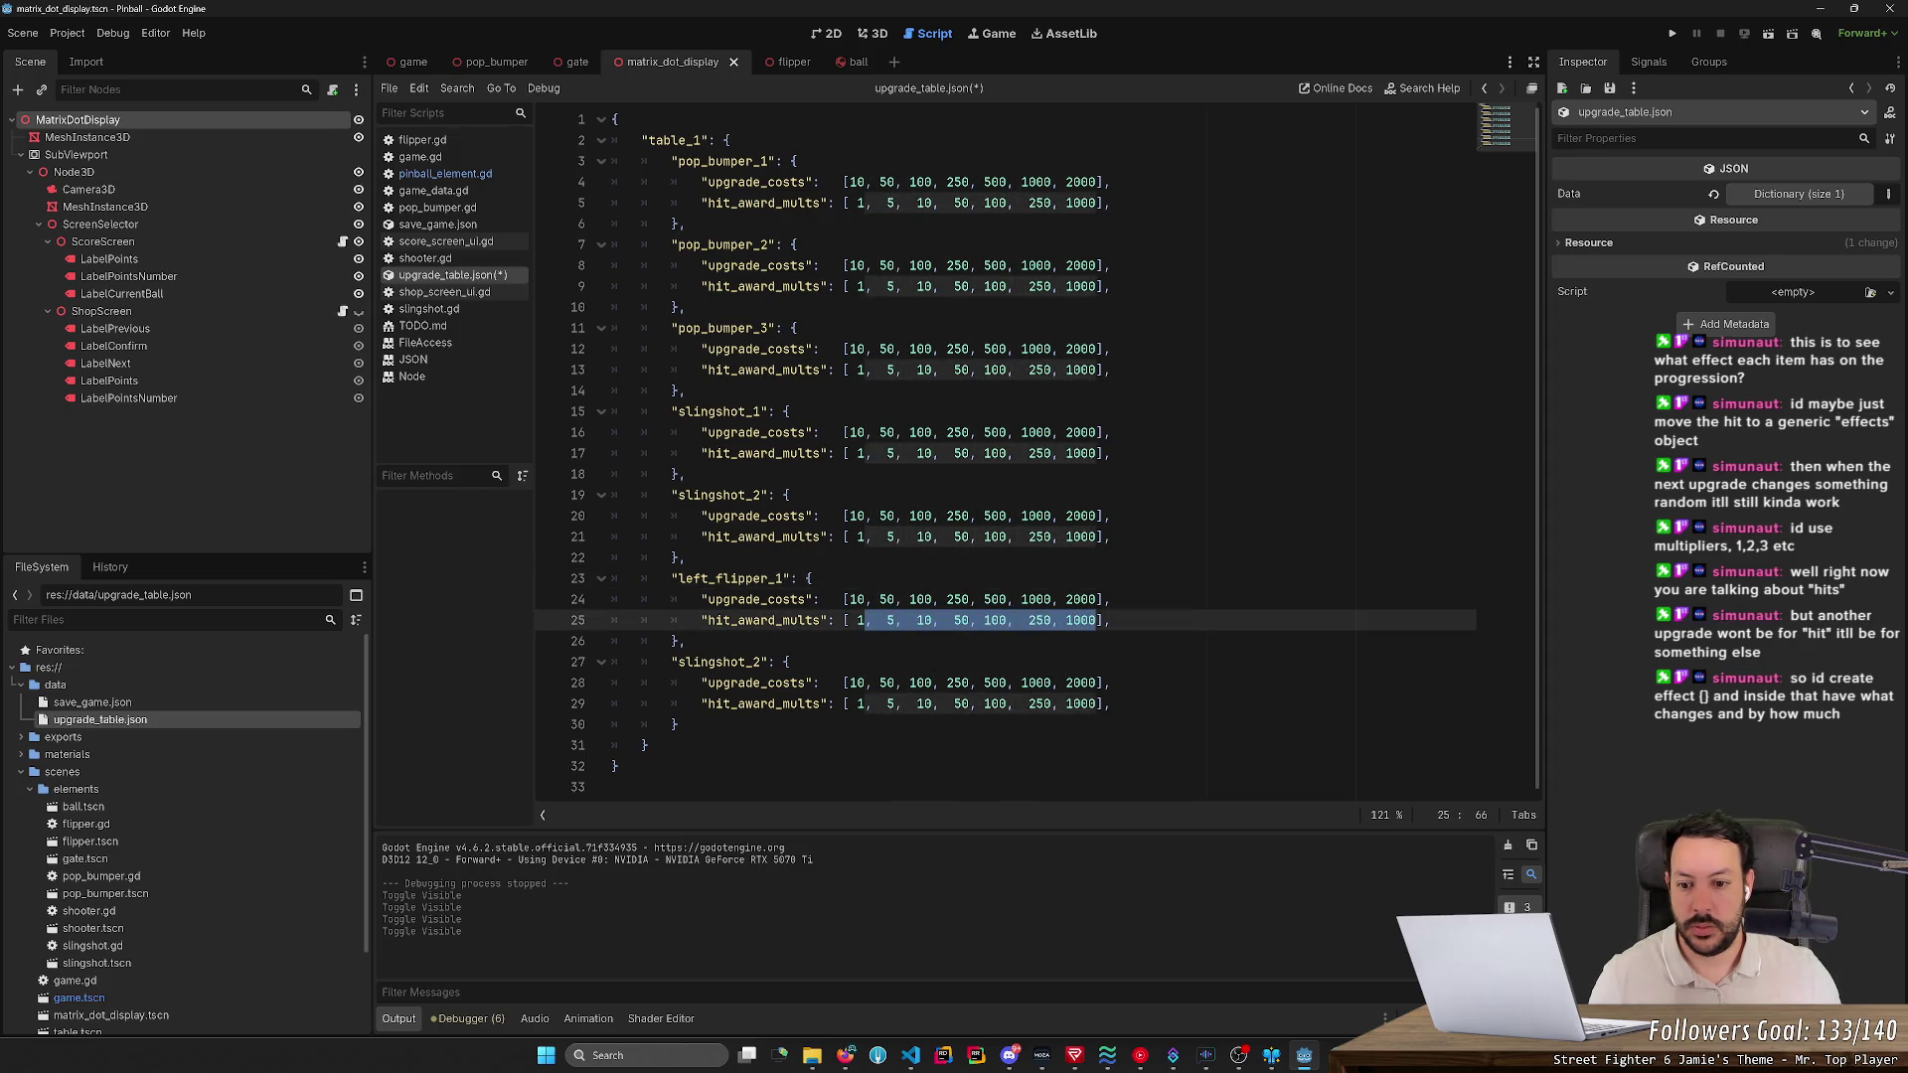
pyautogui.doubleClick(731, 578)
pyautogui.hotkey('ctrl', 'c')
pyautogui.doubleClick(720, 662)
pyautogui.hotkey('ctrl', 'v')
pyautogui.press('BackSpace')
pyautogui.press('BackSpace')
pyautogui.press('BackSpace')
pyautogui.write('right')
pyautogui.hotkey('ctrl', 's')
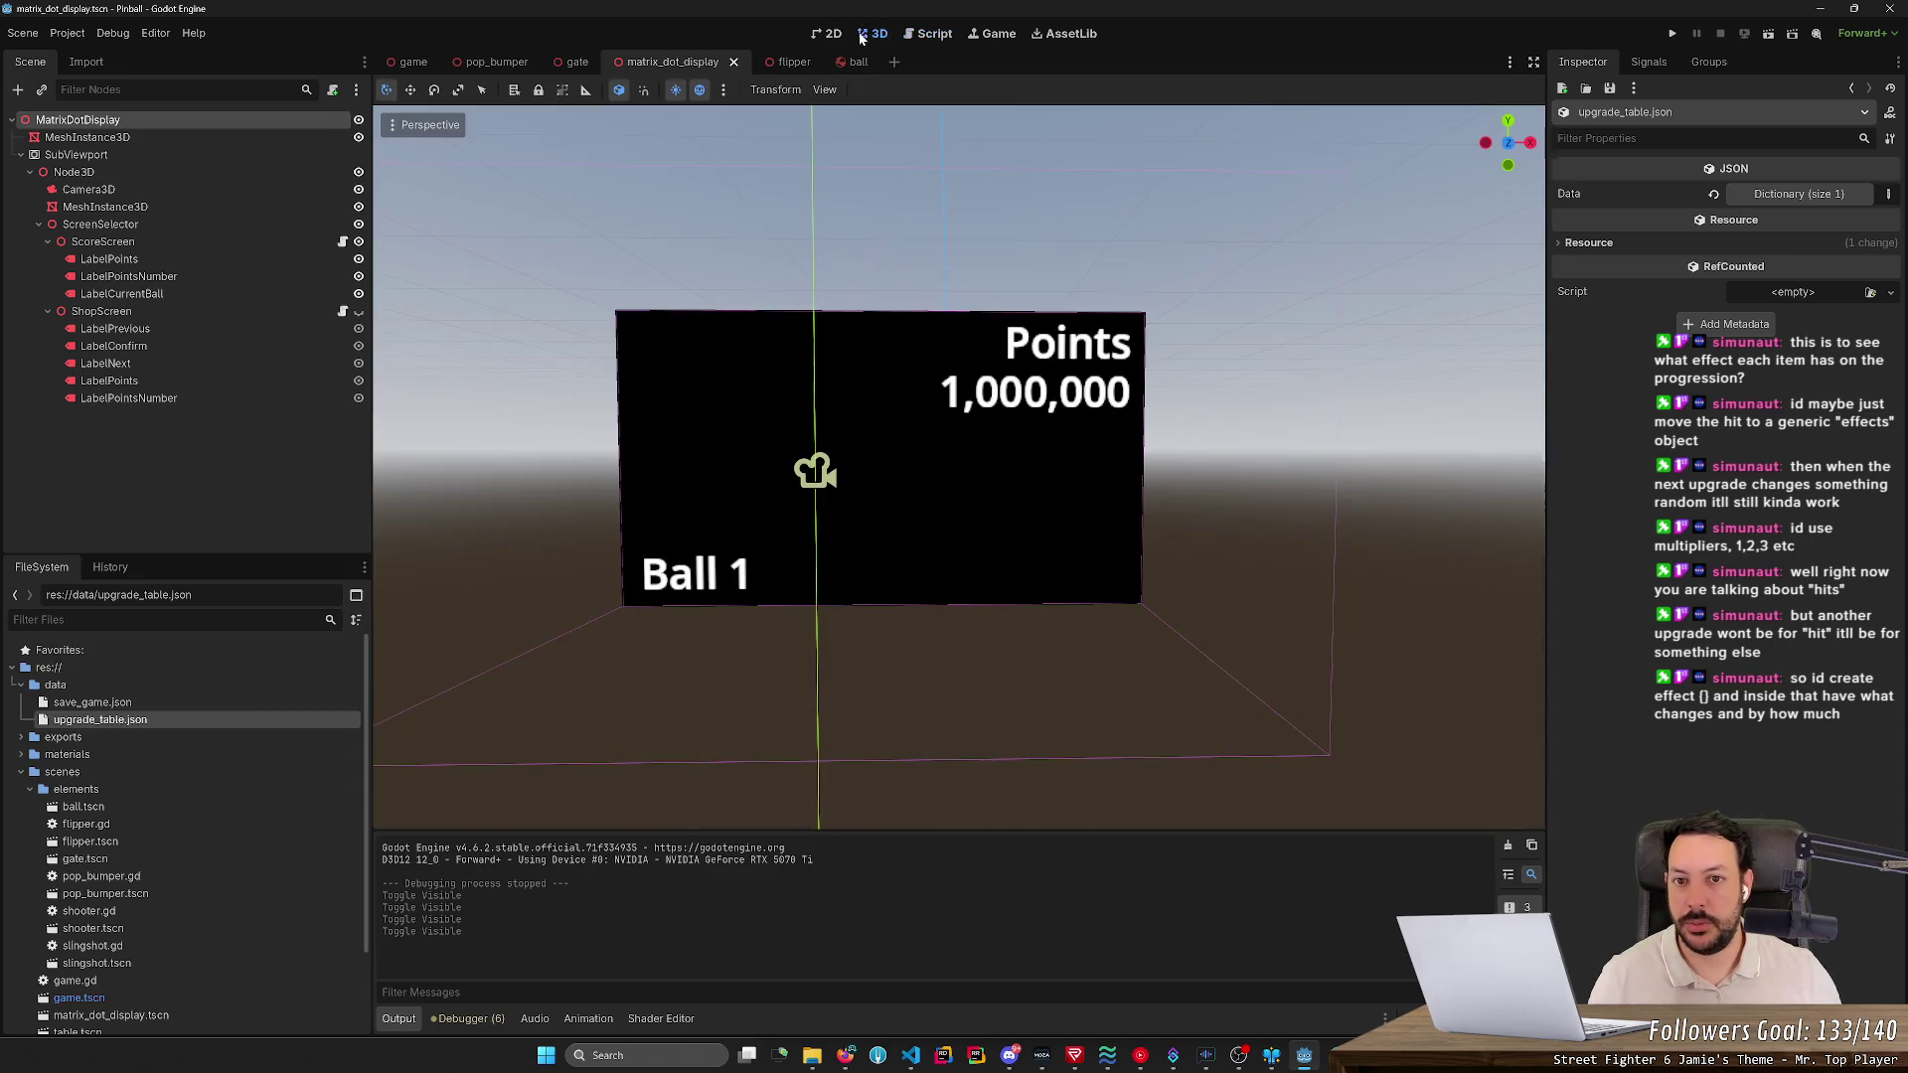
# - Open the game scene in 3D and run it, hitting the missing 'hit_awards' error at pinball_element.gd line 35
pyautogui.click(873, 33)
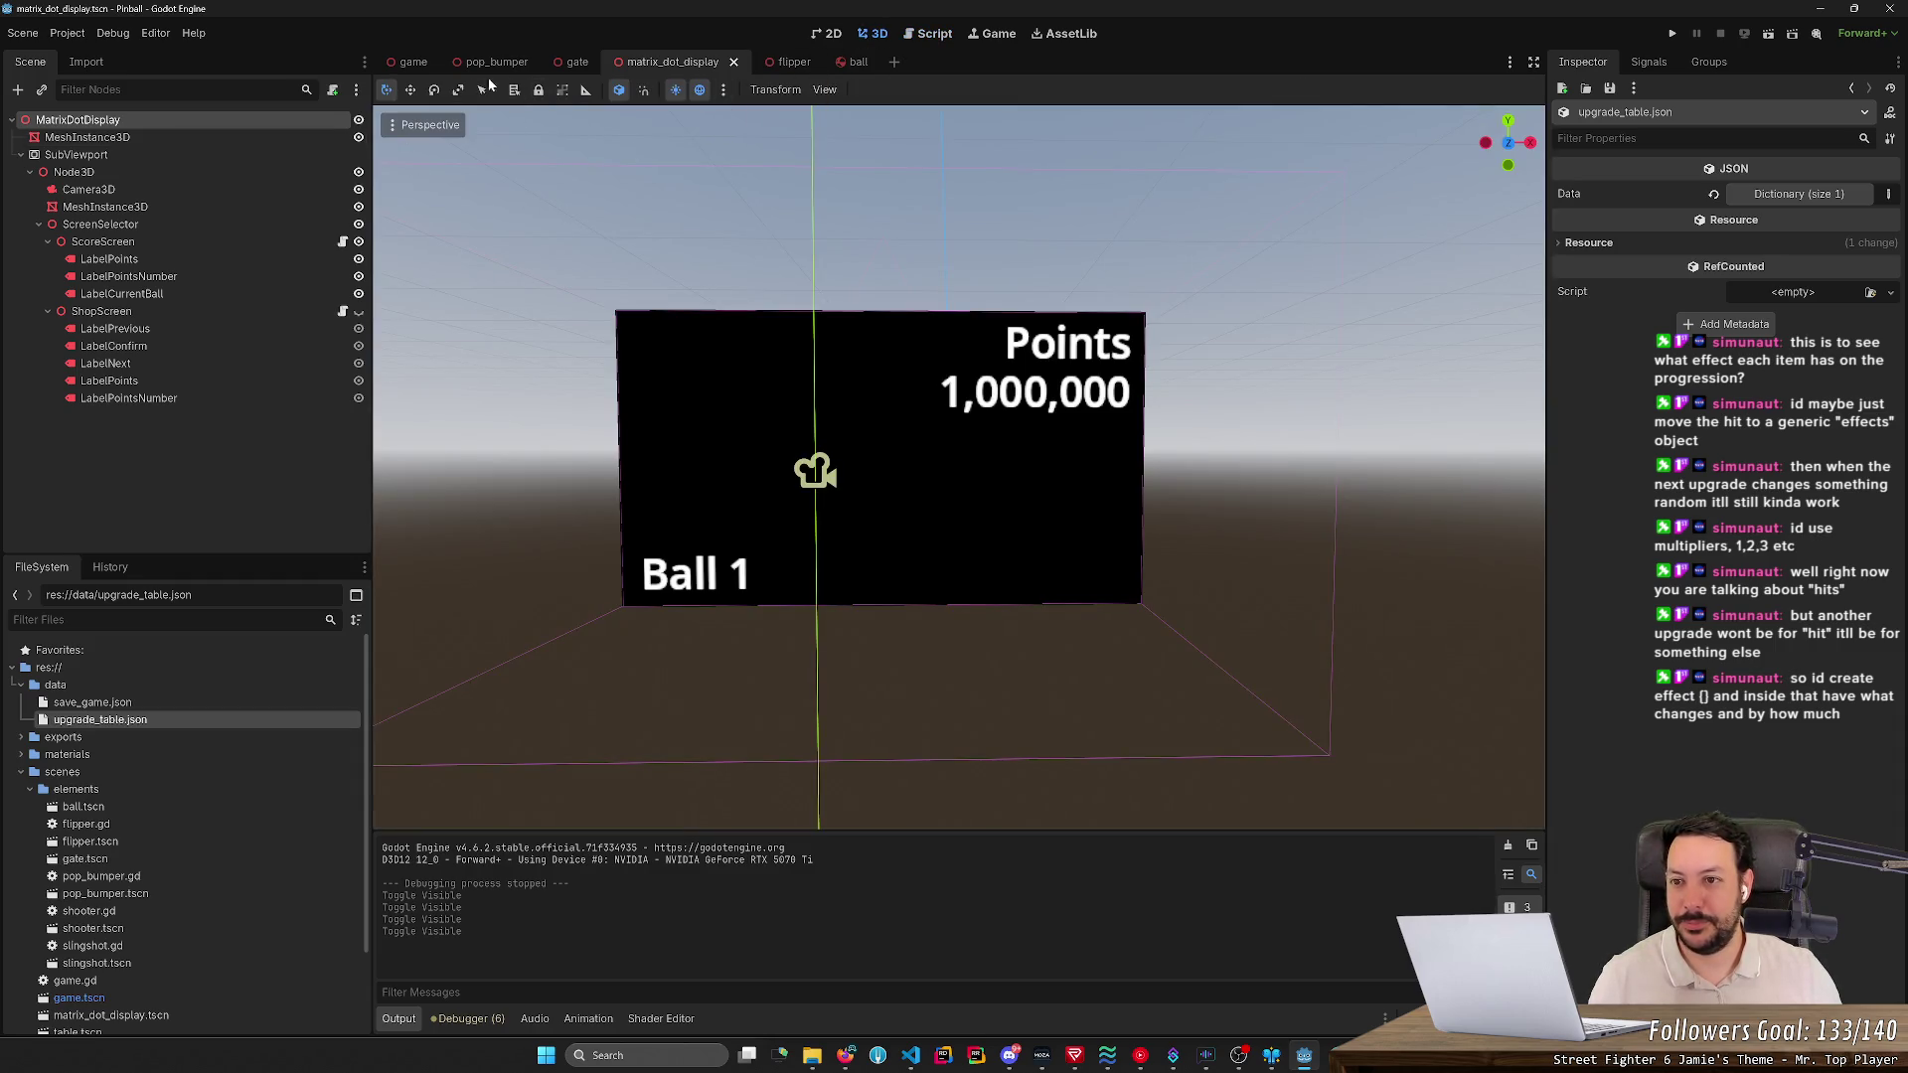
pyautogui.click(415, 63)
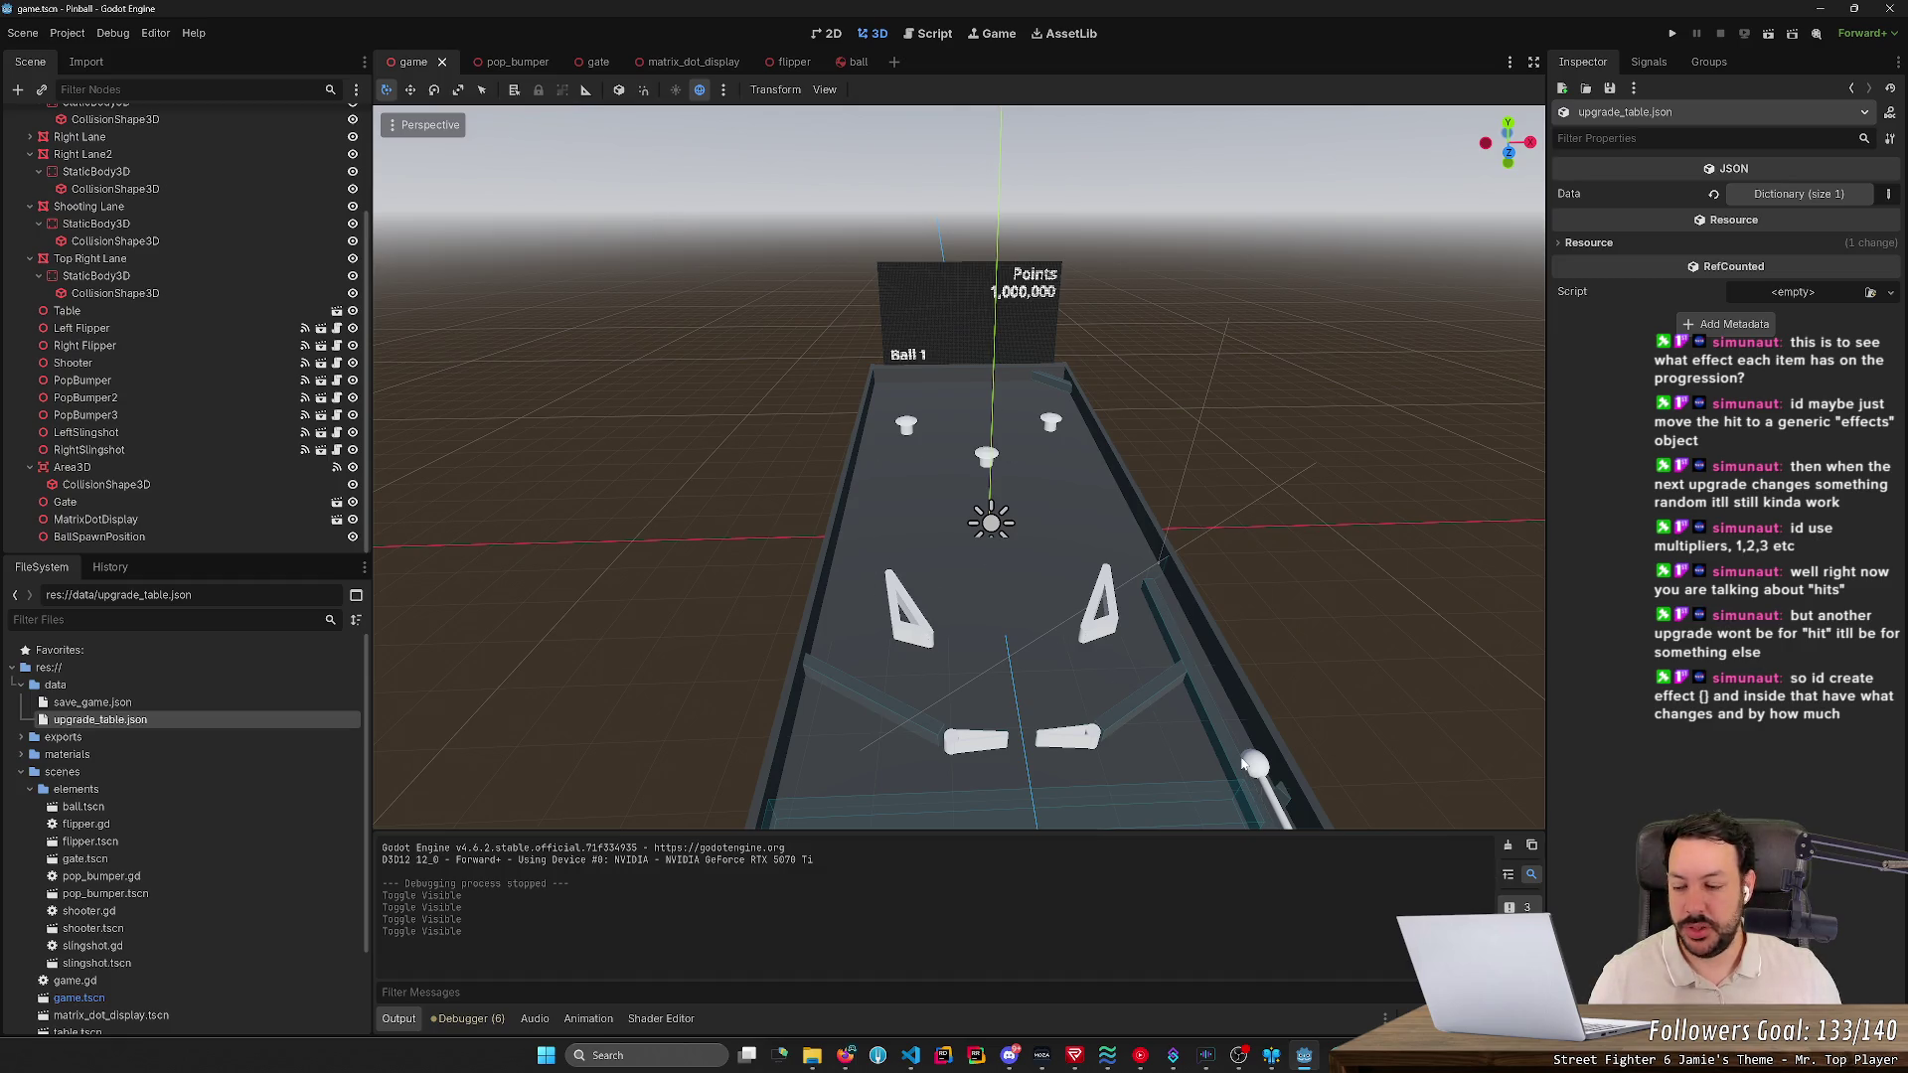
pyautogui.moveTo(1123, 648); pyautogui.dragTo(1174, 618)
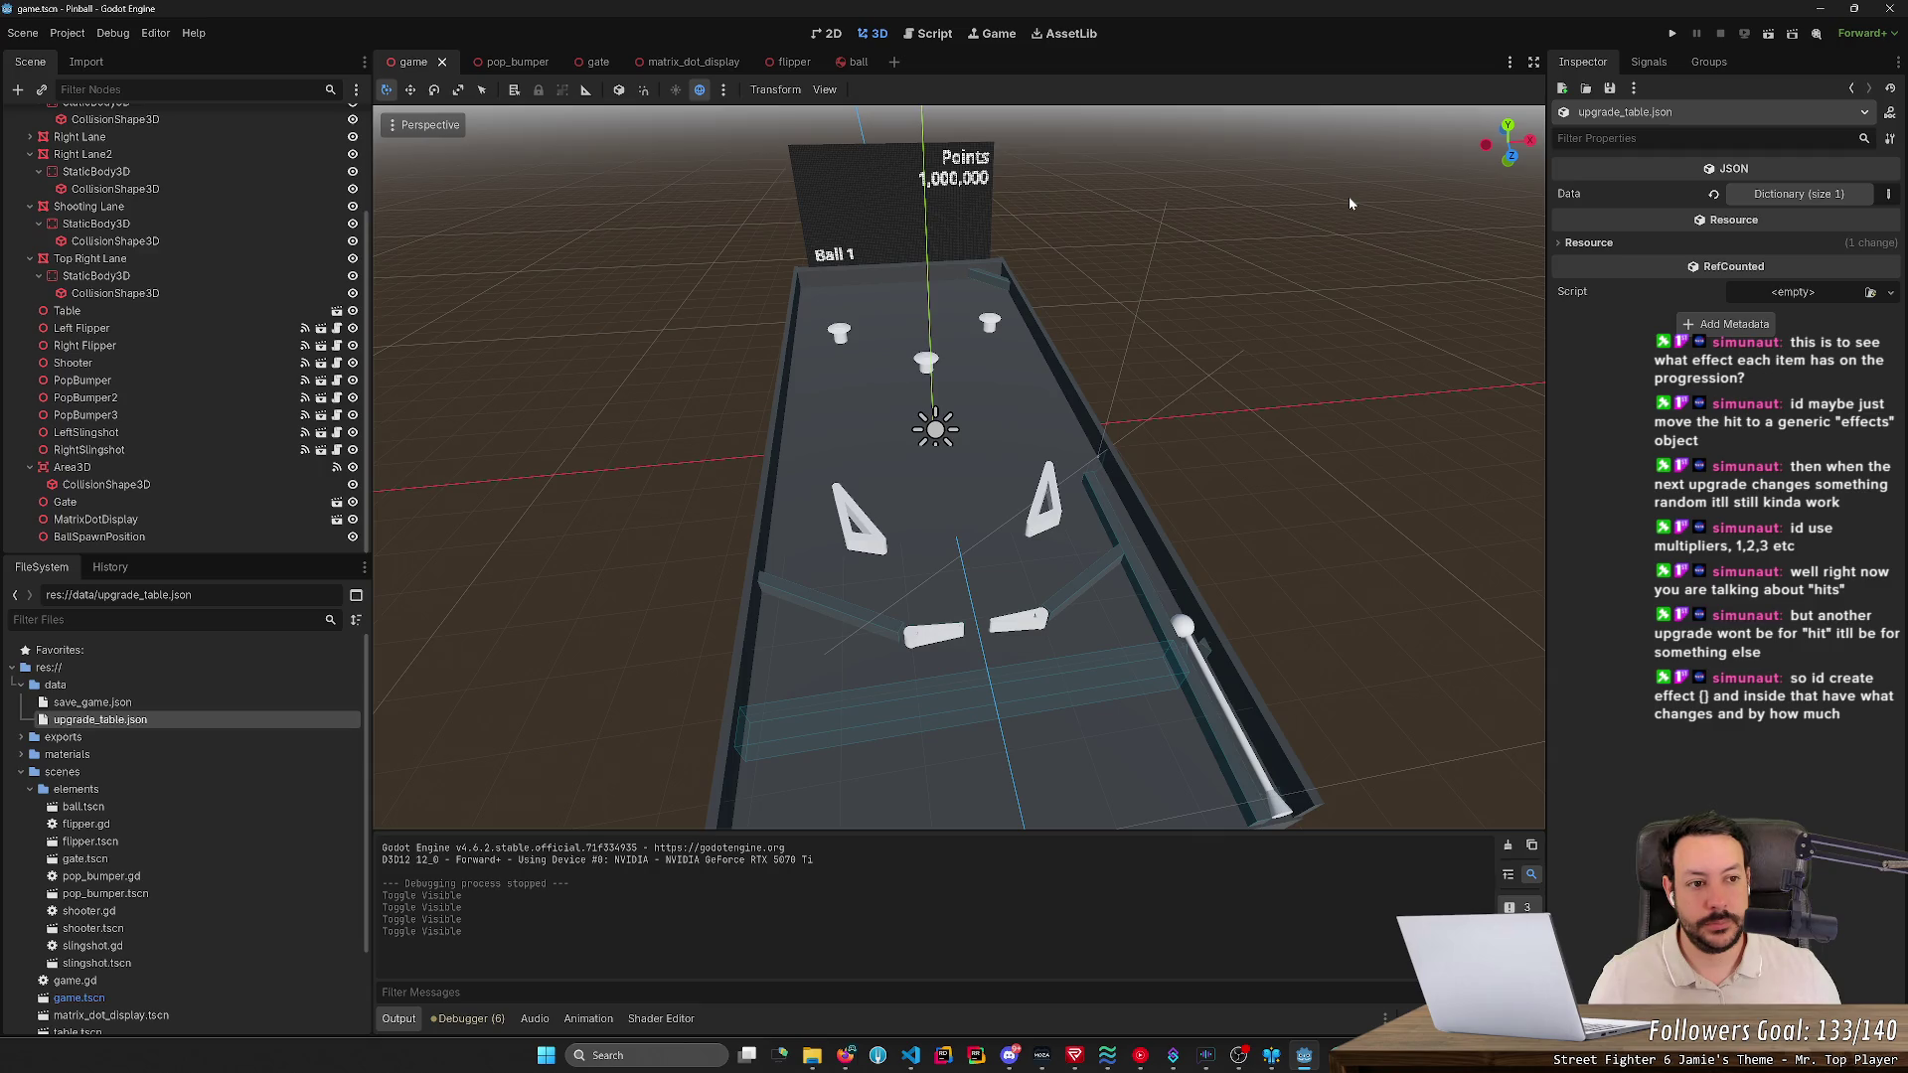
pyautogui.click(1670, 35)
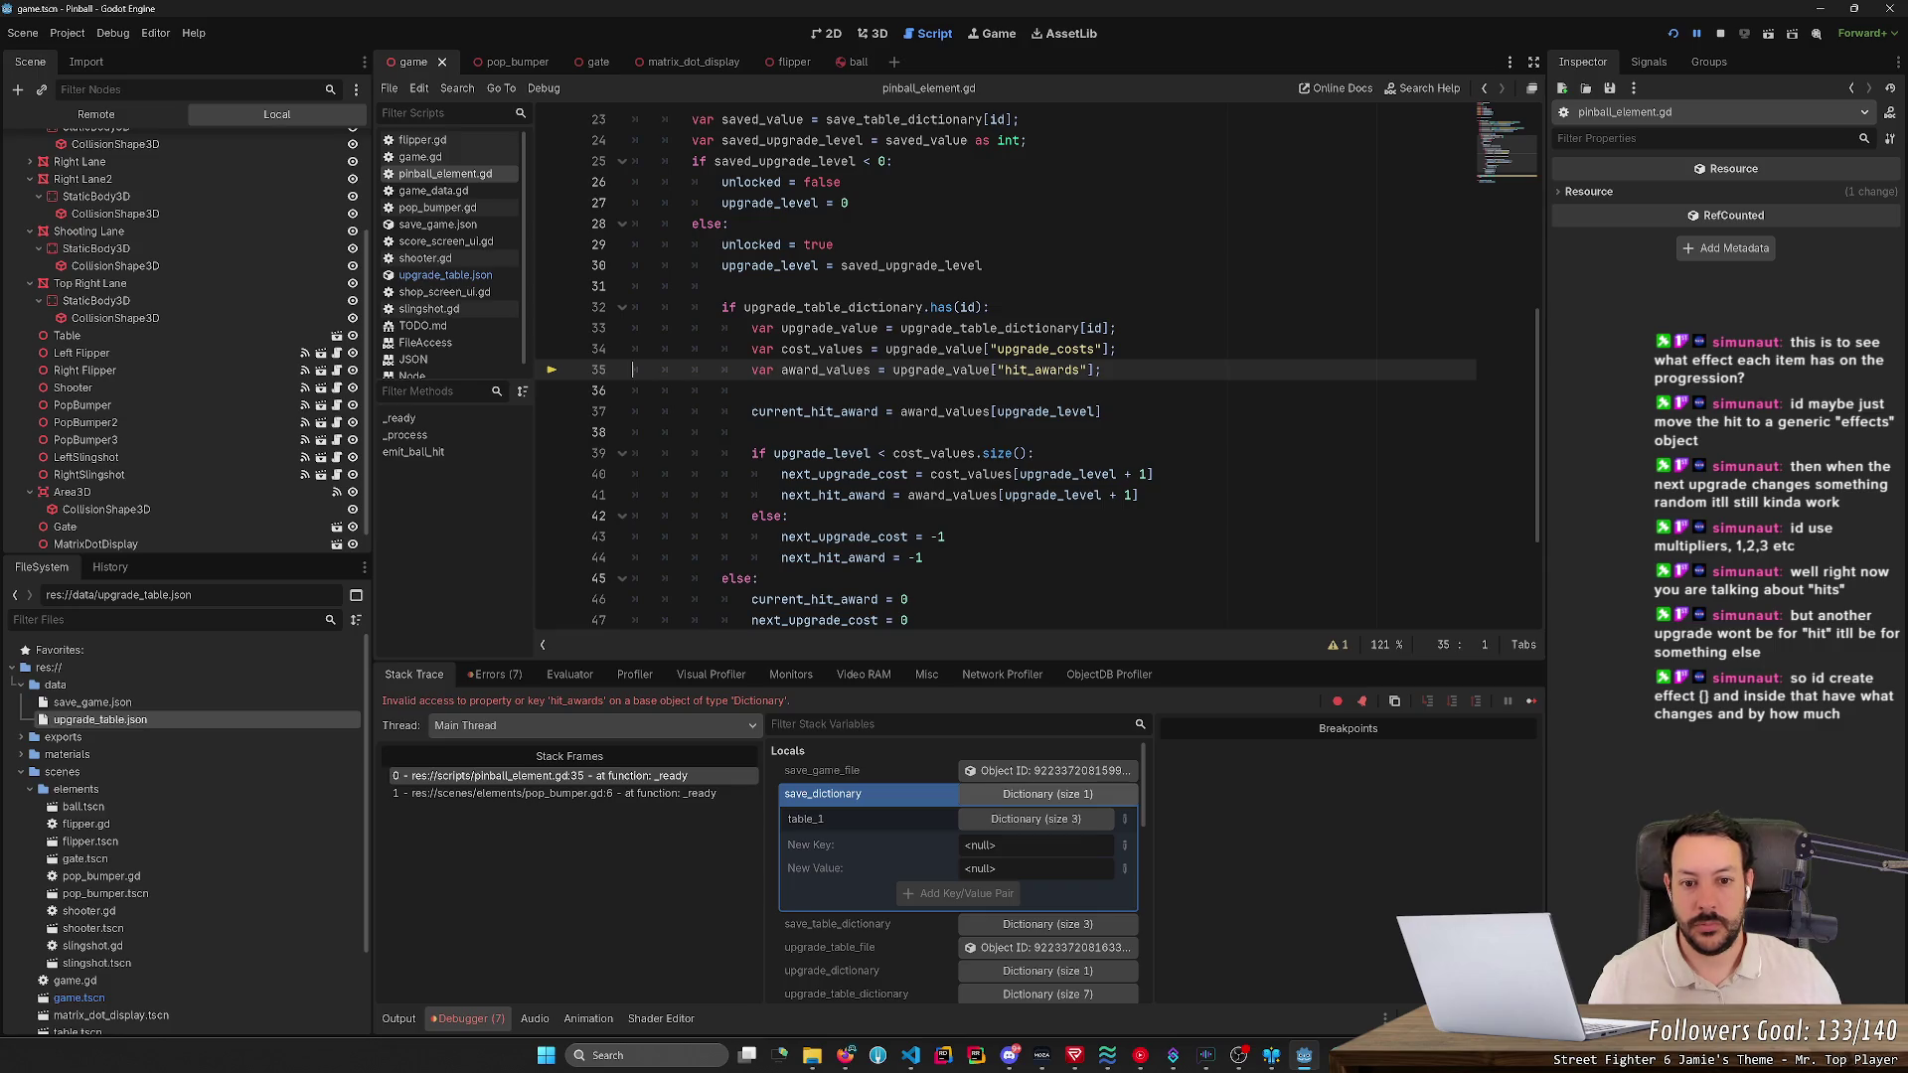
pyautogui.click(1720, 33)
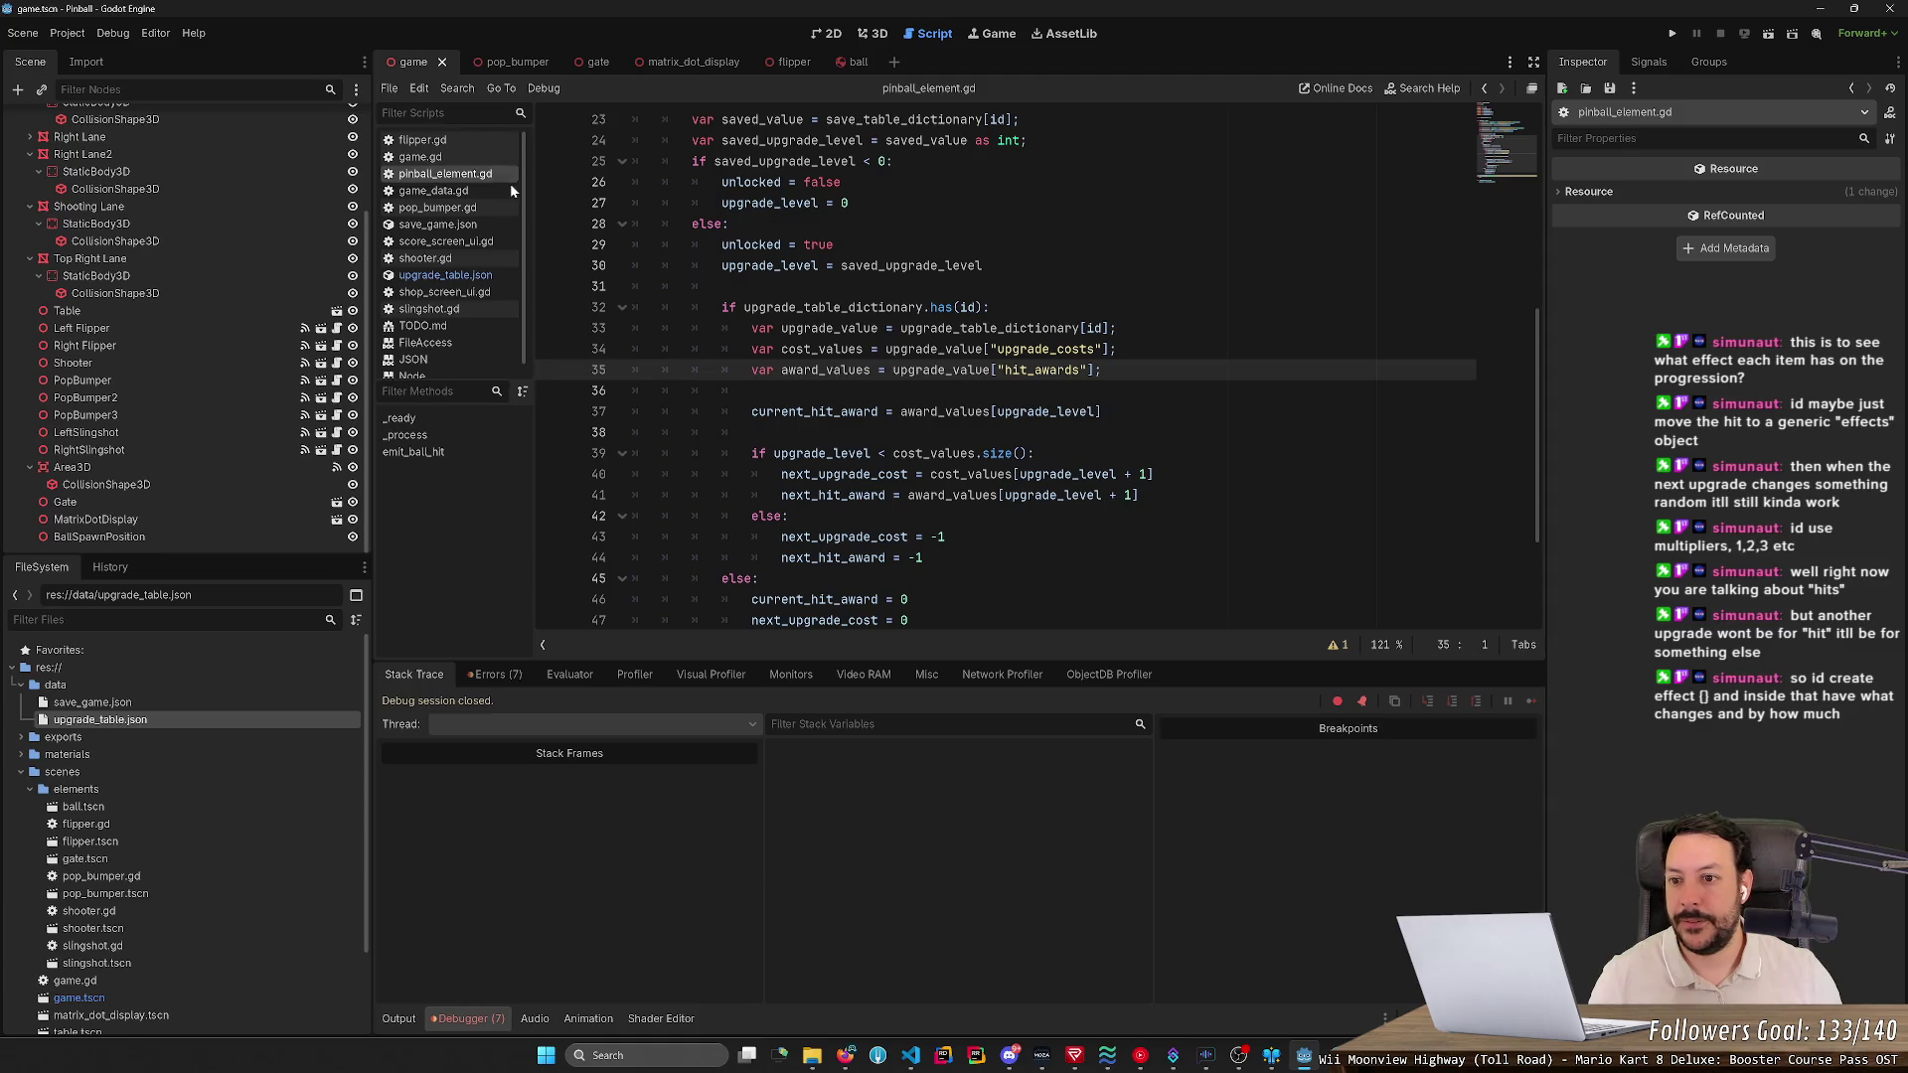
# - Rename every hit_award_mults key in upgrade_table.json to hit_awards at once
pyautogui.click(459, 278)
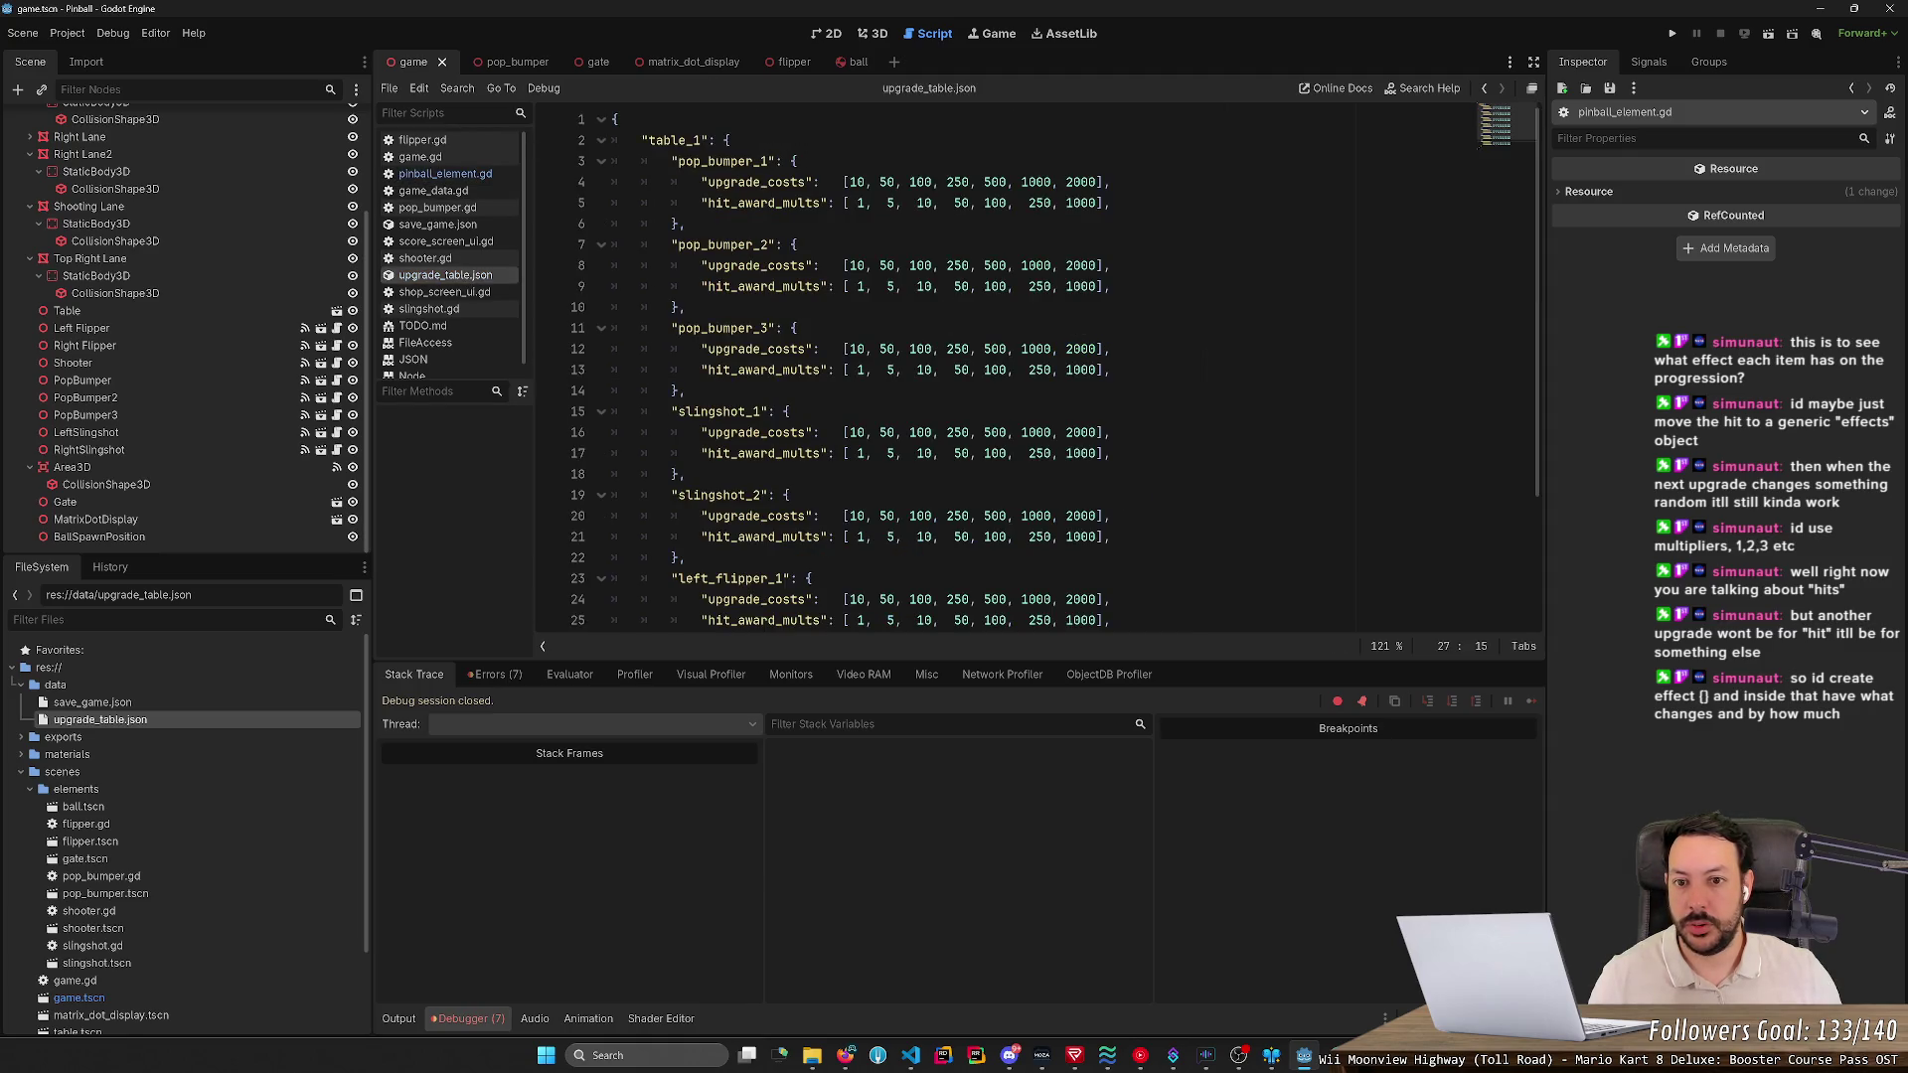
pyautogui.doubleClick(763, 203)
pyautogui.hotkey('ctrl', 'd')
pyautogui.hotkey('ctrl', 'd')
pyautogui.hotkey('ctrl', 'd')
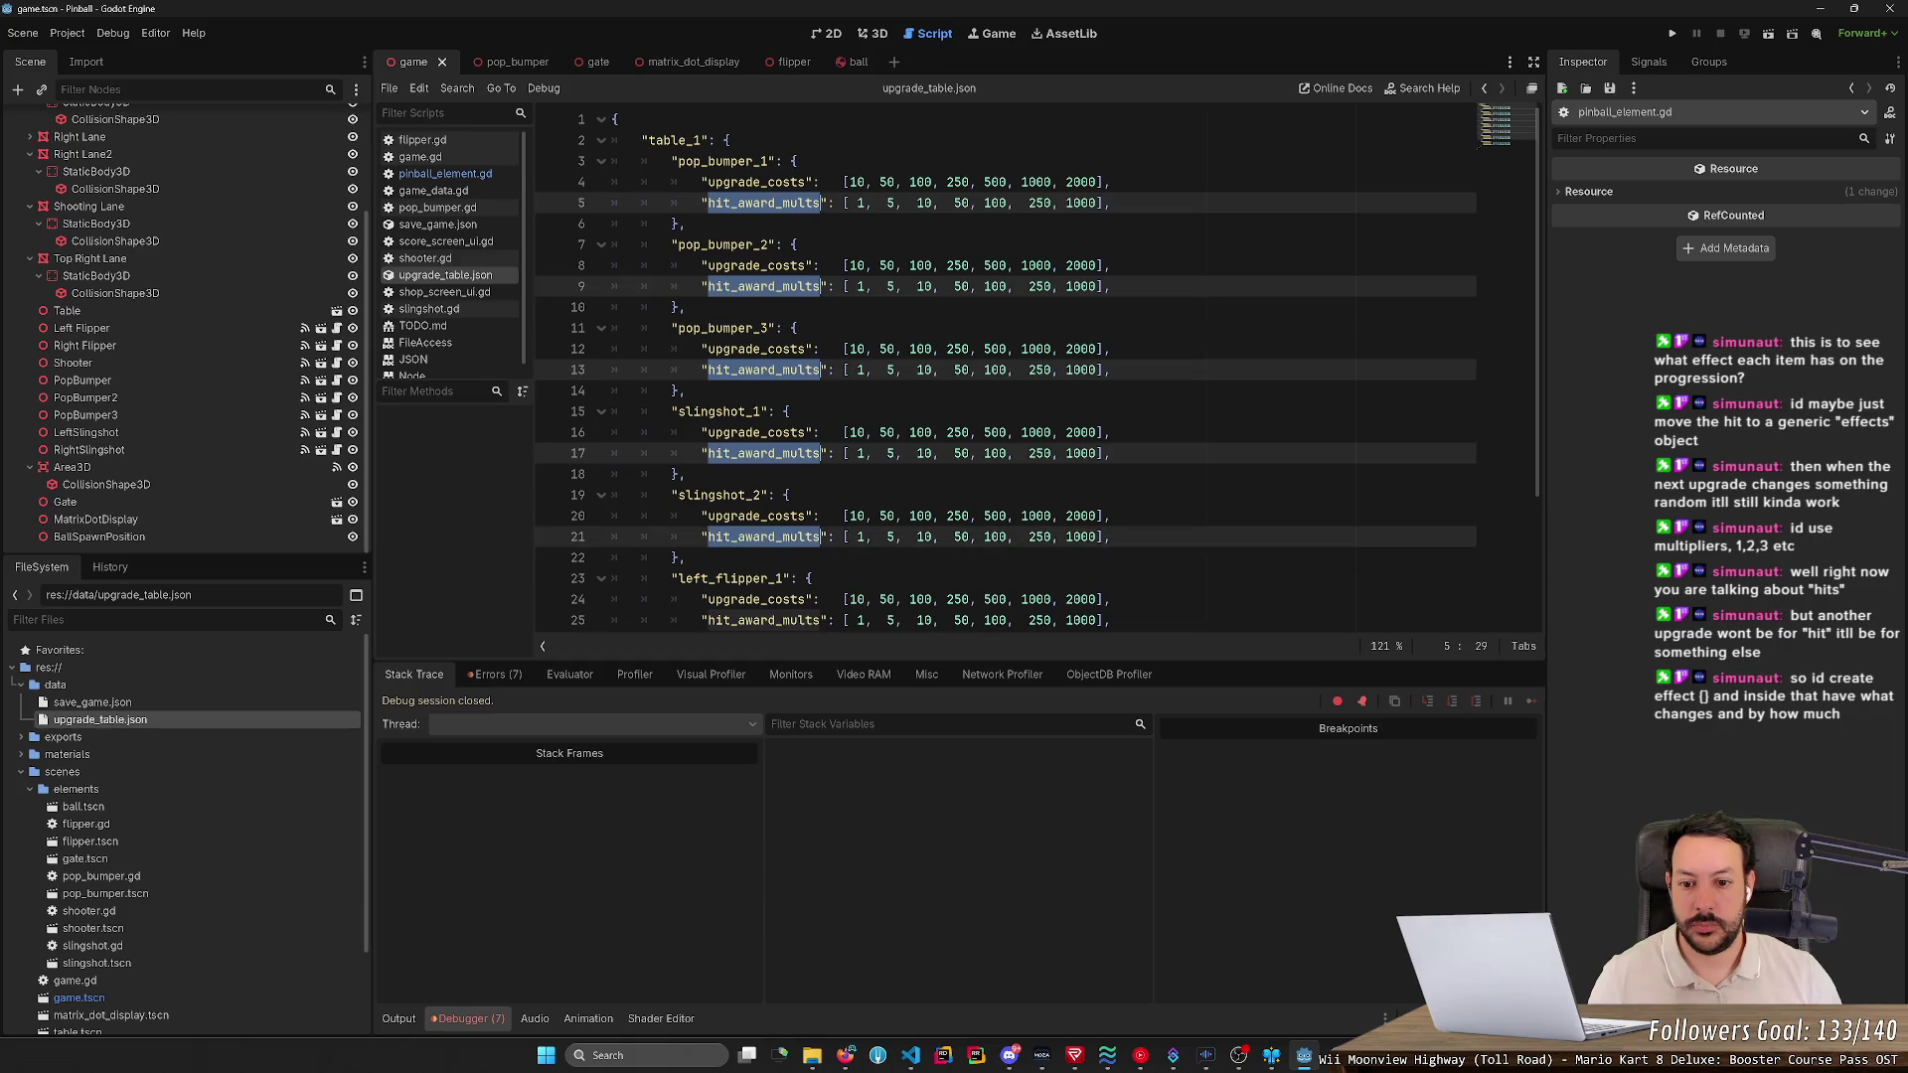
pyautogui.write('hit_awards')
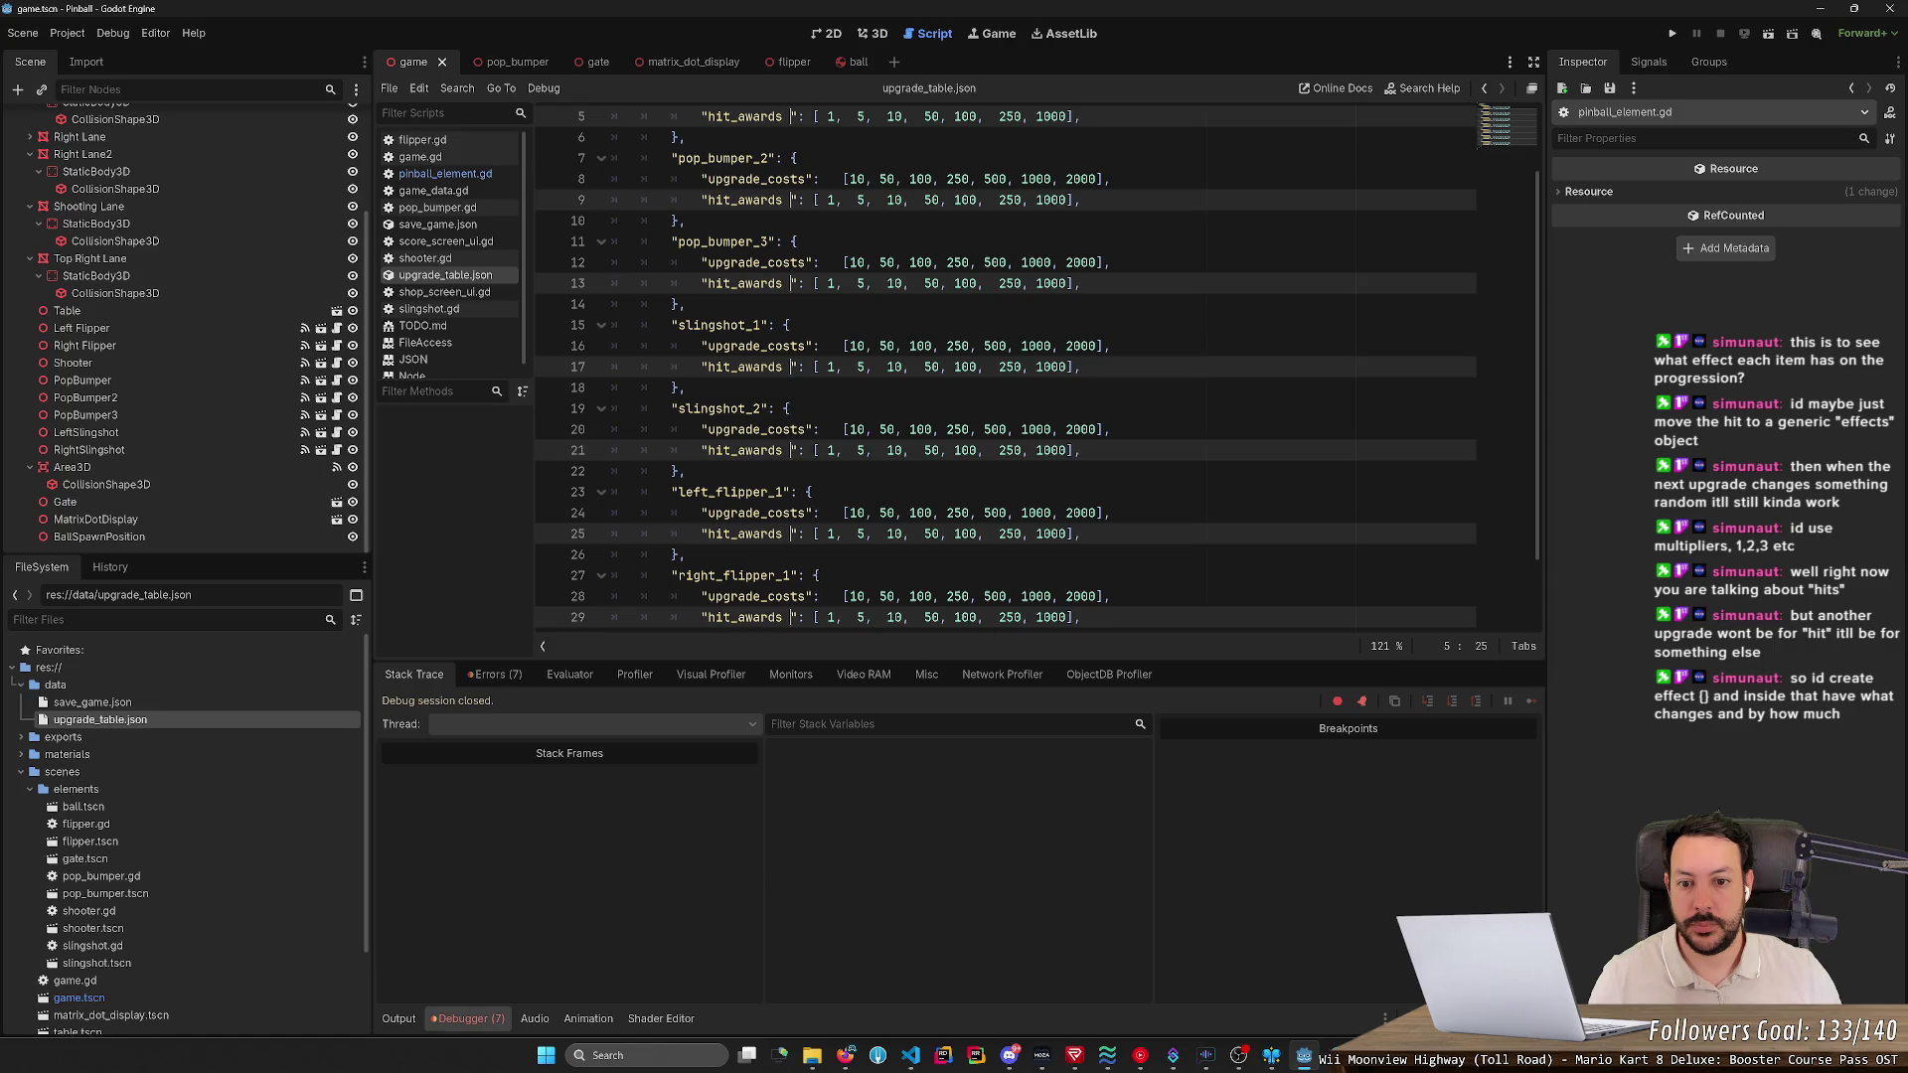
pyautogui.press('BackSpace')
pyautogui.write('s')
pyautogui.press('Right')
pyautogui.press('Right')
pyautogui.press('Right')
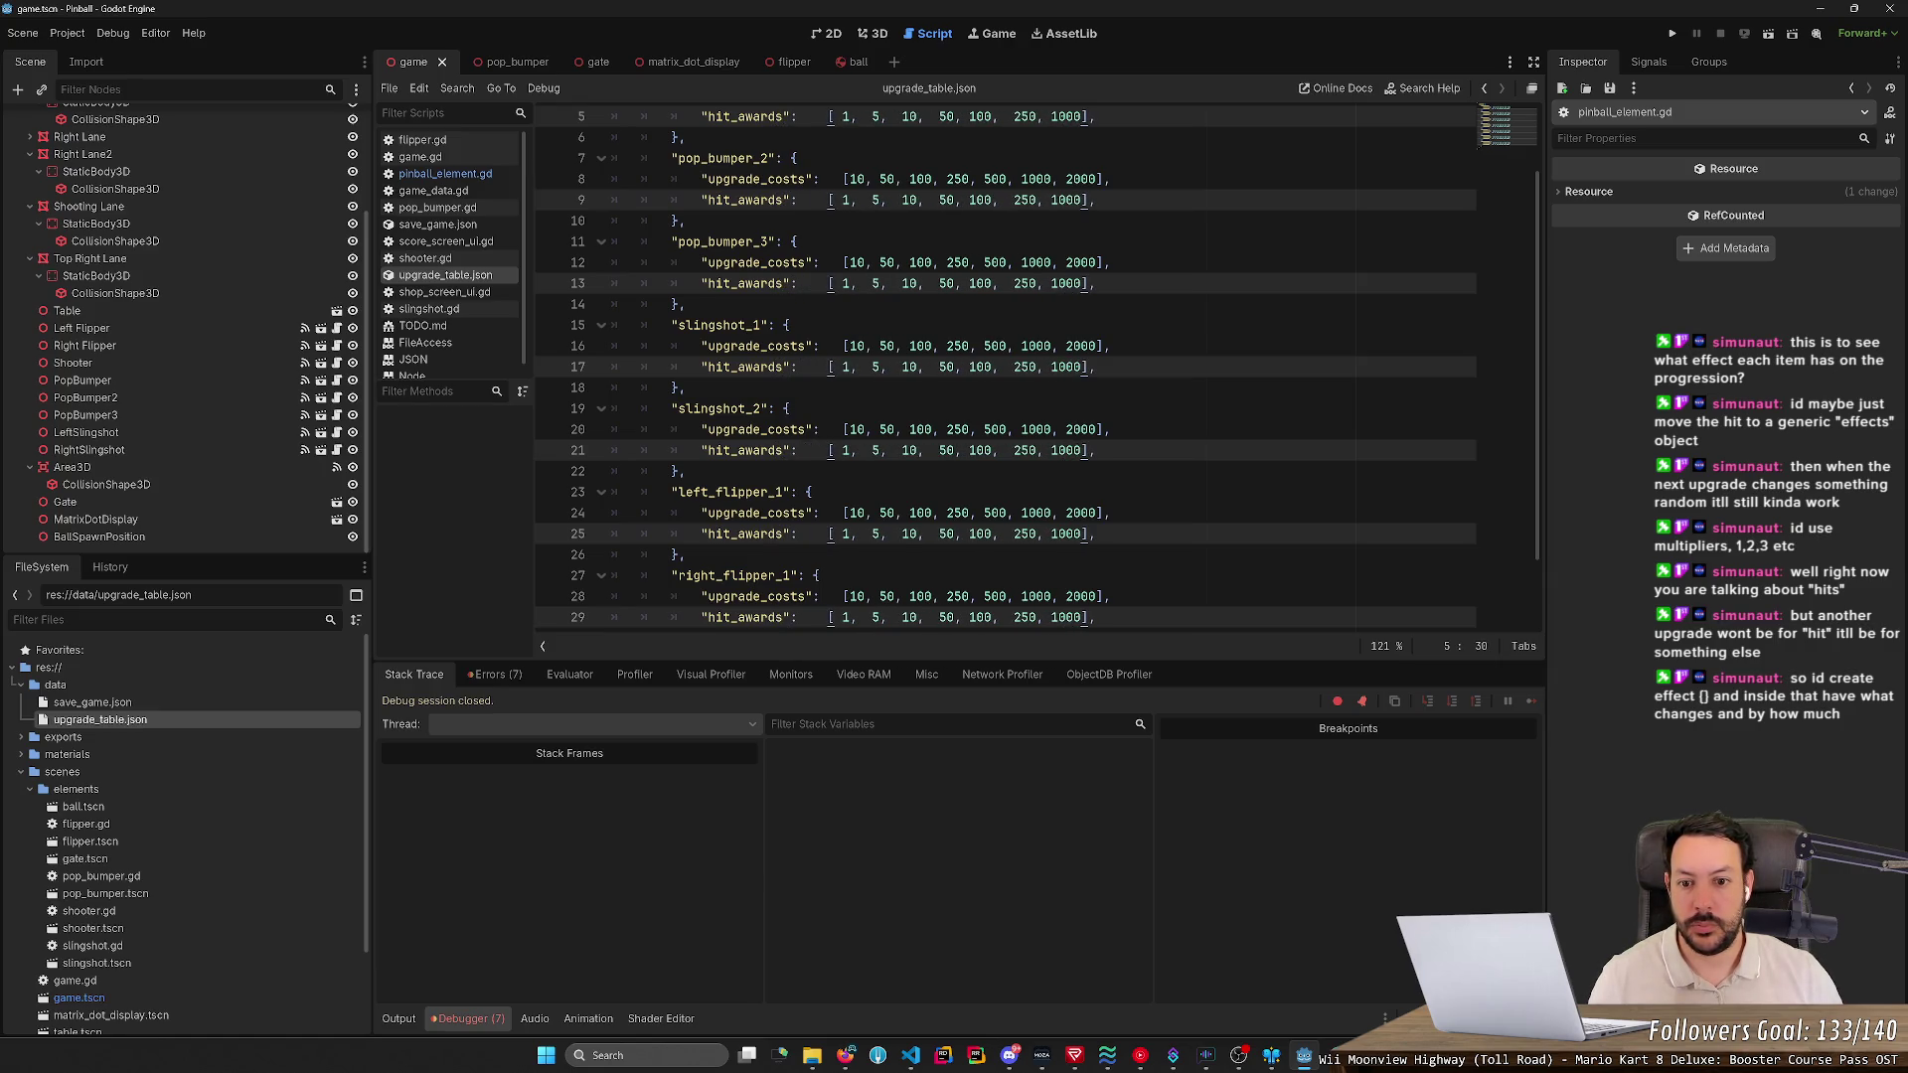
# - Remove the extra spaces before the upgrade_costs arrays and relaunch the game
pyautogui.press('Up')
pyautogui.press('Delete')
pyautogui.press('Delete')
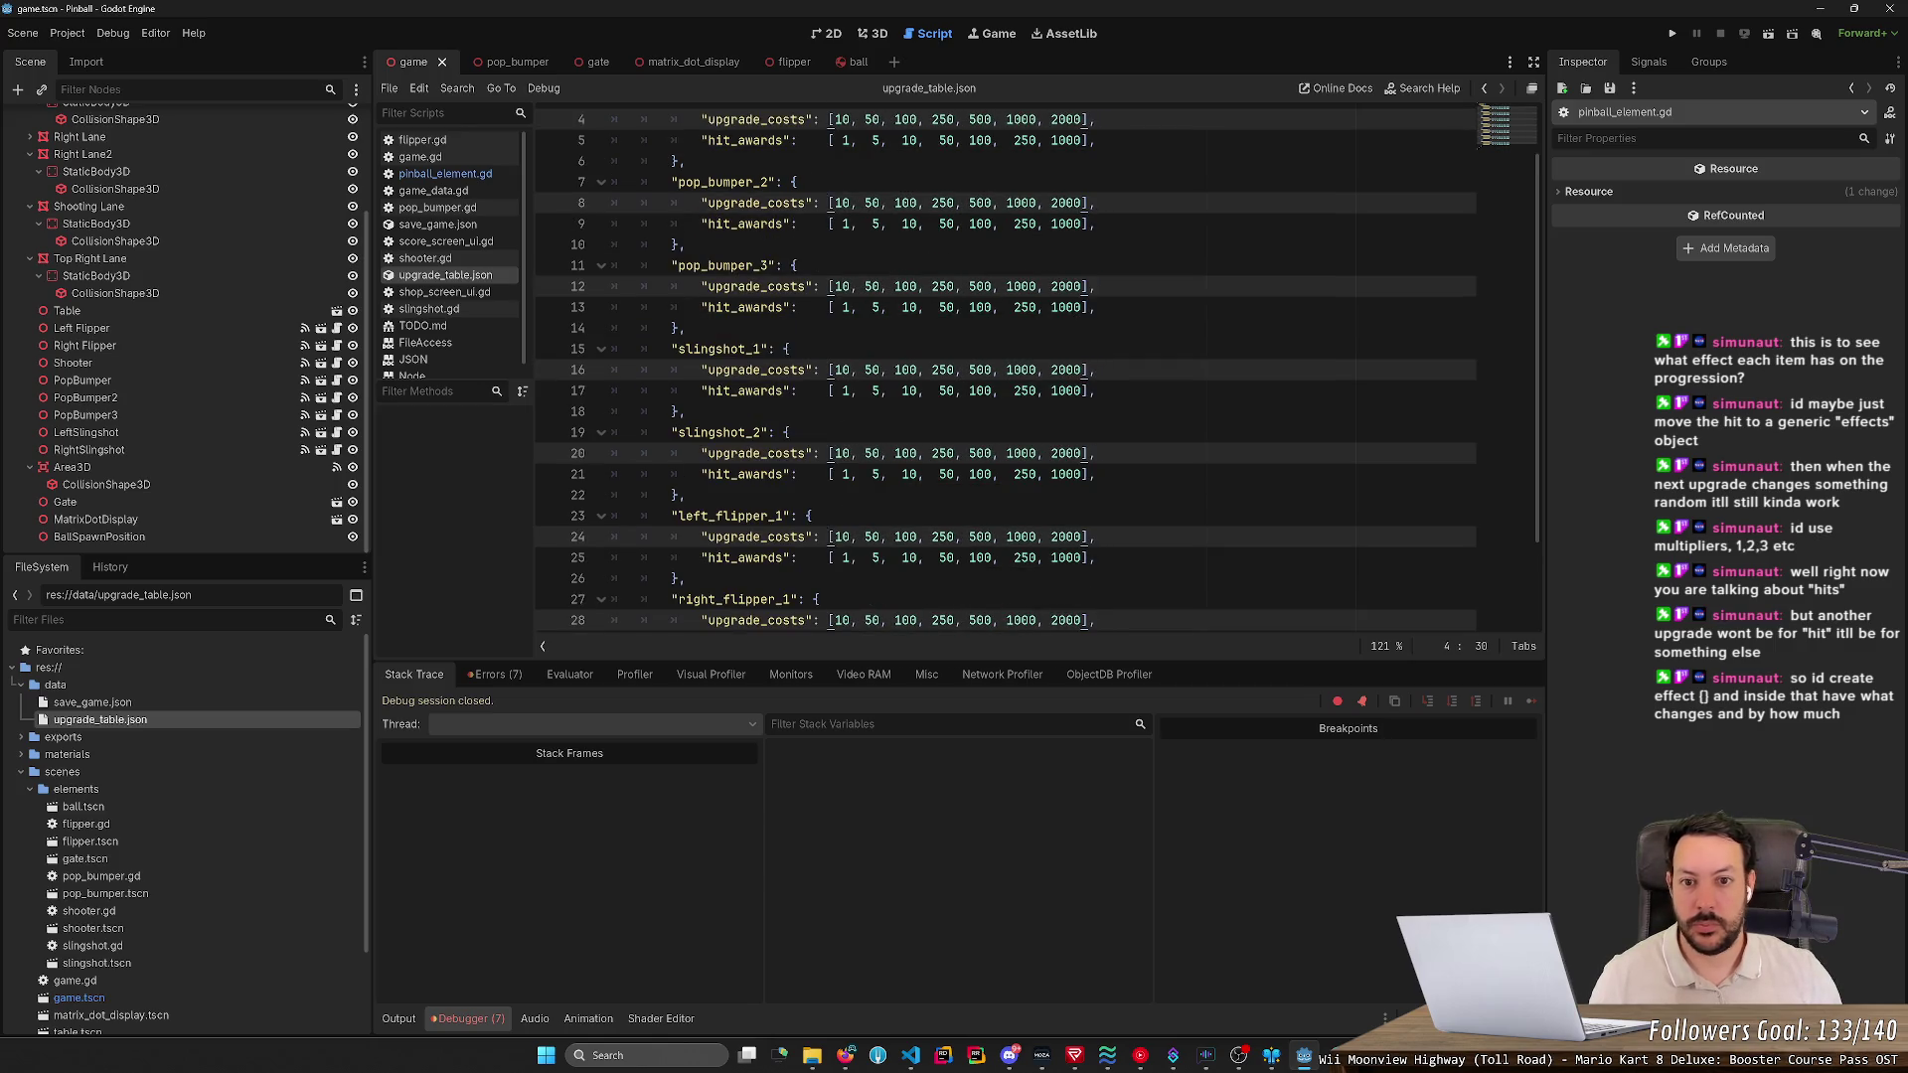
pyautogui.scroll(-2, 1003, 367)
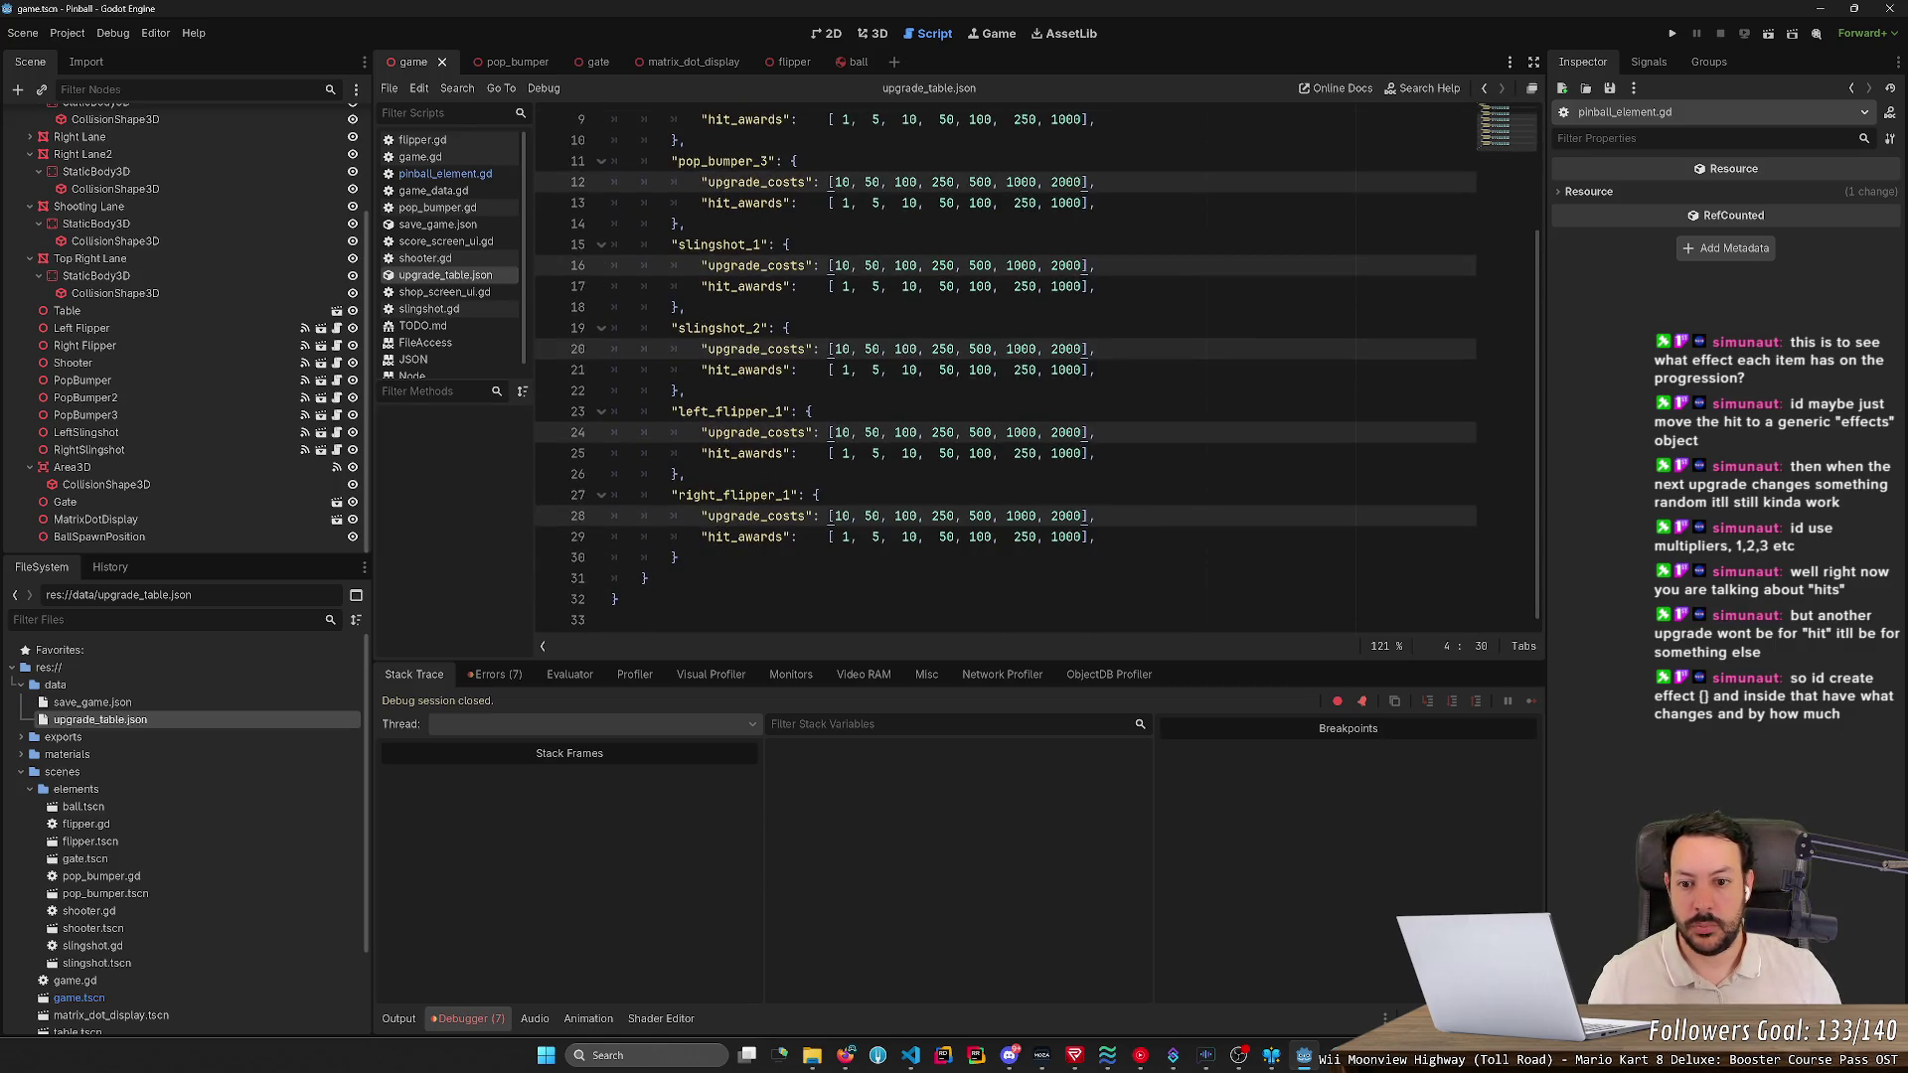
pyautogui.click(1661, 32)
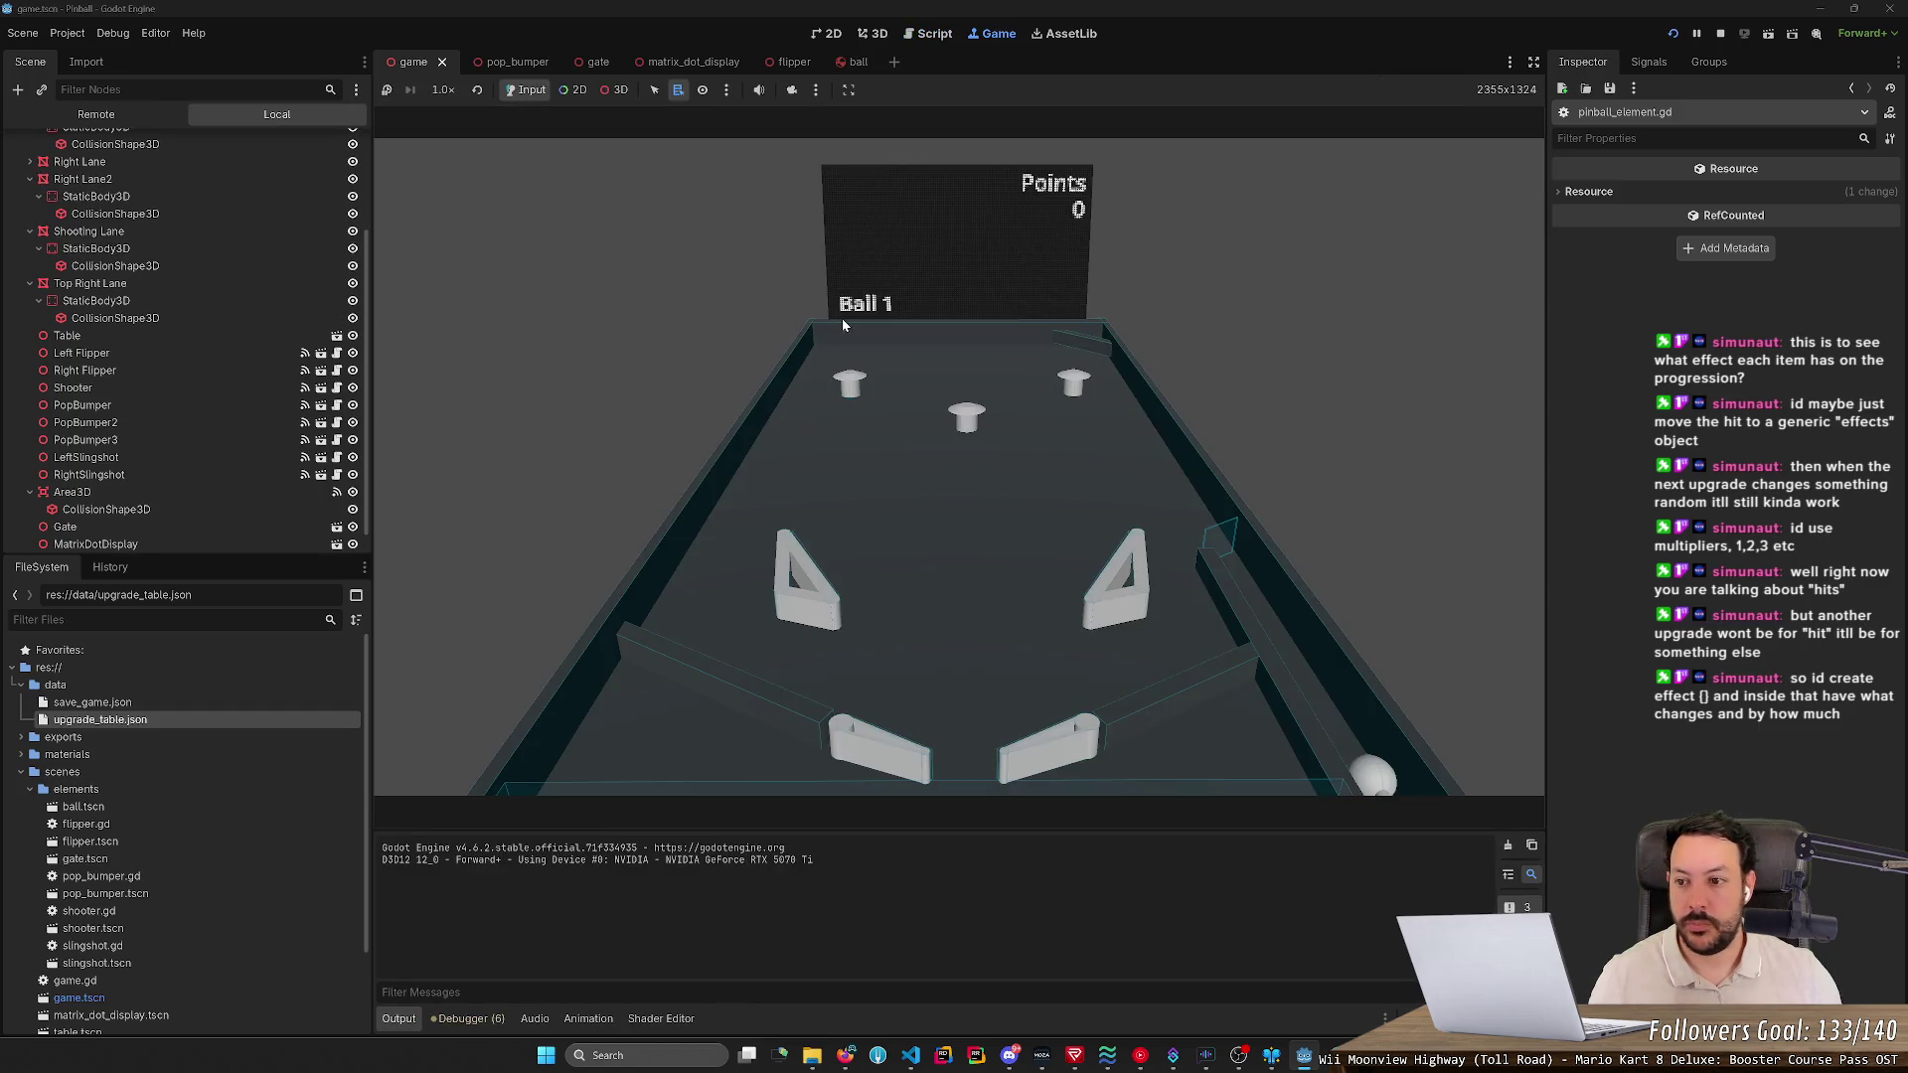
pyautogui.click(162, 353)
pyautogui.press('Down')
pyautogui.press('Down')
pyautogui.press('Down')
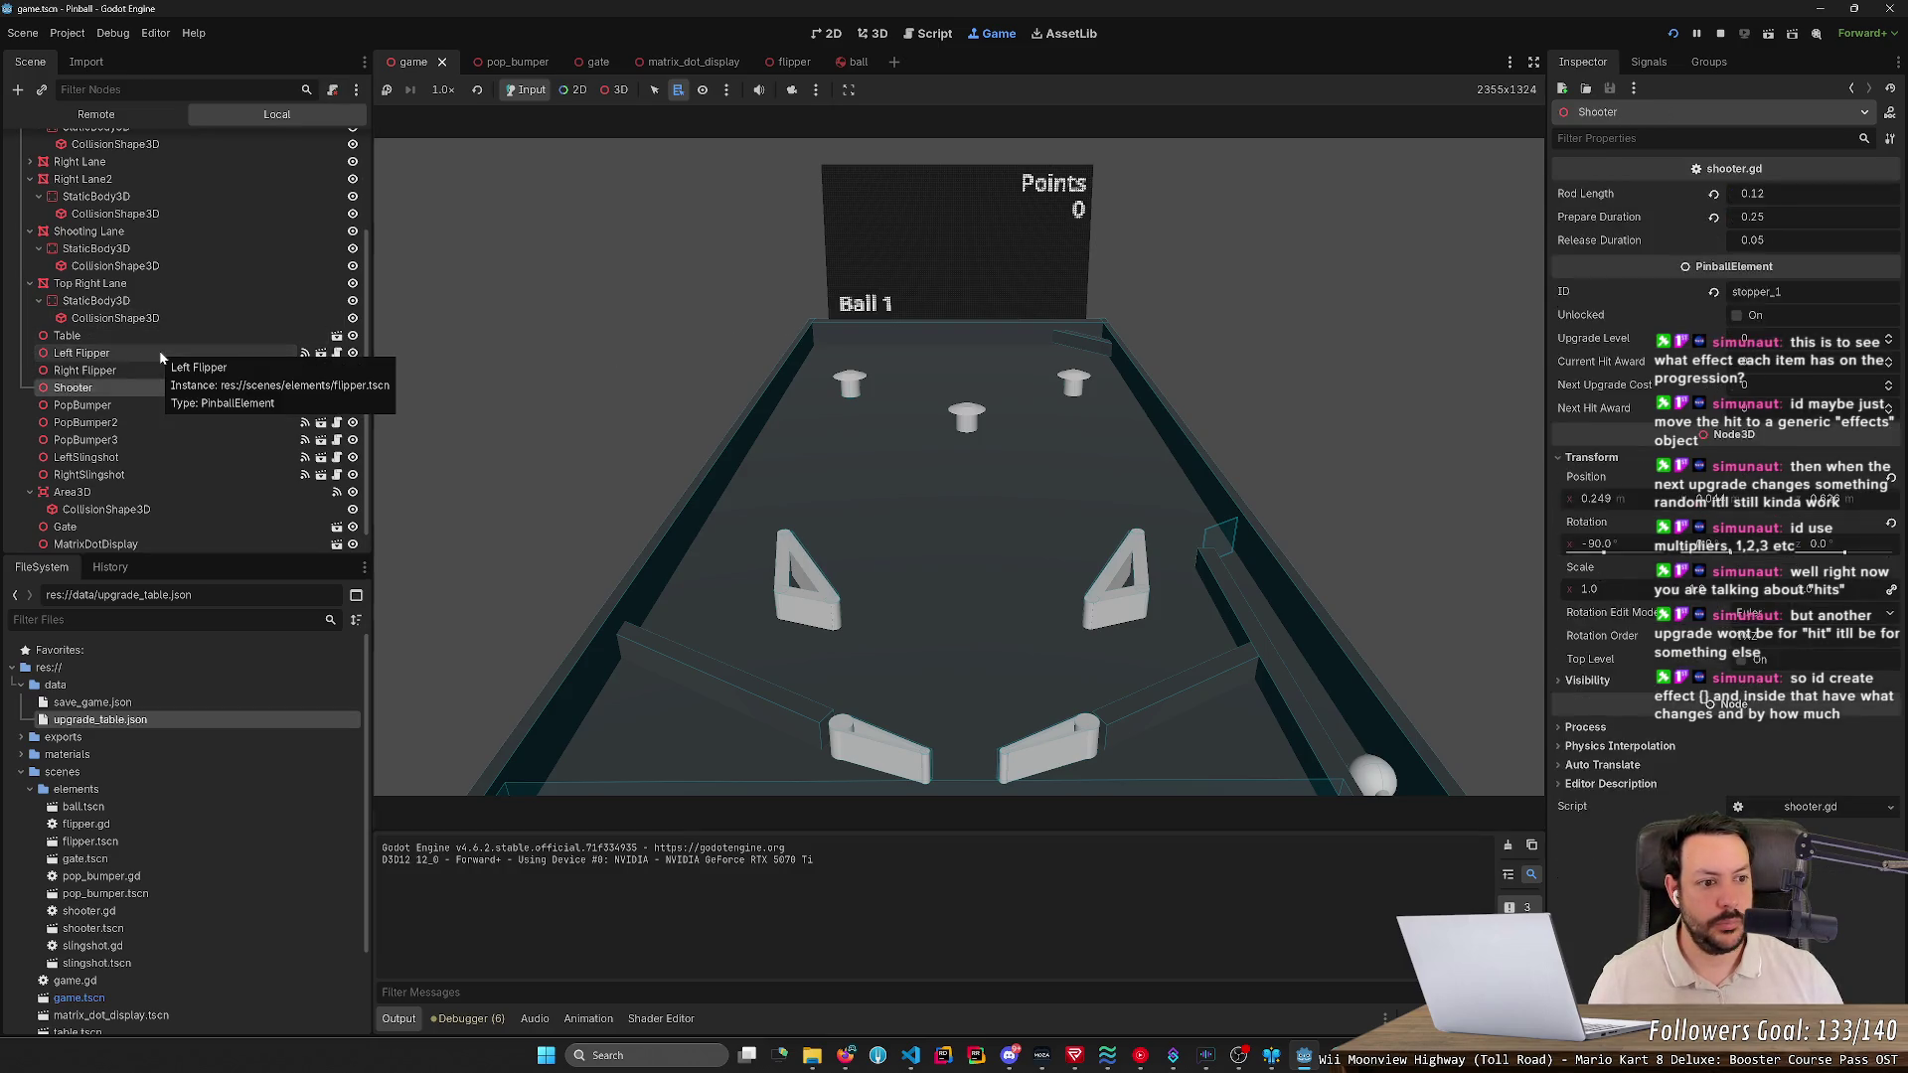
pyautogui.press('Down')
pyautogui.press('Down')
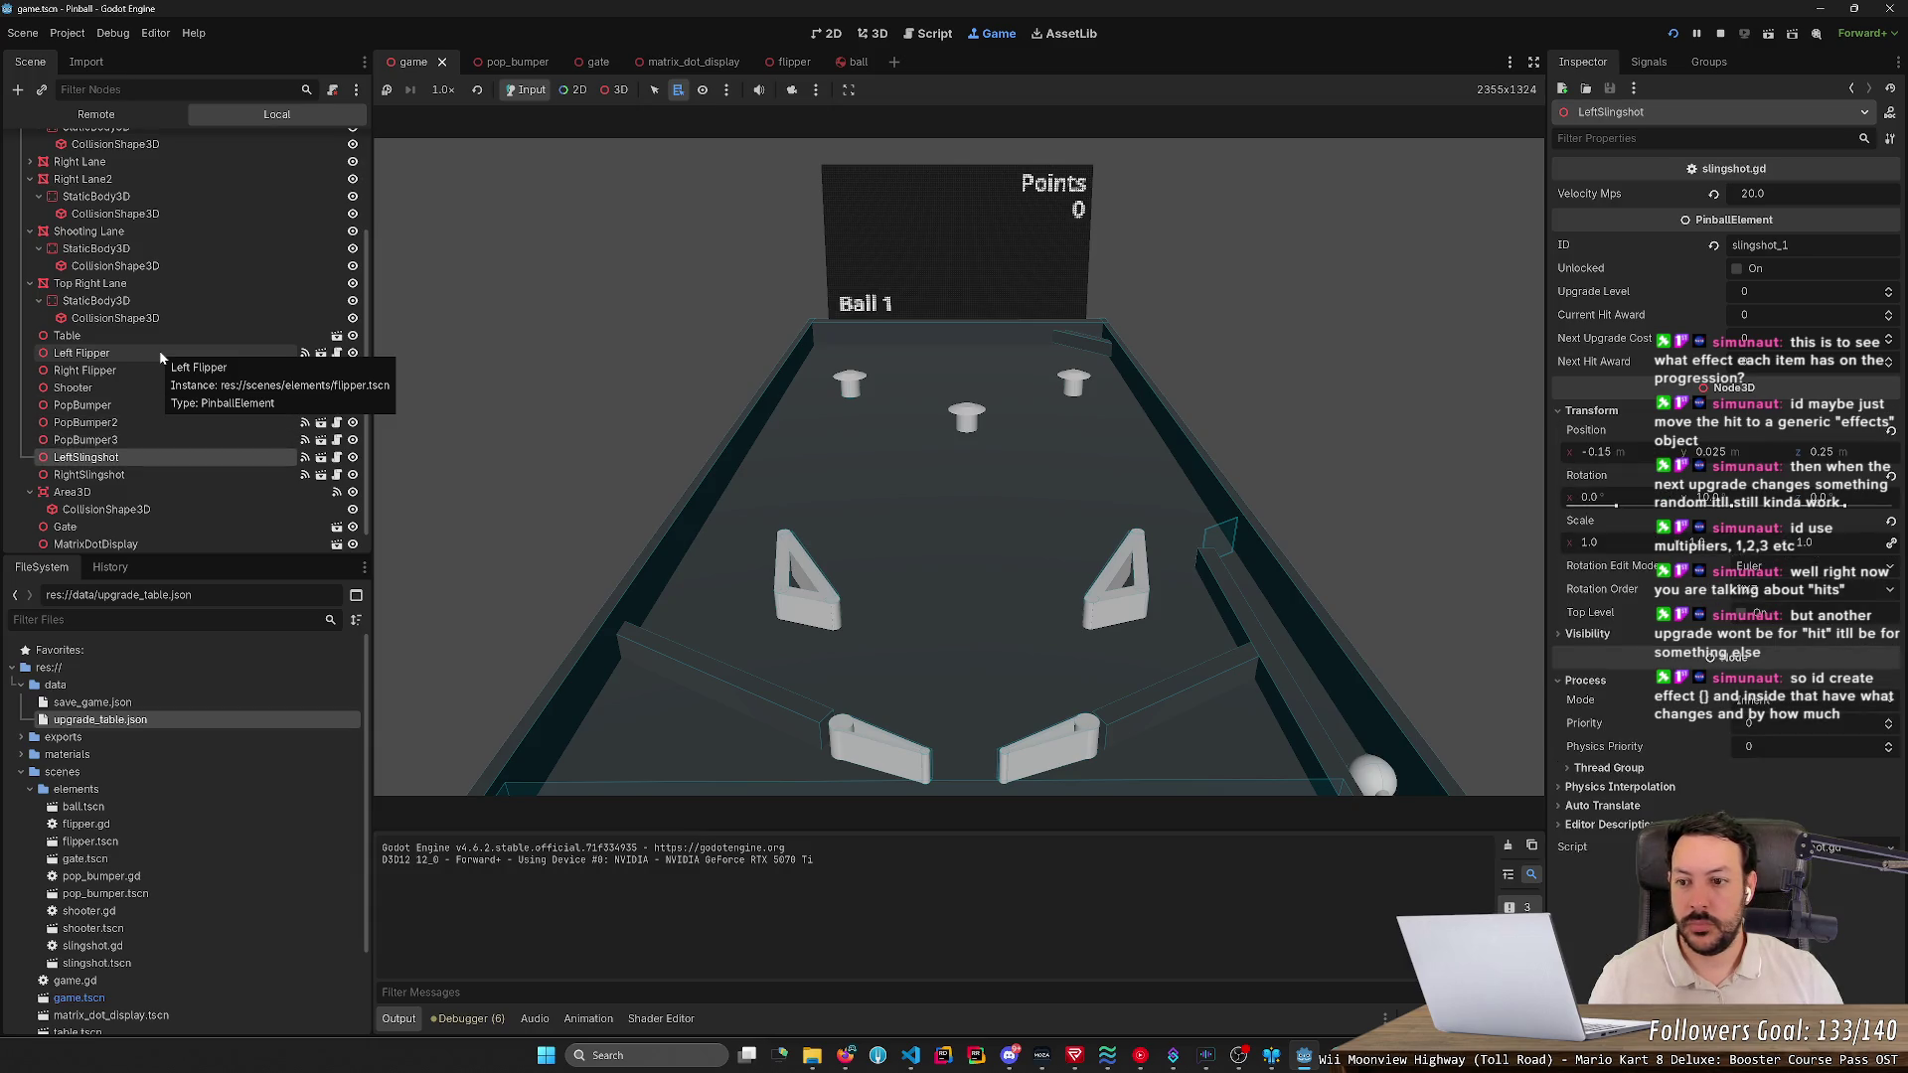
pyautogui.press('Up')
pyautogui.press('Up')
pyautogui.press('Up')
pyautogui.press('Down')
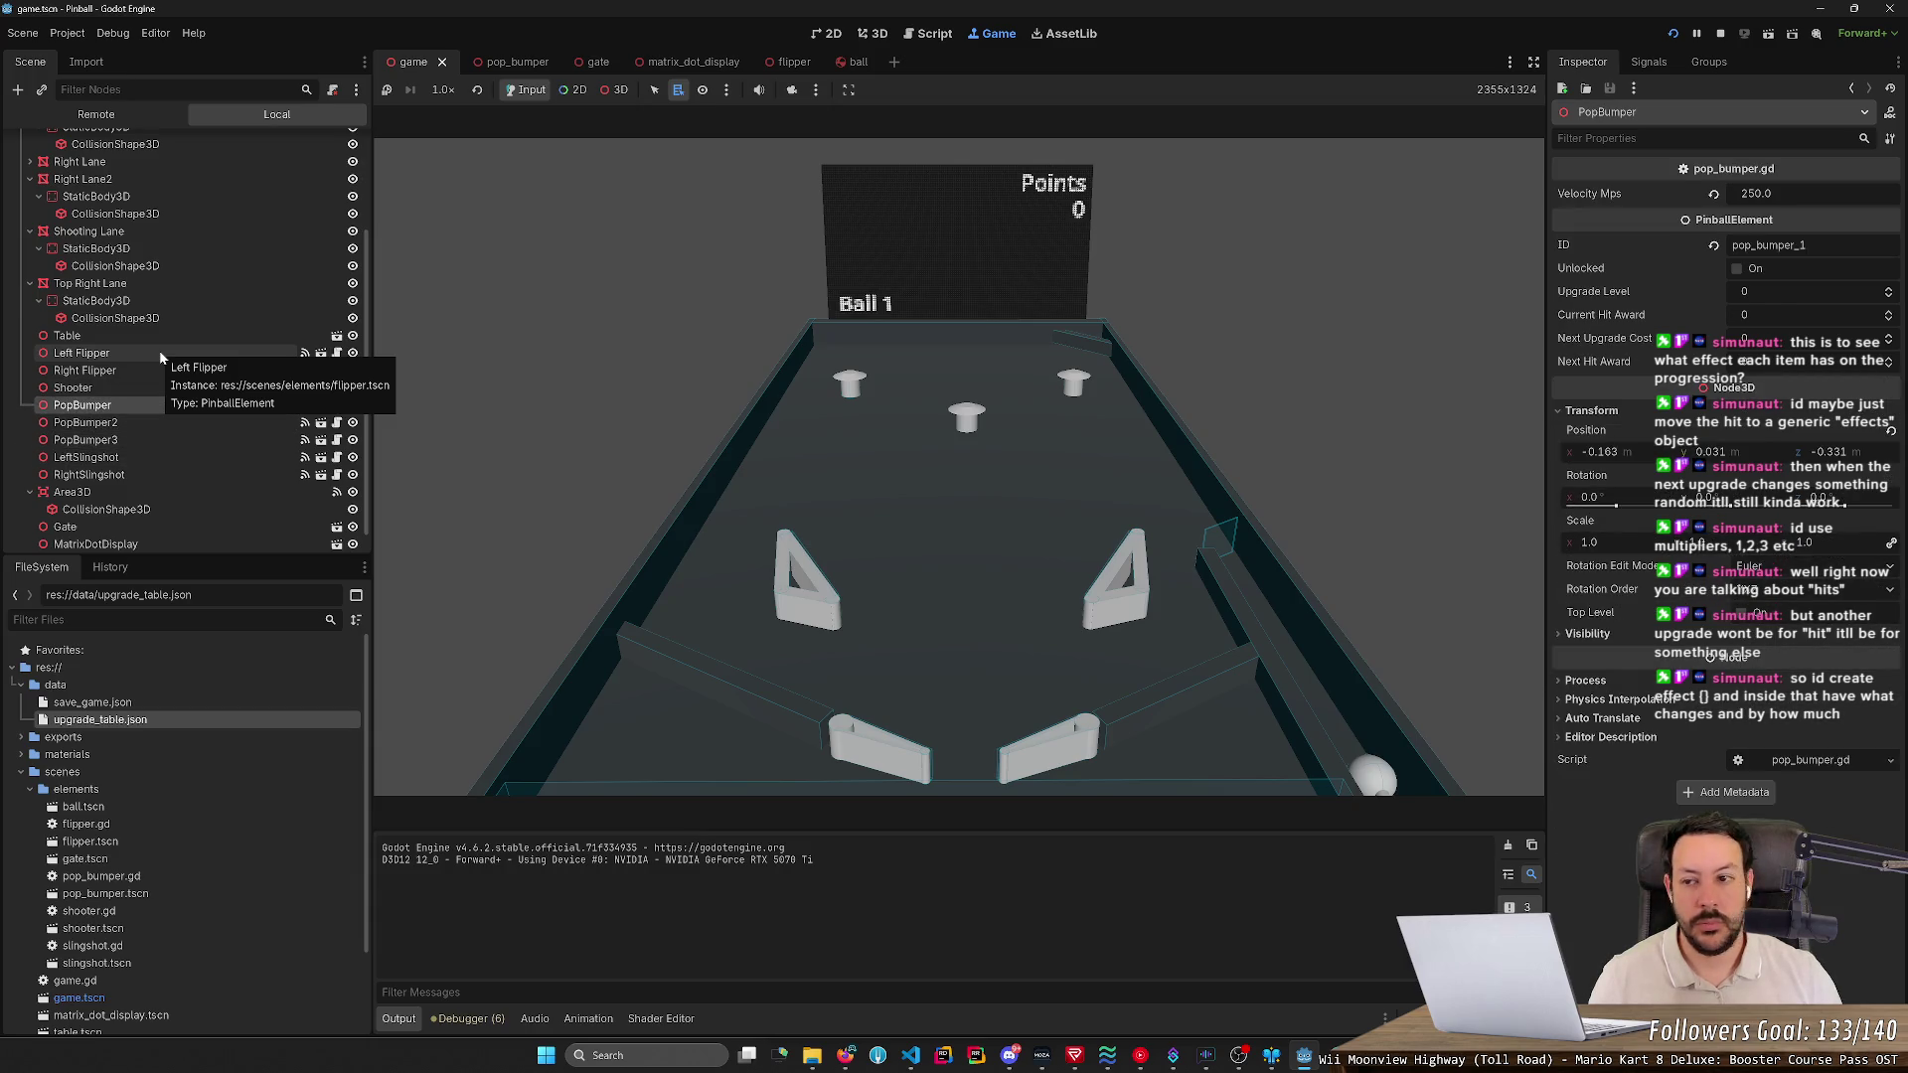
pyautogui.click(115, 114)
pyautogui.scroll(-1, 179, 328)
pyautogui.click(201, 378)
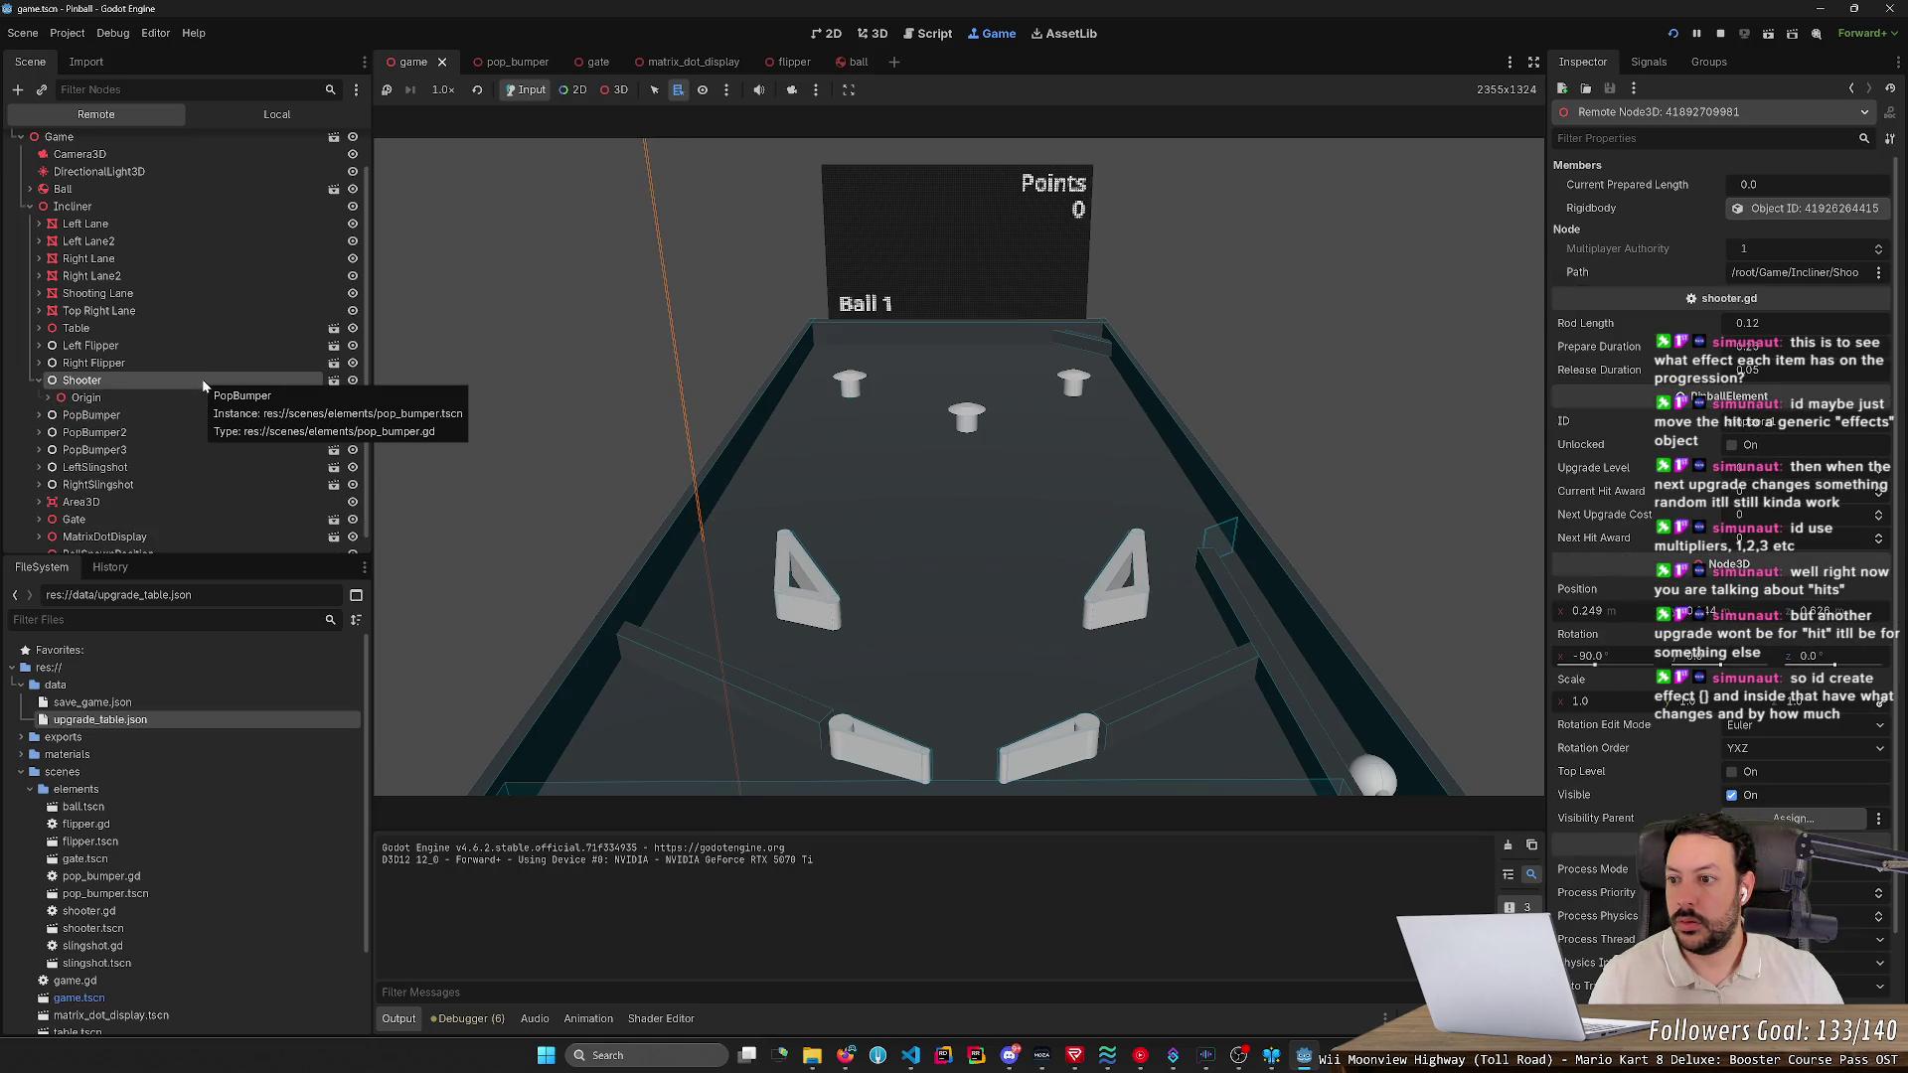
pyautogui.click(143, 397)
pyautogui.click(140, 433)
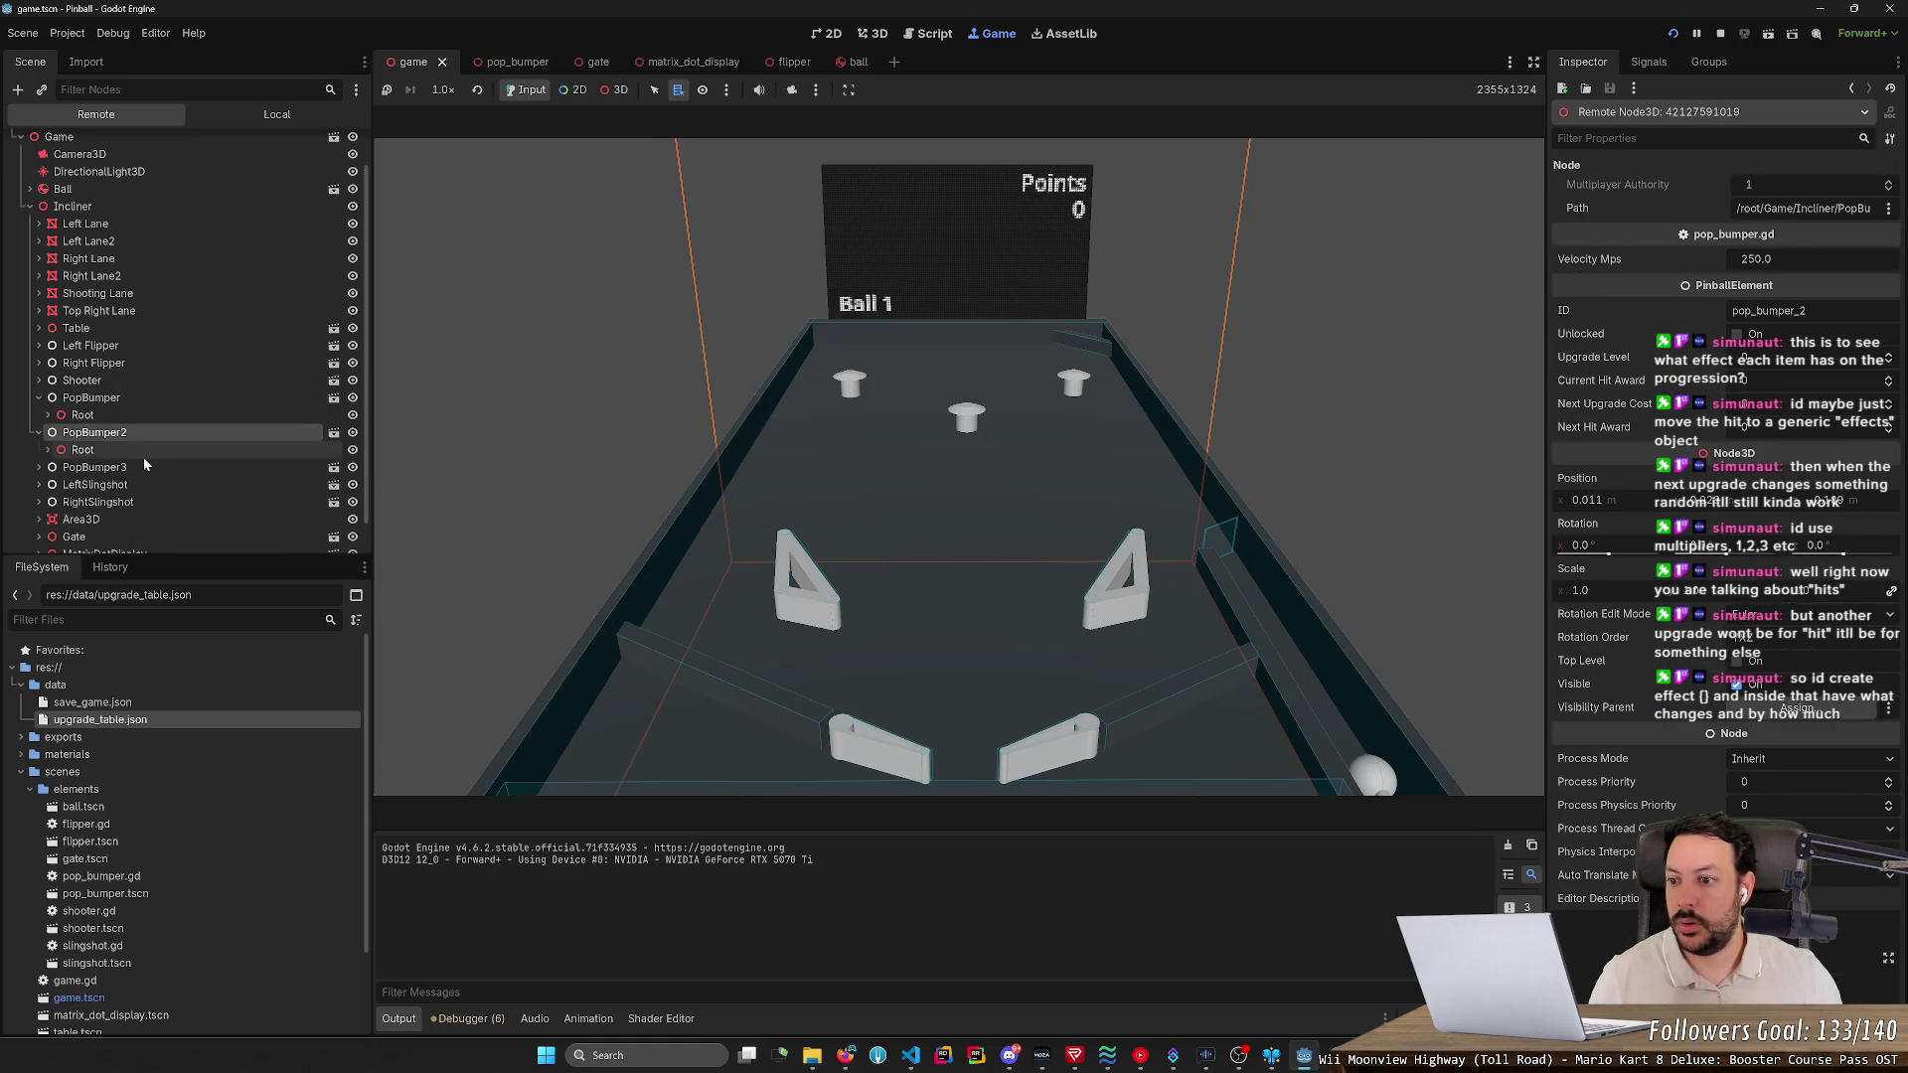
pyautogui.click(145, 467)
pyautogui.click(147, 399)
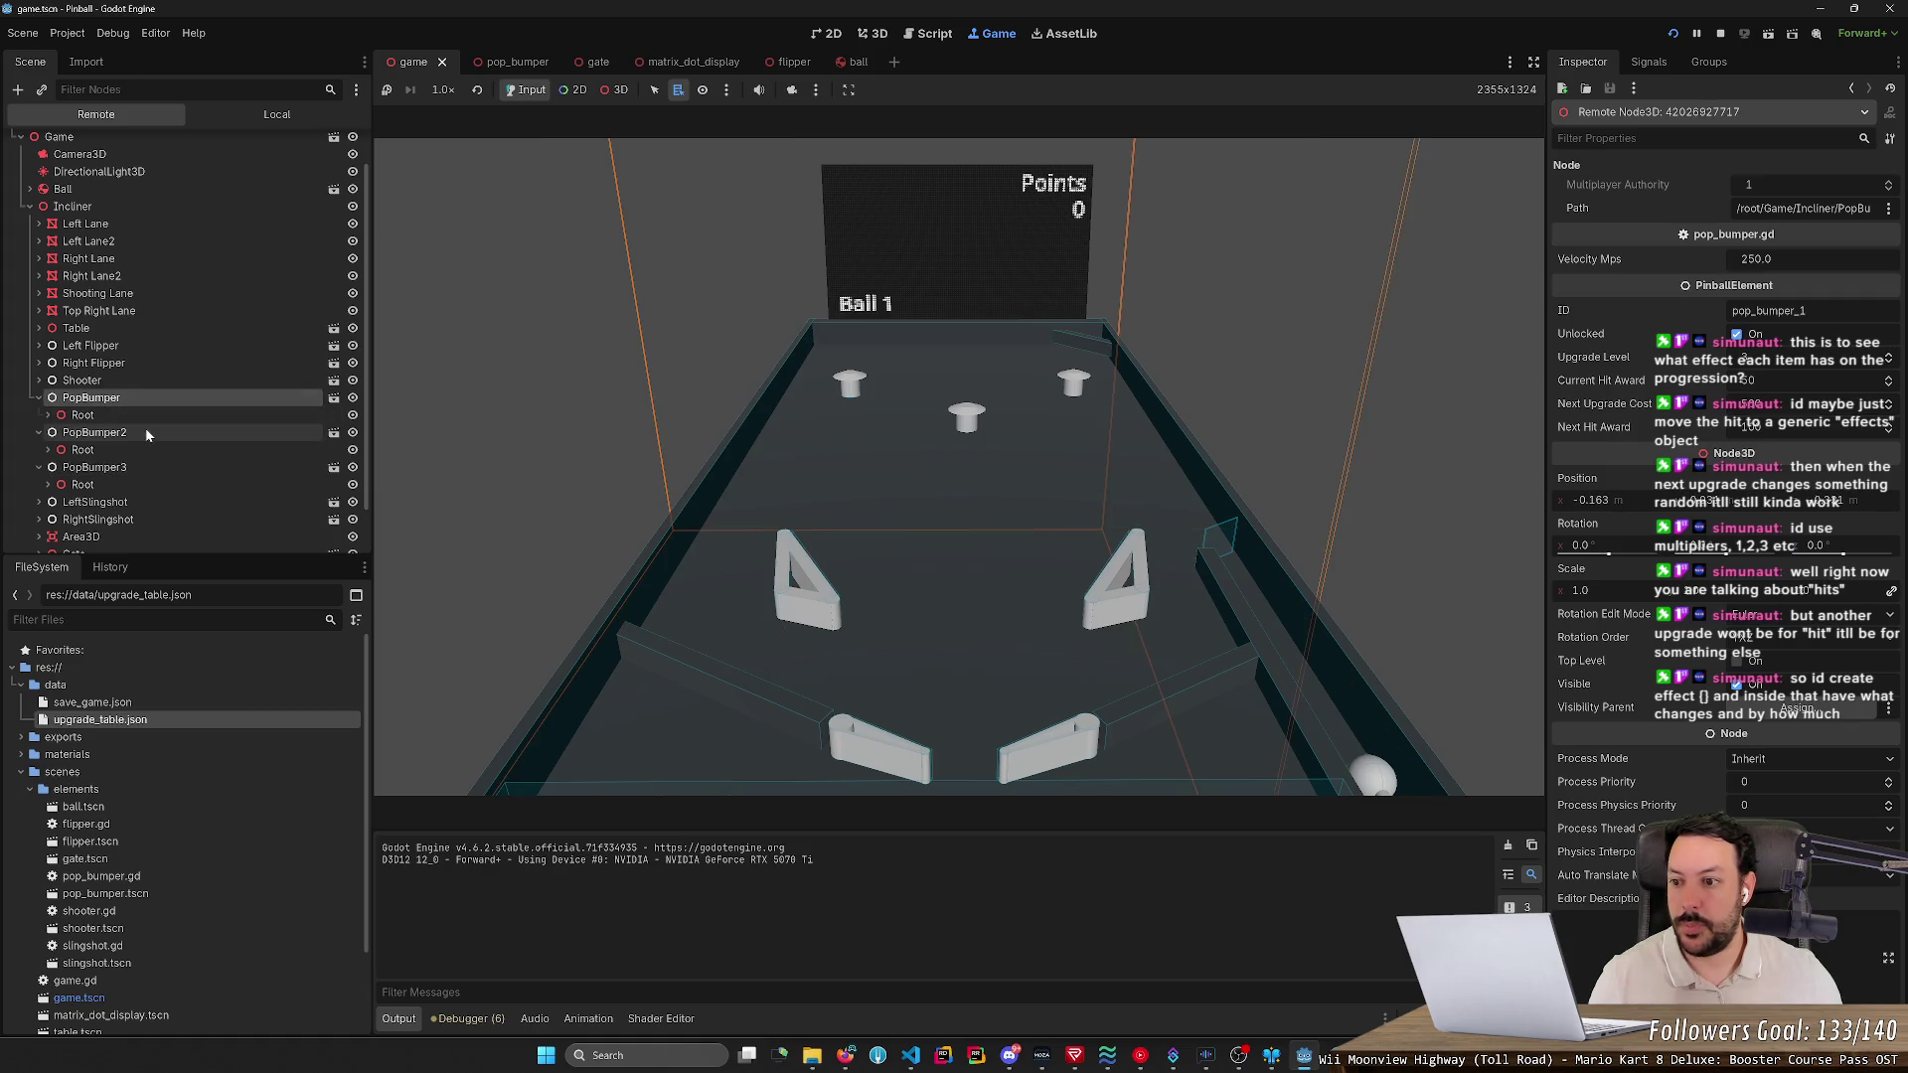
pyautogui.click(147, 433)
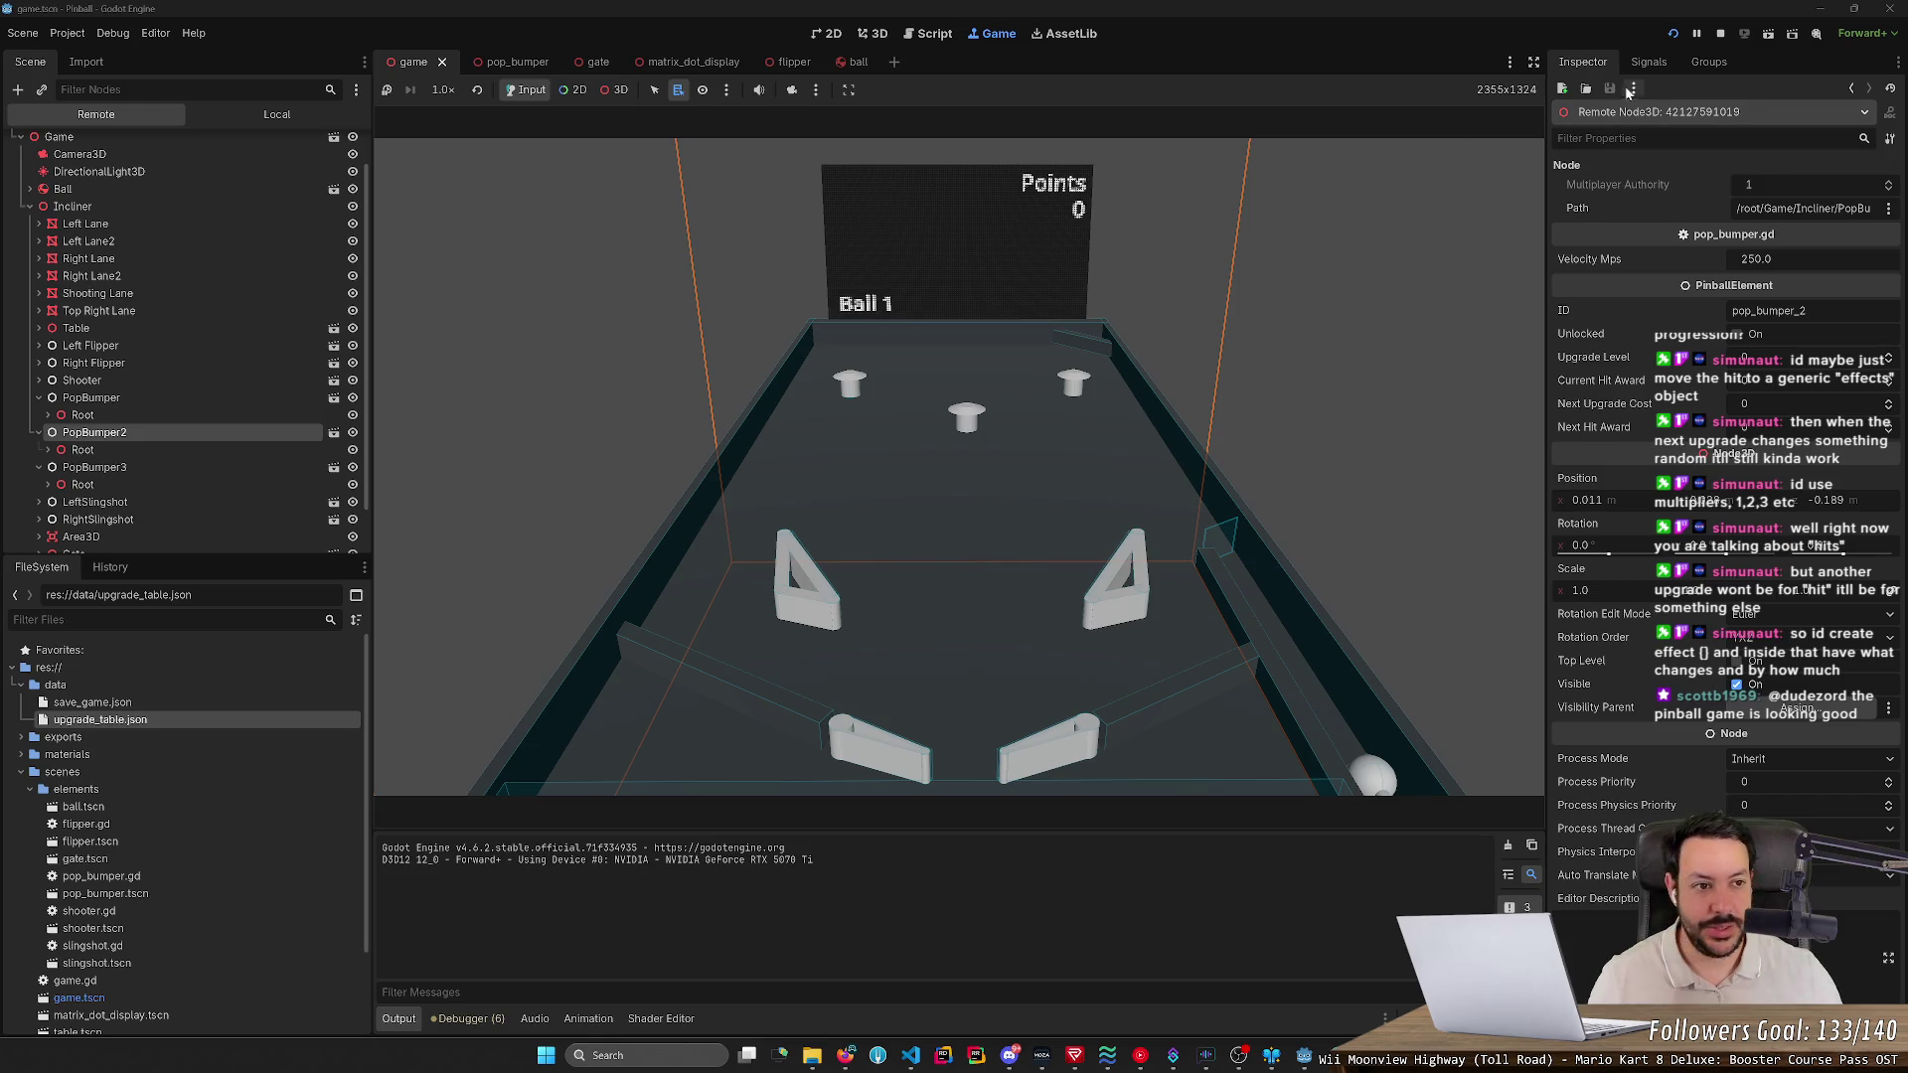
pyautogui.click(1722, 34)
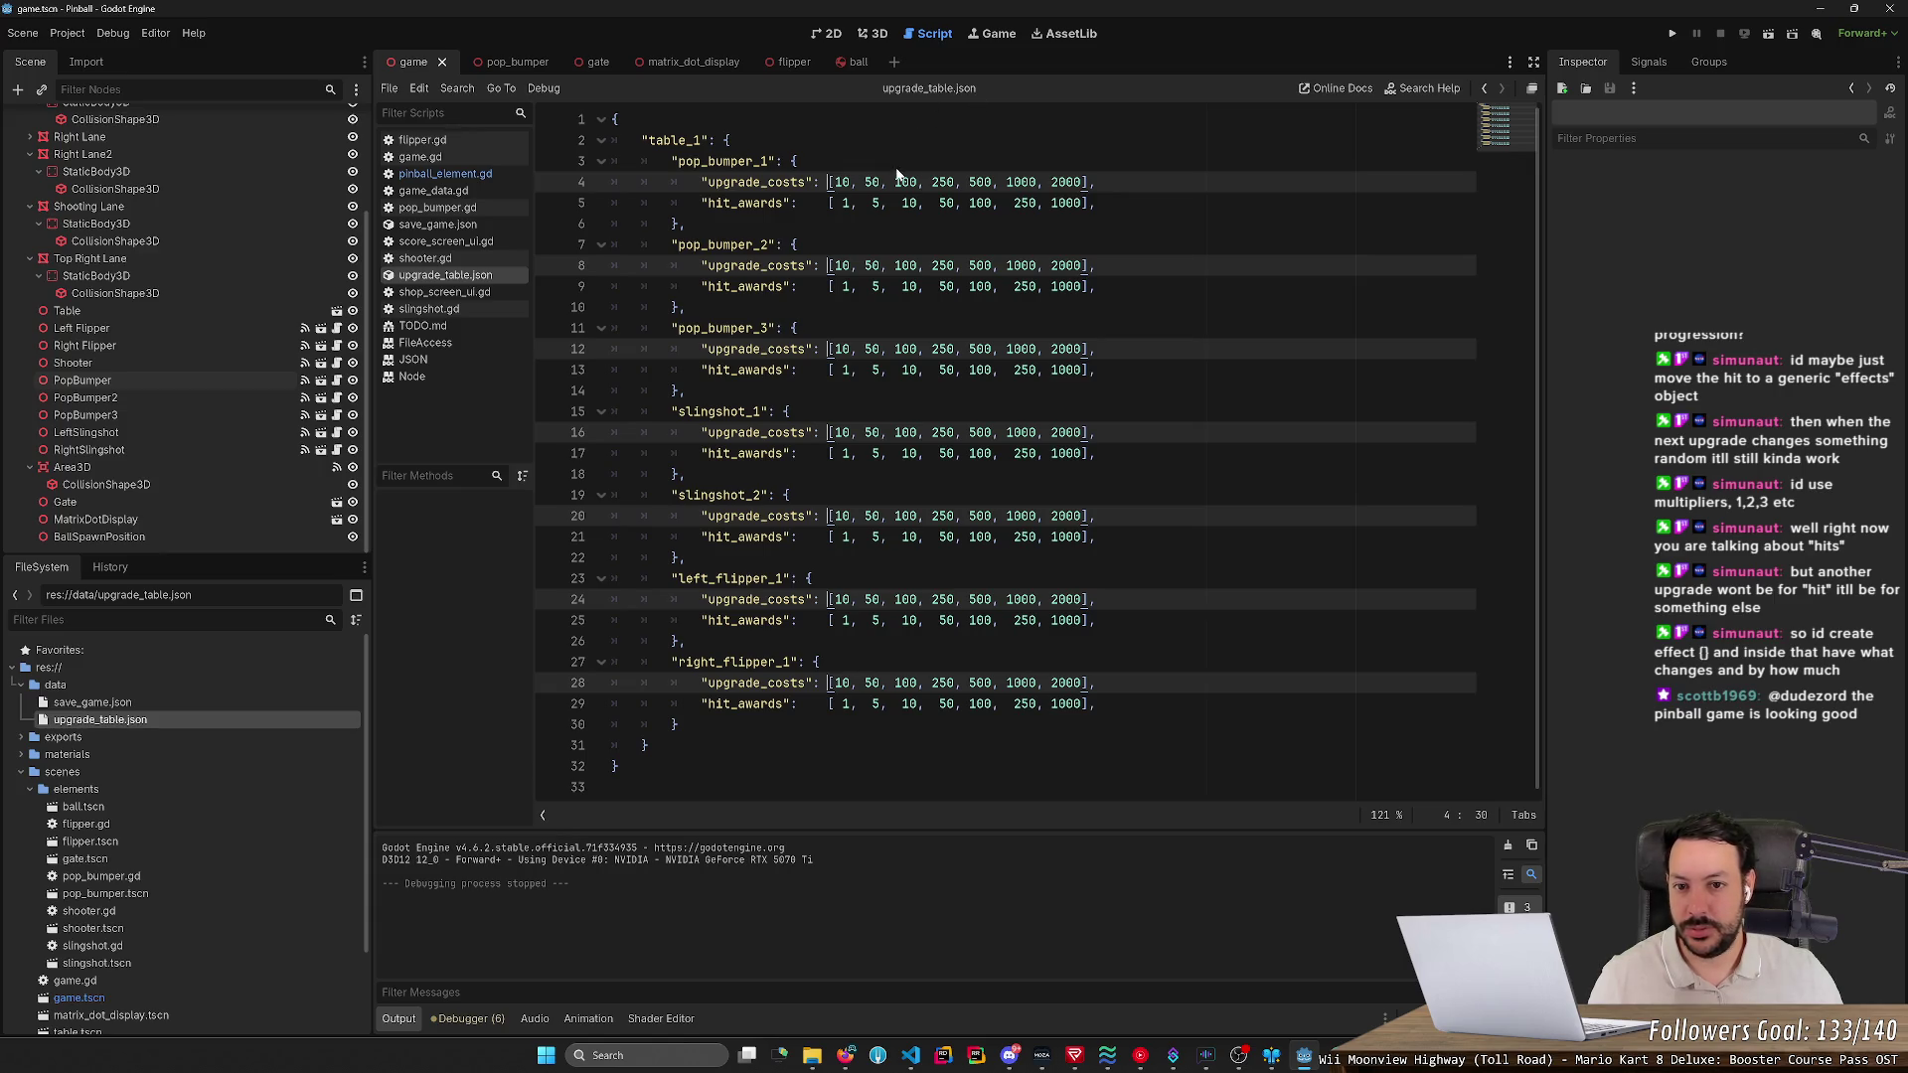
# - Switch to the 3D view and fly the camera to frame the pinball table head-on
pyautogui.press('Up')
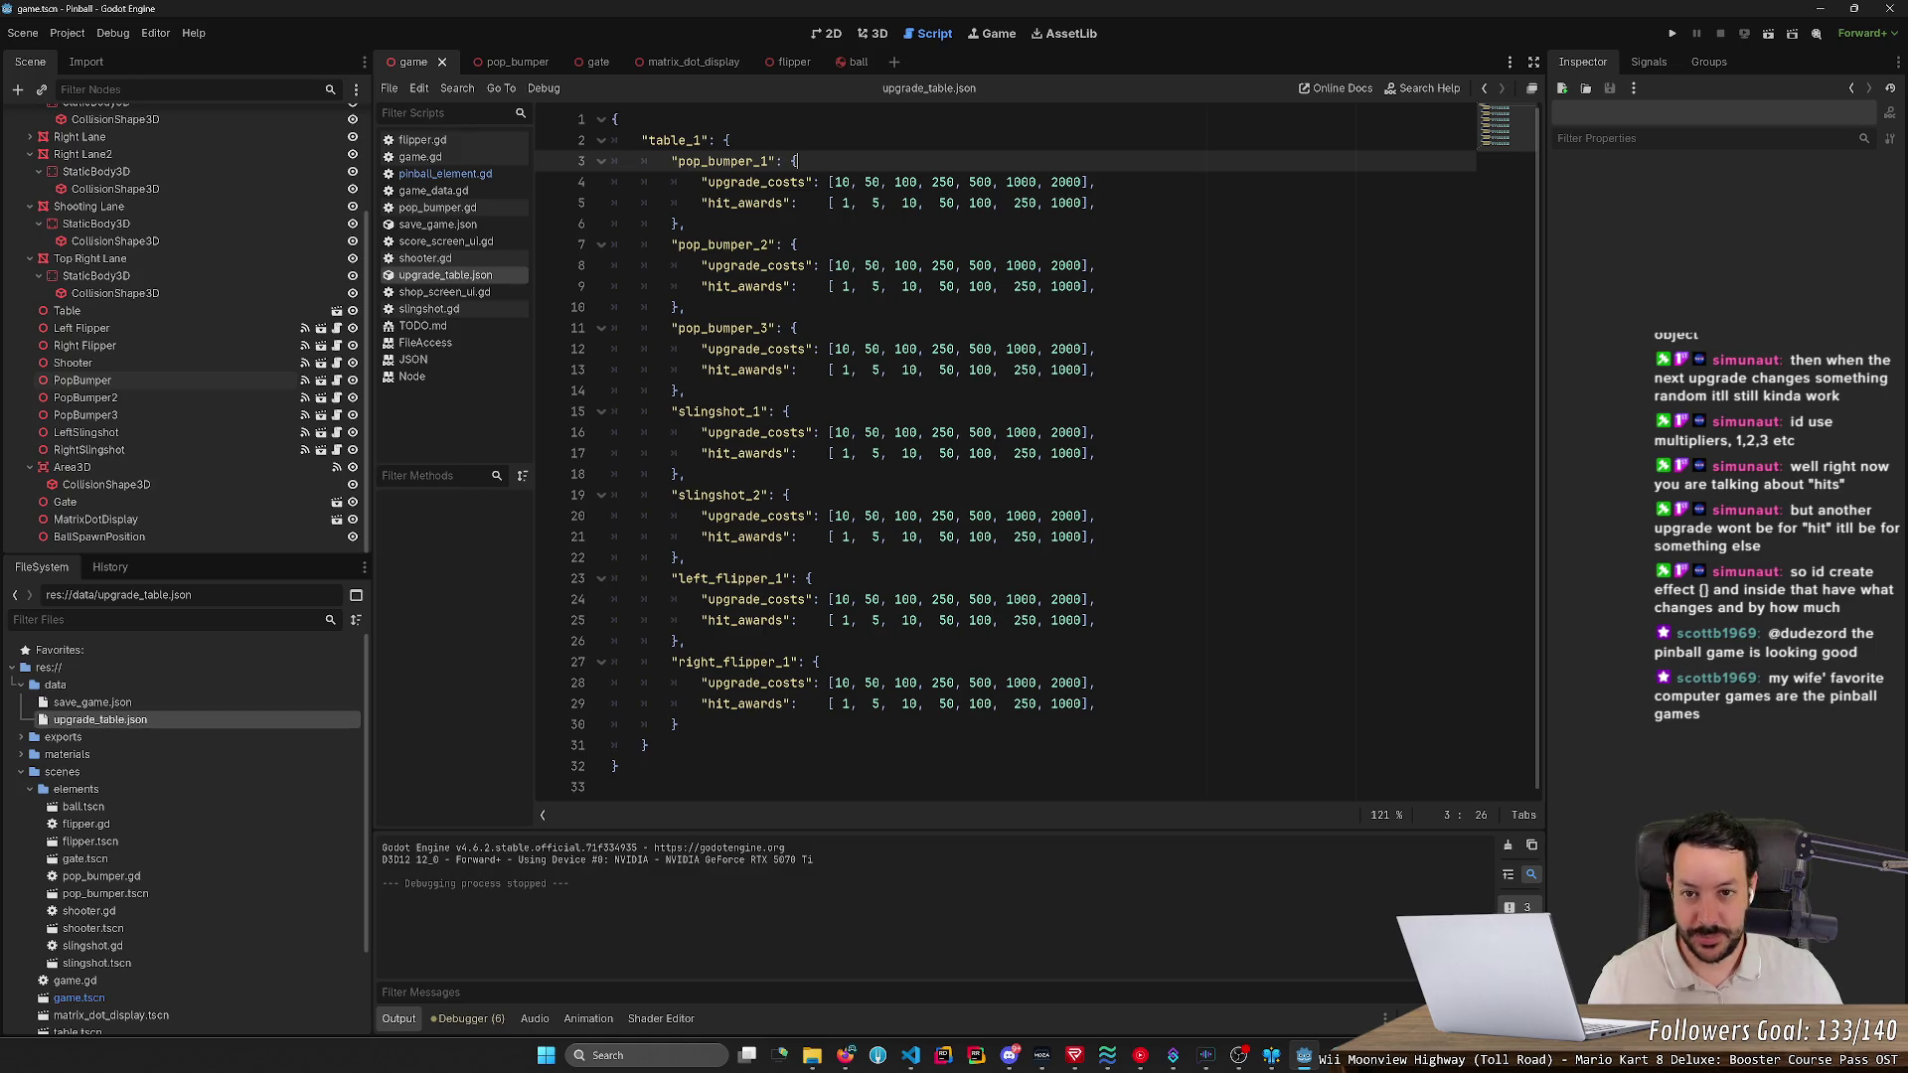
pyautogui.click(879, 35)
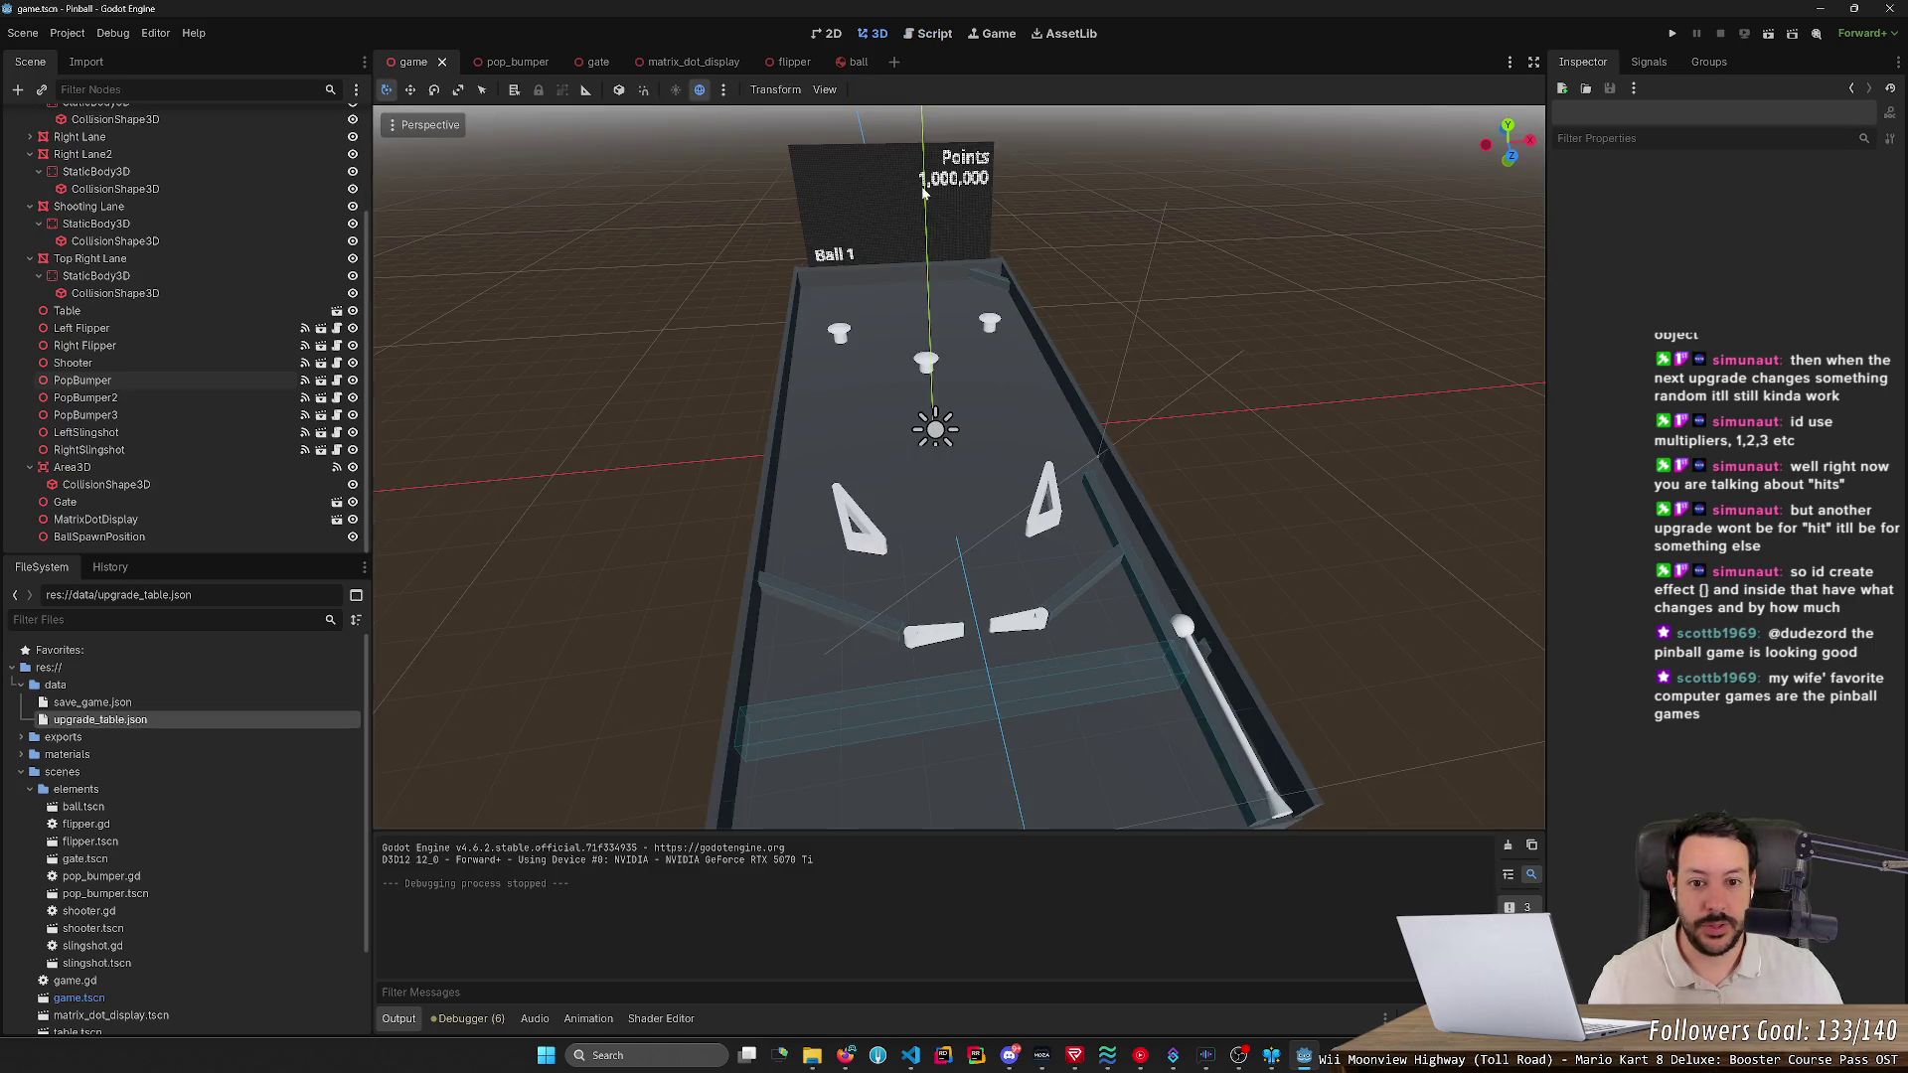
pyautogui.press('a')
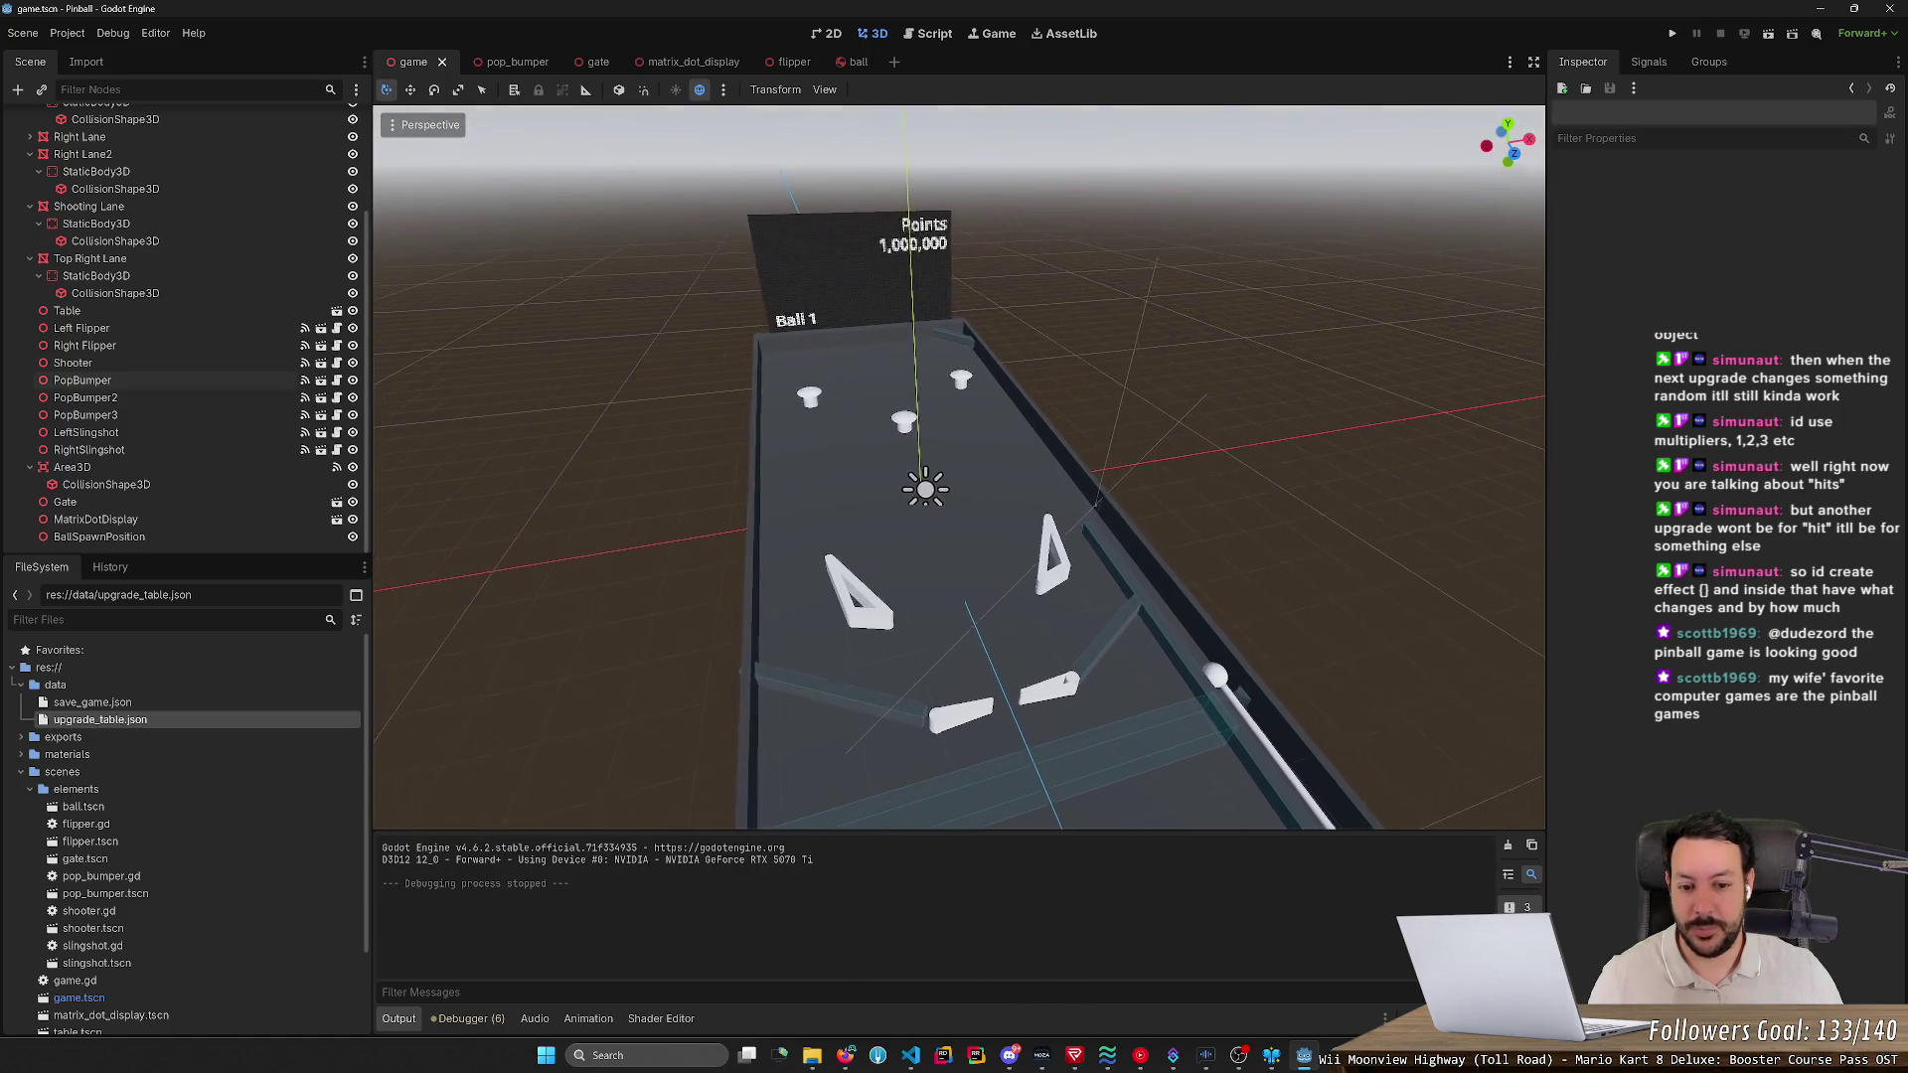
pyautogui.press('a')
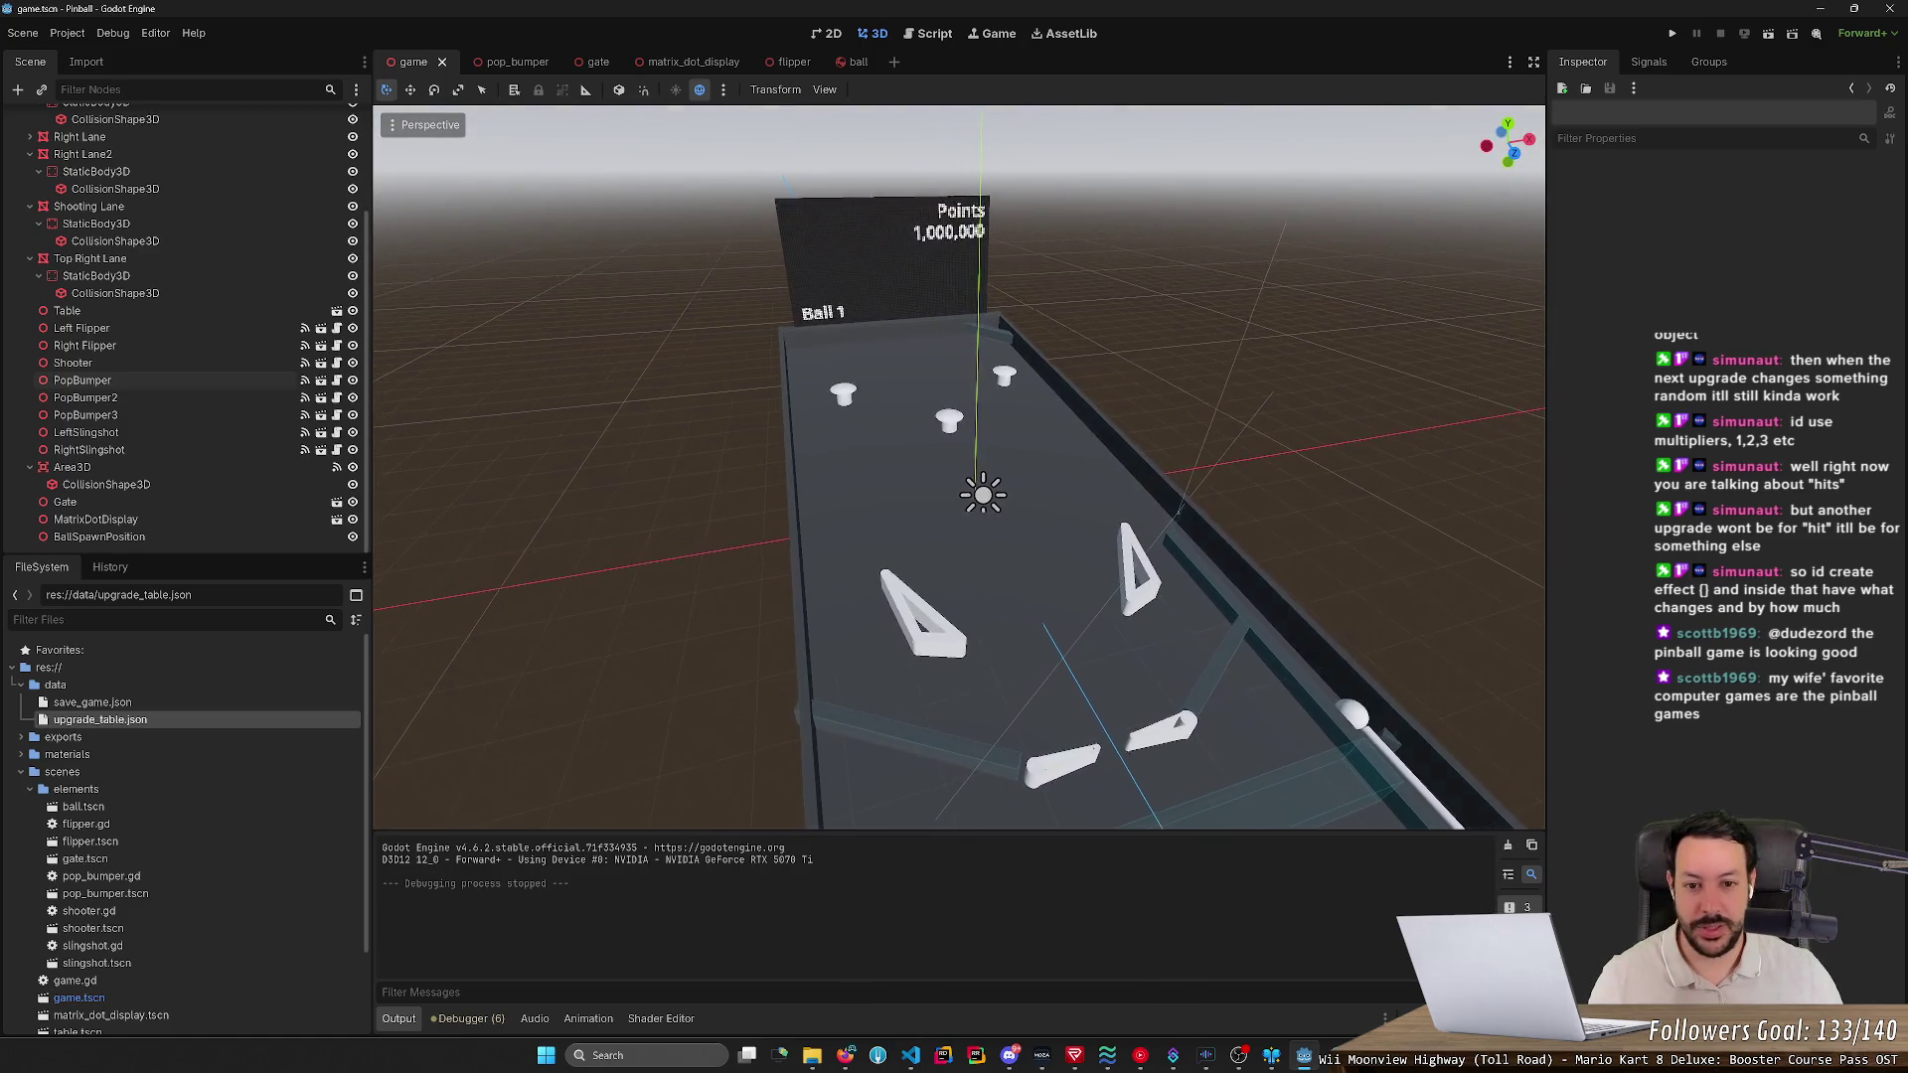
pyautogui.press('d')
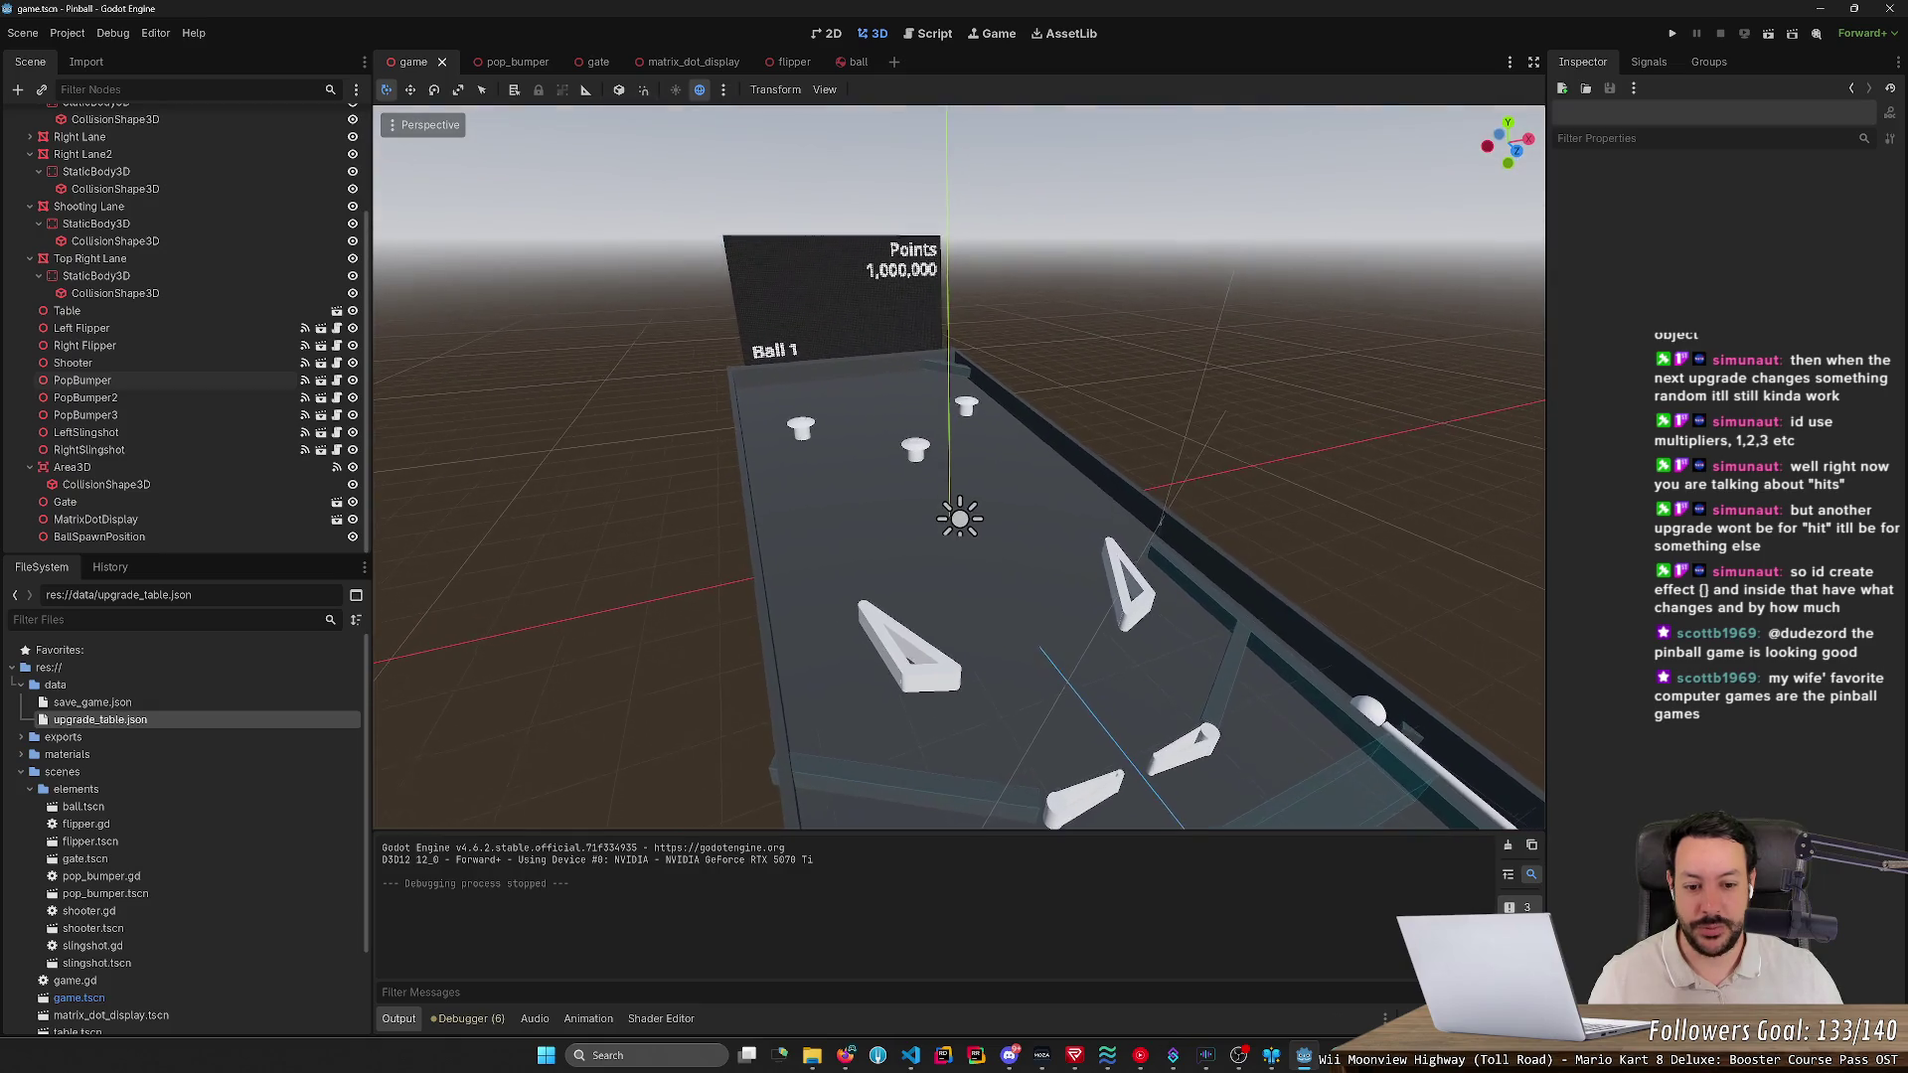
pyautogui.press('d')
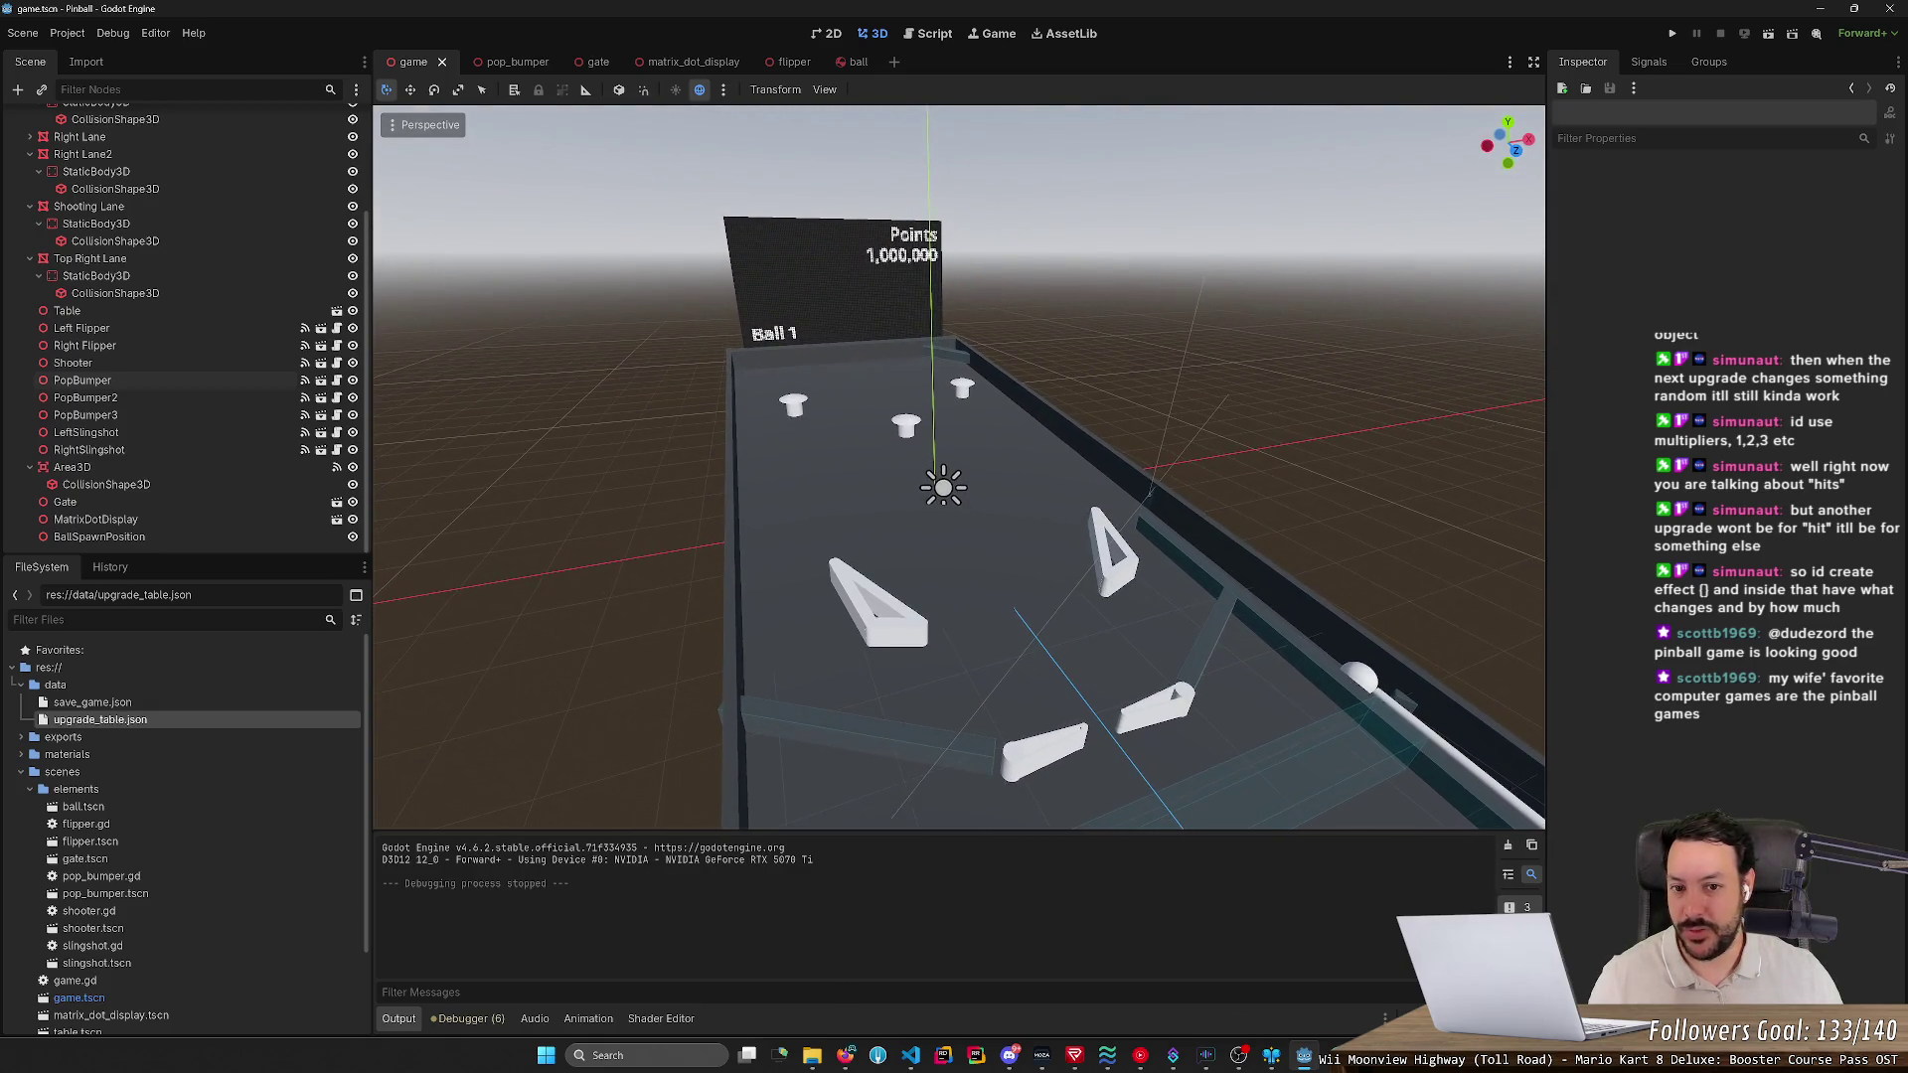
pyautogui.press('a')
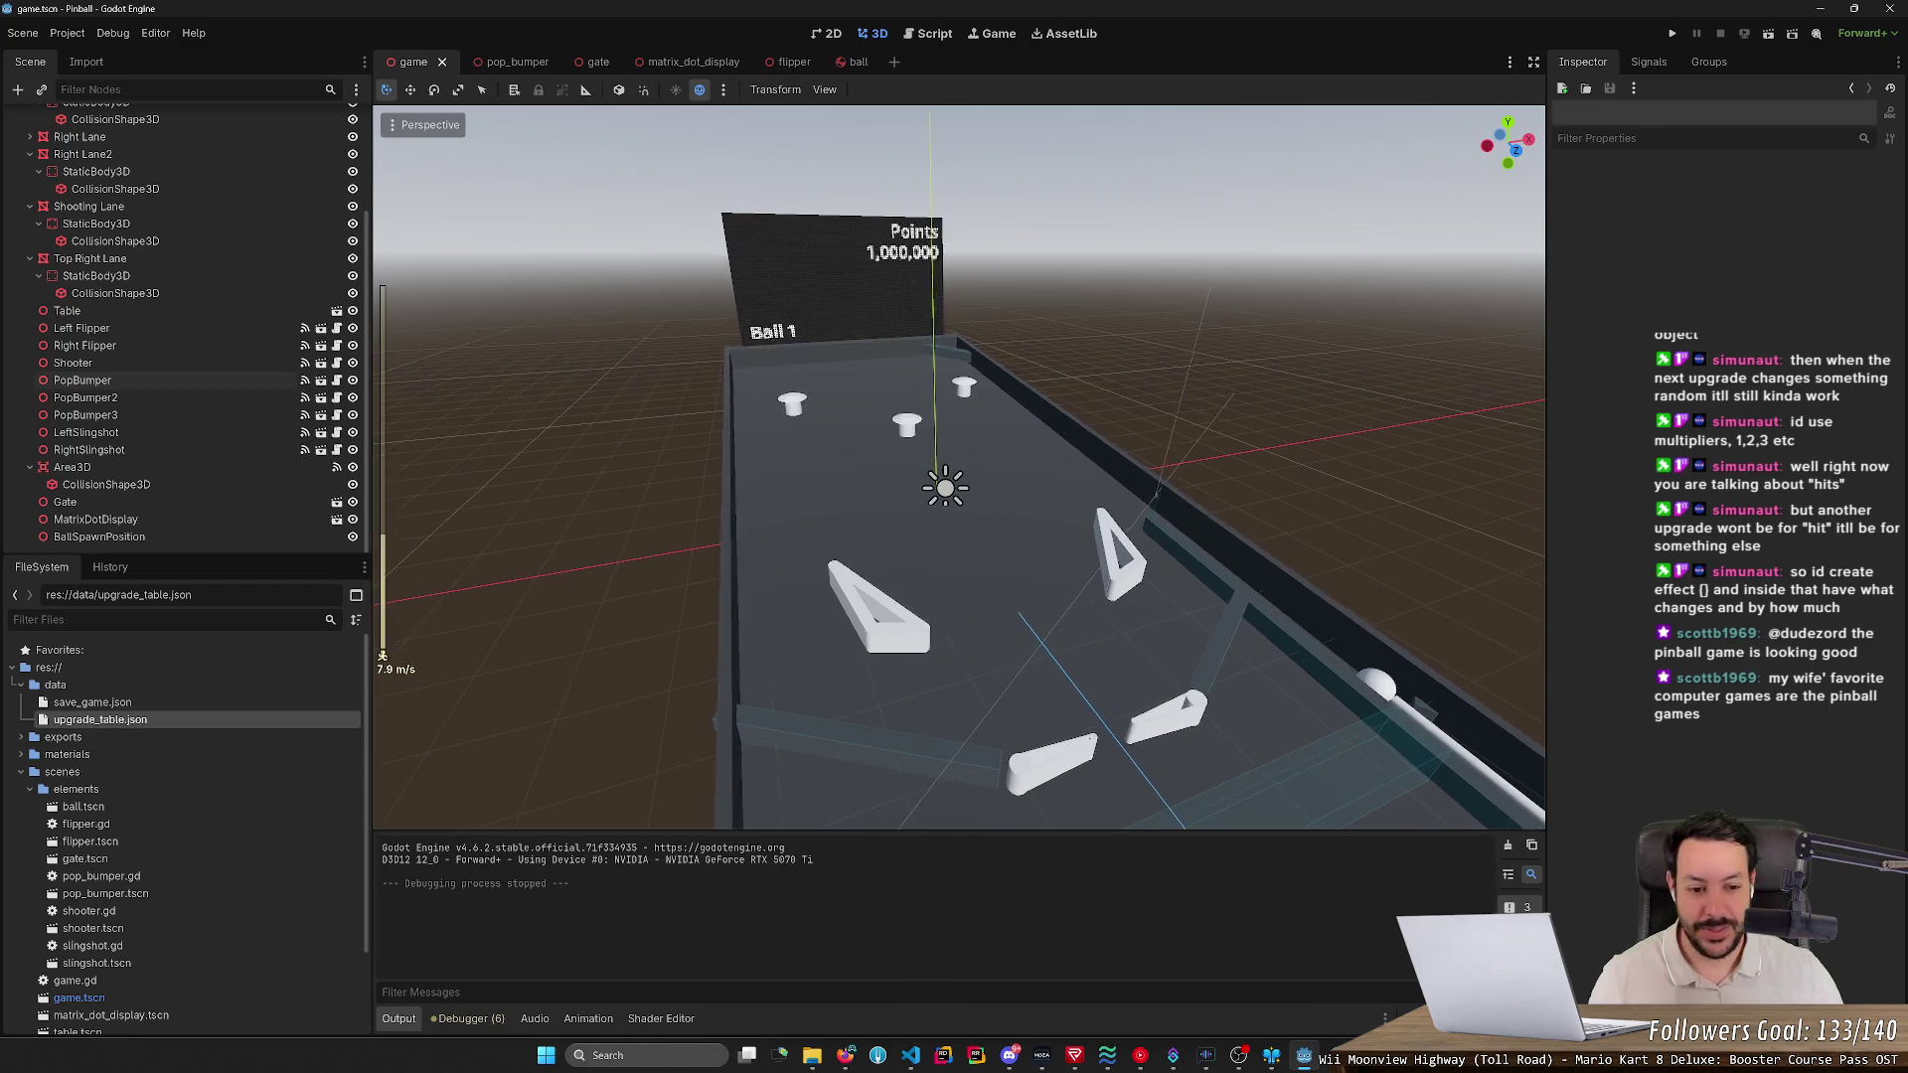
pyautogui.scroll(1, 958, 467)
pyautogui.press('d')
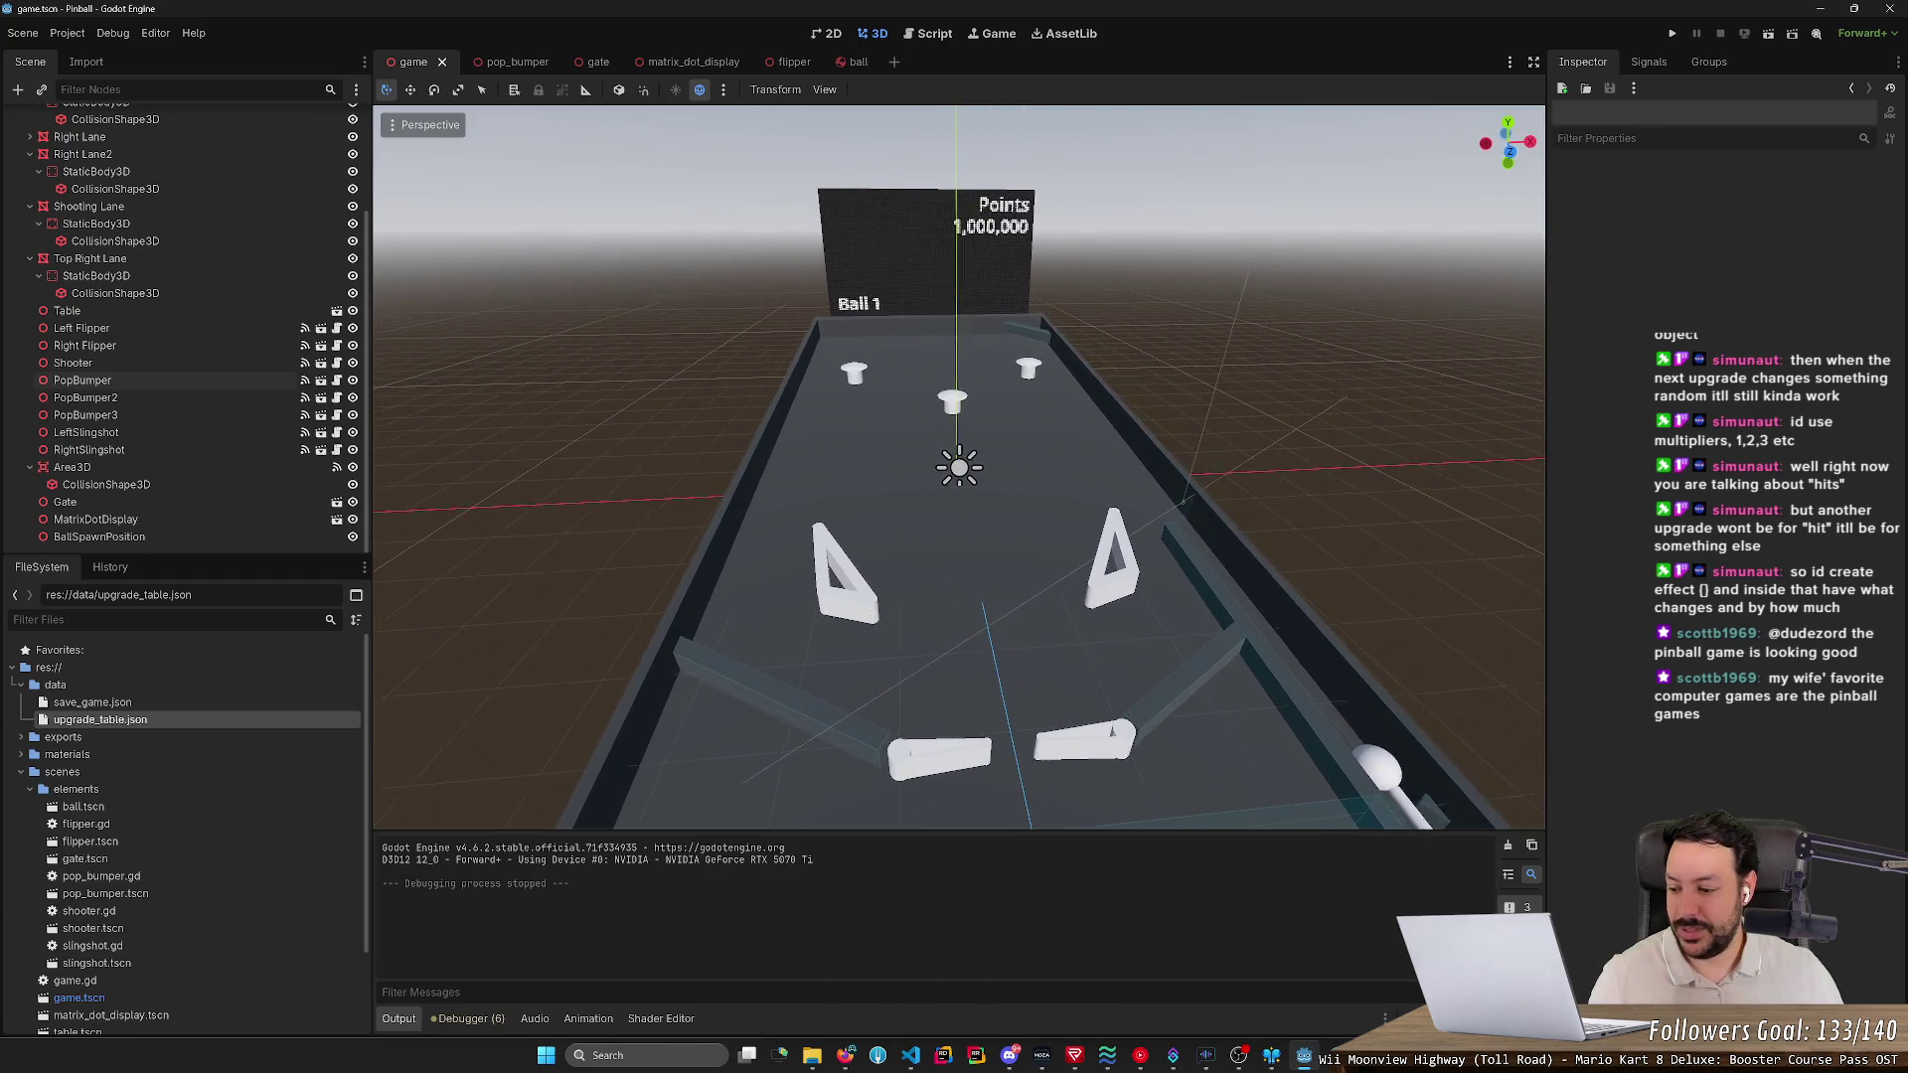
pyautogui.press('s')
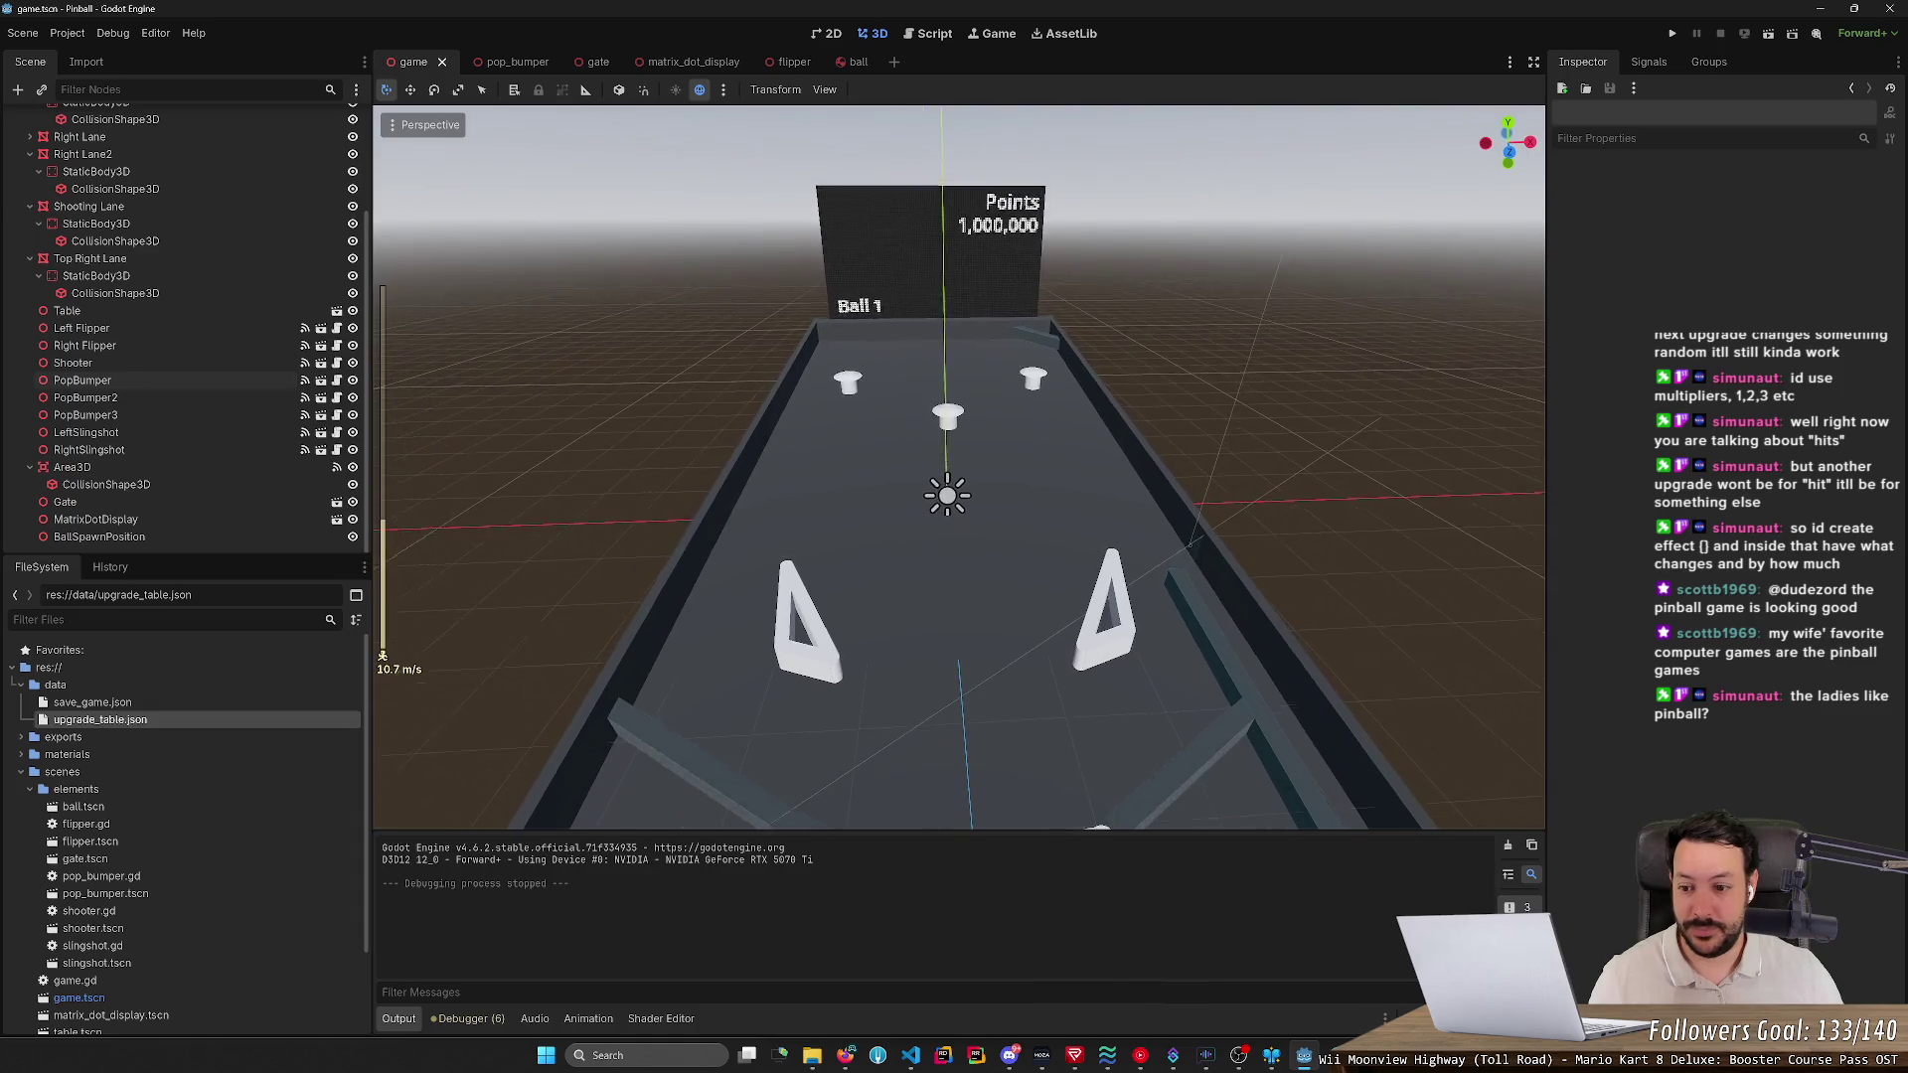
pyautogui.scroll(2, 958, 467)
pyautogui.press('a')
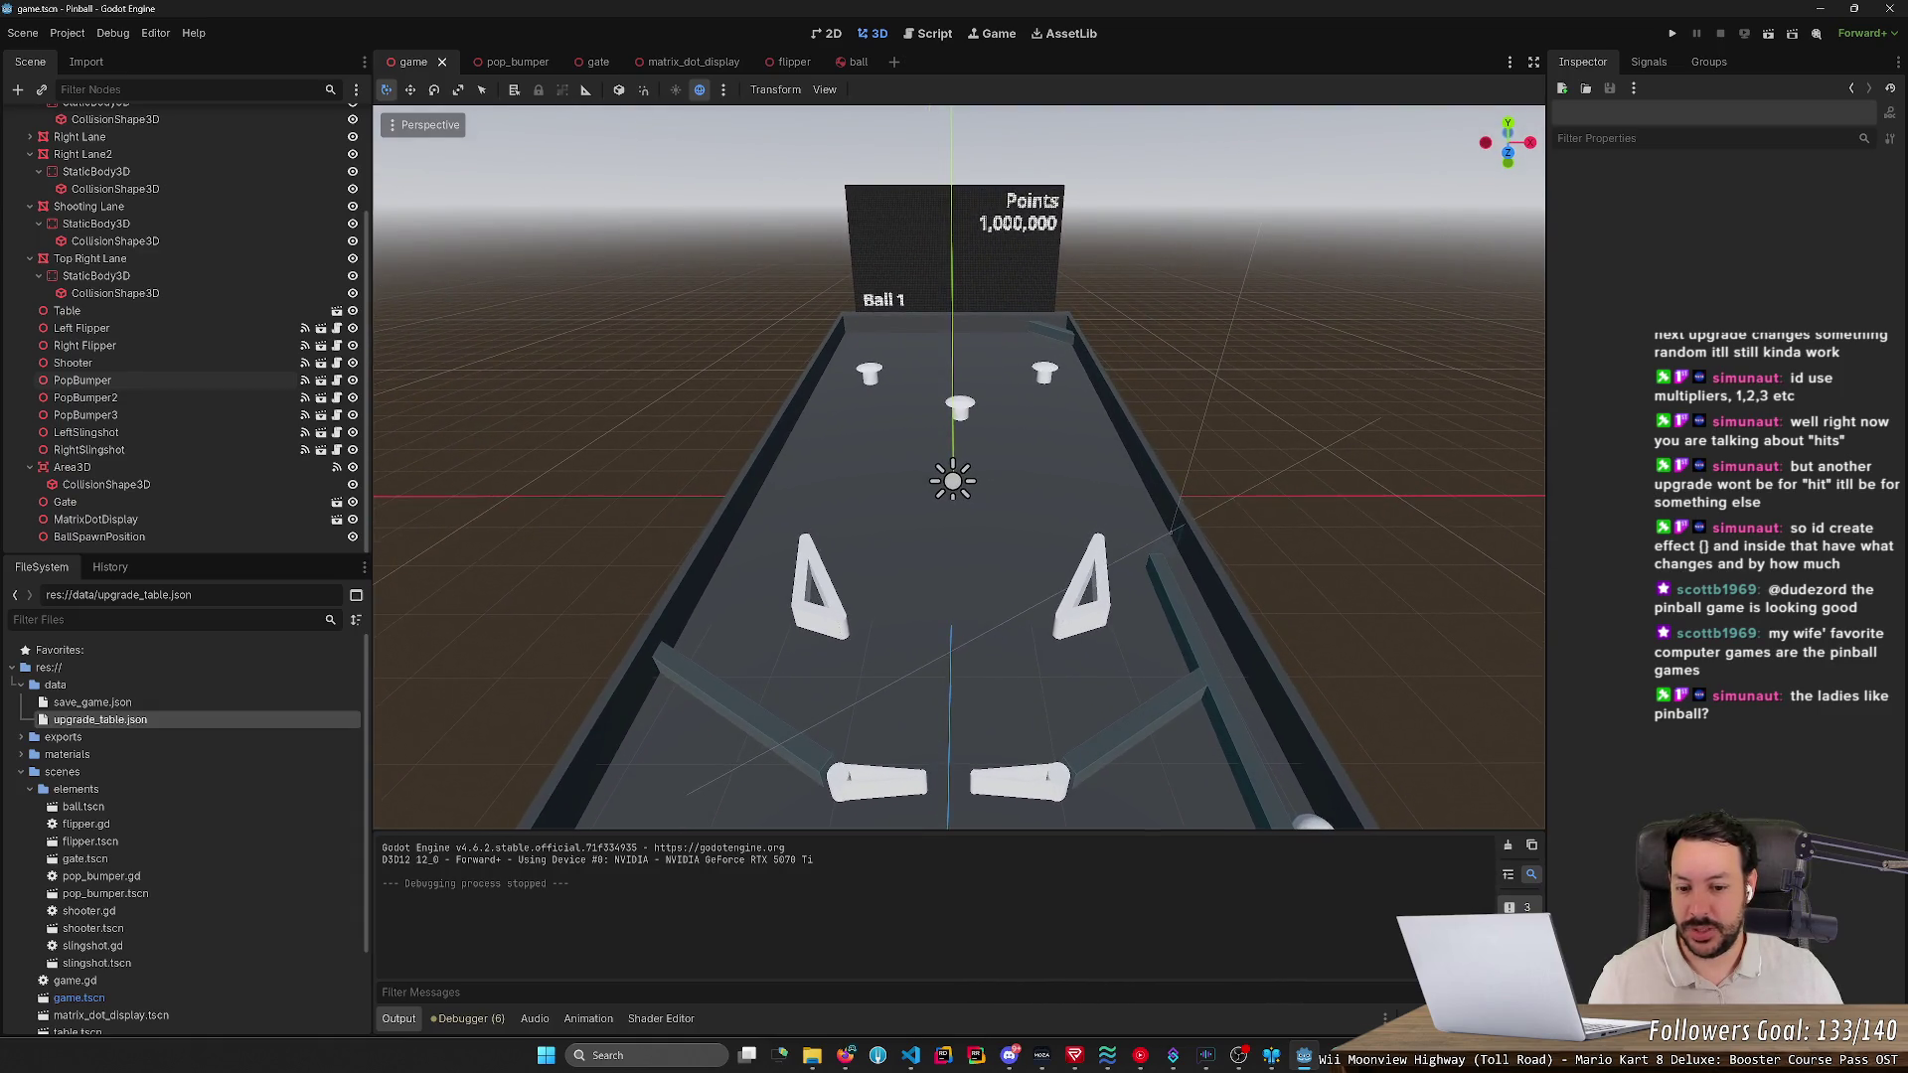
# - Run the game, launch a ball and keep it in play with both flippers
pyautogui.click(1673, 34)
pyautogui.press('space')
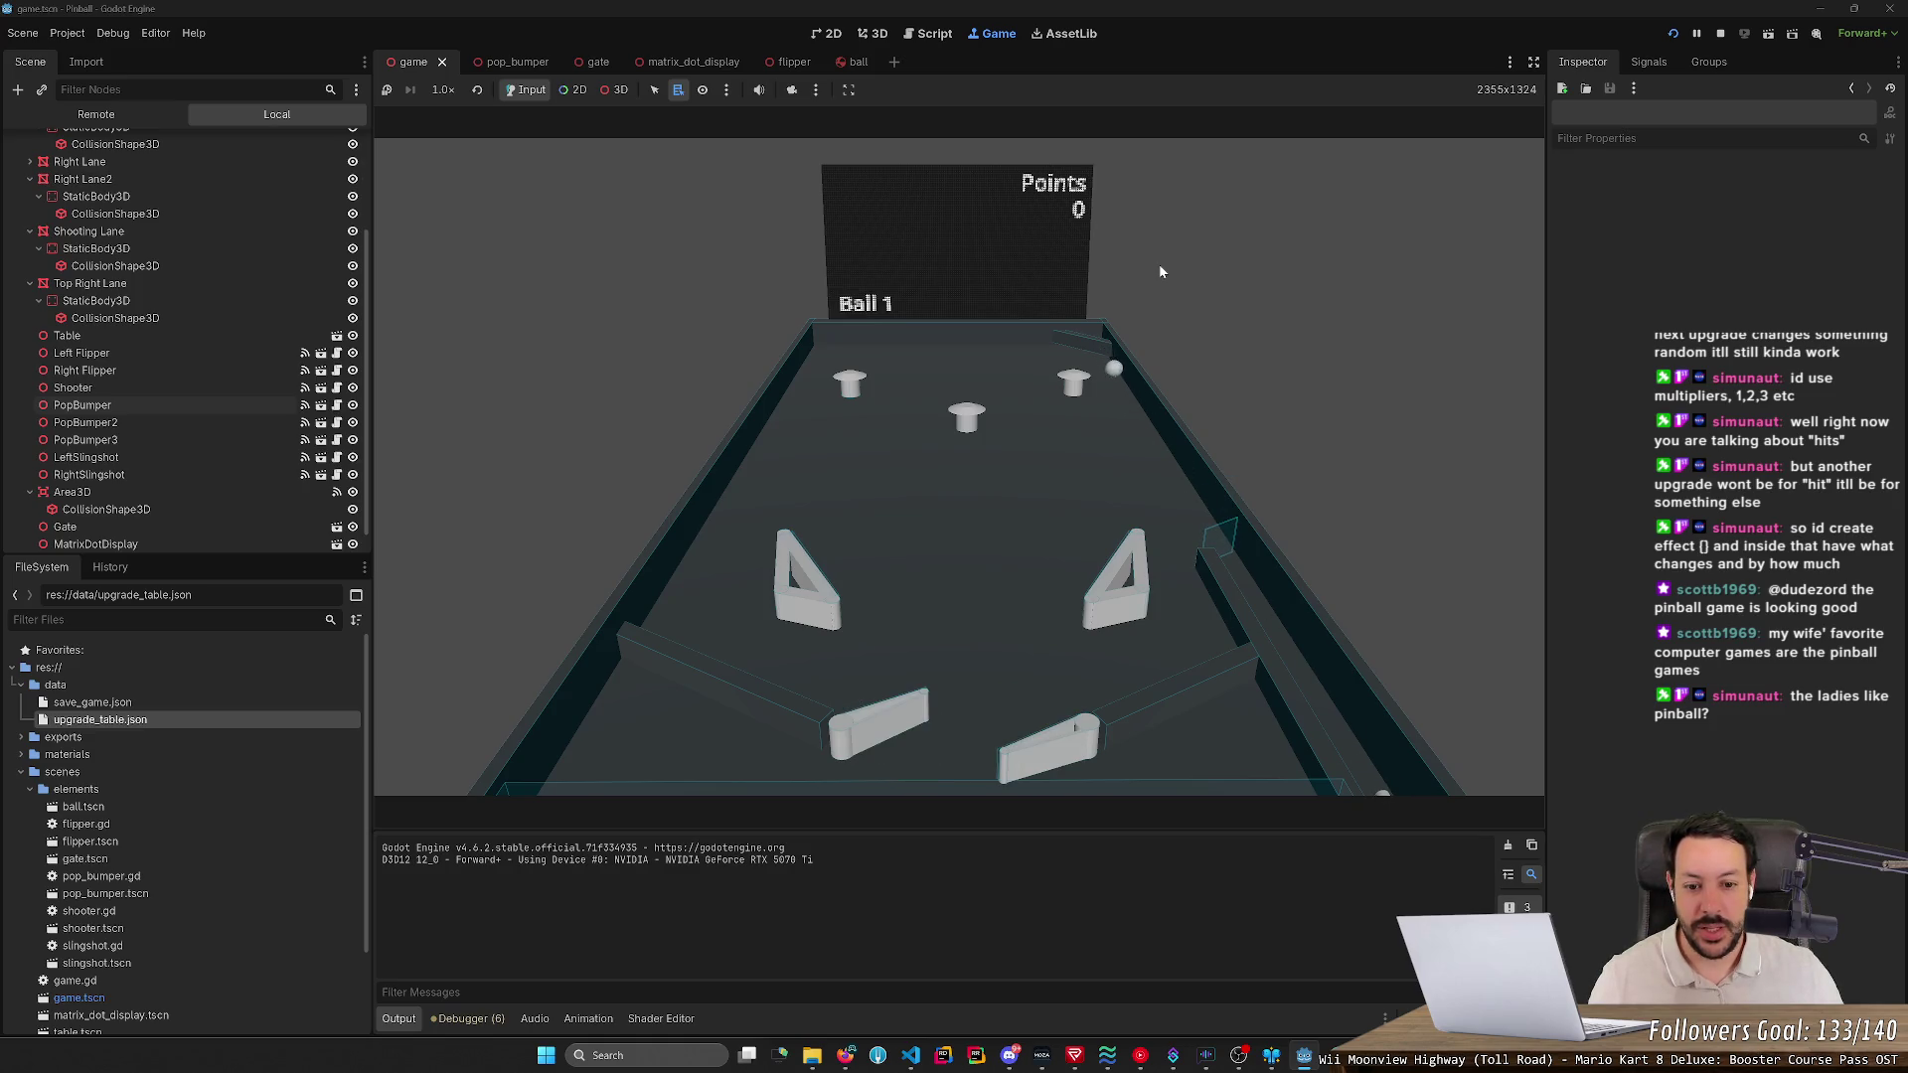
pyautogui.press('Right')
pyautogui.press('Right')
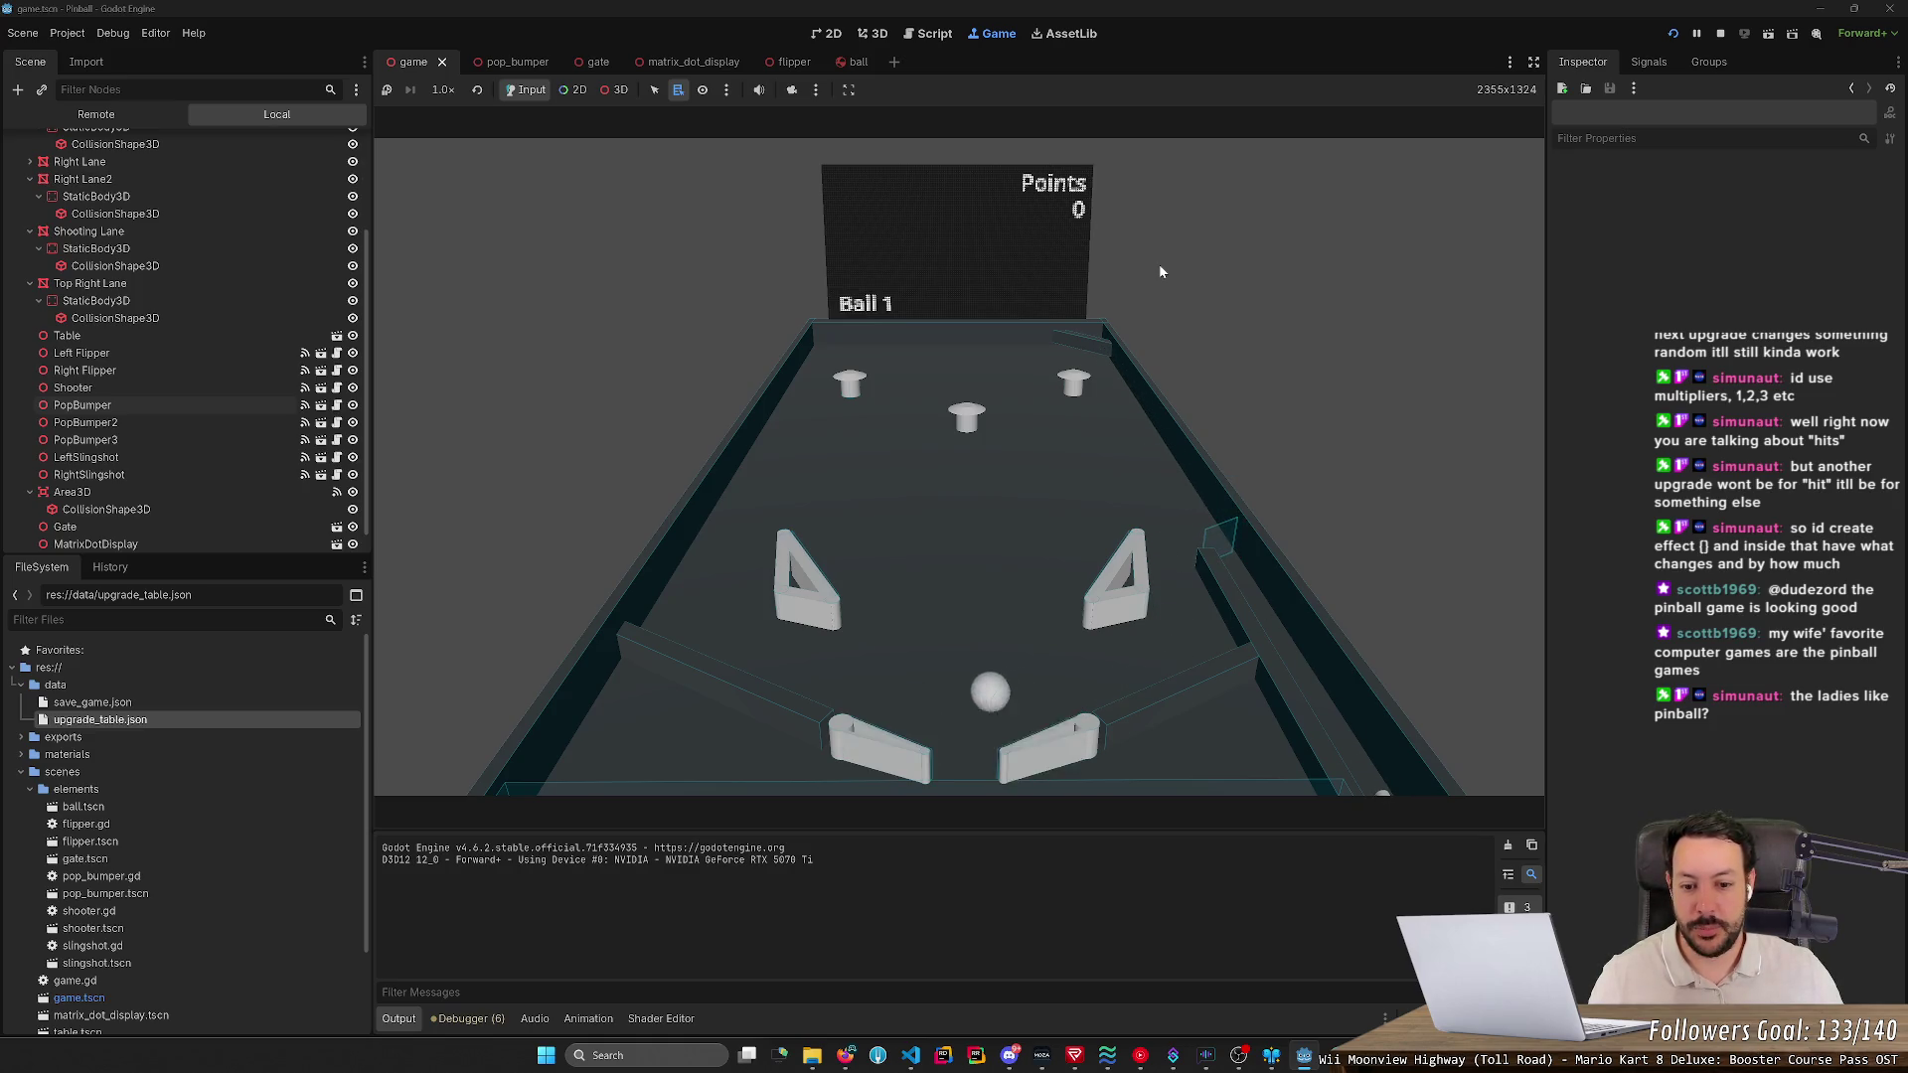
pyautogui.press('Left')
pyautogui.press('Right')
pyautogui.press('Right')
pyautogui.press('Left')
pyautogui.press('Left')
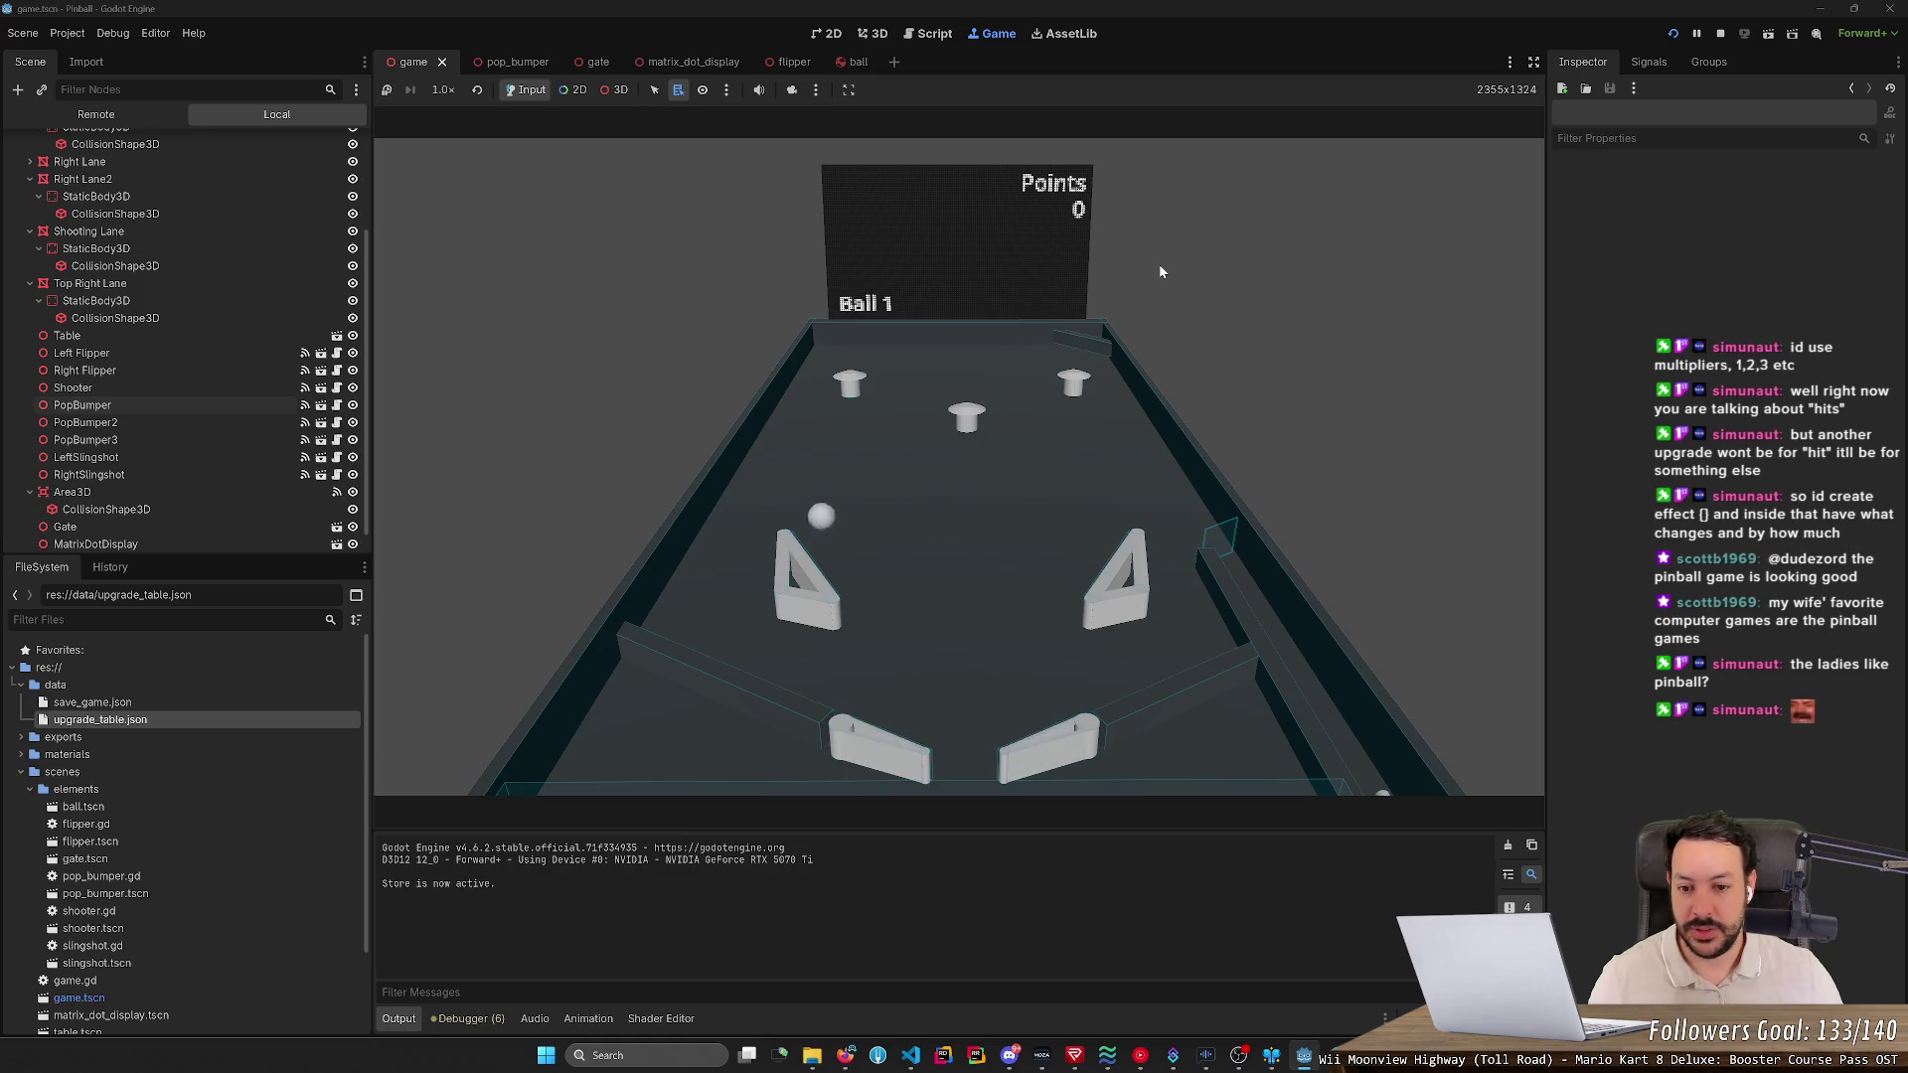
pyautogui.press('Left')
pyautogui.press('Right')
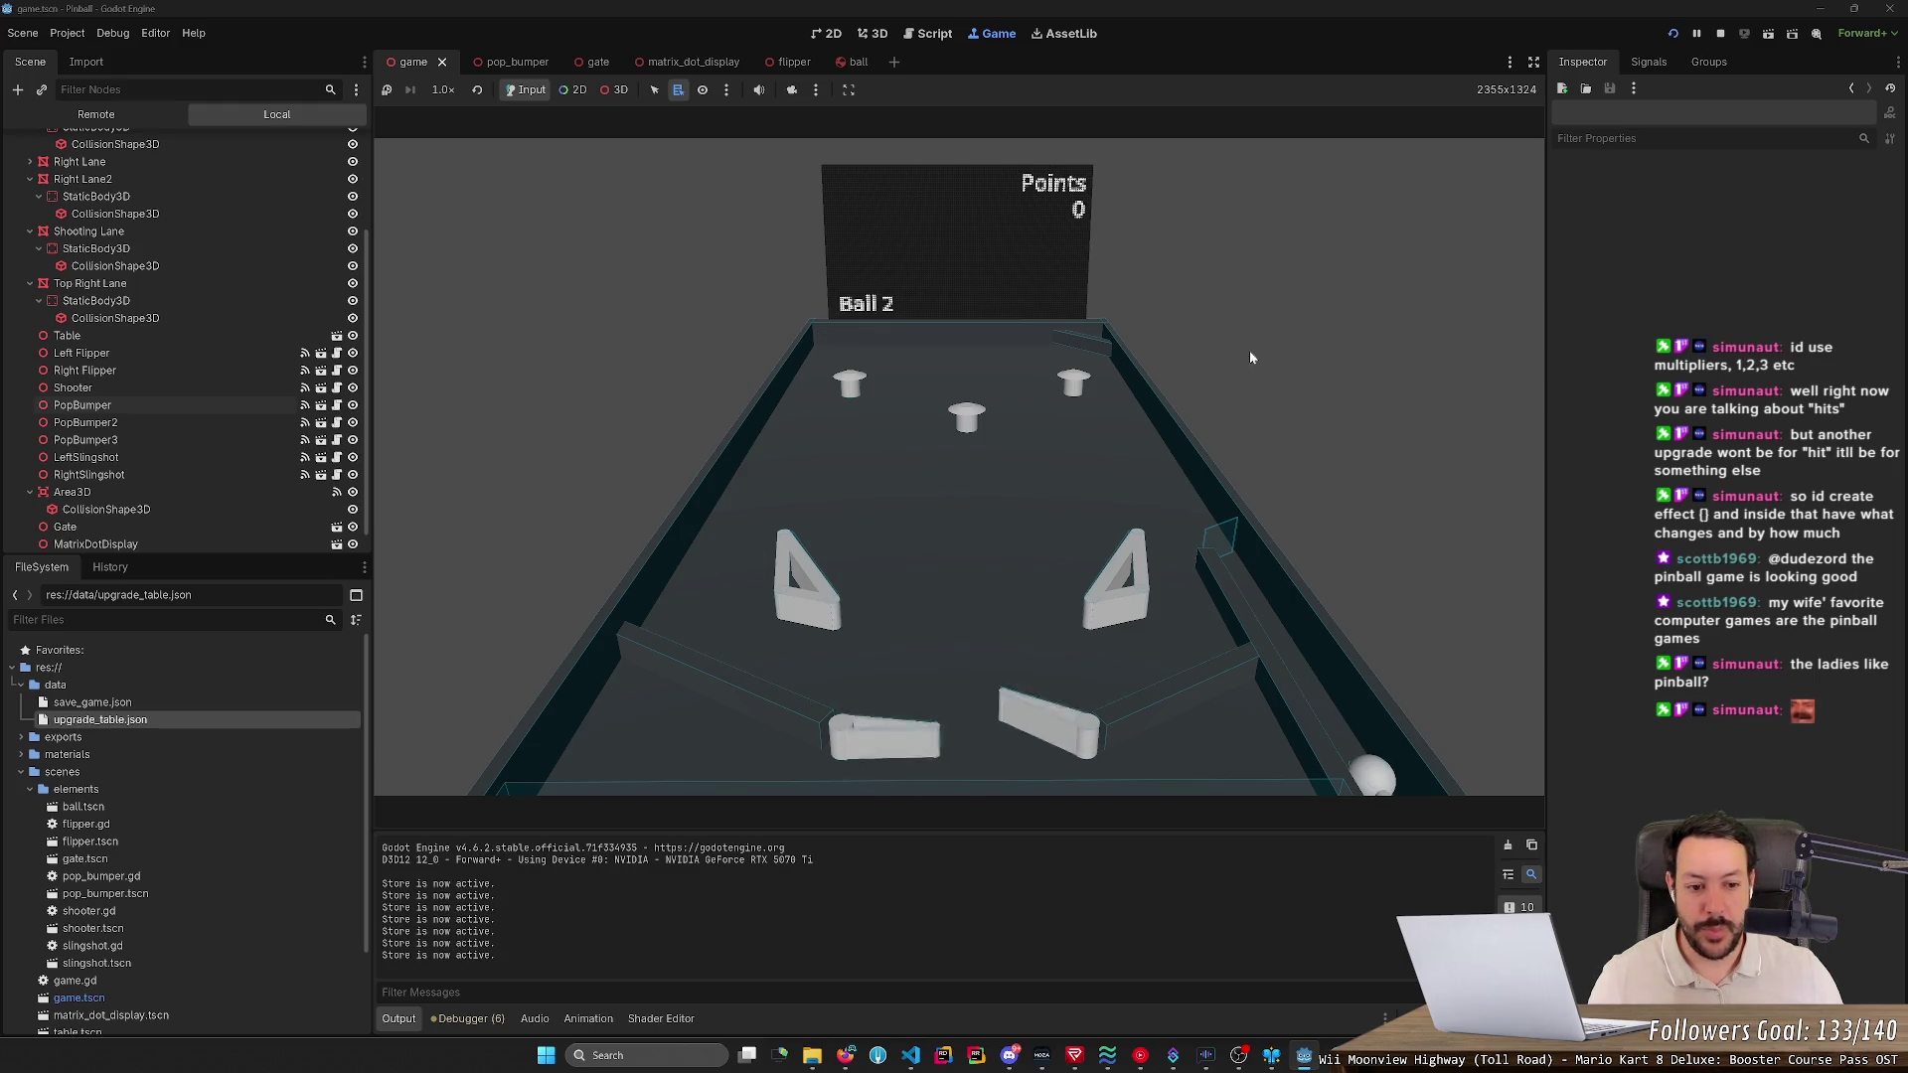
# - Launch the next ball, flip it until it drains, then launch a new ball
pyautogui.press('space')
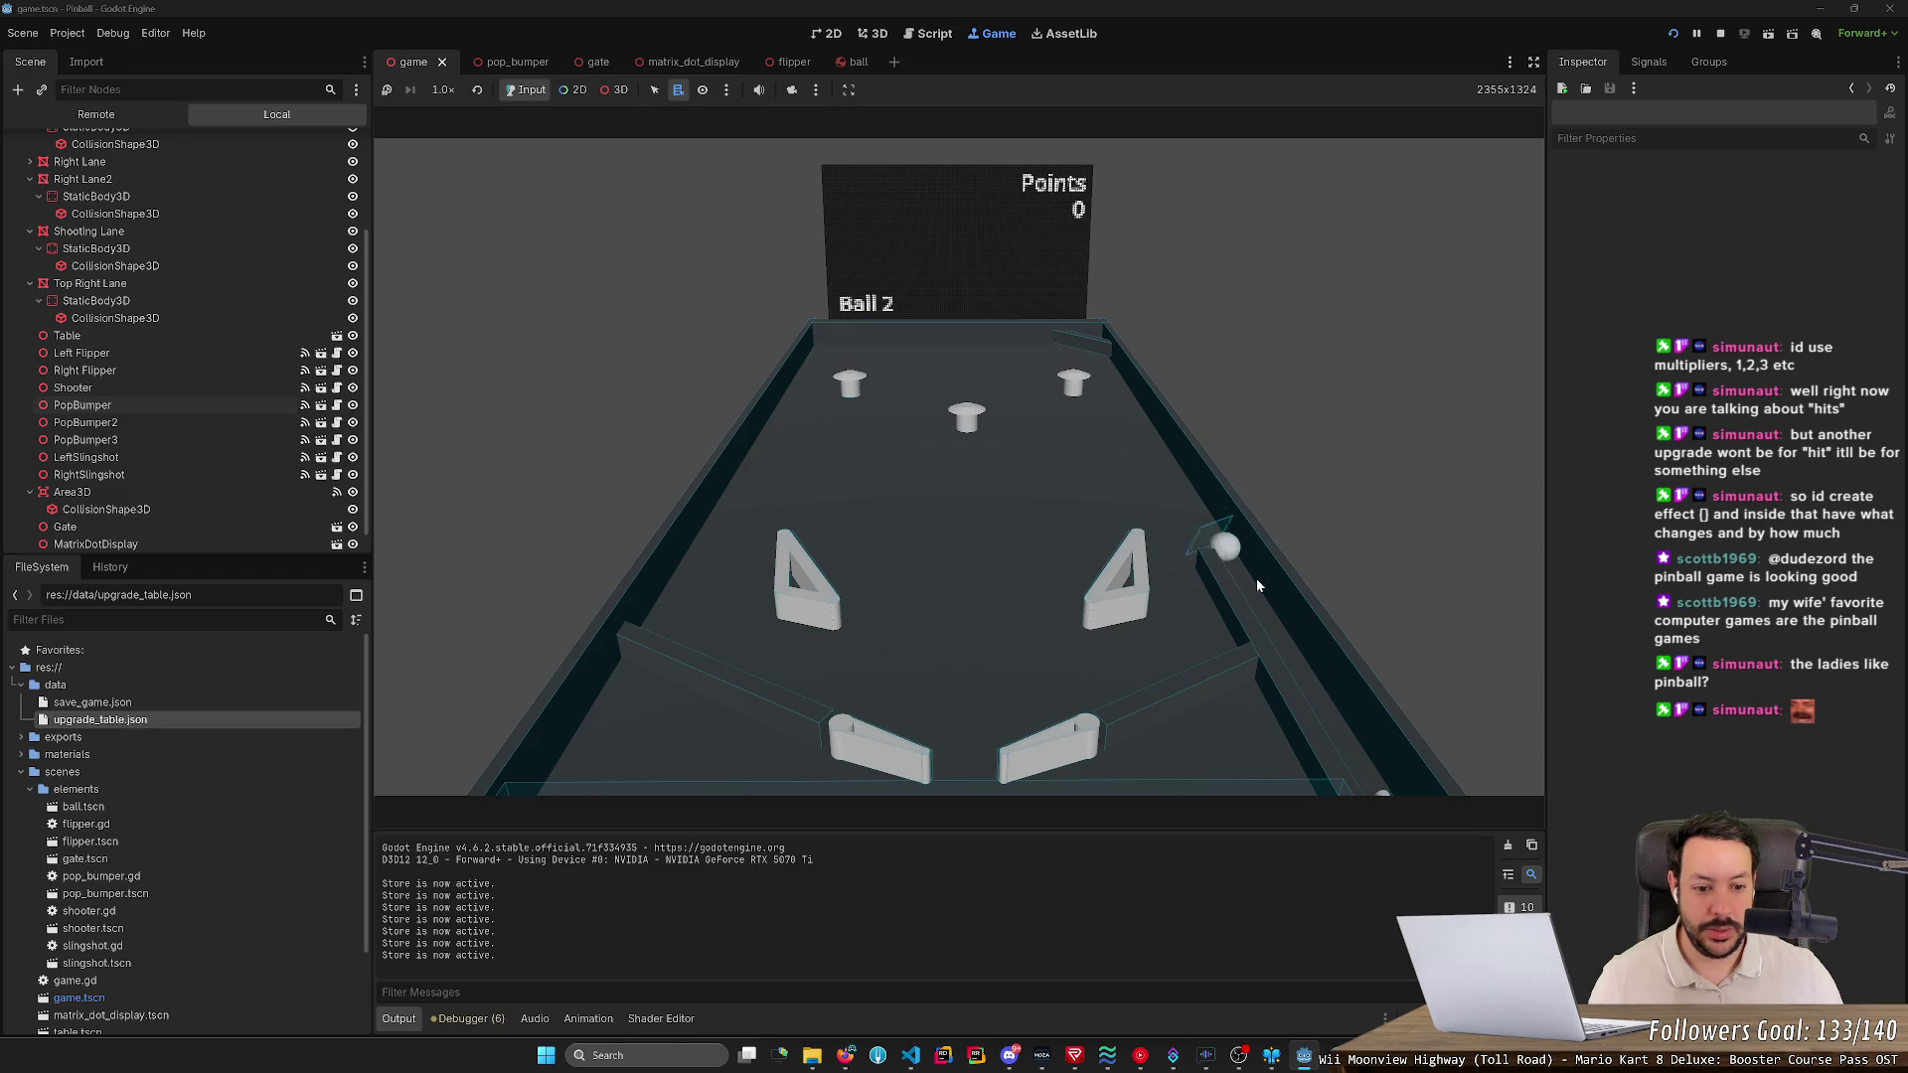
pyautogui.press('Left')
pyautogui.press('Right')
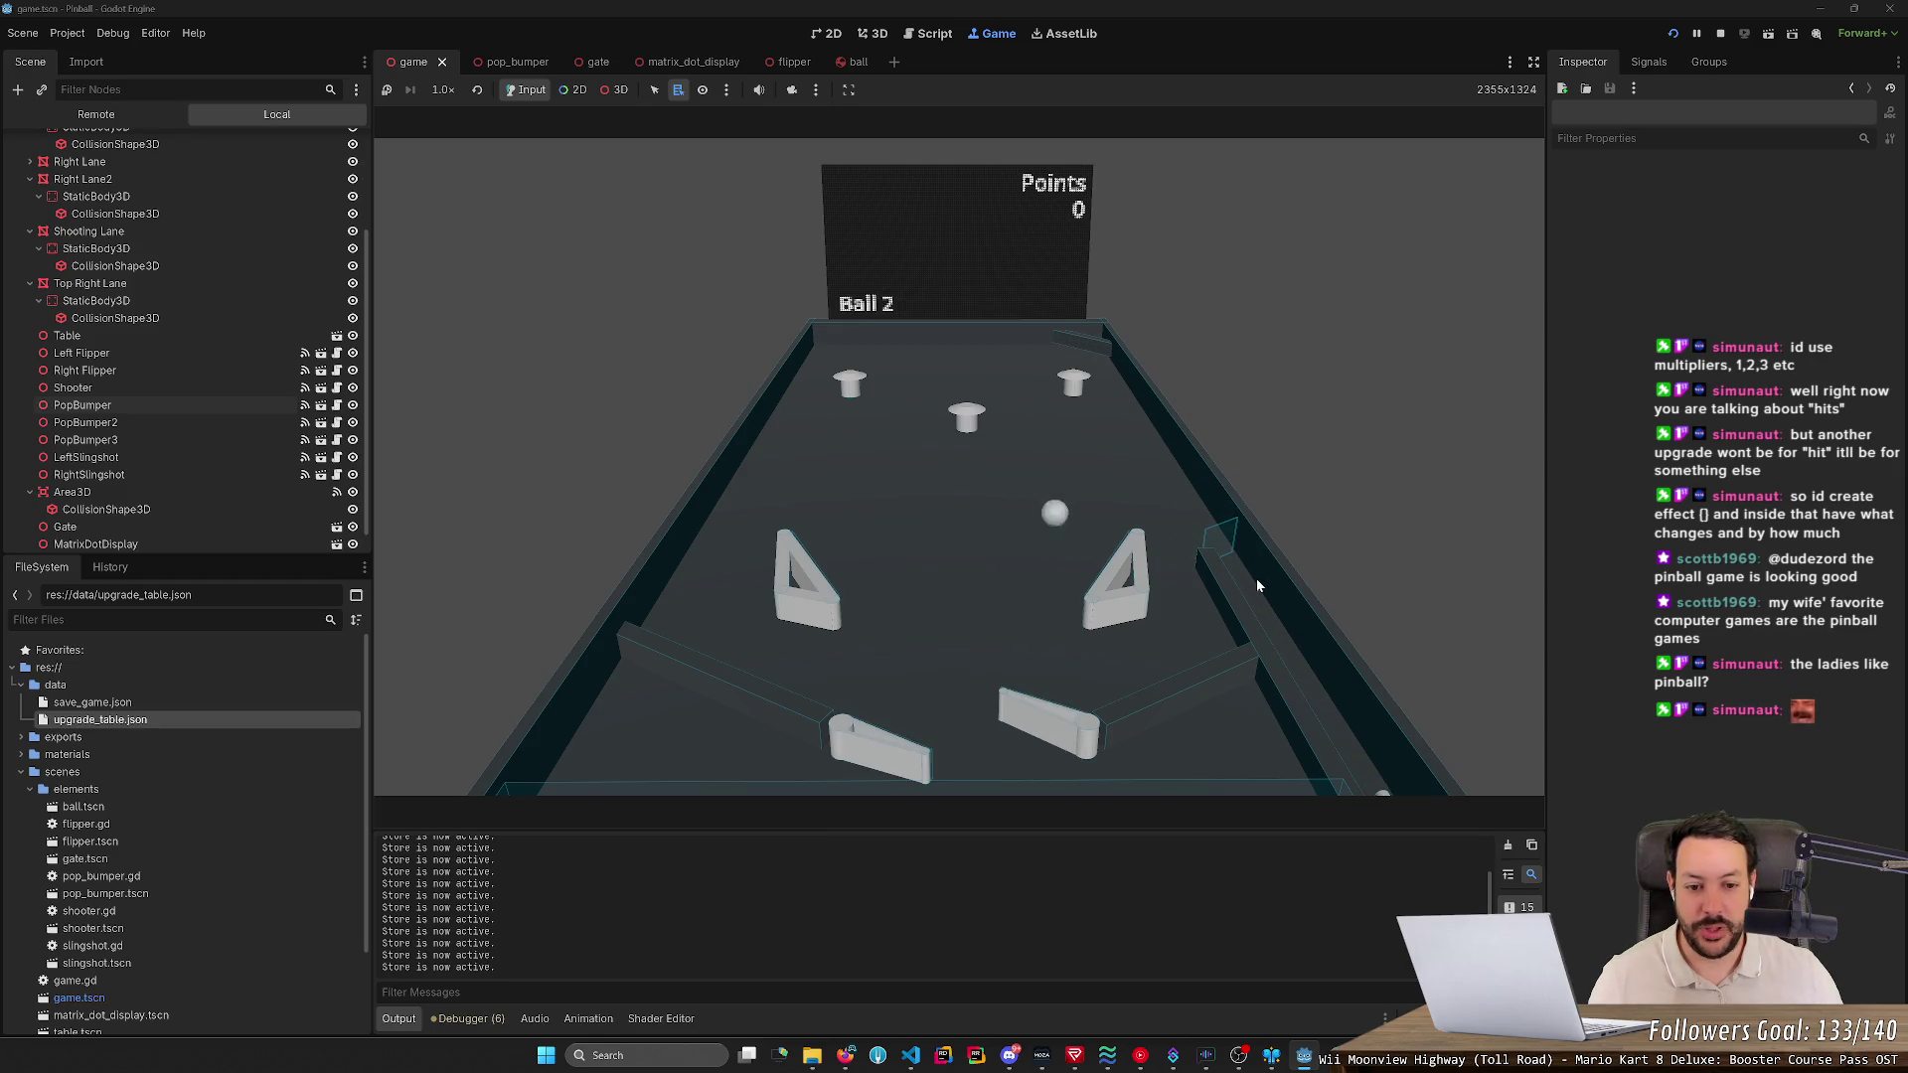
pyautogui.press('Right')
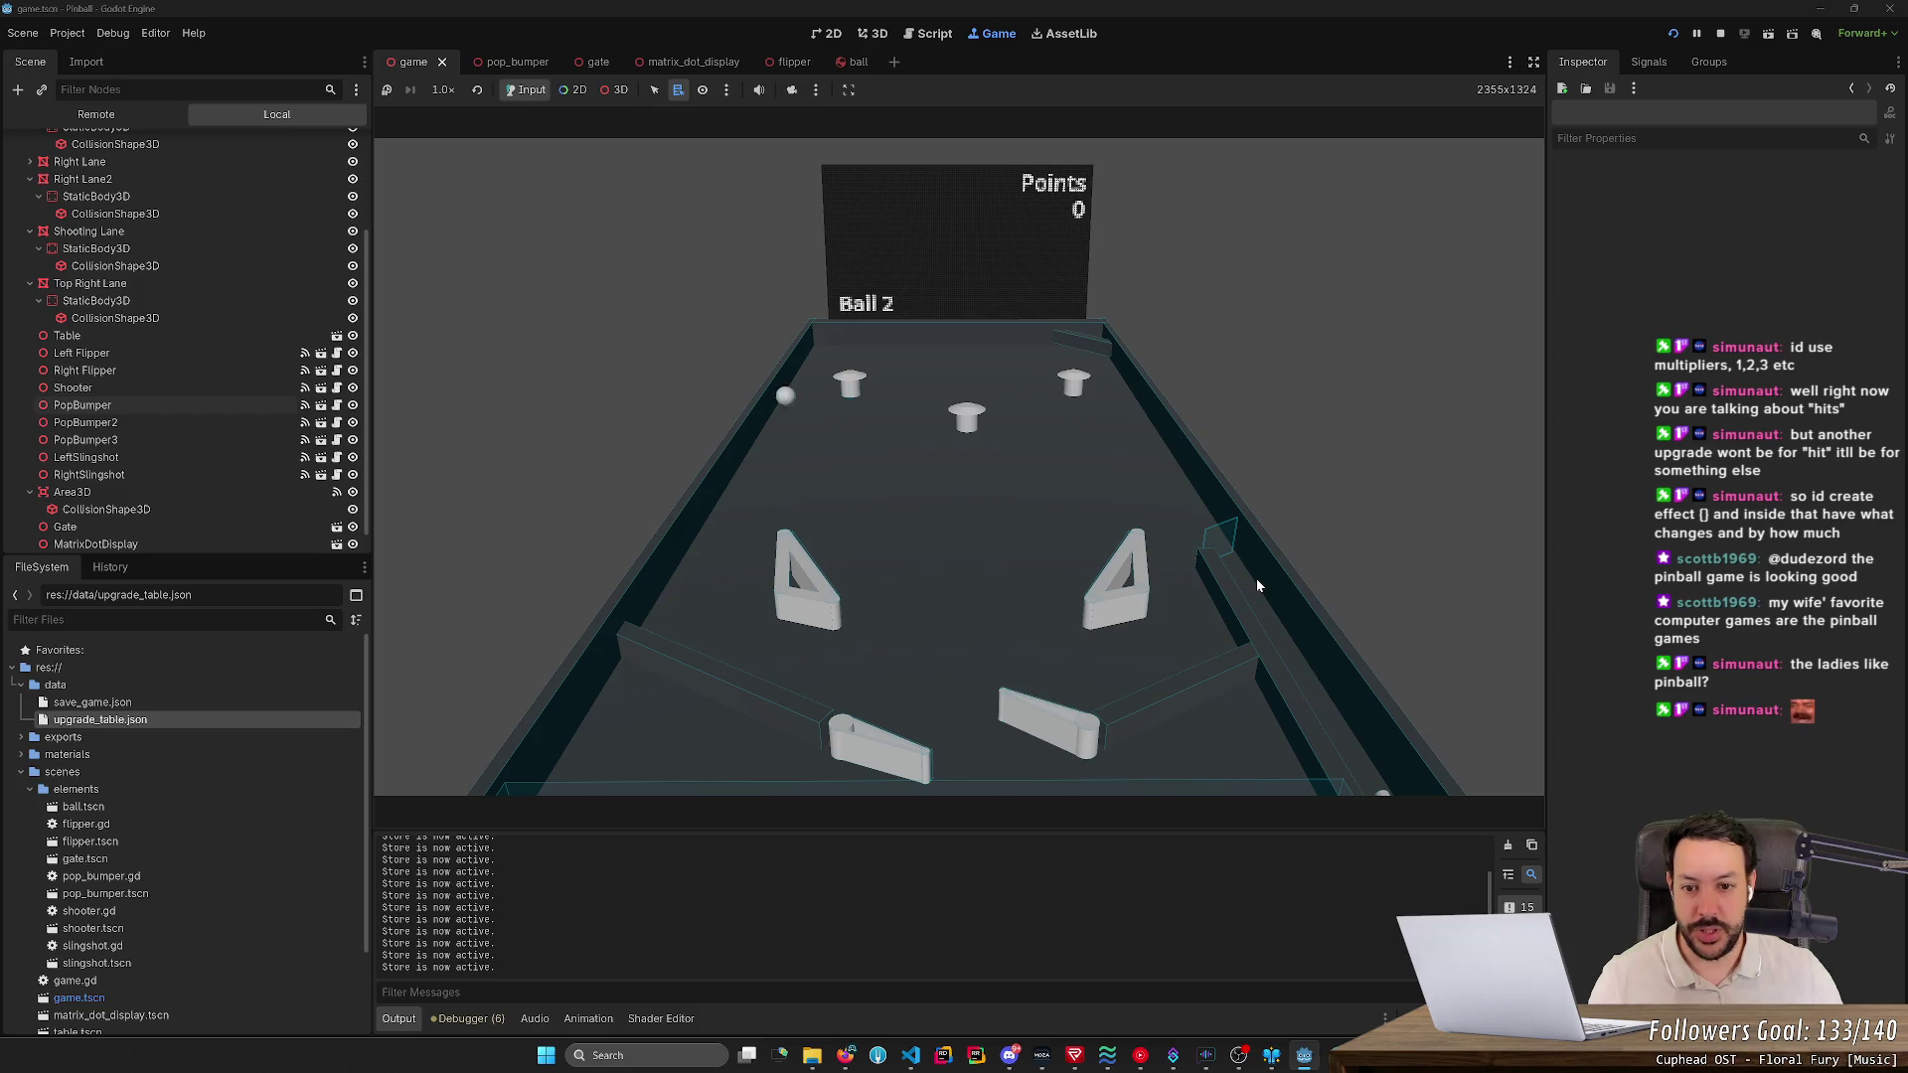
pyautogui.press('Left')
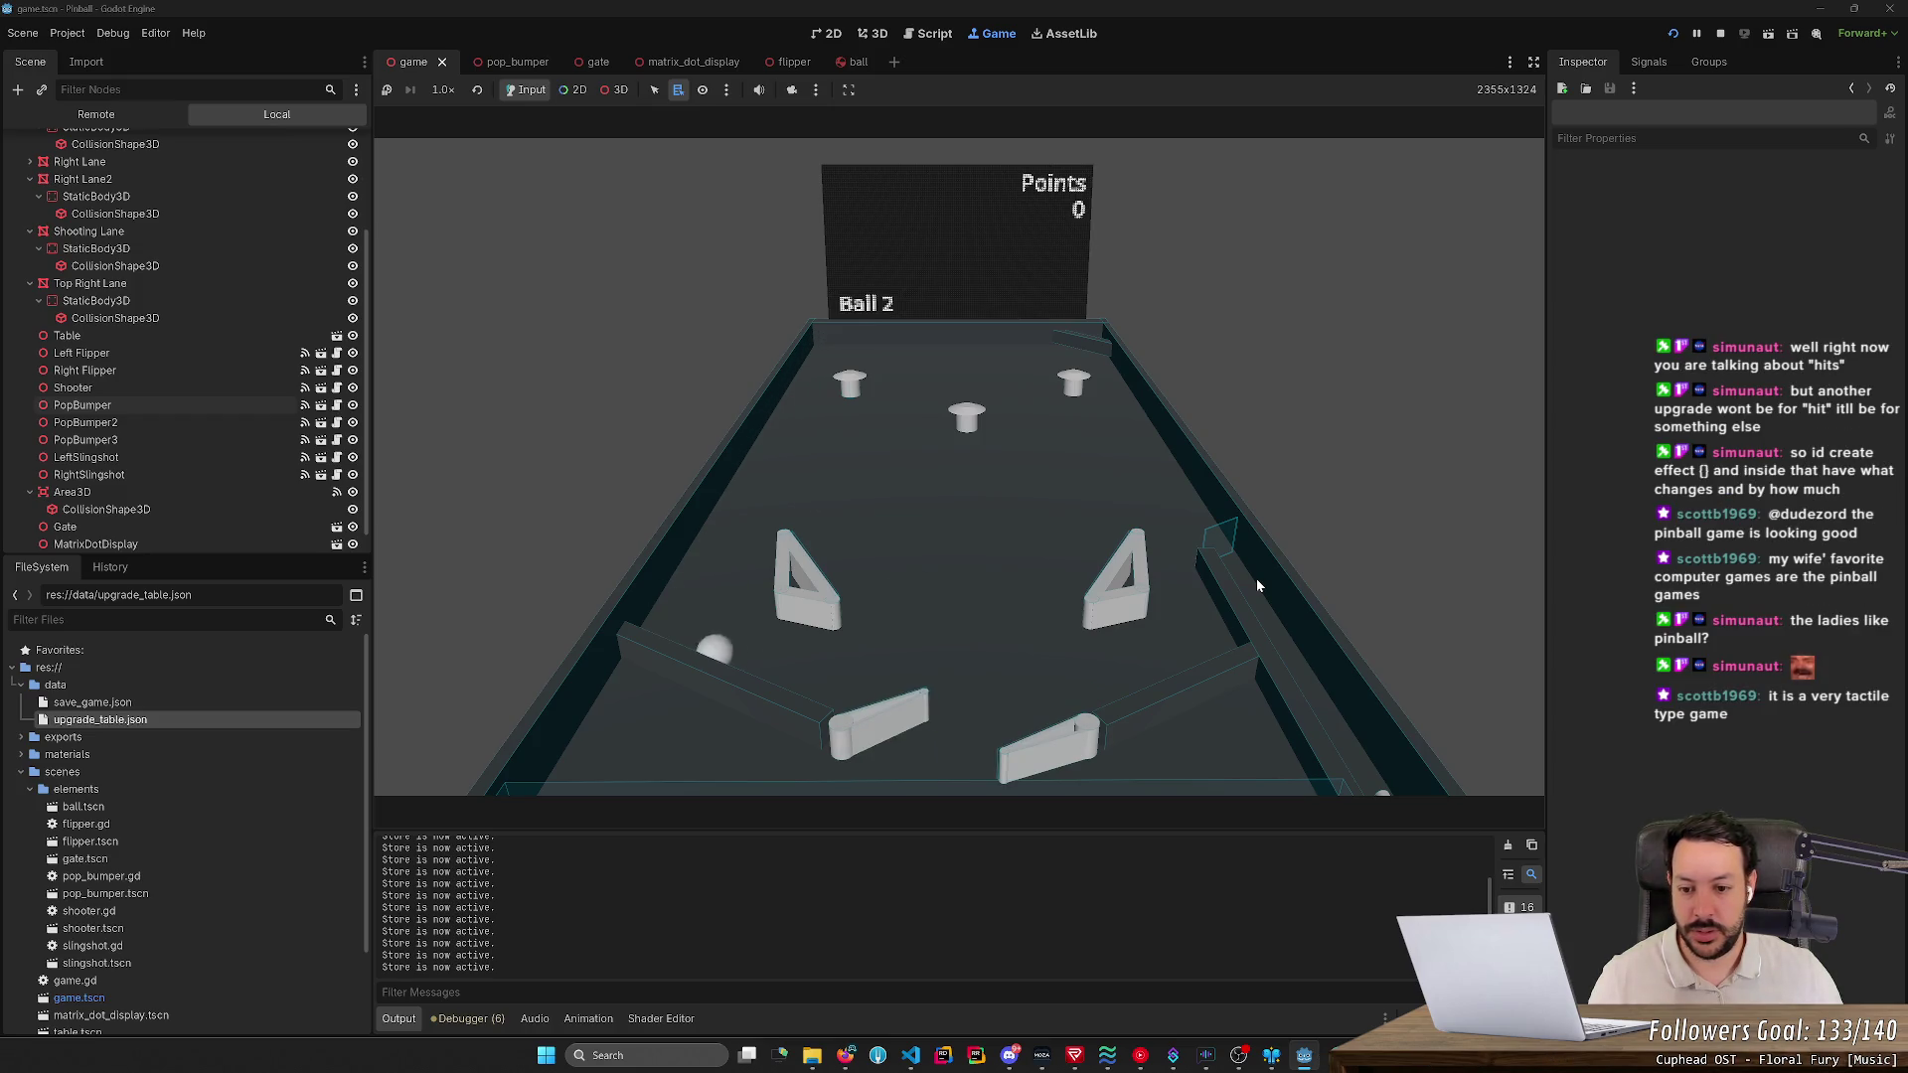
pyautogui.press('Right')
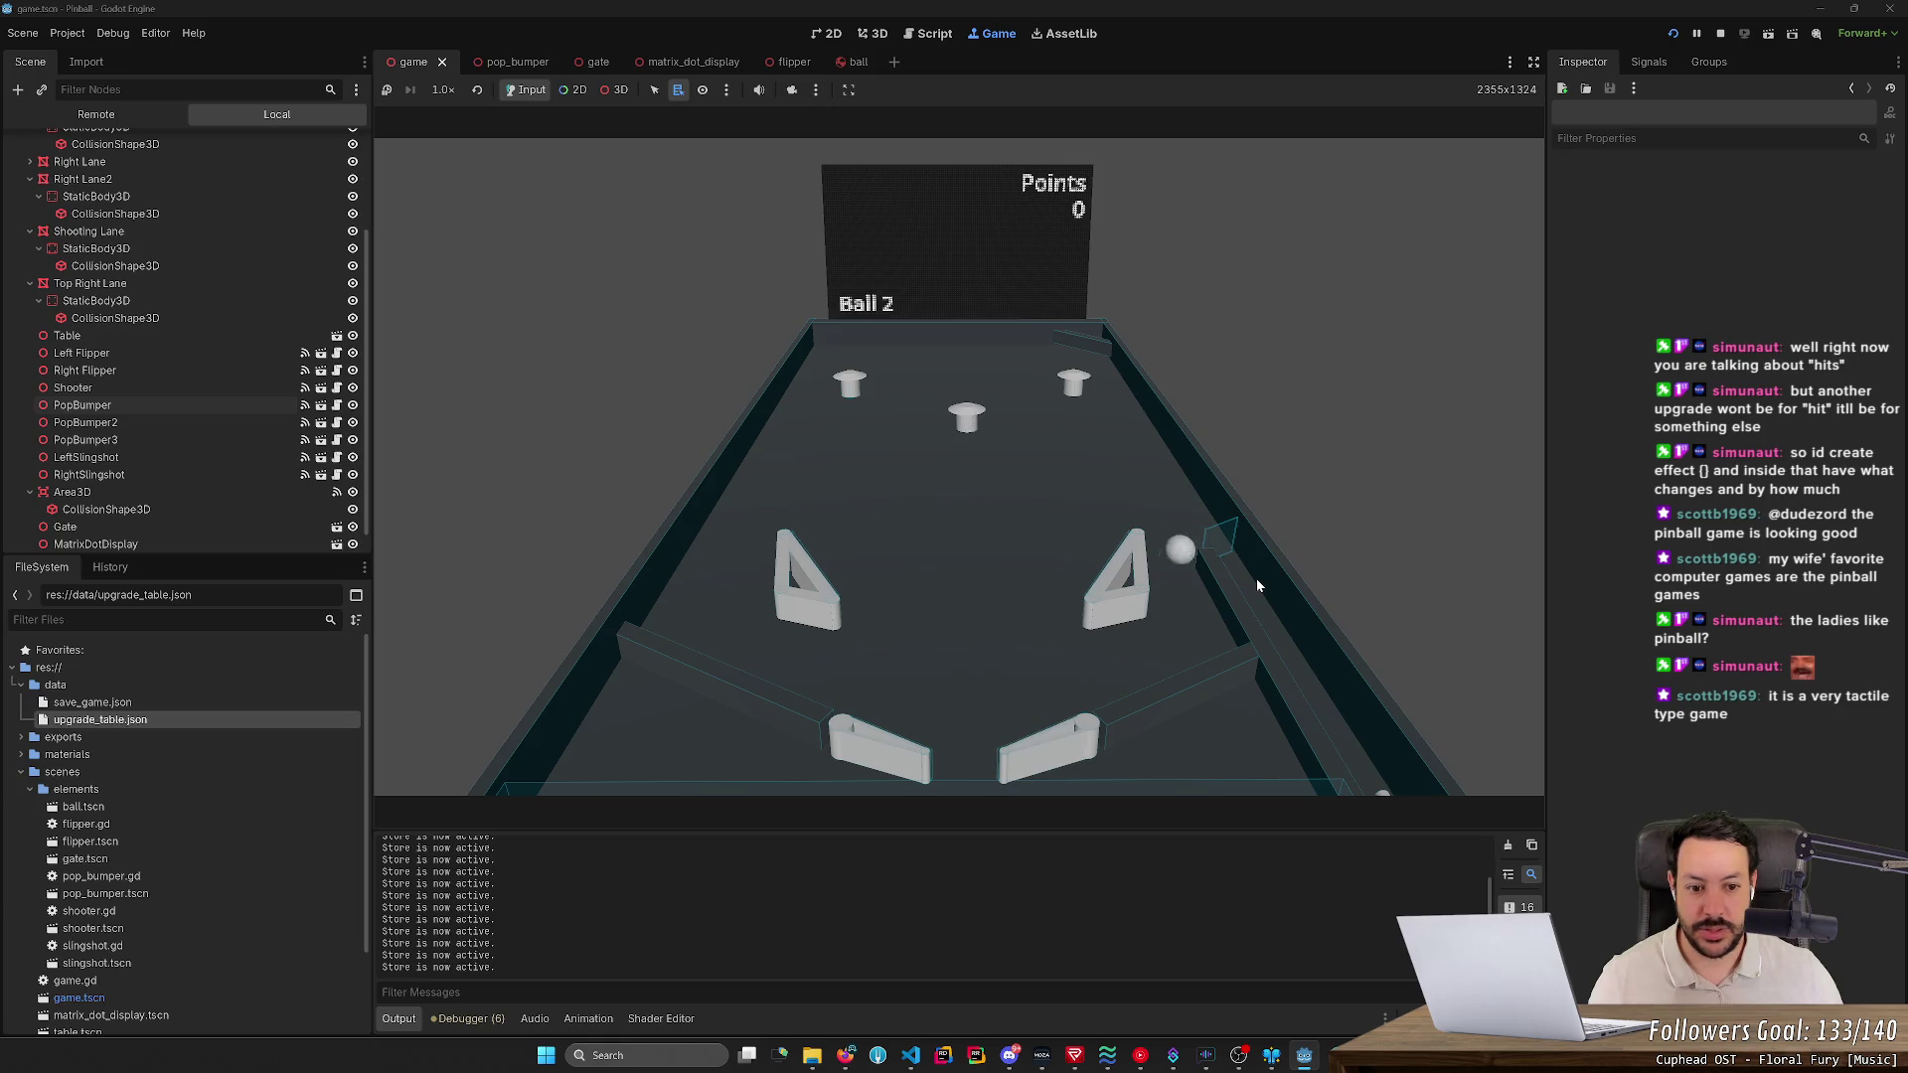
pyautogui.press('Right')
pyautogui.press('Left')
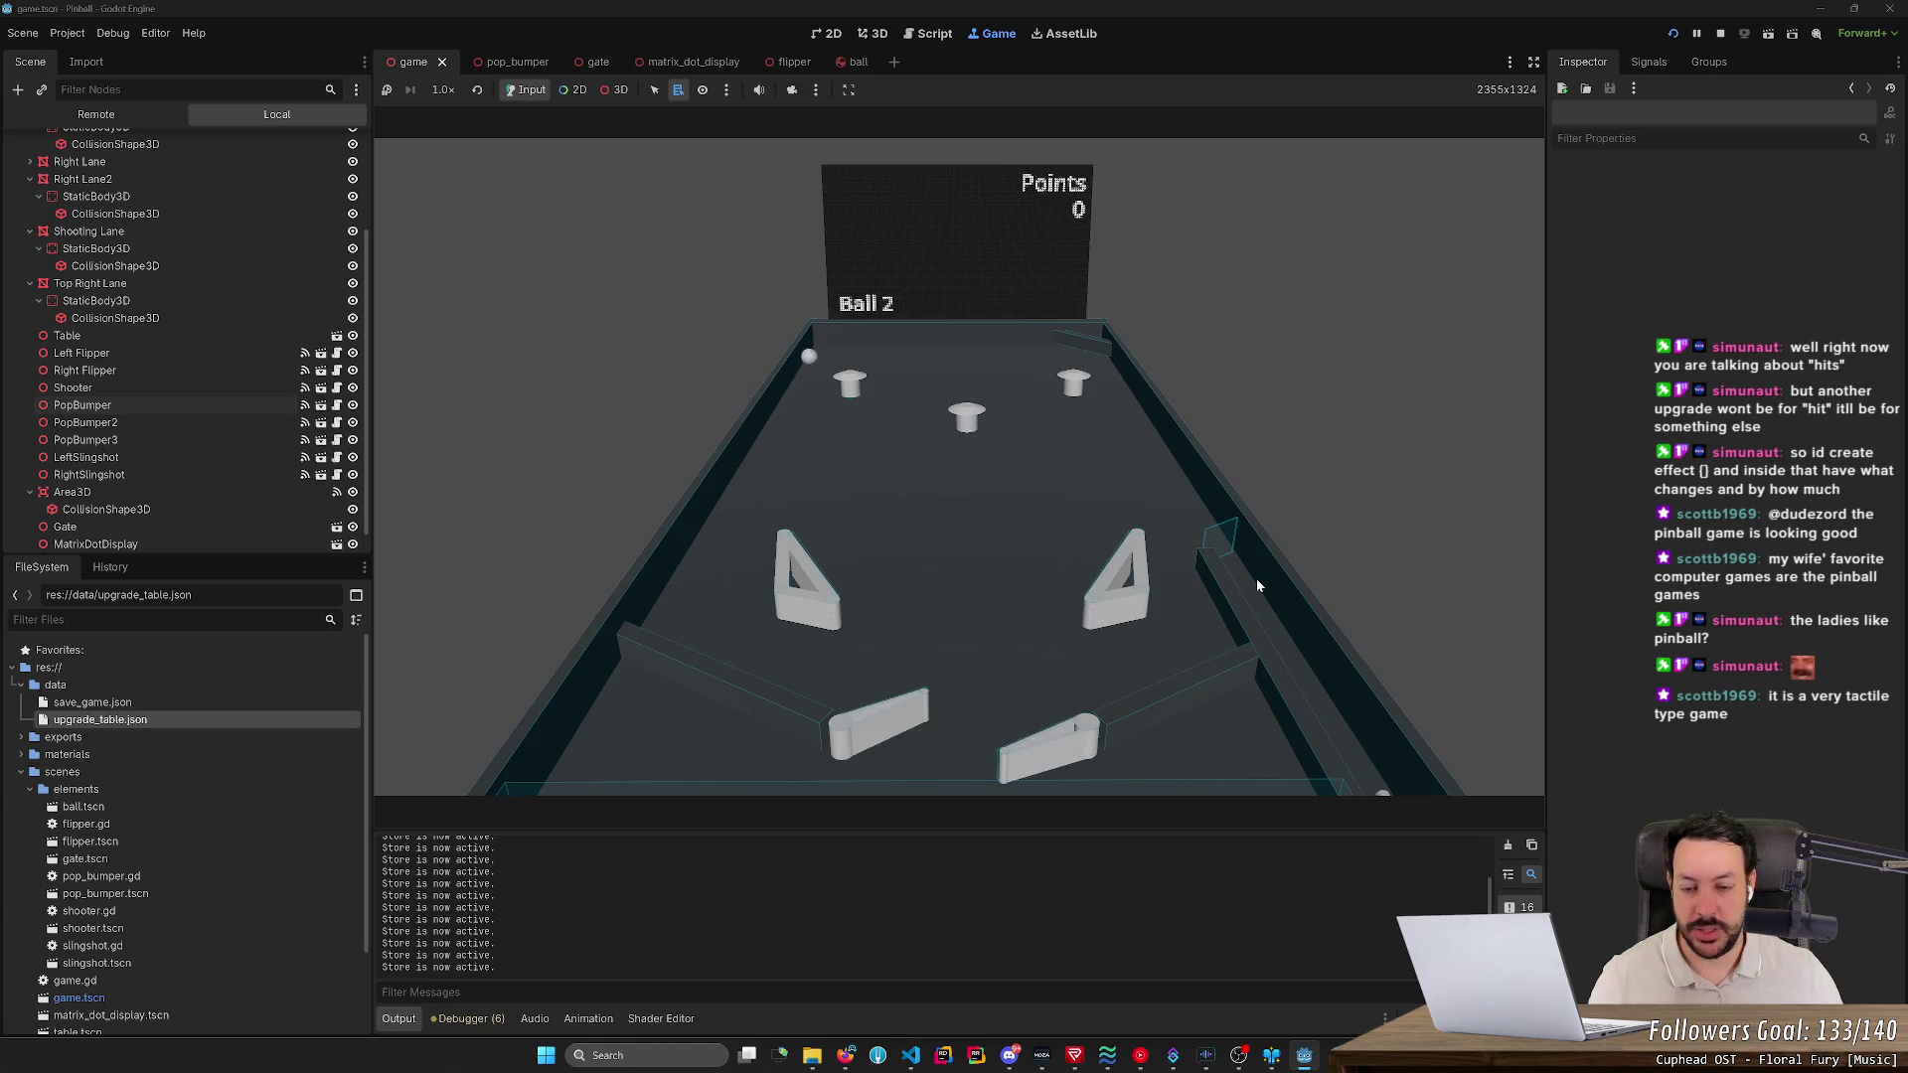
pyautogui.press('Right')
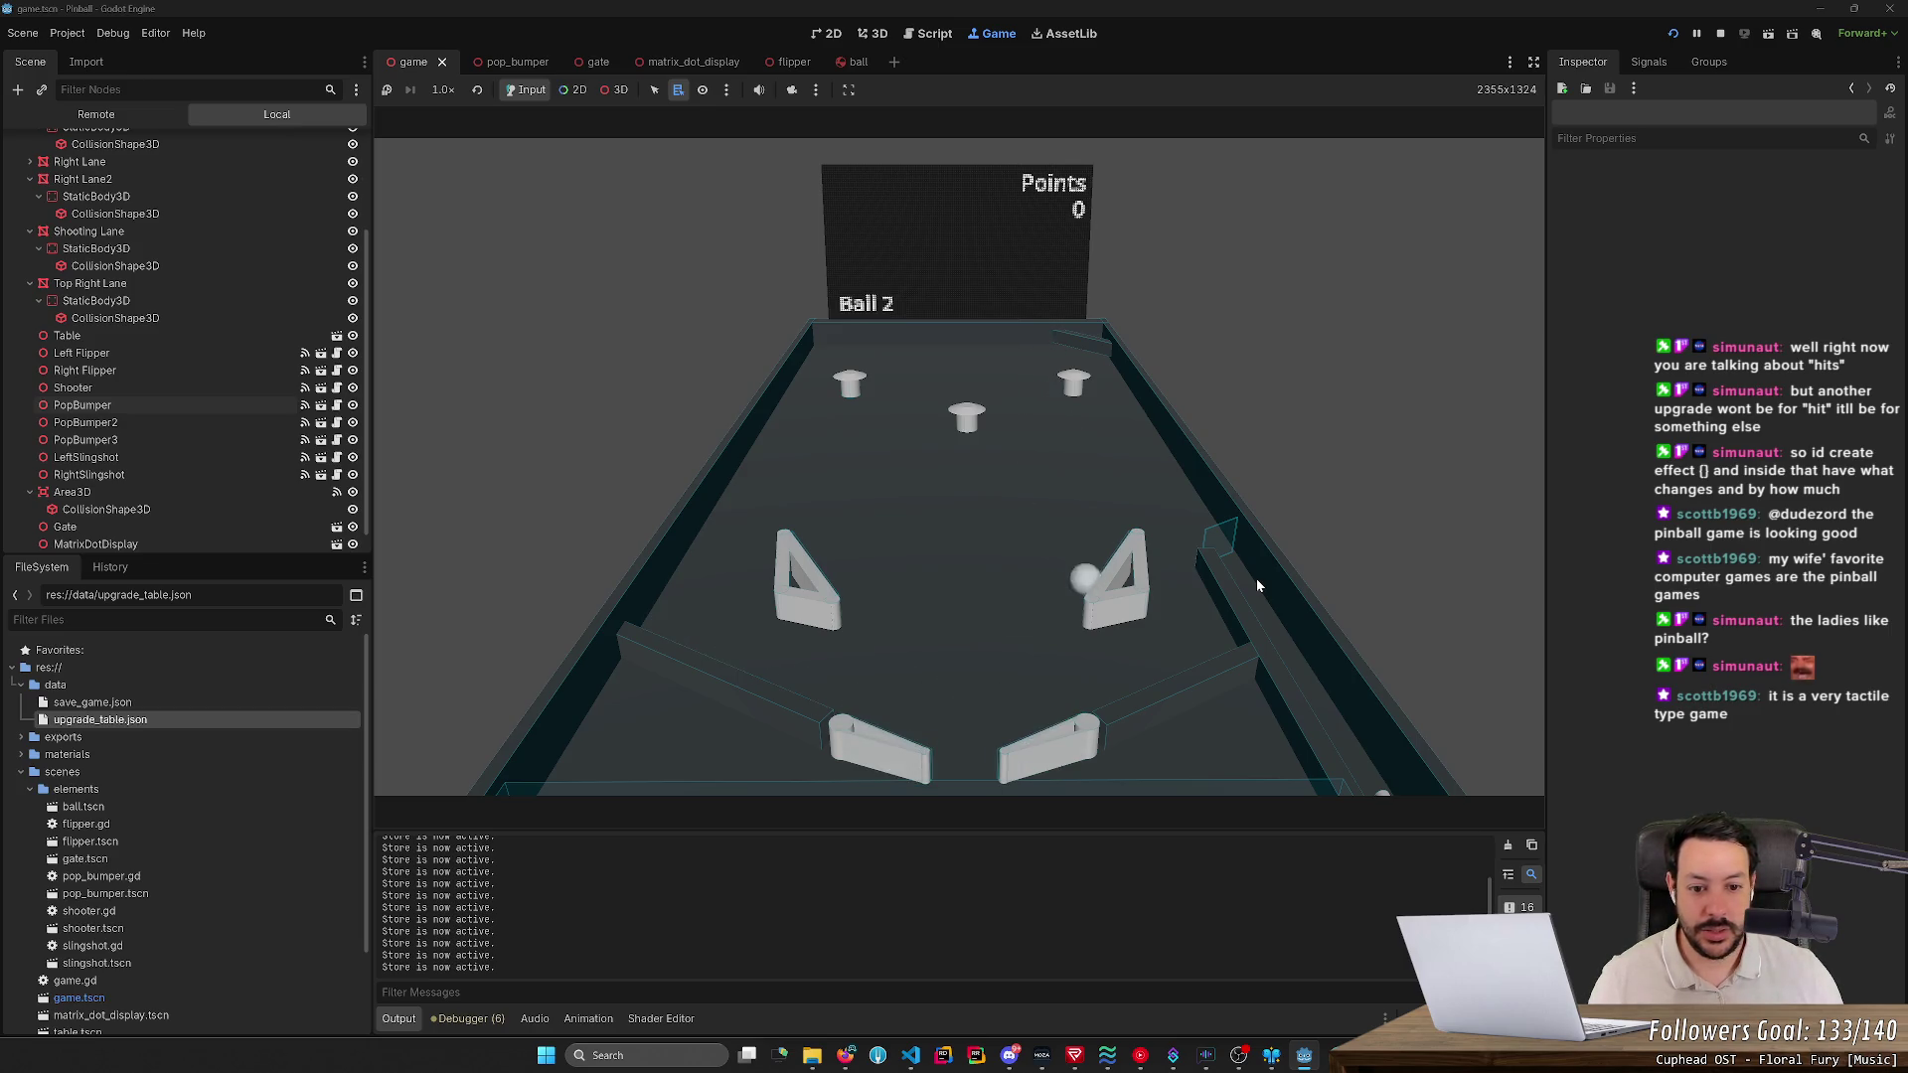
pyautogui.press('Right')
pyautogui.press('space')
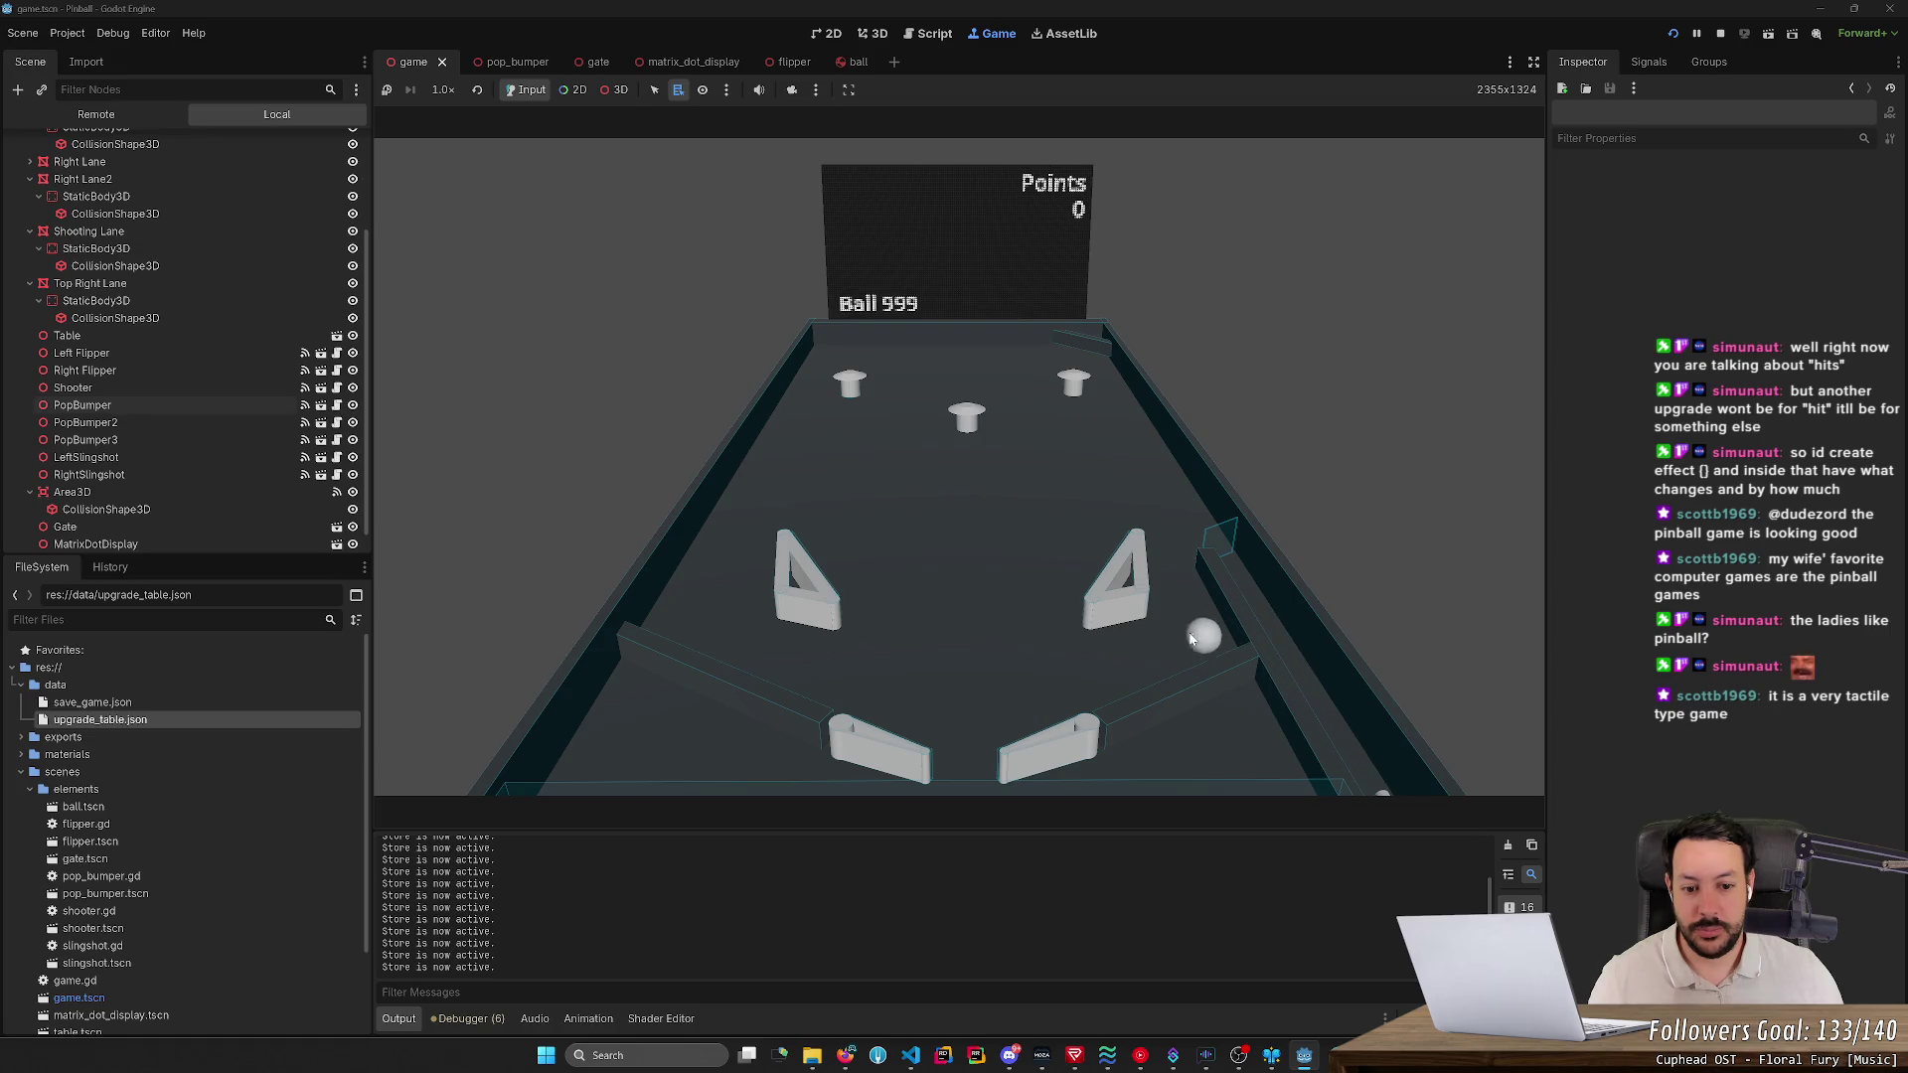
# - Work both flippers to keep the ball alive and knock it into the top bumper
pyautogui.press('Right')
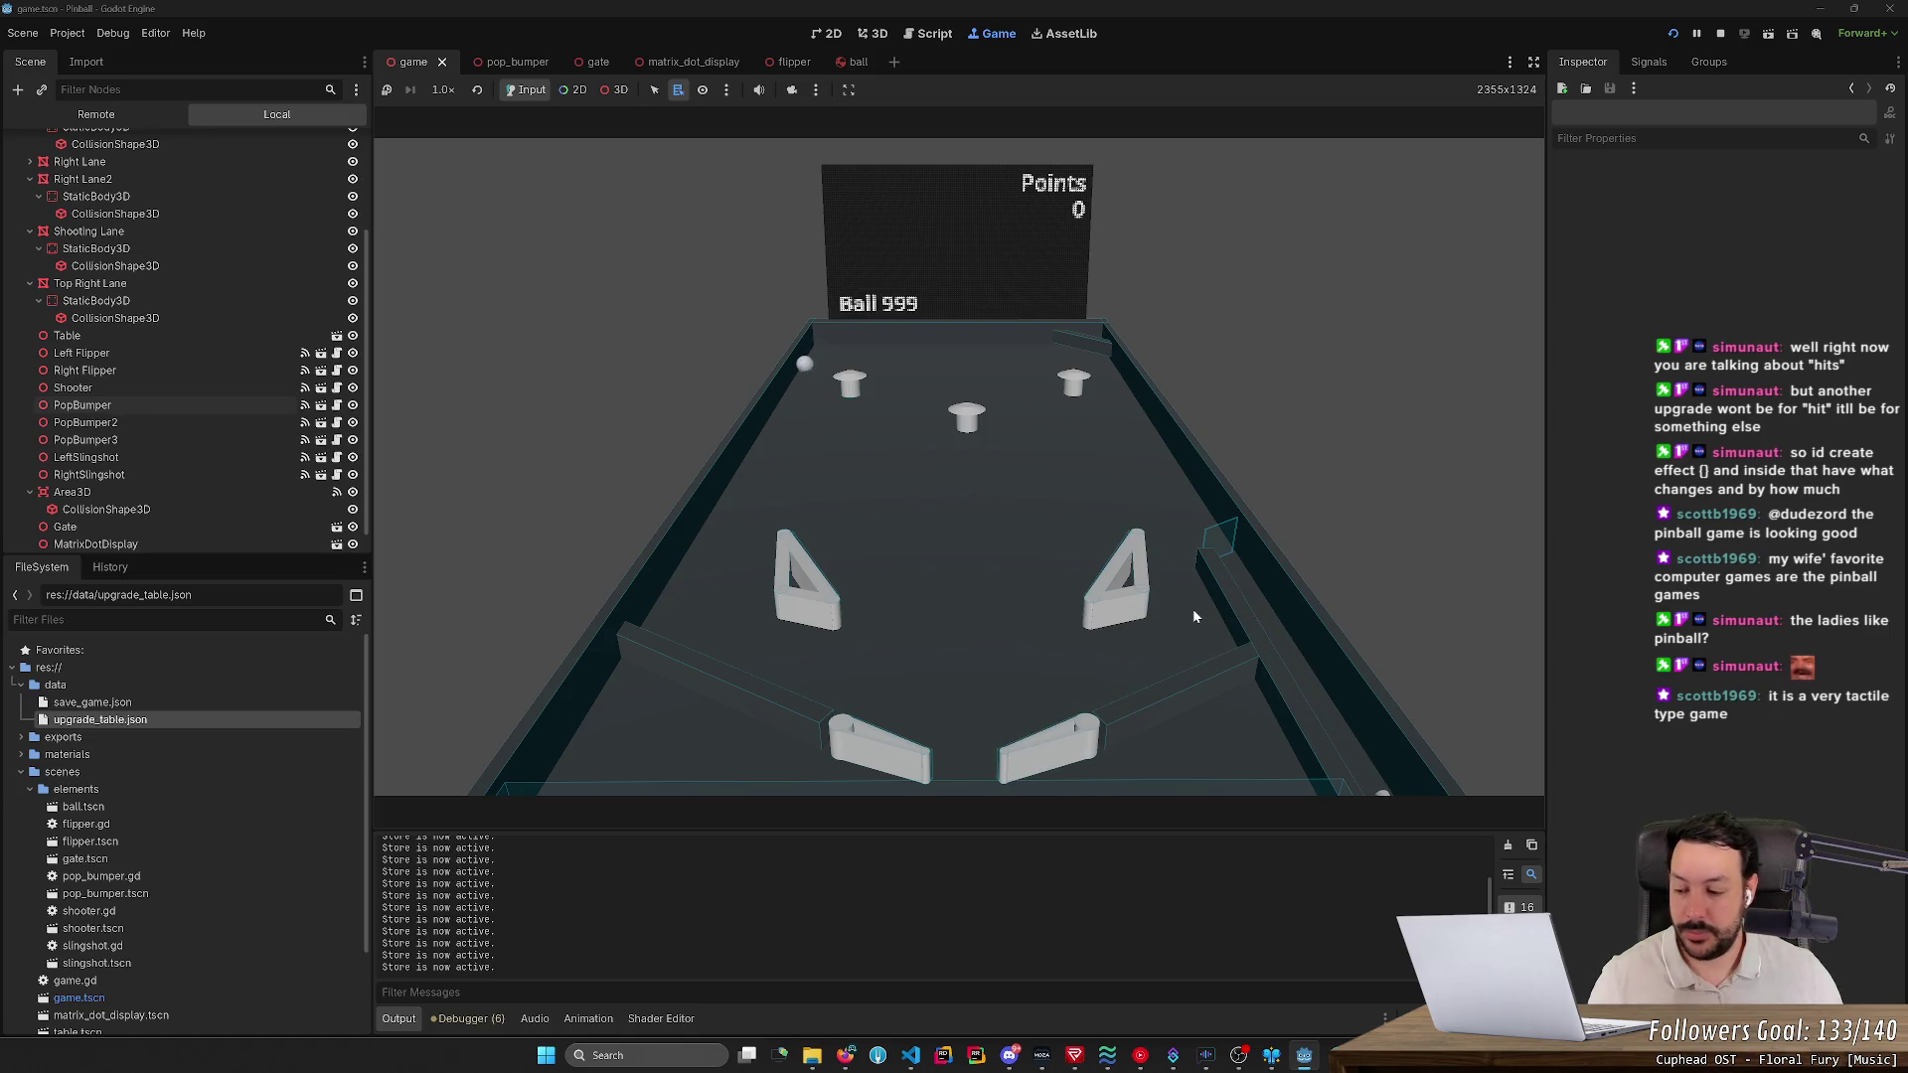
pyautogui.press('Left')
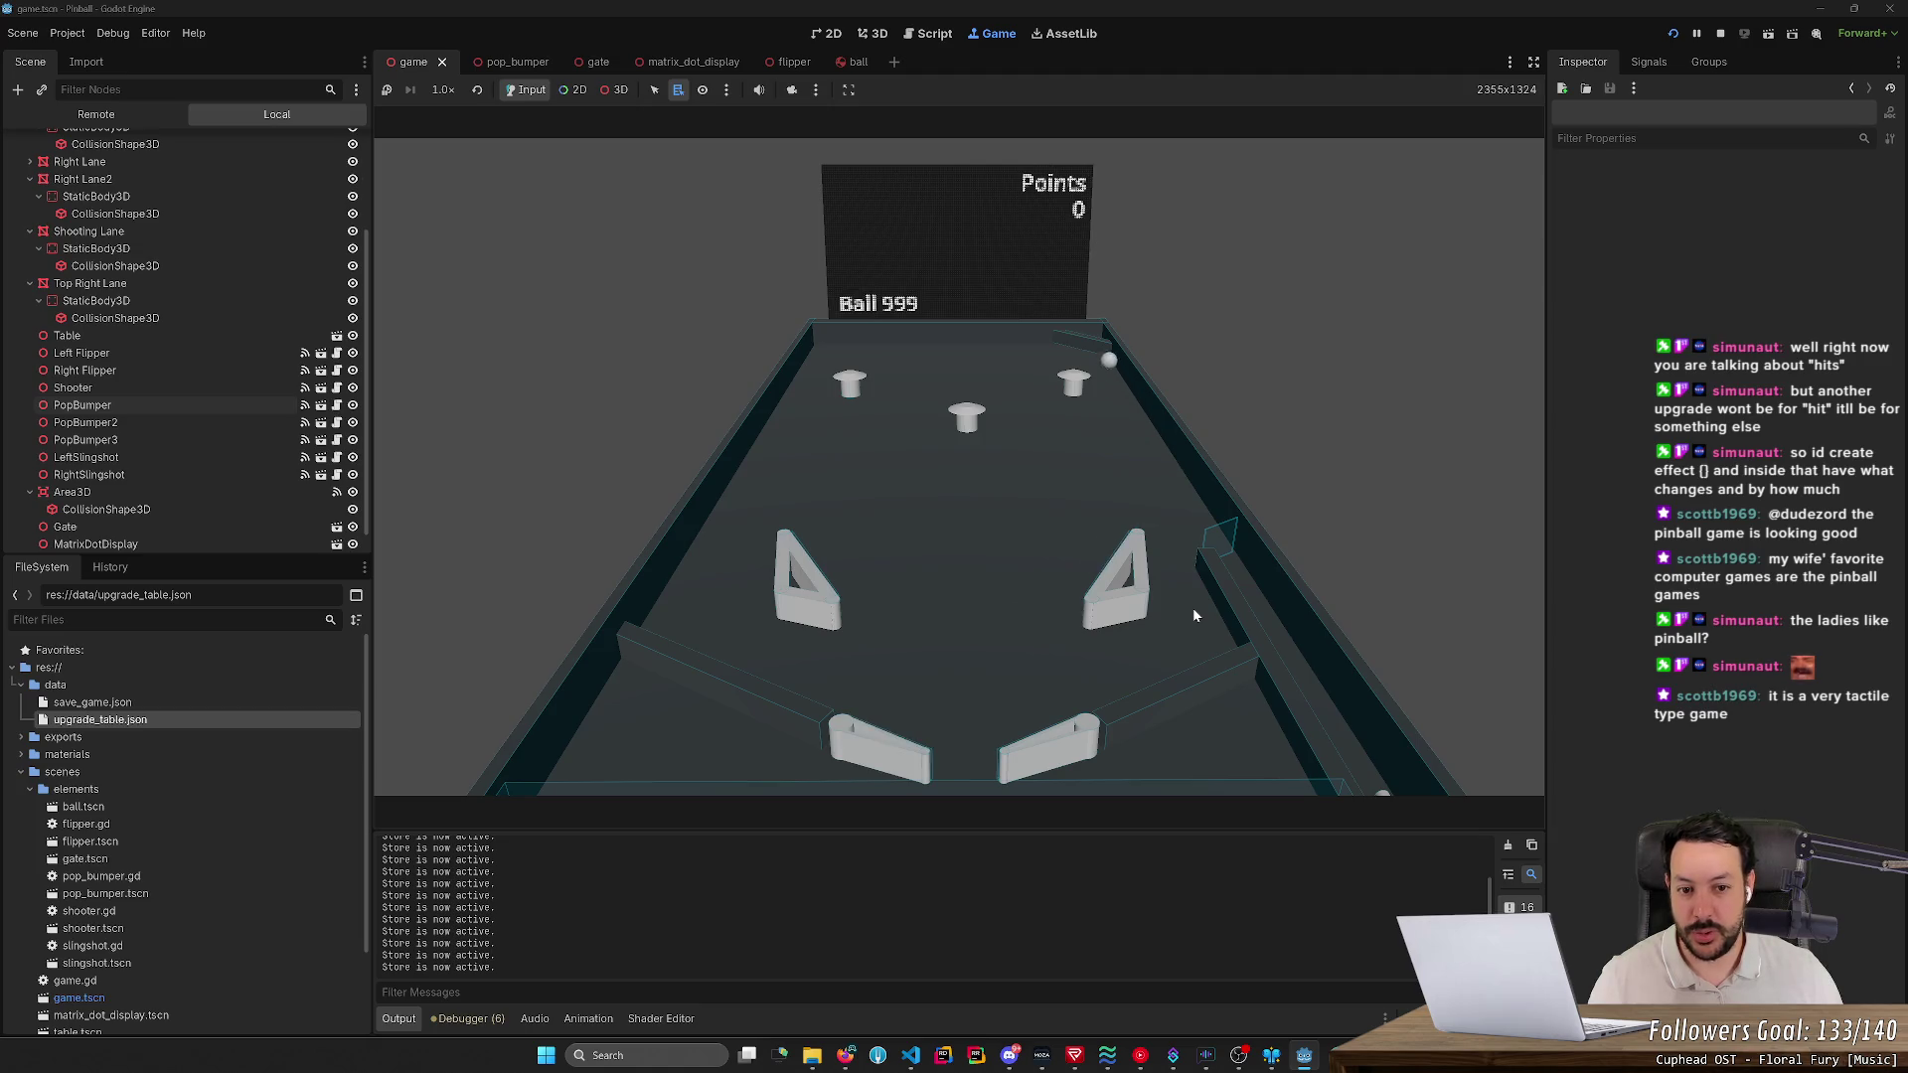
pyautogui.press('Left')
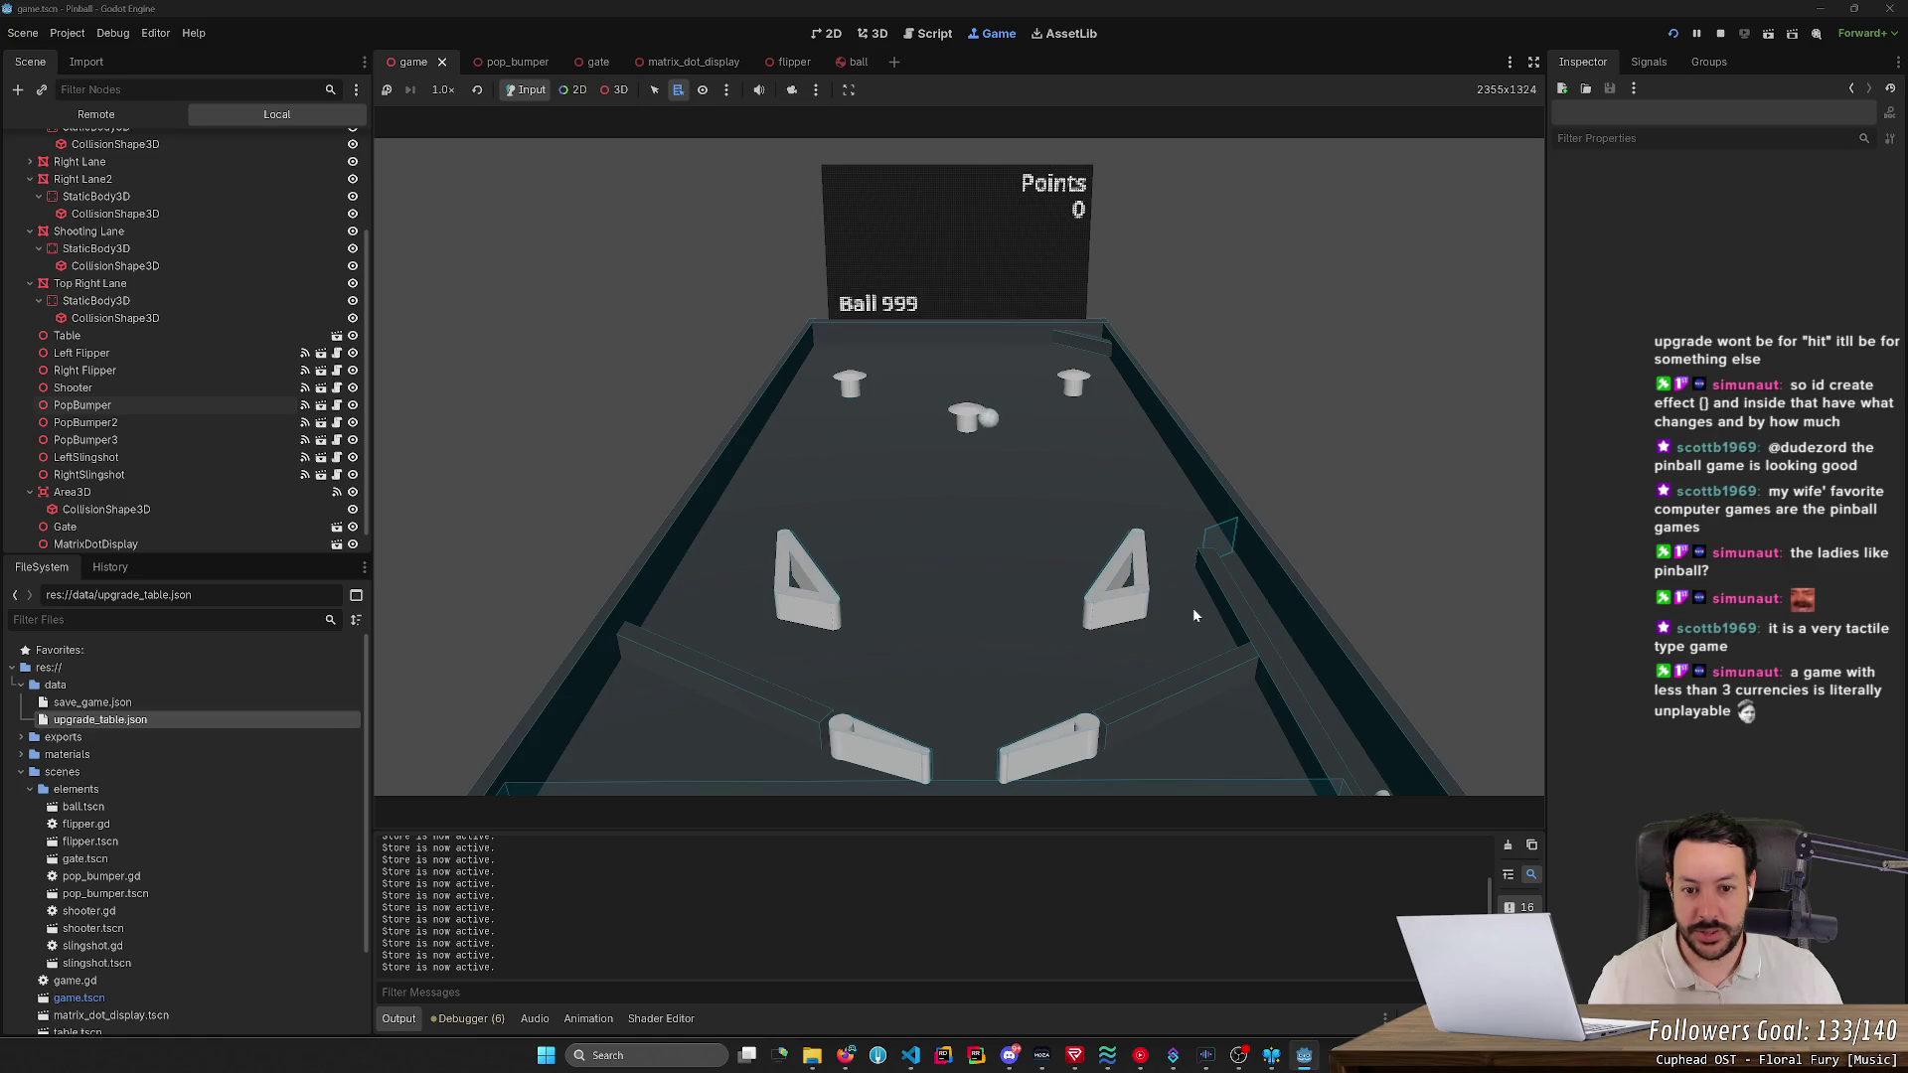
pyautogui.press('Right')
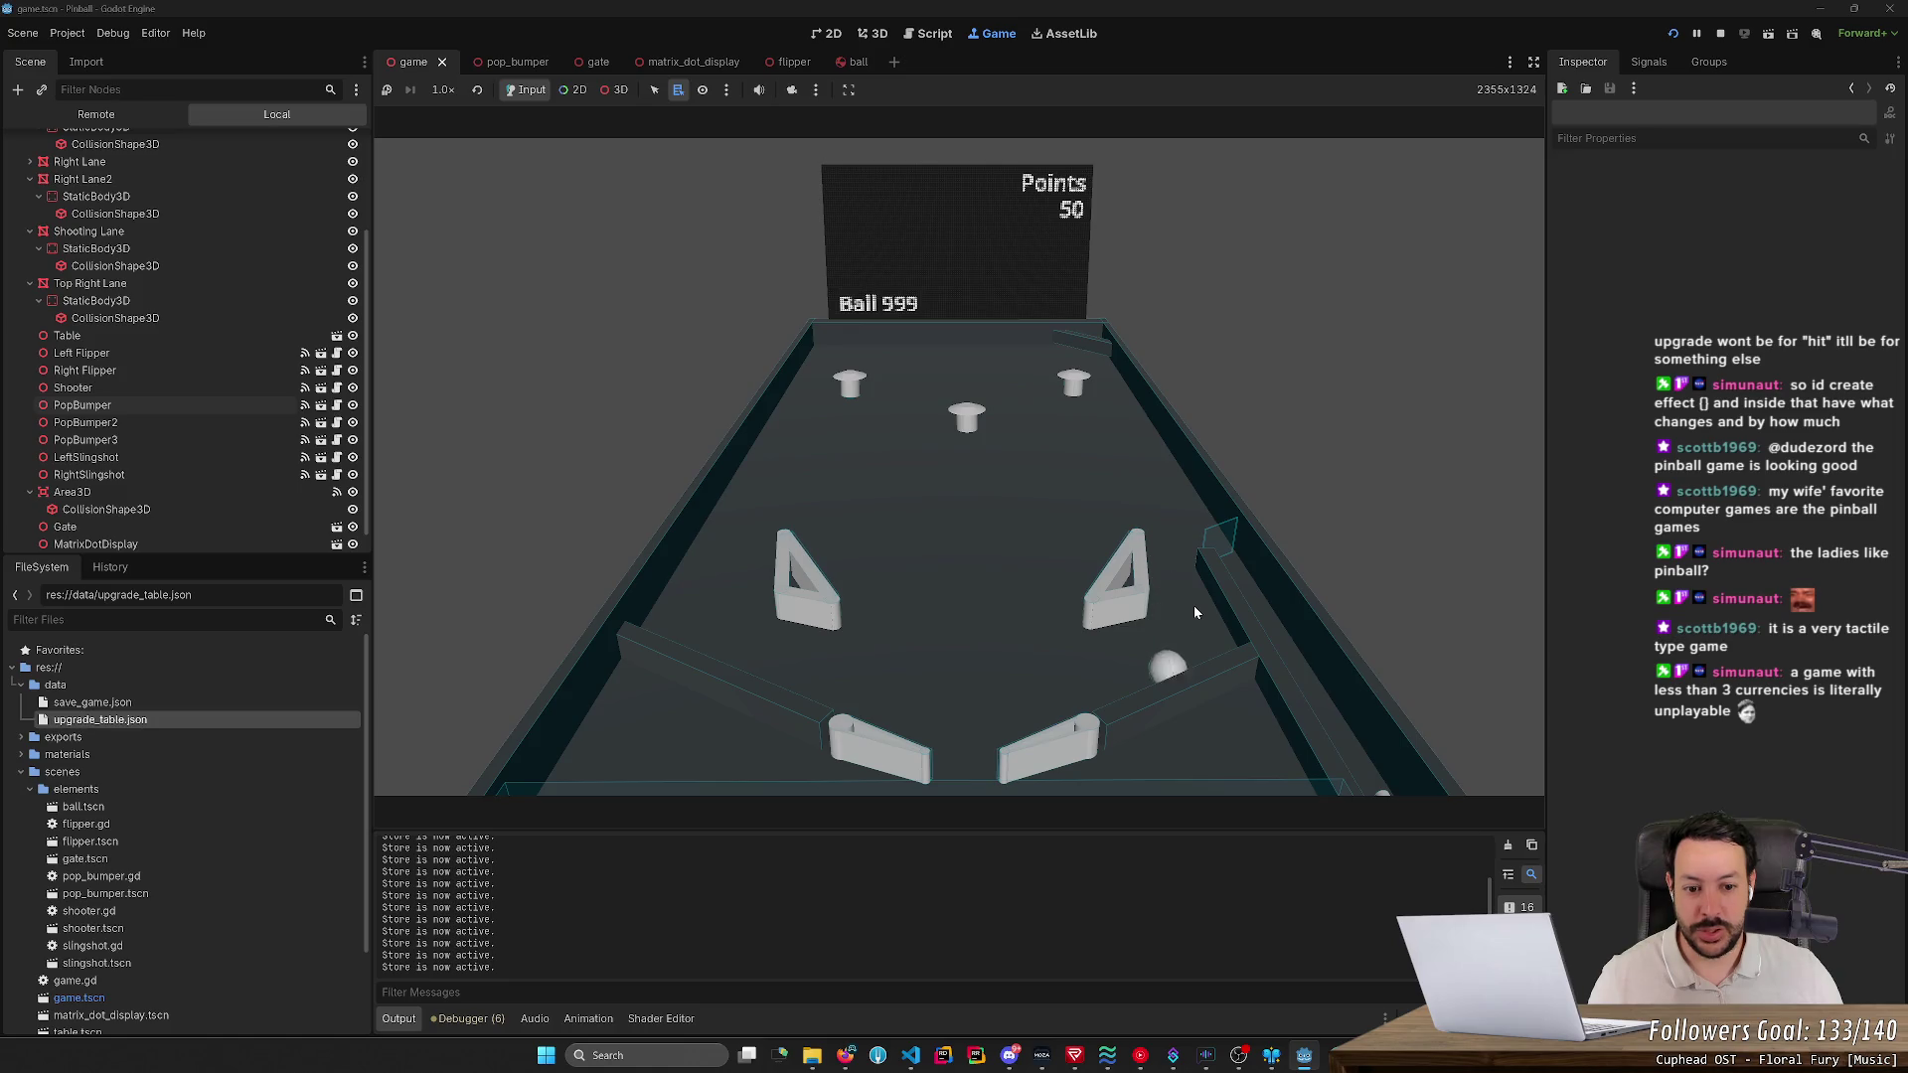
pyautogui.press('Right')
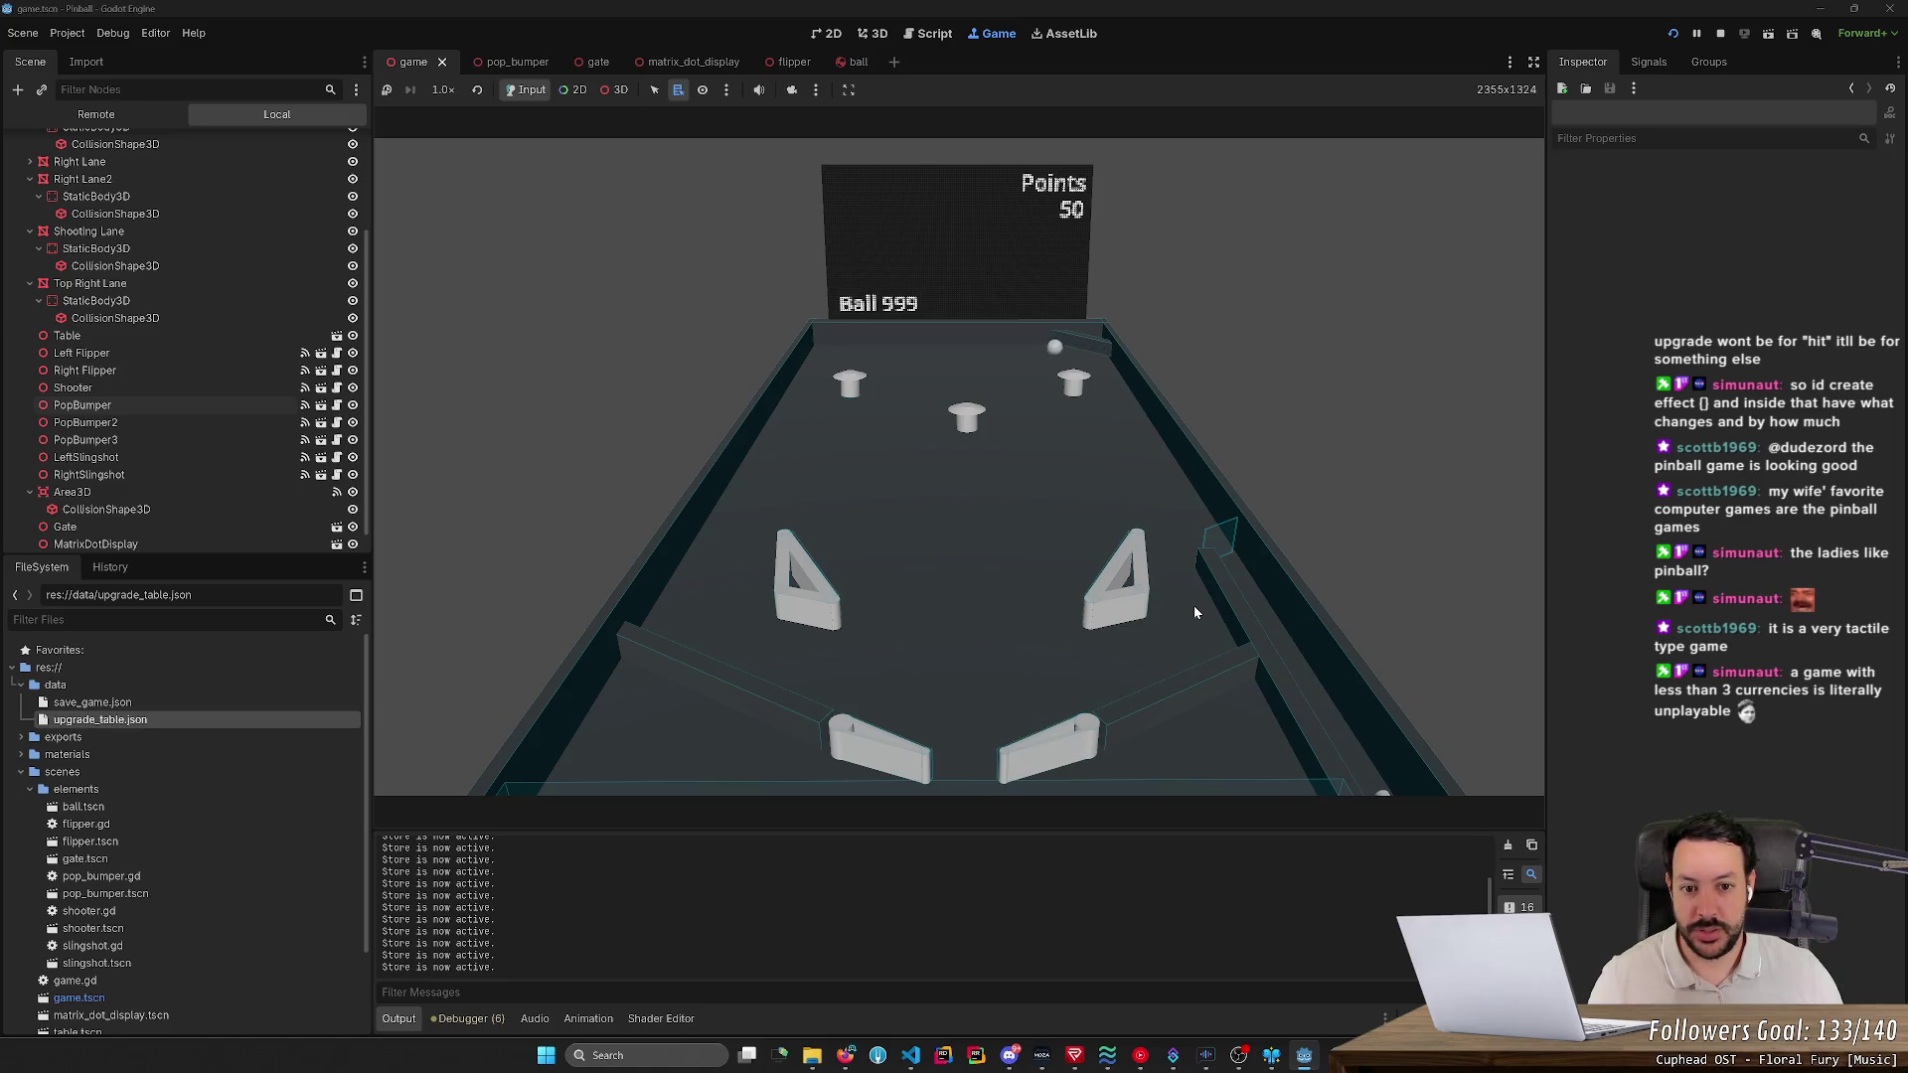
pyautogui.press('Right')
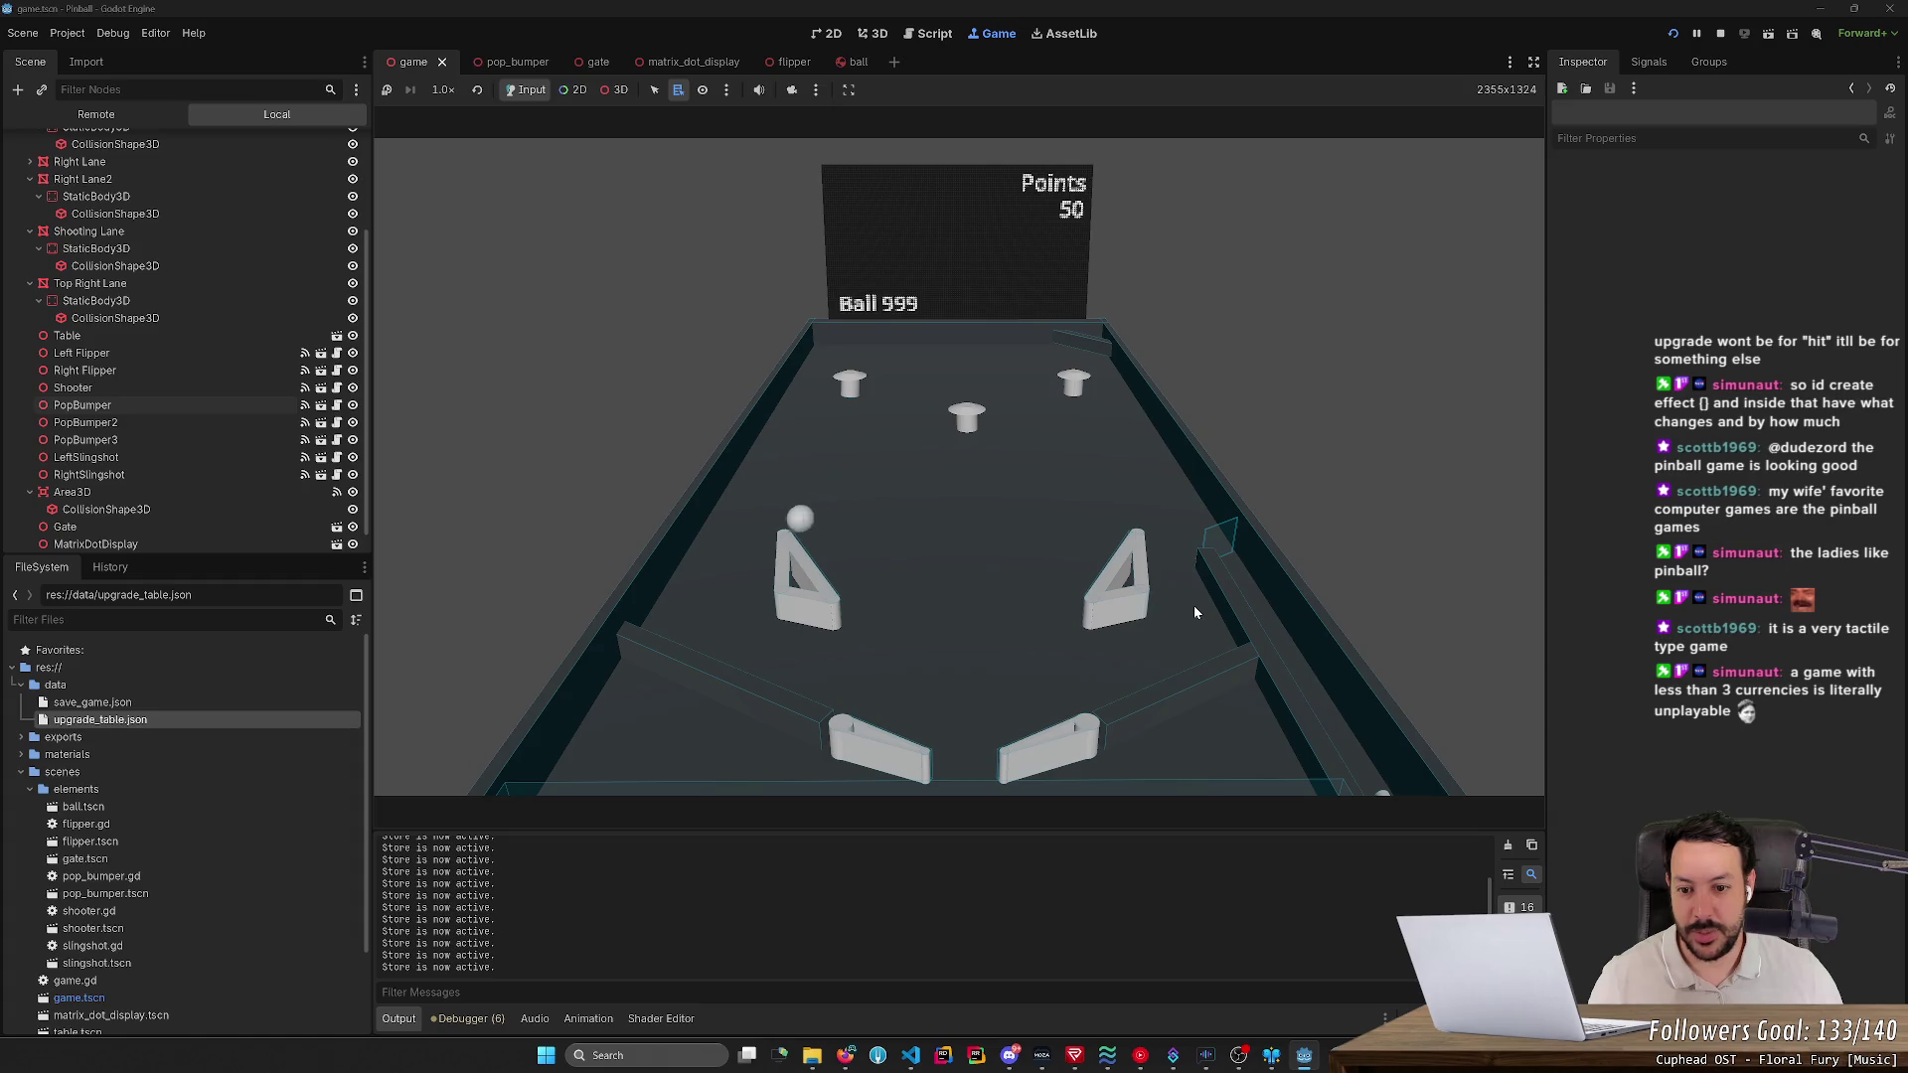
pyautogui.press('Left')
pyautogui.press('Left')
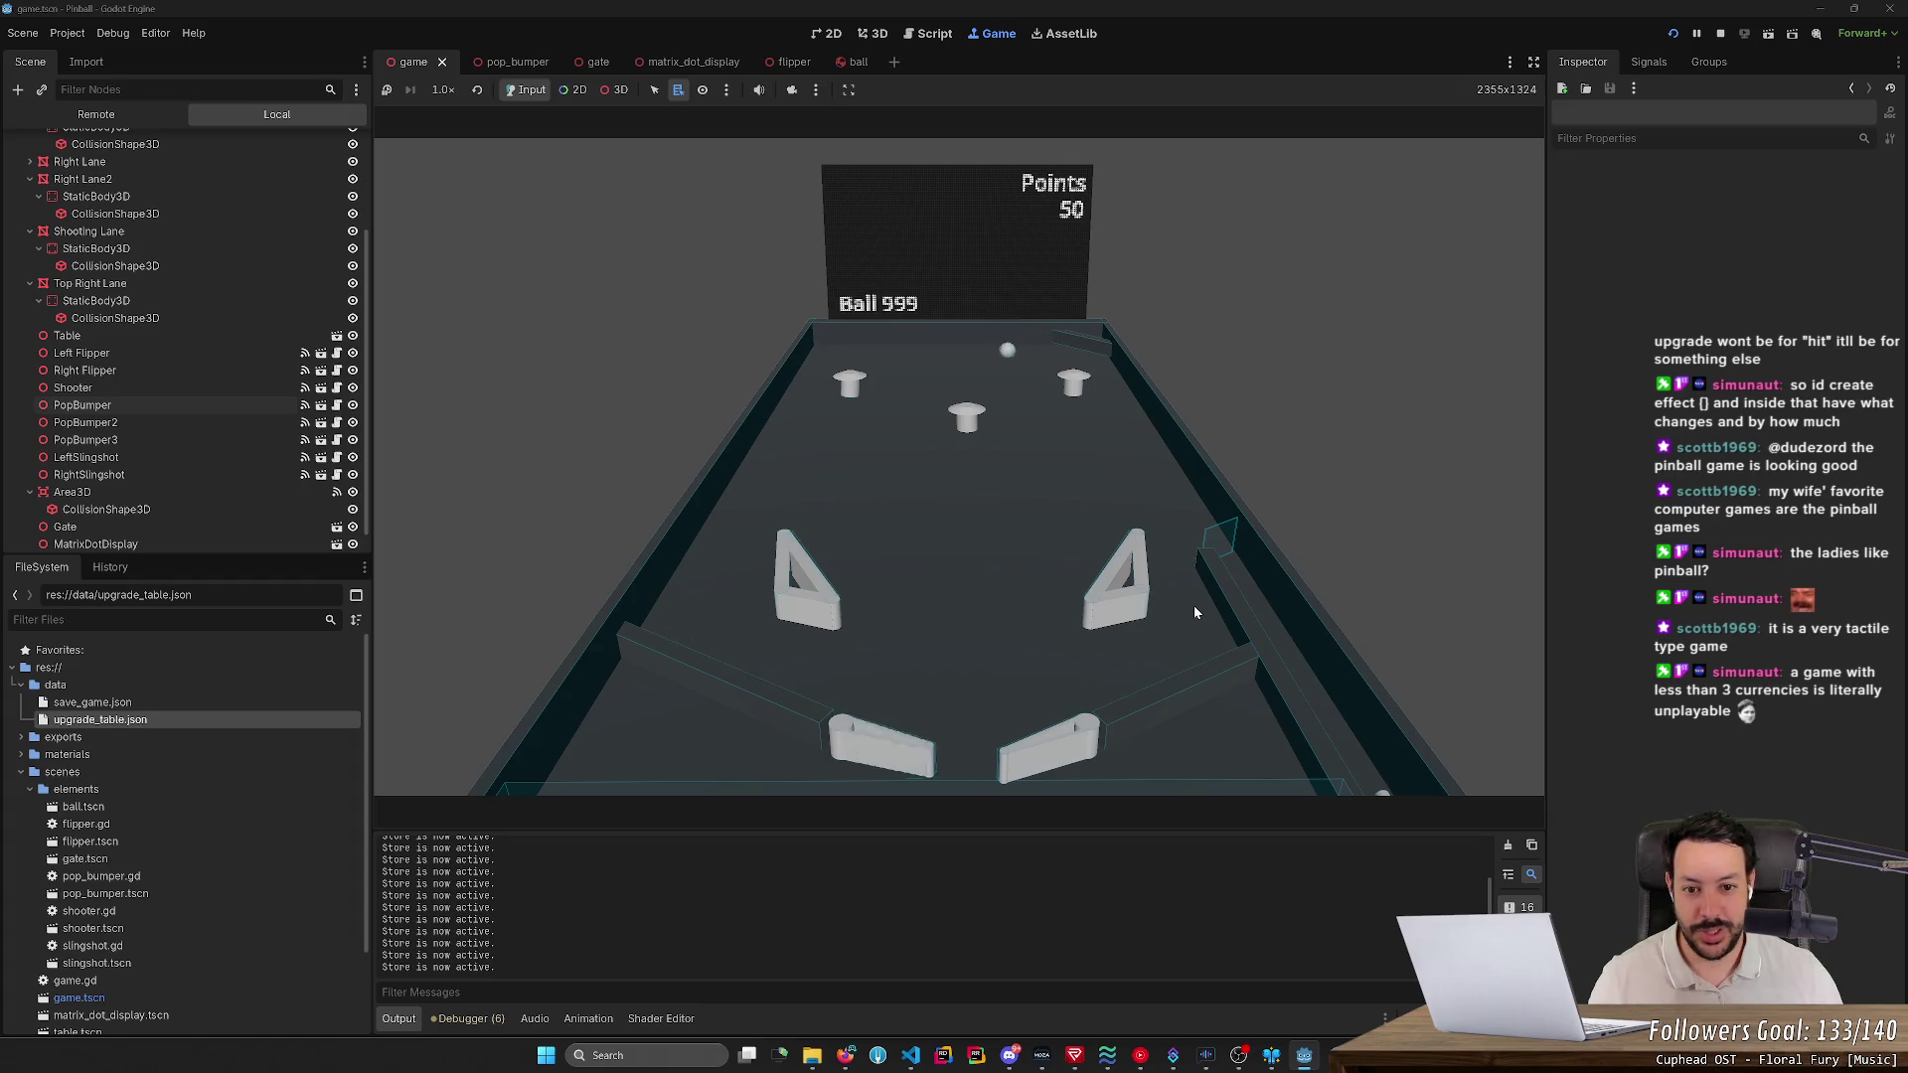
pyautogui.press('Left')
pyautogui.press('Left')
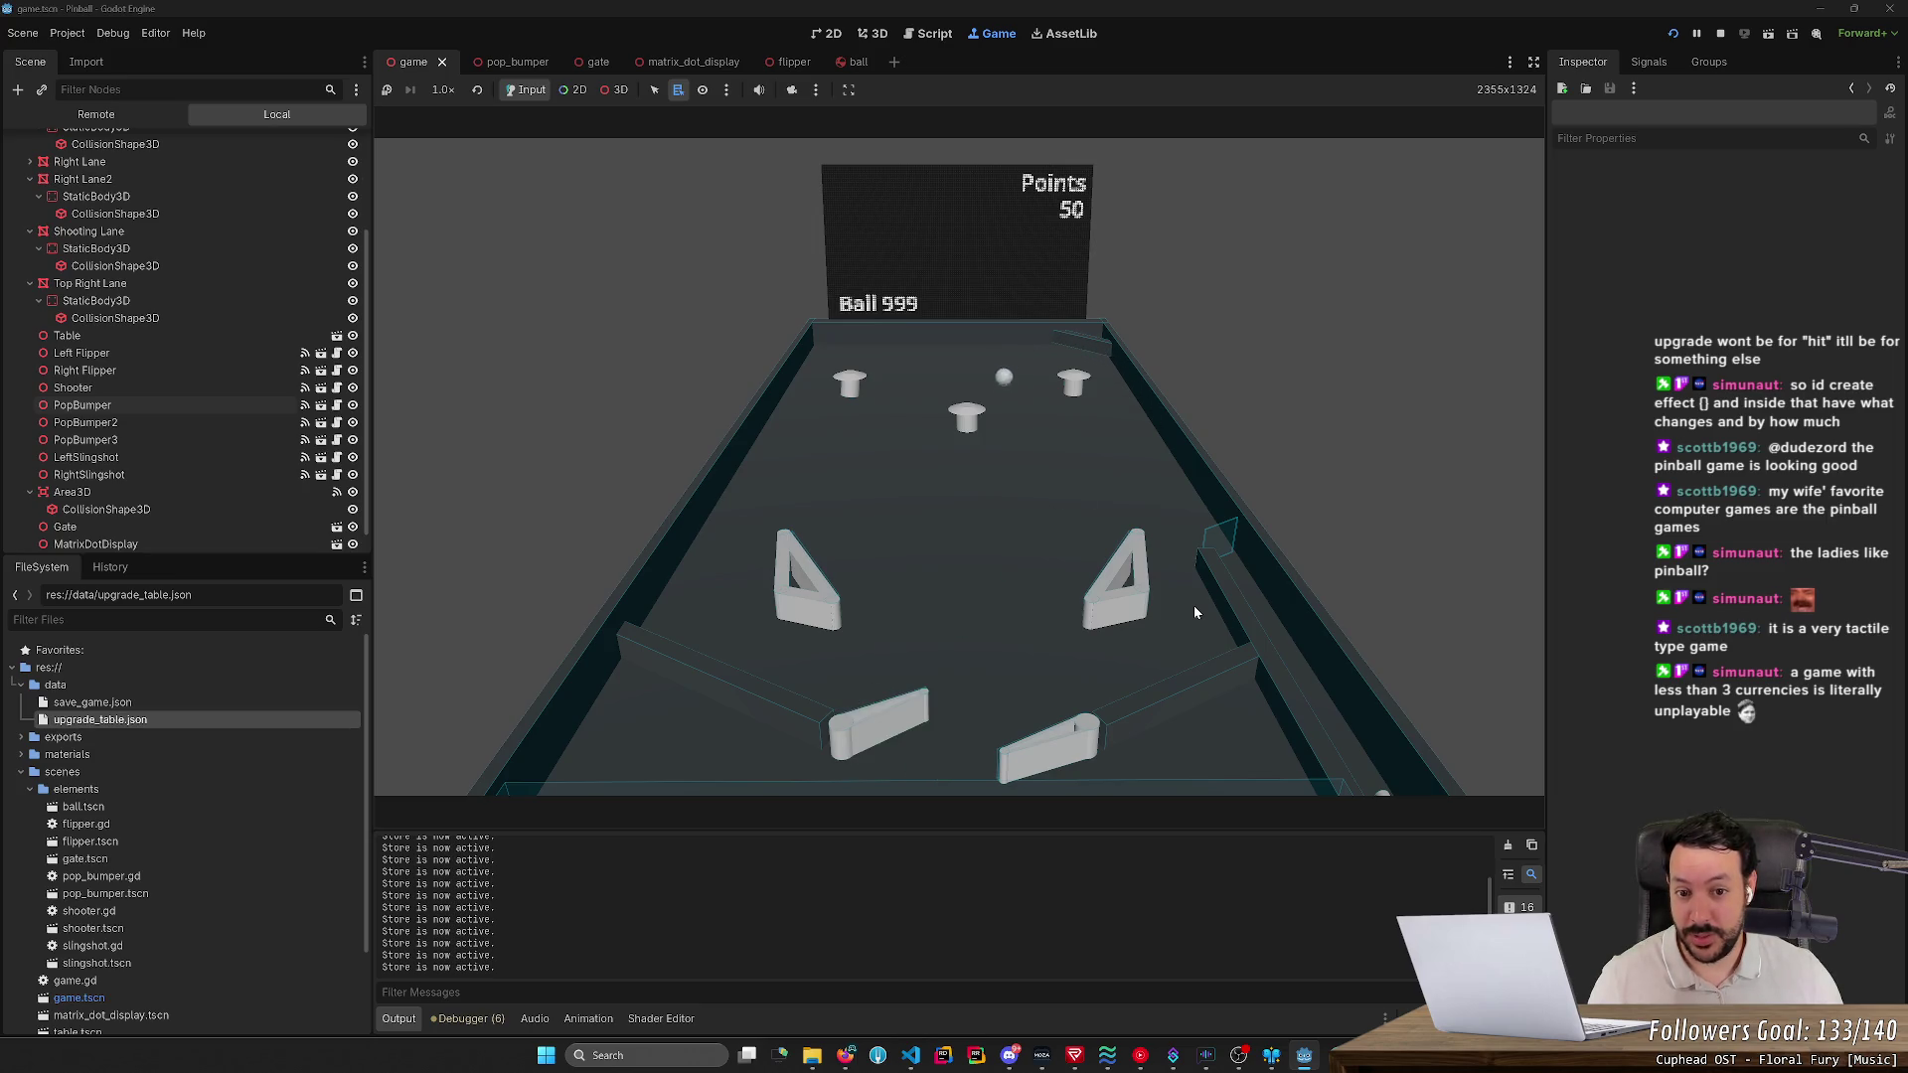
# - Keep flipping the ball up the table, then launch it up the shooter lane
pyautogui.press('Right')
pyautogui.press('Left')
pyautogui.press('Right')
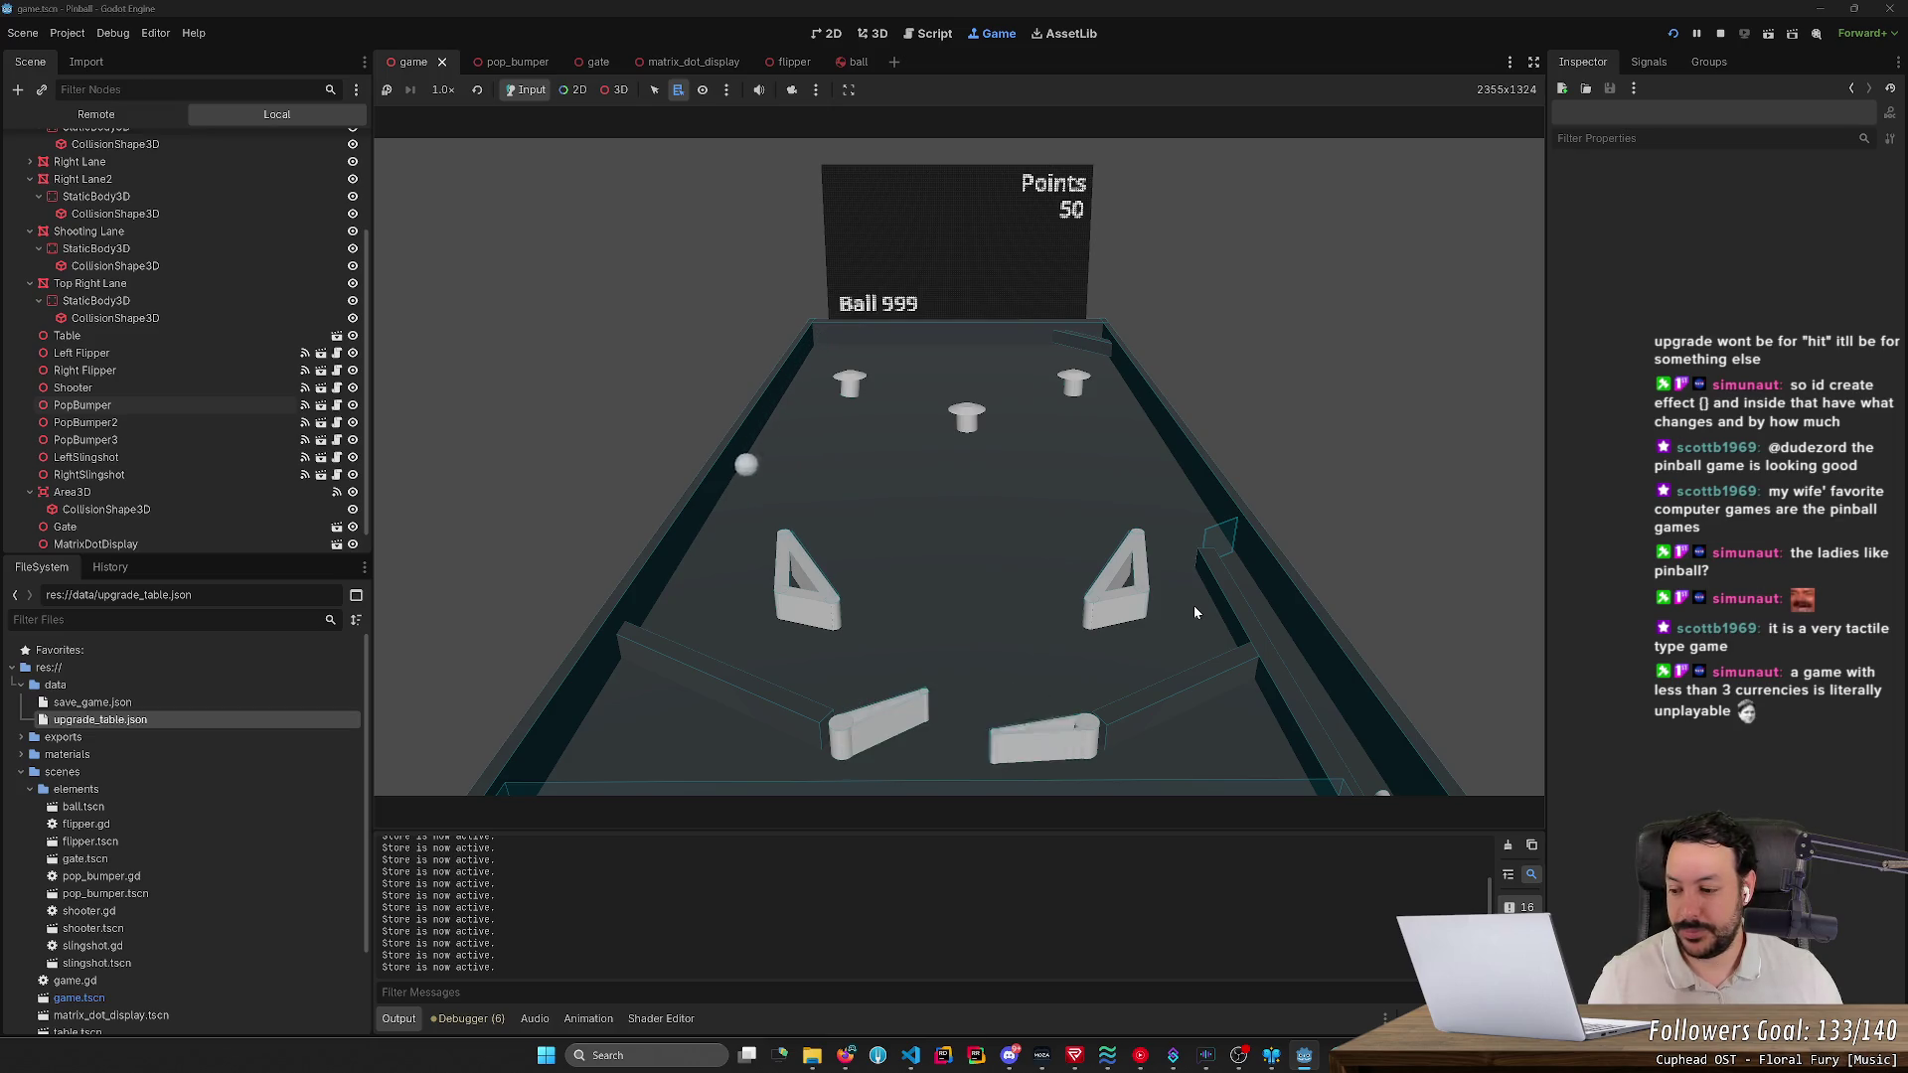
pyautogui.press('Left')
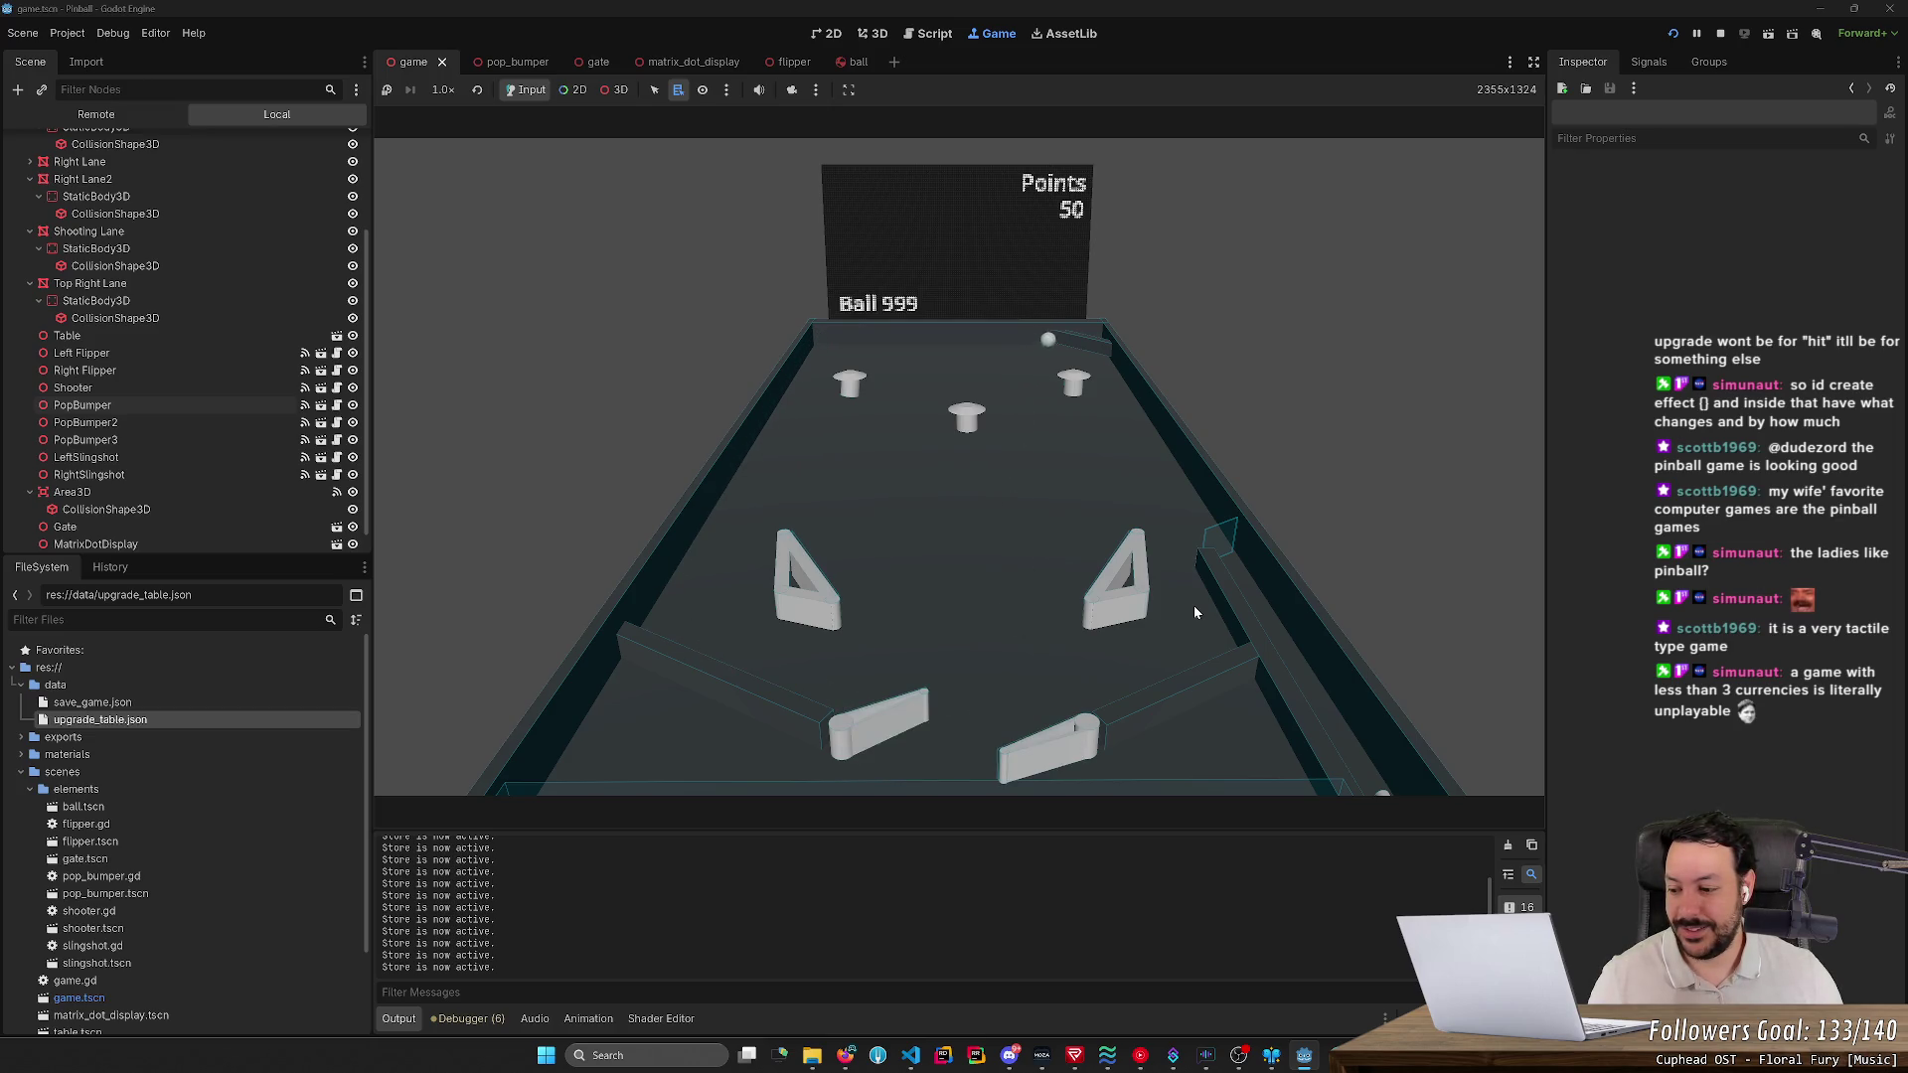
pyautogui.press('Right')
pyautogui.press('Right')
pyautogui.press('Left')
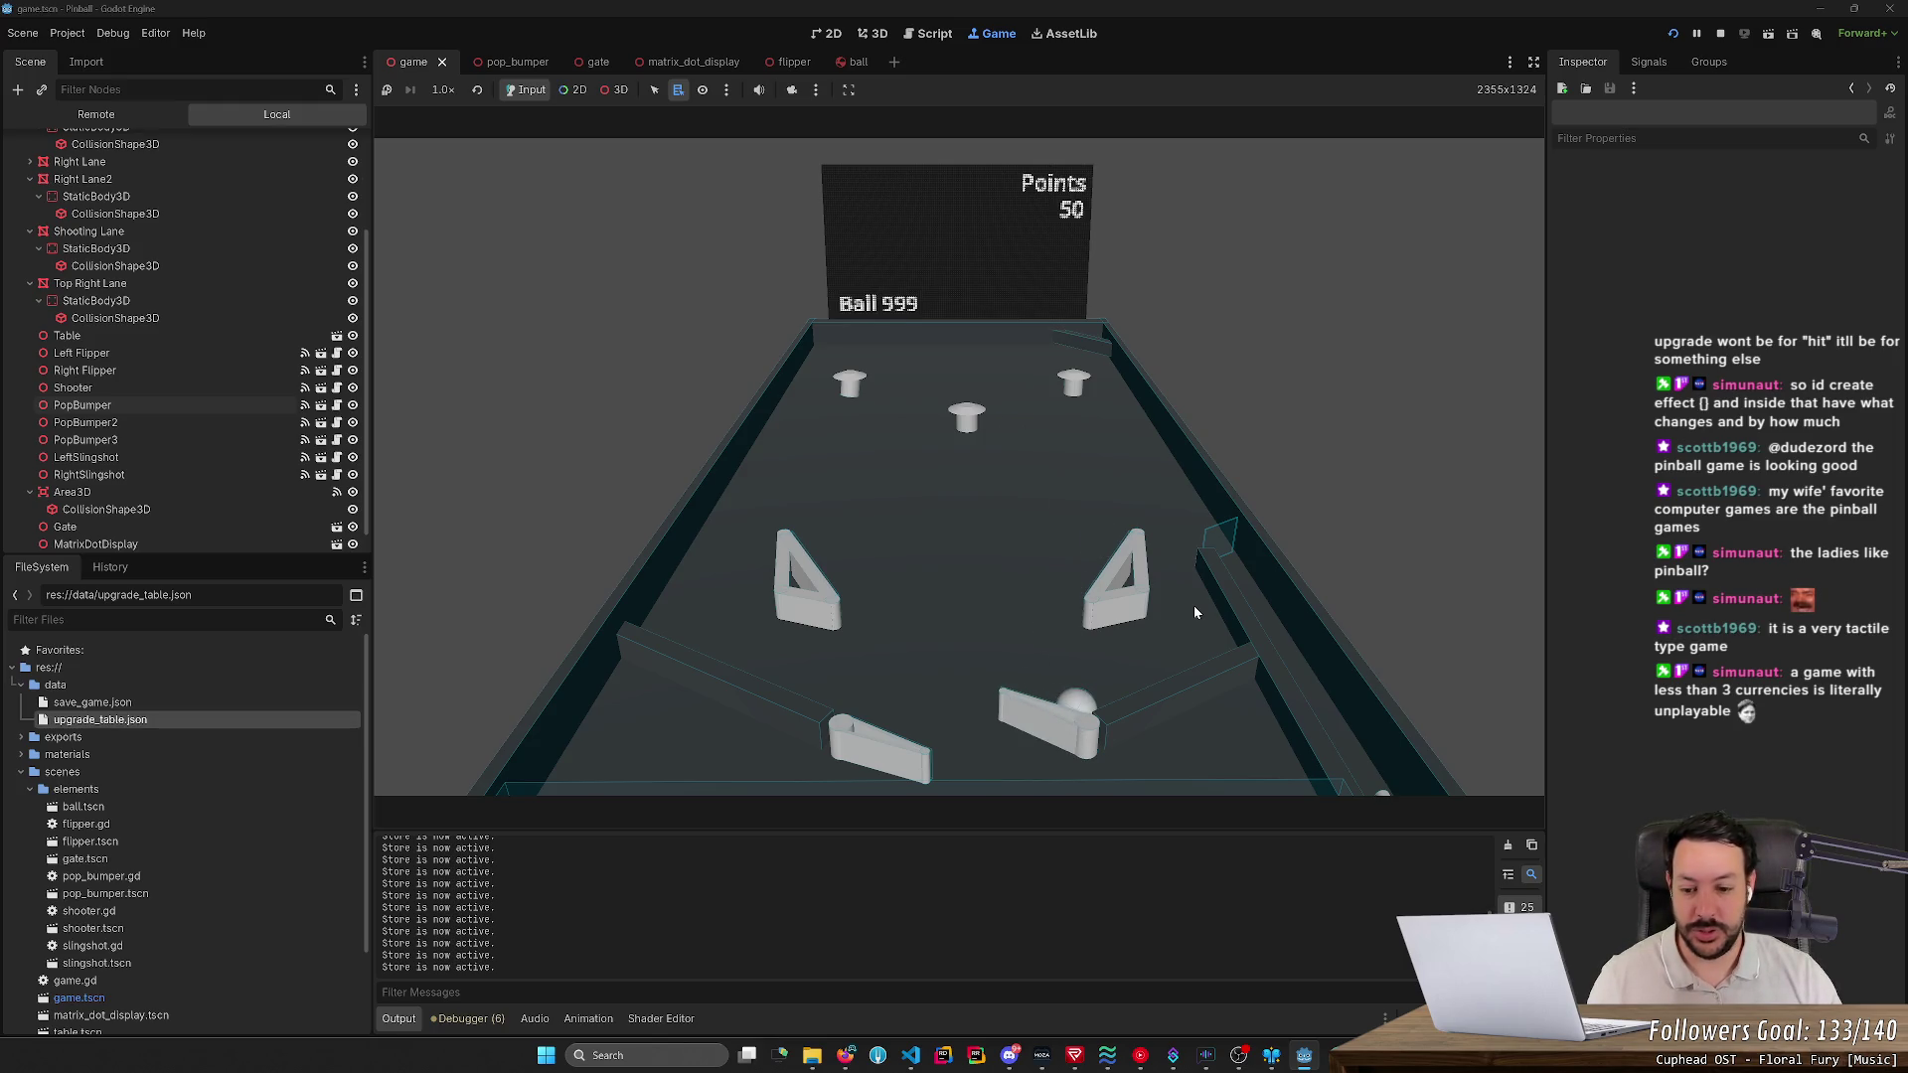
pyautogui.press('Right')
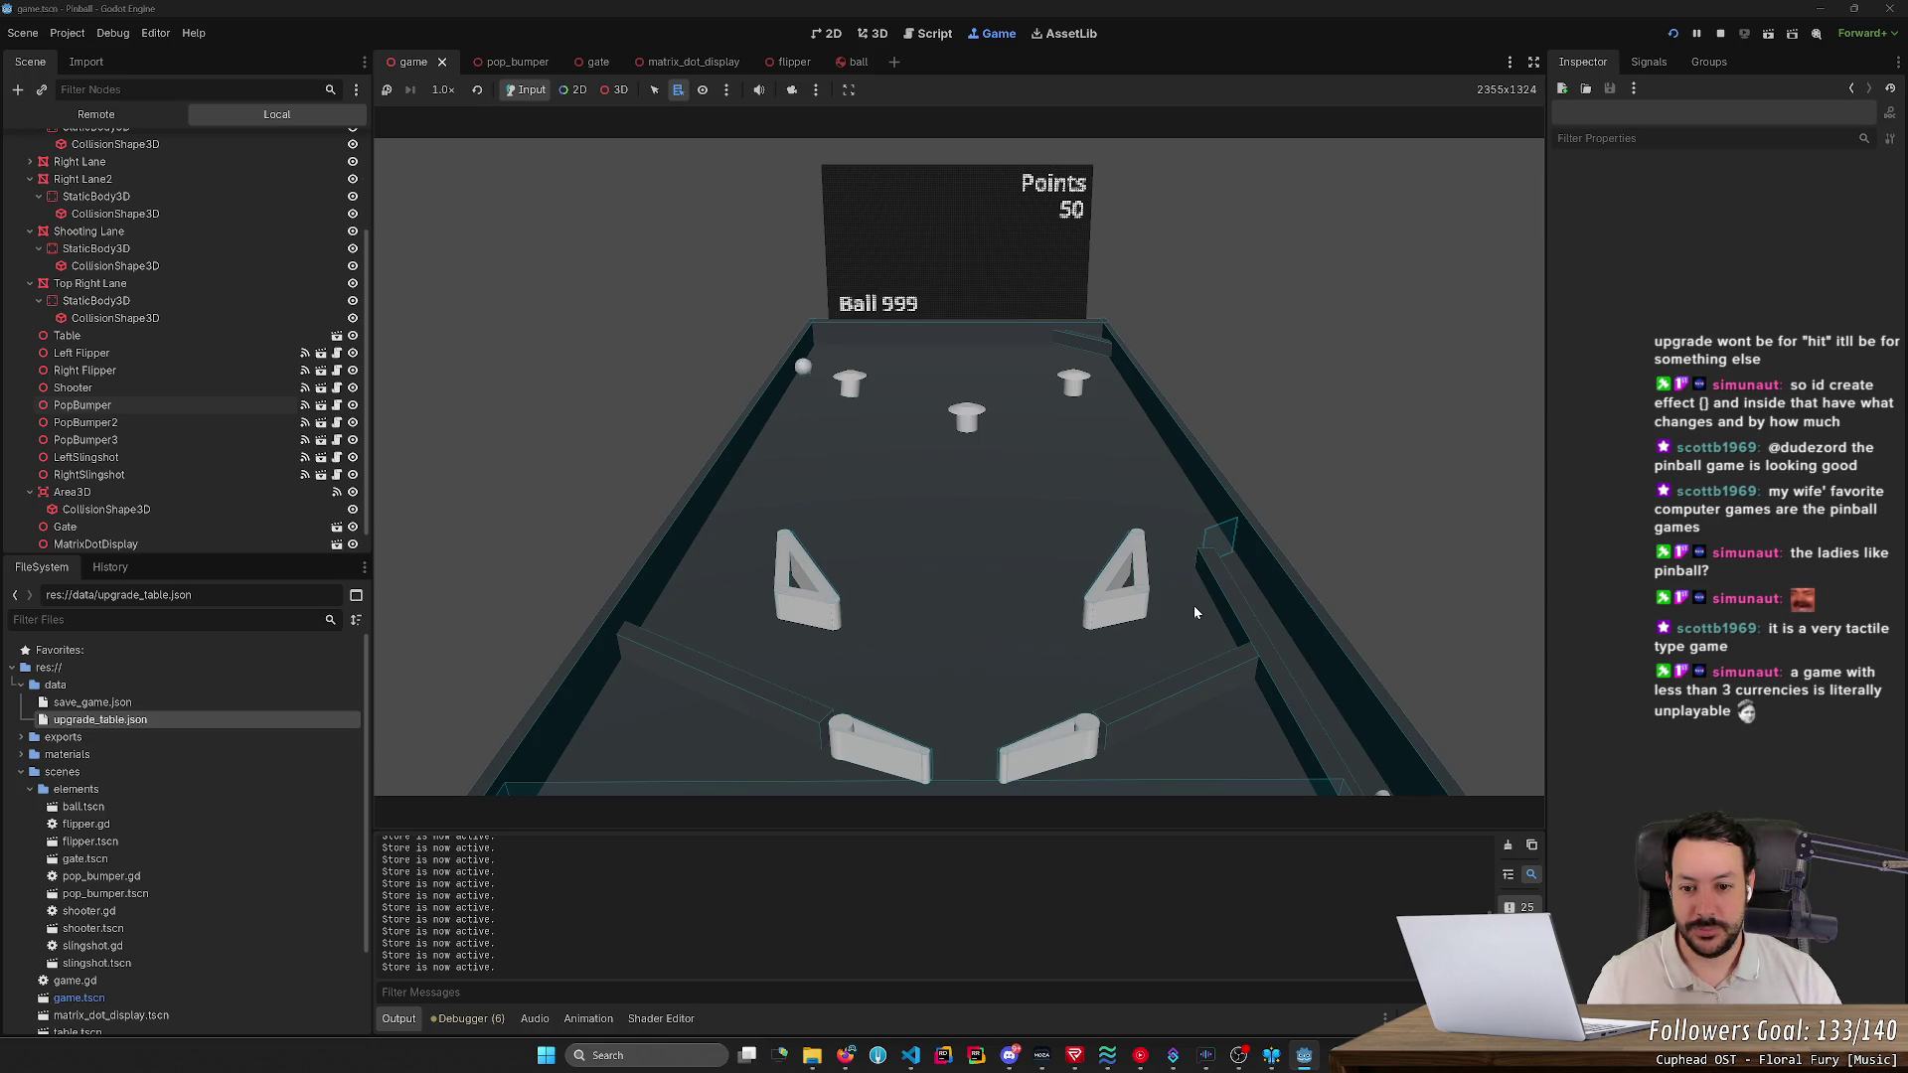
pyautogui.press('Left')
pyautogui.press('Left')
pyautogui.press('Right')
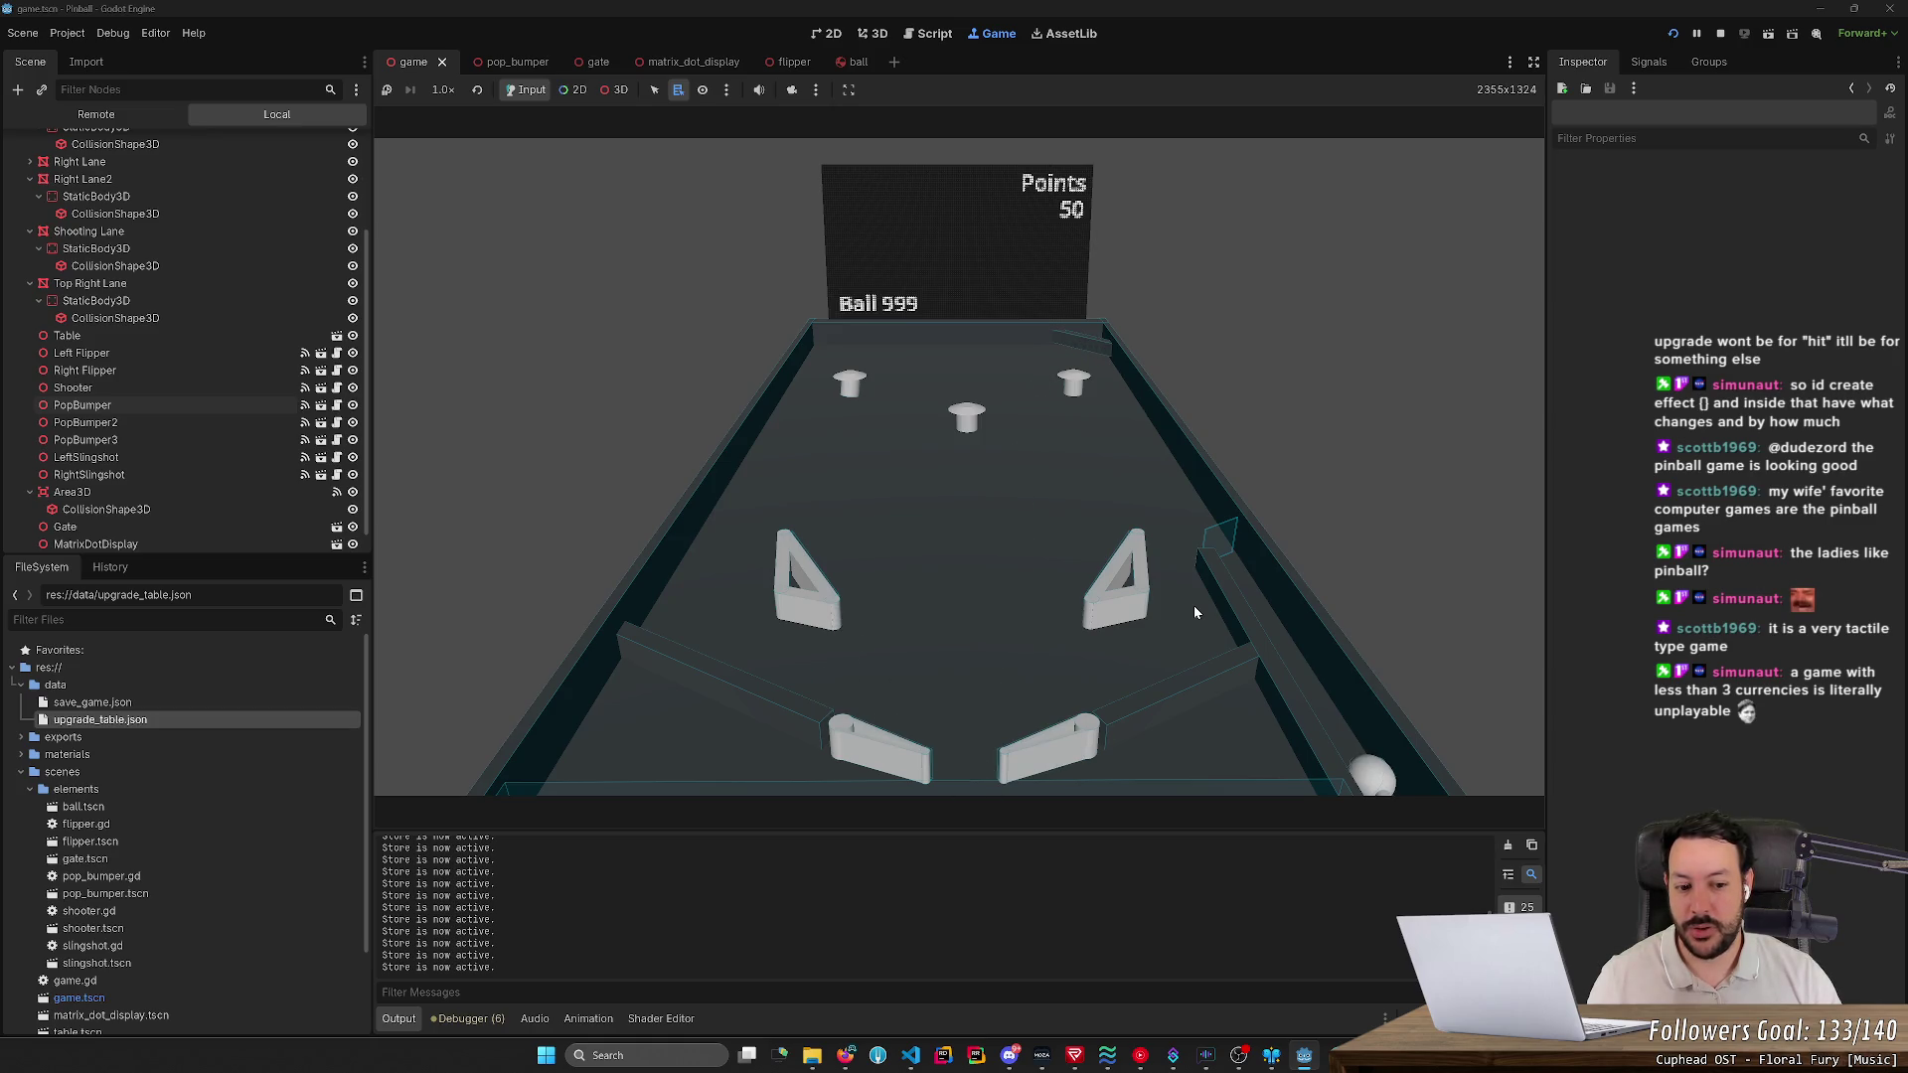
pyautogui.press('space')
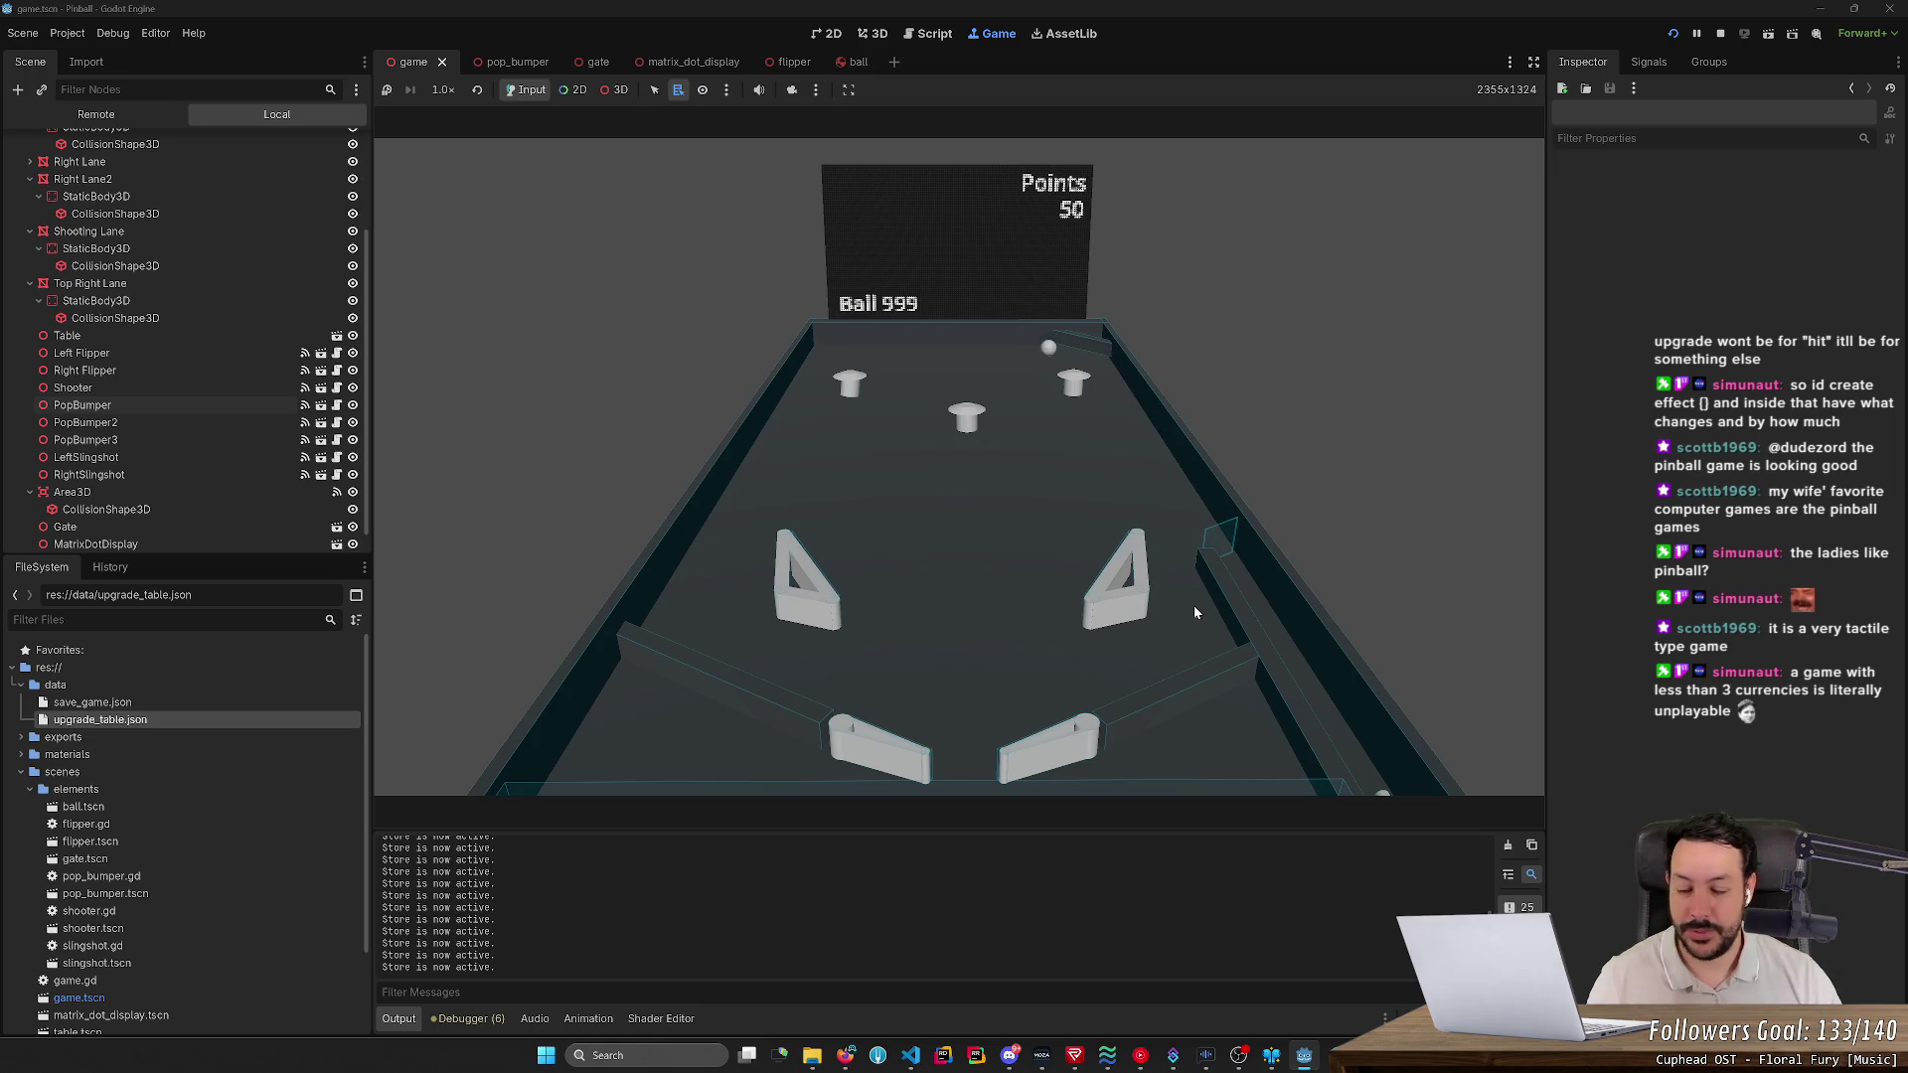
# - Keep the first ball in play with the left and right flippers, knocking it toward the bumpers
pyautogui.press('Right')
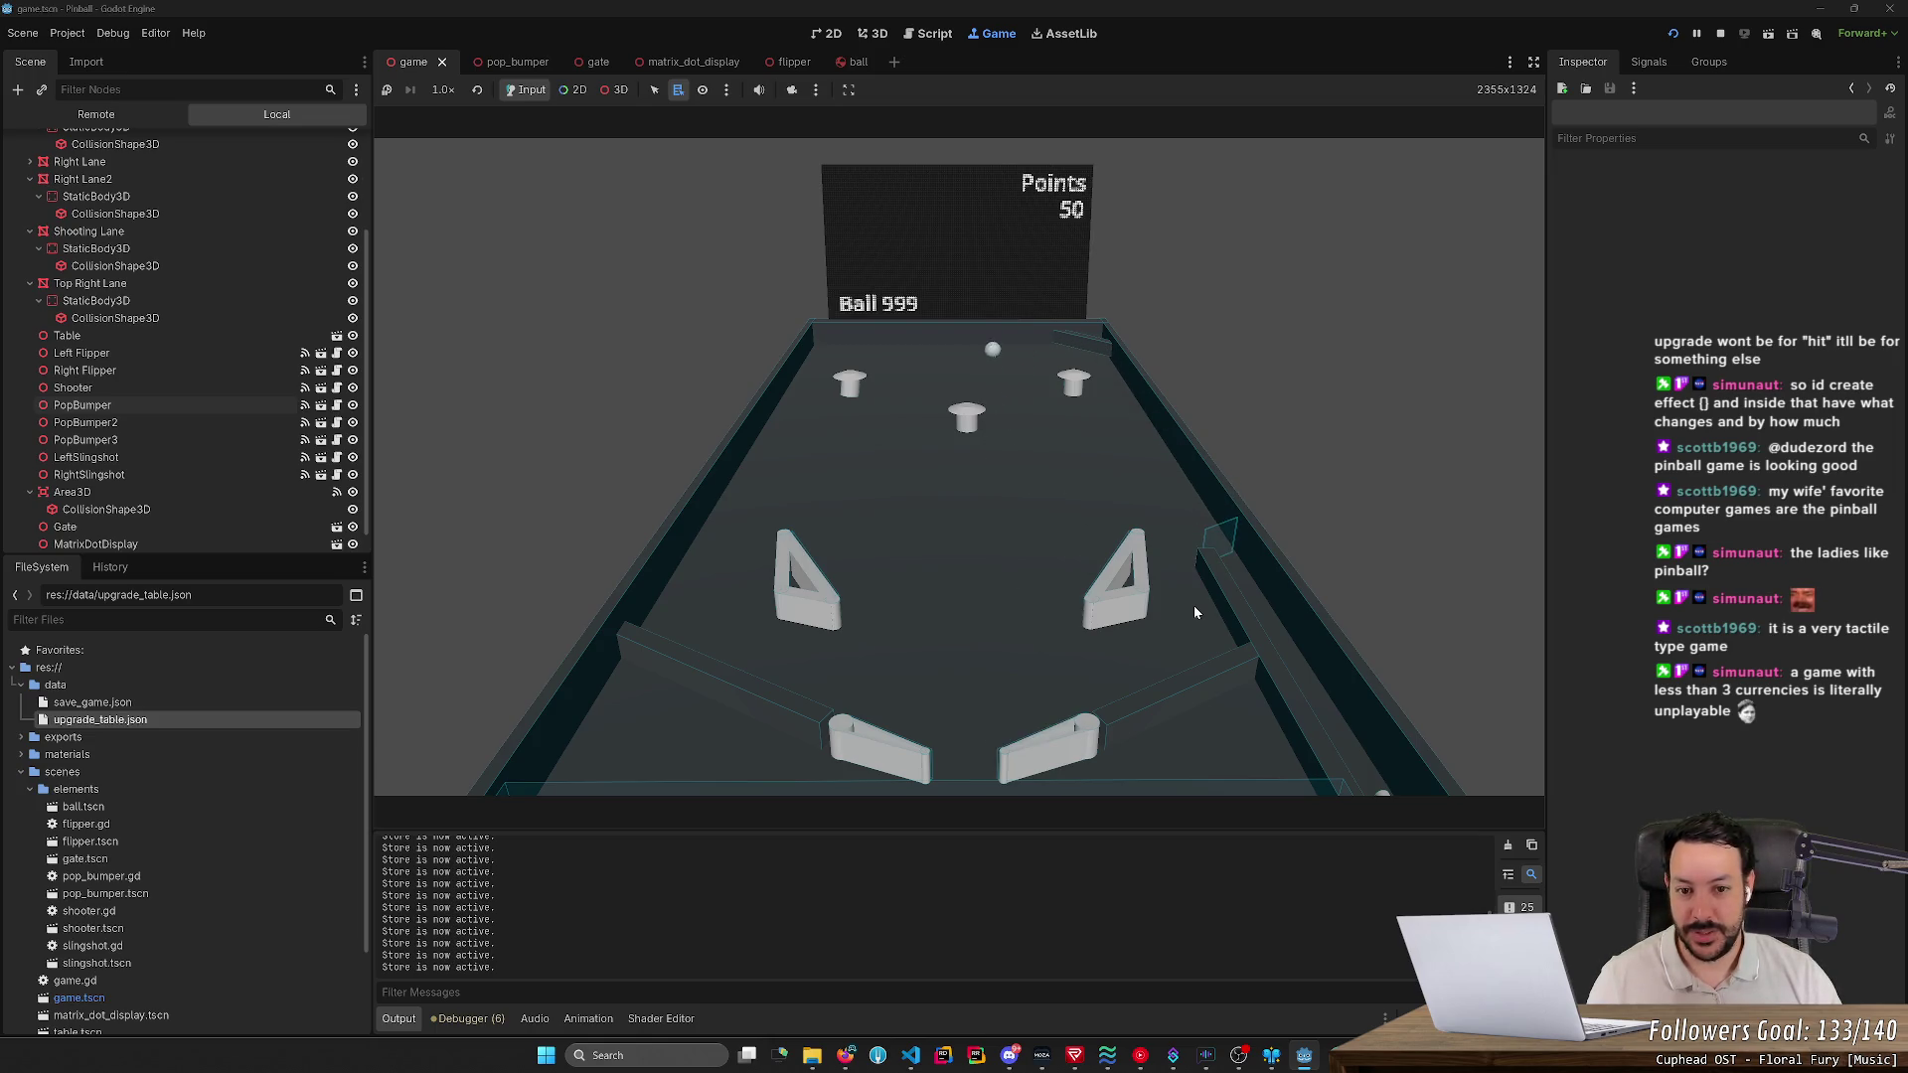
pyautogui.press('Right')
pyautogui.press('Left')
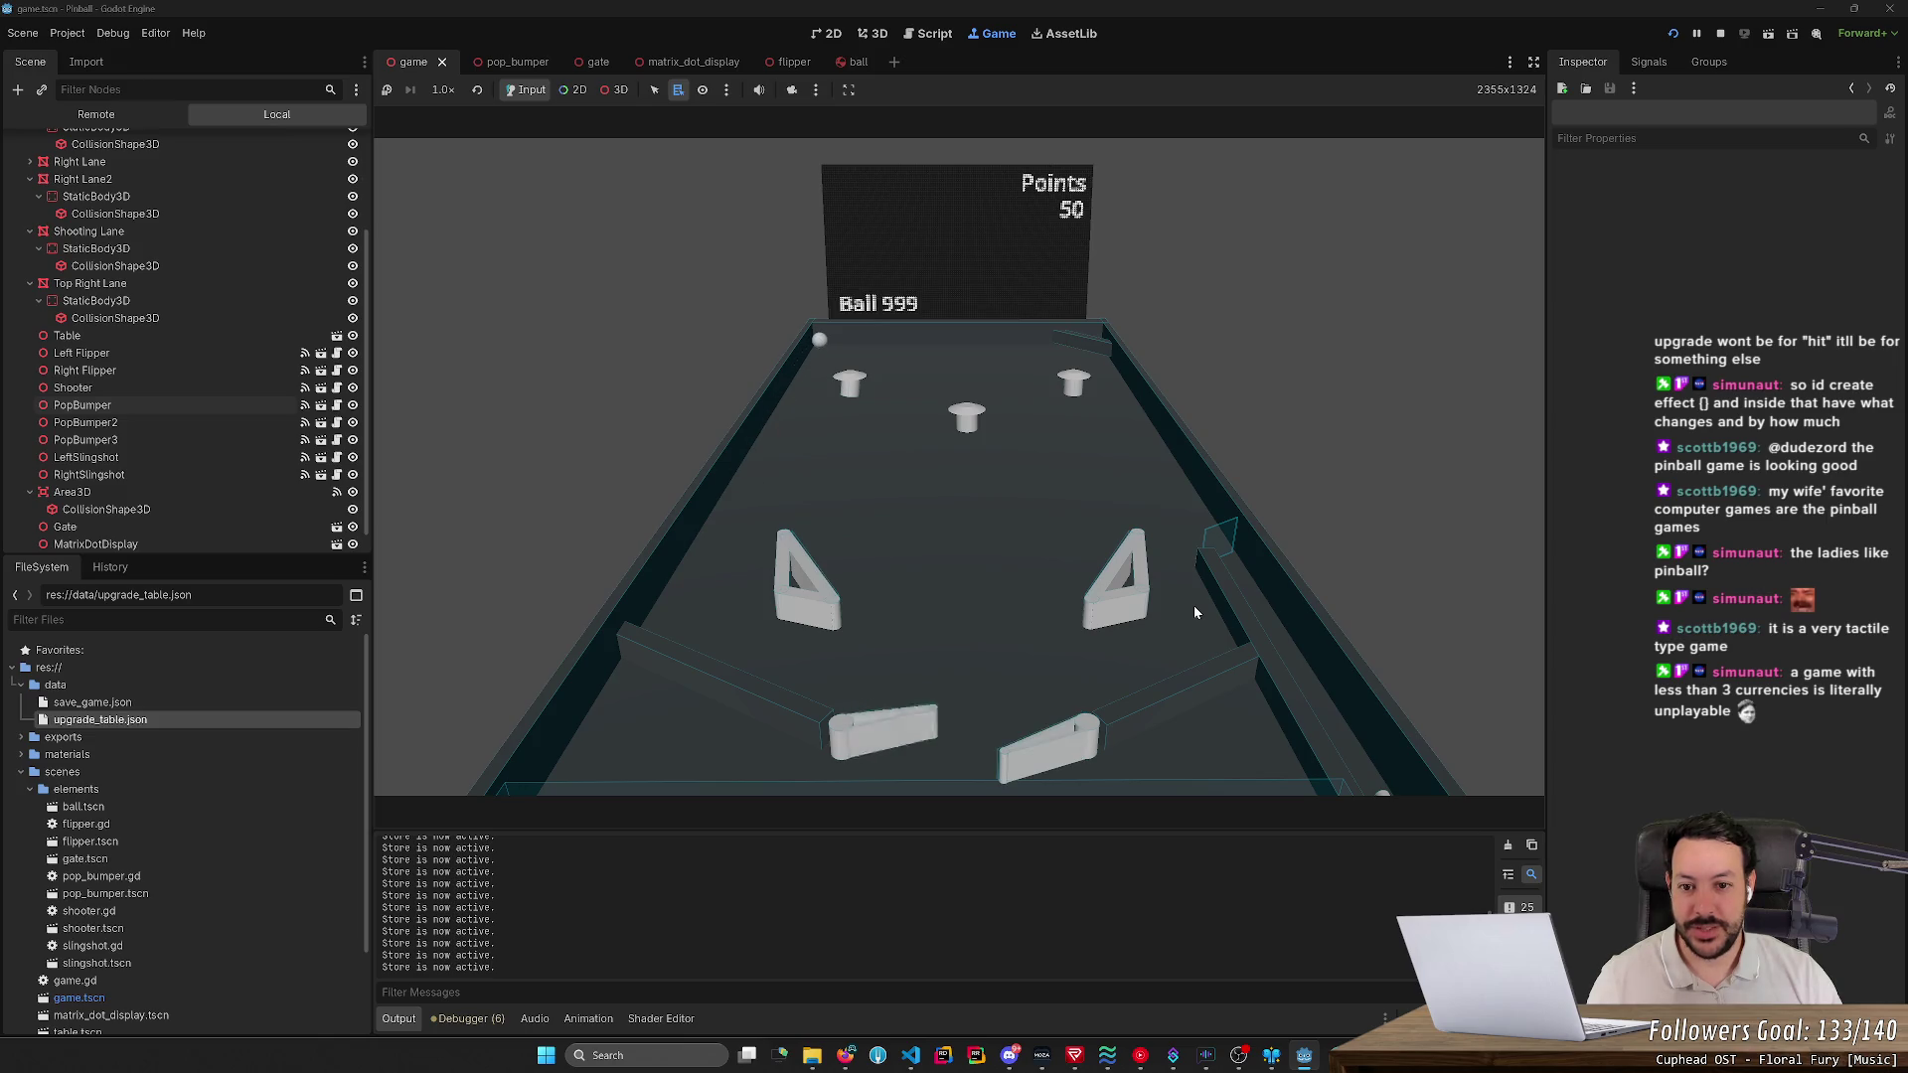
pyautogui.press('Left')
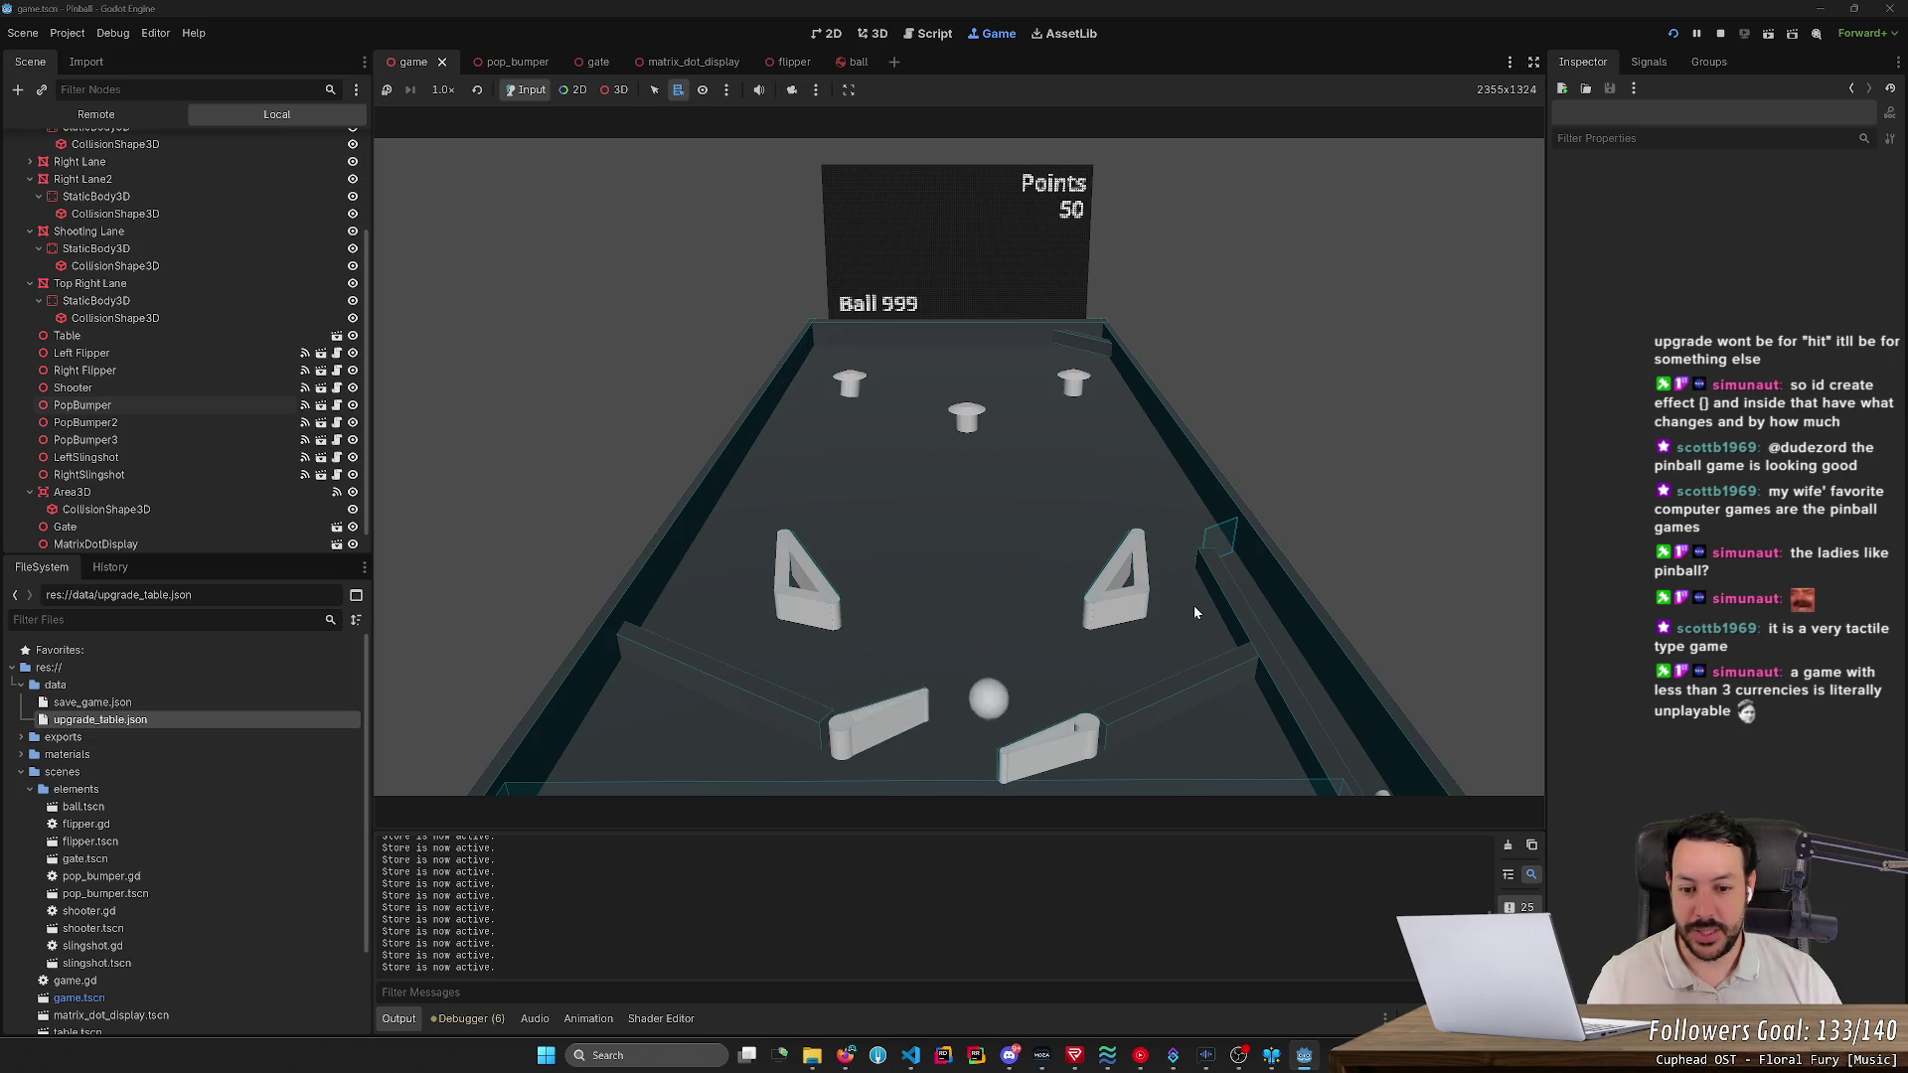
pyautogui.press('Right')
pyautogui.press('Left')
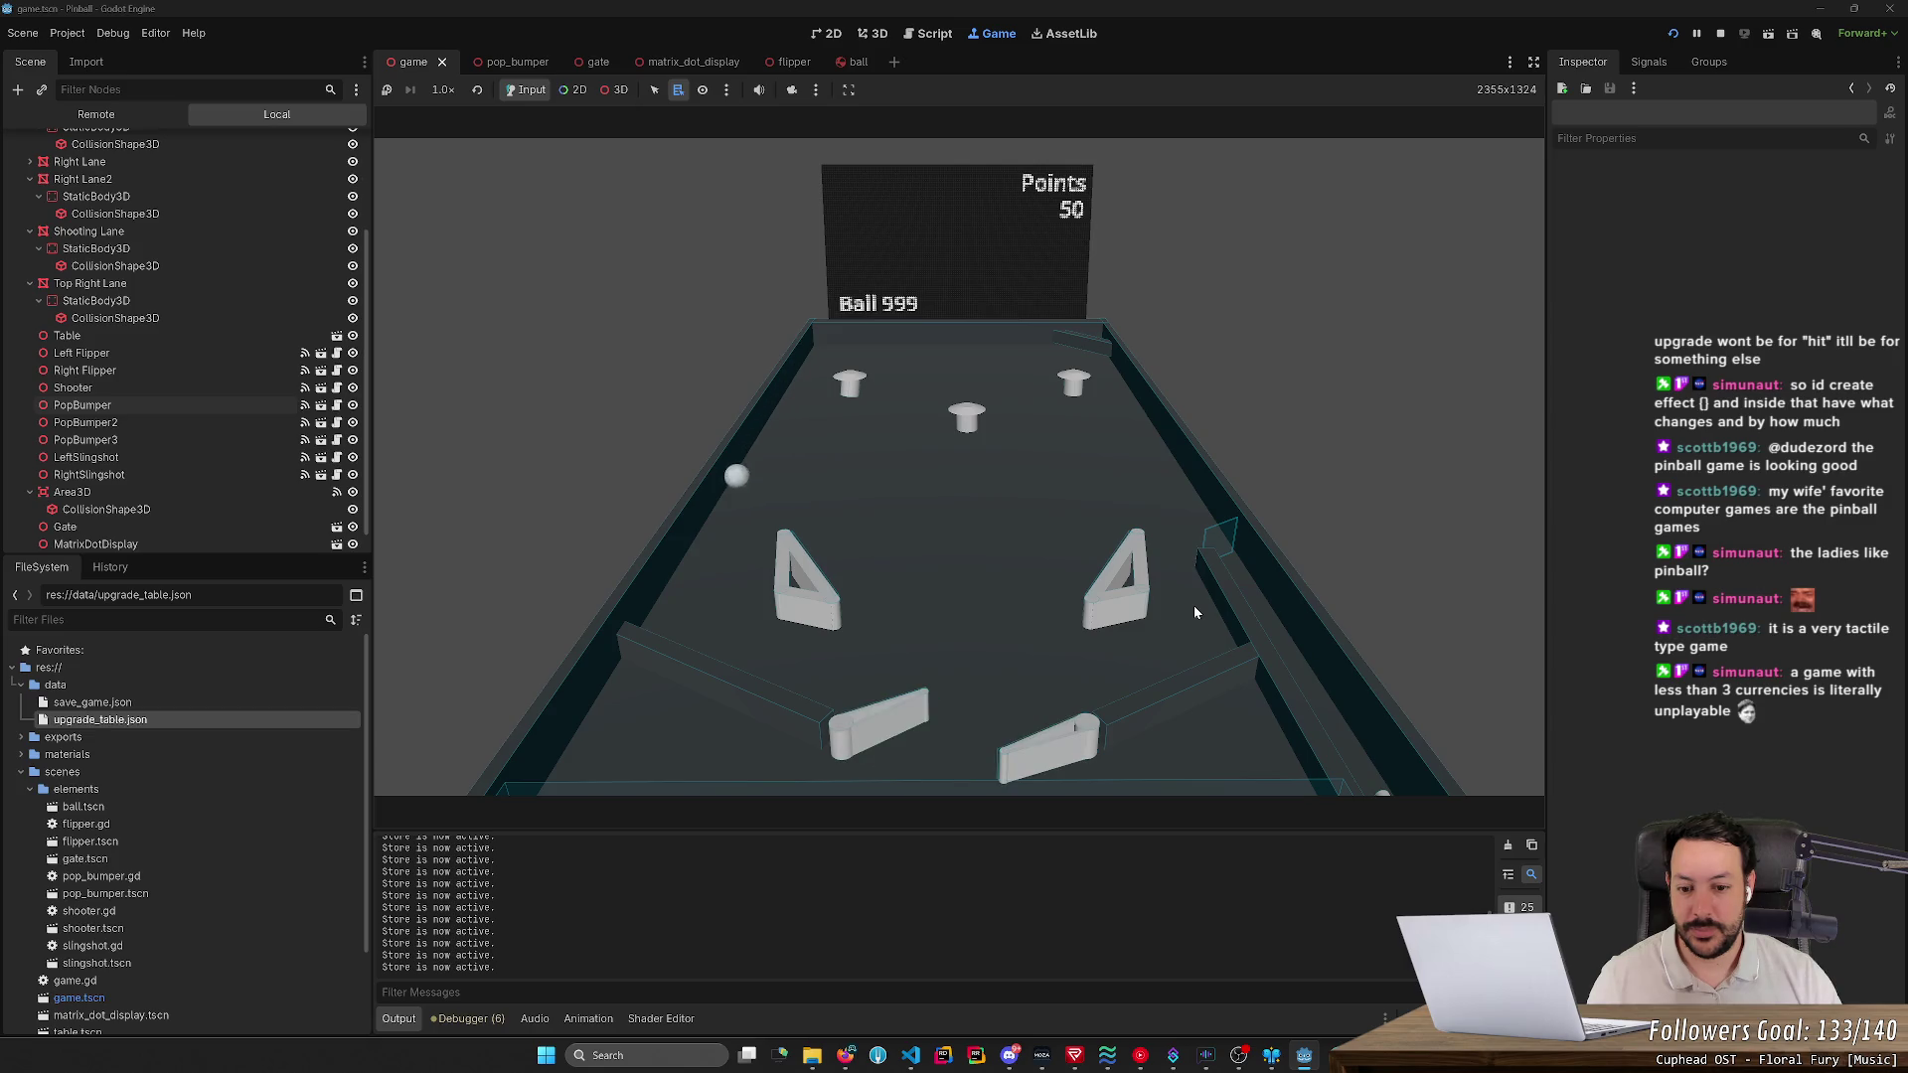
pyautogui.press('Left')
pyautogui.press('Right')
pyautogui.press('Left')
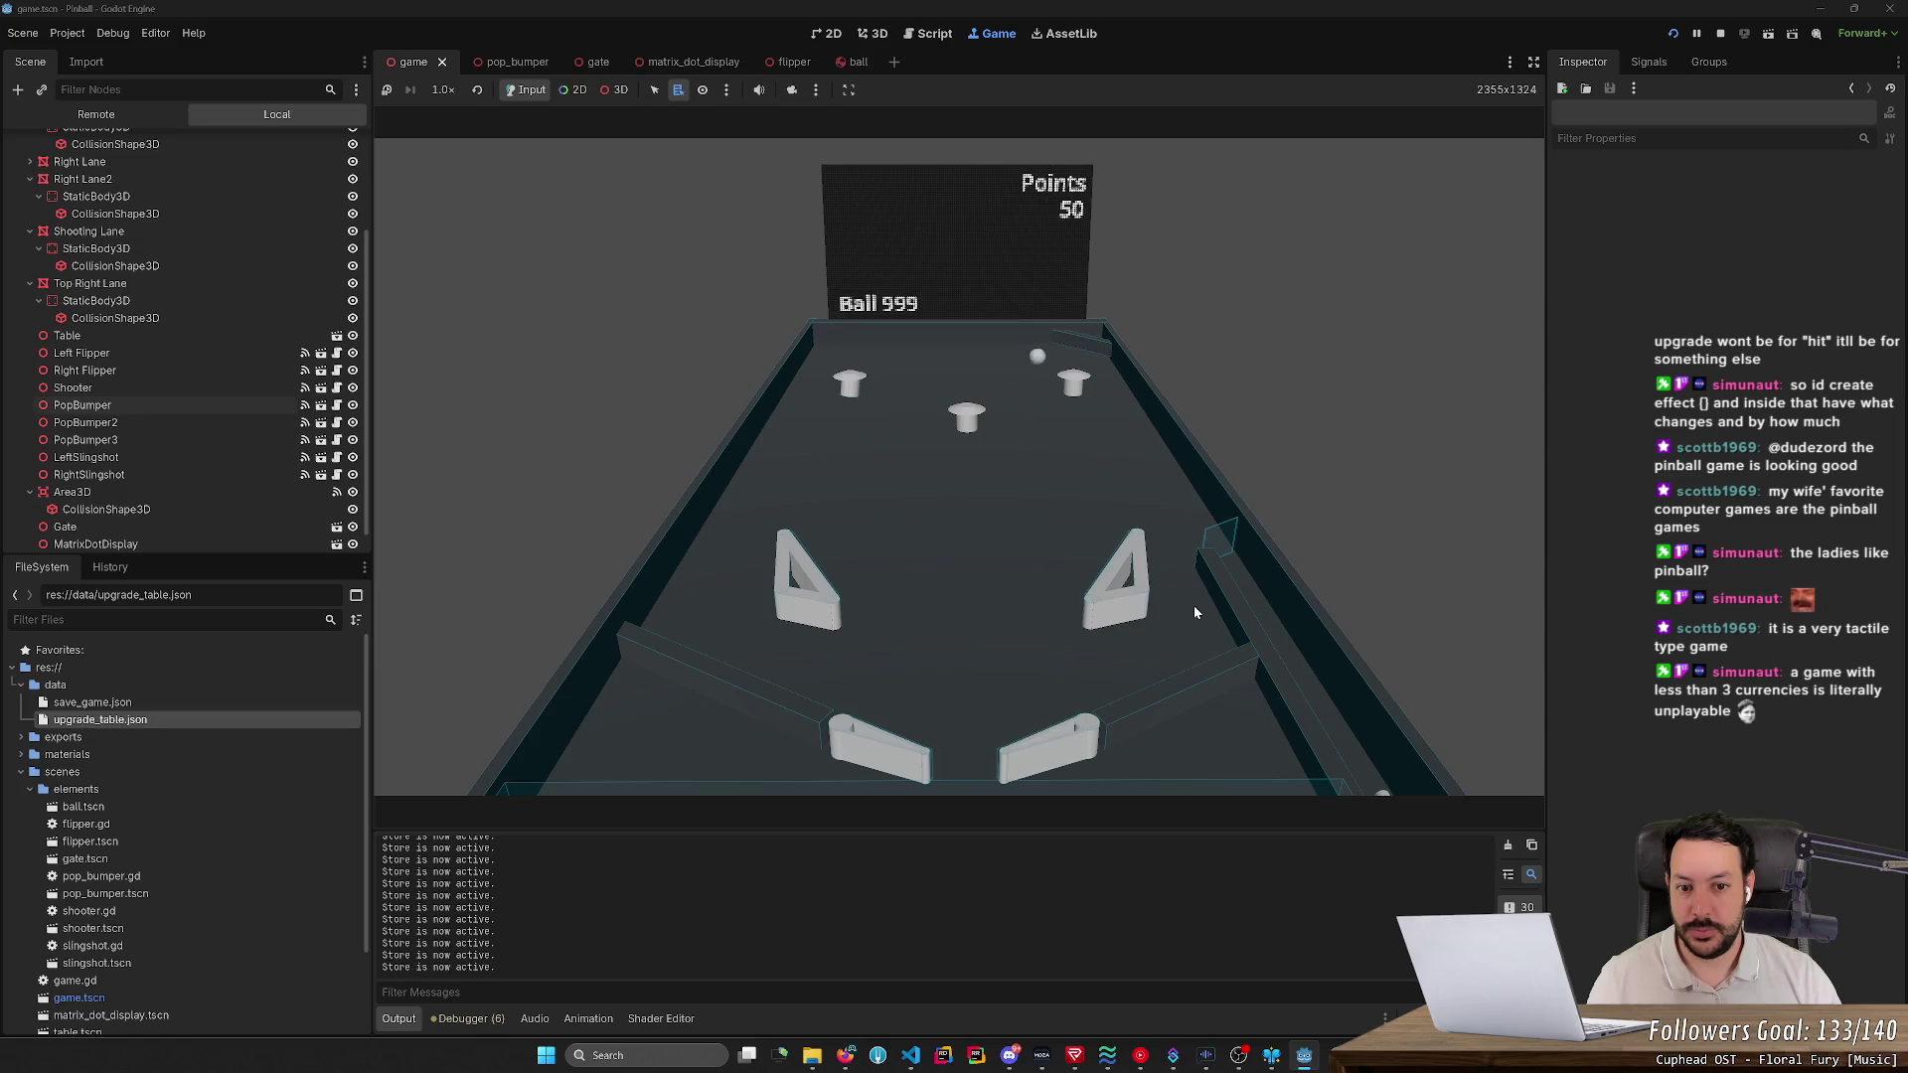
pyautogui.press('Left')
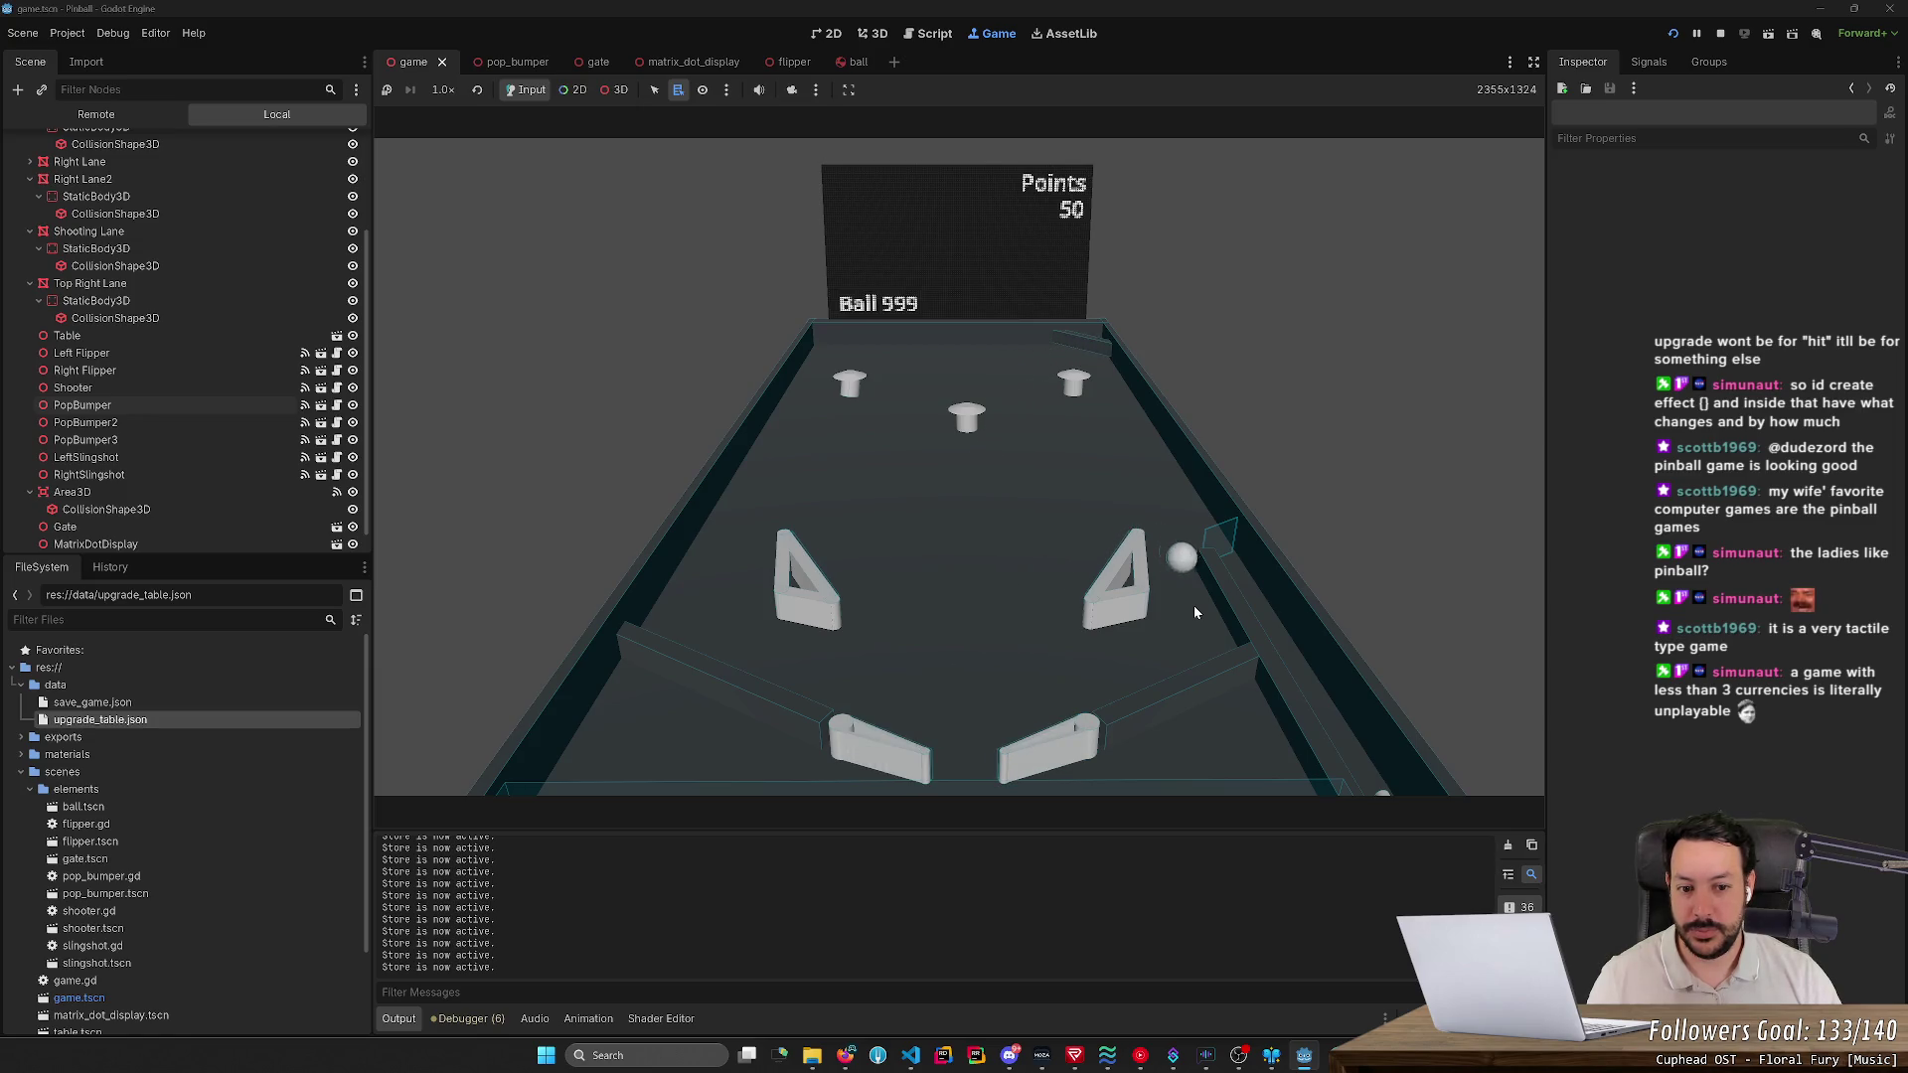
pyautogui.press('Right')
pyautogui.press('Left')
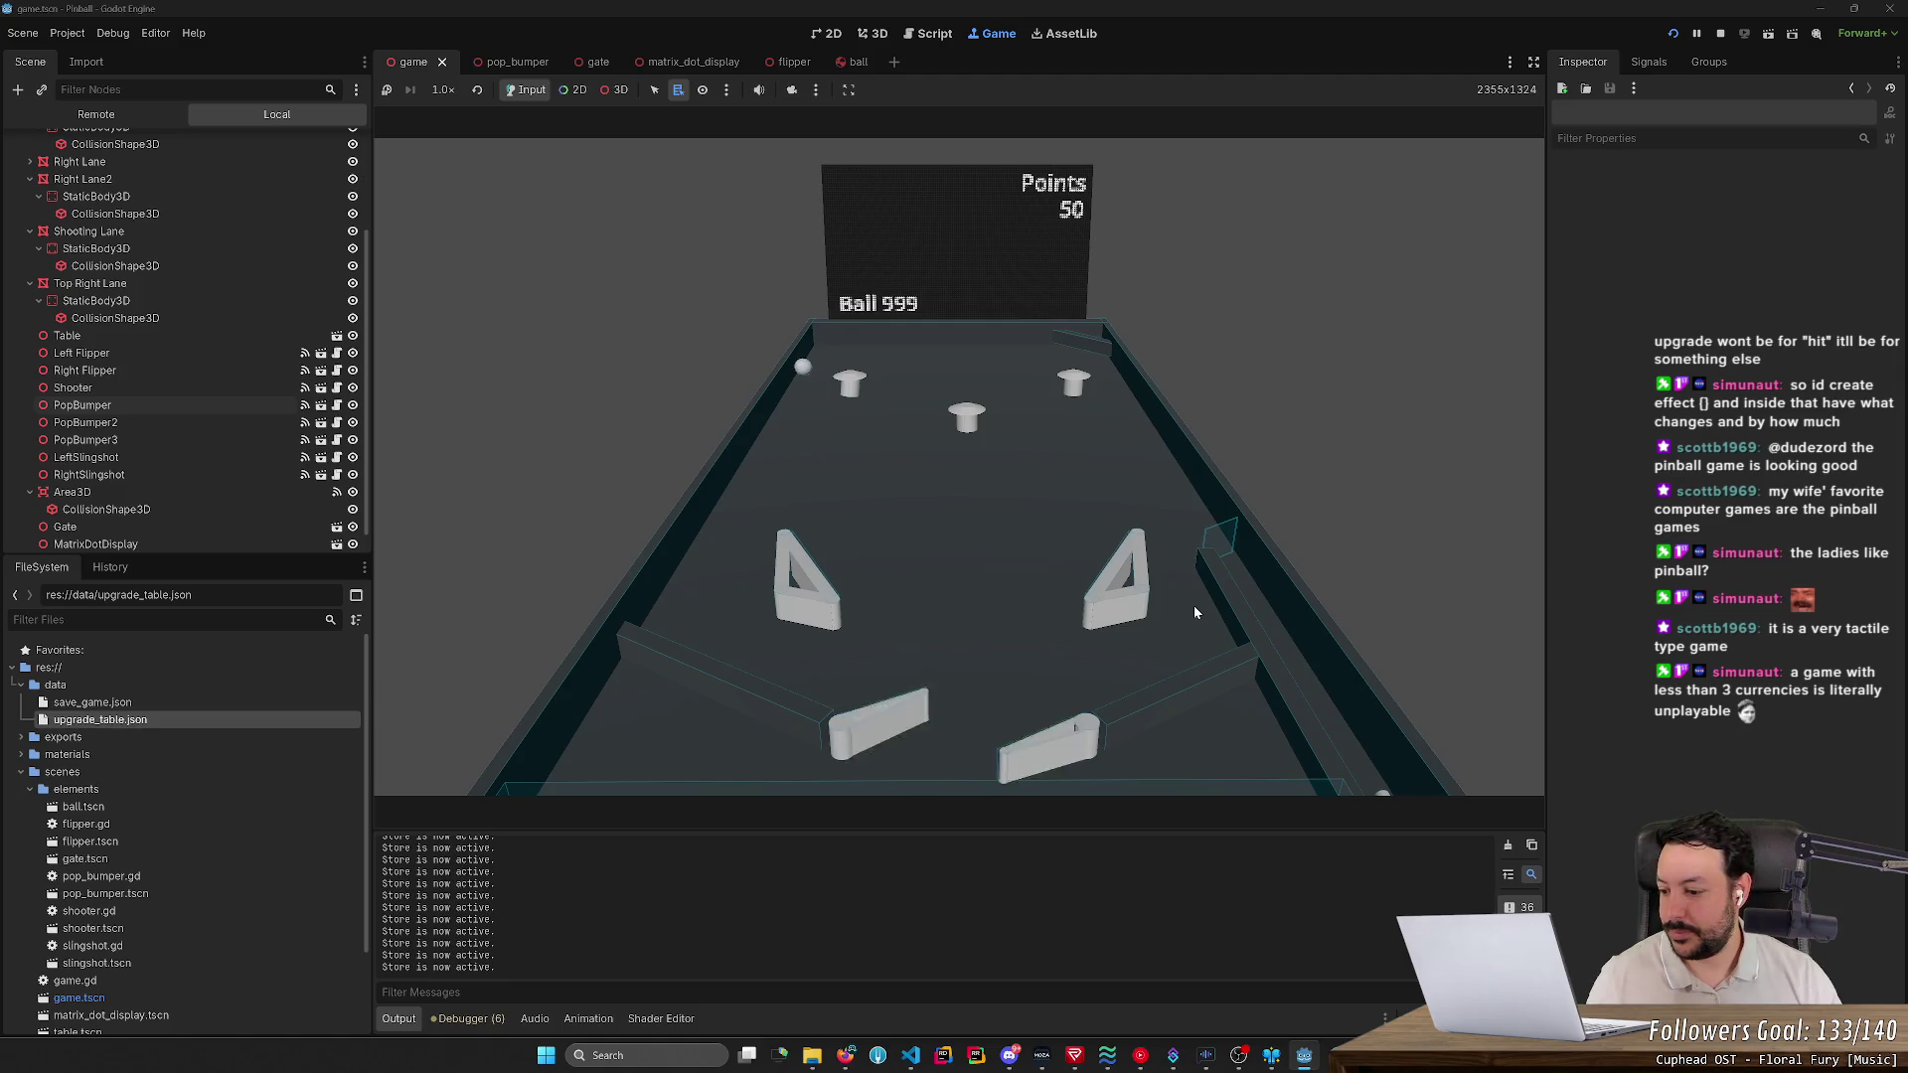
pyautogui.press('Left')
pyautogui.press('Right')
pyautogui.press('Left')
pyautogui.press('Left')
pyautogui.press('Right')
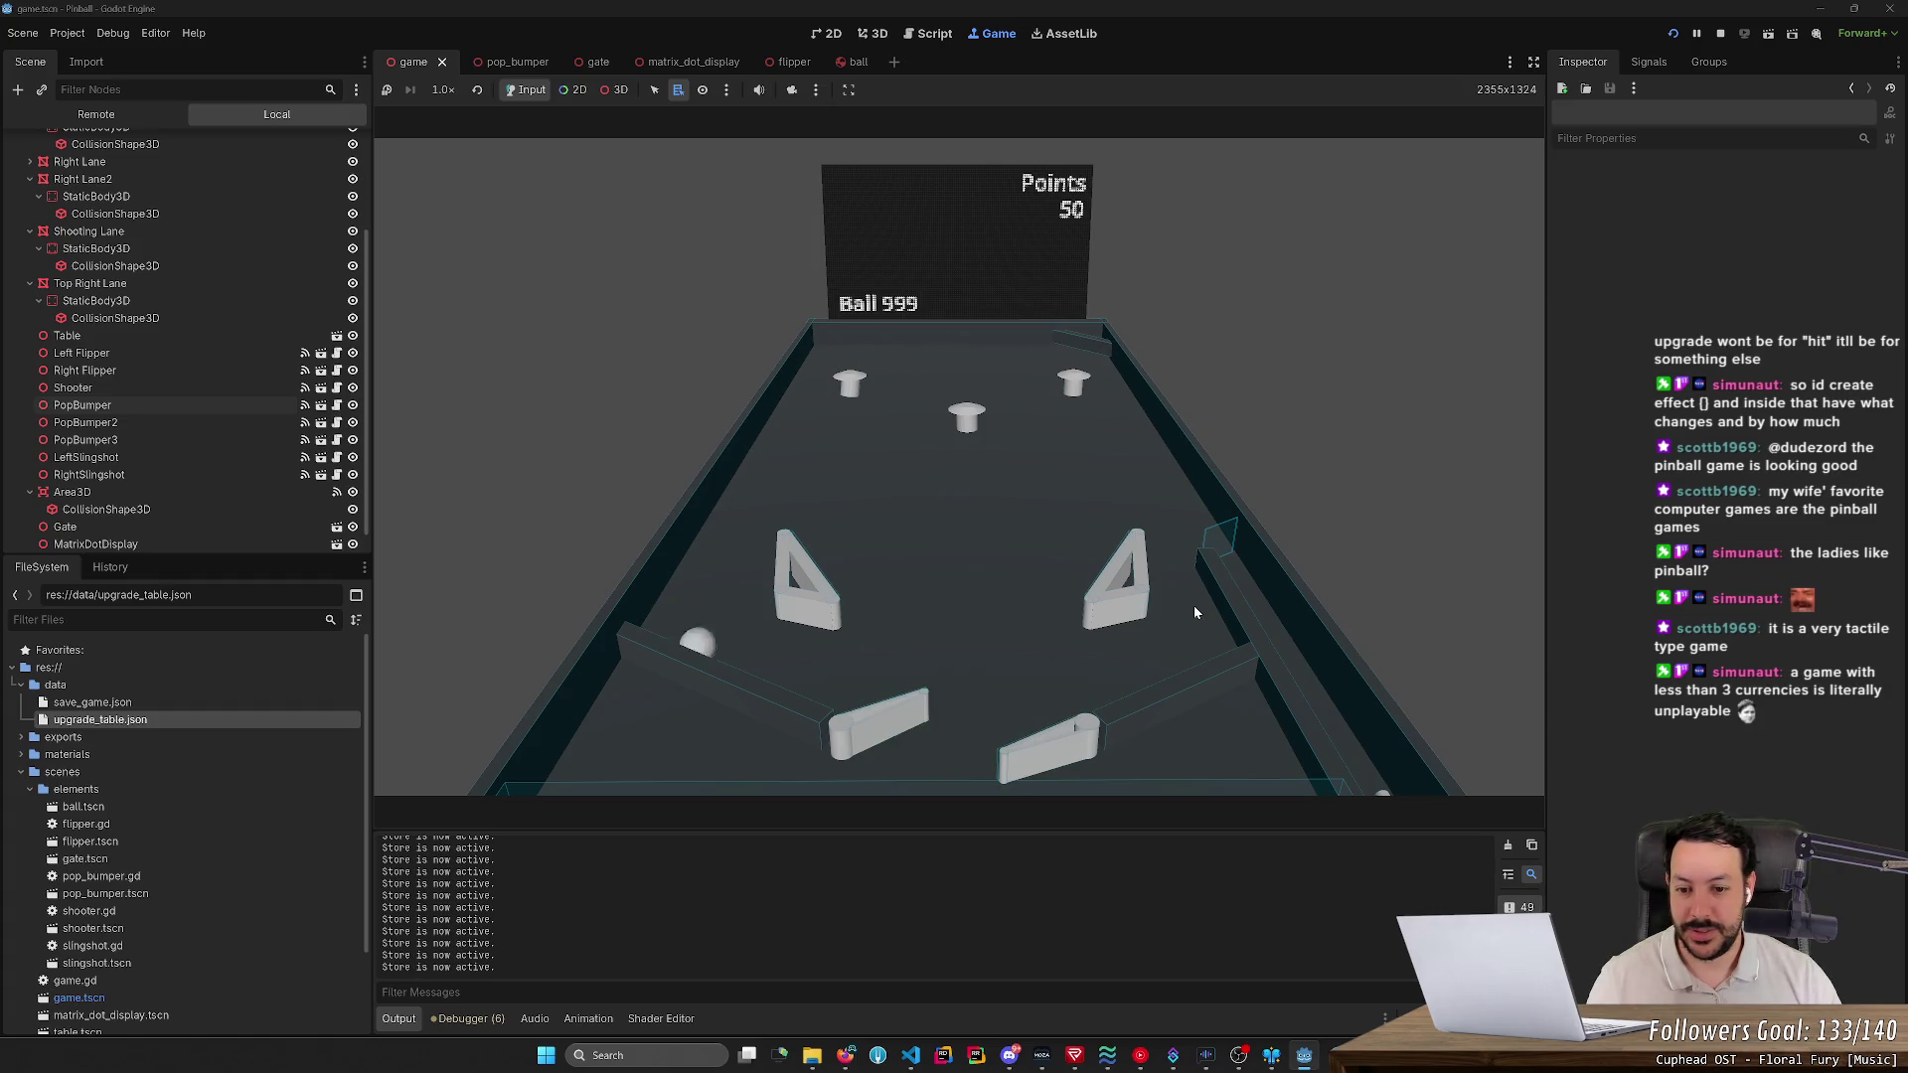
pyautogui.press('Right')
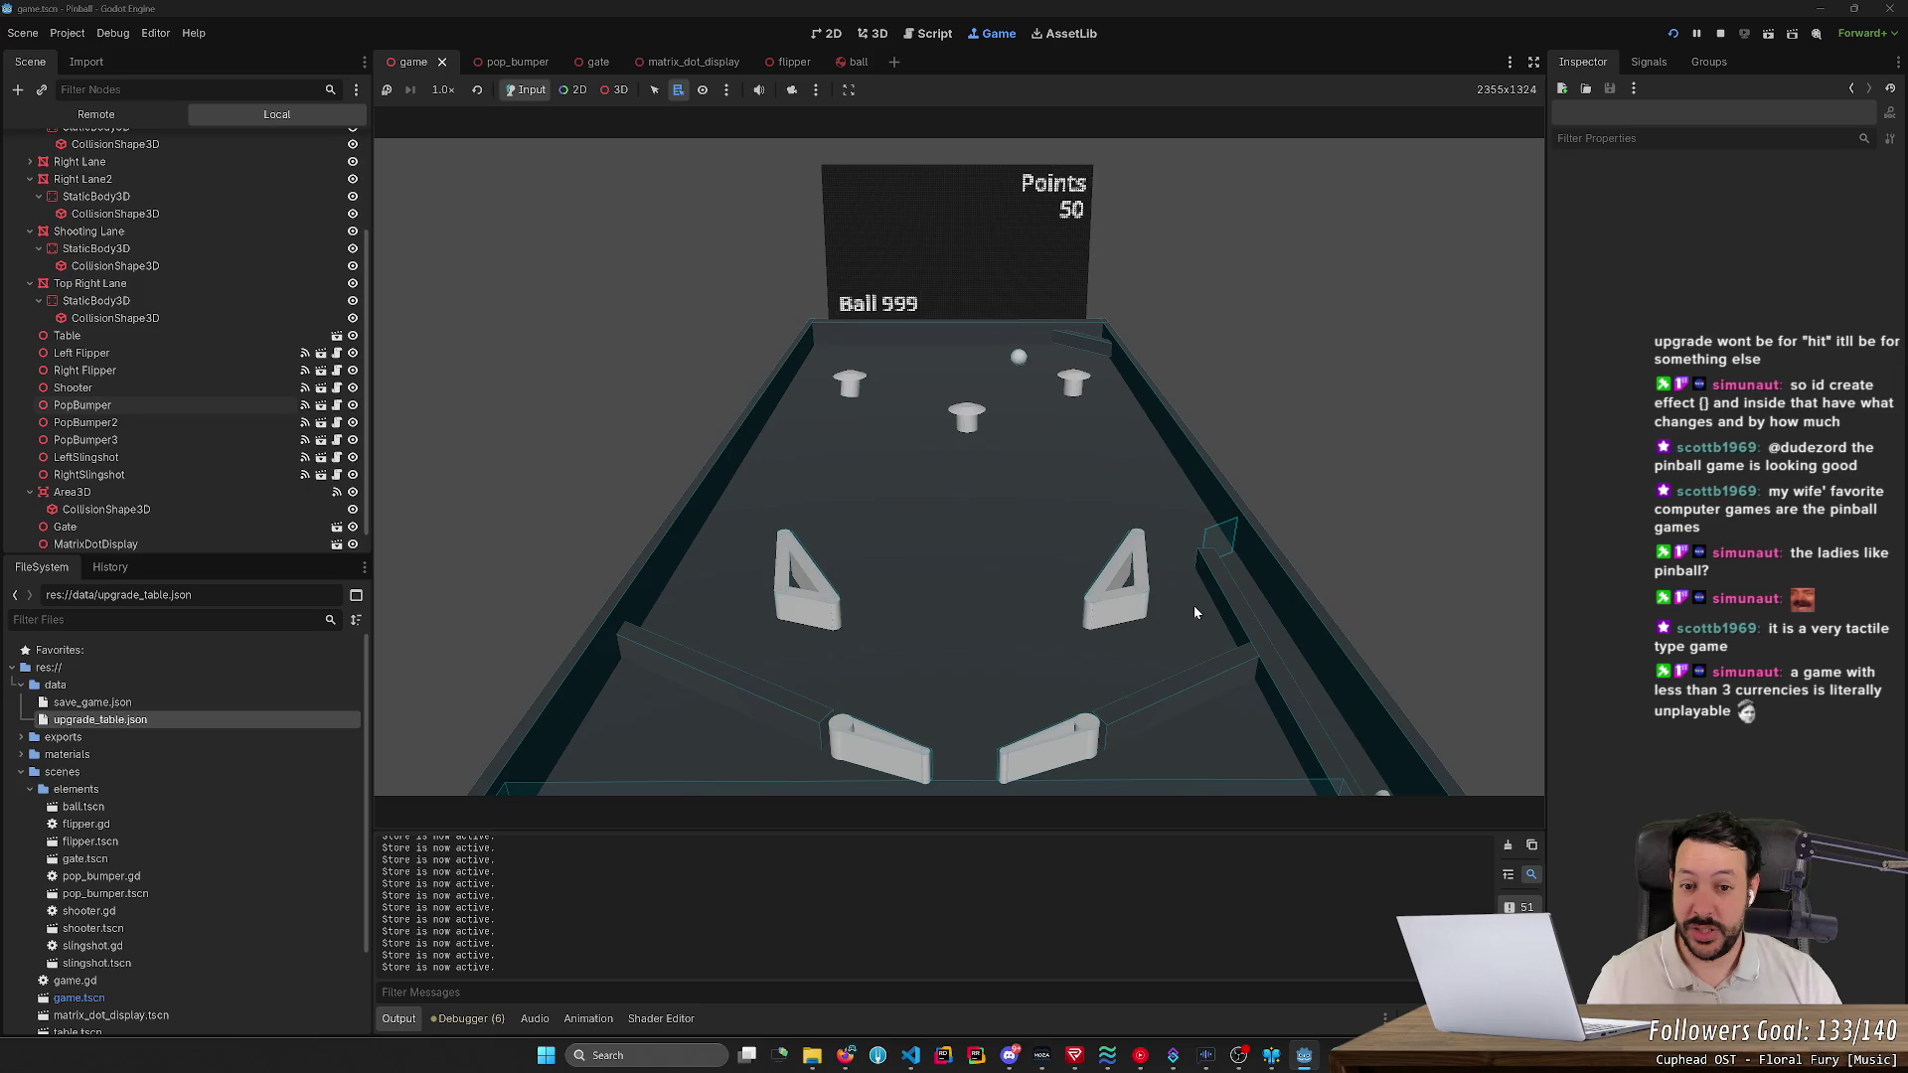
pyautogui.press('Right')
pyautogui.press('Left')
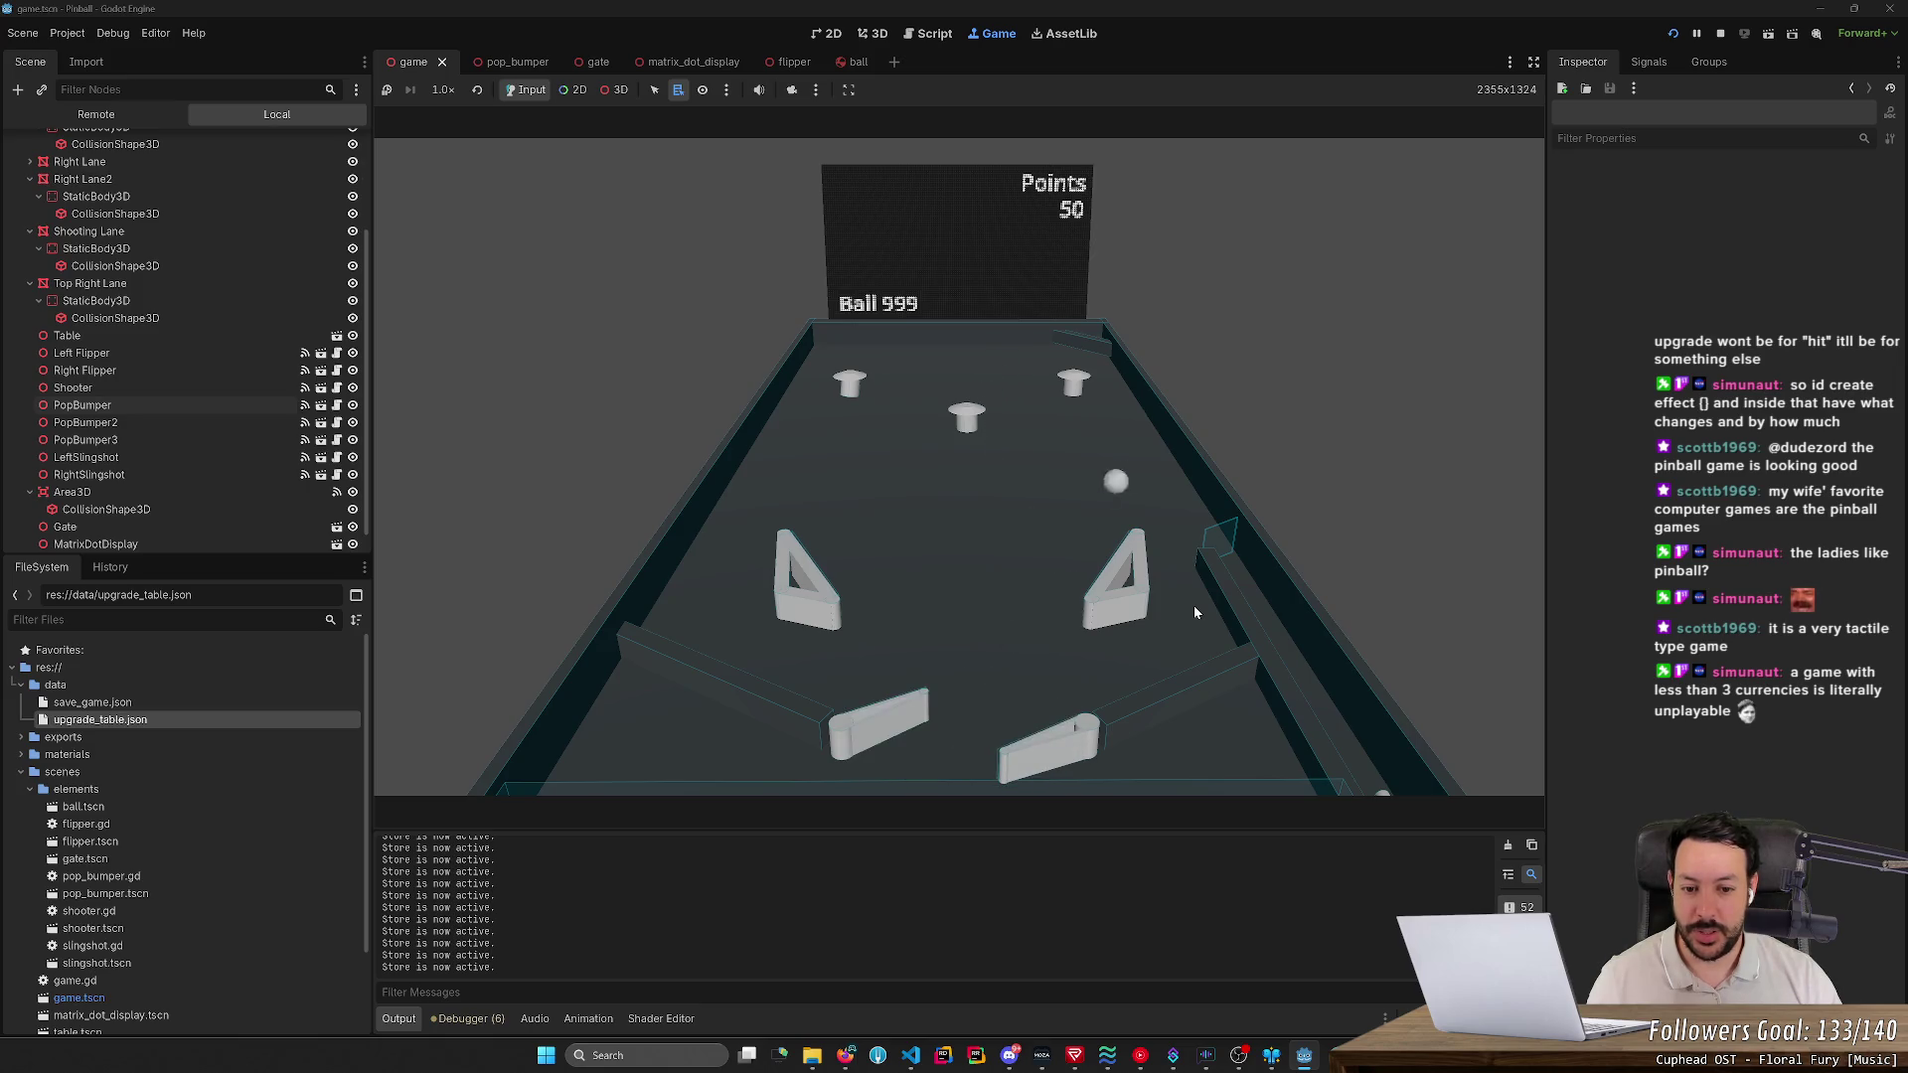
pyautogui.press('Right')
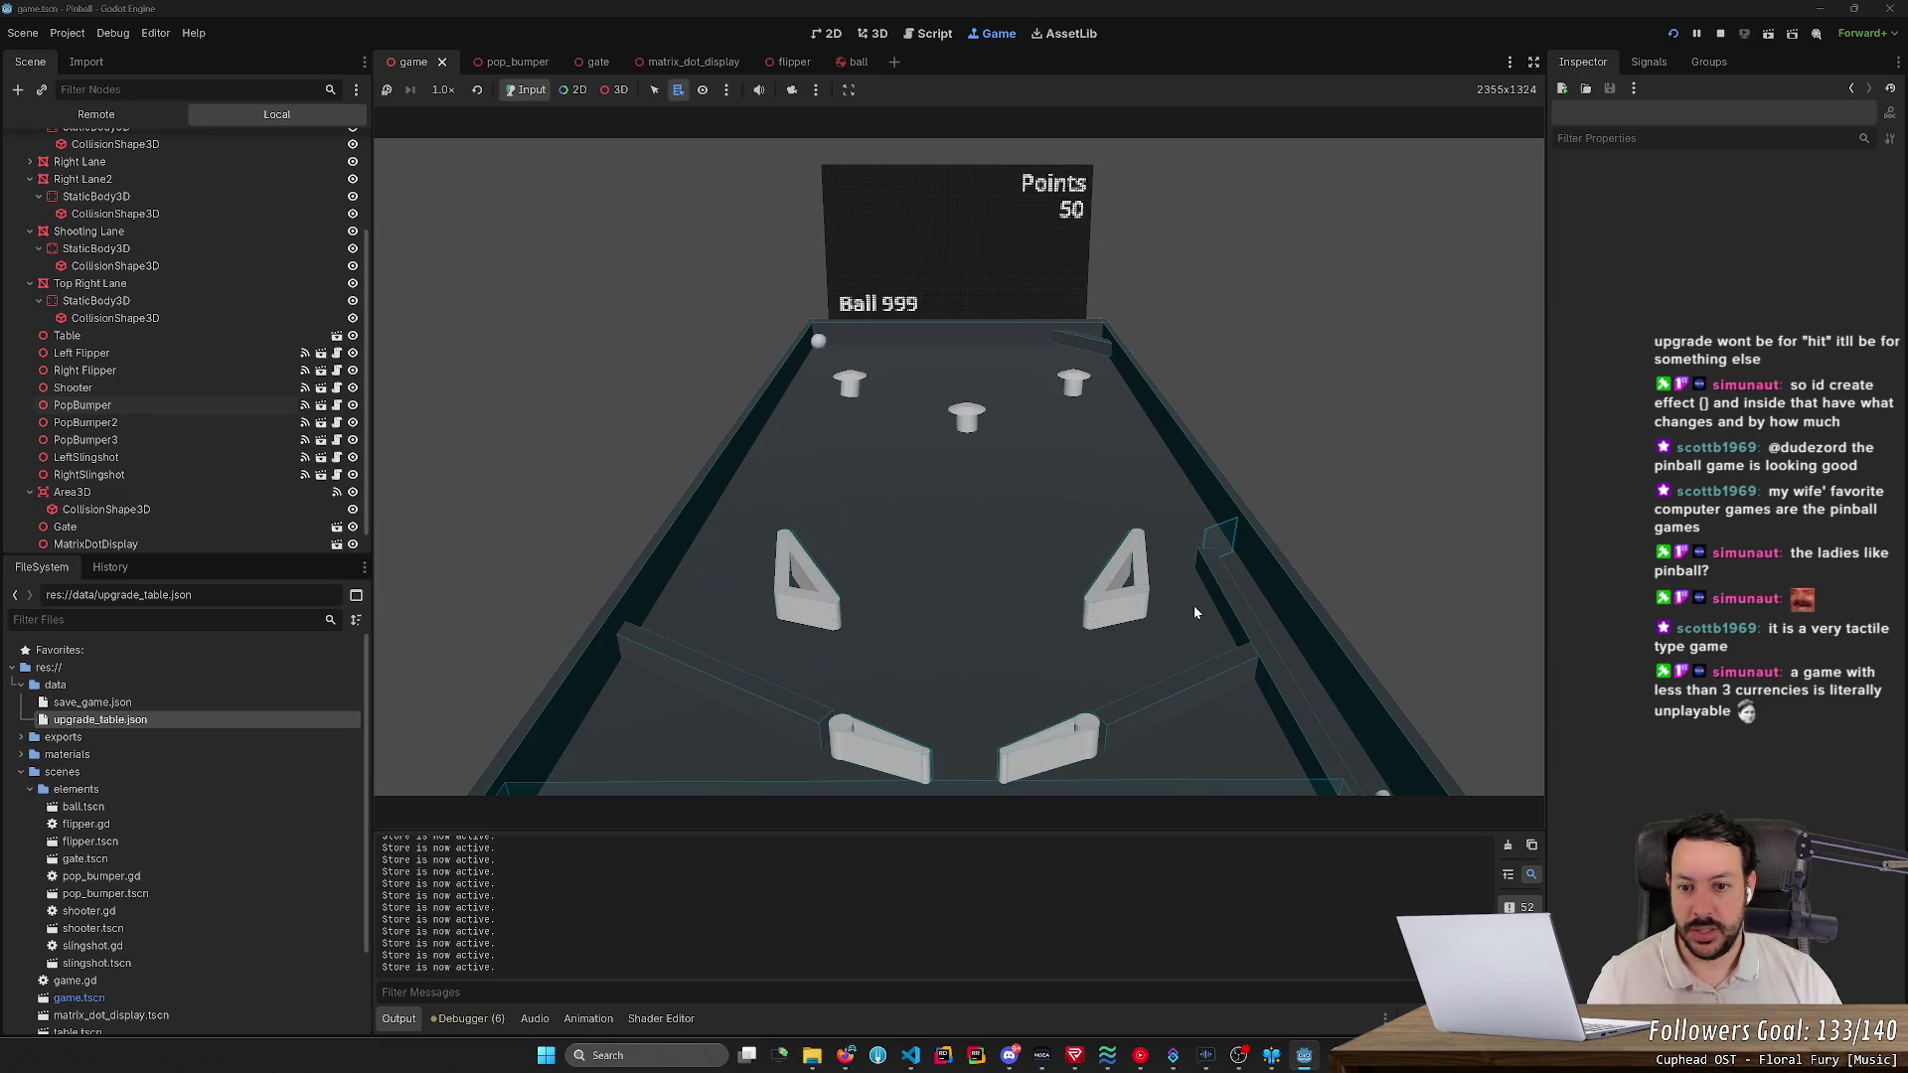
pyautogui.press('Left')
pyautogui.press('Right')
pyautogui.press('Left')
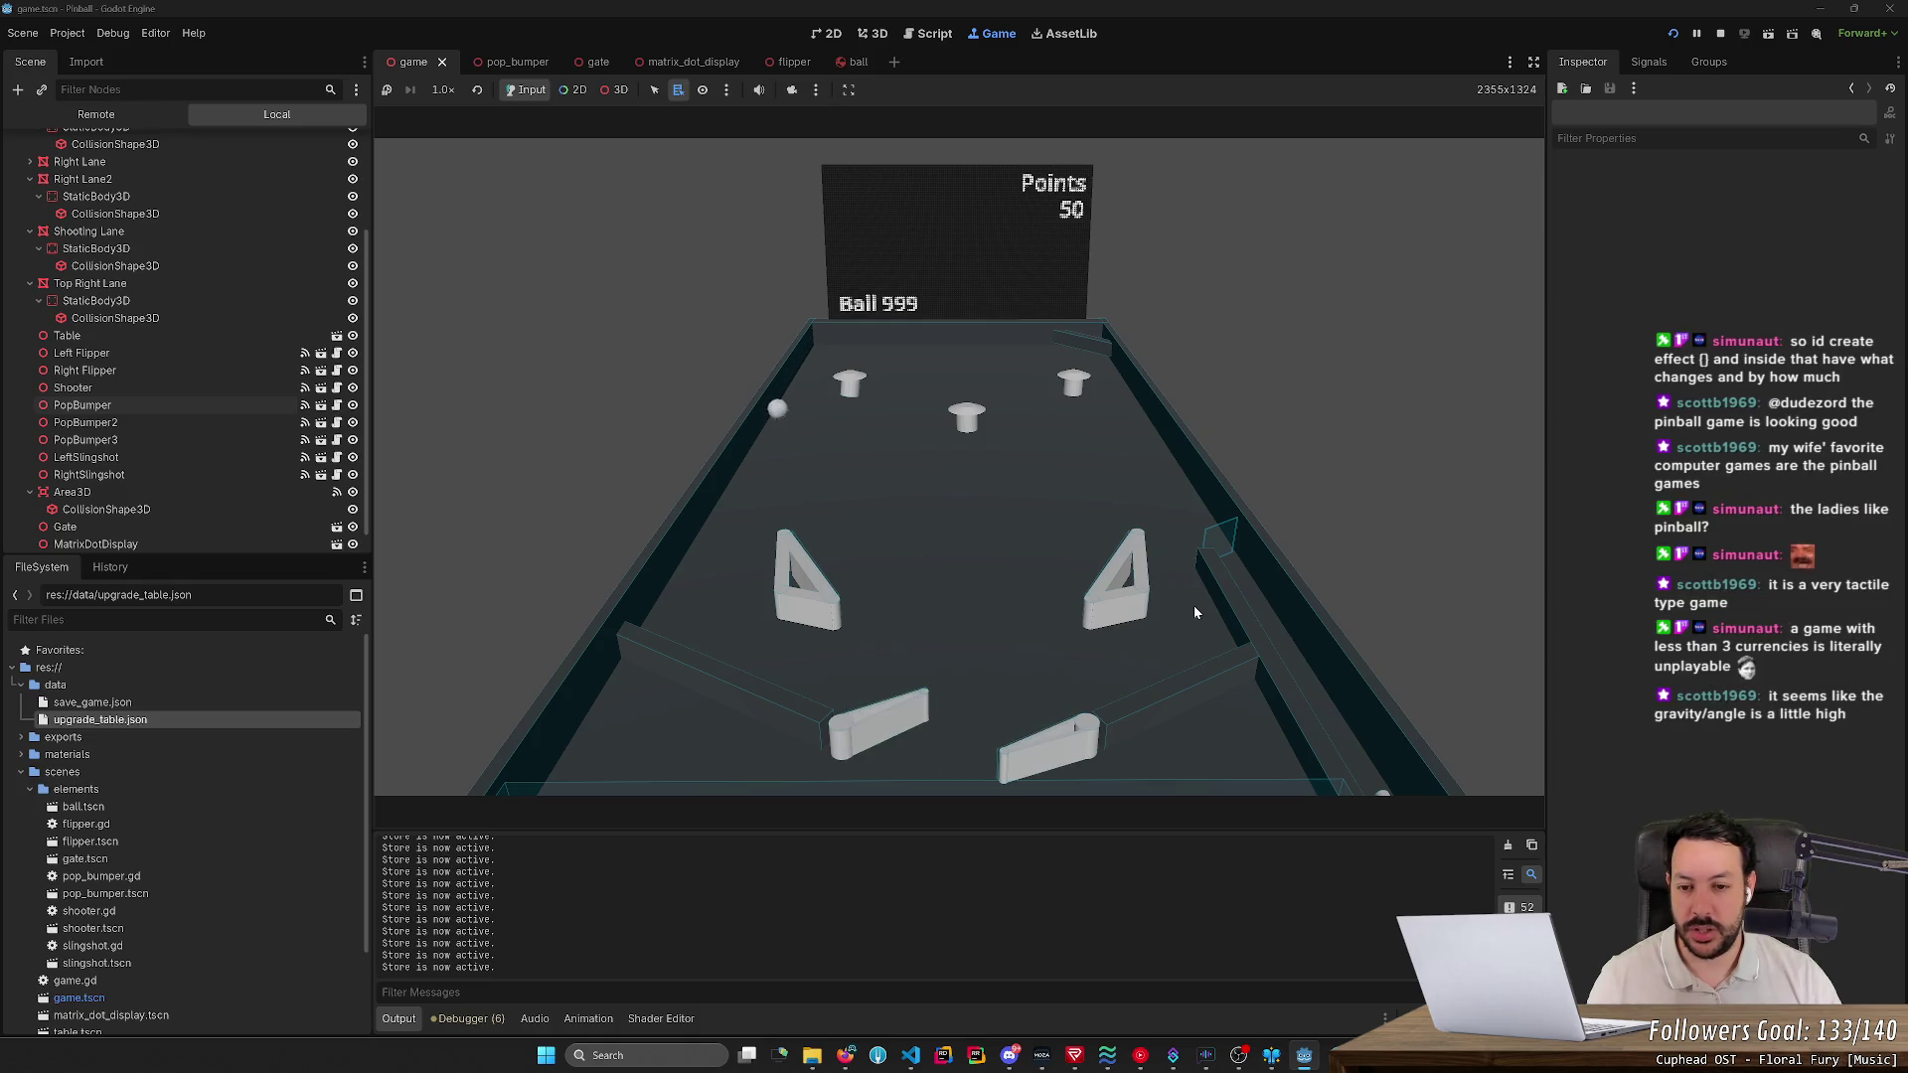
pyautogui.press('Right')
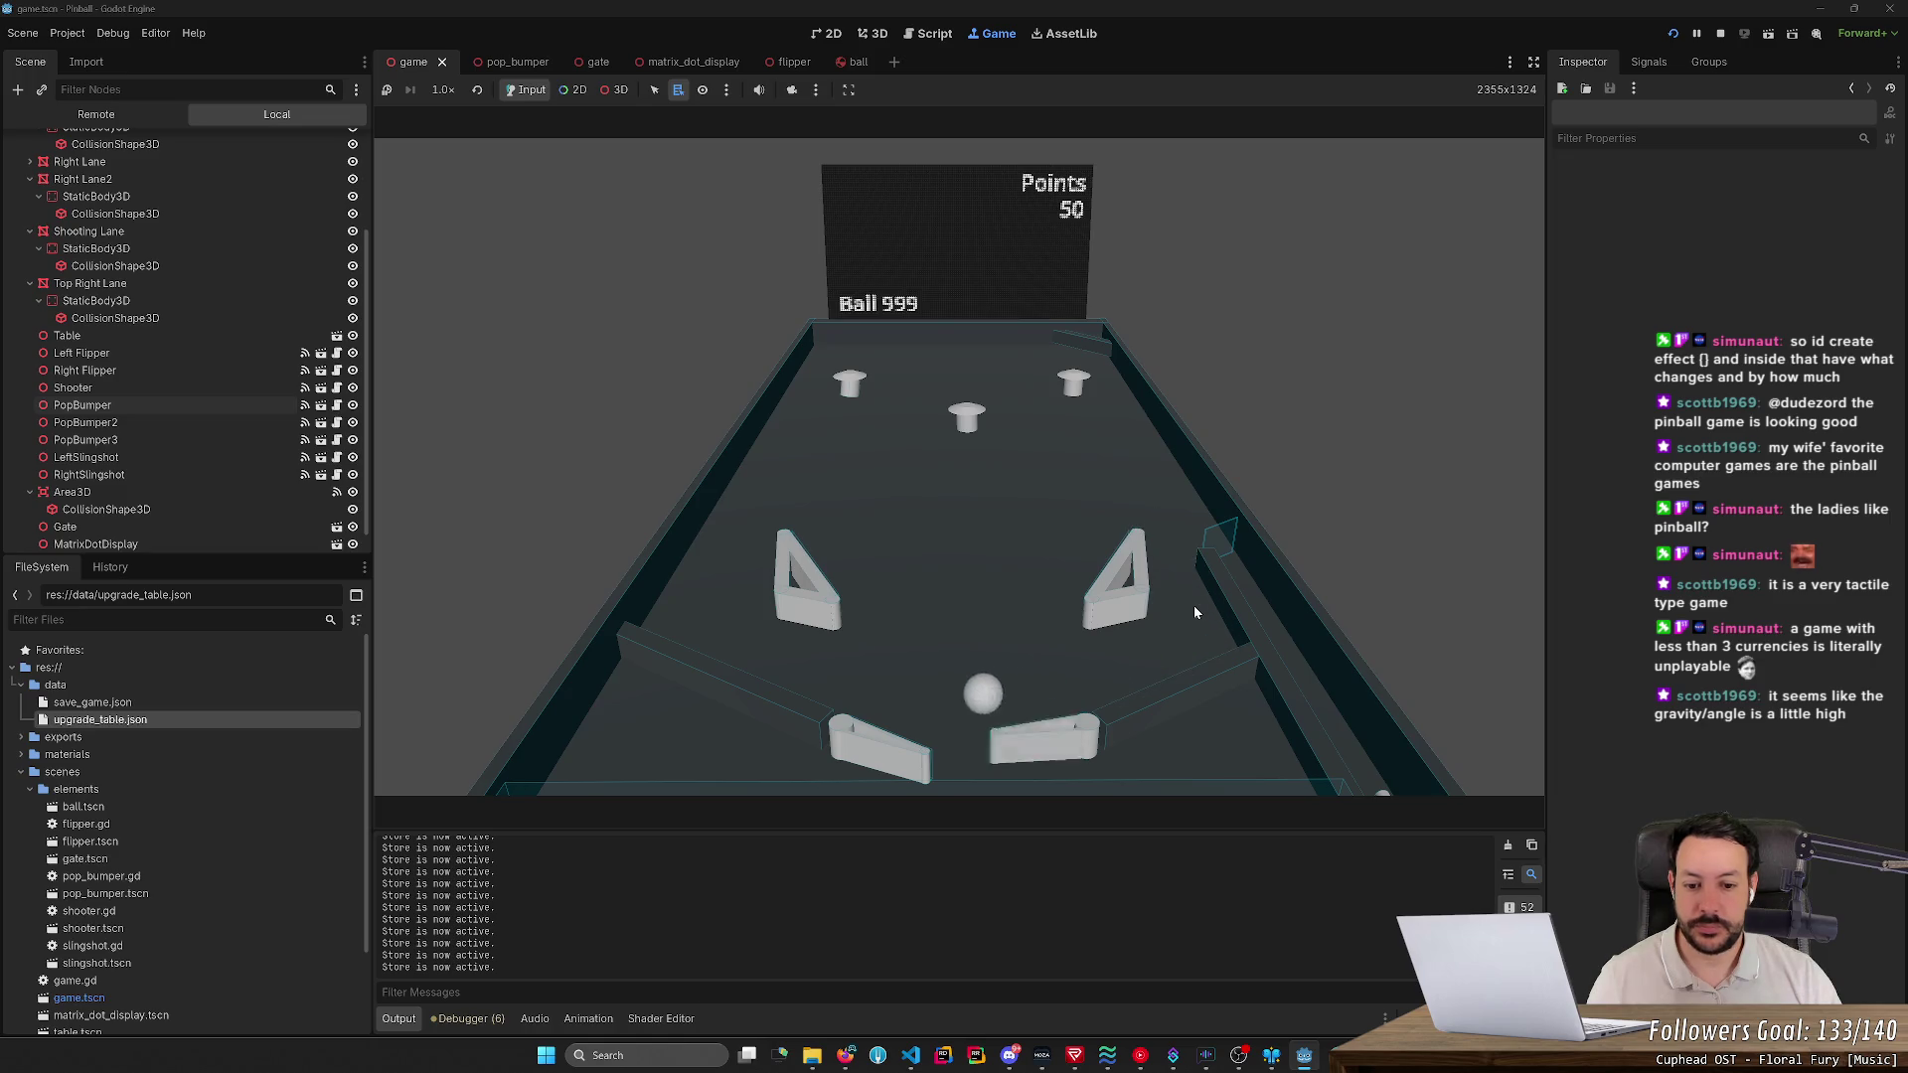
# - Launch new balls from the shooter lane and keep flipping until the score reaches 100 points
pyautogui.press('space')
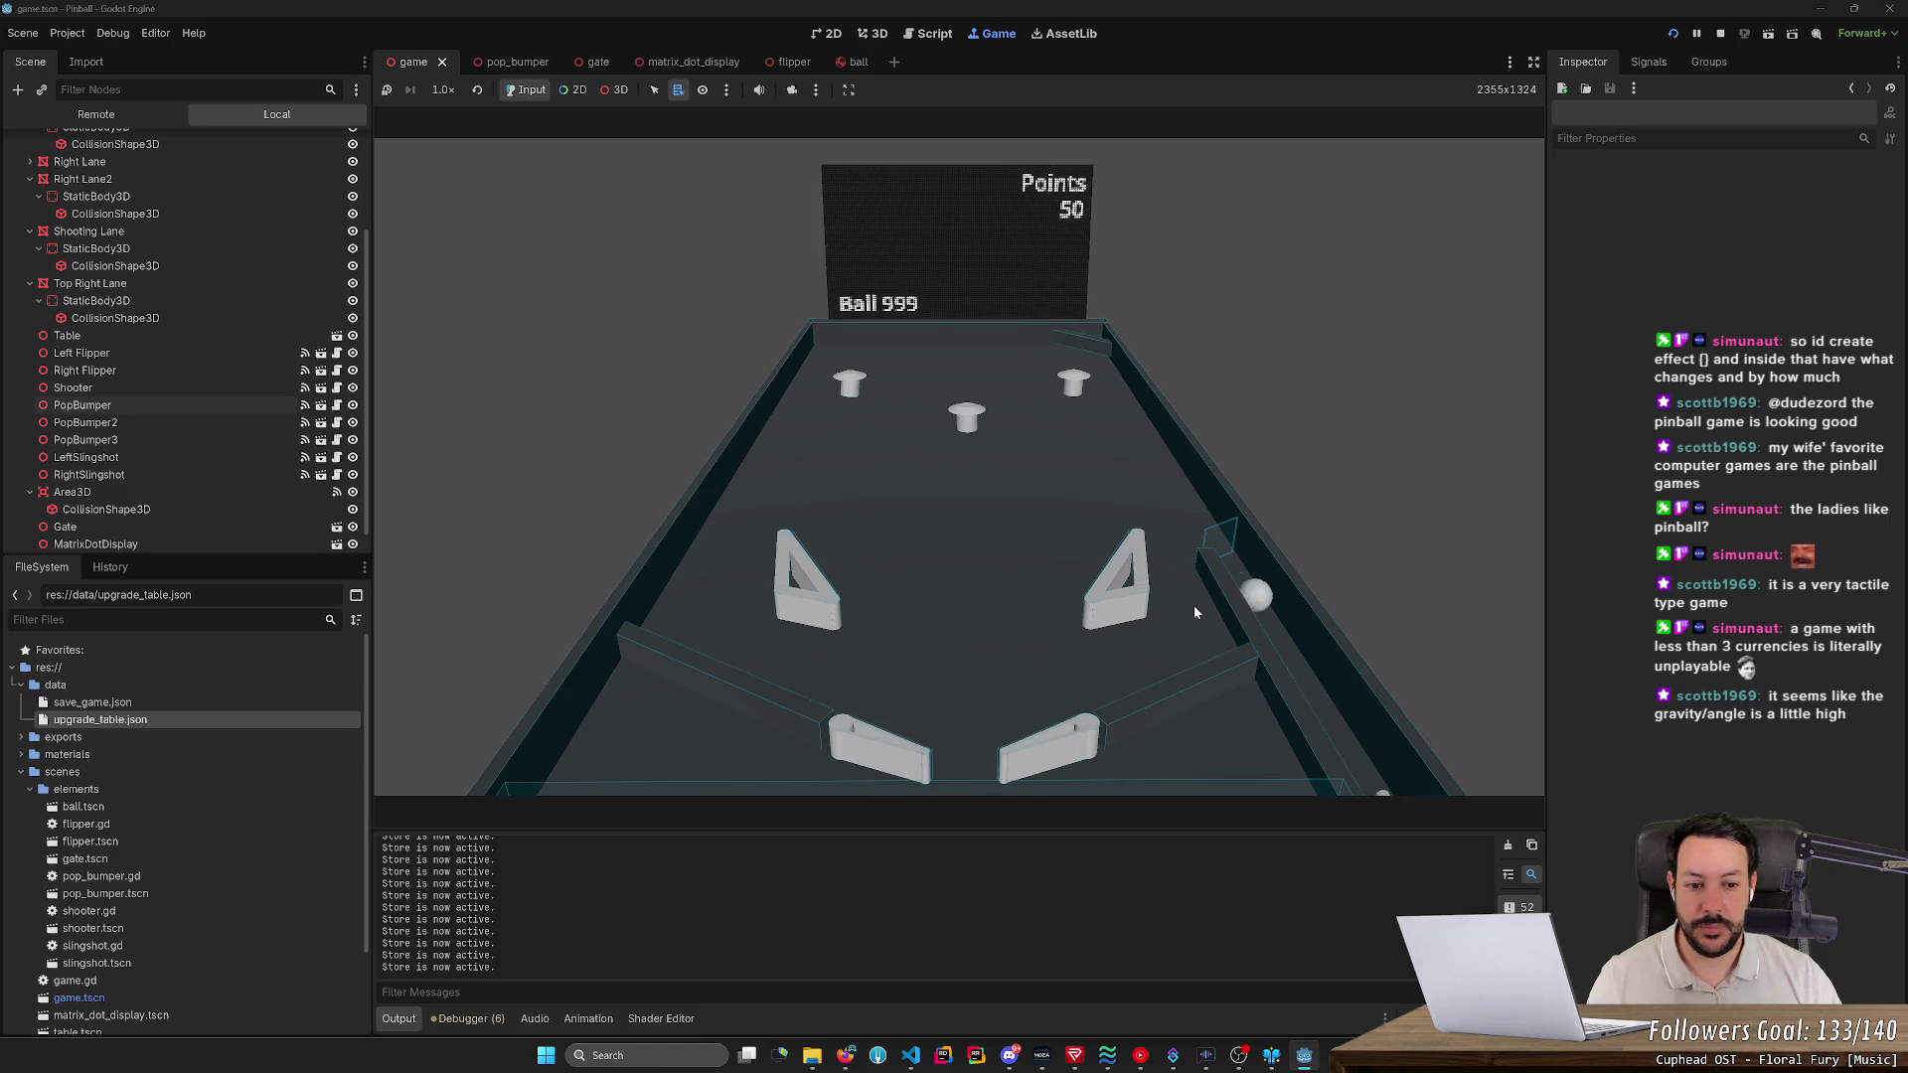
pyautogui.press('Right')
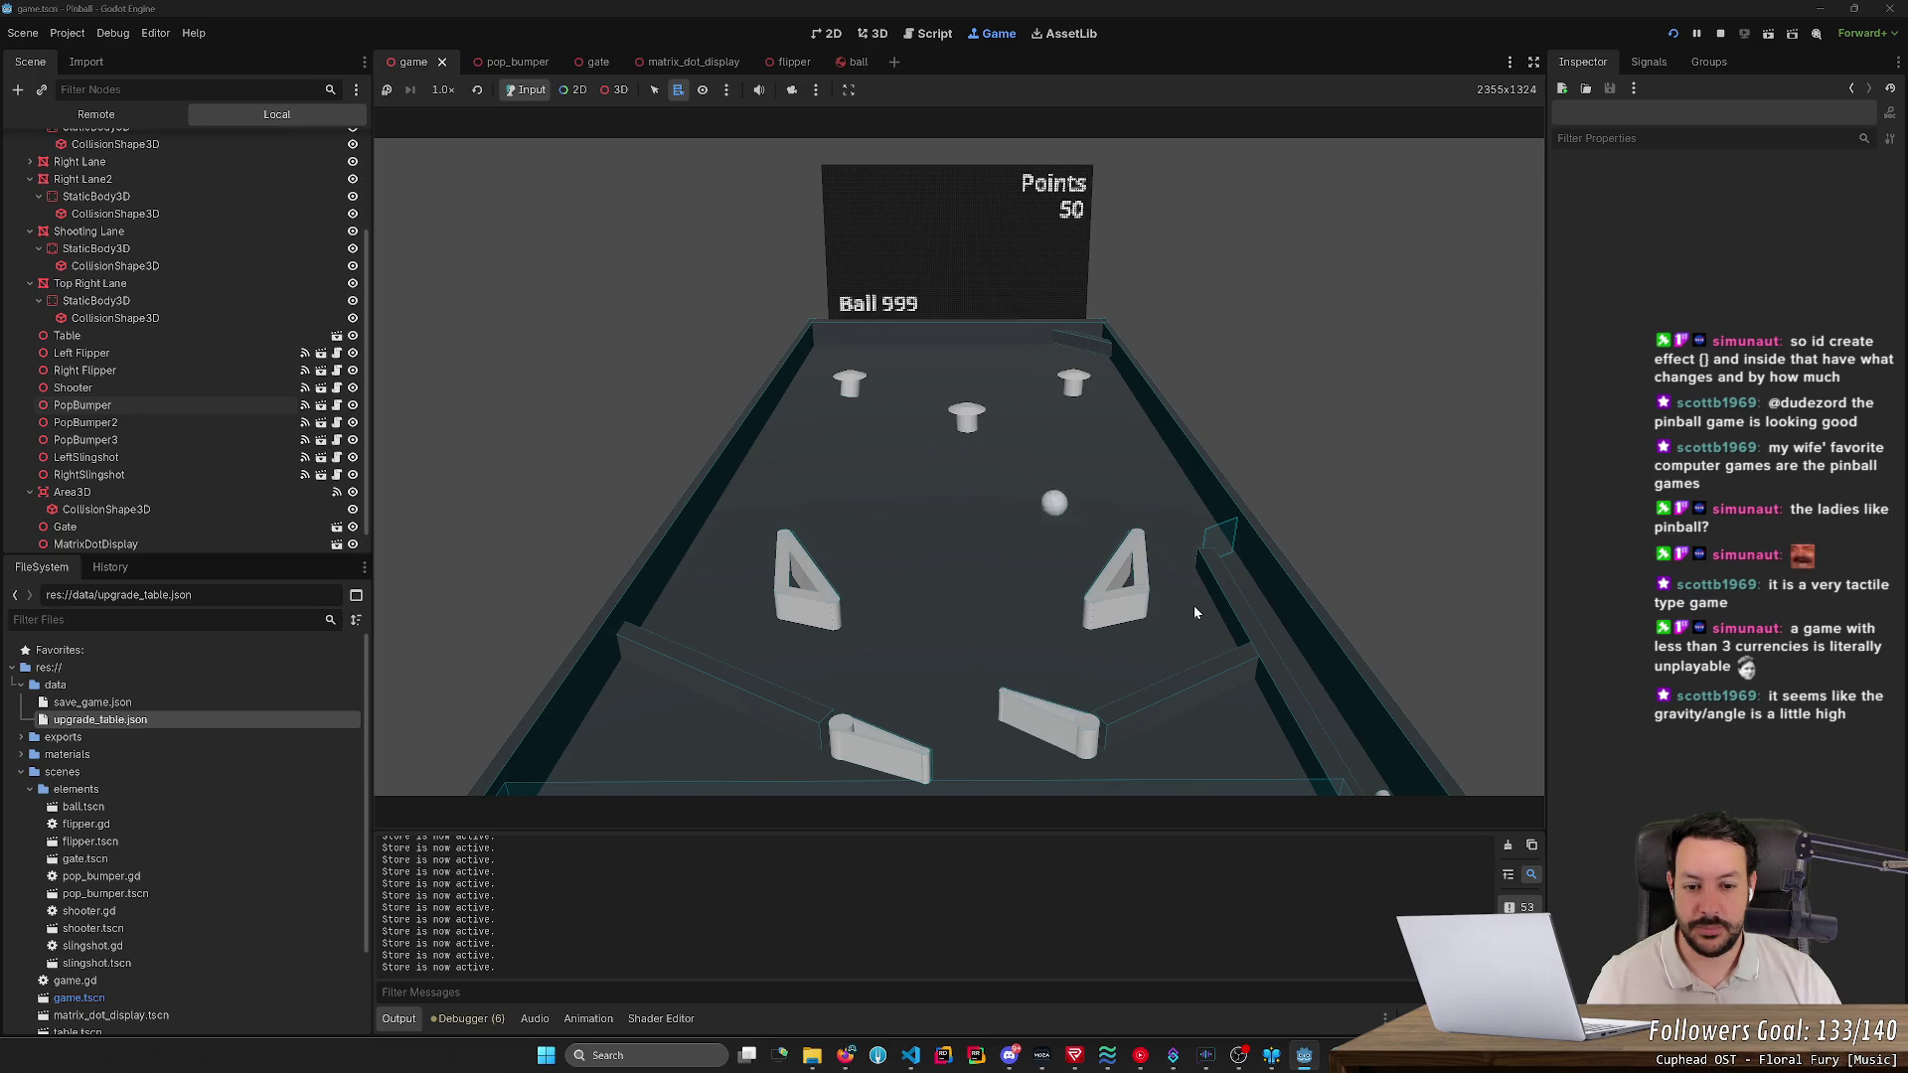
pyautogui.press('Right')
pyautogui.press('Left')
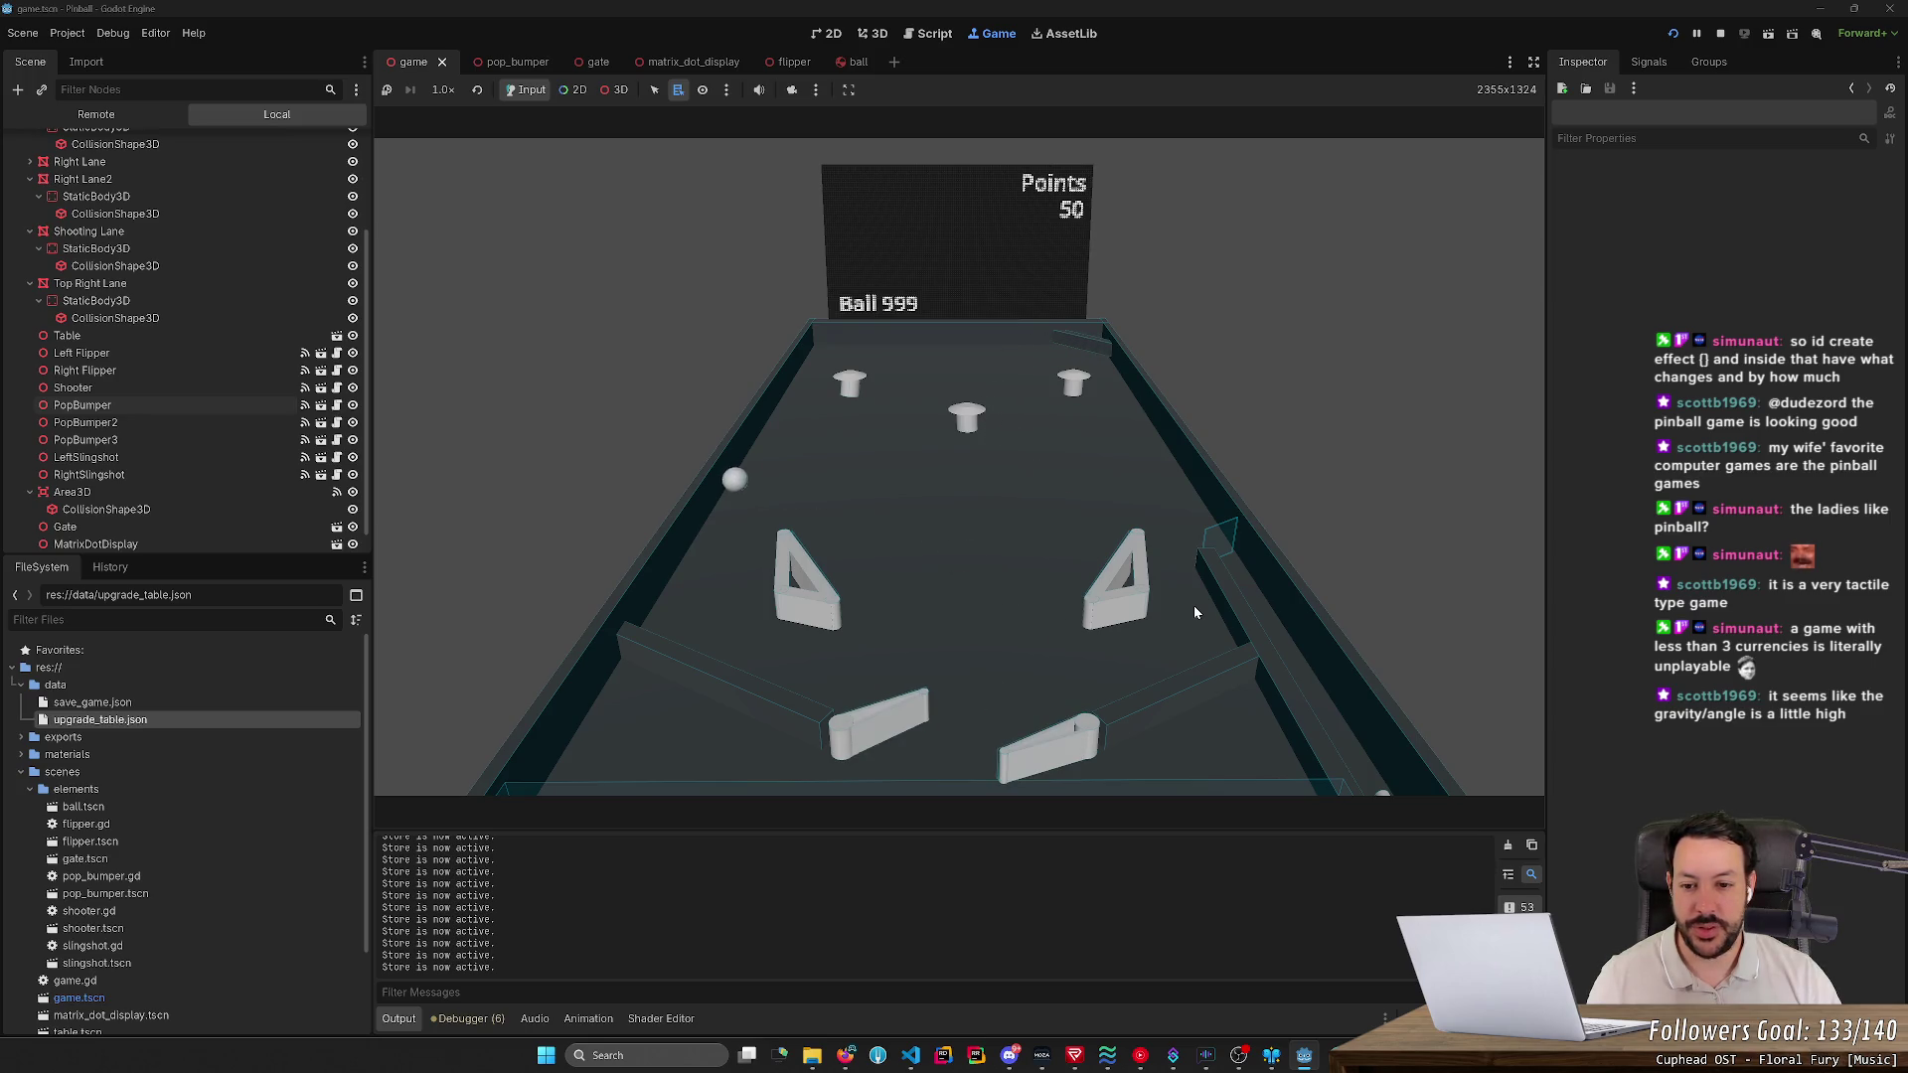
pyautogui.press('Right')
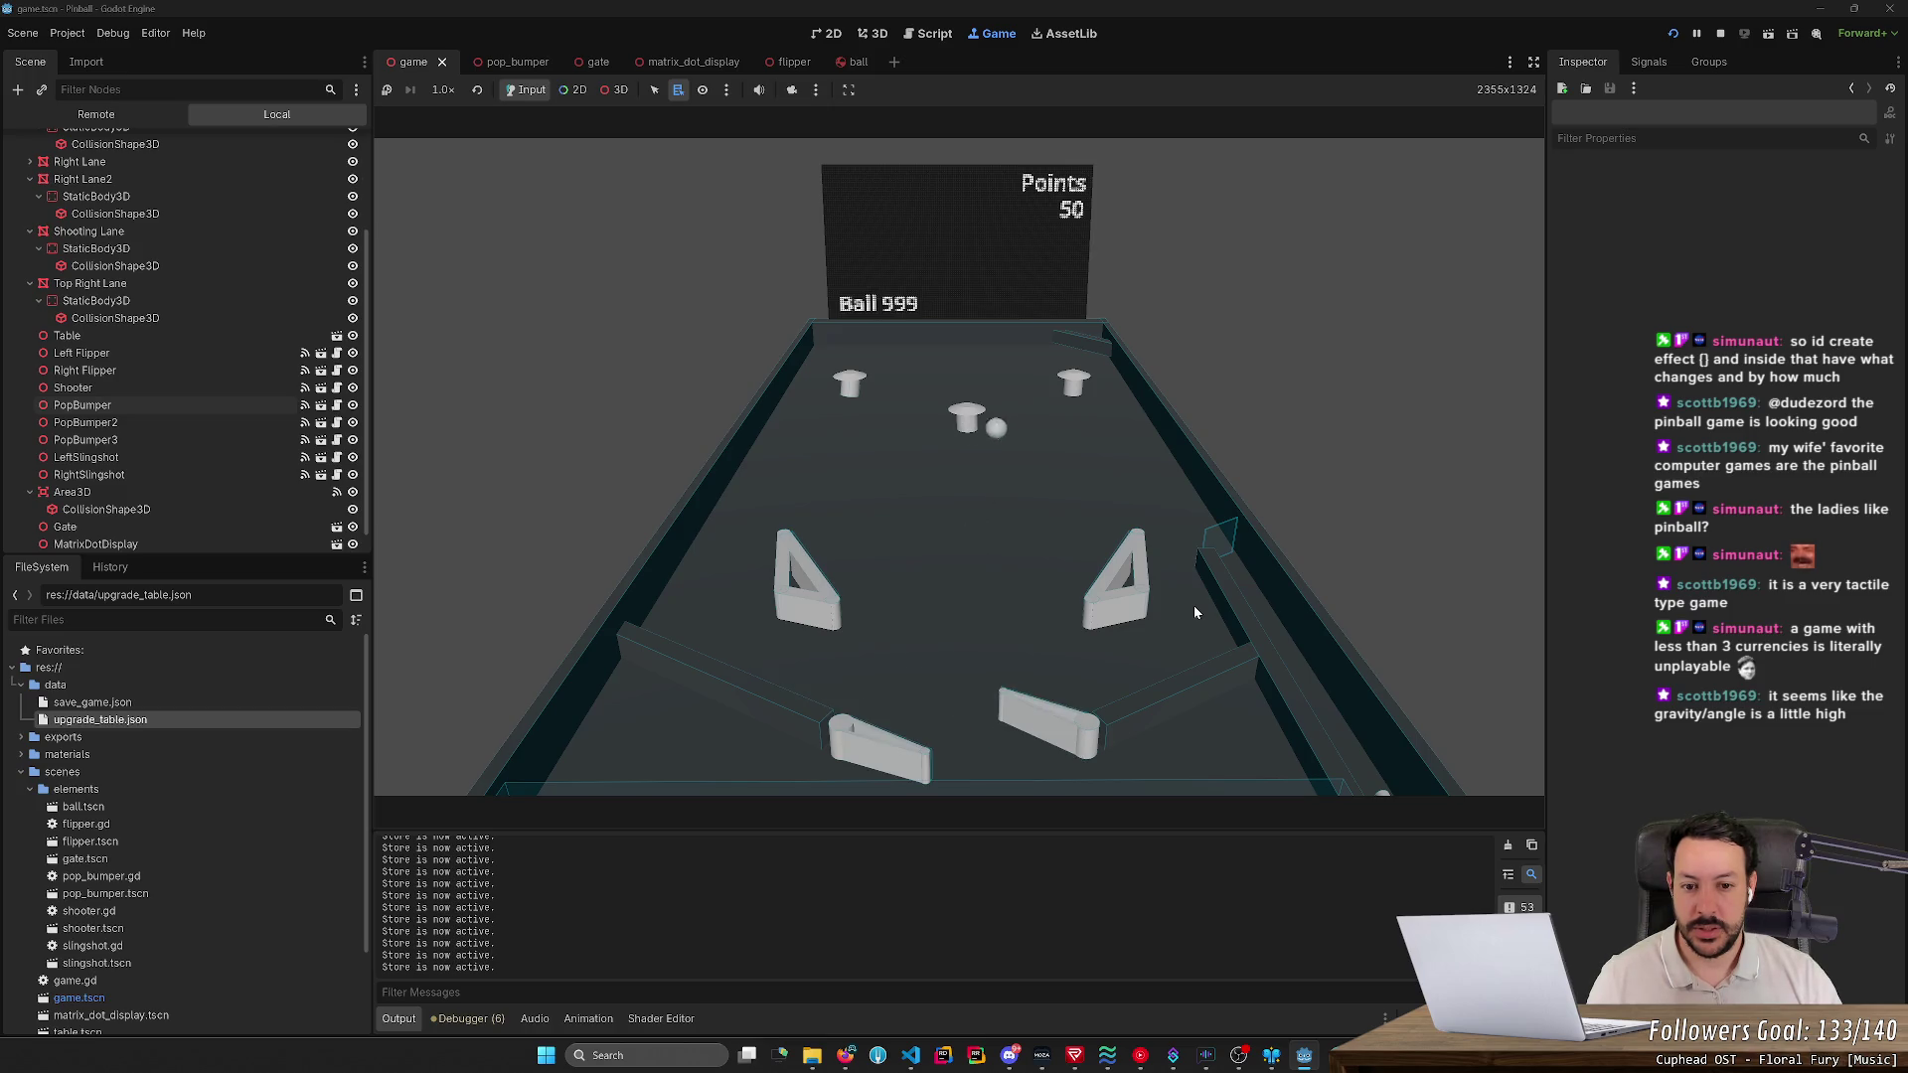
pyautogui.press('Right')
pyautogui.press('Left')
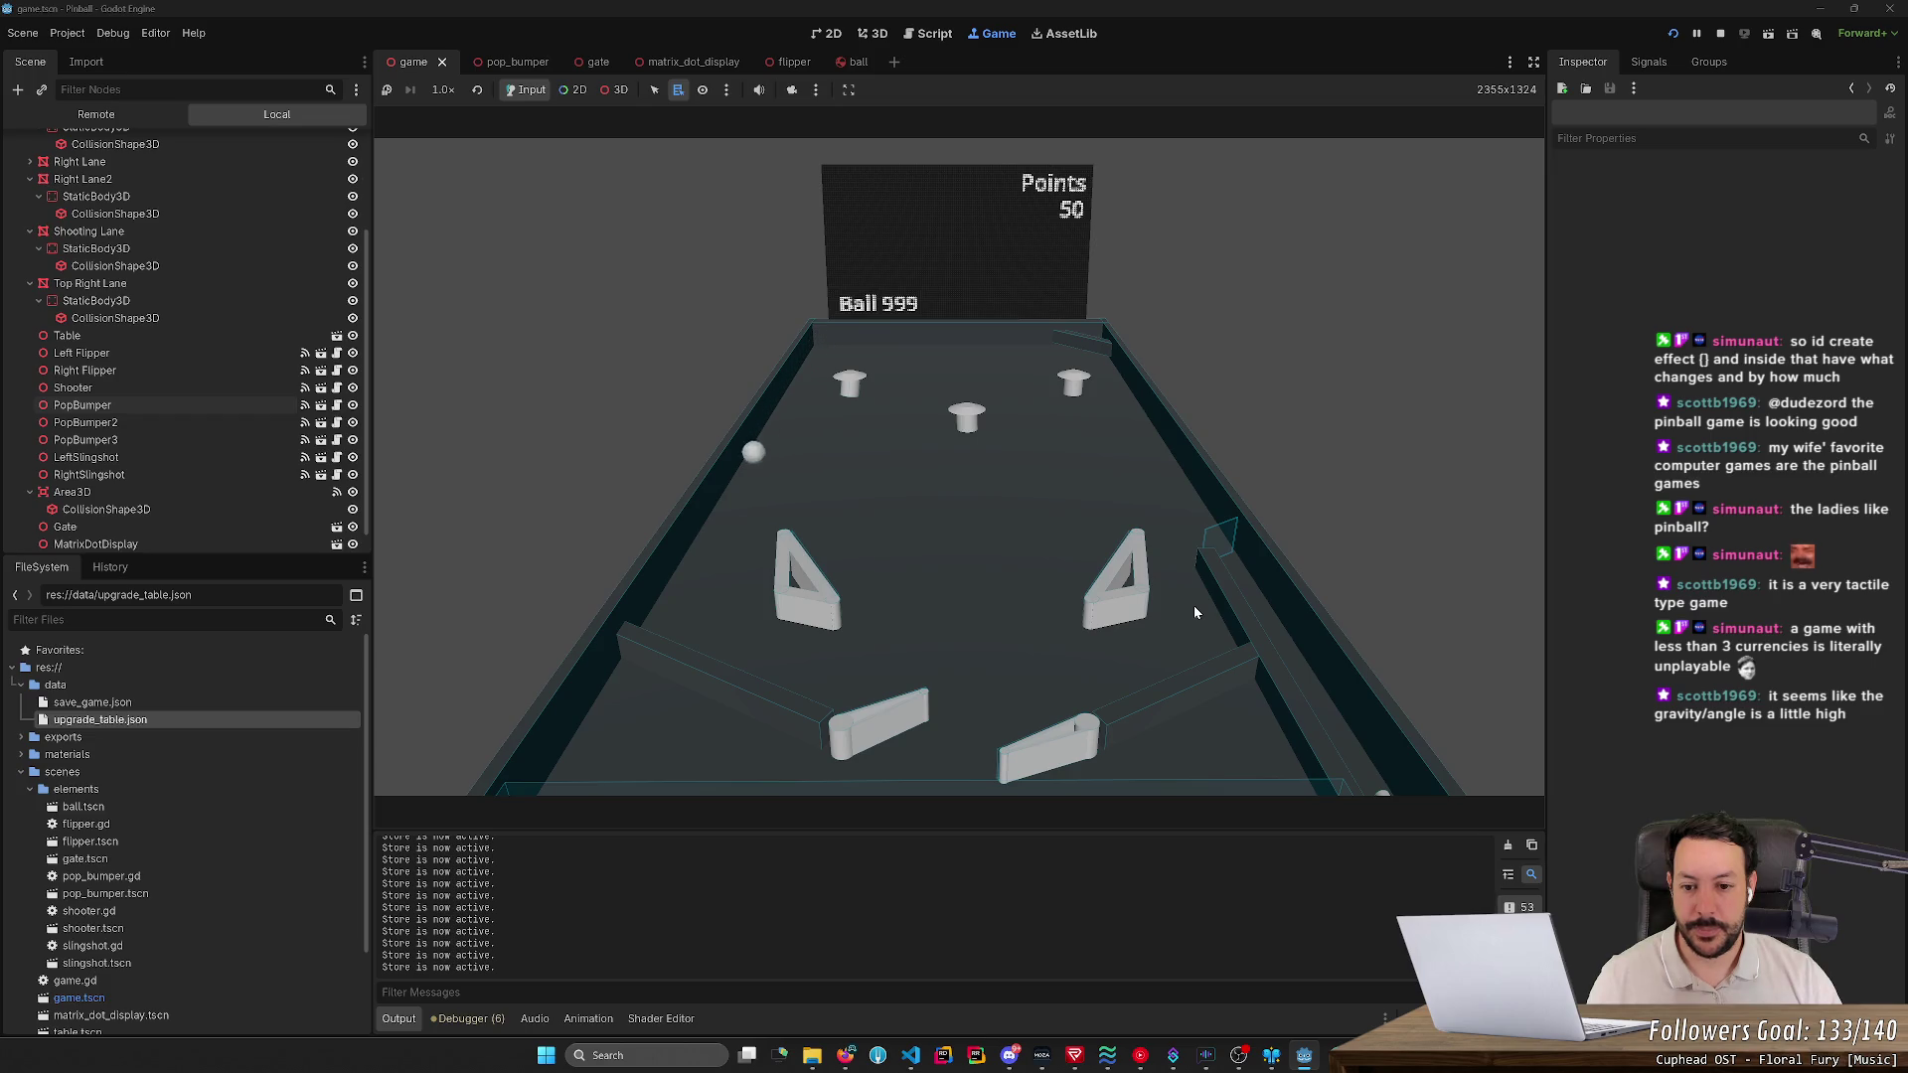
pyautogui.press('Right')
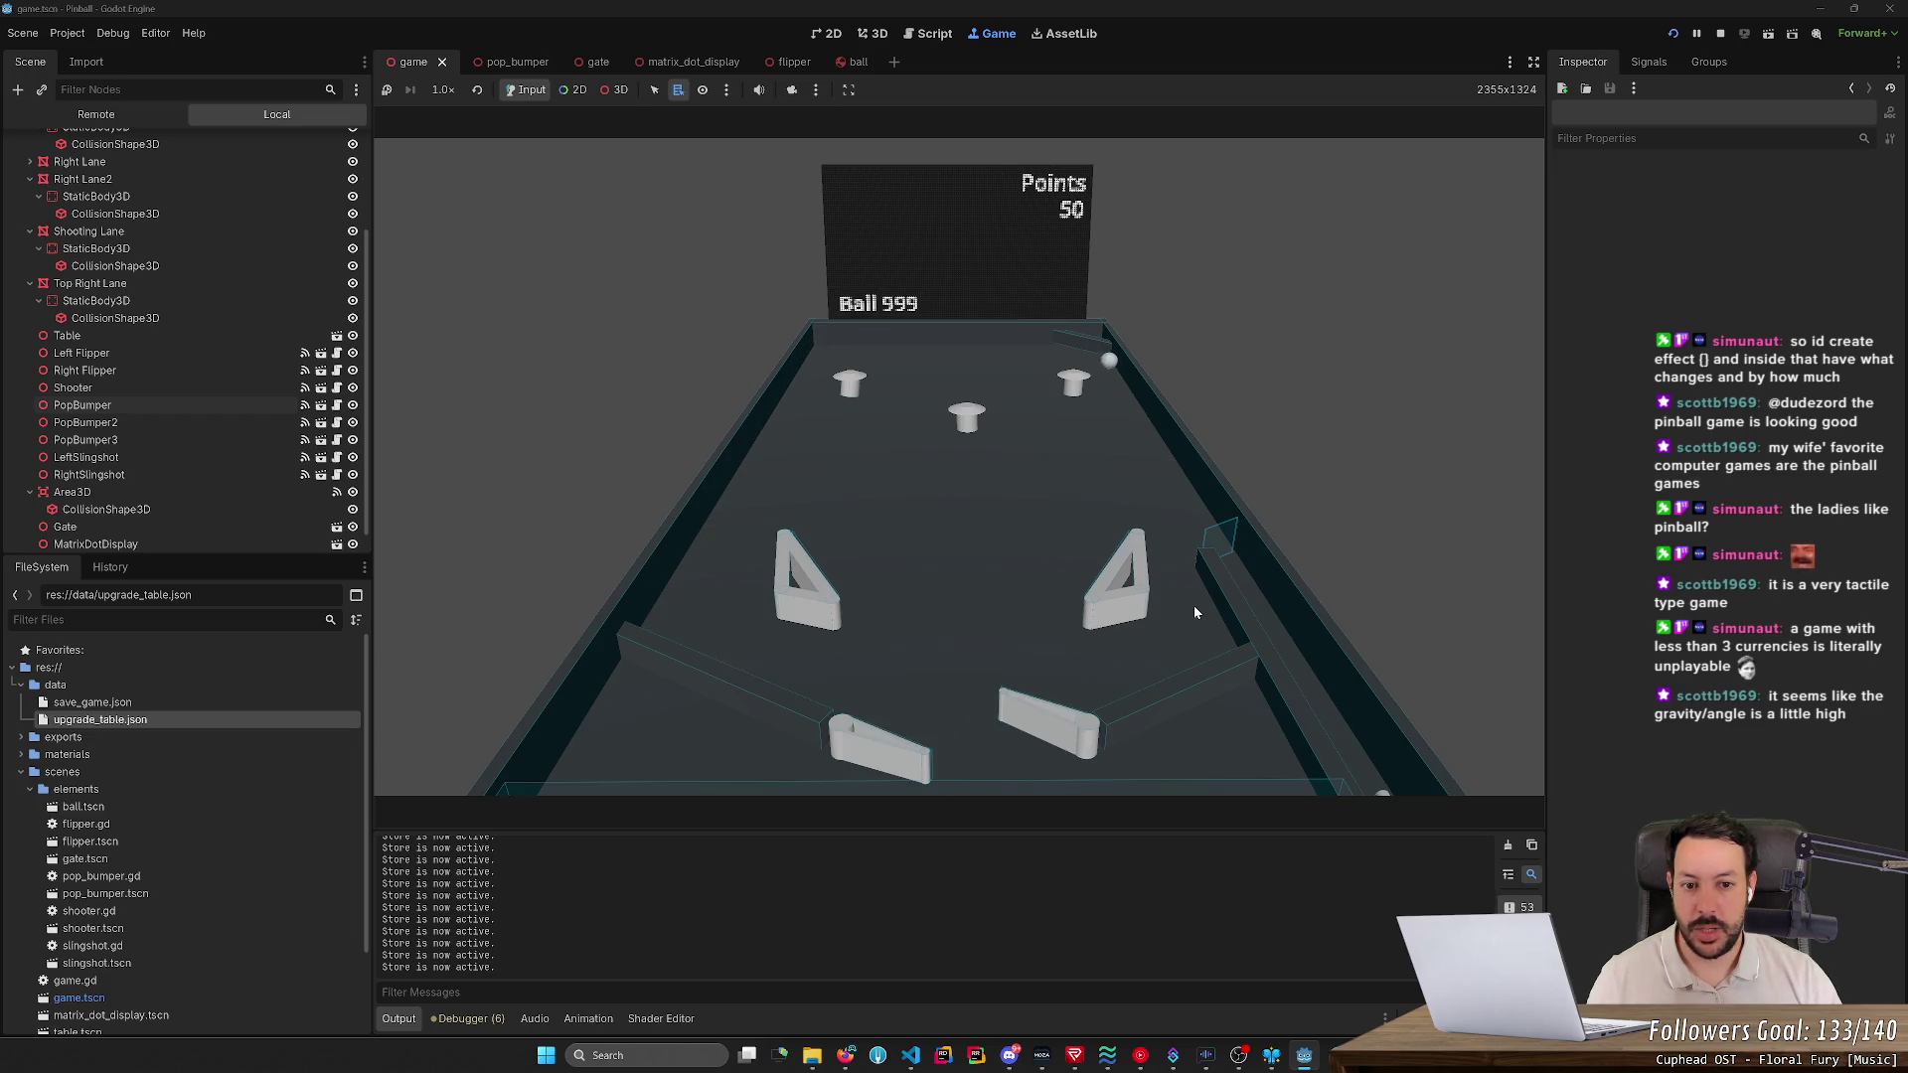
pyautogui.press('Right')
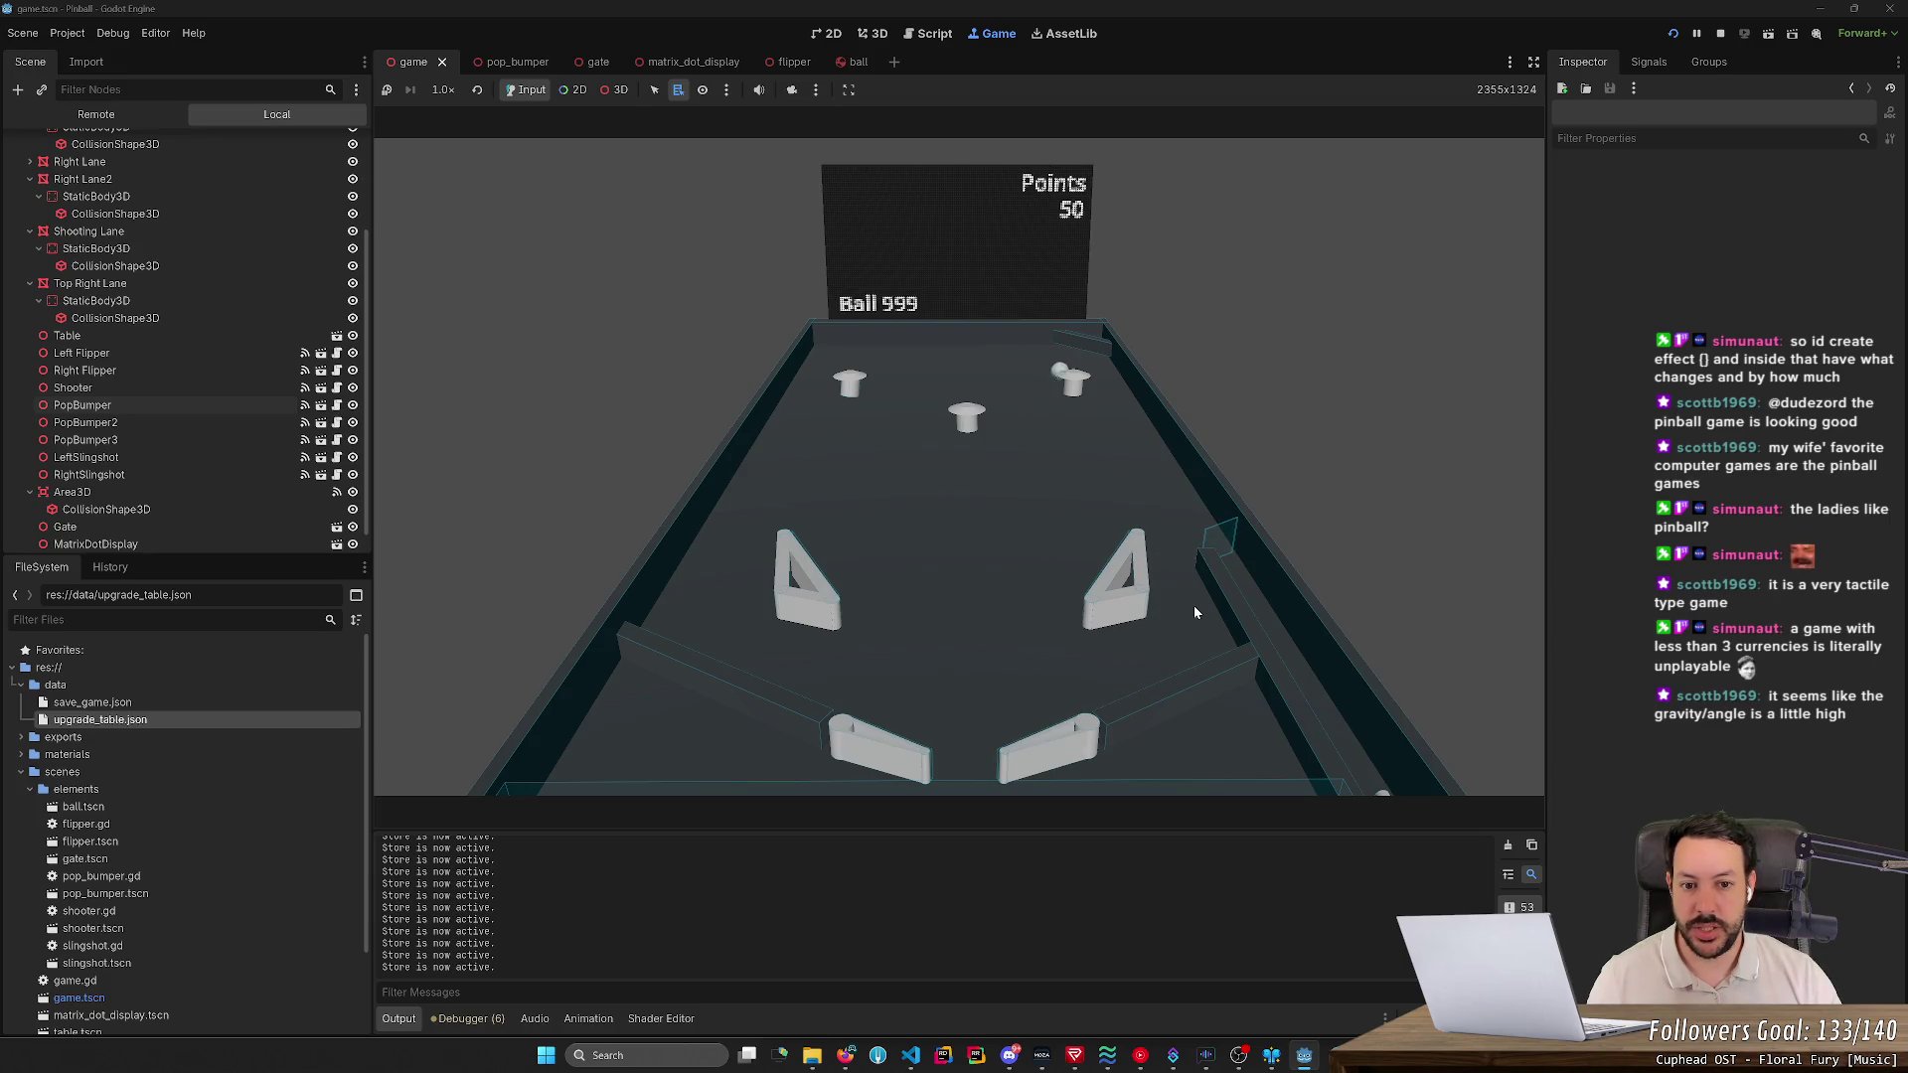
pyautogui.press('Right')
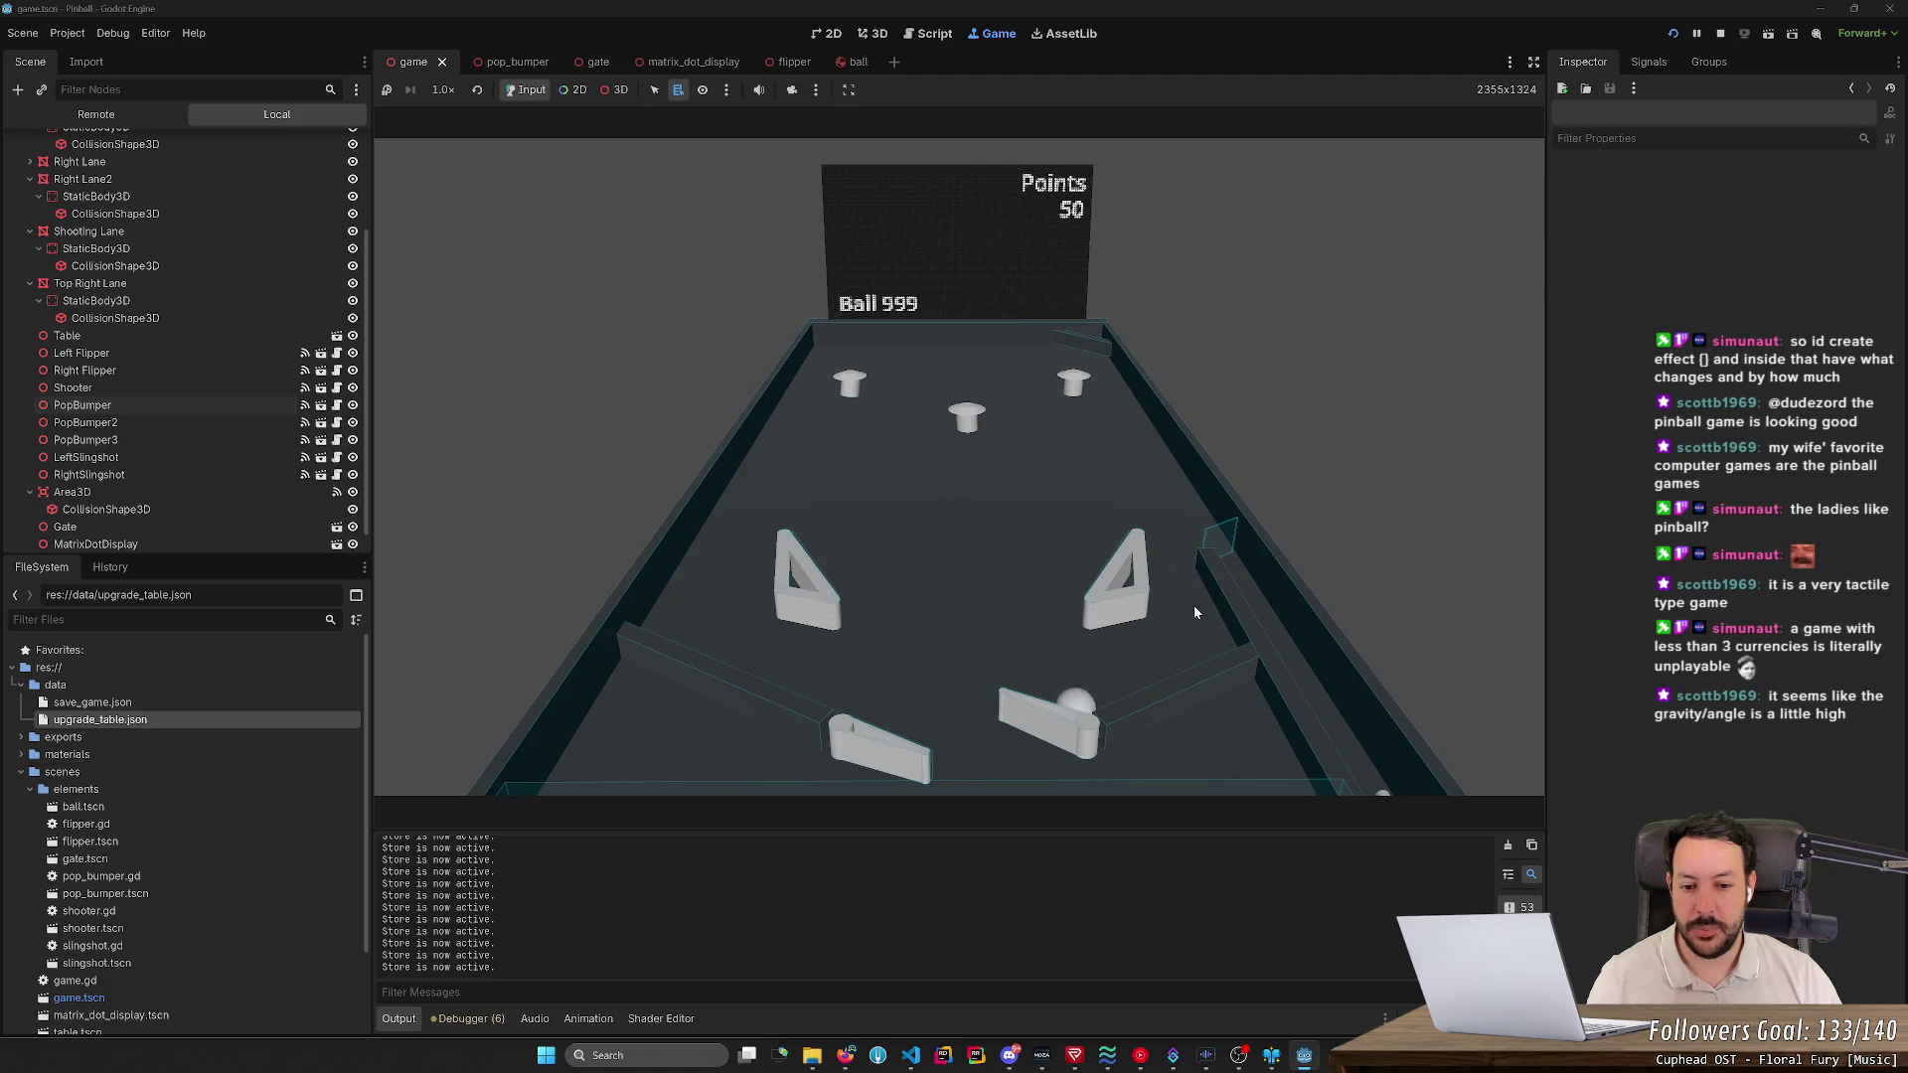
pyautogui.press('Right')
pyautogui.press('Left')
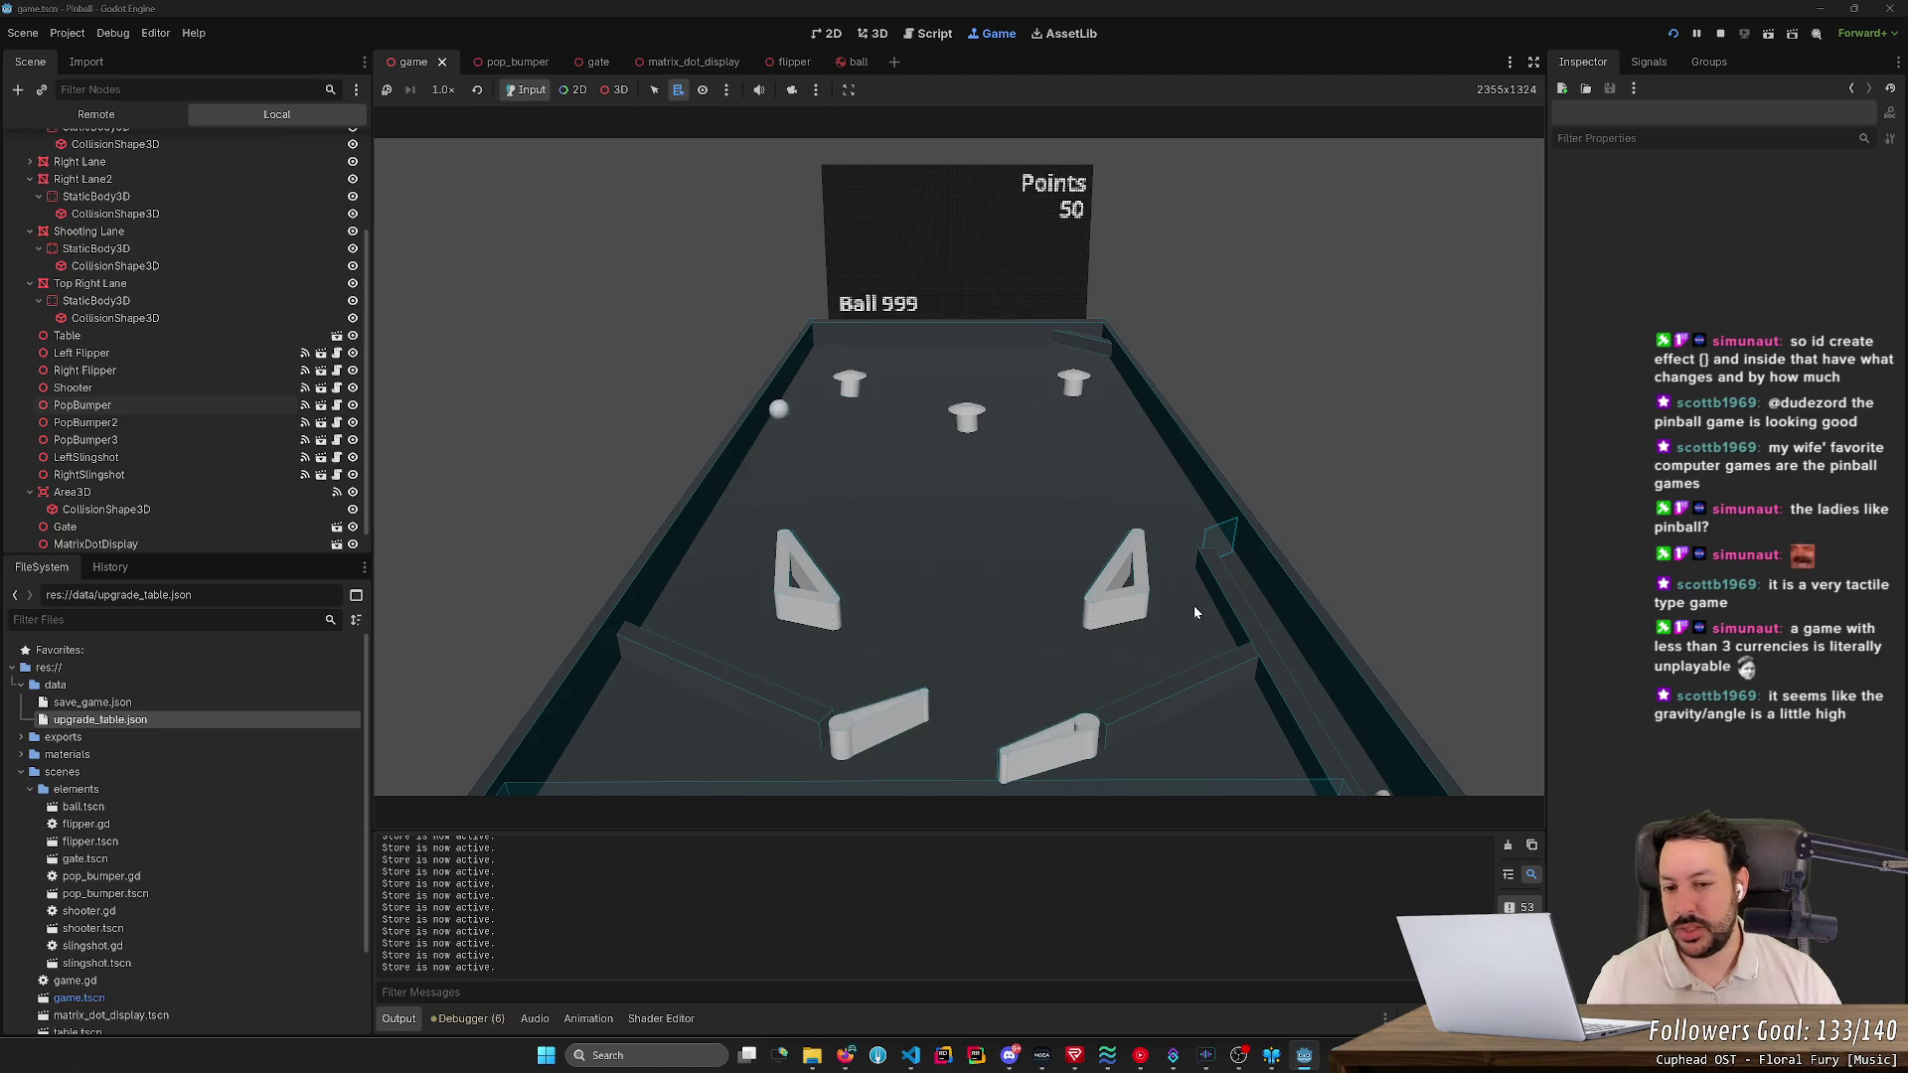
pyautogui.press('Right')
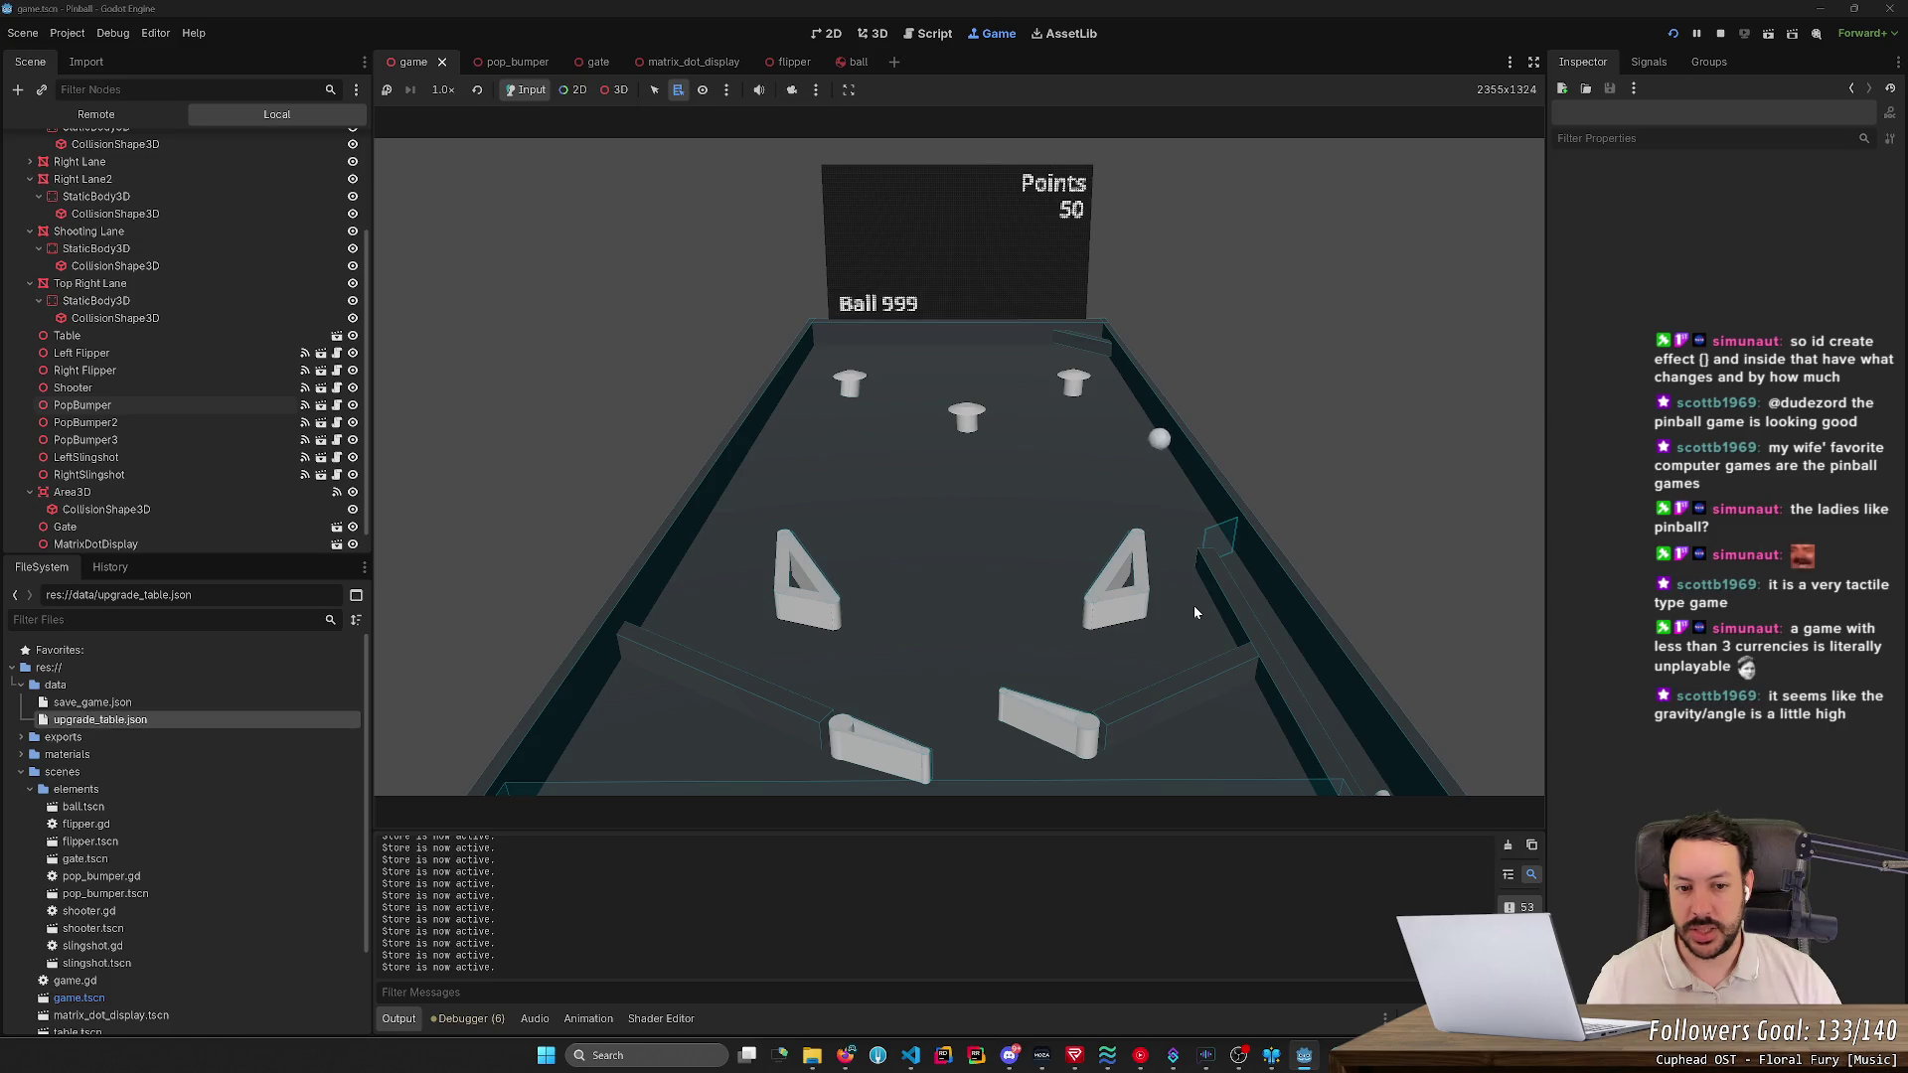
pyautogui.press('Right')
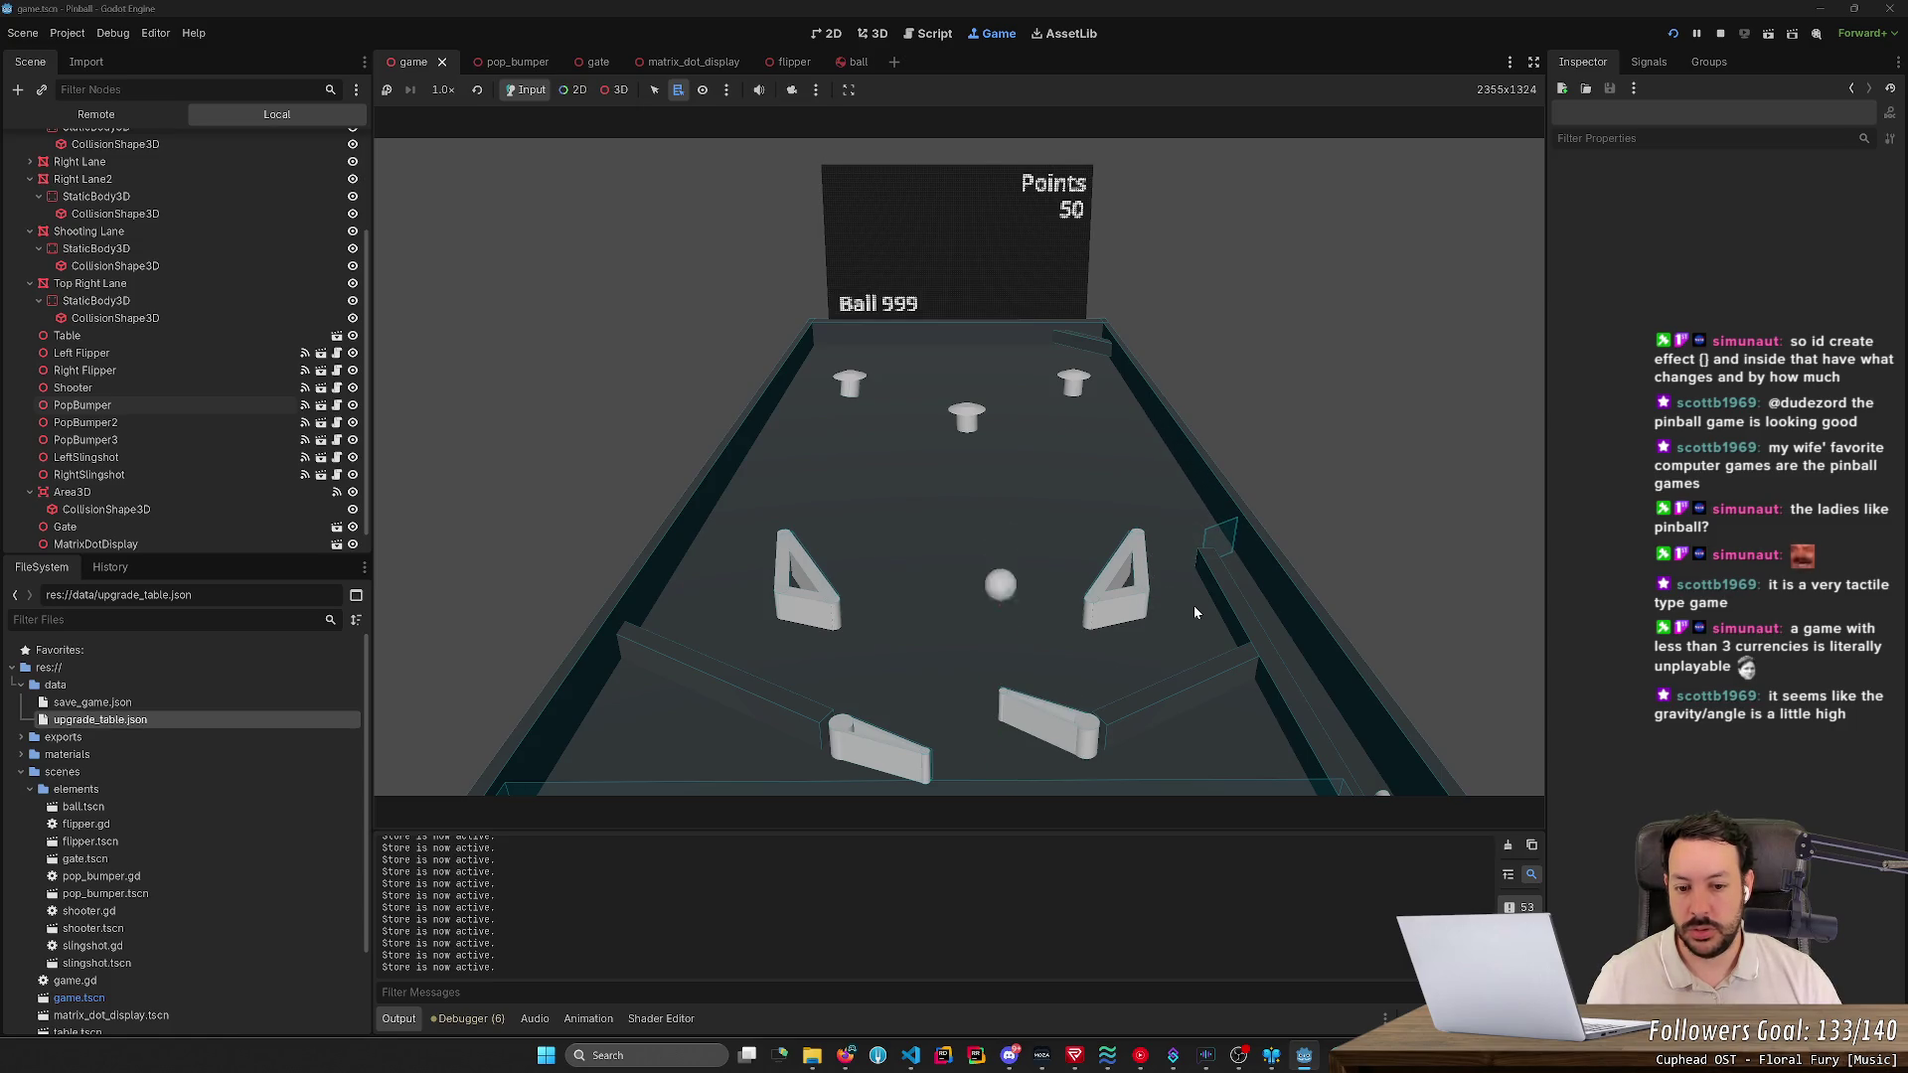
pyautogui.press('Right')
pyautogui.press('Right')
pyautogui.press('Right')
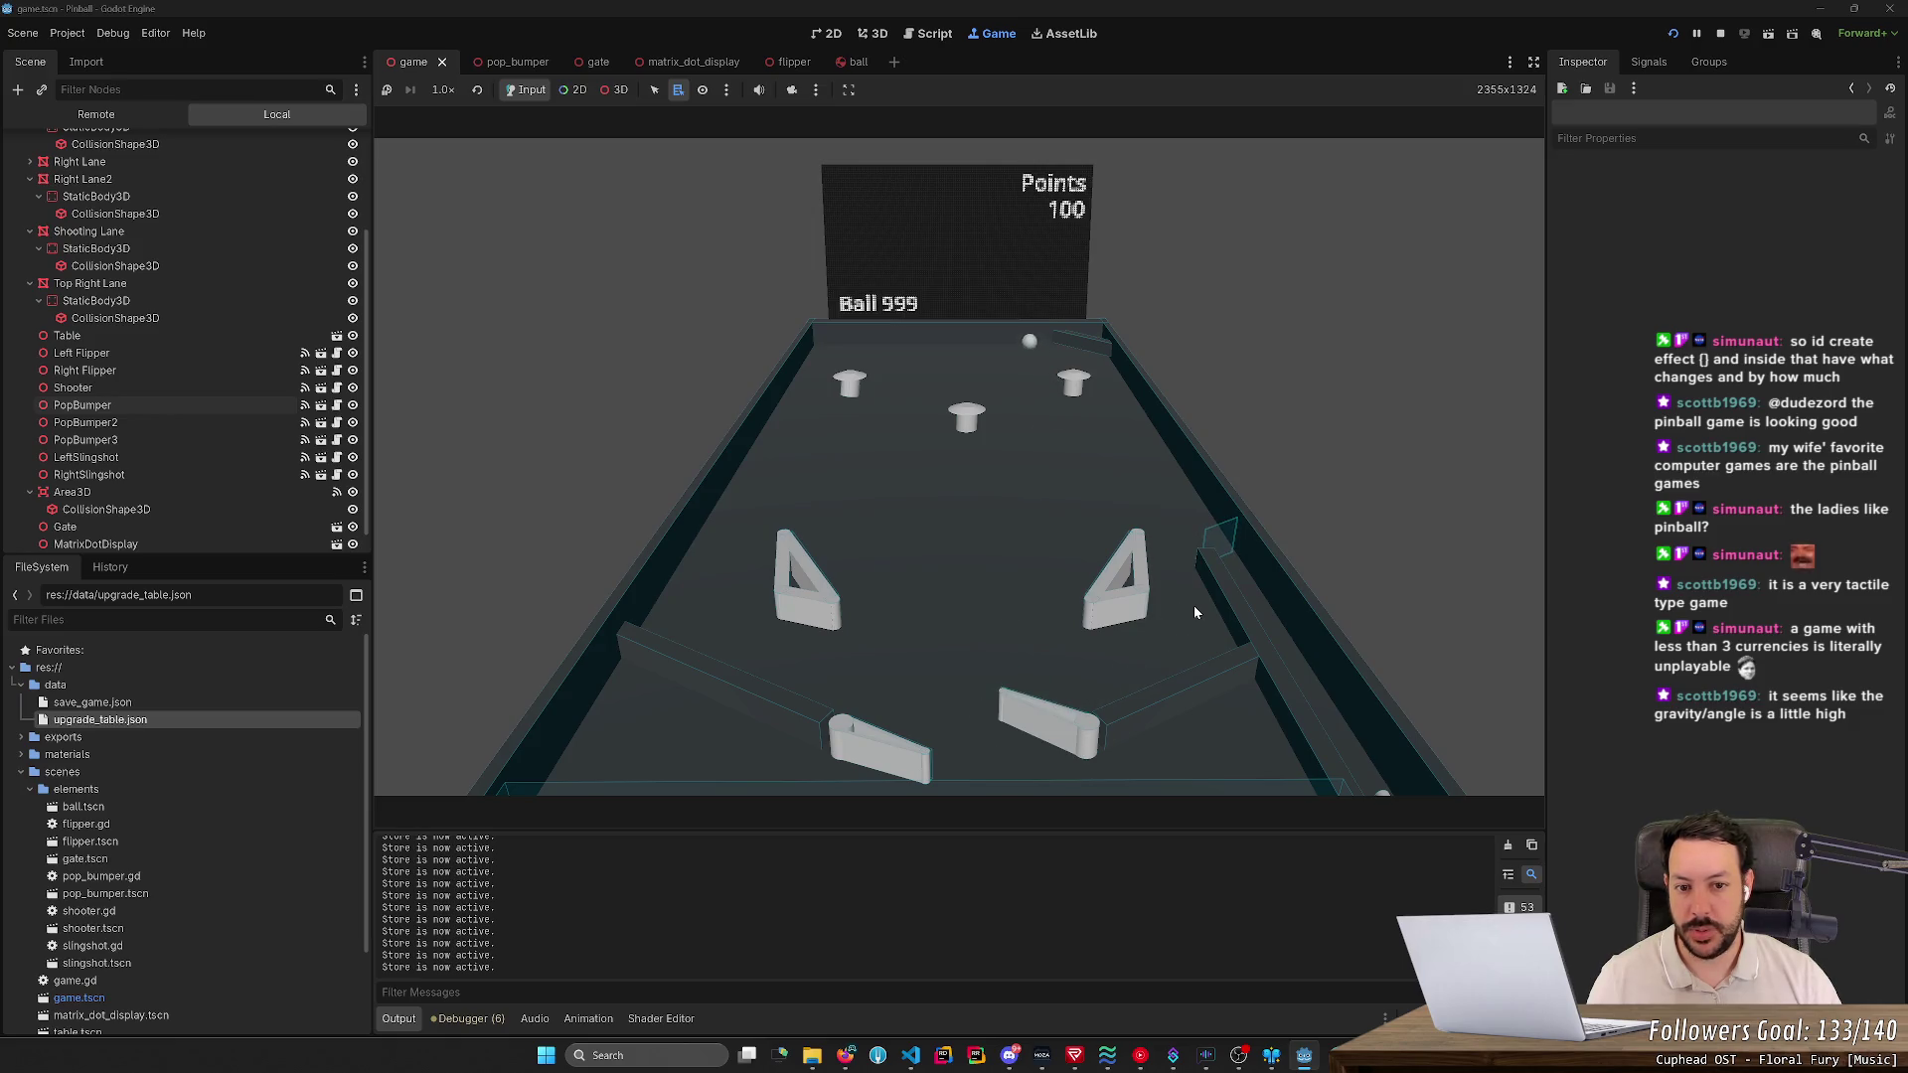
pyautogui.press('Left')
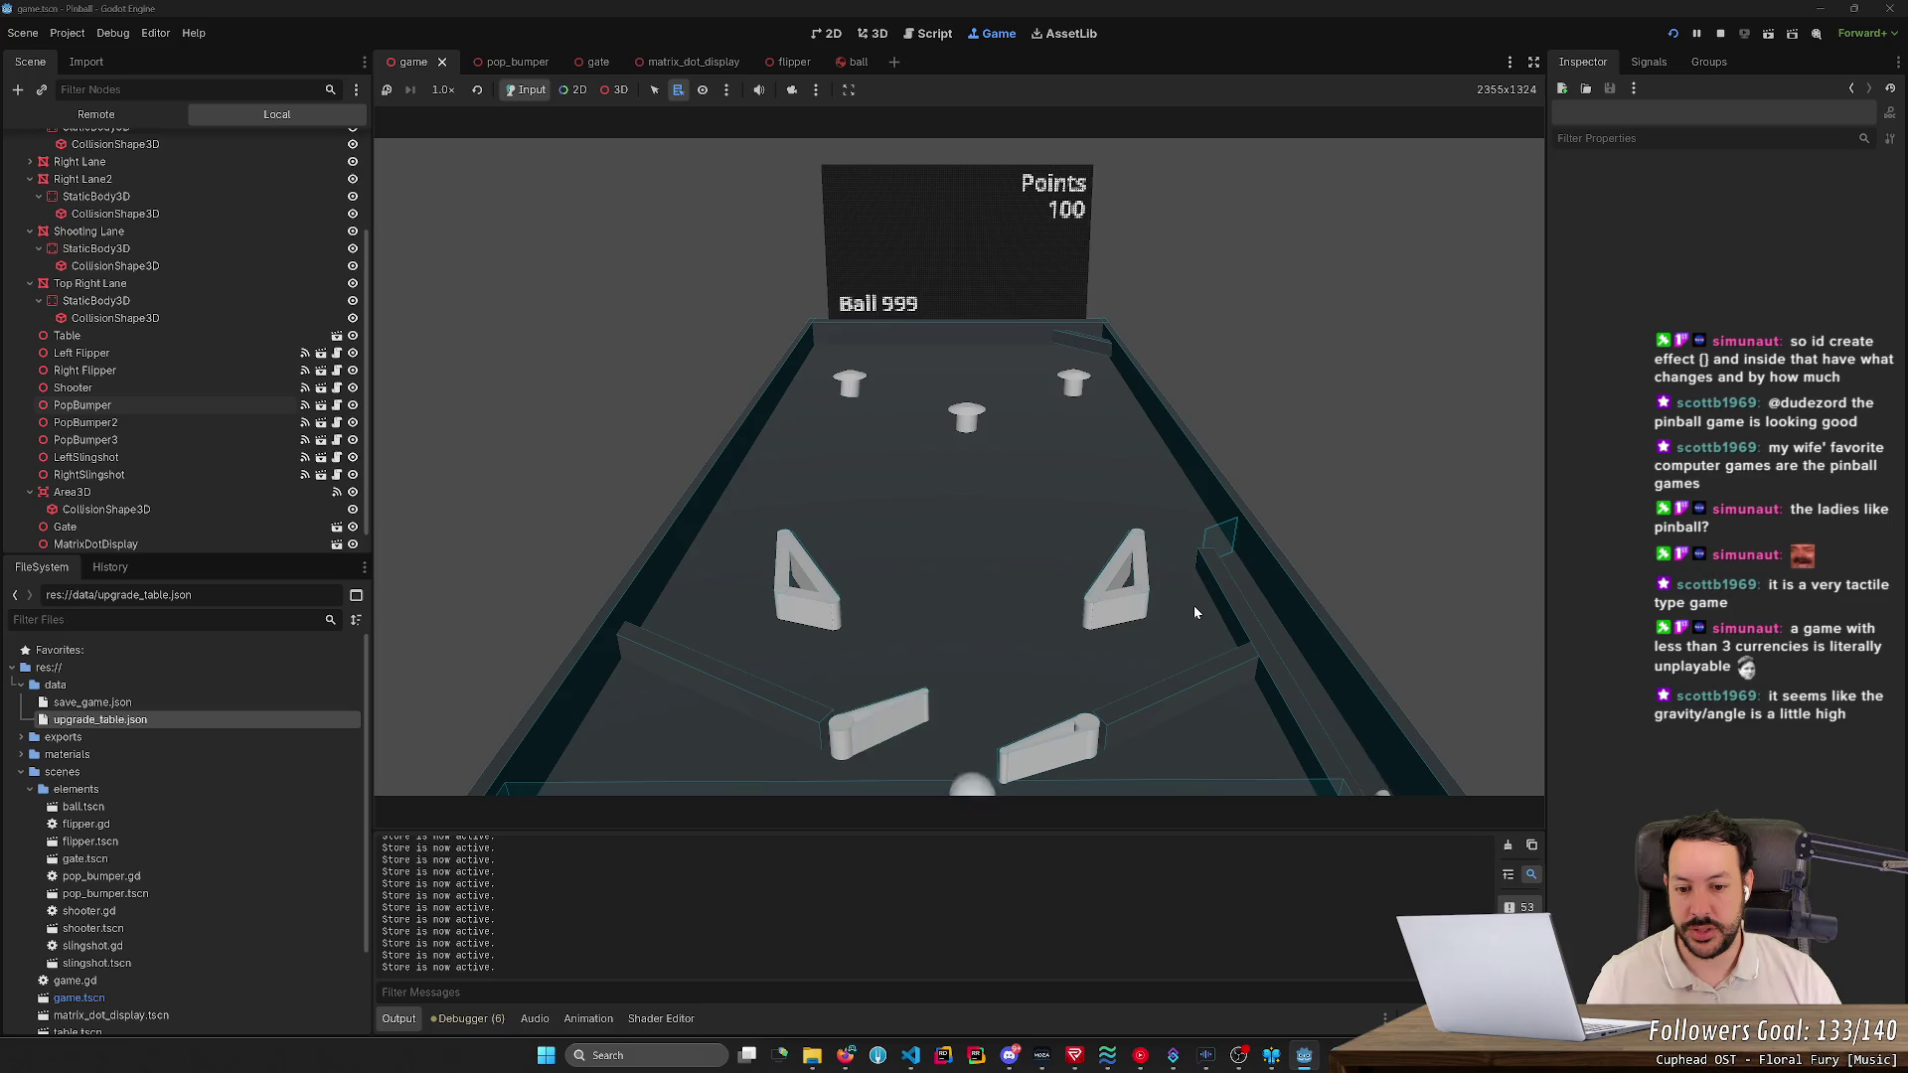
pyautogui.press('space')
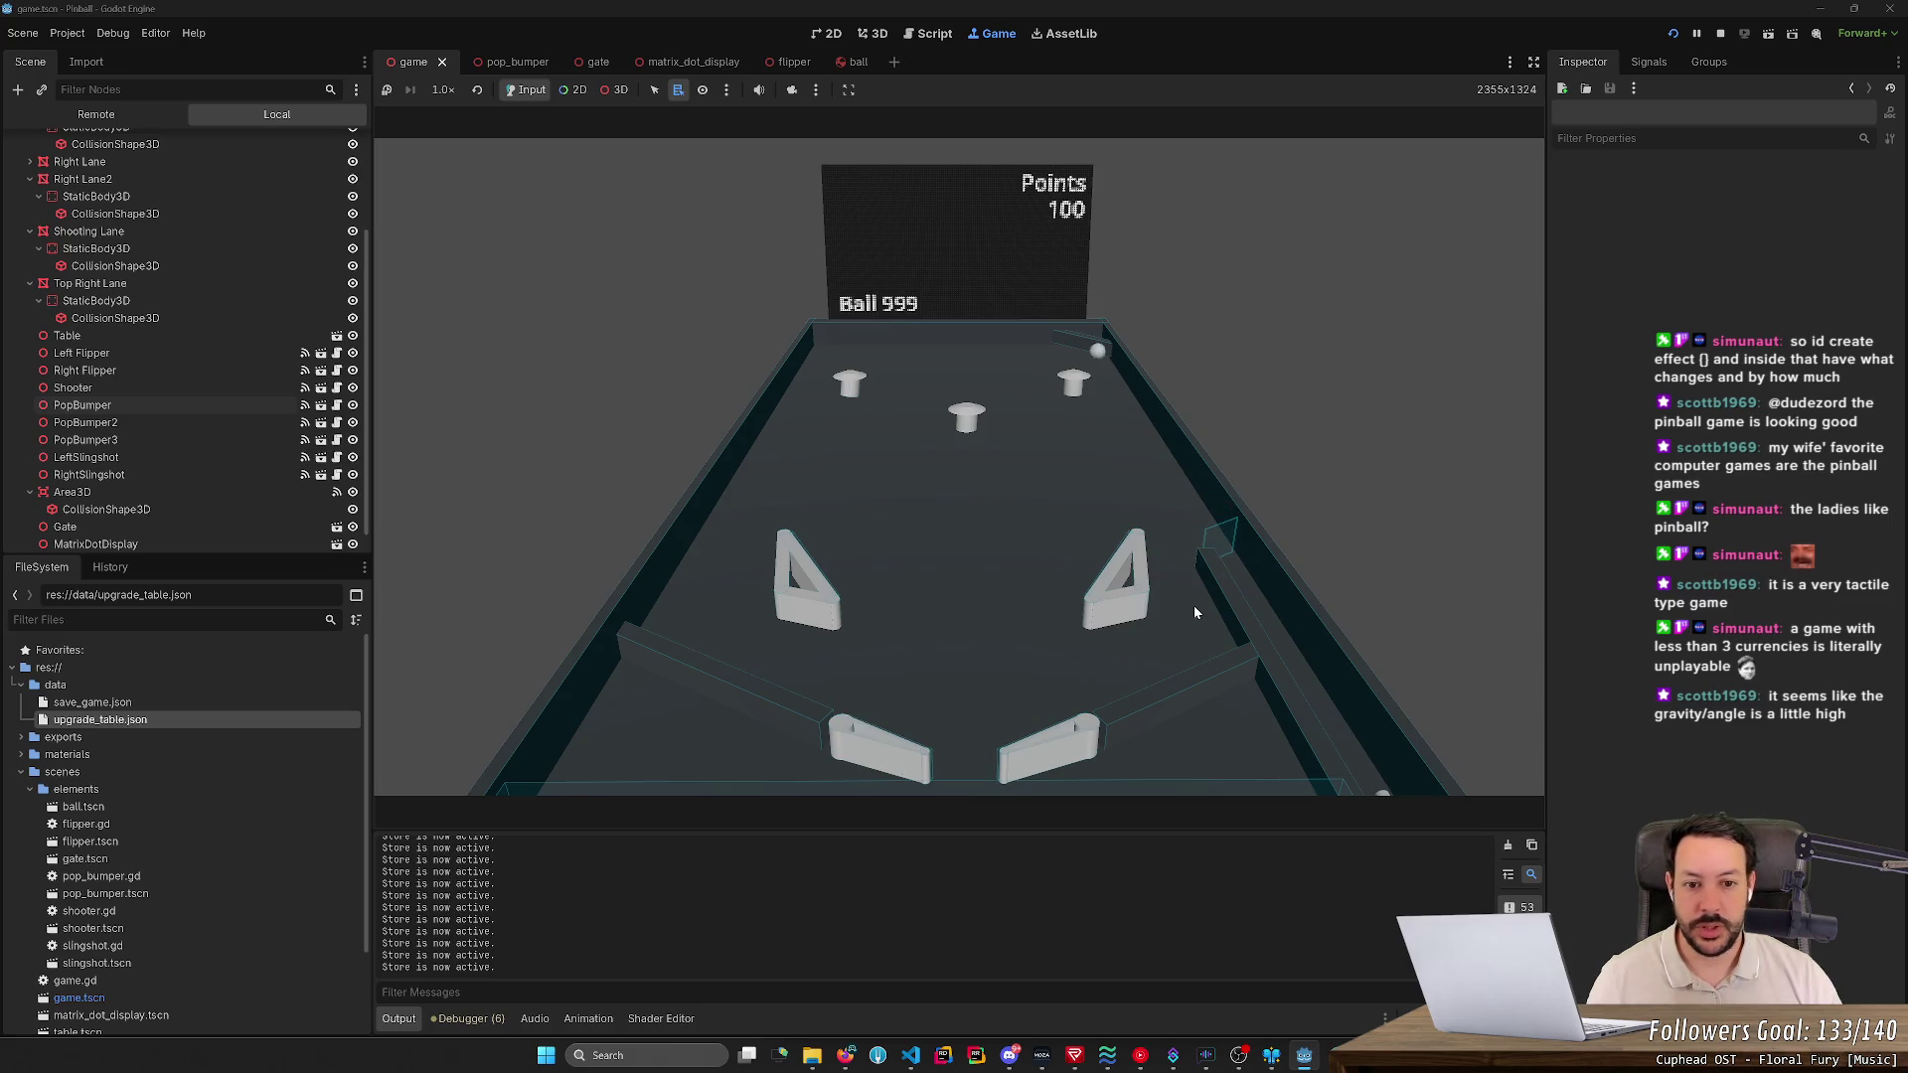
pyautogui.press('Left')
pyautogui.press('Right')
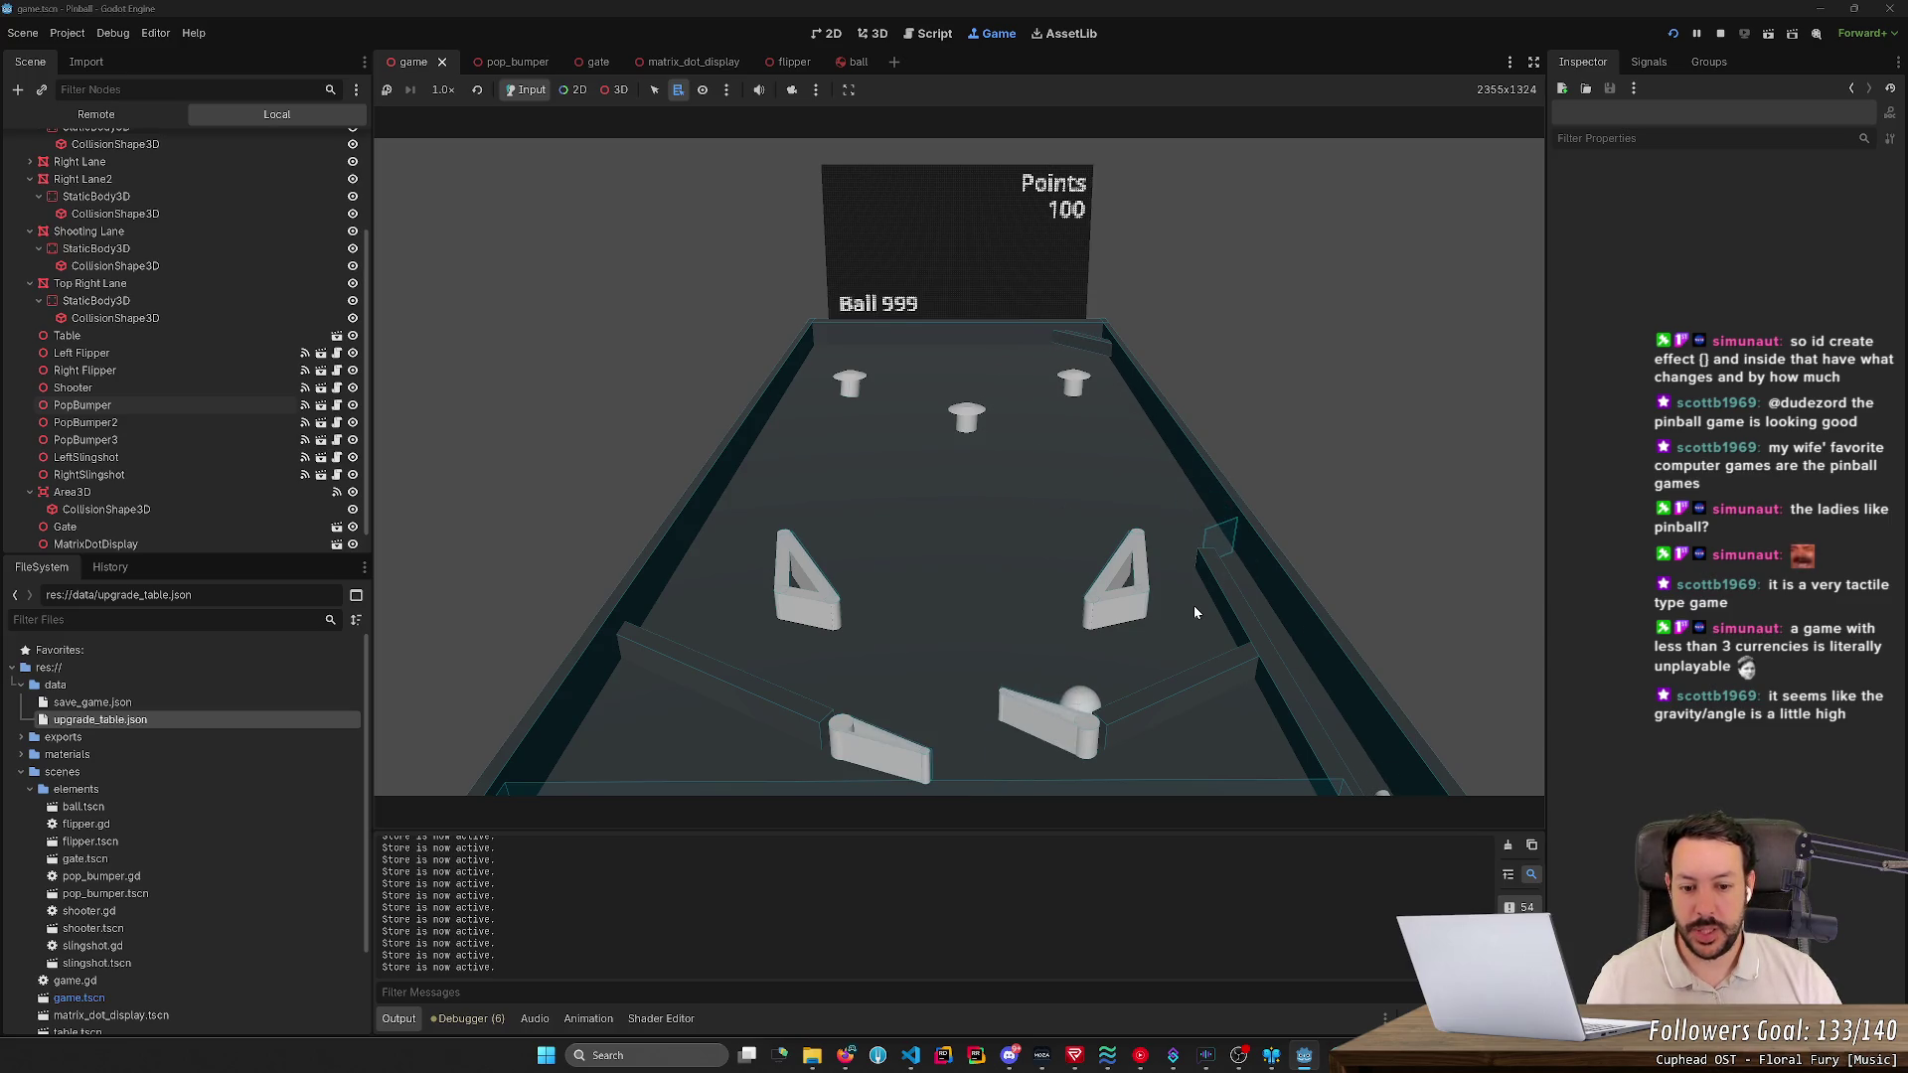
pyautogui.press('Left')
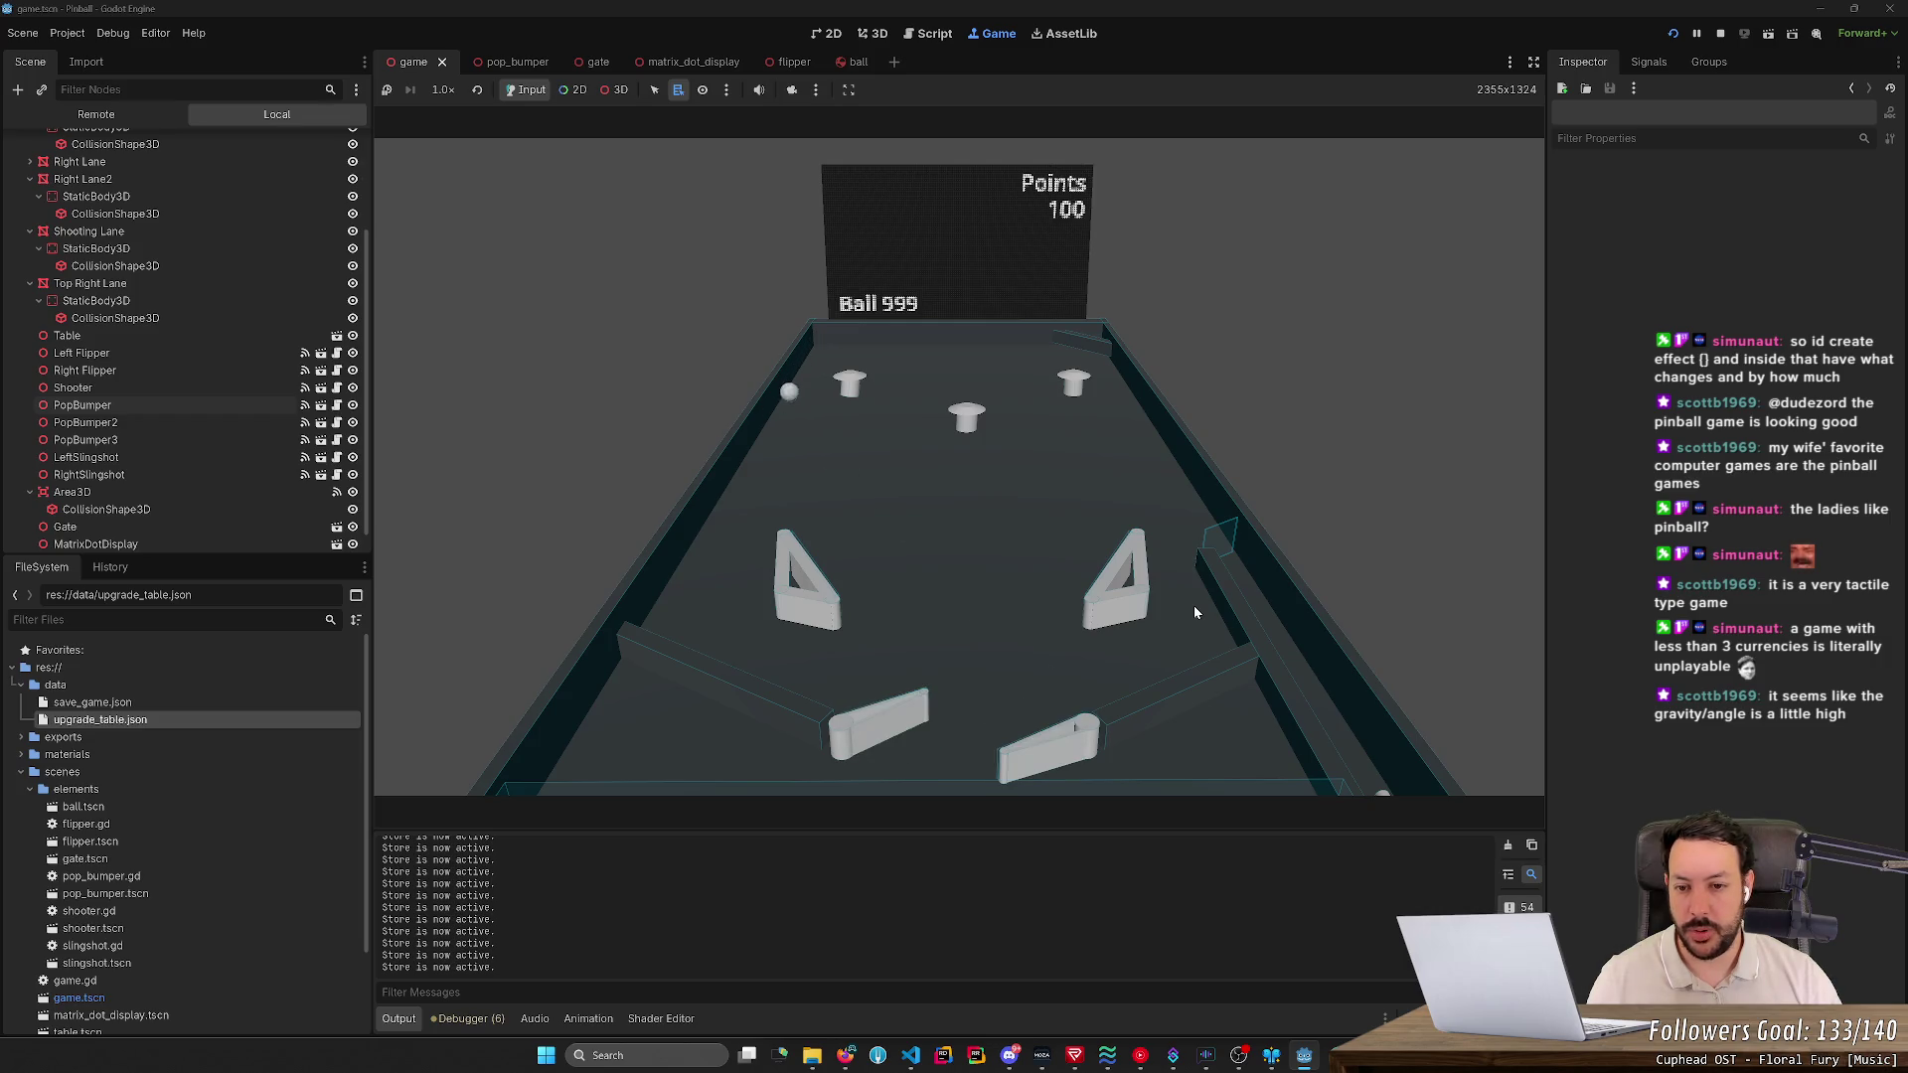
pyautogui.press('Right')
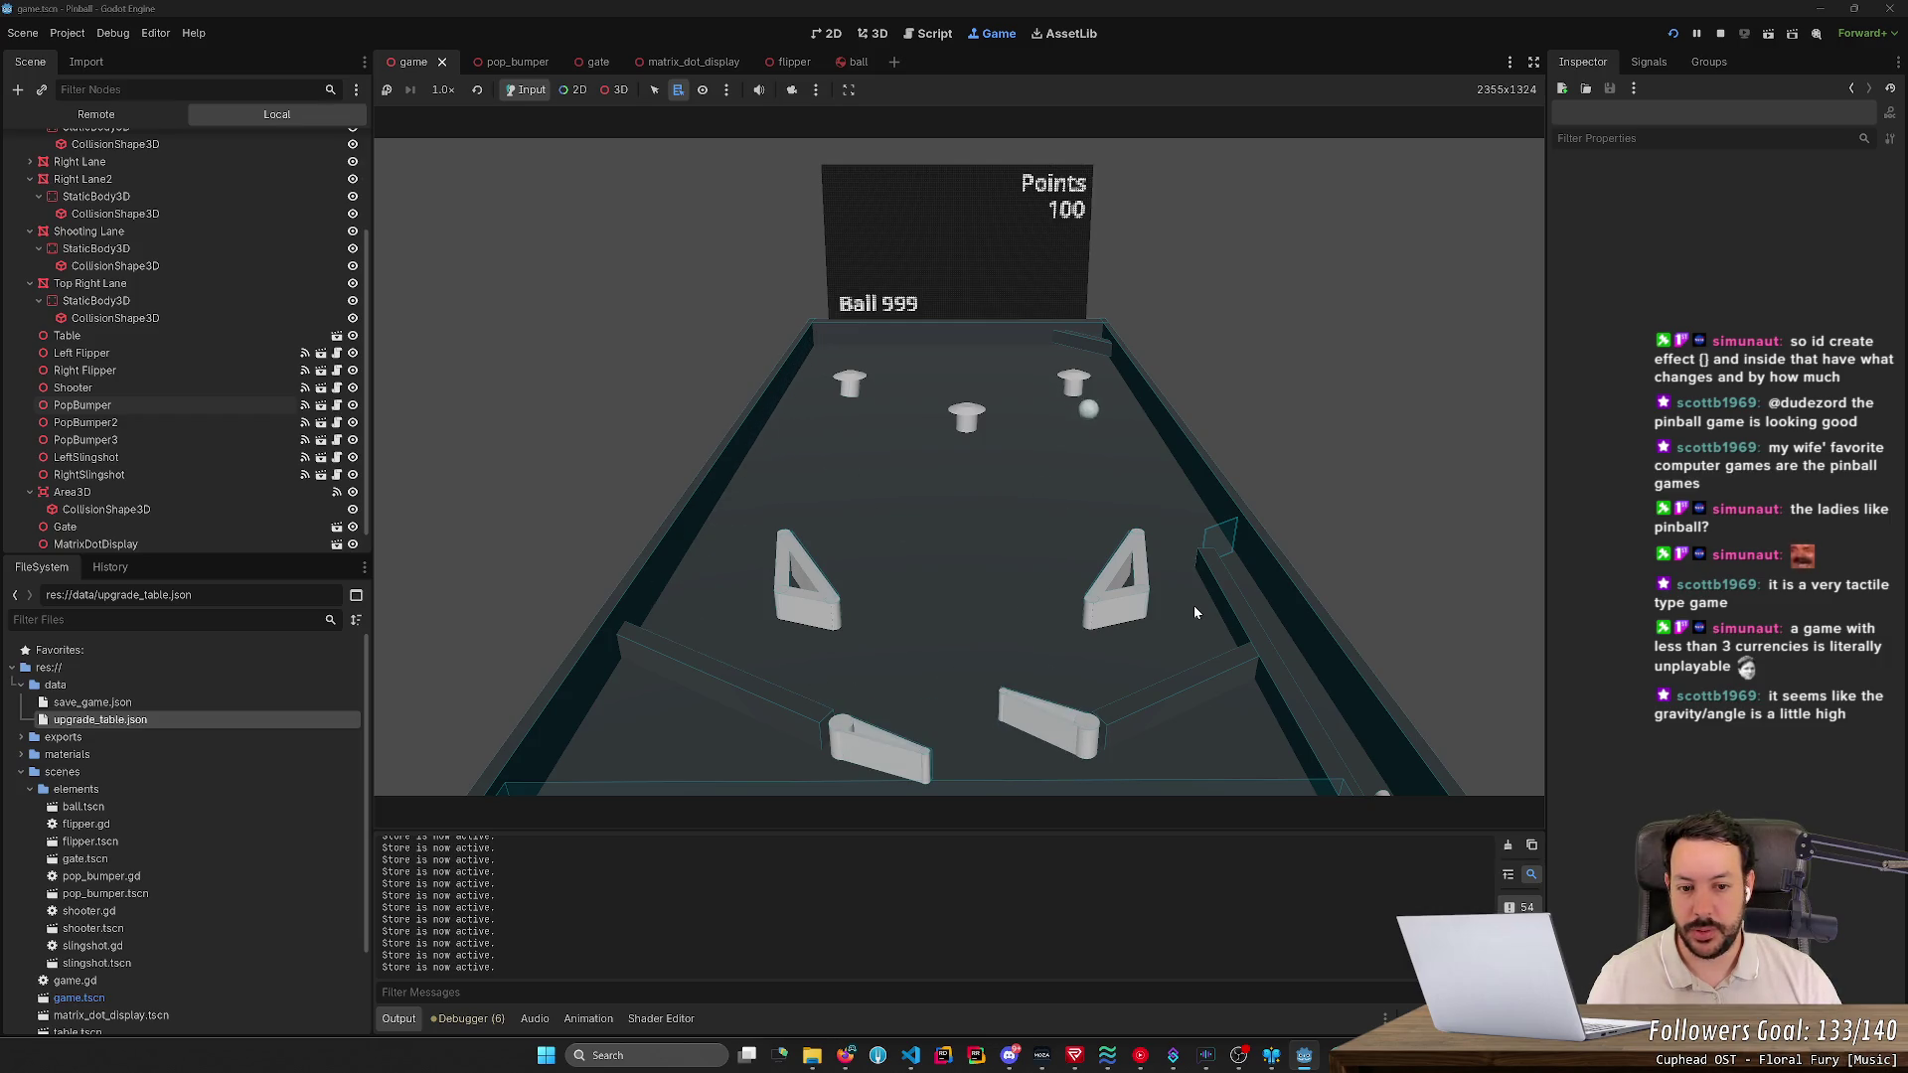
pyautogui.press('Right')
pyautogui.press('Left')
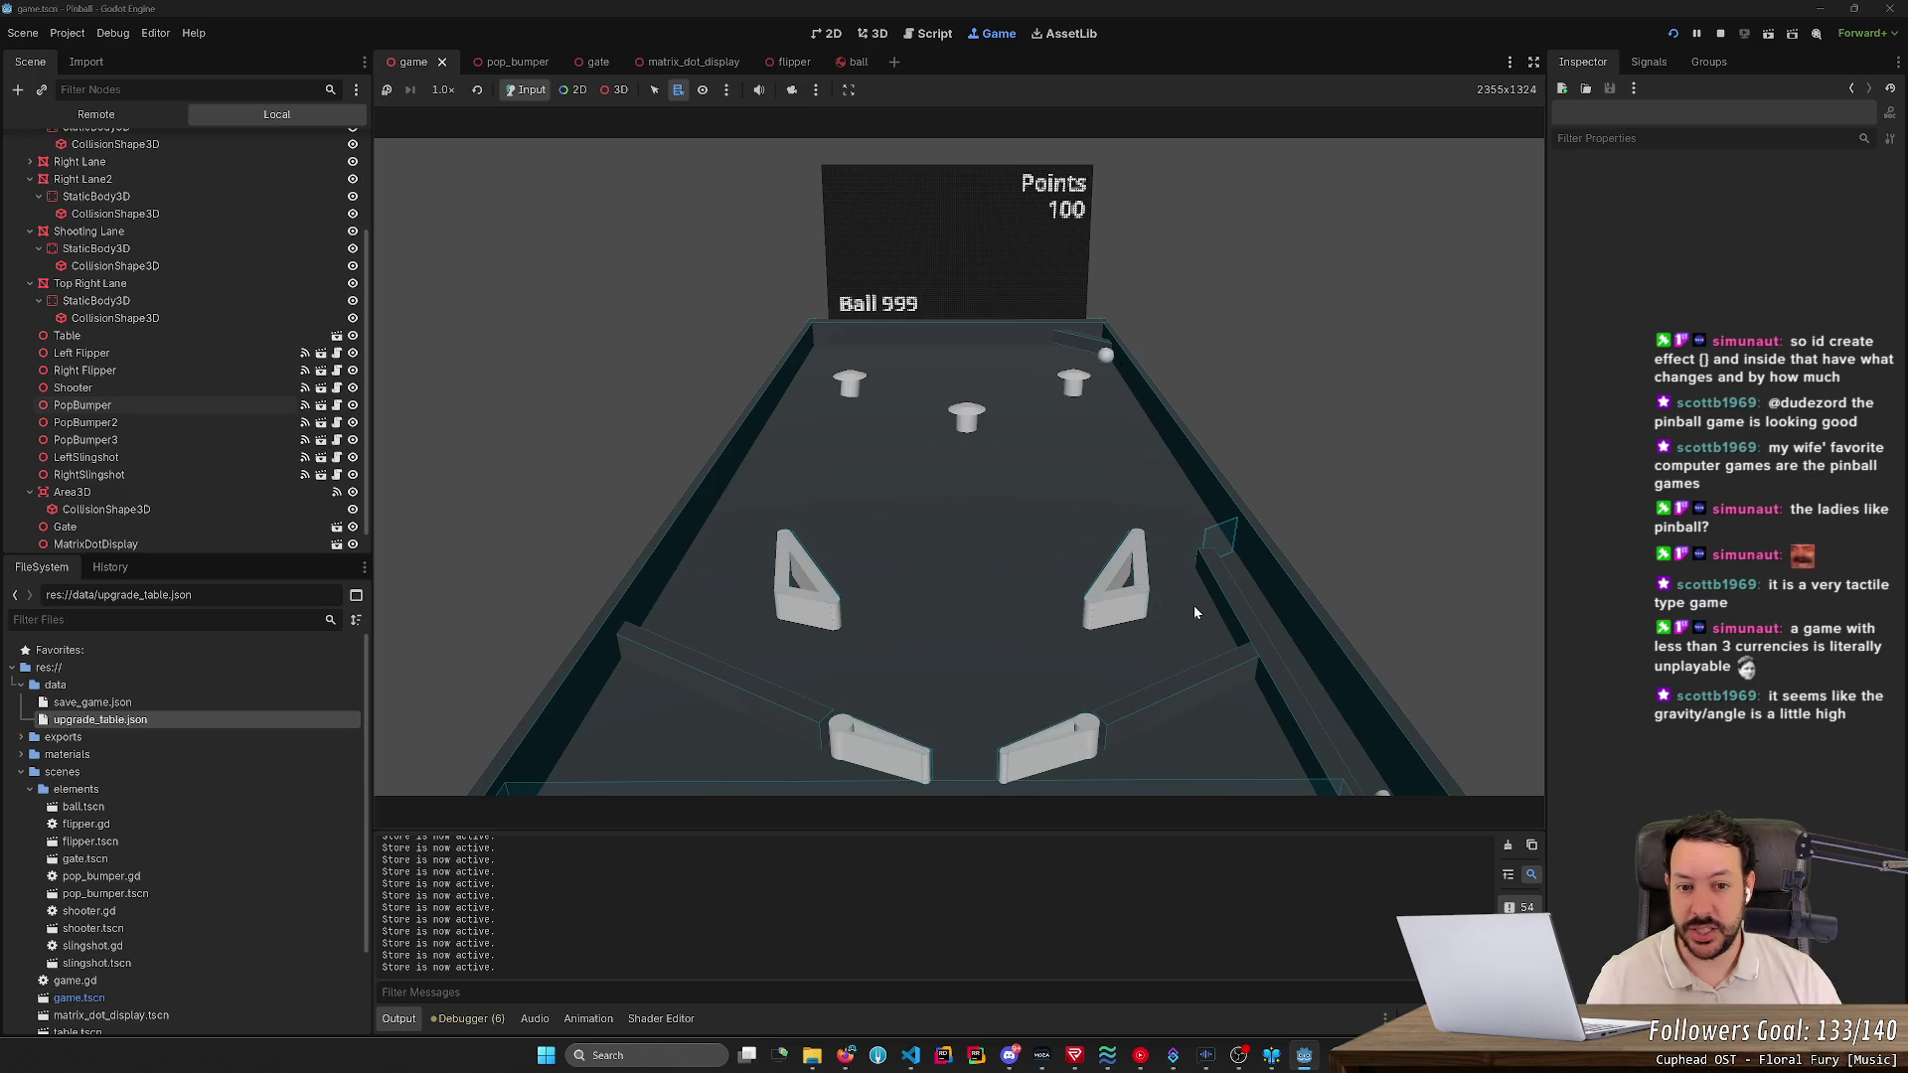
pyautogui.press('Left')
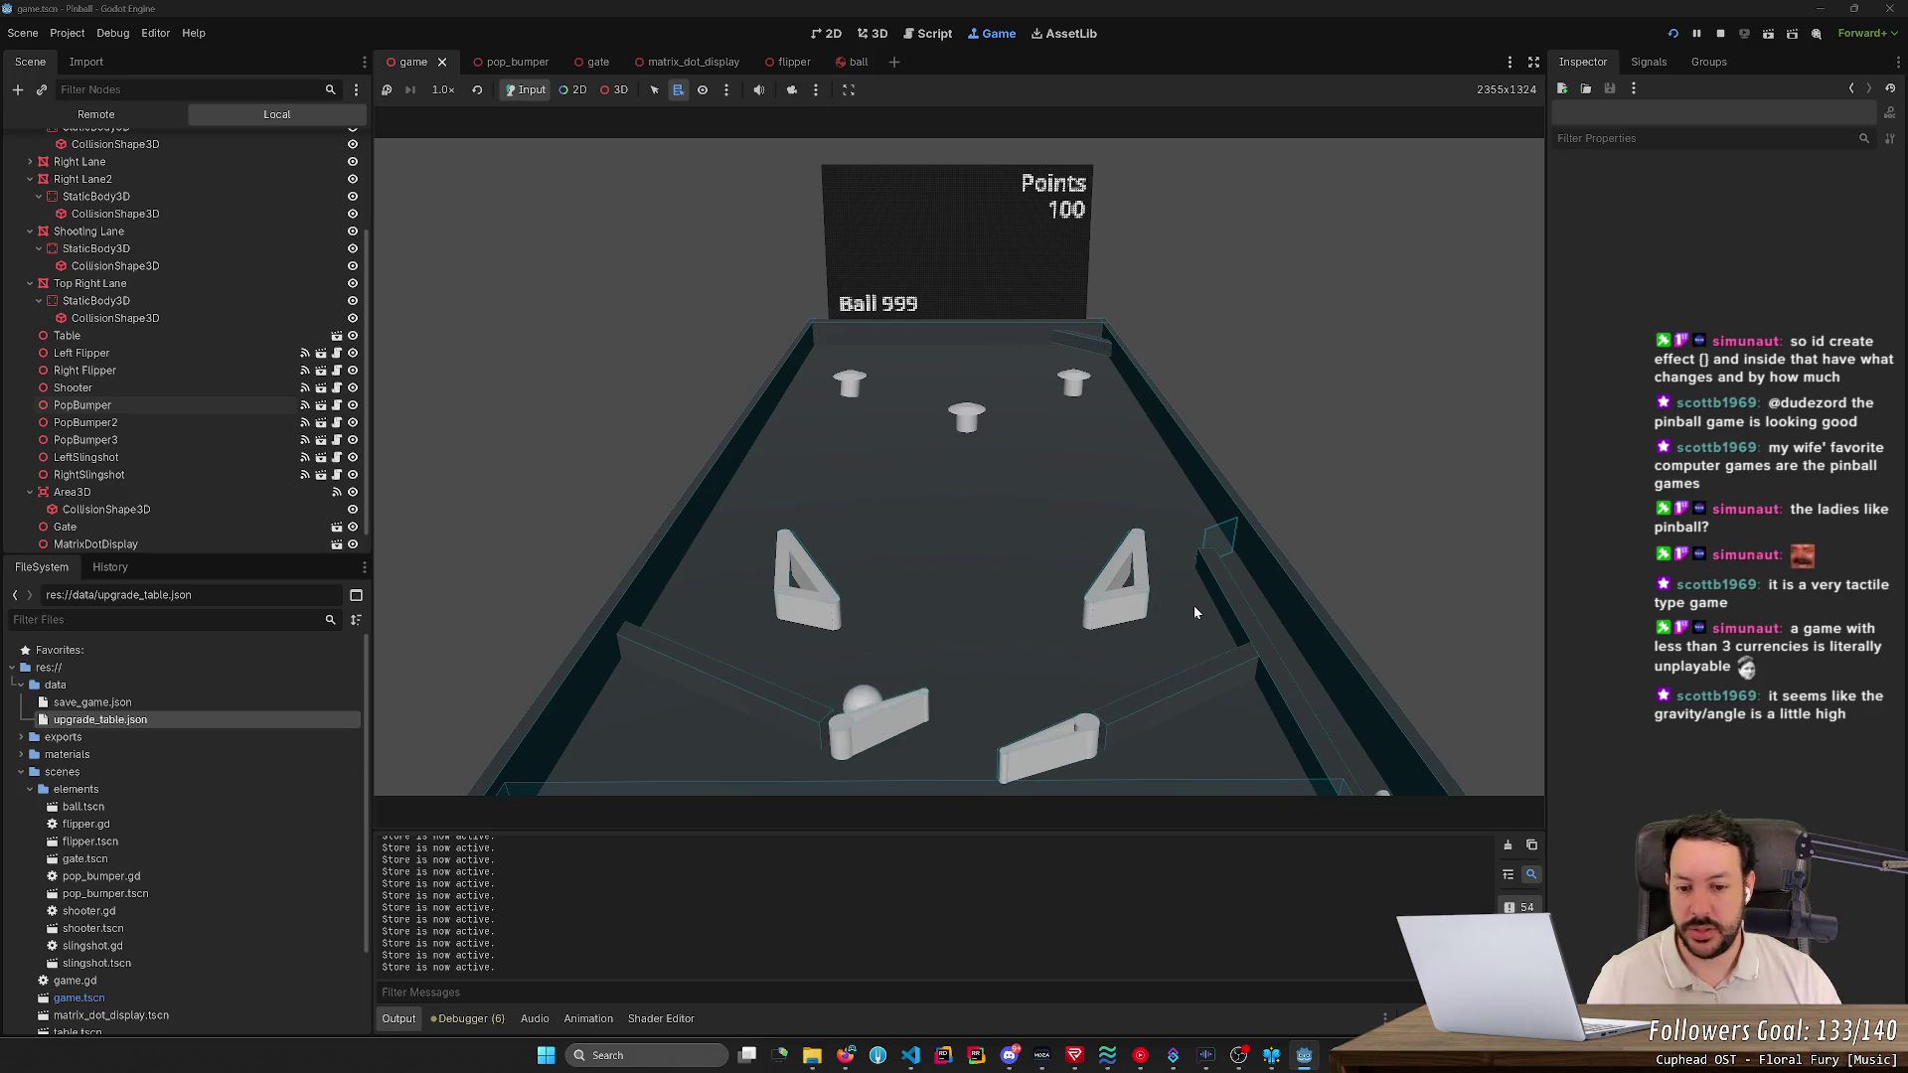
pyautogui.press('Left')
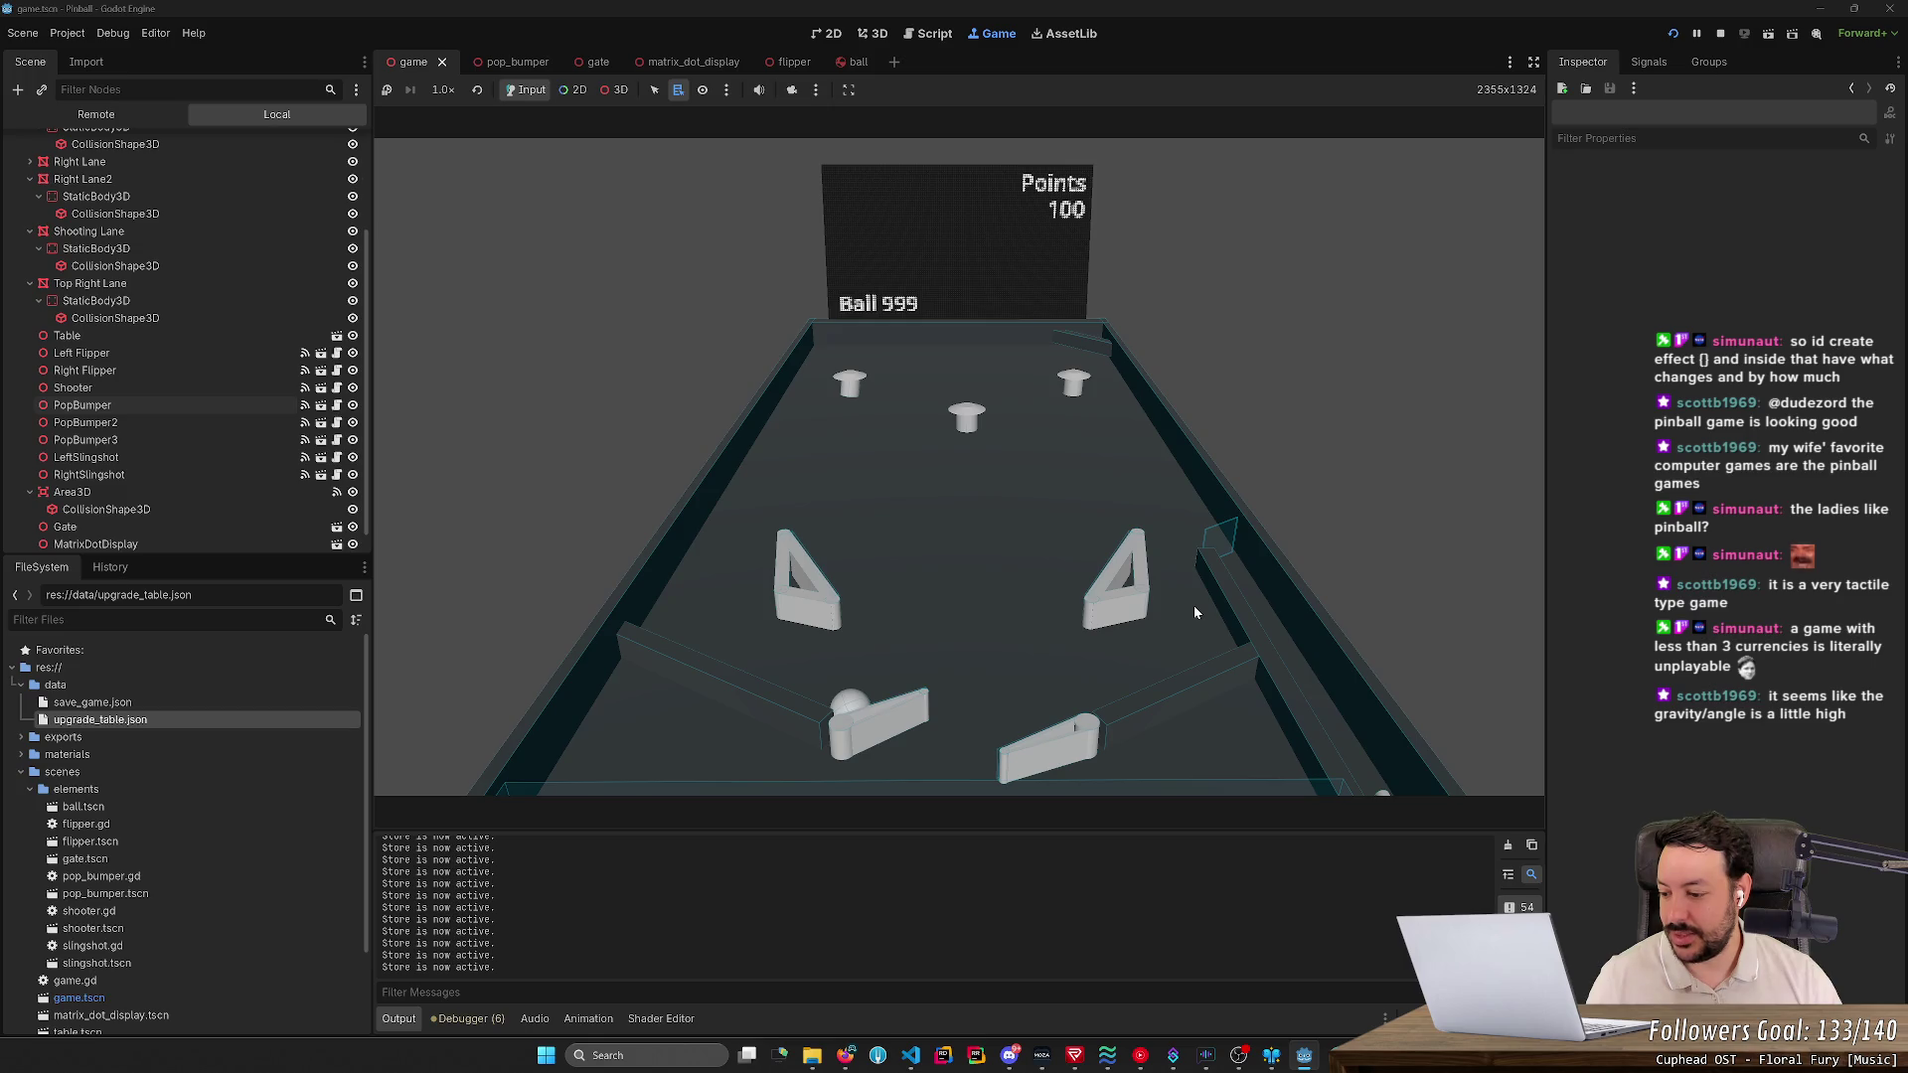
pyautogui.press('Left')
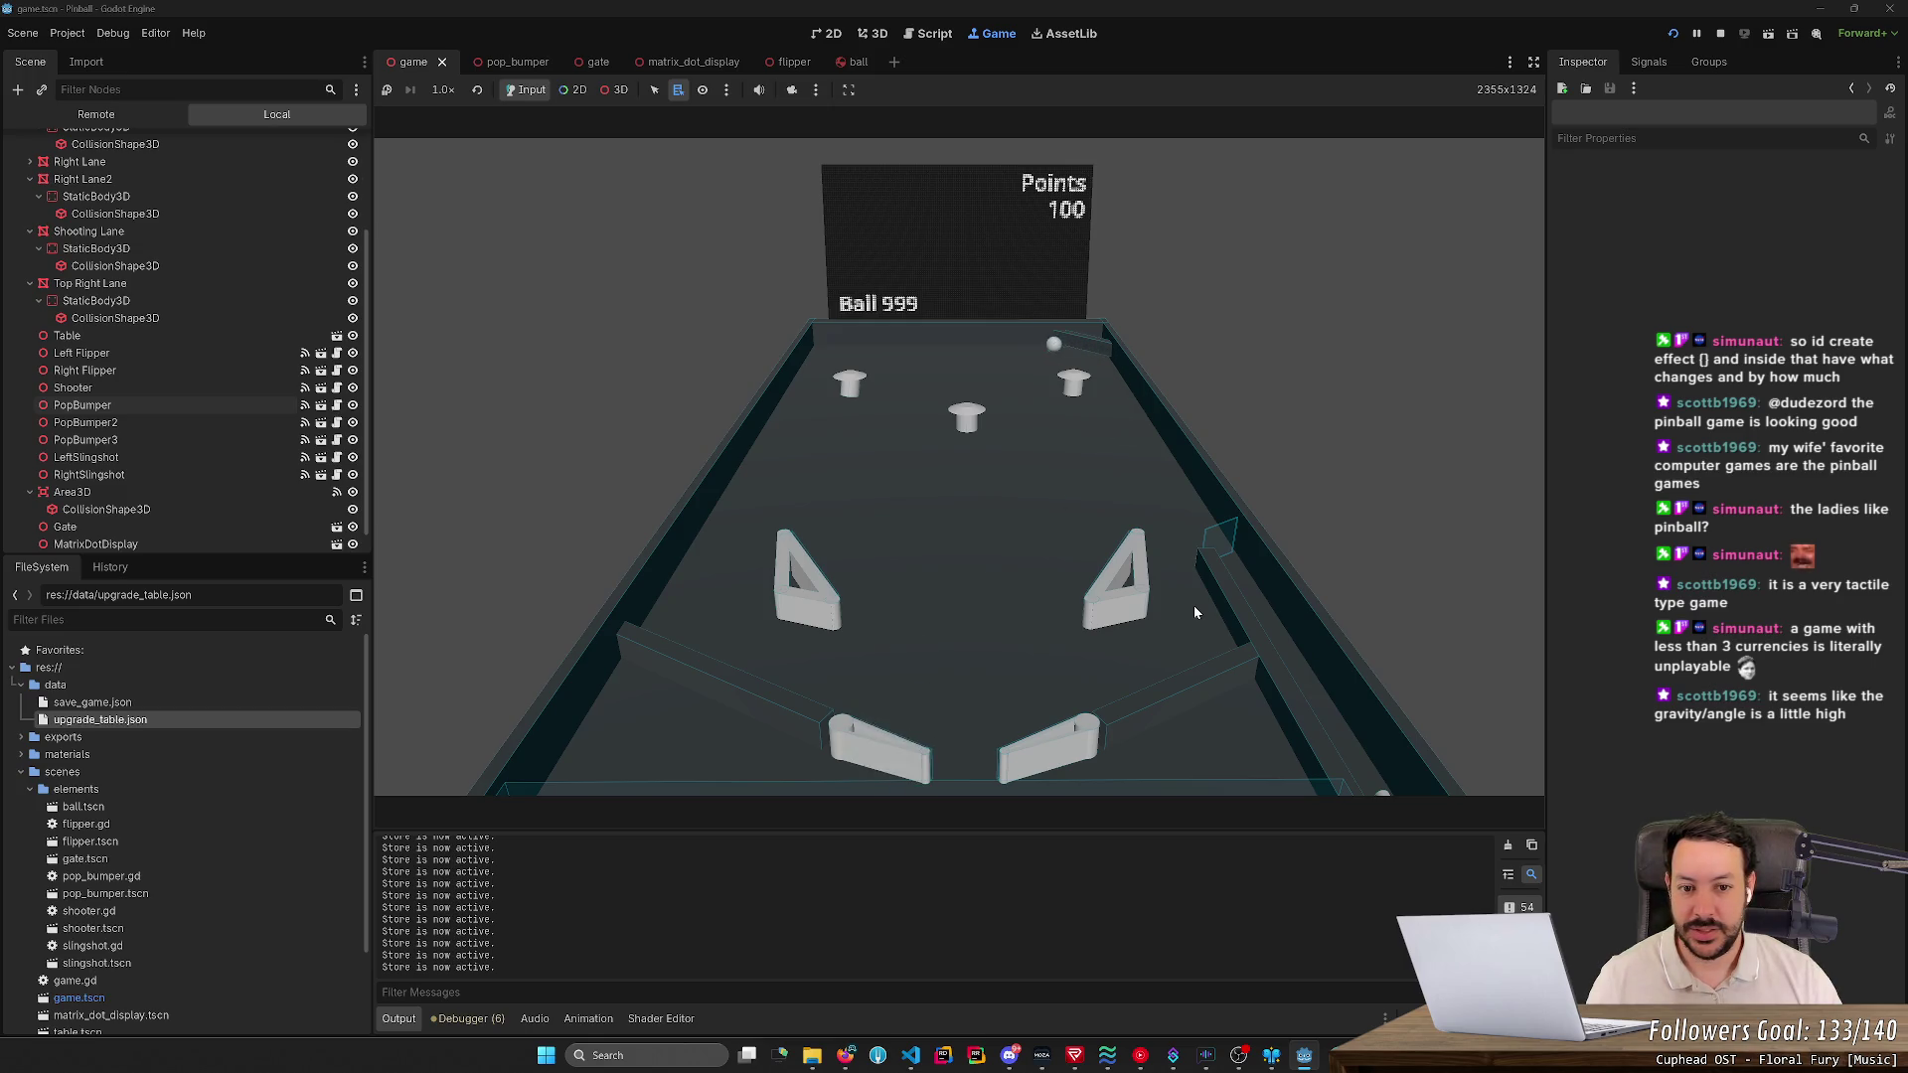
pyautogui.press('Left')
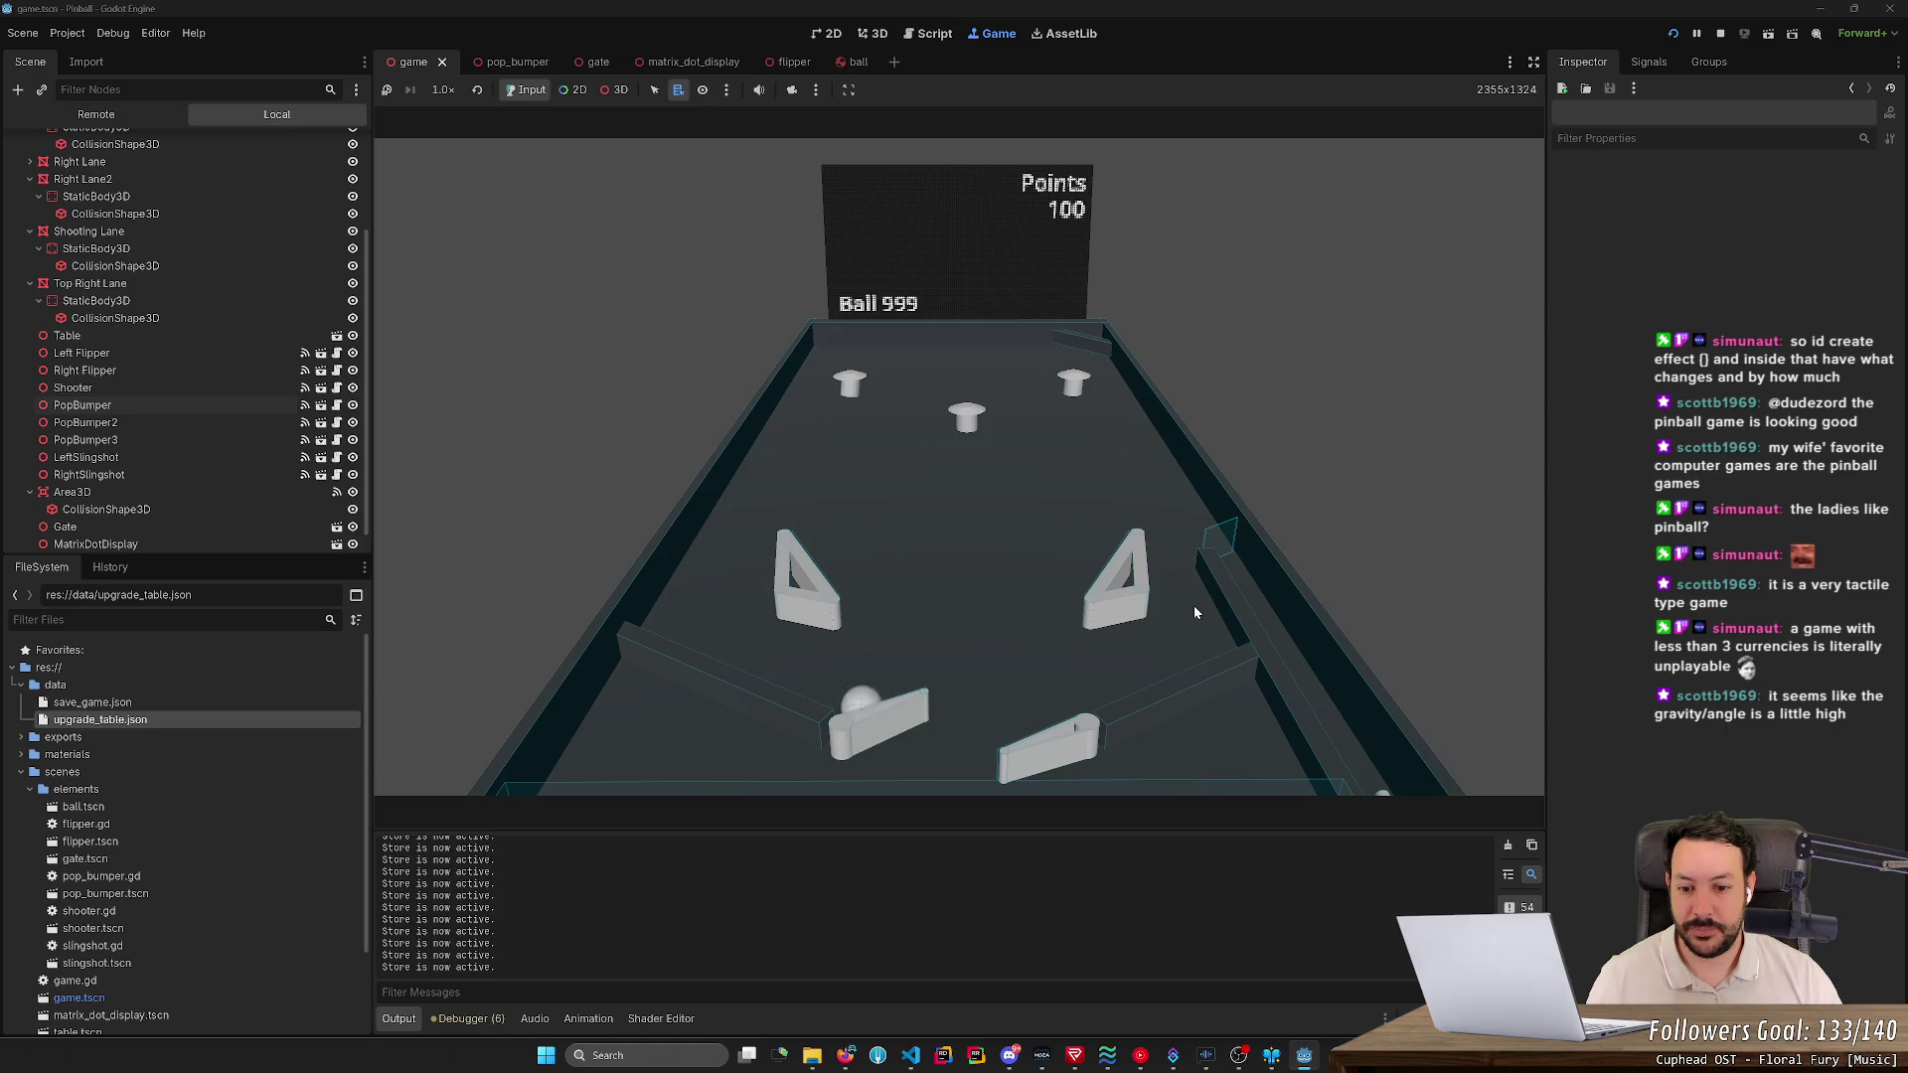
pyautogui.press('Right')
pyautogui.press('Right')
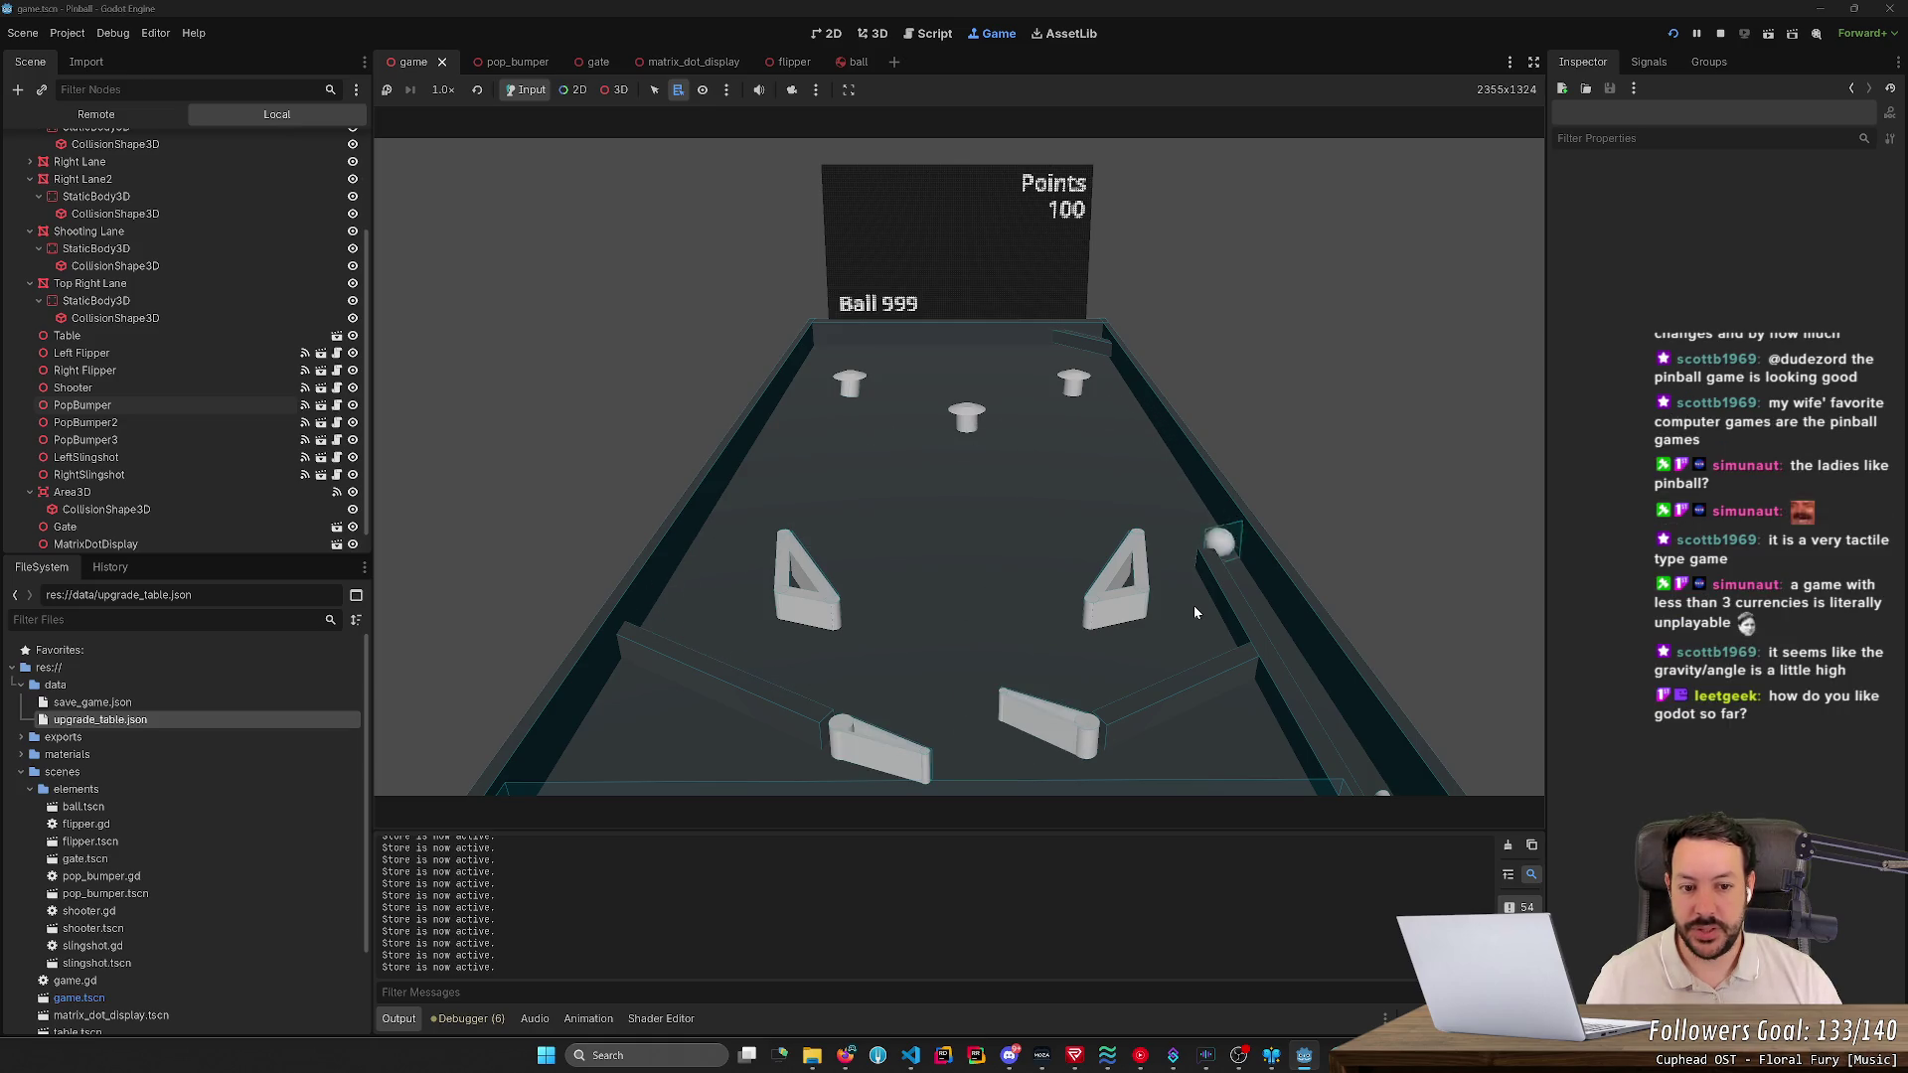
pyautogui.press('Right')
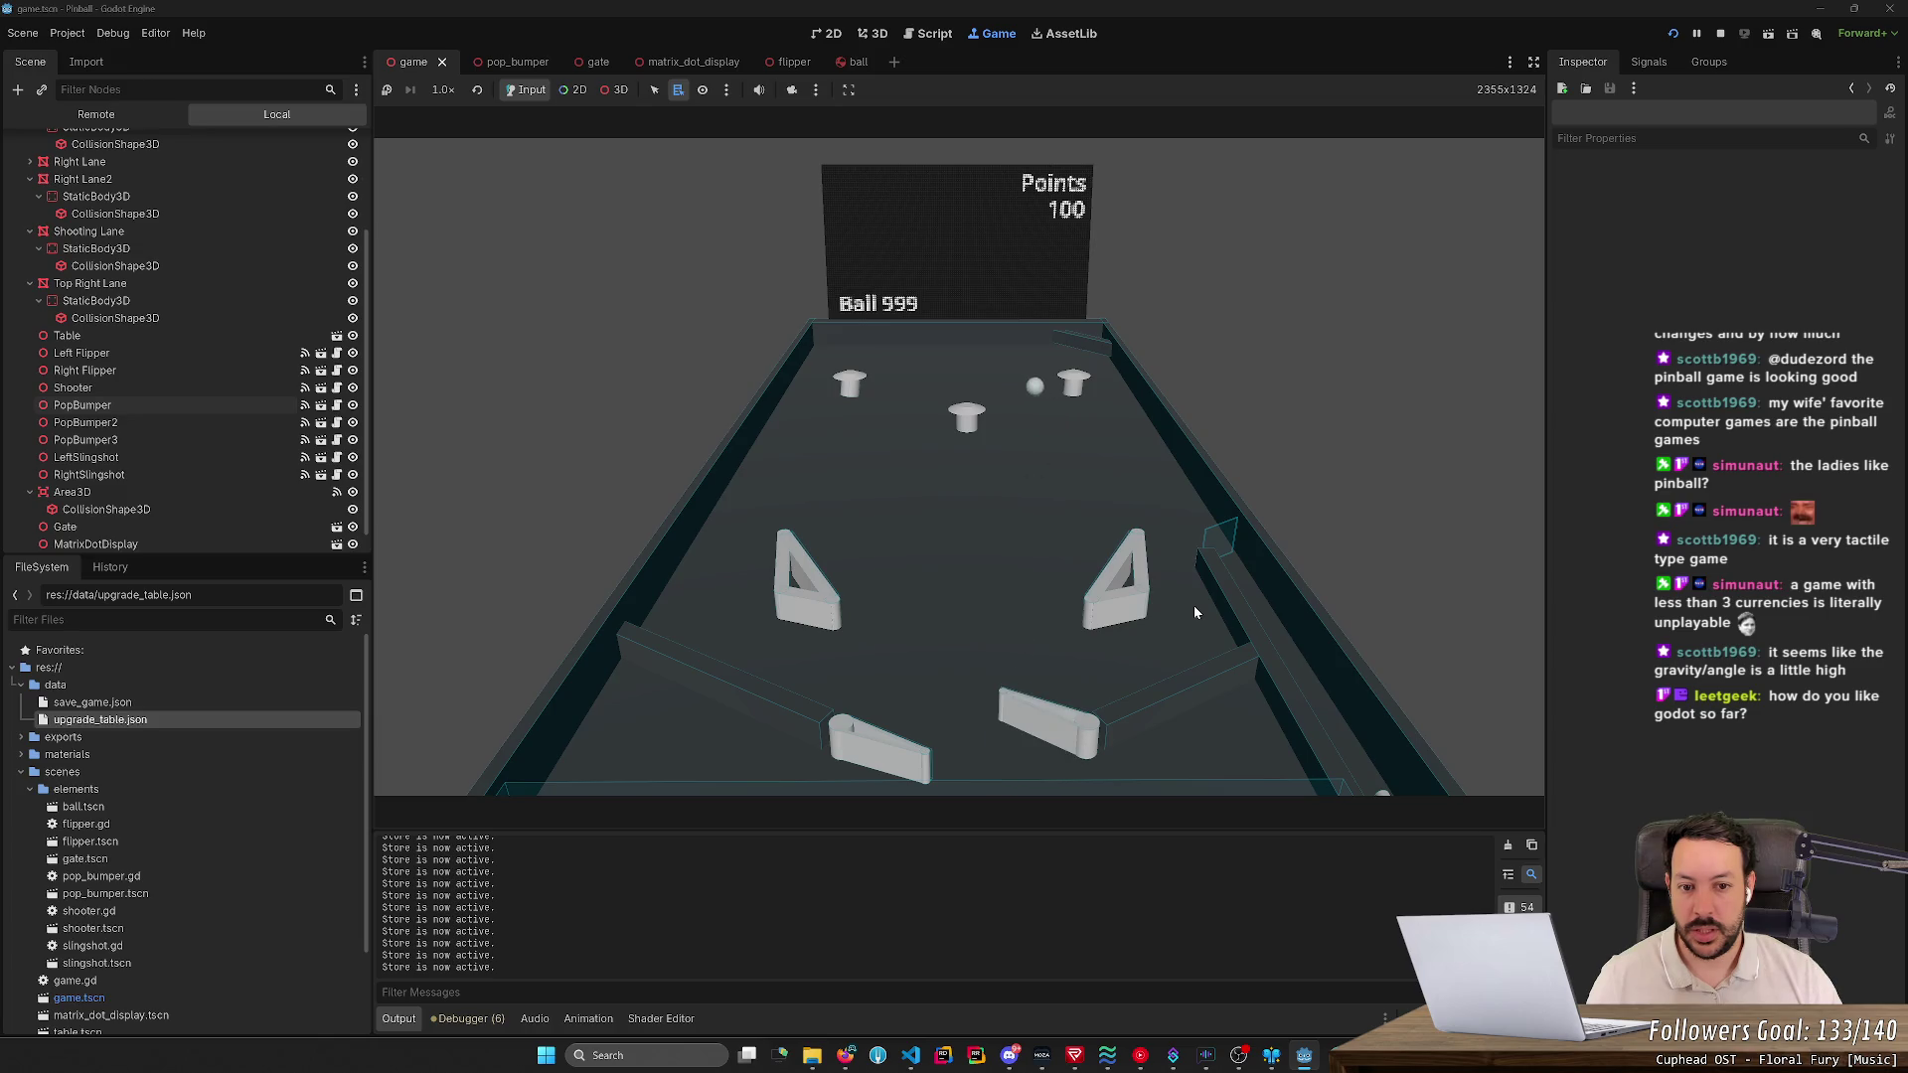
pyautogui.press('Right')
pyautogui.press('Left')
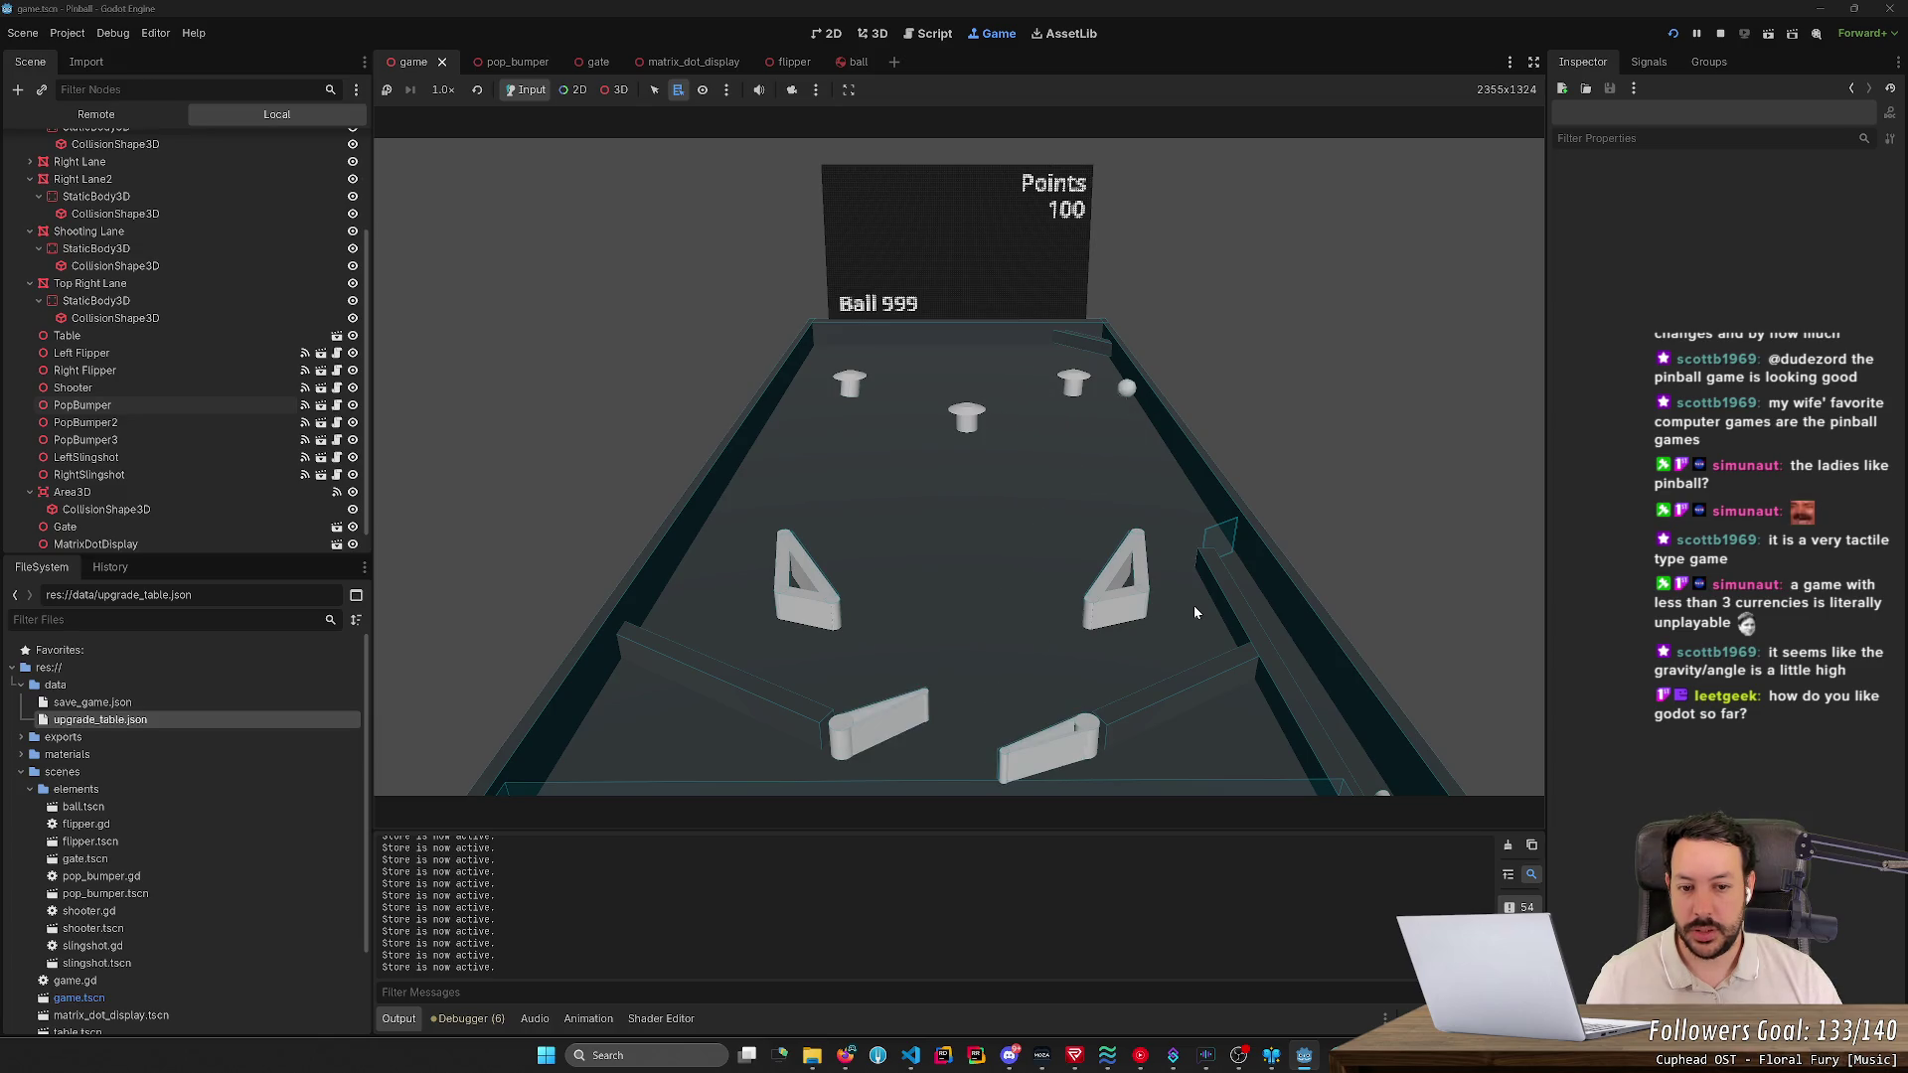
pyautogui.press('Left')
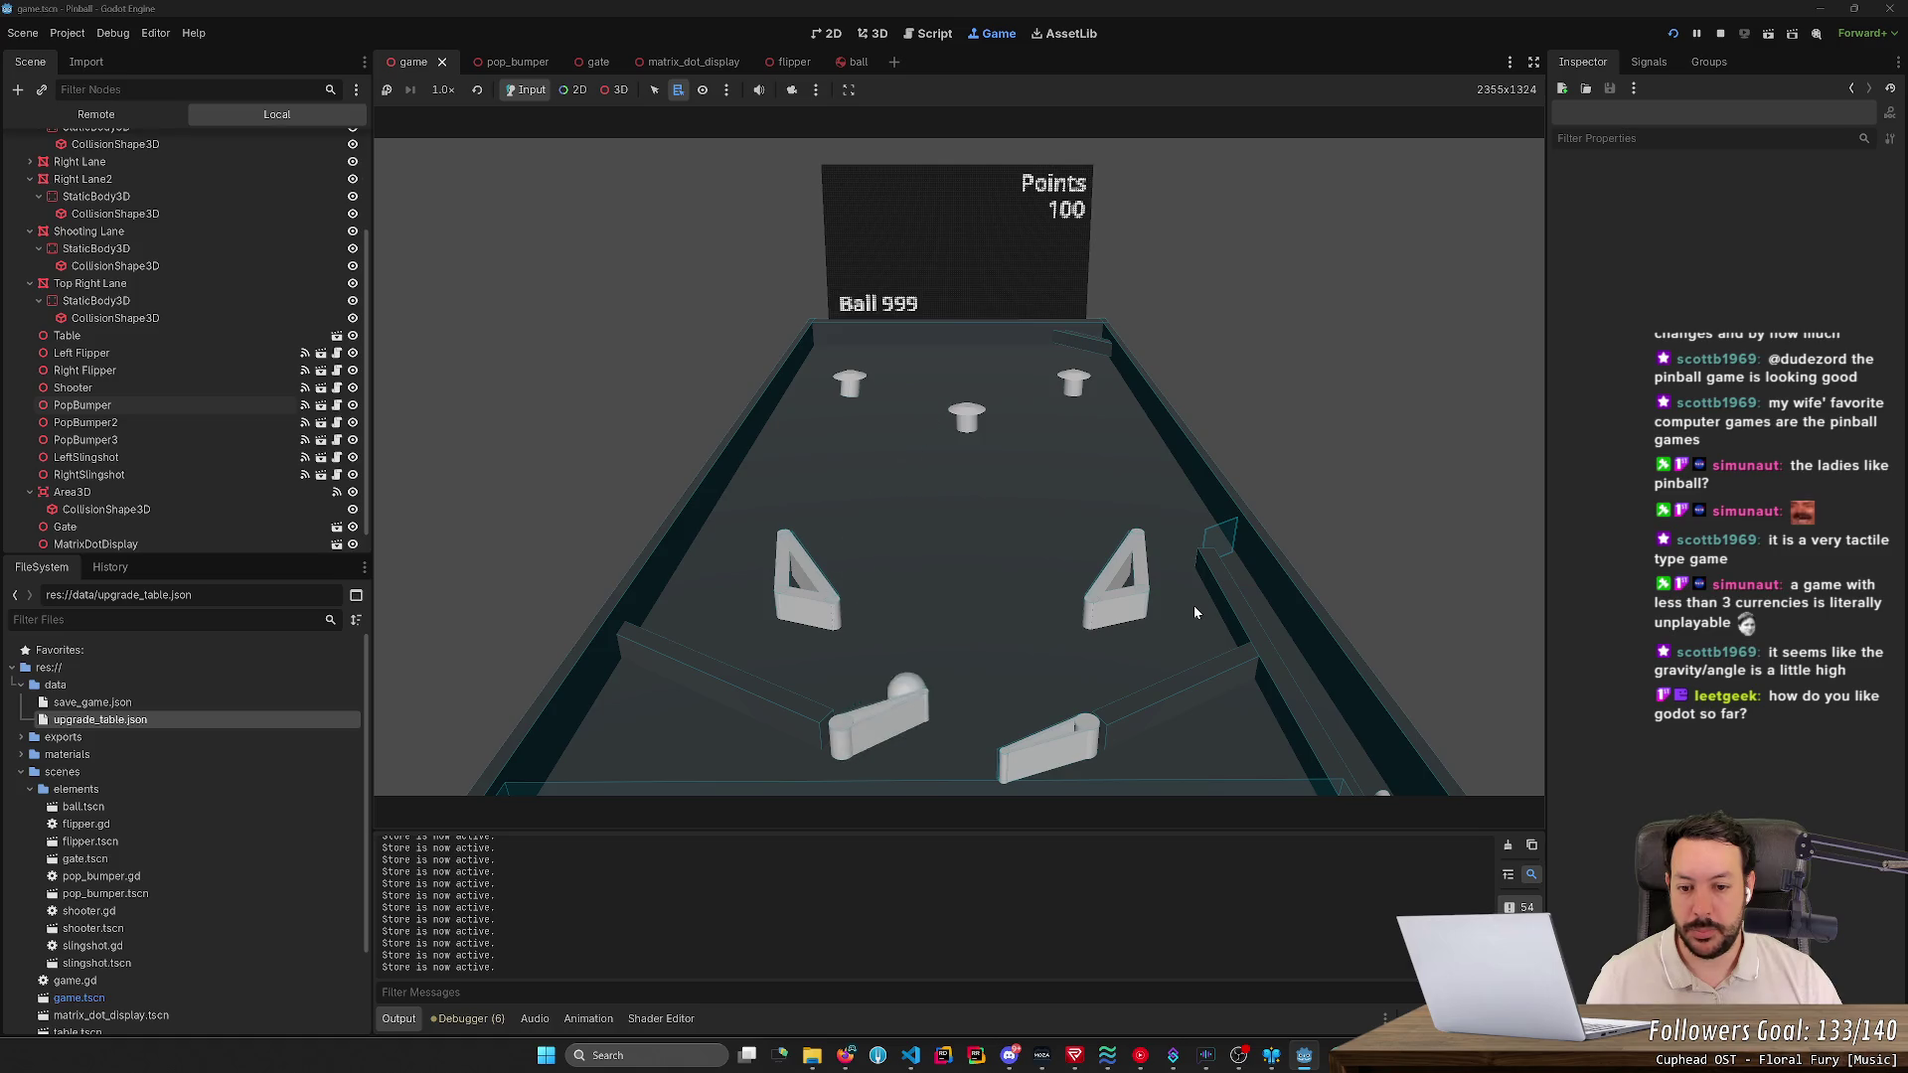
pyautogui.press('super')
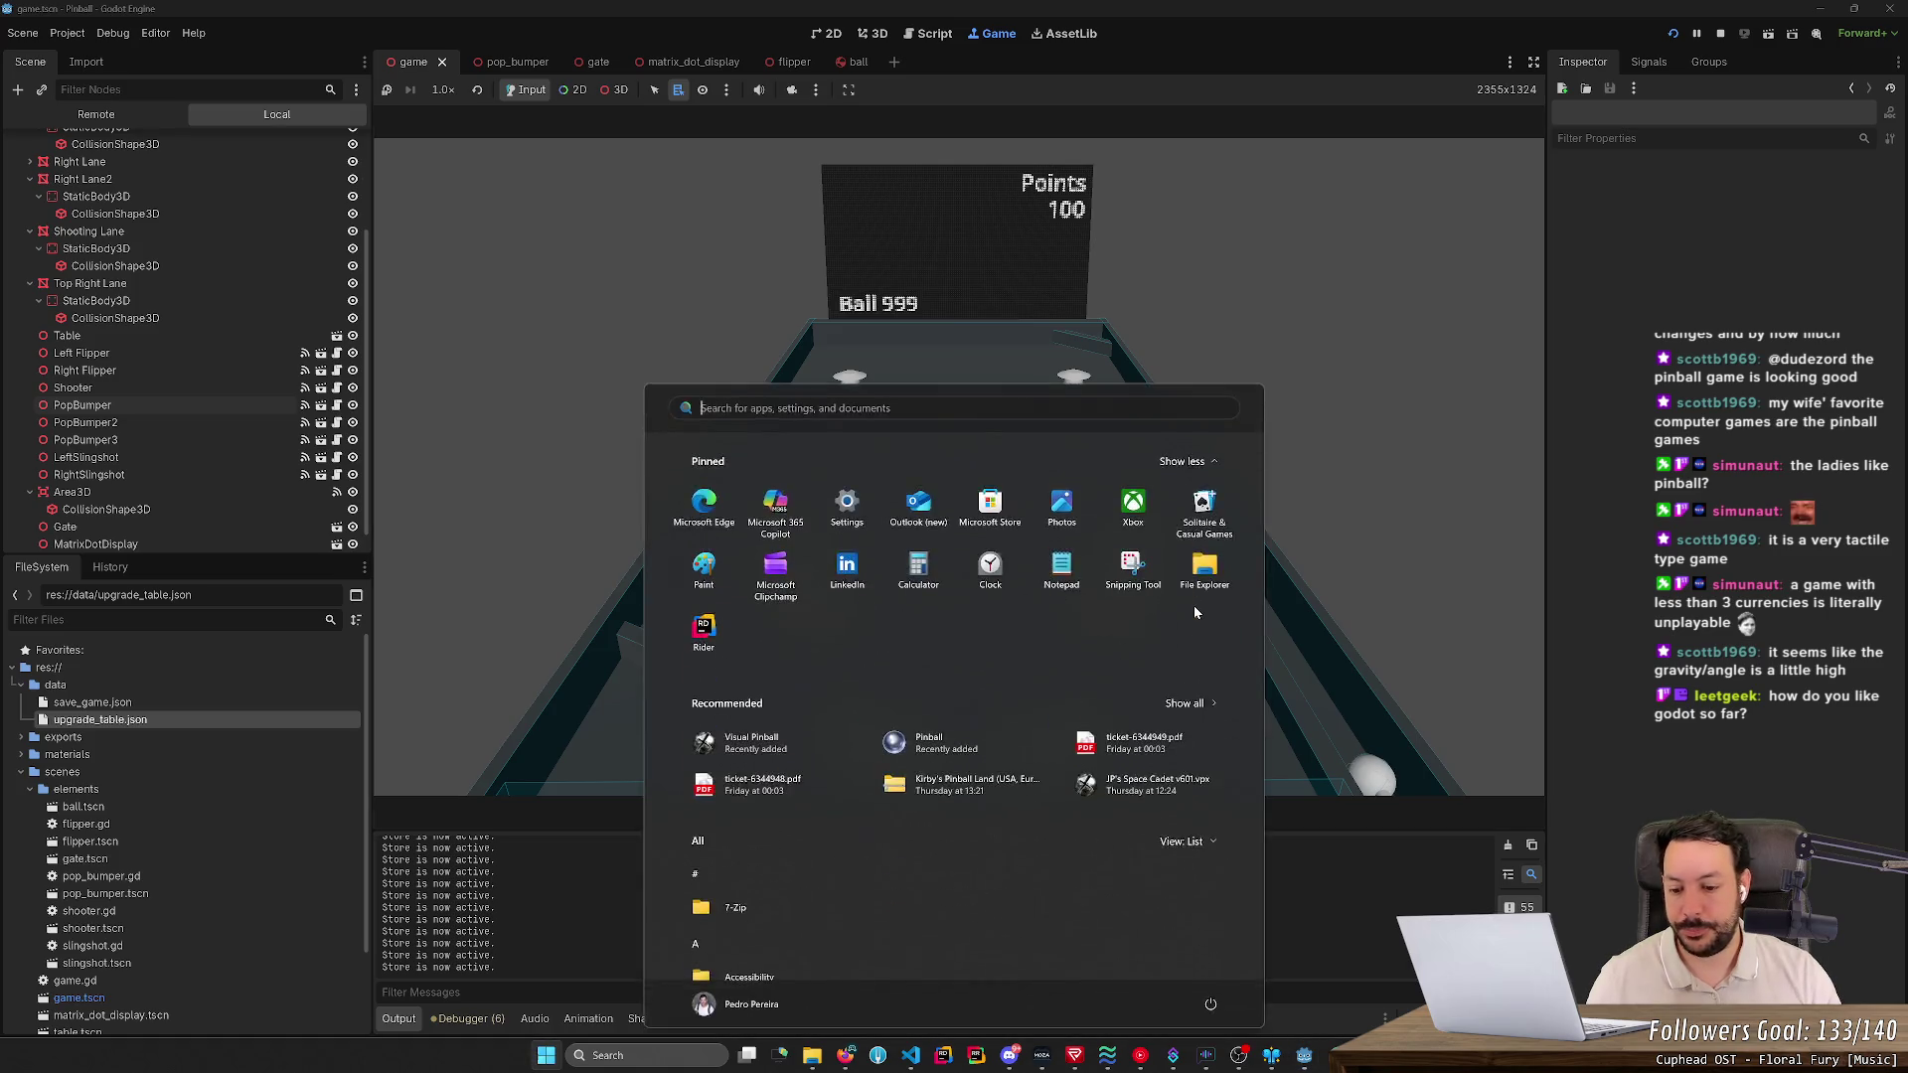
# - Launch Visual Pinball from Start and load the JP's Space Cadet v601.vpx table
pyautogui.write('visual Pinball')
pyautogui.press('Return')
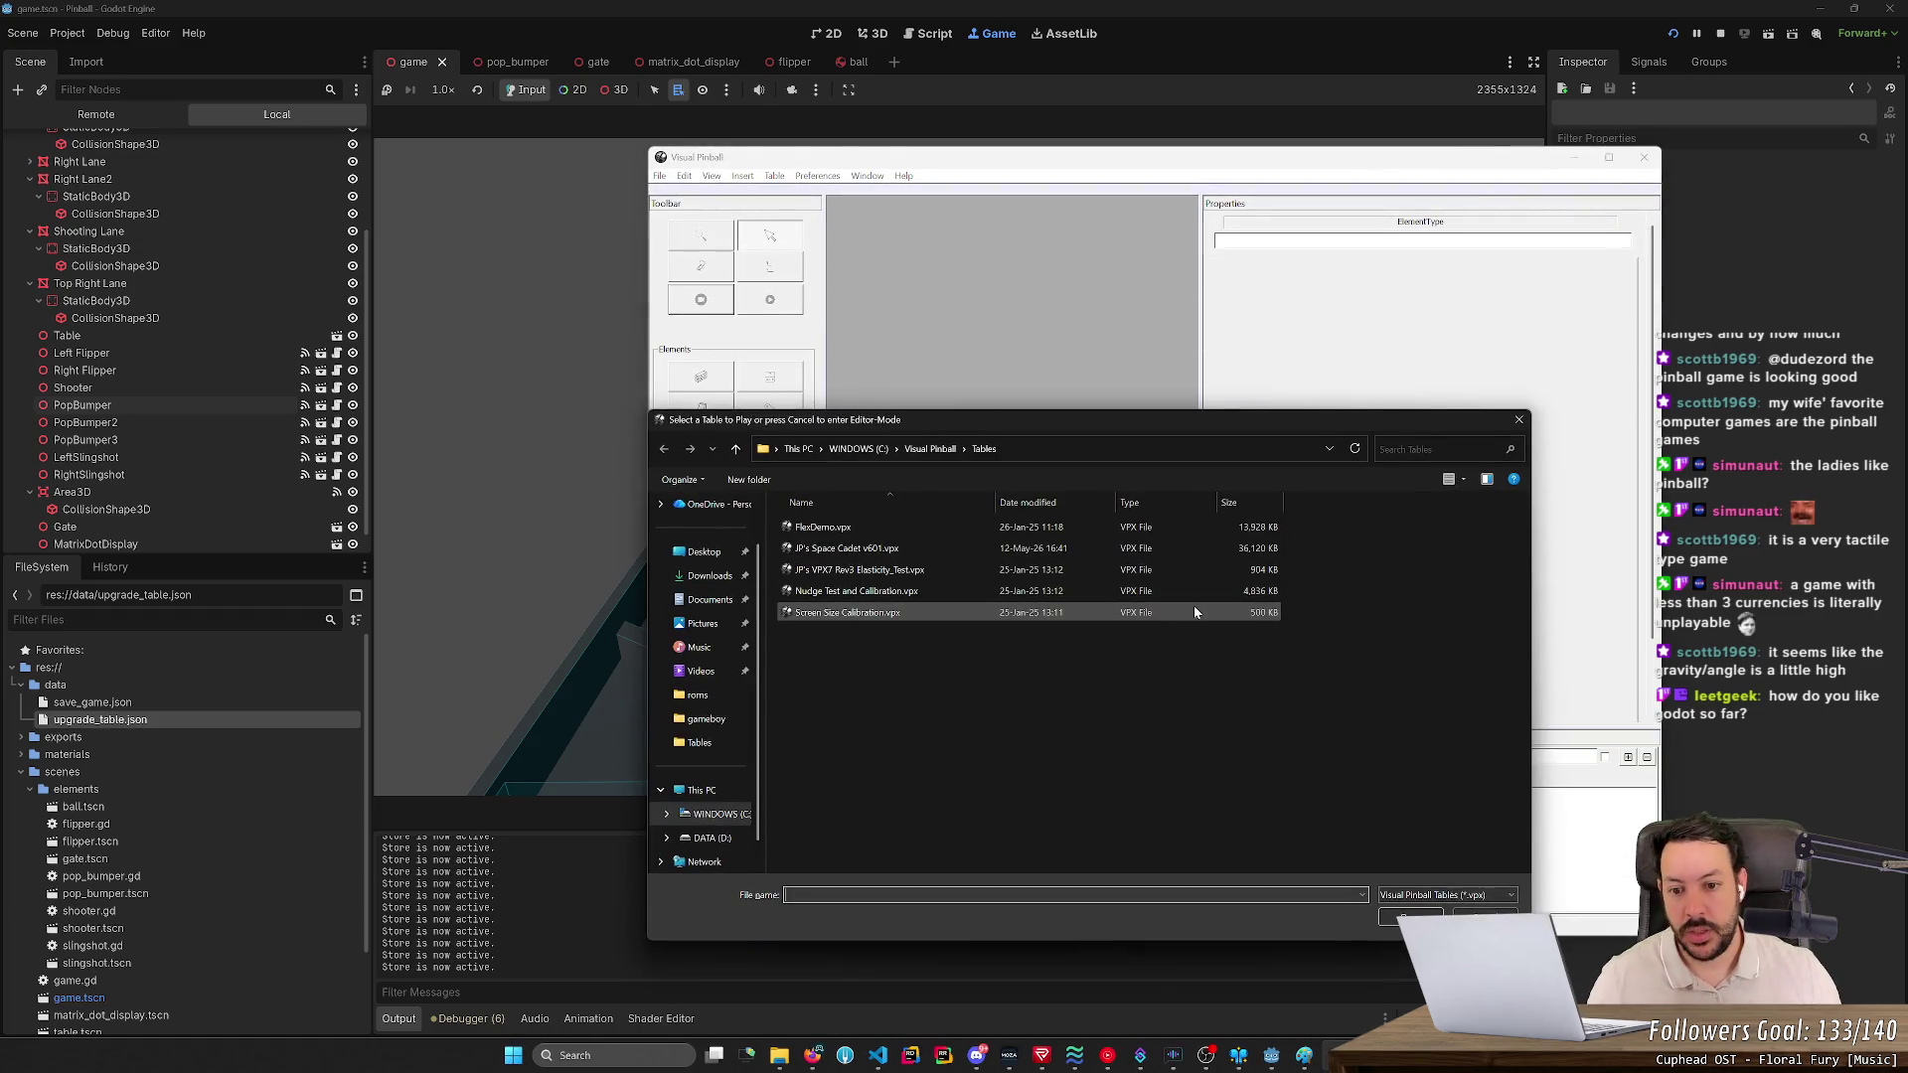
pyautogui.doubleClick(1073, 555)
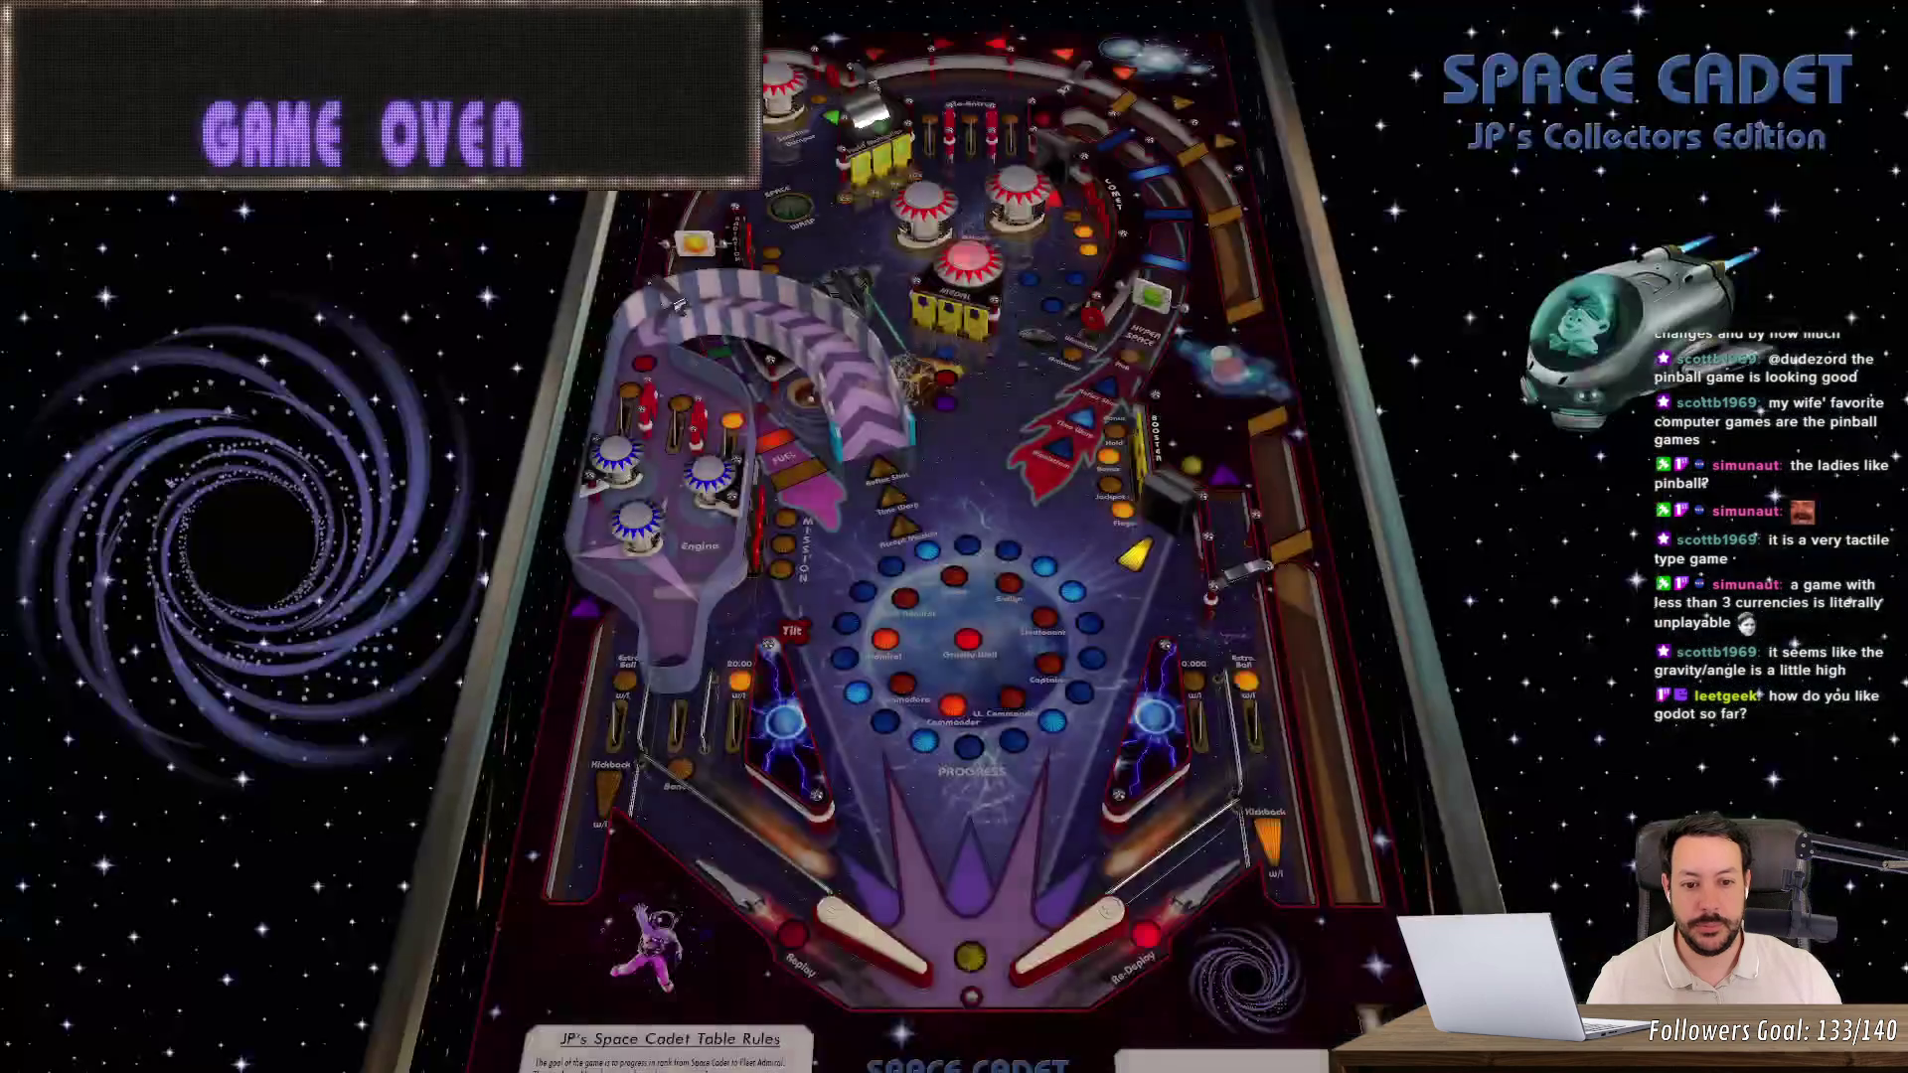
# - Insert a credit, start a game, and play the first ball with the flippers until it drains
pyautogui.press('5')
pyautogui.press('1')
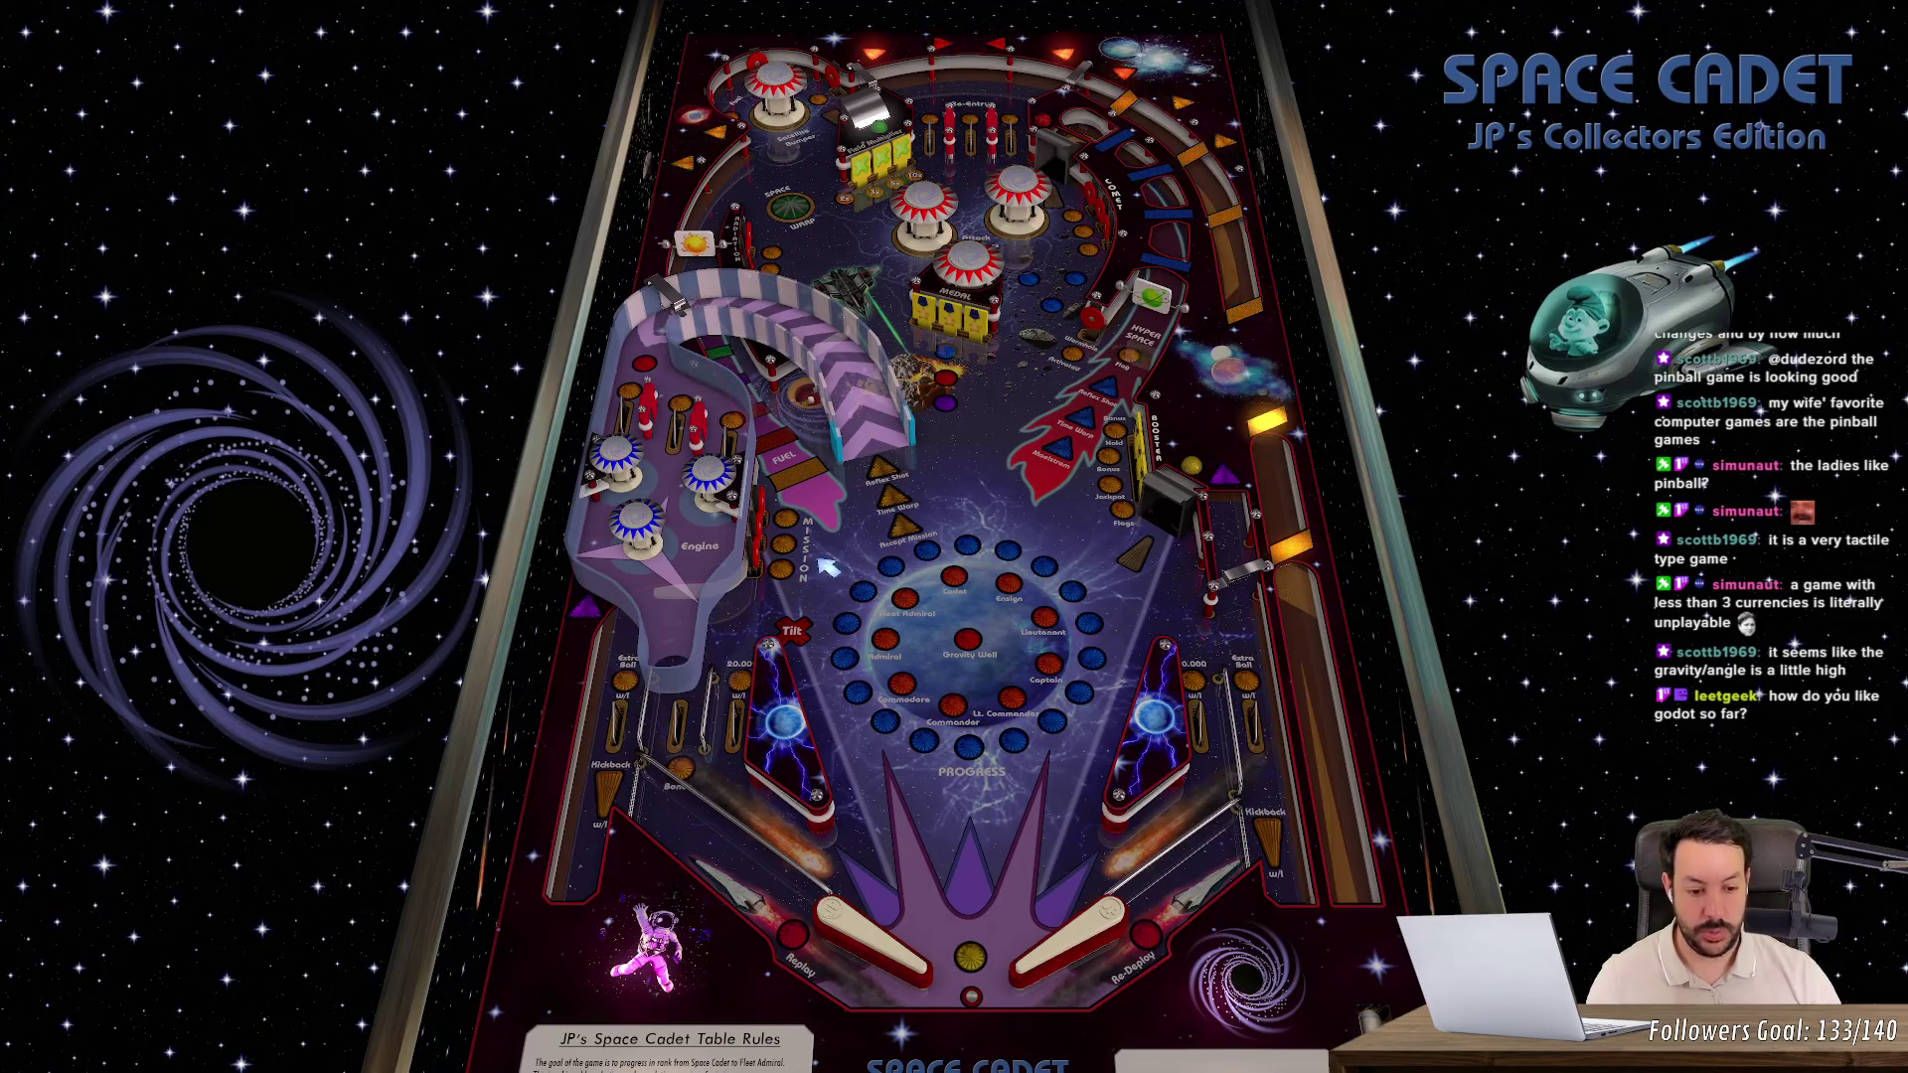
pyautogui.press('space')
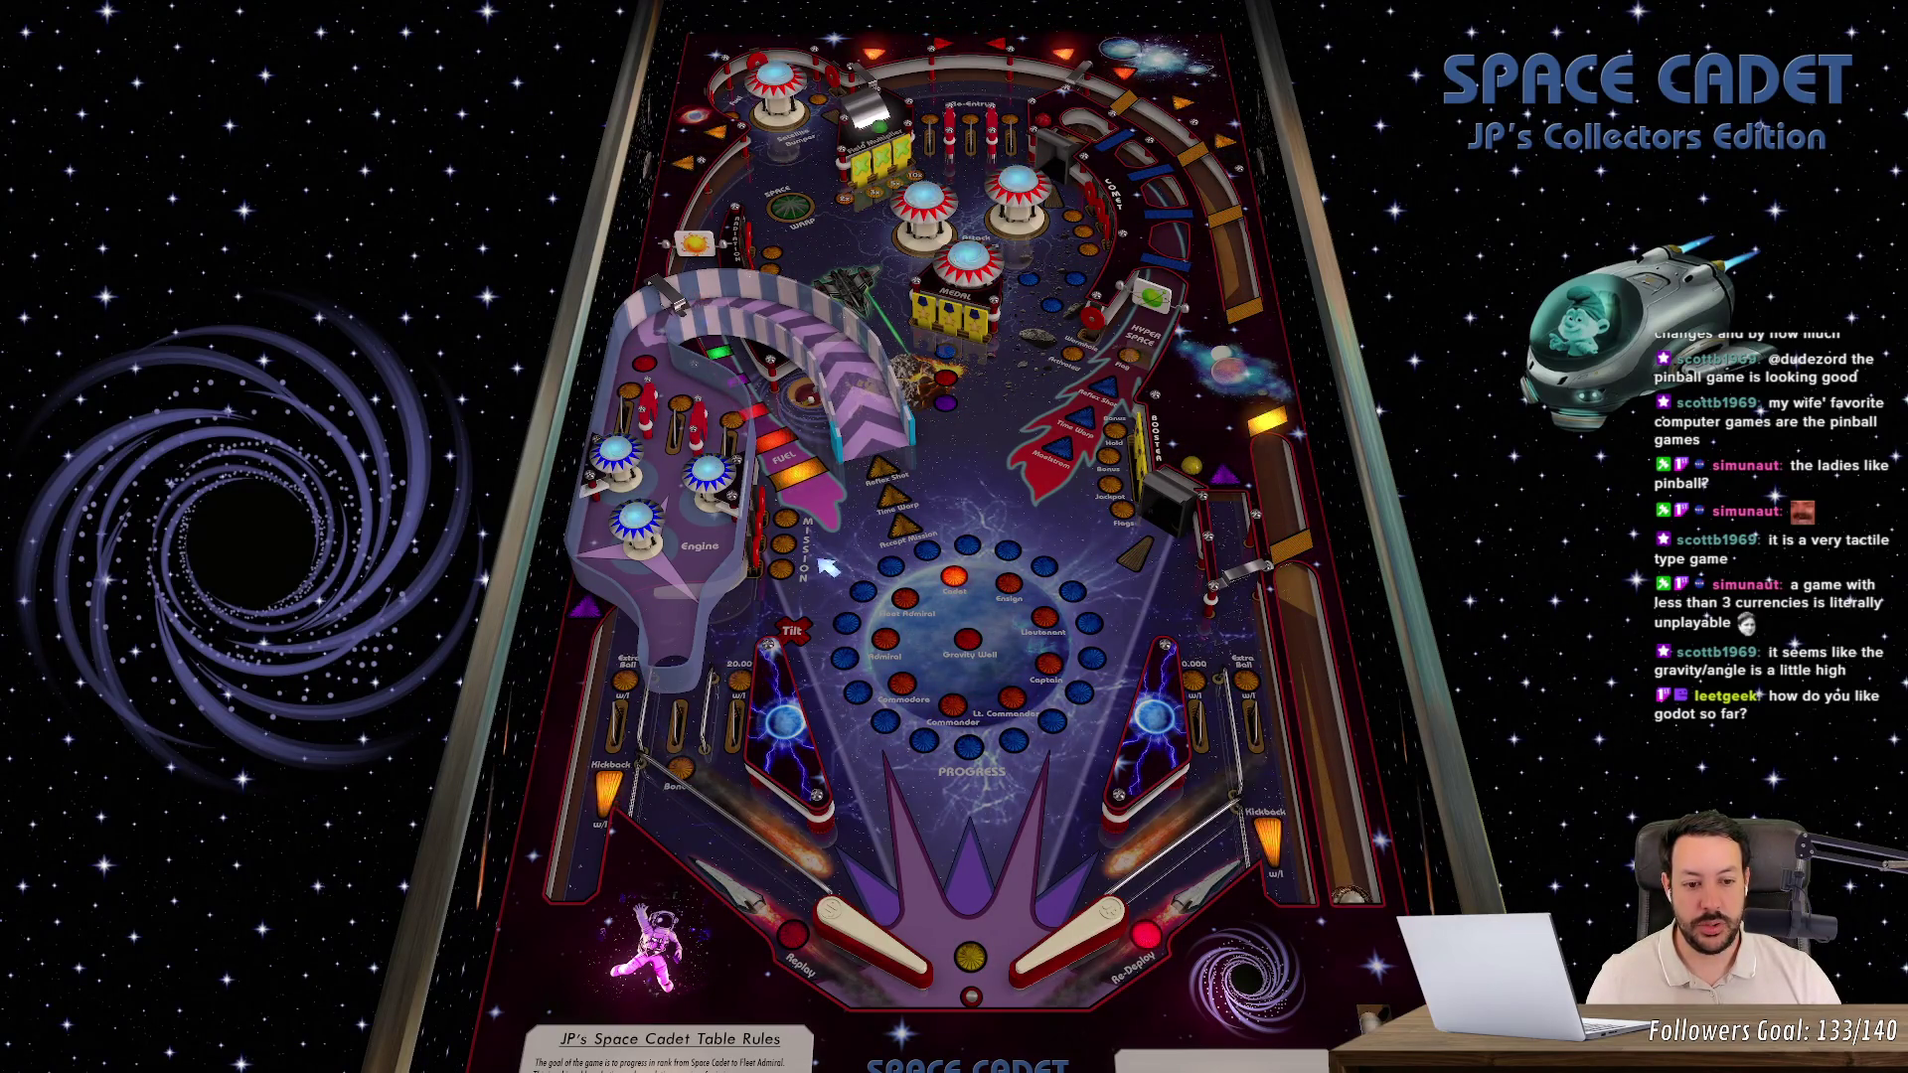
pyautogui.press('z')
pyautogui.press('/')
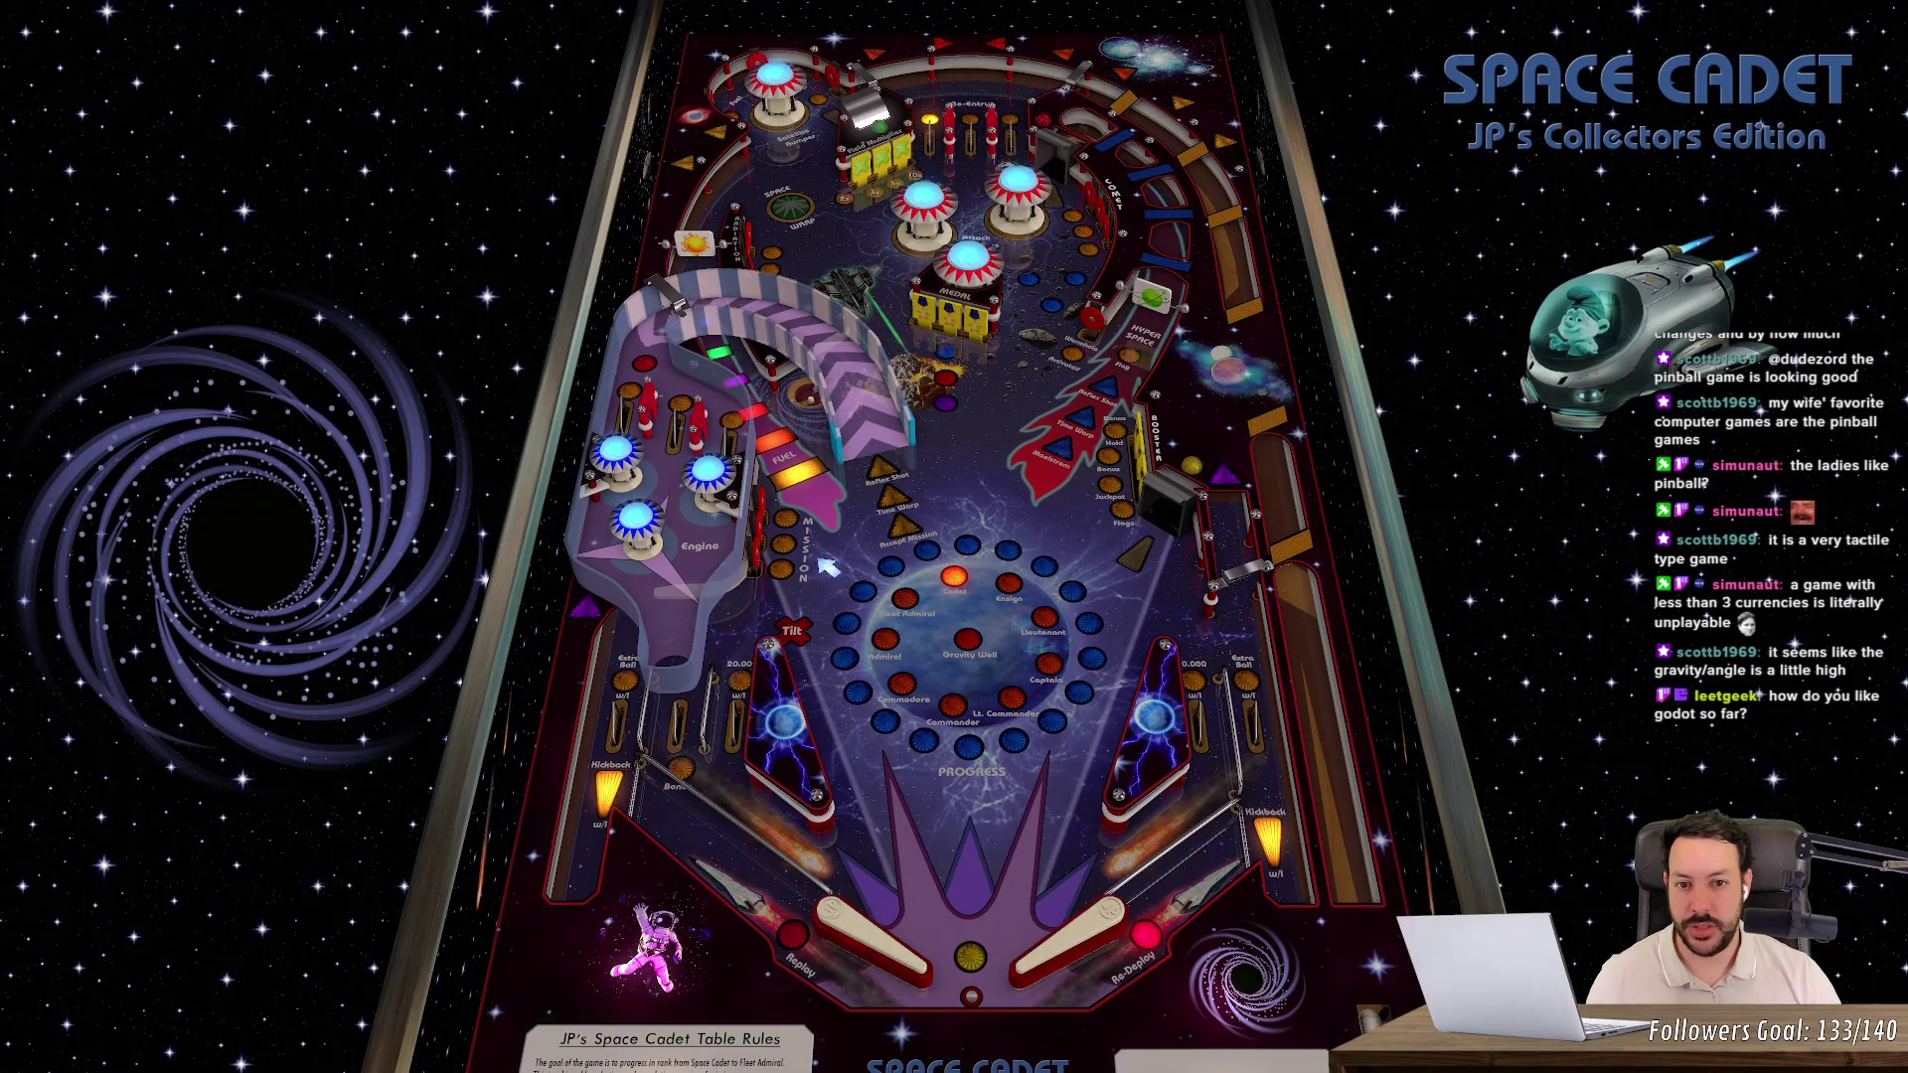
pyautogui.press('z')
pyautogui.press('/')
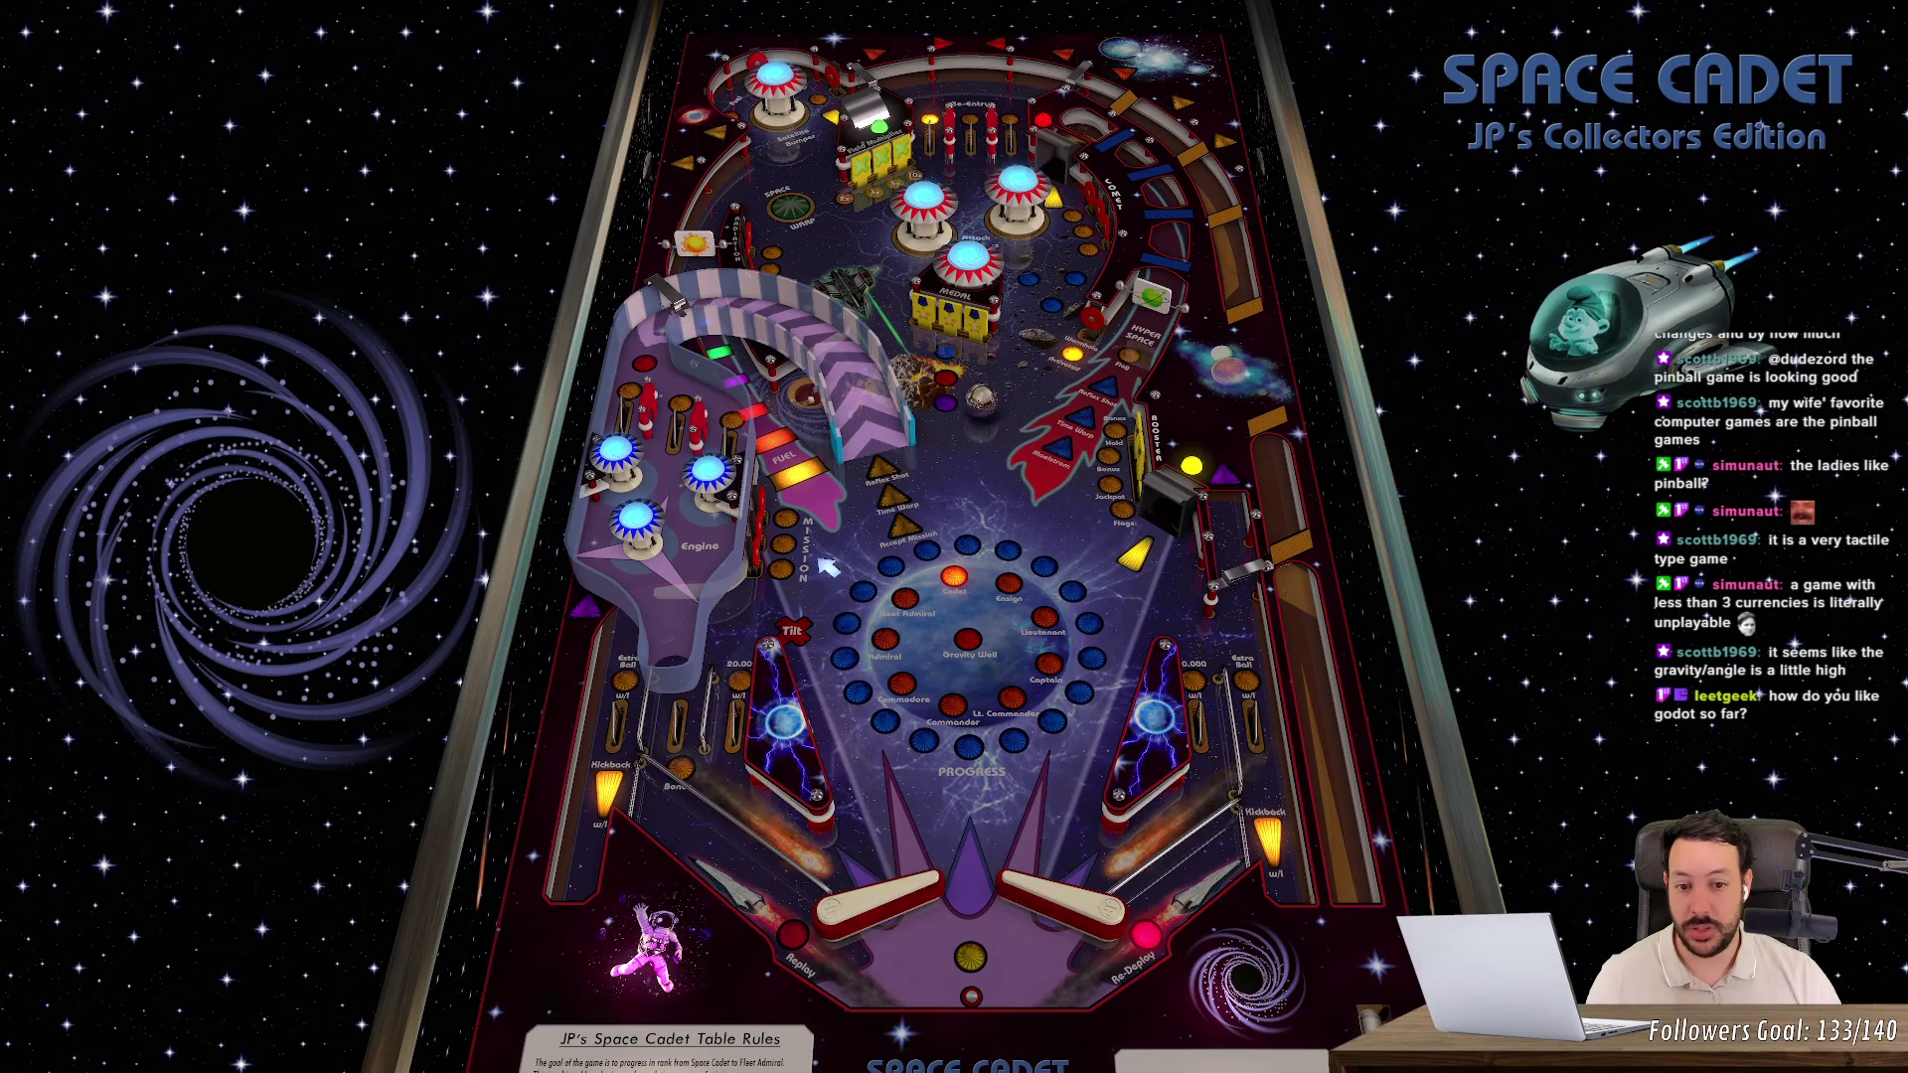
pyautogui.press('/')
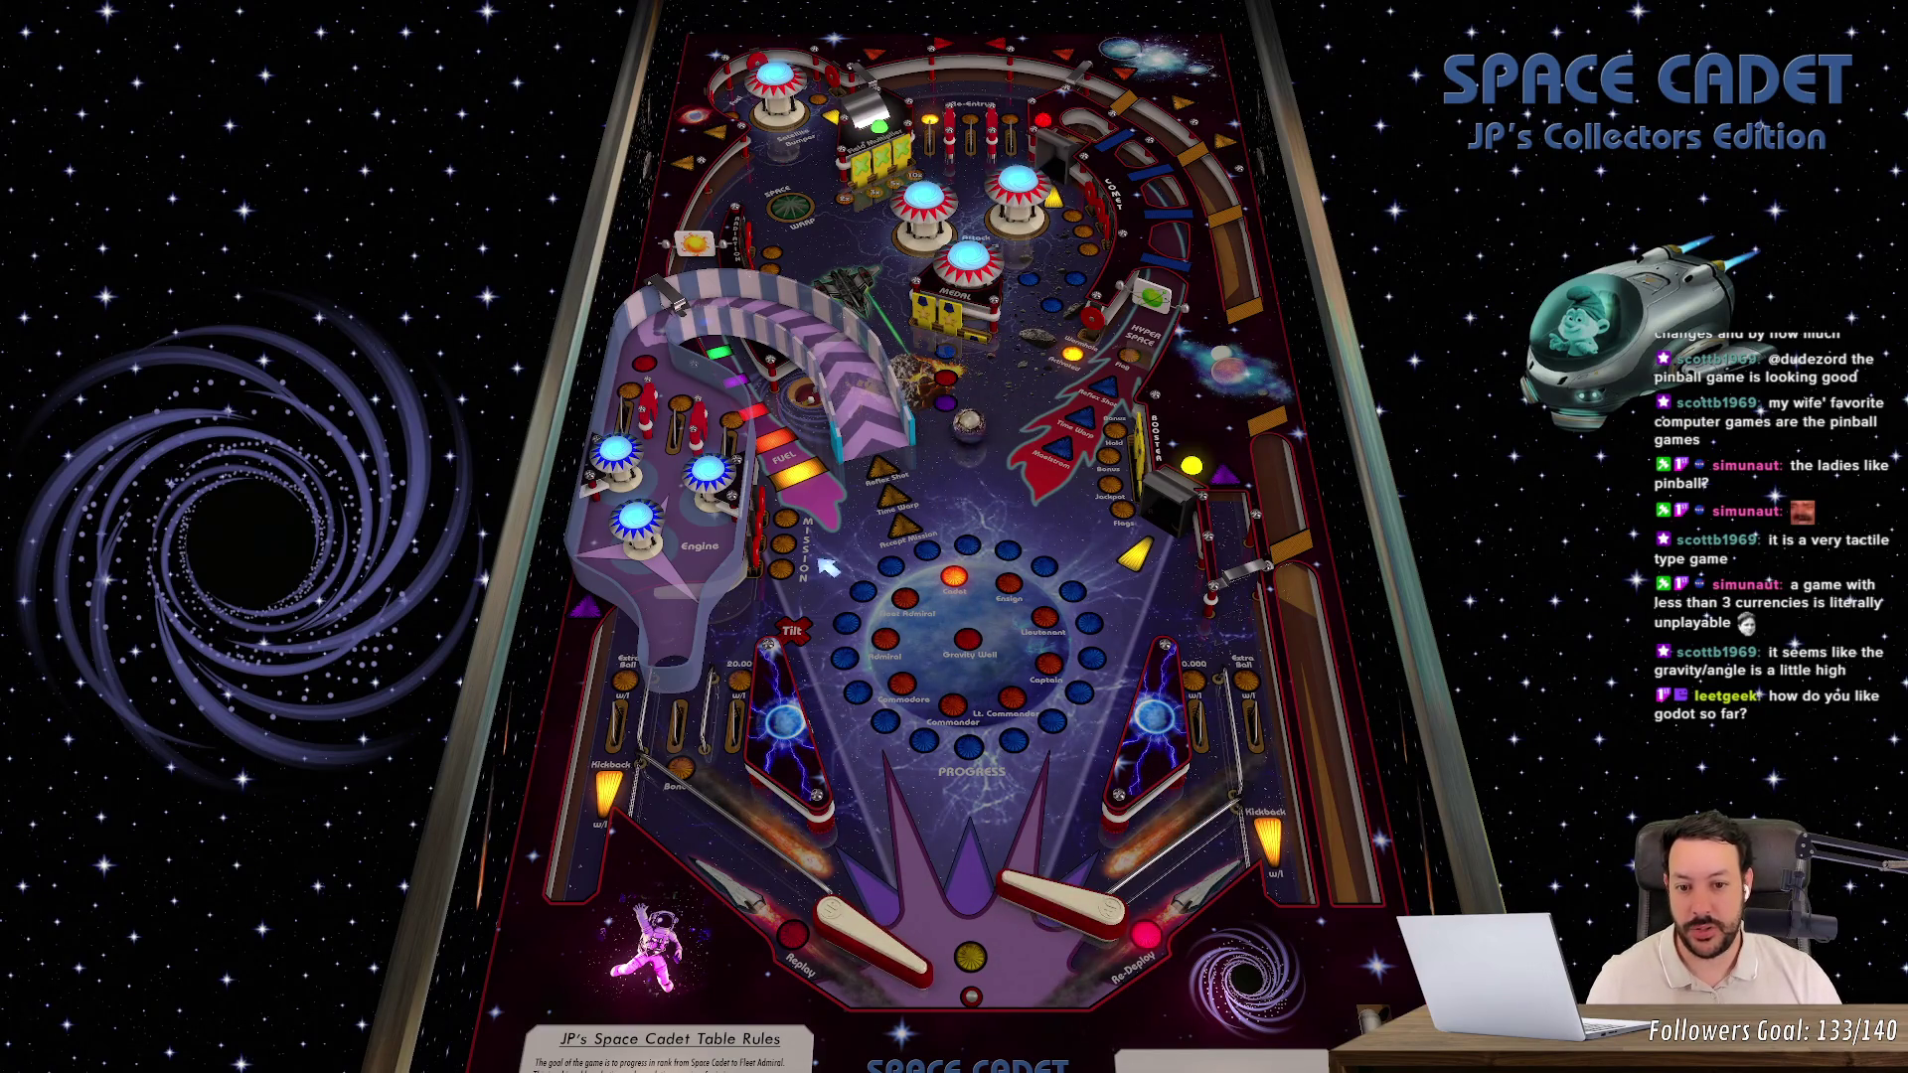
pyautogui.press('z')
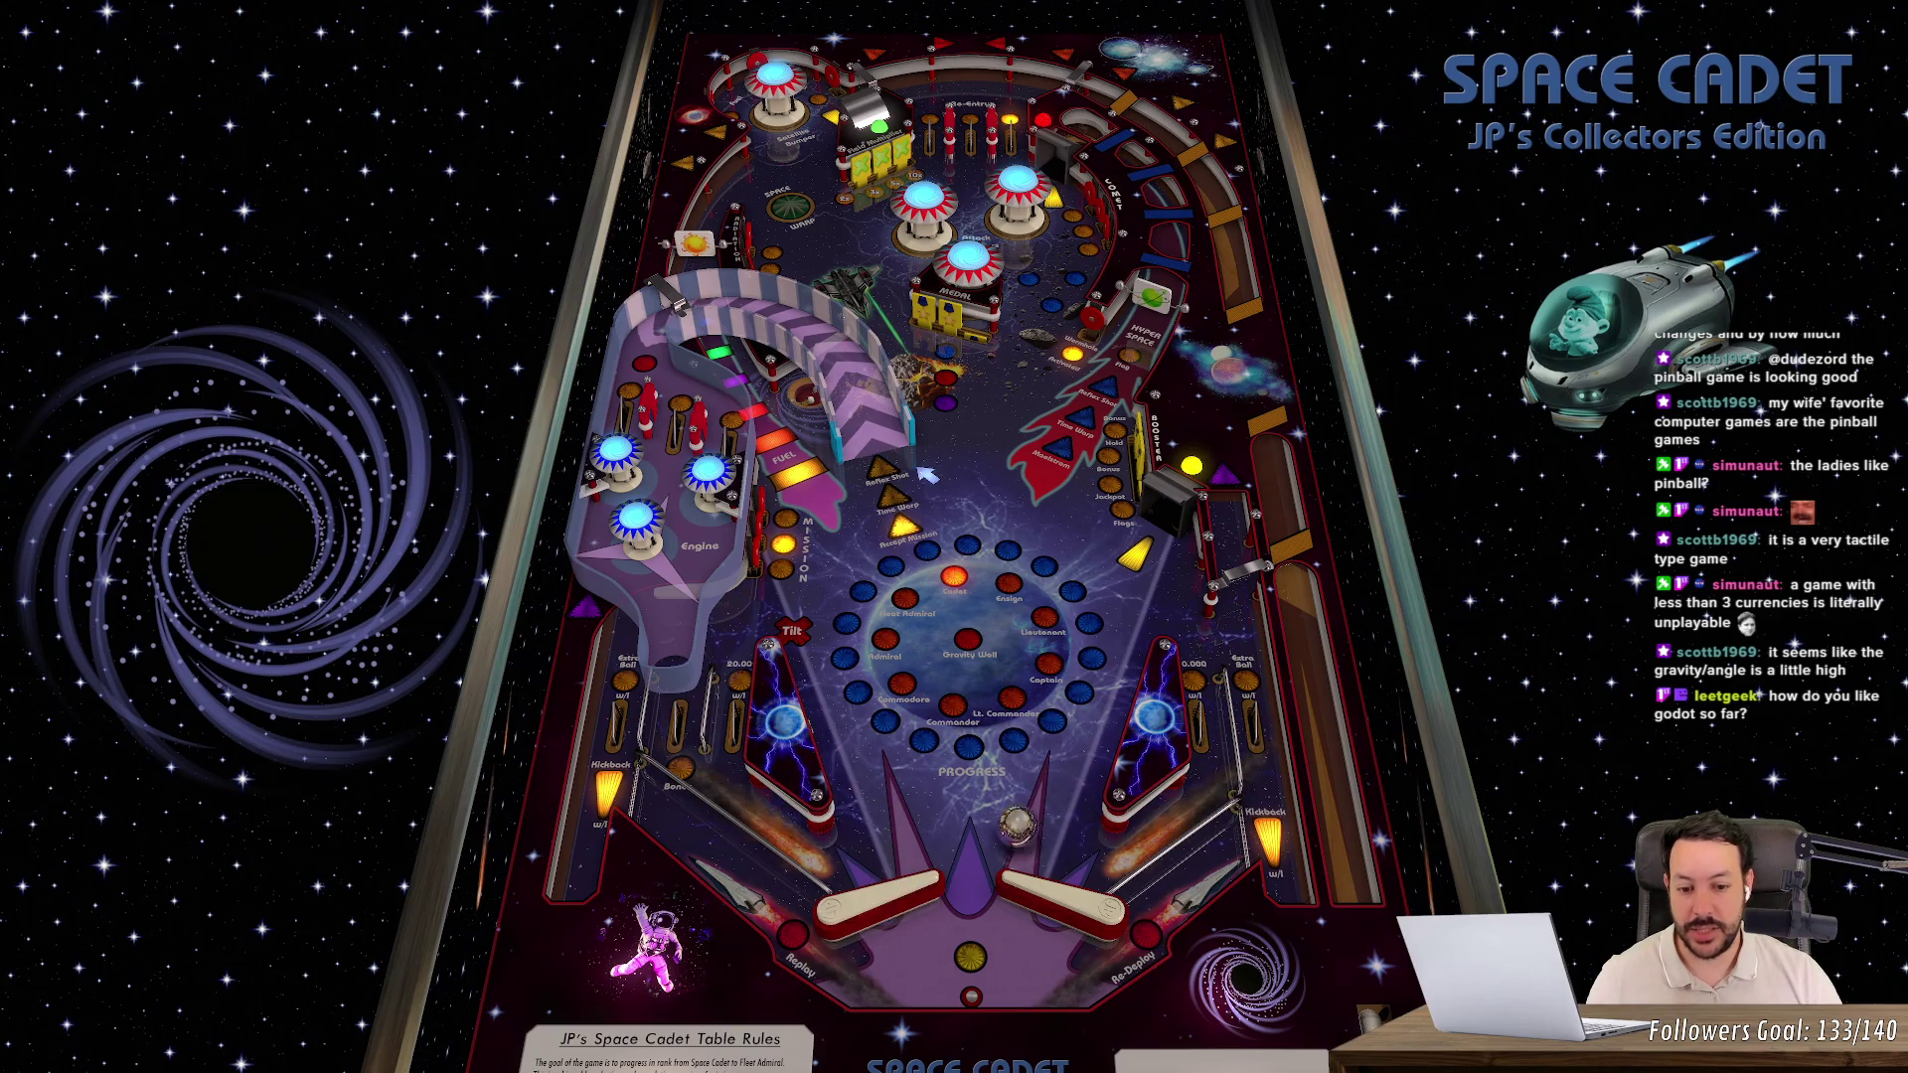
pyautogui.press('/')
pyautogui.press('z')
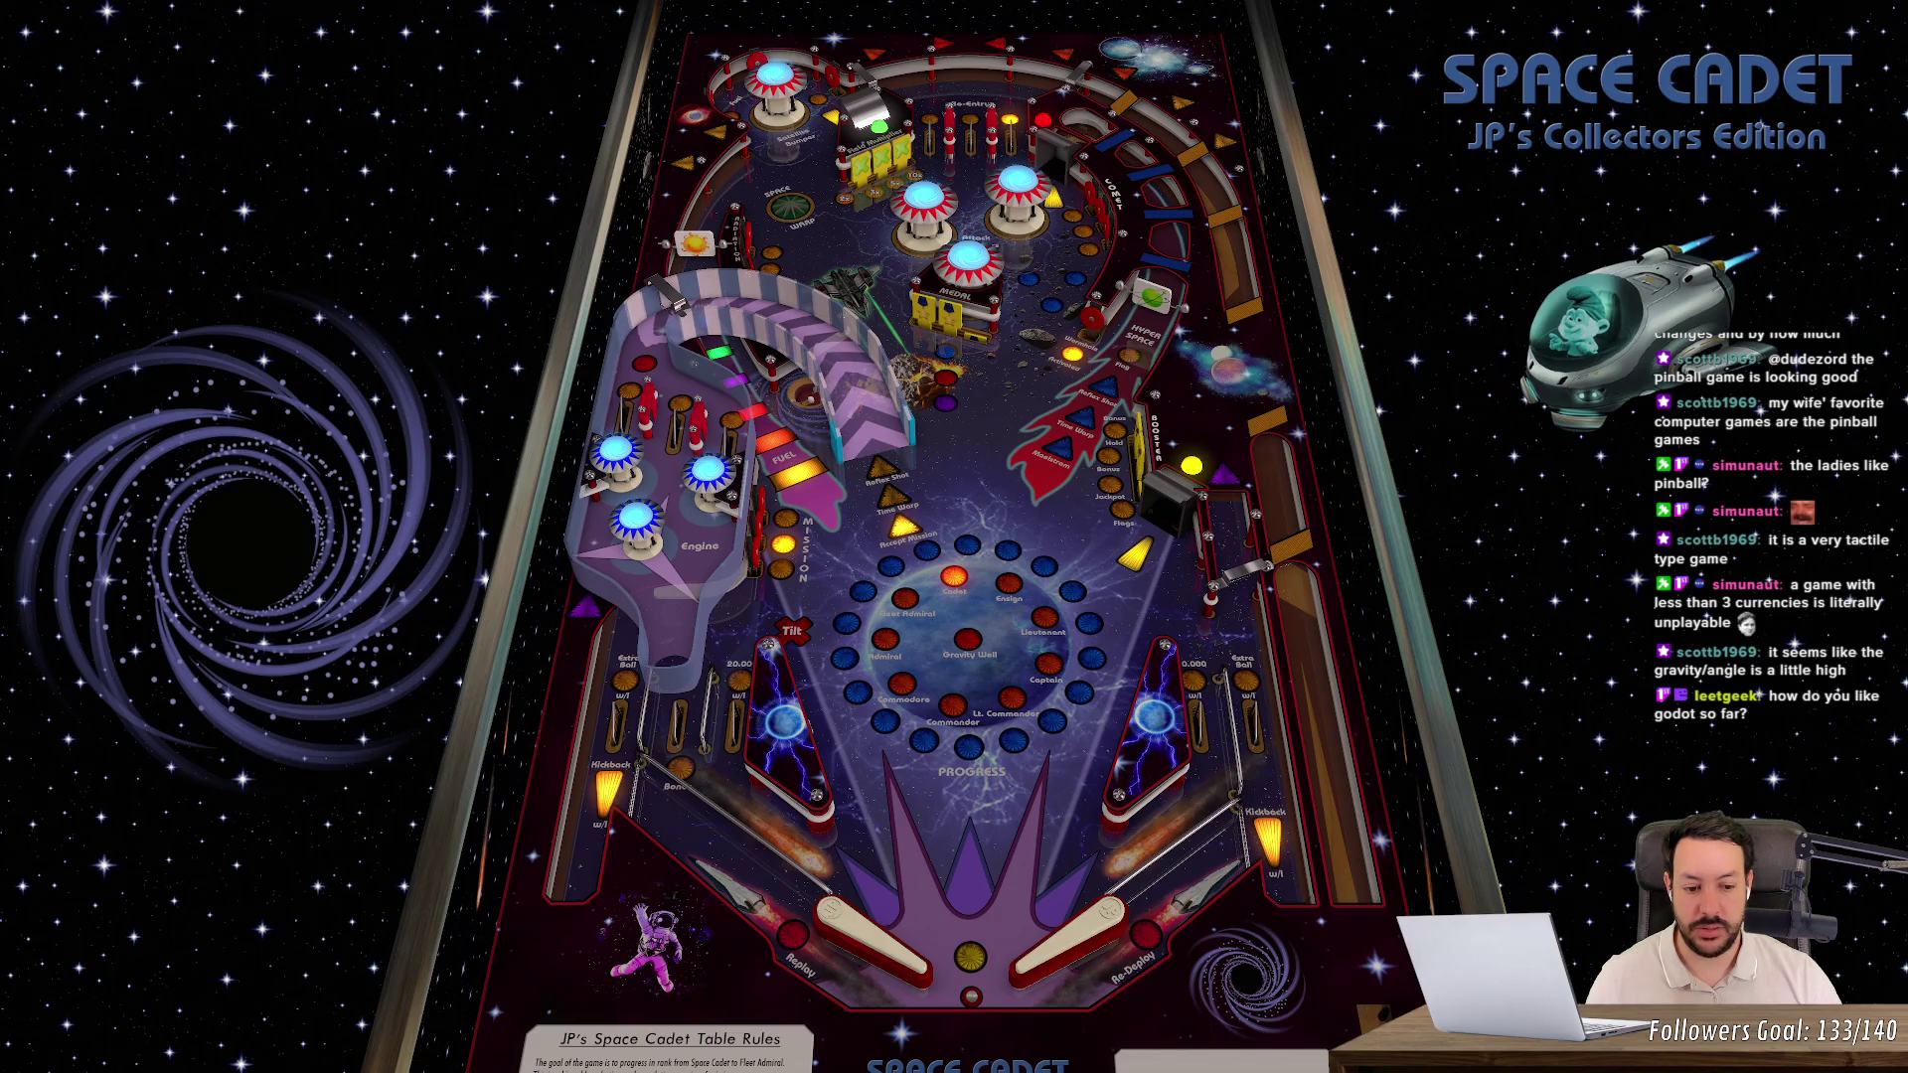
# - Launch another ball, keep it in play with the flippers, then exit to the desktop
pyautogui.press('space')
pyautogui.press('z')
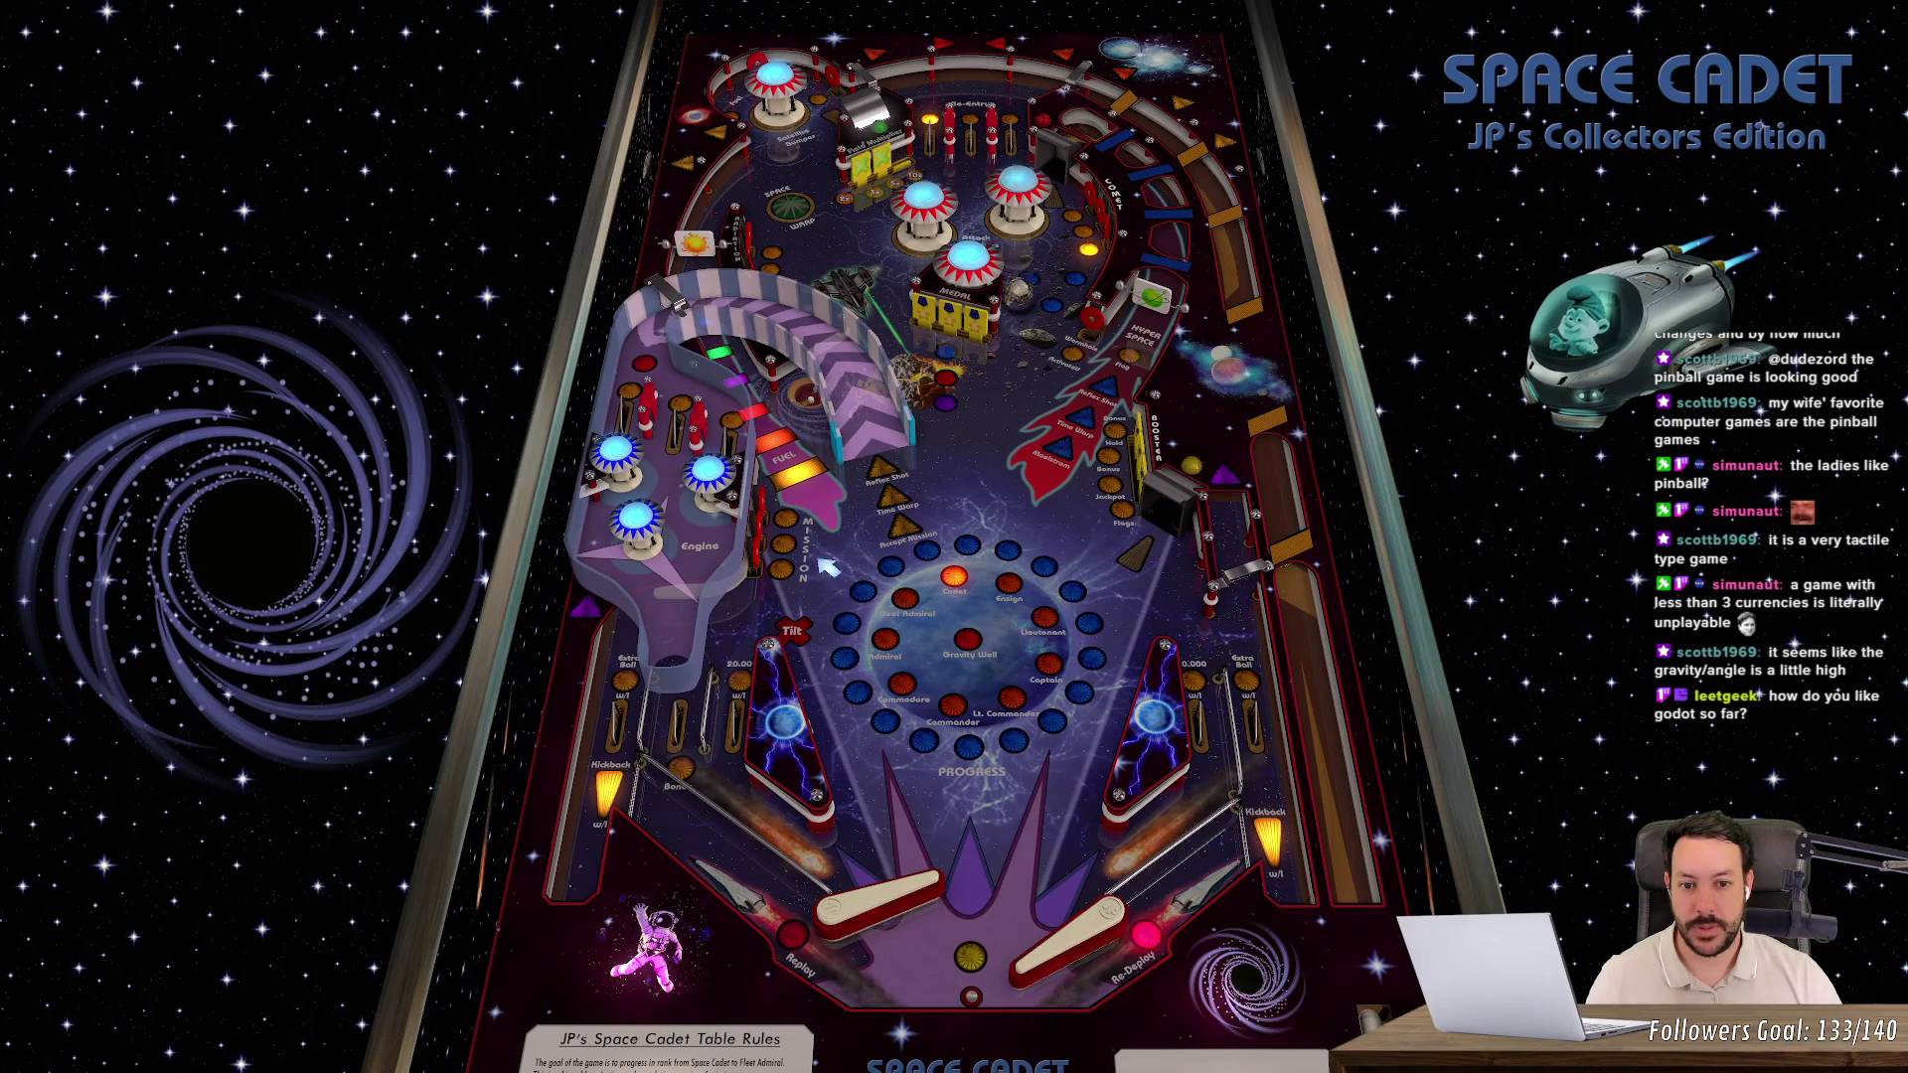
pyautogui.press('/')
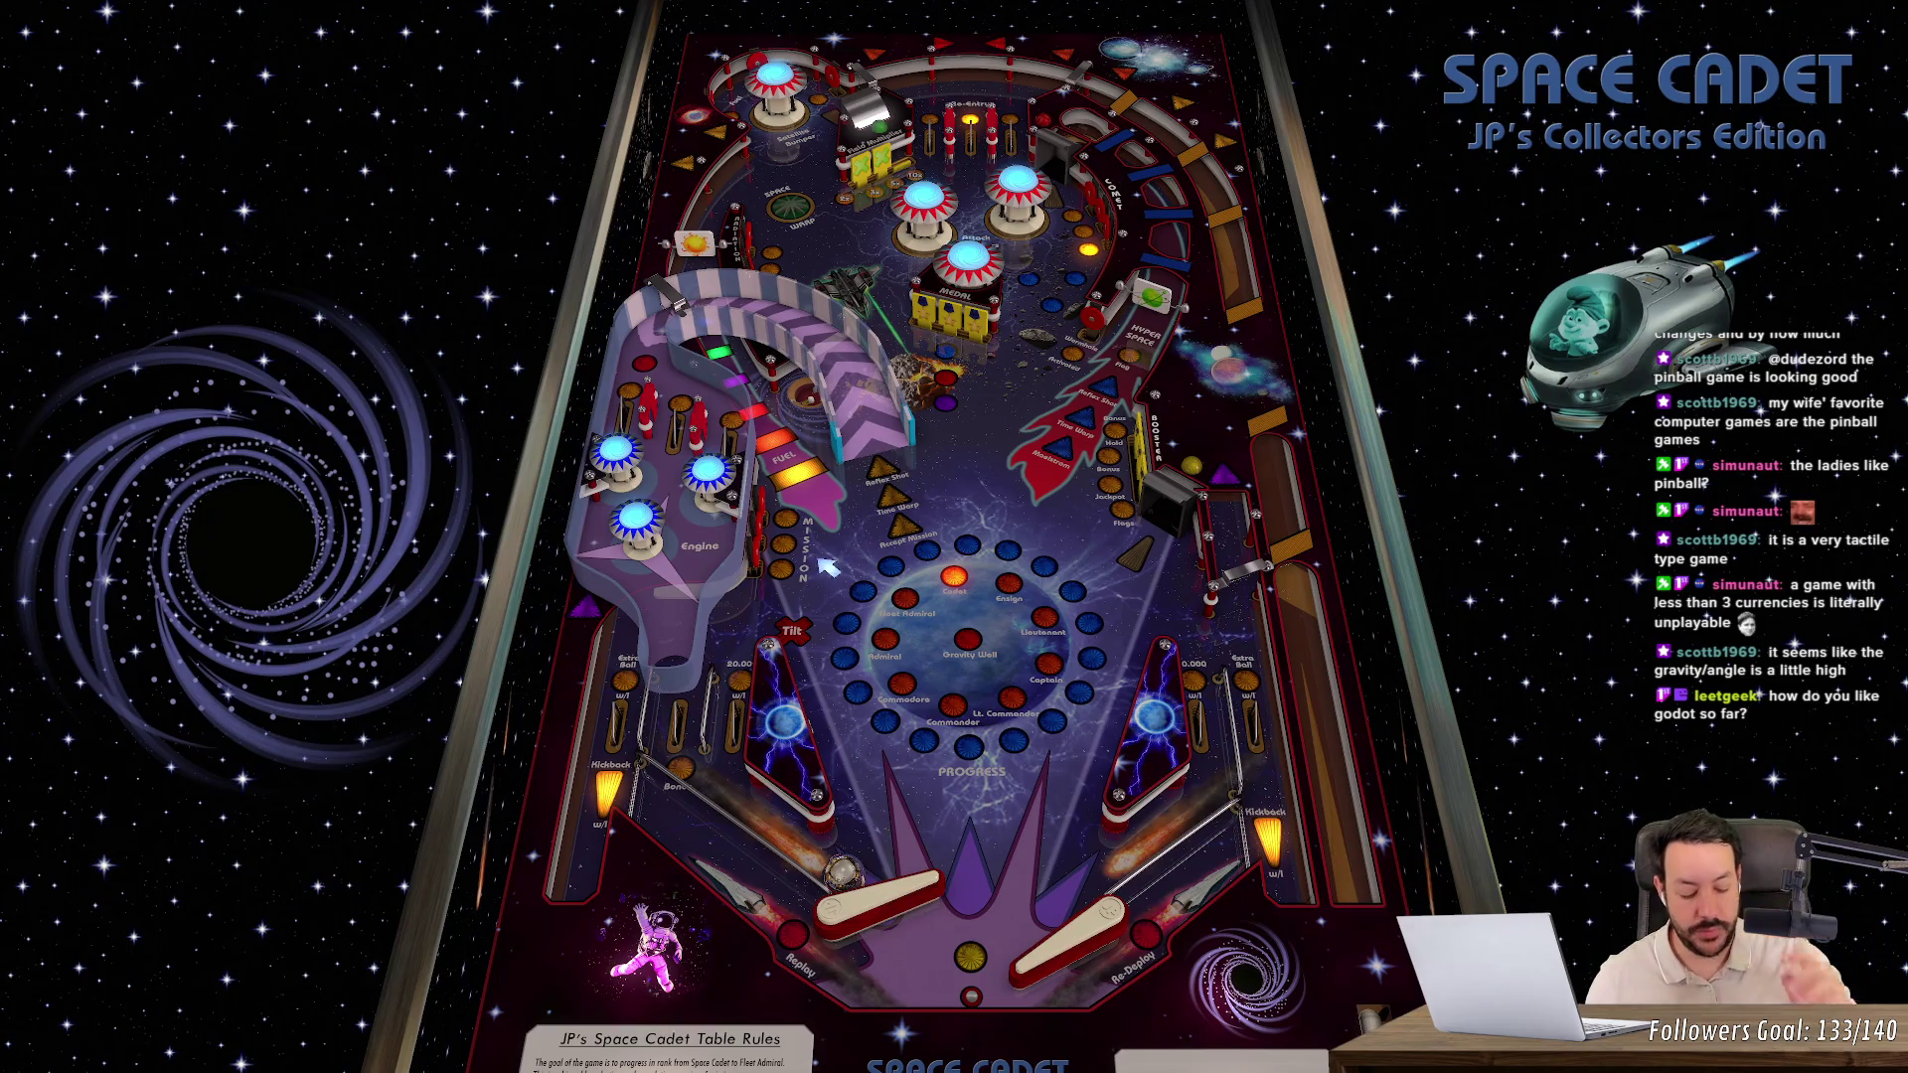
pyautogui.press('z')
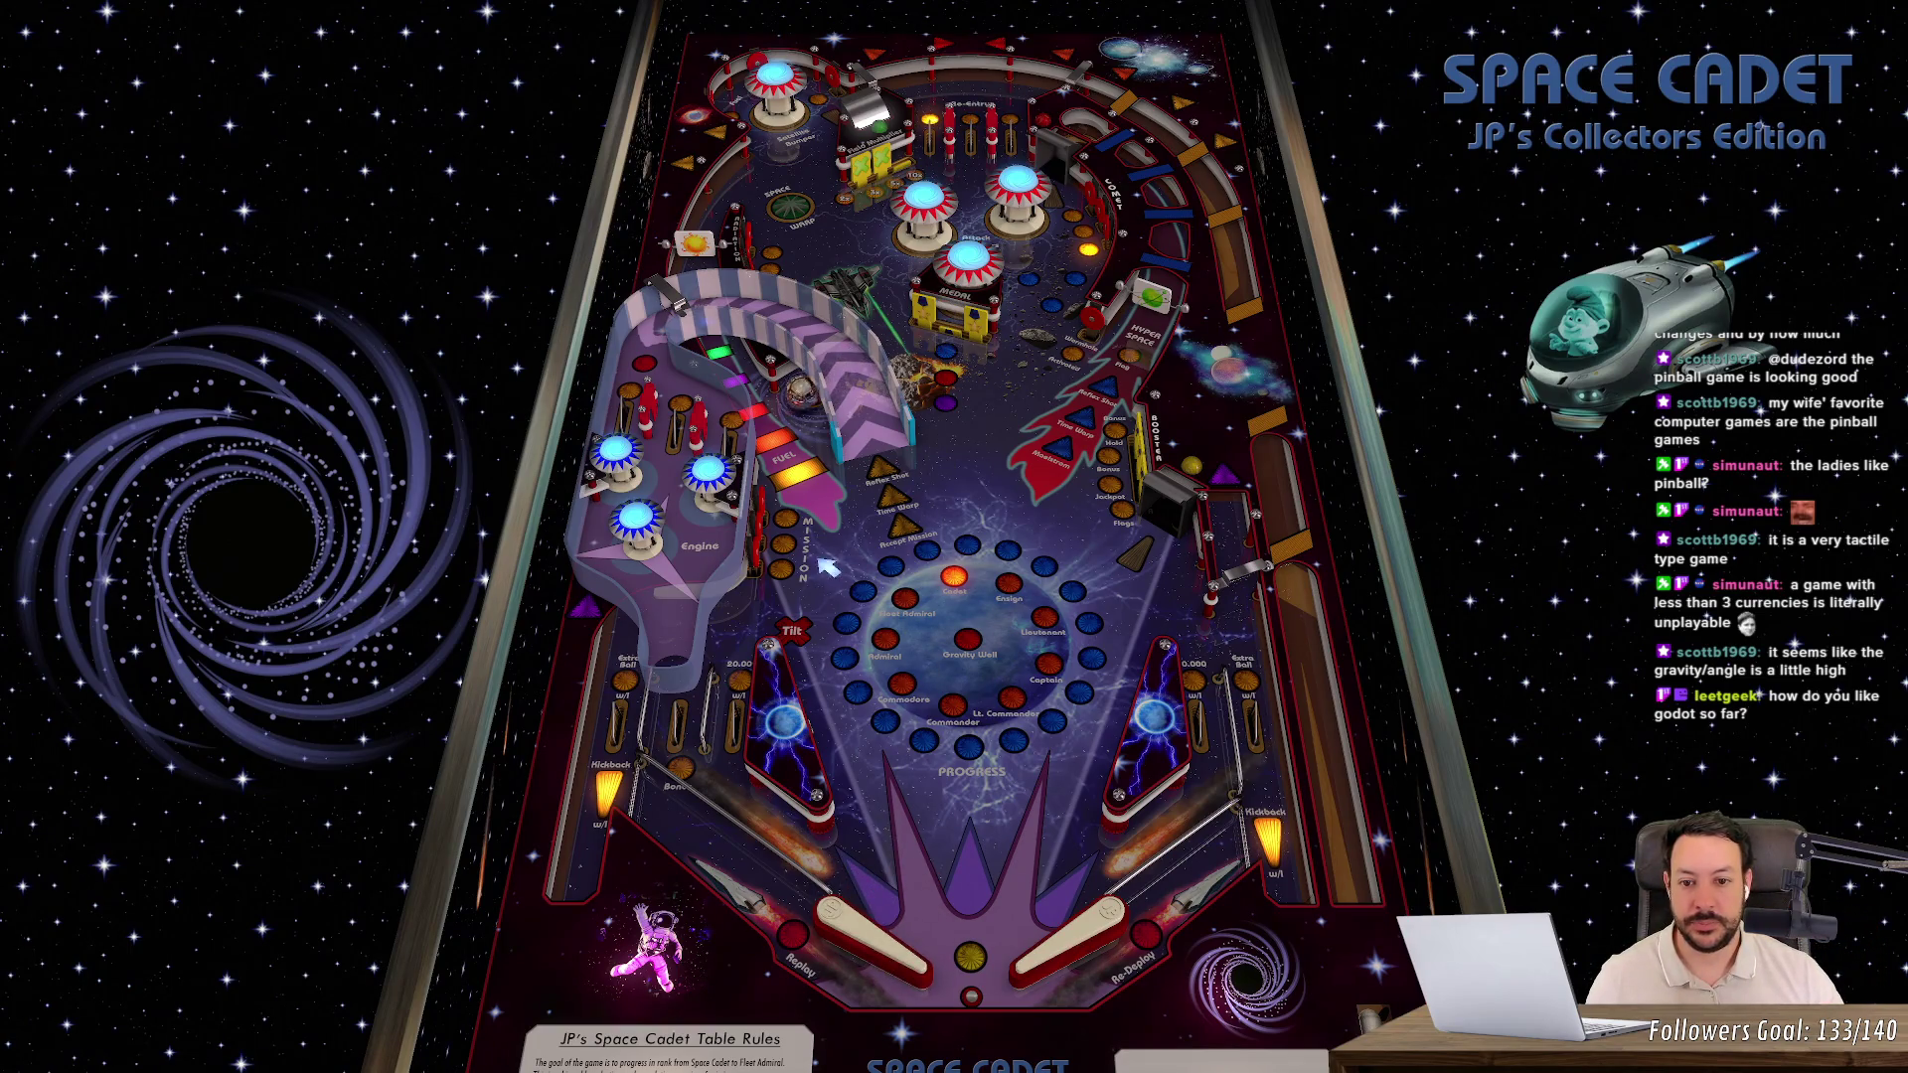
pyautogui.press('/')
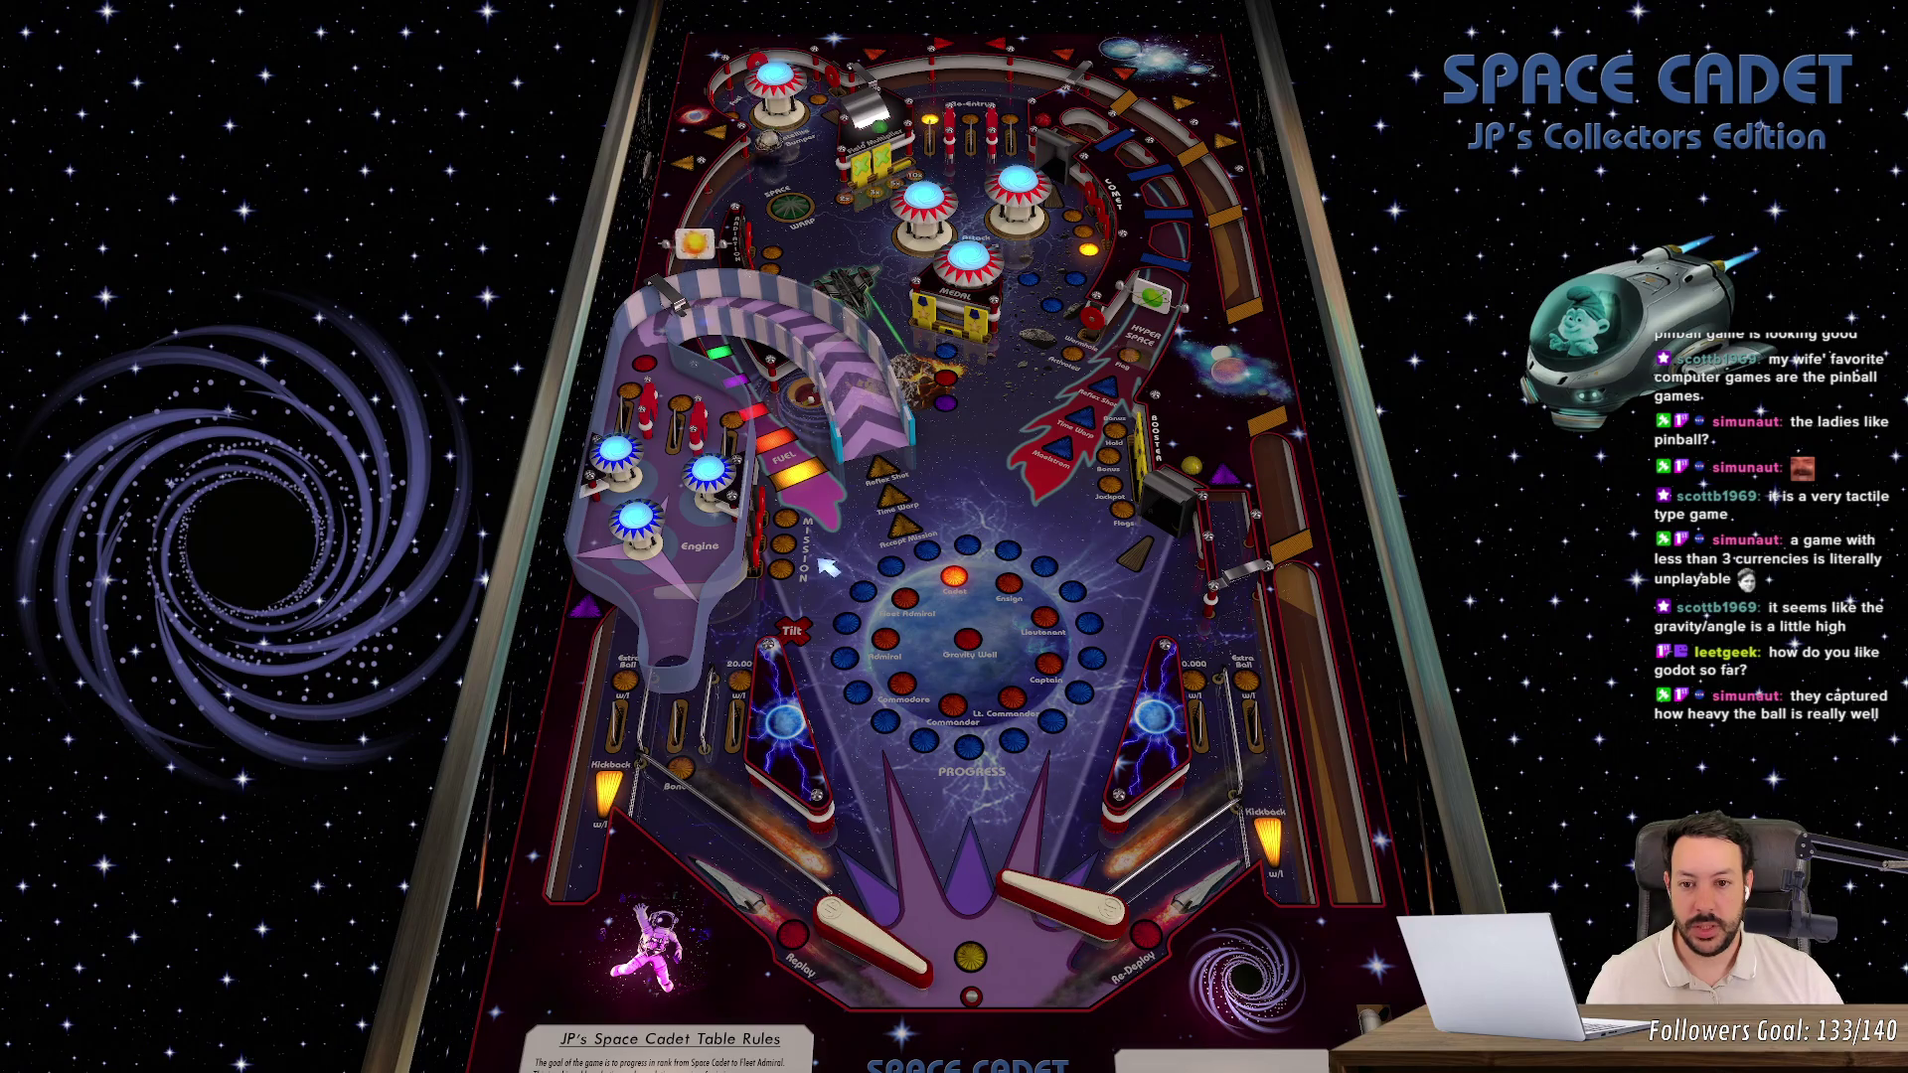
pyautogui.press('z')
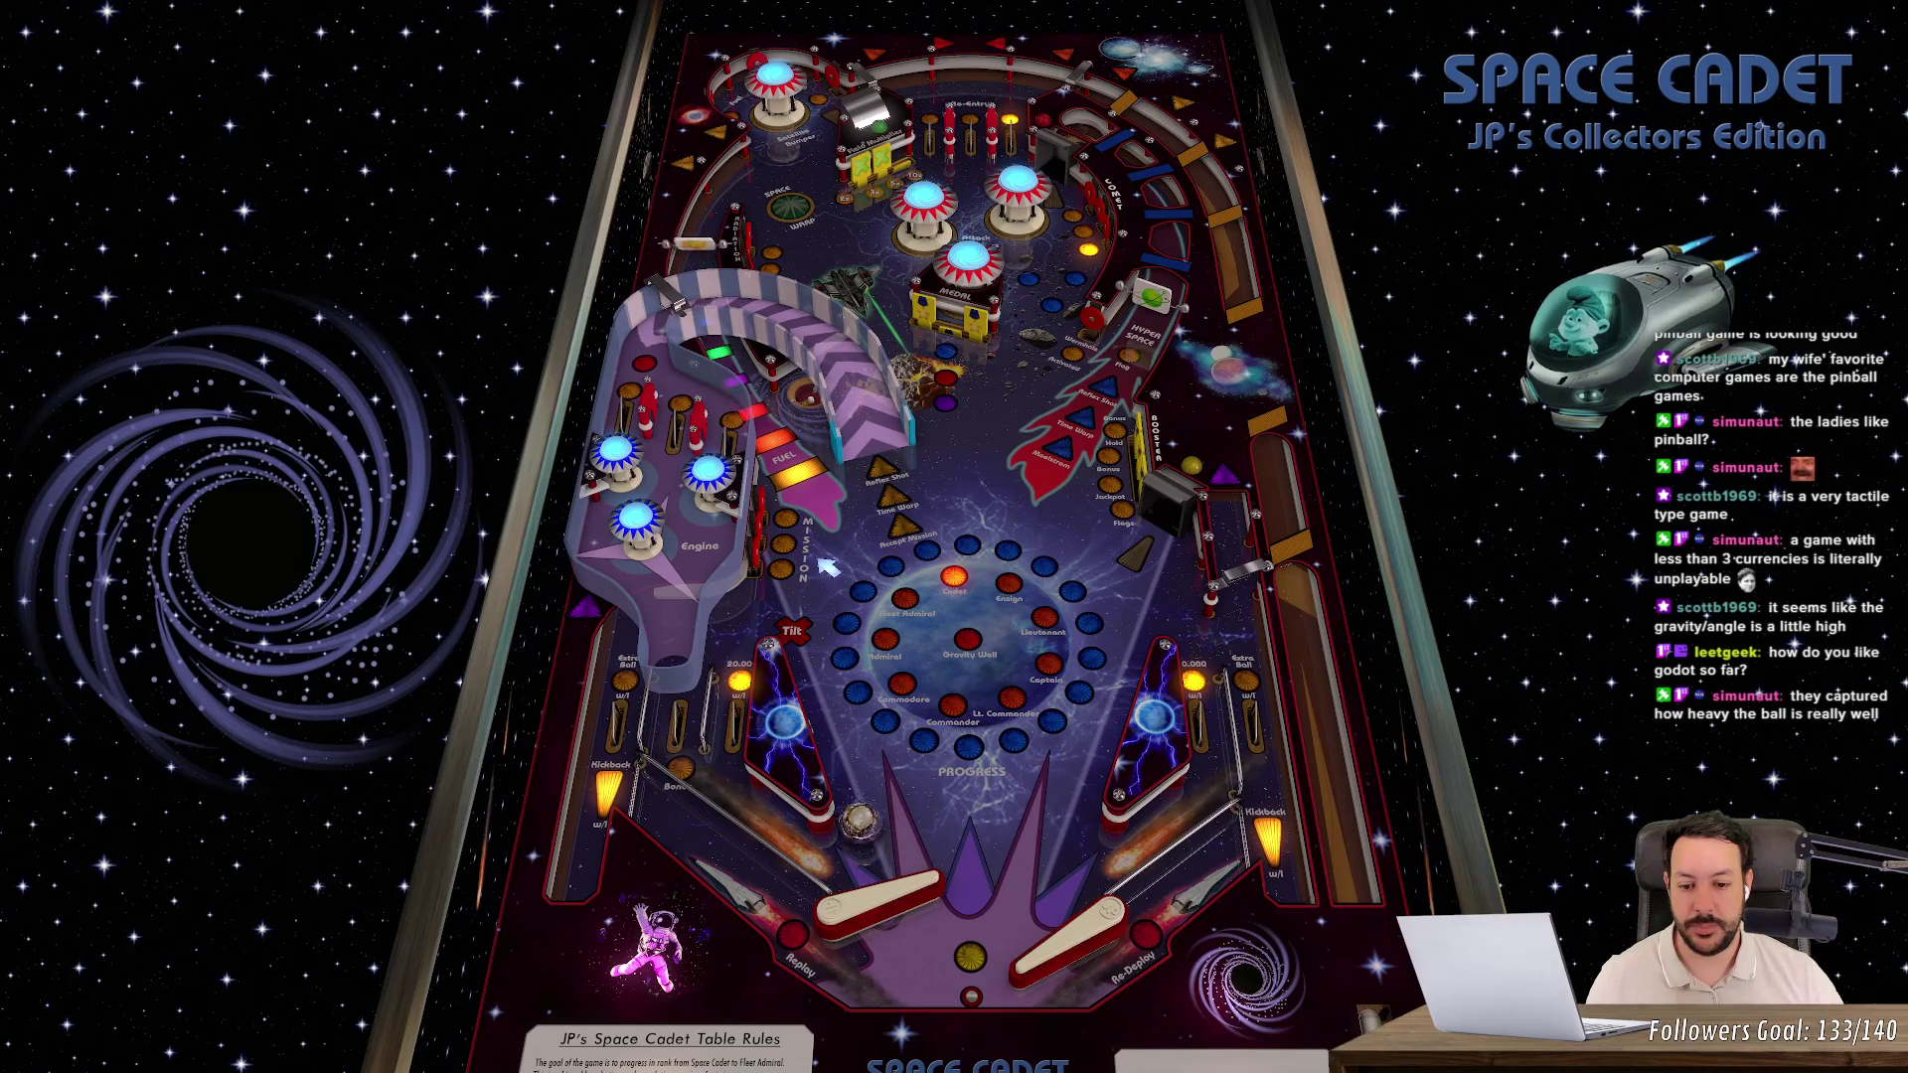
pyautogui.press('z')
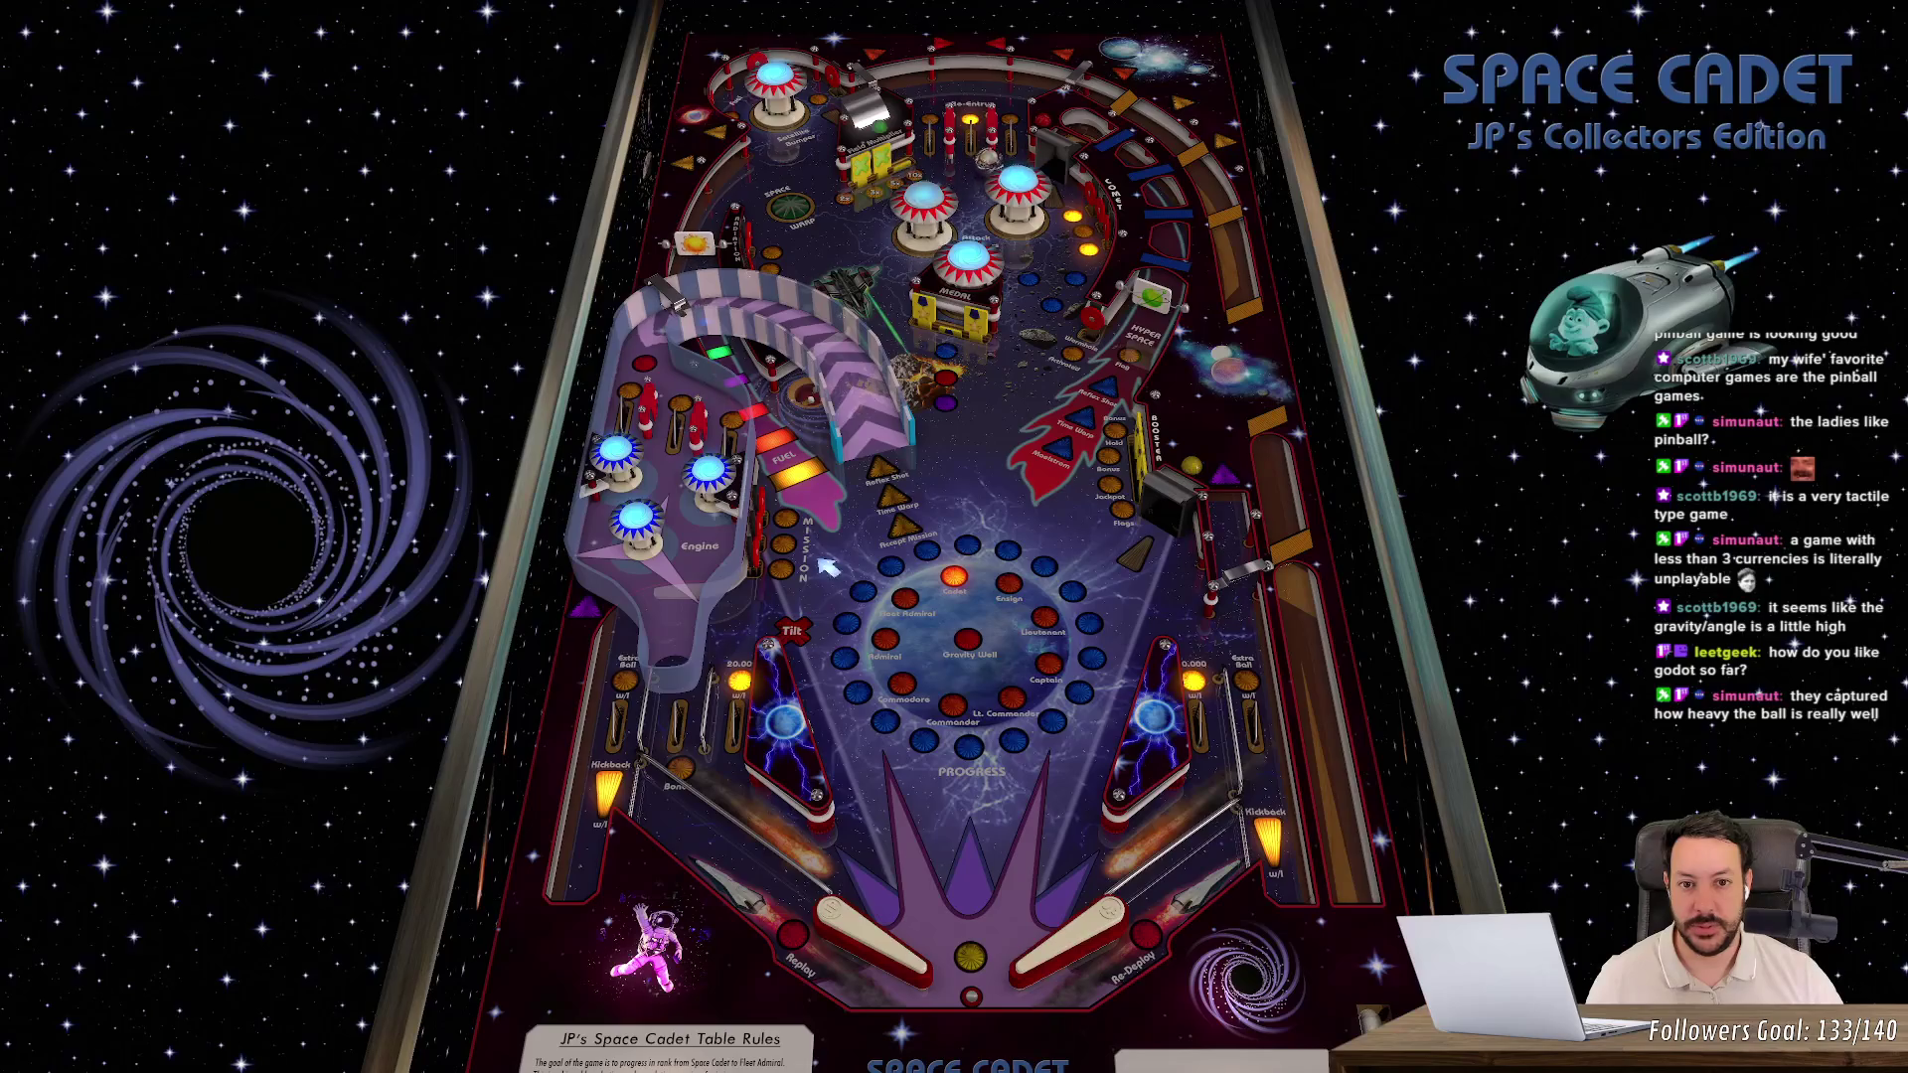
pyautogui.press('z')
pyautogui.press('/')
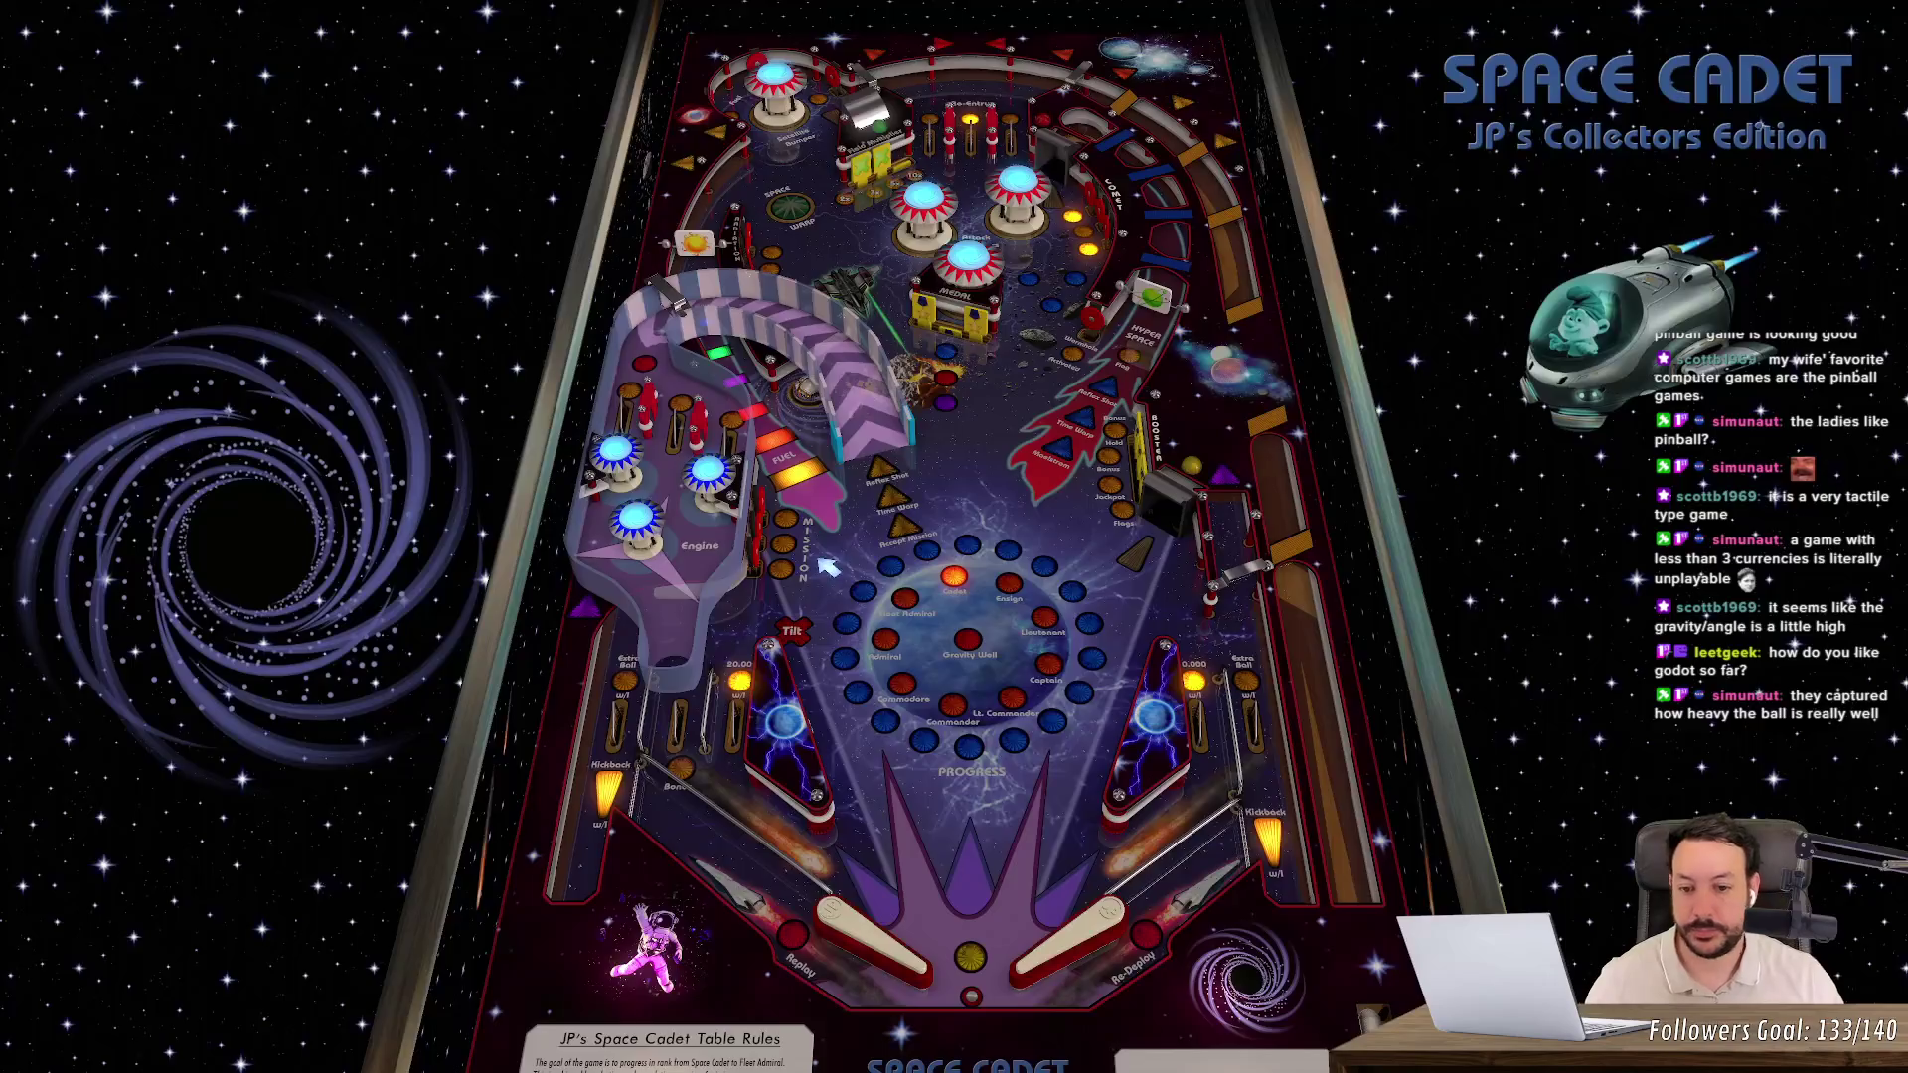
pyautogui.press('Escape')
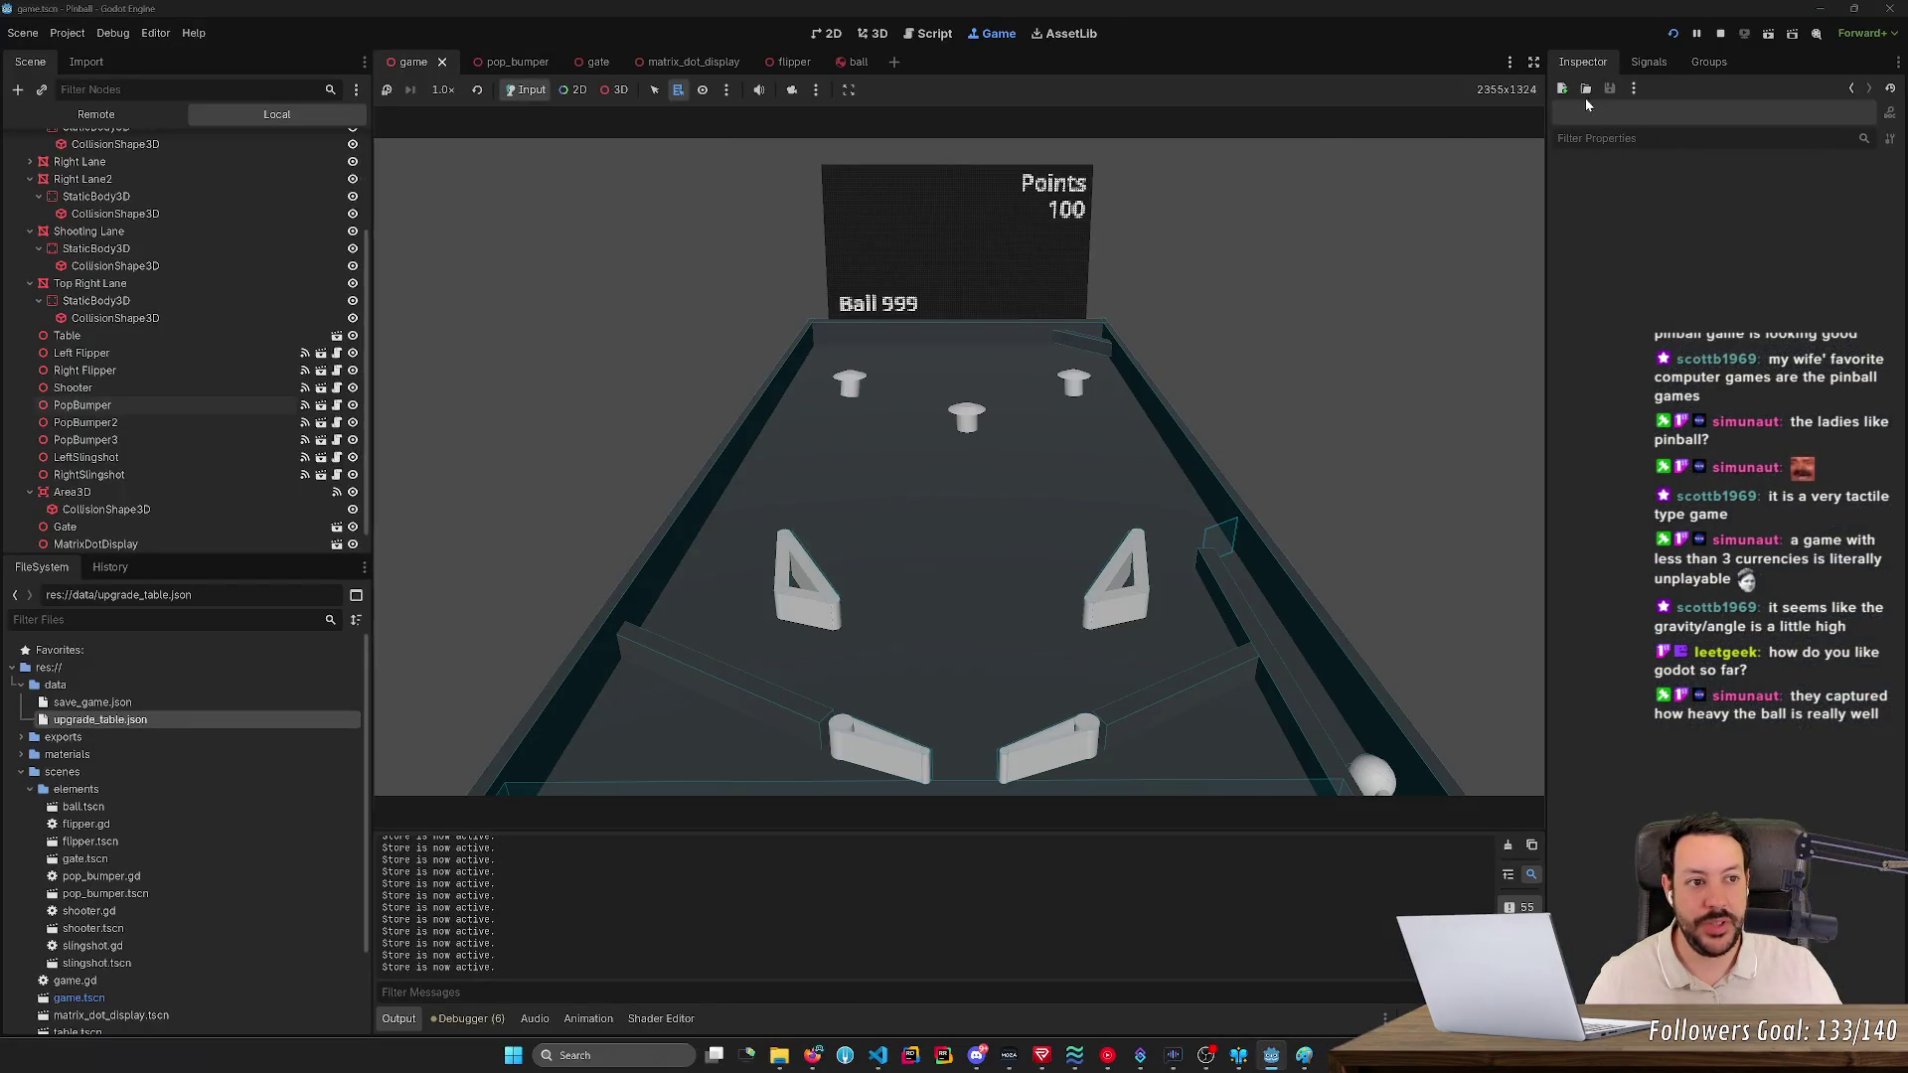
# - Stop the running pinball game and select the Camera3D node in the Scene dock
pyautogui.click(1720, 37)
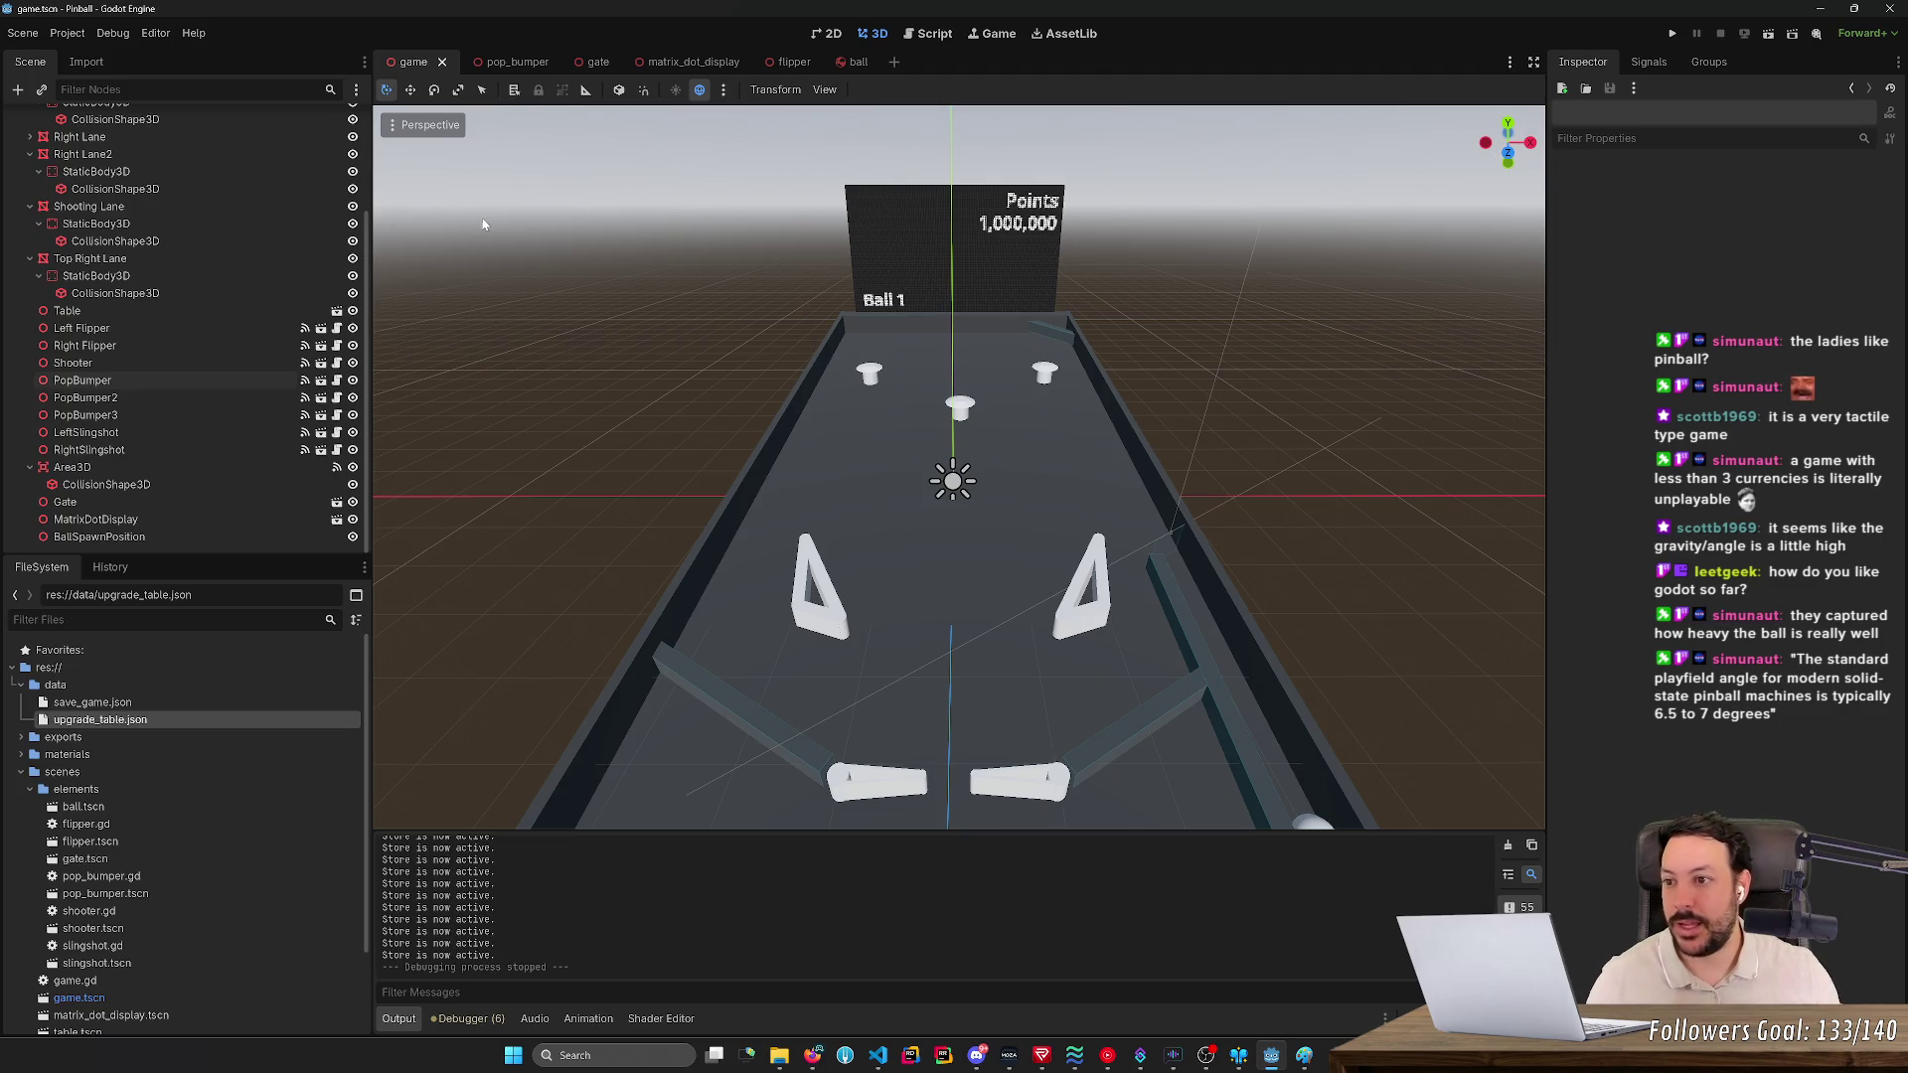
pyautogui.scroll(3, 244, 219)
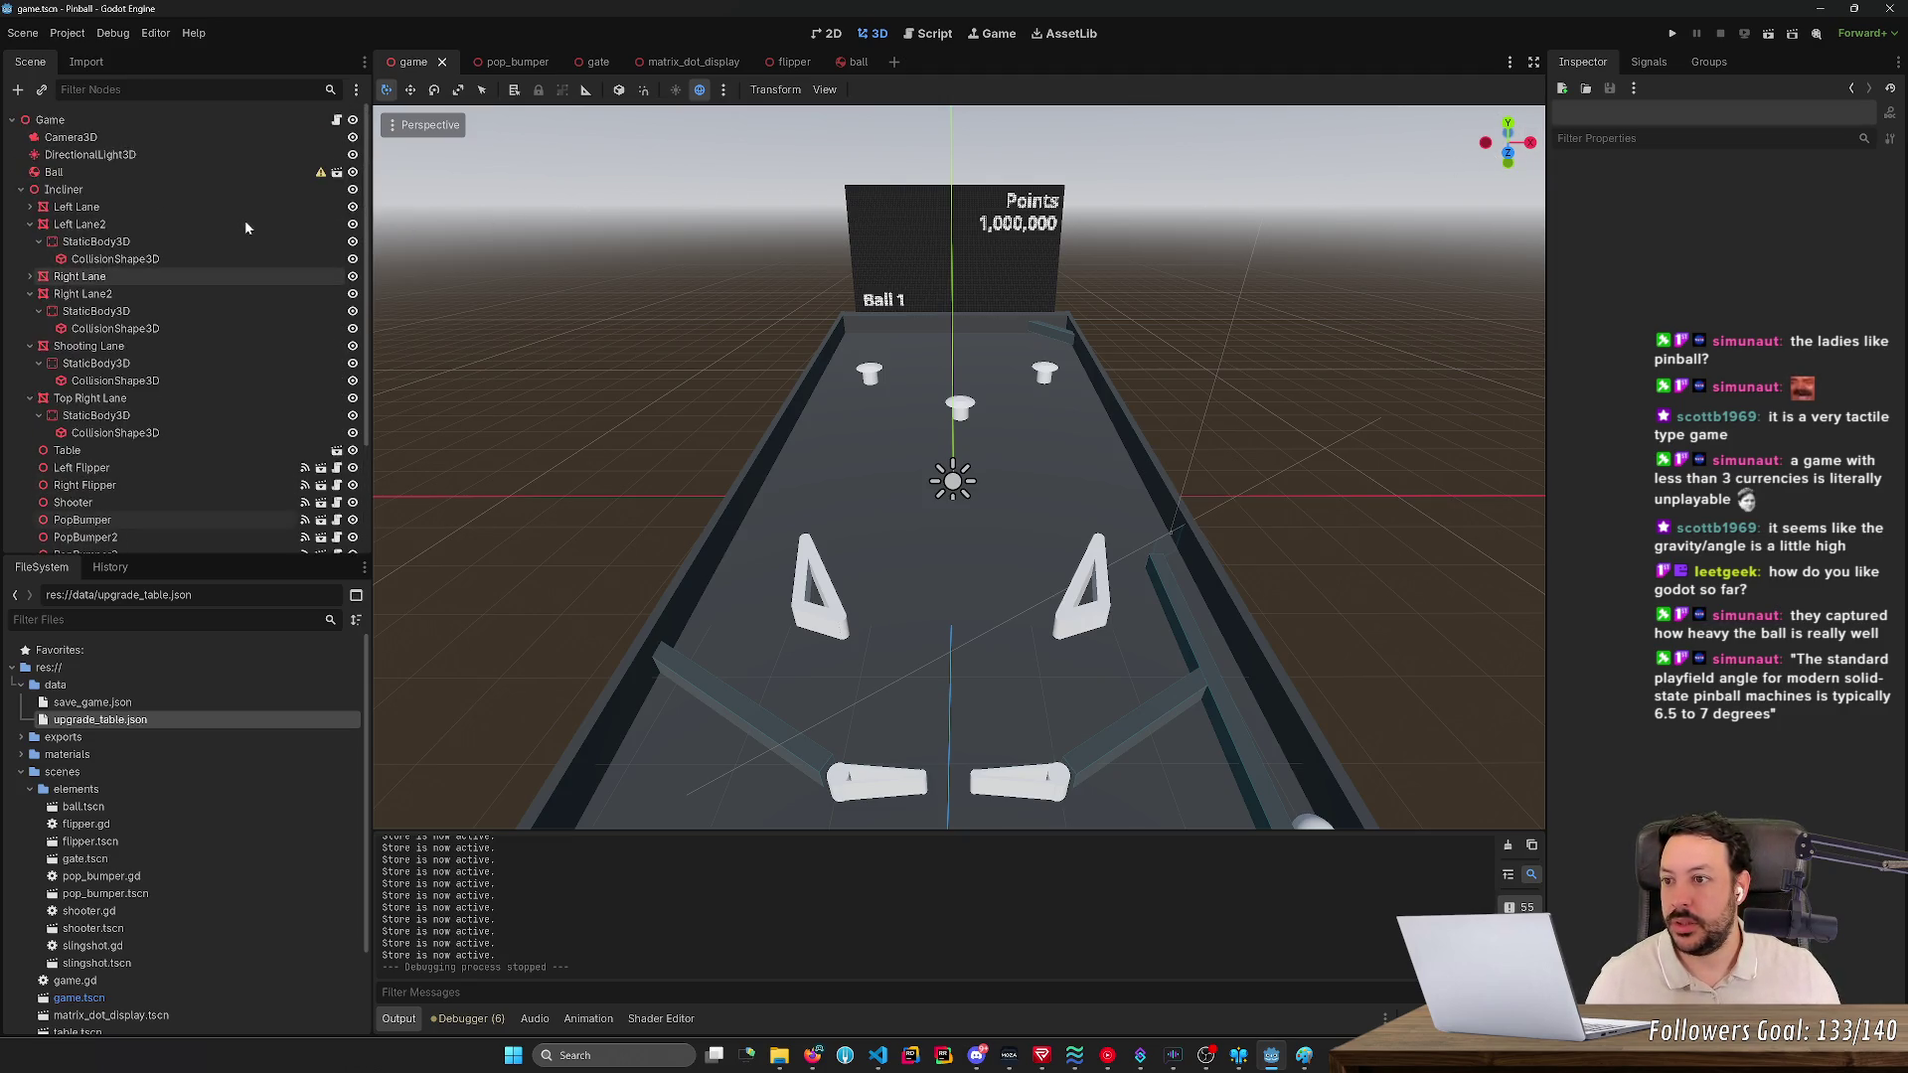
pyautogui.click(247, 137)
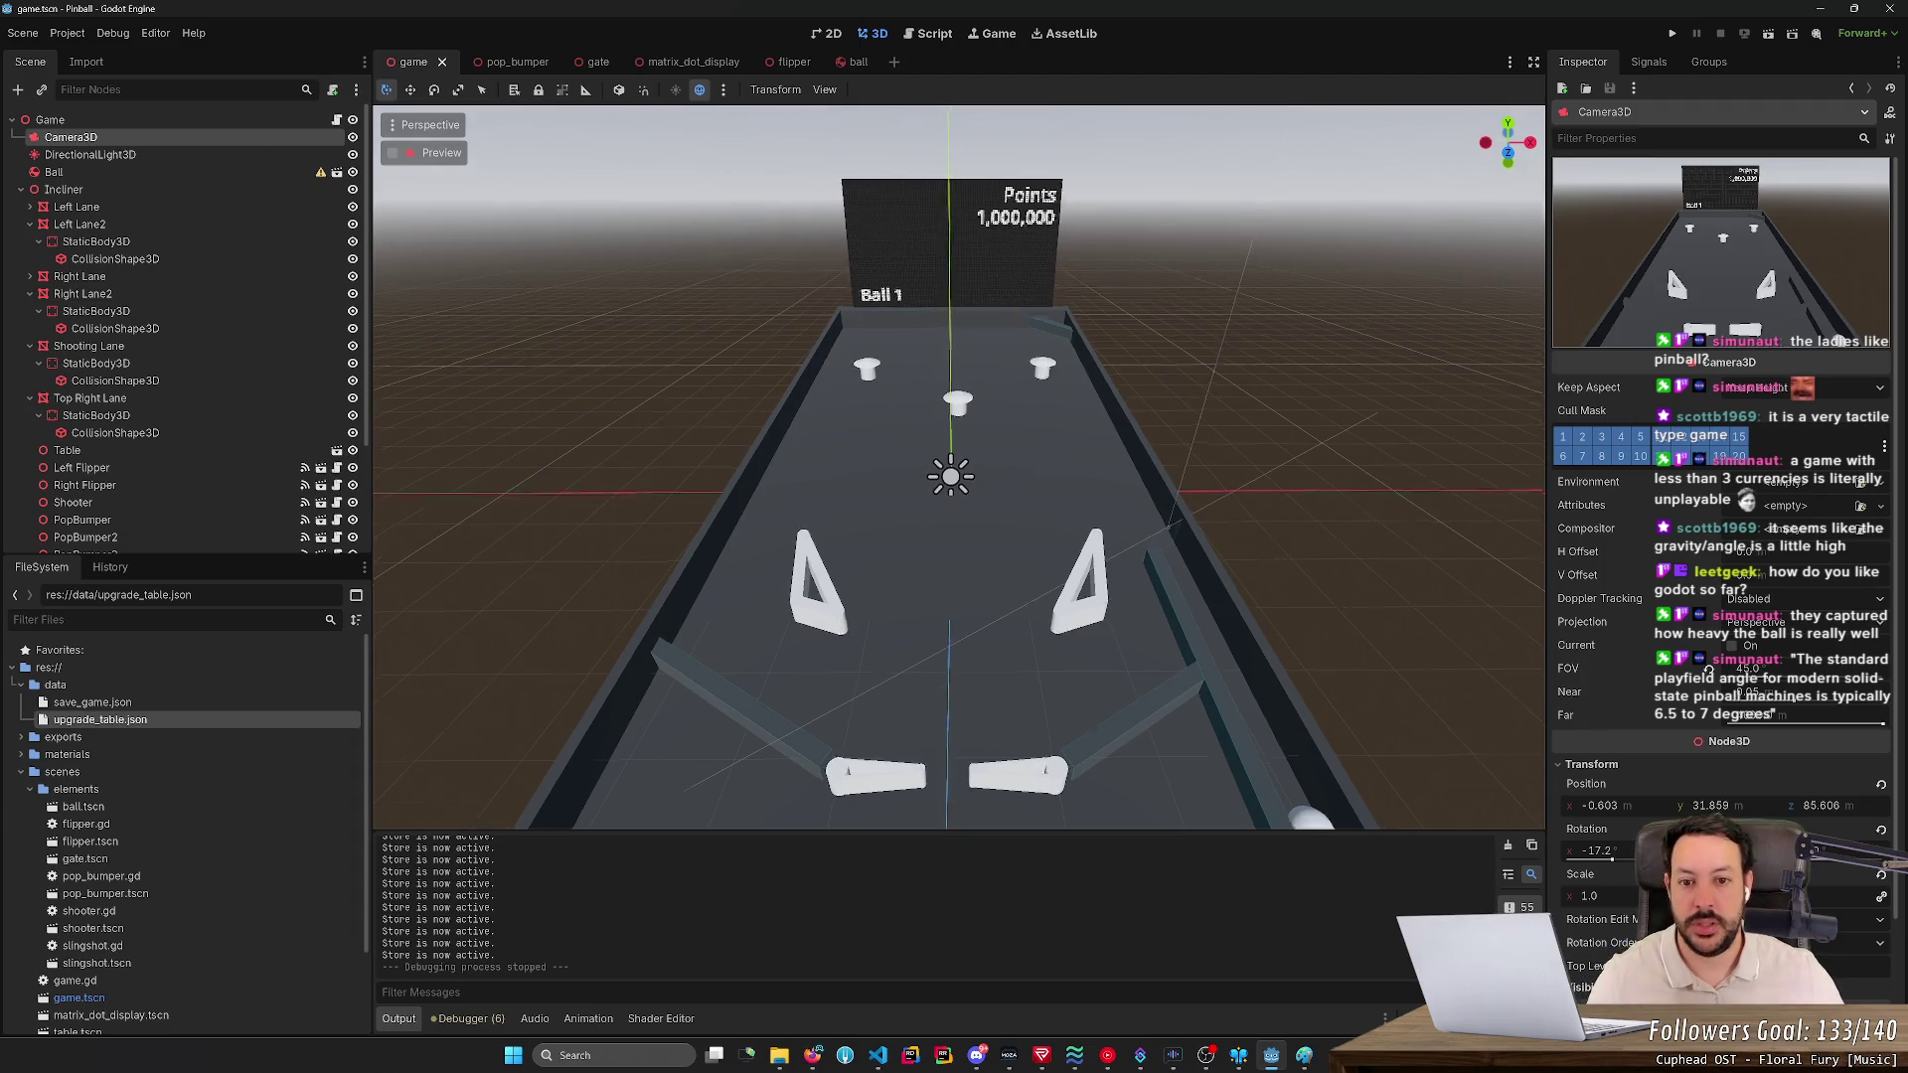
# - Scroll through Camera3D's properties, then orbit and nudge the 3D view to inspect the table's incline
pyautogui.scroll(3, 862, 228)
pyautogui.scroll(-5, 958, 467)
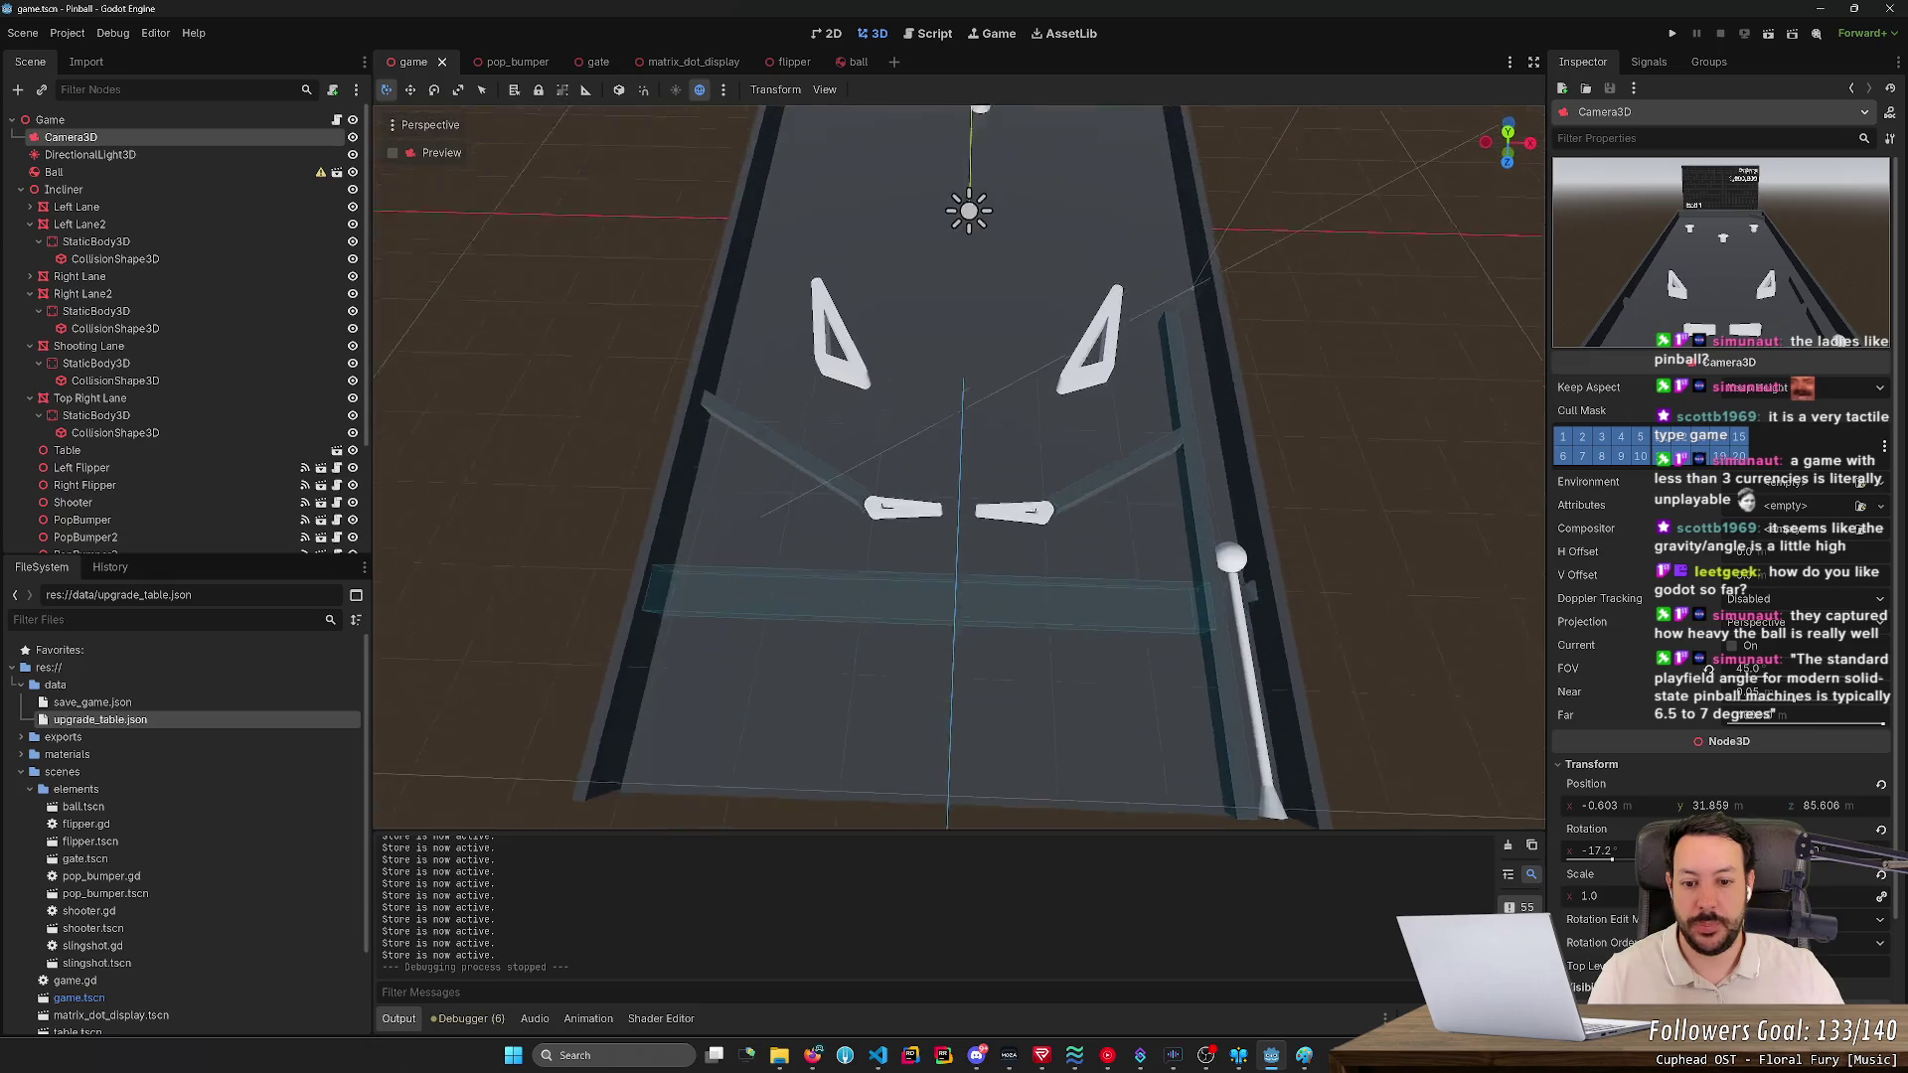
pyautogui.scroll(-3, 958, 467)
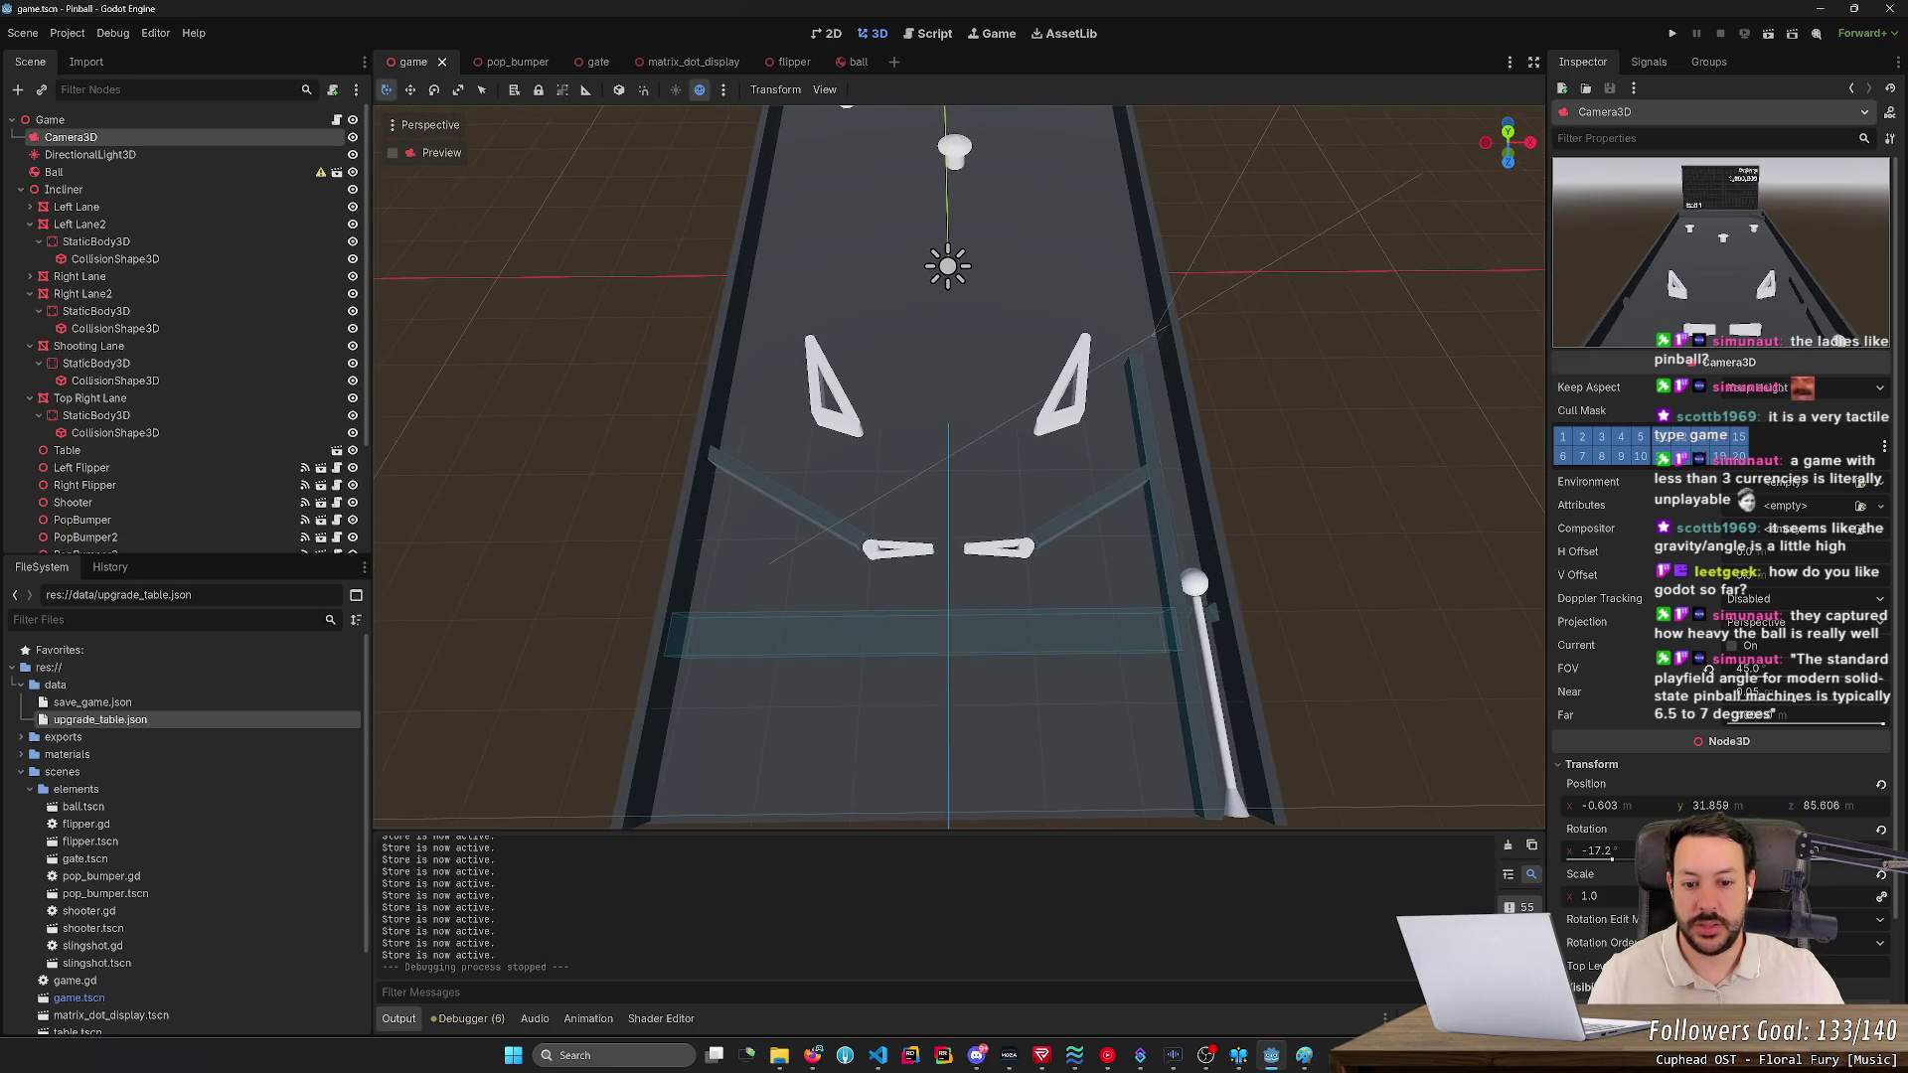
pyautogui.scroll(-5, 959, 467)
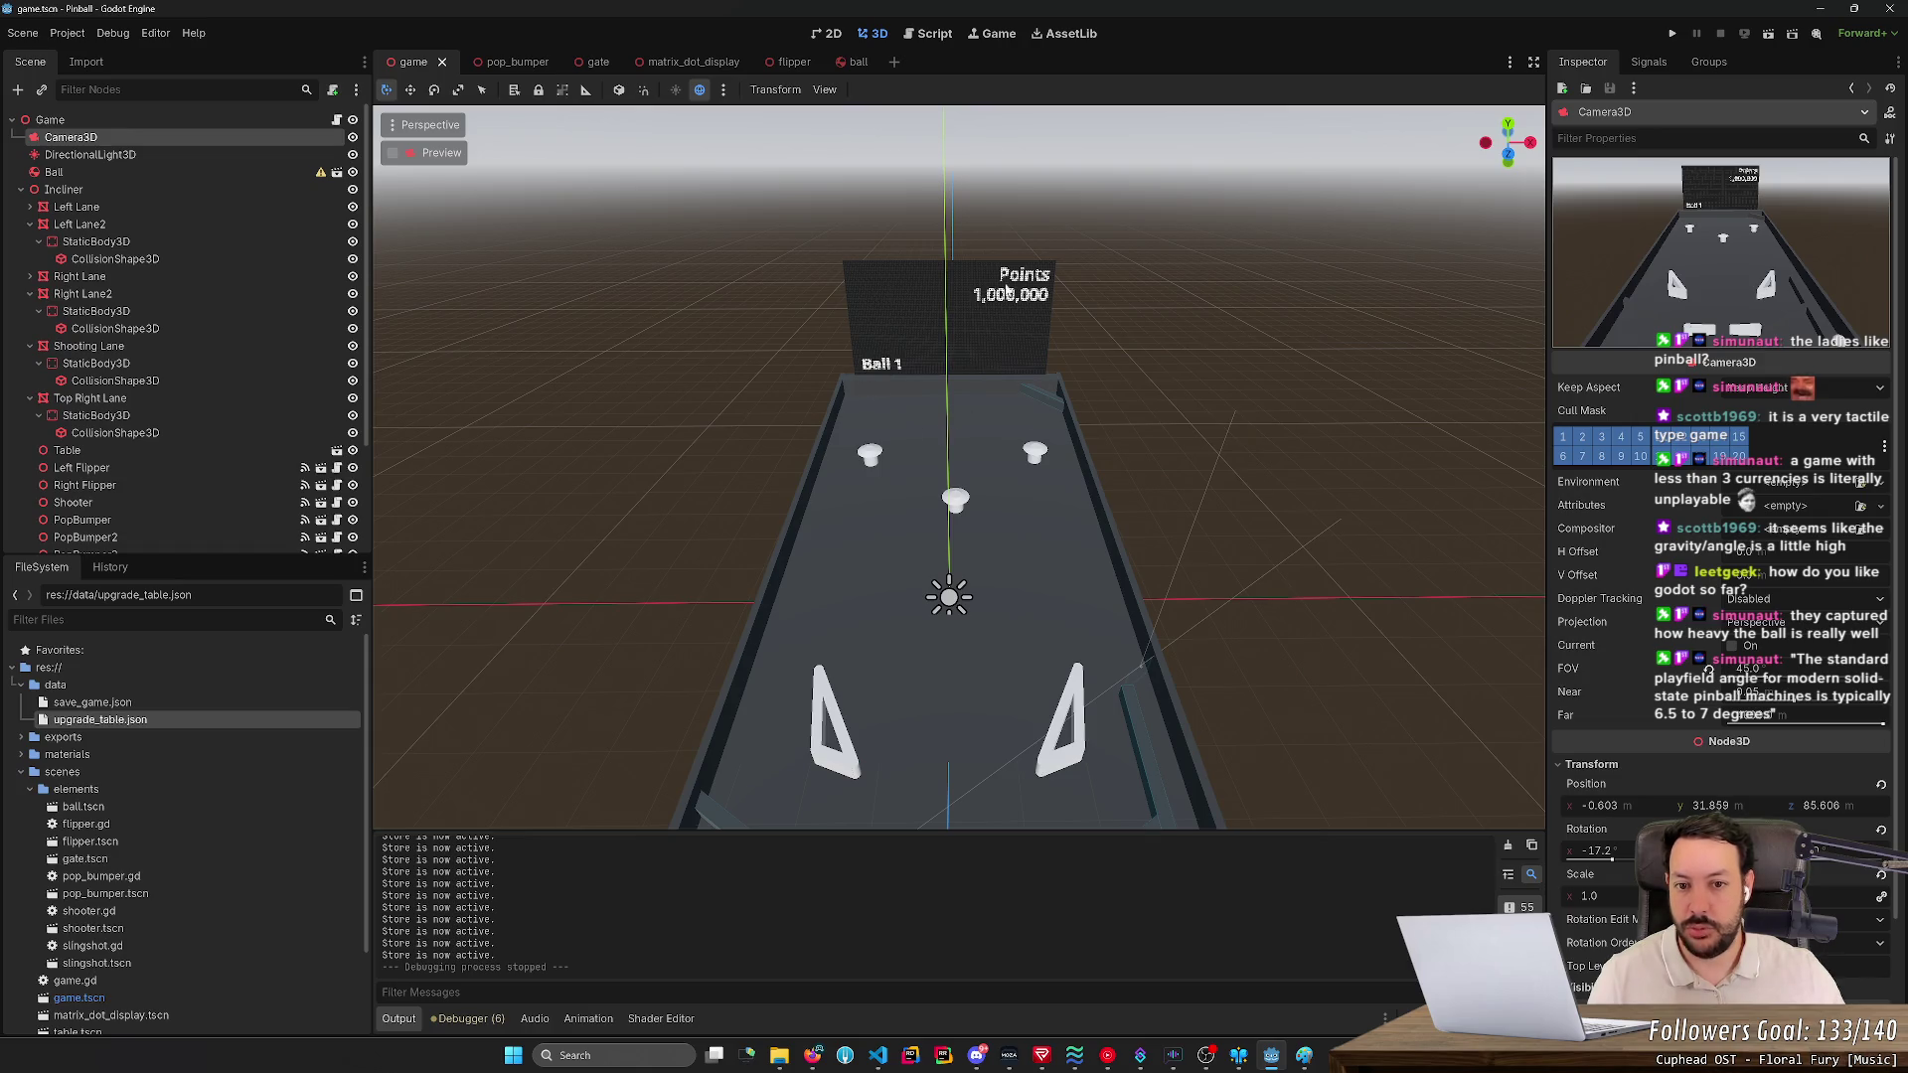
pyautogui.scroll(3, 899, 469)
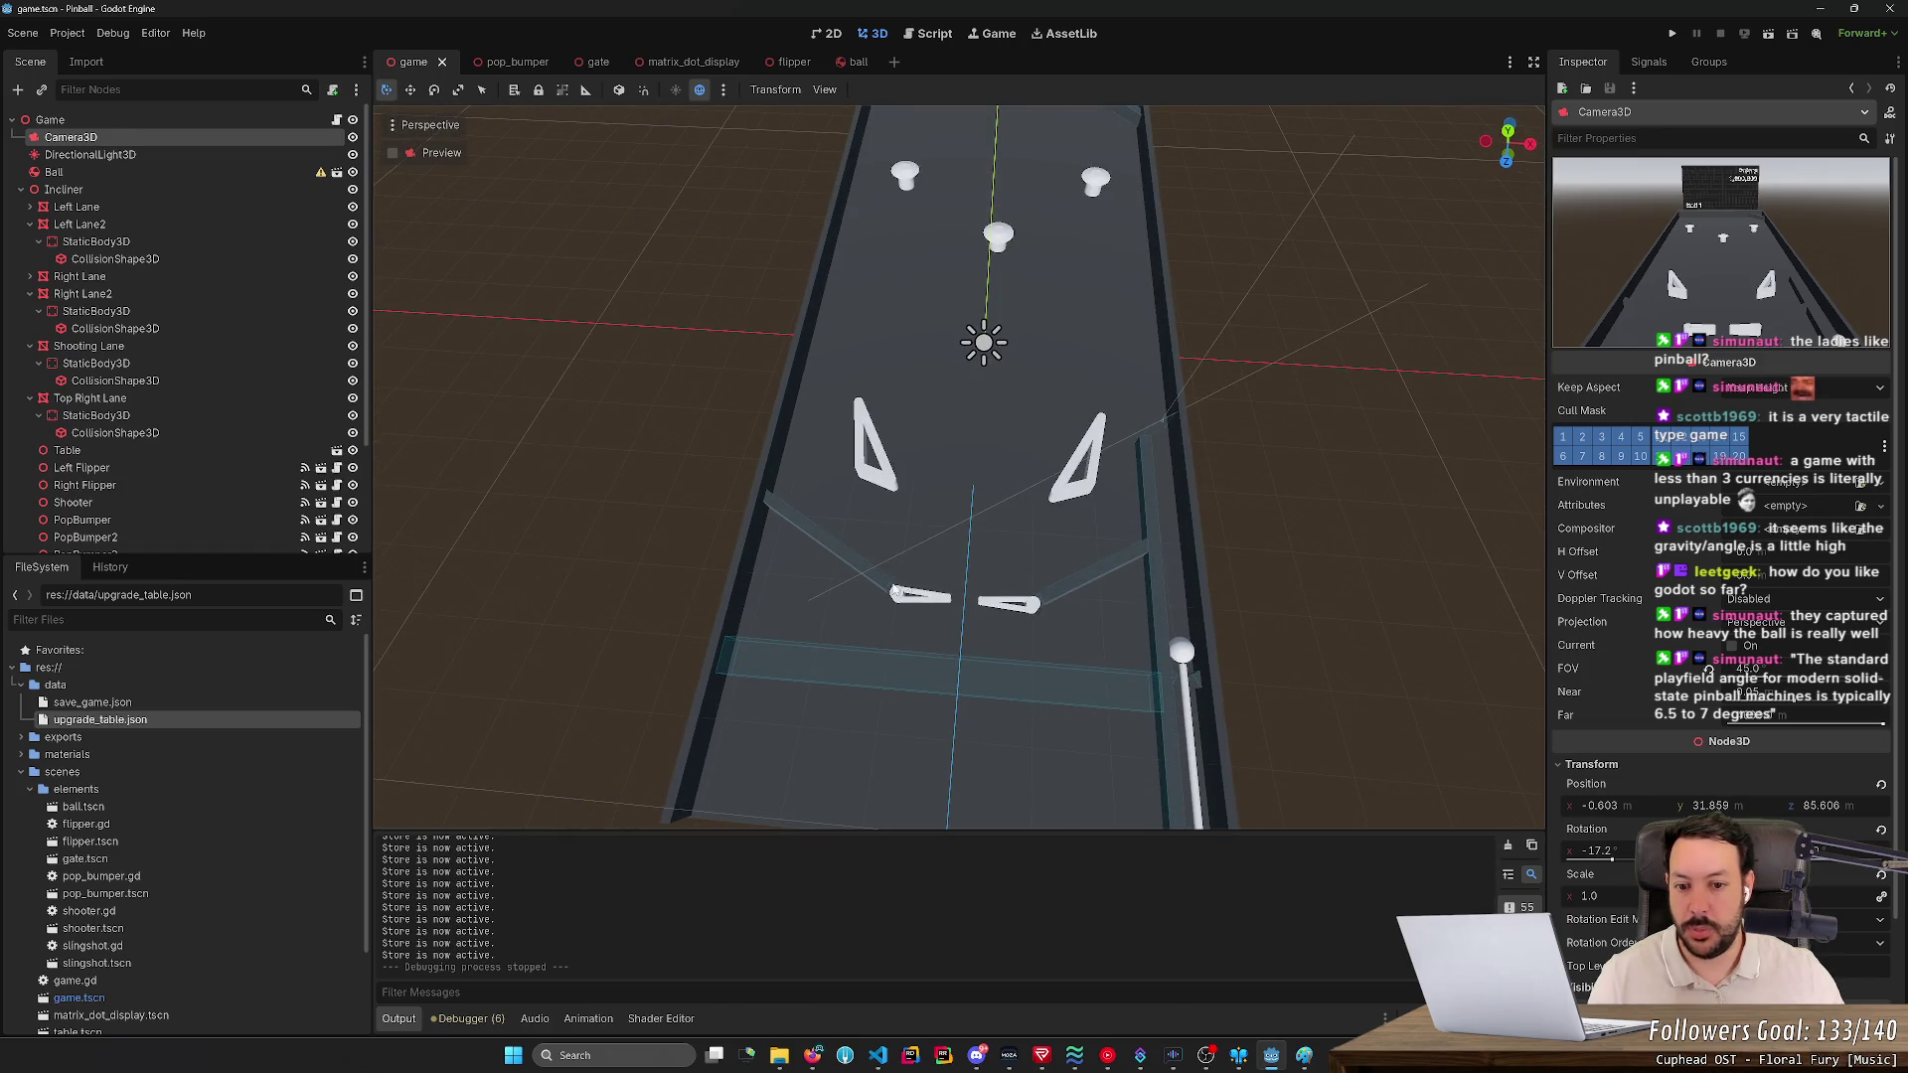
pyautogui.scroll(-3, 930, 571)
pyautogui.moveTo(930, 571)
pyautogui.mouseDown()
pyautogui.moveTo(865, 487)
pyautogui.moveTo(884, 506)
pyautogui.moveTo(874, 447)
pyautogui.mouseUp()
pyautogui.press('w')
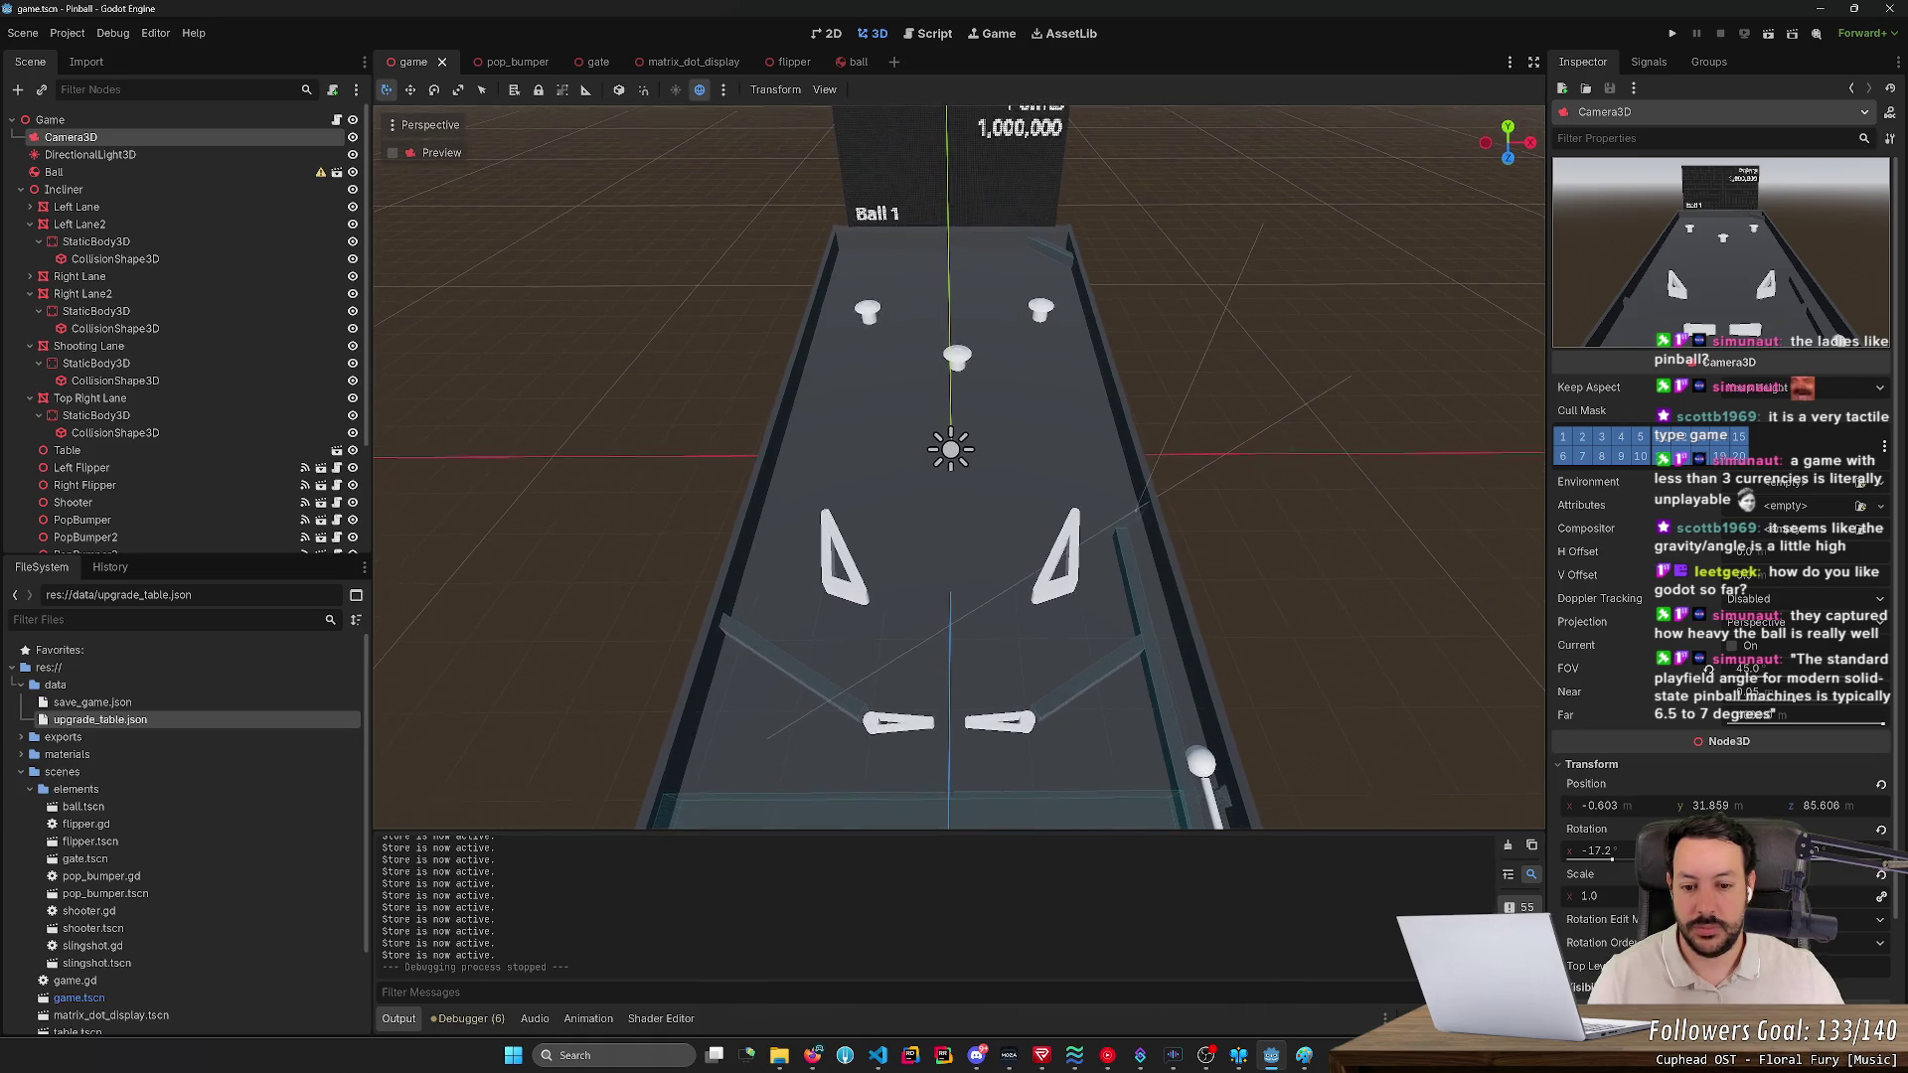
pyautogui.press('s')
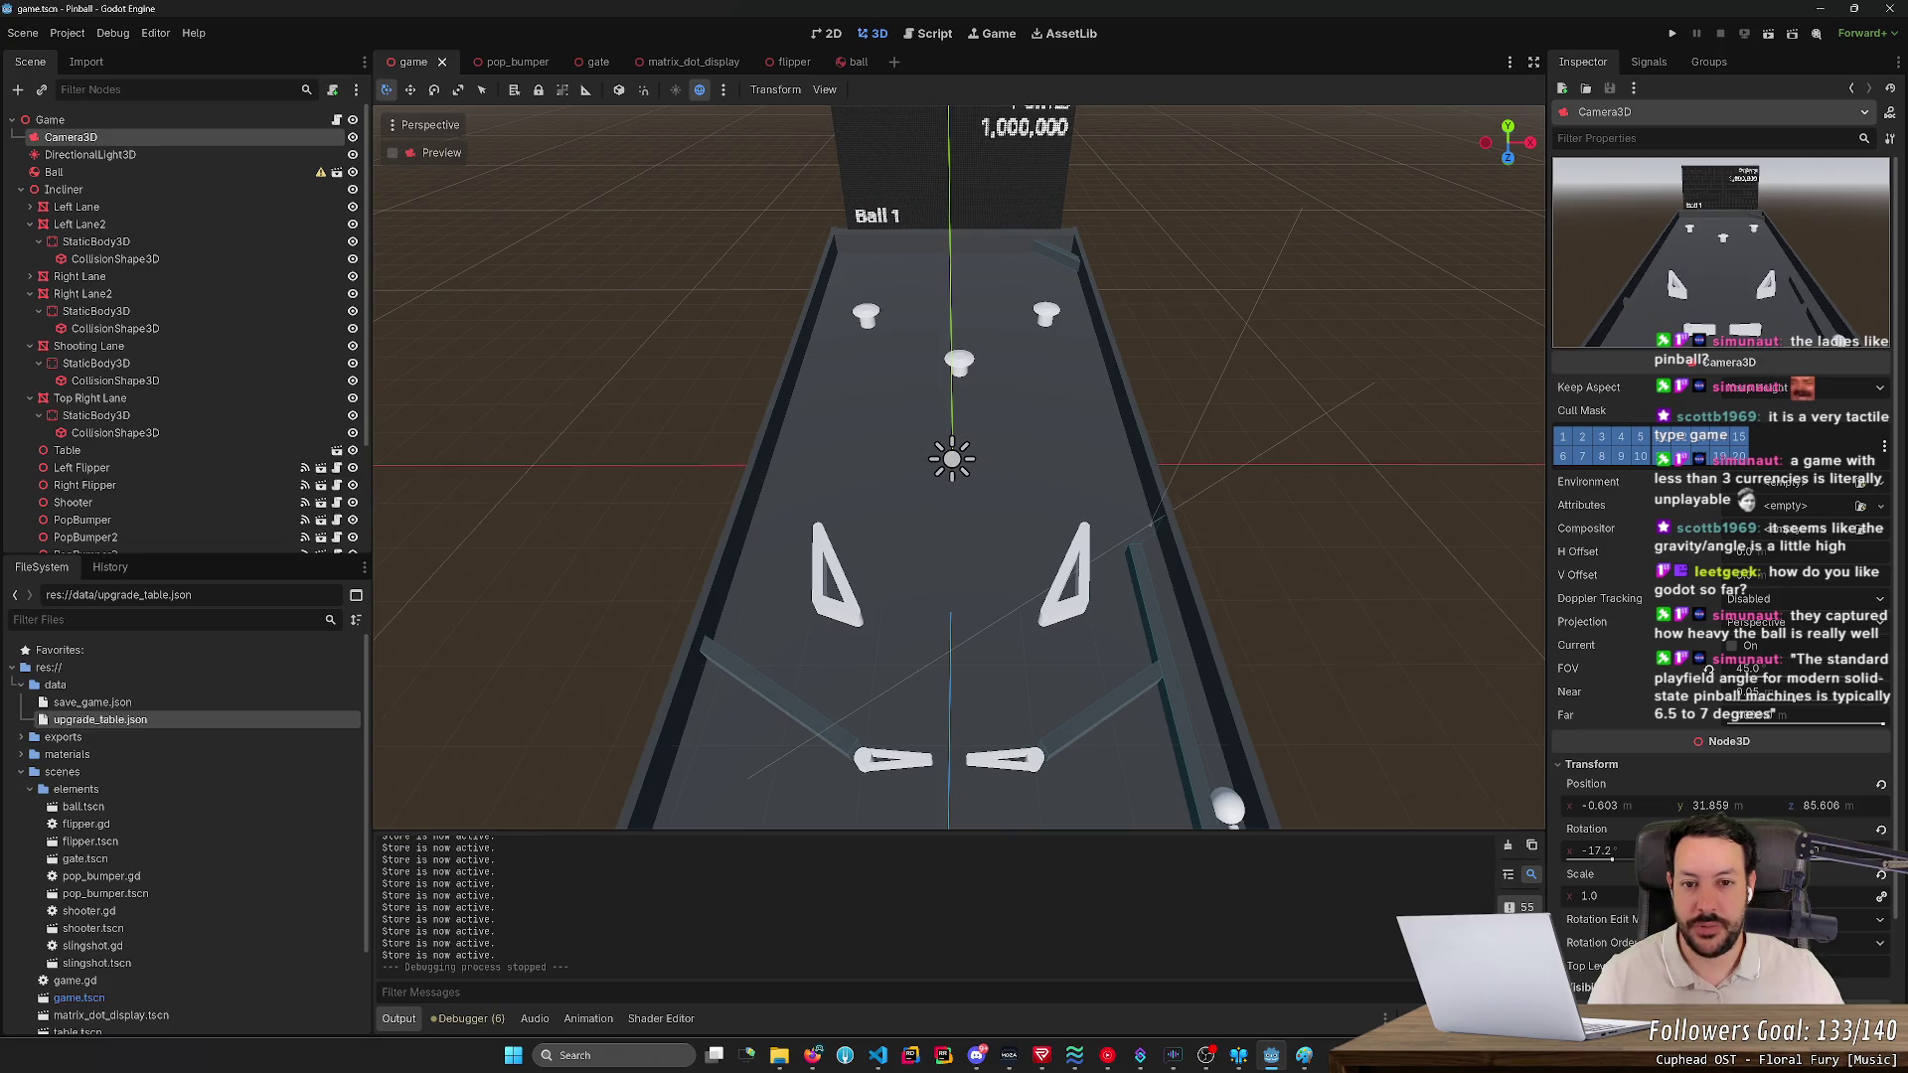
pyautogui.press('e')
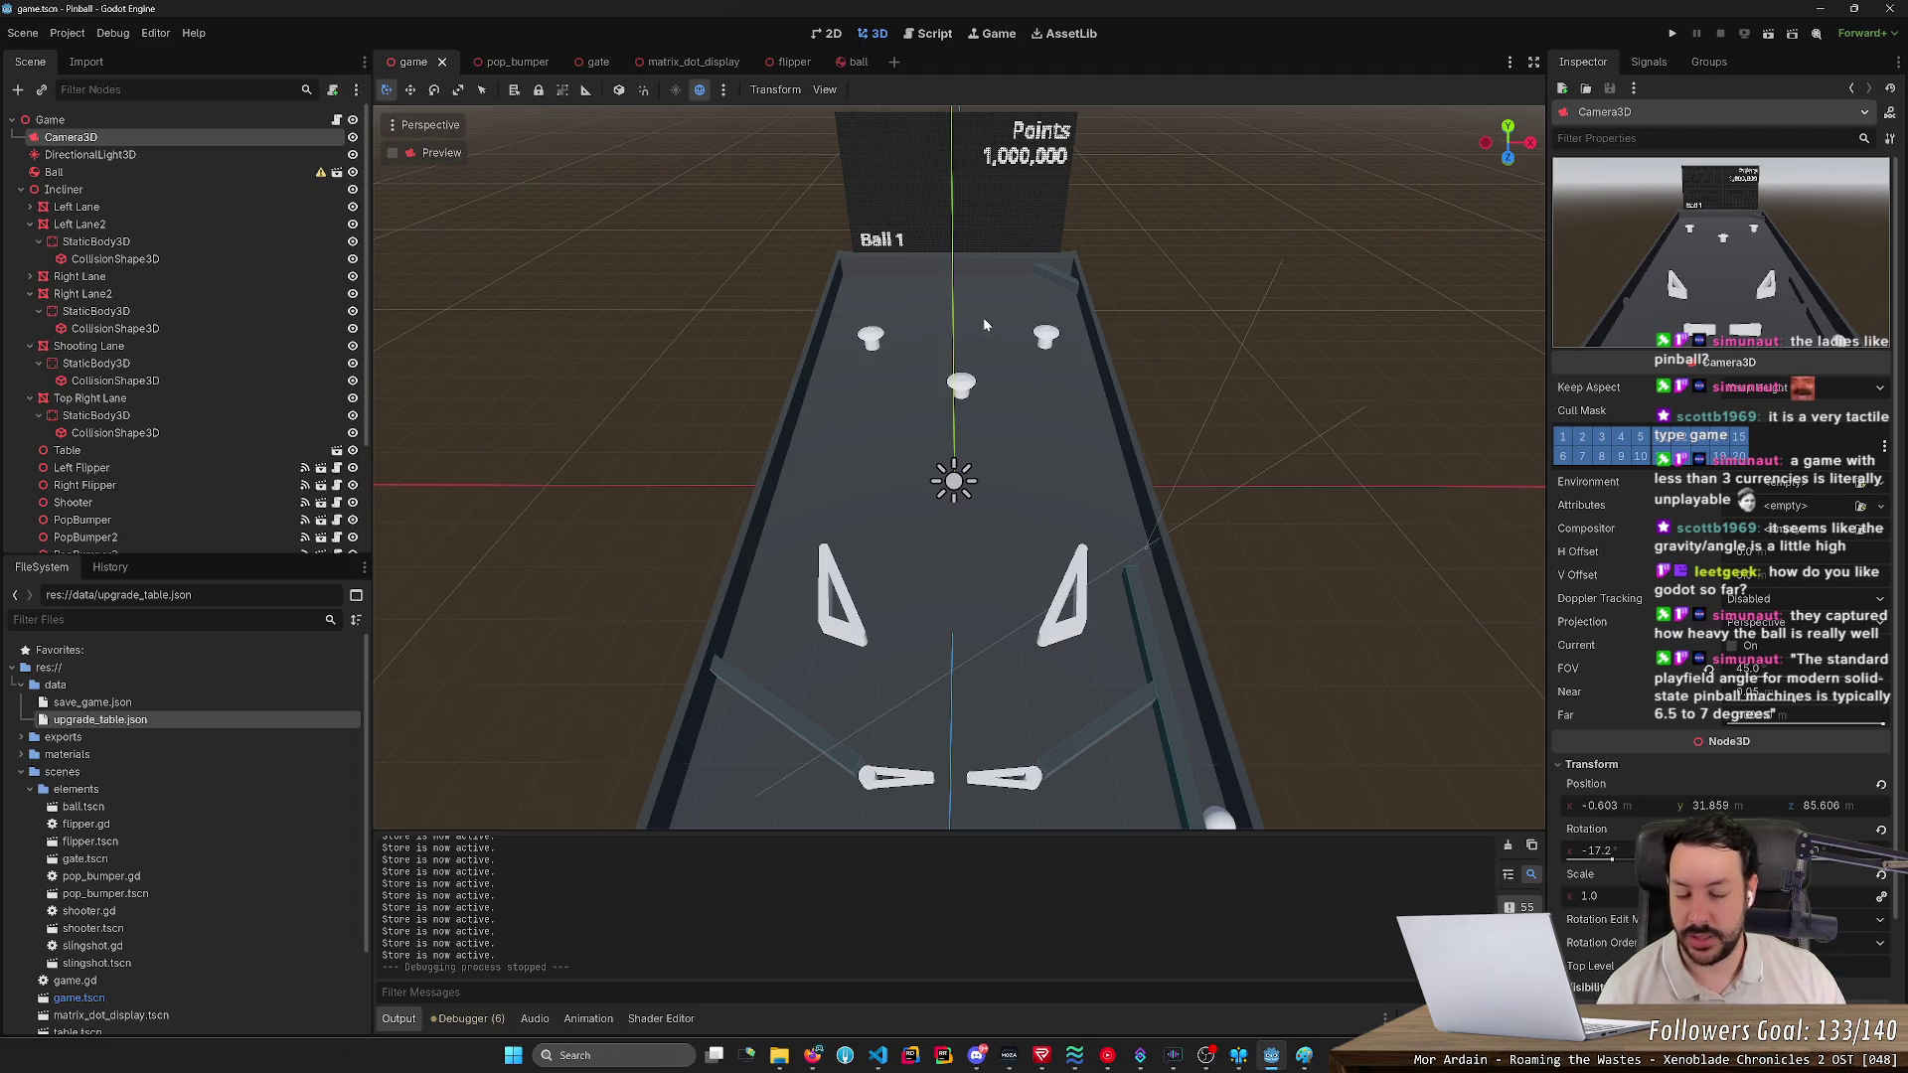
pyautogui.click(1673, 32)
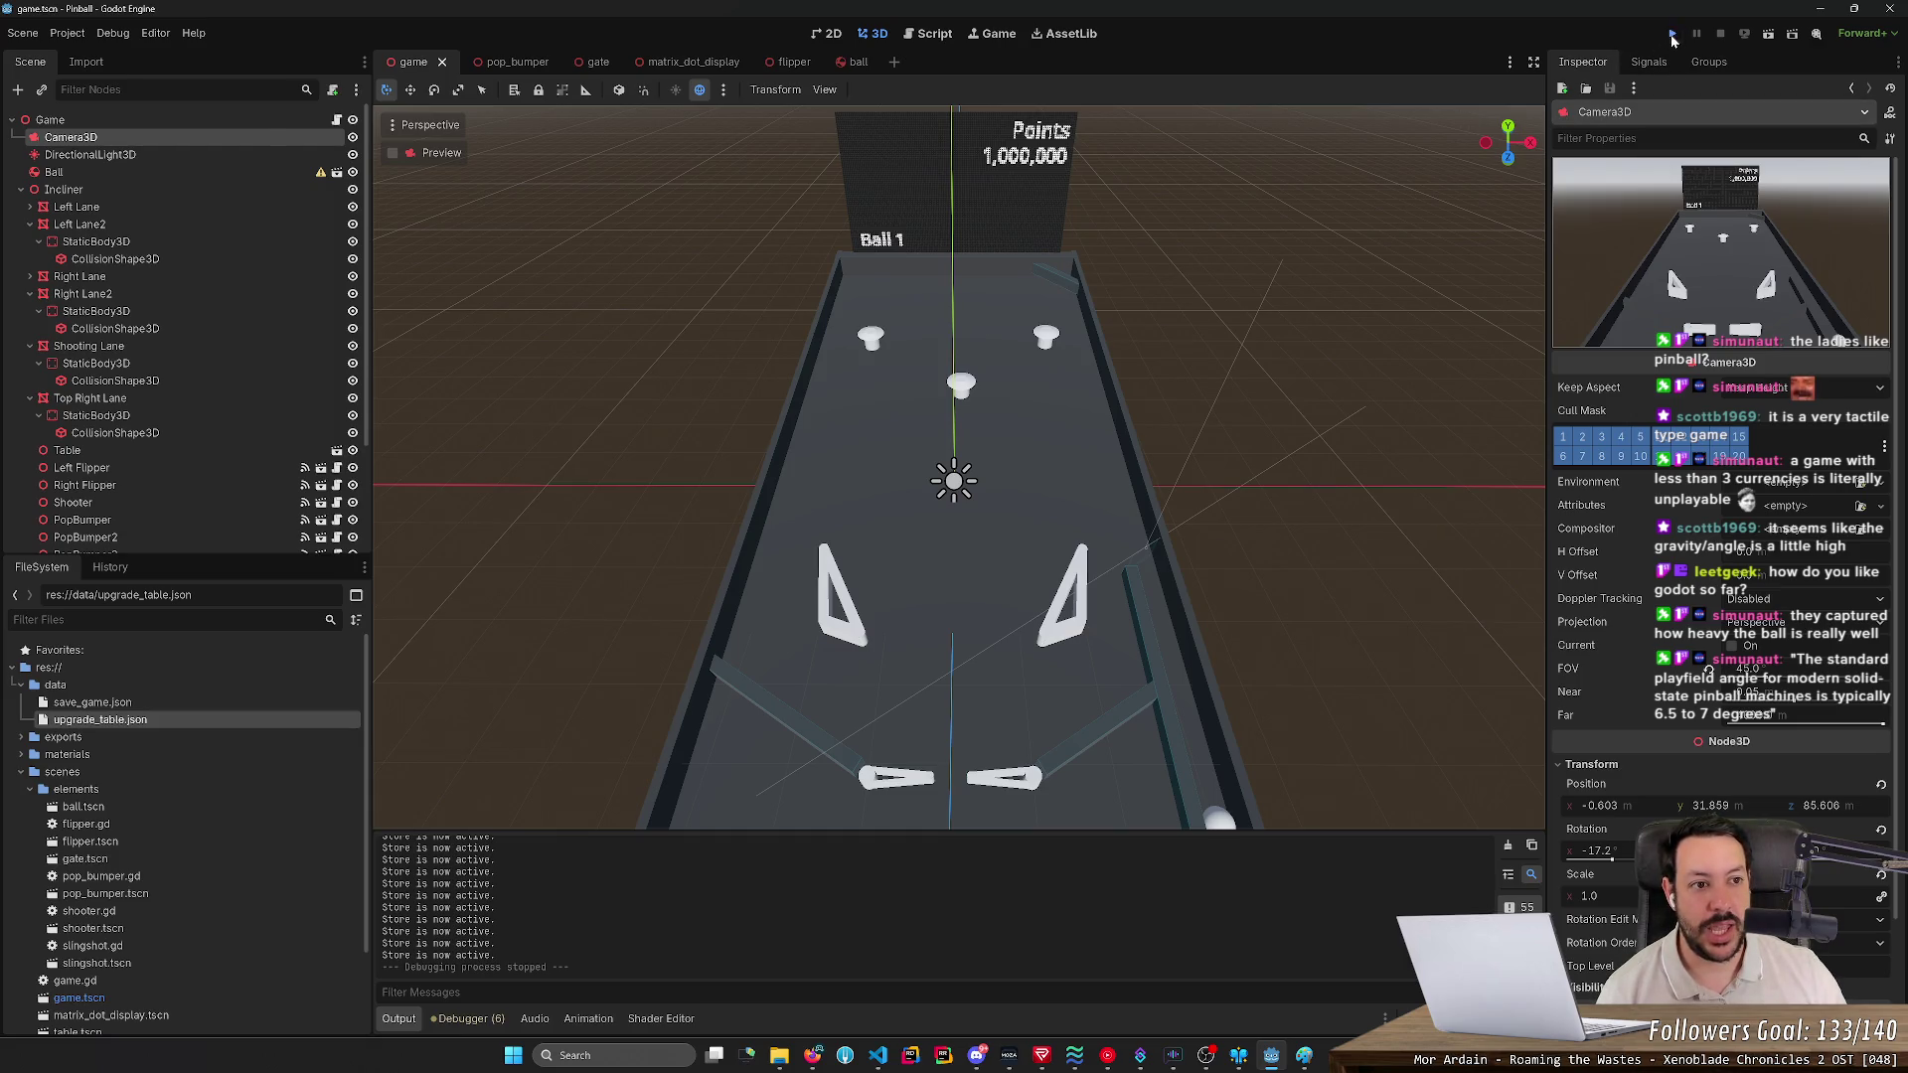
# - Launch a ball, flip at it until it drains, then stop the game
pyautogui.press('space')
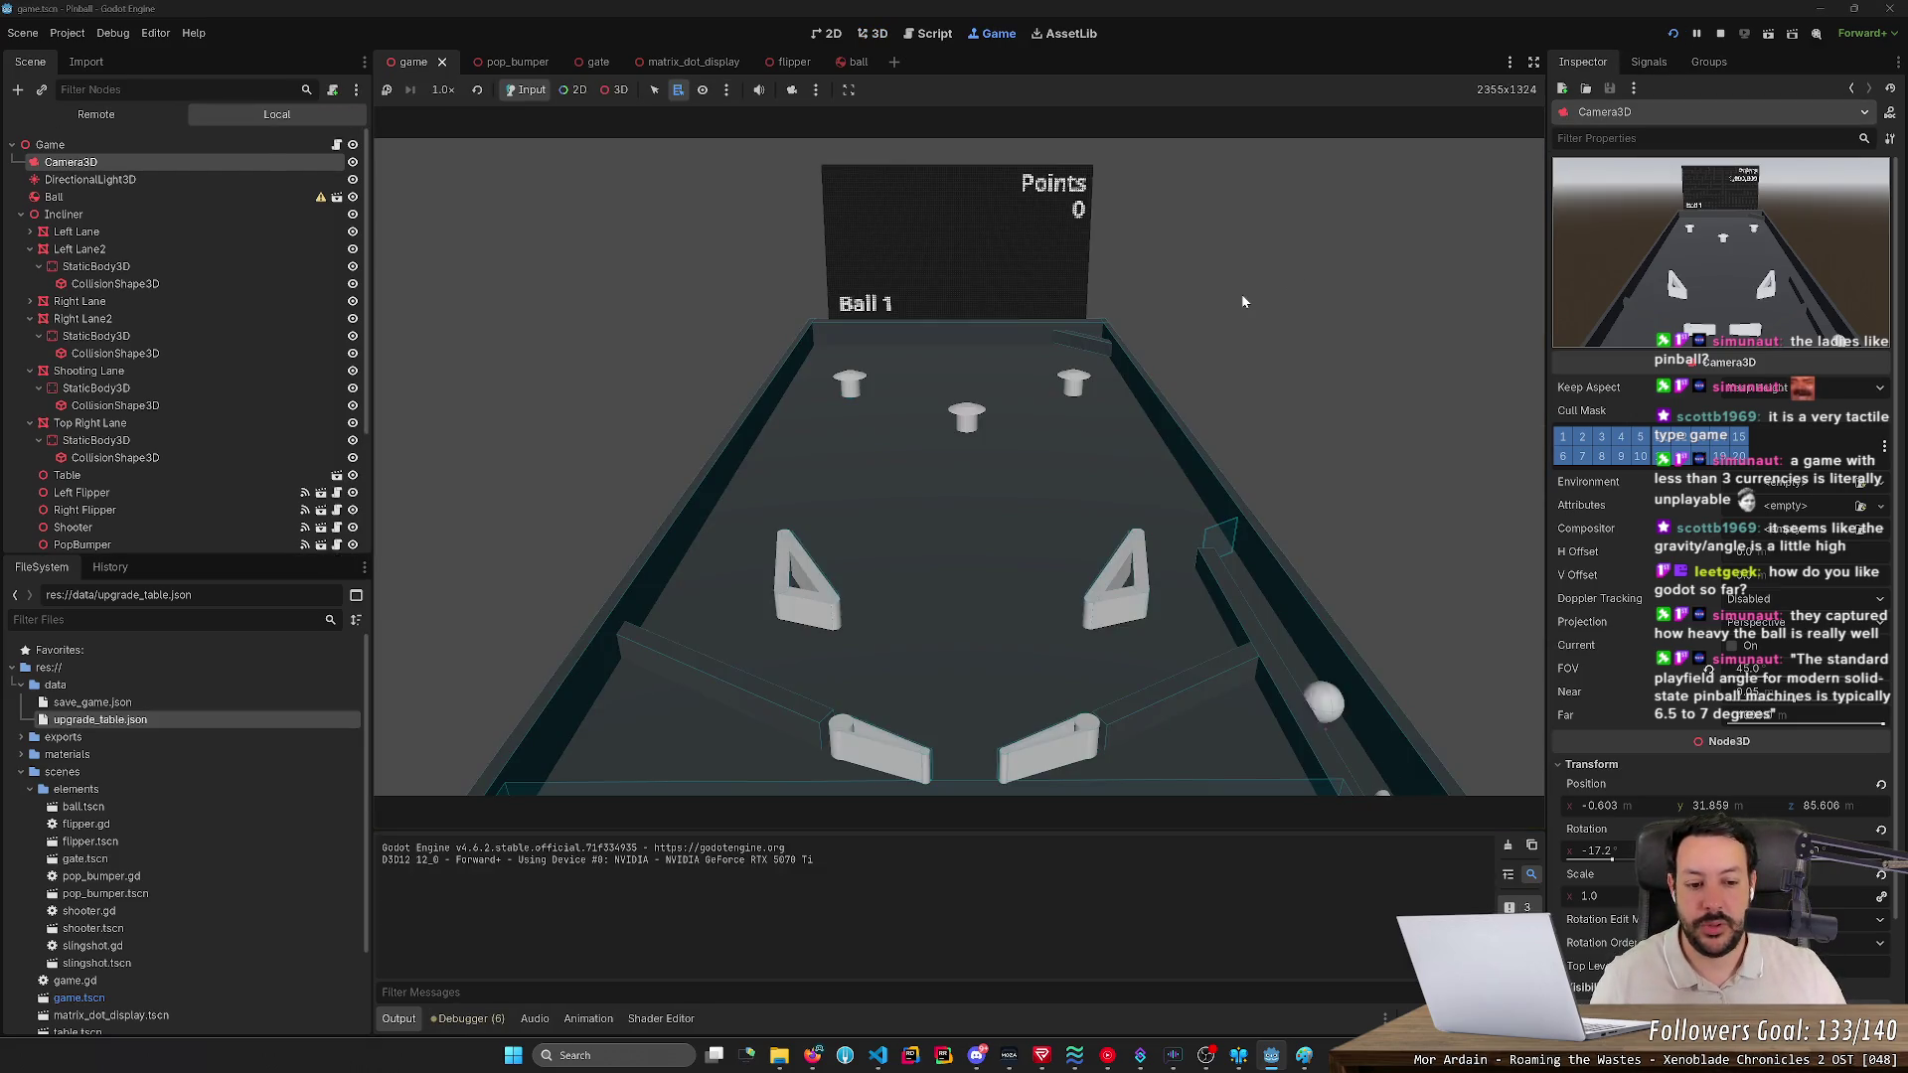
pyautogui.press('Left')
pyautogui.press('Right')
pyautogui.press('Left')
pyautogui.press('Right')
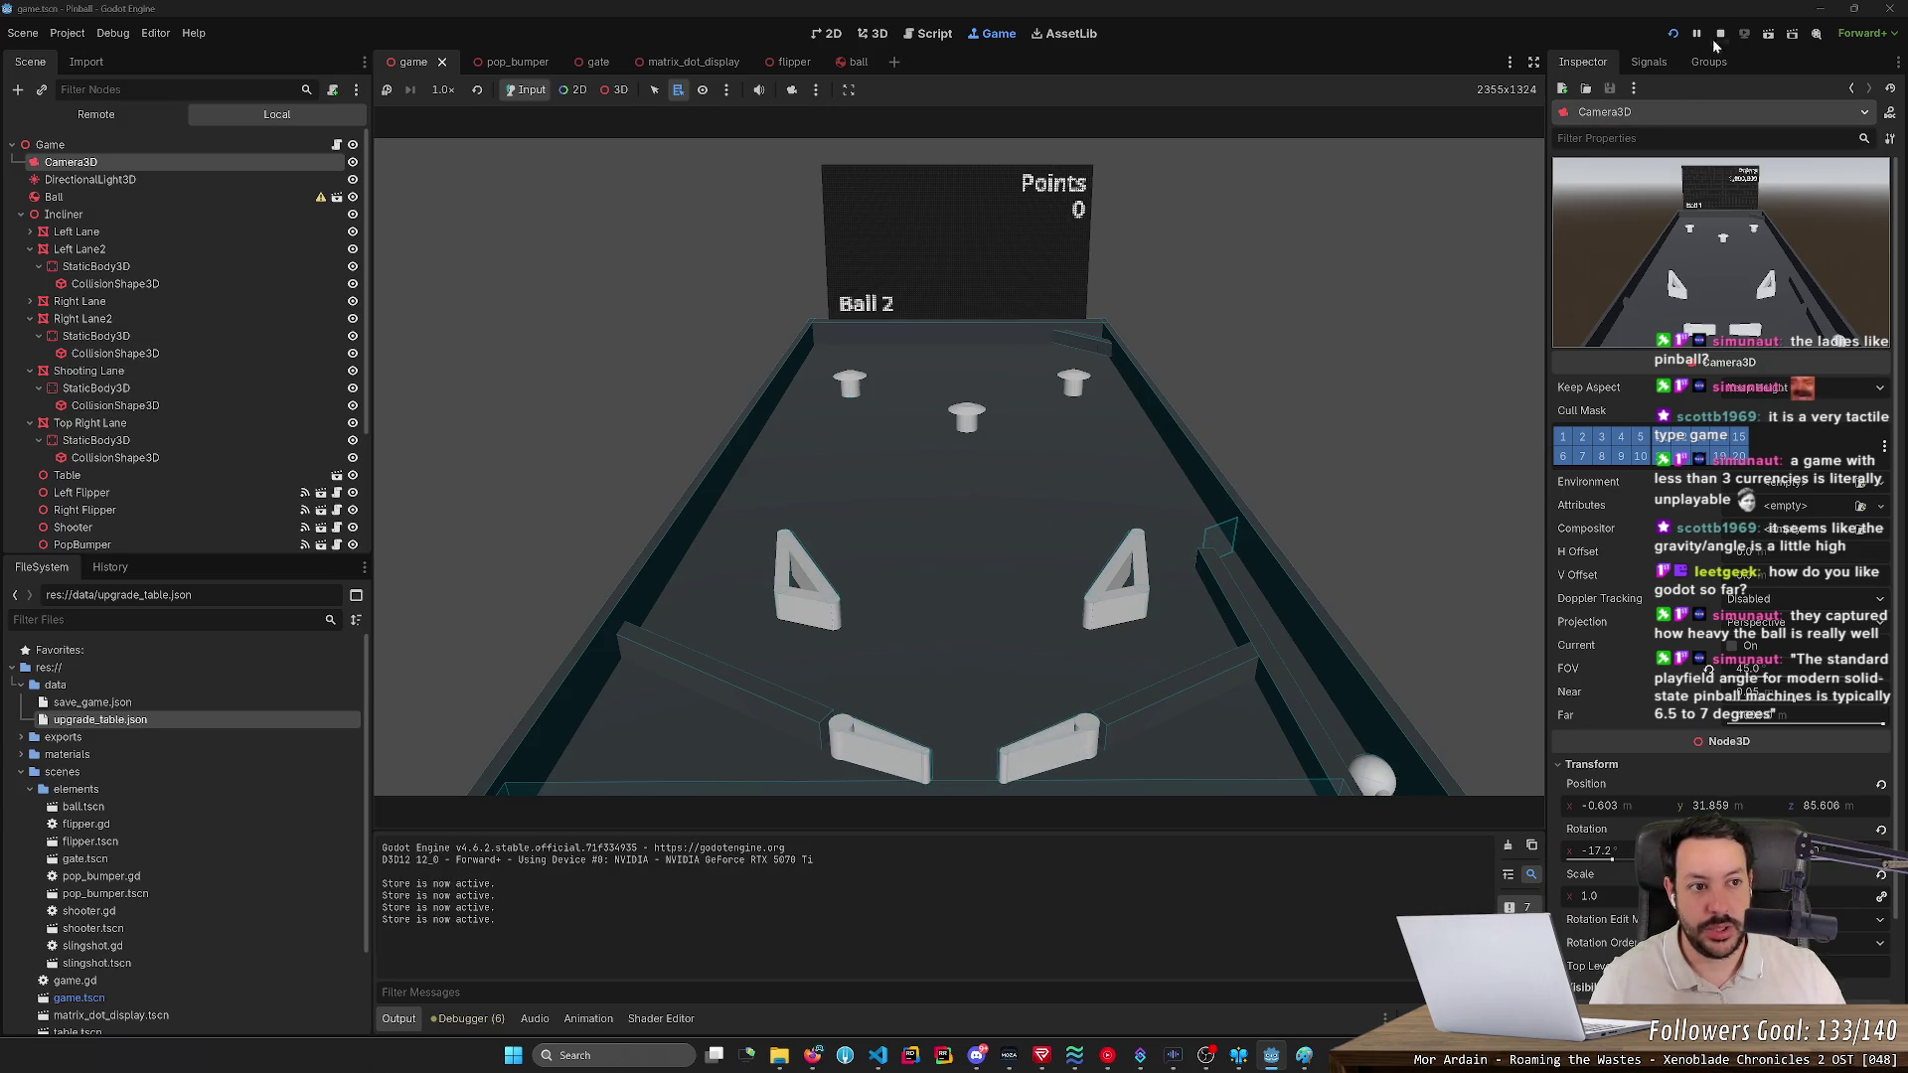
pyautogui.click(1720, 33)
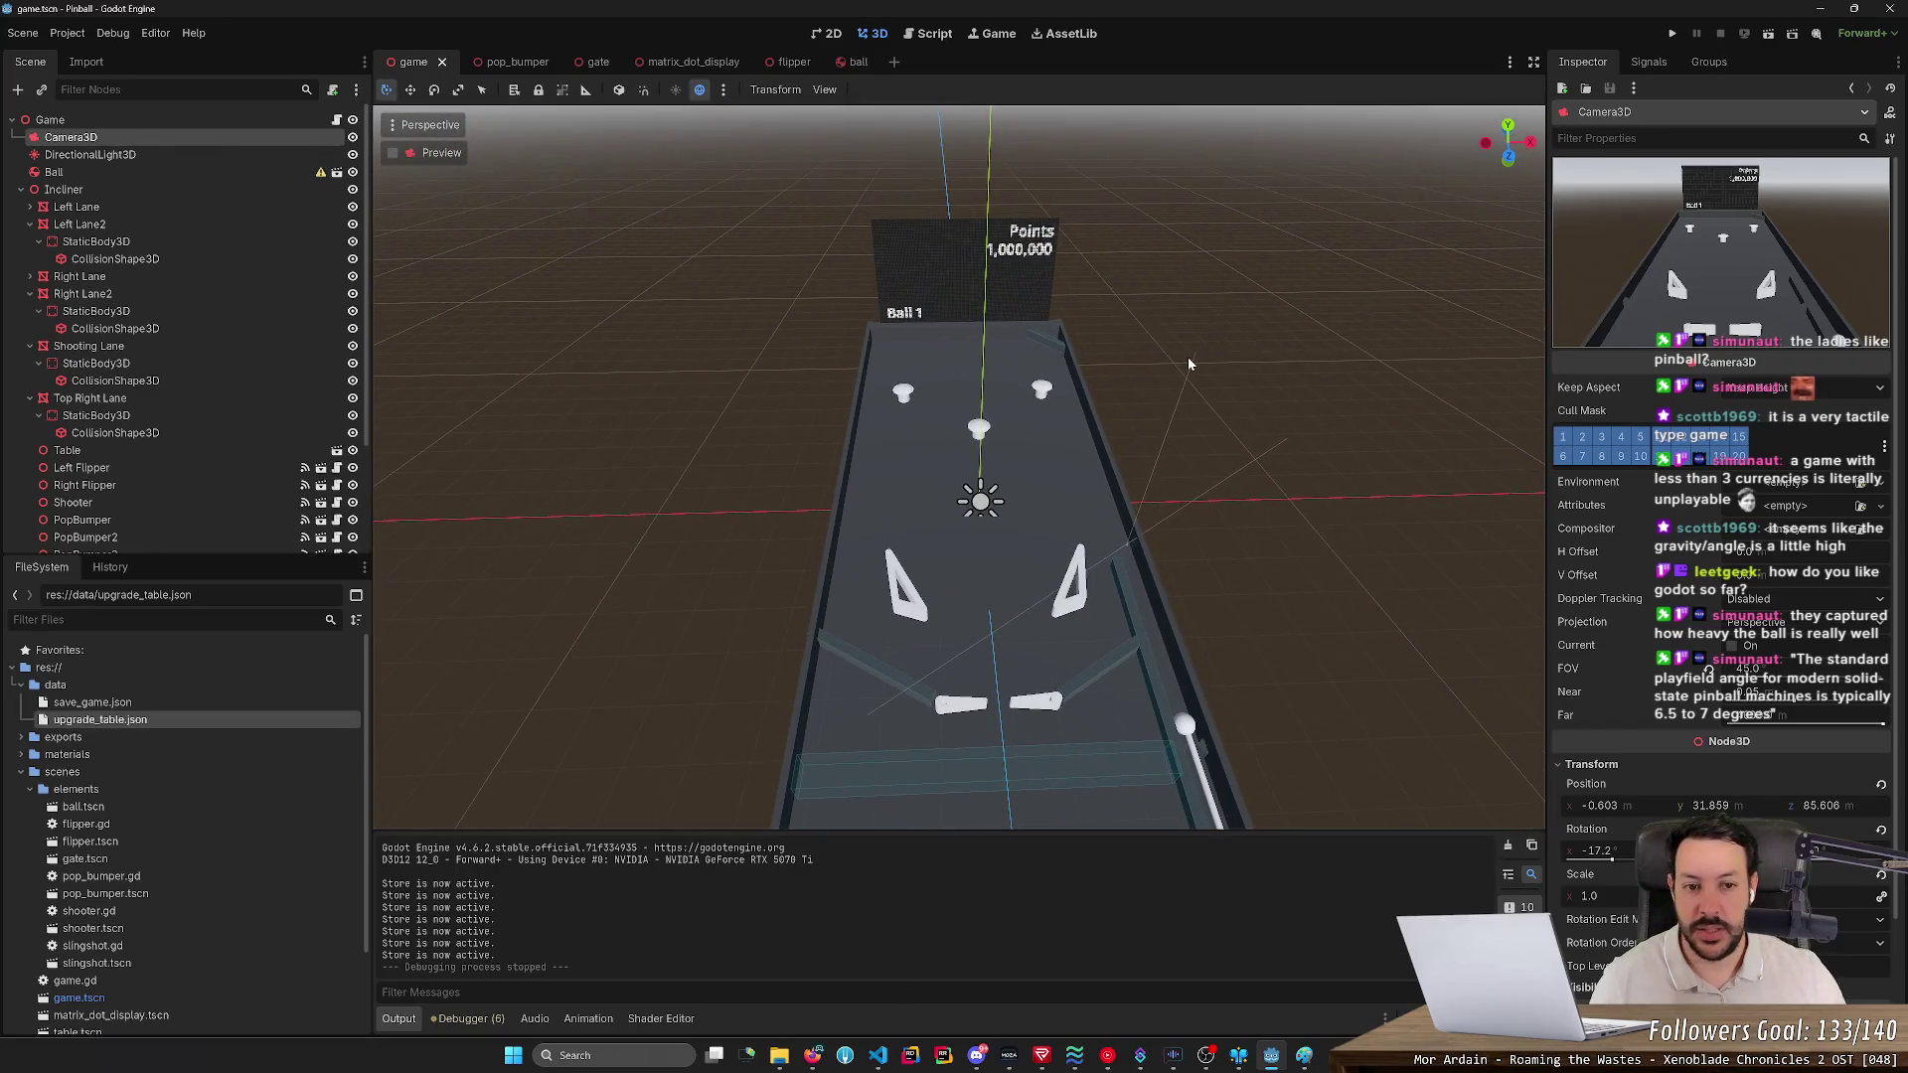
# - Rerun the project with F5, play another ball with the flippers, and stop it
pyautogui.press('F5')
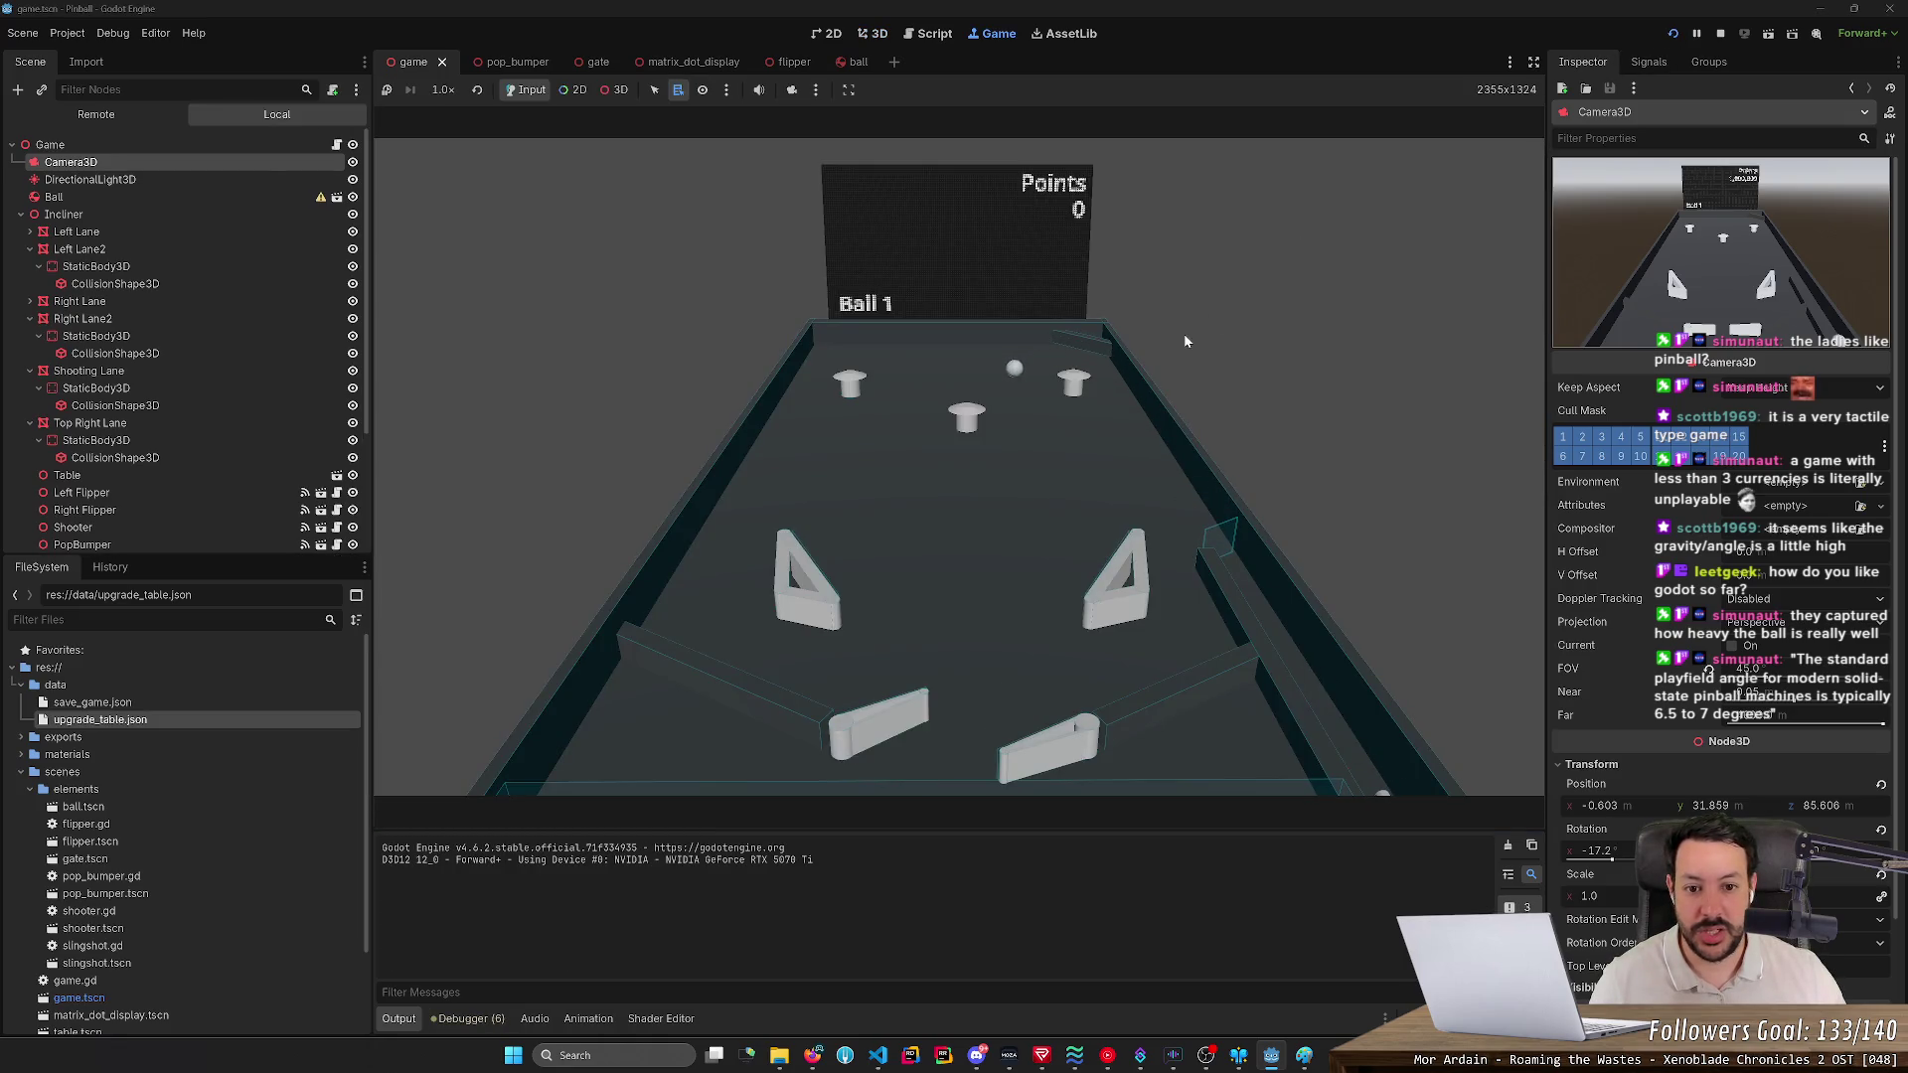
pyautogui.press('Right')
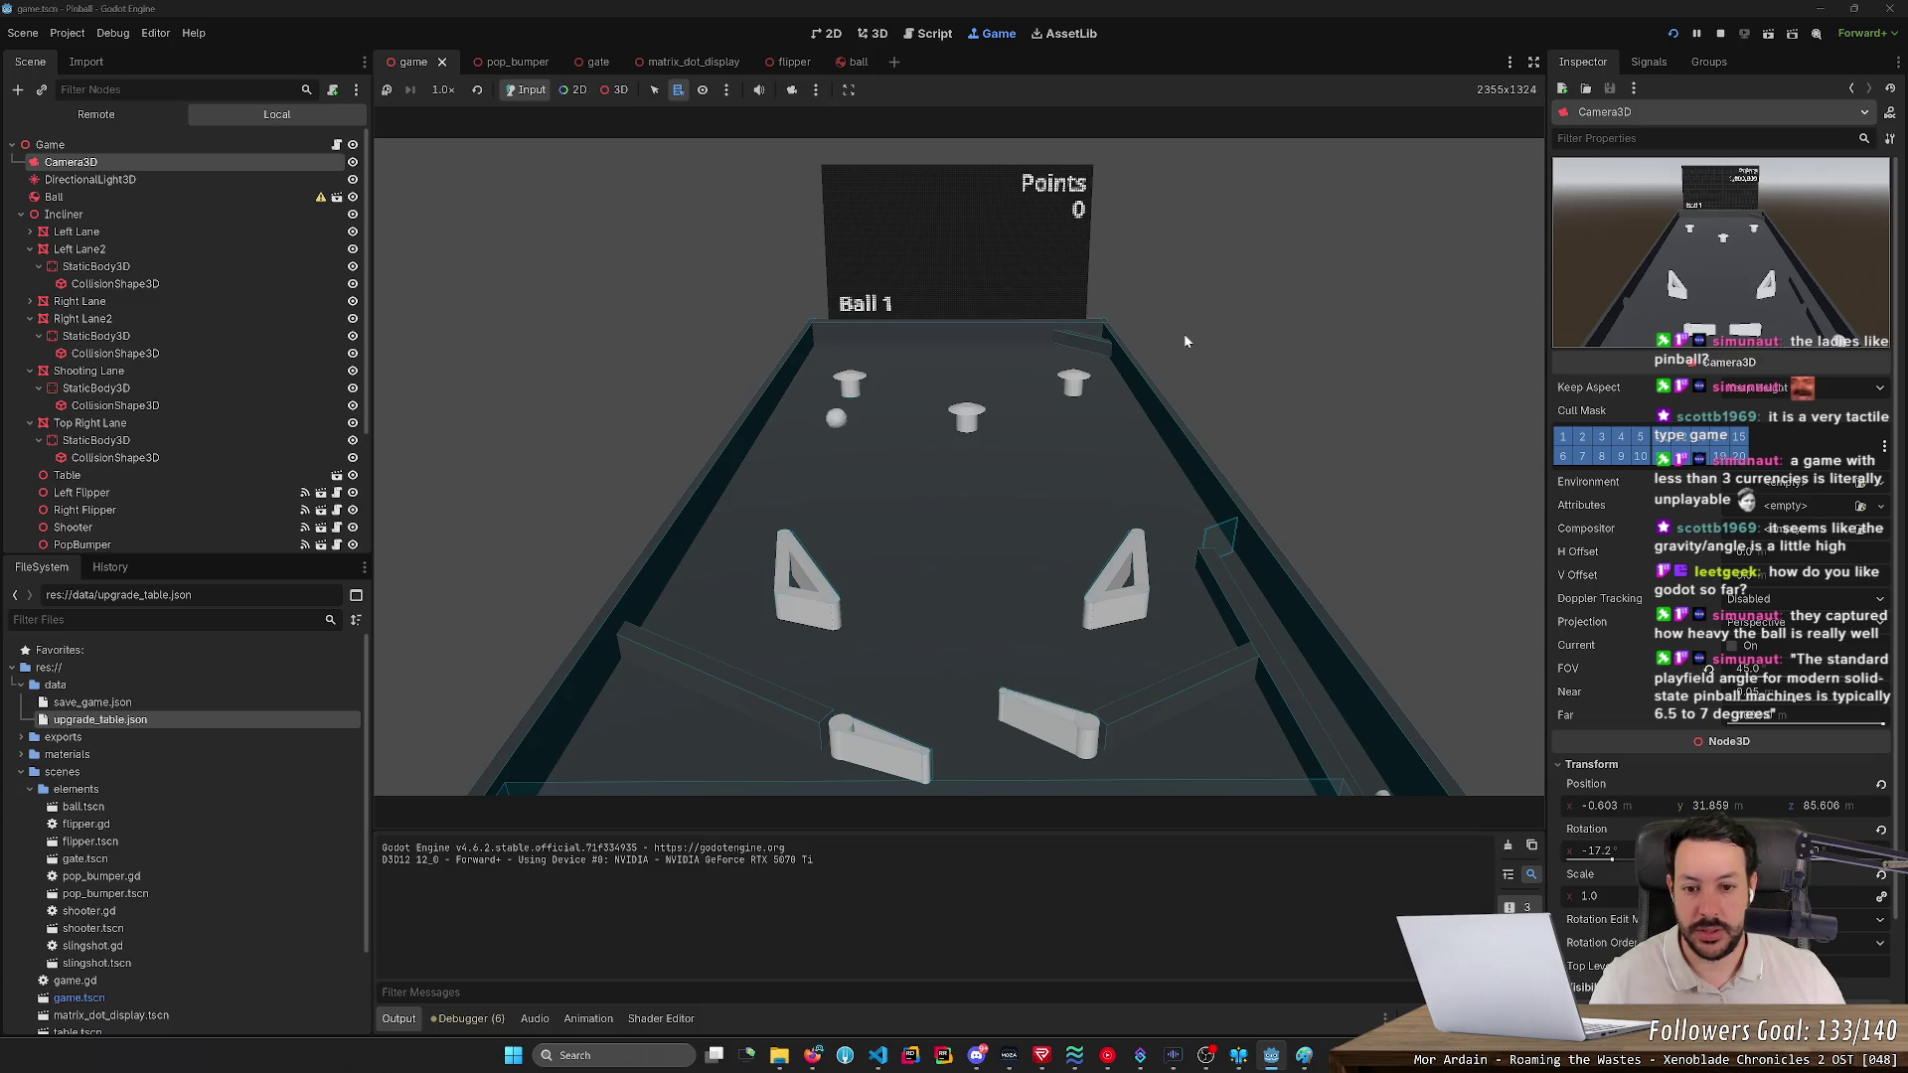
pyautogui.press('Left')
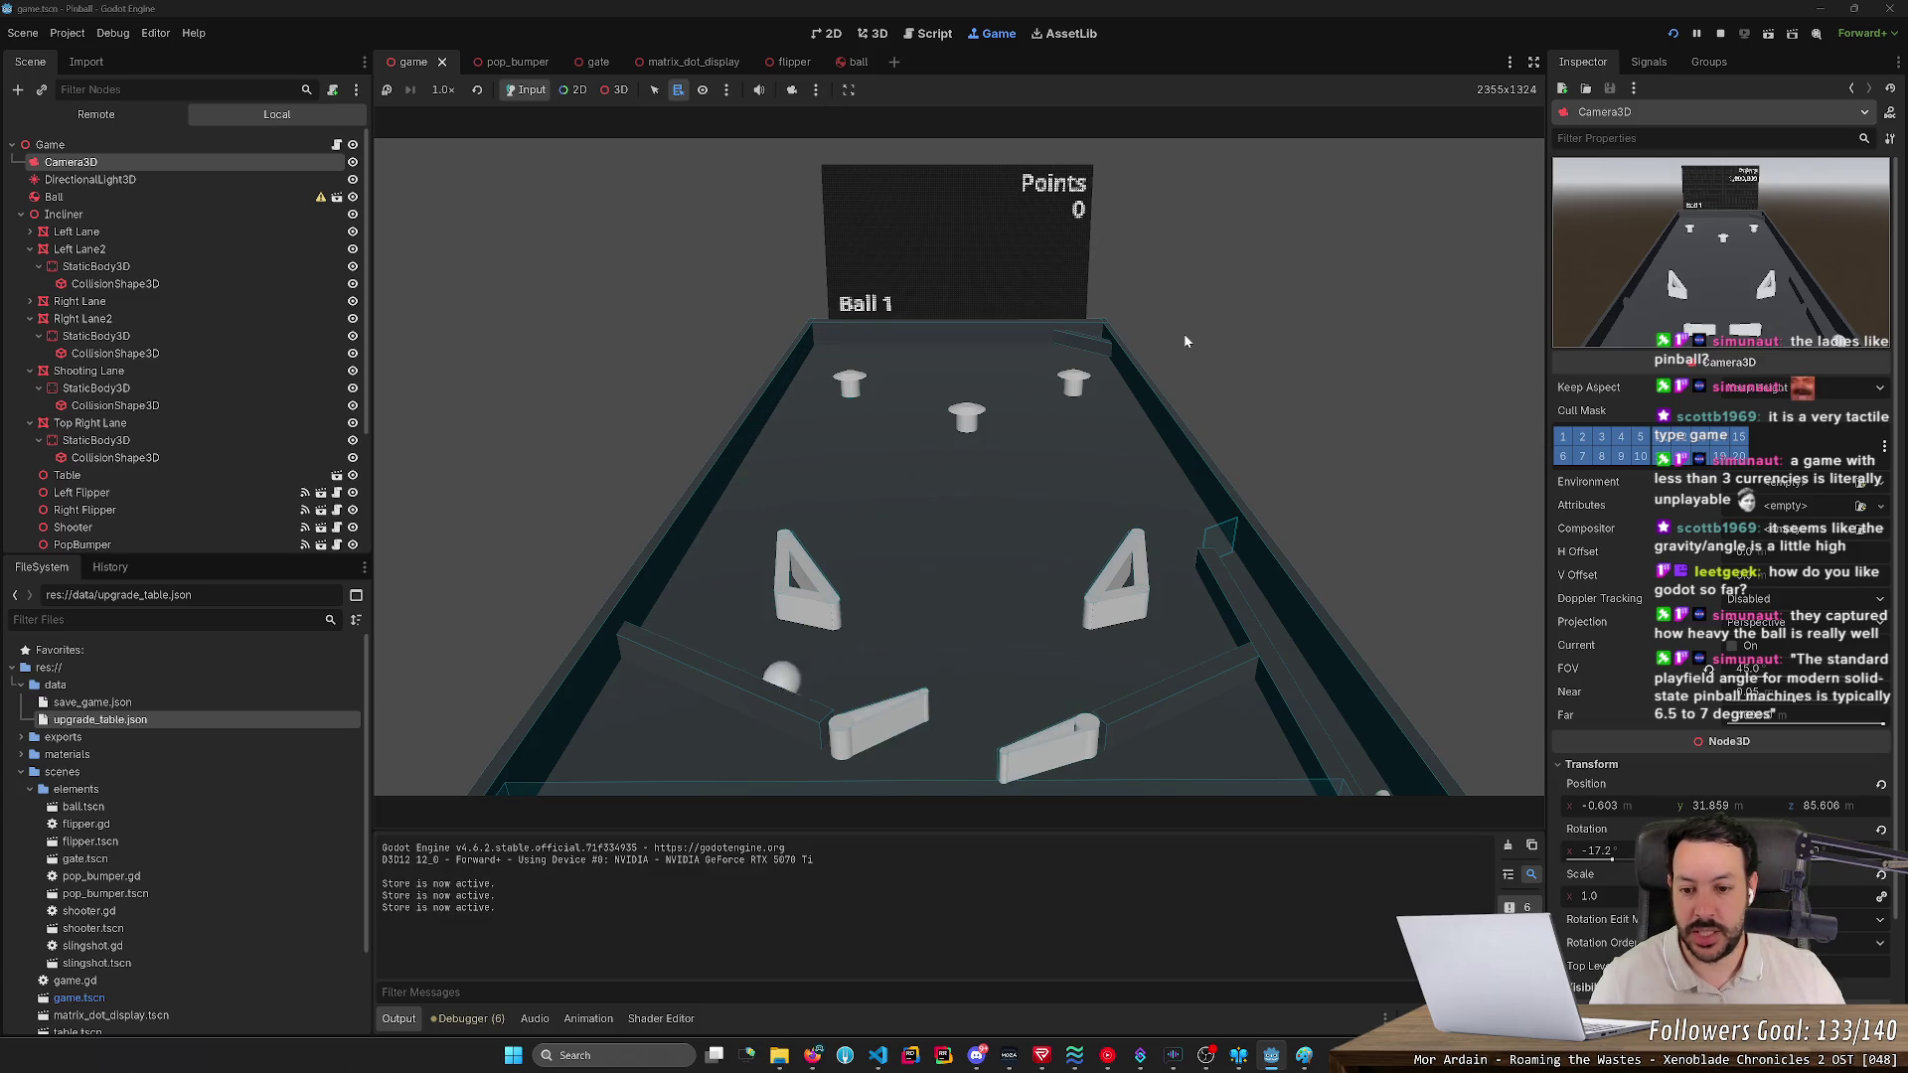
pyautogui.press('Right')
pyautogui.press('Right')
pyautogui.press('Right')
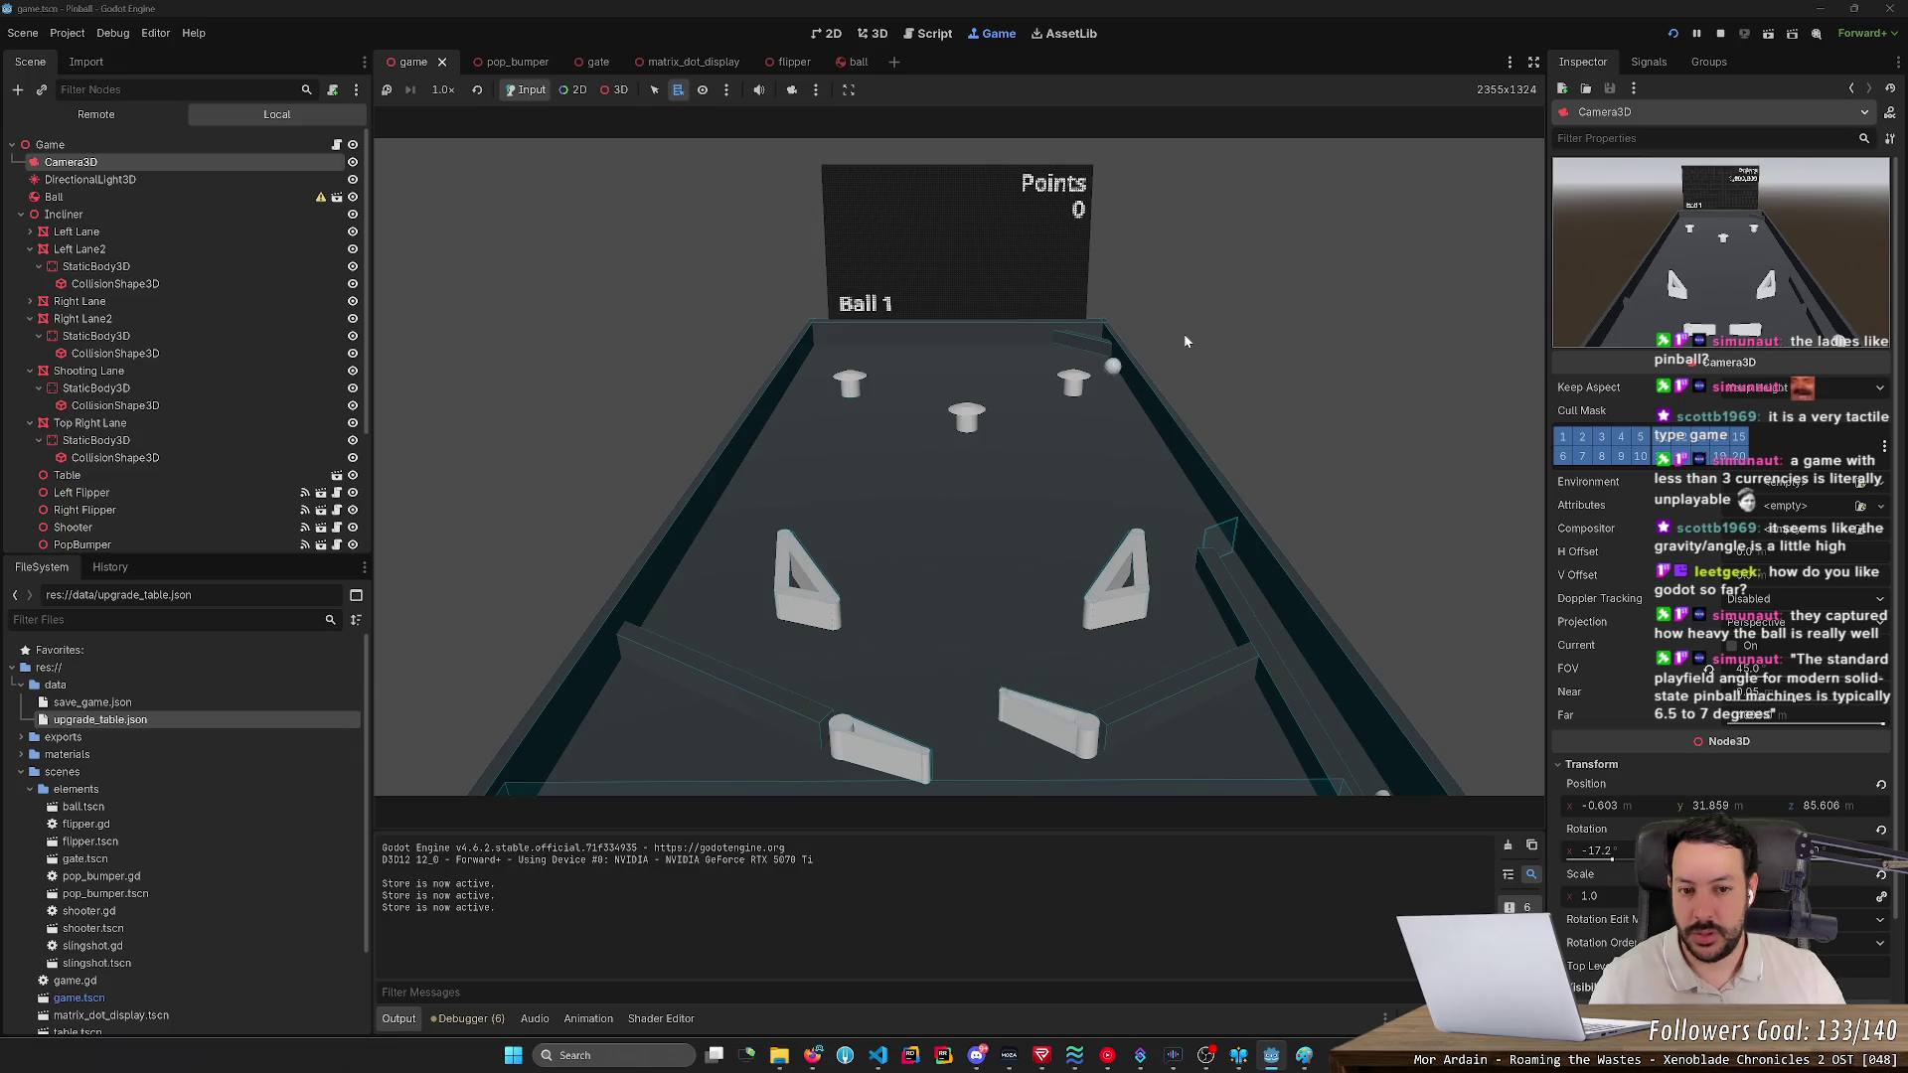
pyautogui.press('Right')
pyautogui.press('Right')
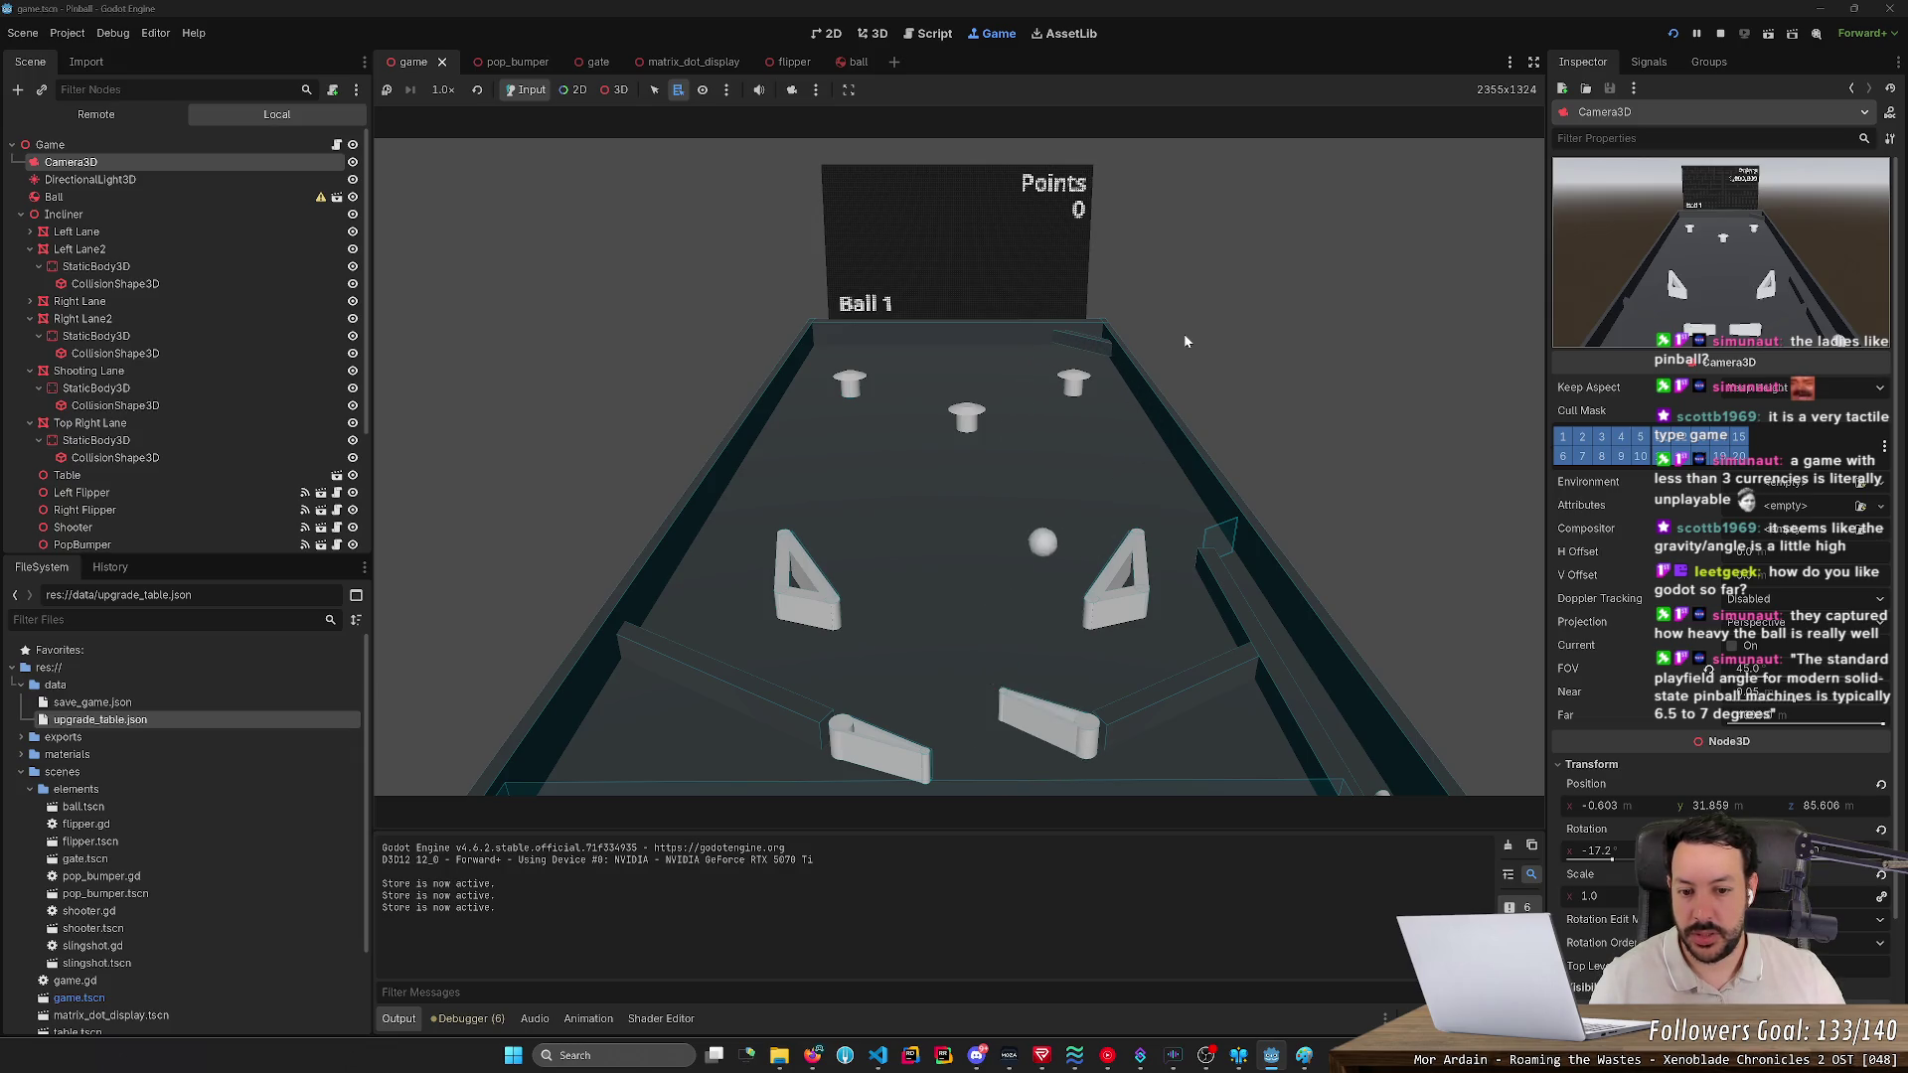
pyautogui.press('Left')
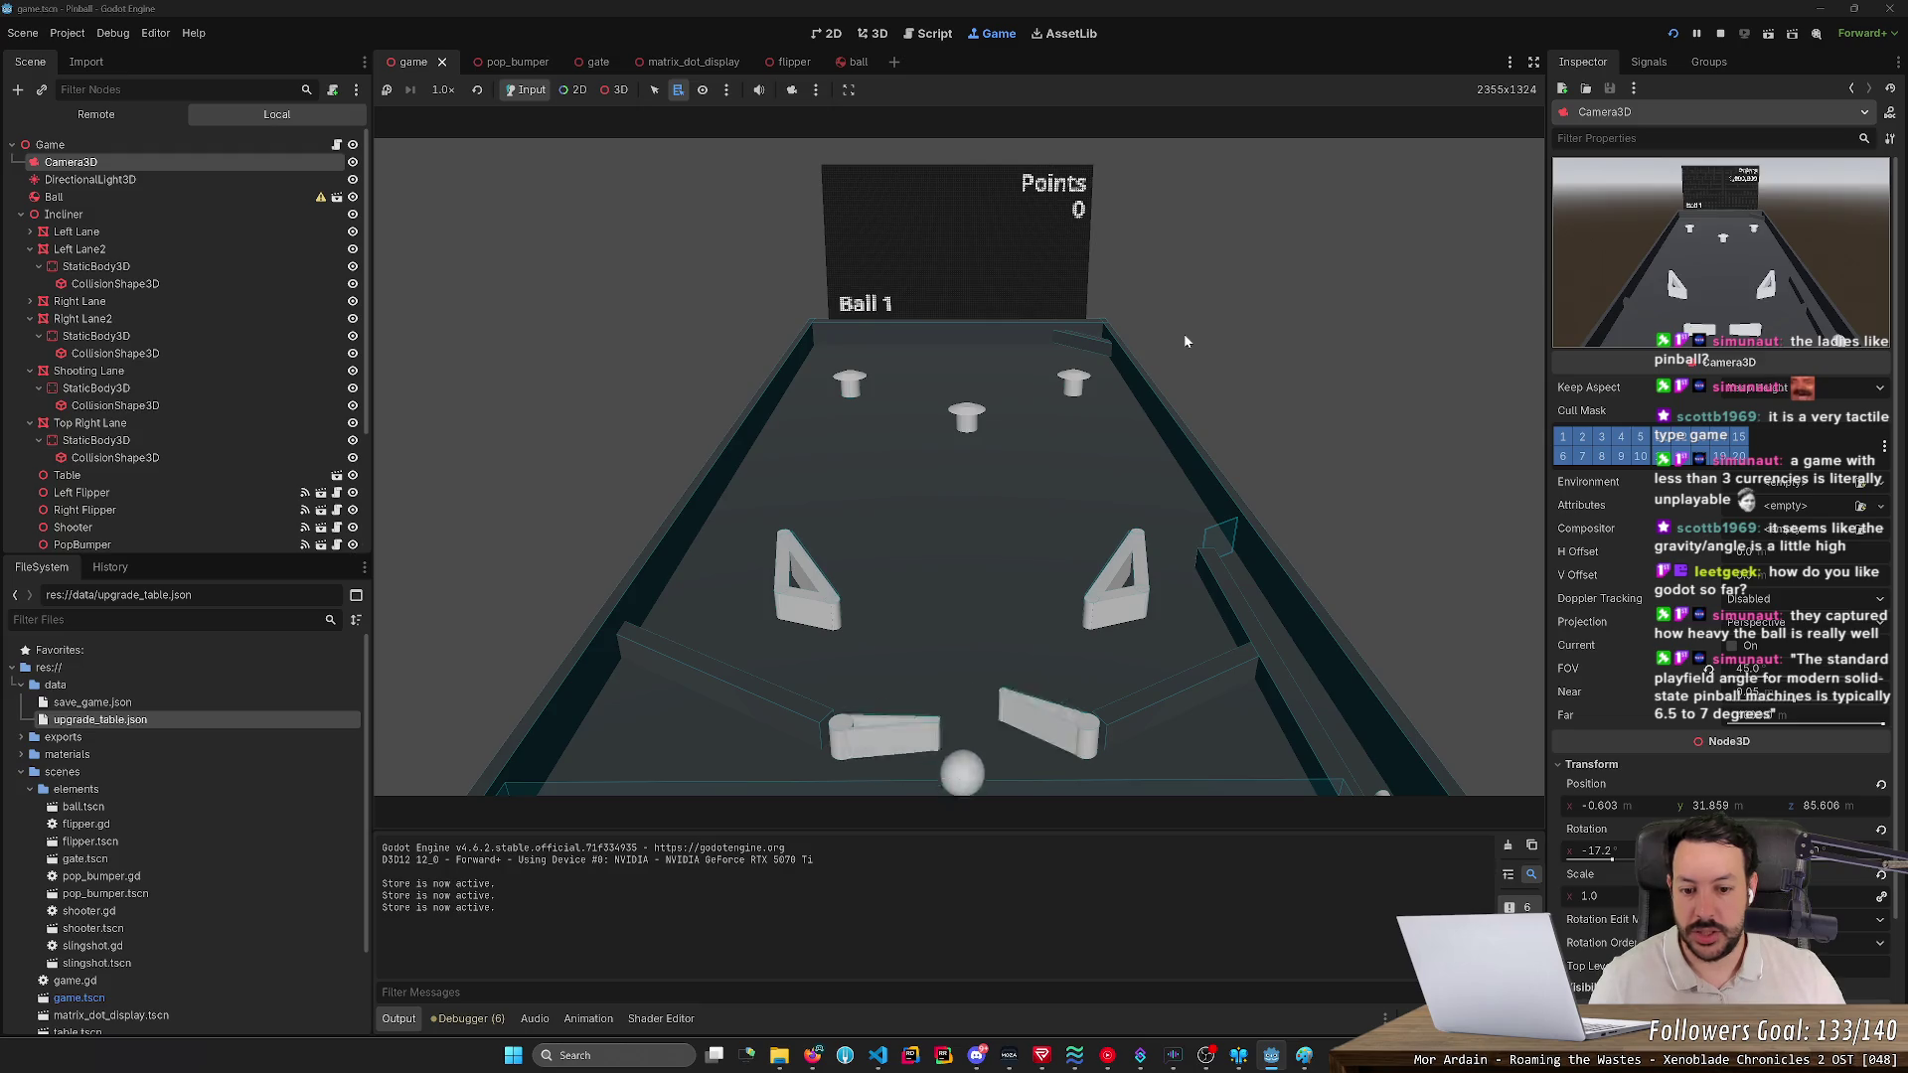
pyautogui.press('Left')
pyautogui.press('Right')
pyautogui.press('Left')
pyautogui.press('Right')
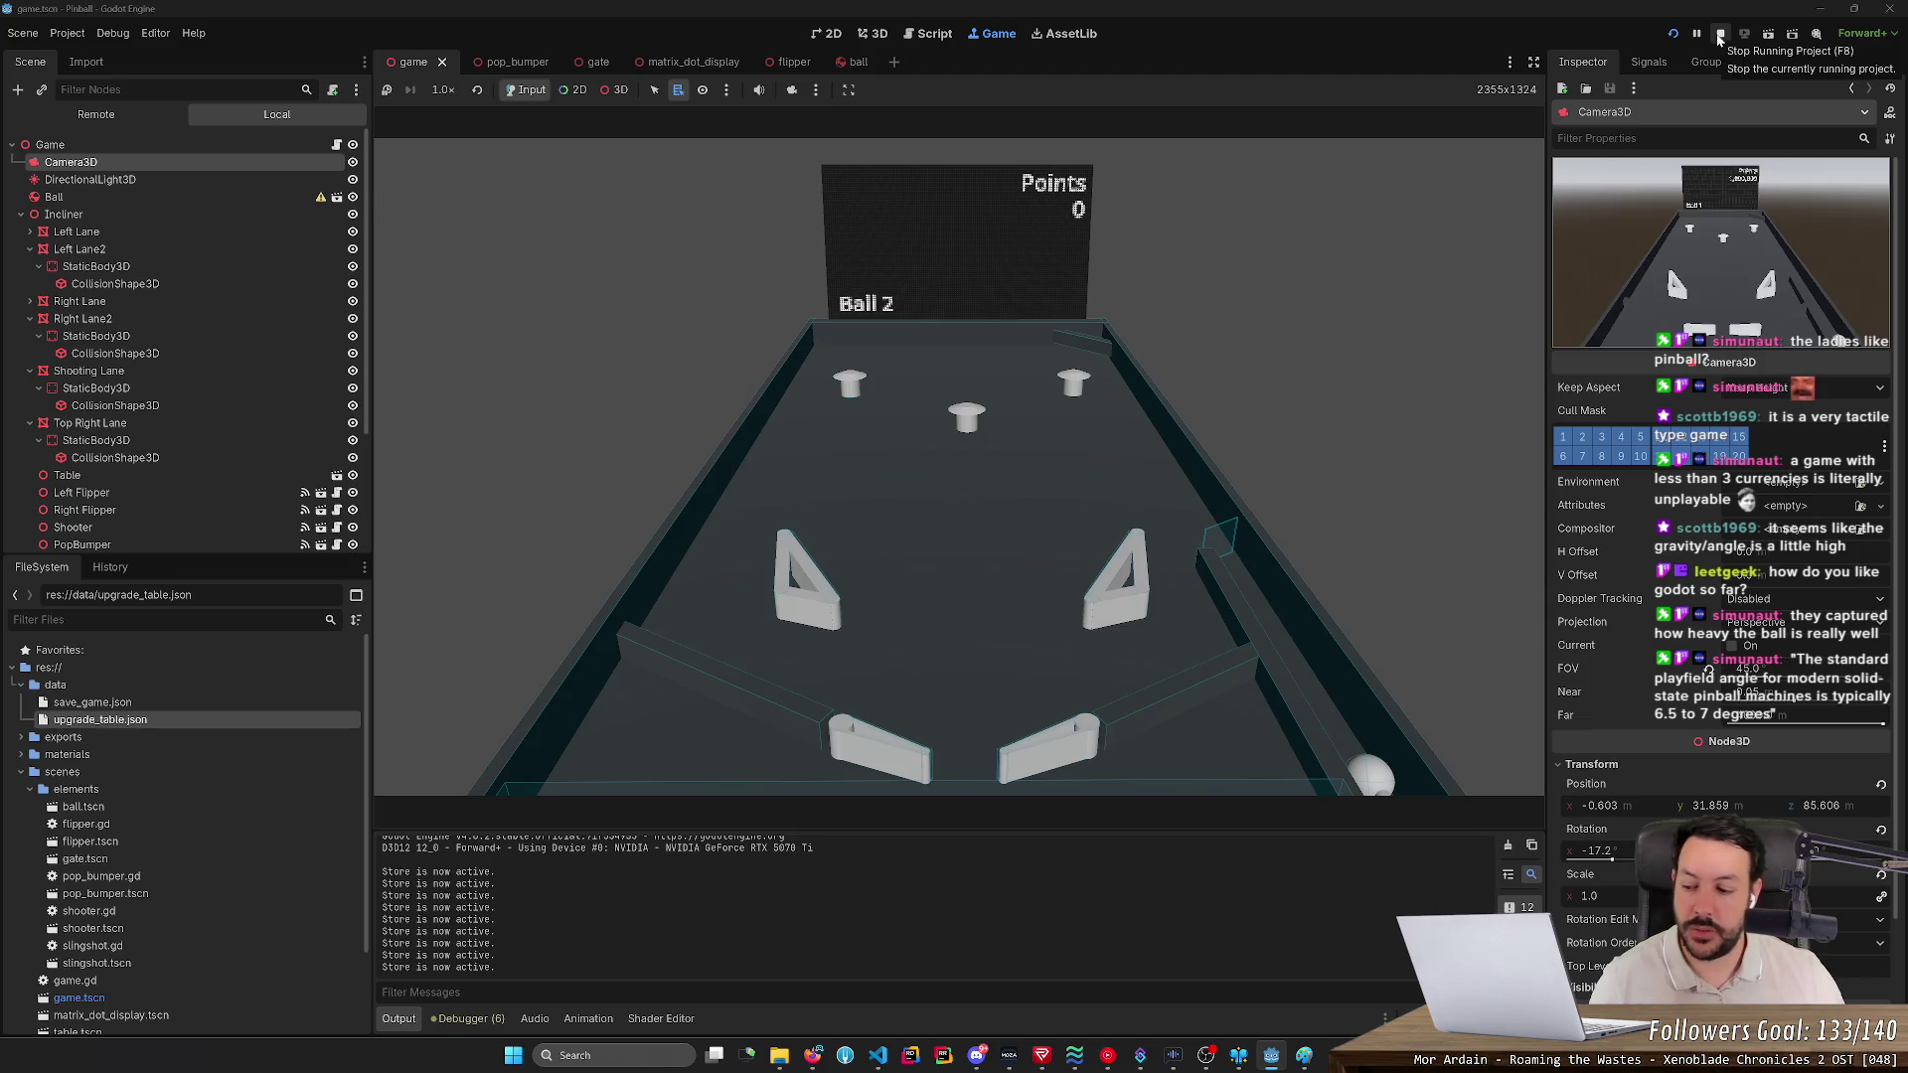
pyautogui.click(1720, 36)
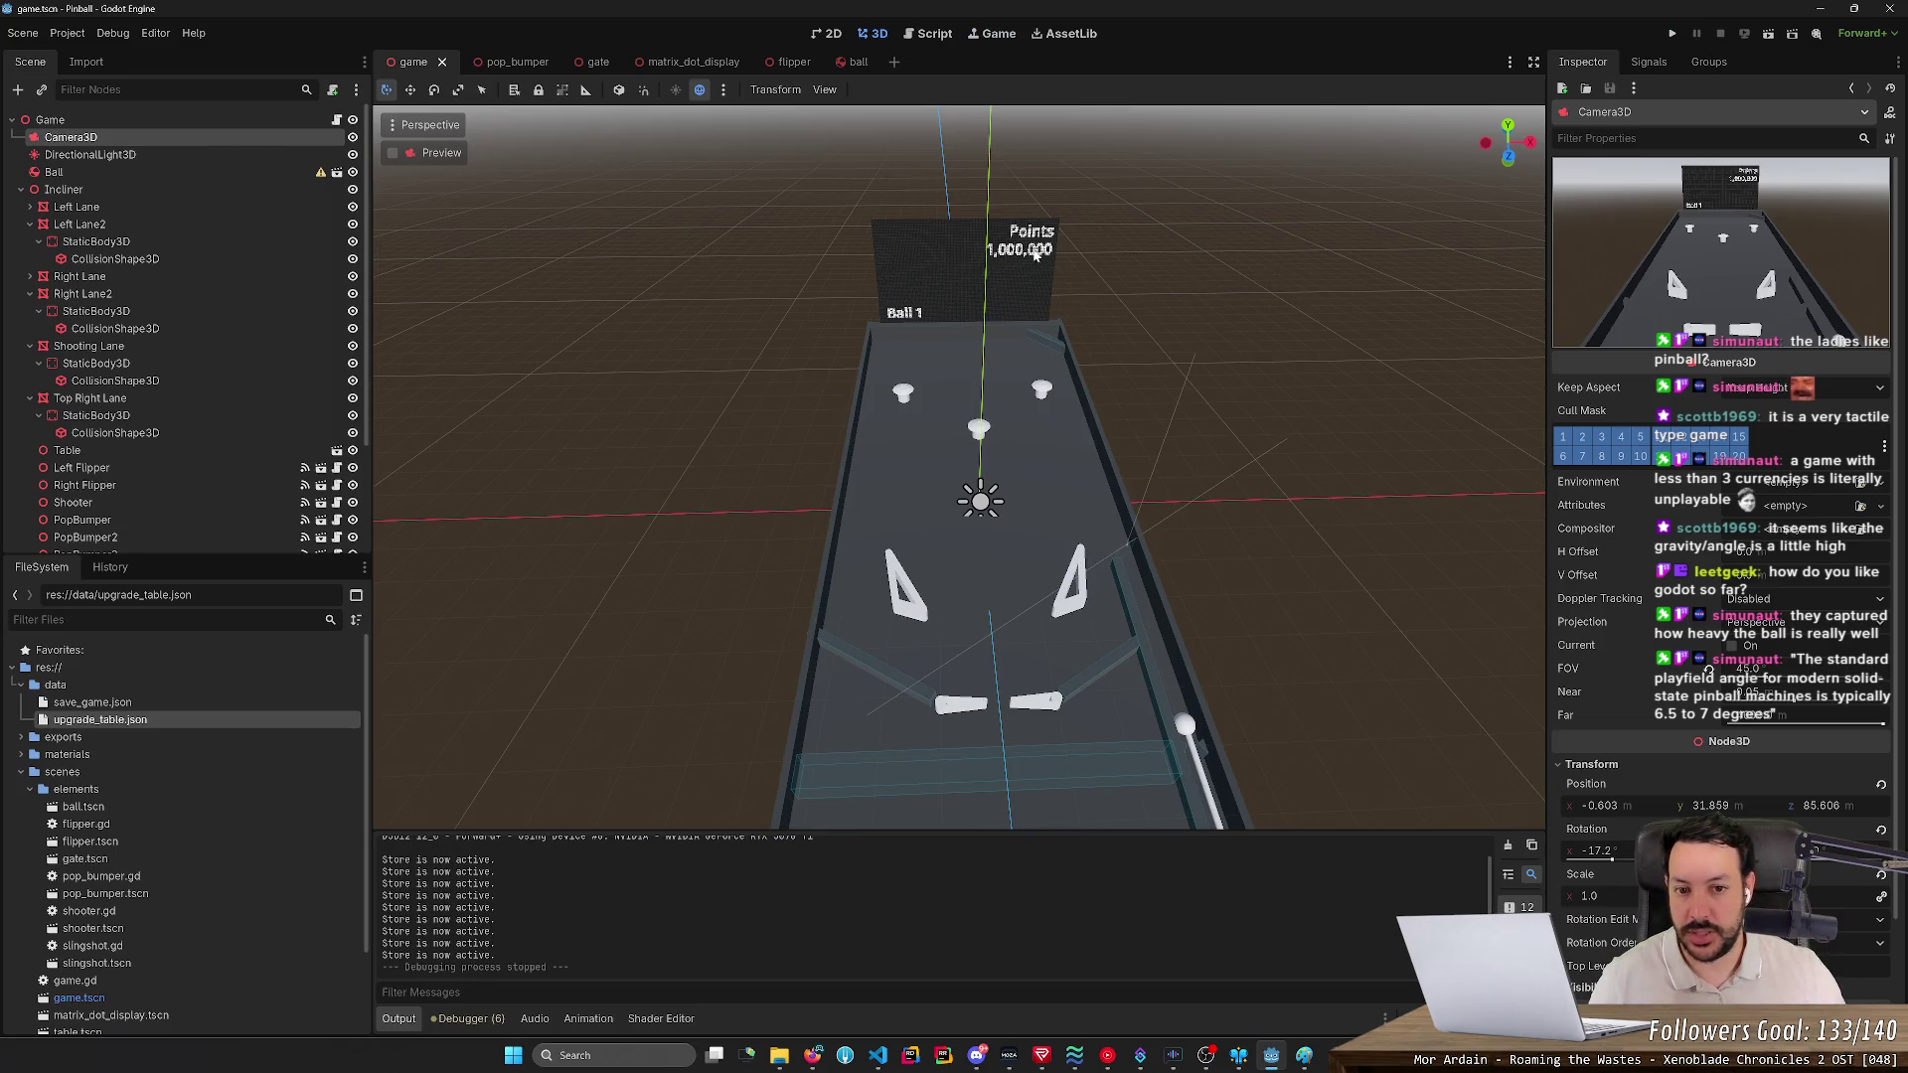
# - Orbit the table view, then open pop_bumper.gd in the Script workspace
pyautogui.click(1195, 241)
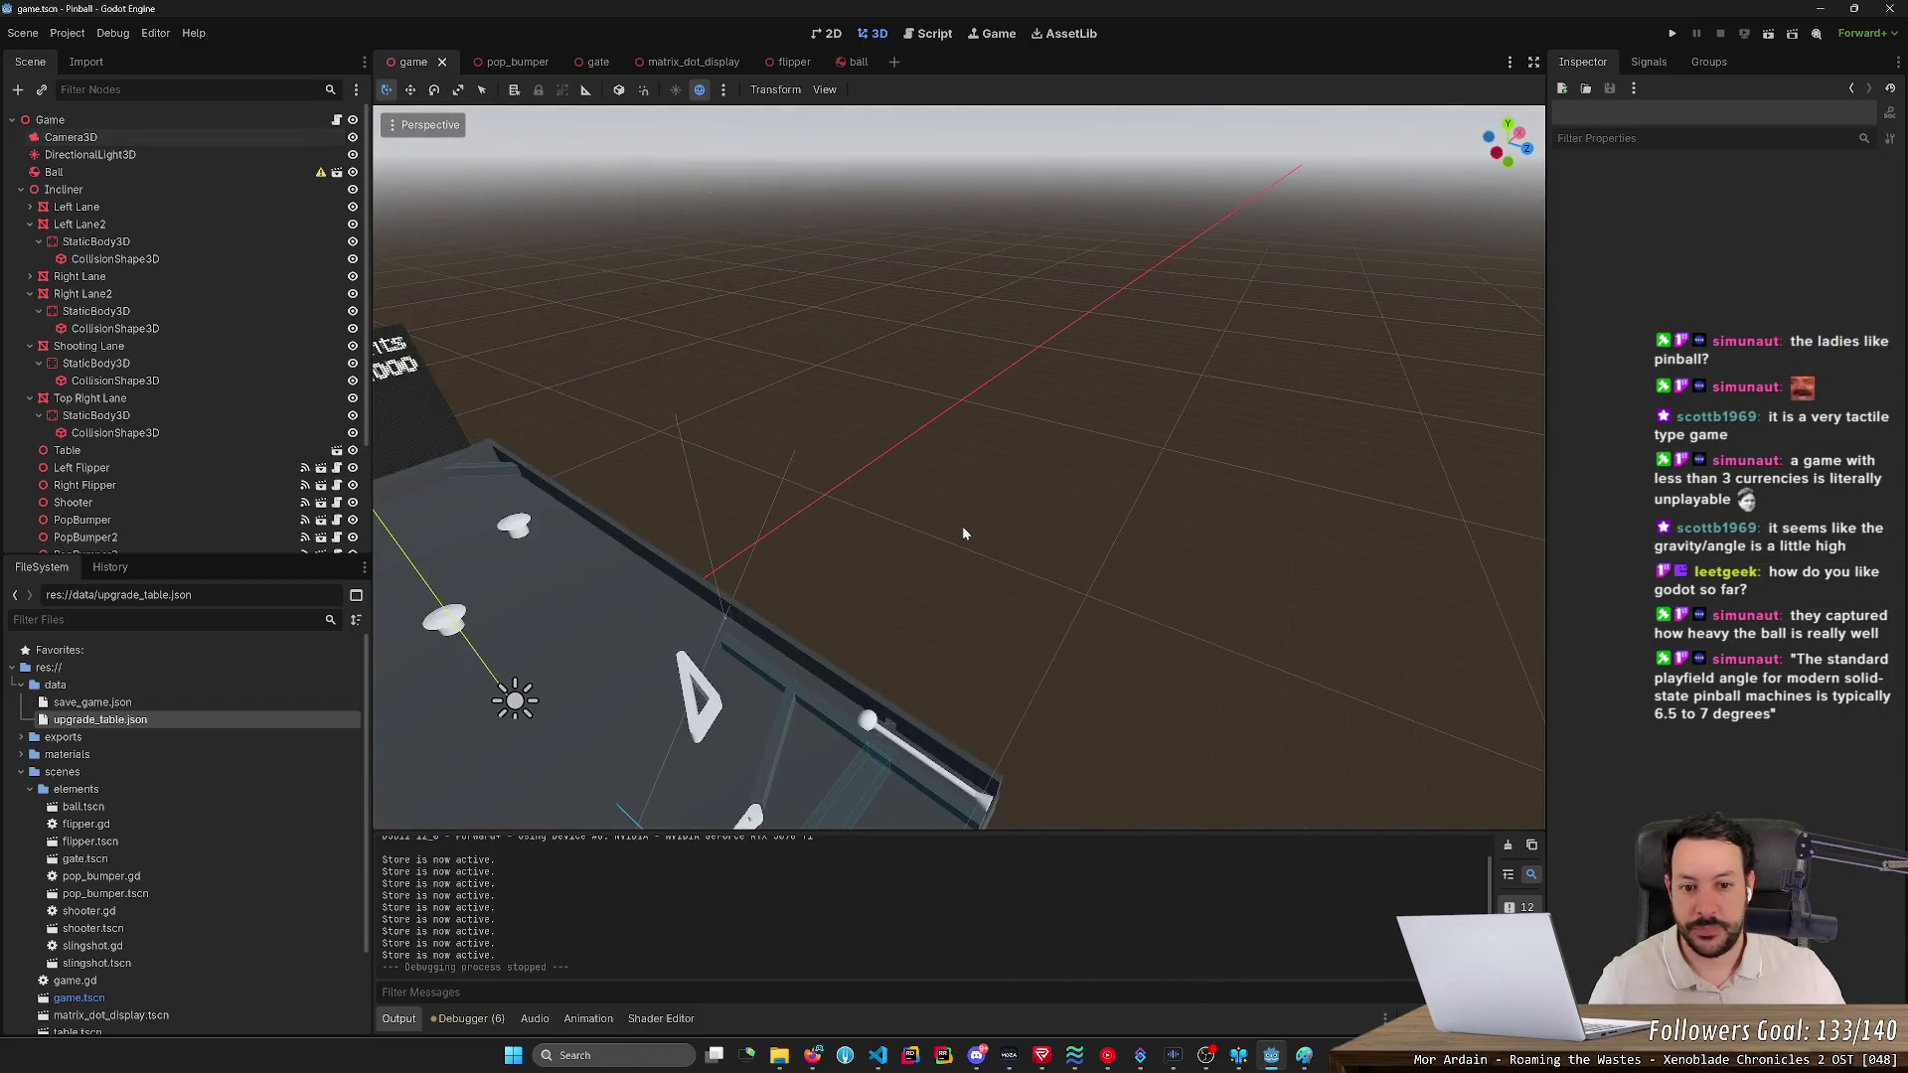
pyautogui.moveTo(994, 511); pyautogui.dragTo(994, 510)
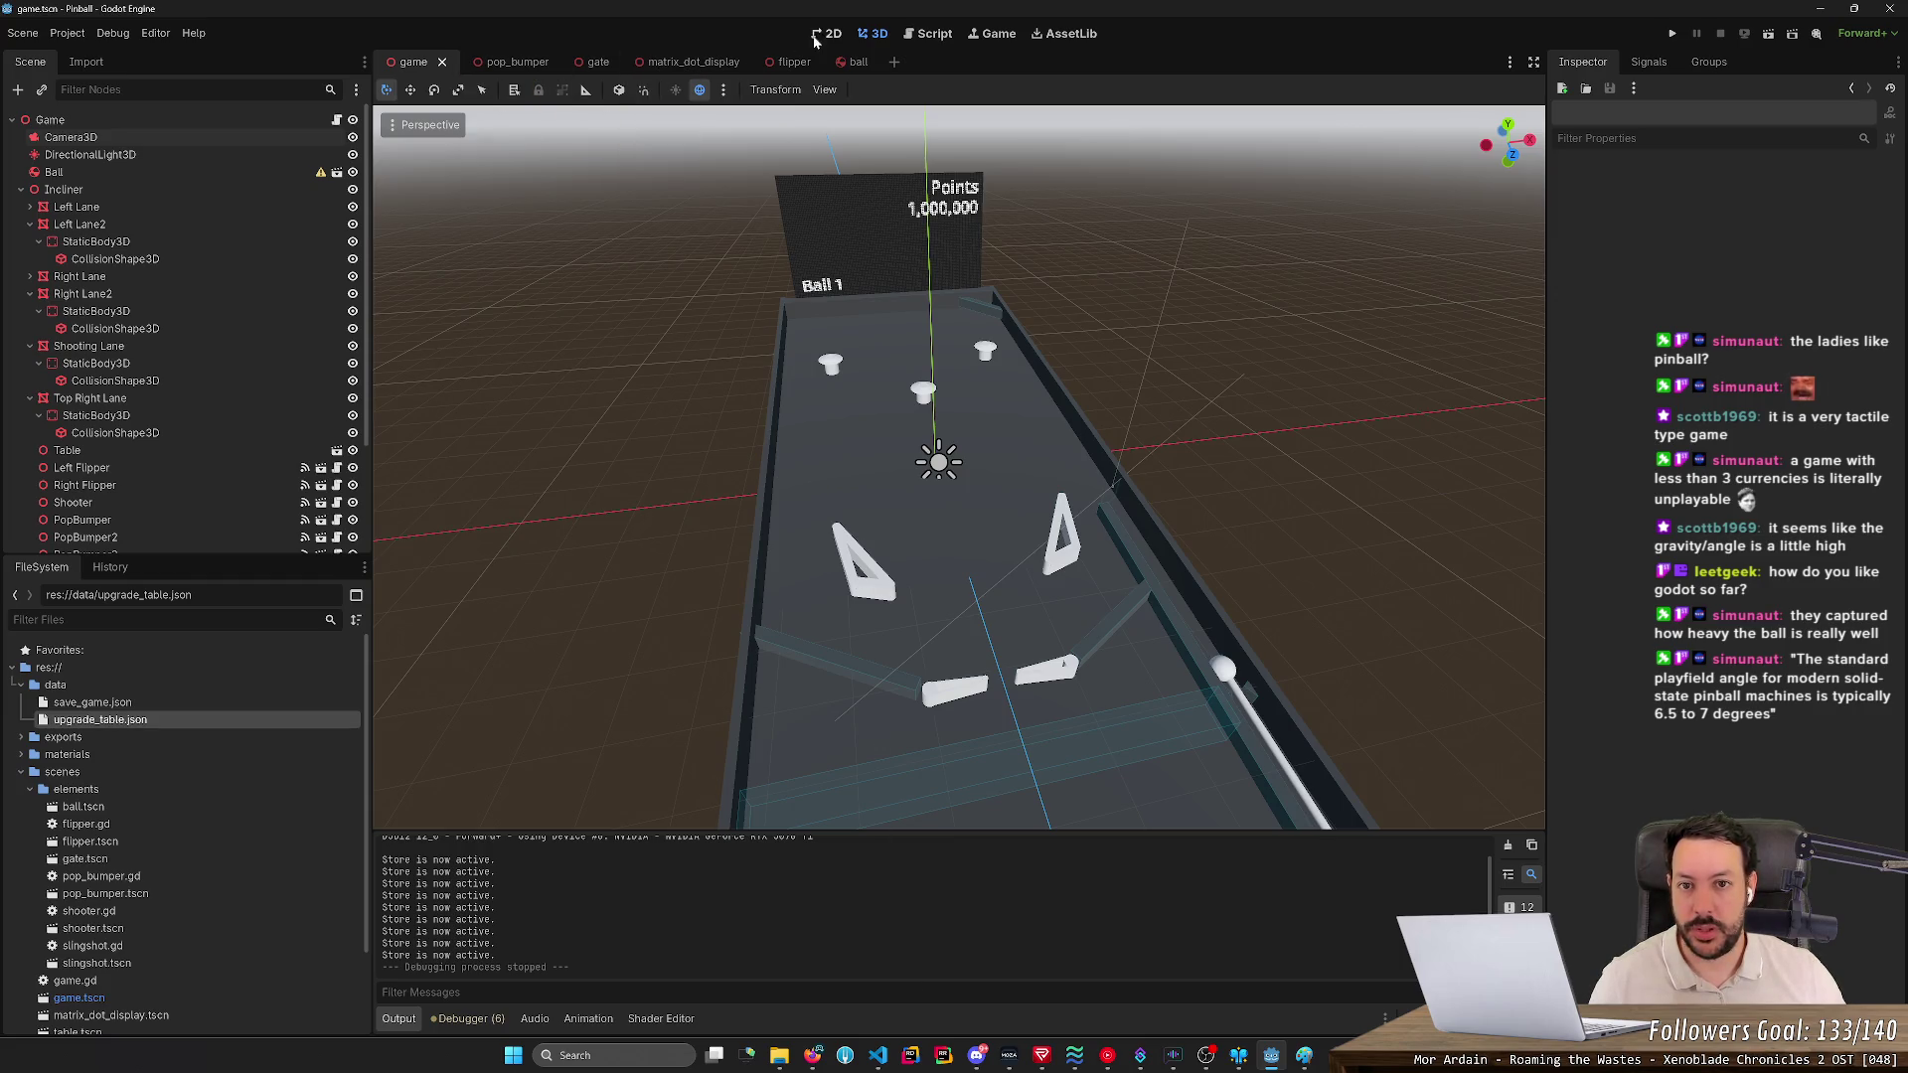
pyautogui.click(927, 36)
pyautogui.click(438, 207)
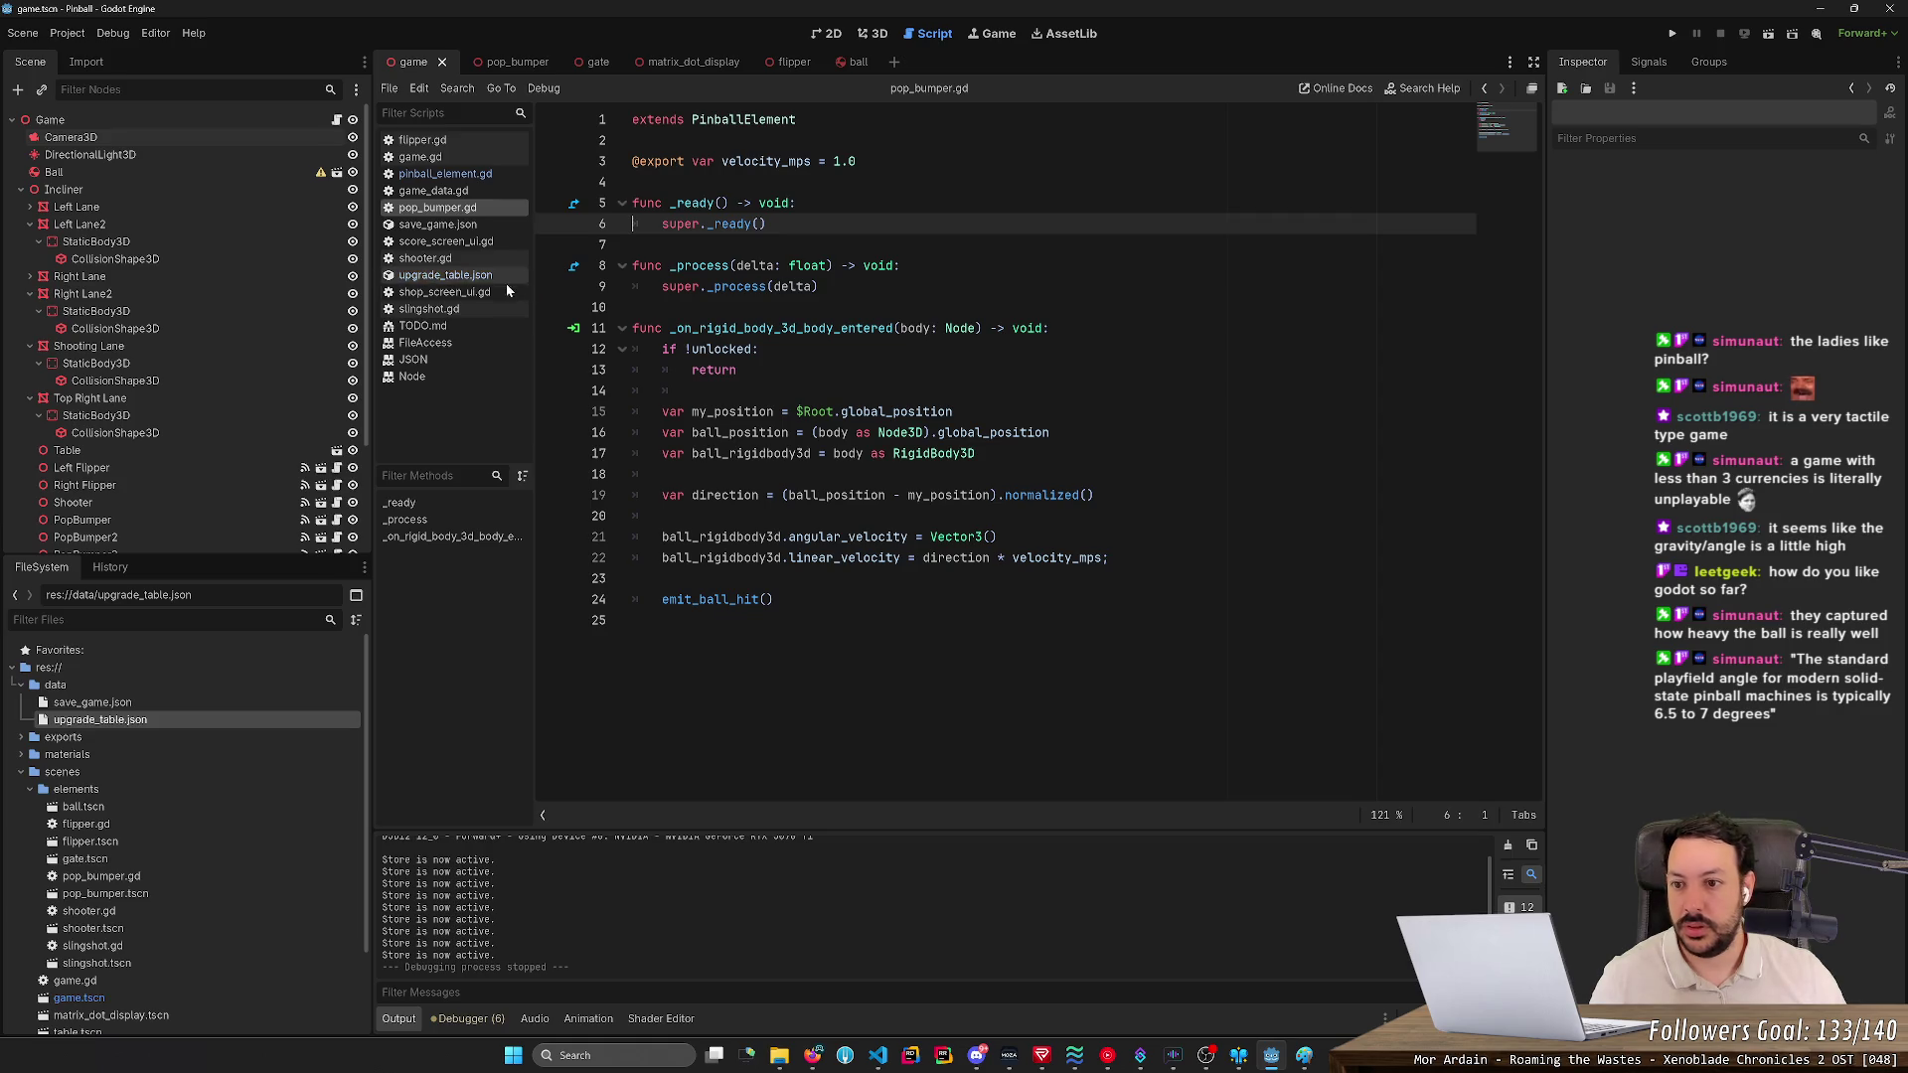
# - Open pinball_element.gd and scroll up to its _ready function
pyautogui.click(452, 174)
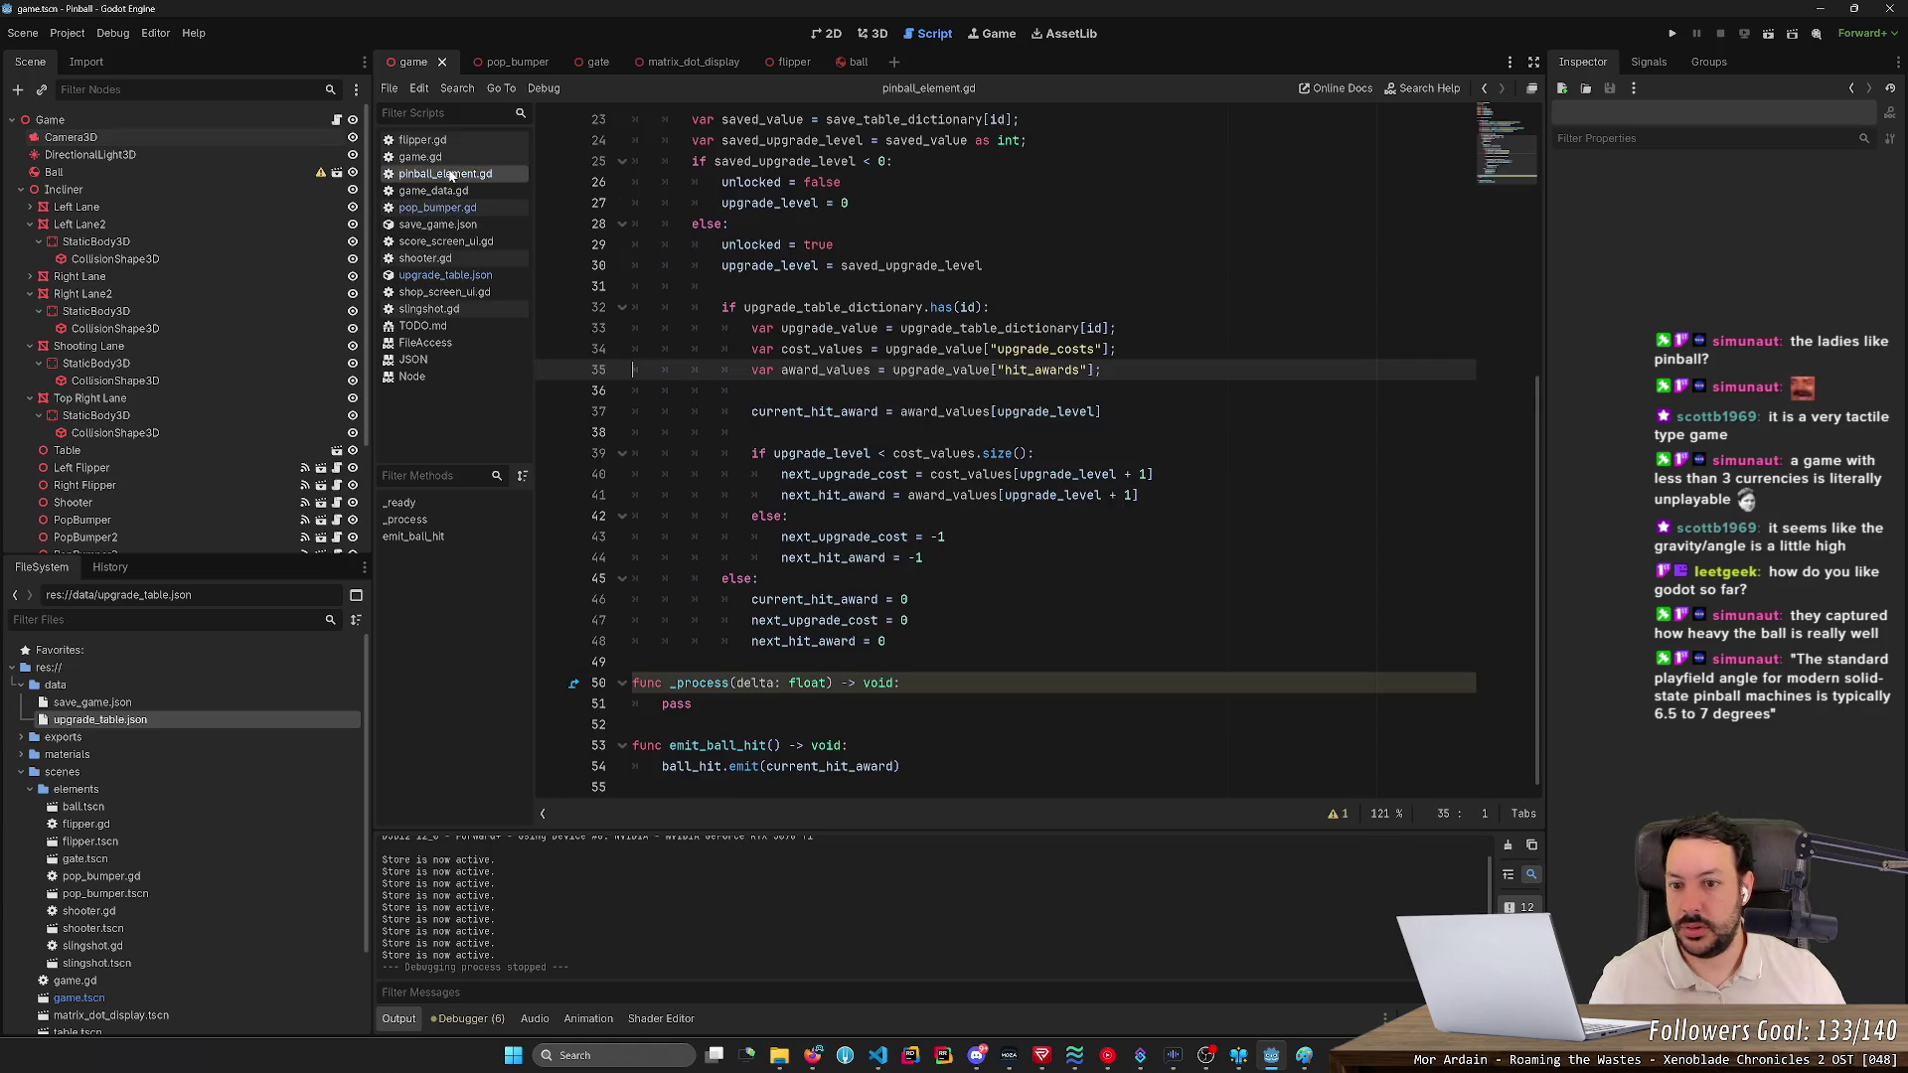
pyautogui.click(454, 161)
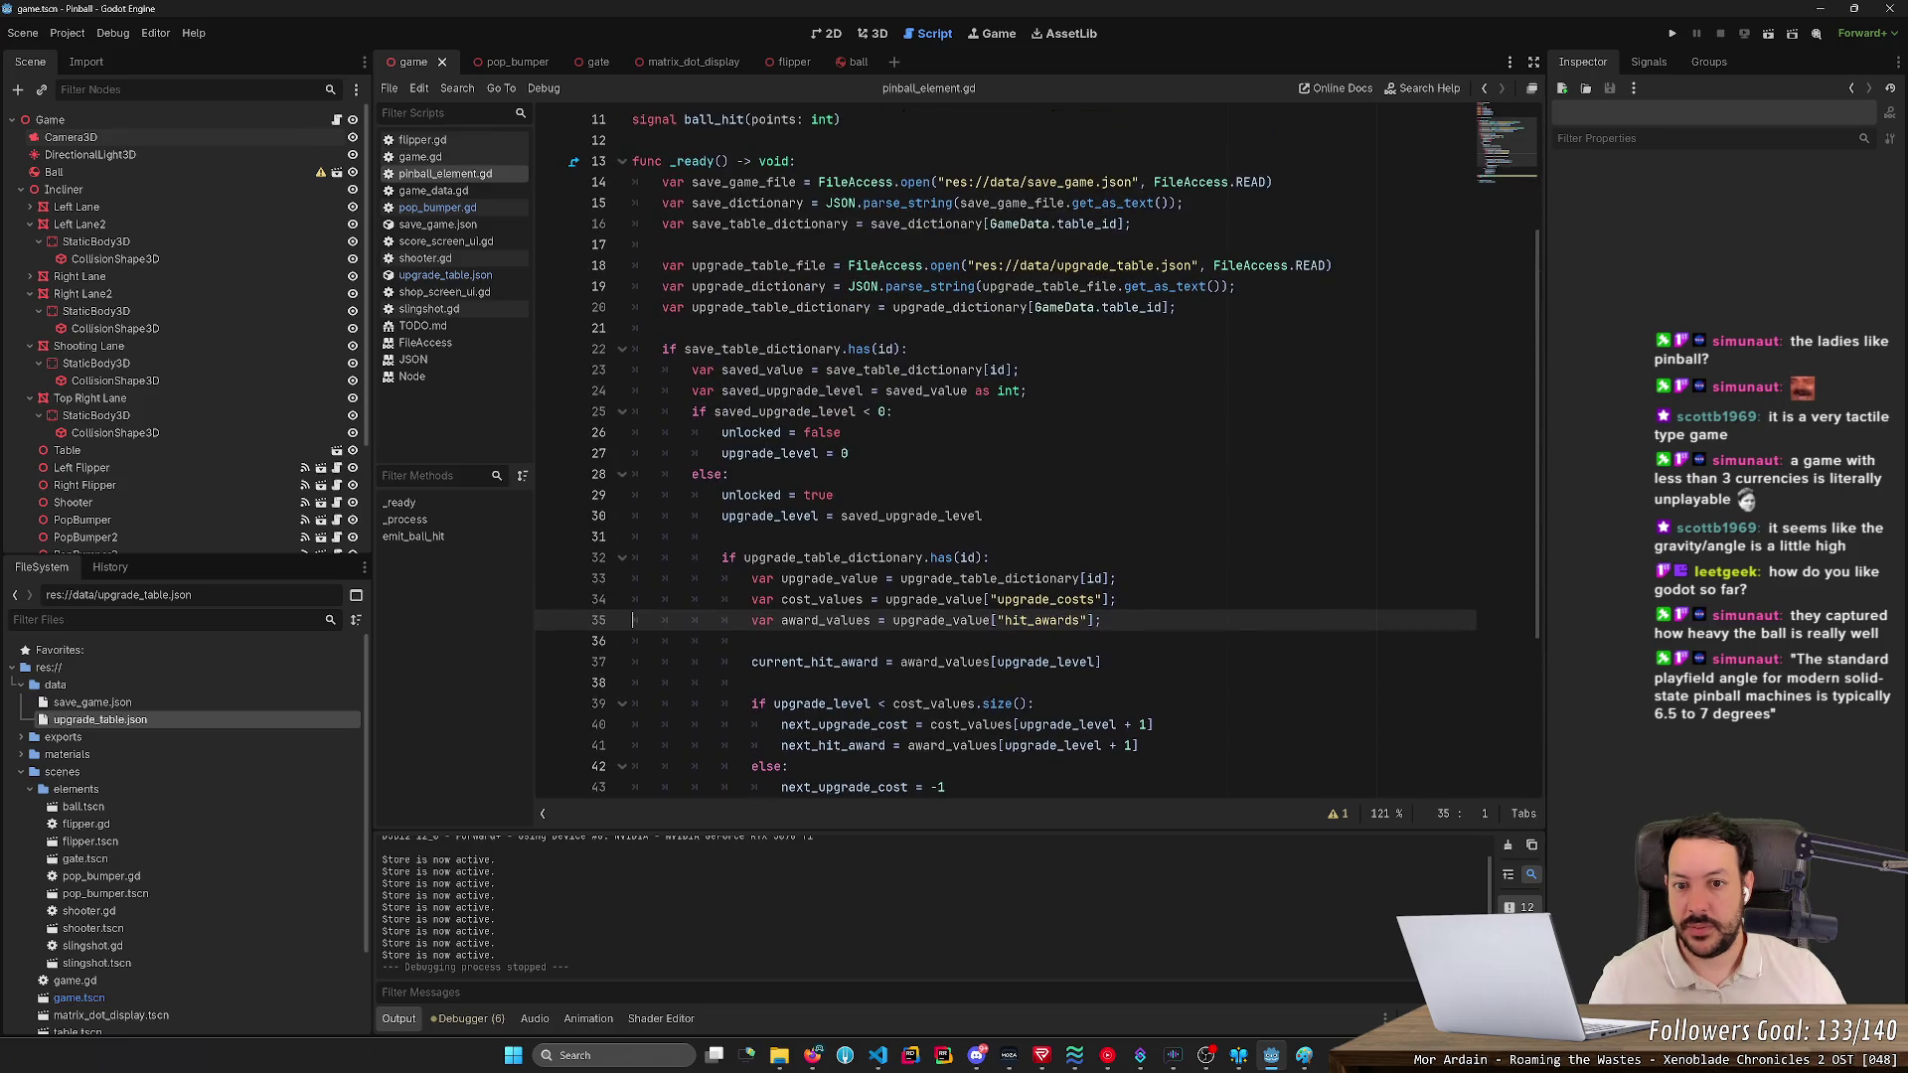
pyautogui.click(445, 174)
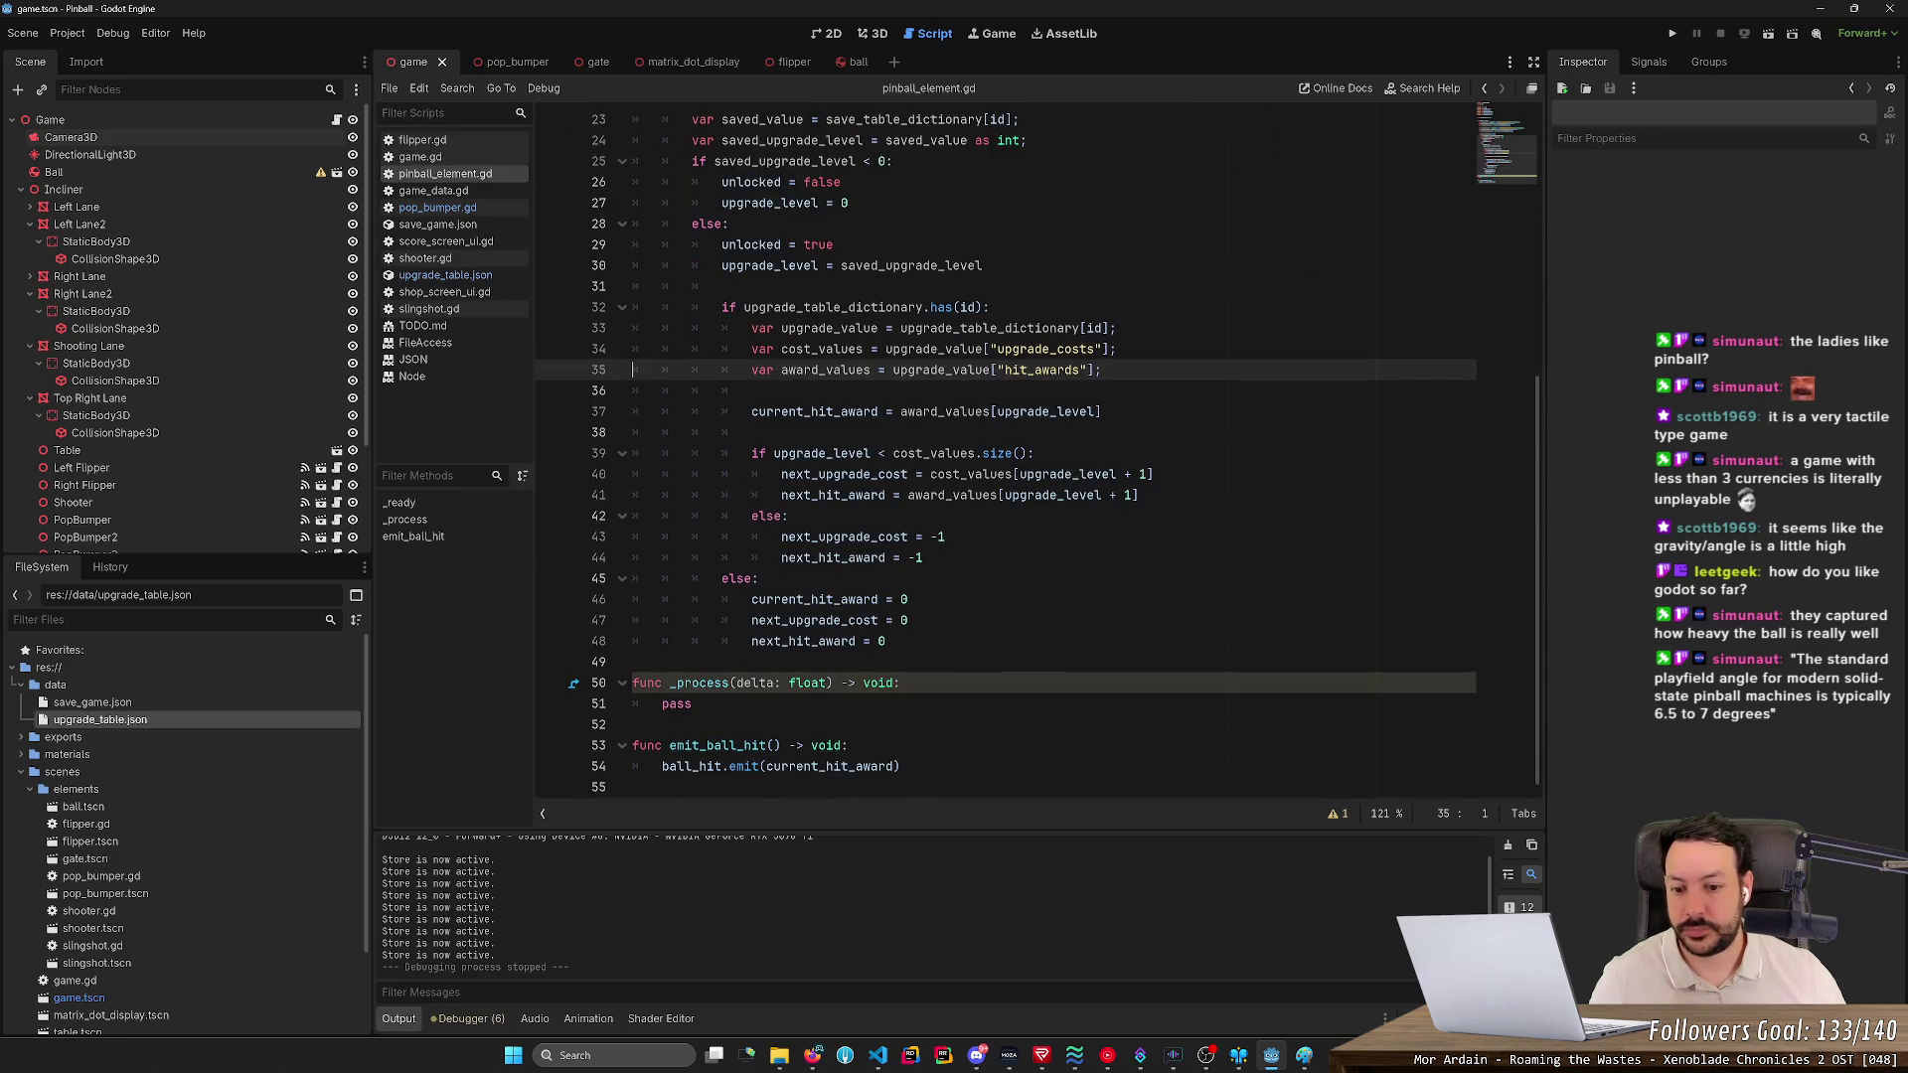
pyautogui.scroll(4, 1004, 454)
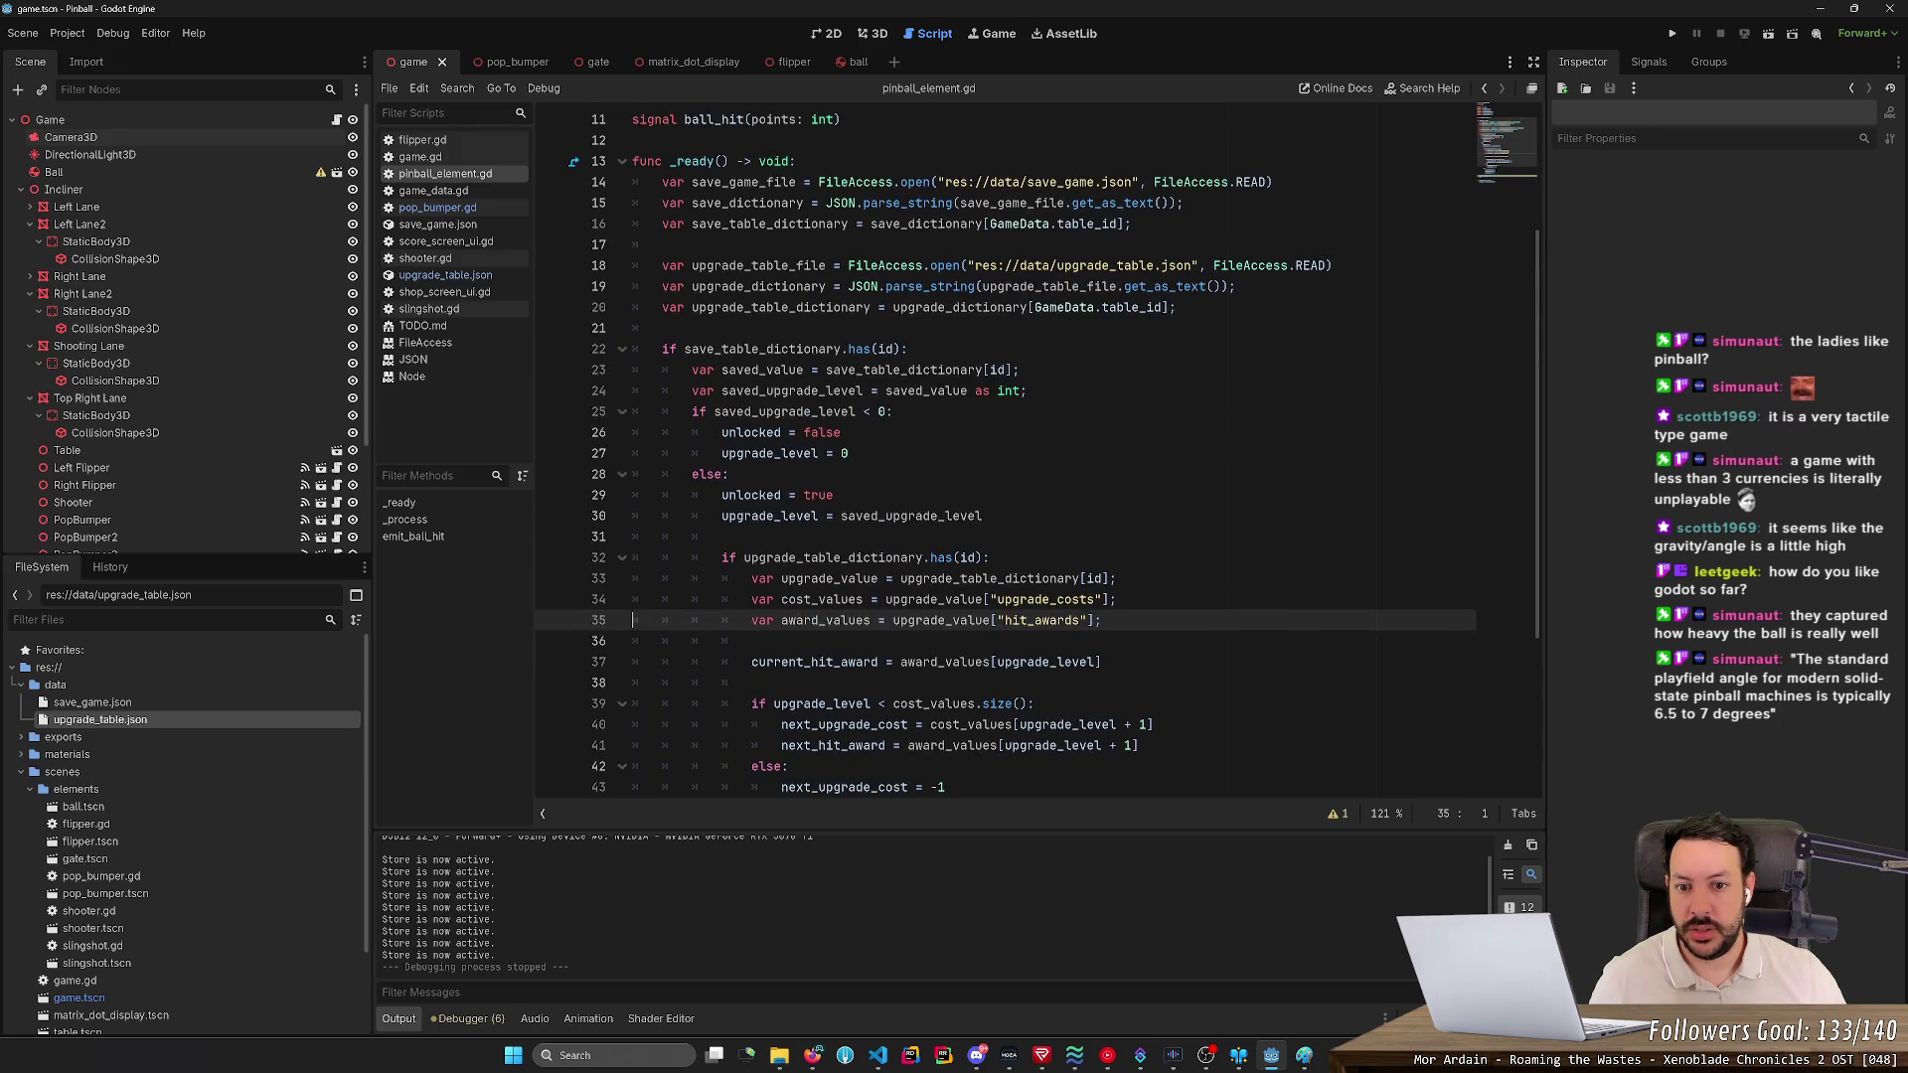
pyautogui.scroll(3, 1004, 454)
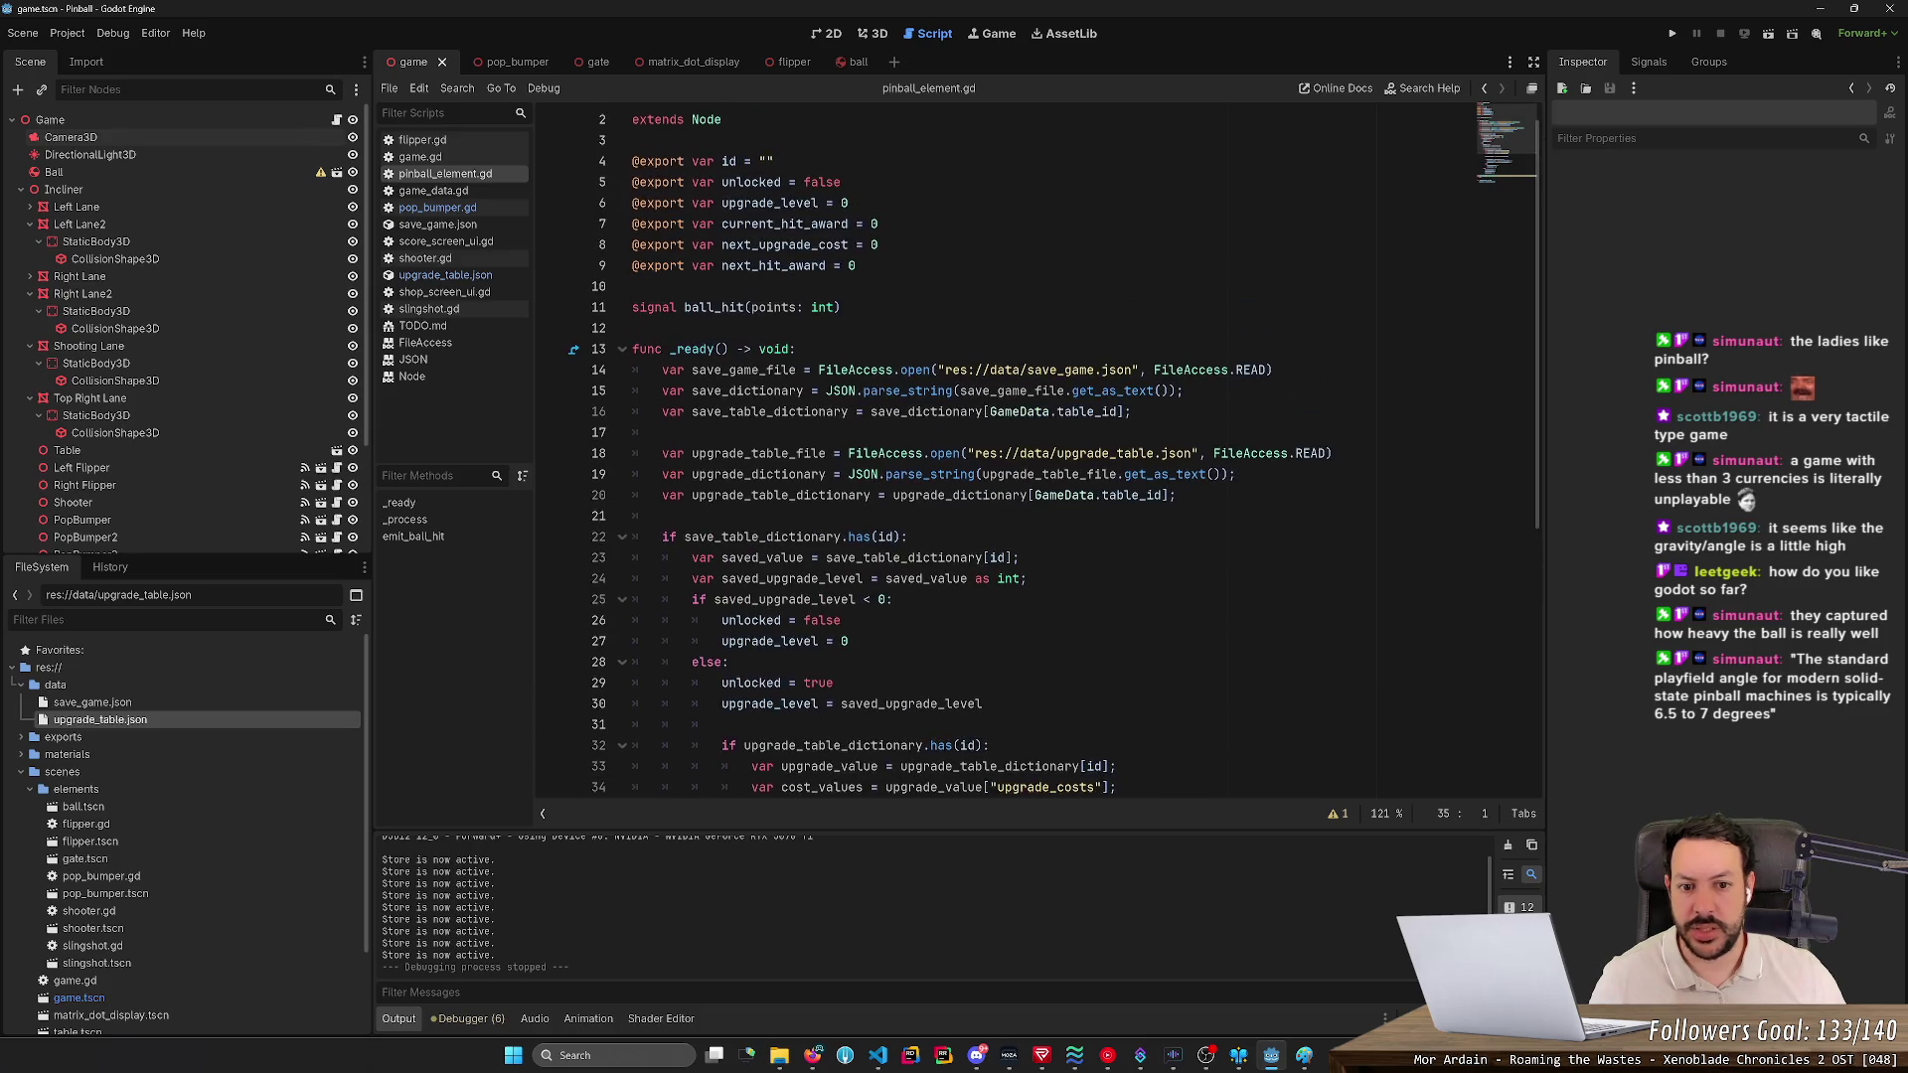
# - Copy the upgrade_dictionary name from line 19 and place the cursor on blank line 21
pyautogui.moveTo(848, 474); pyautogui.dragTo(1237, 473)
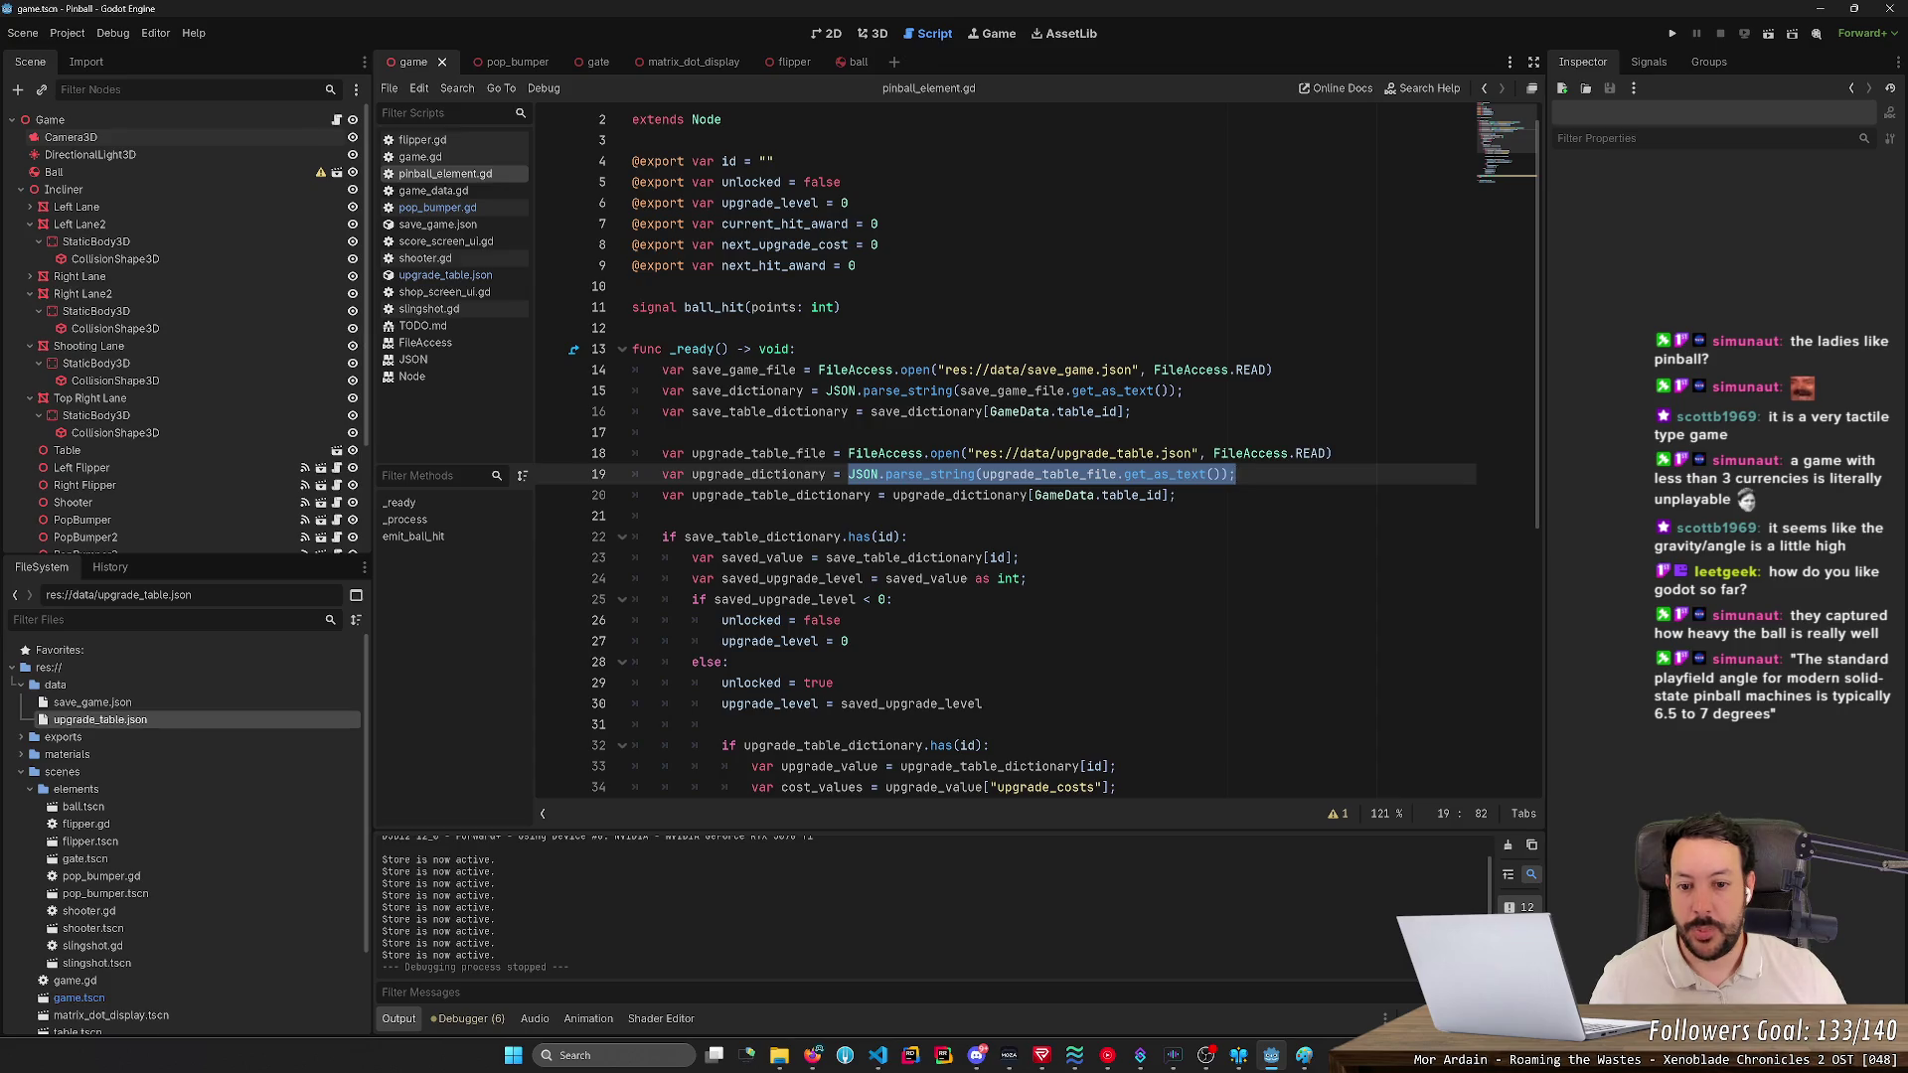
pyautogui.click(952, 474)
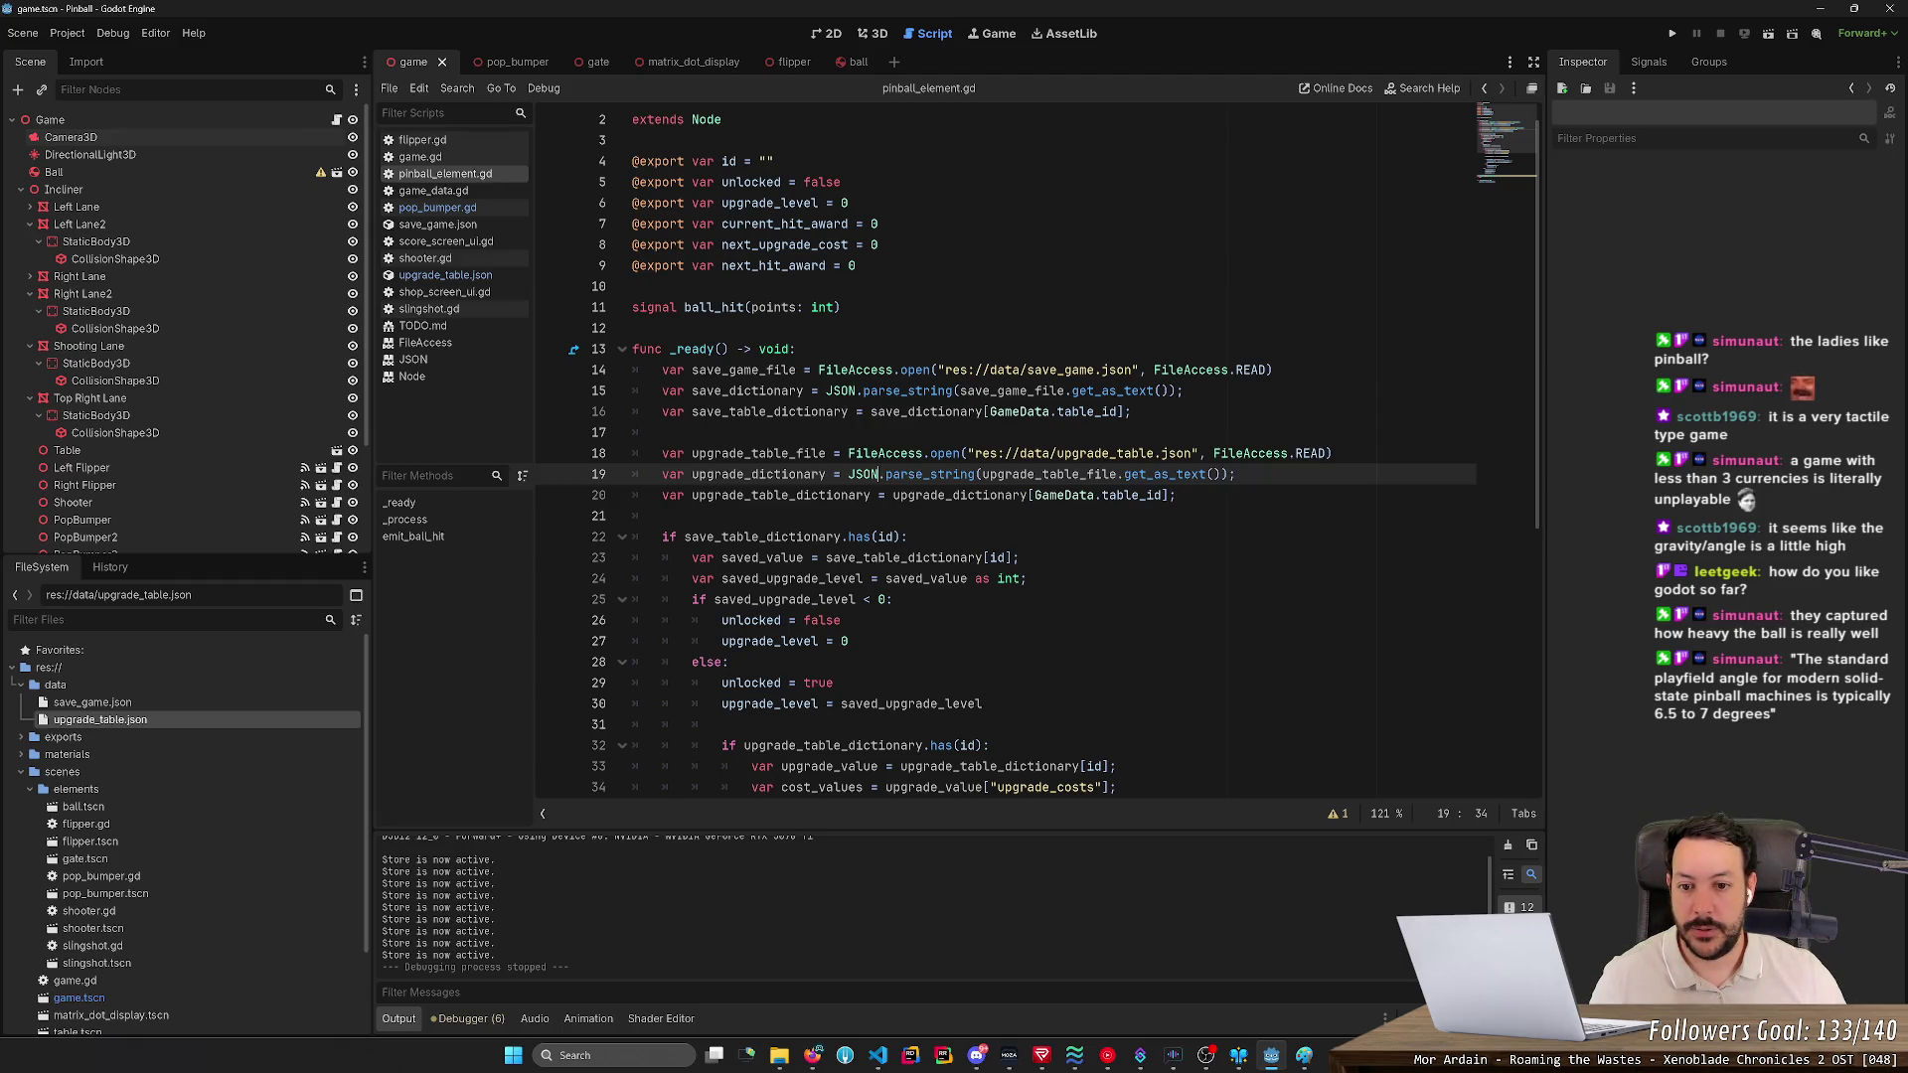
pyautogui.doubleClick(758, 474)
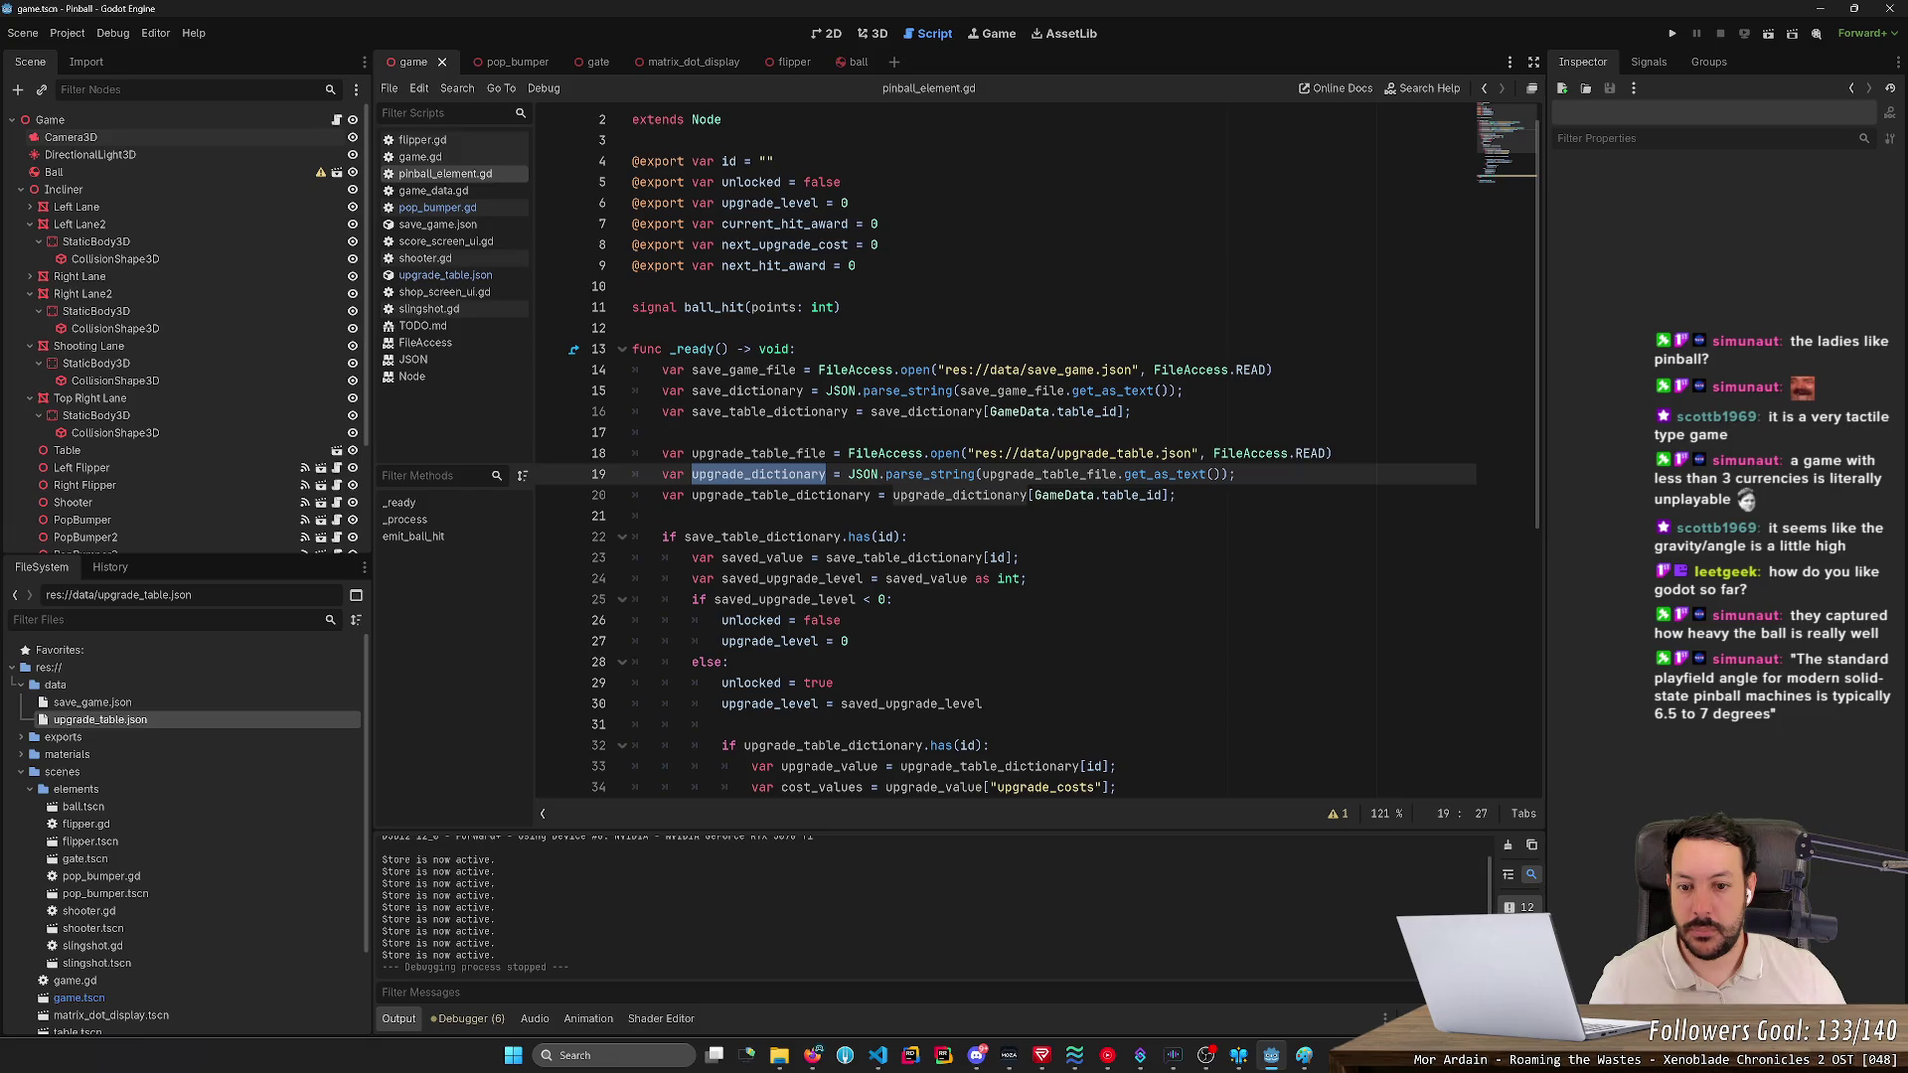
pyautogui.hotkey('ctrl', 'c')
pyautogui.click(696, 516)
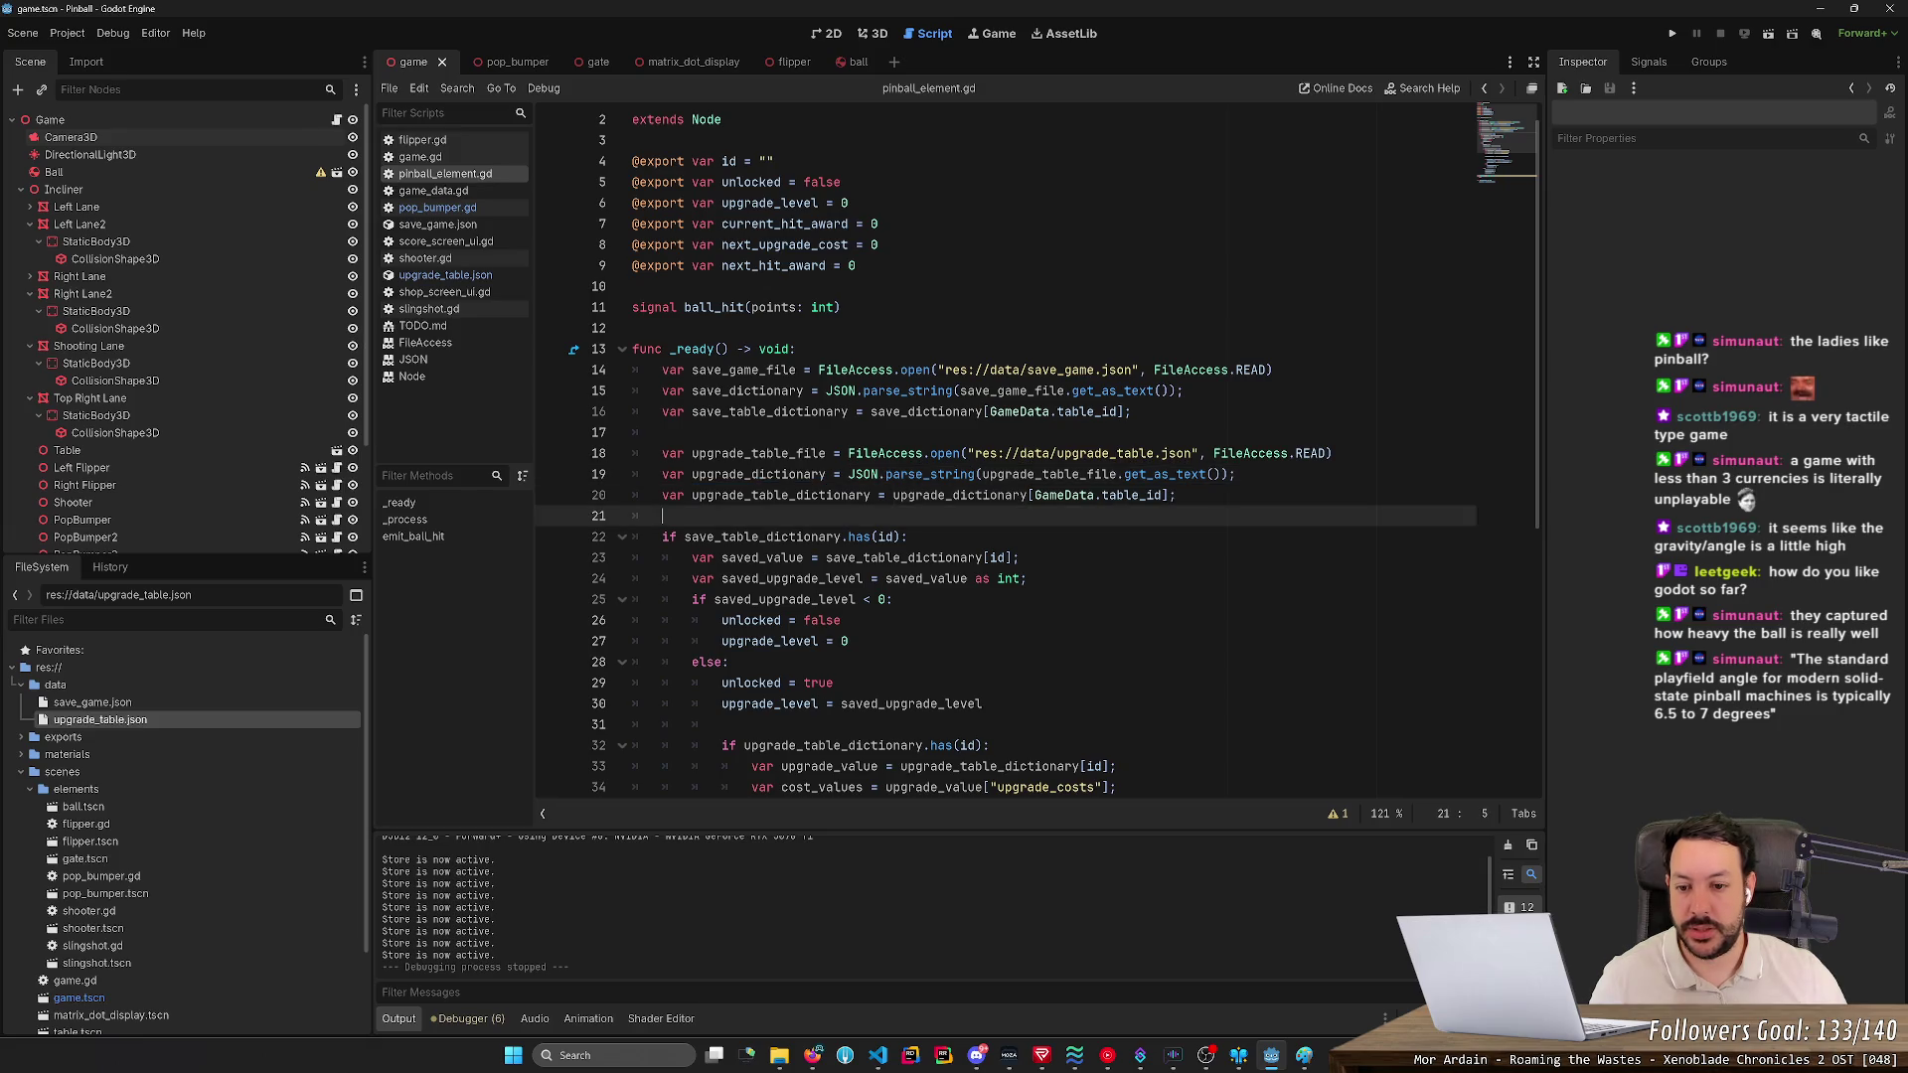
pyautogui.press('Return')
pyautogui.hotkey('ctrl', 'v')
pyautogui.write('.dadasda')
pyautogui.press('BackSpace')
pyautogui.press('BackSpace')
pyautogui.press('BackSpace')
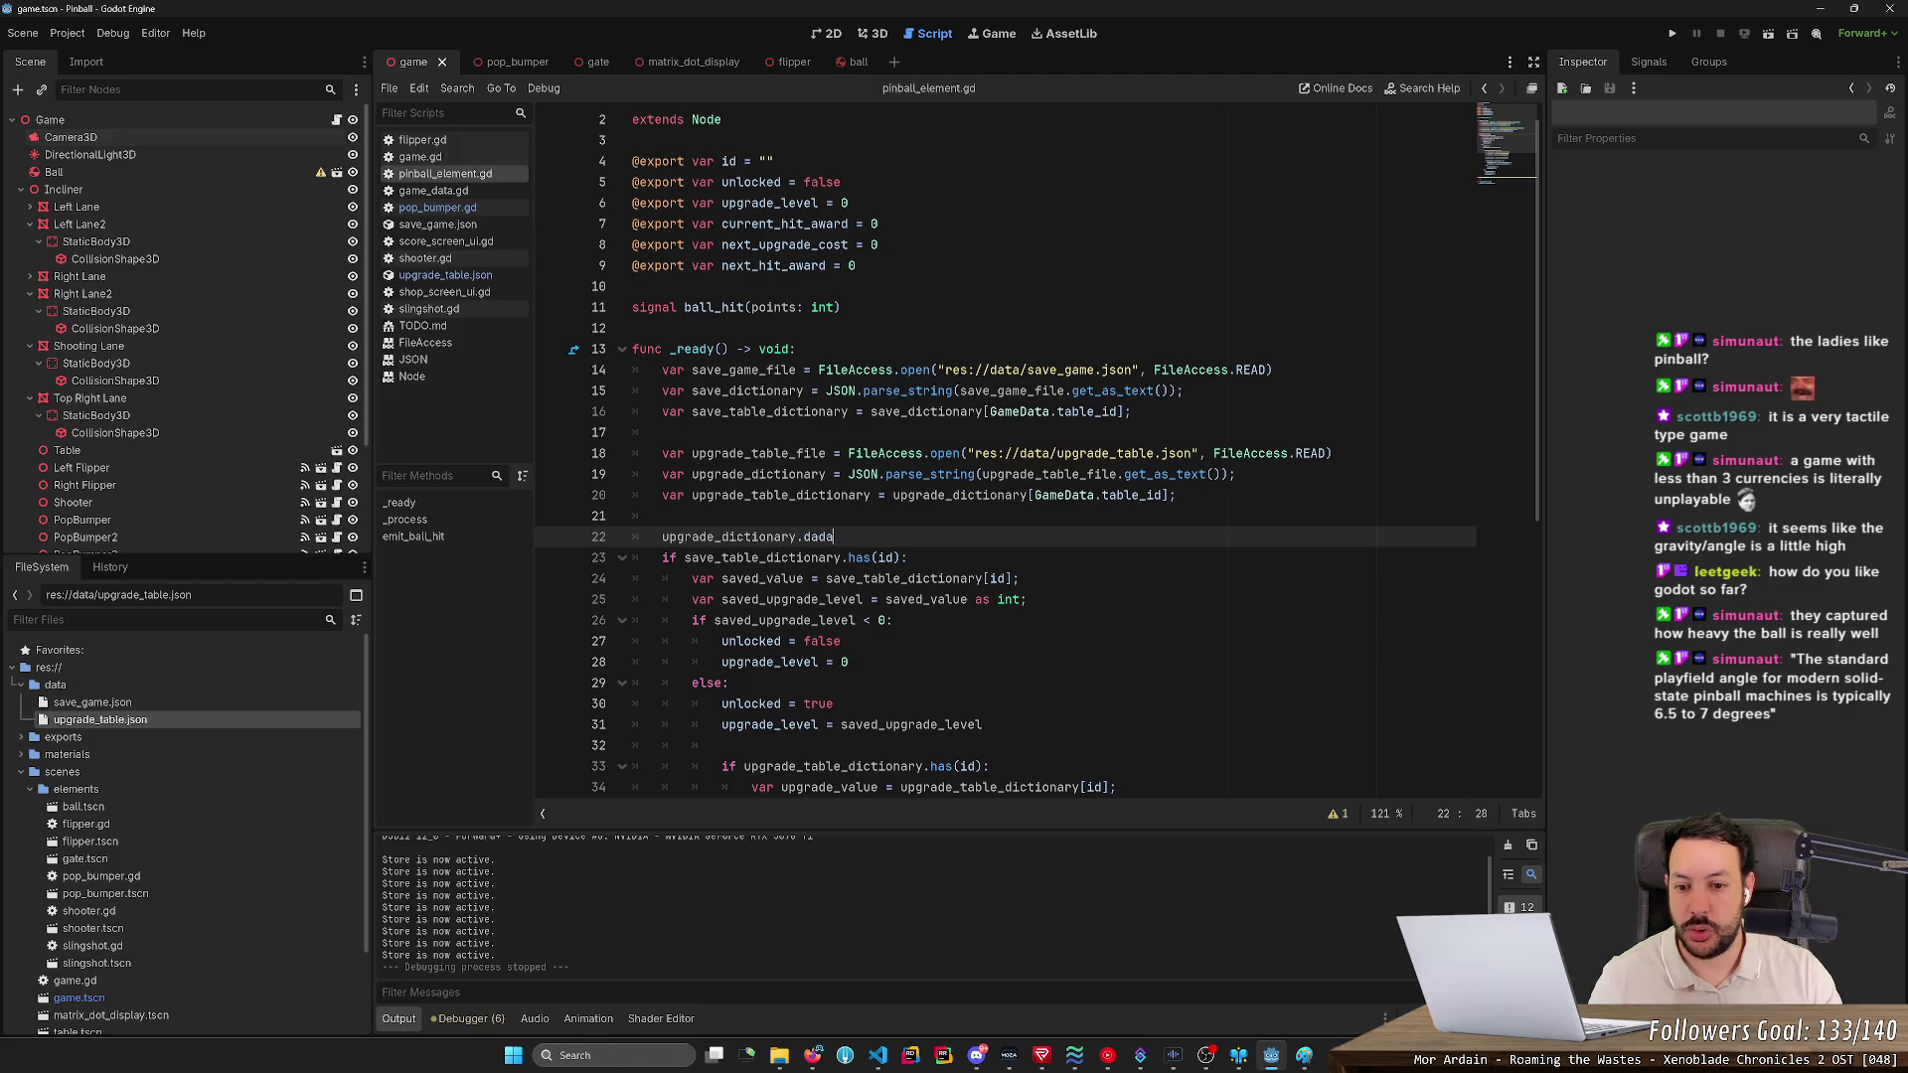
pyautogui.hotkey('shift', 'Up')
pyautogui.press('BackSpace')
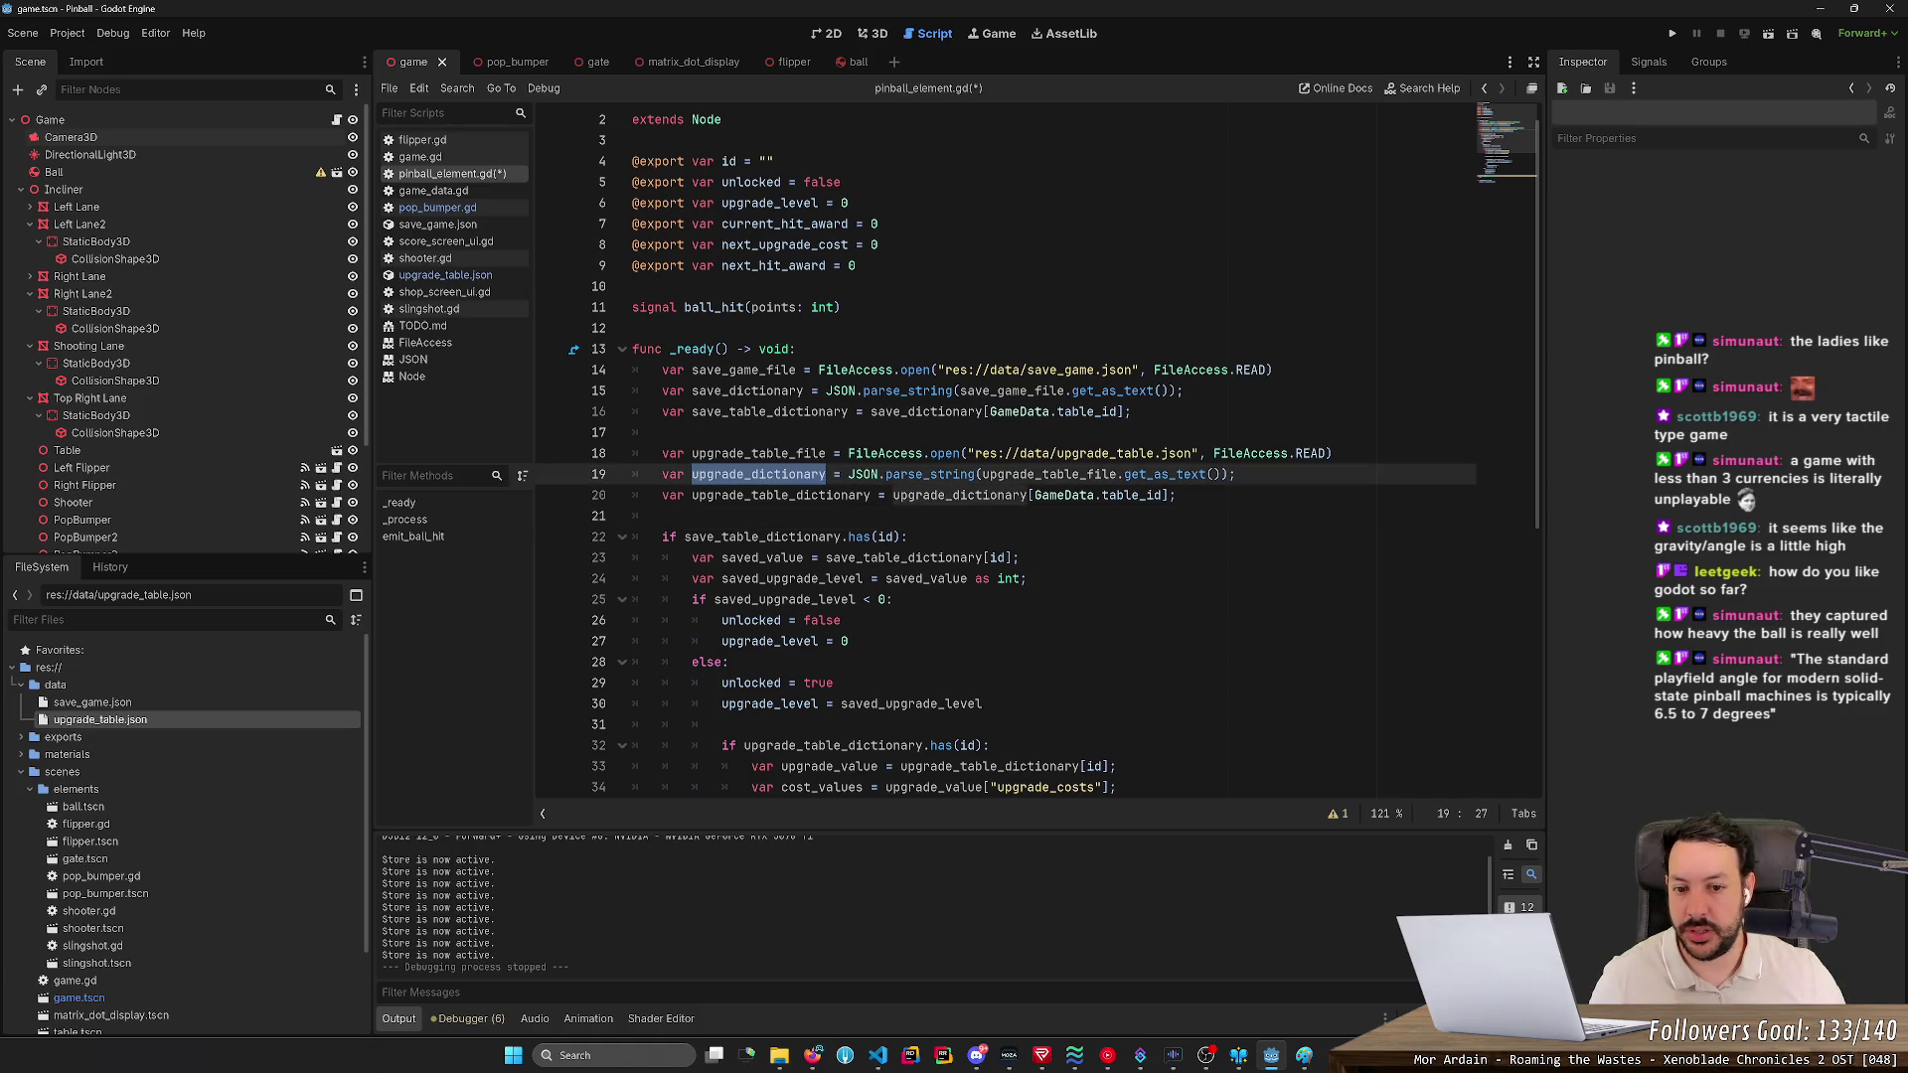
pyautogui.click(695, 516)
pyautogui.hotkey('ctrl', 's')
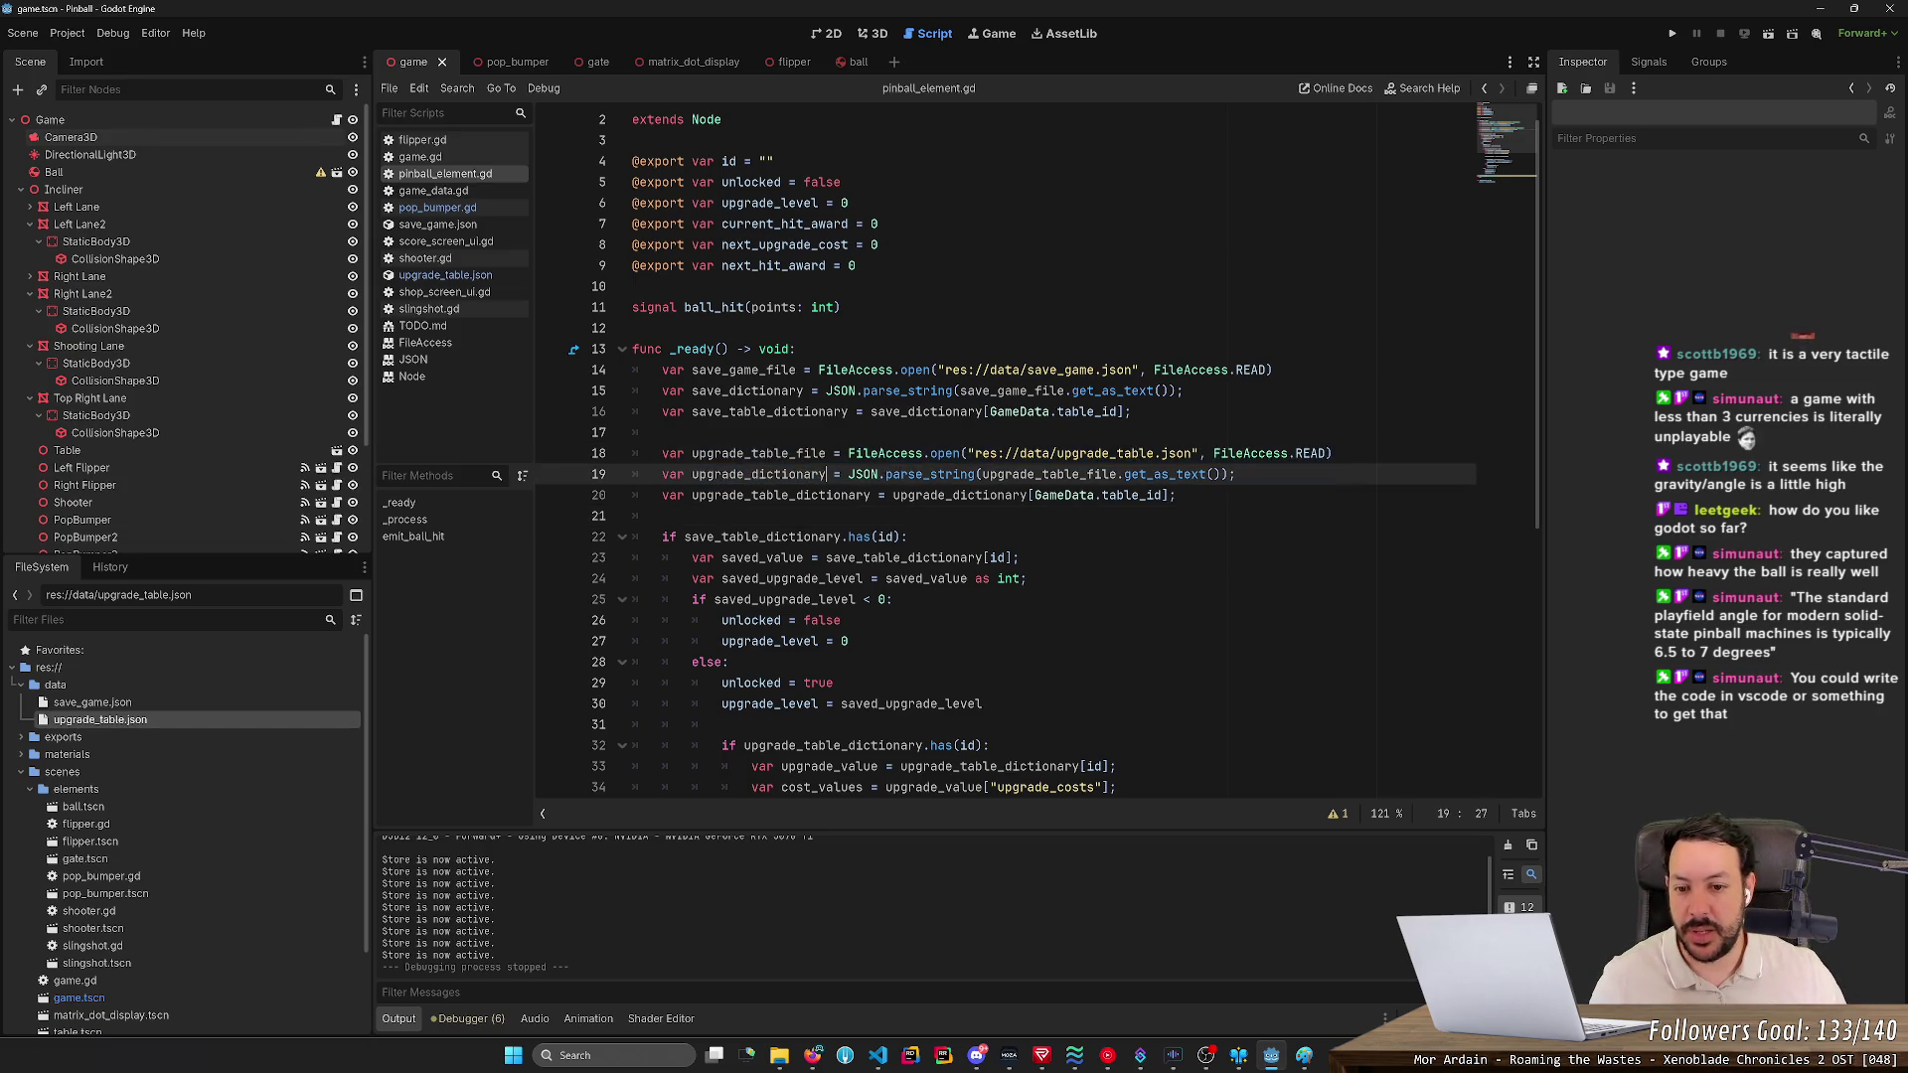
pyautogui.doubleClick(758, 474)
pyautogui.hotkey('ctrl', 'c')
pyautogui.click(696, 515)
pyautogui.press('Return')
pyautogui.hotkey('ctrl', 'v')
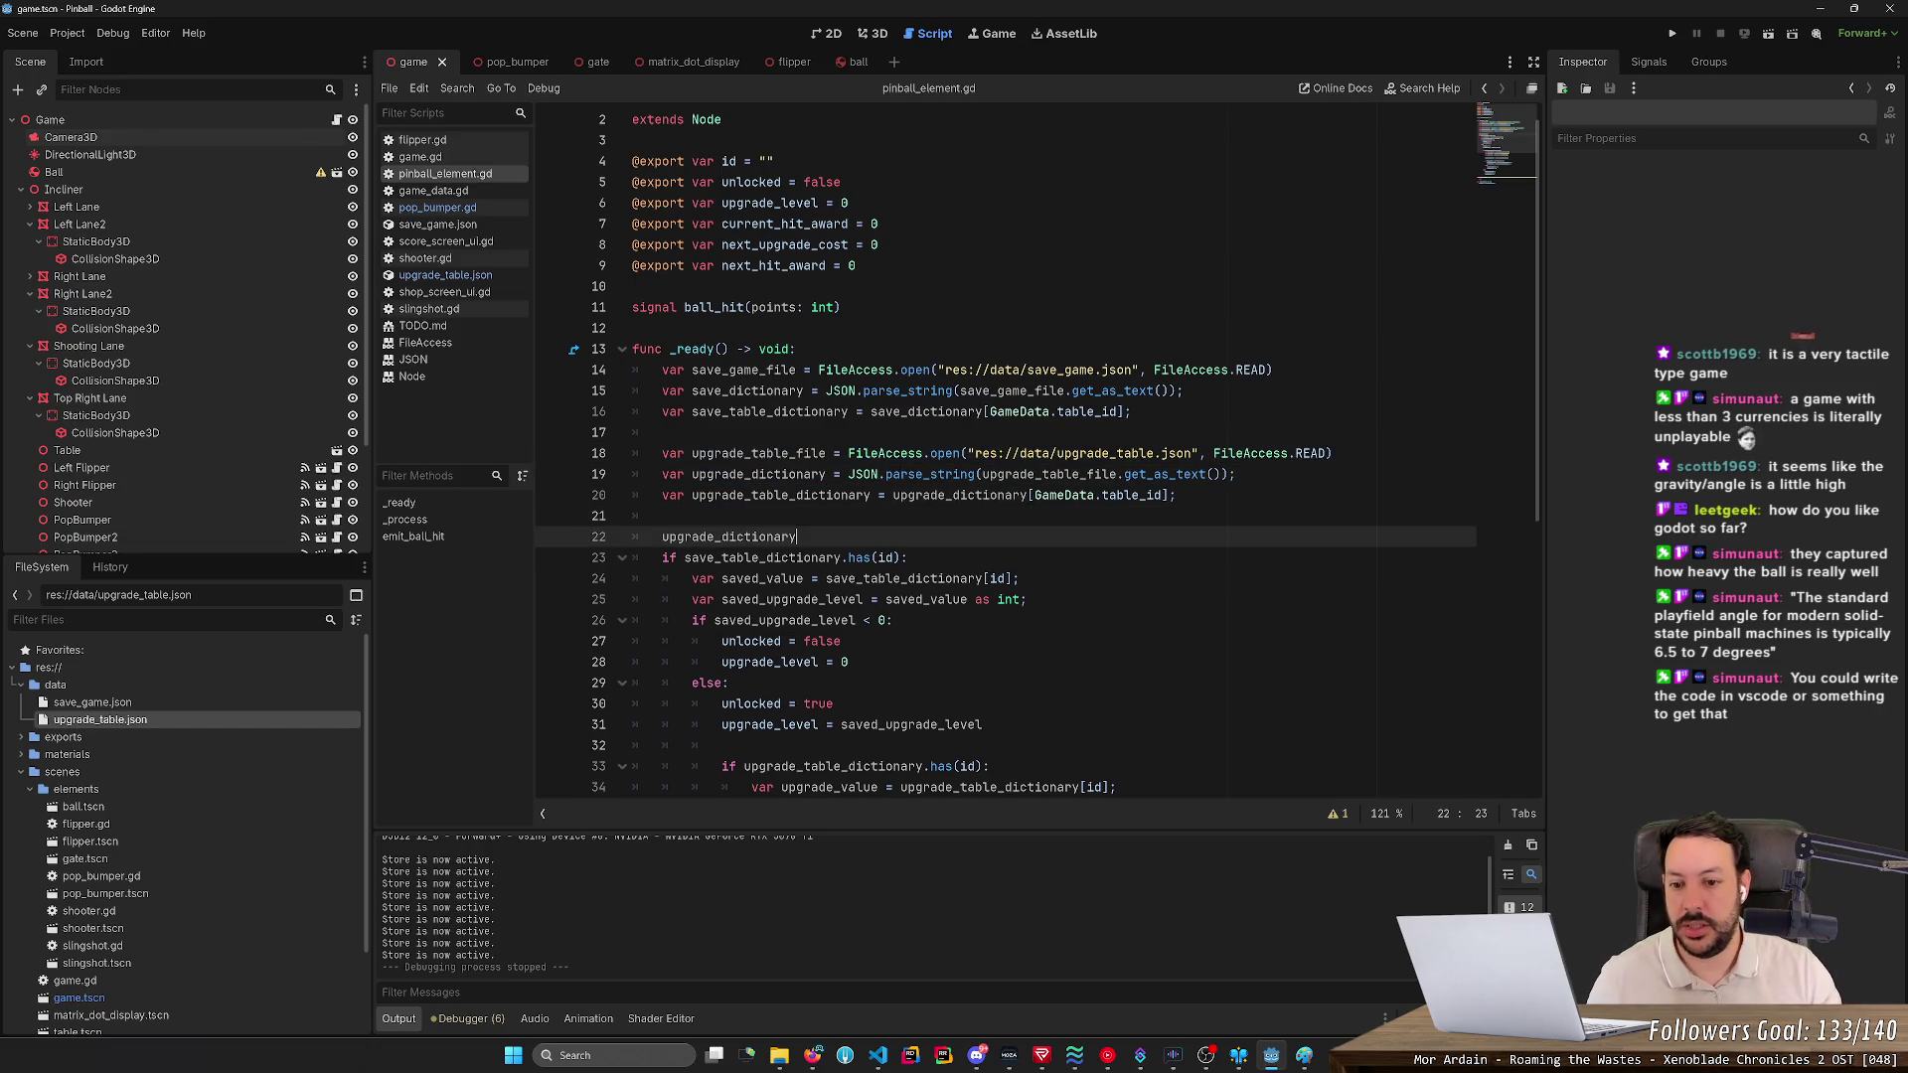
pyautogui.write(' = 1.0')
pyautogui.press('Return')
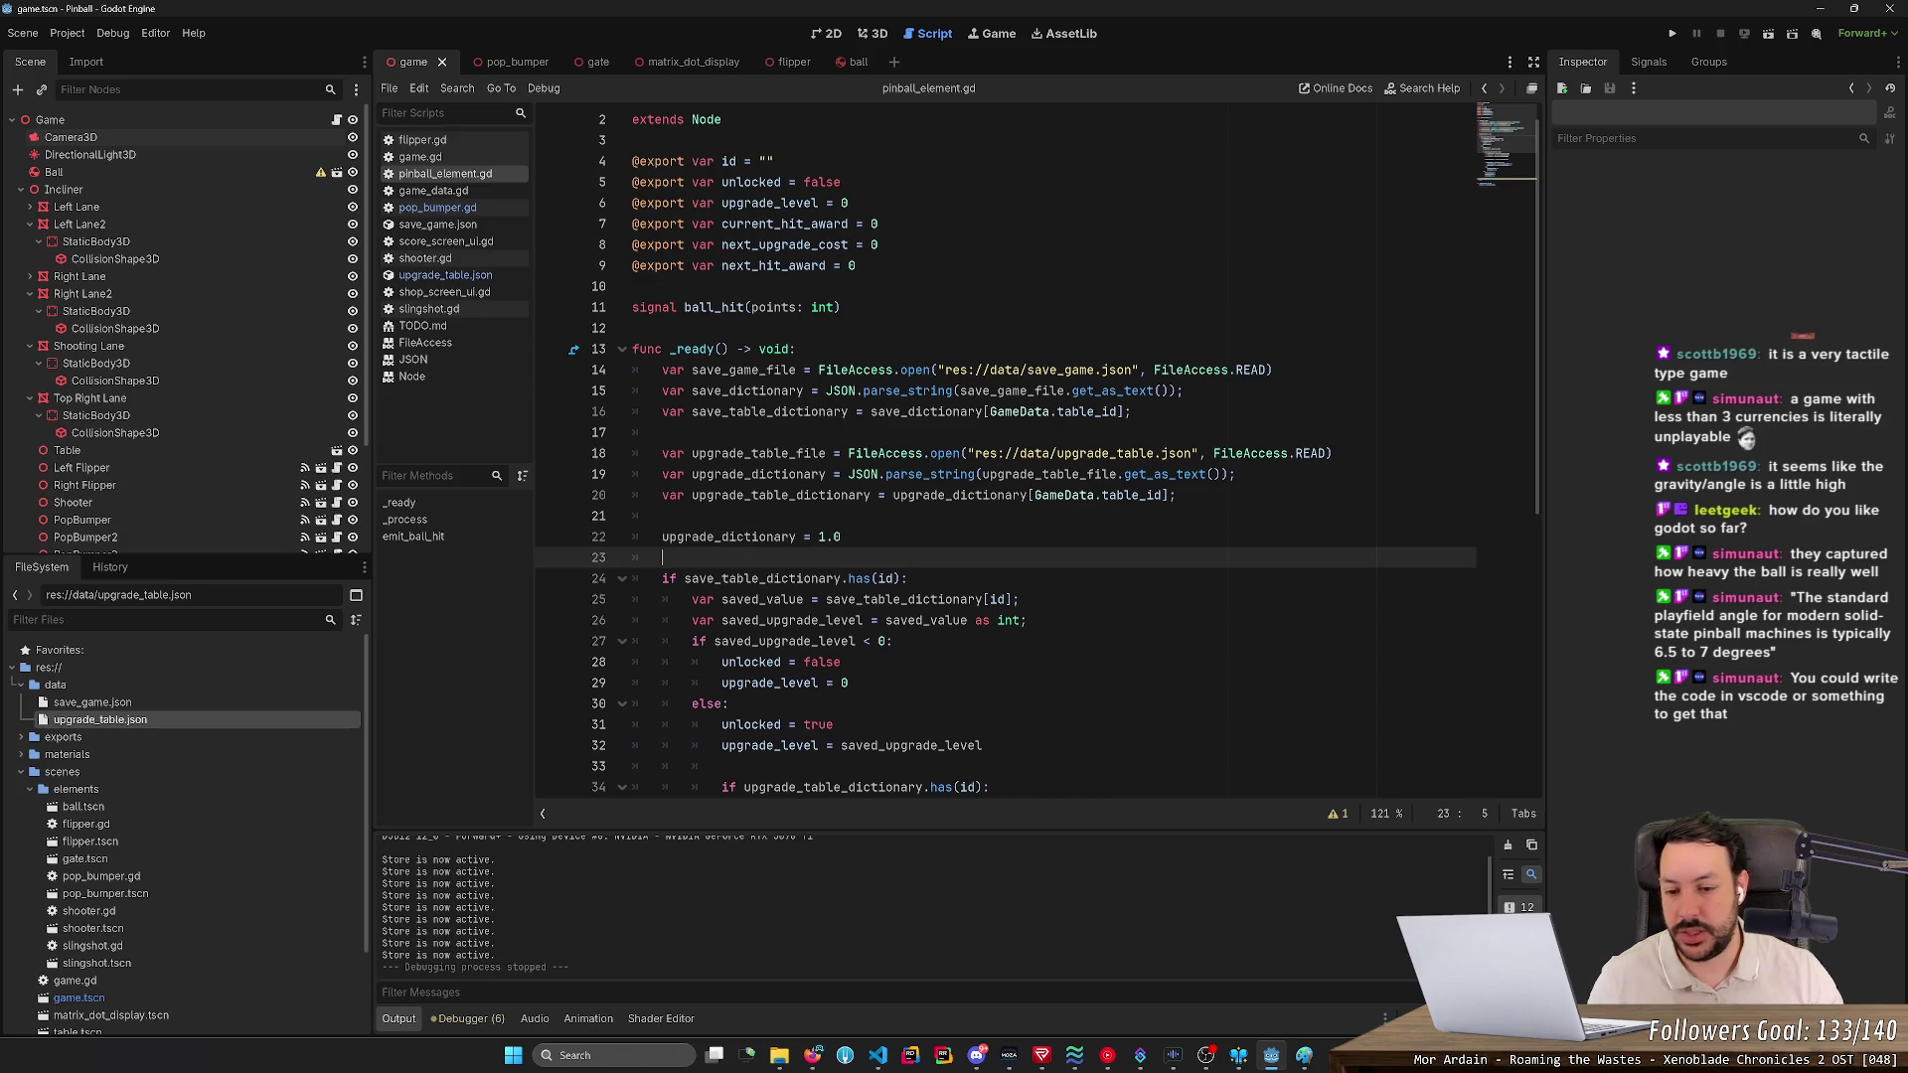
pyautogui.hotkey('ctrl', 'z')
pyautogui.hotkey('ctrl', 'z')
pyautogui.hotkey('ctrl', 'z')
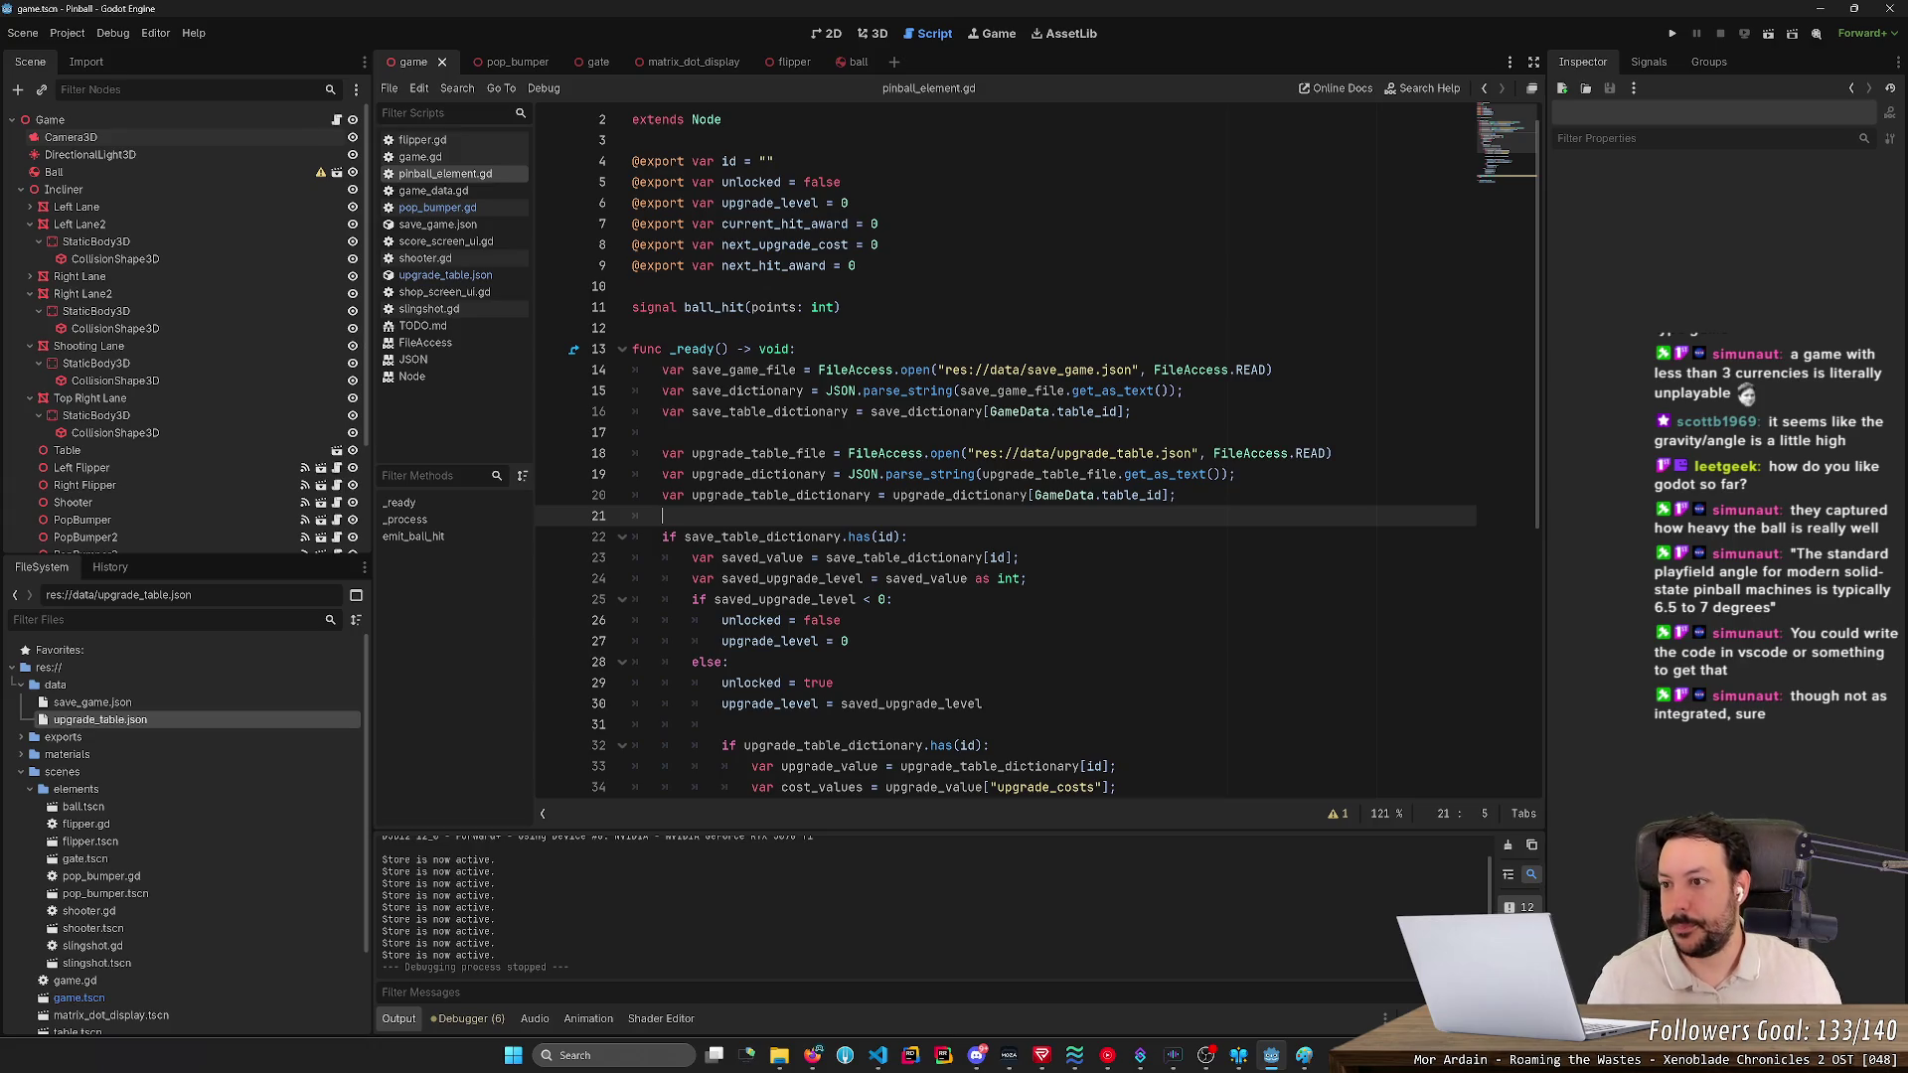
pyautogui.click(265, 188)
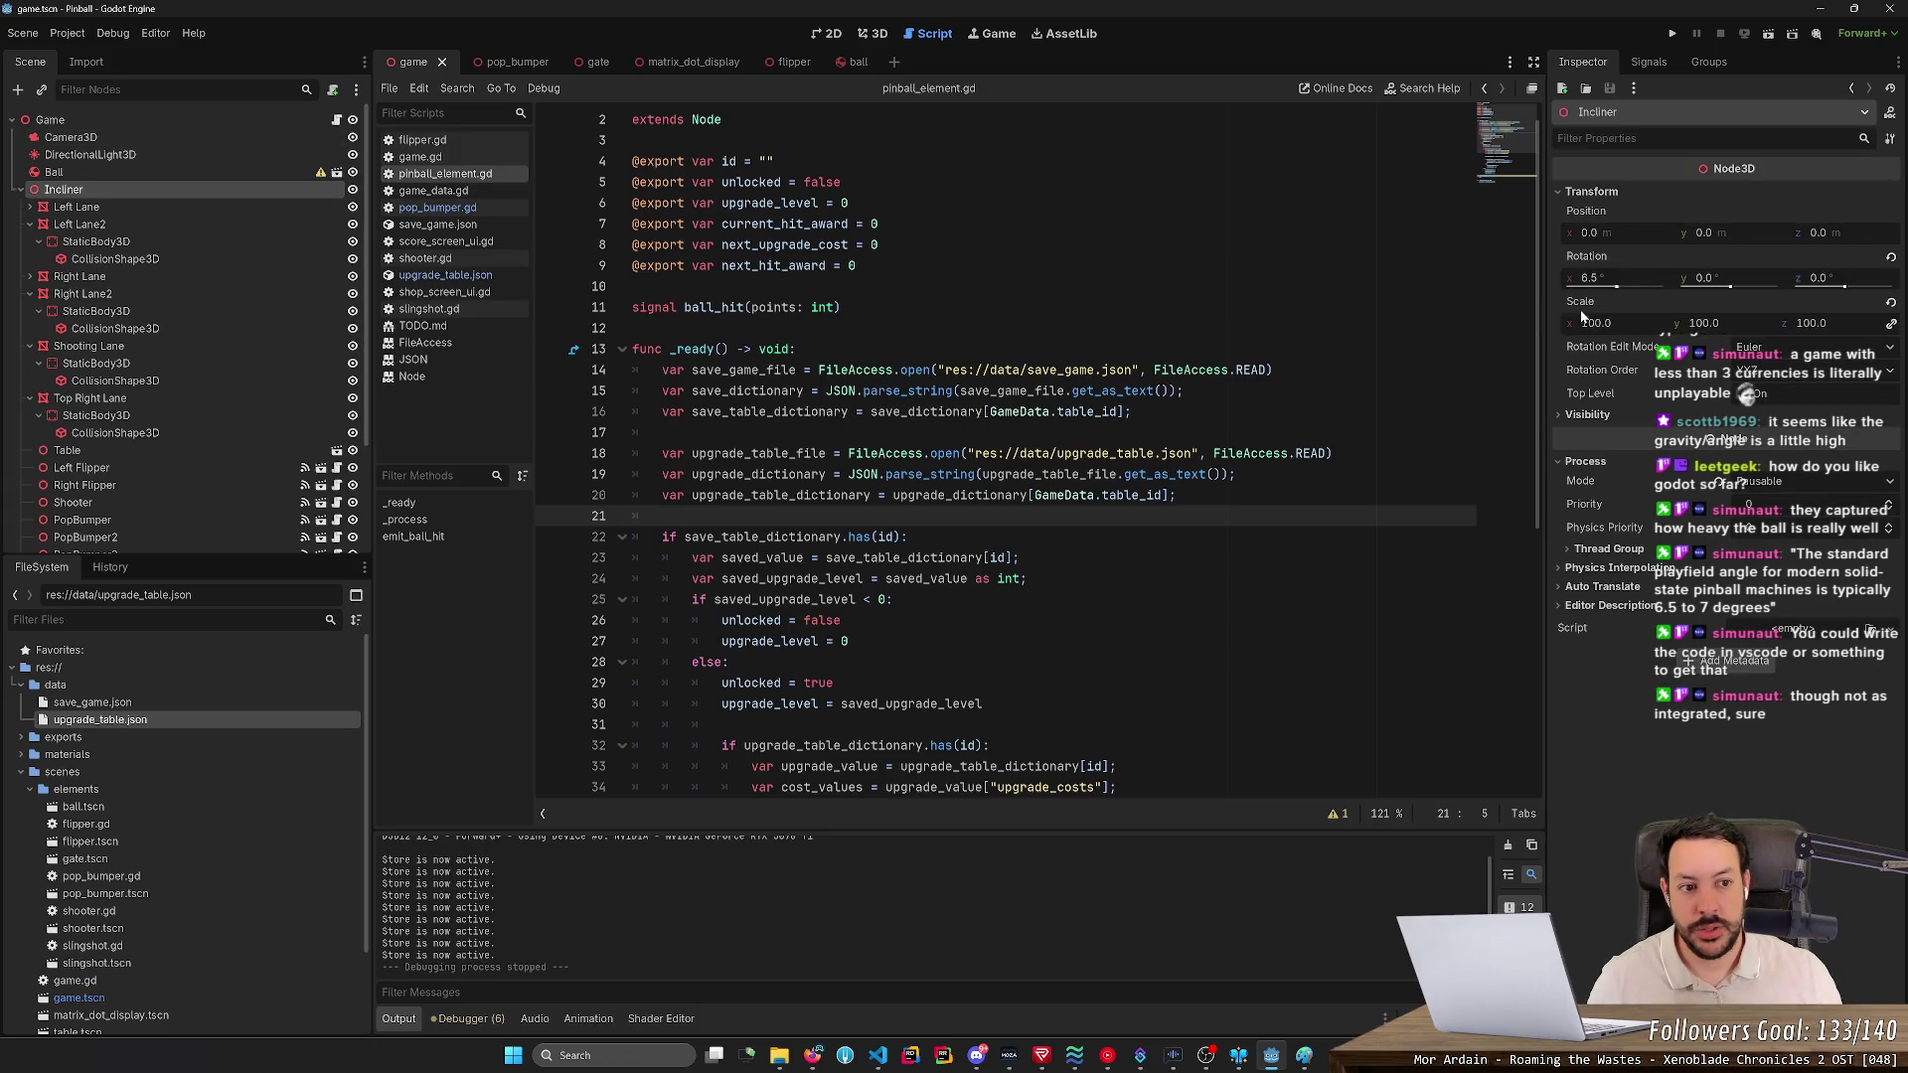
# - Open the JP's Space Cadet .vpx table through File > Open in Visual Pinball
pyautogui.click(1602, 279)
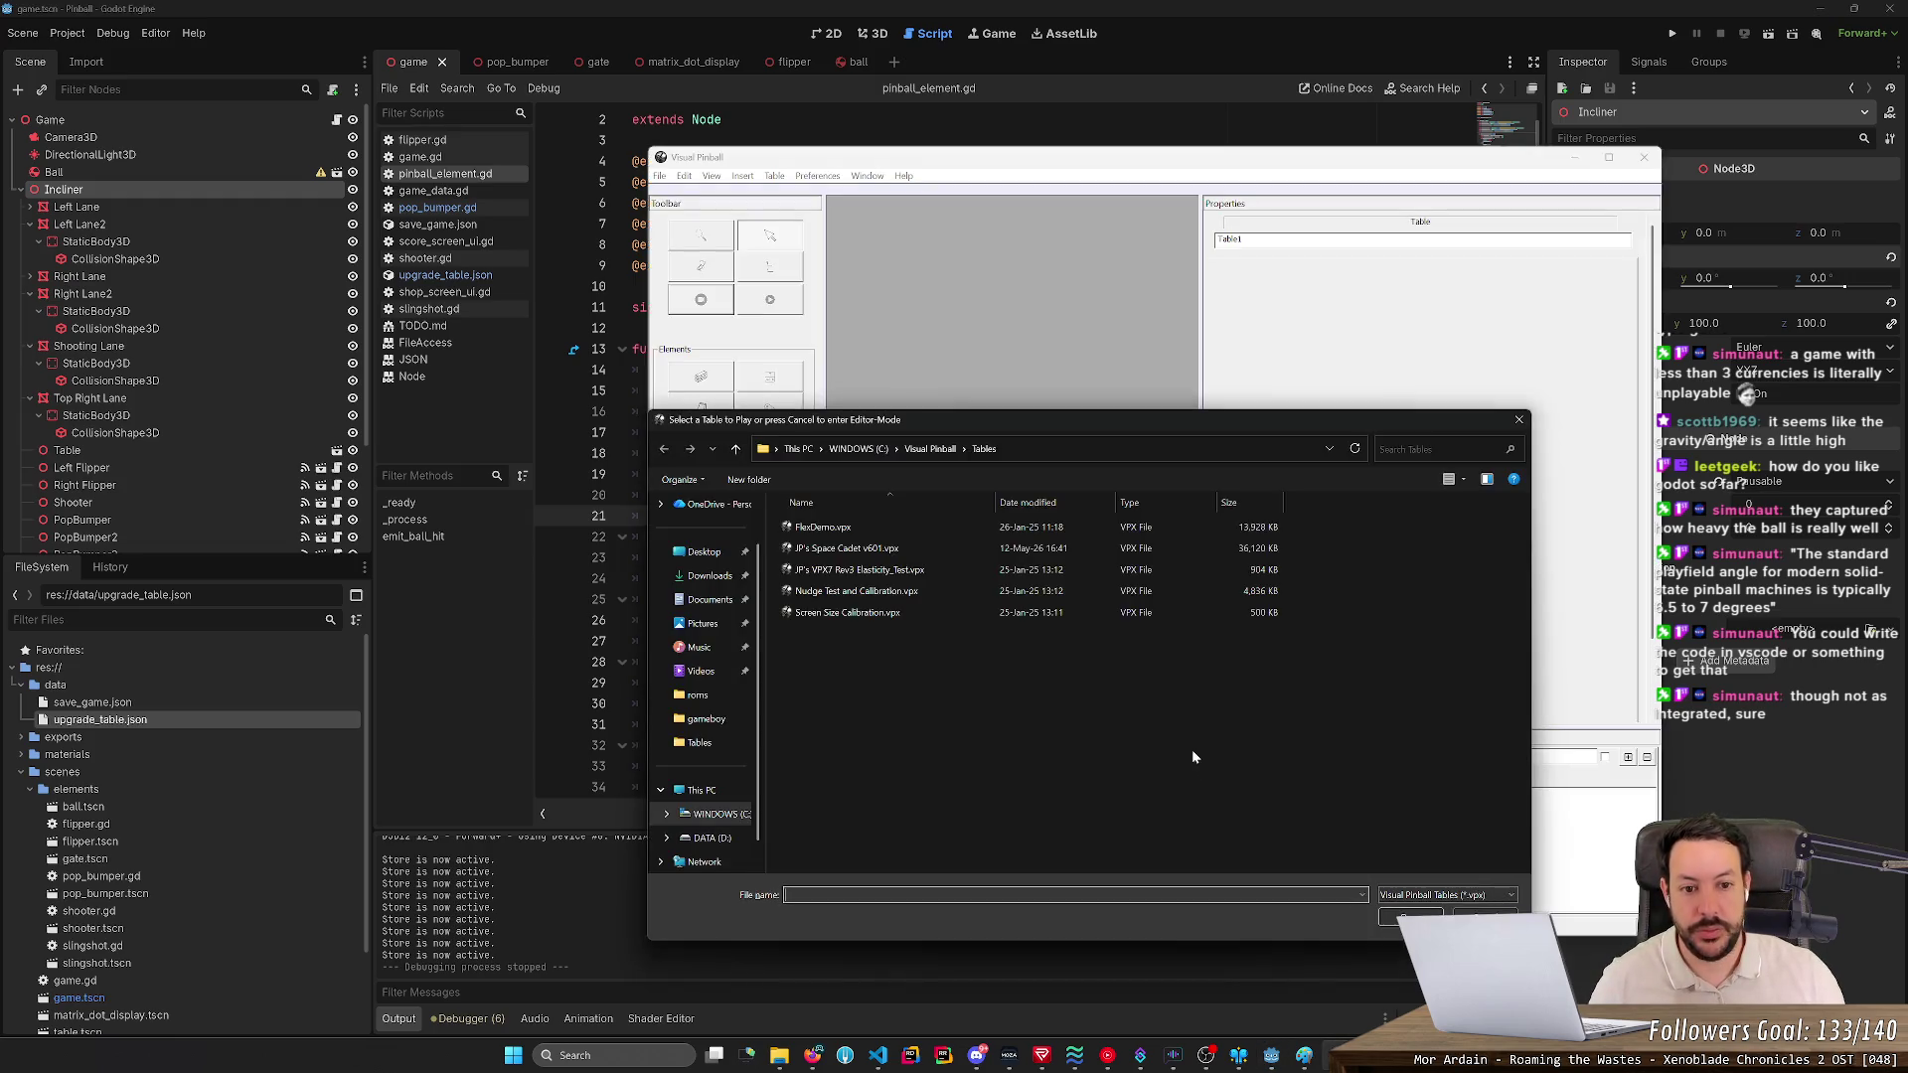
pyautogui.press('Escape')
pyautogui.click(658, 176)
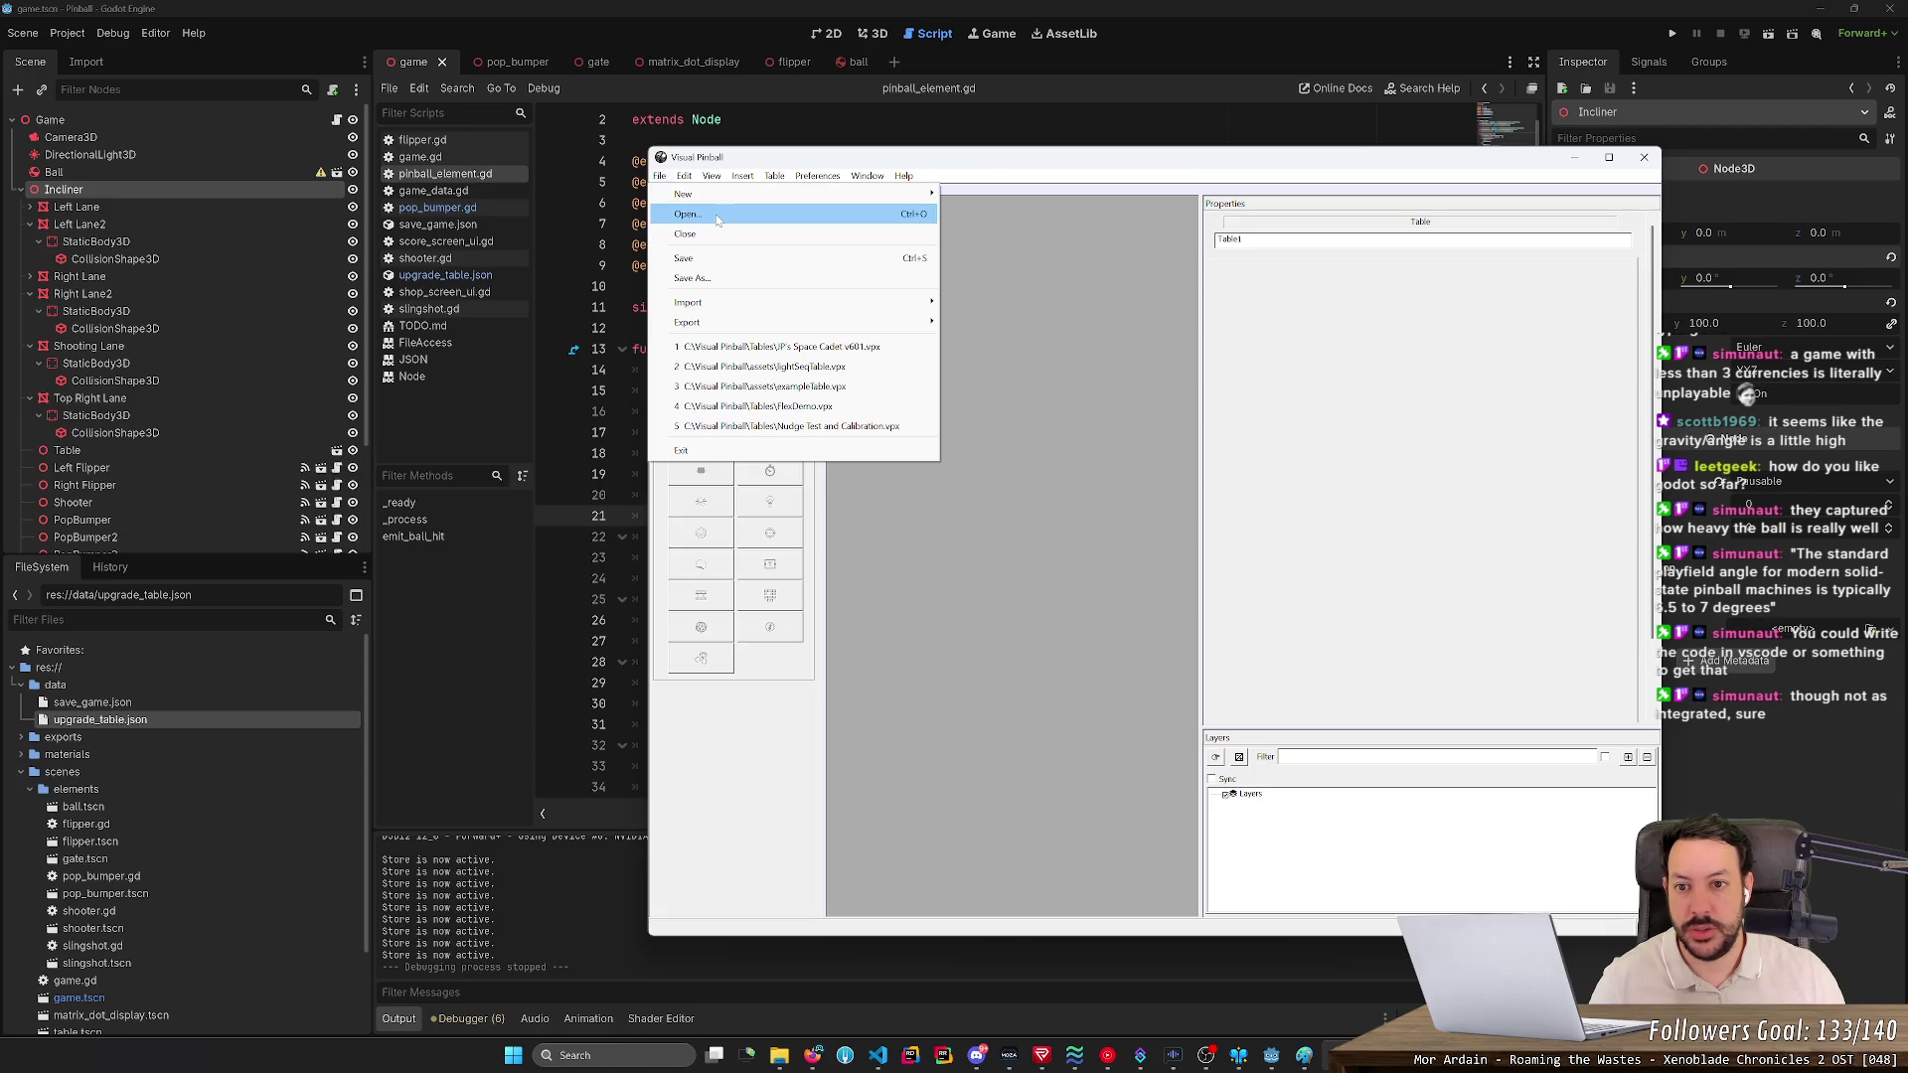
pyautogui.click(717, 218)
pyautogui.doubleClick(853, 552)
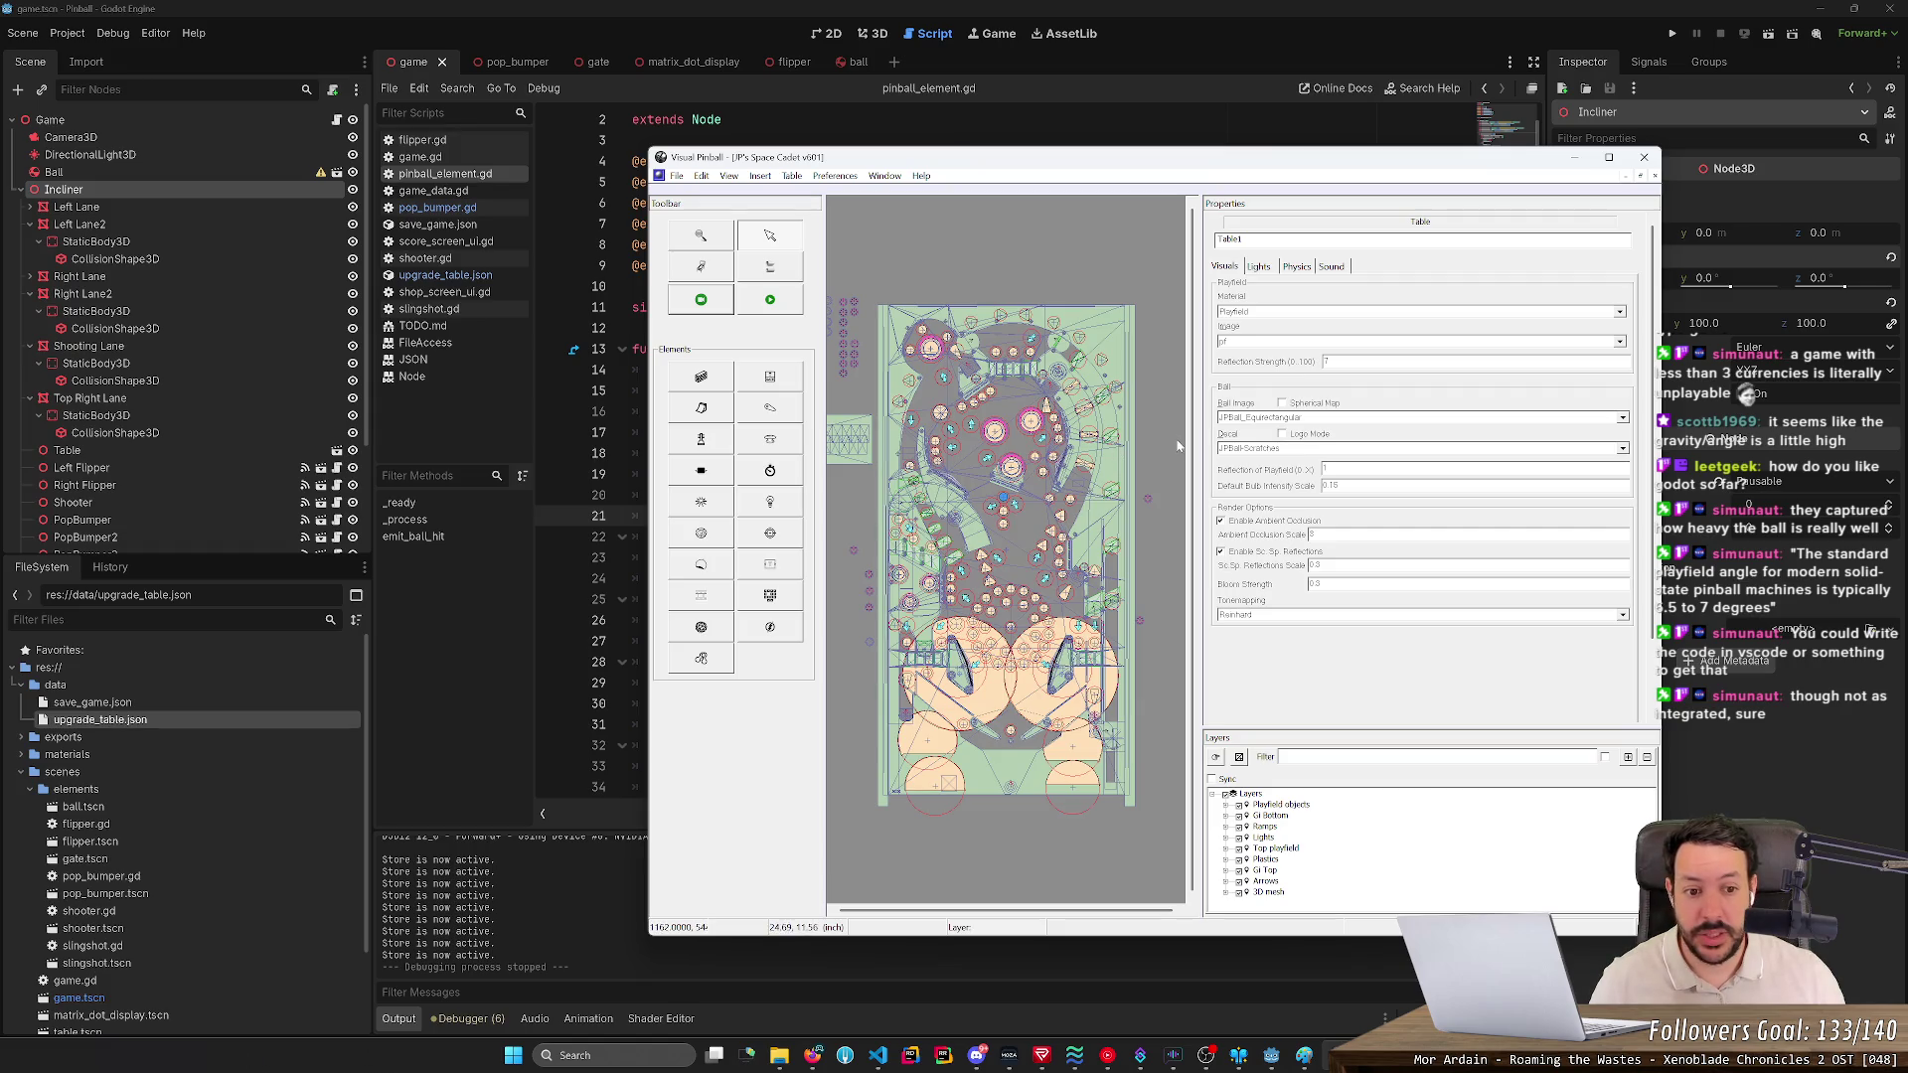
# - Review the table's Physics settings, close Visual Pinball, and orbit Godot's table view
pyautogui.click(1297, 269)
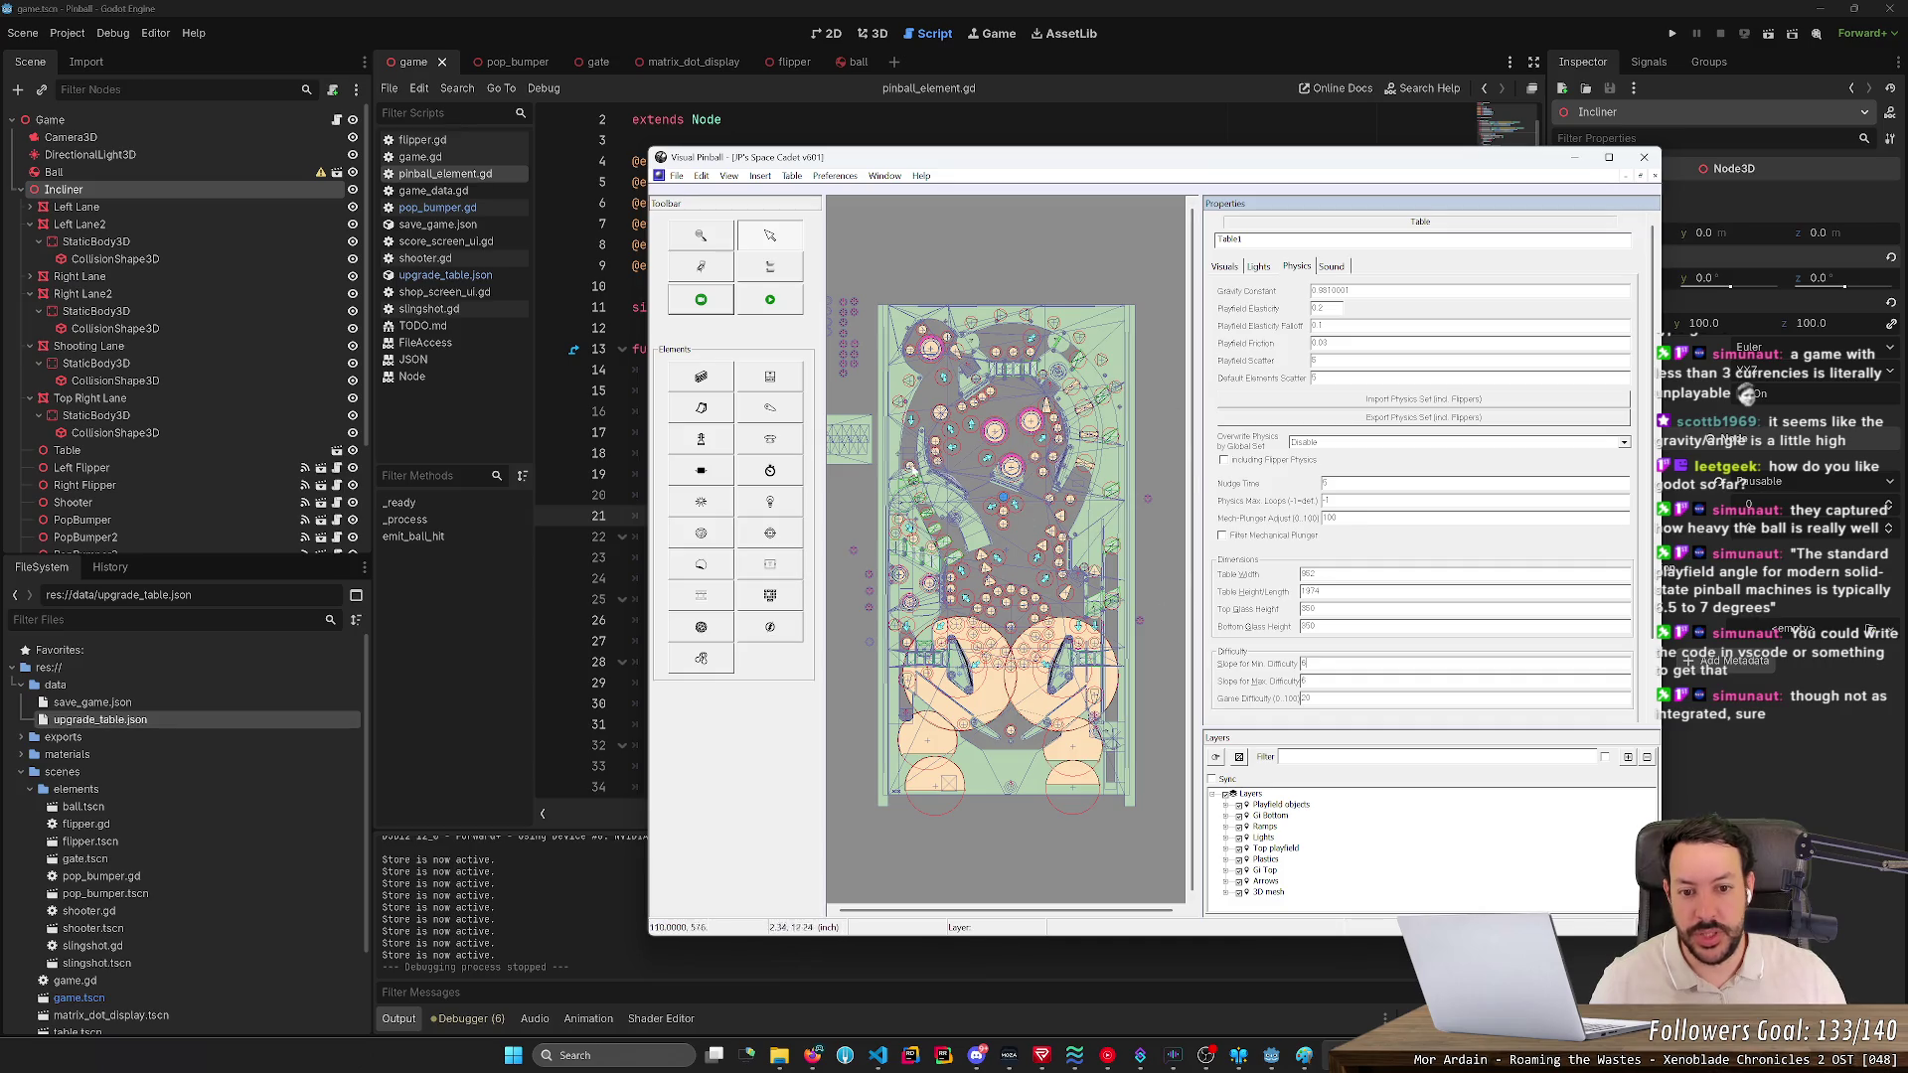
pyautogui.click(1647, 155)
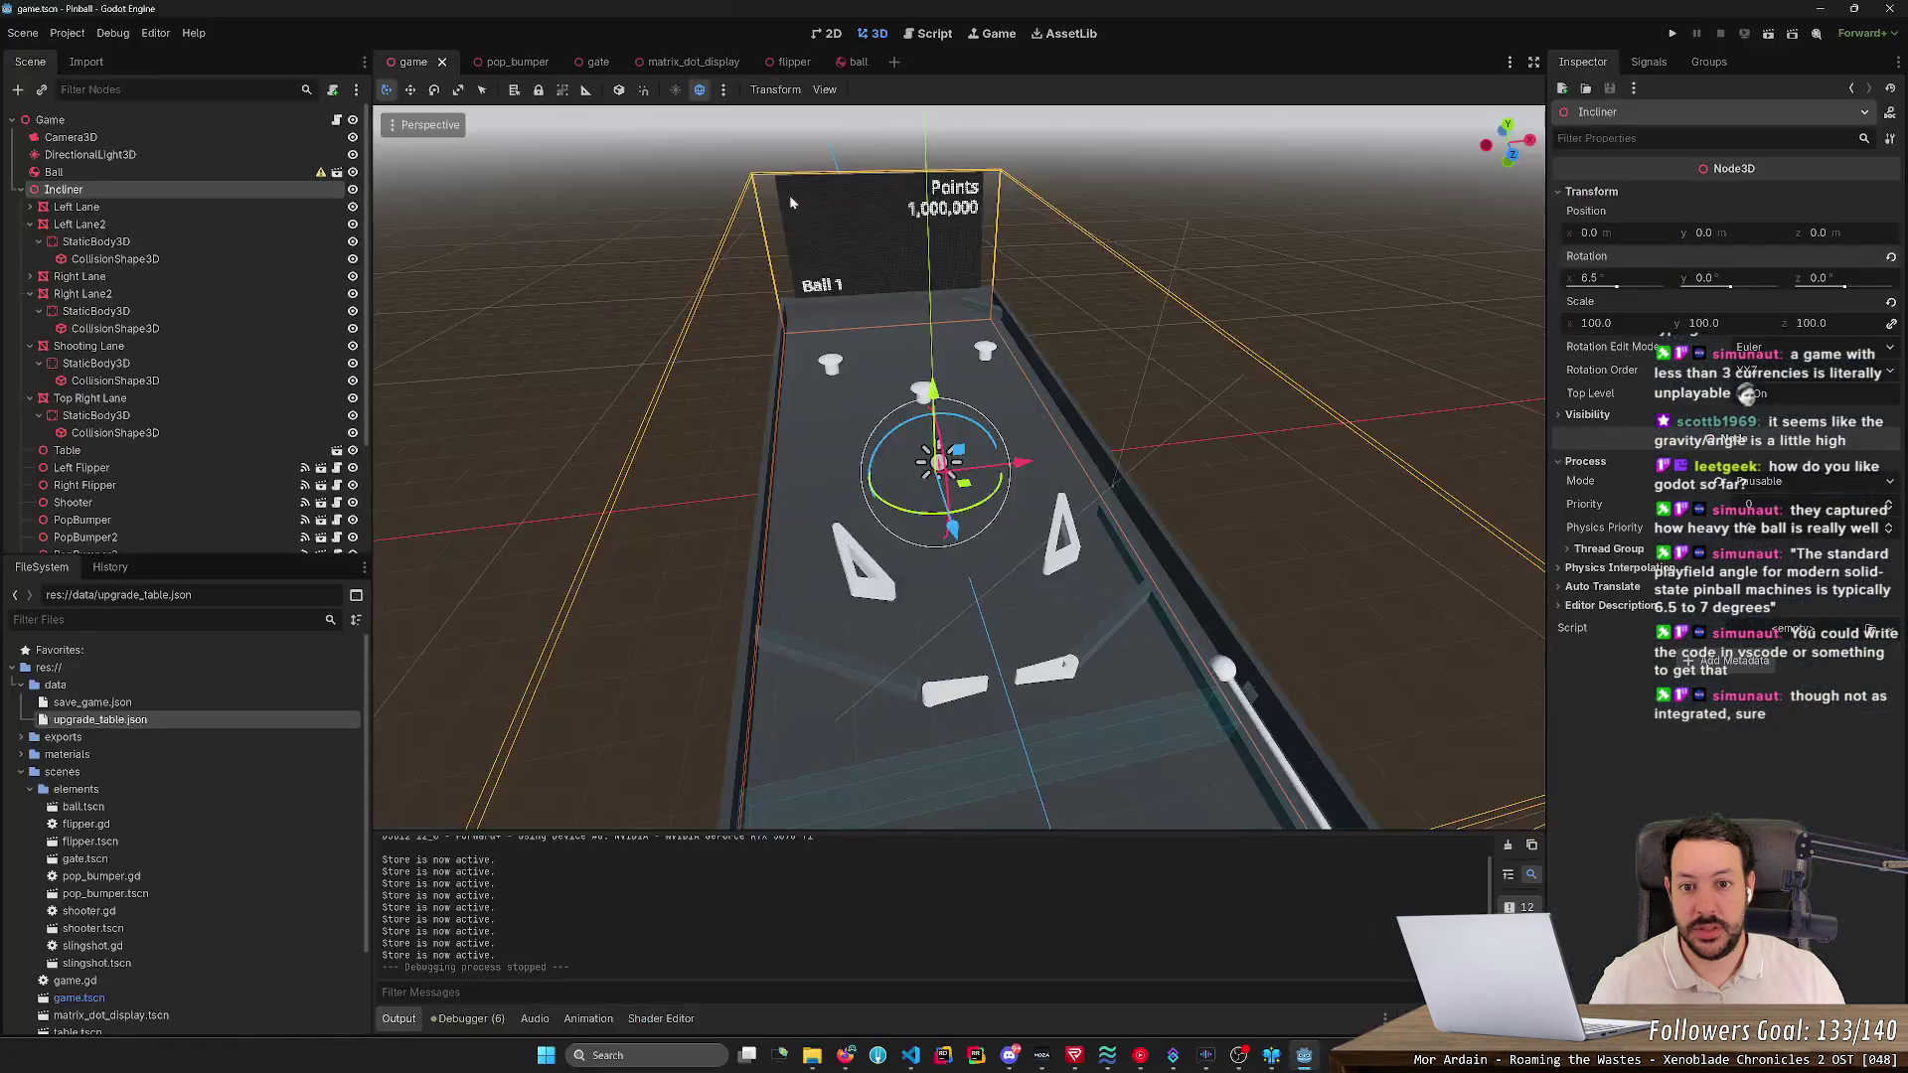
pyautogui.moveTo(788, 195); pyautogui.dragTo(1451, 577)
# - Try a 6° Incliner X rotation, restore it to 6.5°, and save the scene
pyautogui.moveTo(1093, 447); pyautogui.dragTo(1490, 397)
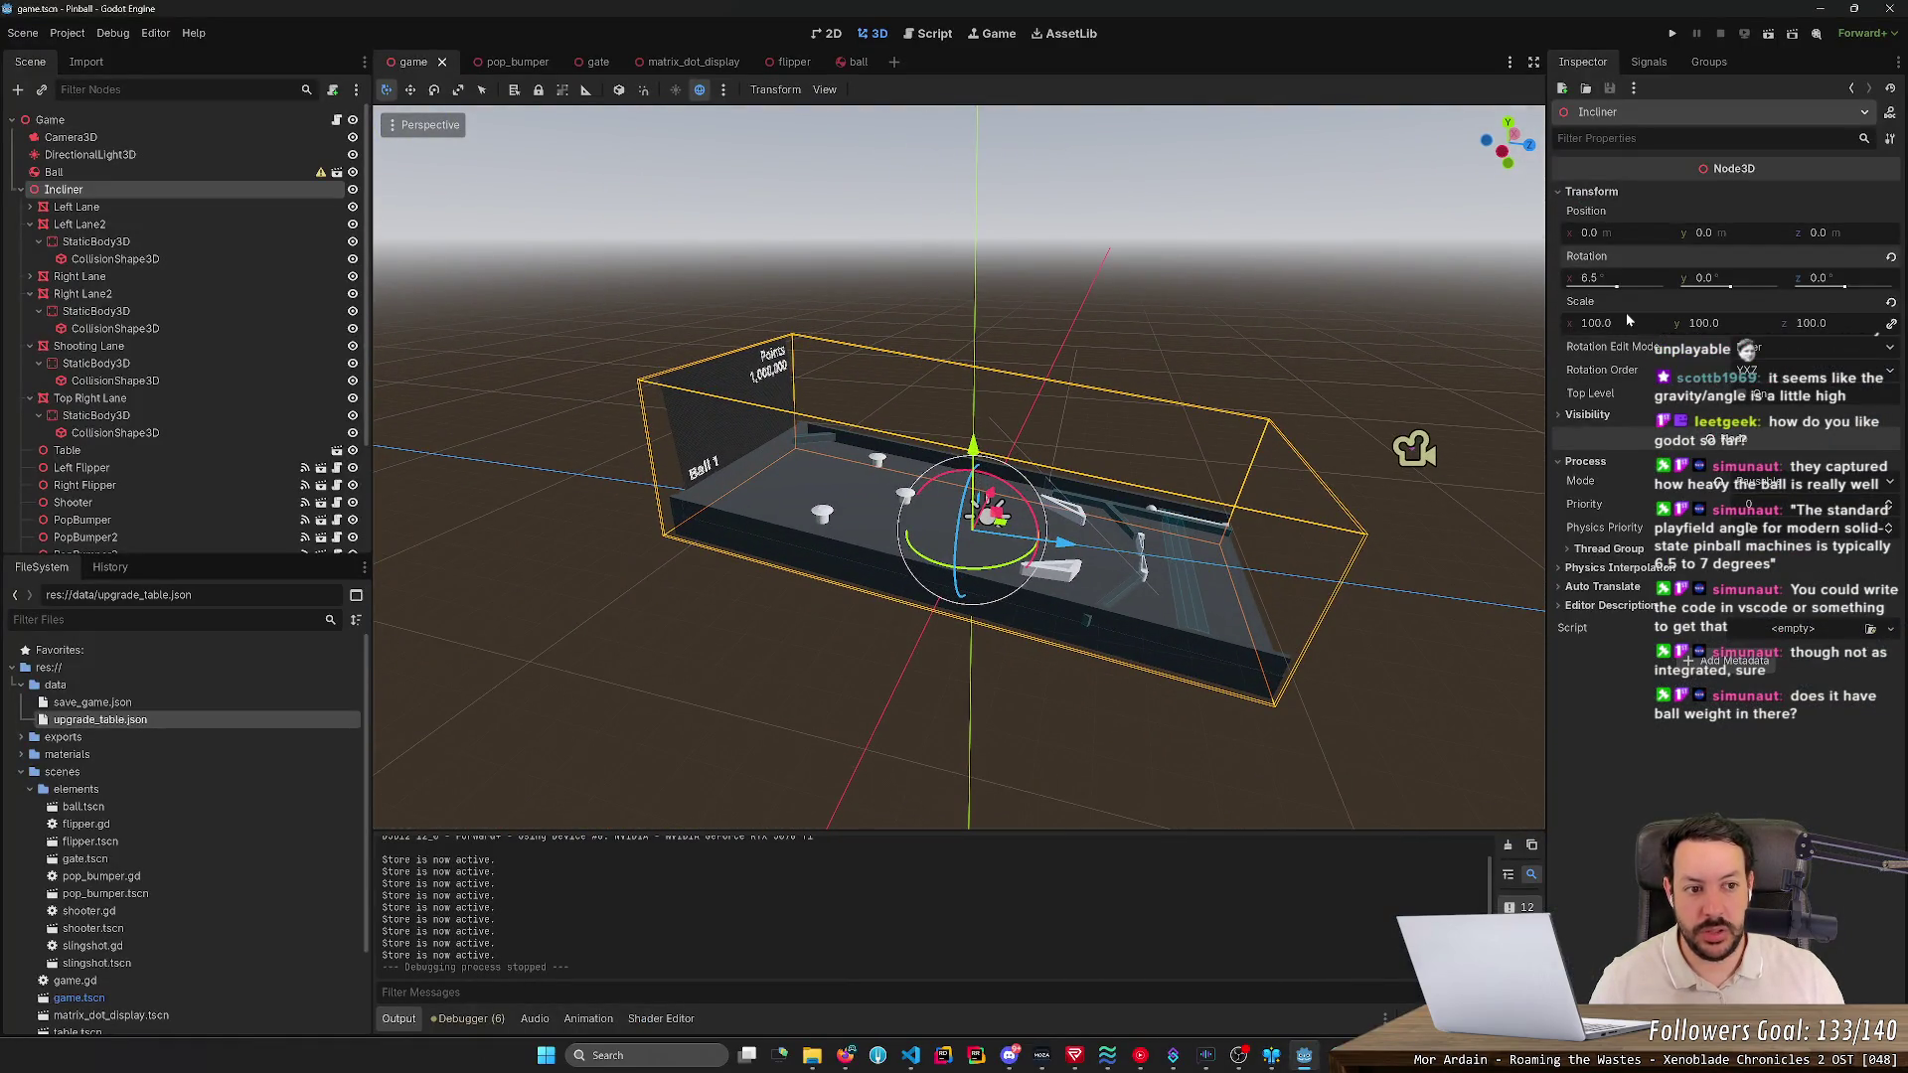
pyautogui.click(1600, 278)
pyautogui.write('6')
pyautogui.press('Return')
pyautogui.click(1595, 278)
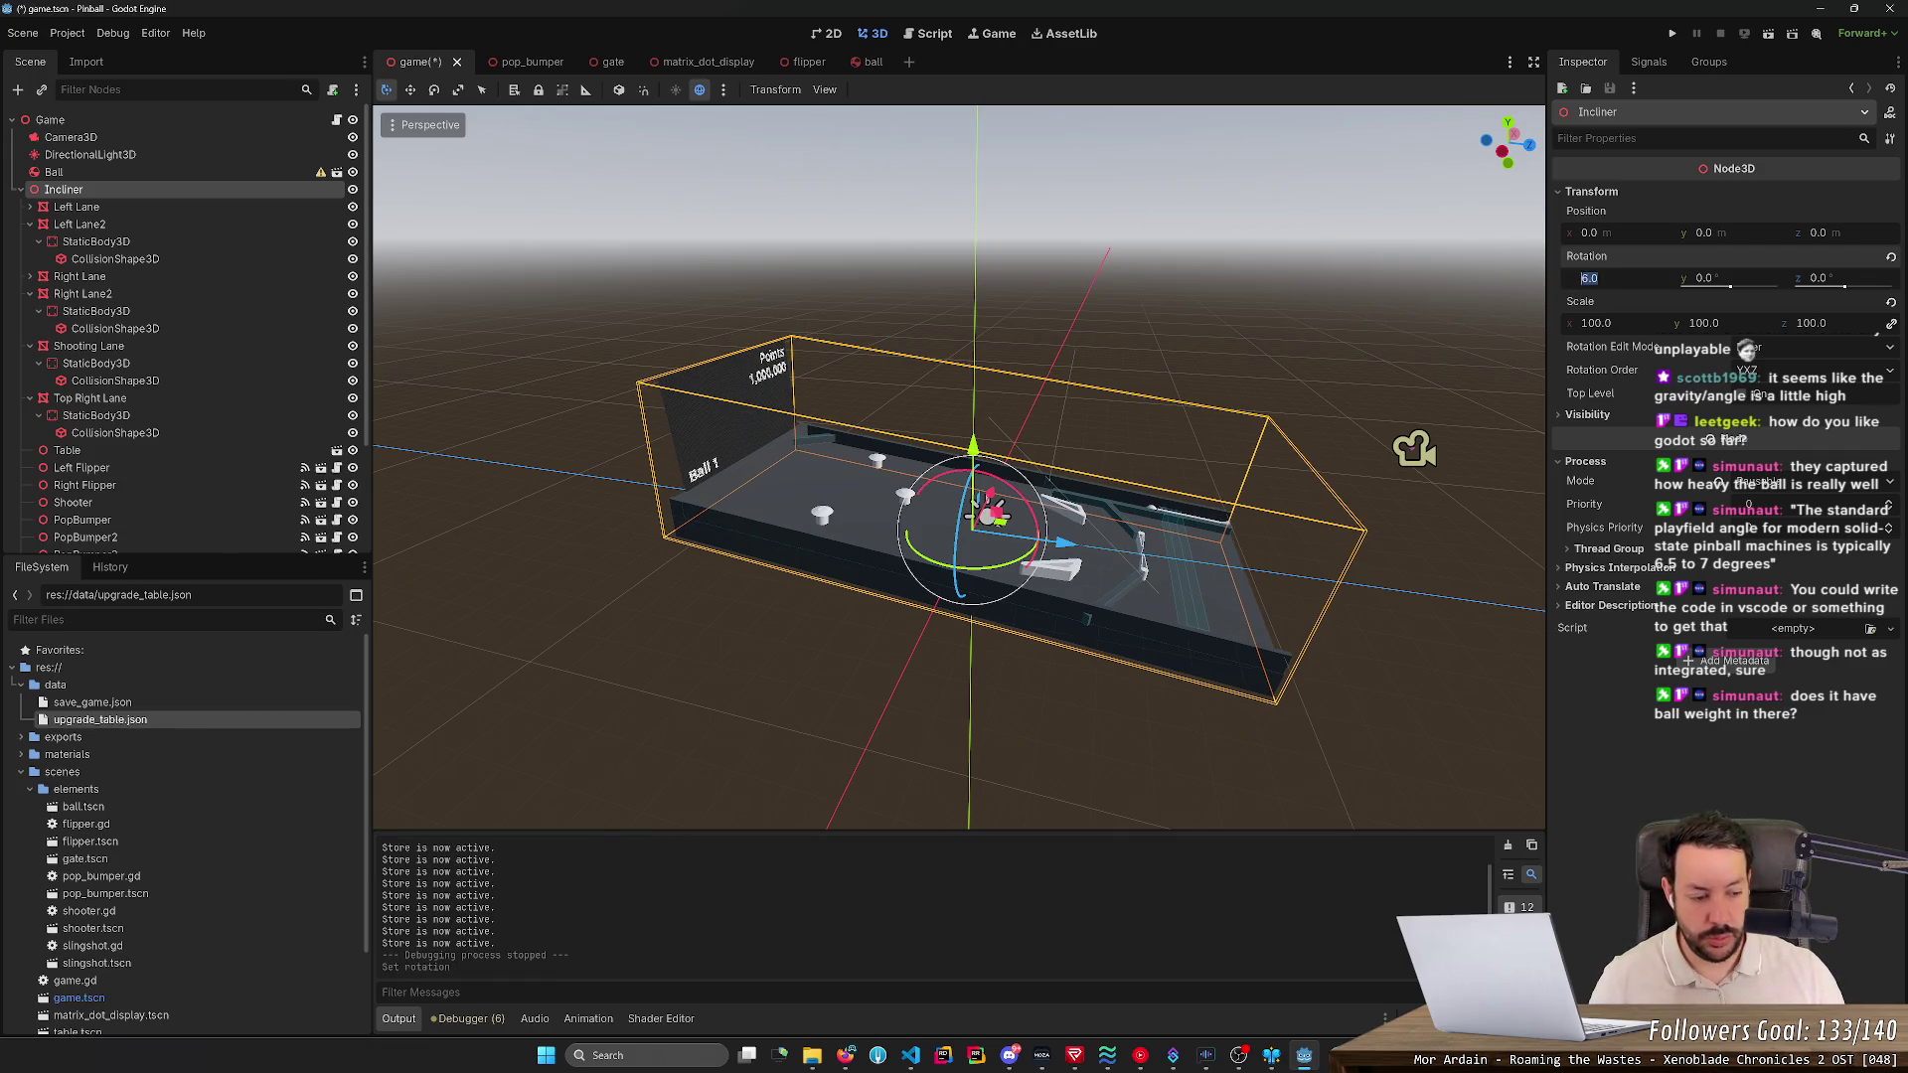
pyautogui.write('6.5')
pyautogui.press('Return')
pyautogui.hotkey('ctrl', 's')
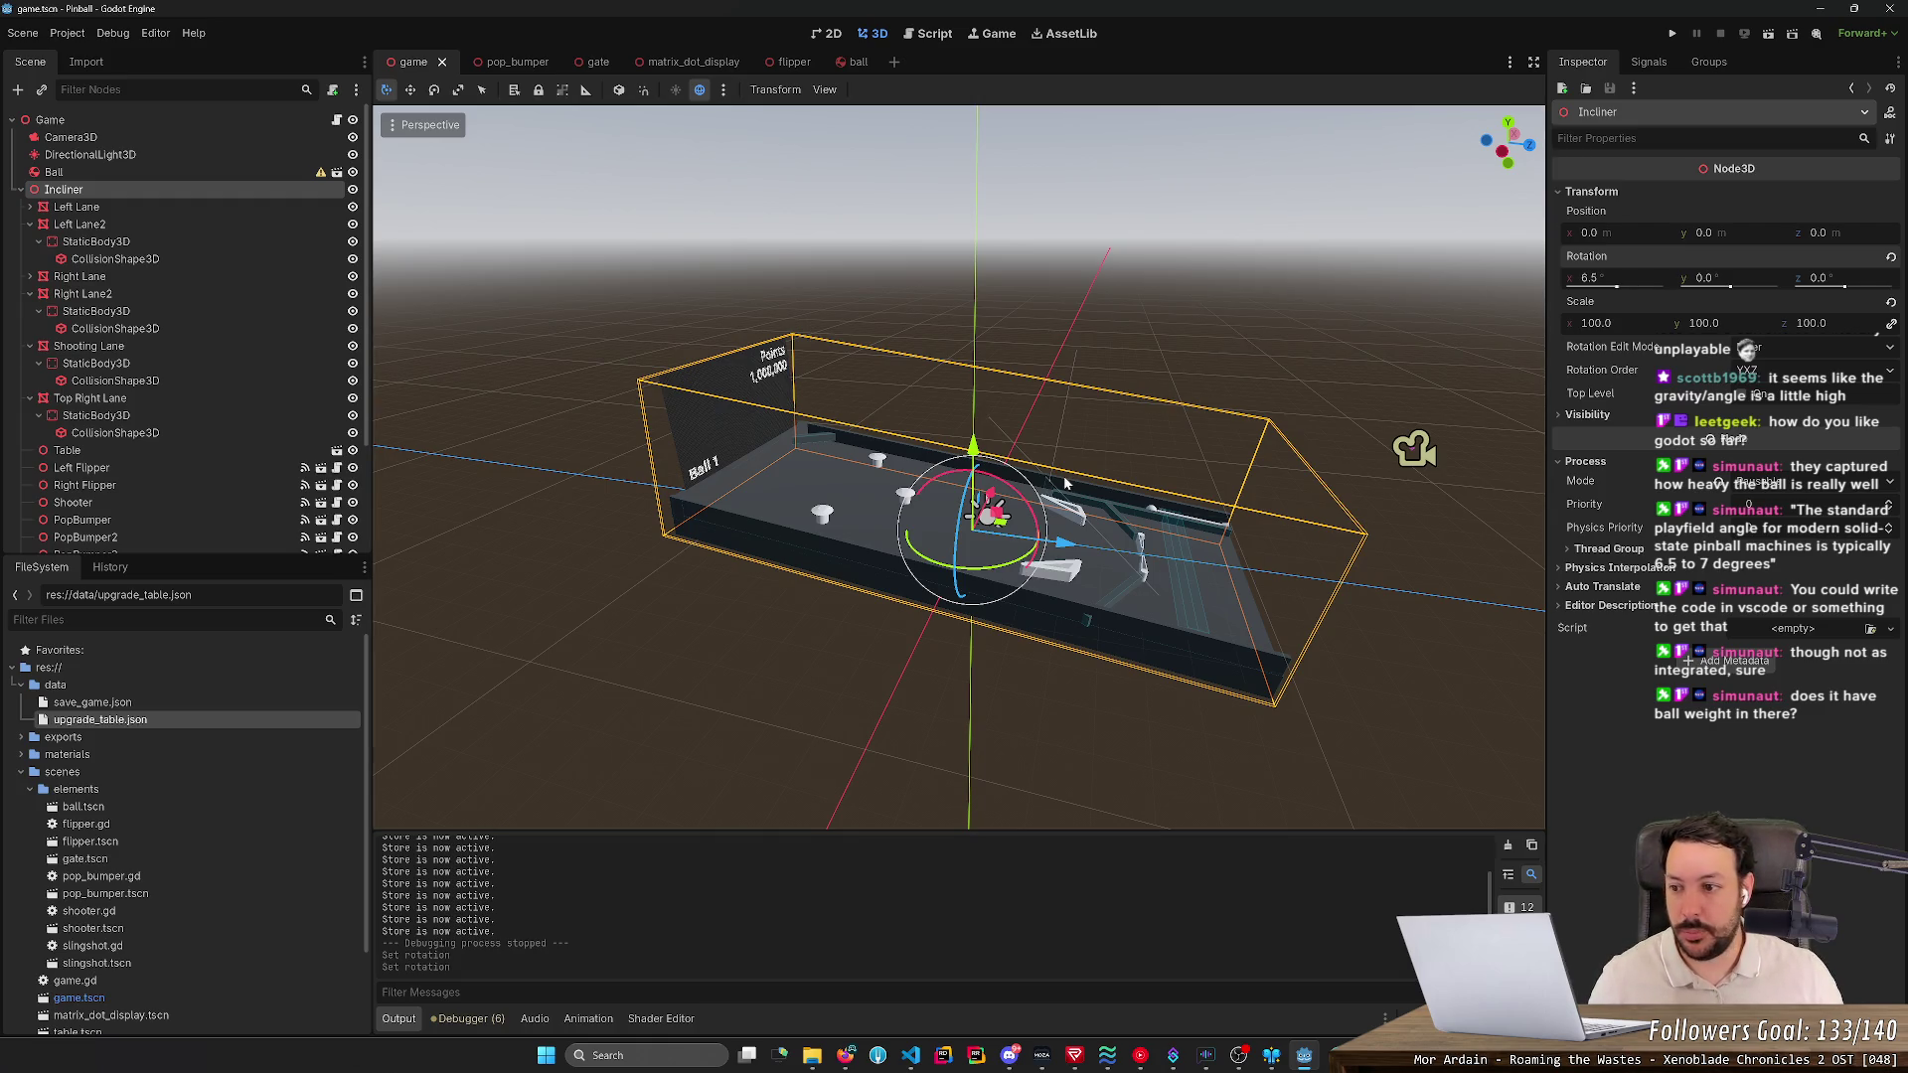
# - Select the Ball and change its mass to 0.1 kg, then to 1 kg
pyautogui.click(119, 172)
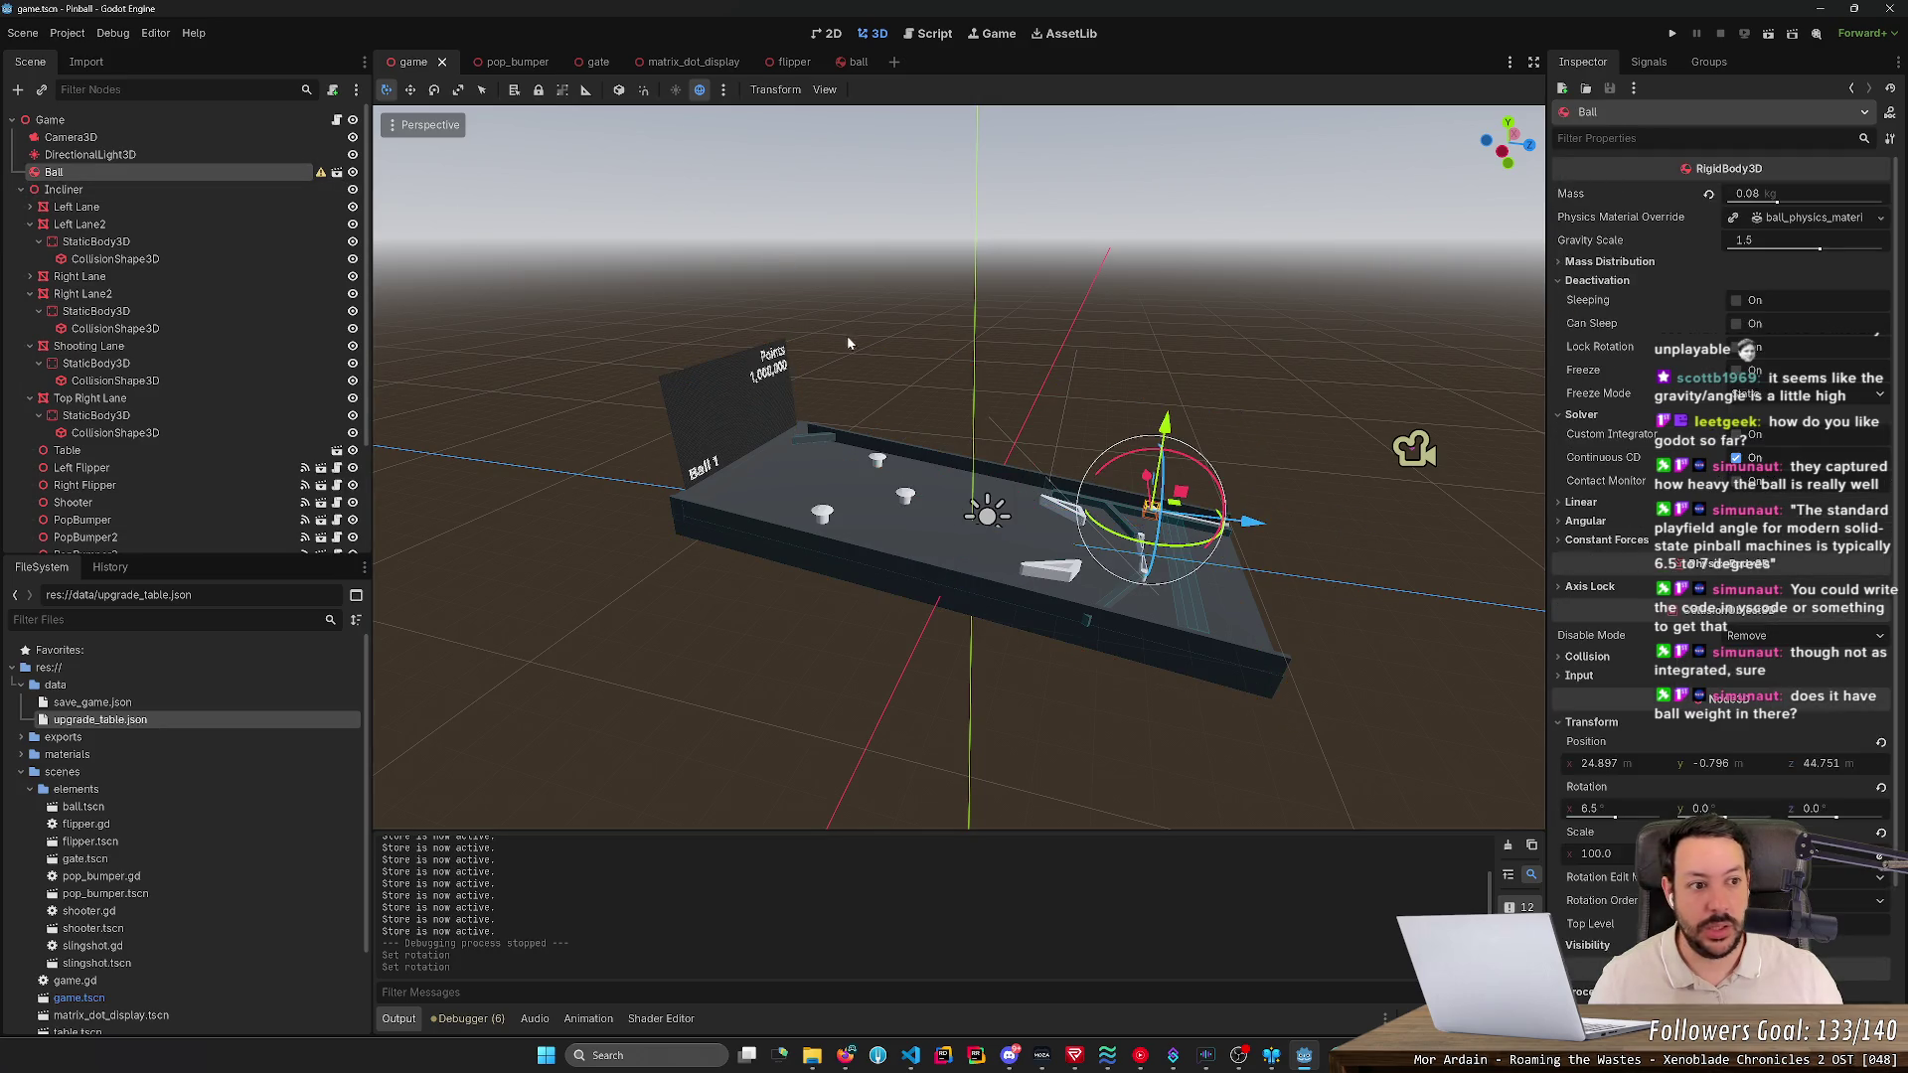
pyautogui.click(1754, 194)
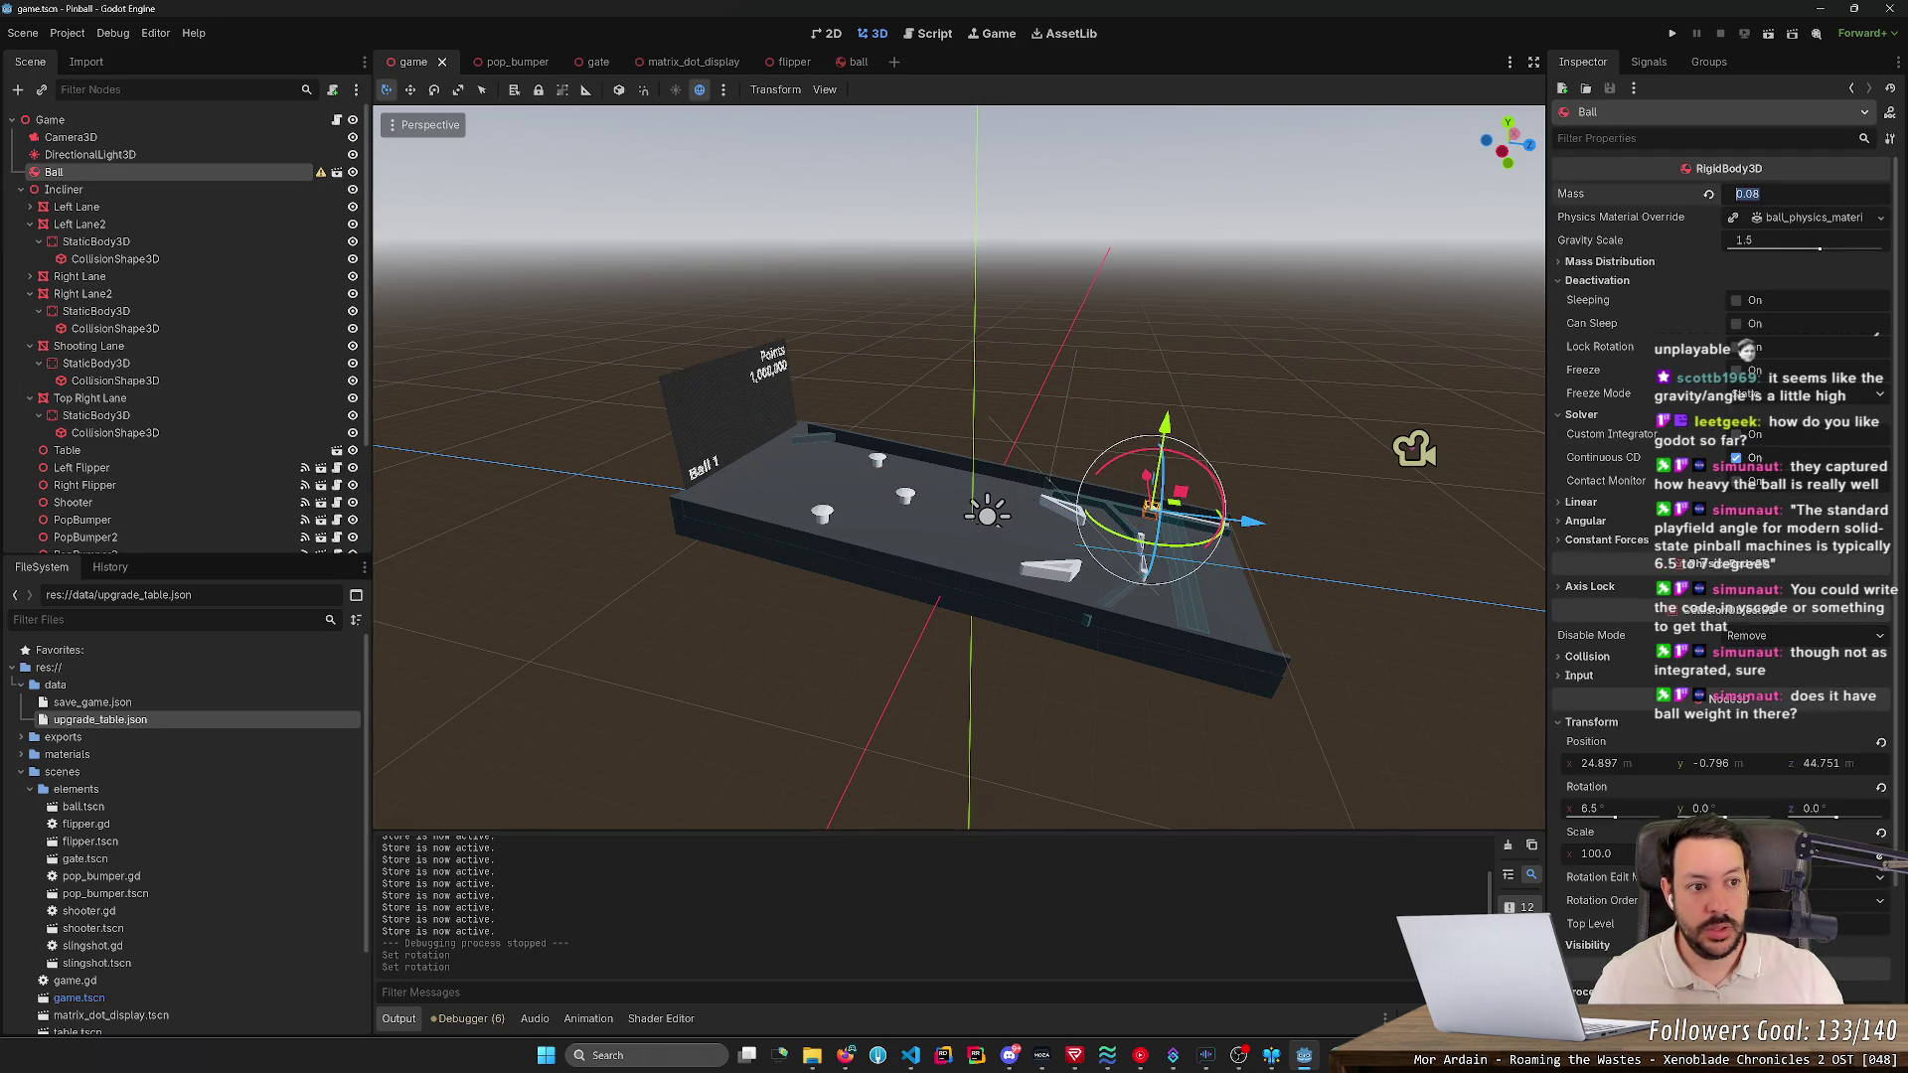
pyautogui.write('0.1')
pyautogui.press('Return')
pyautogui.click(1748, 194)
pyautogui.write('1')
pyautogui.press('Return')
# - Undo the mass changes so the ball returns to 0.08 kg
pyautogui.hotkey('ctrl', 's')
pyautogui.hotkey('ctrl', 'z')
pyautogui.hotkey('ctrl', 'z')
pyautogui.hotkey('ctrl', 's')
# - Run the game, launch the ball and flip until scoring 100 points, then stop it
pyautogui.click(1671, 33)
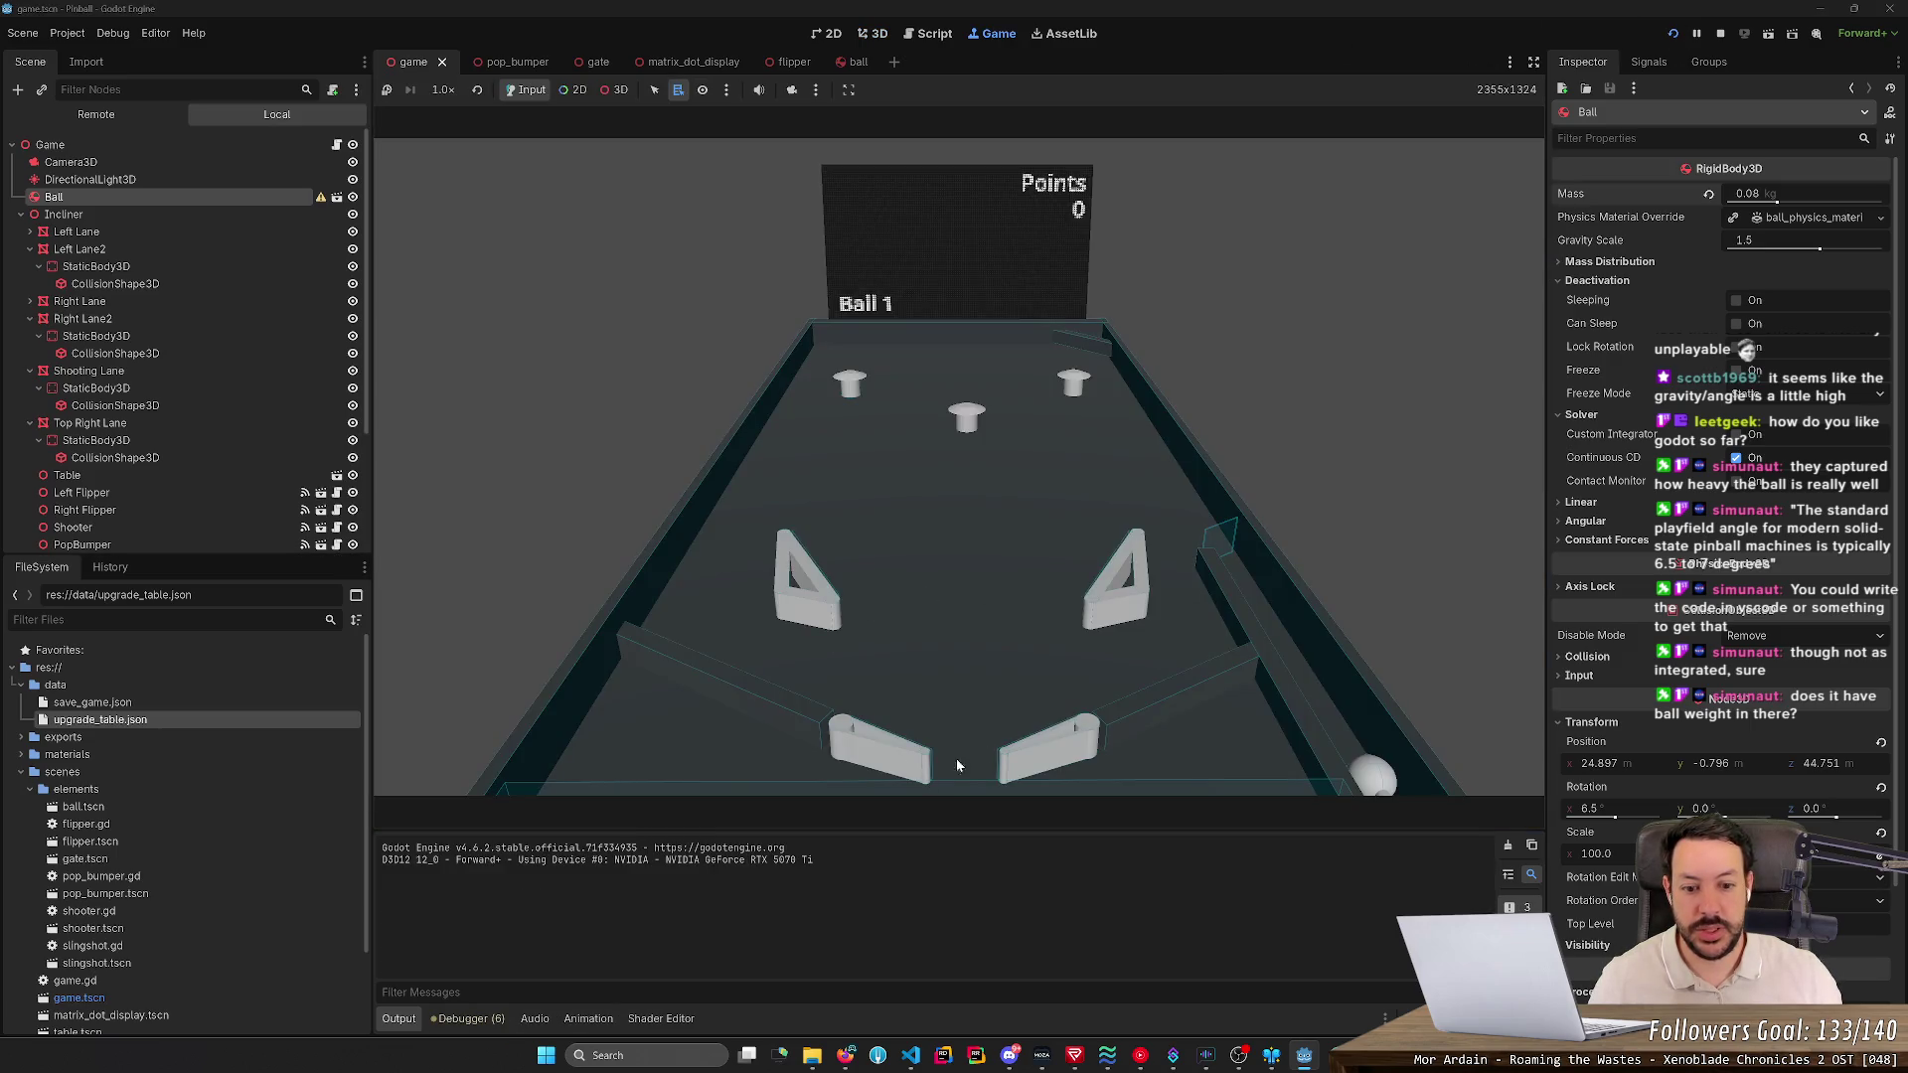
pyautogui.press('space')
pyautogui.press('Left')
pyautogui.press('Right')
pyautogui.press('Left')
pyautogui.press('Right')
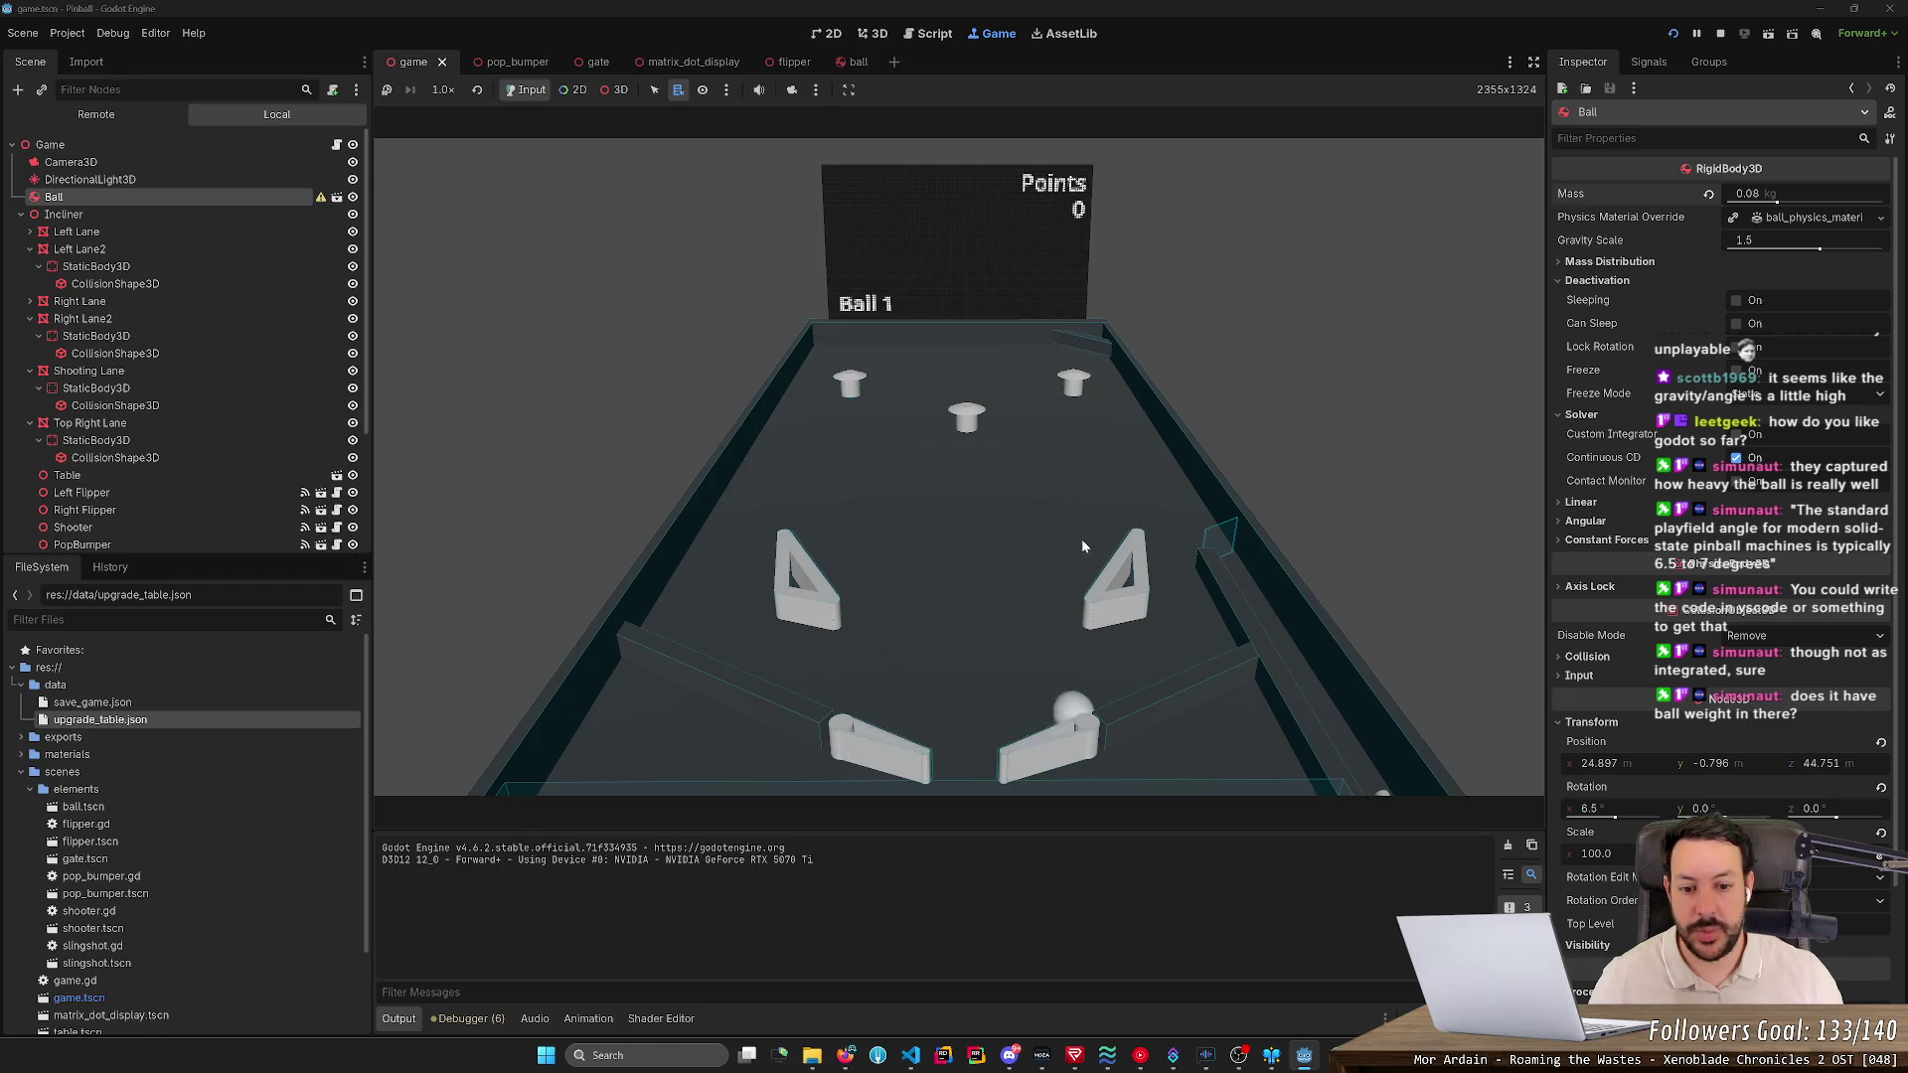
pyautogui.press('Left')
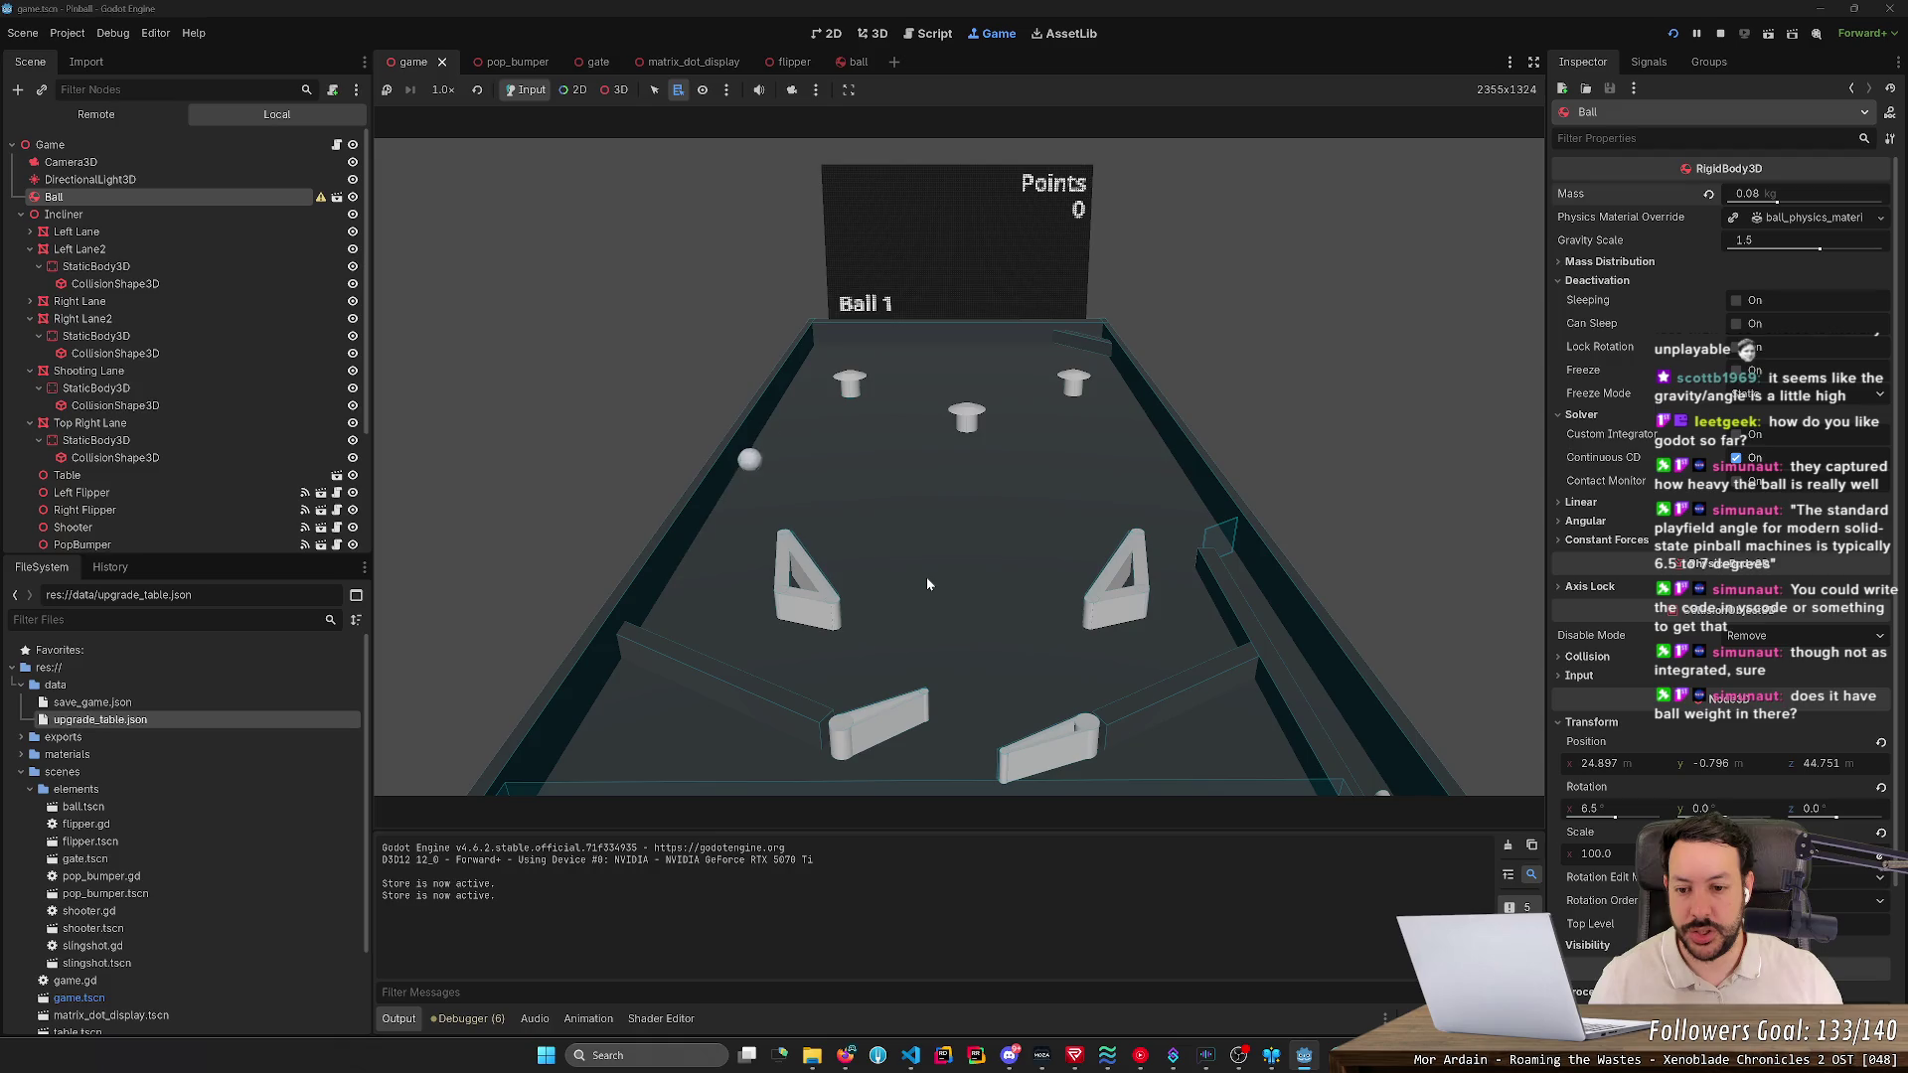
pyautogui.press('Right')
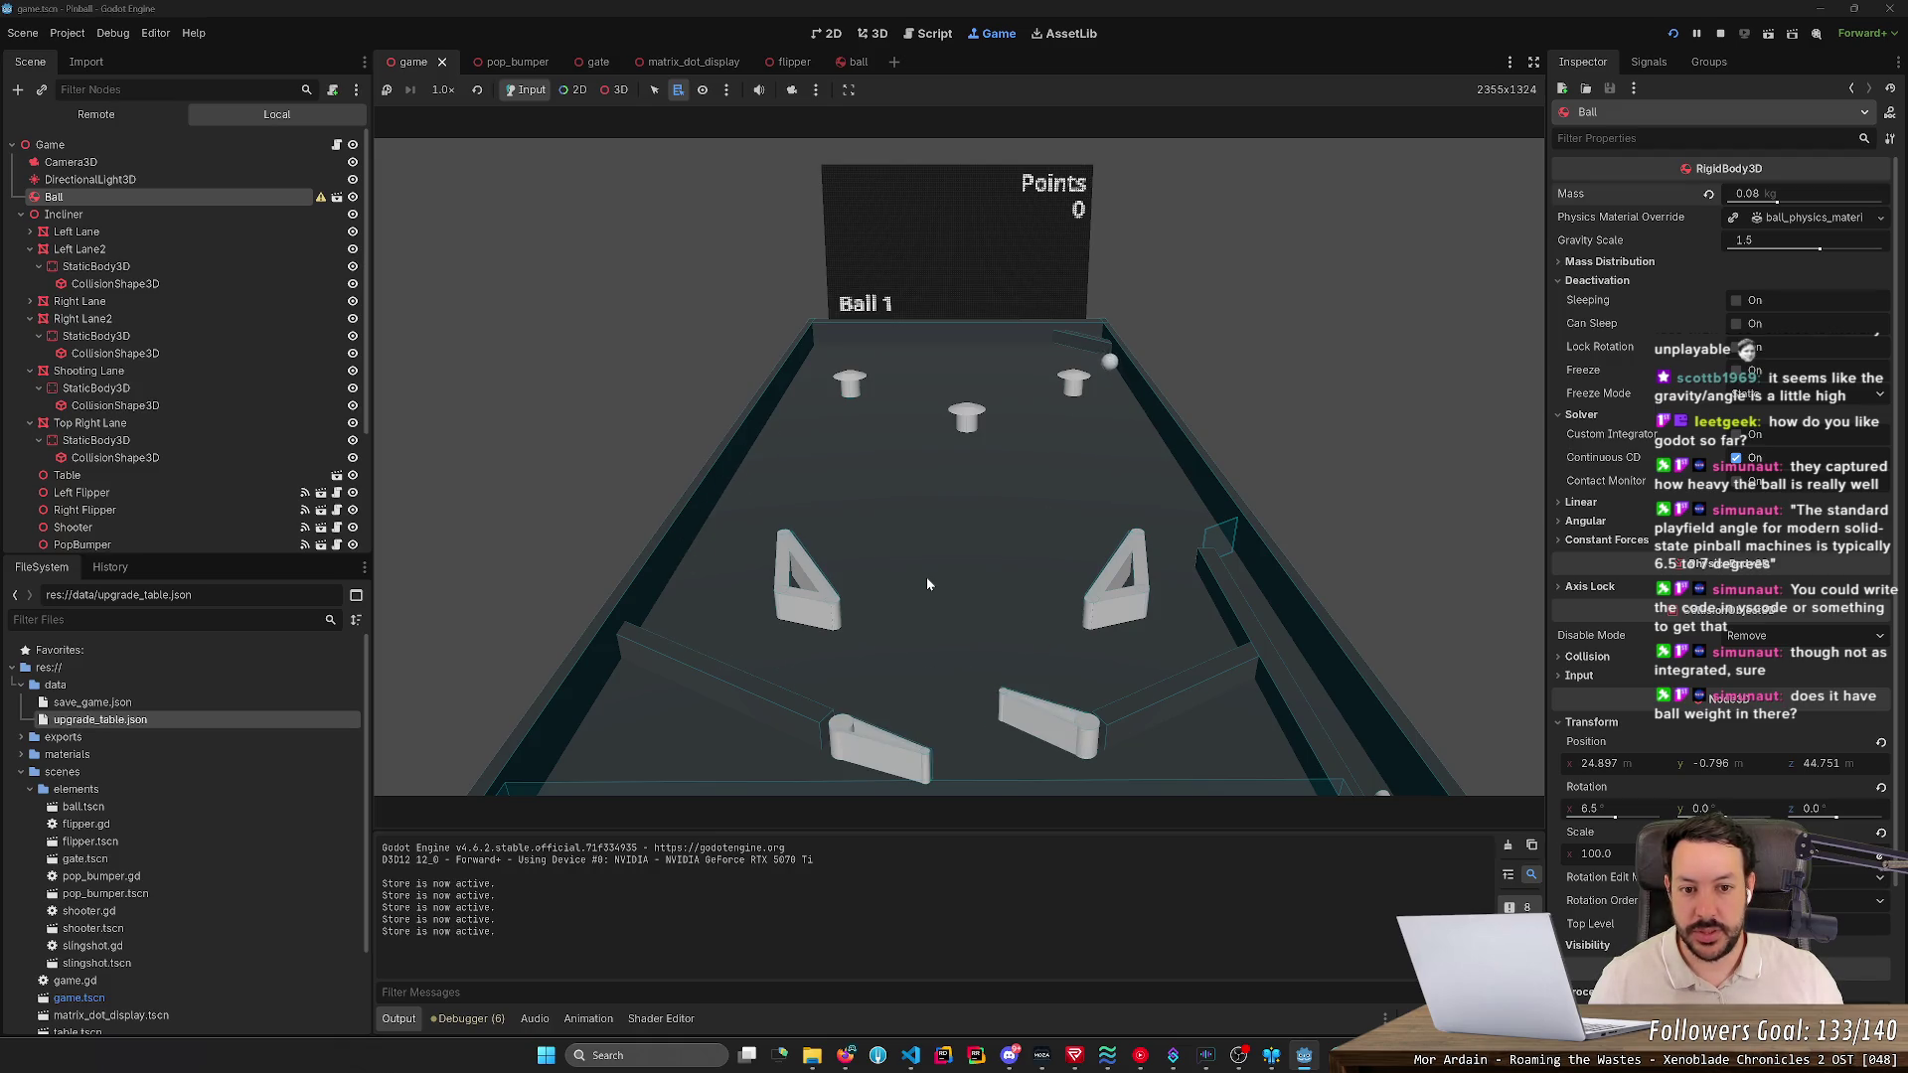
pyautogui.press('Left')
pyautogui.press('Right')
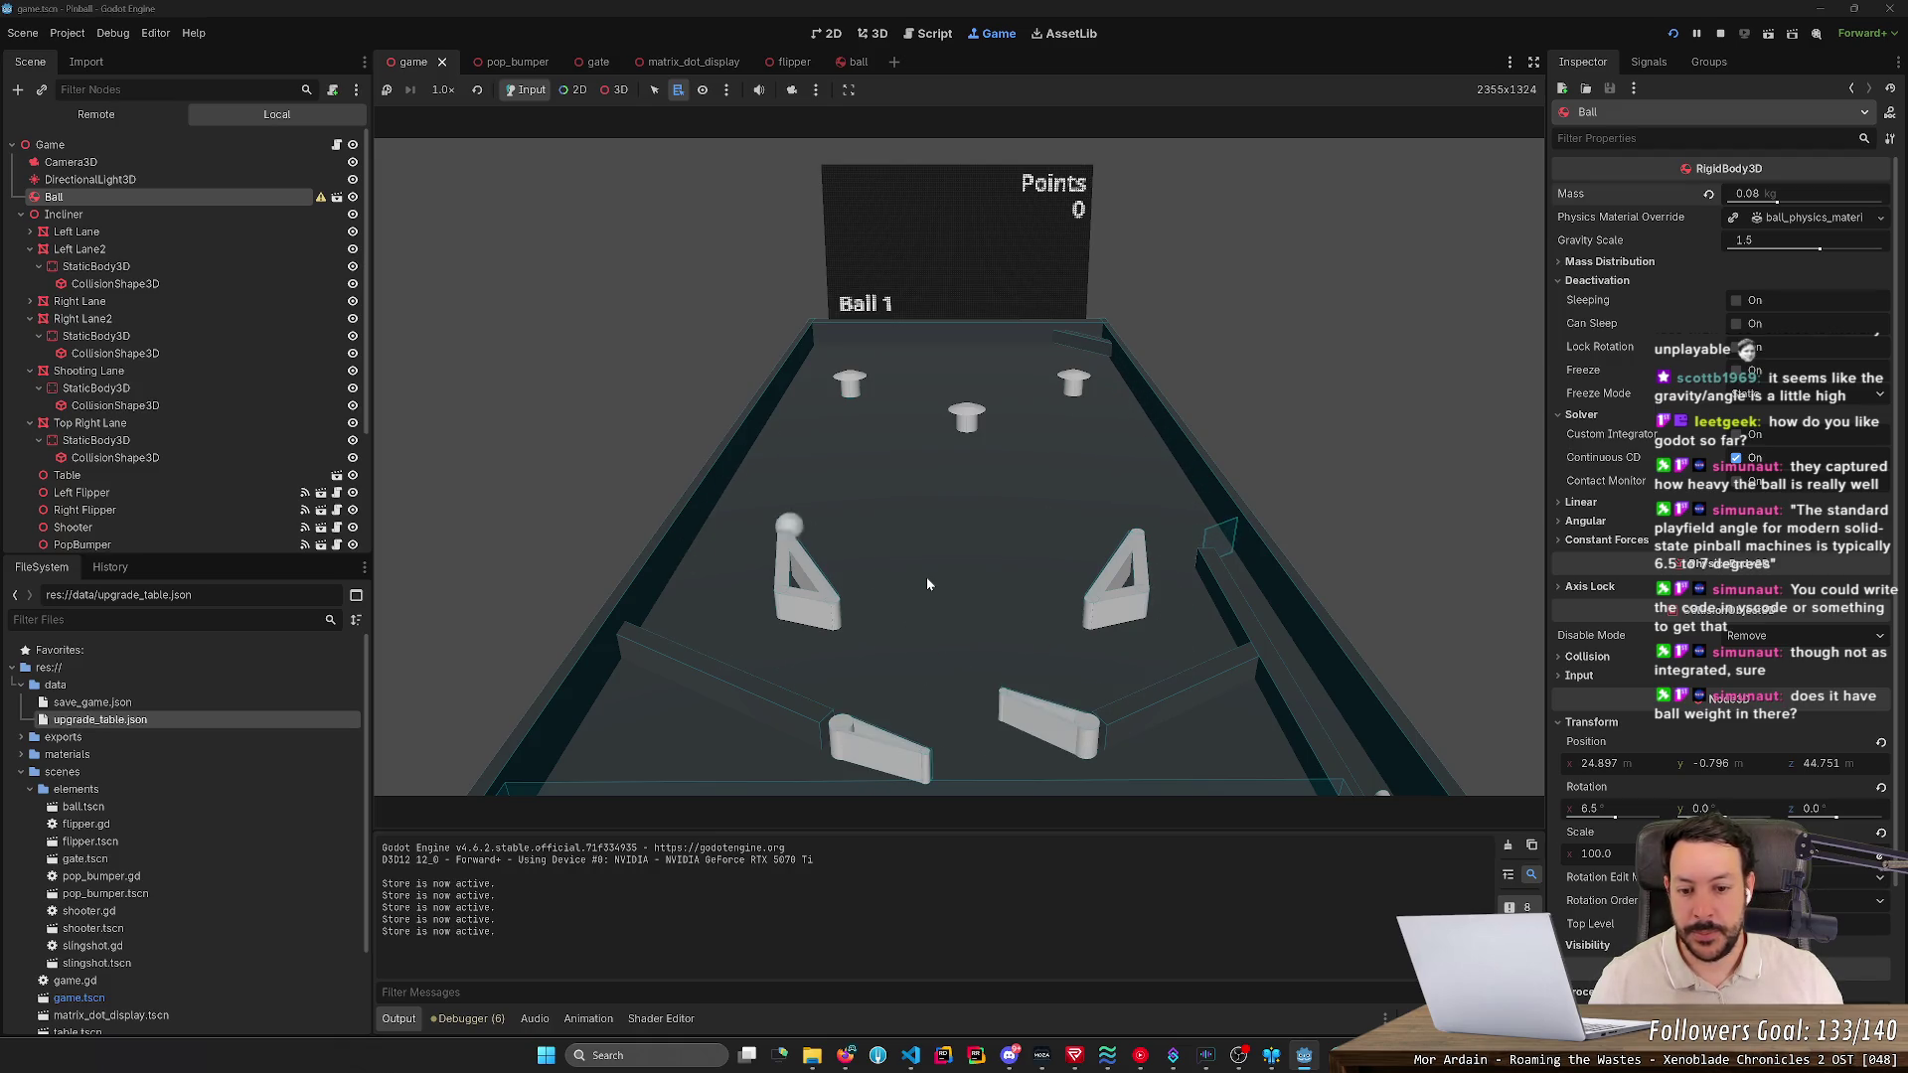
pyautogui.press('Left')
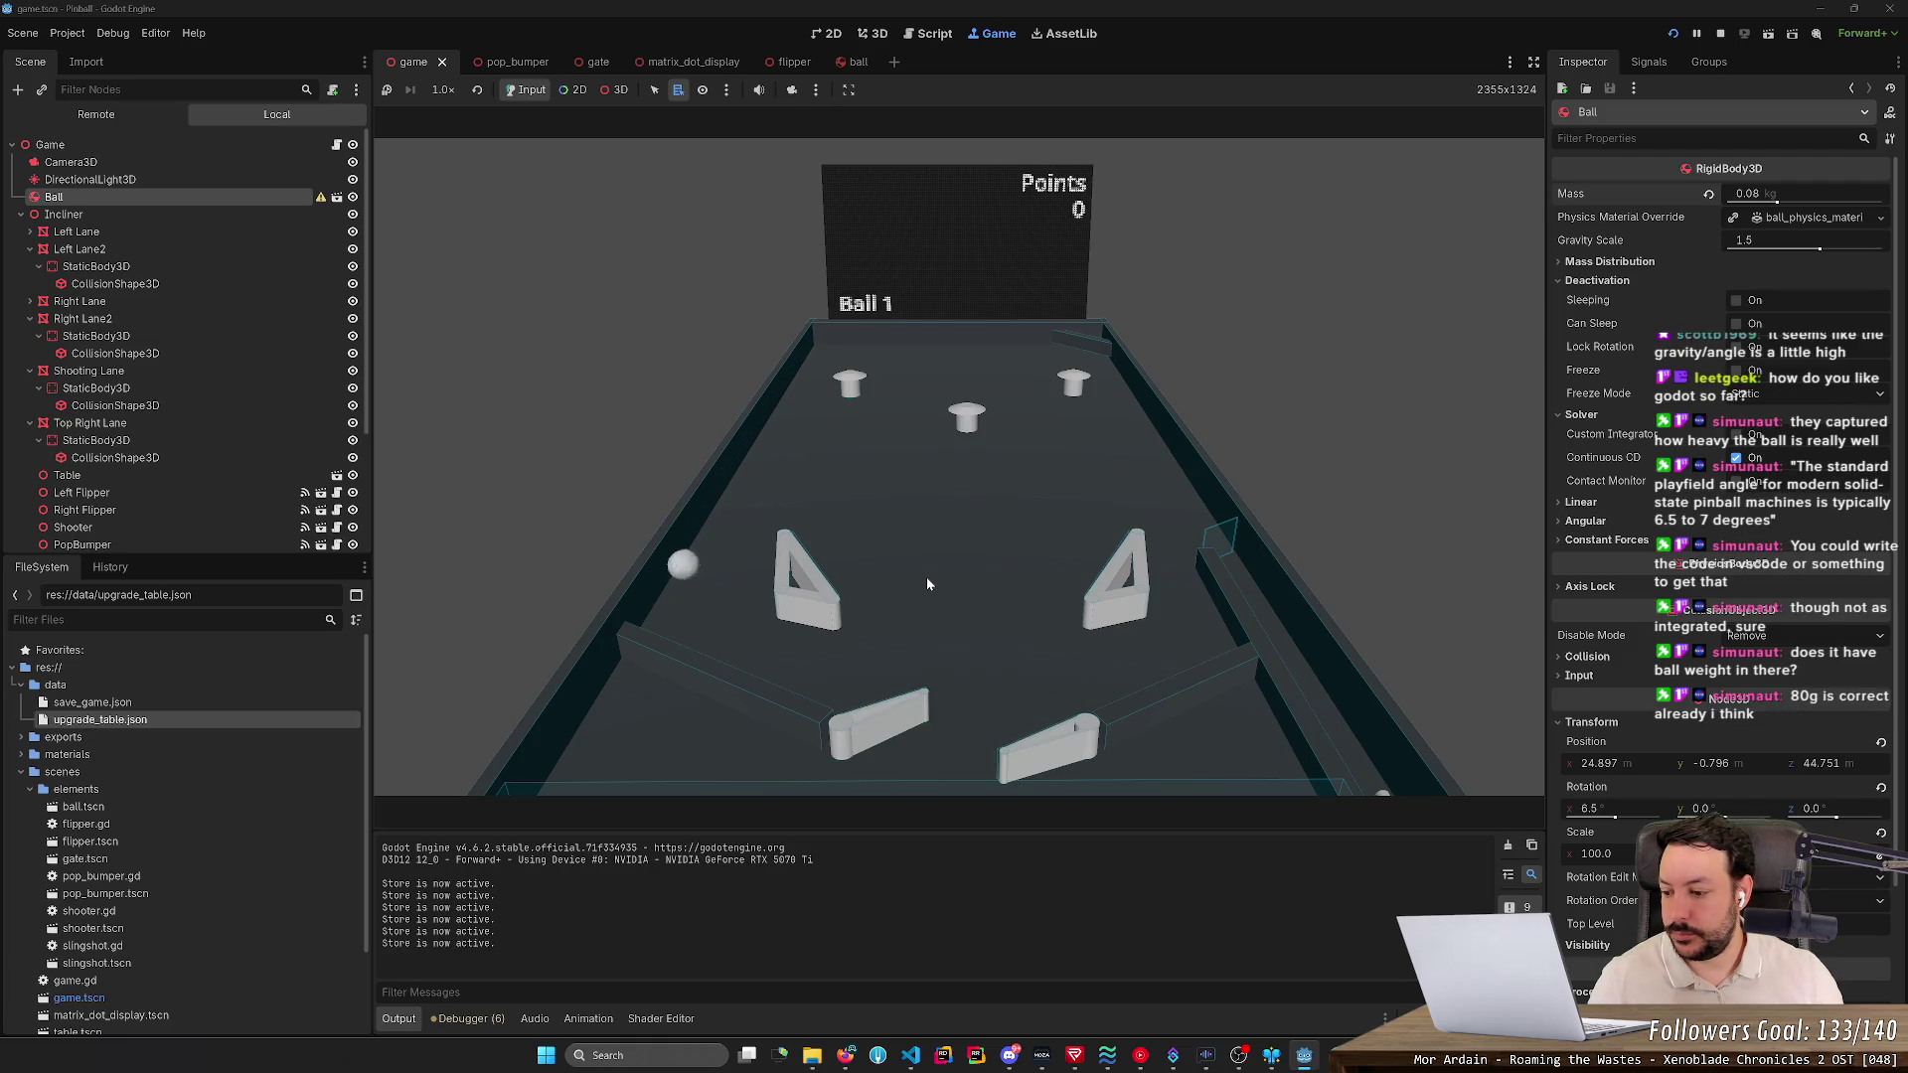
pyautogui.press('Left')
pyautogui.press('Right')
pyautogui.press('Left')
pyautogui.press('Right')
pyautogui.press('Right')
pyautogui.press('Right')
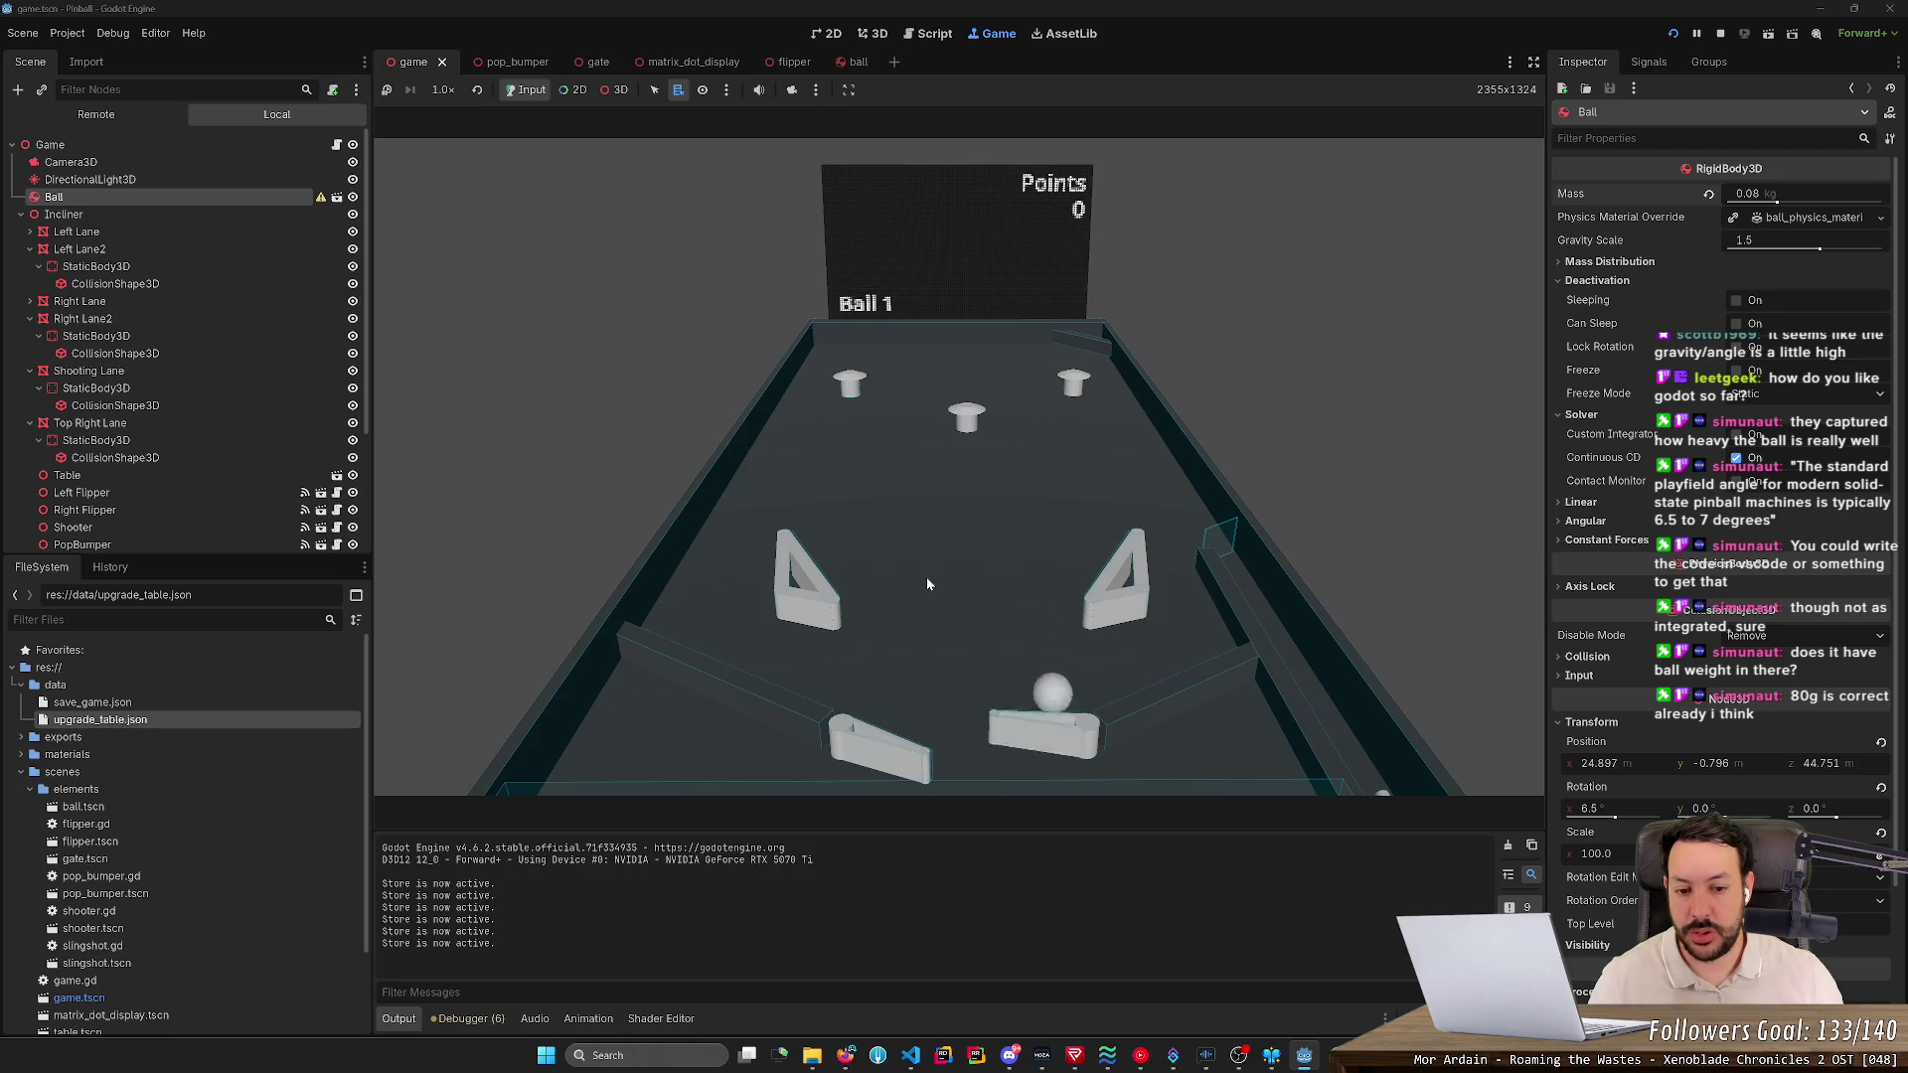
pyautogui.press('Left')
pyautogui.press('Right')
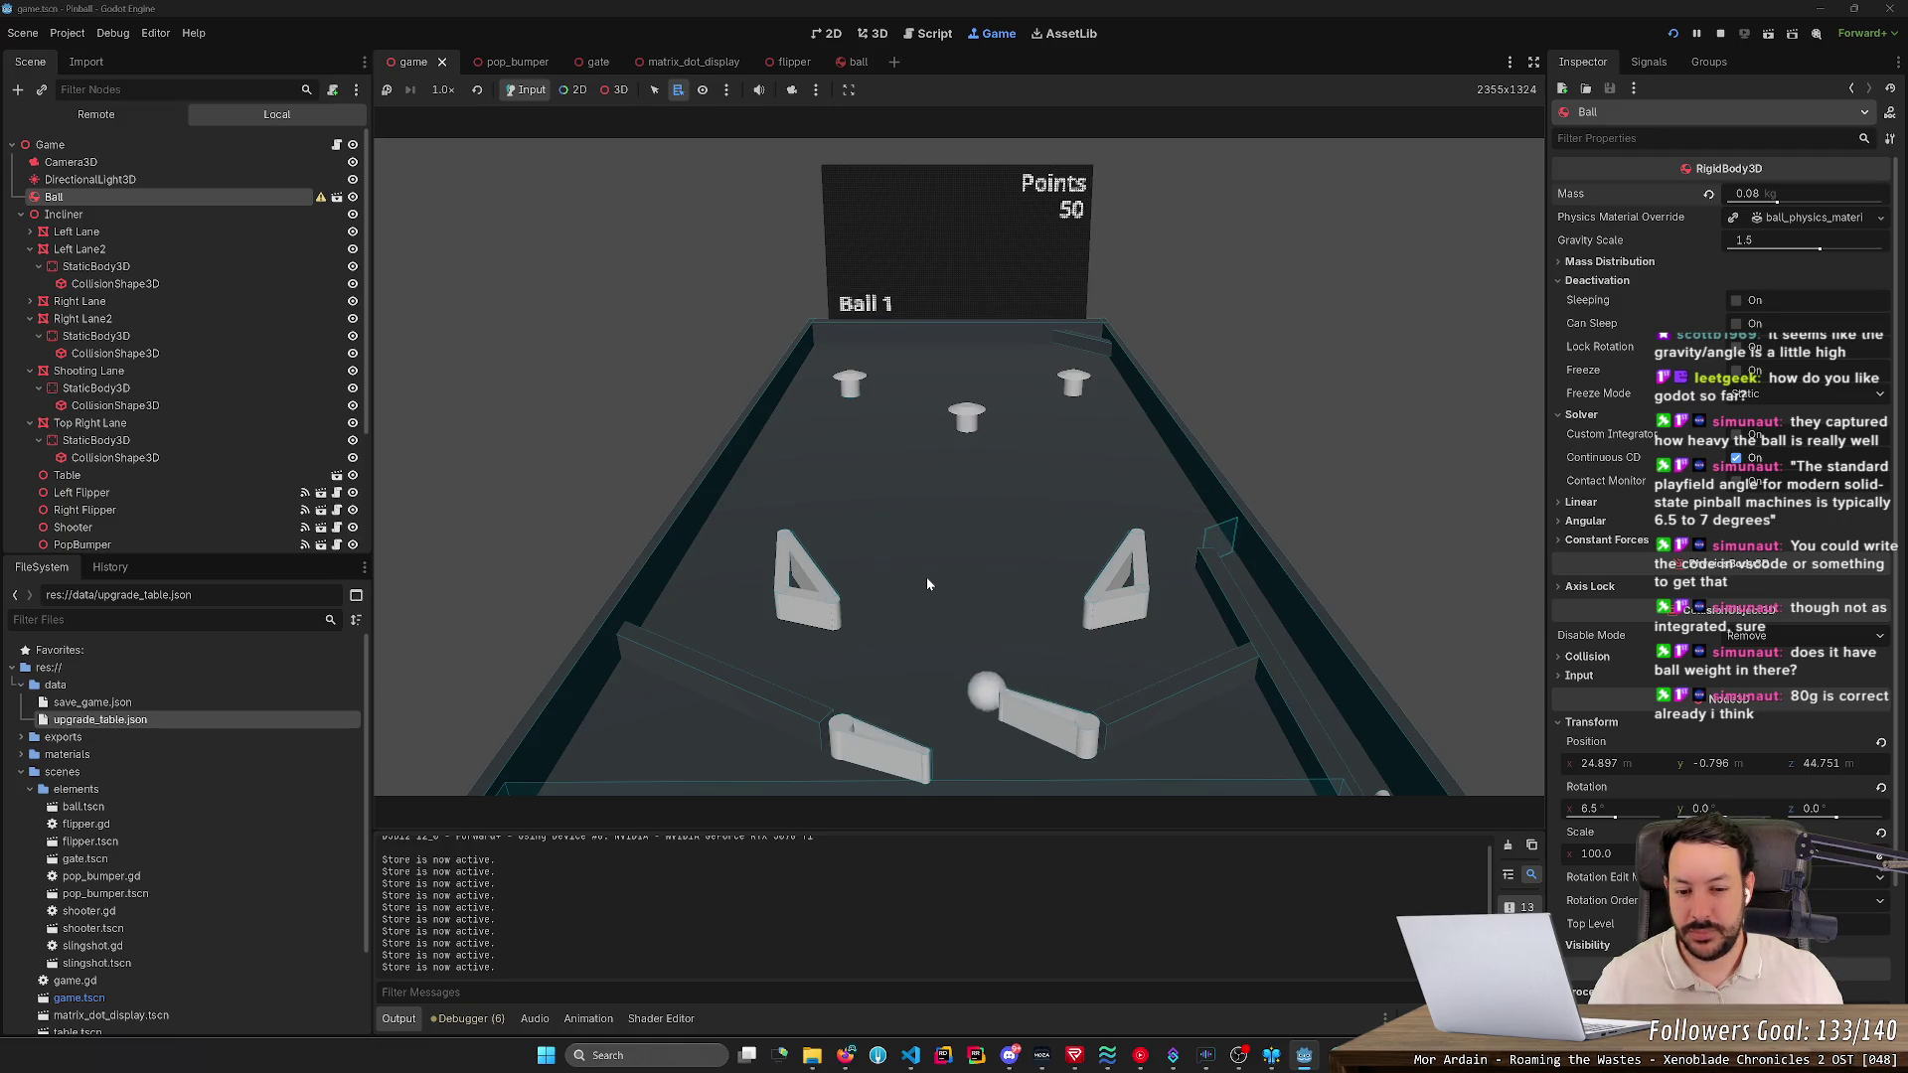
pyautogui.press('Left')
pyautogui.press('Right')
pyautogui.press('Left')
pyautogui.press('Right')
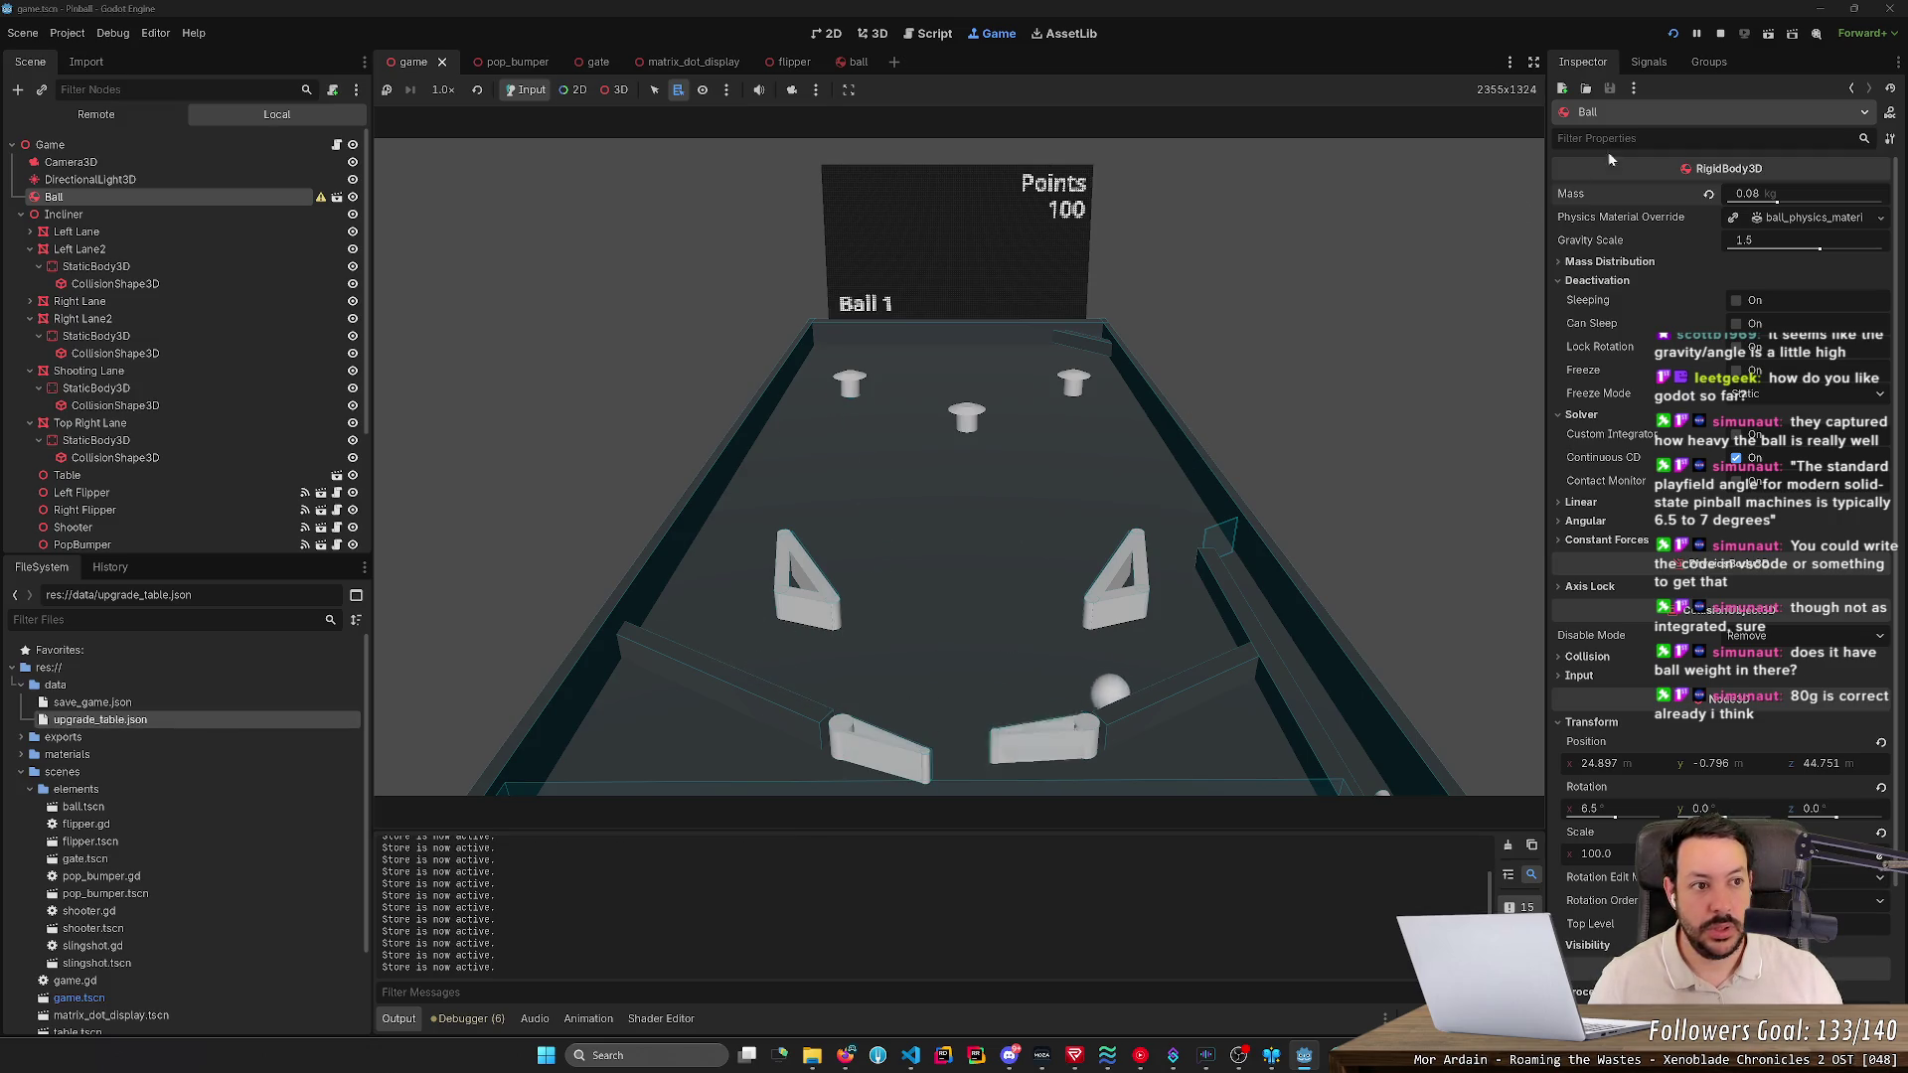
pyautogui.click(1721, 34)
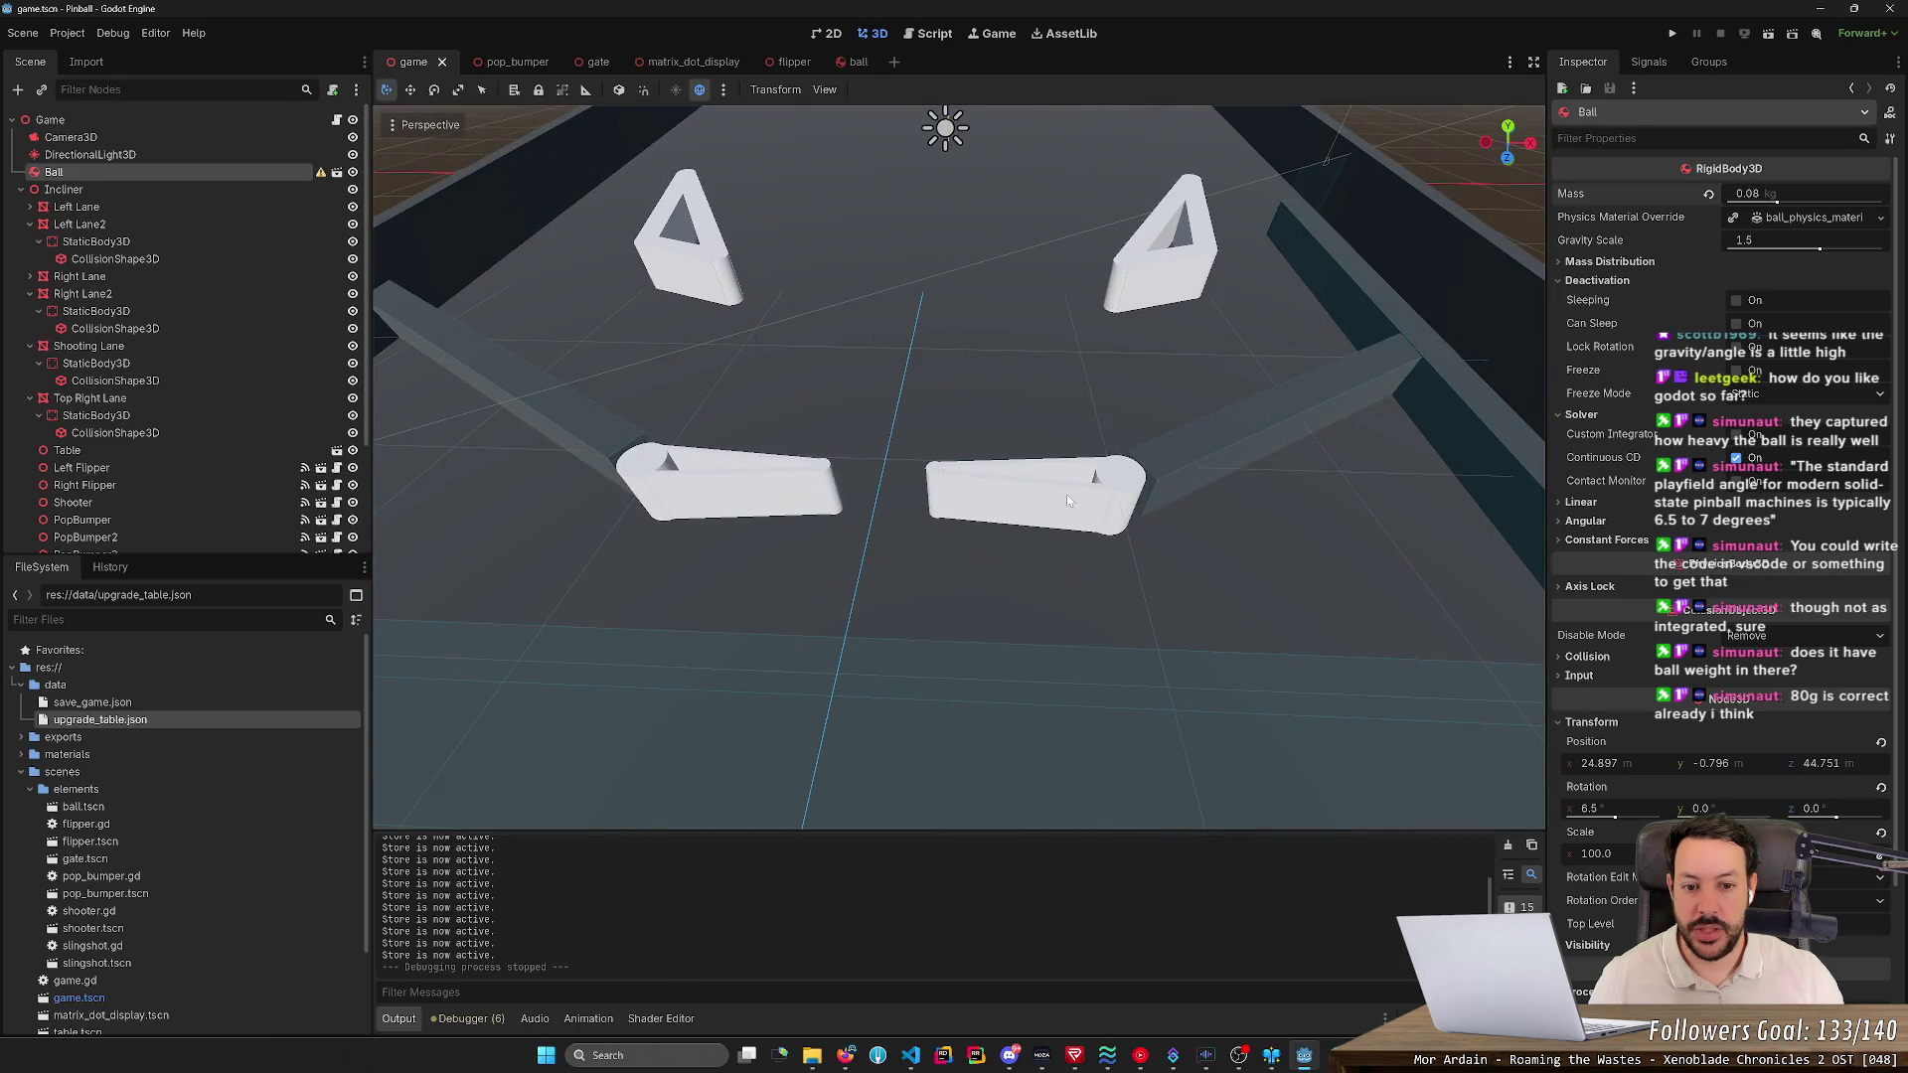
# - Select the right flipper, then the Incliner to show its 6.5° X rotation
pyautogui.click(1066, 499)
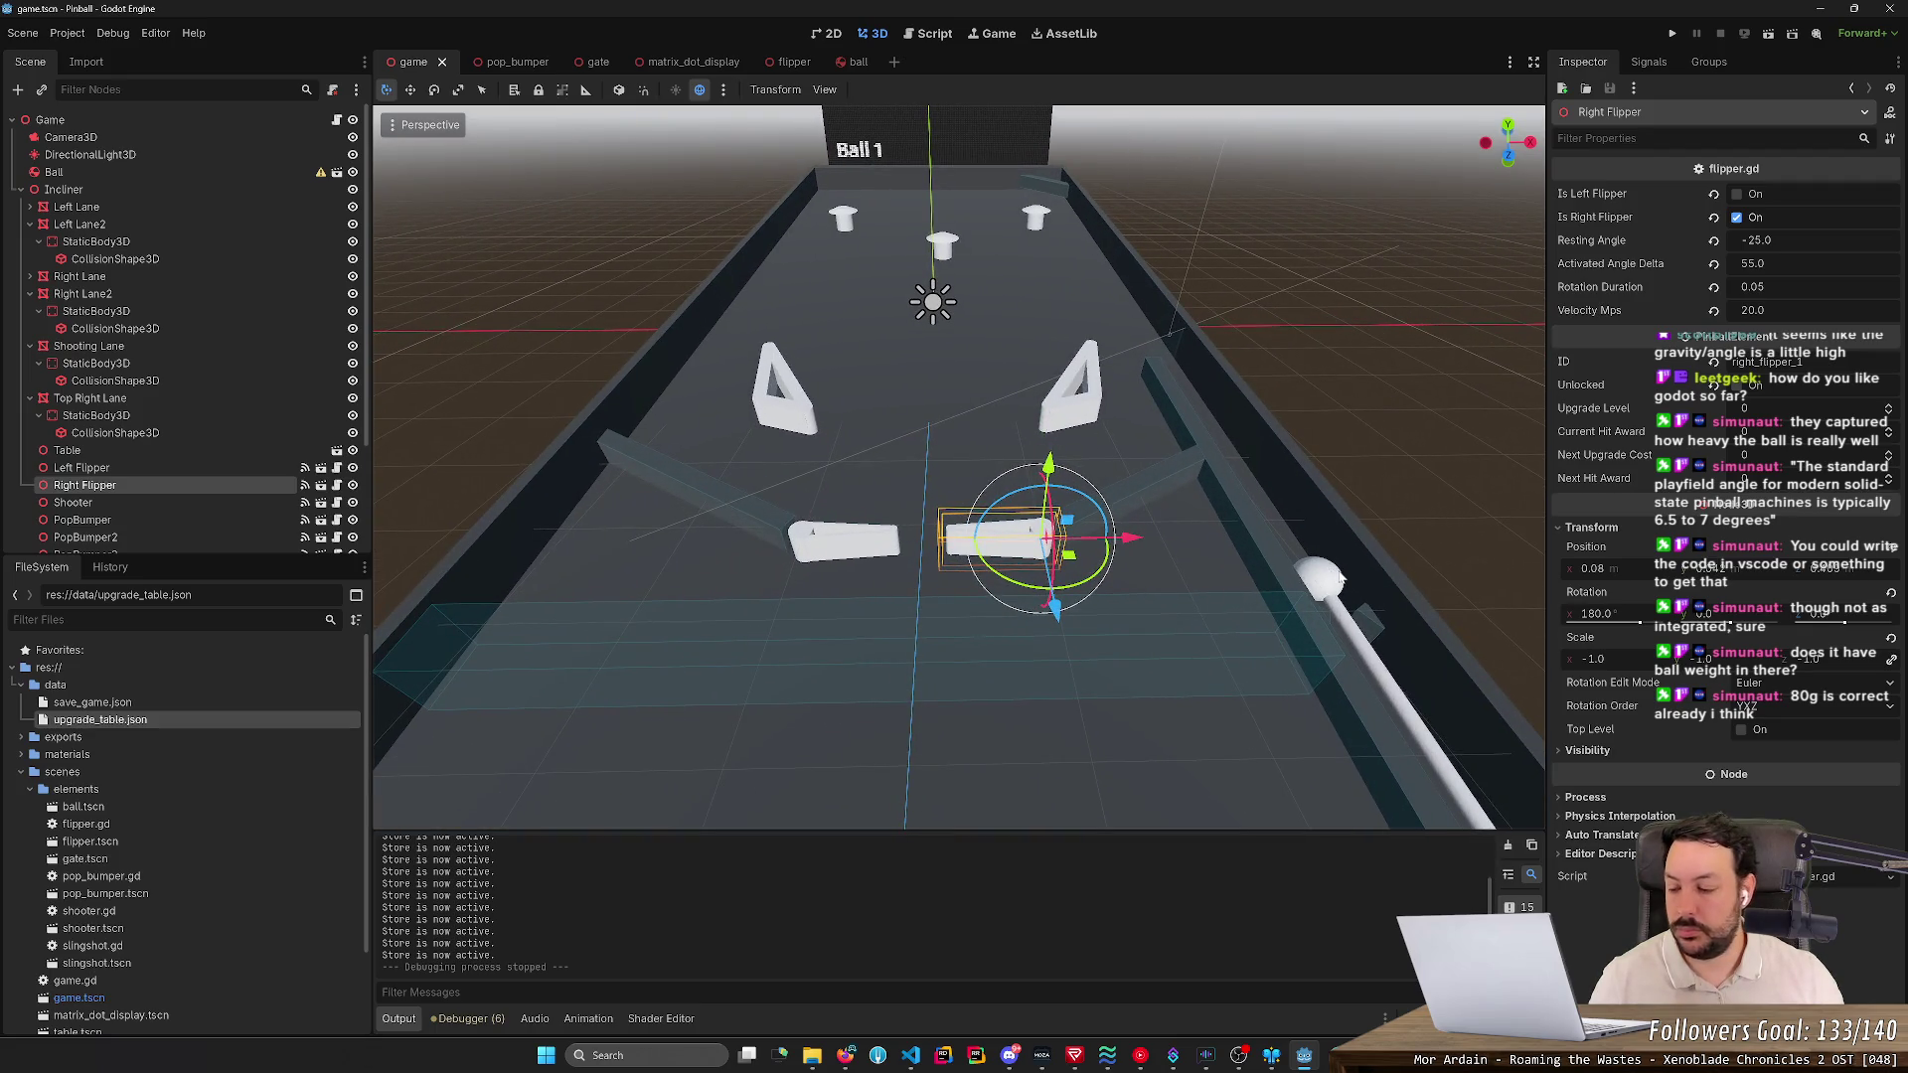
pyautogui.click(1339, 561)
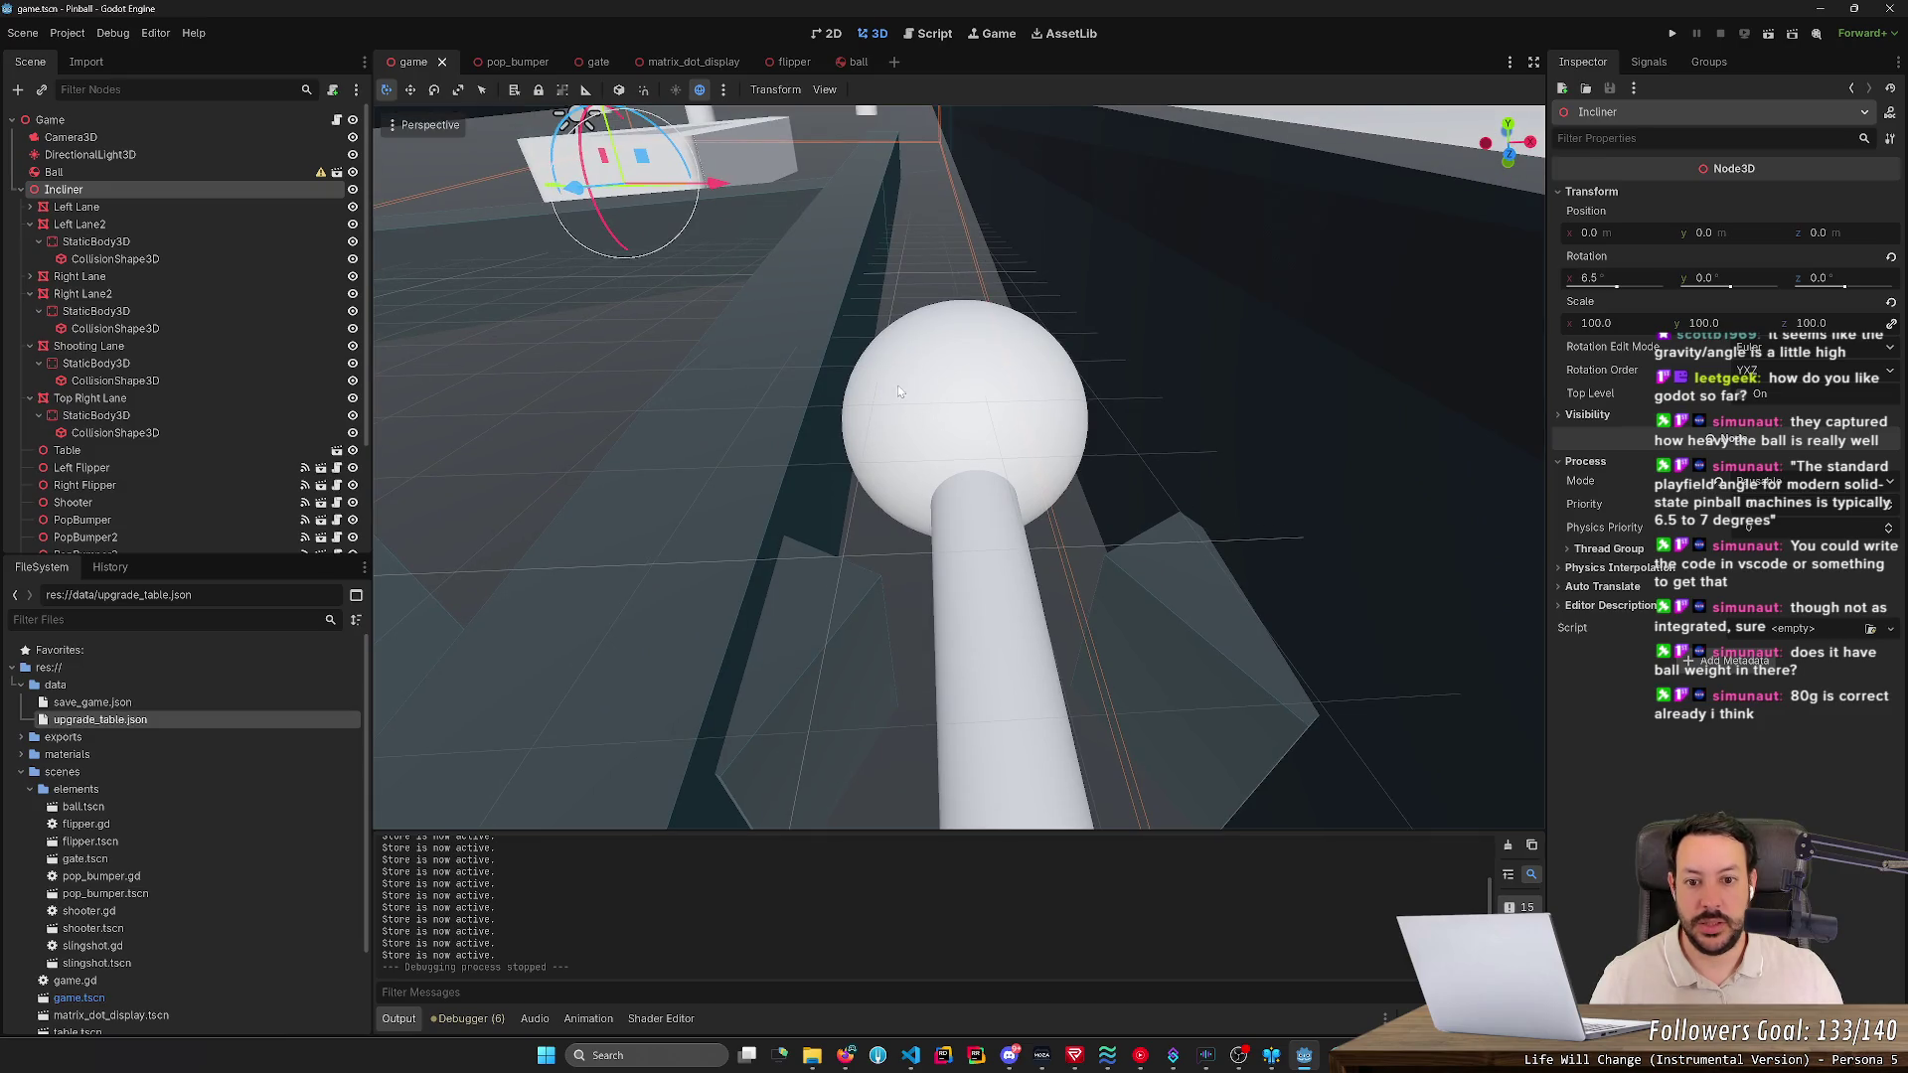
pyautogui.scroll(3, 897, 391)
pyautogui.scroll(-3, 912, 399)
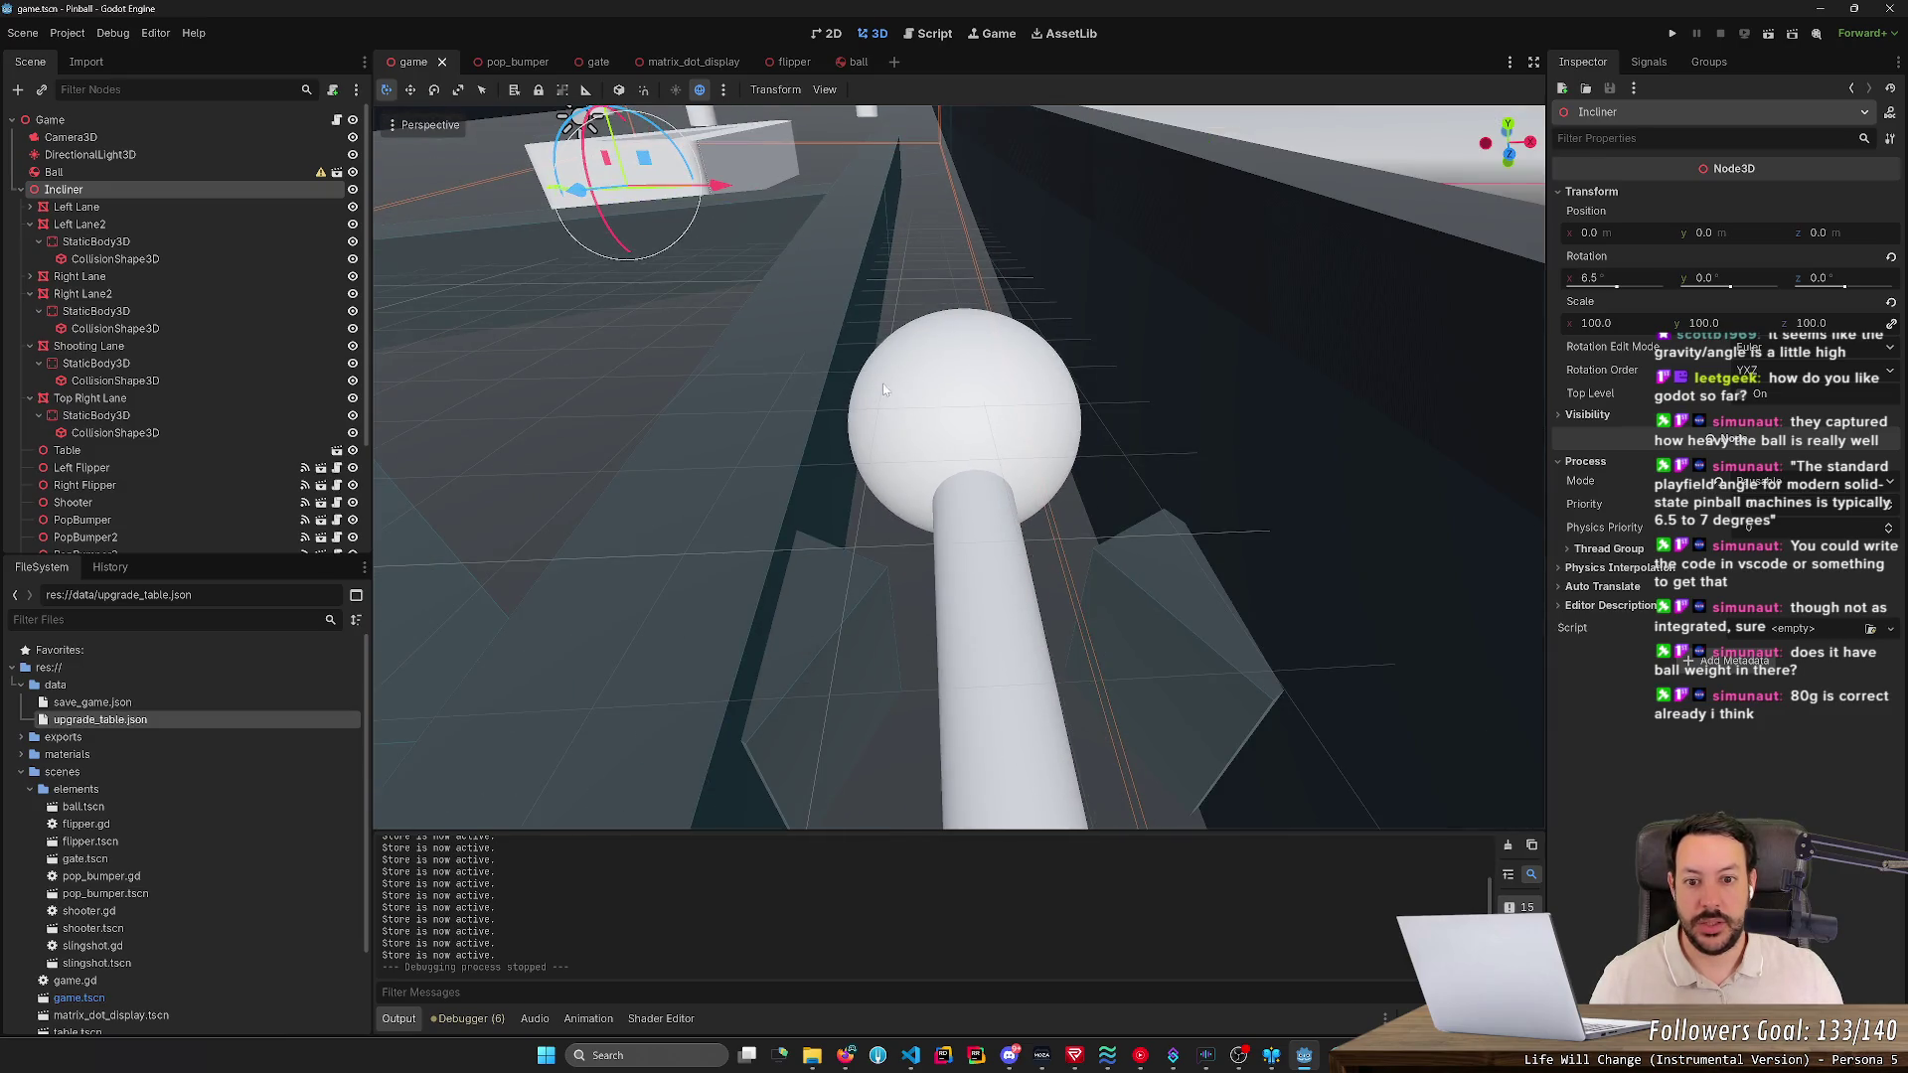
pyautogui.scroll(-3, 932, 394)
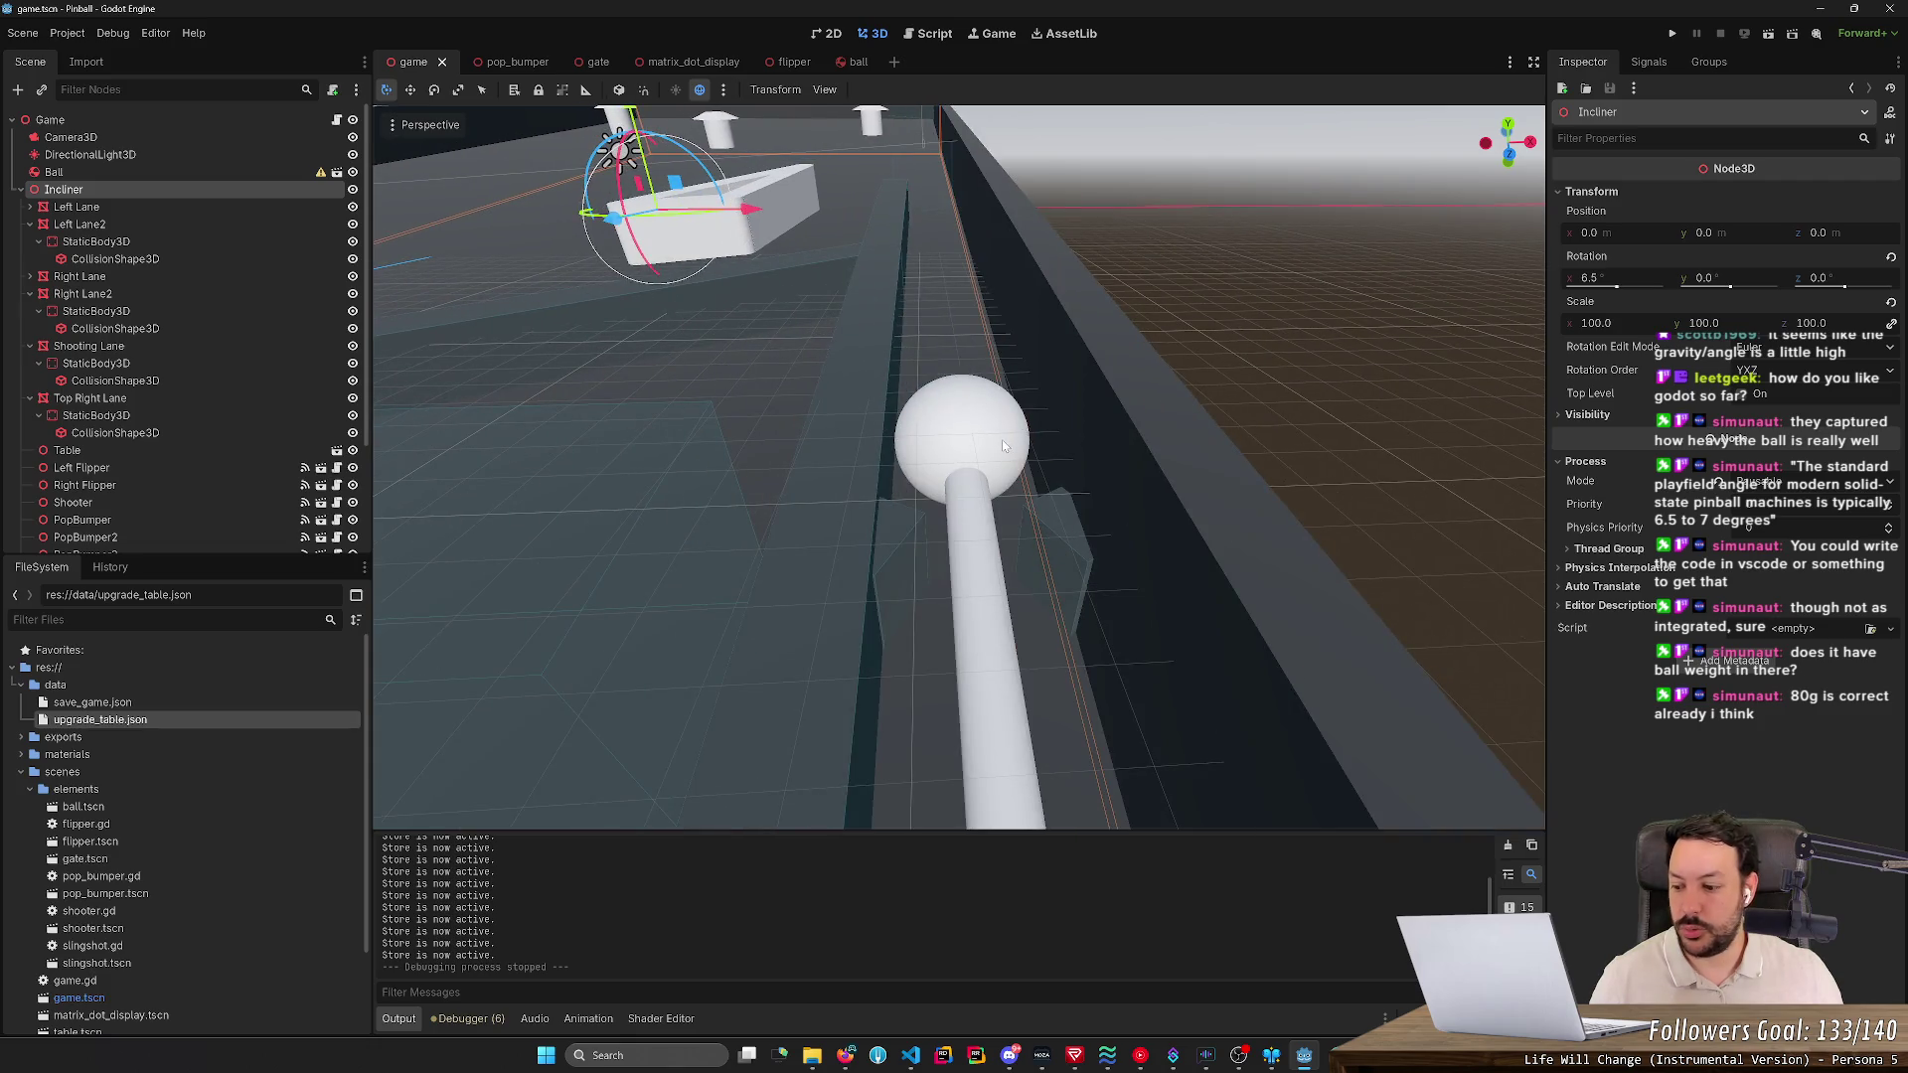
pyautogui.scroll(-10, 1003, 447)
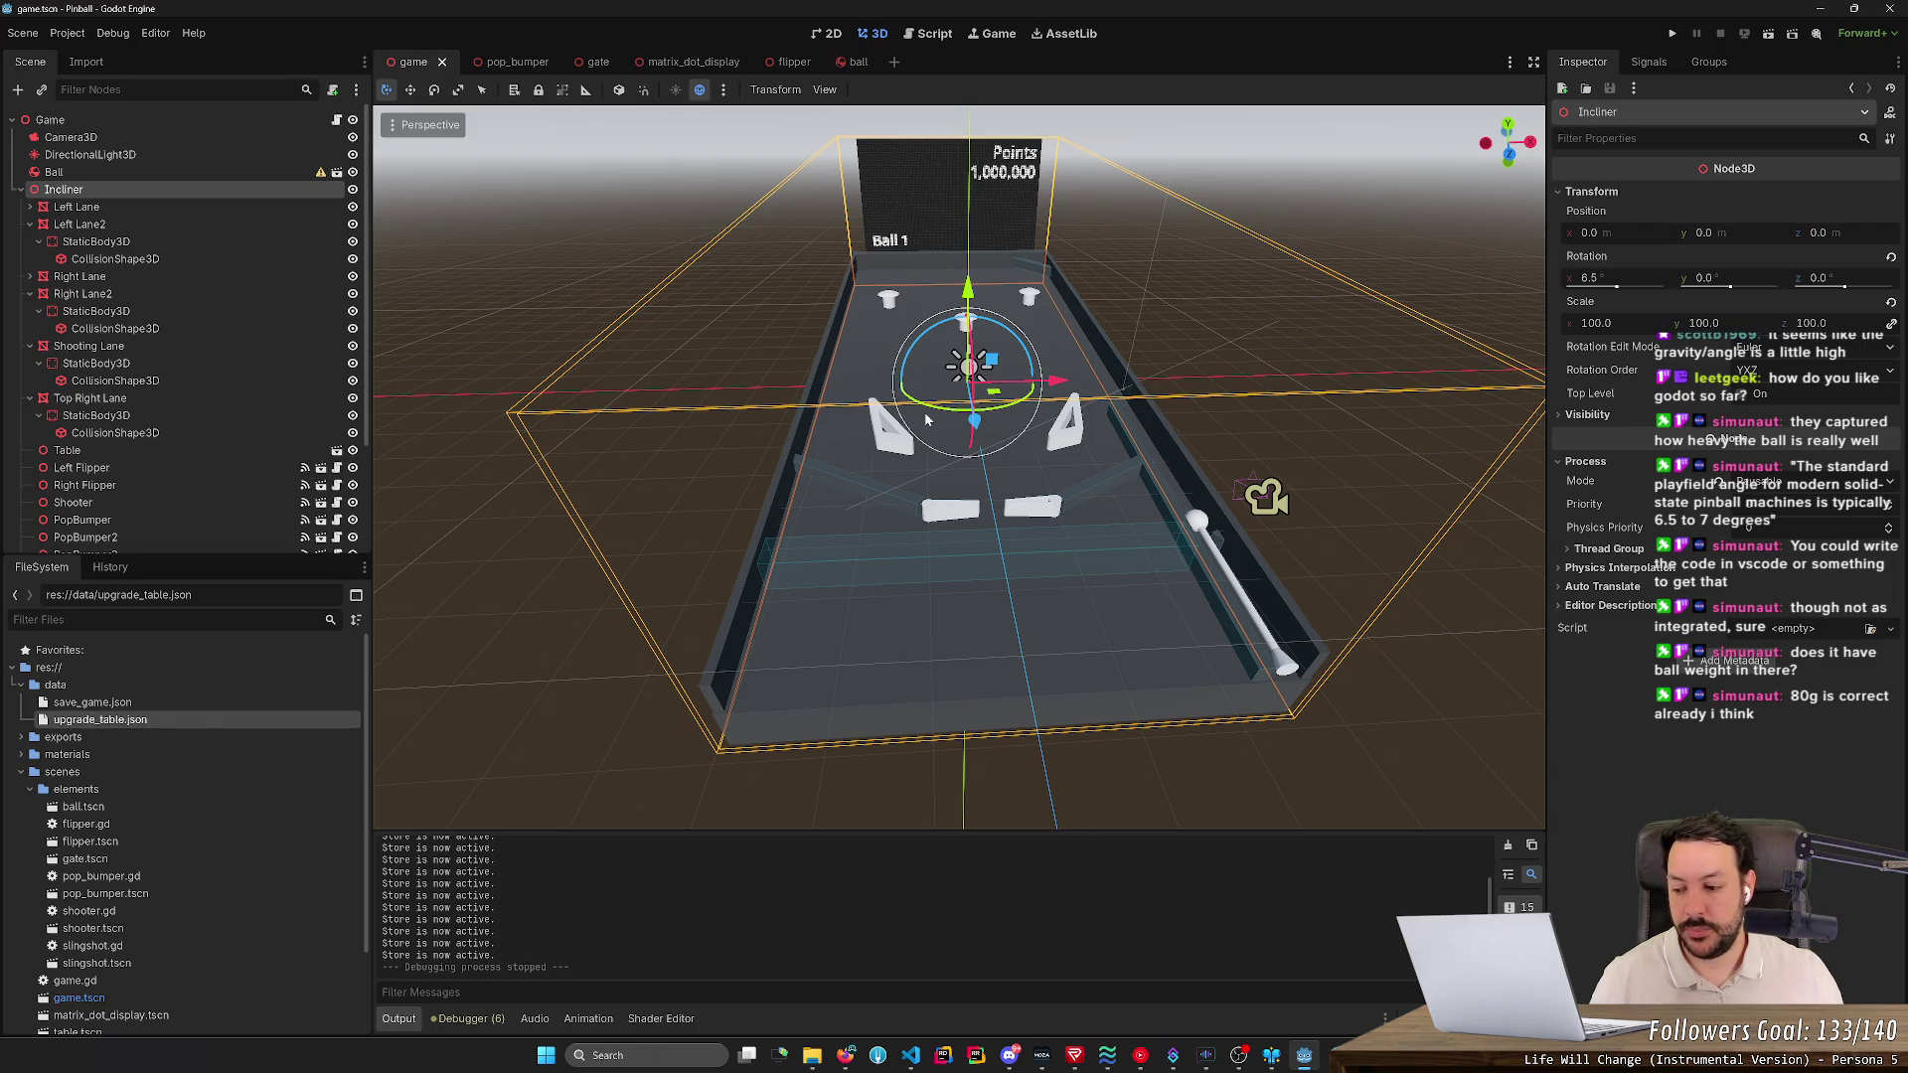
pyautogui.scroll(5, 752, 422)
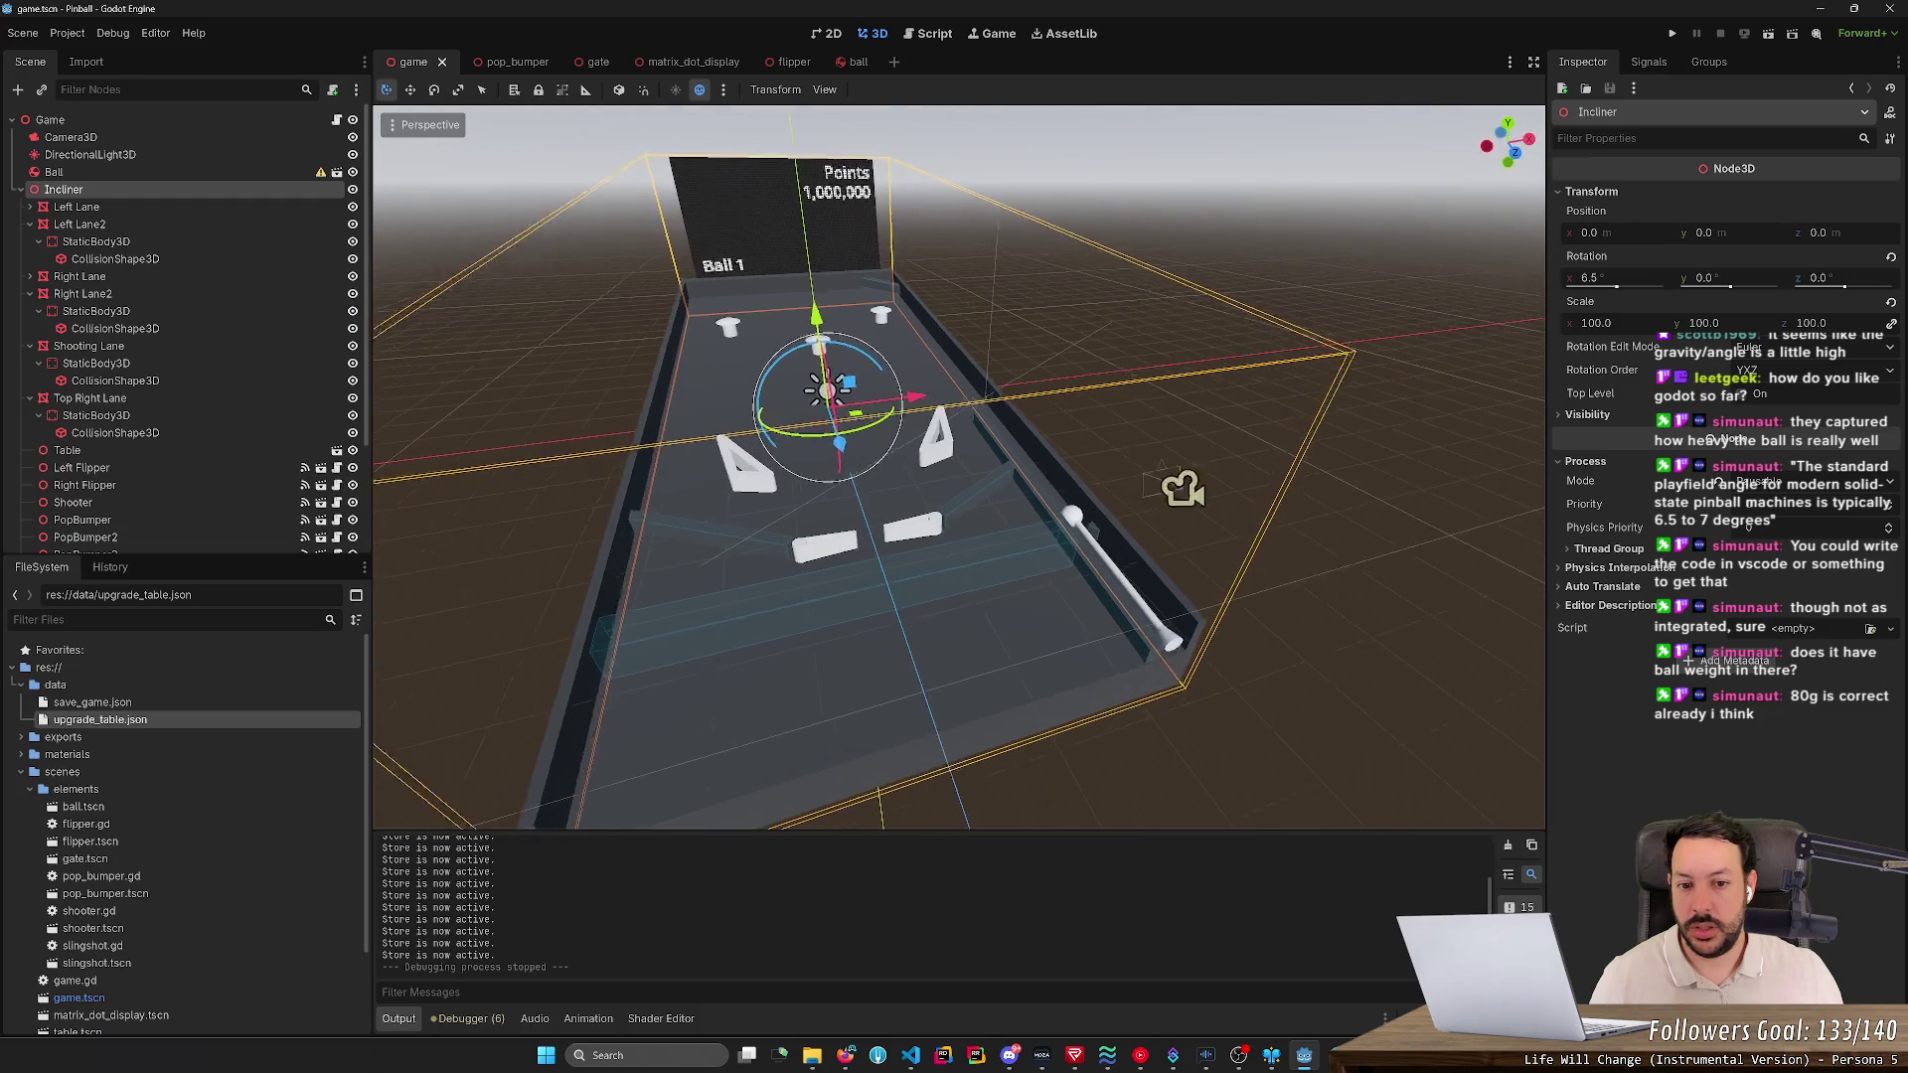
pyautogui.moveTo(646, 406)
pyautogui.mouseDown()
pyautogui.moveTo(596, 368)
pyautogui.moveTo(646, 405)
pyautogui.mouseUp()
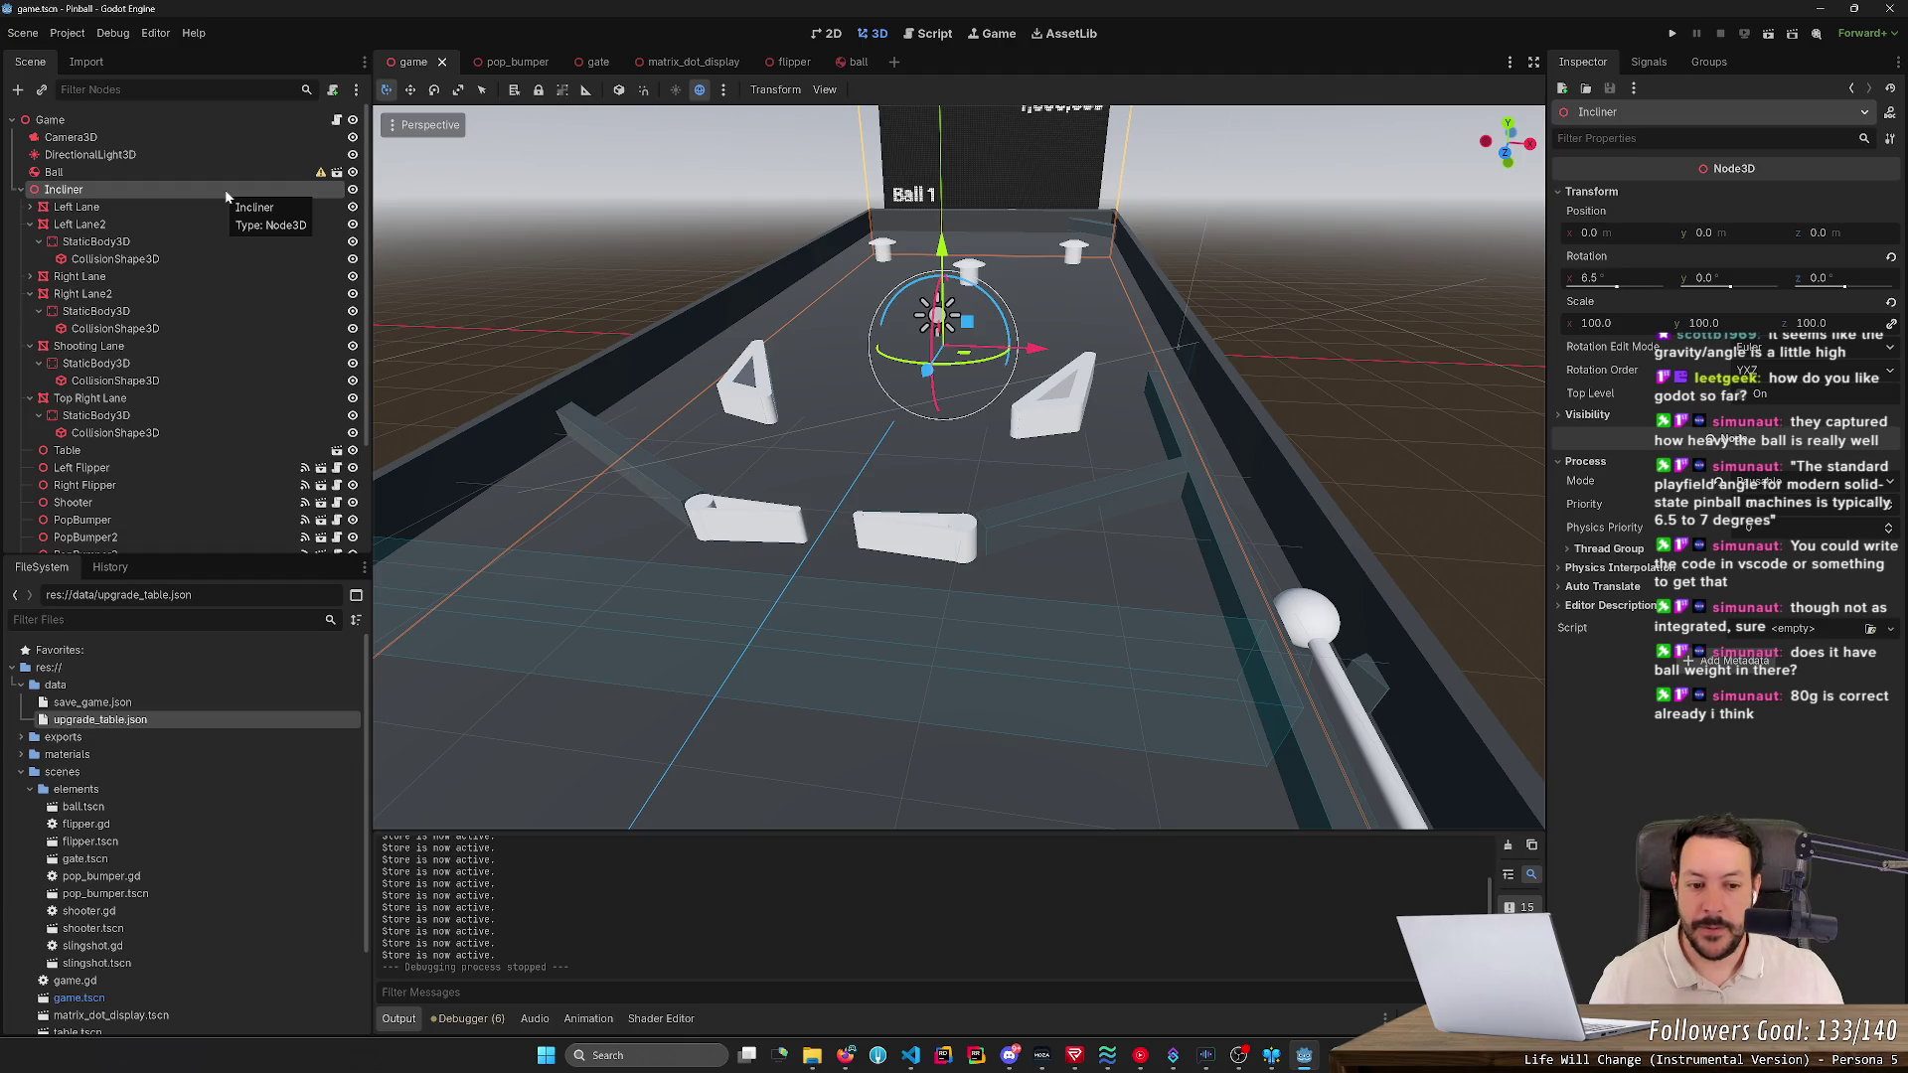
pyautogui.moveTo(510, 316)
pyautogui.mouseDown()
pyautogui.moveTo(636, 347)
pyautogui.moveTo(705, 393)
pyautogui.moveTo(495, 403)
pyautogui.mouseUp()
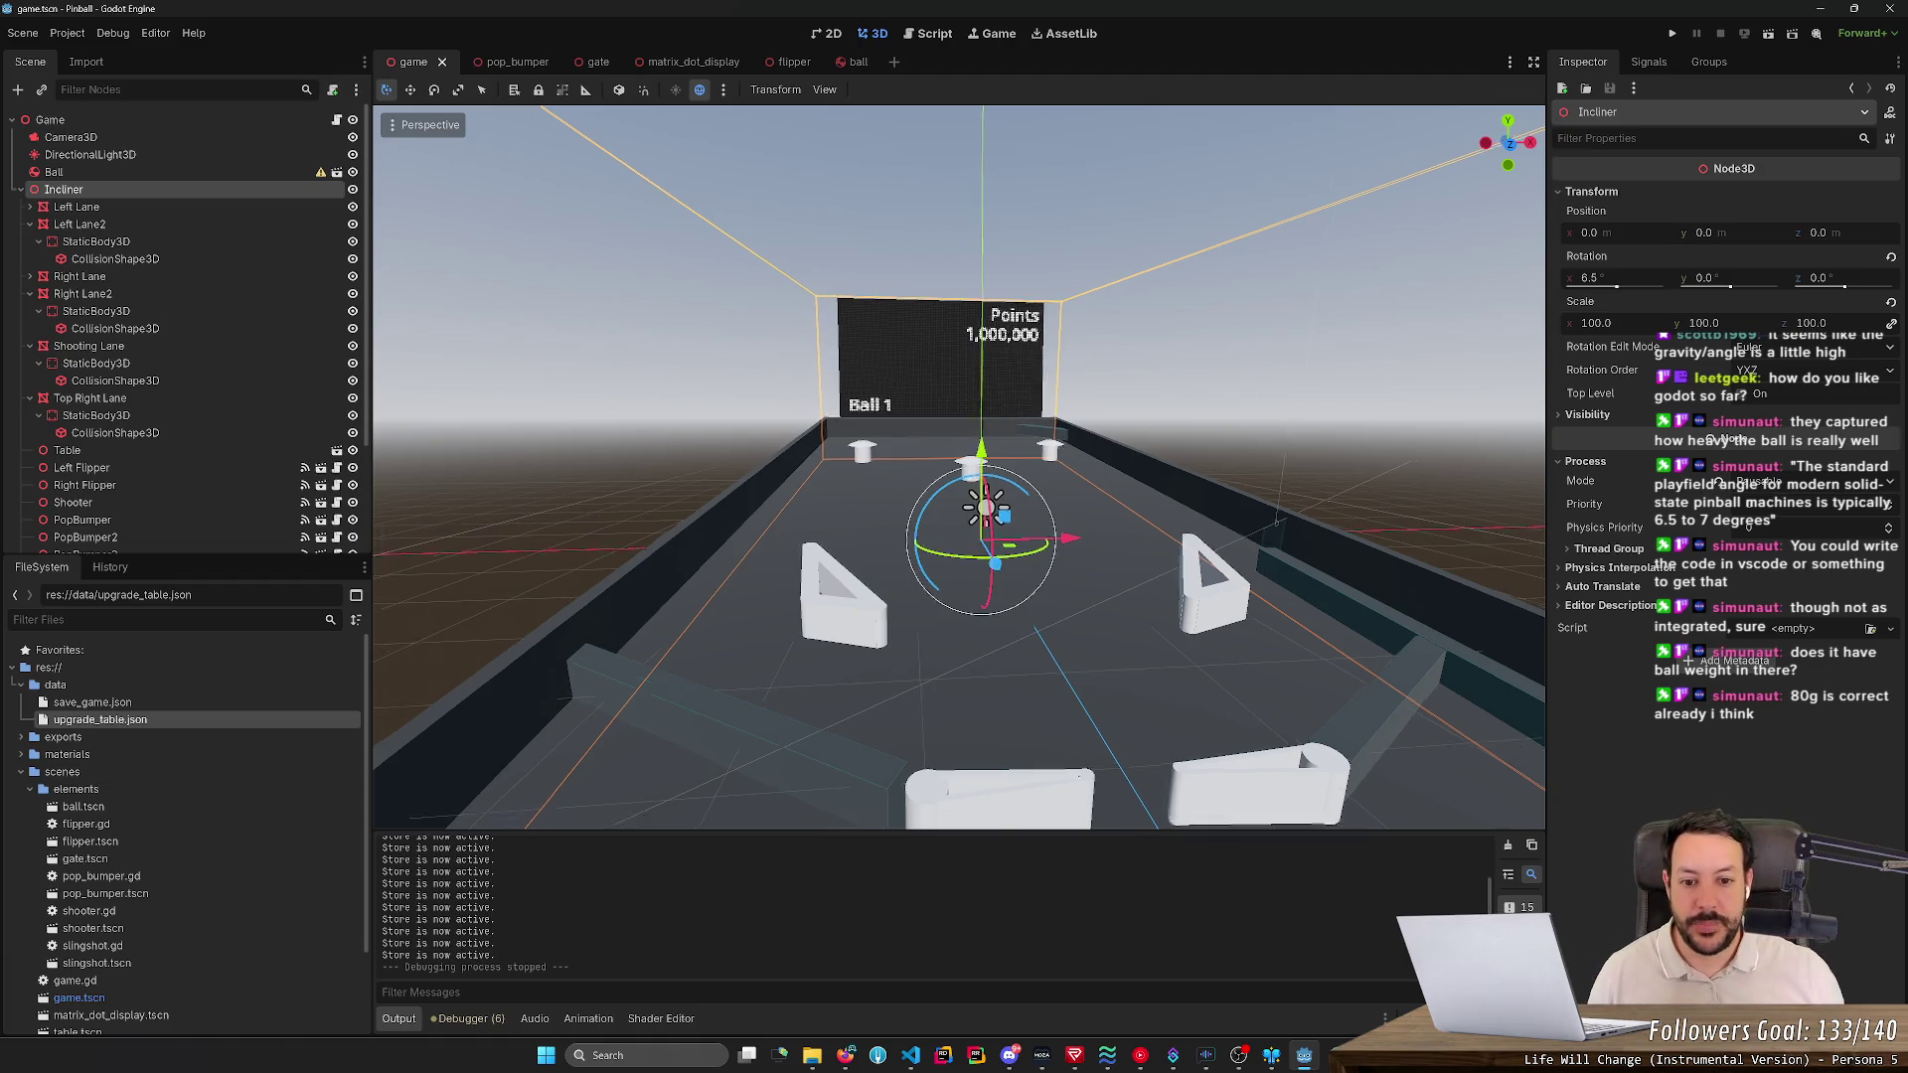
pyautogui.scroll(-5, 505, 507)
pyautogui.scroll(-3, 978, 606)
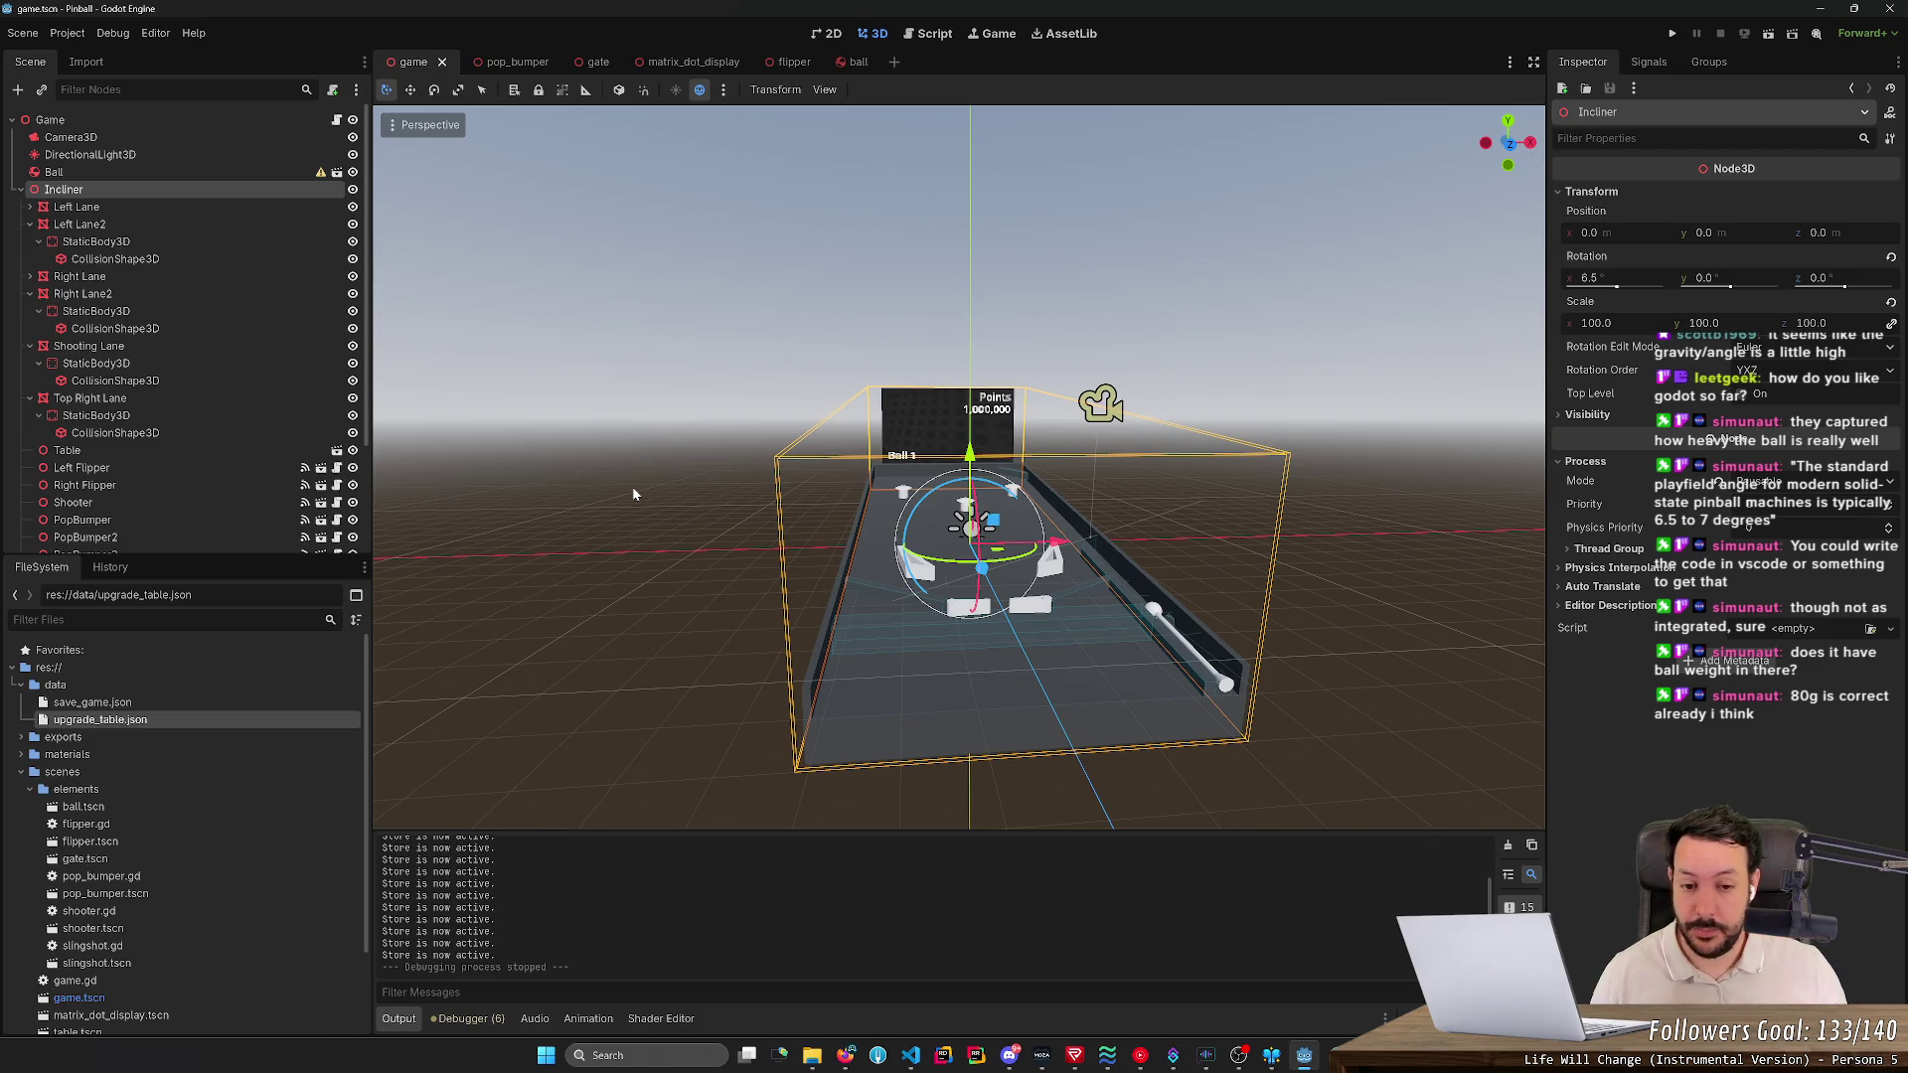
pyautogui.press('w')
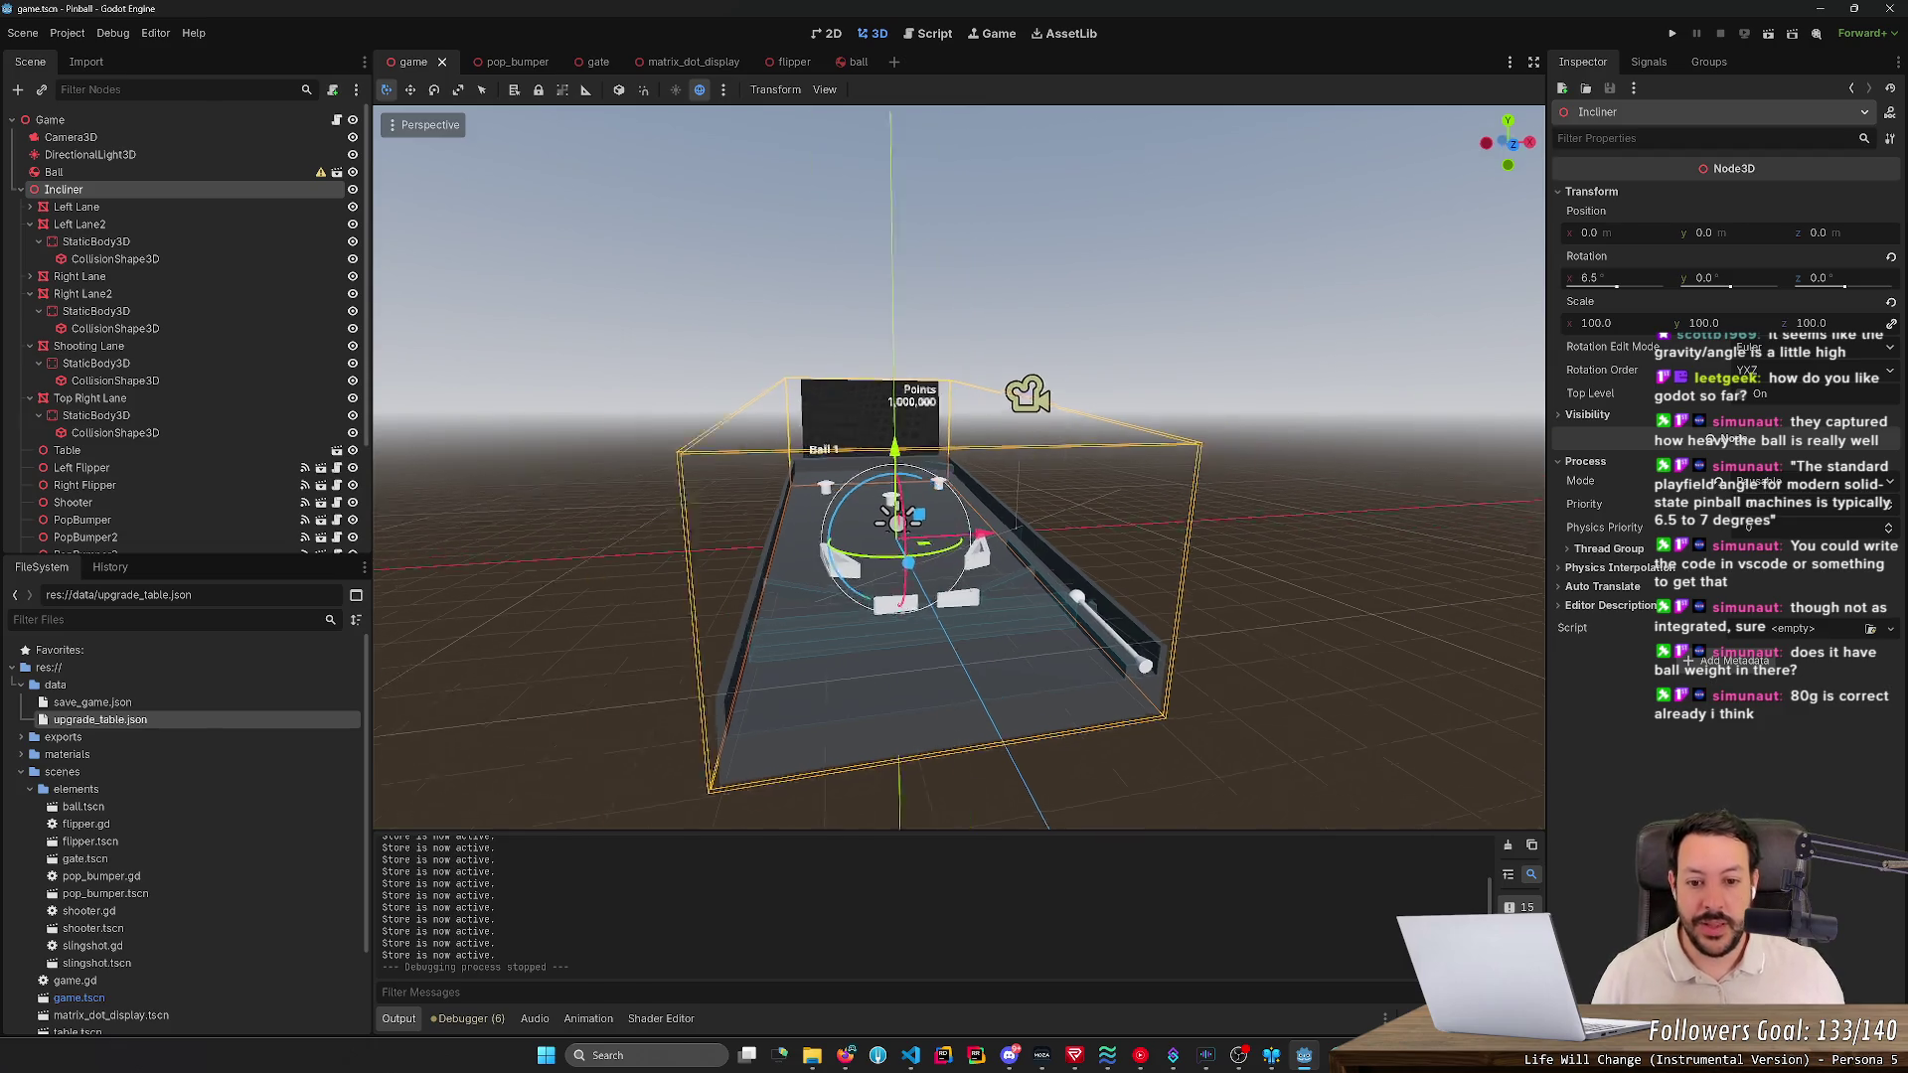
pyautogui.press('s')
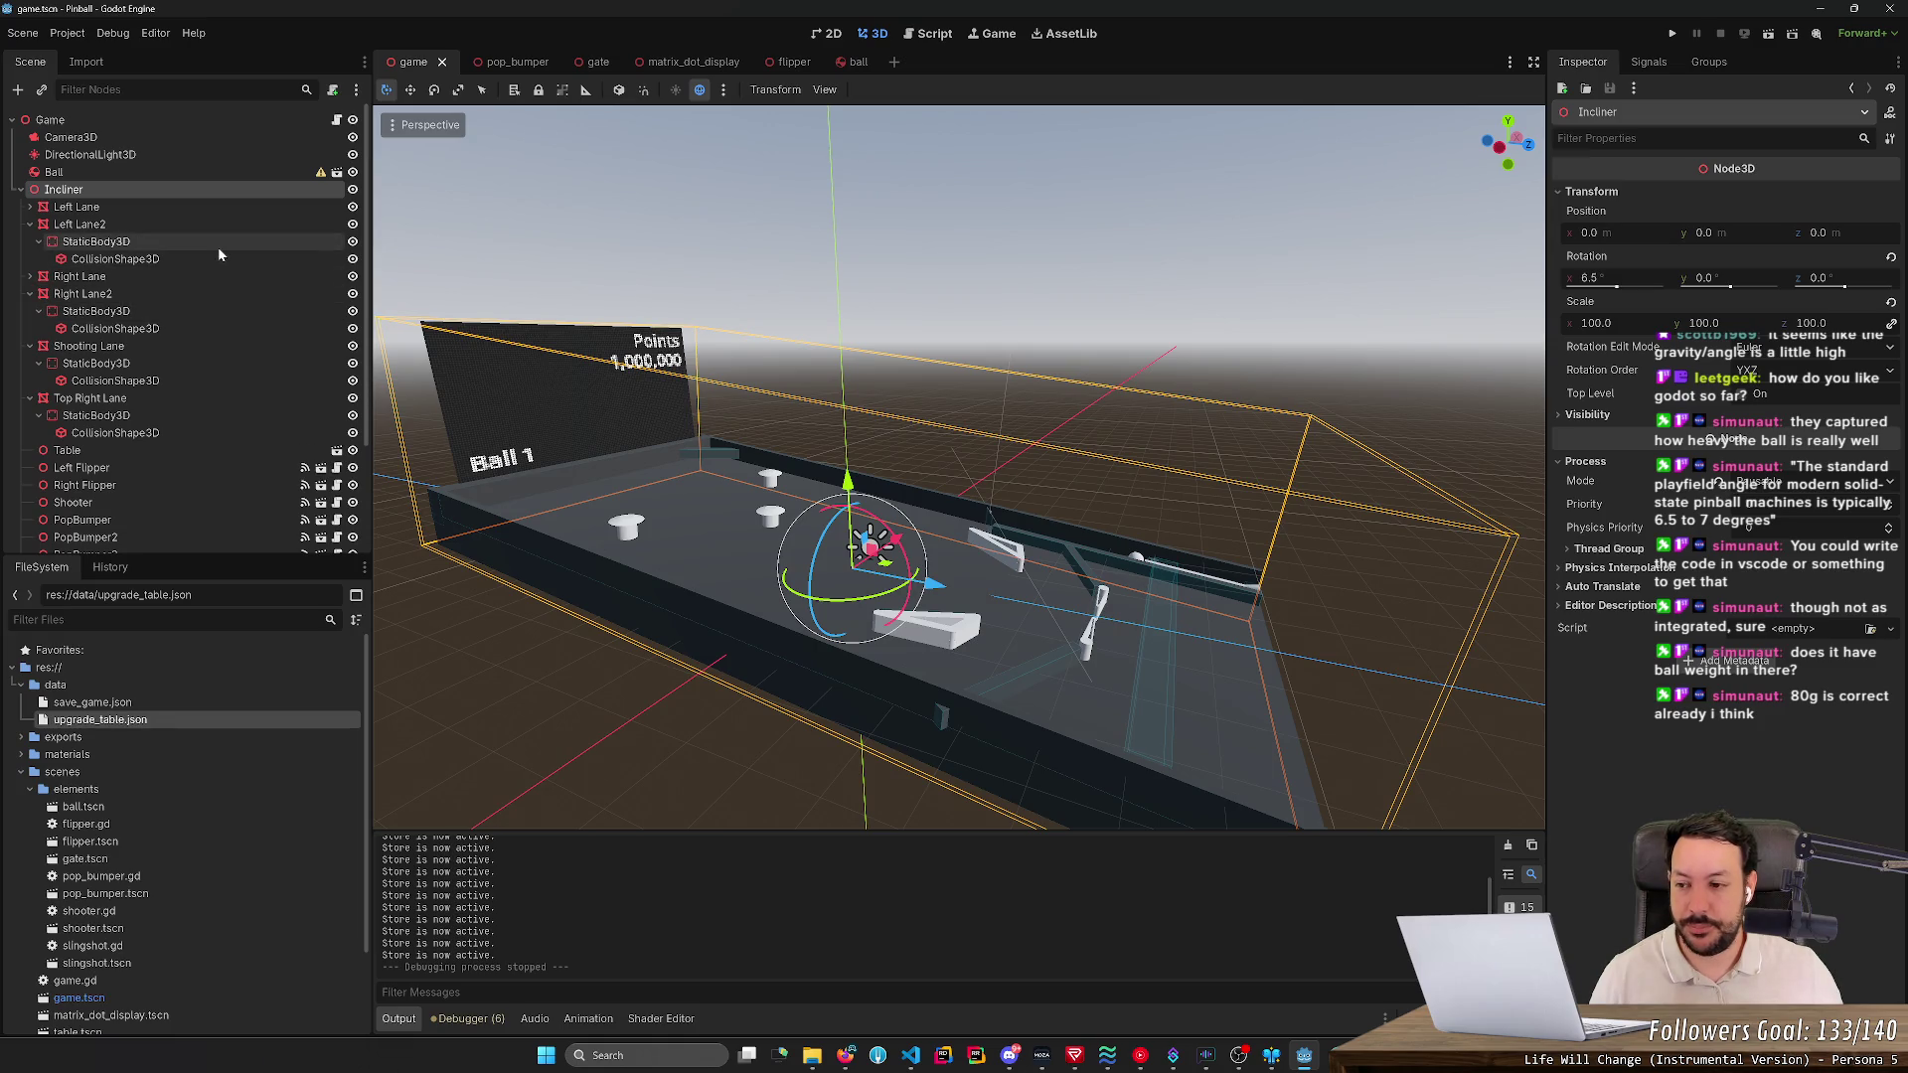
pyautogui.click(210, 467)
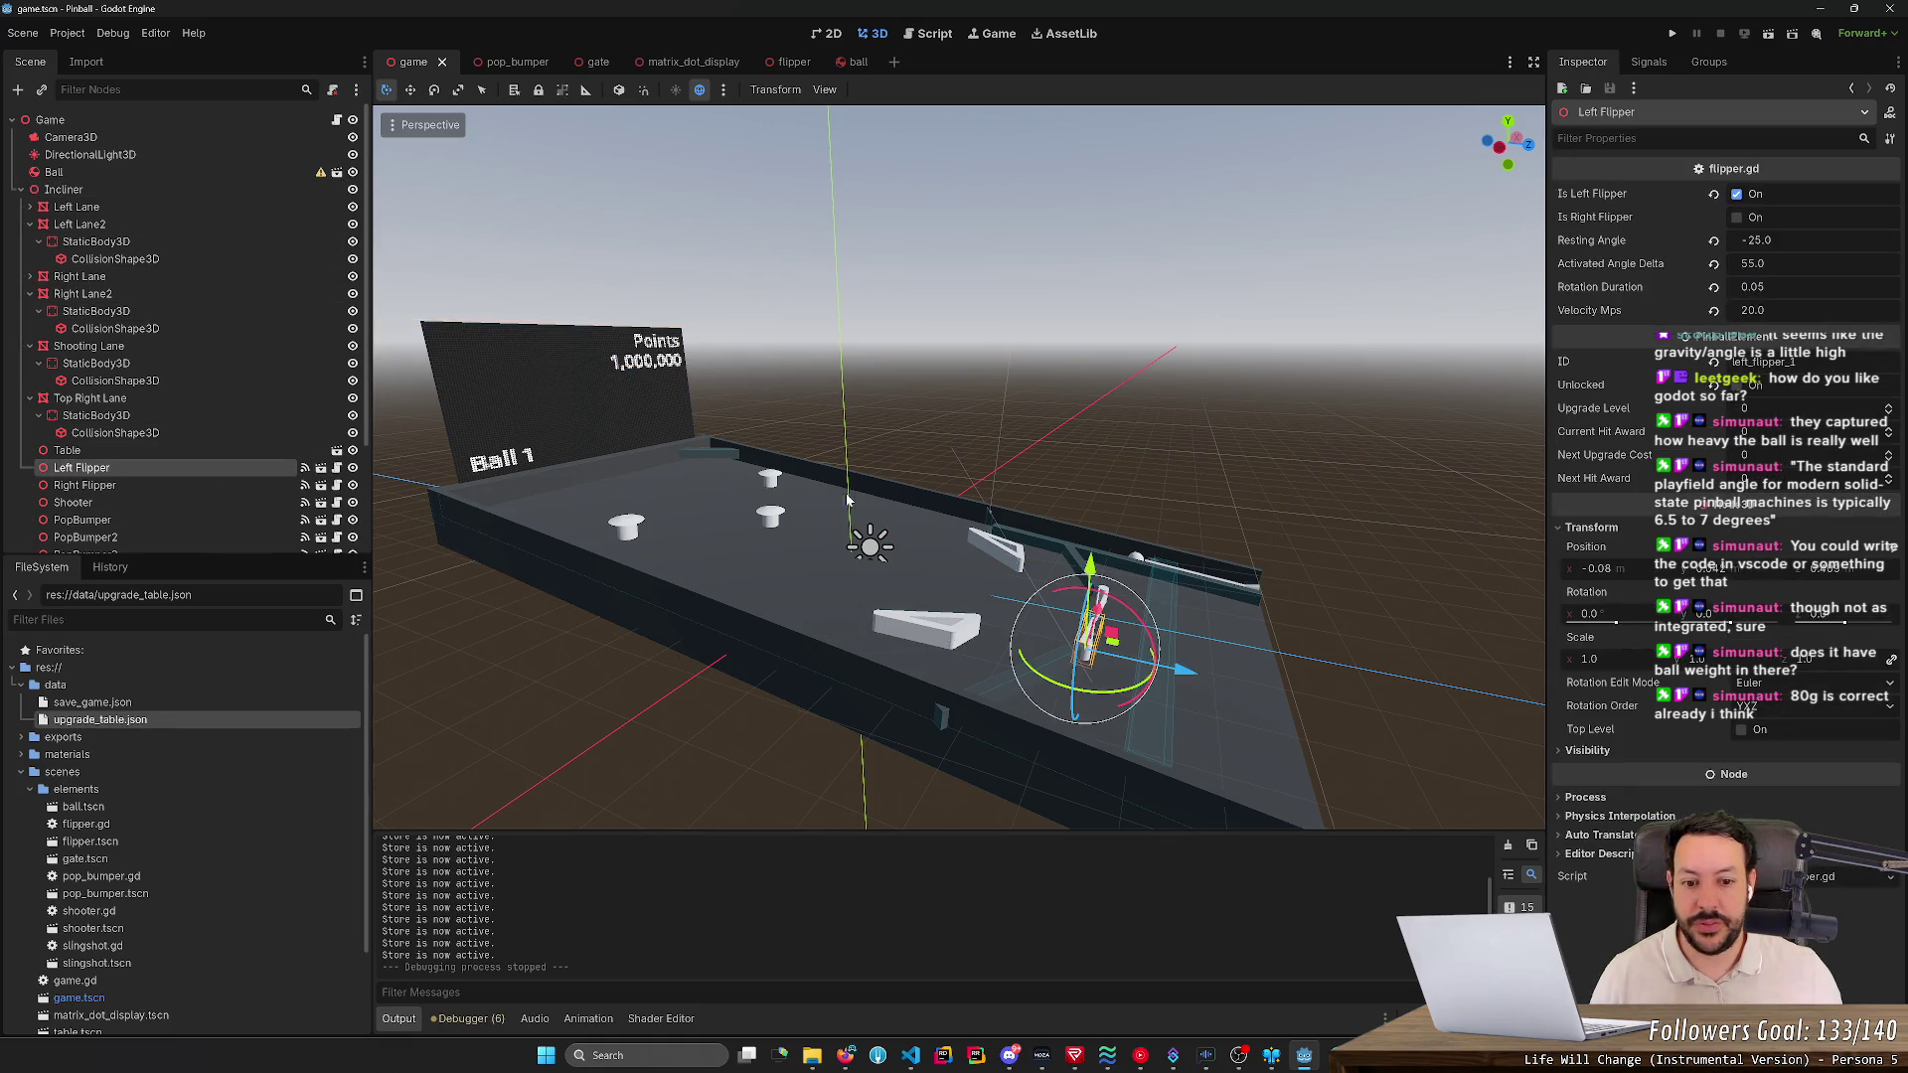
pyautogui.press('w')
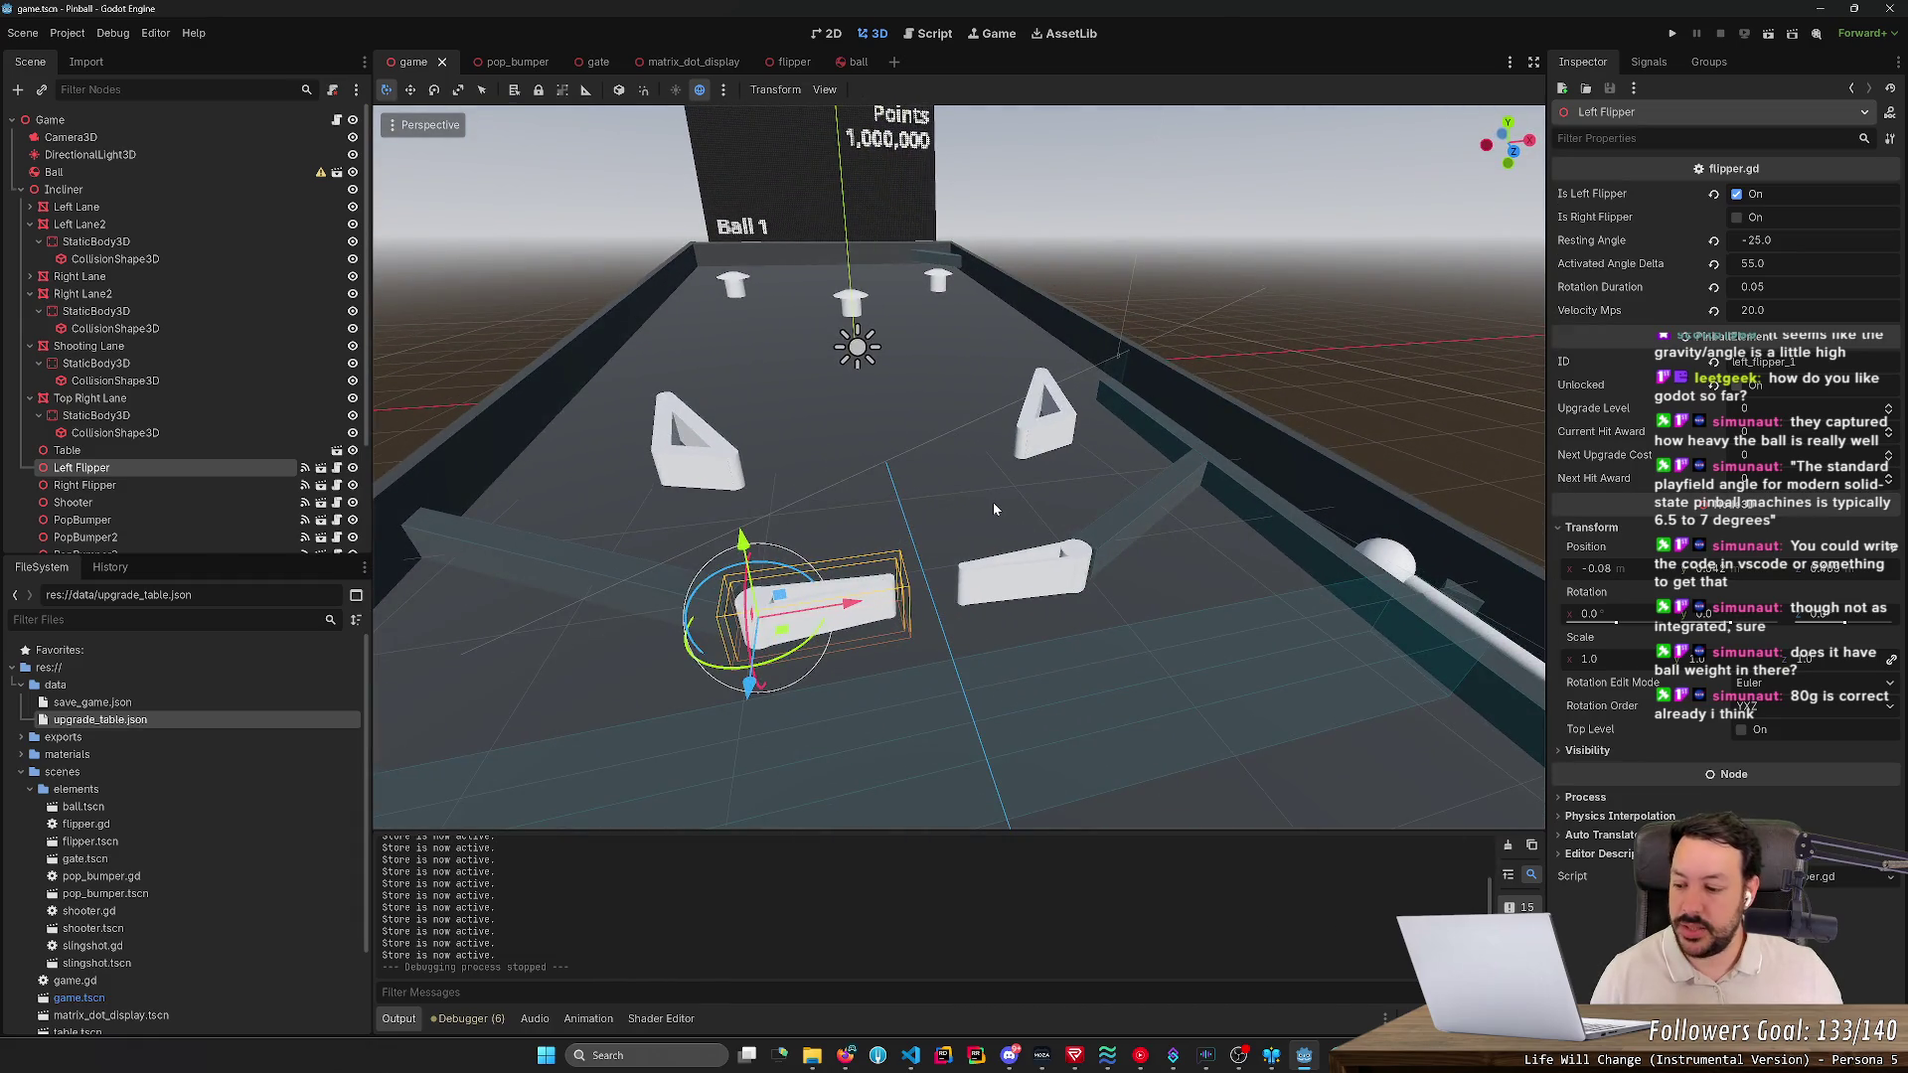
pyautogui.press('a')
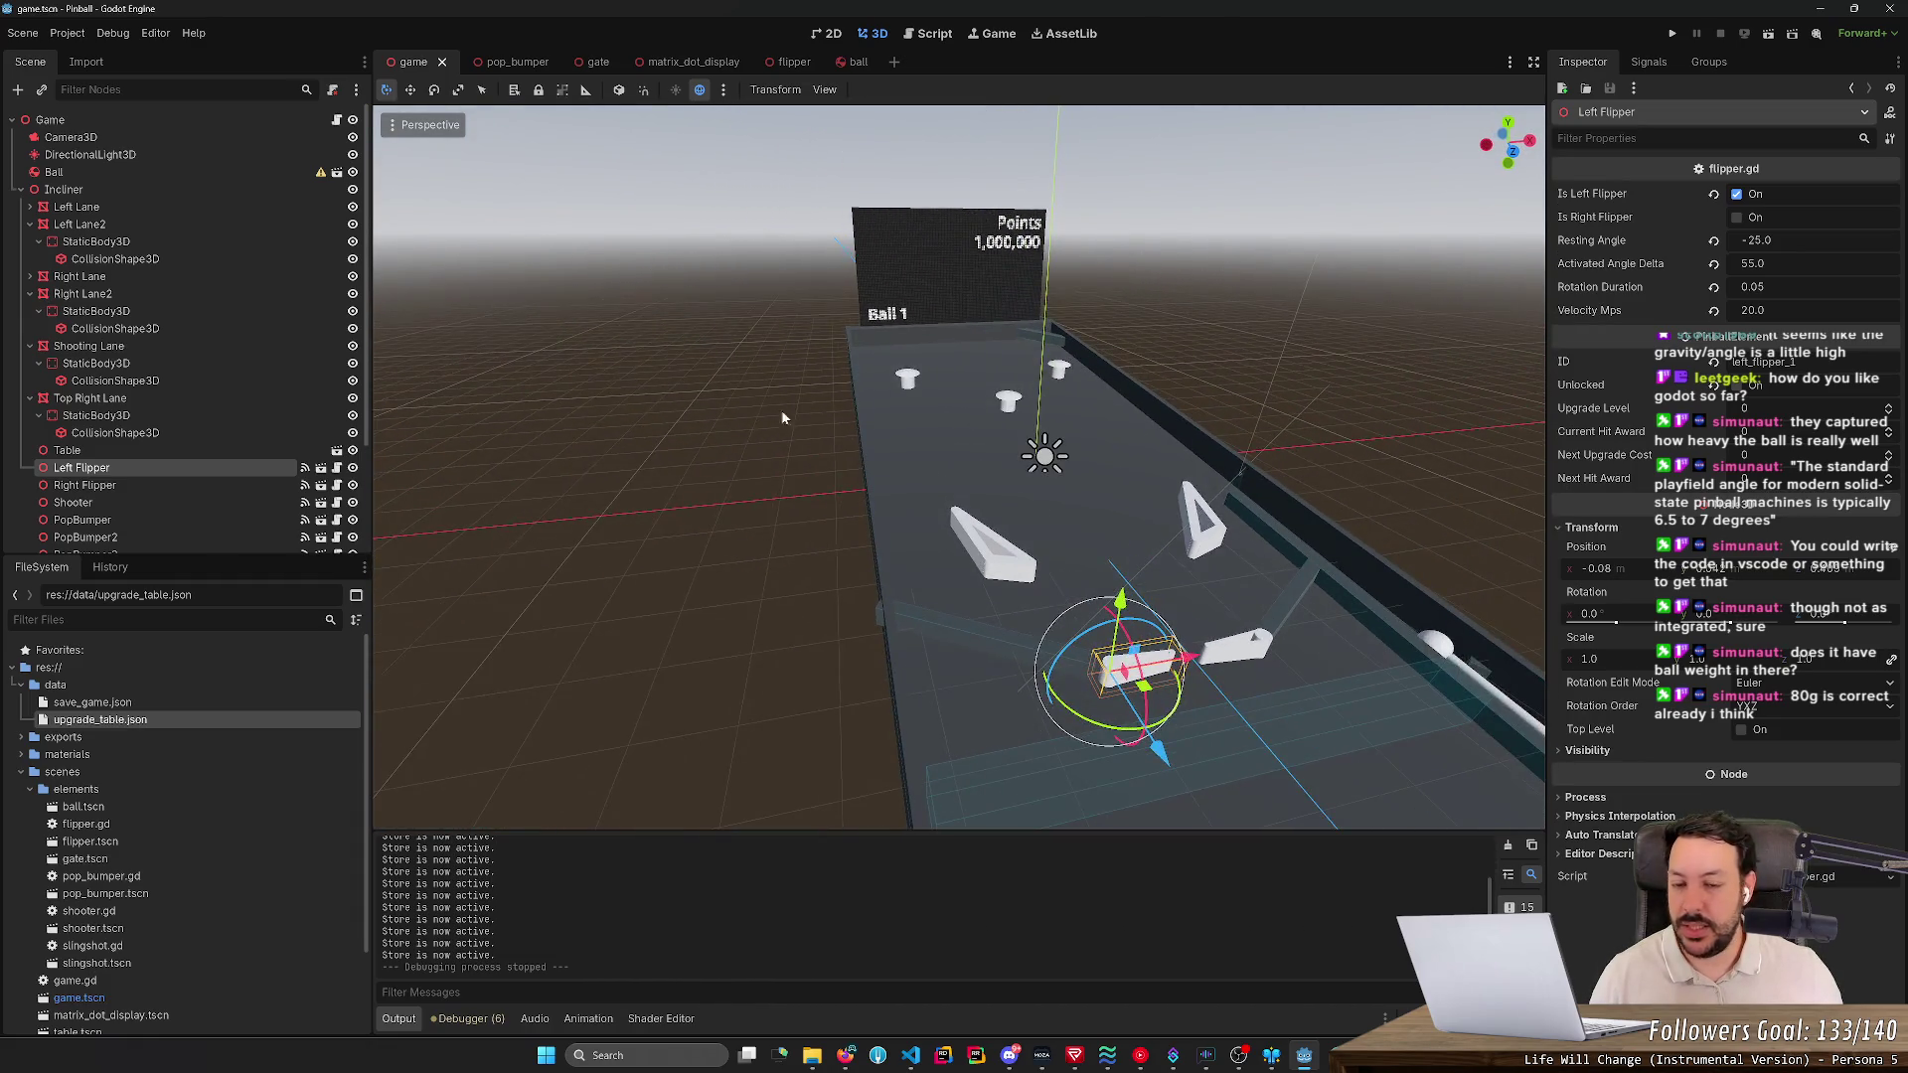
pyautogui.click(245, 188)
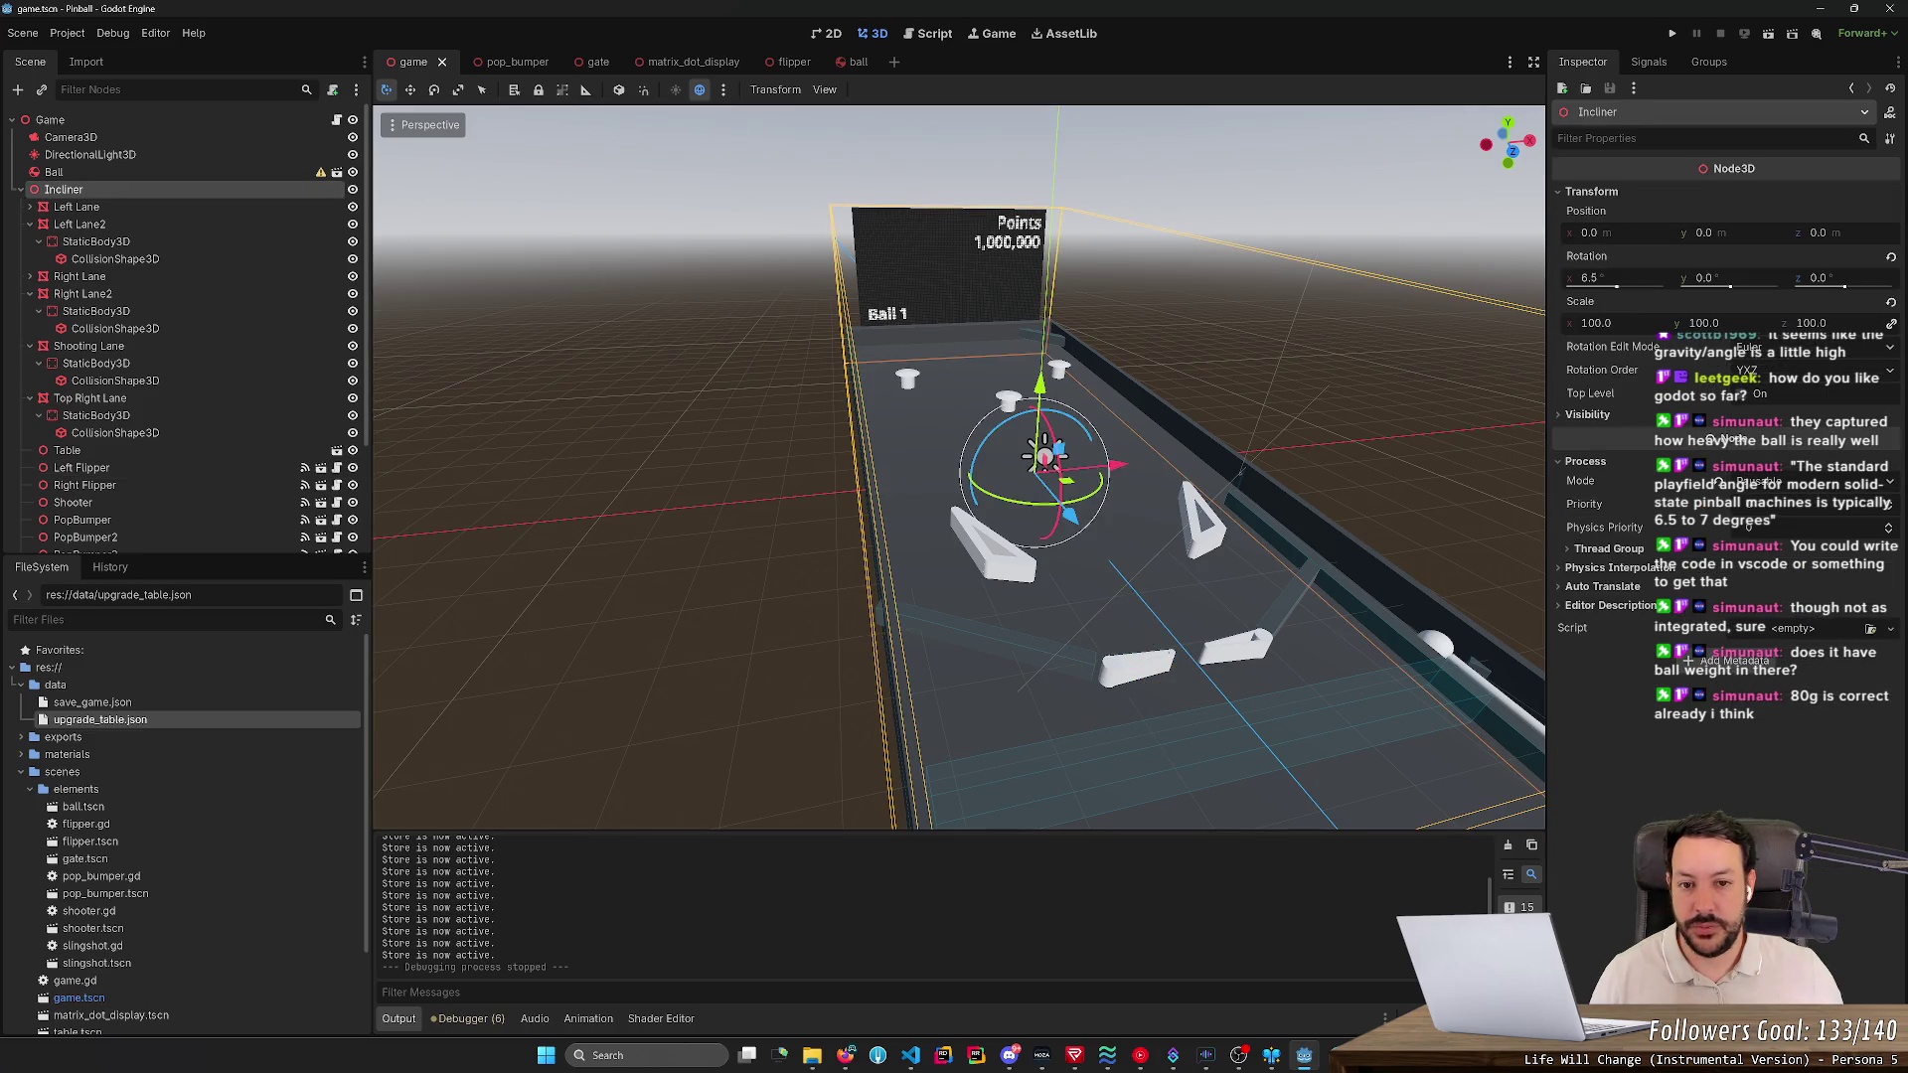
pyautogui.press('d')
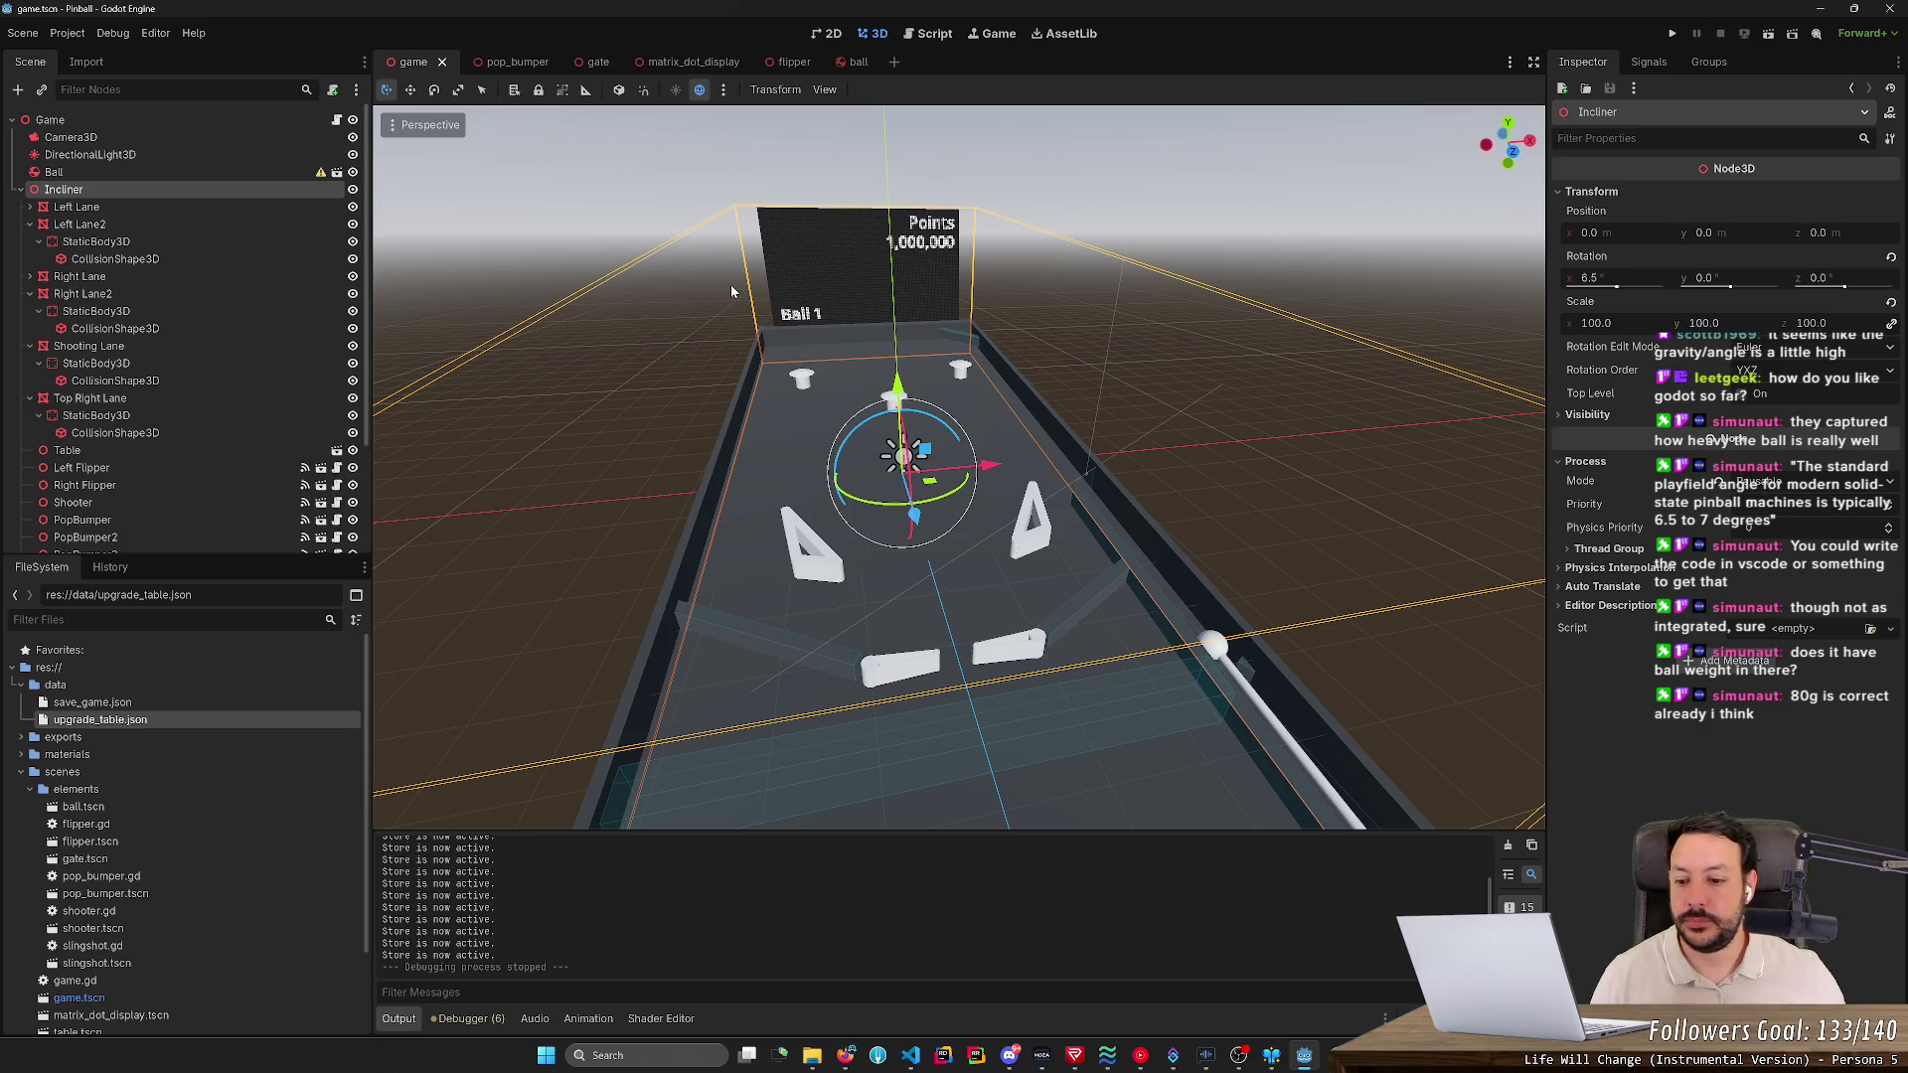
pyautogui.doubleClick(194, 705)
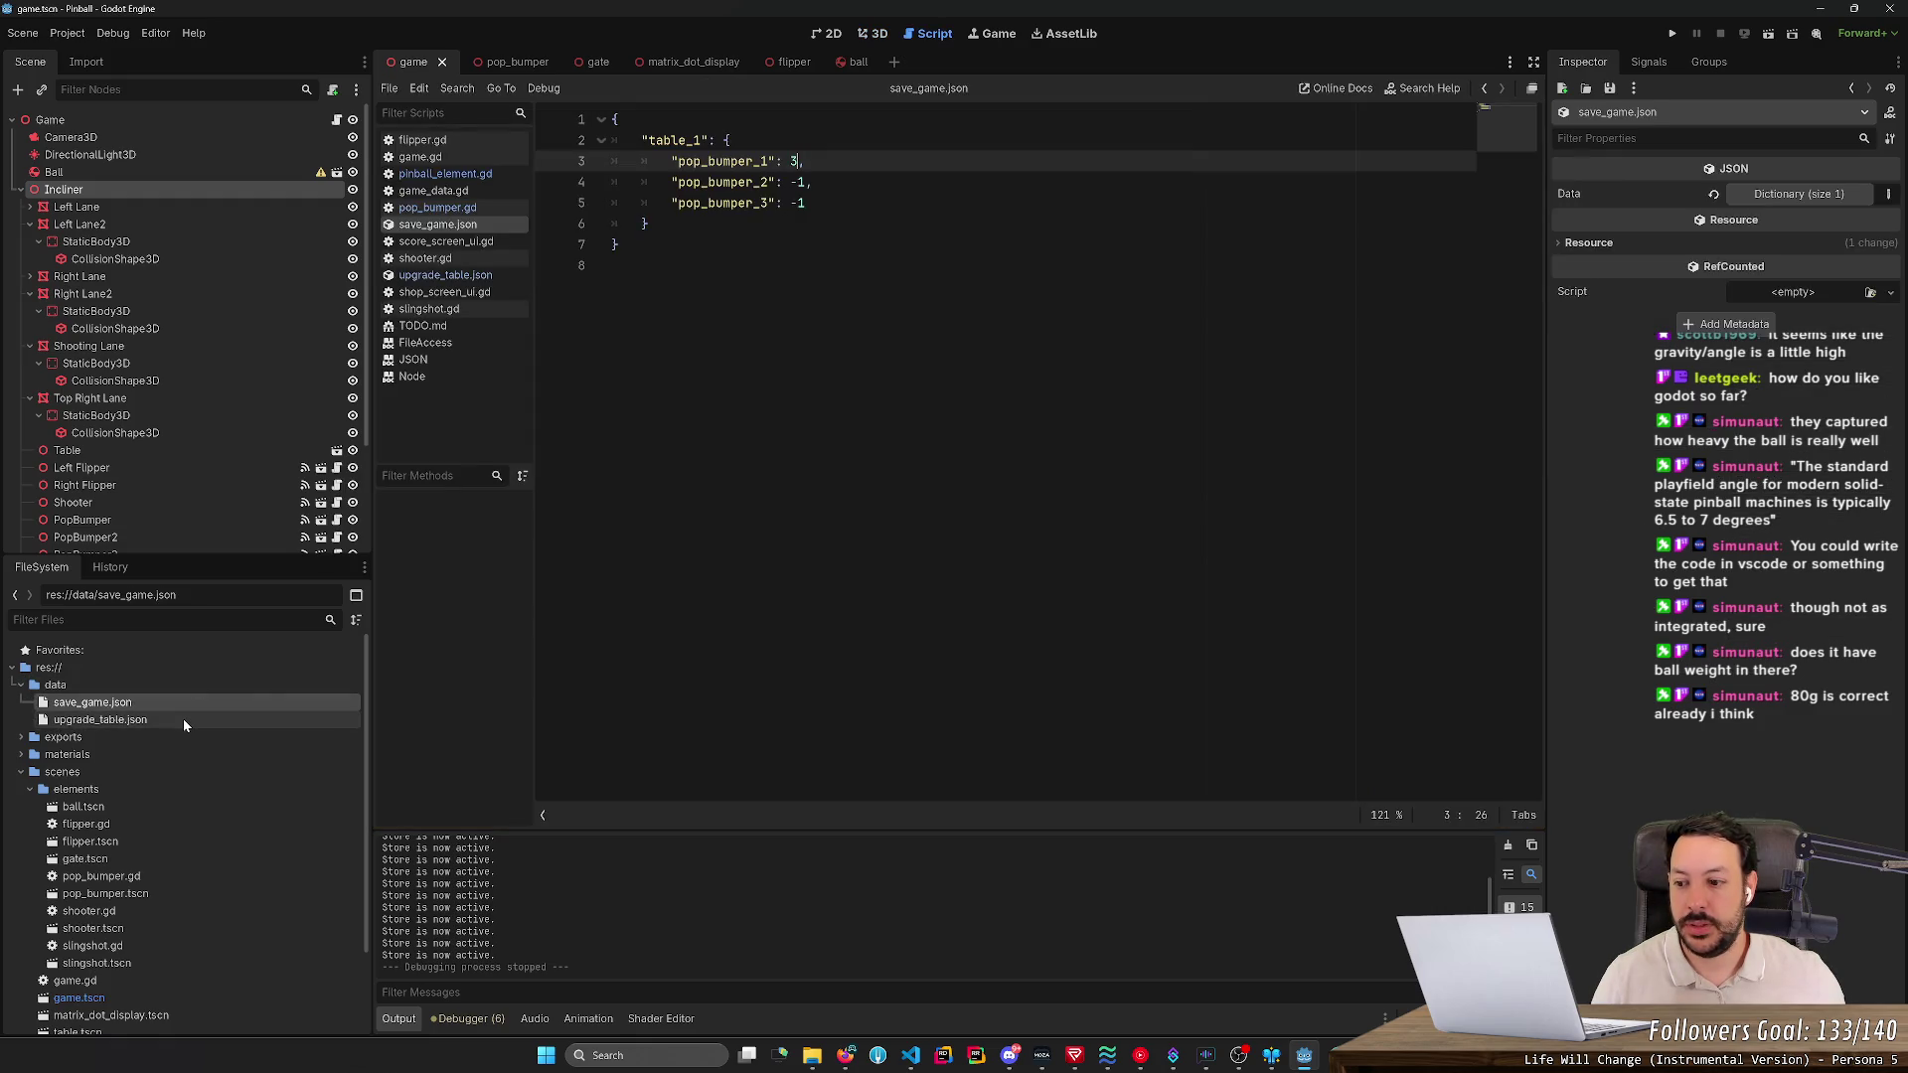
# - Set pop_bumper_1 to -1 and look up the slingshot_1 key name in upgrade_table.json
pyautogui.press('BackSpace')
pyautogui.write('-1')
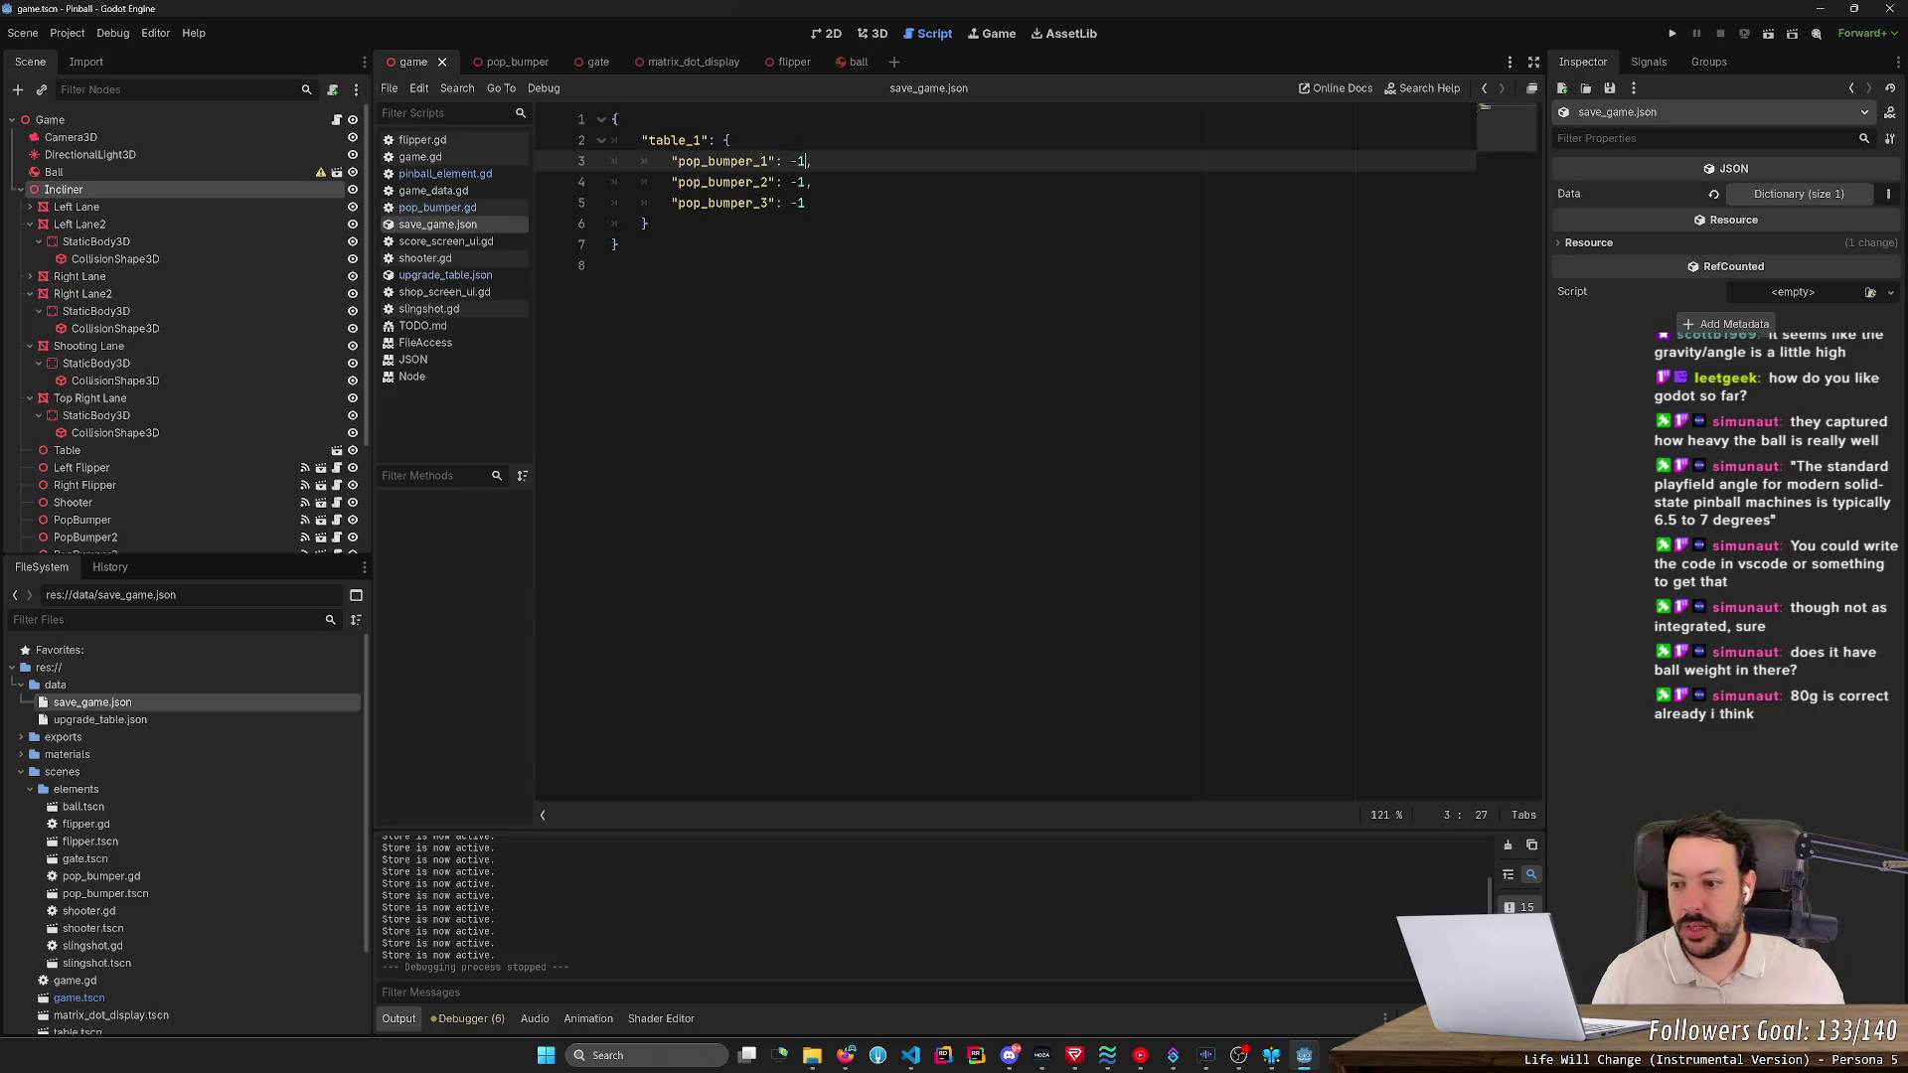
pyautogui.doubleClick(179, 720)
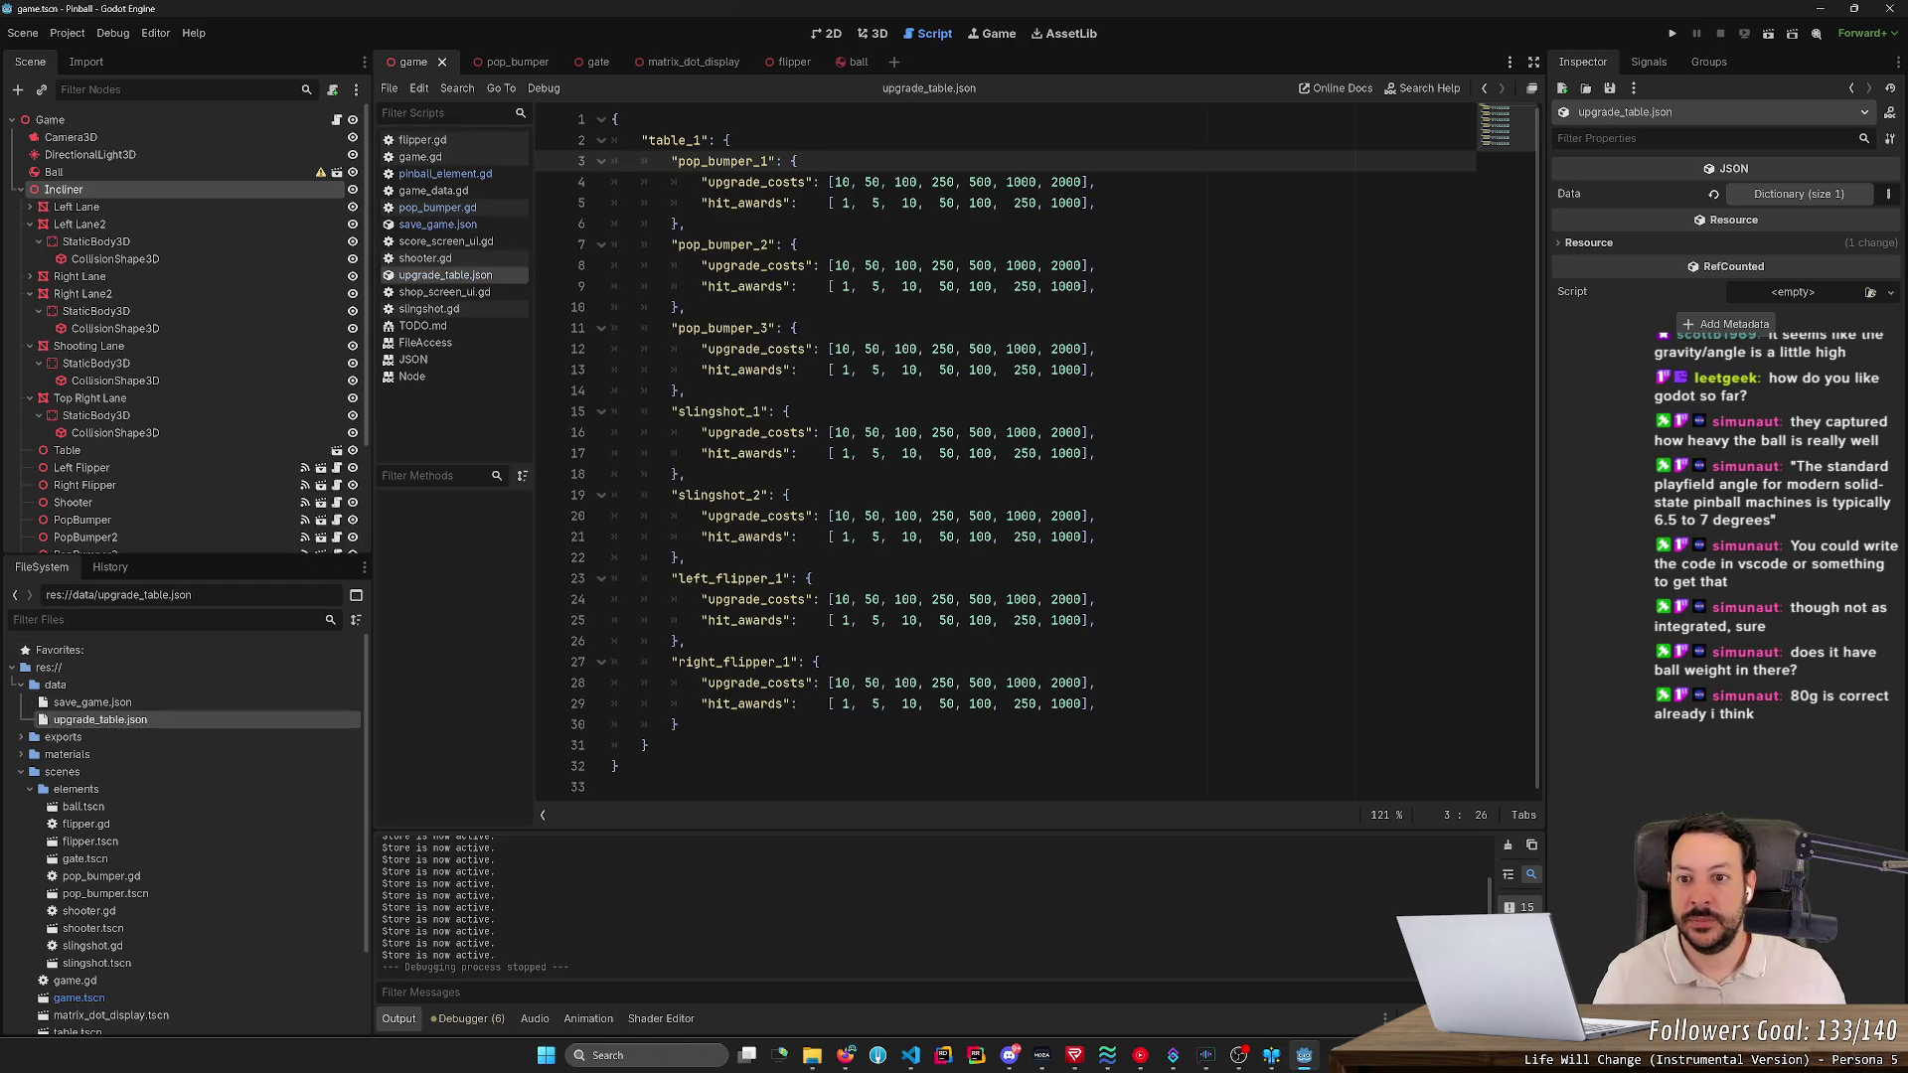
pyautogui.doubleClick(717, 411)
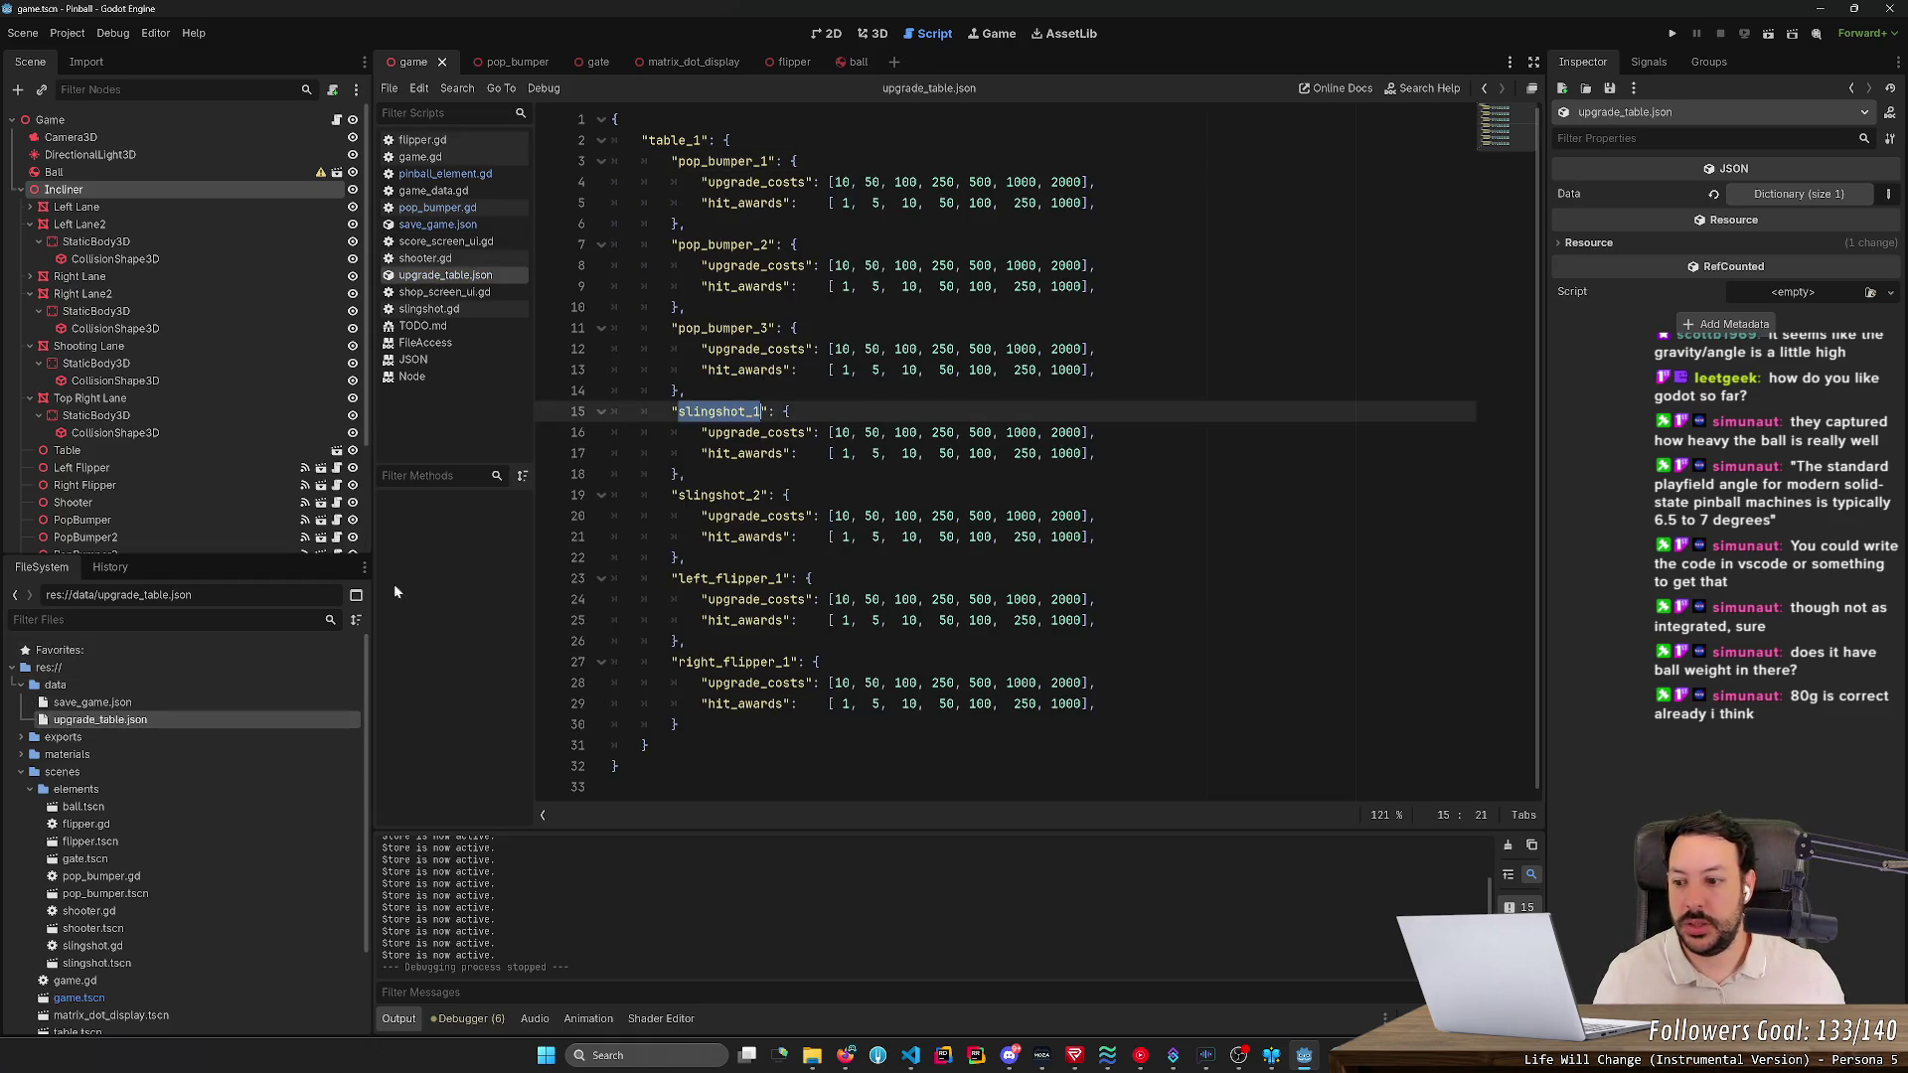
pyautogui.click(242, 702)
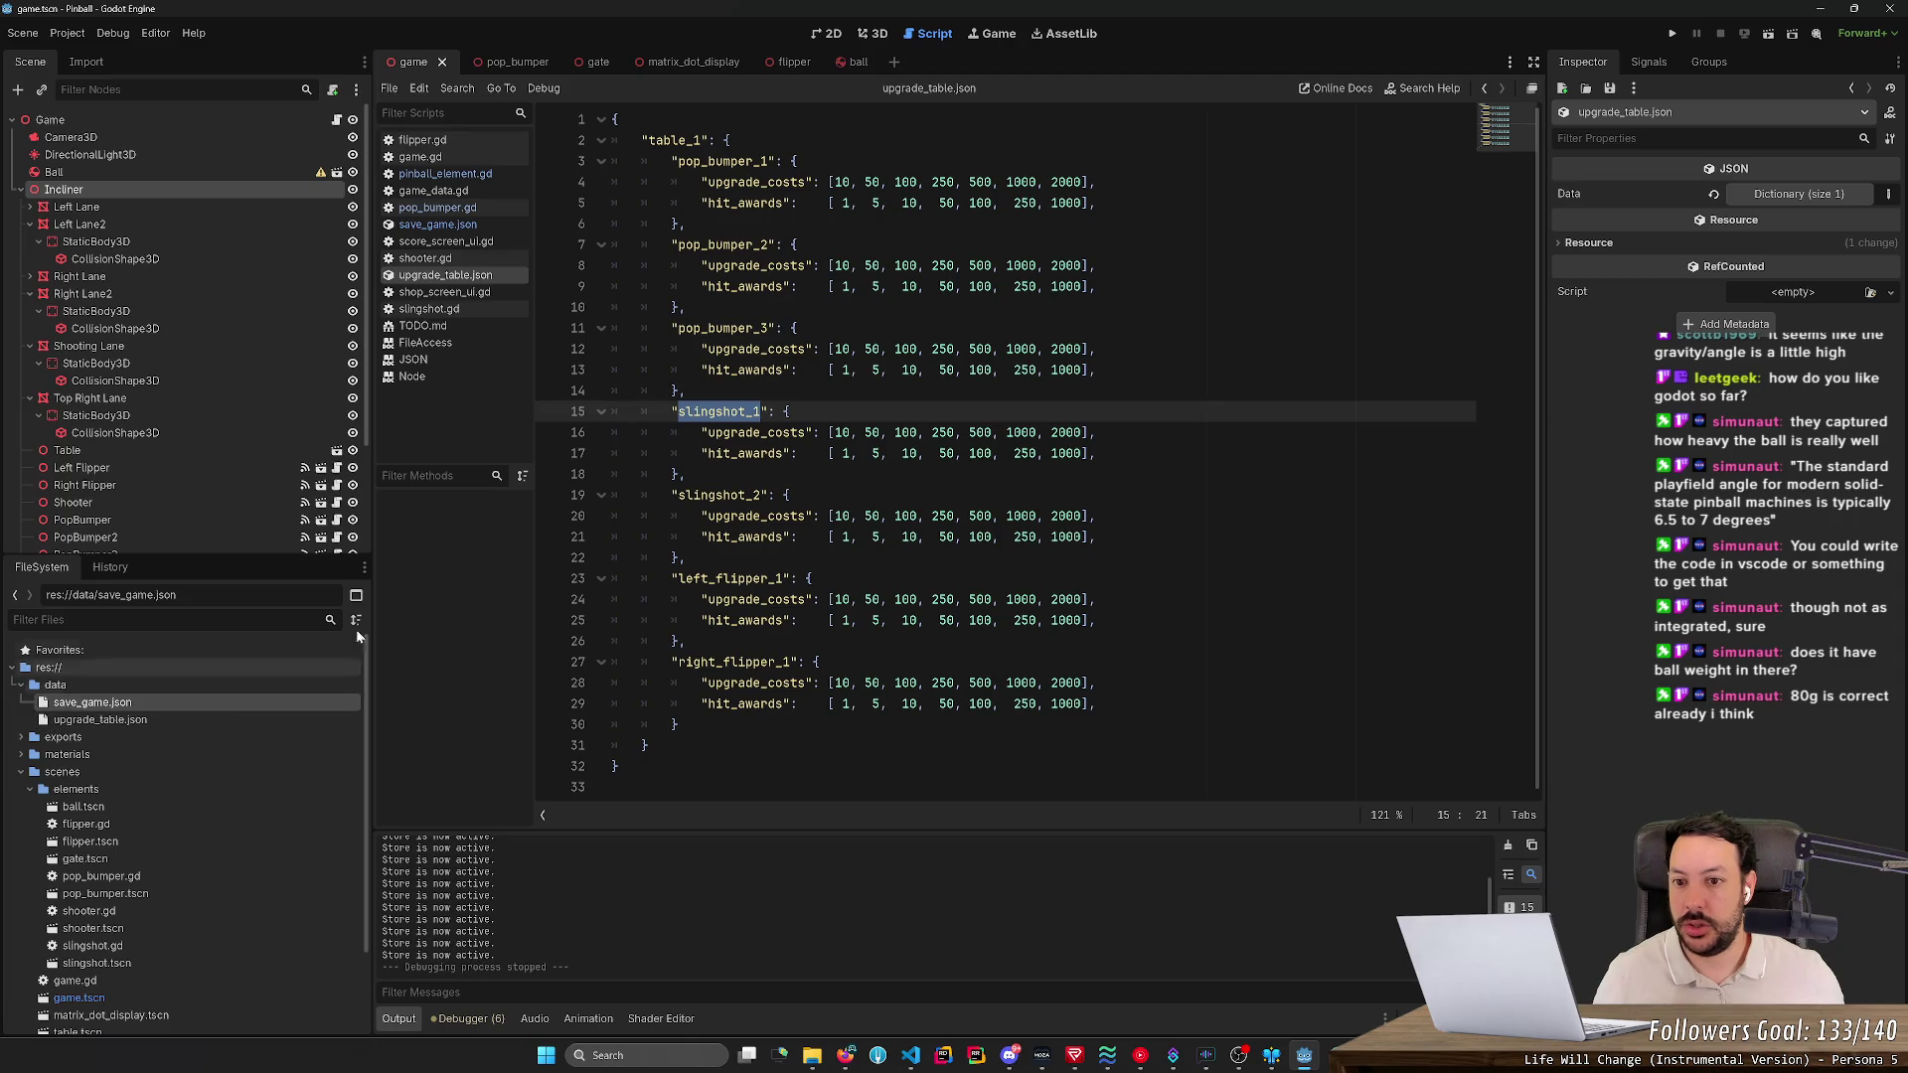
# - Add "slingshot_1": -1 and "slingshot_2": -1 entries to save_game.json and save
pyautogui.doubleClick(232, 709)
pyautogui.click(806, 202)
pyautogui.write(',')
pyautogui.press('Return')
pyautogui.write('"slingshot_1": -')
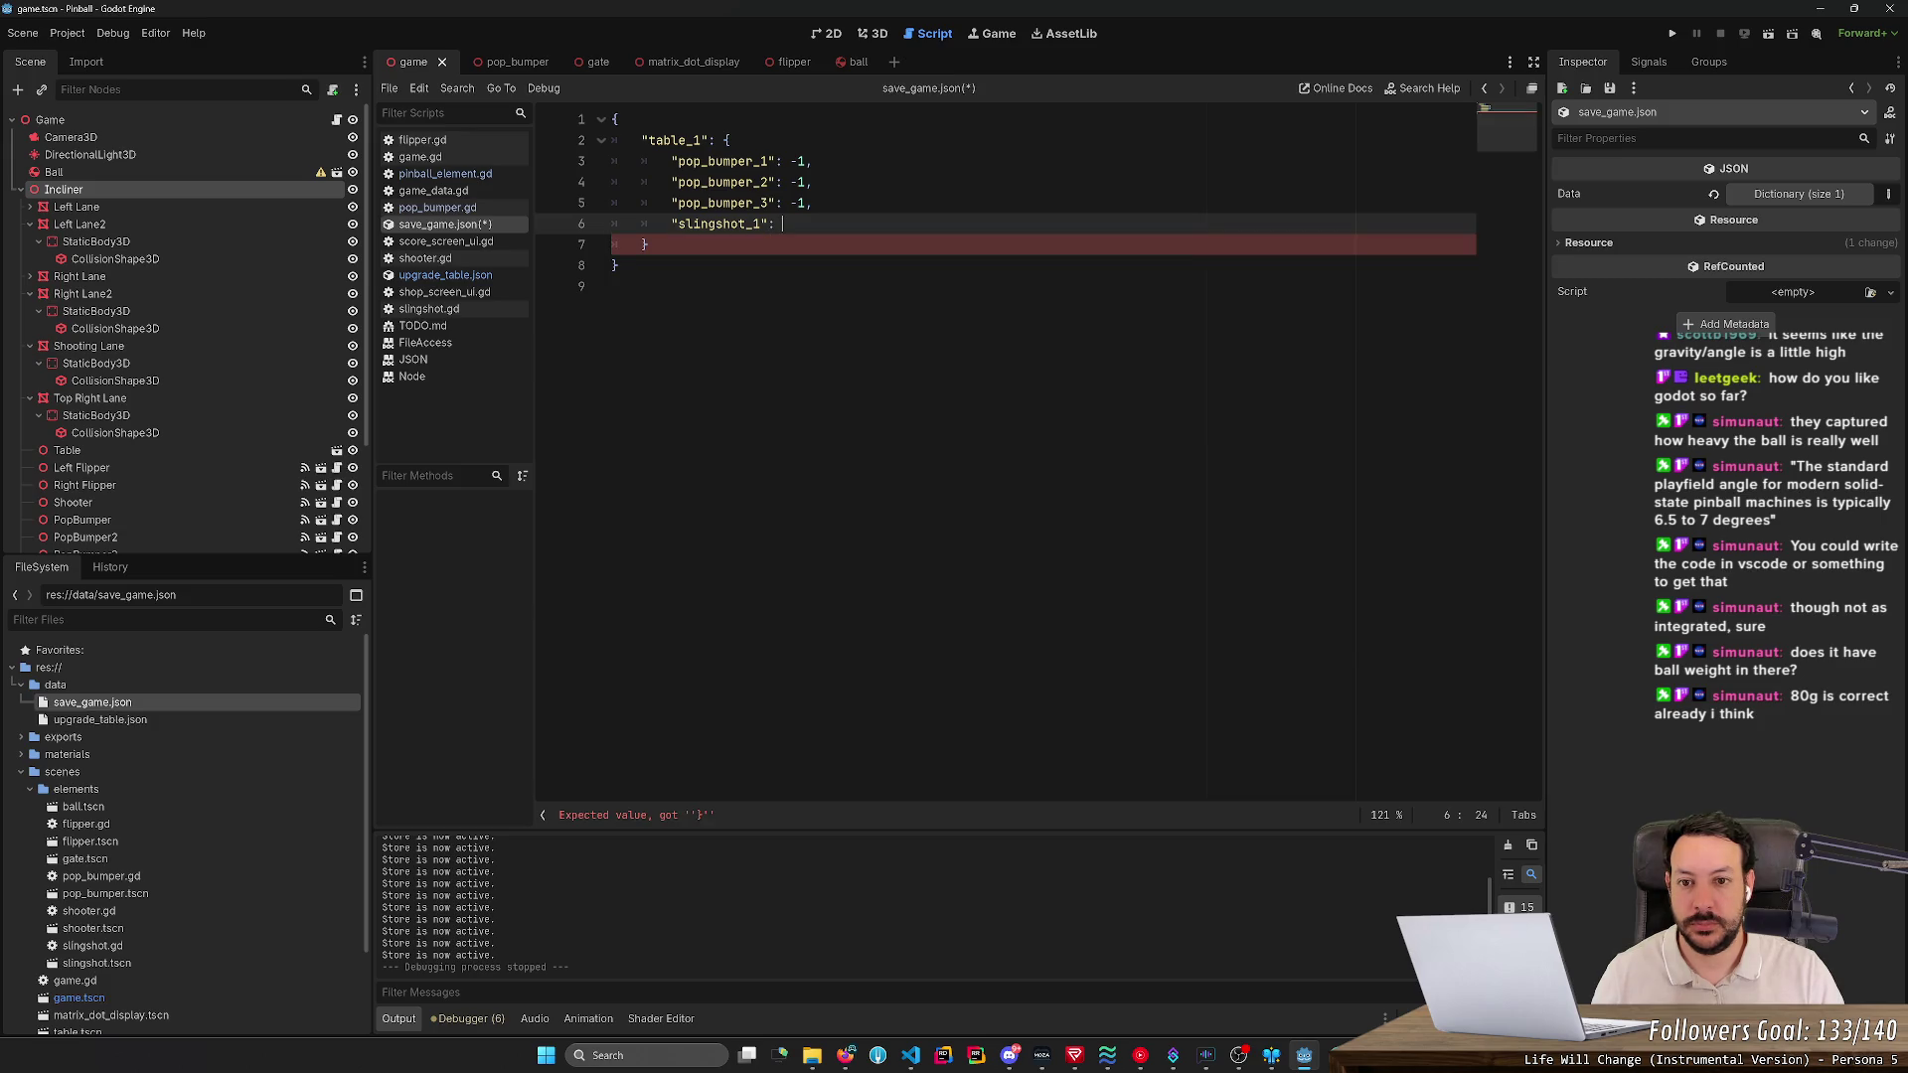
pyautogui.write('1,')
pyautogui.press('Return')
pyautogui.write('slingshot_1')
pyautogui.press('Home')
pyautogui.write('"')
pyautogui.press('BackSpace')
pyautogui.write('2"')
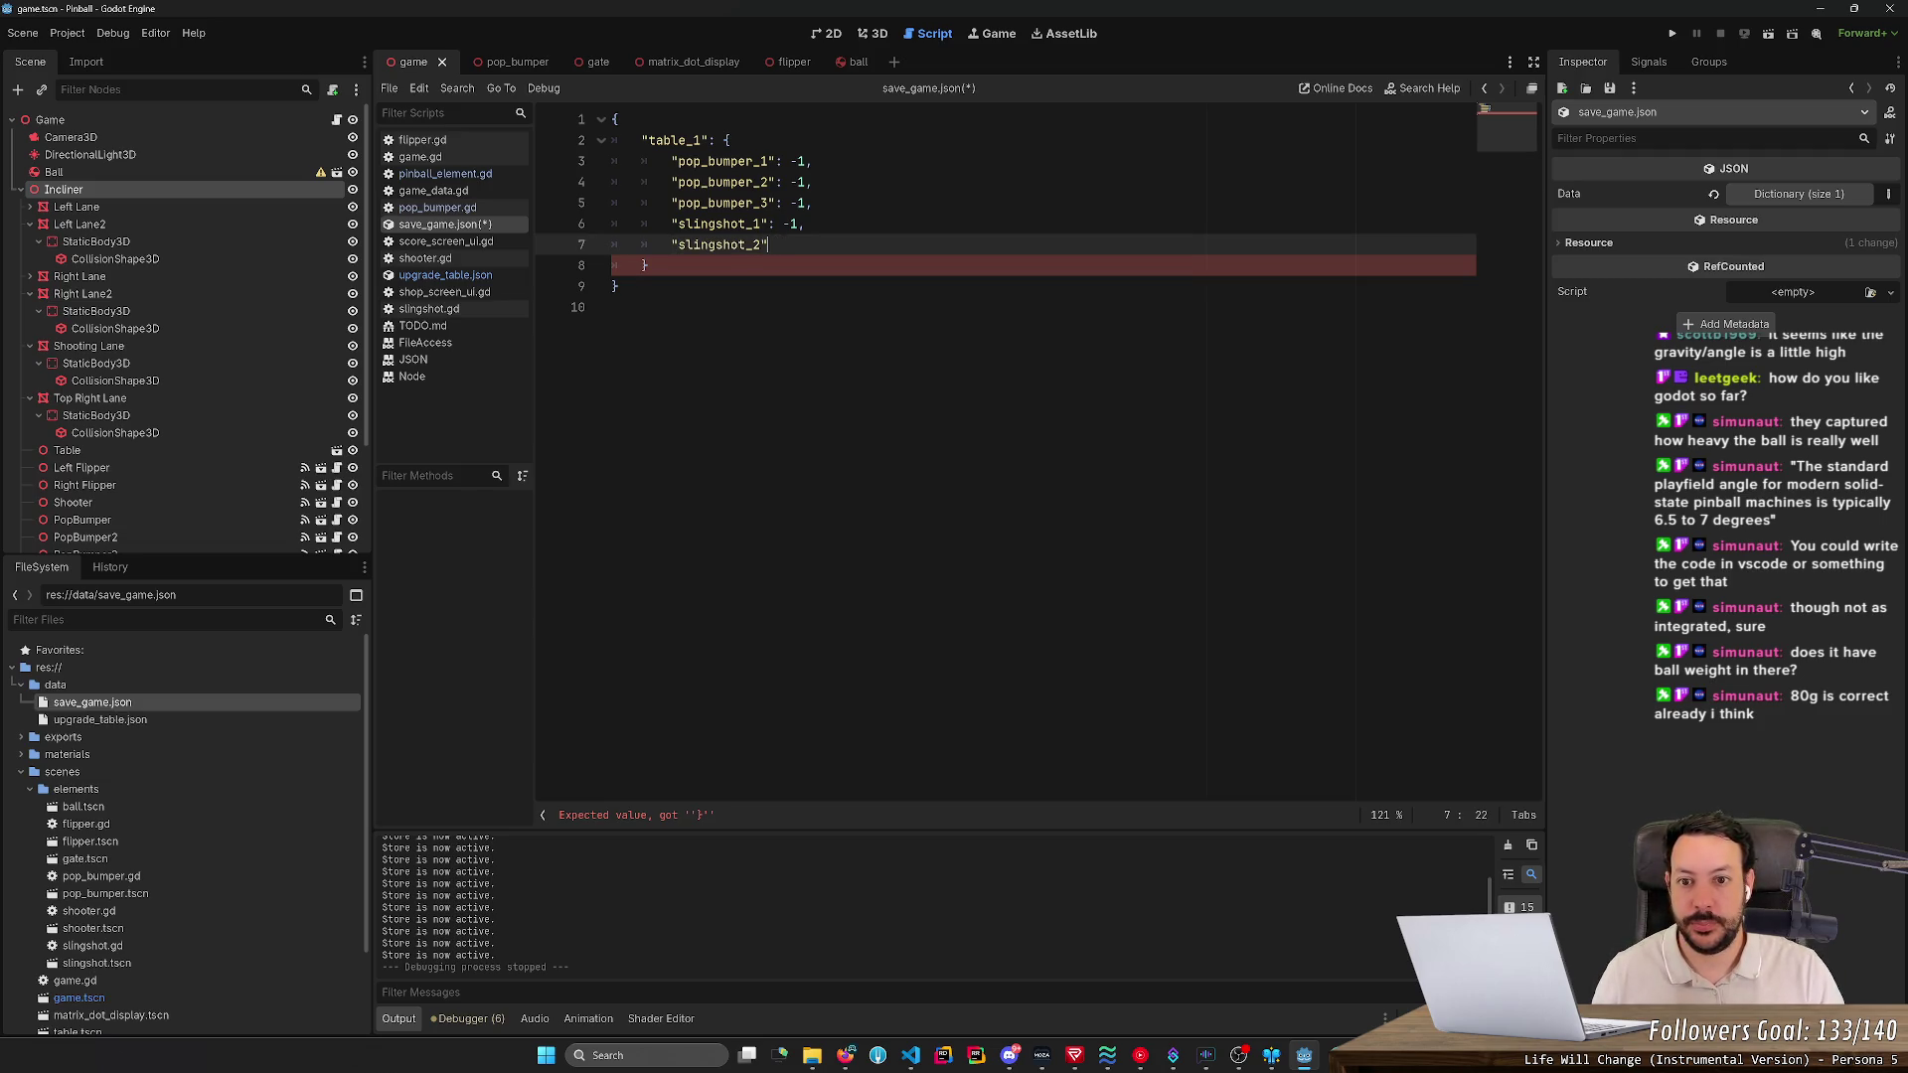
pyautogui.write(': -1,')
pyautogui.hotkey('ctrl', 's')
# - Remove the trailing comma after slingshot_2 and clear a stray 2 from its value
pyautogui.press('BackSpace')
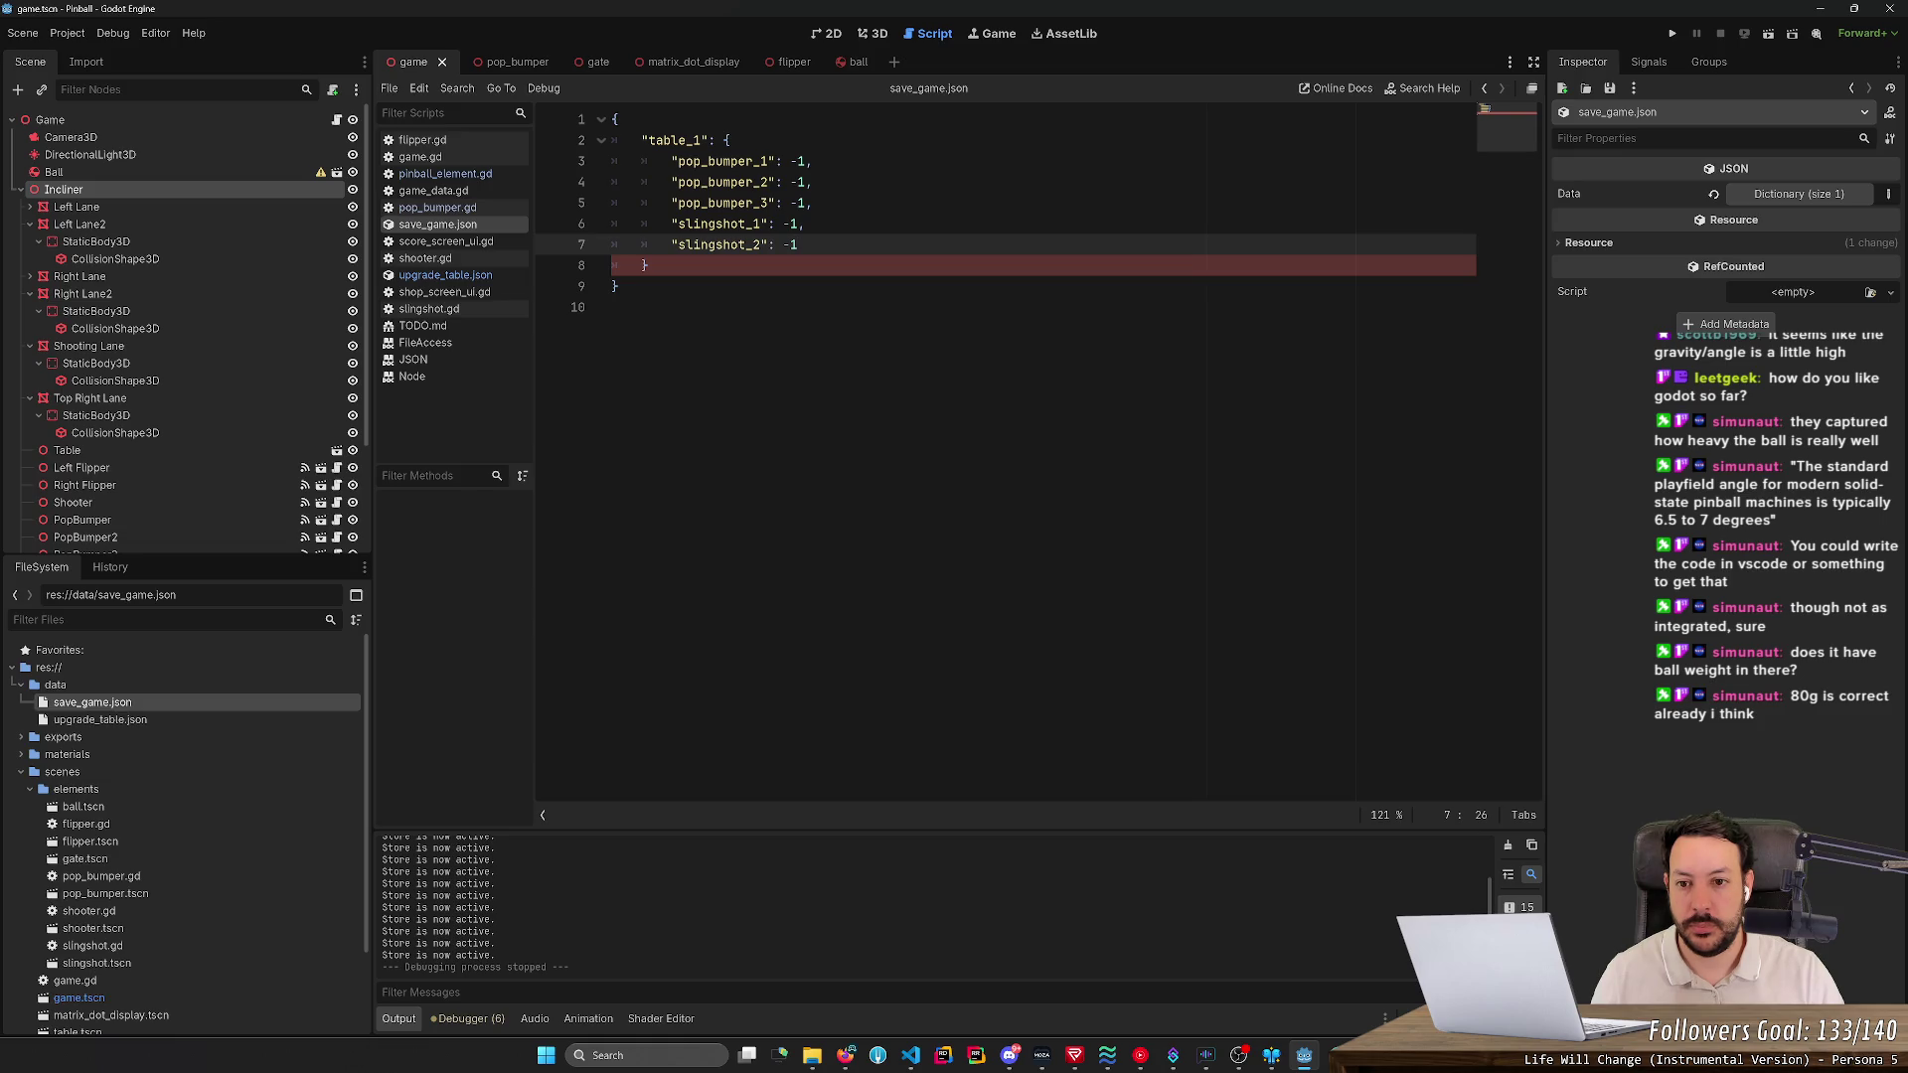
pyautogui.hotkey('ctrl', 's')
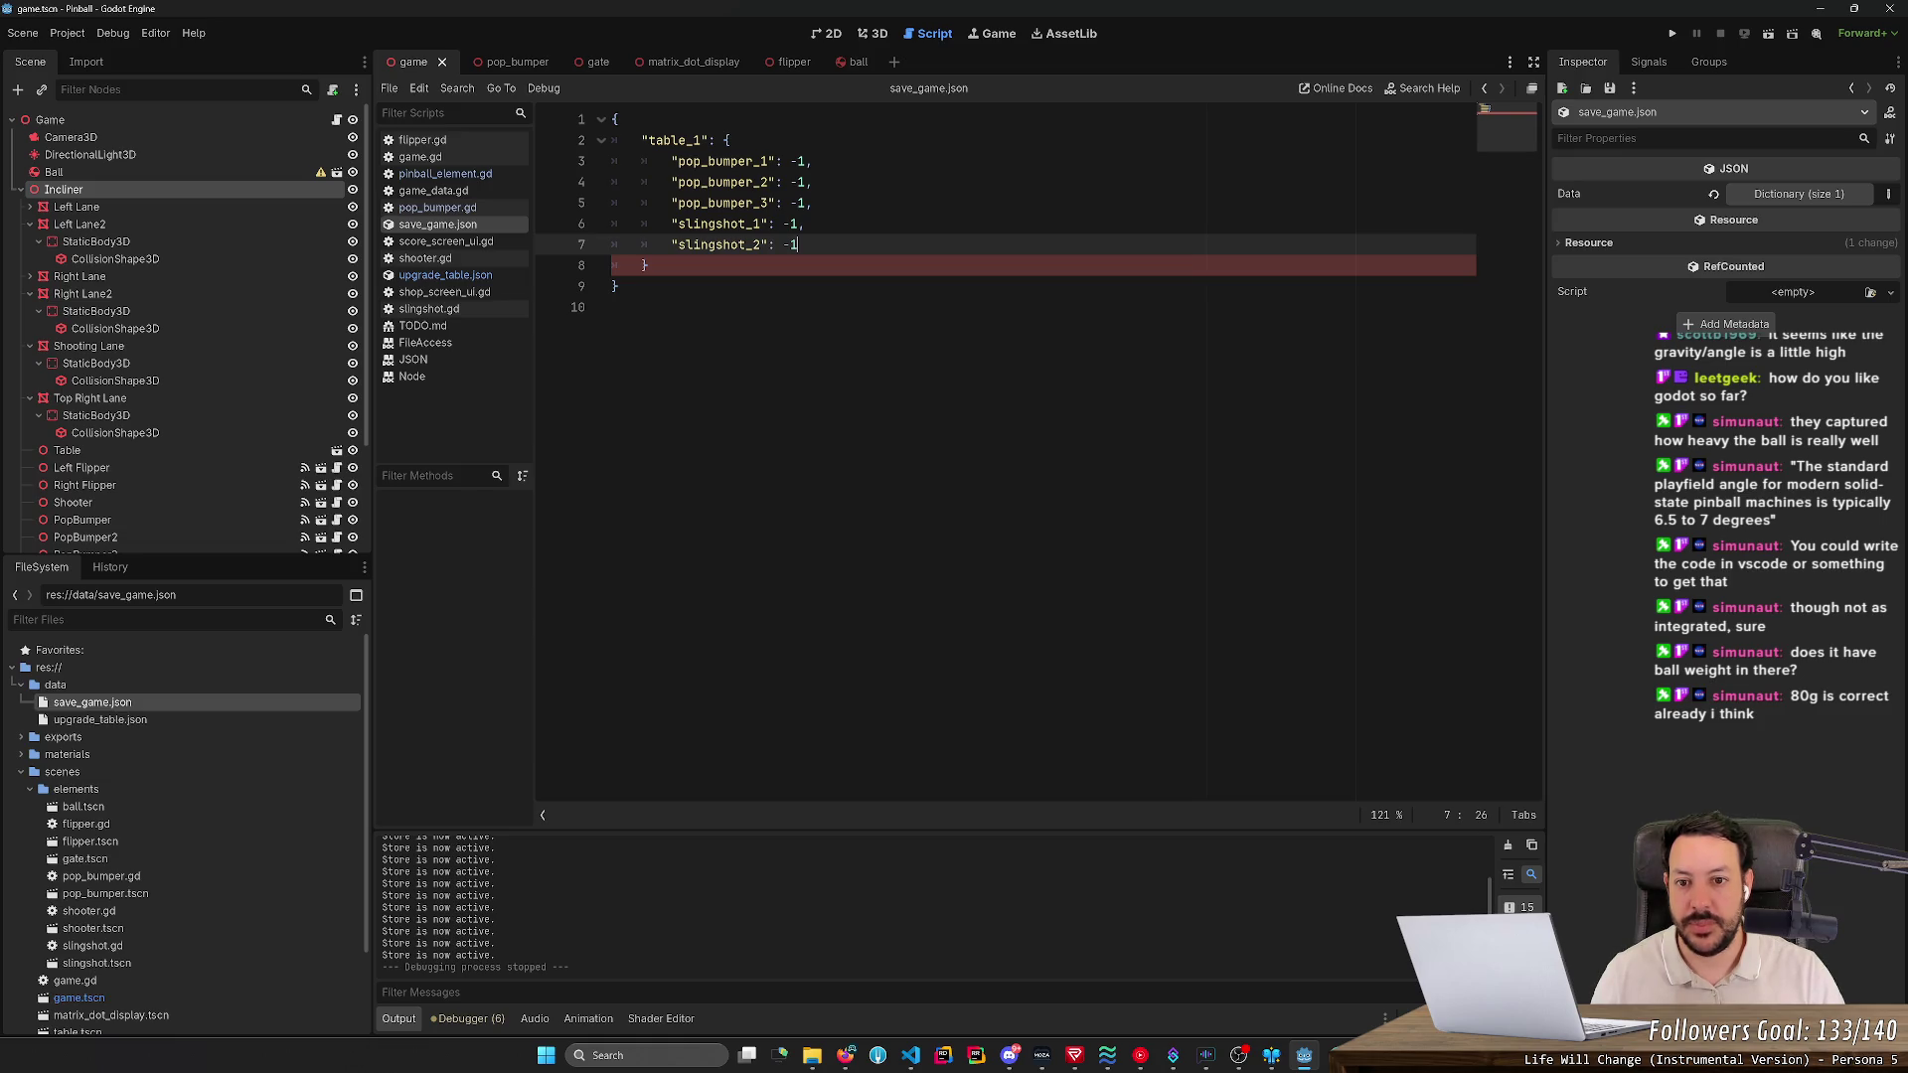
pyautogui.write('2')
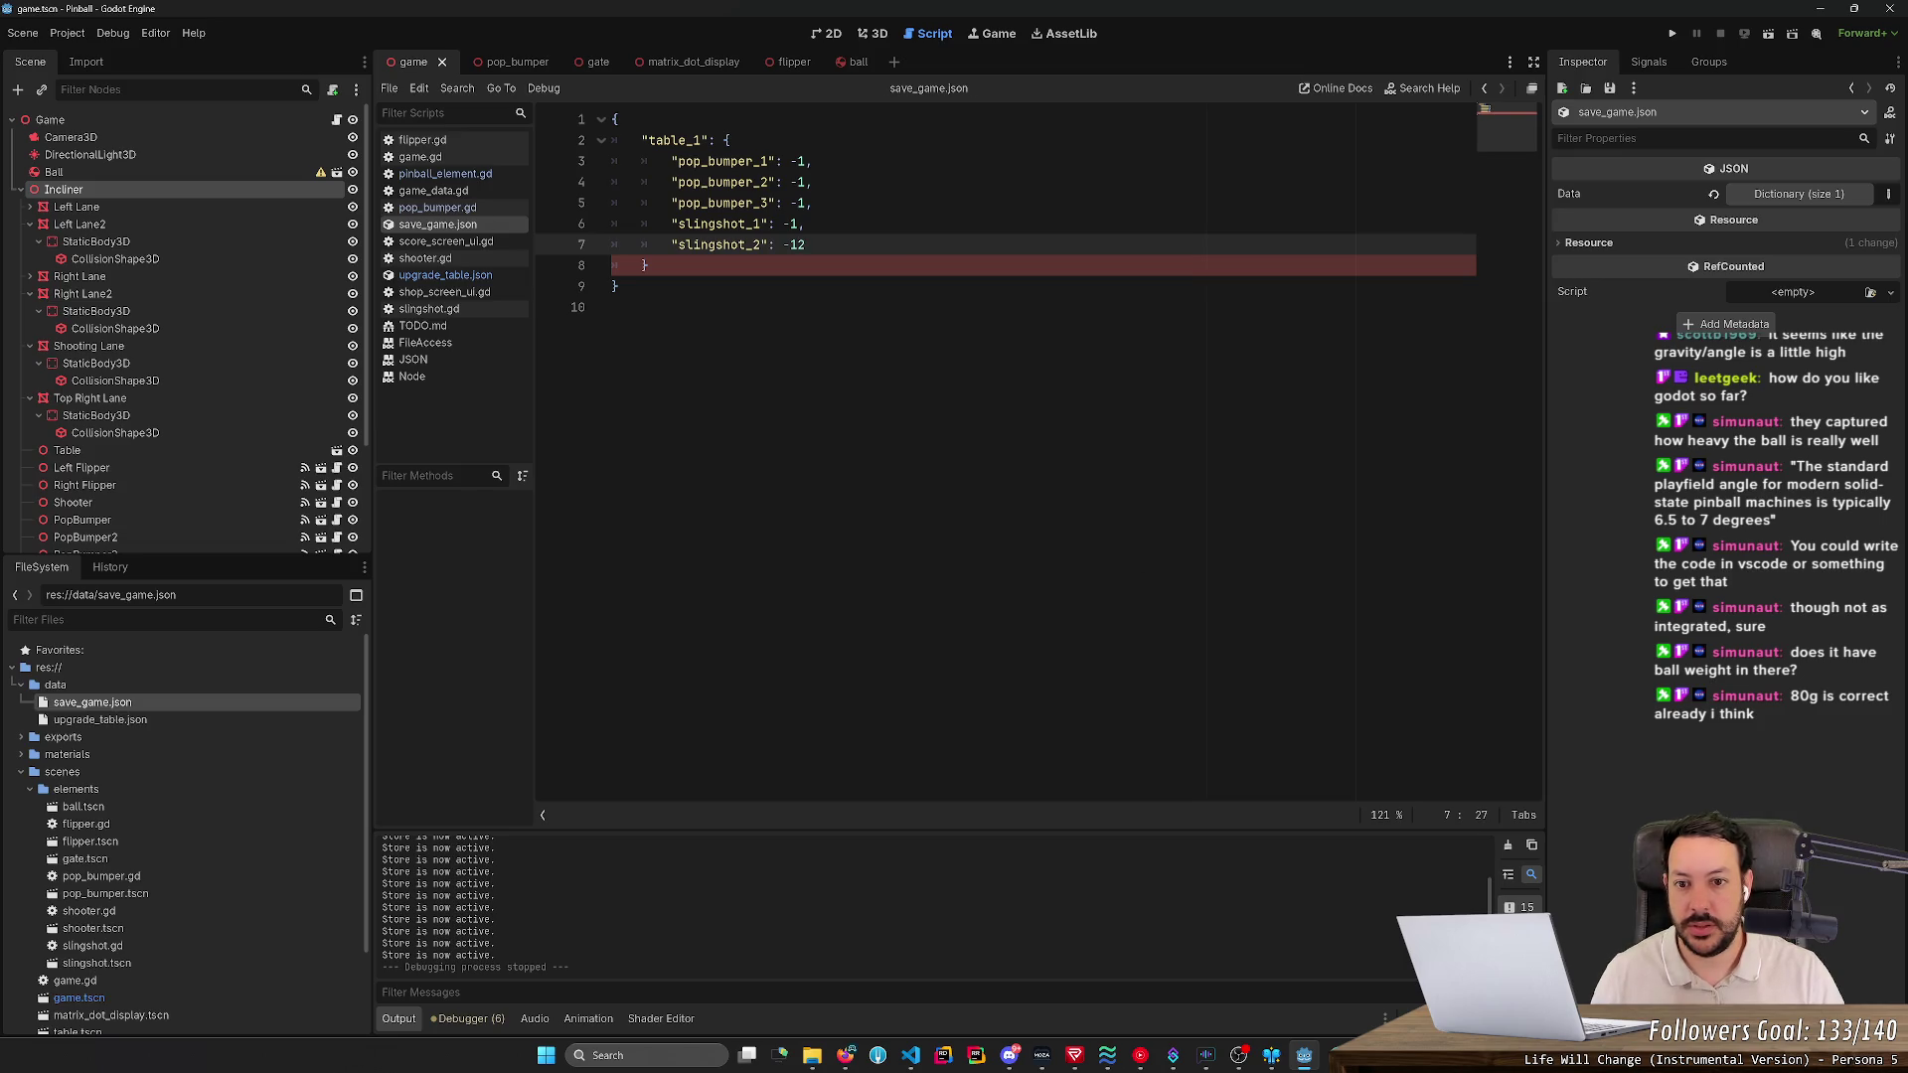
pyautogui.click(646, 265)
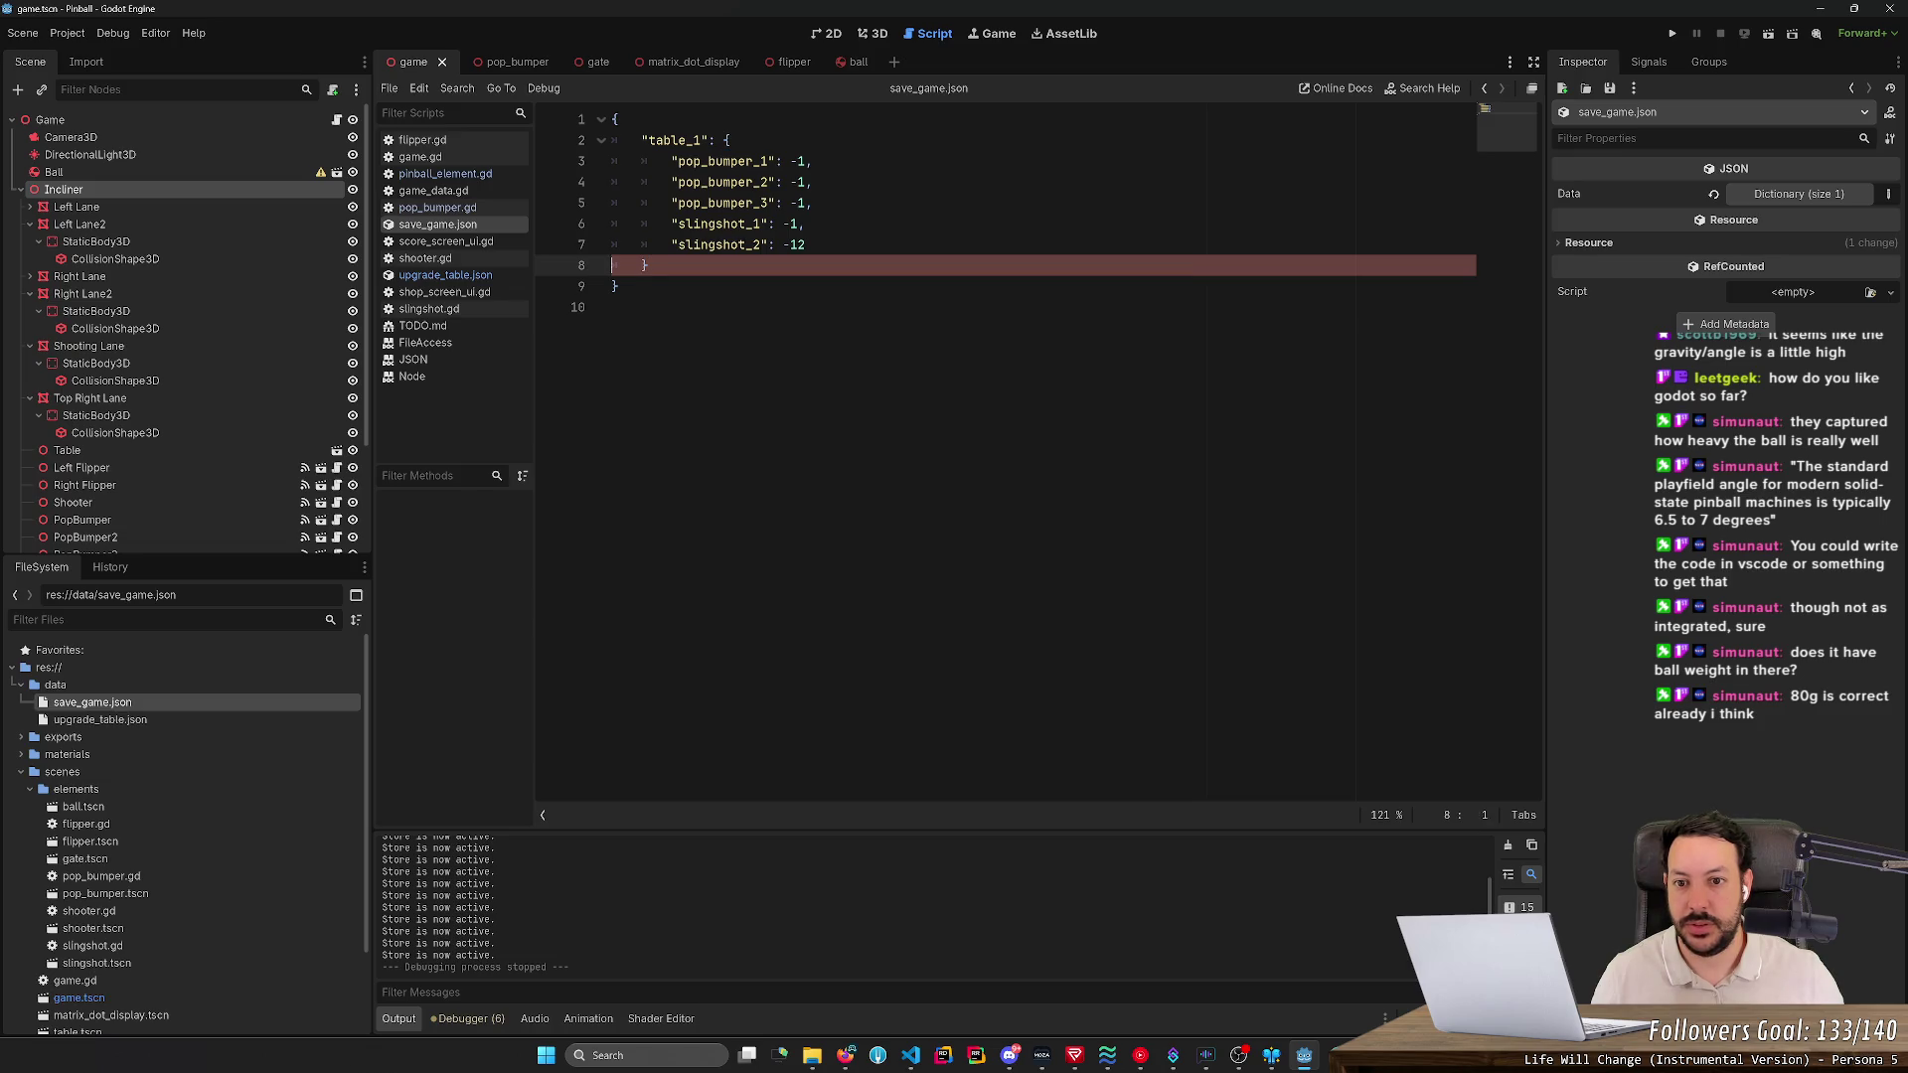
pyautogui.press('Up')
pyautogui.press('End')
pyautogui.press('BackSpace')
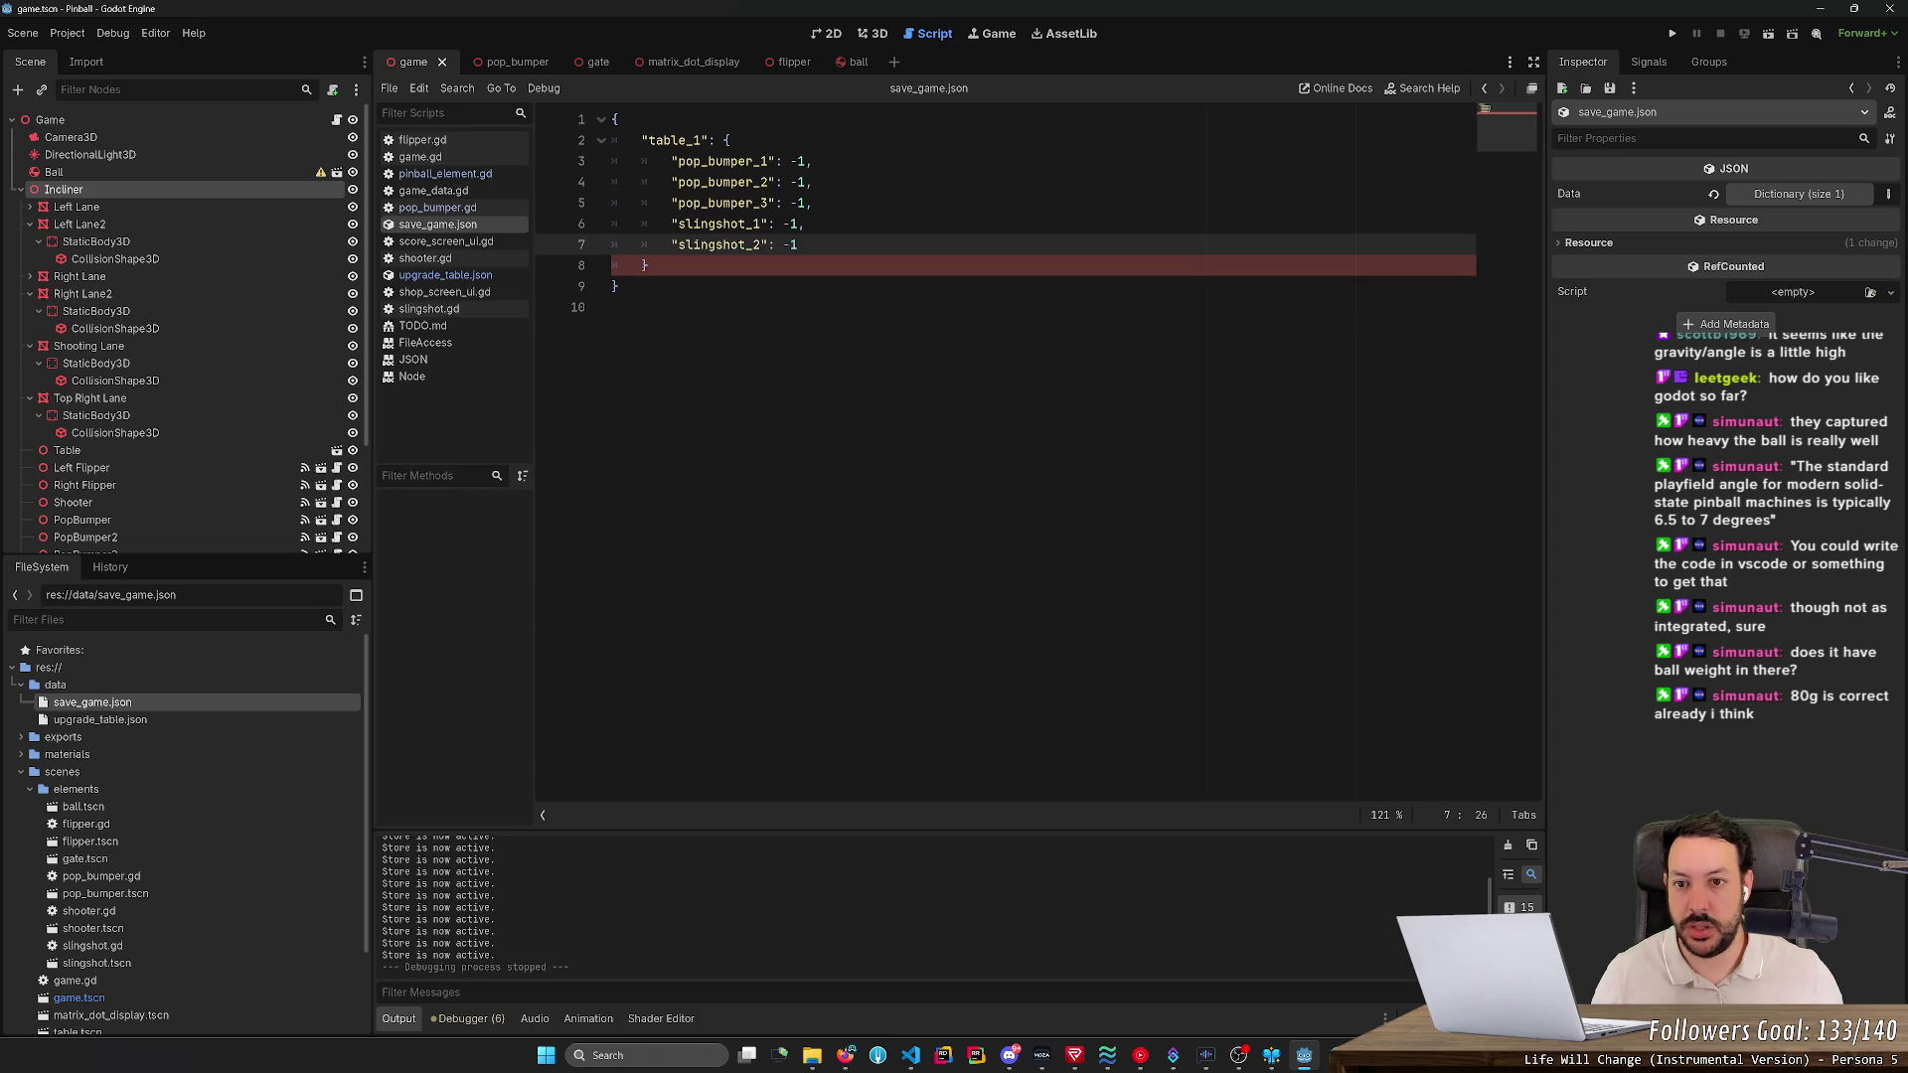
# - Fix the braces around table_1 so the JSON is valid, then run the project
pyautogui.click(732, 140)
pyautogui.press('BackSpace')
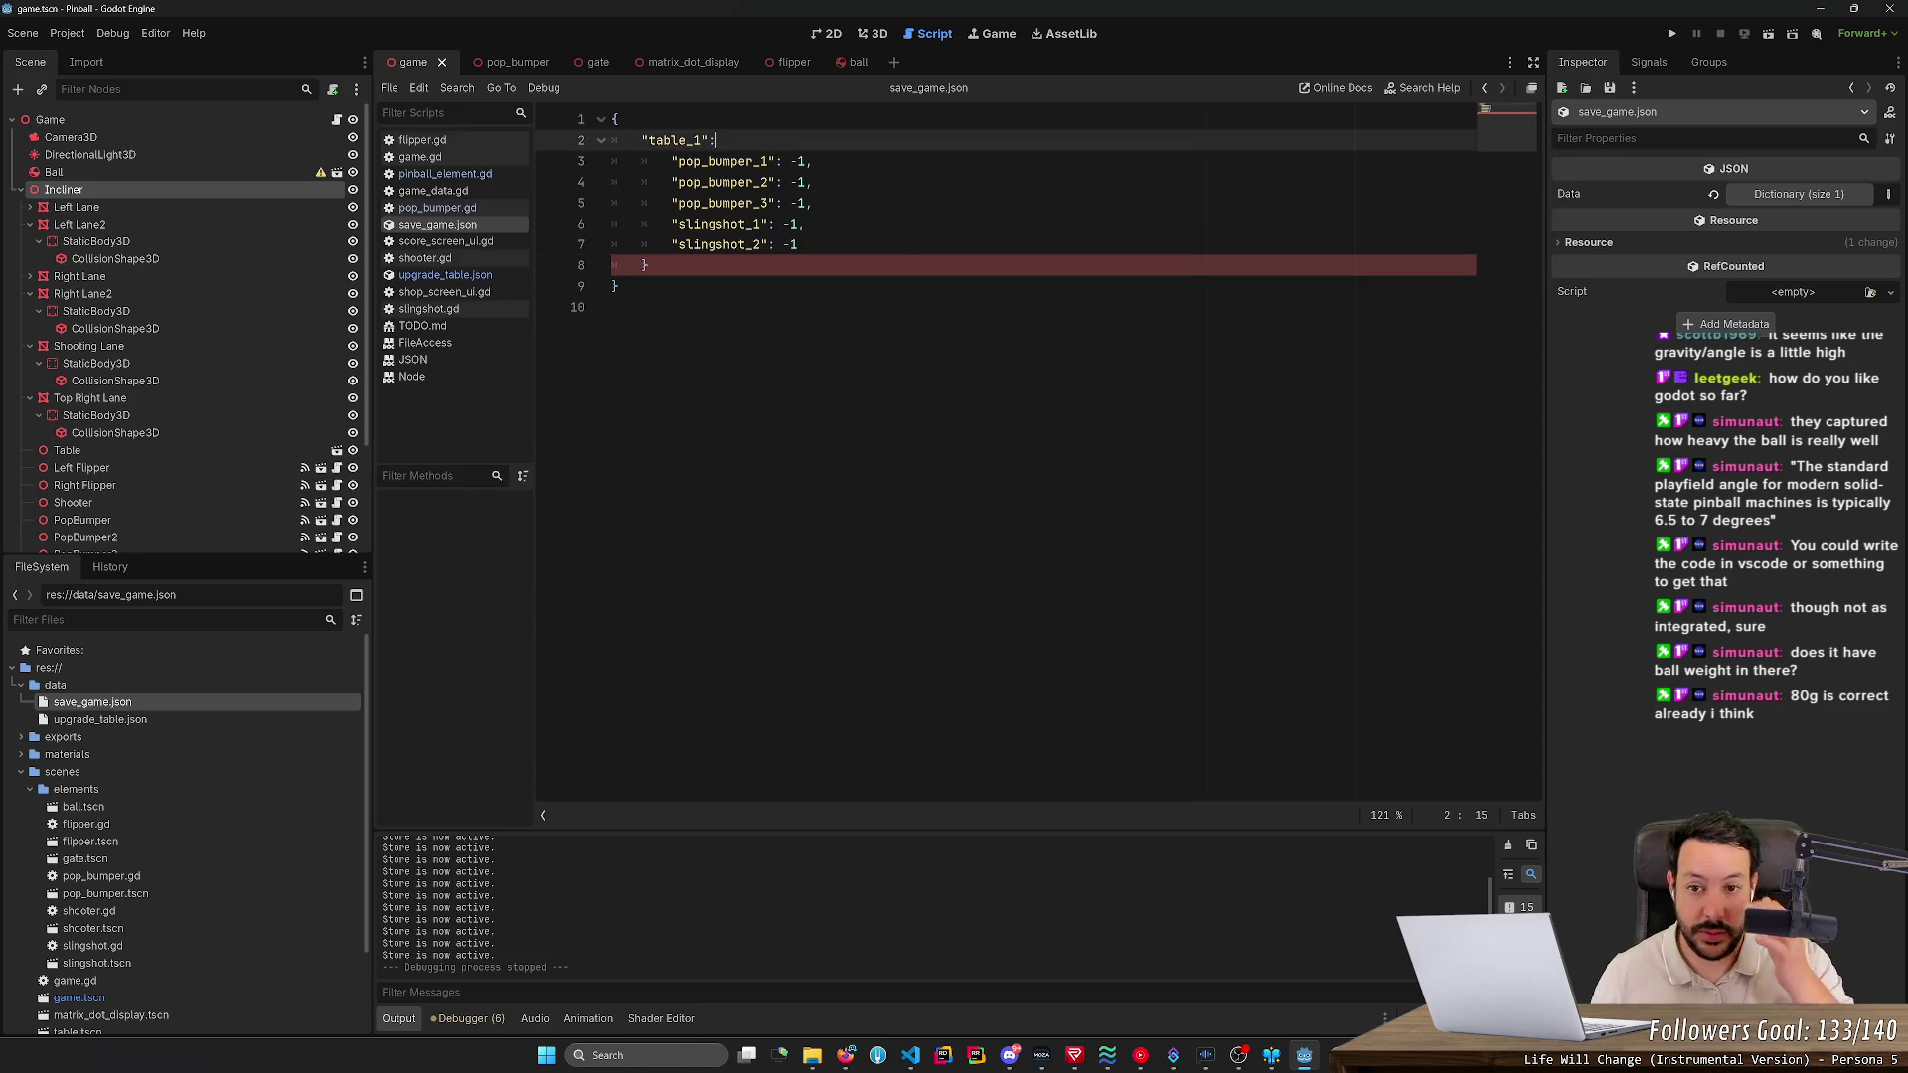
pyautogui.write('{')
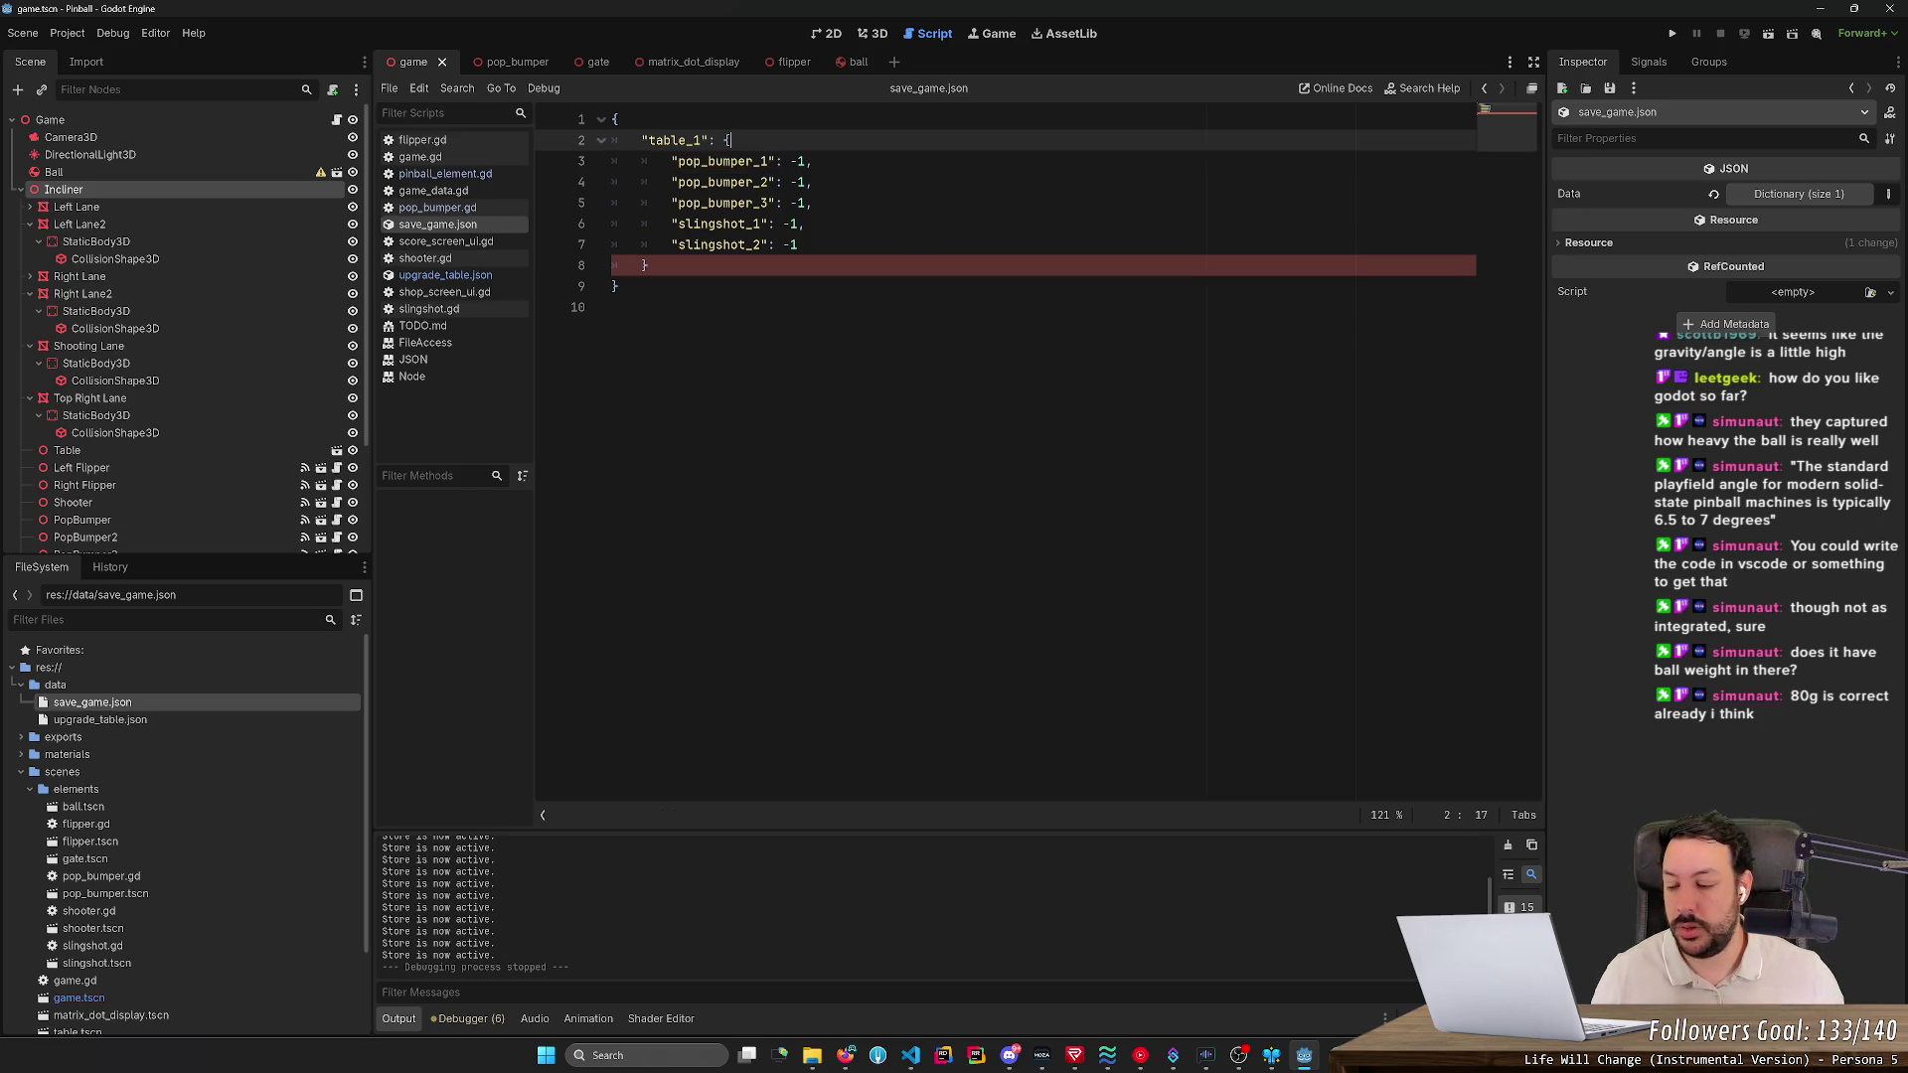
pyautogui.click(798, 245)
pyautogui.hotkey('shift', 'Down')
pyautogui.press('Delete')
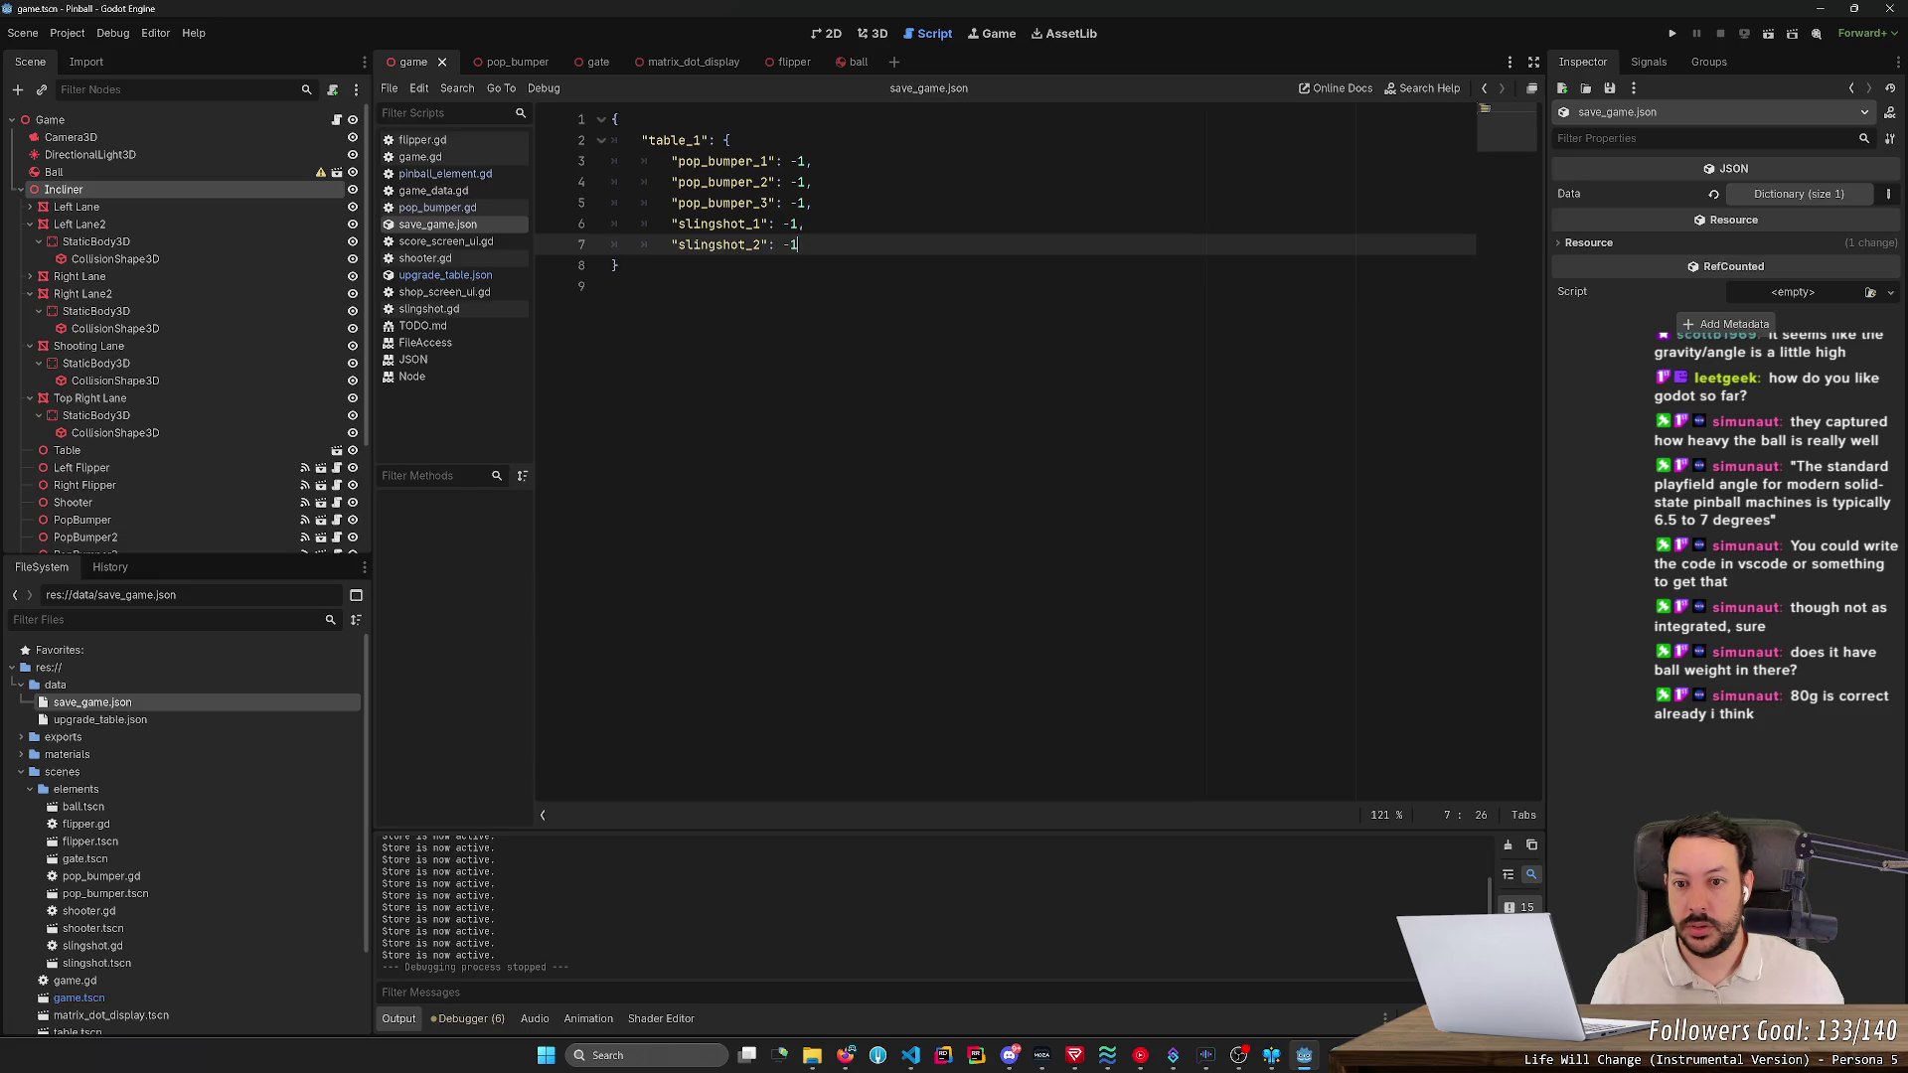
pyautogui.hotkey('ctrl', 'z')
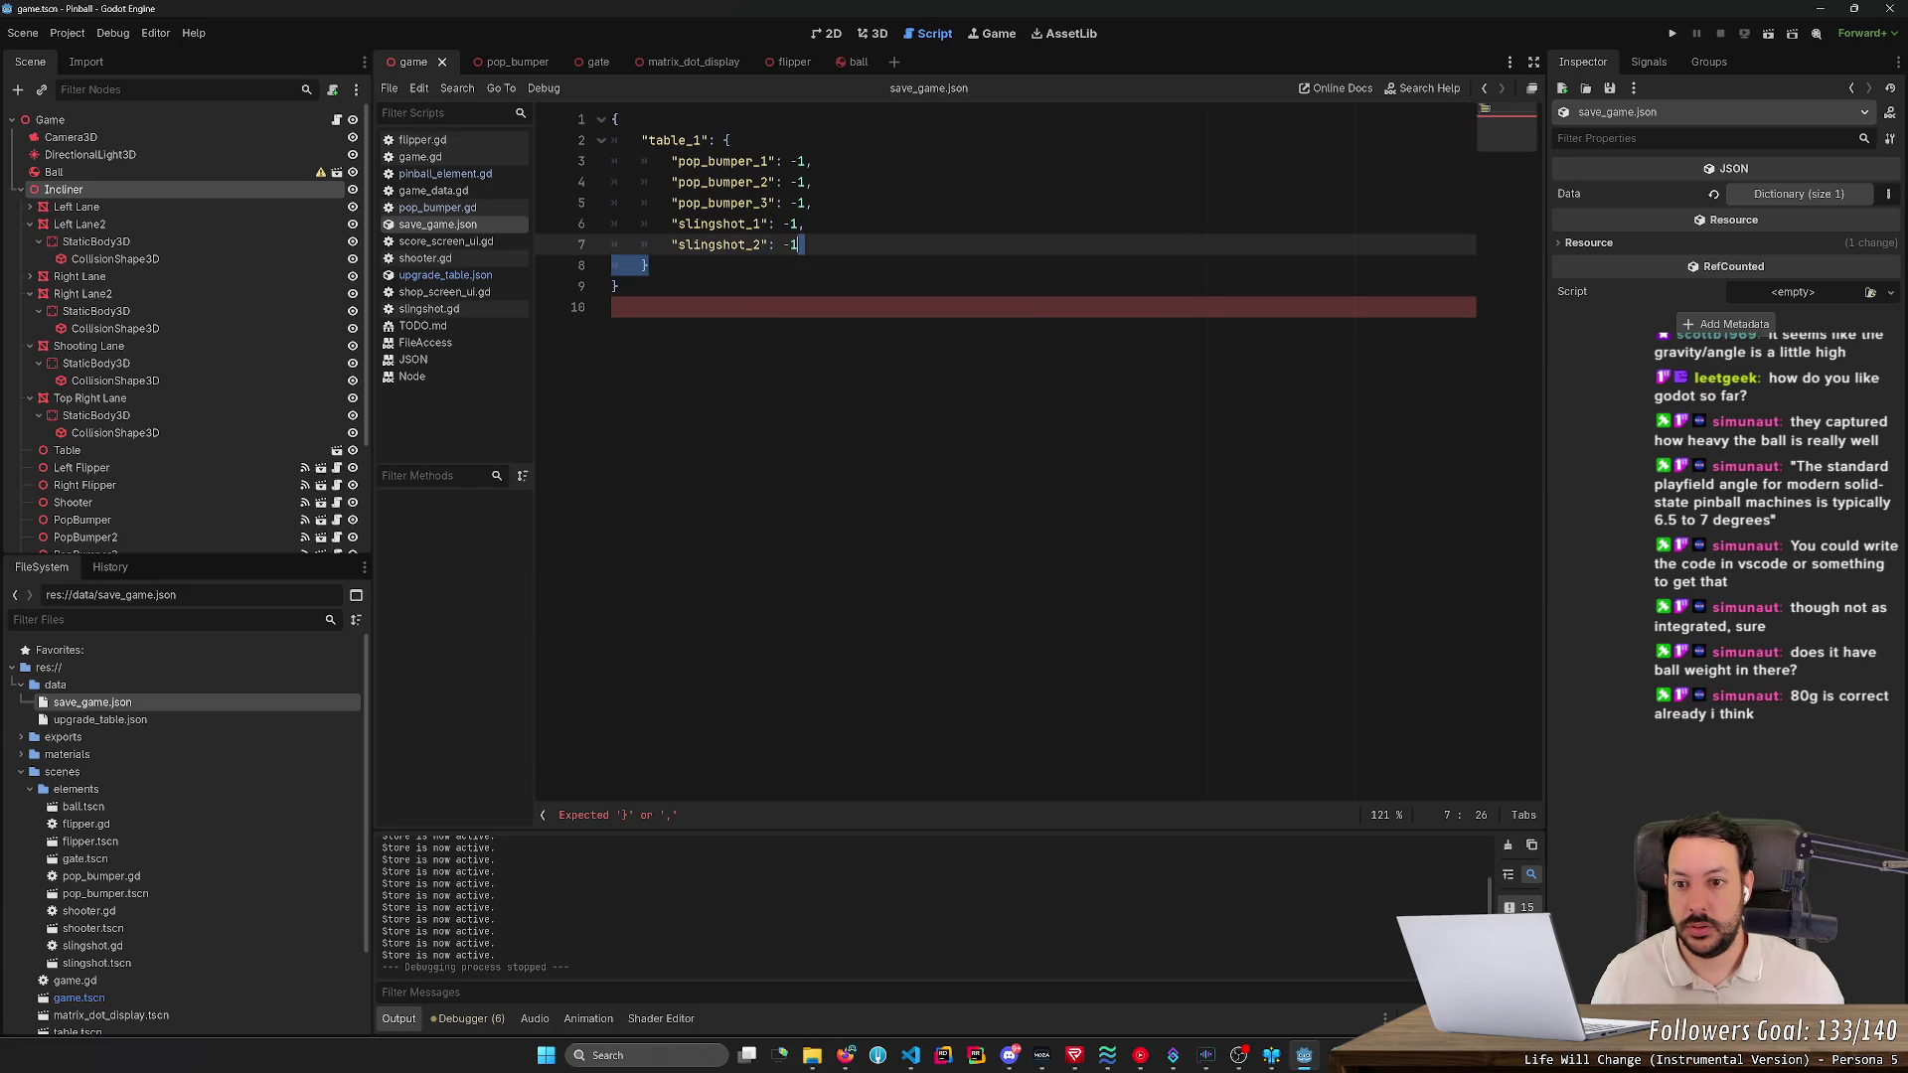
pyautogui.click(646, 266)
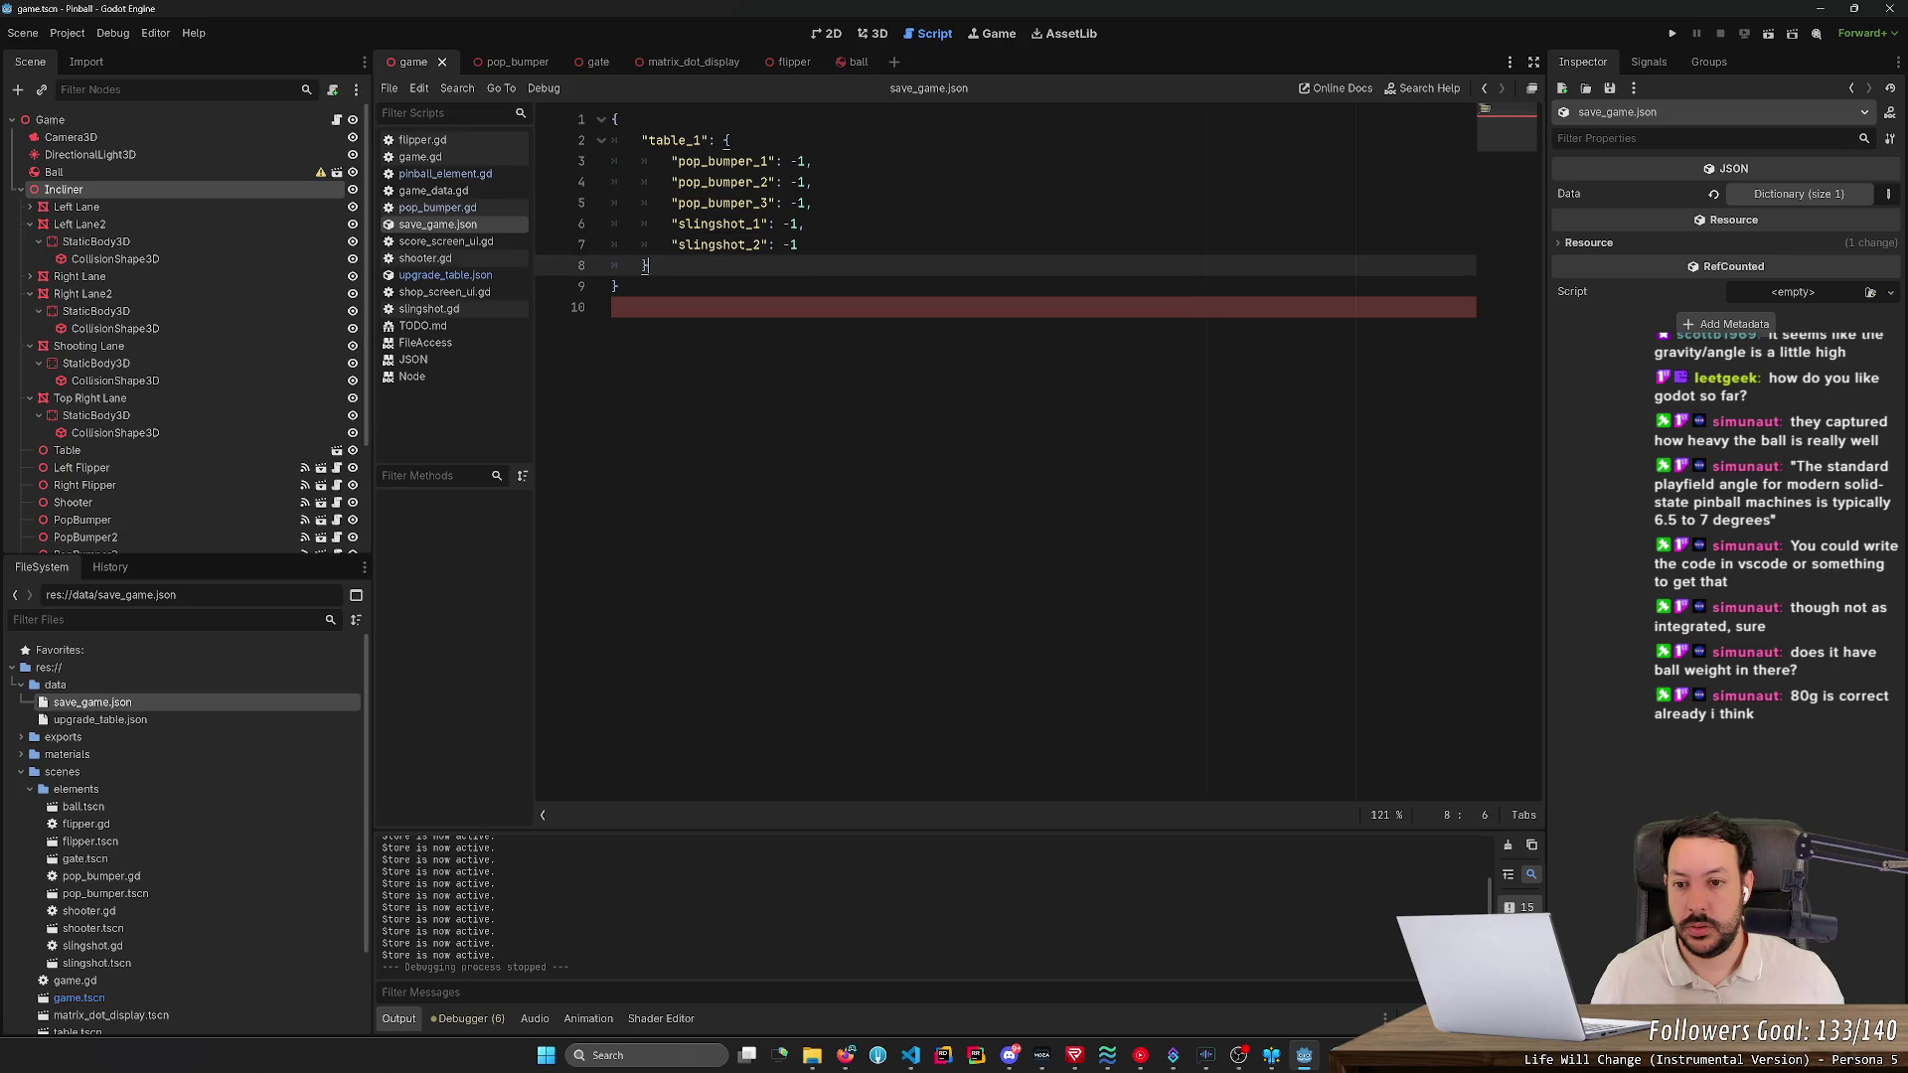
pyautogui.click(1672, 33)
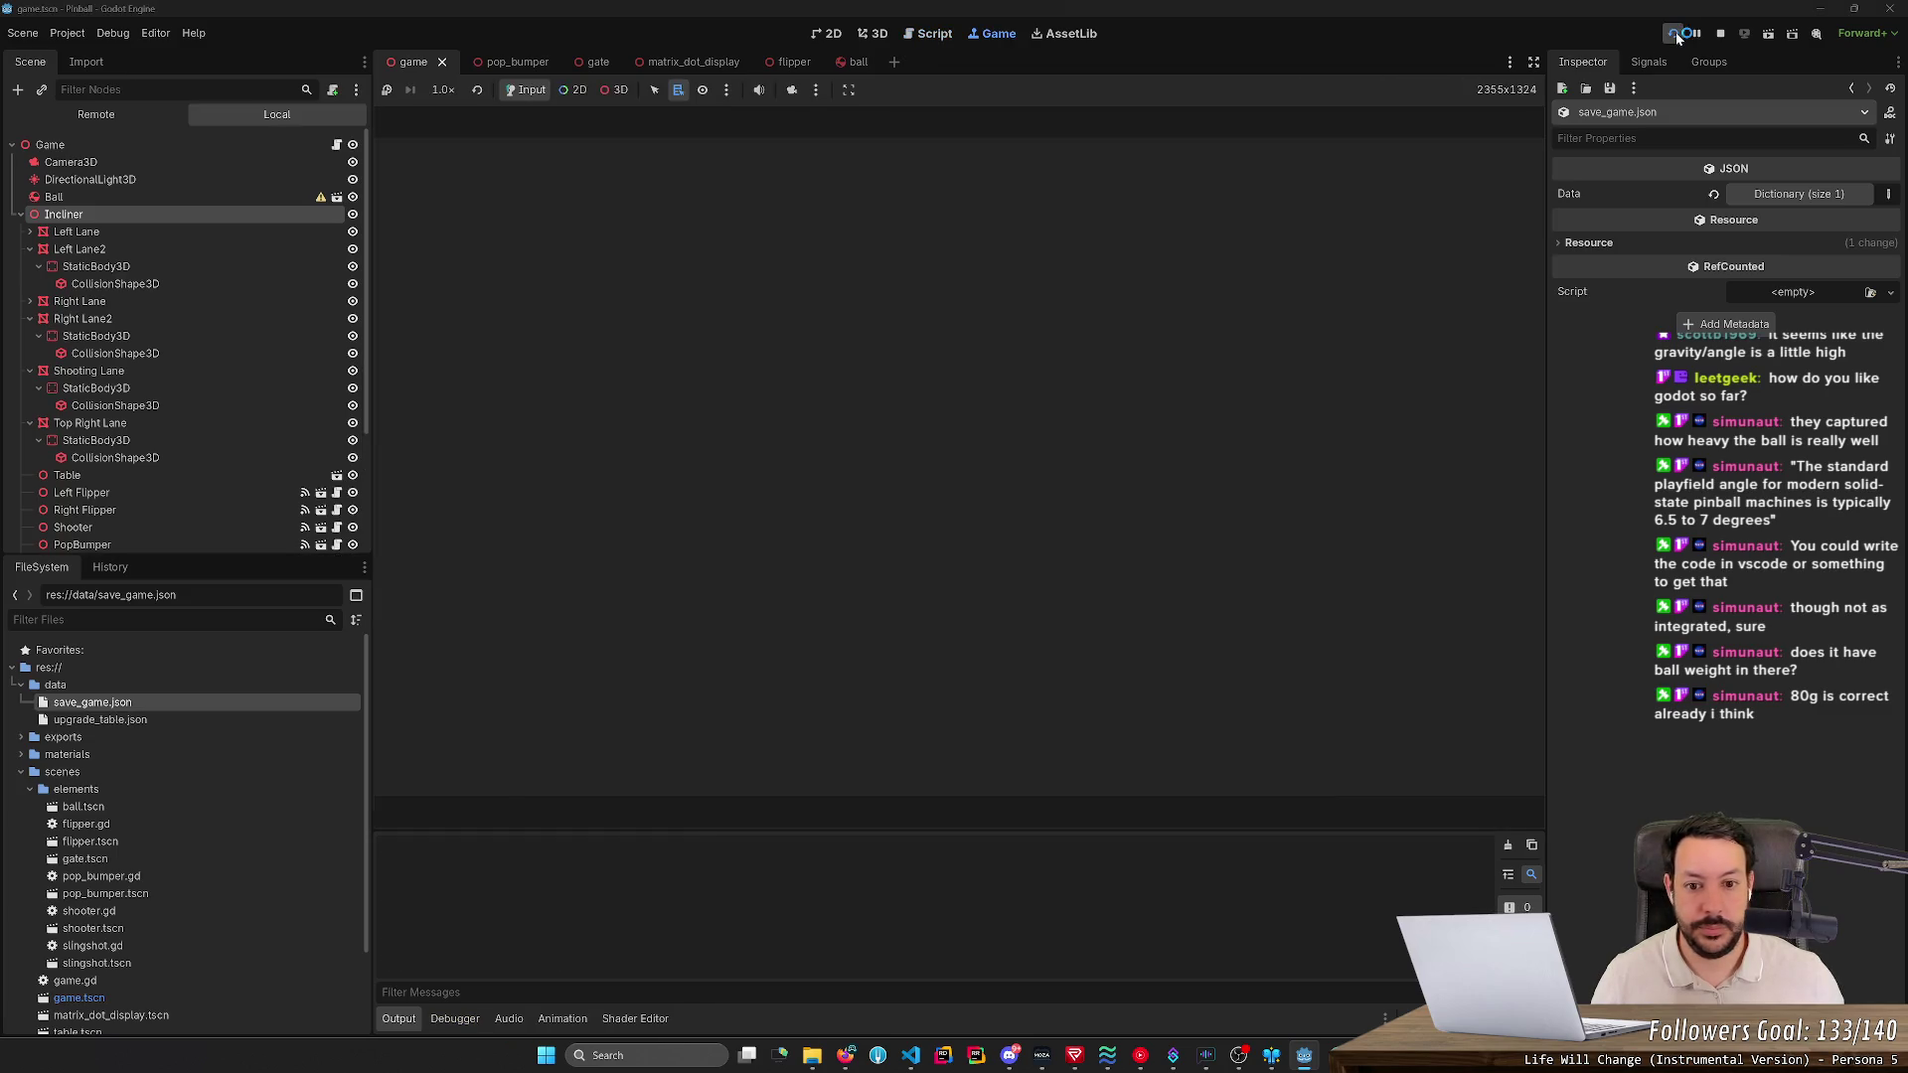
# - Launch the ball, keep it in play with left and right flippers, then pause the game
pyautogui.press('space')
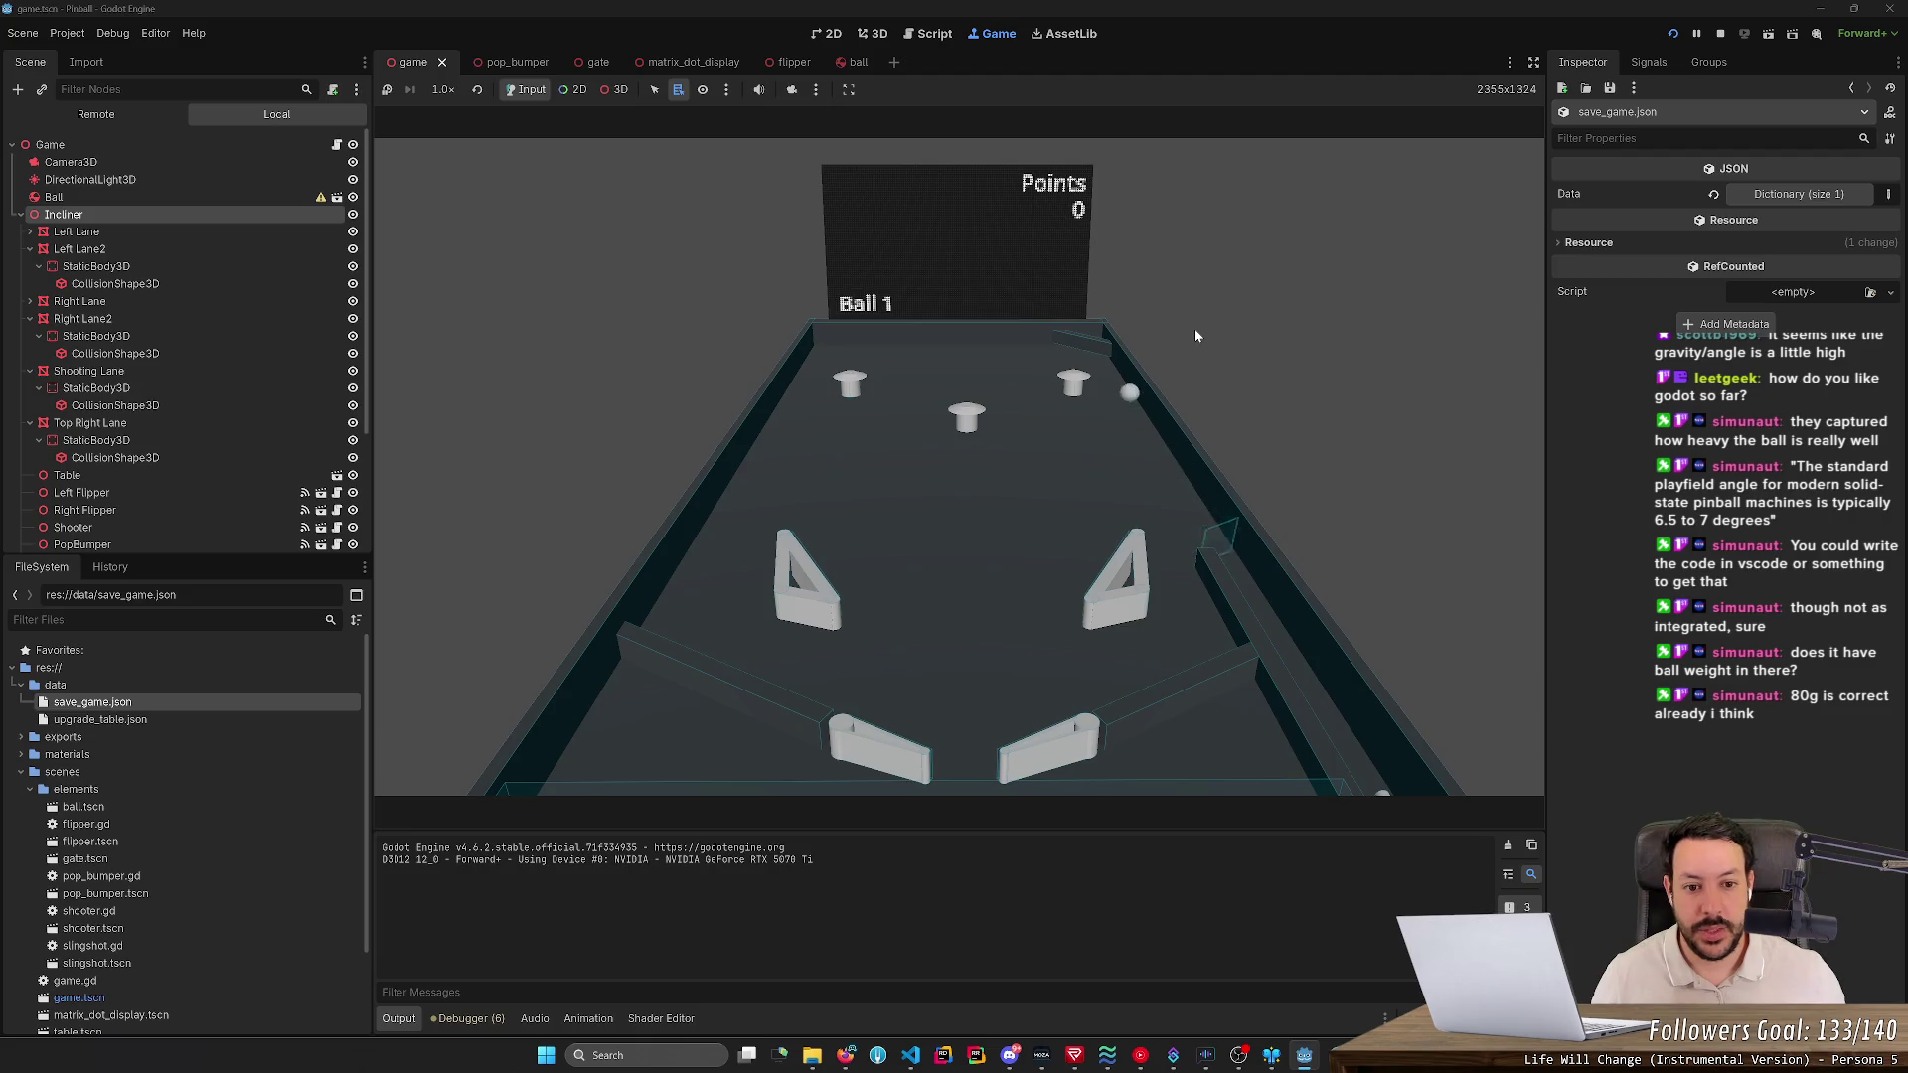
pyautogui.press('Right')
pyautogui.press('Left')
pyautogui.press('Left')
pyautogui.press('Right')
pyautogui.press('Left')
pyautogui.press('Right')
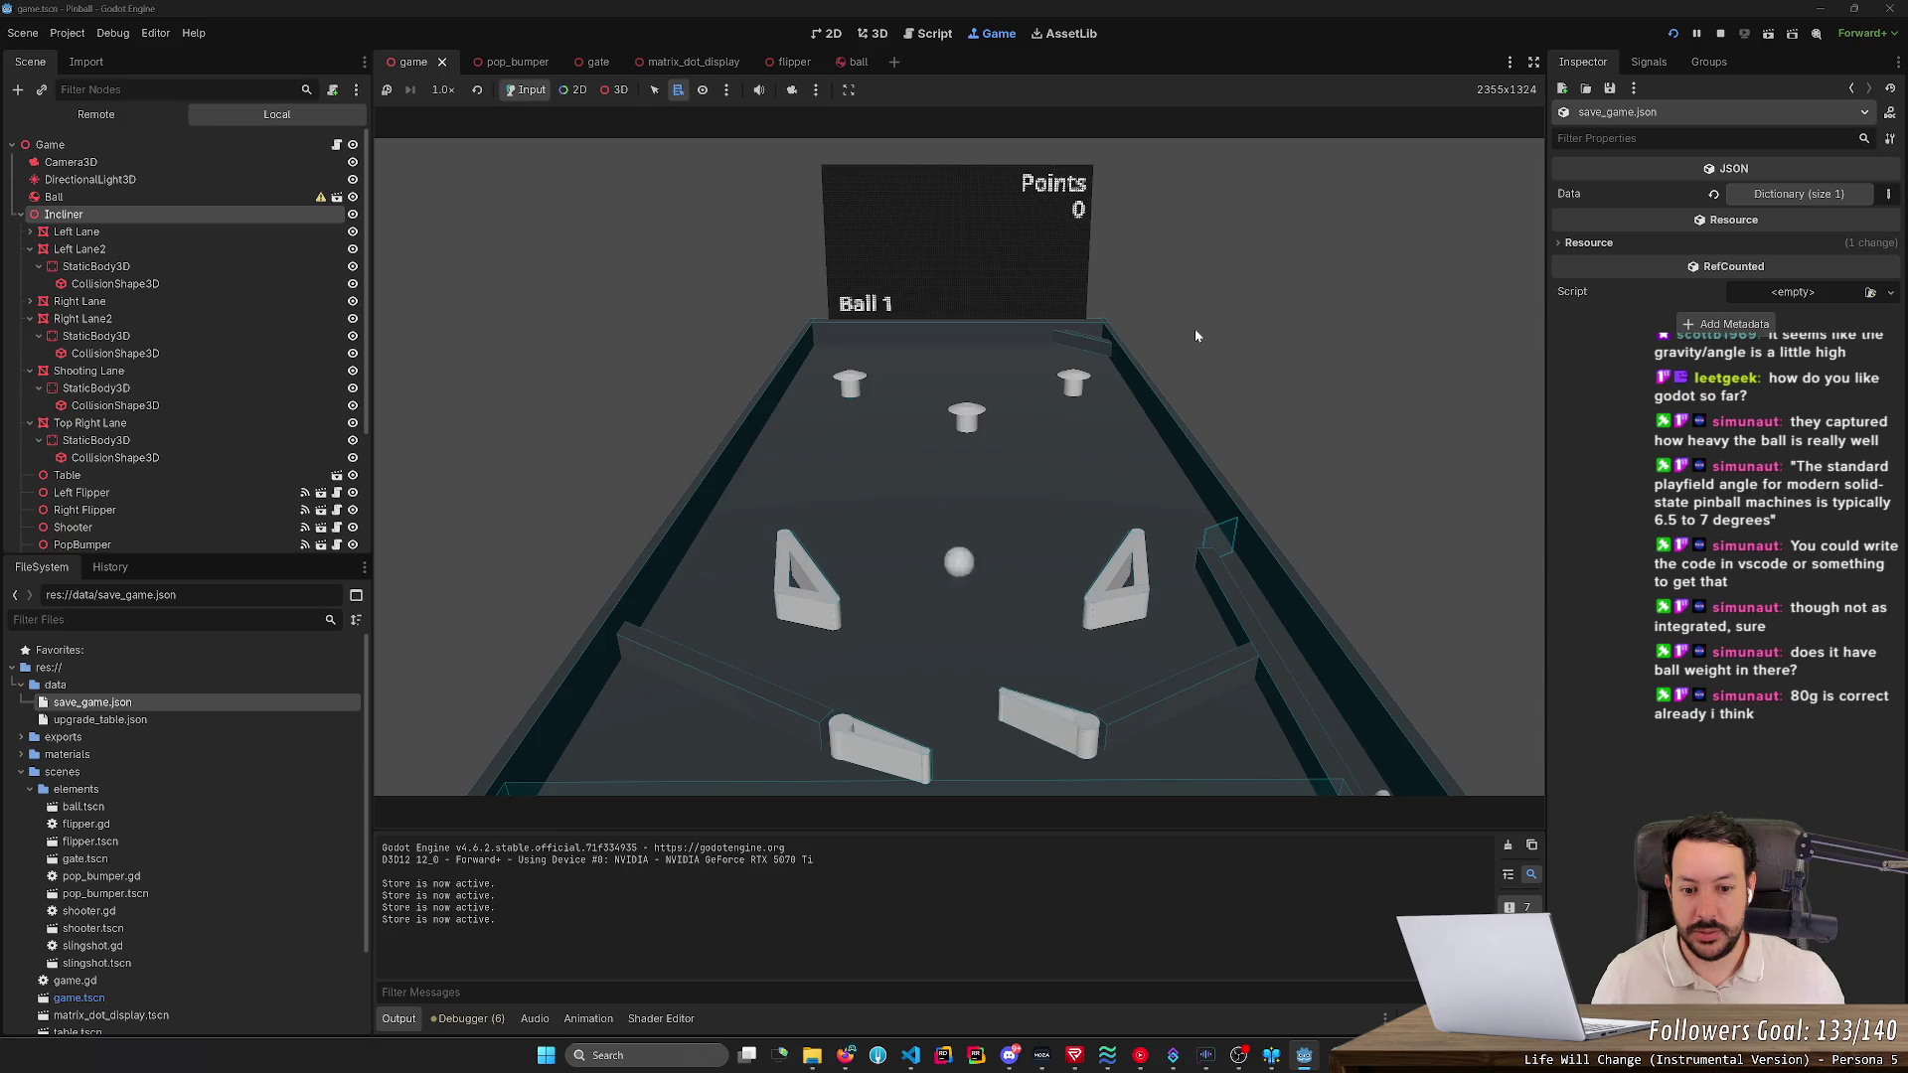
pyautogui.press('Left')
pyautogui.press('Right')
pyautogui.press('Right')
pyautogui.press('Left')
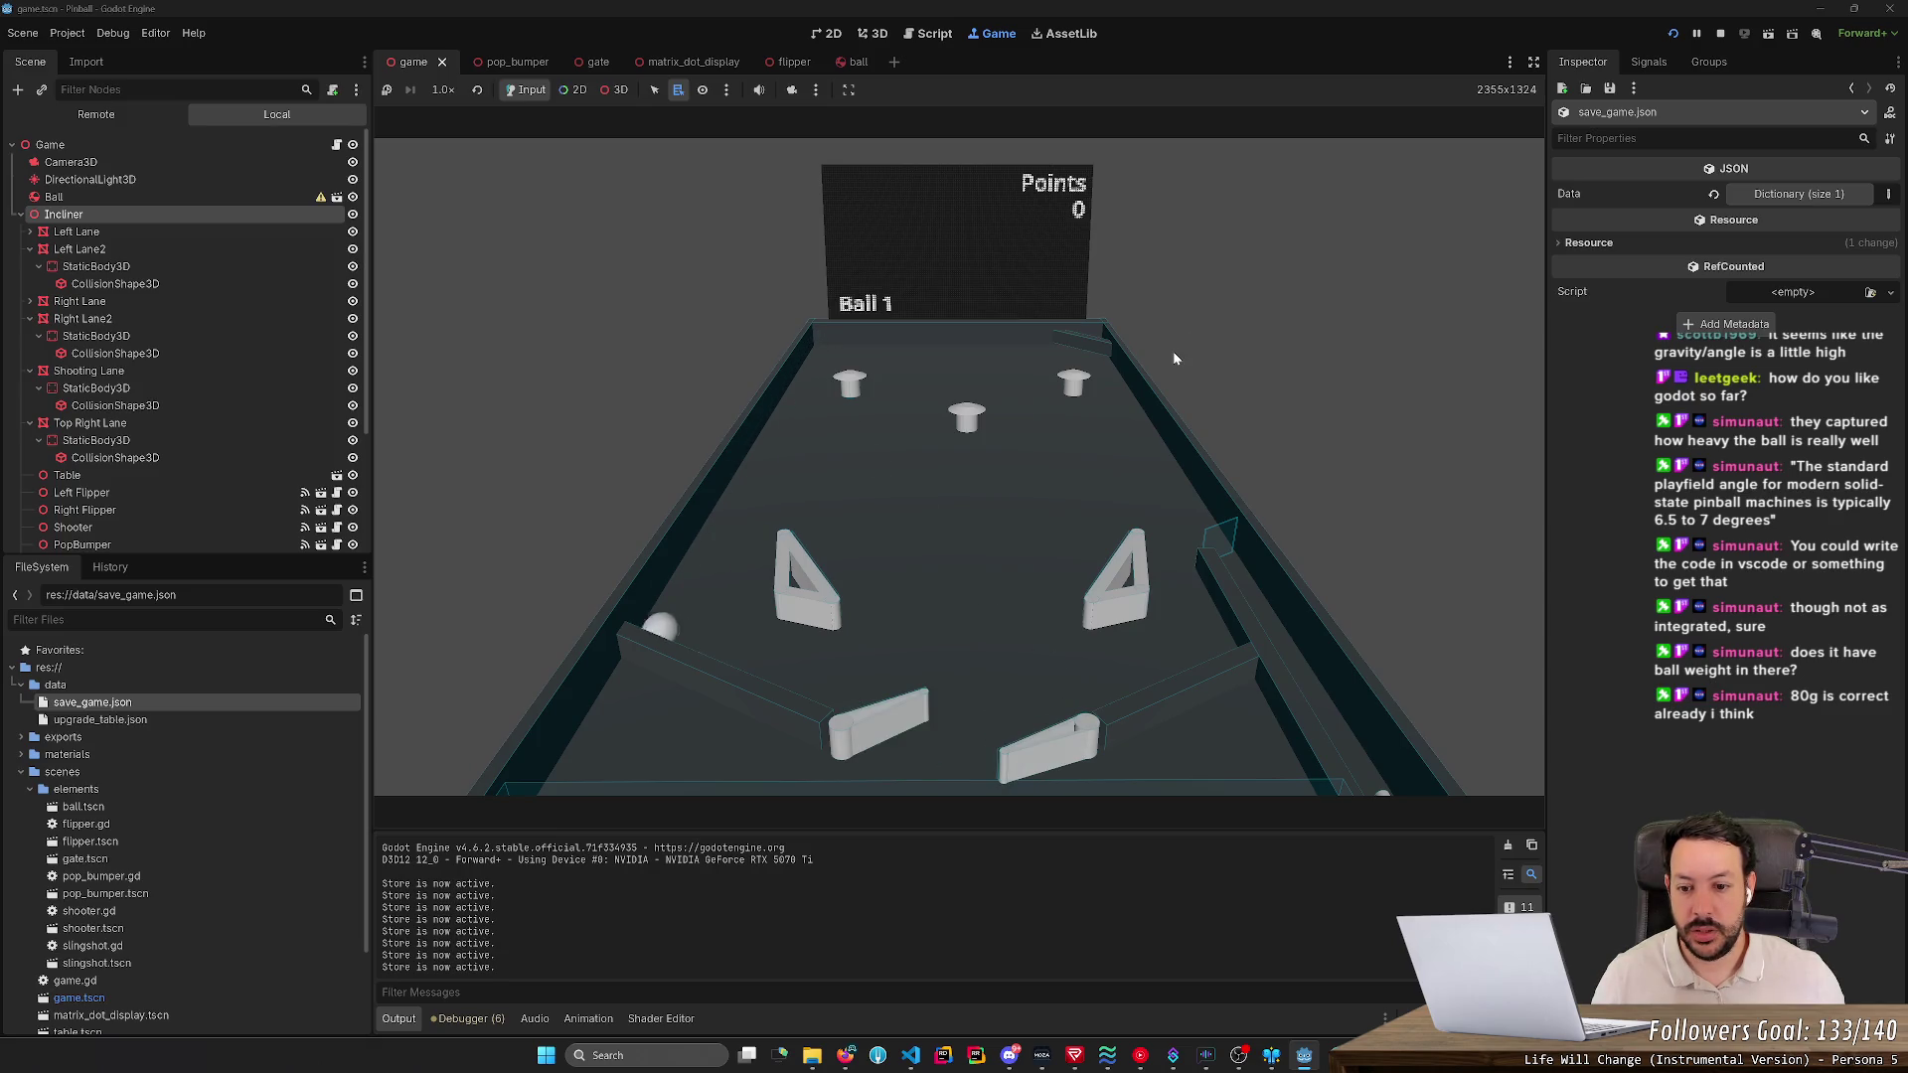
pyautogui.press('Left')
pyautogui.press('Right')
pyautogui.press('Right')
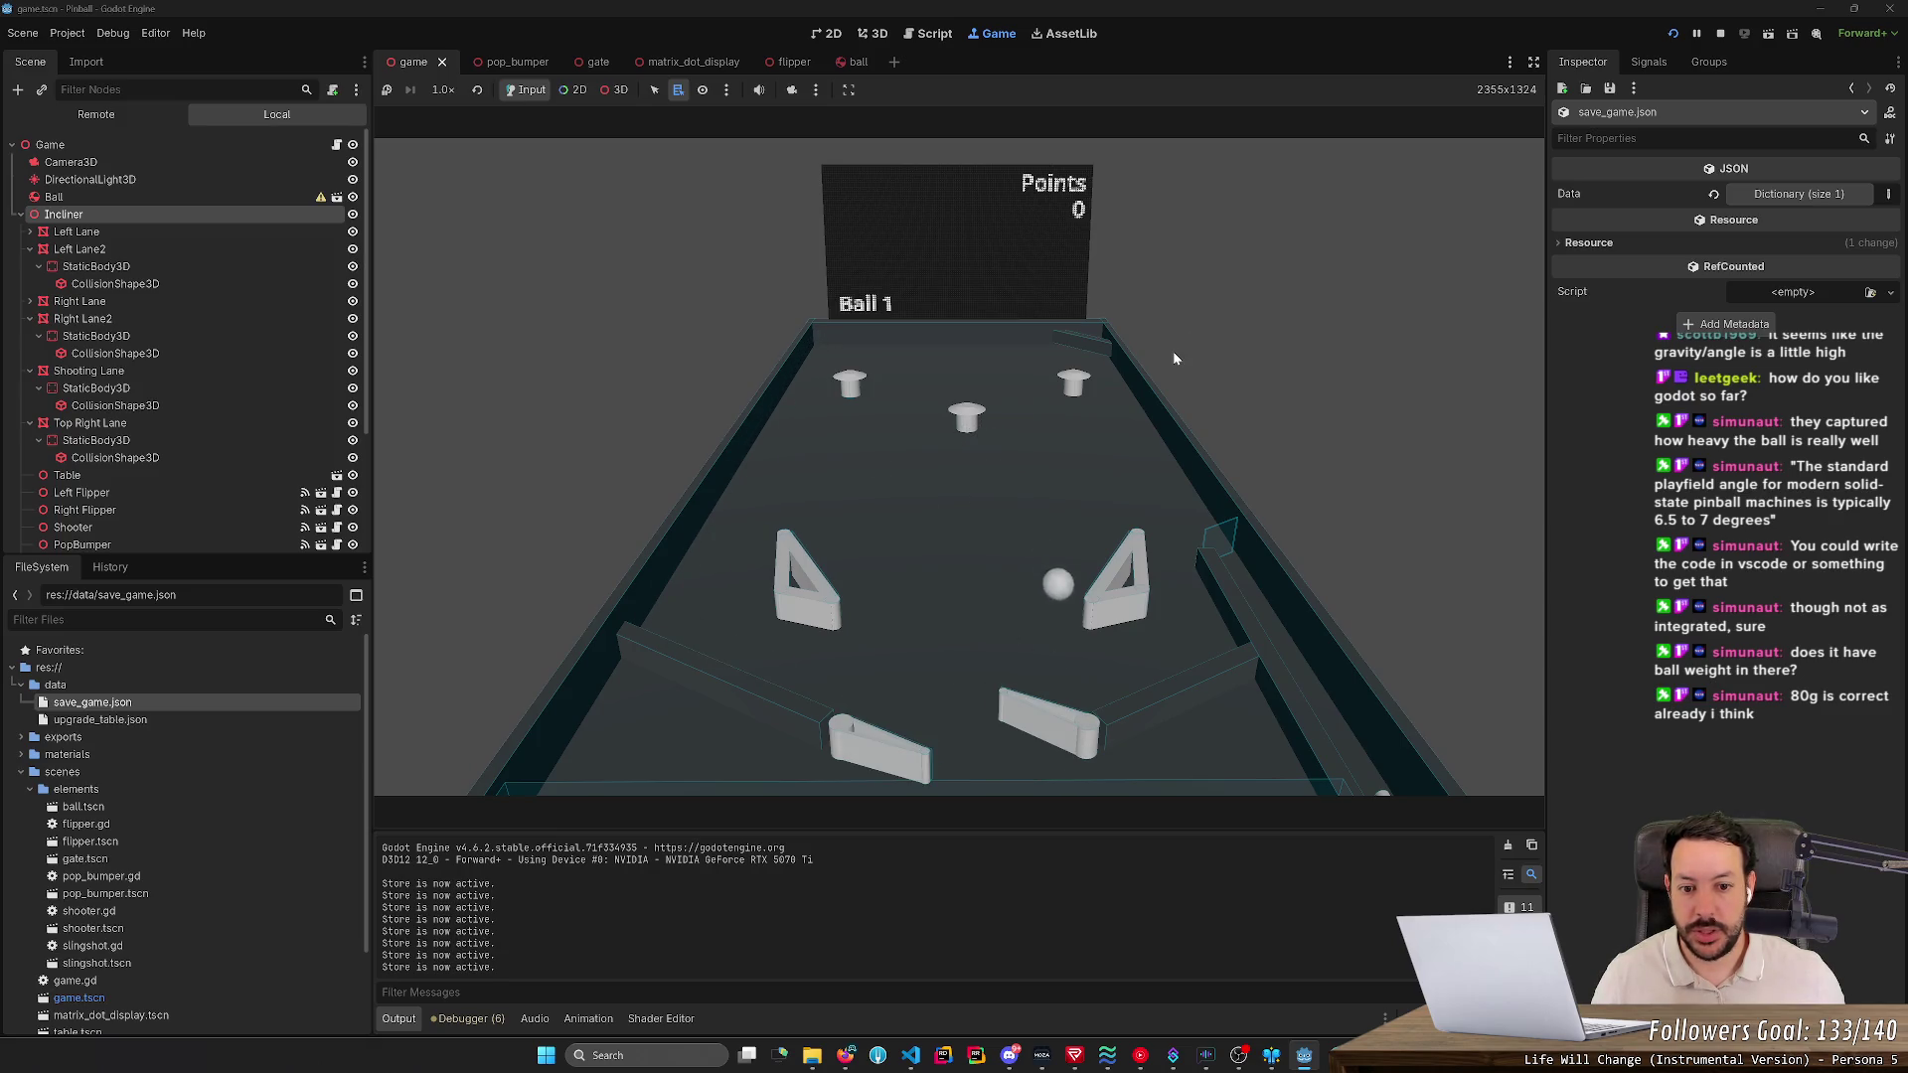
pyautogui.press('Left')
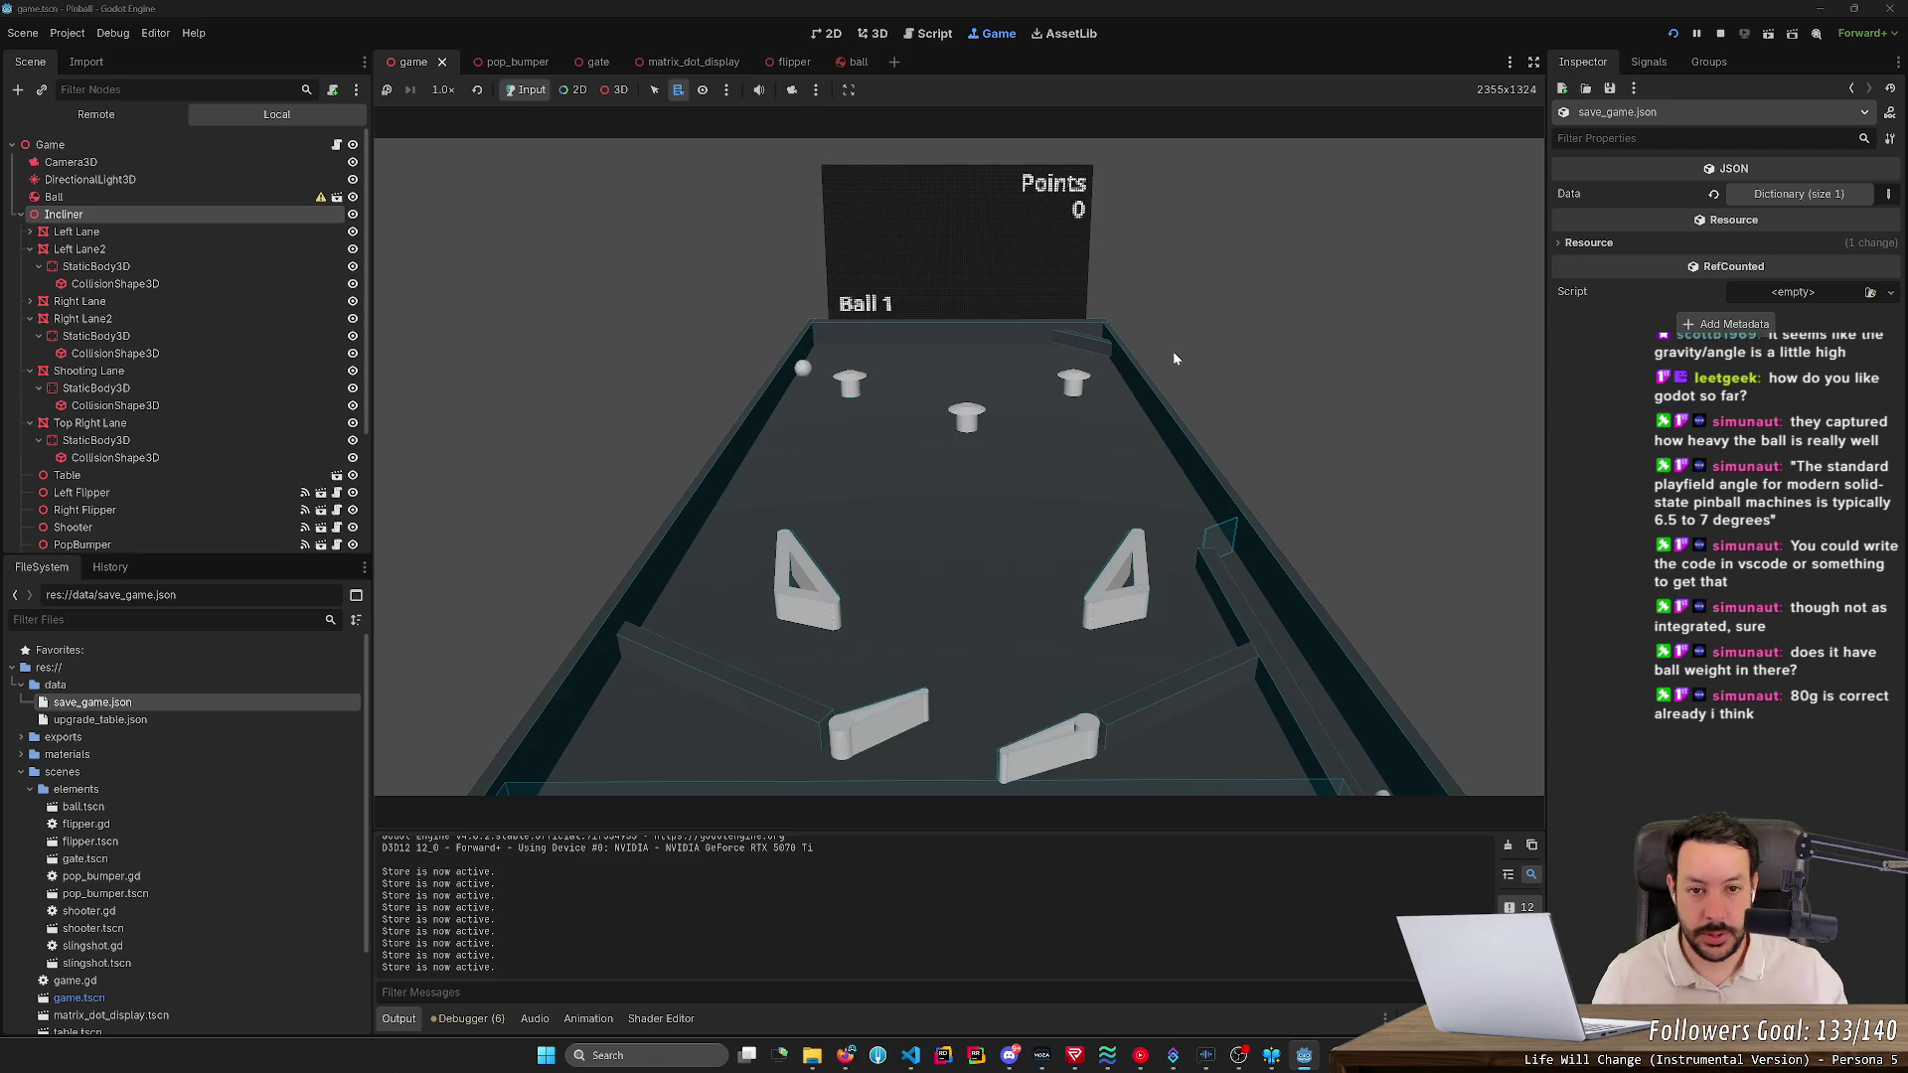
pyautogui.press('Right')
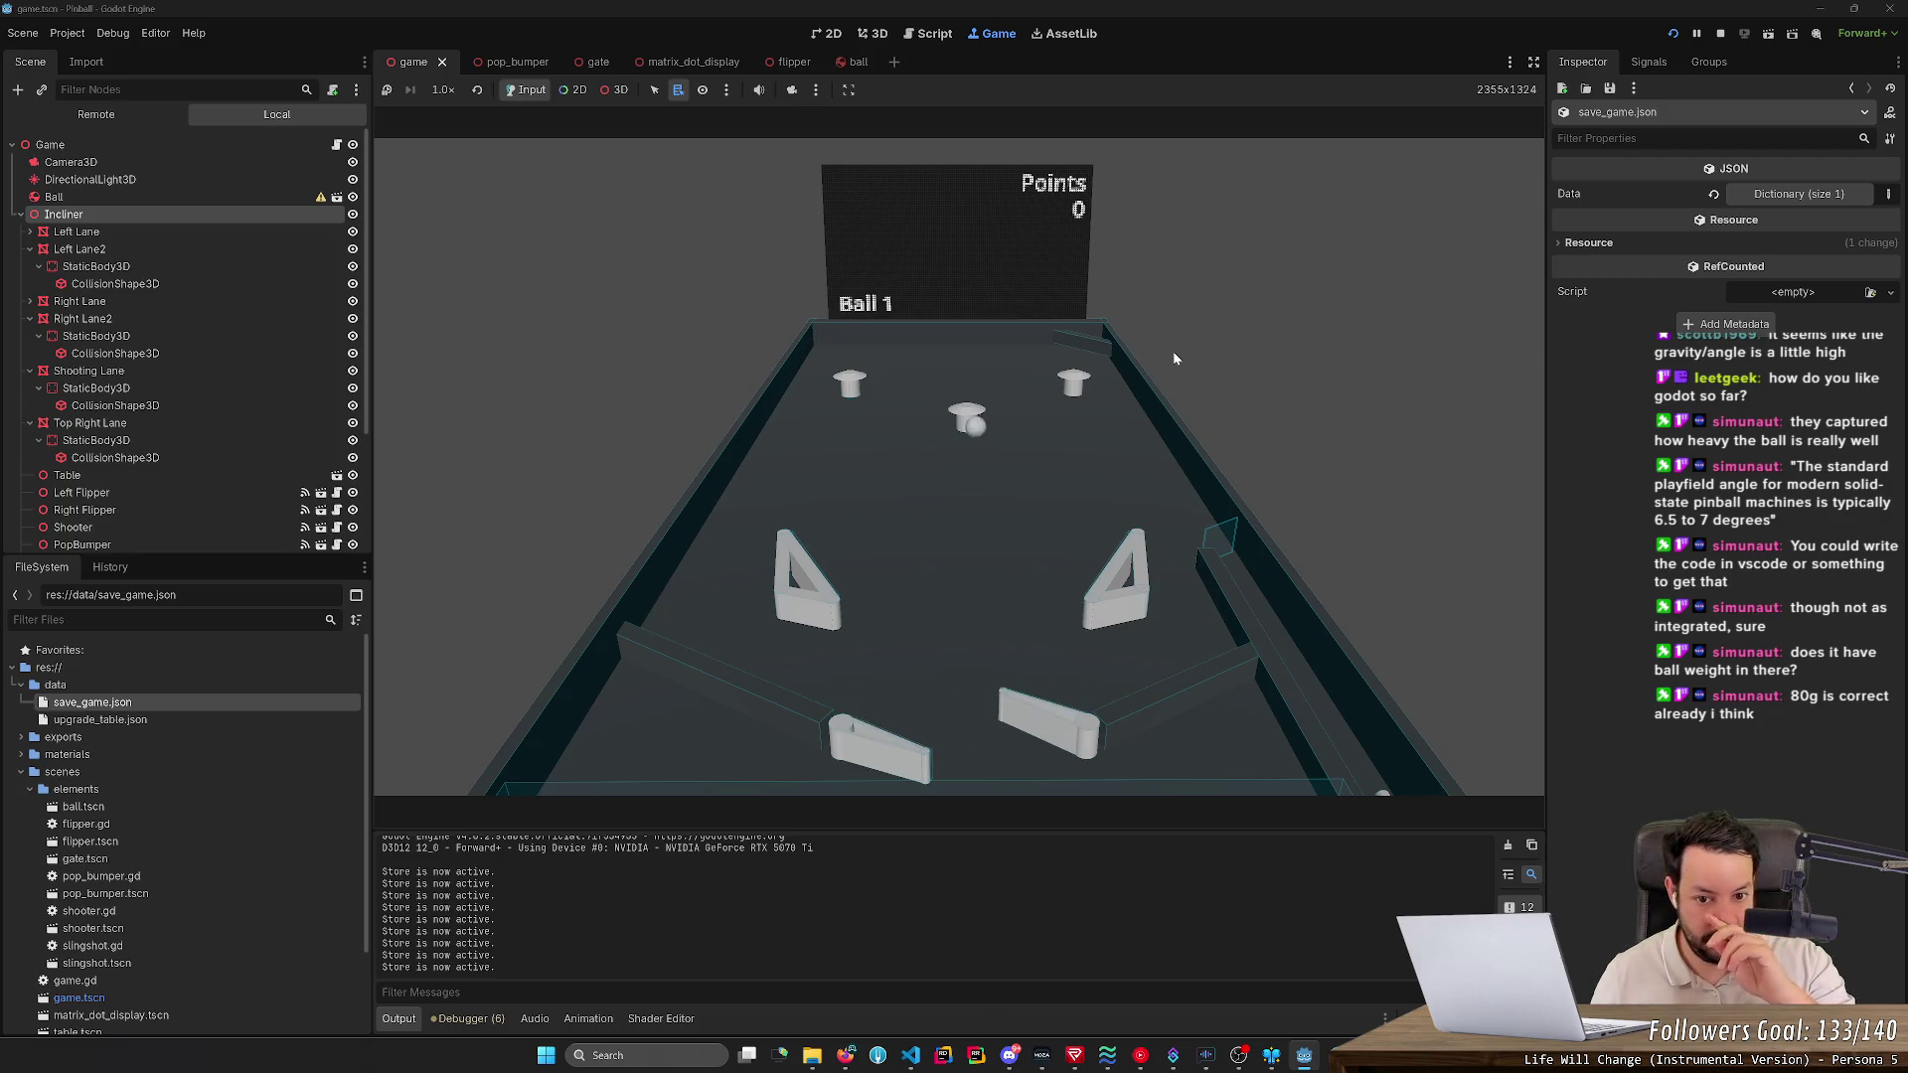
pyautogui.press('Right')
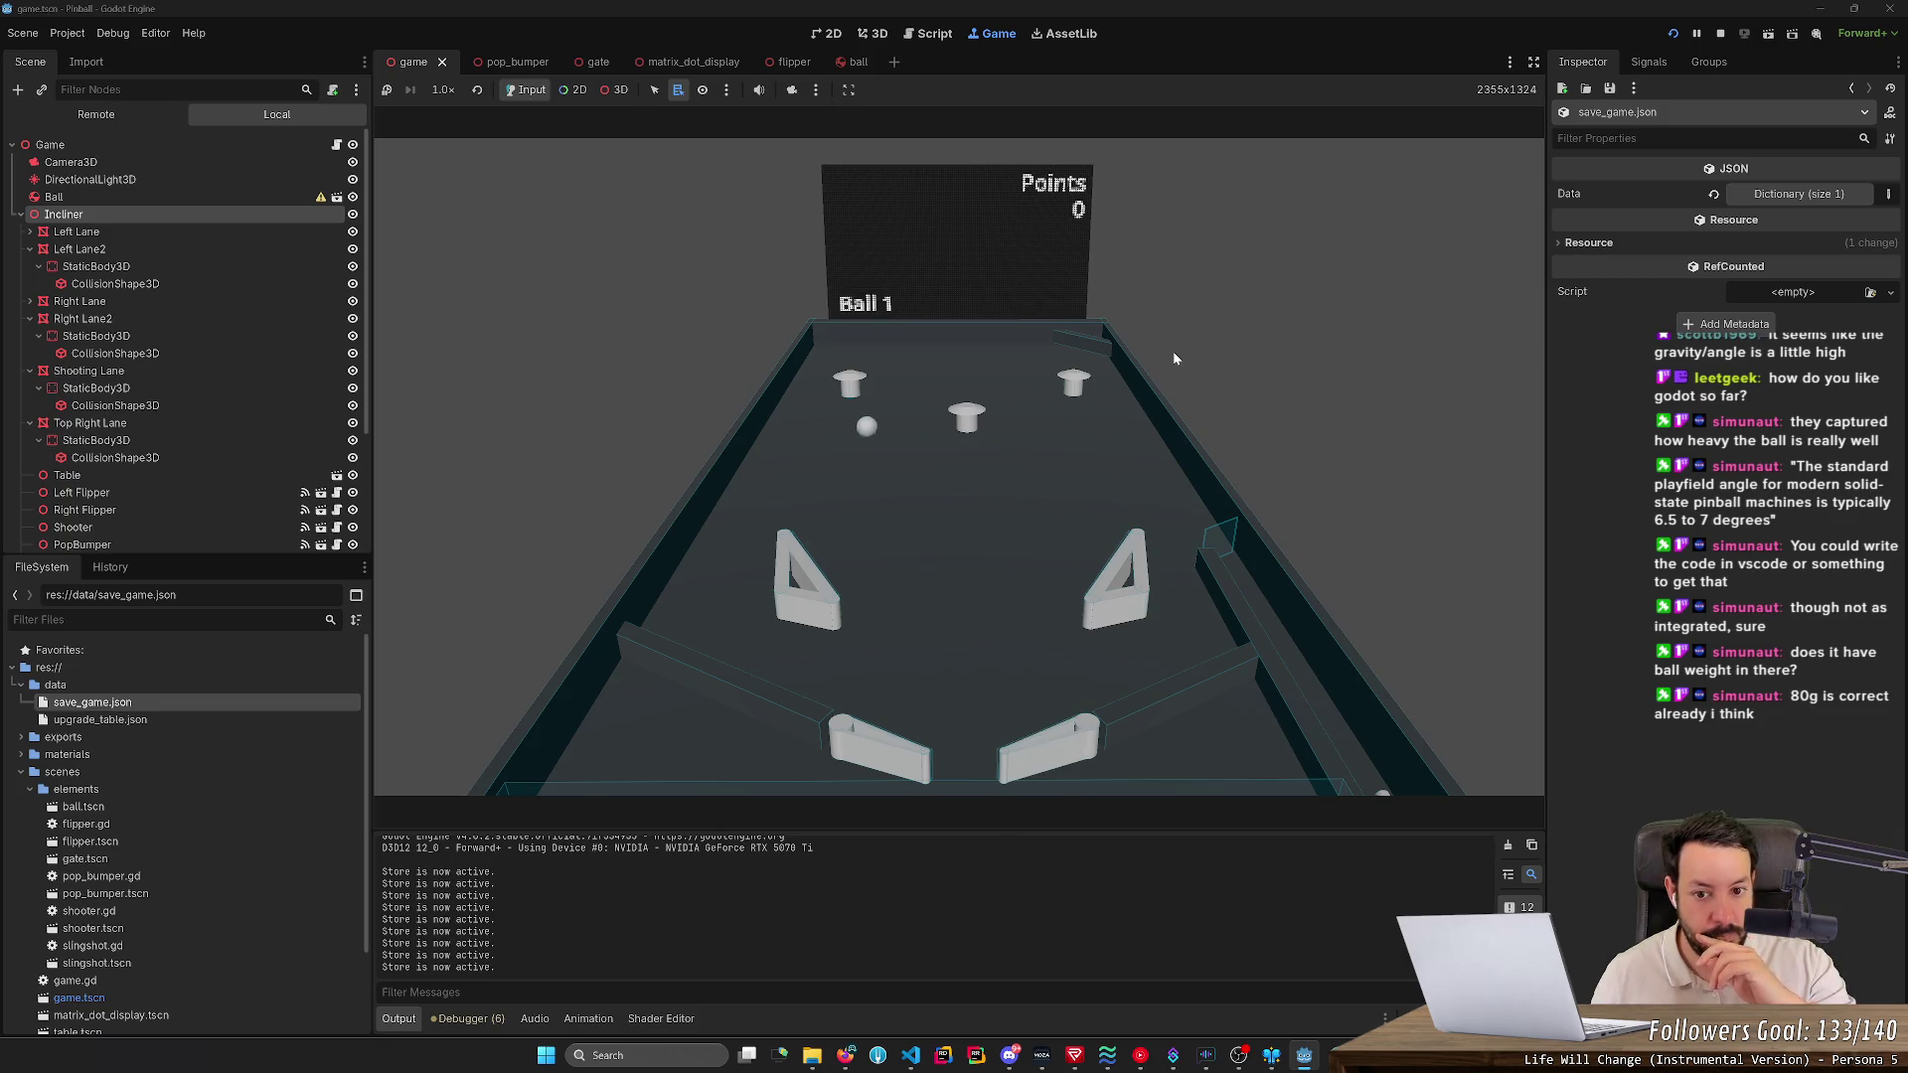
pyautogui.press('Left')
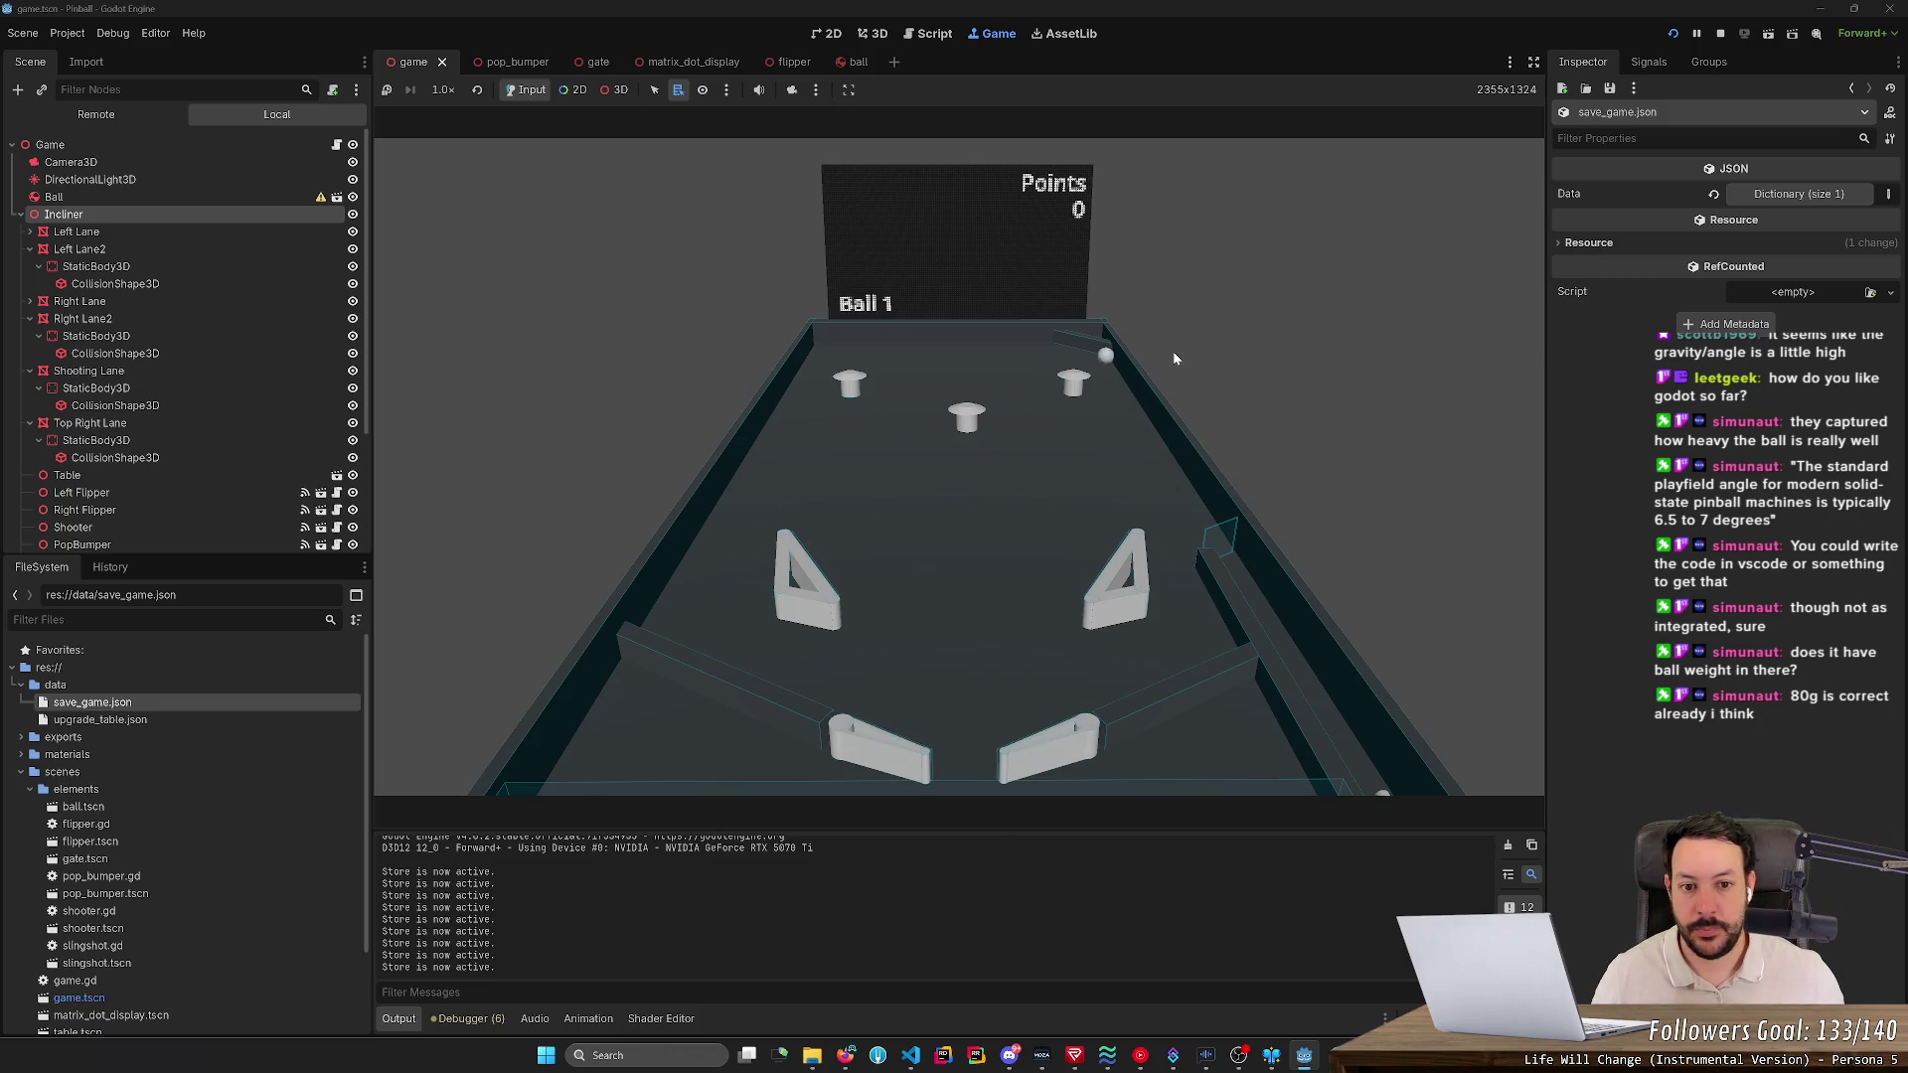
pyautogui.press('Left')
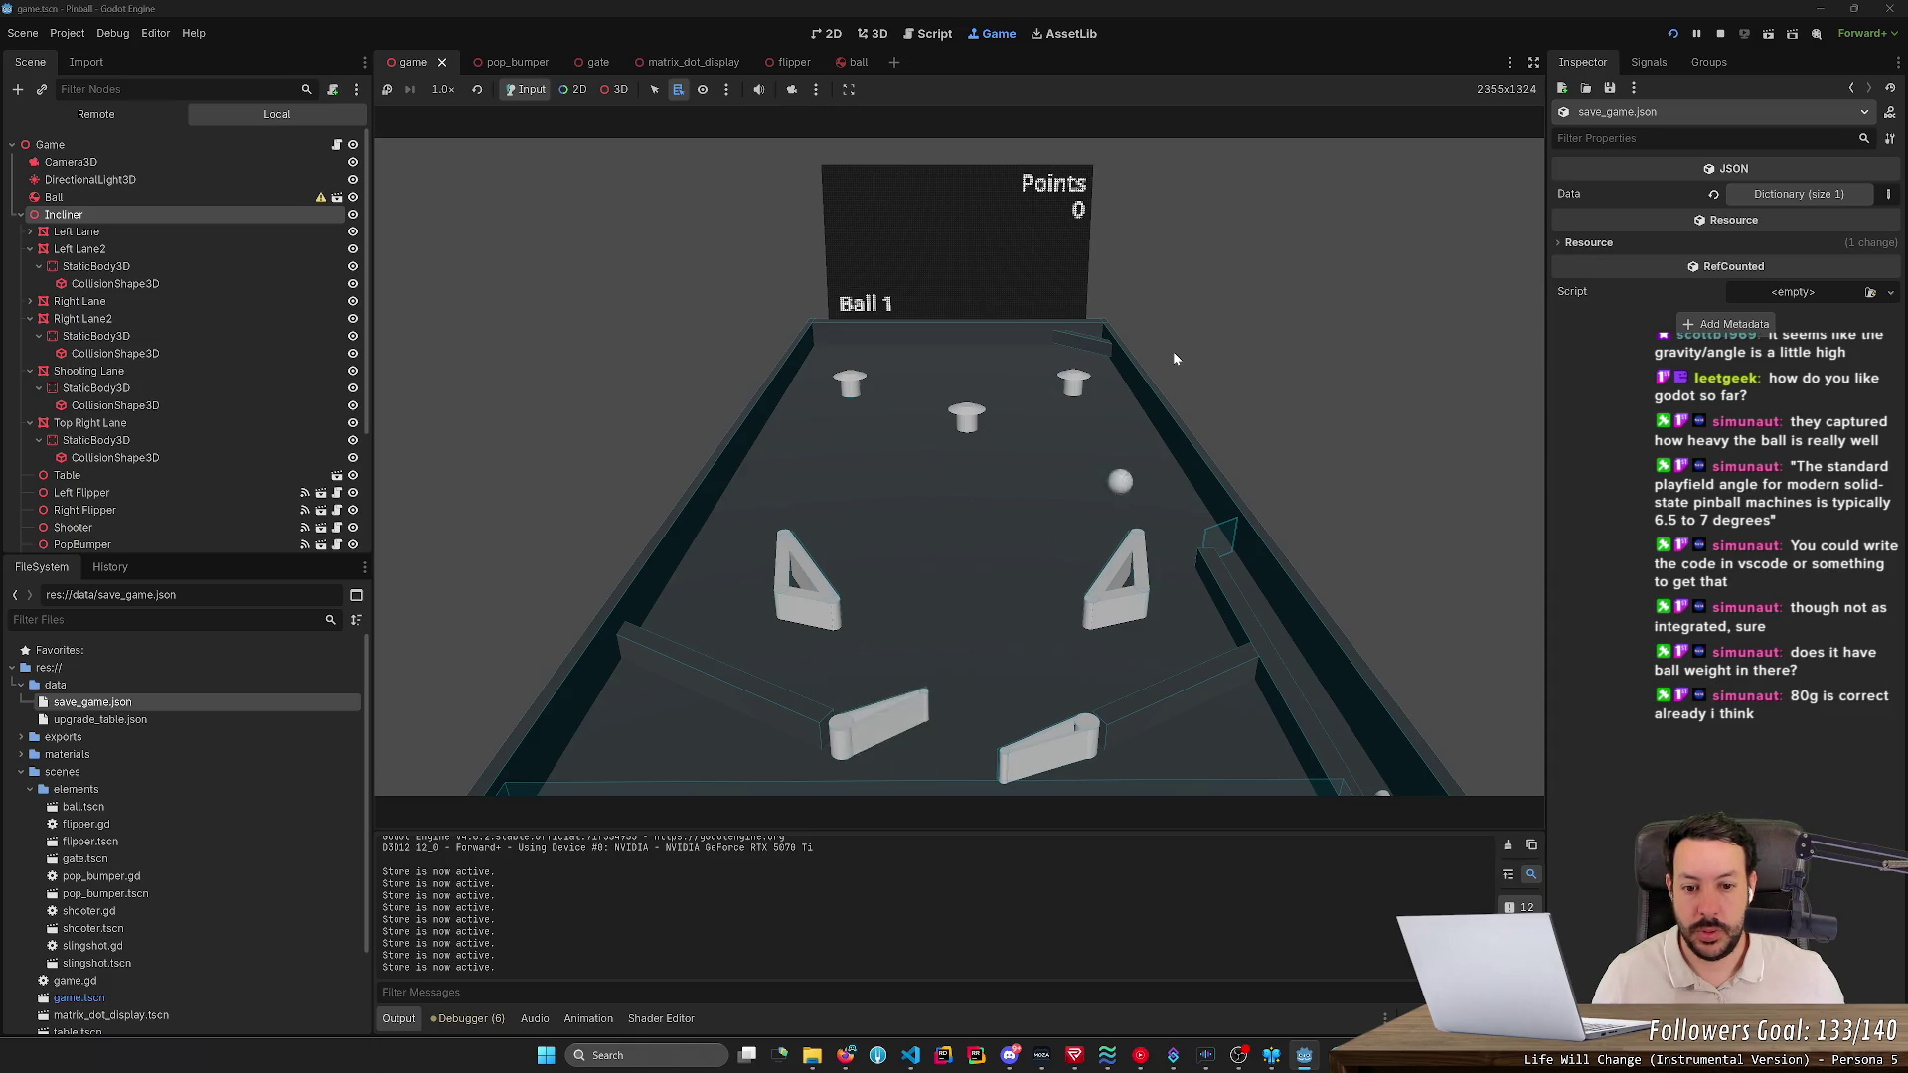
pyautogui.press('Right')
pyautogui.press('Right')
pyautogui.press('Left')
pyautogui.press('Left')
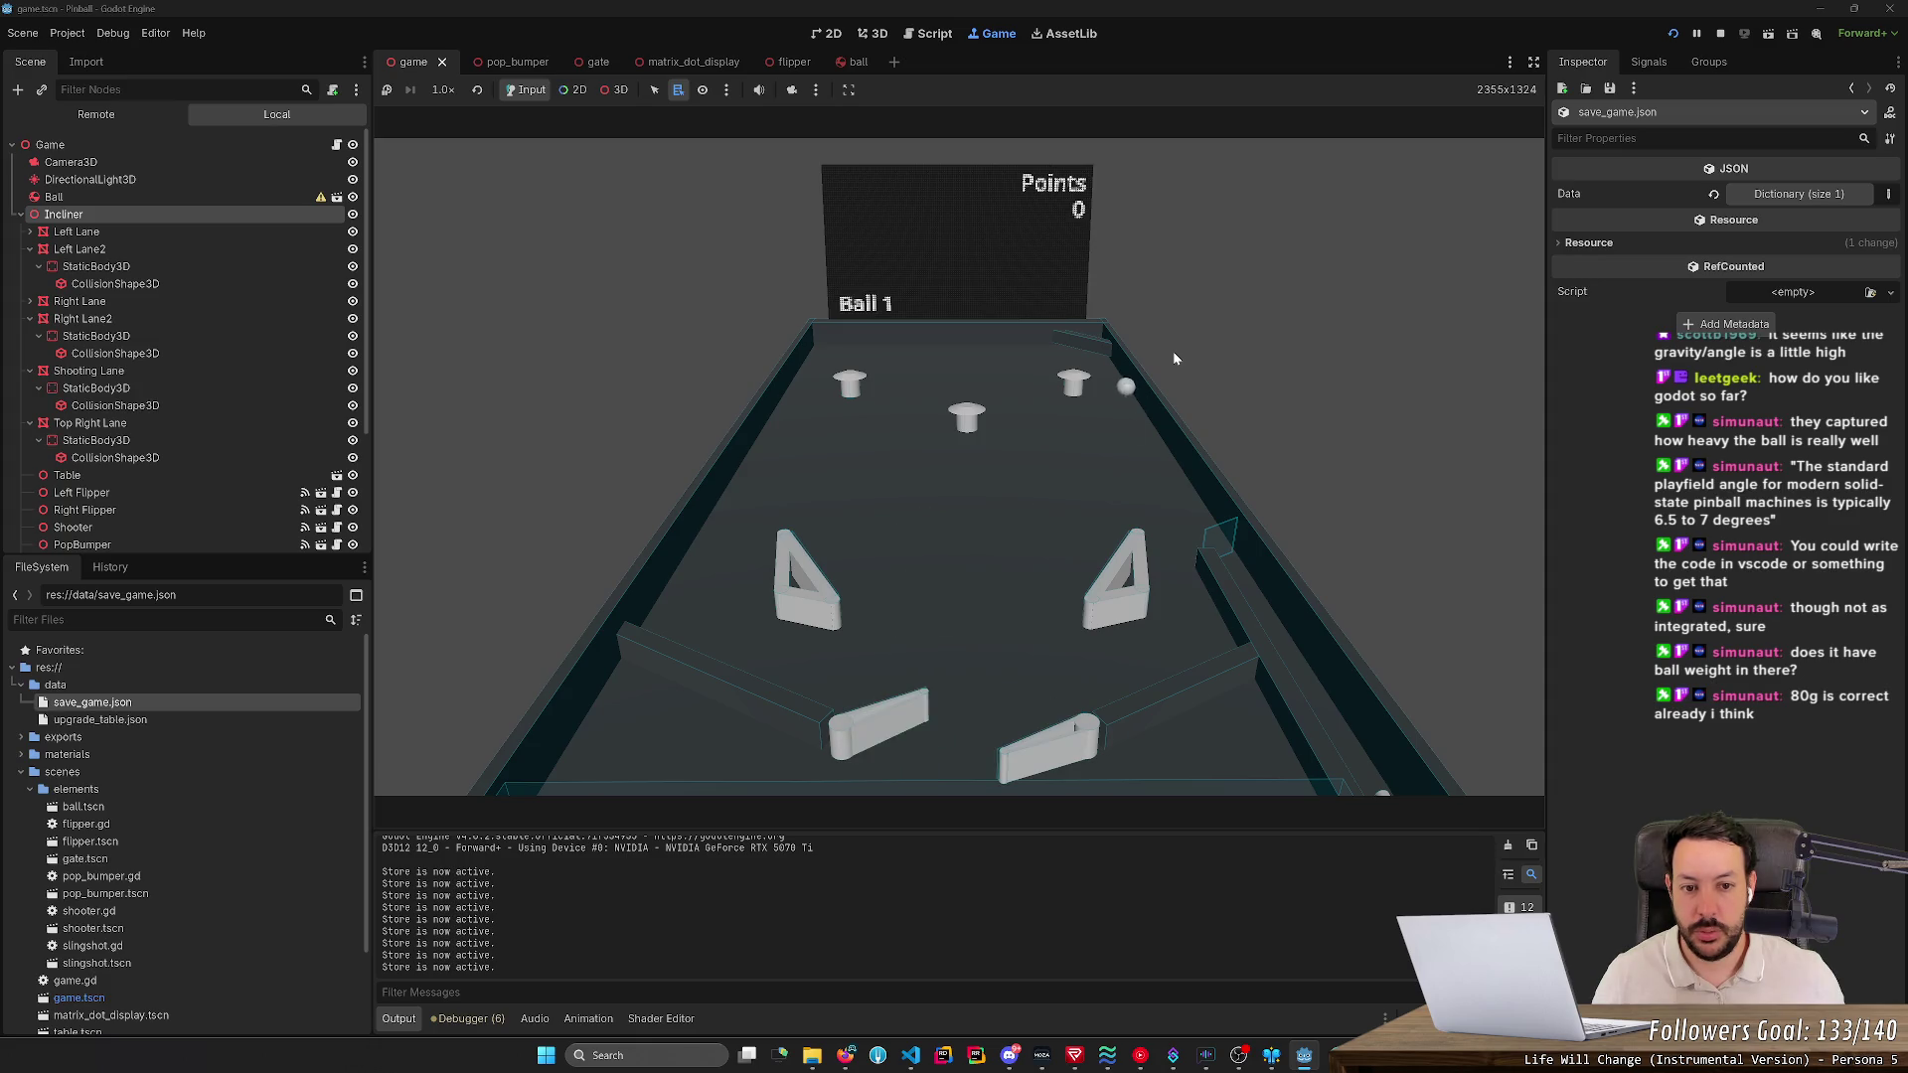
pyautogui.press('Left')
pyautogui.press('Left')
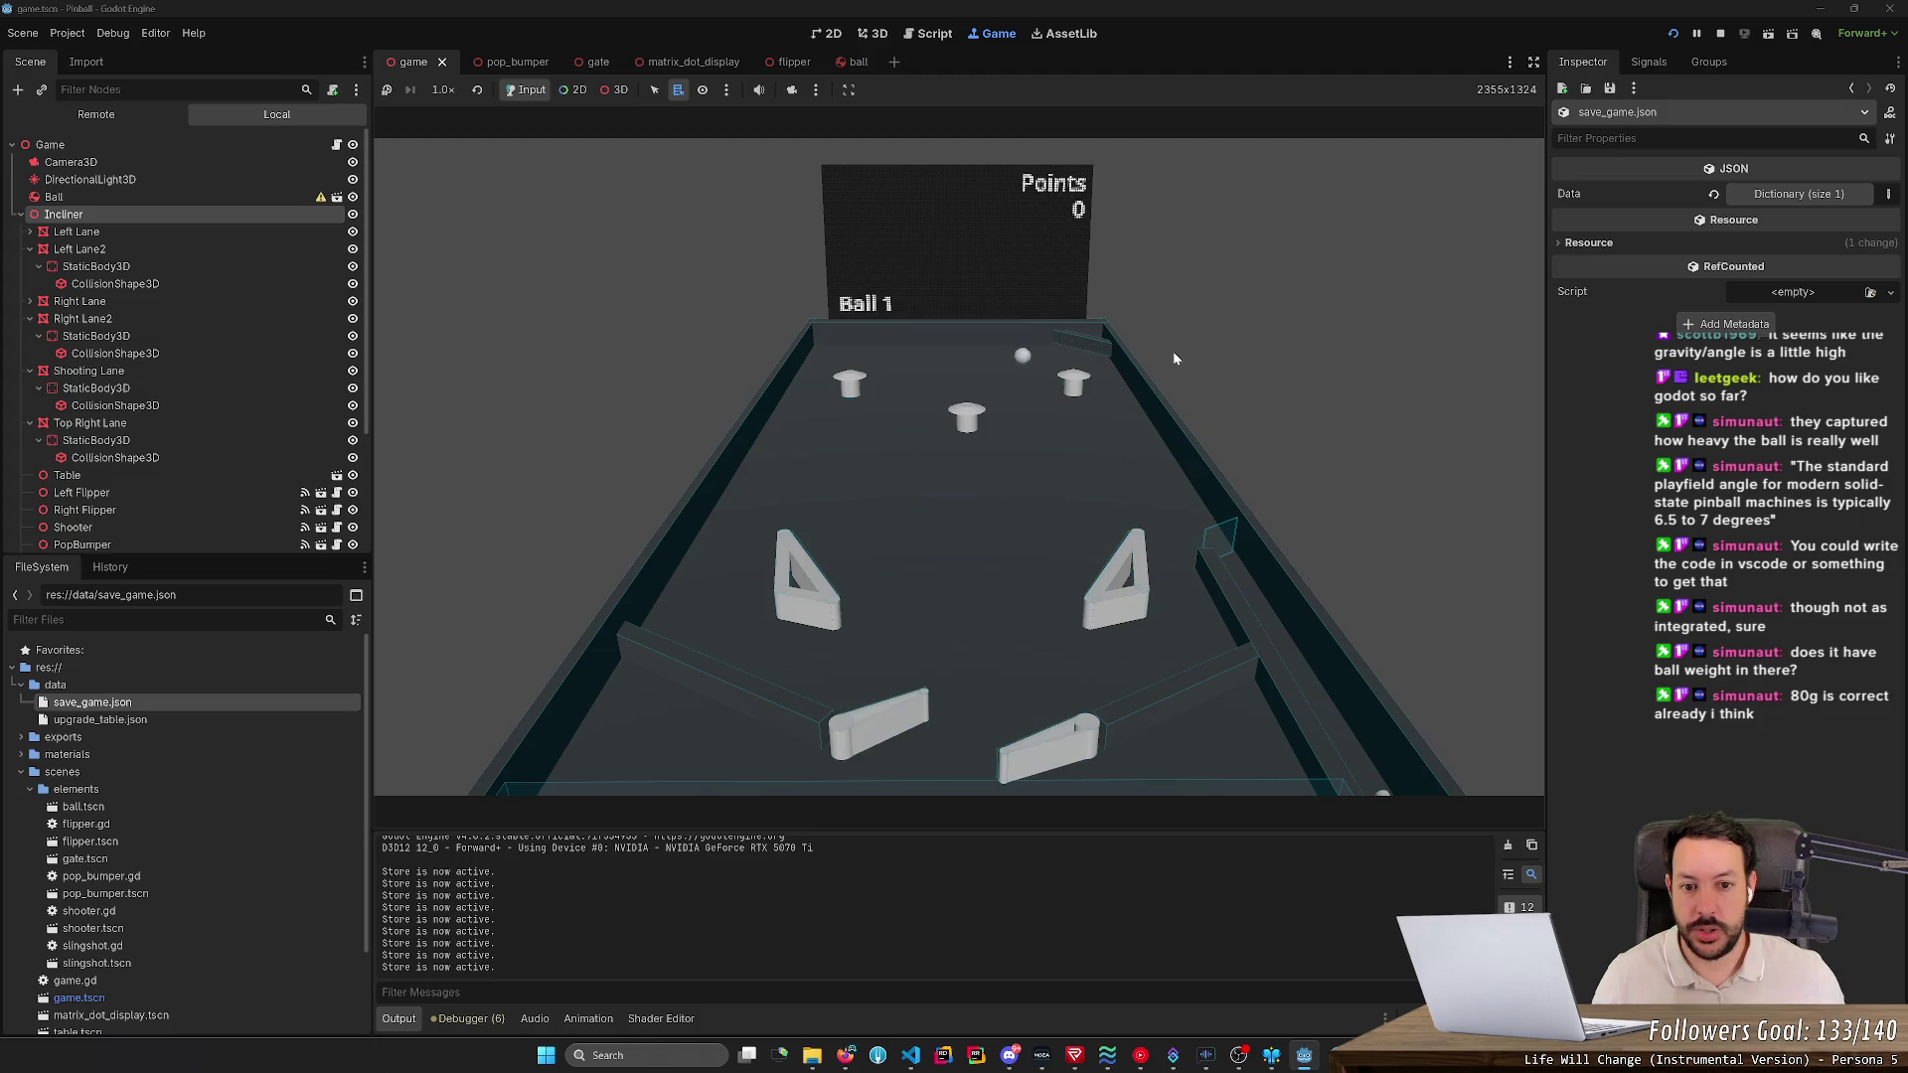
pyautogui.press('Right')
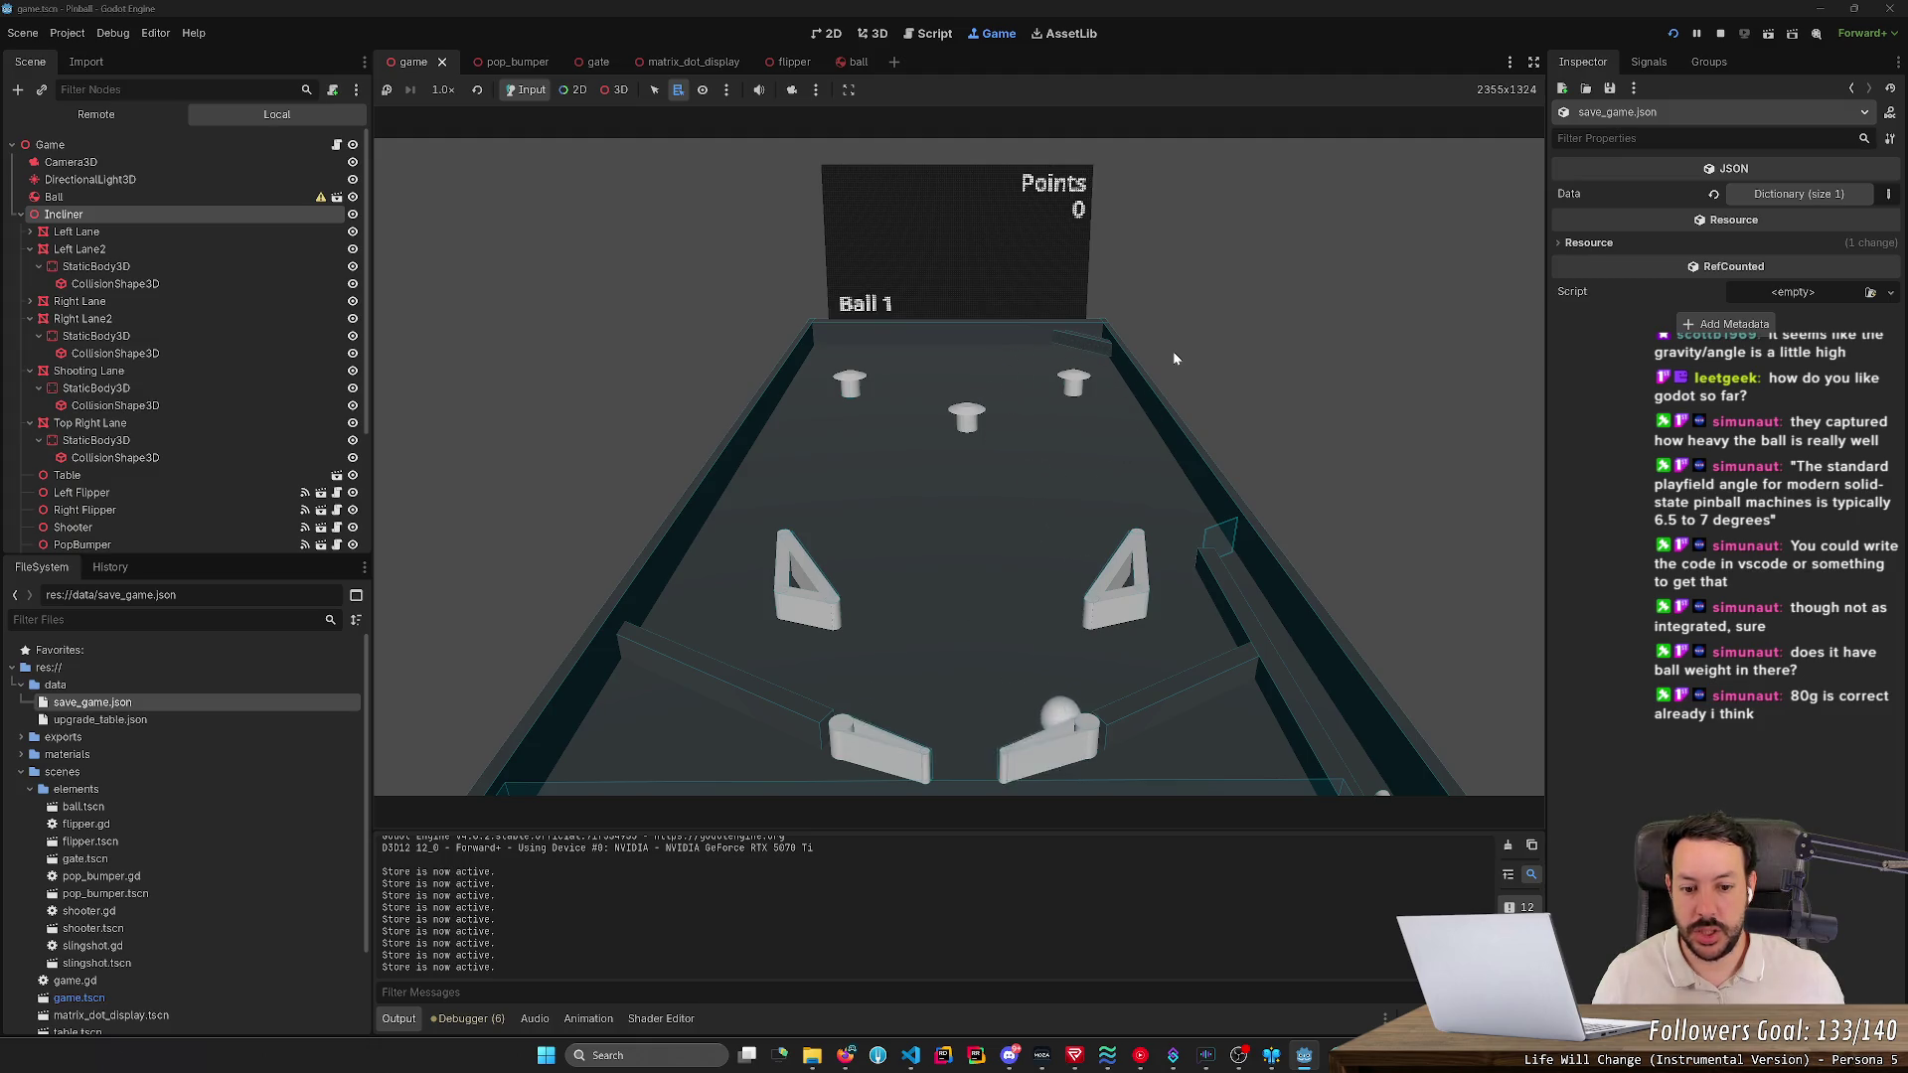
pyautogui.press('Left')
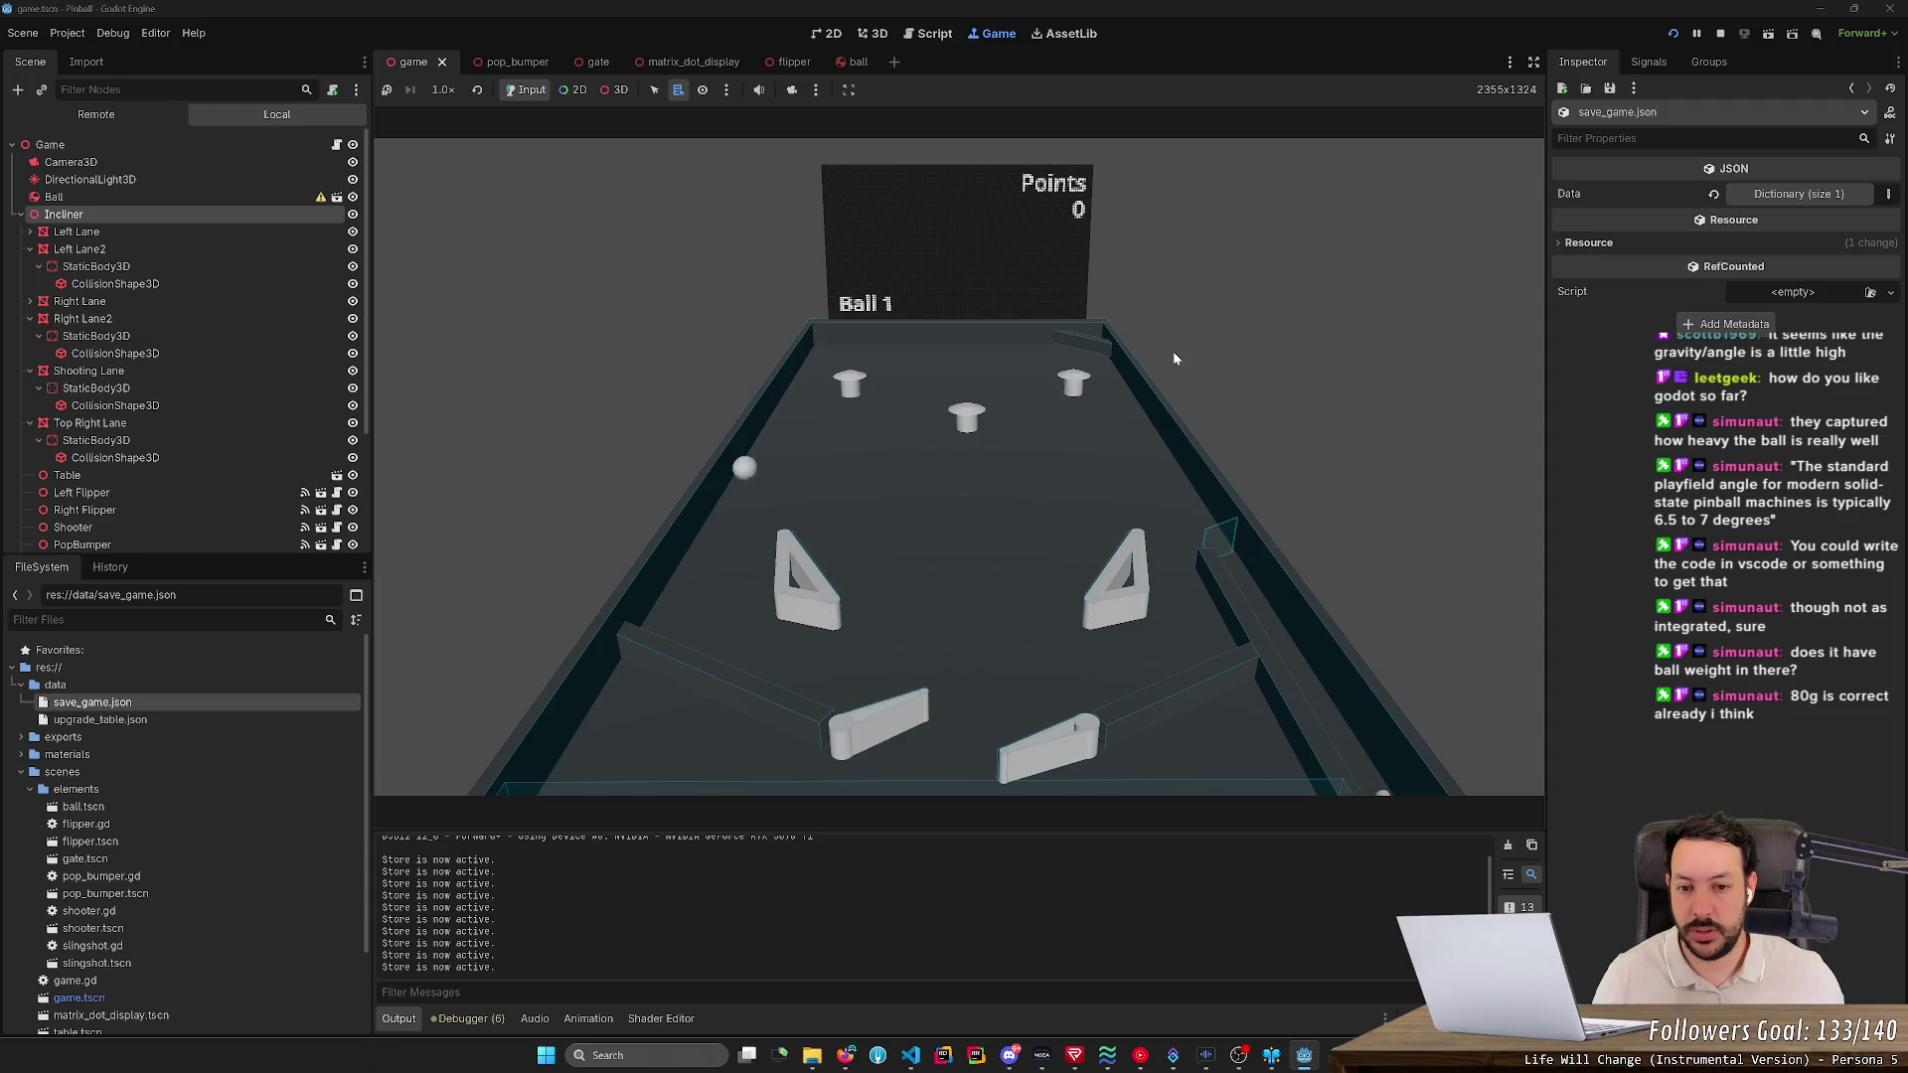
pyautogui.press('Right')
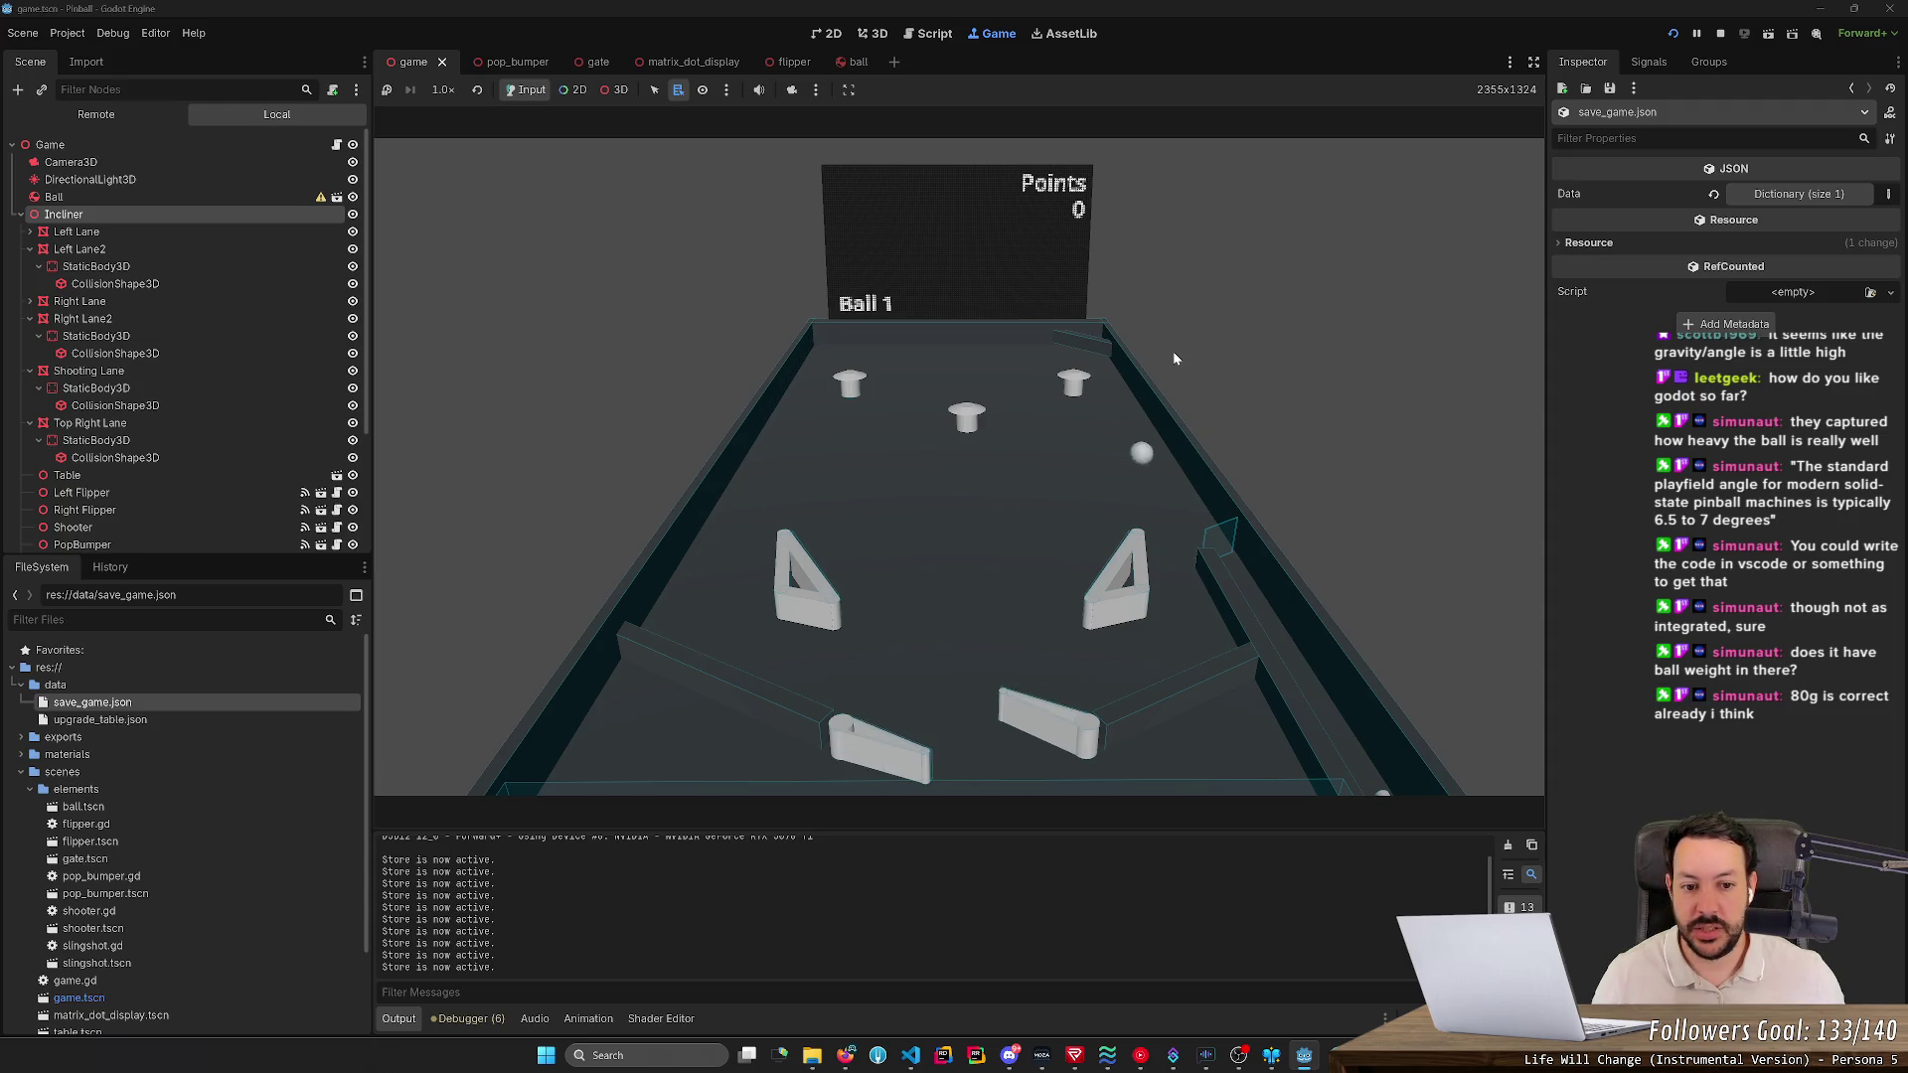
pyautogui.press('Right')
pyautogui.press('Right')
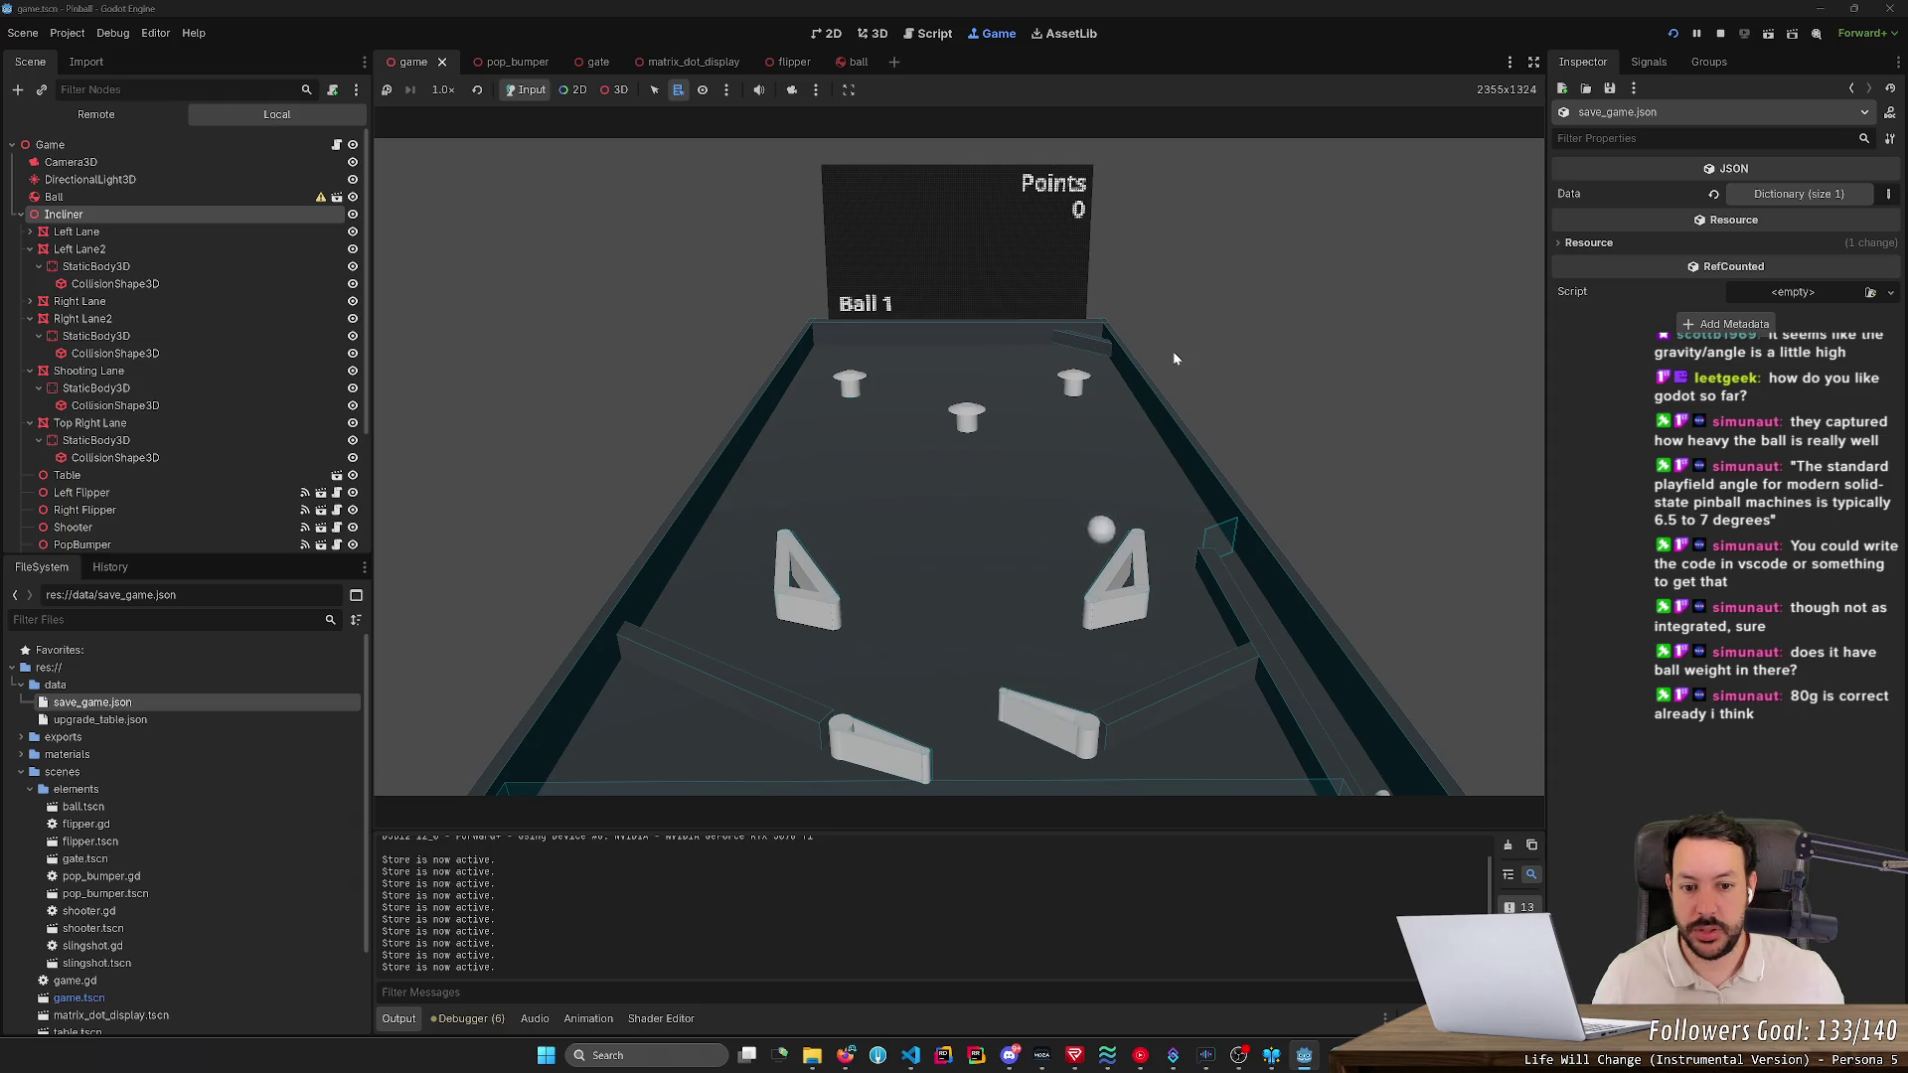
pyautogui.press('Right')
pyautogui.press('Right')
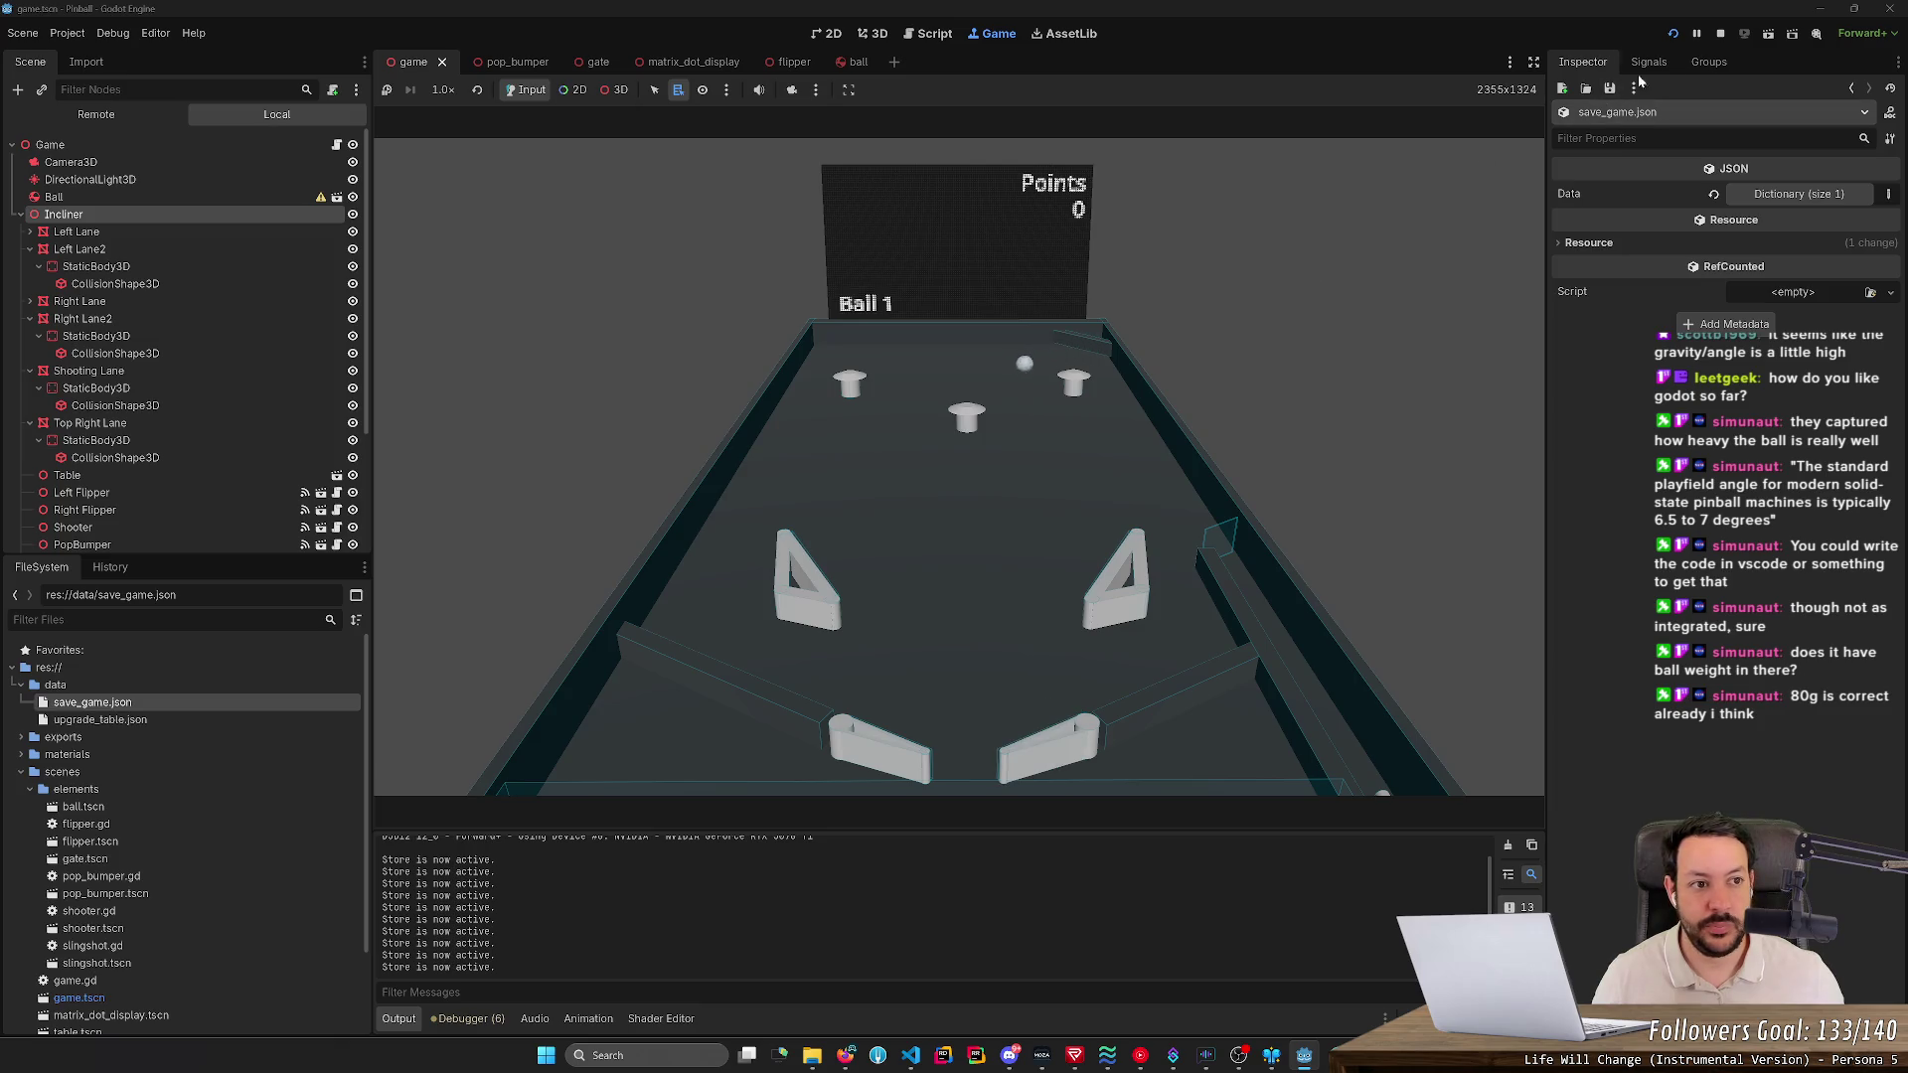
pyautogui.press('Right')
pyautogui.press('Left')
pyautogui.click(1697, 40)
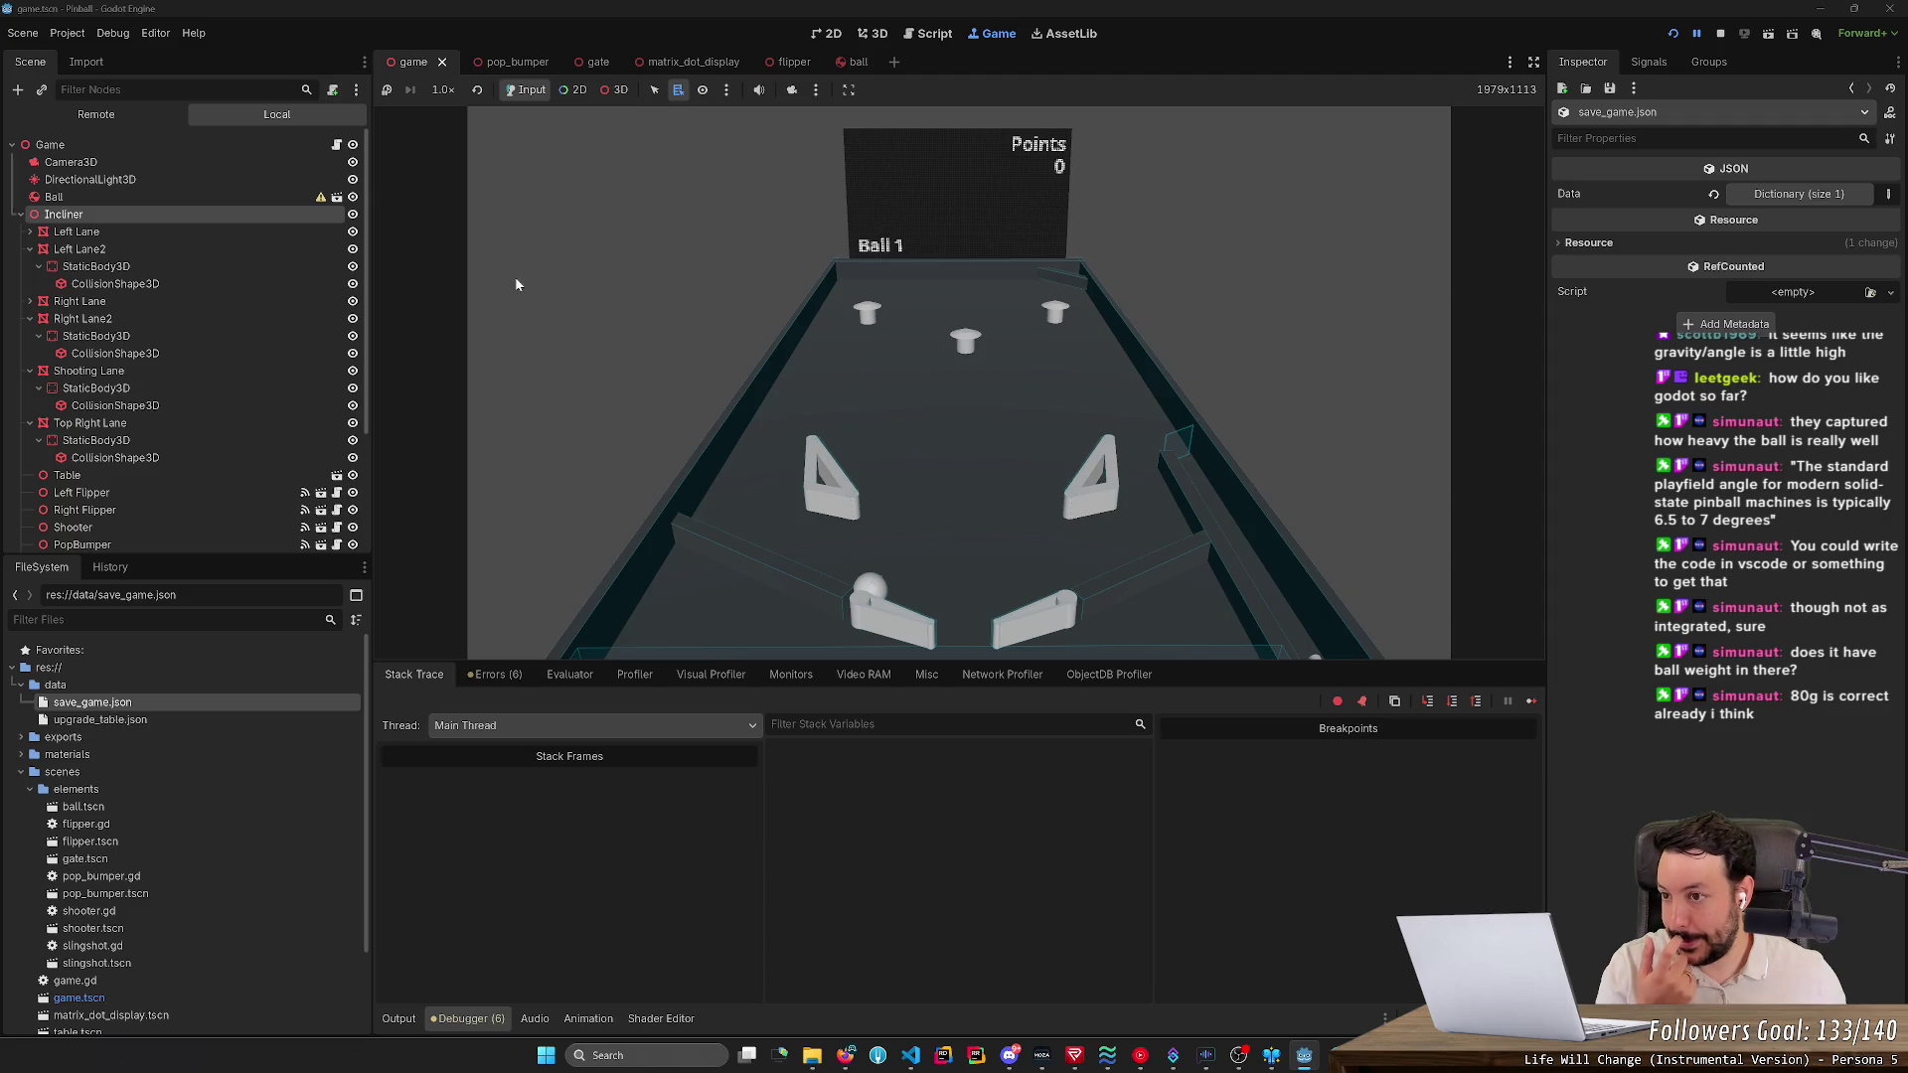
# - Inspect the live Left Flipper in the Remote scene tree, then stop the game
pyautogui.click(96, 113)
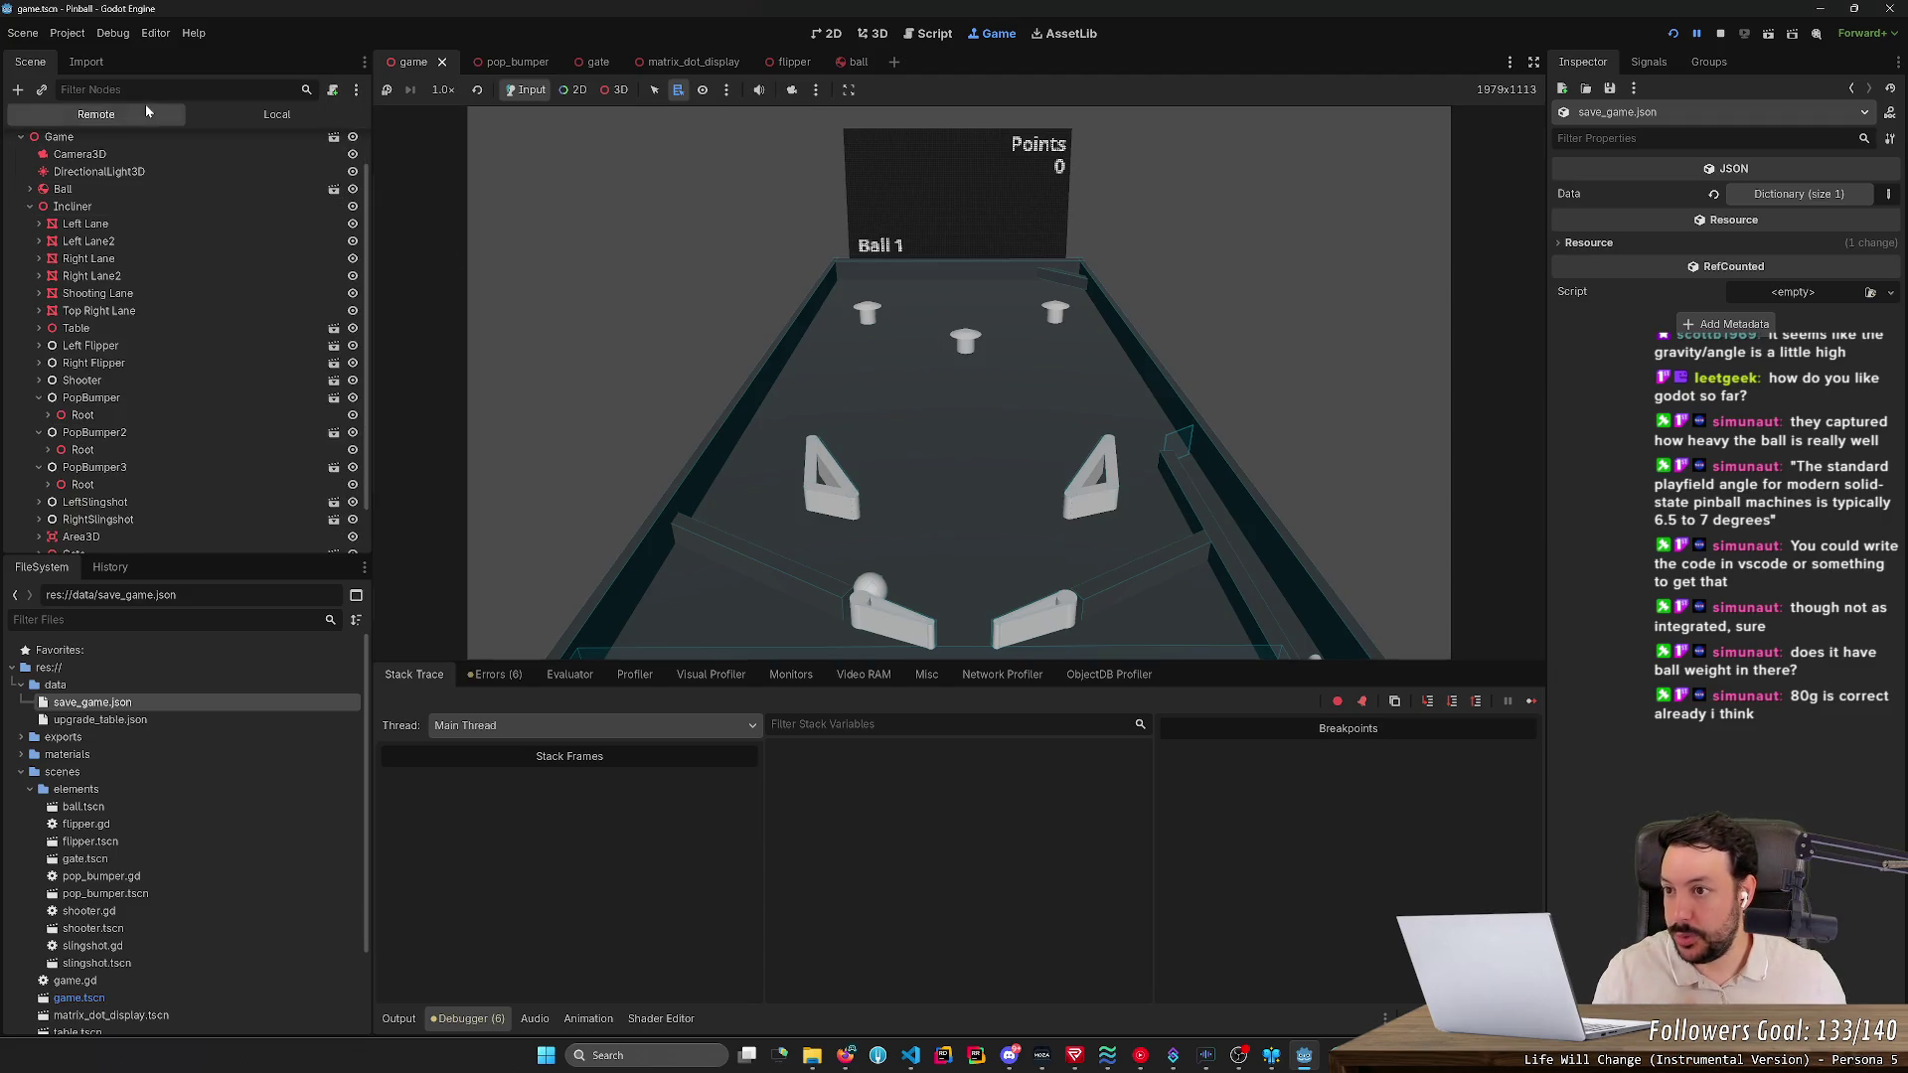
pyautogui.click(162, 349)
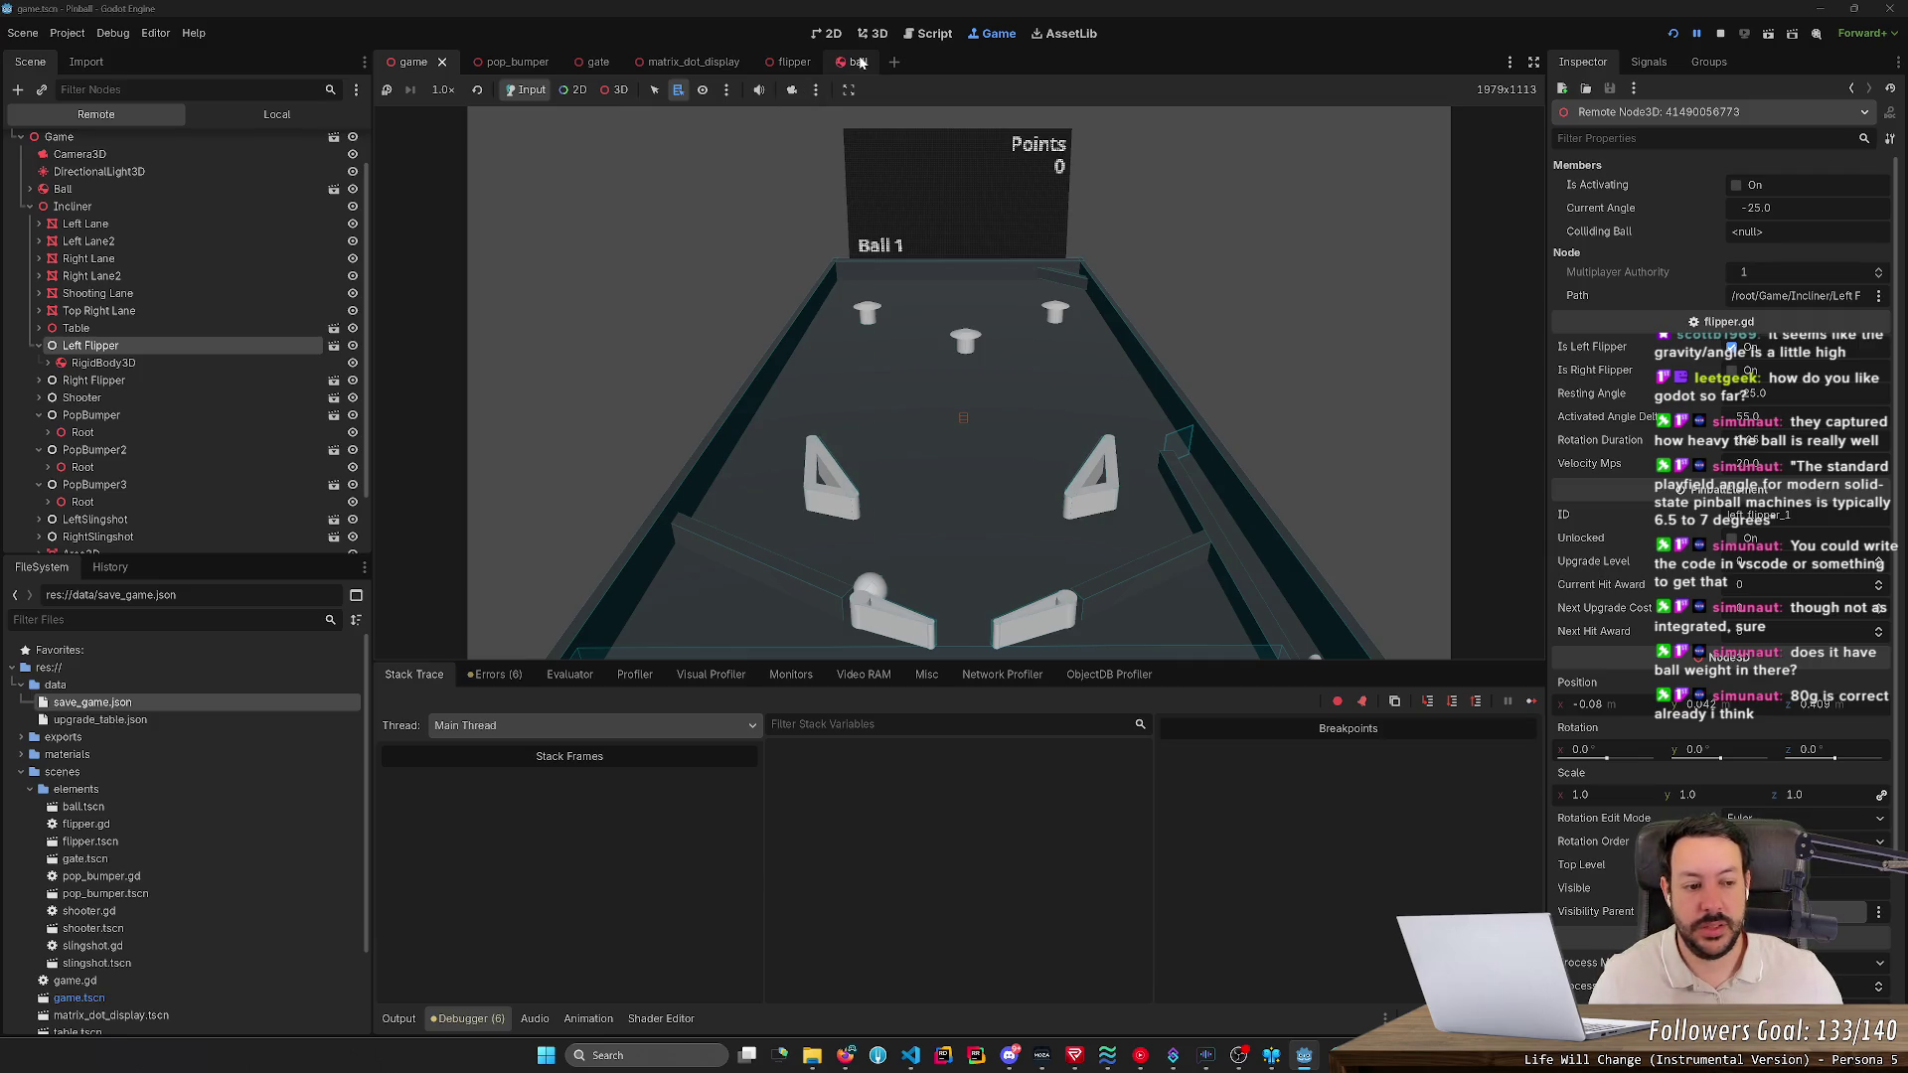
pyautogui.click(1719, 35)
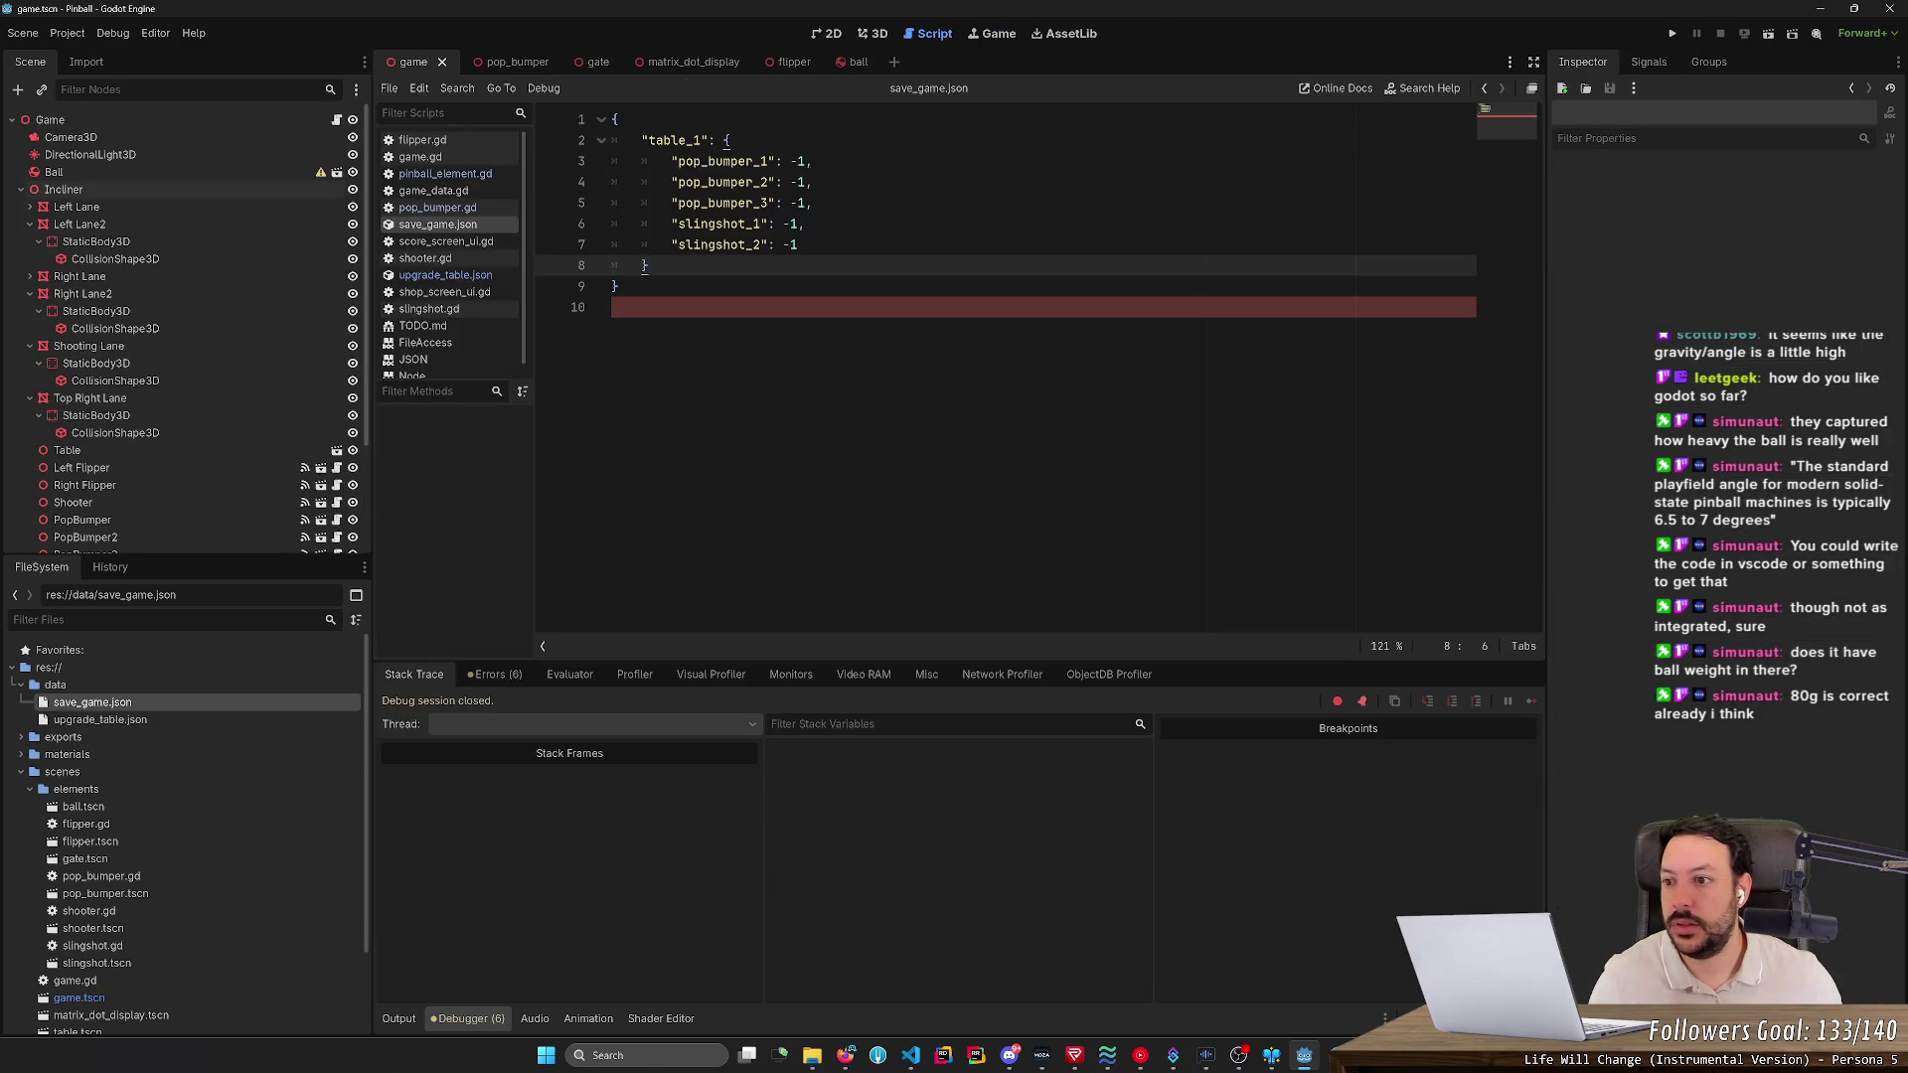
# - Collapse the lane nodes and toggle the Left Flipper's Unlocked property
pyautogui.click(102, 225)
pyautogui.press('Left')
pyautogui.press('Down')
pyautogui.press('Down')
pyautogui.press('Left')
pyautogui.press('Down')
pyautogui.press('Left')
pyautogui.press('Down')
pyautogui.press('Left')
pyautogui.press('Down')
pyautogui.press('Down')
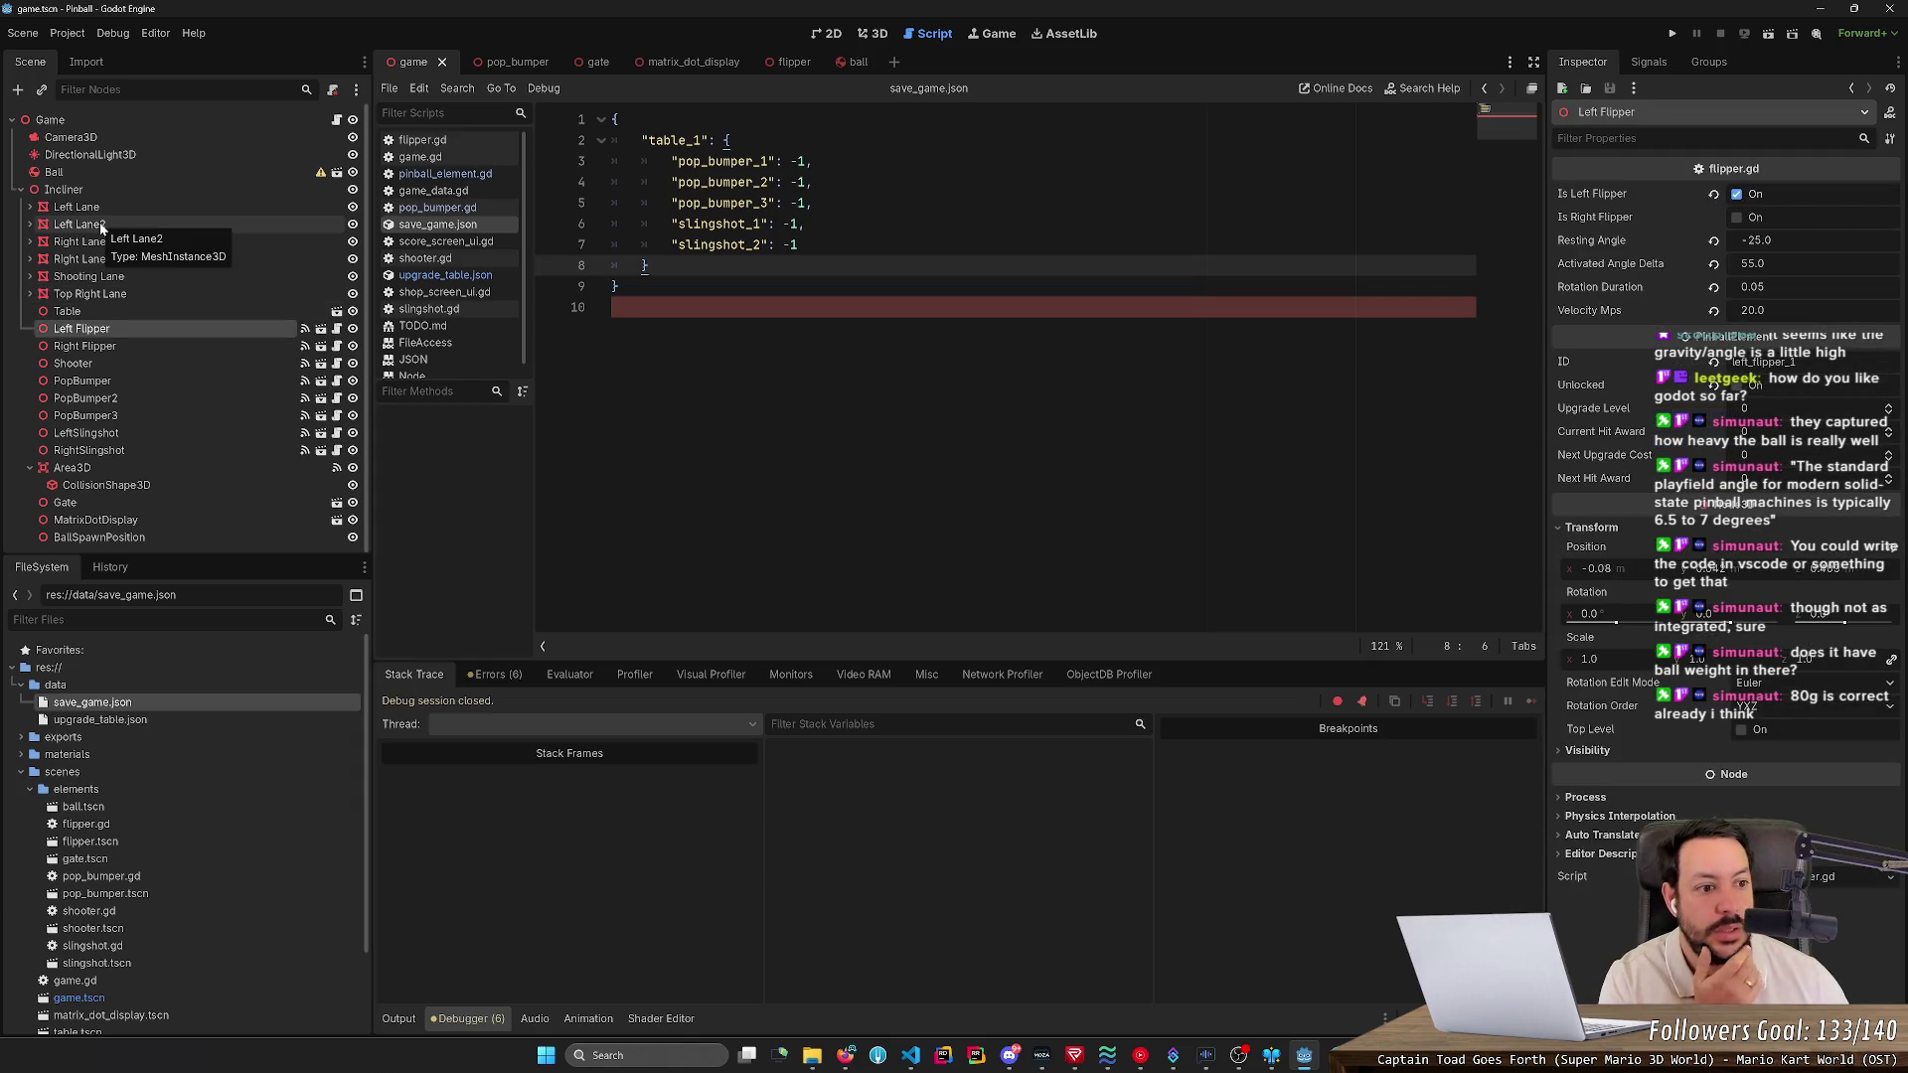
pyautogui.press('Down')
pyautogui.press('Up')
pyautogui.press('Up')
pyautogui.press('Down')
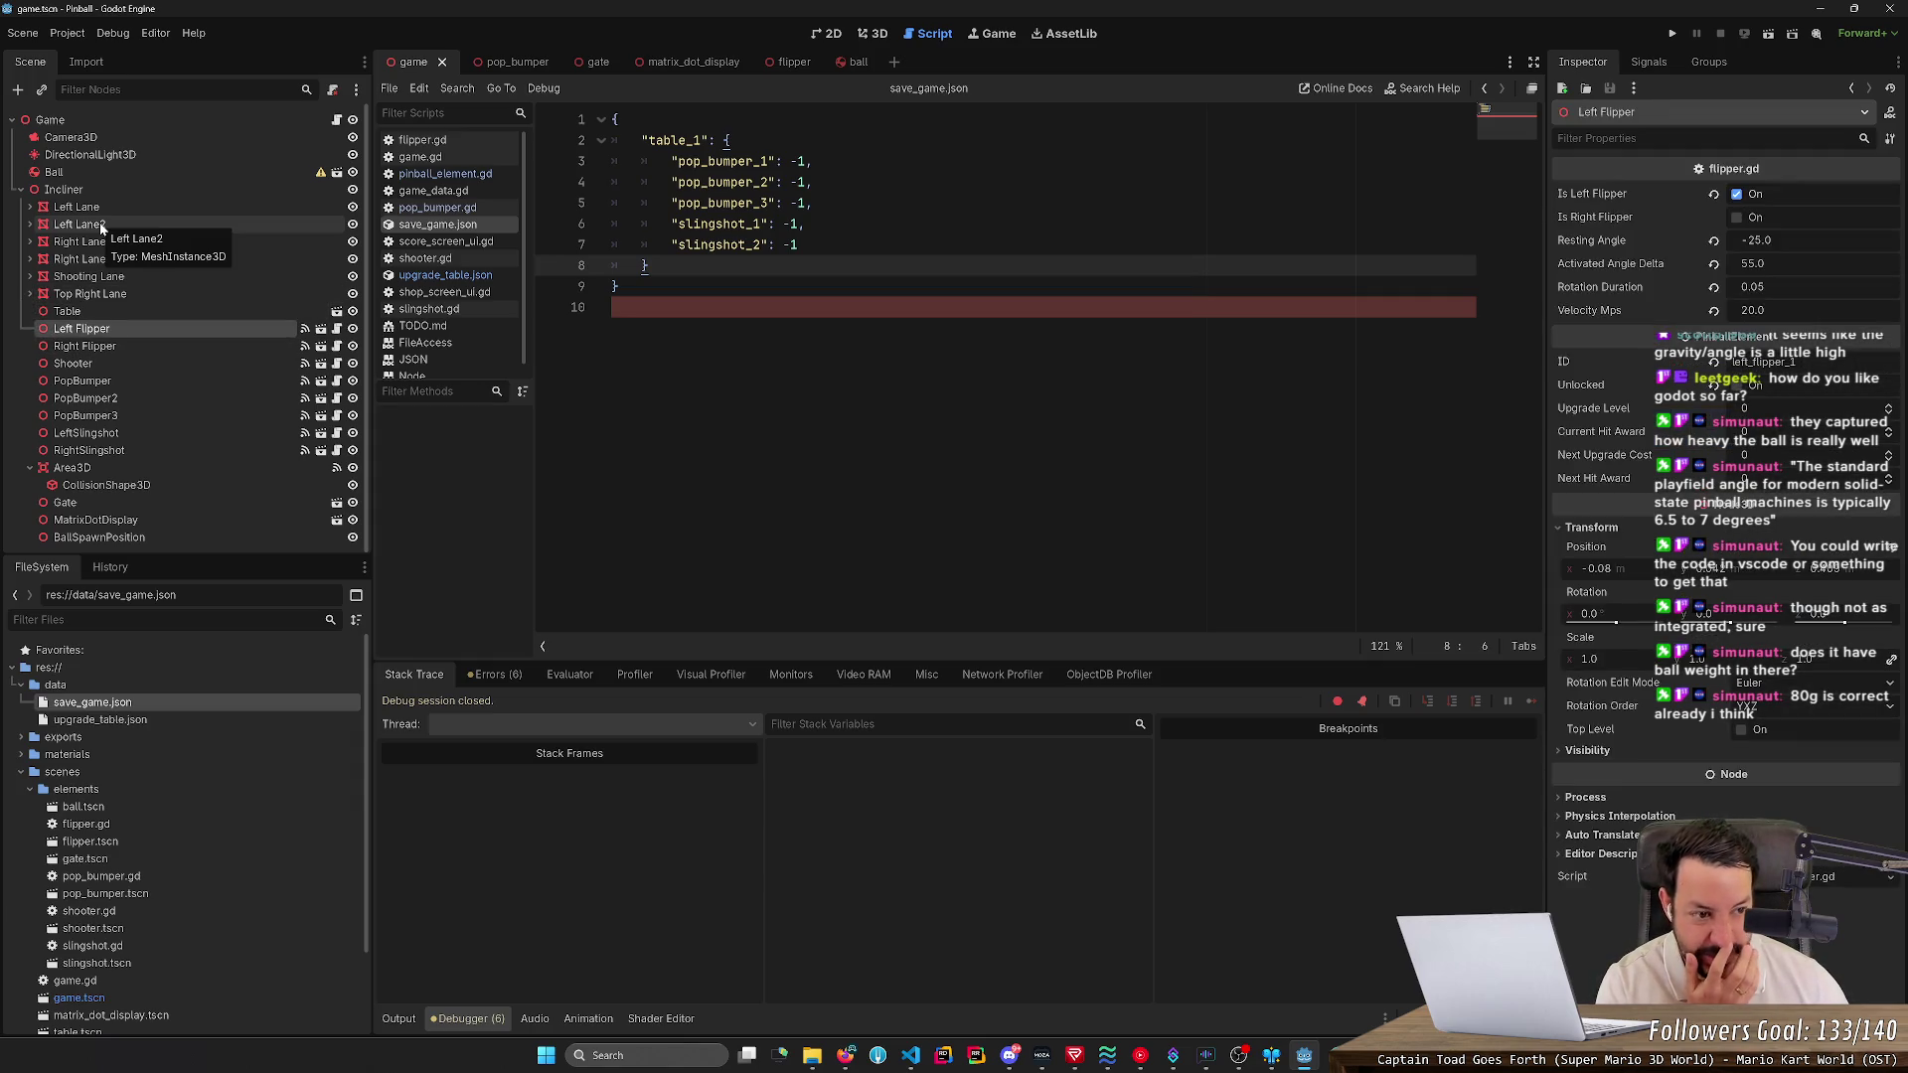
pyautogui.click(1737, 387)
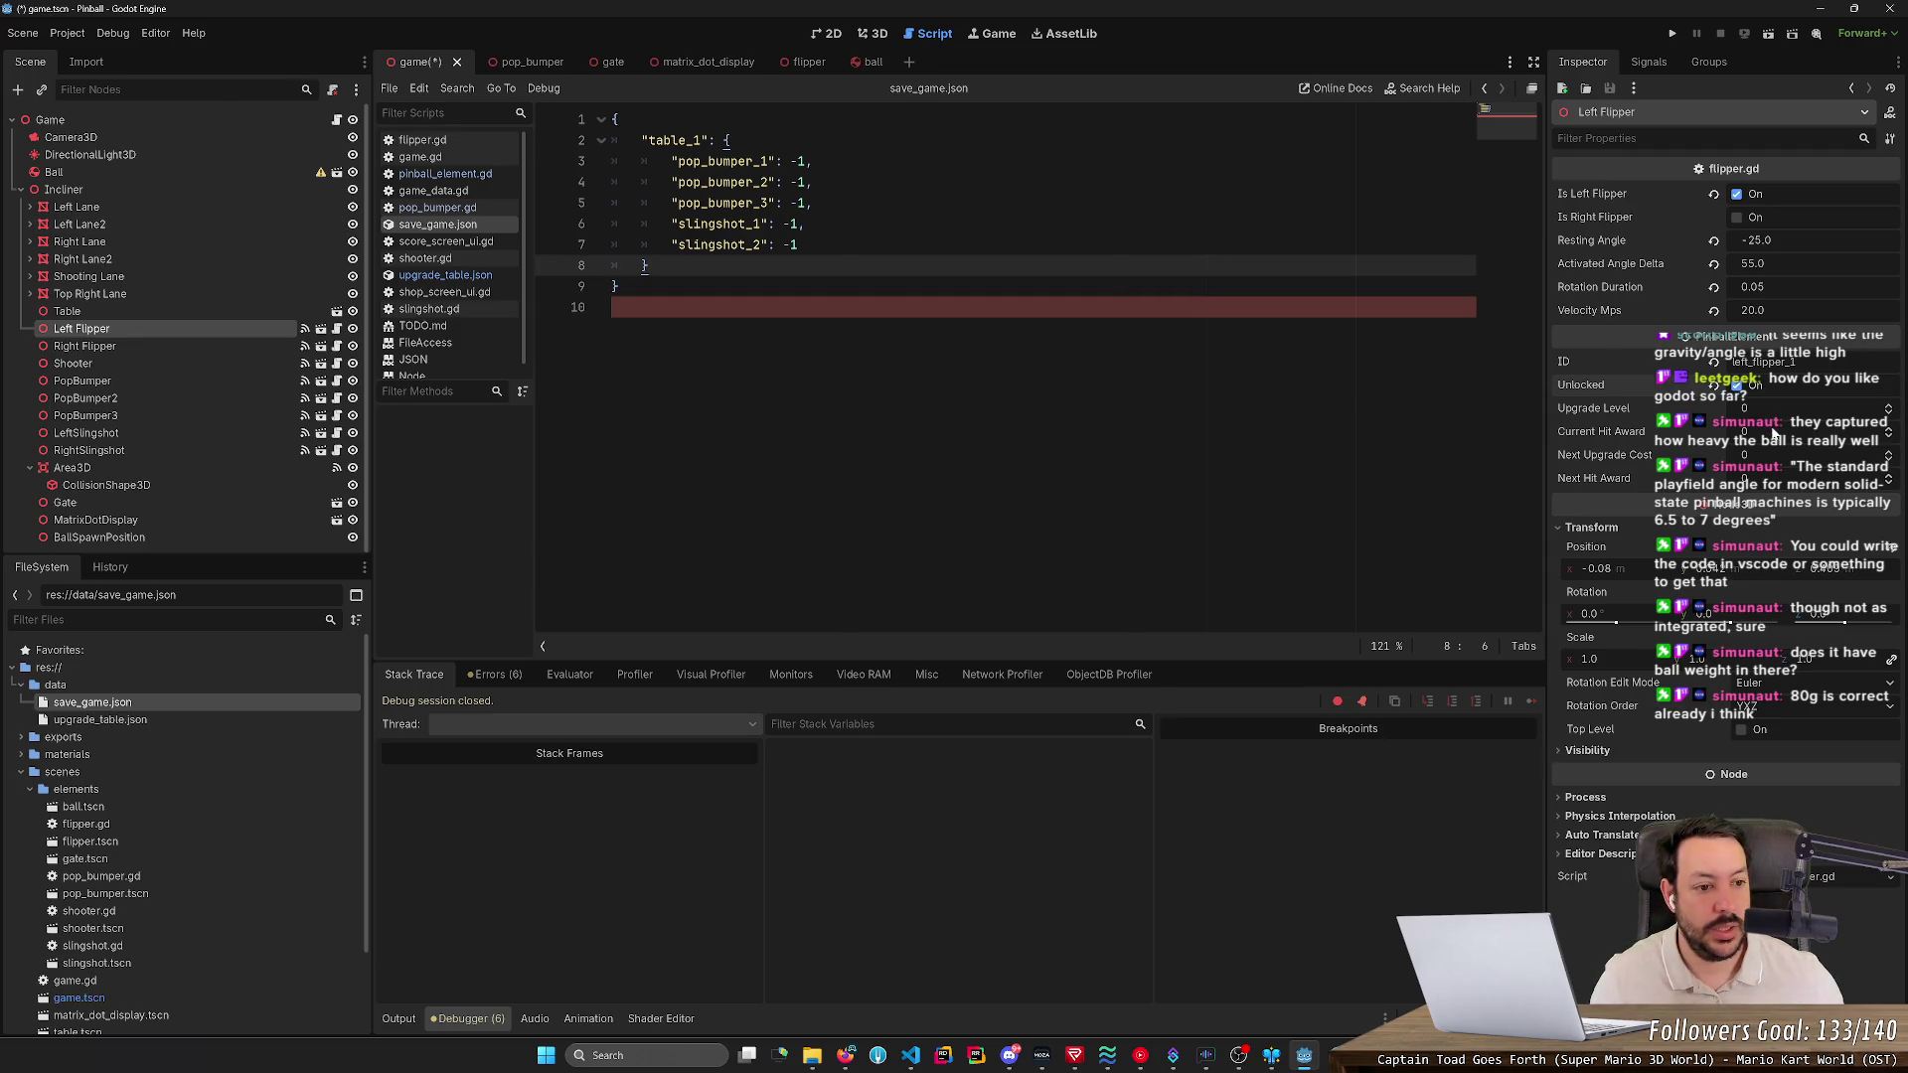
pyautogui.click(1742, 432)
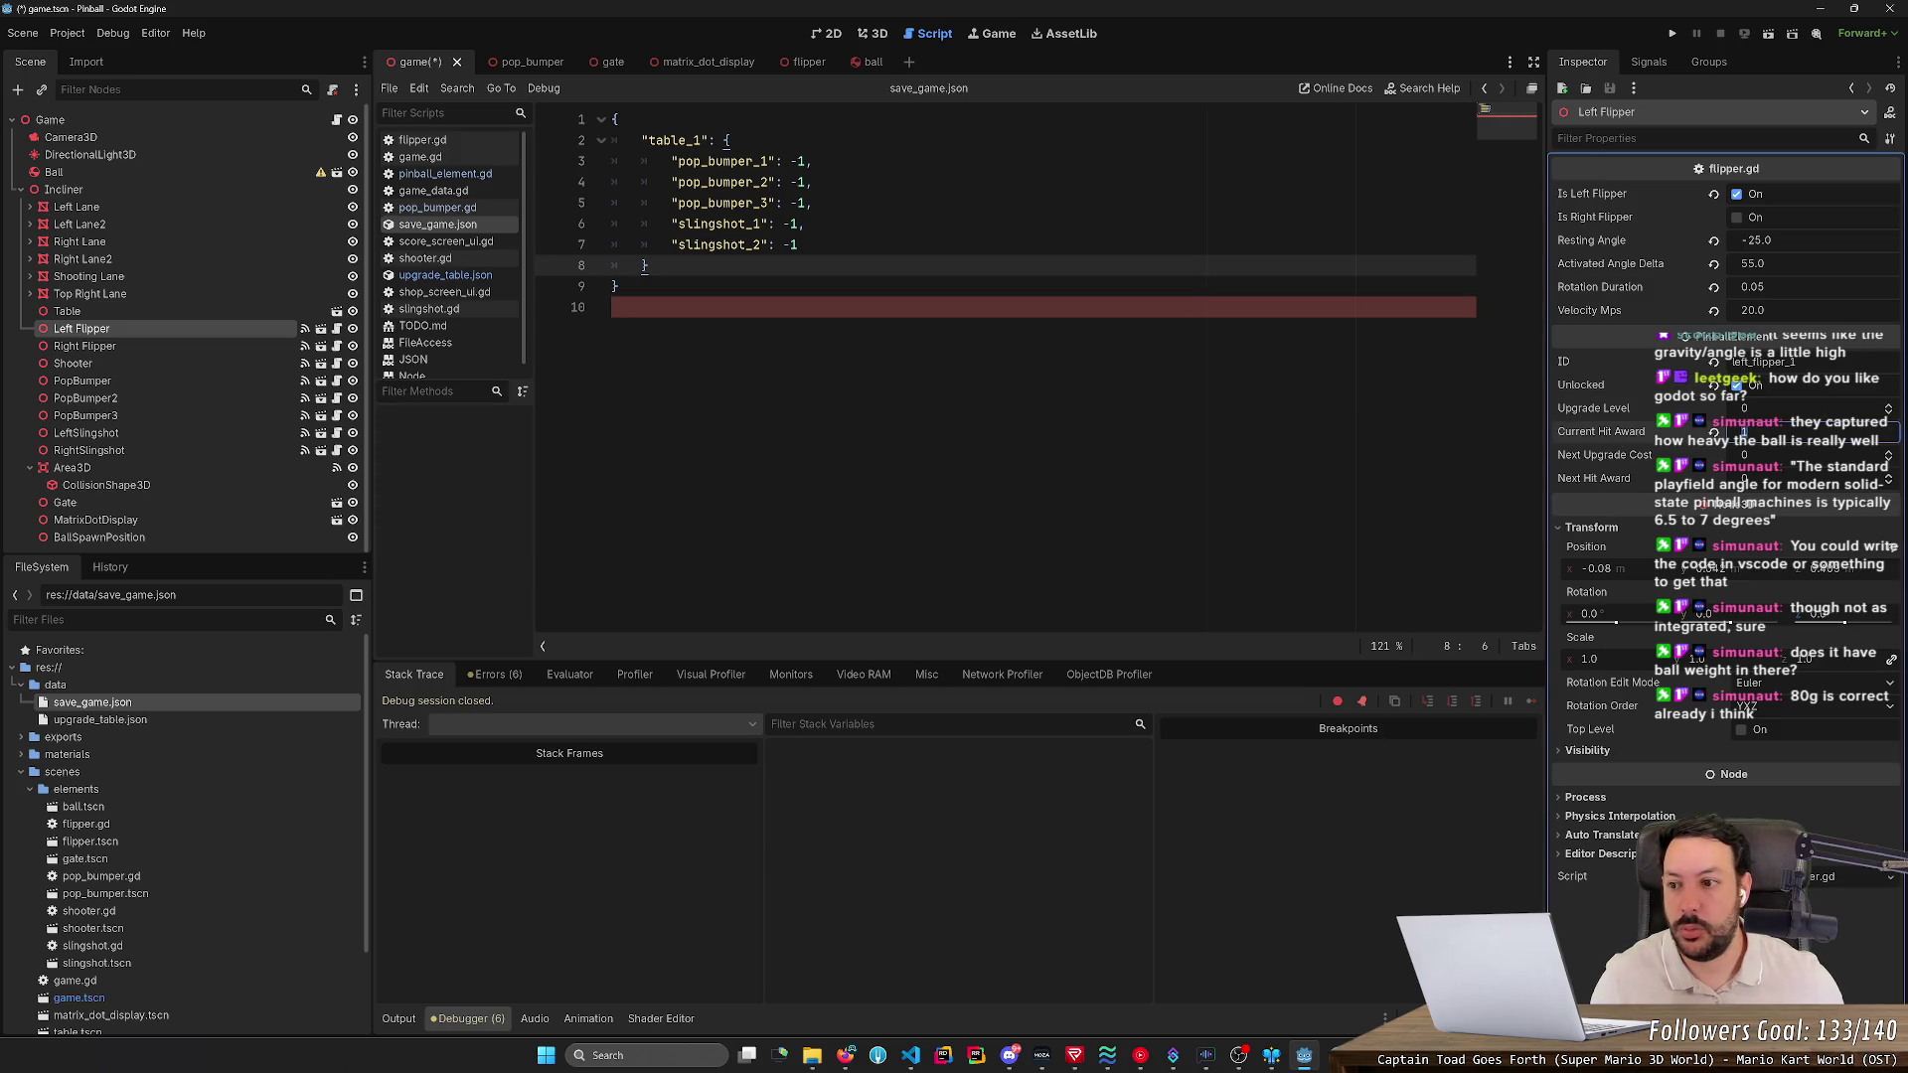
# - Edit the Right Flipper's Upgrade Level, tick Unlocked, and save the scene
pyautogui.click(205, 346)
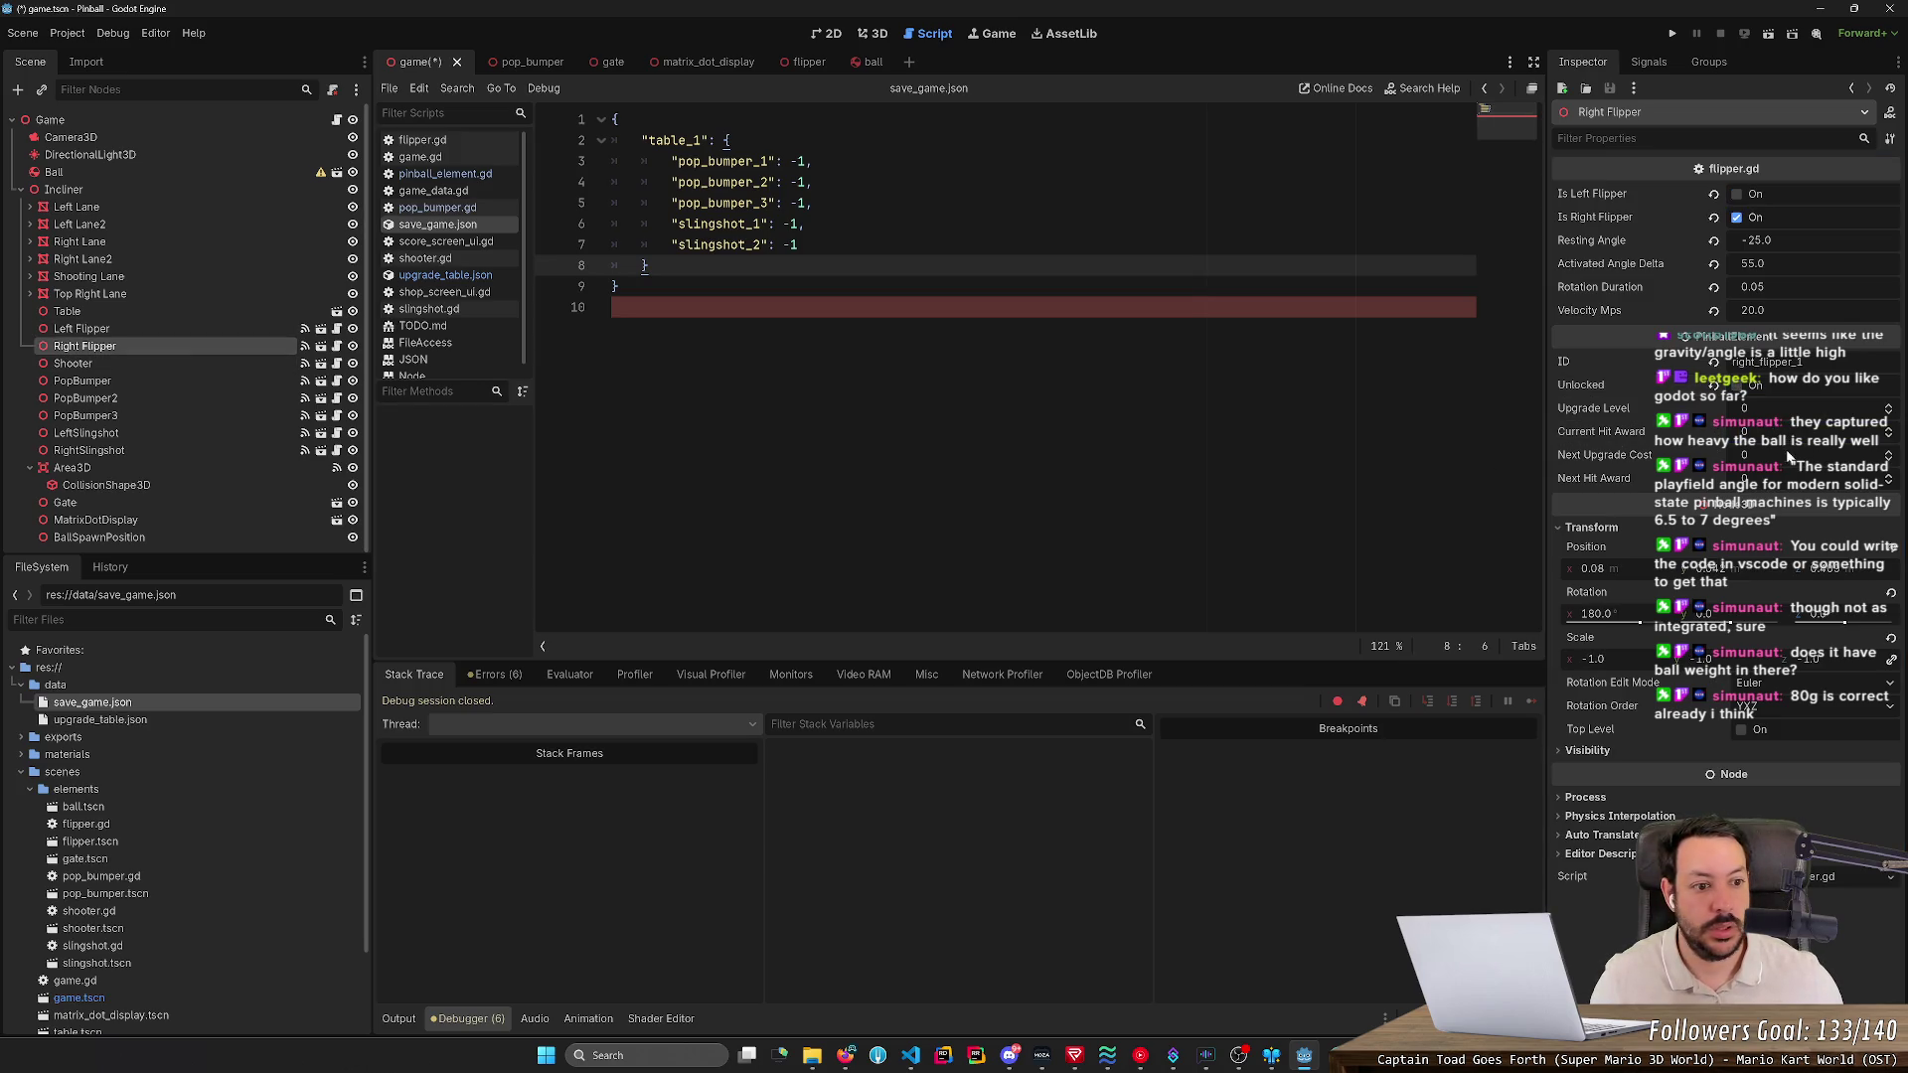
pyautogui.click(1806, 411)
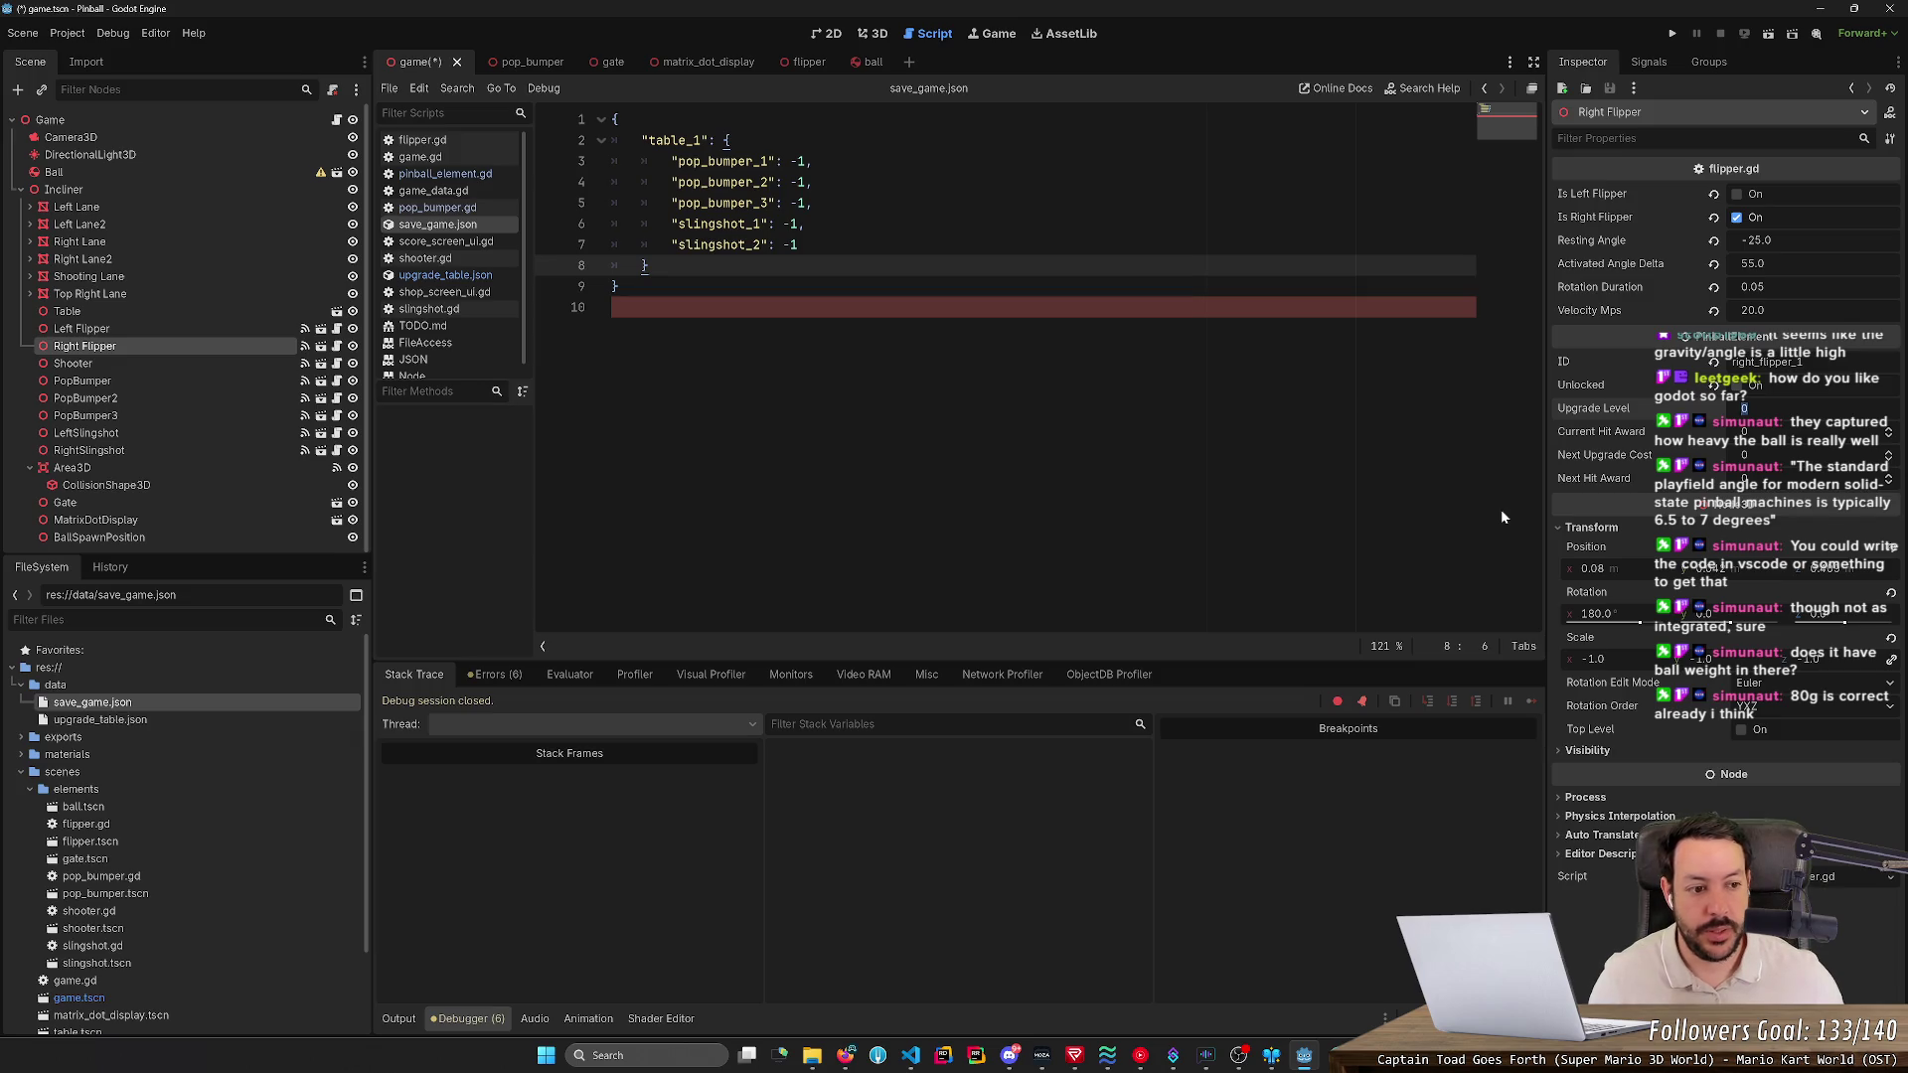
pyautogui.press('Tab')
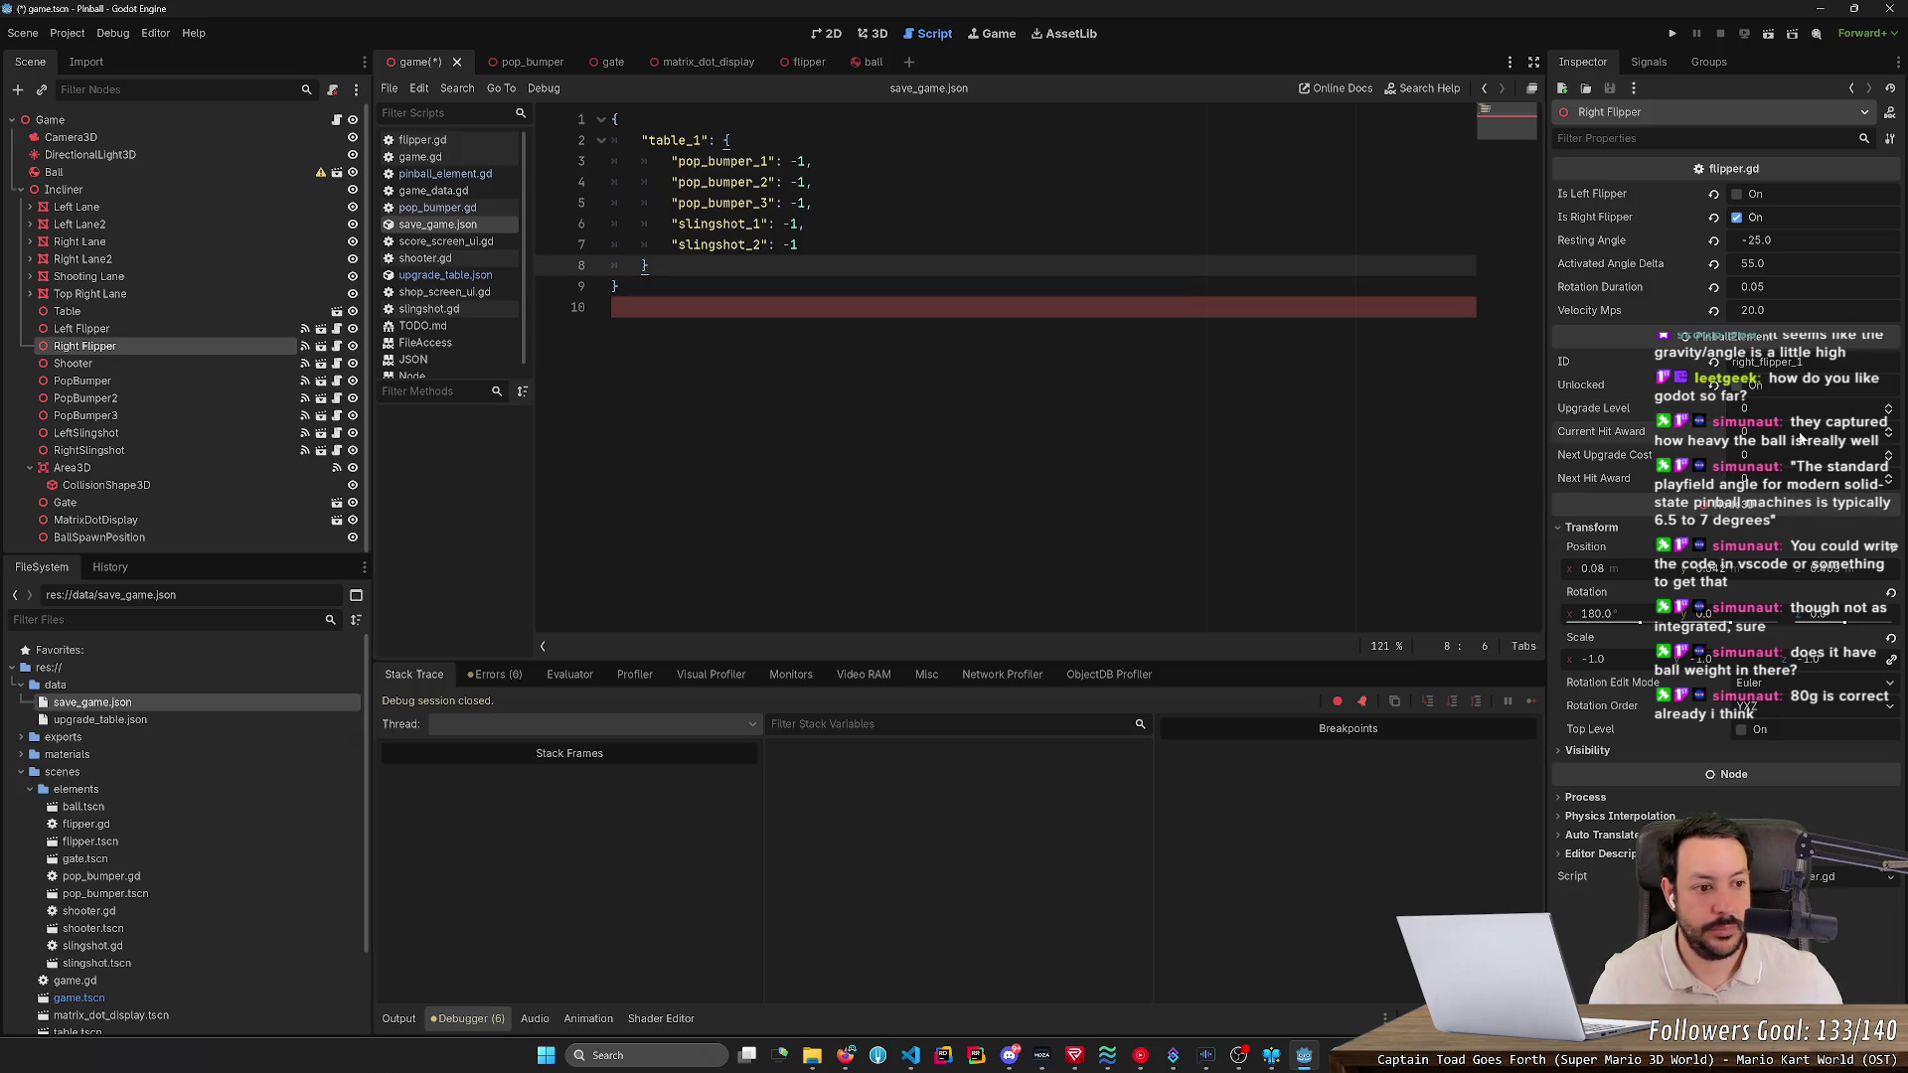
pyautogui.click(1736, 386)
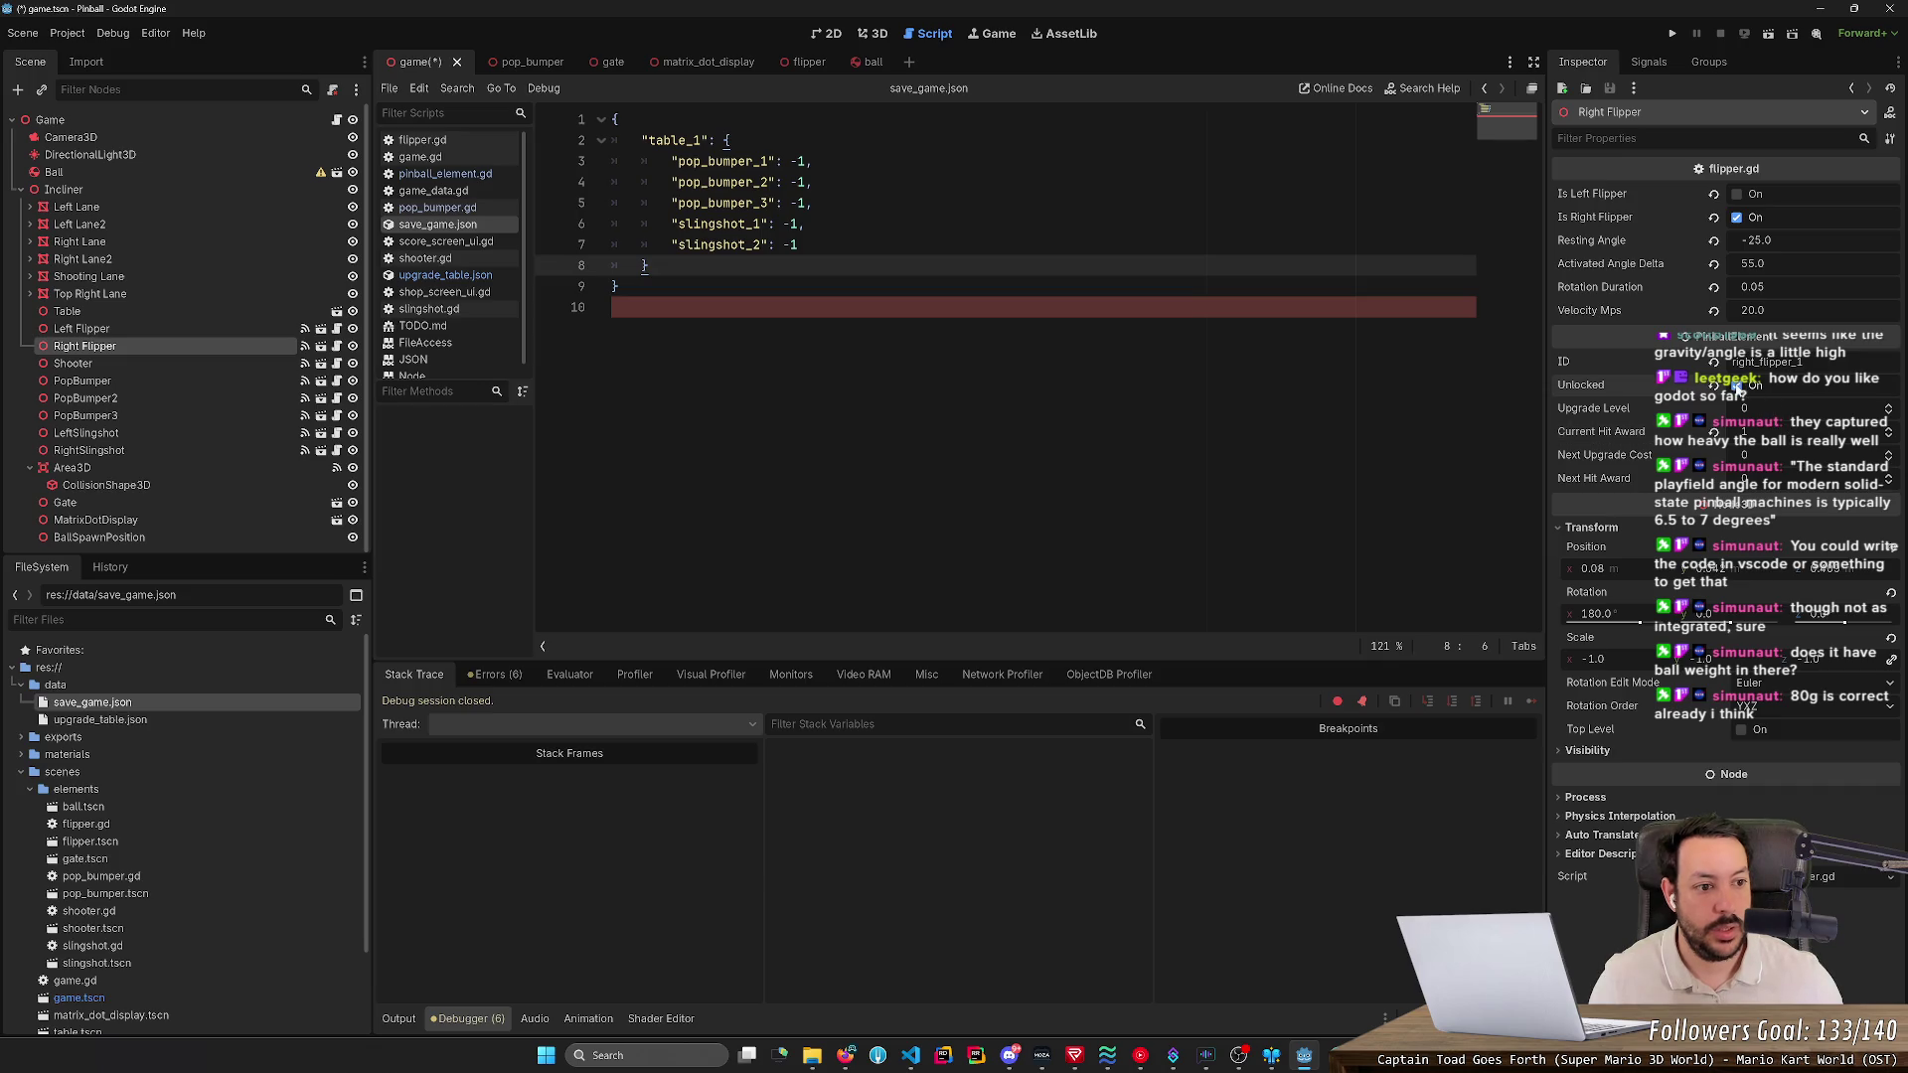
pyautogui.hotkey('ctrl', 's')
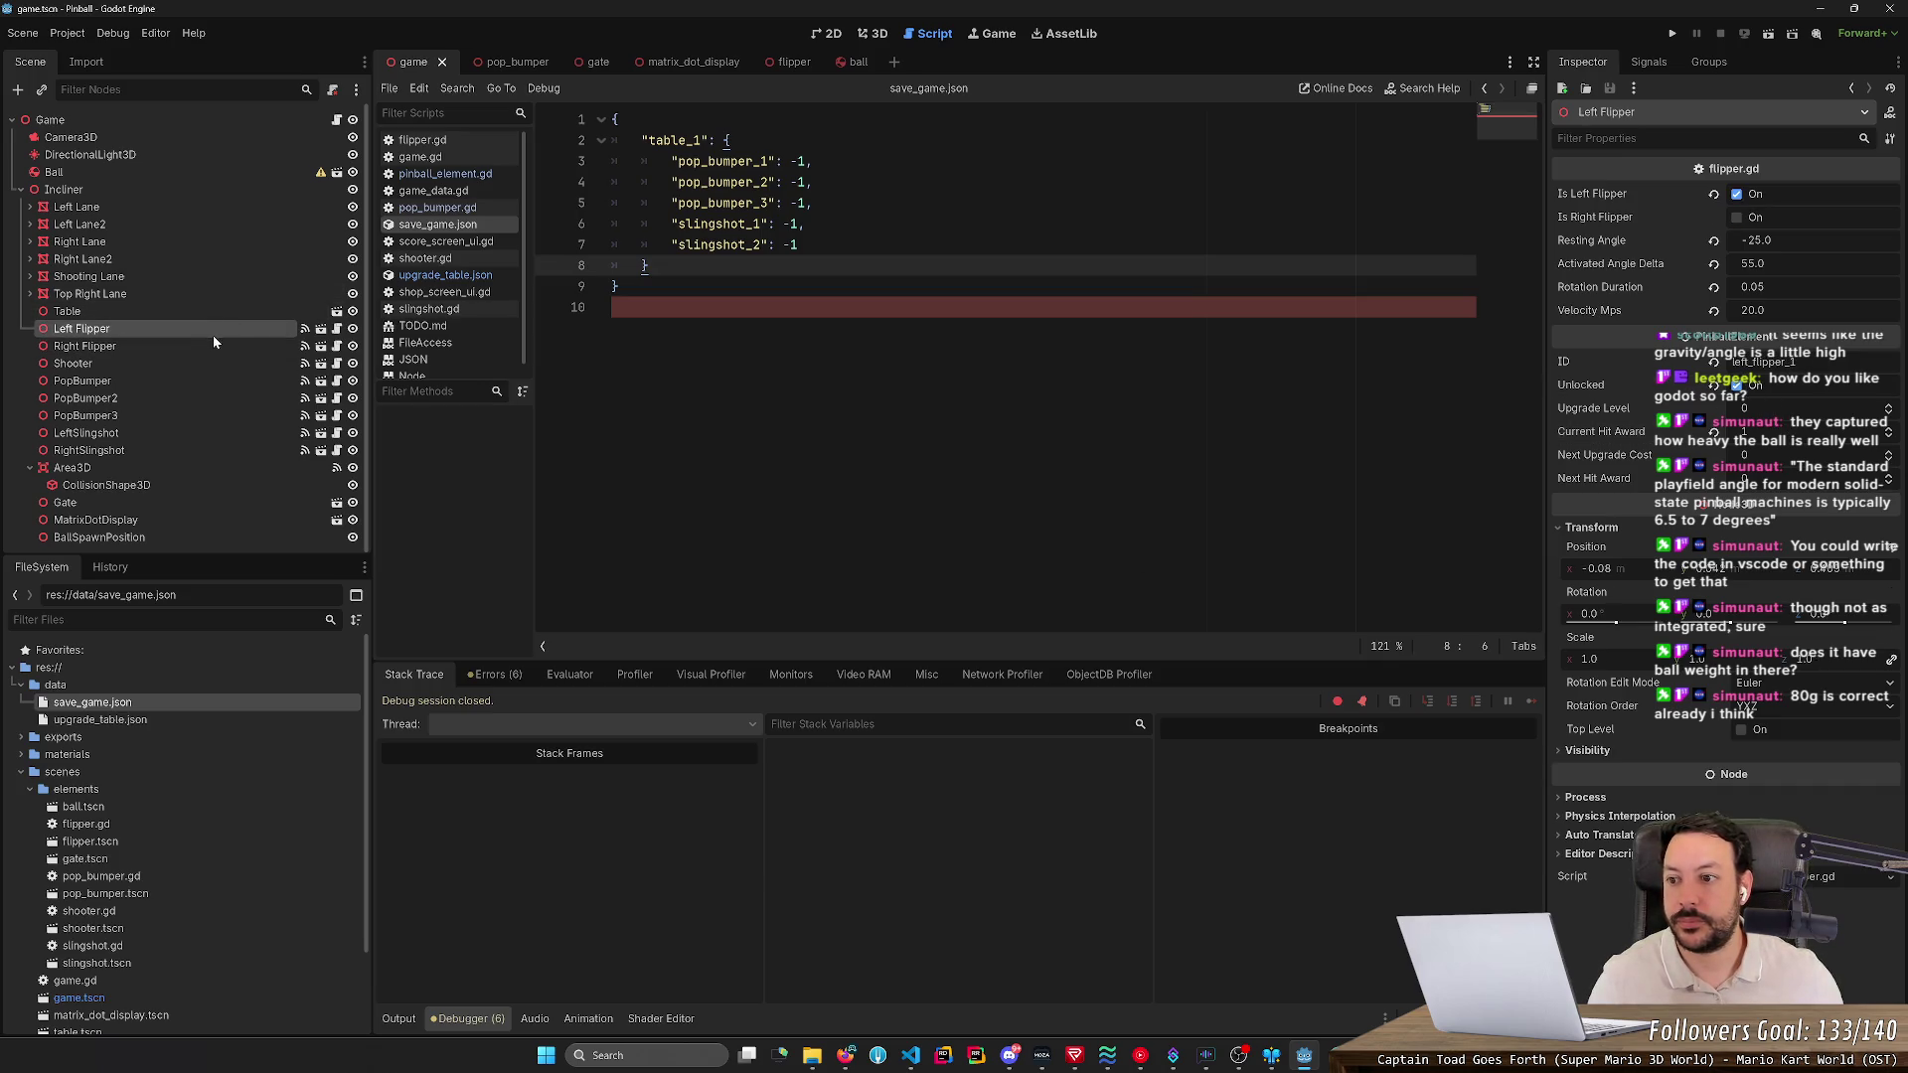
# - Compare the two flippers' settings, ending on the Left Flipper
pyautogui.click(215, 335)
pyautogui.click(211, 344)
pyautogui.click(214, 335)
pyautogui.click(212, 343)
pyautogui.click(217, 335)
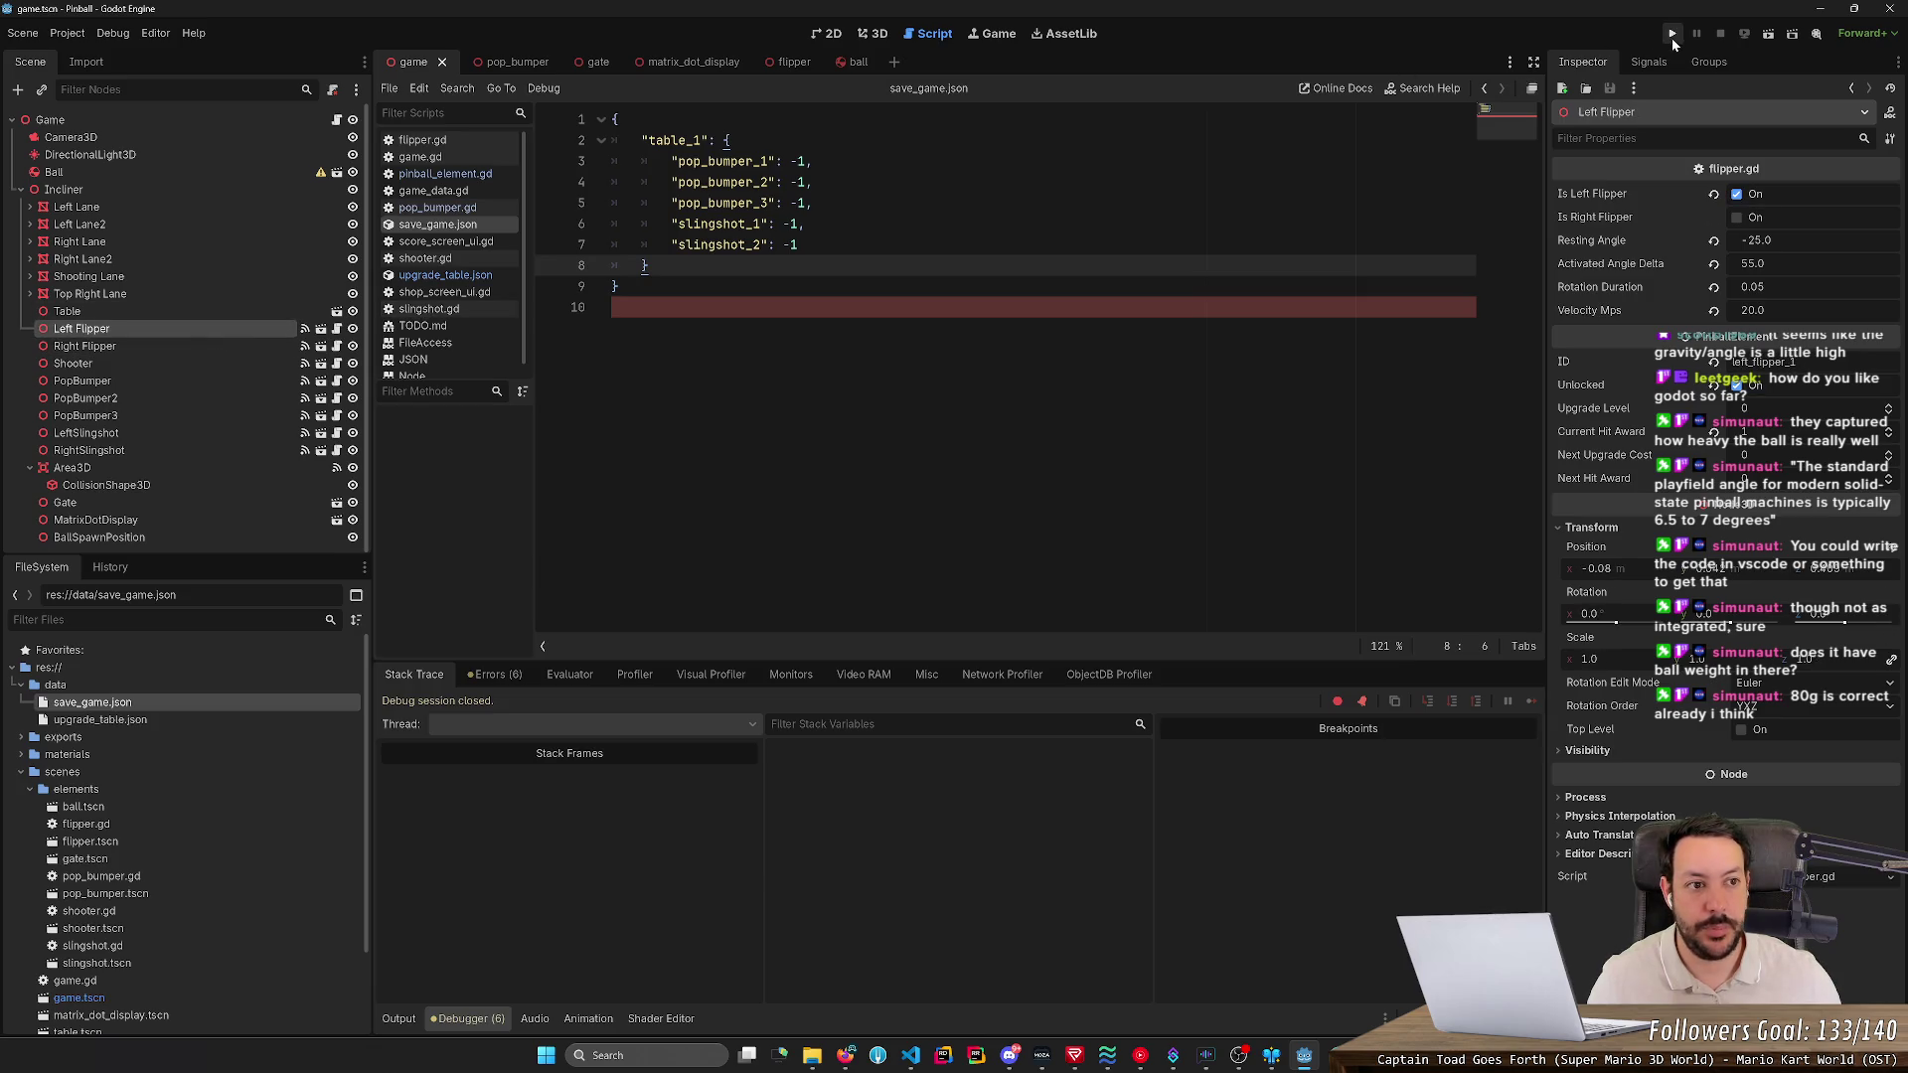
# - Run the pinball game and inspect the PopBumper, Left Flipper and Right Flipper settings
pyautogui.click(1671, 36)
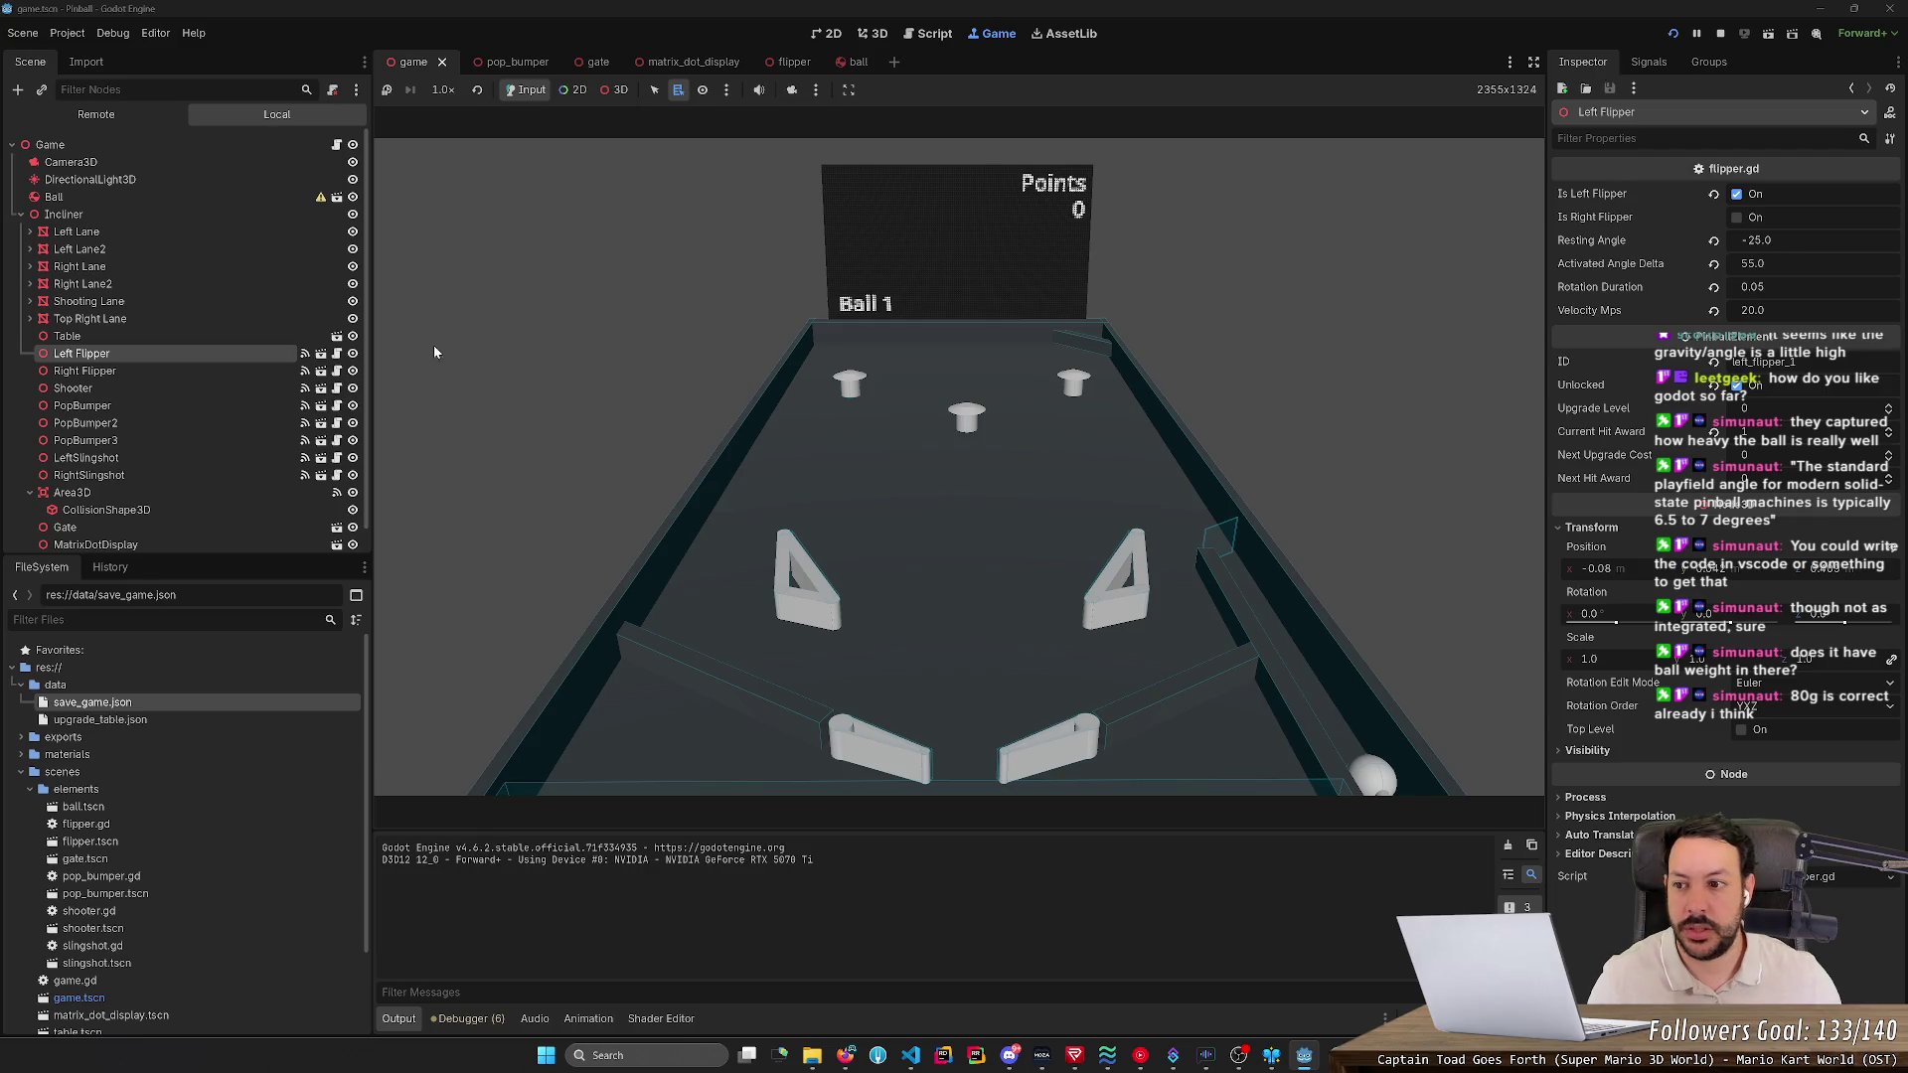
pyautogui.click(206, 407)
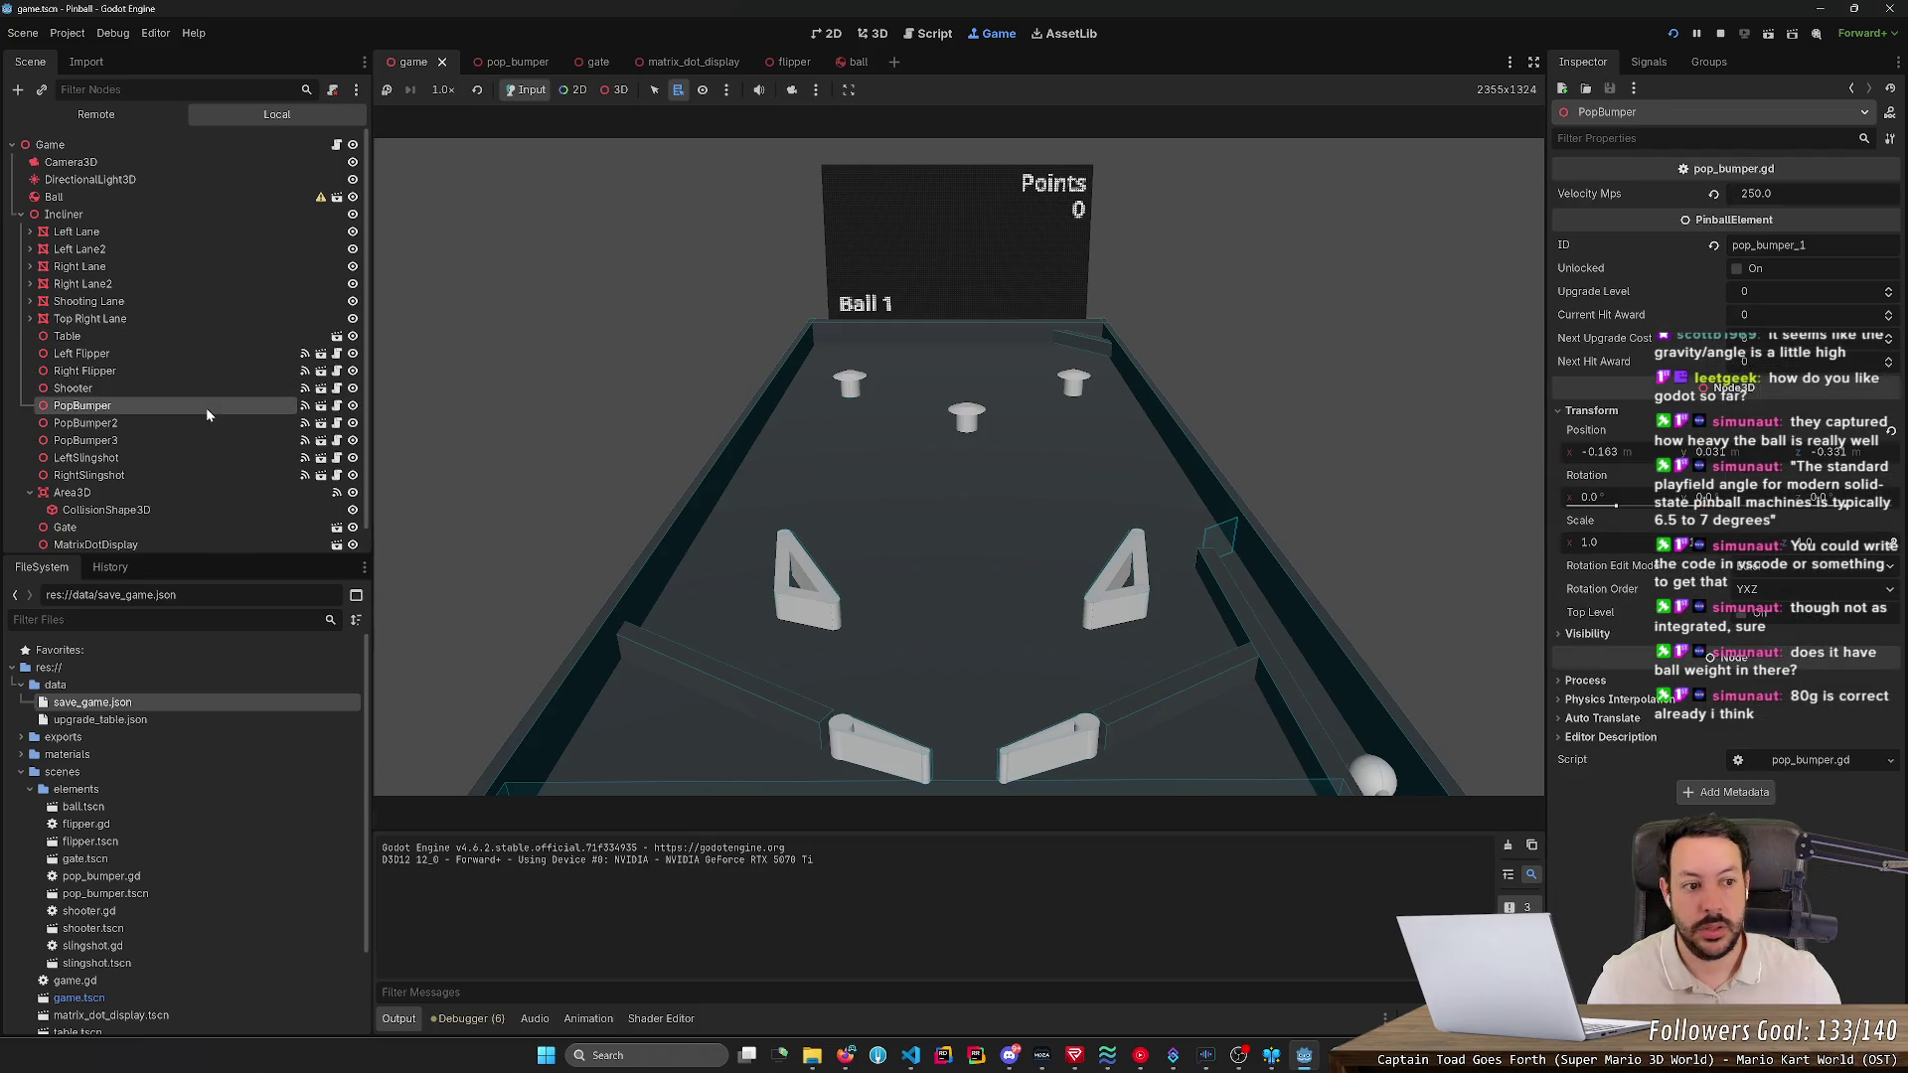
pyautogui.click(200, 373)
pyautogui.click(200, 355)
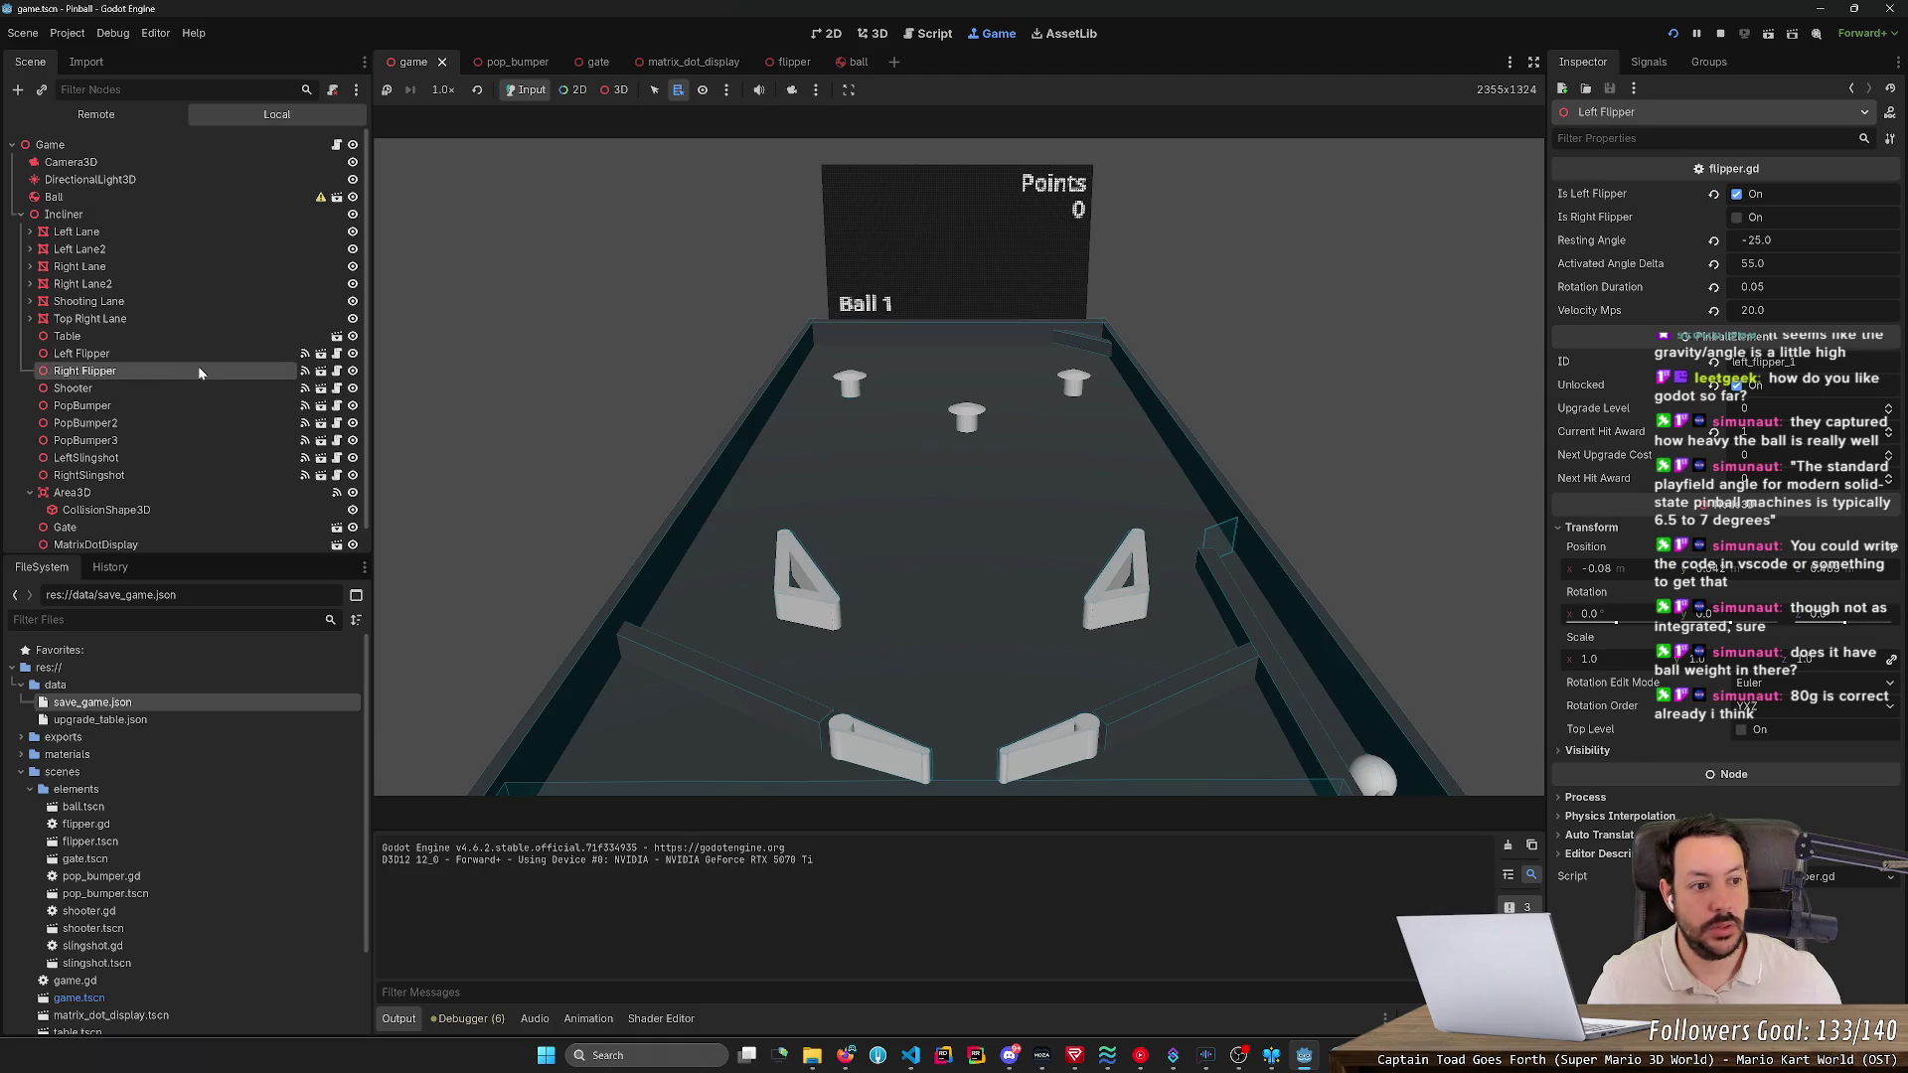
pyautogui.click(199, 369)
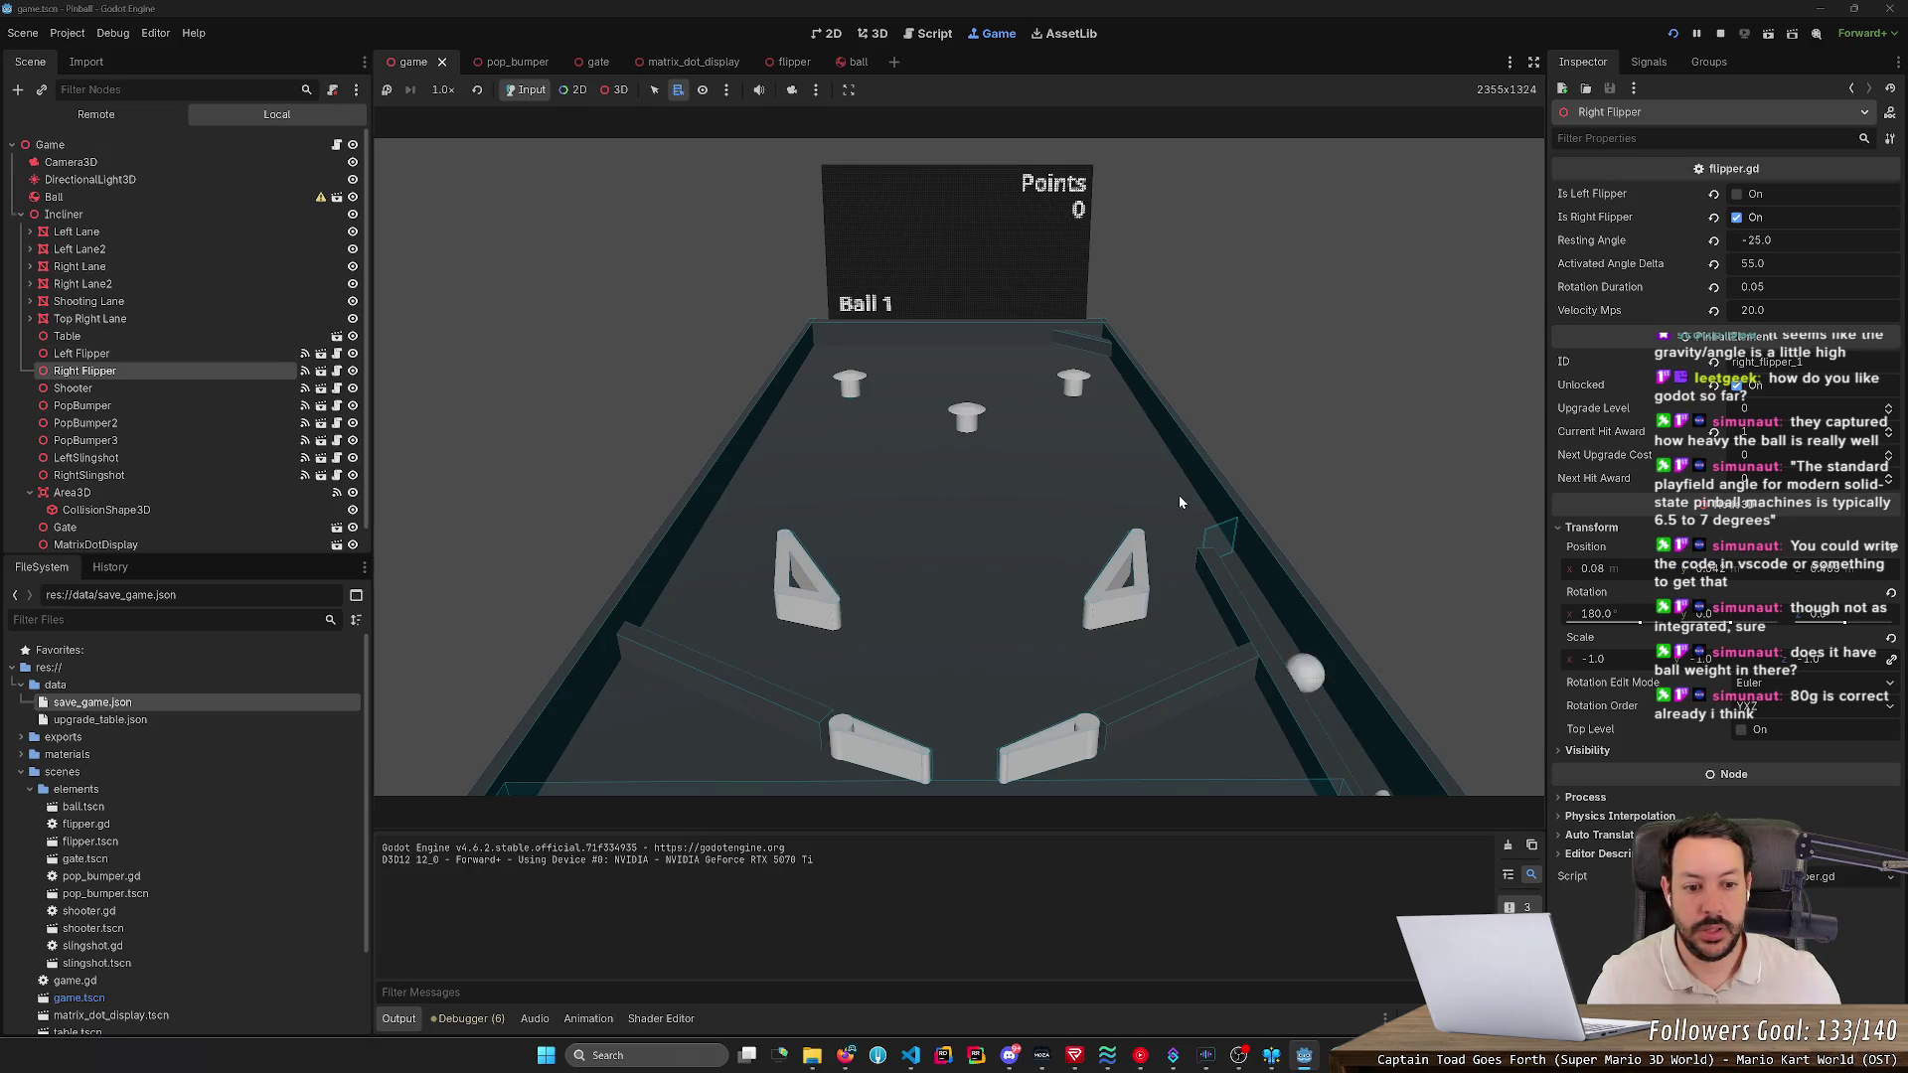
# - Keep Ball 1 in play with the Left and Right flipper keys, reaching 12 points
pyautogui.press('Left')
pyautogui.press('Right')
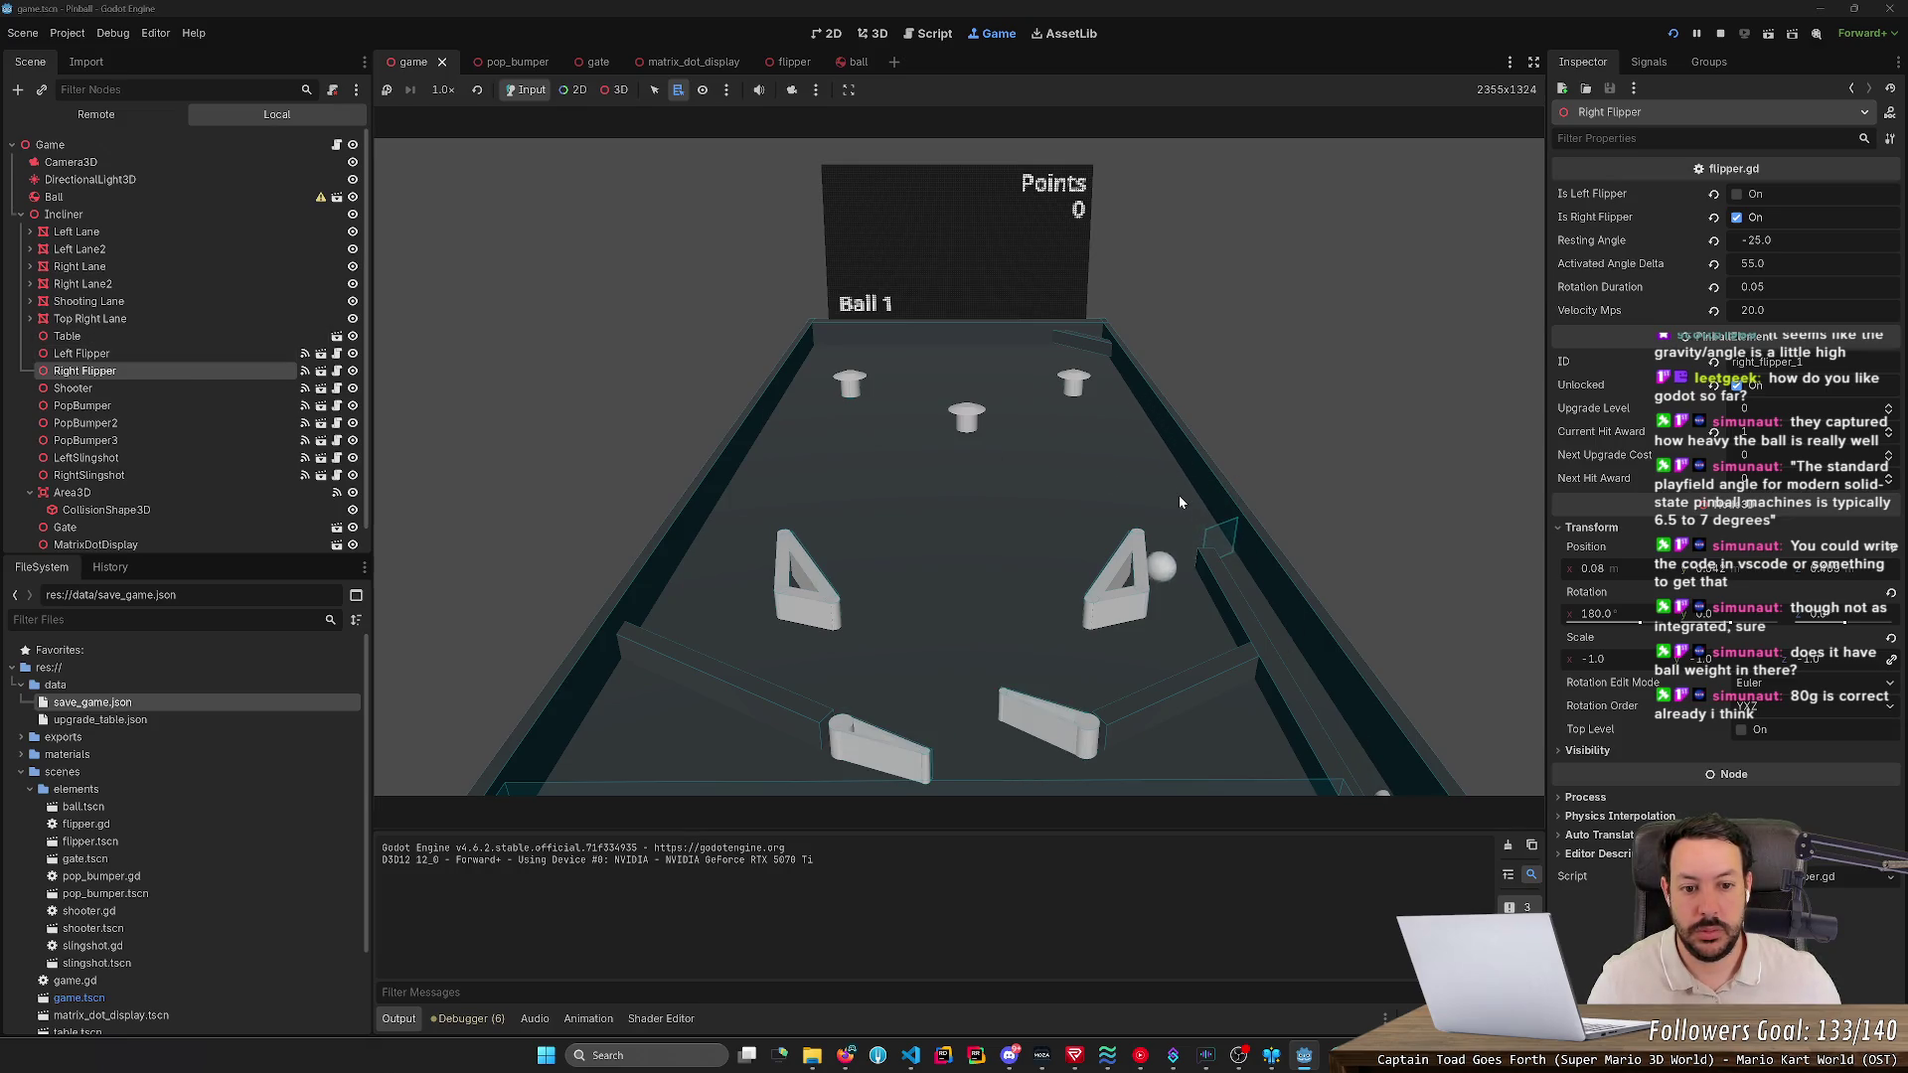
pyautogui.press('Right')
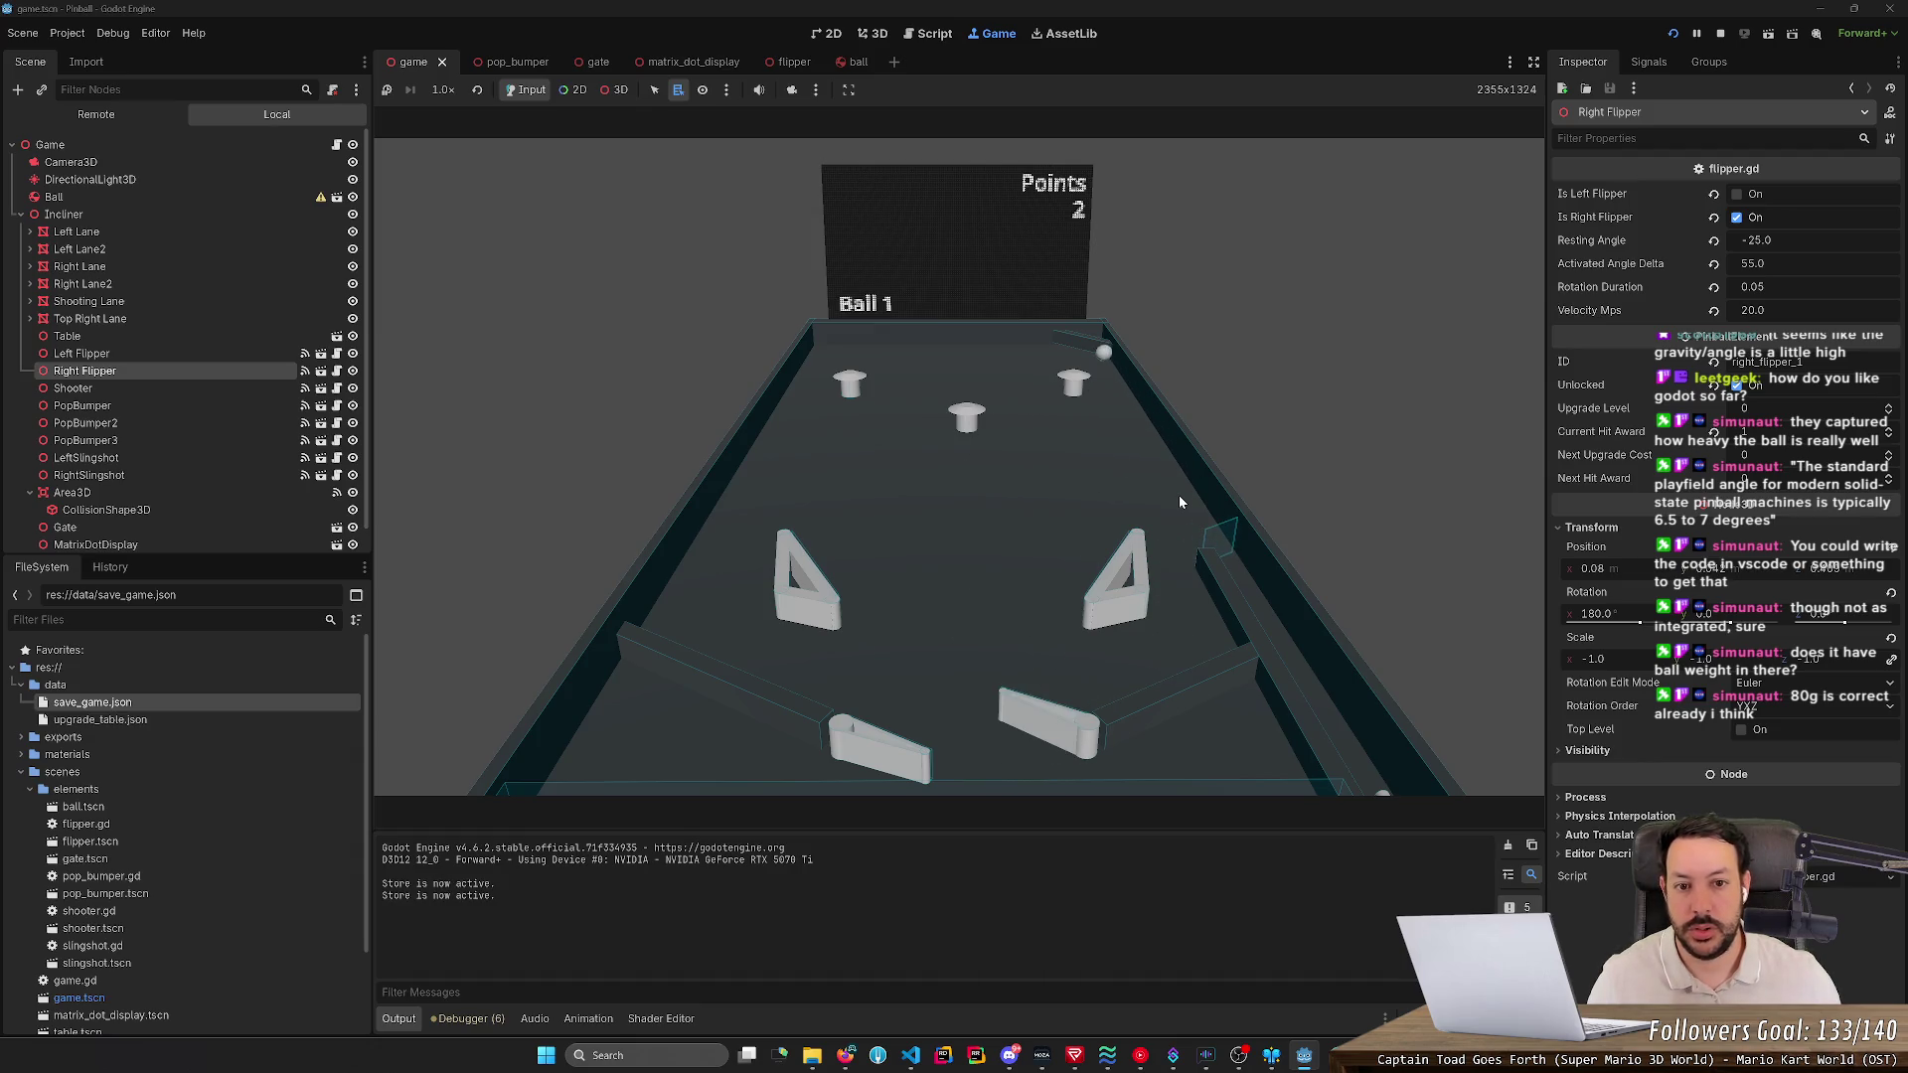
pyautogui.press('Left')
pyautogui.press('Right')
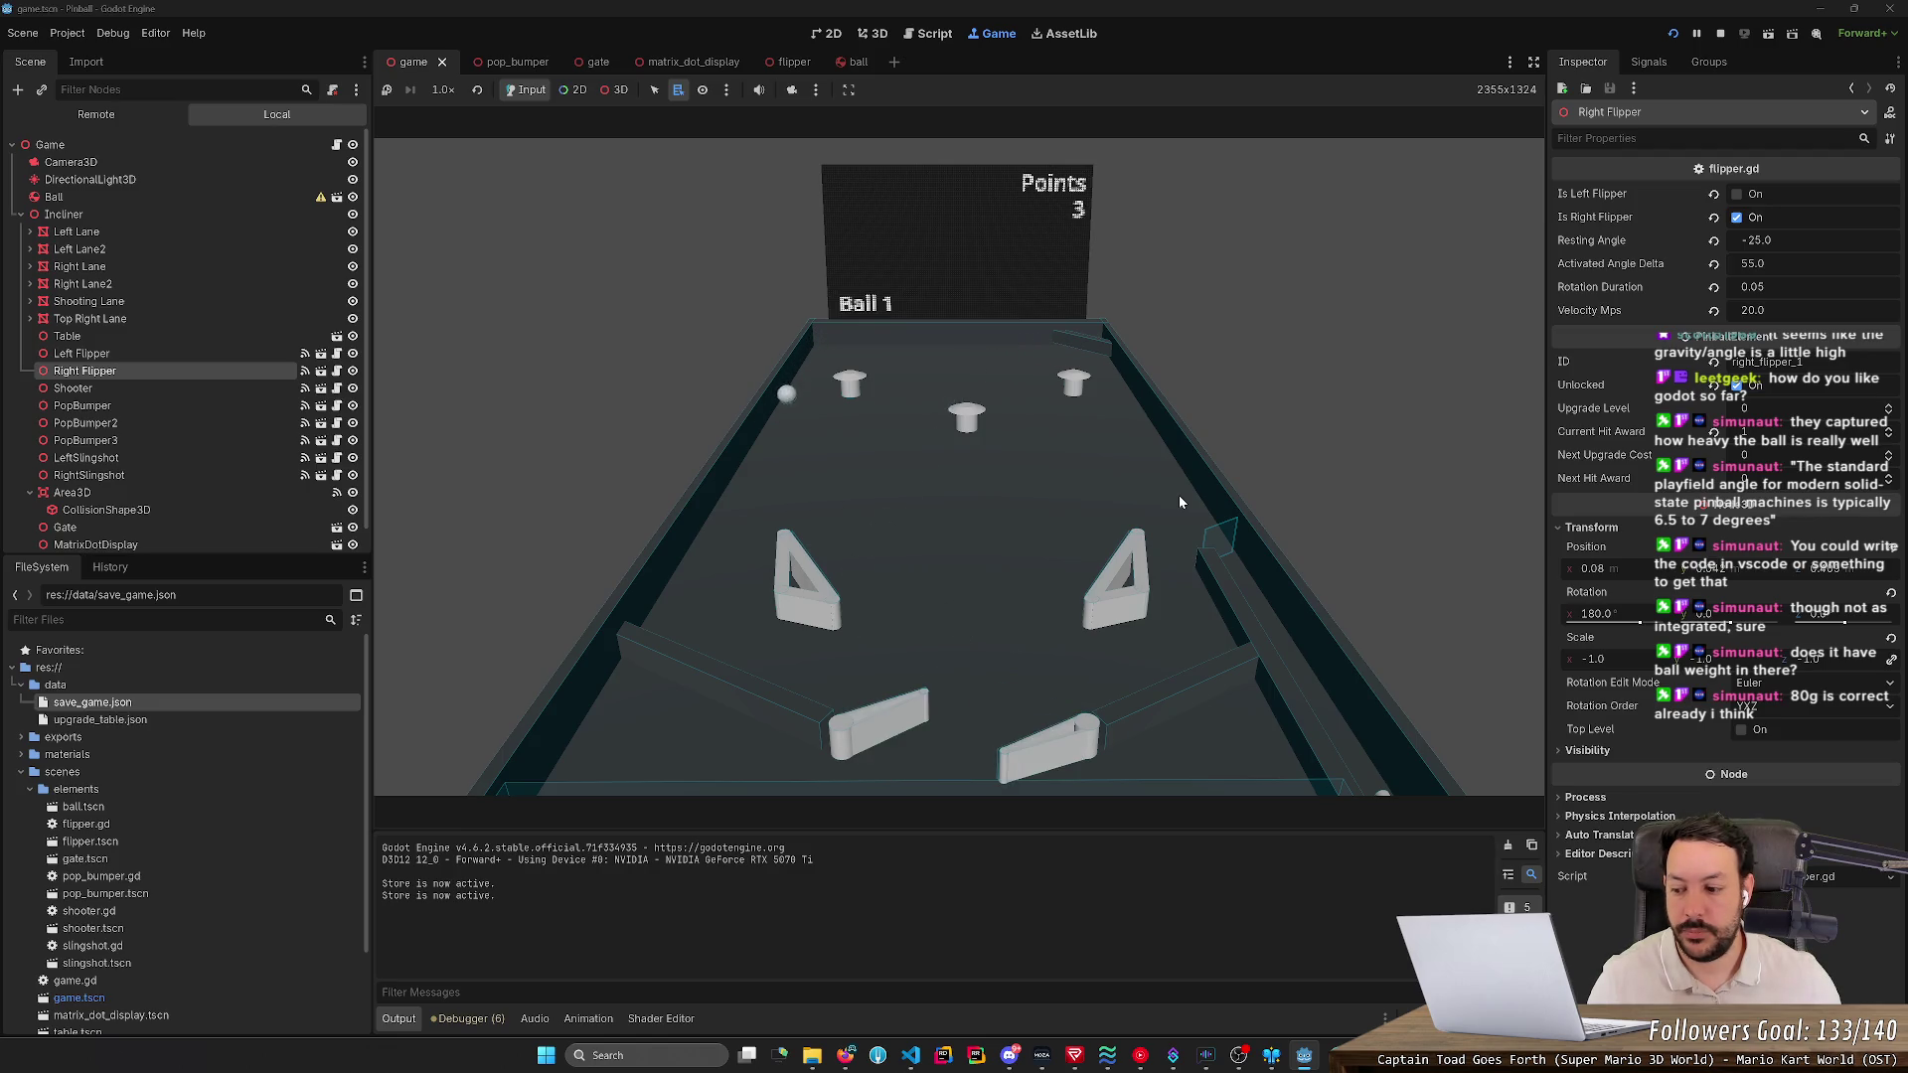
pyautogui.press('Right')
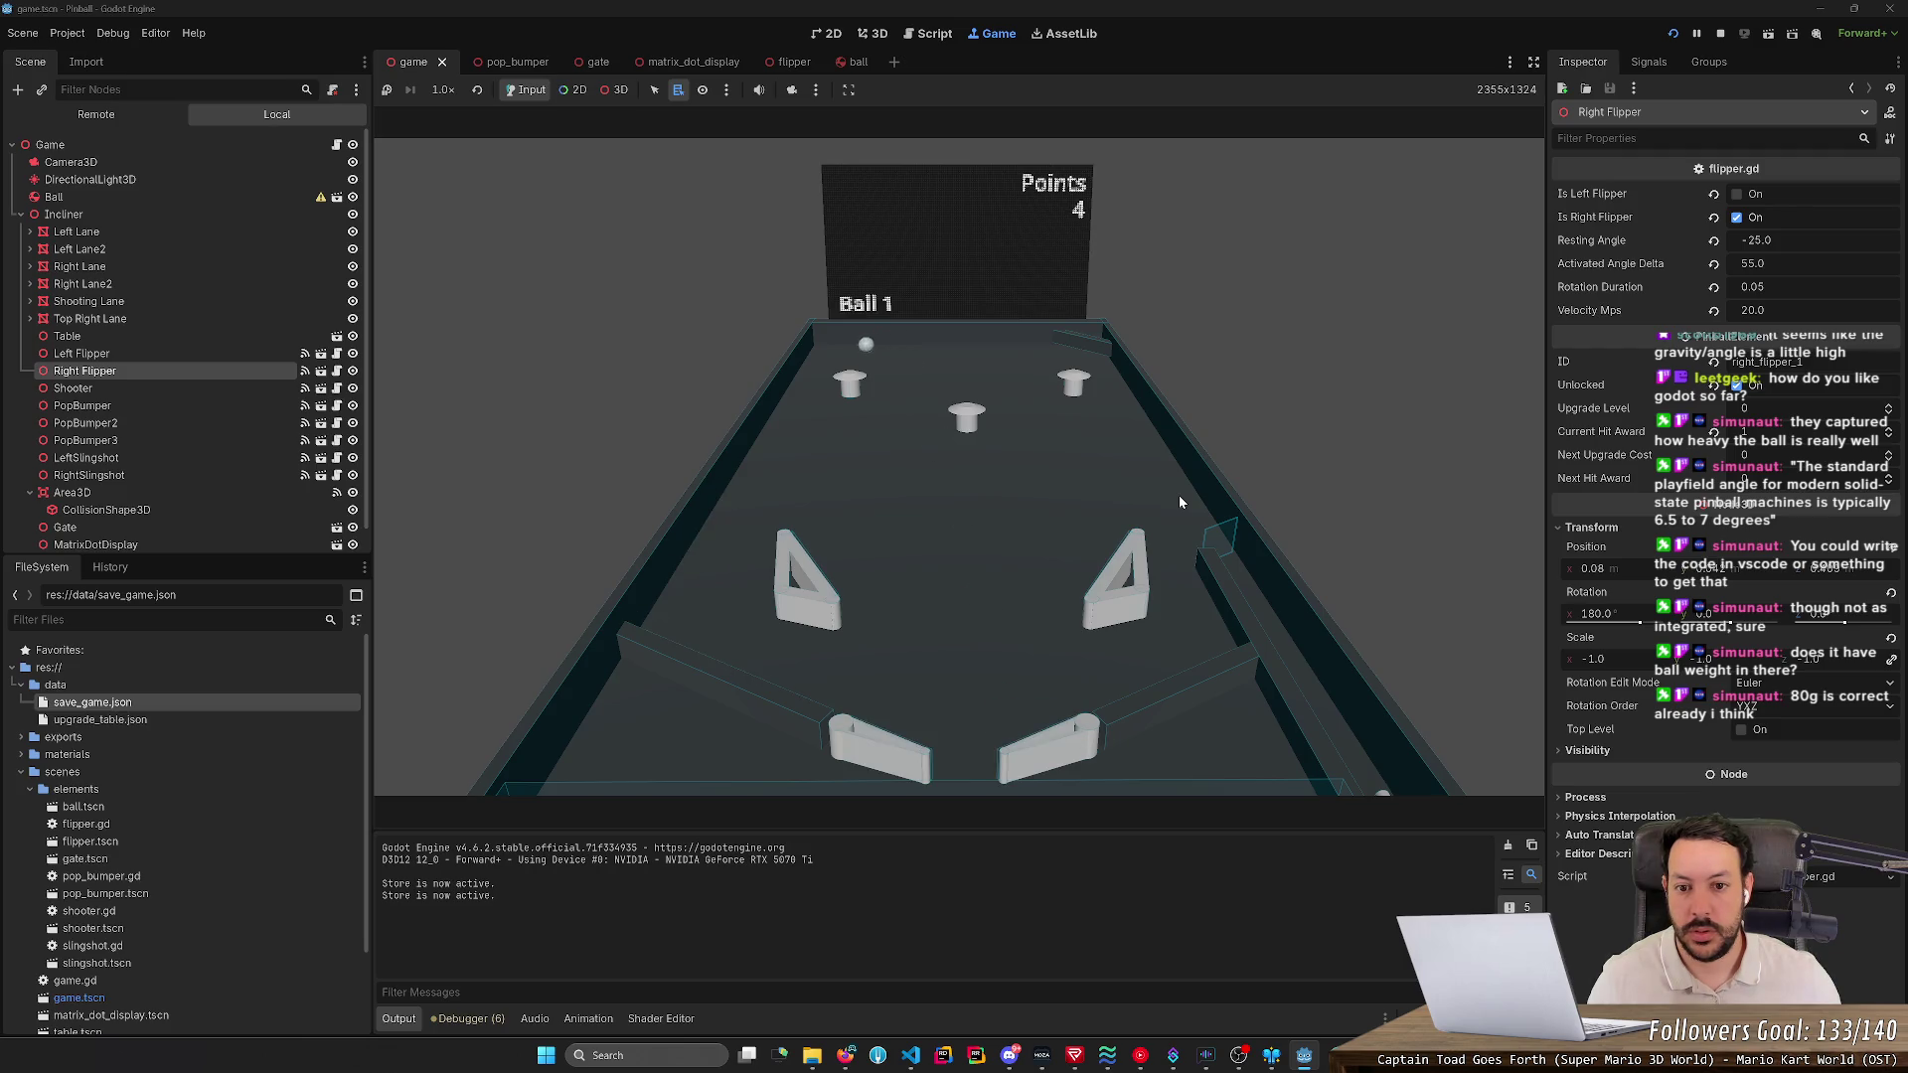
pyautogui.press('Left')
pyautogui.press('Right')
pyautogui.press('Right')
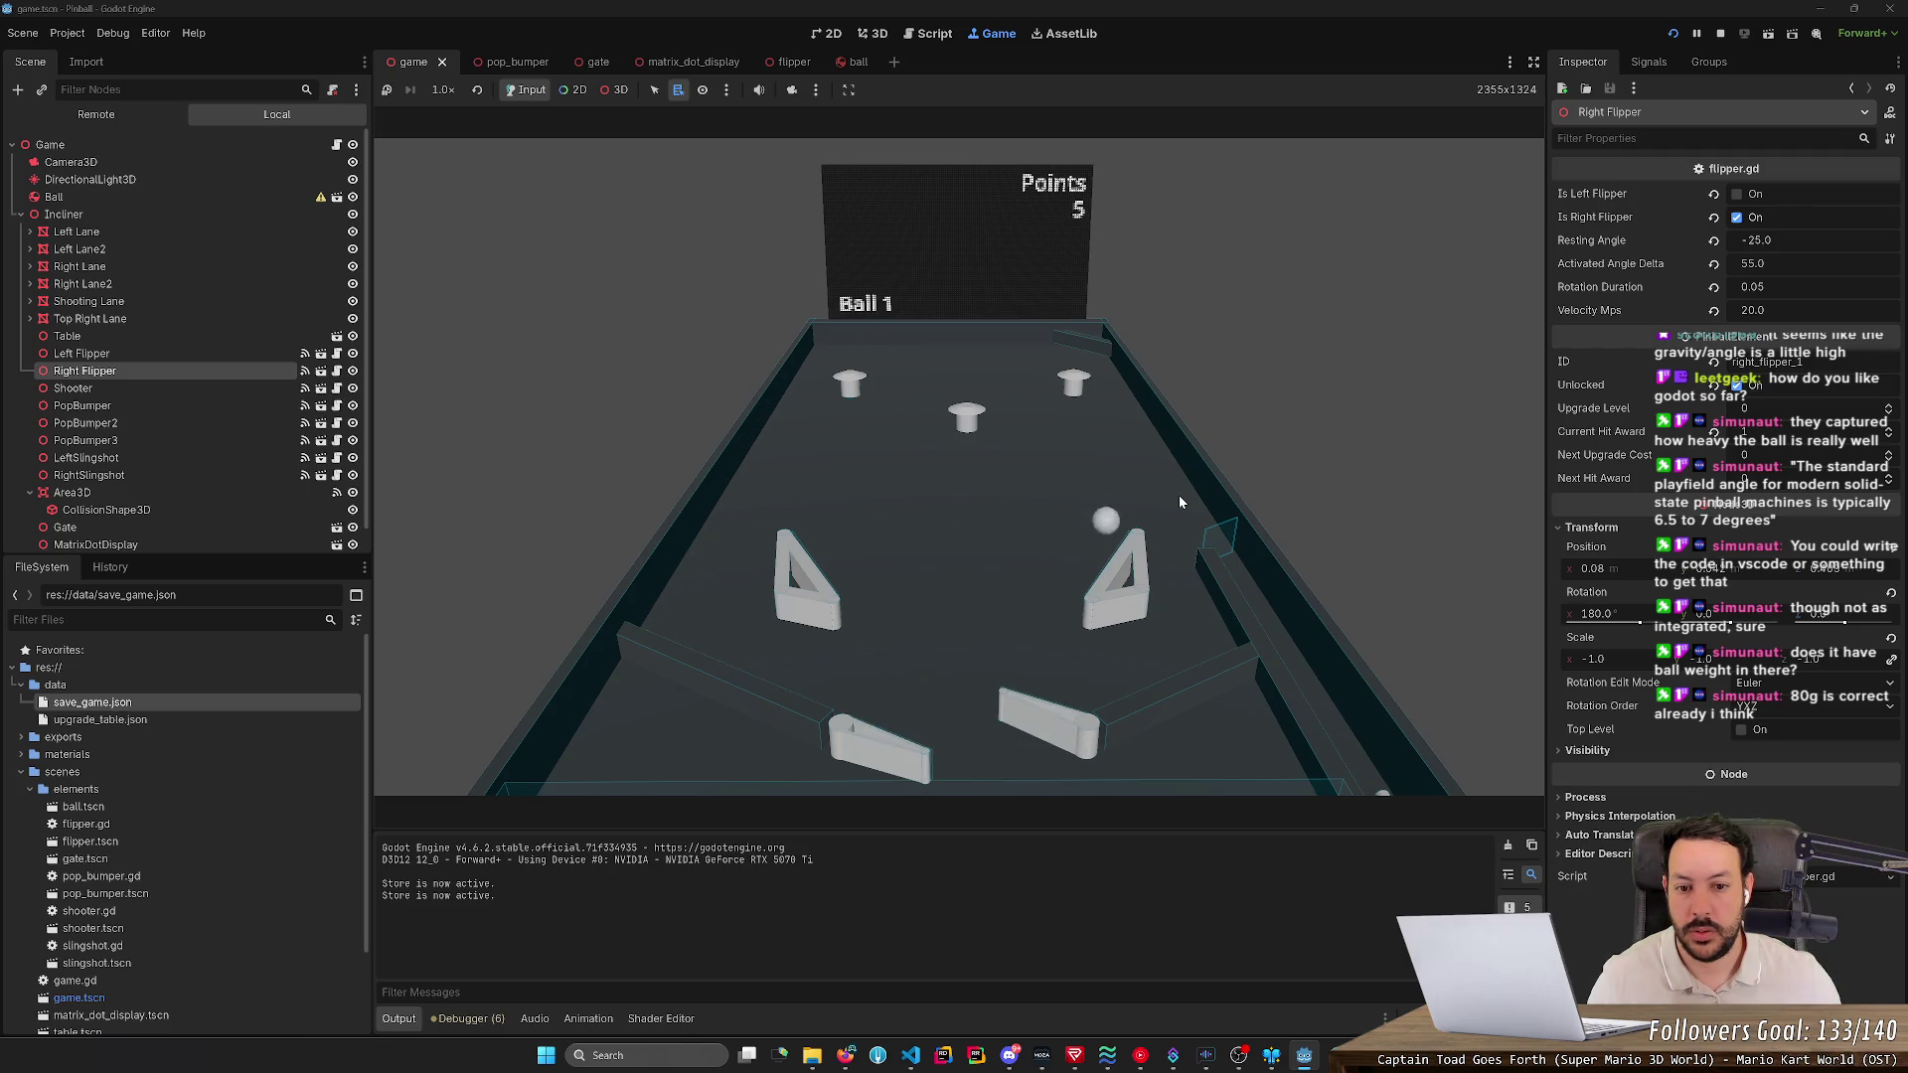
pyautogui.press('Right')
pyautogui.press('Left')
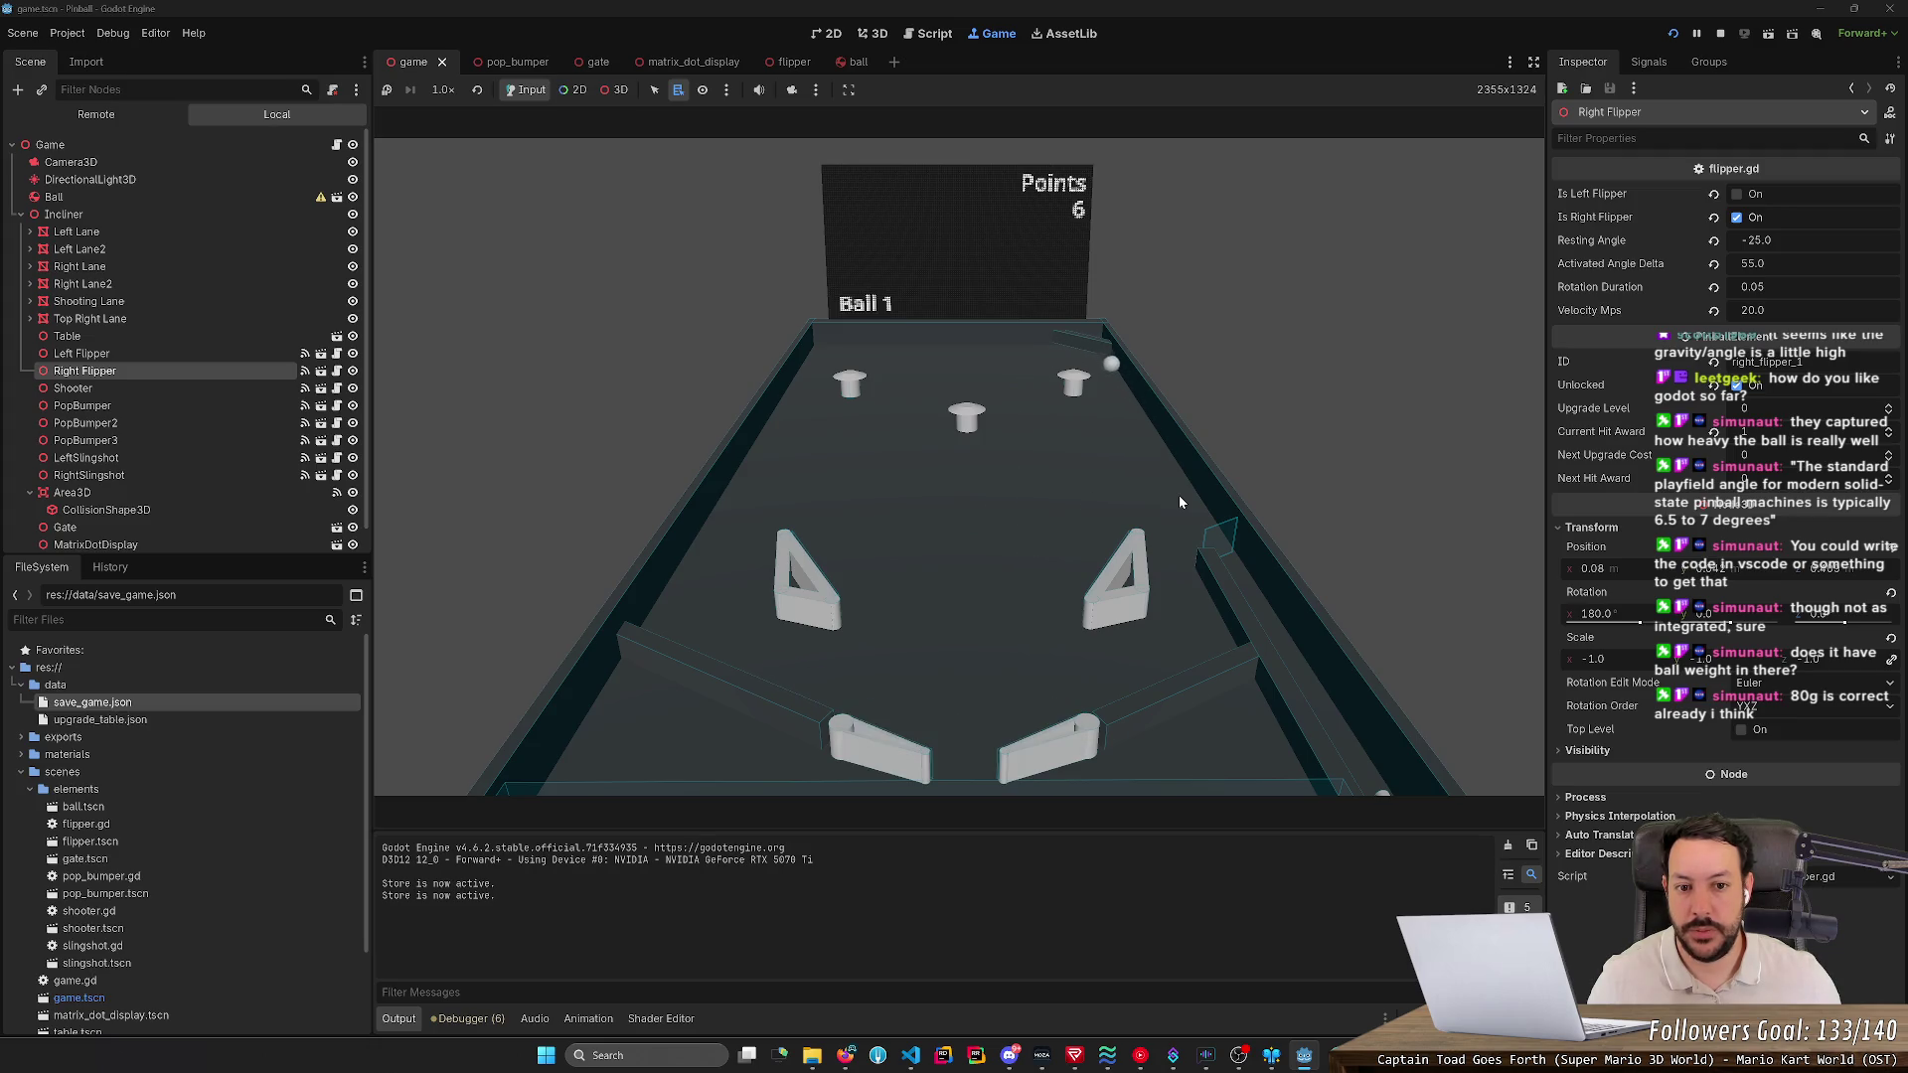
pyautogui.press('Right')
pyautogui.press('Right')
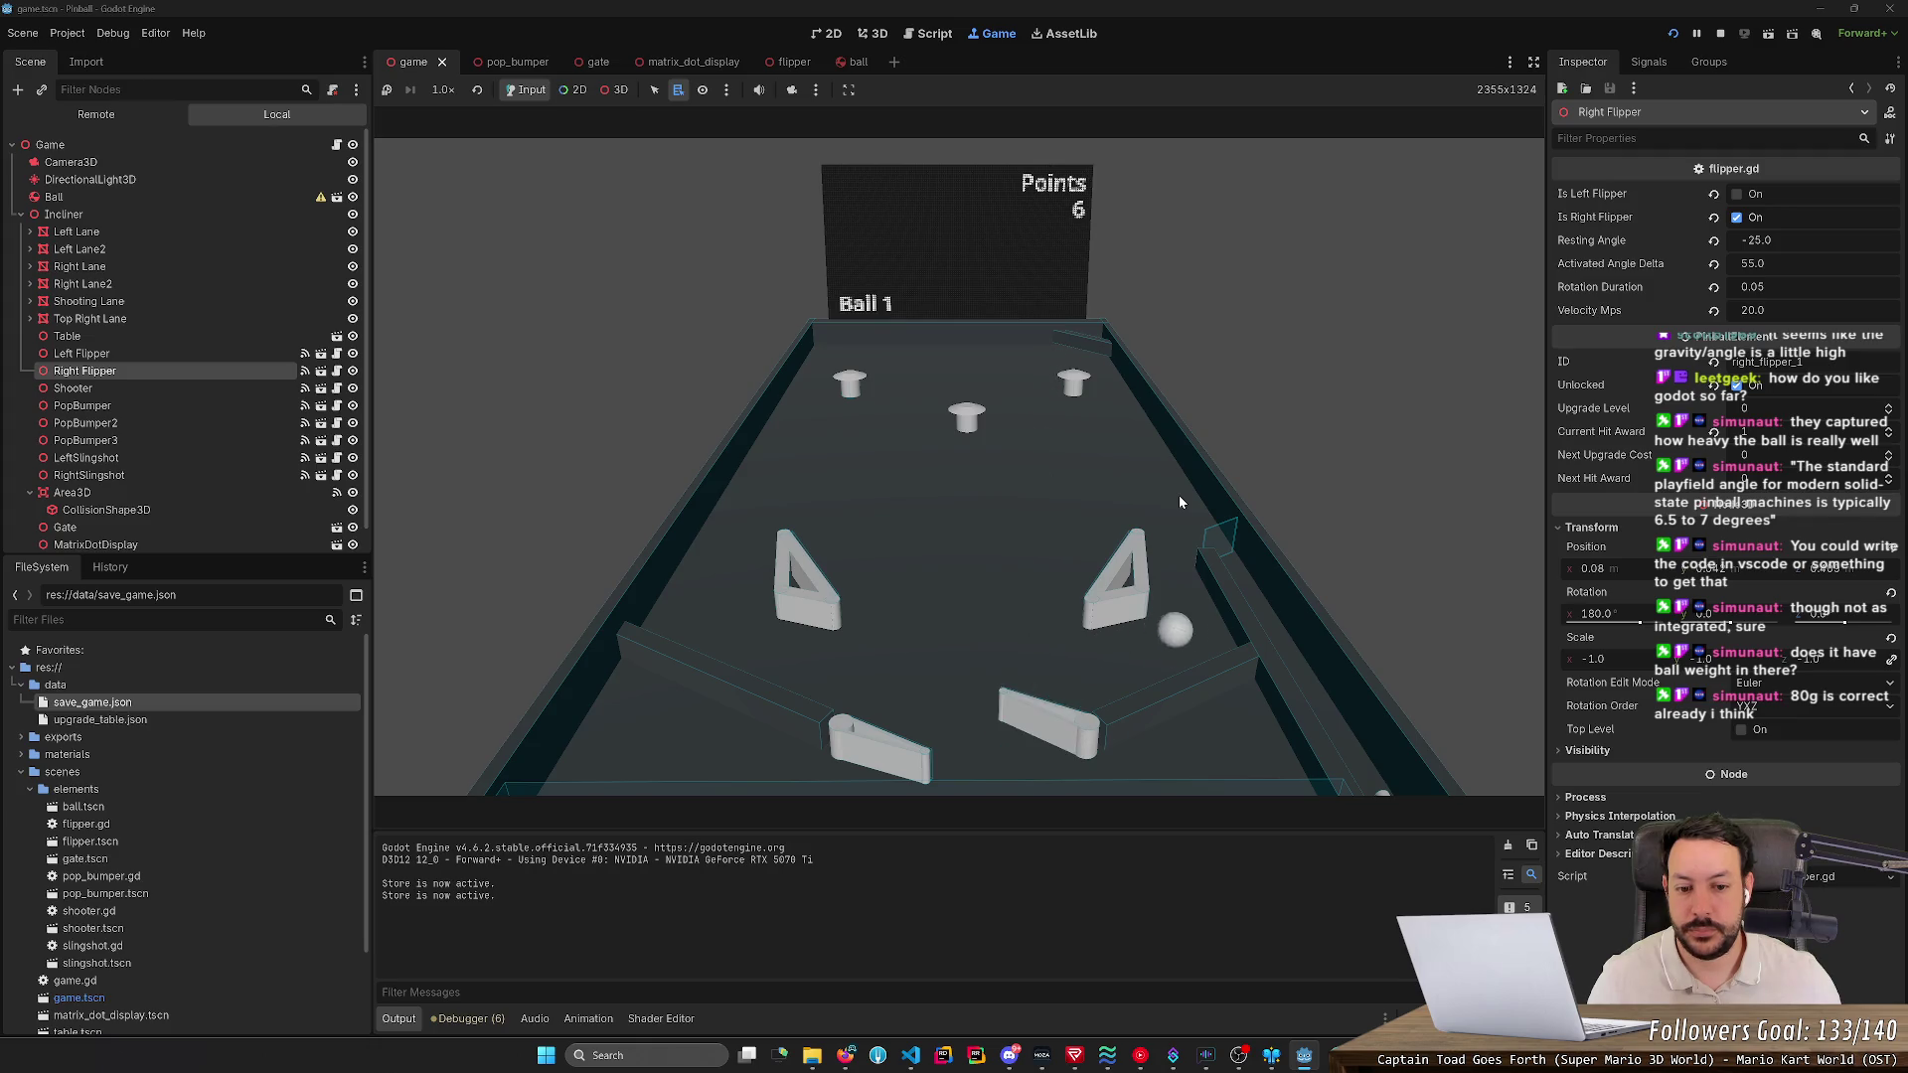
pyautogui.press('Right')
pyautogui.press('Left')
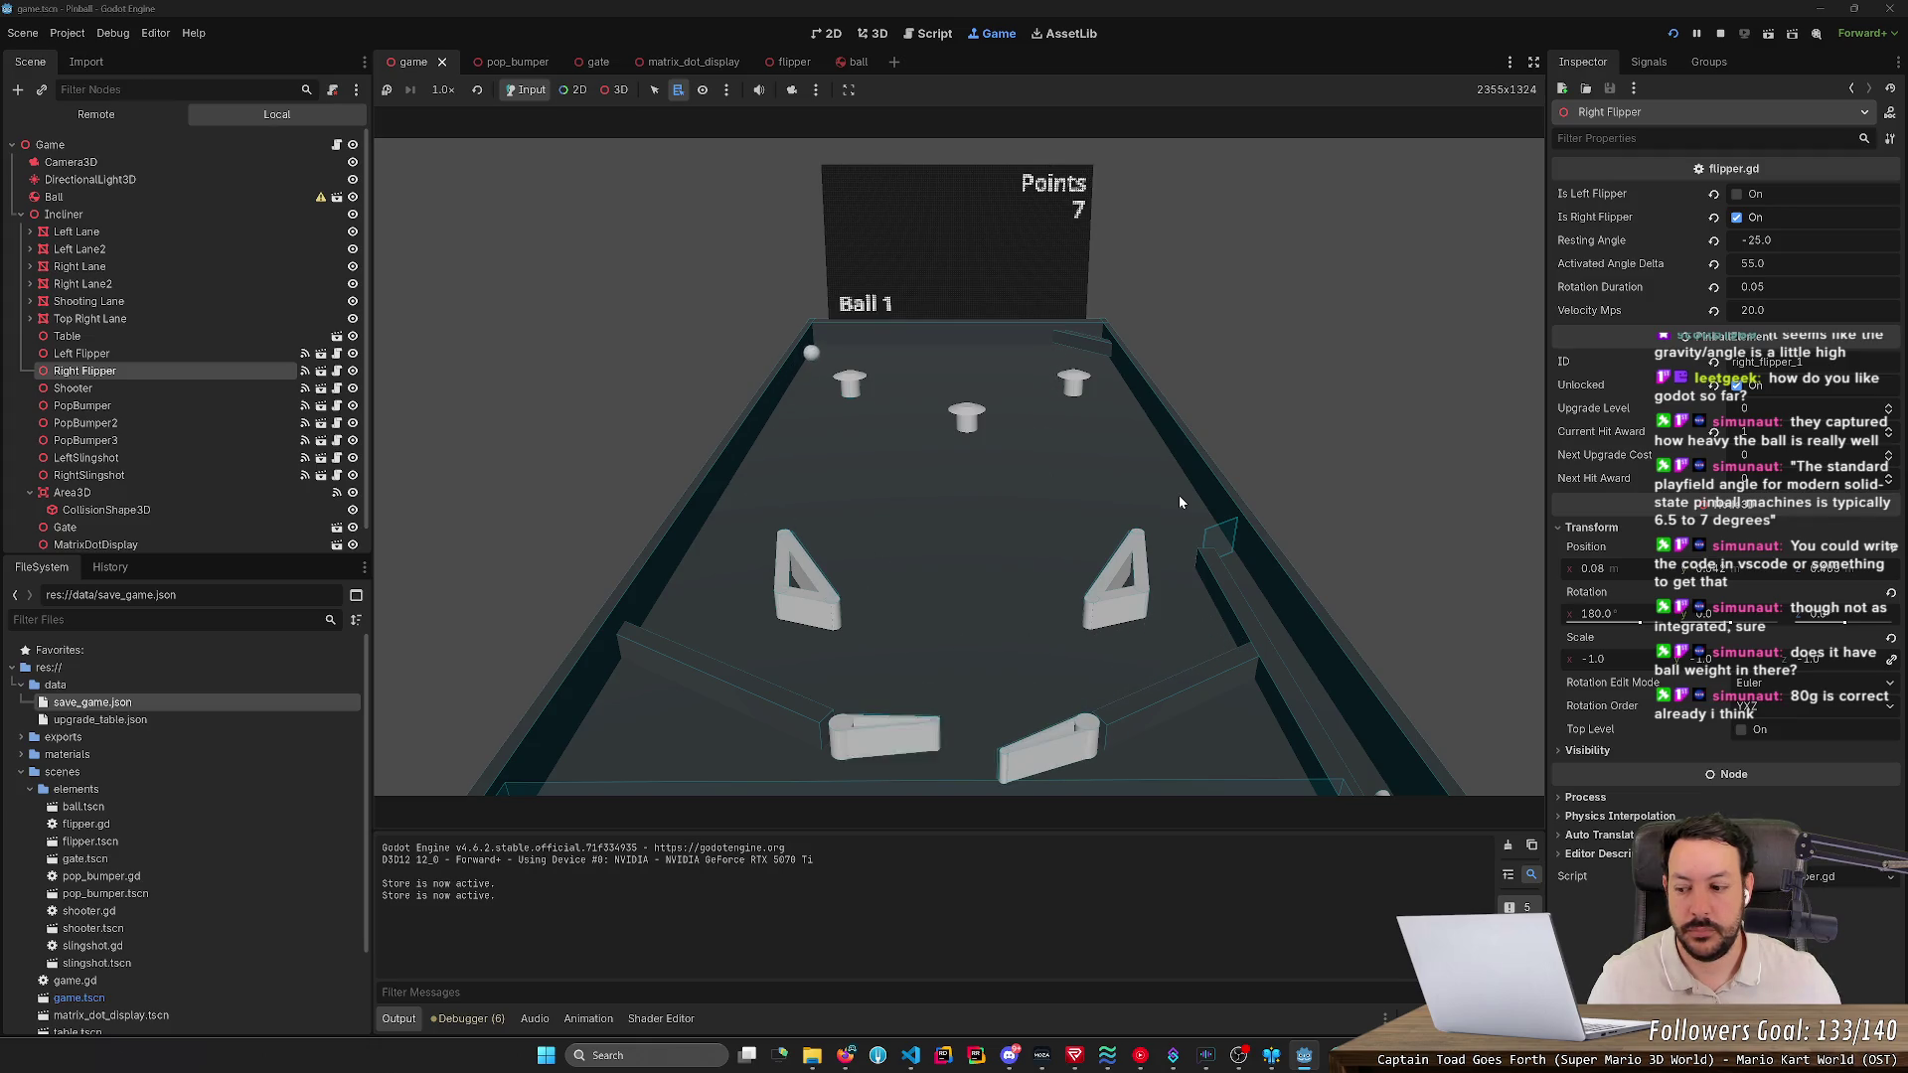
pyautogui.press('Right')
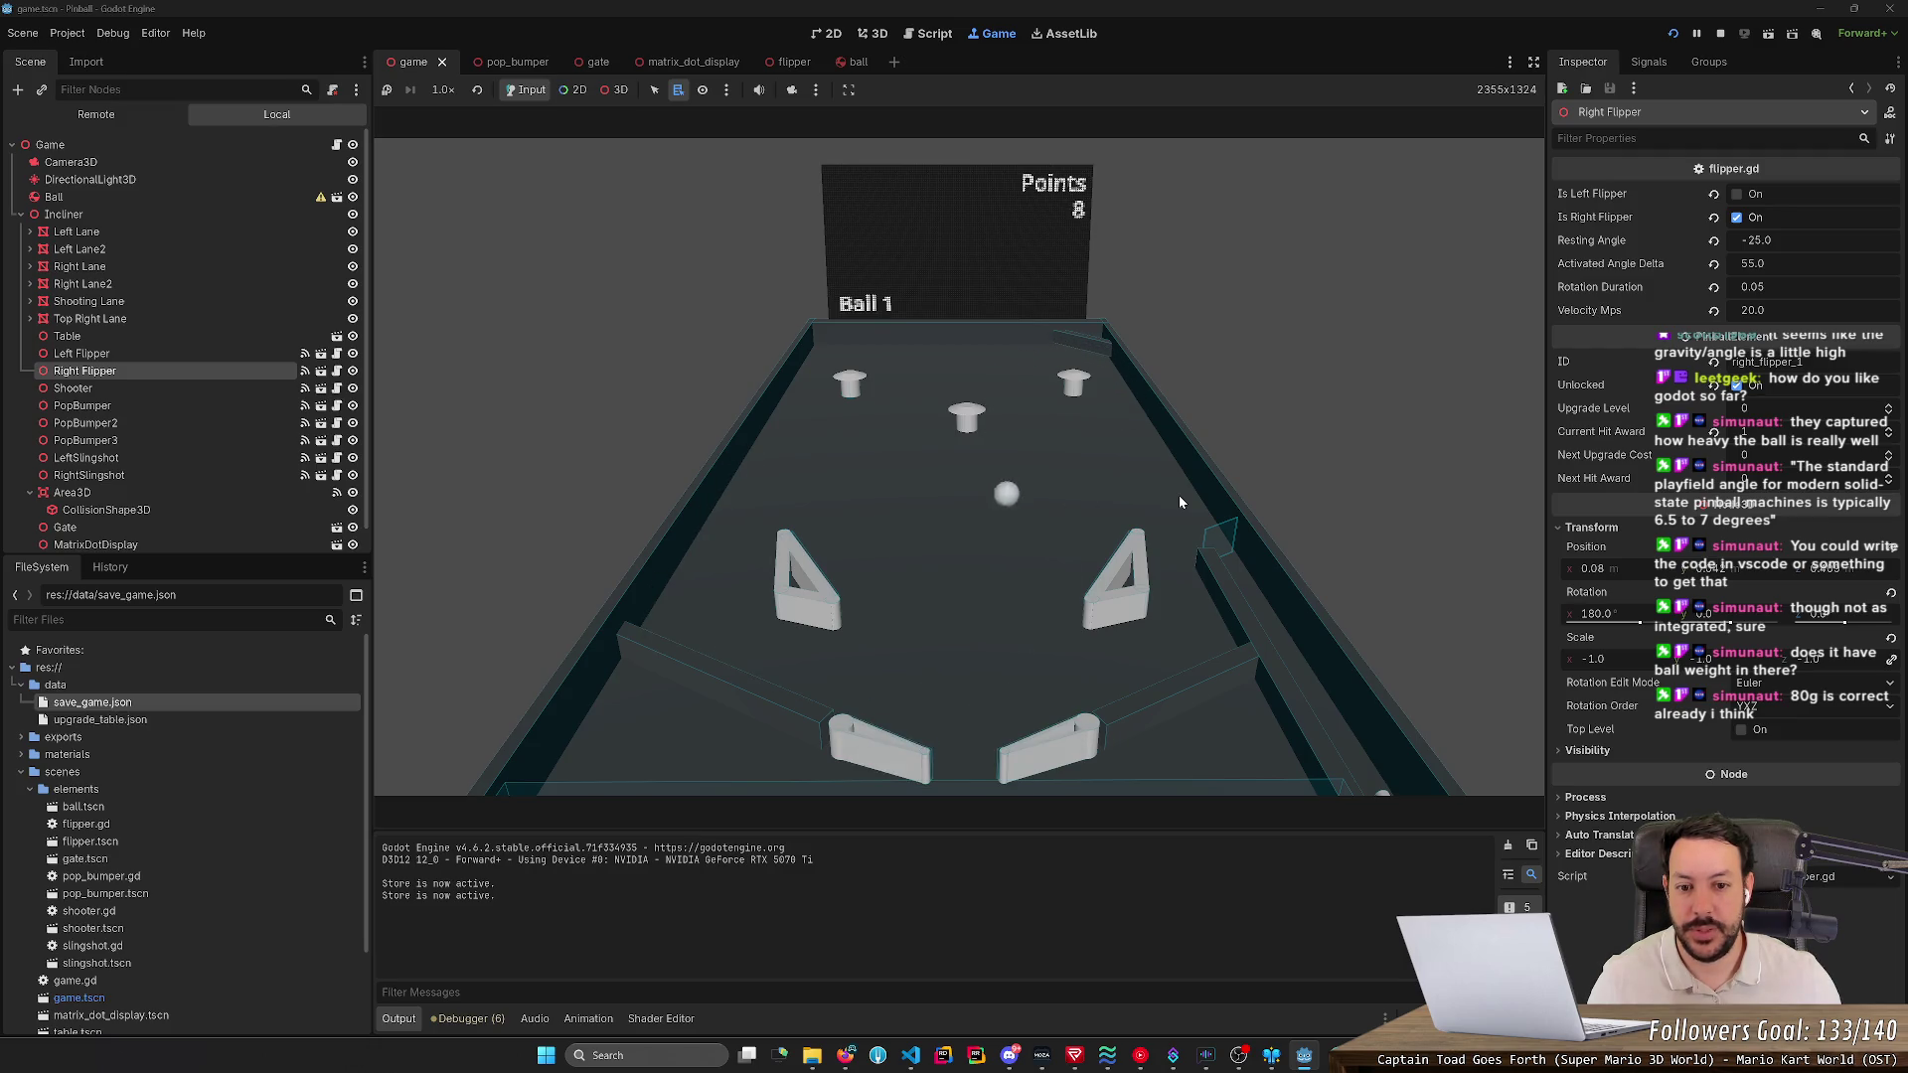
pyautogui.press('Right')
pyautogui.press('Right')
pyautogui.press('Right')
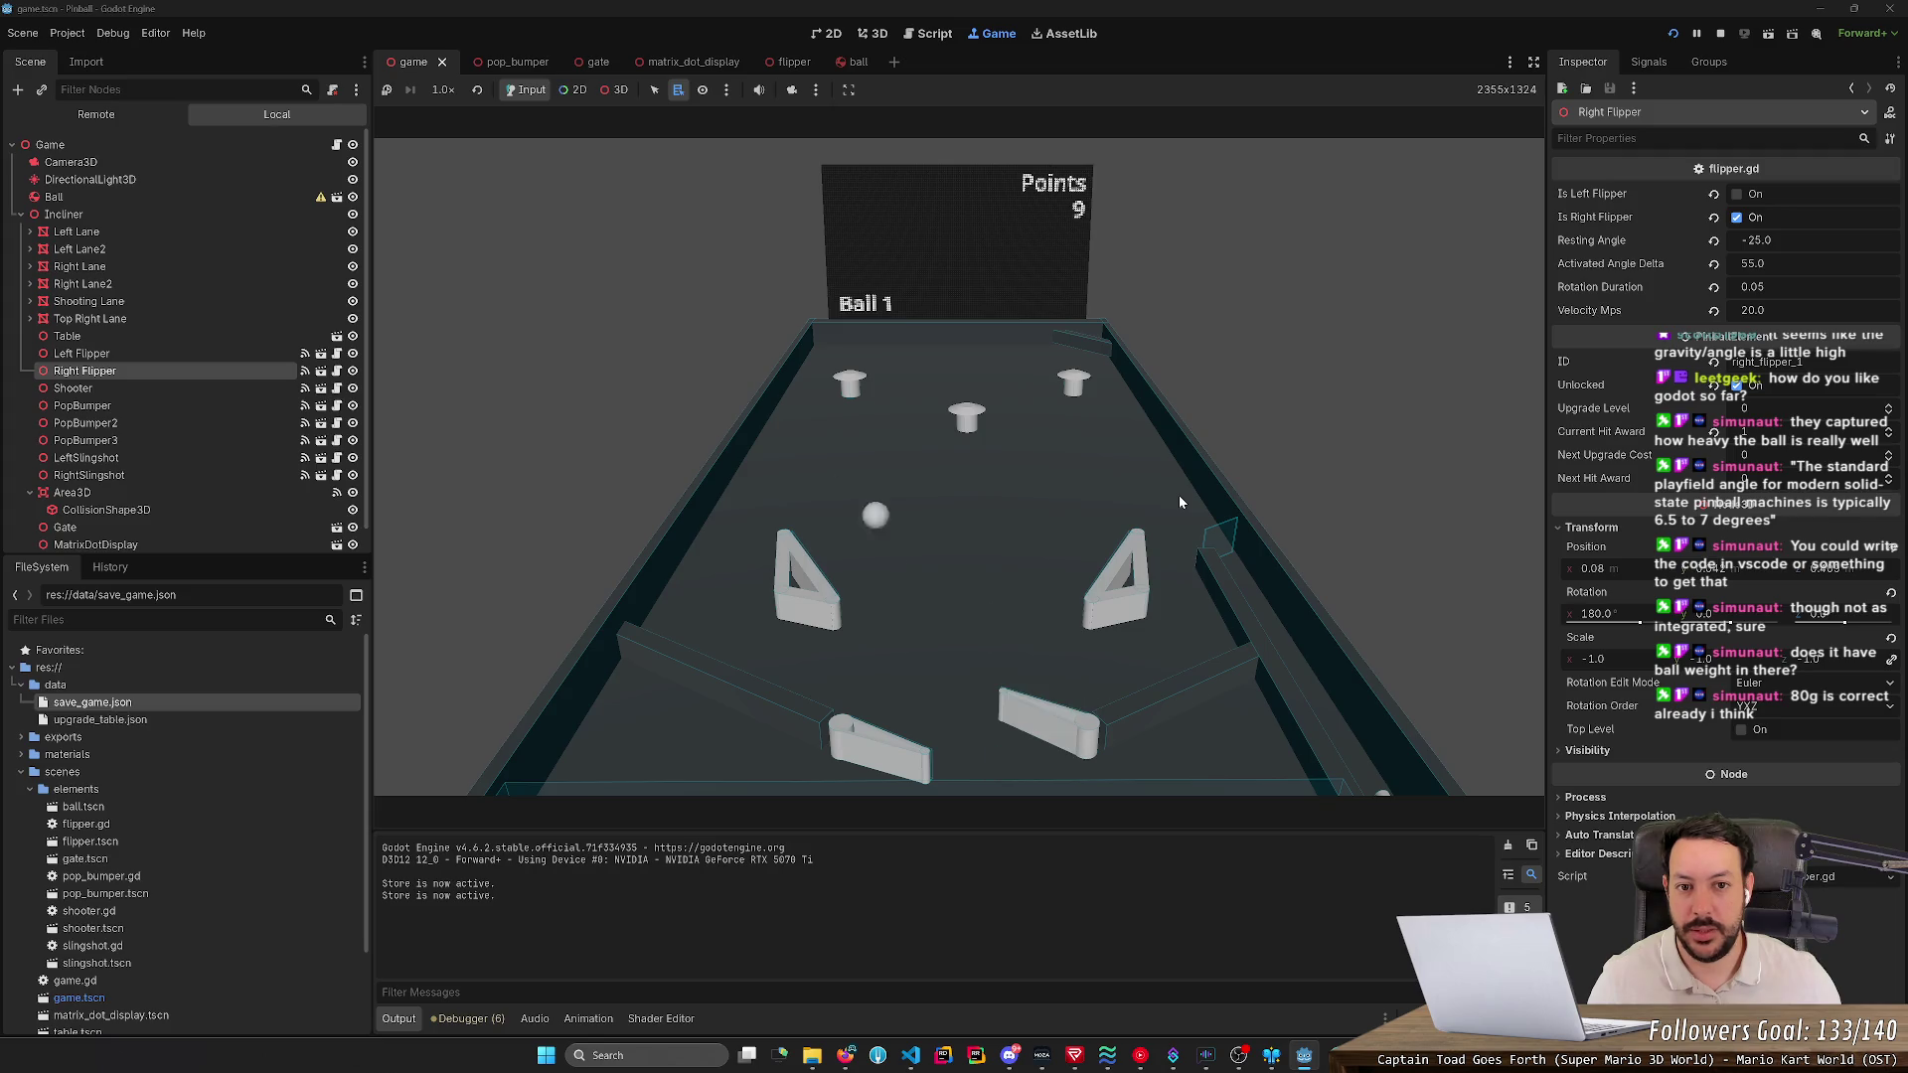
pyautogui.press('Left')
pyautogui.press('Left')
pyautogui.press('Right')
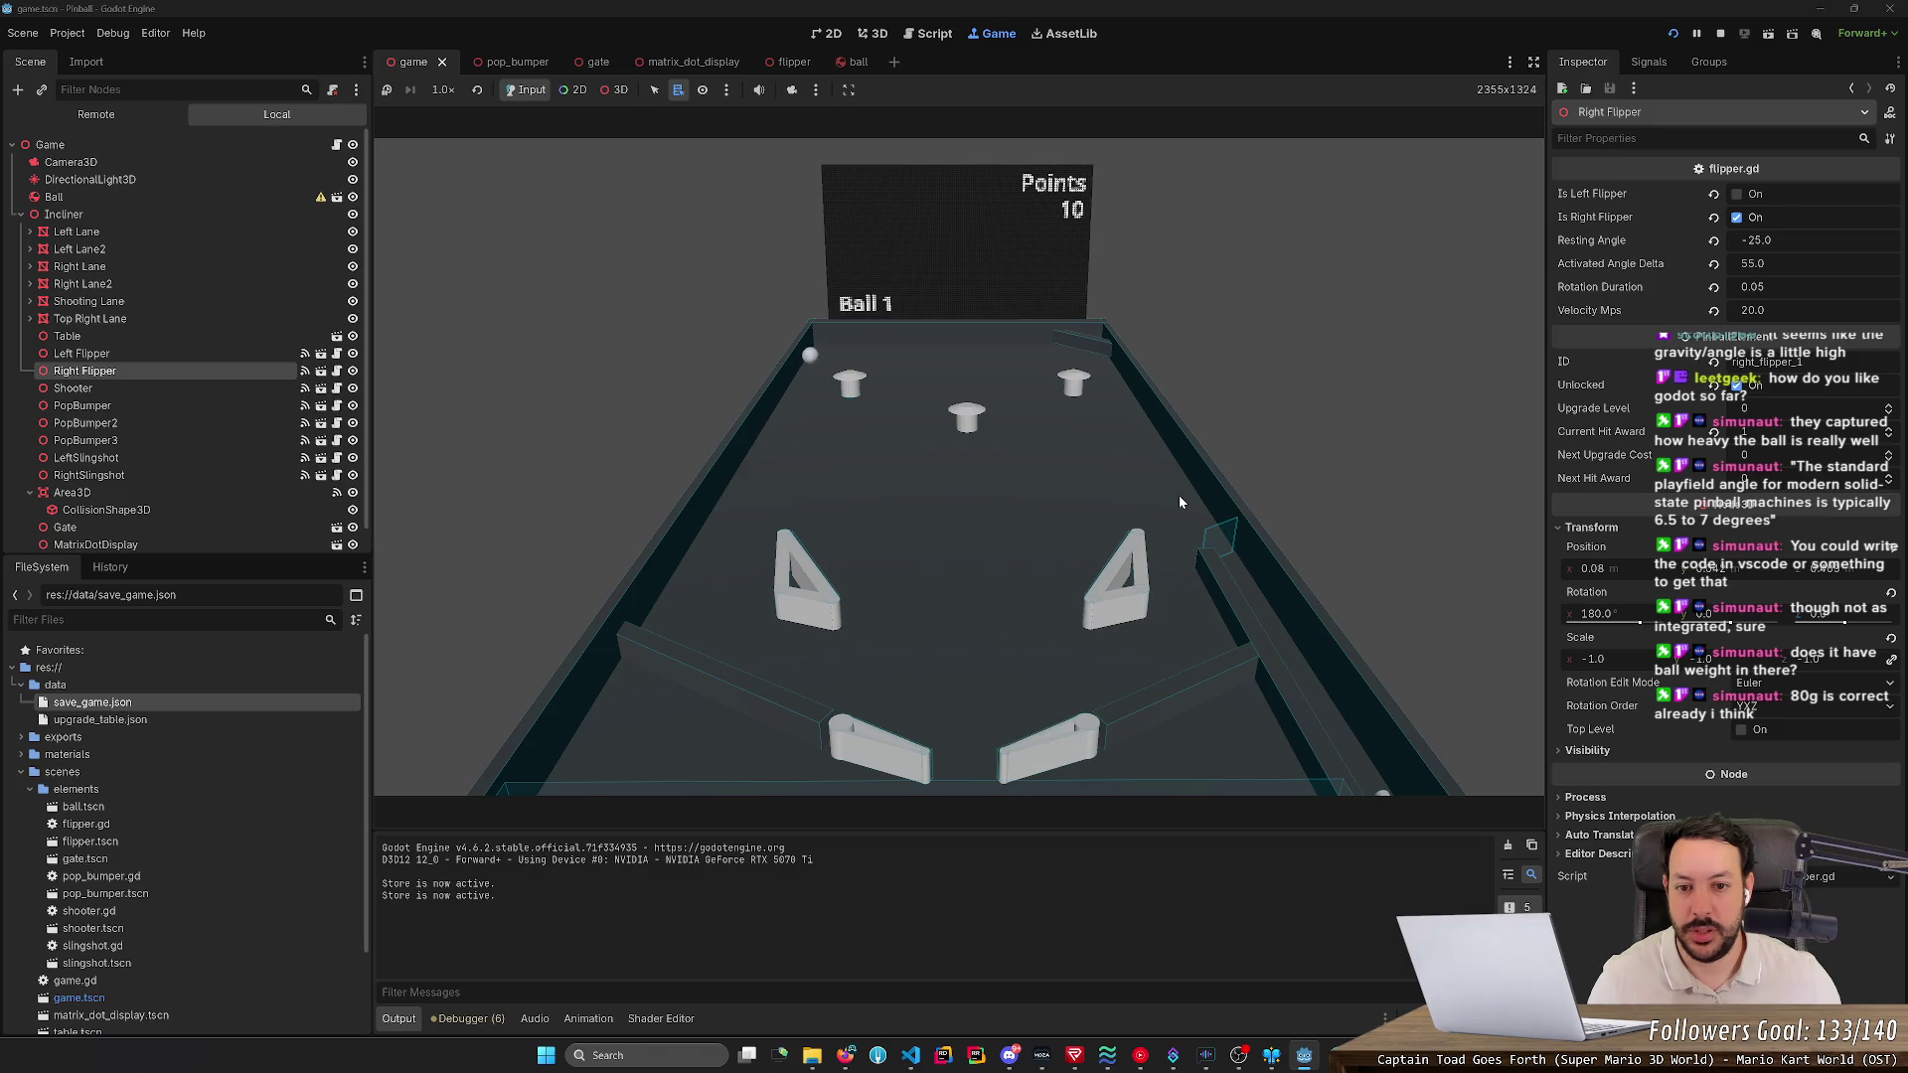
pyautogui.press('Left')
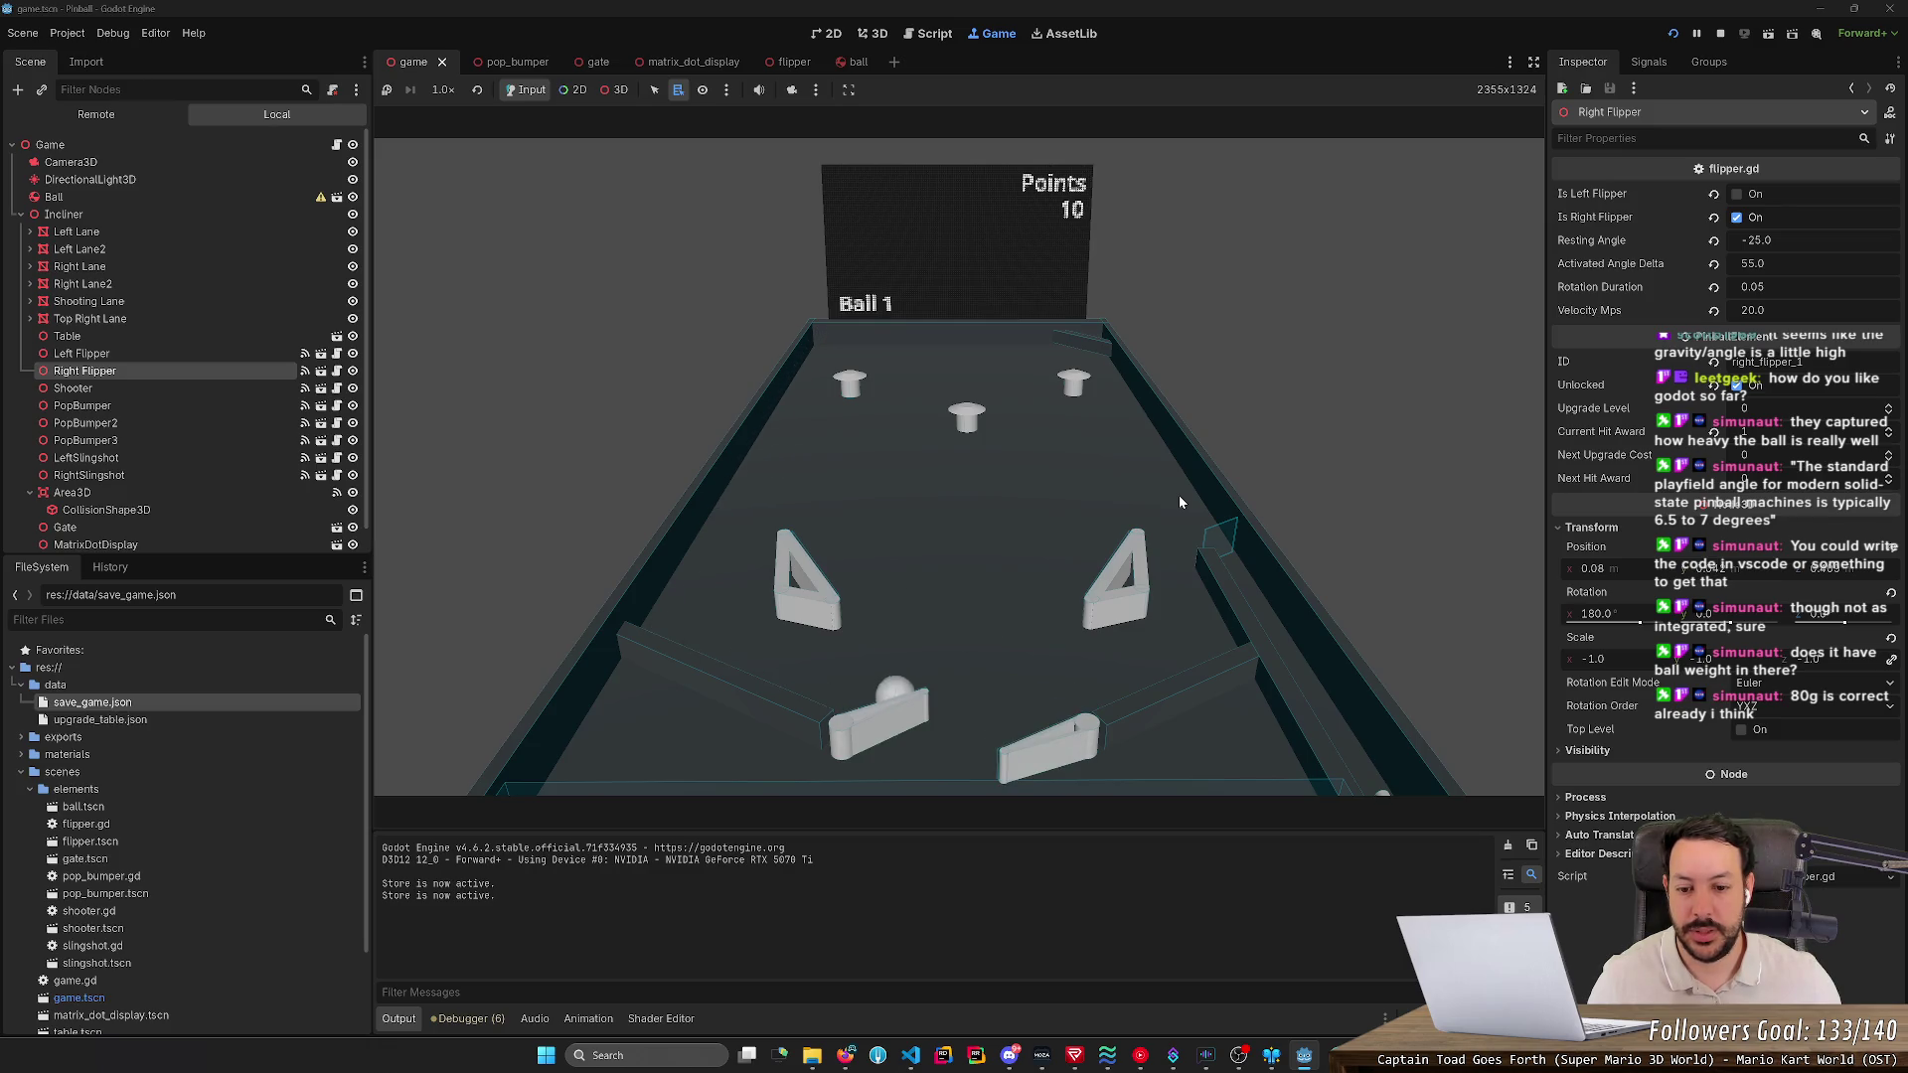
pyautogui.press('Right')
pyautogui.press('Left')
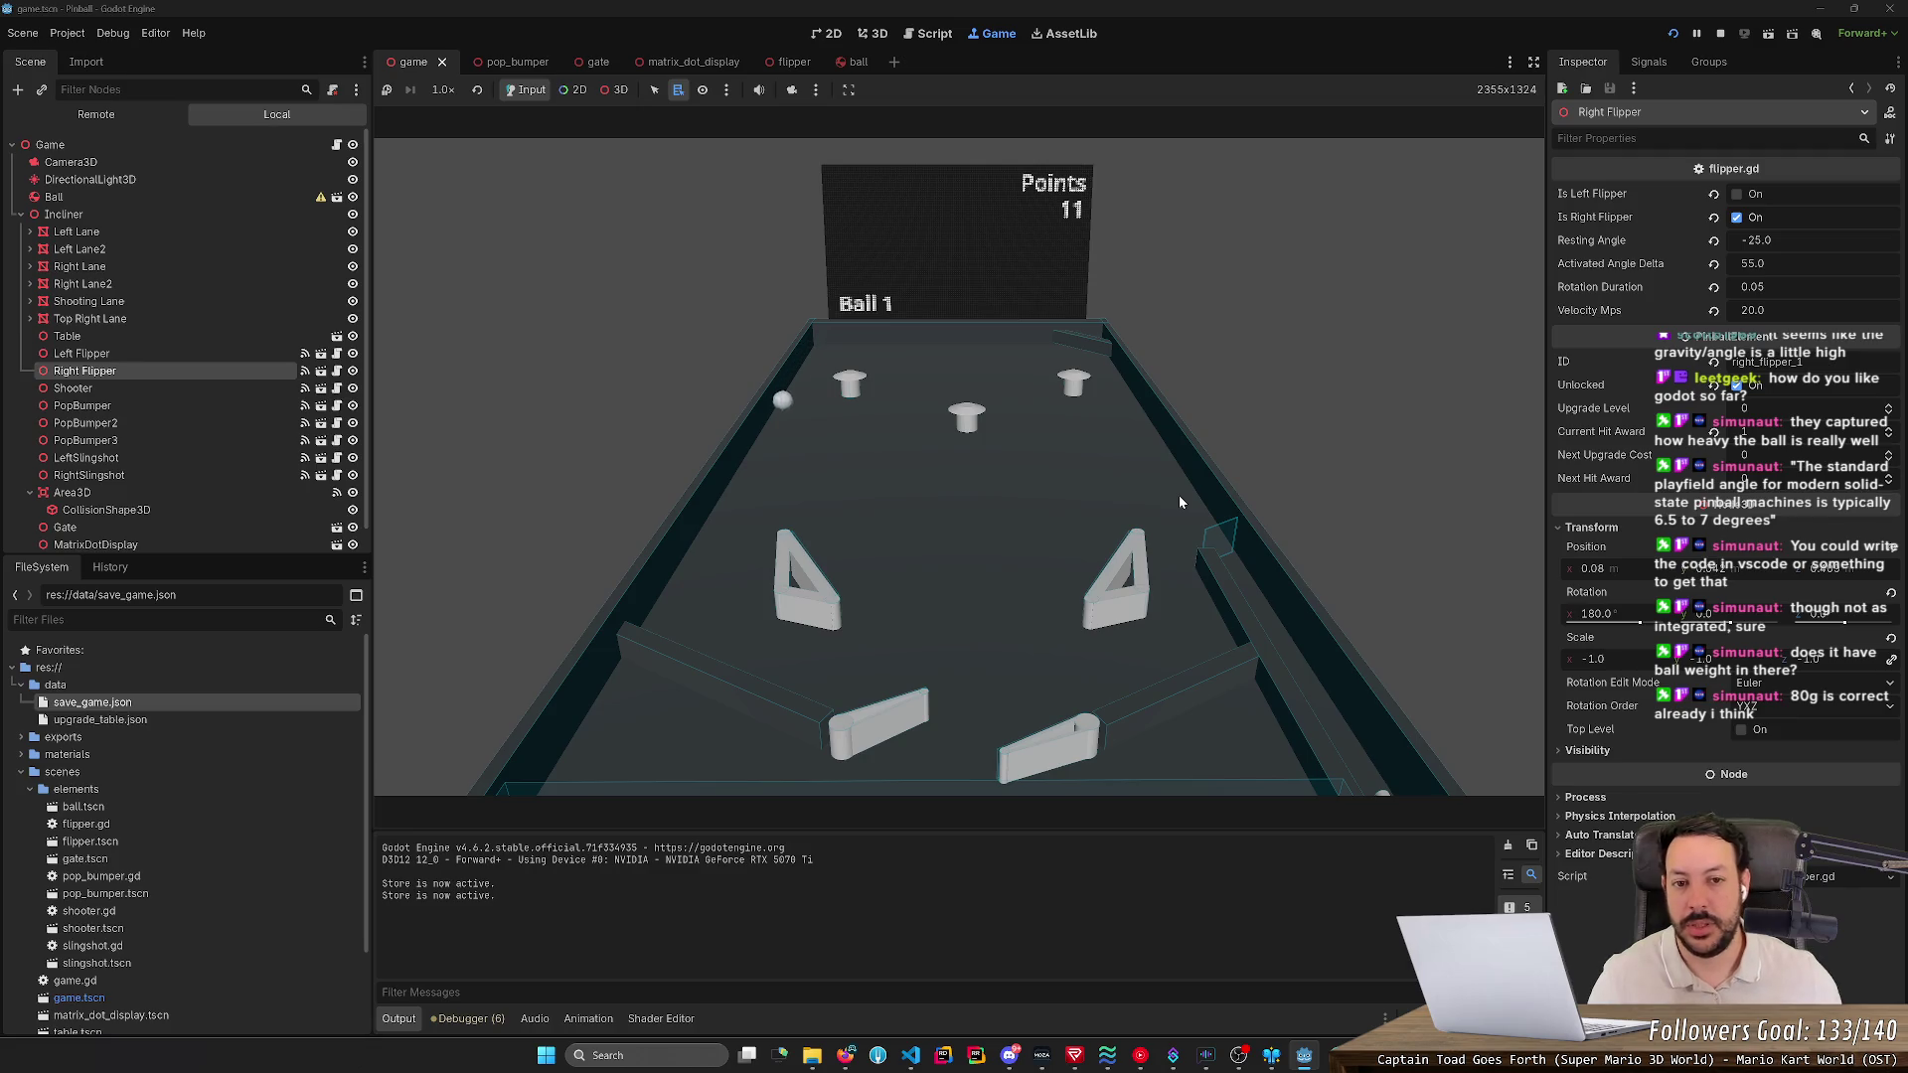
pyautogui.press('Right')
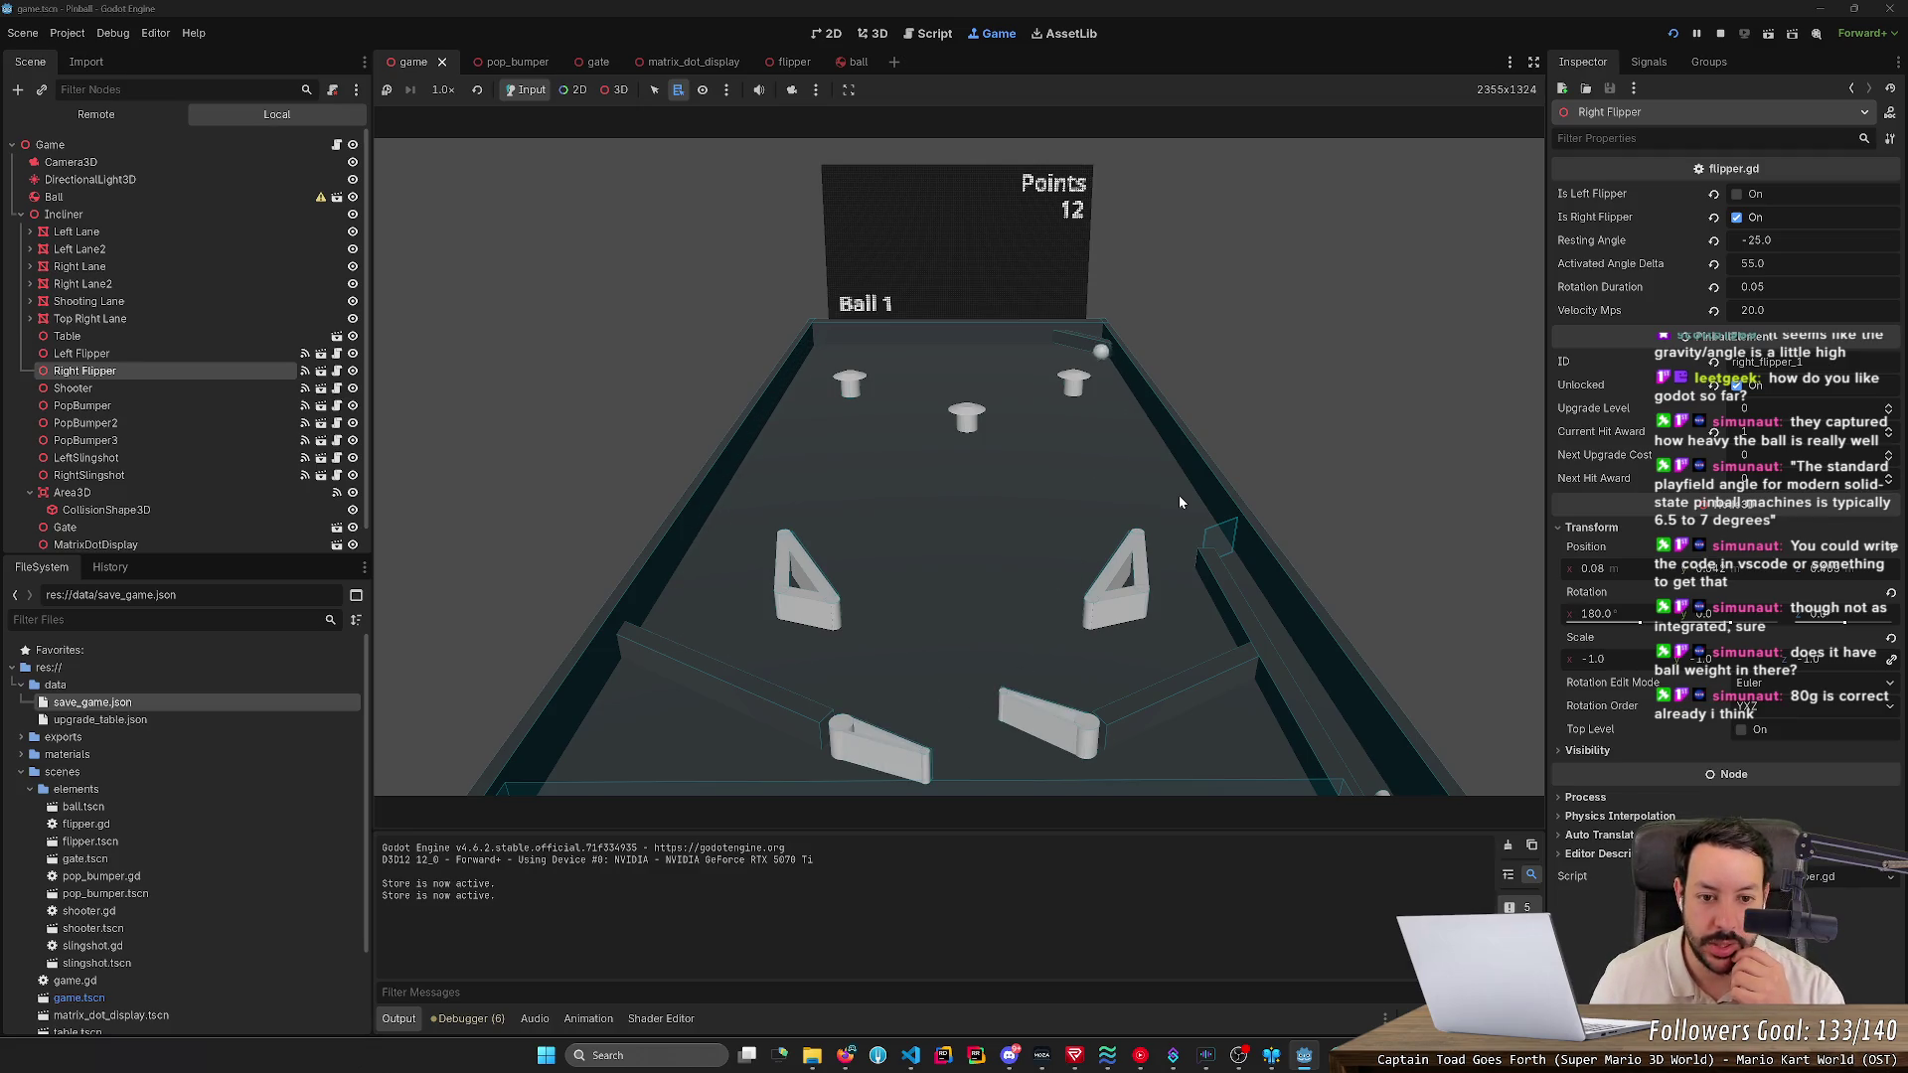
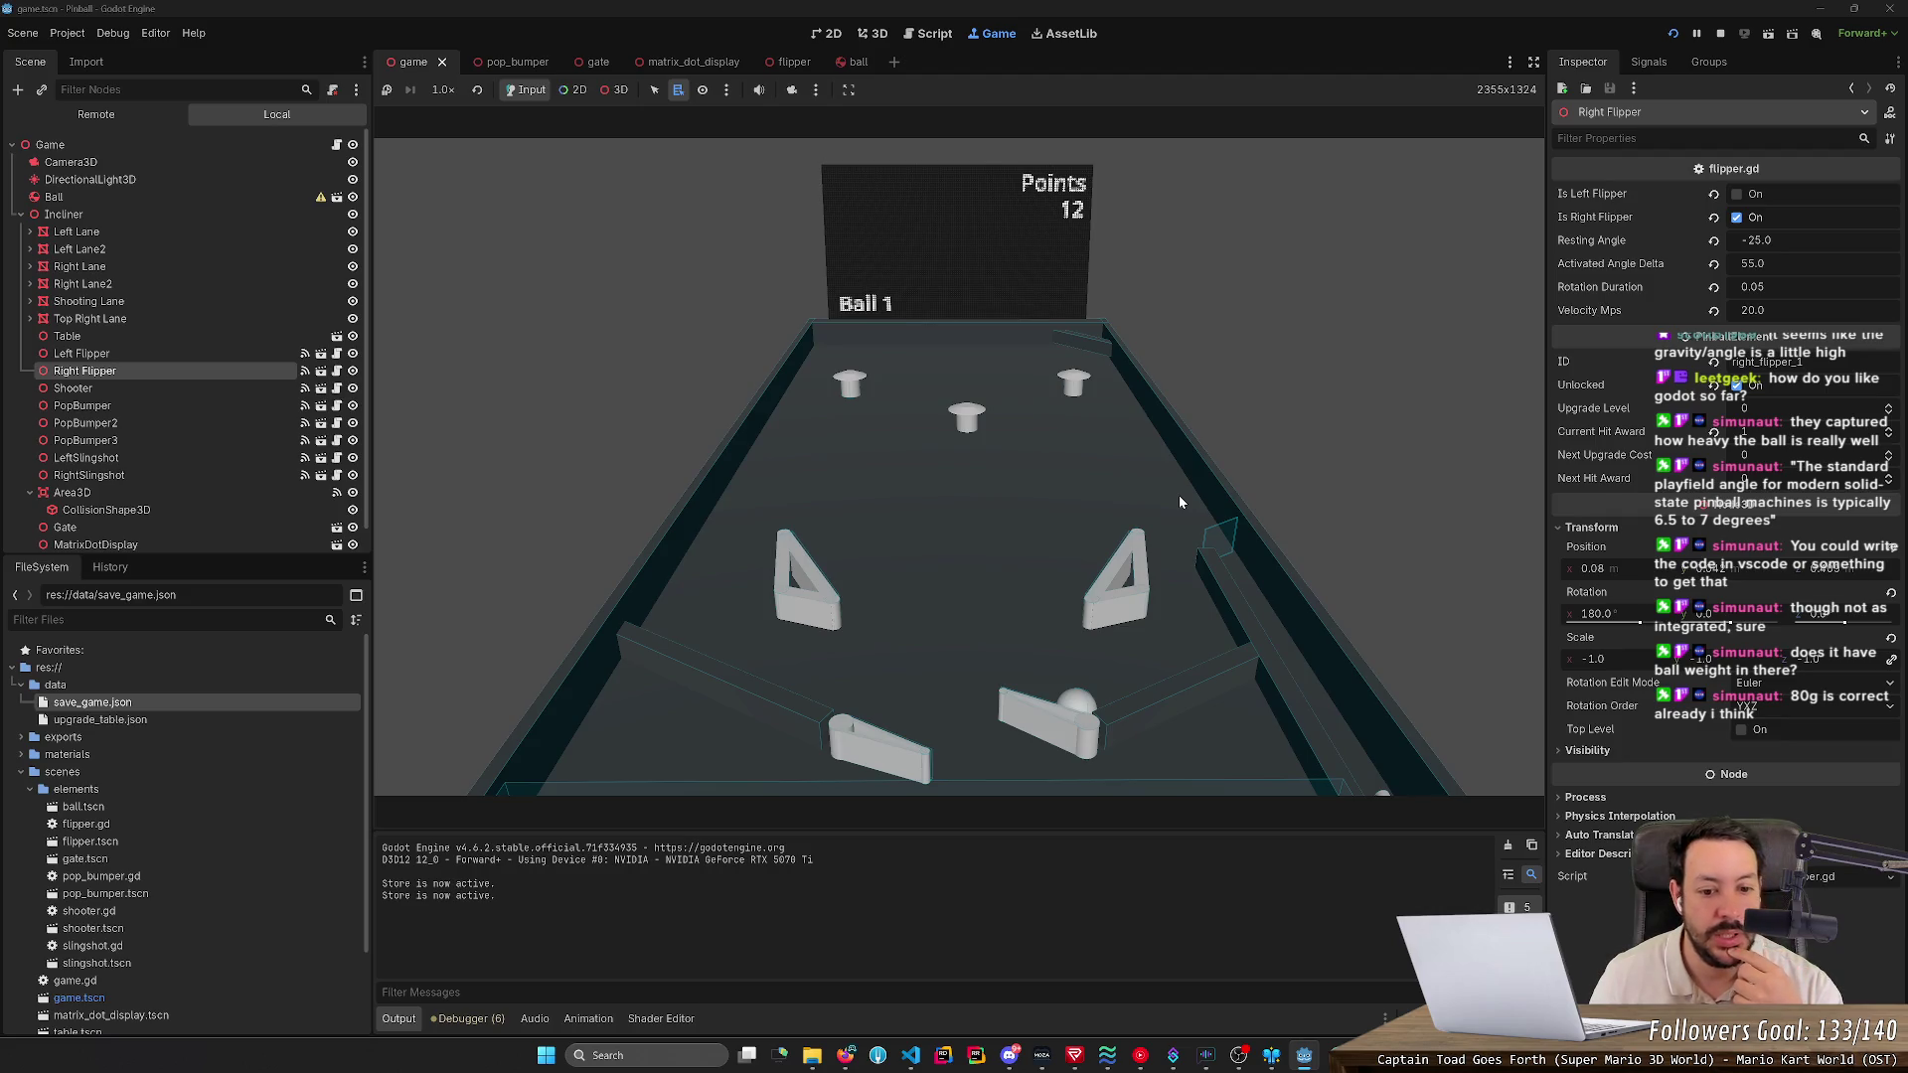
# - Give the left flipper a last flick, end the pinball test run, and bring up Fork
pyautogui.press('Left')
pyautogui.press('Left')
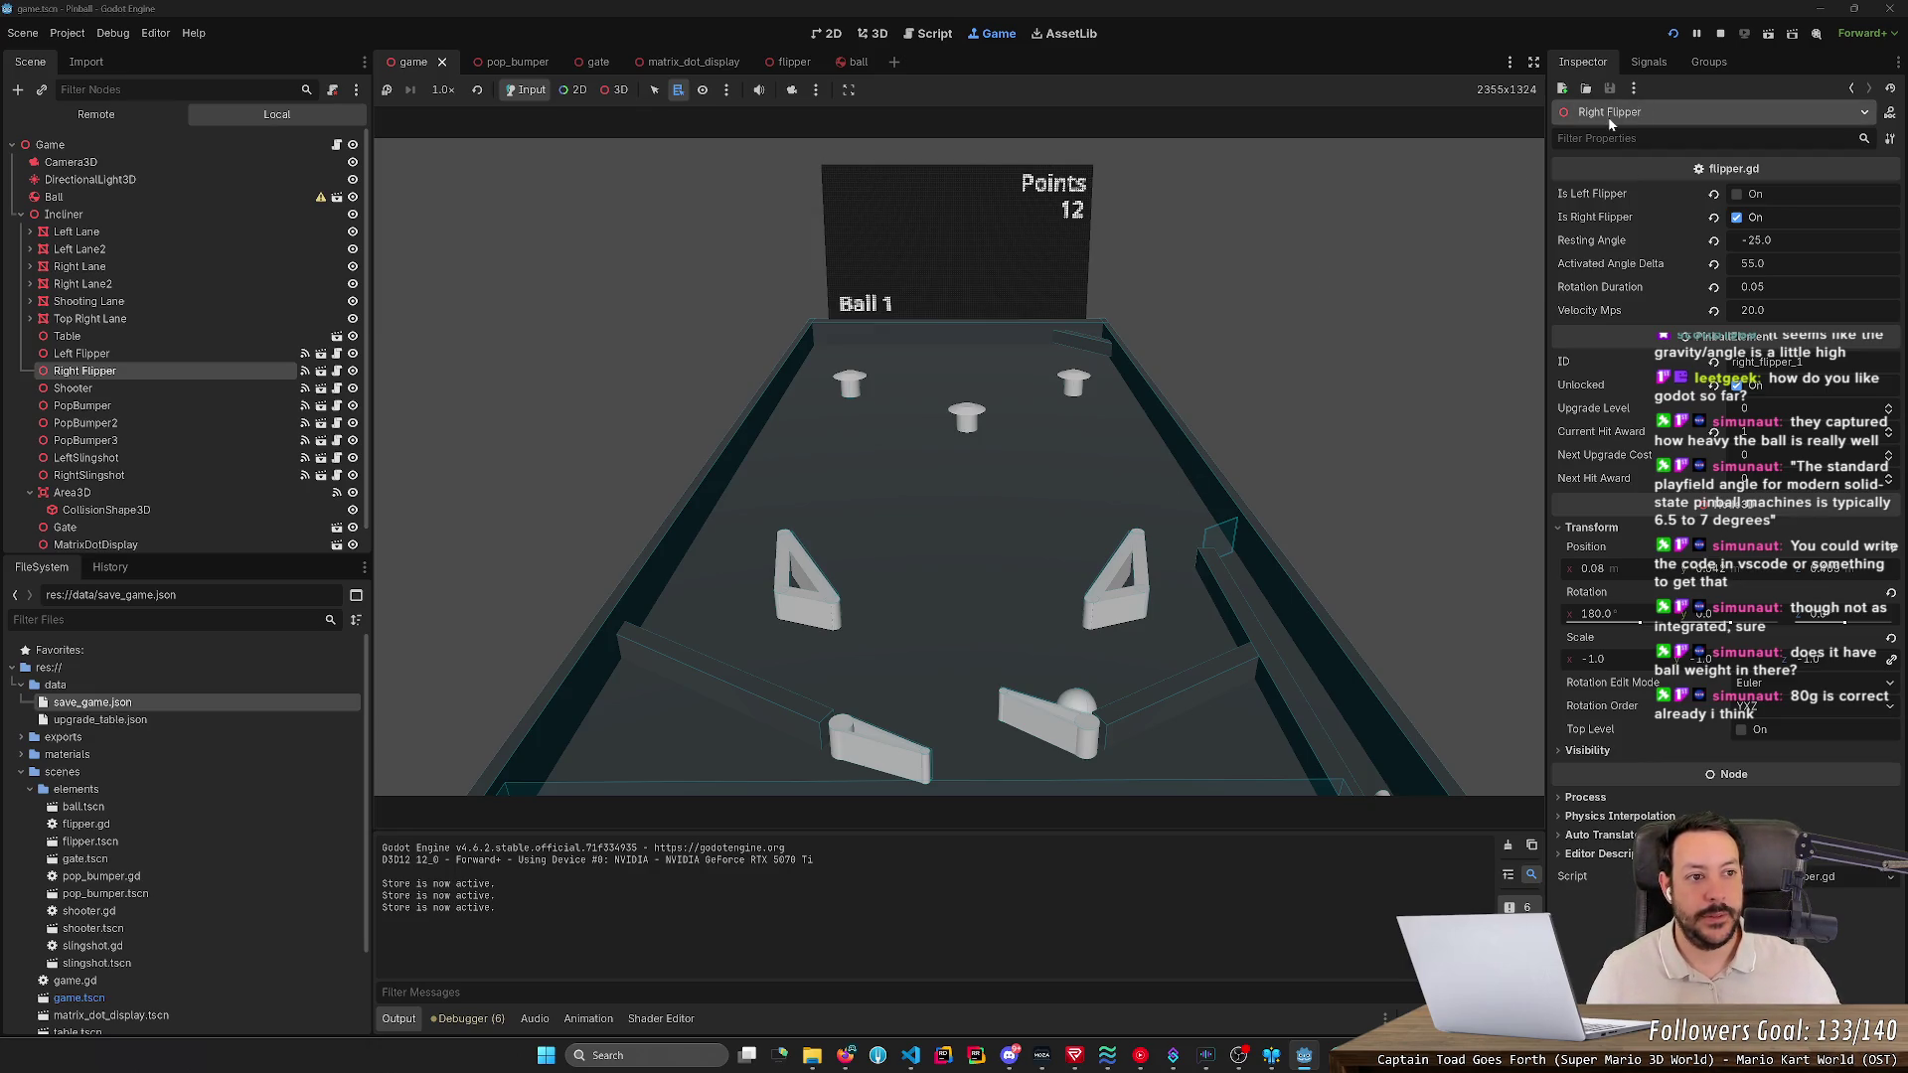
pyautogui.click(1723, 34)
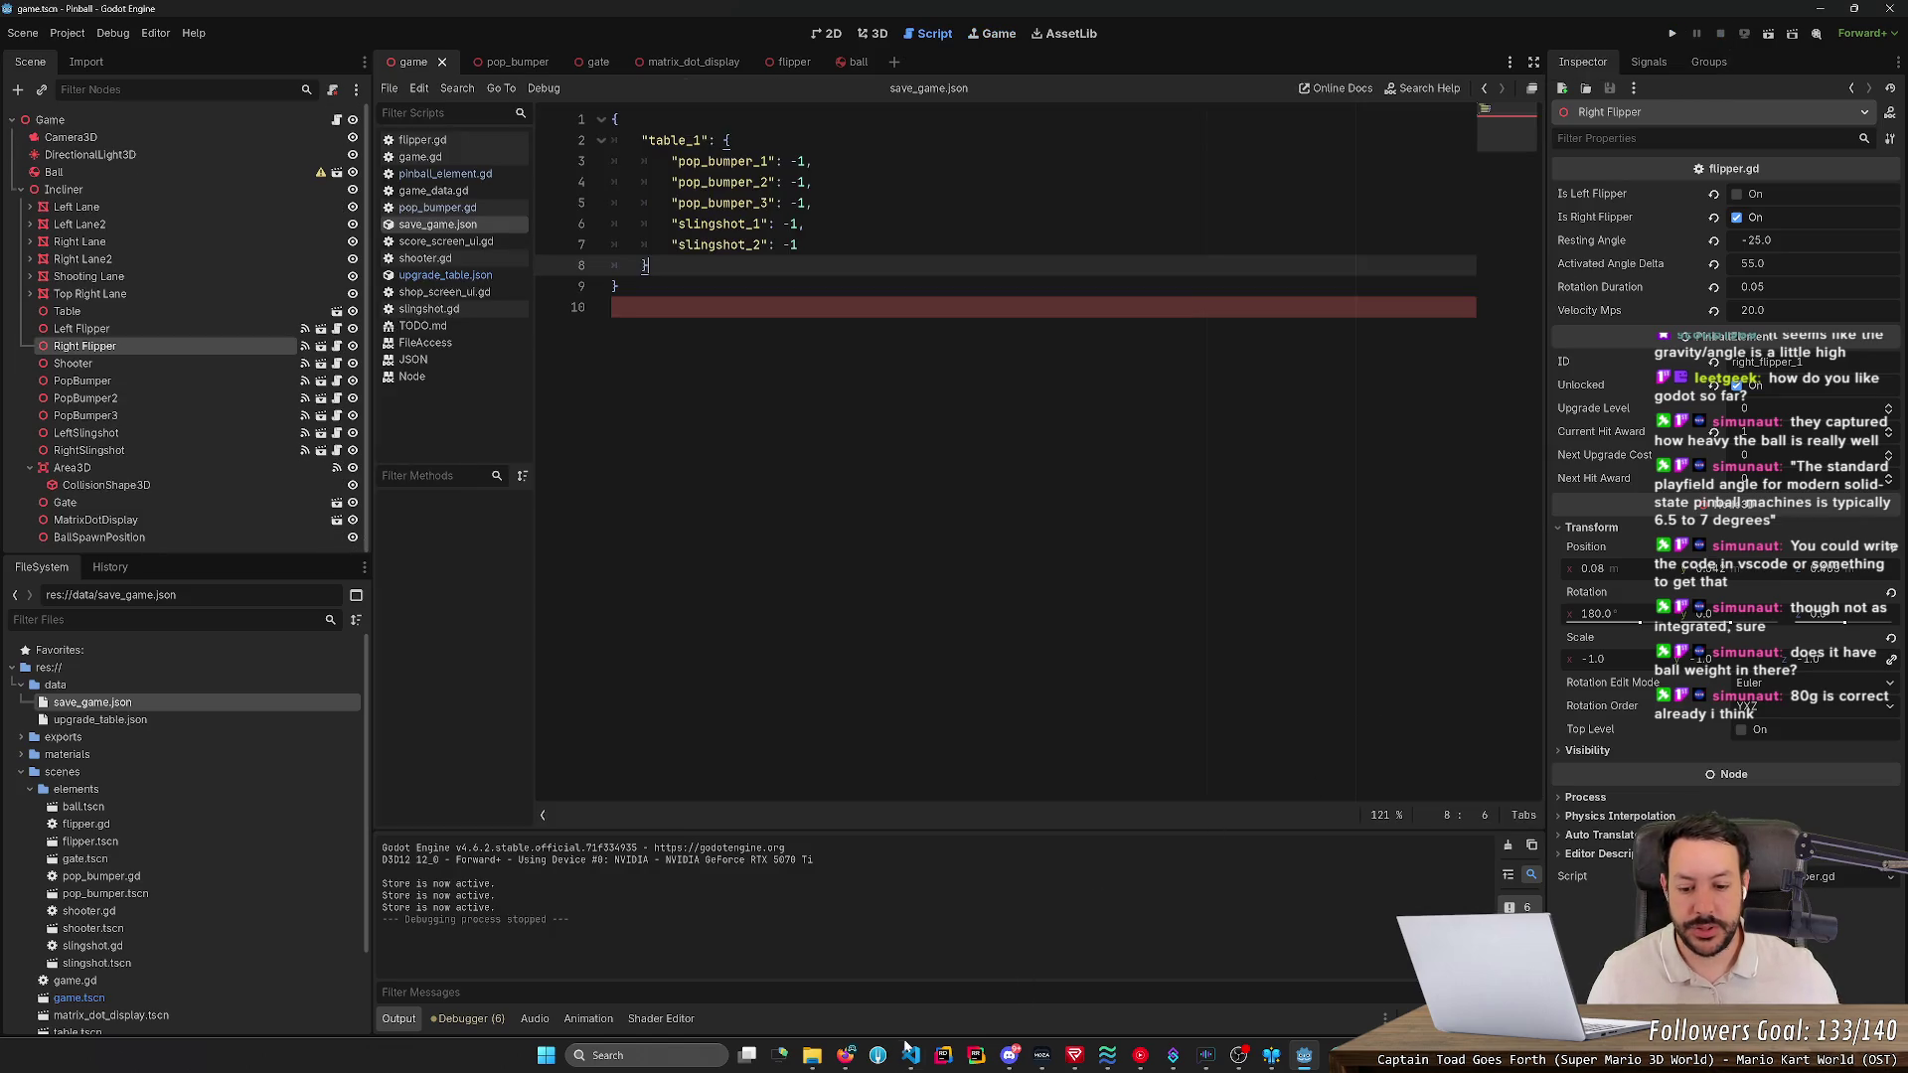
pyautogui.click(877, 1055)
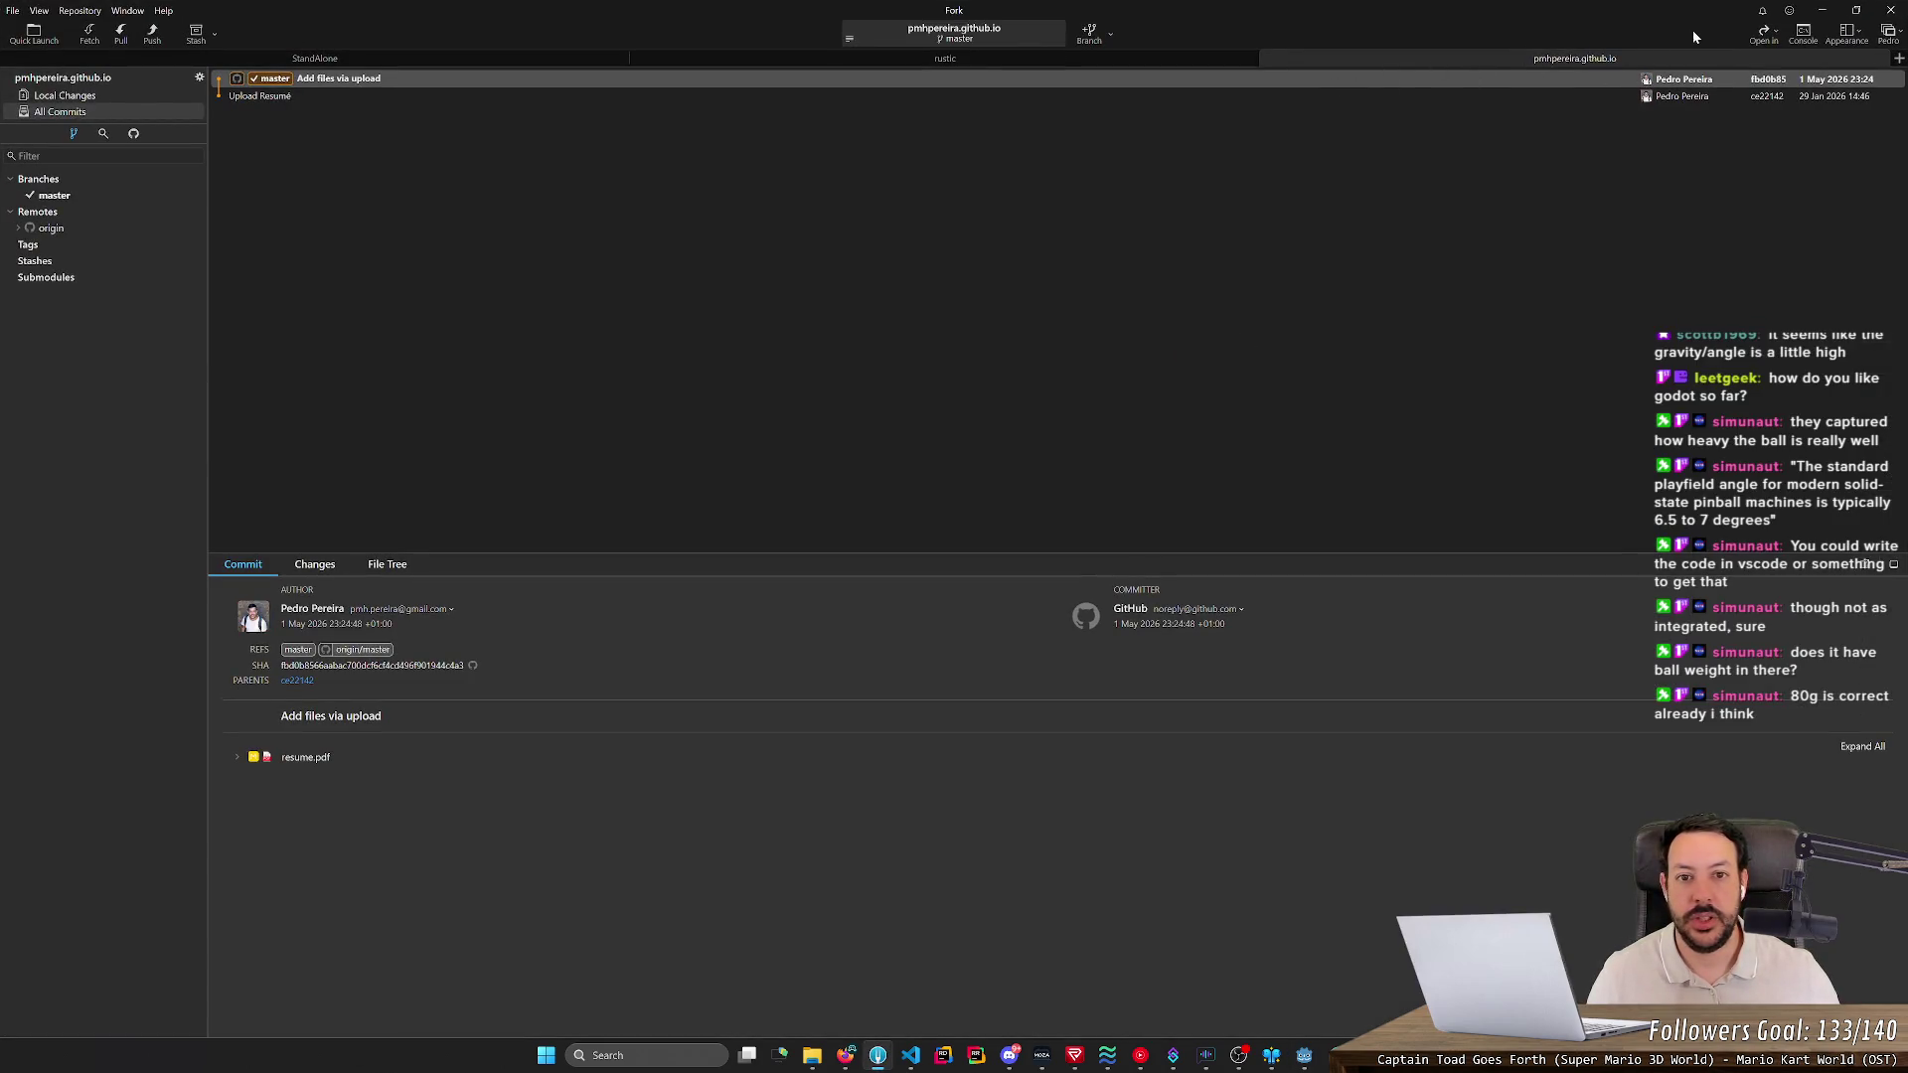
# - Open the pinball repo's local changes and stage save_game.json and upgrade_table.json
pyautogui.click(1885, 30)
pyautogui.click(1871, 82)
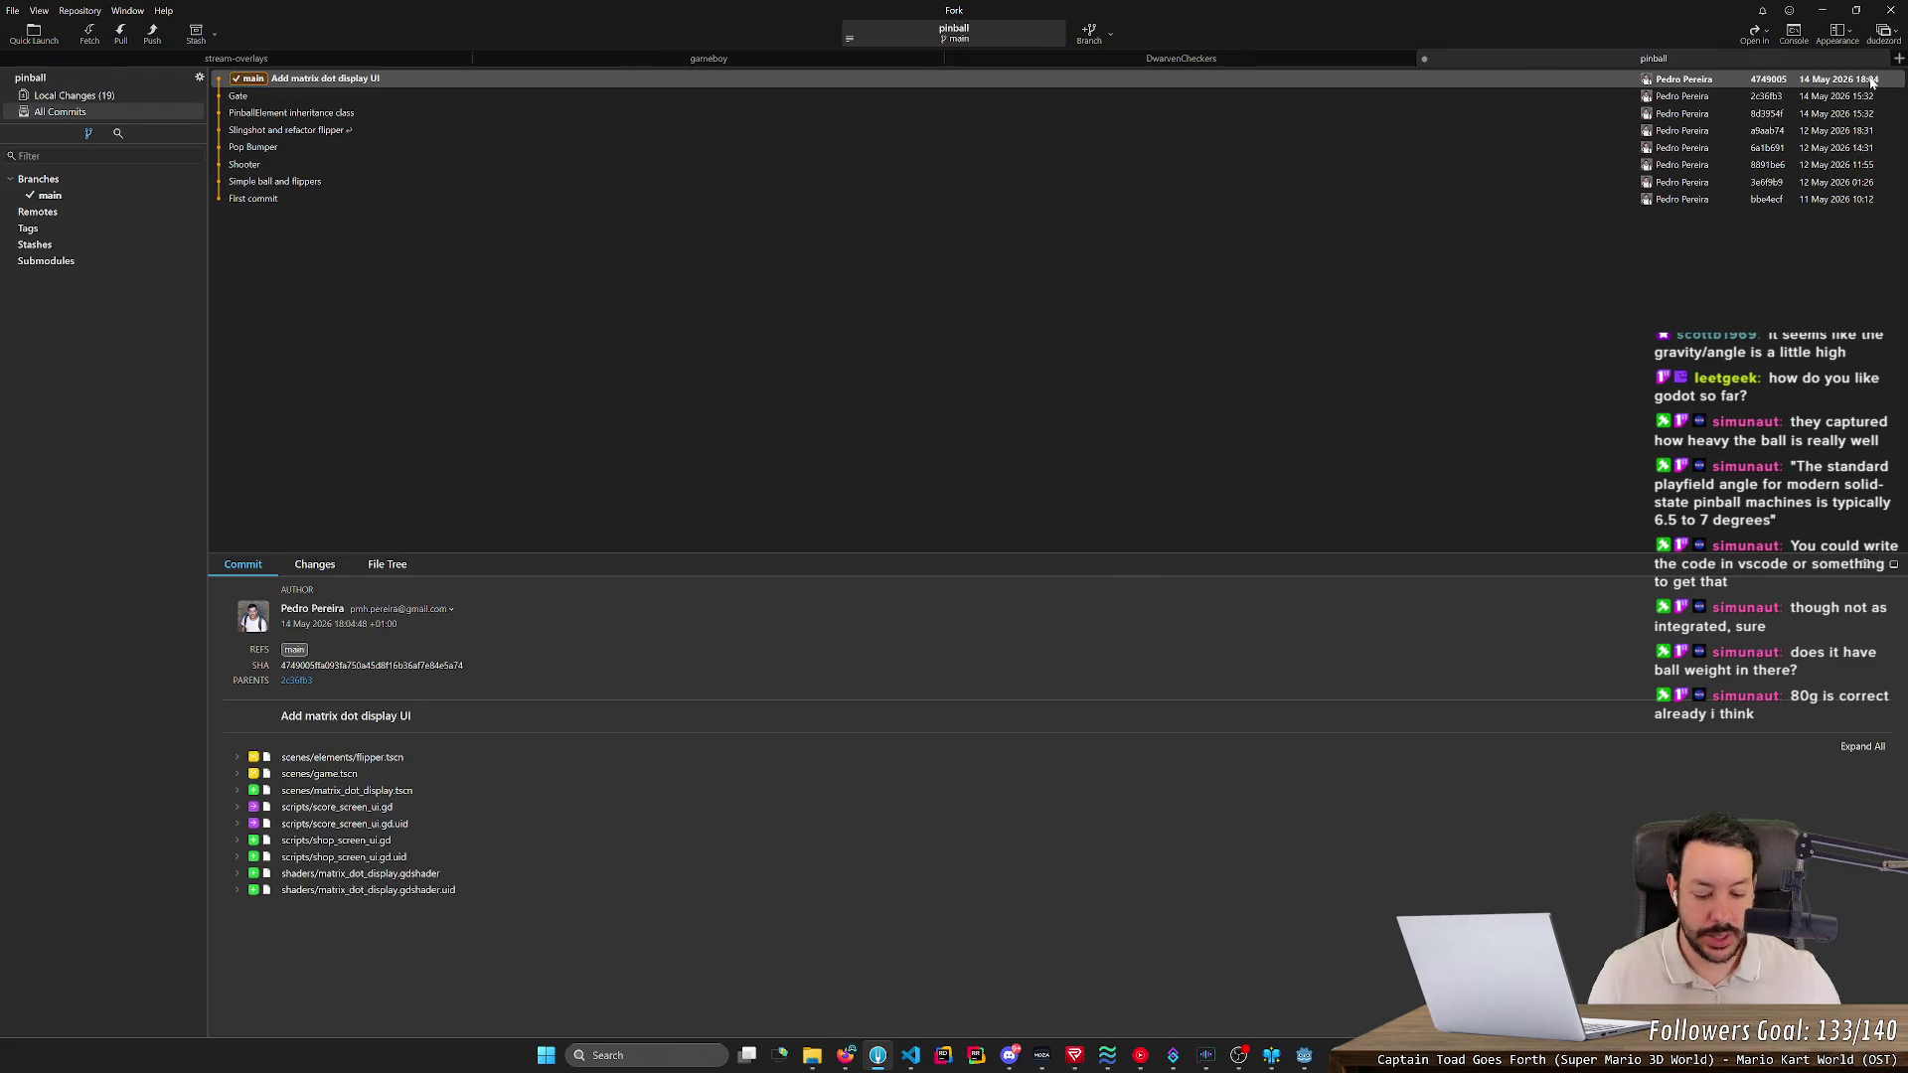
pyautogui.click(131, 95)
pyautogui.click(309, 120)
pyautogui.press('Return')
# - Stage the scenes/elements changes plus game.gd, game.tscn, matrix_dot_display.tscn, game_data.gd and pinball_element.gd
pyautogui.click(310, 221)
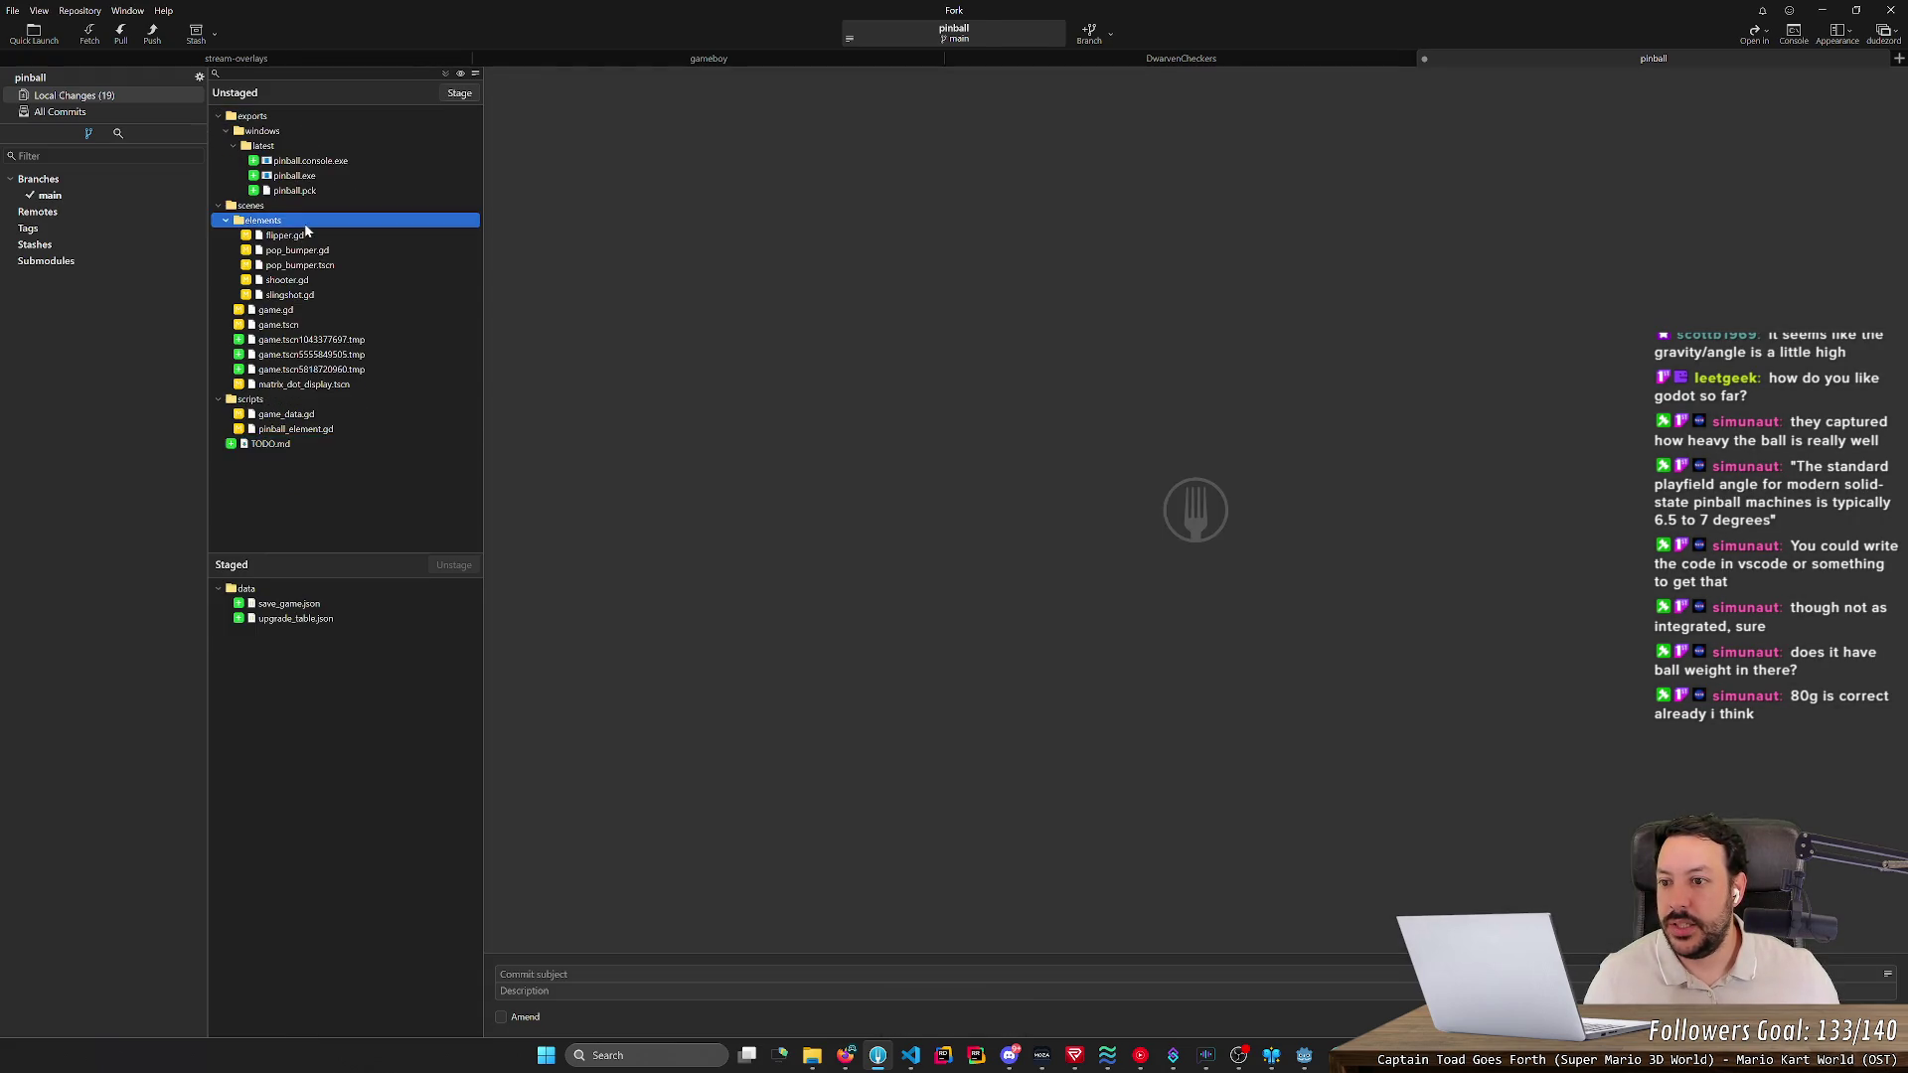
pyautogui.press('Return')
pyautogui.press('Return')
pyautogui.press('Return')
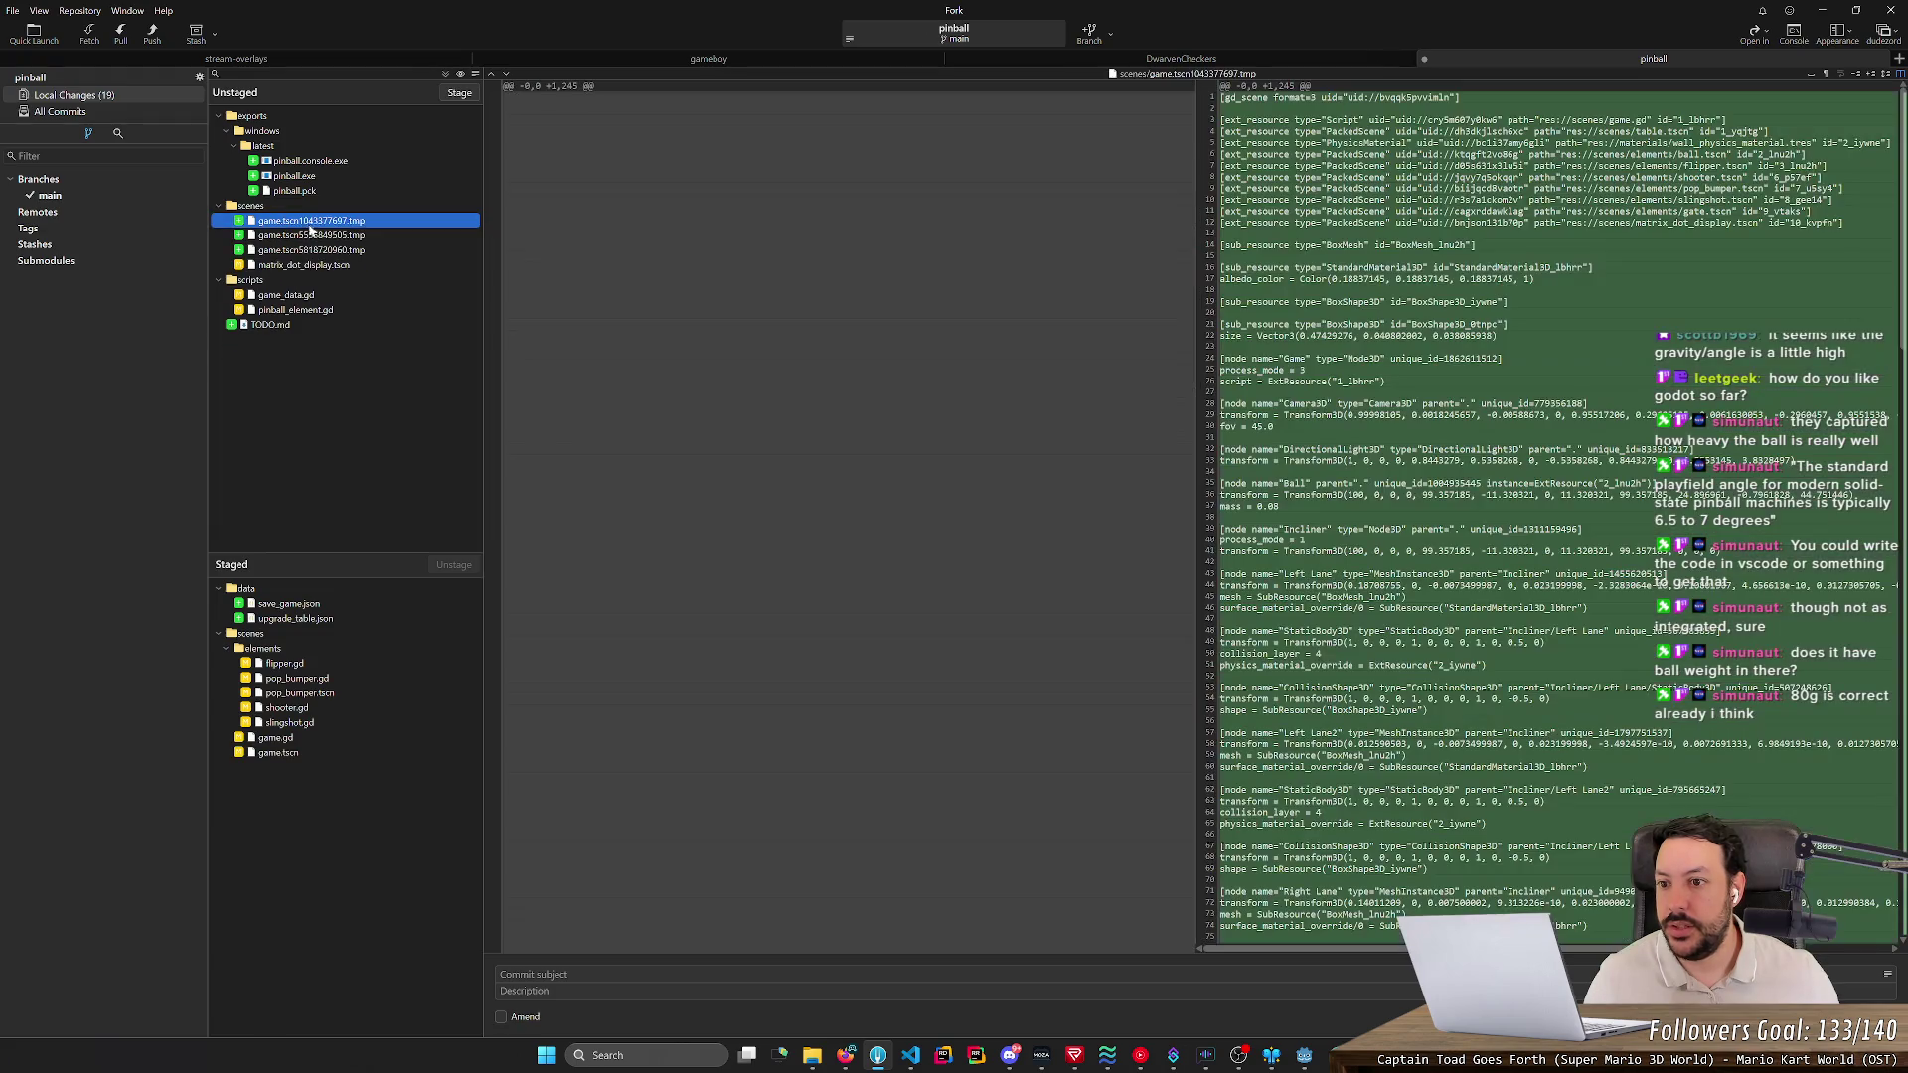
pyautogui.click(317, 260)
pyautogui.press('Return')
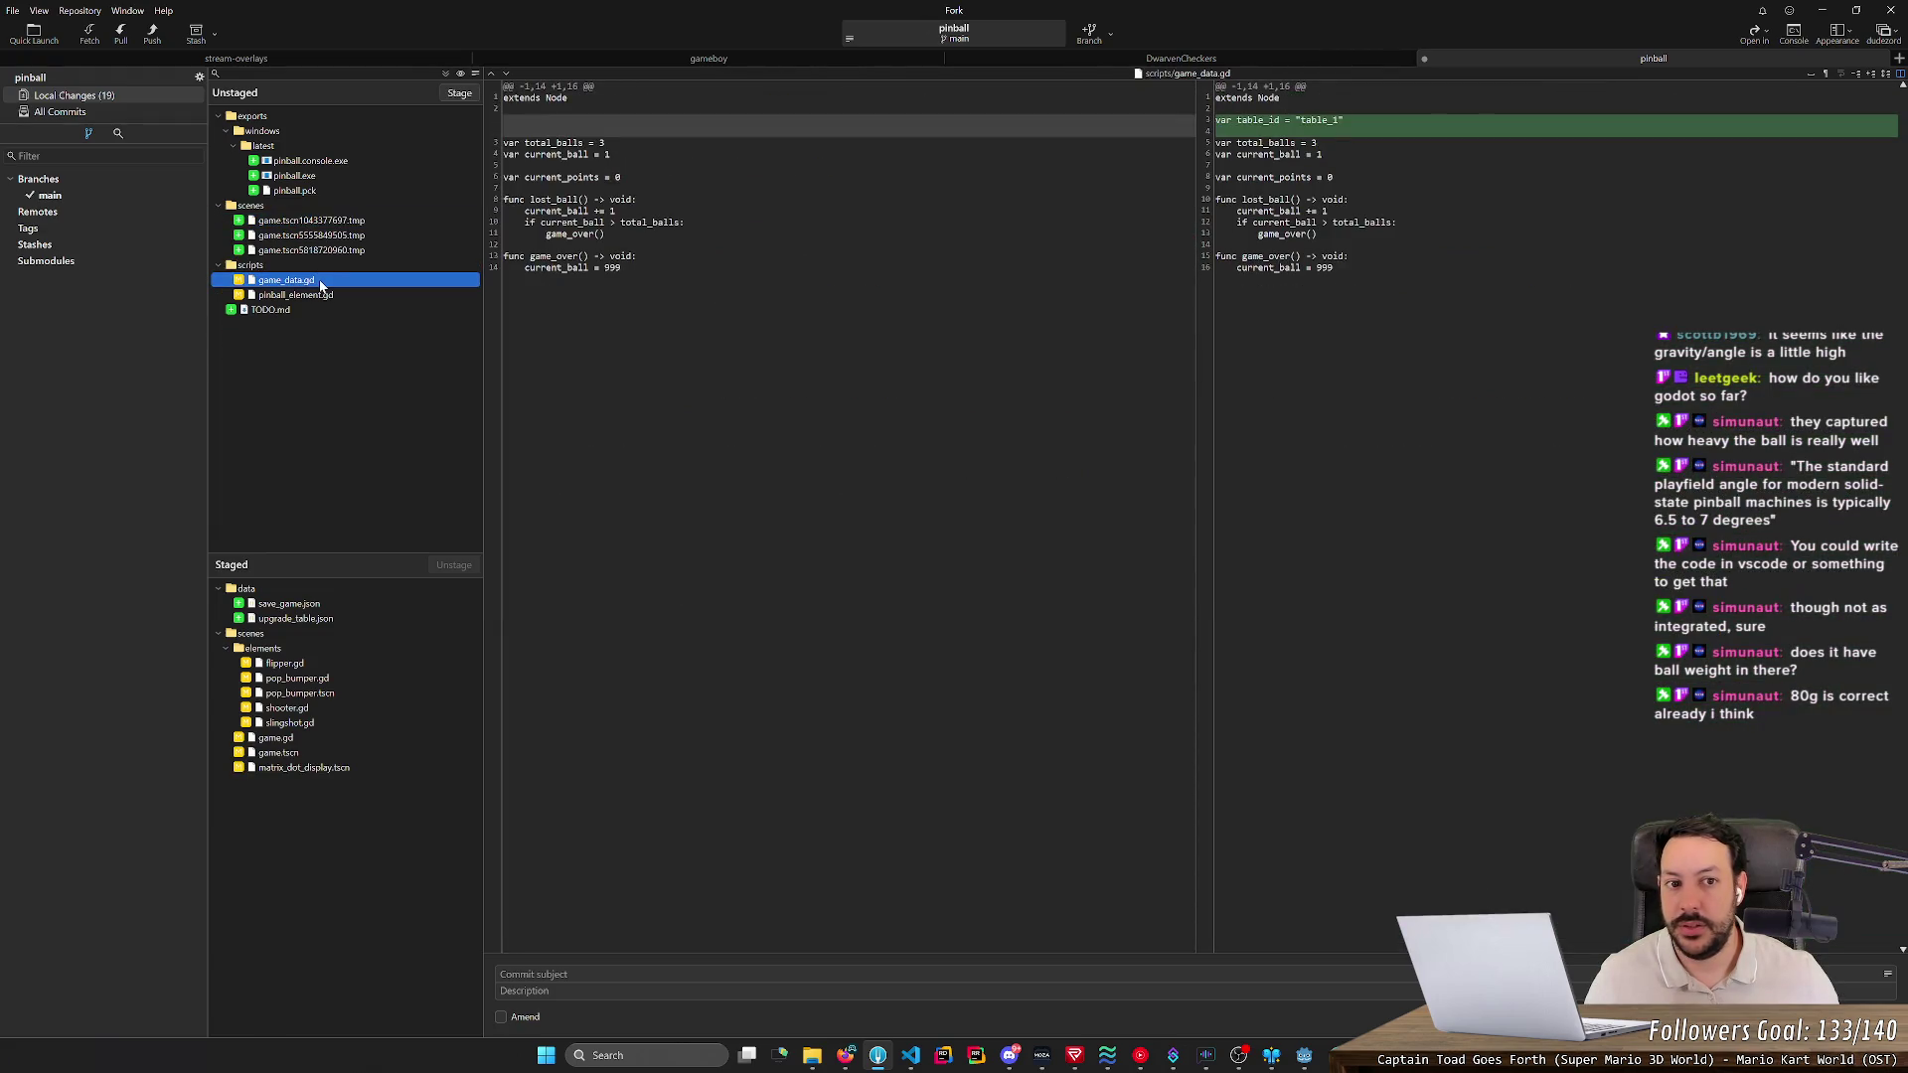
pyautogui.press('Return')
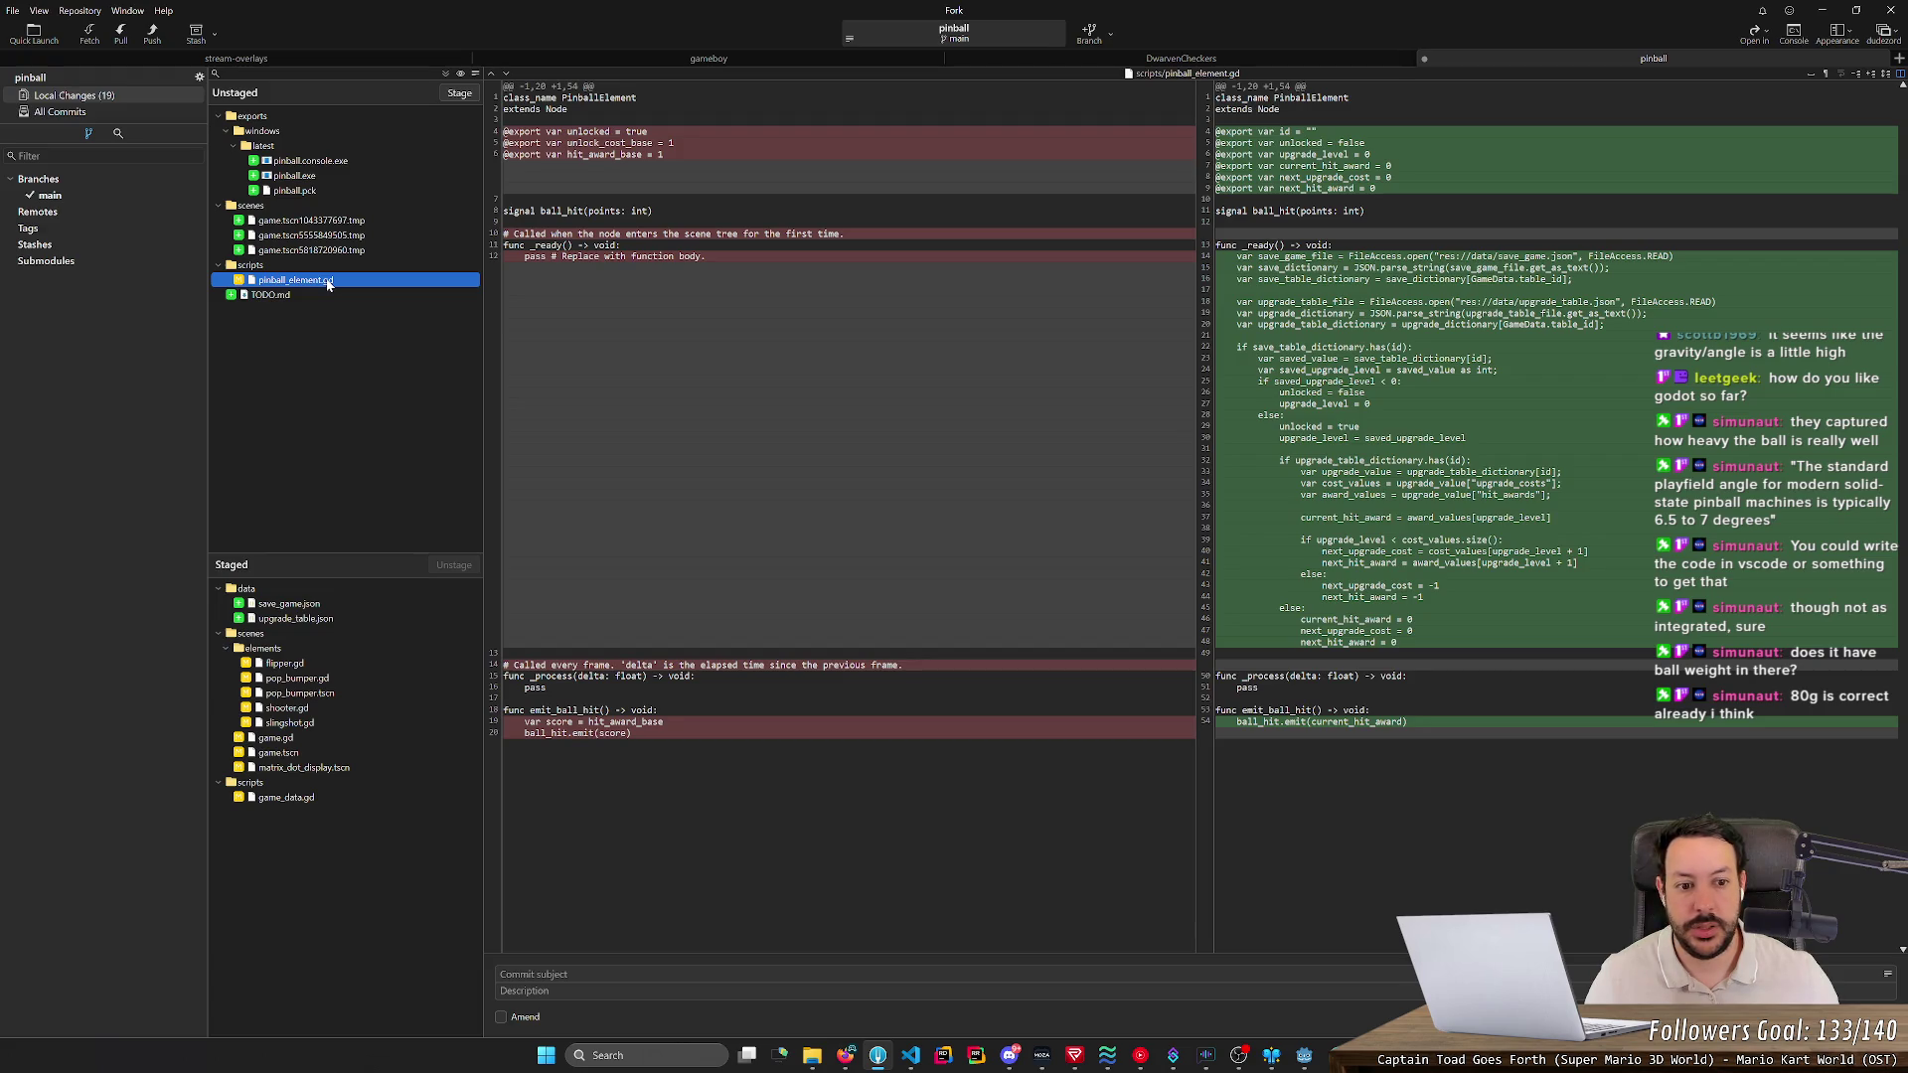
pyautogui.press('Return')
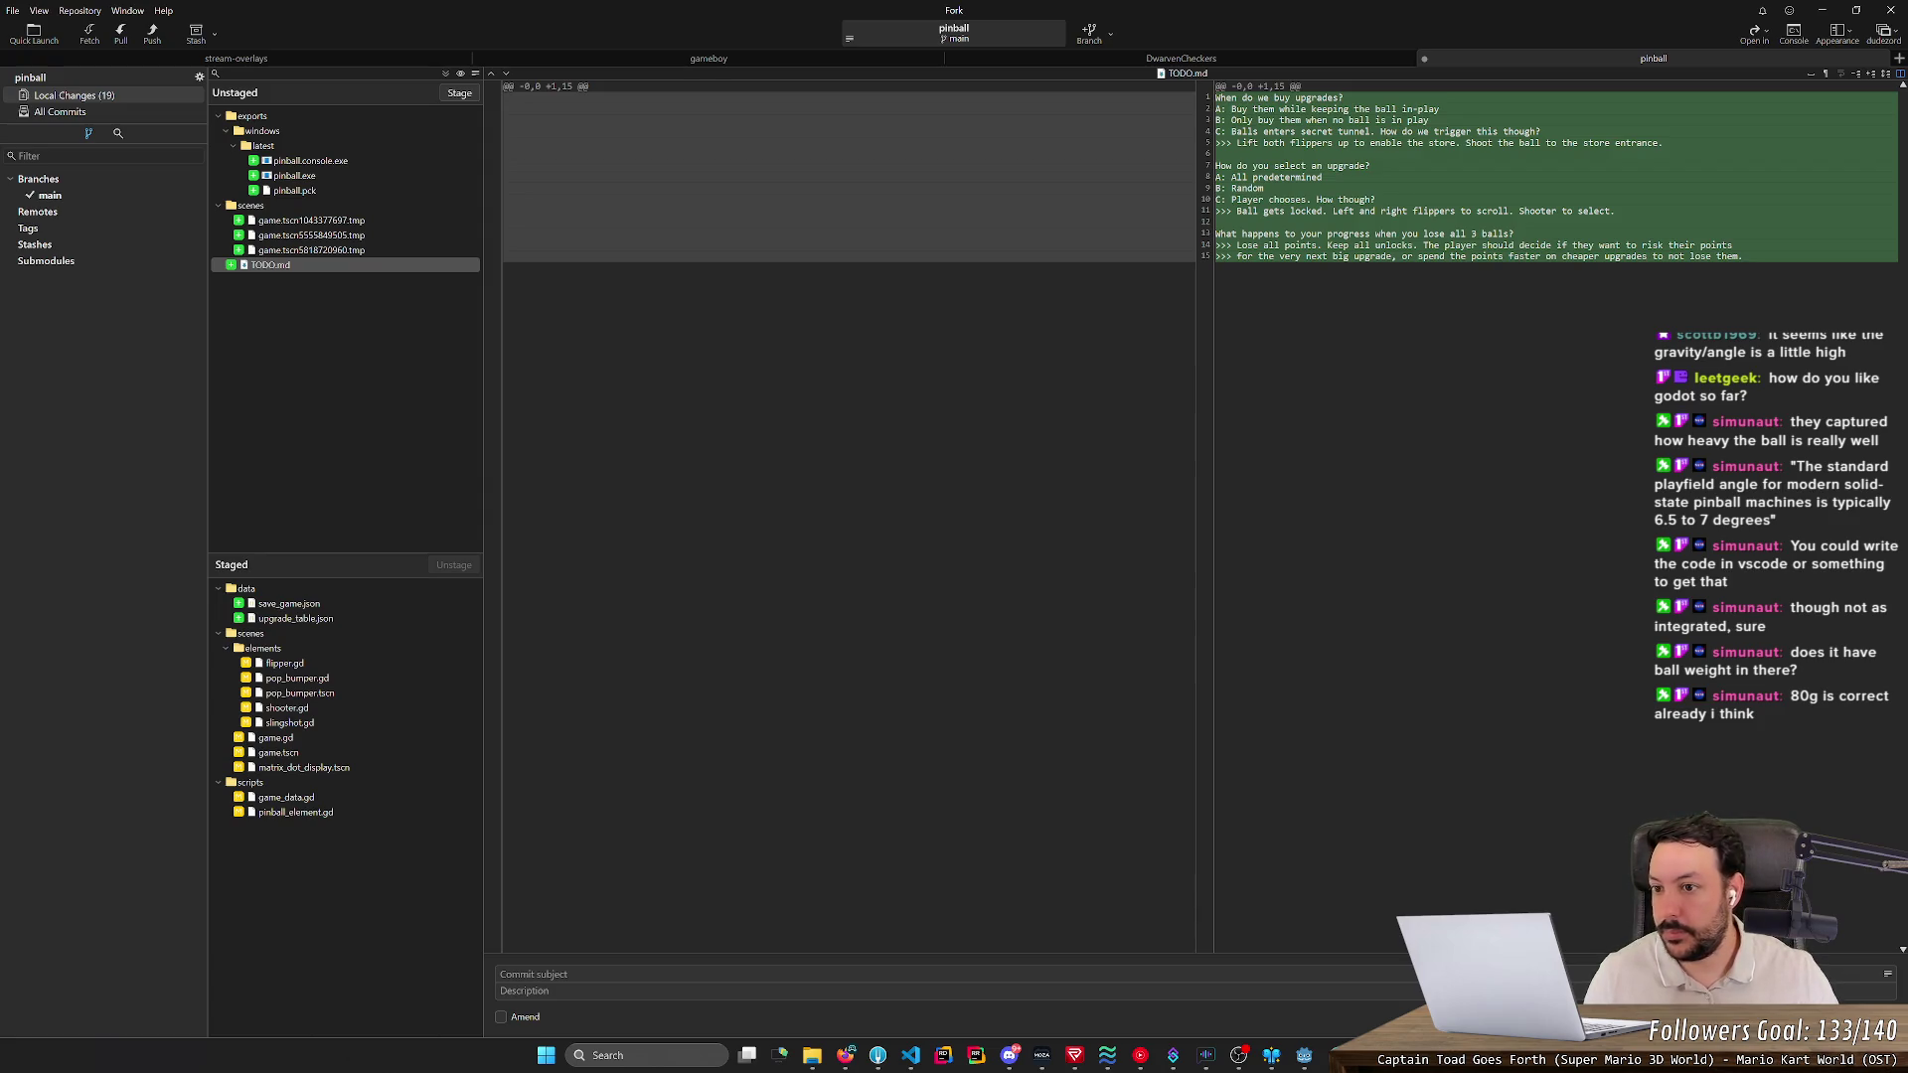
# - Review the staged diffs for flipper.gd, game_data.gd and pinball_element.gd
pyautogui.click(298, 664)
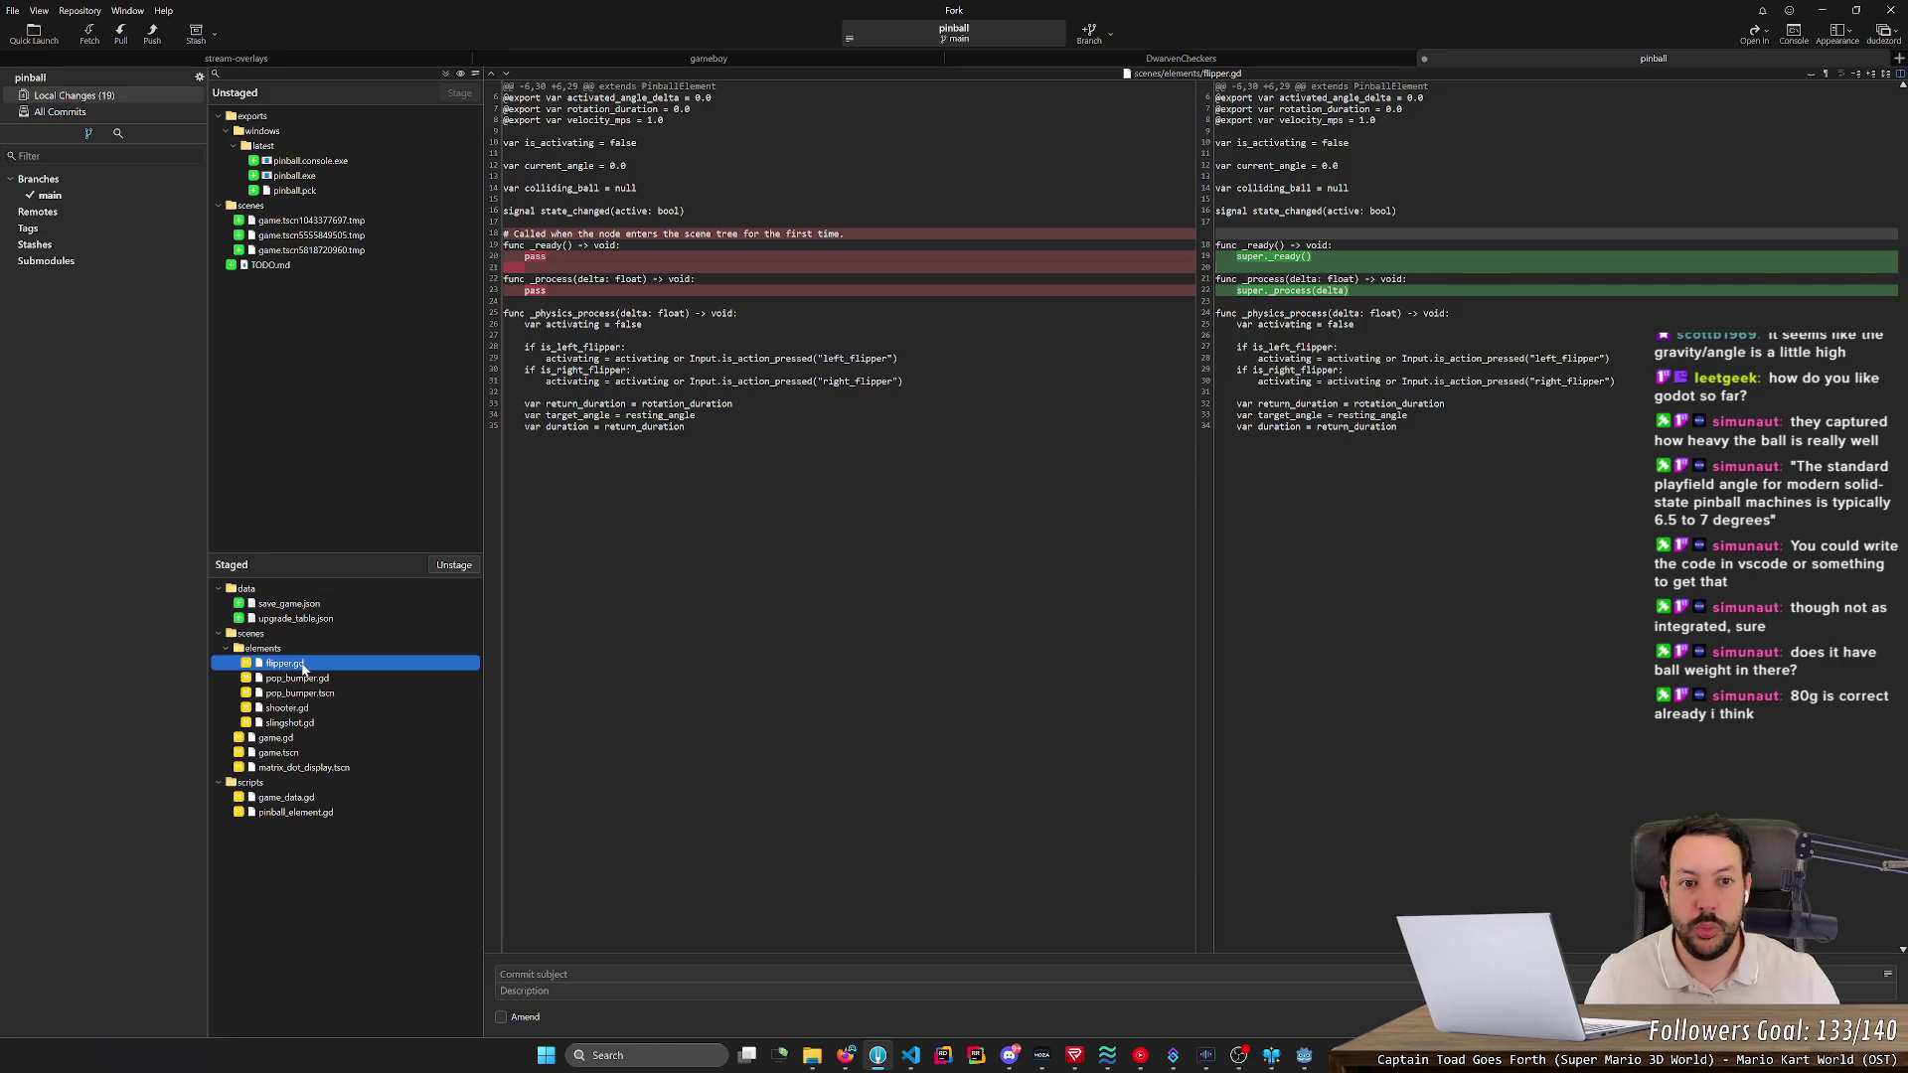
pyautogui.press('Down')
pyautogui.press('Down')
pyautogui.press('Down')
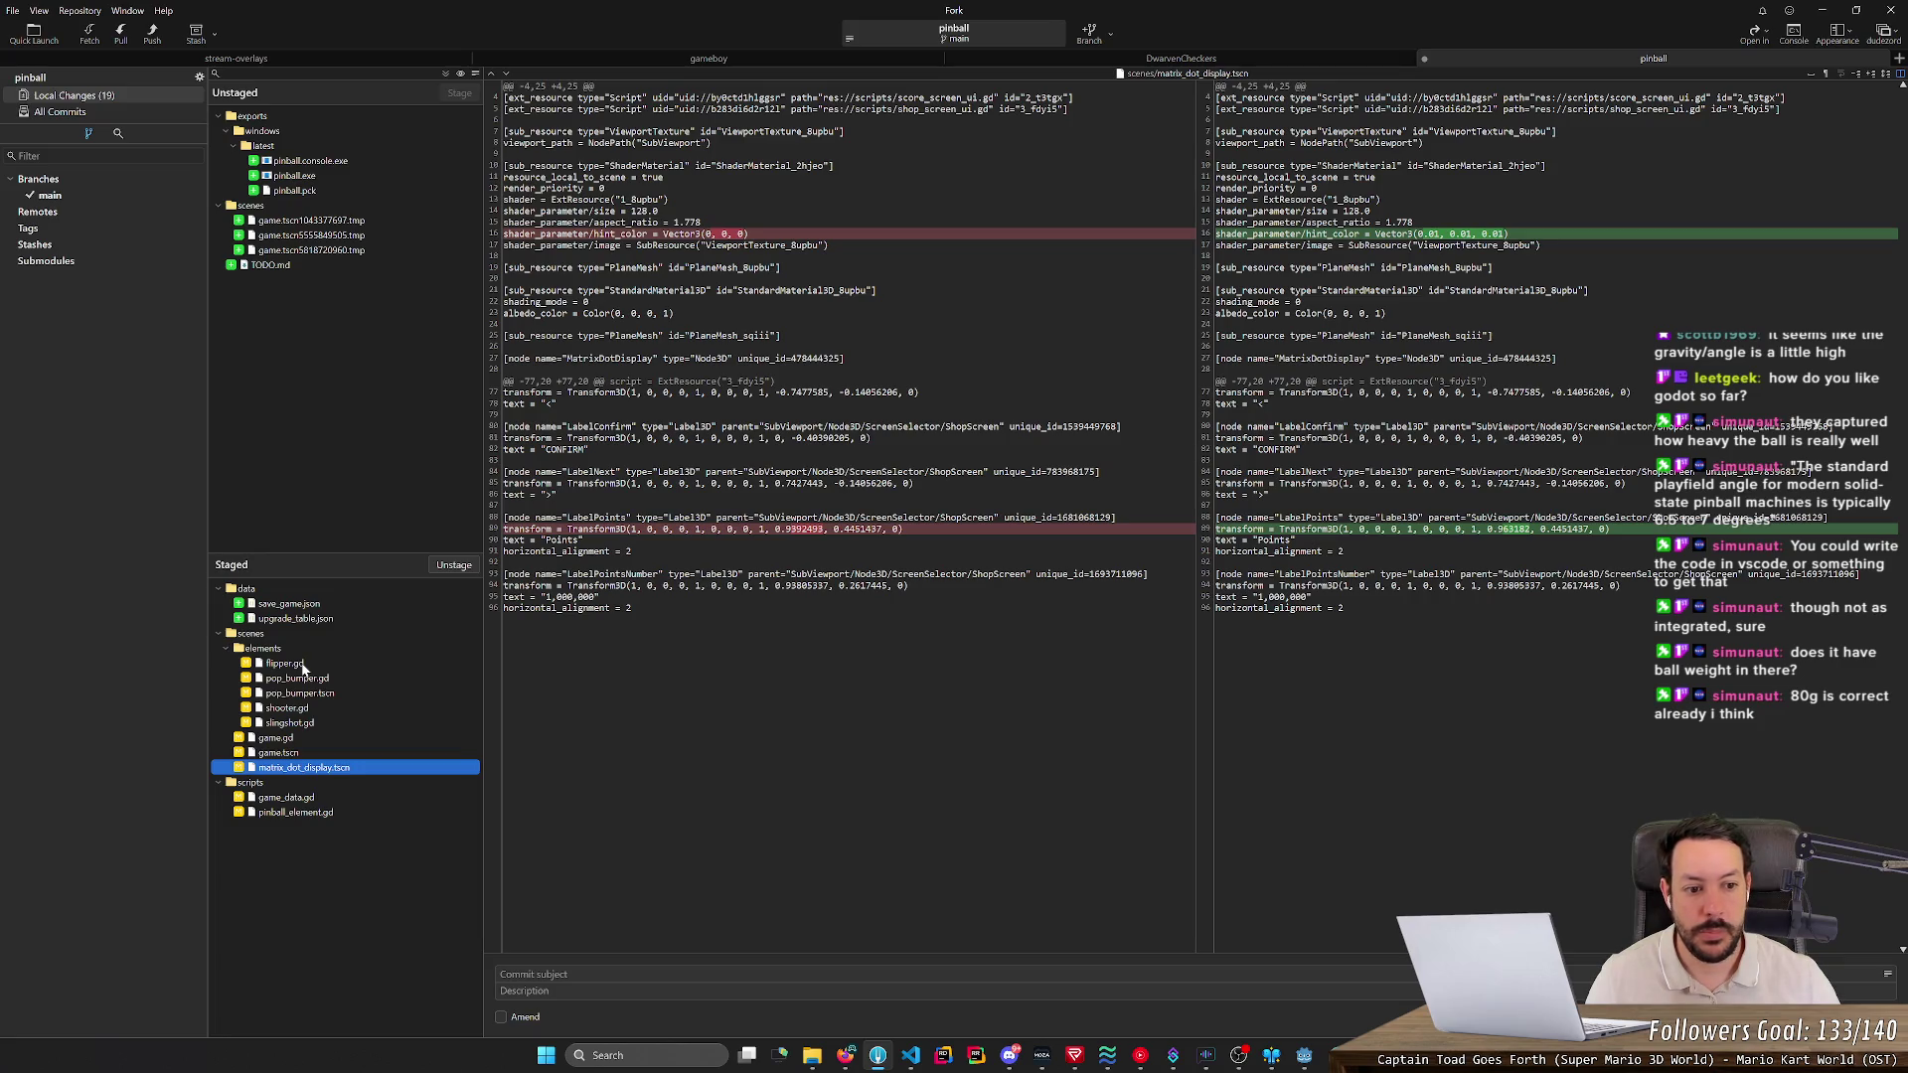
pyautogui.press('Down')
pyautogui.press('Down')
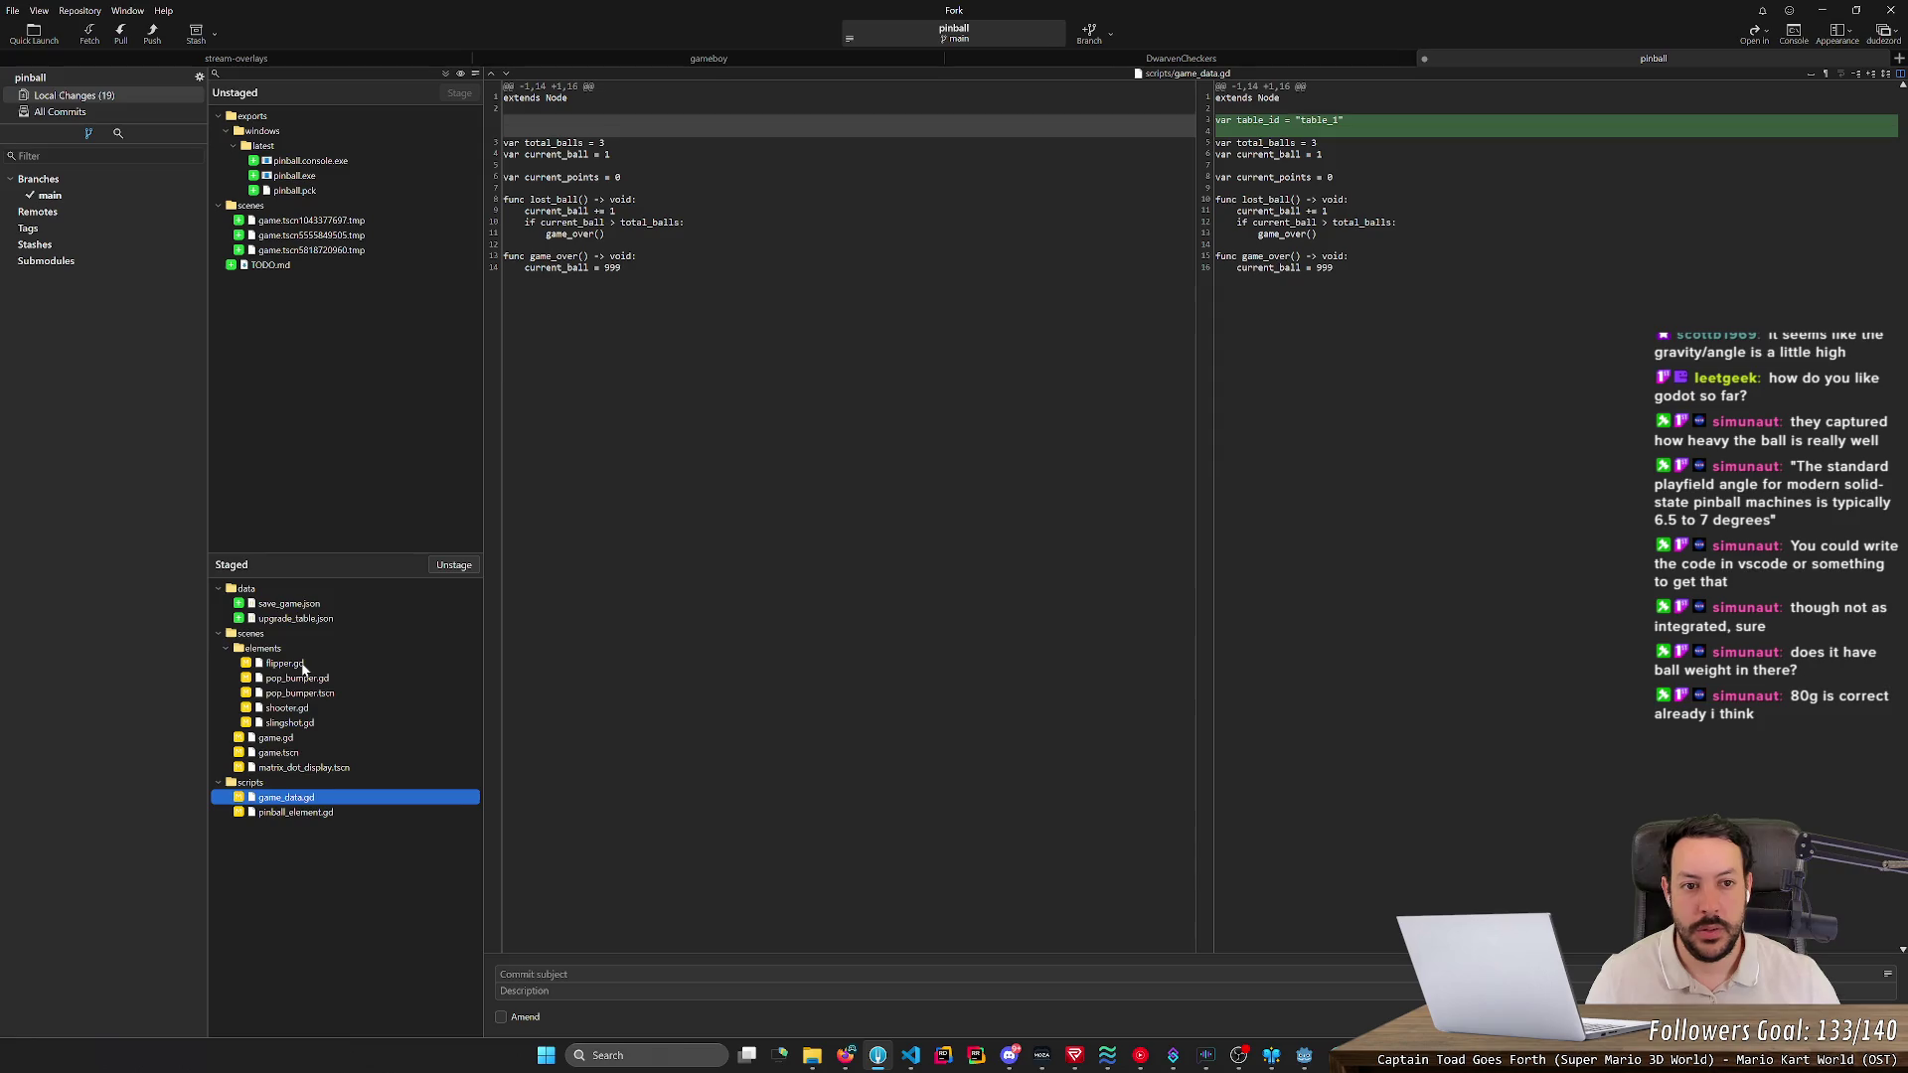
pyautogui.press('Down')
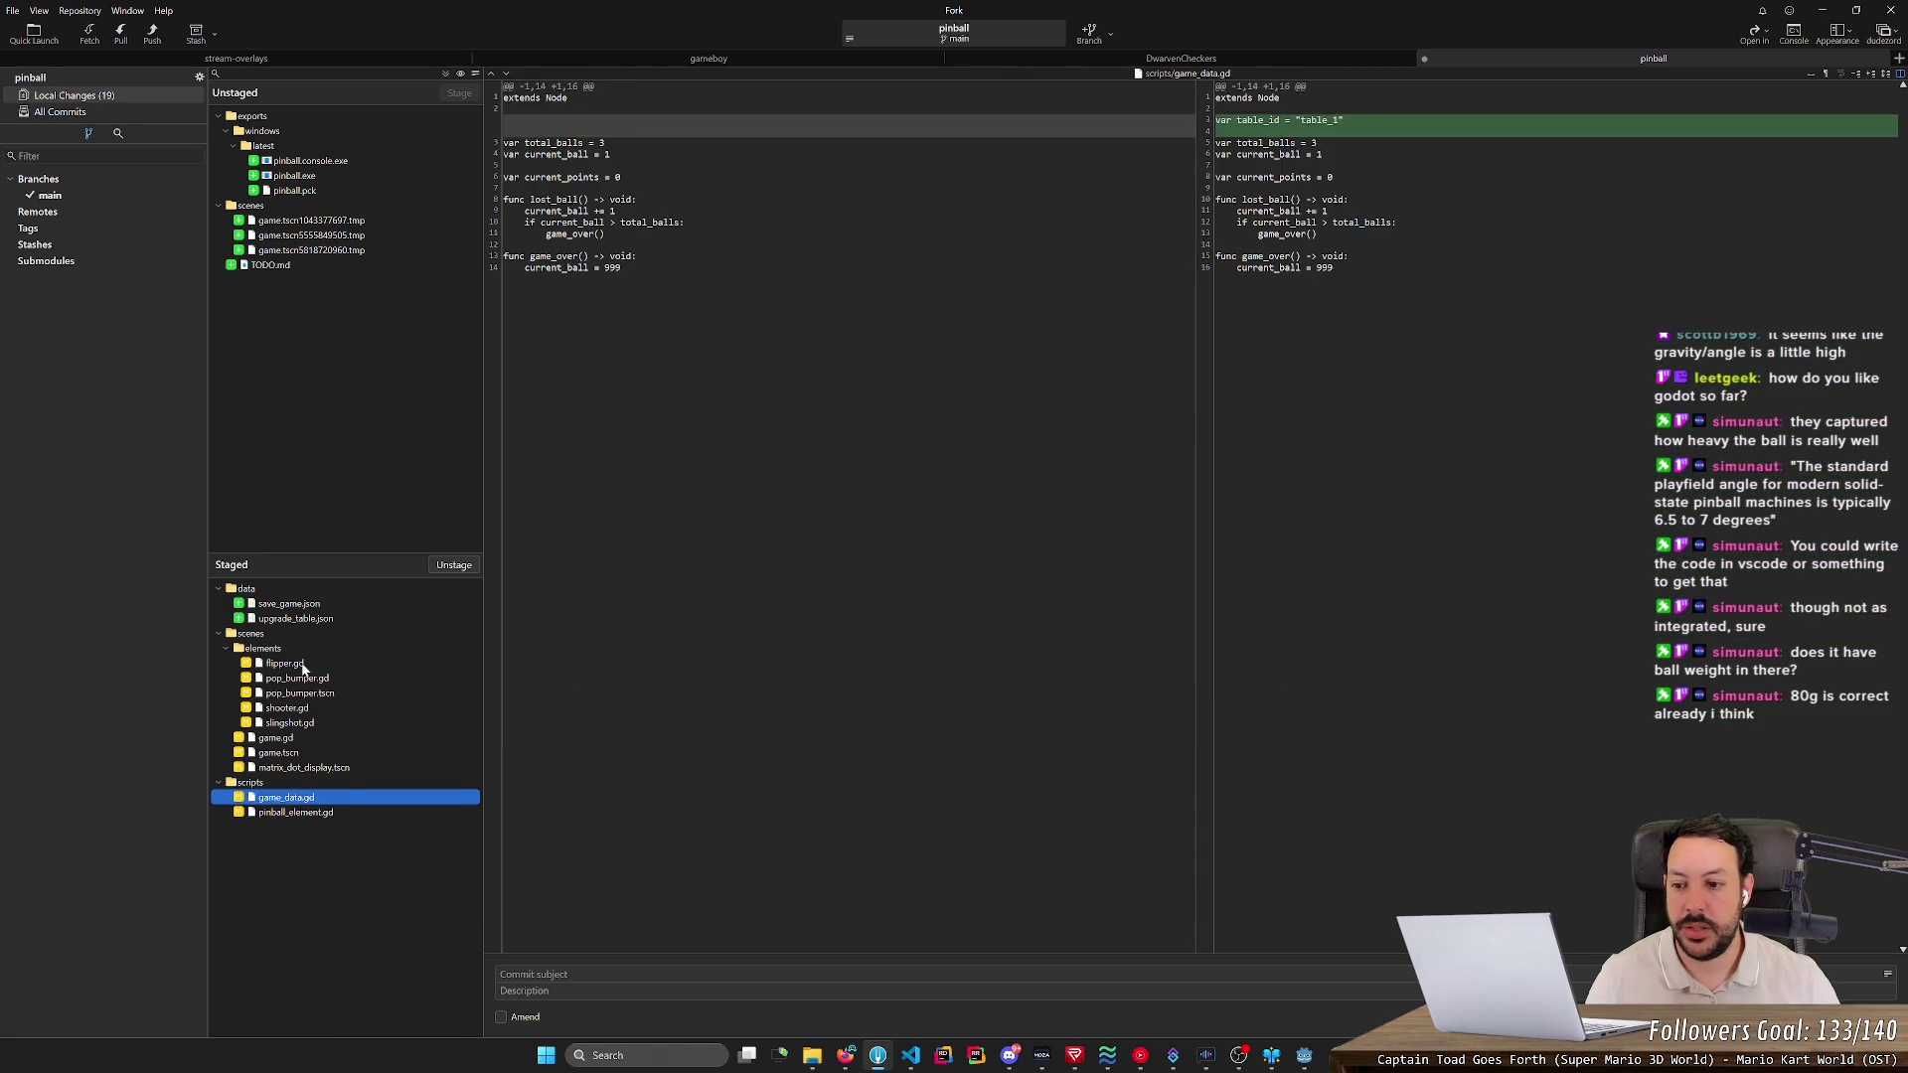
pyautogui.click(303, 664)
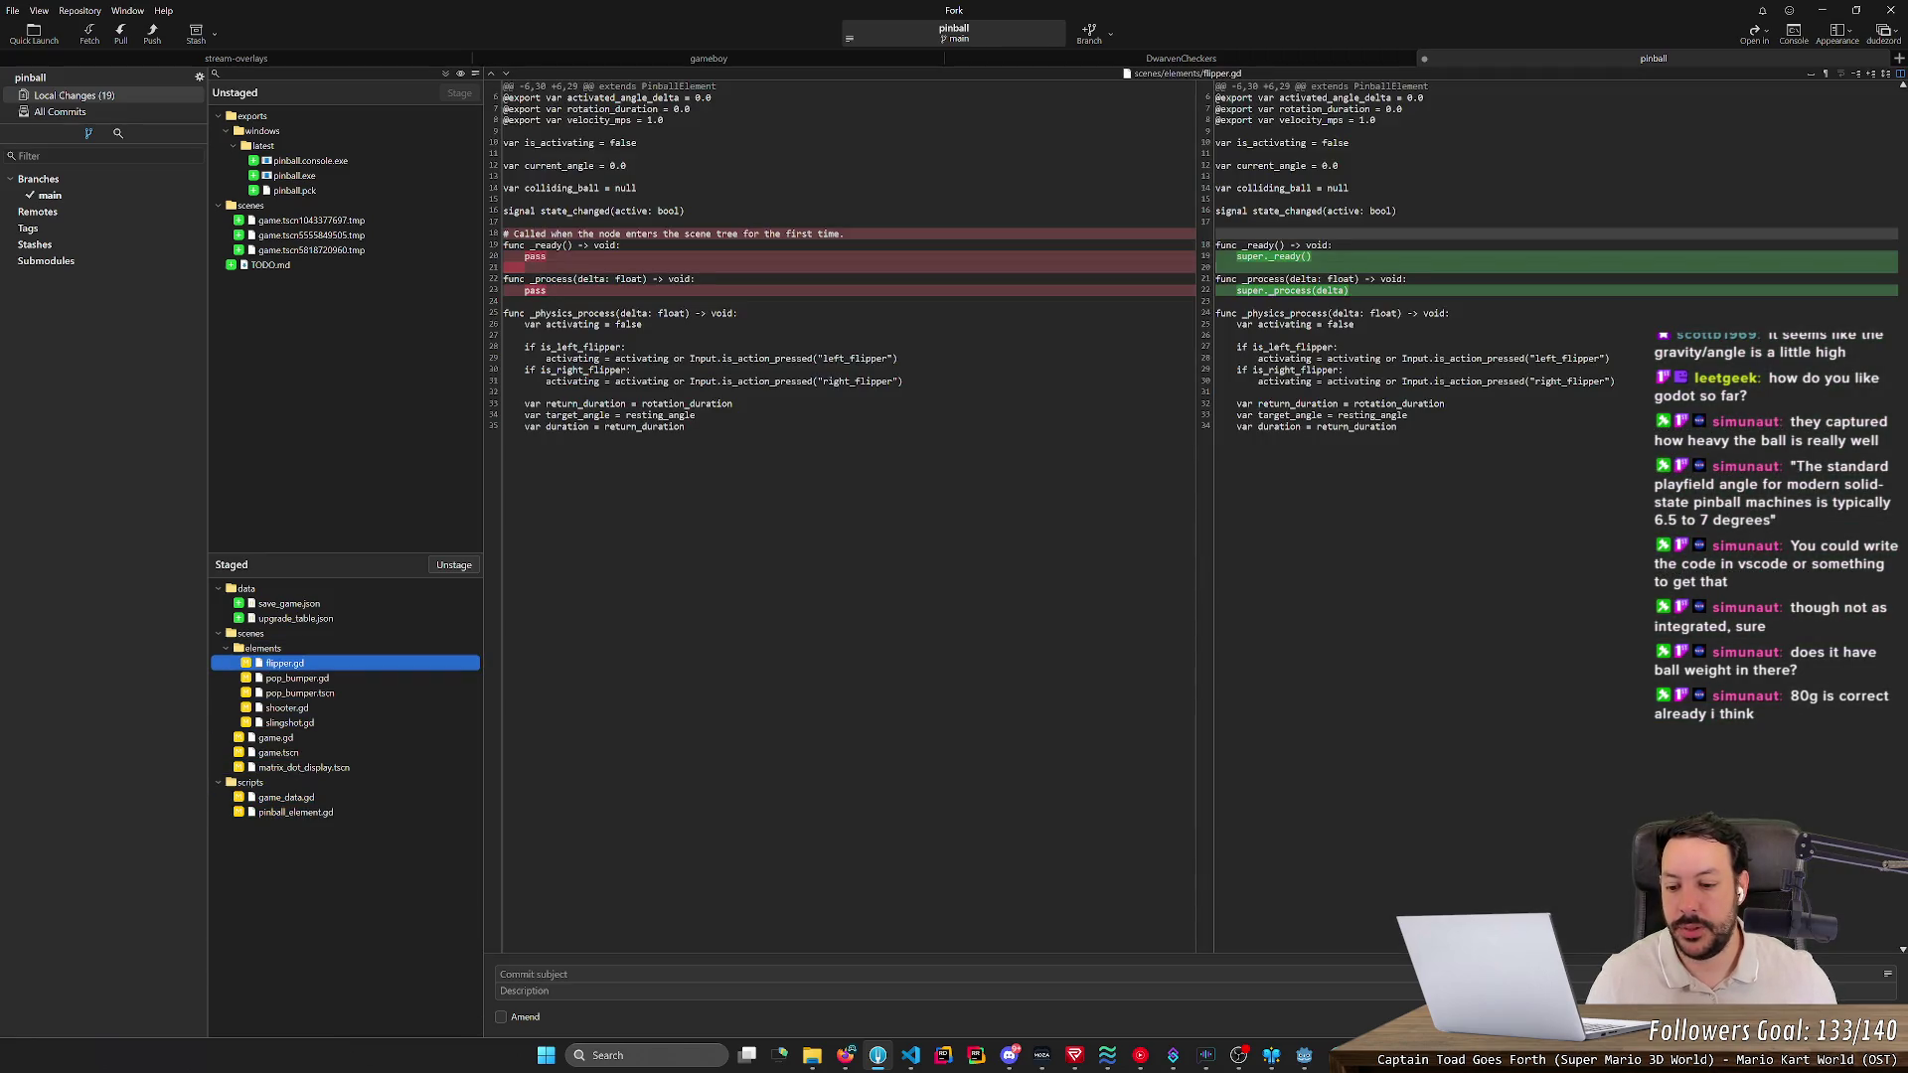
# - Commit as 'Added save_game.json and upgrade_table.json' and return to Godot
pyautogui.click(556, 975)
pyautogui.write('Added sa')
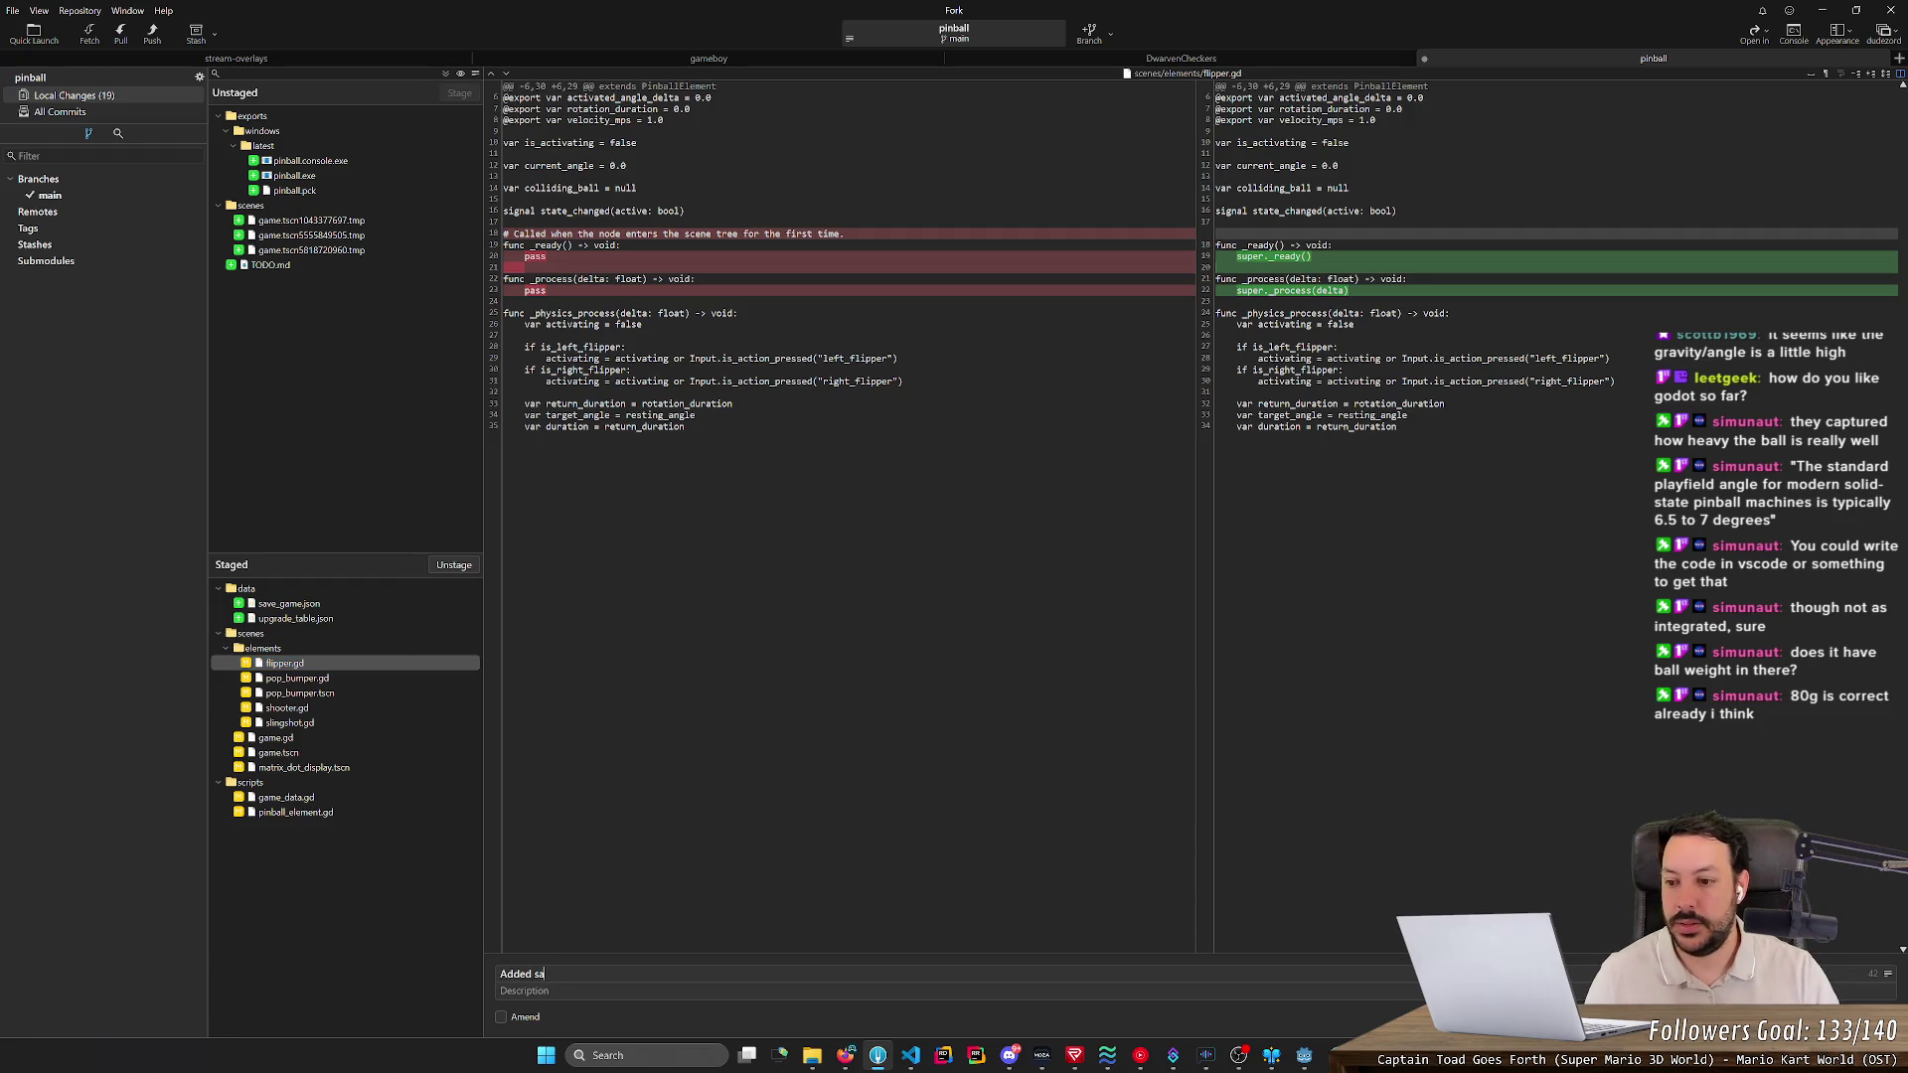
pyautogui.write('ve_game.jso')
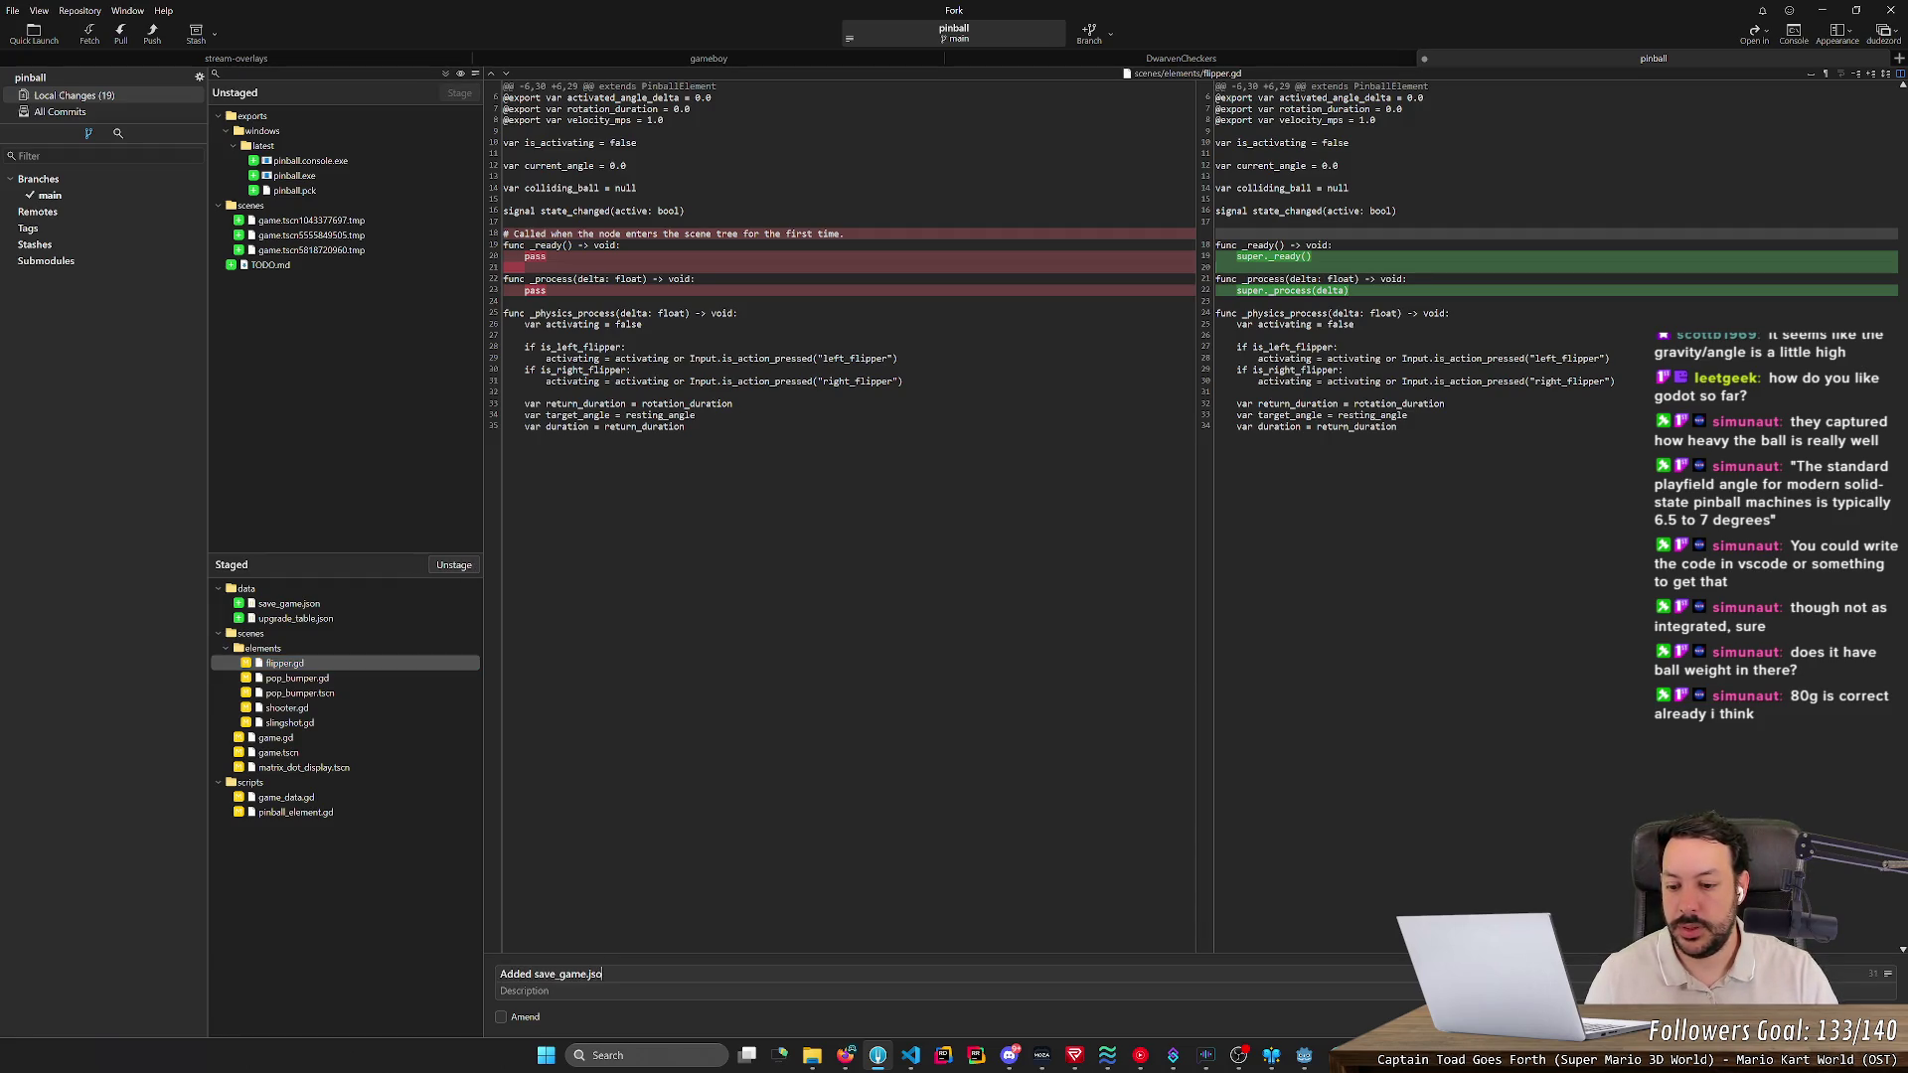
pyautogui.write('n and upgrade_table.json')
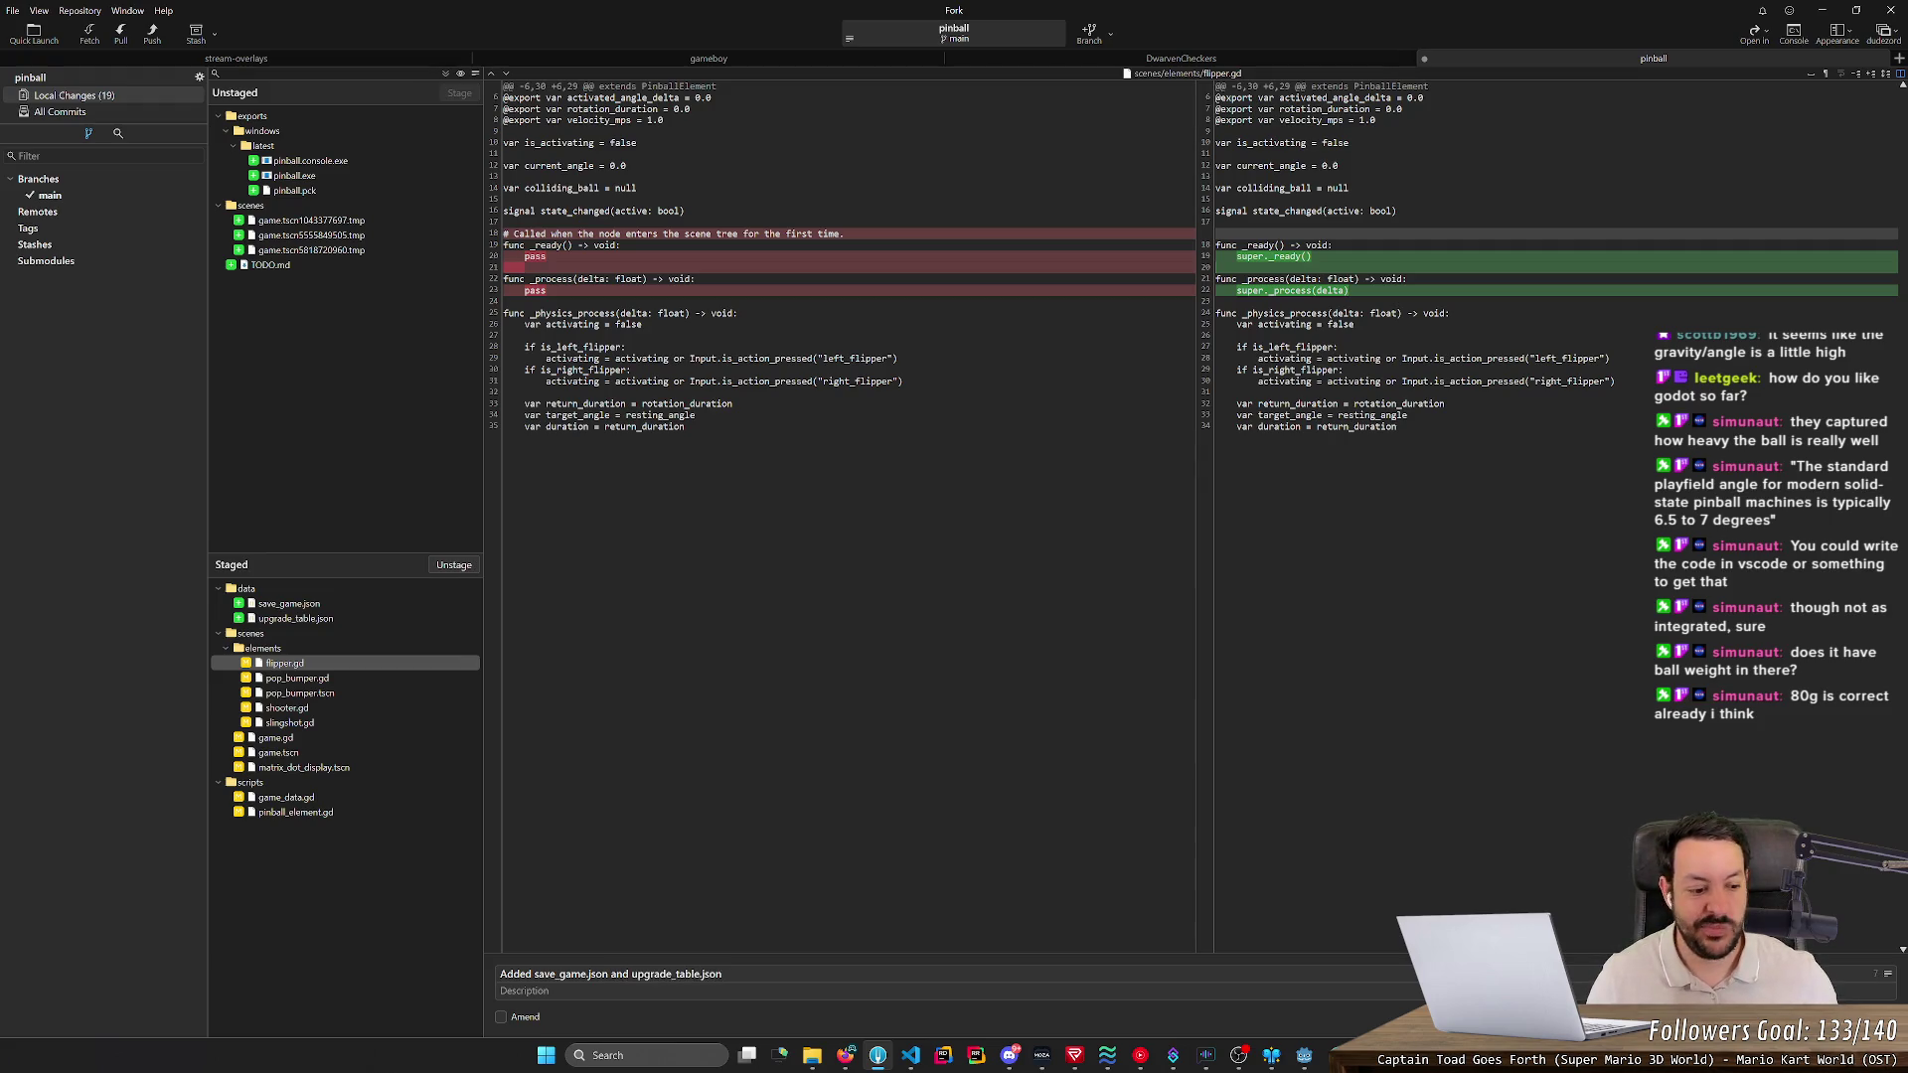
pyautogui.hotkey('ctrl', 'a')
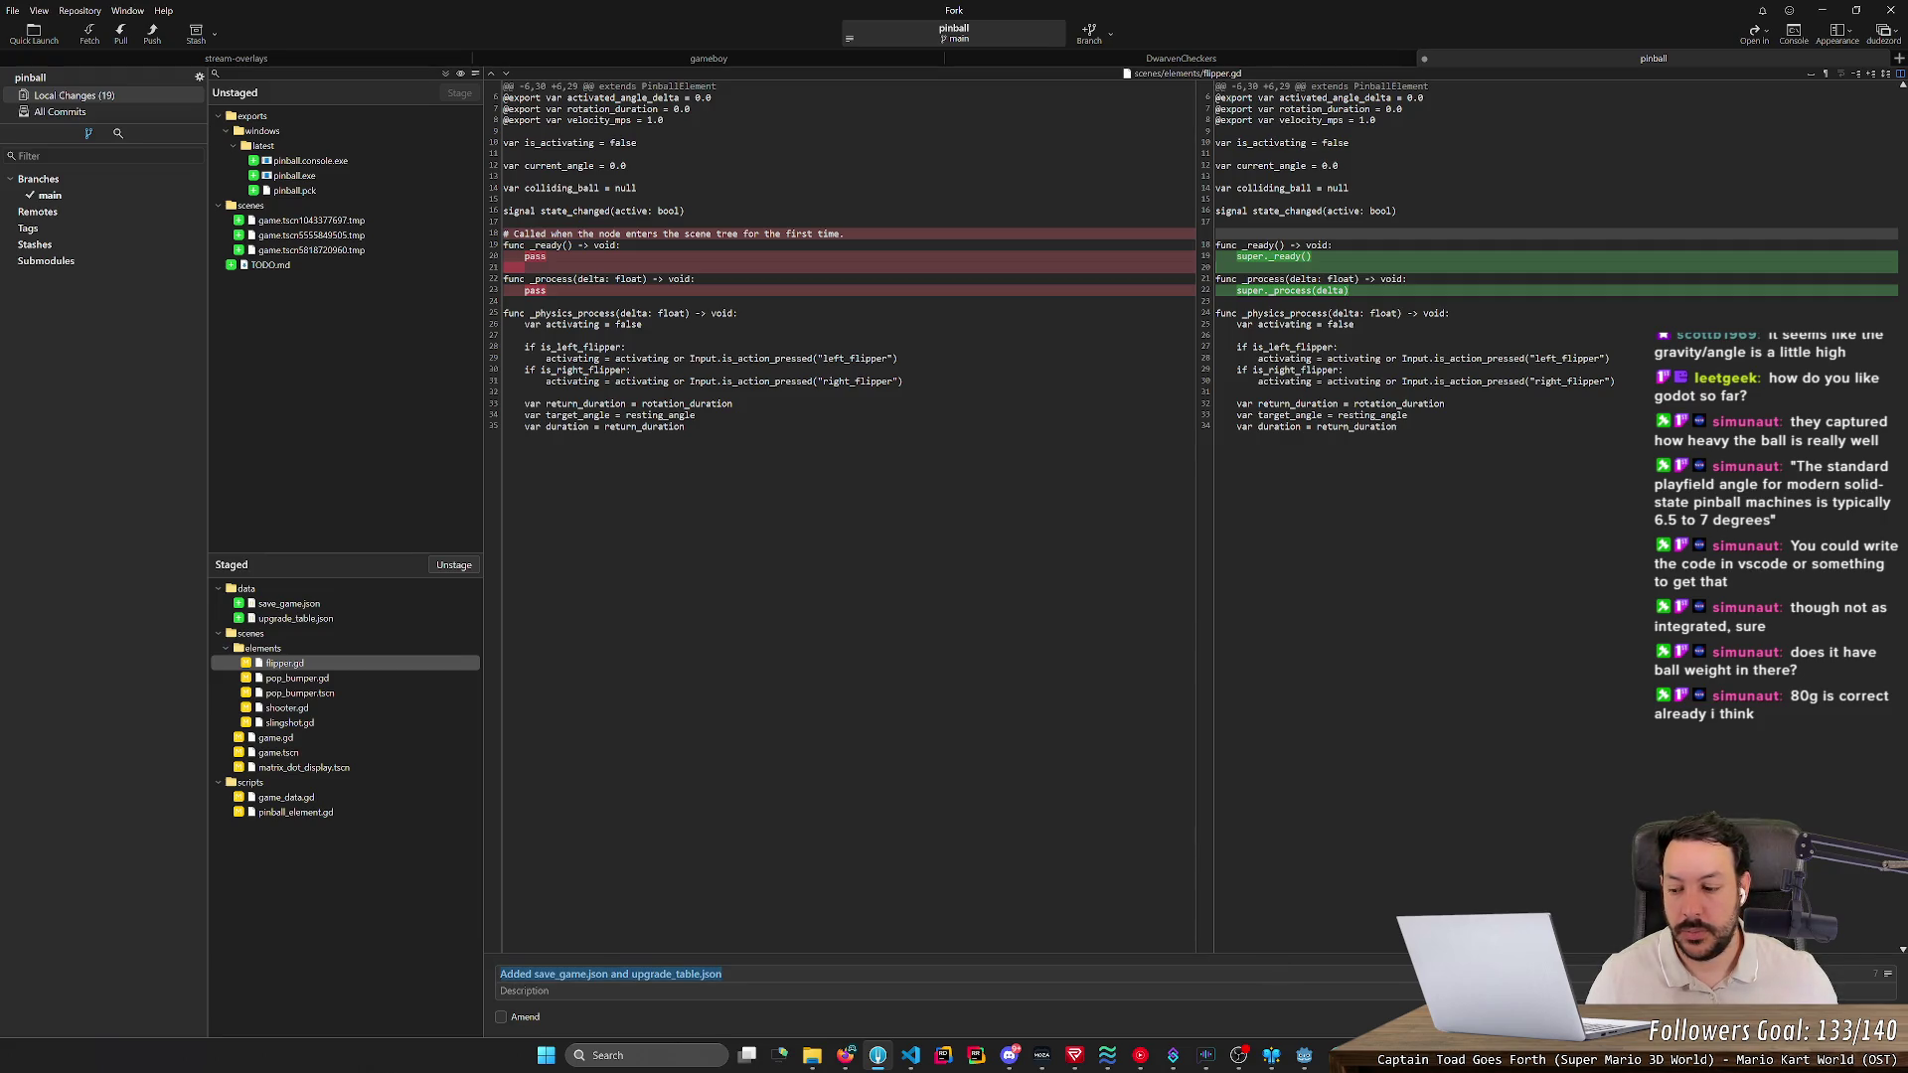
pyautogui.hotkey('ctrl', 'Return')
pyautogui.hotkey('alt', 'Tab')
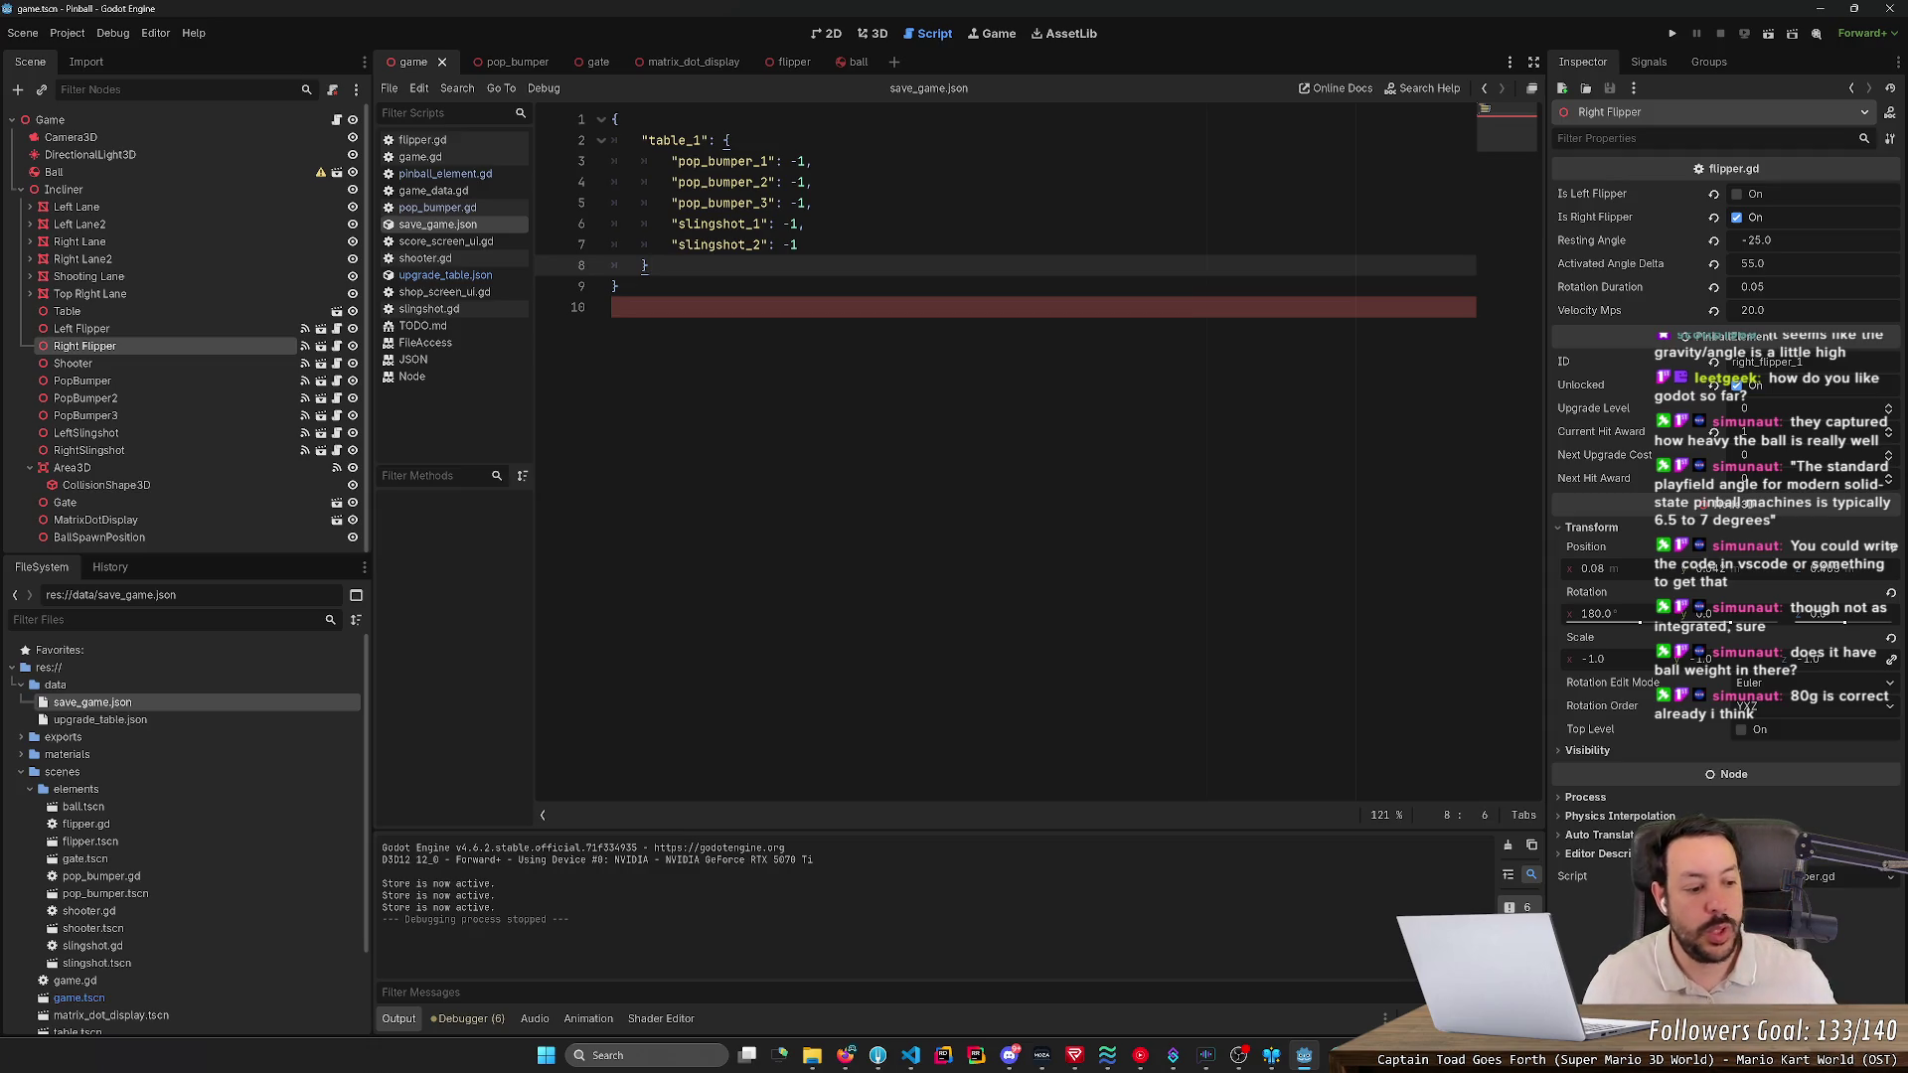
# - Run the pinball game, launch the ball and flip it back up the playfield
pyautogui.click(1672, 34)
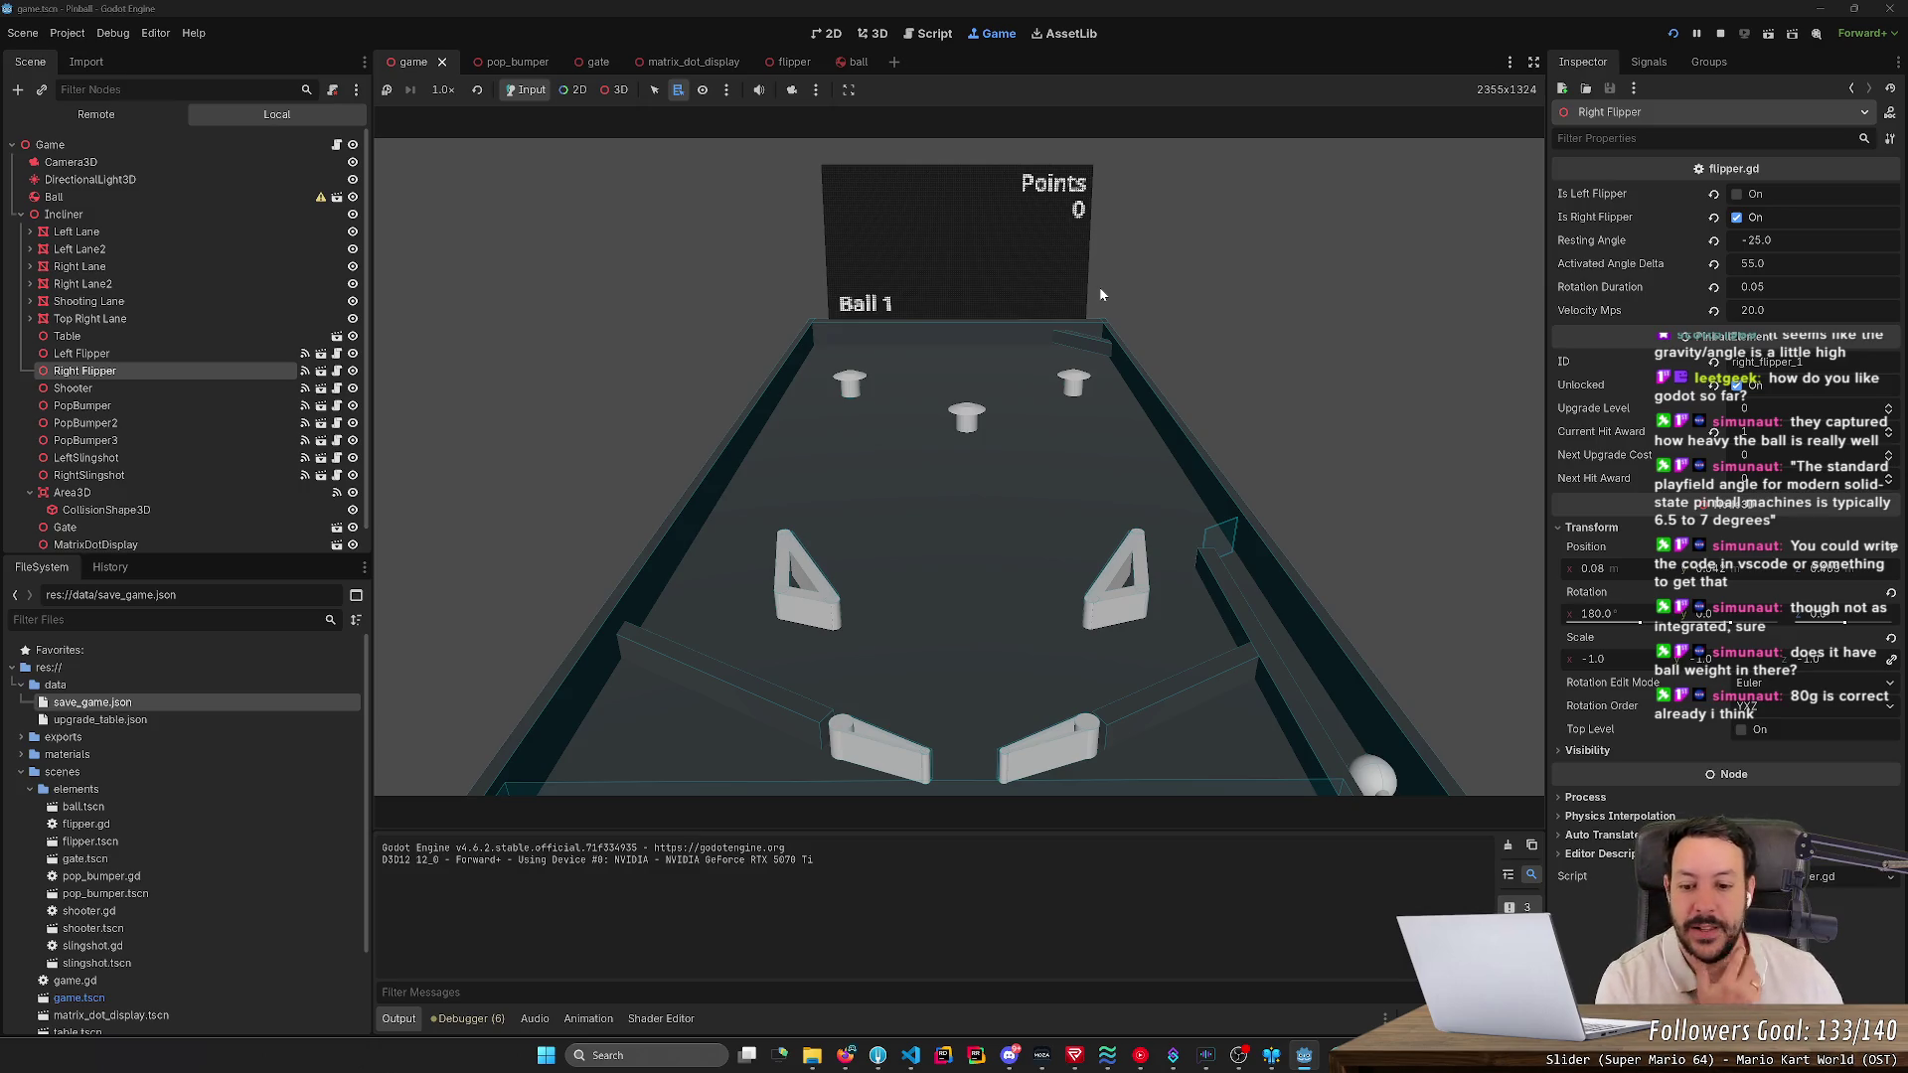
pyautogui.press('space')
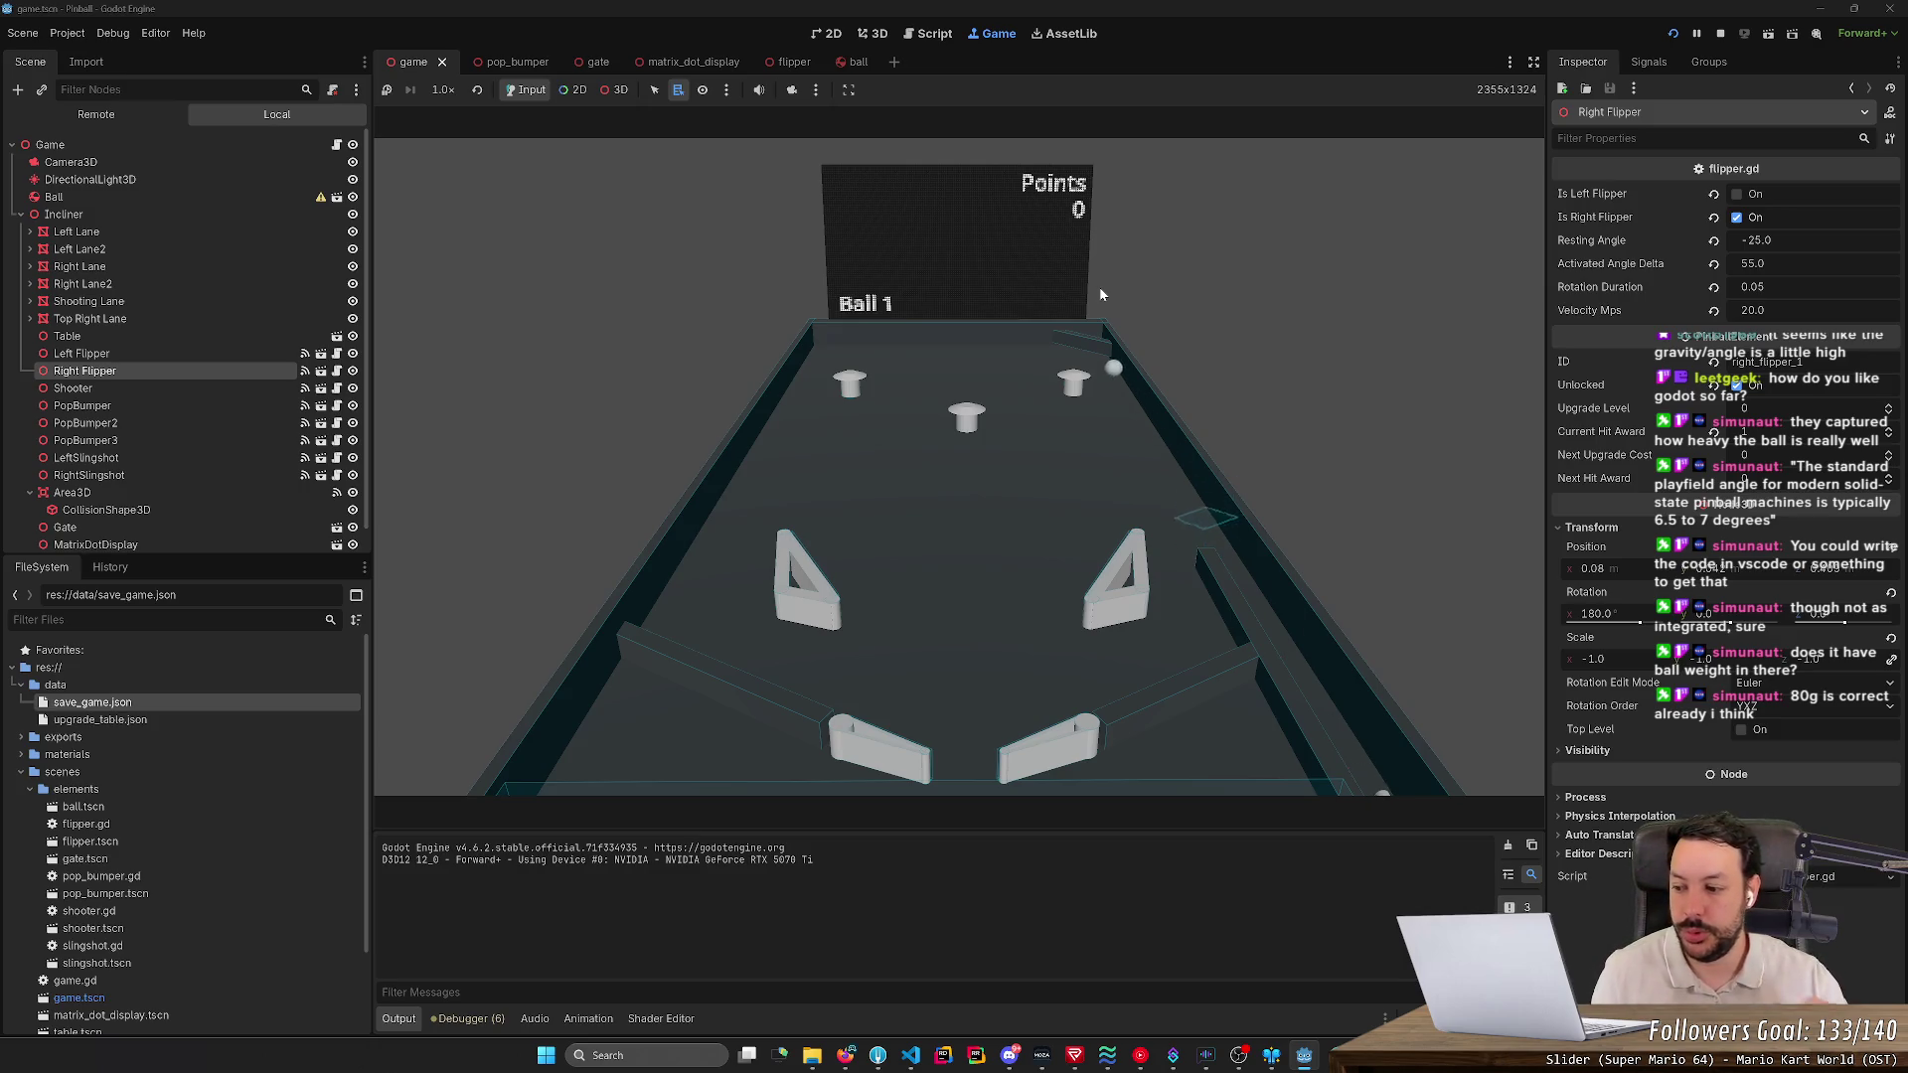
pyautogui.press('Right')
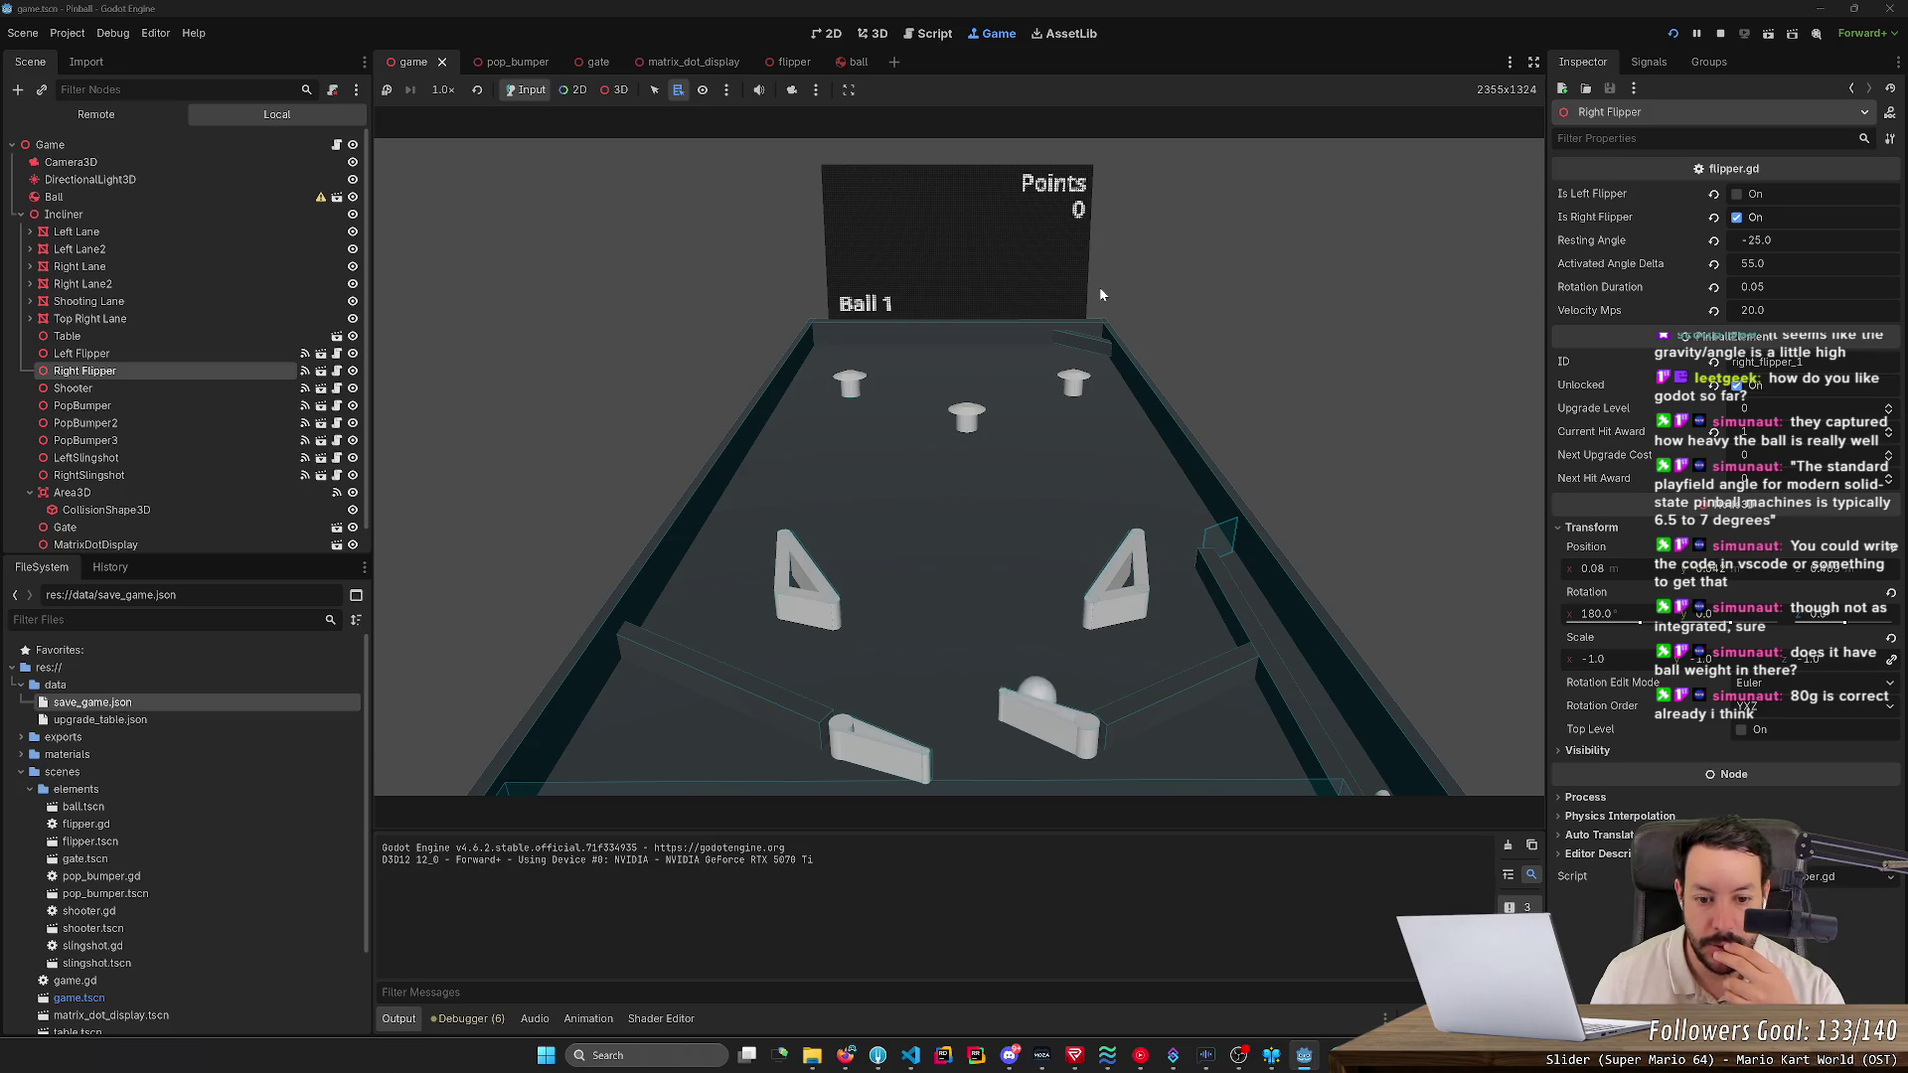
pyautogui.press('Right')
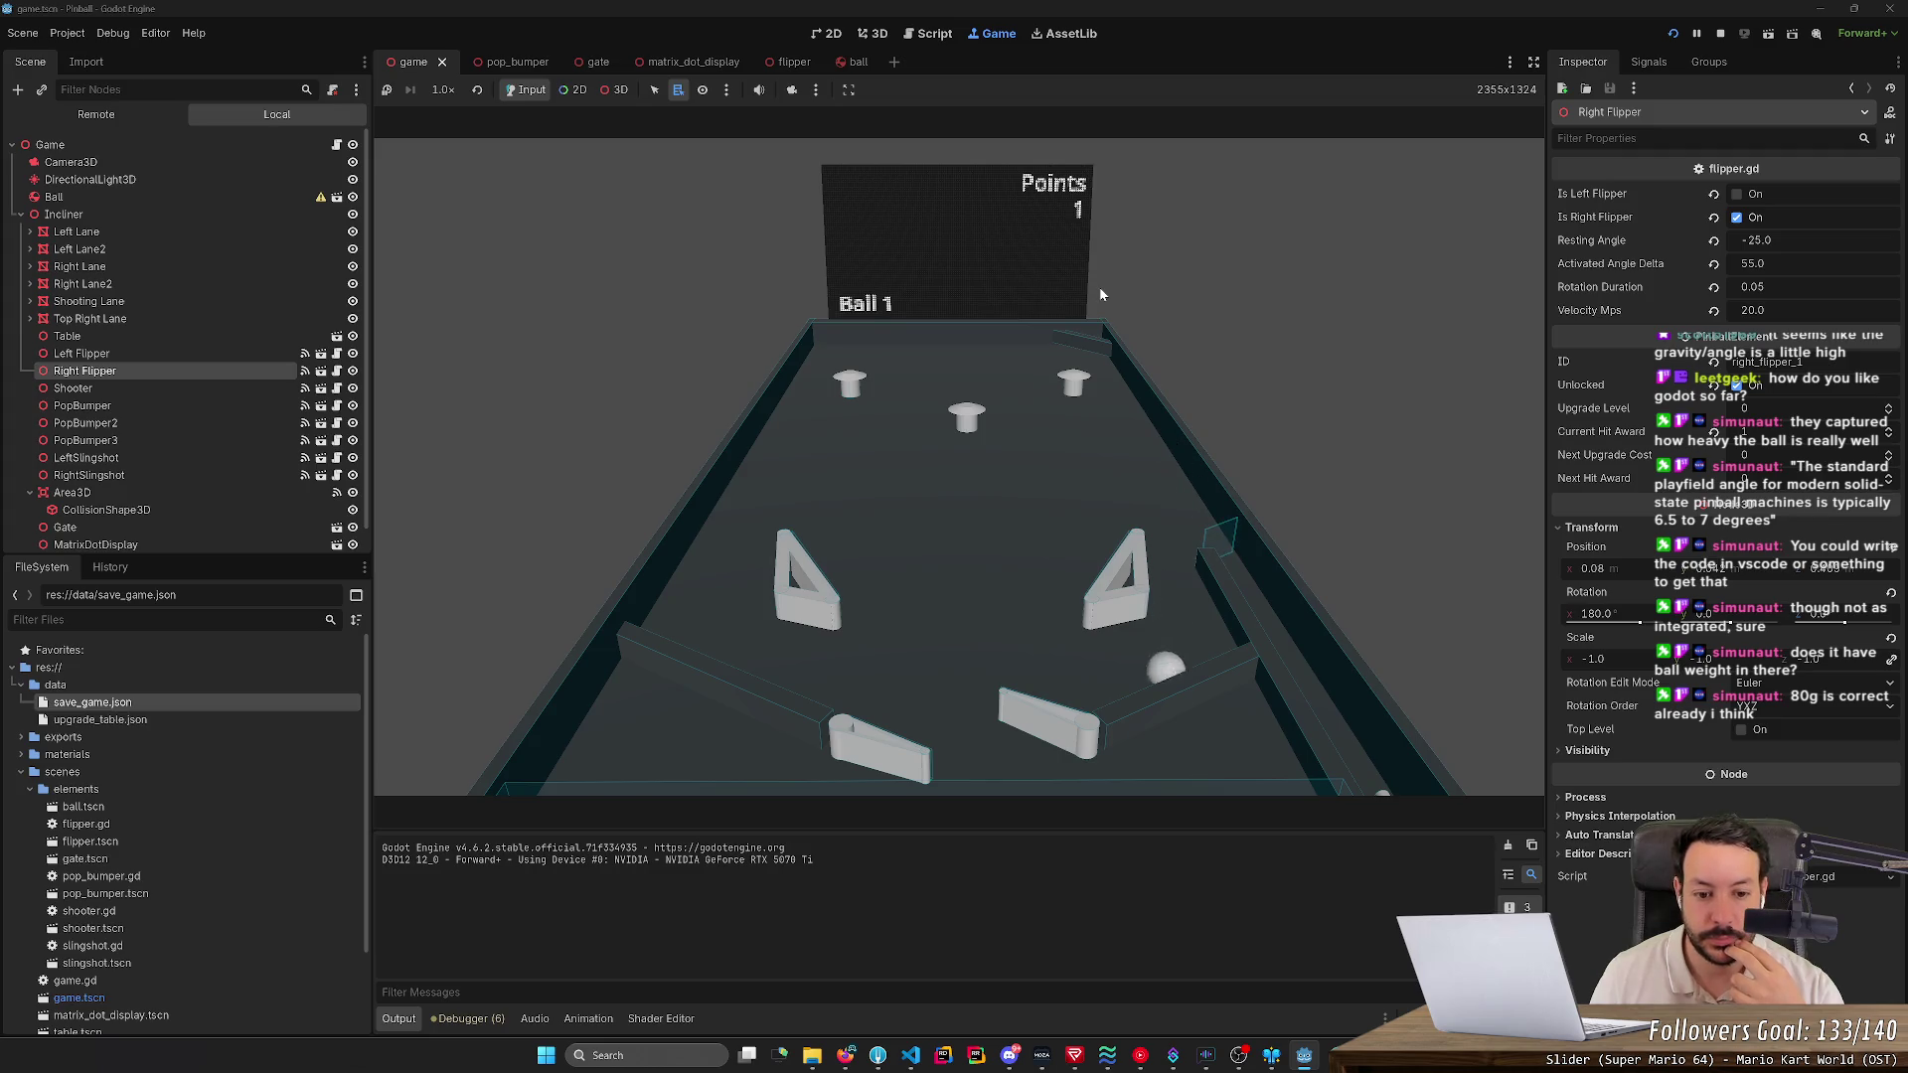
pyautogui.press('Right')
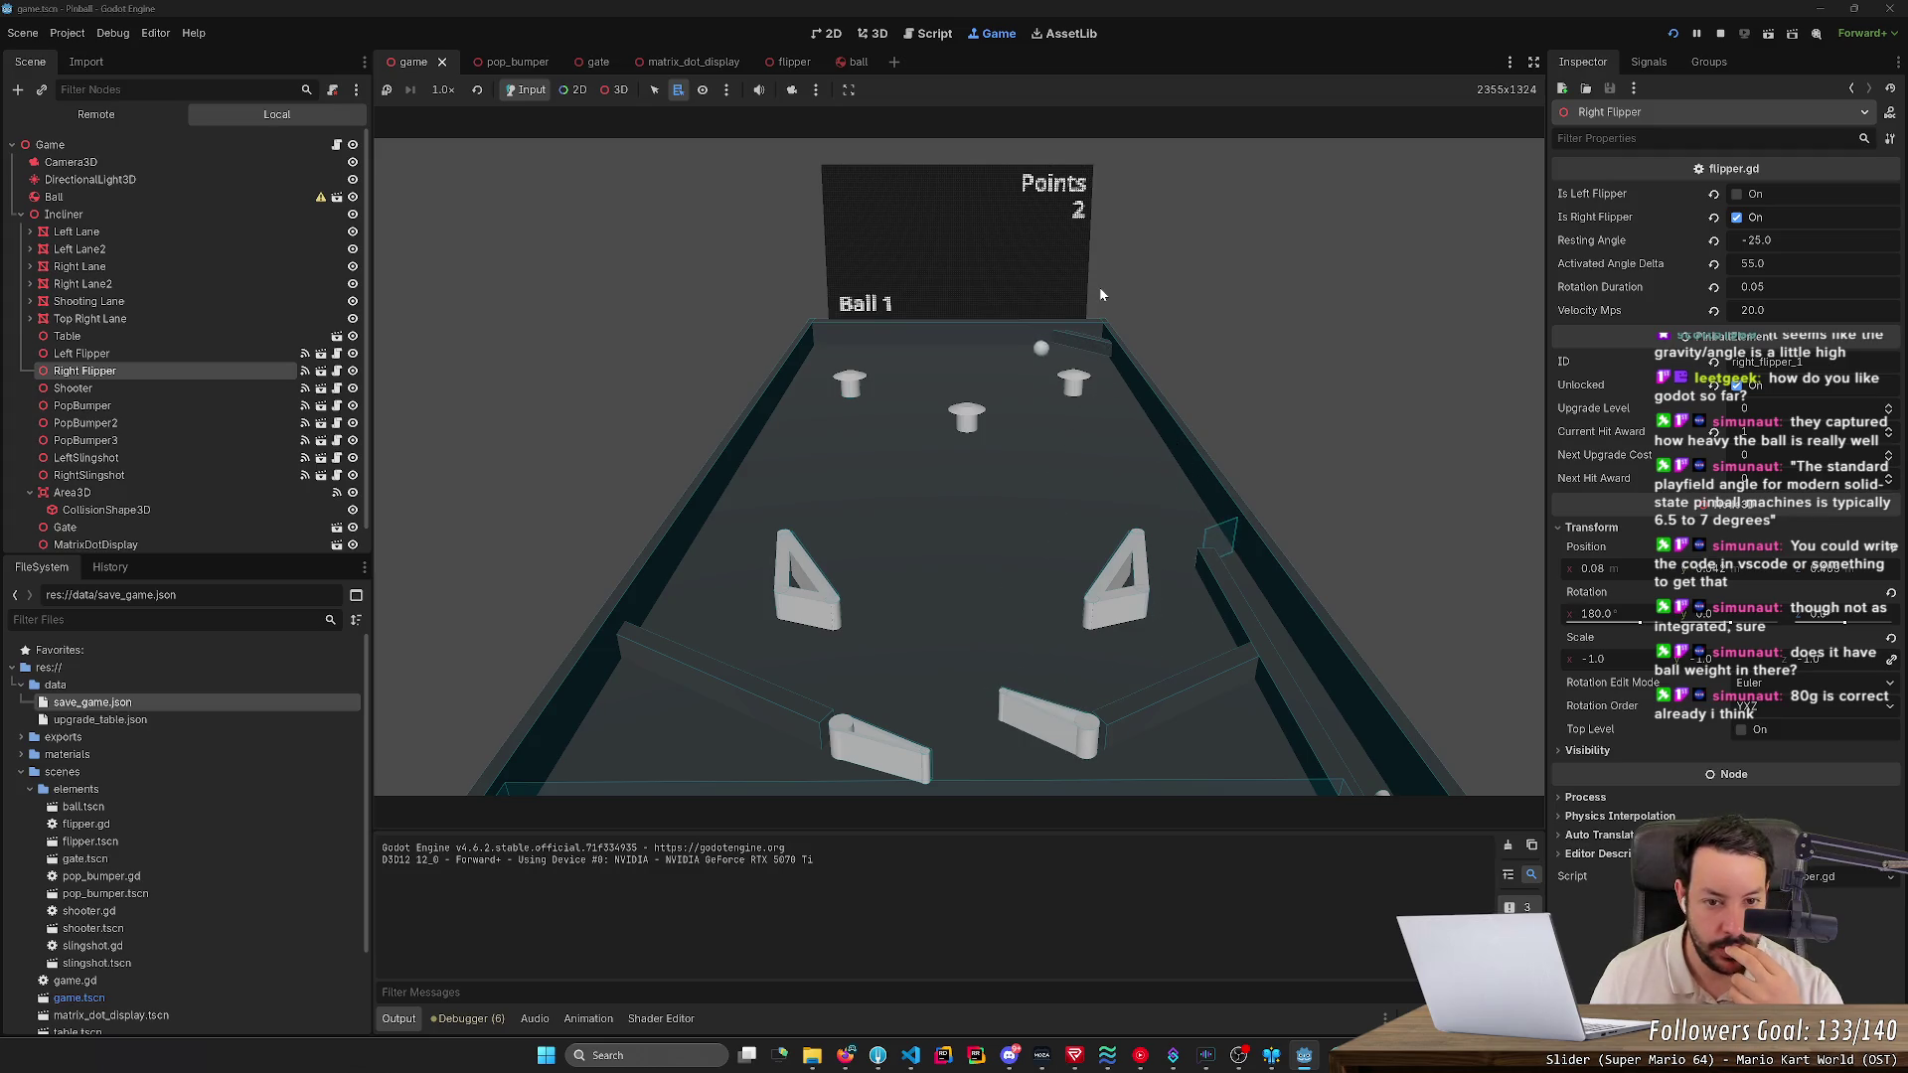
pyautogui.press('Right')
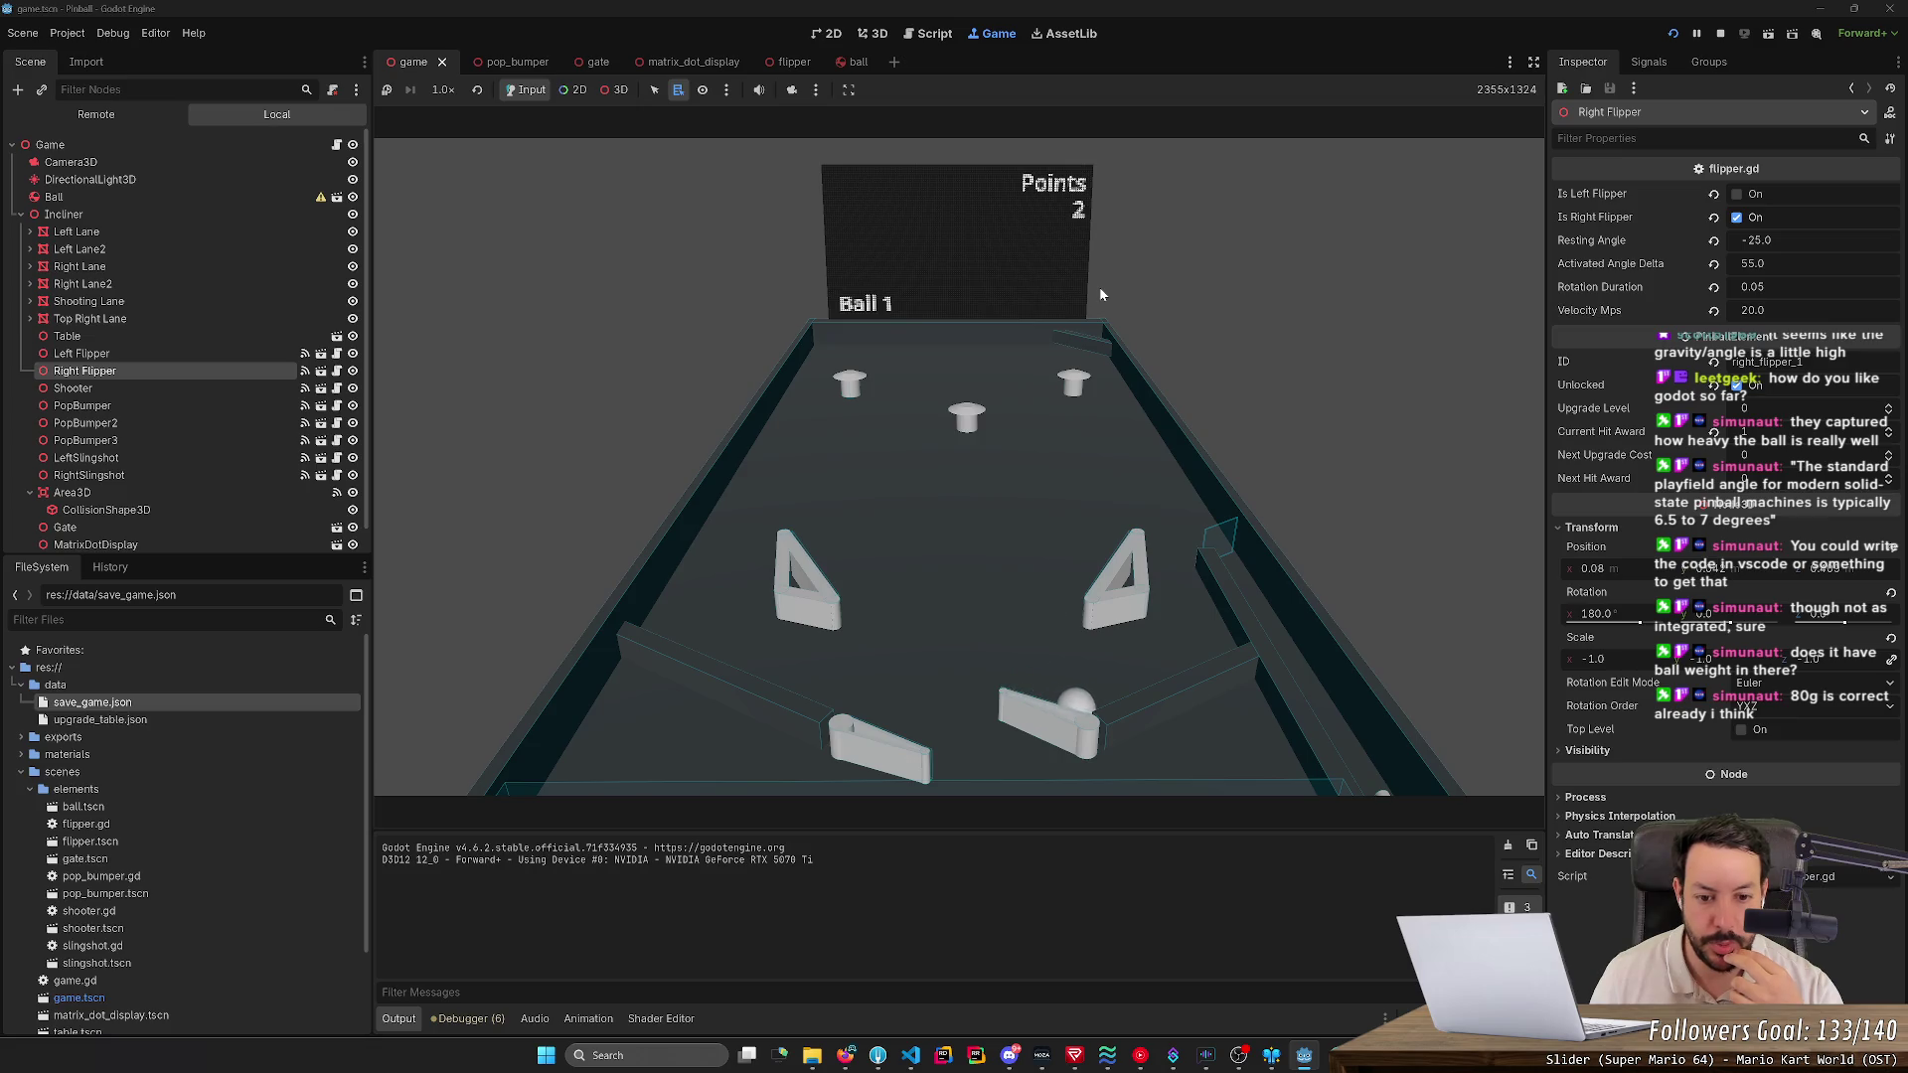
pyautogui.press('Left')
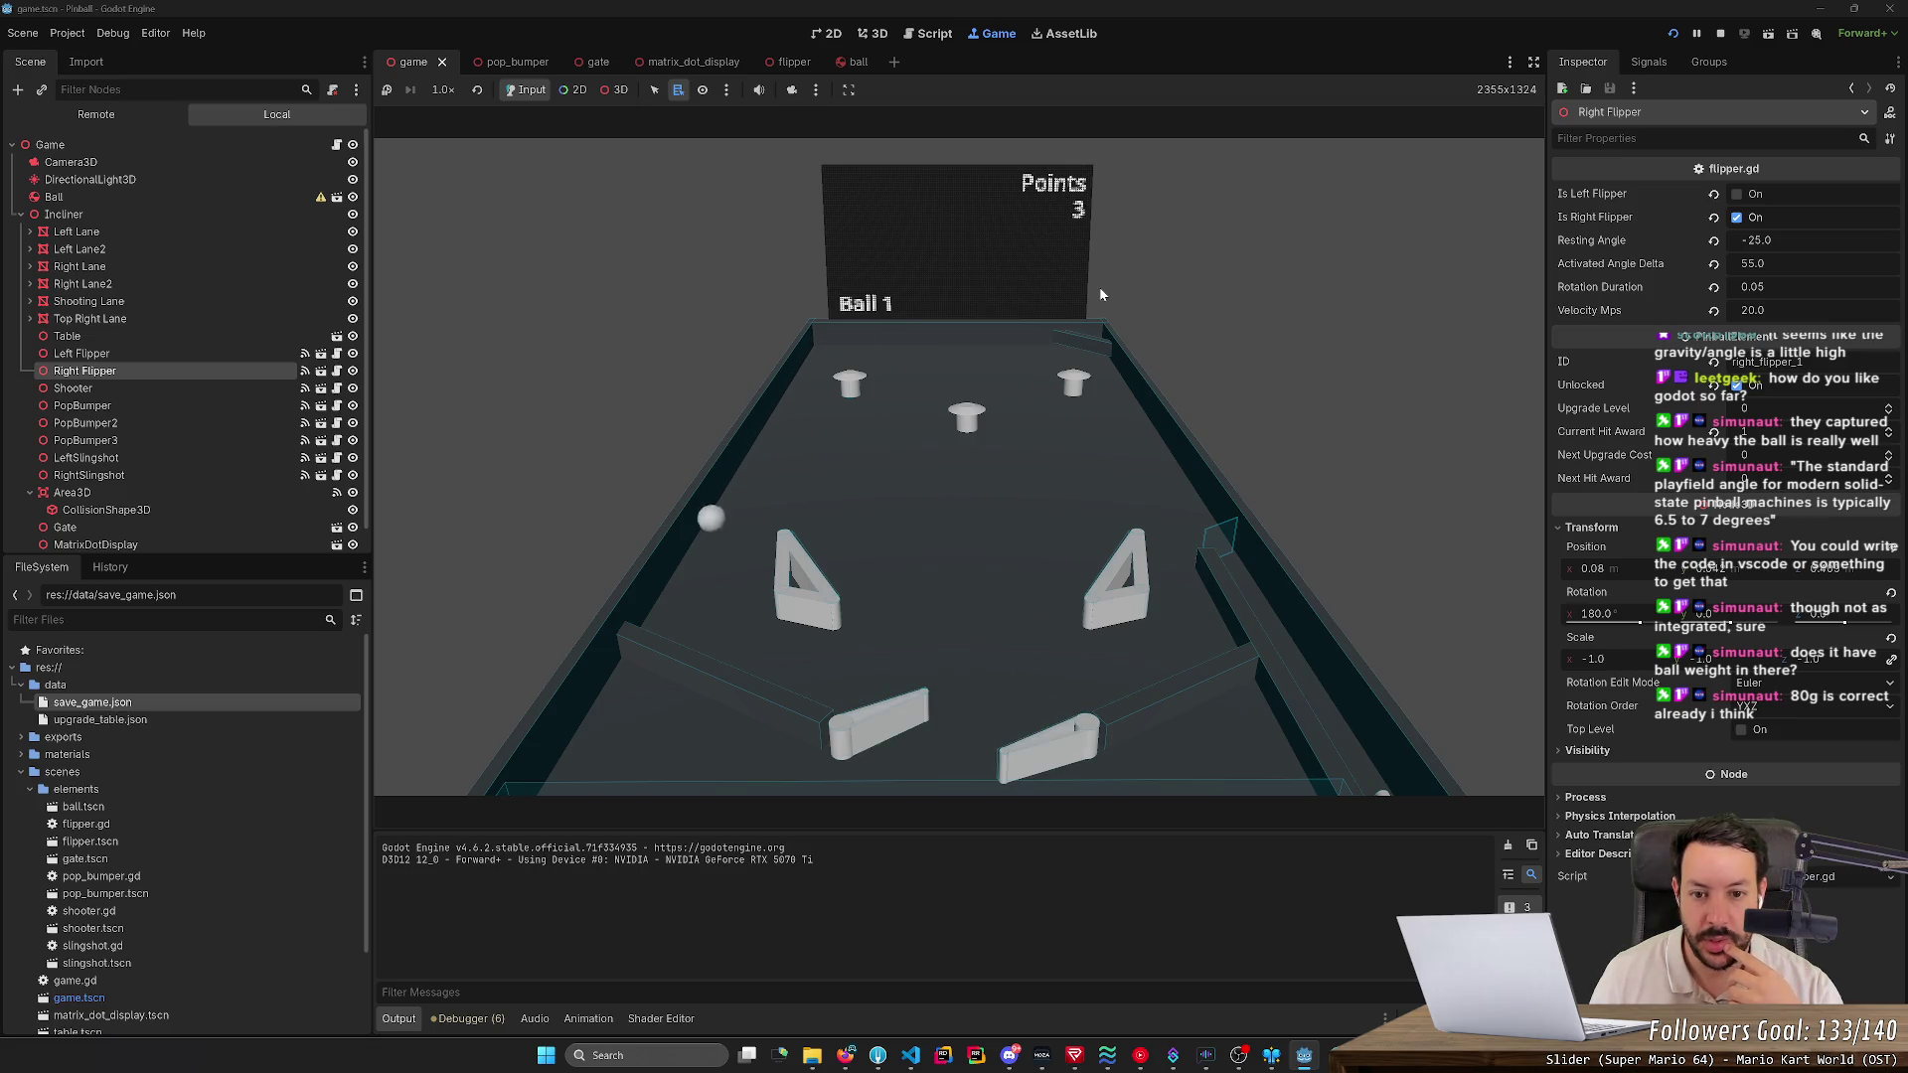
pyautogui.press('Left')
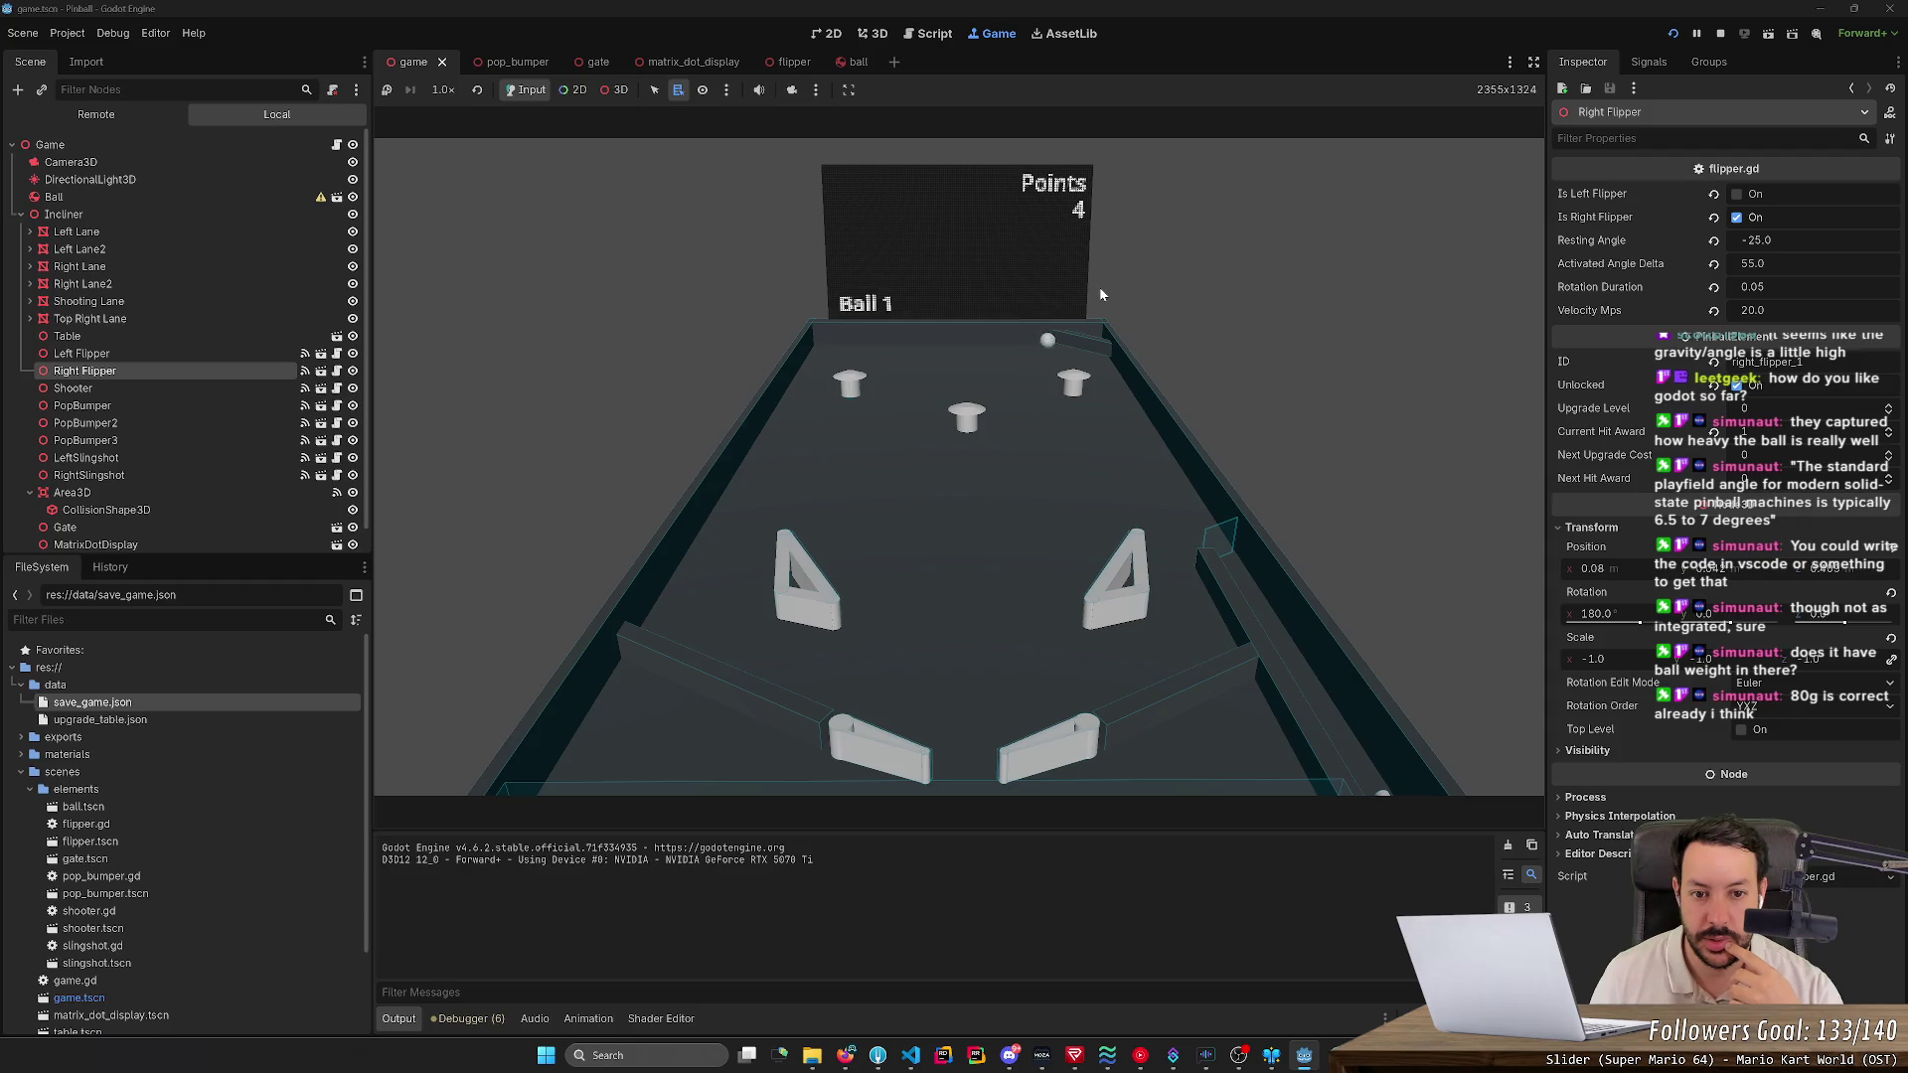
# - Keep flipping the ball into the bumpers until Points reads 9
pyautogui.press('Right')
pyautogui.press('Left')
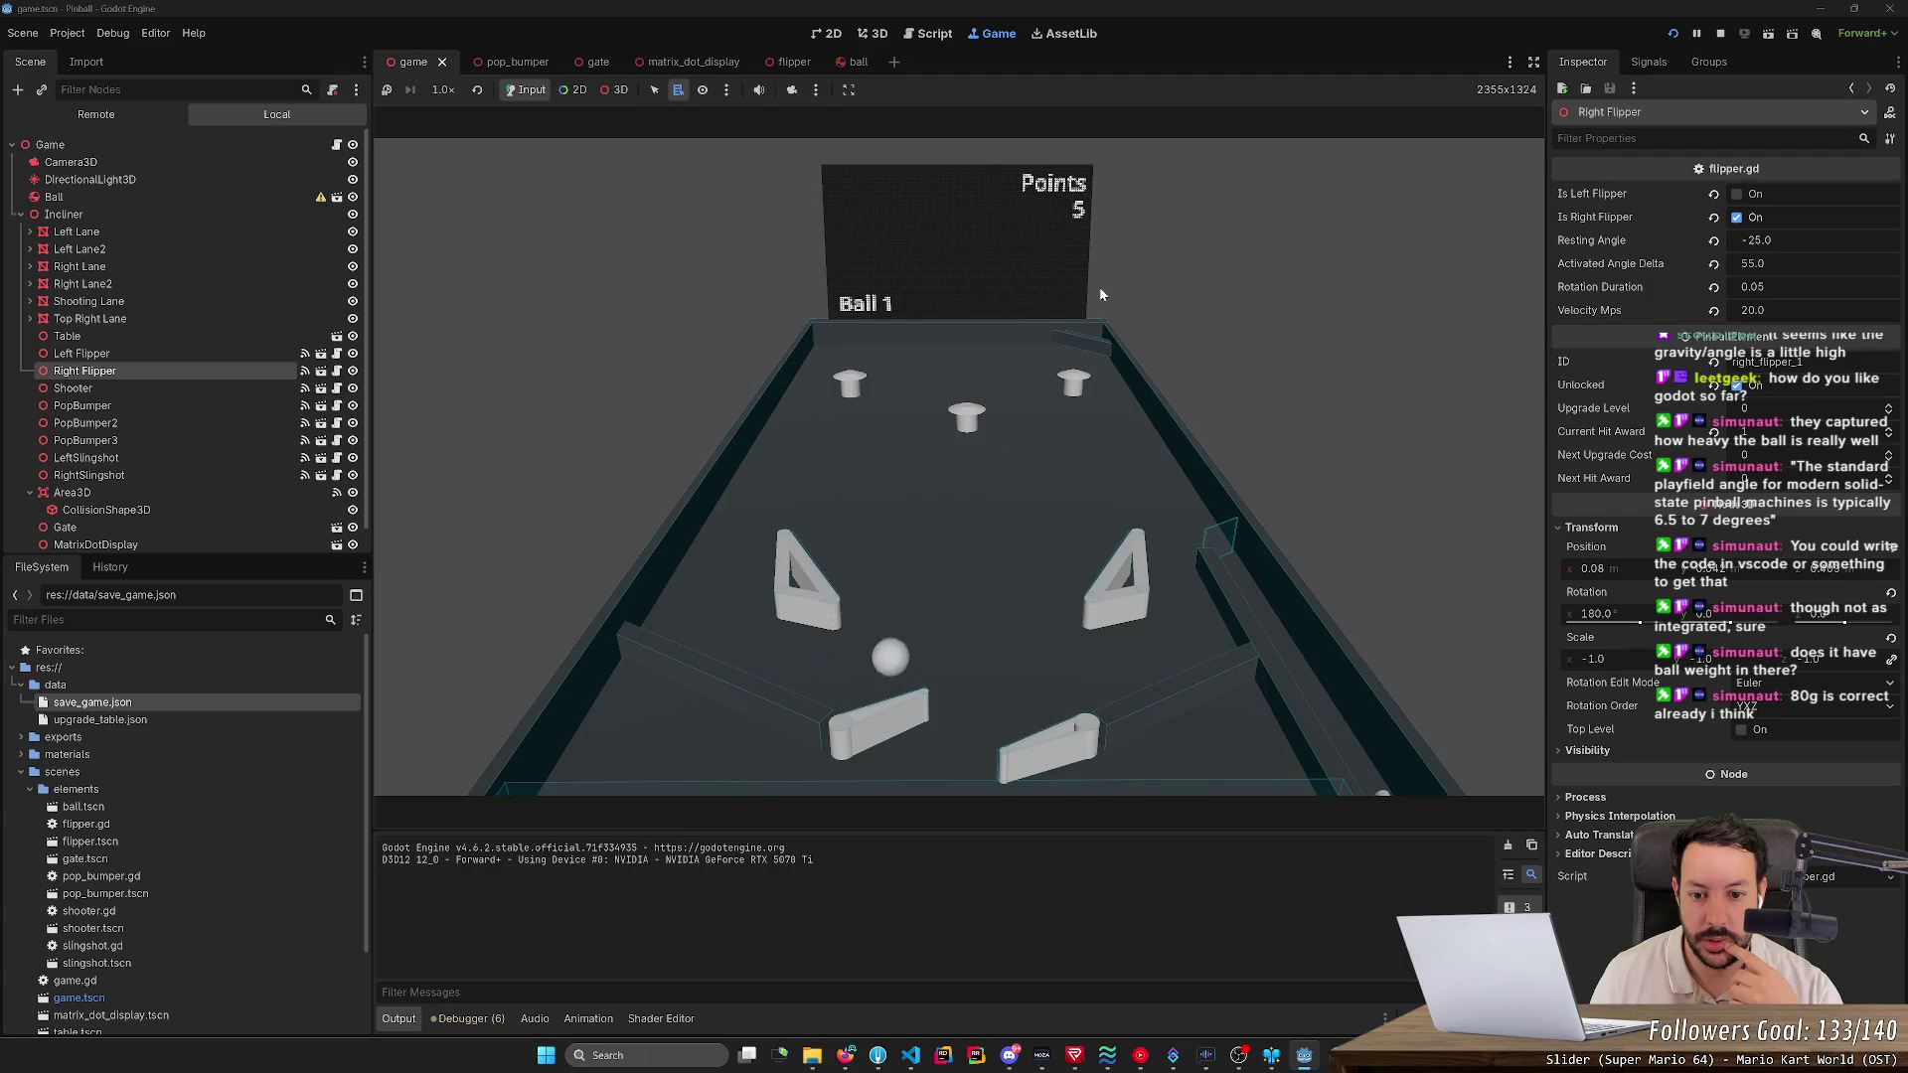
pyautogui.press('Left')
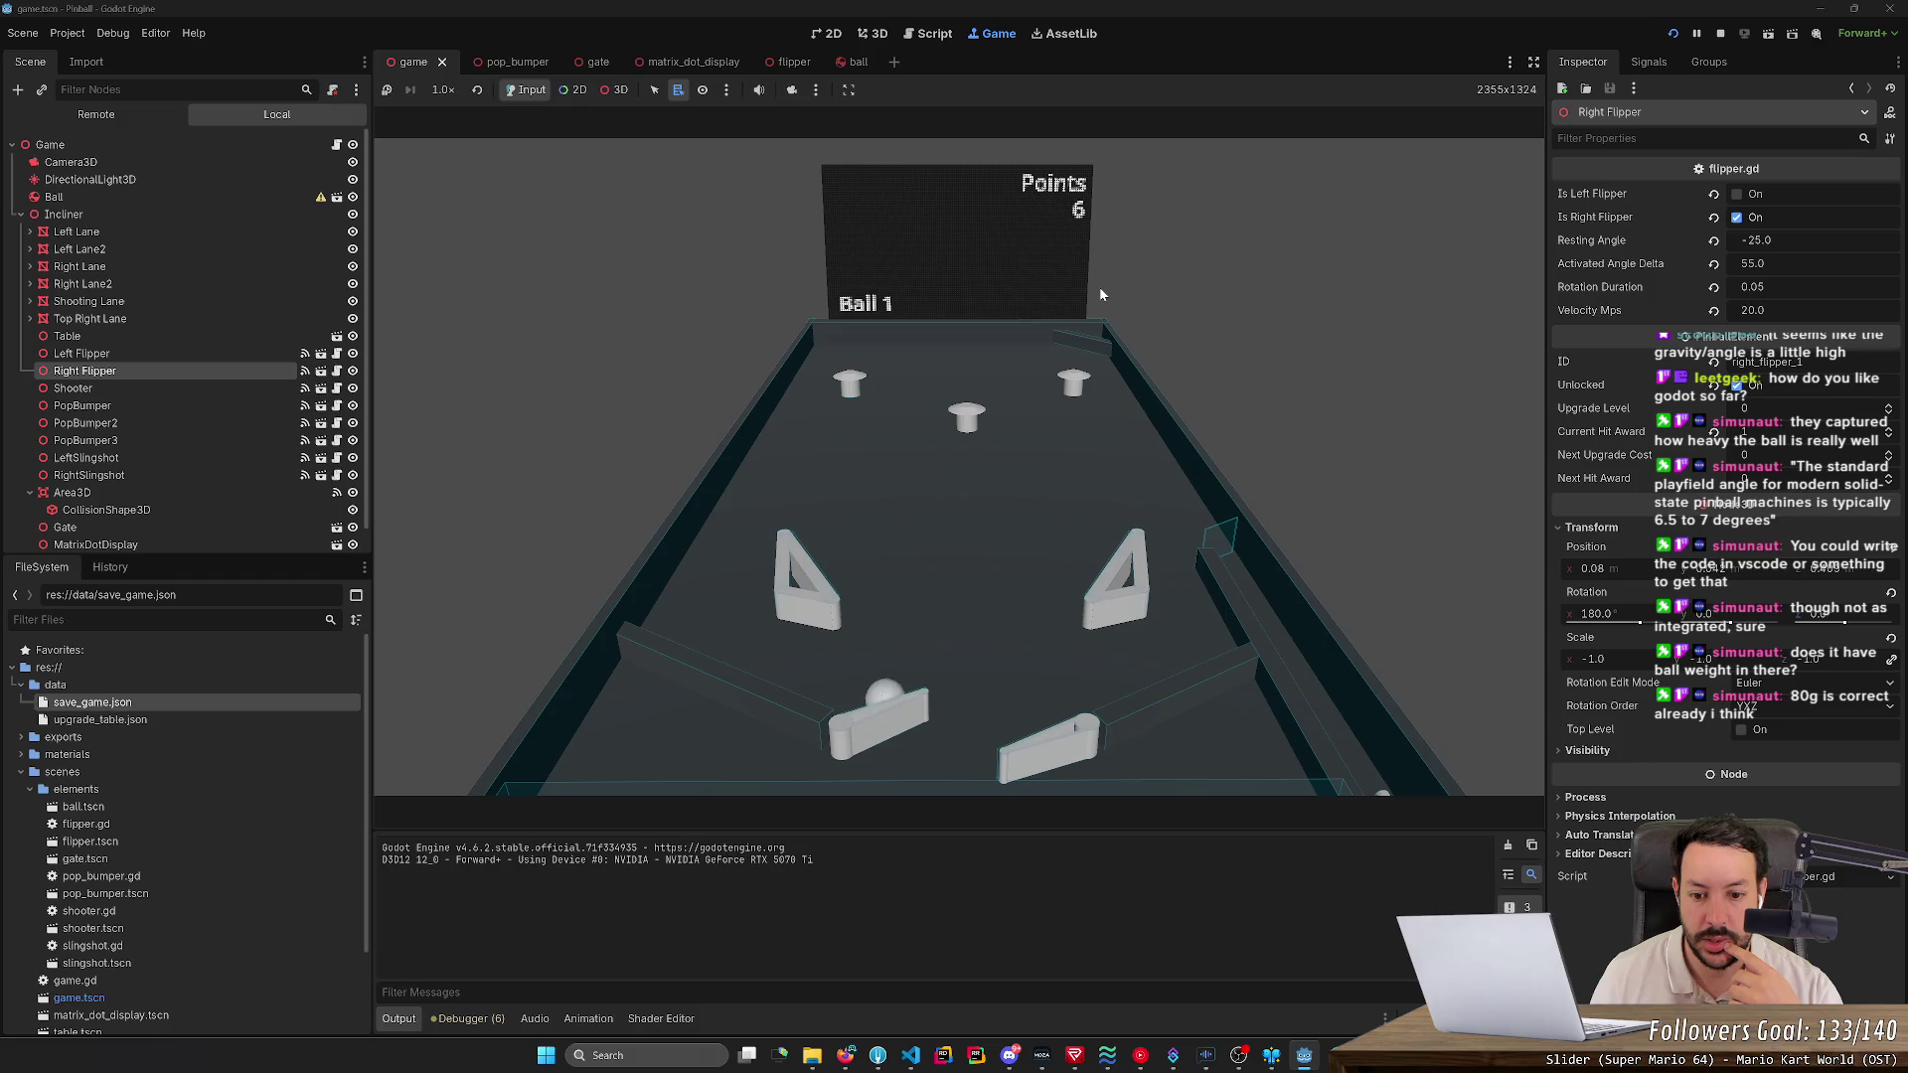
pyautogui.press('Left')
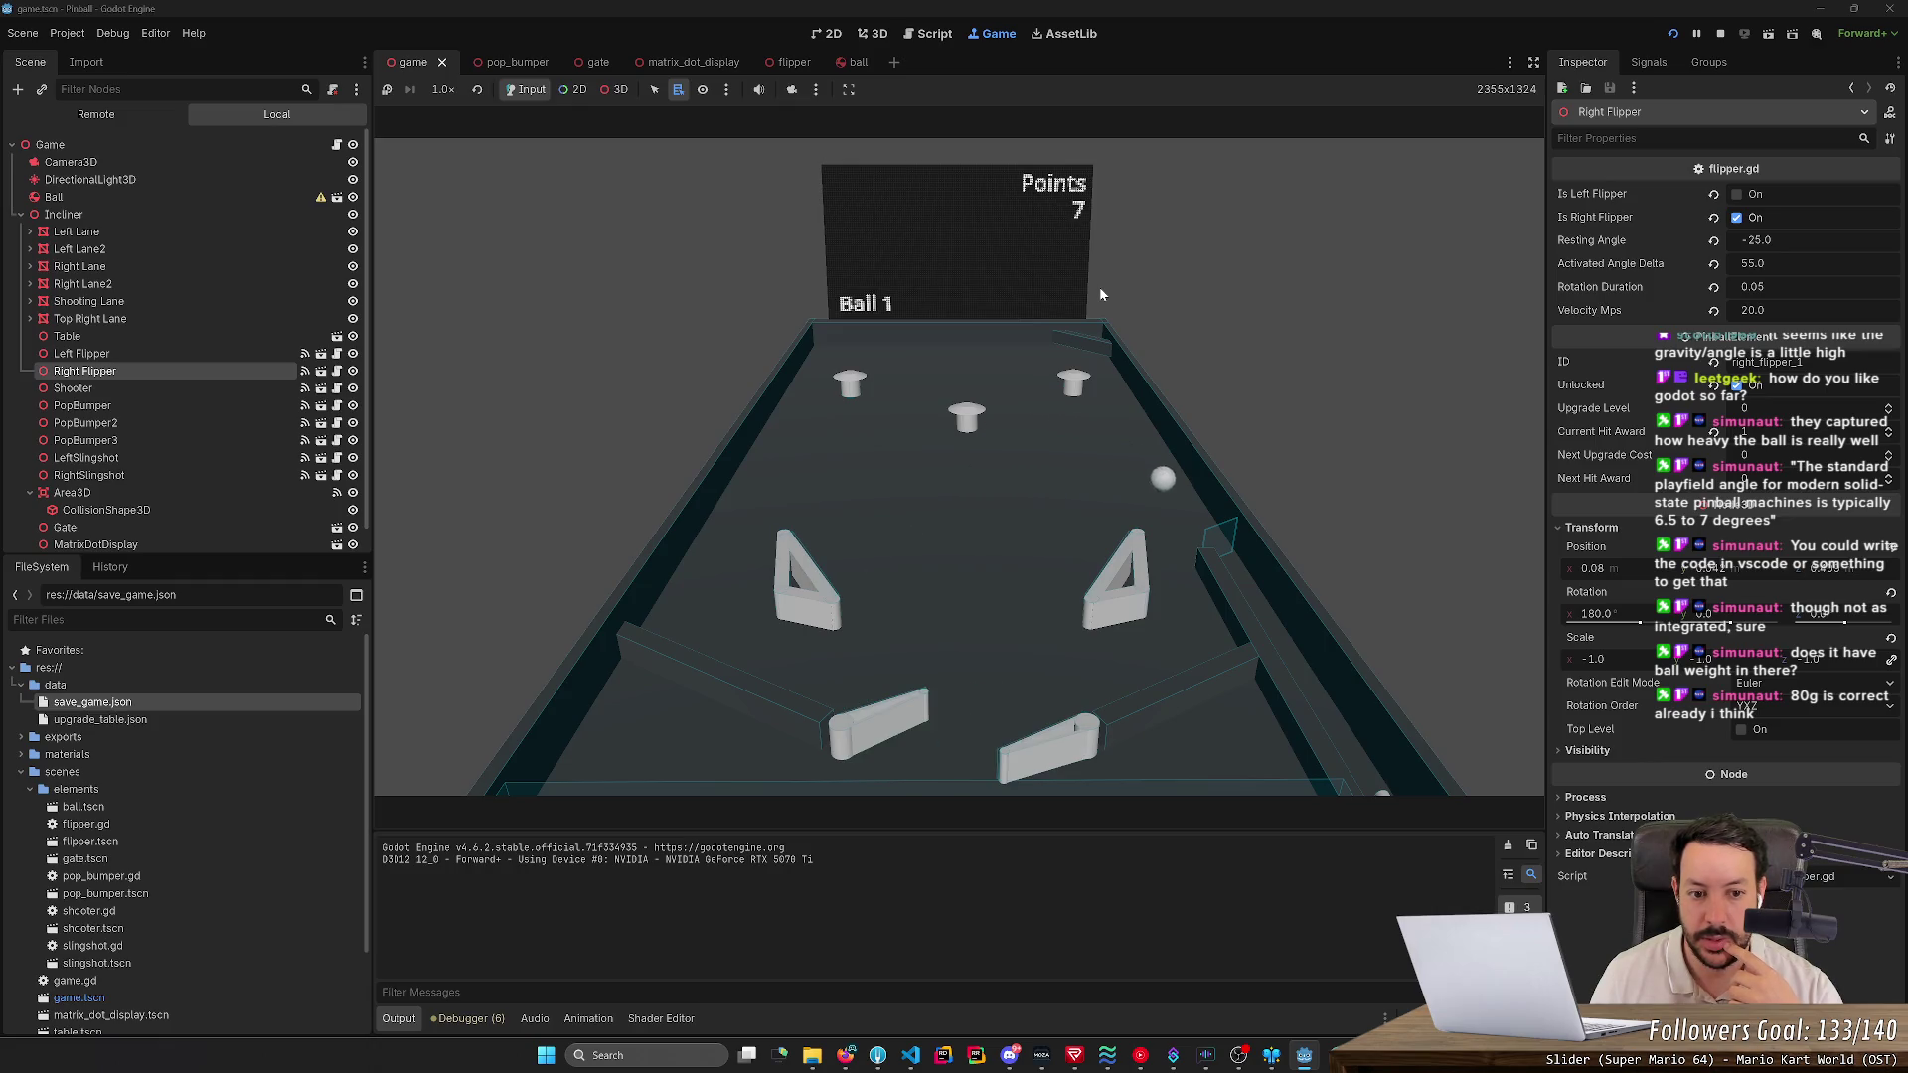
pyautogui.press('Left')
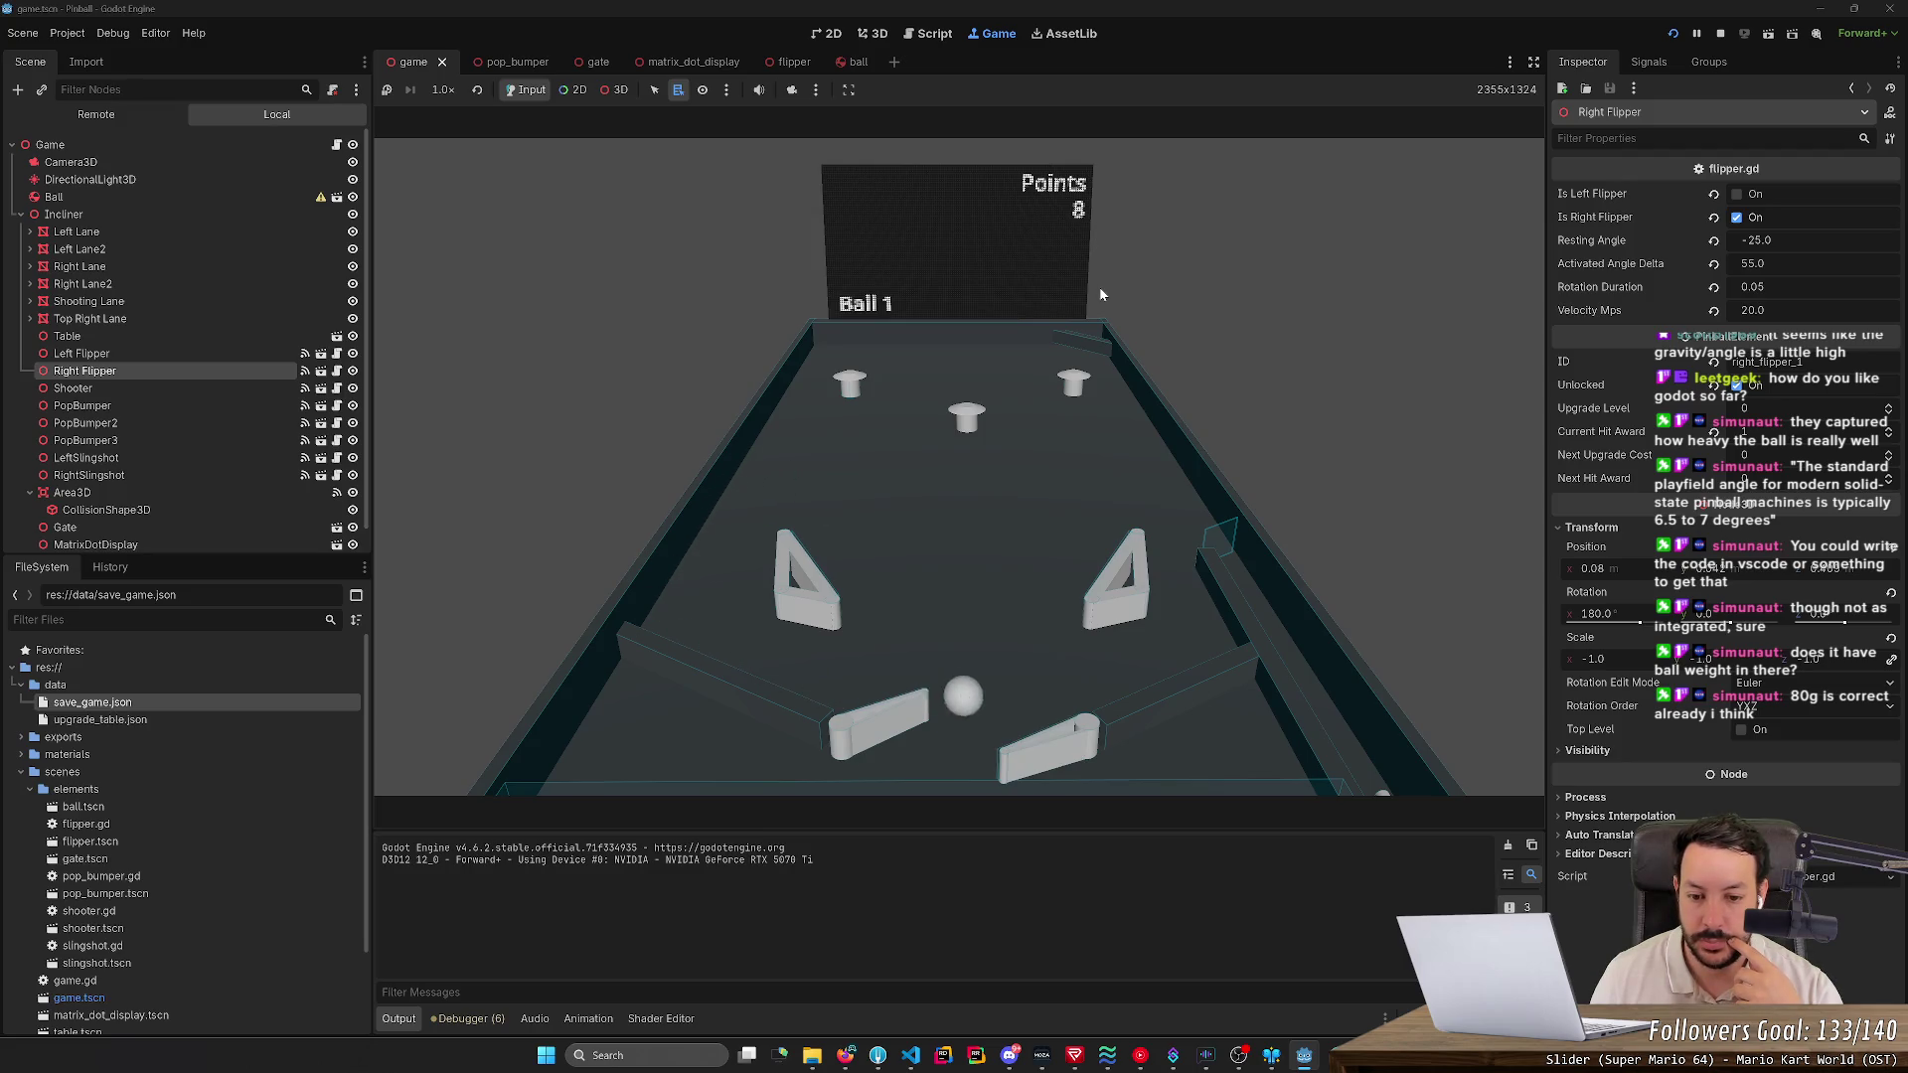
pyautogui.press('Left')
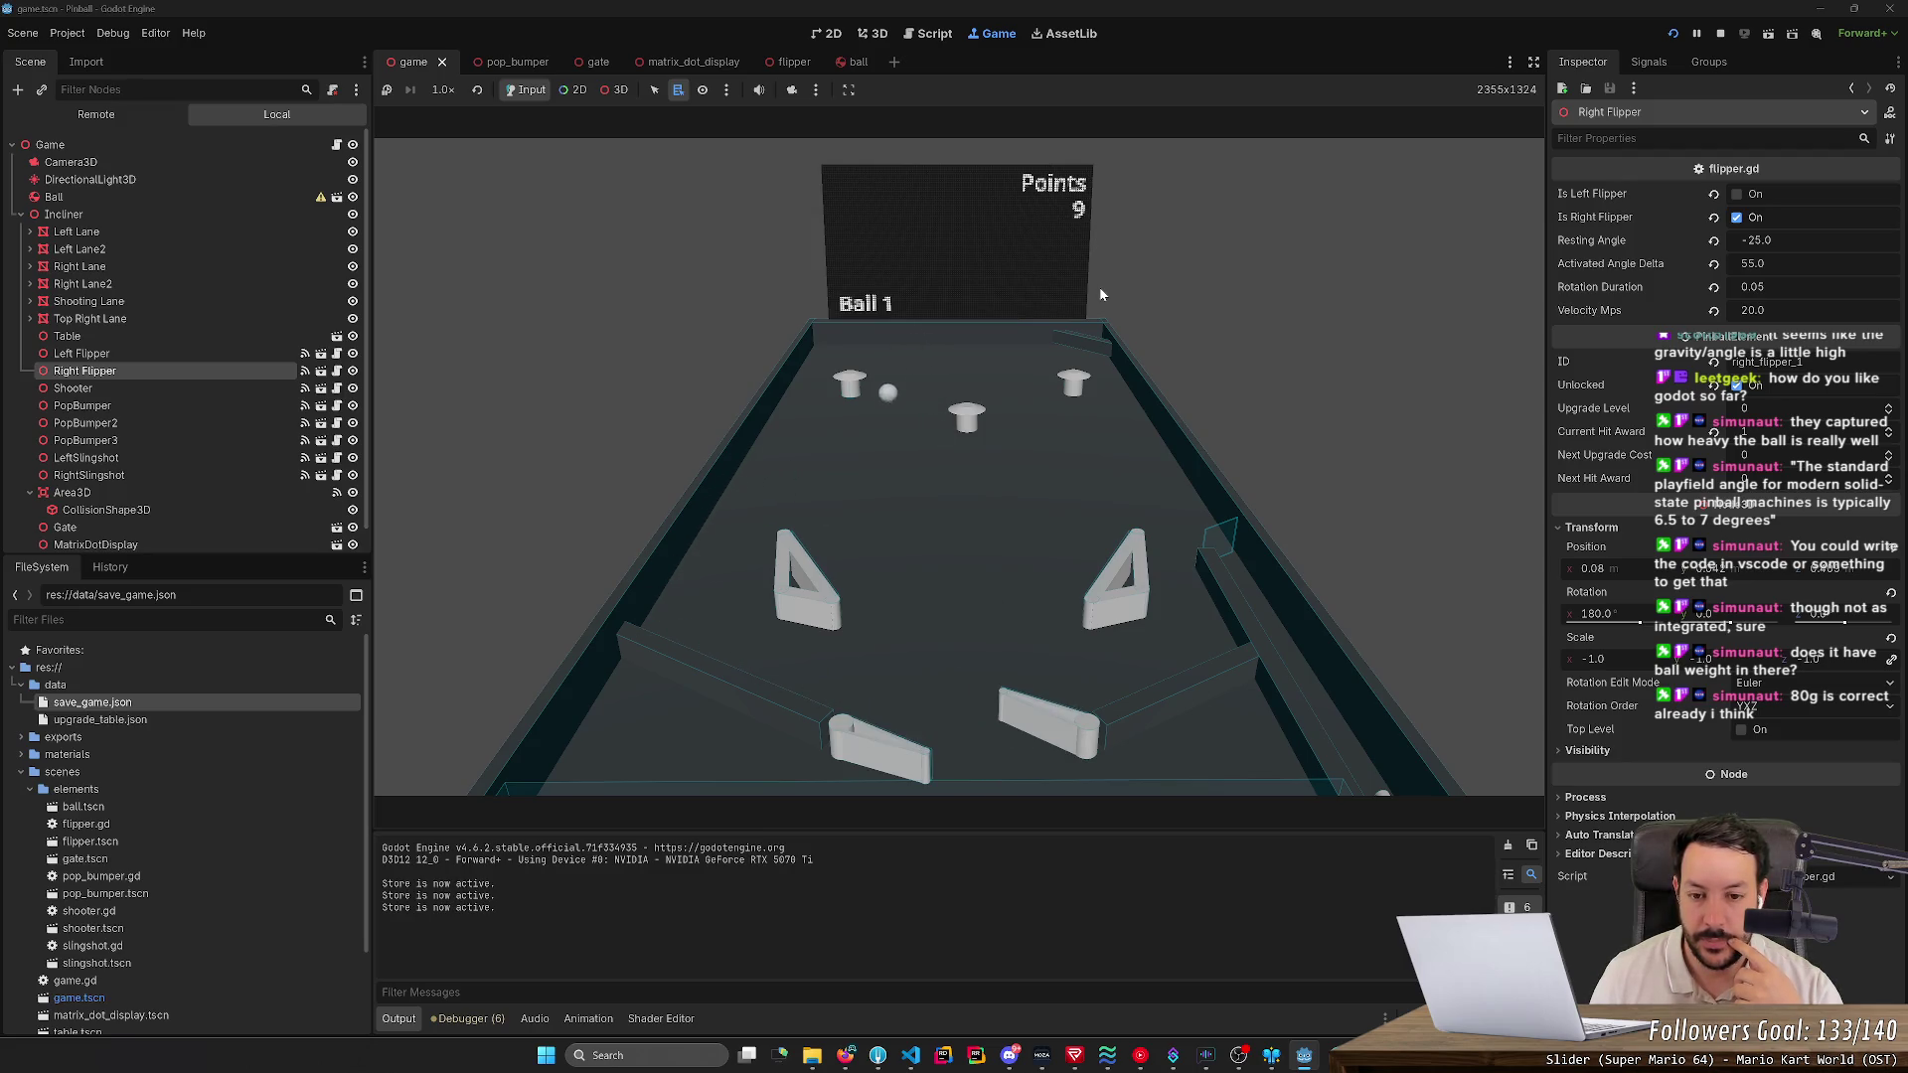
pyautogui.press('Left')
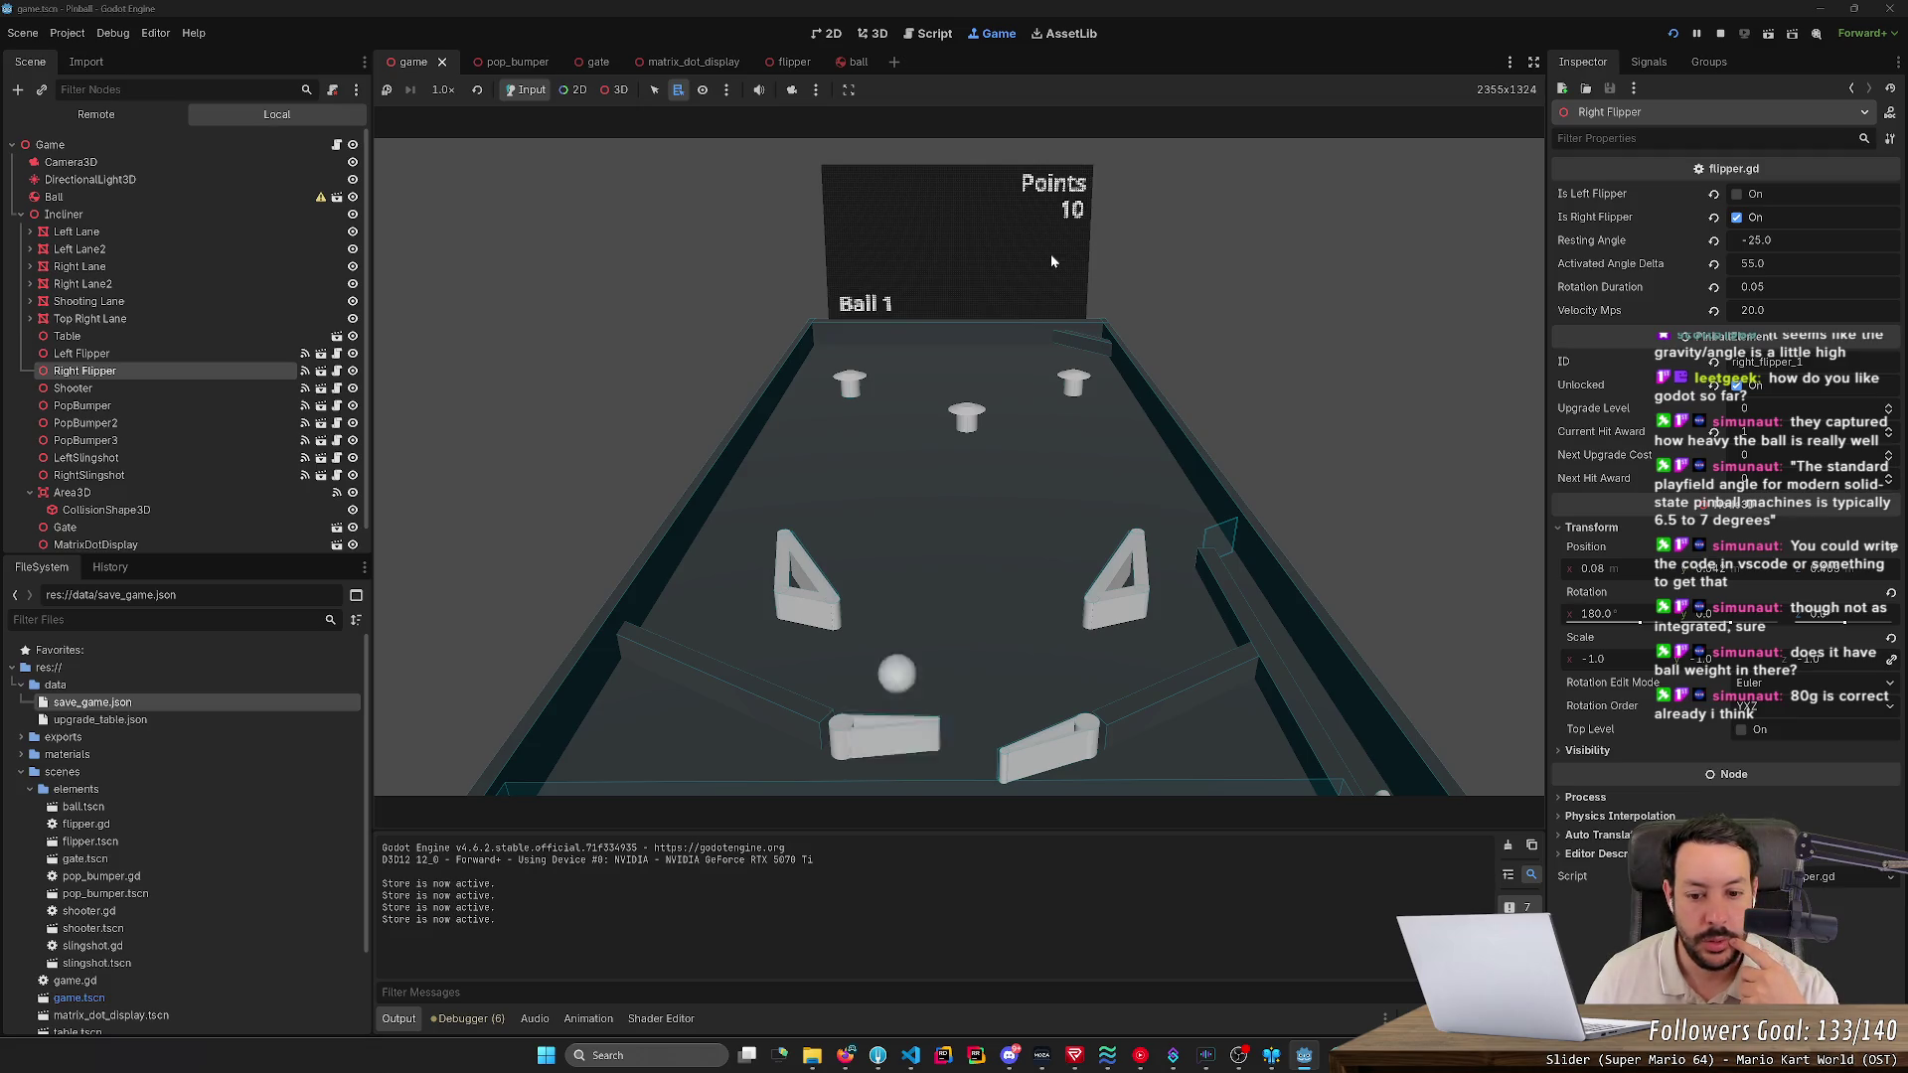
# - Keep working both flippers until Points reaches 15 and the ball drains to Ball 2
pyautogui.press('Right')
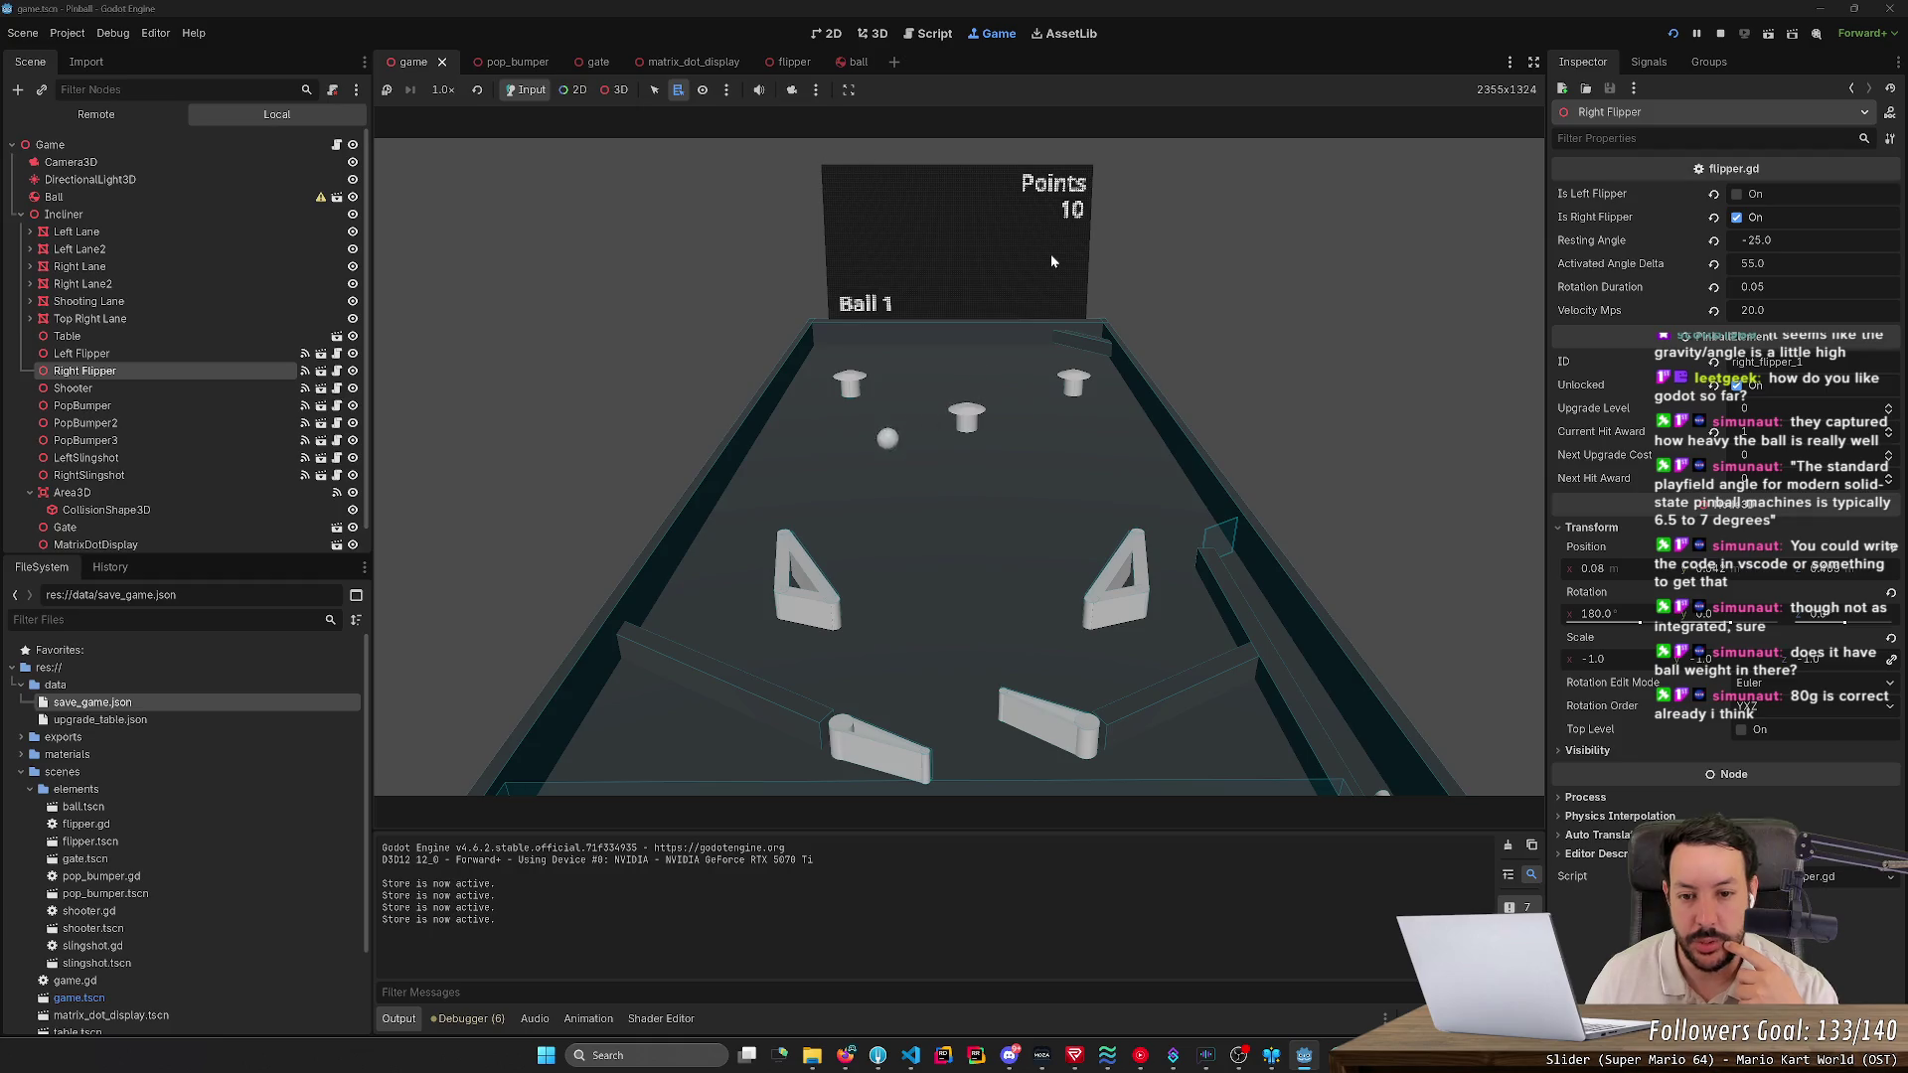
pyautogui.press('Left')
pyautogui.press('Left')
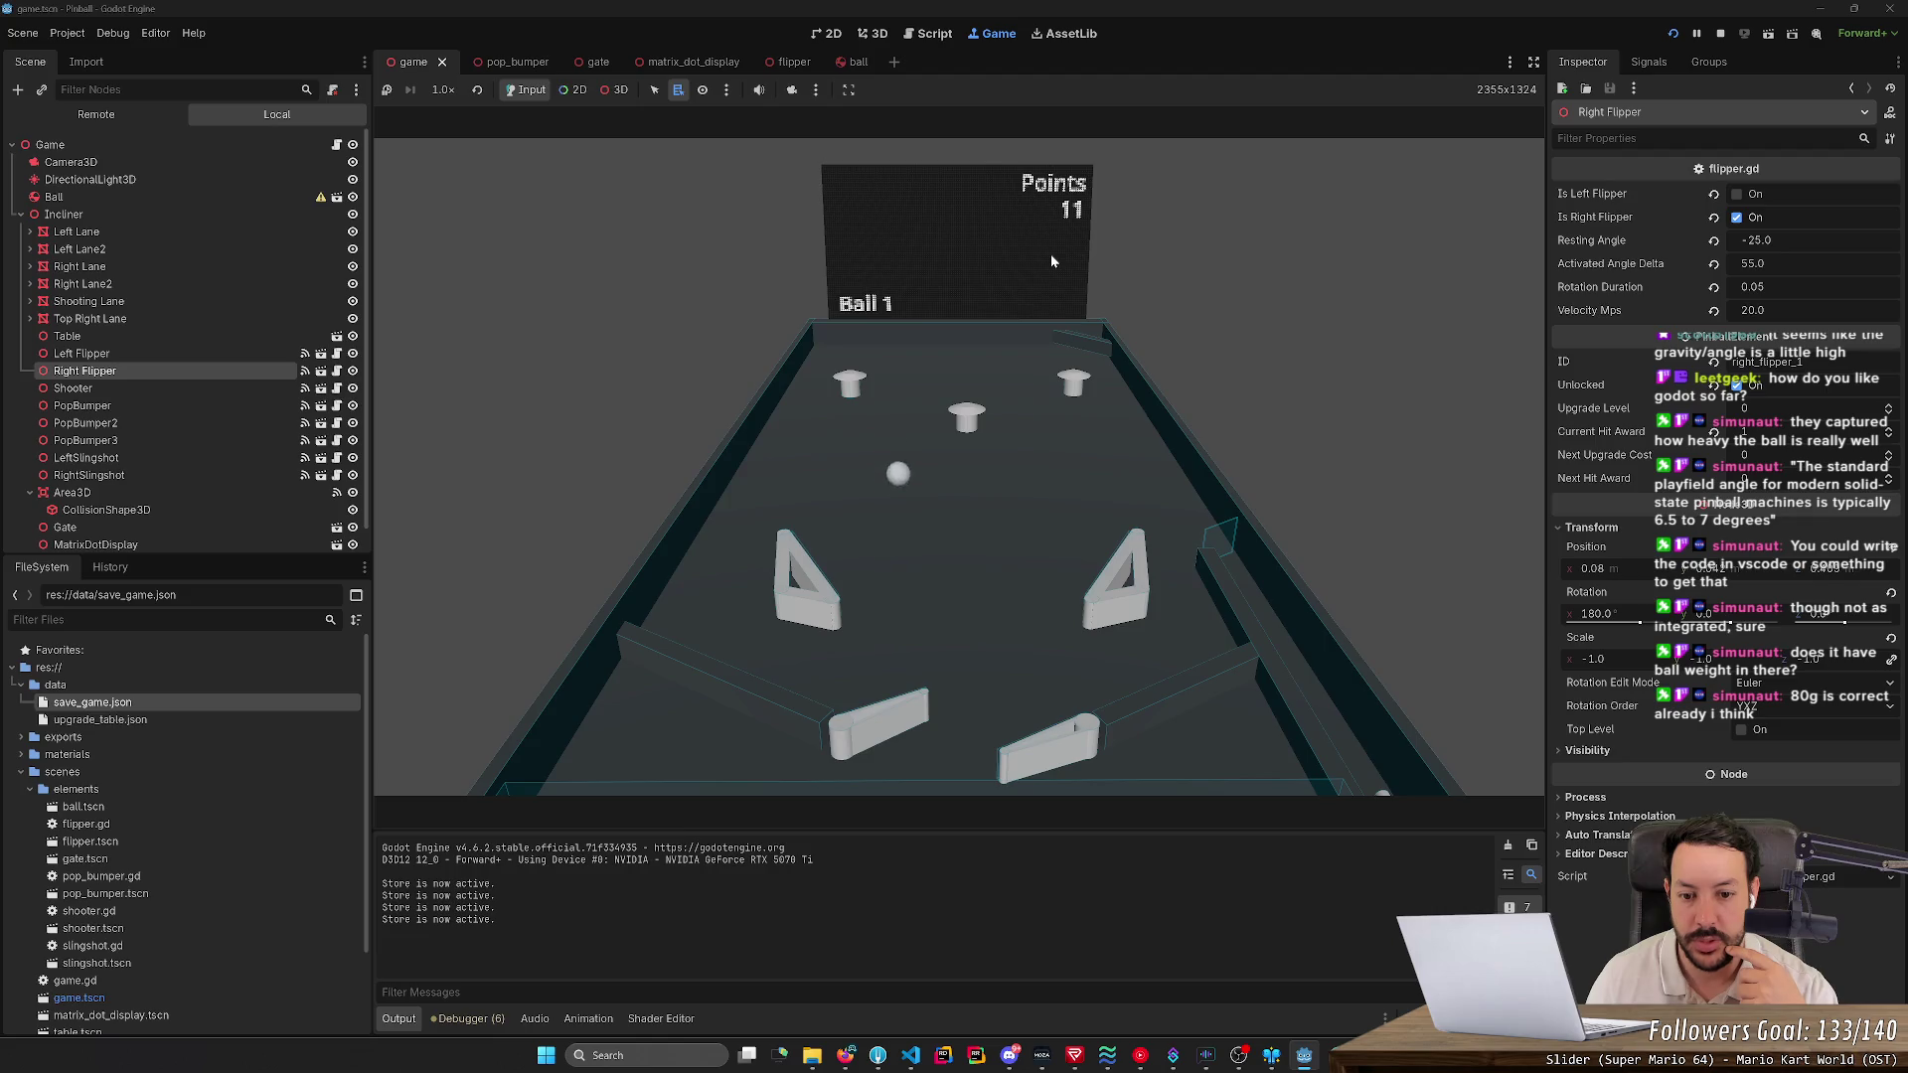
pyautogui.press('Left')
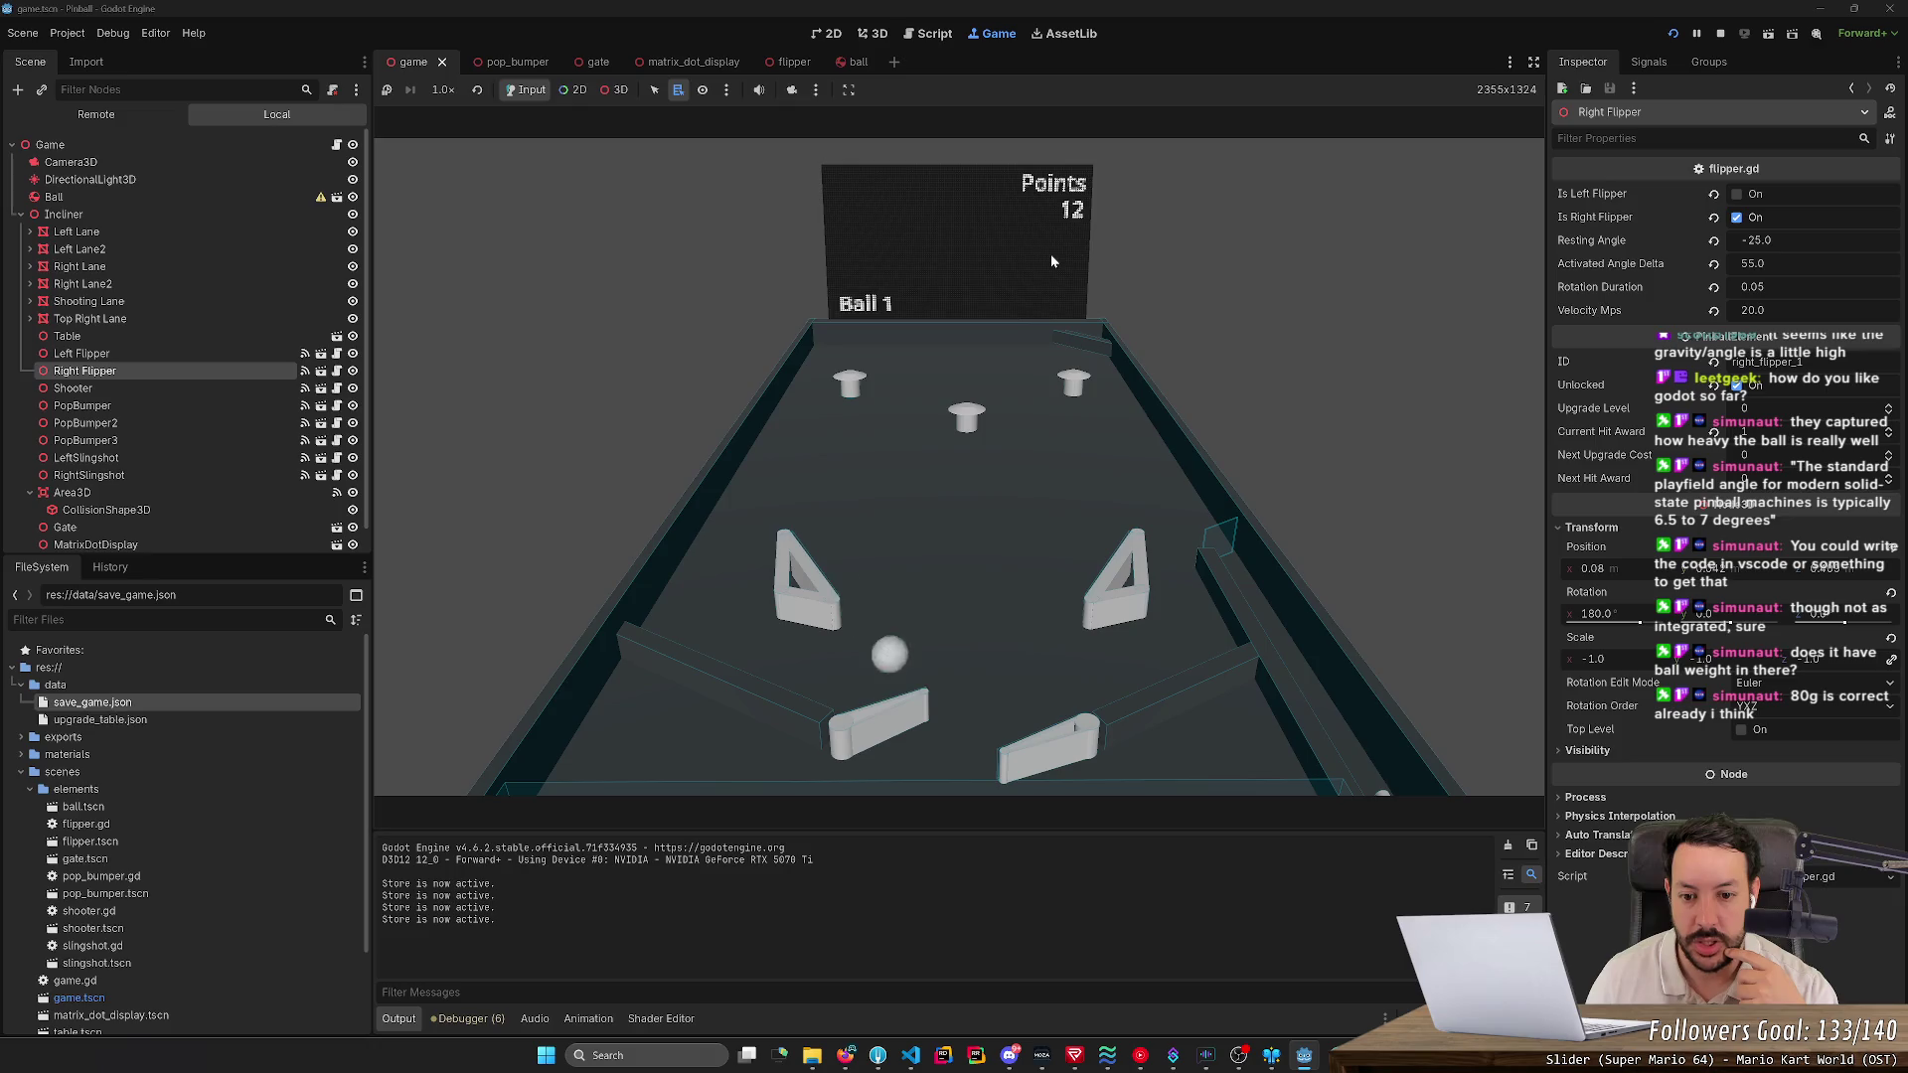
pyautogui.press('Left')
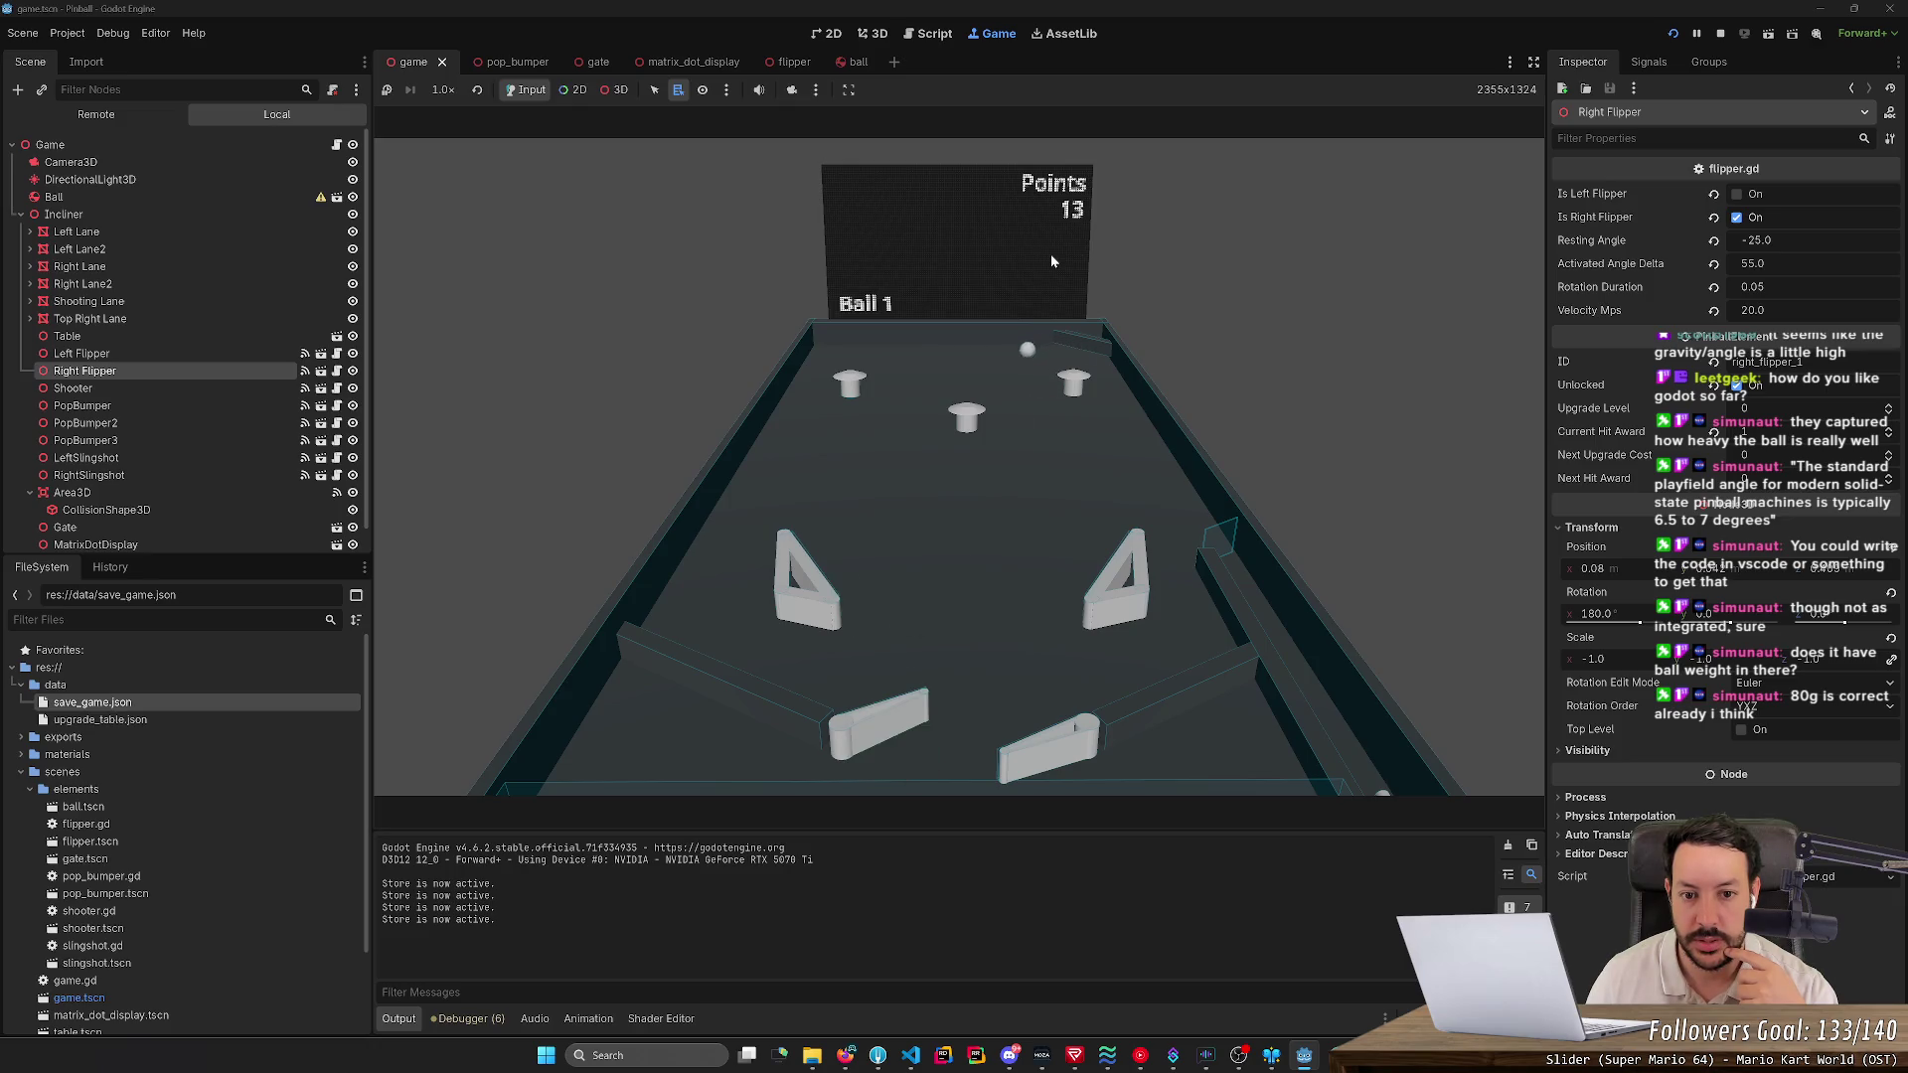
pyautogui.press('Left')
pyautogui.press('Left')
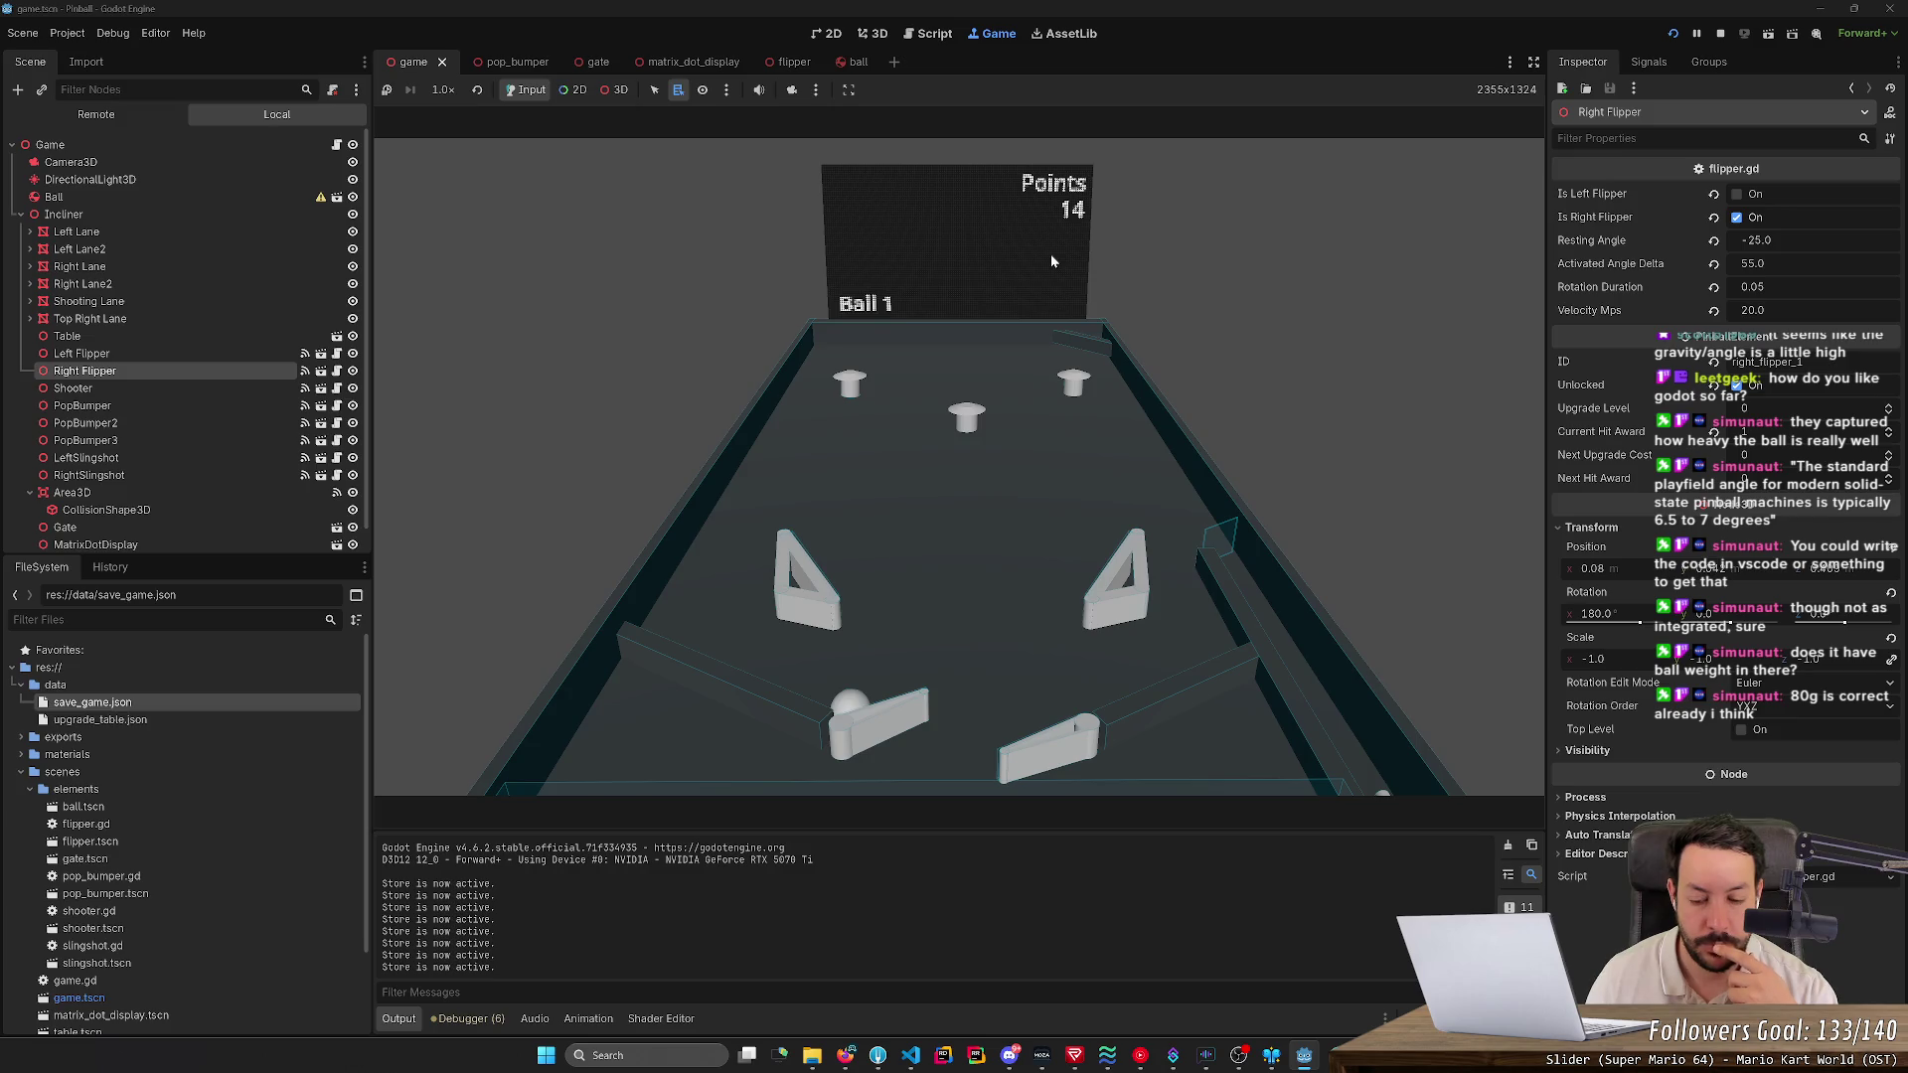
pyautogui.press('Left')
pyautogui.press('Left')
pyautogui.press('Right')
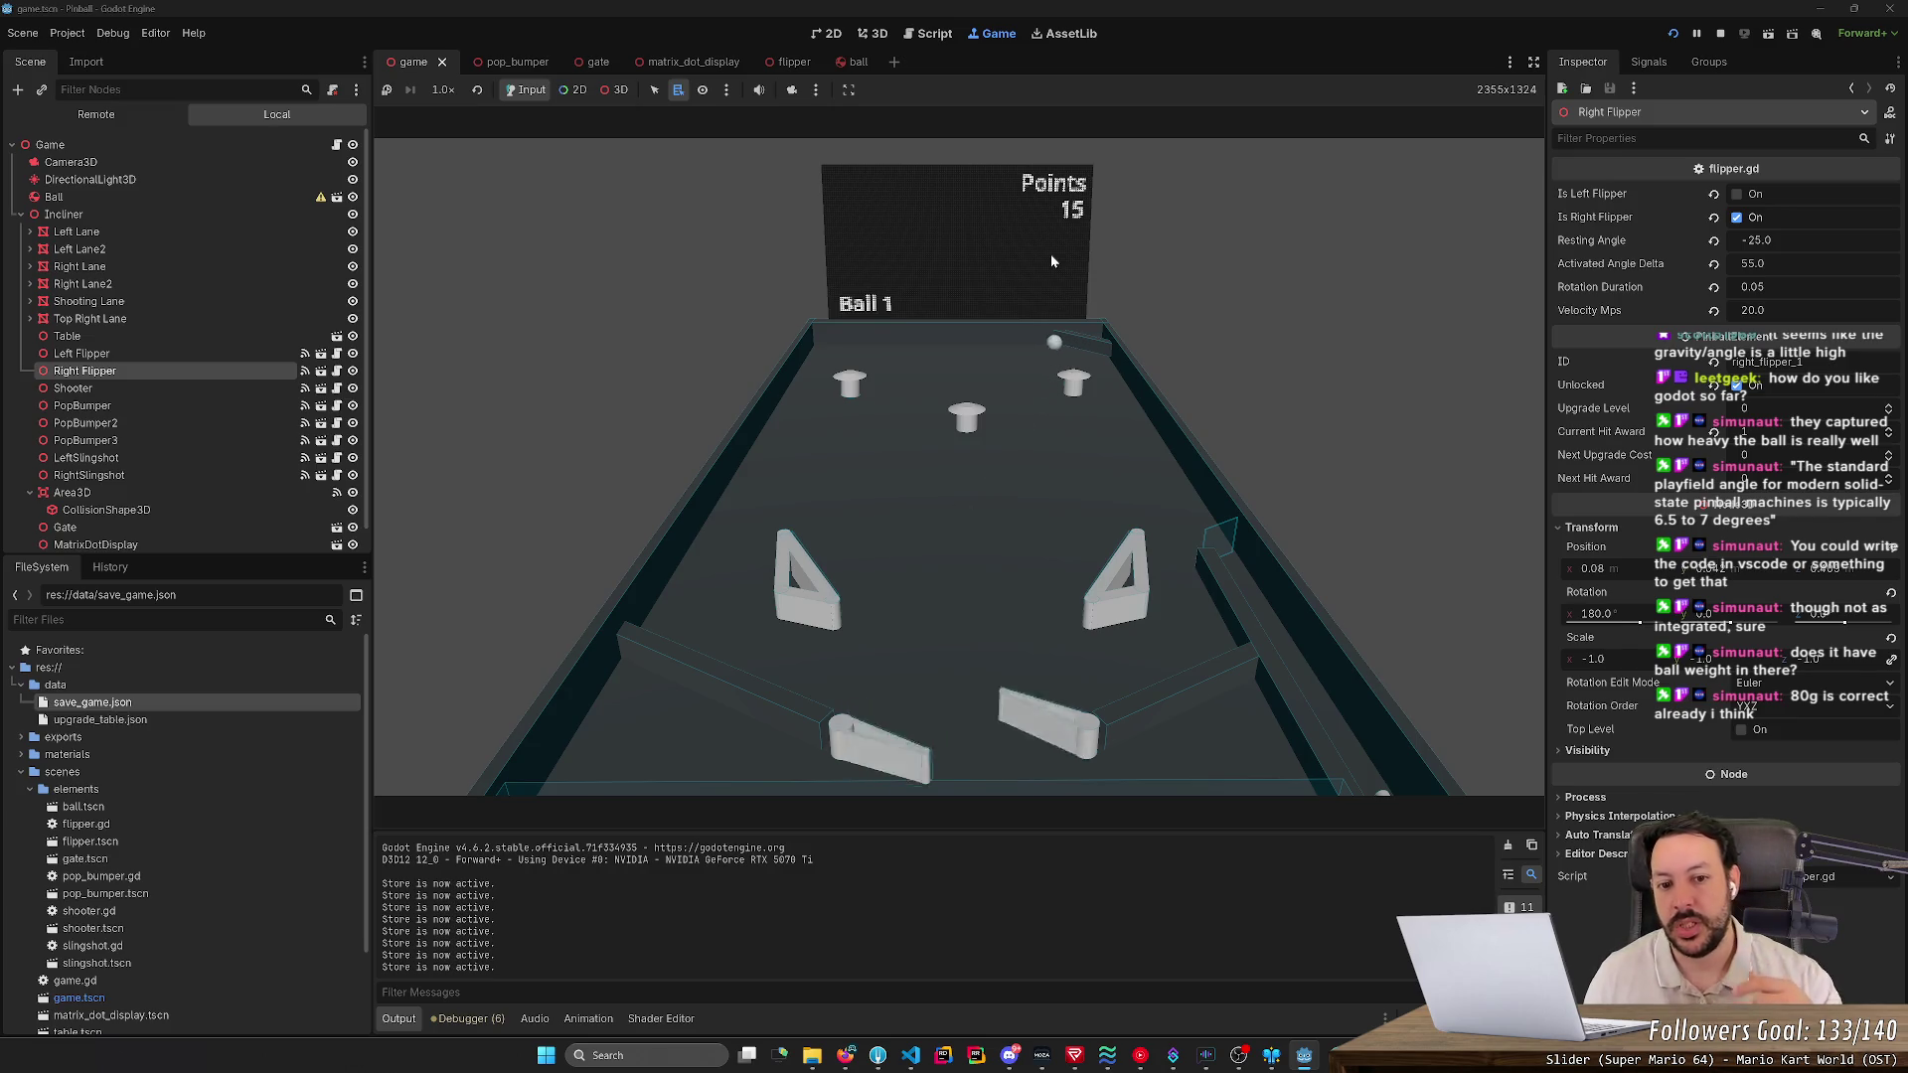
pyautogui.press('Right')
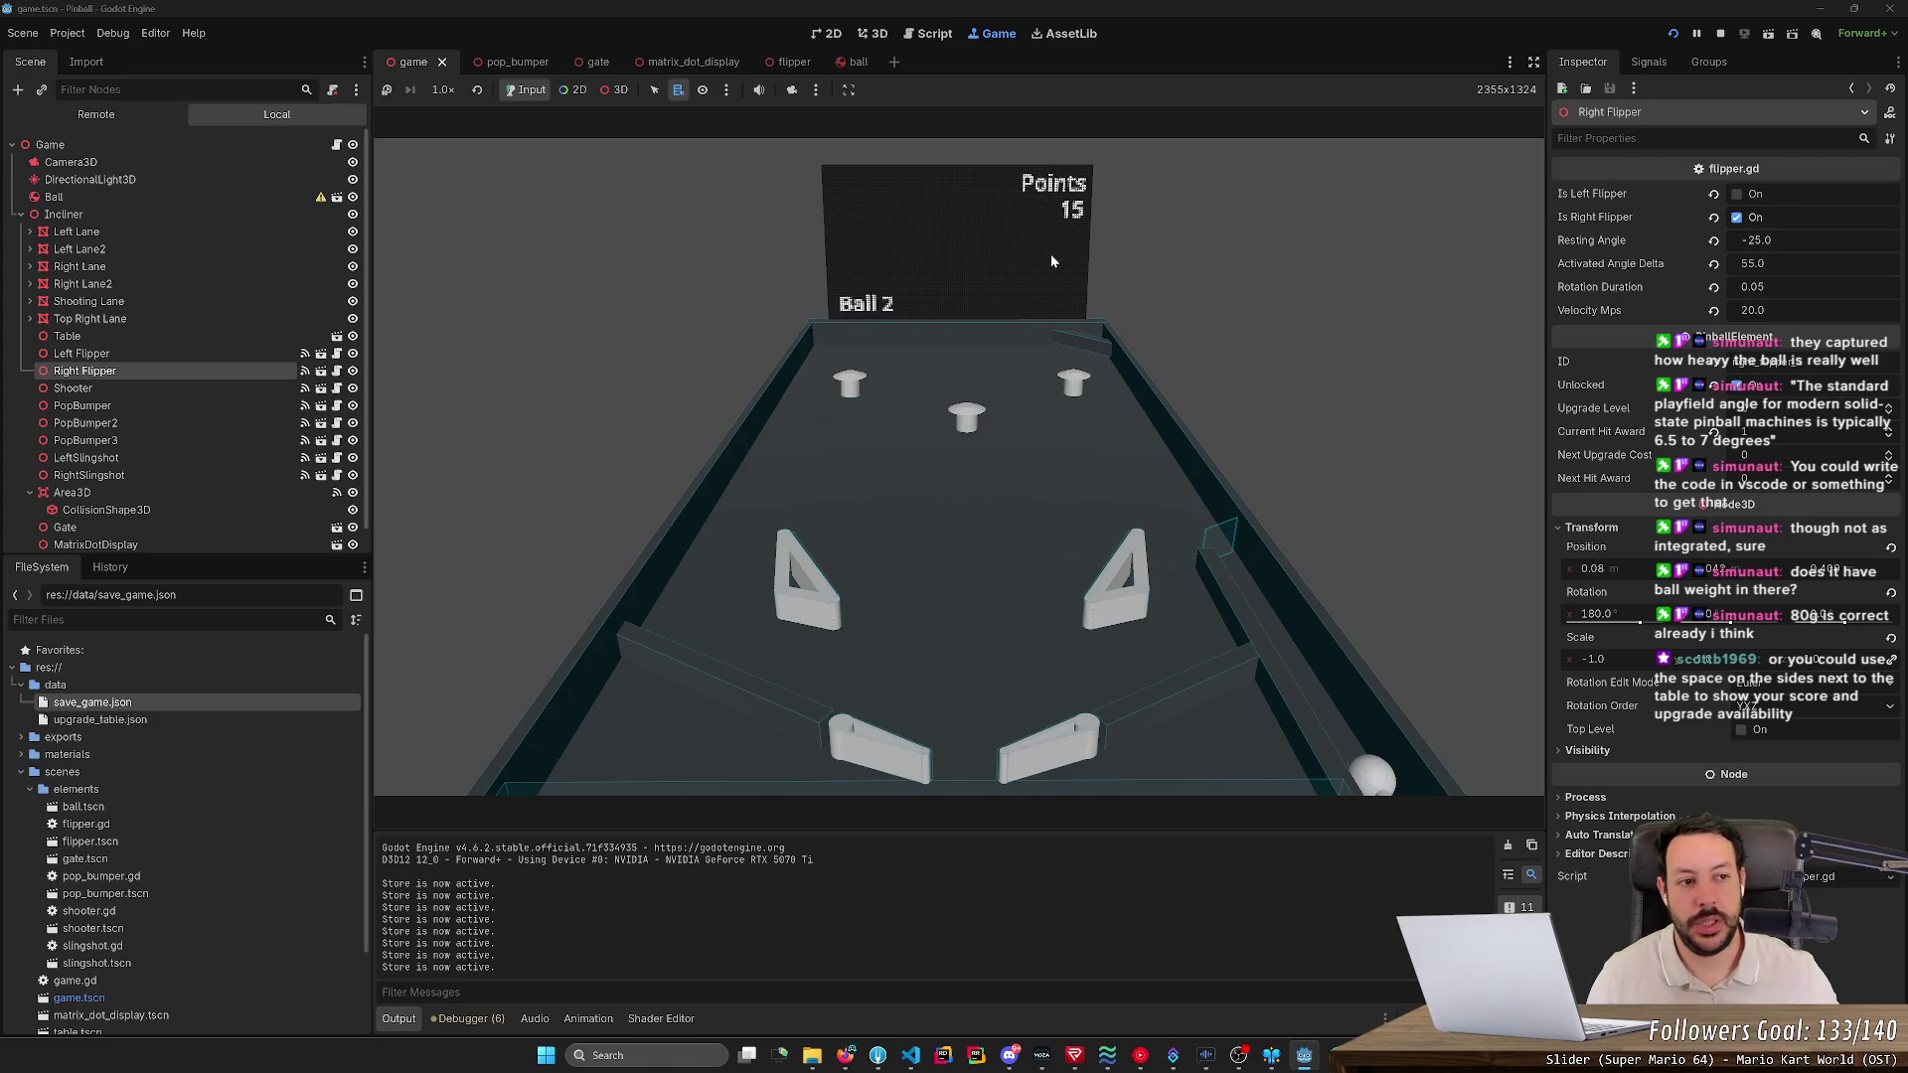
# - Stop the test, open matrix_dot_display in the 3D view, and select LabelPoints
pyautogui.click(1720, 32)
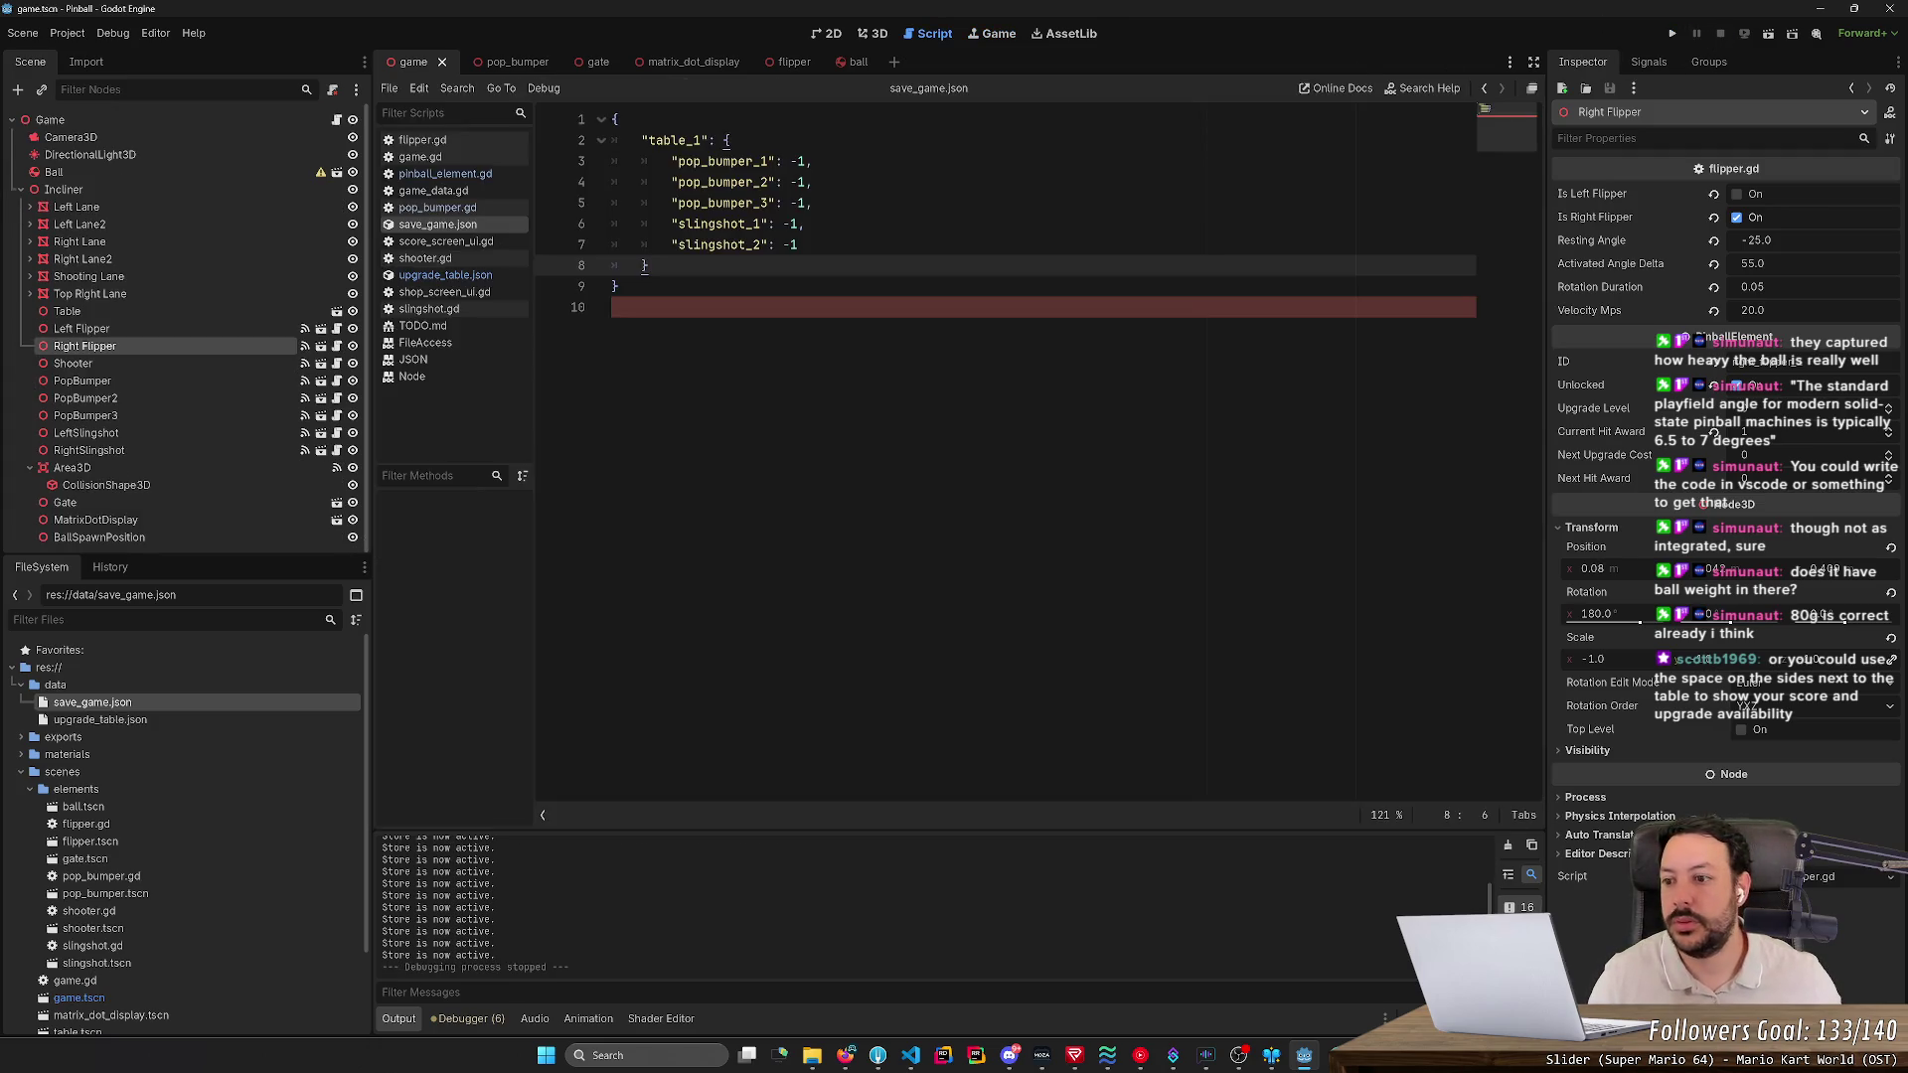
pyautogui.click(883, 36)
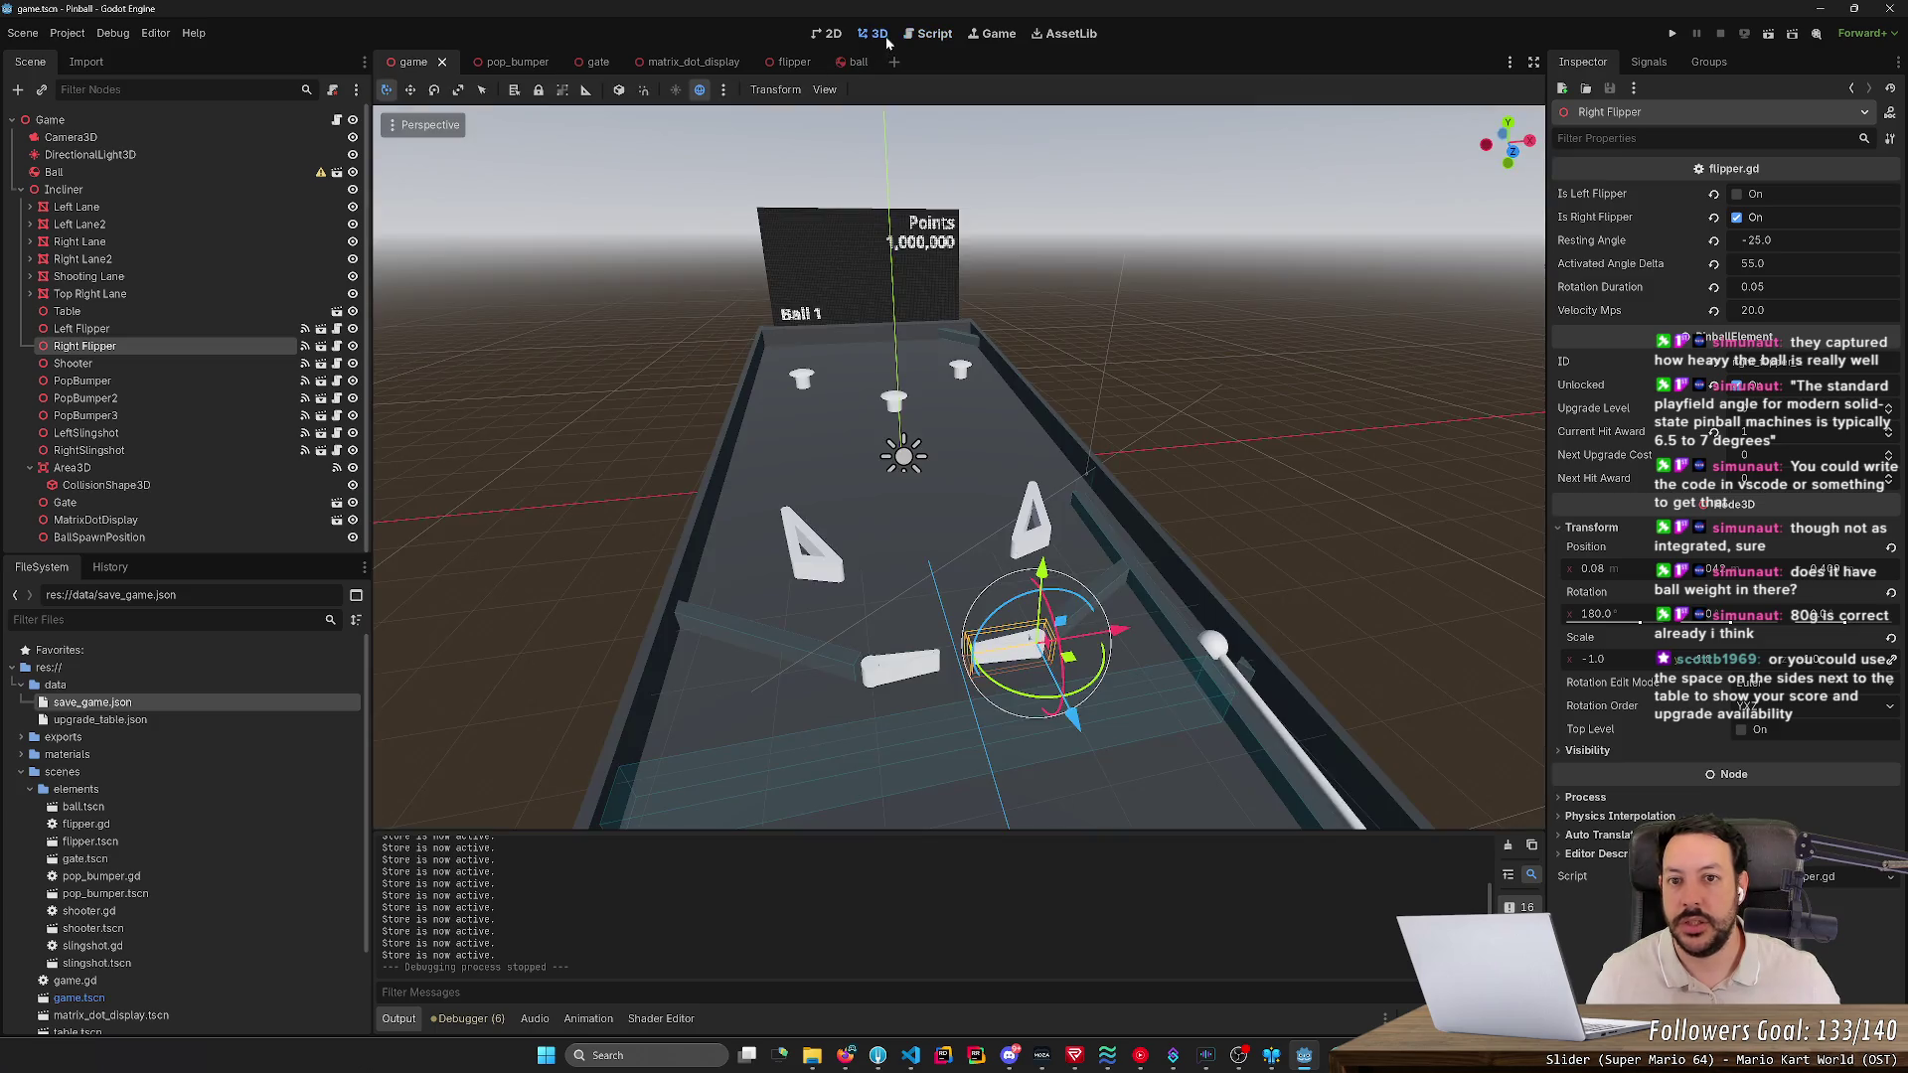
pyautogui.click(711, 66)
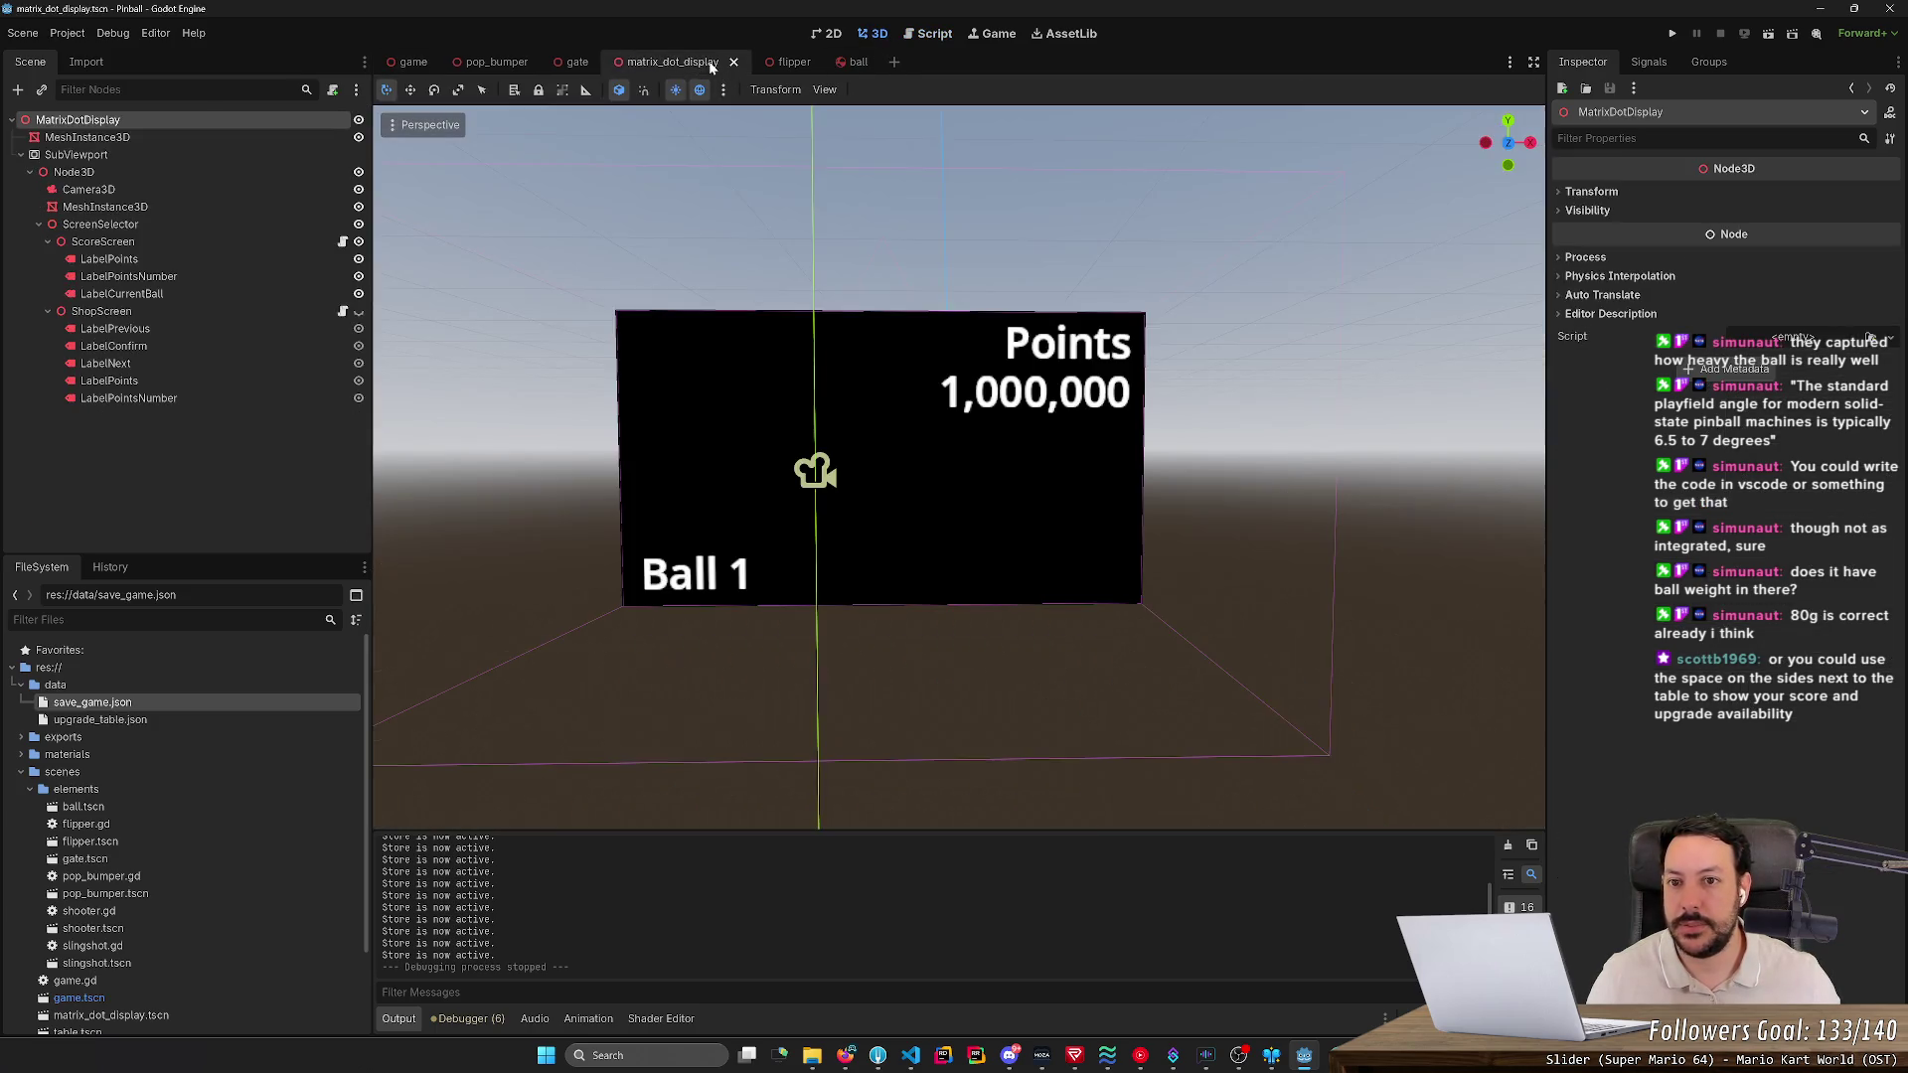
pyautogui.scroll(2, 958, 467)
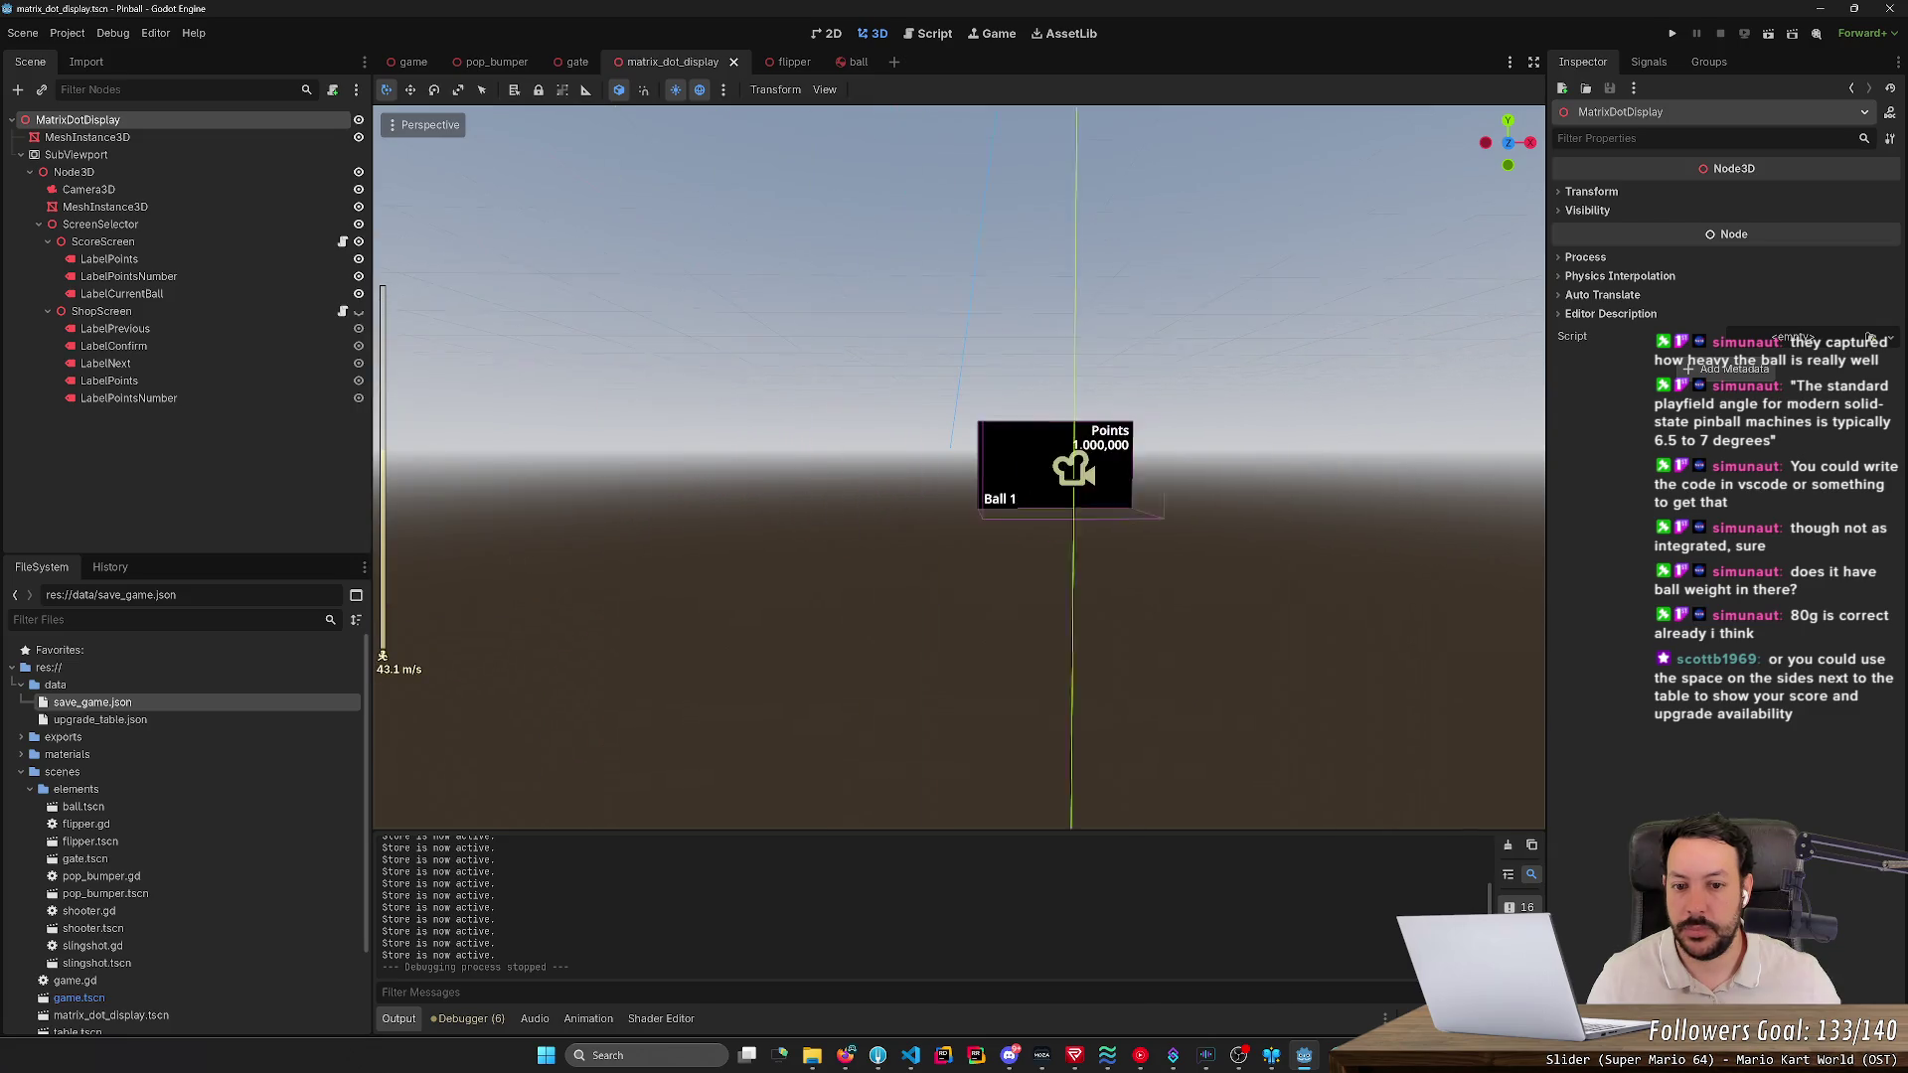
pyautogui.scroll(-5, 958, 467)
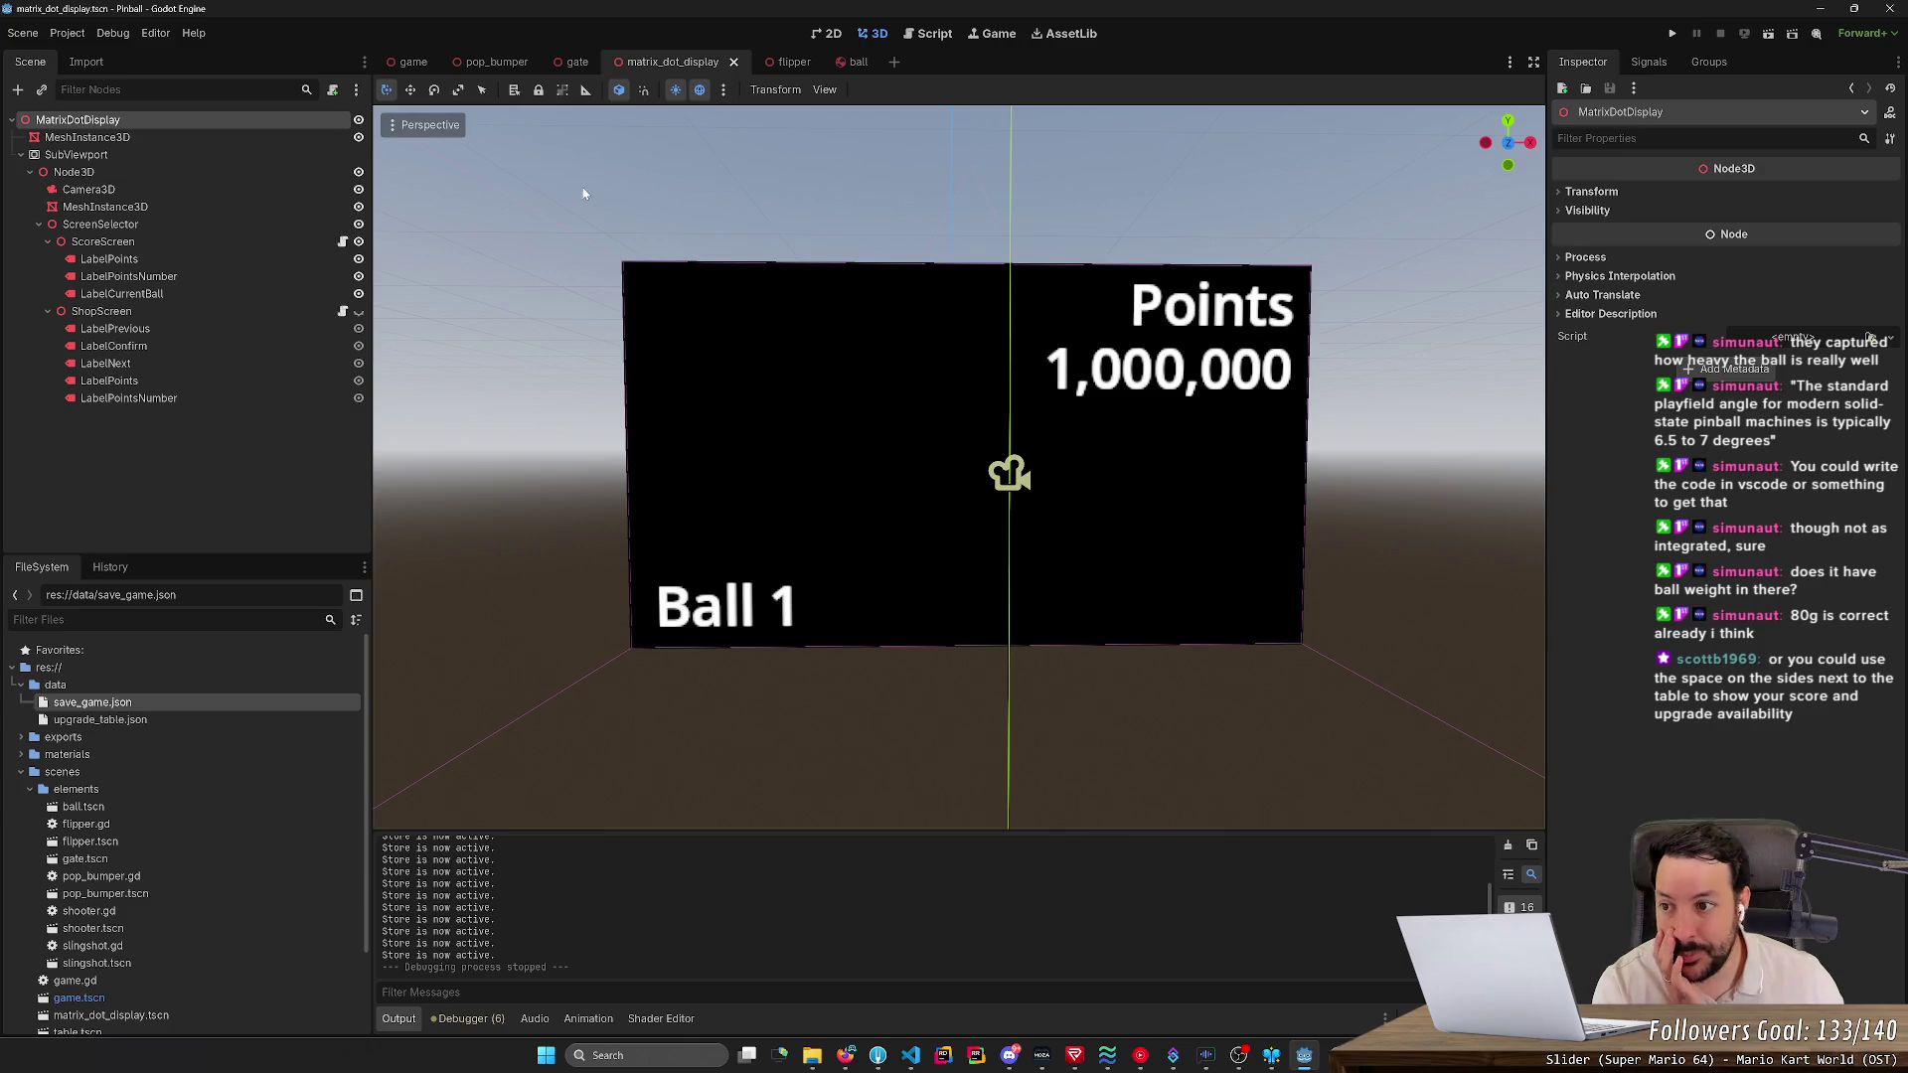
pyautogui.click(260, 262)
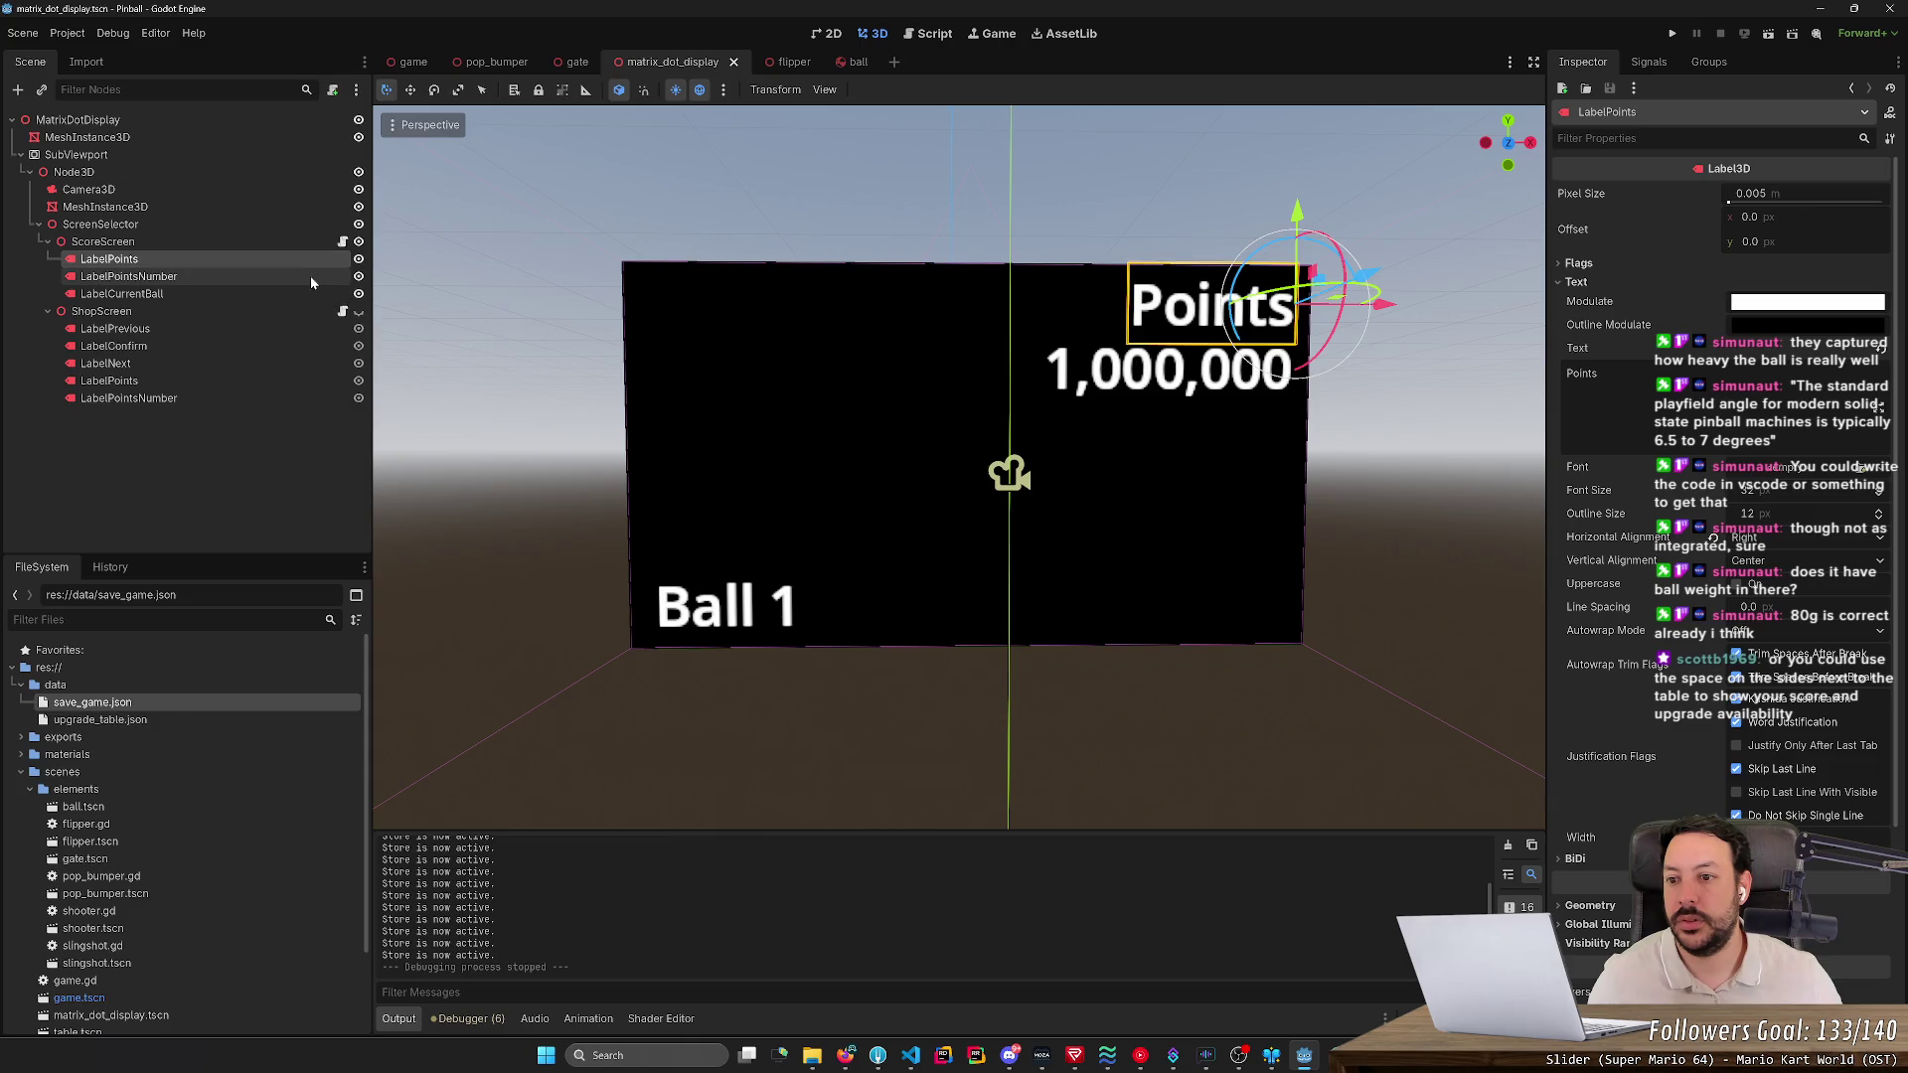
# - Paste a copy of LabelPoints and move it under ScoreScreen as LabelPoints2
pyautogui.hotkey('ctrl', 'shift', 'v')
pyautogui.moveTo(266, 284)
pyautogui.mouseDown()
pyautogui.moveTo(266, 248)
pyautogui.moveTo(238, 320)
pyautogui.mouseUp()
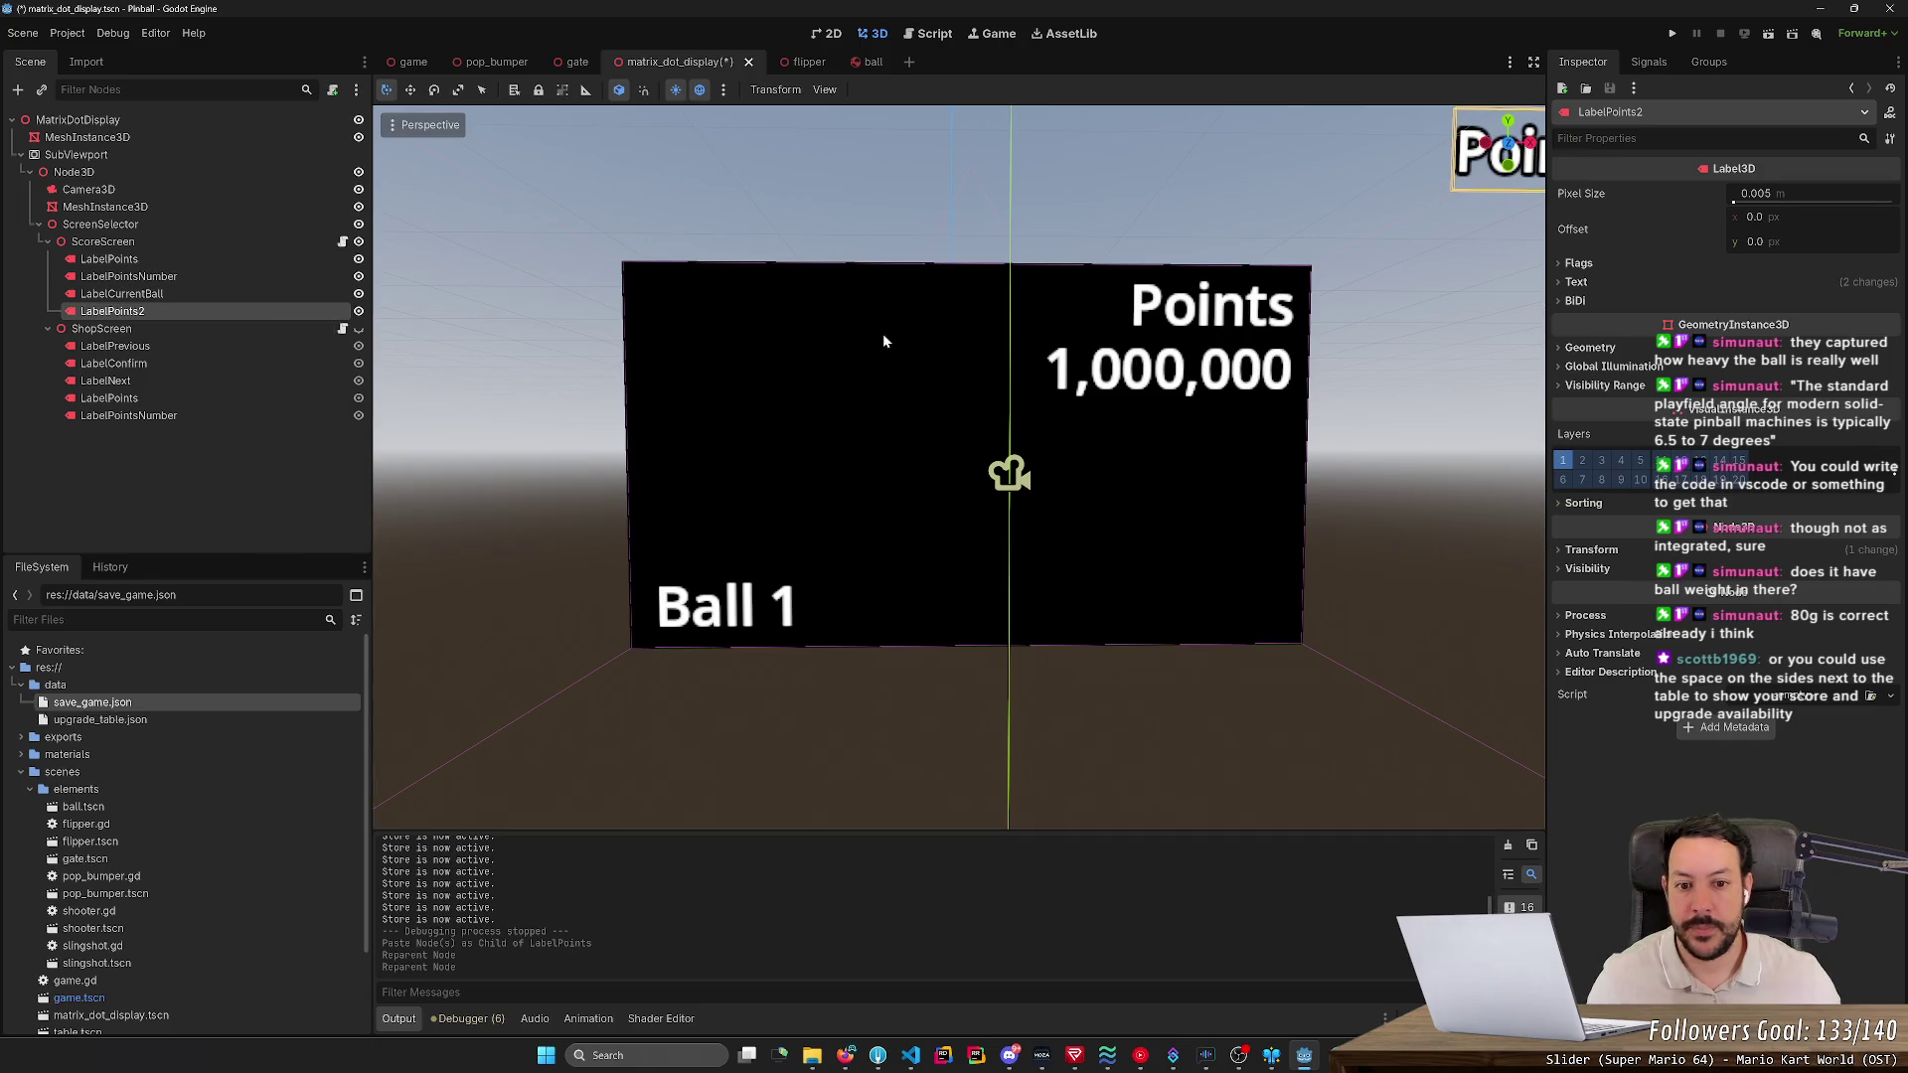
pyautogui.scroll(-5, 1001, 374)
pyautogui.moveTo(1001, 375)
pyautogui.mouseDown()
pyautogui.moveTo(1053, 328)
pyautogui.moveTo(1033, 258)
pyautogui.moveTo(1003, 298)
pyautogui.moveTo(1093, 378)
pyautogui.moveTo(1142, 362)
pyautogui.moveTo(949, 641)
pyautogui.moveTo(972, 650)
pyautogui.moveTo(972, 563)
pyautogui.mouseUp()
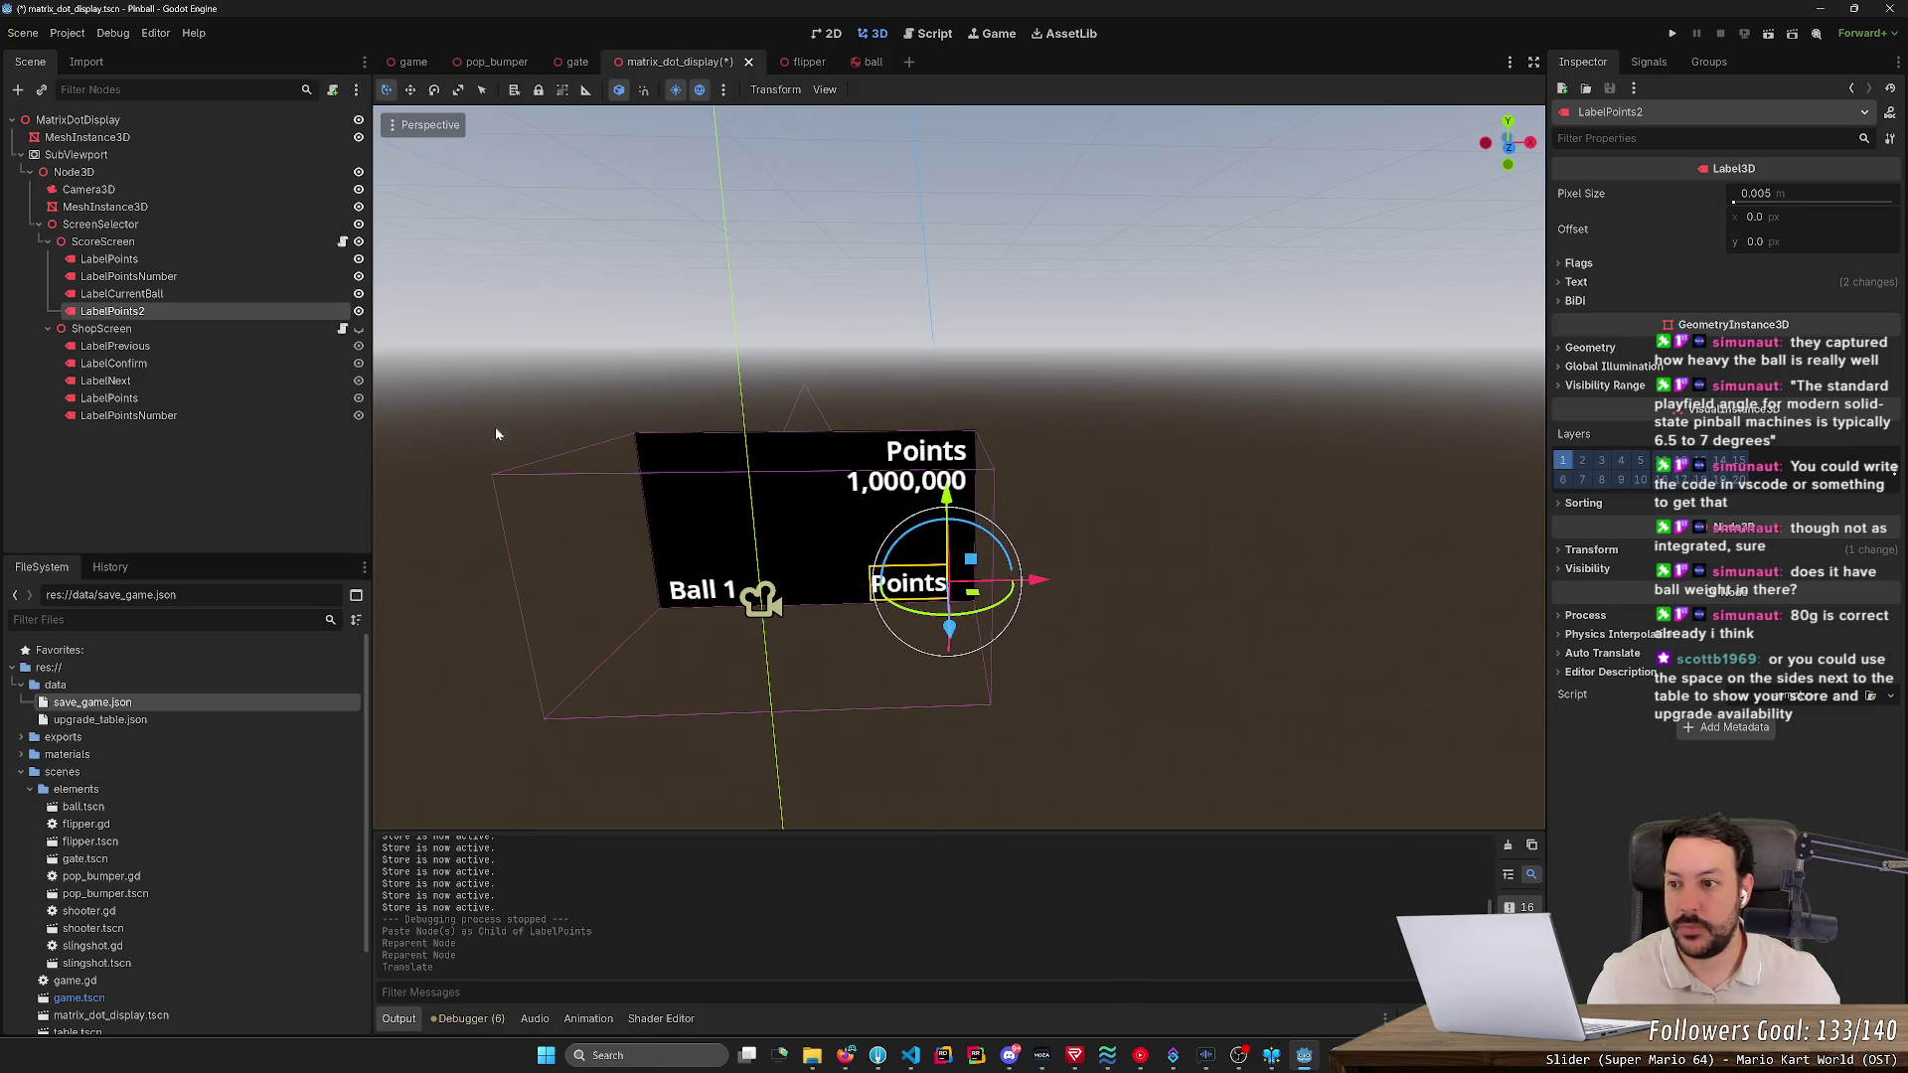
# - Set LabelPoints2's text to 'Upgrade available. Visit the shop.' and slide it onto the board's middle
pyautogui.click(1576, 281)
pyautogui.click(1630, 377)
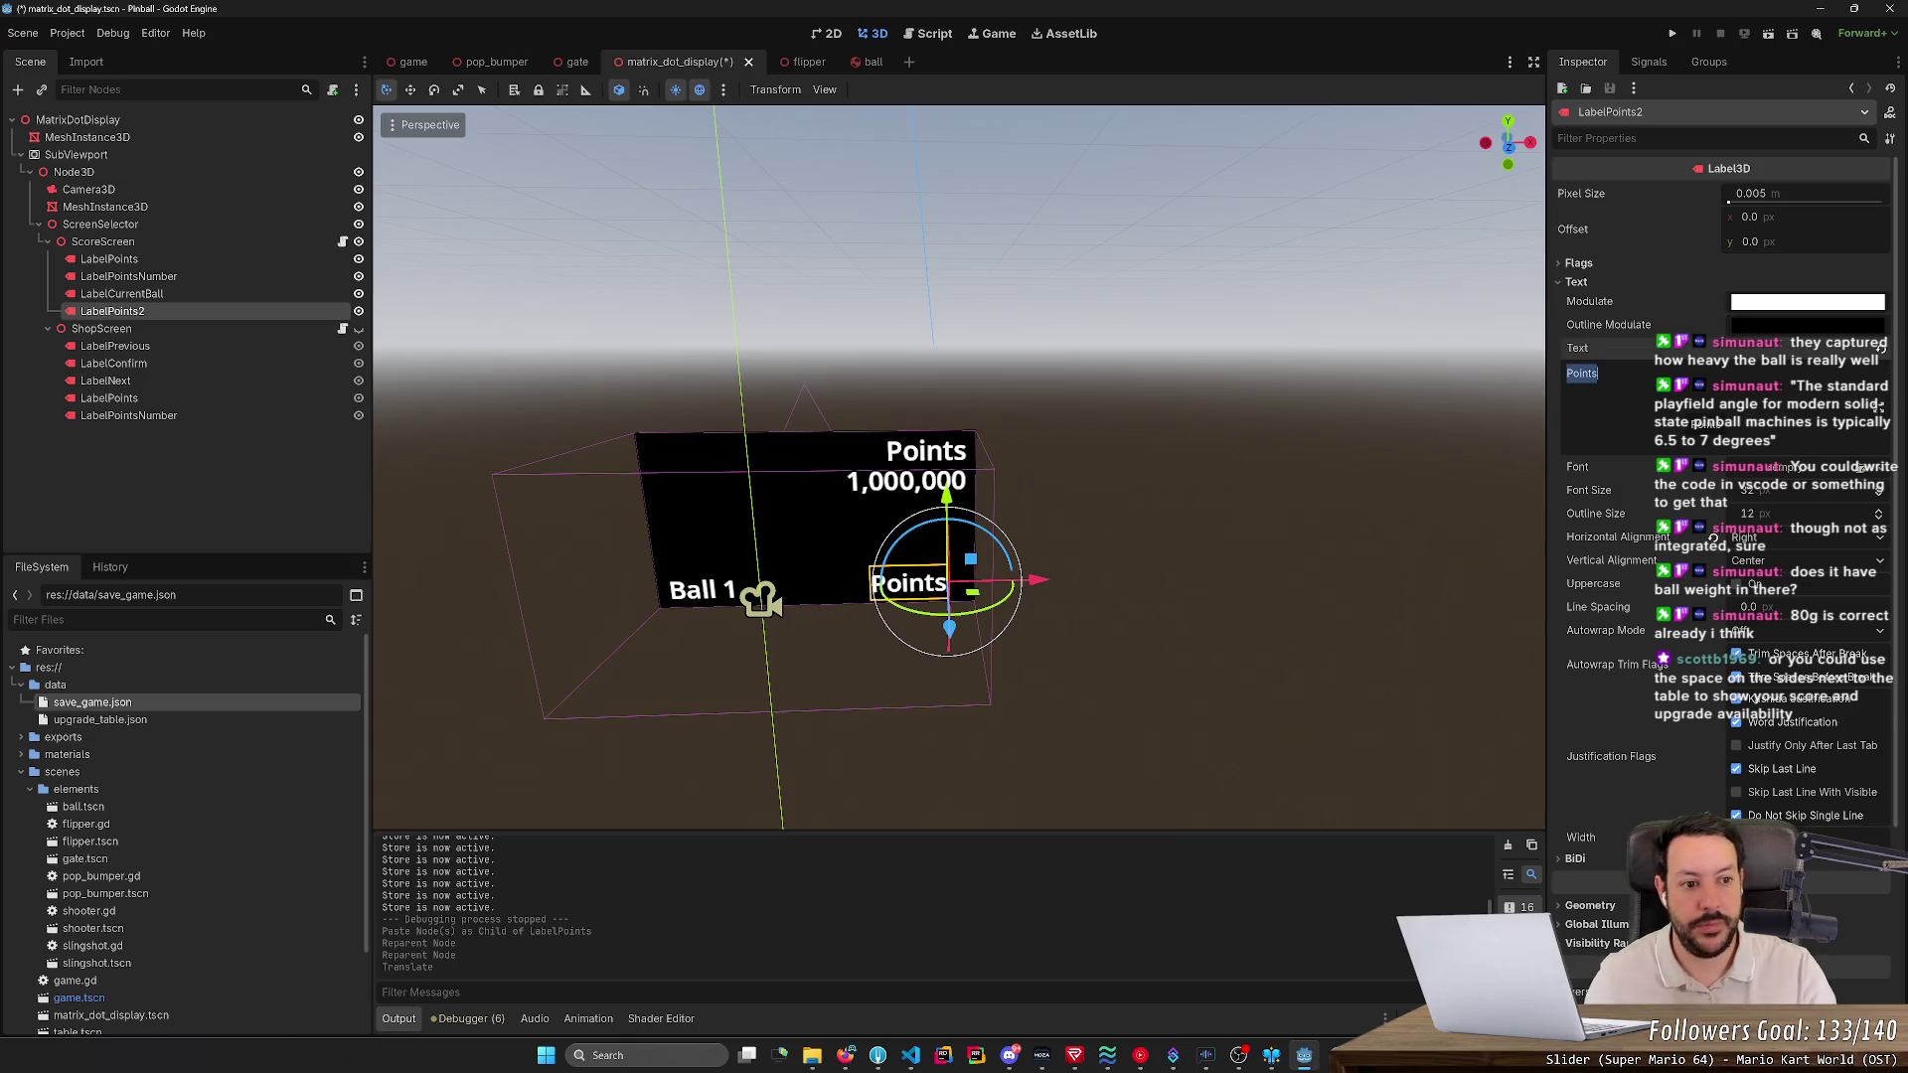
pyautogui.hotkey('ctrl', 'a')
pyautogui.press('BackSpace')
pyautogui.write('Upgrade avaialble')
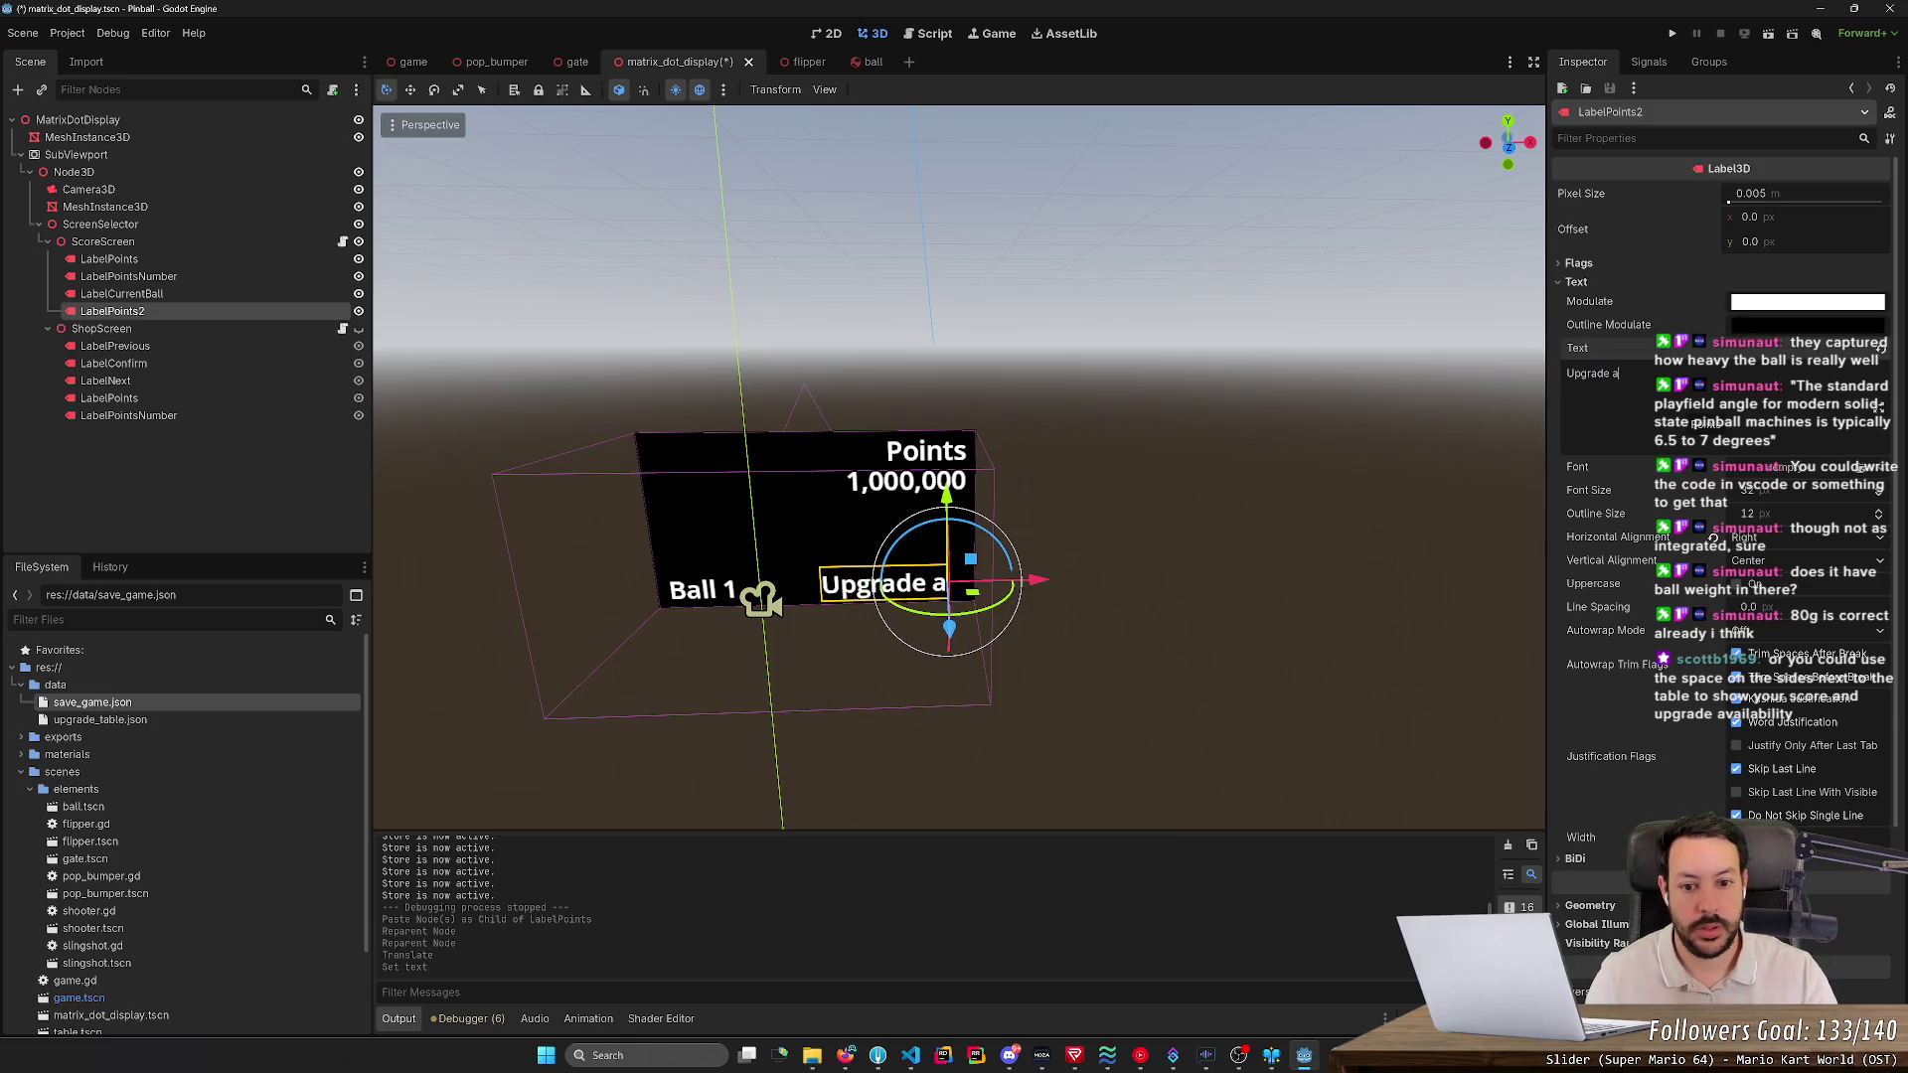
pyautogui.hotkey('ctrl', 'a')
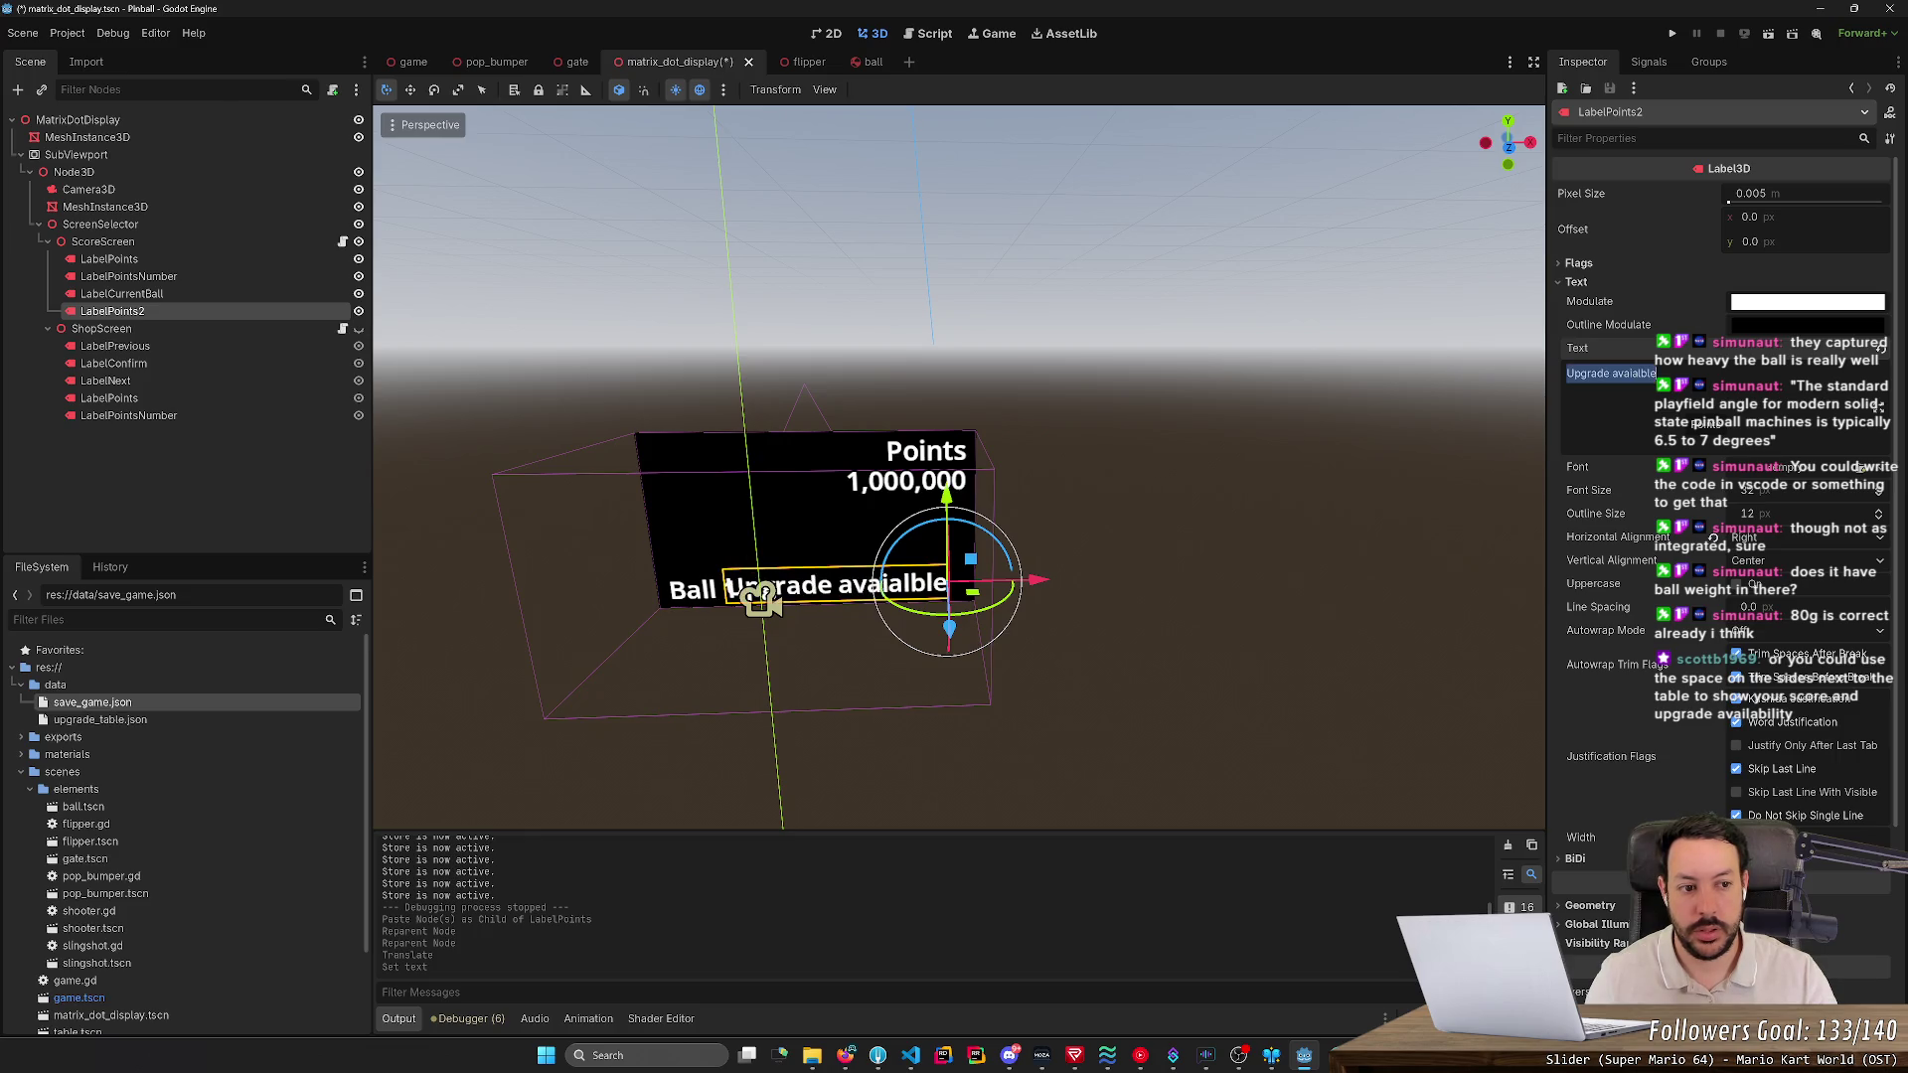
pyautogui.press('End')
pyautogui.hotkey('shift', 'Left')
pyautogui.hotkey('shift', 'Left')
pyautogui.hotkey('shift', 'Left')
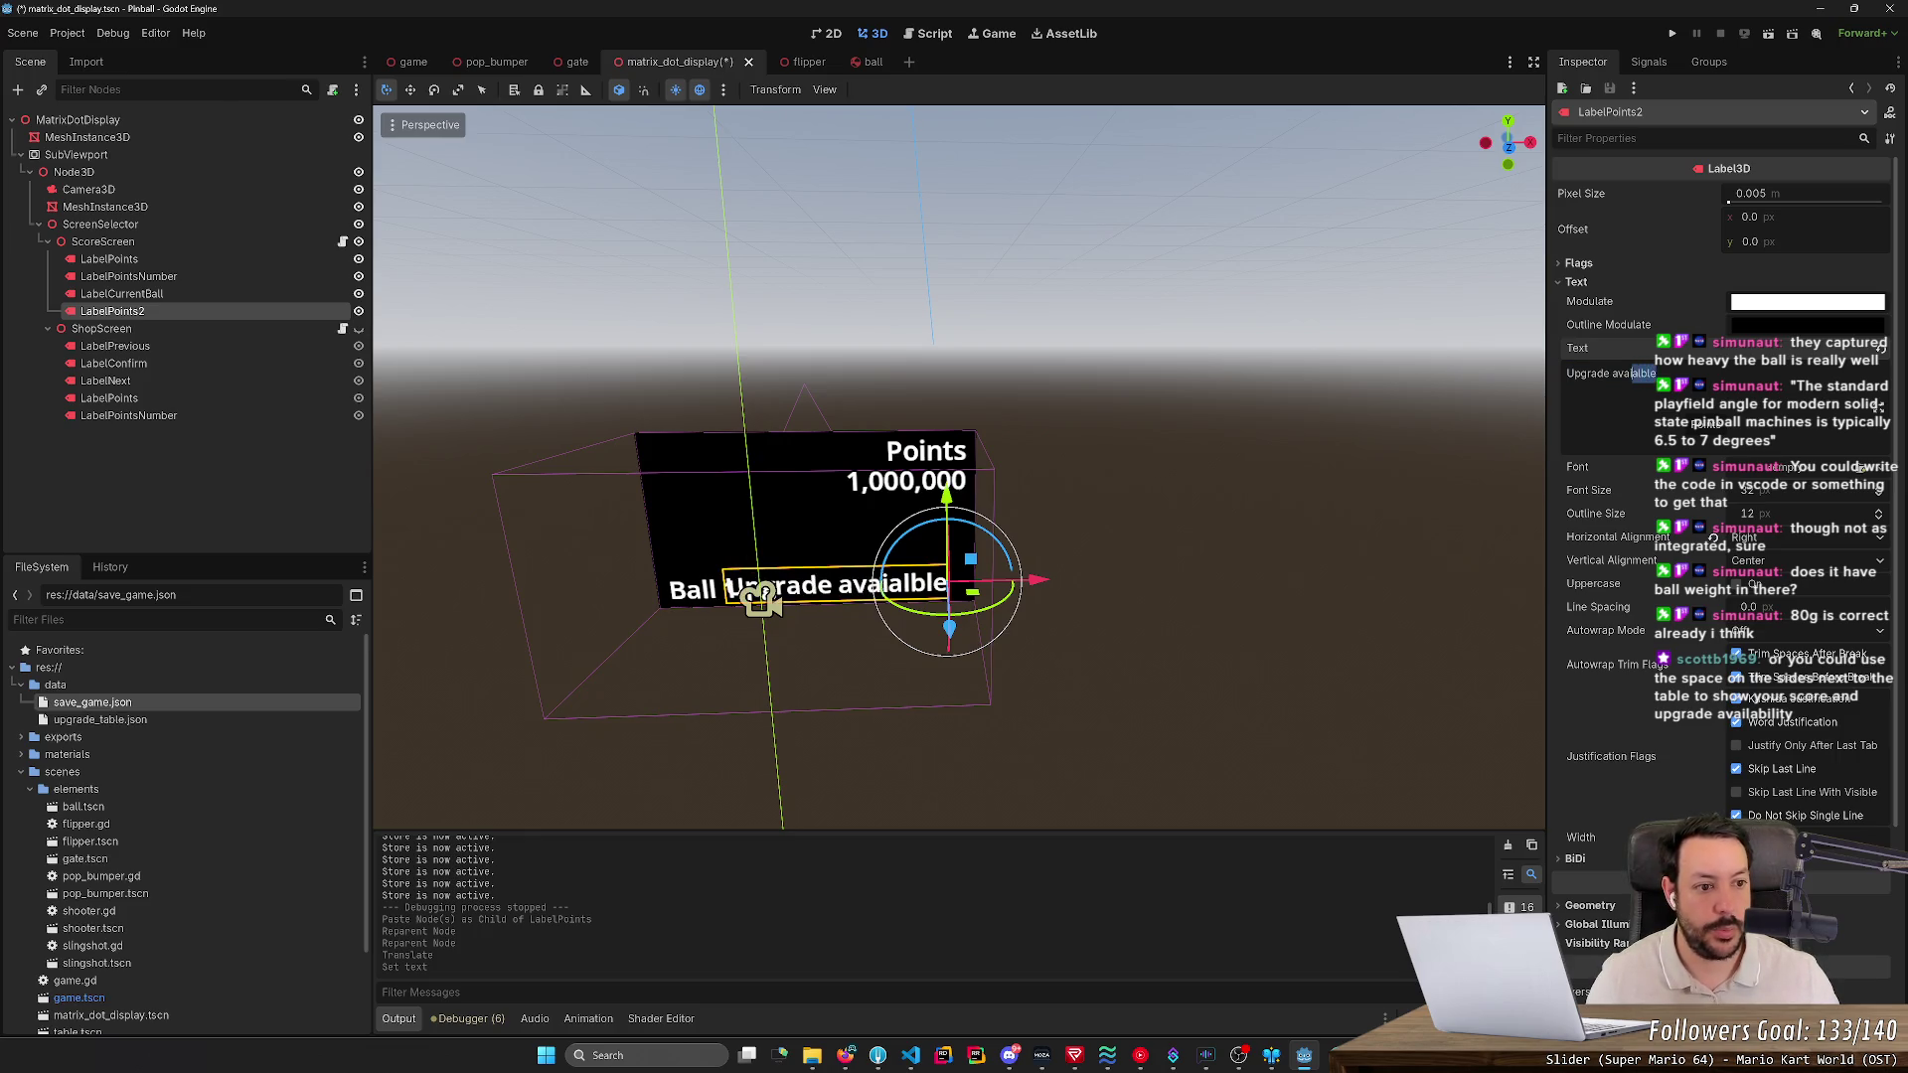
pyautogui.write('lable')
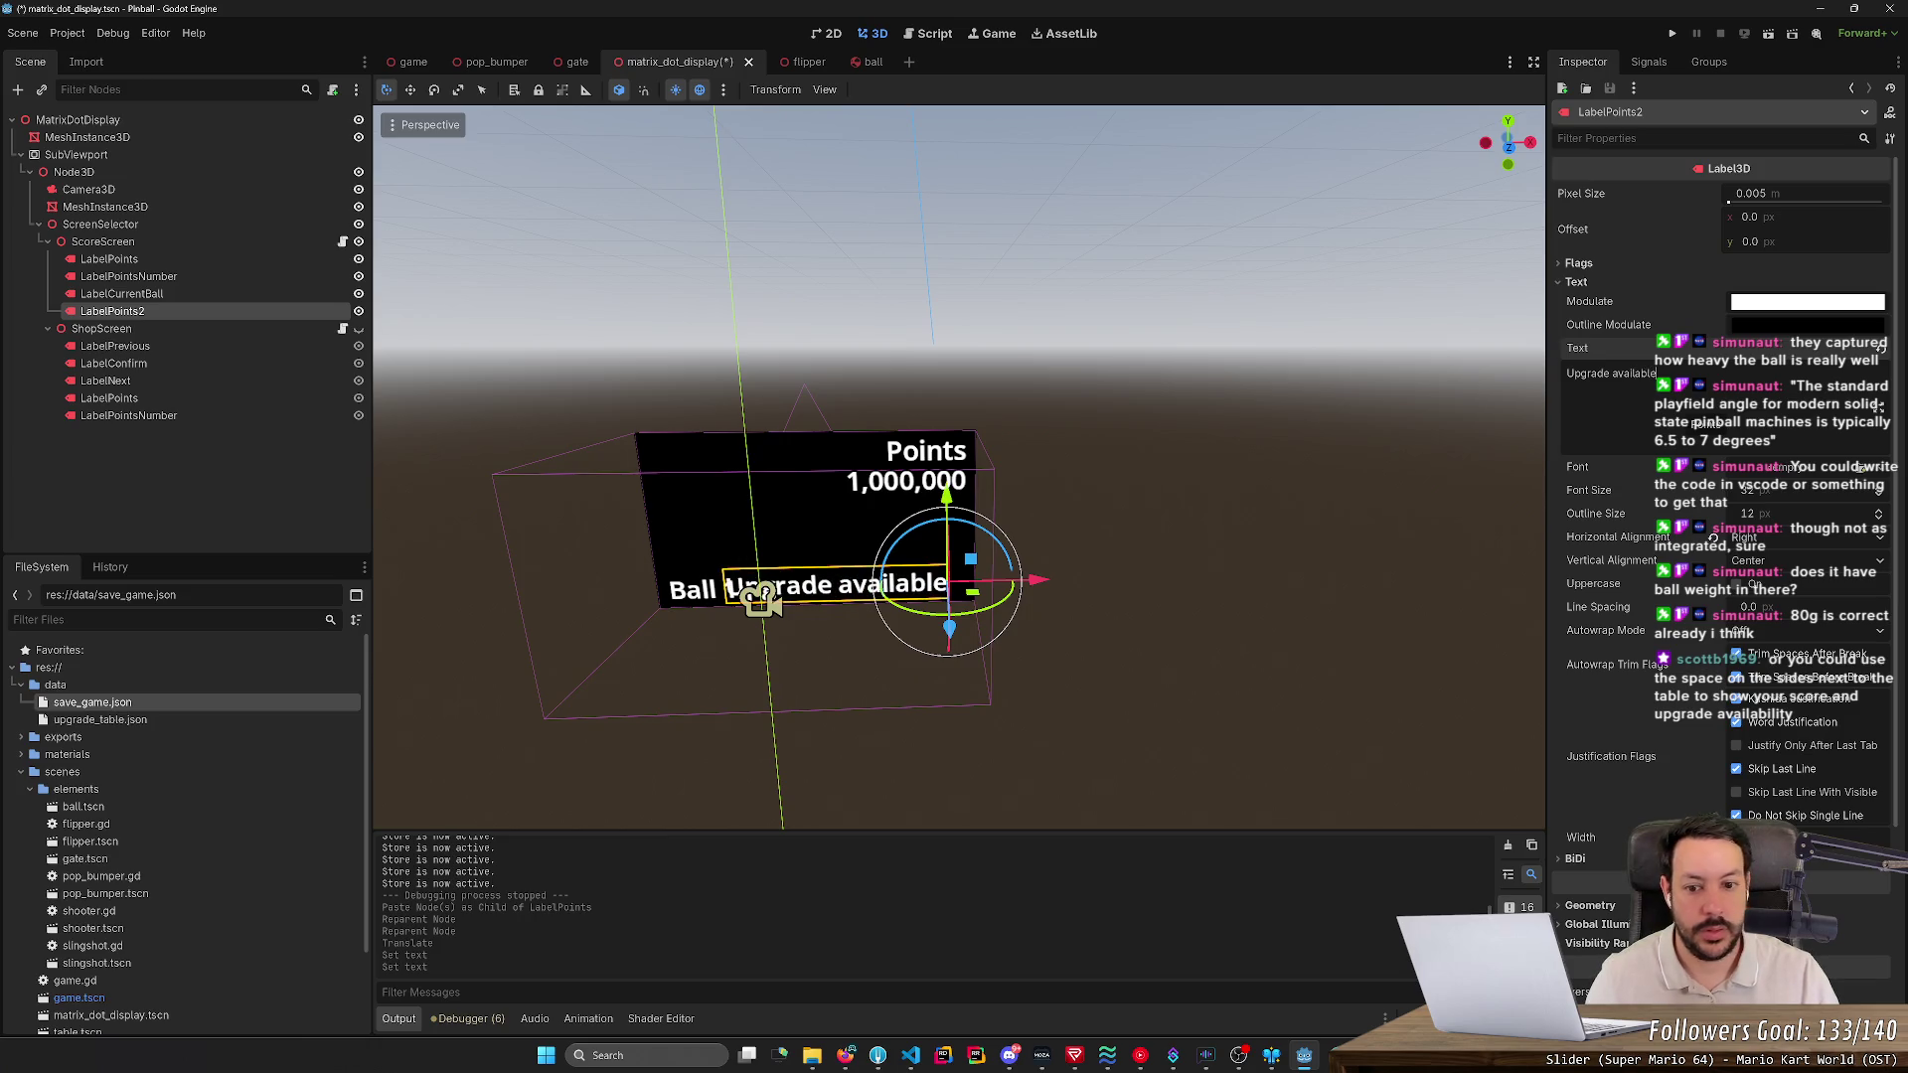
pyautogui.moveTo(970, 559); pyautogui.dragTo(910, 510)
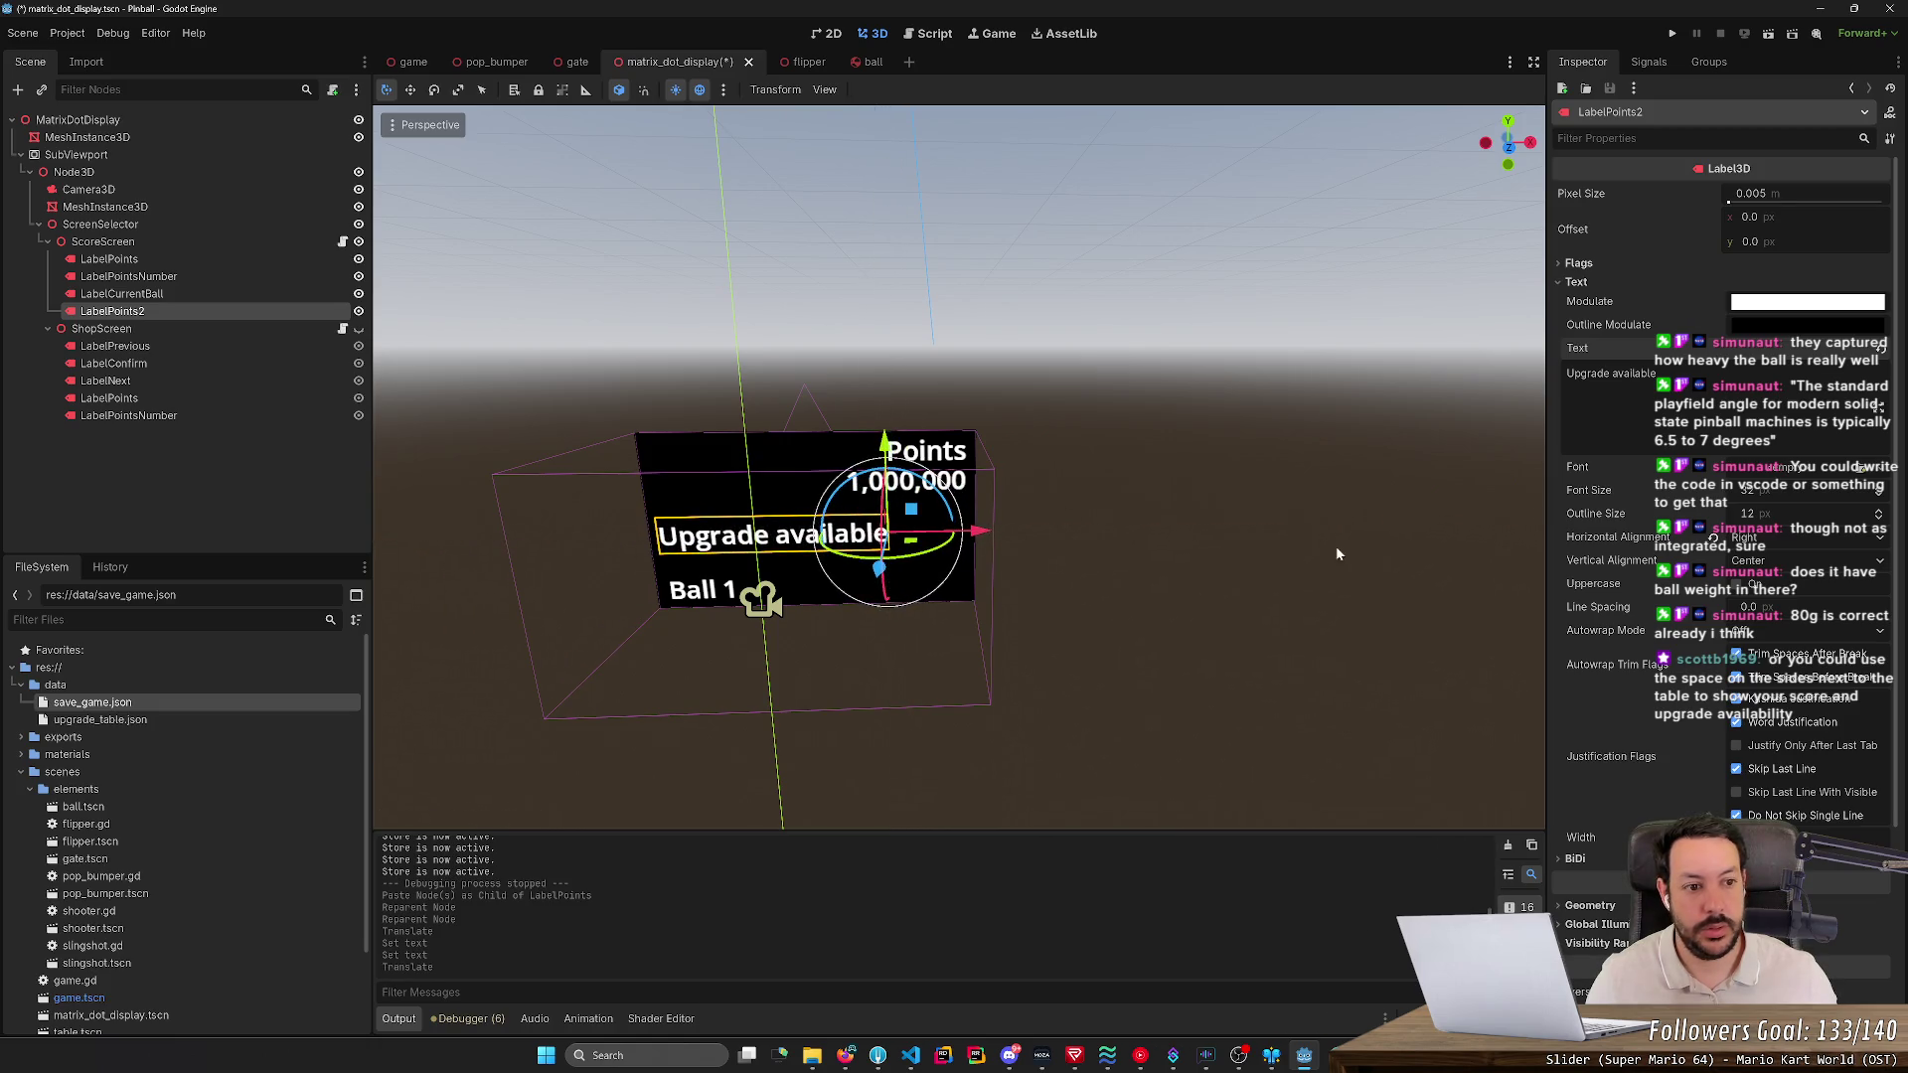
pyautogui.write('. Vis')
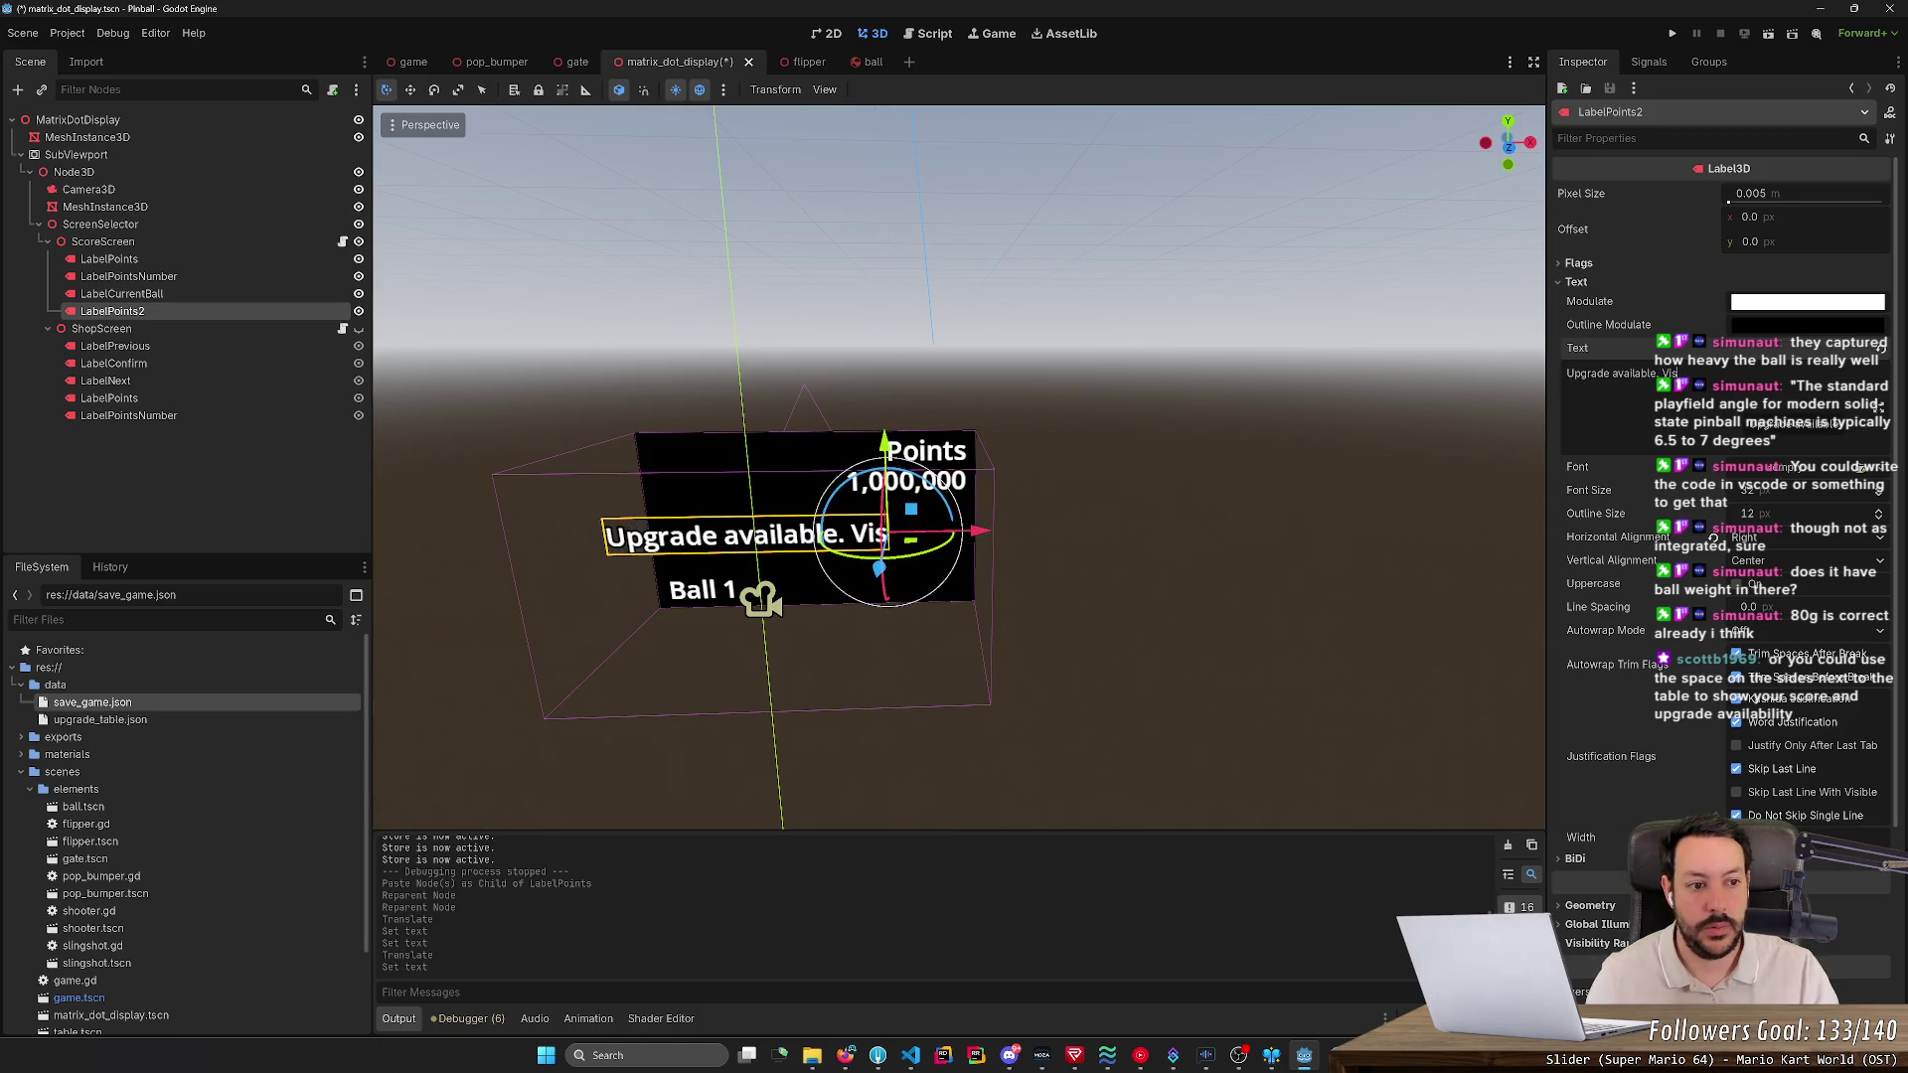
pyautogui.write('it the shop.')
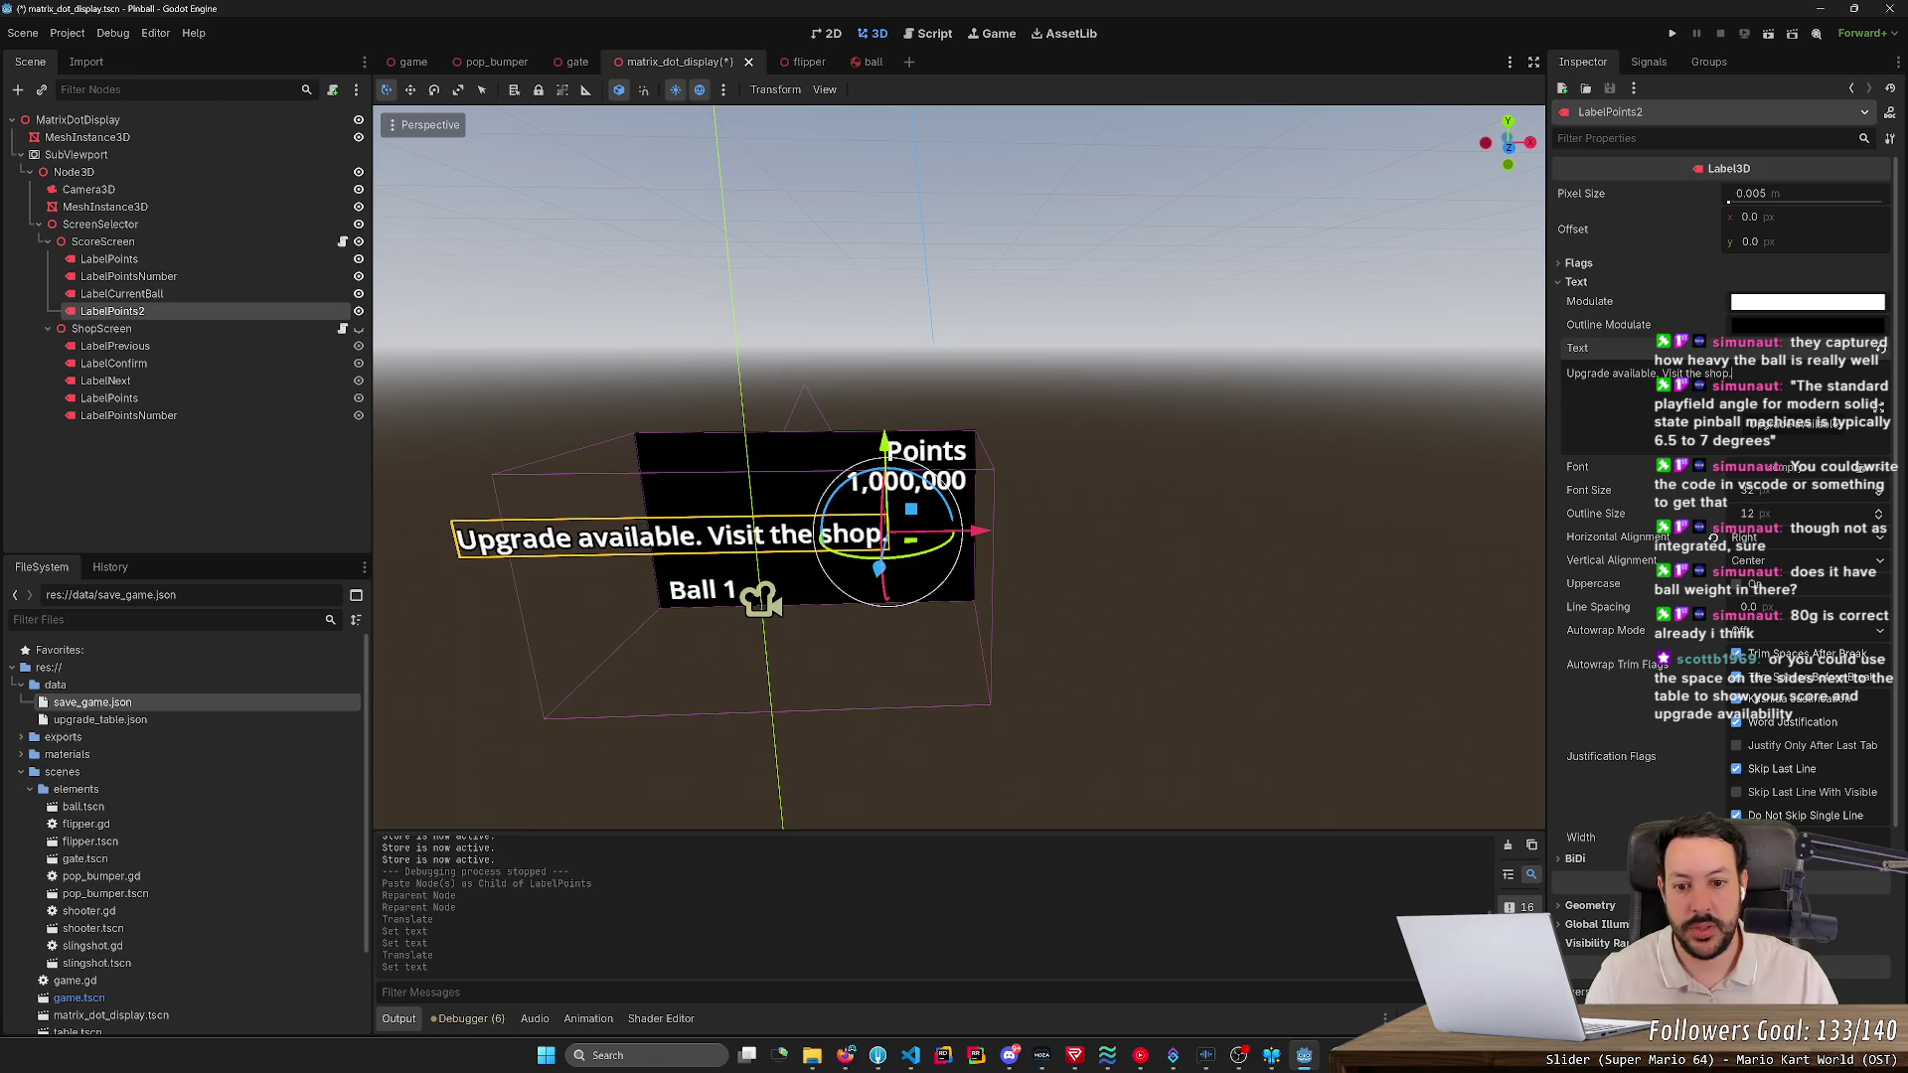
pyautogui.moveTo(978, 532)
pyautogui.mouseDown()
pyautogui.moveTo(1483, 556)
pyautogui.moveTo(1376, 502)
pyautogui.moveTo(939, 505)
pyautogui.moveTo(1540, 518)
pyautogui.moveTo(591, 538)
pyautogui.moveTo(1116, 534)
pyautogui.mouseUp()
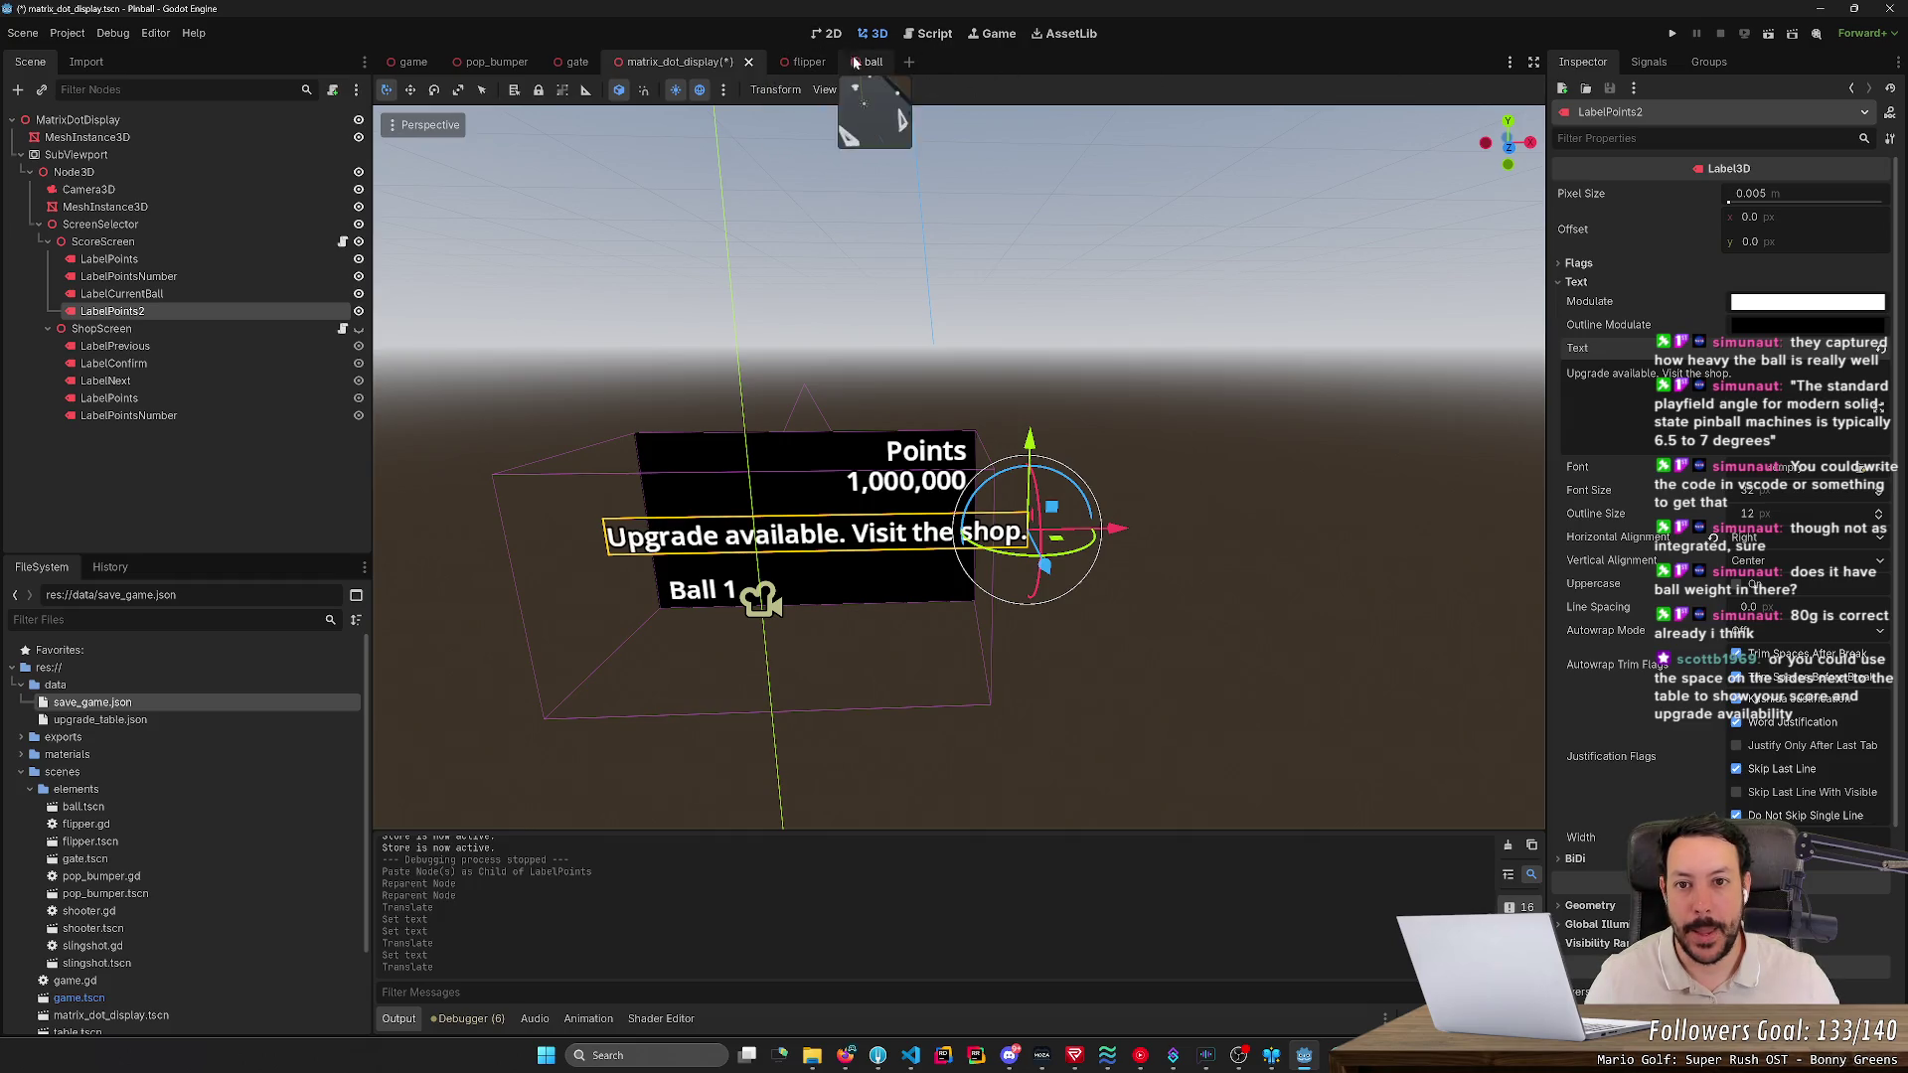
pyautogui.click(506, 61)
pyautogui.click(413, 62)
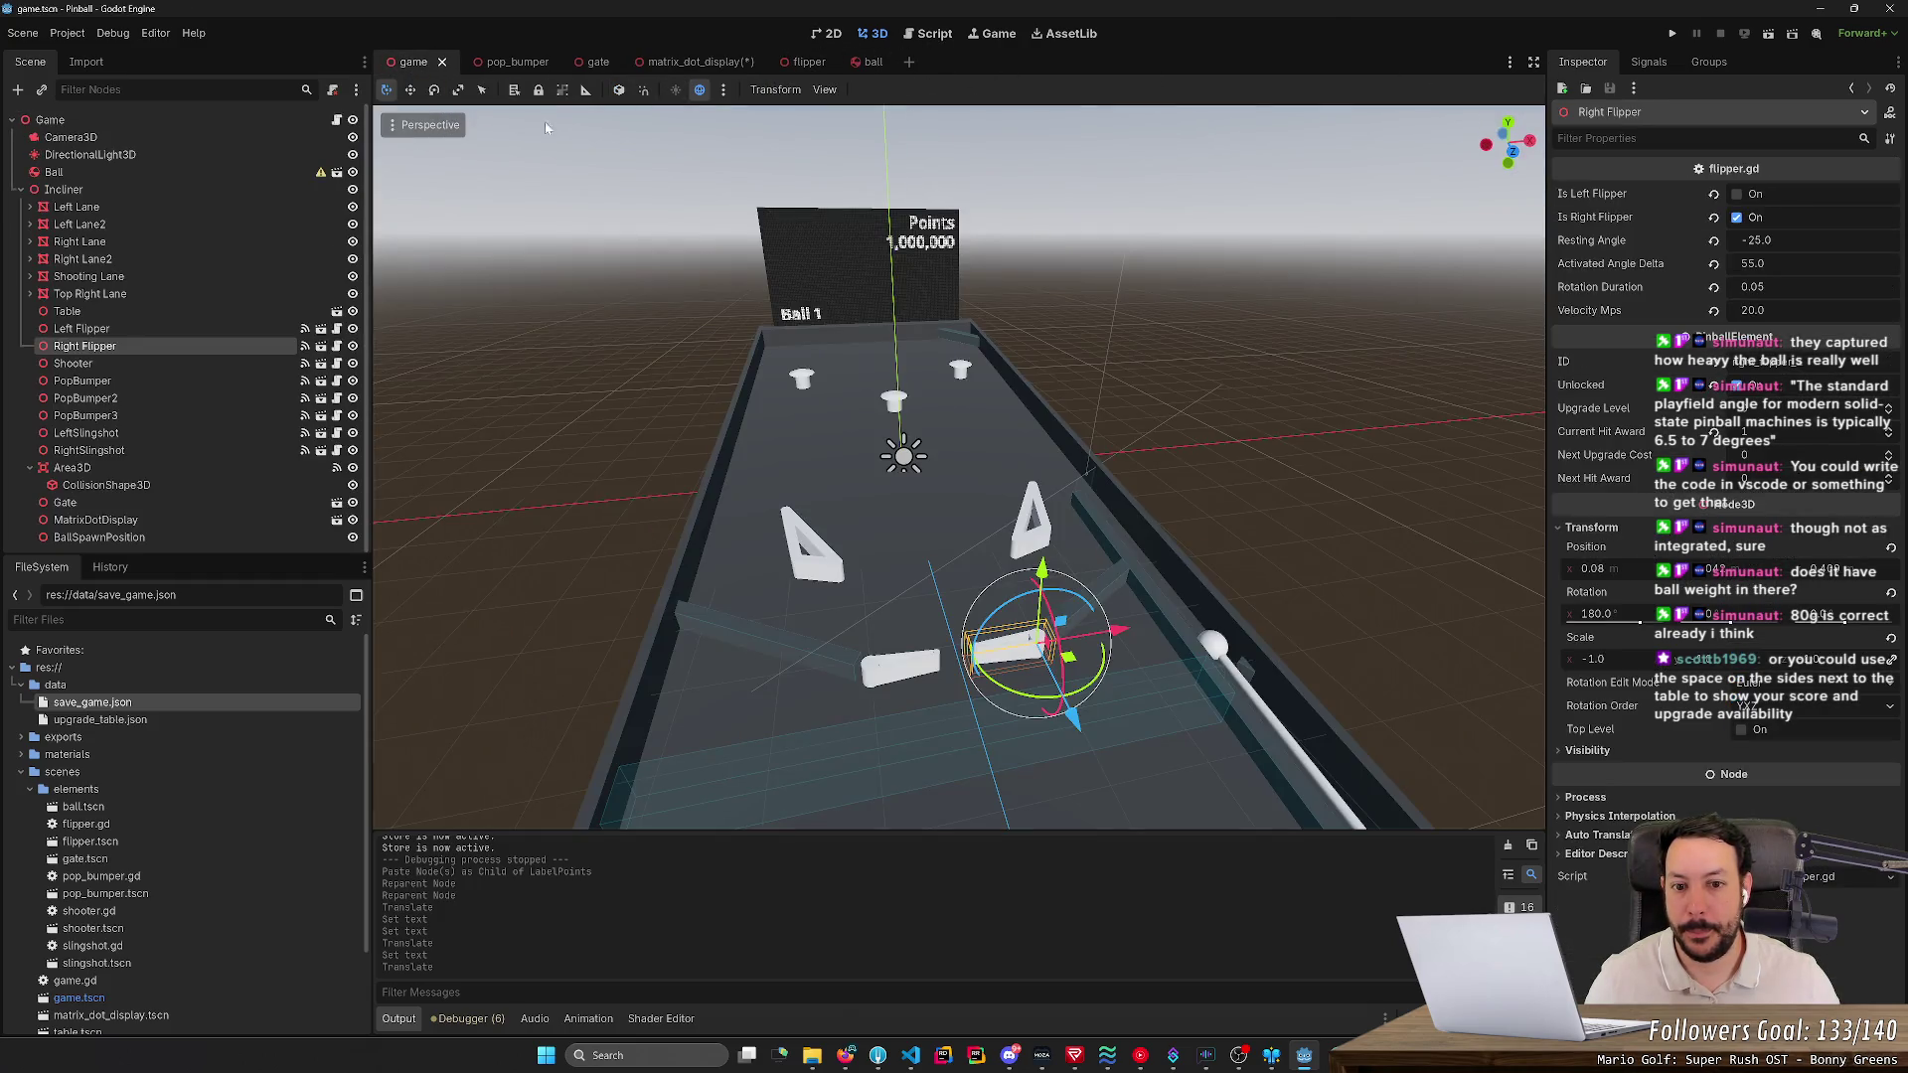
pyautogui.scroll(5, 895, 399)
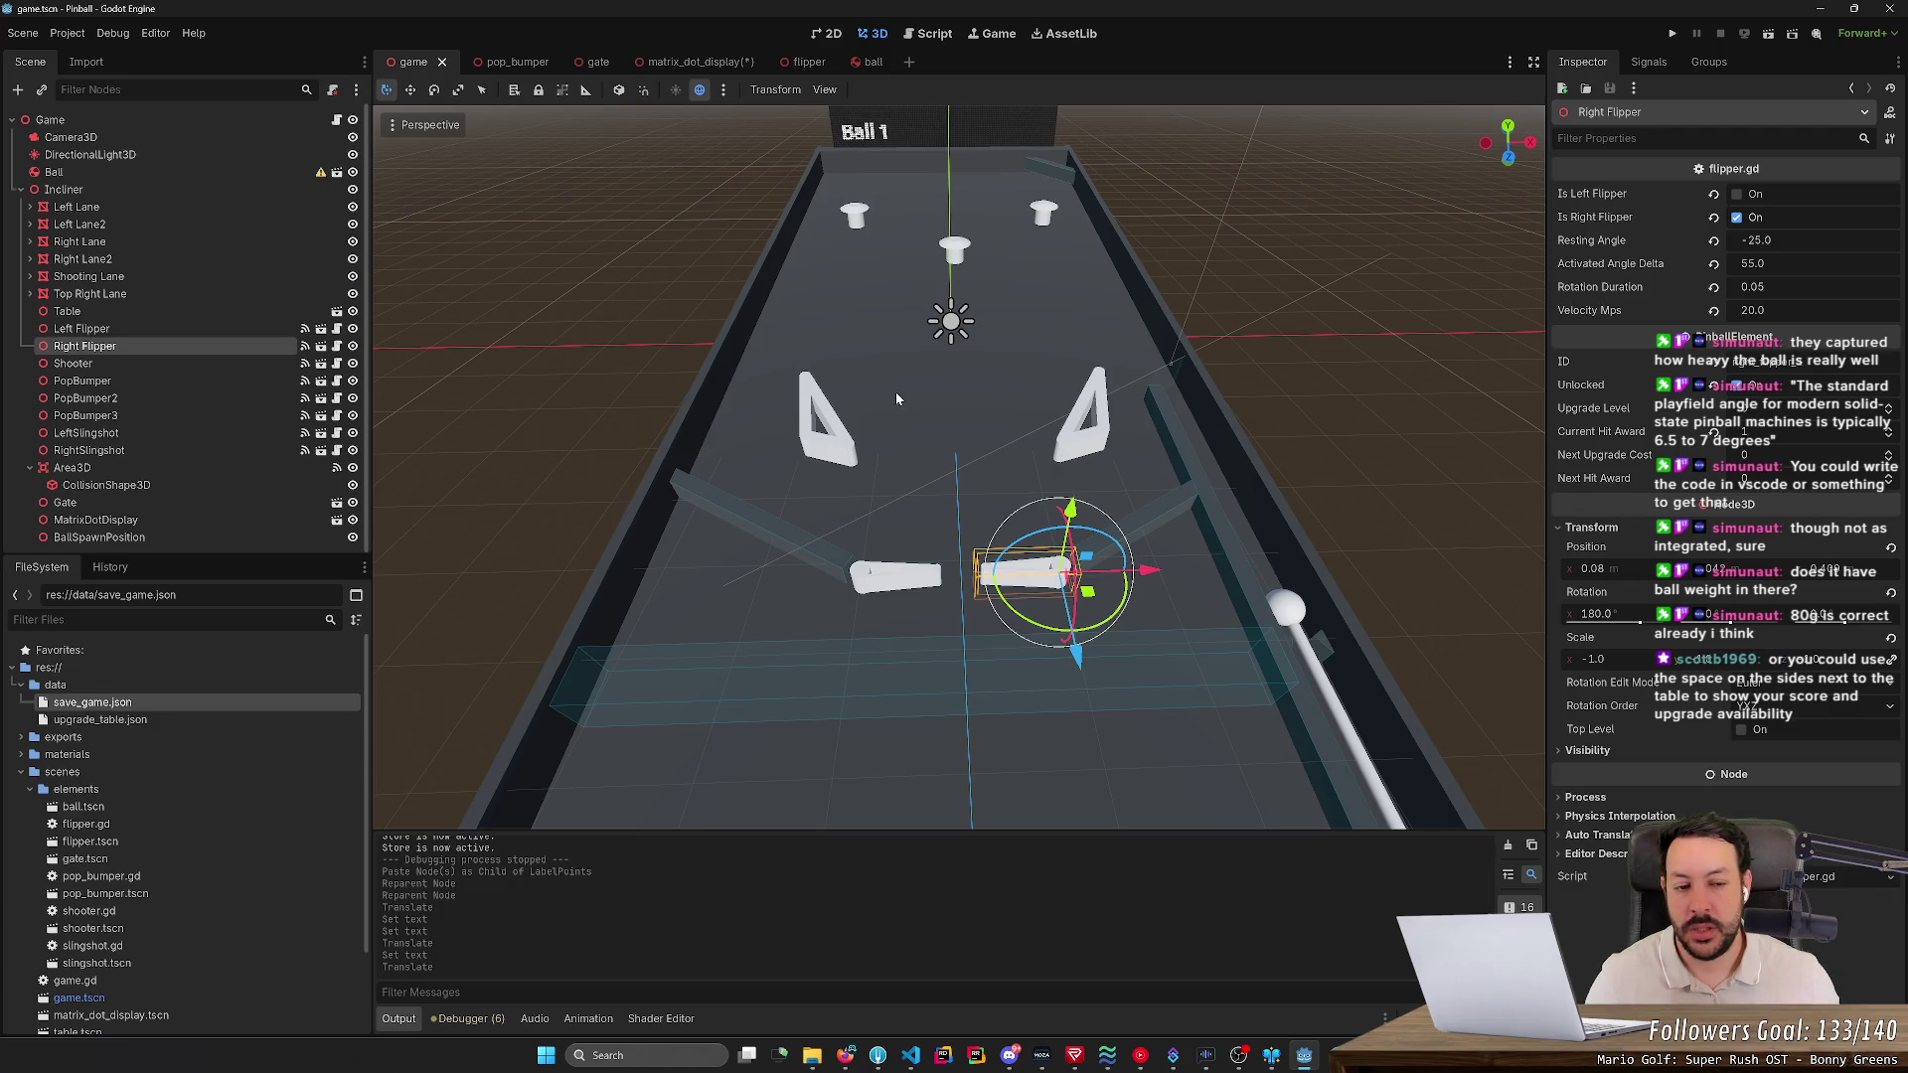
pyautogui.scroll(-5, 882, 507)
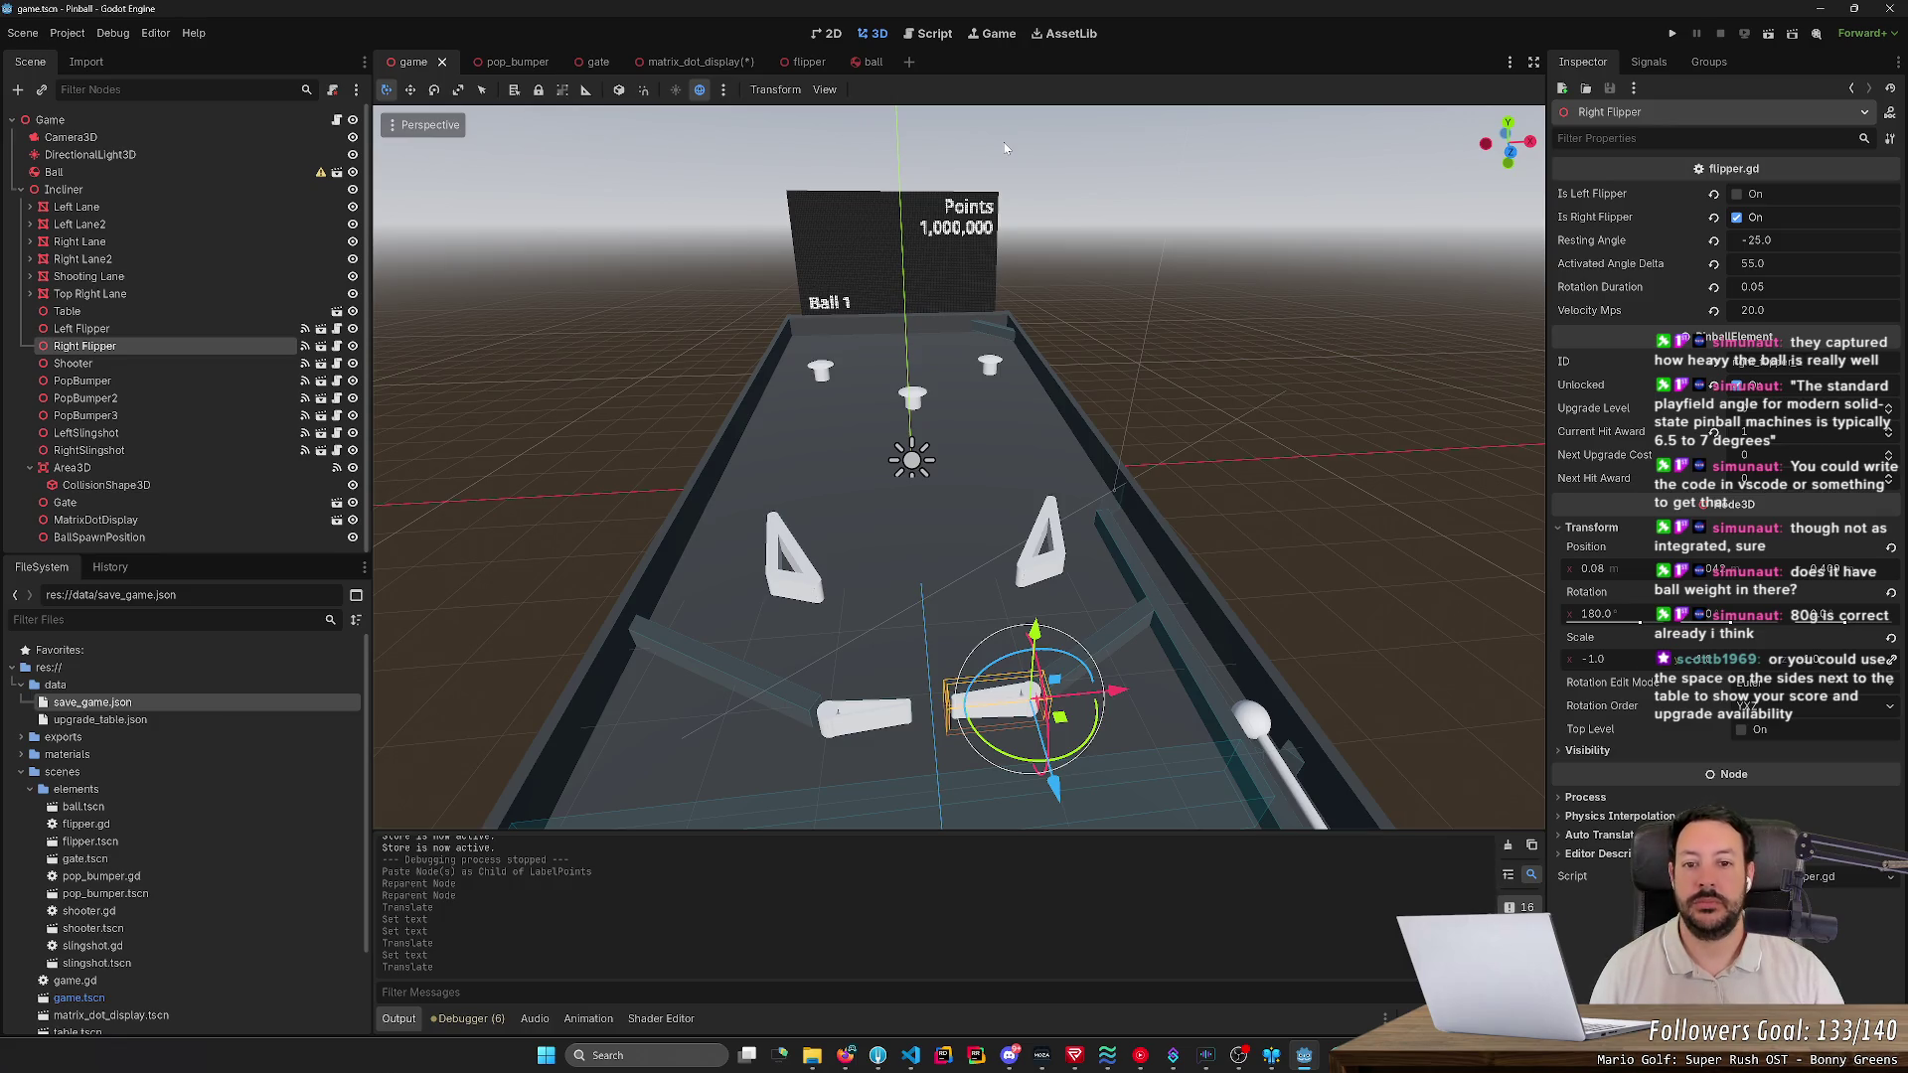
pyautogui.moveTo(1004, 147); pyautogui.dragTo(1064, 167)
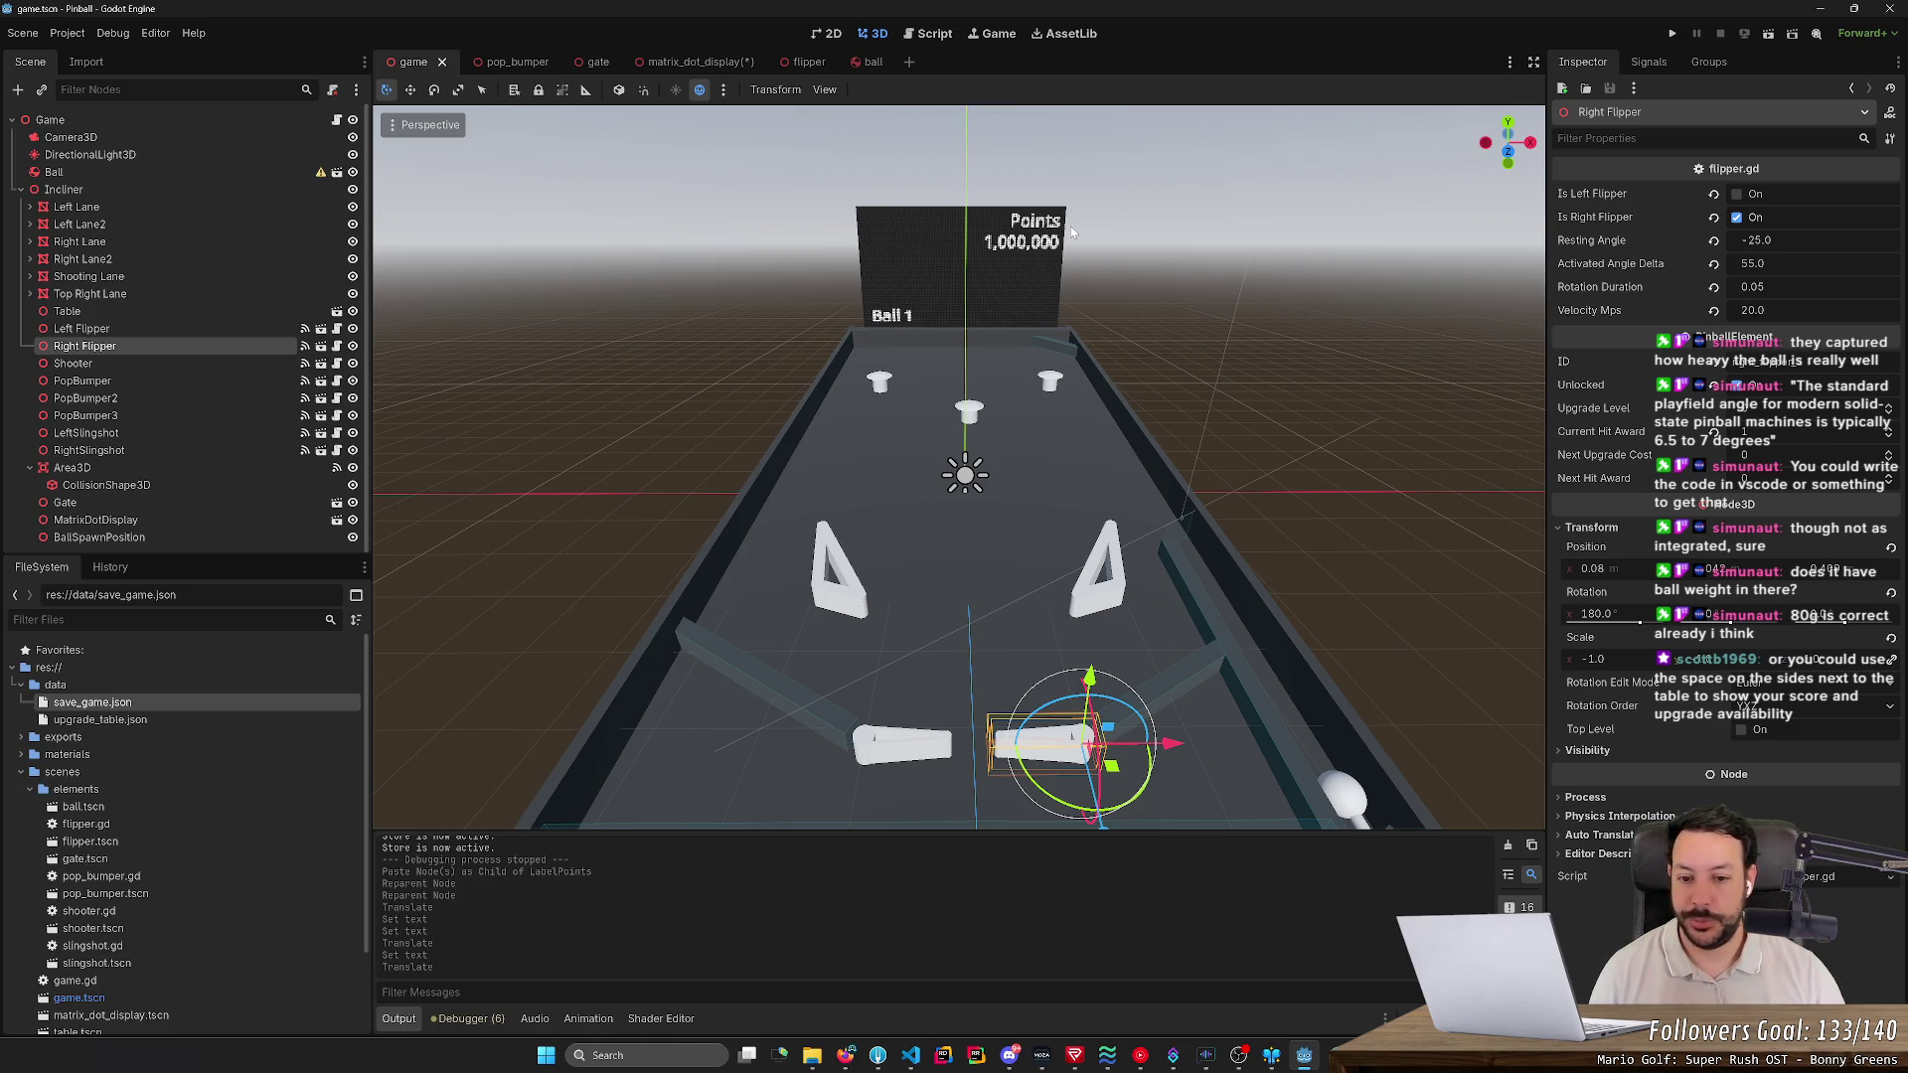
pyautogui.moveTo(1069, 395); pyautogui.dragTo(1069, 394)
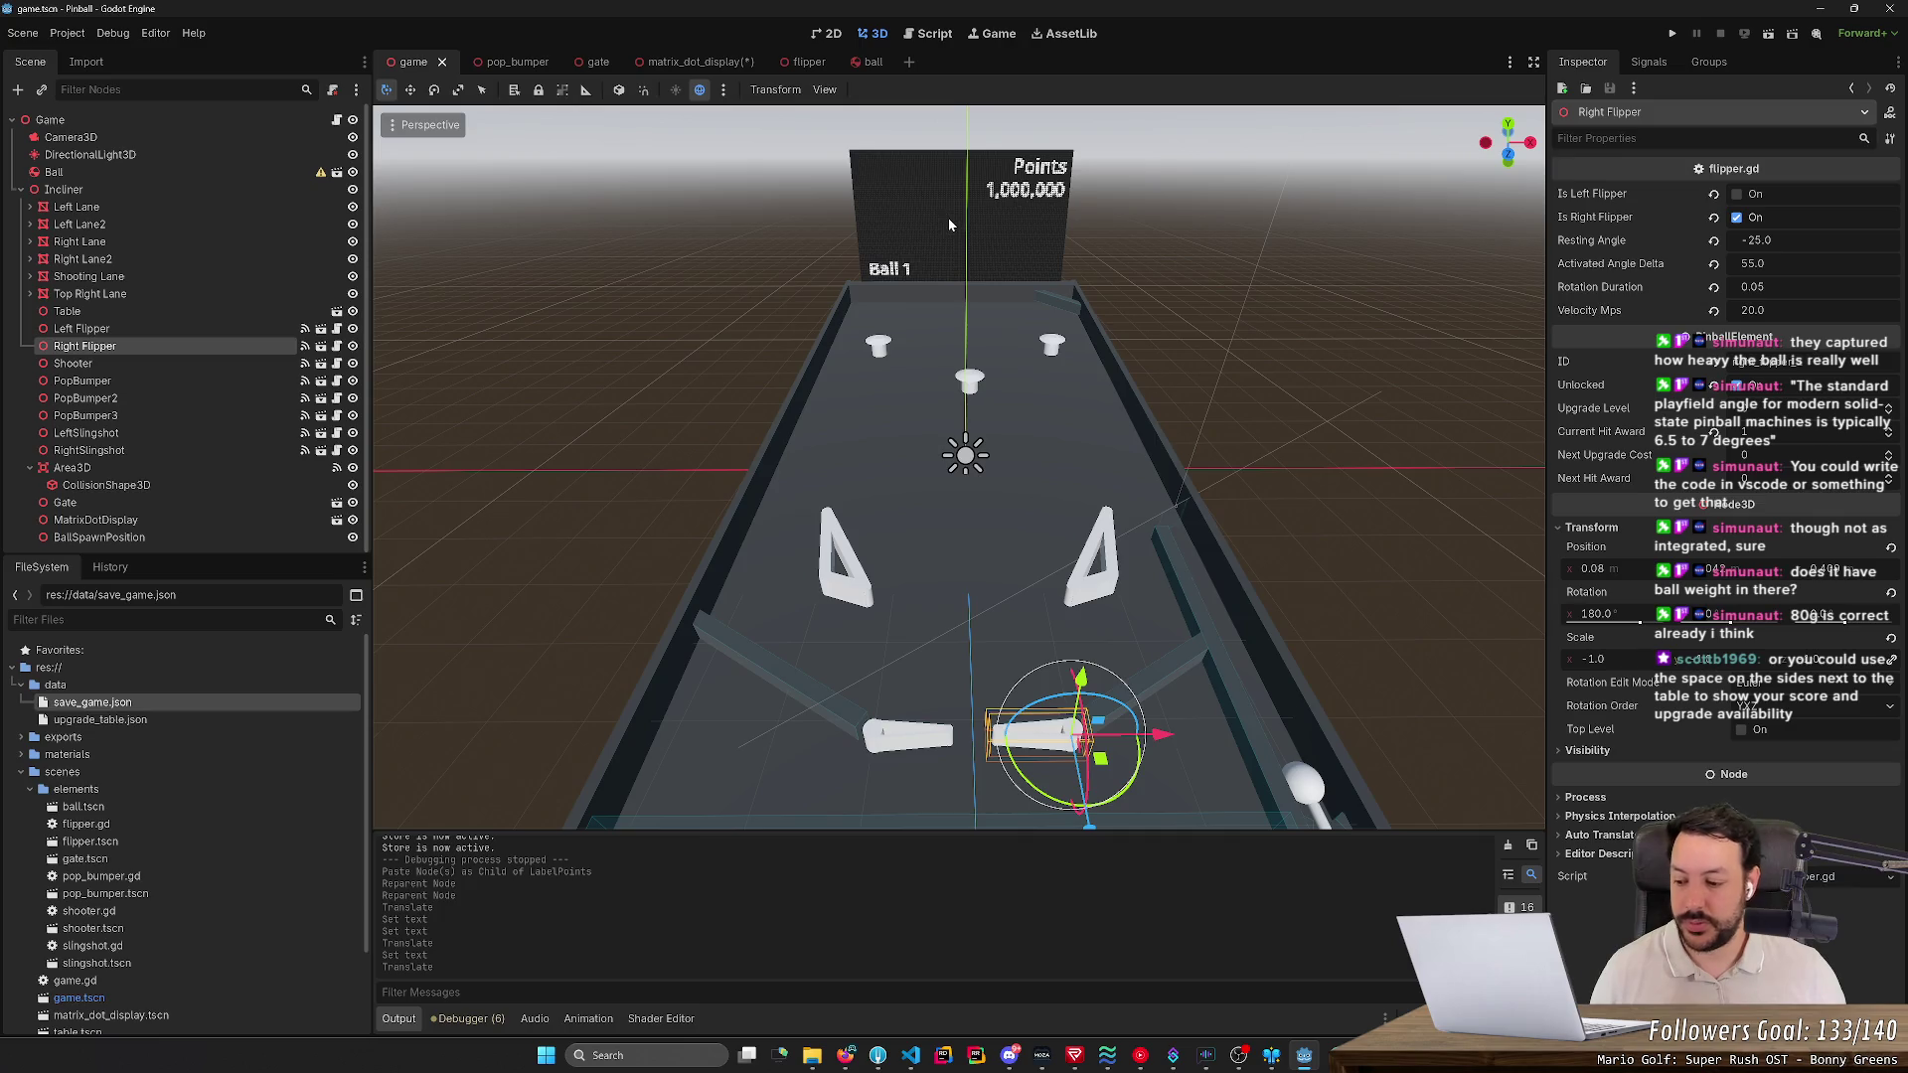
pyautogui.scroll(-3, 952, 233)
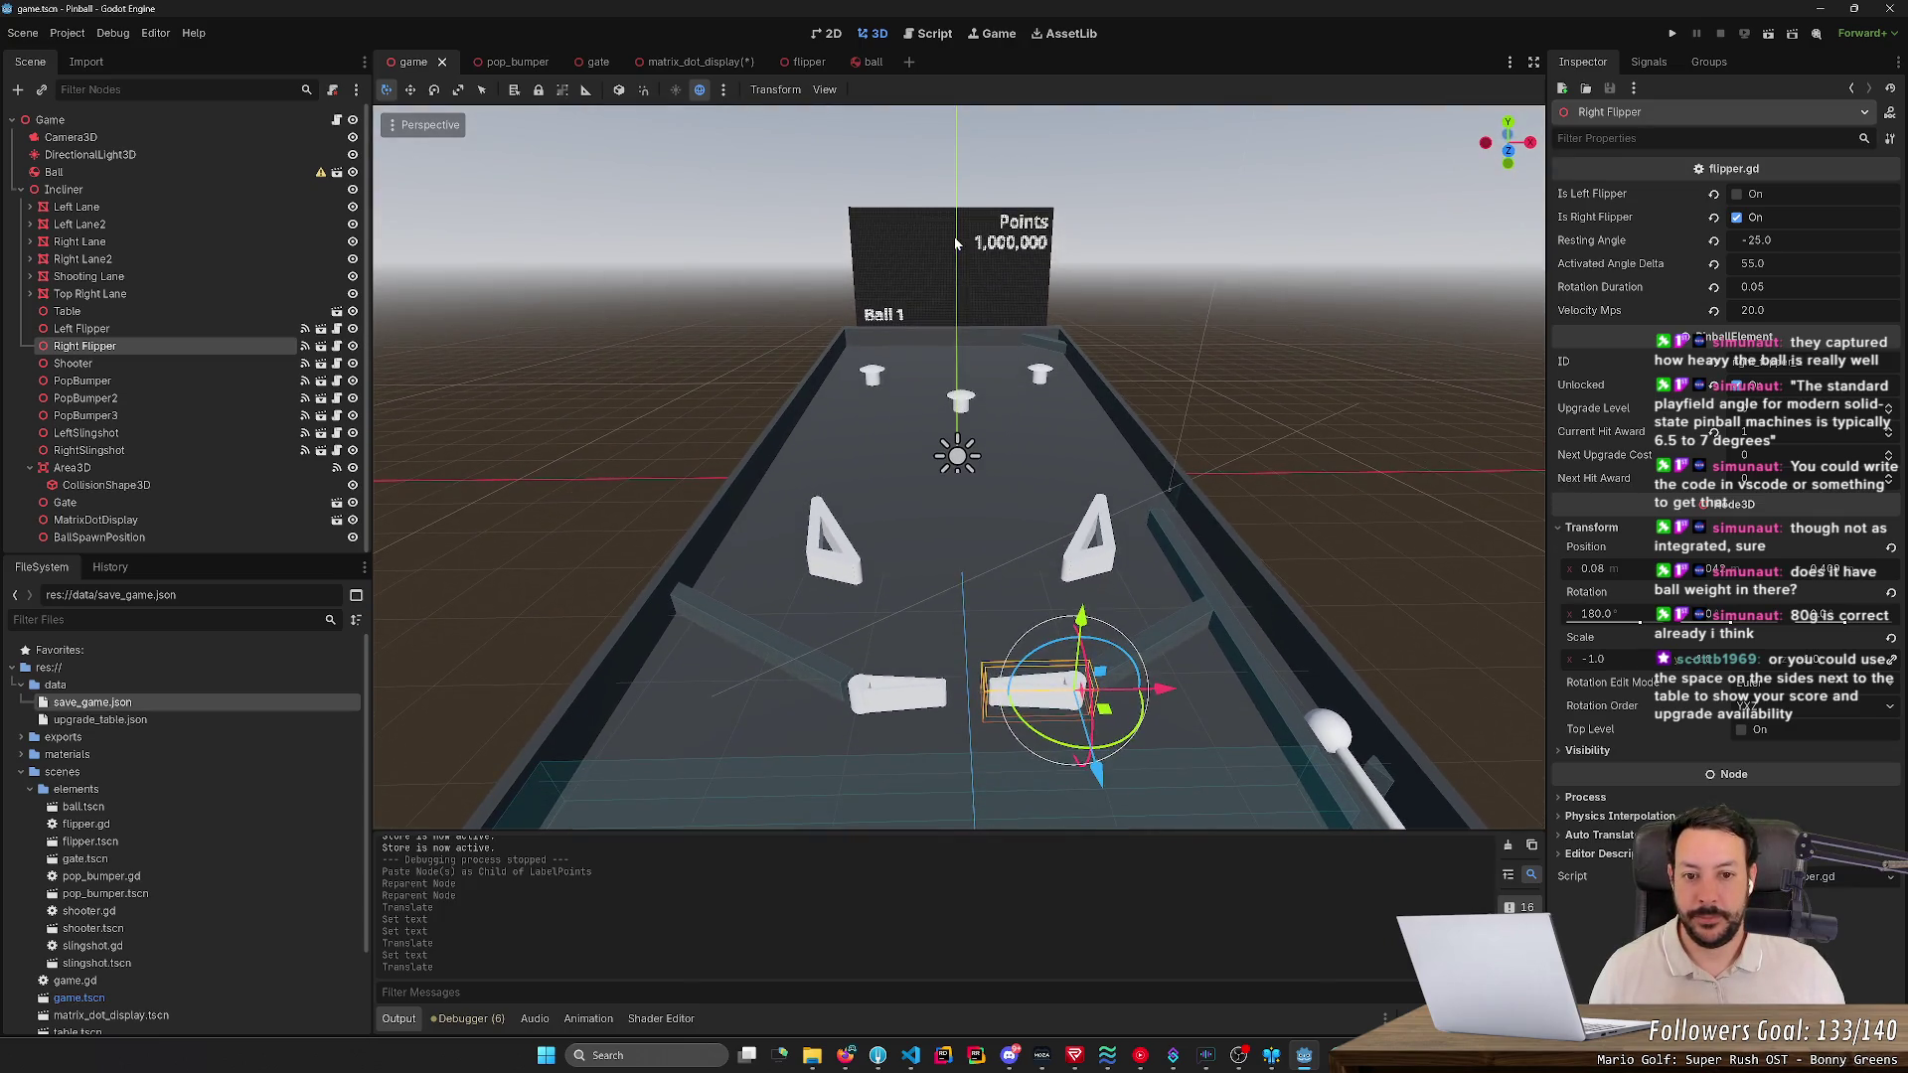
pyautogui.moveTo(956, 243); pyautogui.dragTo(990, 282)
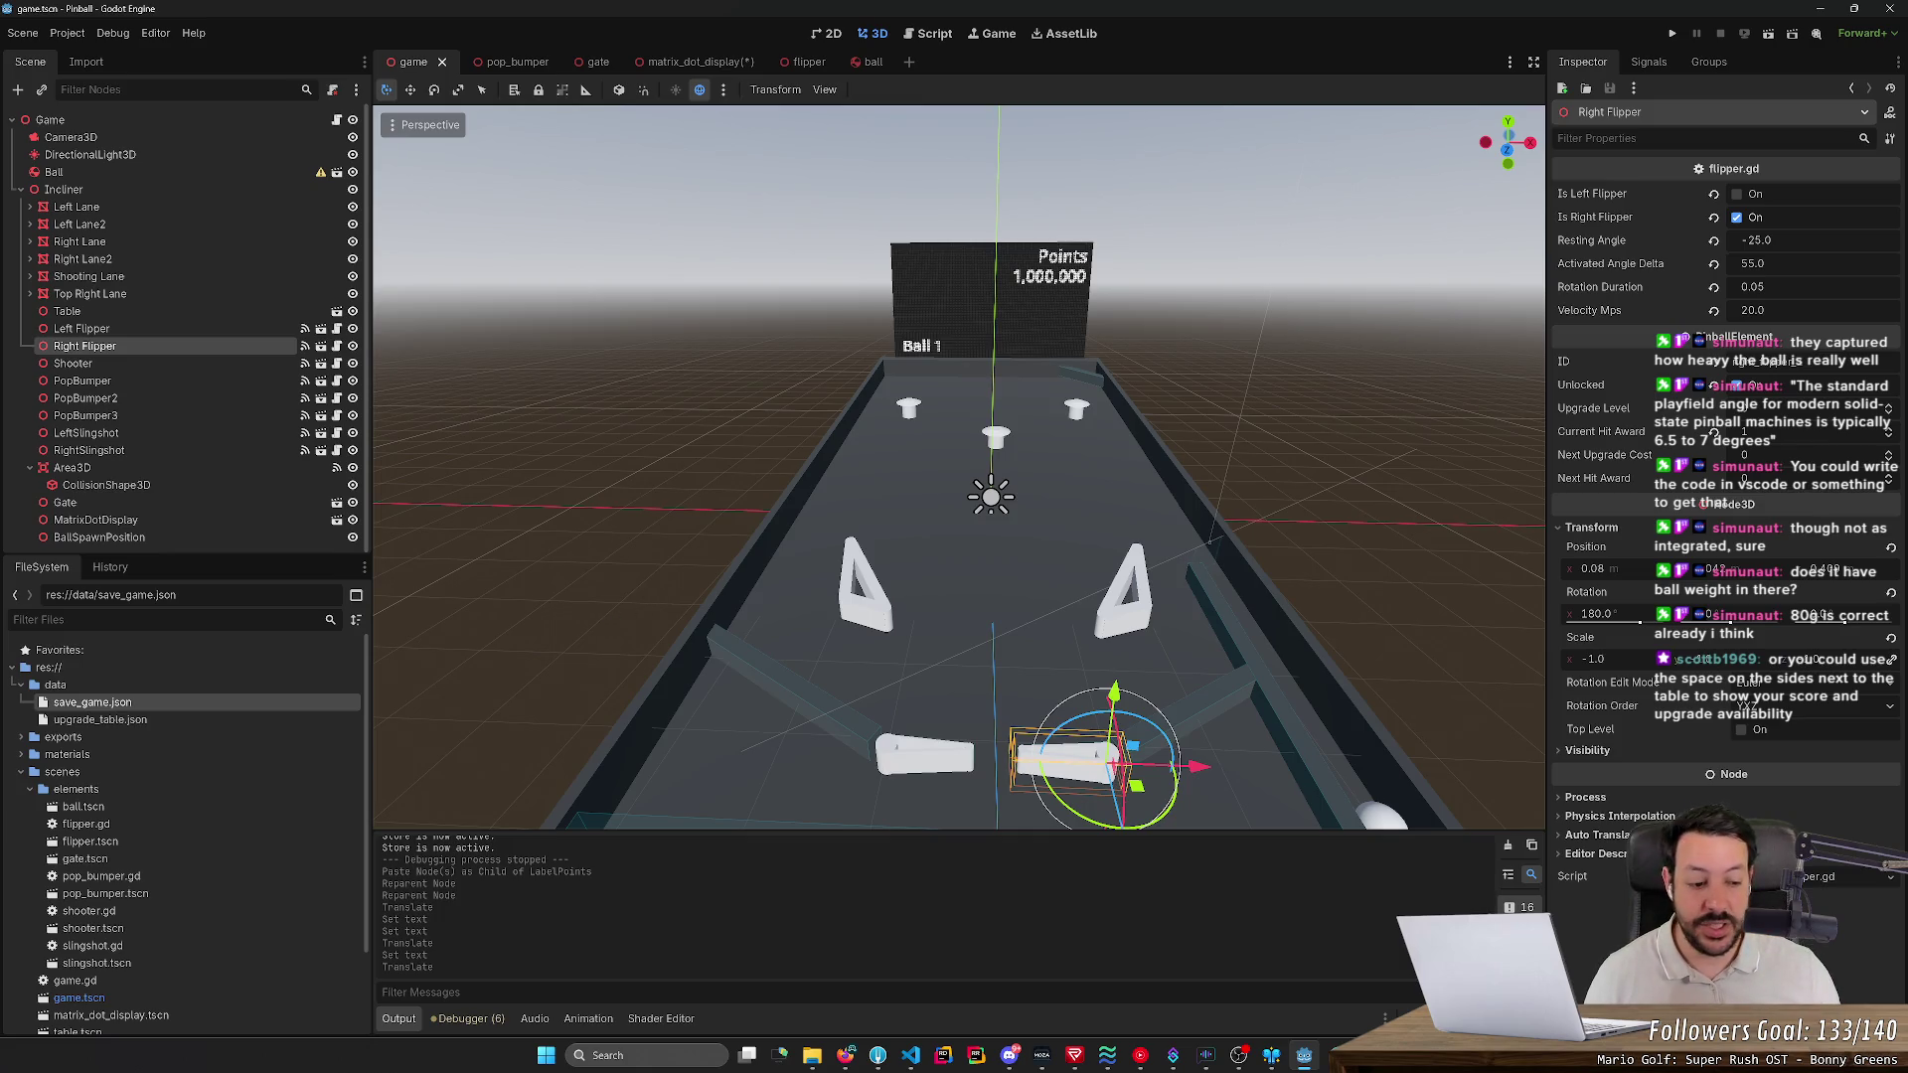
pyautogui.scroll(-1, 959, 467)
pyautogui.scroll(2, 959, 467)
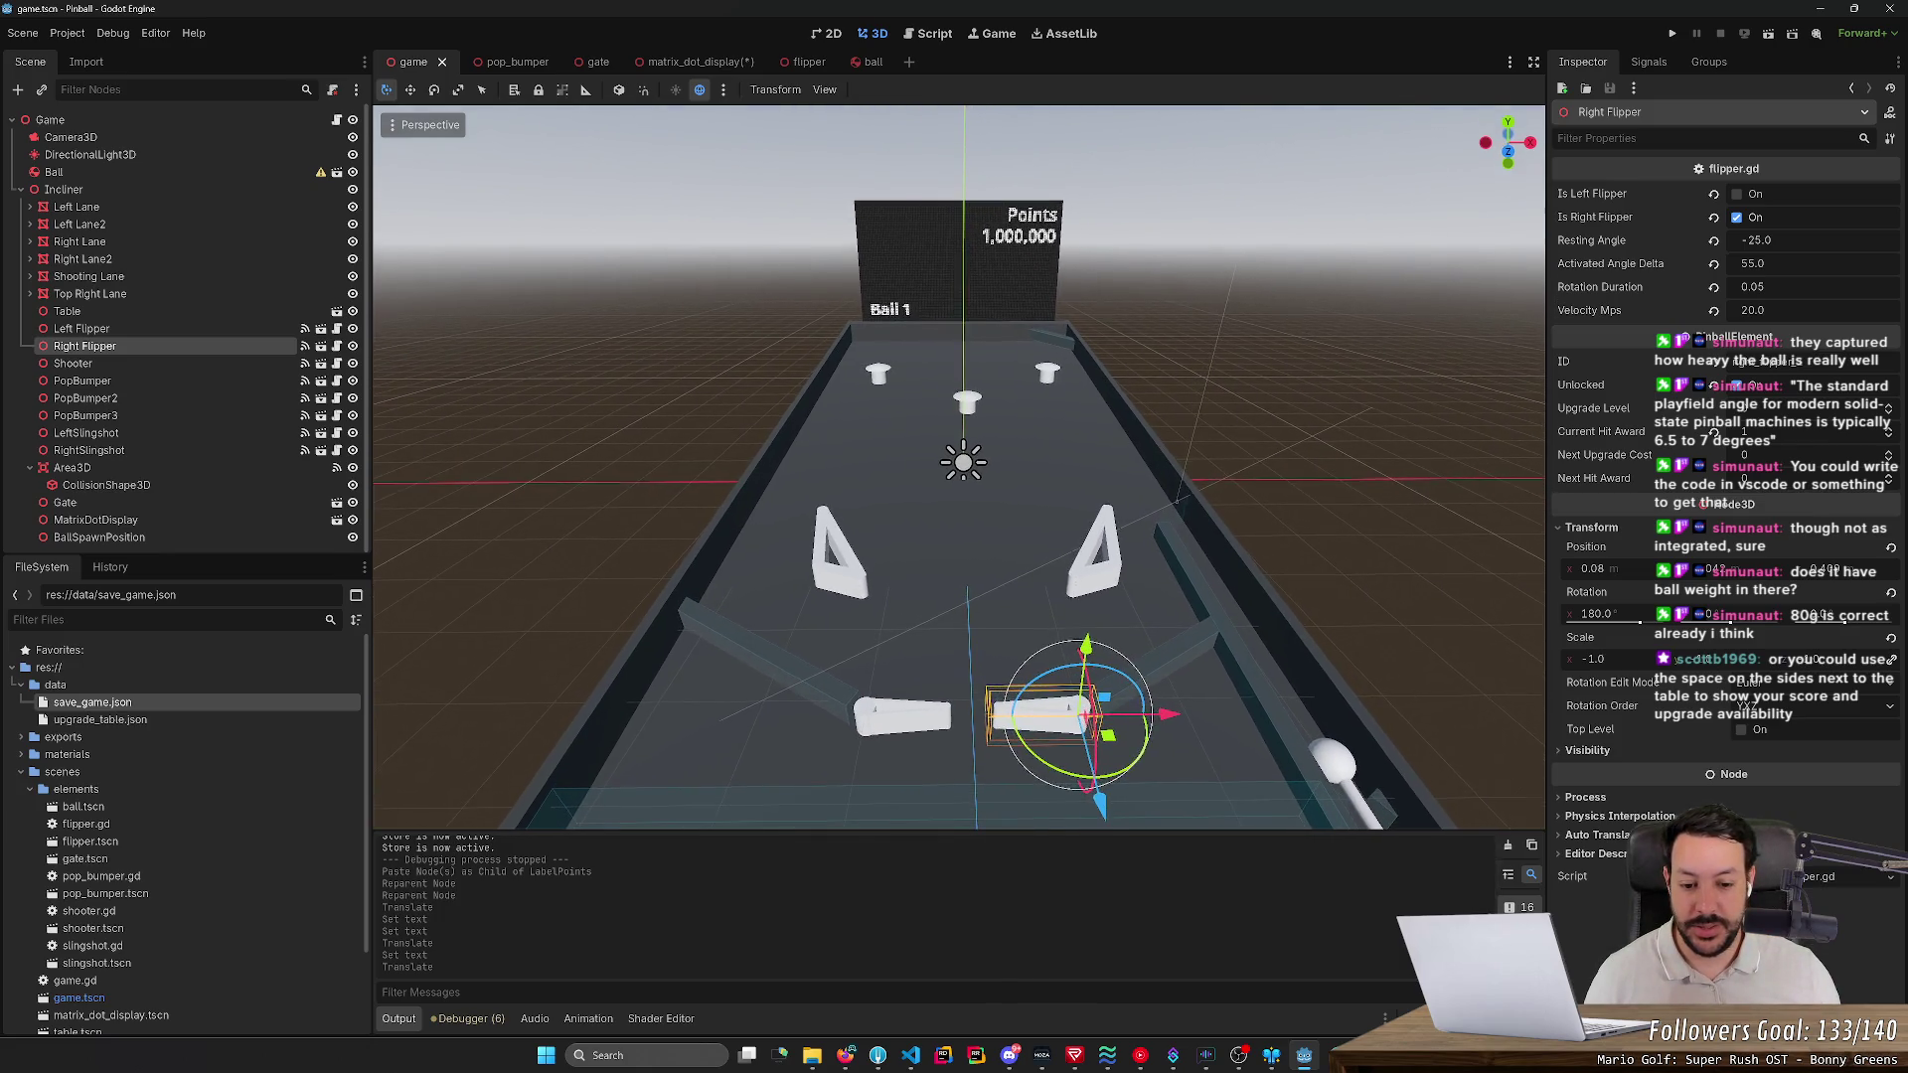
pyautogui.scroll(2, 959, 467)
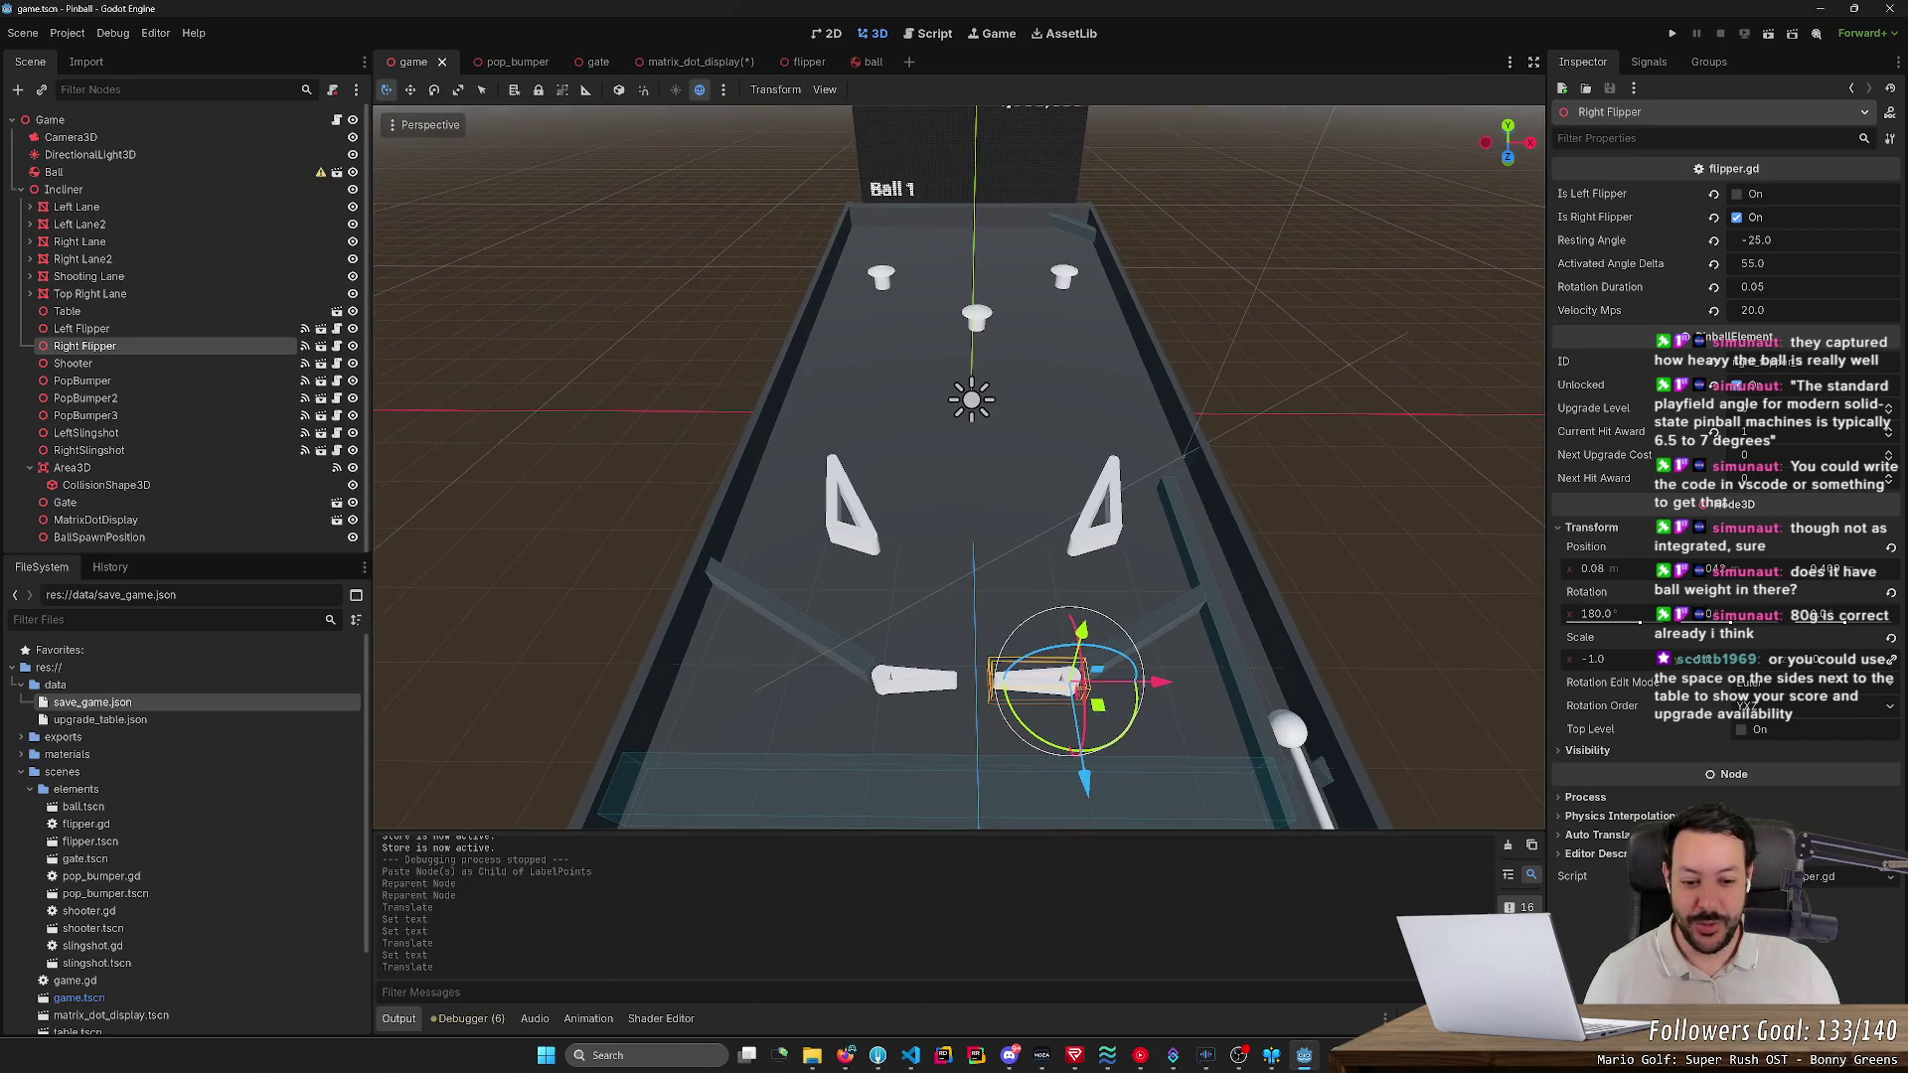
pyautogui.scroll(-3, 958, 467)
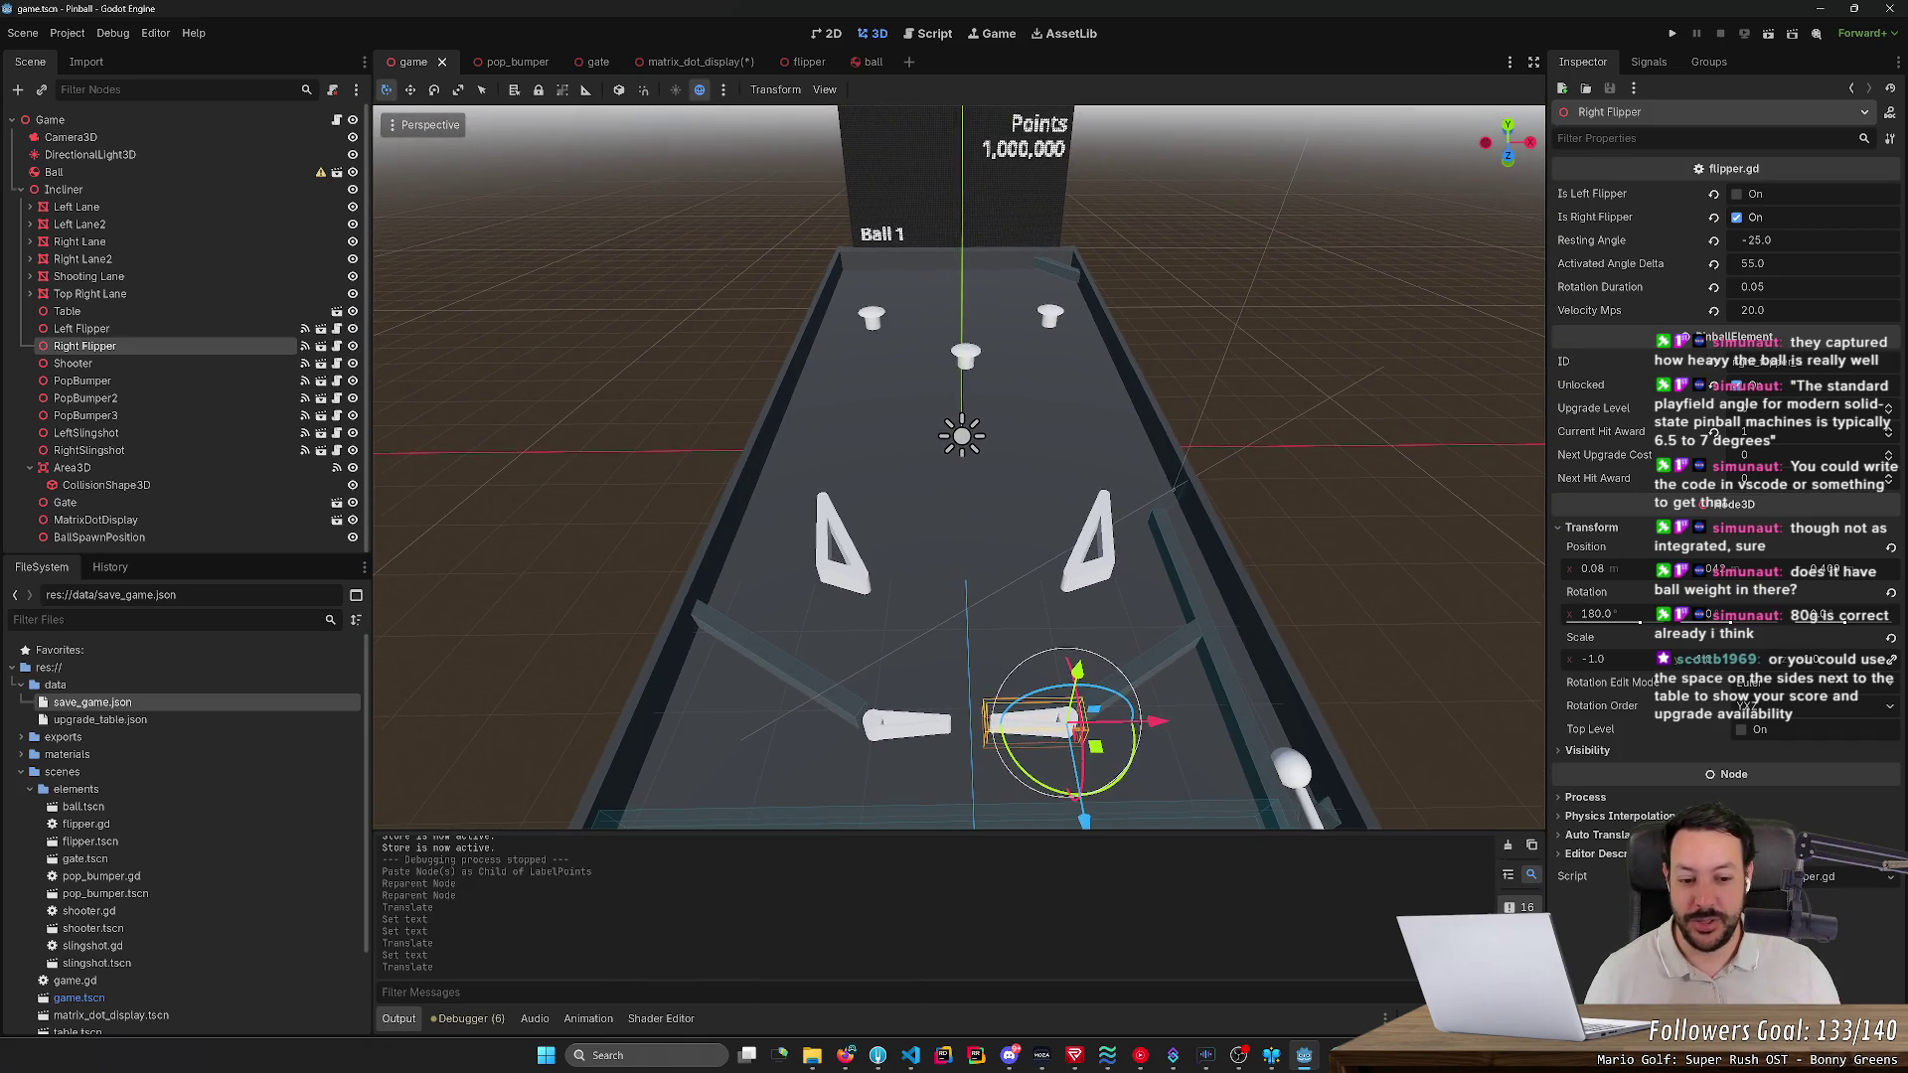
pyautogui.scroll(2, 958, 467)
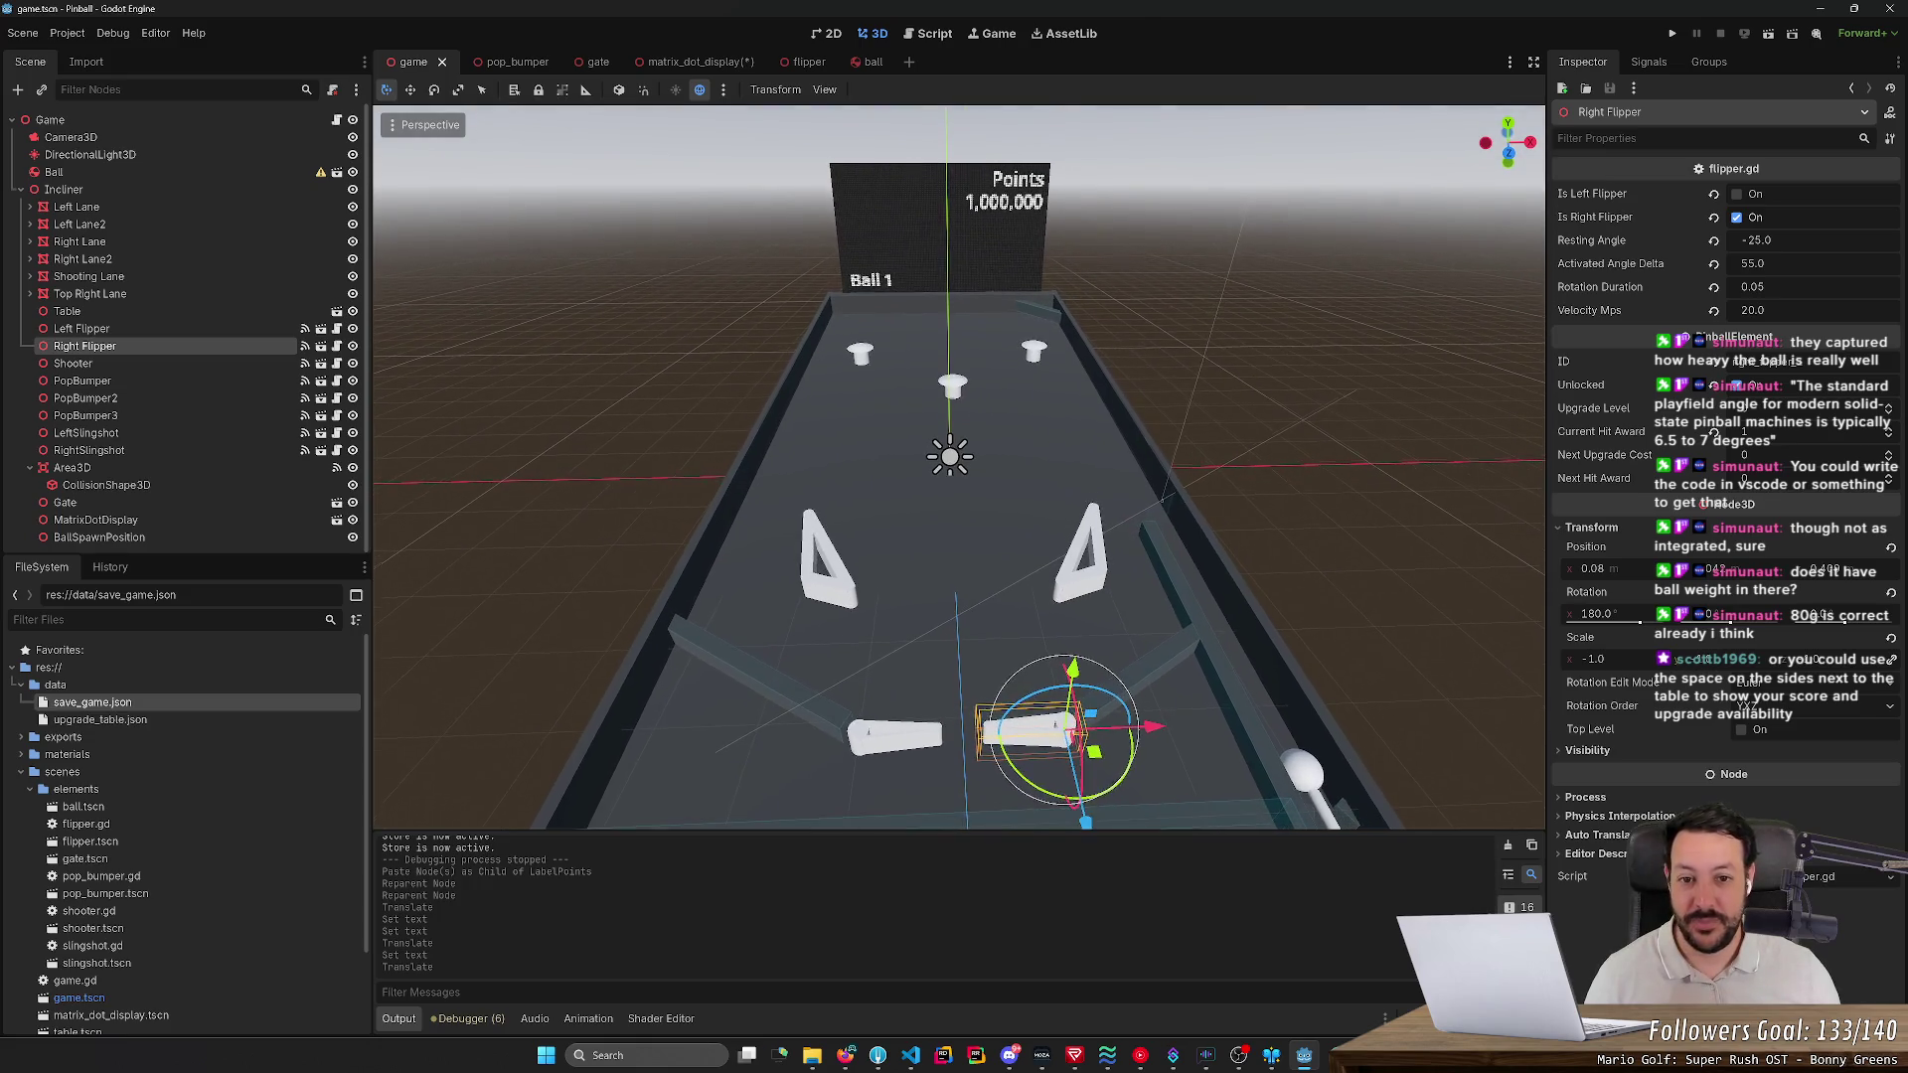
pyautogui.scroll(2, 646, 594)
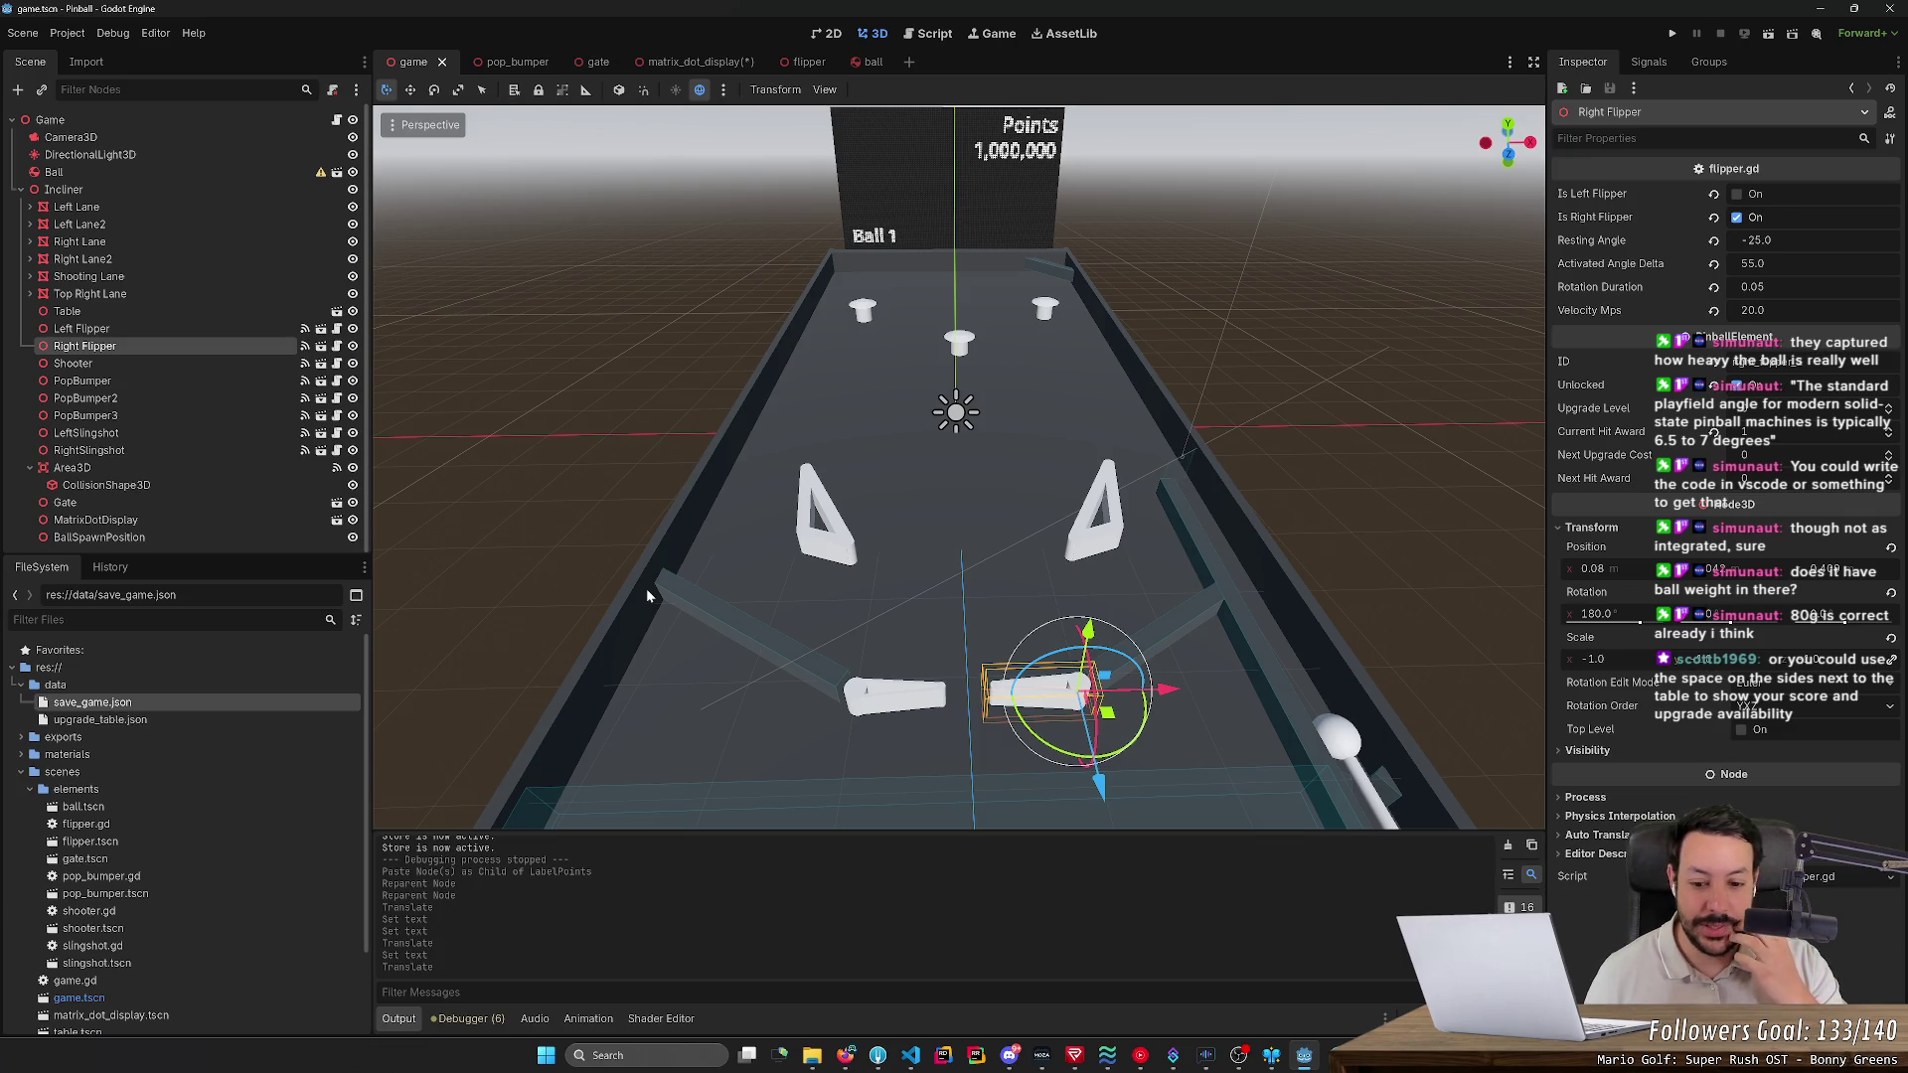
pyautogui.press('a')
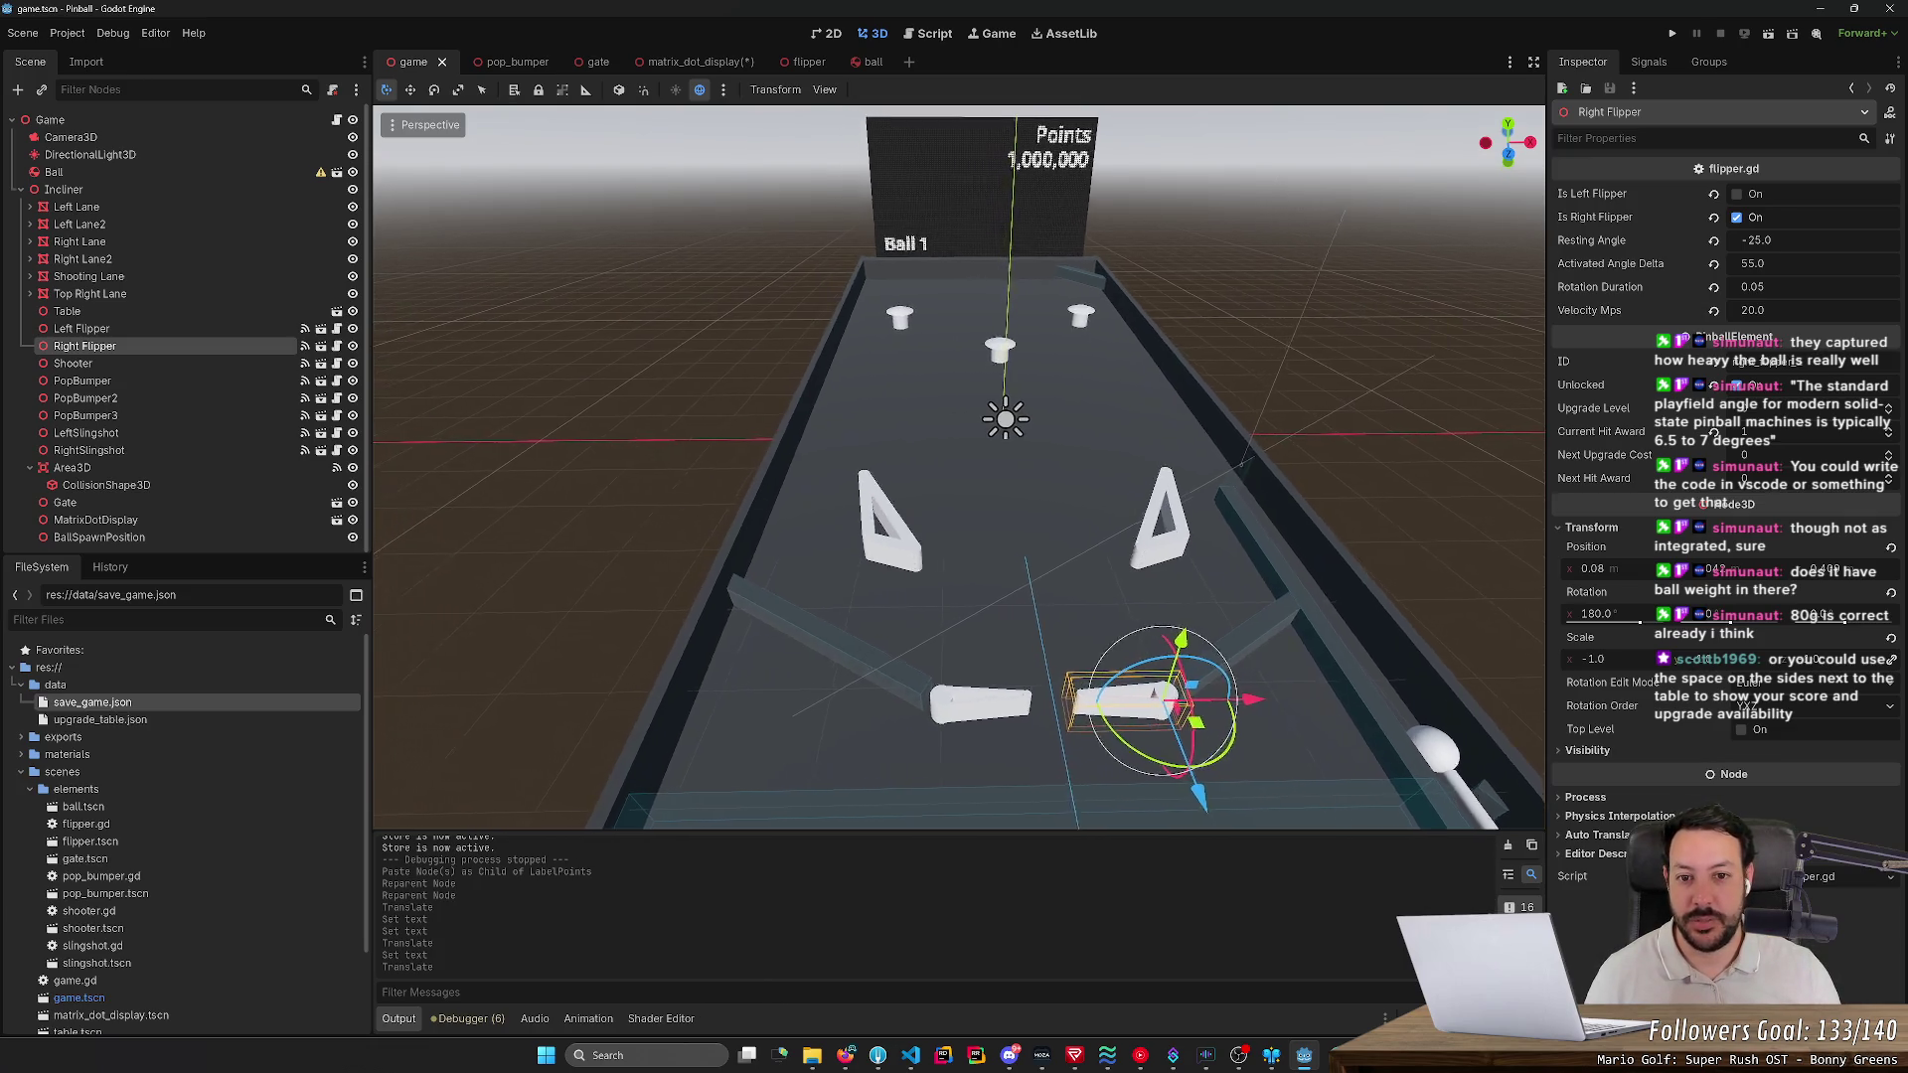
pyautogui.press('d')
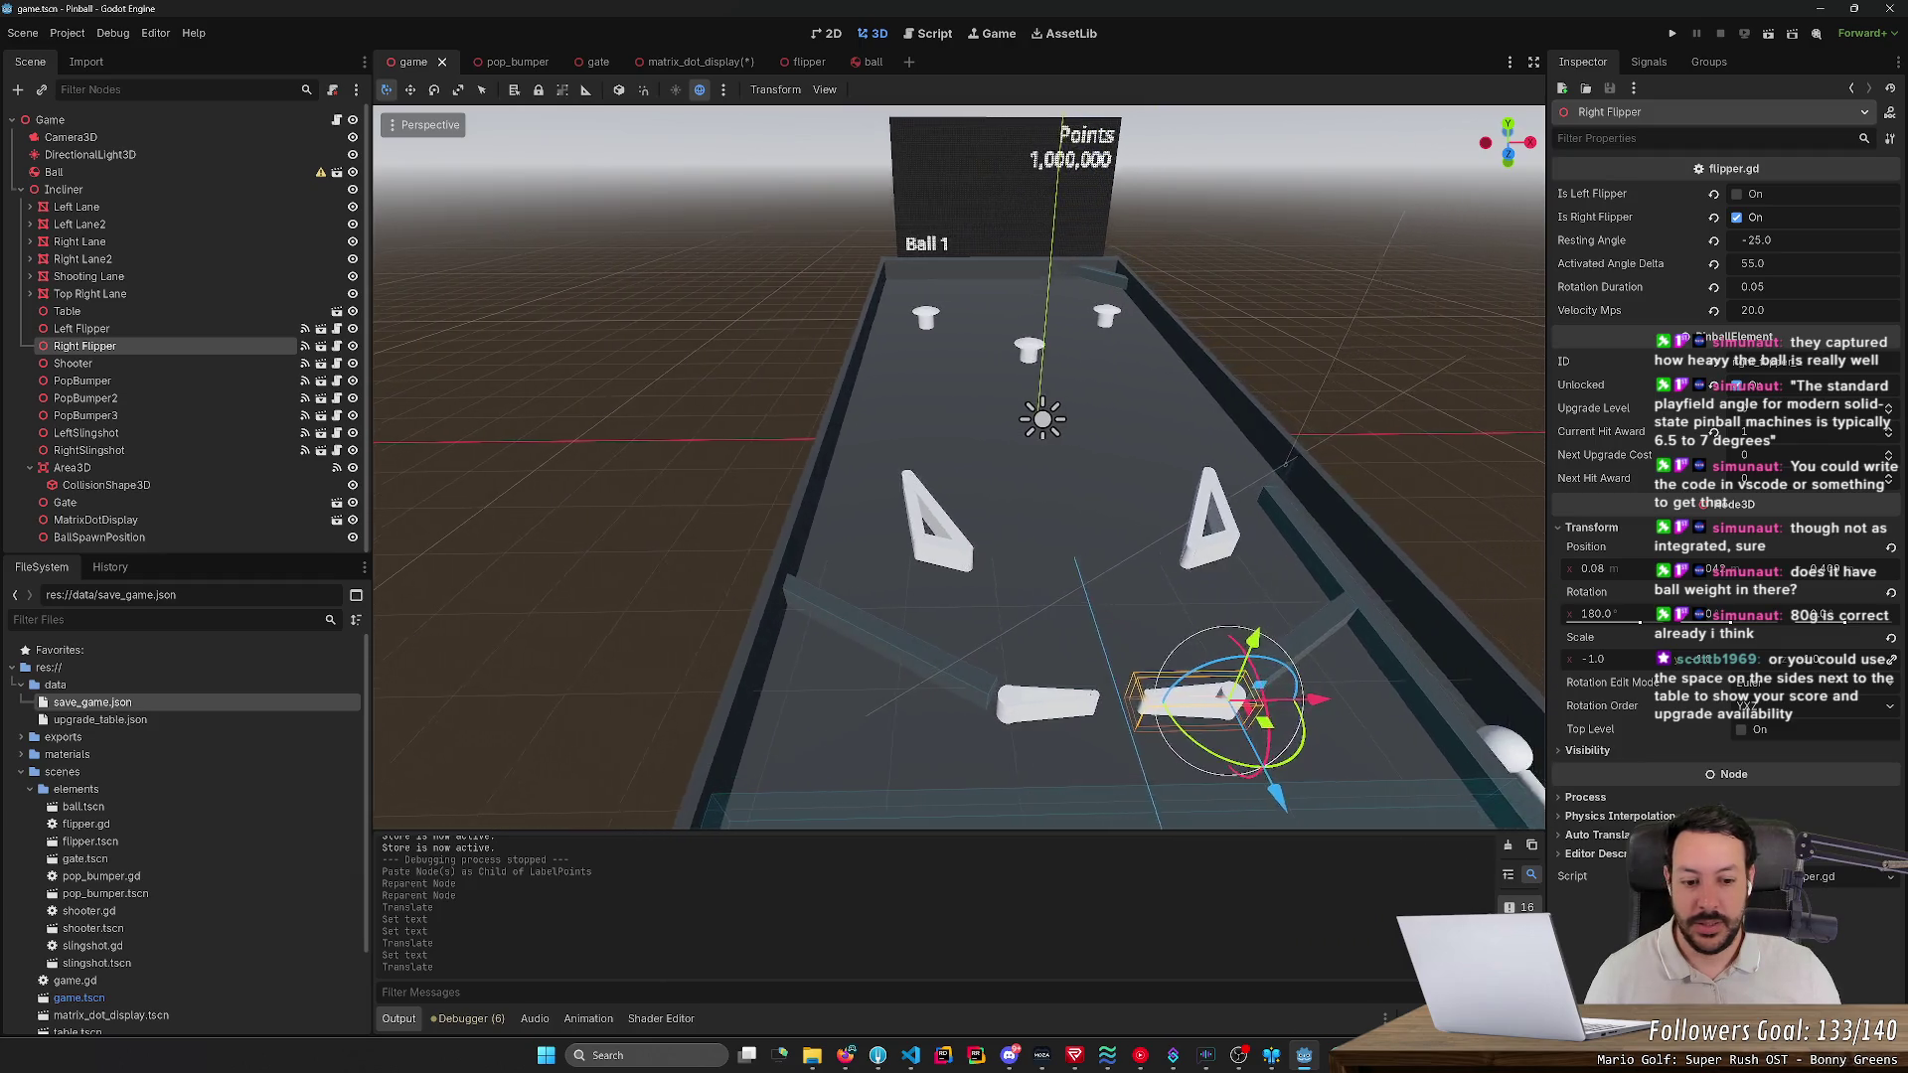
pyautogui.press('d')
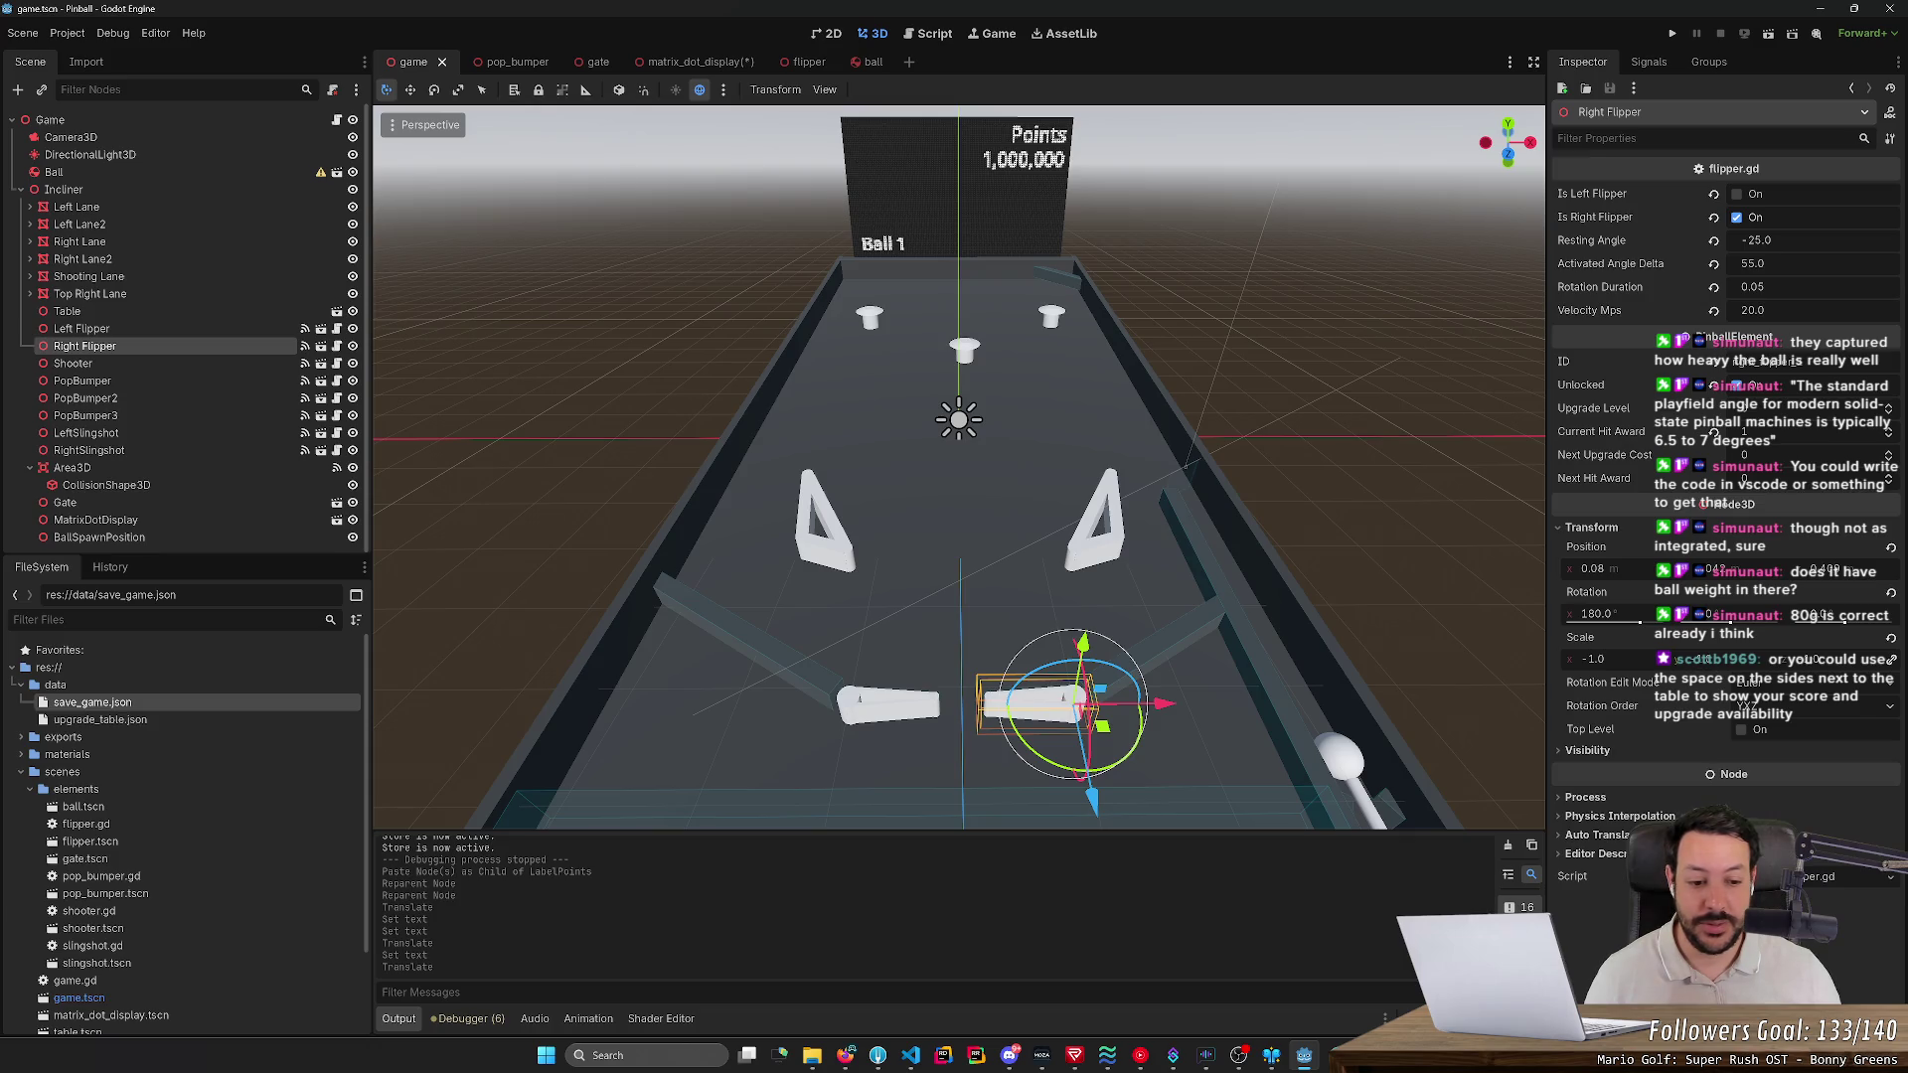
pyautogui.press('XF86AudioLowerVolume')
pyautogui.press('XF86AudioLowerVolume')
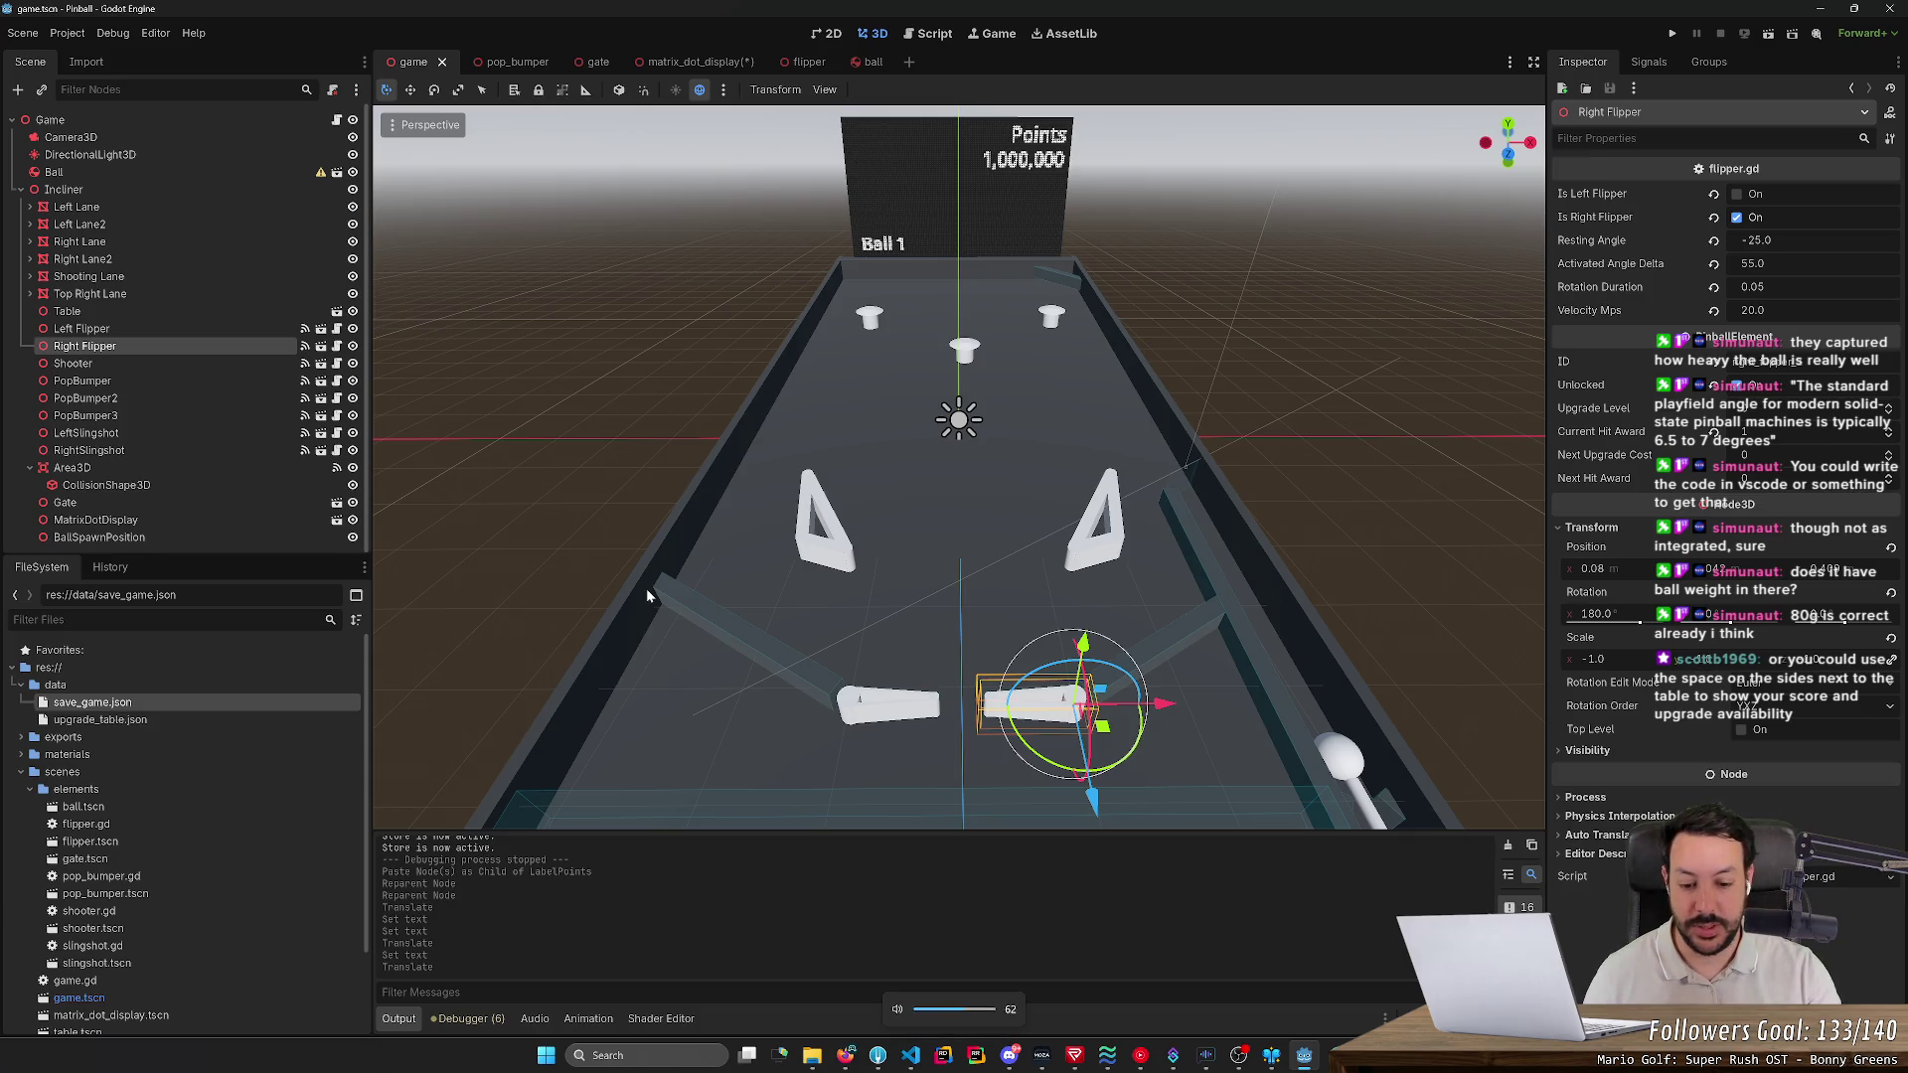
pyautogui.press('XF86AudioLowerVolume')
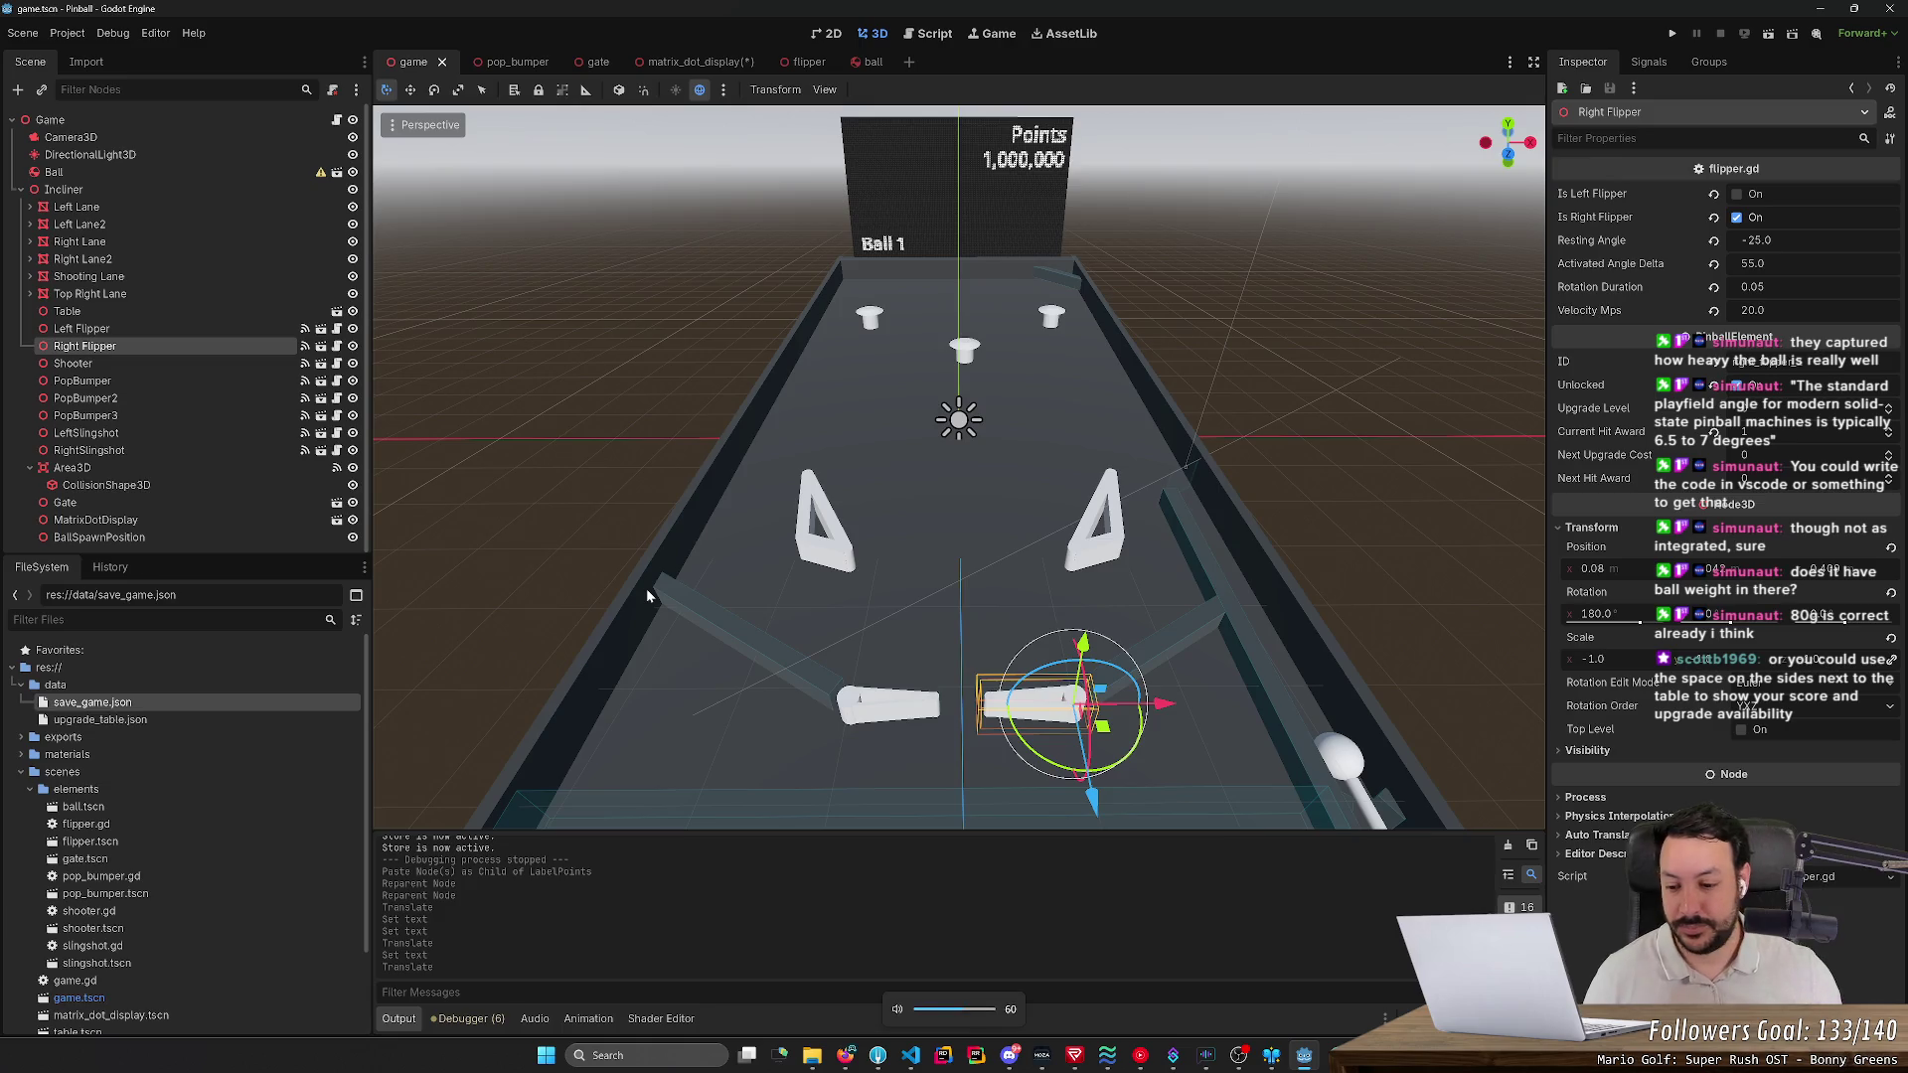
pyautogui.press('s')
pyautogui.press('q')
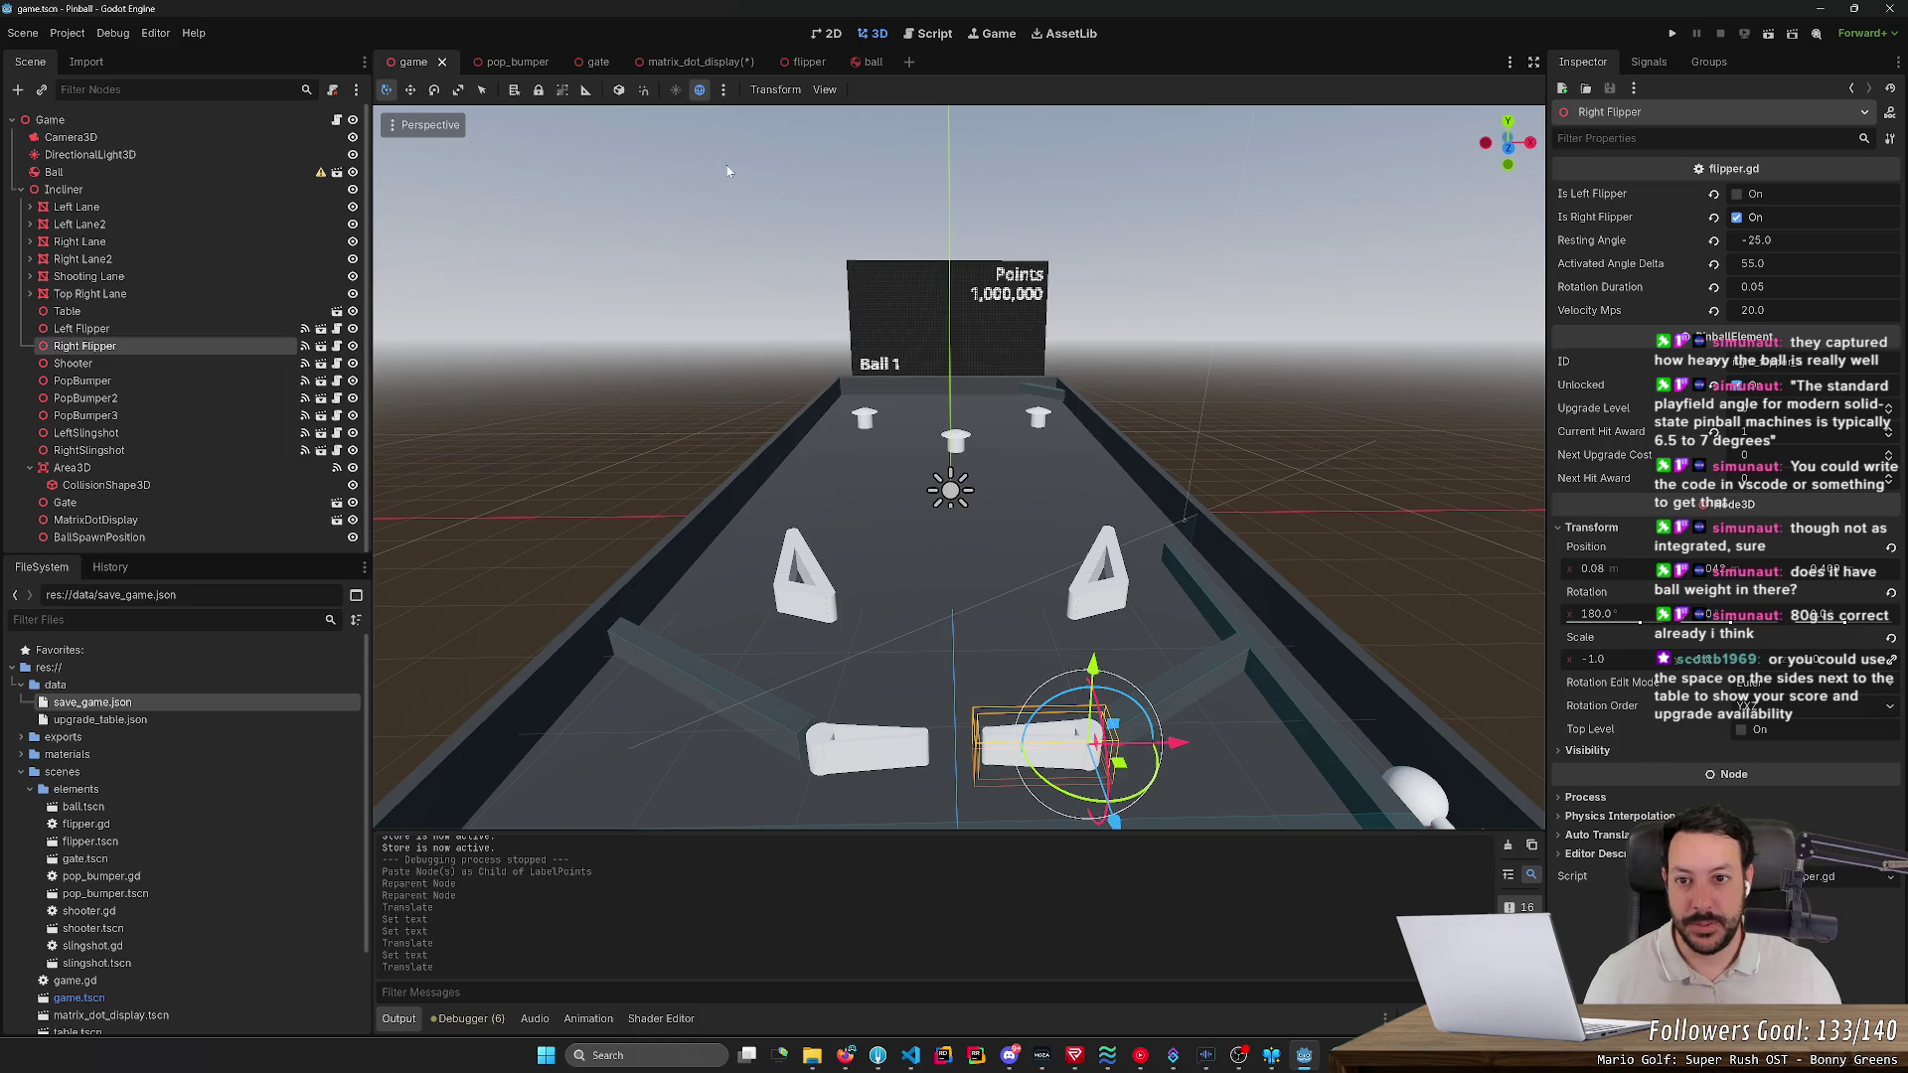
# - Drag LabelPoints2 along X in matrix_dot_display until centred, then go back to the game scene
pyautogui.click(700, 62)
pyautogui.moveTo(1118, 529)
pyautogui.mouseDown()
pyautogui.moveTo(1517, 547)
pyautogui.moveTo(731, 536)
pyautogui.mouseUp()
pyautogui.moveTo(838, 422)
pyautogui.mouseDown()
pyautogui.moveTo(1511, 520)
pyautogui.moveTo(724, 567)
pyautogui.moveTo(1555, 345)
pyautogui.moveTo(669, 336)
pyautogui.moveTo(1517, 326)
pyautogui.moveTo(834, 316)
pyautogui.moveTo(532, 286)
pyautogui.moveTo(1530, 310)
pyautogui.moveTo(611, 298)
pyautogui.moveTo(1452, 285)
pyautogui.mouseUp()
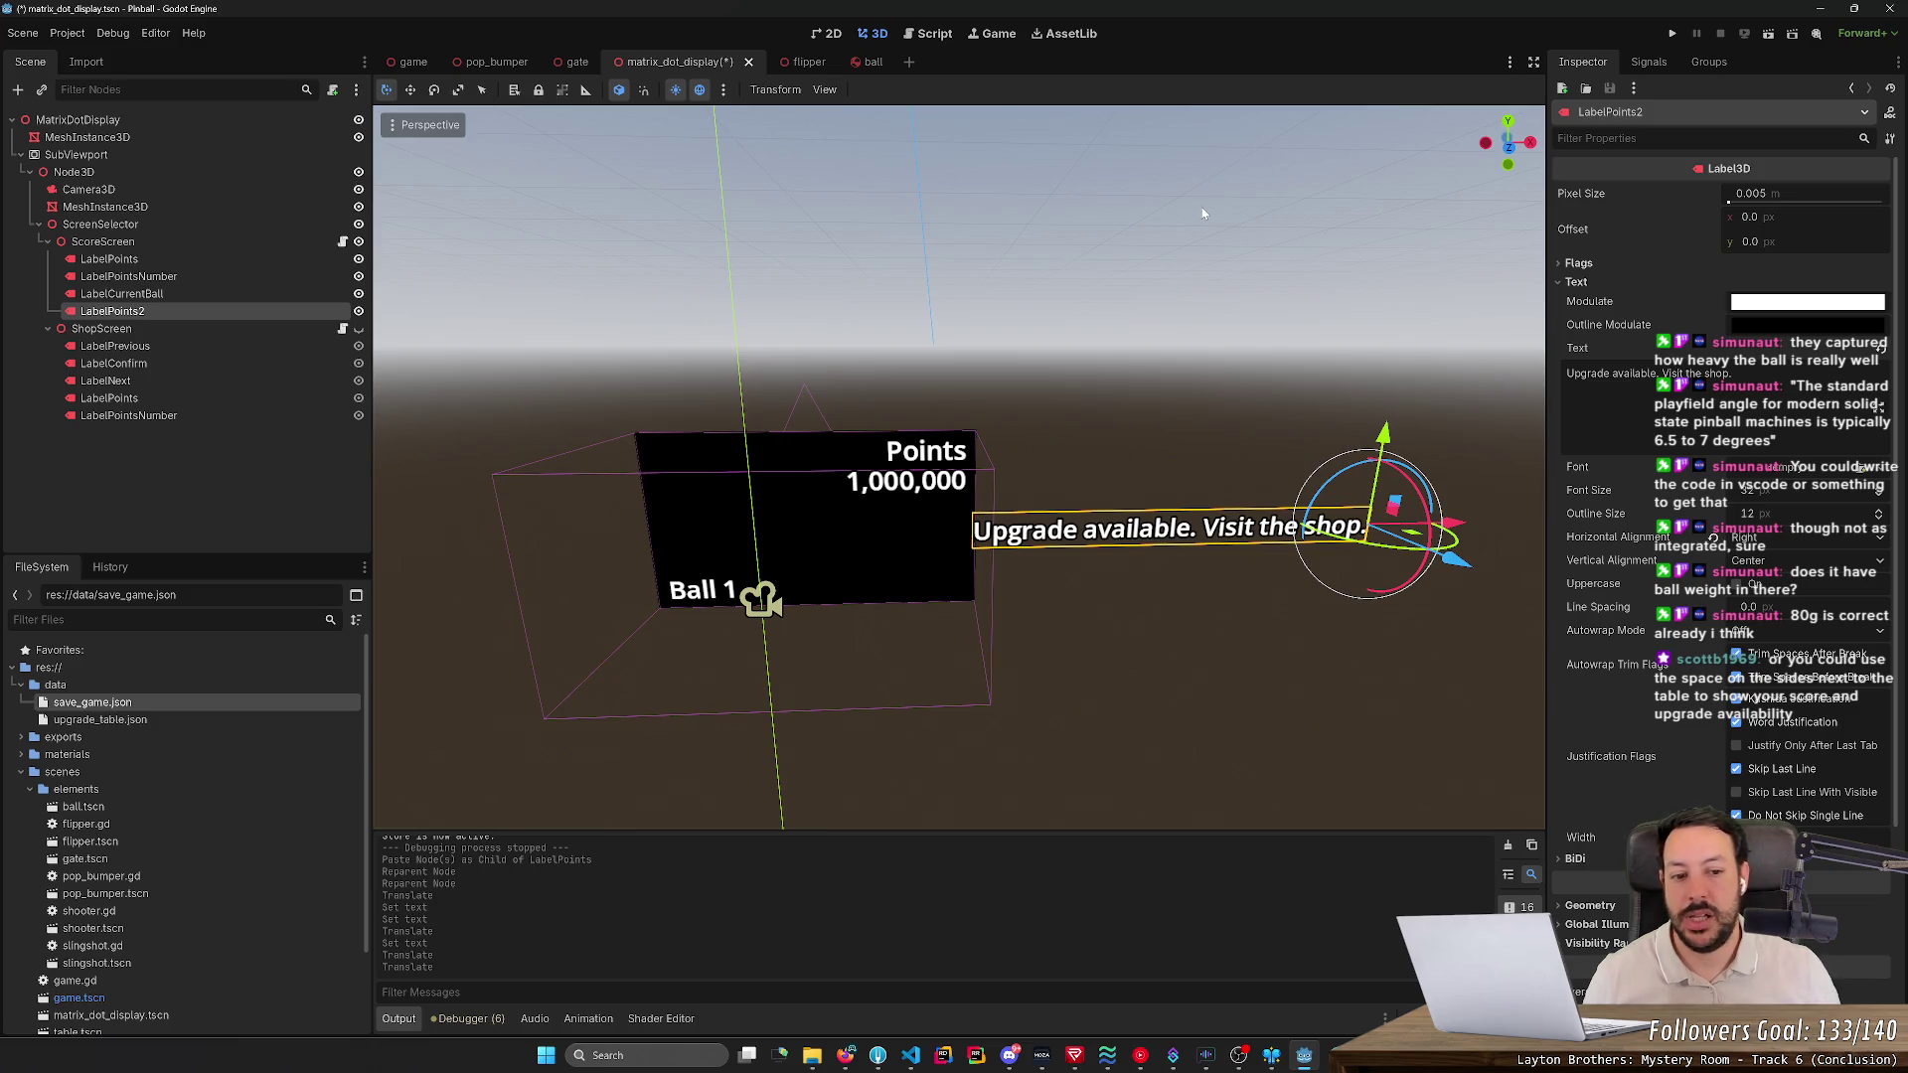
pyautogui.moveTo(1461, 541)
pyautogui.mouseDown()
pyautogui.moveTo(1132, 545)
pyautogui.moveTo(1166, 556)
pyautogui.mouseUp()
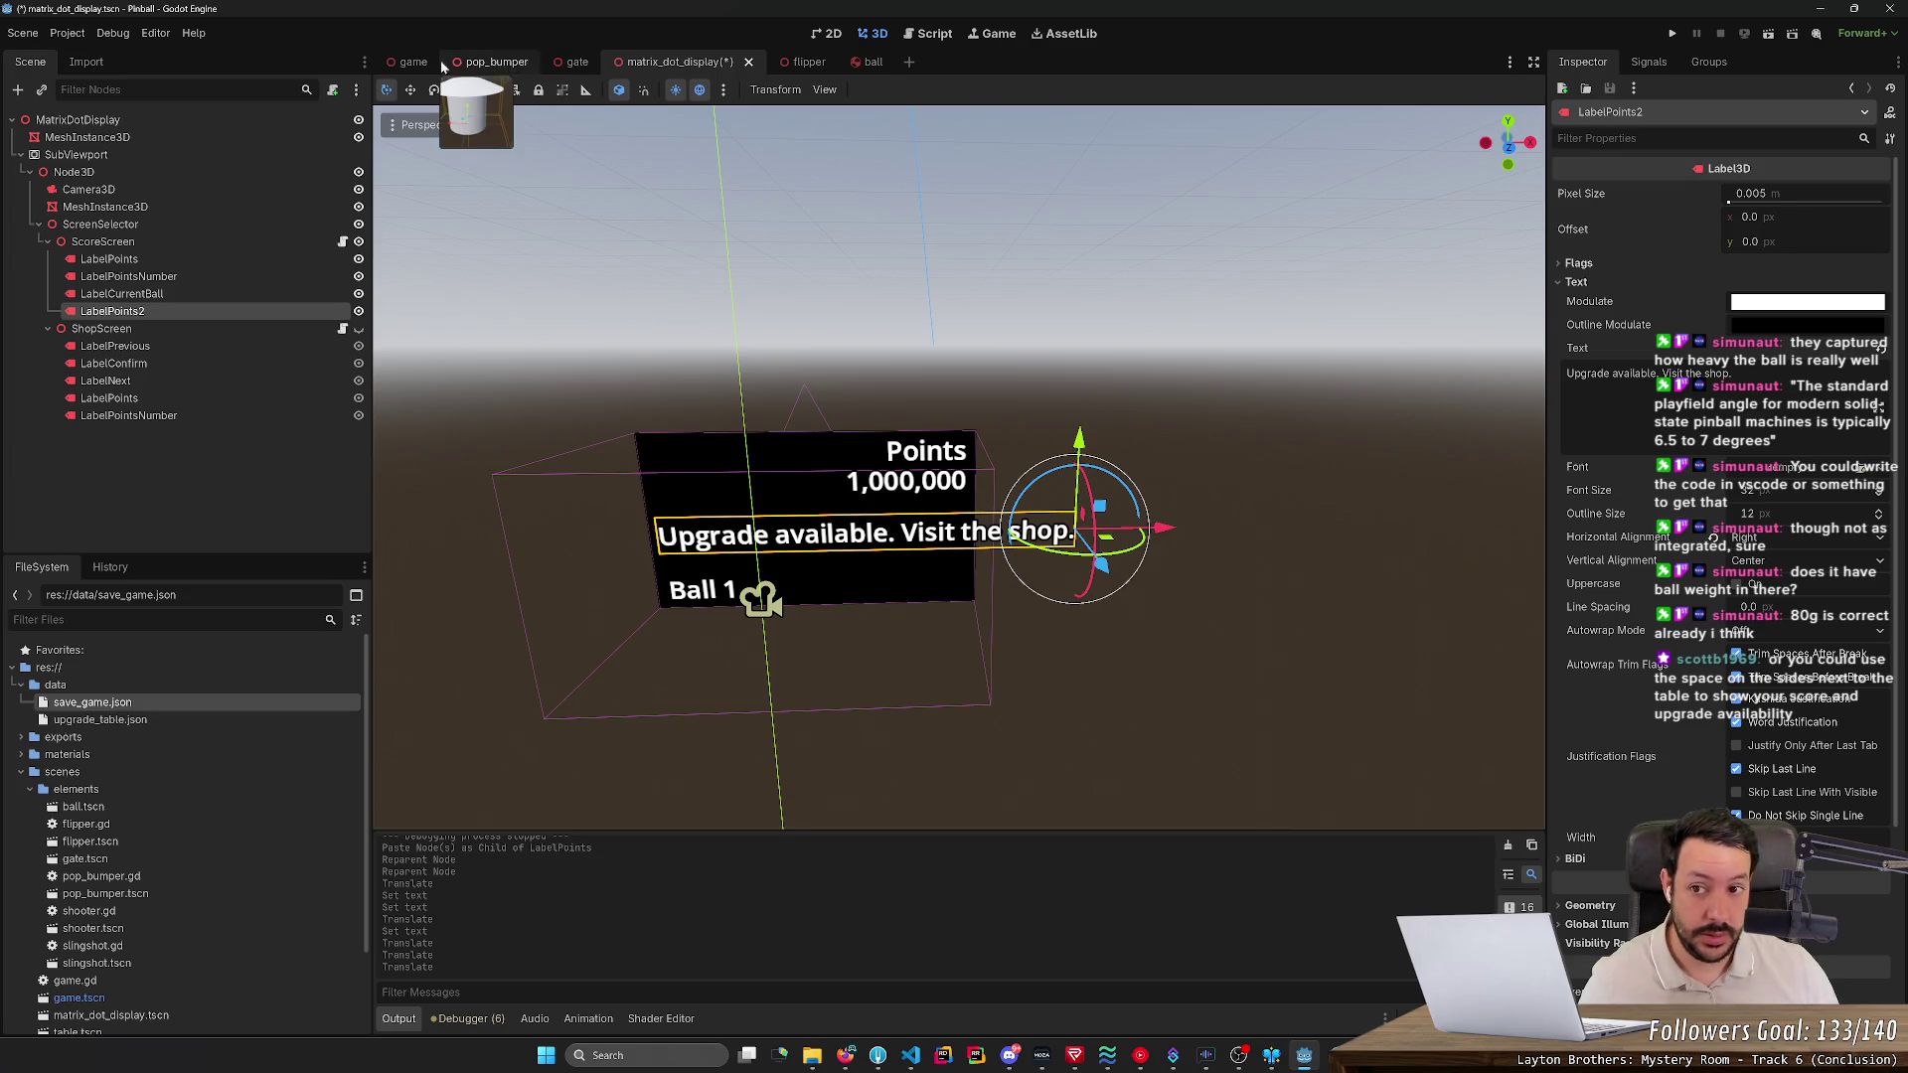
pyautogui.click(410, 64)
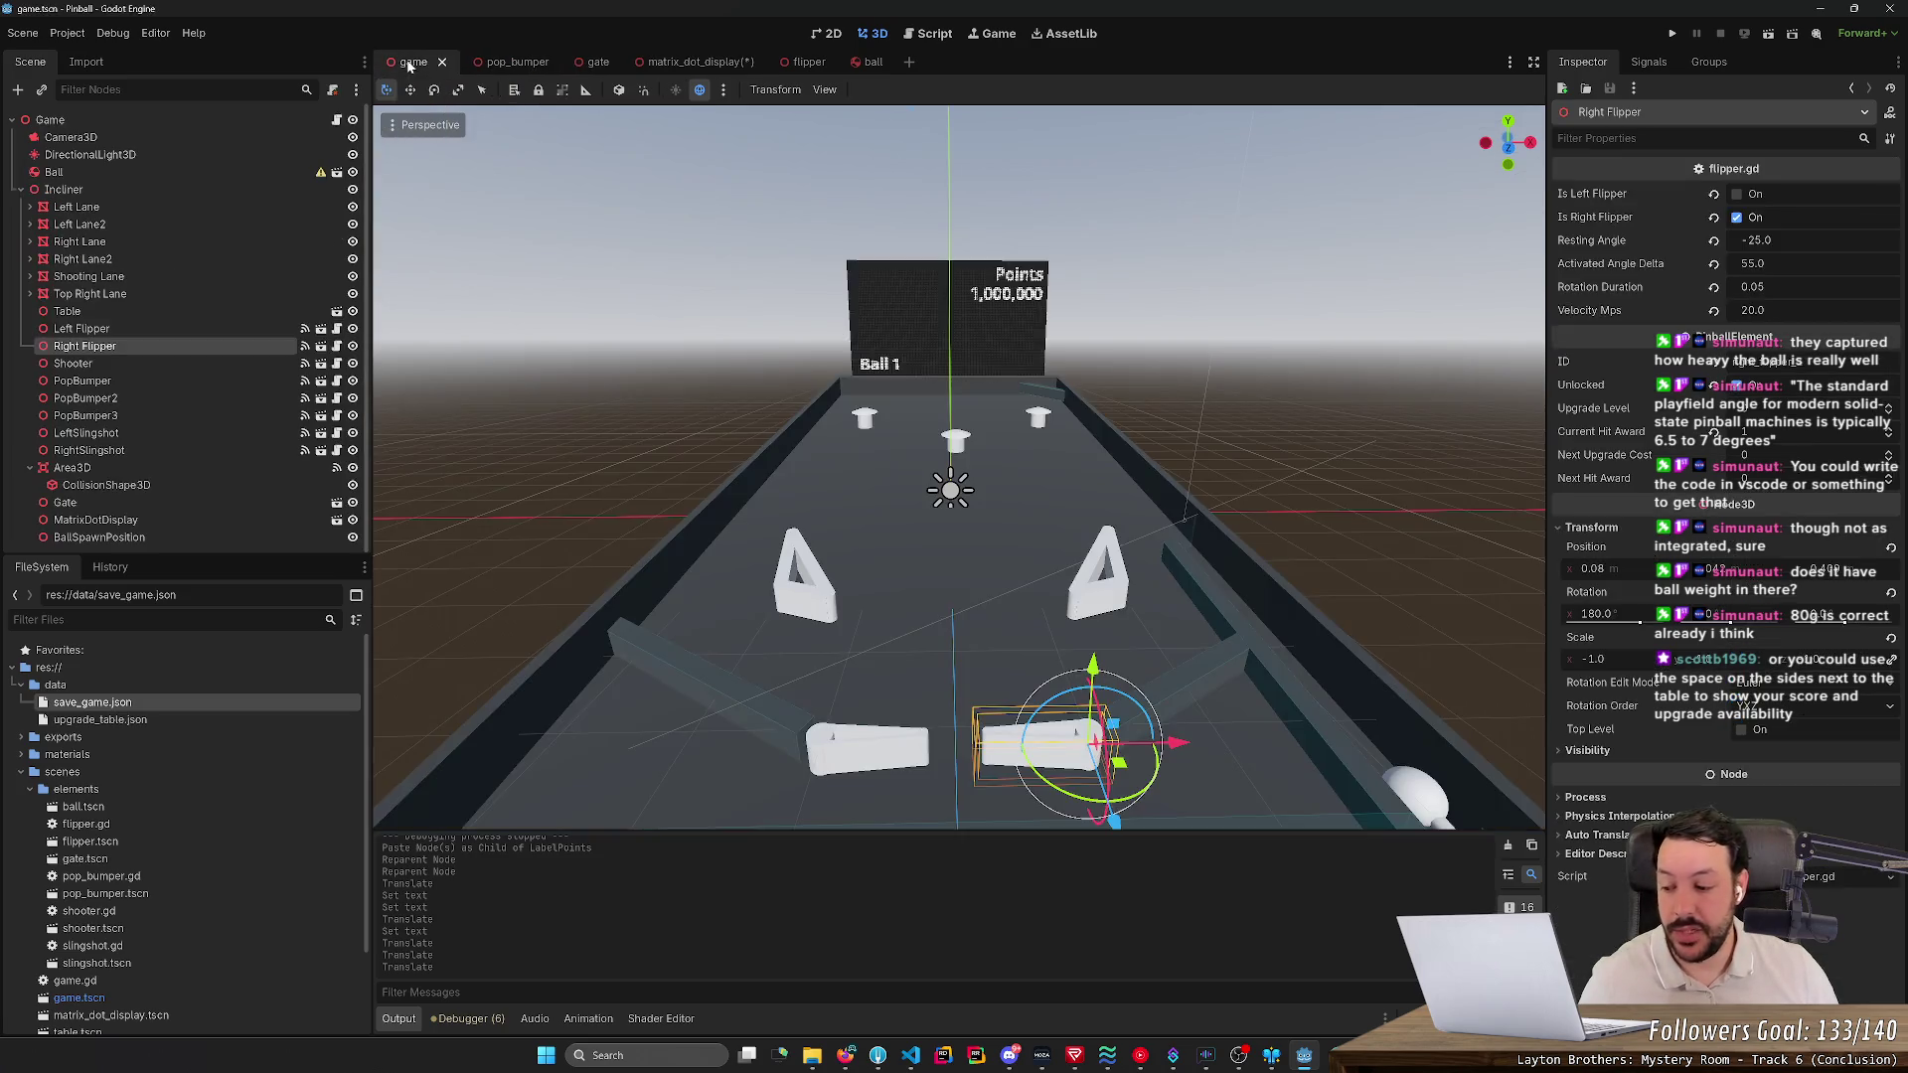
# - Fly around the table to inspect the Points display, then open the matrix_dot_display scene
pyautogui.scroll(3, 768, 215)
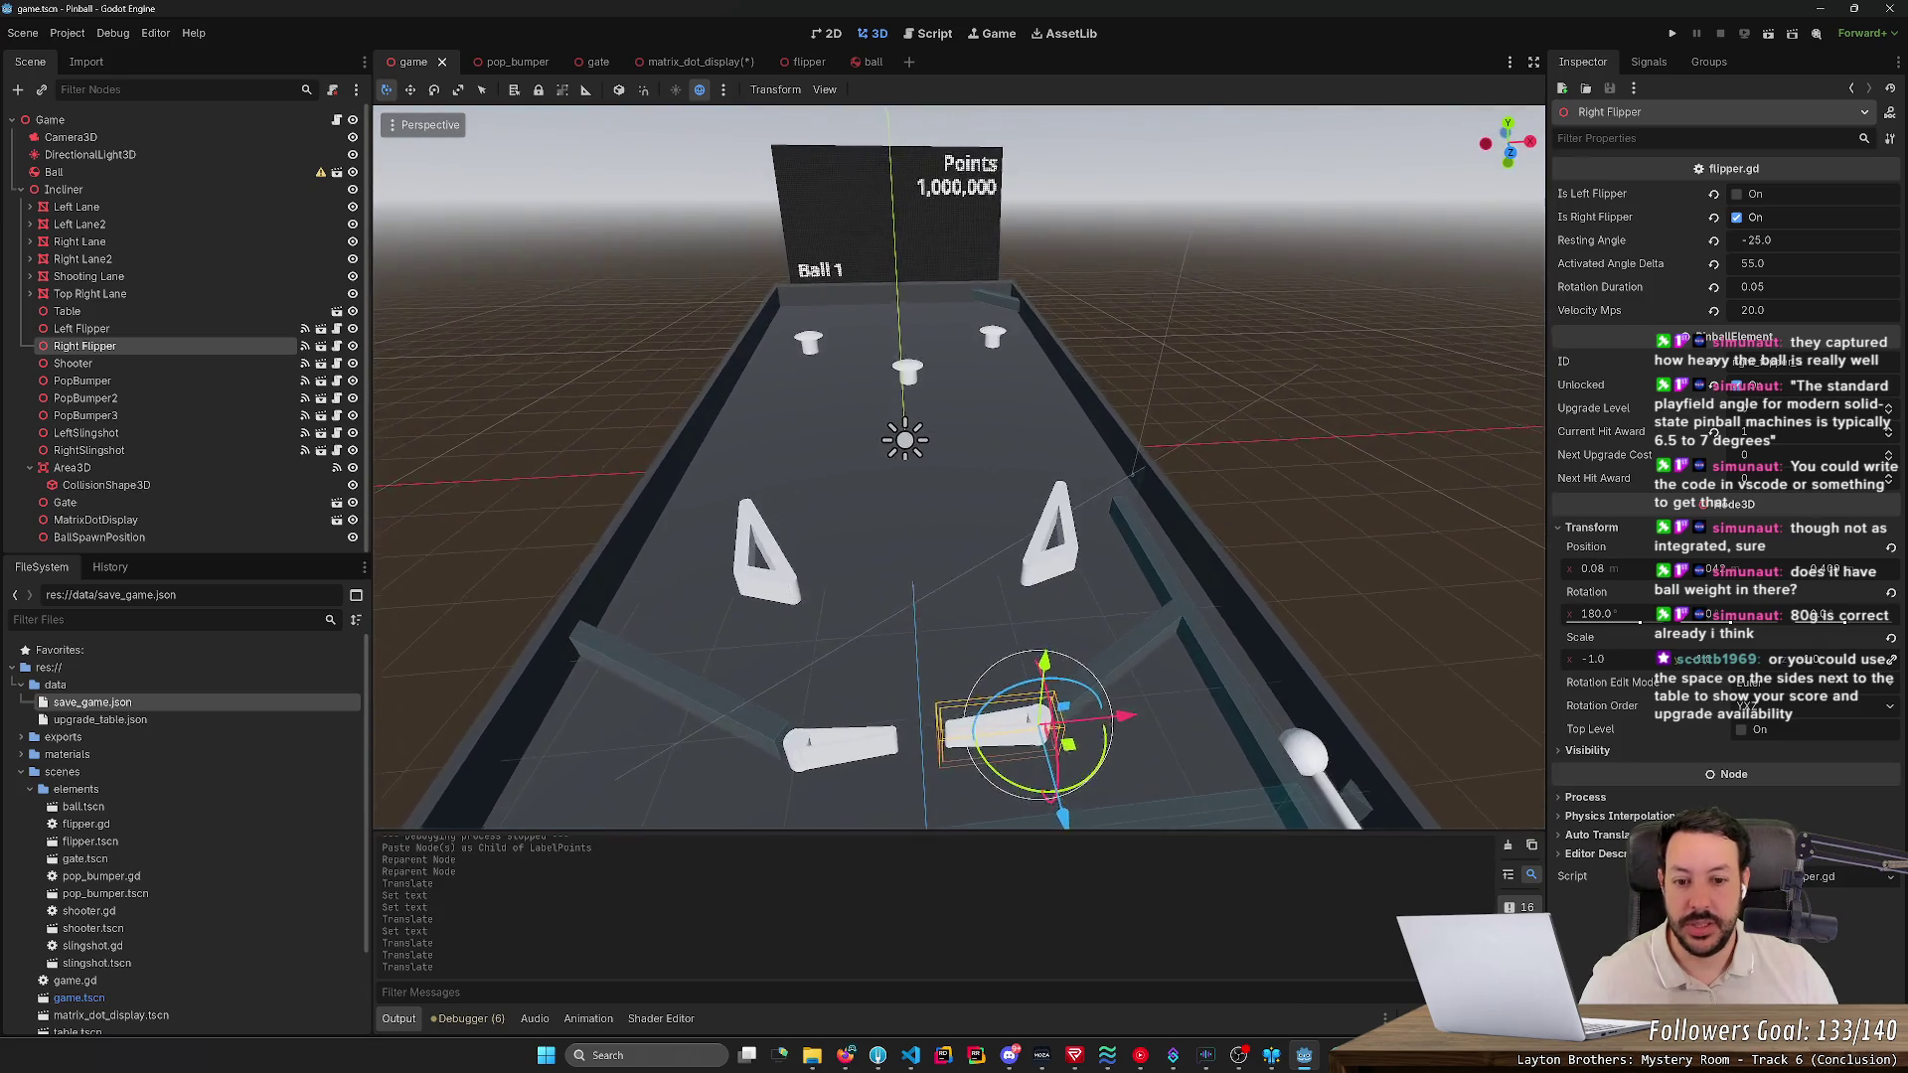
pyautogui.scroll(2, 960, 466)
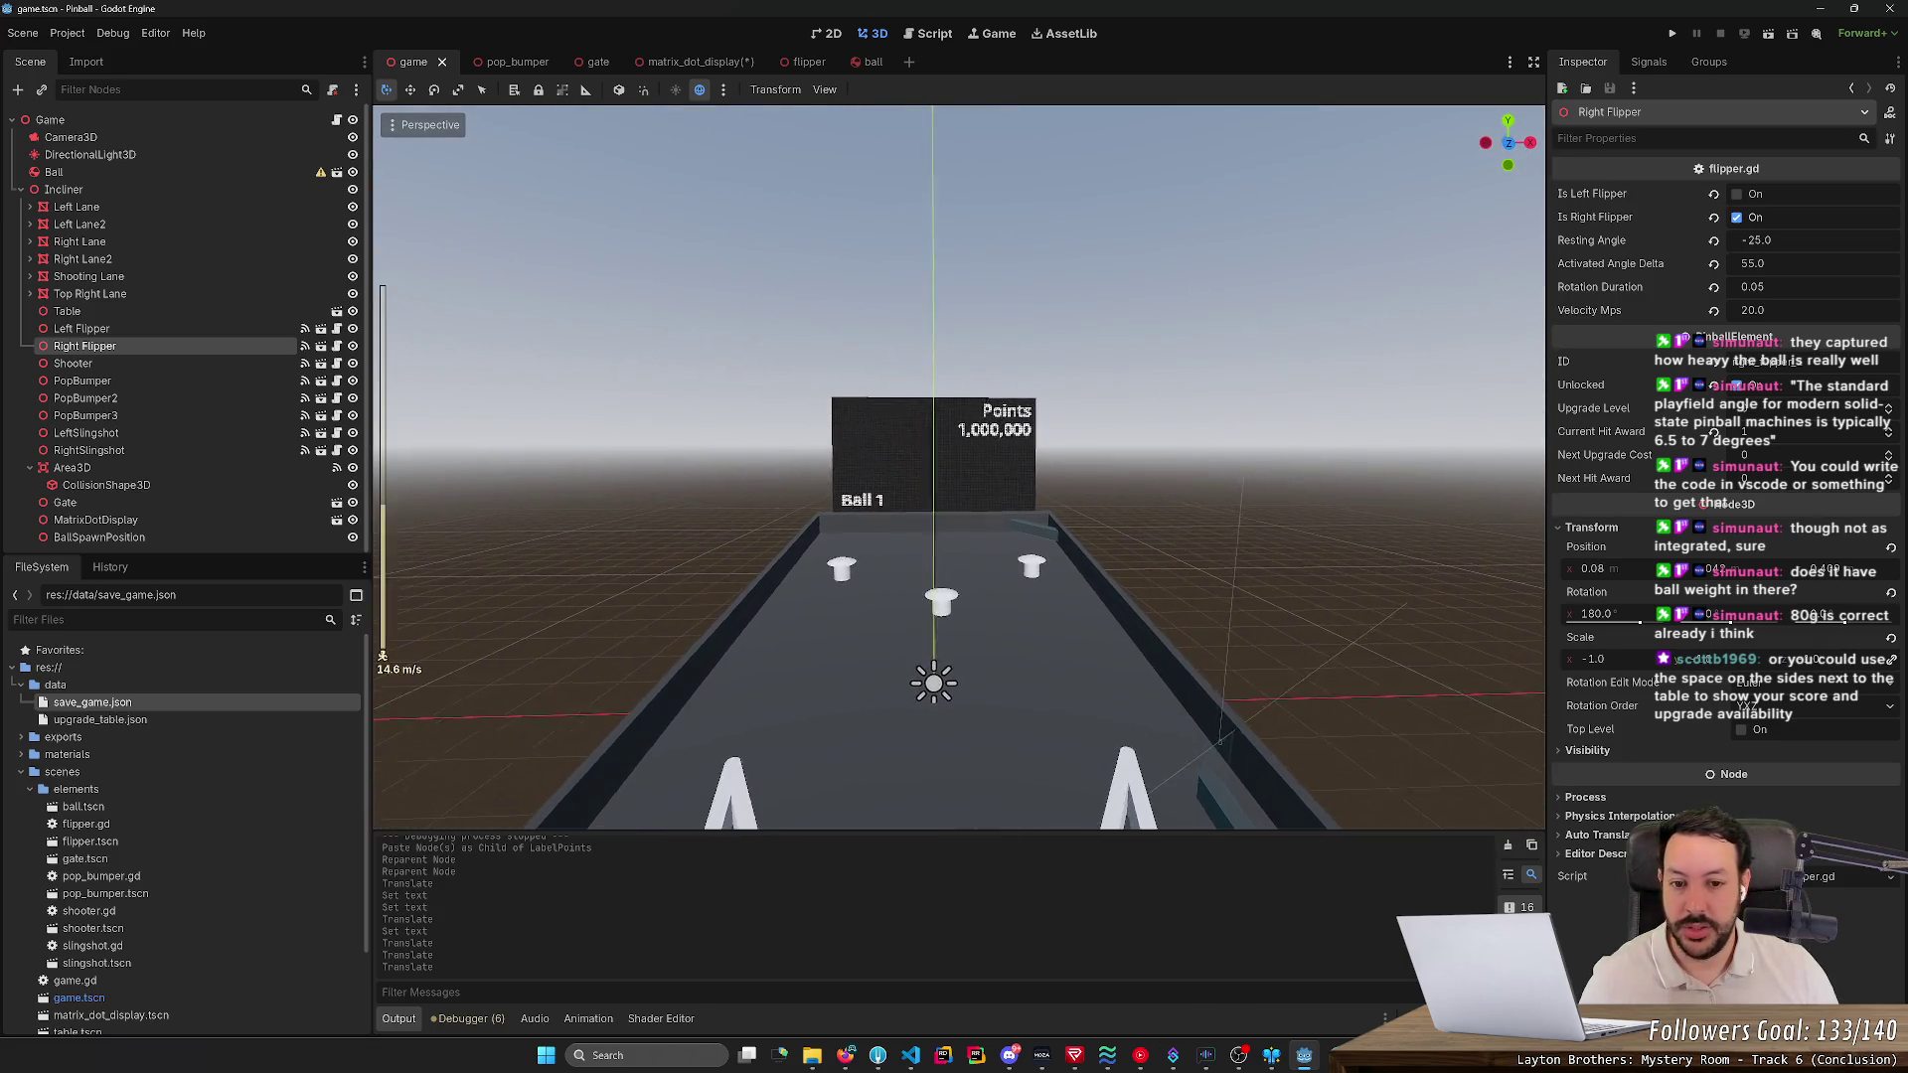
pyautogui.press('w')
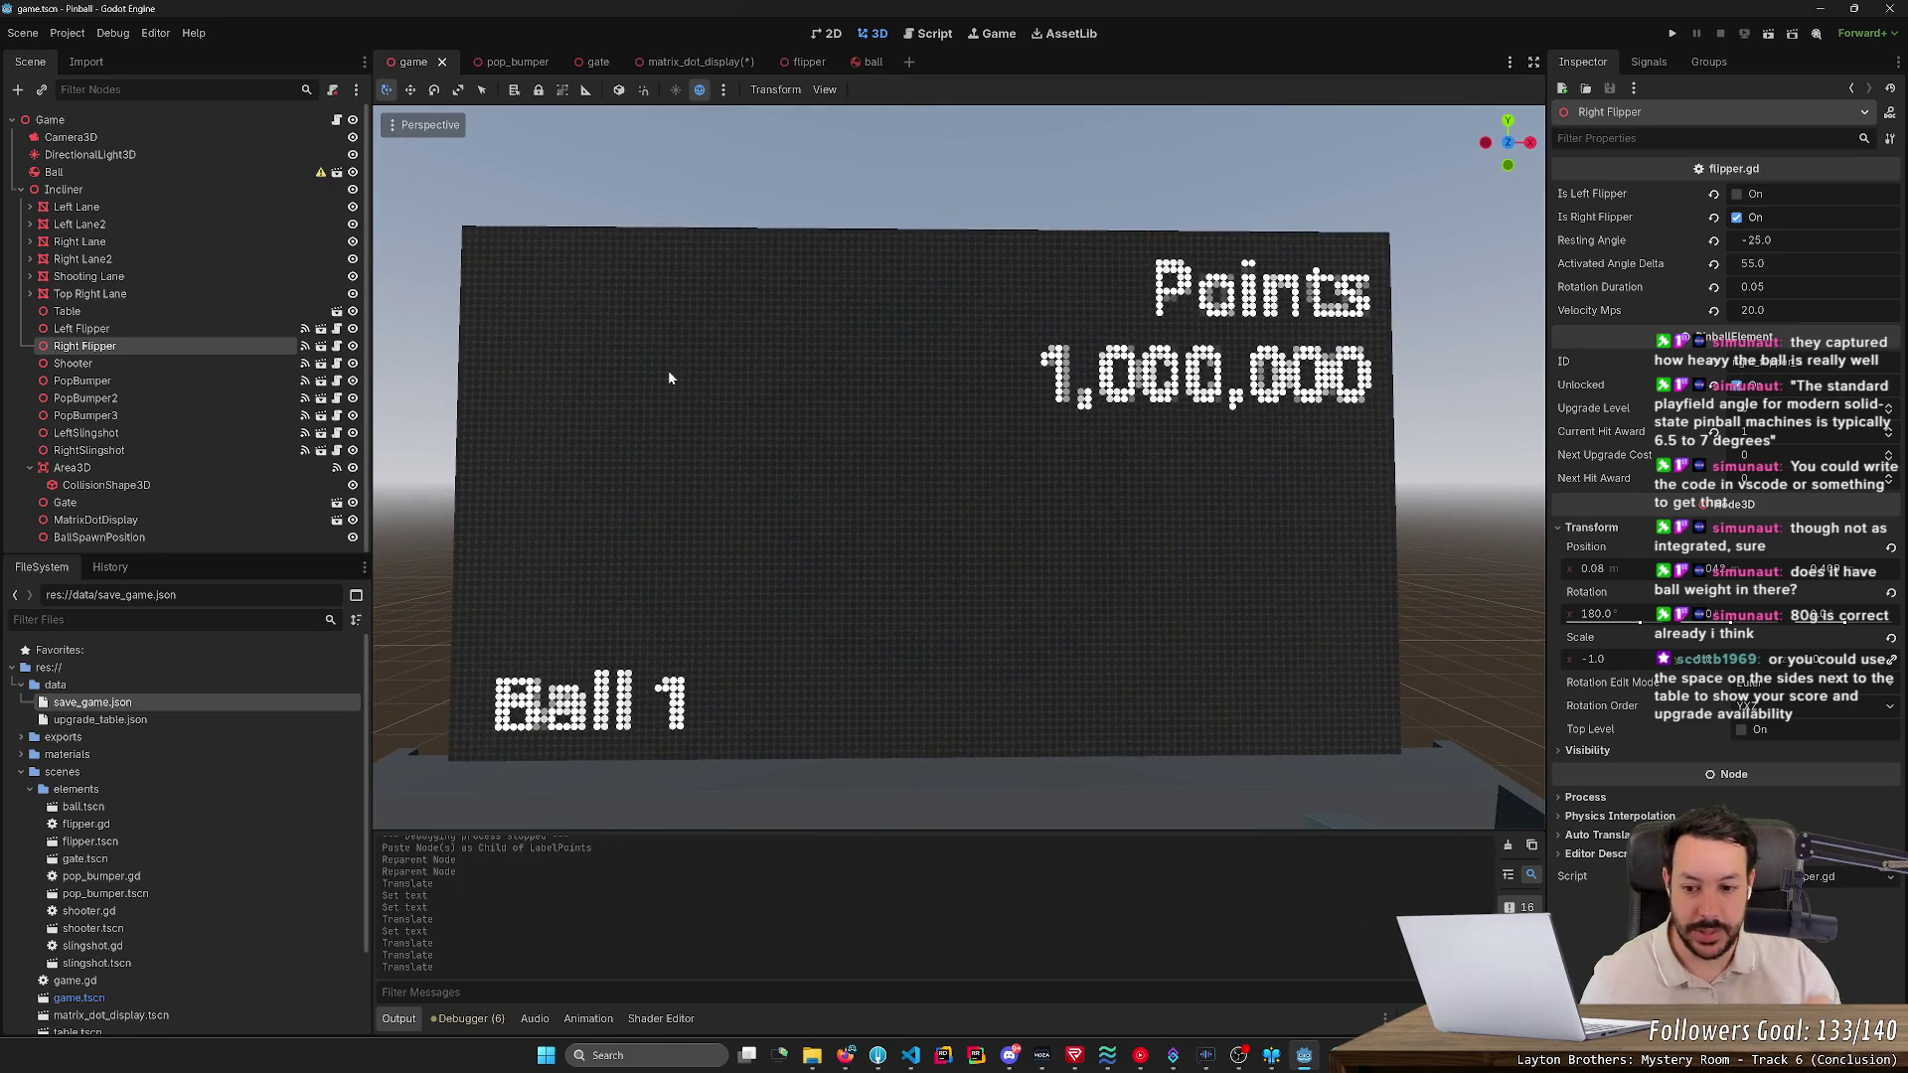
pyautogui.press('f')
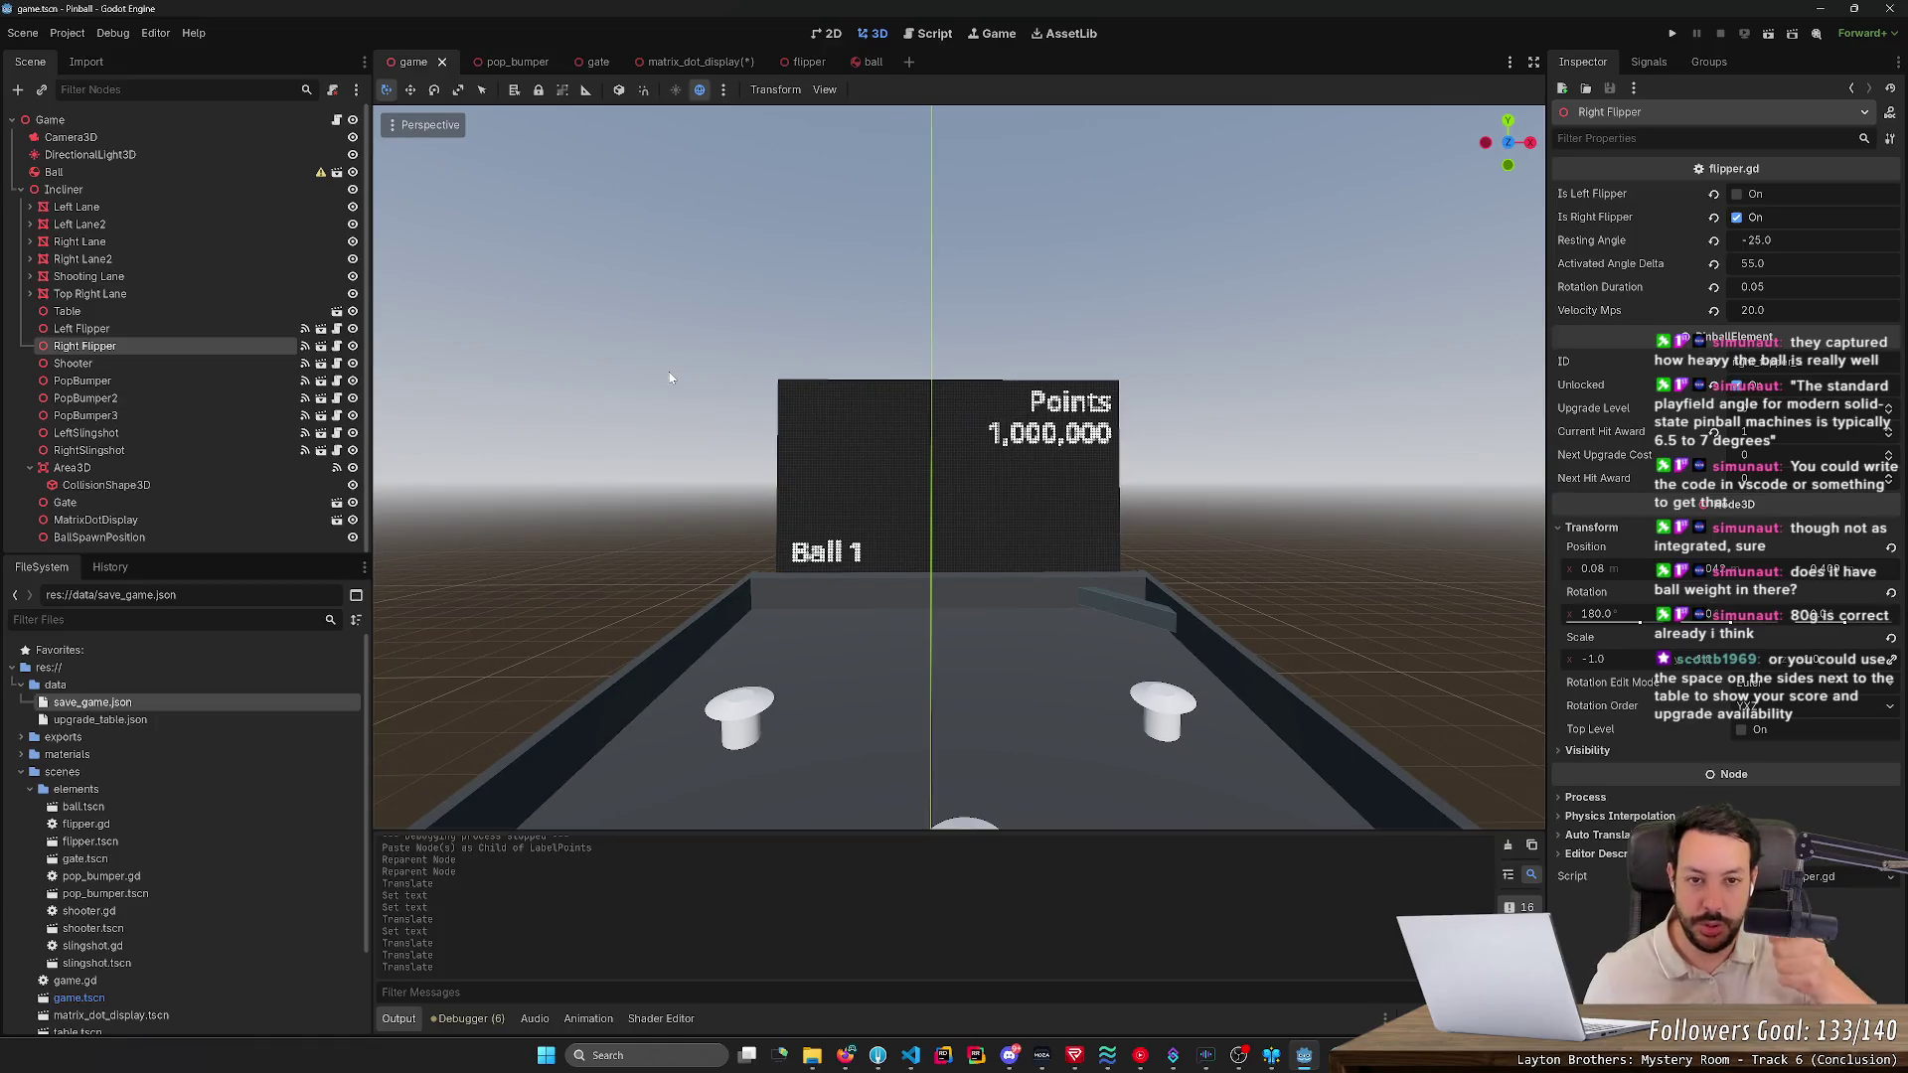
pyautogui.press('s')
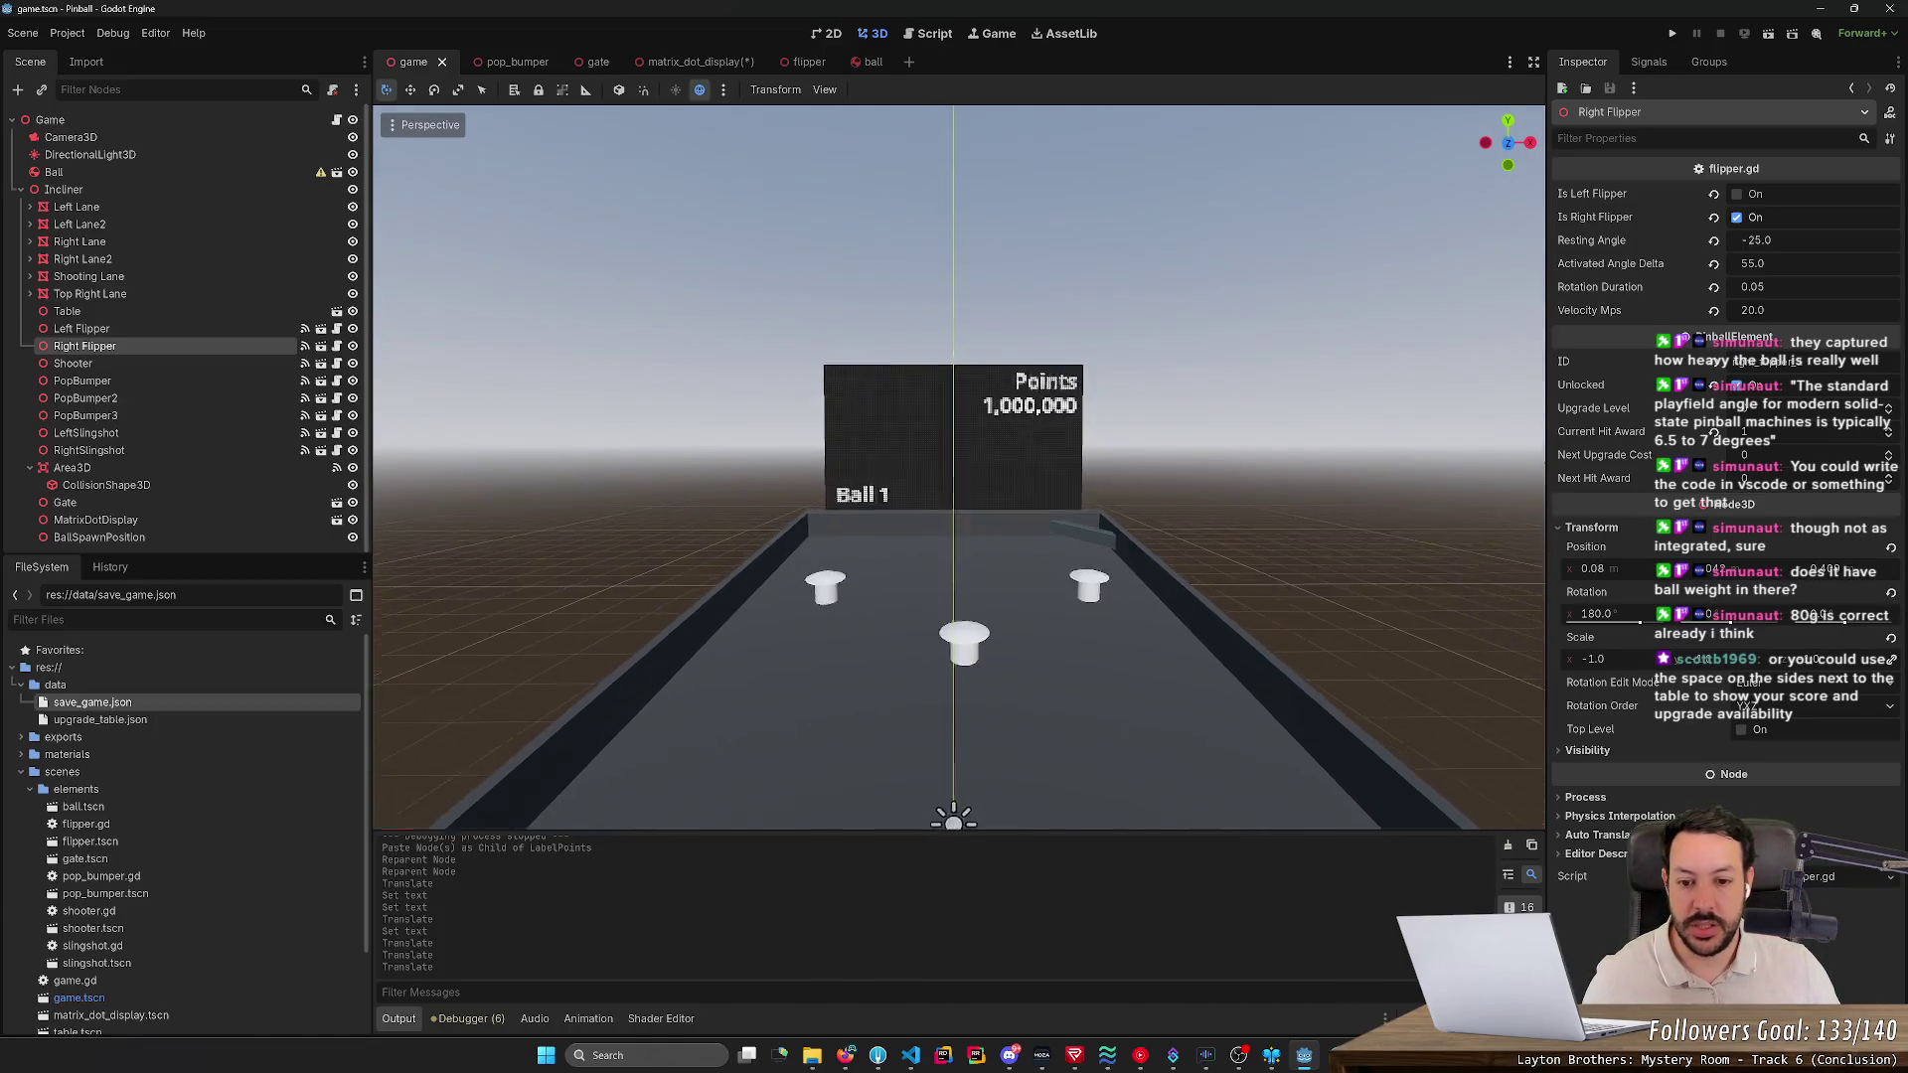
pyautogui.press('s')
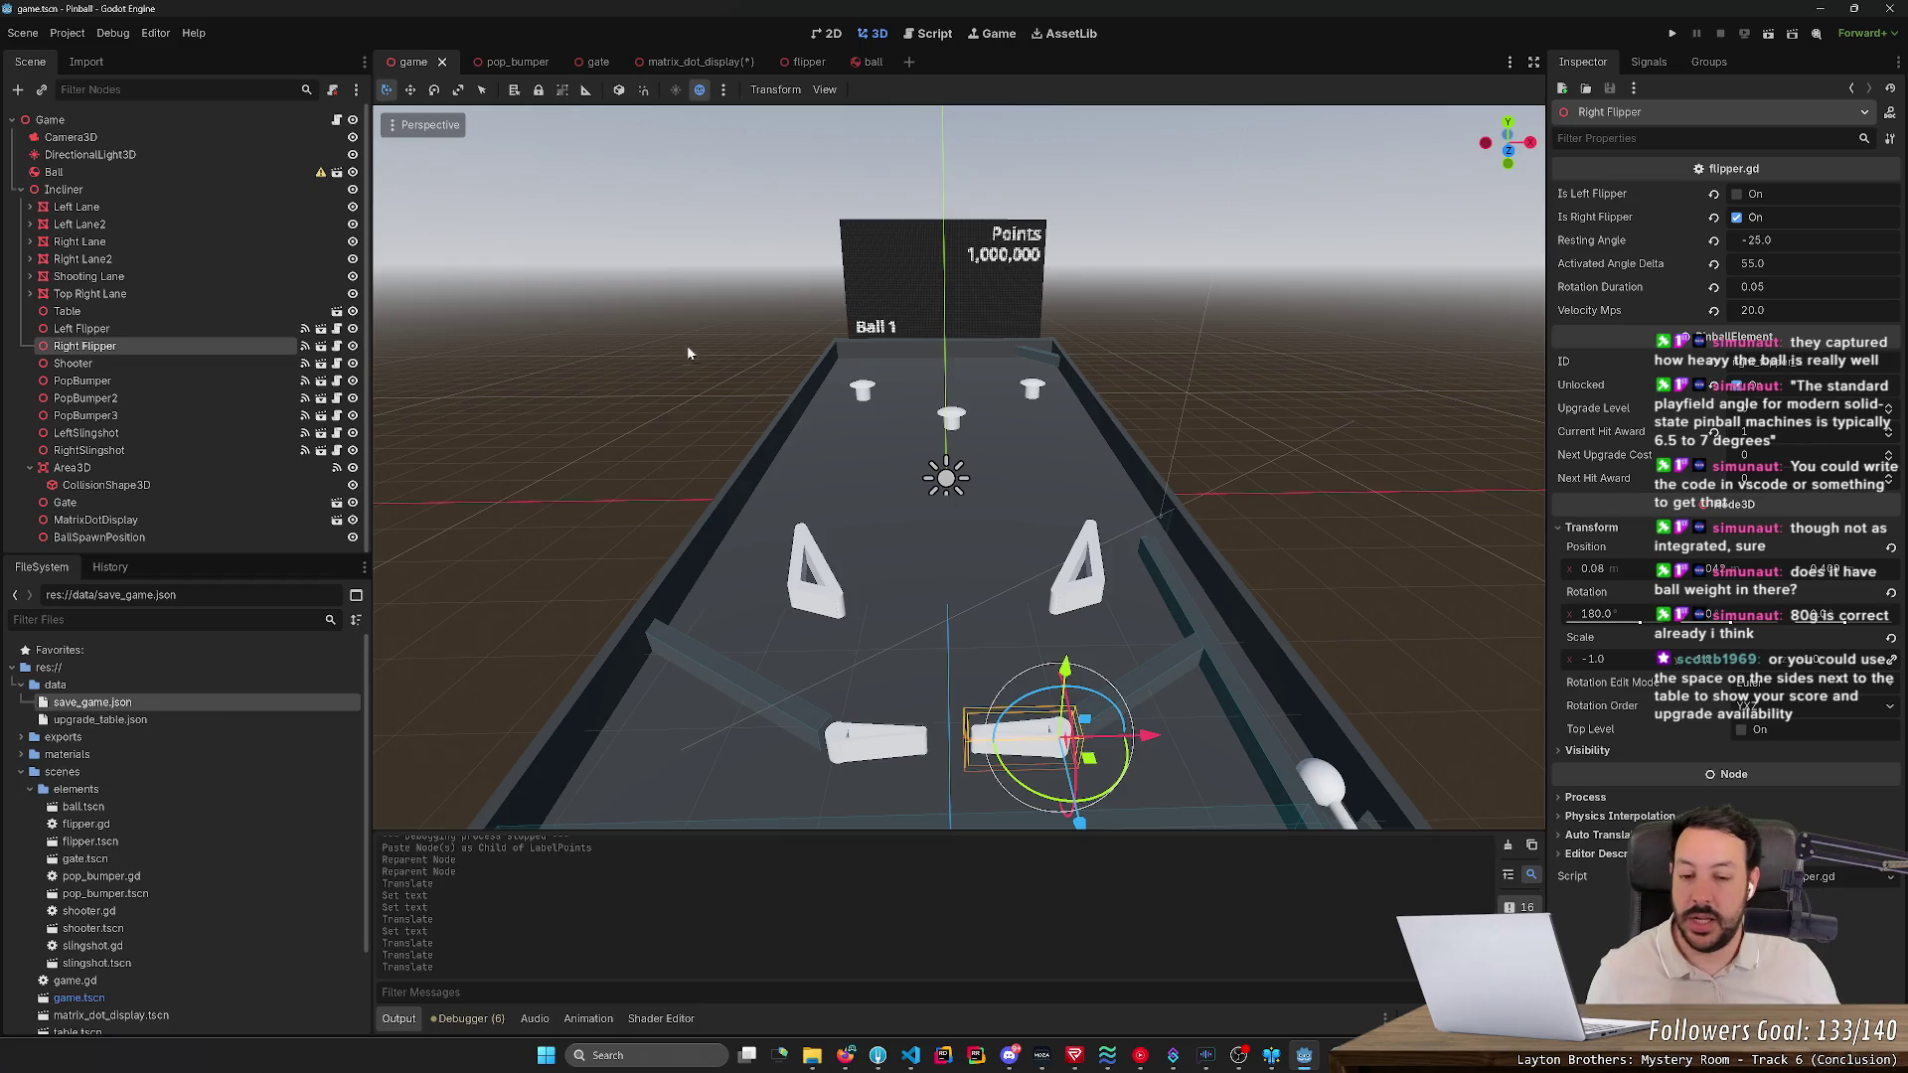
pyautogui.press('w')
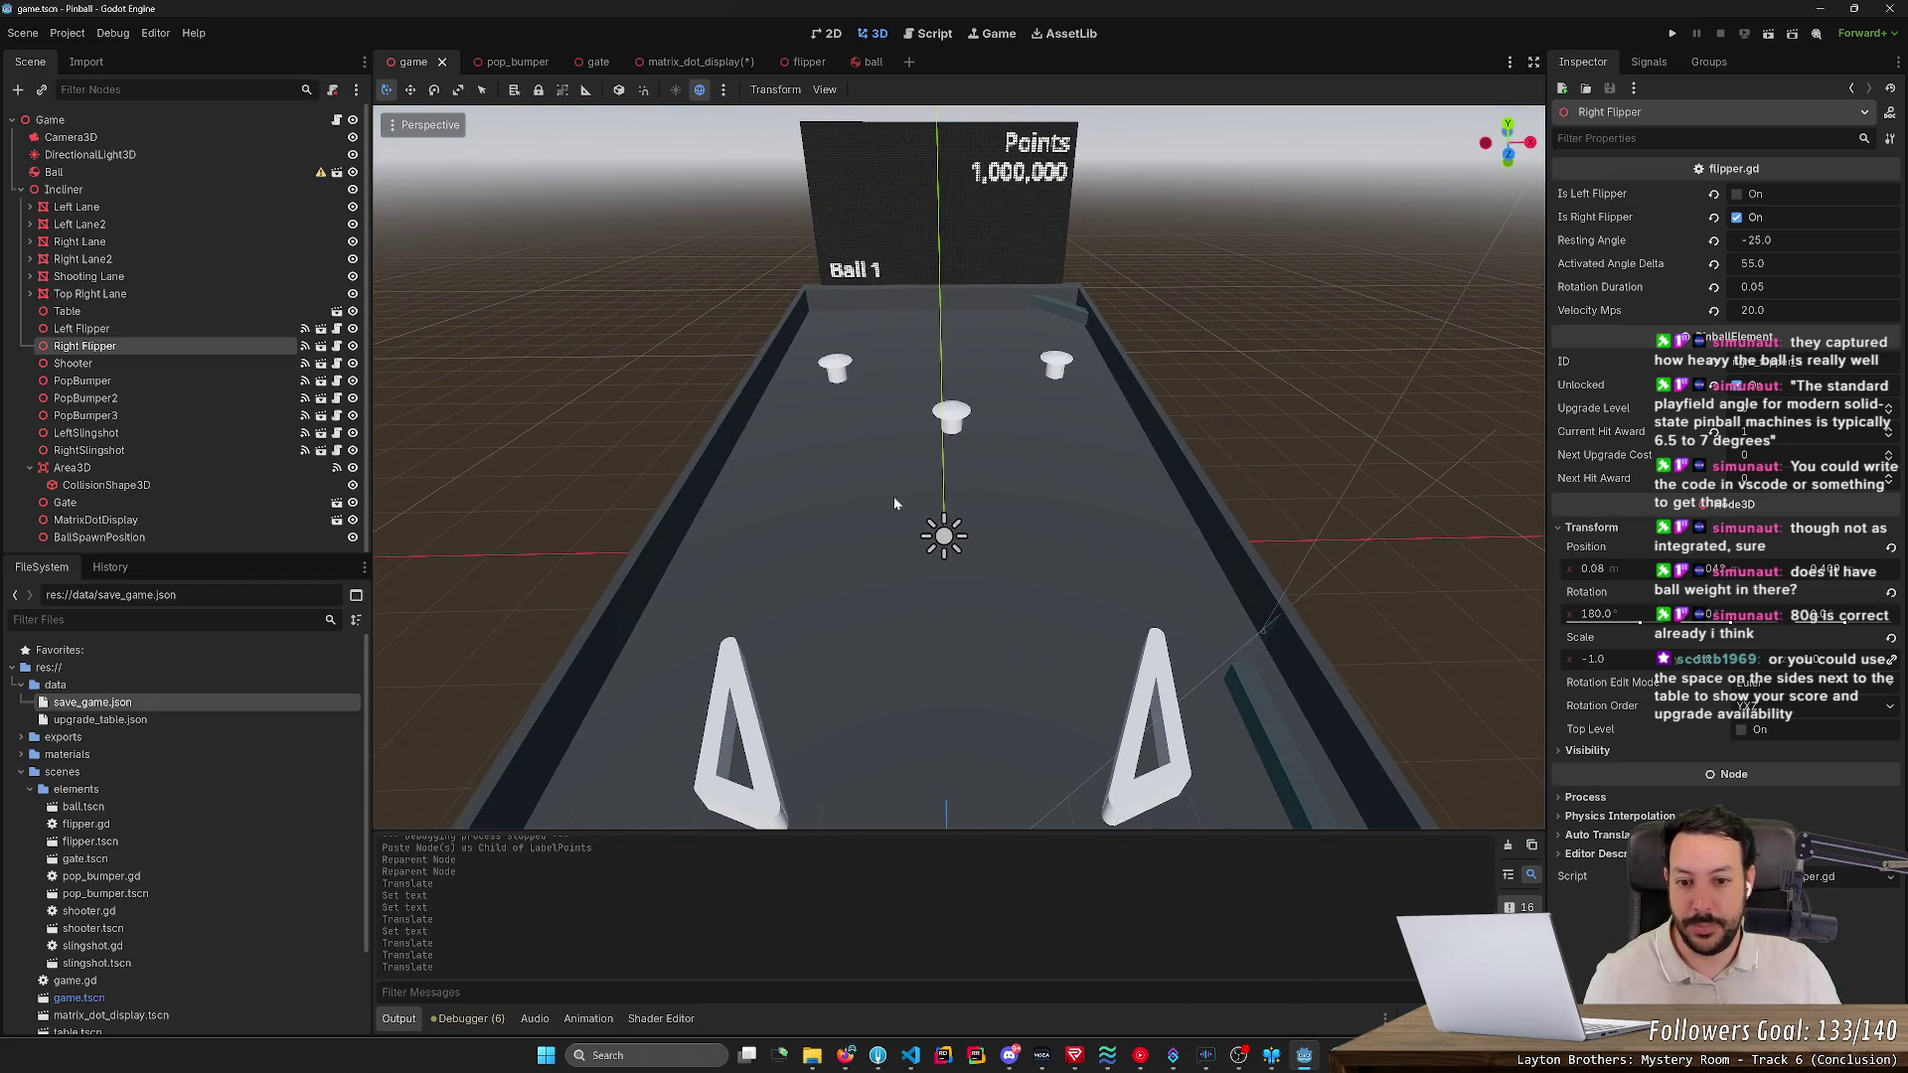
pyautogui.press('s')
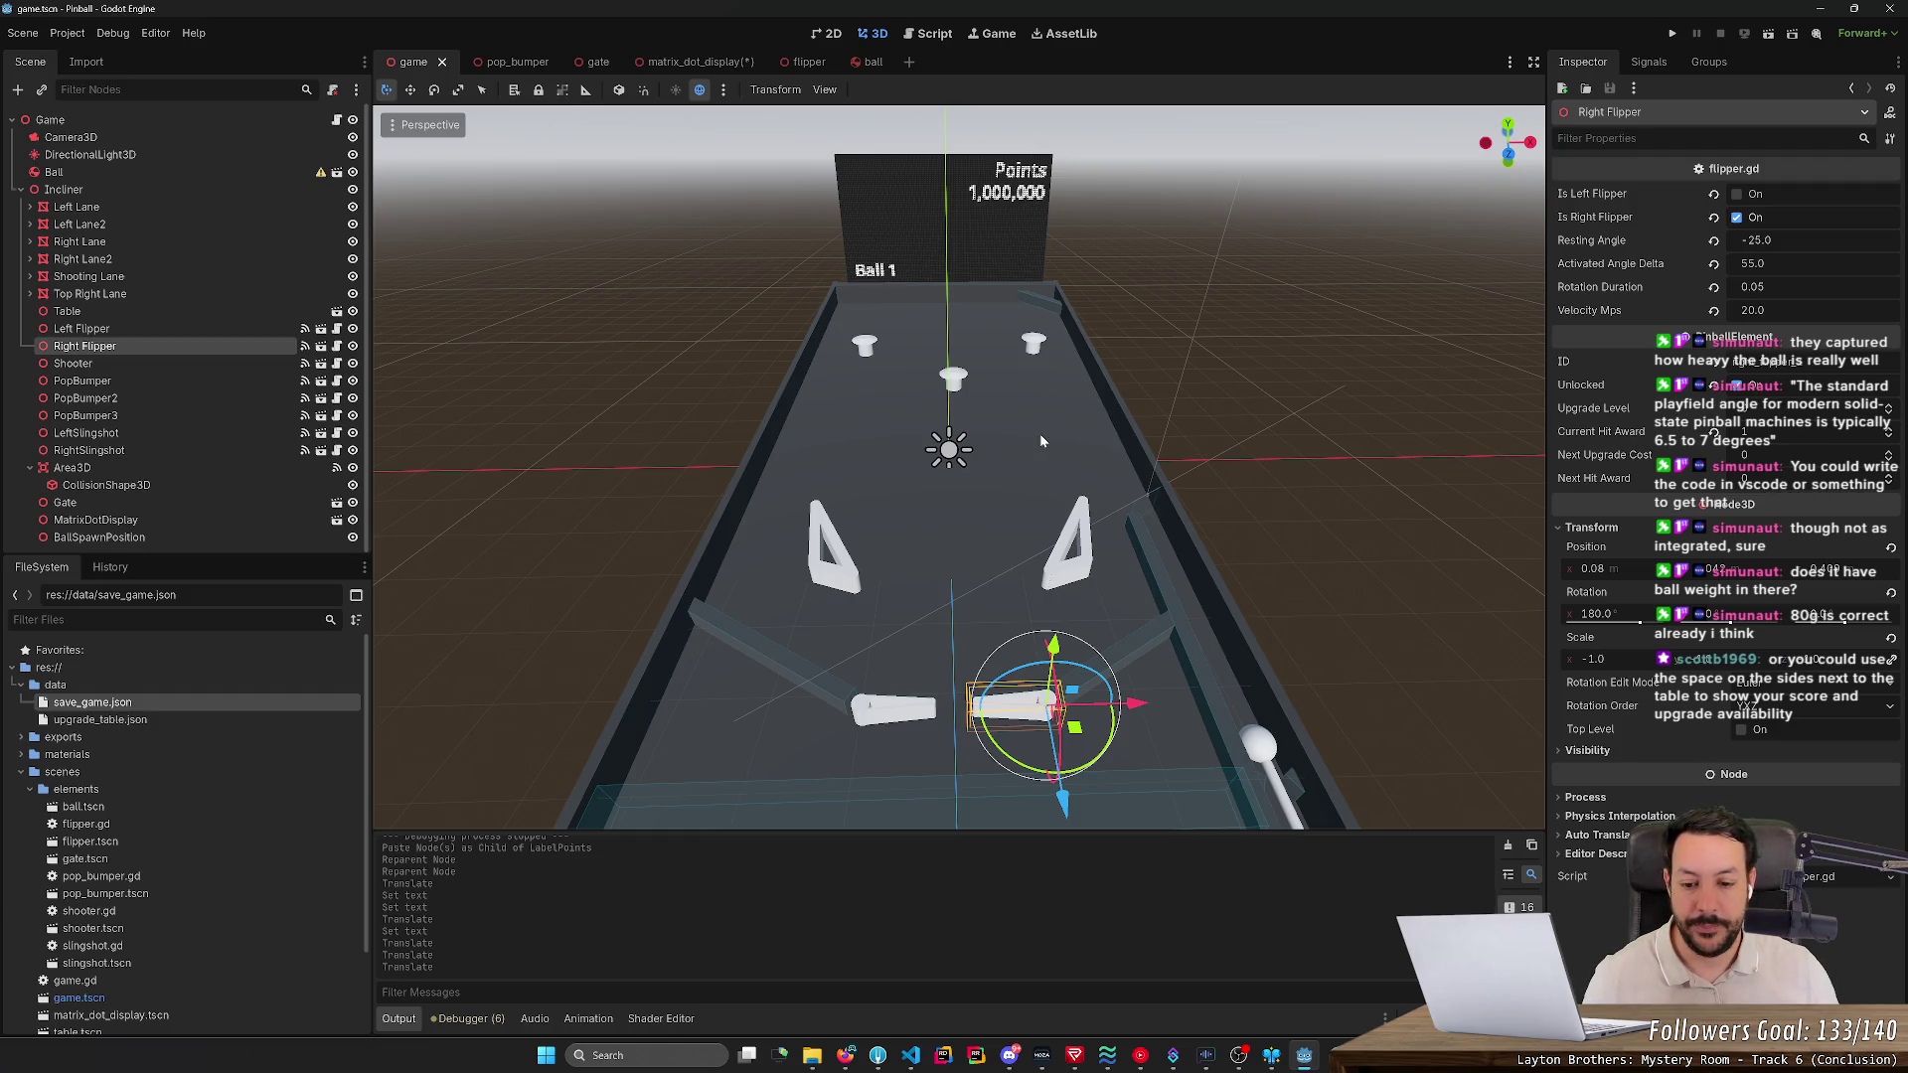
pyautogui.scroll(2, 1038, 440)
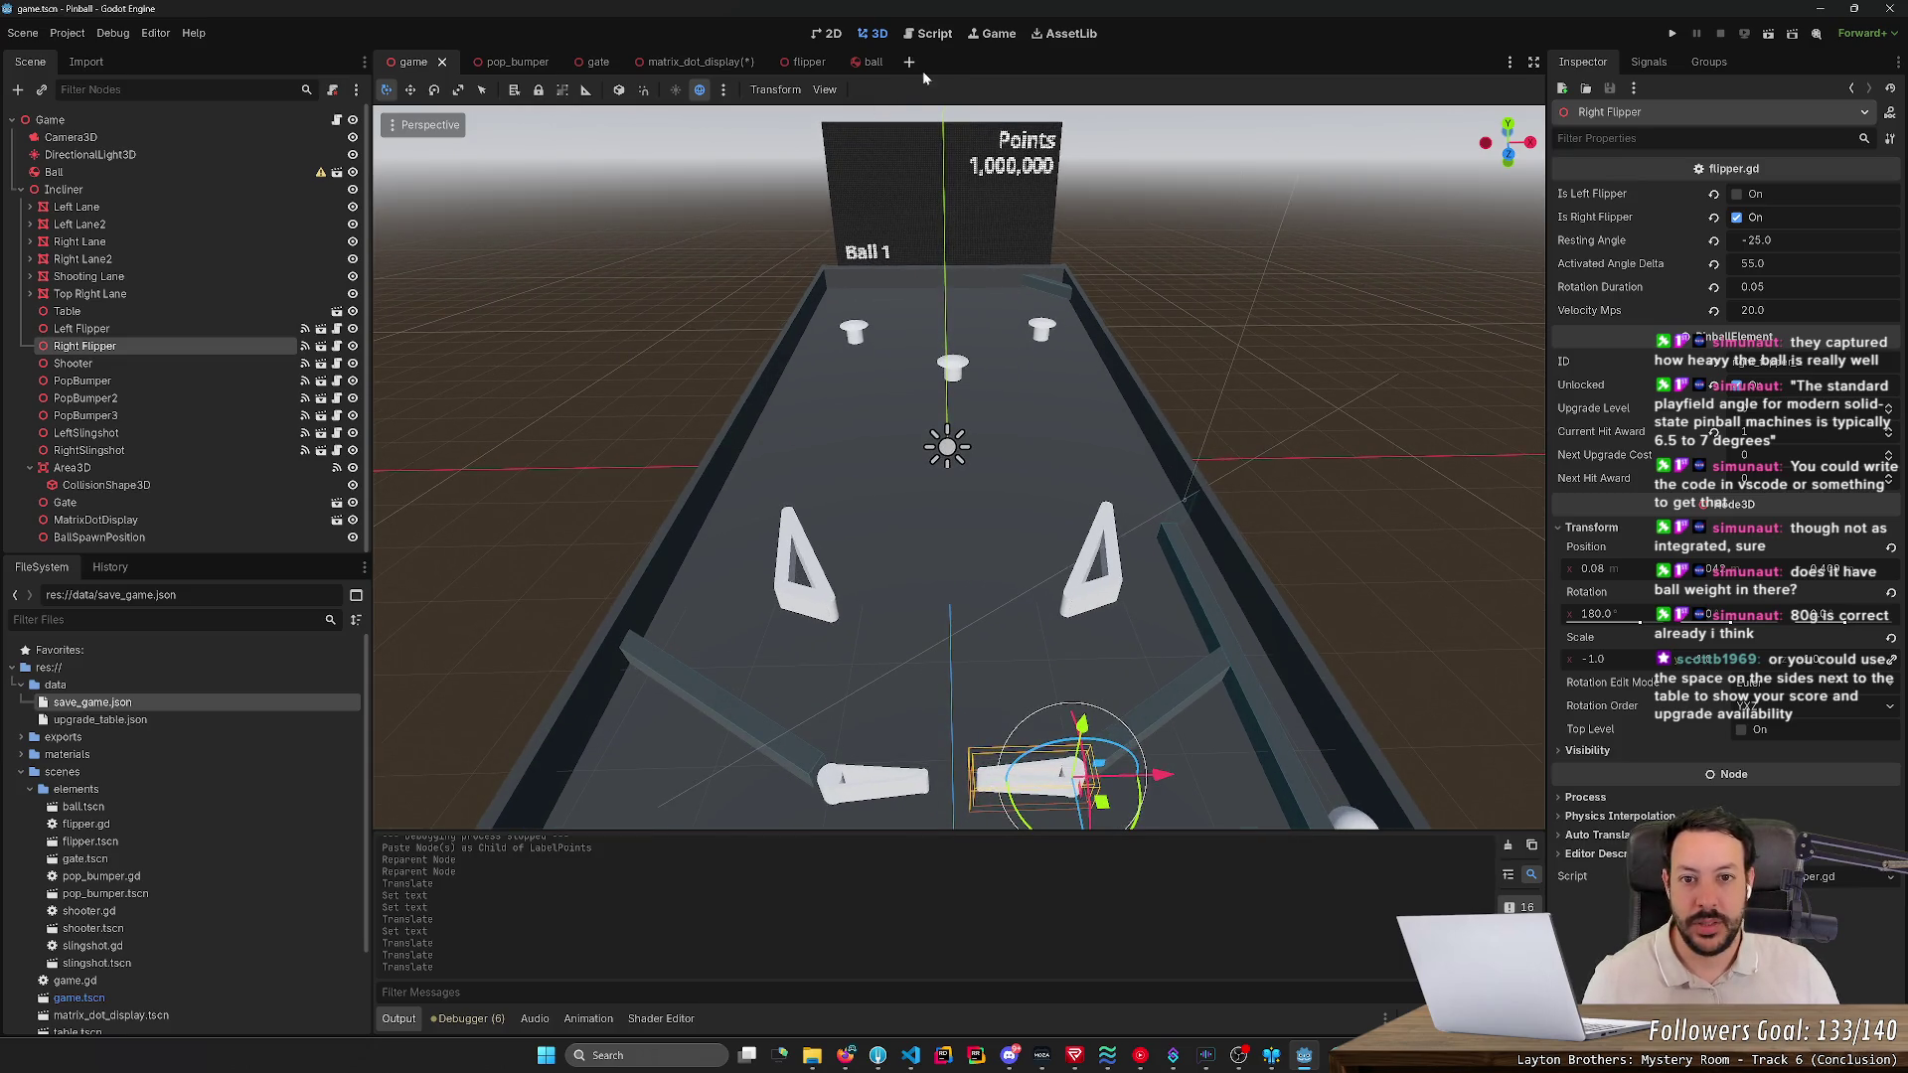
pyautogui.click(991, 34)
pyautogui.click(857, 36)
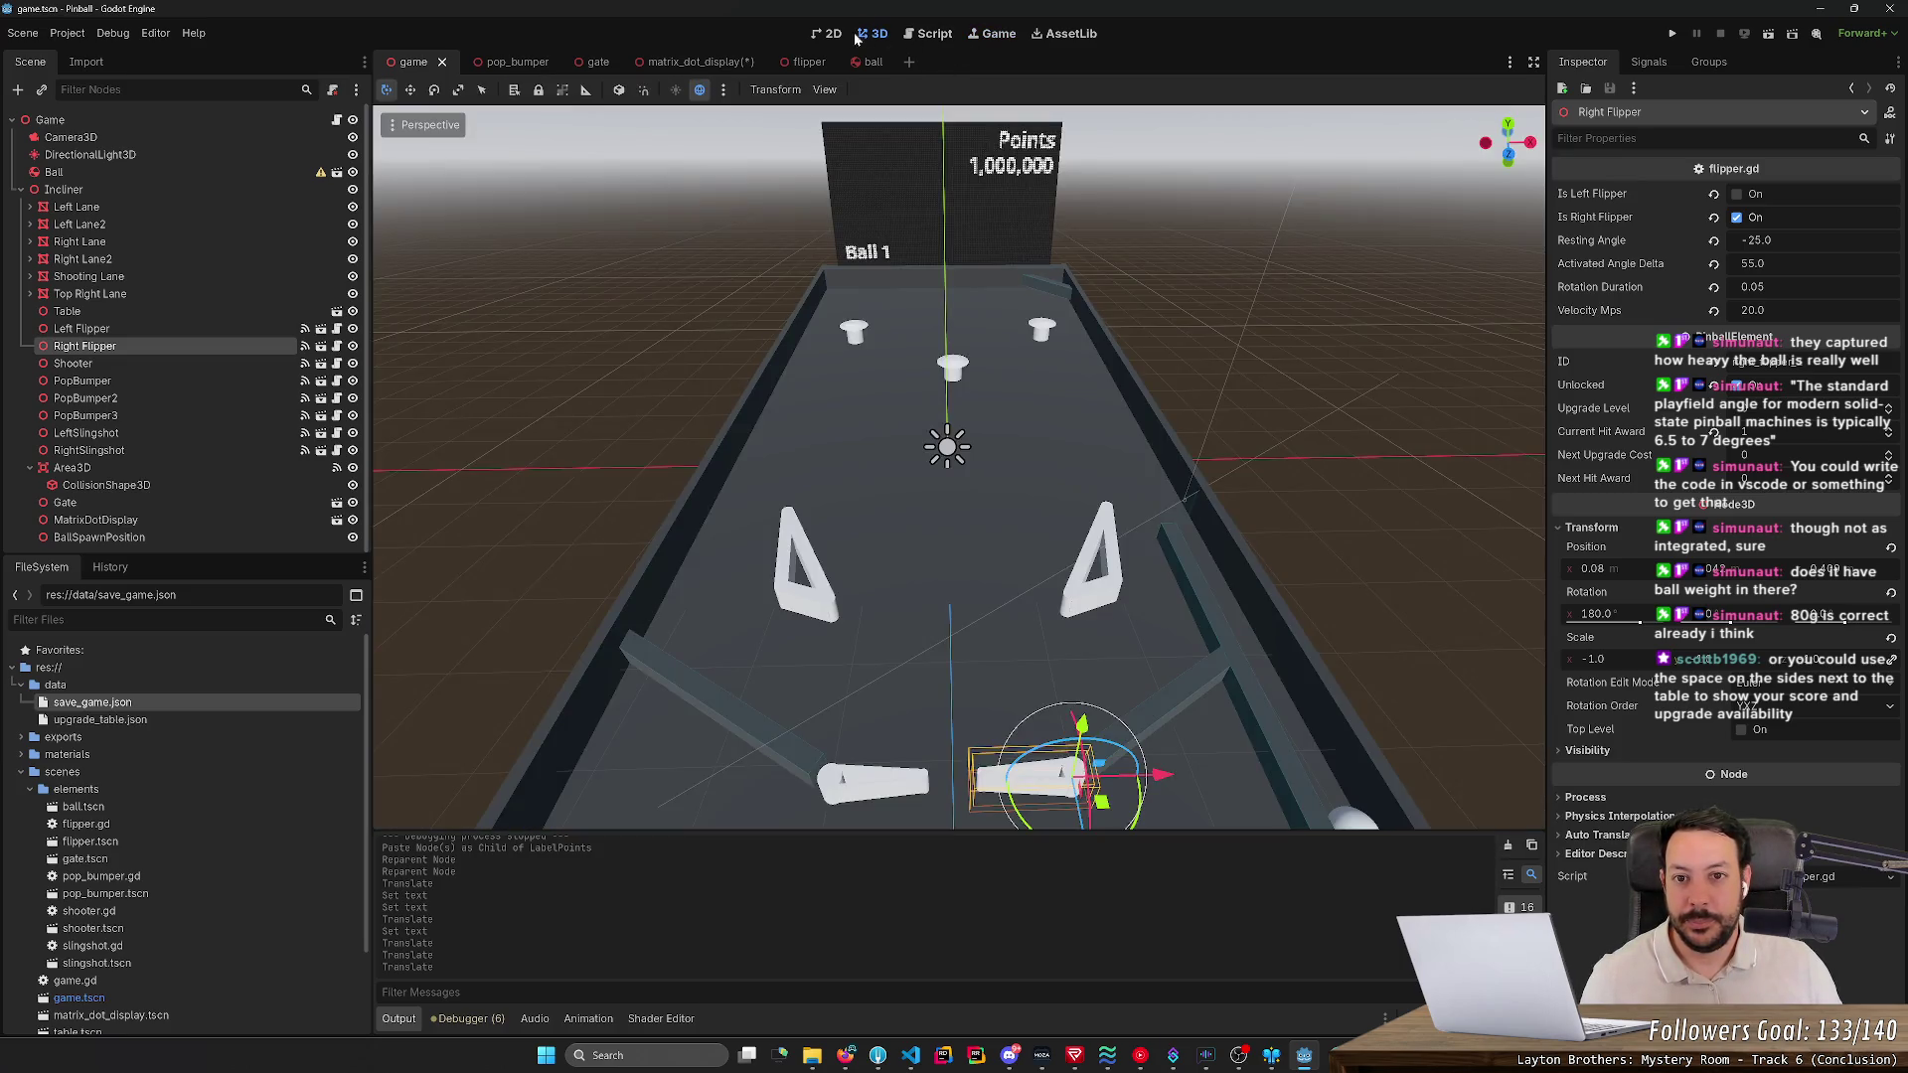
pyautogui.press('w')
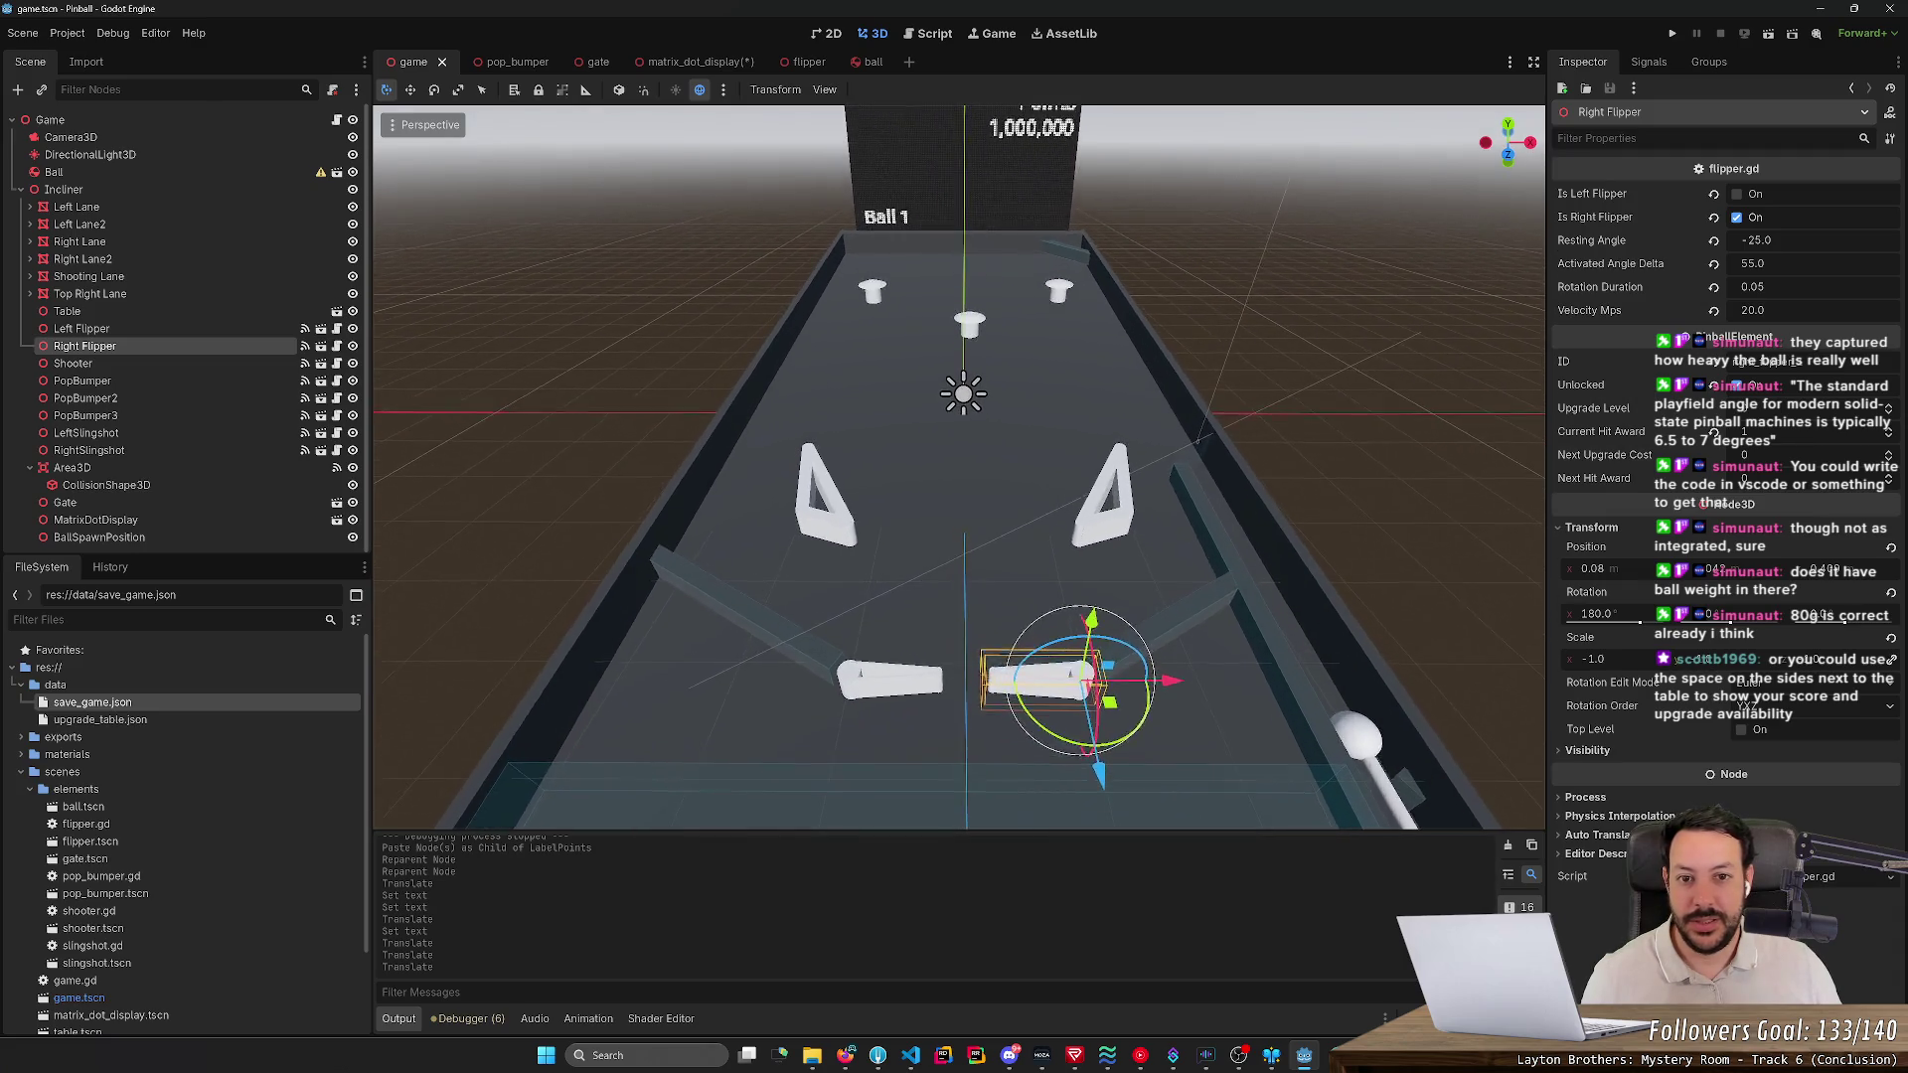
pyautogui.press('s')
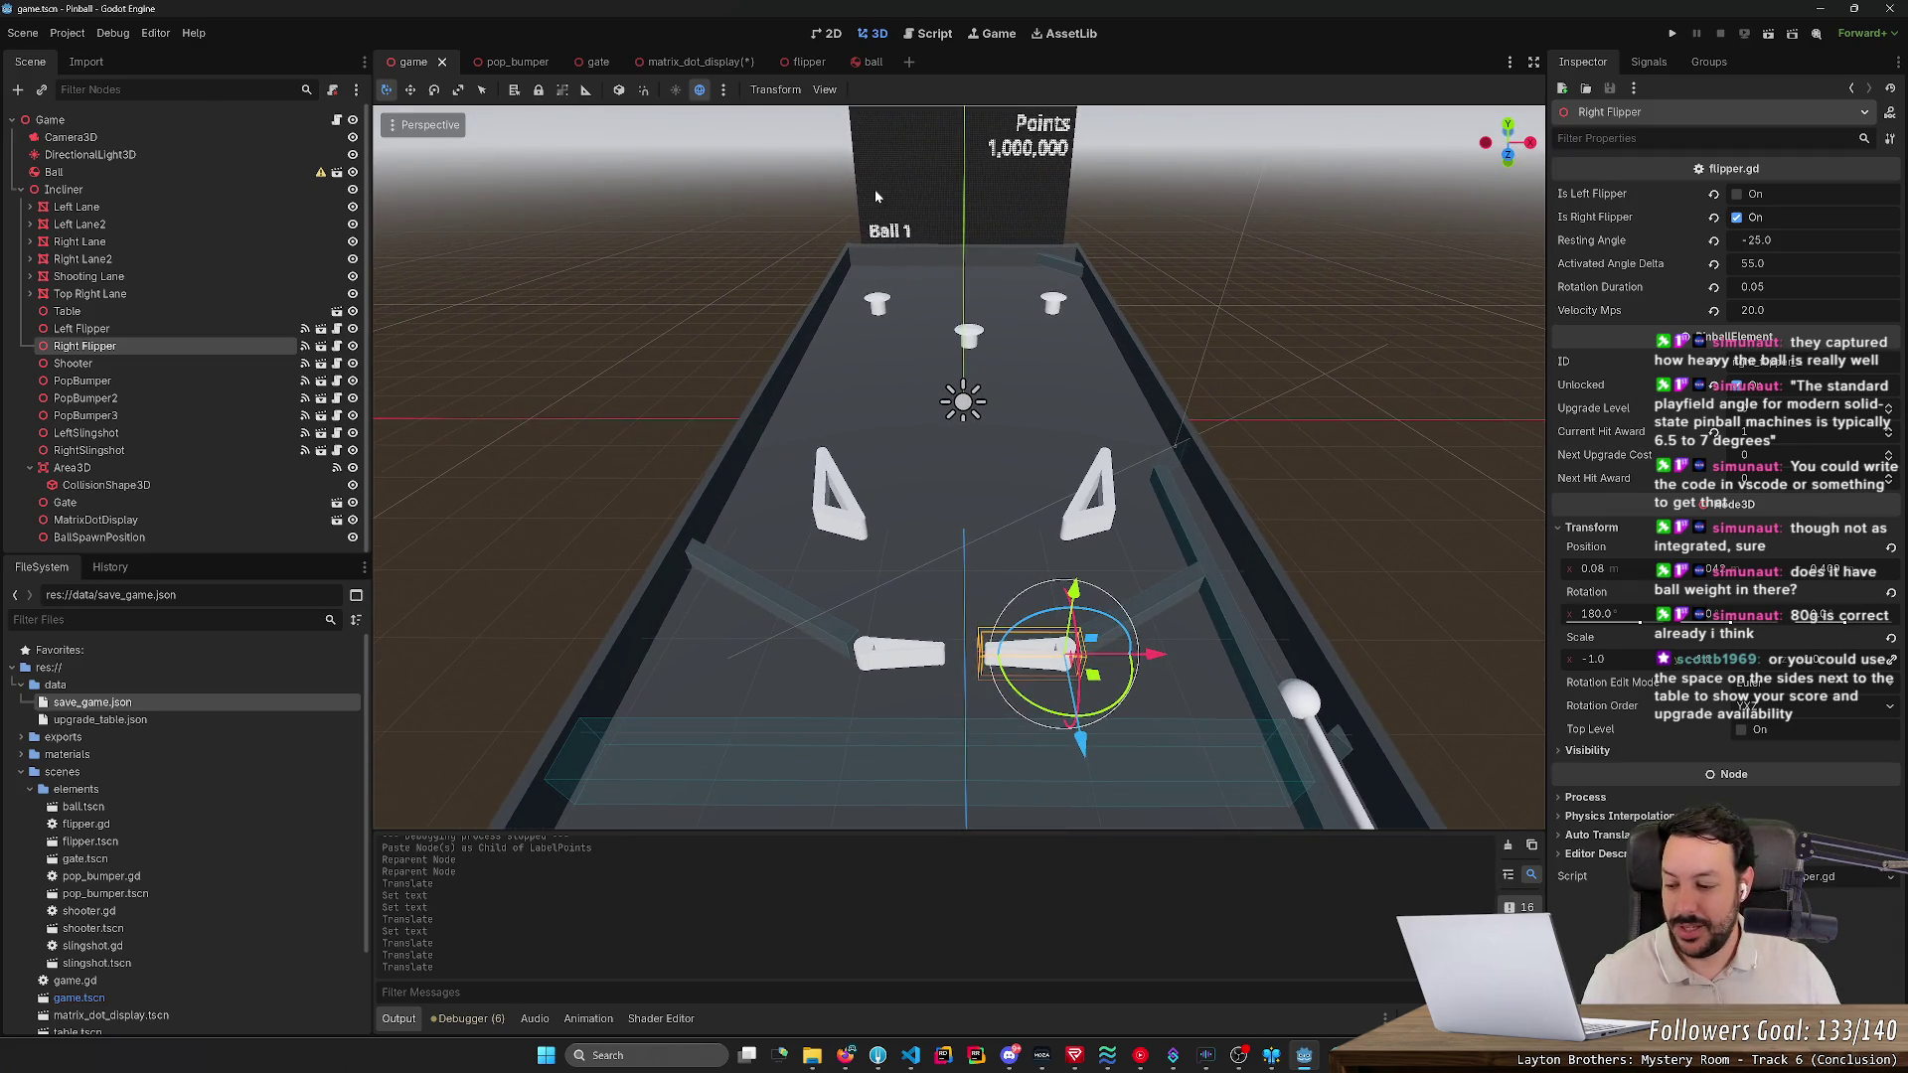
pyautogui.click(690, 62)
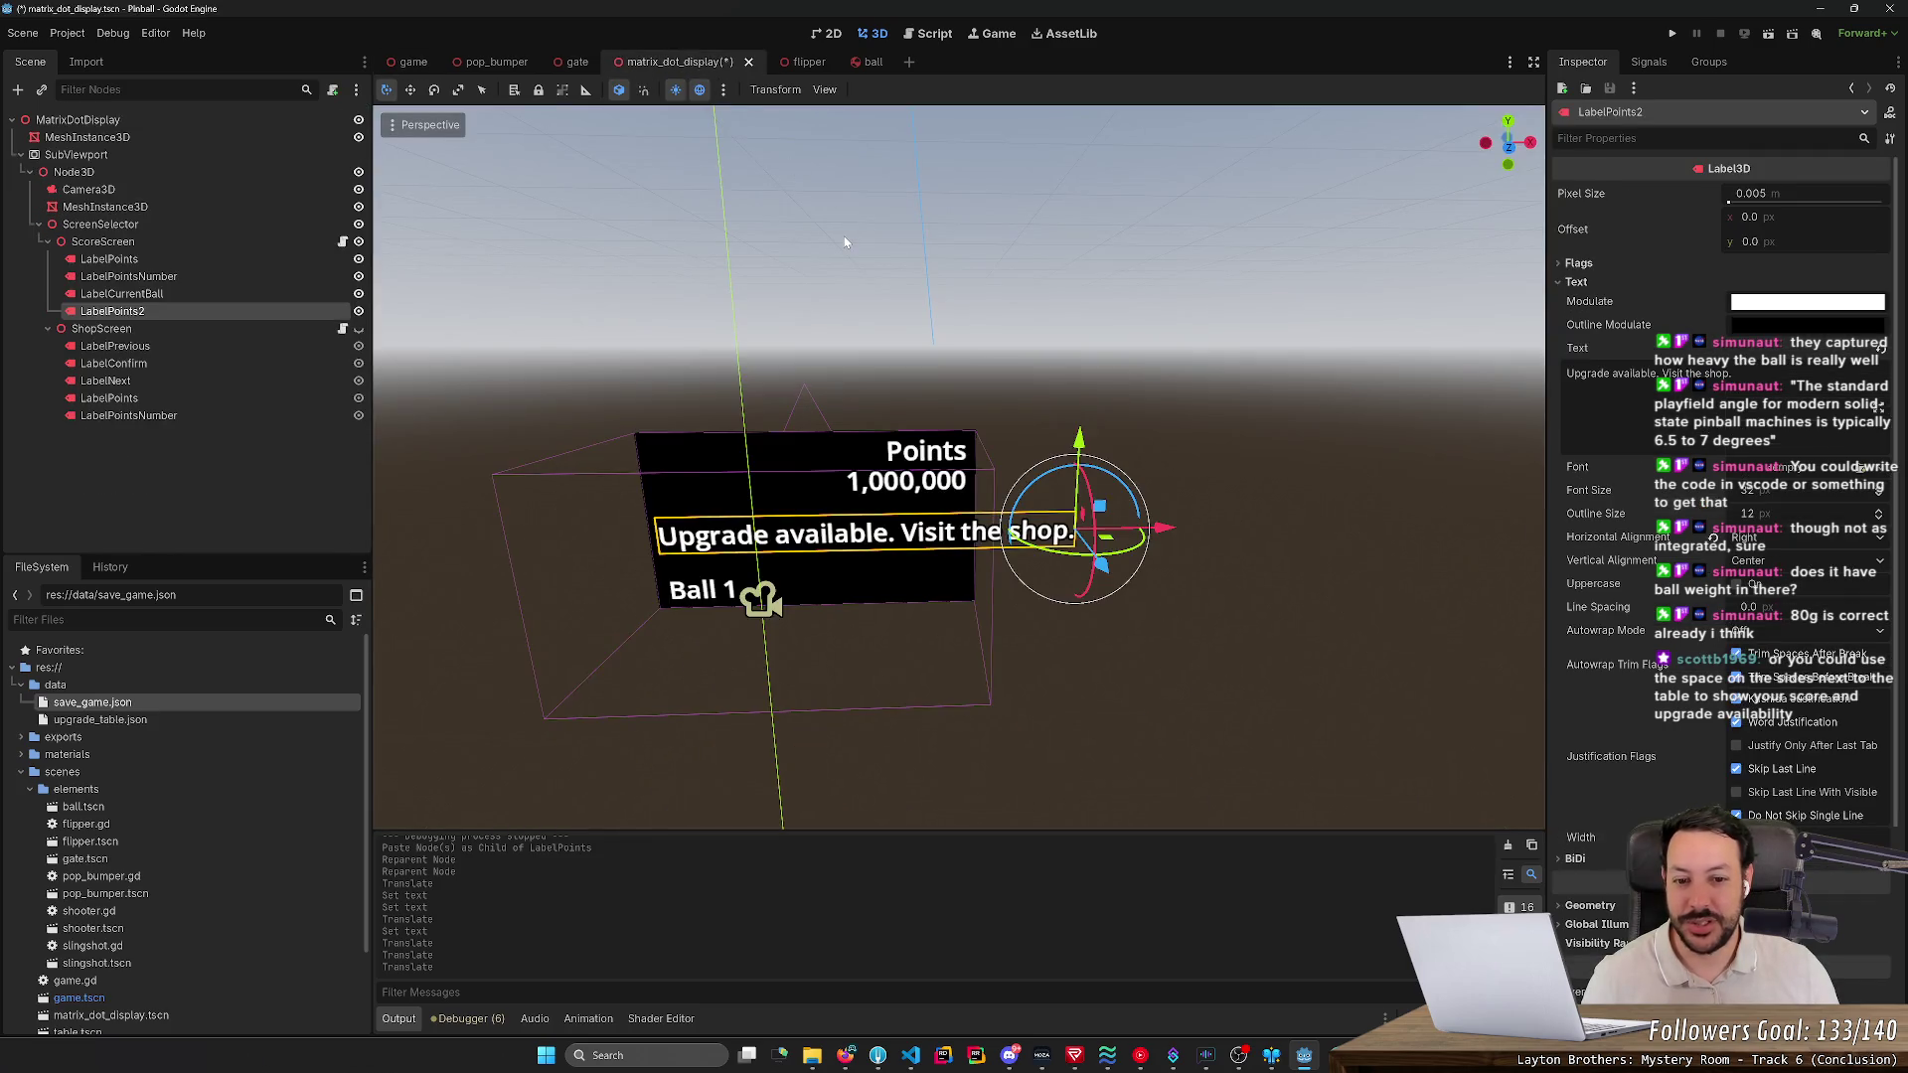
# - Save matrix_dot_display with Ctrl+S and switch back to the game scene
pyautogui.hotkey('ctrl', 's')
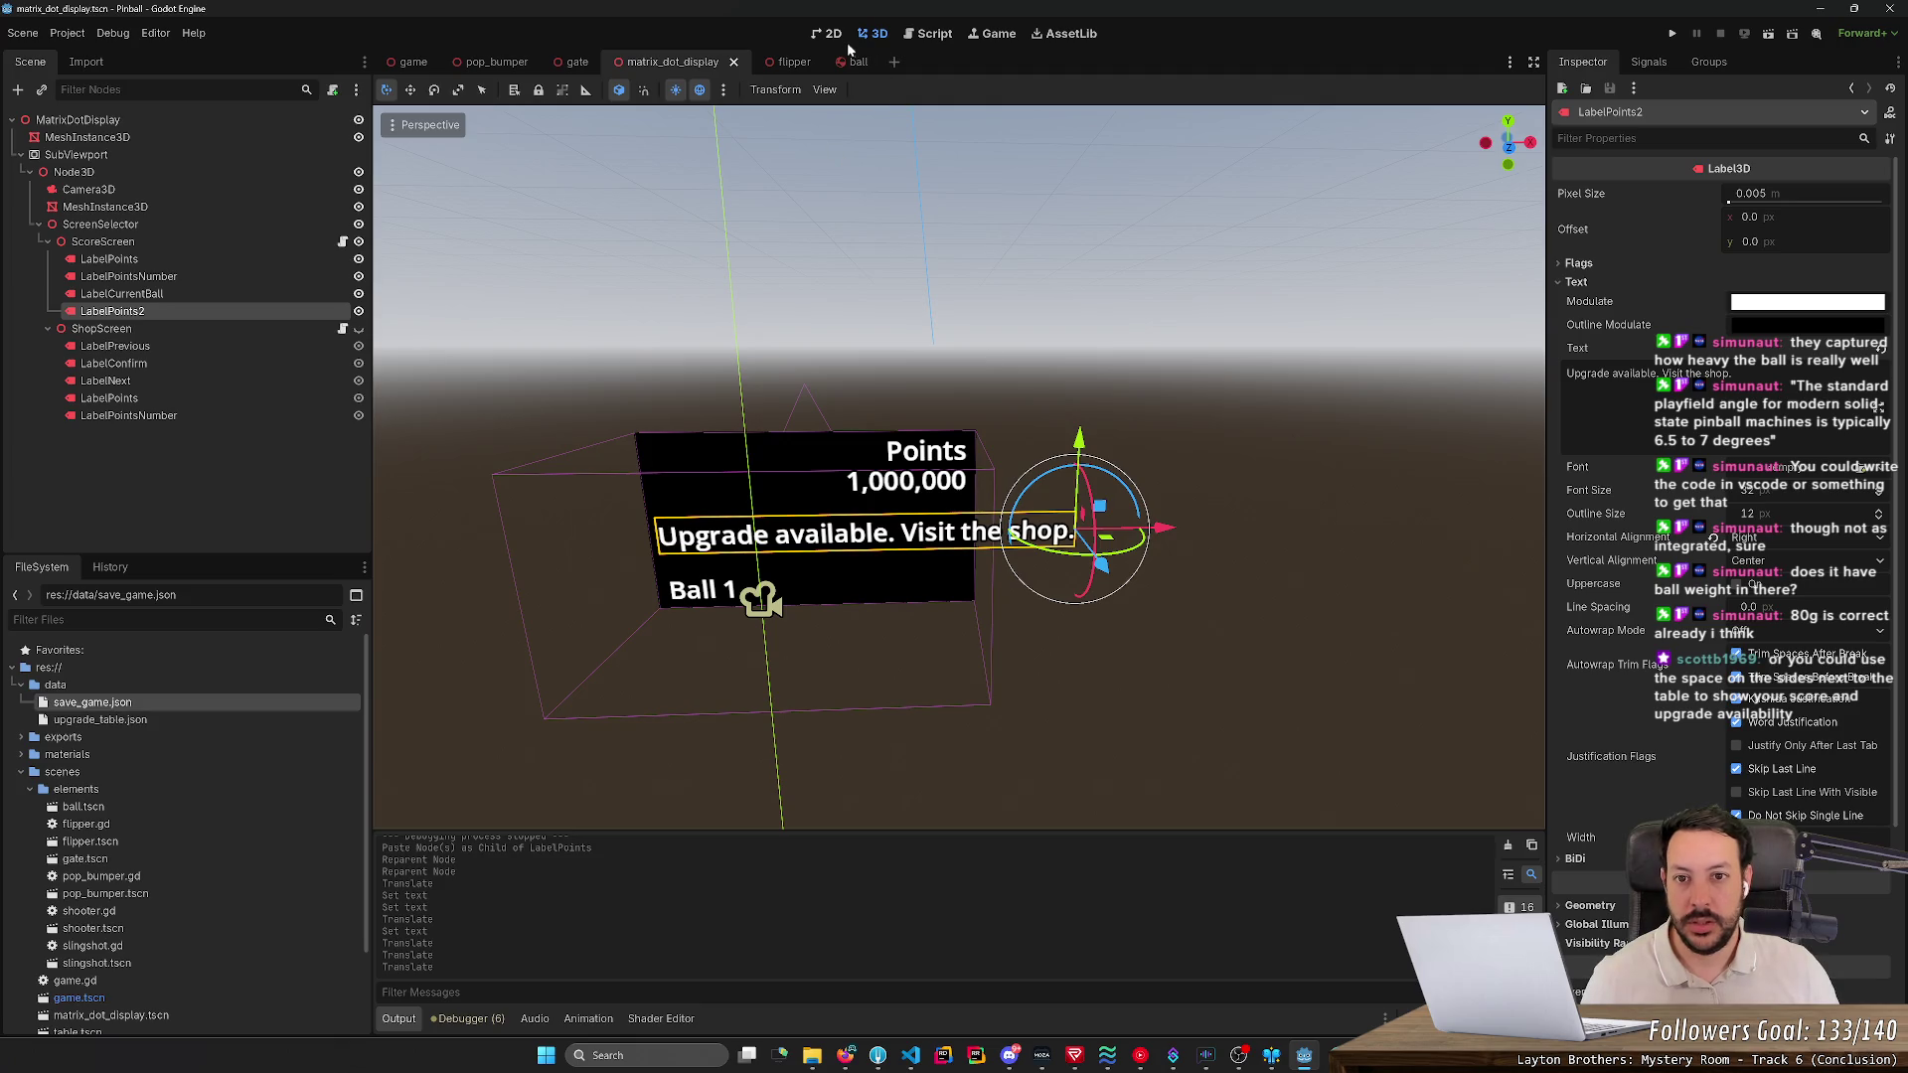
pyautogui.click(402, 61)
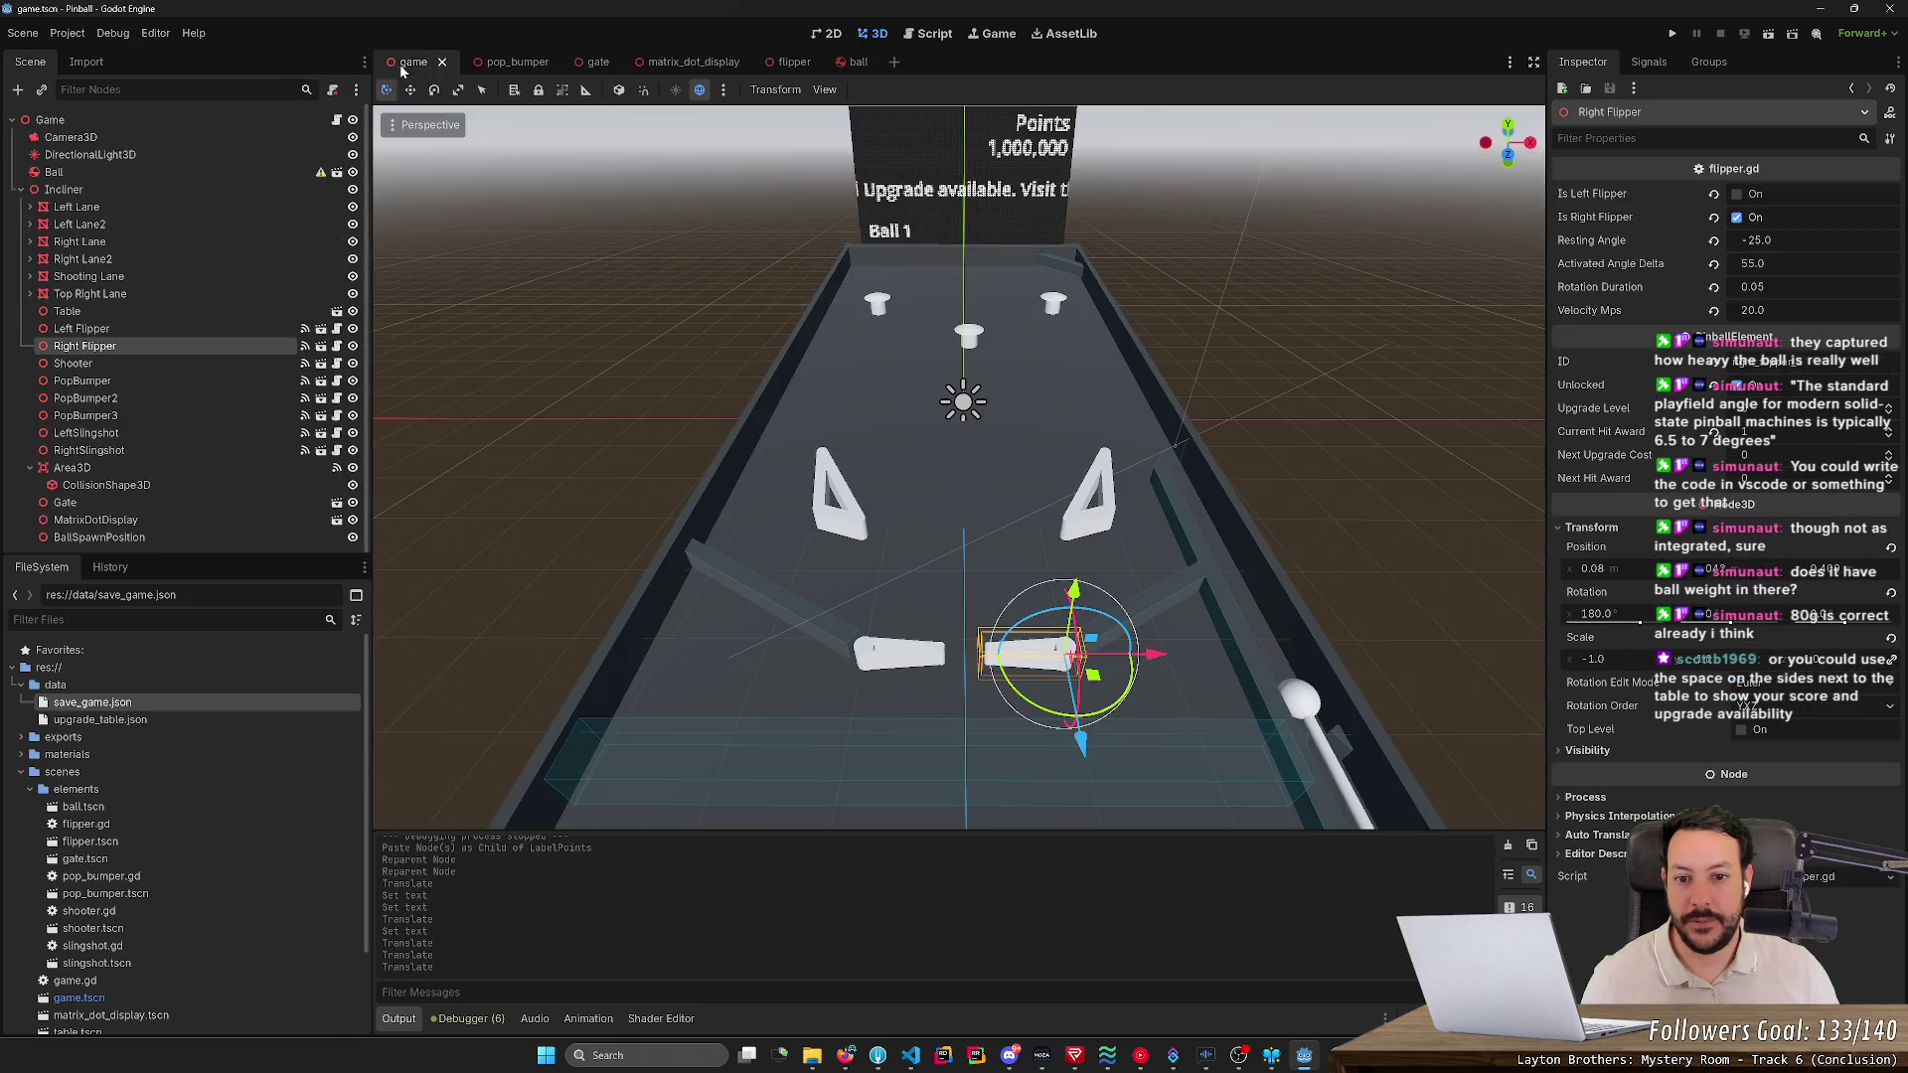
# - Glance at the save_game.json script, then return to 3D and open the matrix_dot_display scene
pyautogui.scroll(5, 960, 508)
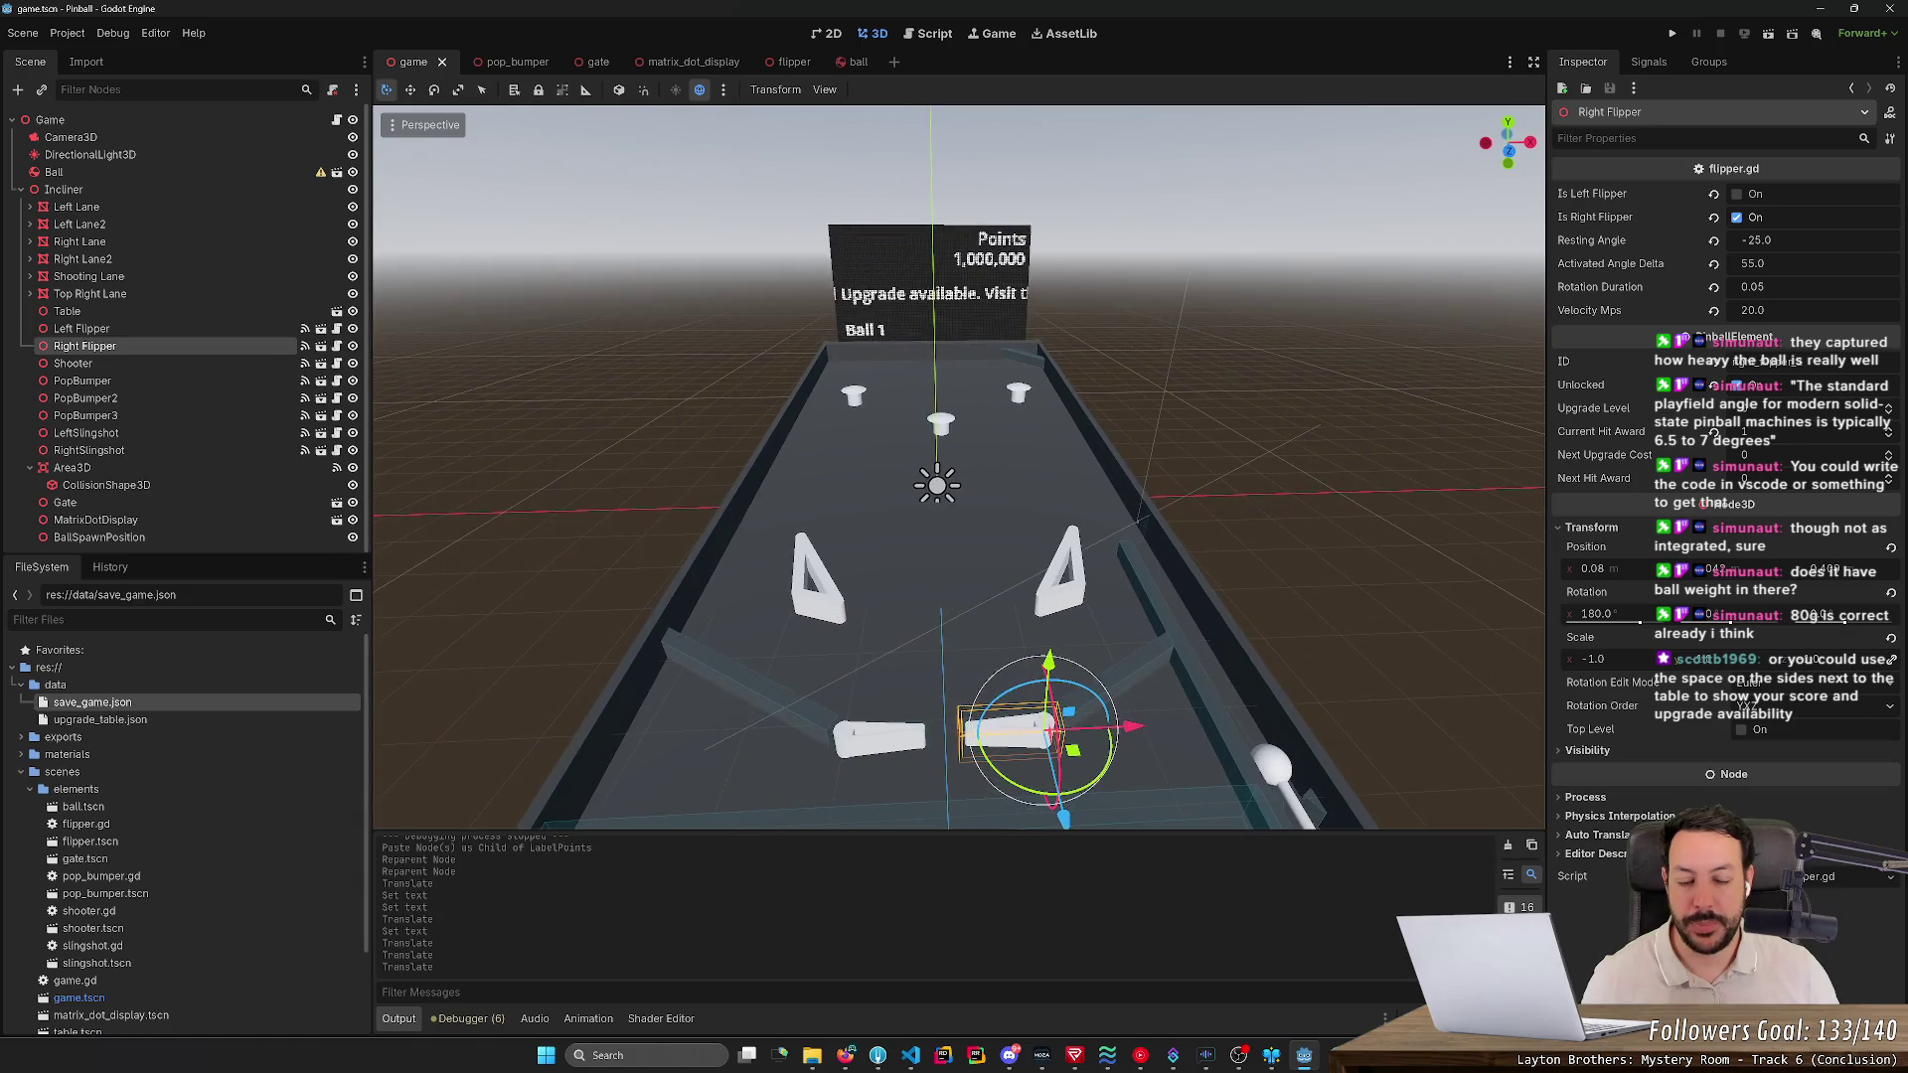
pyautogui.scroll(-1, 960, 508)
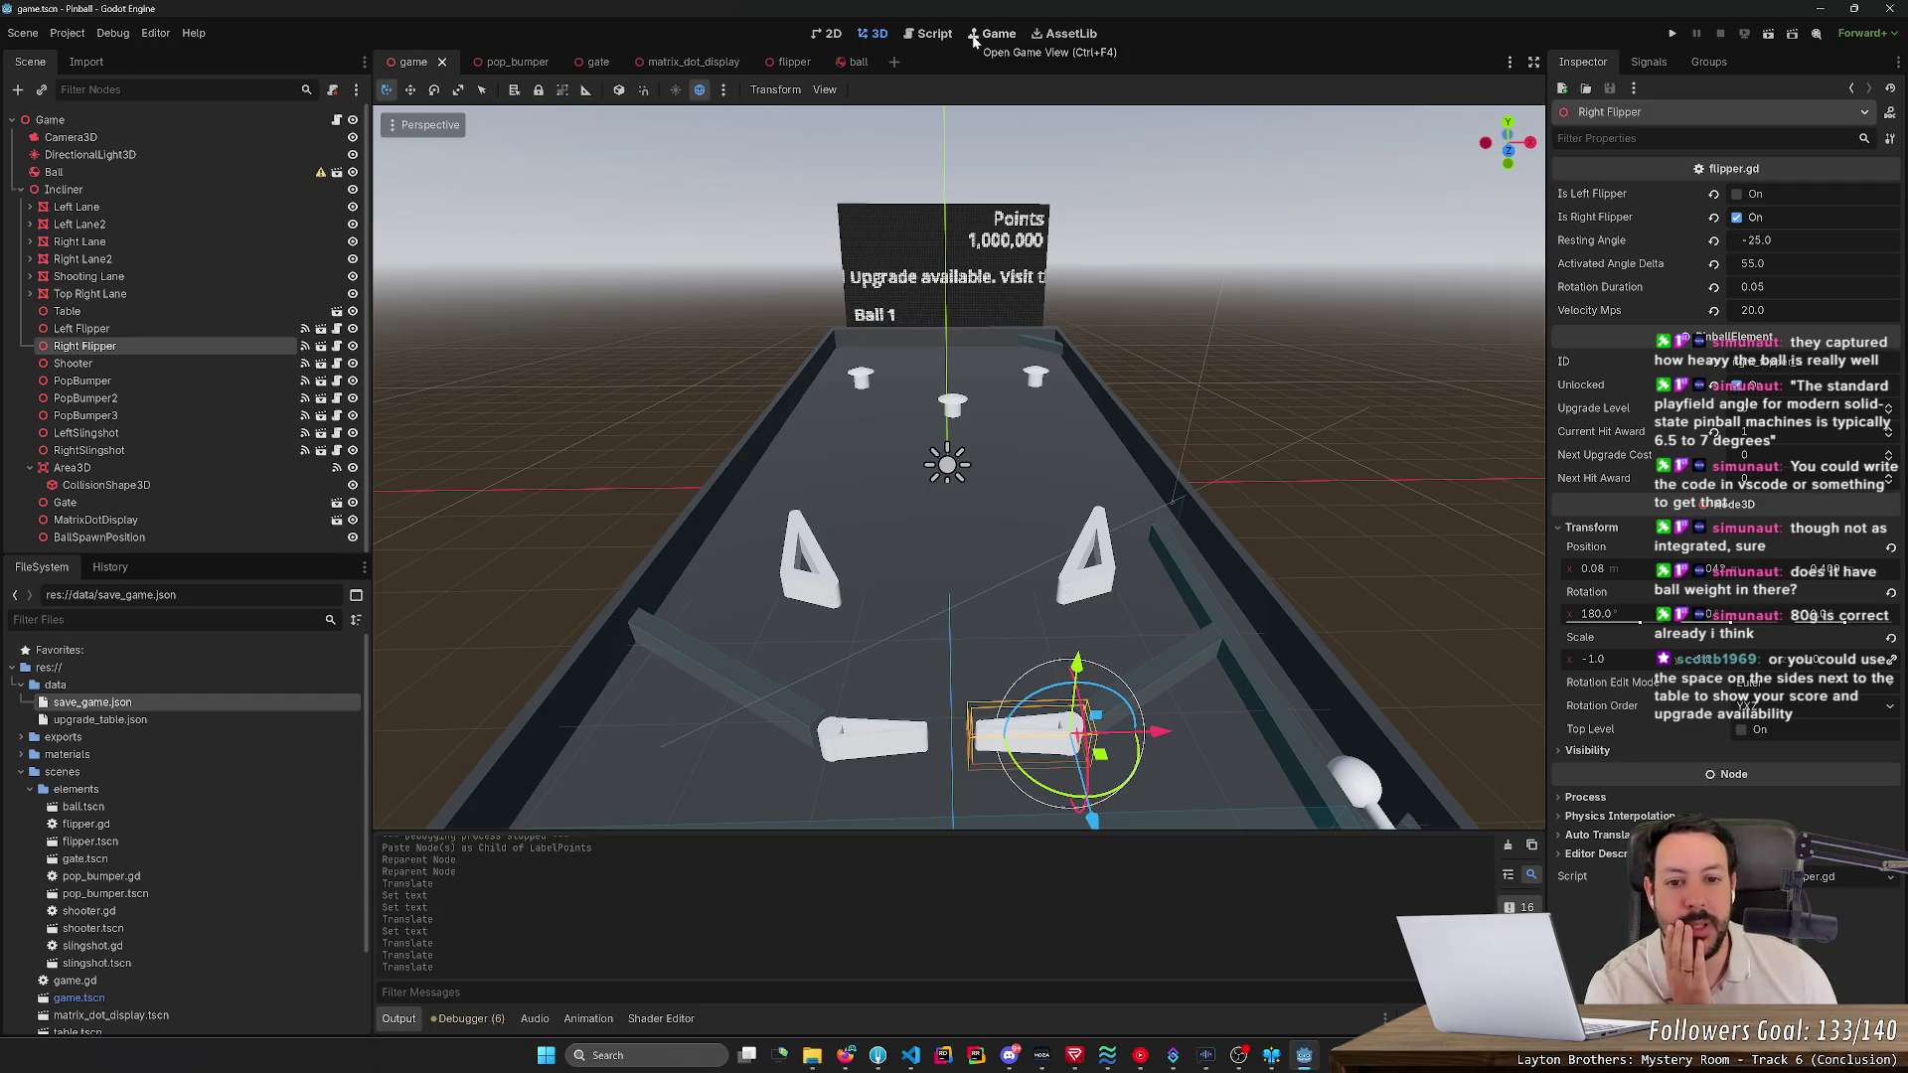
pyautogui.click(939, 38)
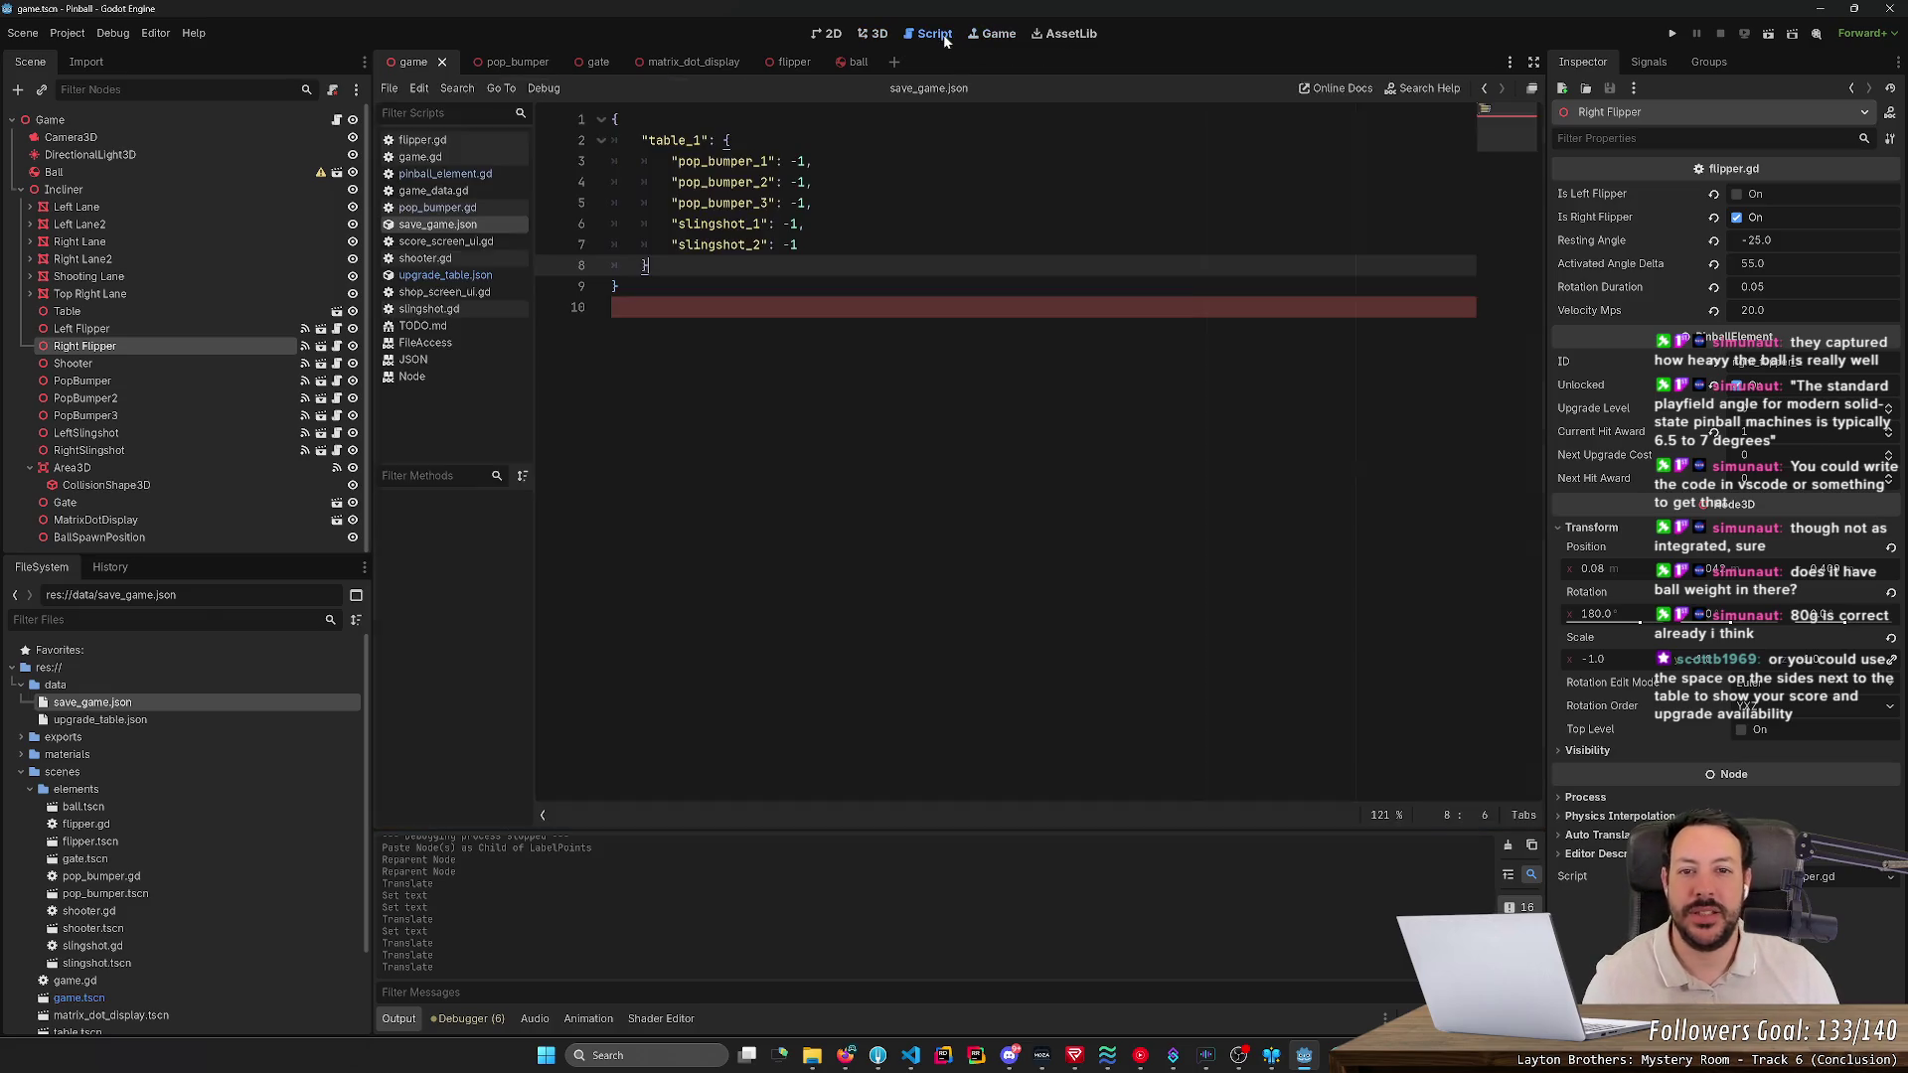
pyautogui.click(875, 35)
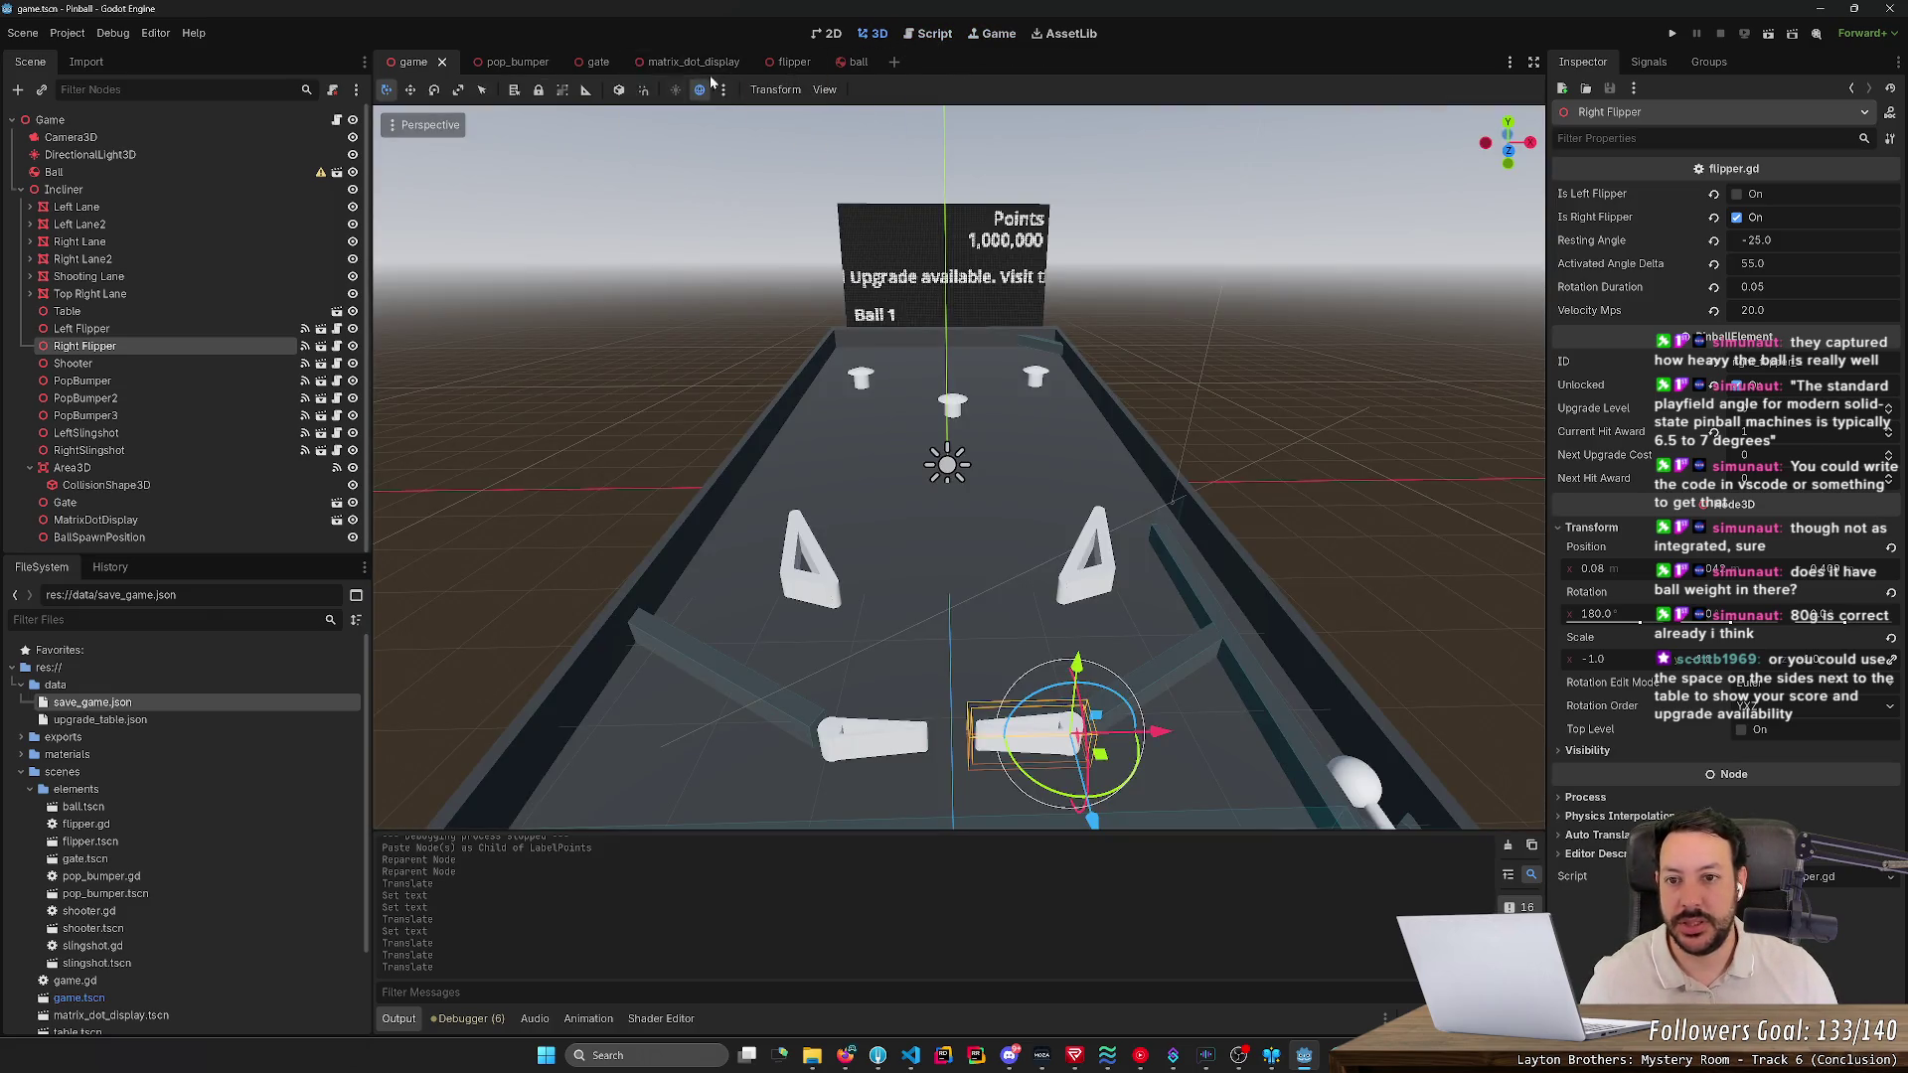
pyautogui.click(685, 63)
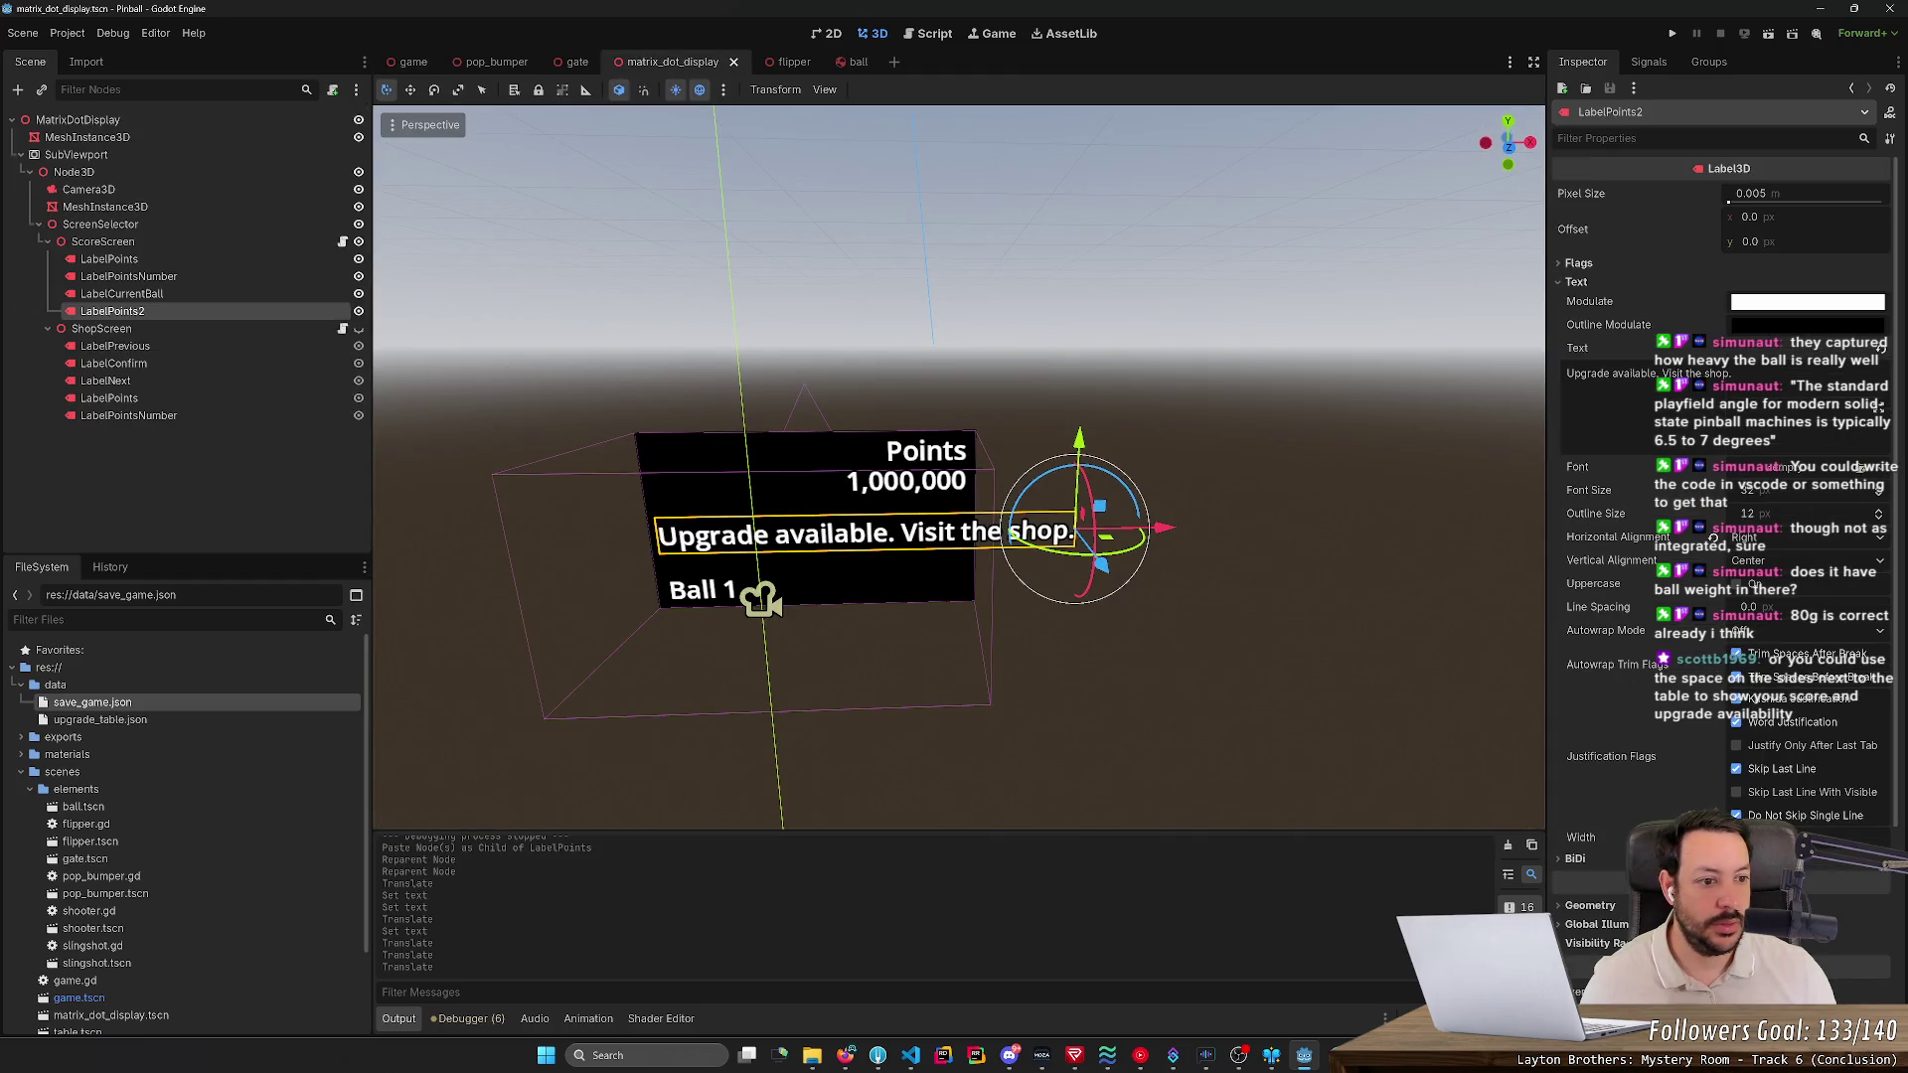
# - Break the message before 'Visit the shop.', centre it horizontally, shift it left, and save
pyautogui.click(1661, 373)
pyautogui.press('Return')
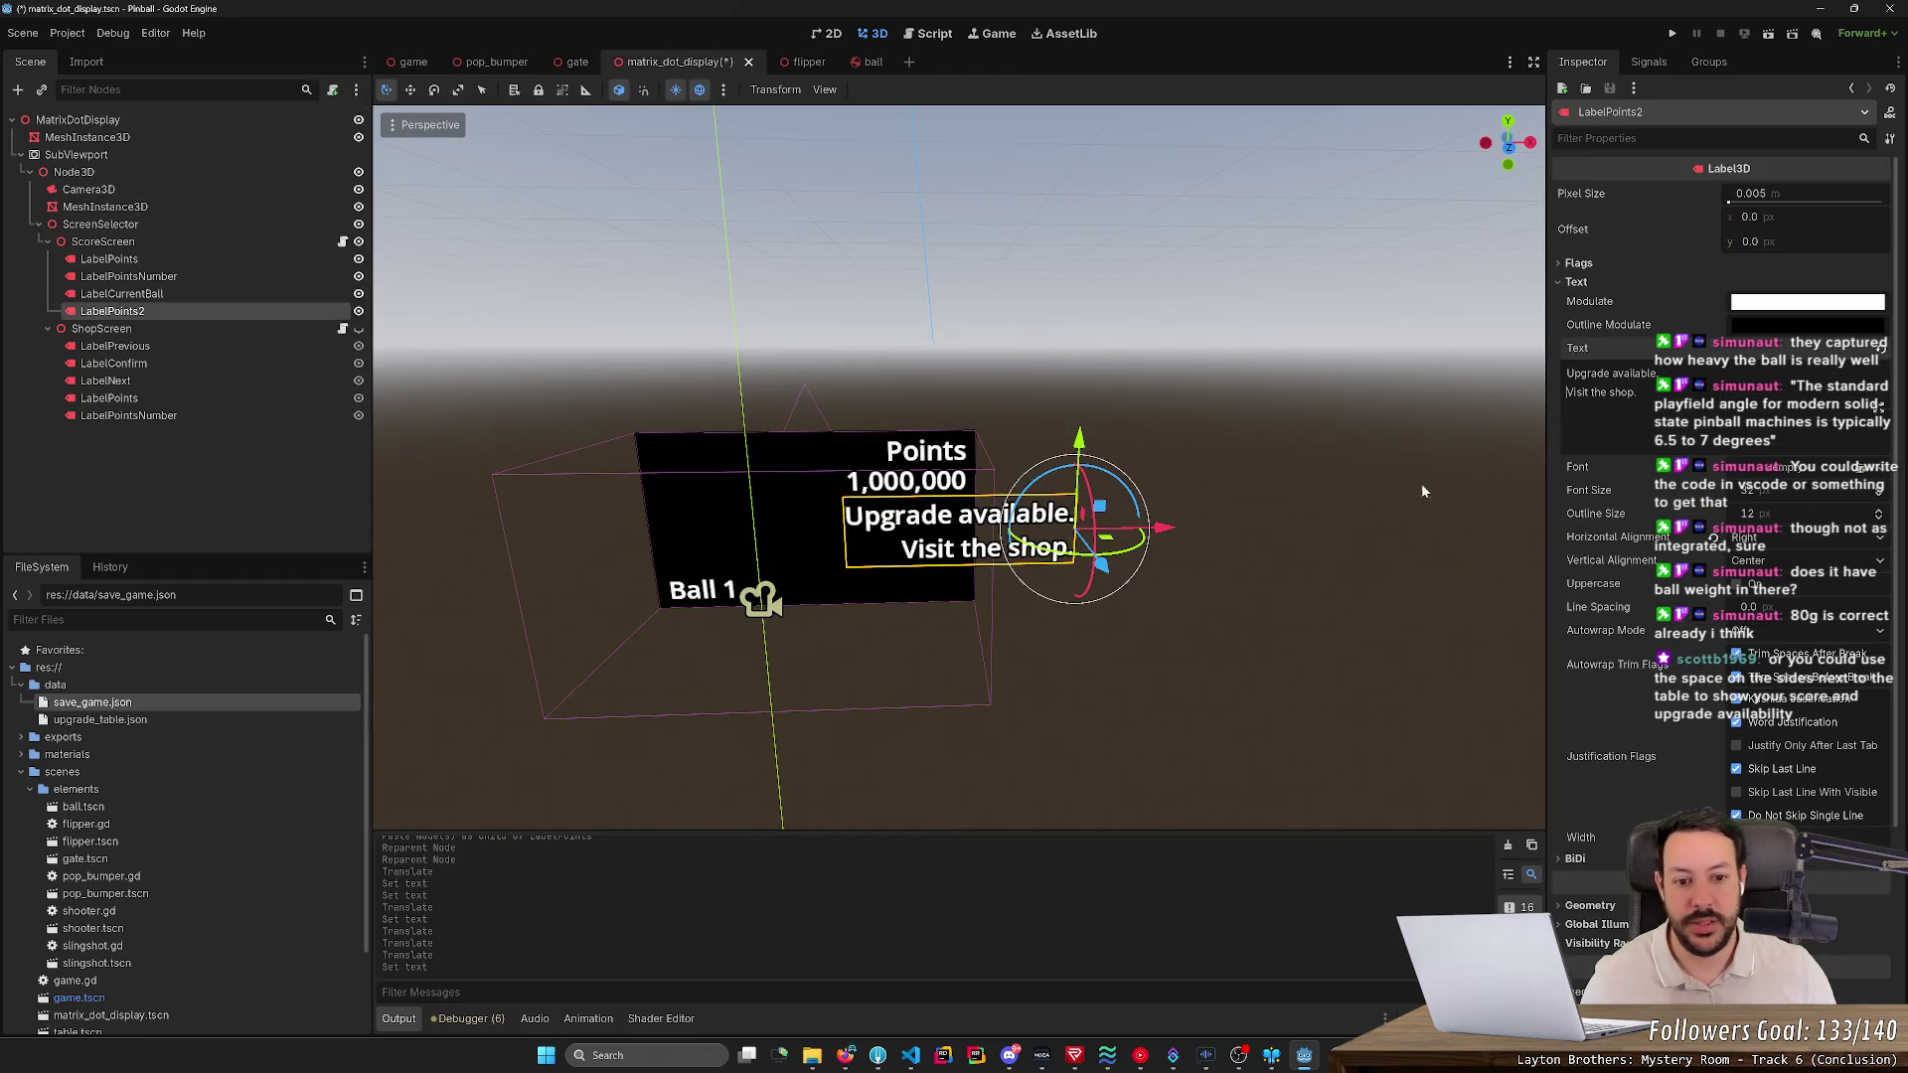
pyautogui.click(1810, 540)
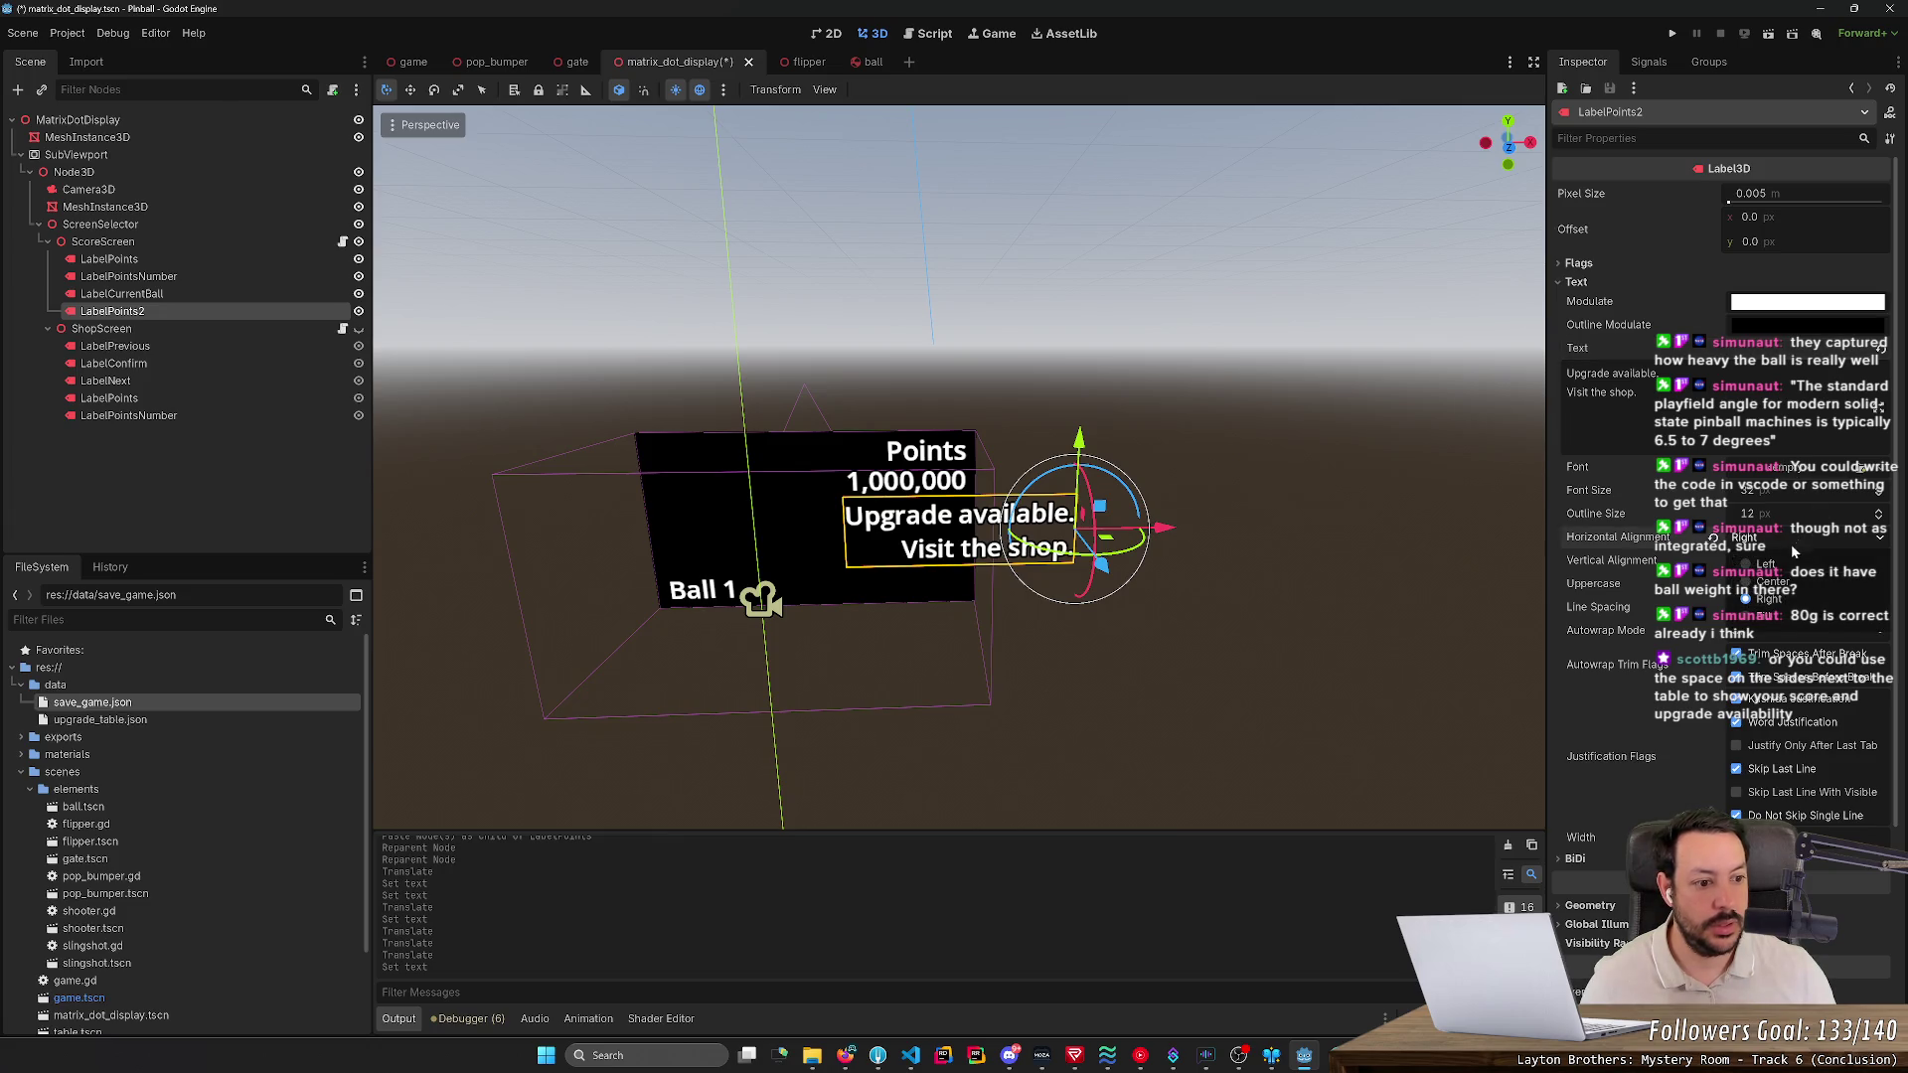
pyautogui.click(1779, 582)
pyautogui.moveTo(1172, 529)
pyautogui.mouseDown()
pyautogui.moveTo(889, 532)
pyautogui.moveTo(912, 531)
pyautogui.mouseUp()
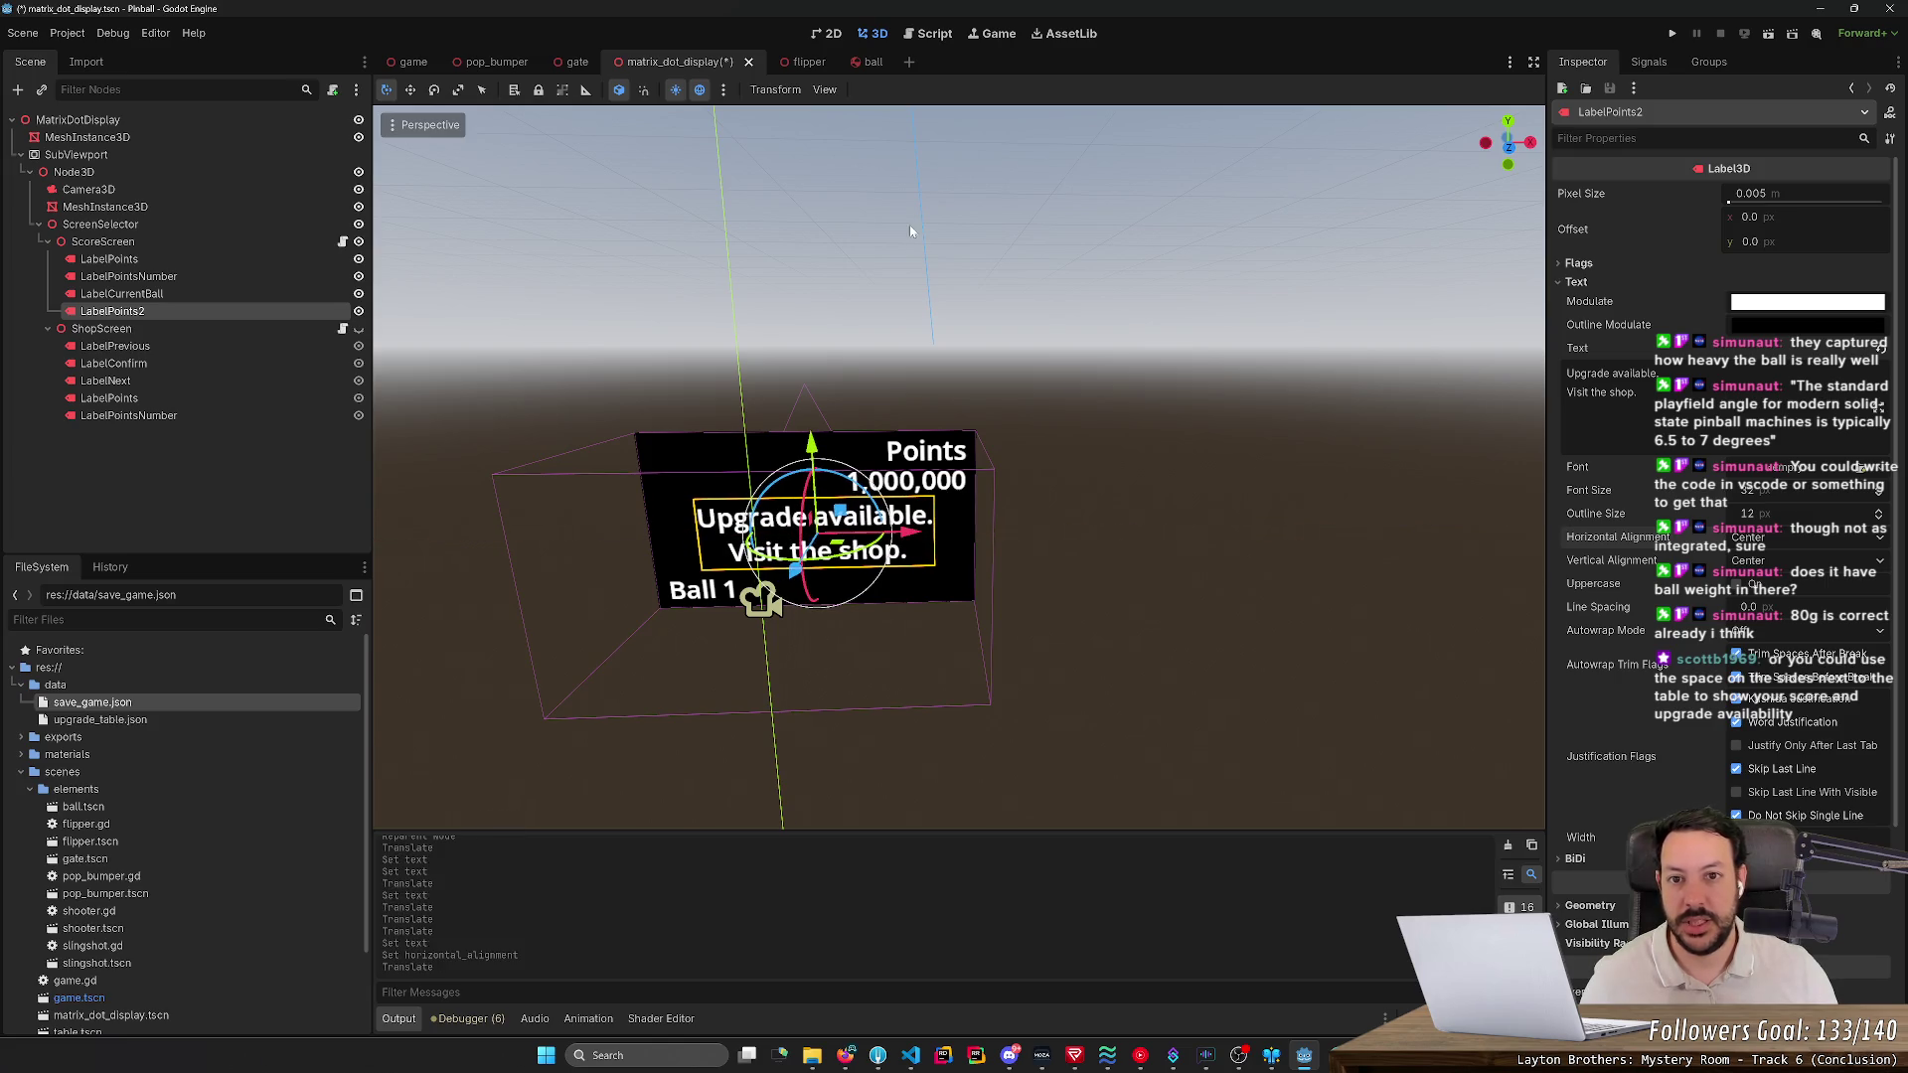
pyautogui.hotkey('ctrl', 's')
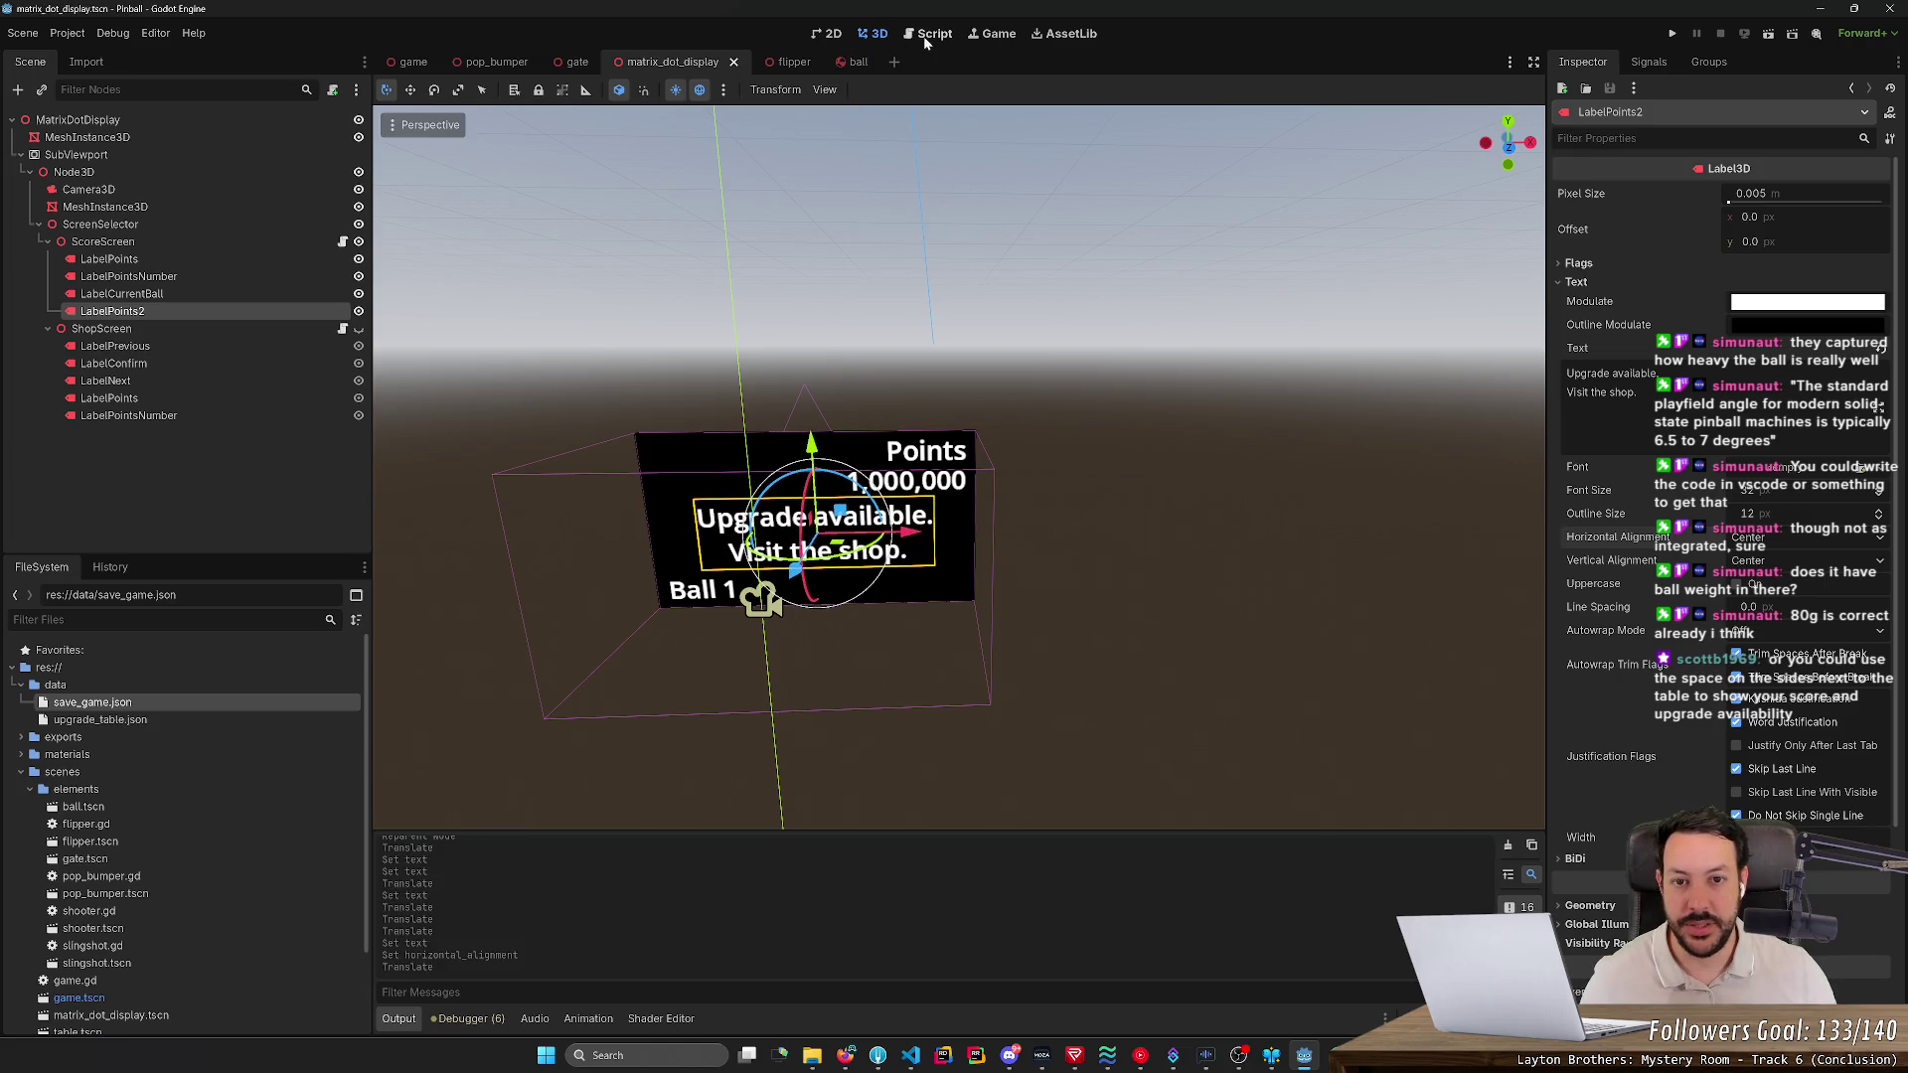
# - Return to the 3D view of the main game scene
pyautogui.click(990, 34)
pyautogui.click(934, 33)
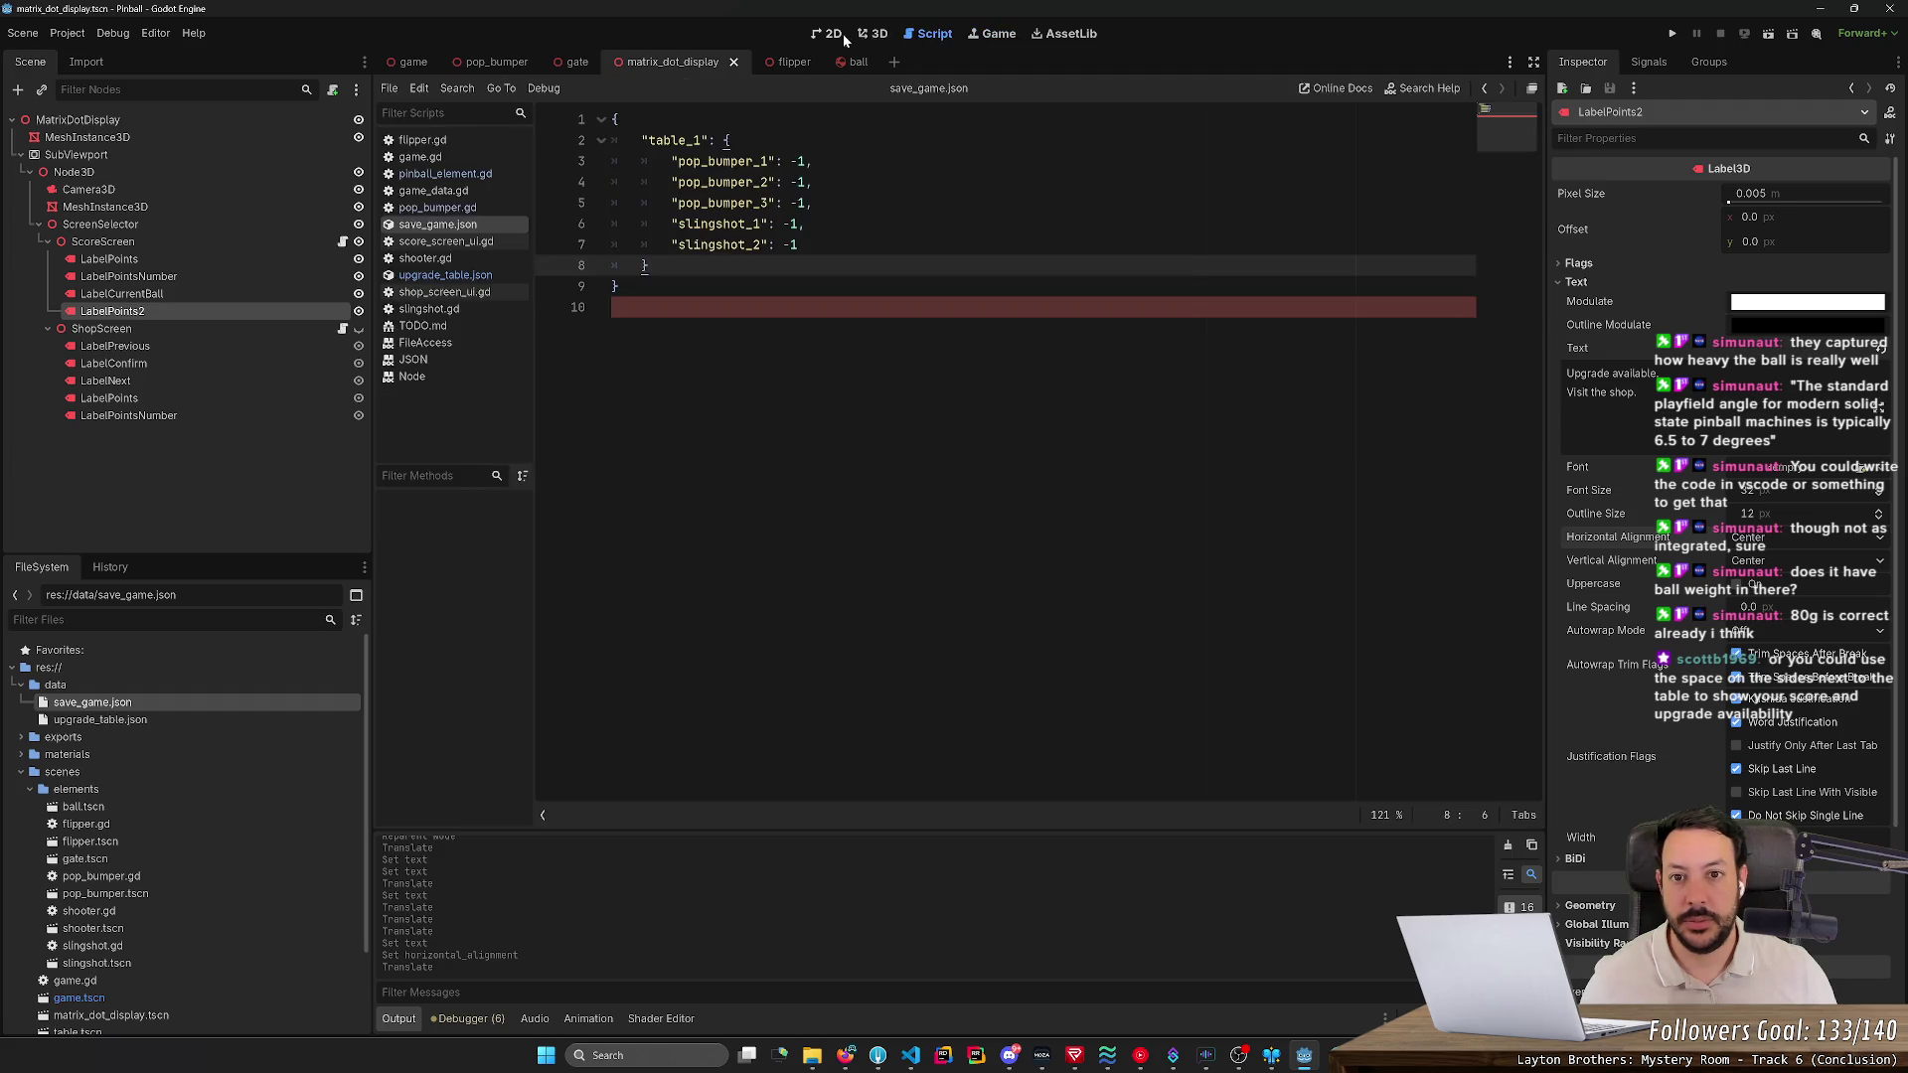
pyautogui.click(873, 33)
pyautogui.click(412, 61)
pyautogui.scroll(5, 792, 192)
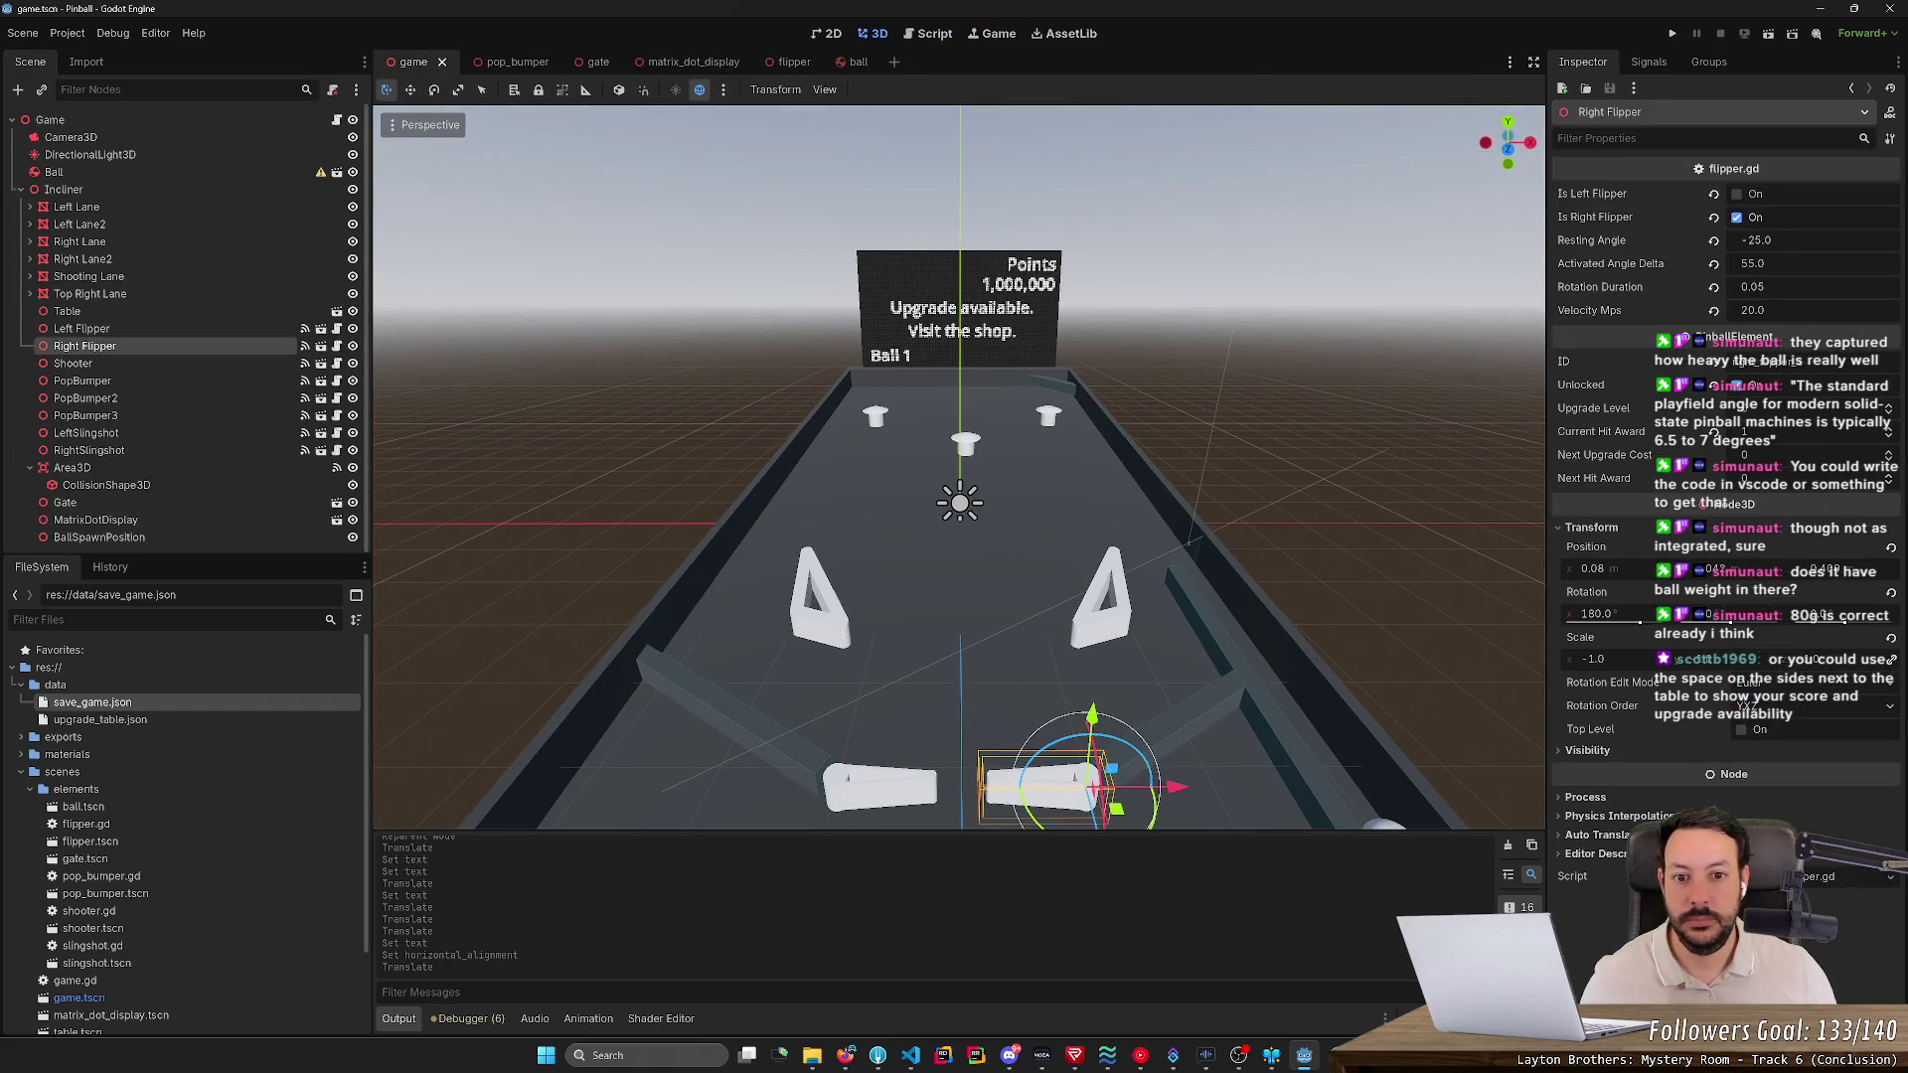
pyautogui.scroll(5, 960, 482)
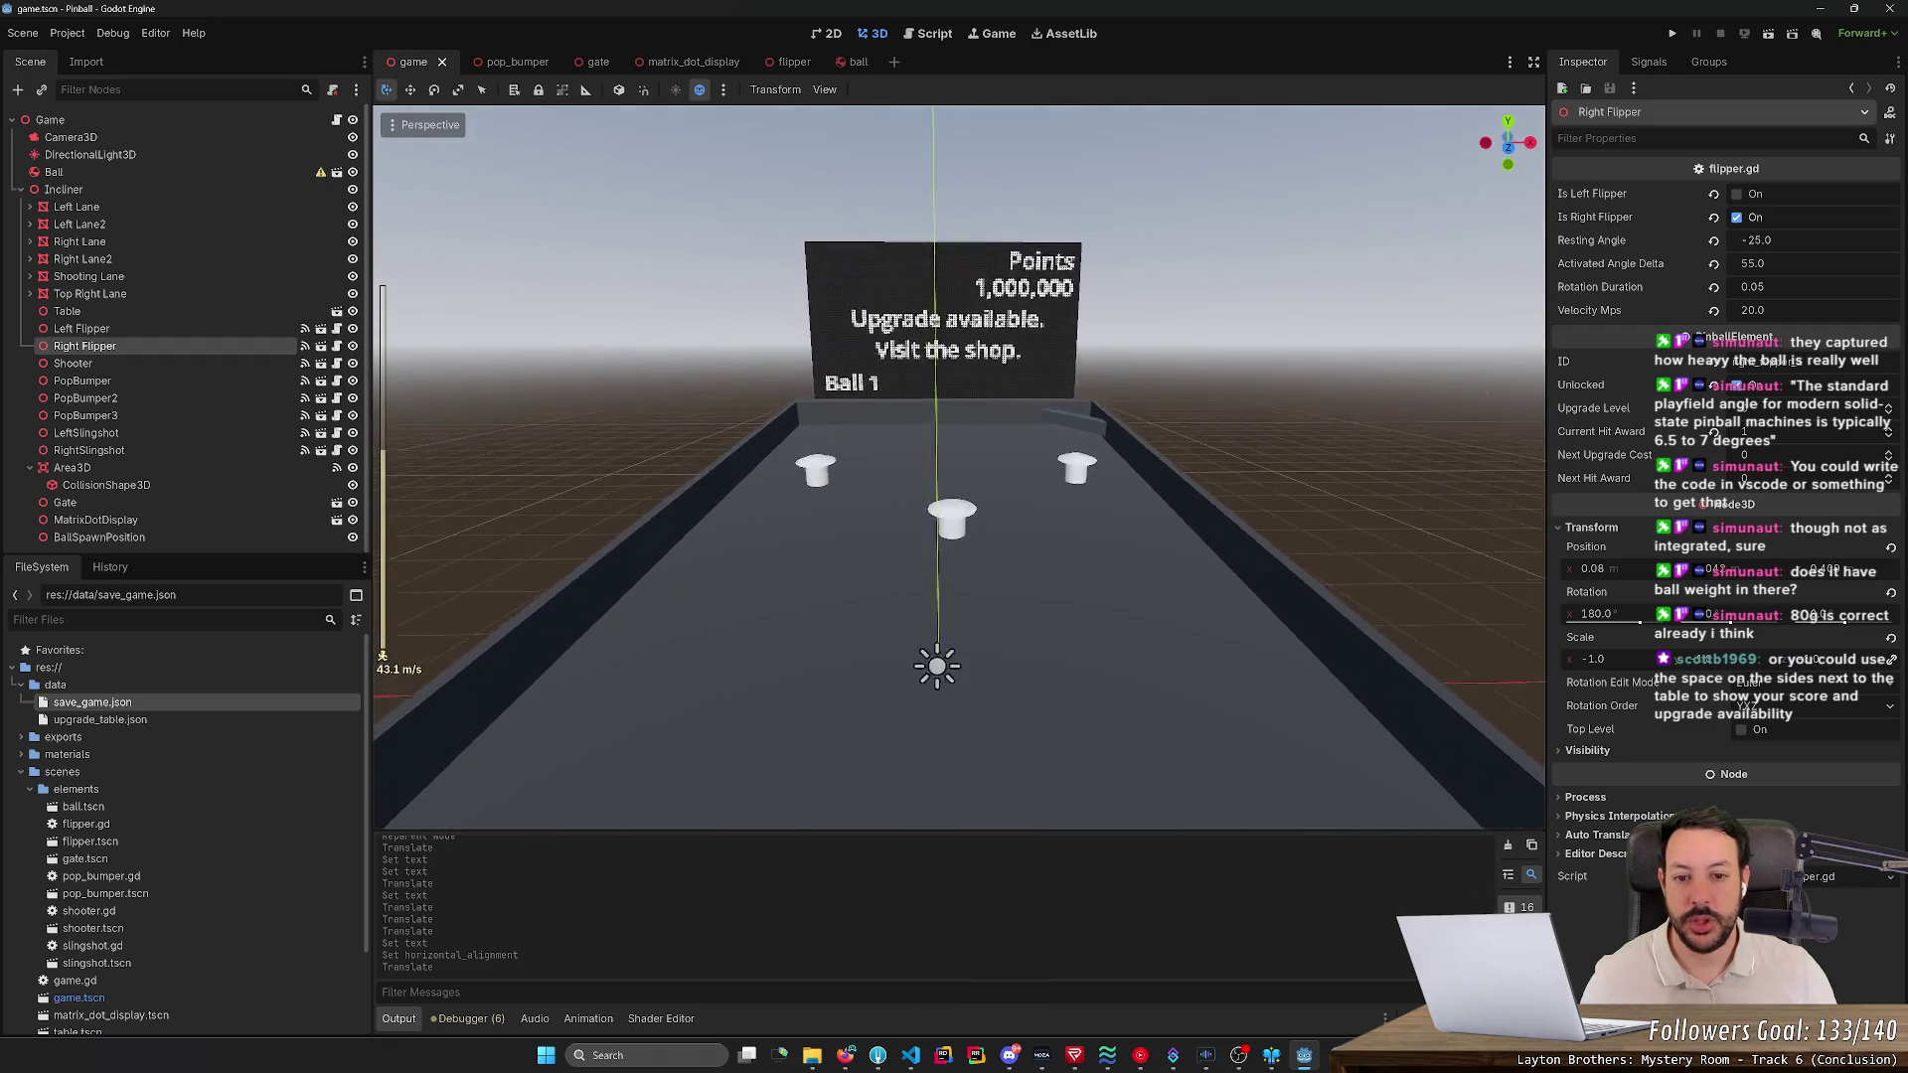
pyautogui.scroll(-5, 792, 192)
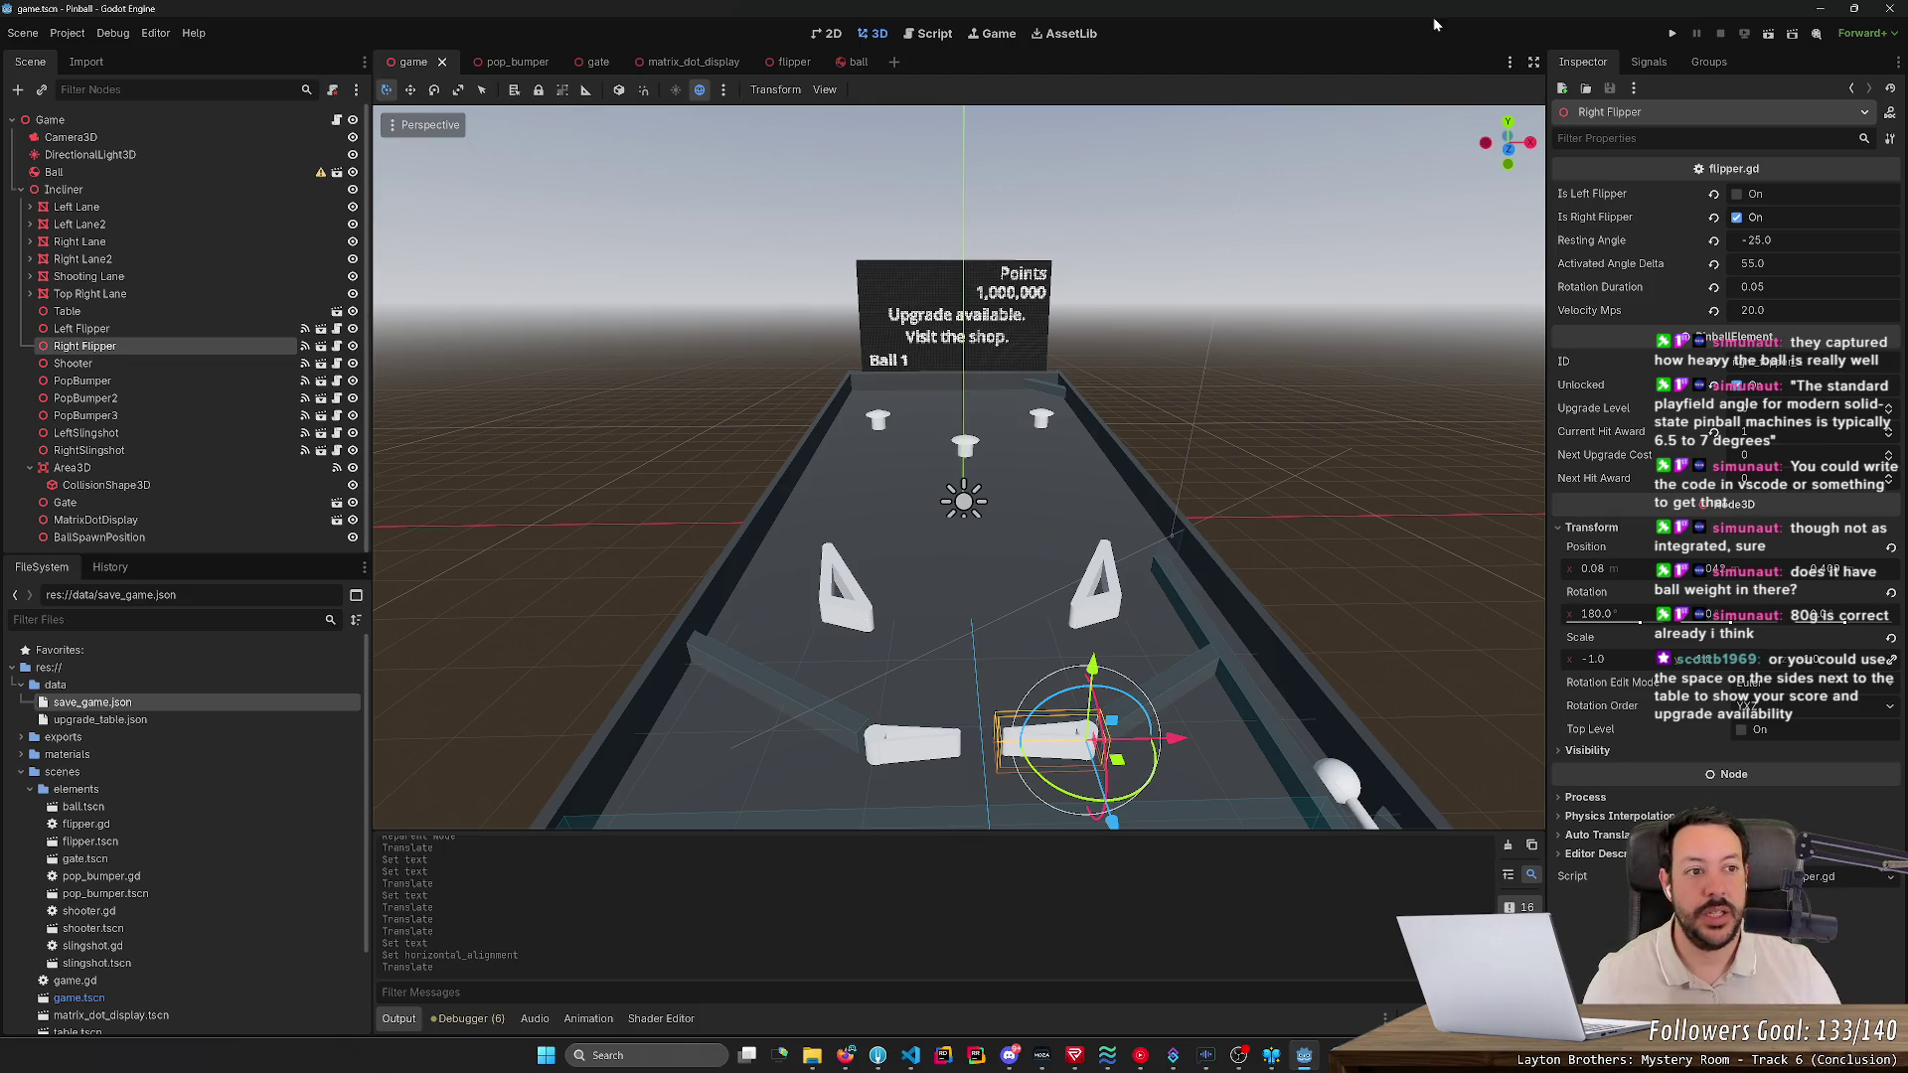
pyautogui.click(1678, 34)
# - Test both flippers, launch the ball, and keep flicking it up the table for points
pyautogui.press('Right')
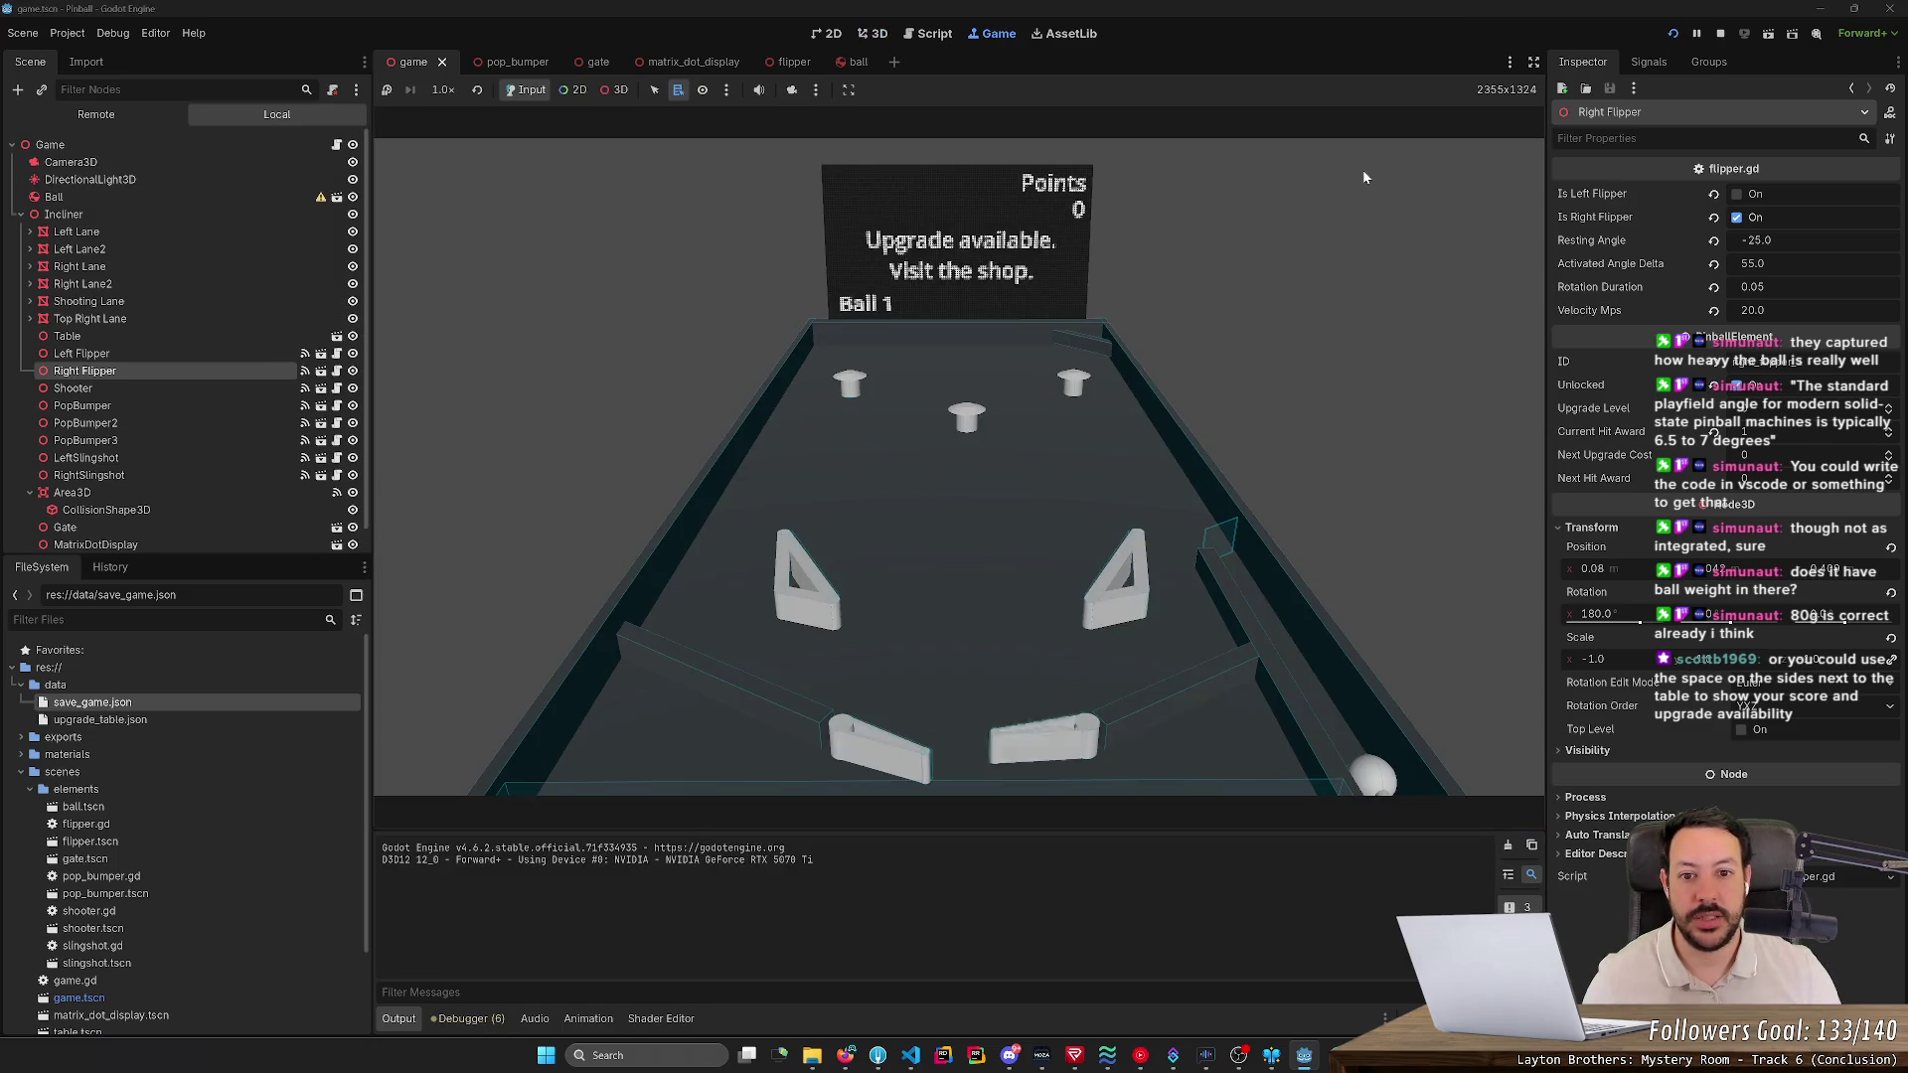
pyautogui.press('Left')
pyautogui.click(1090, 688)
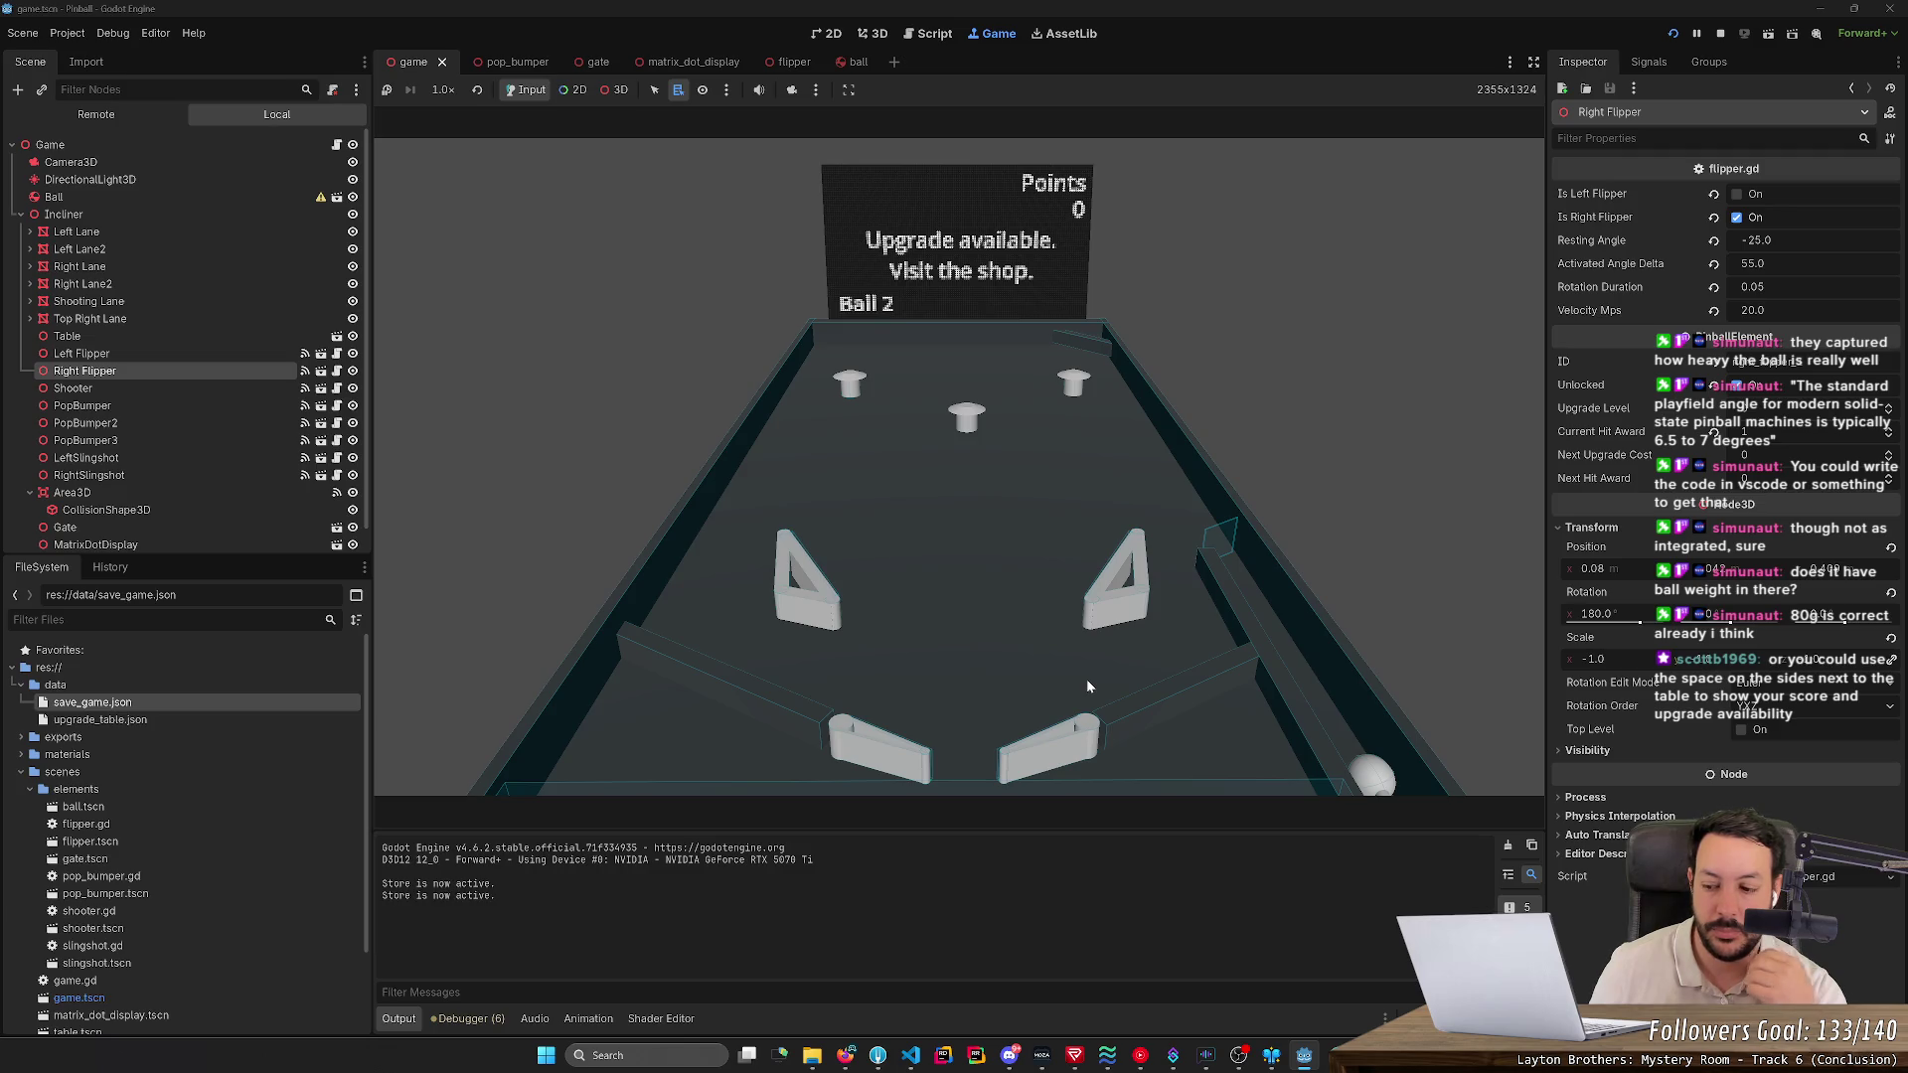
pyautogui.press('Left')
pyautogui.press('Right')
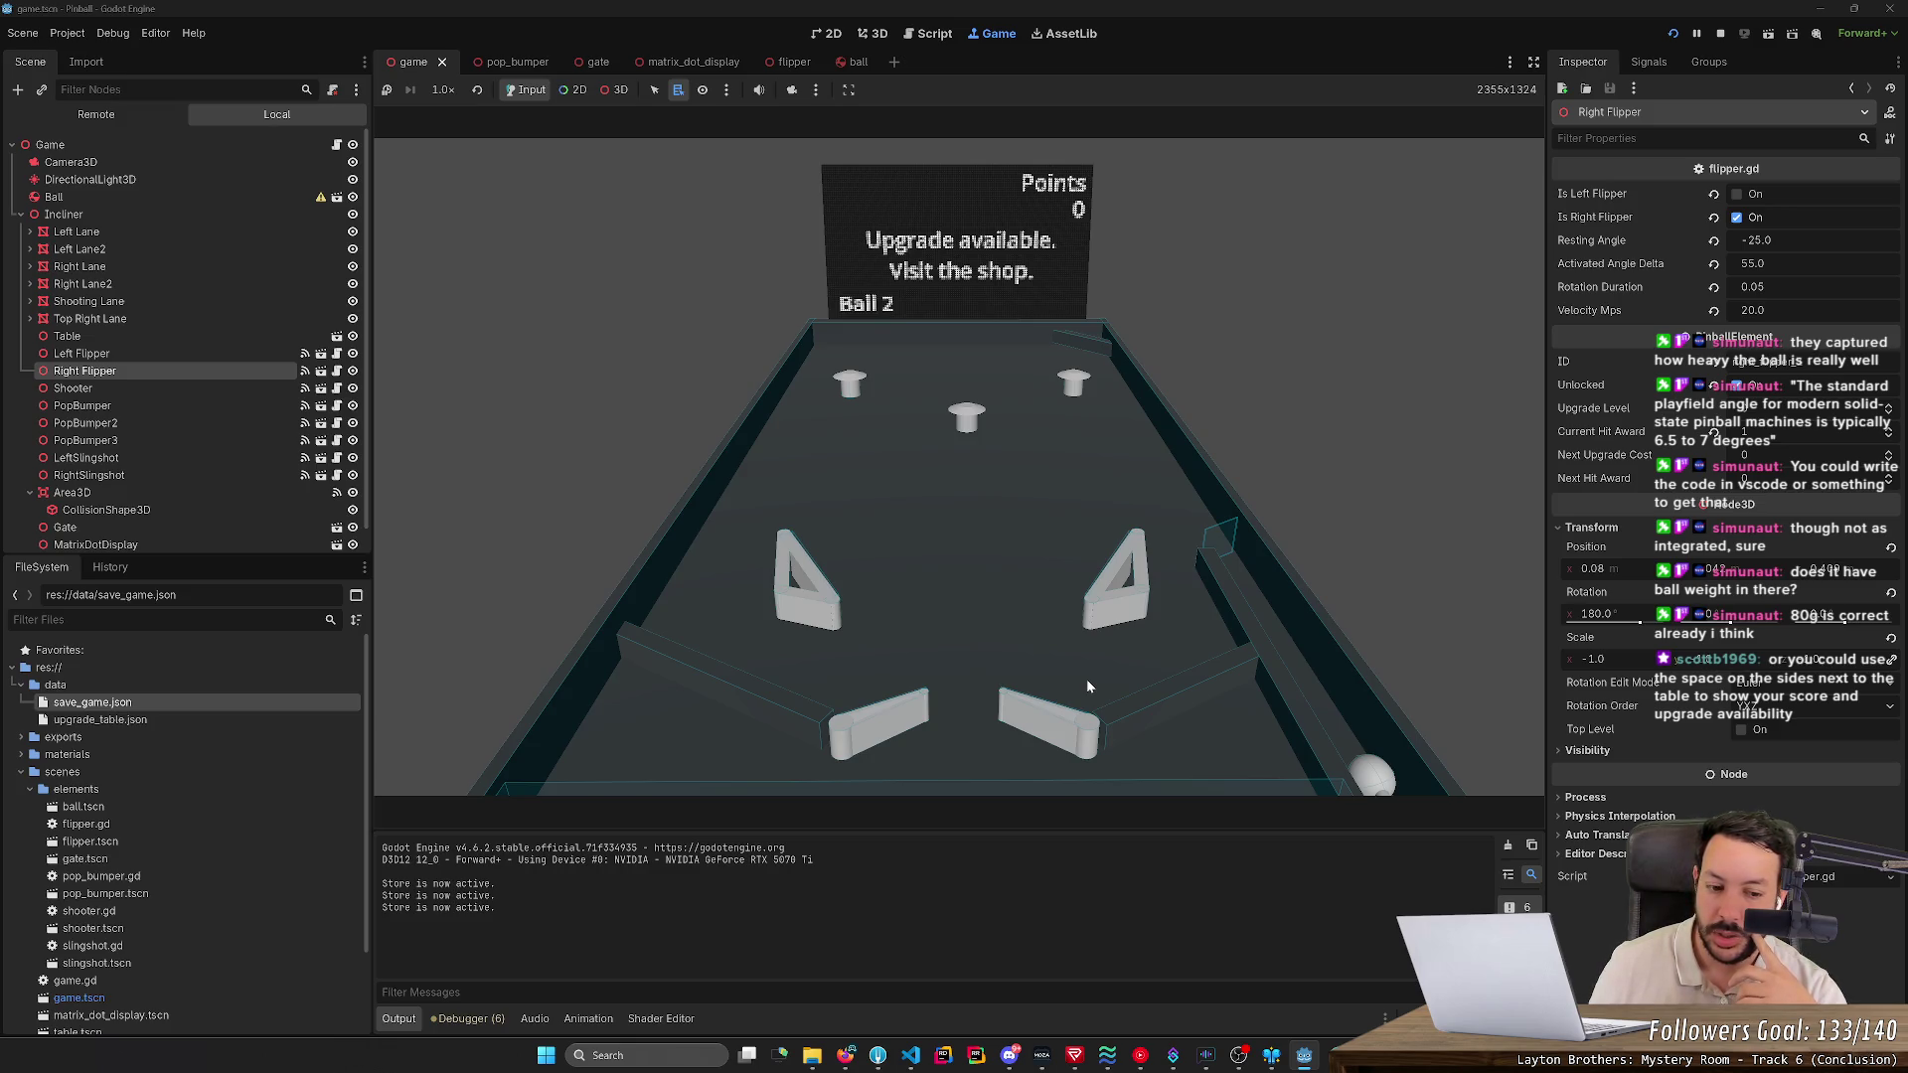
pyautogui.press('Left')
pyautogui.press('Right')
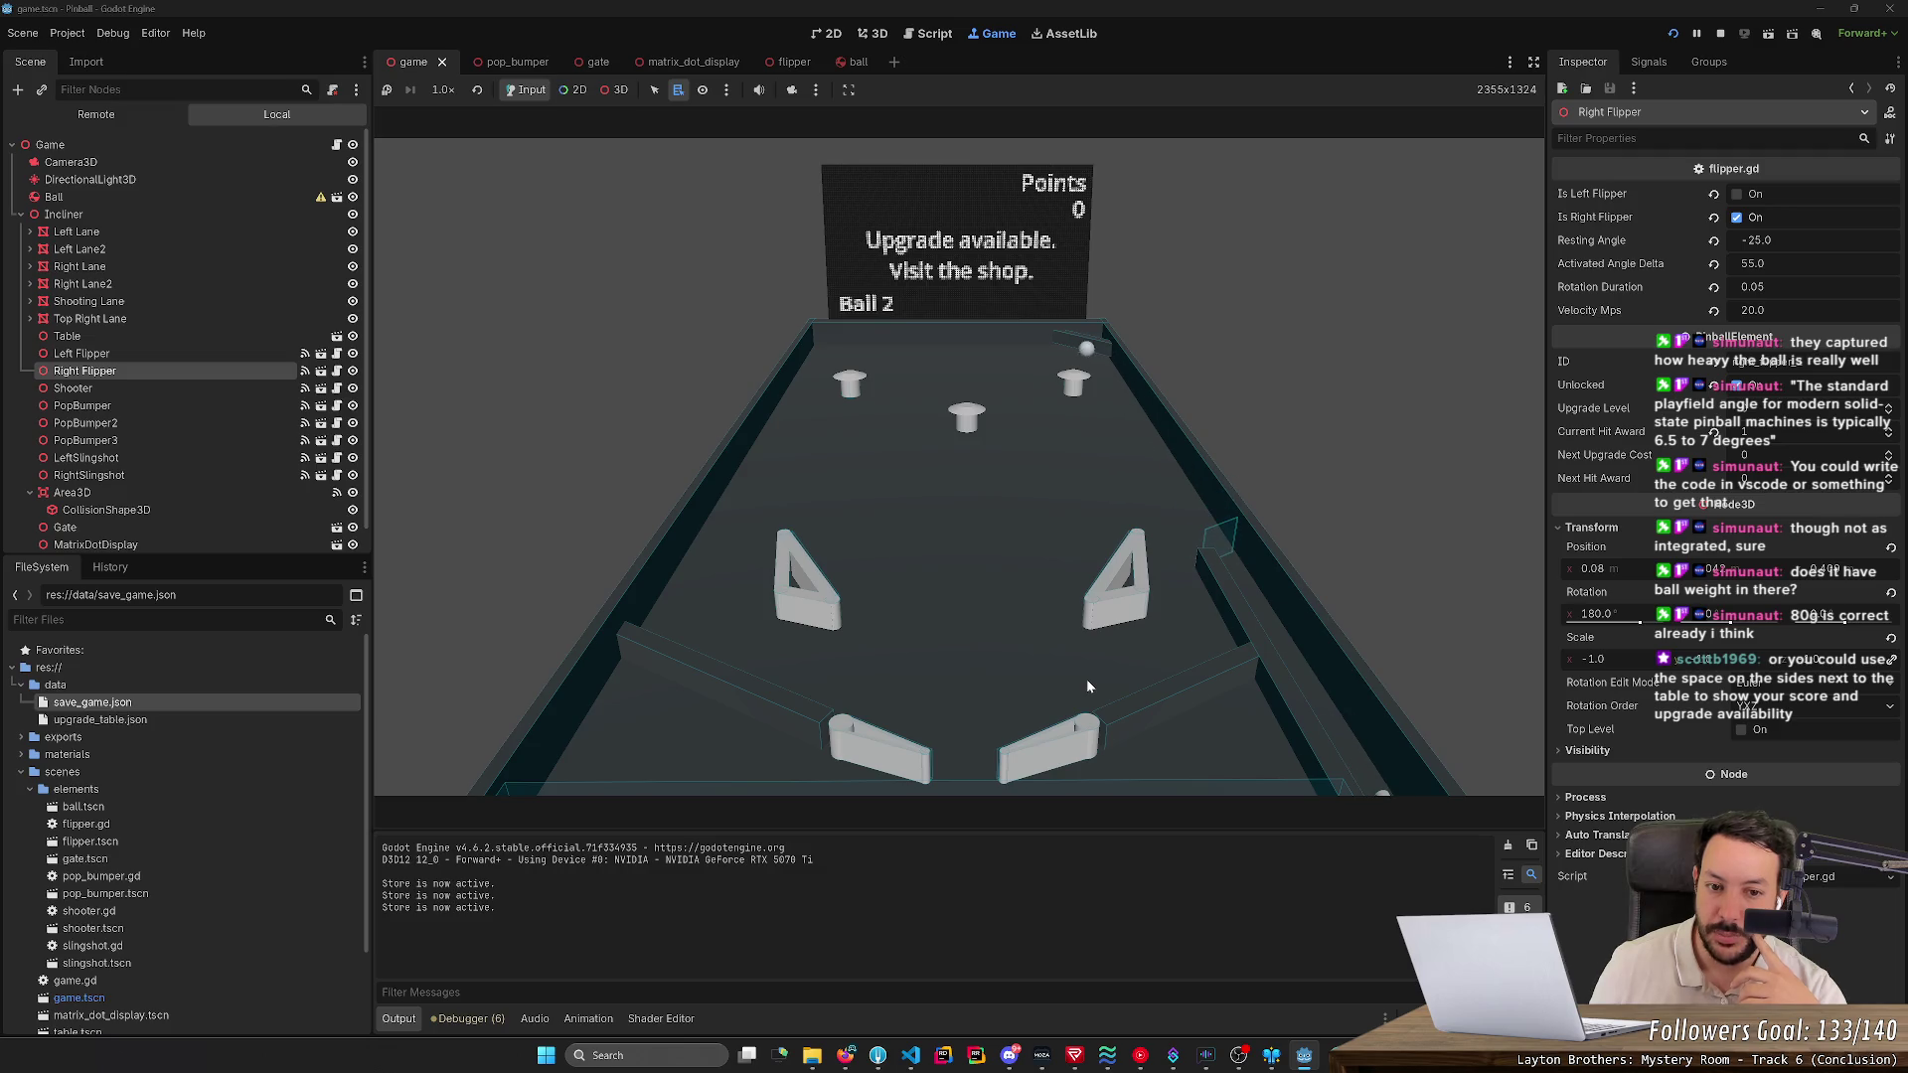
pyautogui.press('Right')
pyautogui.press('Left')
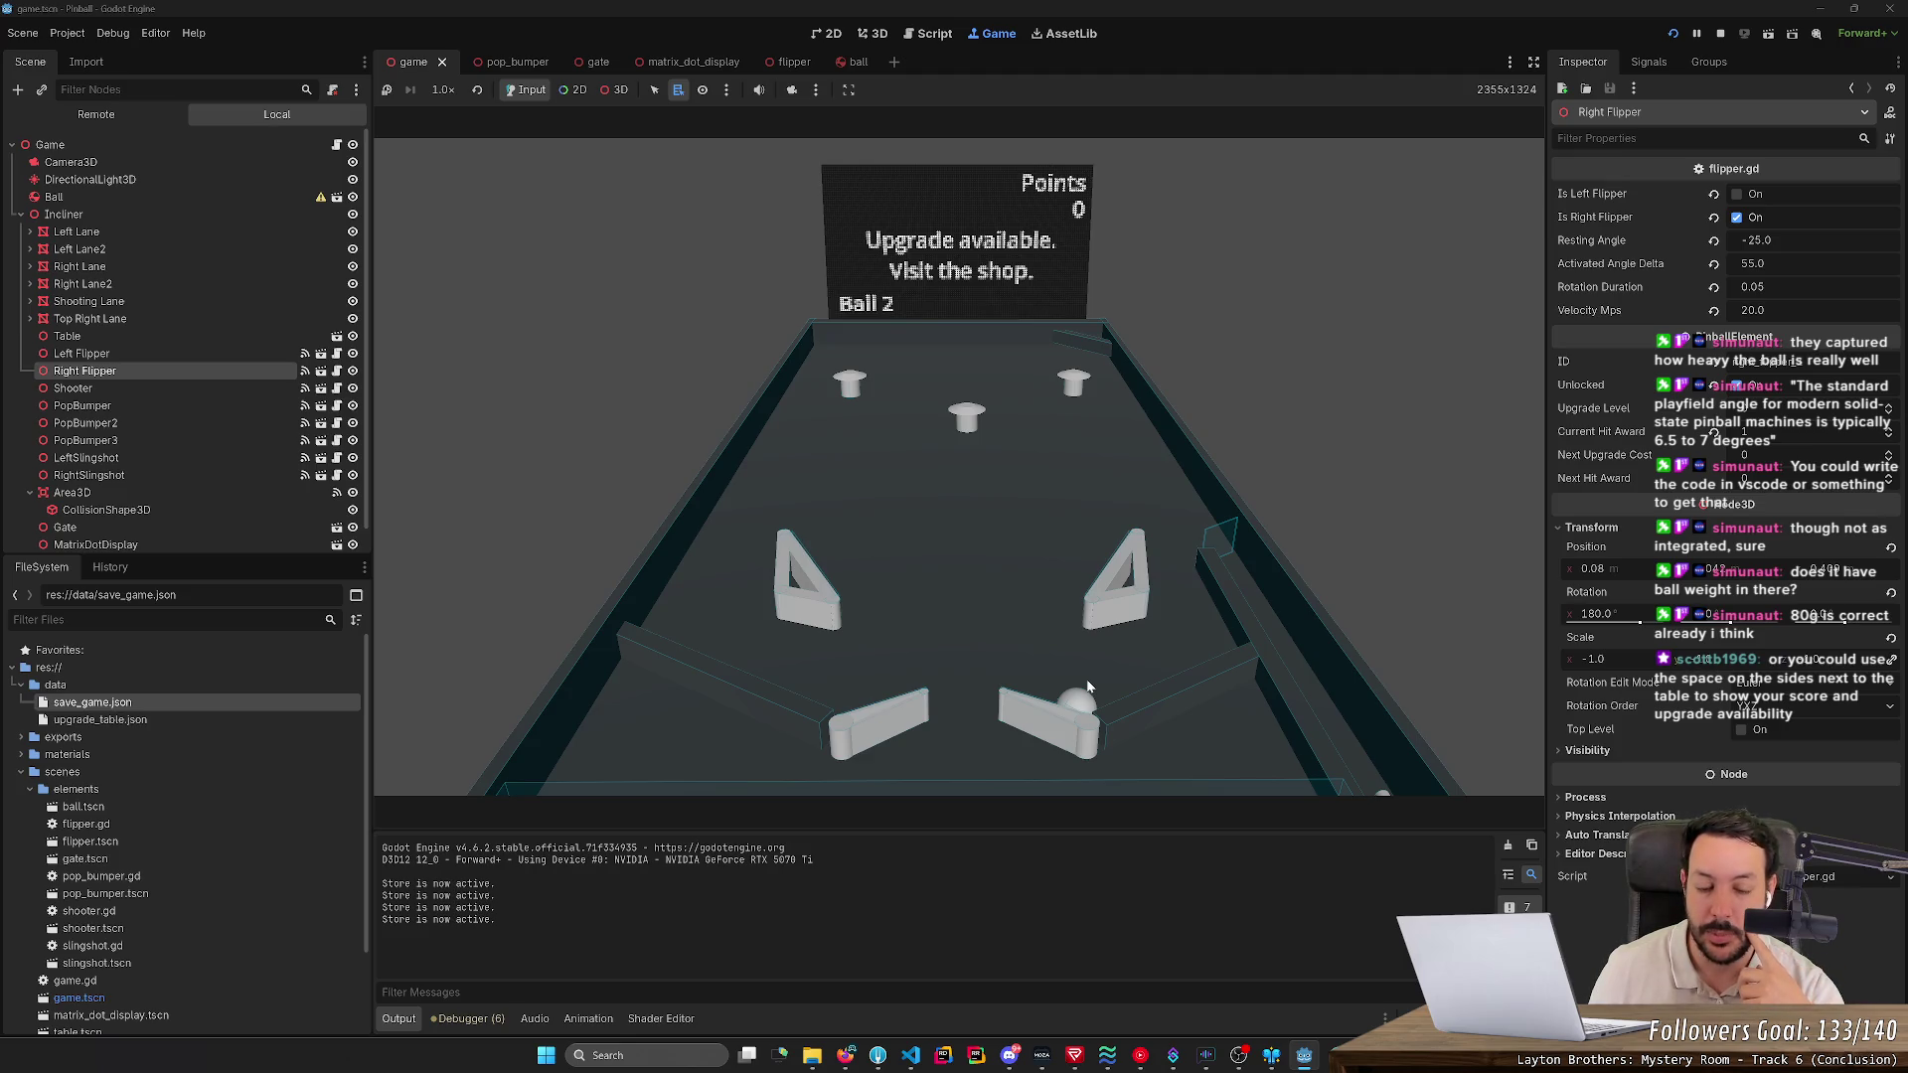
pyautogui.press('Right')
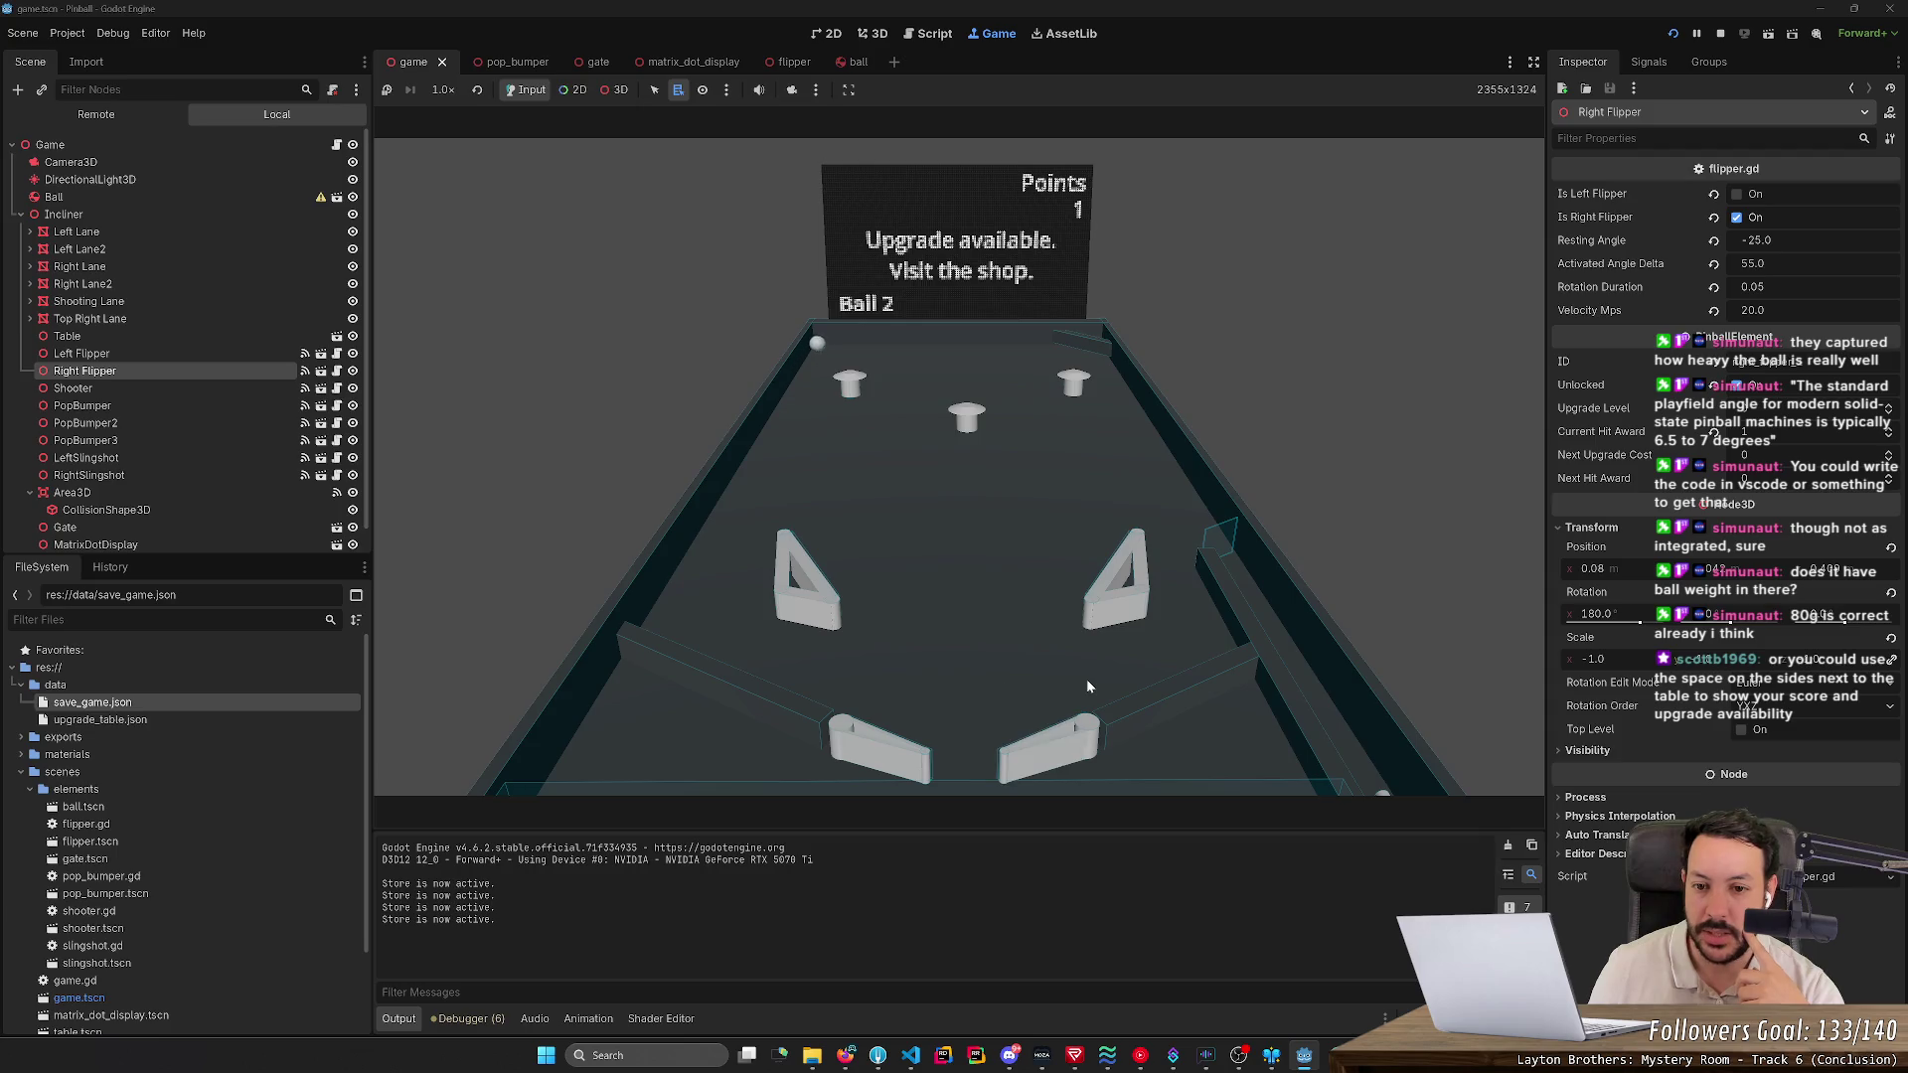
pyautogui.press('Left')
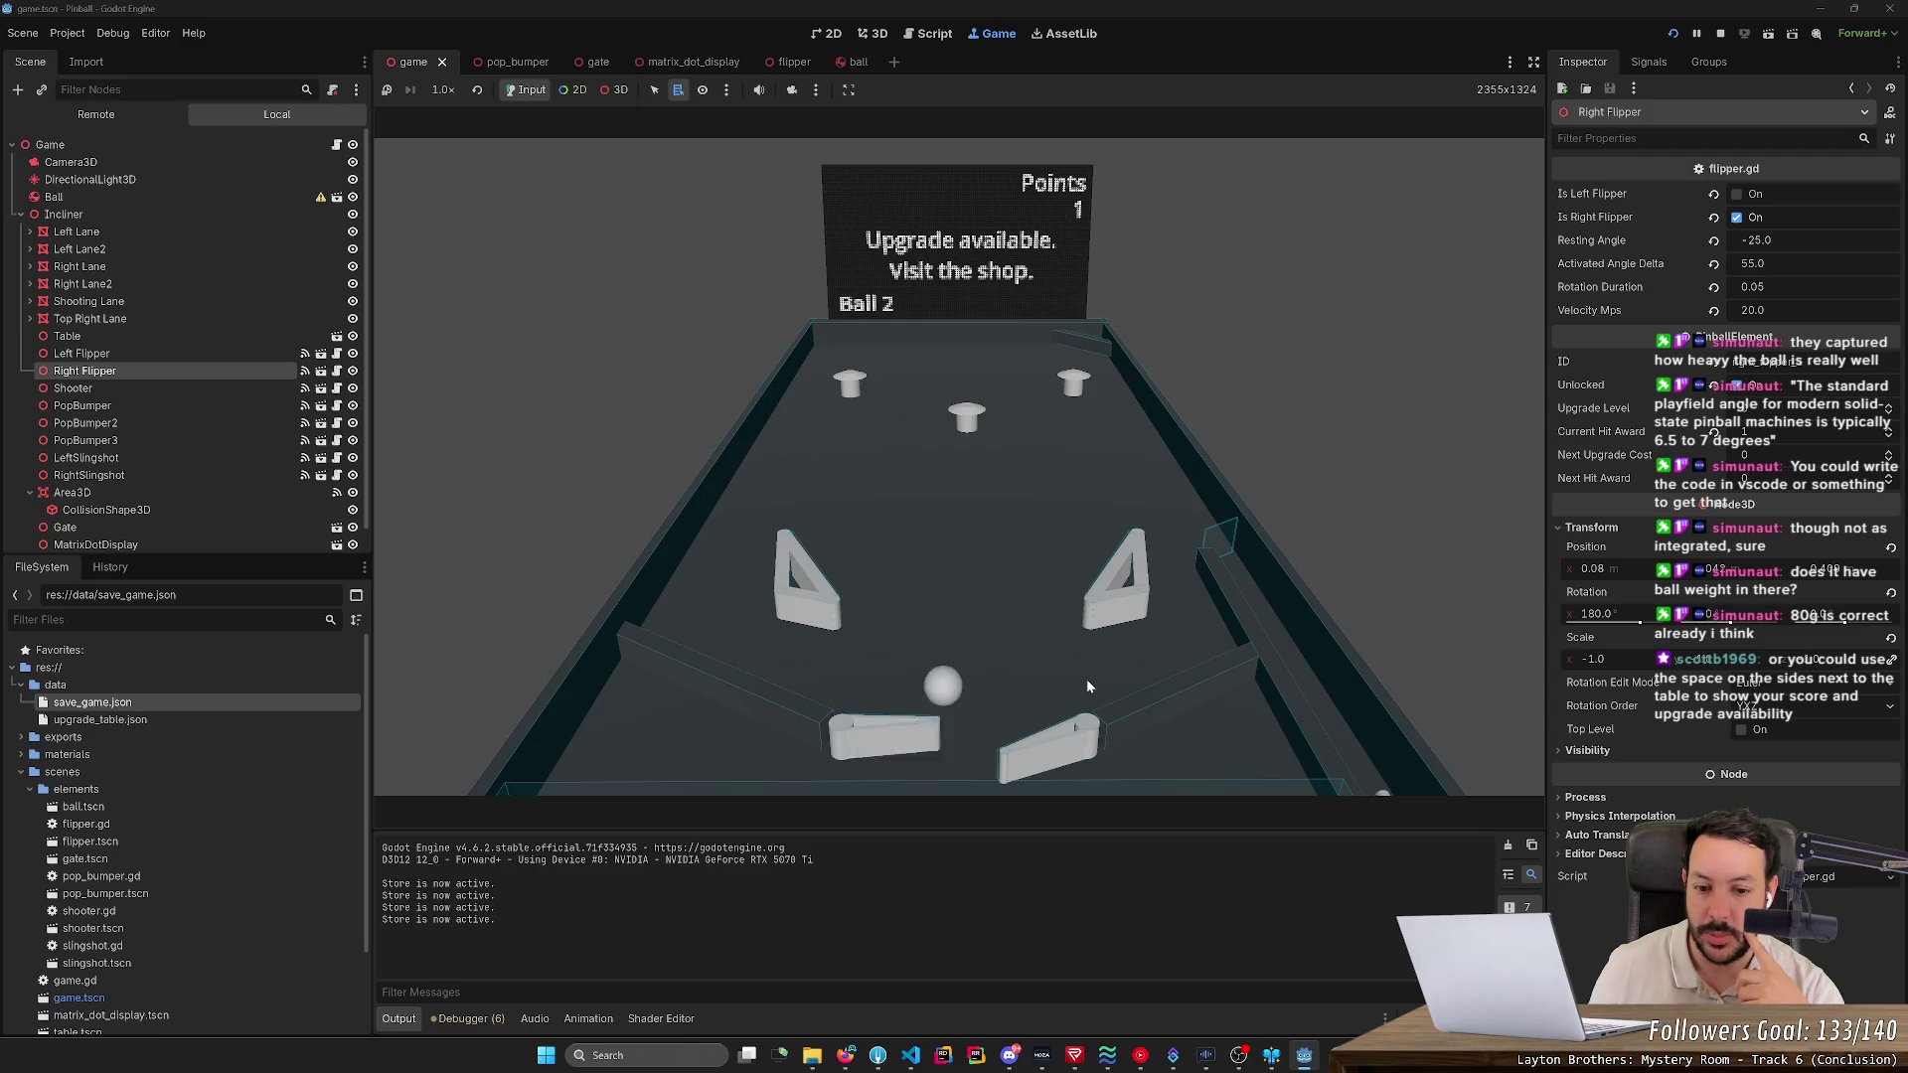
pyautogui.press('Right')
pyautogui.press('Left')
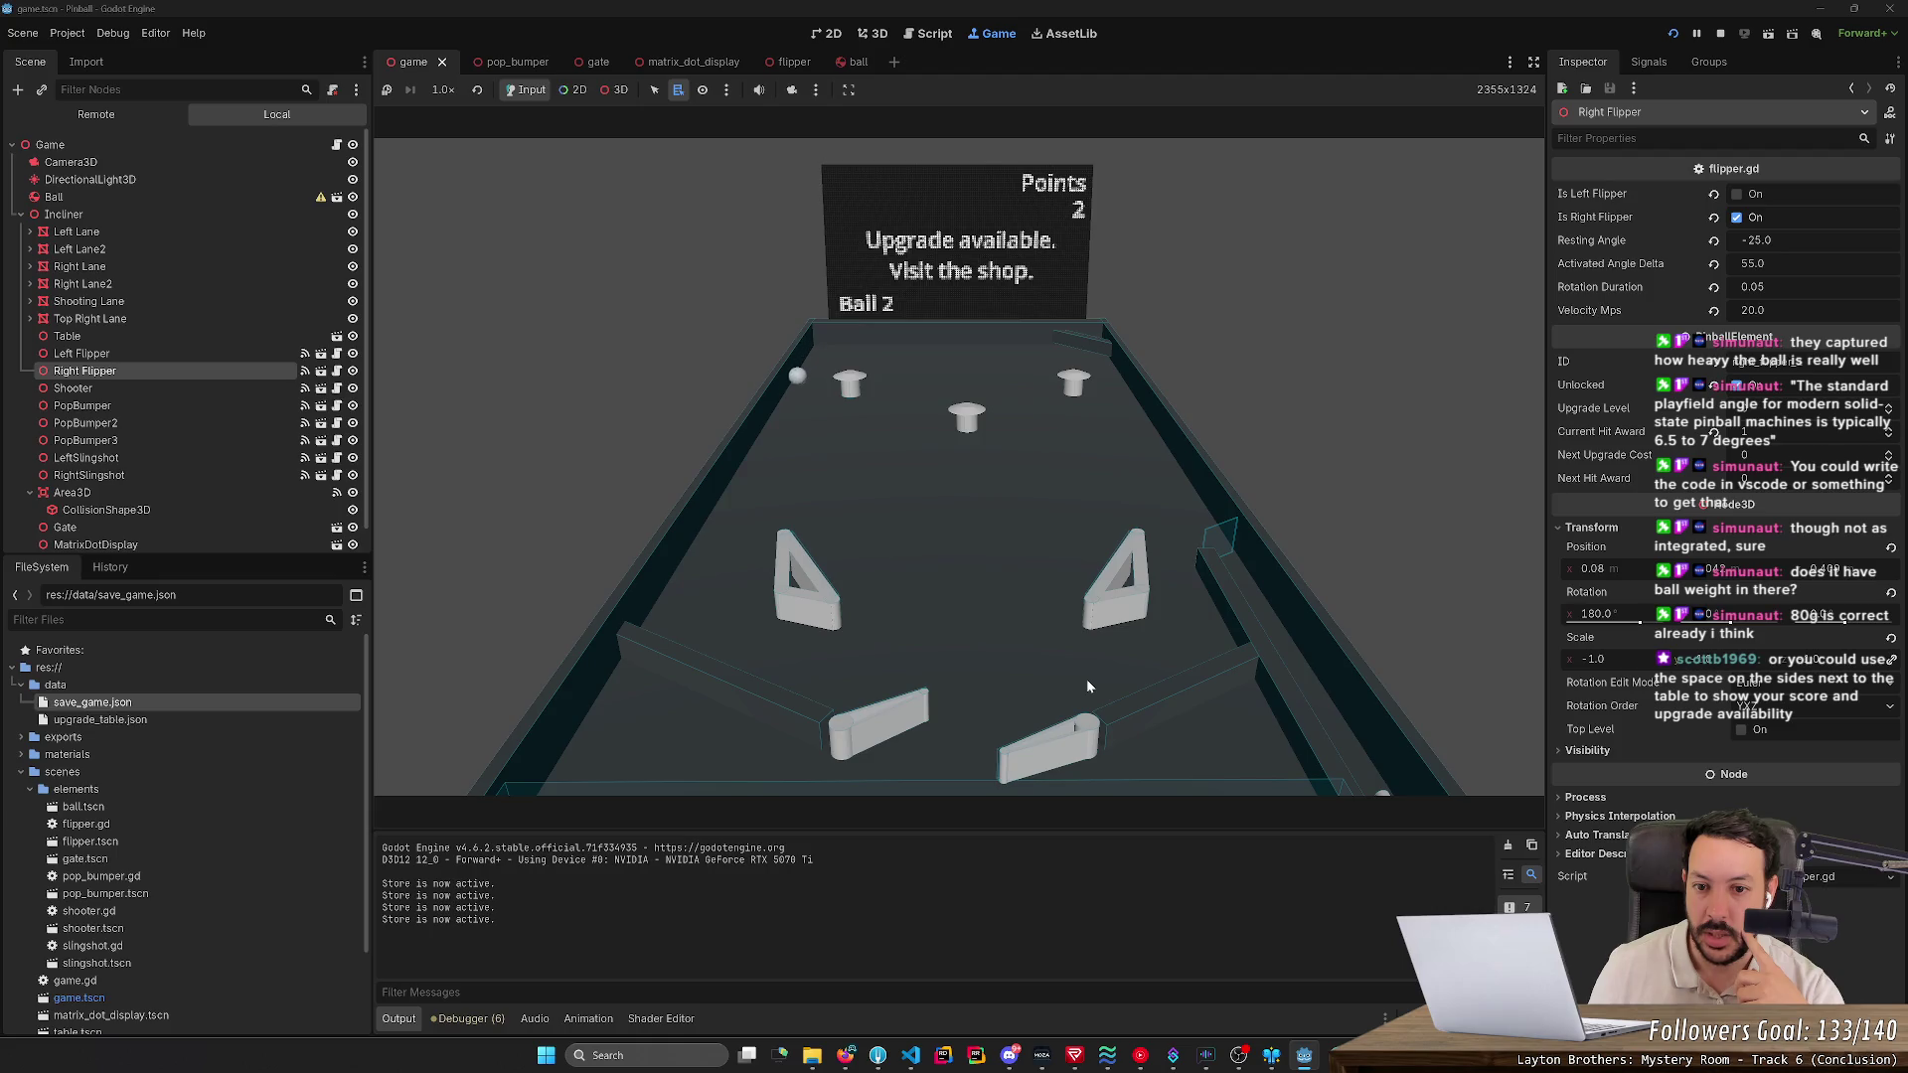
pyautogui.press('Right')
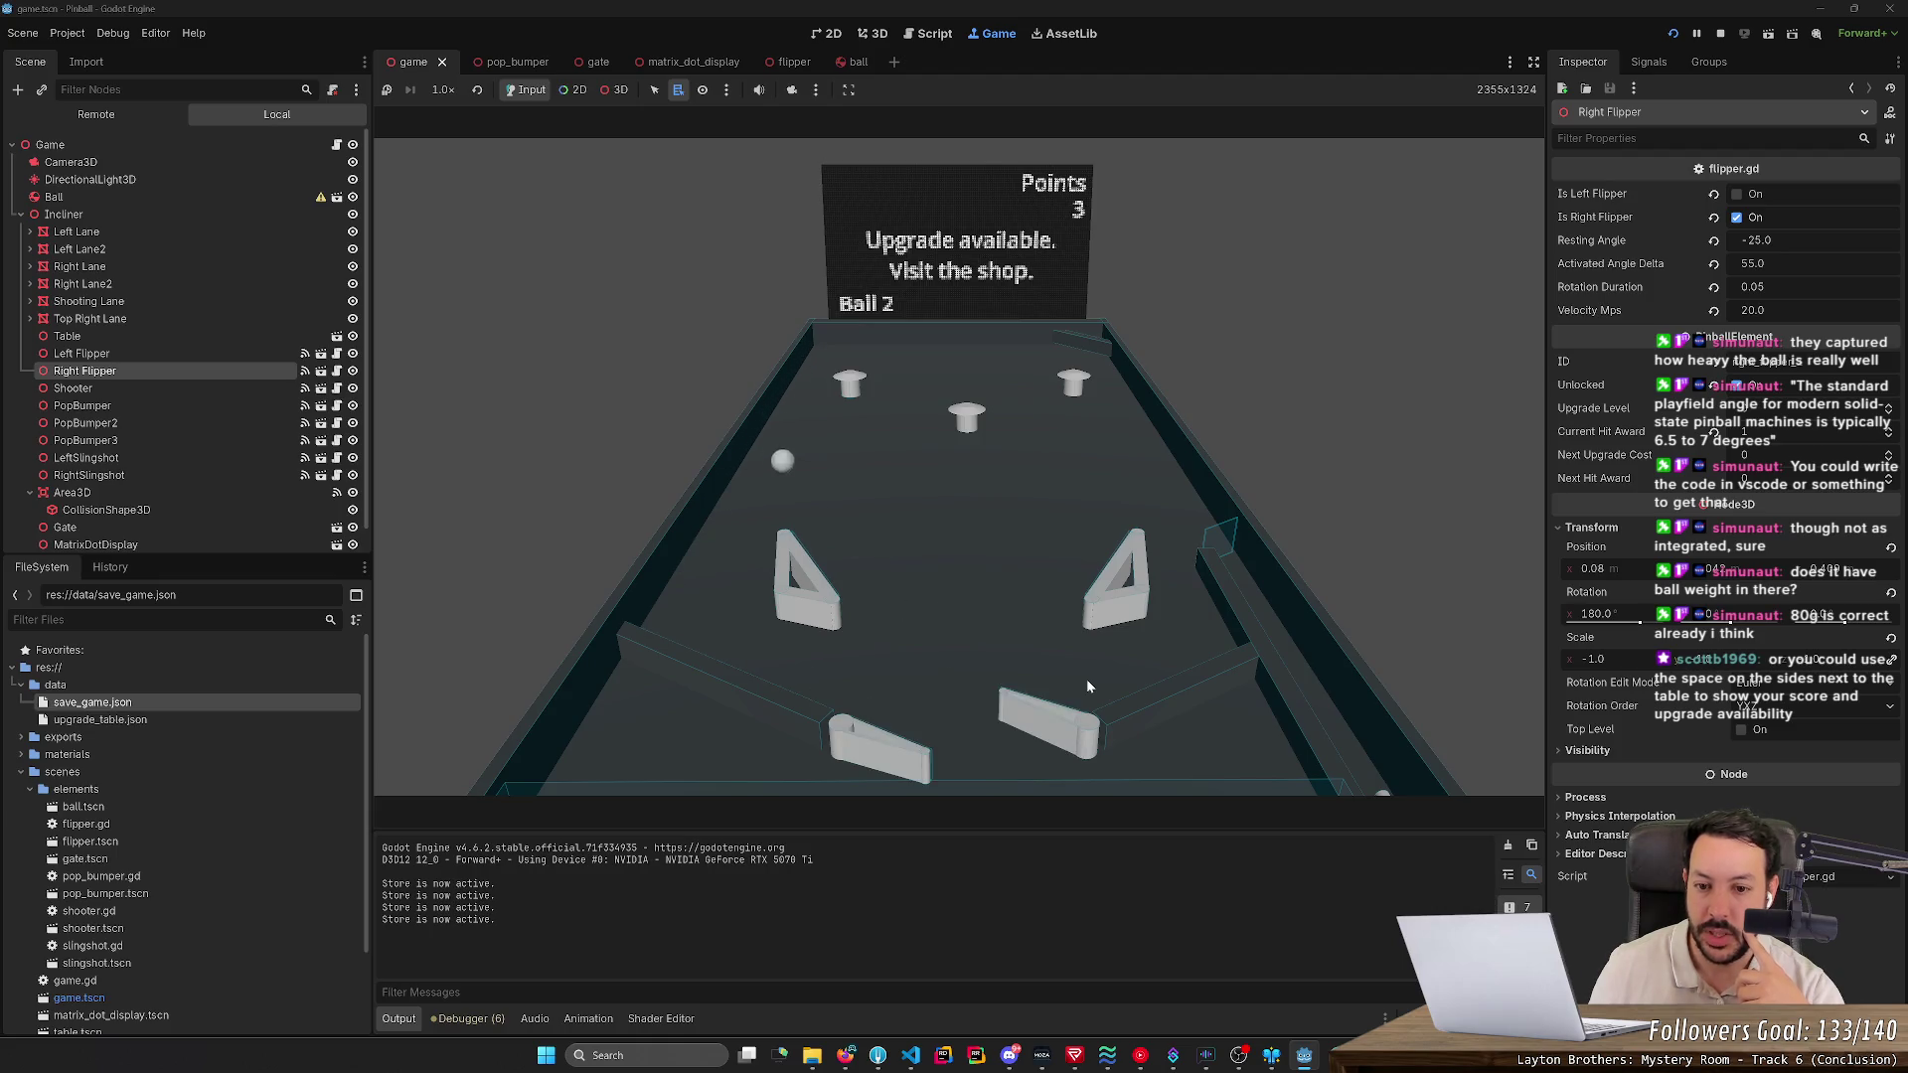
pyautogui.press('Left')
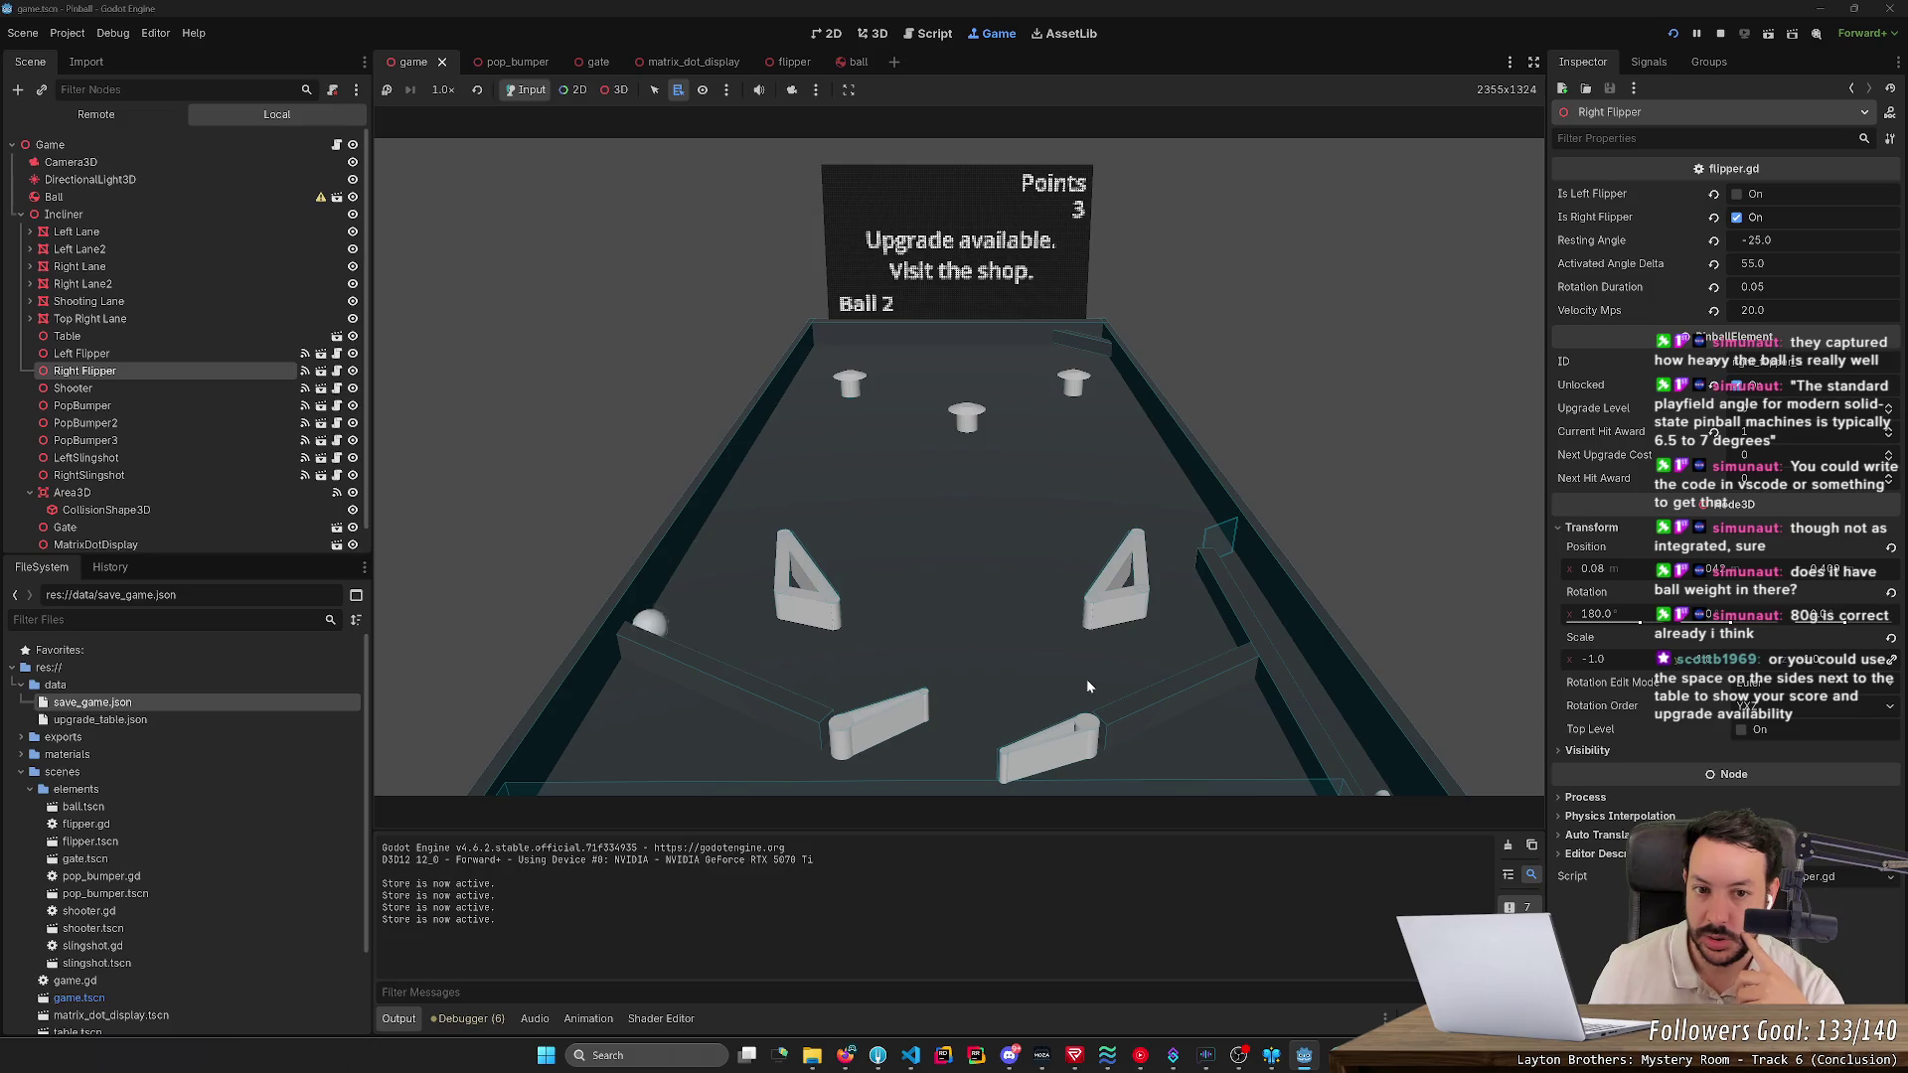
pyautogui.press('Right')
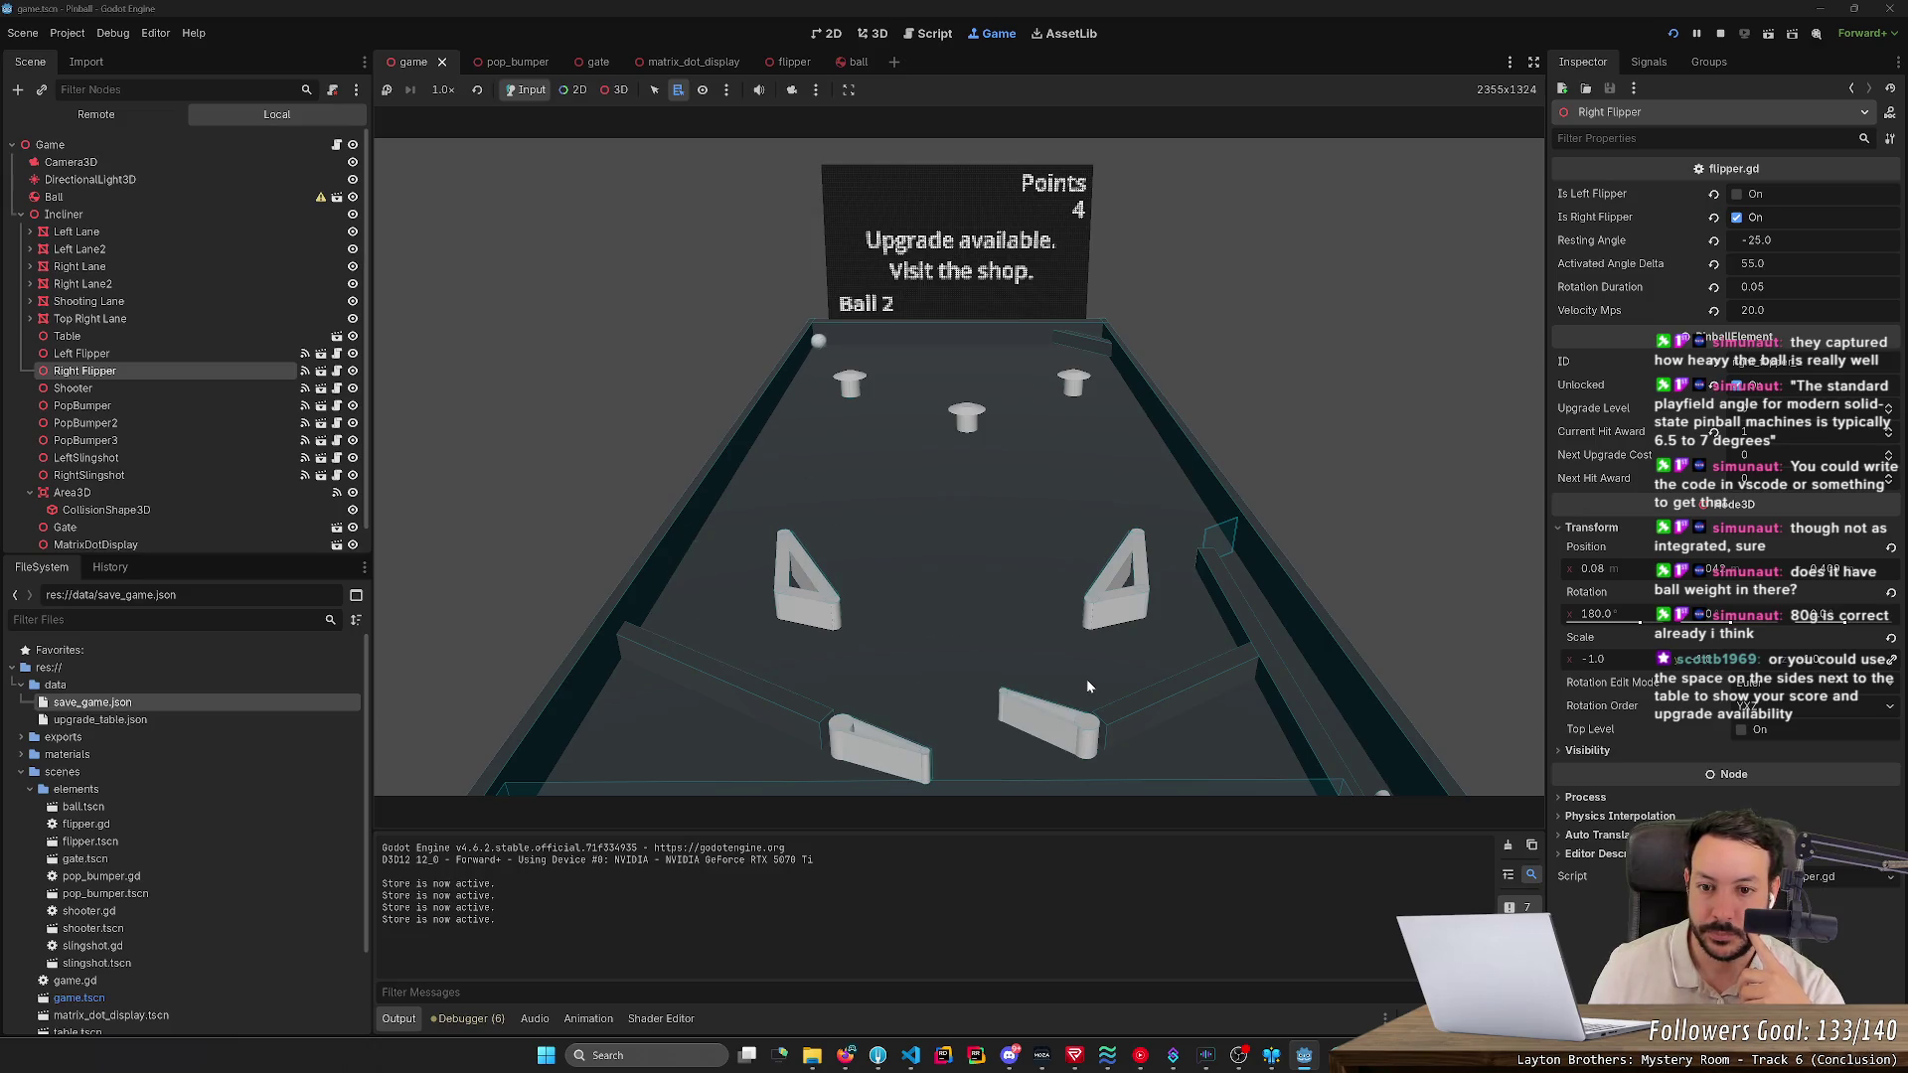
pyautogui.press('Left')
pyautogui.press('Right')
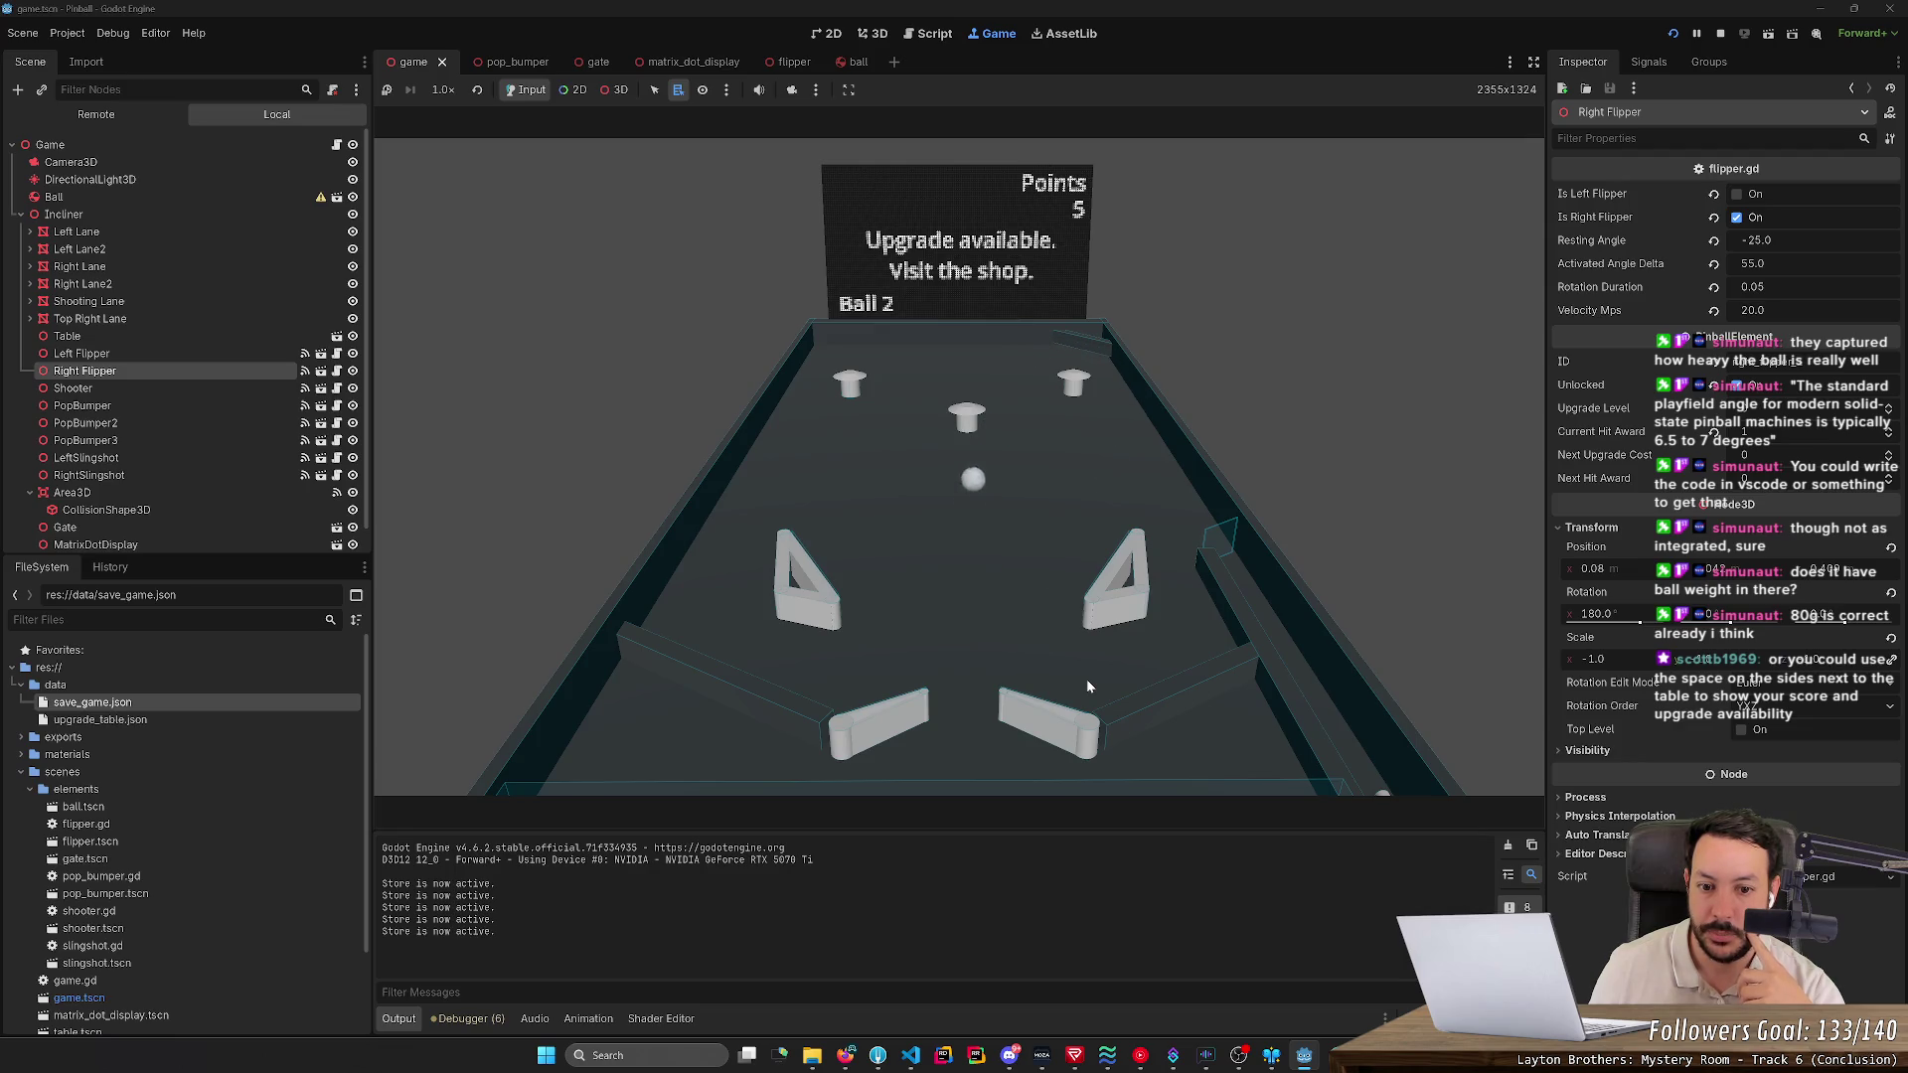
# - Launch the next ball and flip it into the top-right bumper
pyautogui.press('space')
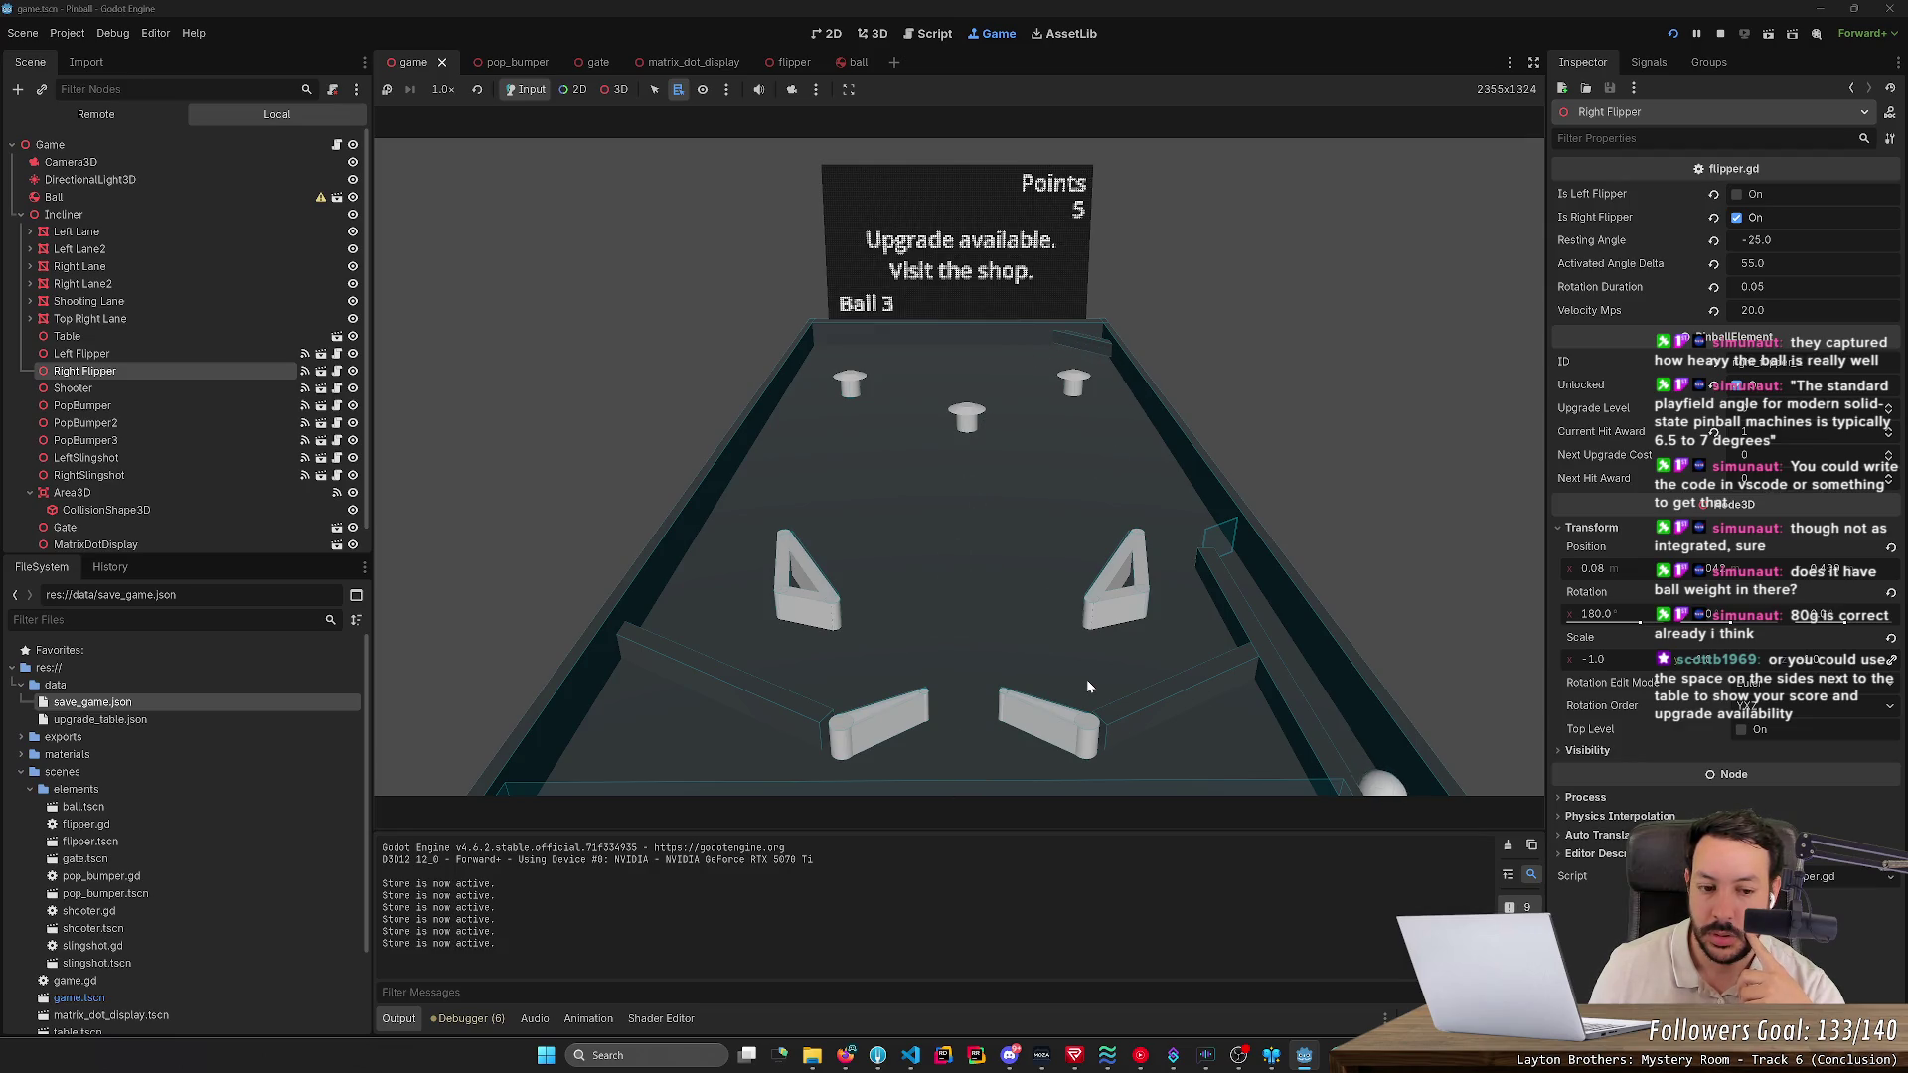
pyautogui.press('Right')
pyautogui.press('Right')
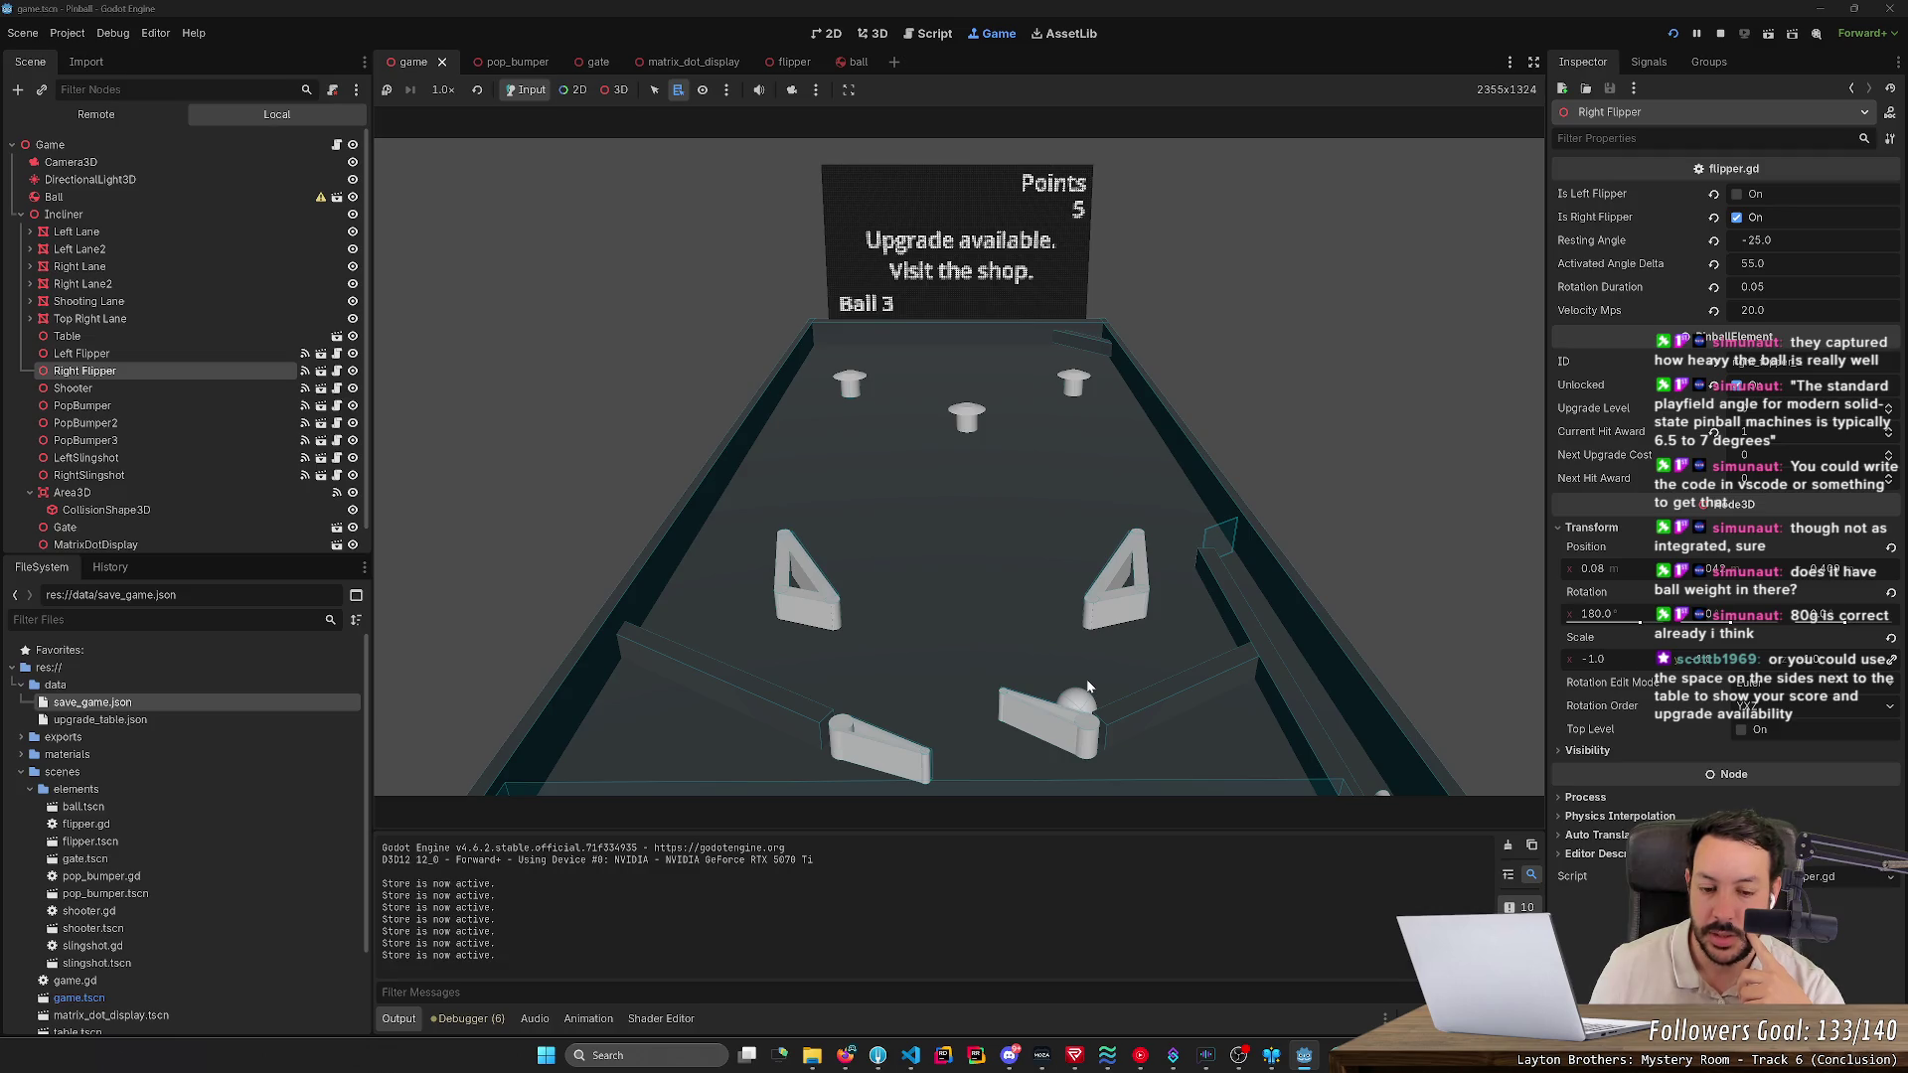
pyautogui.press('Right')
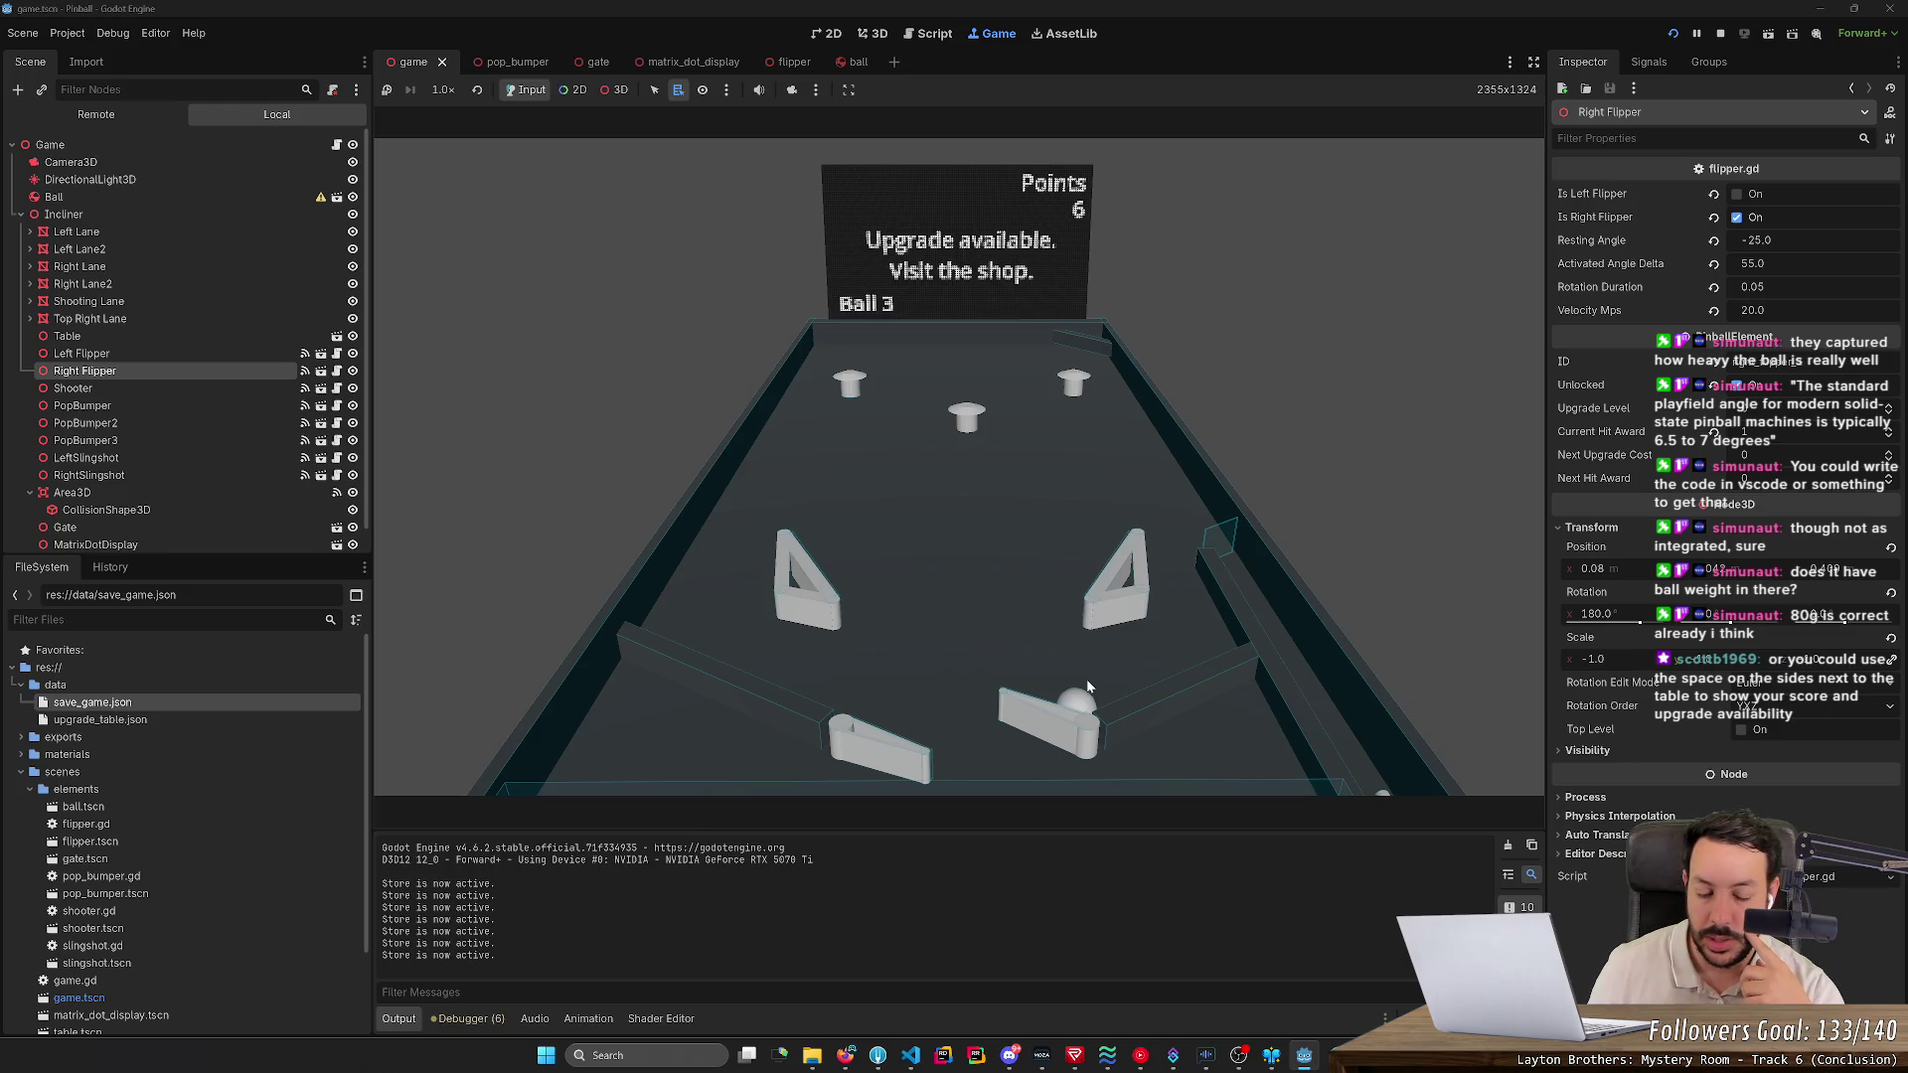
pyautogui.press('Left')
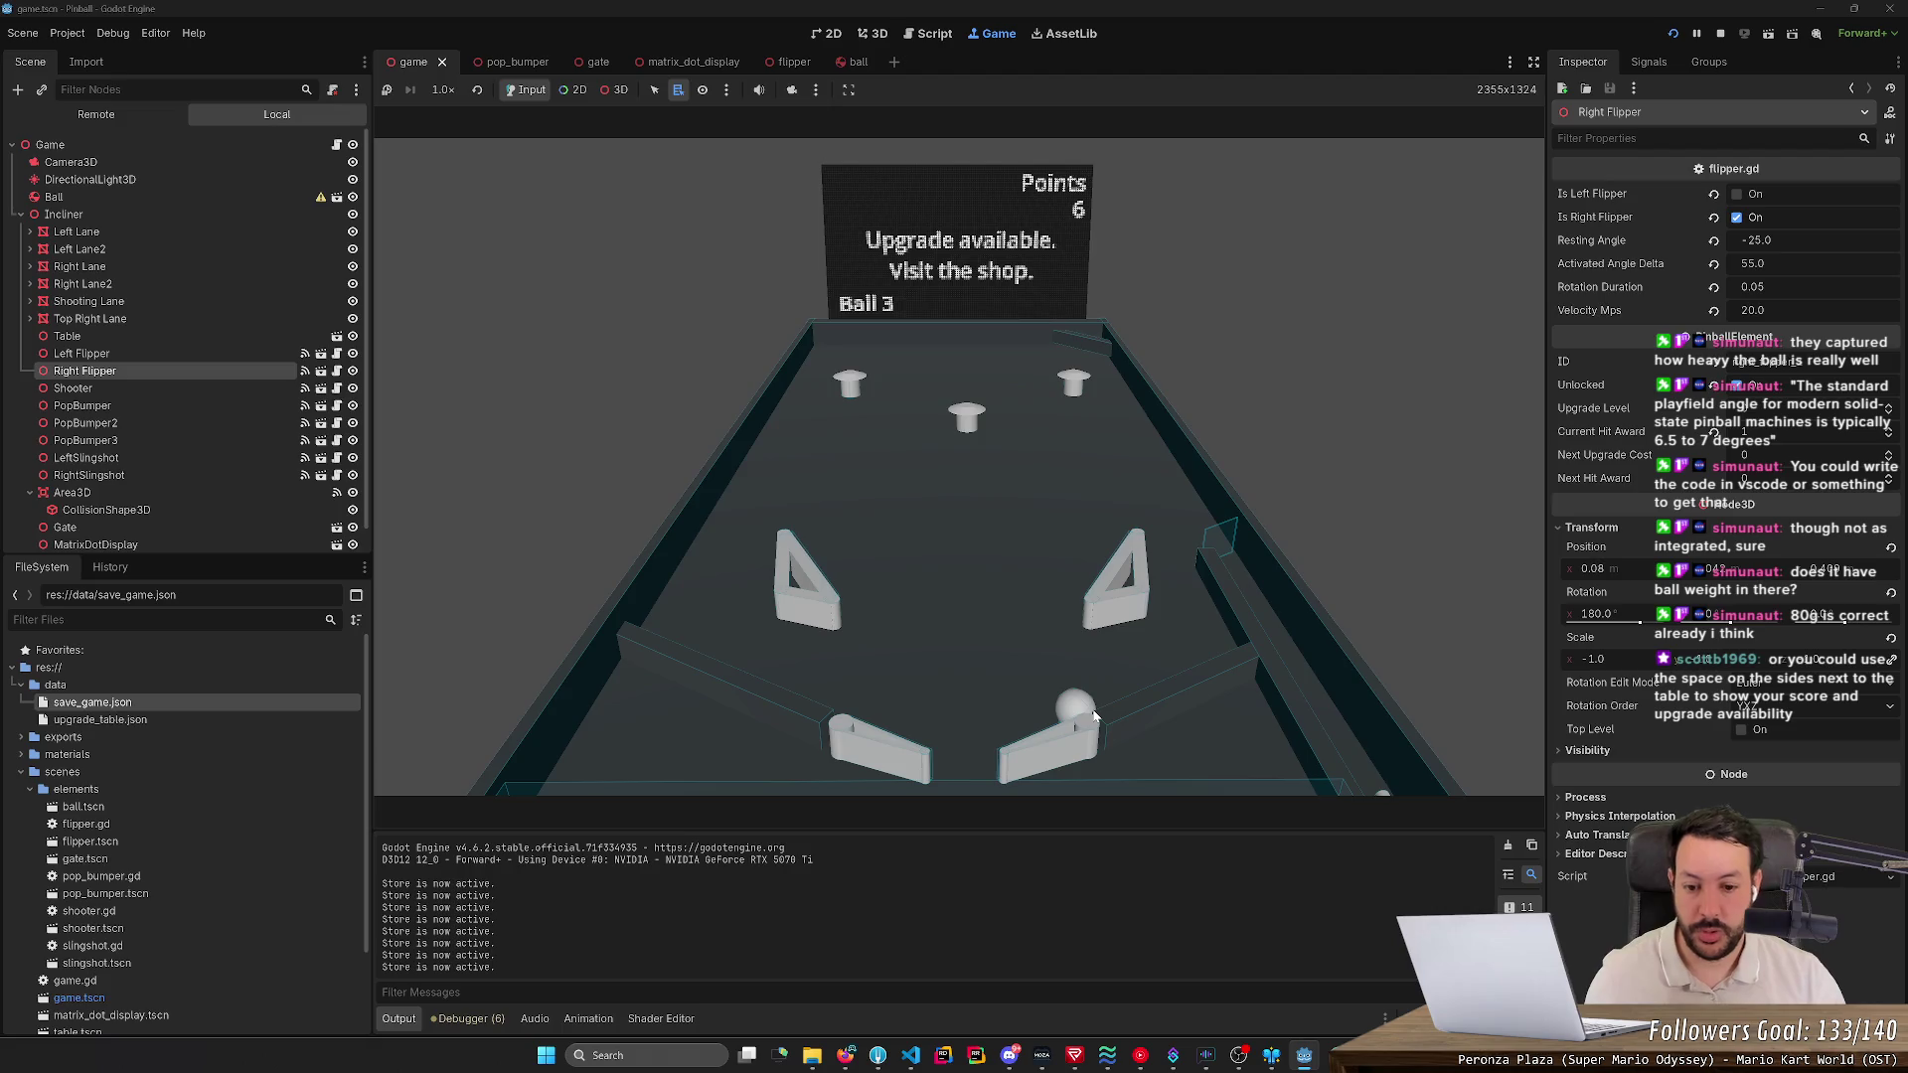
# - Keep the ball in play with both flippers, bouncing it toward the bumpers
pyautogui.press('Right')
pyautogui.press('Left')
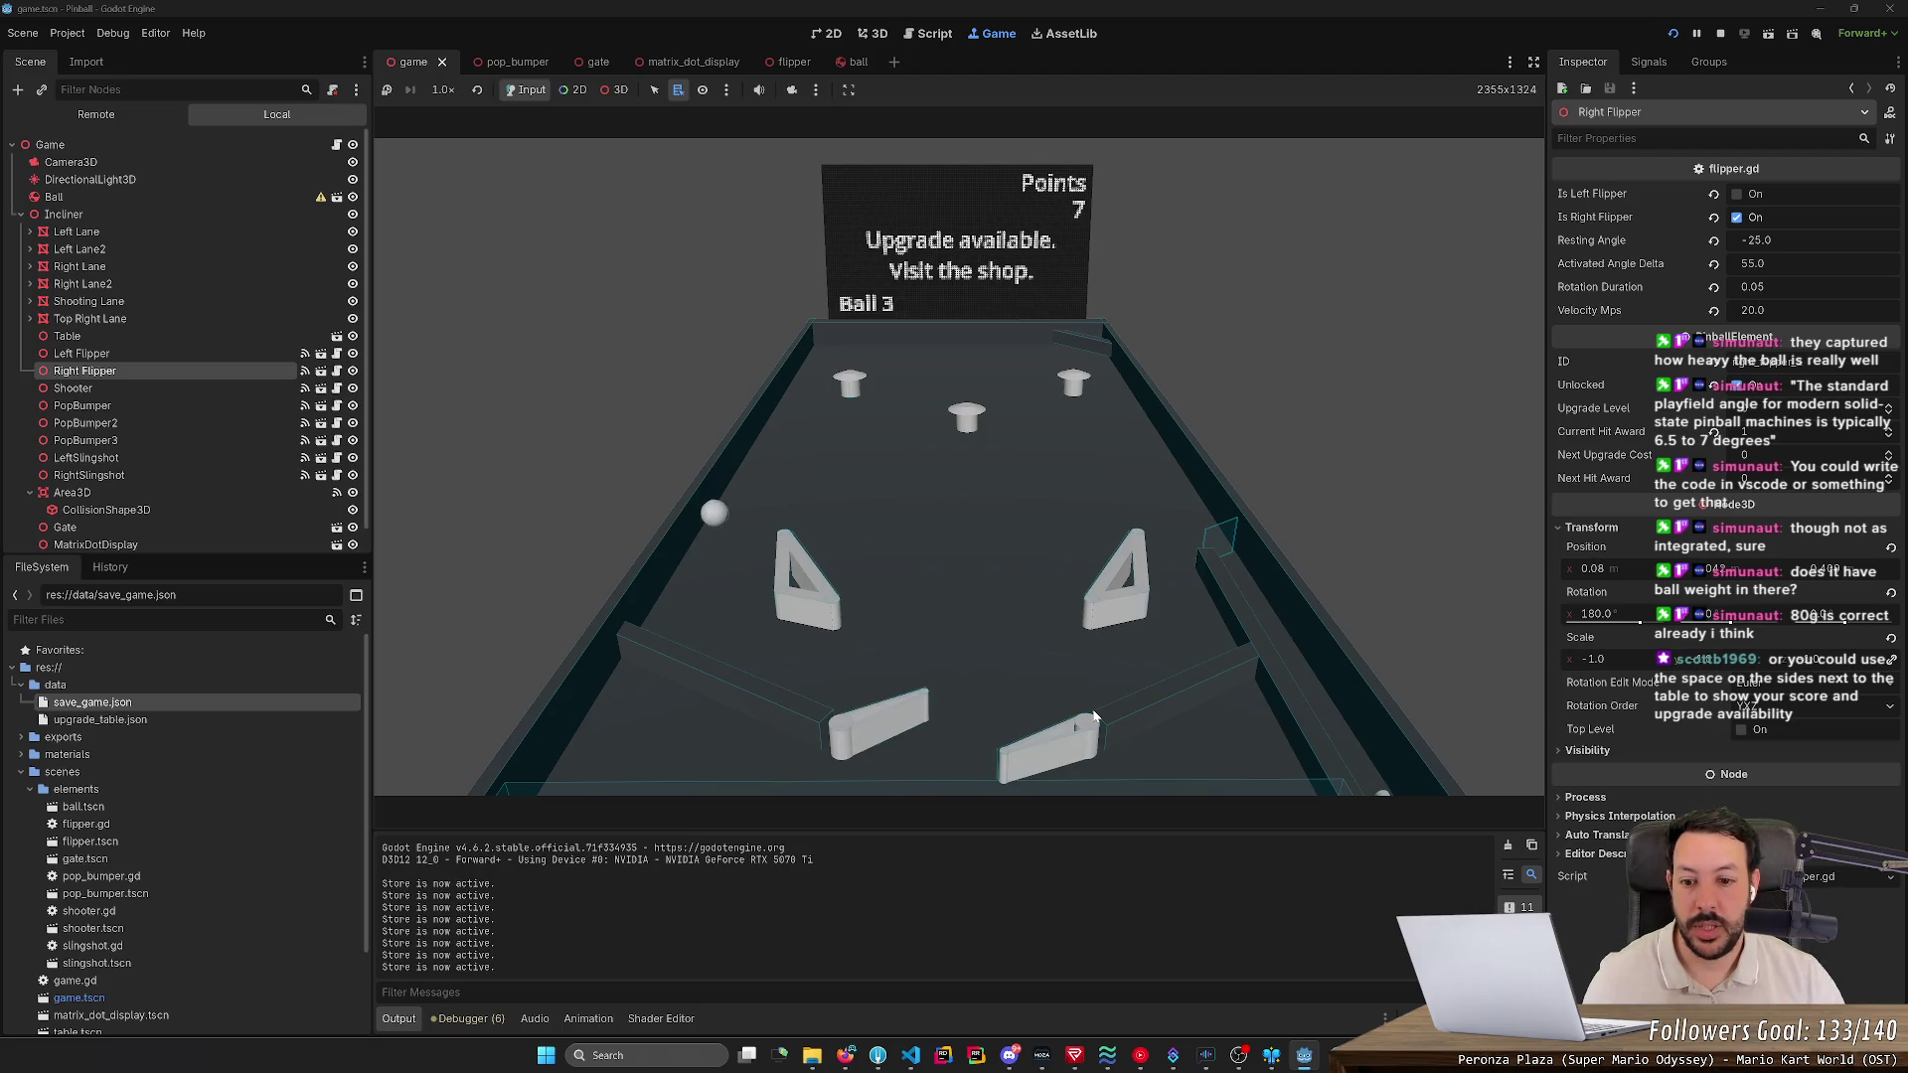
pyautogui.press('Right')
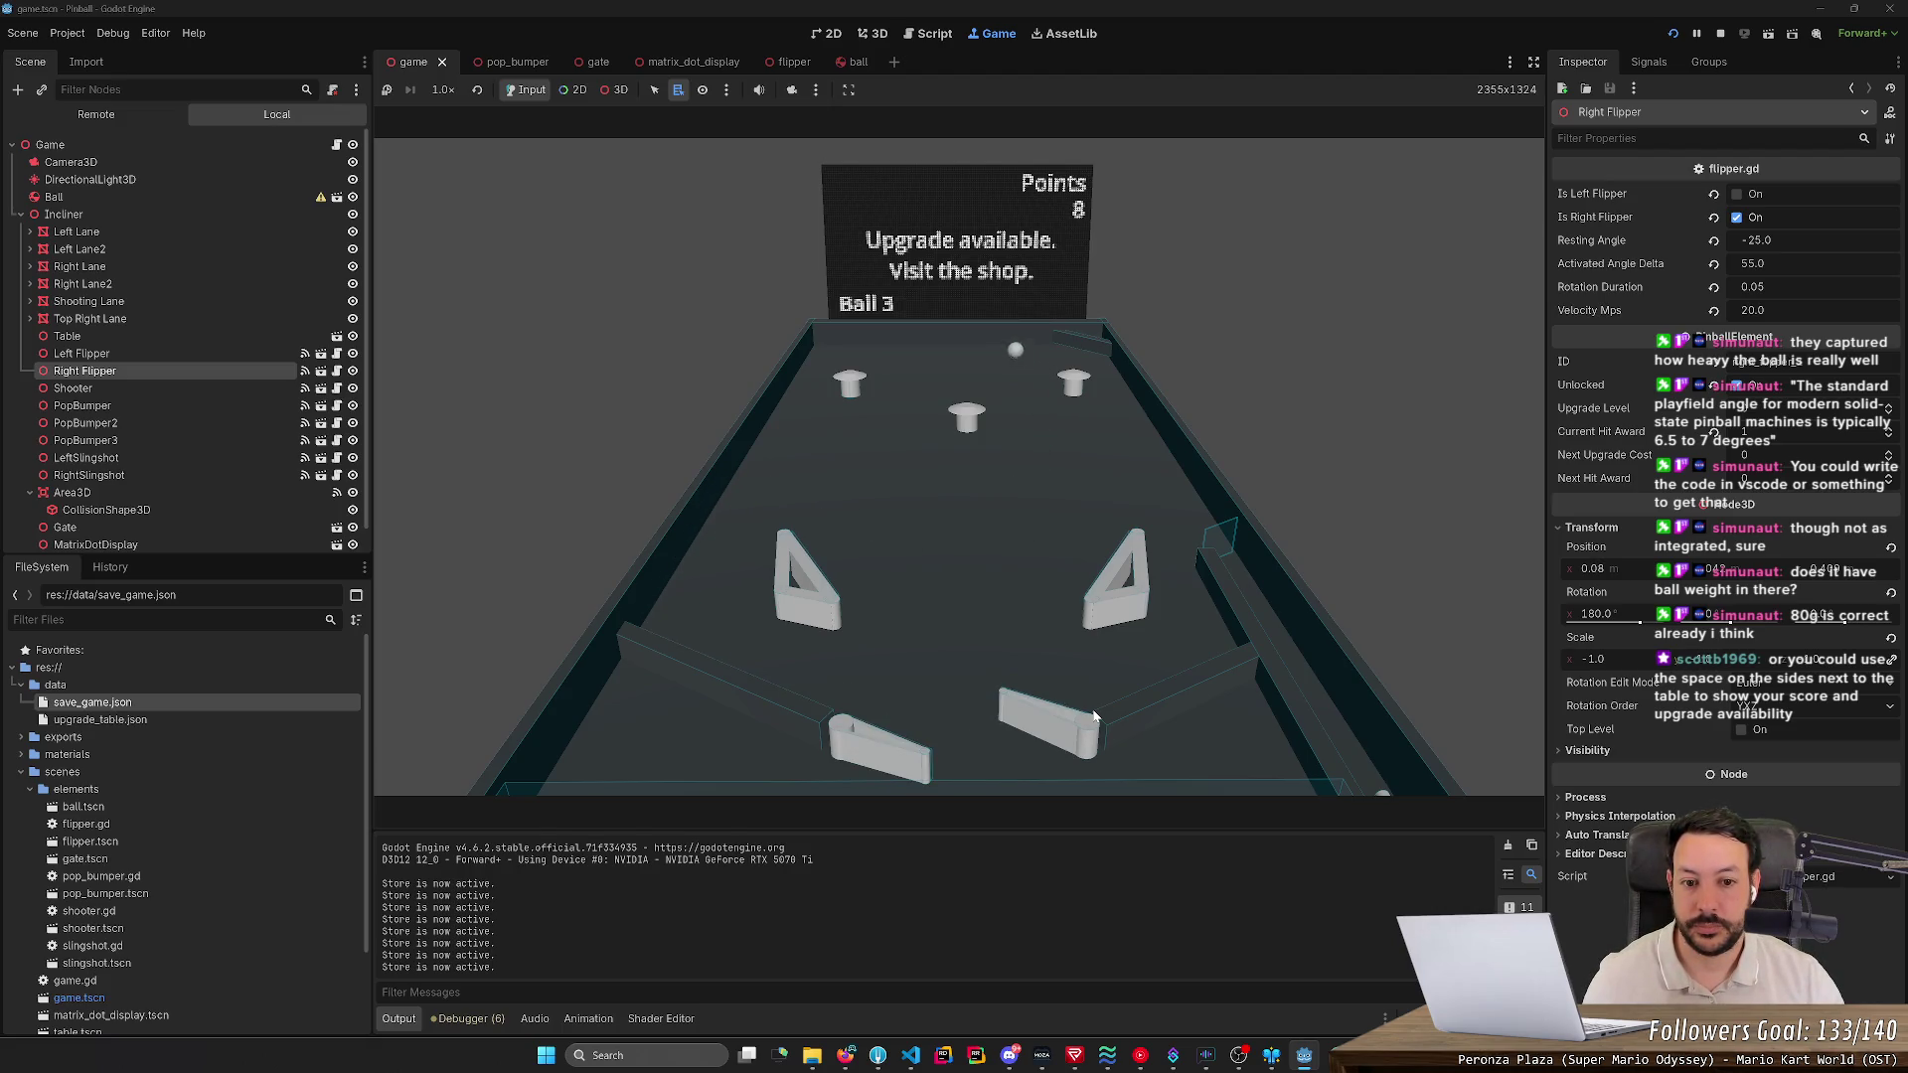
pyautogui.press('Left')
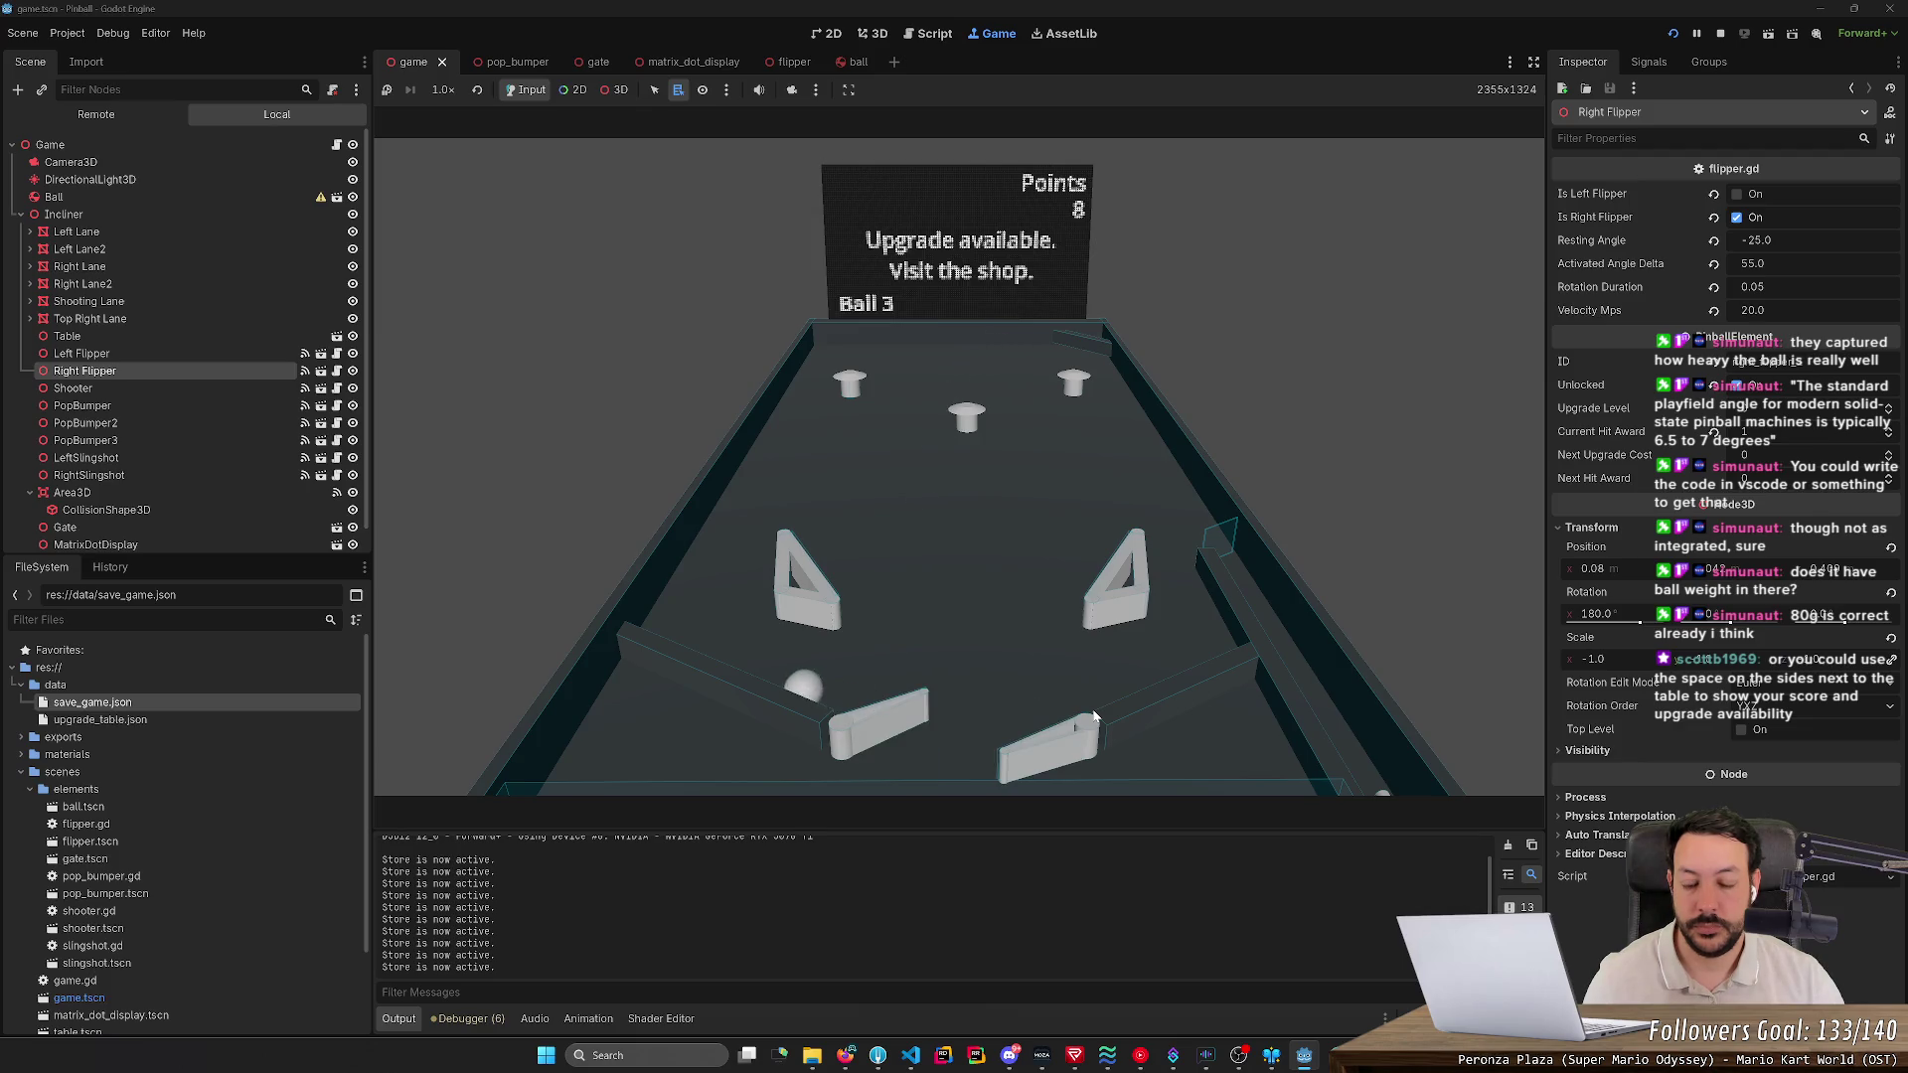
pyautogui.press('Left')
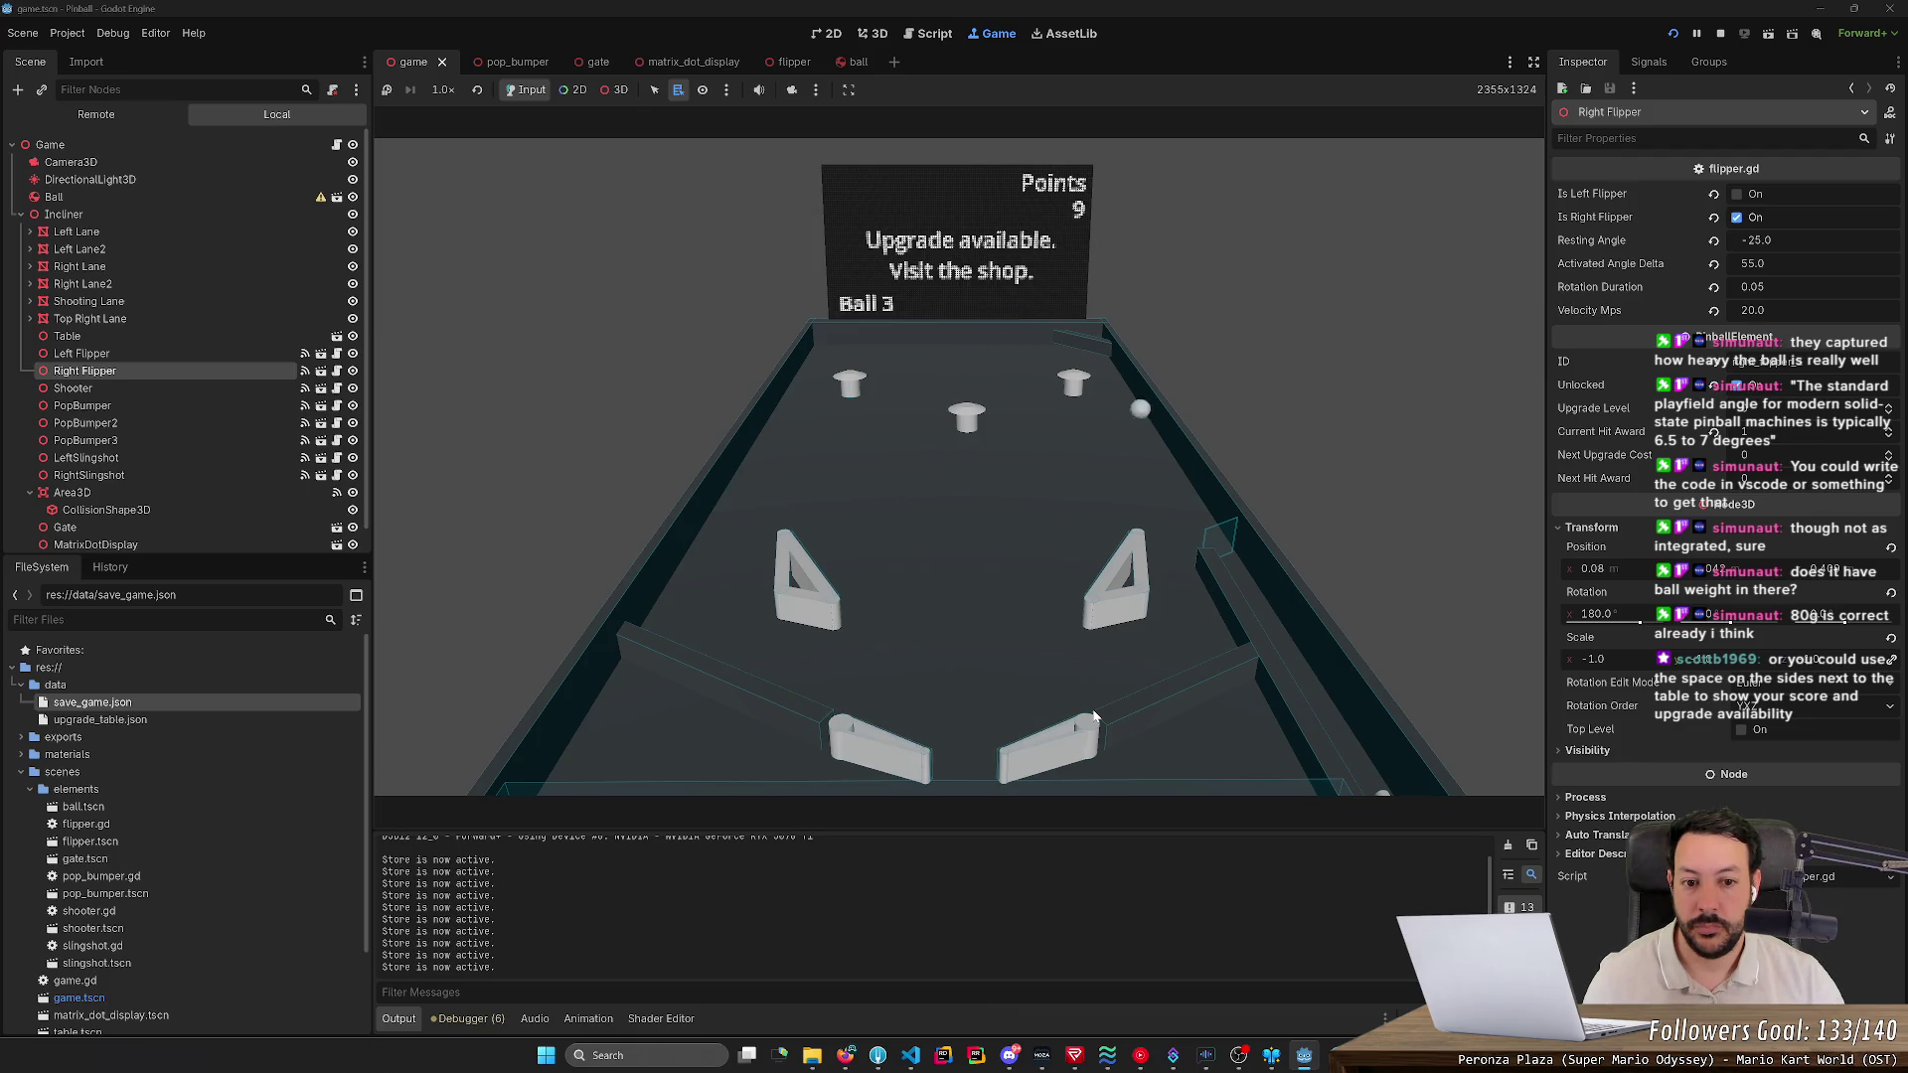
pyautogui.press('Left')
pyautogui.press('Left')
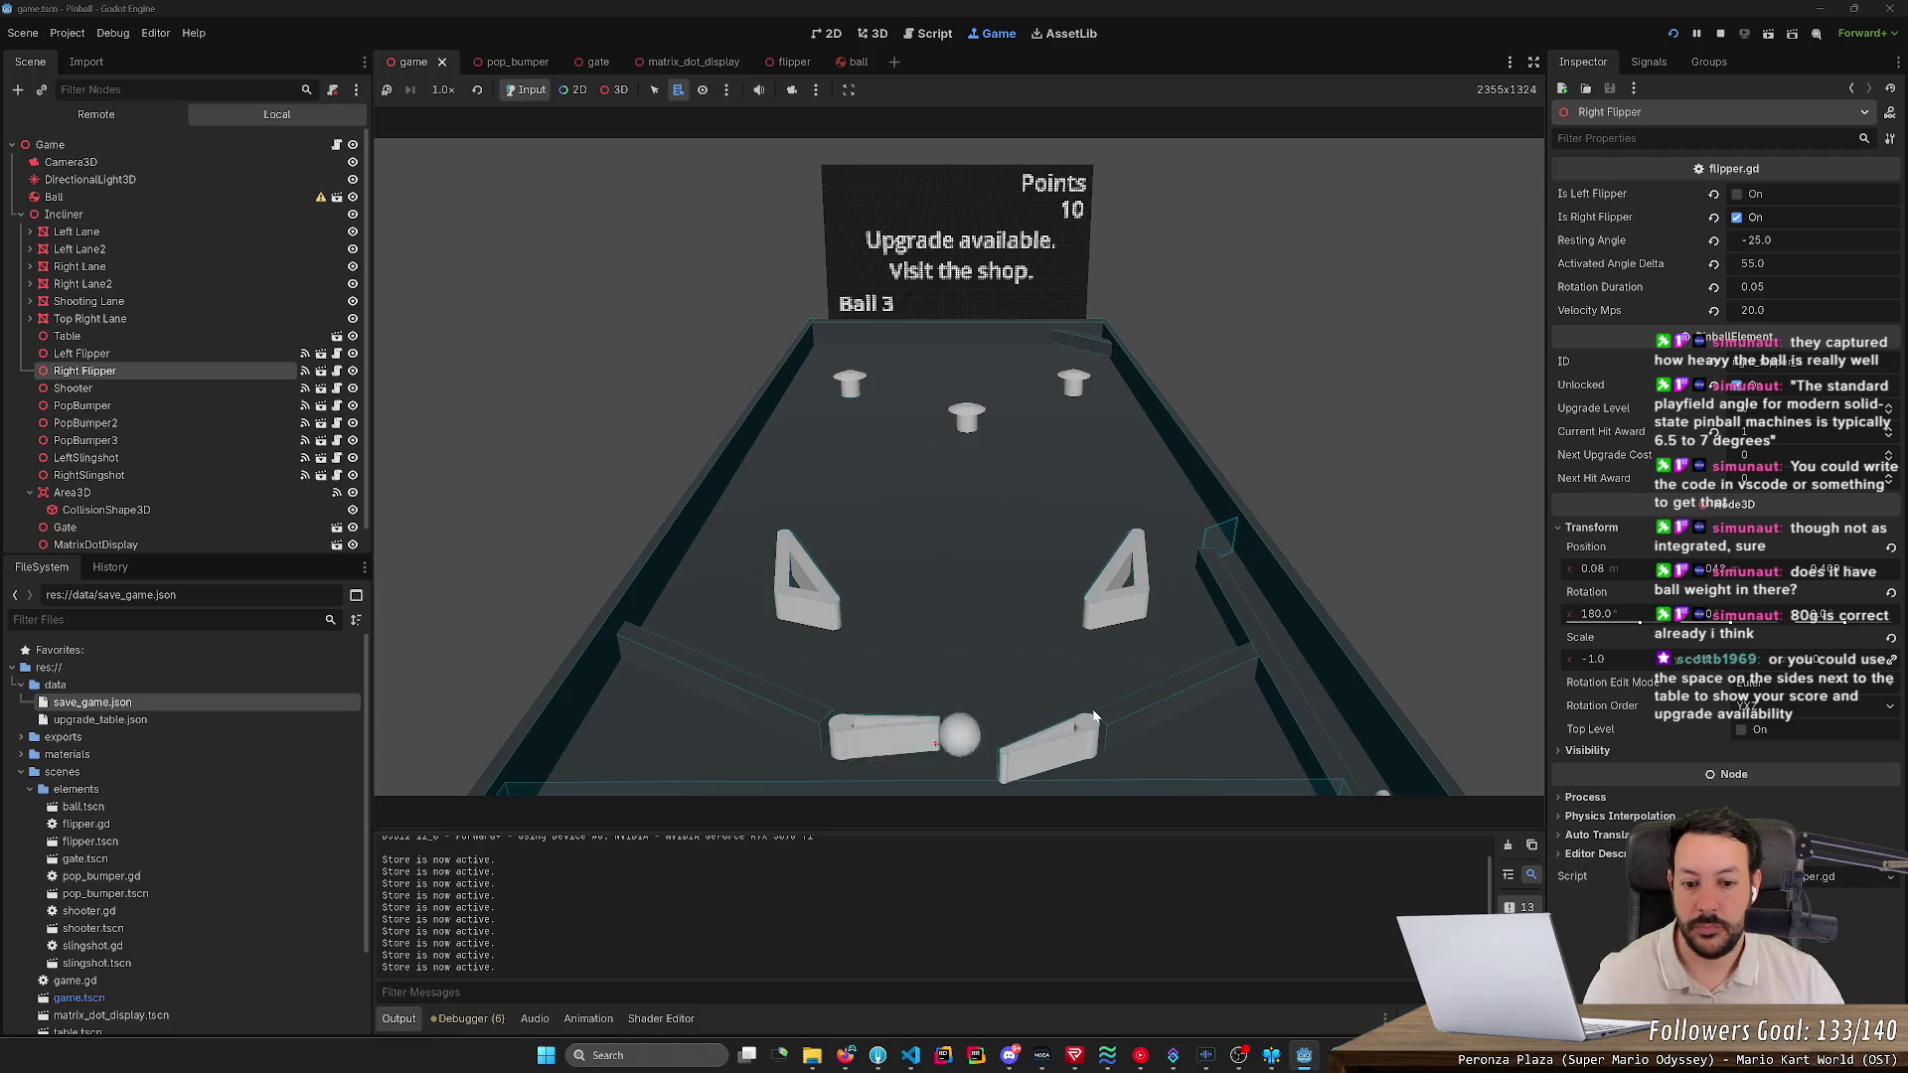
pyautogui.press('Right')
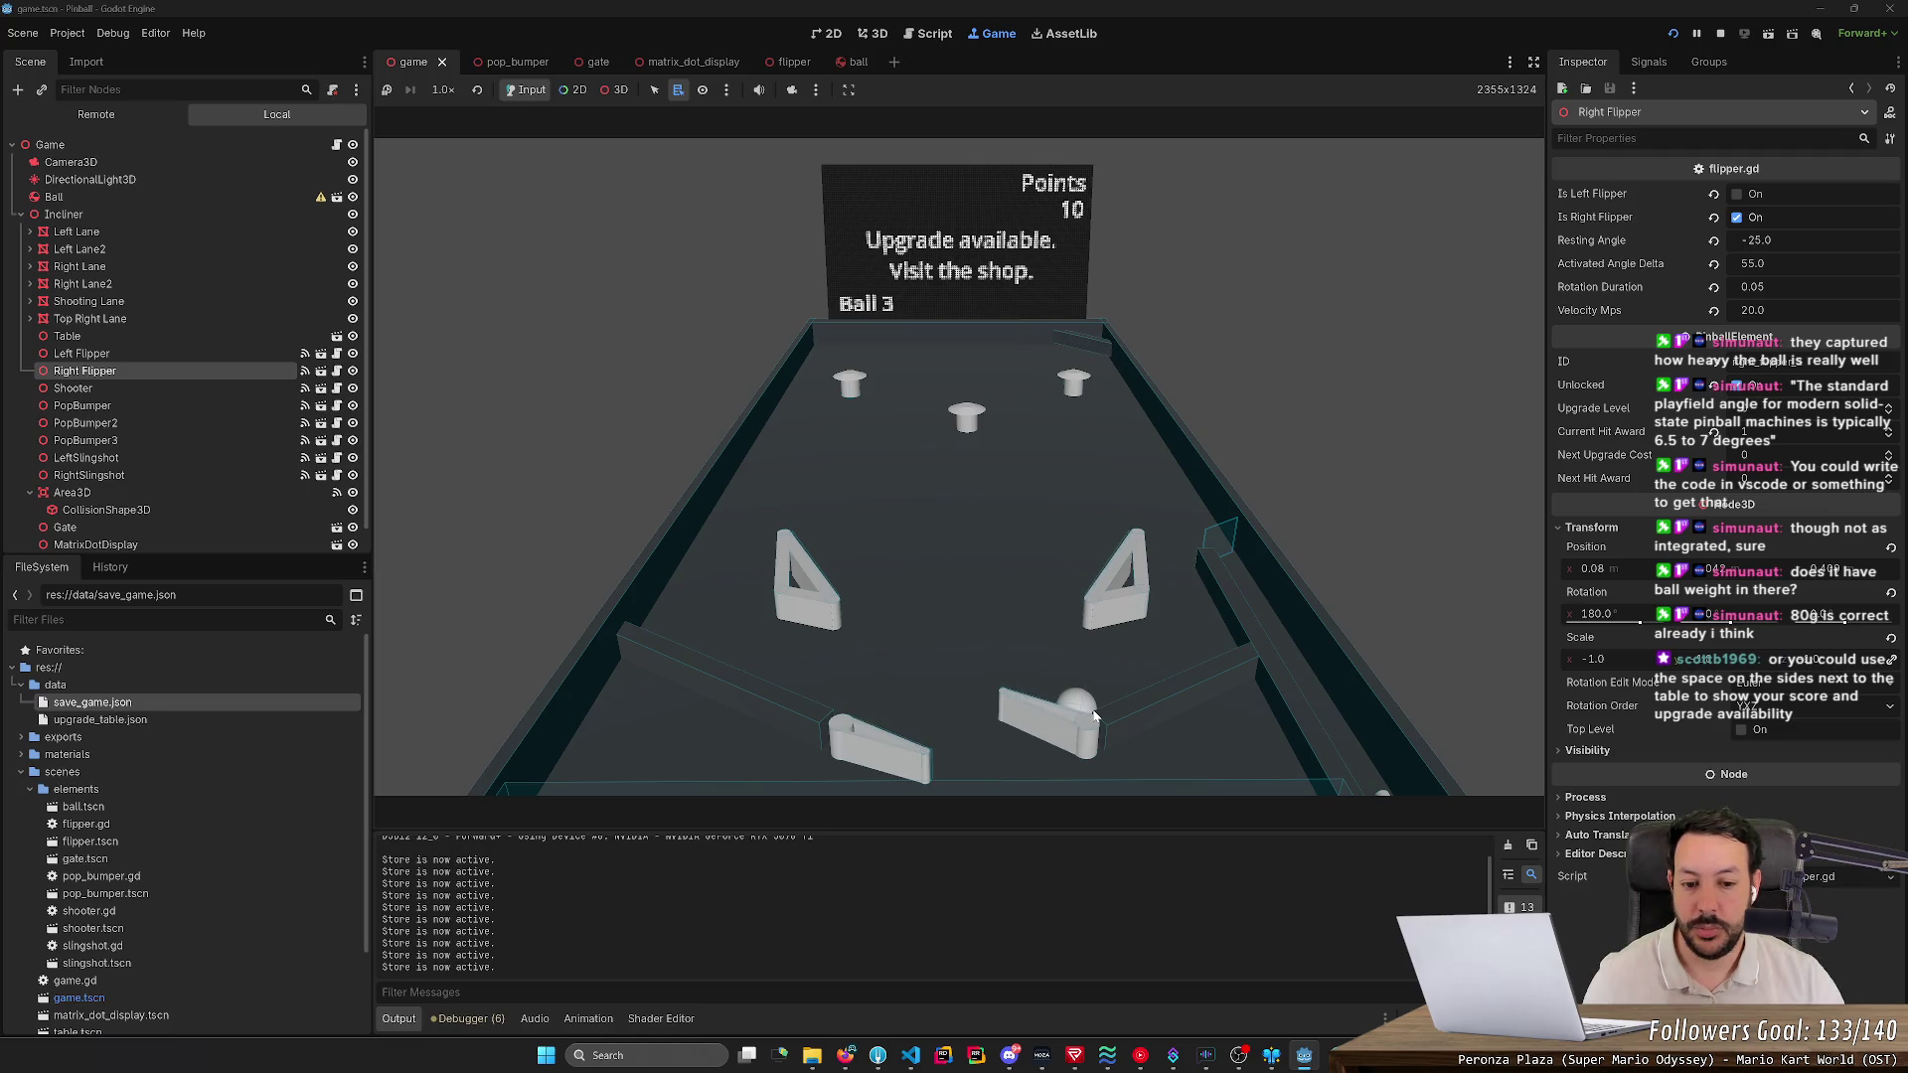
pyautogui.press('Right')
pyautogui.press('Left')
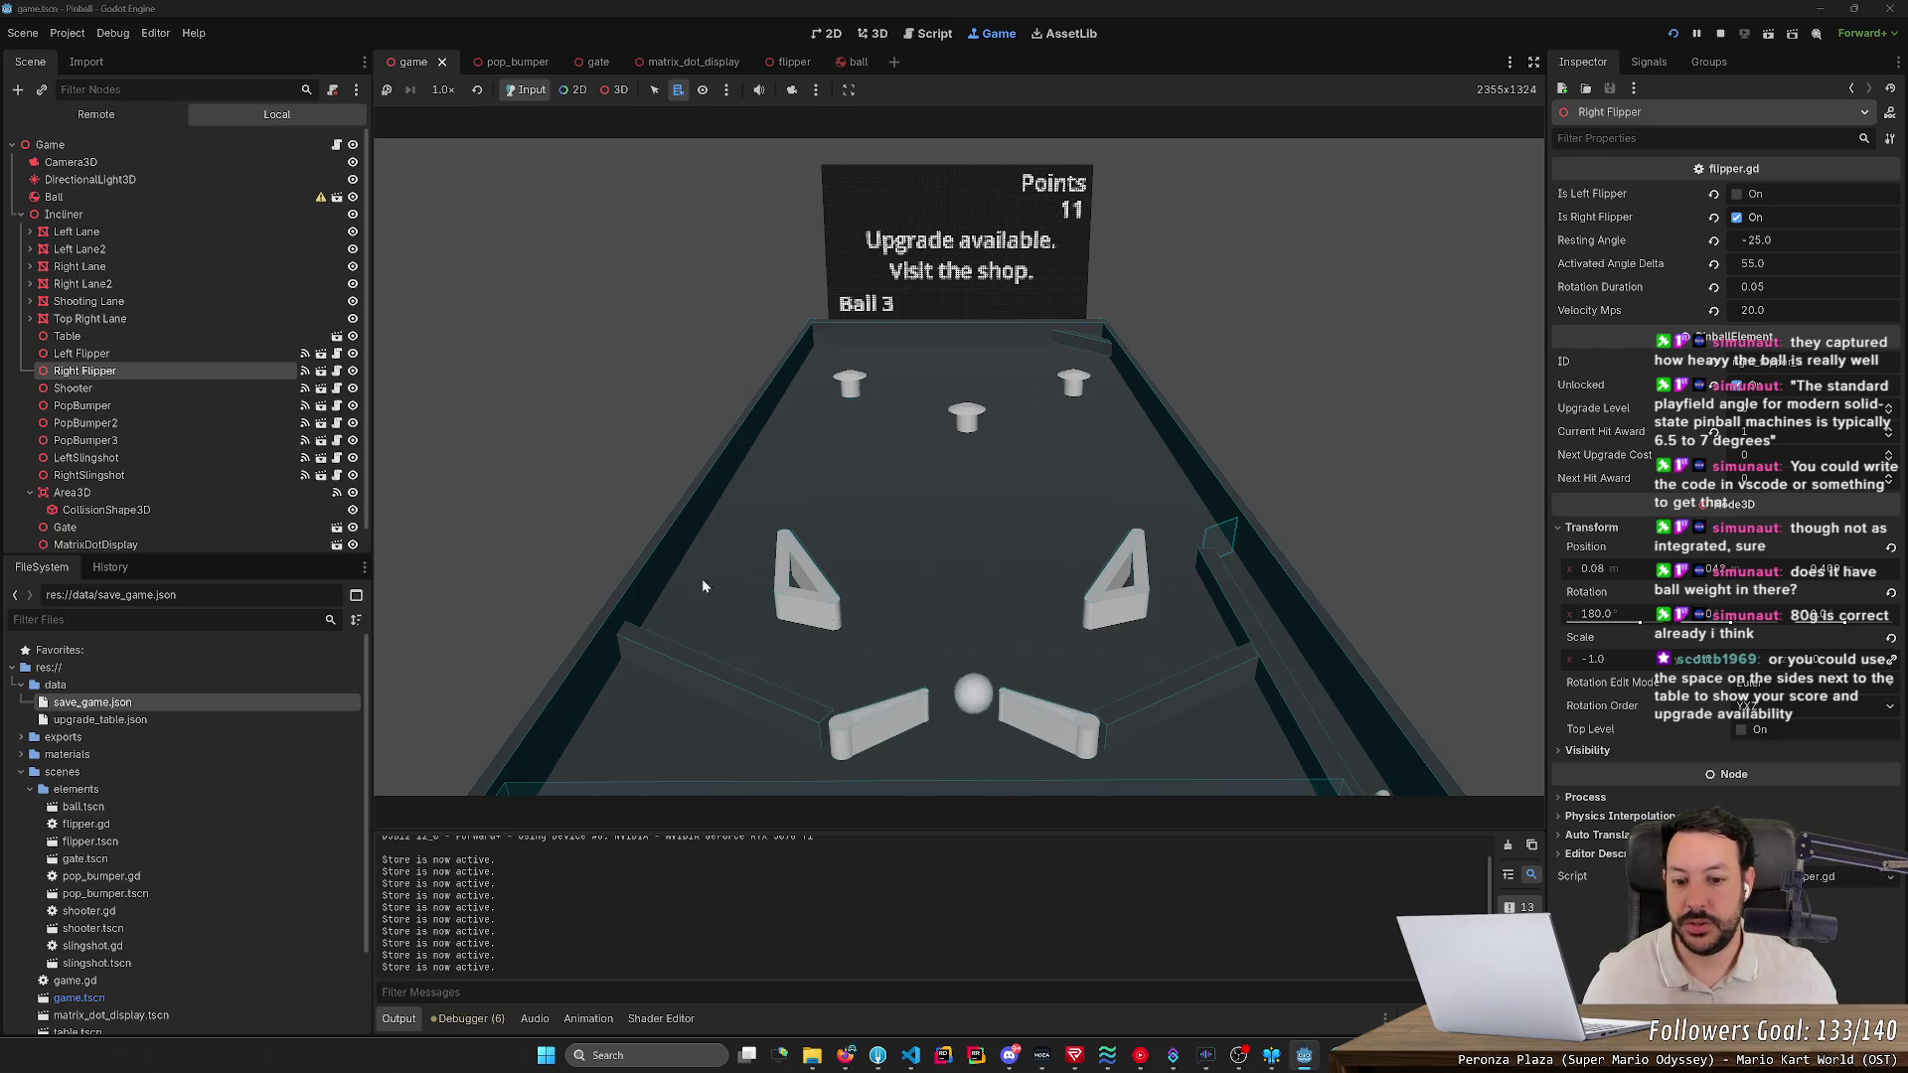
pyautogui.press('Left')
pyautogui.press('Right')
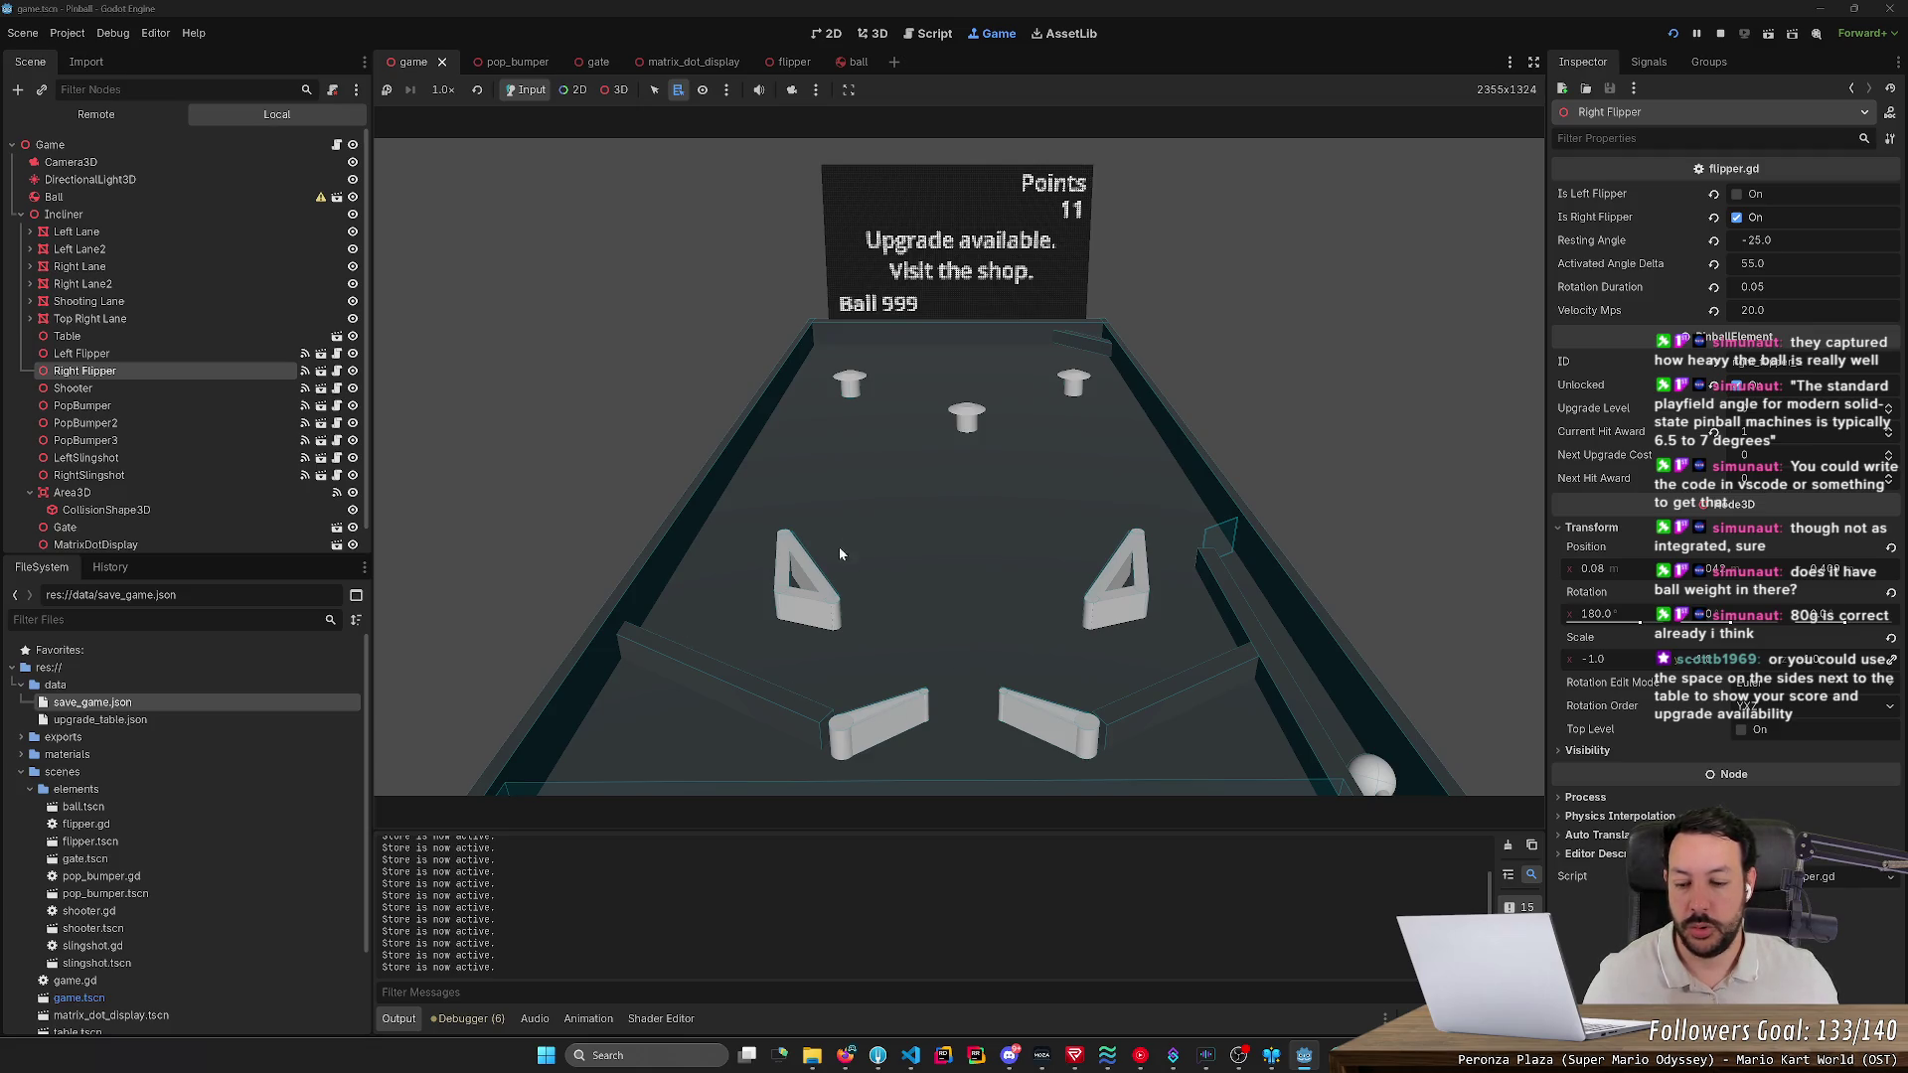
# - Launch the ball to the top again and flip as it falls, reaching 13 points
pyautogui.press('Left')
pyautogui.press('Right')
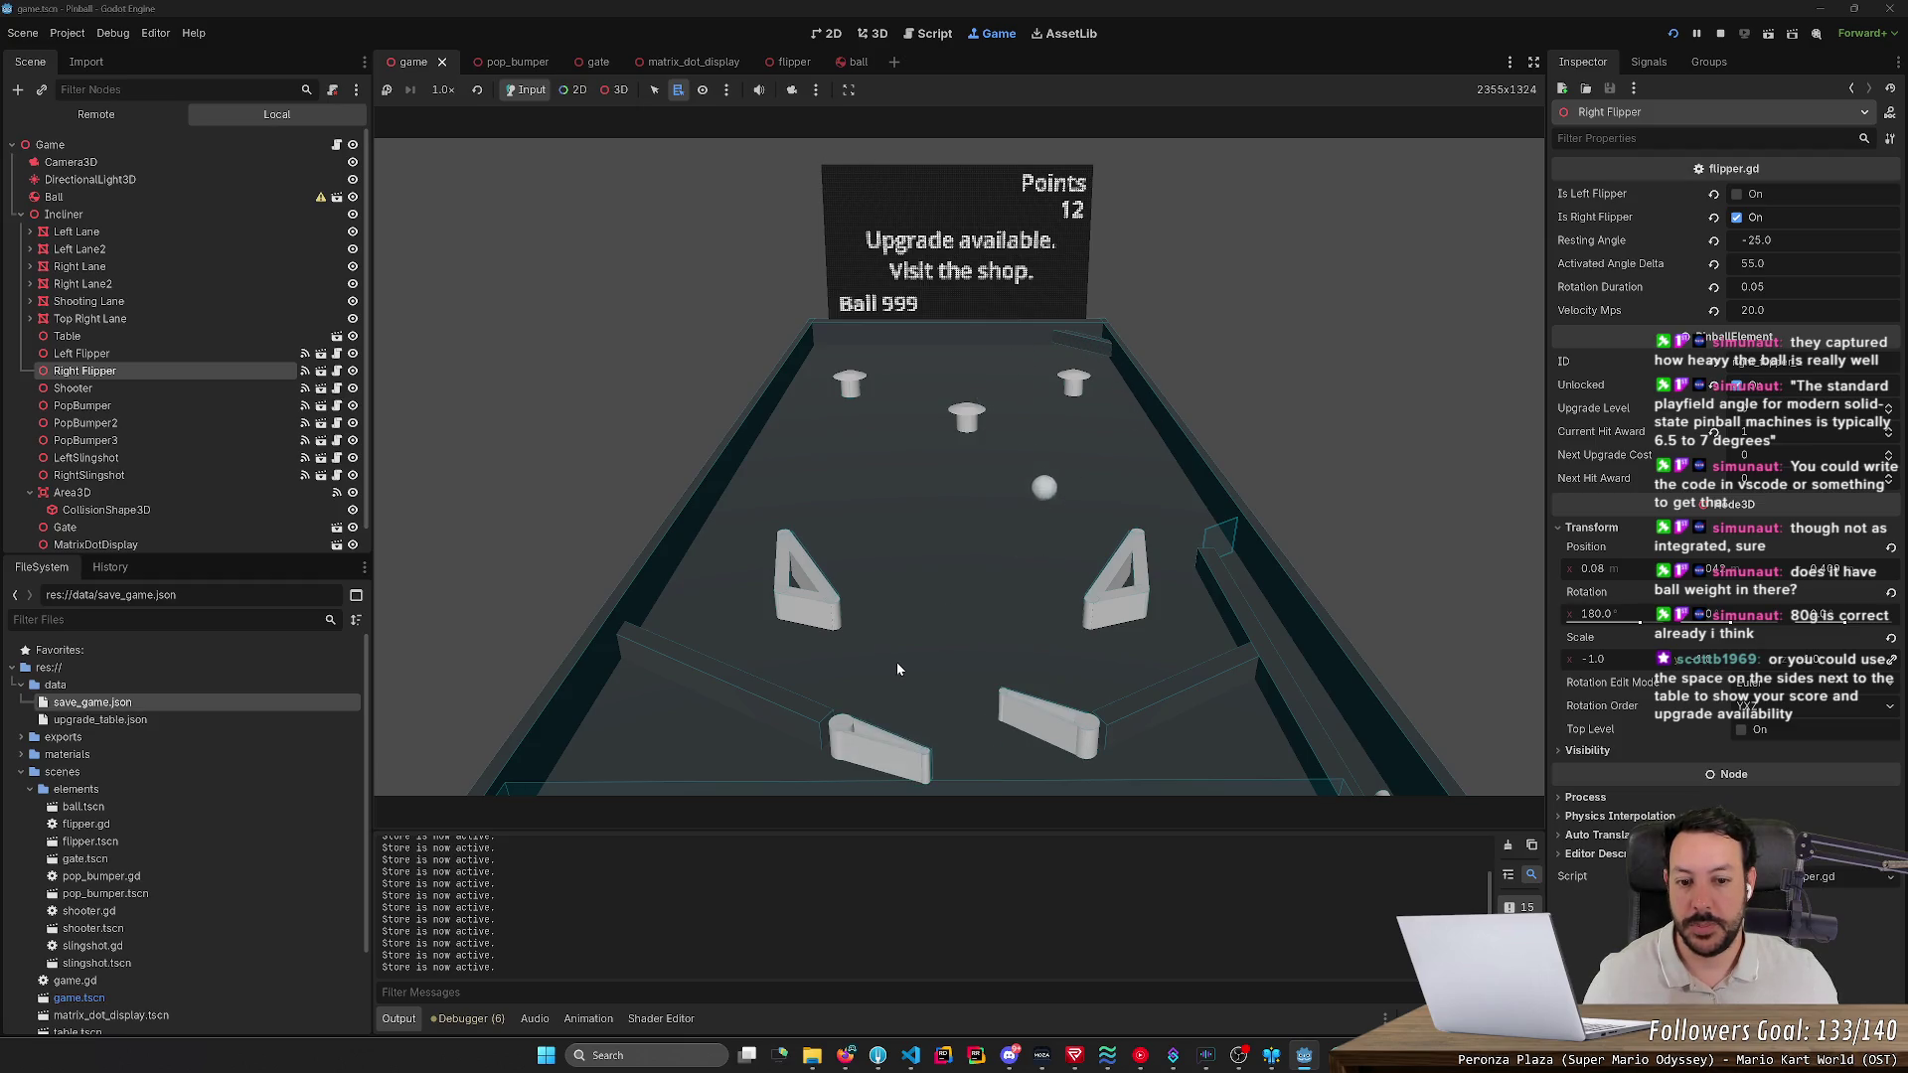
pyautogui.press('Right')
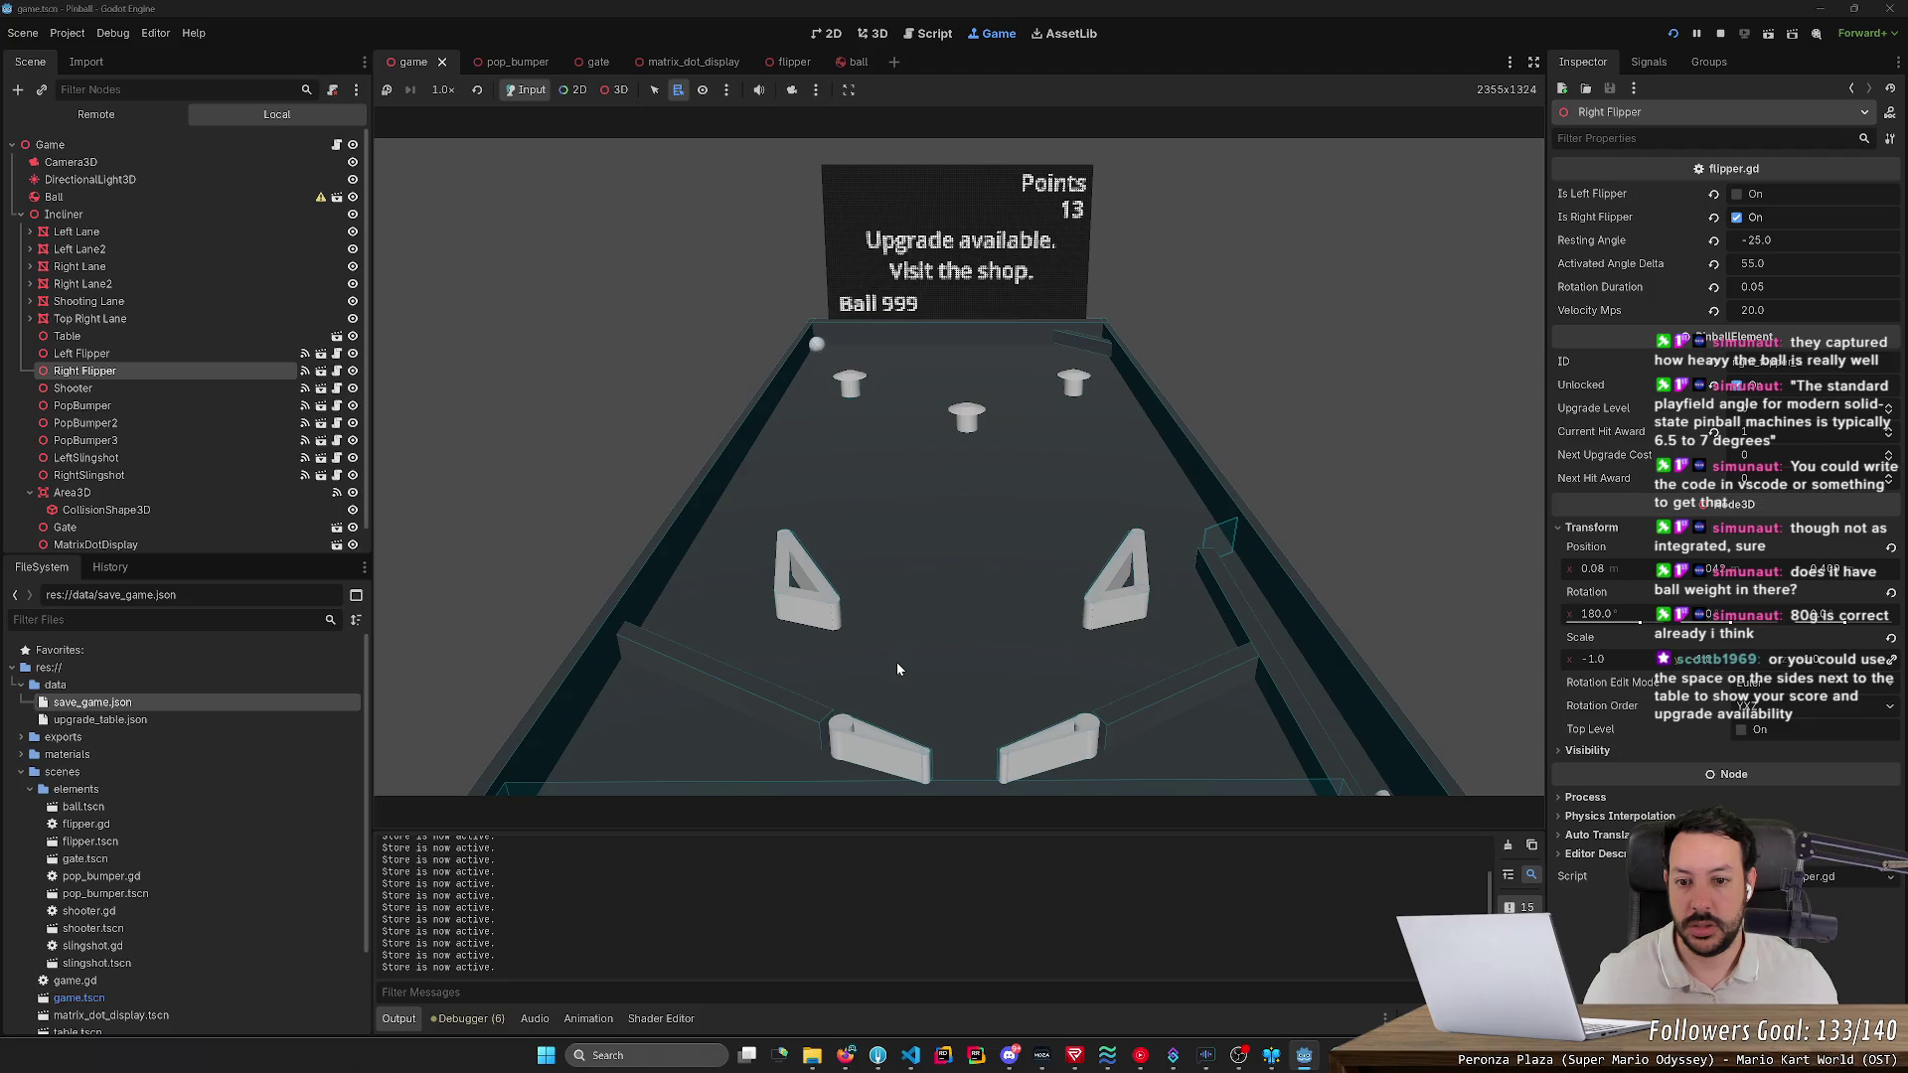
pyautogui.press('Left')
pyautogui.press('Right')
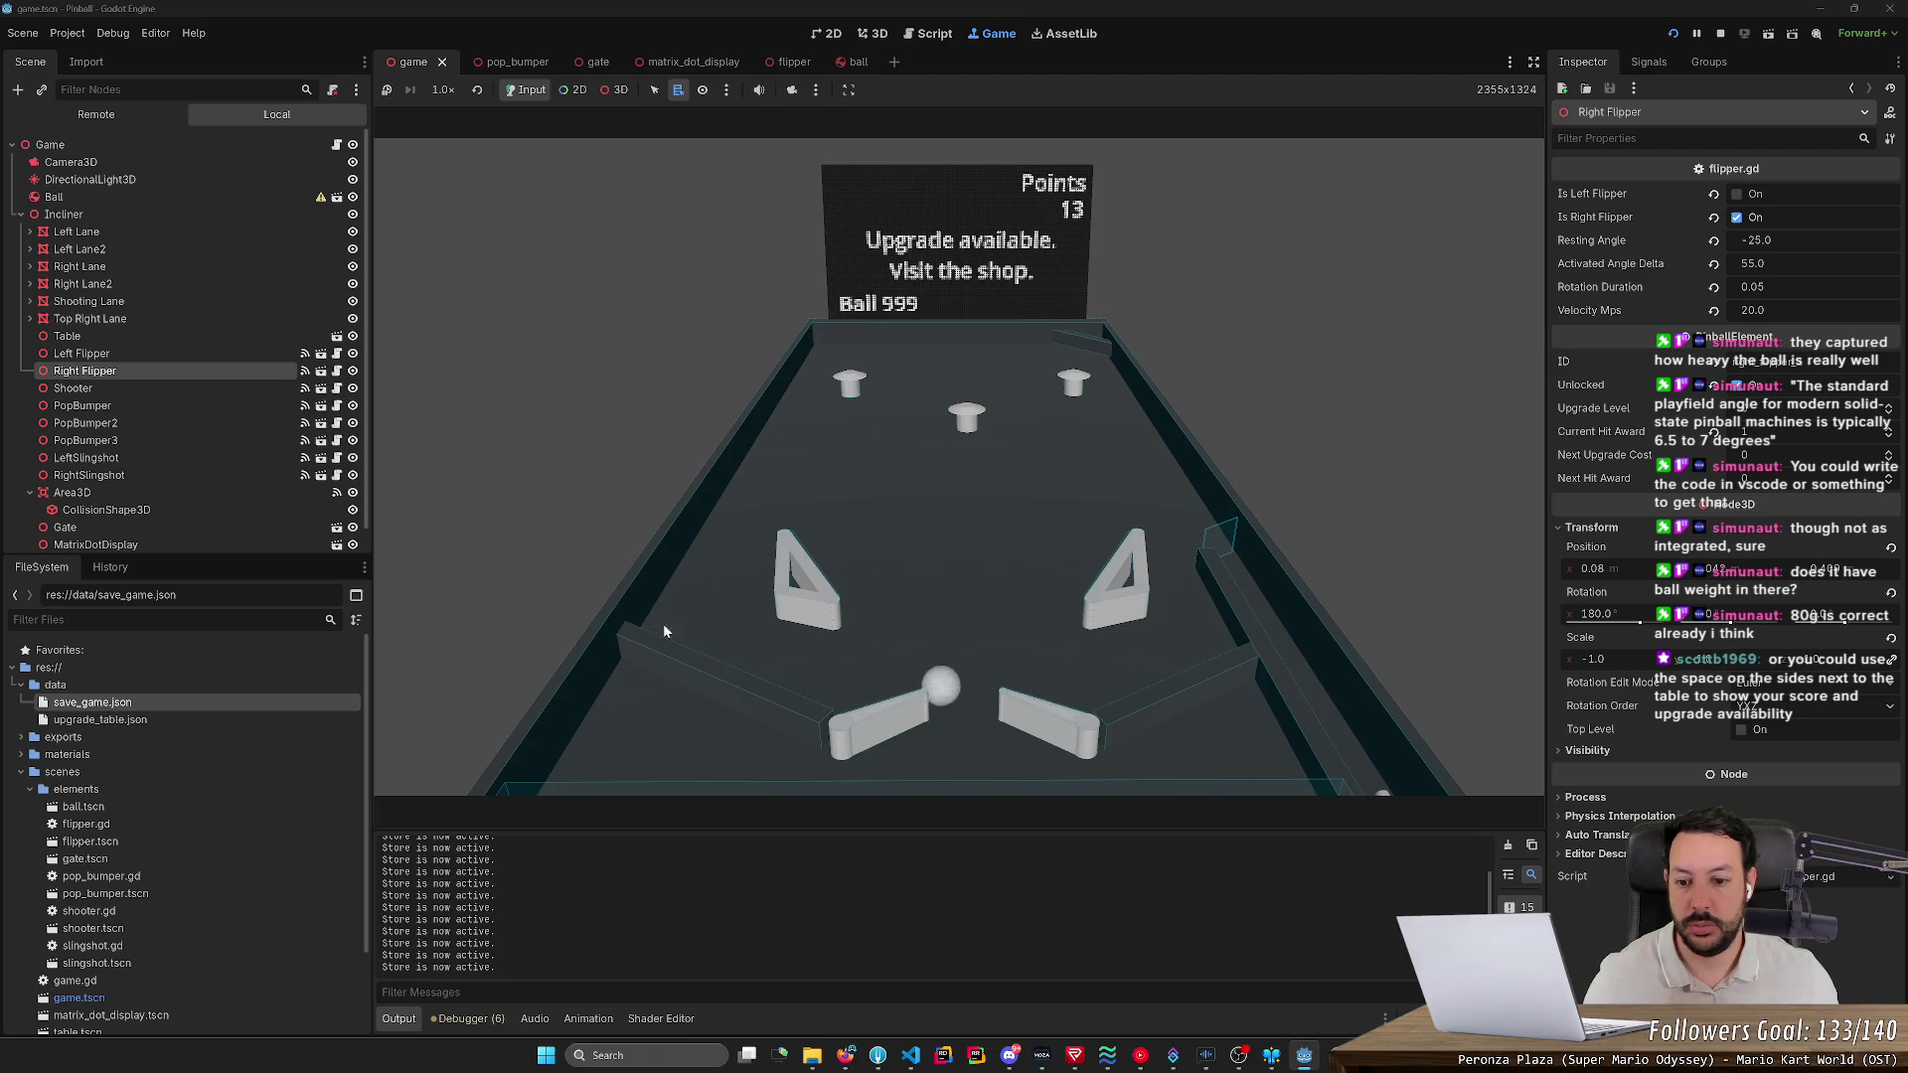
# - Stop the running game and return to the 3D editor view of the table
pyautogui.click(1719, 33)
pyautogui.scroll(5, 1167, 579)
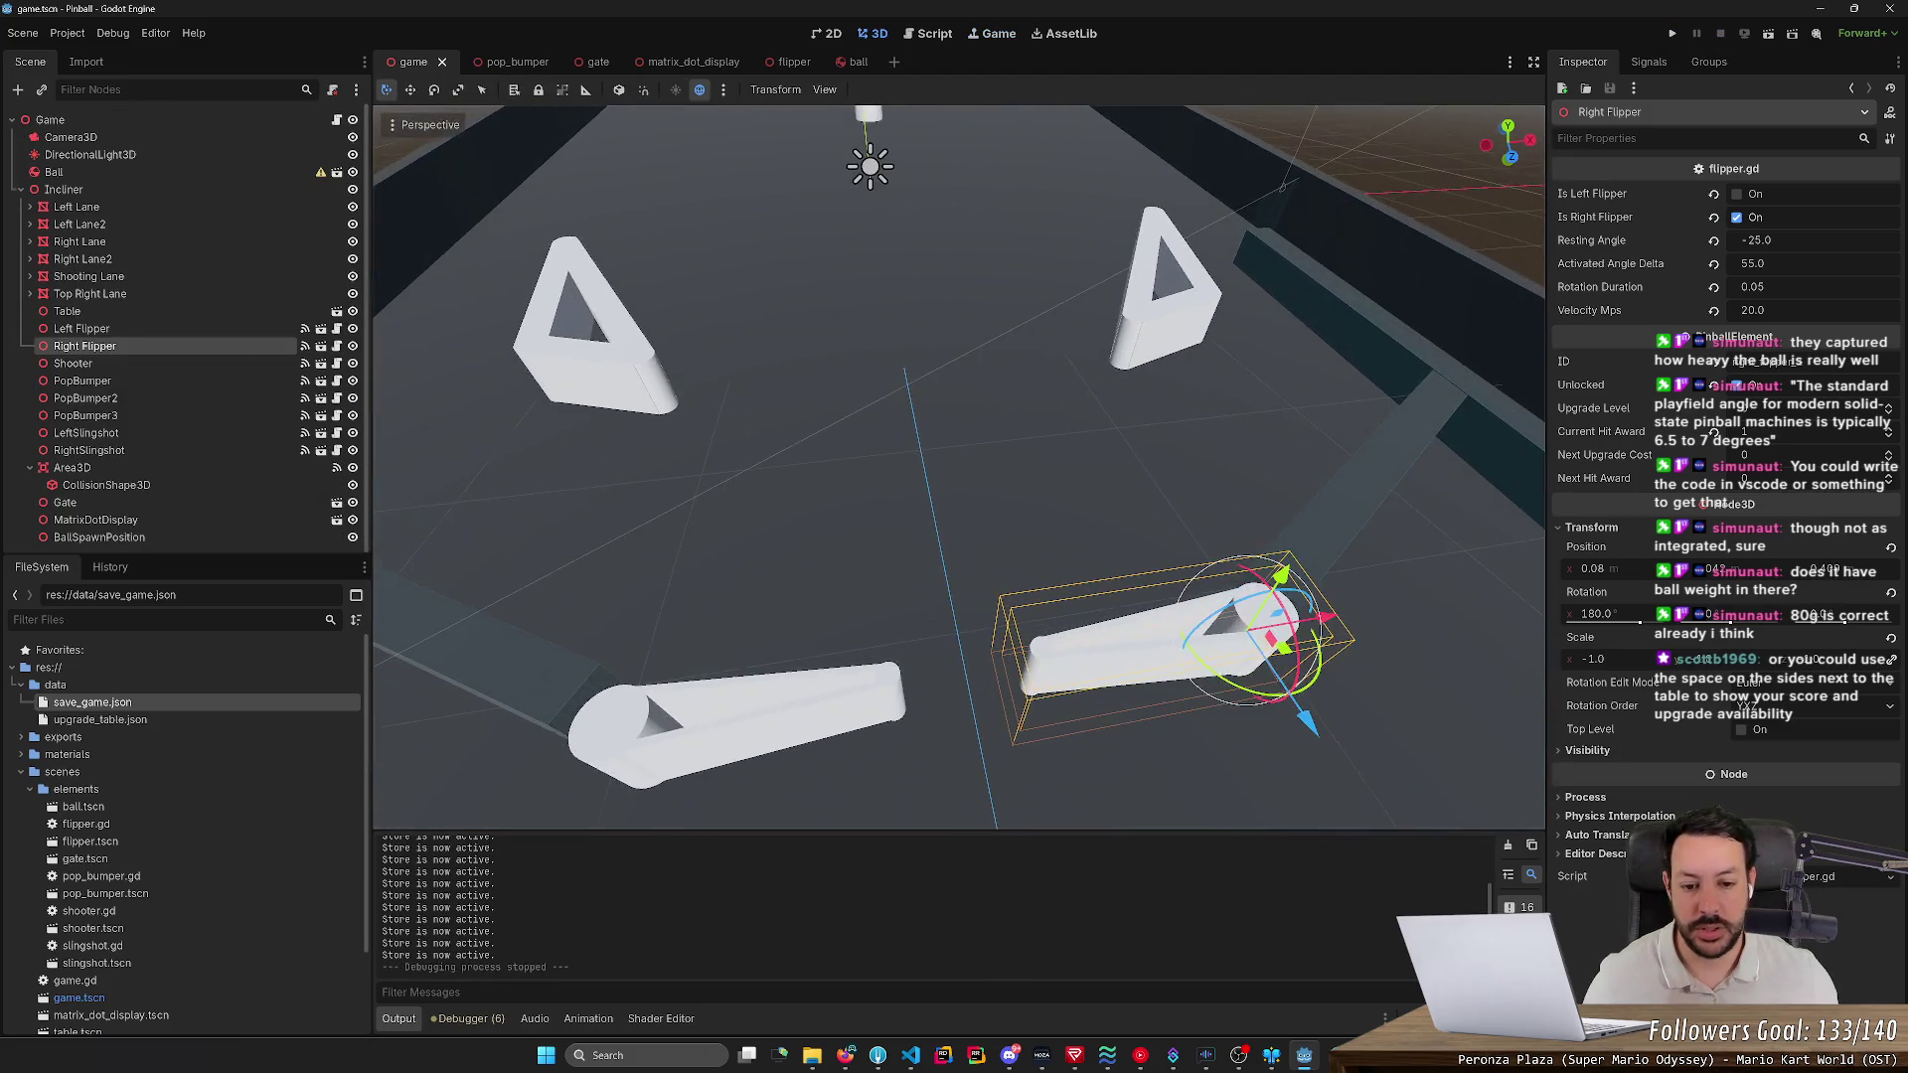
pyautogui.scroll(-3, 808, 623)
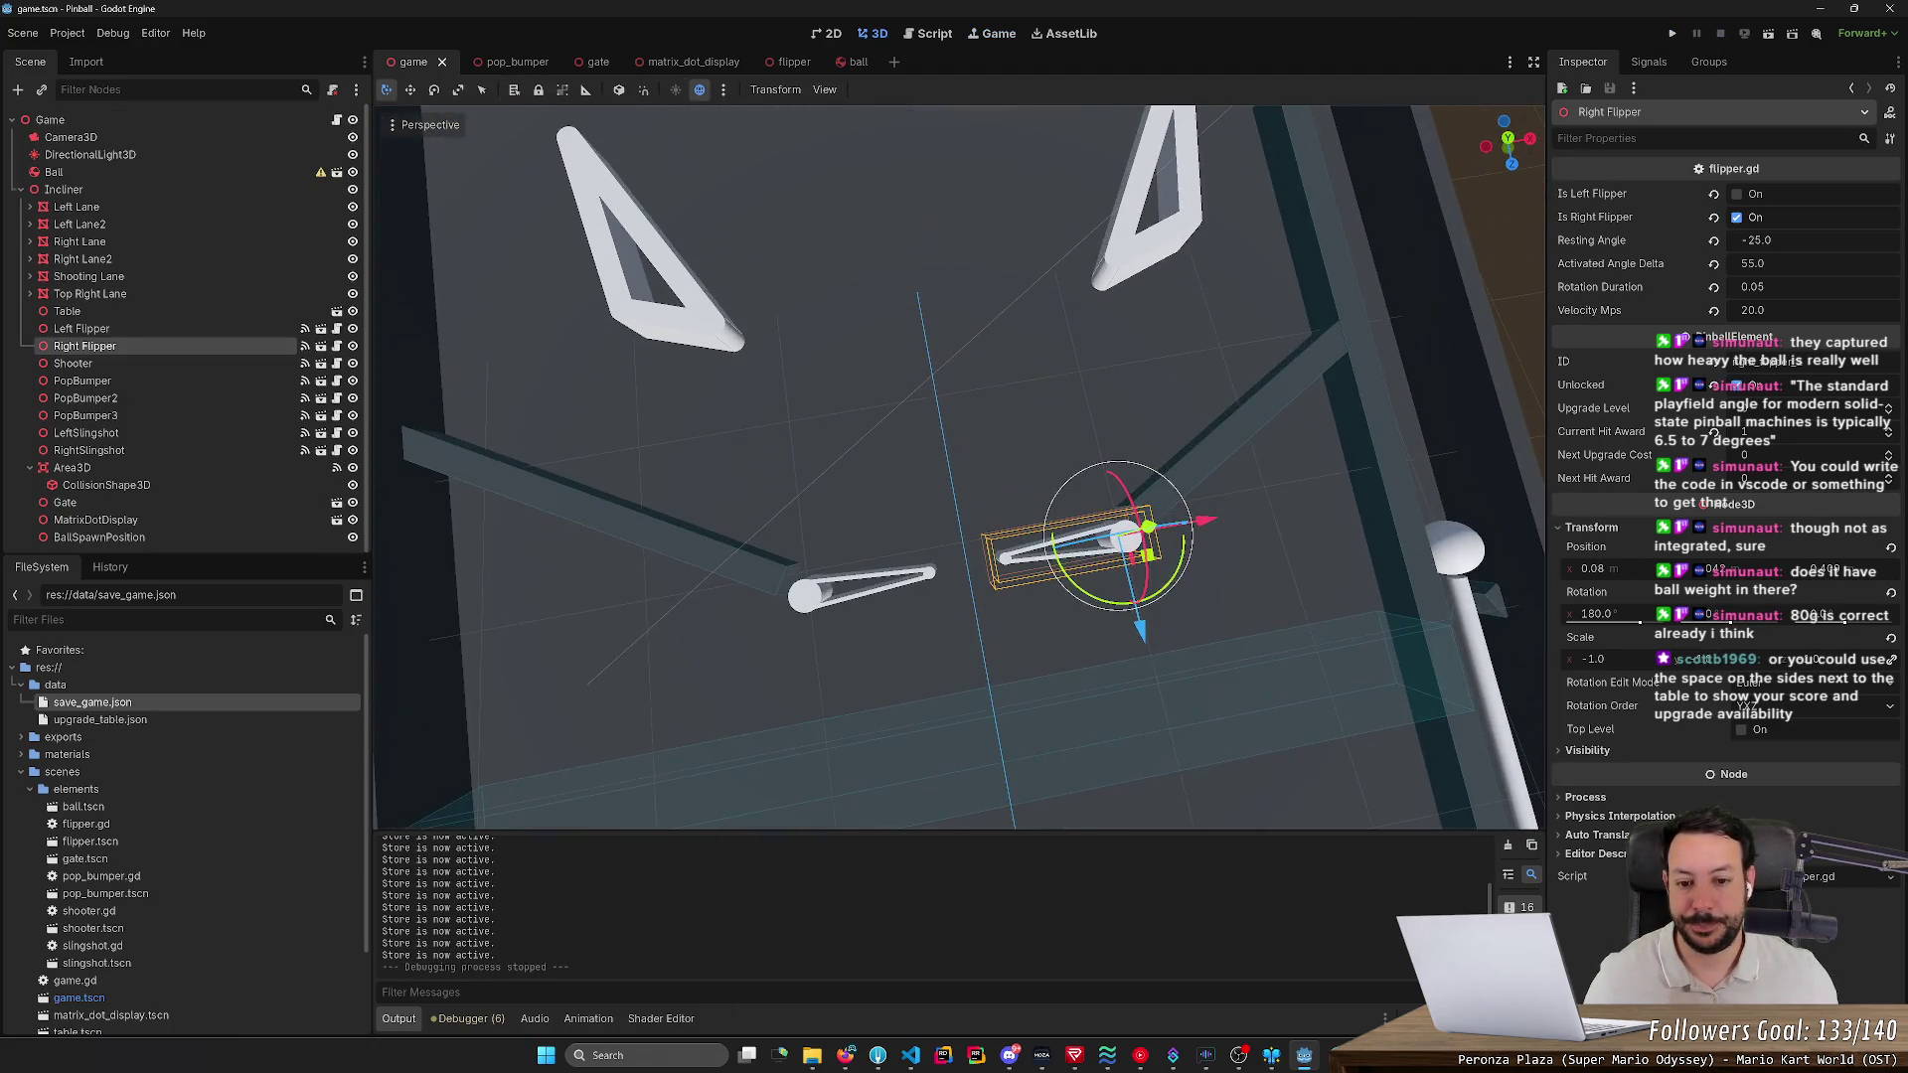
pyautogui.scroll(-5, 818, 457)
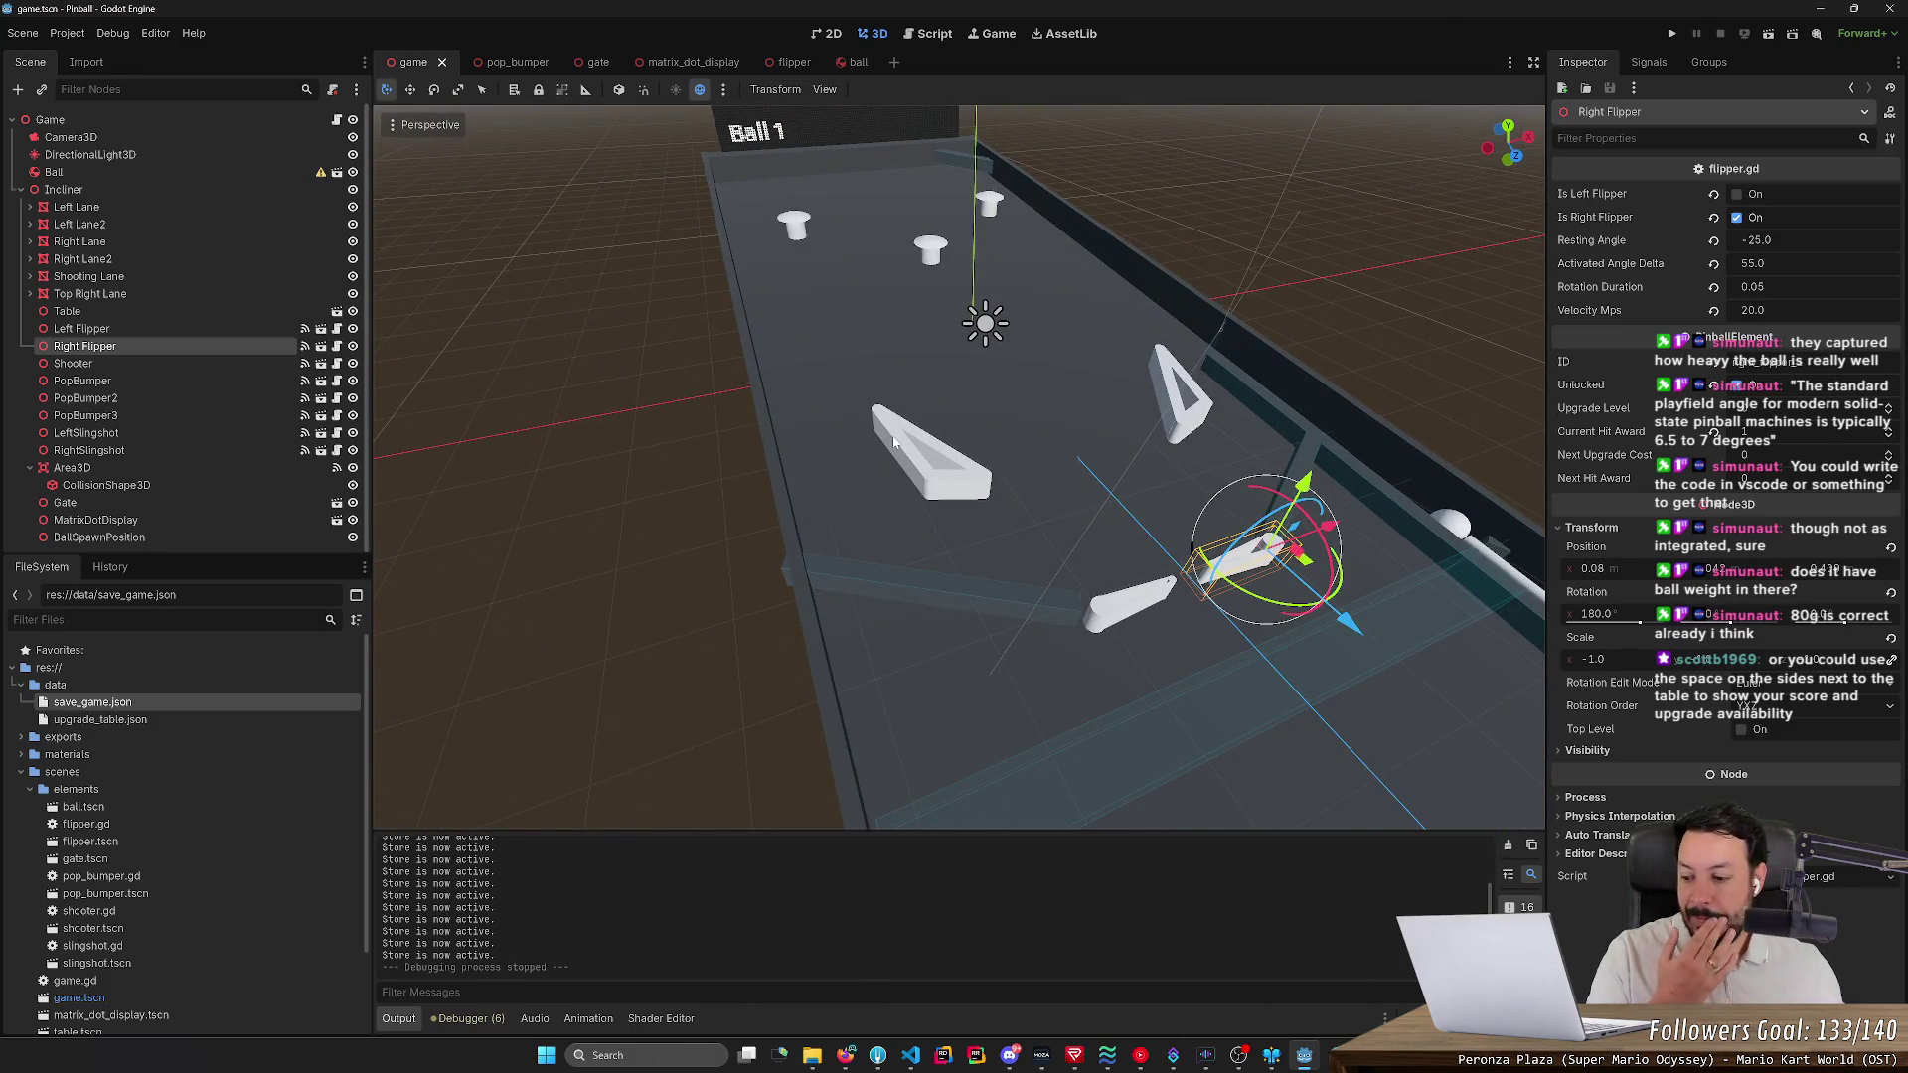
pyautogui.scroll(3, 893, 441)
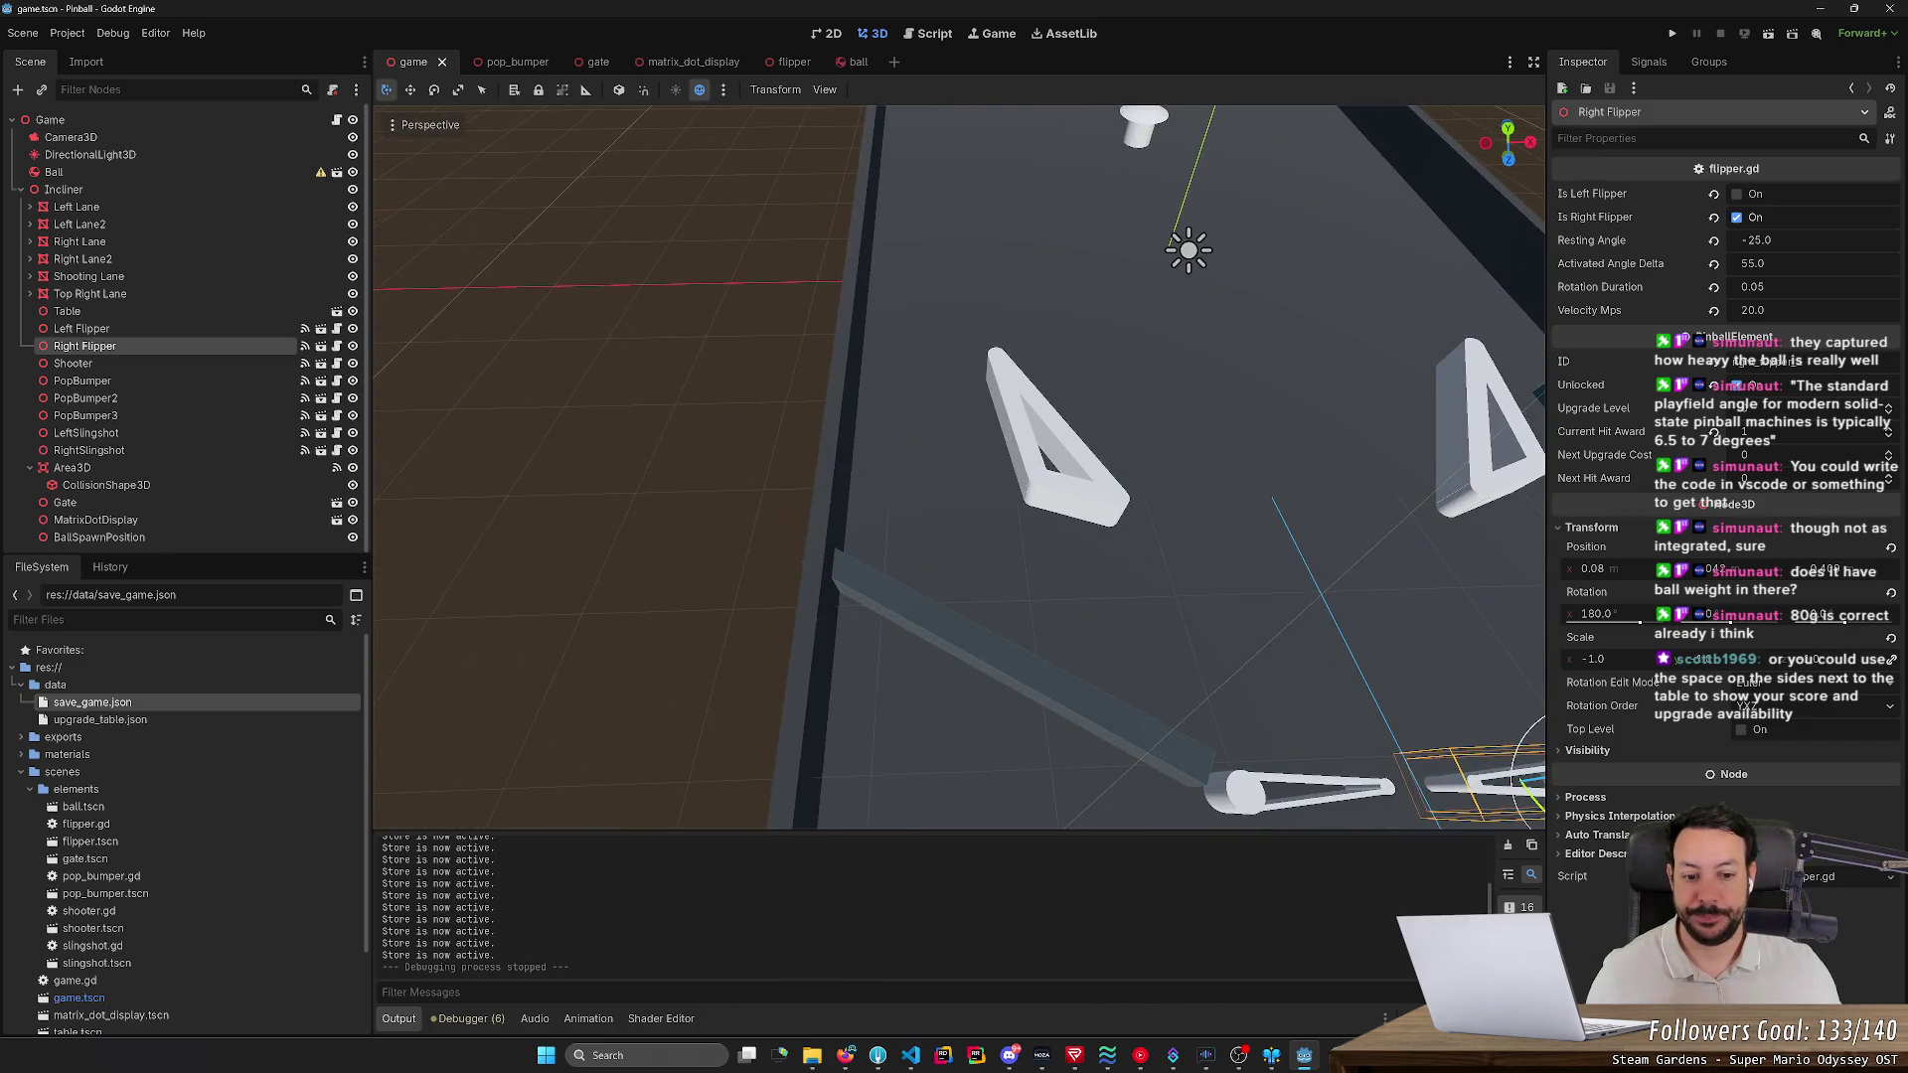
# - Duplicate the Left Lane, then raise, rotate about 63° and shorten the copy
pyautogui.click(941, 618)
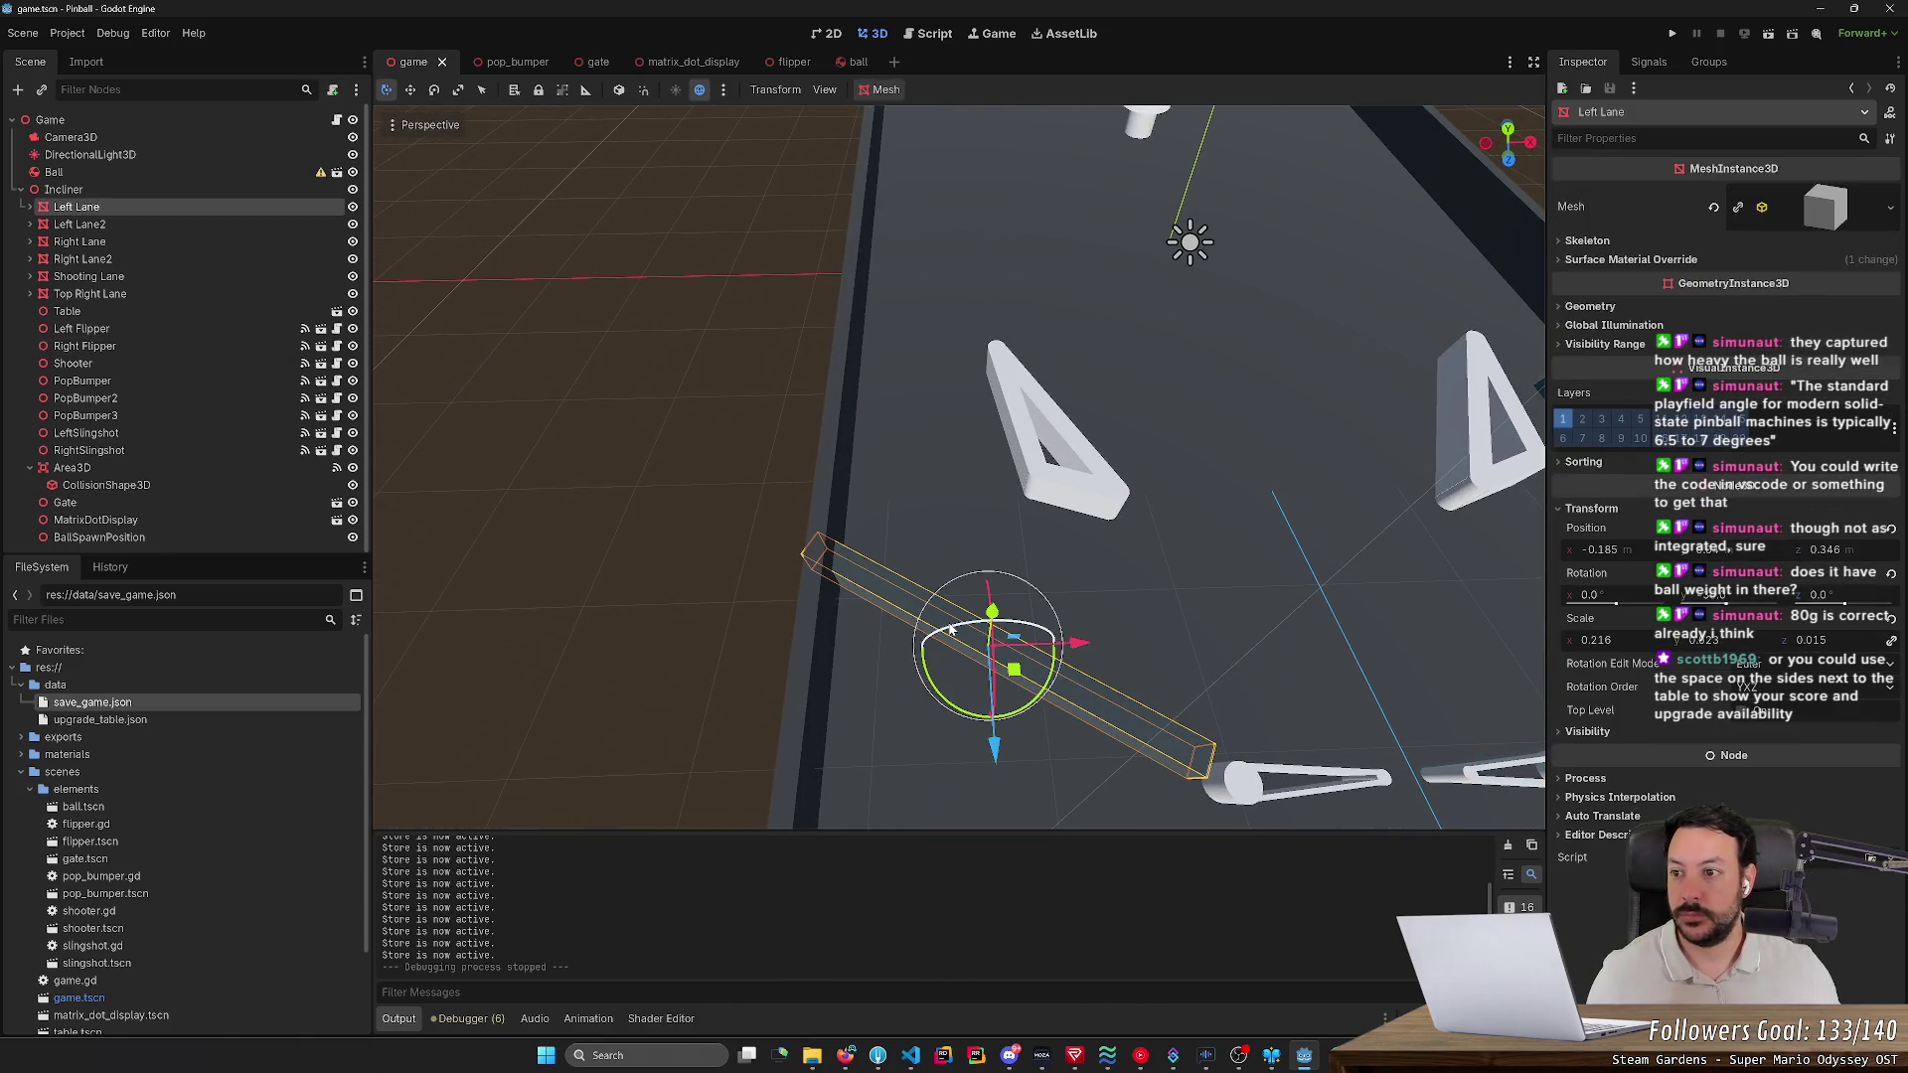
pyautogui.hotkey('ctrl', 'd')
pyautogui.moveTo(993, 612)
pyautogui.mouseDown()
pyautogui.moveTo(1018, 564)
pyautogui.moveTo(1052, 561)
pyautogui.mouseUp()
pyautogui.press('e')
pyautogui.press('w')
pyautogui.press('e')
pyautogui.moveTo(1018, 587)
pyautogui.mouseDown()
pyautogui.moveTo(964, 601)
pyautogui.moveTo(993, 552)
pyautogui.moveTo(924, 566)
pyautogui.mouseUp()
pyautogui.press('r')
pyautogui.press('e')
pyautogui.press('w')
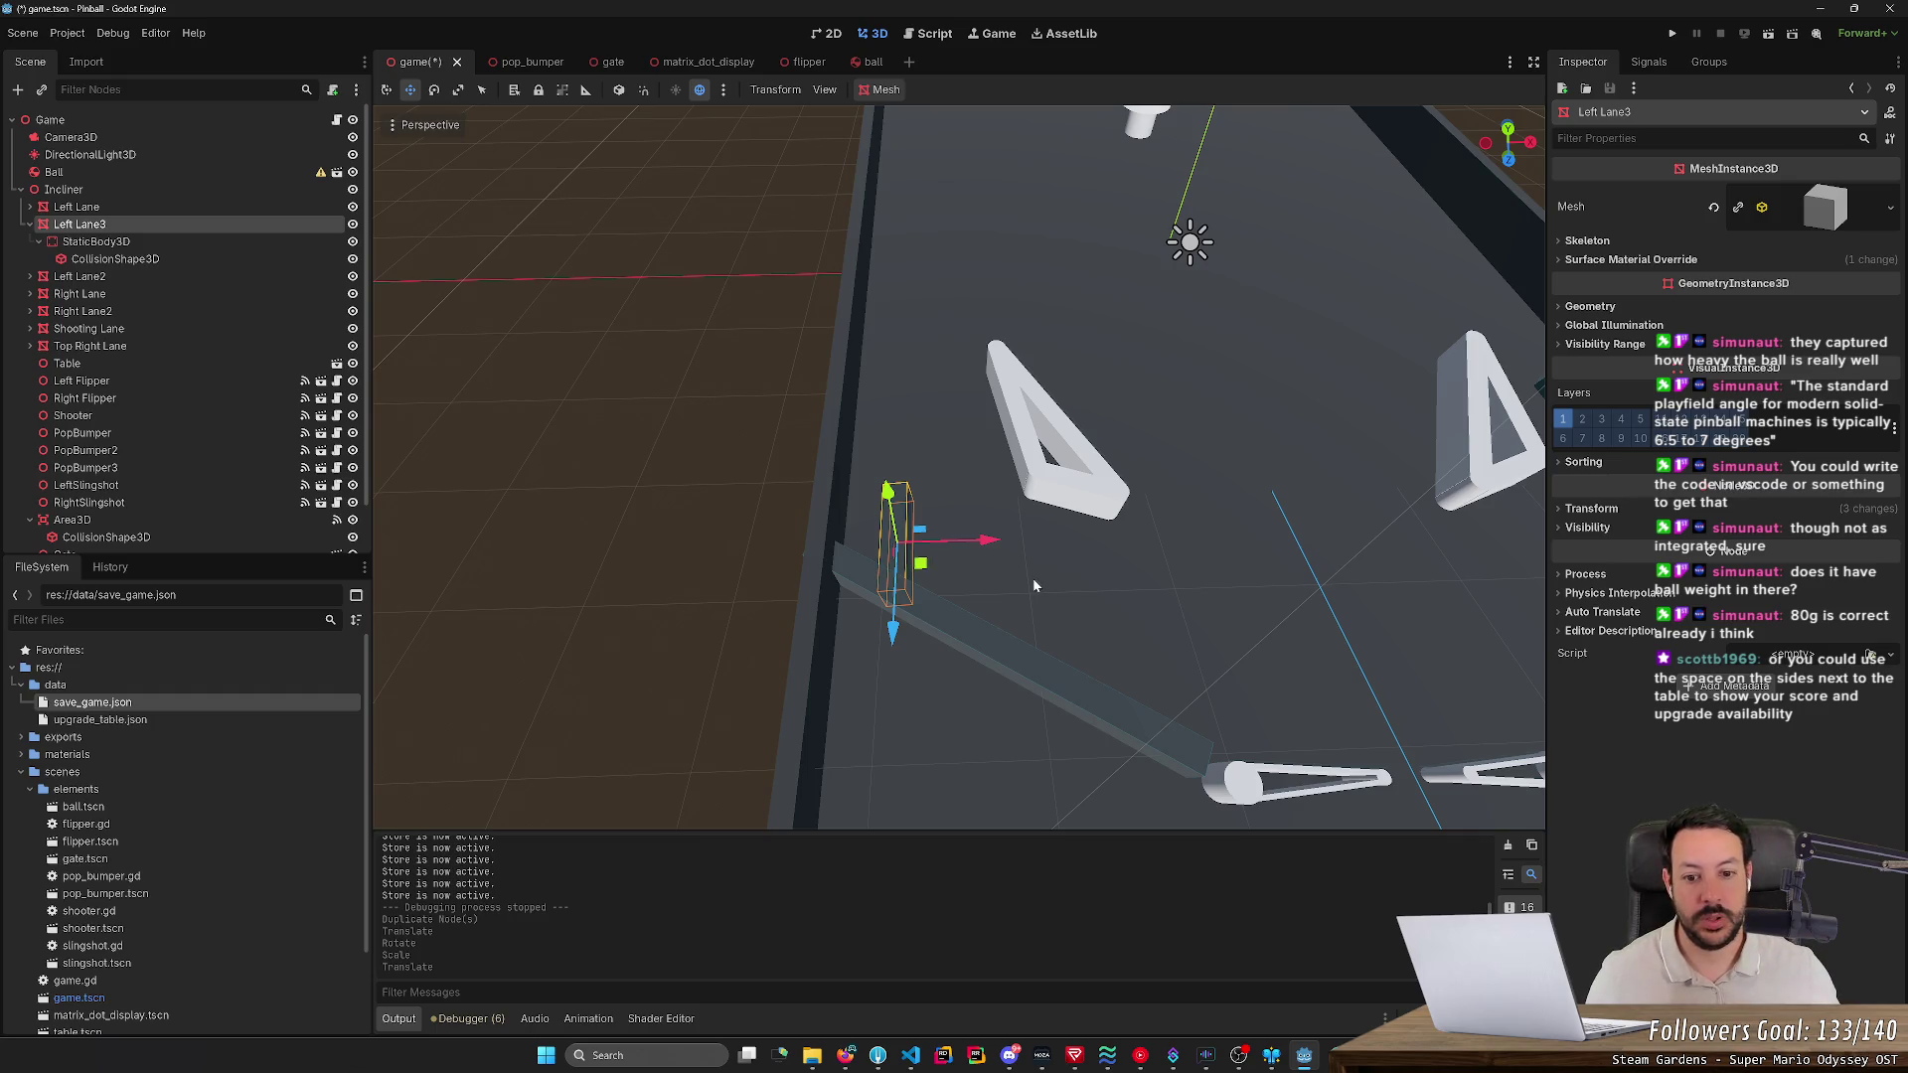
# - Delete the Left Lane3 copy and confirm its removal
pyautogui.moveTo(1034, 586); pyautogui.dragTo(1015, 586)
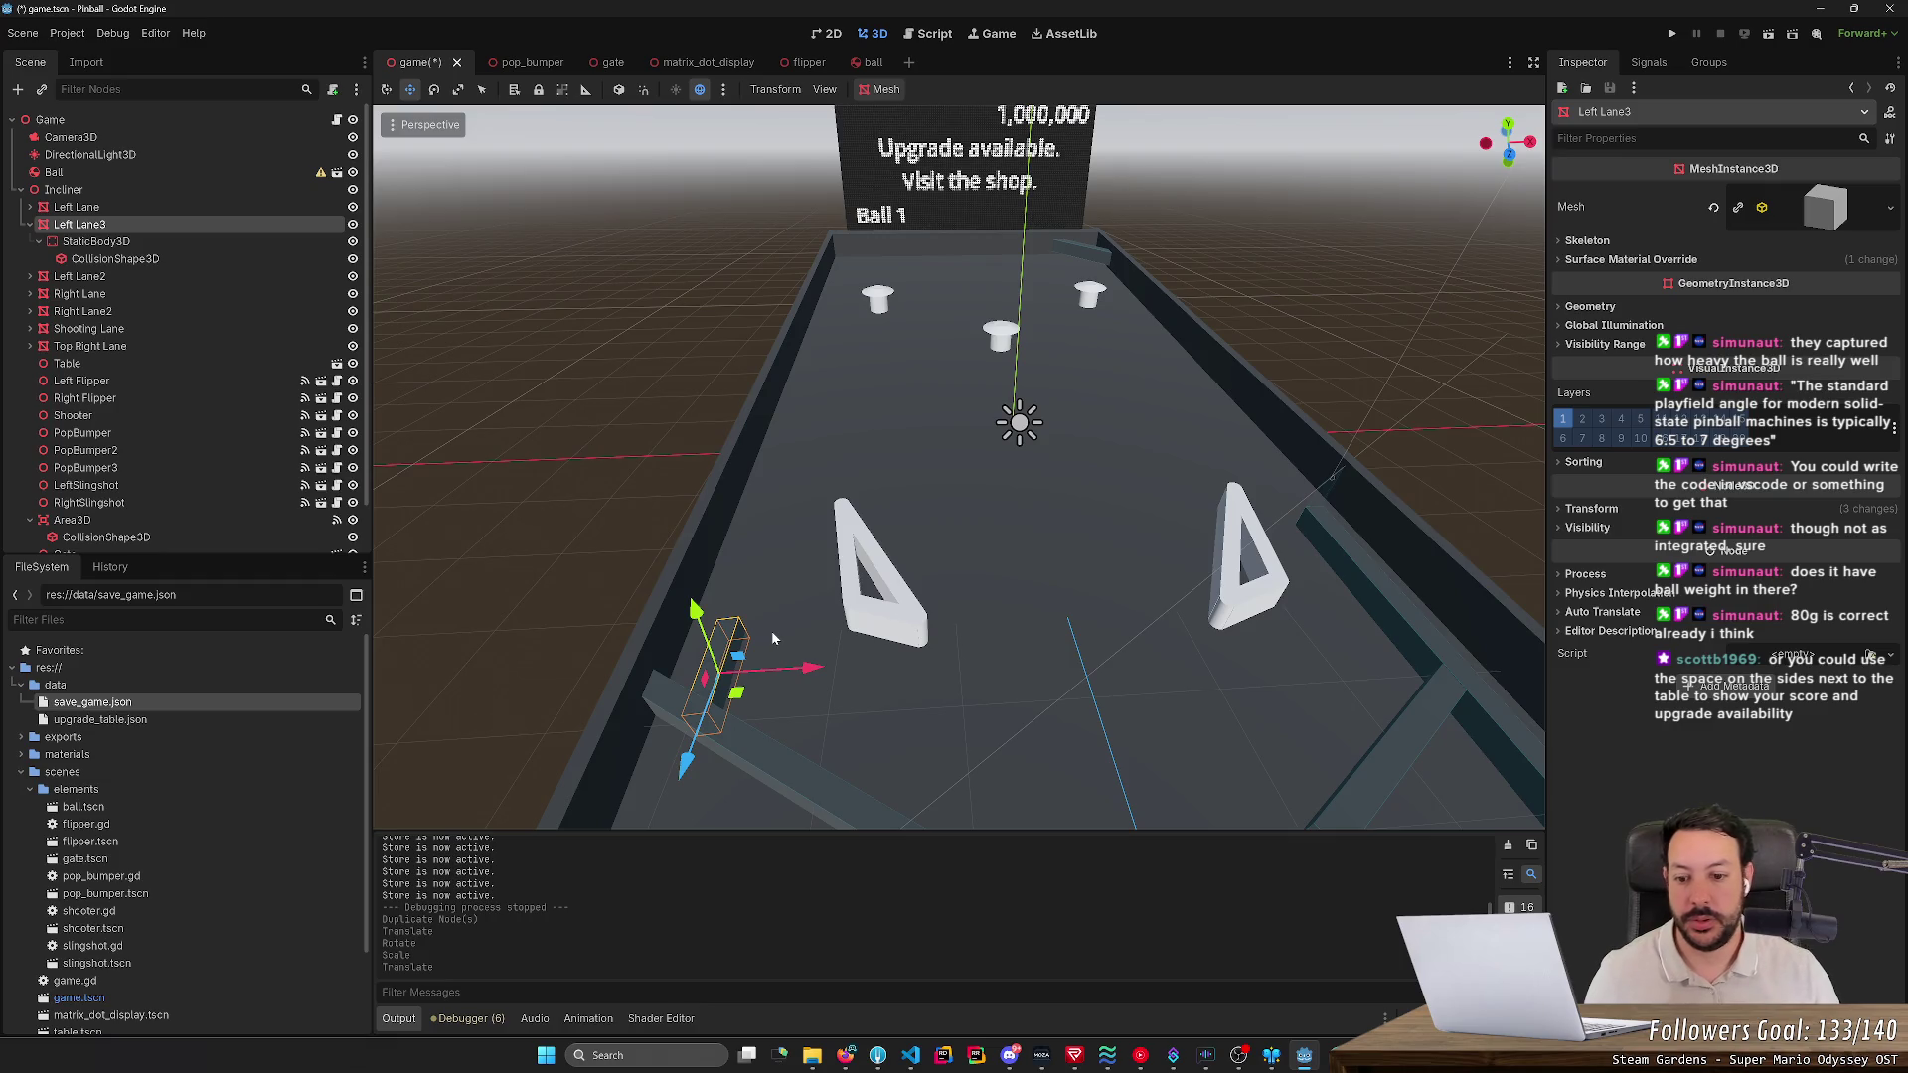
pyautogui.press('Delete')
pyautogui.click(903, 552)
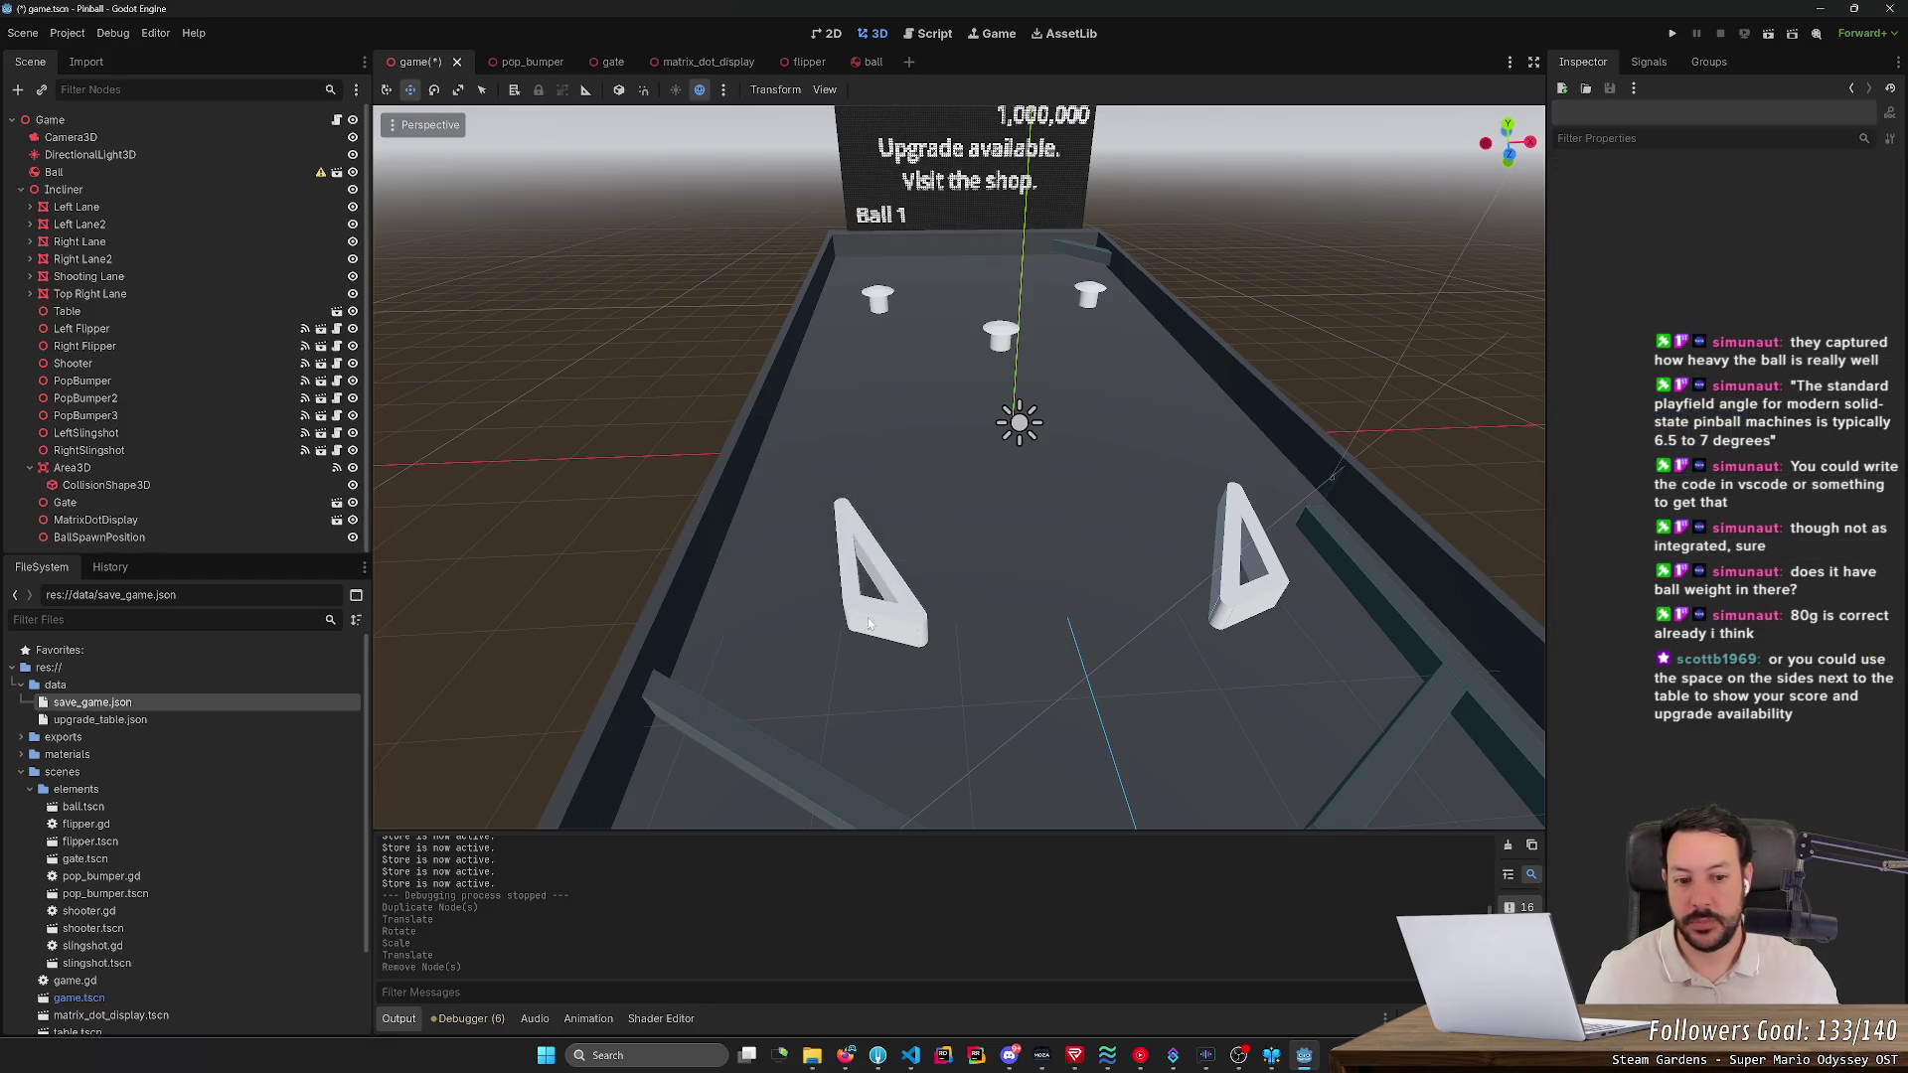
# - Duplicate the Gate node into Gate2, undoing an accidental pasted child
pyautogui.click(979, 603)
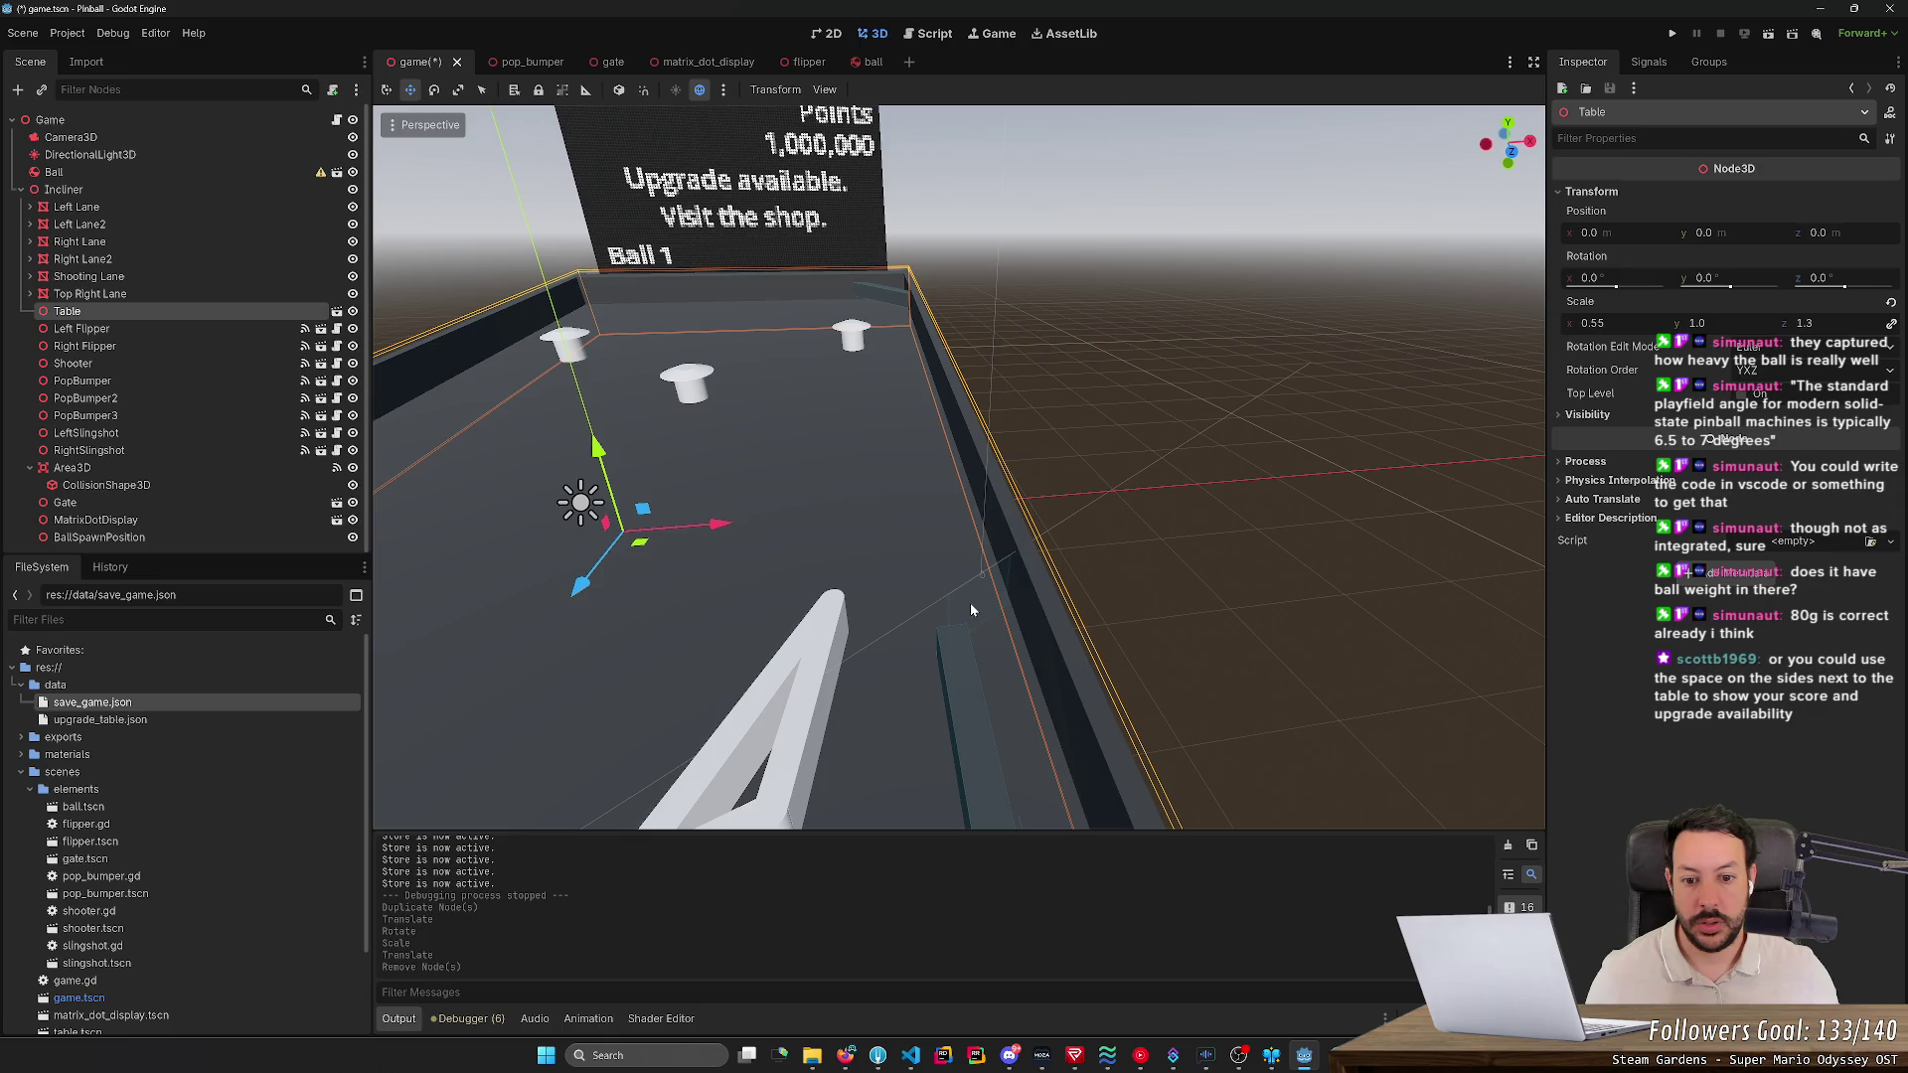
pyautogui.click(210, 502)
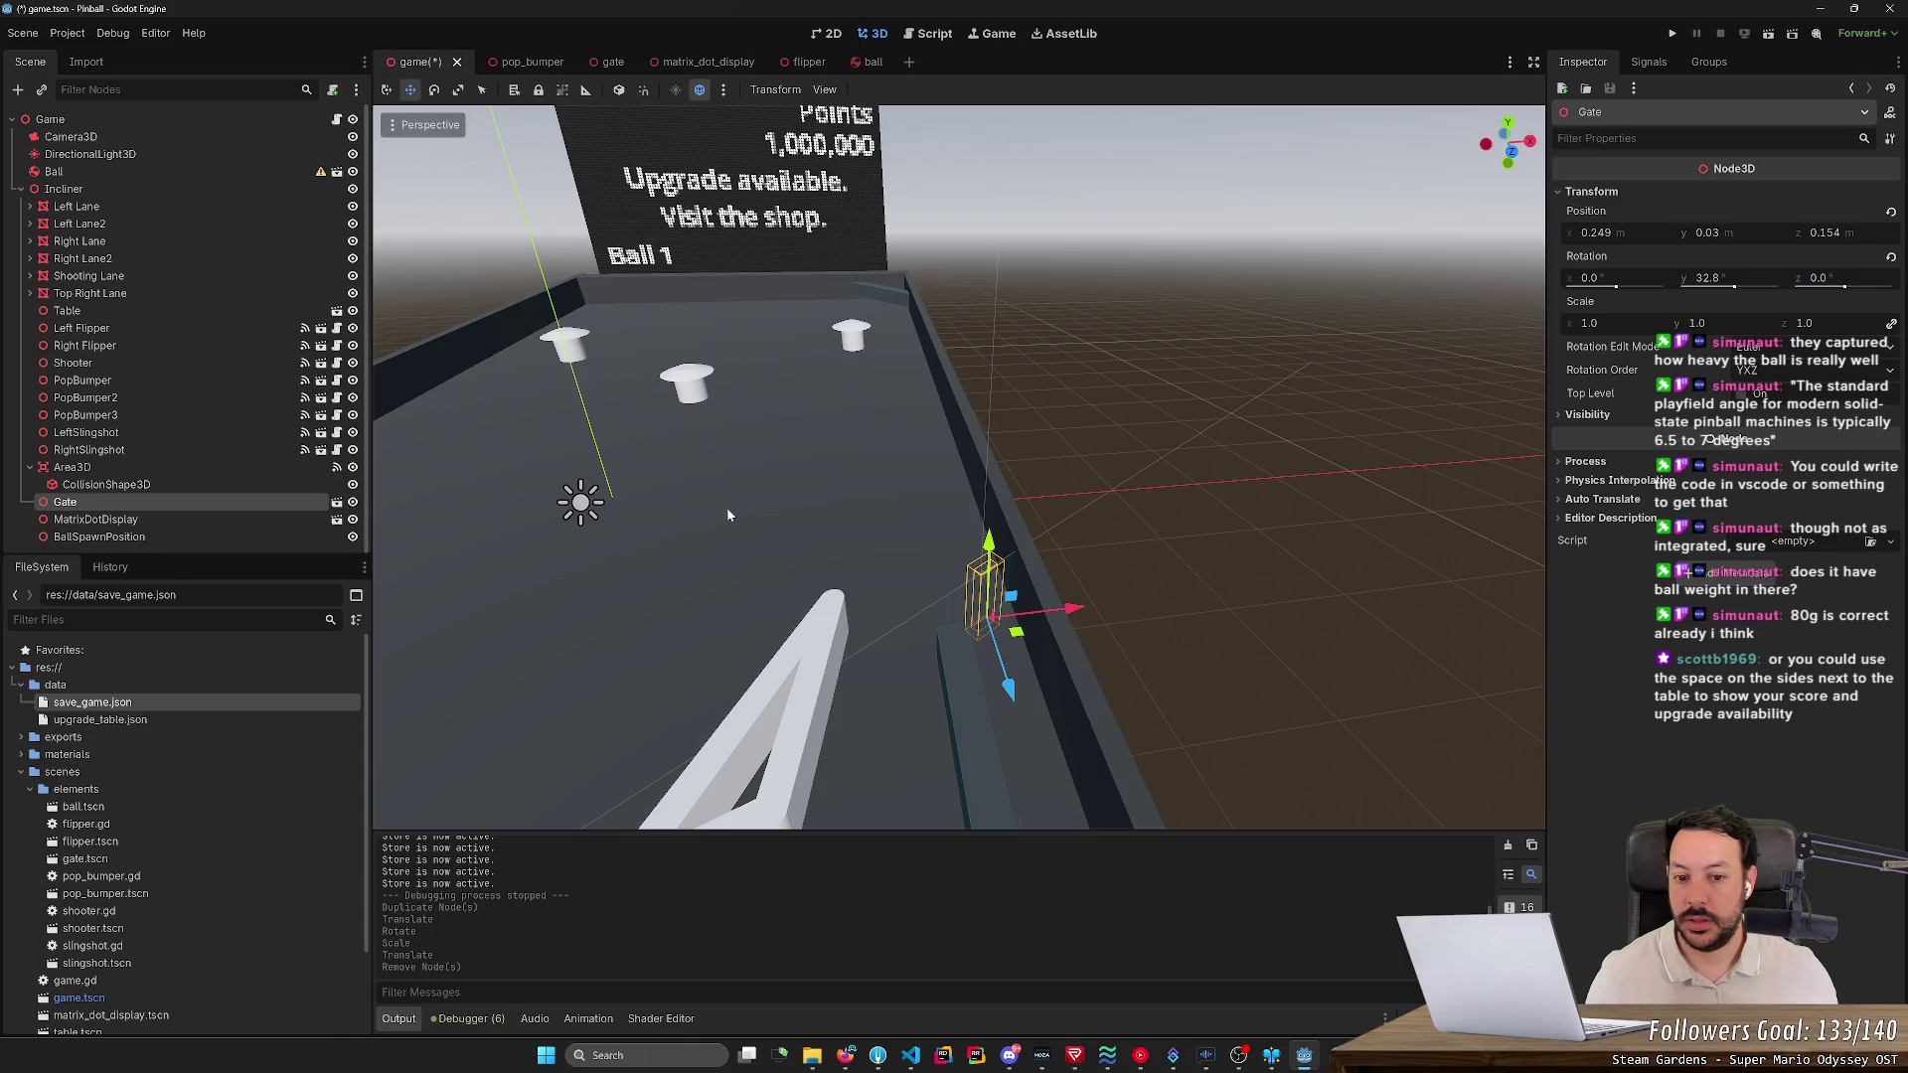
pyautogui.moveTo(726, 507); pyautogui.dragTo(741, 514)
pyautogui.hotkey('ctrl', 'shift', 'v')
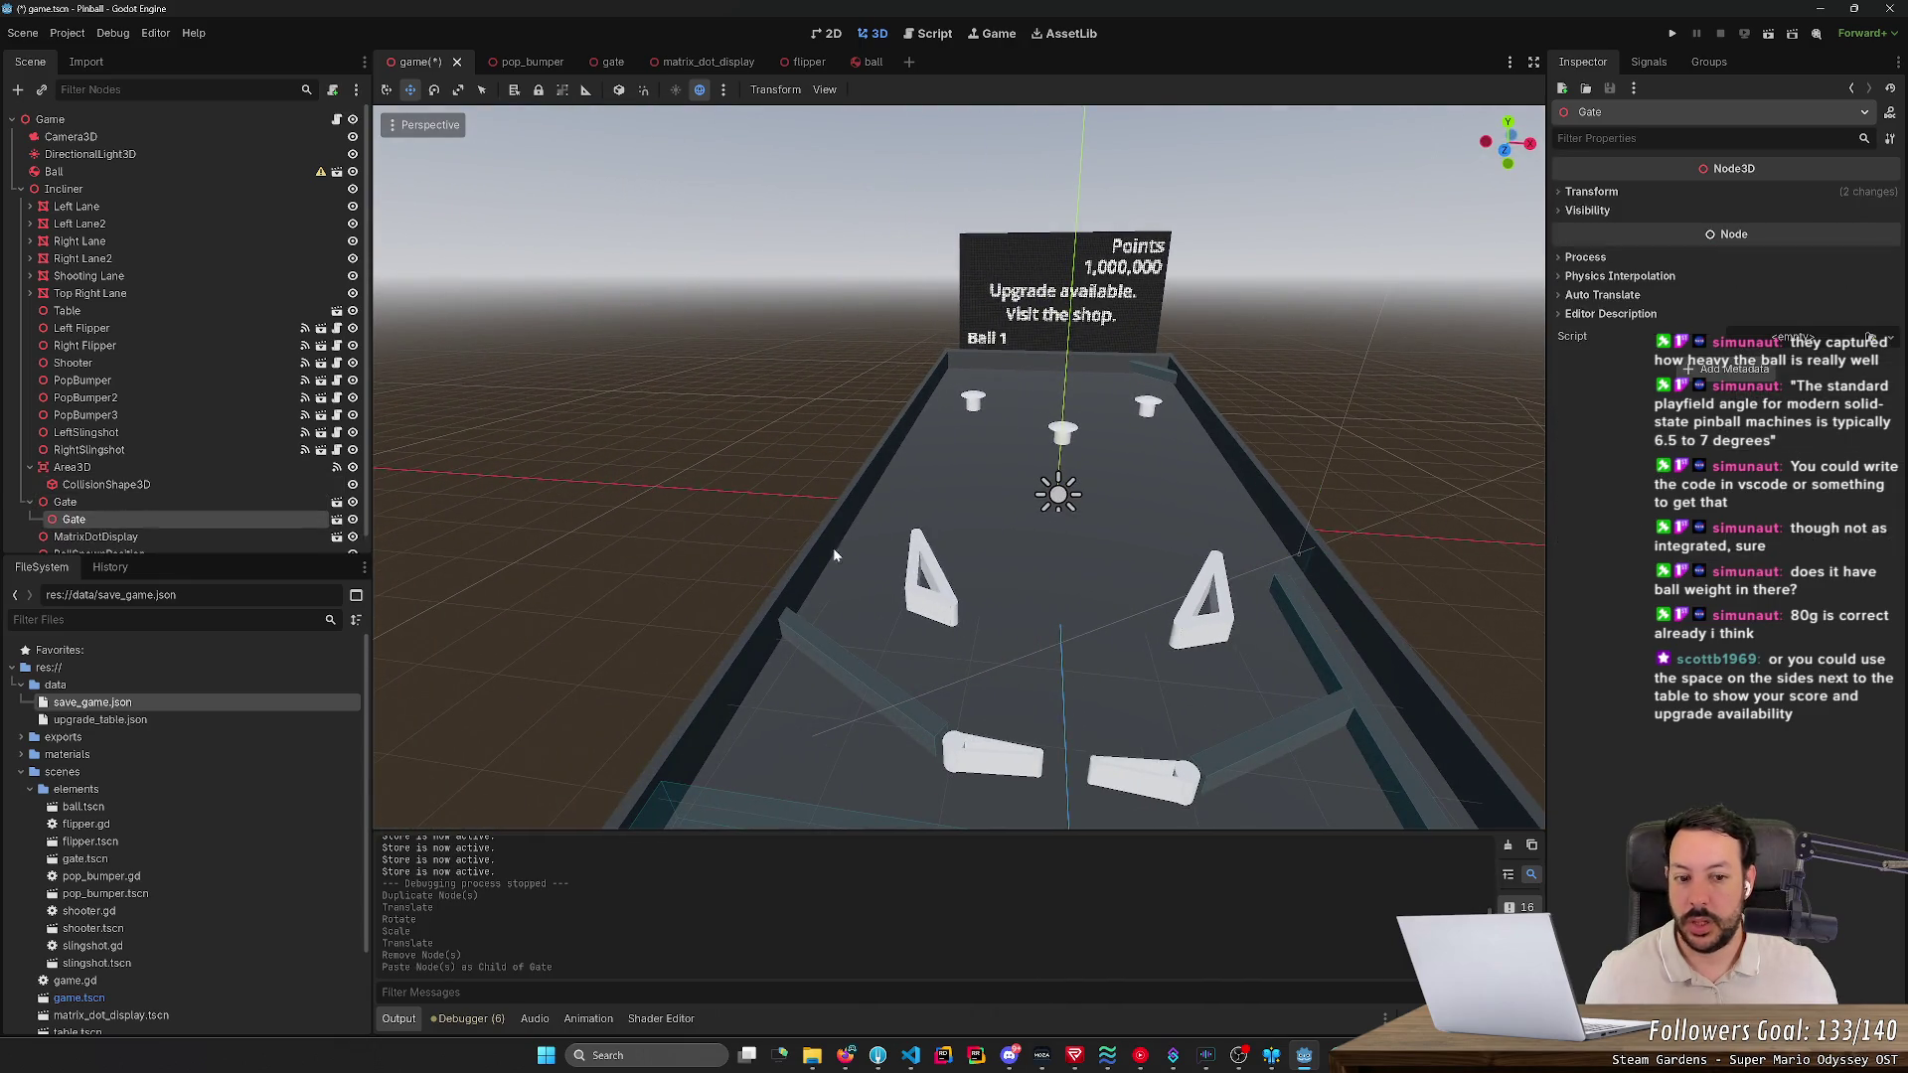
pyautogui.hotkey('ctrl', 'z')
pyautogui.click(243, 501)
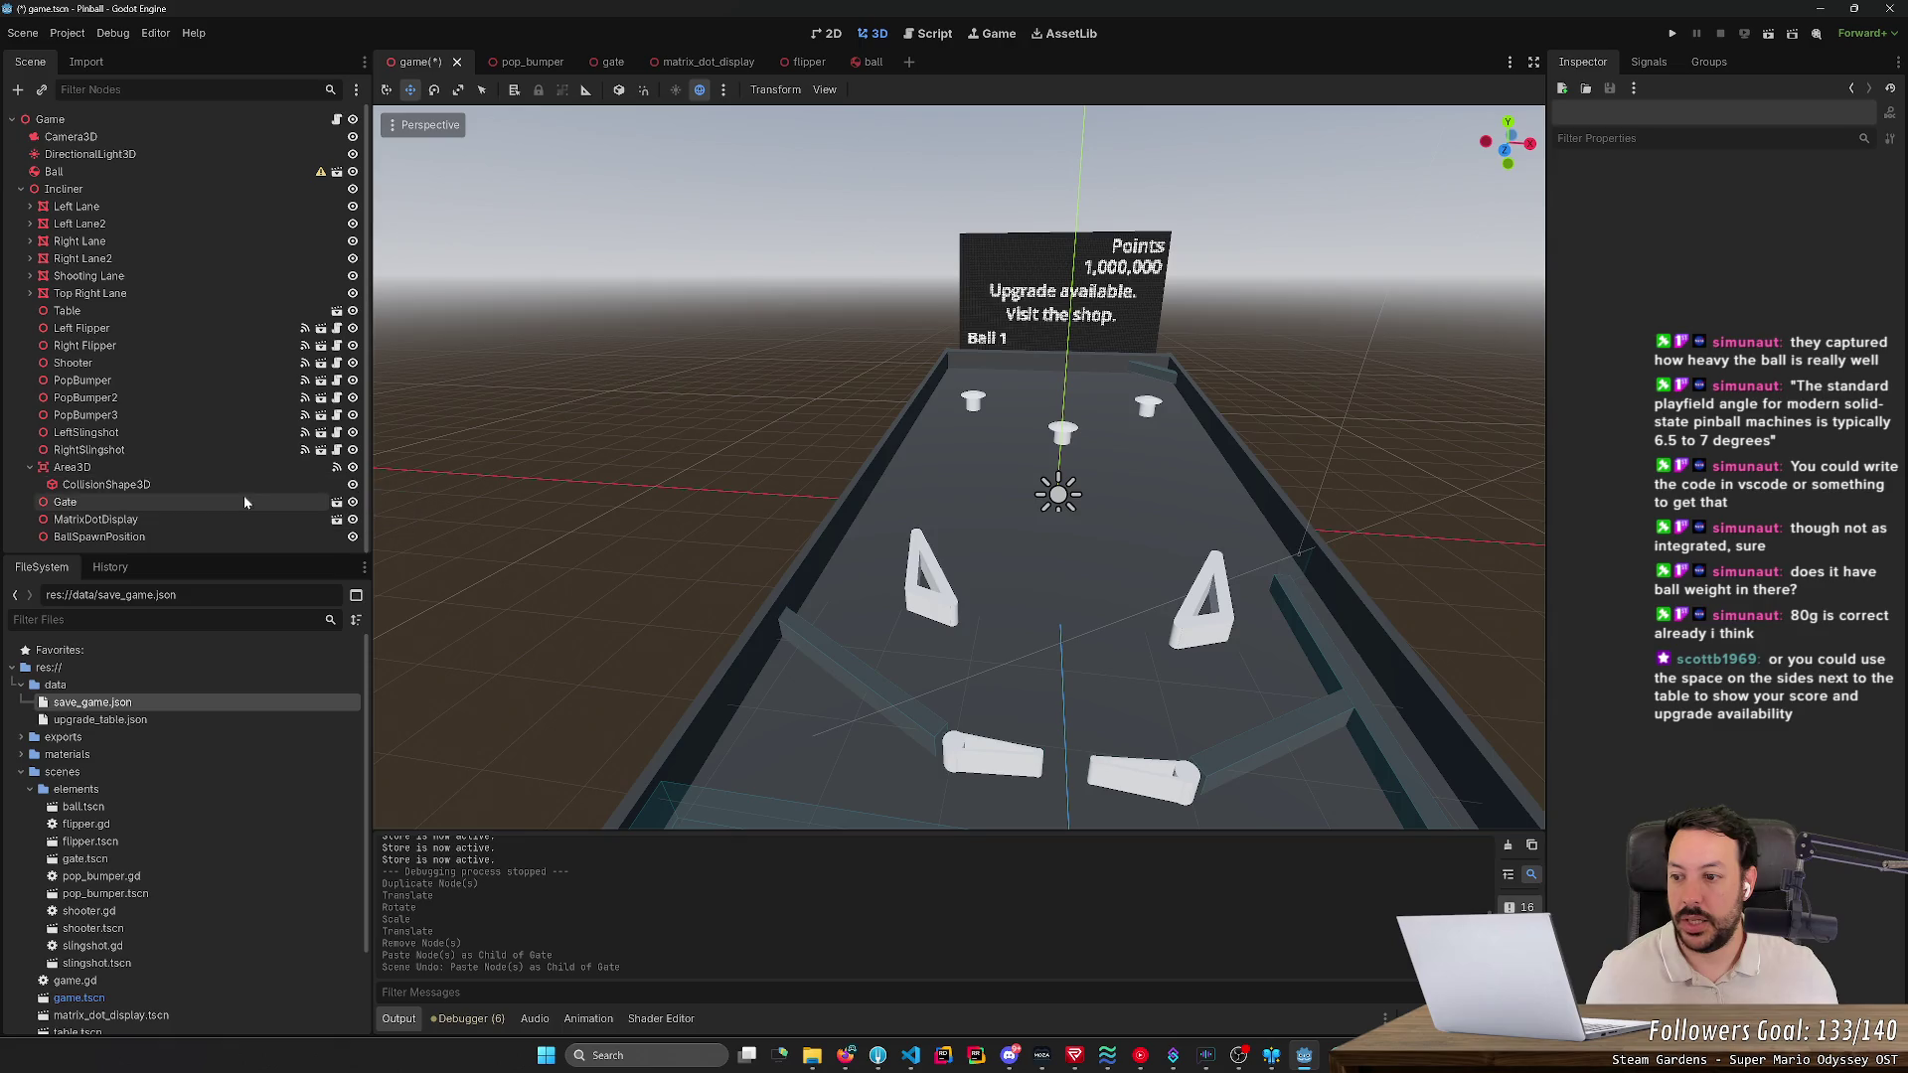
pyautogui.hotkey('ctrl', 'd')
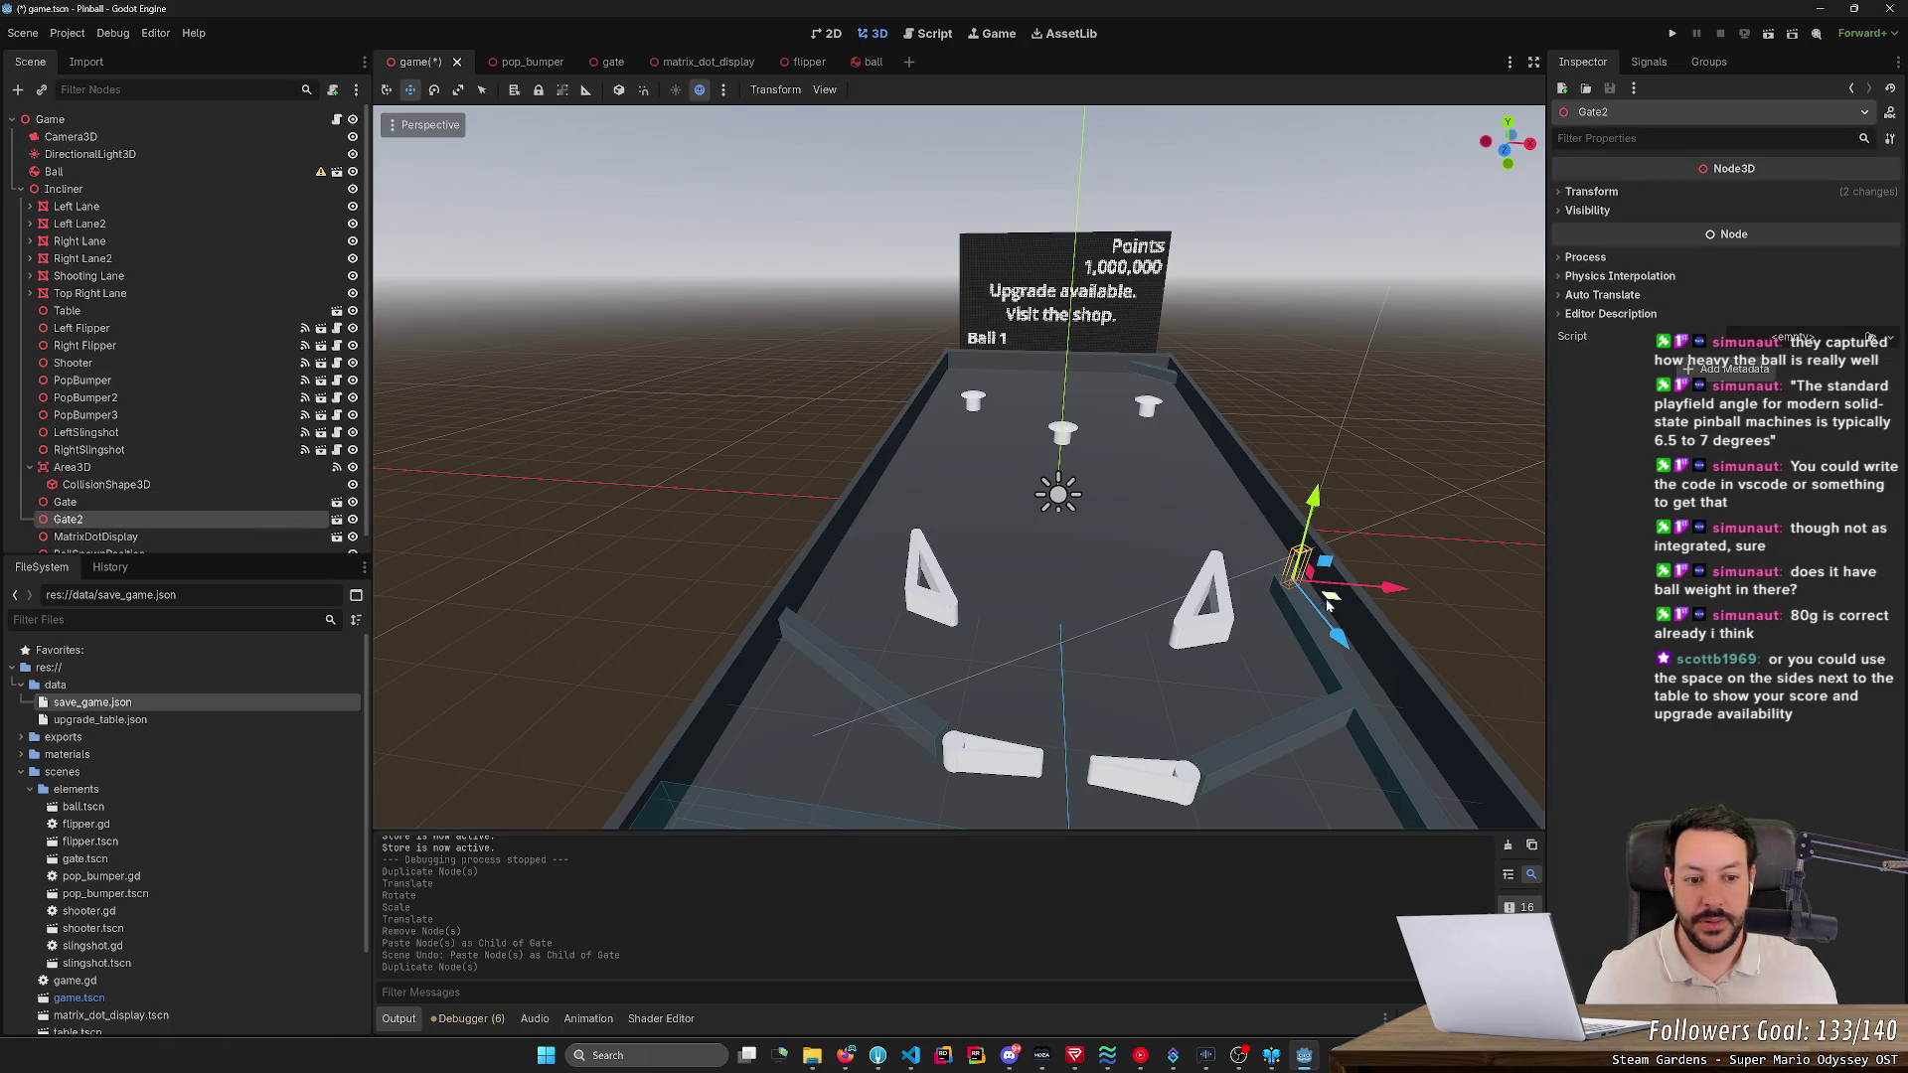
# - Move Gate2 over beside the left slingshot and frame it in view
pyautogui.moveTo(1332, 599)
pyautogui.mouseDown()
pyautogui.moveTo(909, 608)
pyautogui.moveTo(829, 636)
pyautogui.mouseUp()
pyautogui.press('r')
pyautogui.press('e')
pyautogui.click(835, 653)
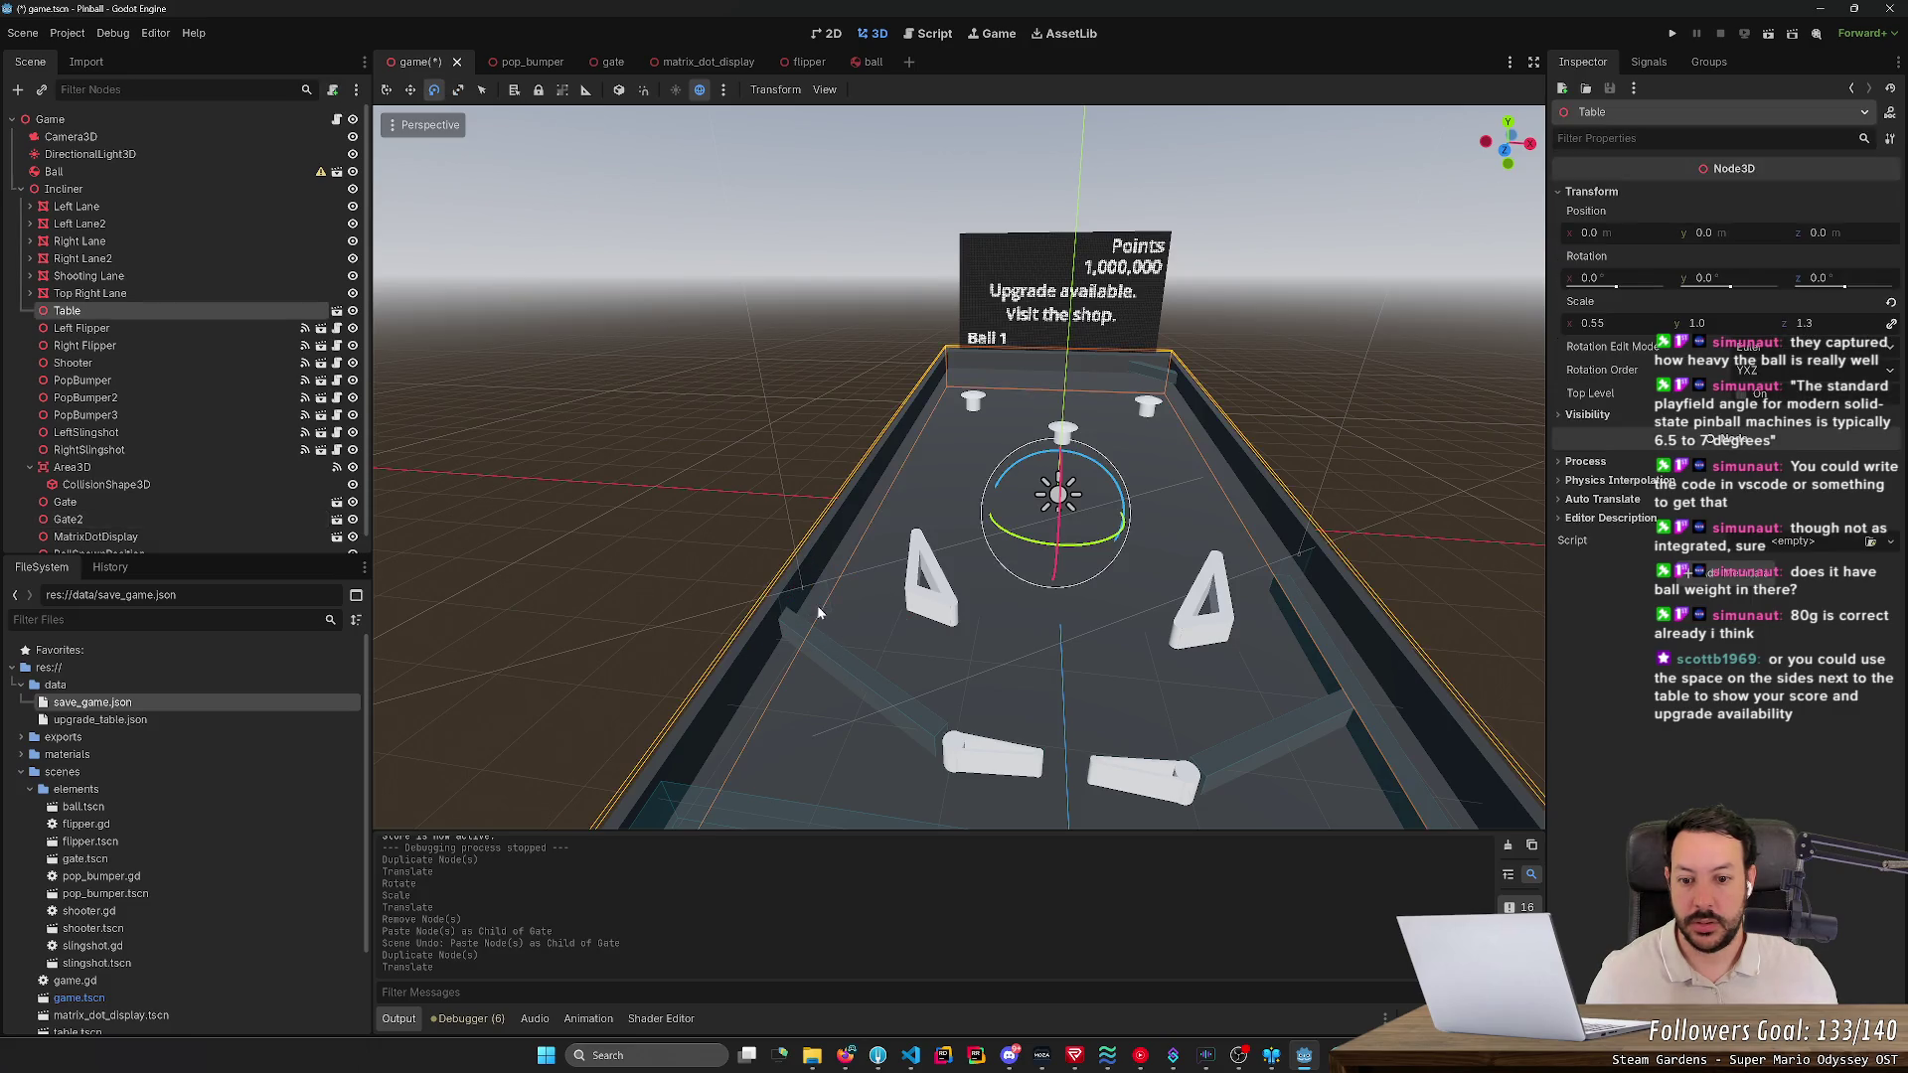
pyautogui.scroll(3, 855, 640)
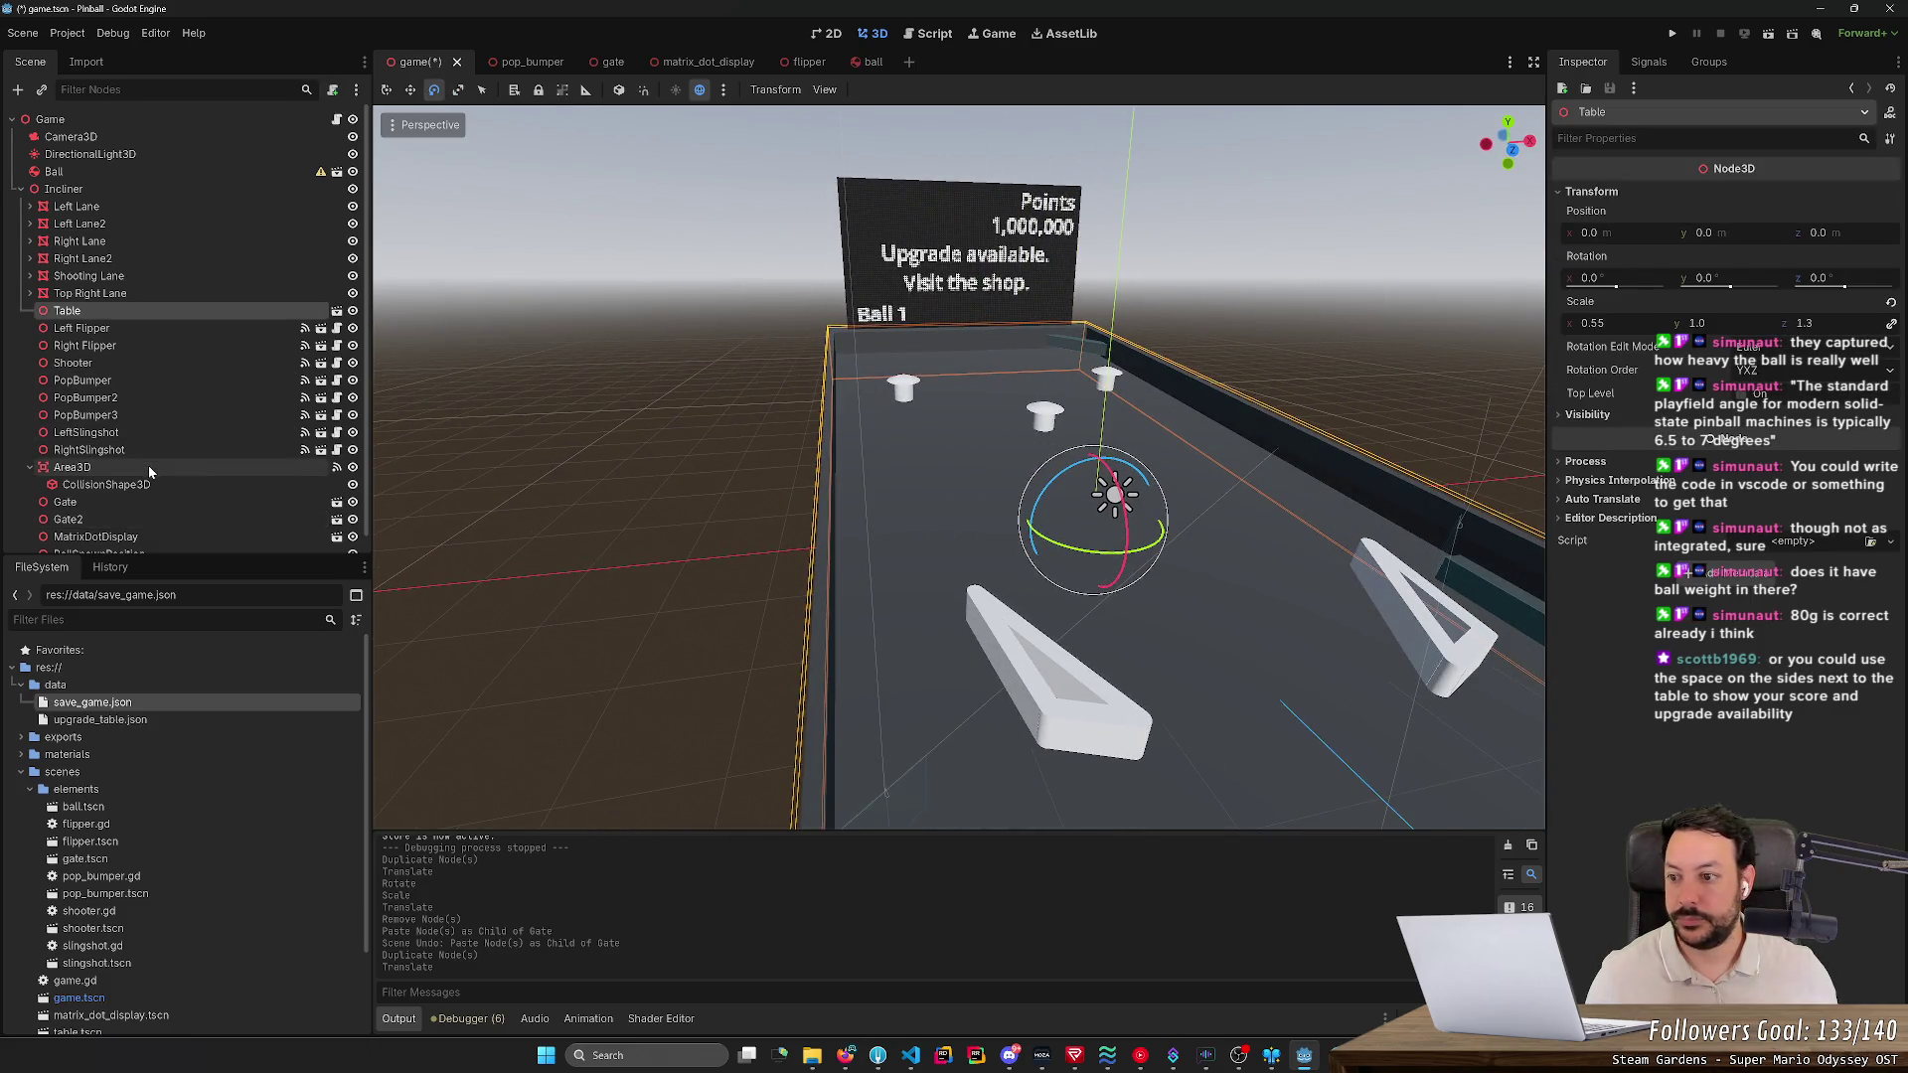
pyautogui.scroll(-1, 147, 465)
pyautogui.click(116, 483)
pyautogui.click(117, 501)
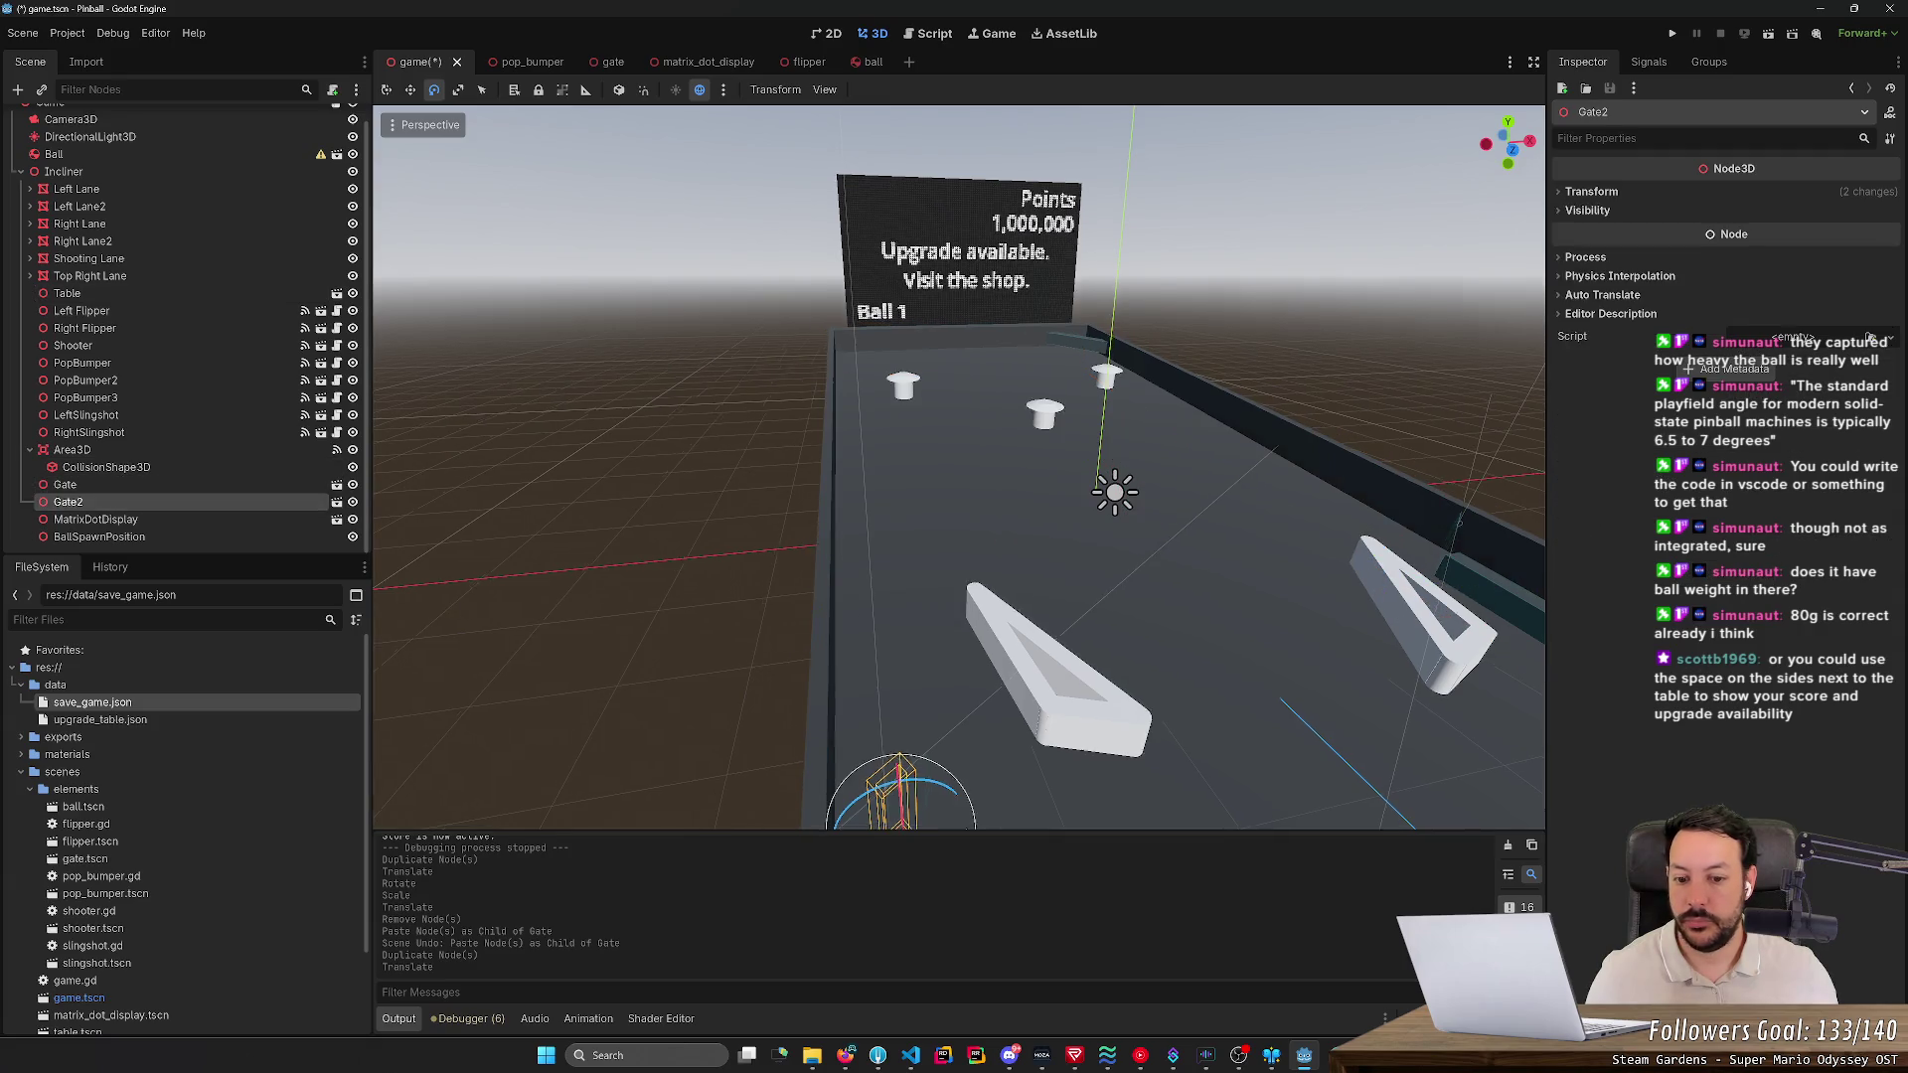
pyautogui.press('f')
# - Rotate Gate2 to a new angle and nudge it slightly up along Z
pyautogui.moveTo(940, 571)
pyautogui.mouseDown()
pyautogui.moveTo(906, 579)
pyautogui.moveTo(992, 626)
pyautogui.moveTo(924, 650)
pyautogui.moveTo(918, 515)
pyautogui.mouseUp()
pyautogui.press('w')
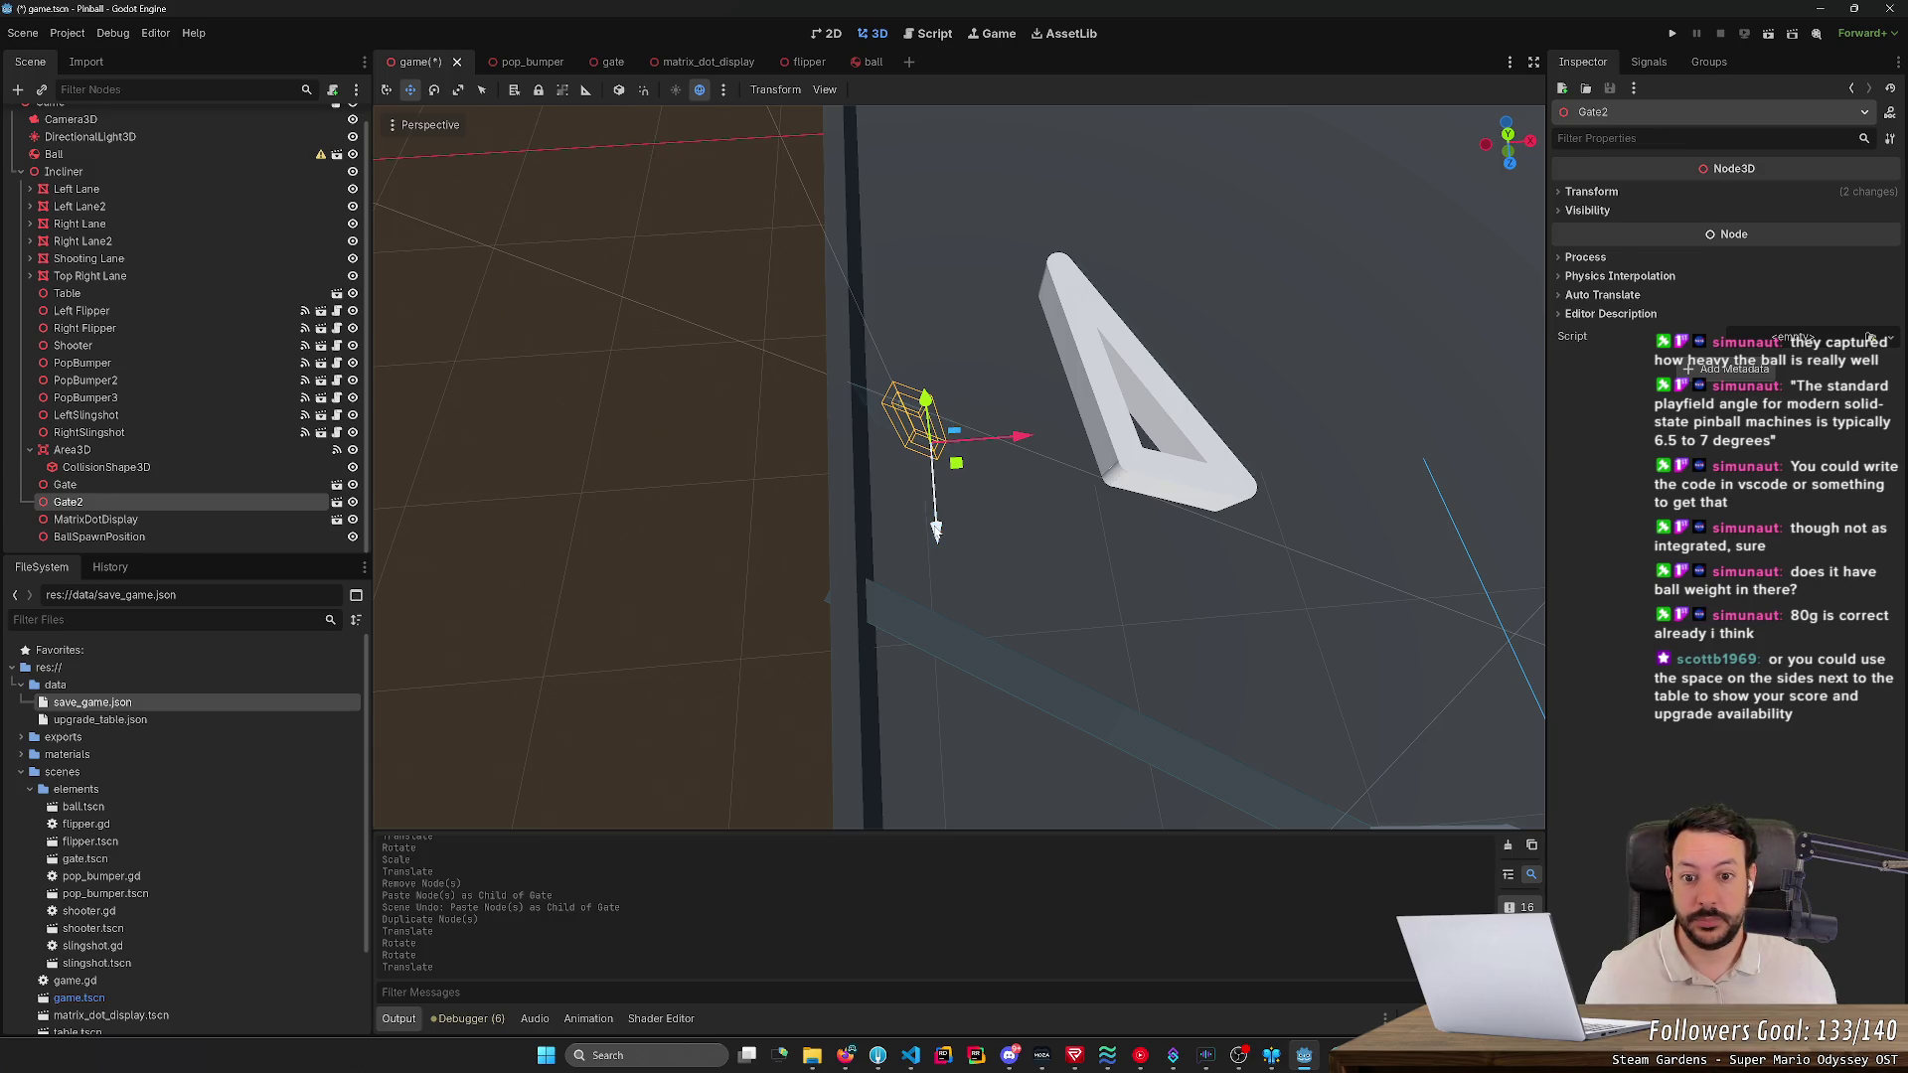
pyautogui.moveTo(935, 530); pyautogui.dragTo(933, 510)
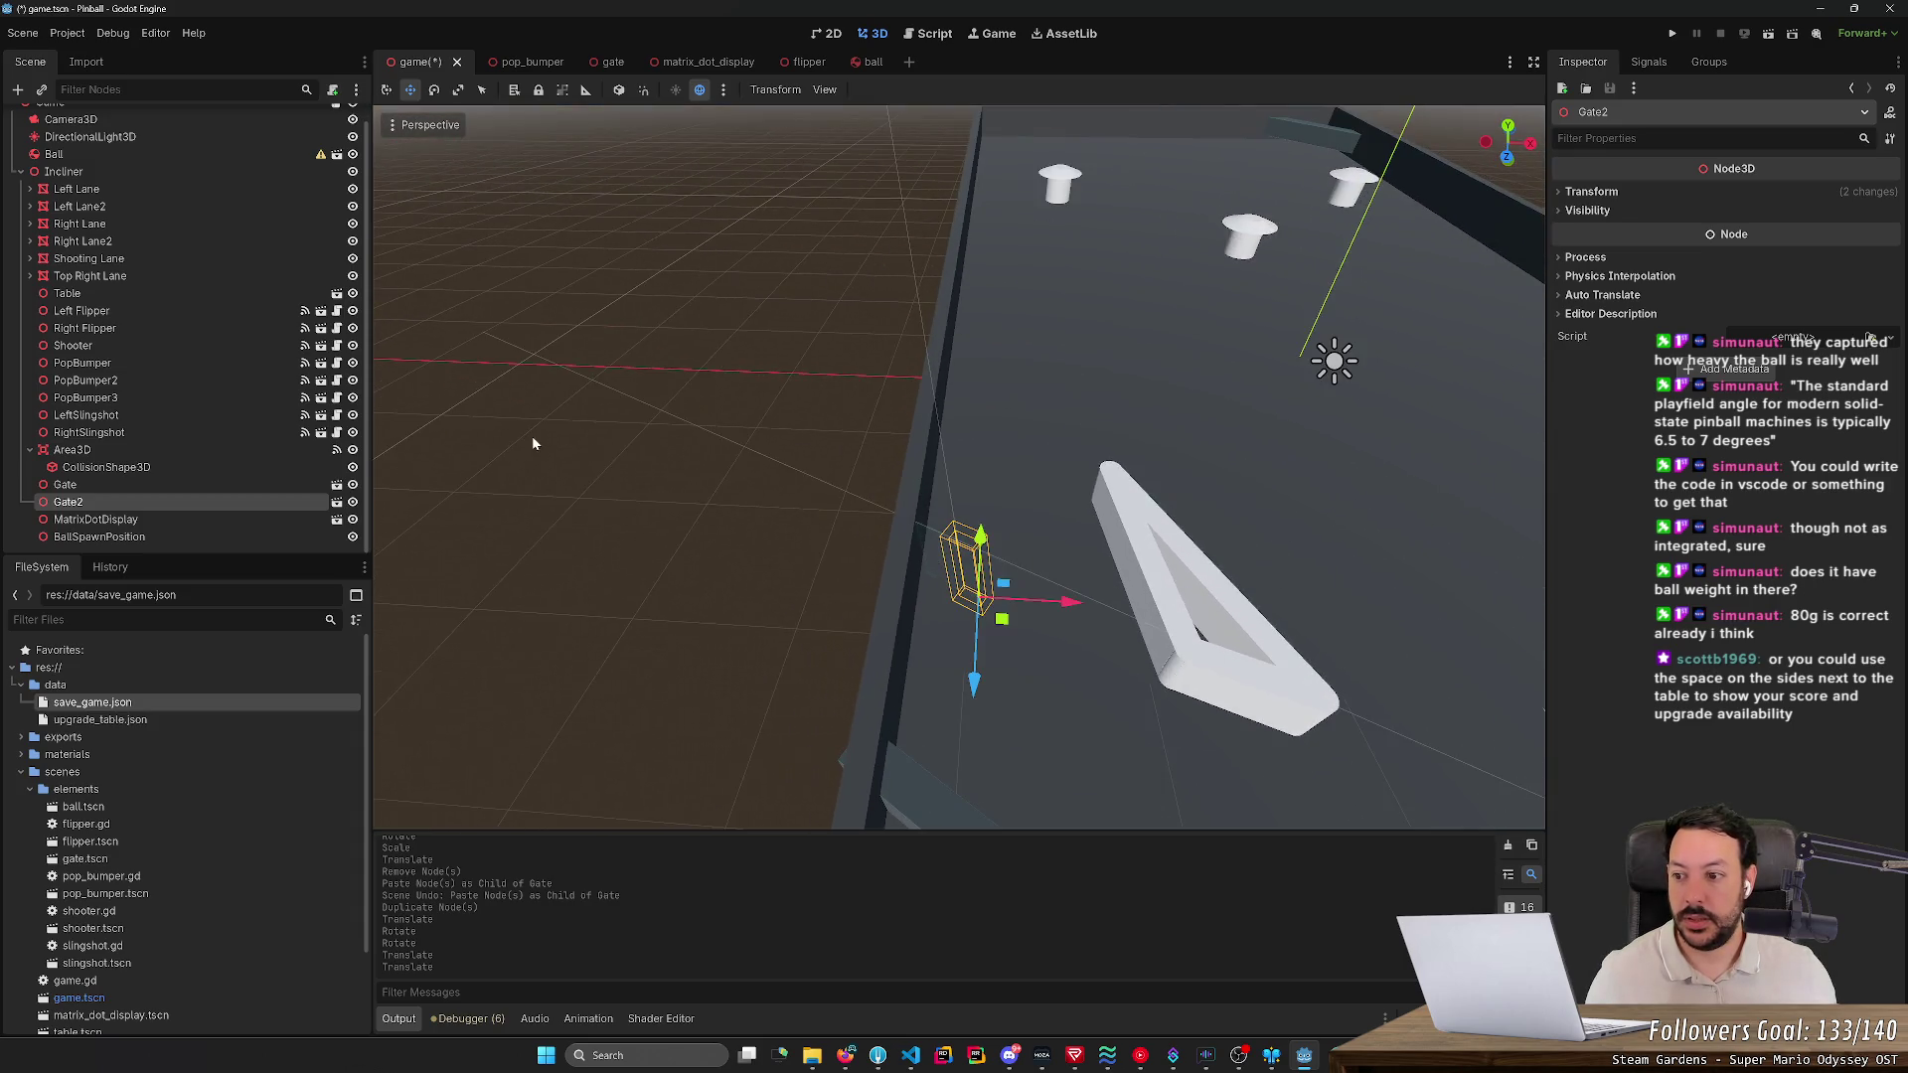
# - Rename Gate2 to StoreEntranceGate
pyautogui.doubleClick(252, 503)
pyautogui.write('StoreEntranceG')
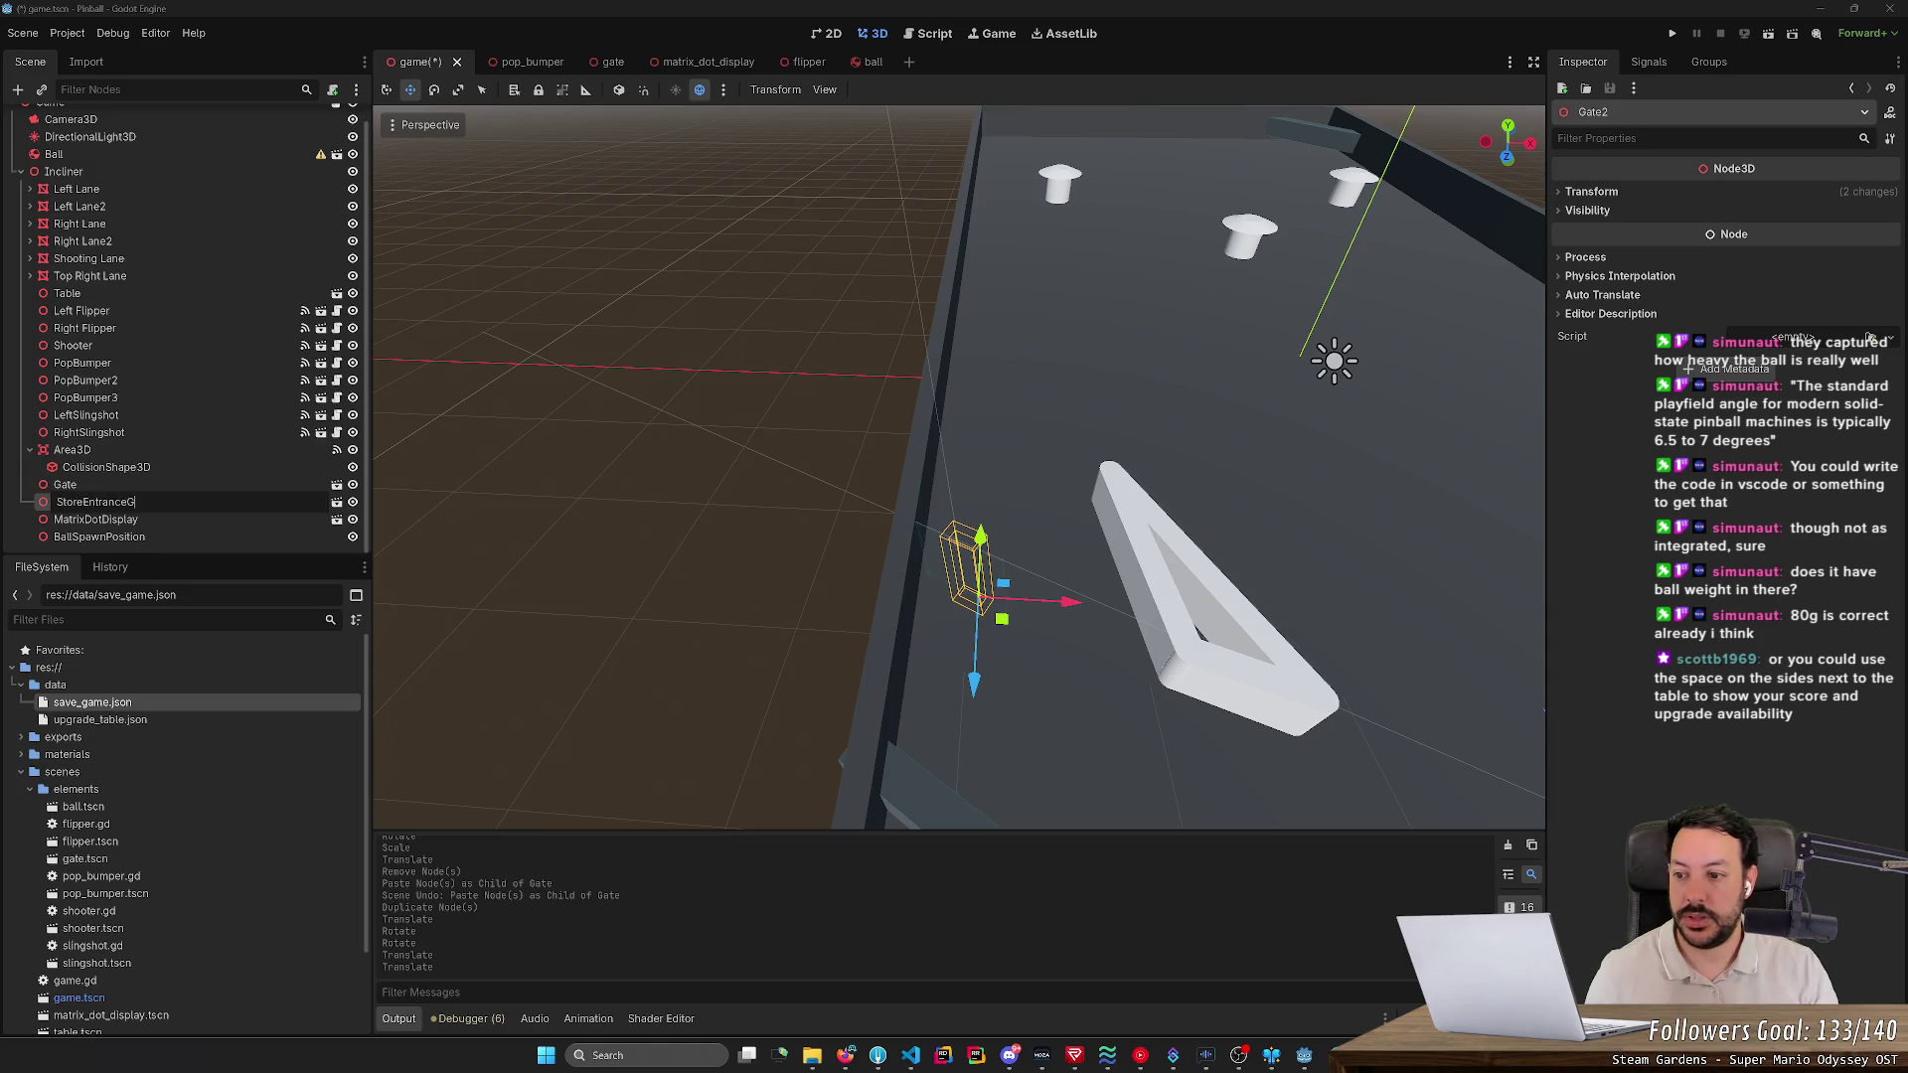
pyautogui.write('ate')
pyautogui.press('Return')
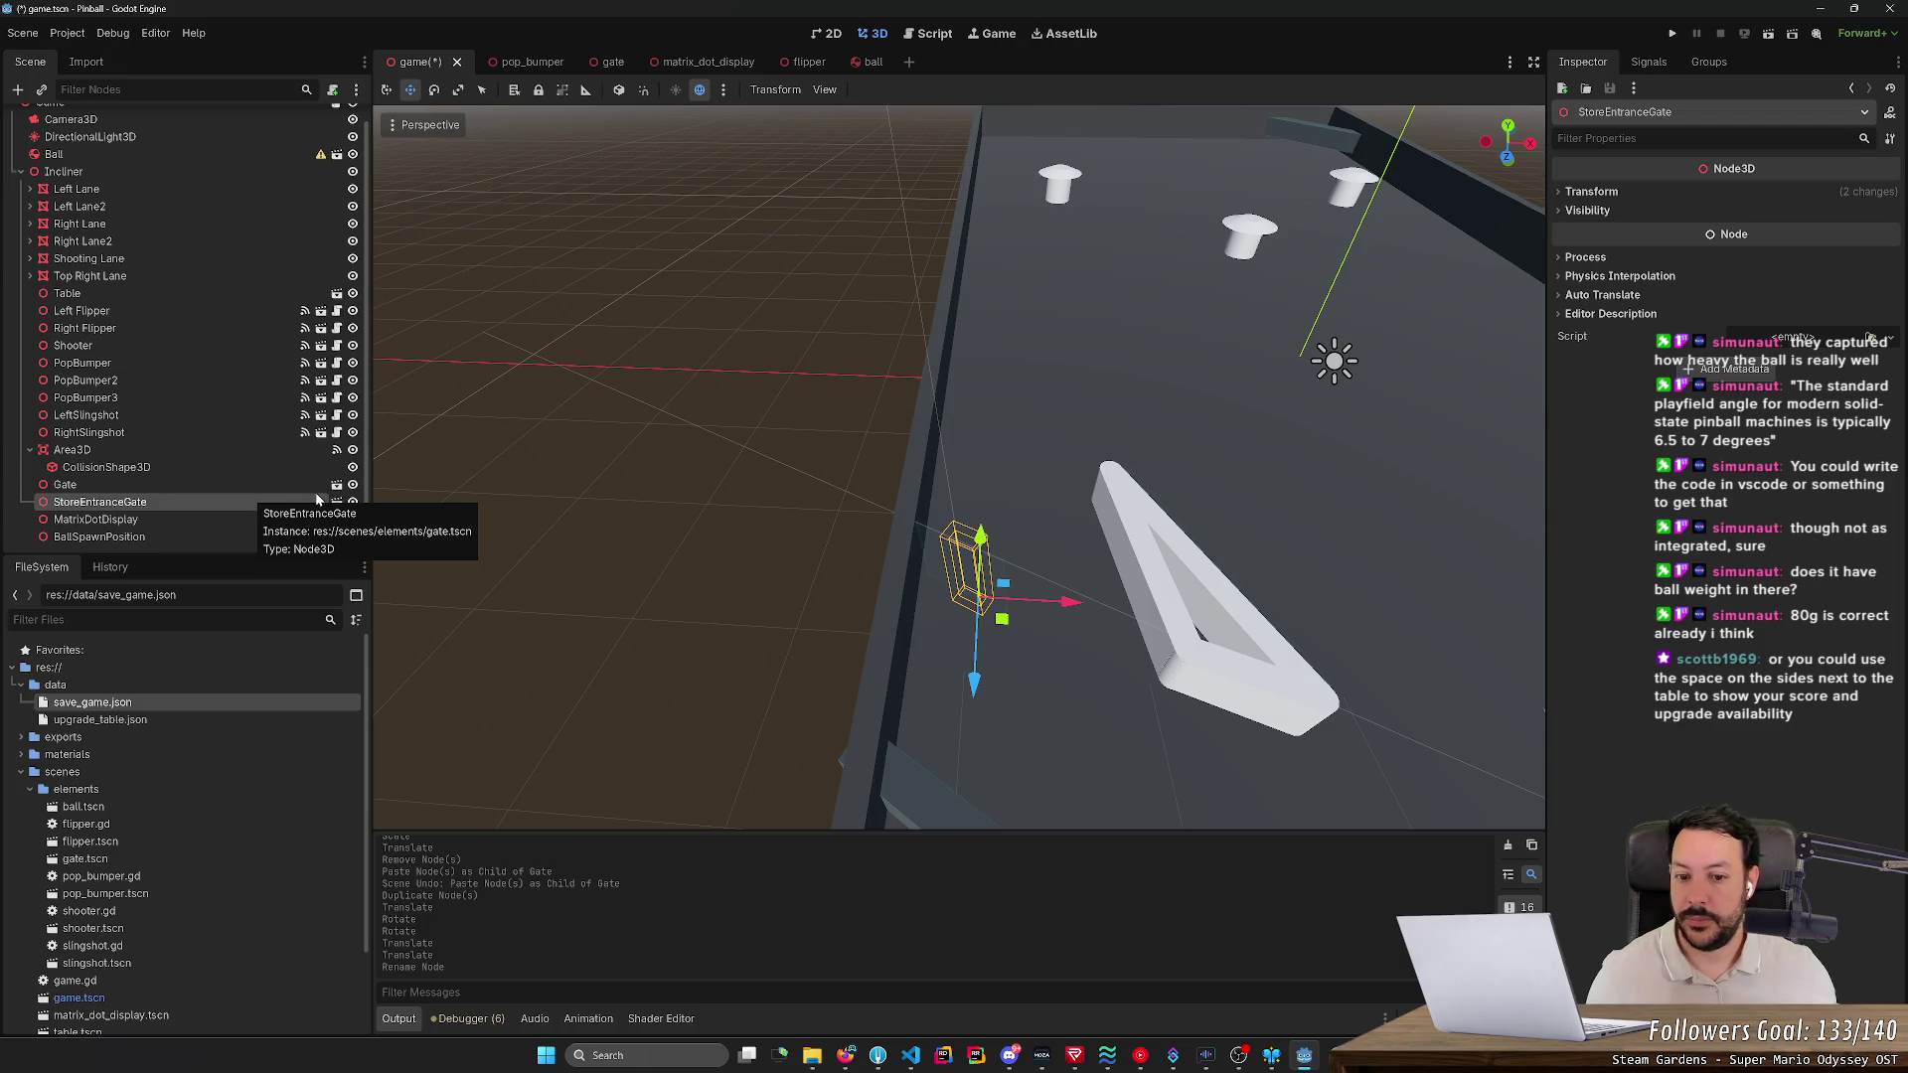
# - Duplicate StoreEntranceGate and rename the copy StoreExitGate
pyautogui.hotkey('ctrl', 'd')
pyautogui.press('F2')
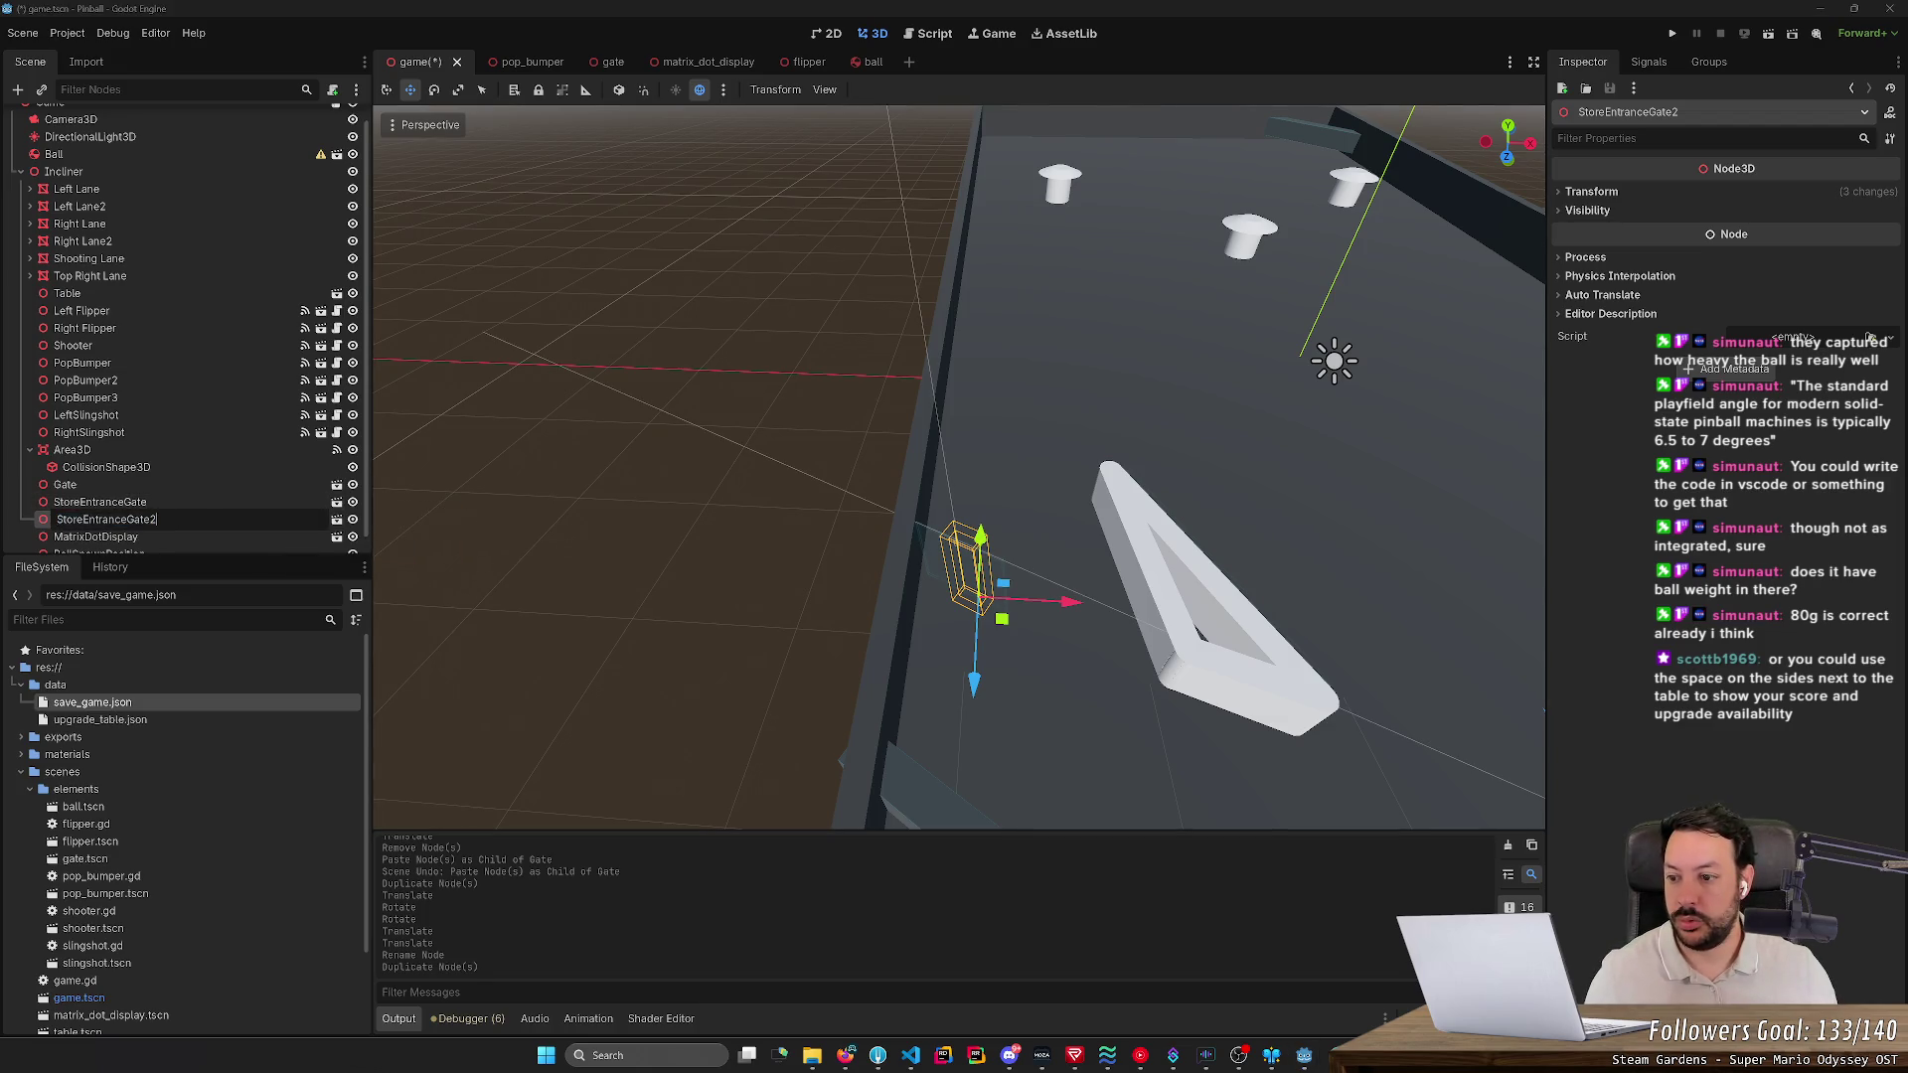
pyautogui.hotkey('shift', 'Left')
pyautogui.hotkey('shift', 'Left')
pyautogui.hotkey('shift', 'Left')
pyautogui.write('ExitGate')
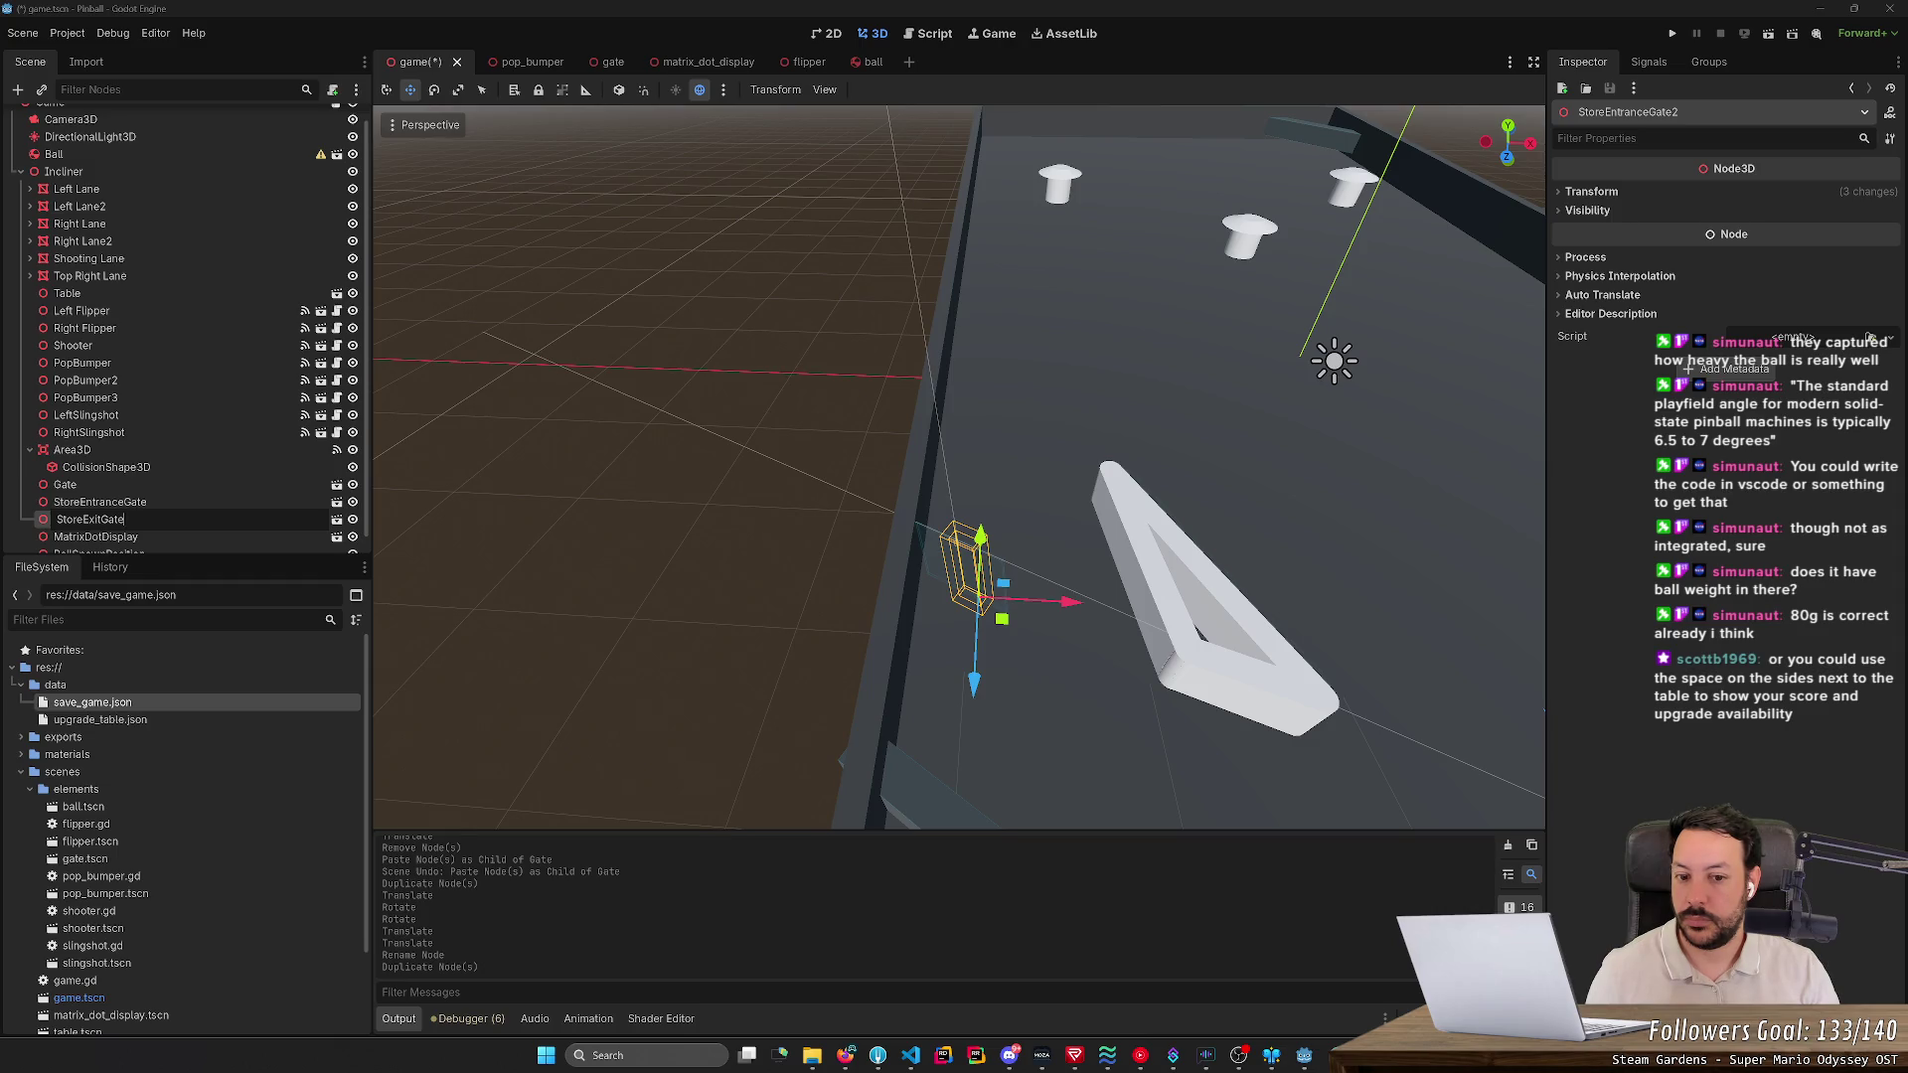
pyautogui.press('Return')
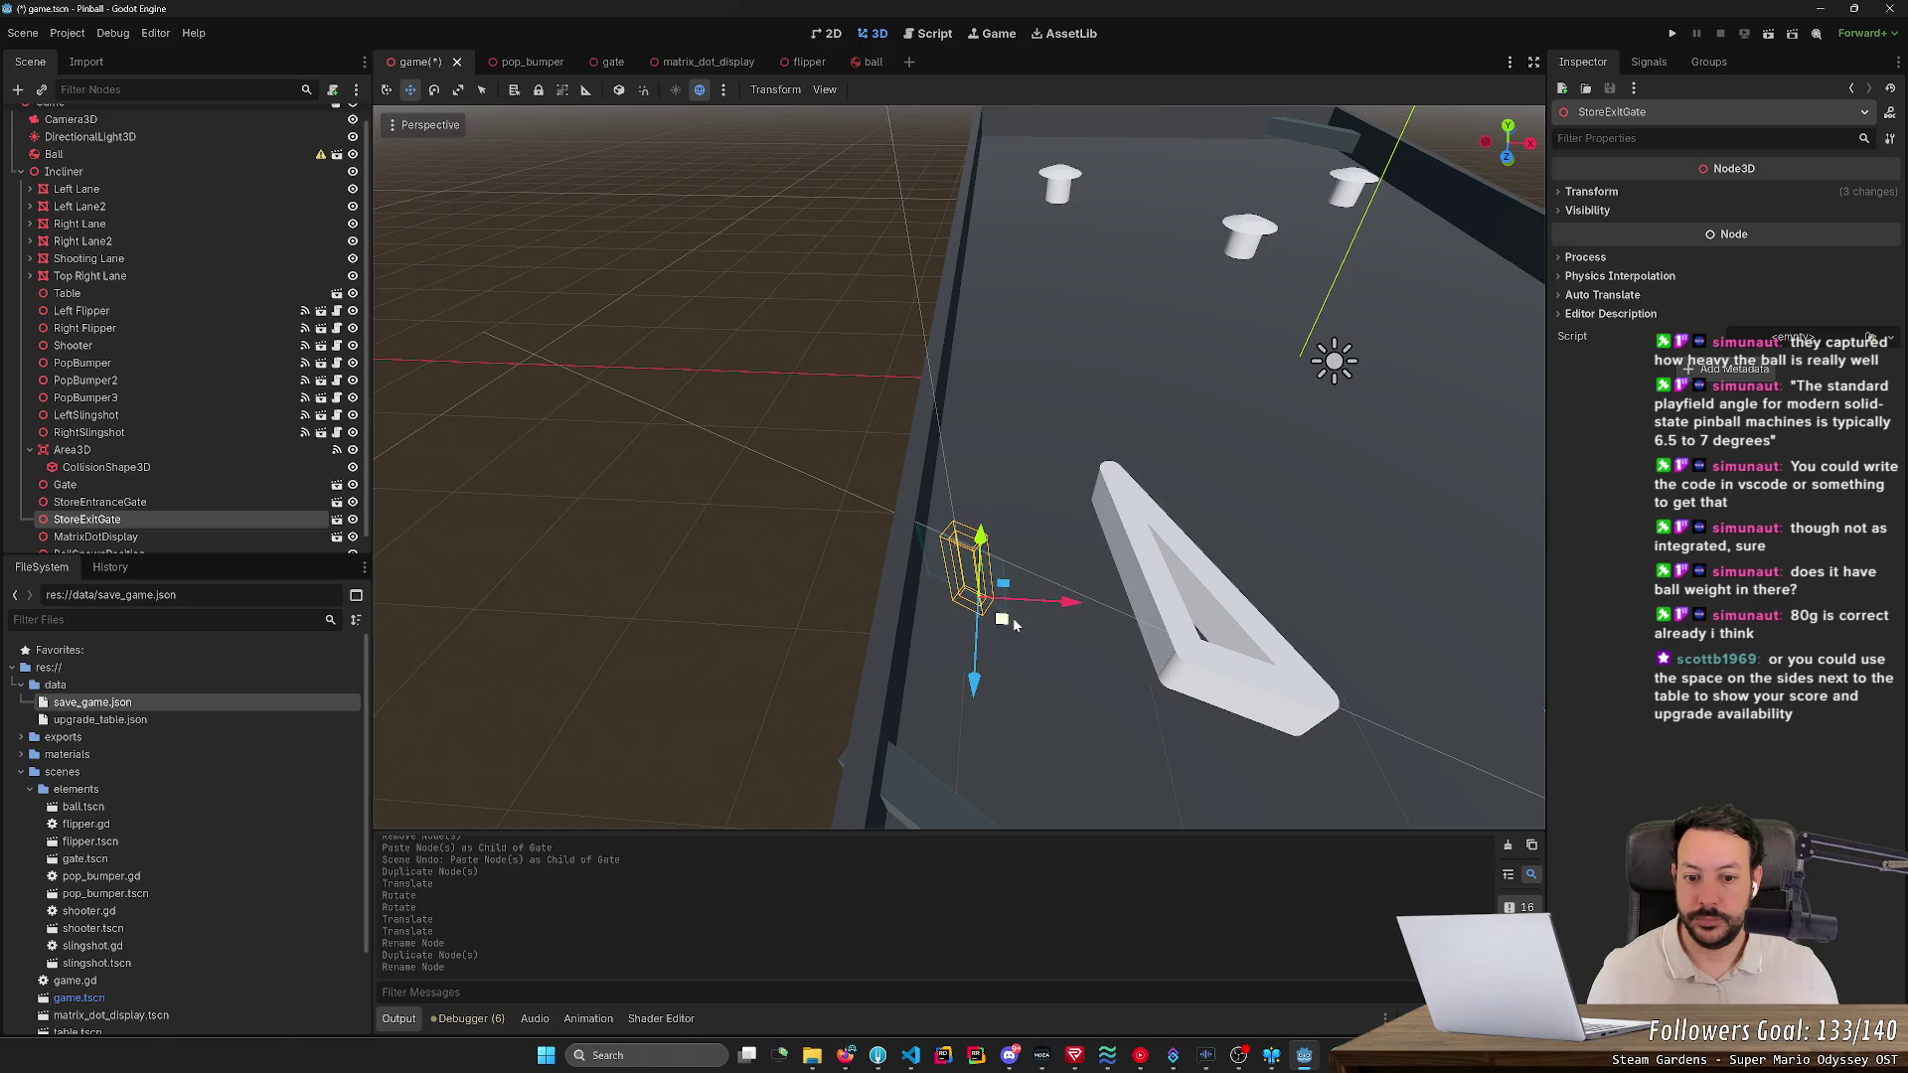
# - Move StoreExitGate to the left inlane guide, tilted about 14 degrees
pyautogui.moveTo(1002, 621); pyautogui.dragTo(1087, 827)
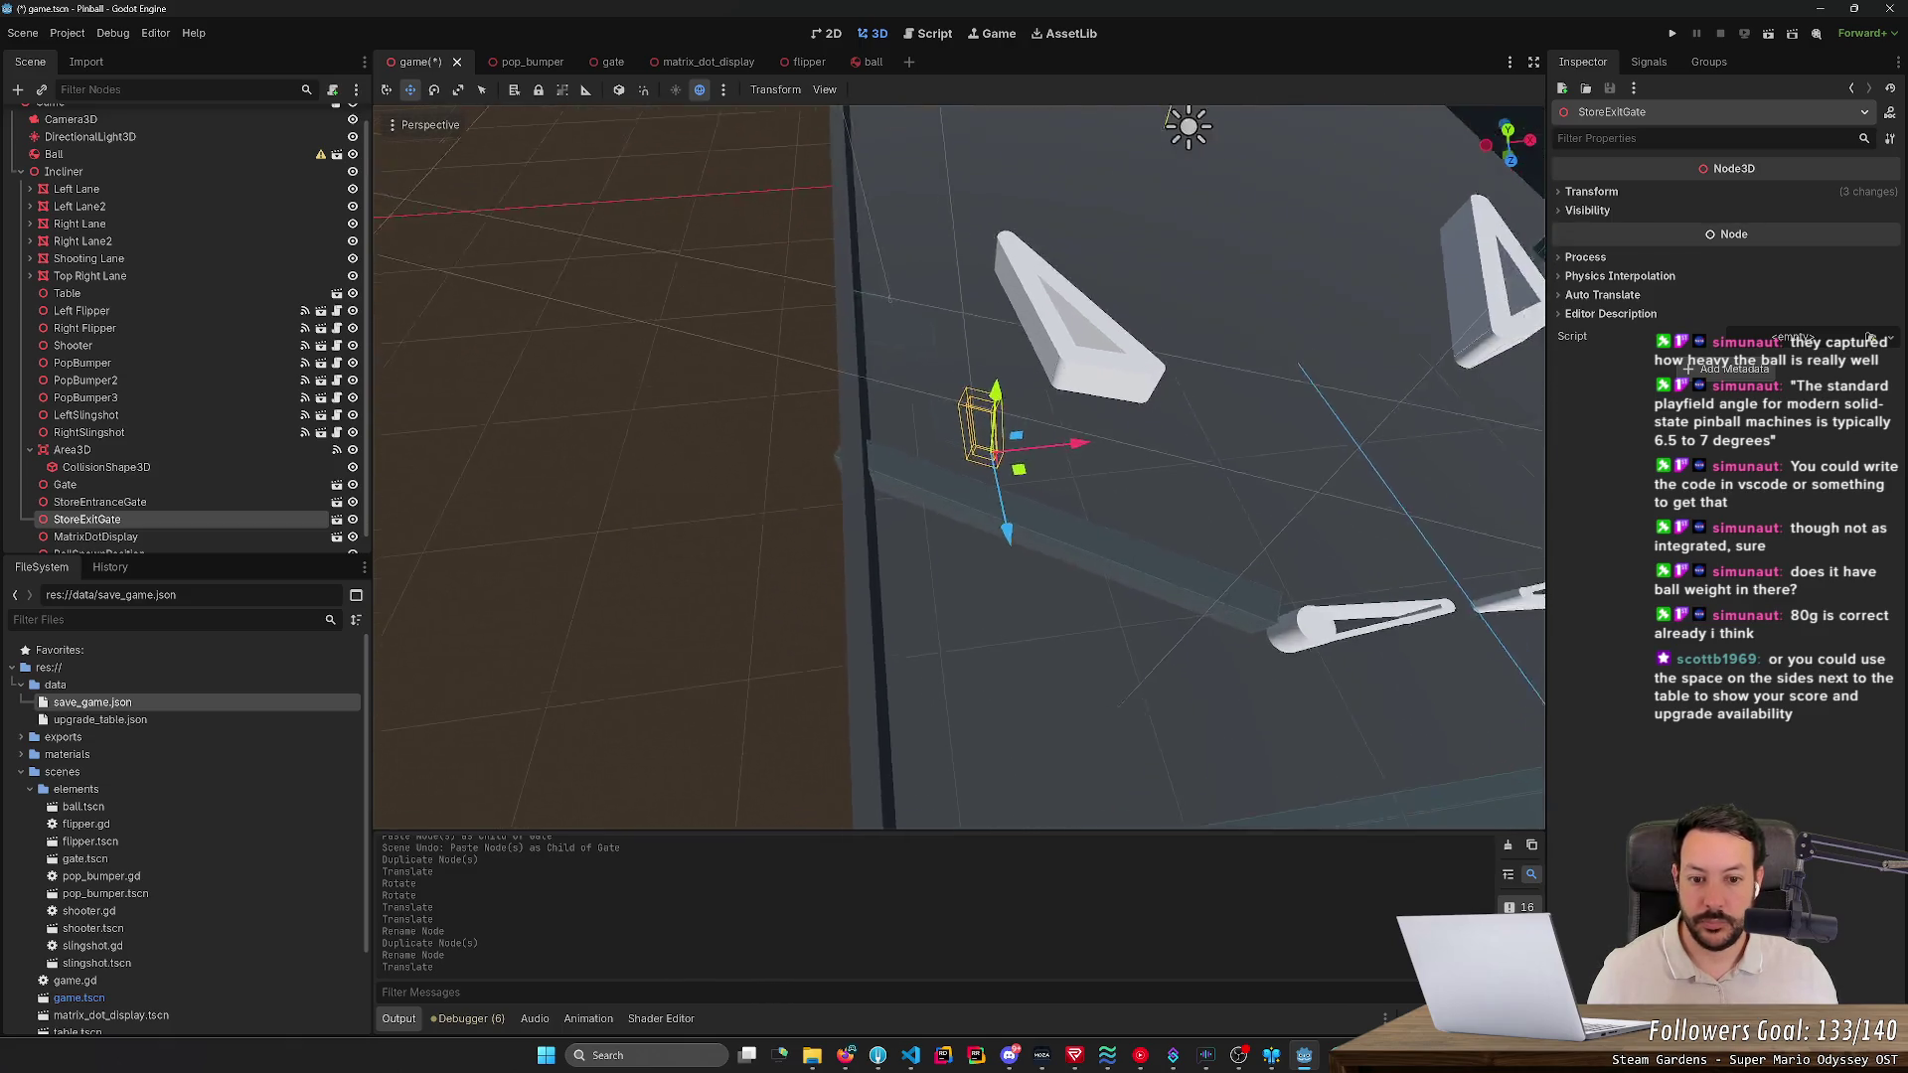
pyautogui.press('e')
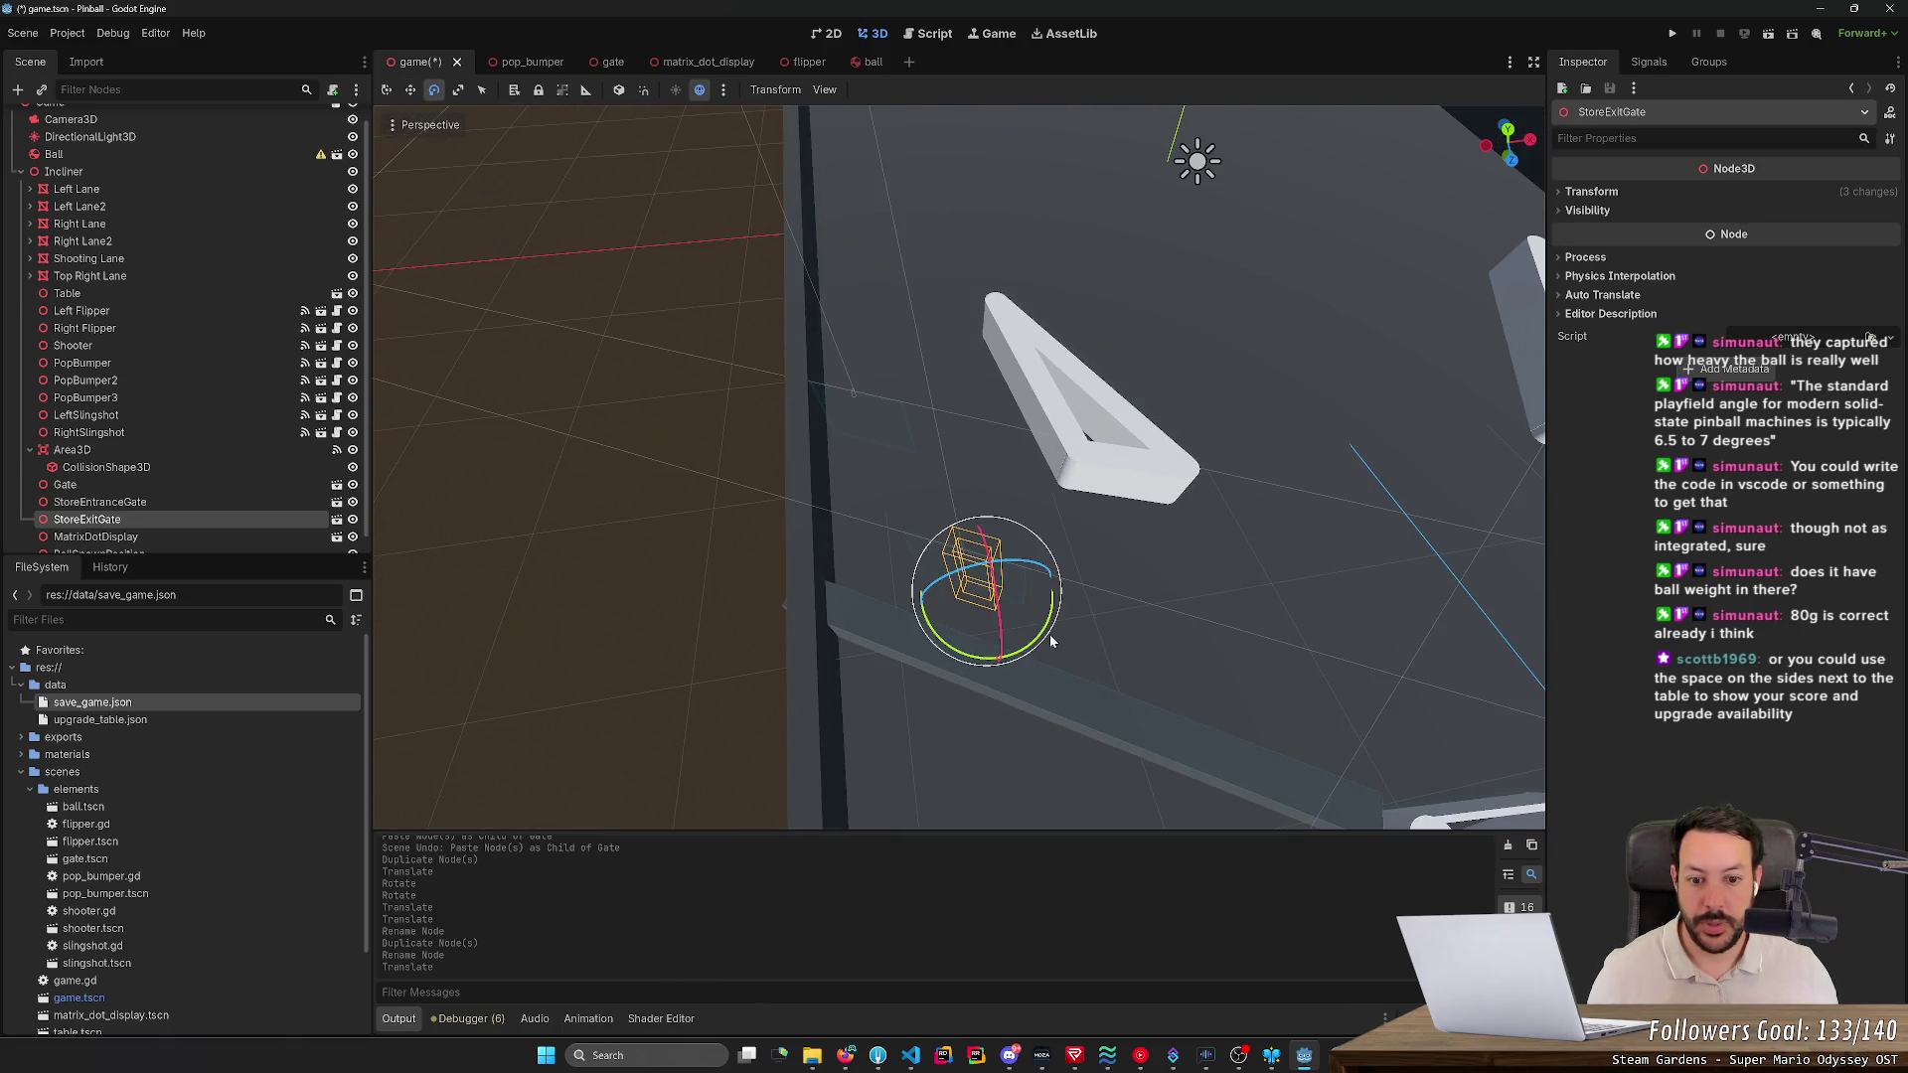
pyautogui.moveTo(1049, 633)
pyautogui.mouseDown()
pyautogui.moveTo(1036, 647)
pyautogui.moveTo(1017, 604)
pyautogui.moveTo(988, 647)
pyautogui.moveTo(1045, 671)
pyautogui.moveTo(1053, 707)
pyautogui.mouseUp()
pyautogui.press('r')
pyautogui.press('w')
pyautogui.press('r')
pyautogui.press('e')
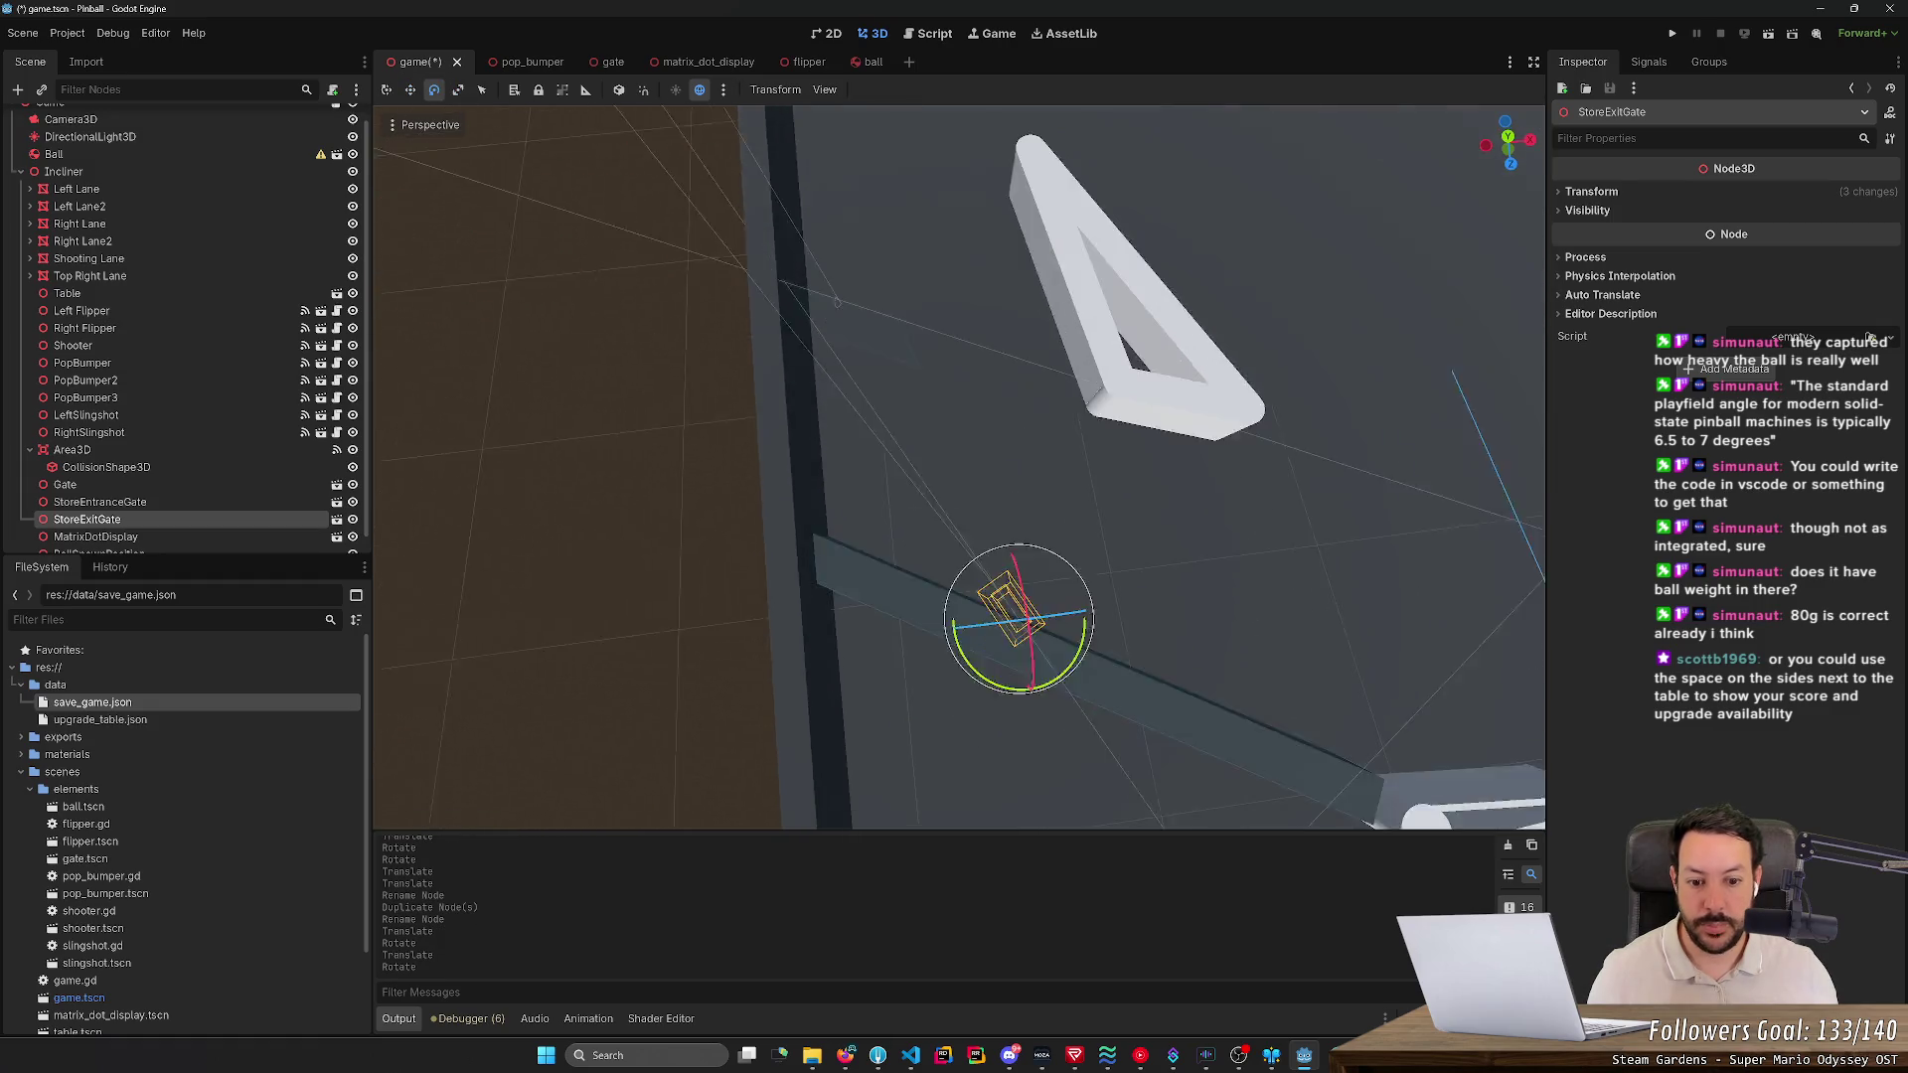
pyautogui.press('w')
pyautogui.moveTo(1070, 557)
pyautogui.mouseDown()
pyautogui.moveTo(1182, 541)
pyautogui.moveTo(1007, 537)
pyautogui.mouseUp()
# - In Top view, slide StoreExitGate along X onto the lane rail, then recentre the view
pyautogui.moveTo(1225, 407); pyautogui.dragTo(1225, 408)
pyautogui.click(1507, 137)
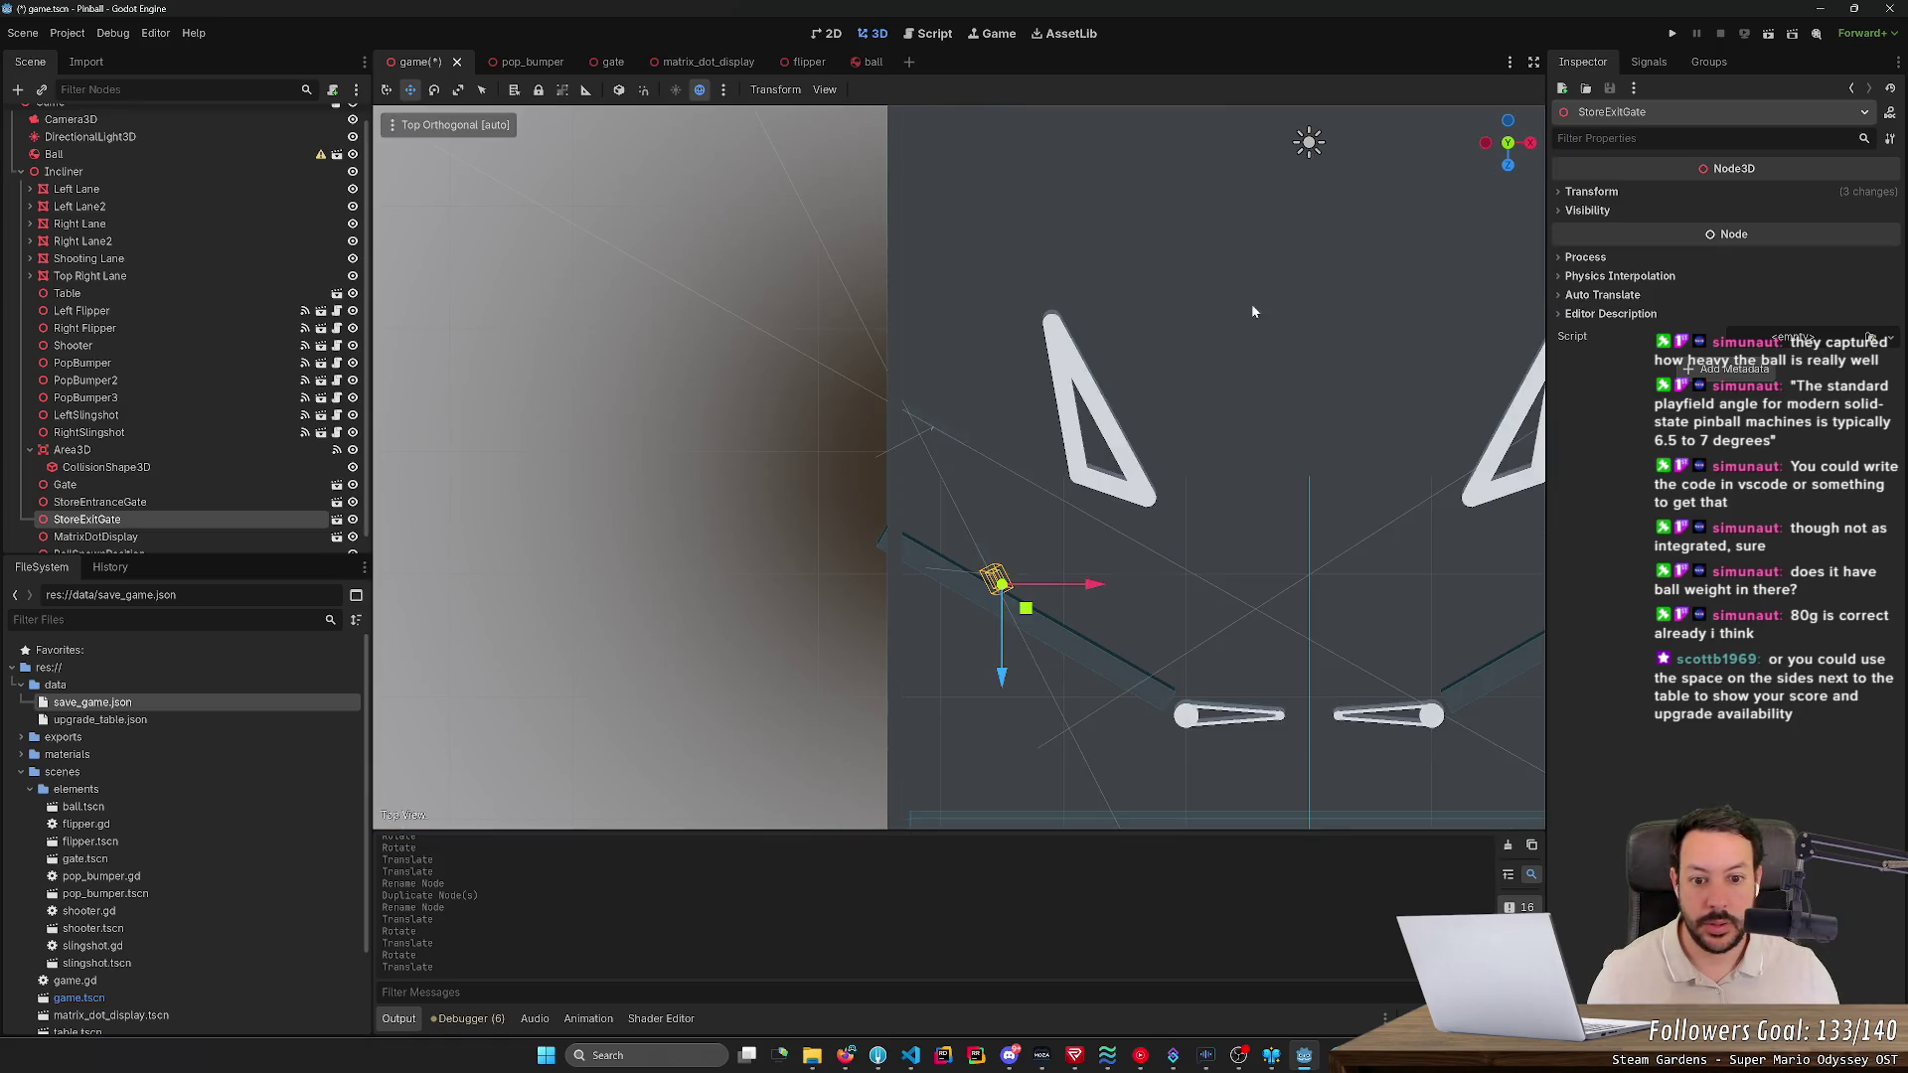
pyautogui.moveTo(1090, 584)
pyautogui.mouseDown()
pyautogui.moveTo(1147, 589)
pyautogui.moveTo(1093, 586)
pyautogui.mouseUp()
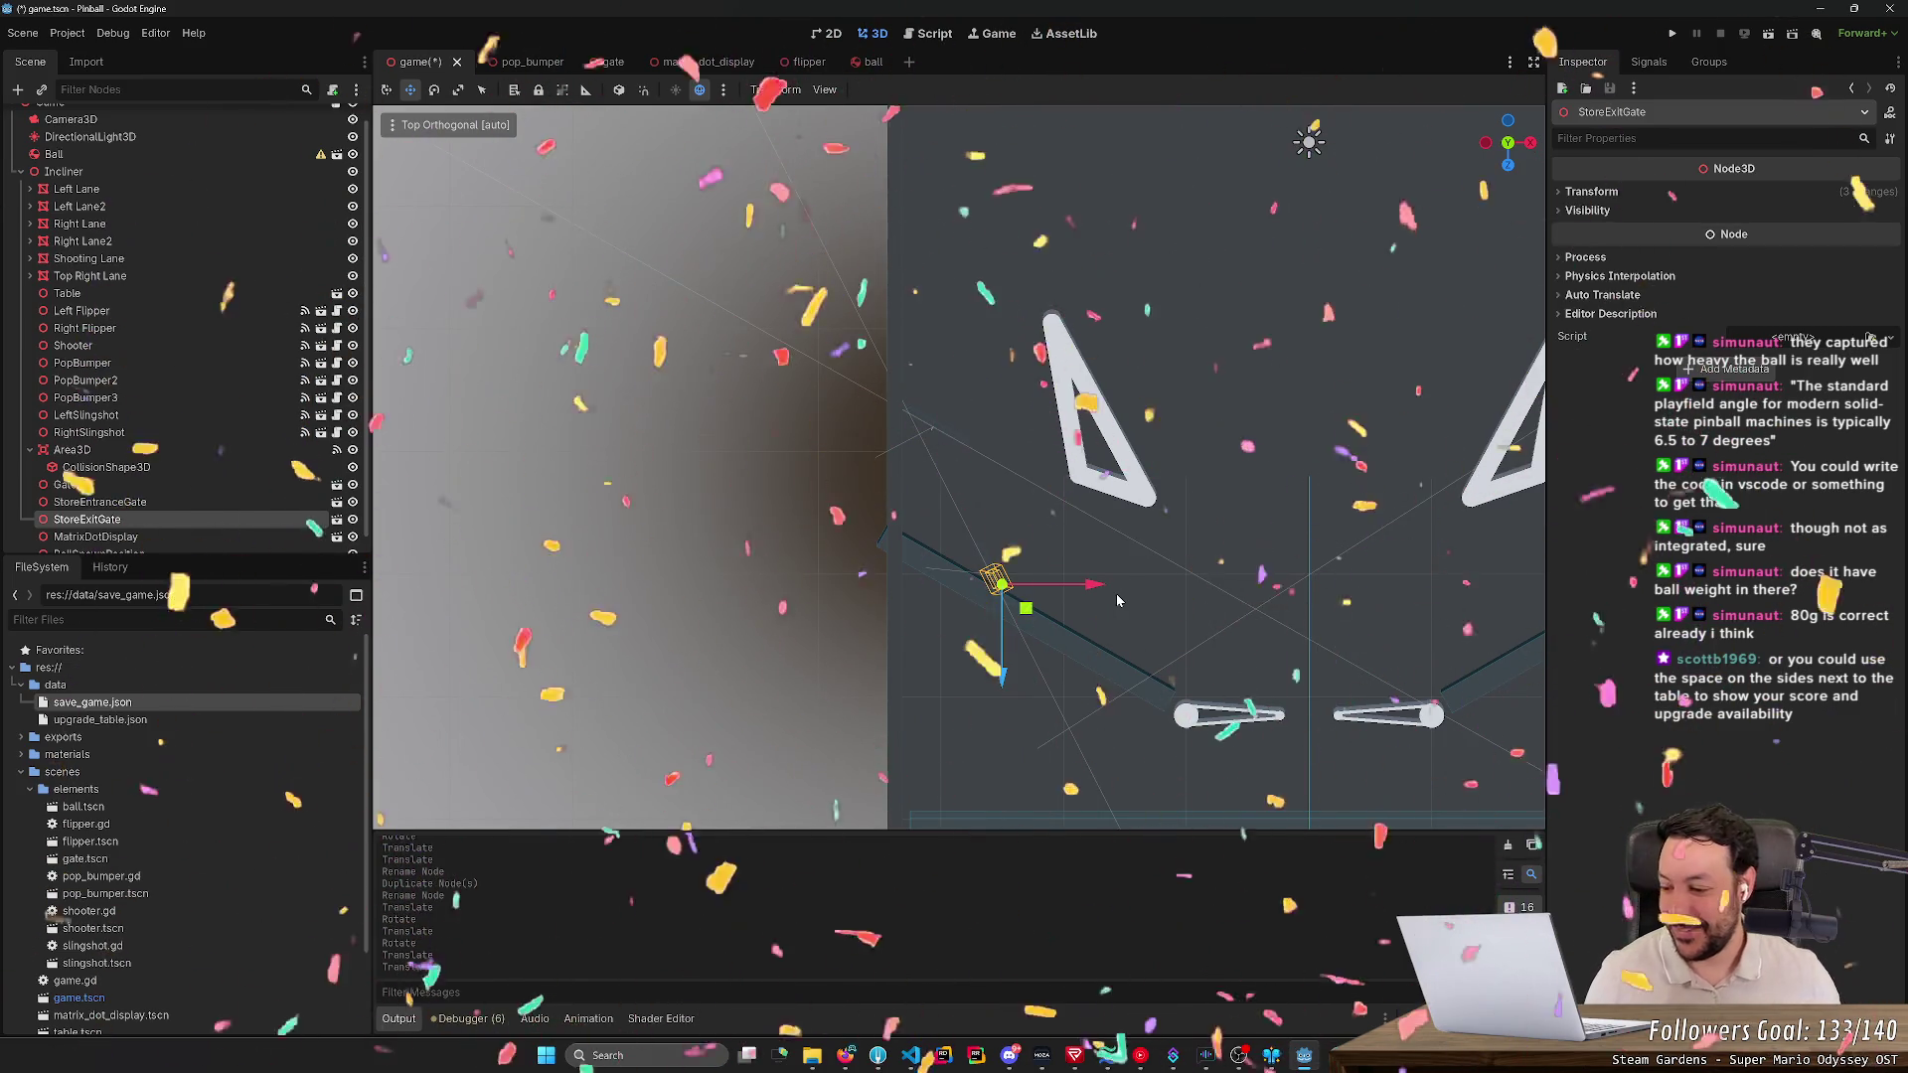
pyautogui.press('o')
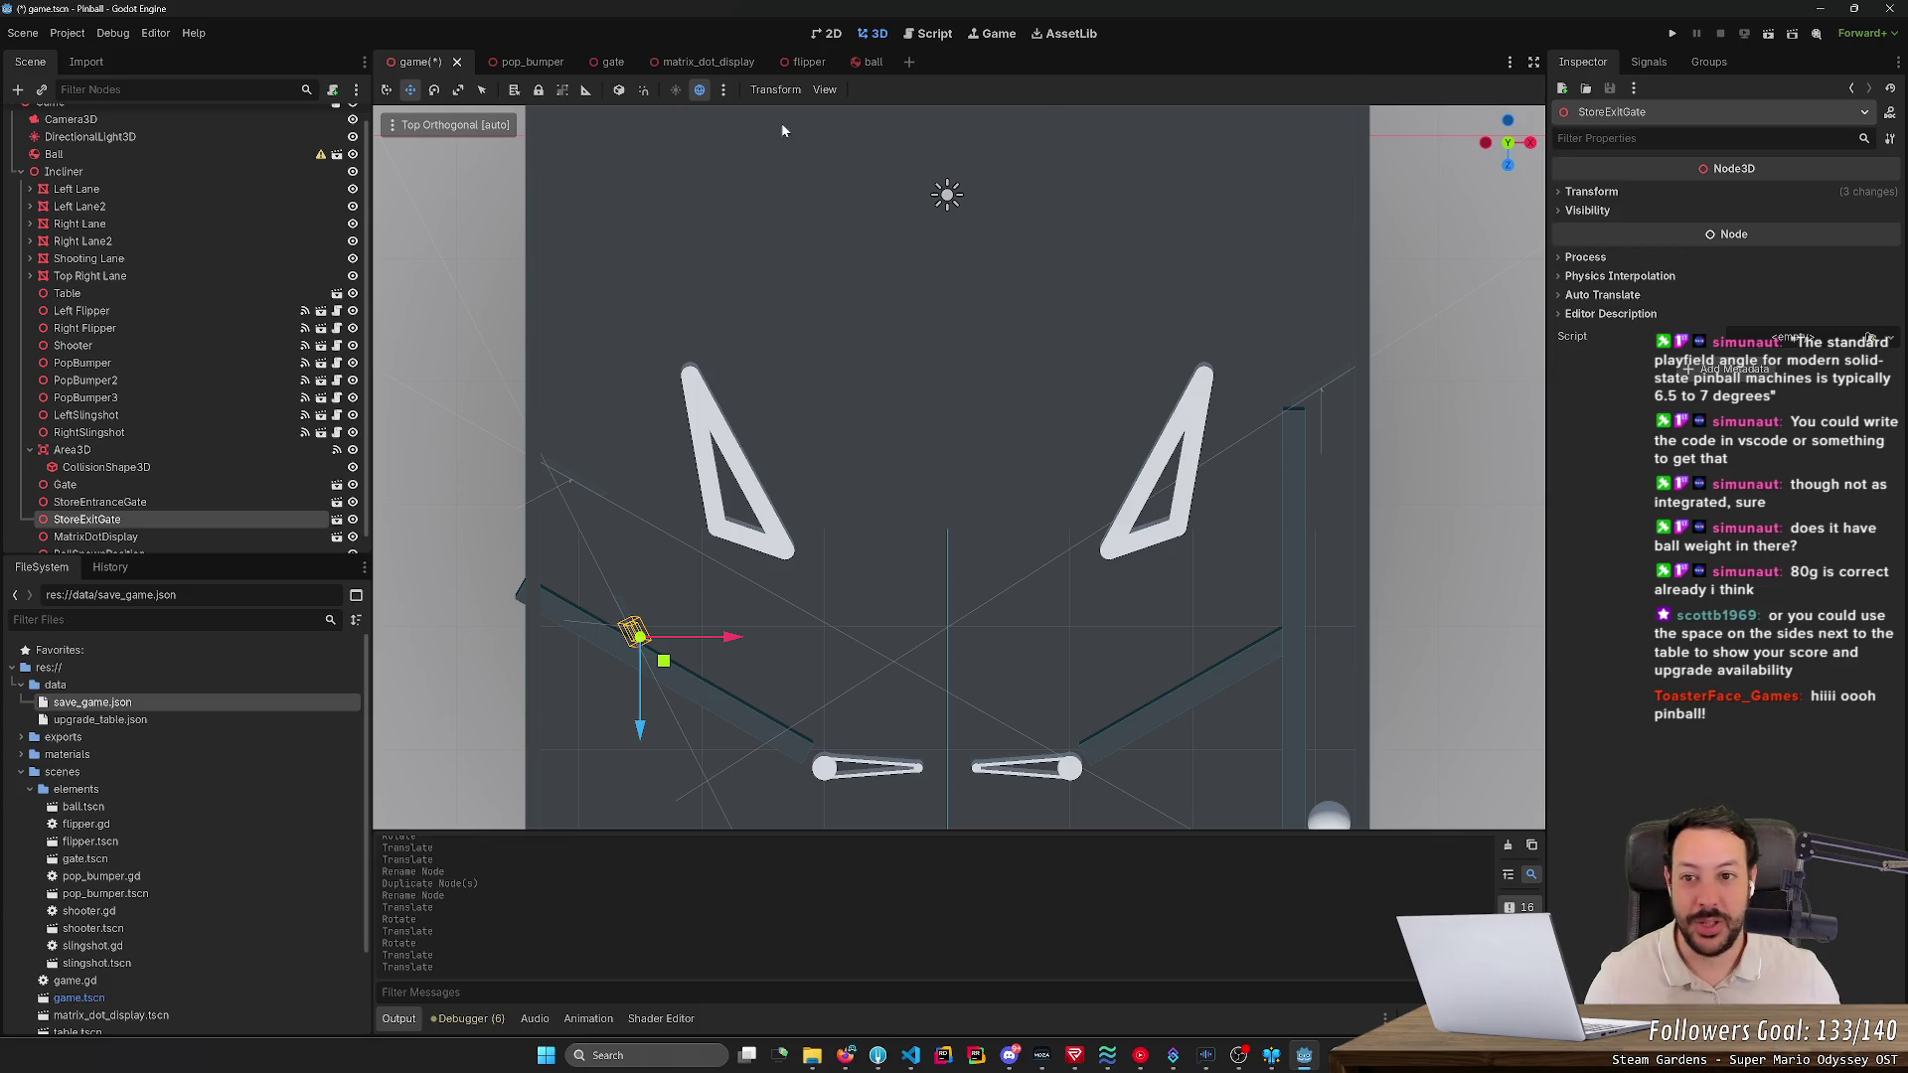
pyautogui.moveTo(1502, 147); pyautogui.dragTo(1504, 151)
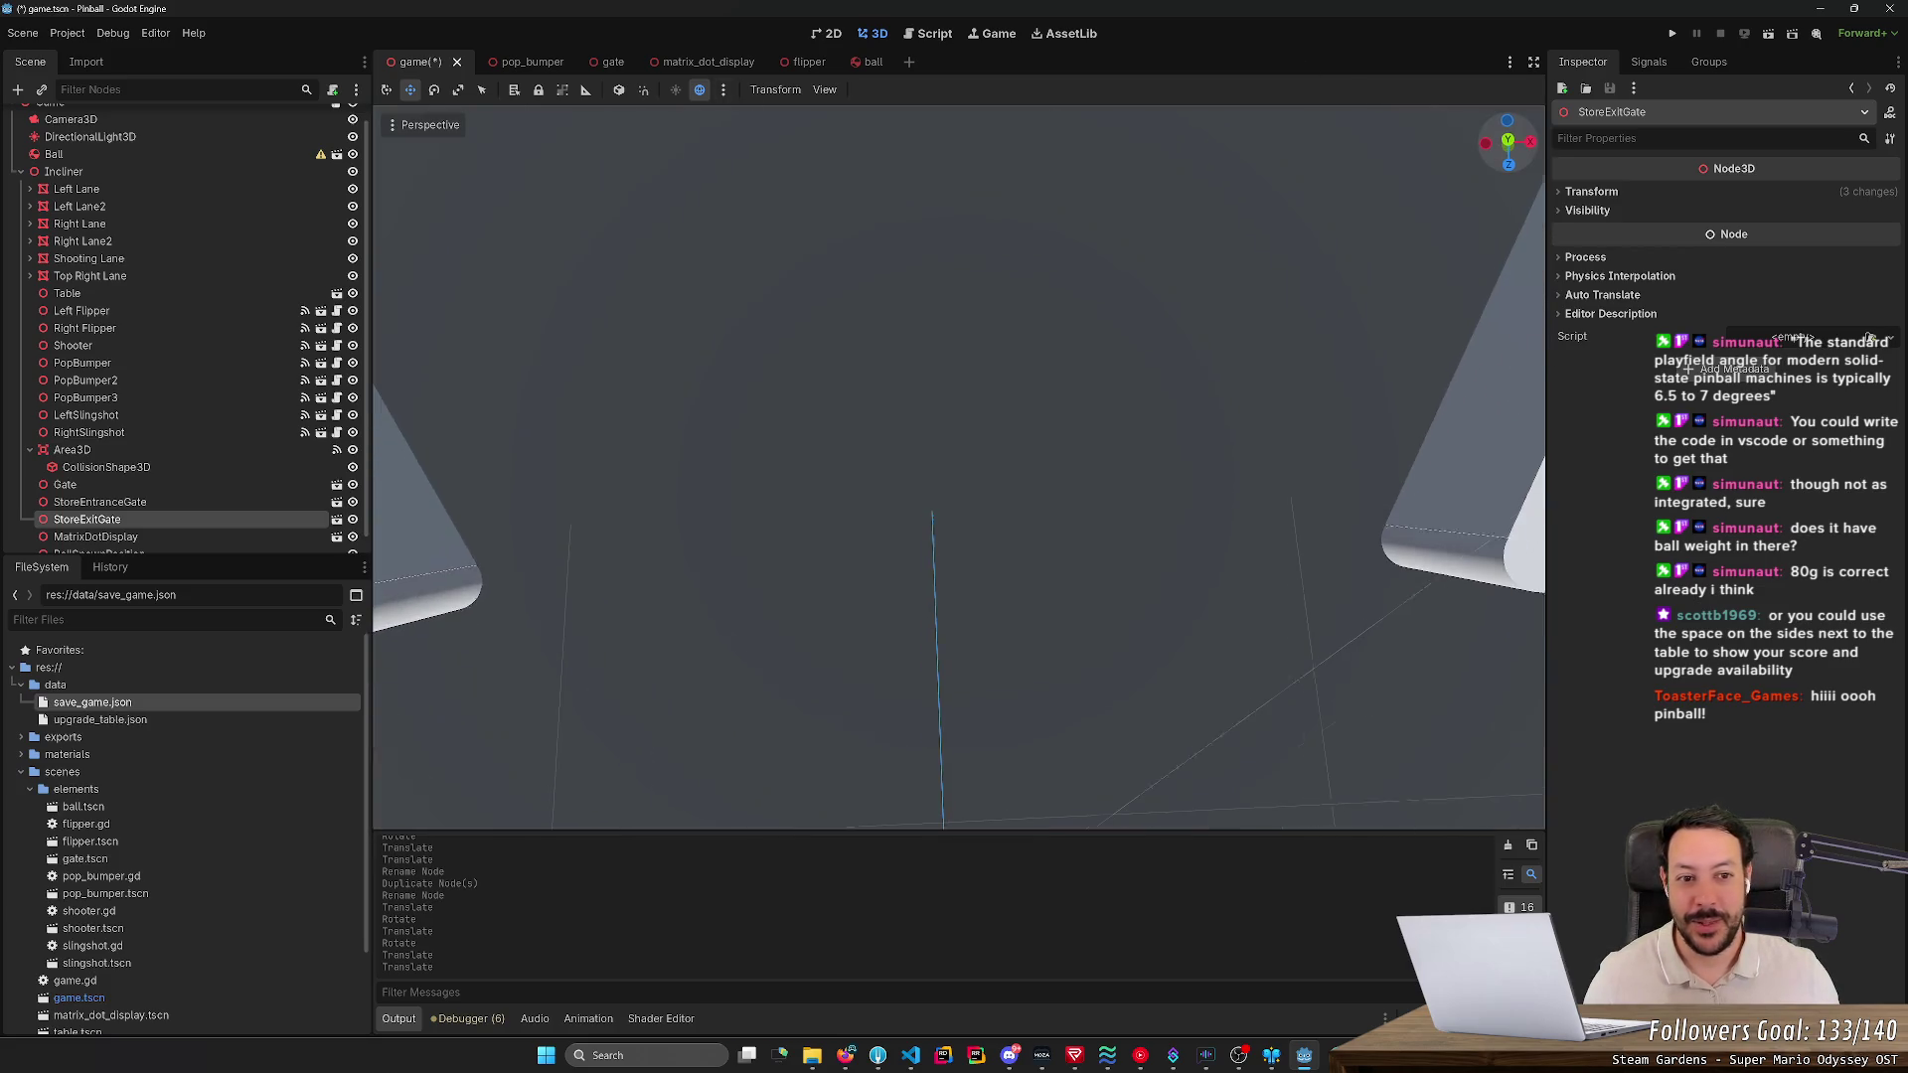
pyautogui.scroll(-5, 626, 675)
pyautogui.scroll(-3, 634, 672)
pyautogui.scroll(5, 641, 670)
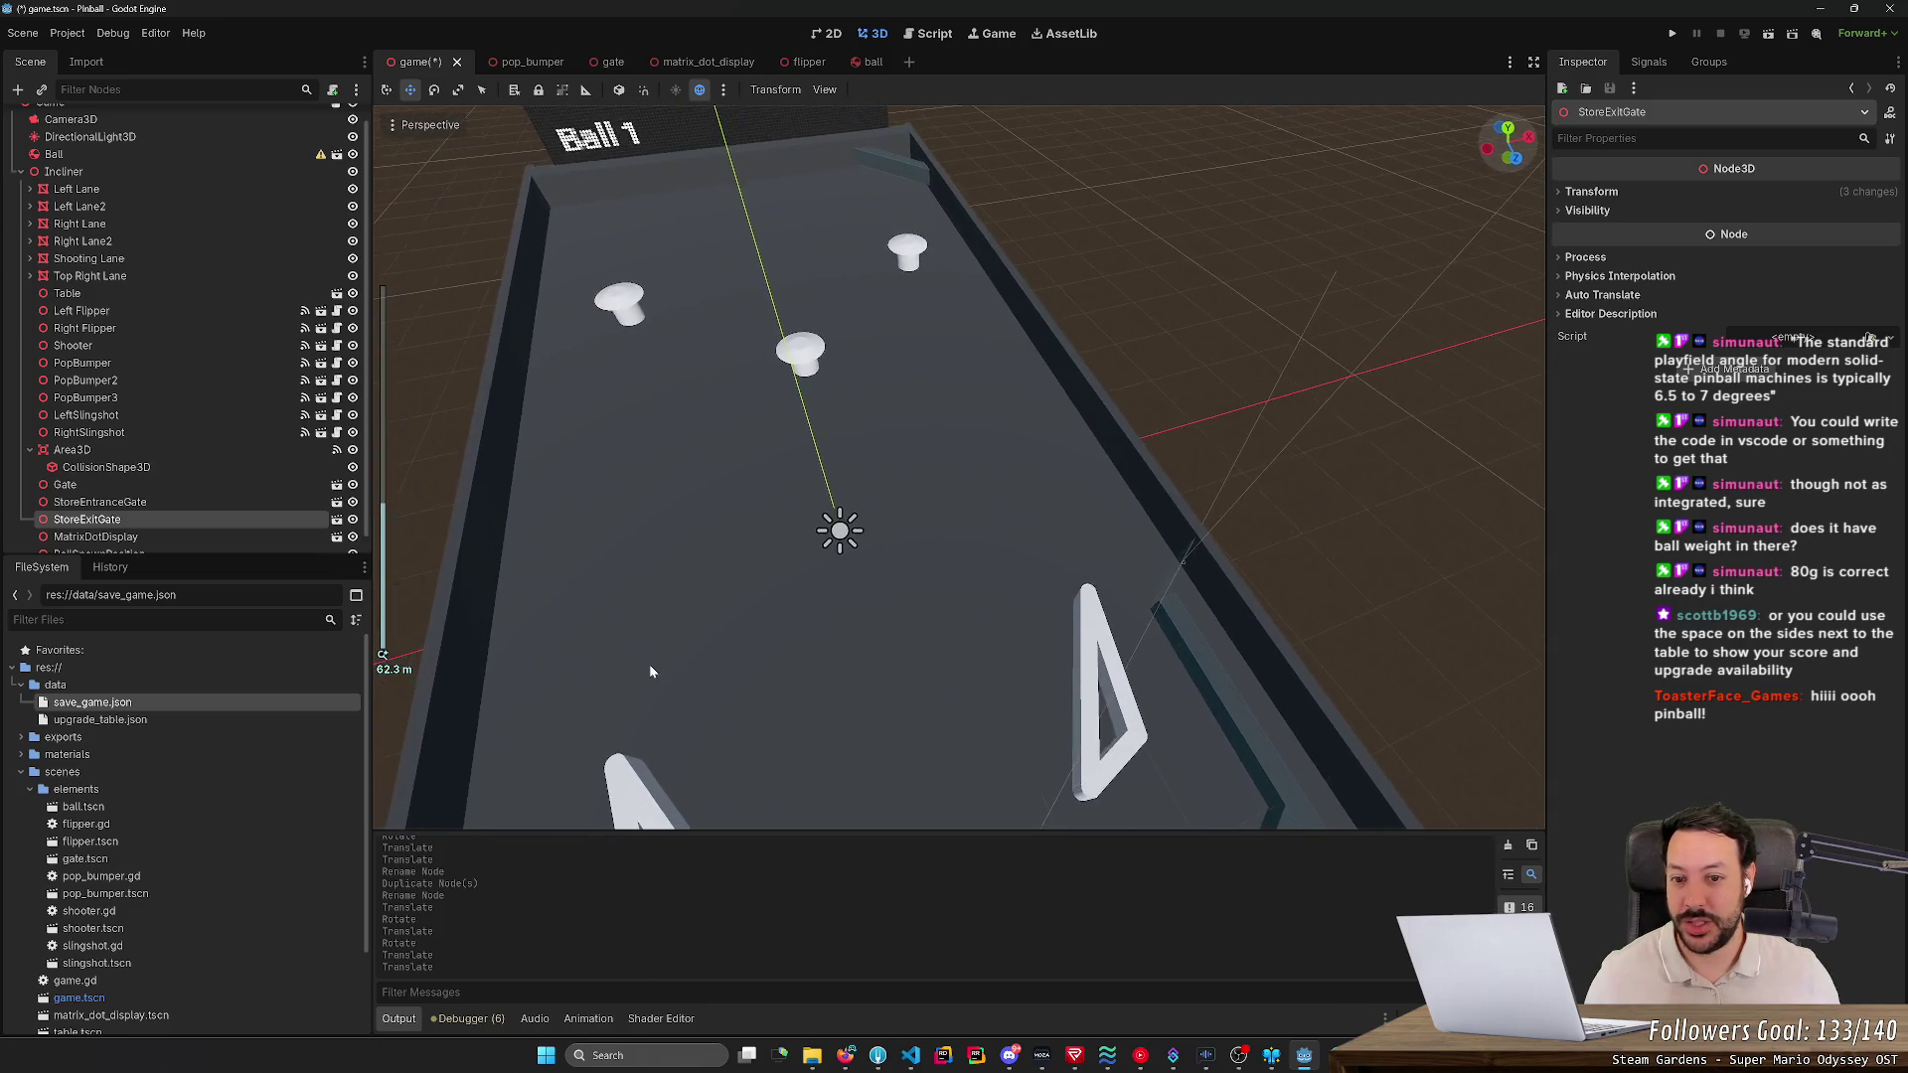
pyautogui.scroll(-4, 647, 664)
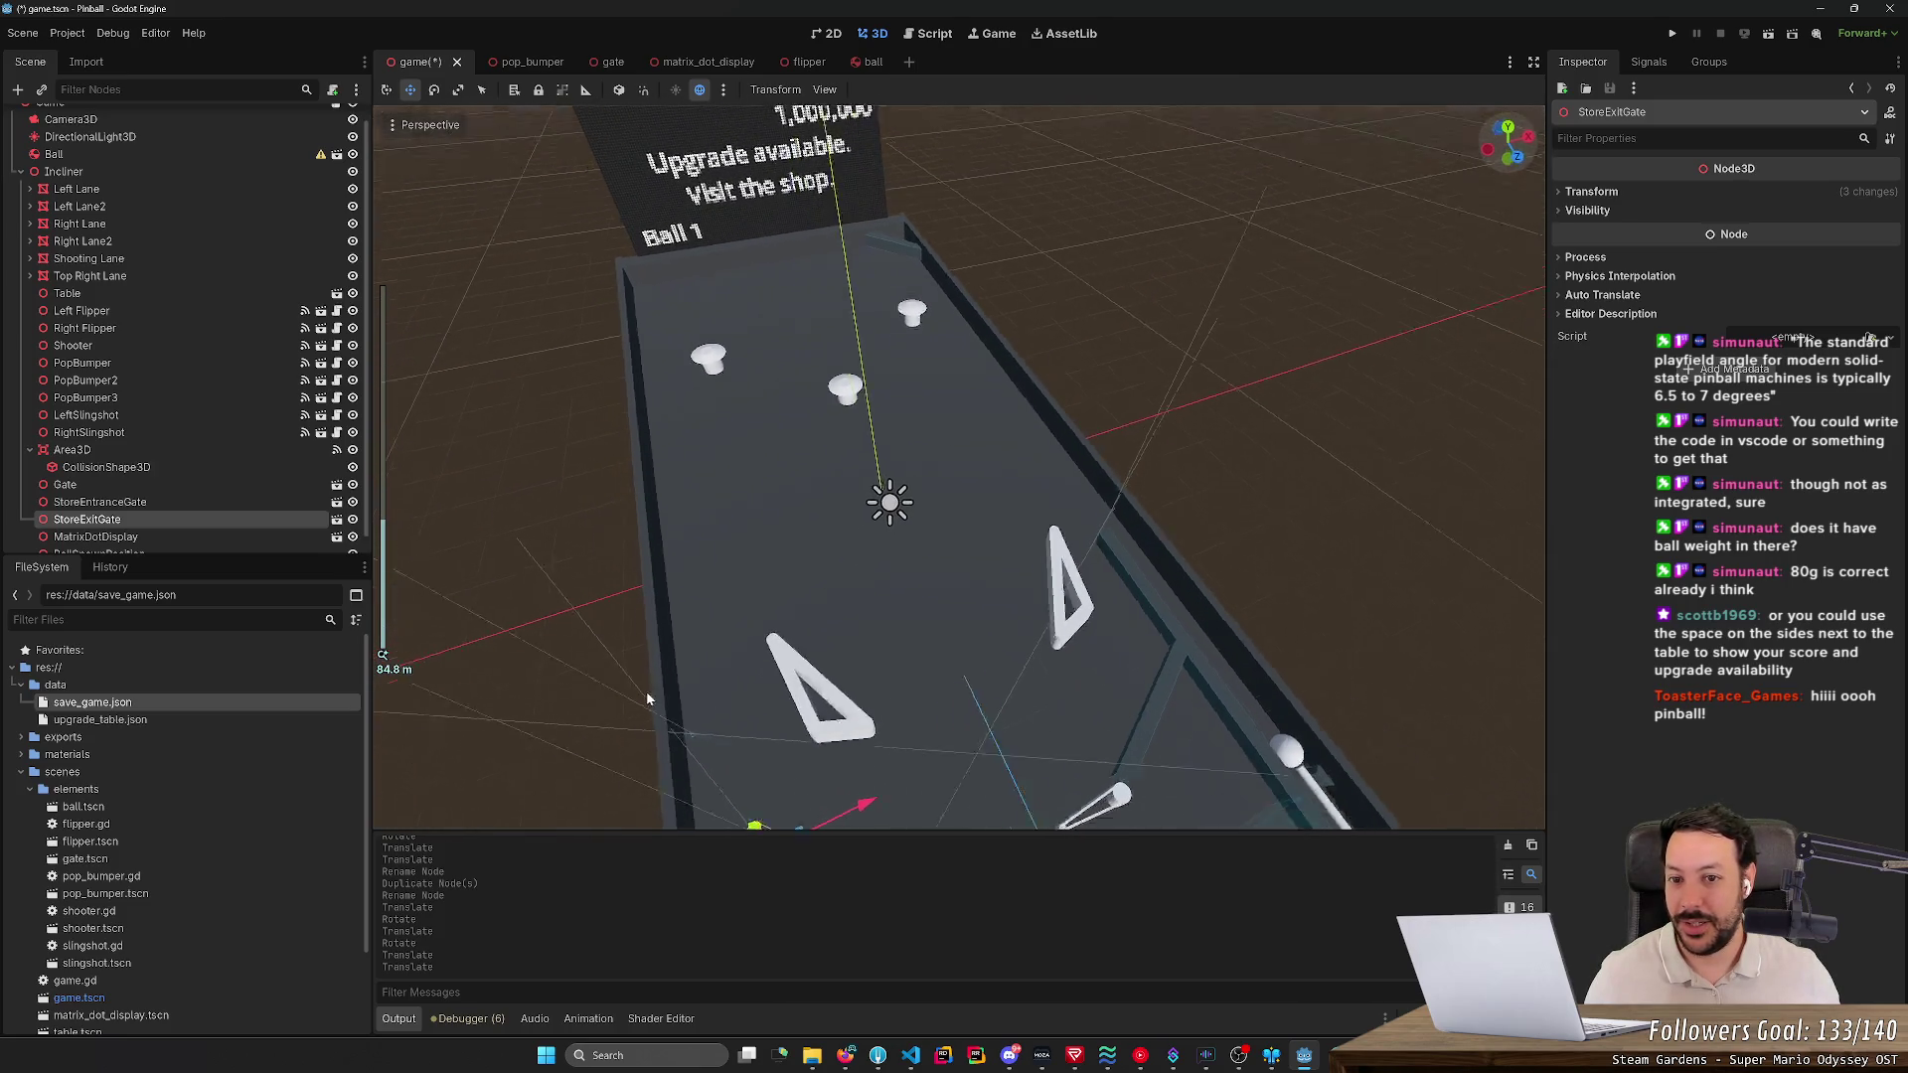
pyautogui.moveTo(646, 690); pyautogui.dragTo(668, 653)
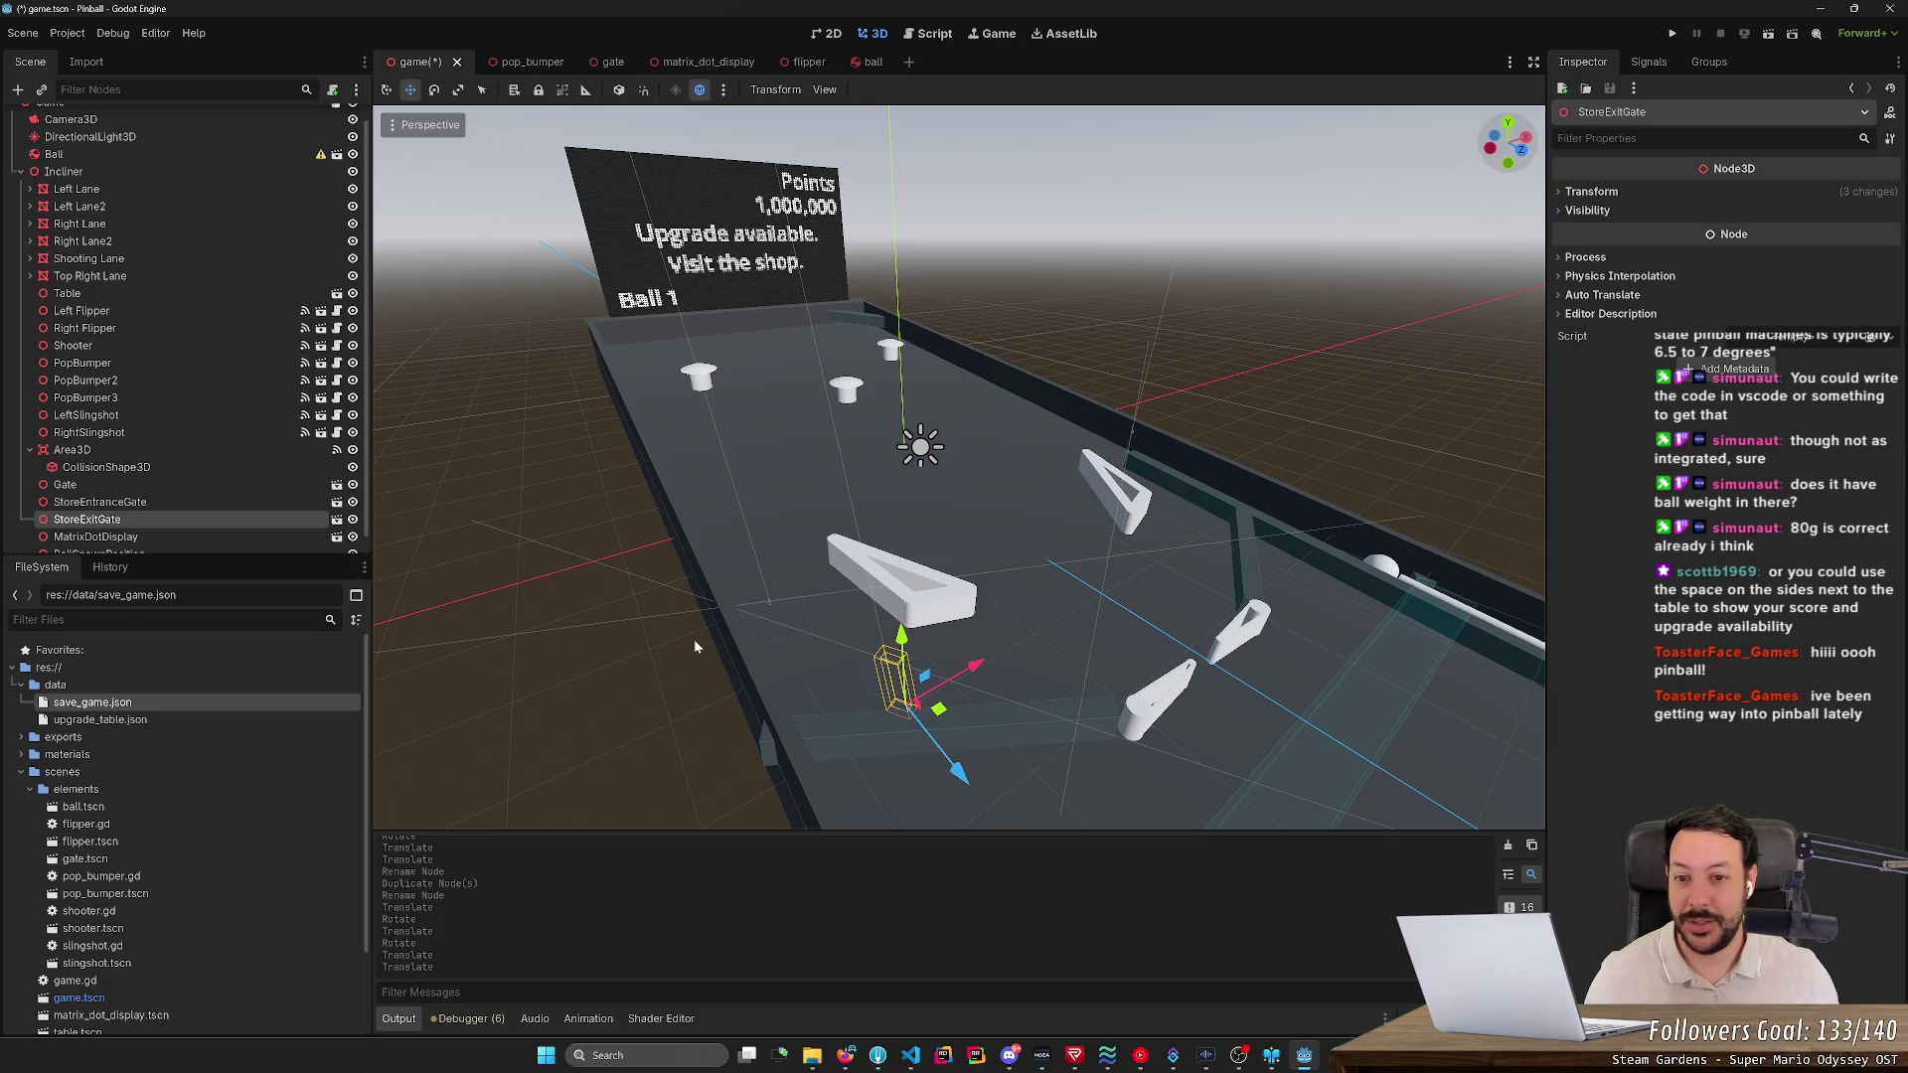
pyautogui.moveTo(694, 639)
pyautogui.mouseDown()
pyautogui.moveTo(624, 628)
pyautogui.moveTo(813, 677)
pyautogui.mouseUp()
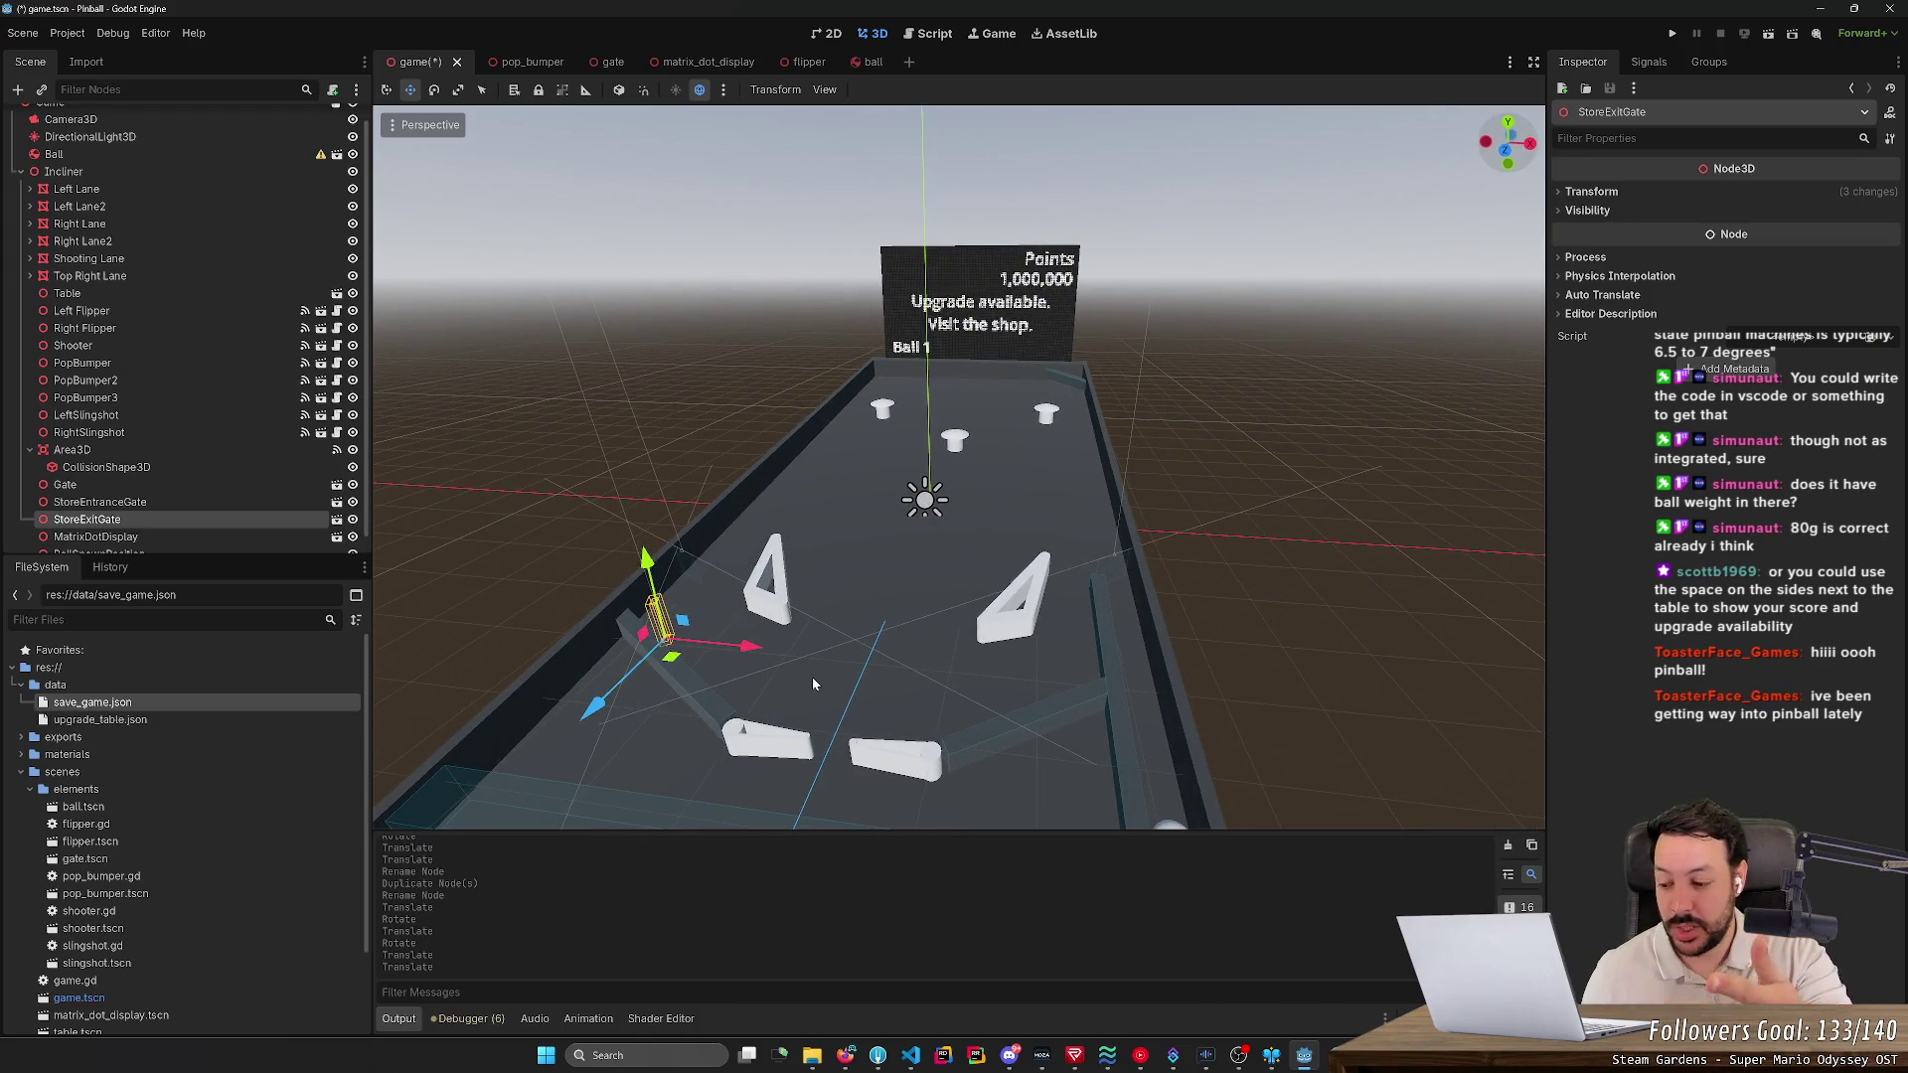
pyautogui.moveTo(879, 592); pyautogui.dragTo(755, 601)
pyautogui.moveTo(958, 467)
pyautogui.mouseDown()
pyautogui.moveTo(839, 475)
pyautogui.moveTo(879, 467)
pyautogui.mouseUp()
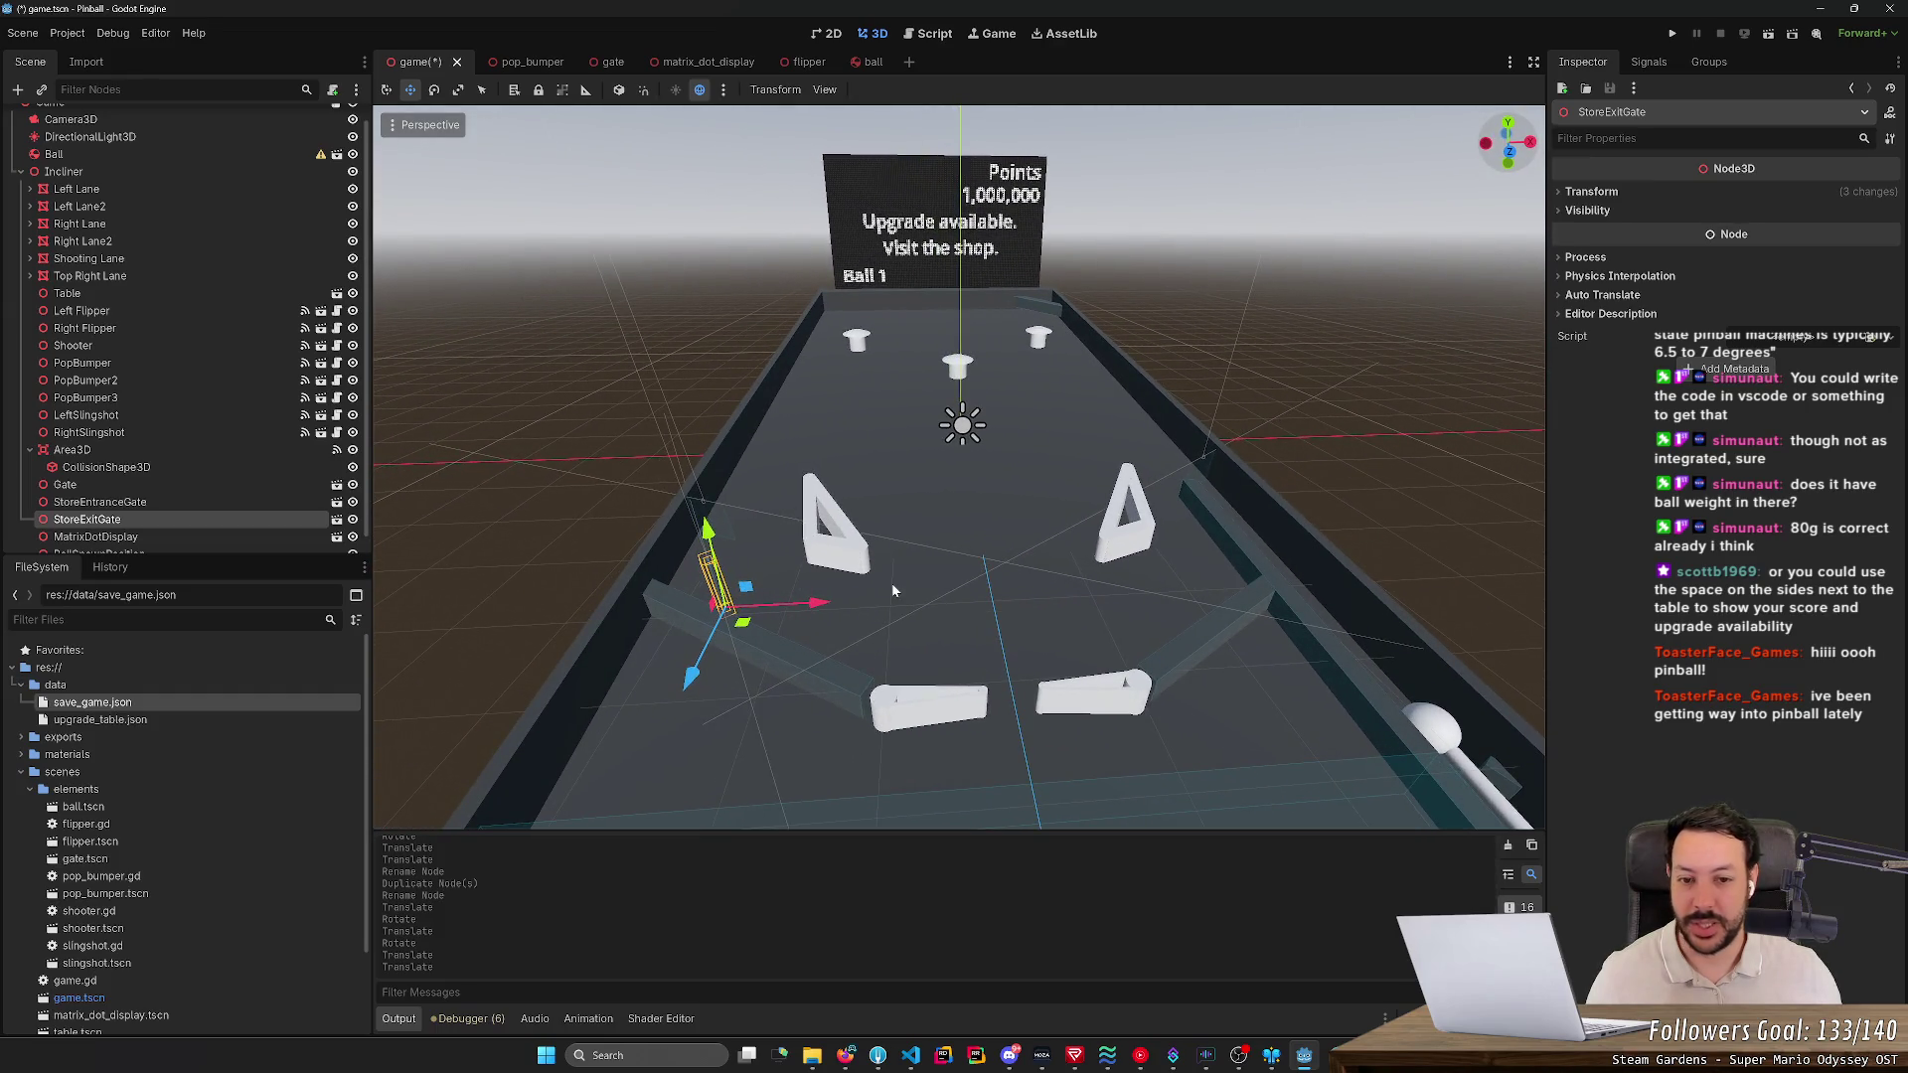
pyautogui.moveTo(892, 590); pyautogui.dragTo(795, 592)
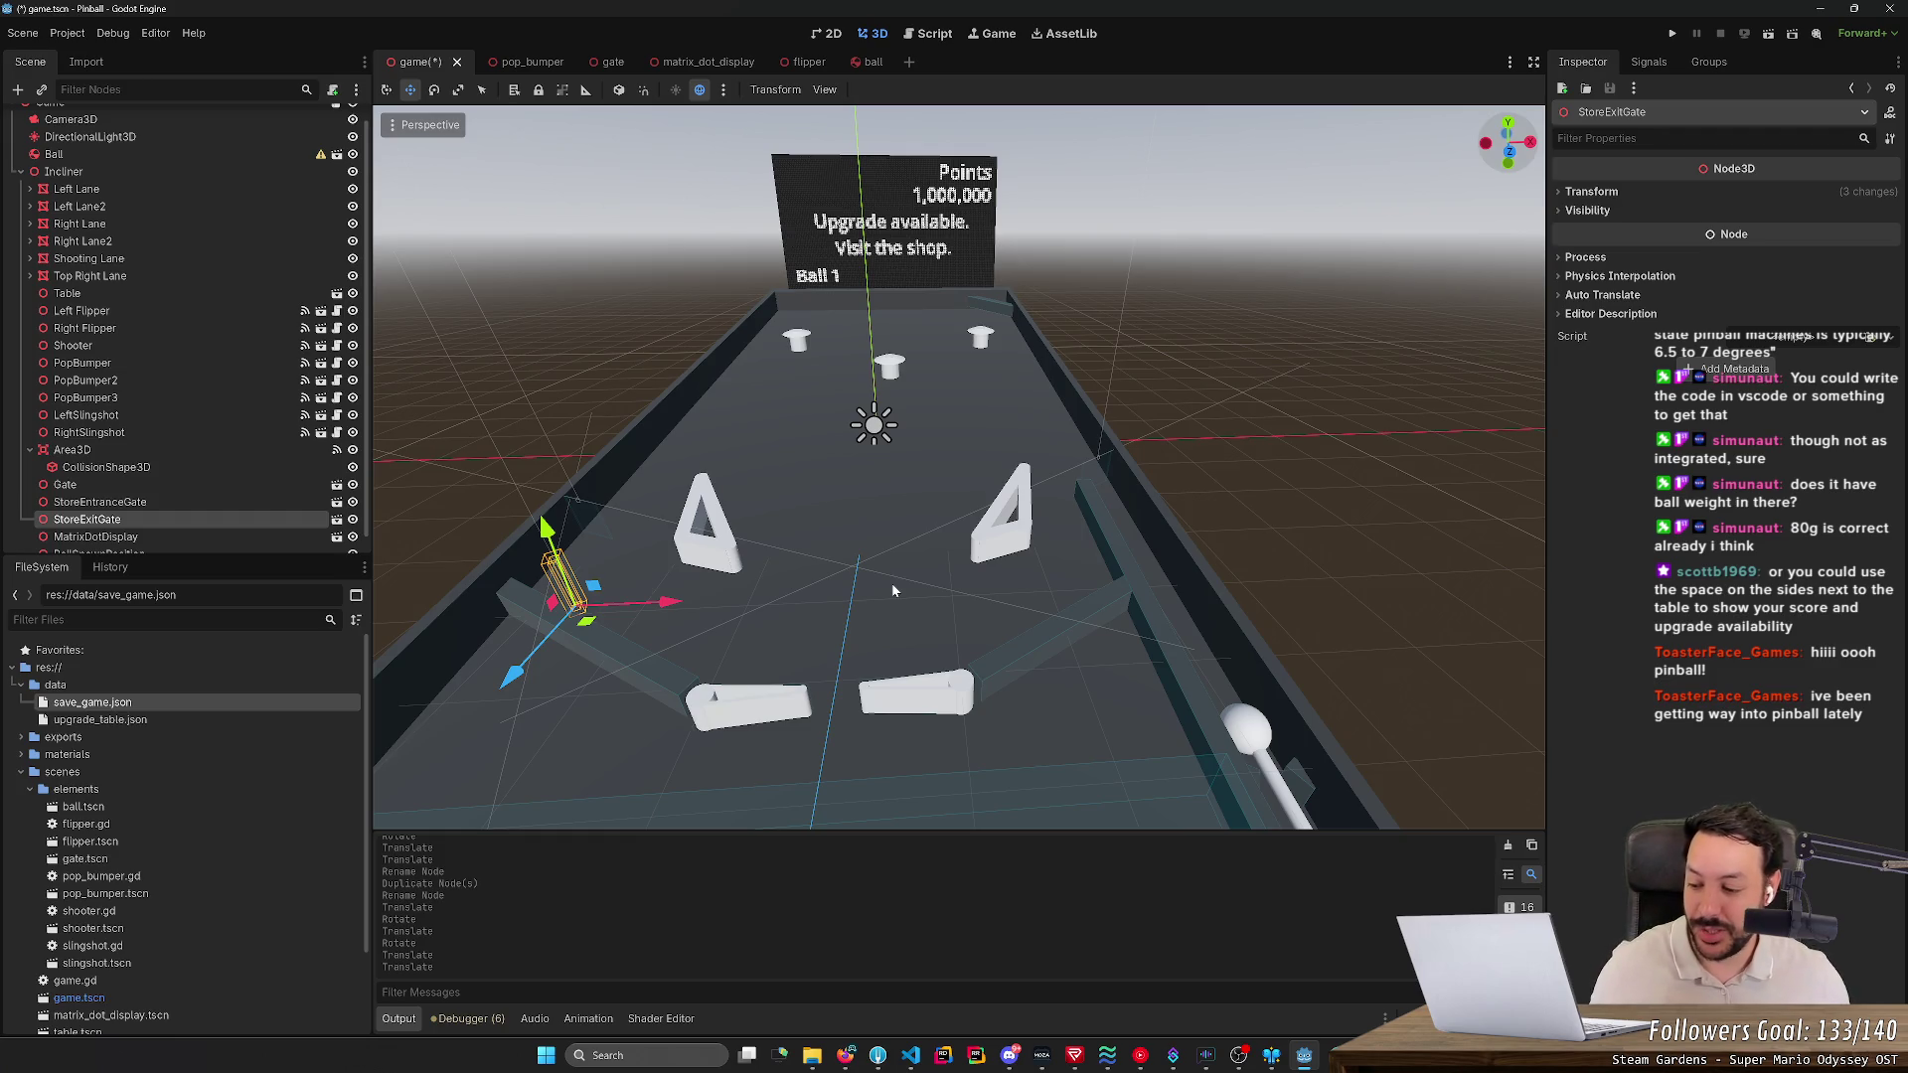
pyautogui.press('a')
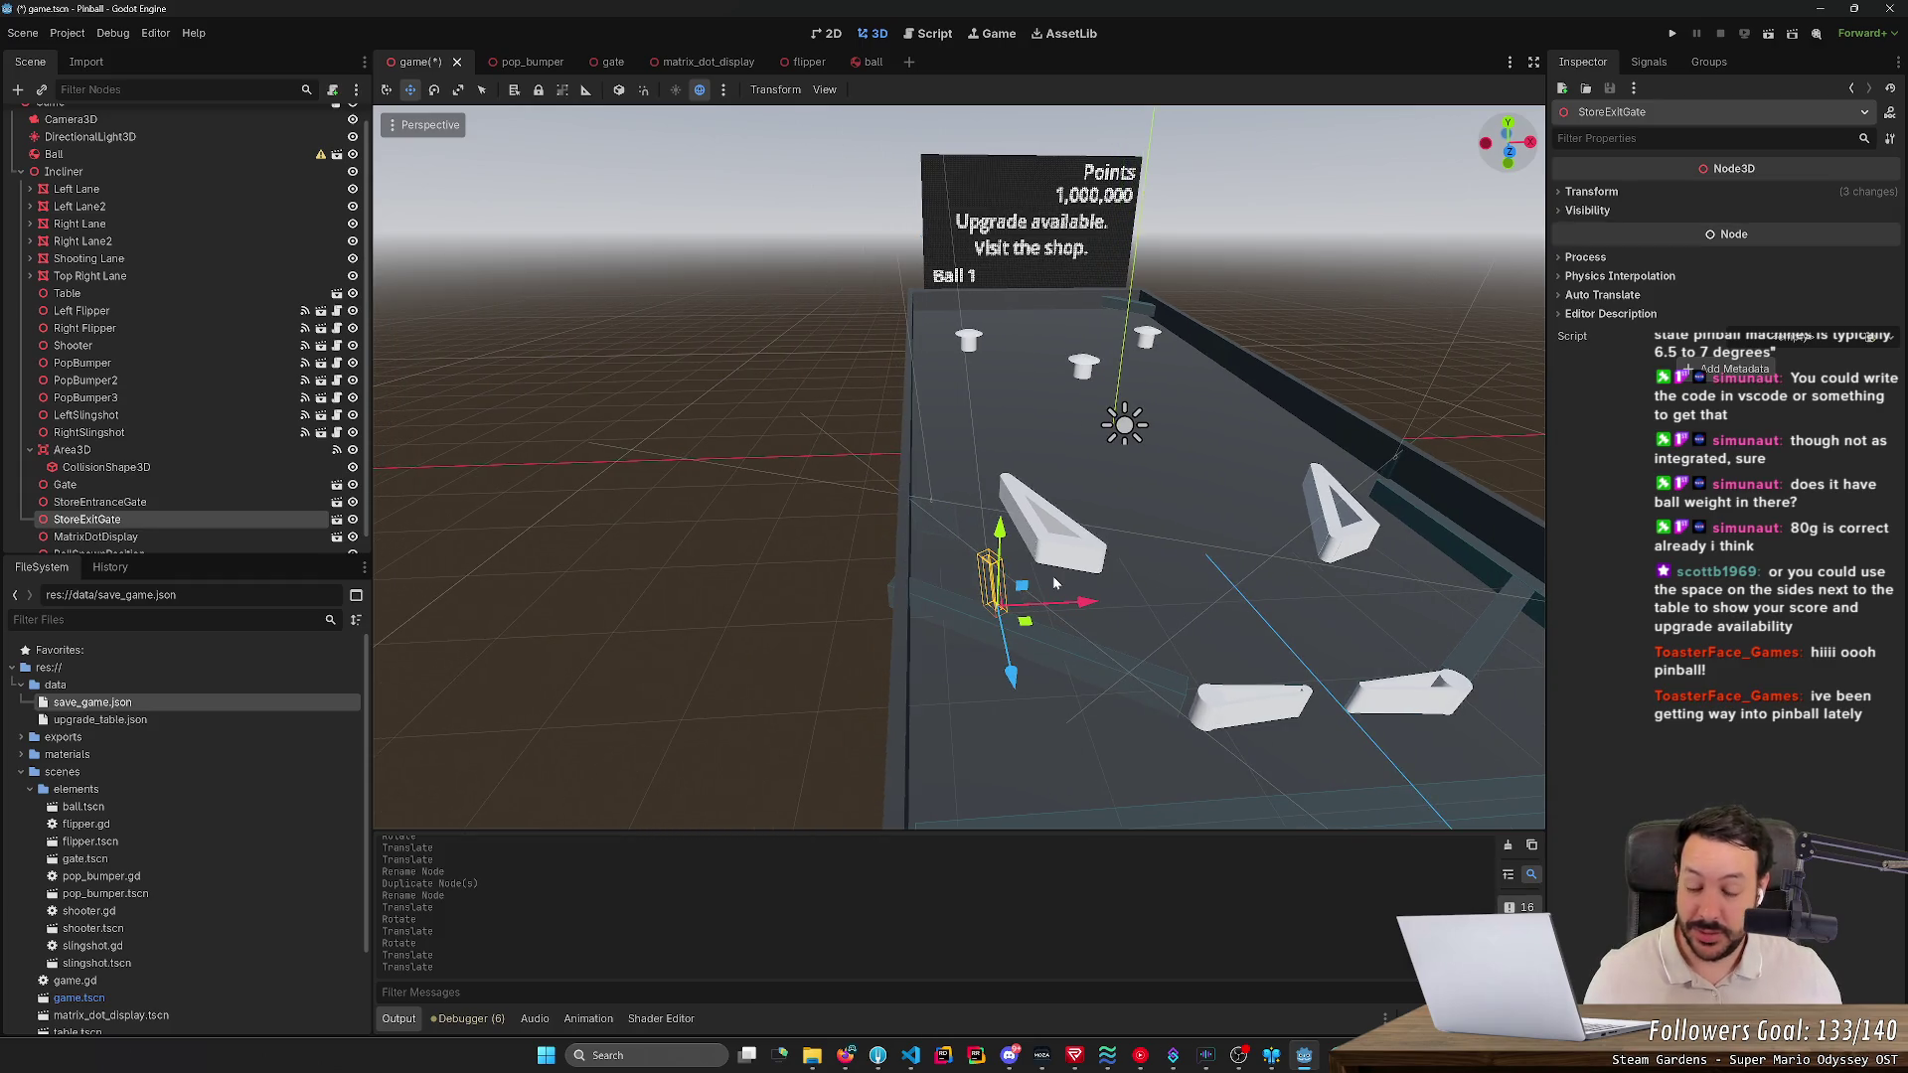
pyautogui.press('s')
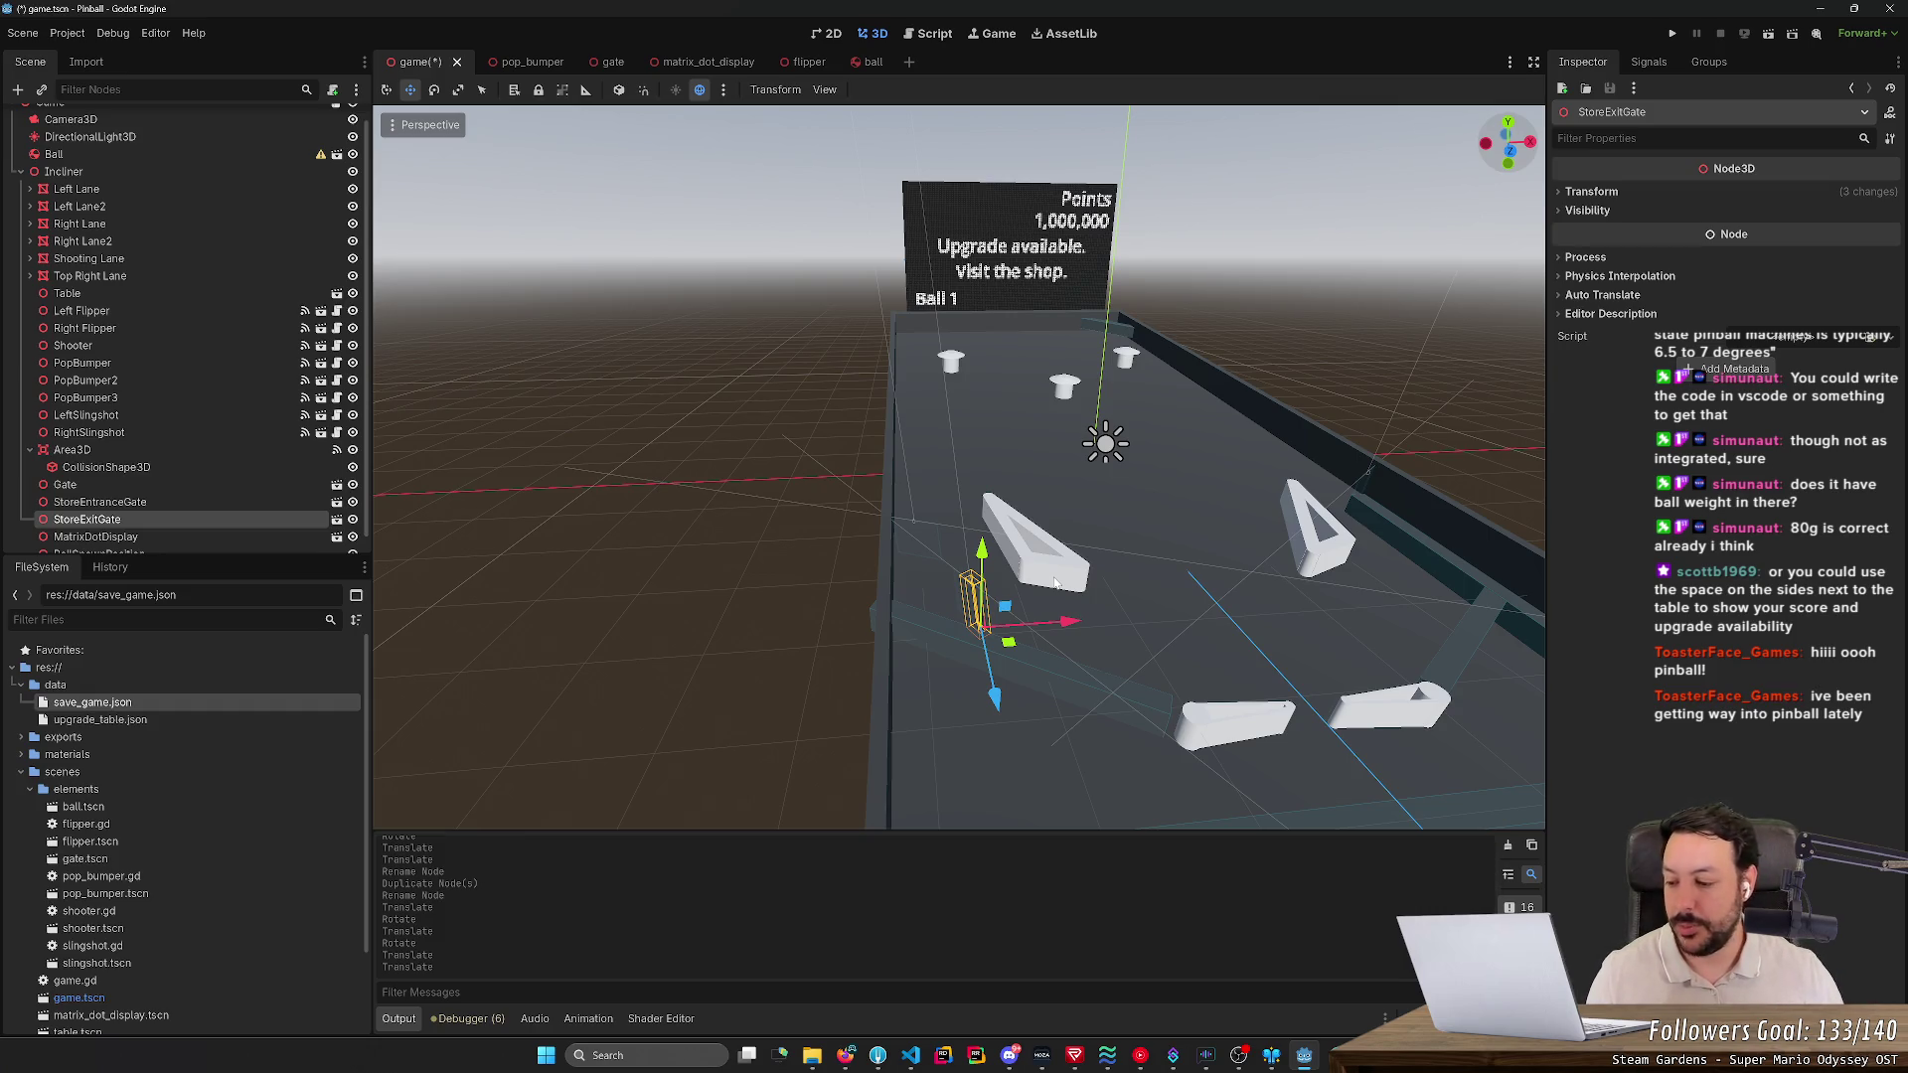
pyautogui.press('w')
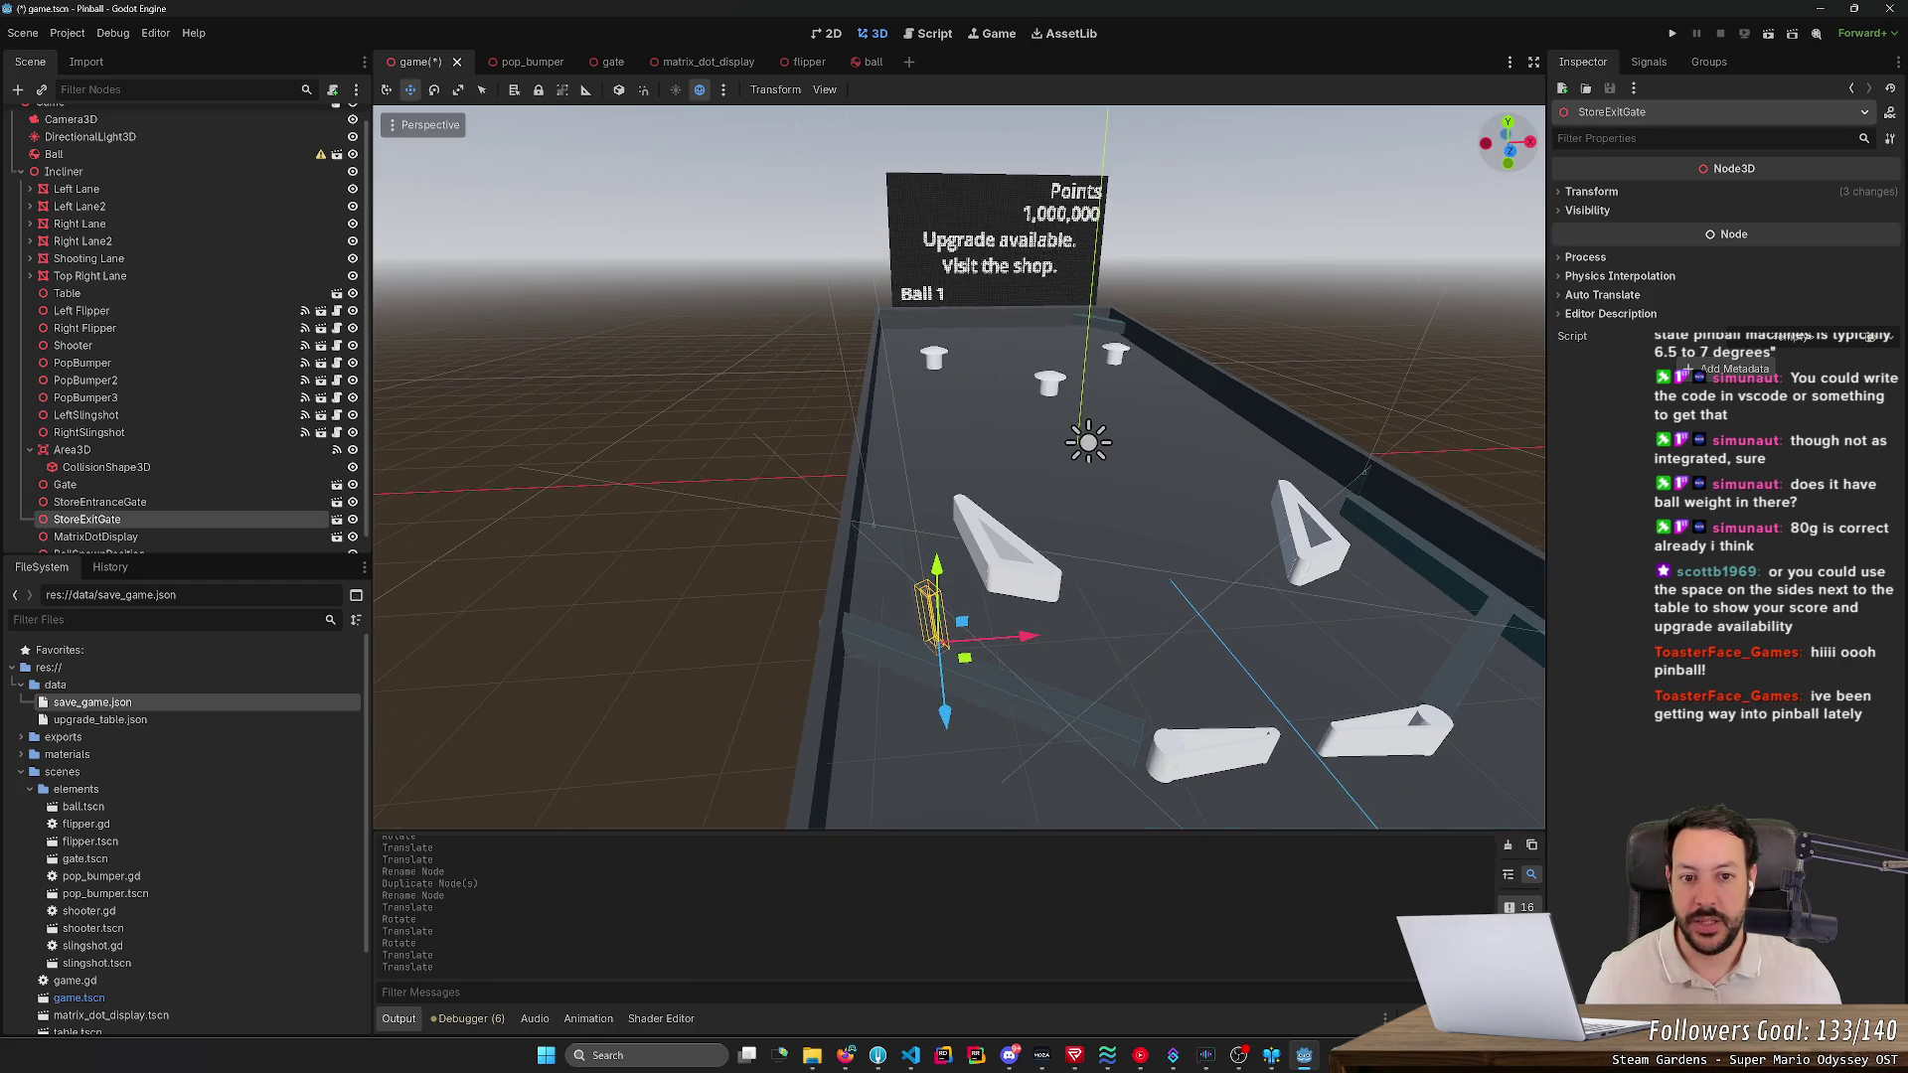
pyautogui.press('s')
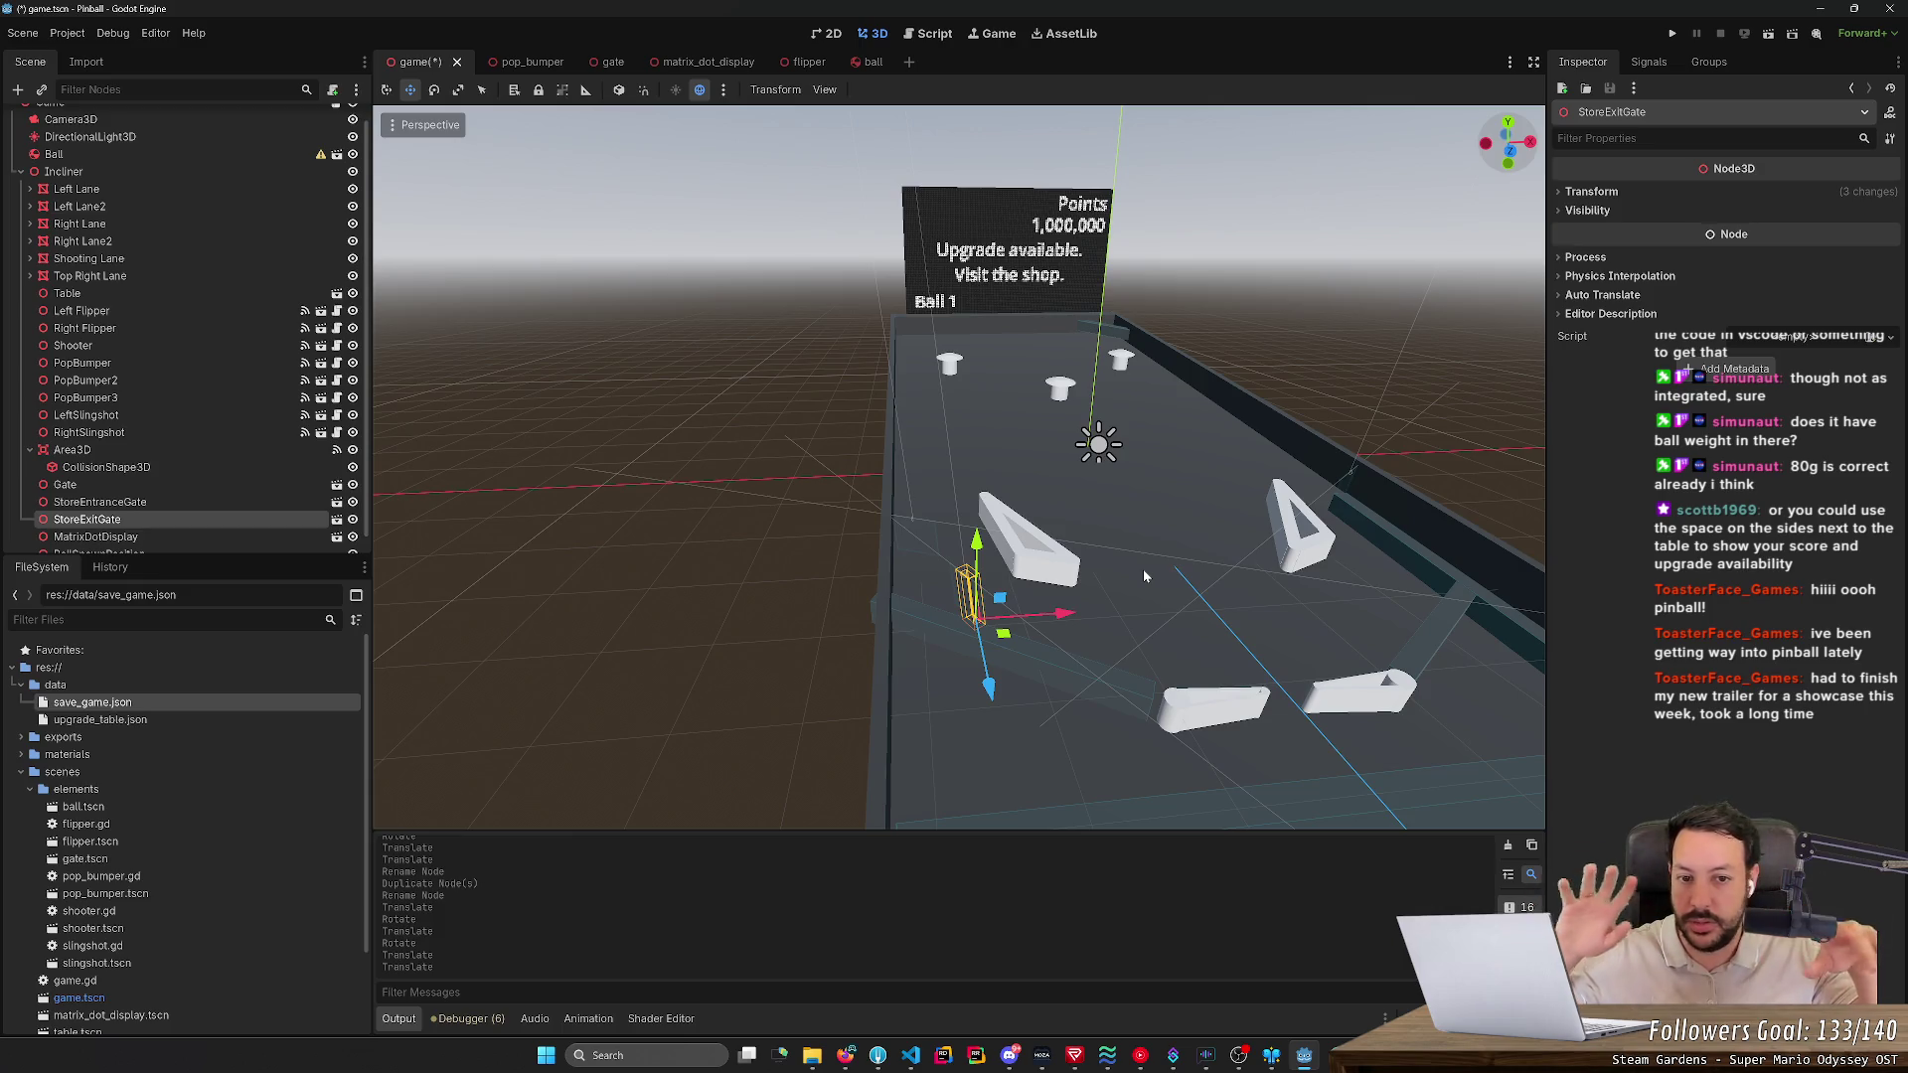
pyautogui.press('KP_4')
pyautogui.press('KP_4')
pyautogui.press('KP_4')
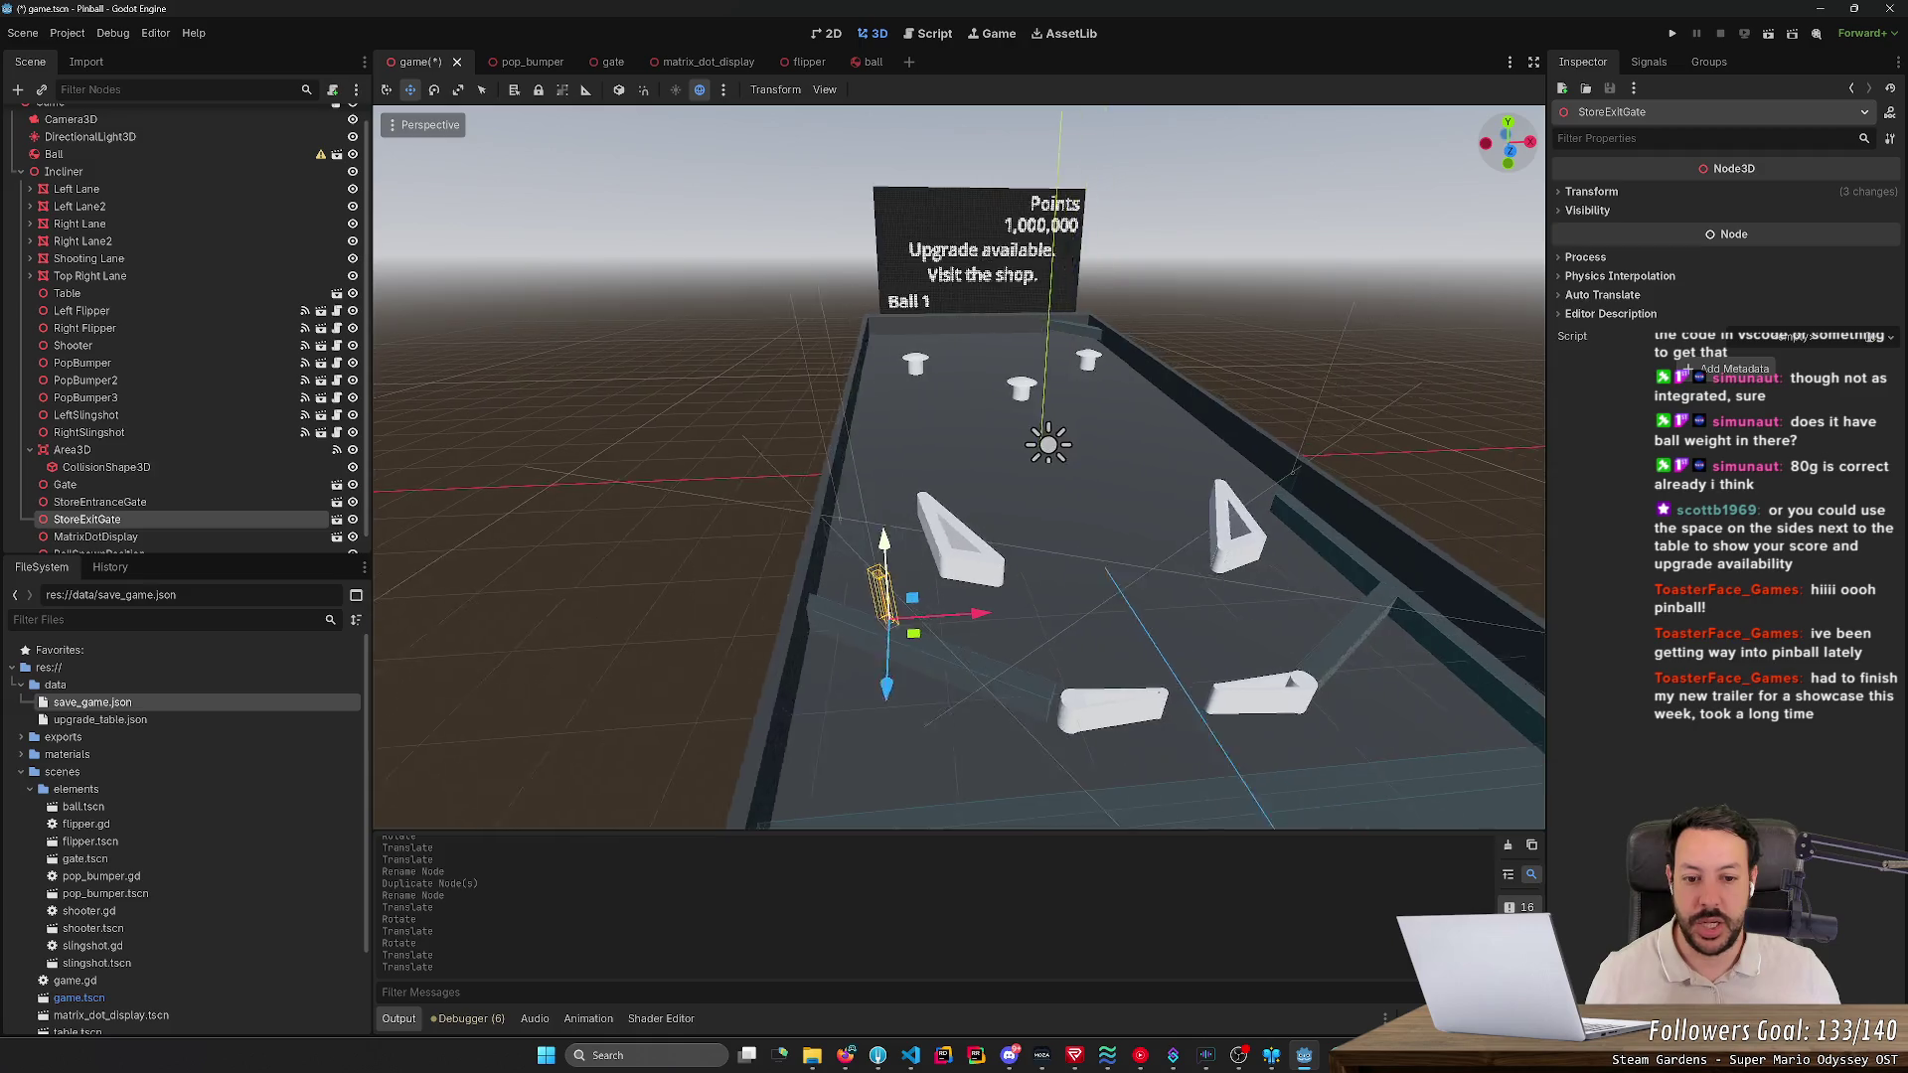
pyautogui.press('KP_4')
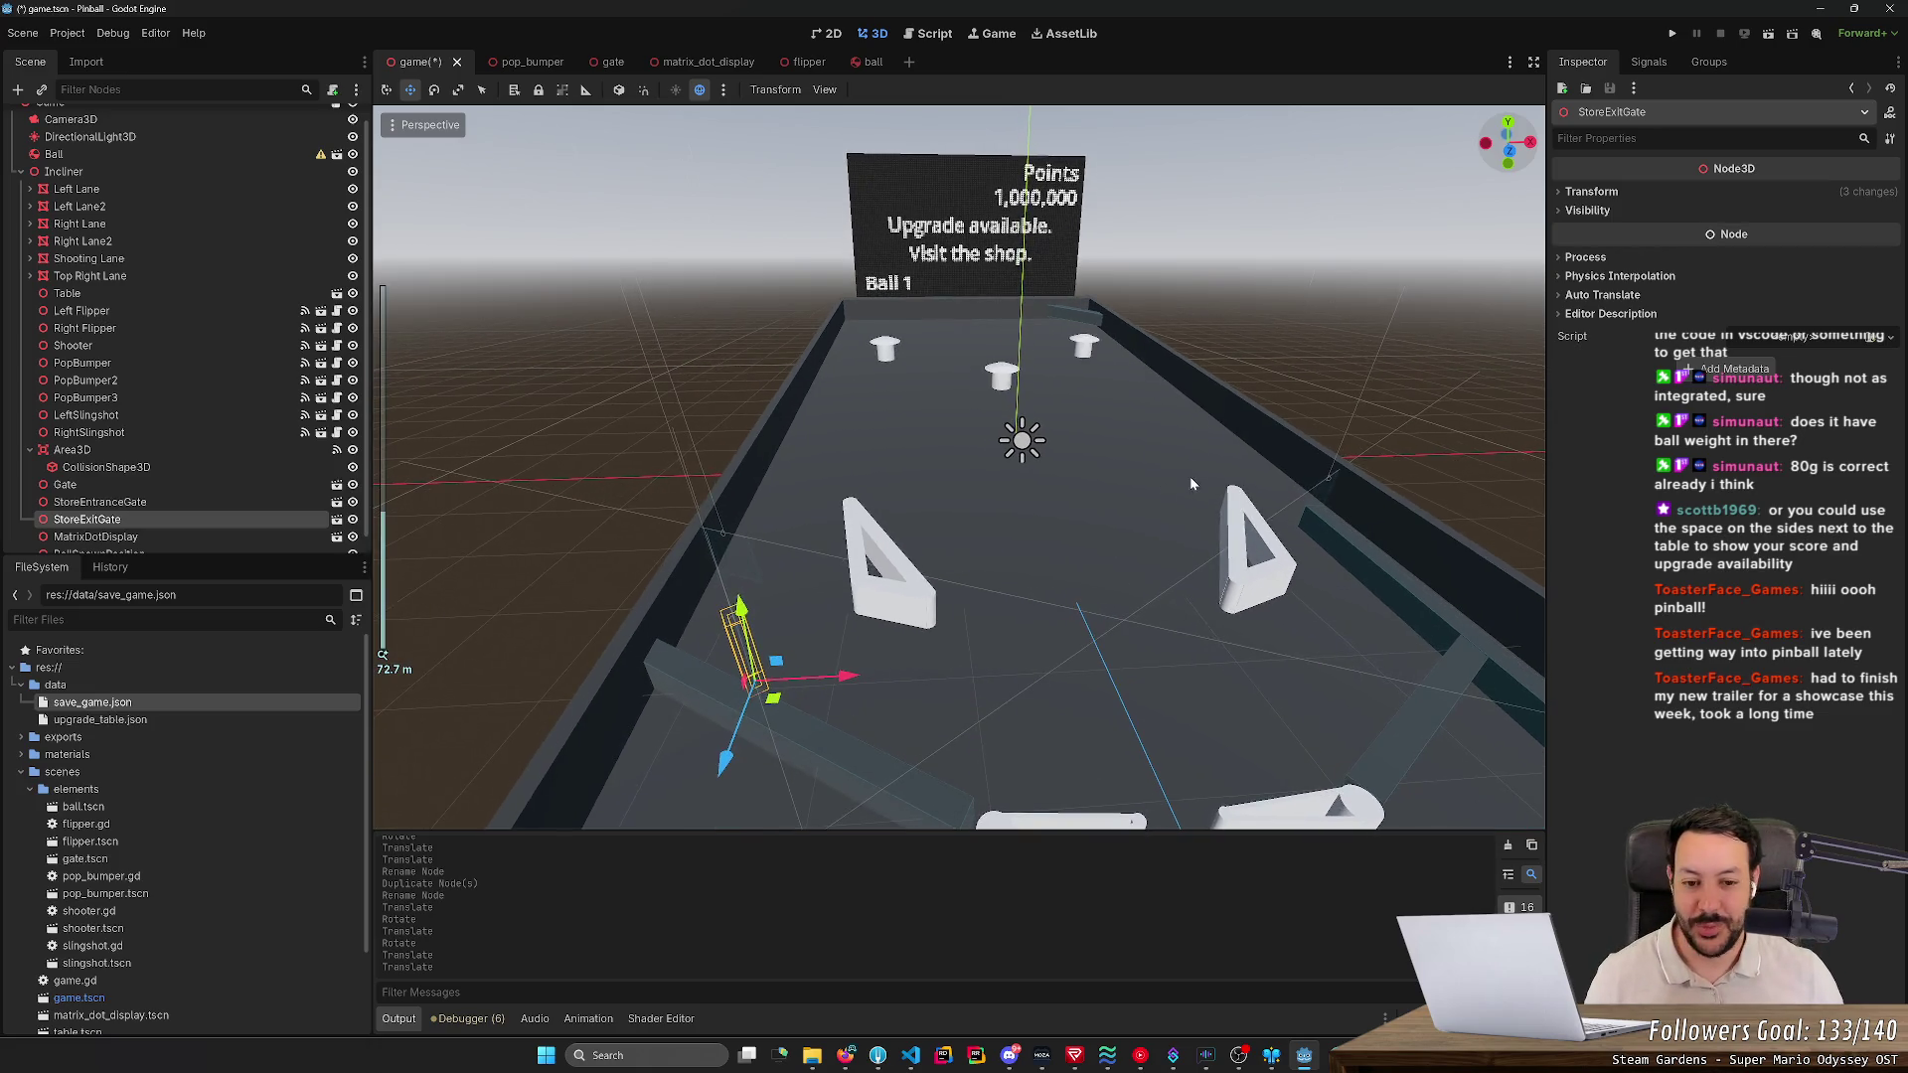
# - Pan across the table, then switch to Firefox showing the Dictionary docs page
pyautogui.scroll(-5, 1189, 474)
pyautogui.scroll(5, 1190, 475)
pyautogui.moveTo(1189, 475); pyautogui.dragTo(377, 817)
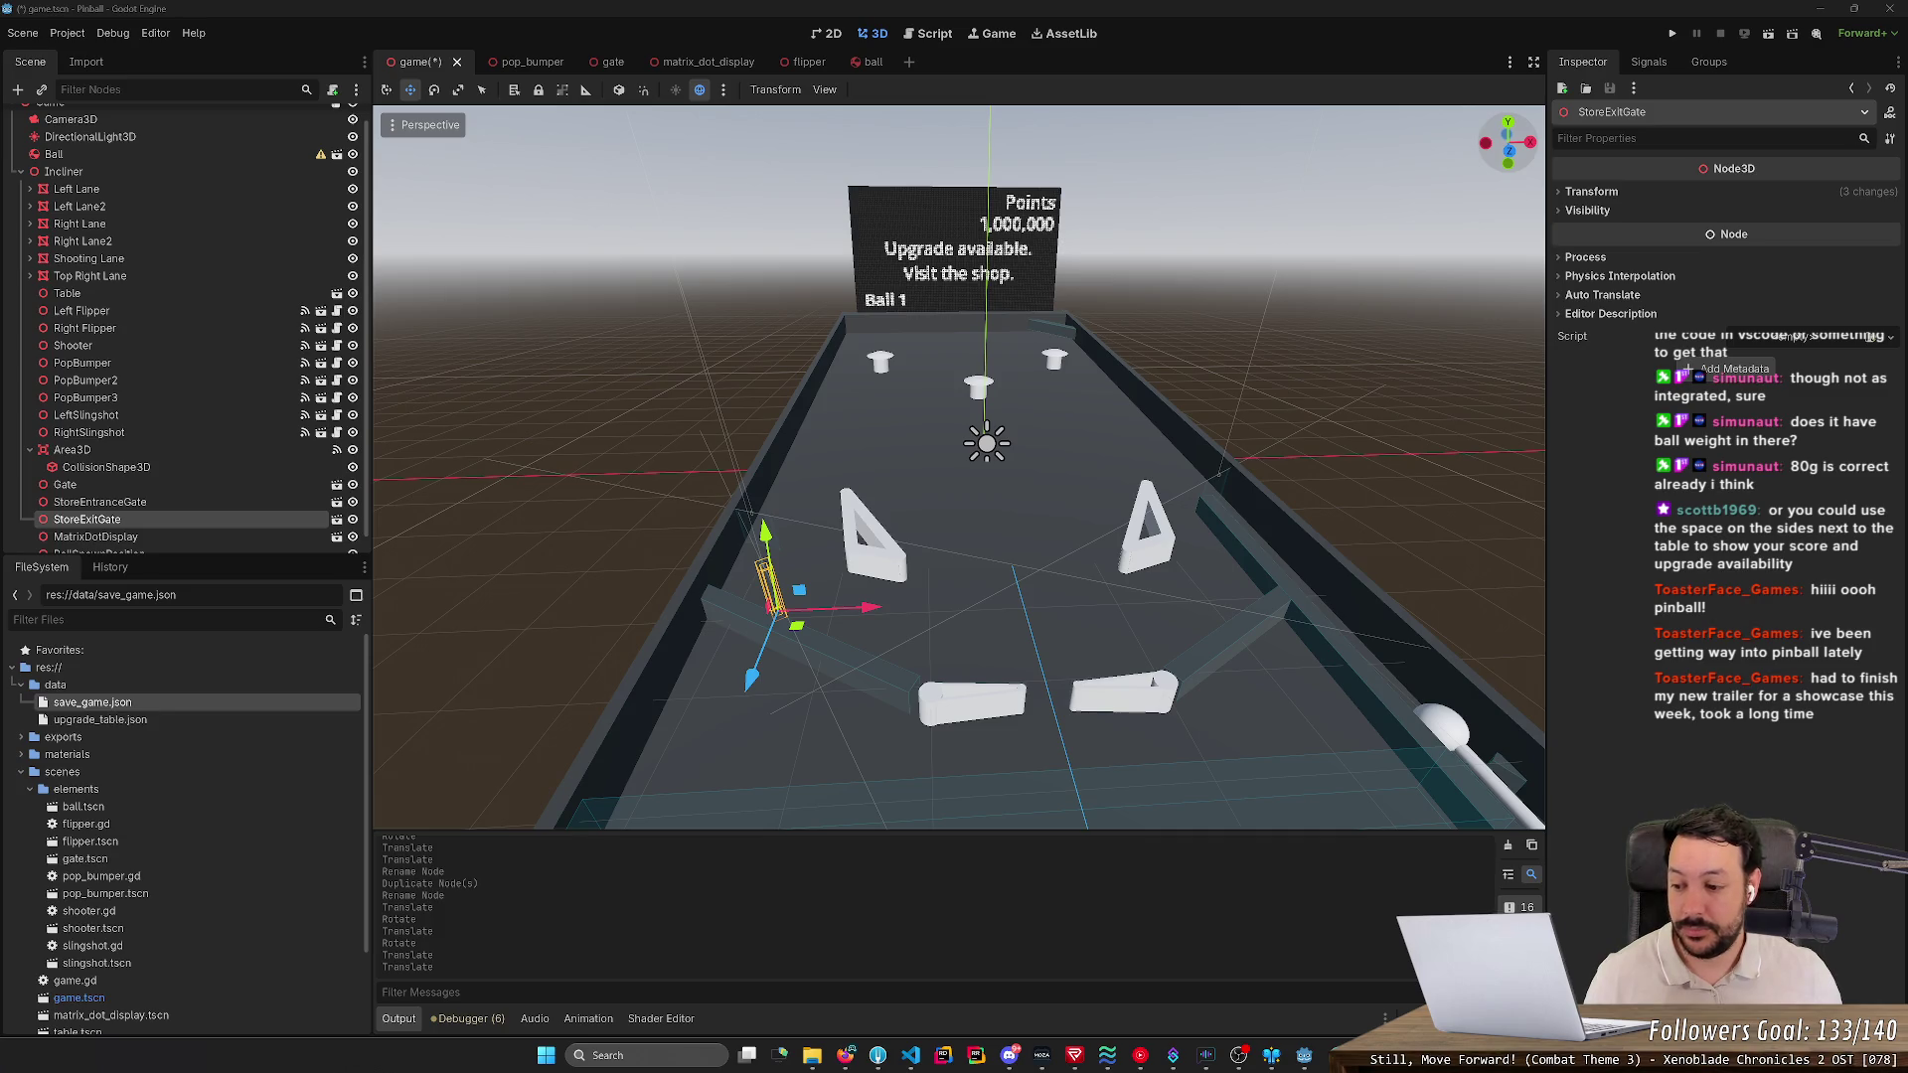
pyautogui.moveTo(686, 310)
pyautogui.mouseDown()
pyautogui.moveTo(596, 337)
pyautogui.moveTo(680, 362)
pyautogui.mouseUp()
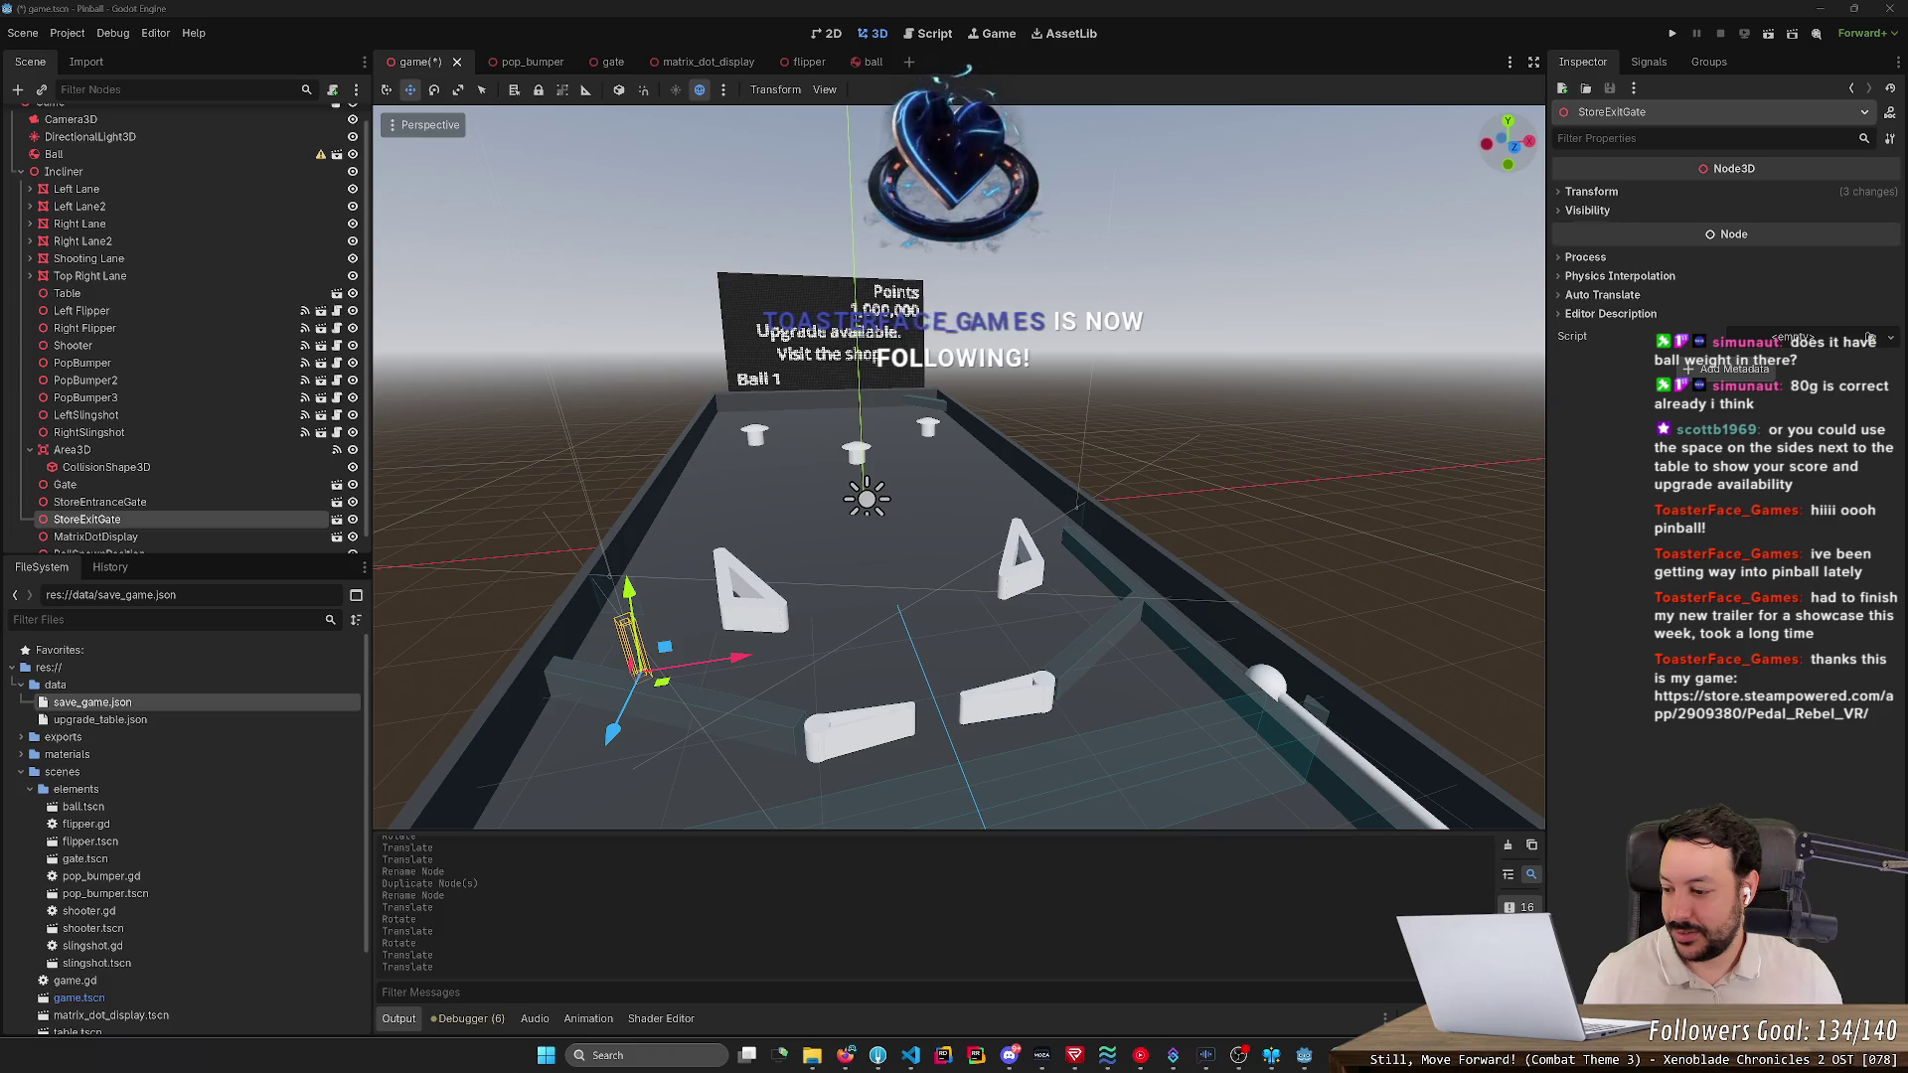
pyautogui.click(844, 1055)
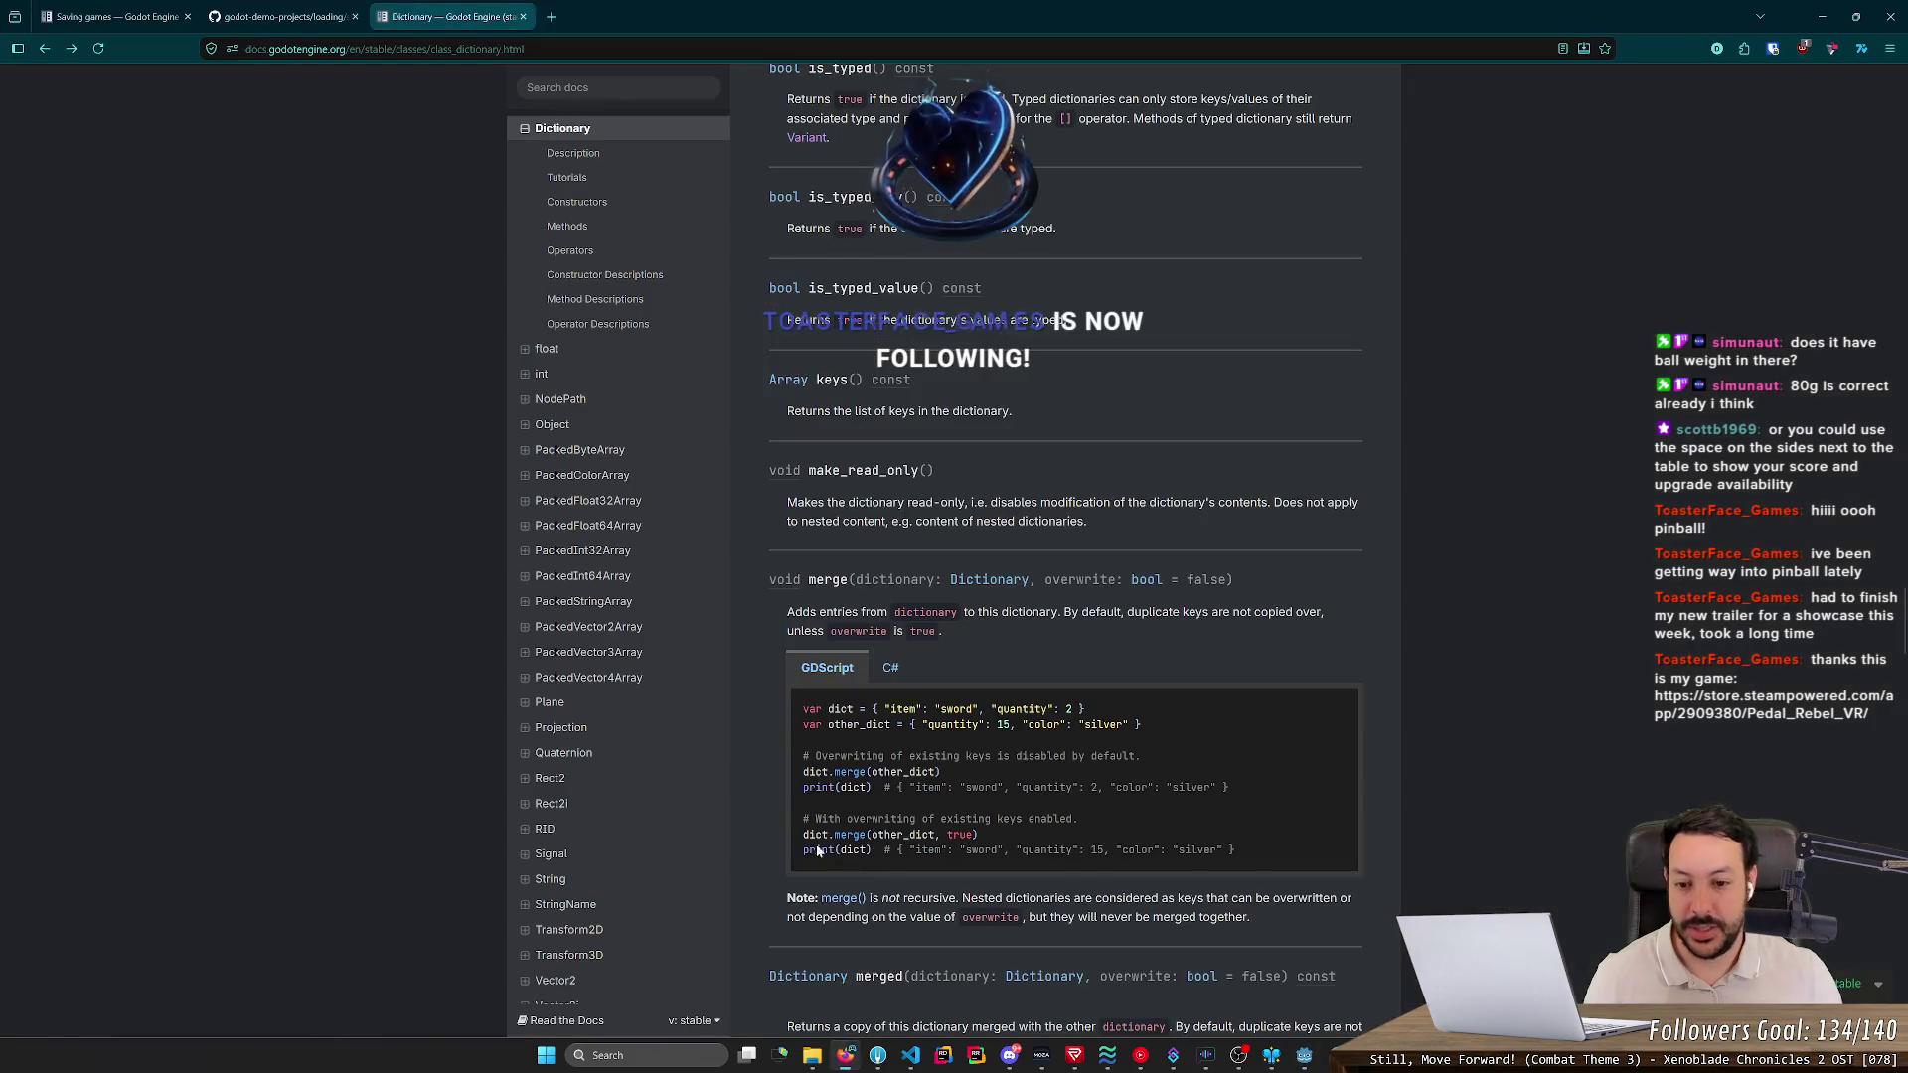
# - Open a blank New Tab in Firefox beside the Godot docs tabs
pyautogui.click(552, 18)
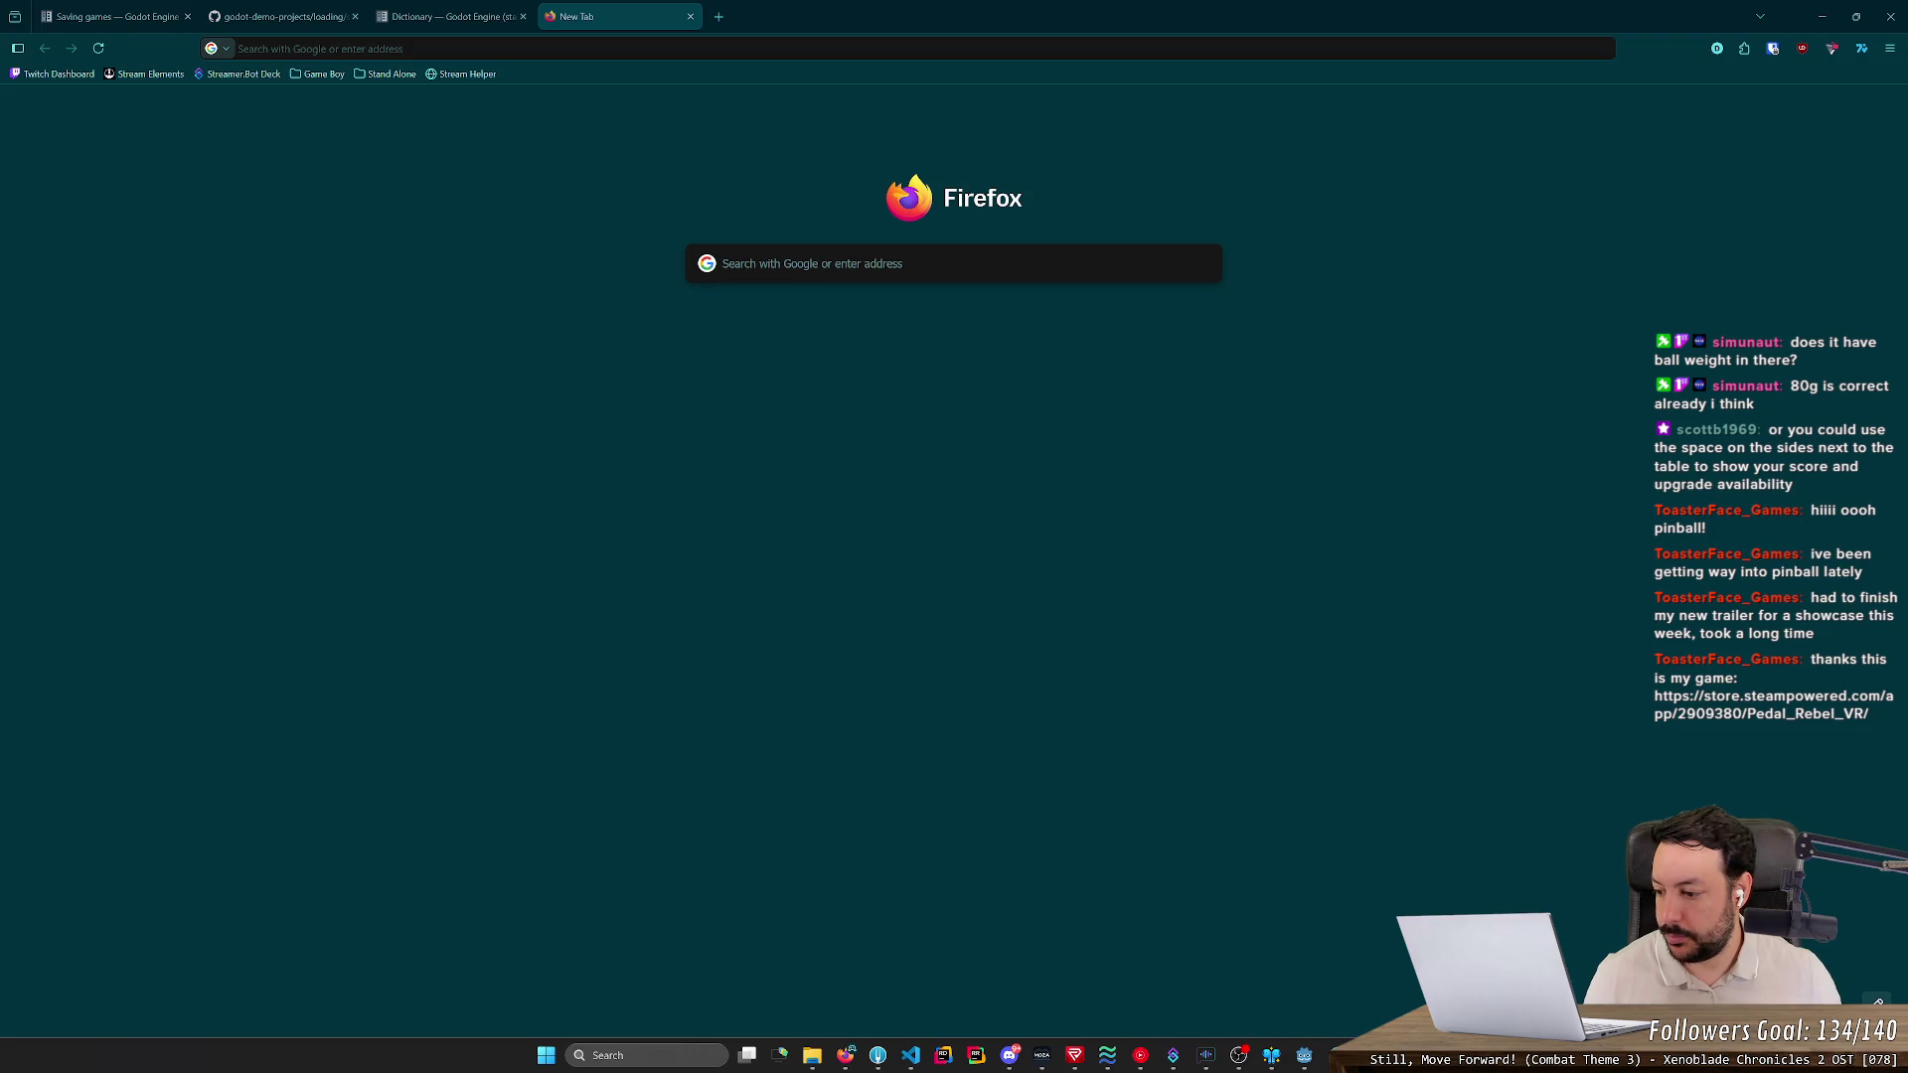
pyautogui.hotkey('ctrl', 'v')
pyautogui.press('Return')
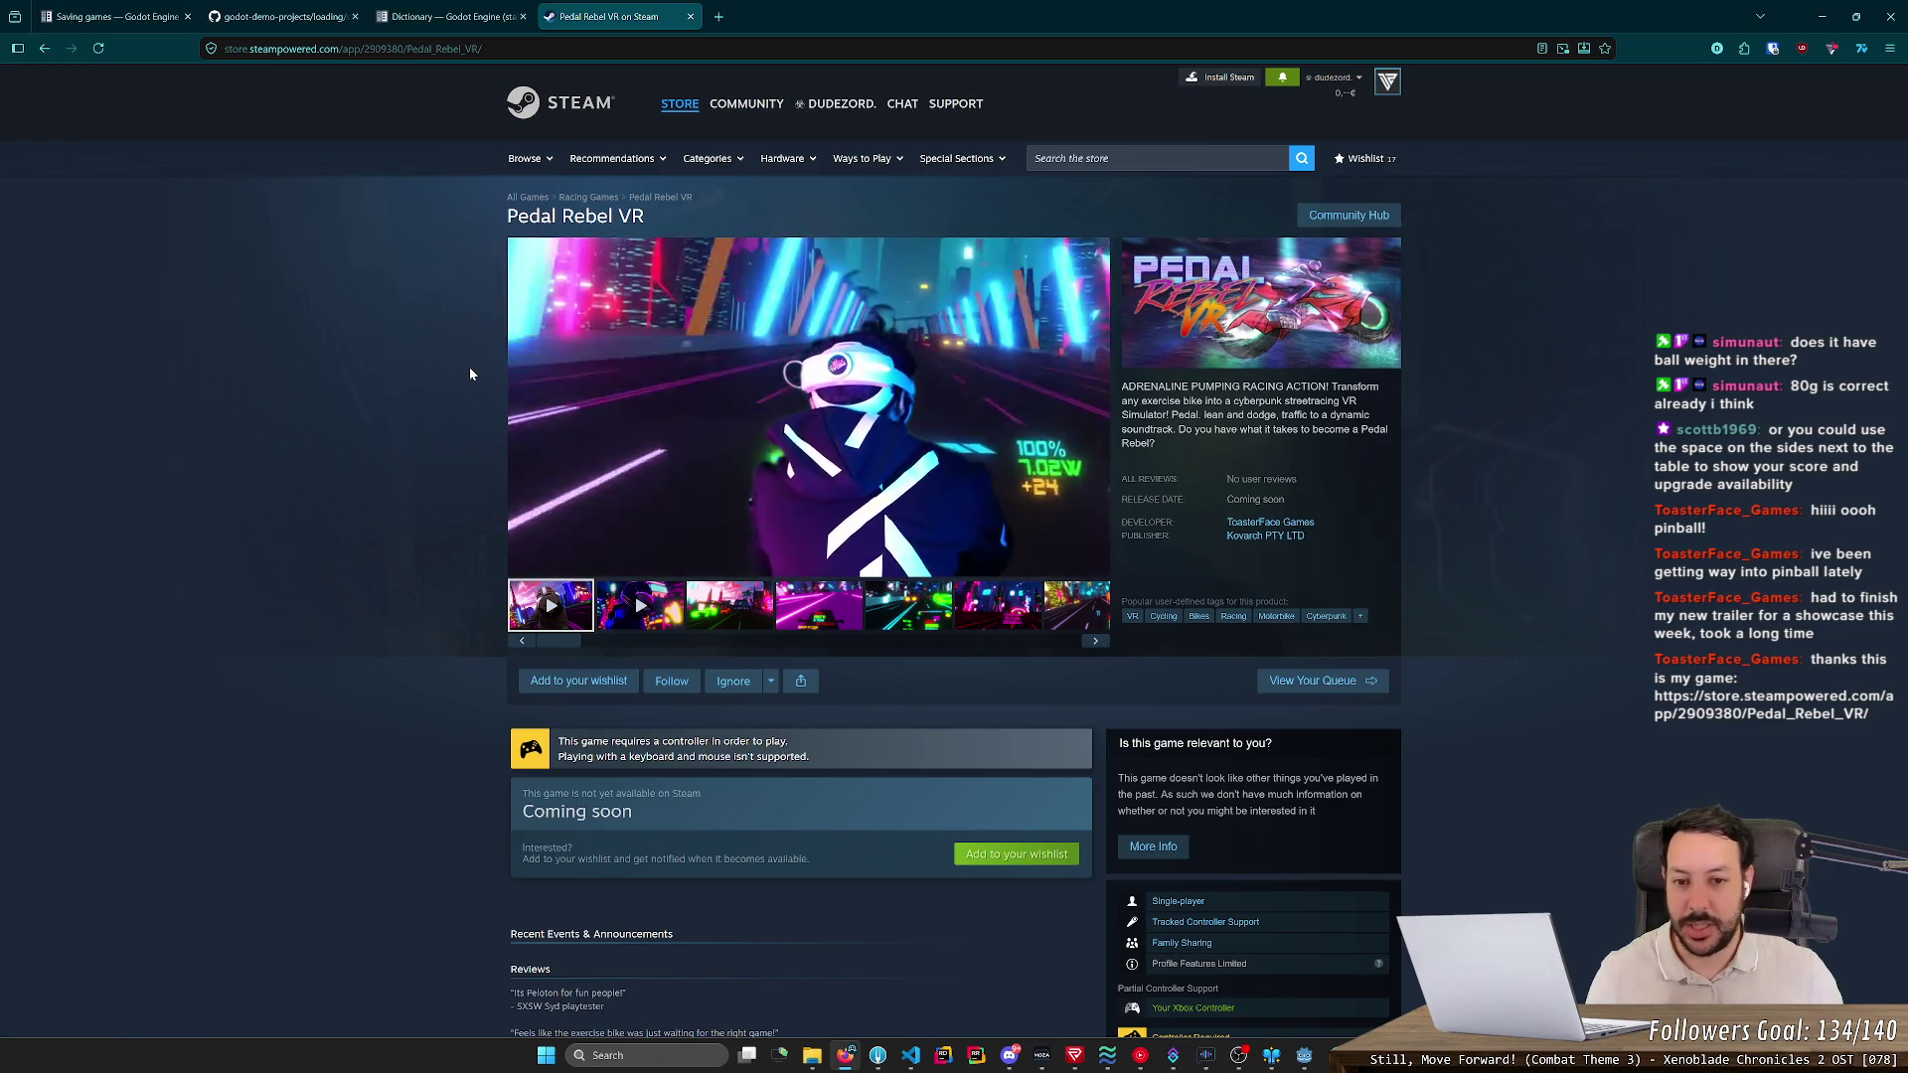
pyautogui.moveTo(563, 427)
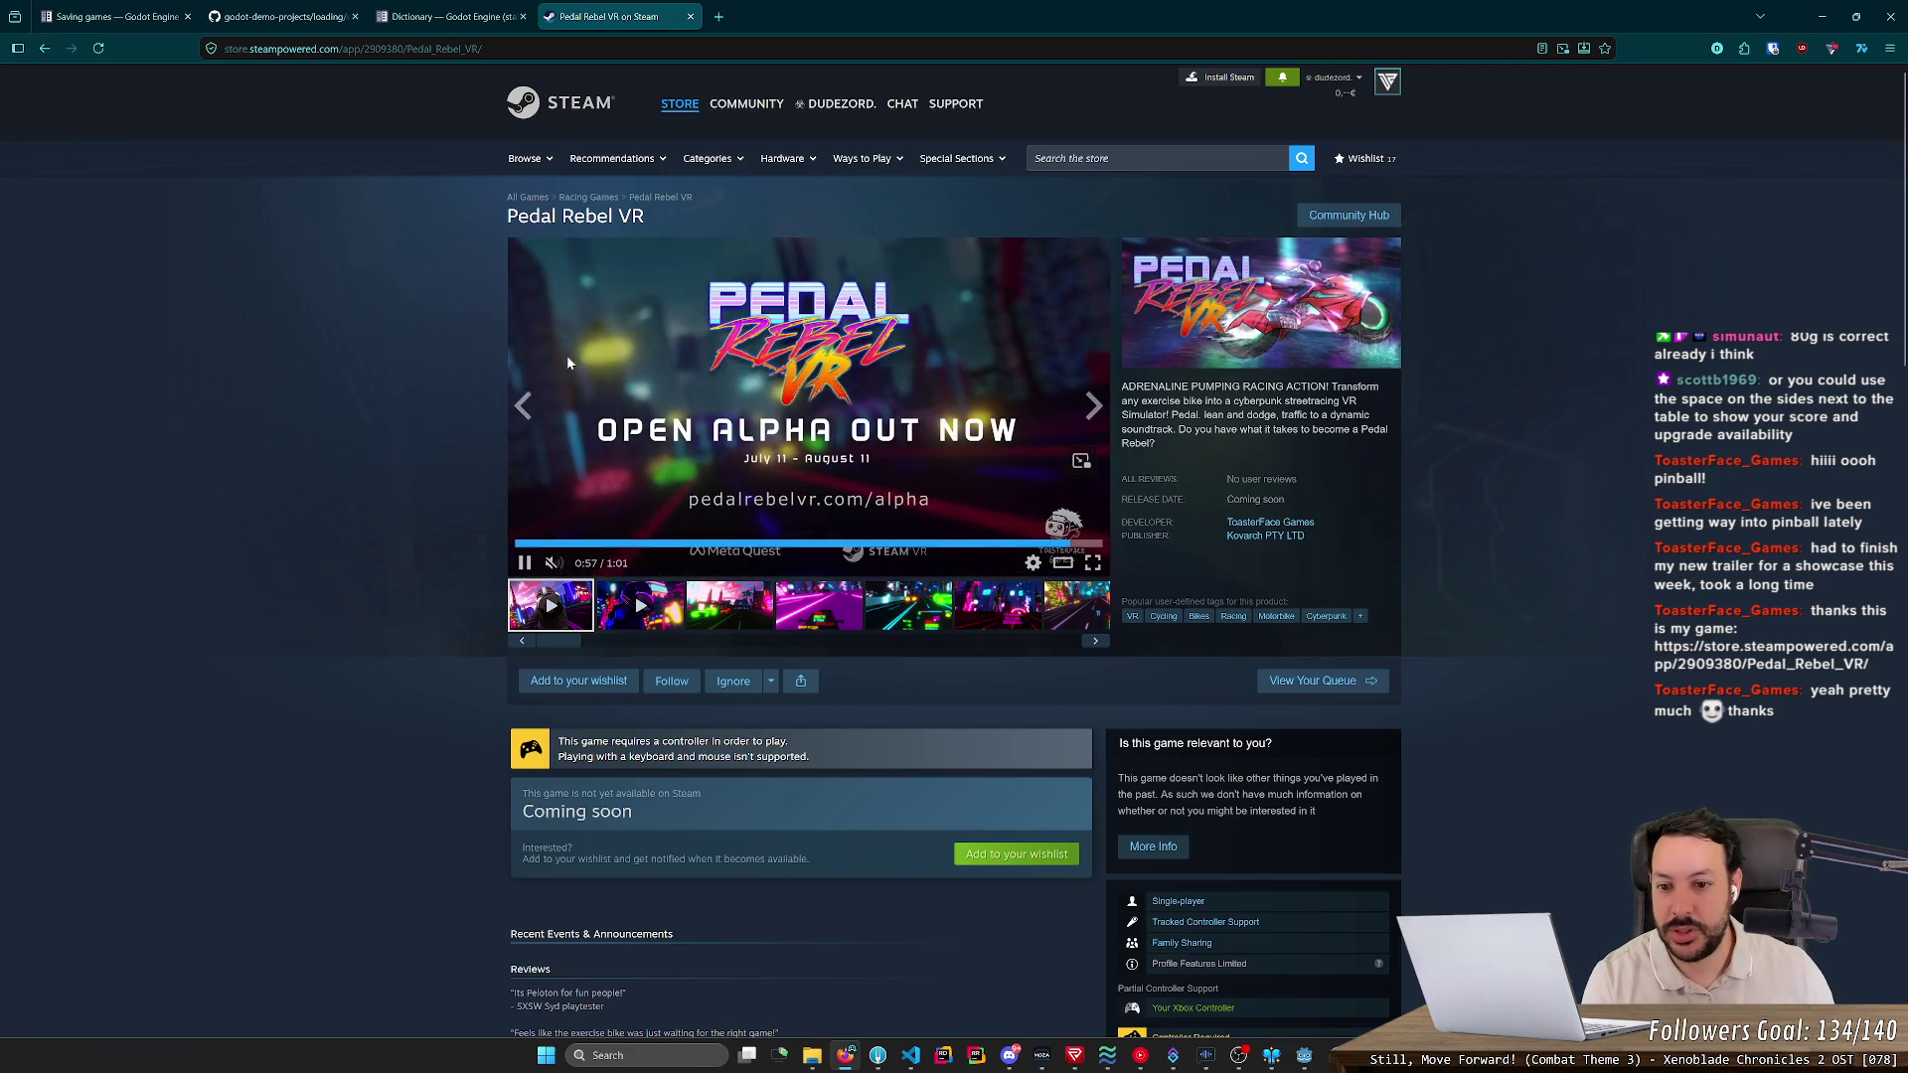
# - Play the second Pedal Rebel VR trailer, then browse the WARP RYDER and KEEP IT UP screenshots
pyautogui.click(664, 616)
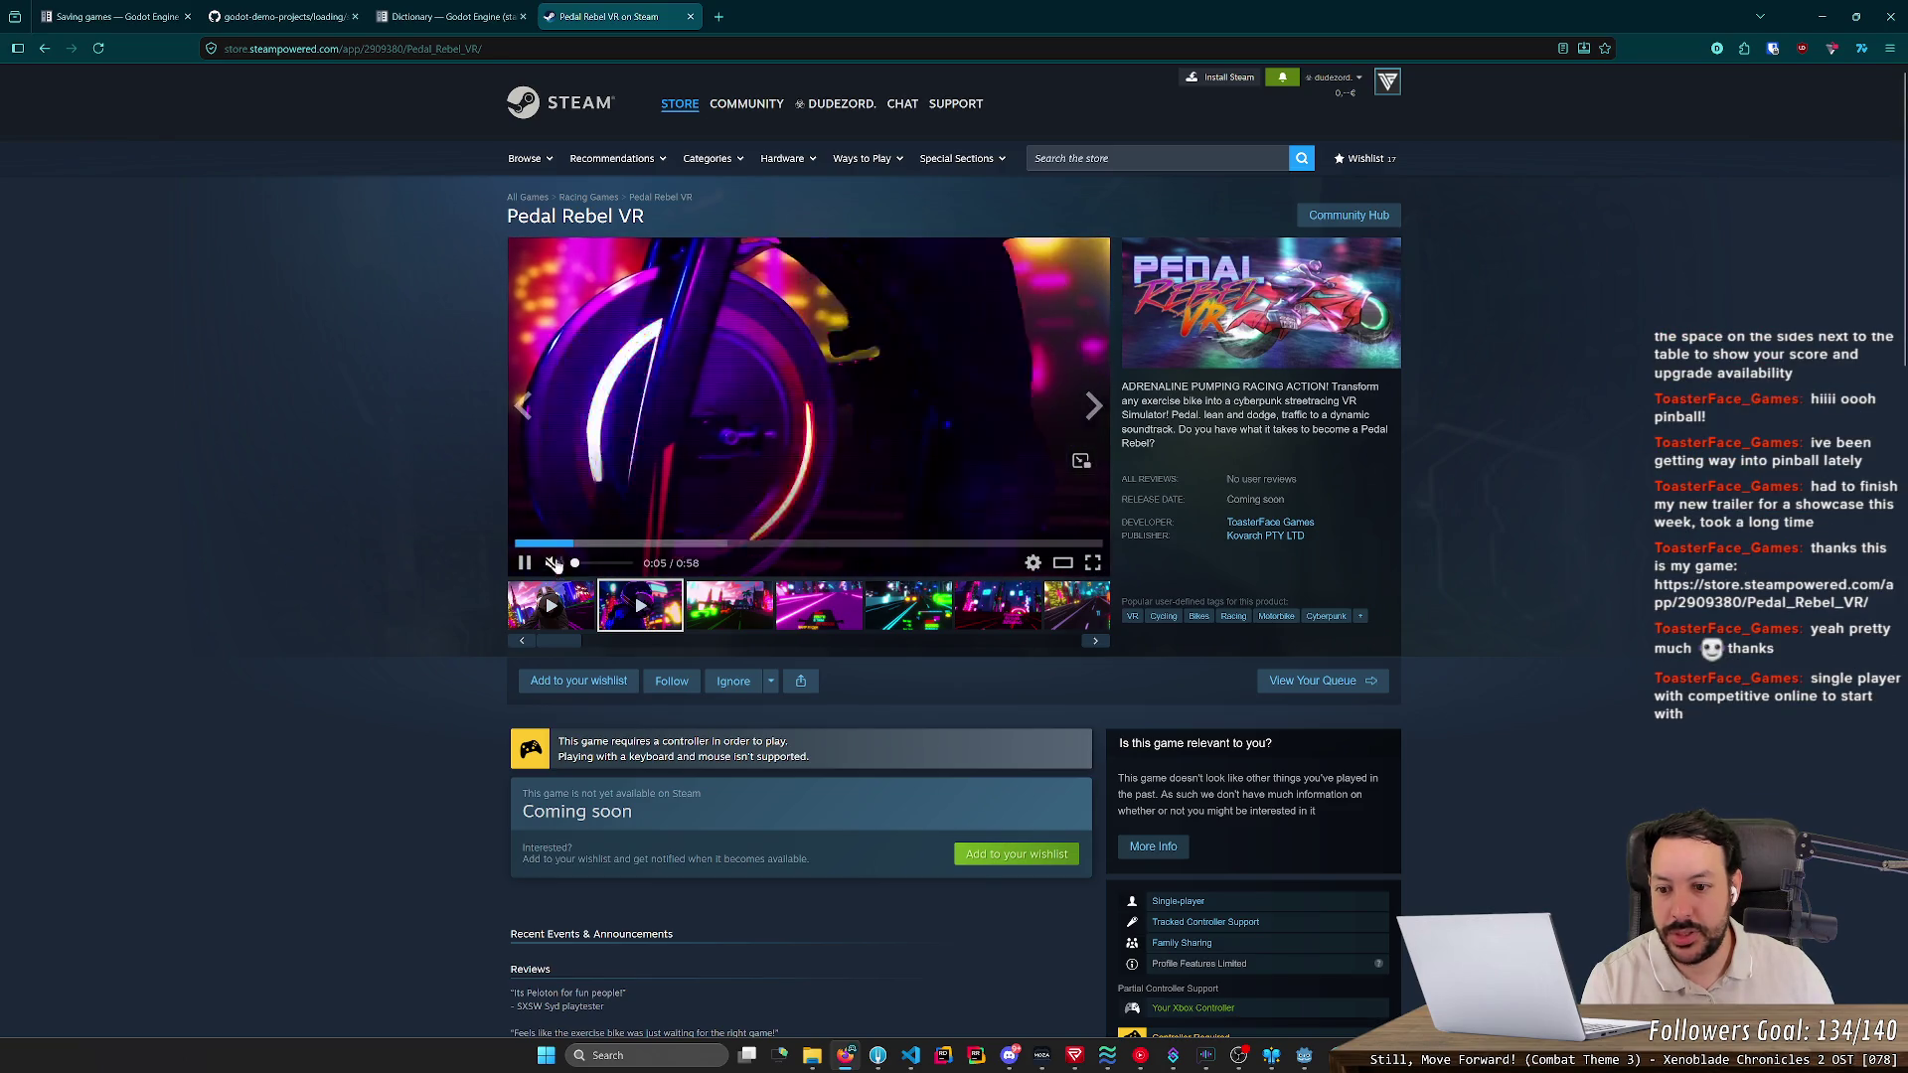
pyautogui.click(509, 542)
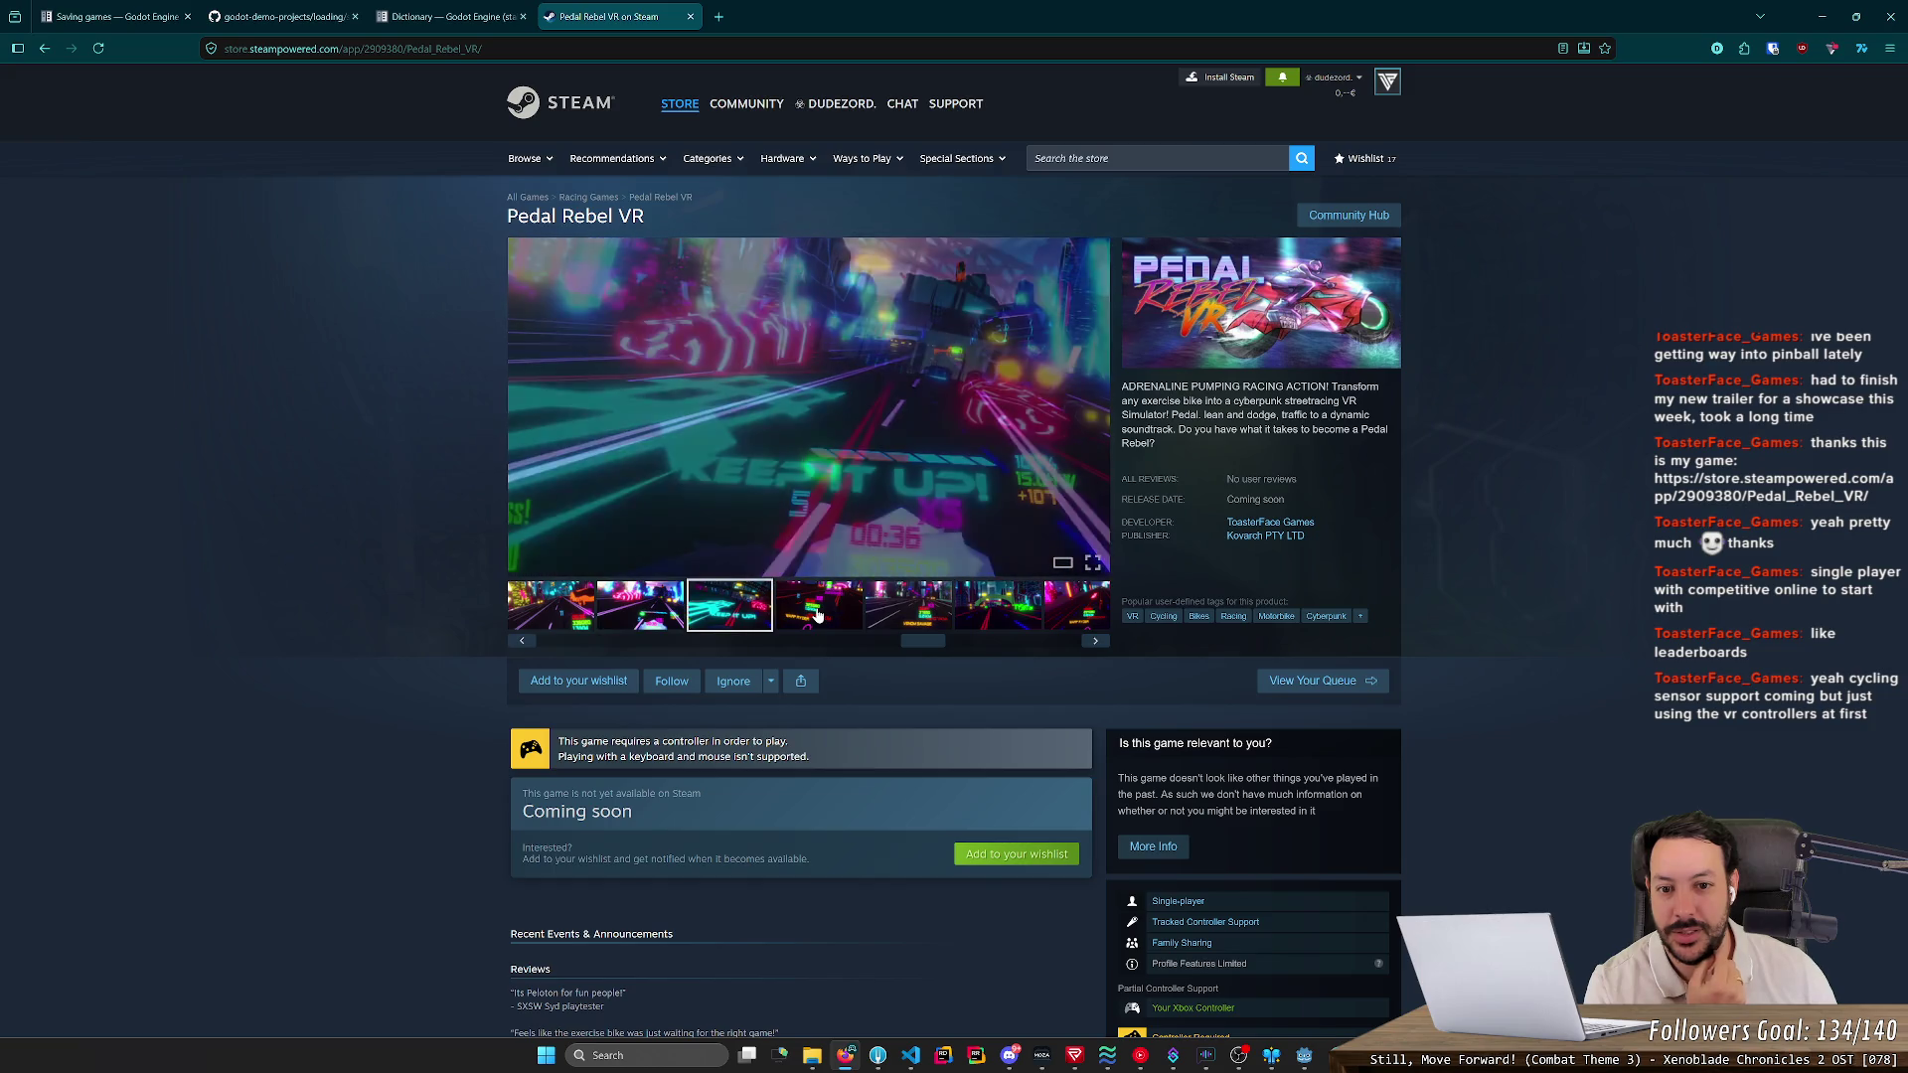
pyautogui.click(818, 616)
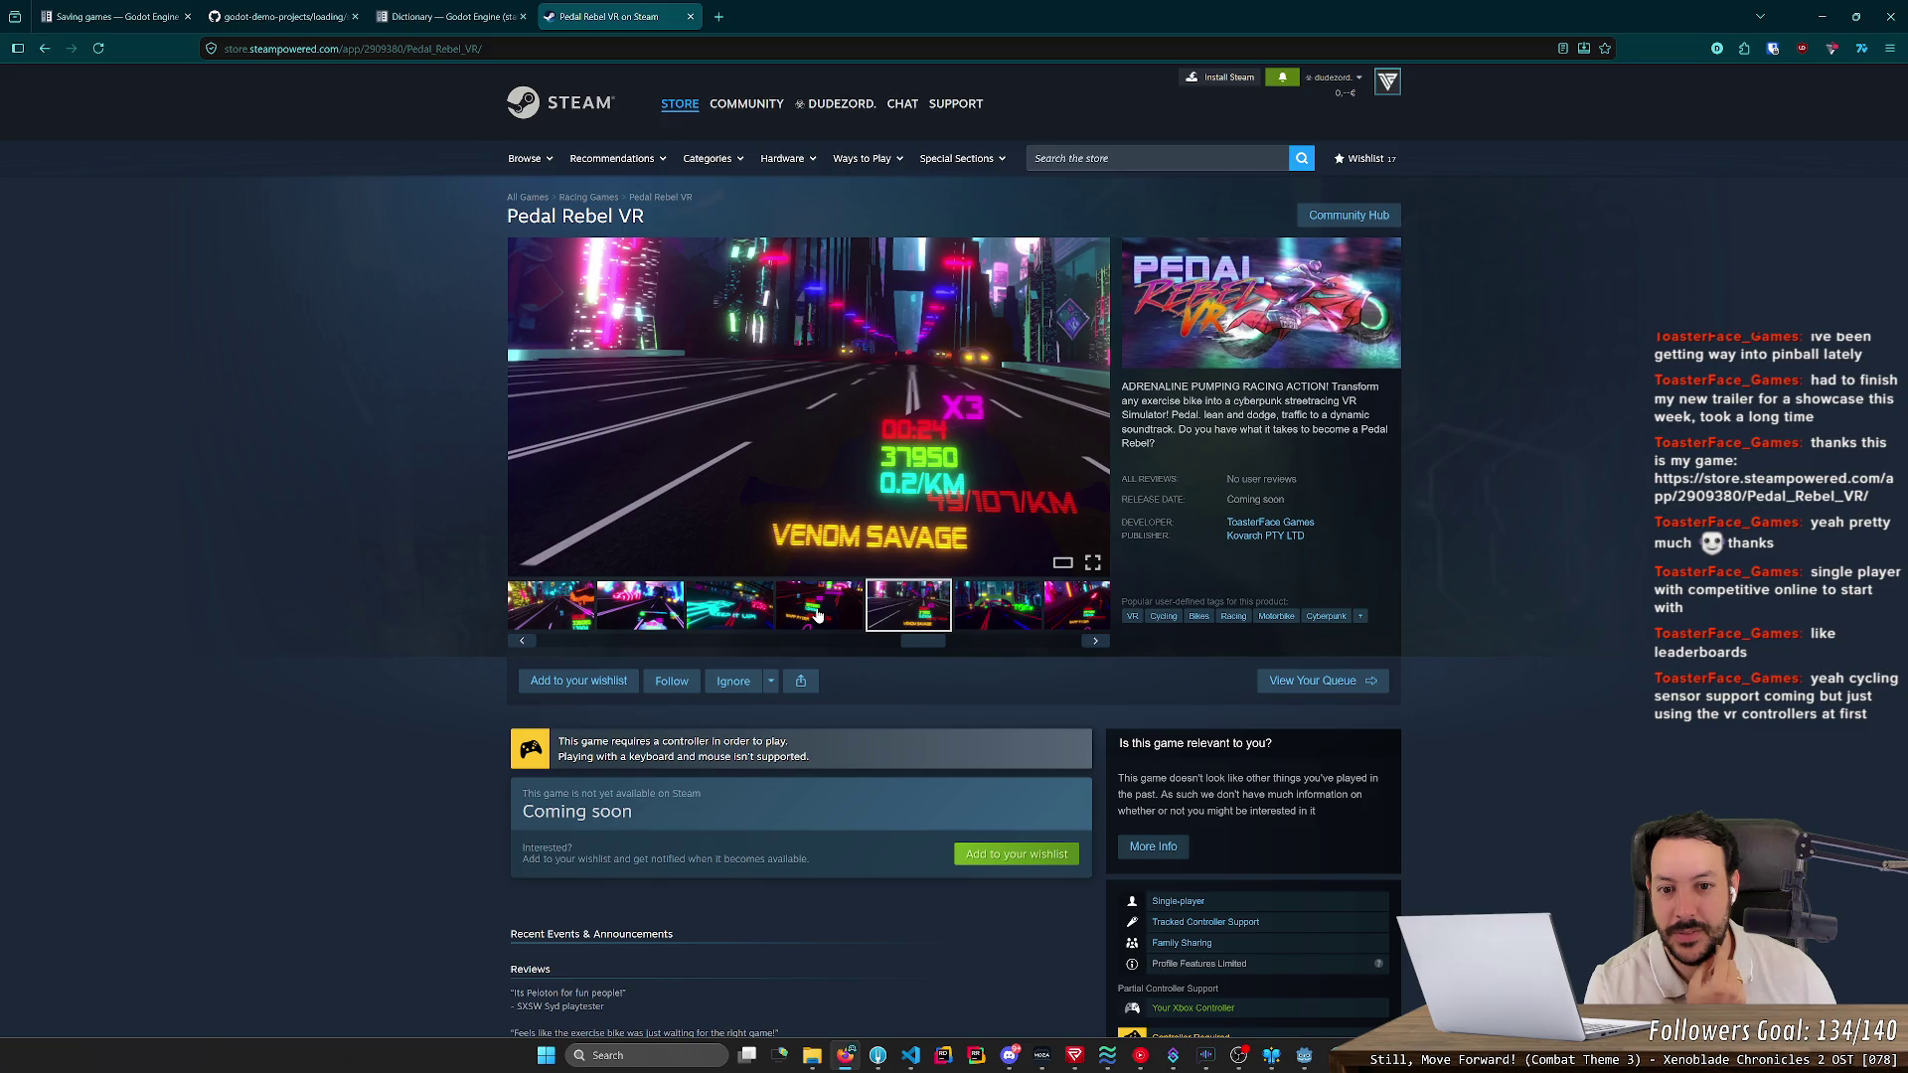
pyautogui.click(818, 616)
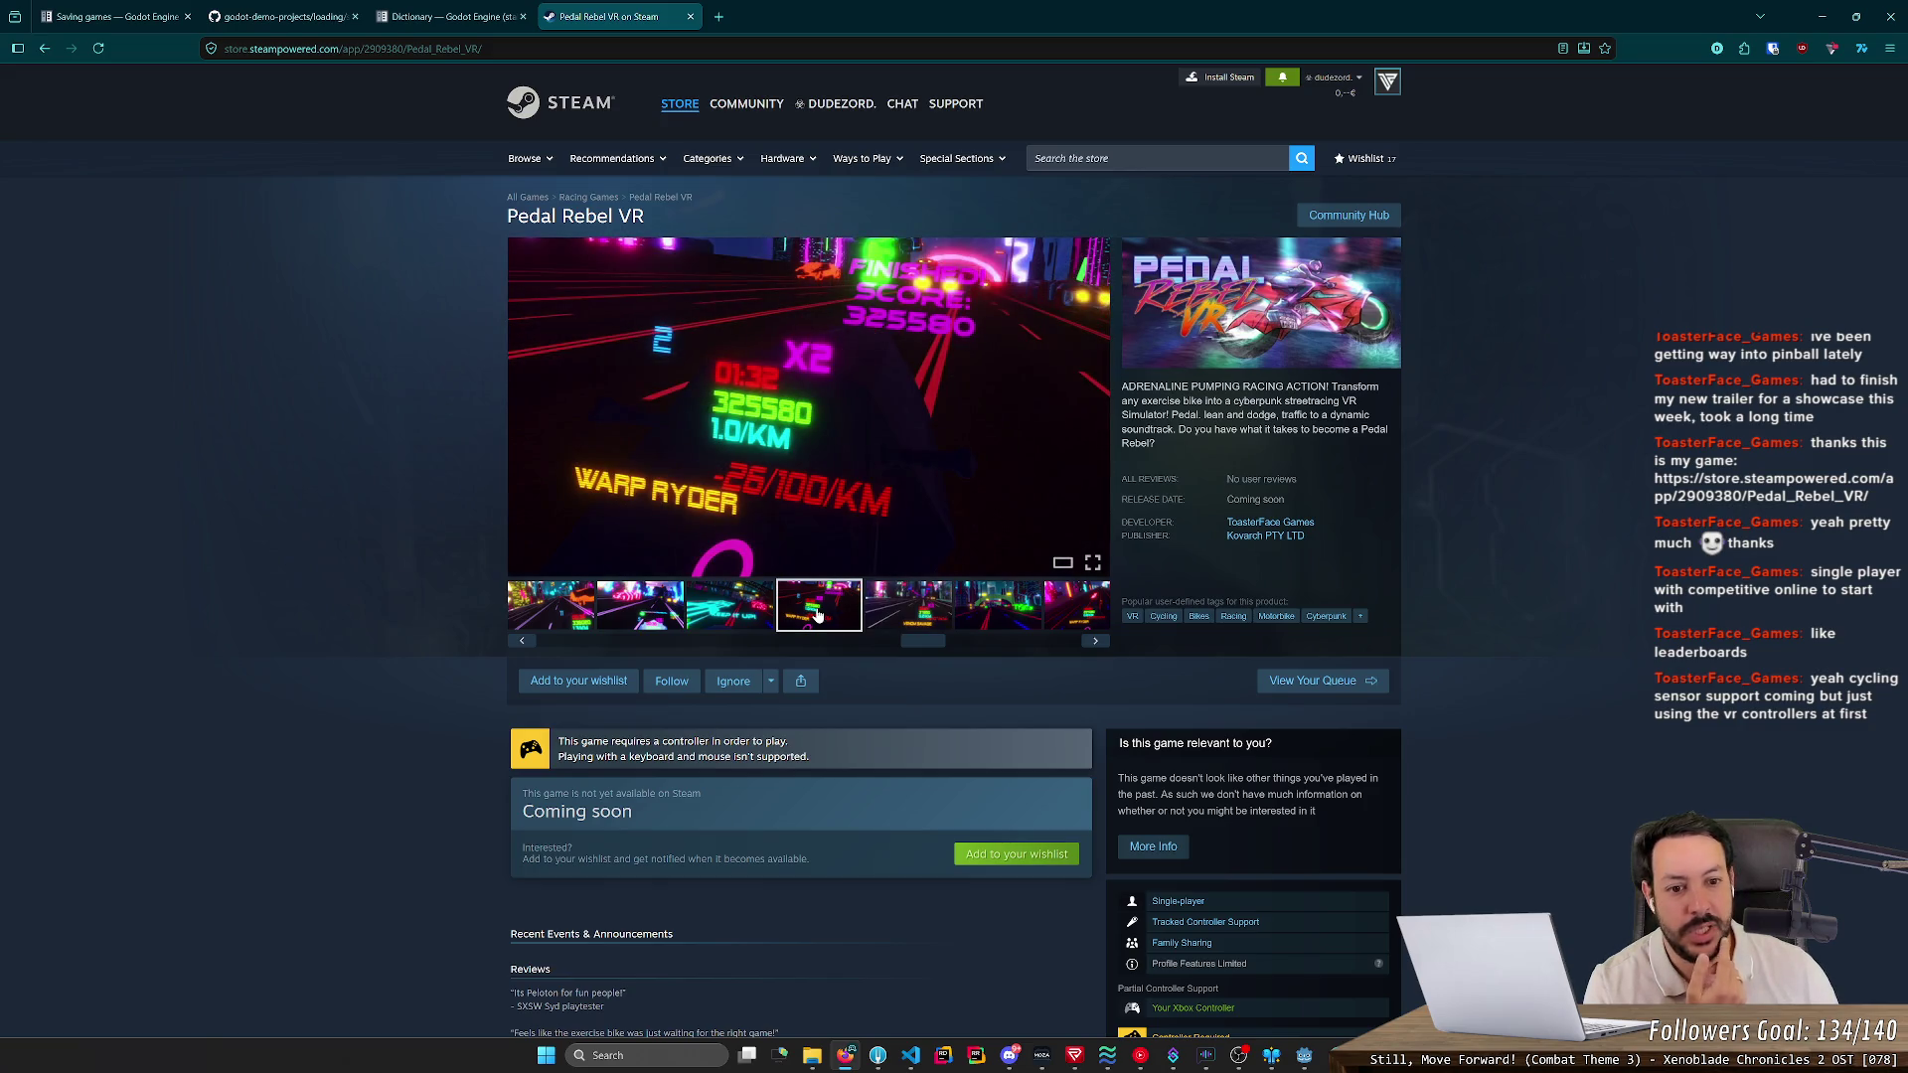
pyautogui.press('Left')
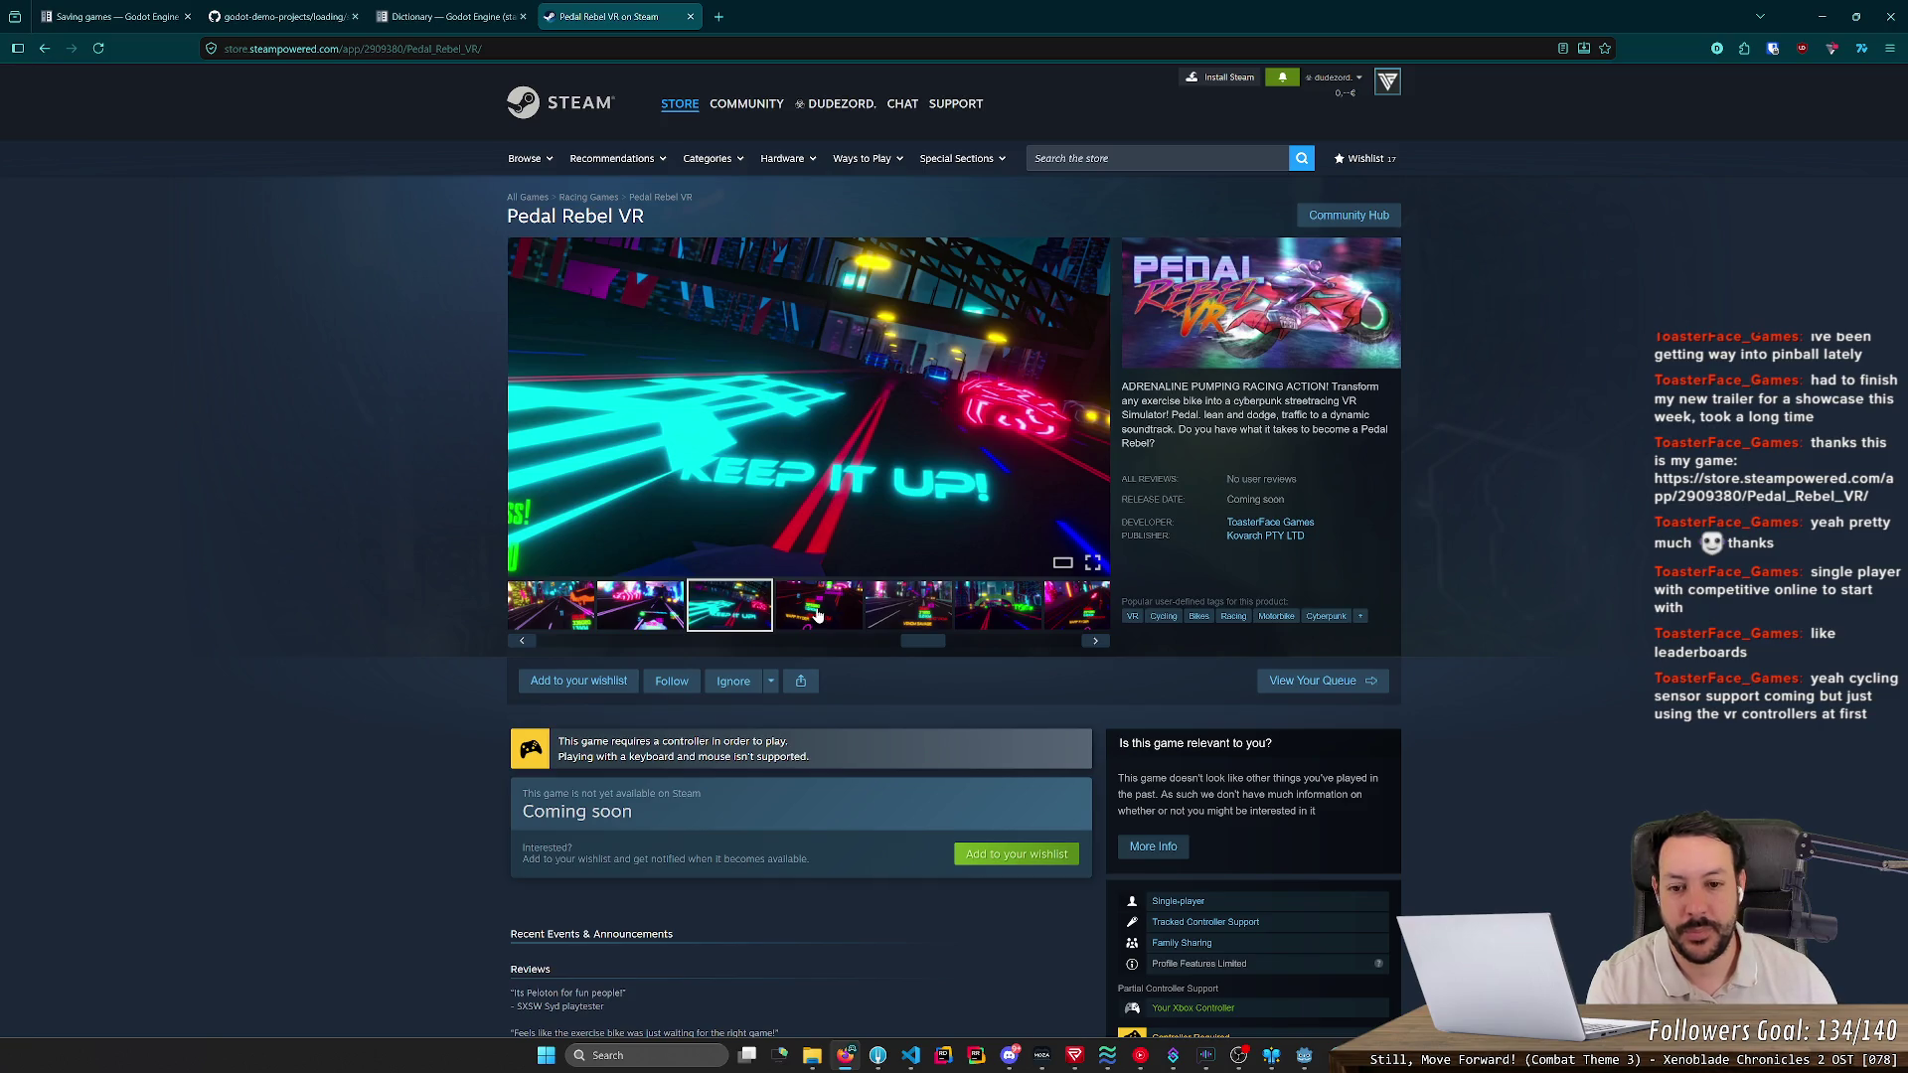
pyautogui.press('Left')
pyautogui.press('Left')
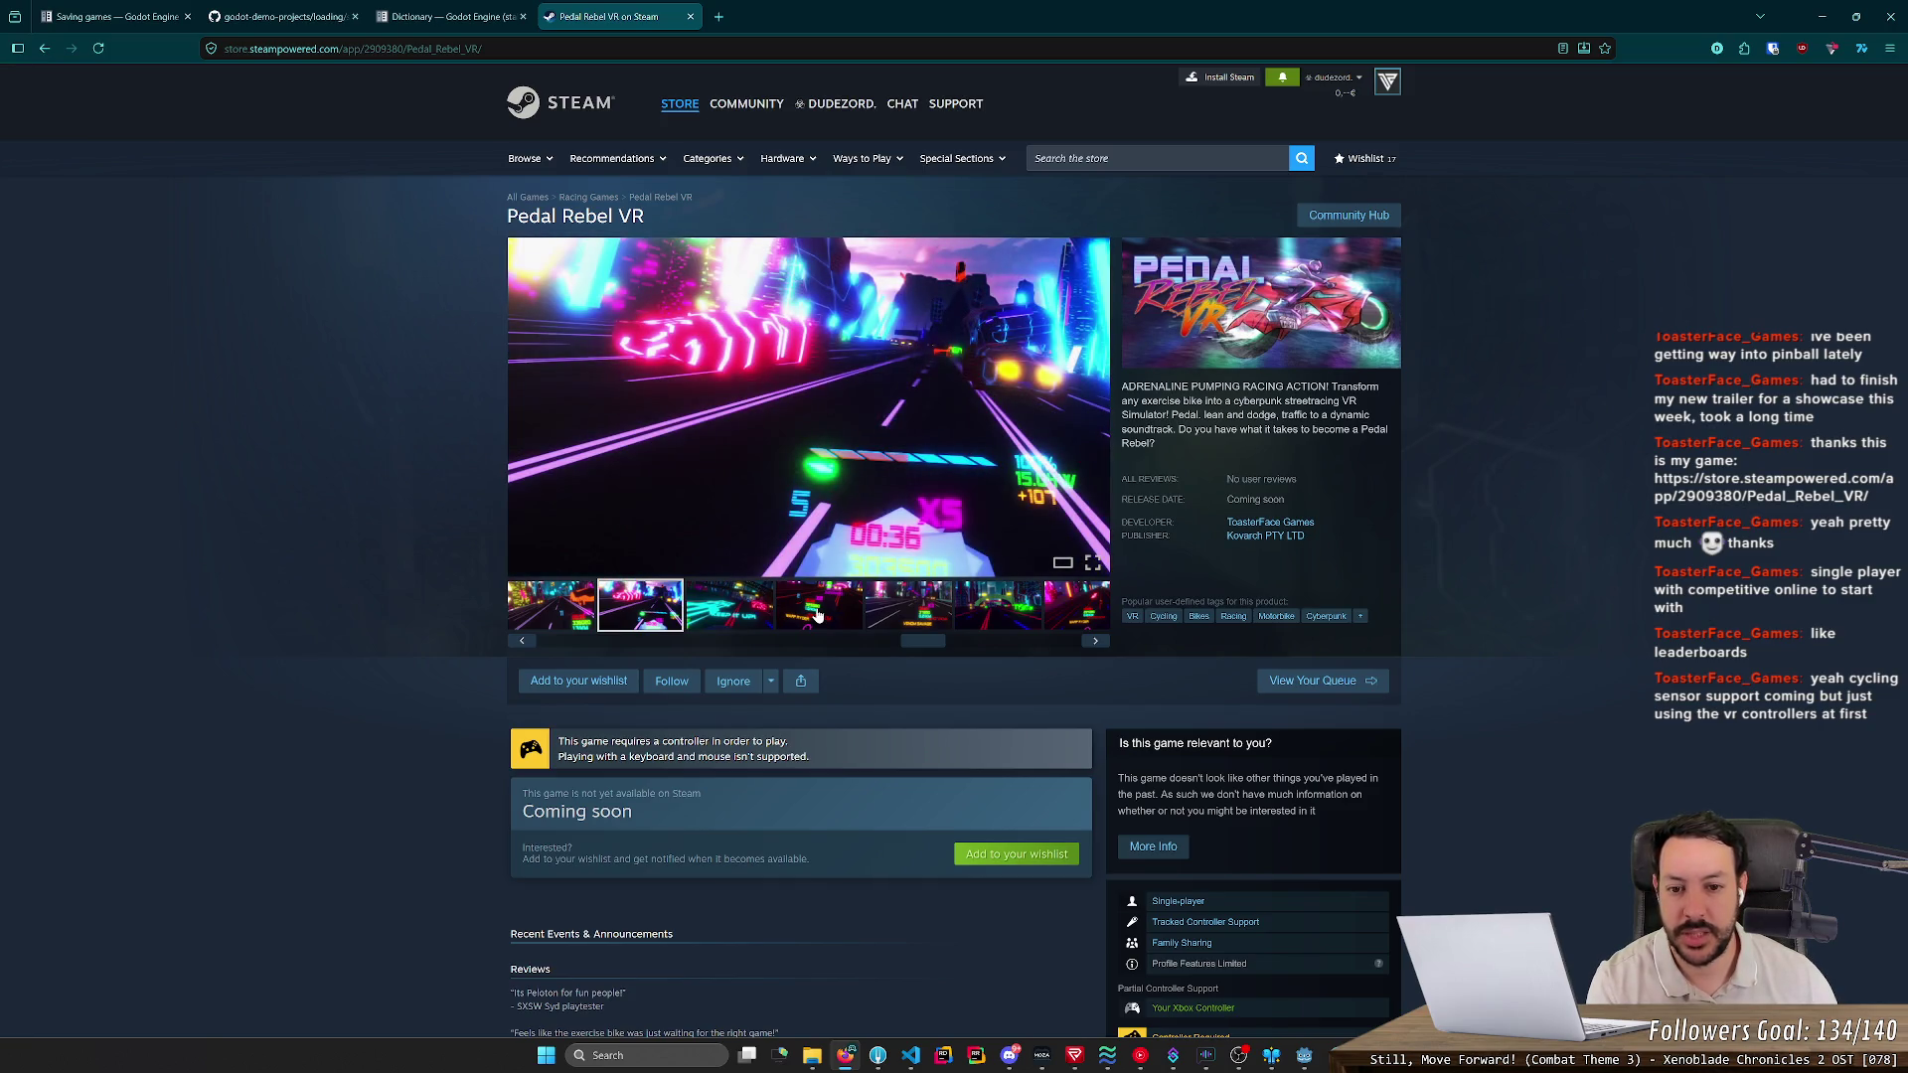
pyautogui.press('Left')
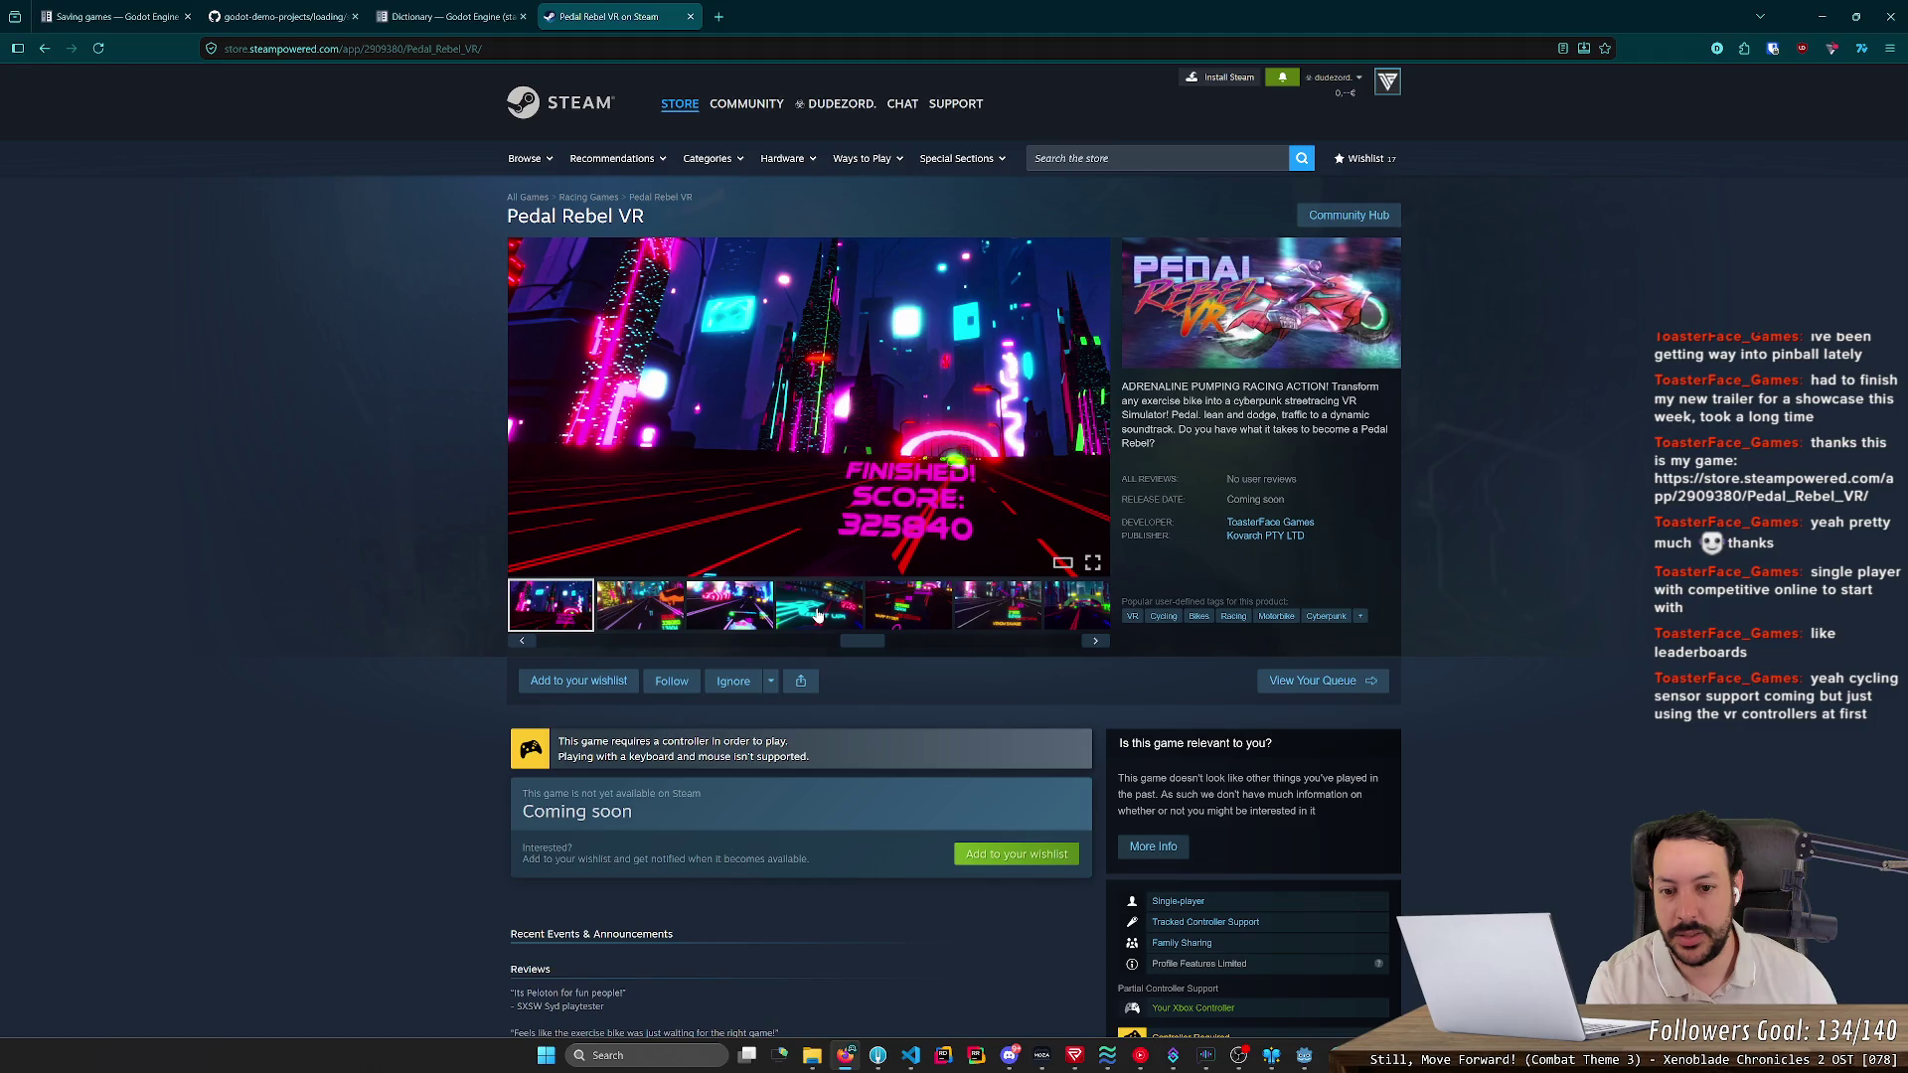
pyautogui.click(817, 616)
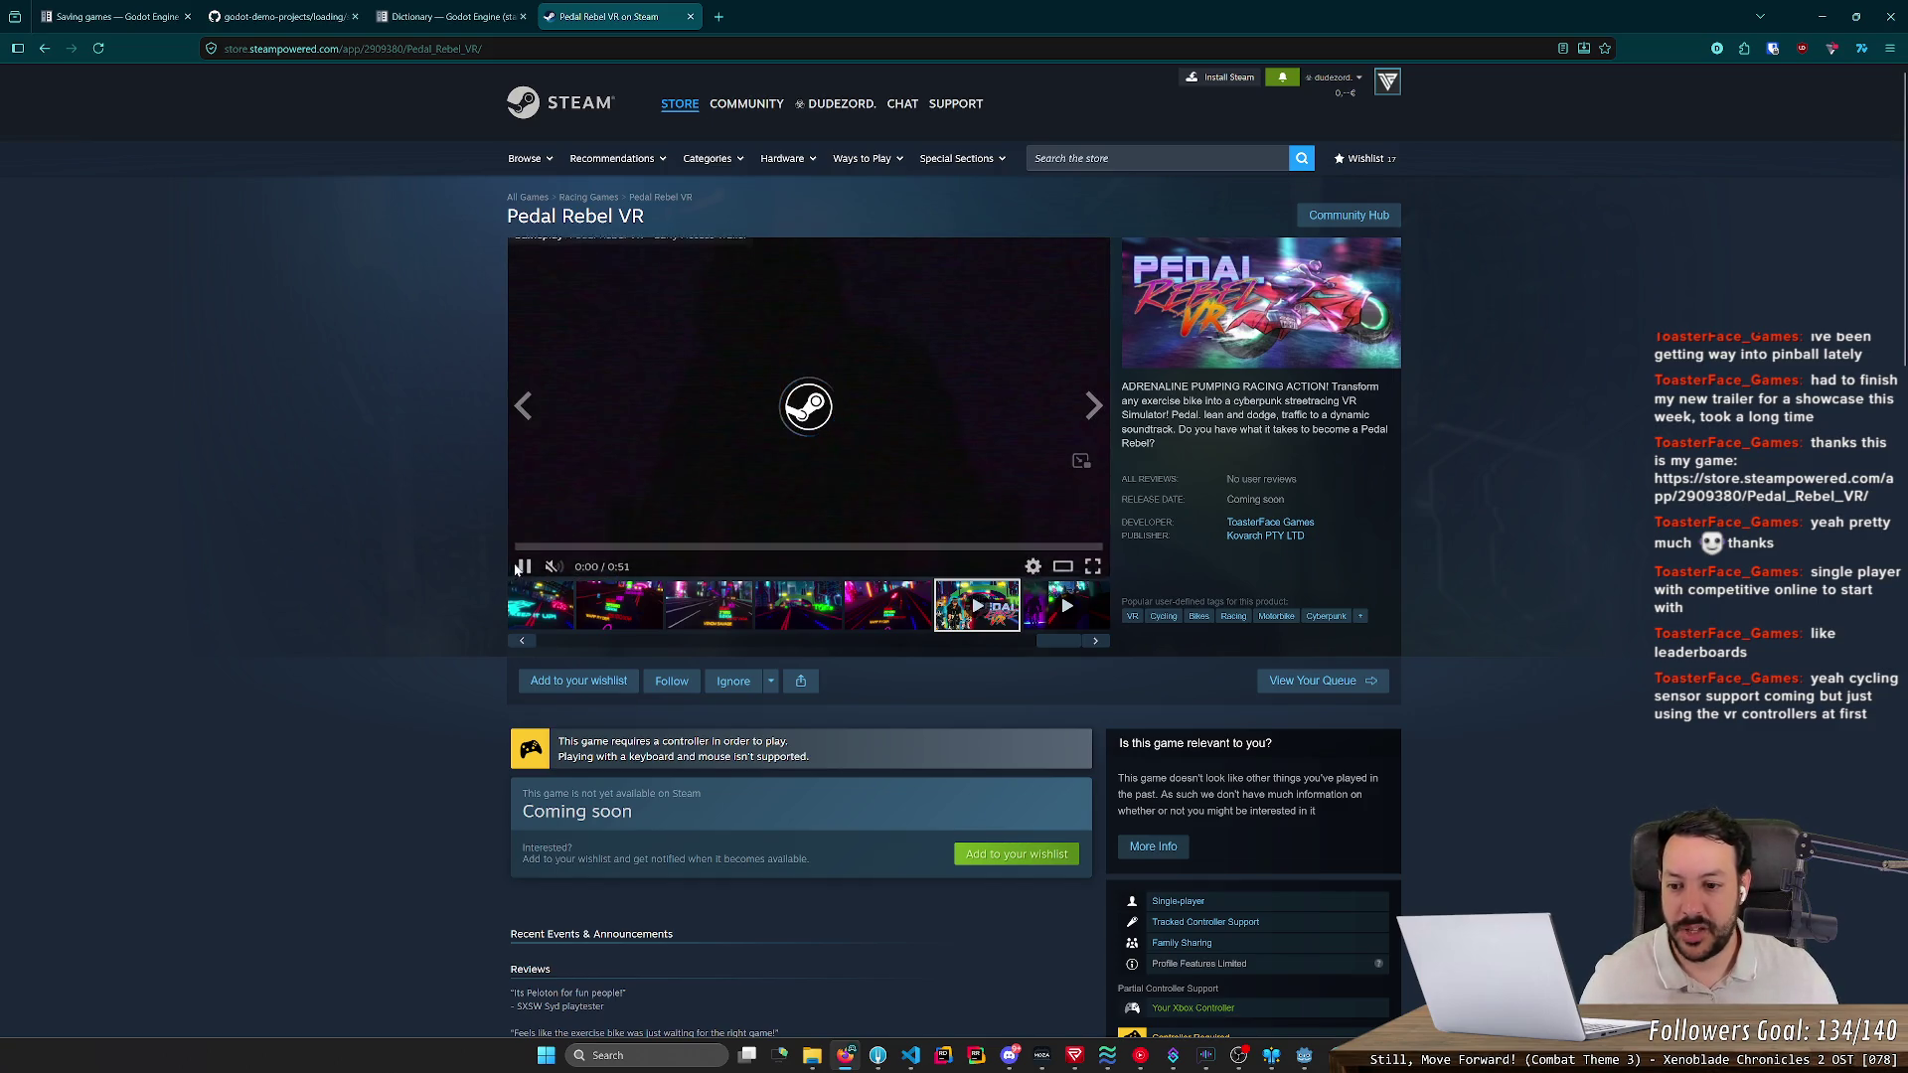
# - Scroll down through the Pedal Rebel VR description, then open a blank new tab
pyautogui.scroll(-6, 479, 608)
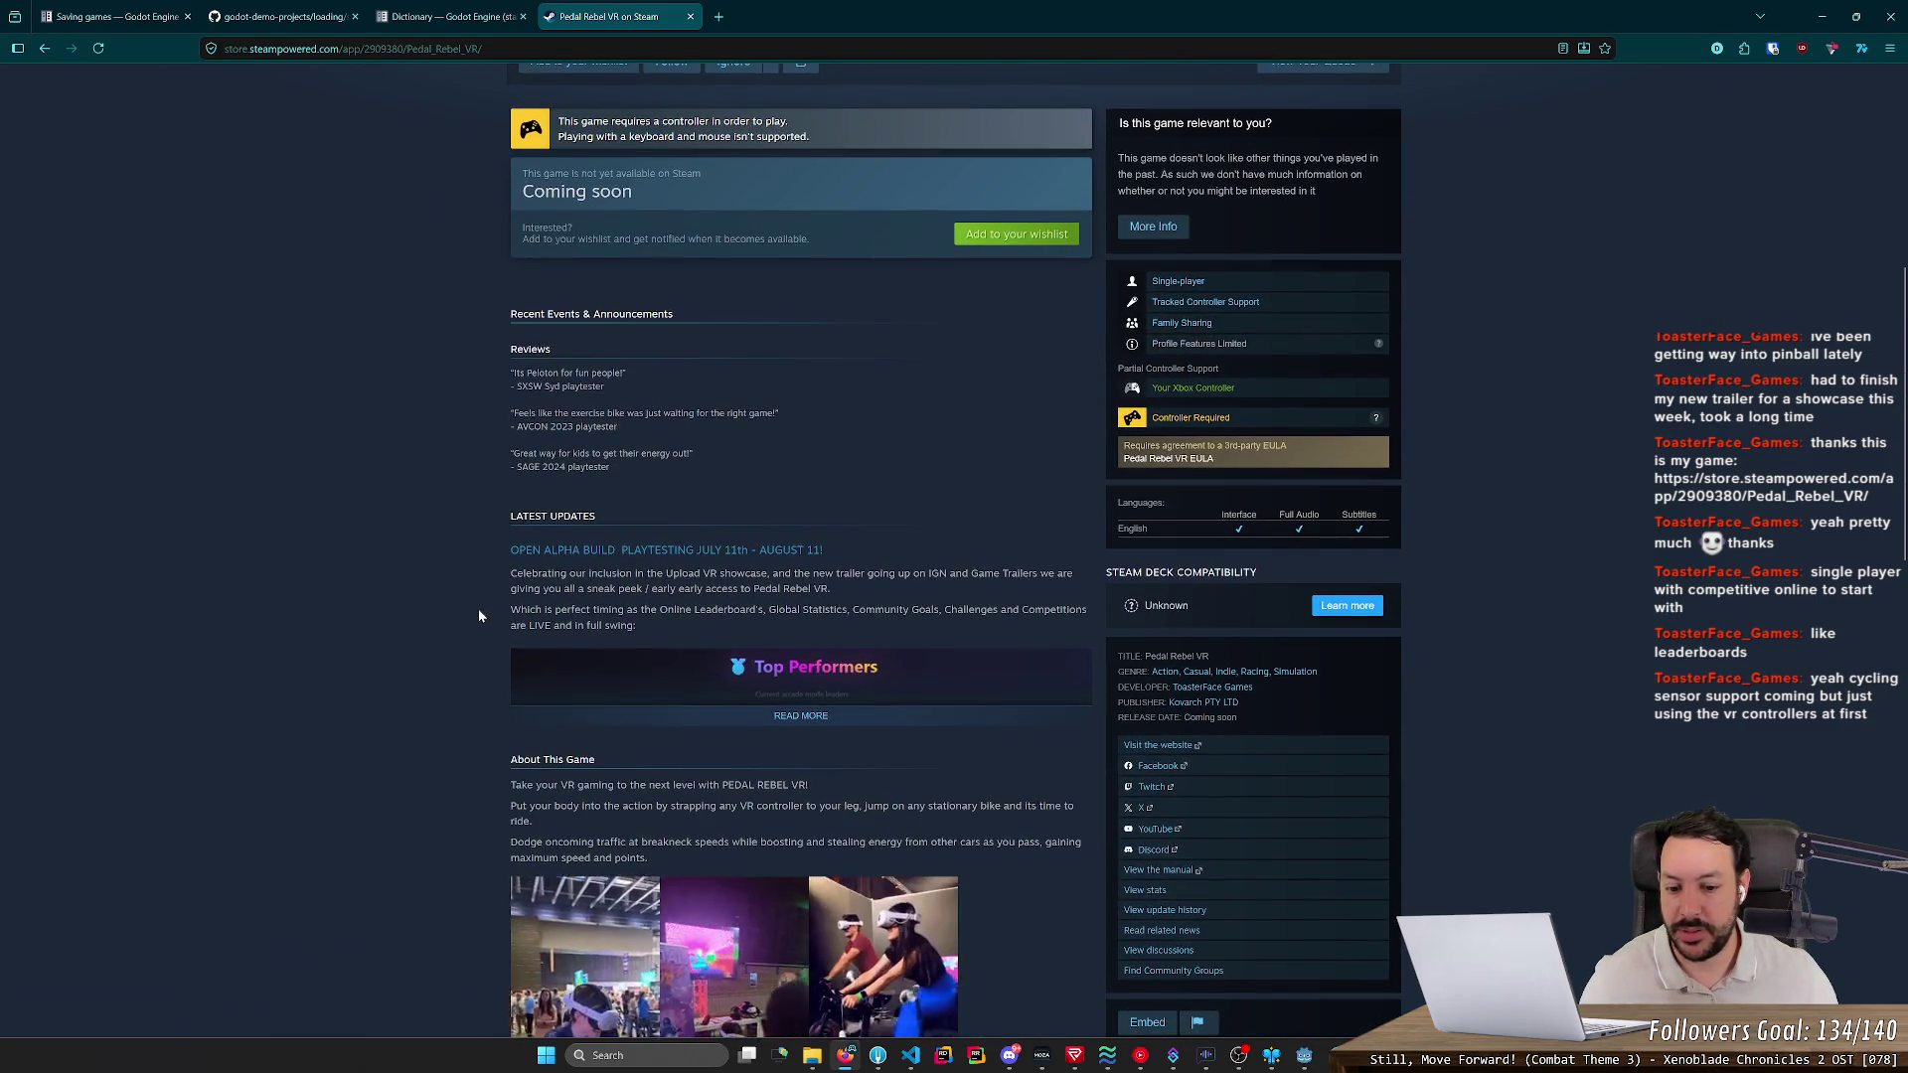
pyautogui.scroll(-5, 479, 611)
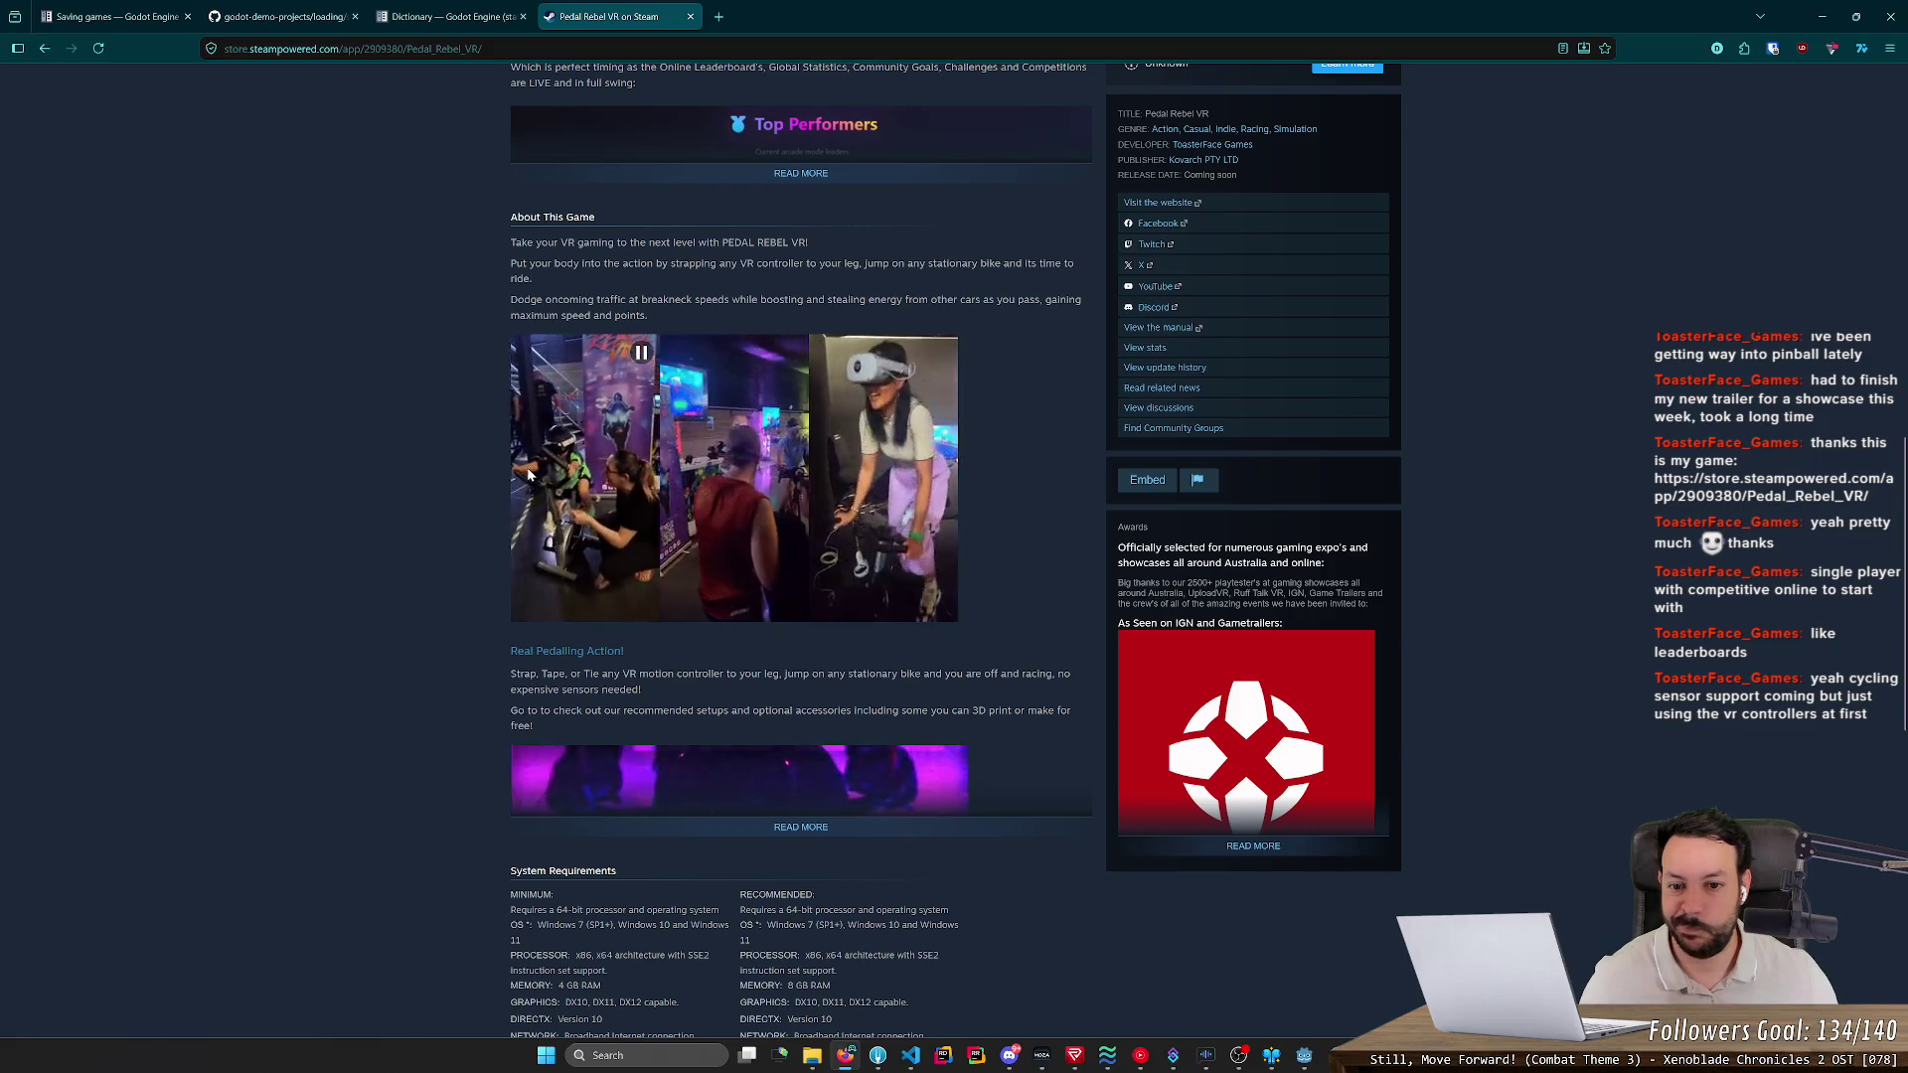
pyautogui.scroll(-3, 527, 475)
pyautogui.click(718, 16)
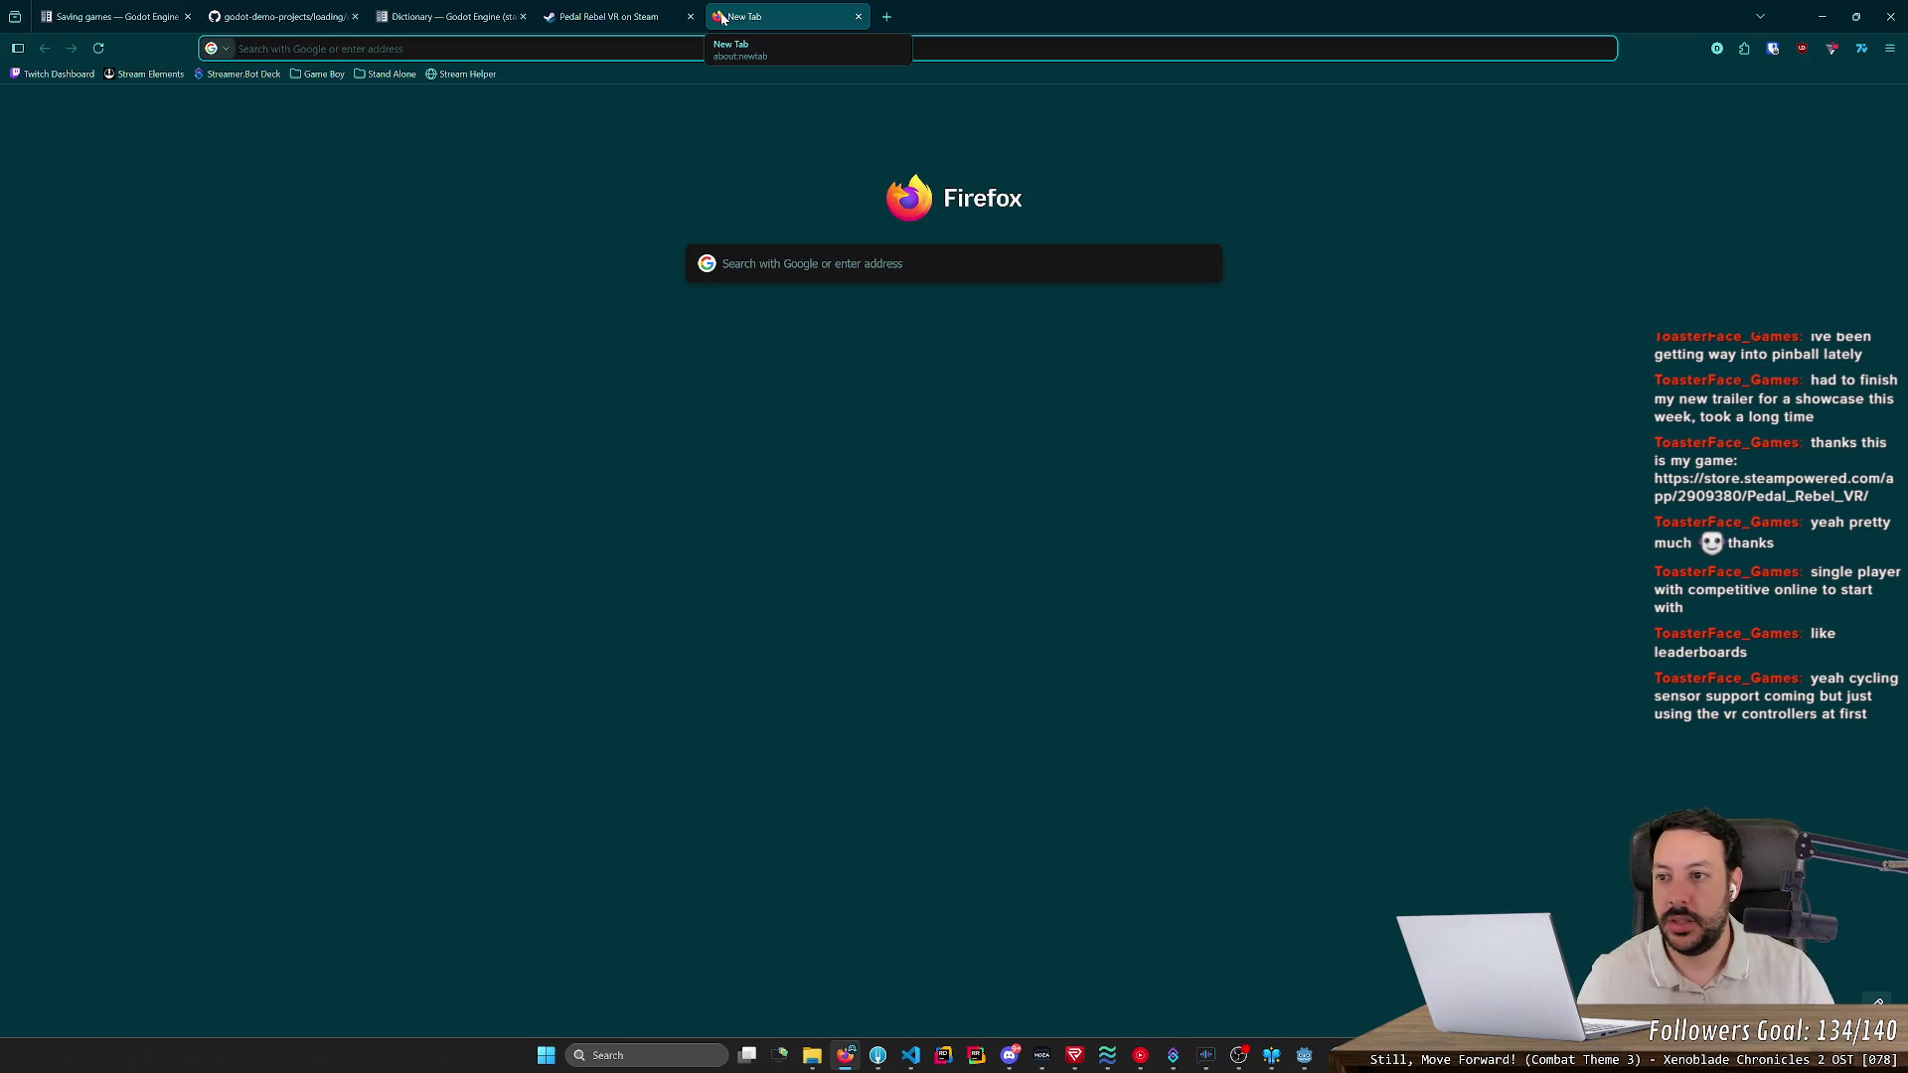
# - Search Google for 'pedal bike game', skim the results, then close that search tab
pyautogui.write('pedal')
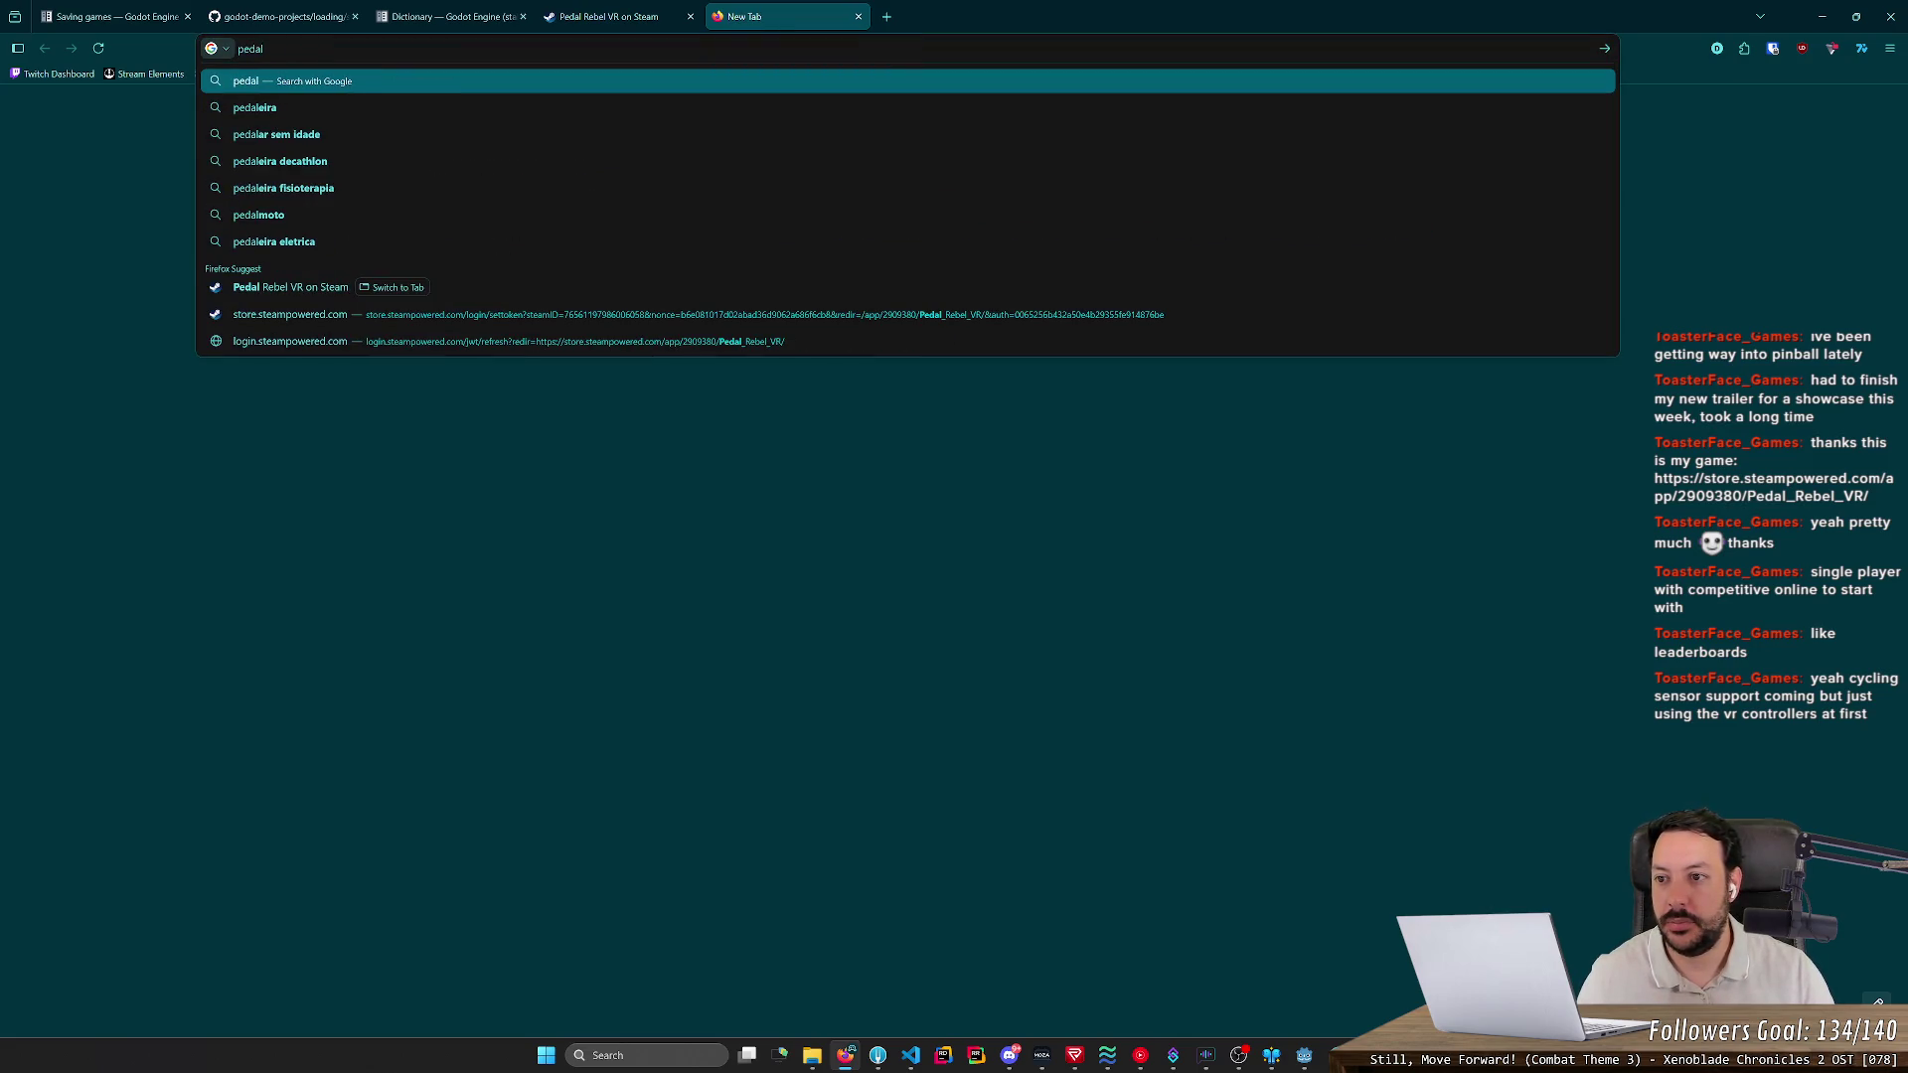
pyautogui.write(' bike game')
pyautogui.press('Return')
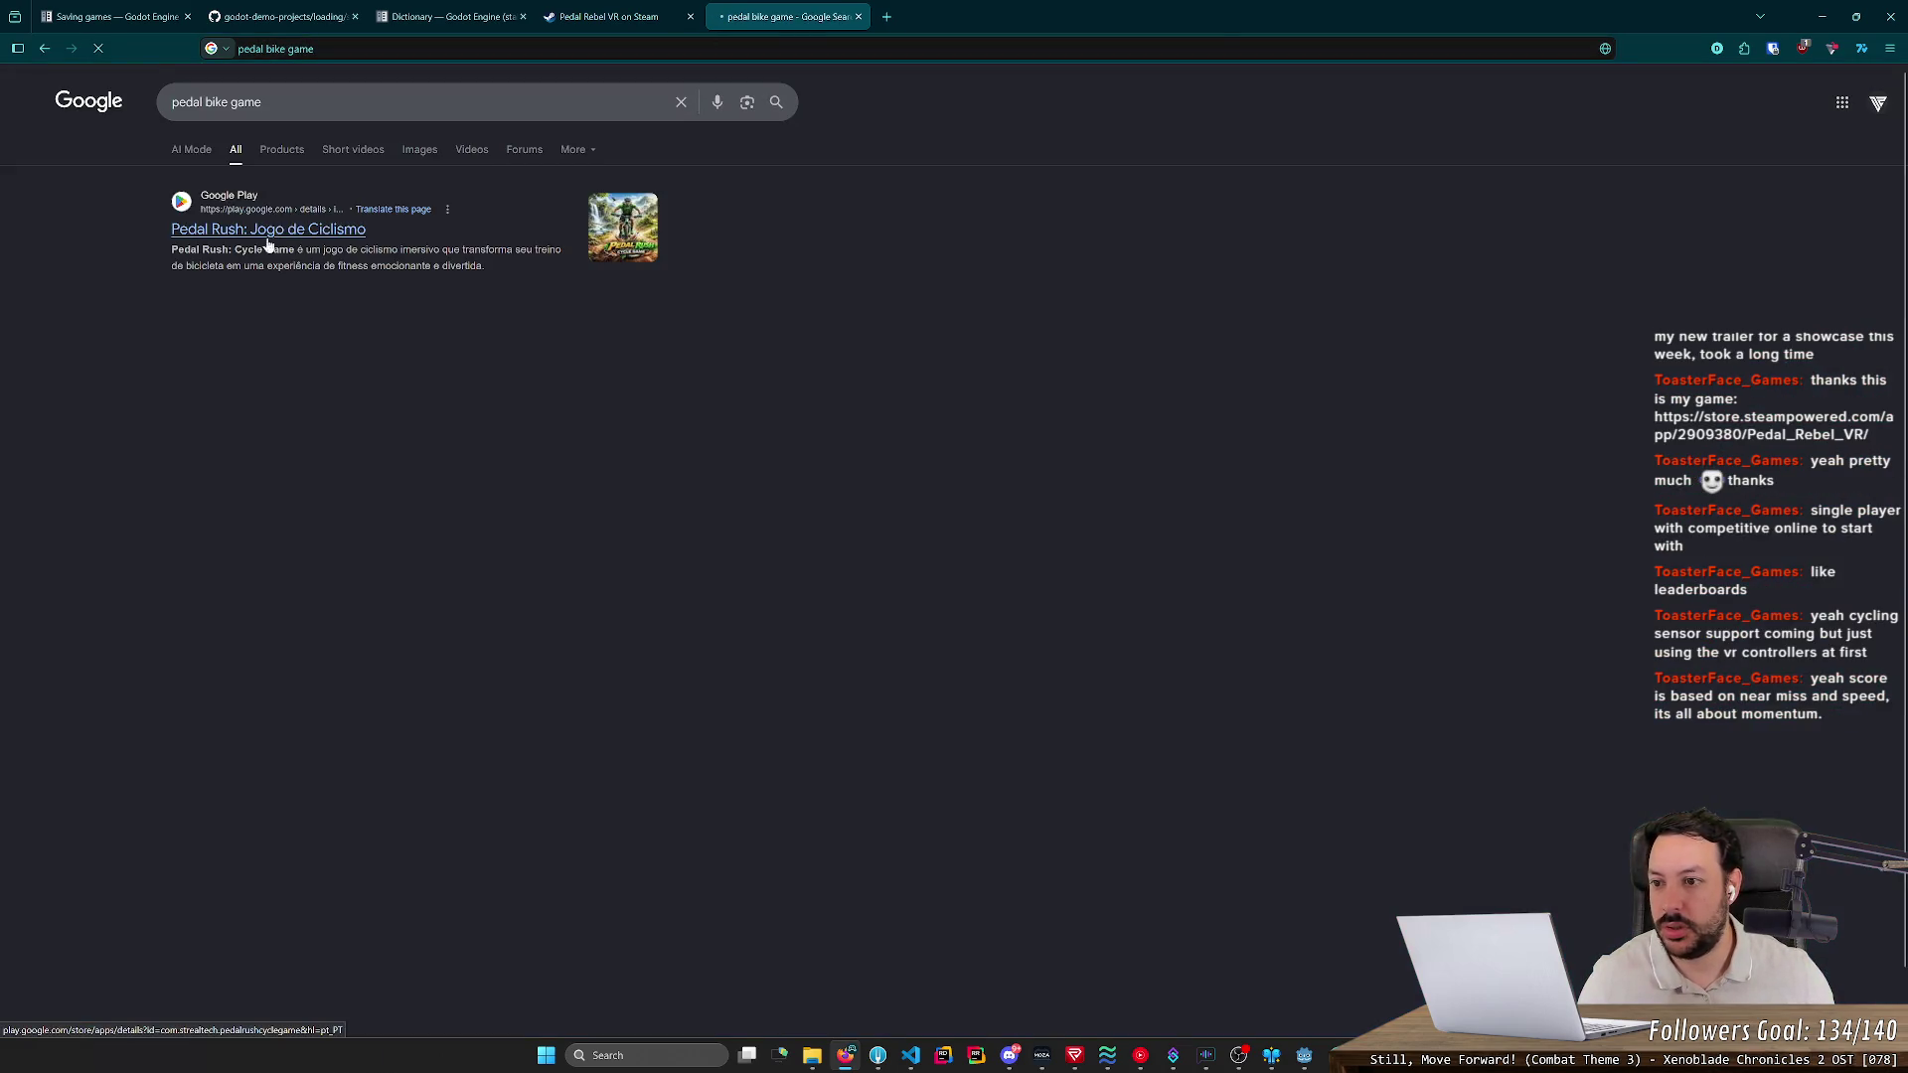
pyautogui.scroll(-5, 123, 249)
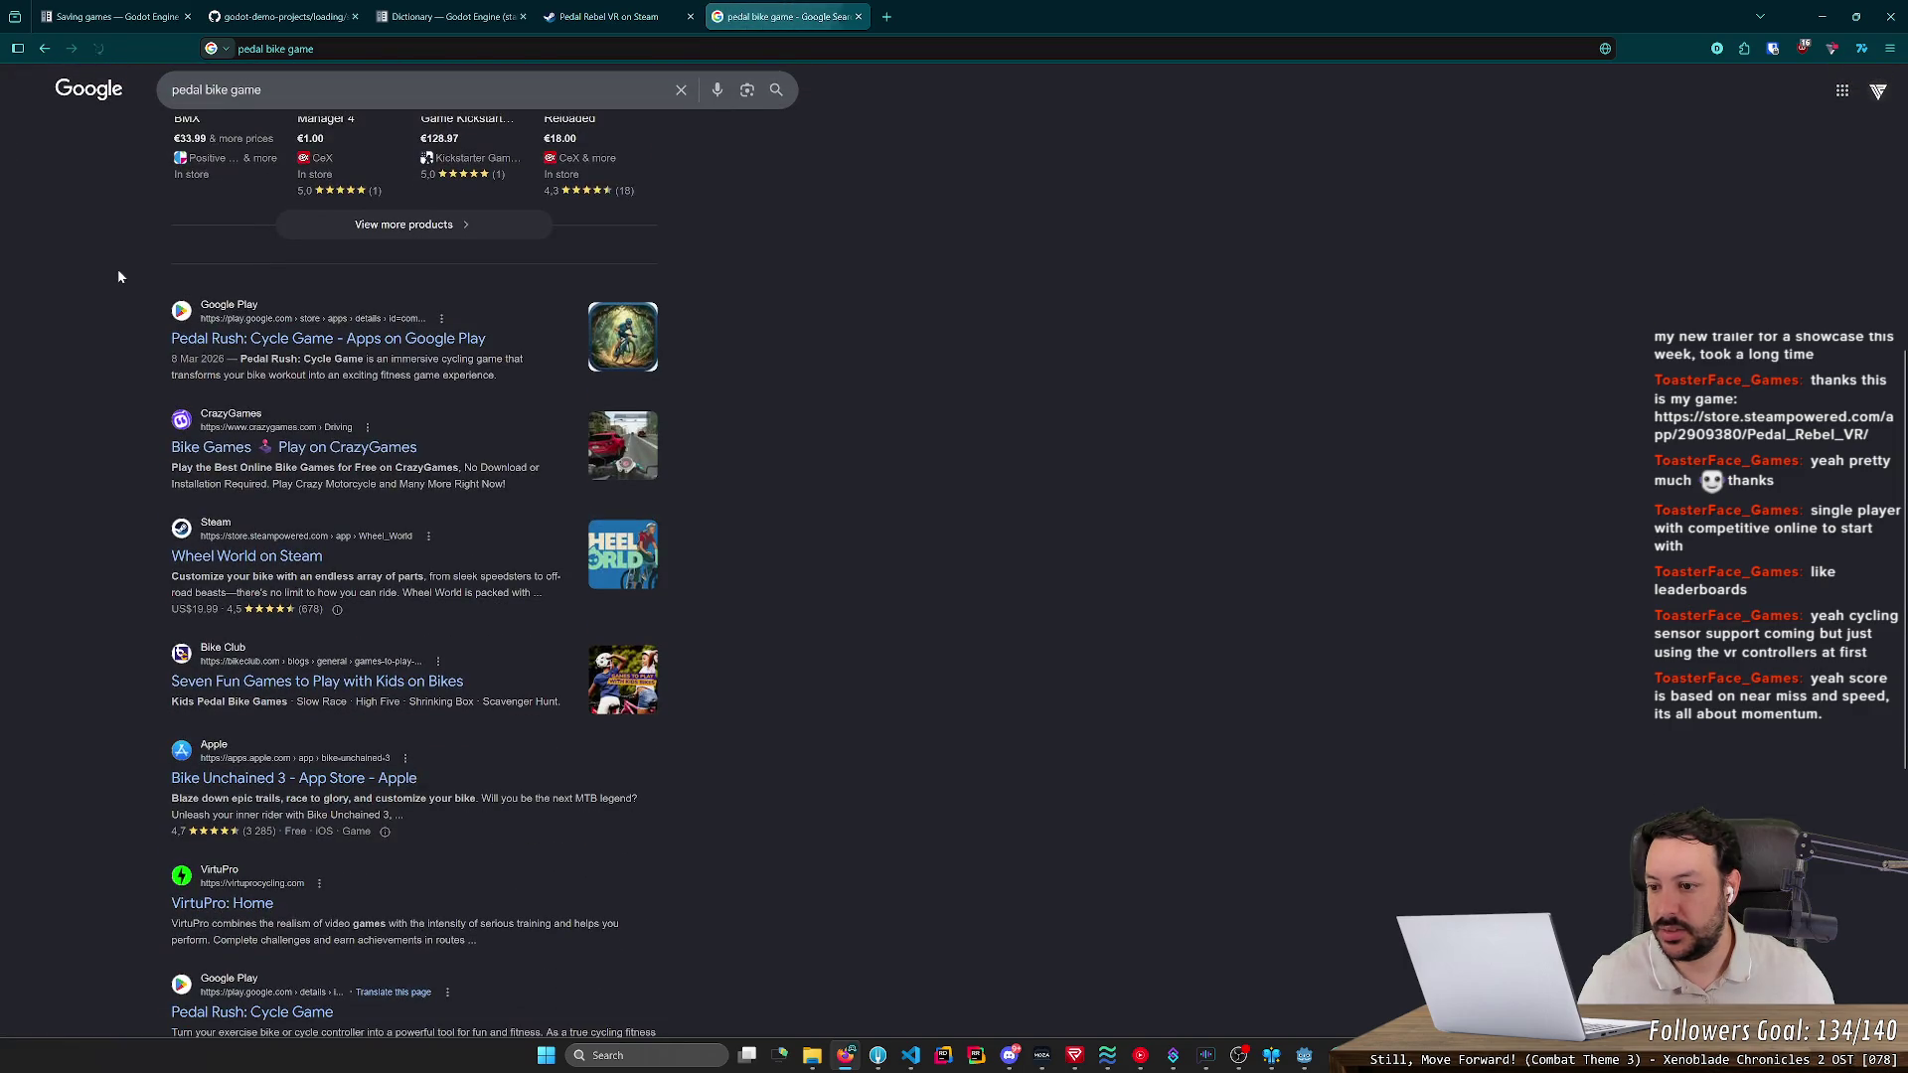
pyautogui.scroll(-5, 118, 270)
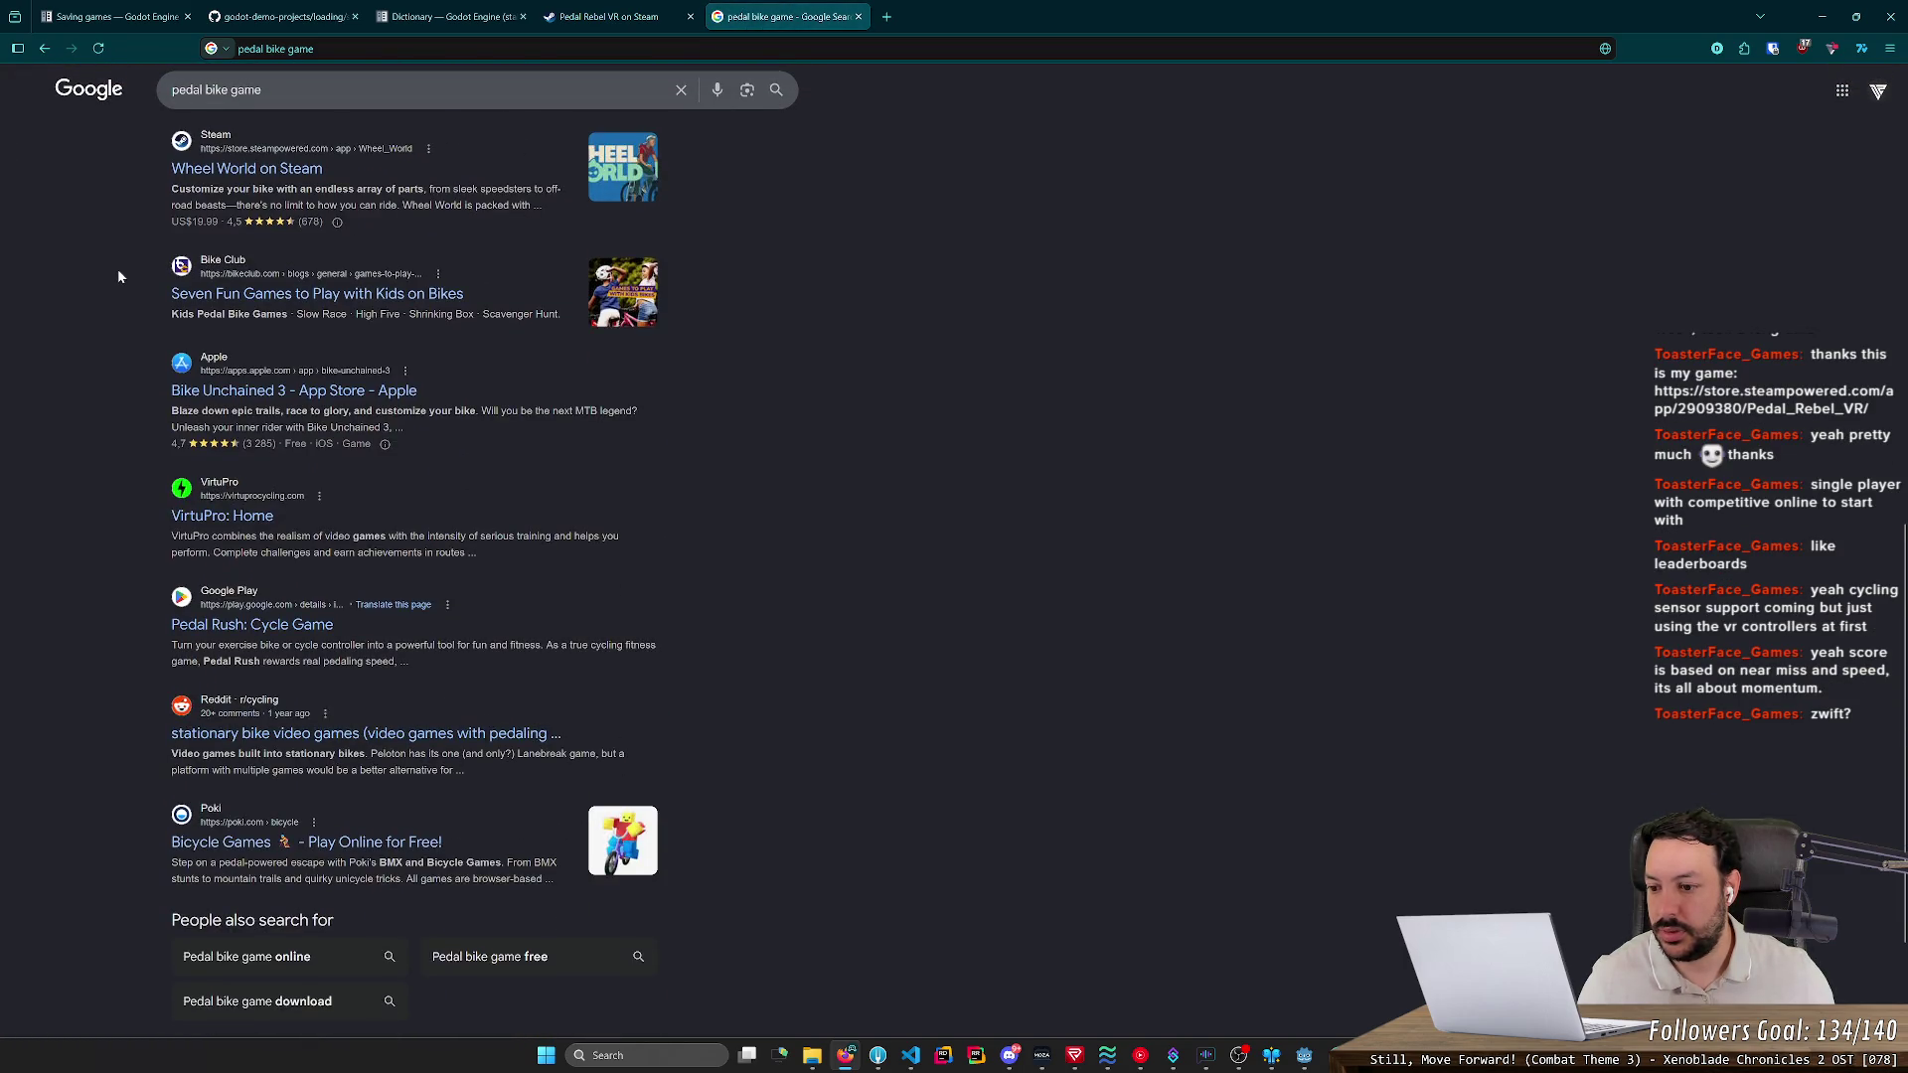
pyautogui.scroll(10, 117, 276)
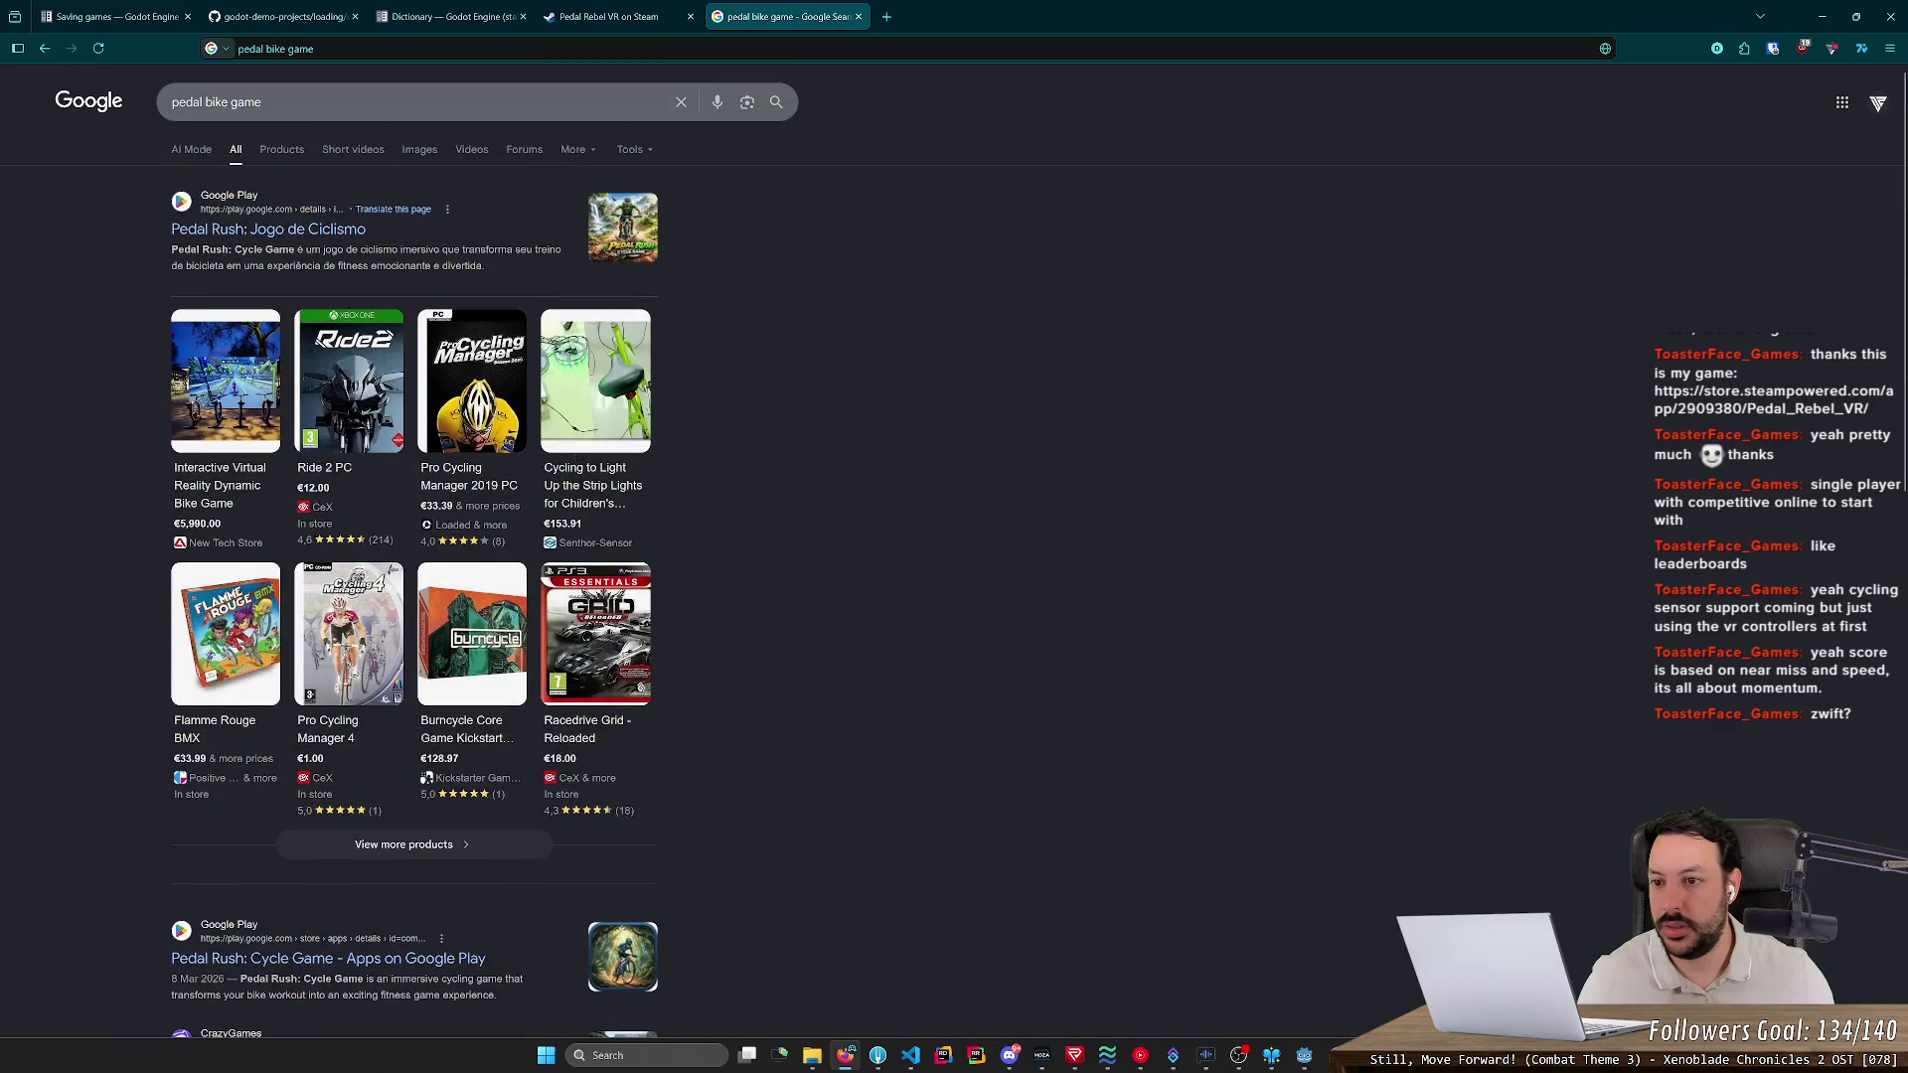
pyautogui.click(860, 16)
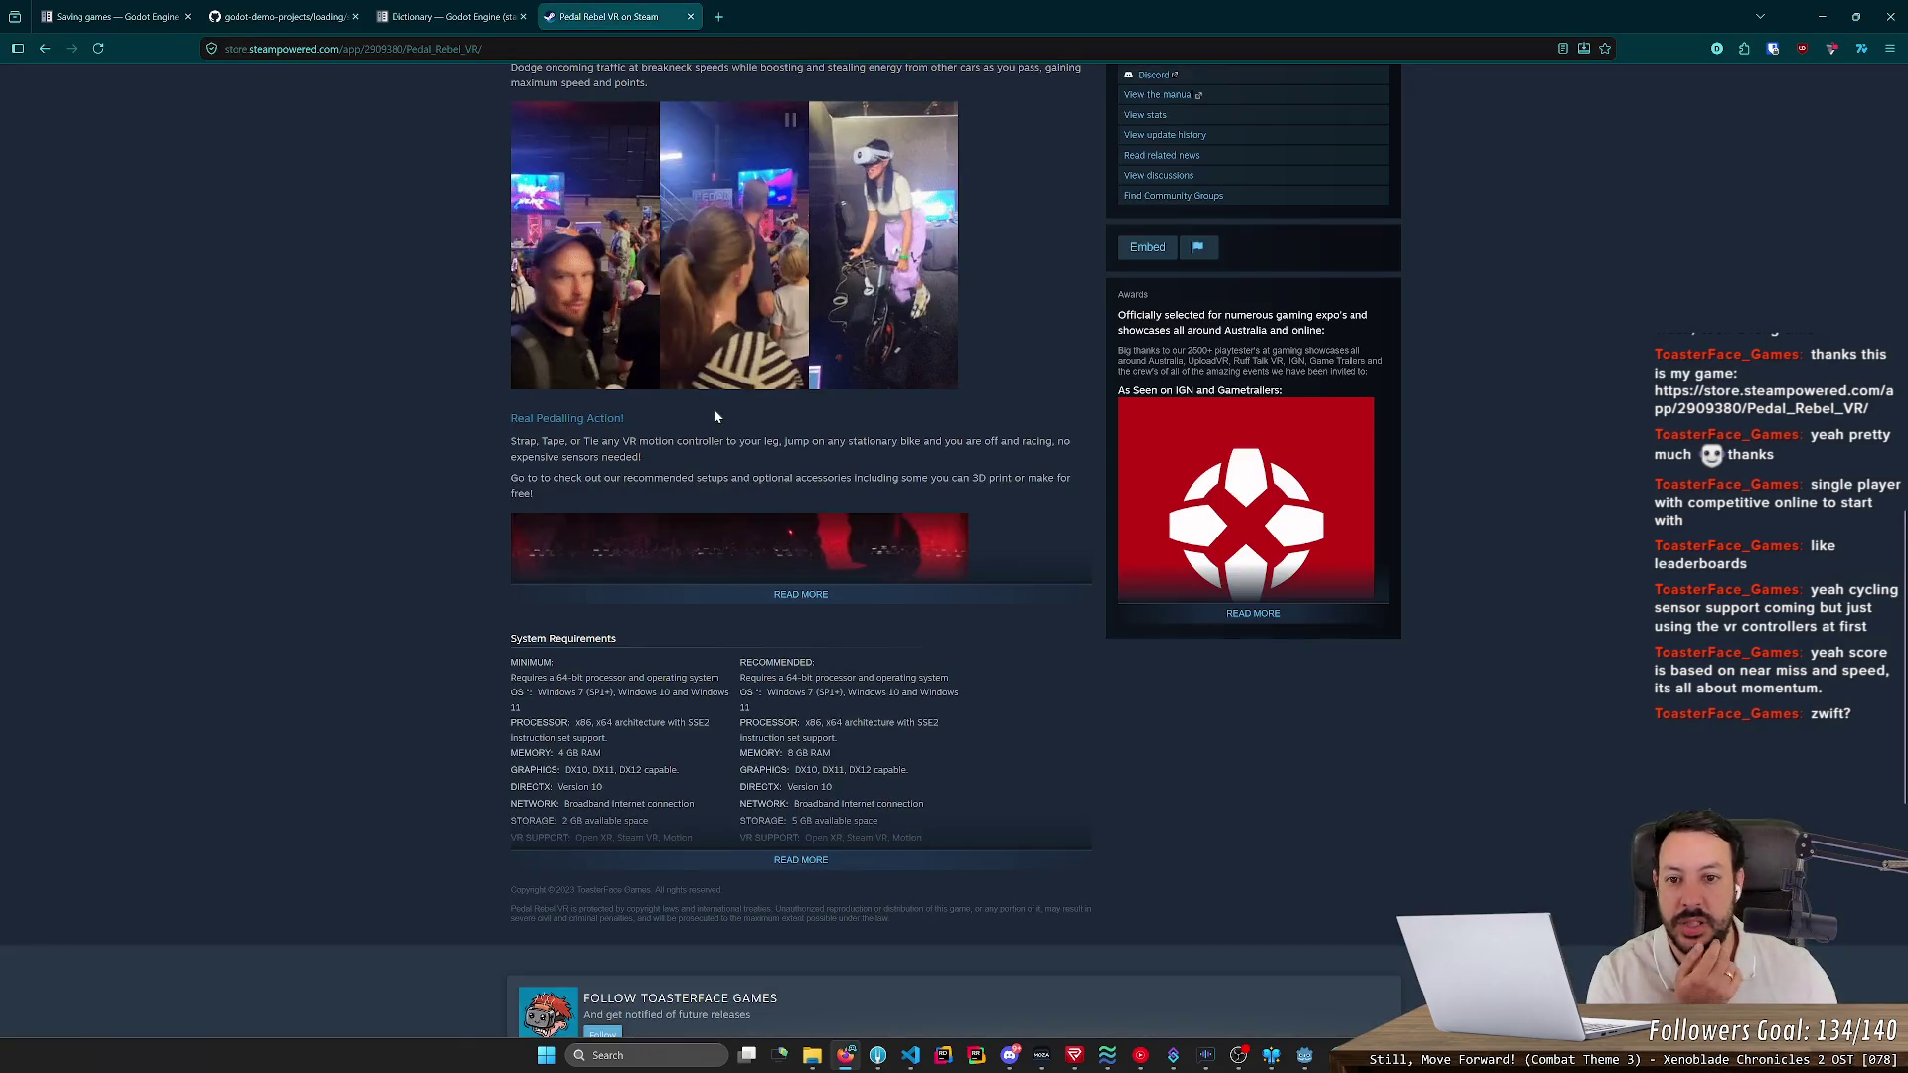
# - Scrub the Pedal Rebel VR trailer ahead to about 0:27 and add the game to the wishlist
pyautogui.scroll(2, 714, 416)
pyautogui.scroll(-8, 795, 727)
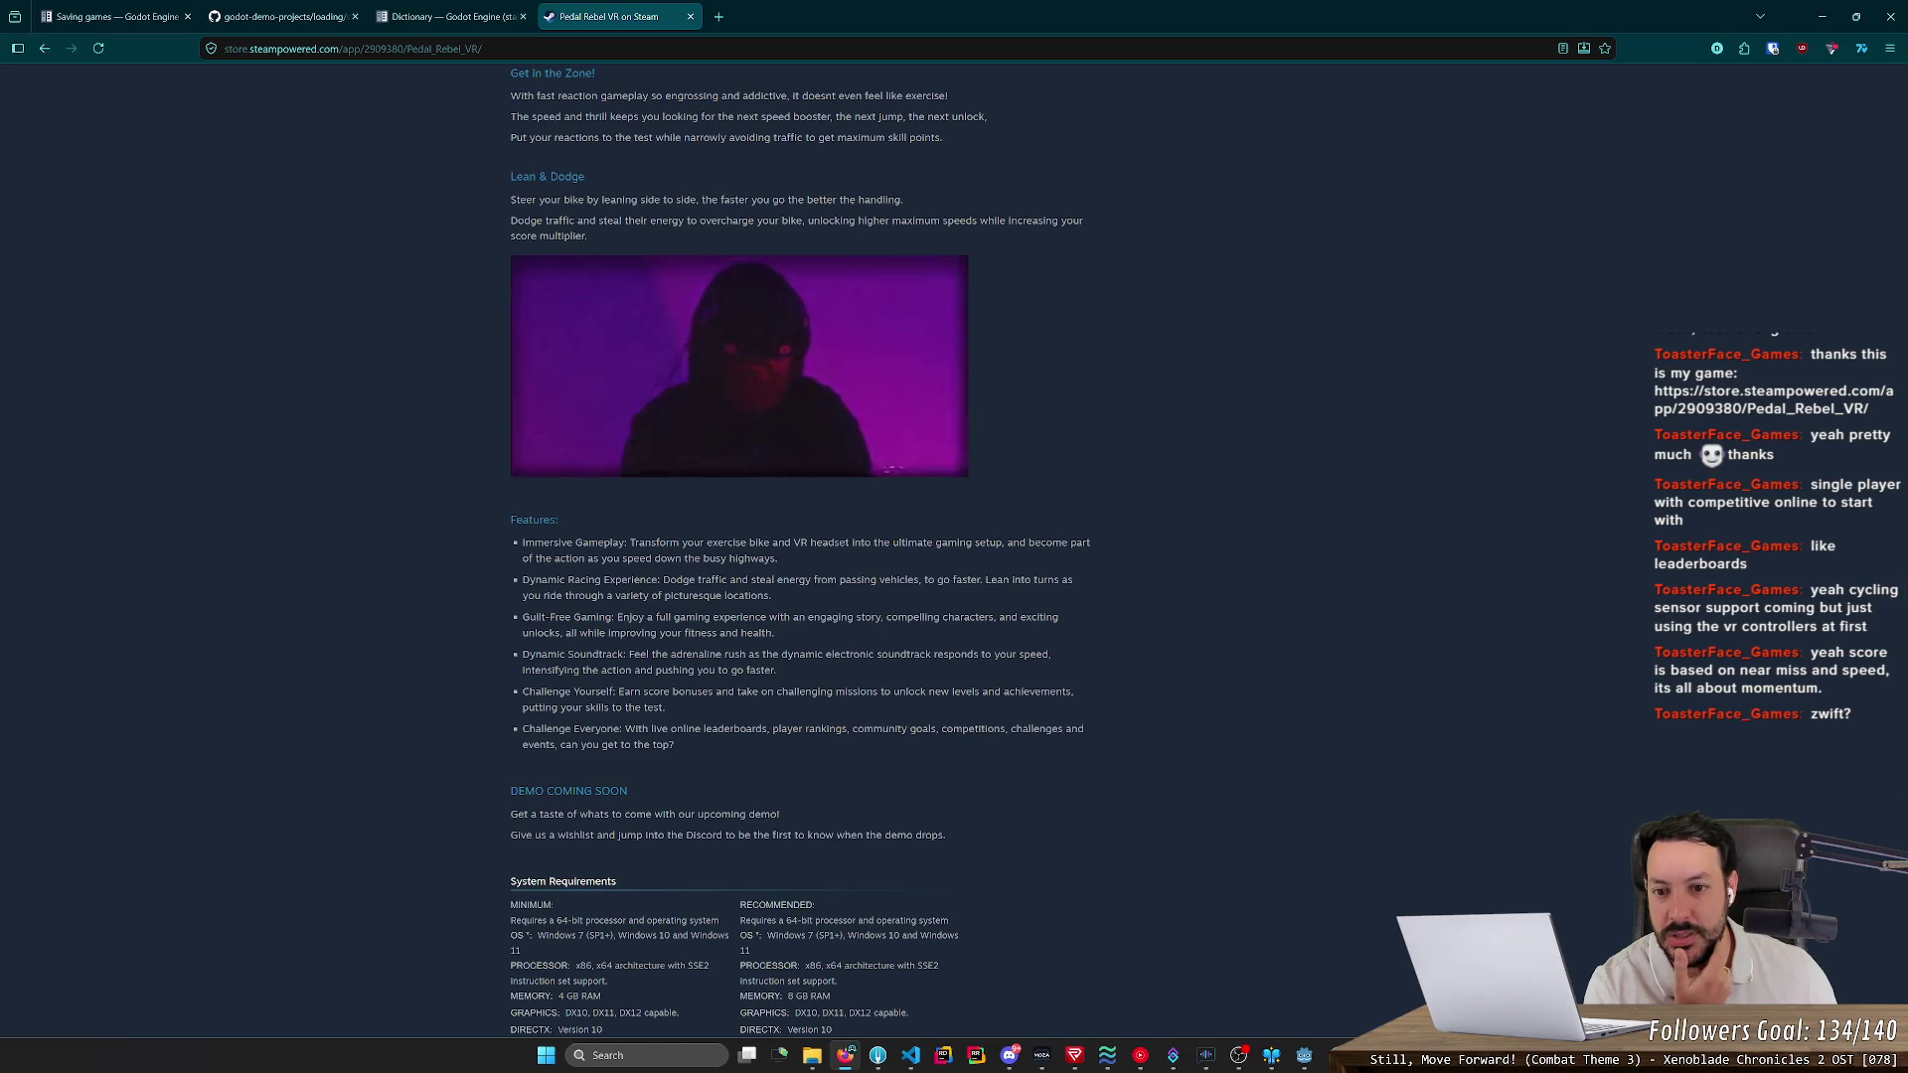
pyautogui.scroll(3, 750, 618)
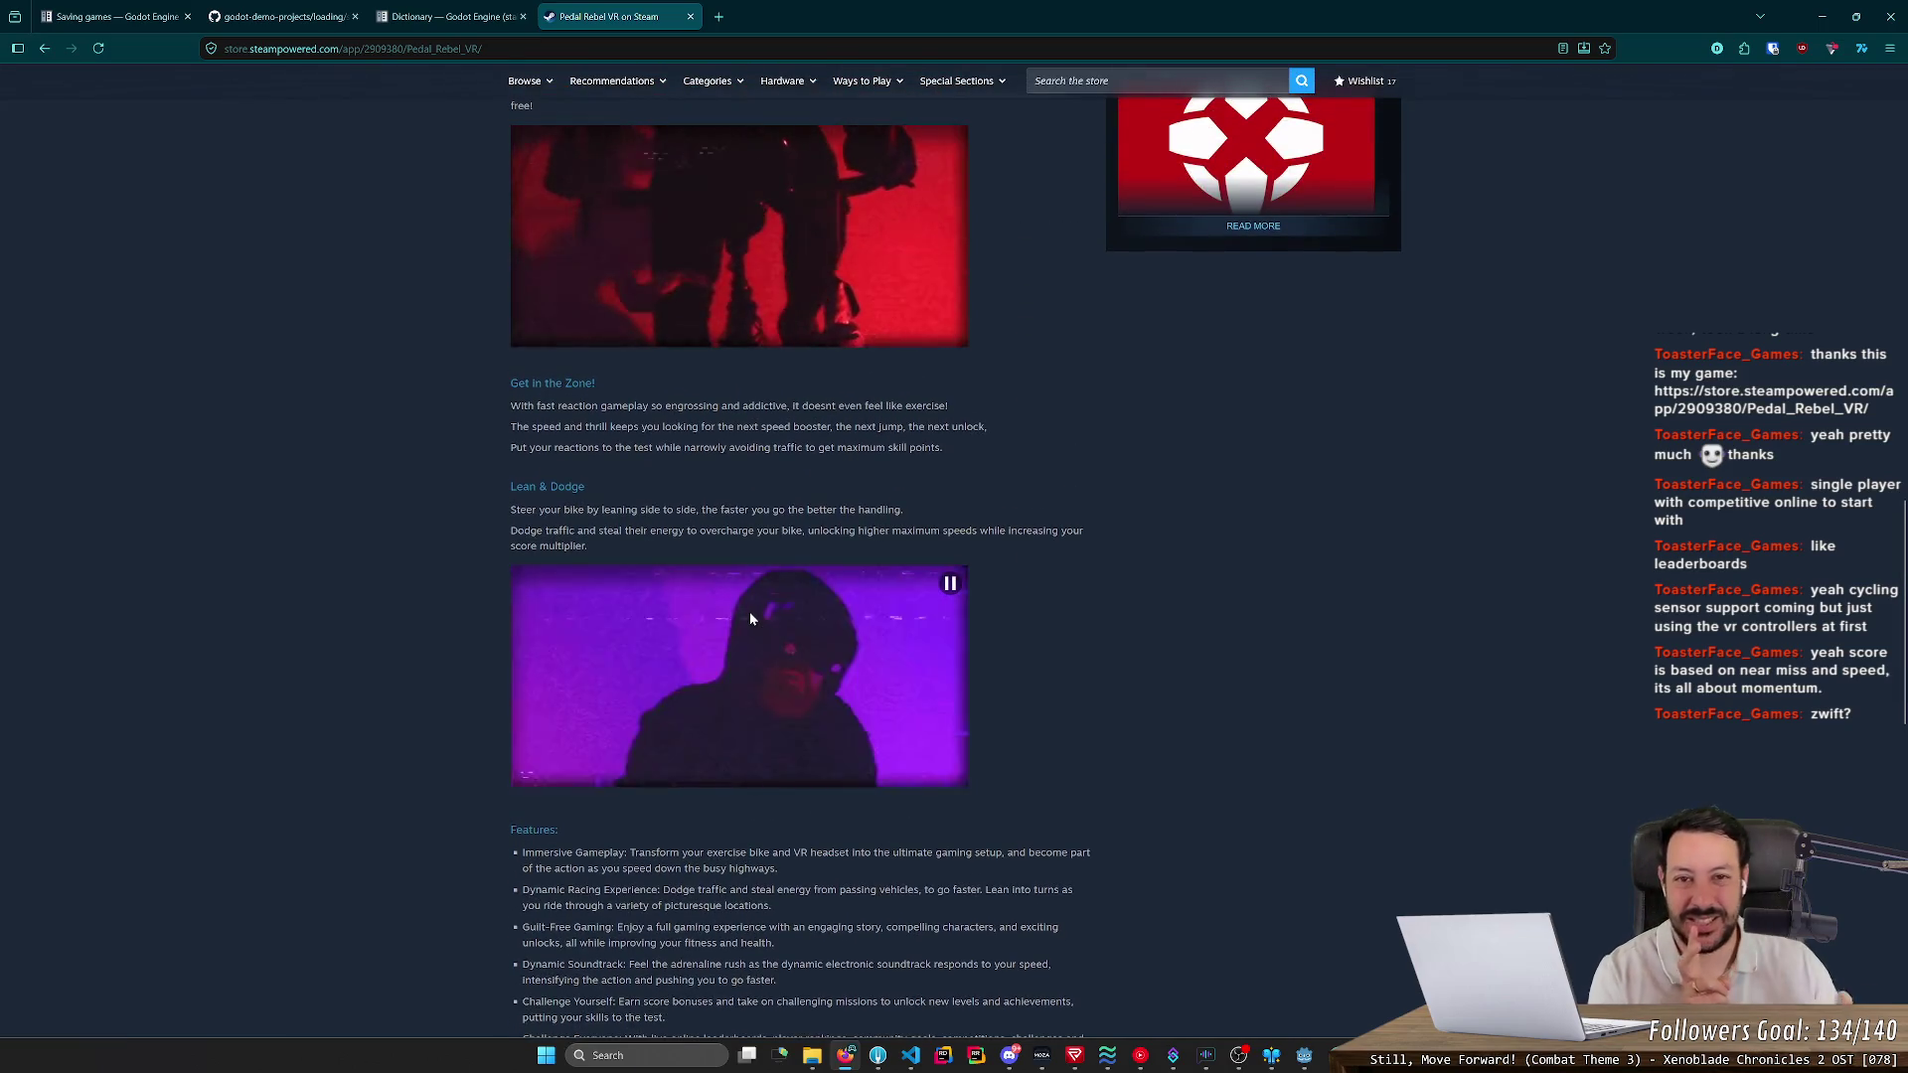
pyautogui.scroll(10, 750, 611)
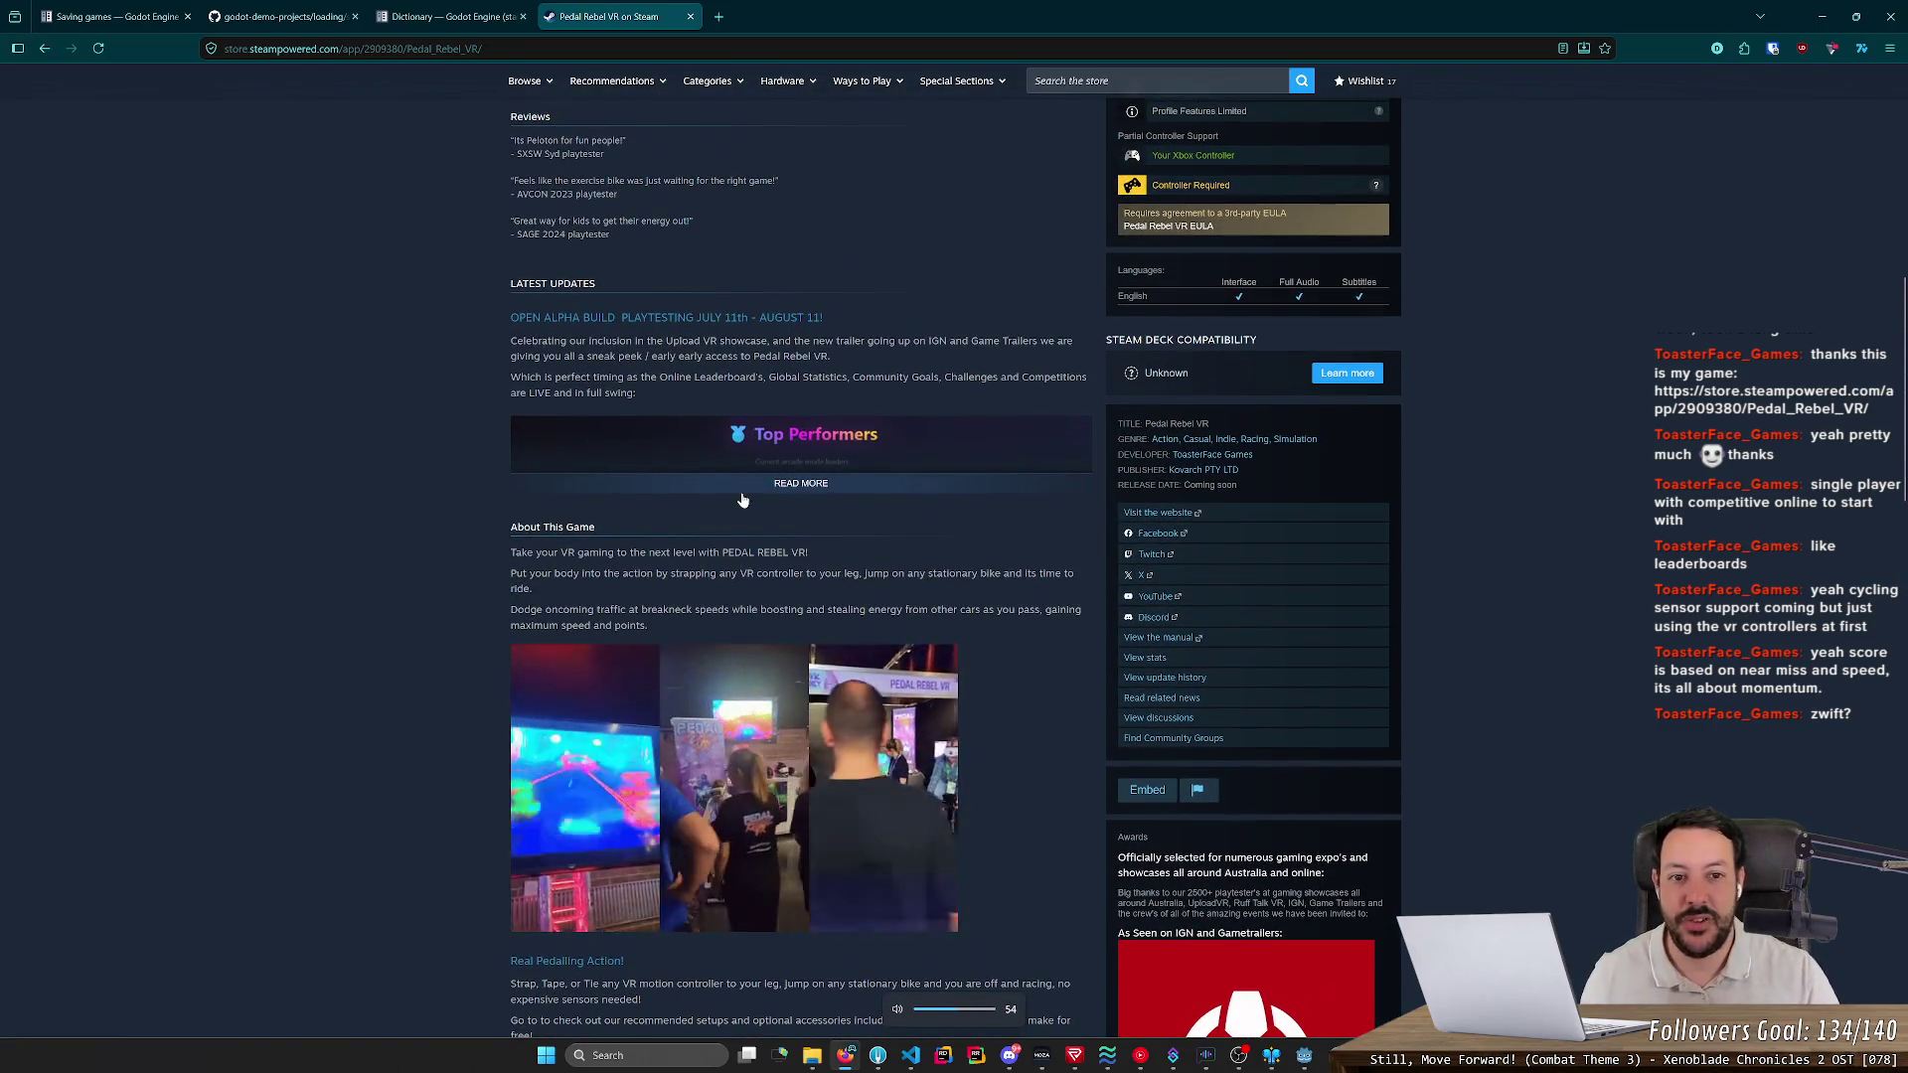
pyautogui.scroll(8, 741, 500)
pyautogui.scroll(1, 944, 534)
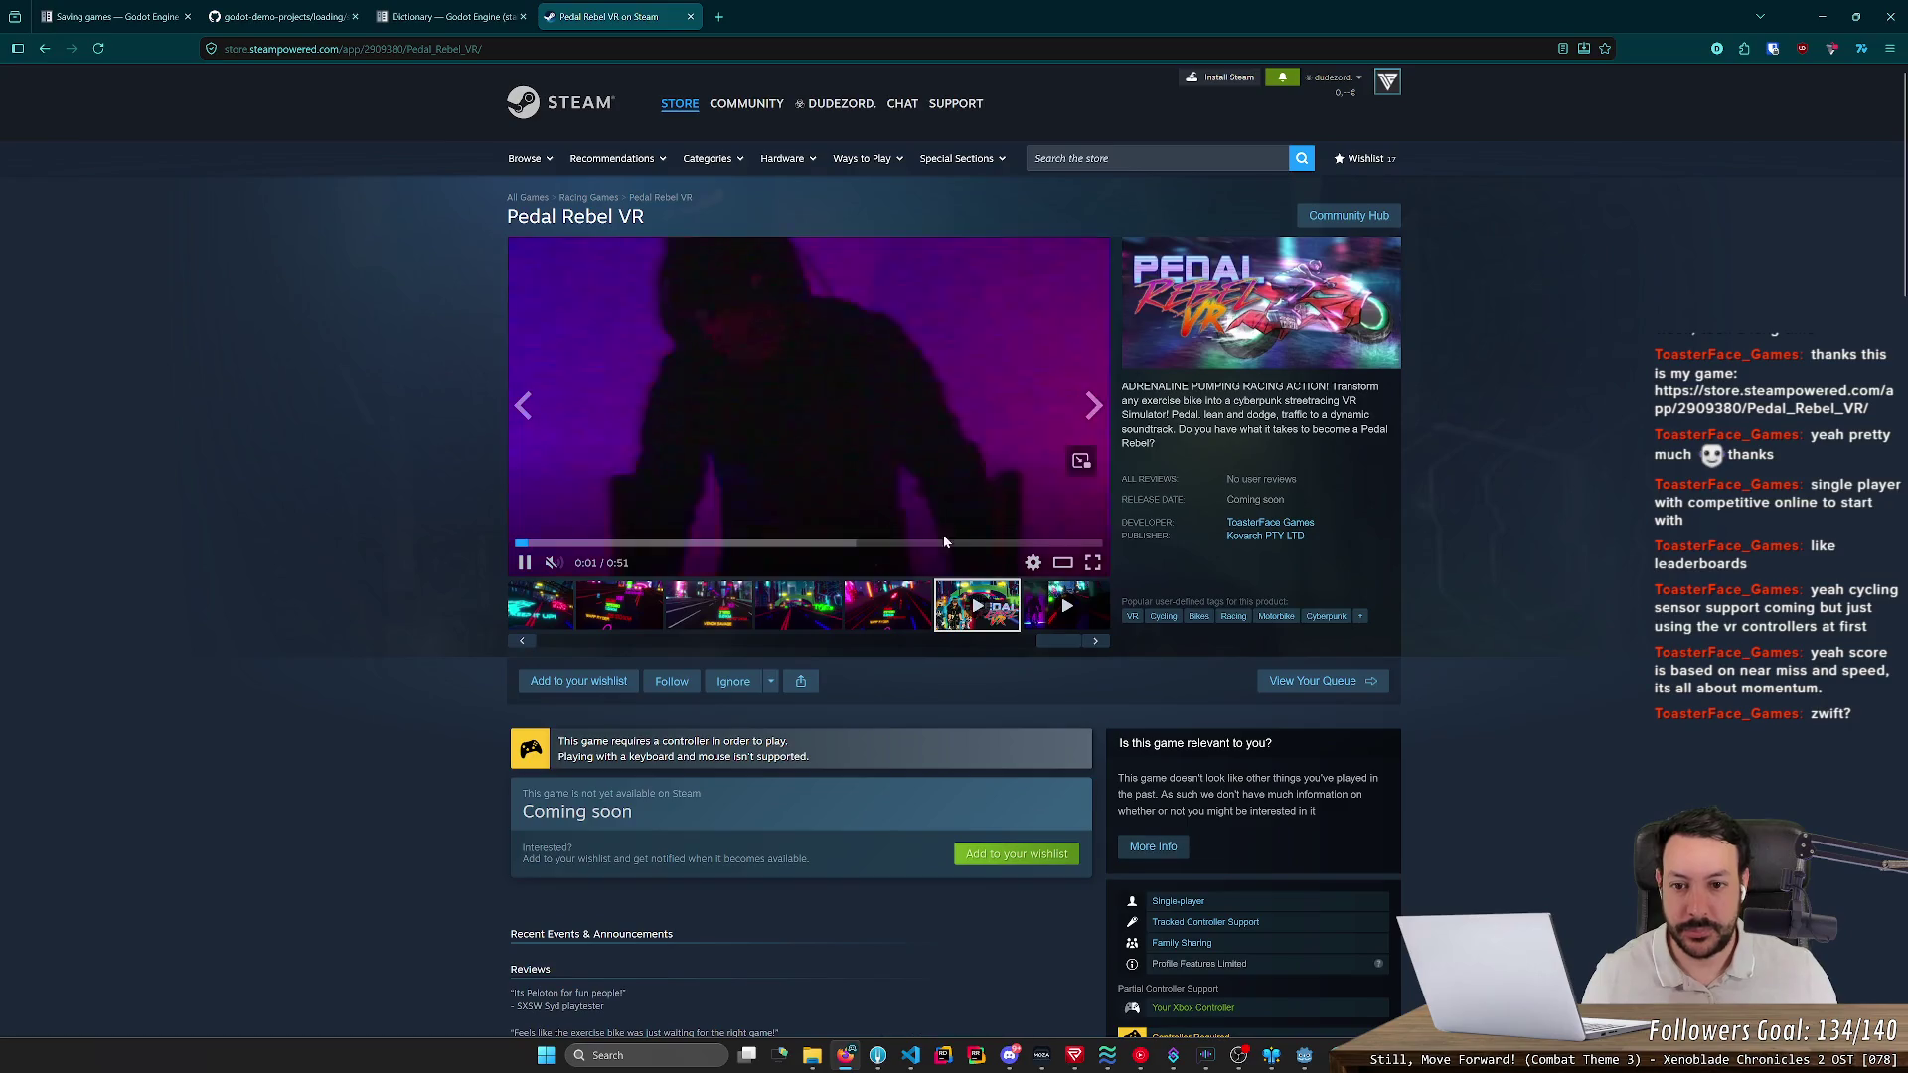
pyautogui.click(651, 544)
pyautogui.moveTo(651, 544); pyautogui.dragTo(826, 544)
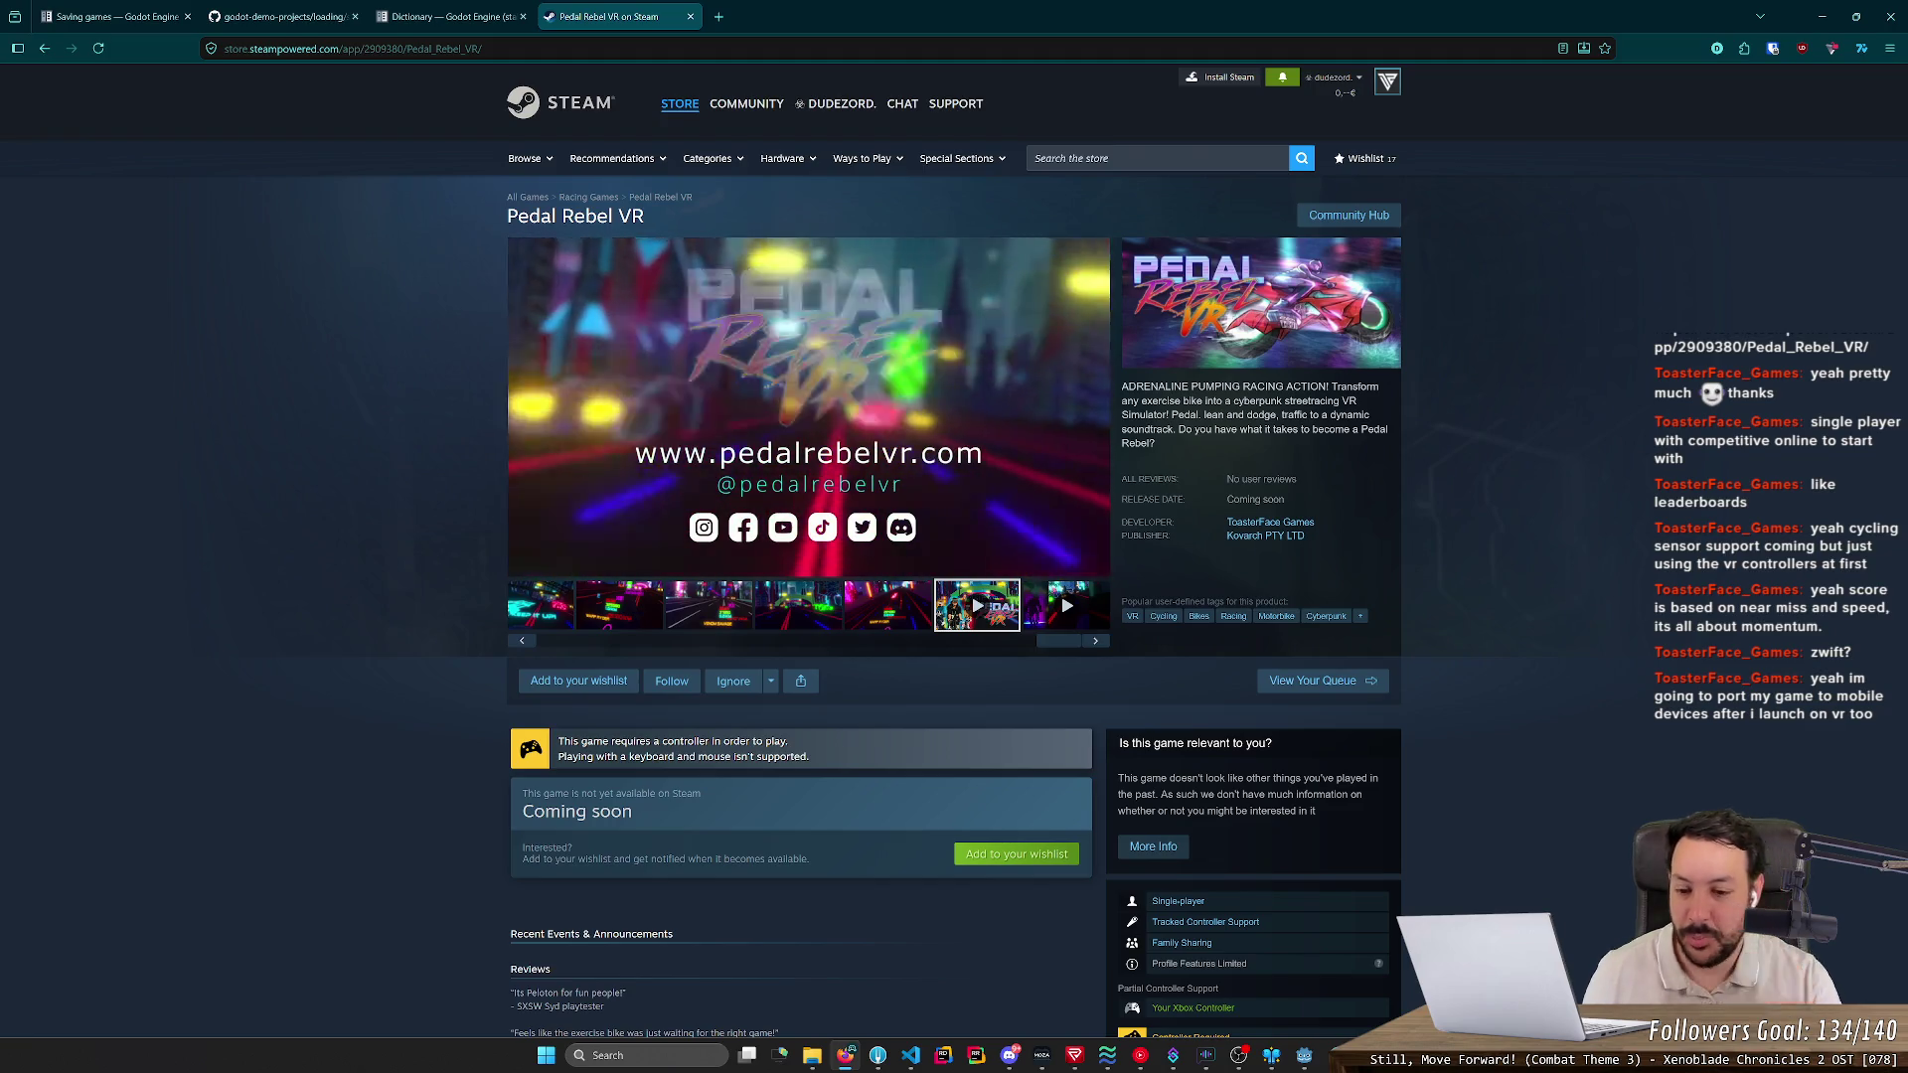
pyautogui.click(599, 686)
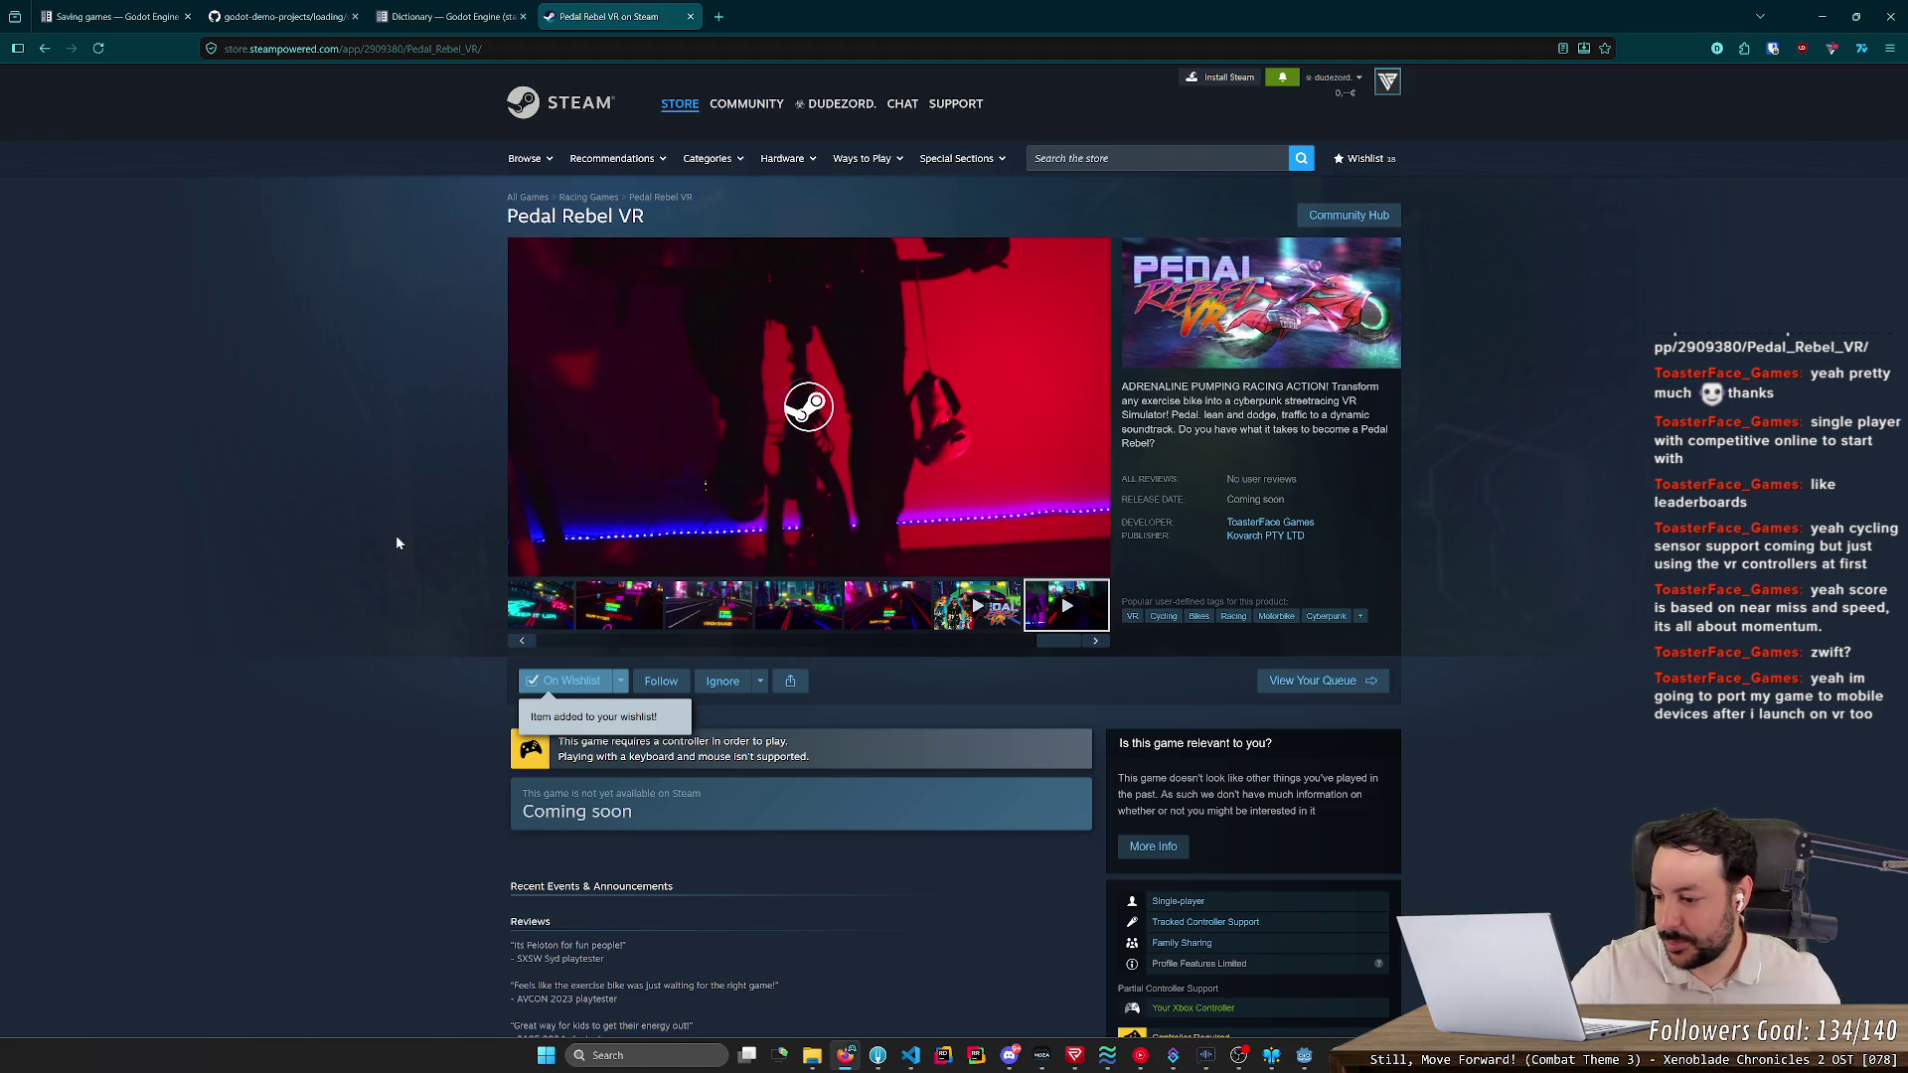
# - Browse the Pedal Rebel VR store page and show the fourth gameplay screenshot in the viewer
pyautogui.middleClick(330, 537)
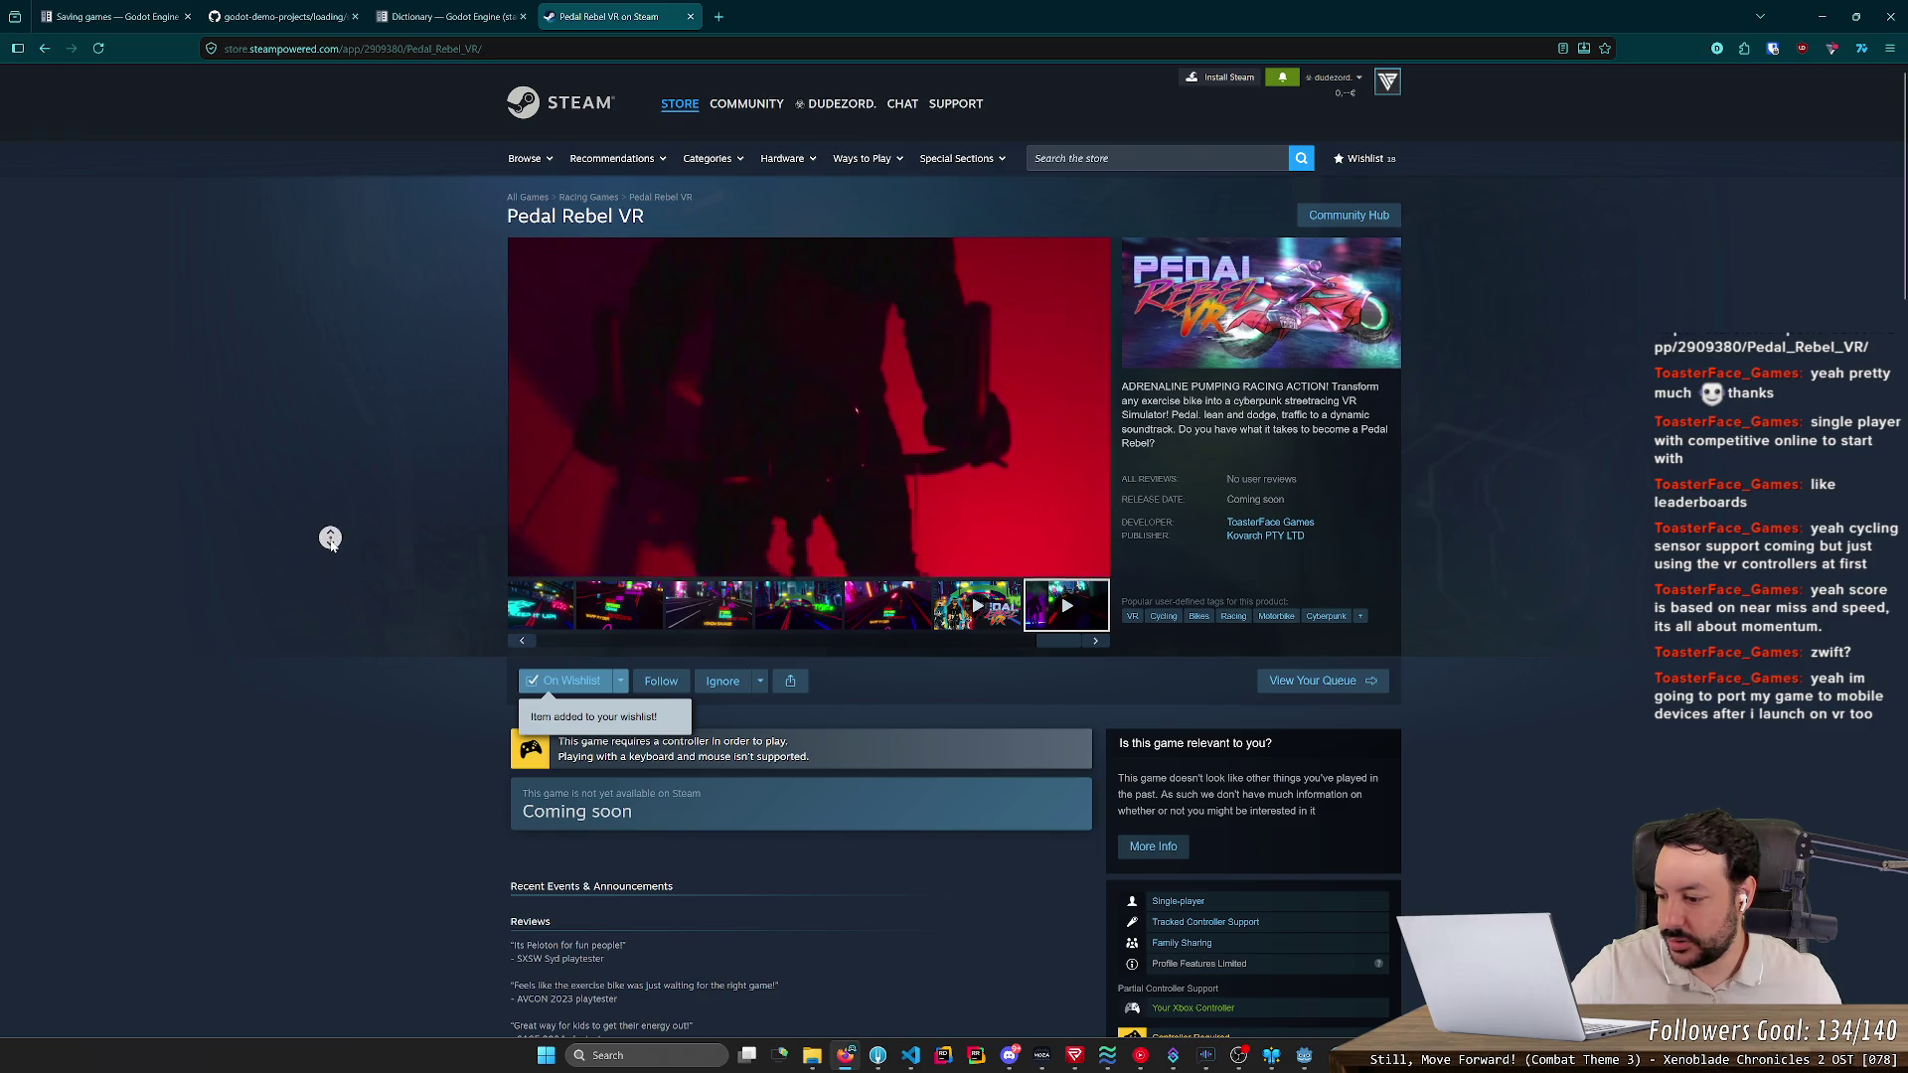
pyautogui.scroll(-2, 329, 540)
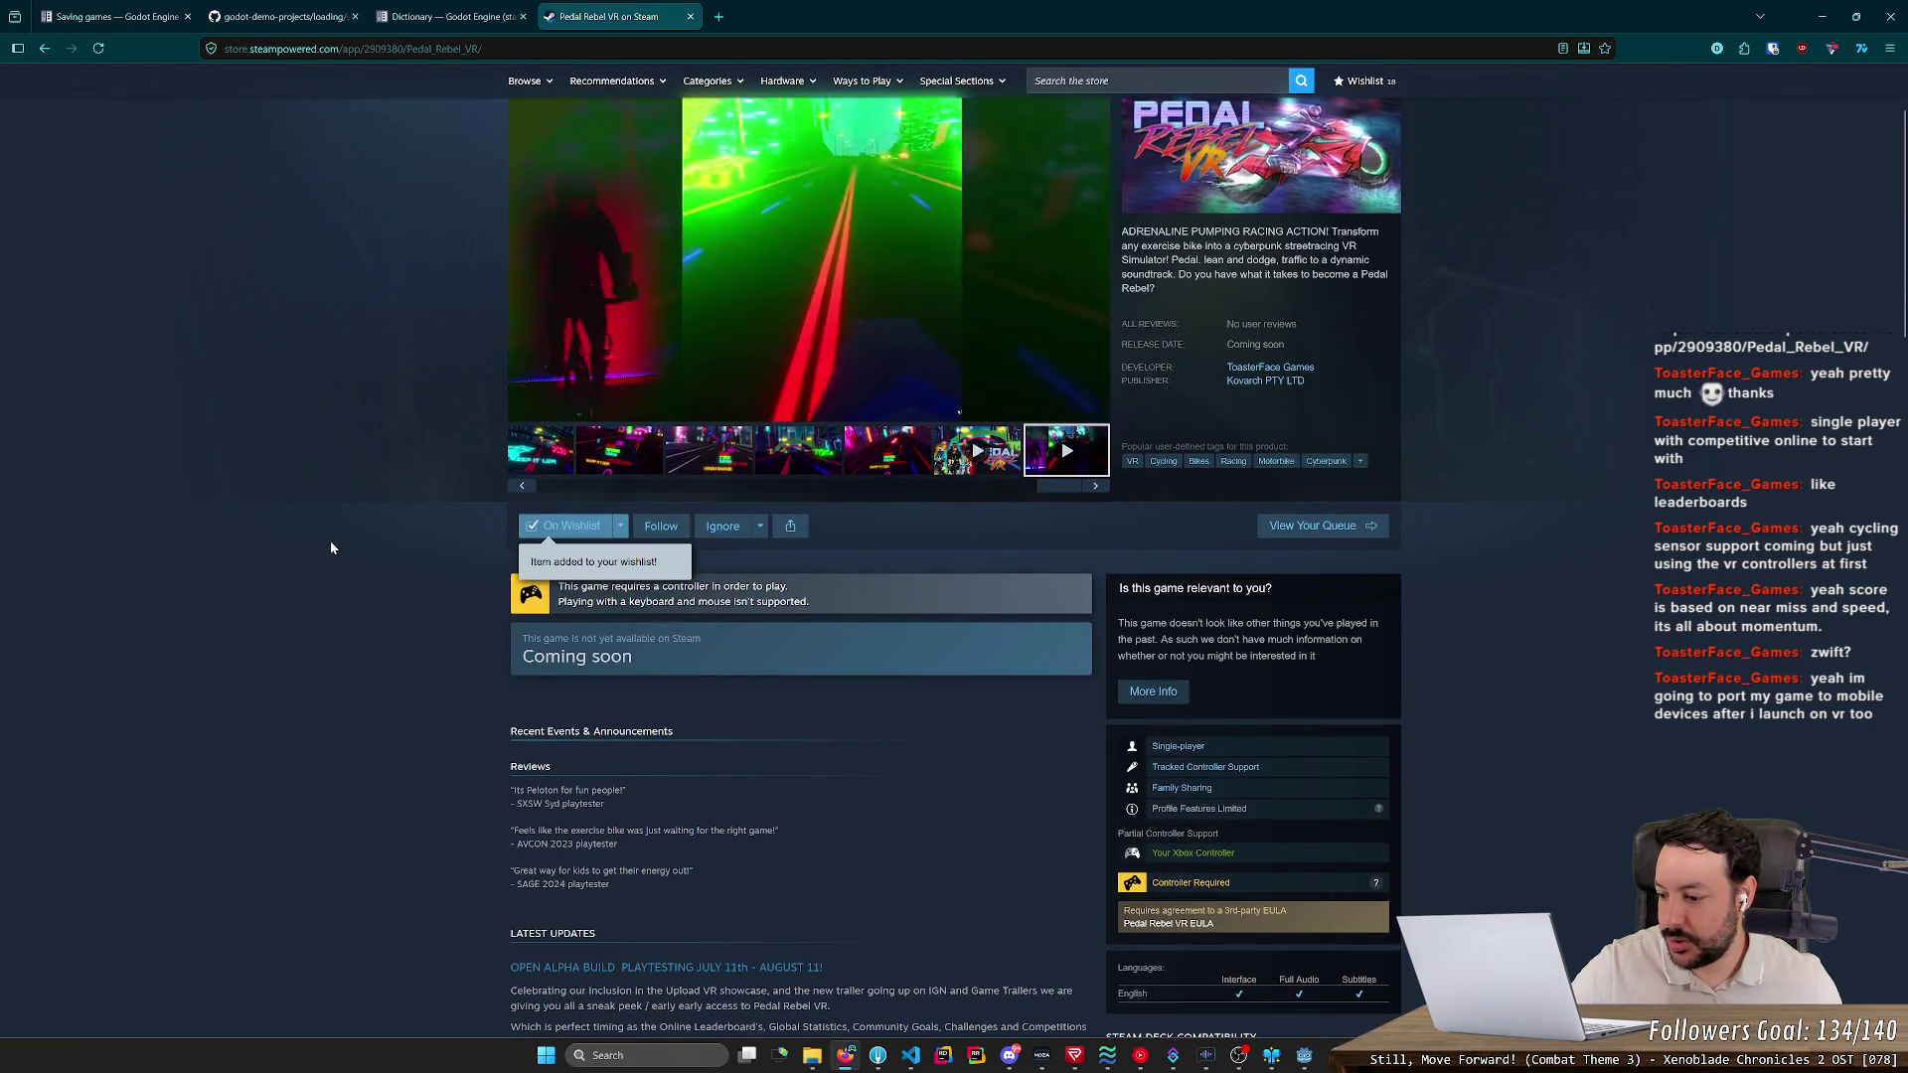
pyautogui.scroll(-1, 331, 547)
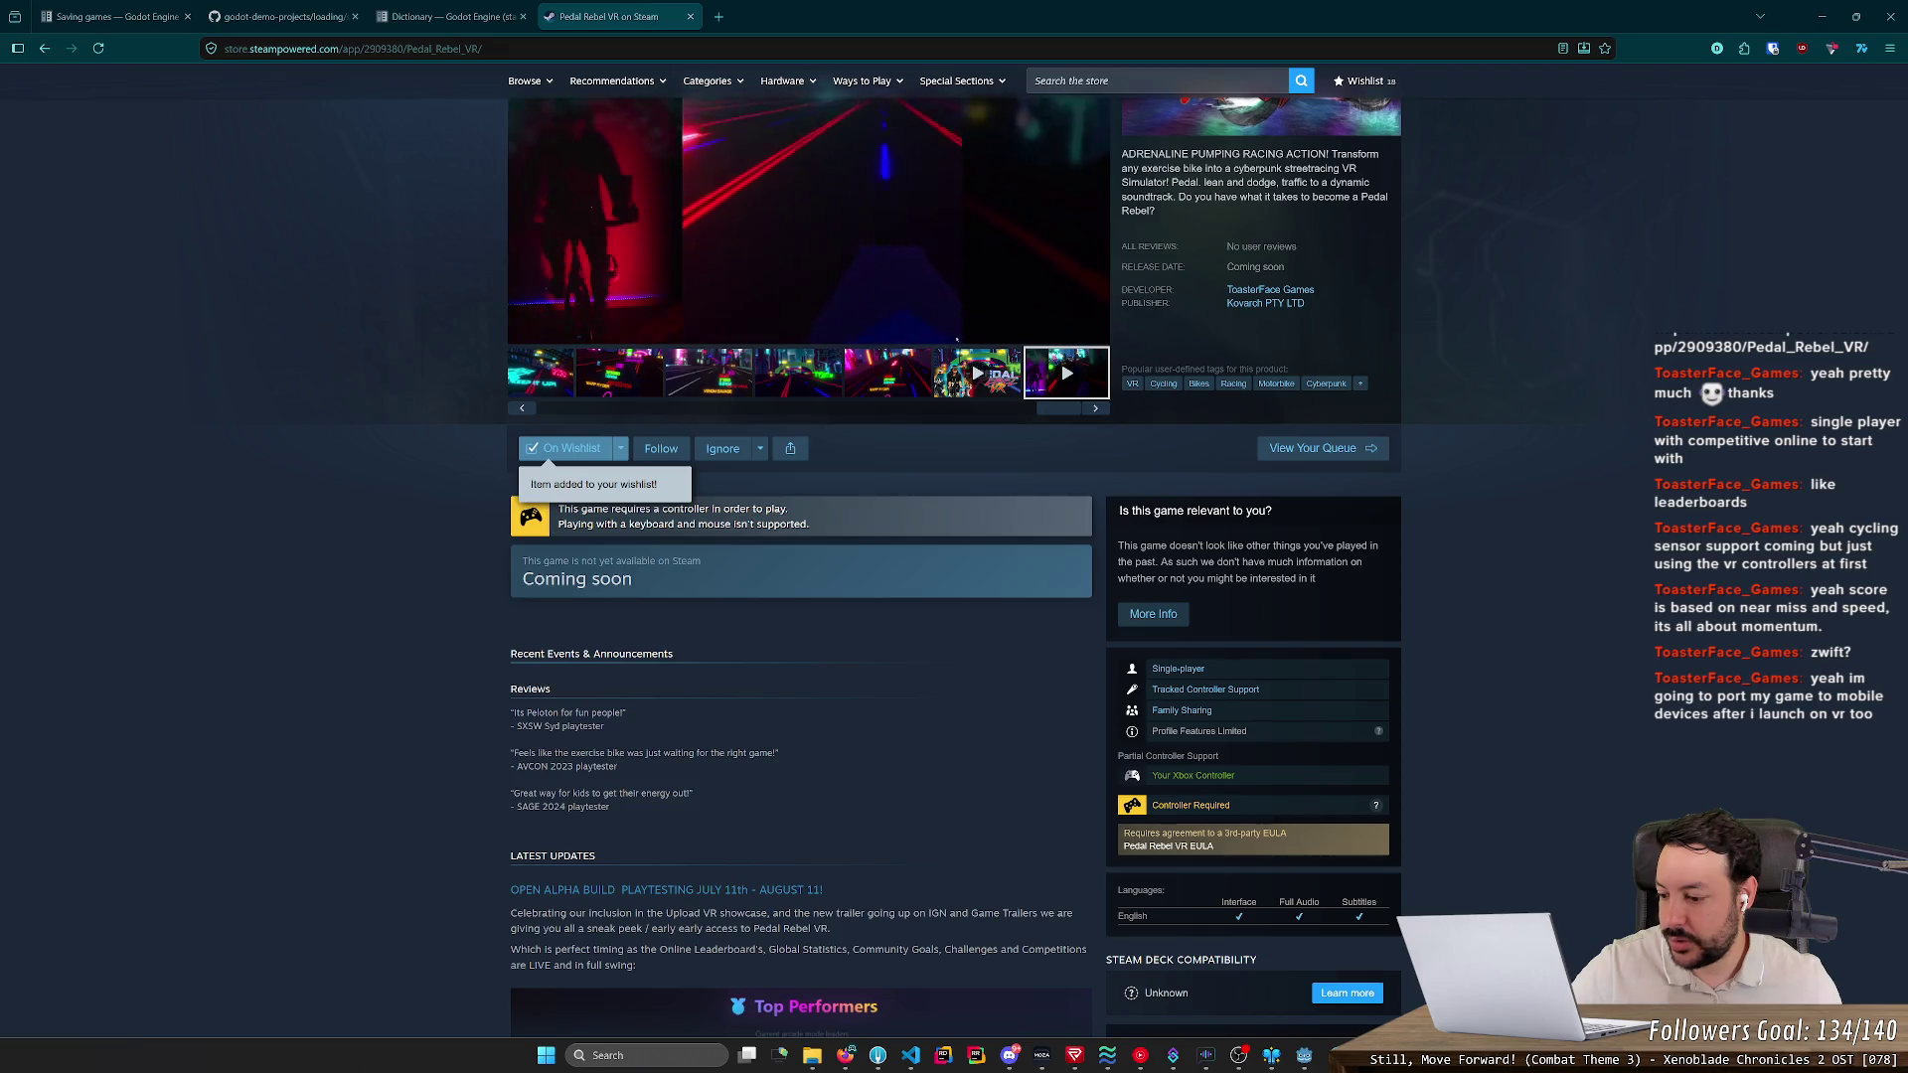
pyautogui.scroll(3, 282, 494)
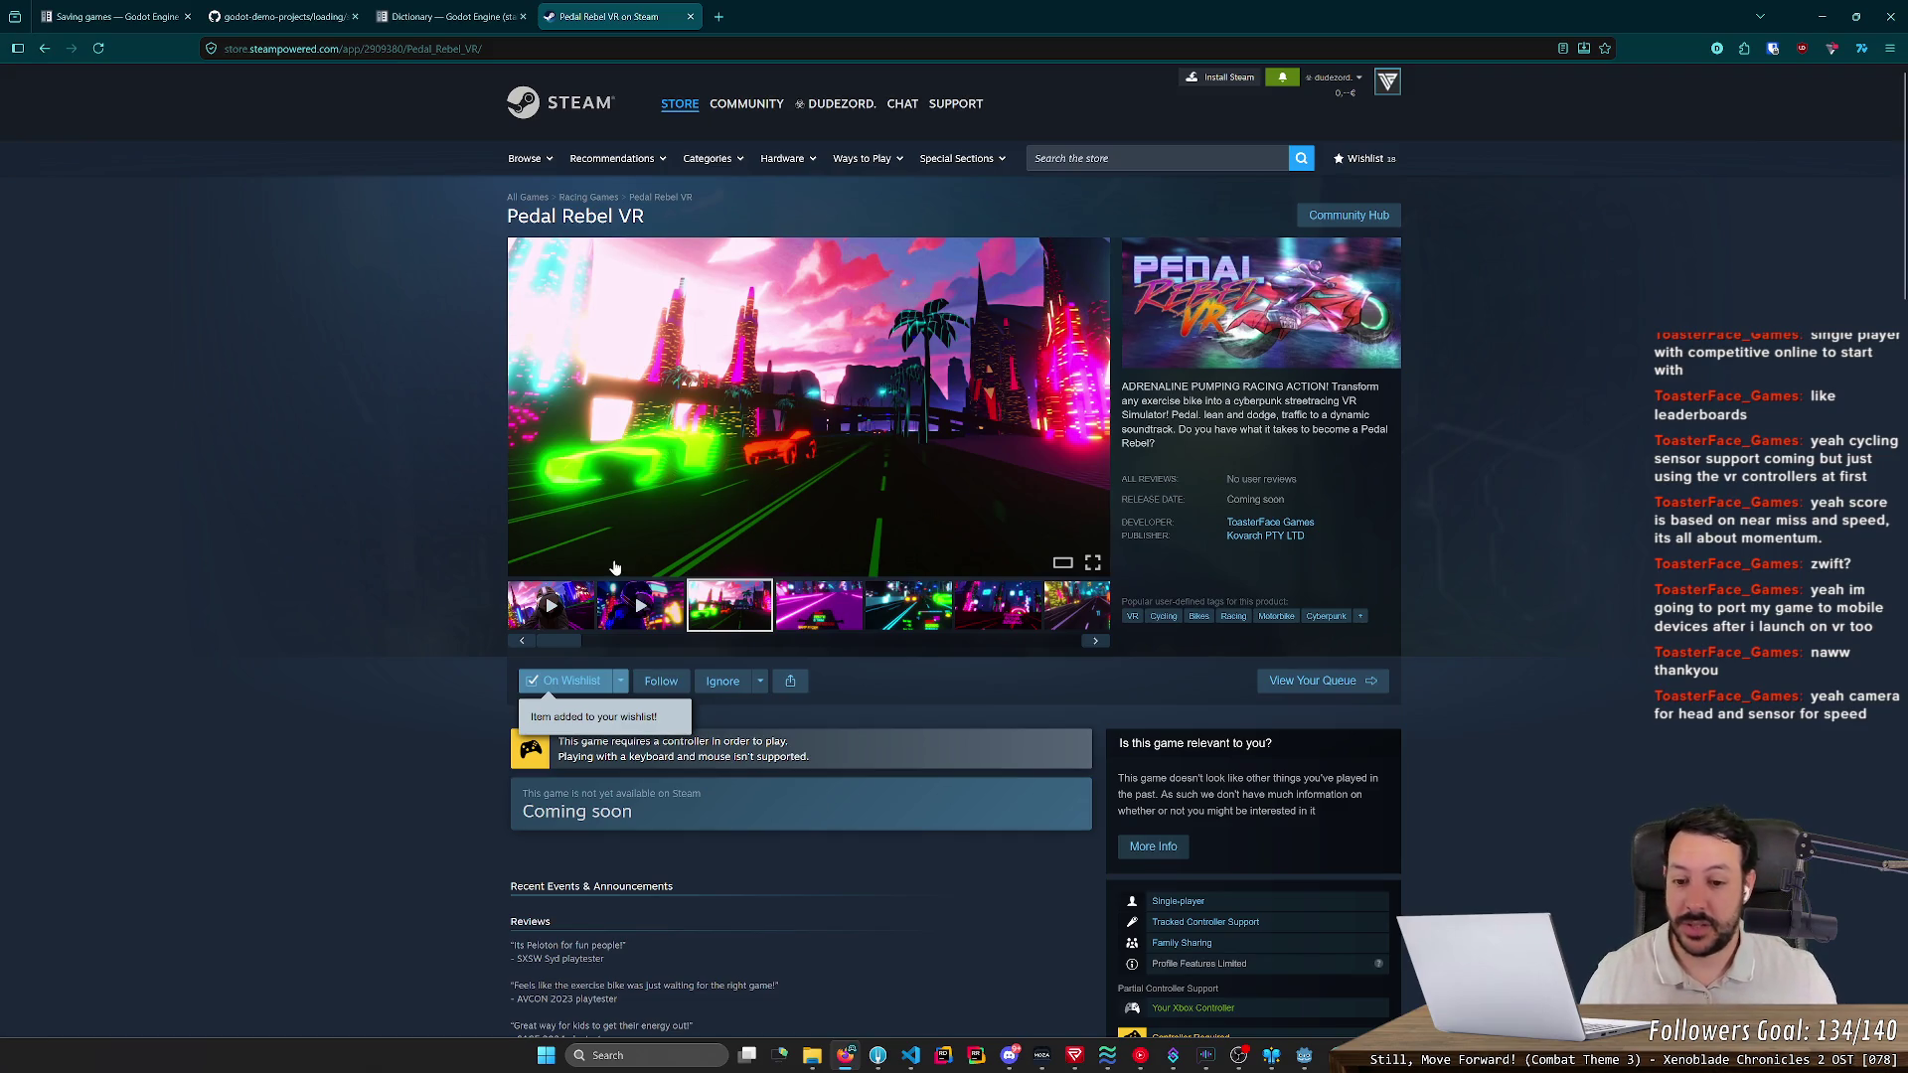
pyautogui.click(828, 609)
pyautogui.click(909, 613)
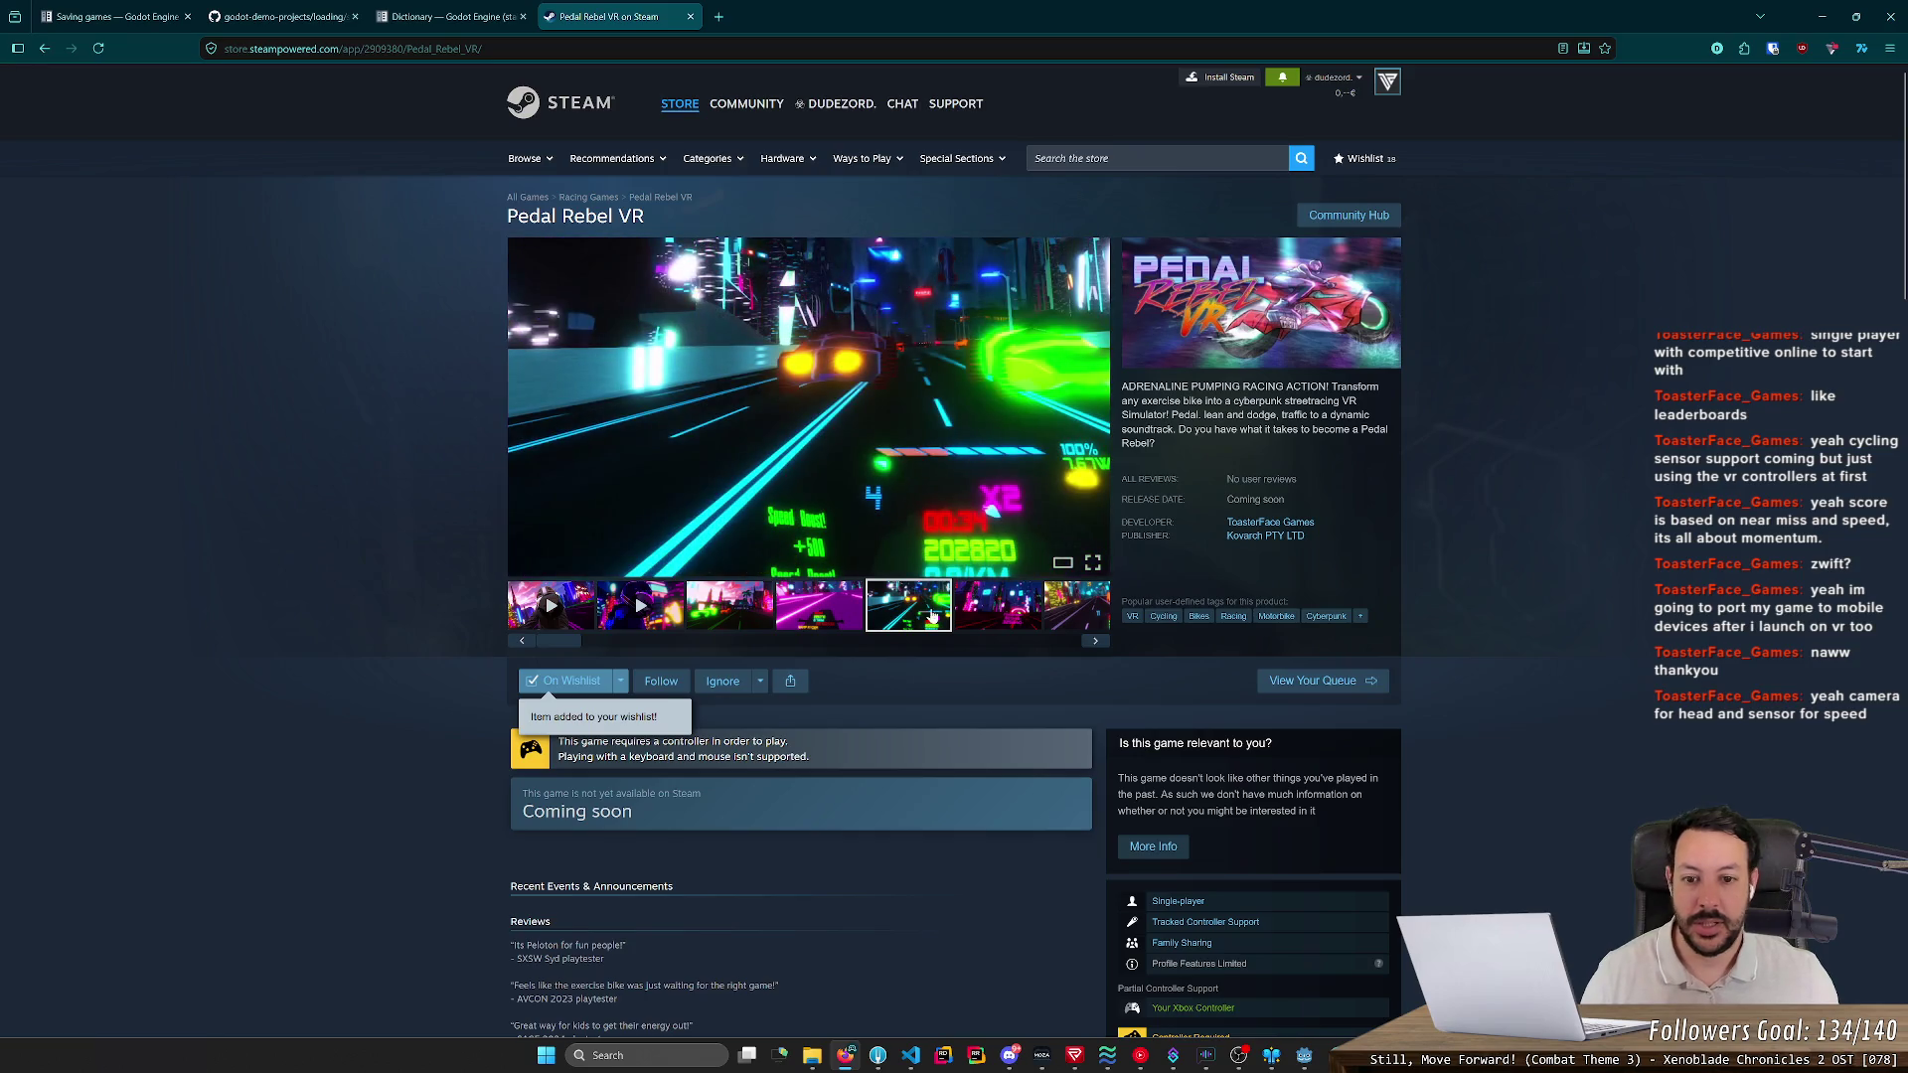
pyautogui.click(967, 617)
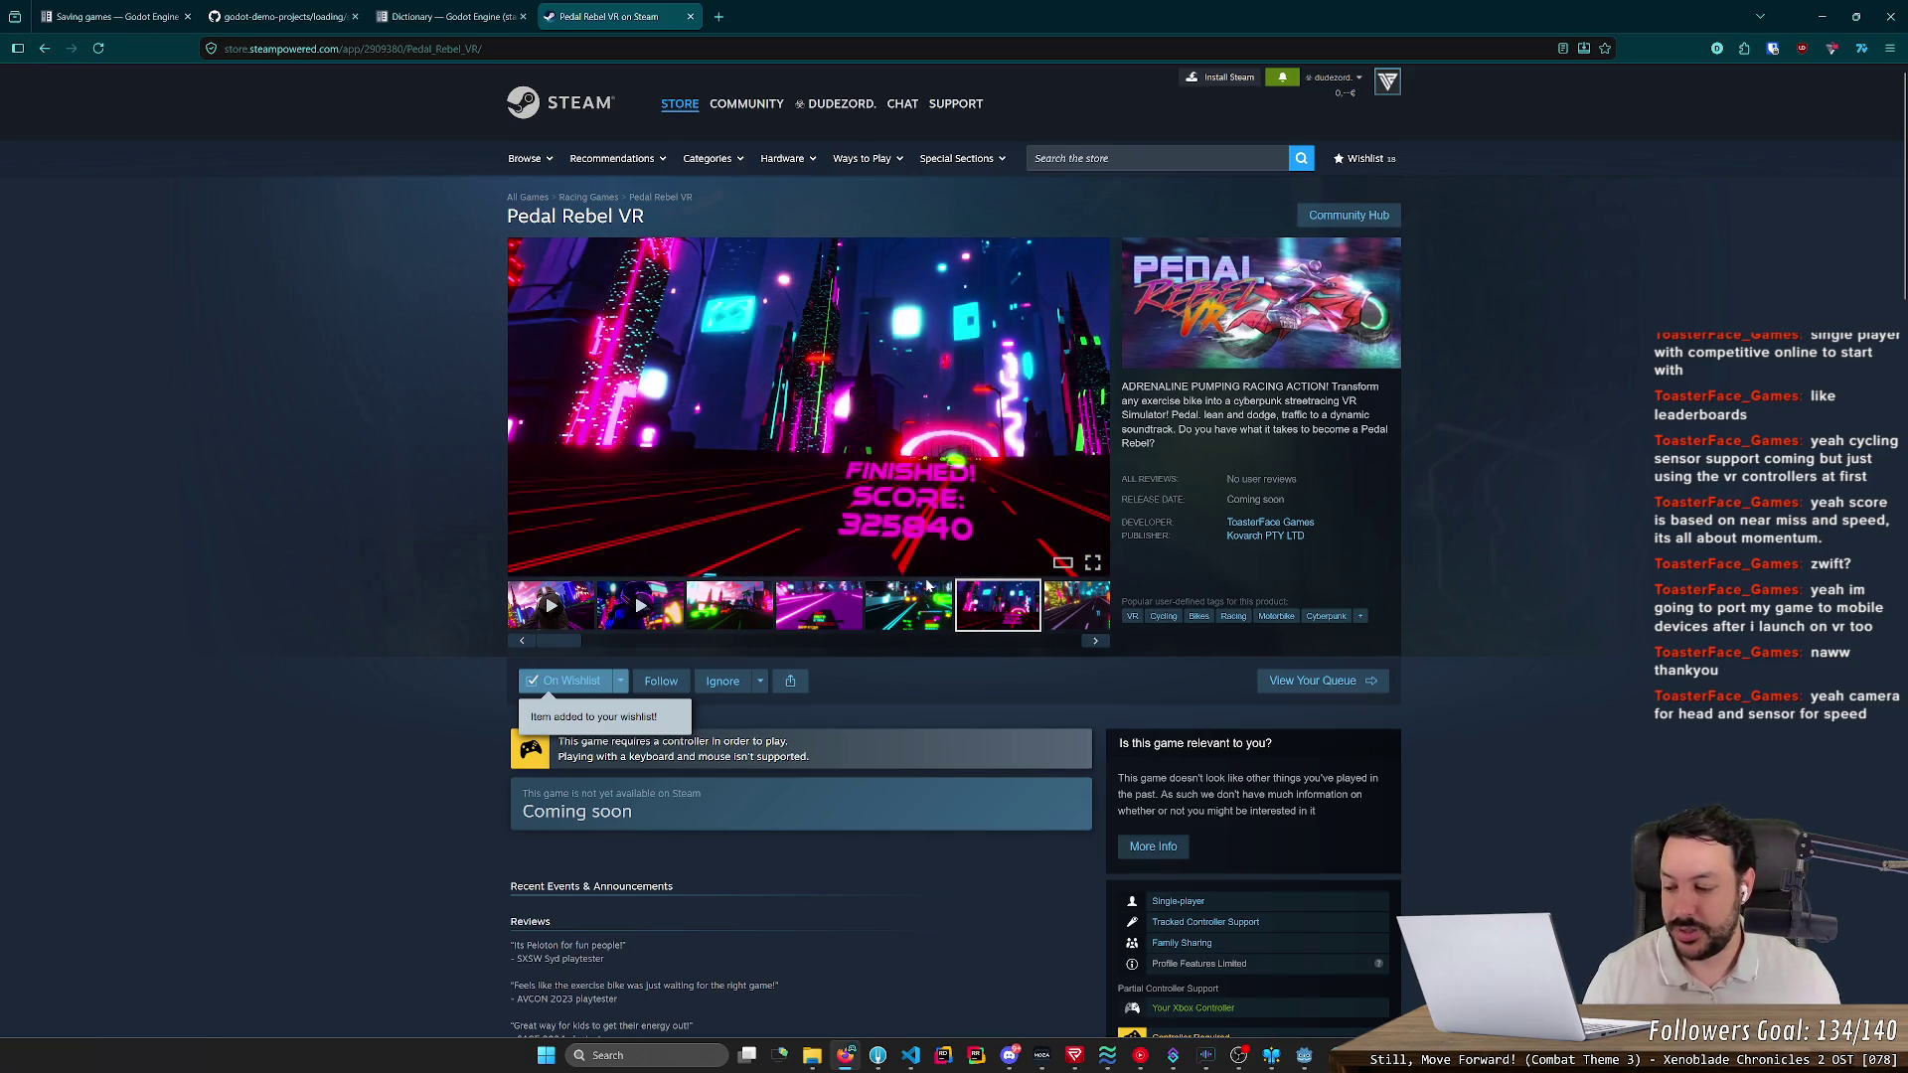
pyautogui.click(1077, 606)
pyautogui.moveTo(918, 645)
pyautogui.mouseDown()
pyautogui.moveTo(1083, 641)
pyautogui.moveTo(612, 636)
pyautogui.mouseUp()
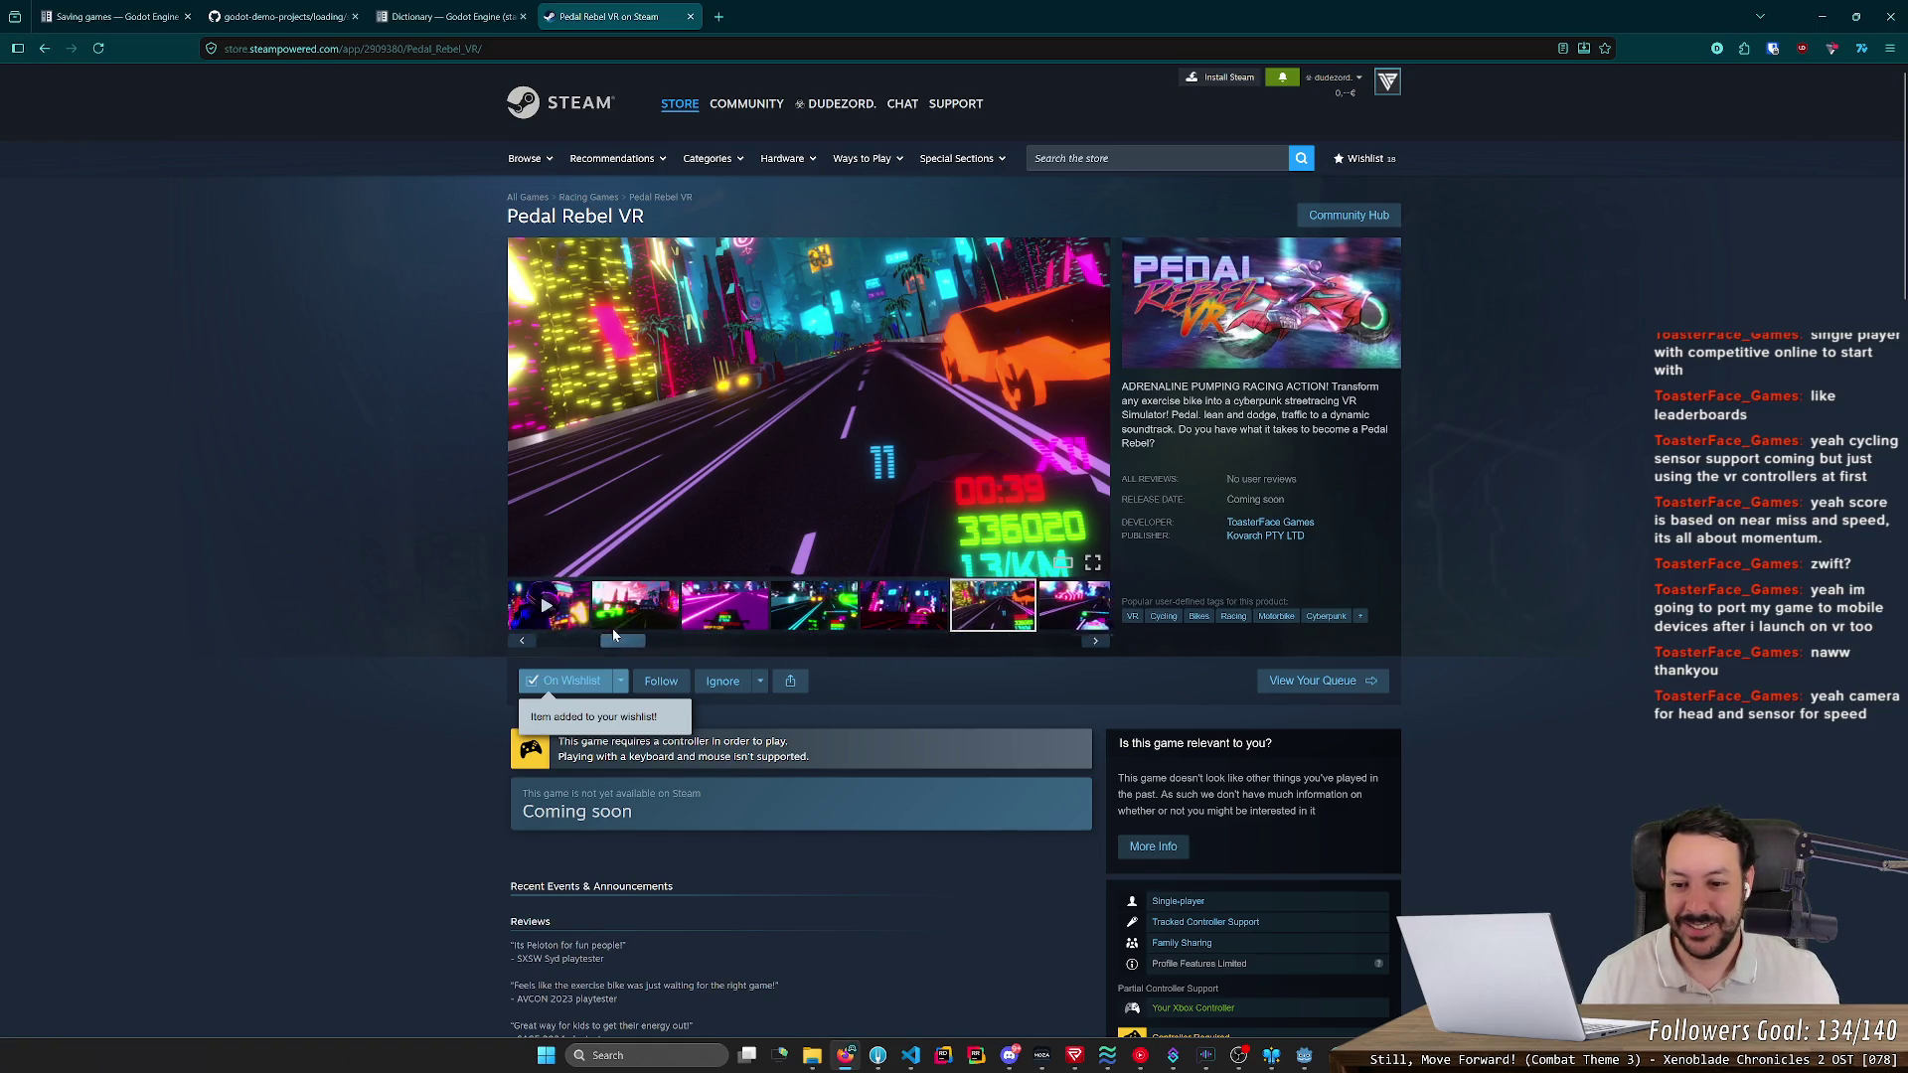
pyautogui.click(656, 614)
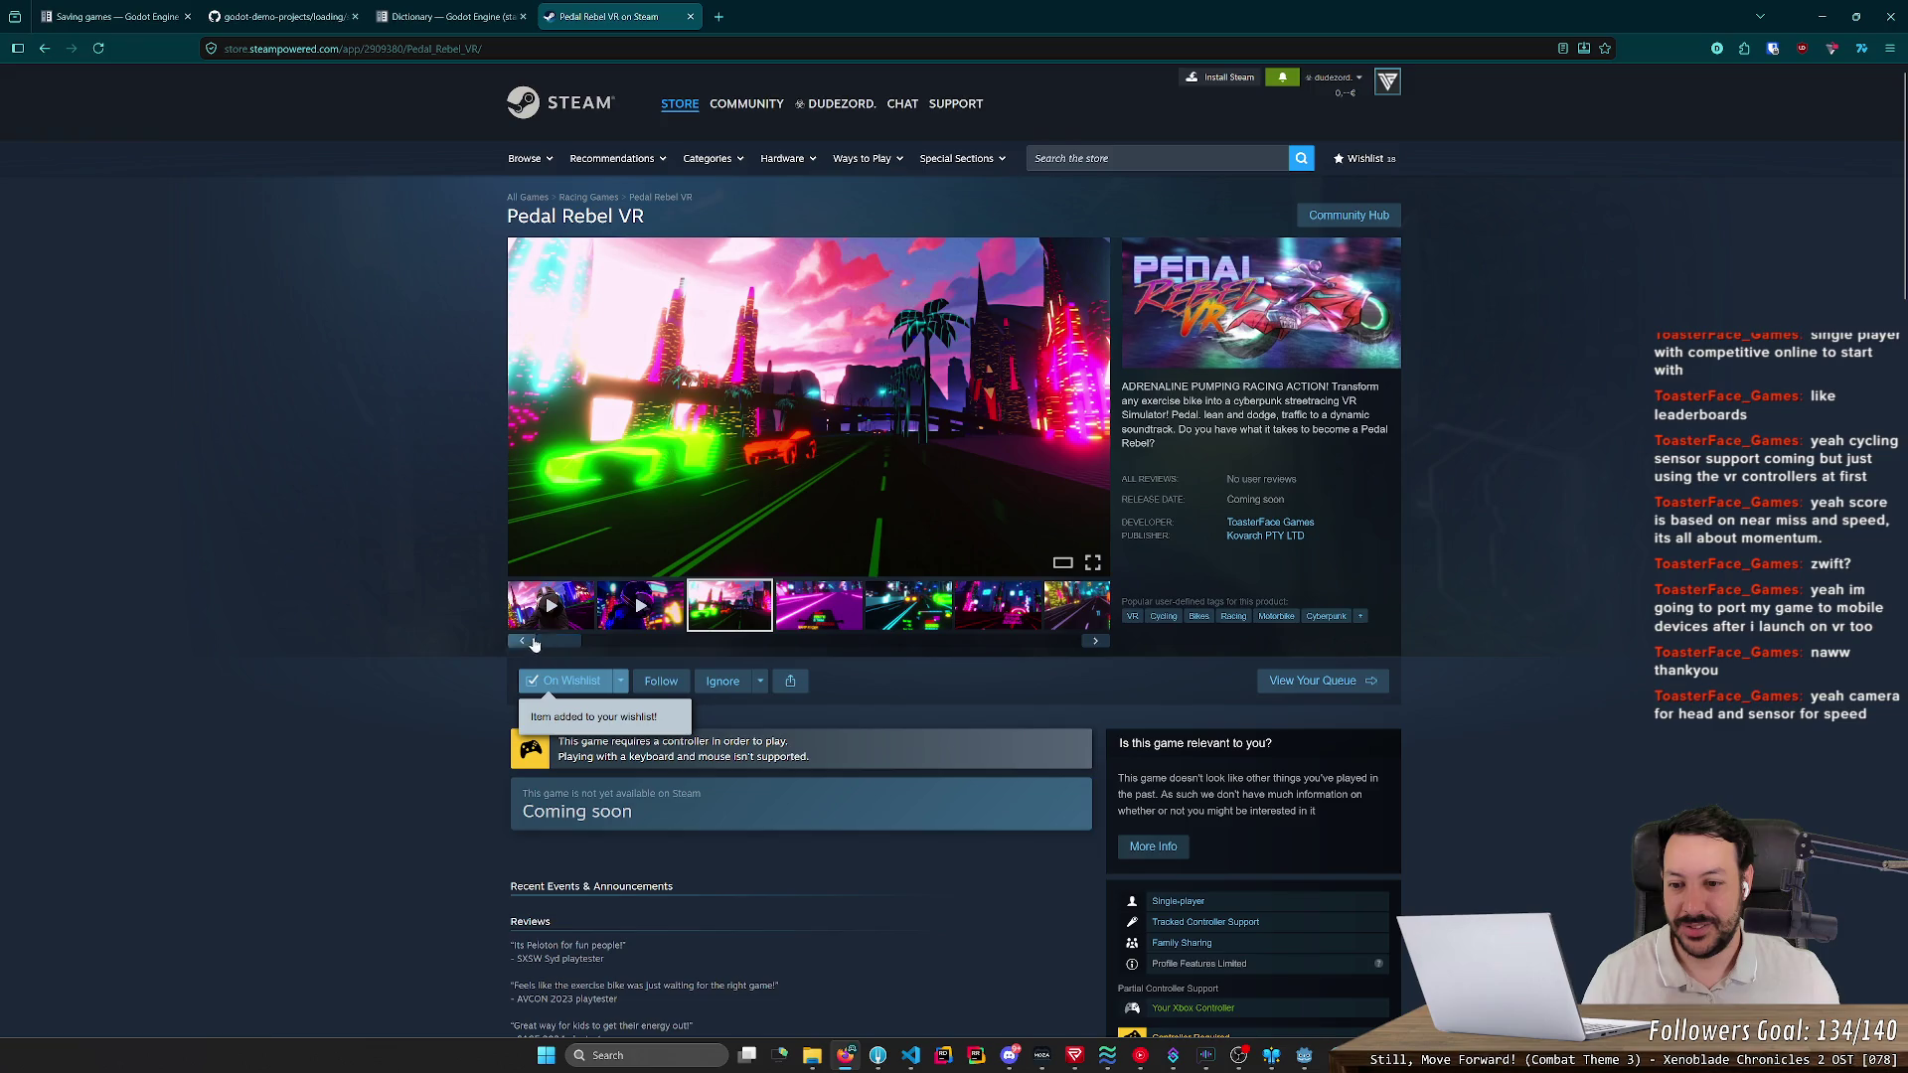
pyautogui.moveTo(571, 647); pyautogui.dragTo(705, 644)
pyautogui.click(708, 623)
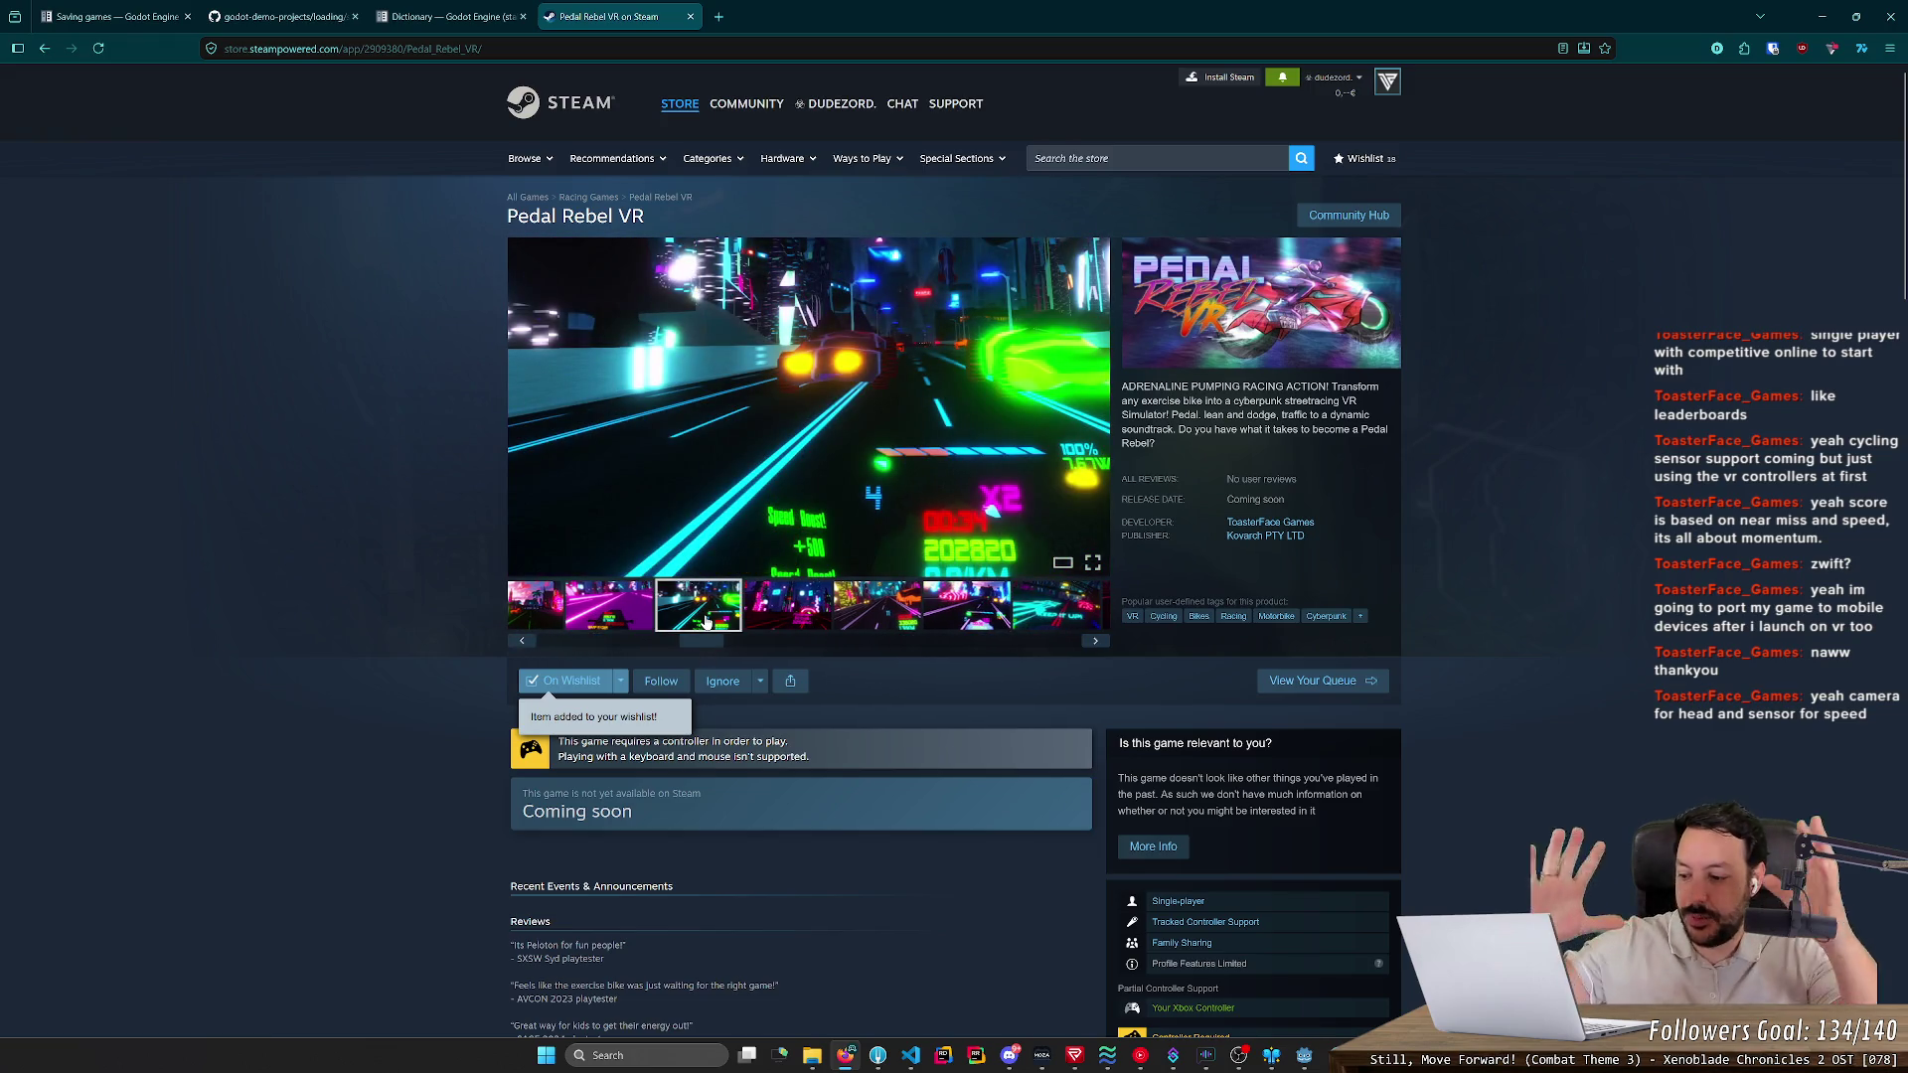
pyautogui.click(781, 624)
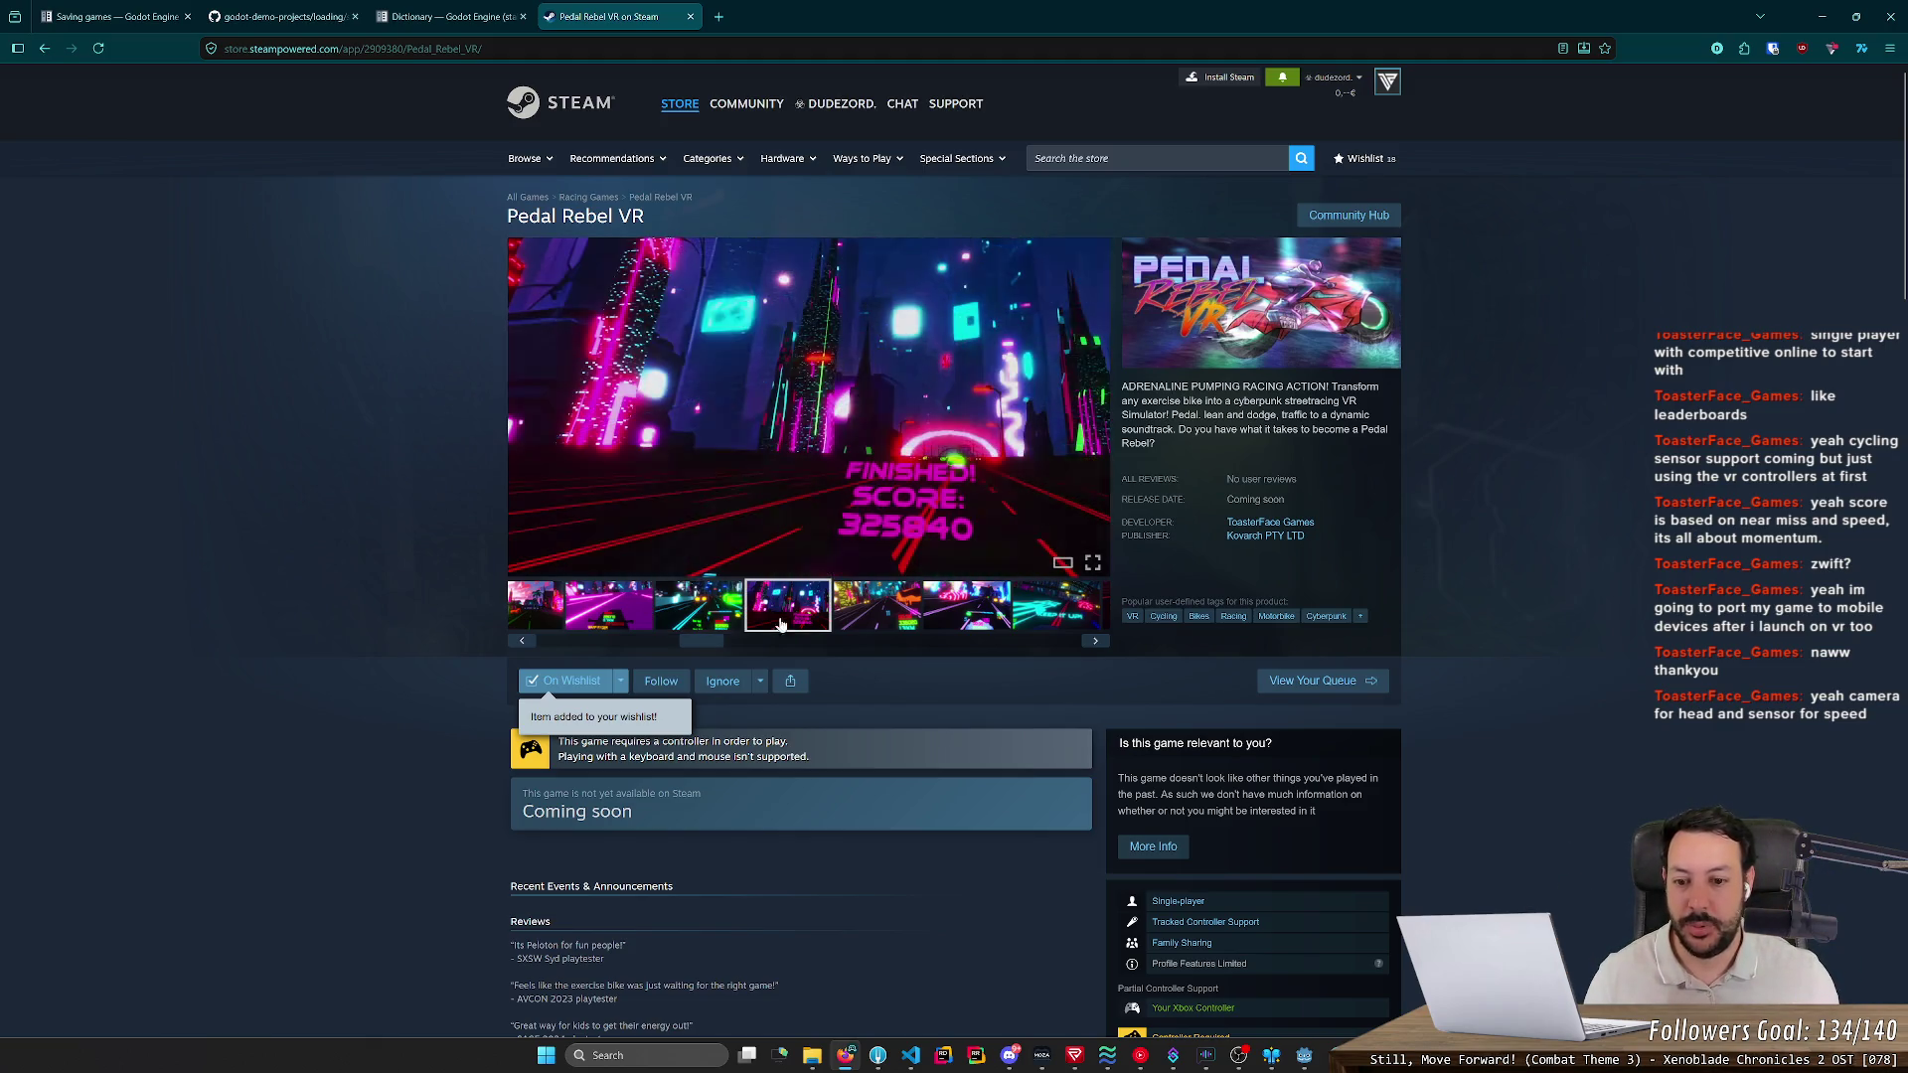
pyautogui.moveTo(702, 644); pyautogui.dragTo(876, 648)
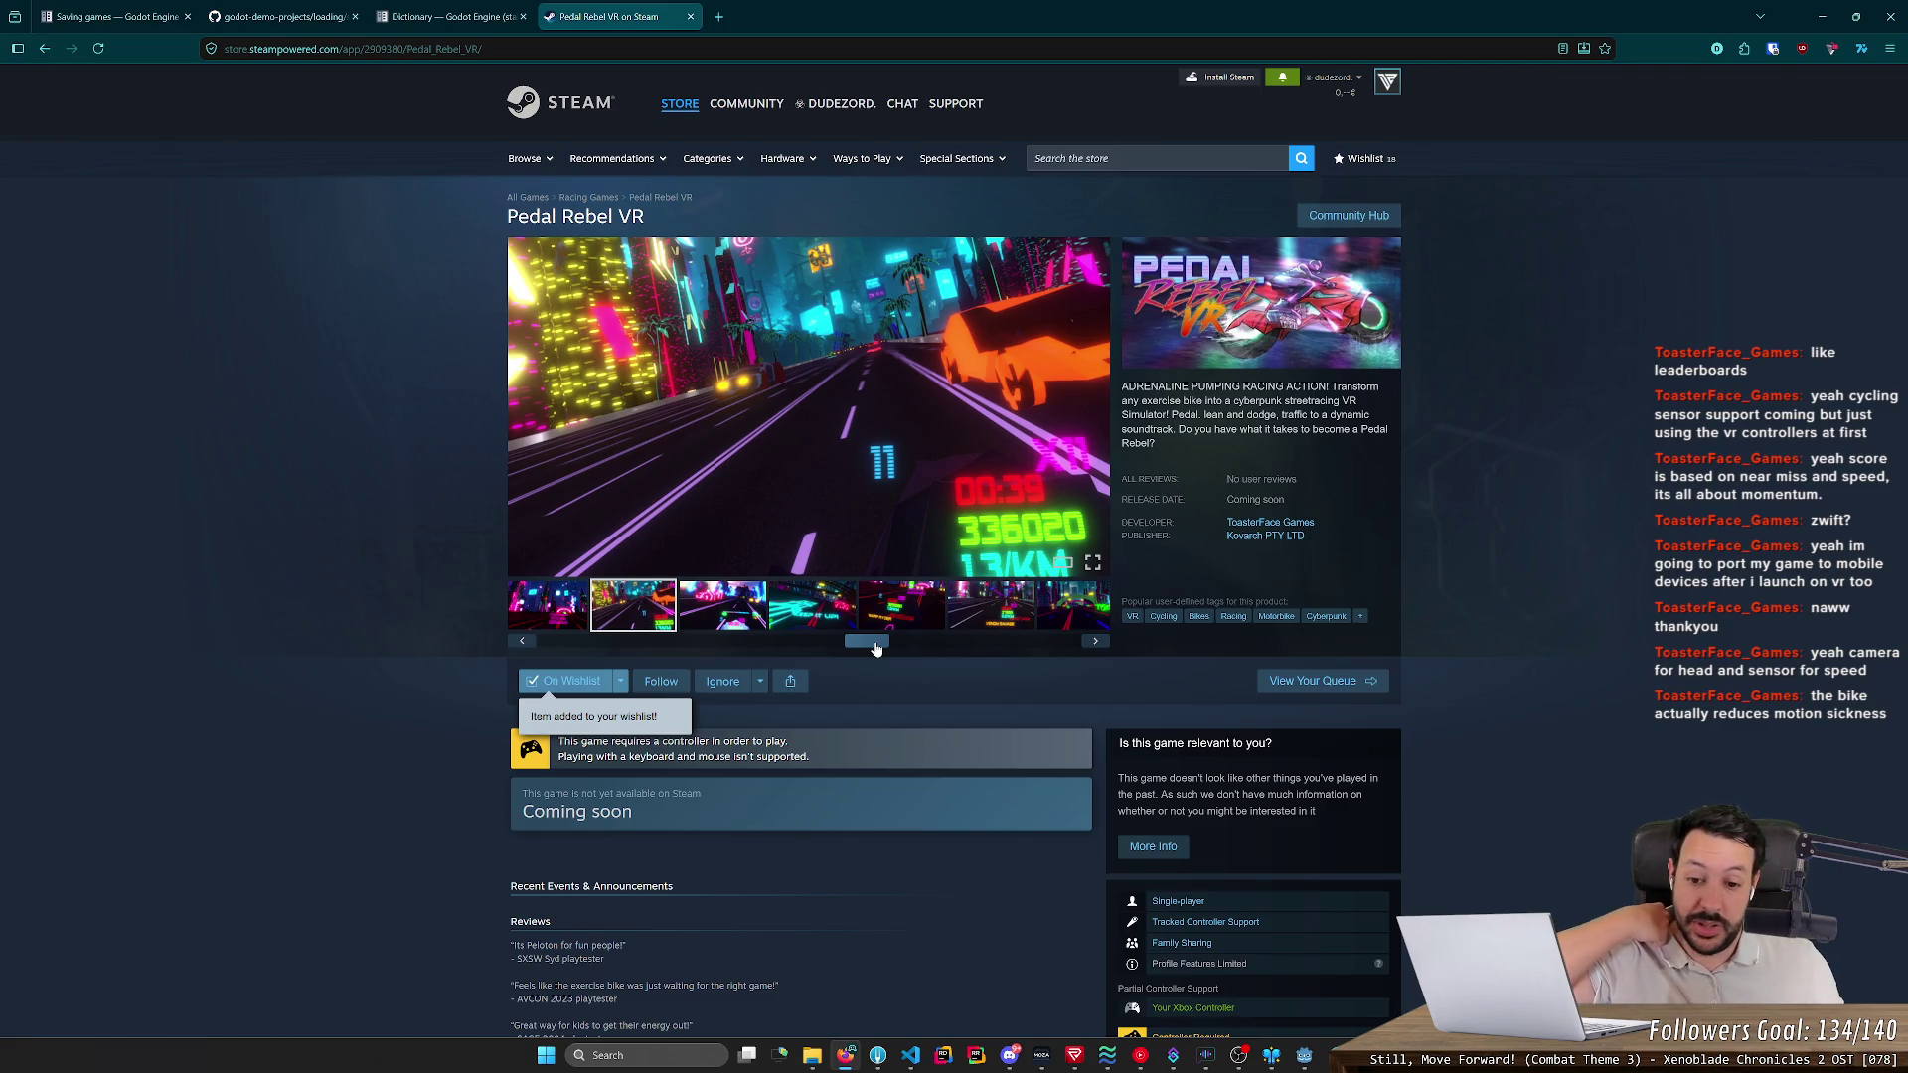
pyautogui.click(752, 616)
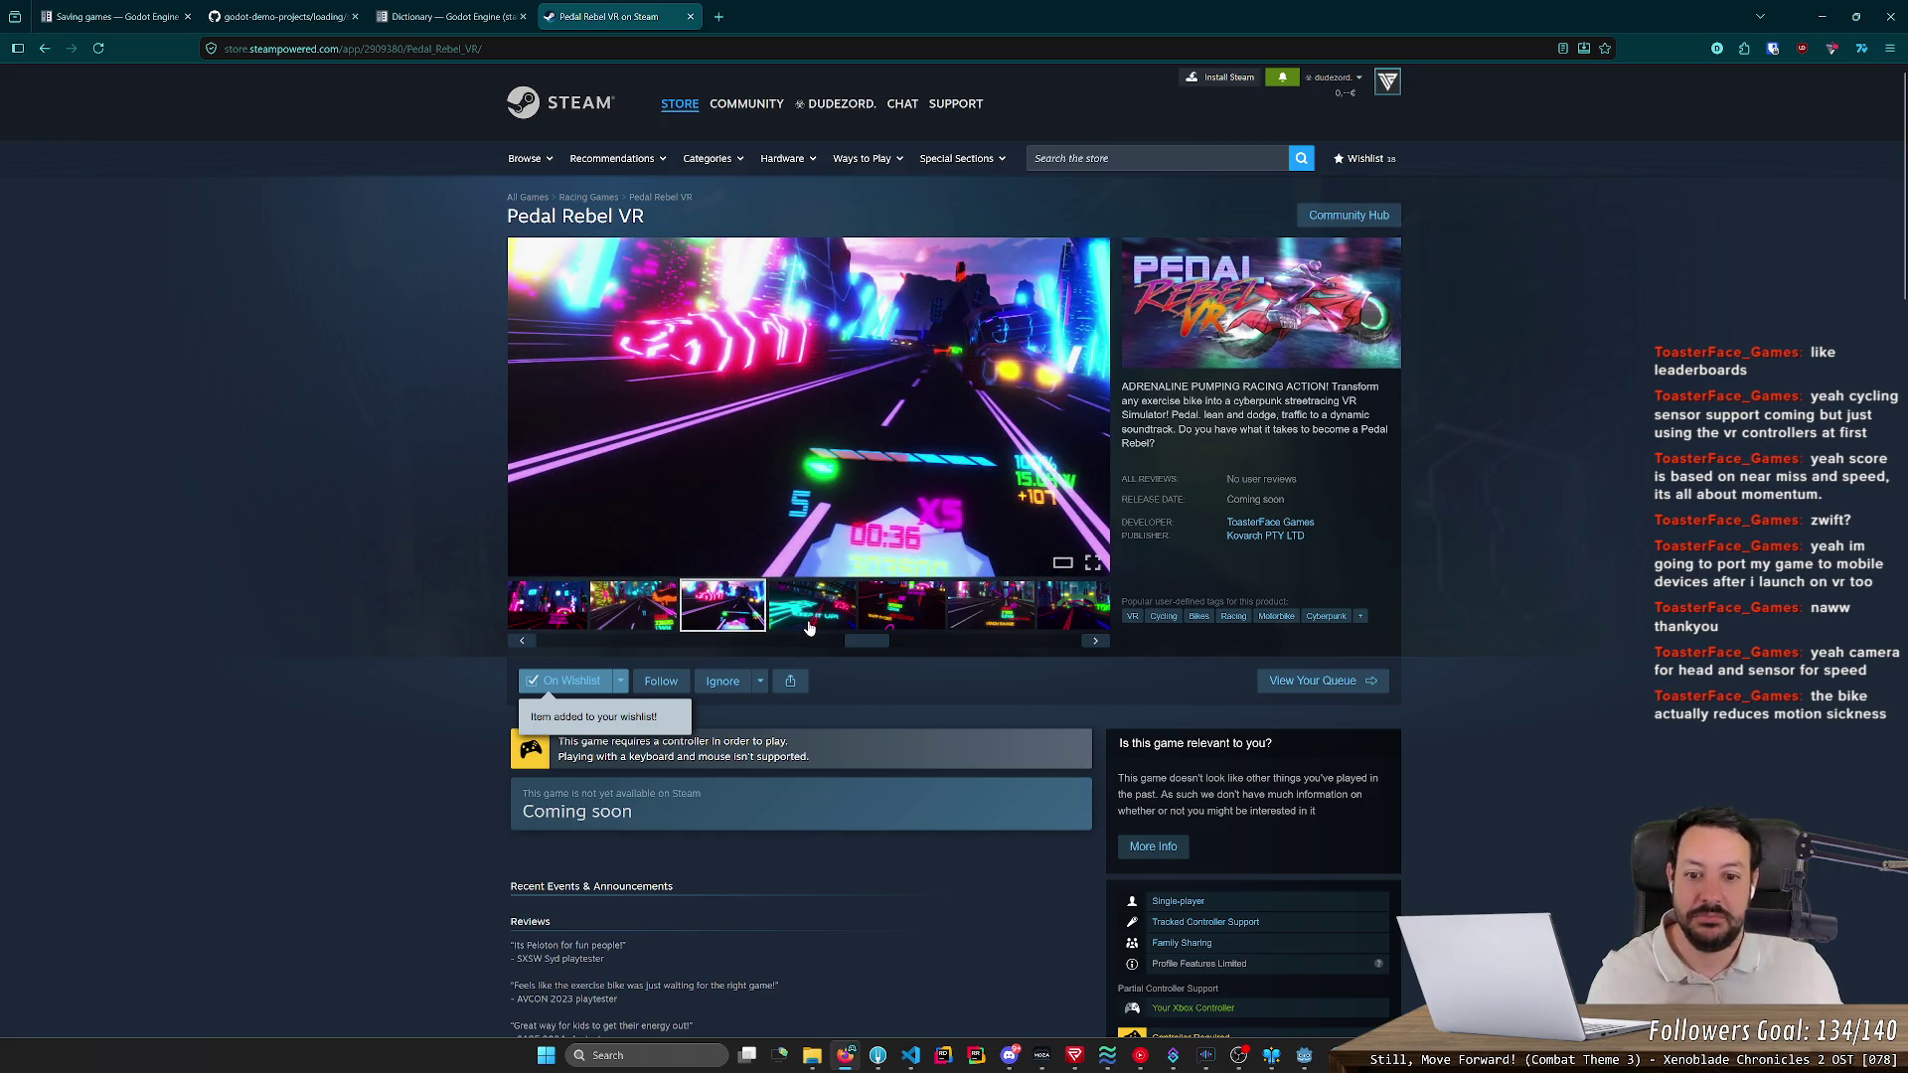
pyautogui.click(810, 621)
pyautogui.click(894, 618)
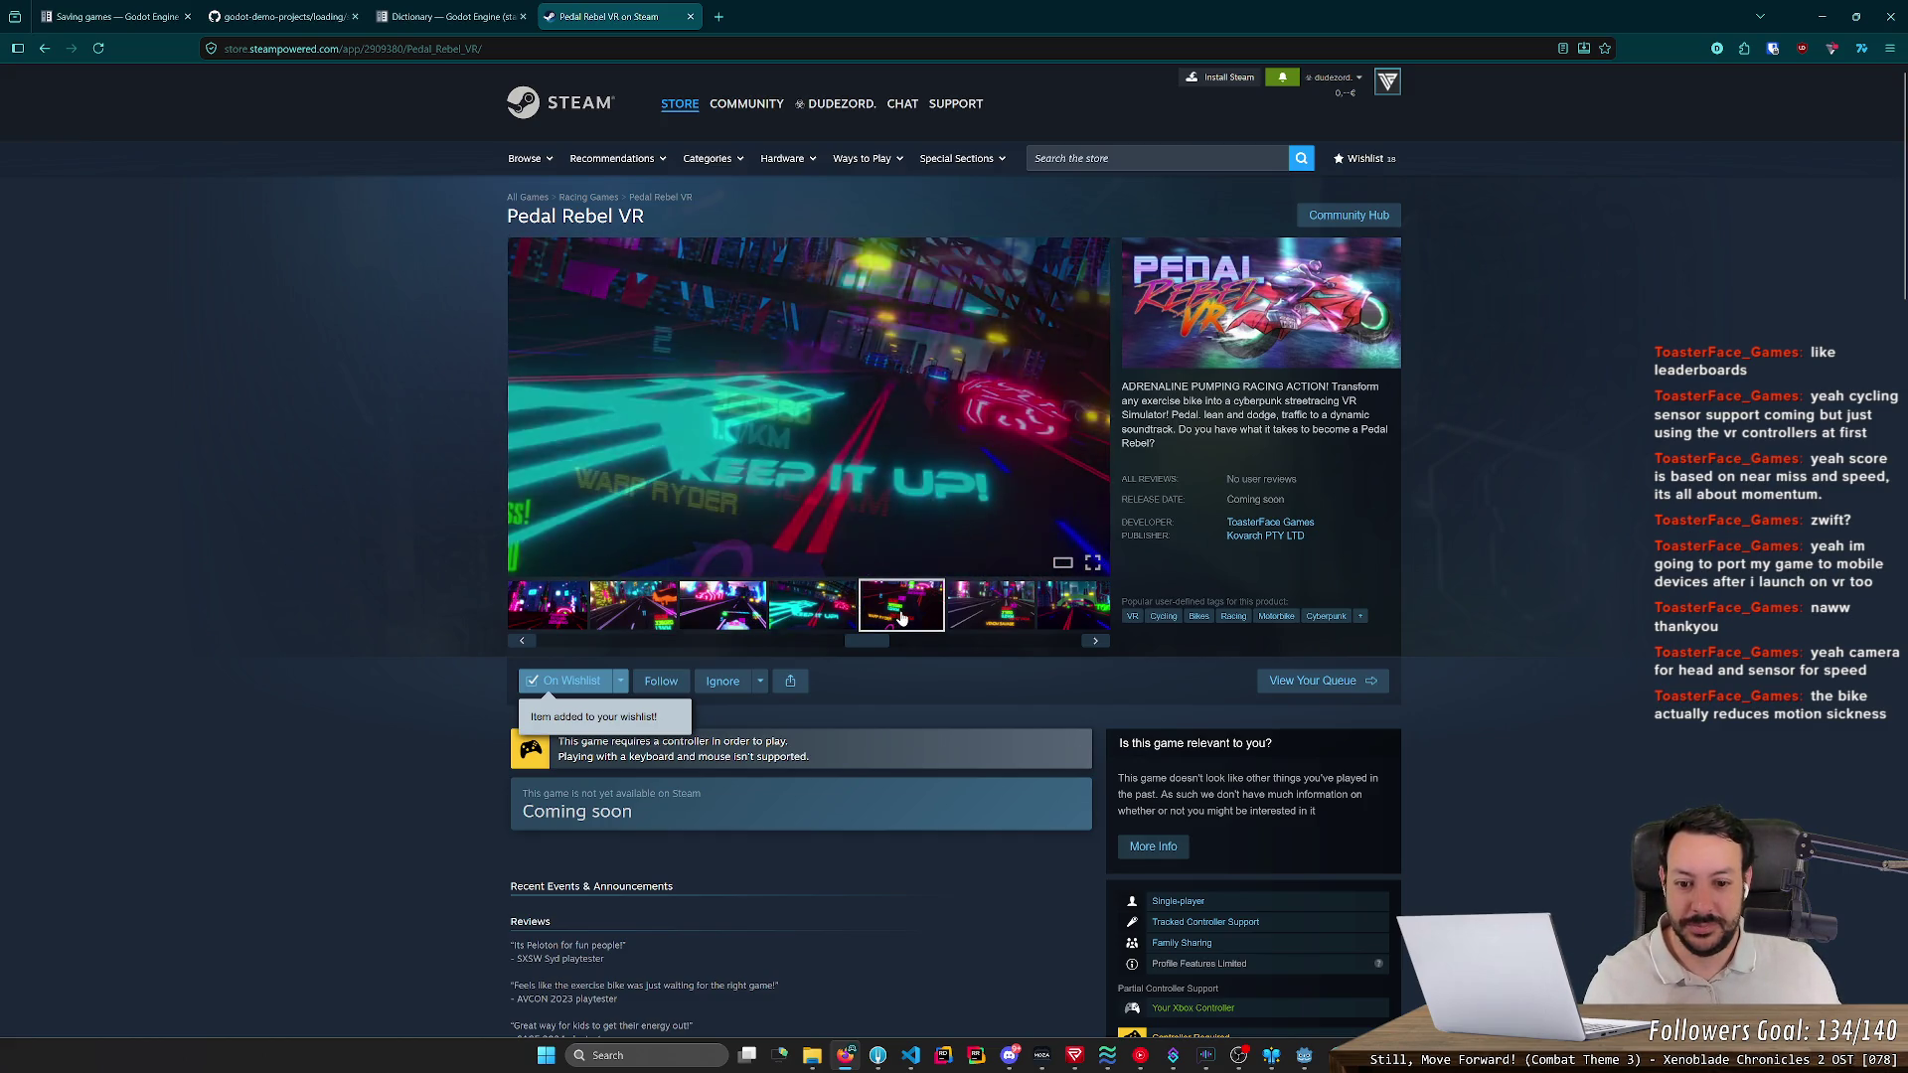
pyautogui.moveTo(875, 652); pyautogui.dragTo(960, 645)
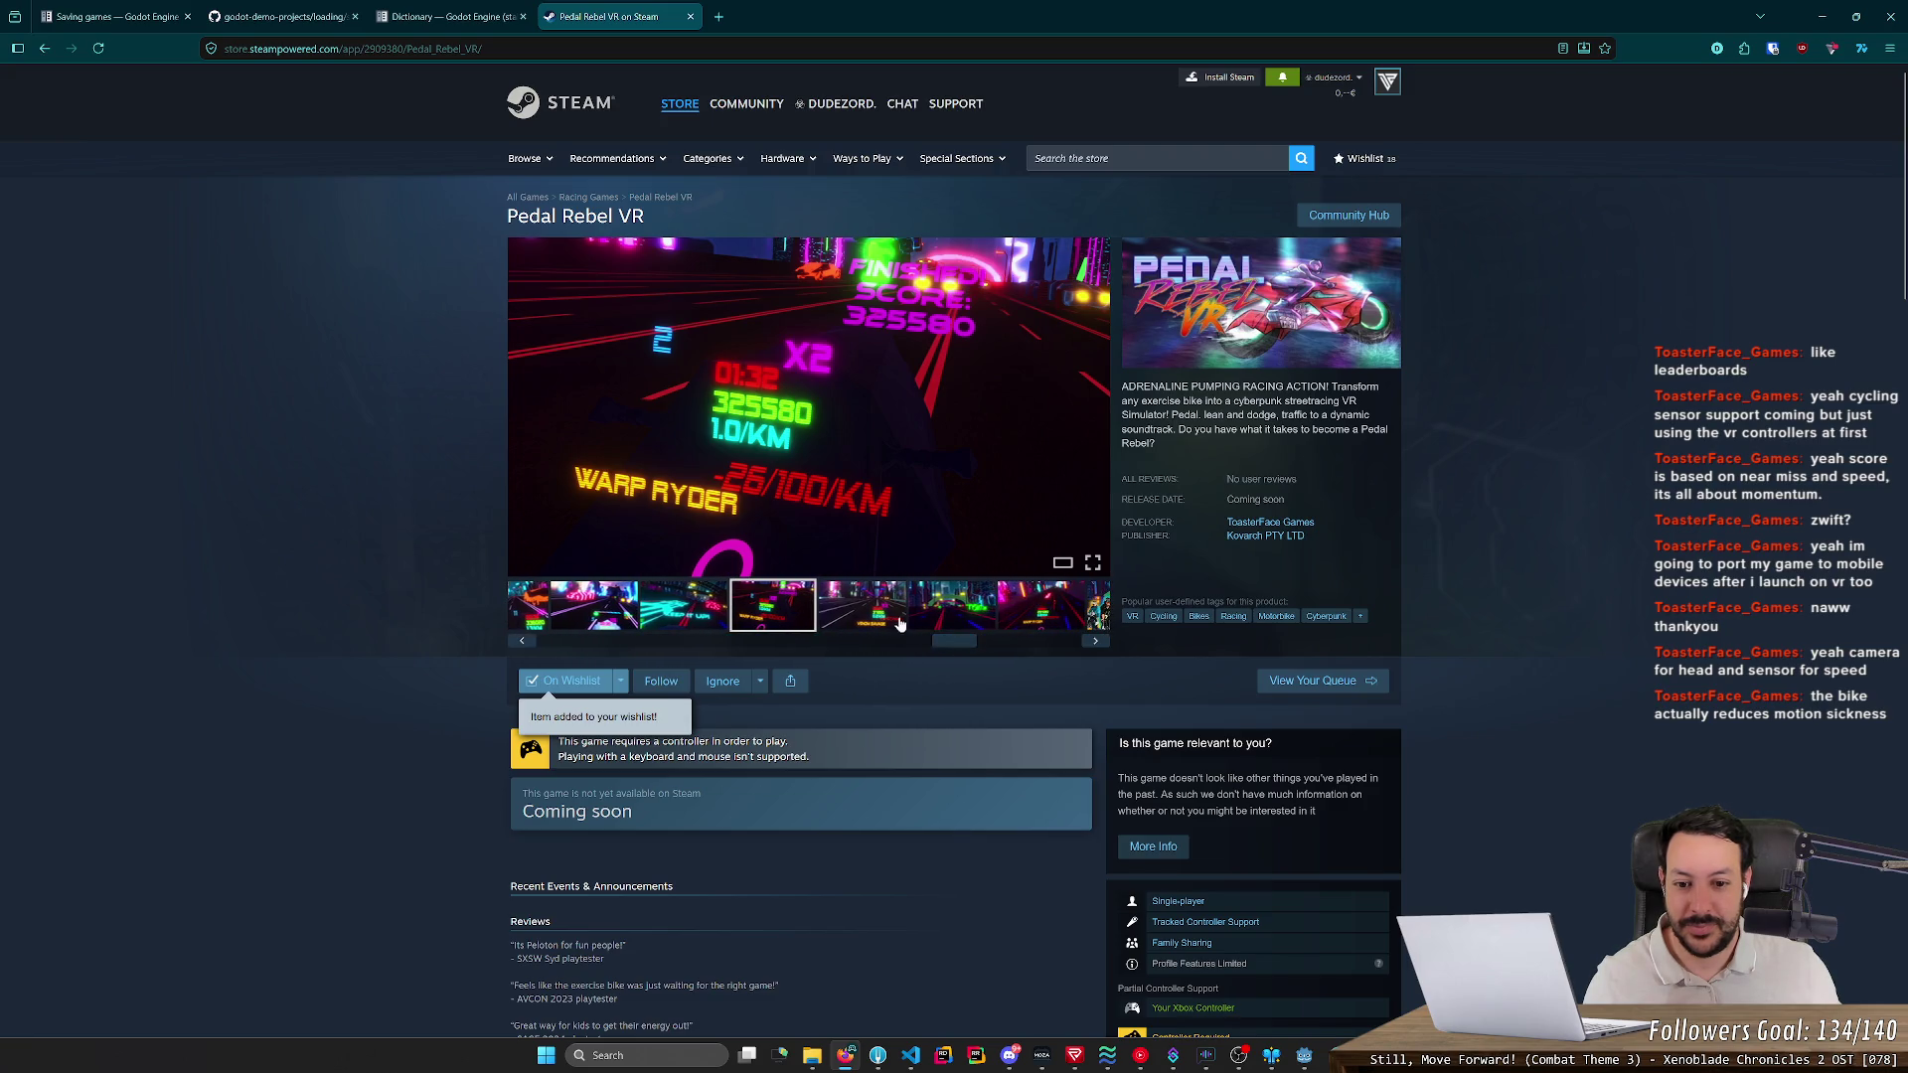
pyautogui.click(931, 622)
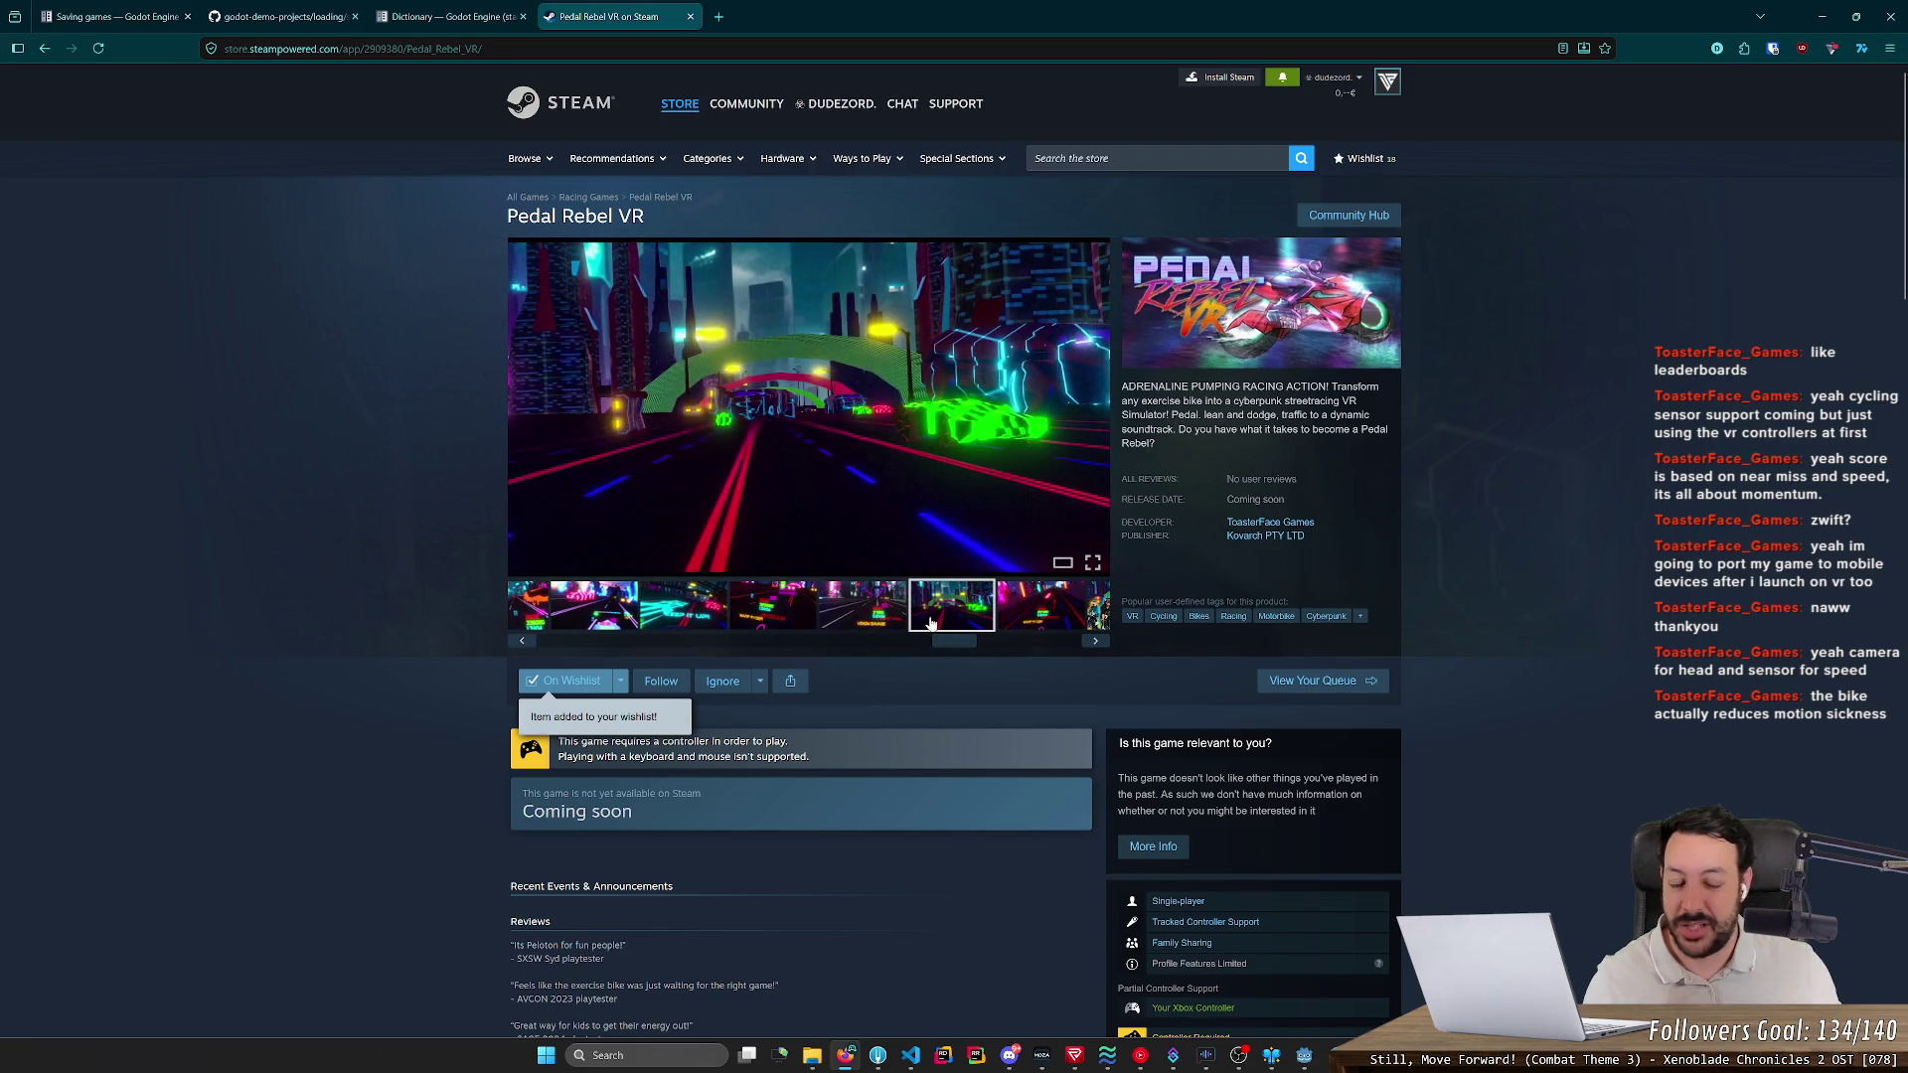
pyautogui.moveTo(944, 647)
pyautogui.mouseDown()
pyautogui.moveTo(1004, 649)
pyautogui.moveTo(740, 644)
pyautogui.mouseUp()
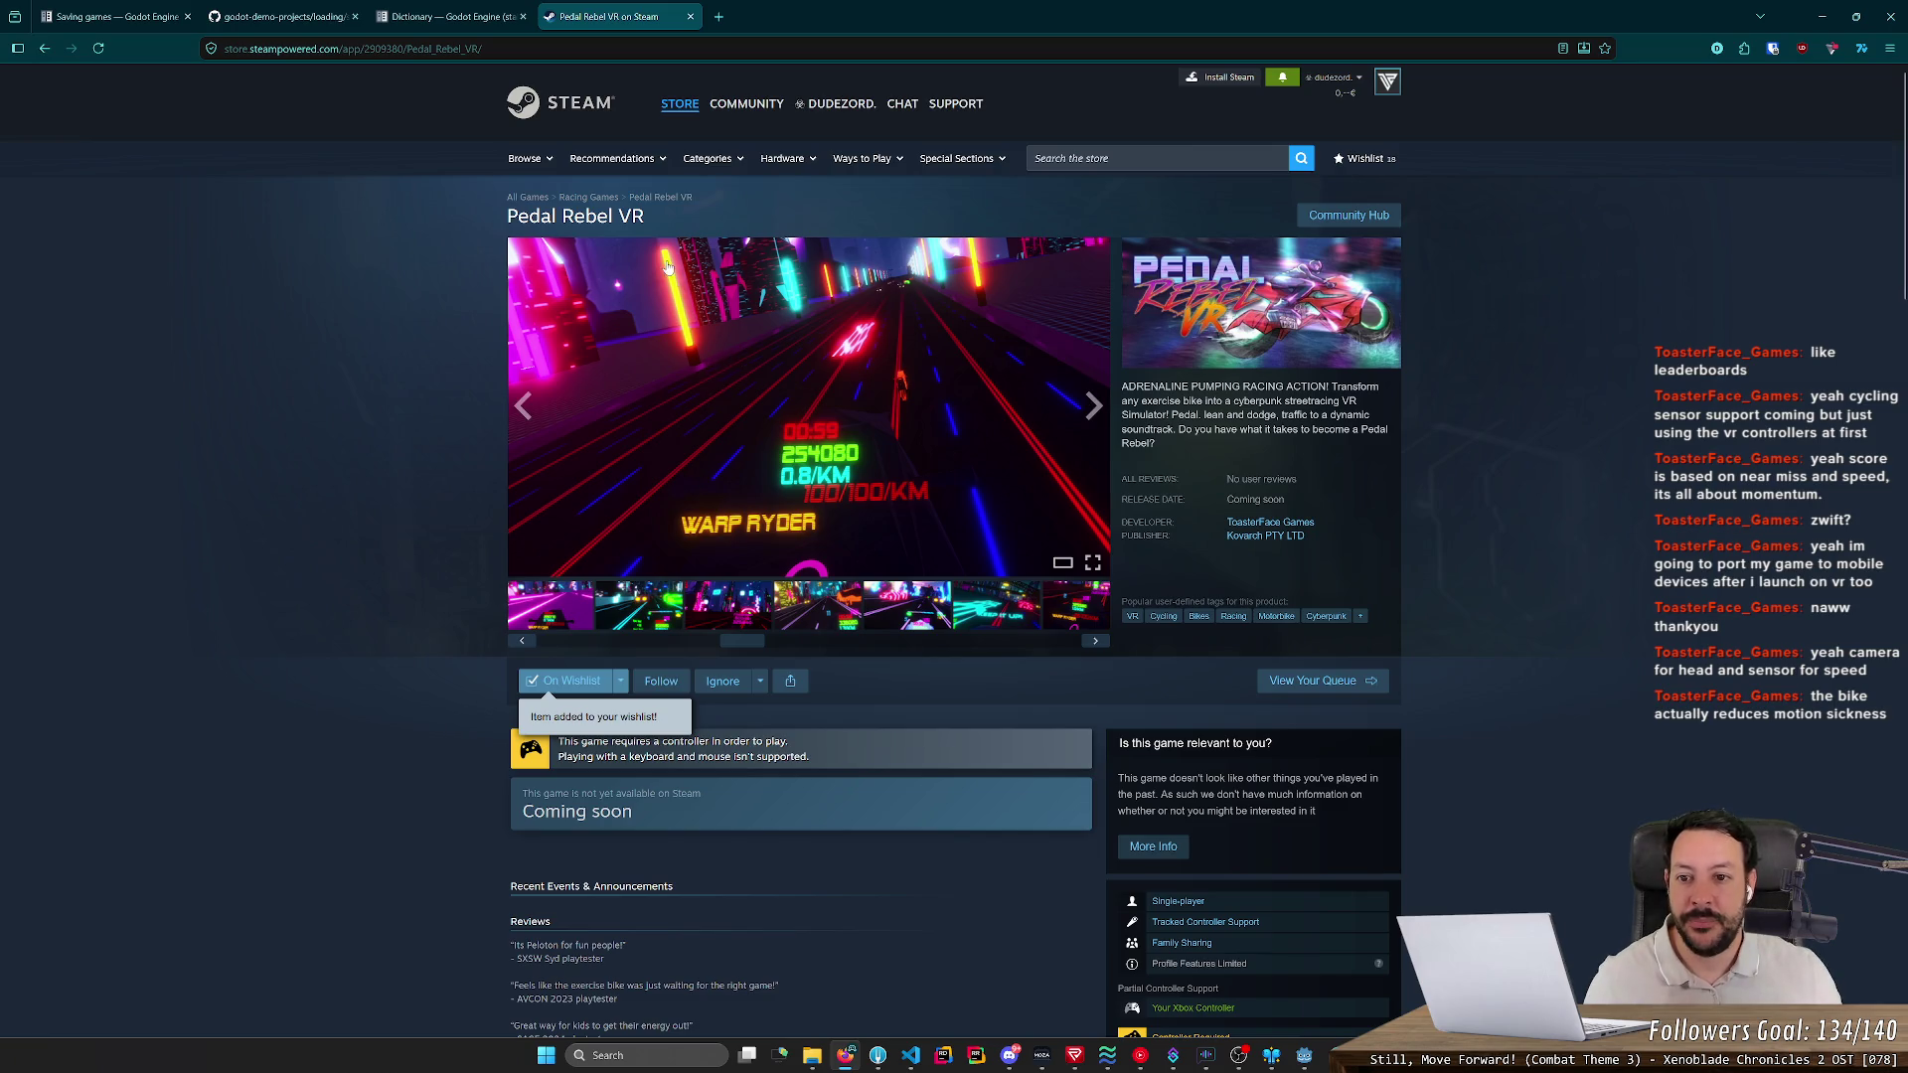
pyautogui.moveTo(665, 222); pyautogui.dragTo(507, 223)
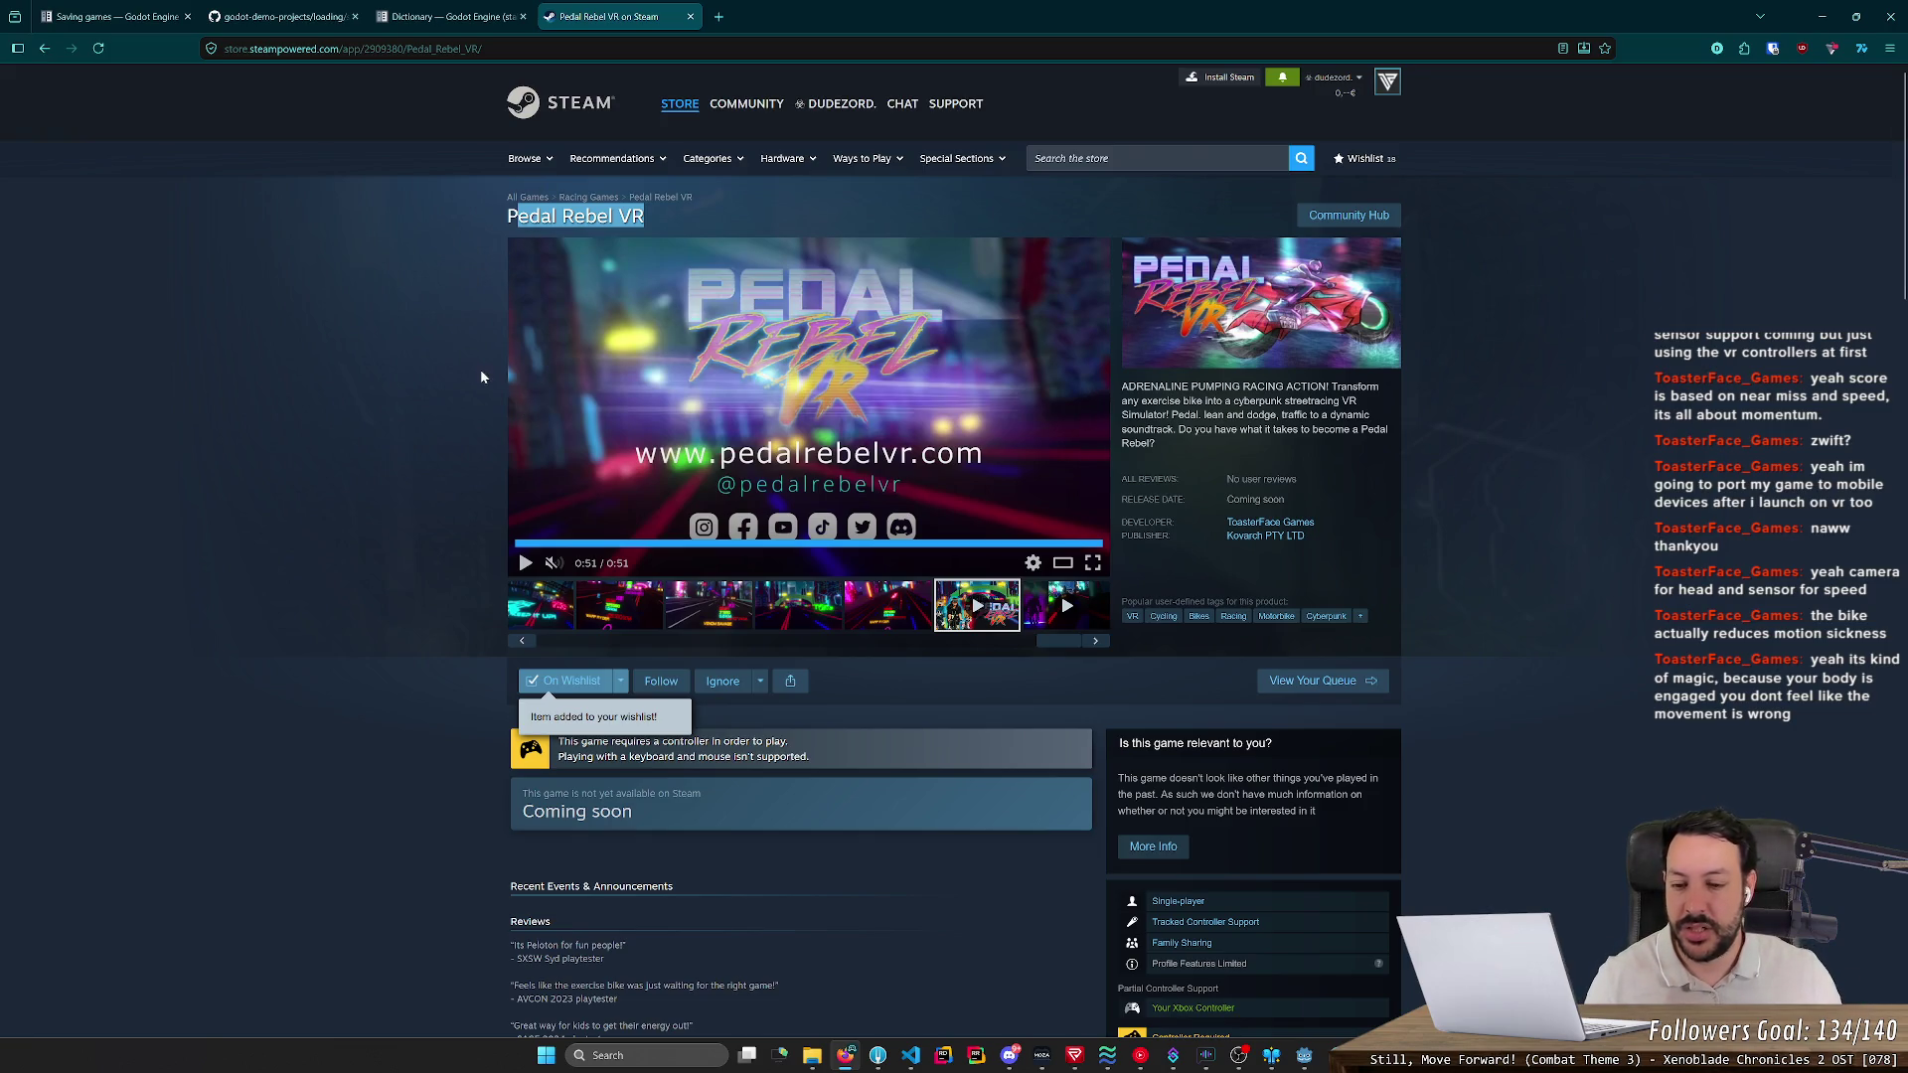
pyautogui.click(429, 367)
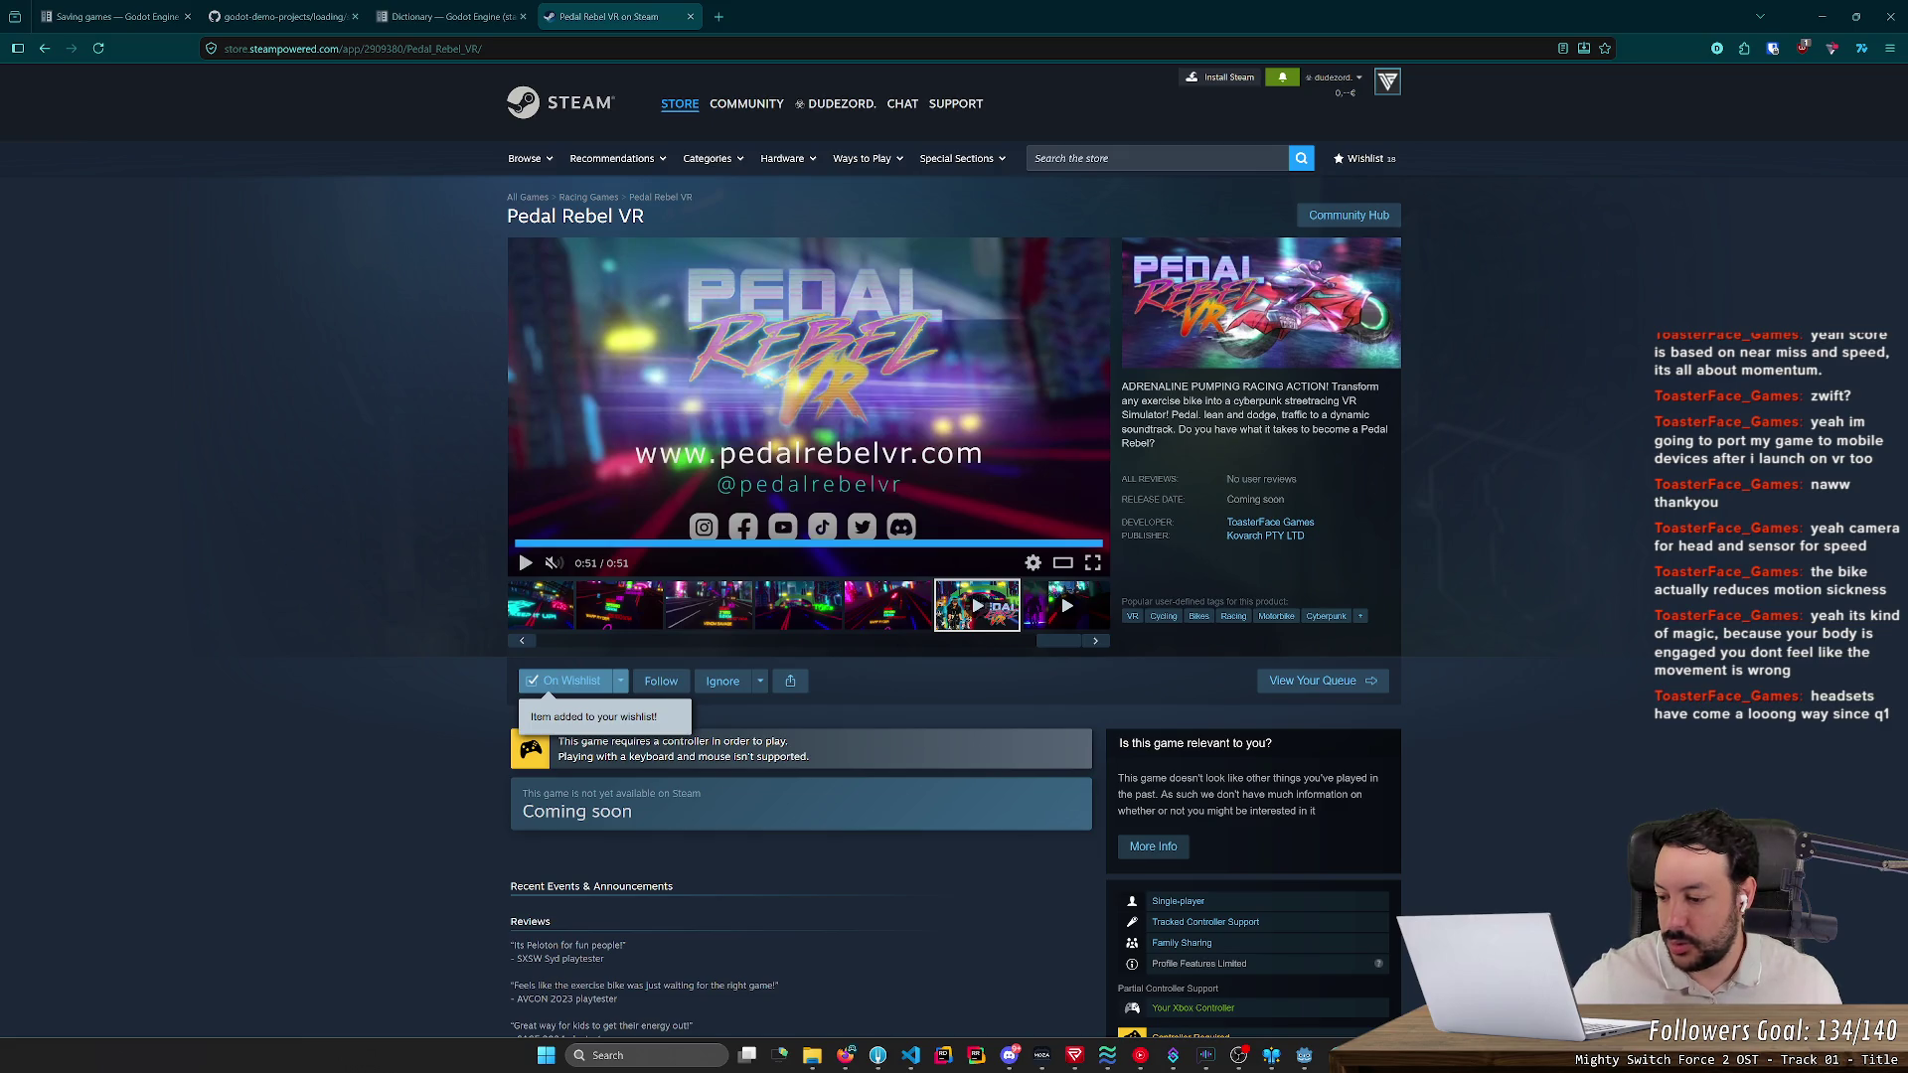
pyautogui.click(265, 509)
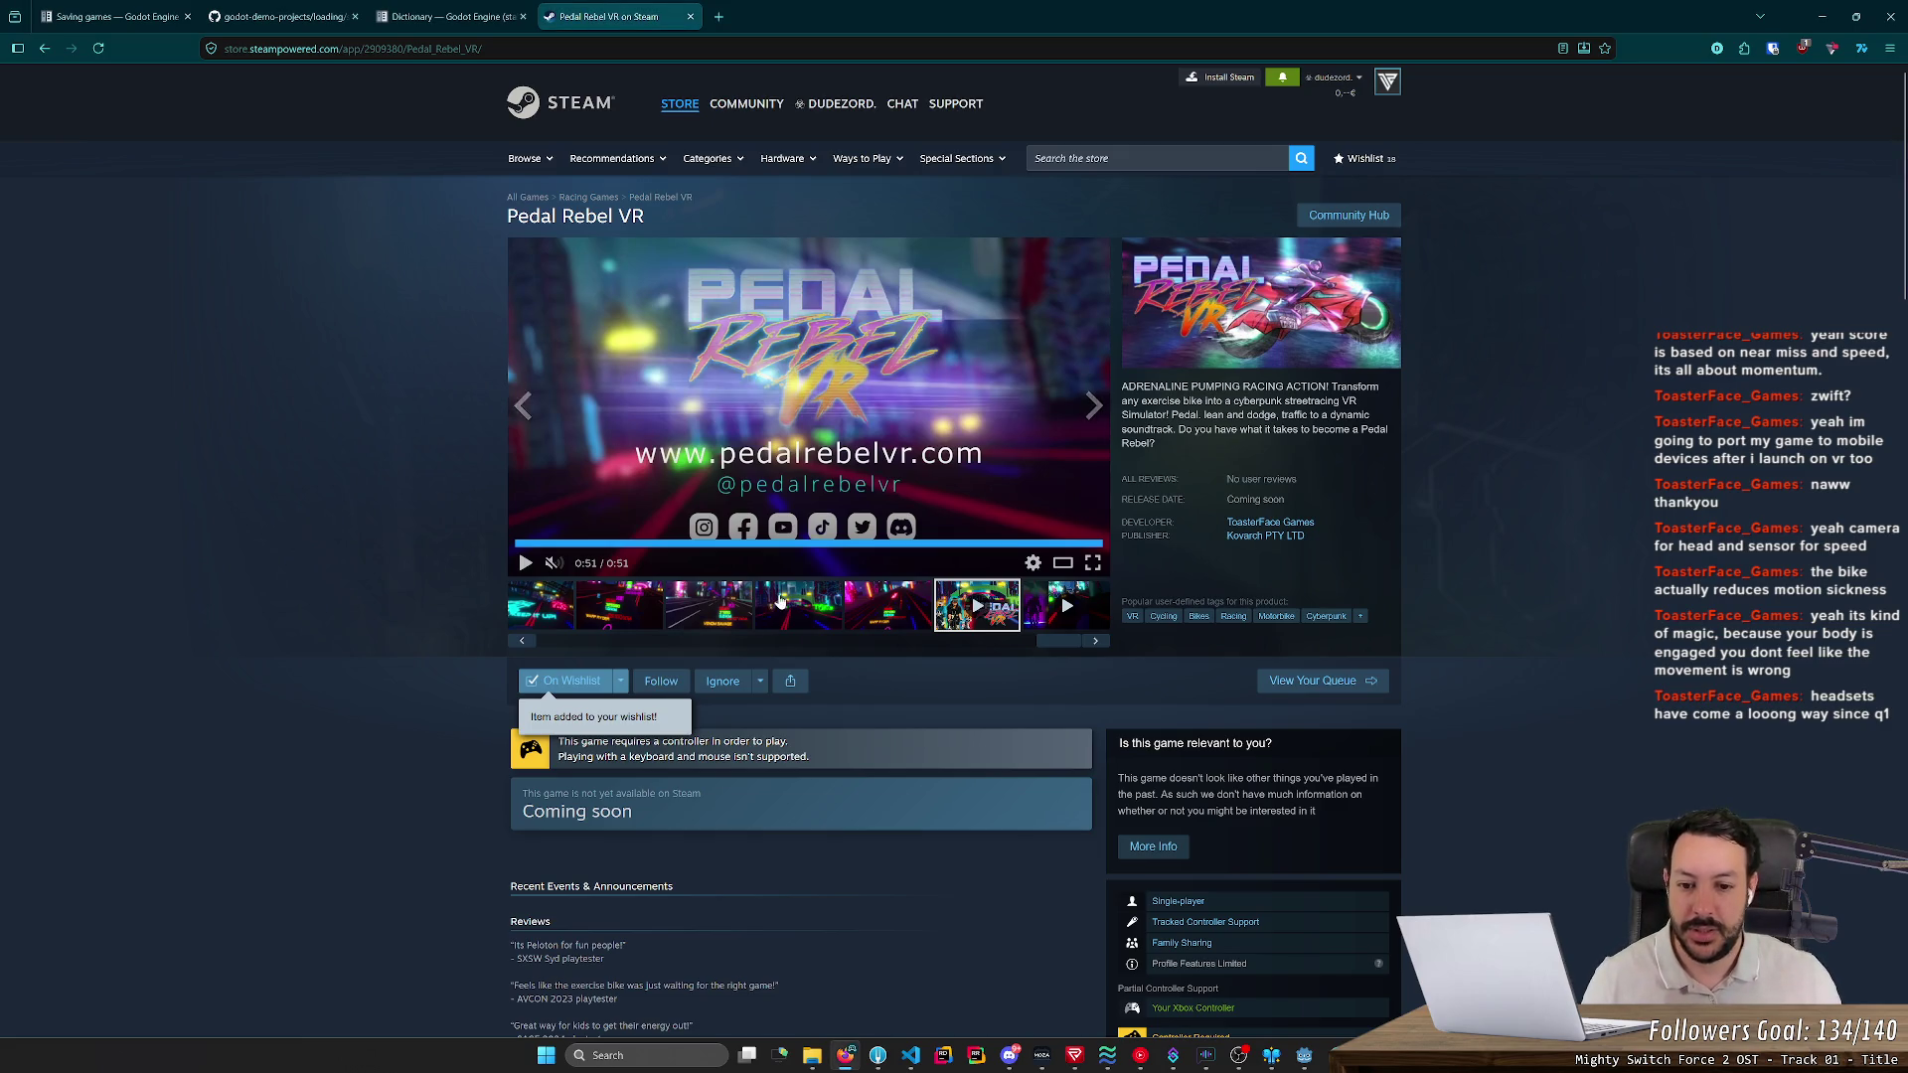
pyautogui.click(739, 620)
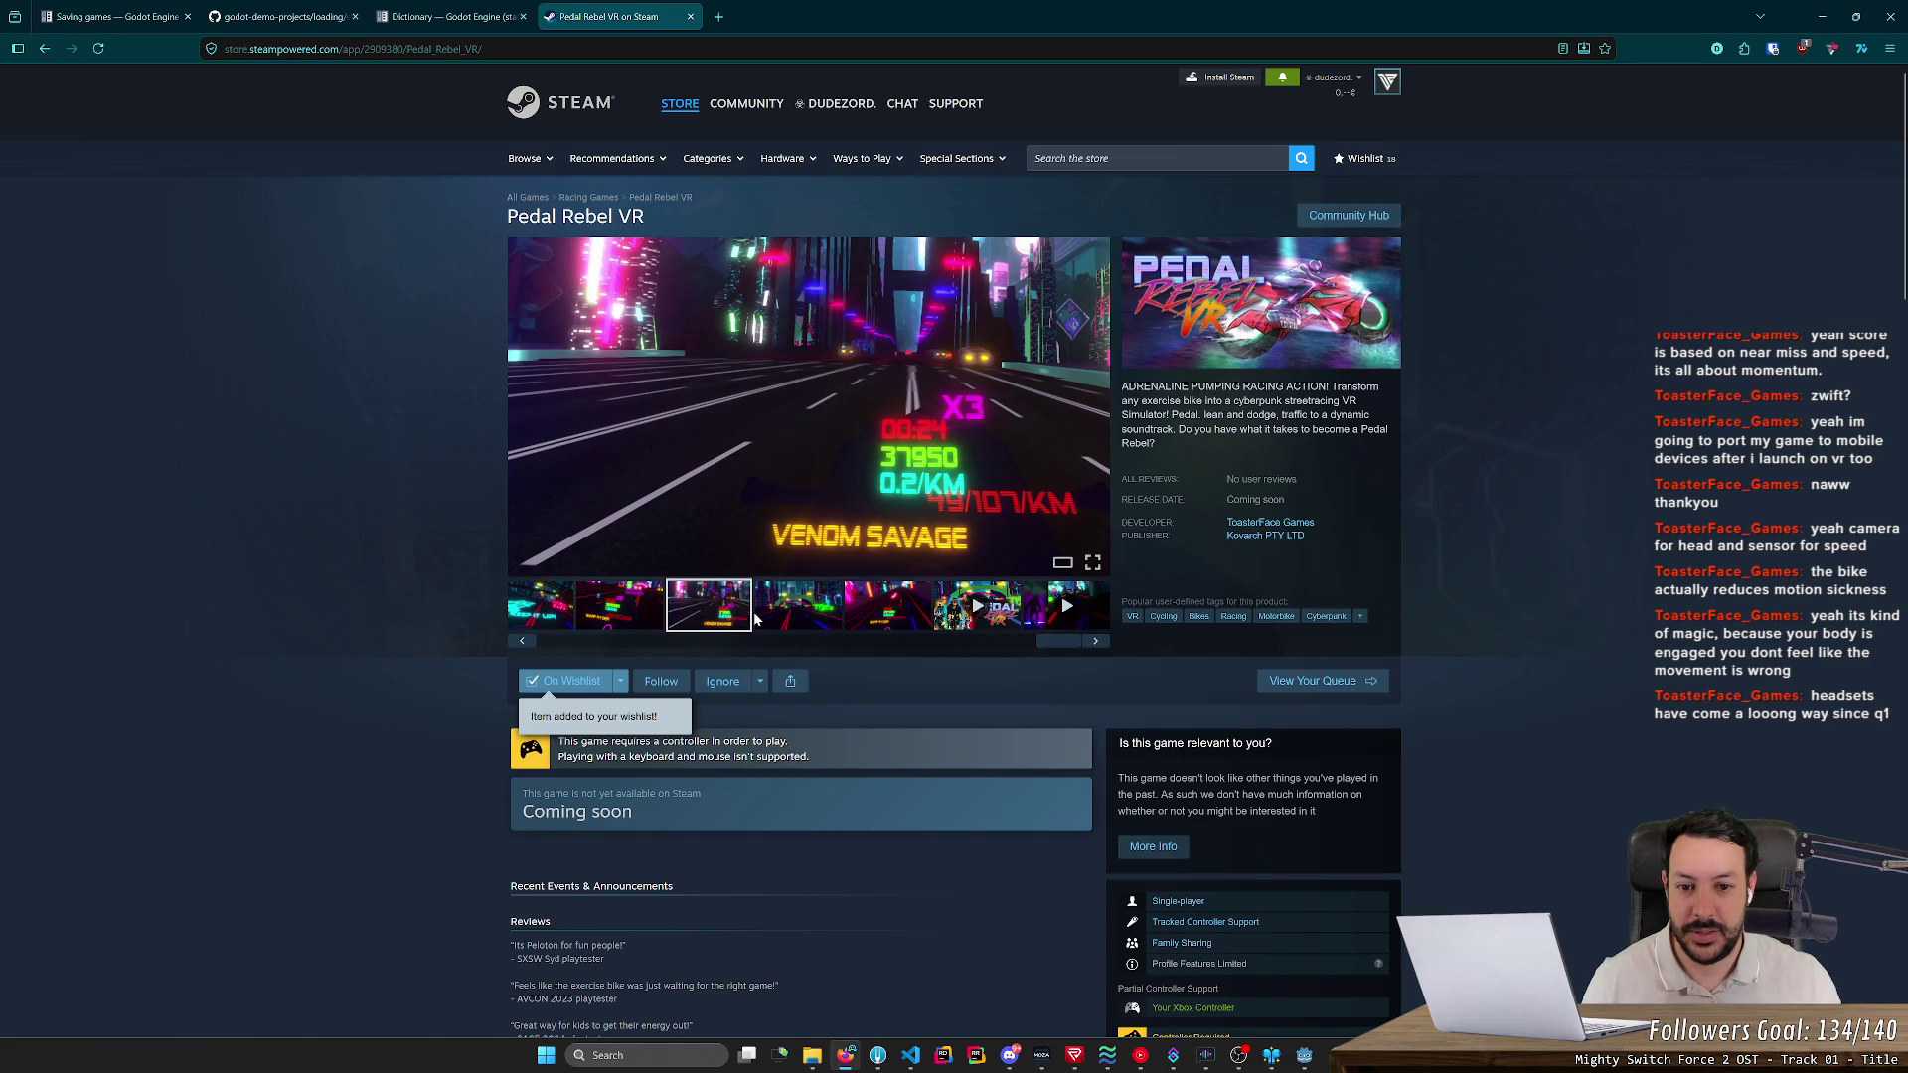
pyautogui.click(817, 628)
pyautogui.moveTo(837, 641)
pyautogui.mouseDown()
pyautogui.moveTo(908, 642)
pyautogui.moveTo(543, 648)
pyautogui.moveTo(688, 647)
pyautogui.mouseUp()
pyautogui.scroll(-4, 803, 801)
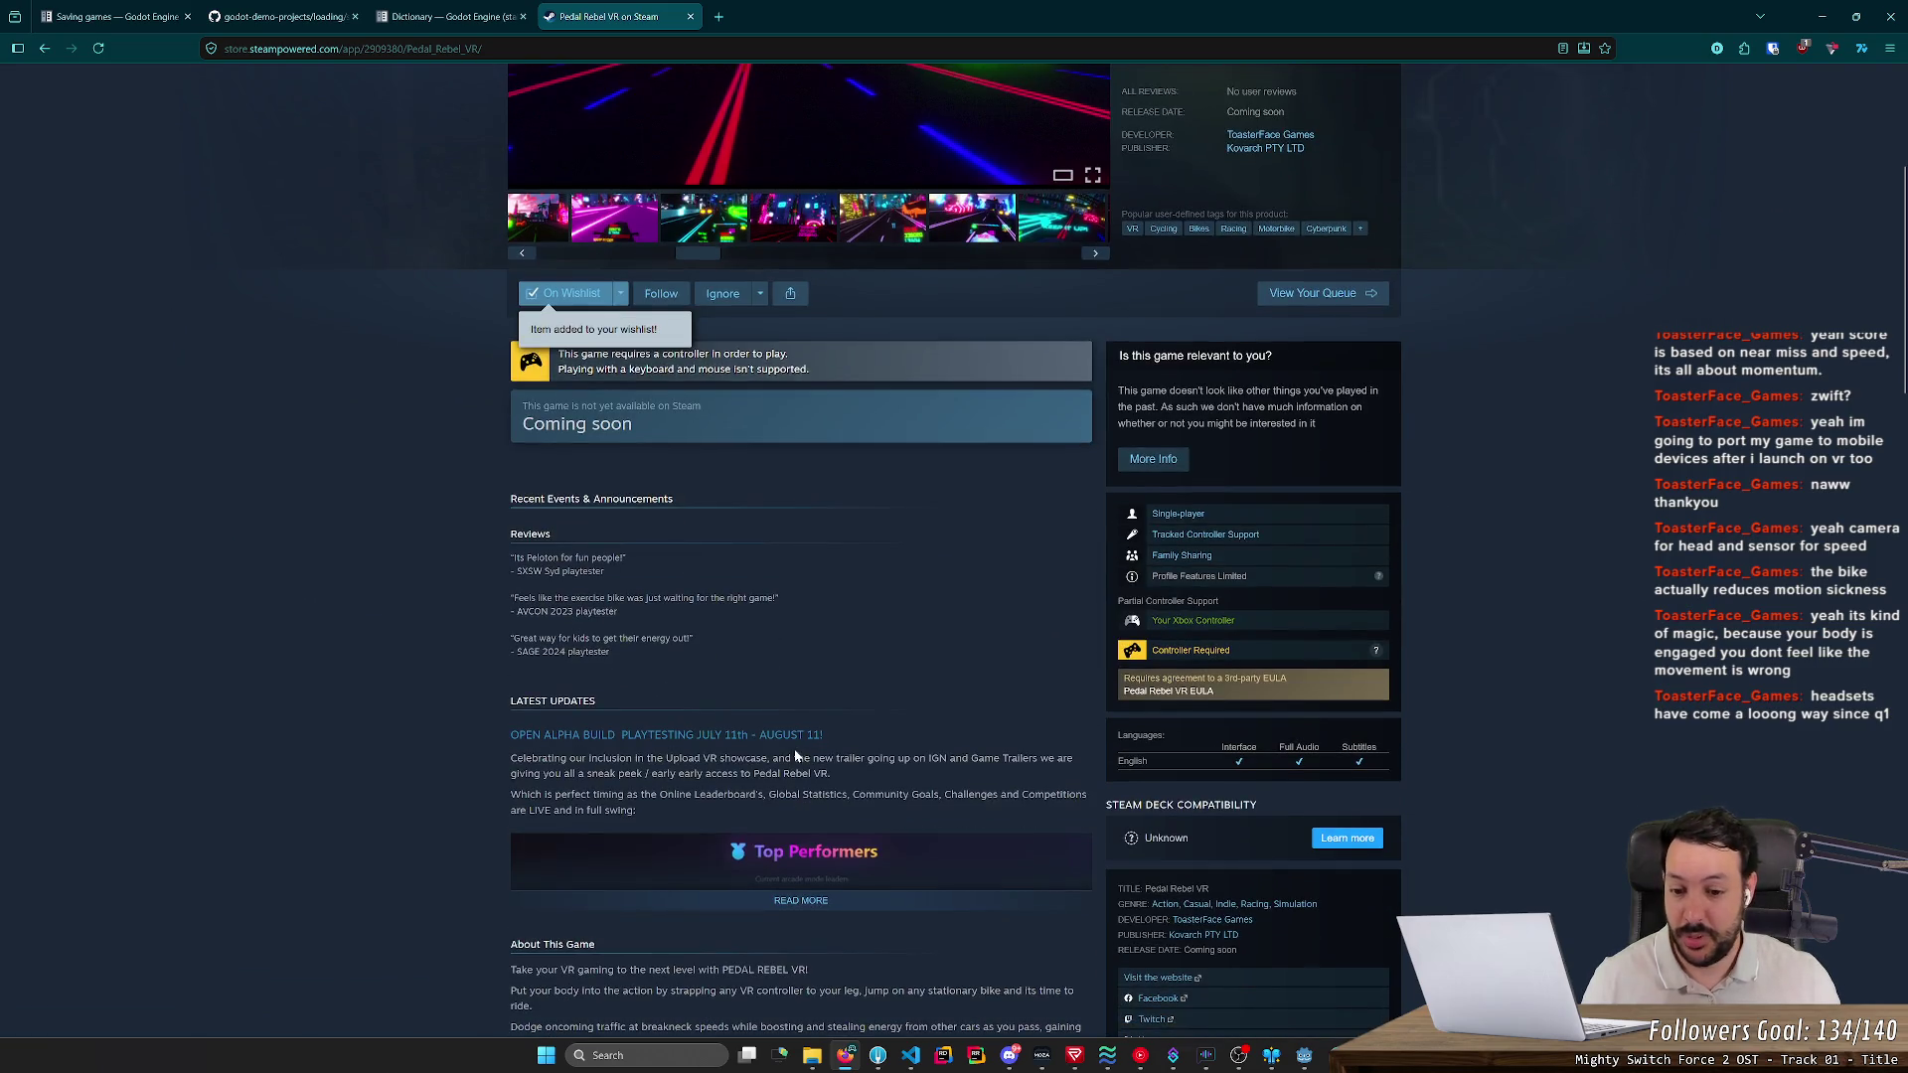
pyautogui.scroll(-3, 795, 755)
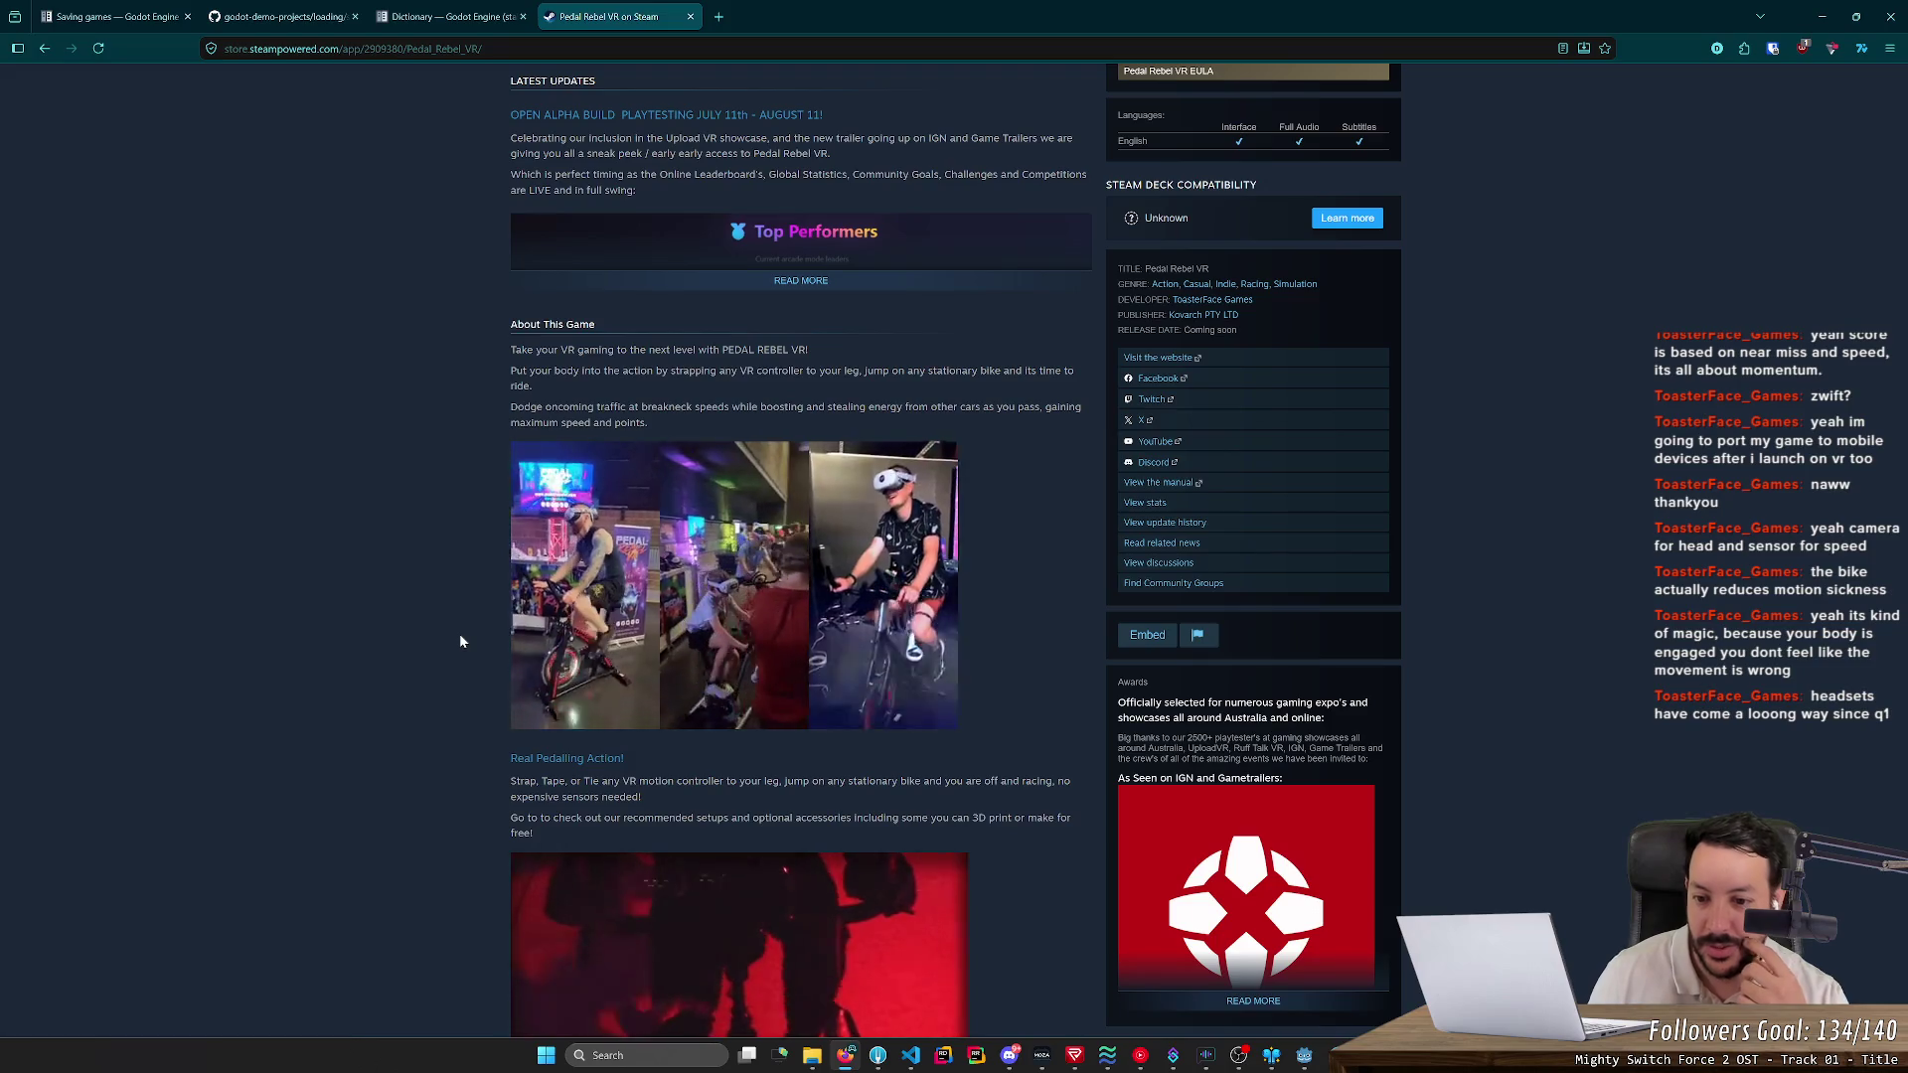
pyautogui.moveTo(624, 628)
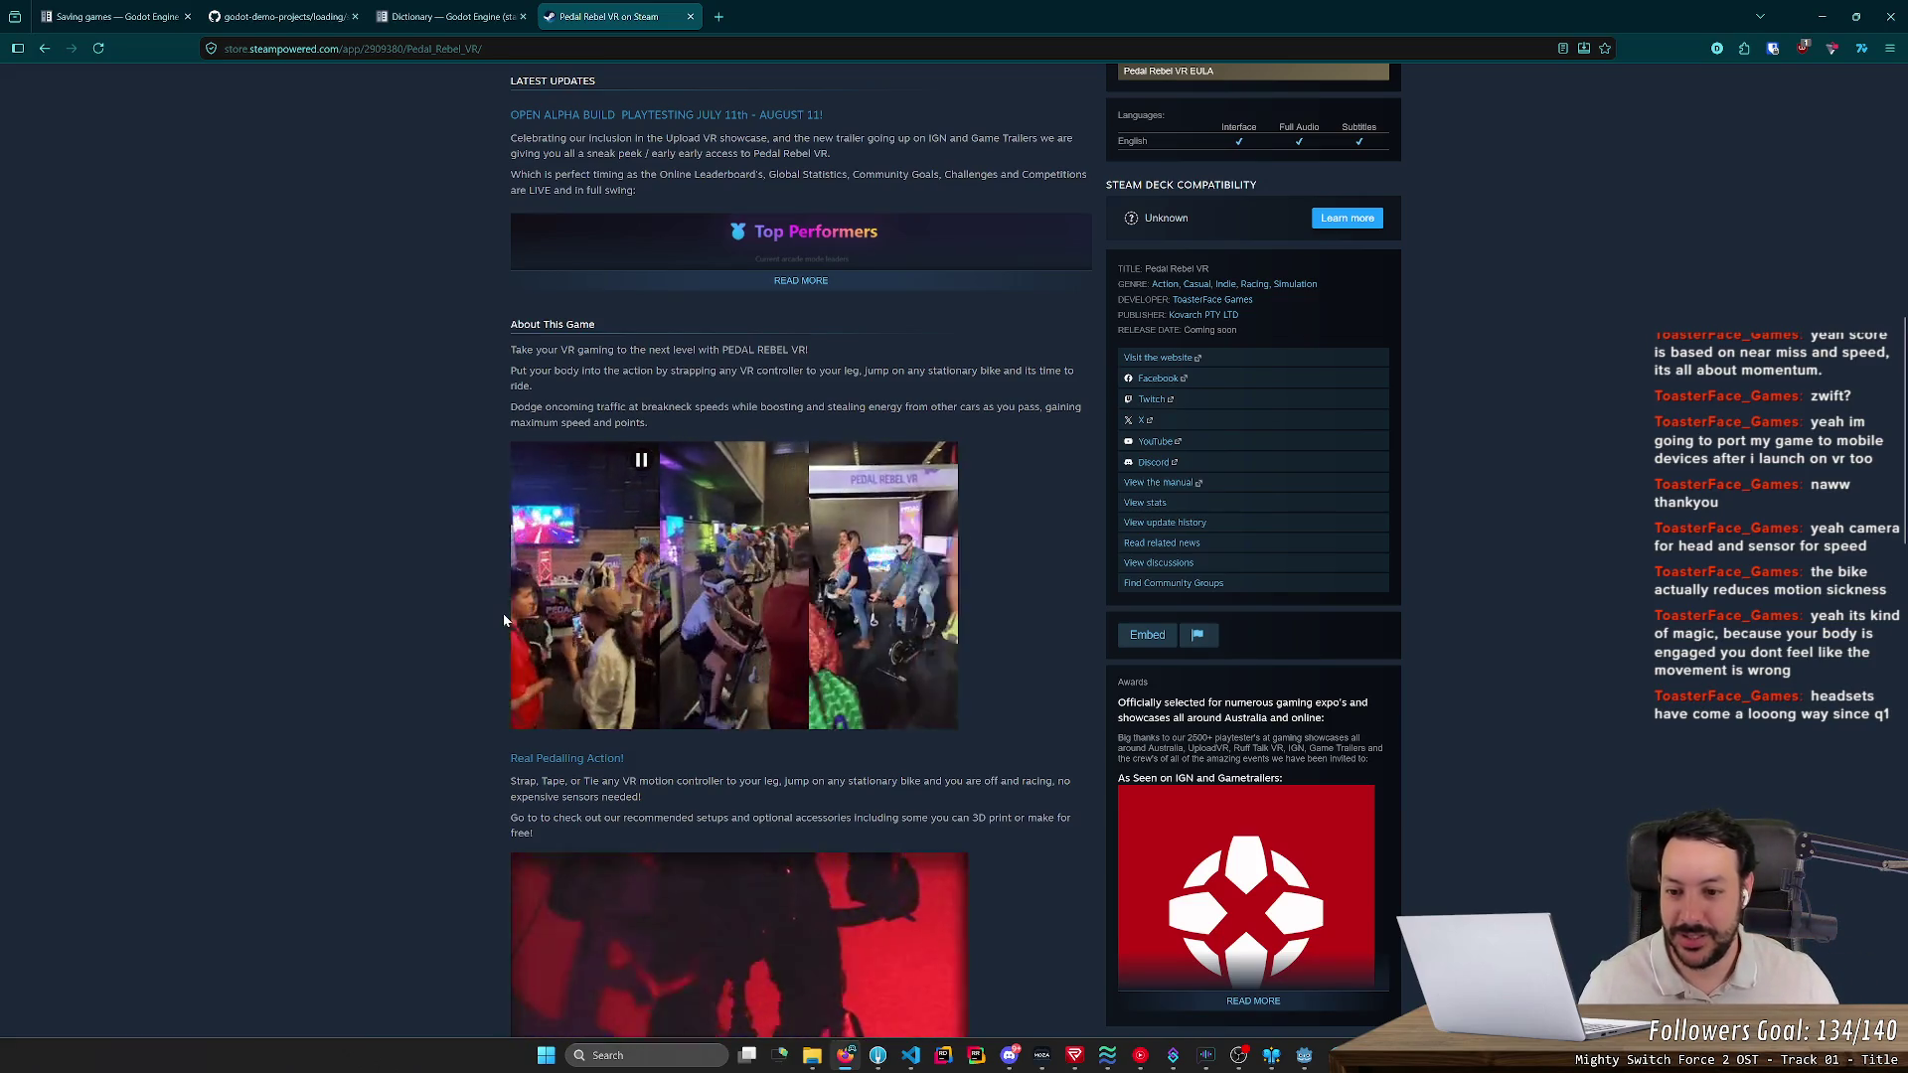
pyautogui.scroll(-2, 502, 612)
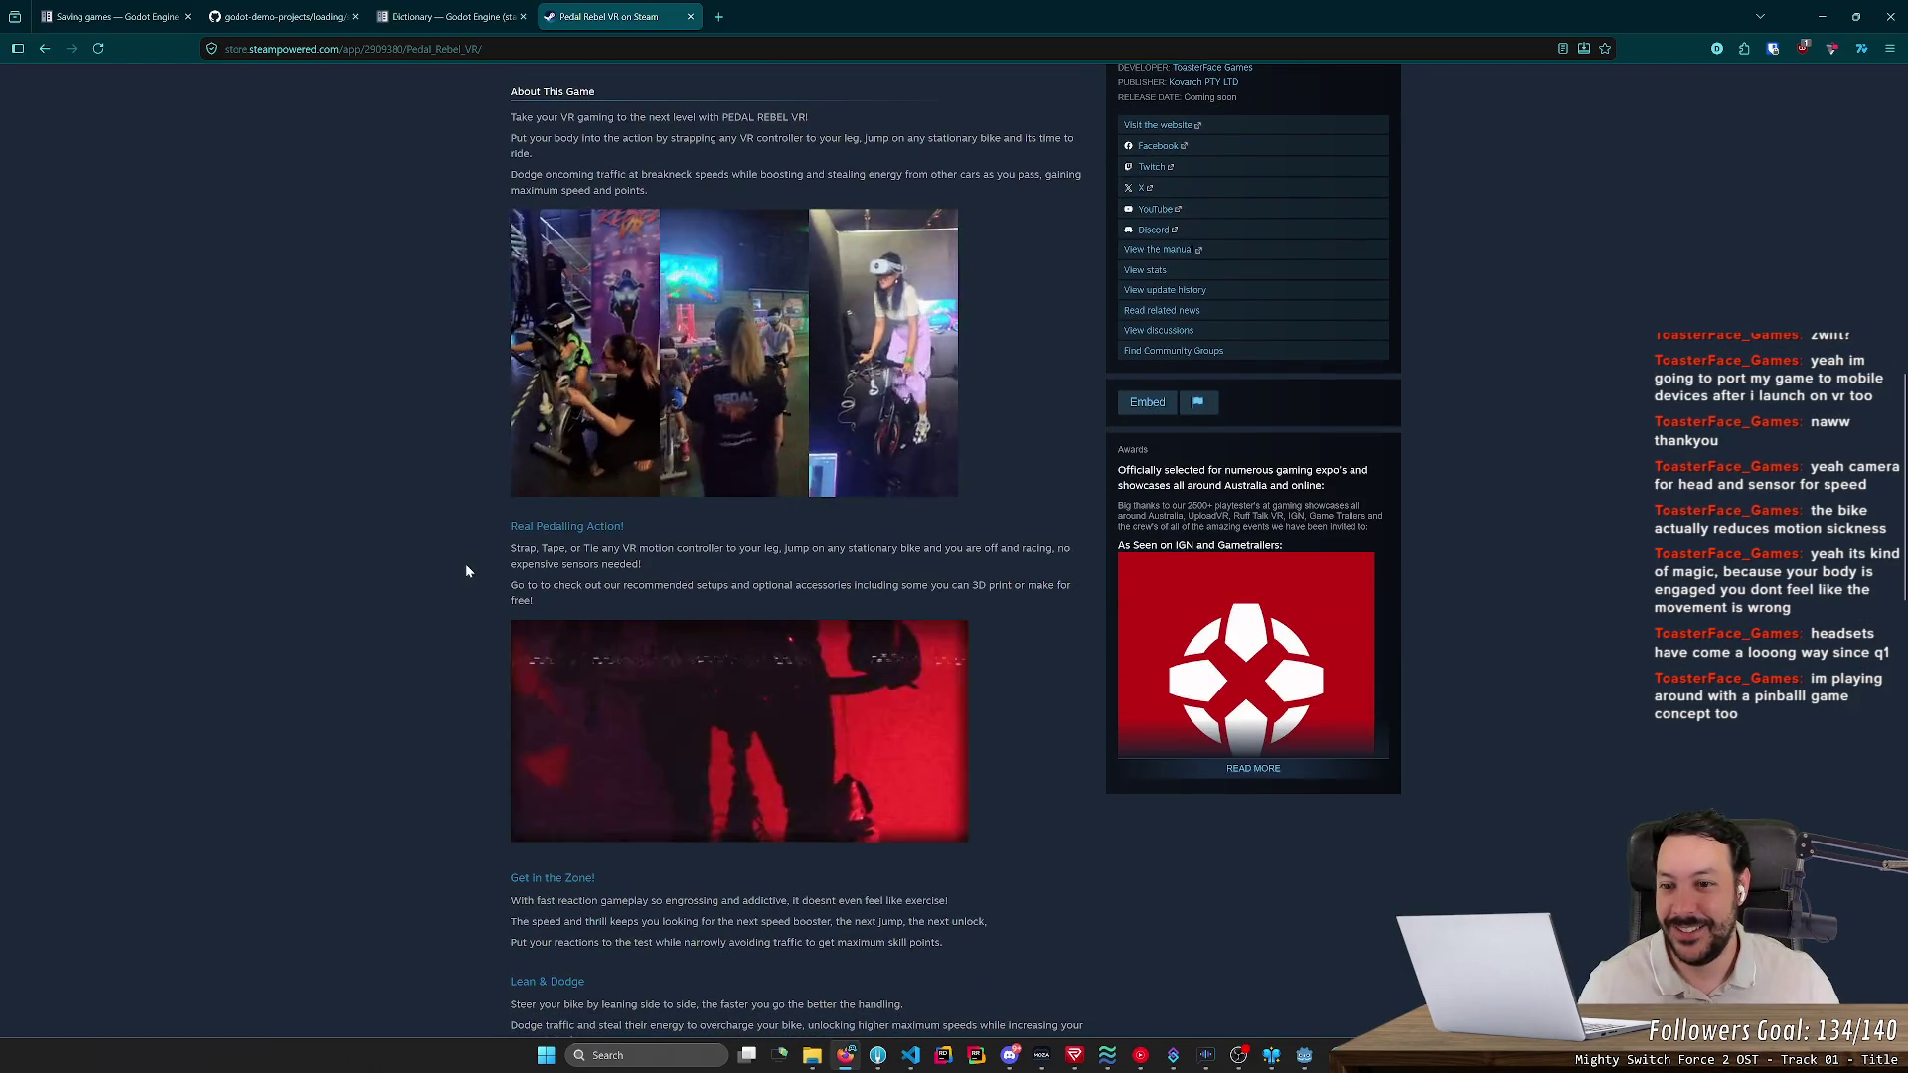
pyautogui.scroll(-3, 465, 573)
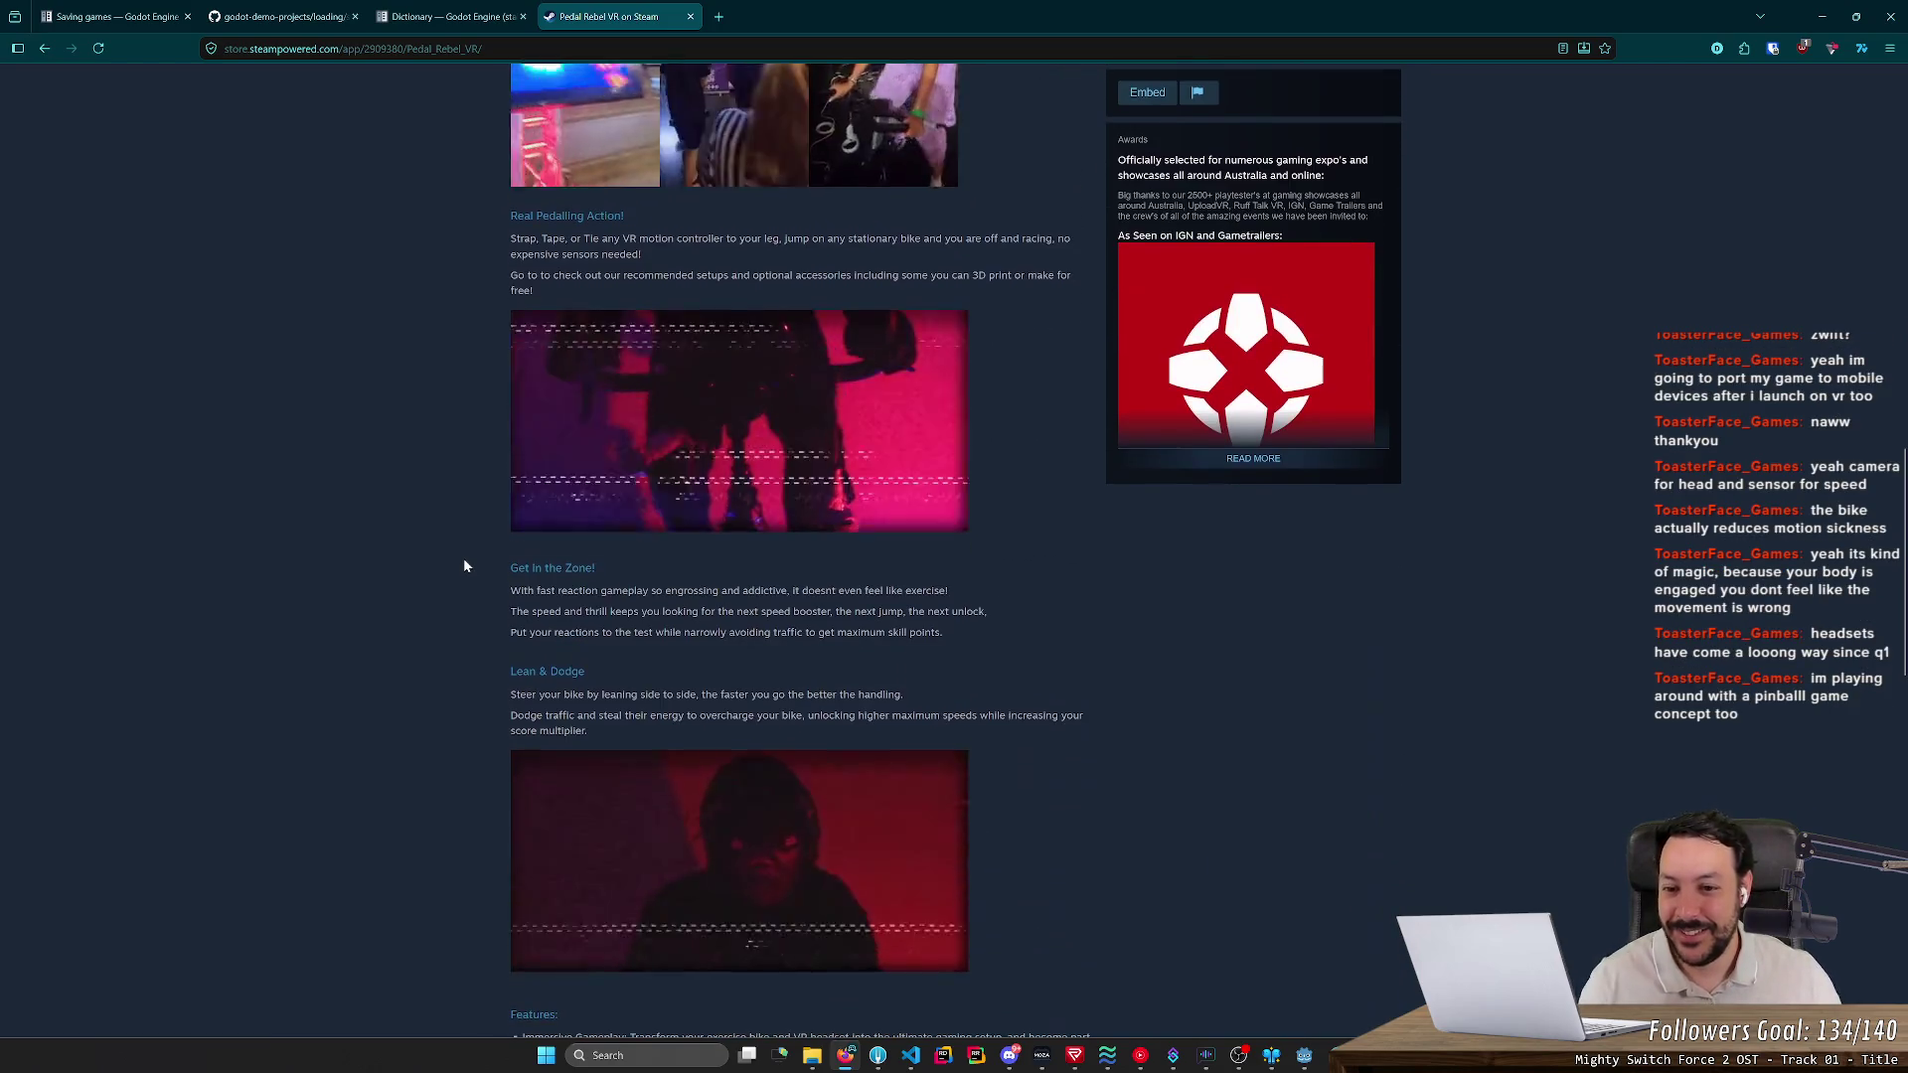
pyautogui.scroll(-5, 462, 576)
pyautogui.middleClick(459, 586)
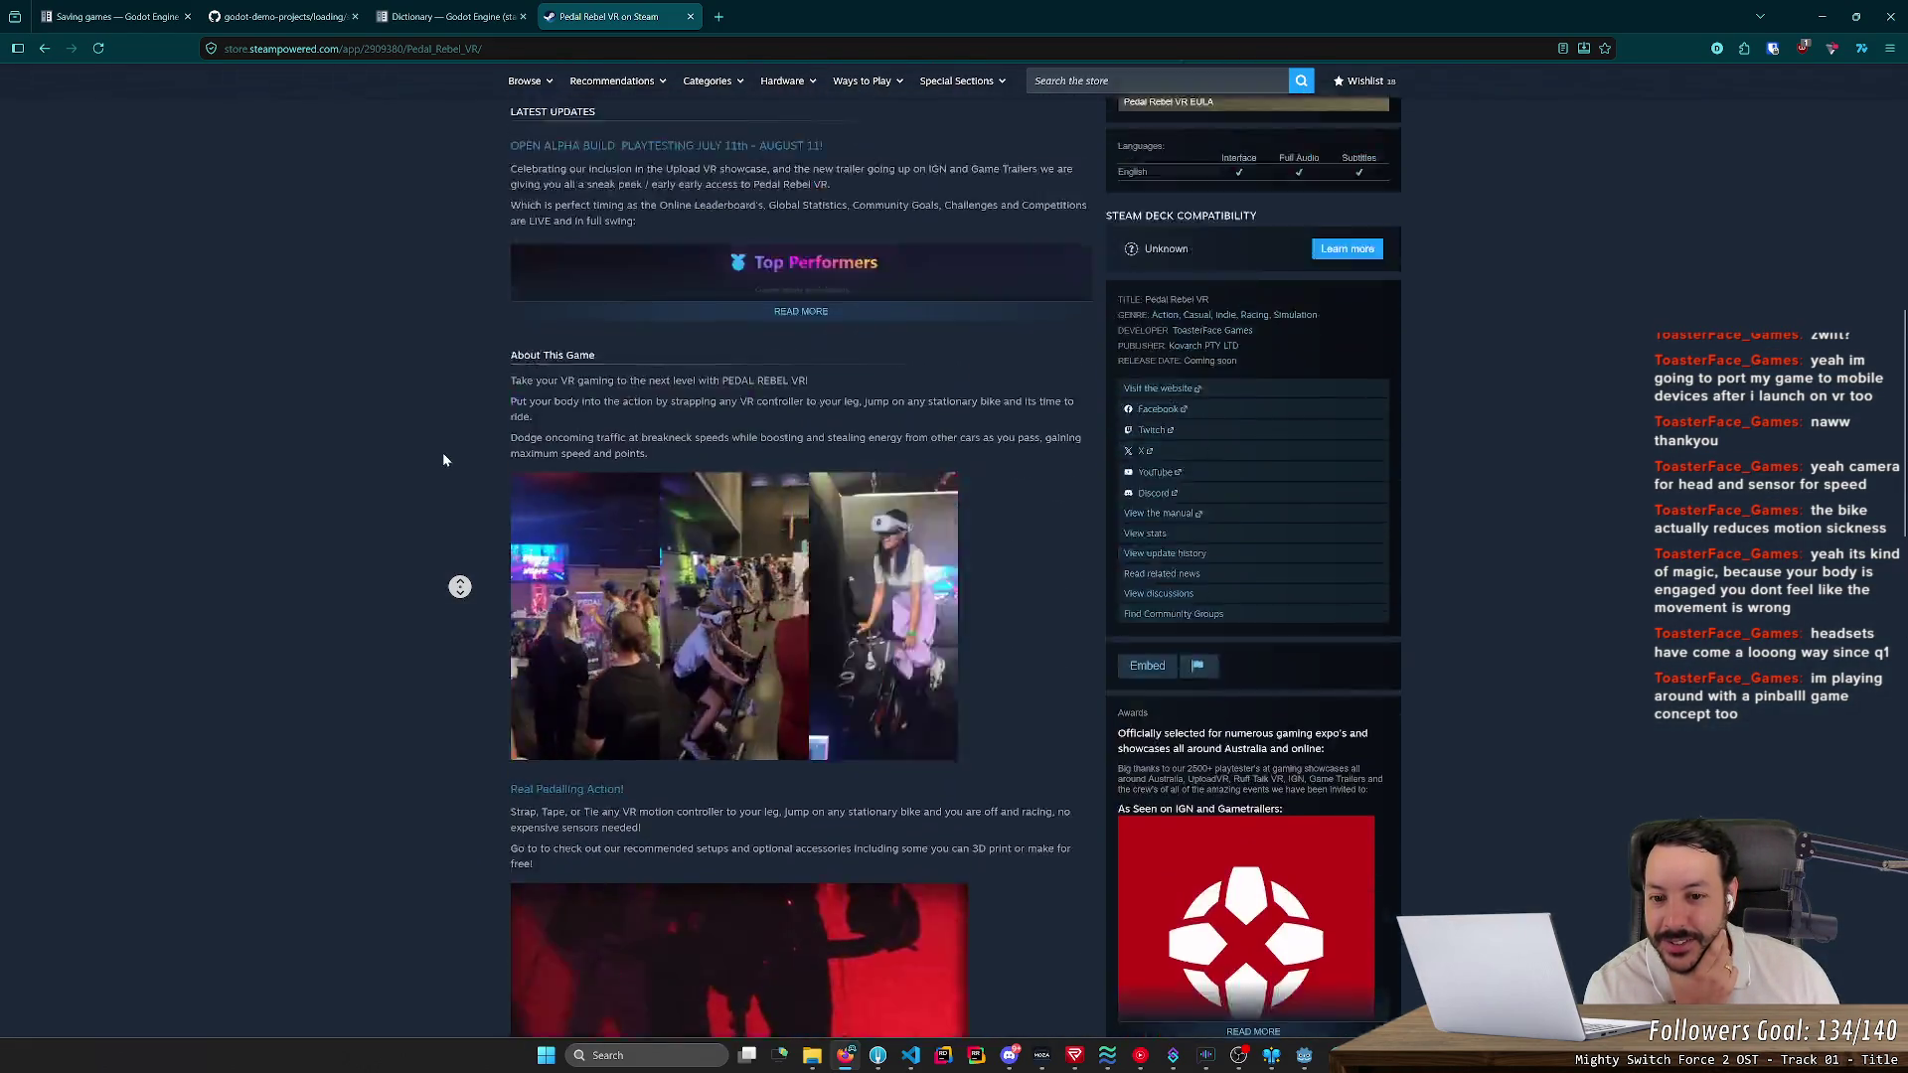
pyautogui.middleClick(437, 463)
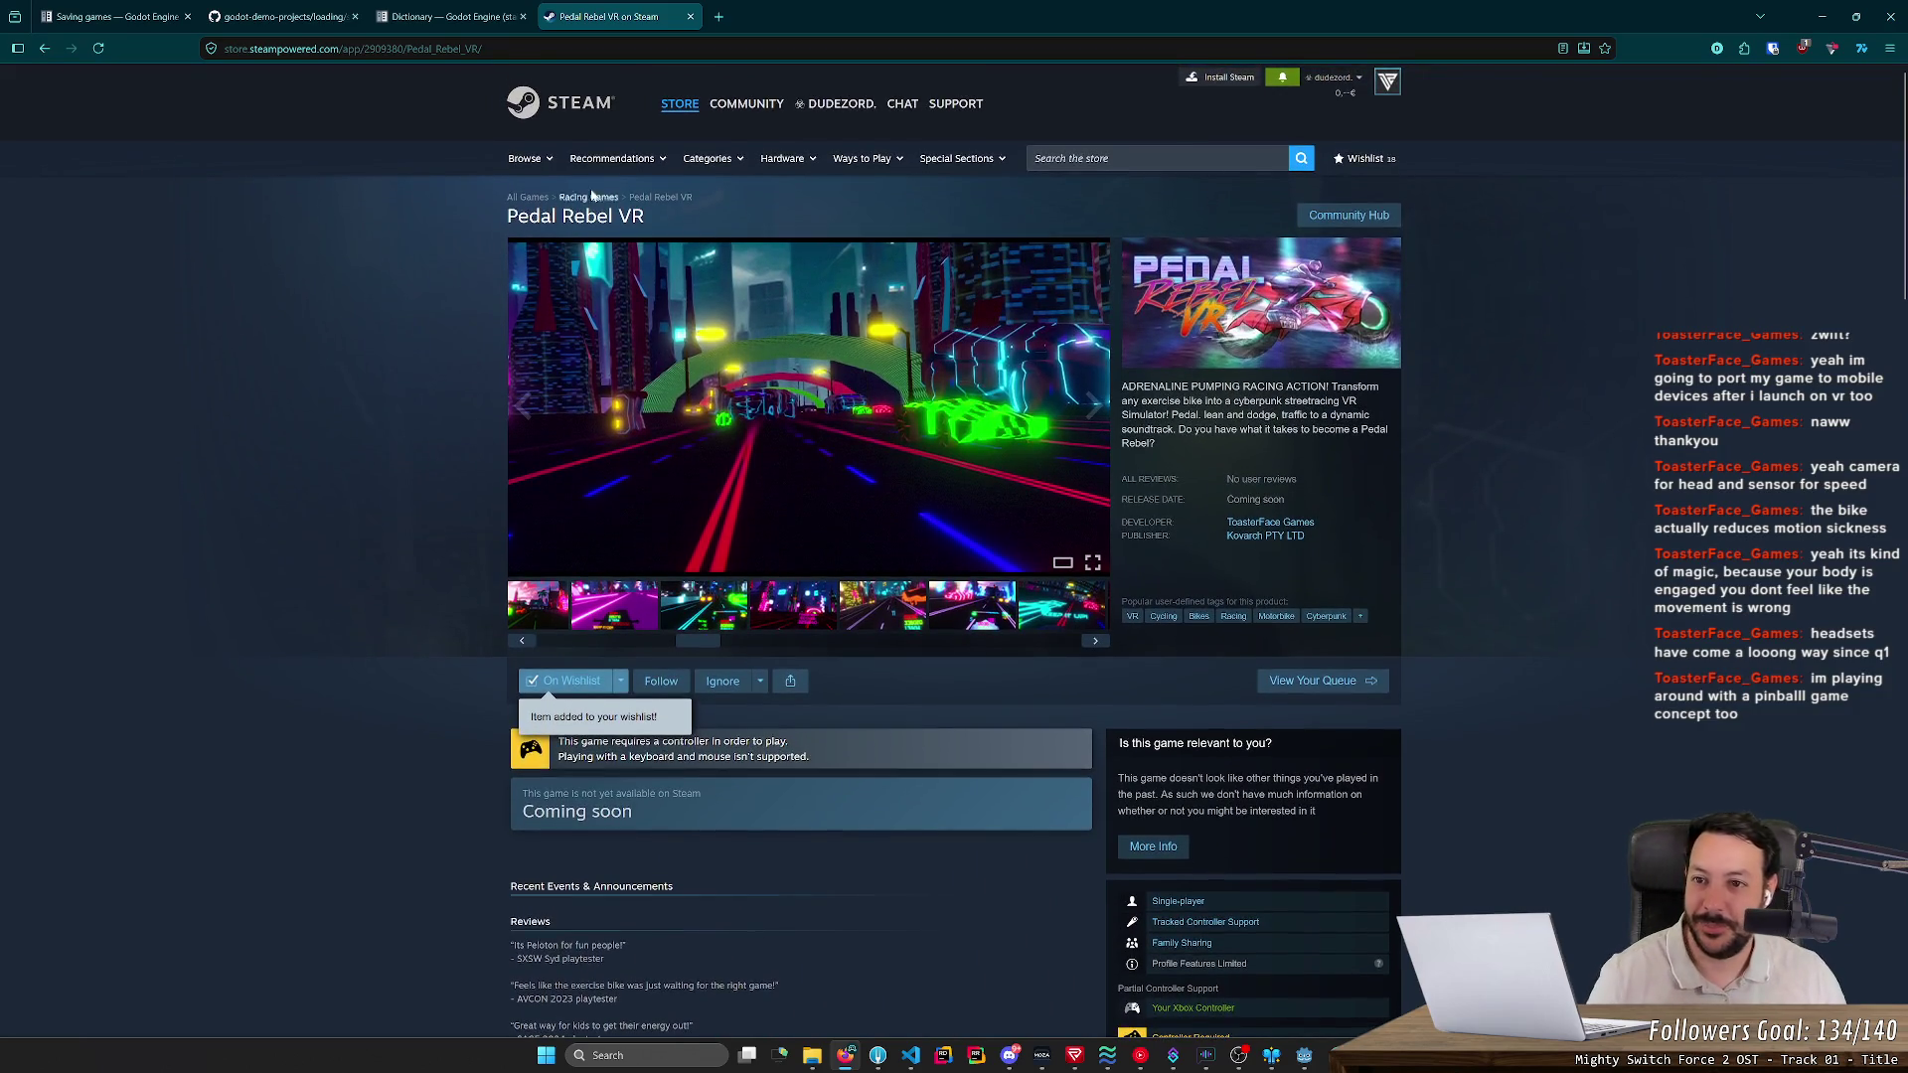
pyautogui.hotkey('ctrl', 'w')
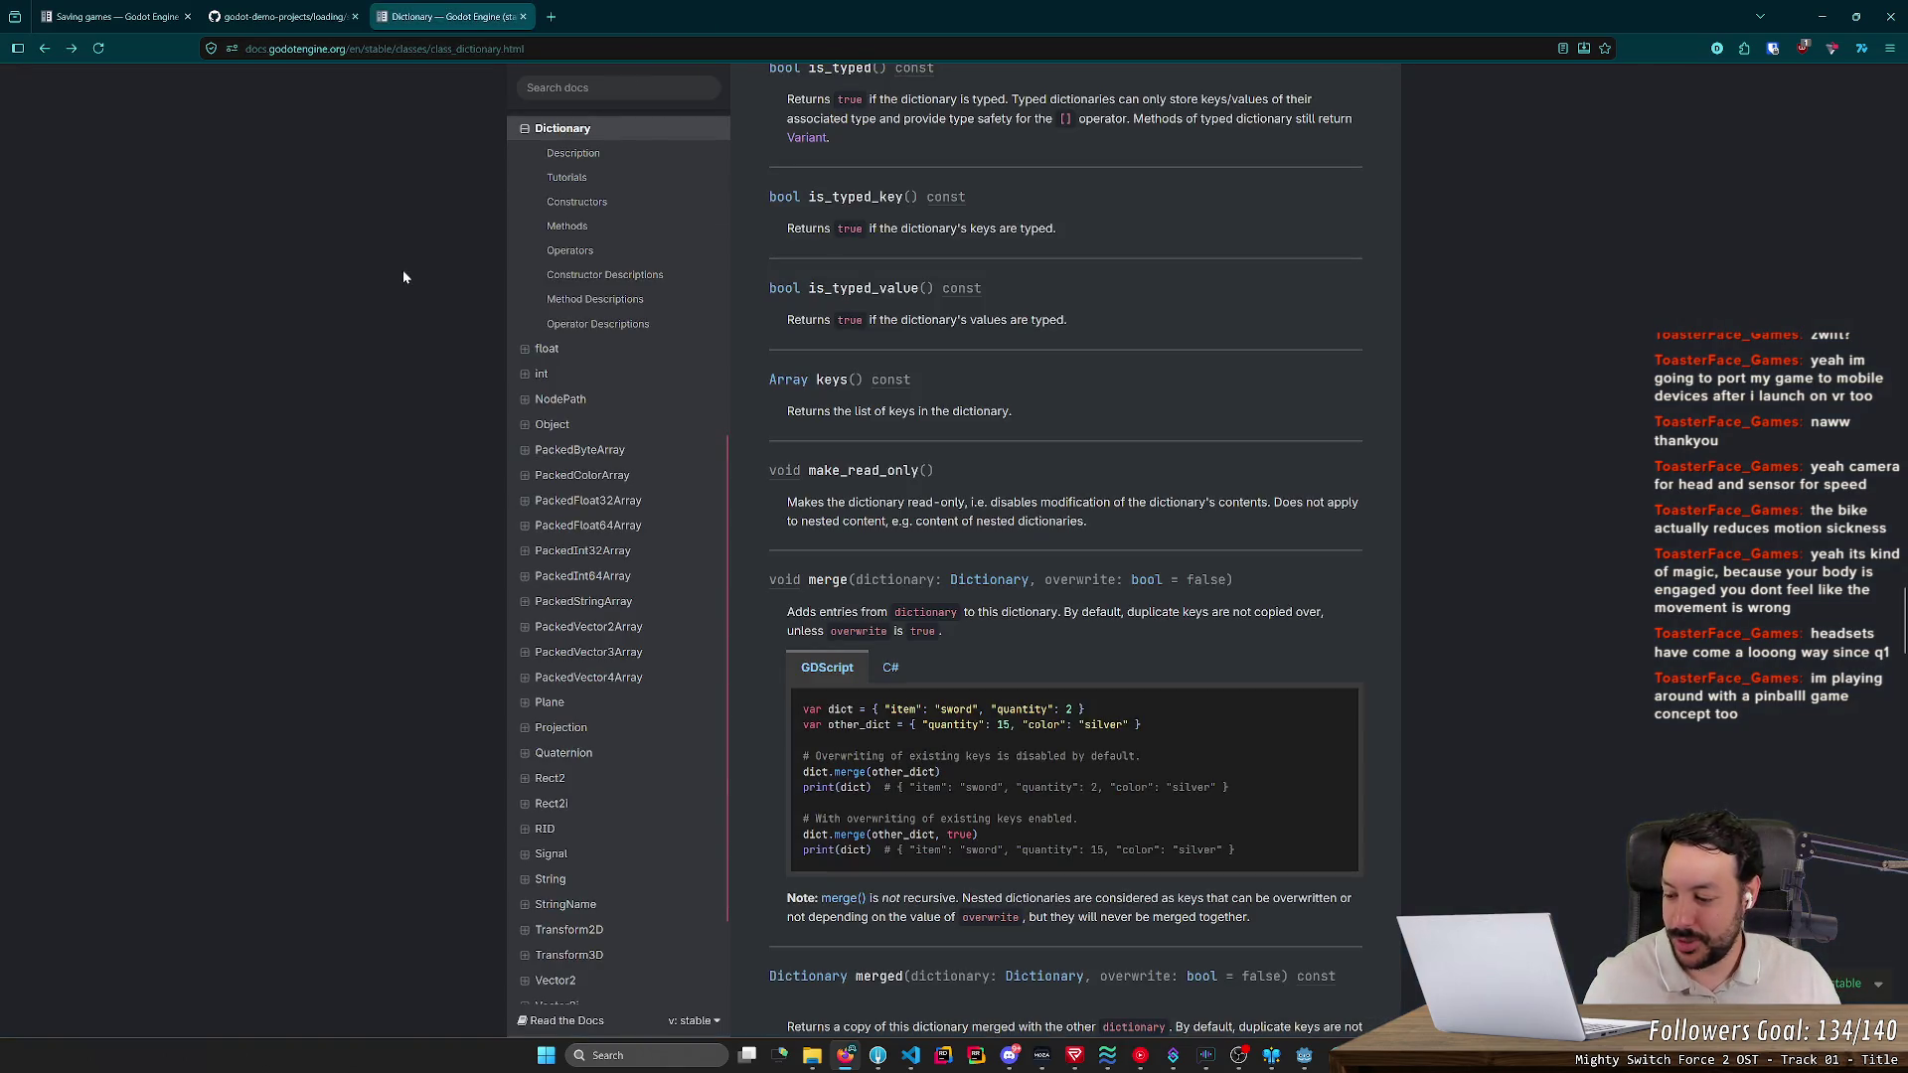
# - Scroll up the Dictionary docs and minimize the browser so the Godot editor shows
pyautogui.scroll(3, 418, 323)
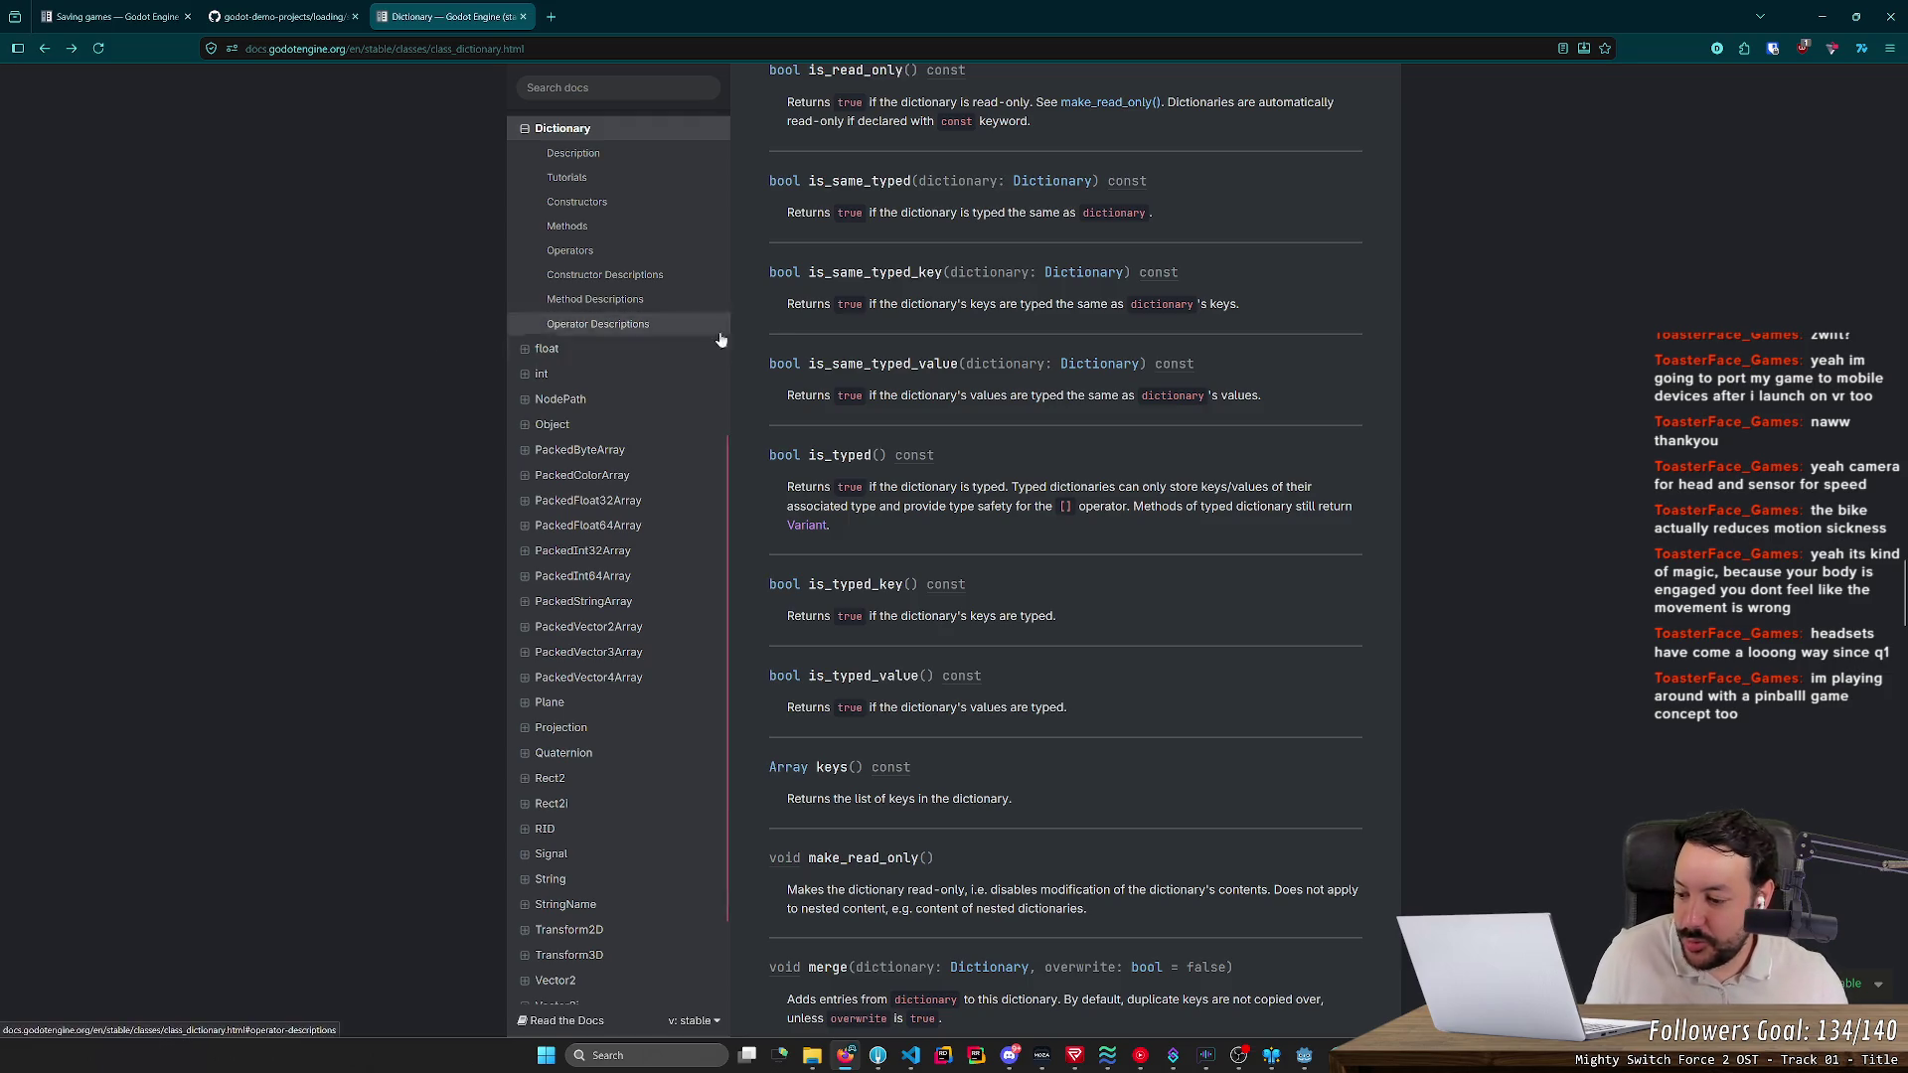
pyautogui.click(1819, 18)
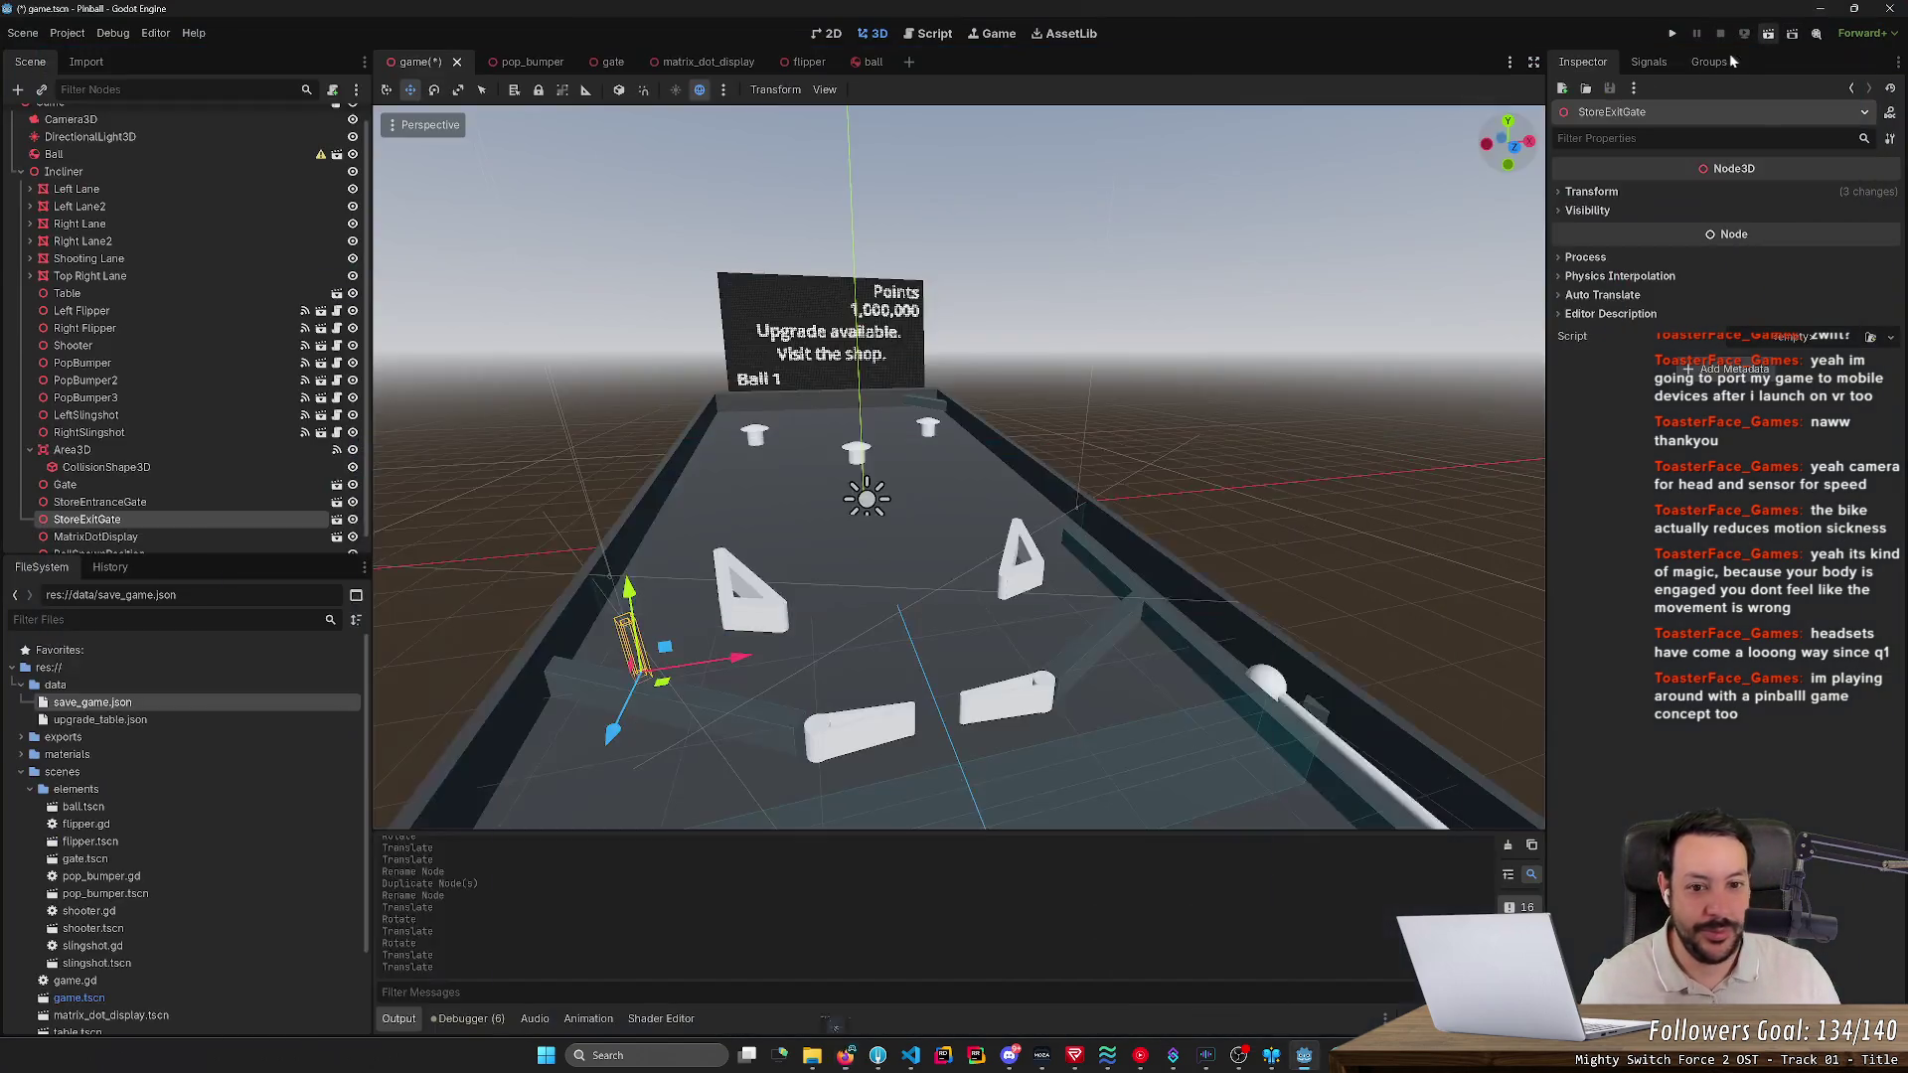
# - Orbit to a head-on front view of the pinball table and zoom in closer
pyautogui.moveTo(958, 467)
pyautogui.mouseDown()
pyautogui.moveTo(1043, 472)
pyautogui.moveTo(1043, 527)
pyautogui.moveTo(1012, 521)
pyautogui.mouseUp()
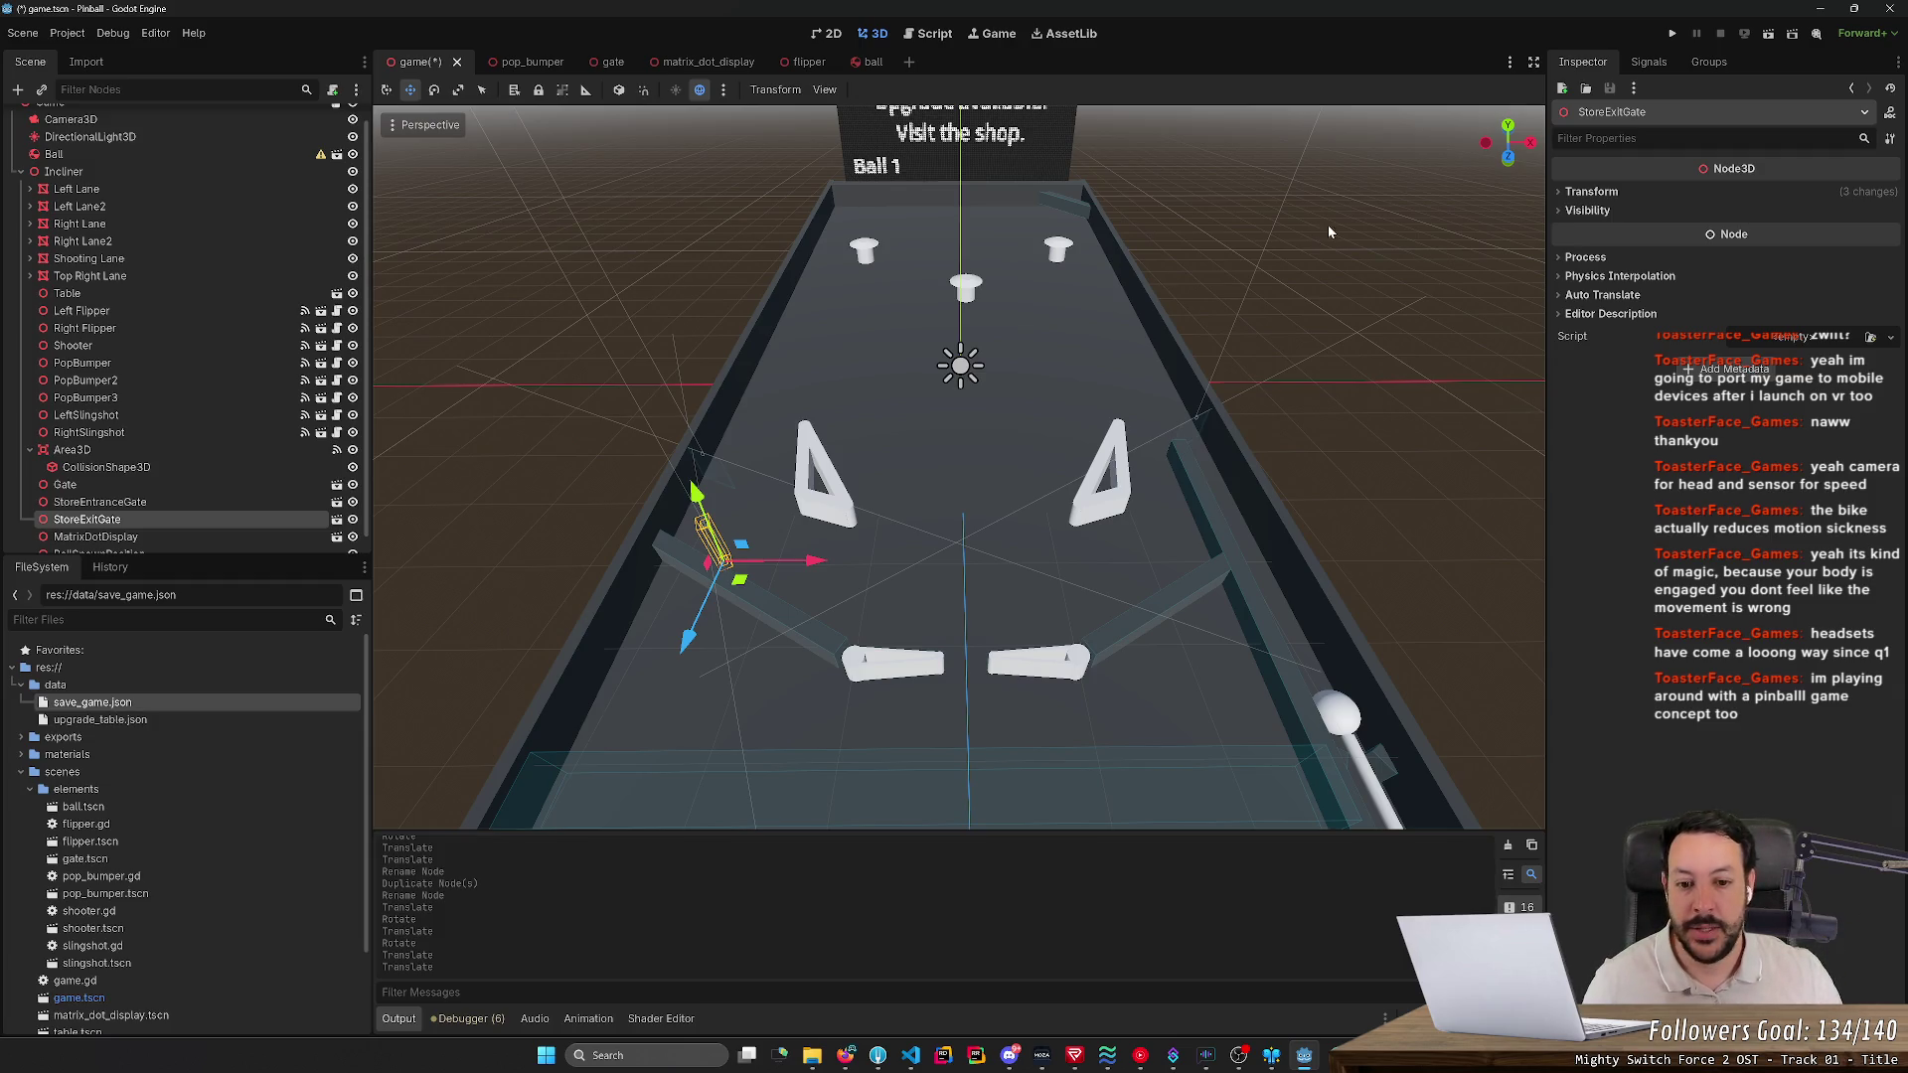
pyautogui.scroll(3, 1312, 241)
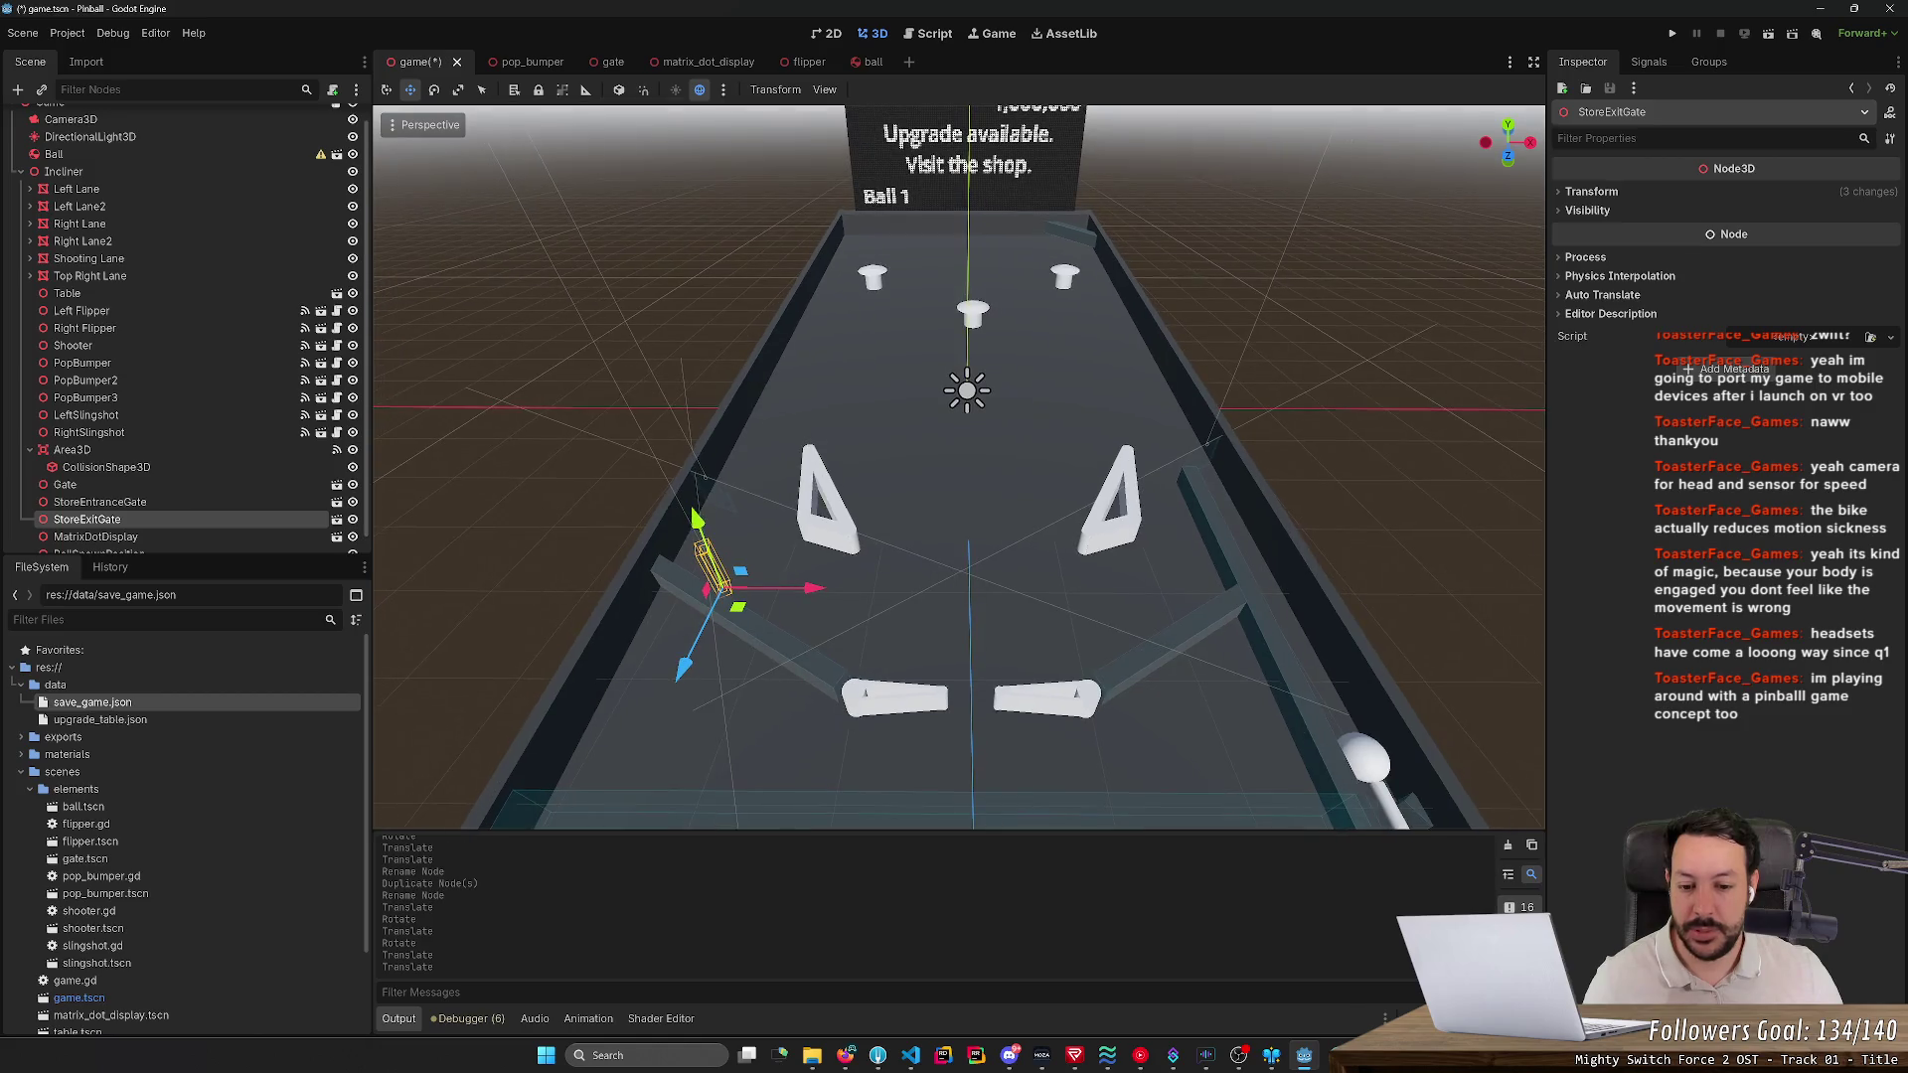
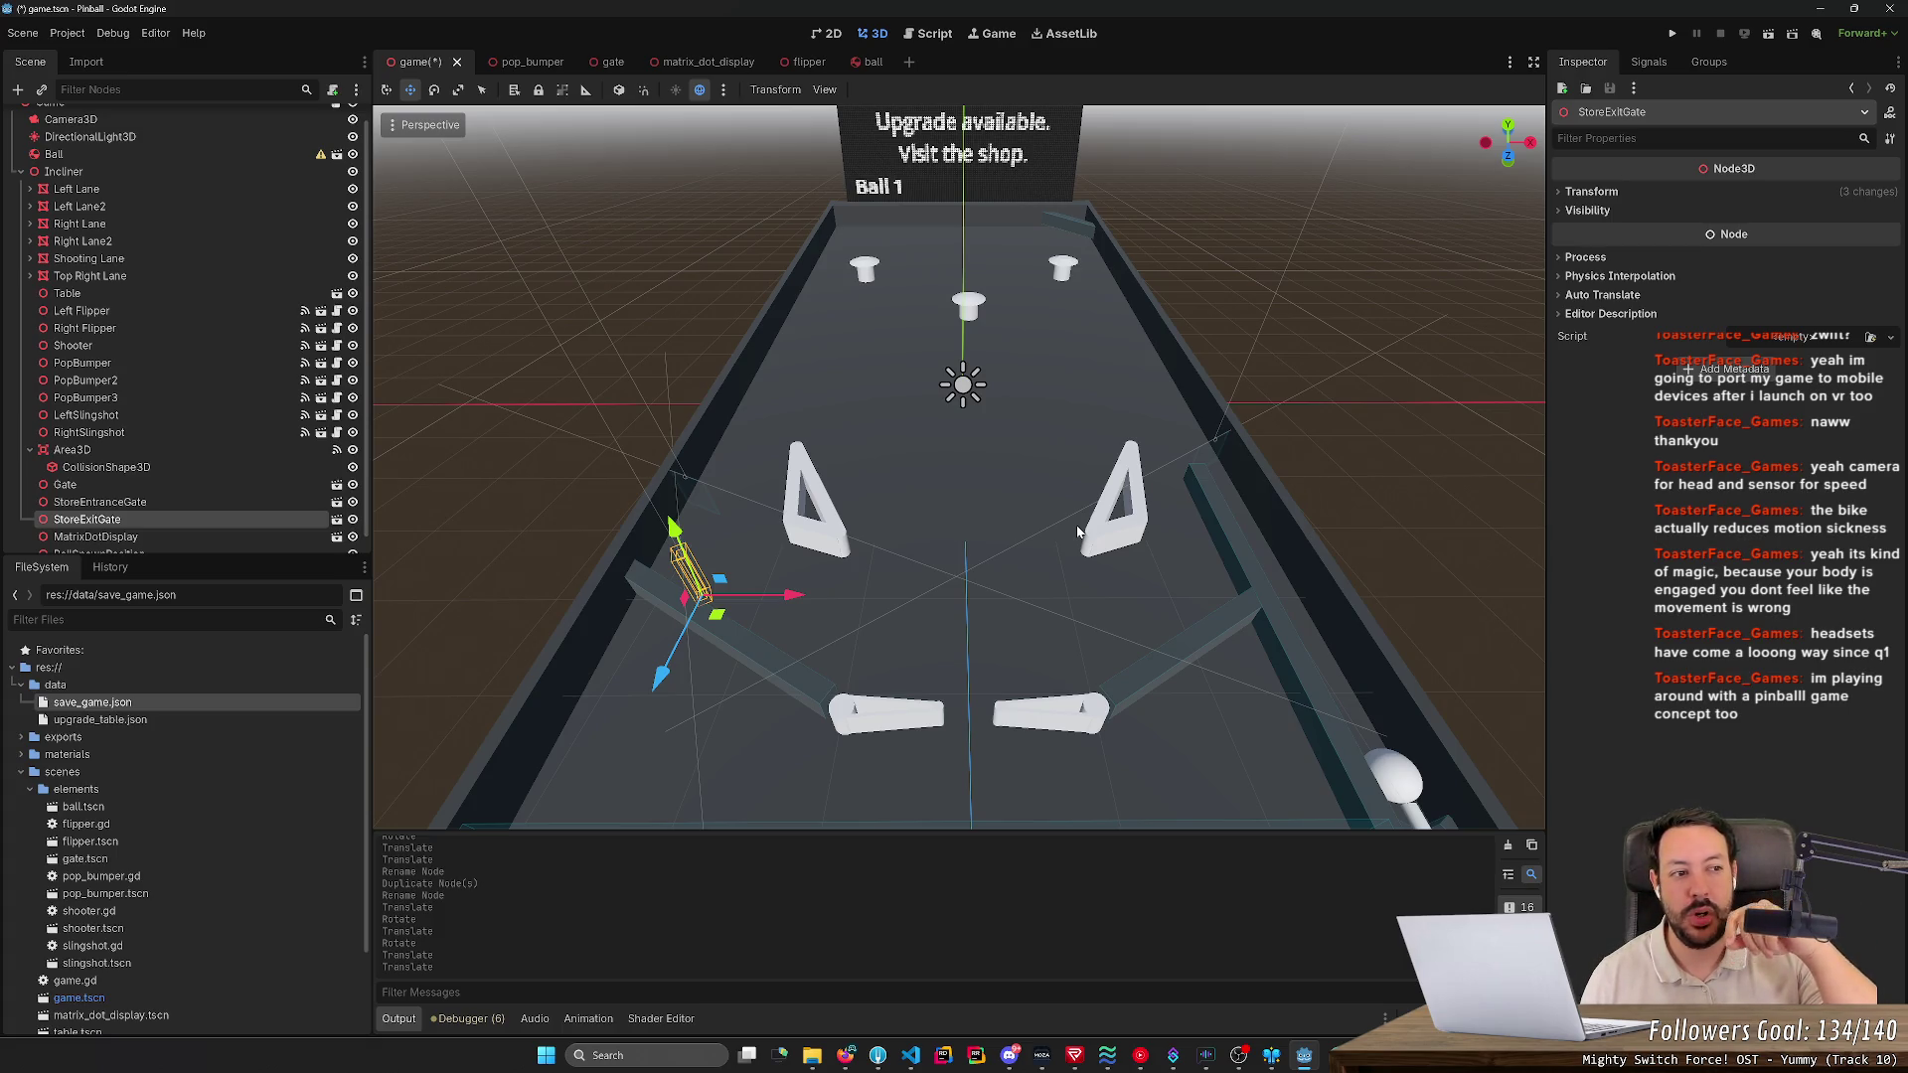
# - Open a new Firefox tab and show Google image results for 'plingo'
pyautogui.click(846, 1055)
pyautogui.doubleClick(567, 28)
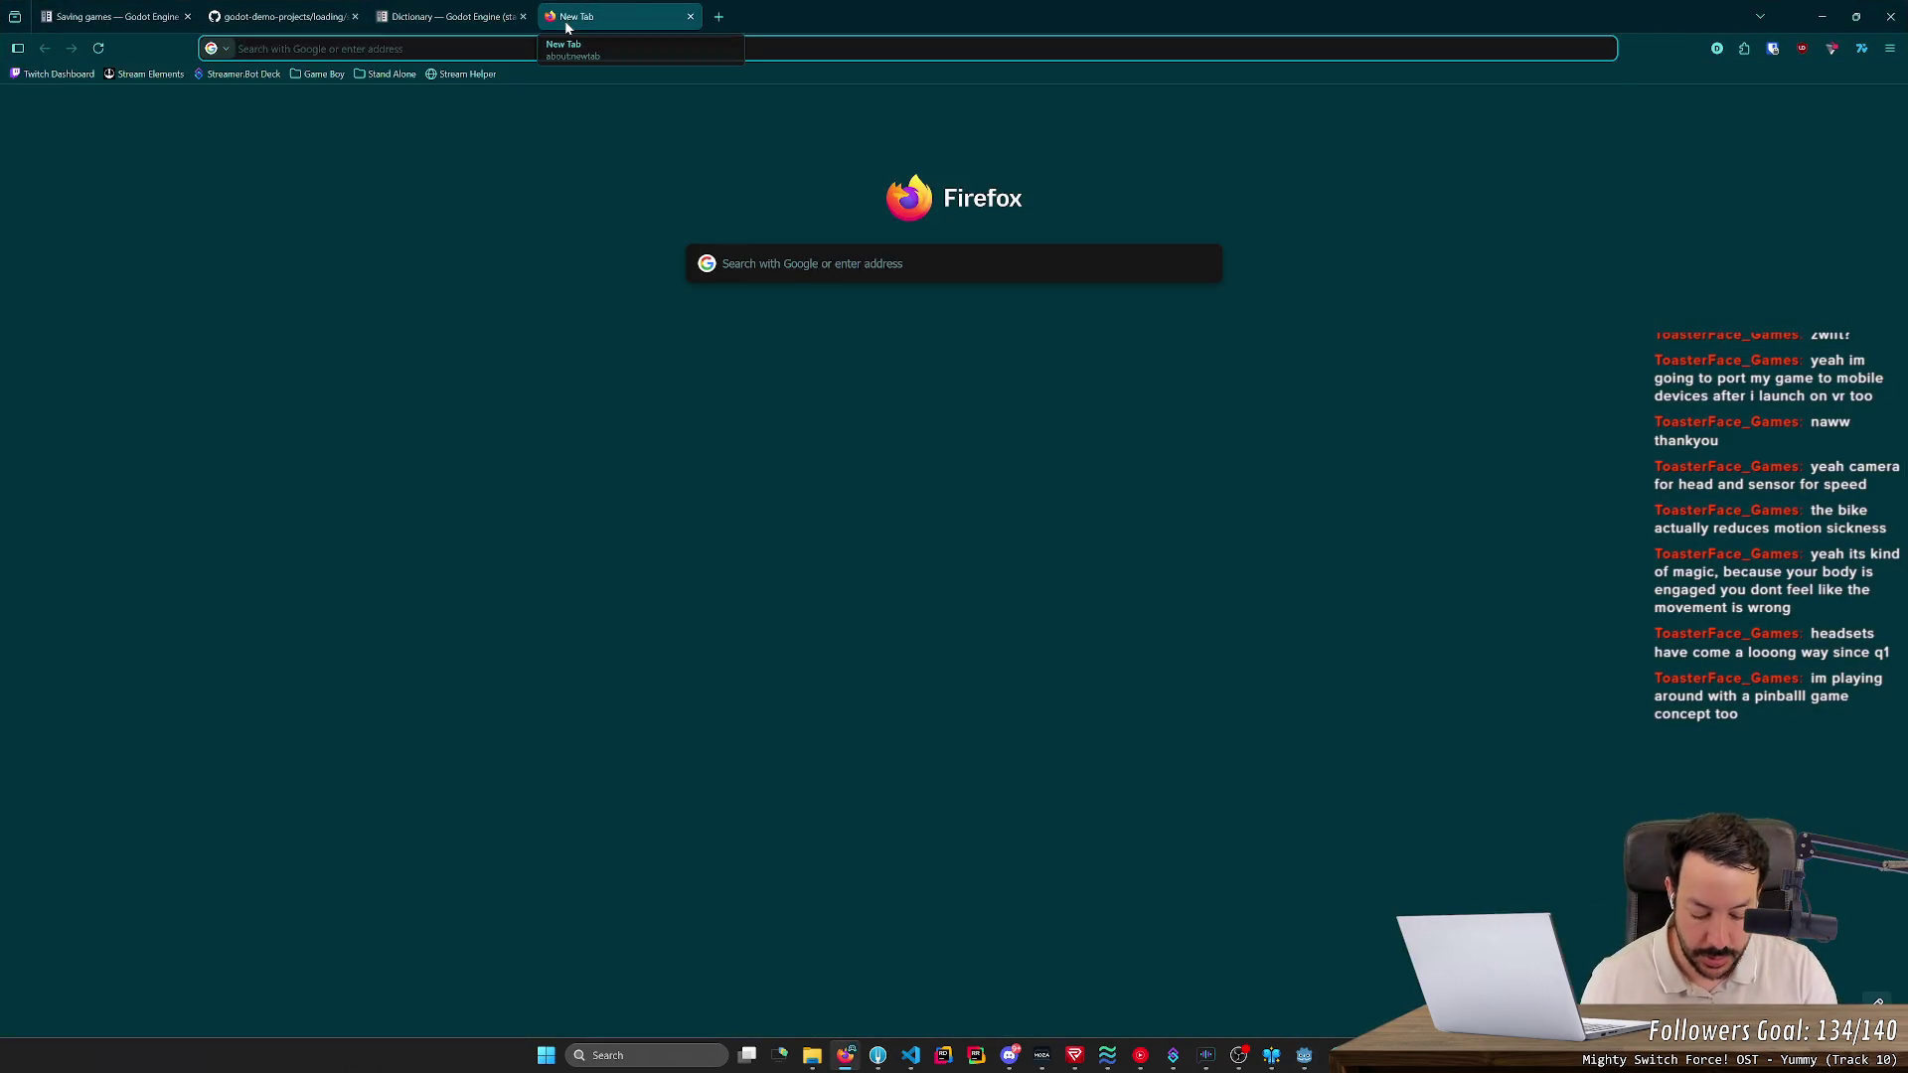
pyautogui.write('plingo')
pyautogui.press('Return')
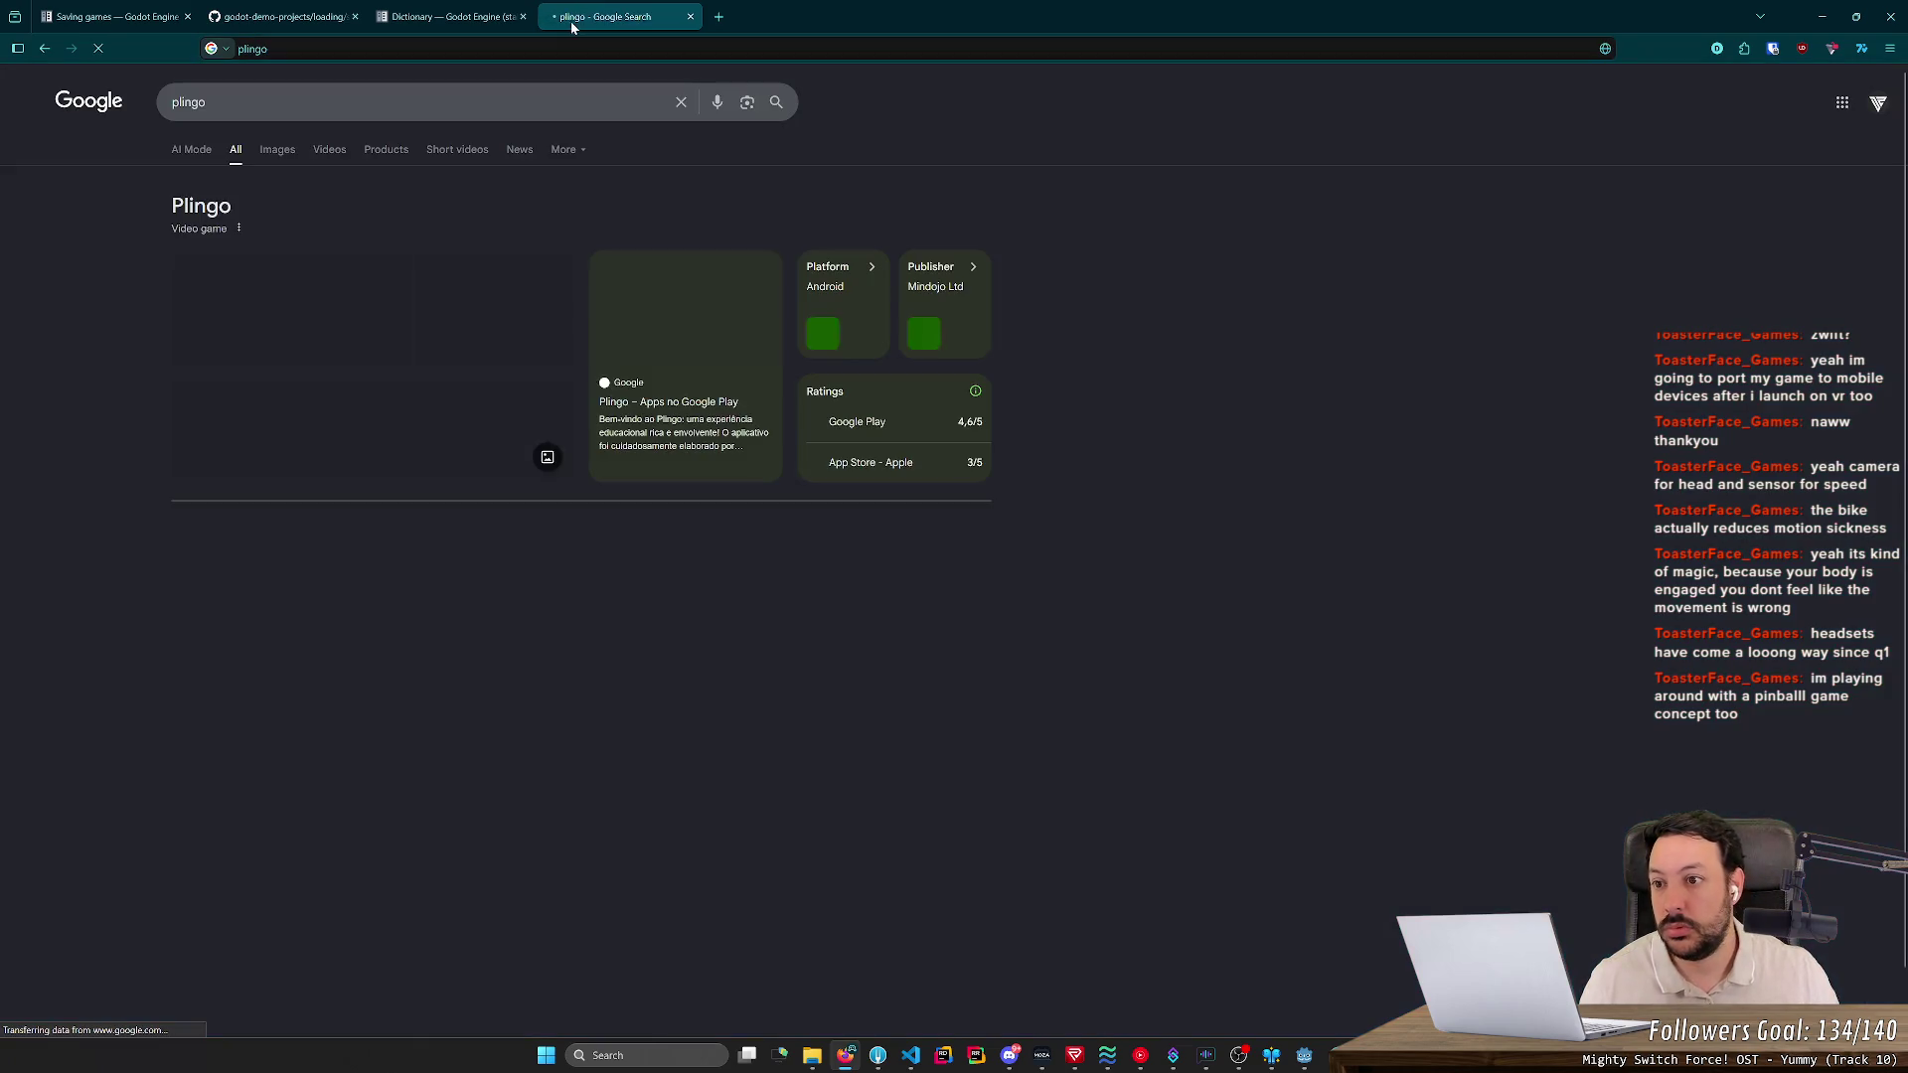
pyautogui.click(279, 150)
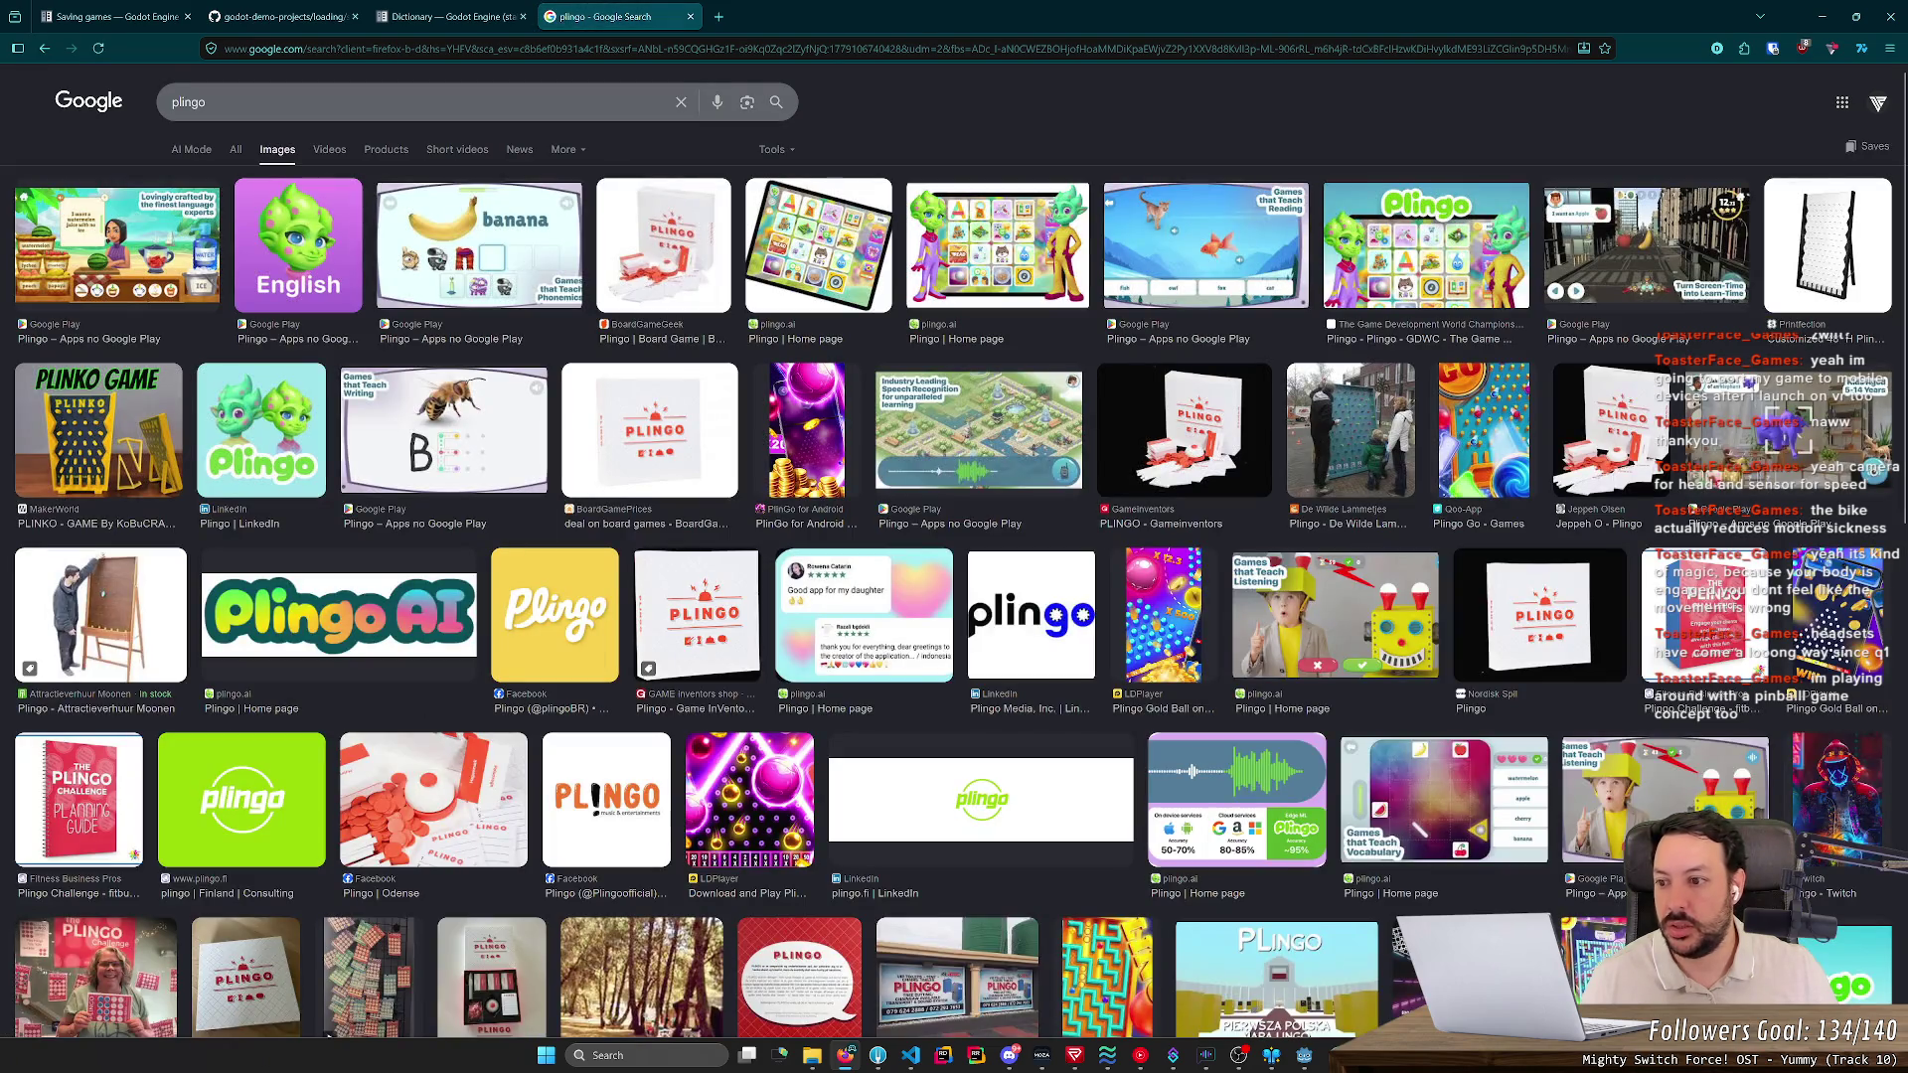
# - Correct the image search to 'plinko', preview the blue Alibaba Plinko board, then return to Godot
pyautogui.click(206, 102)
pyautogui.press('BackSpace')
pyautogui.press('BackSpace')
pyautogui.write('ko')
pyautogui.press('Return')
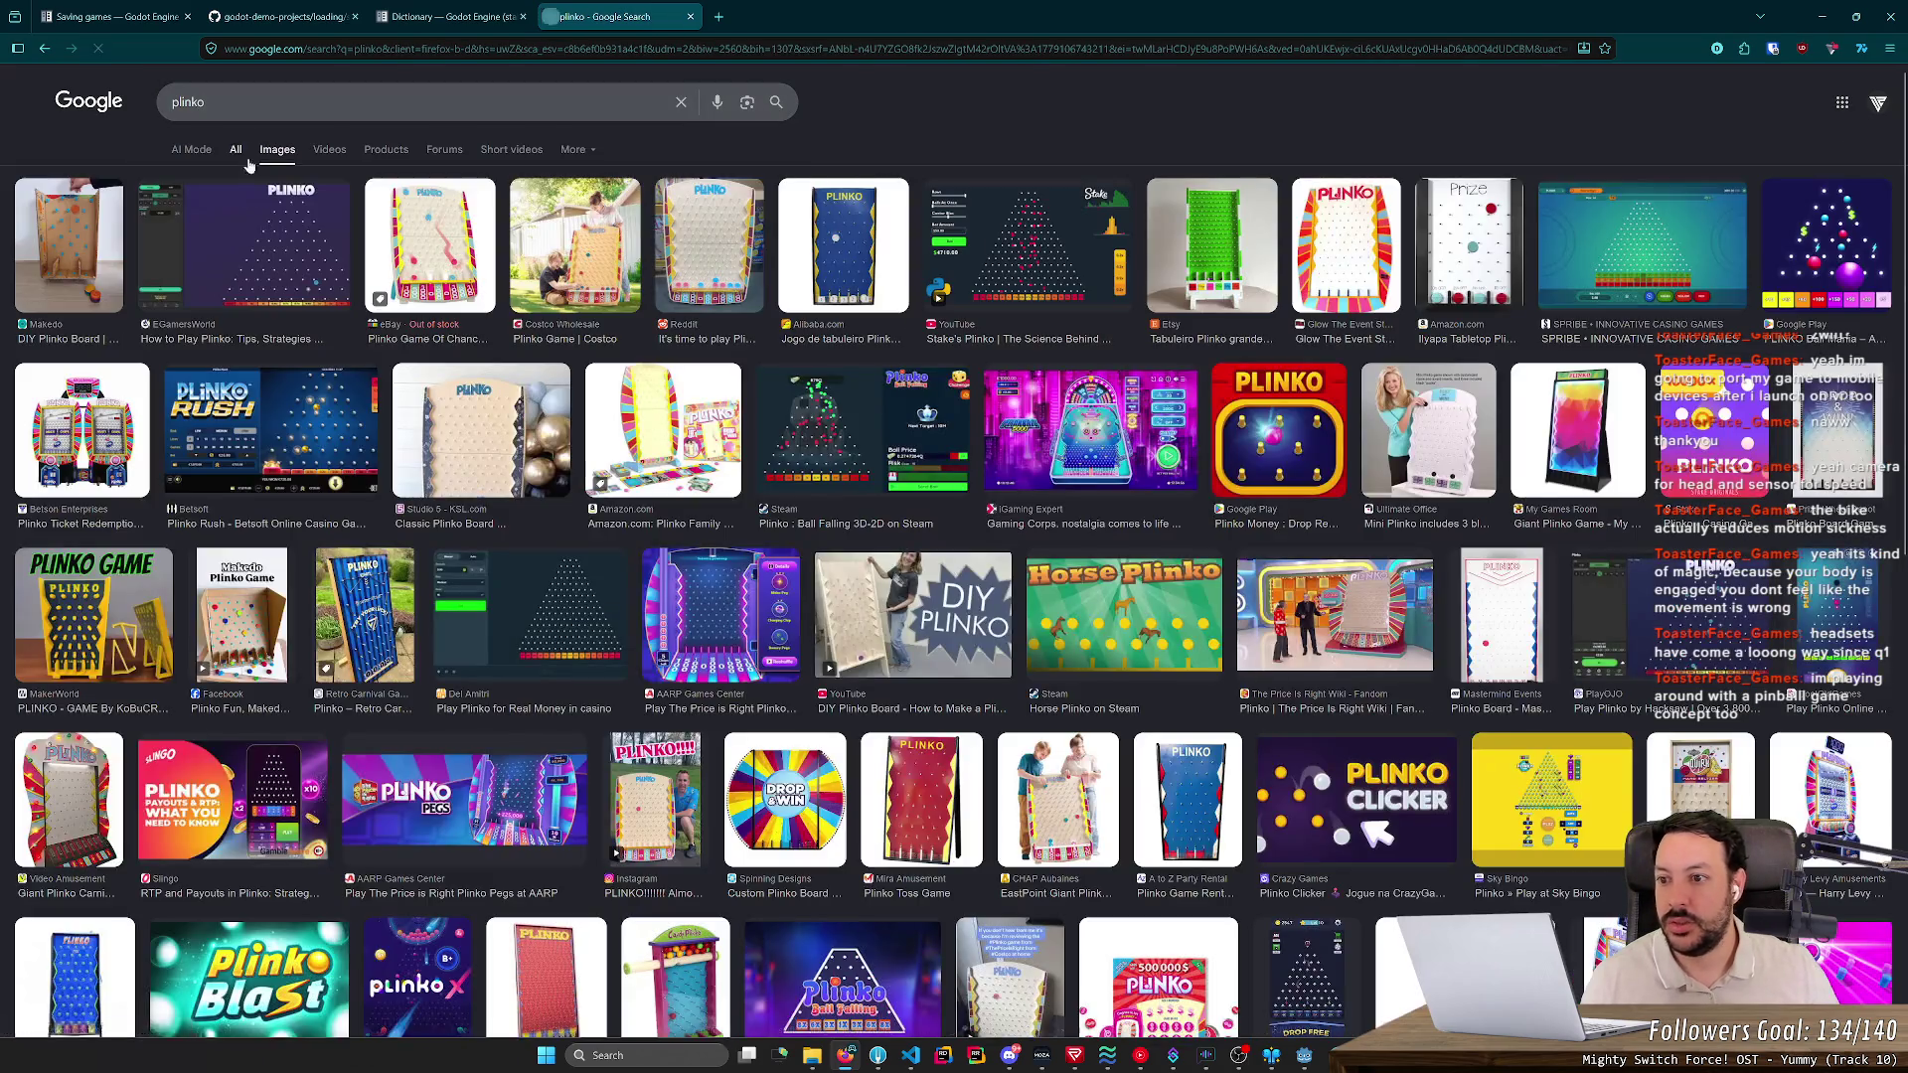
pyautogui.click(856, 255)
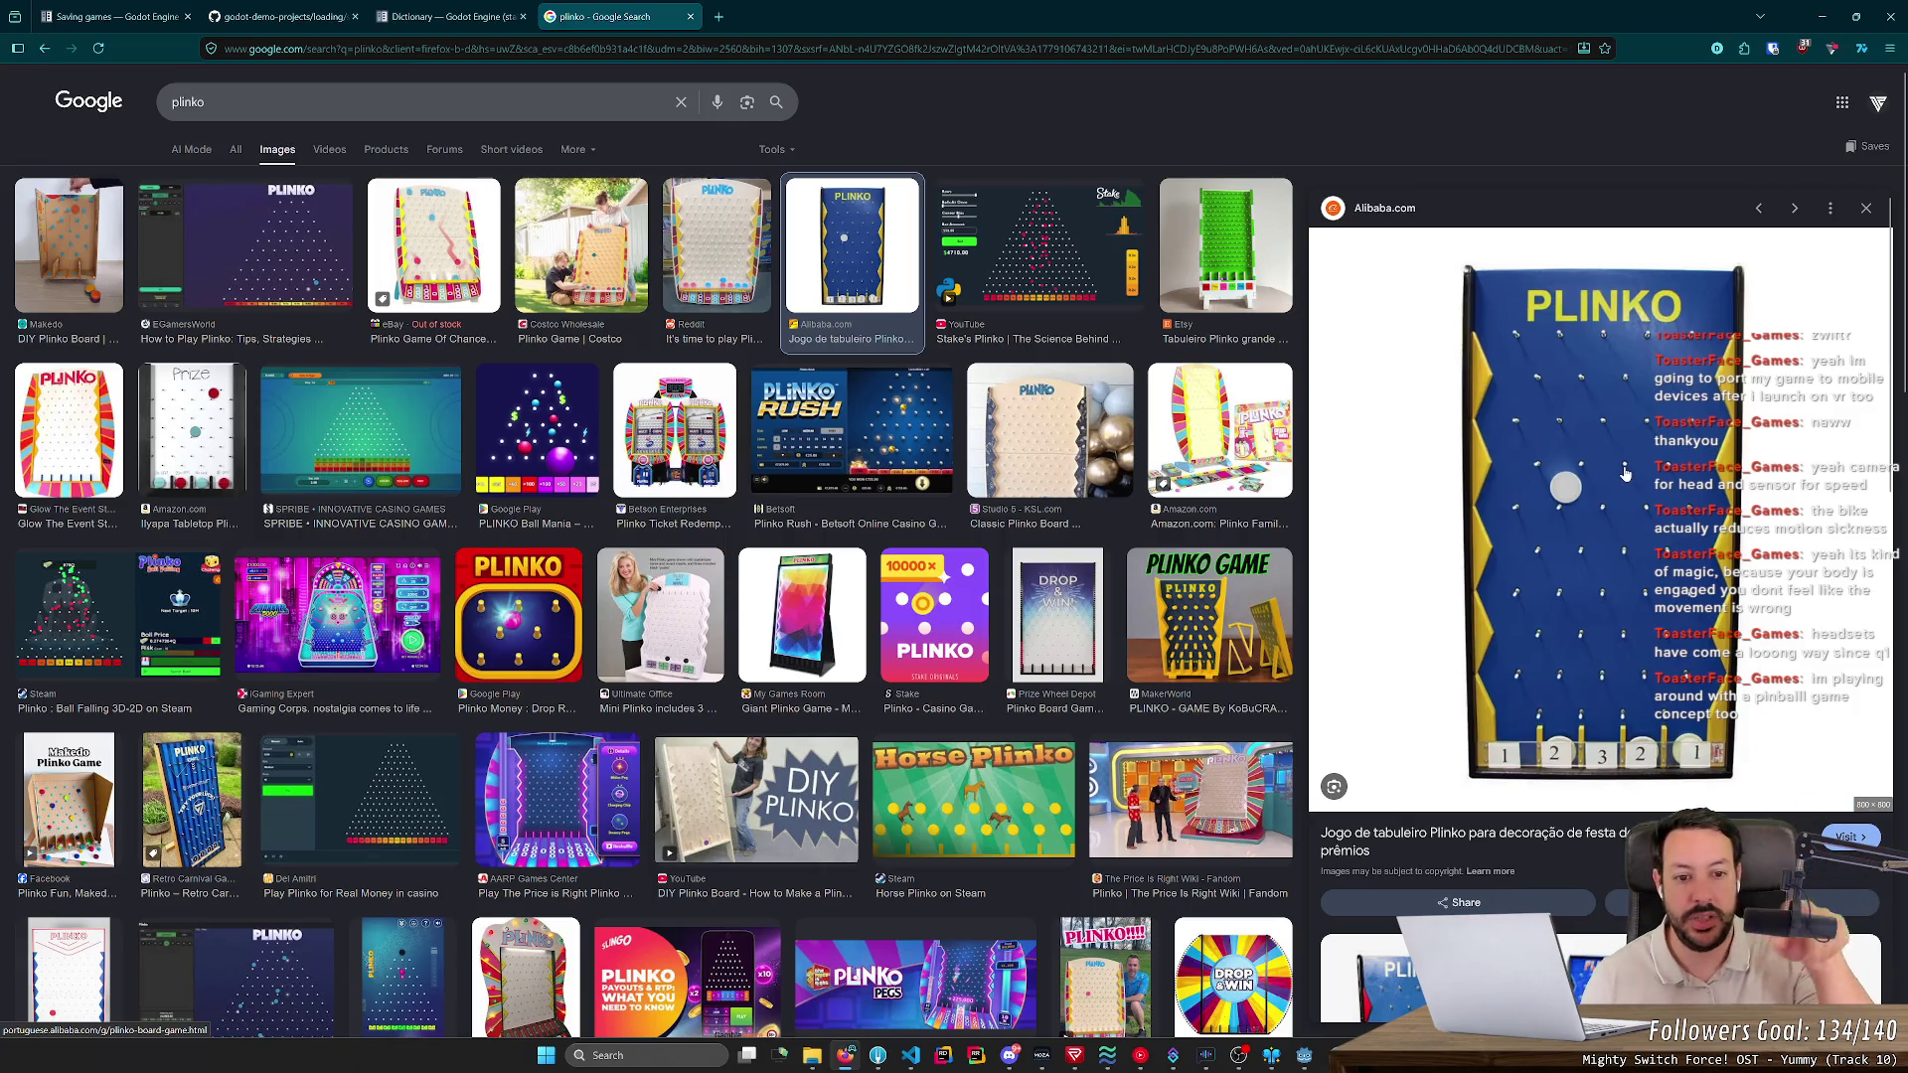
pyautogui.hotkey('alt', 'Tab')
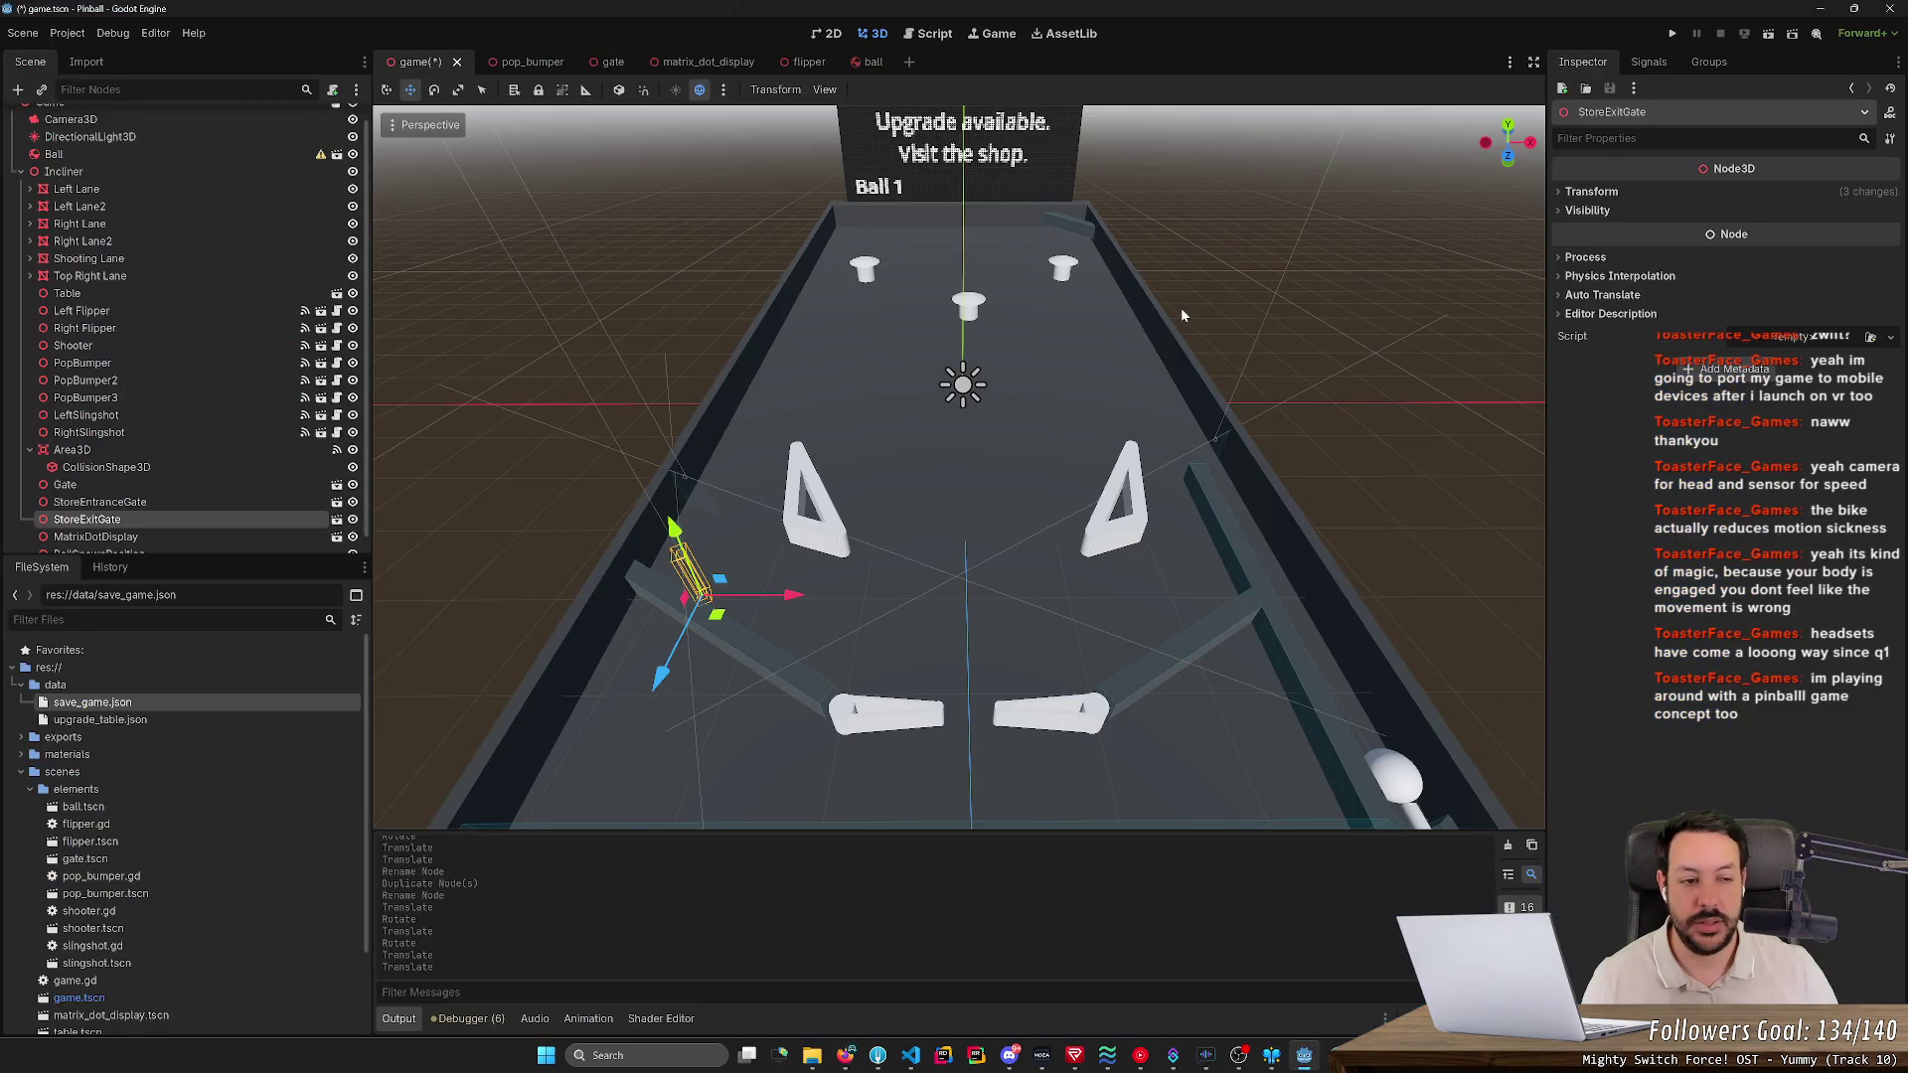
# - Orbit and zoom the 3D view onto the table's near end, then run the pinball project
pyautogui.moveTo(1180, 307); pyautogui.dragTo(1180, 368)
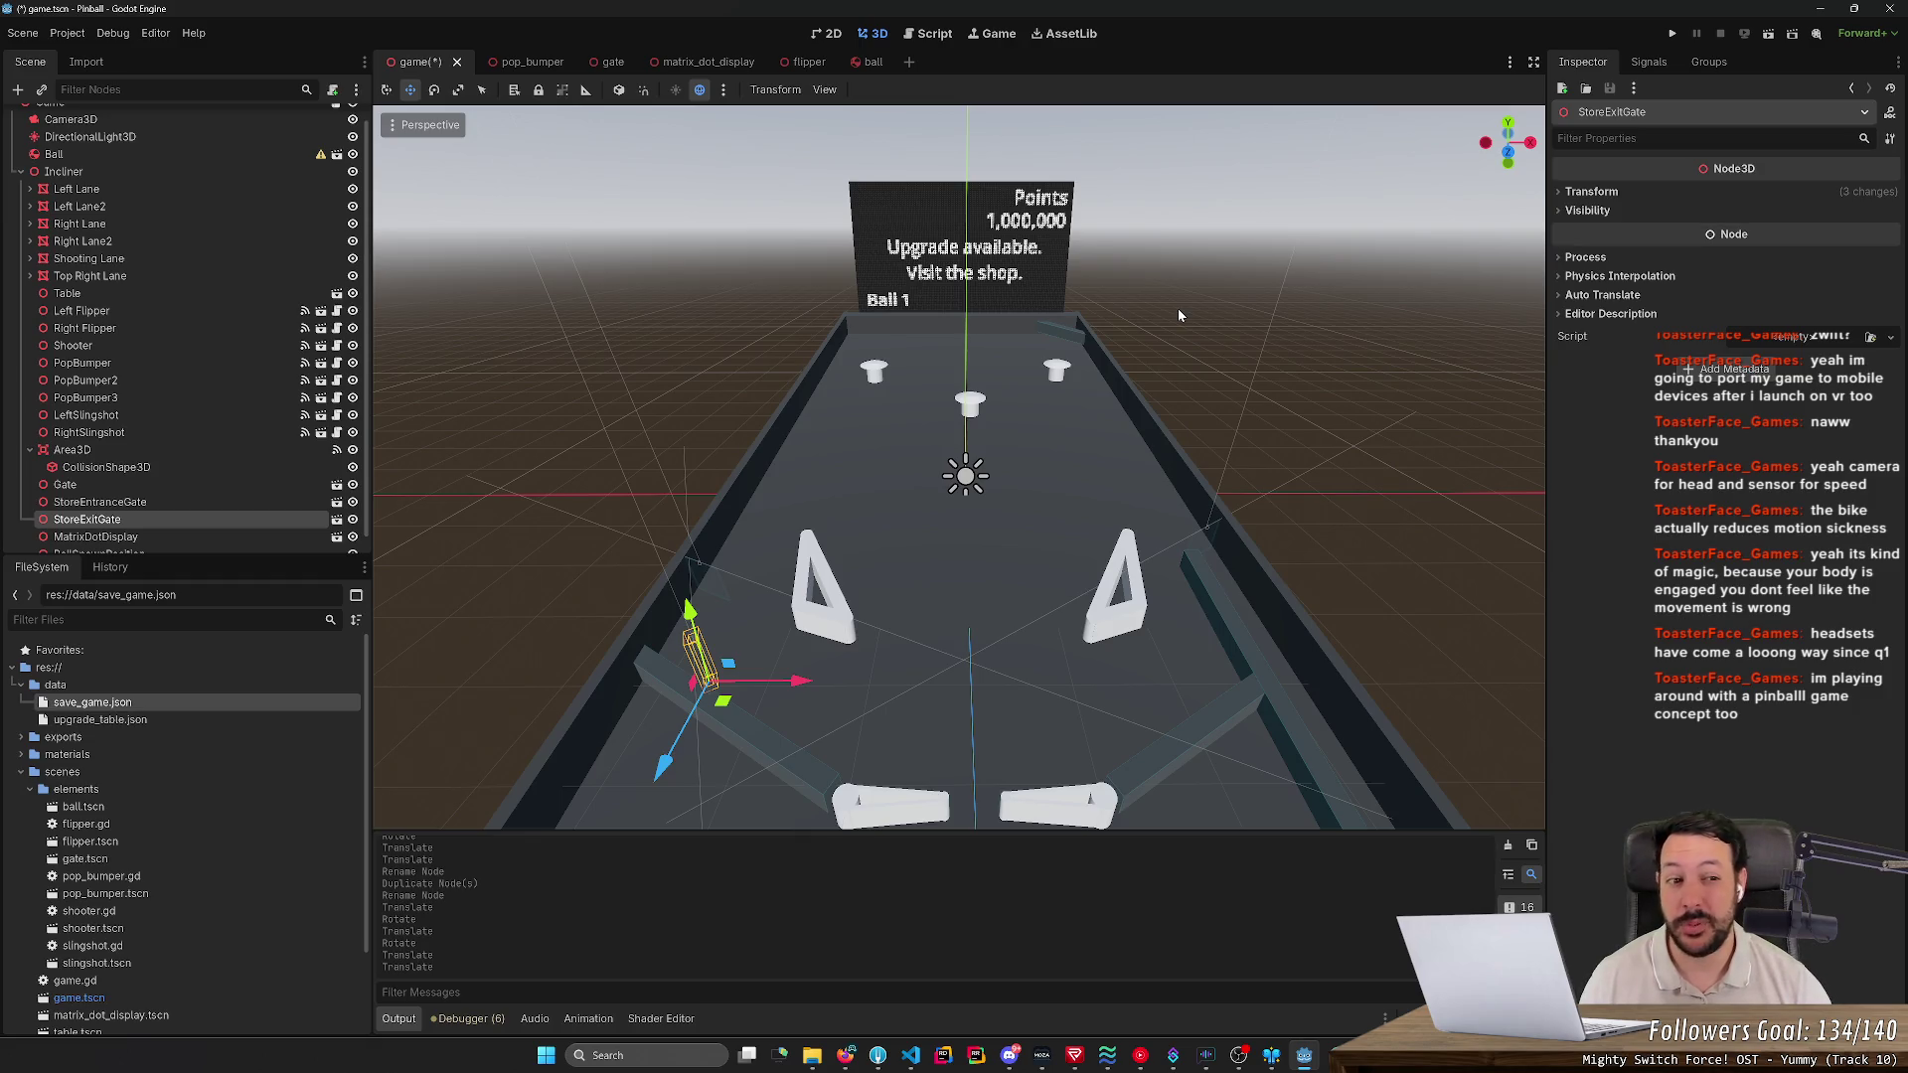
pyautogui.hotkey('alt', 'Tab')
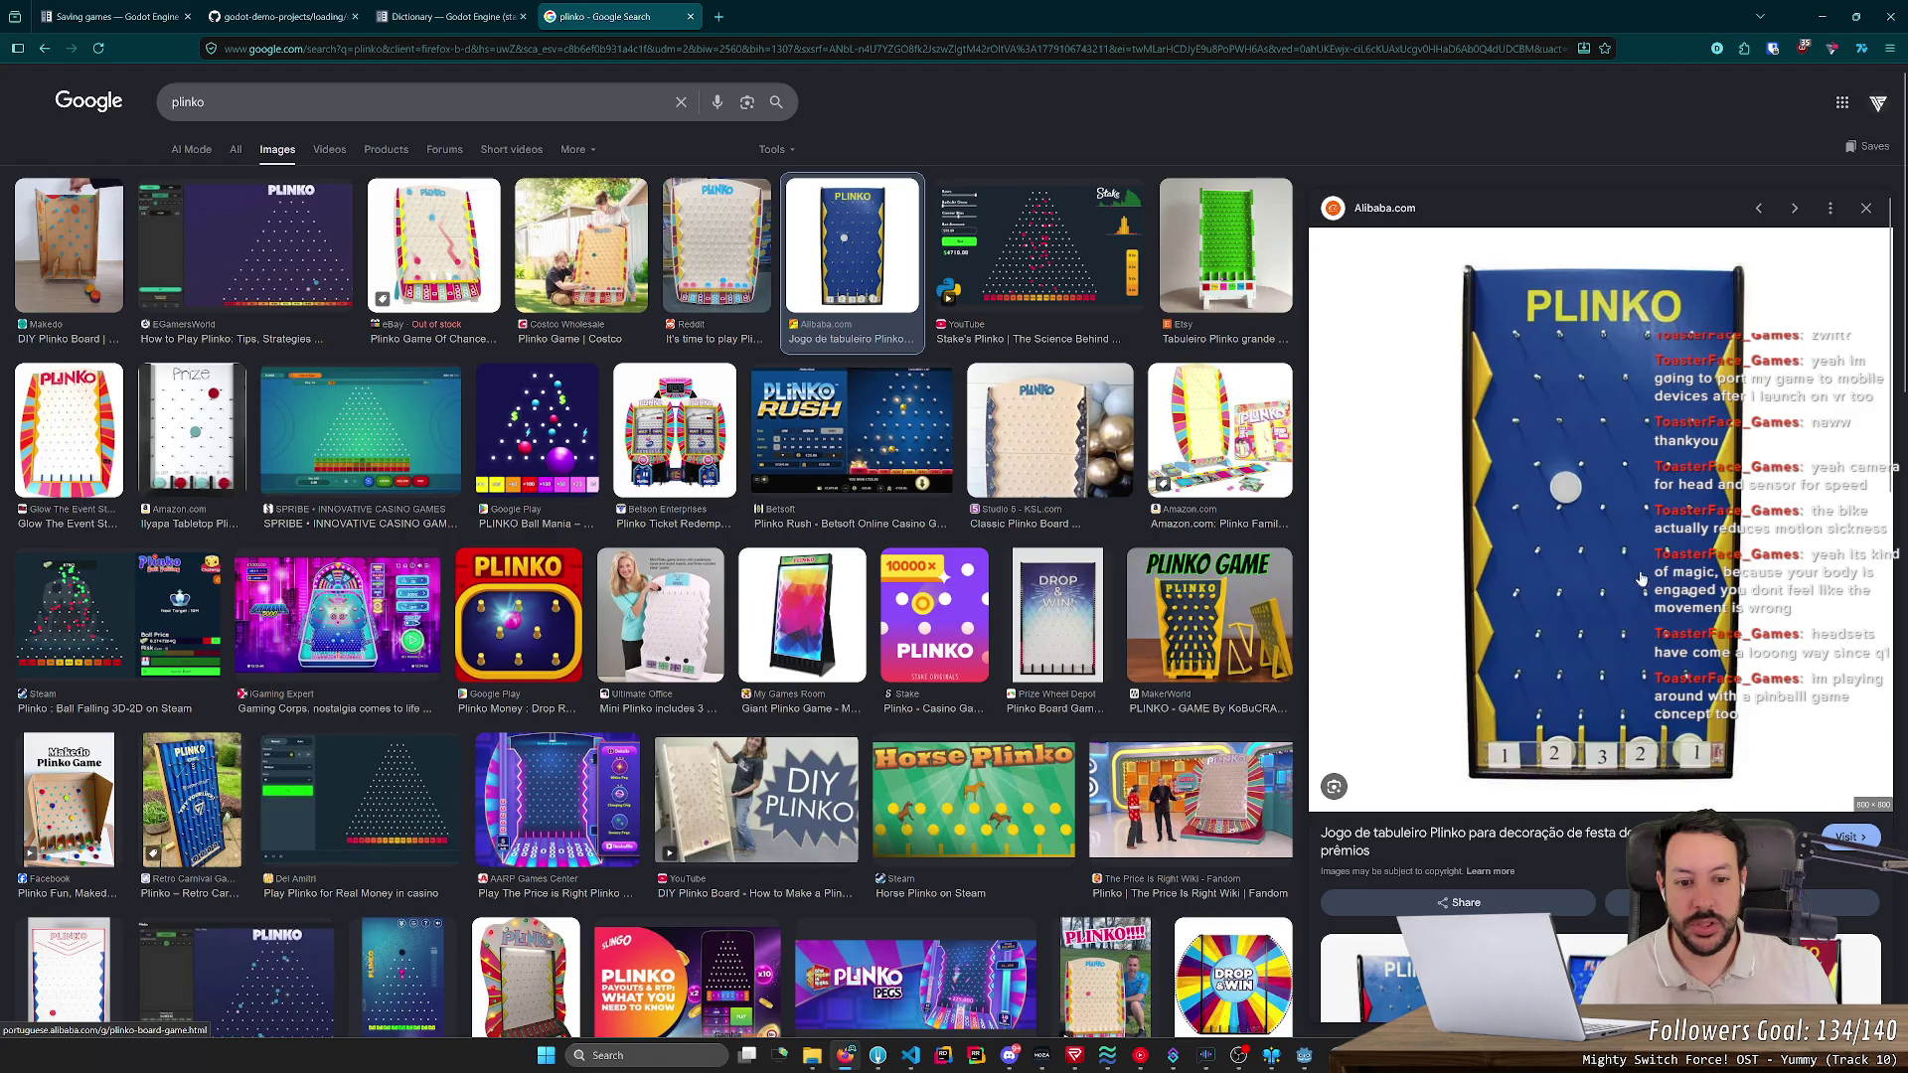
pyautogui.hotkey('alt', 'Tab')
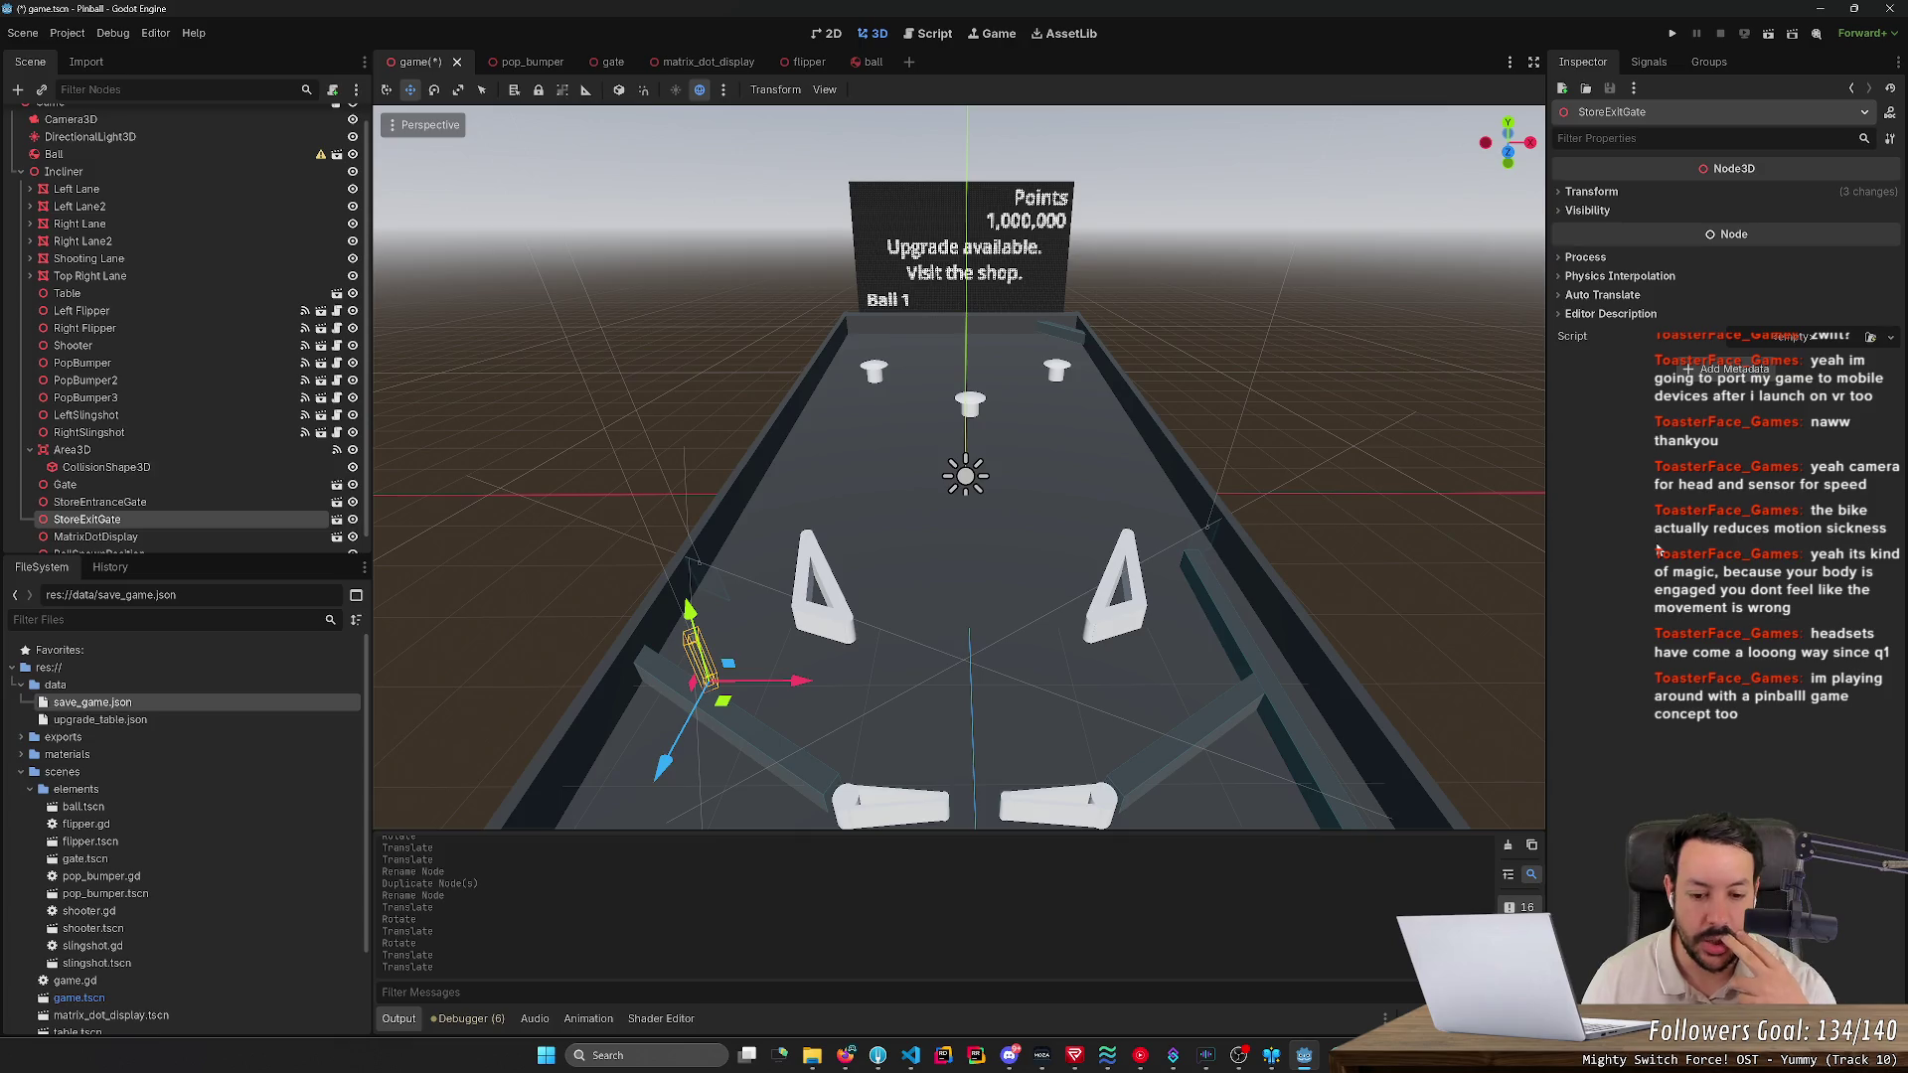
pyautogui.moveTo(954, 526); pyautogui.dragTo(960, 524)
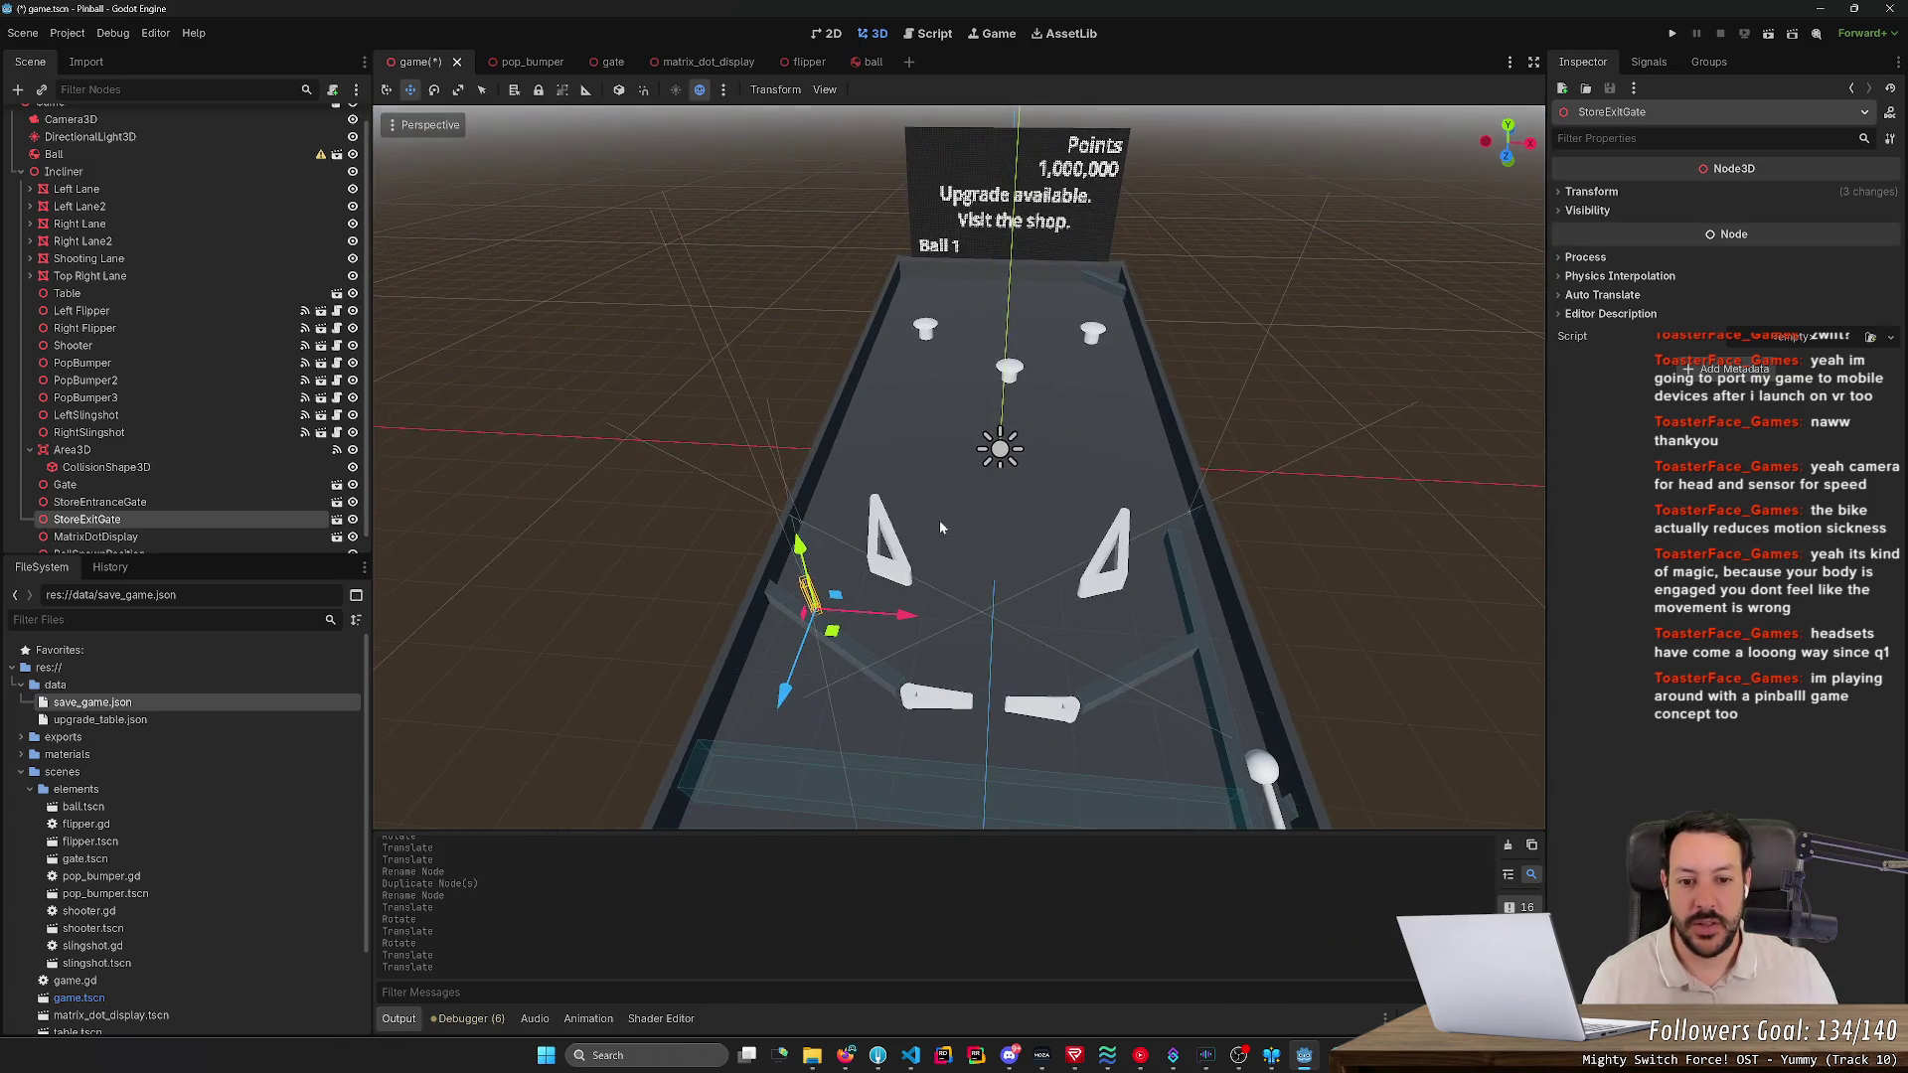
pyautogui.moveTo(786, 458); pyautogui.dragTo(1108, 524)
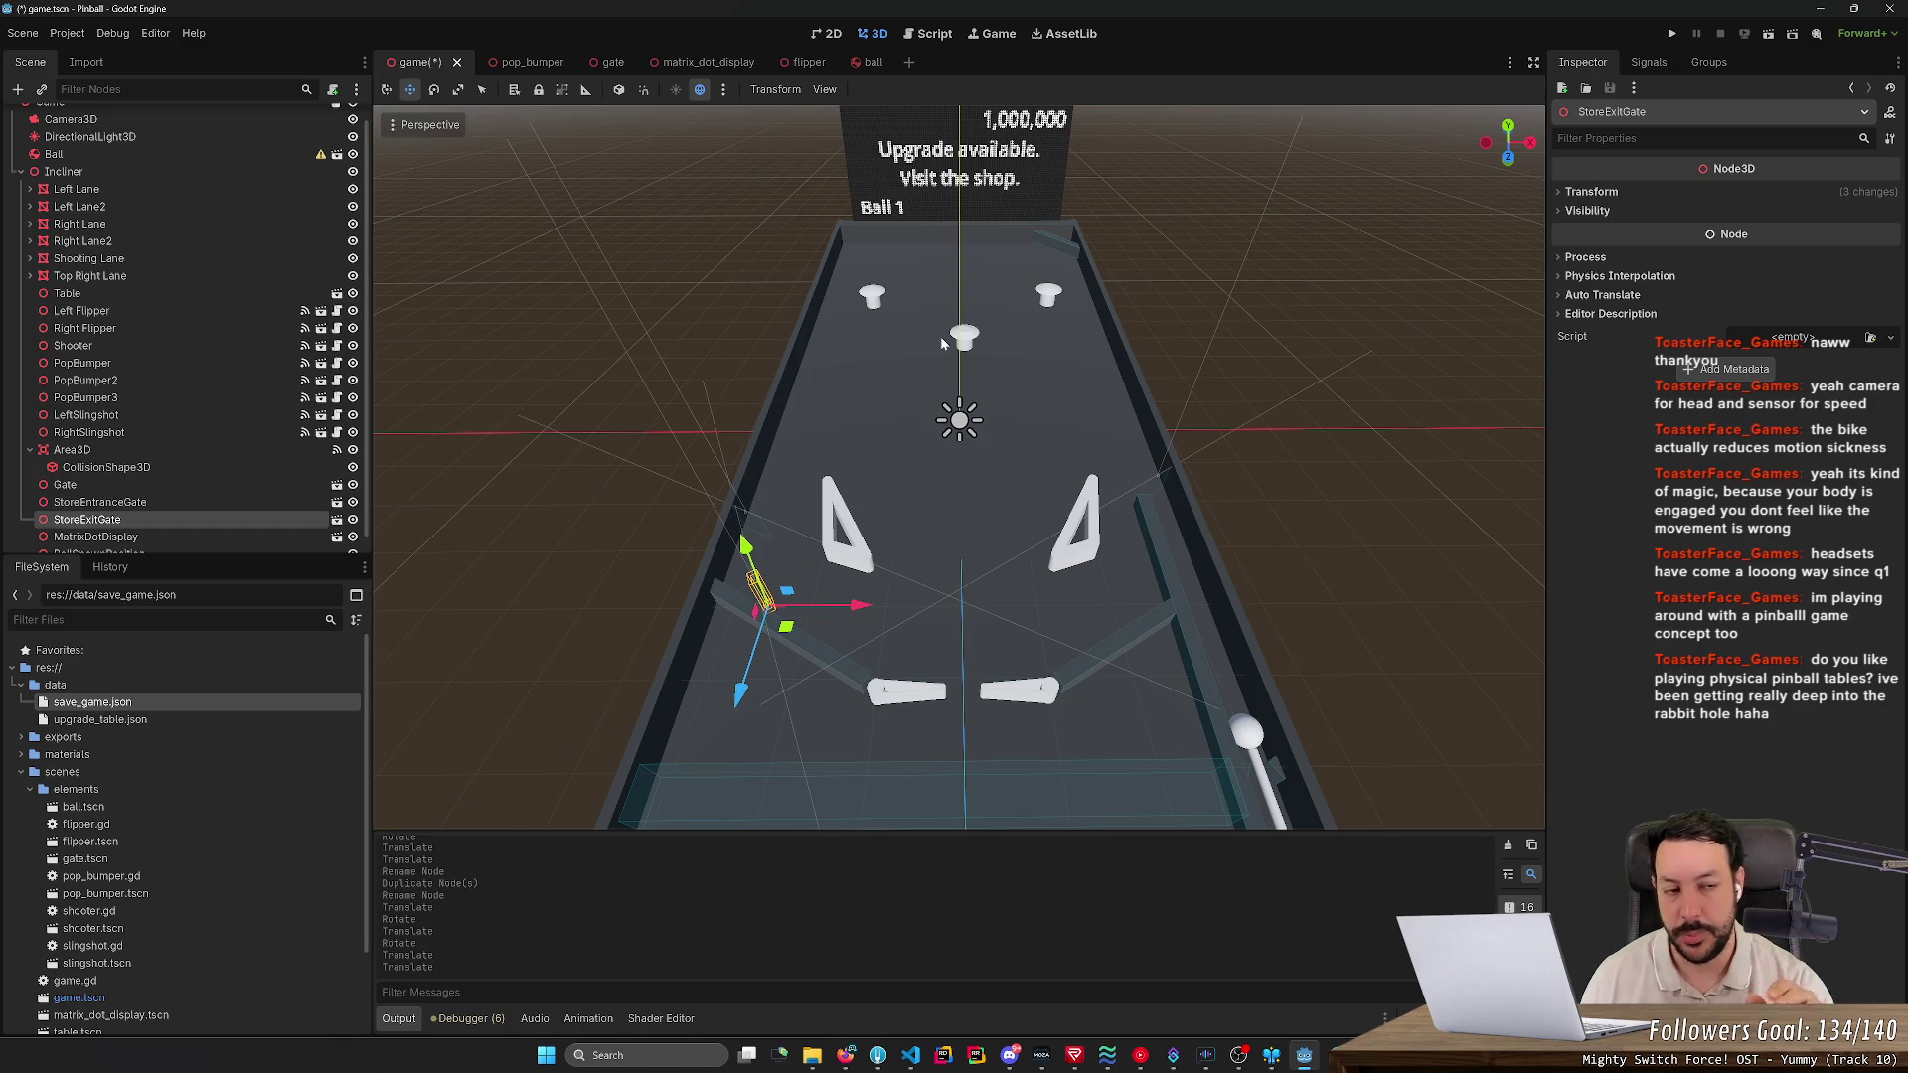
pyautogui.click(1674, 34)
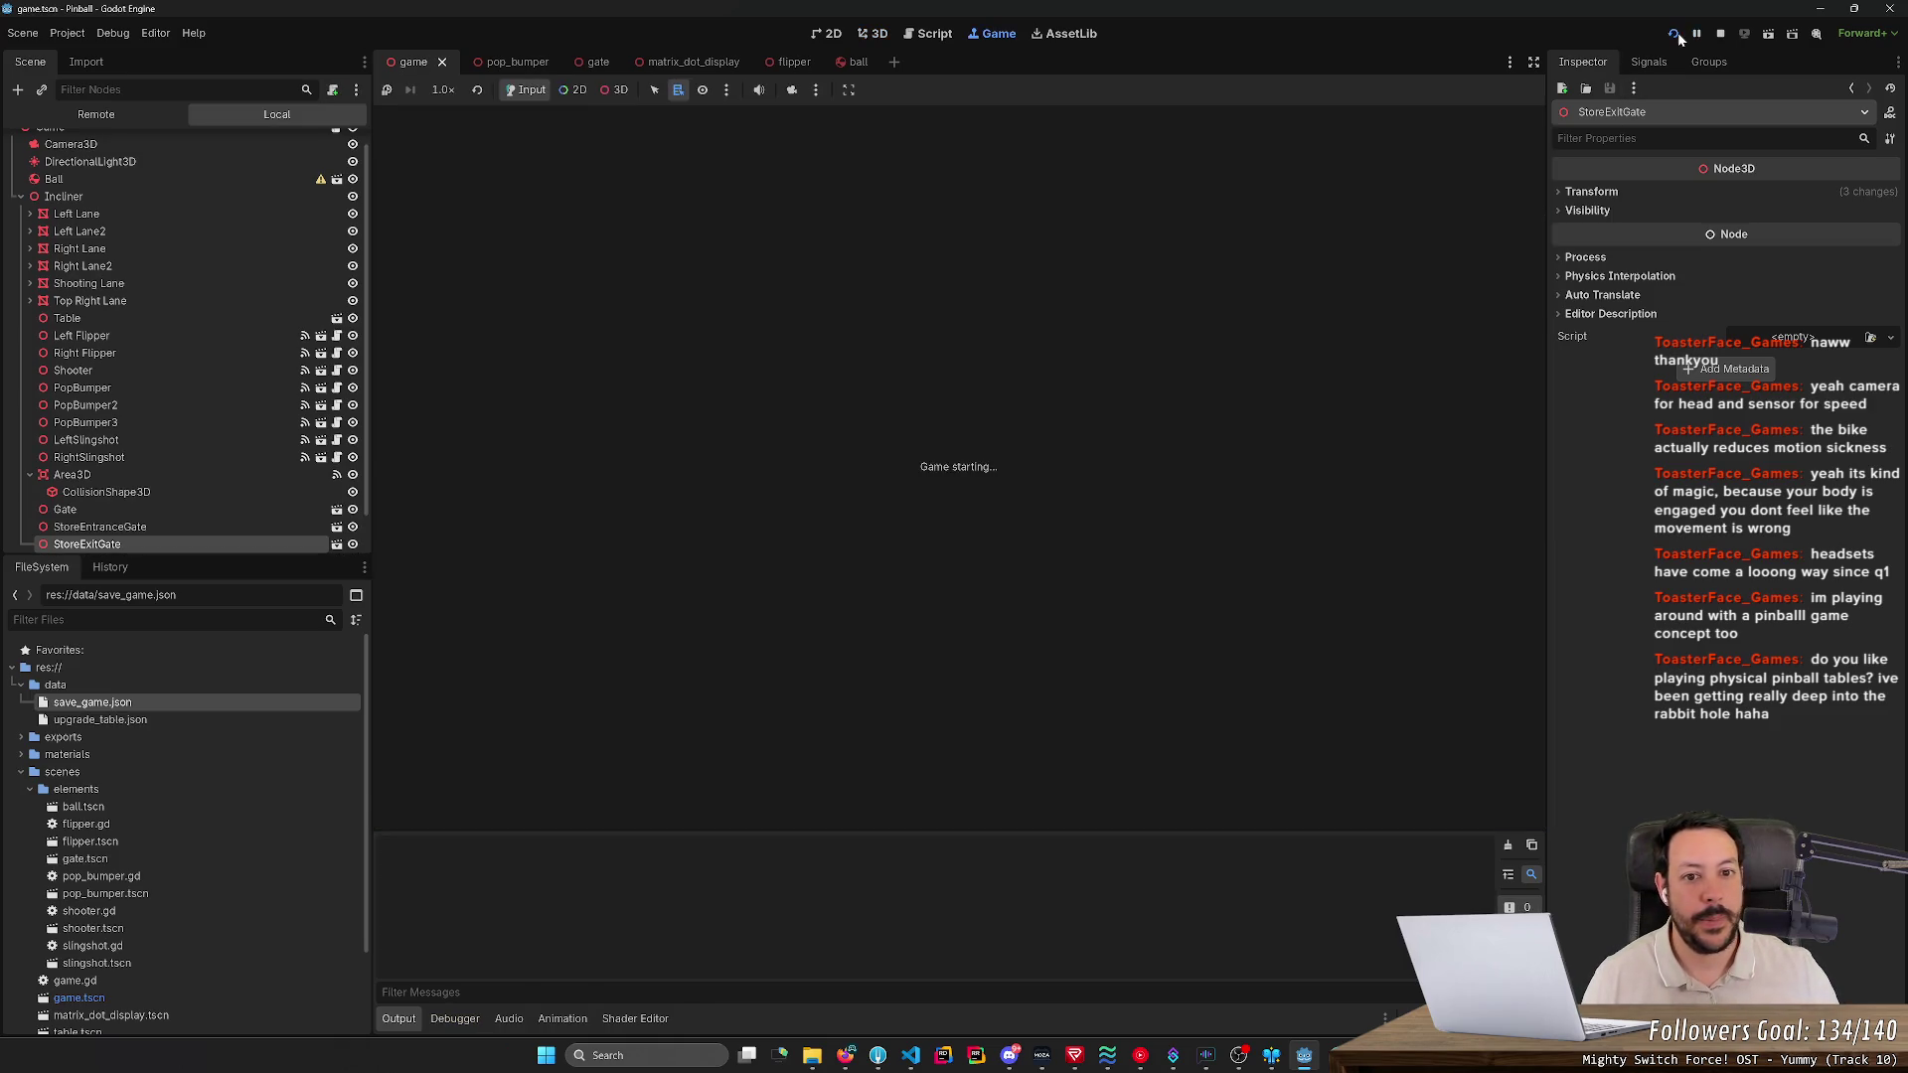
# - Work the left and right flippers to score 10 points on ball 2, then stop the game
pyautogui.press('Left')
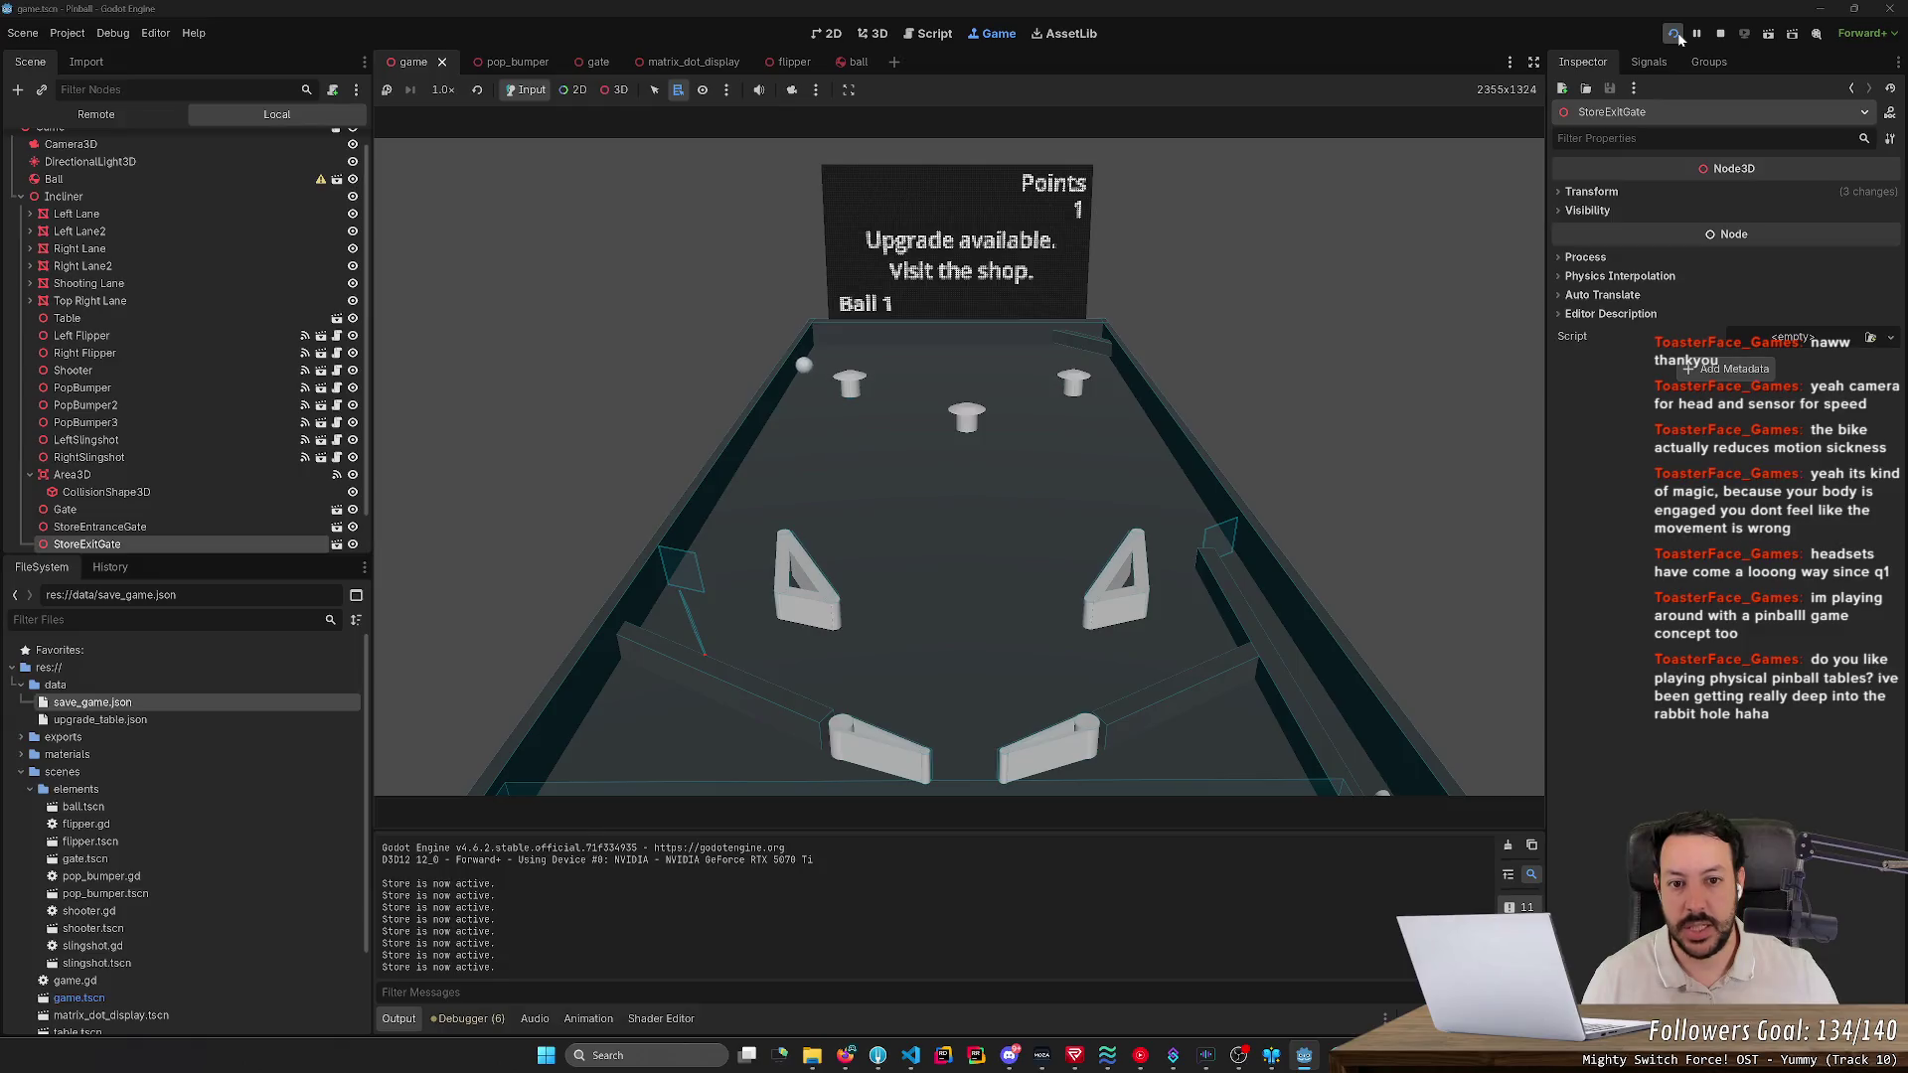
pyautogui.press('Left')
pyautogui.press('Right')
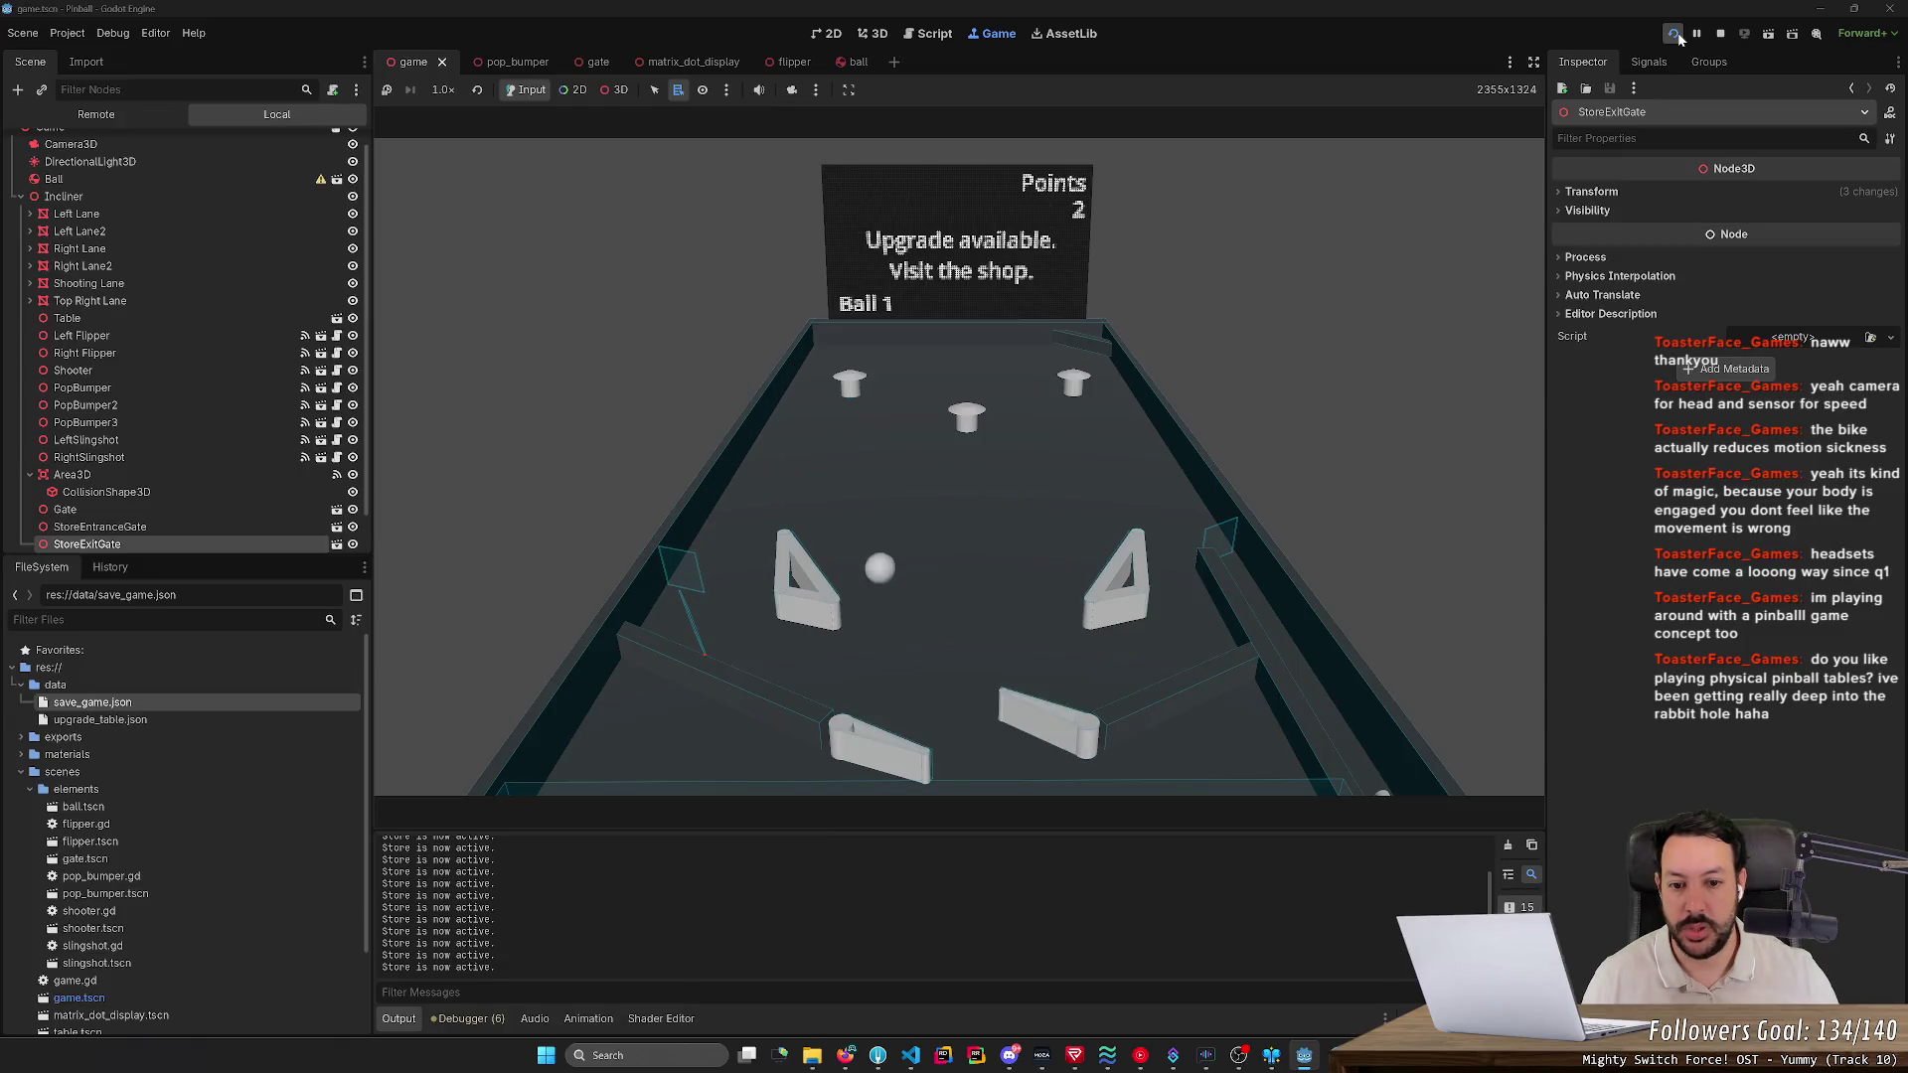
pyautogui.press('Left')
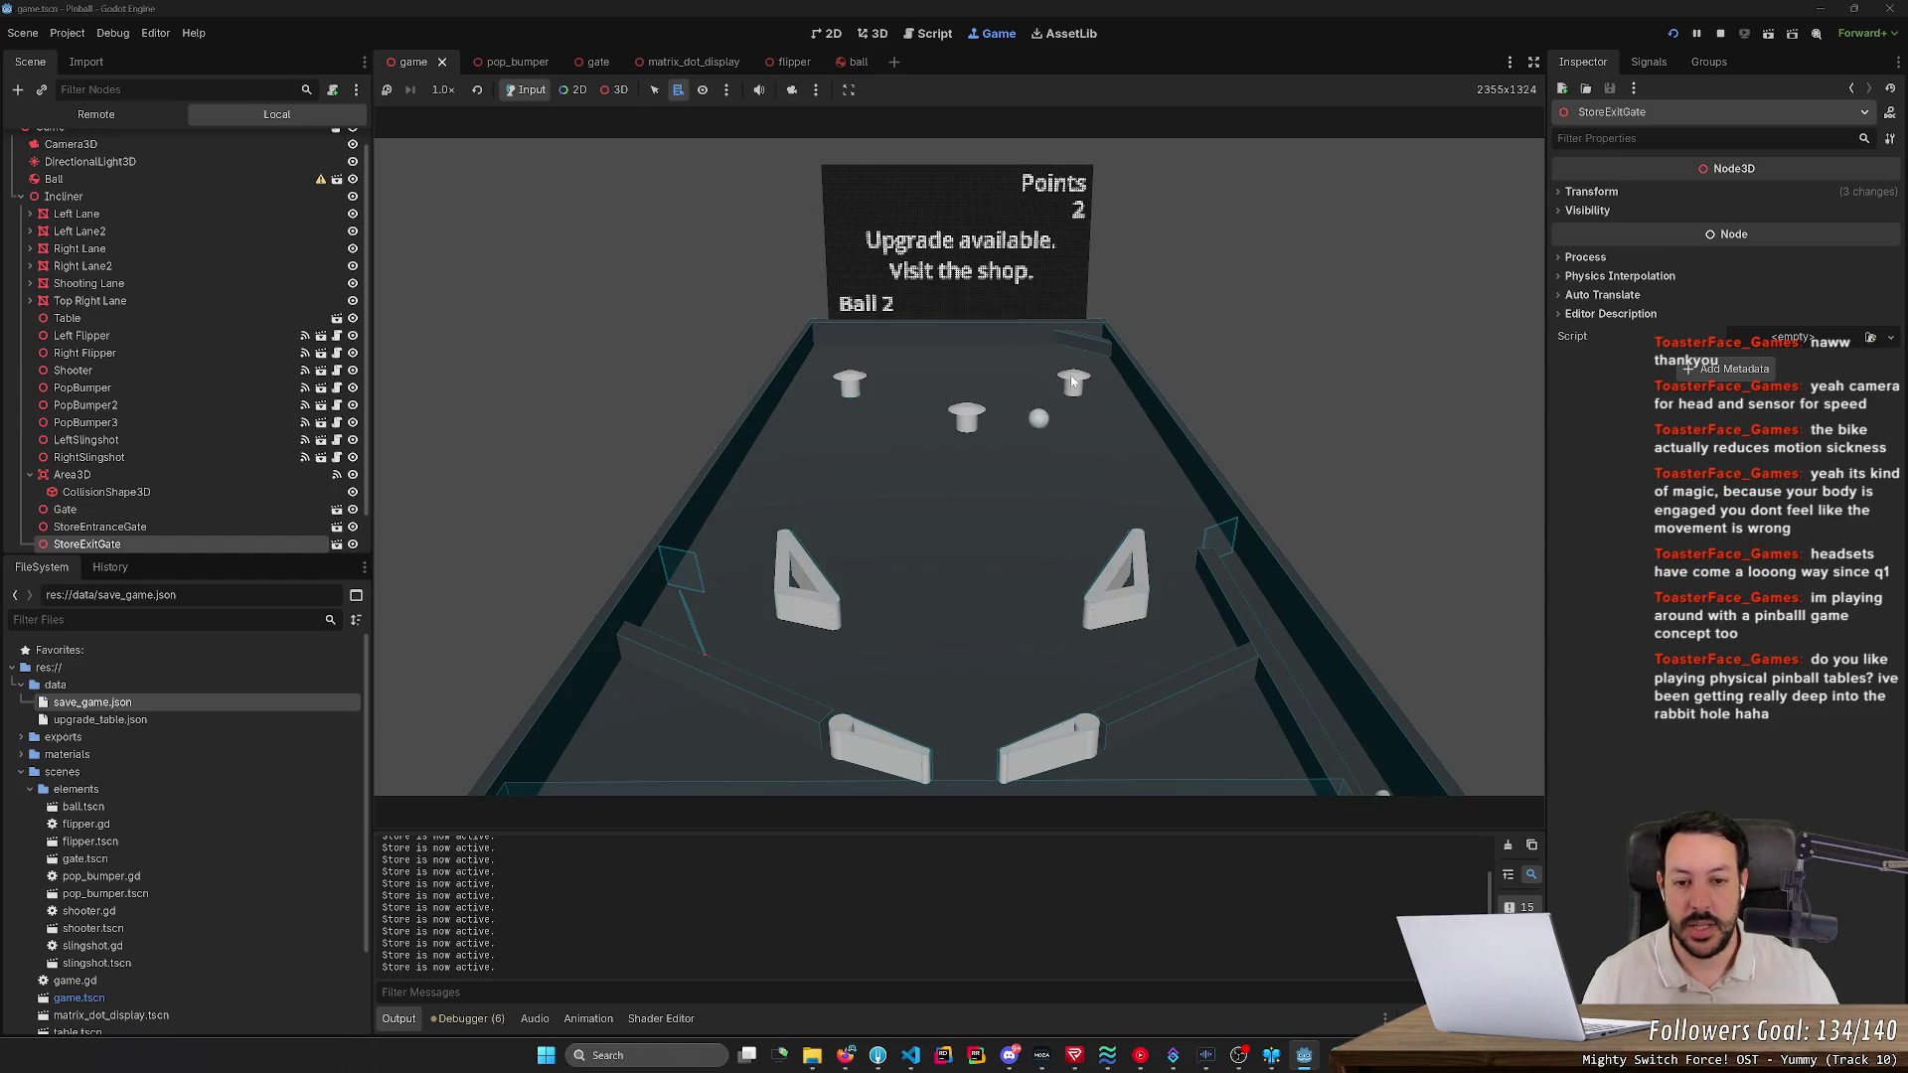
pyautogui.press('Right')
pyautogui.press('Left')
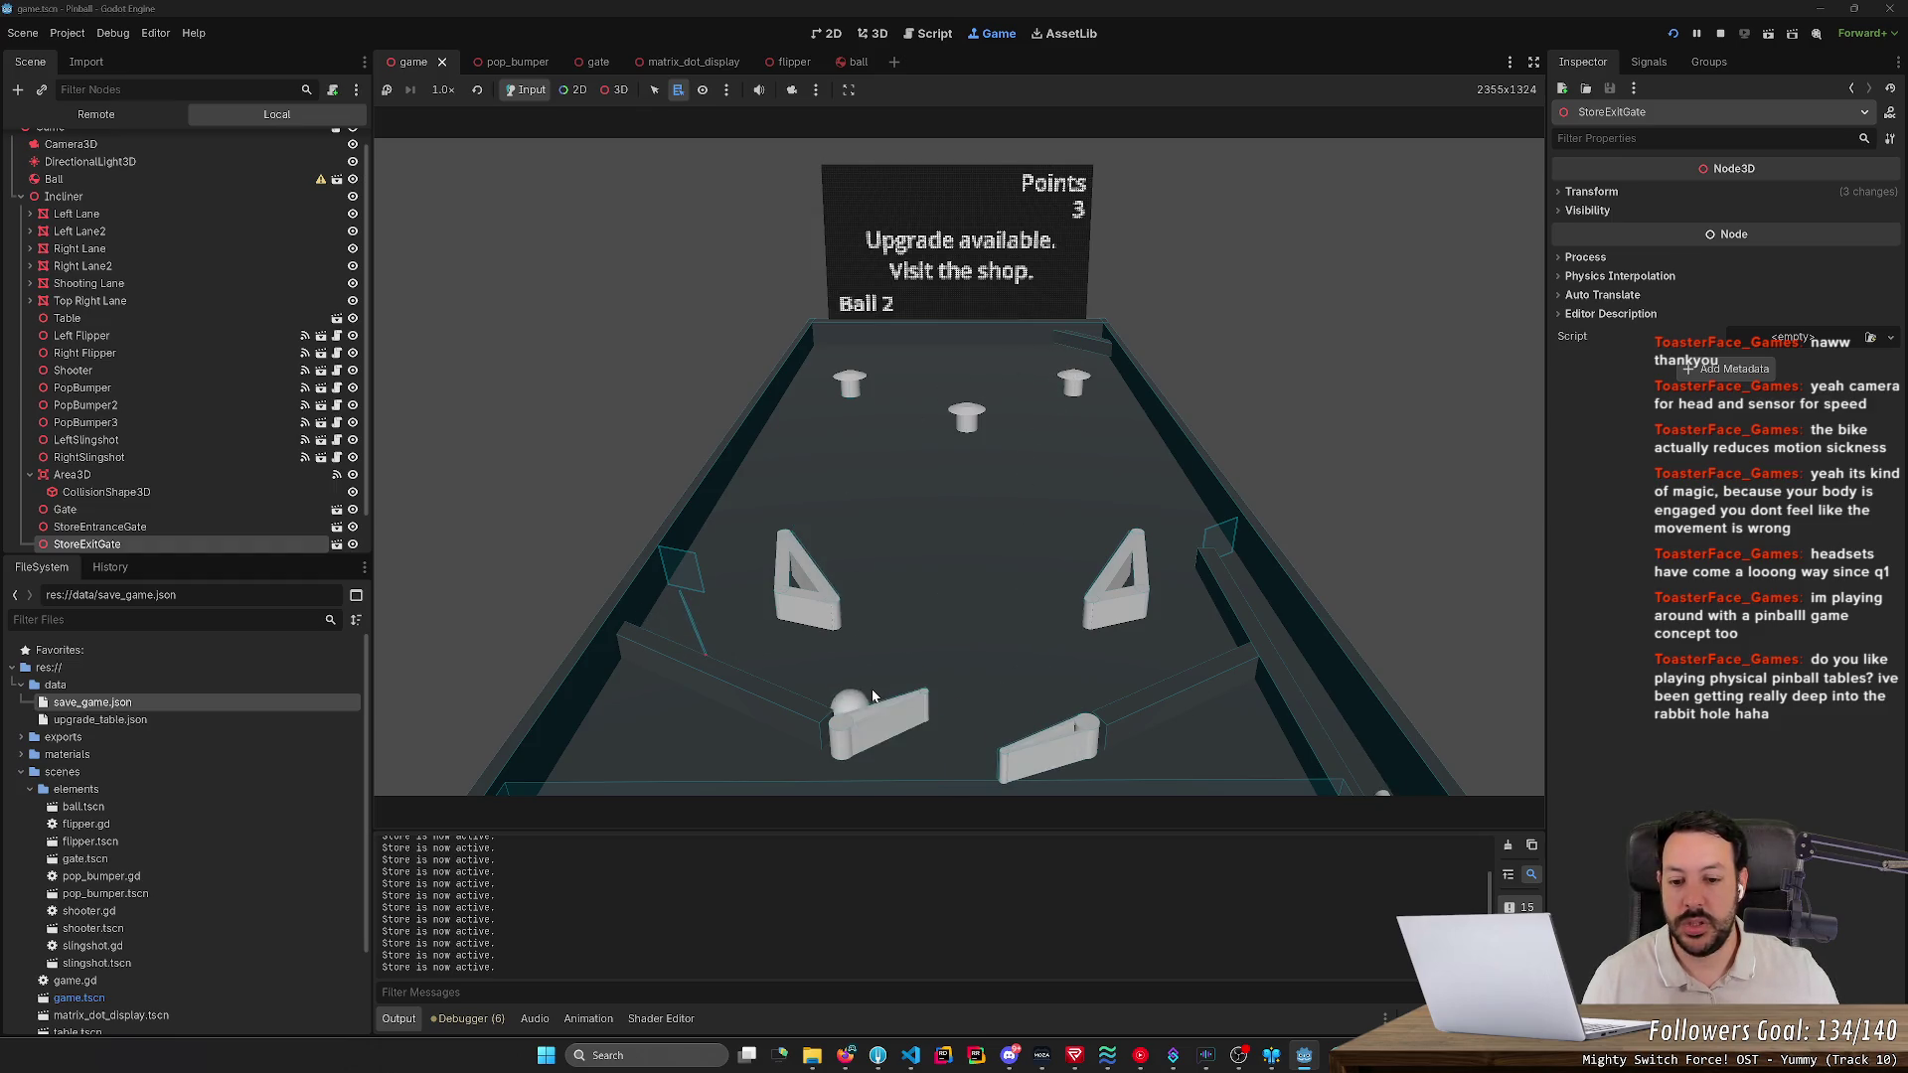
pyautogui.press('Right')
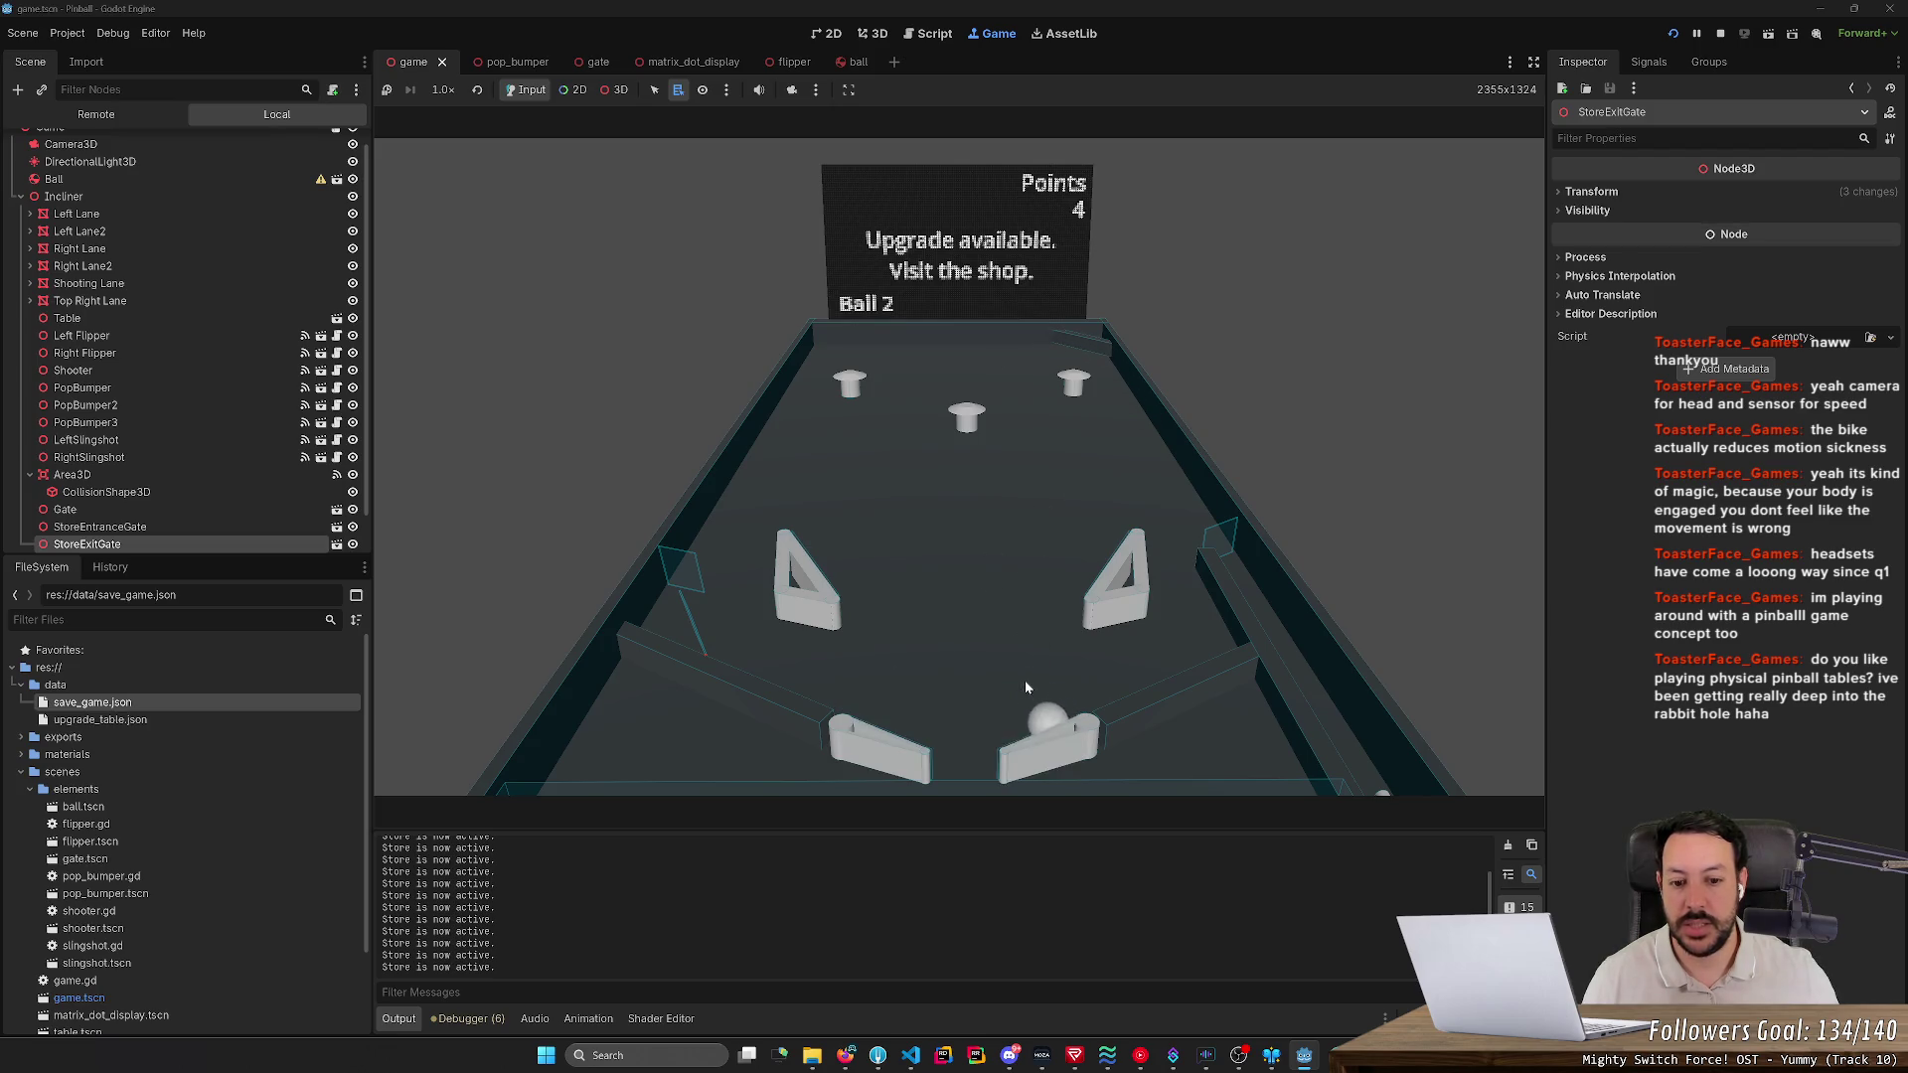
pyautogui.press('Right')
pyautogui.press('Right')
pyautogui.press('Right')
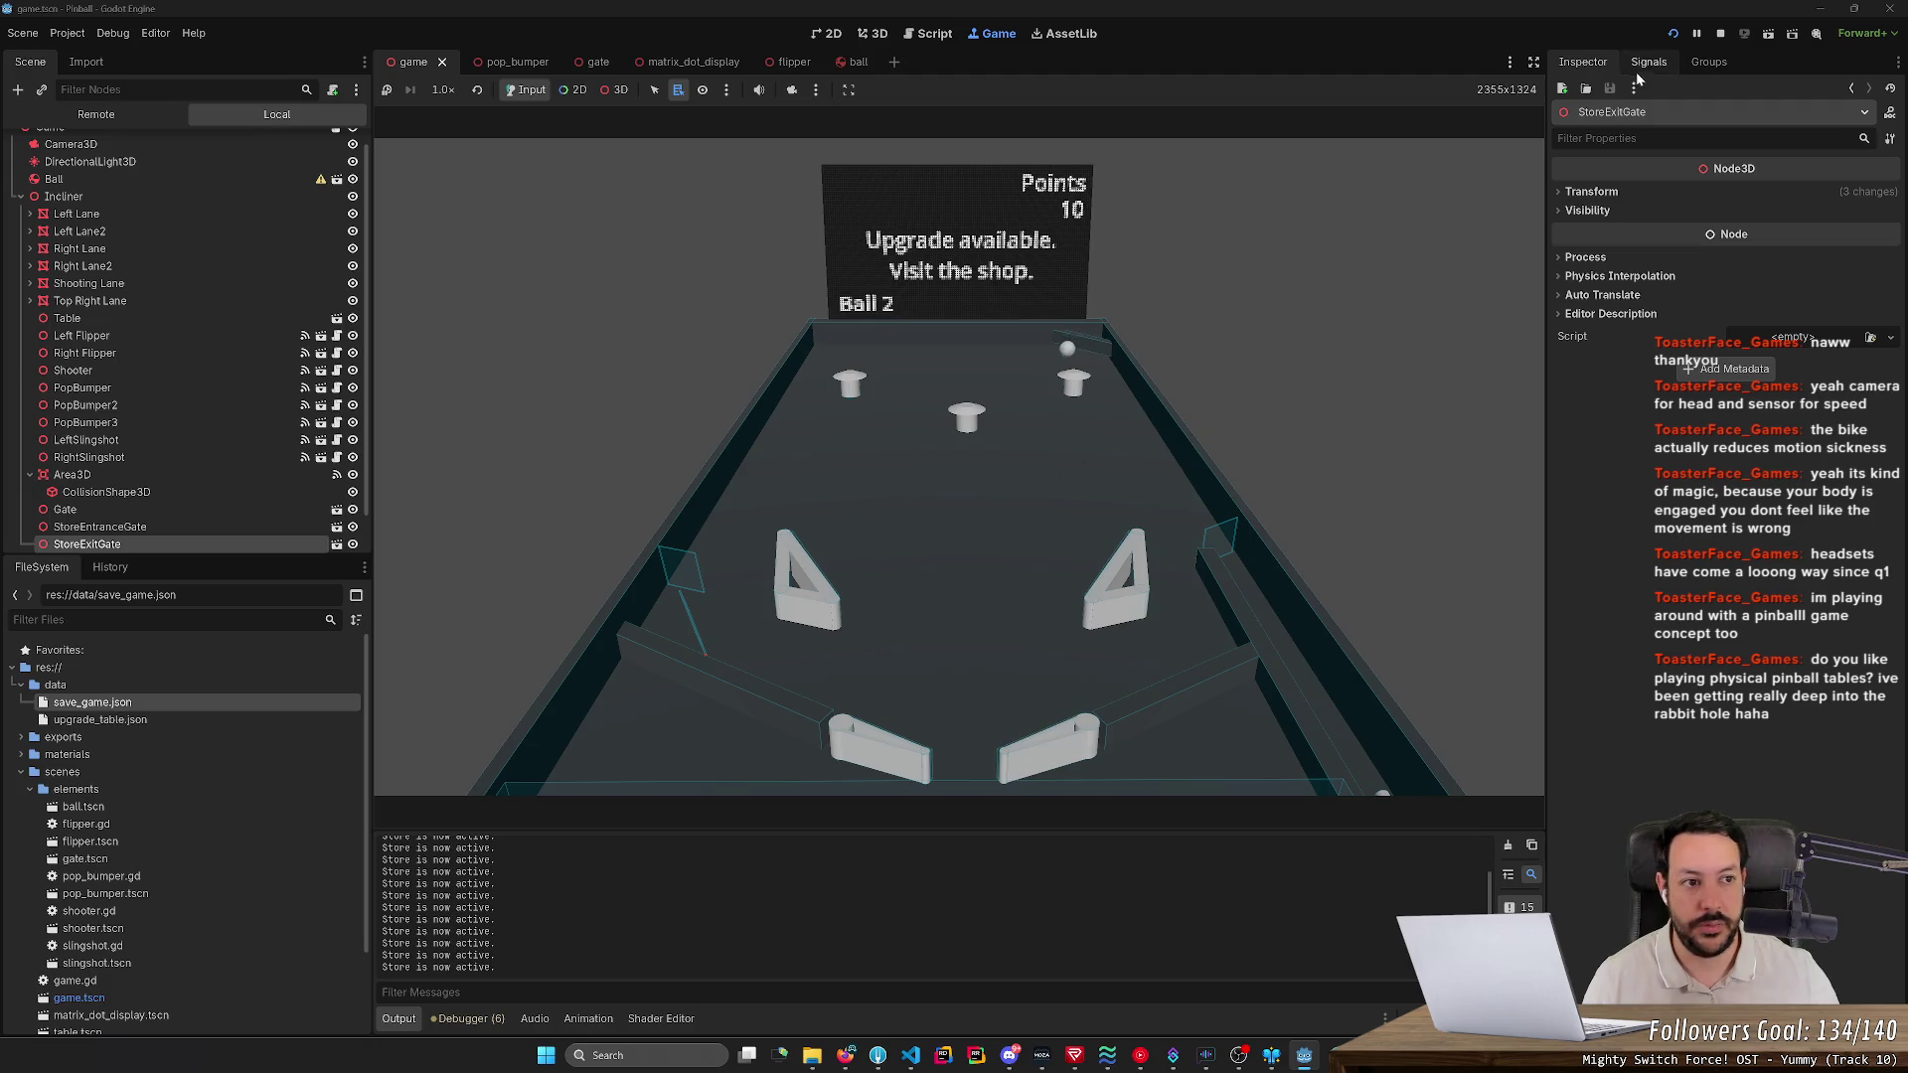
pyautogui.click(1720, 33)
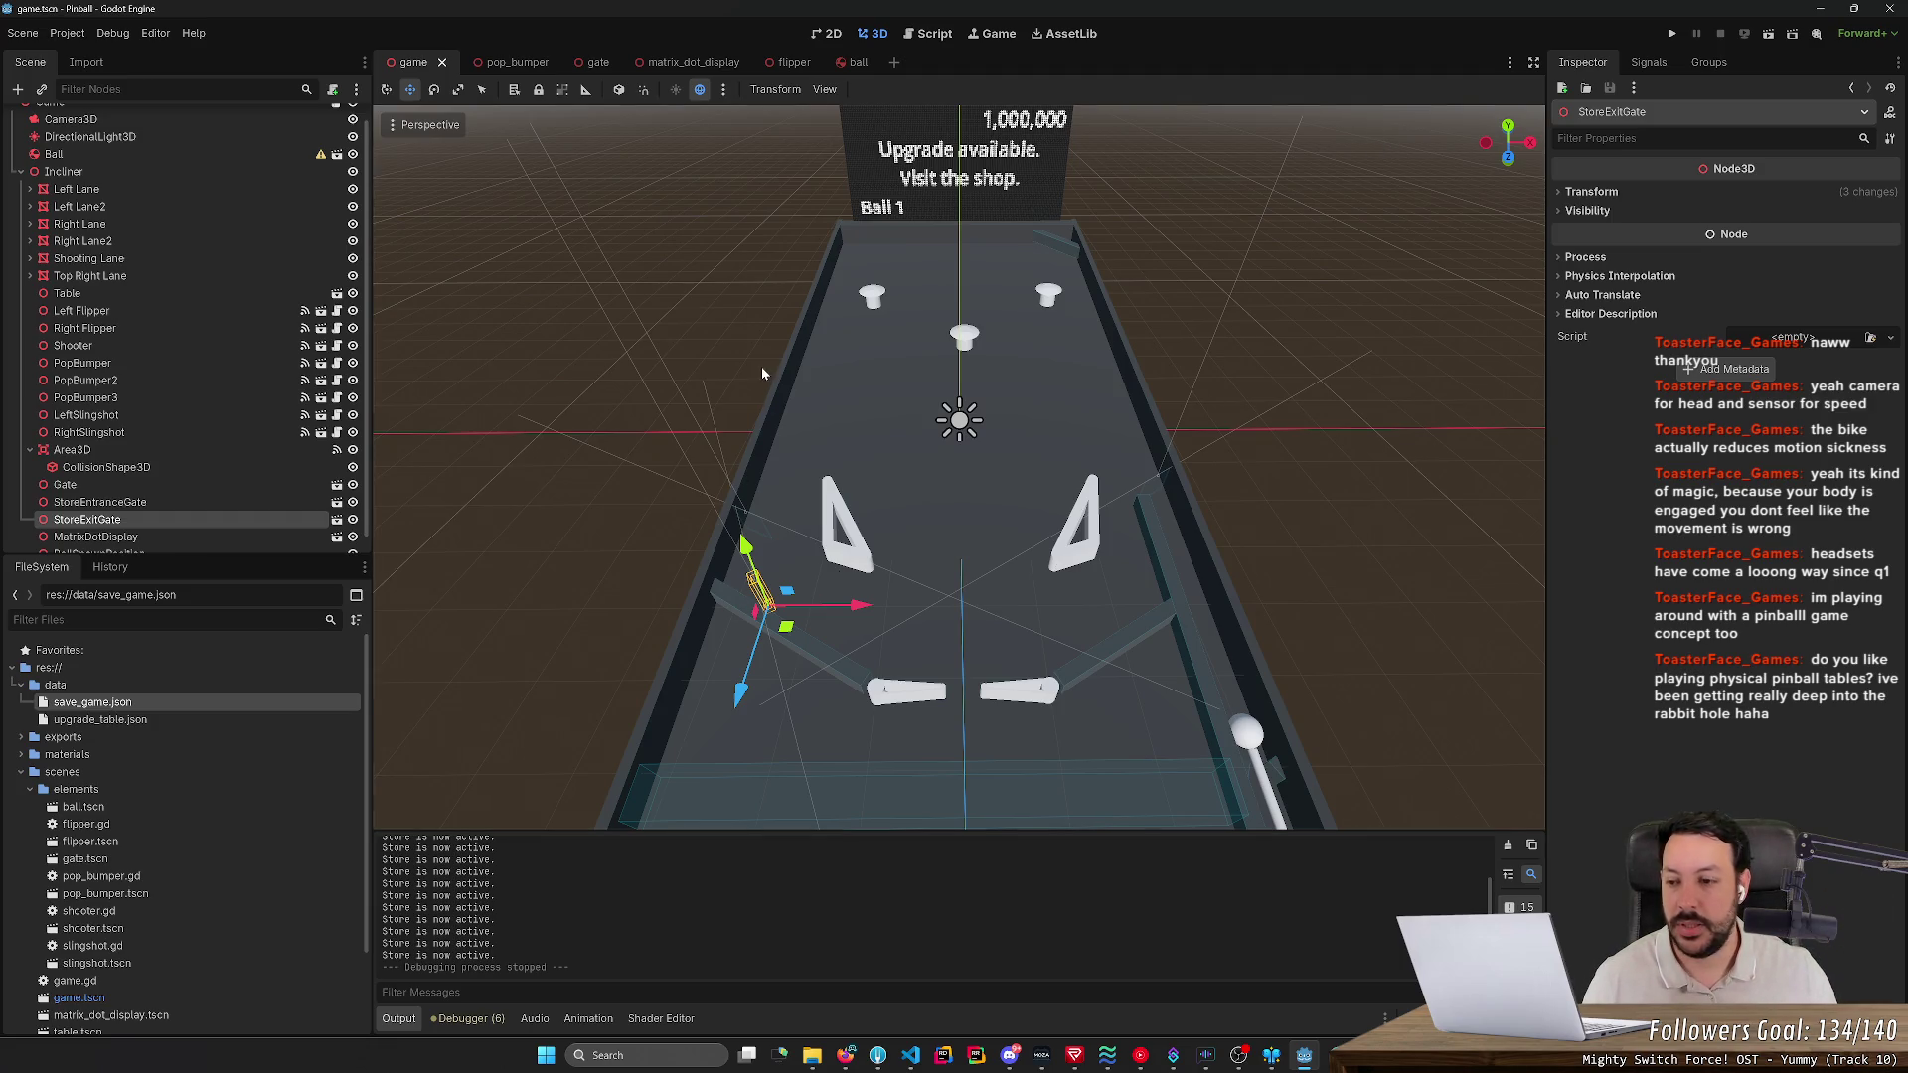
# - Snap the viewport to front view, zoom in and tilt down over the flippers
pyautogui.press('KP_1')
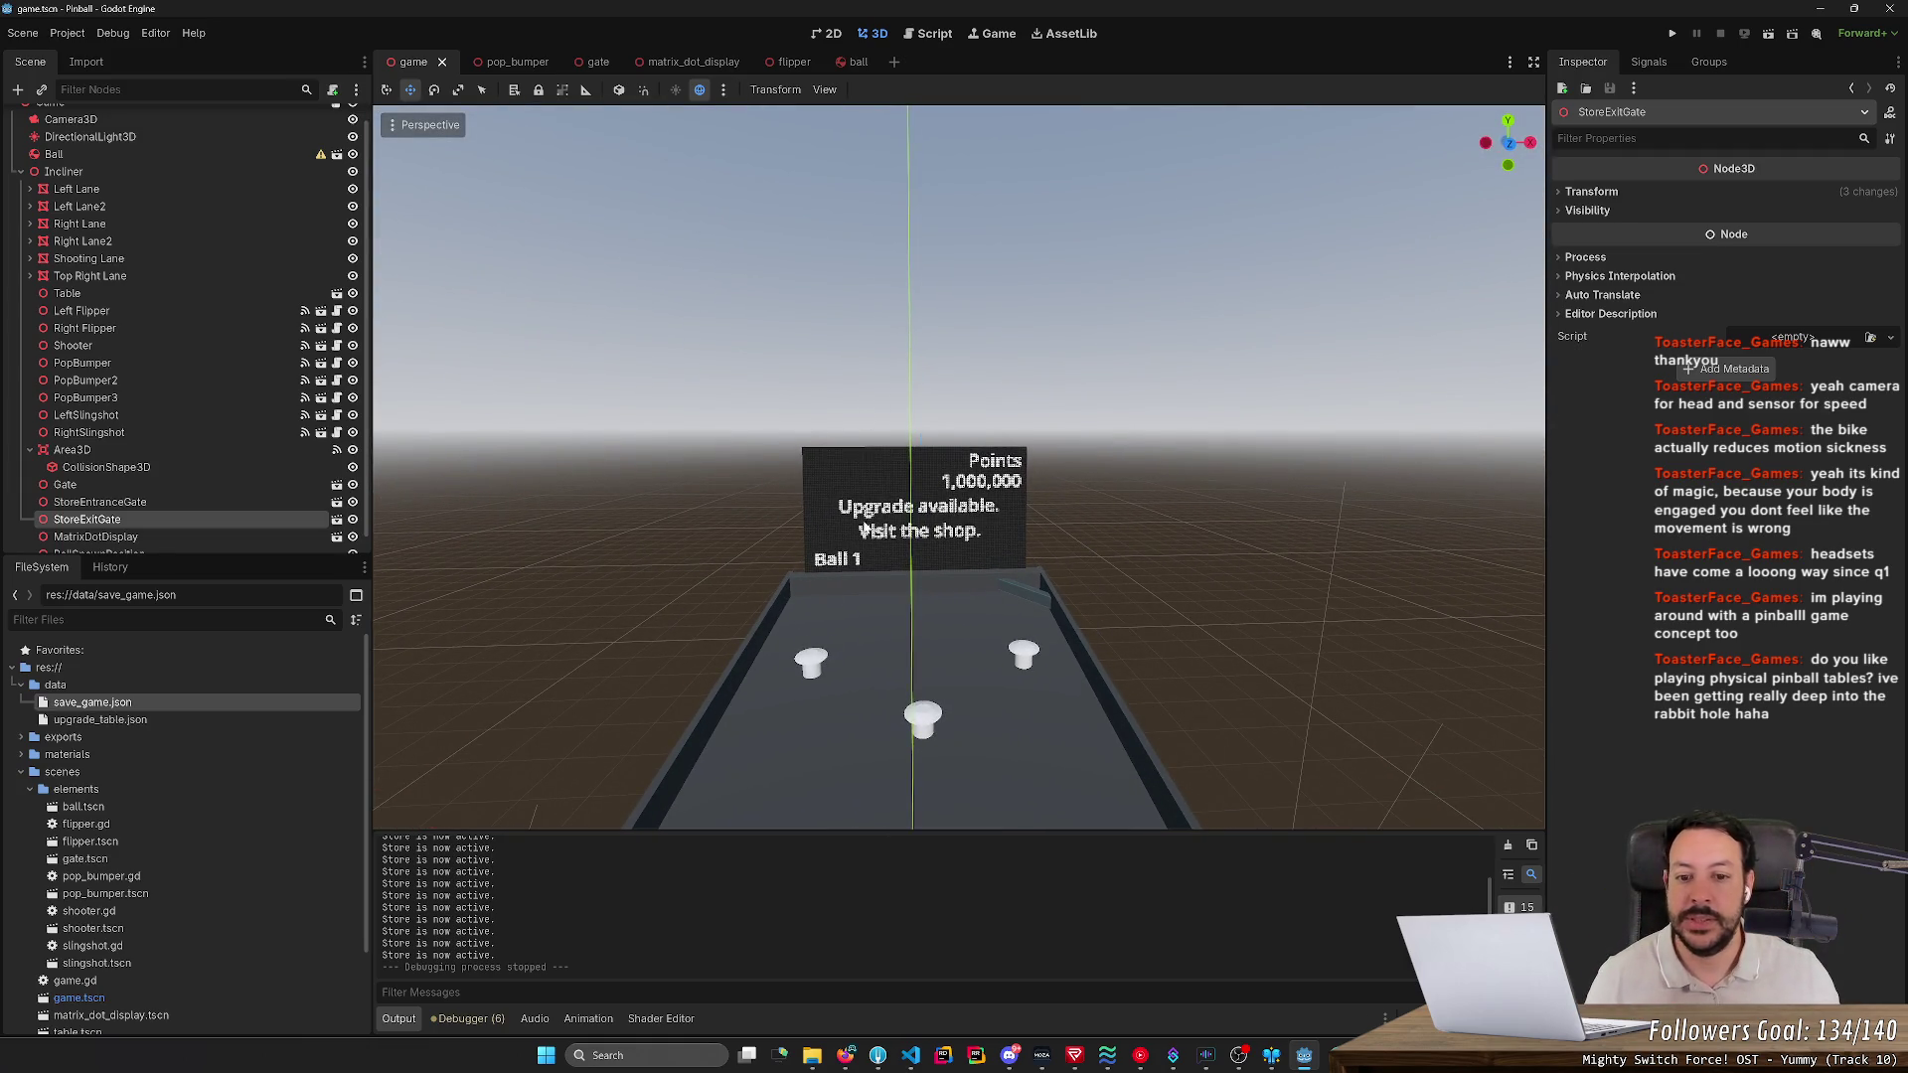
pyautogui.scroll(3, 898, 396)
pyautogui.moveTo(891, 397); pyautogui.dragTo(891, 450)
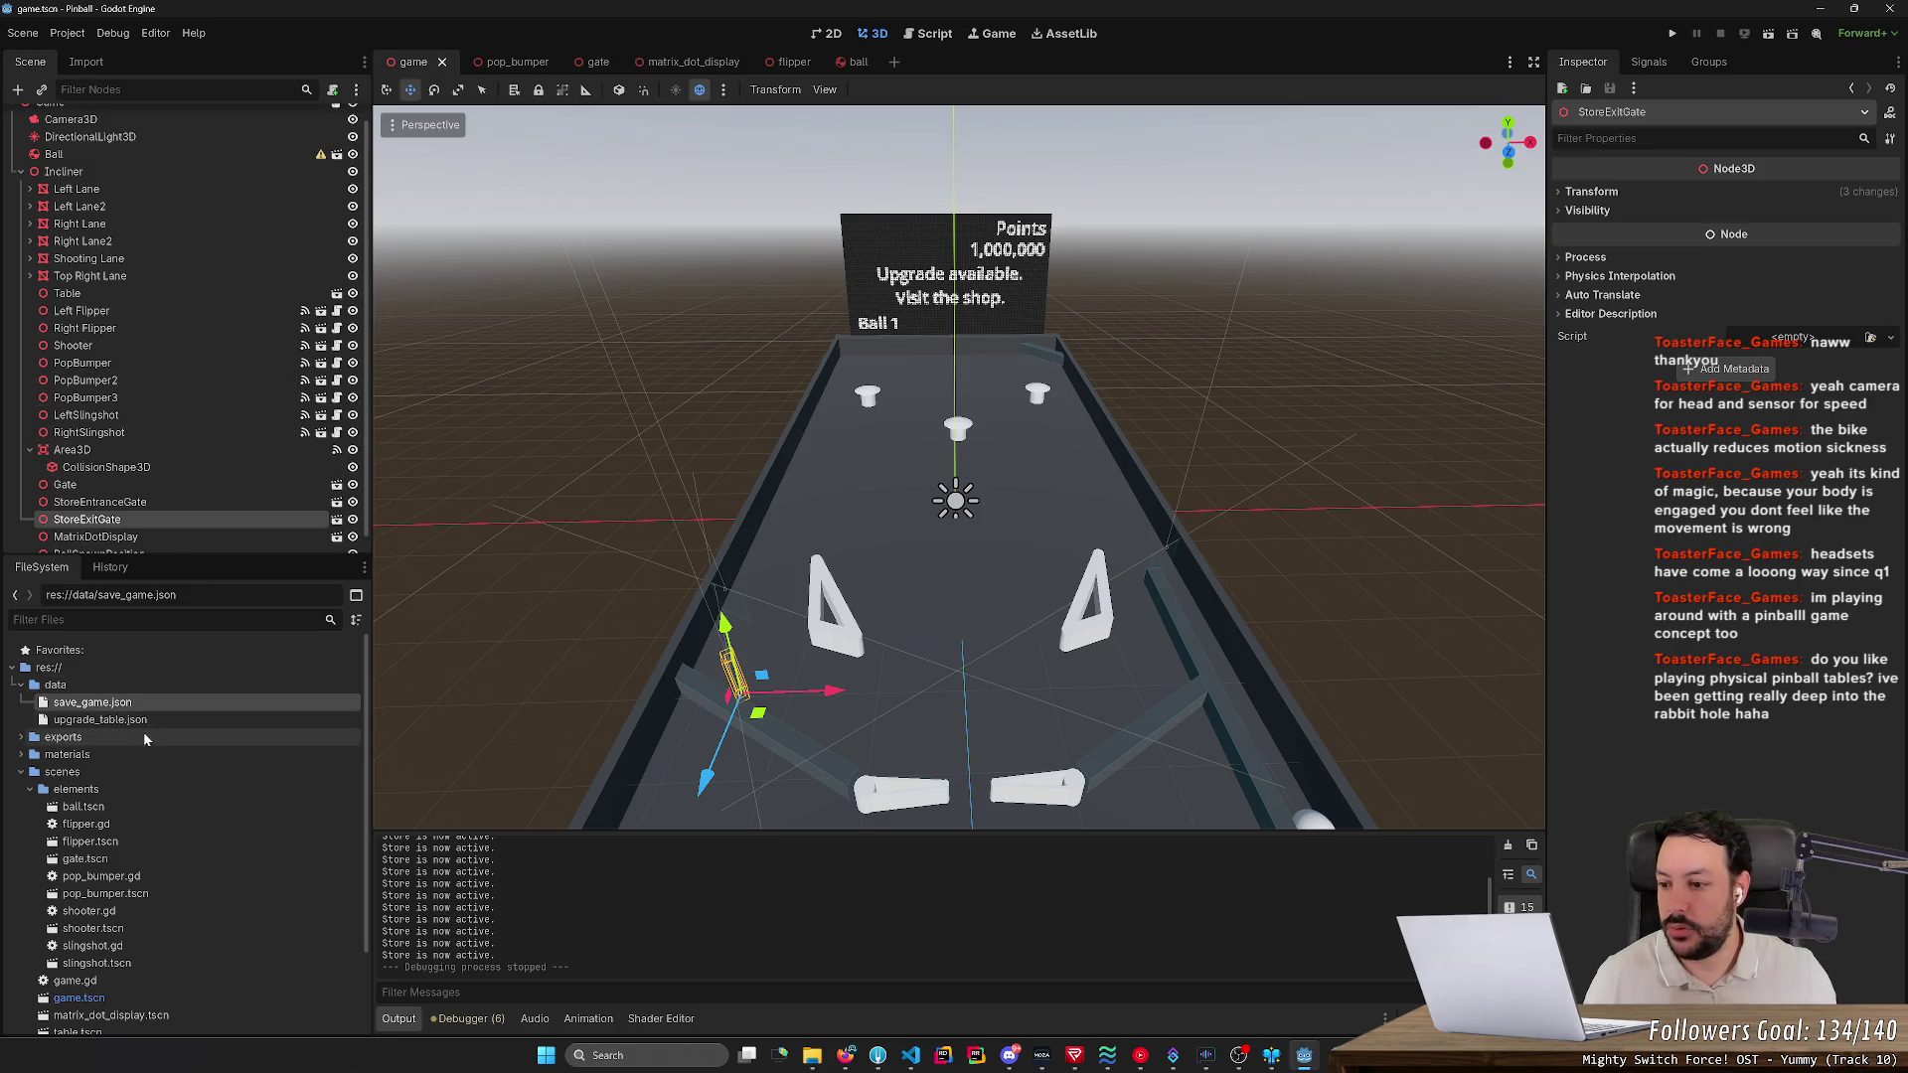
# - Change pop_bumper_1 from -1 to 0 in save_game.json and rerun the game with F5
pyautogui.doubleClick(158, 700)
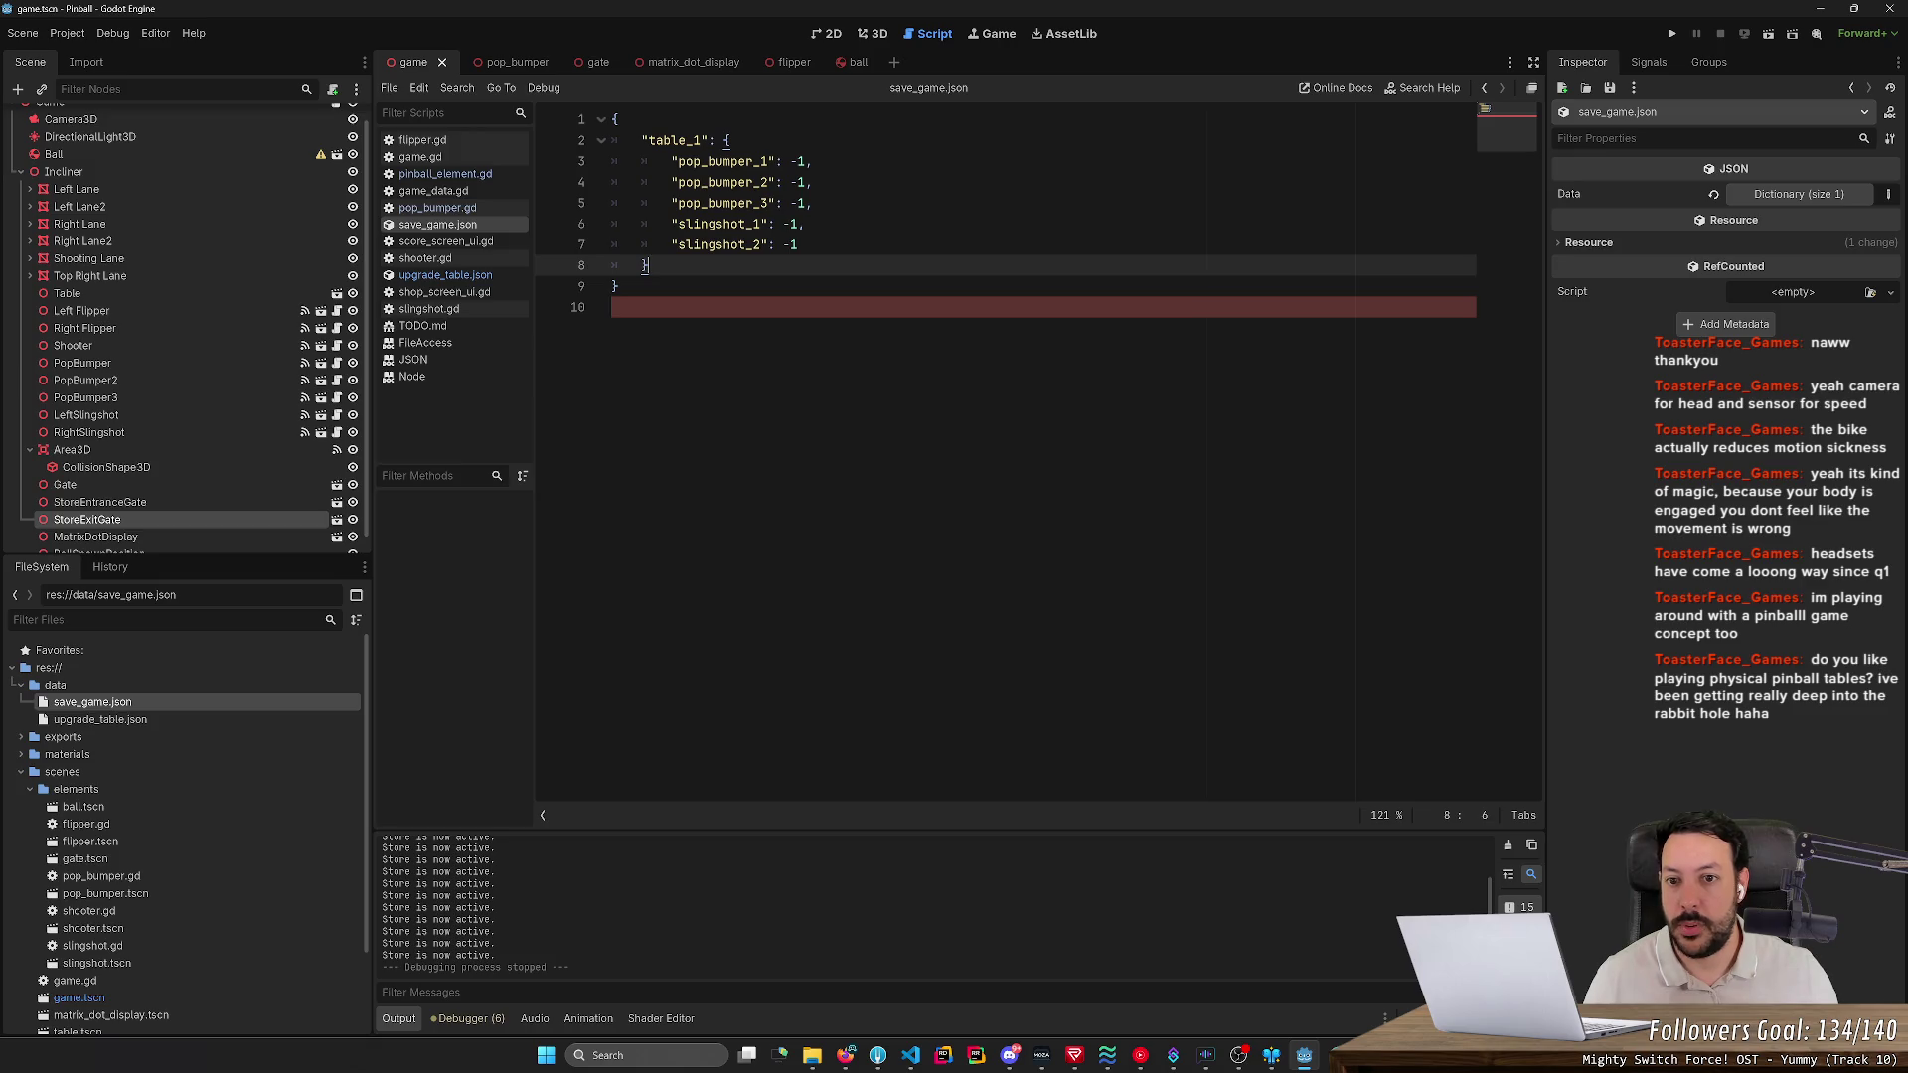
pyautogui.click(805, 161)
pyautogui.moveTo(805, 161); pyautogui.dragTo(789, 161)
pyautogui.write('0')
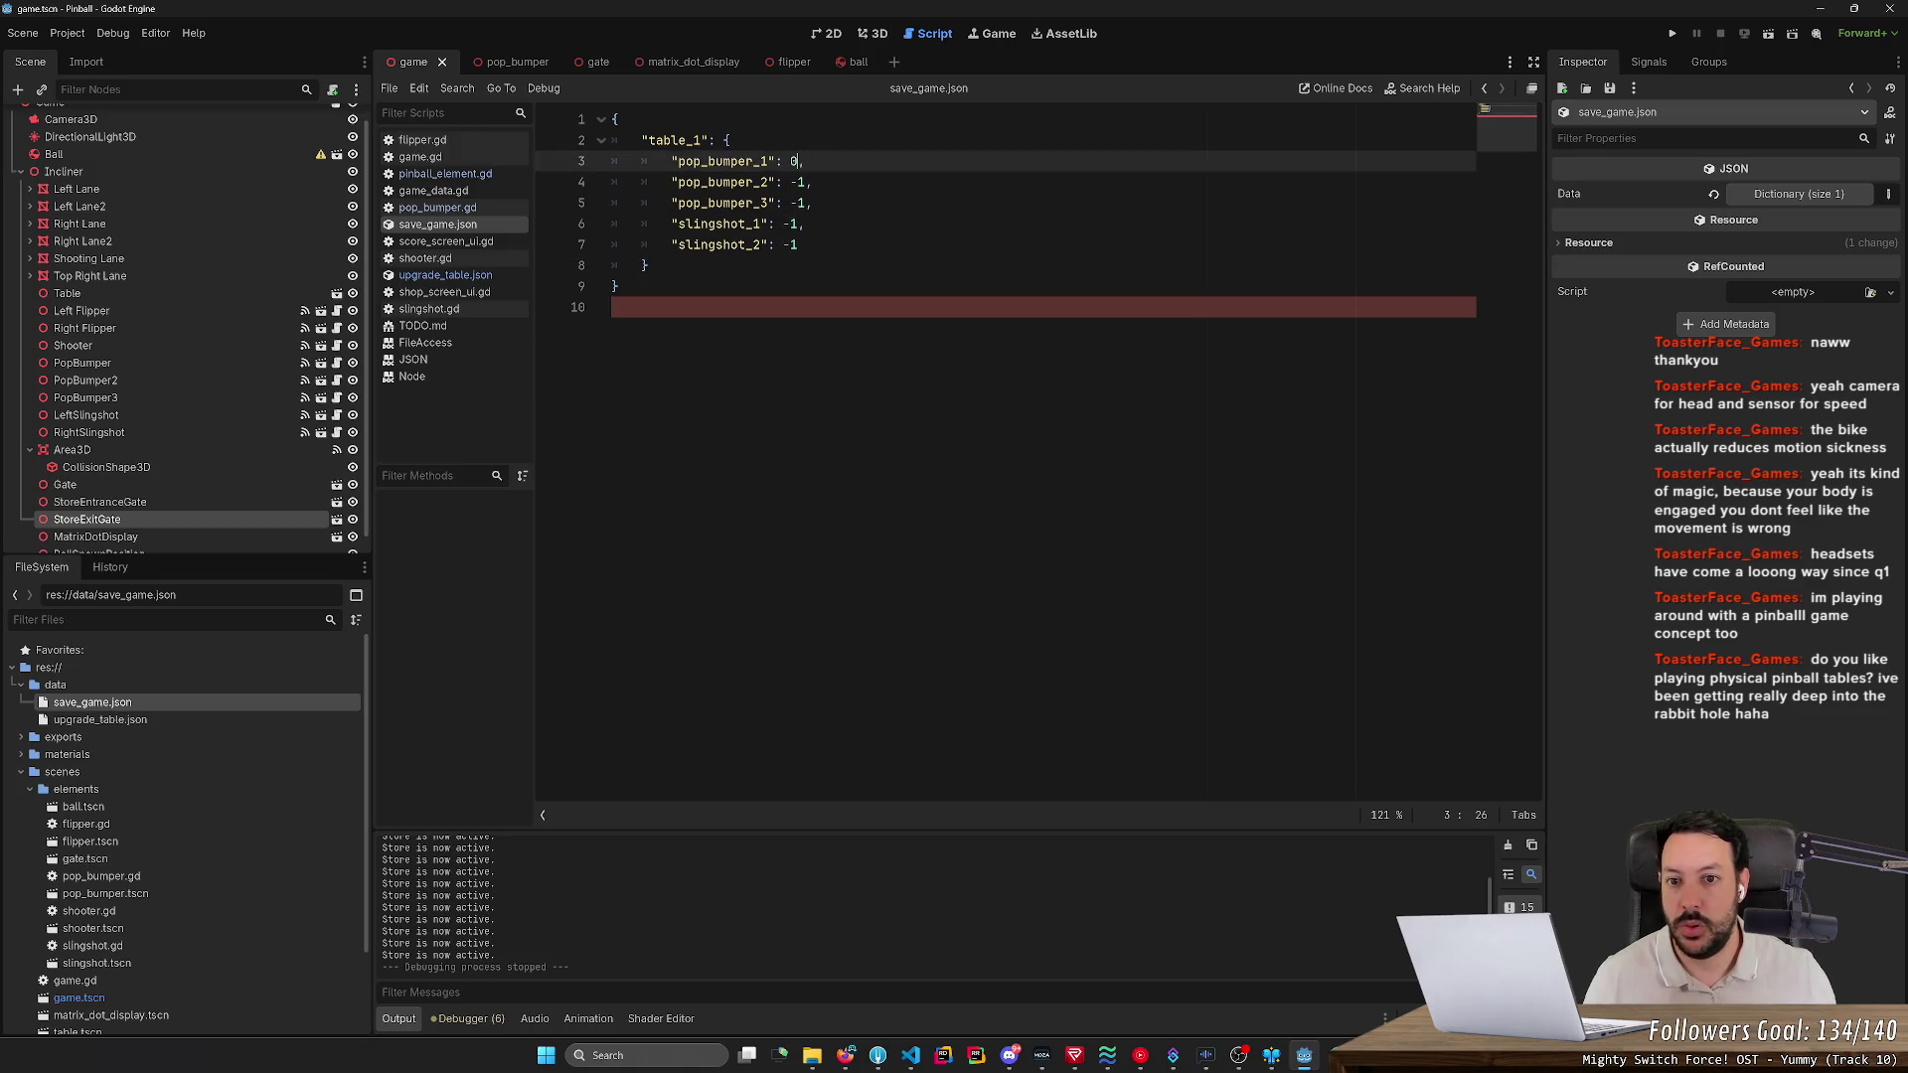
pyautogui.press('F5')
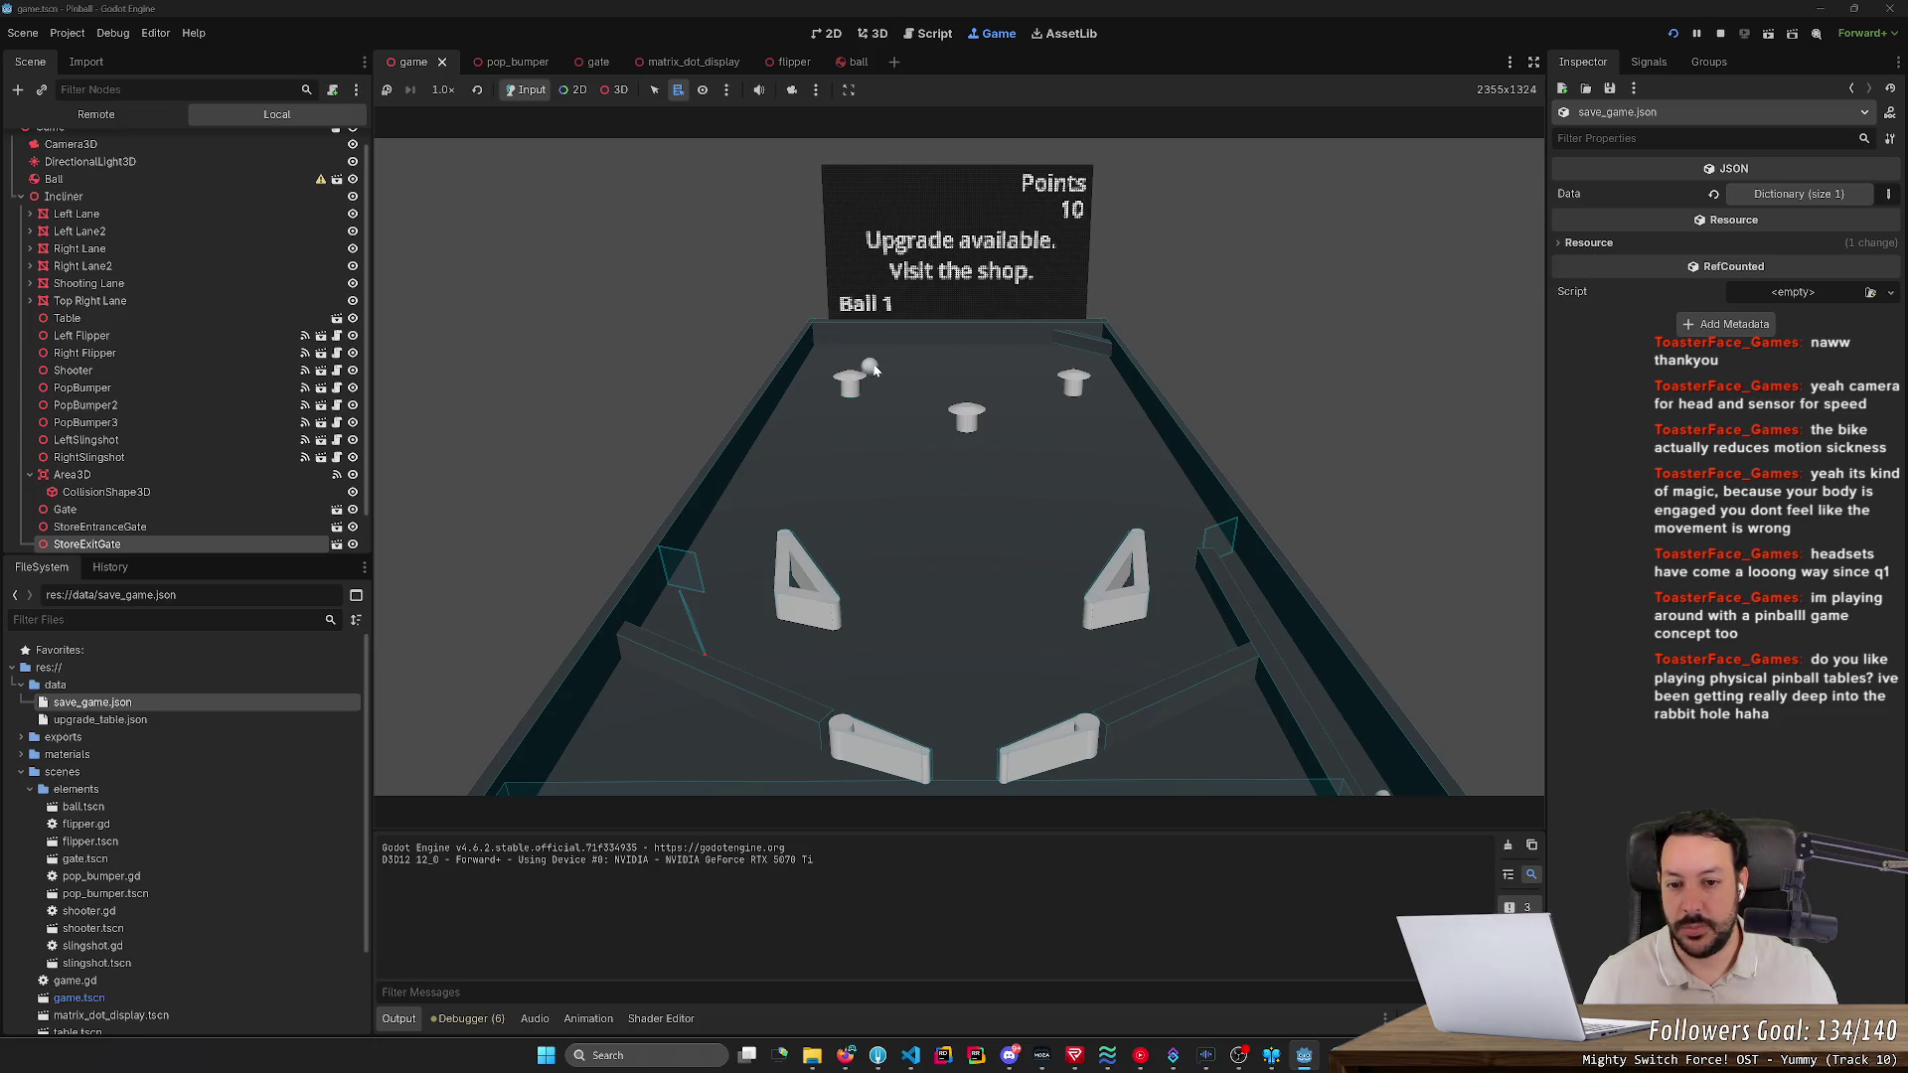
# - Flick both flippers as the first ball drains and the next ball loads
pyautogui.press('Right')
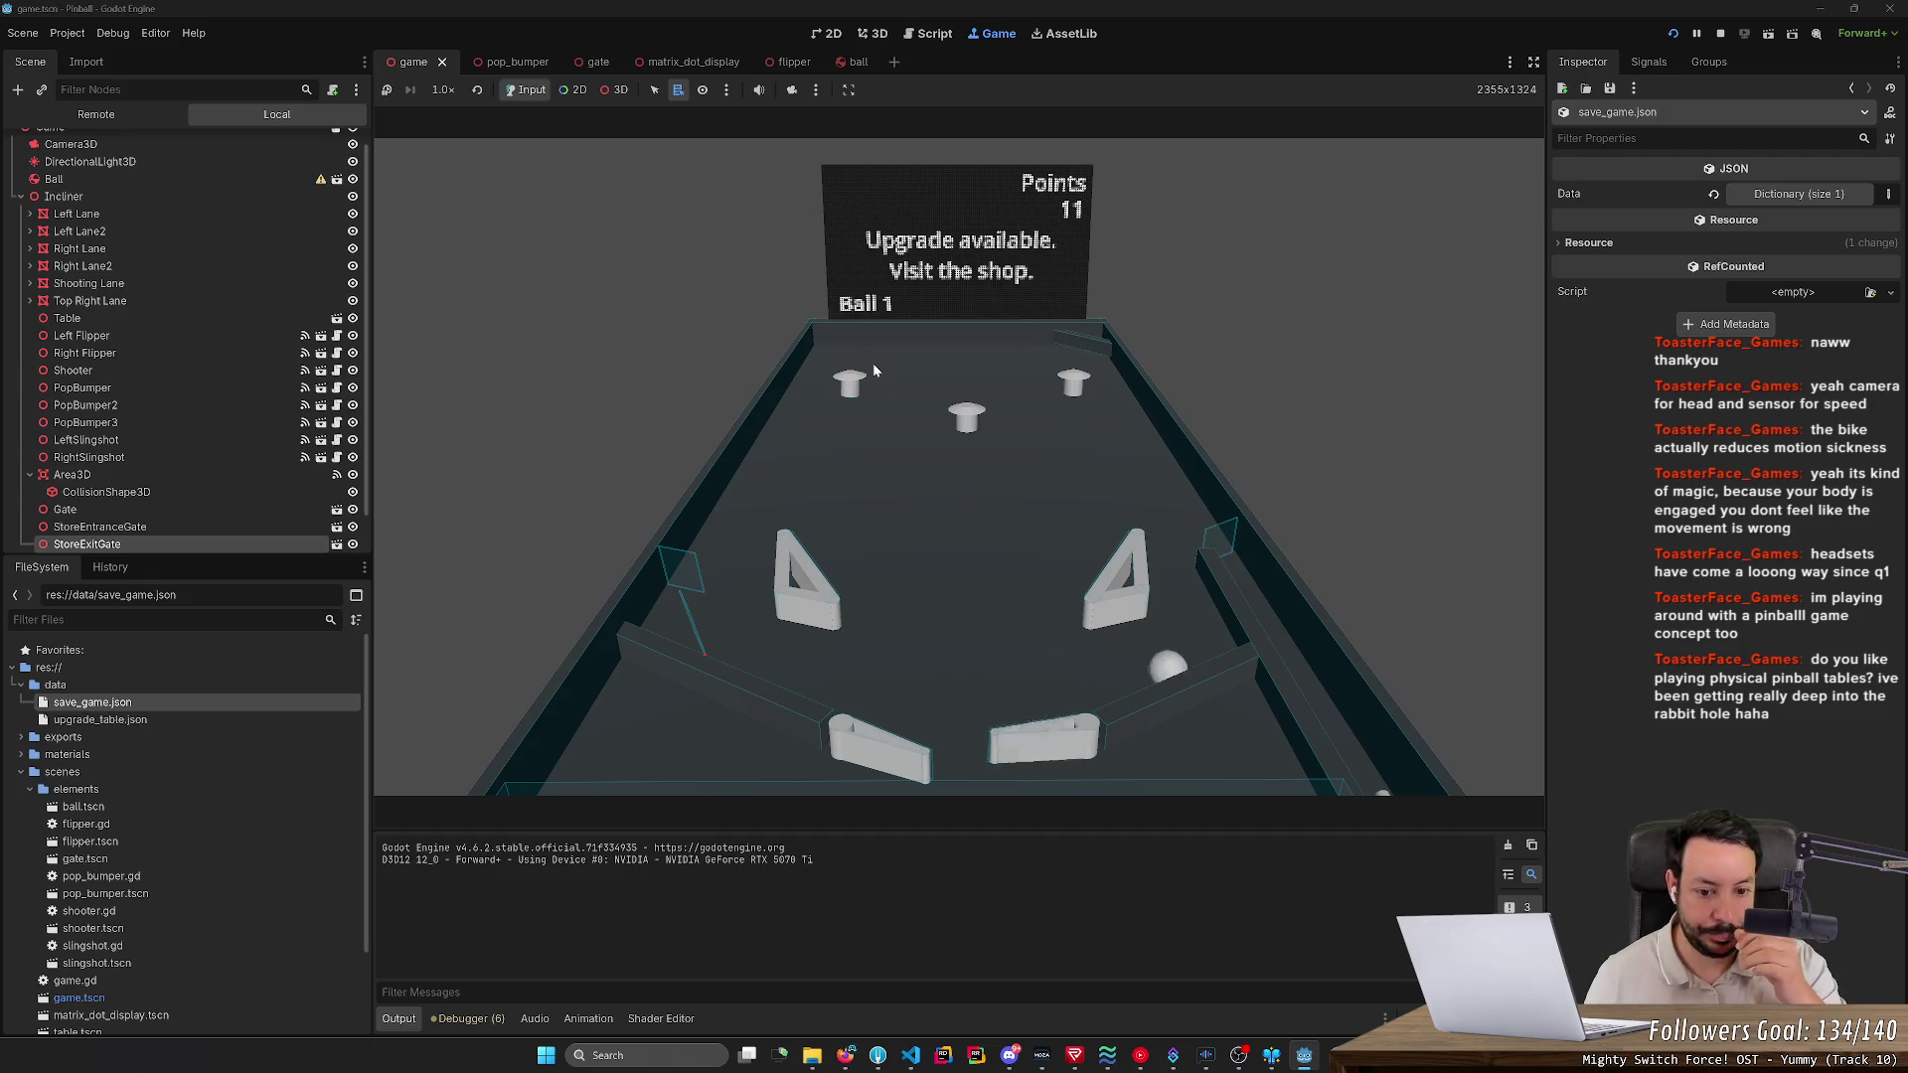
pyautogui.press('Right')
pyautogui.press('Left')
pyautogui.press('Right')
pyautogui.press('Left')
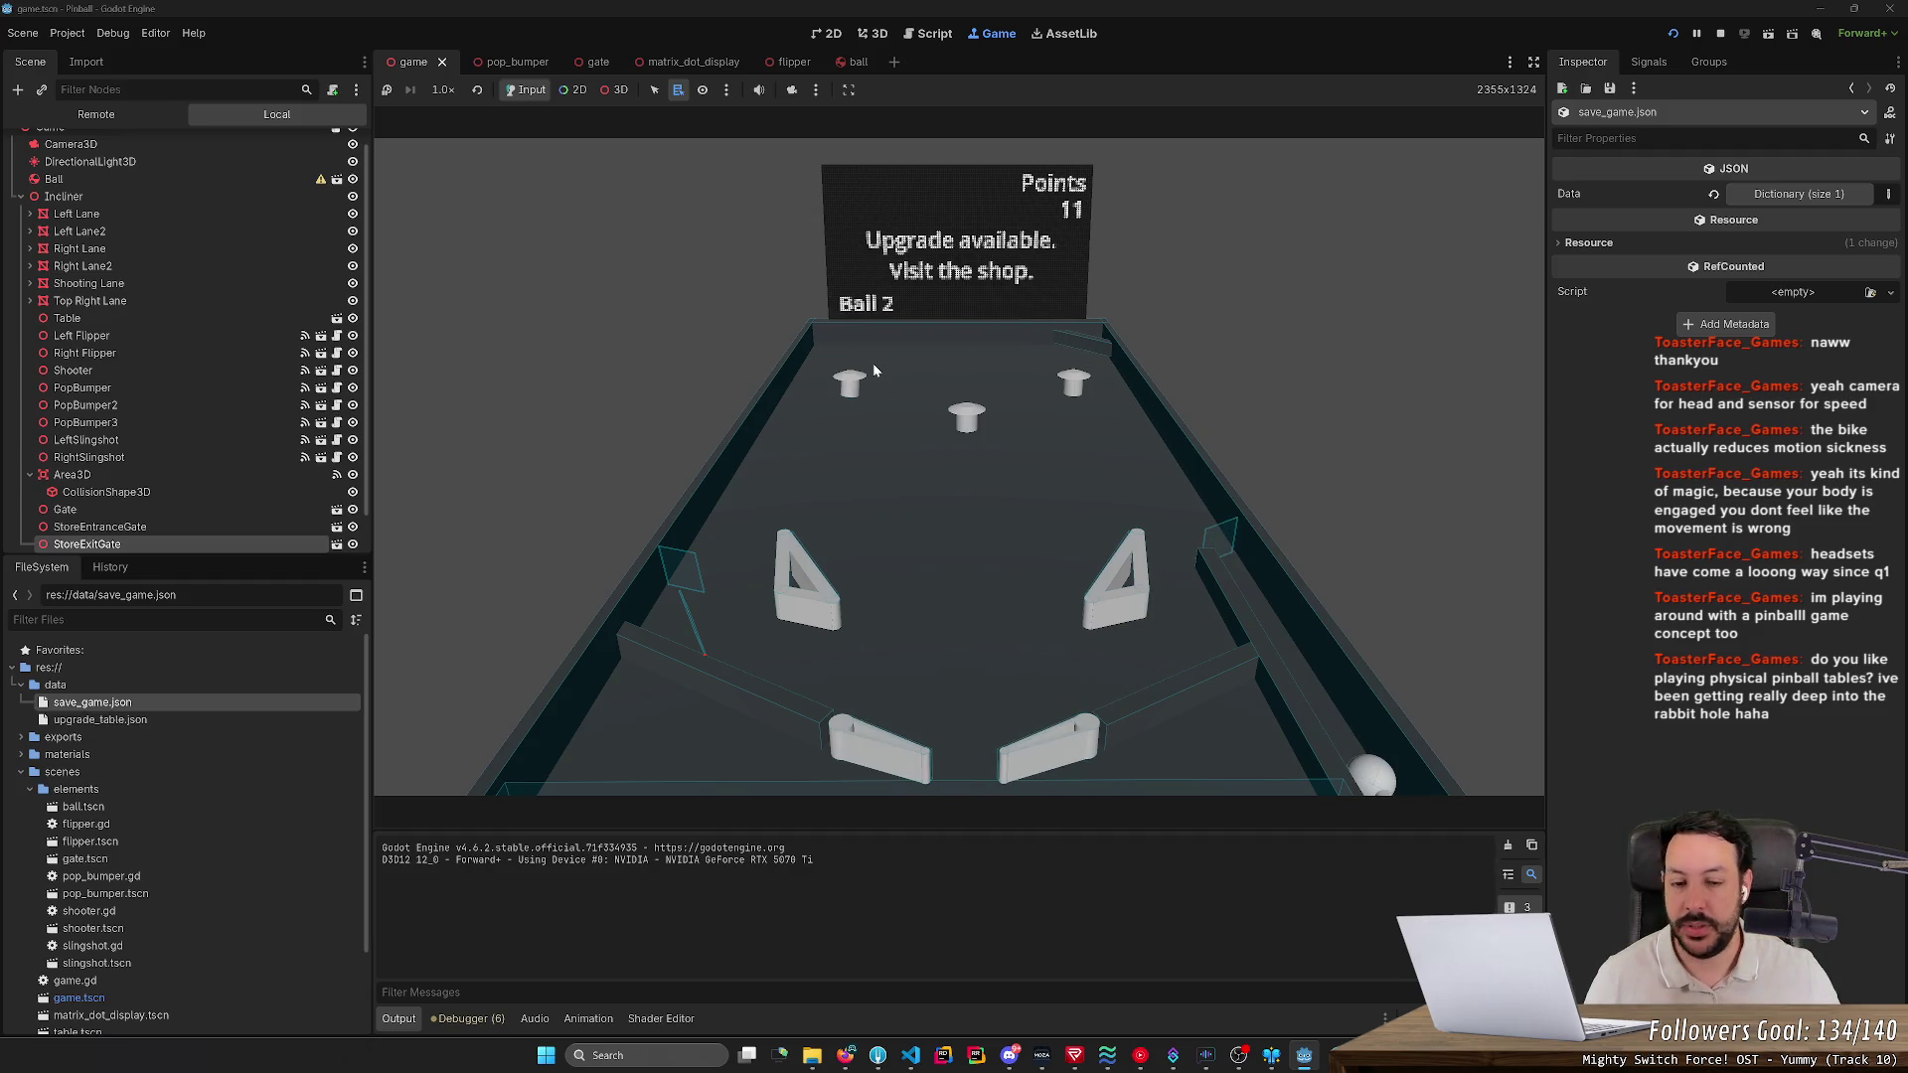
# - Launch the second ball with Space and keep it in play with the flippers
pyautogui.press('space')
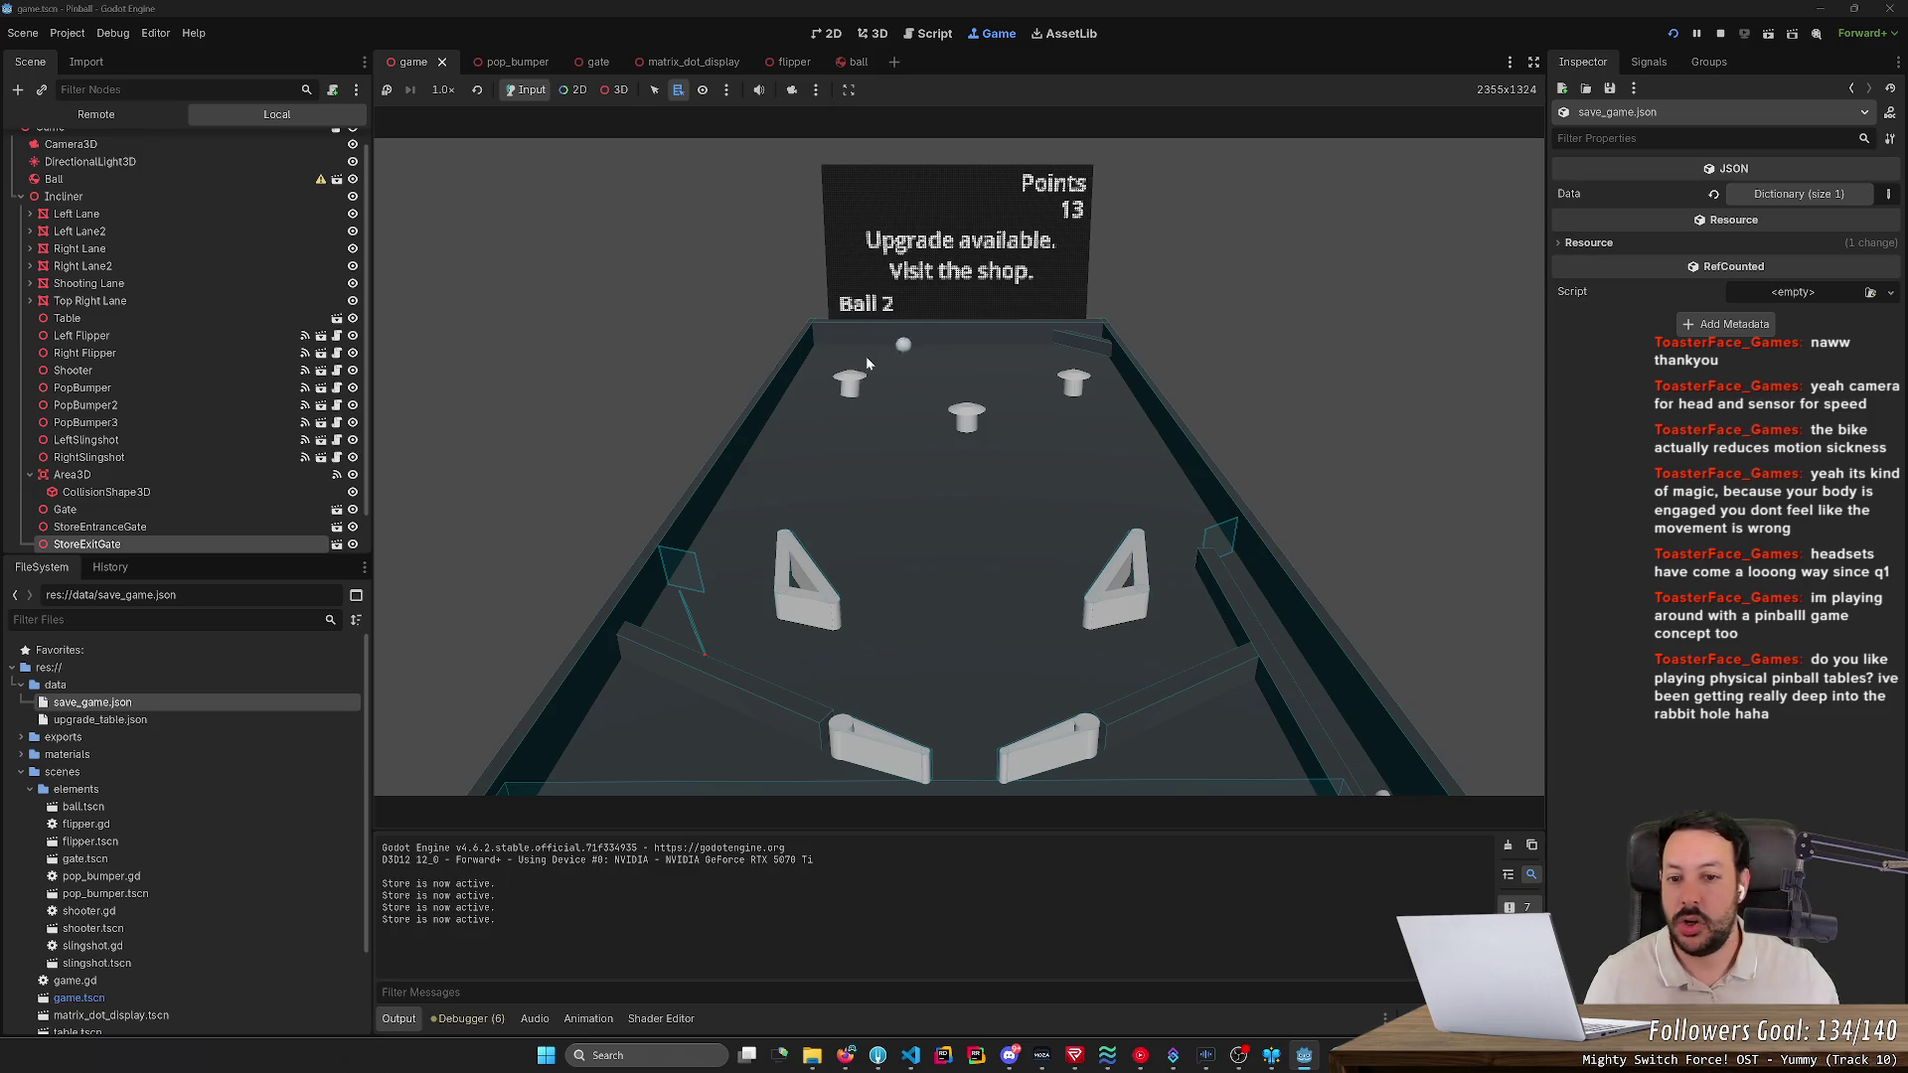
pyautogui.press('Right')
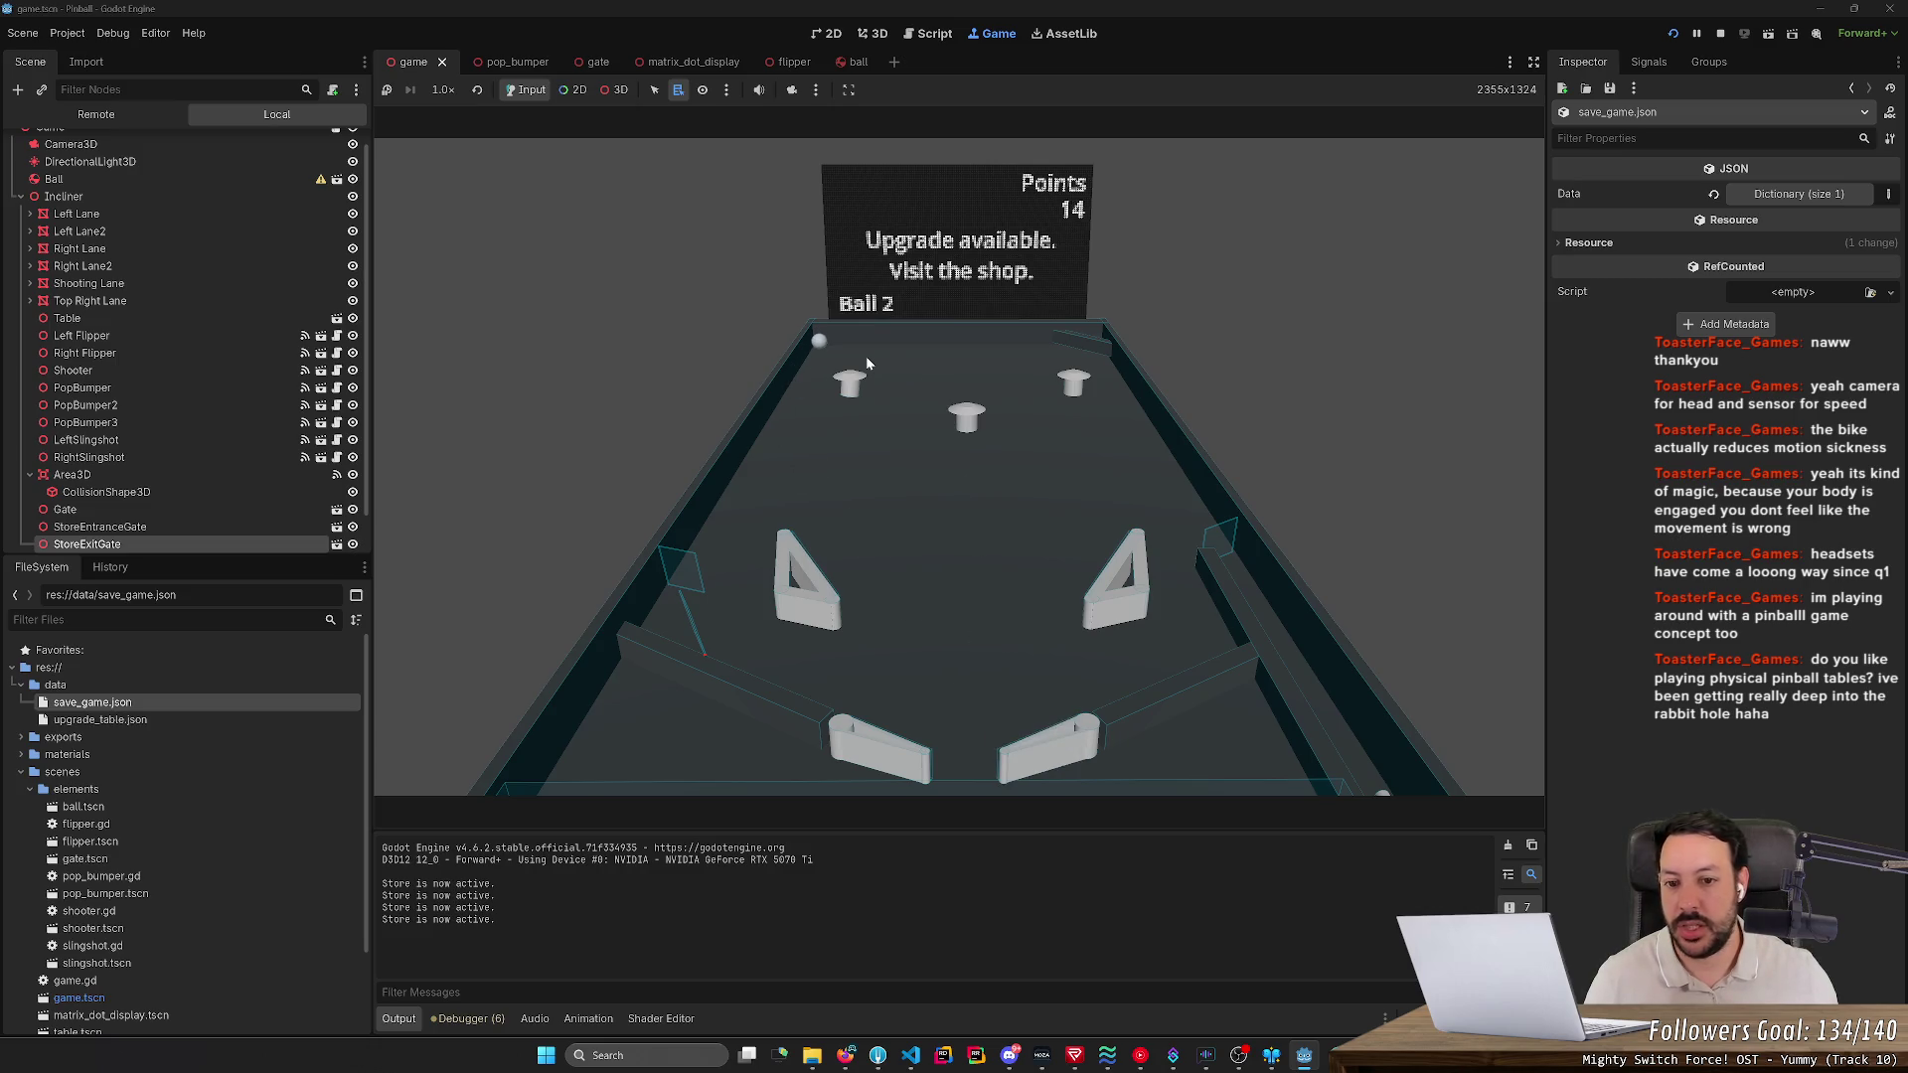
pyautogui.press('Left')
pyautogui.press('Left')
pyautogui.press('Right')
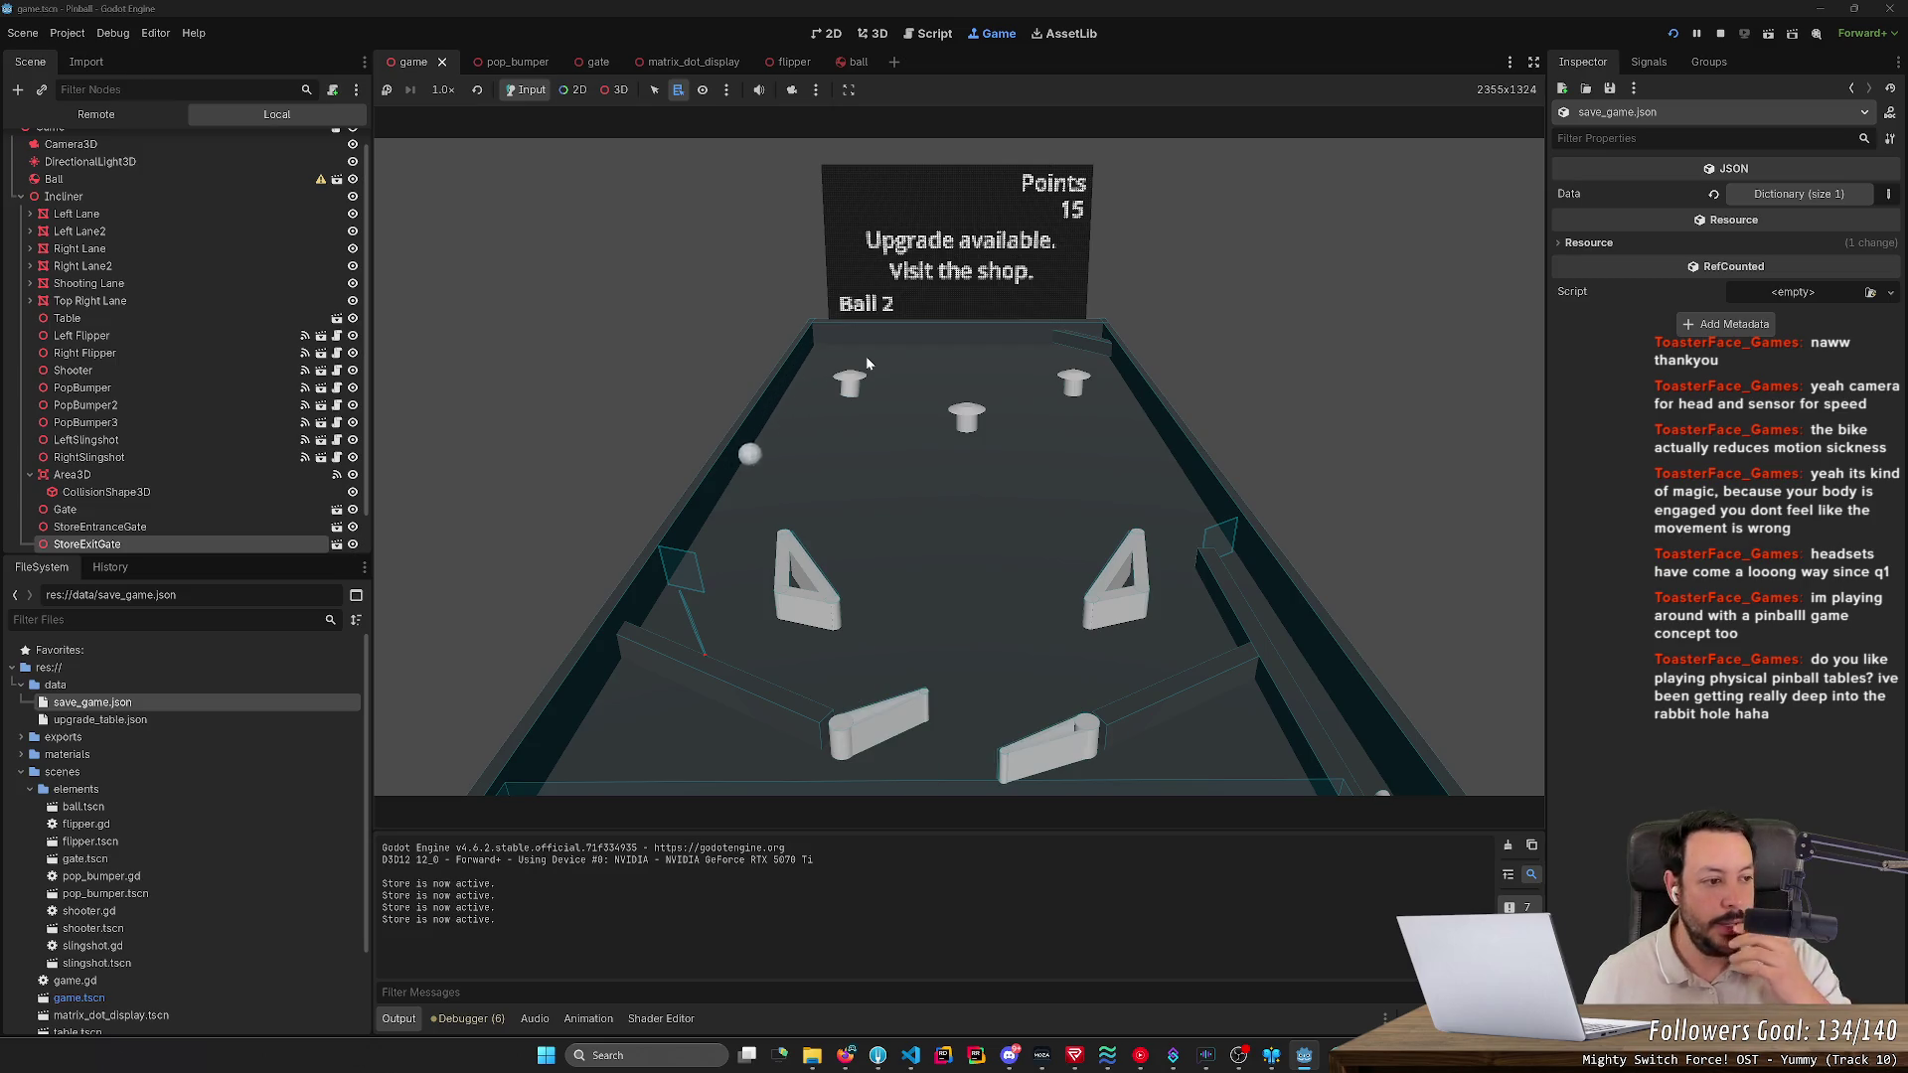
pyautogui.press('Right')
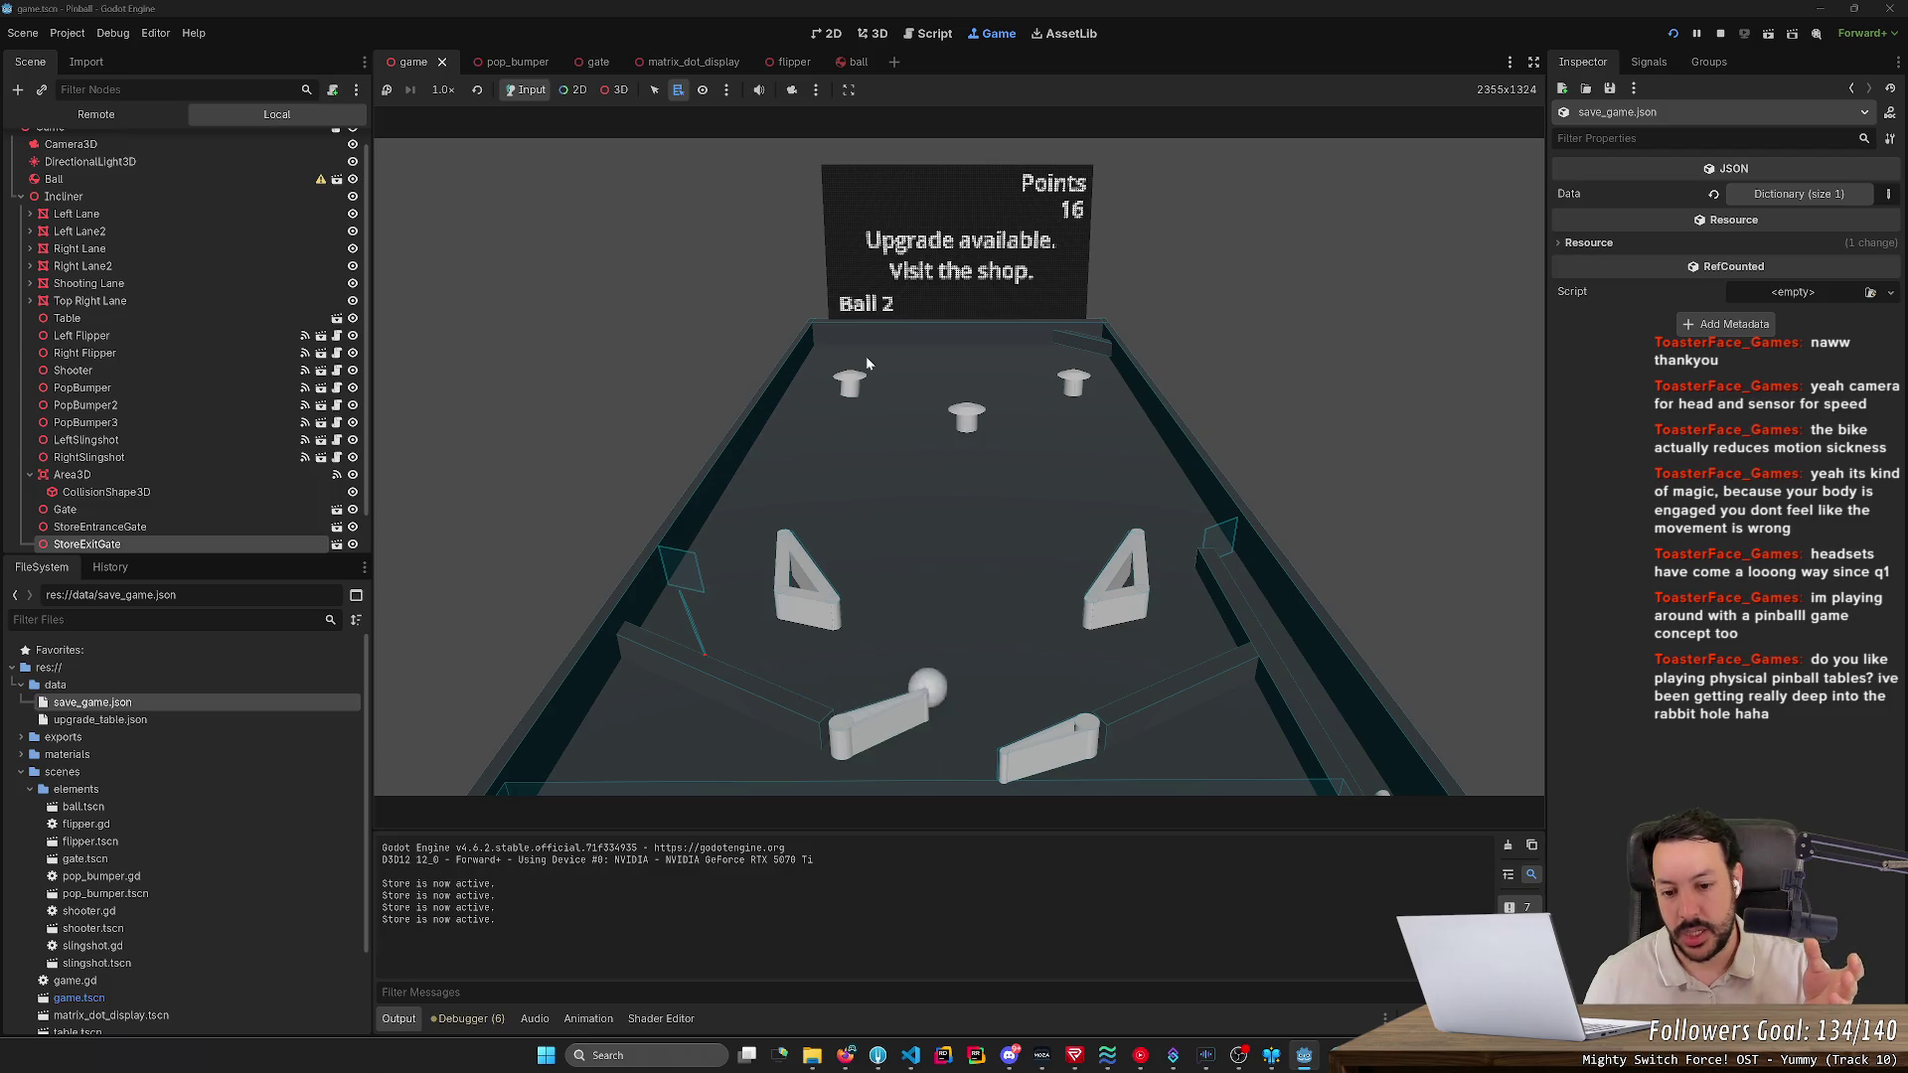
pyautogui.press('Left')
pyautogui.press('Right')
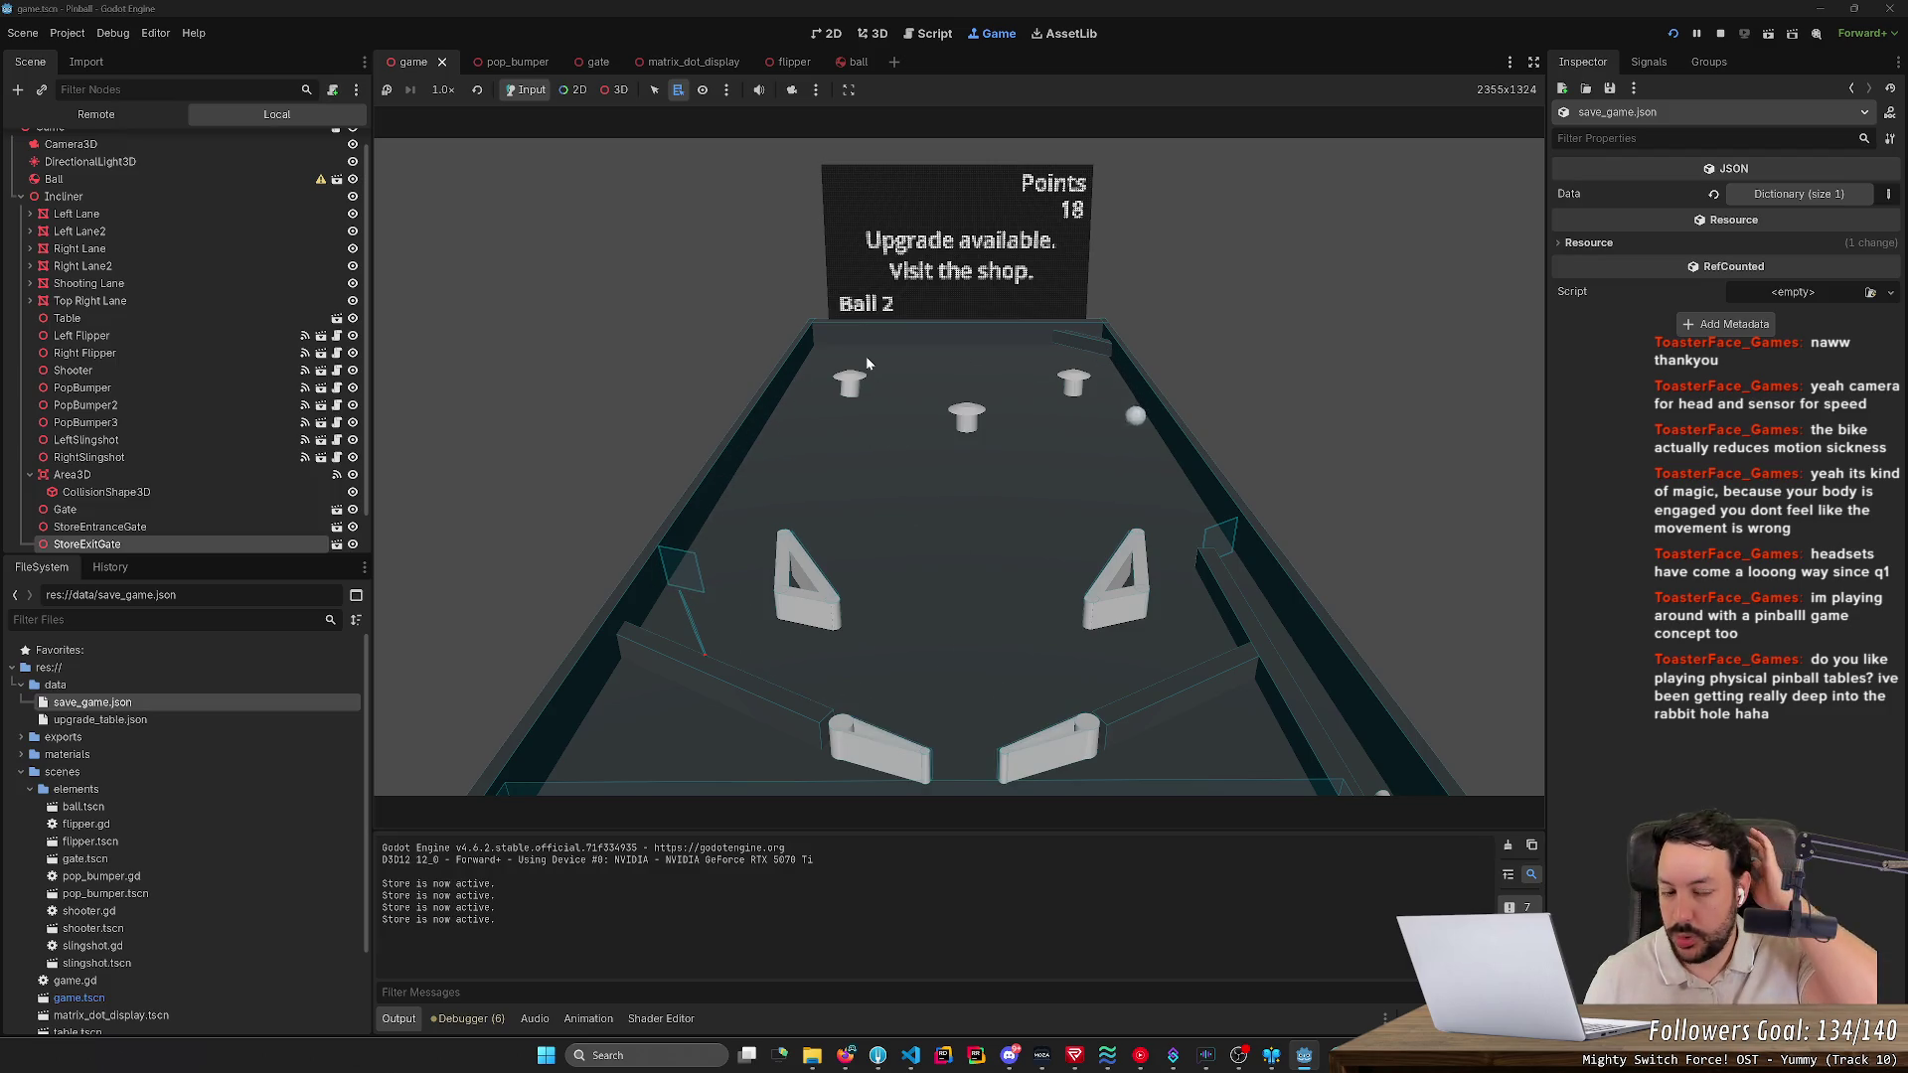
pyautogui.press('Right')
pyautogui.press('Right')
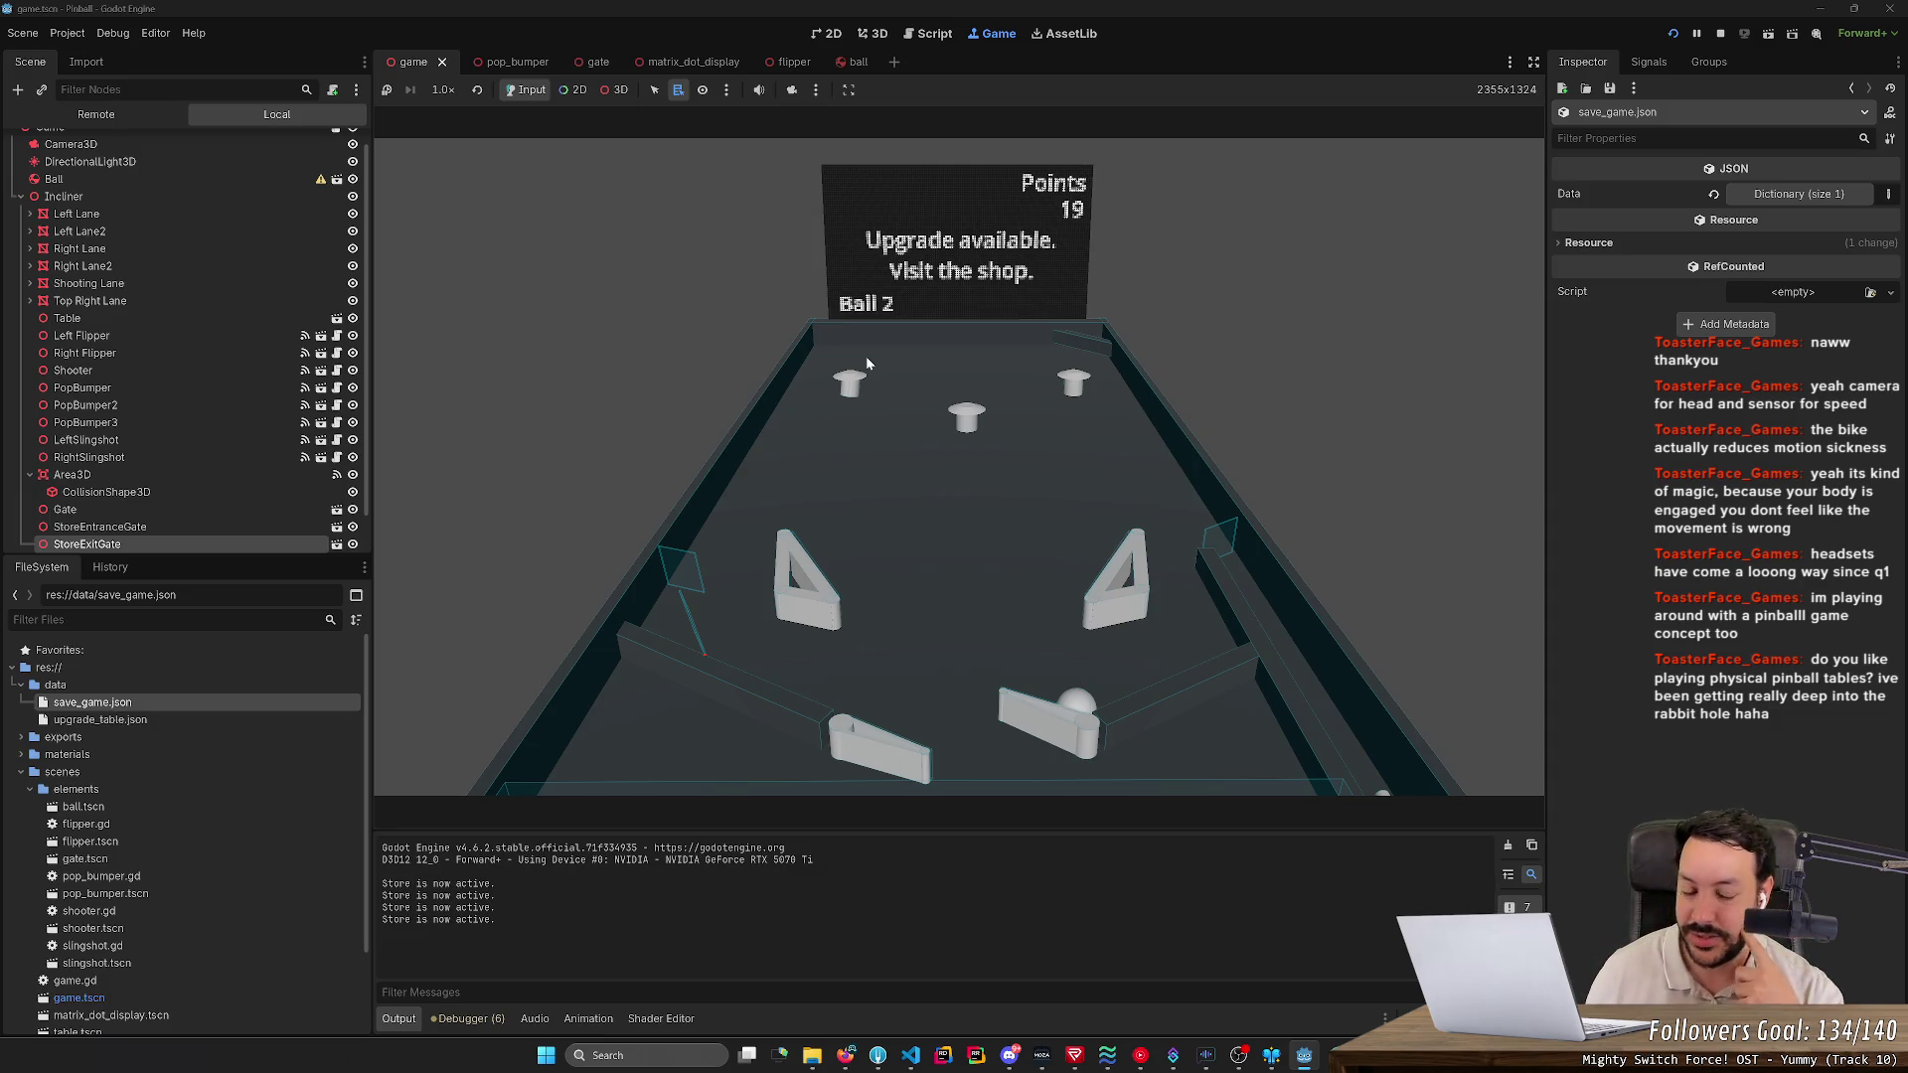
pyautogui.press('Right')
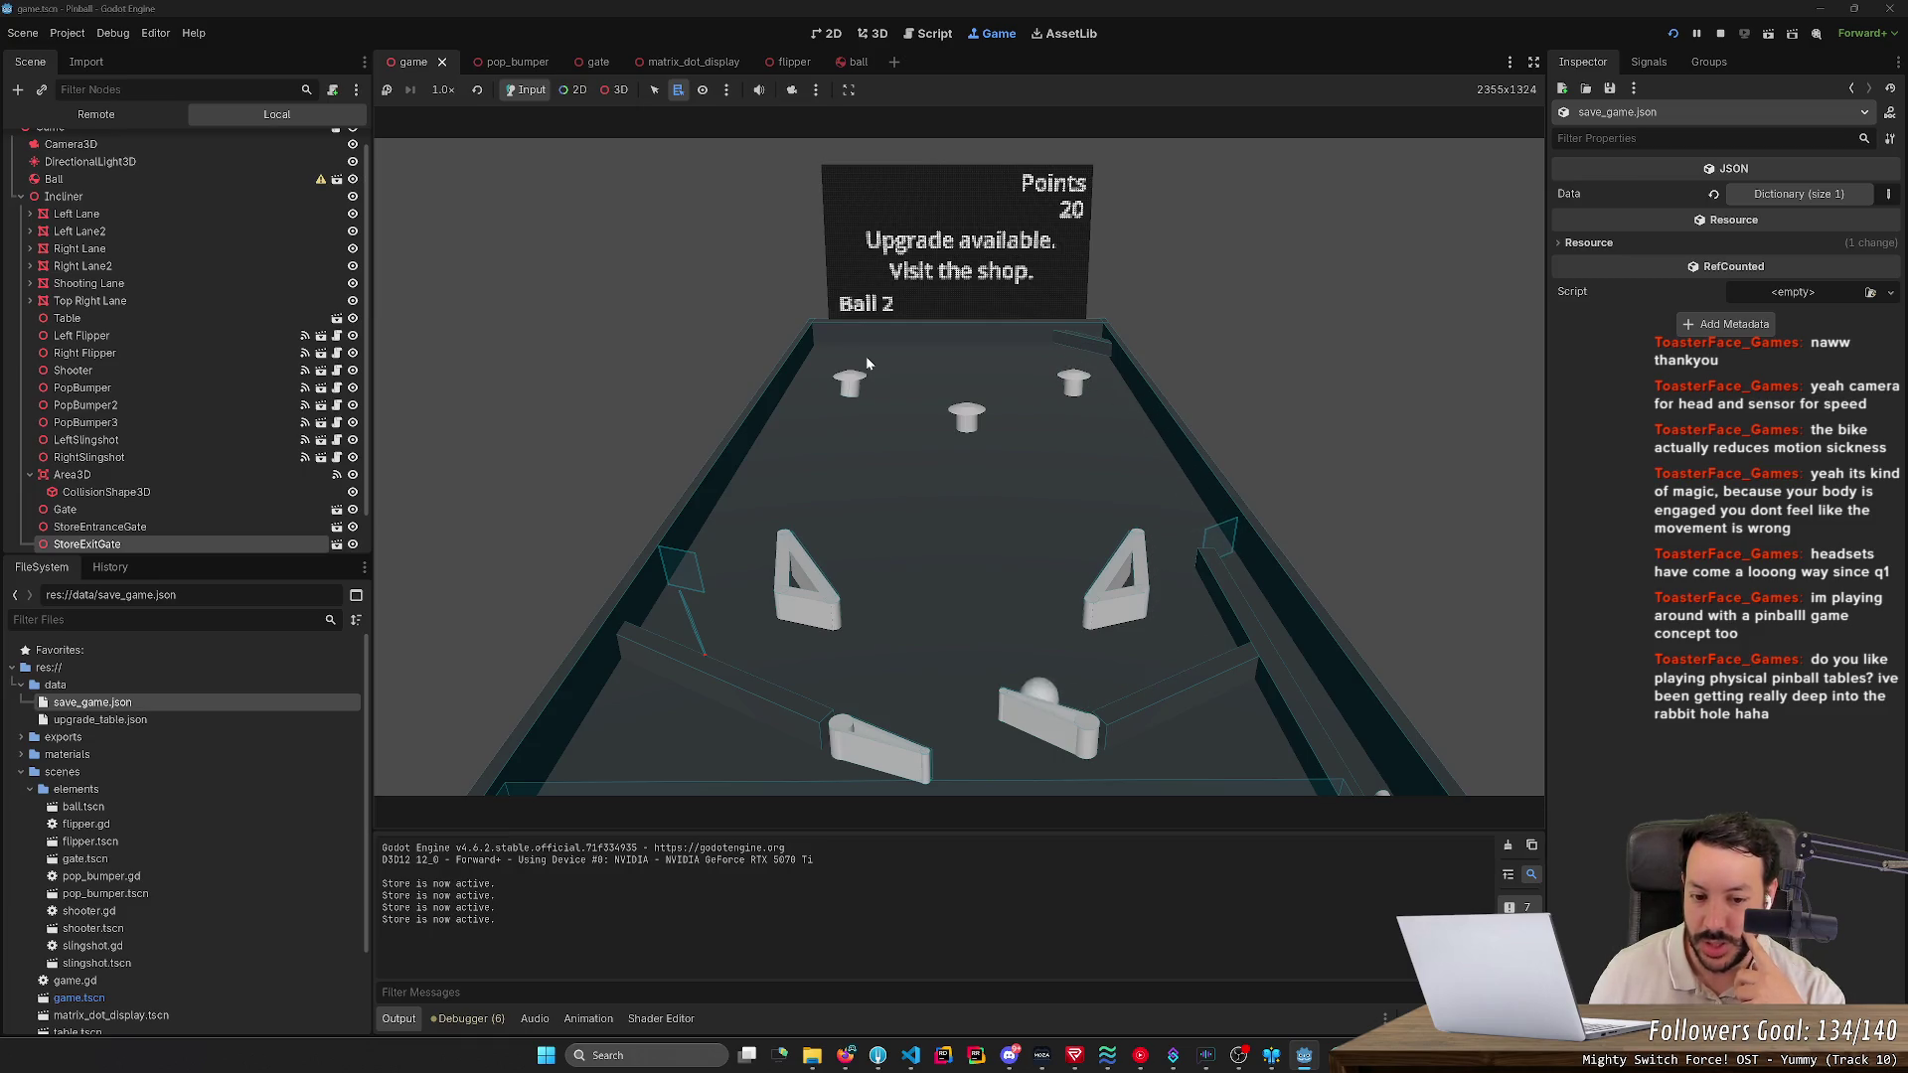
pyautogui.press('Right')
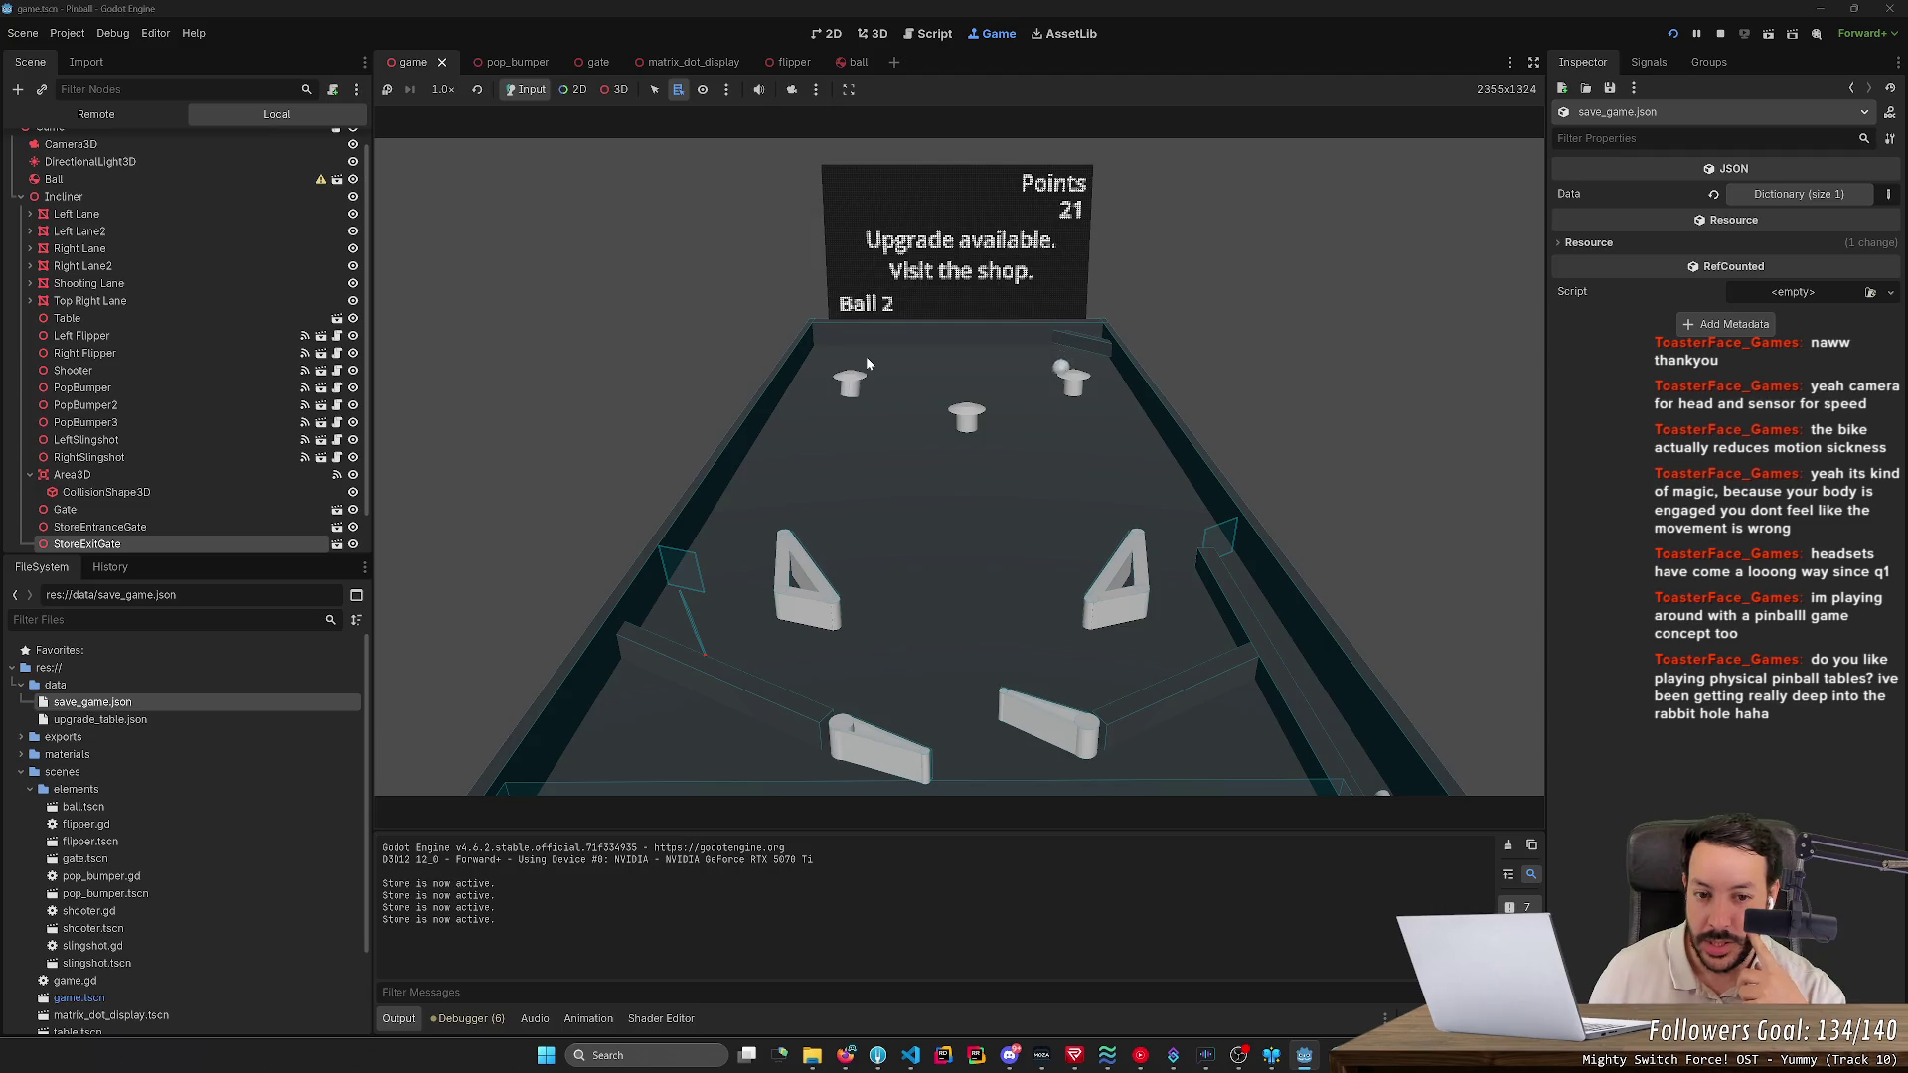
pyautogui.press('Left')
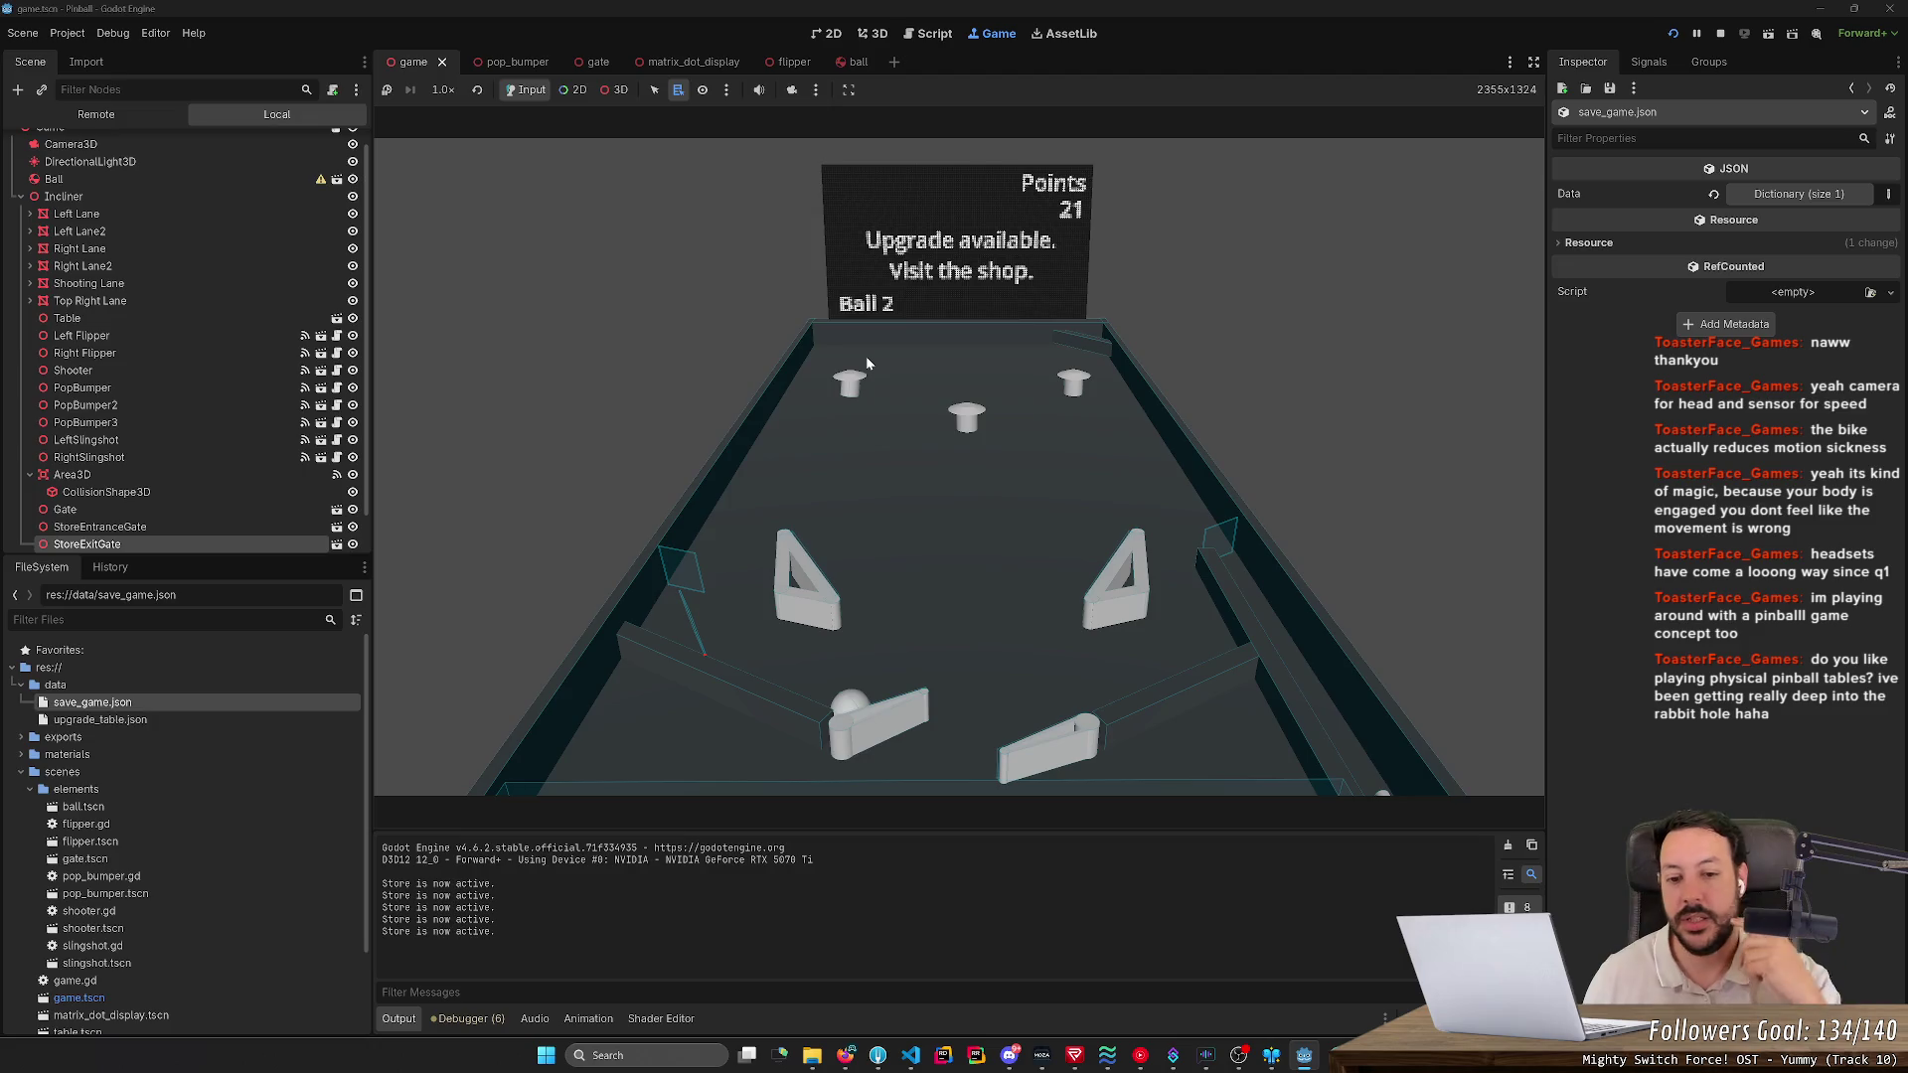
pyautogui.press('Left')
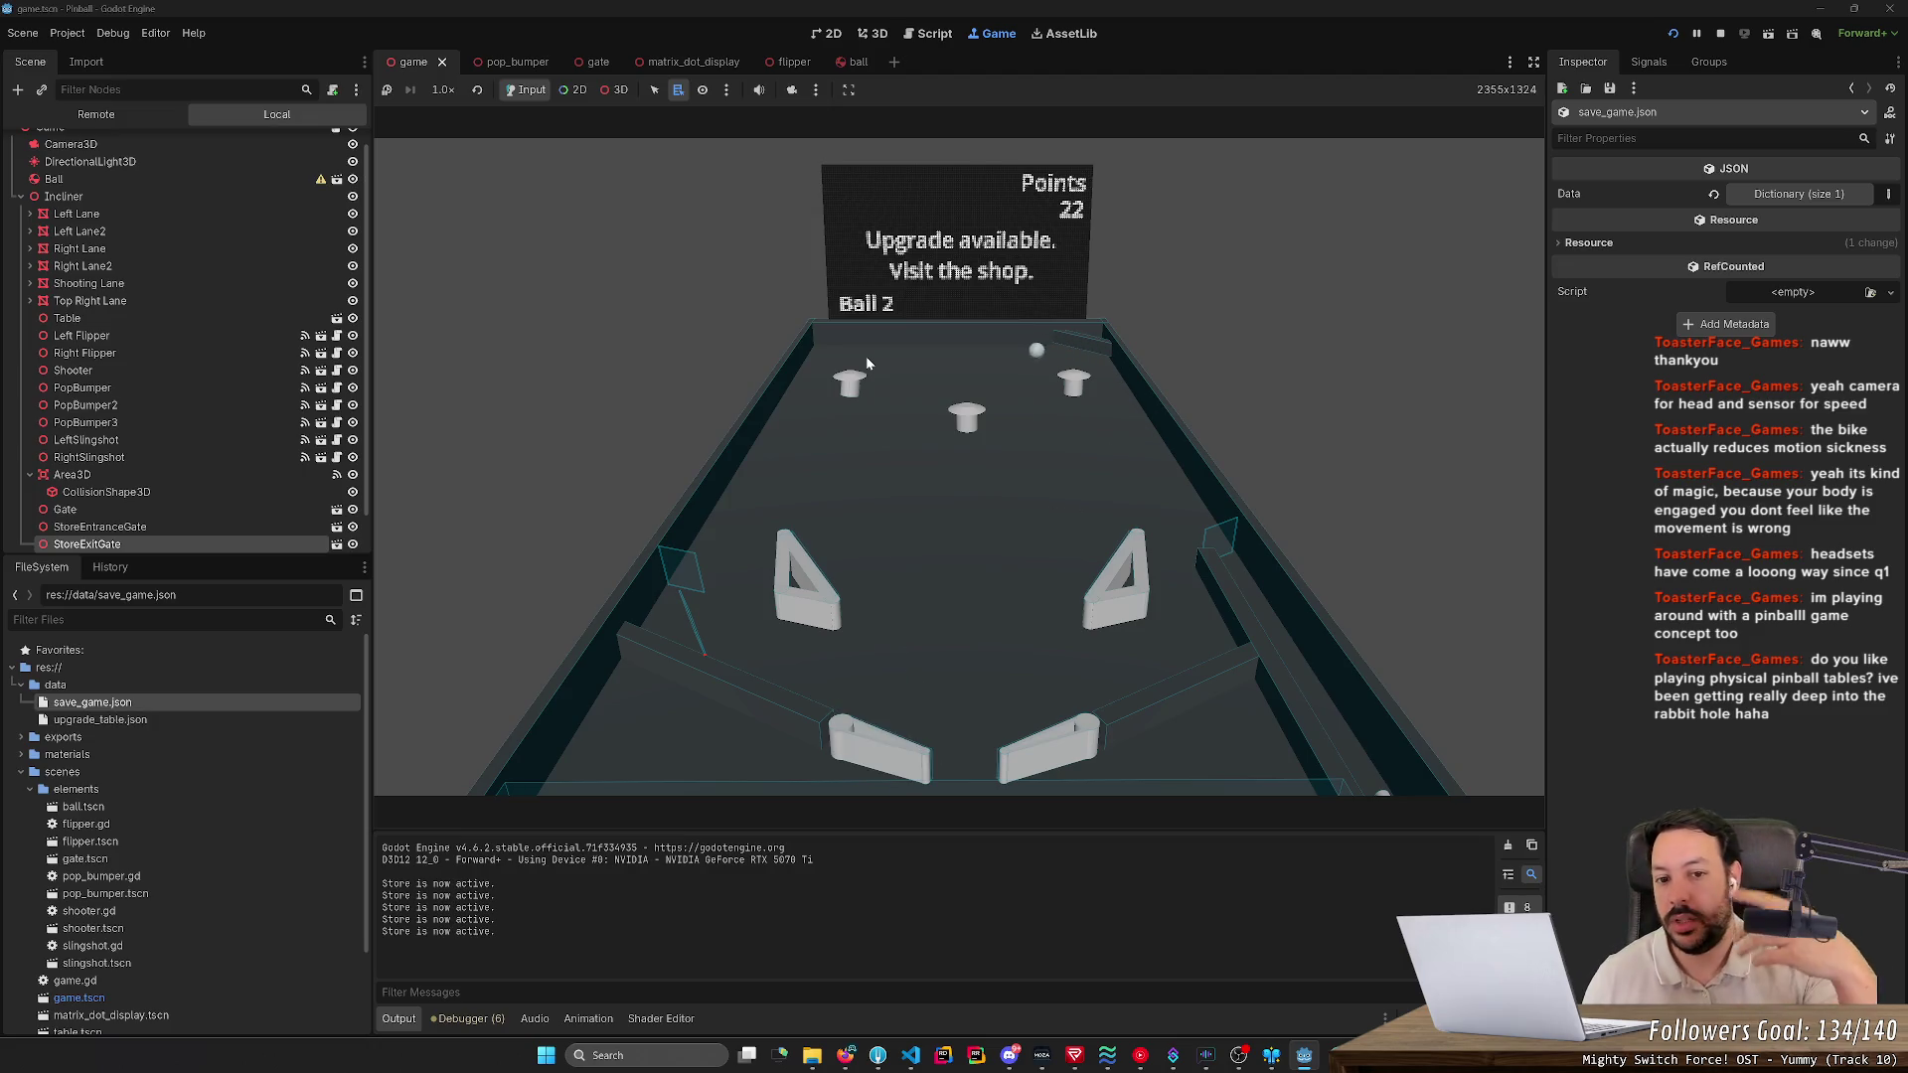
pyautogui.press('Right')
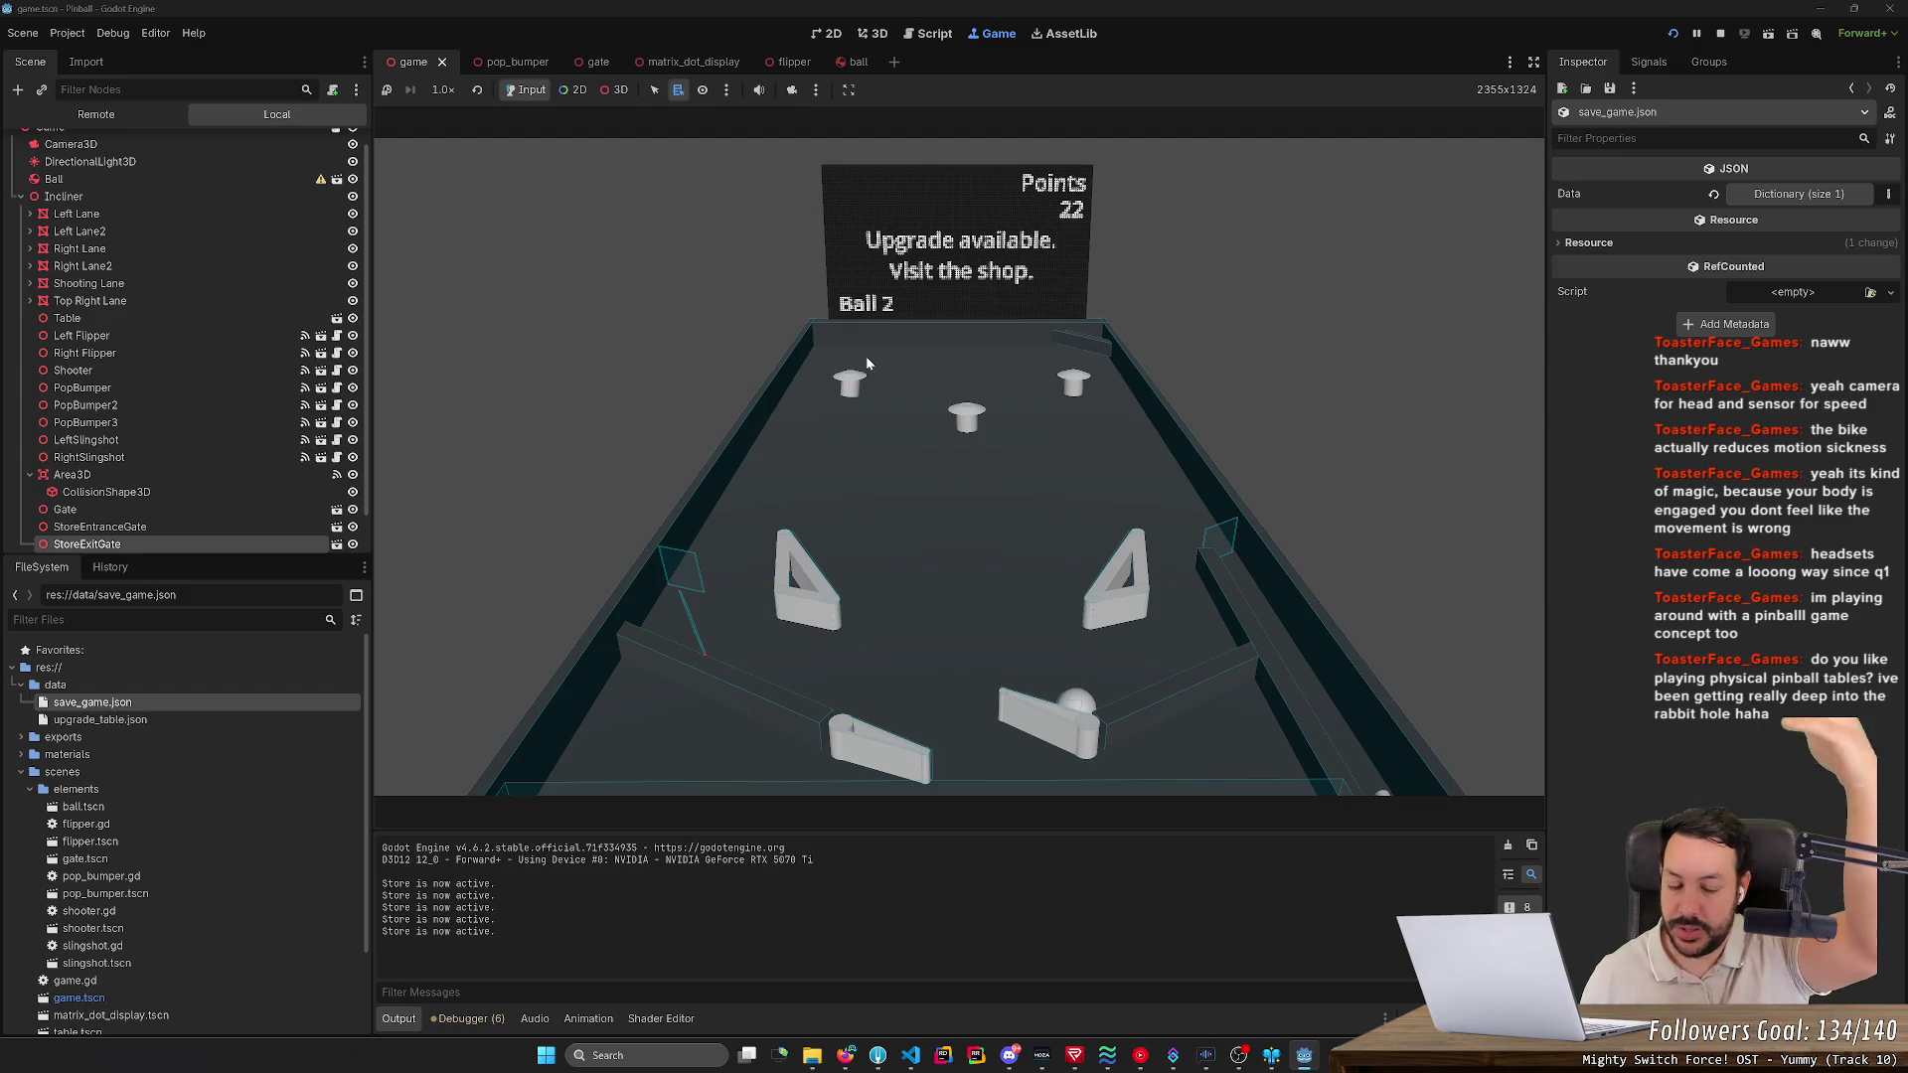
pyautogui.press('Right')
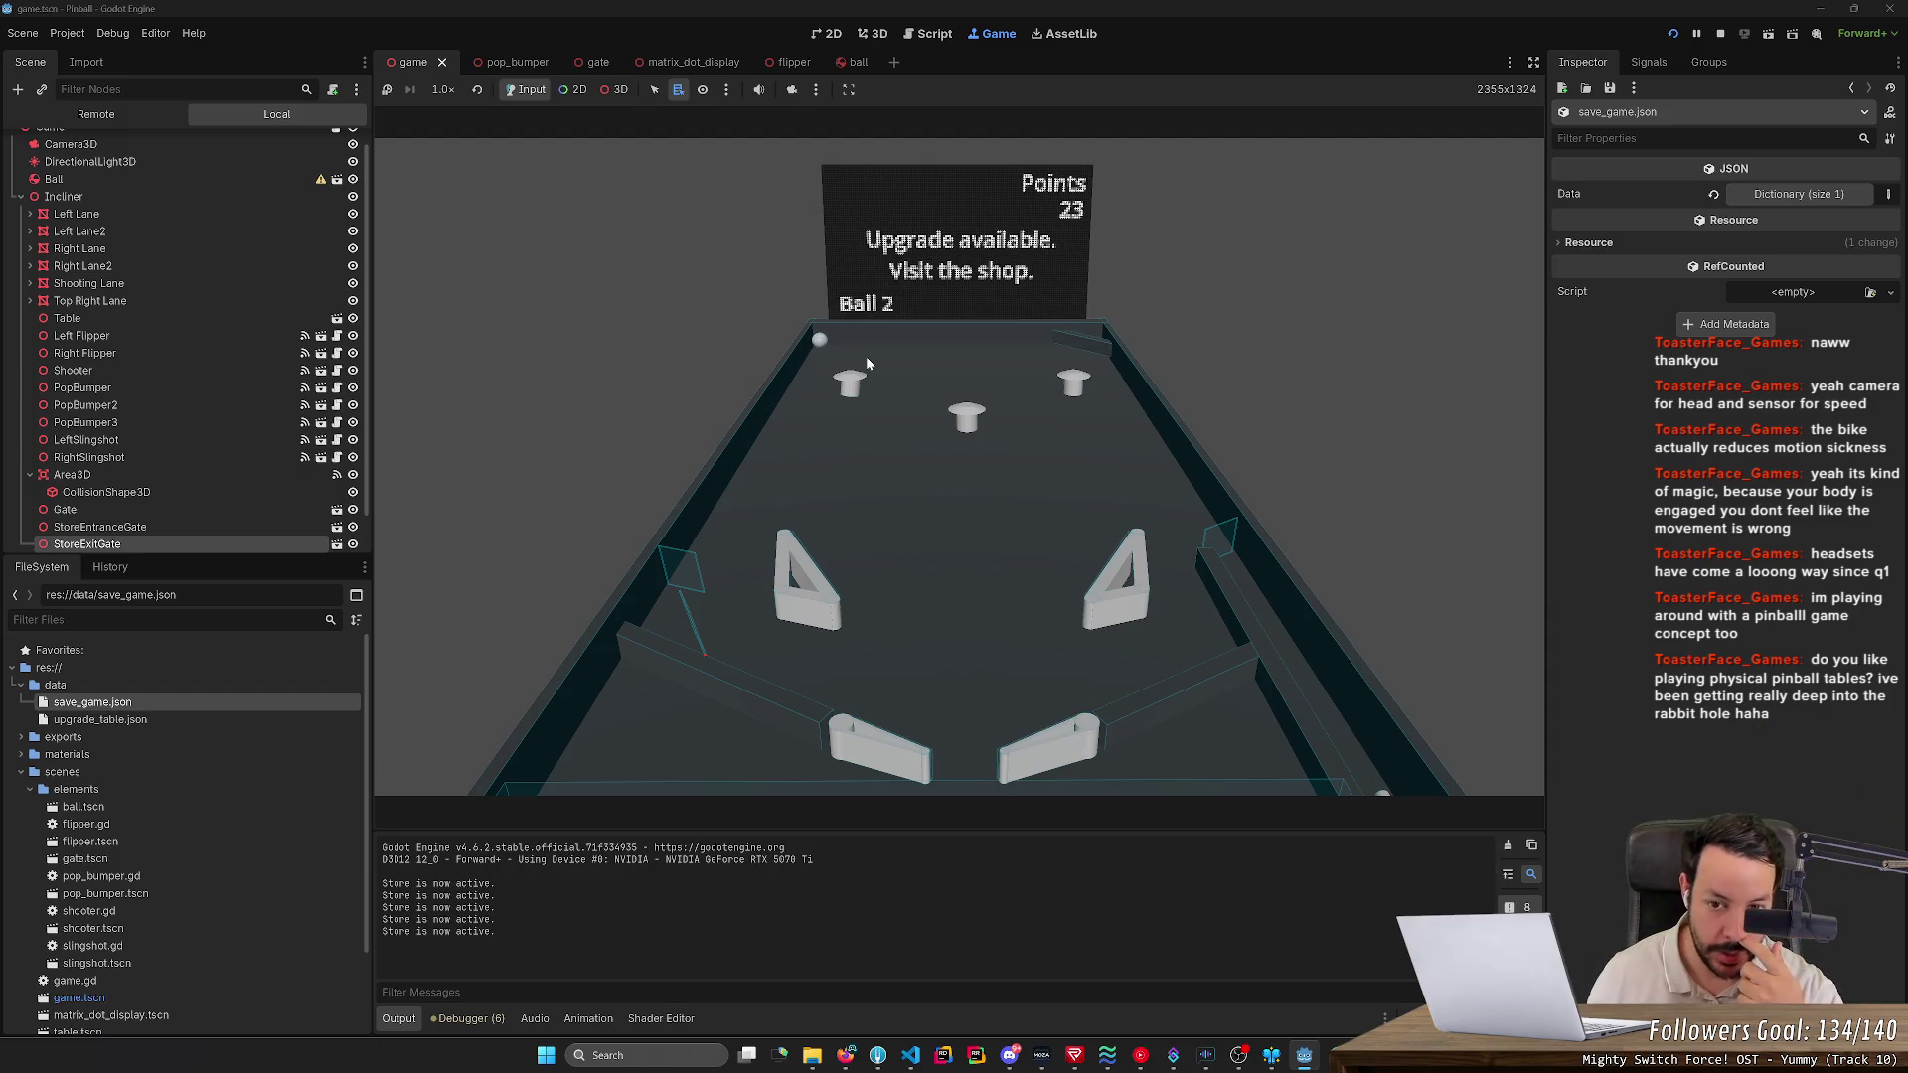
pyautogui.press('Left')
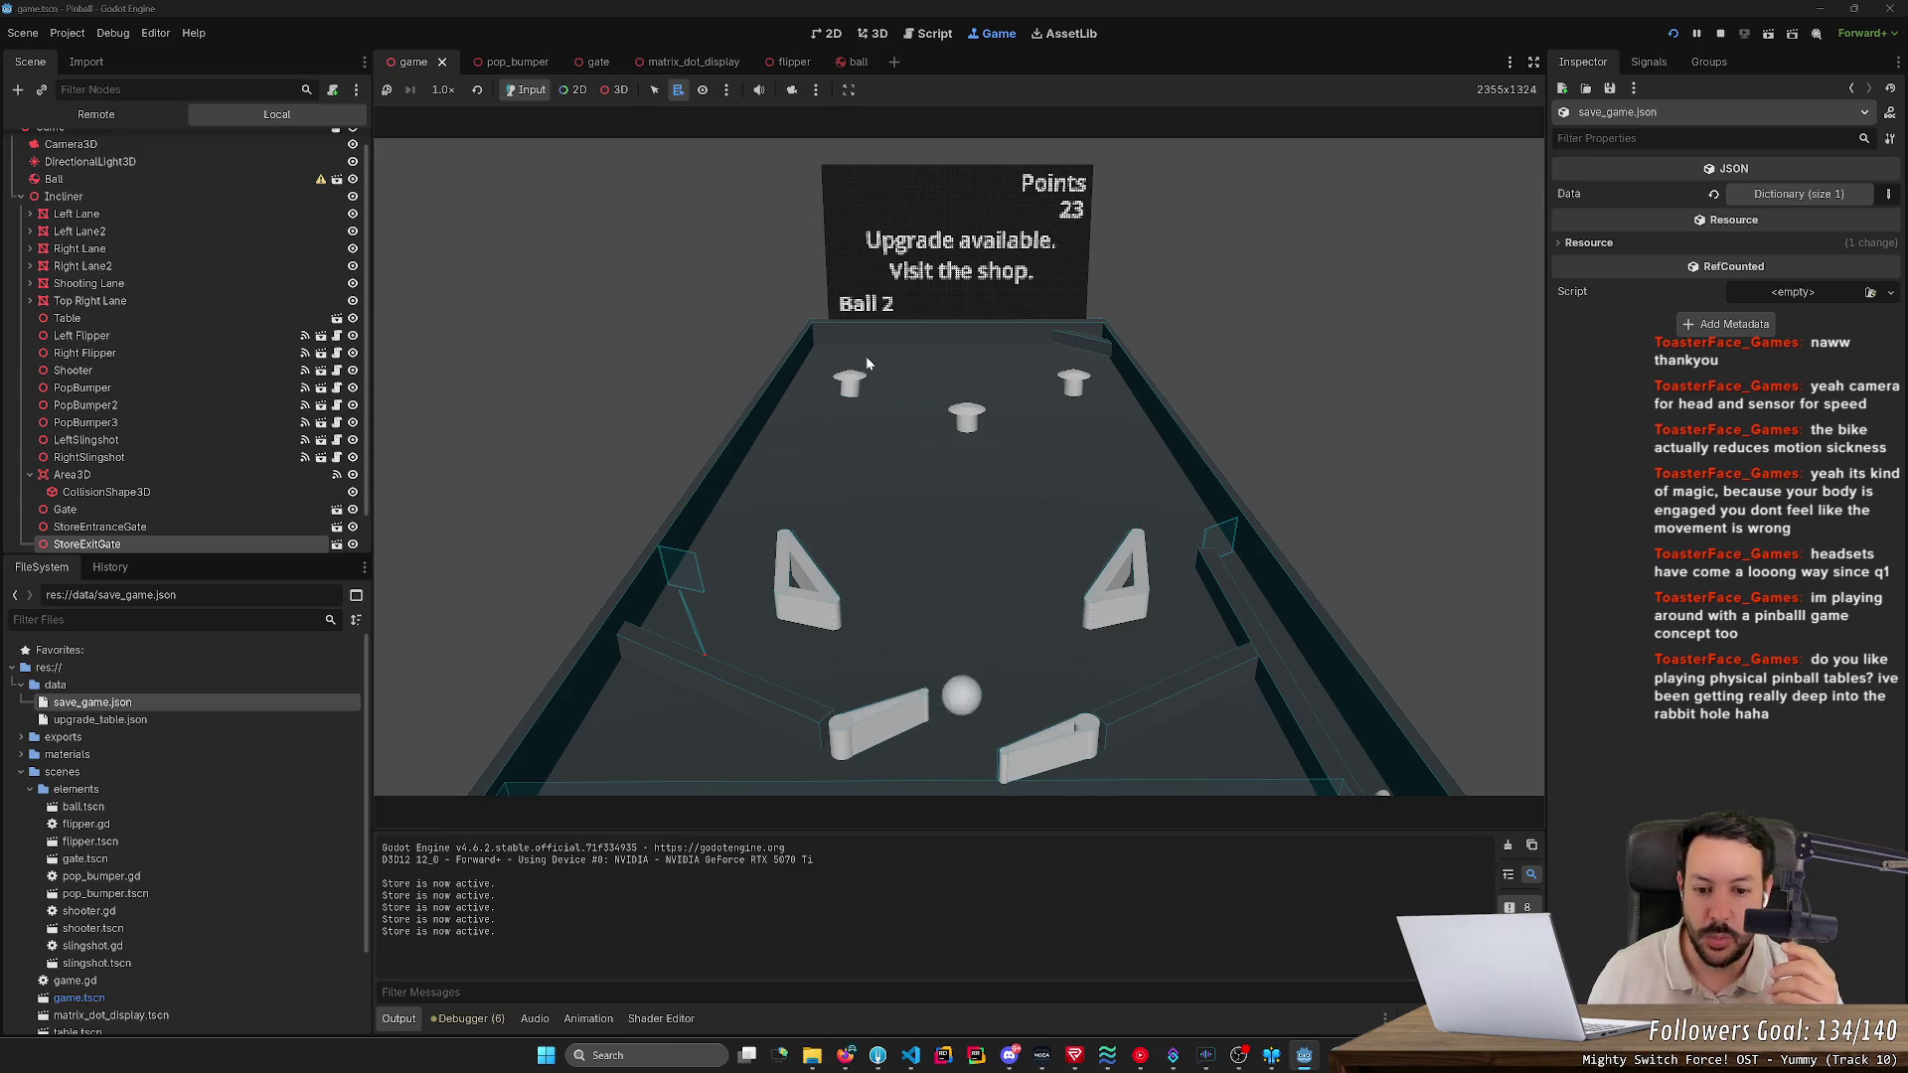
# - Cradle and flick the ball up to the bumpers, bringing the score to 31
pyautogui.press('Right')
pyautogui.press('Left')
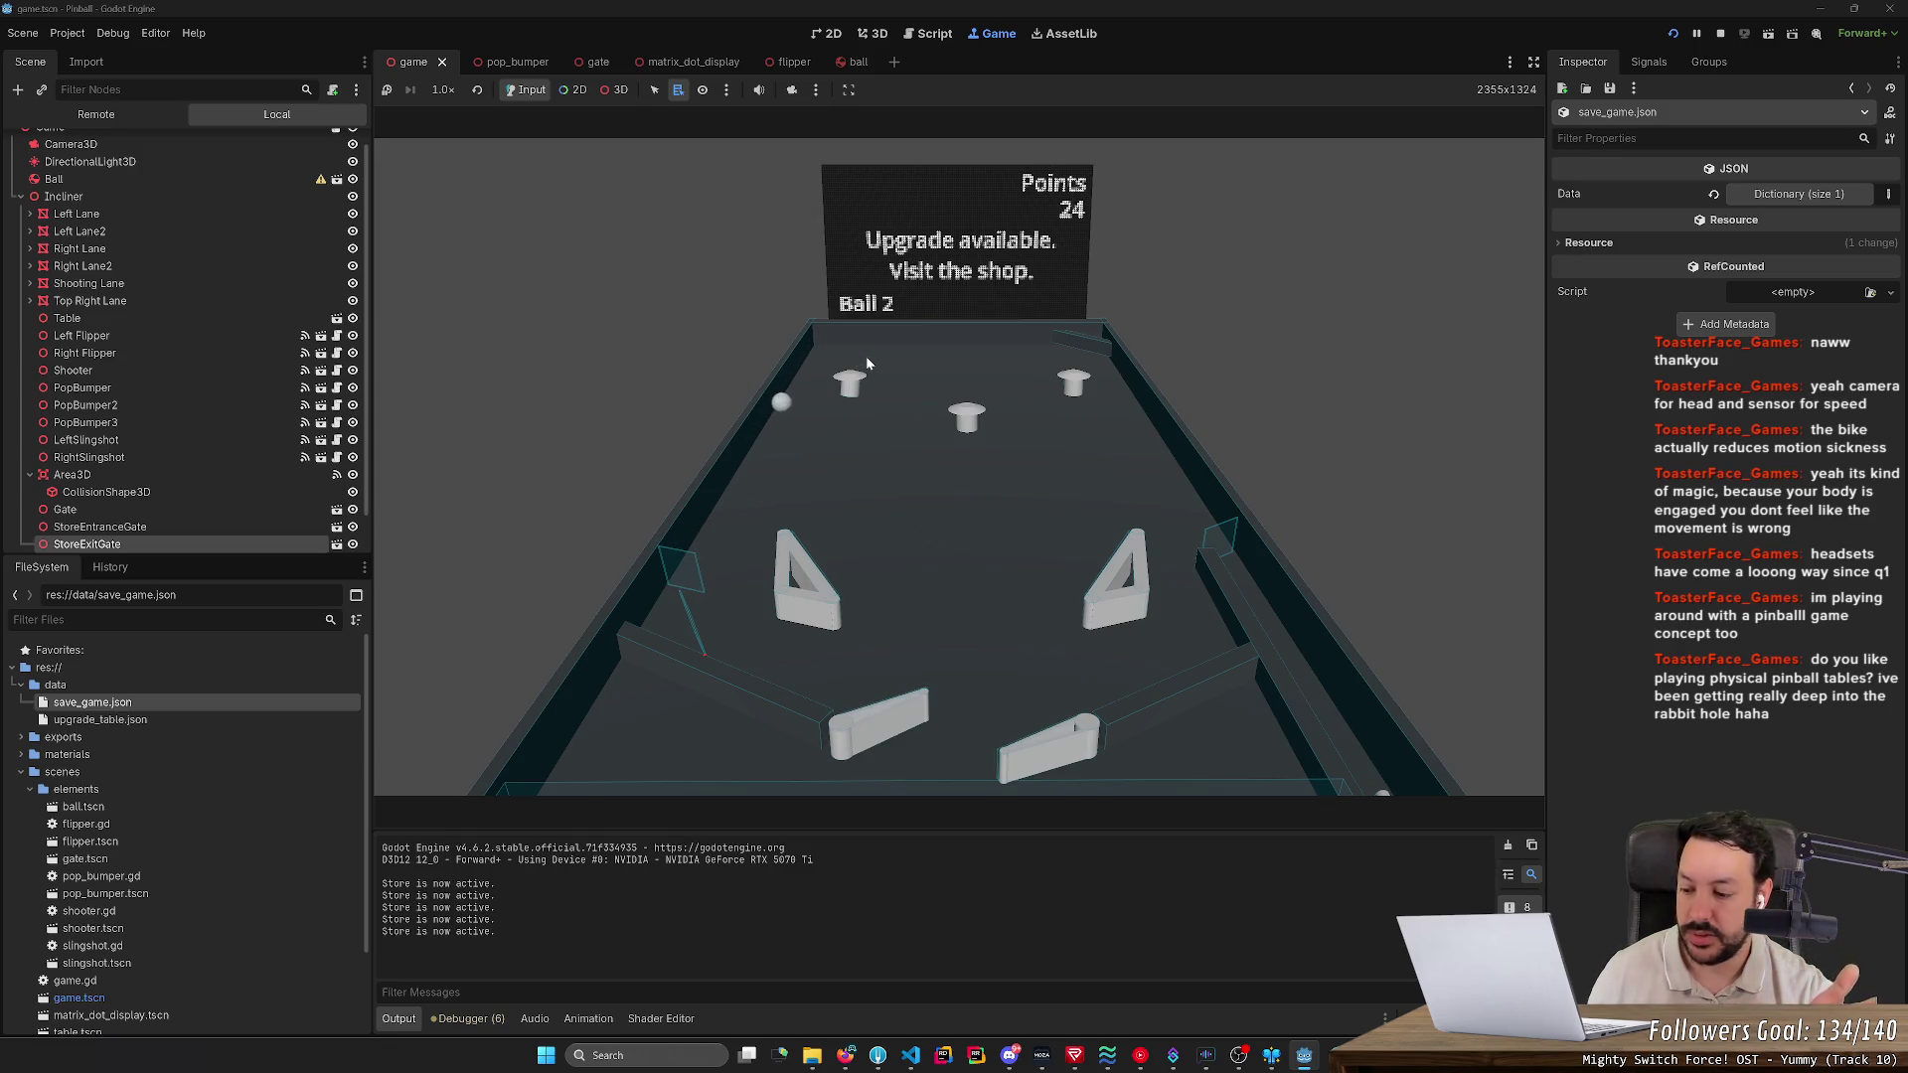
pyautogui.press('Right')
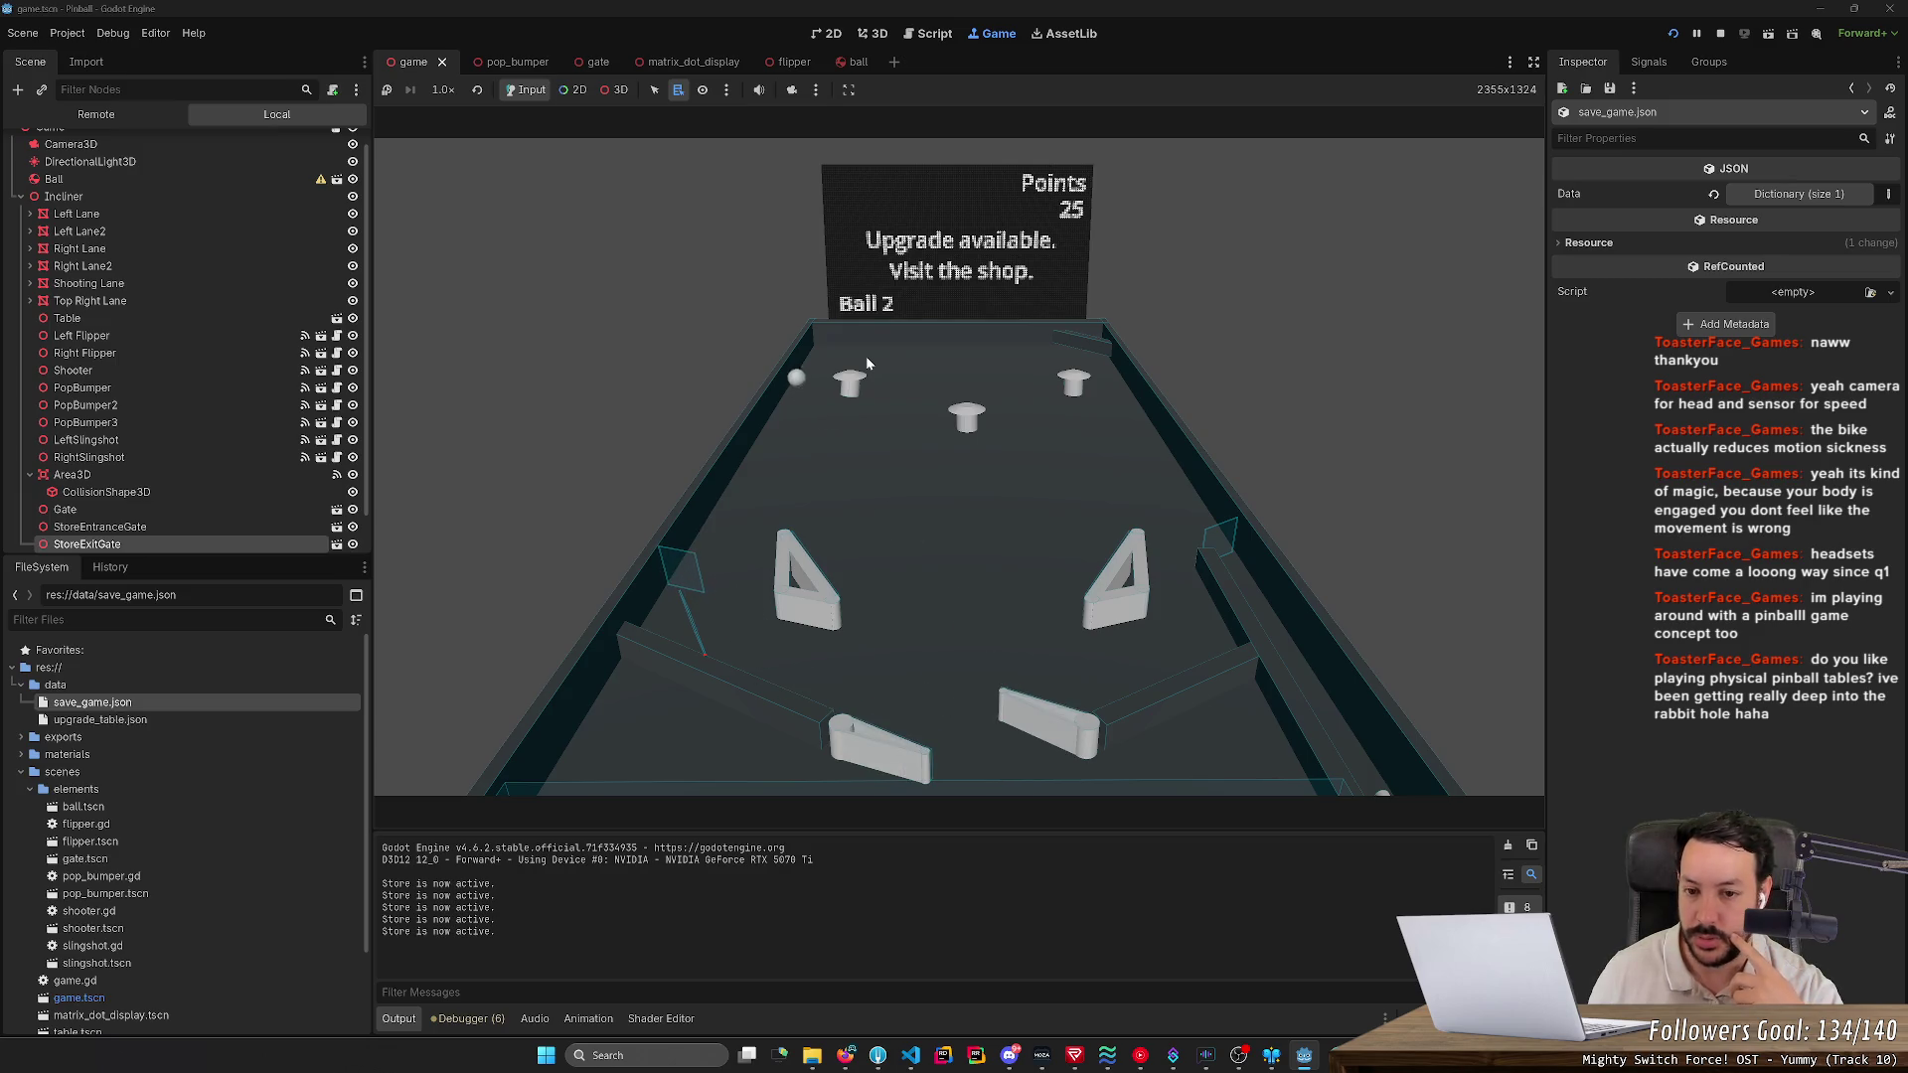
pyautogui.press('Left')
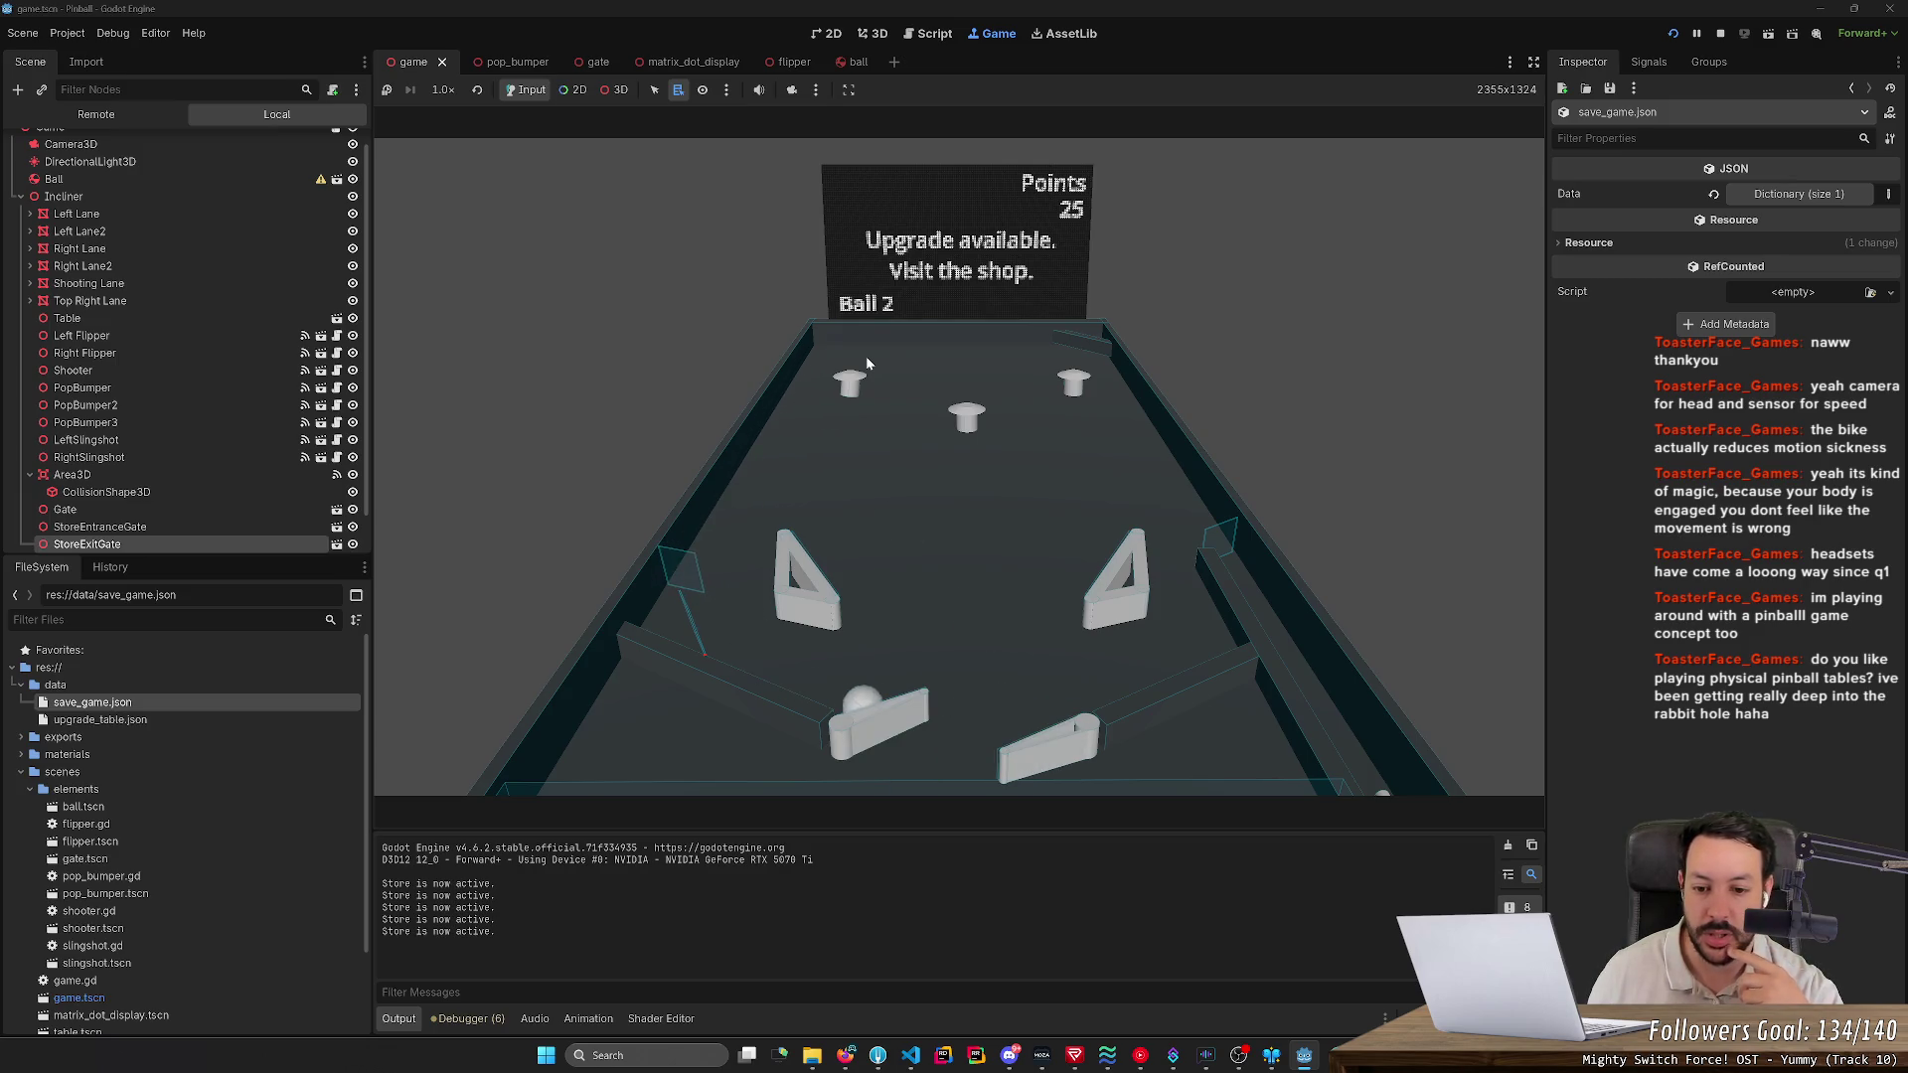
pyautogui.press('Right')
pyautogui.press('Left')
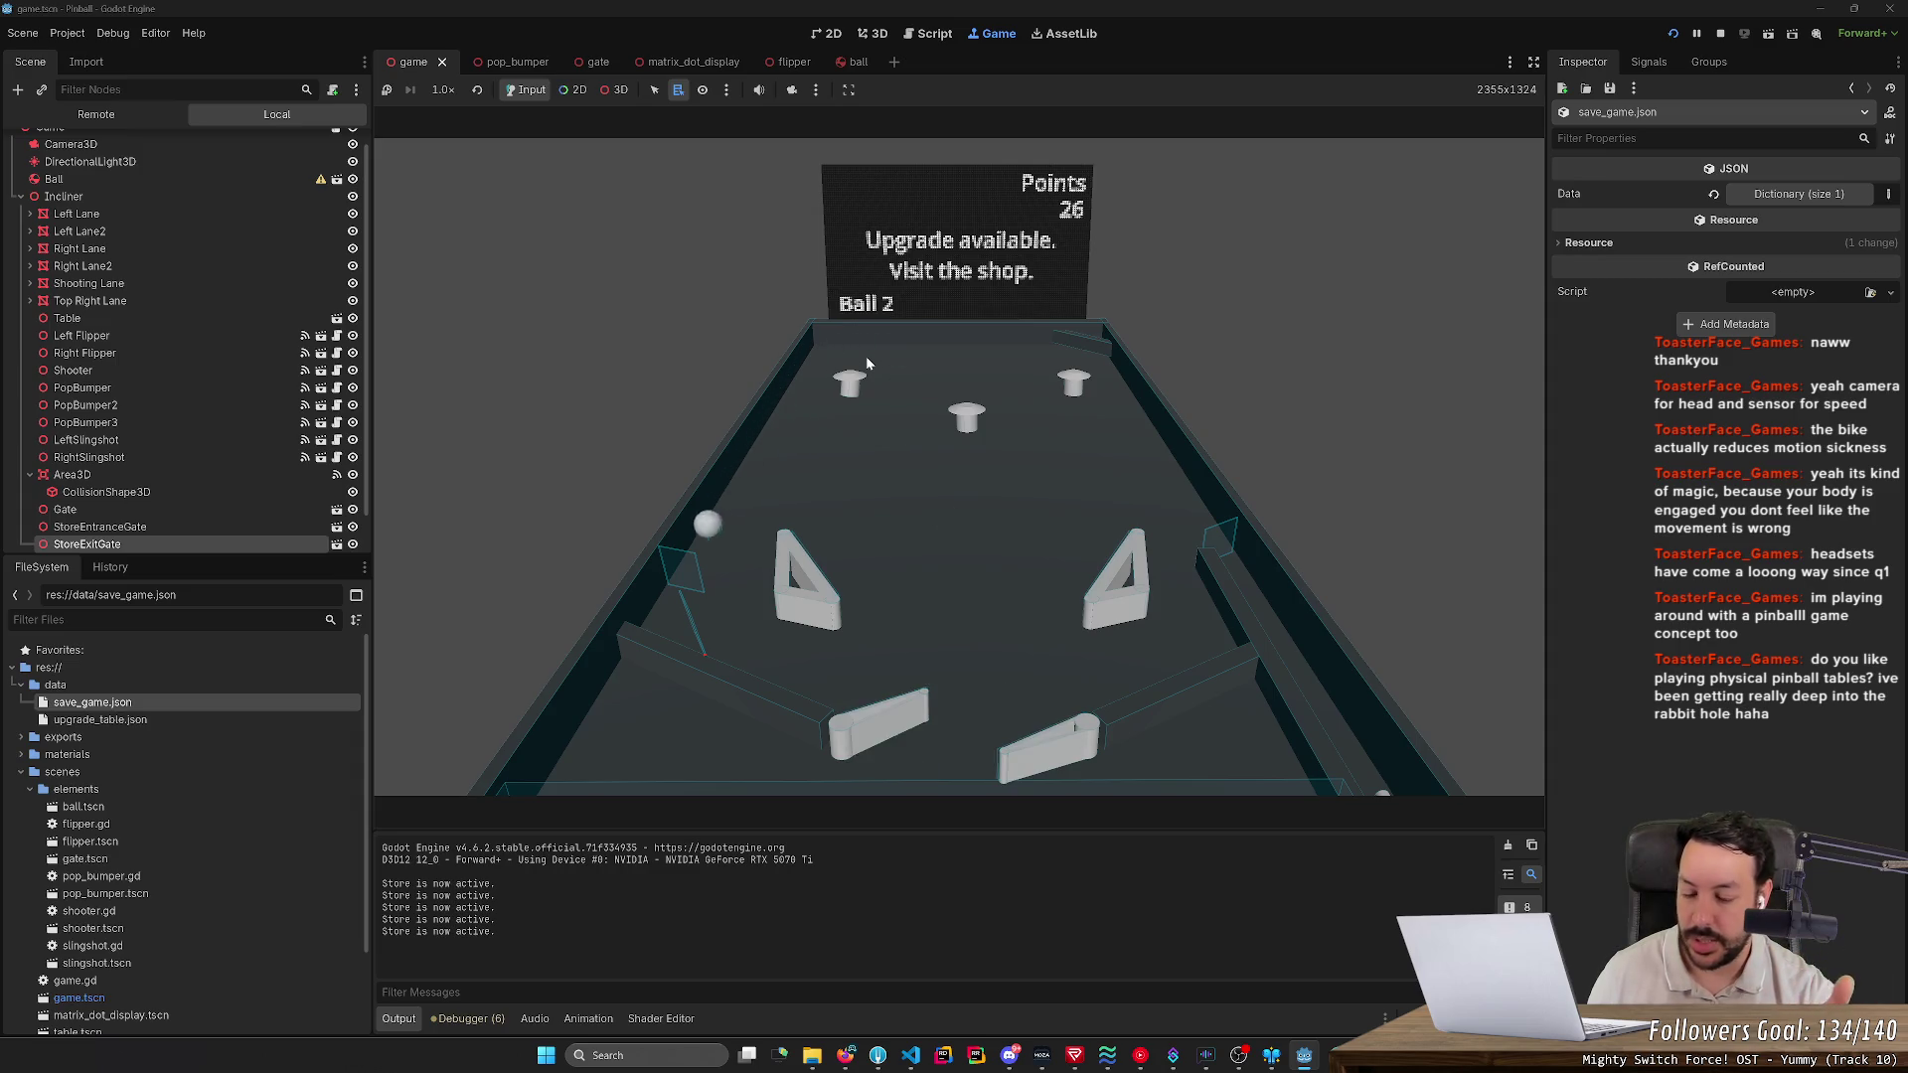
pyautogui.press('Right')
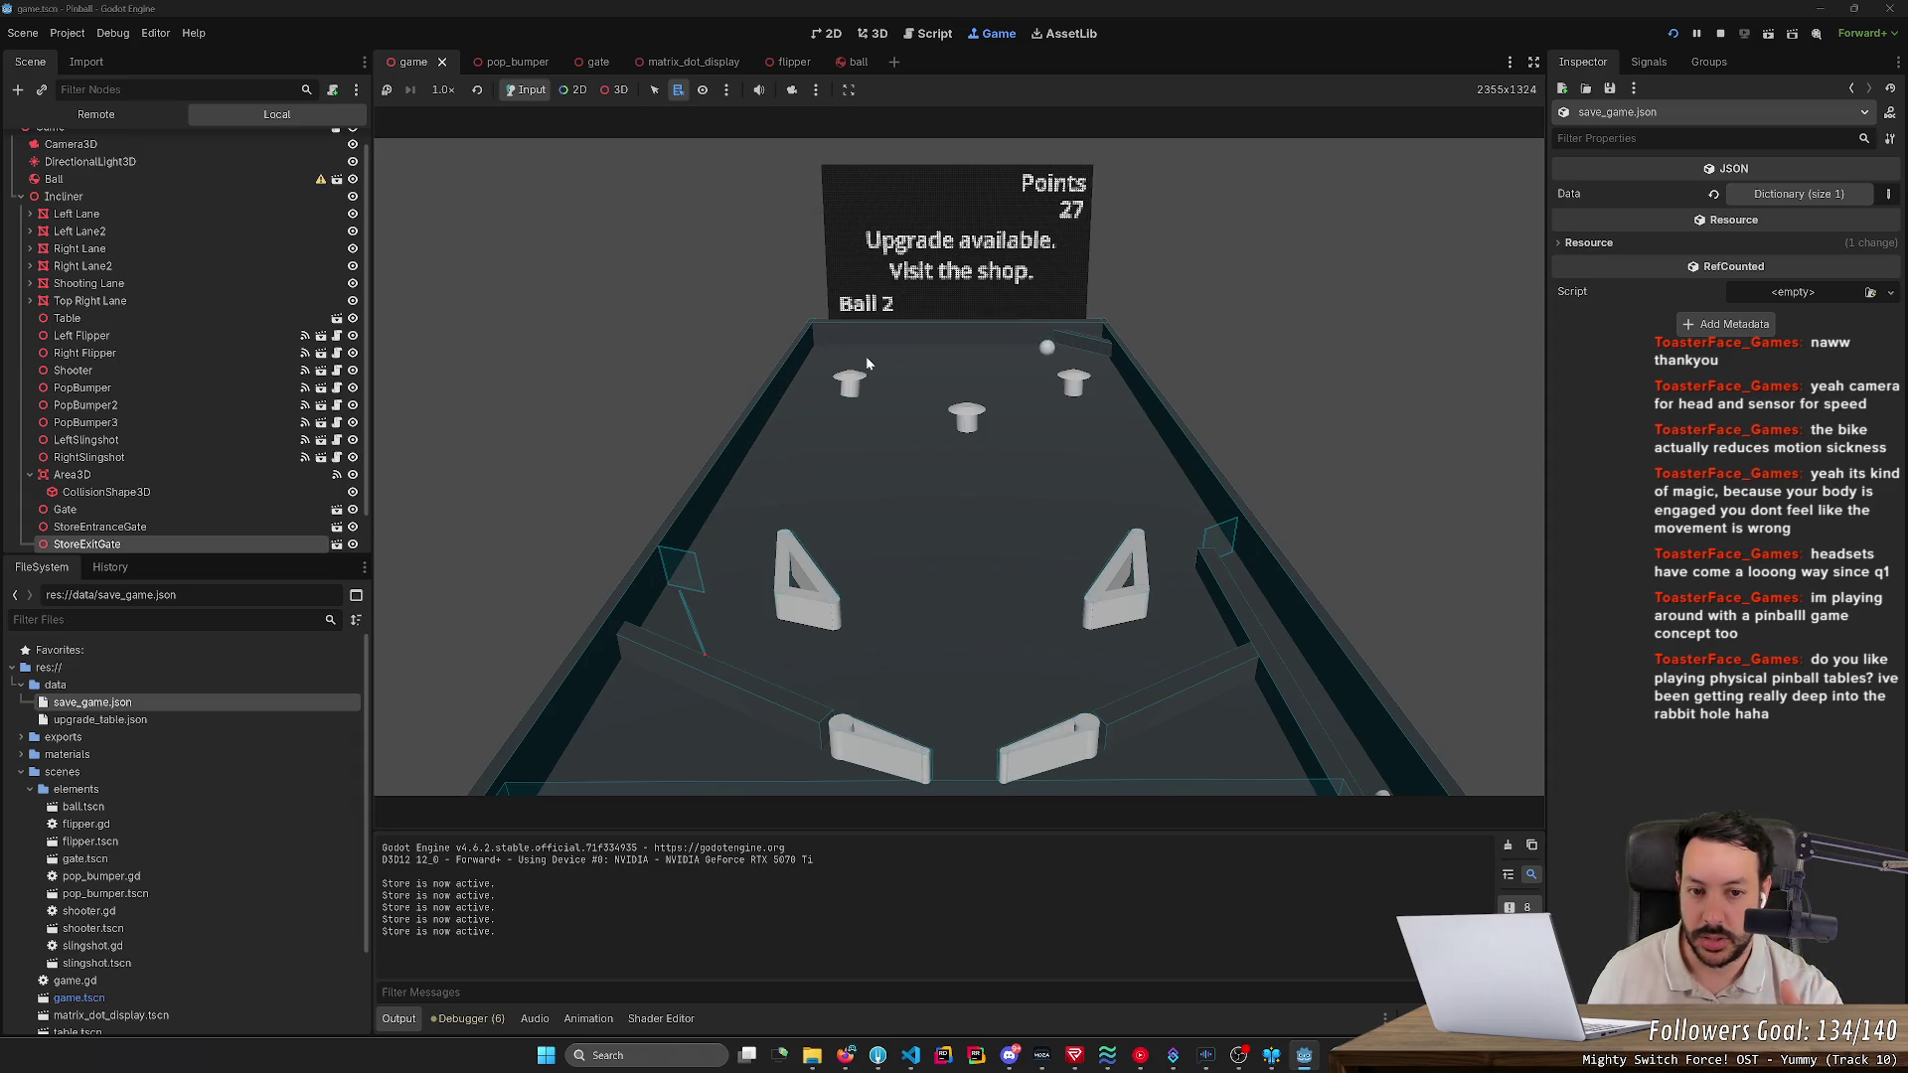
pyautogui.press('Right')
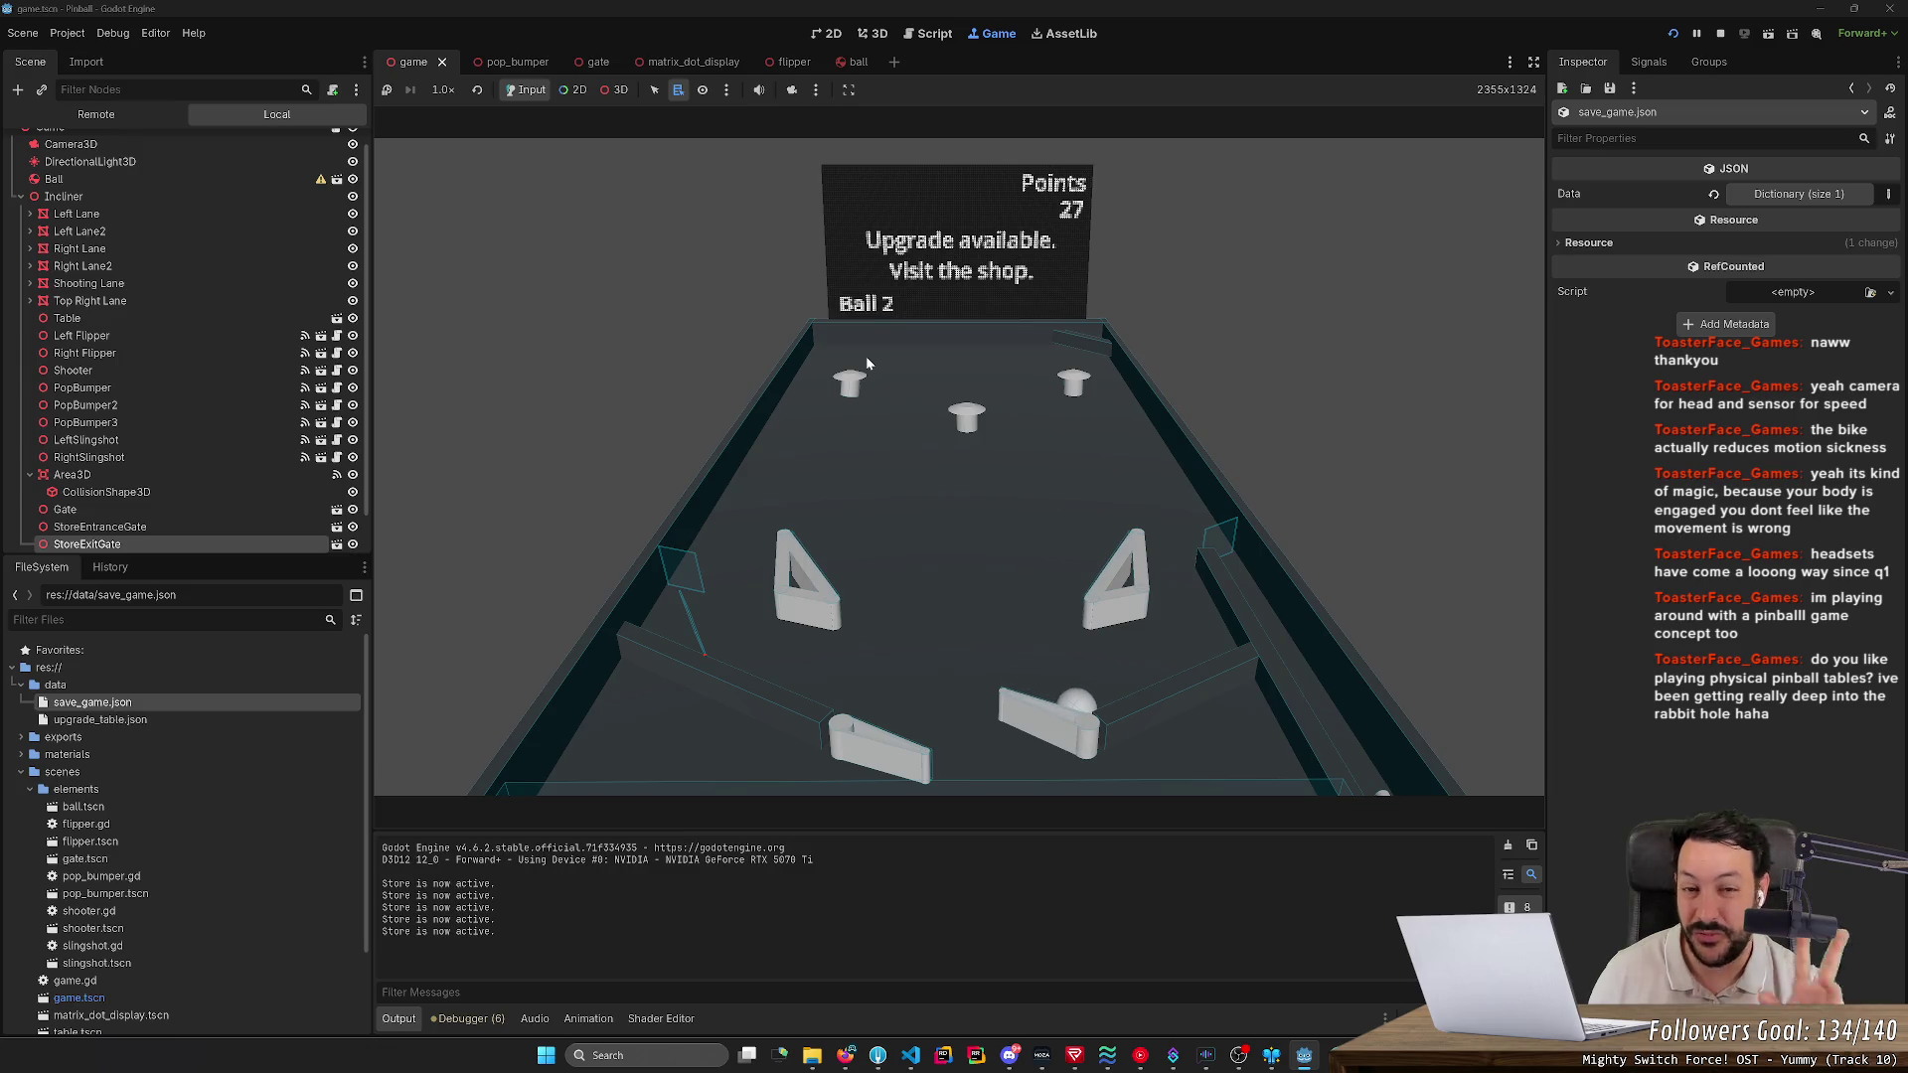
pyautogui.press('Right')
pyautogui.press('Left')
pyautogui.press('Right')
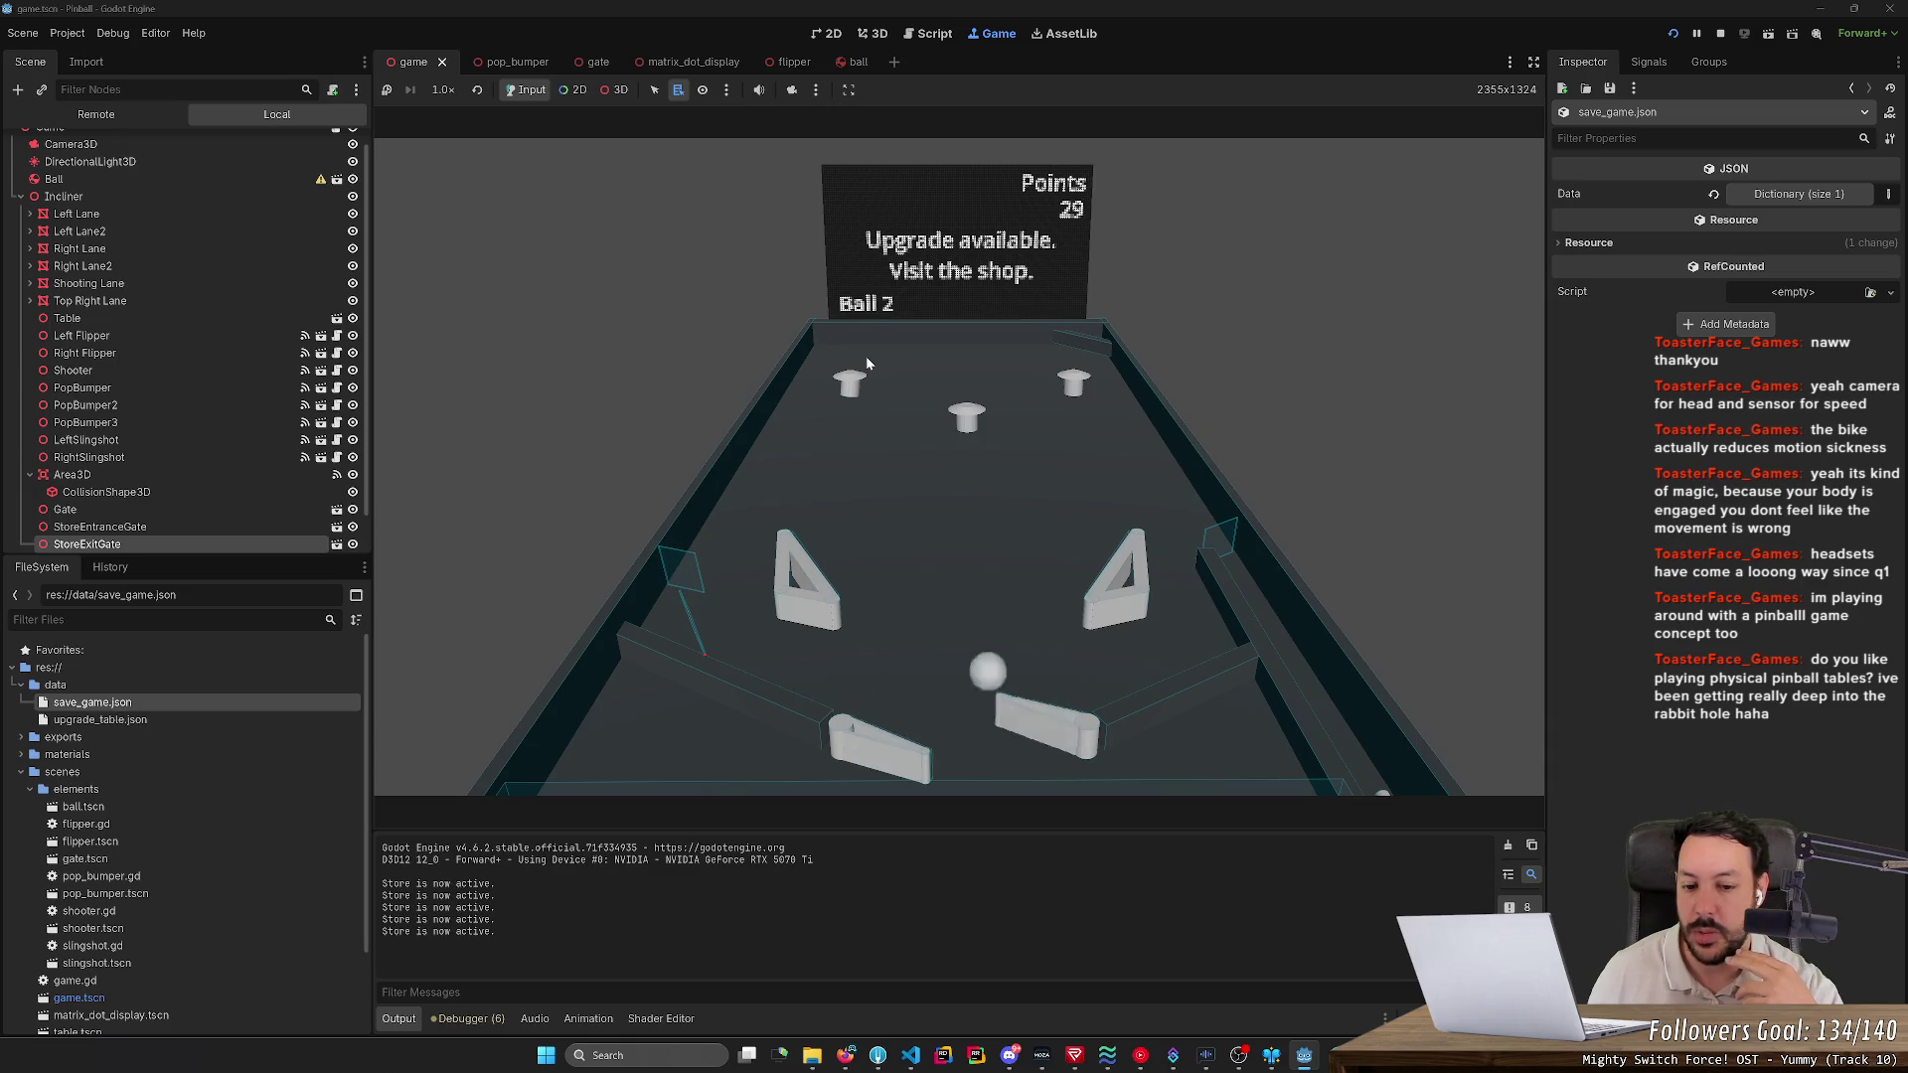
pyautogui.press('Left')
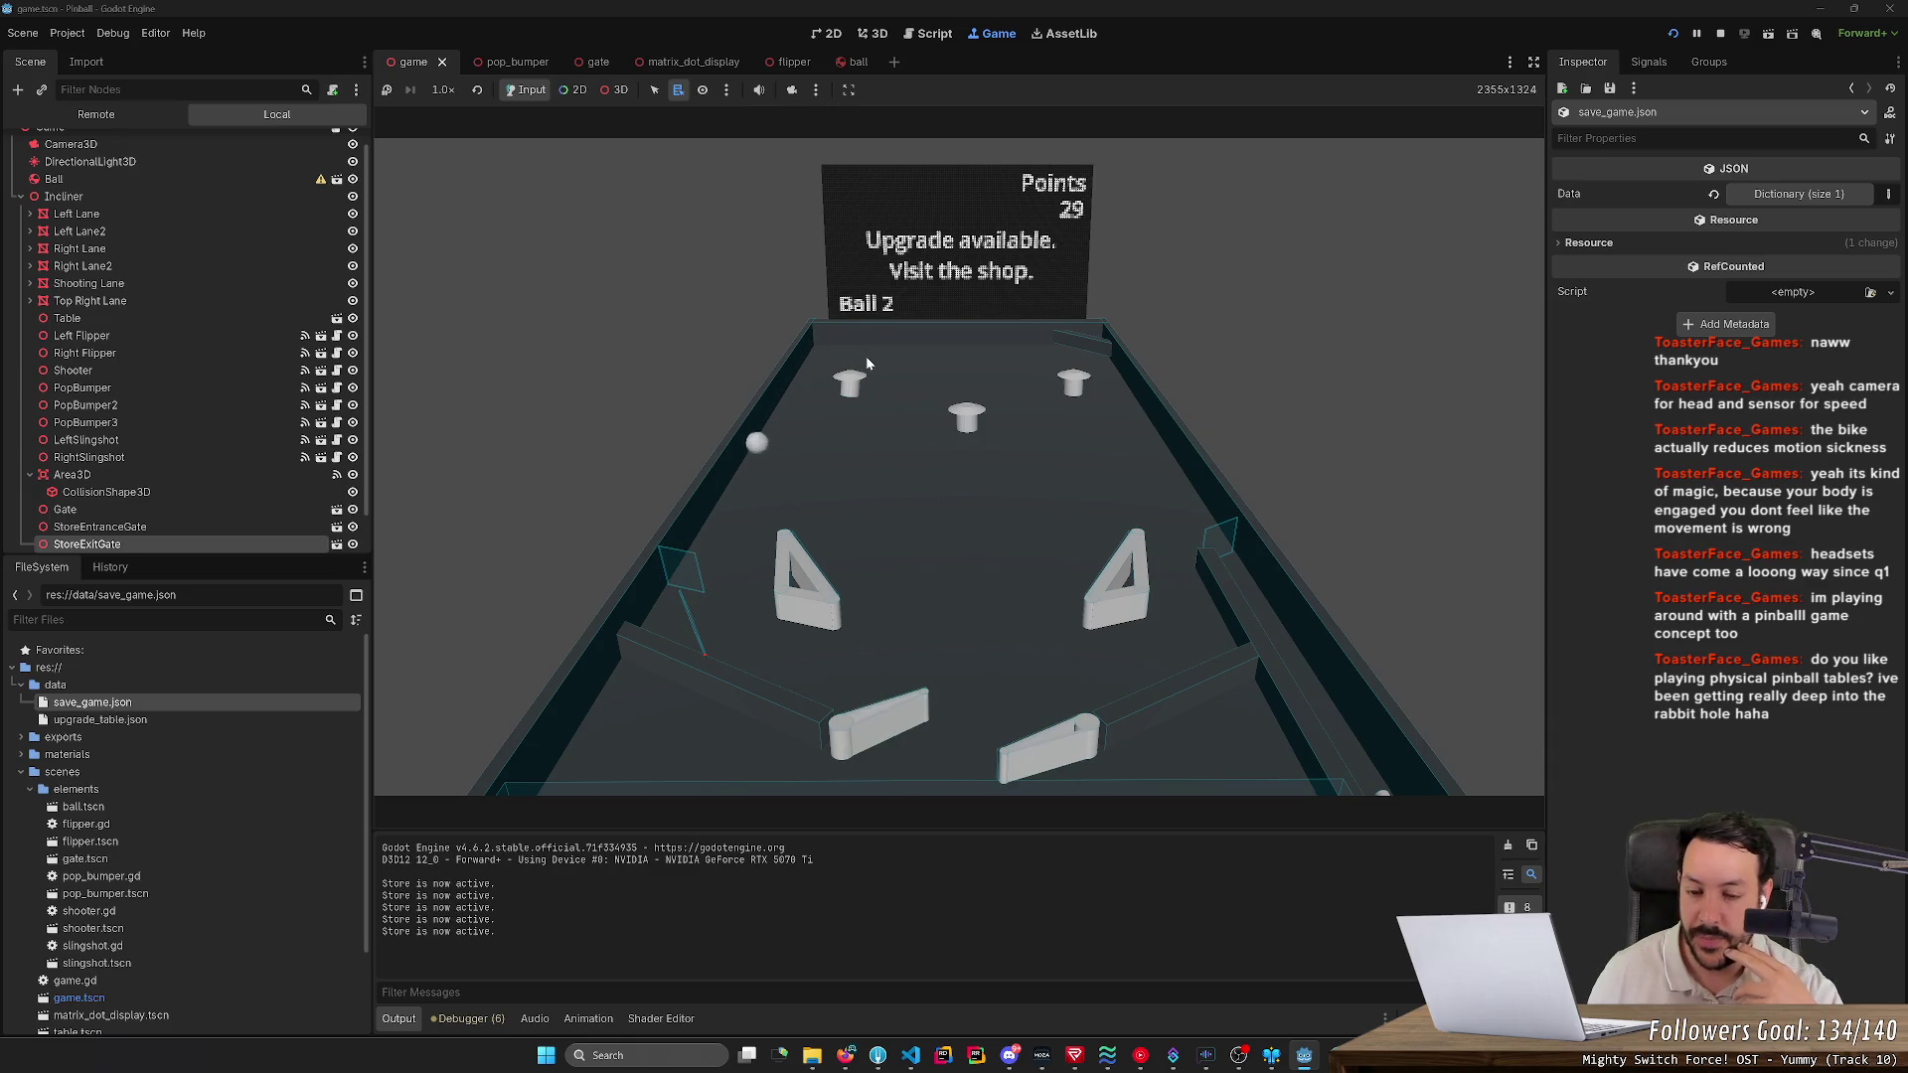
pyautogui.press('Right')
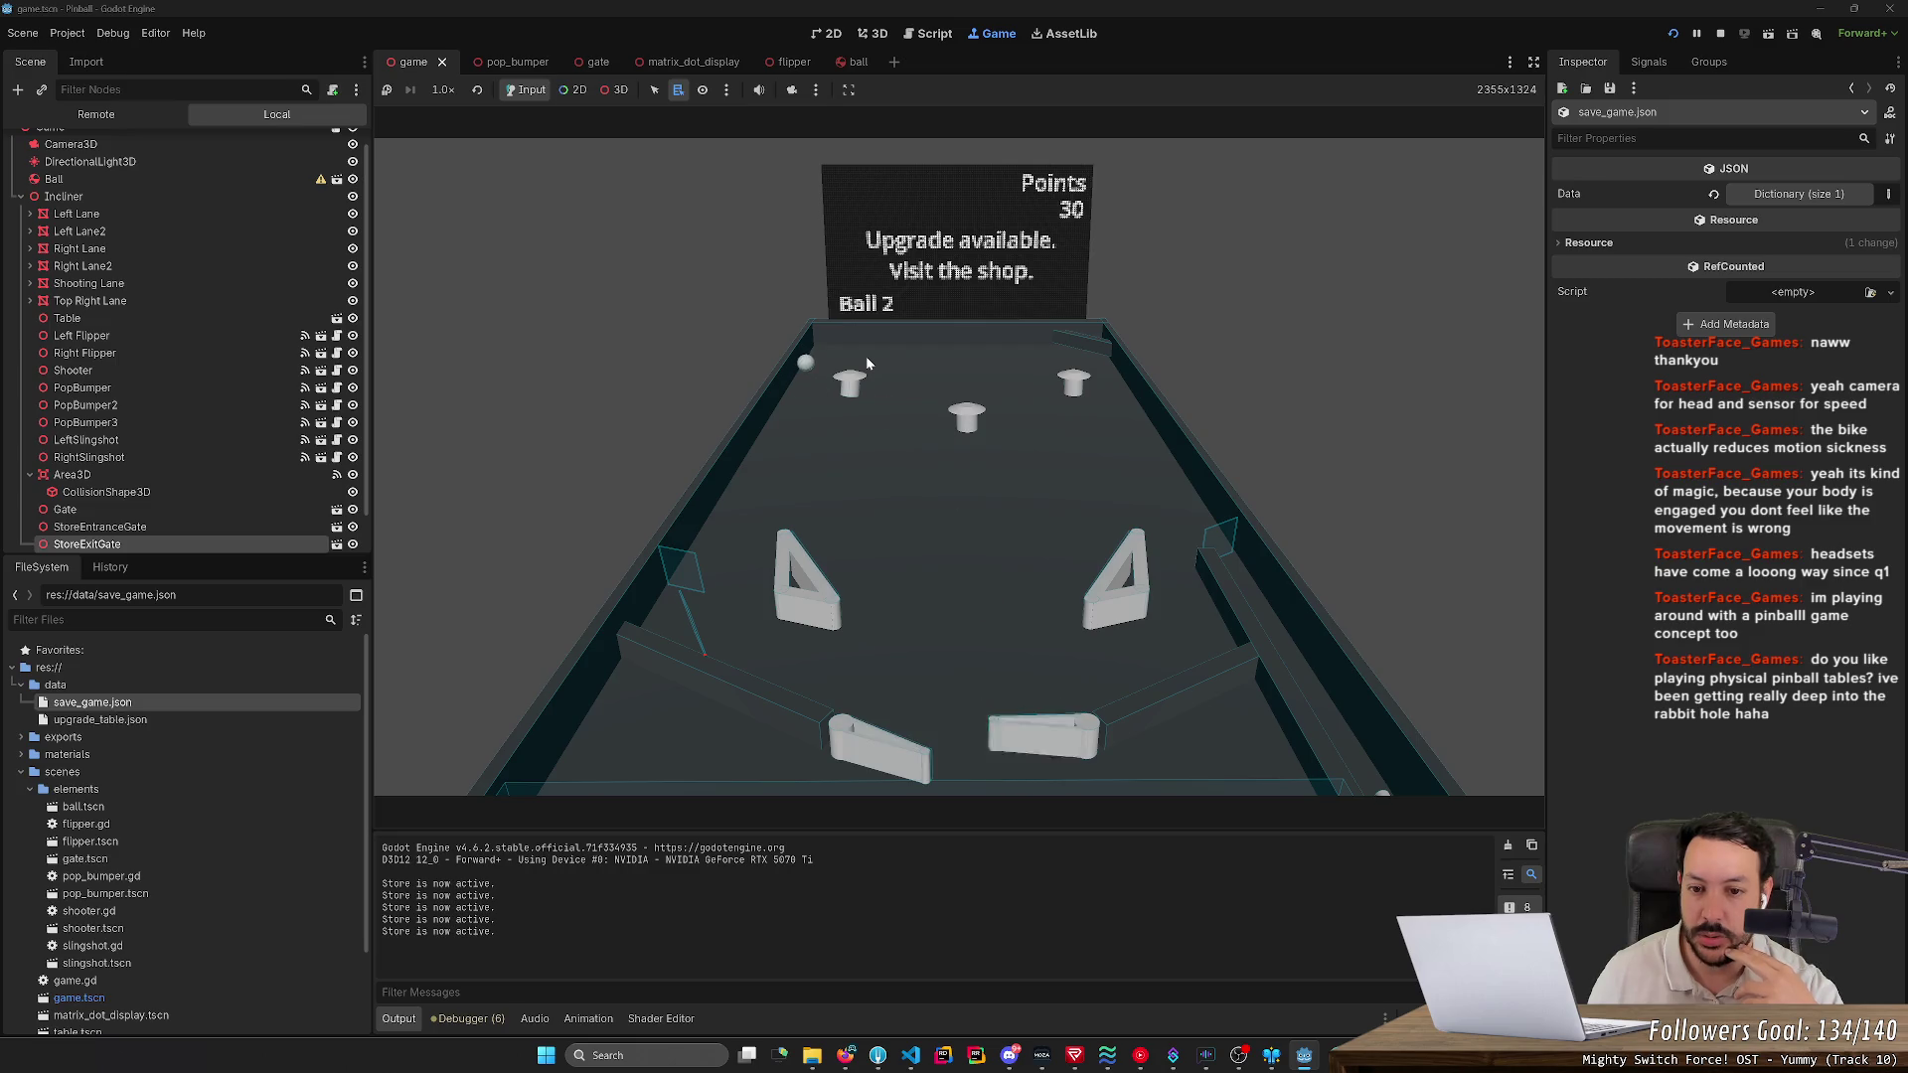
pyautogui.press('Left')
pyautogui.press('Right')
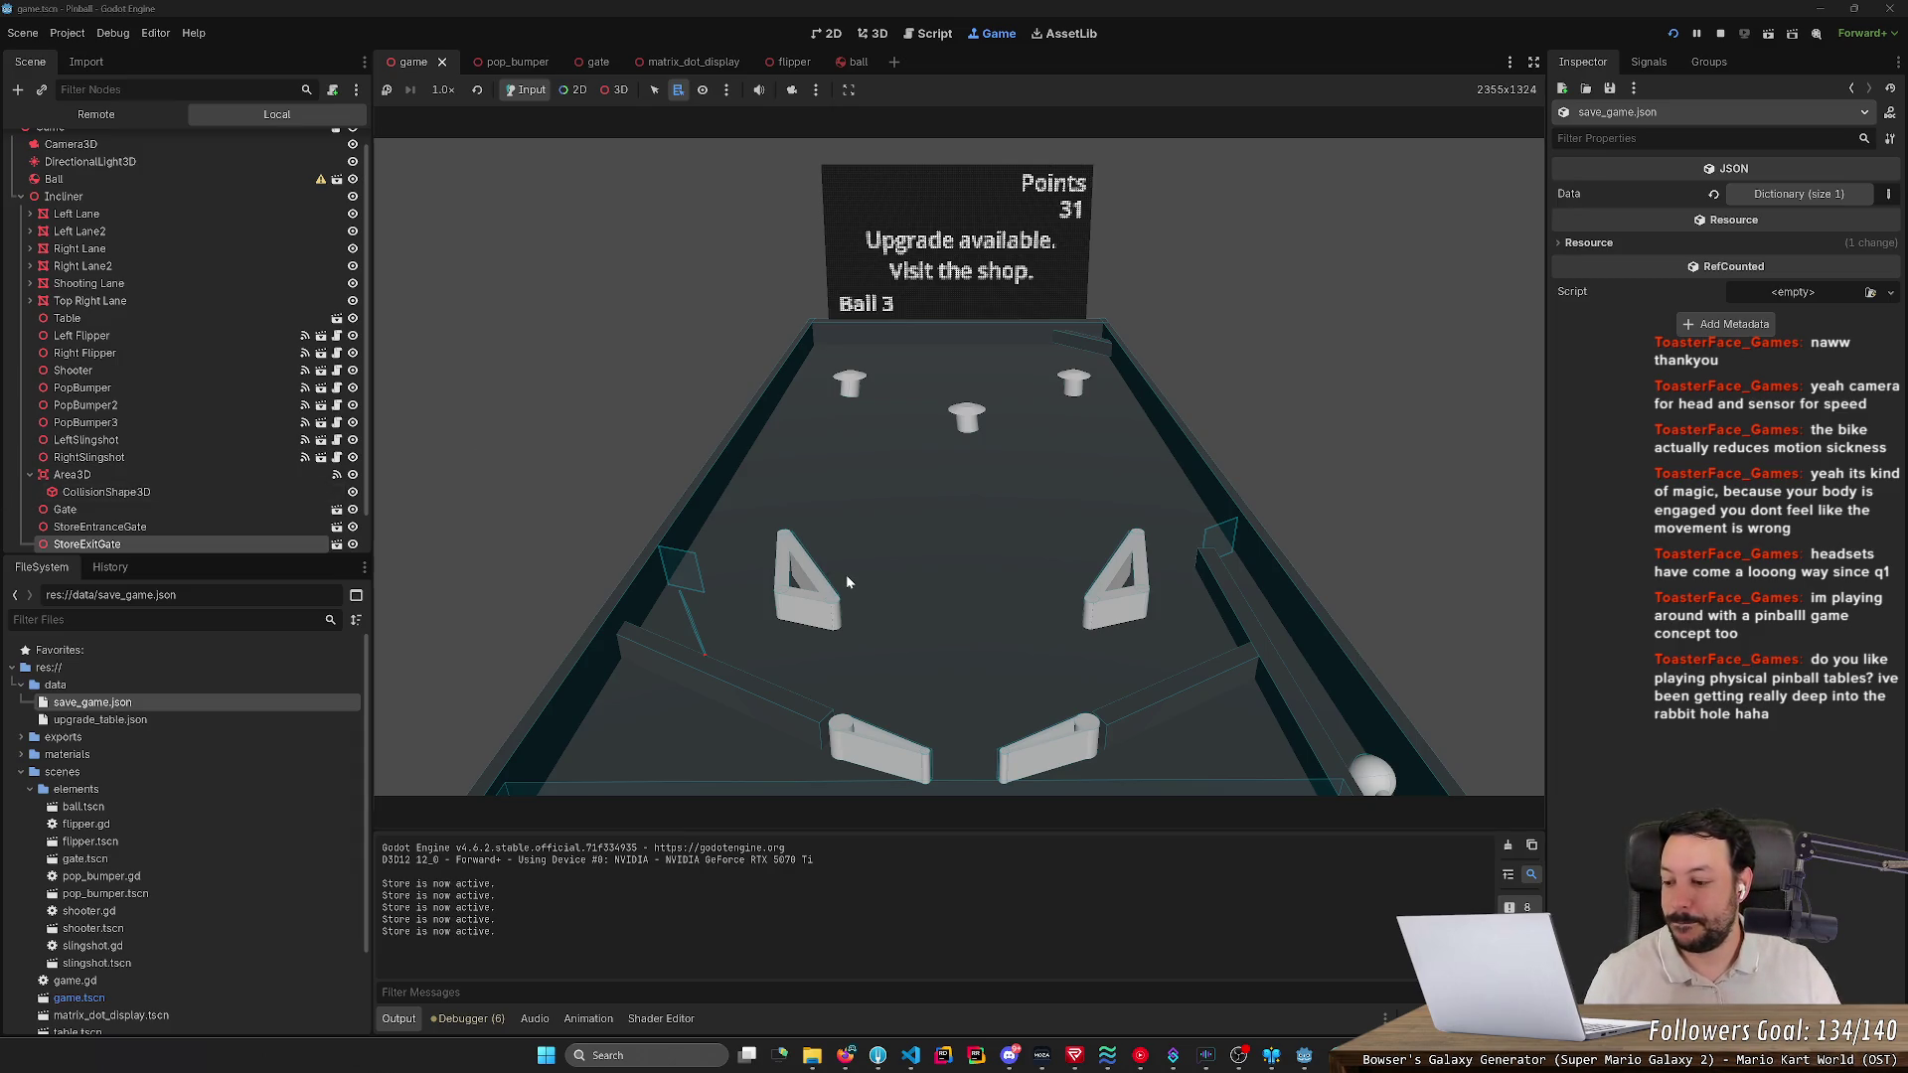
# - Flip the third ball toward the bumpers to reach 38 points, then drop a new ball onto the table
pyautogui.press('Left')
pyautogui.press('Left')
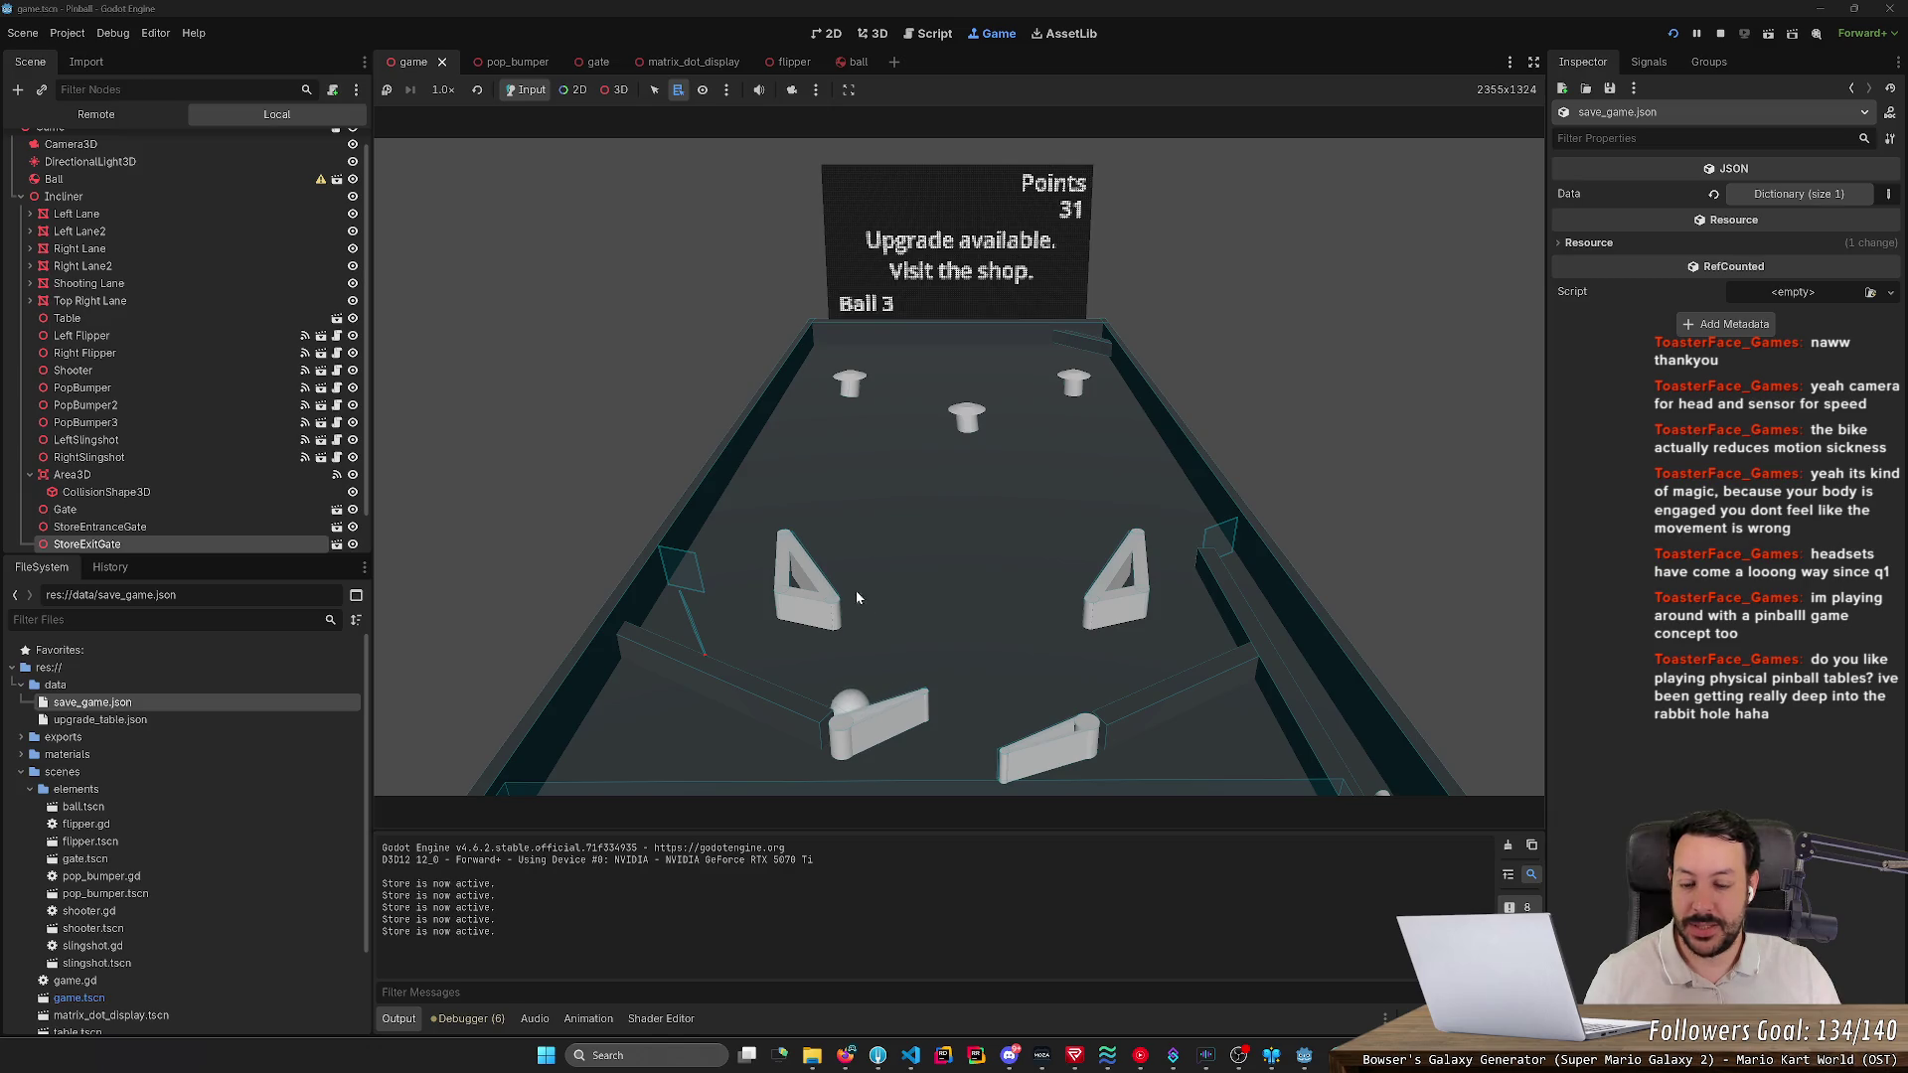
pyautogui.press('Left')
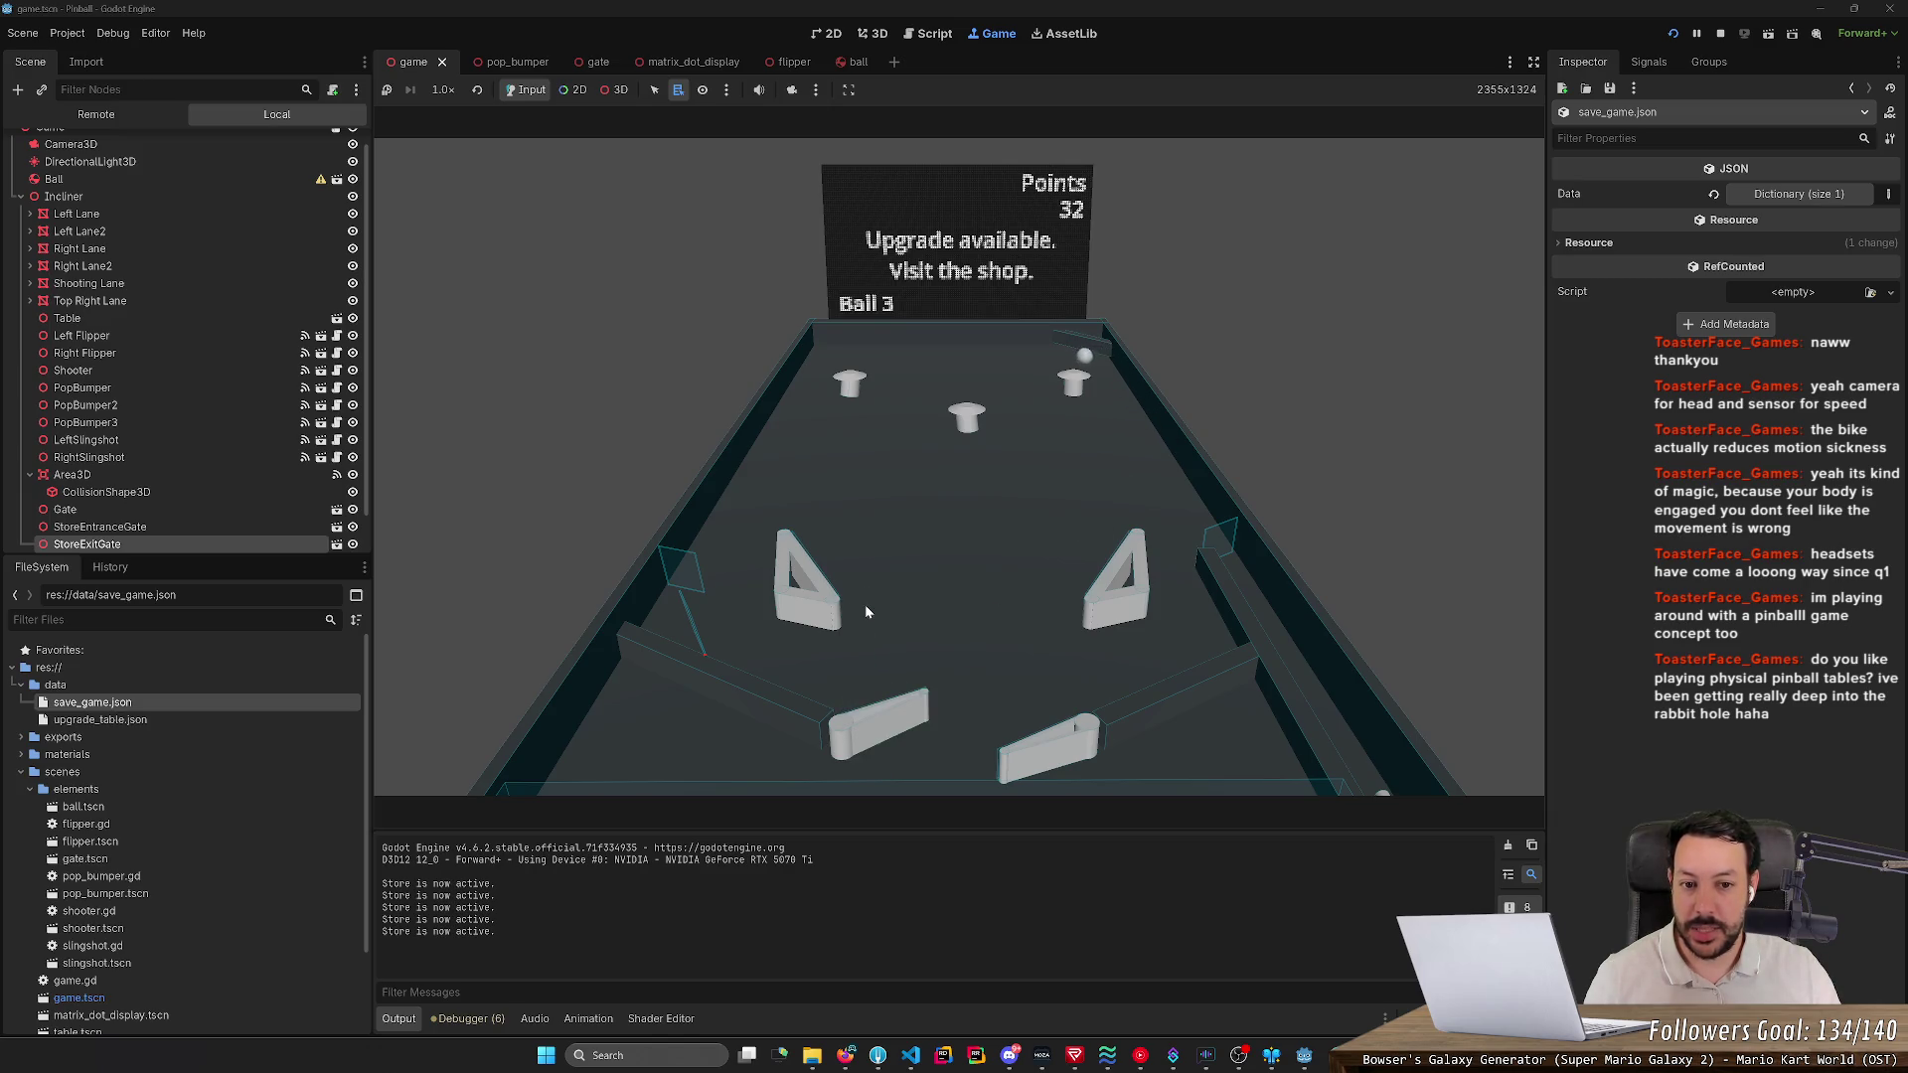
pyautogui.press('Right')
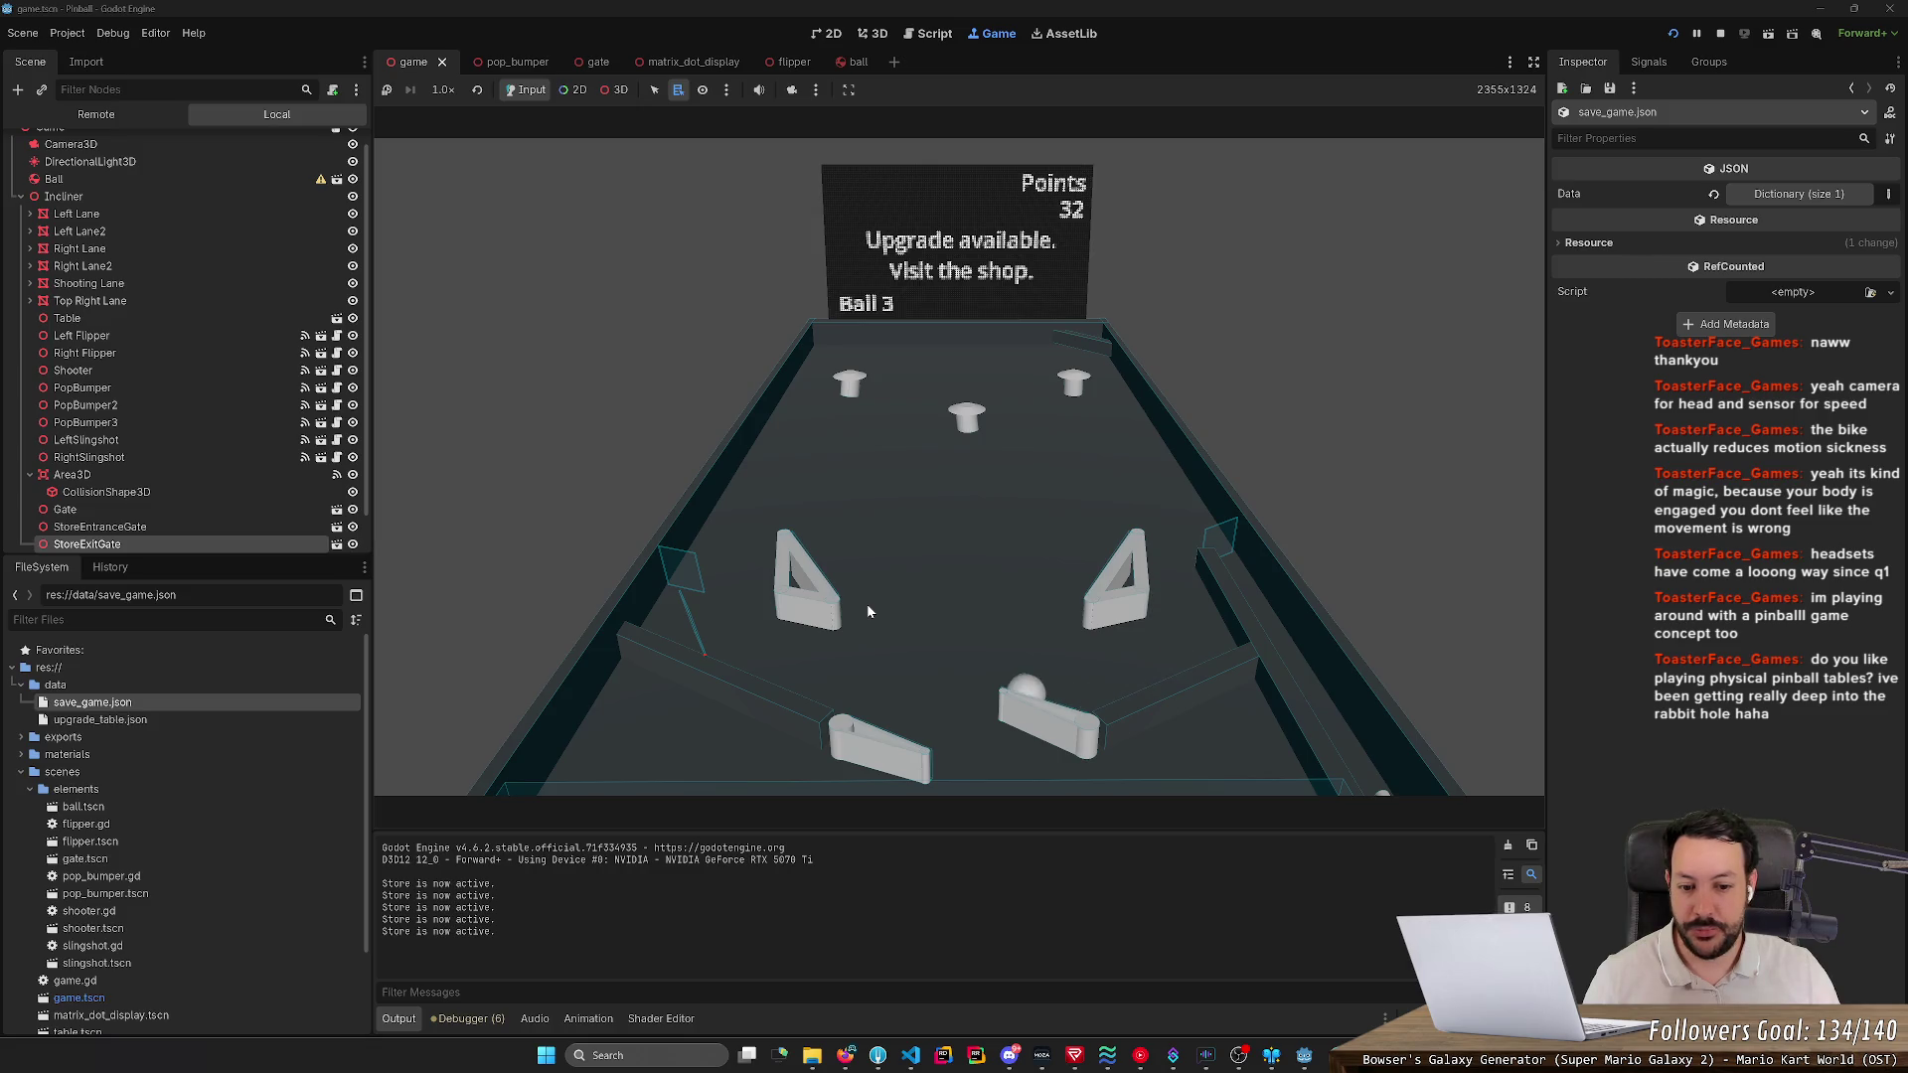
pyautogui.press('Right')
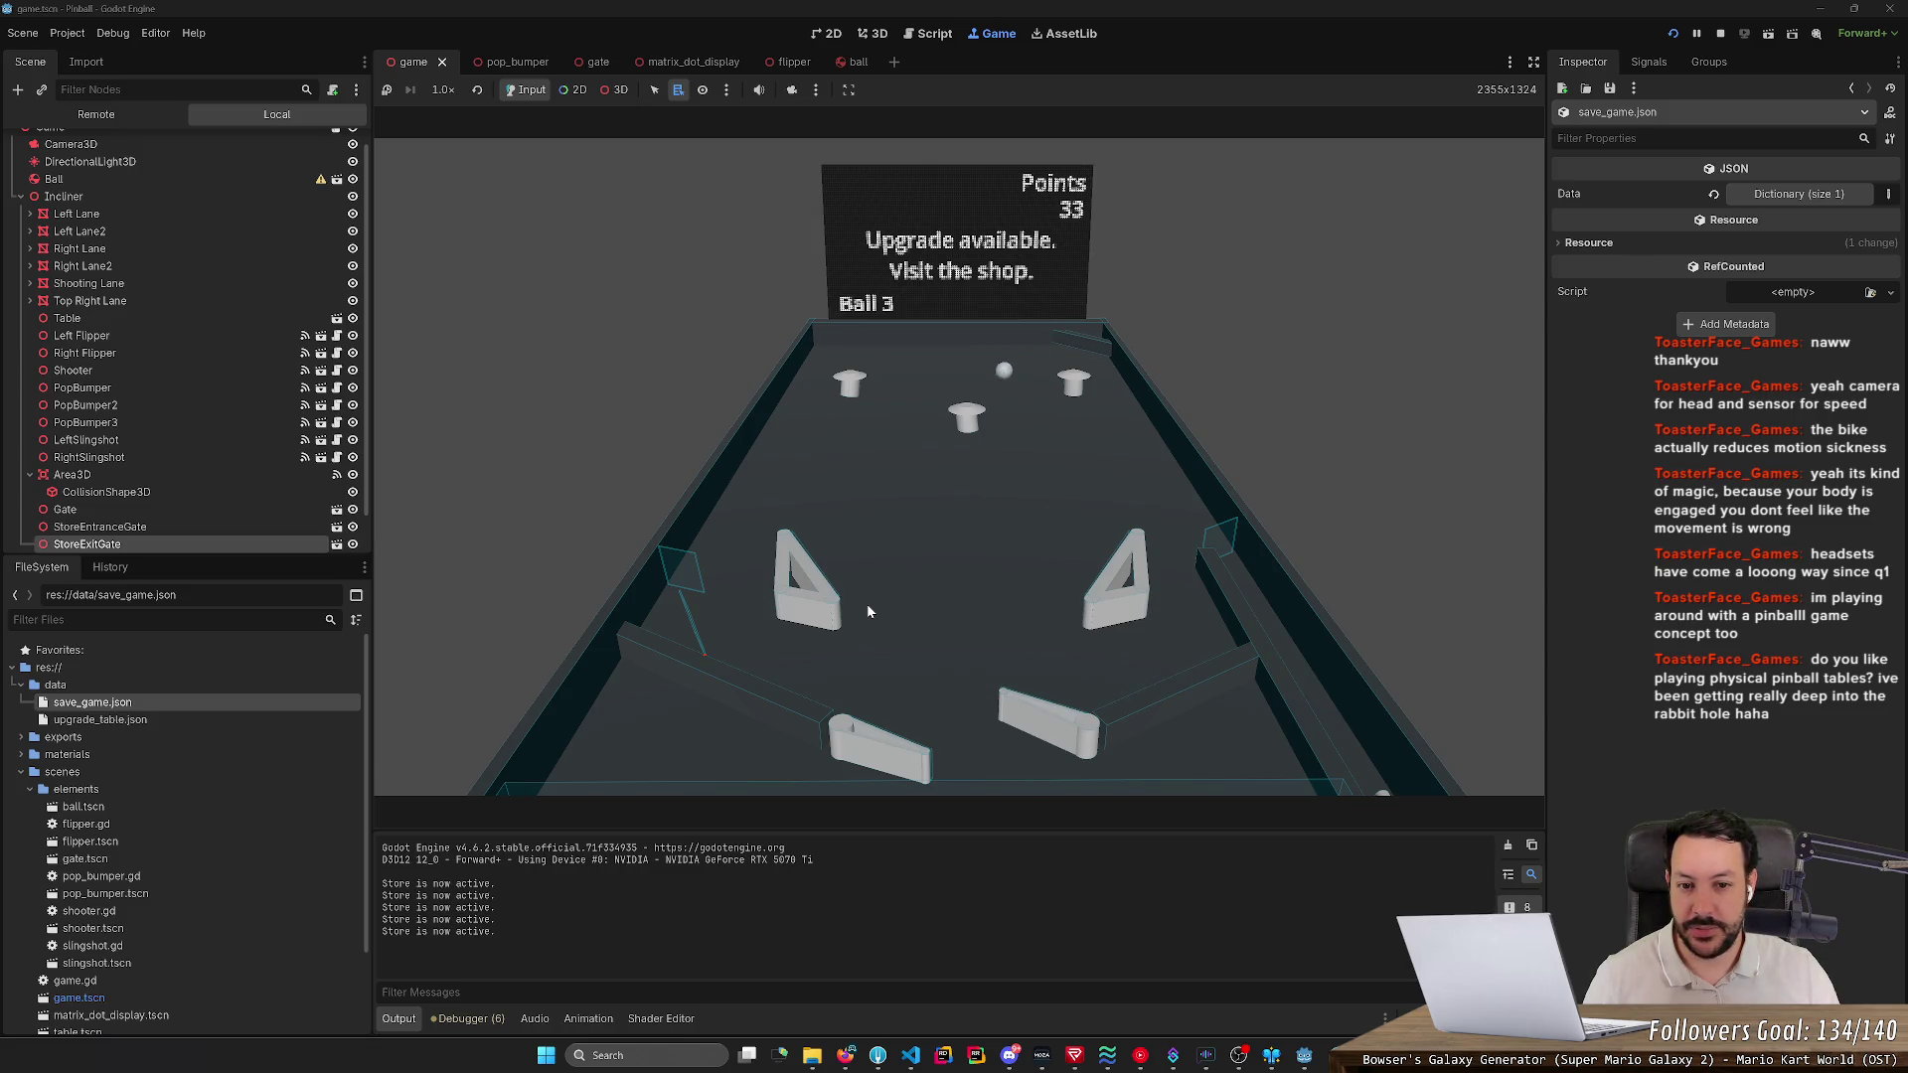
pyautogui.press('Right')
pyautogui.press('Left')
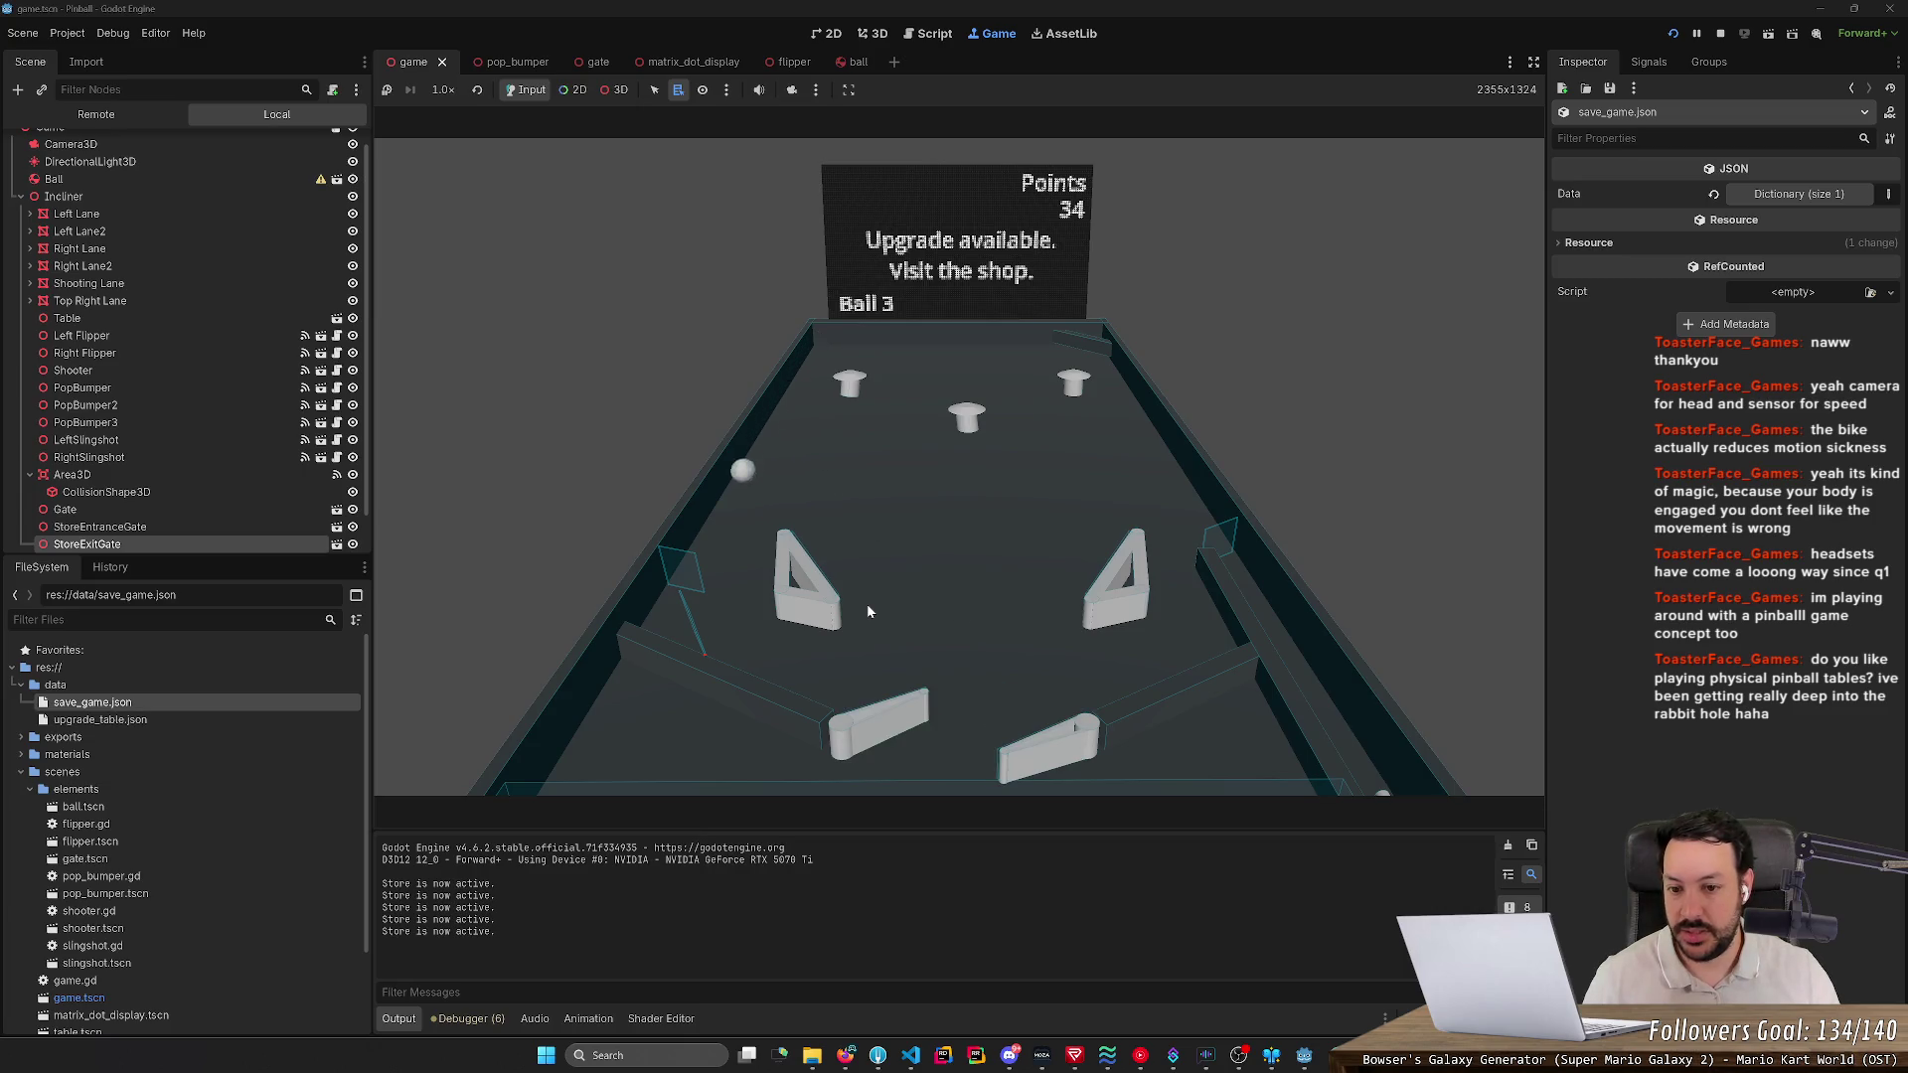
pyautogui.press('Right')
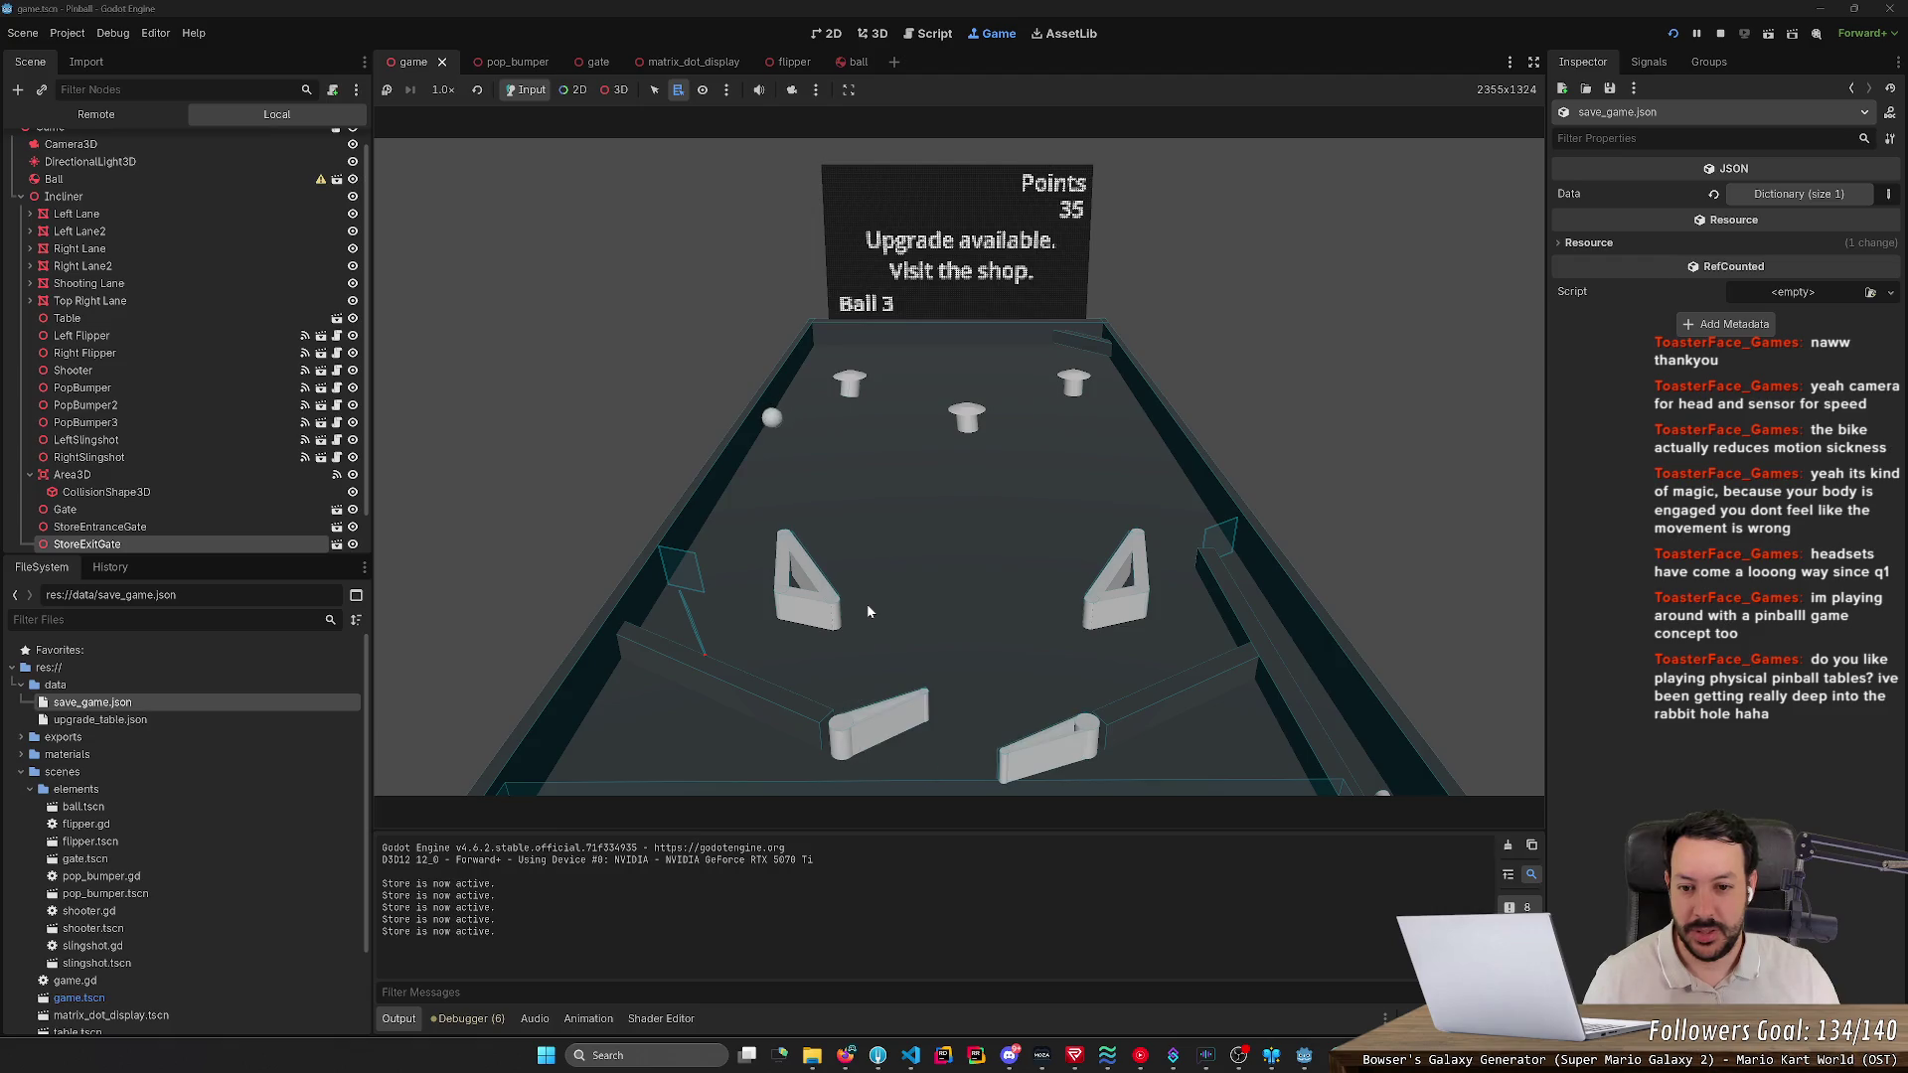
pyautogui.press('Right')
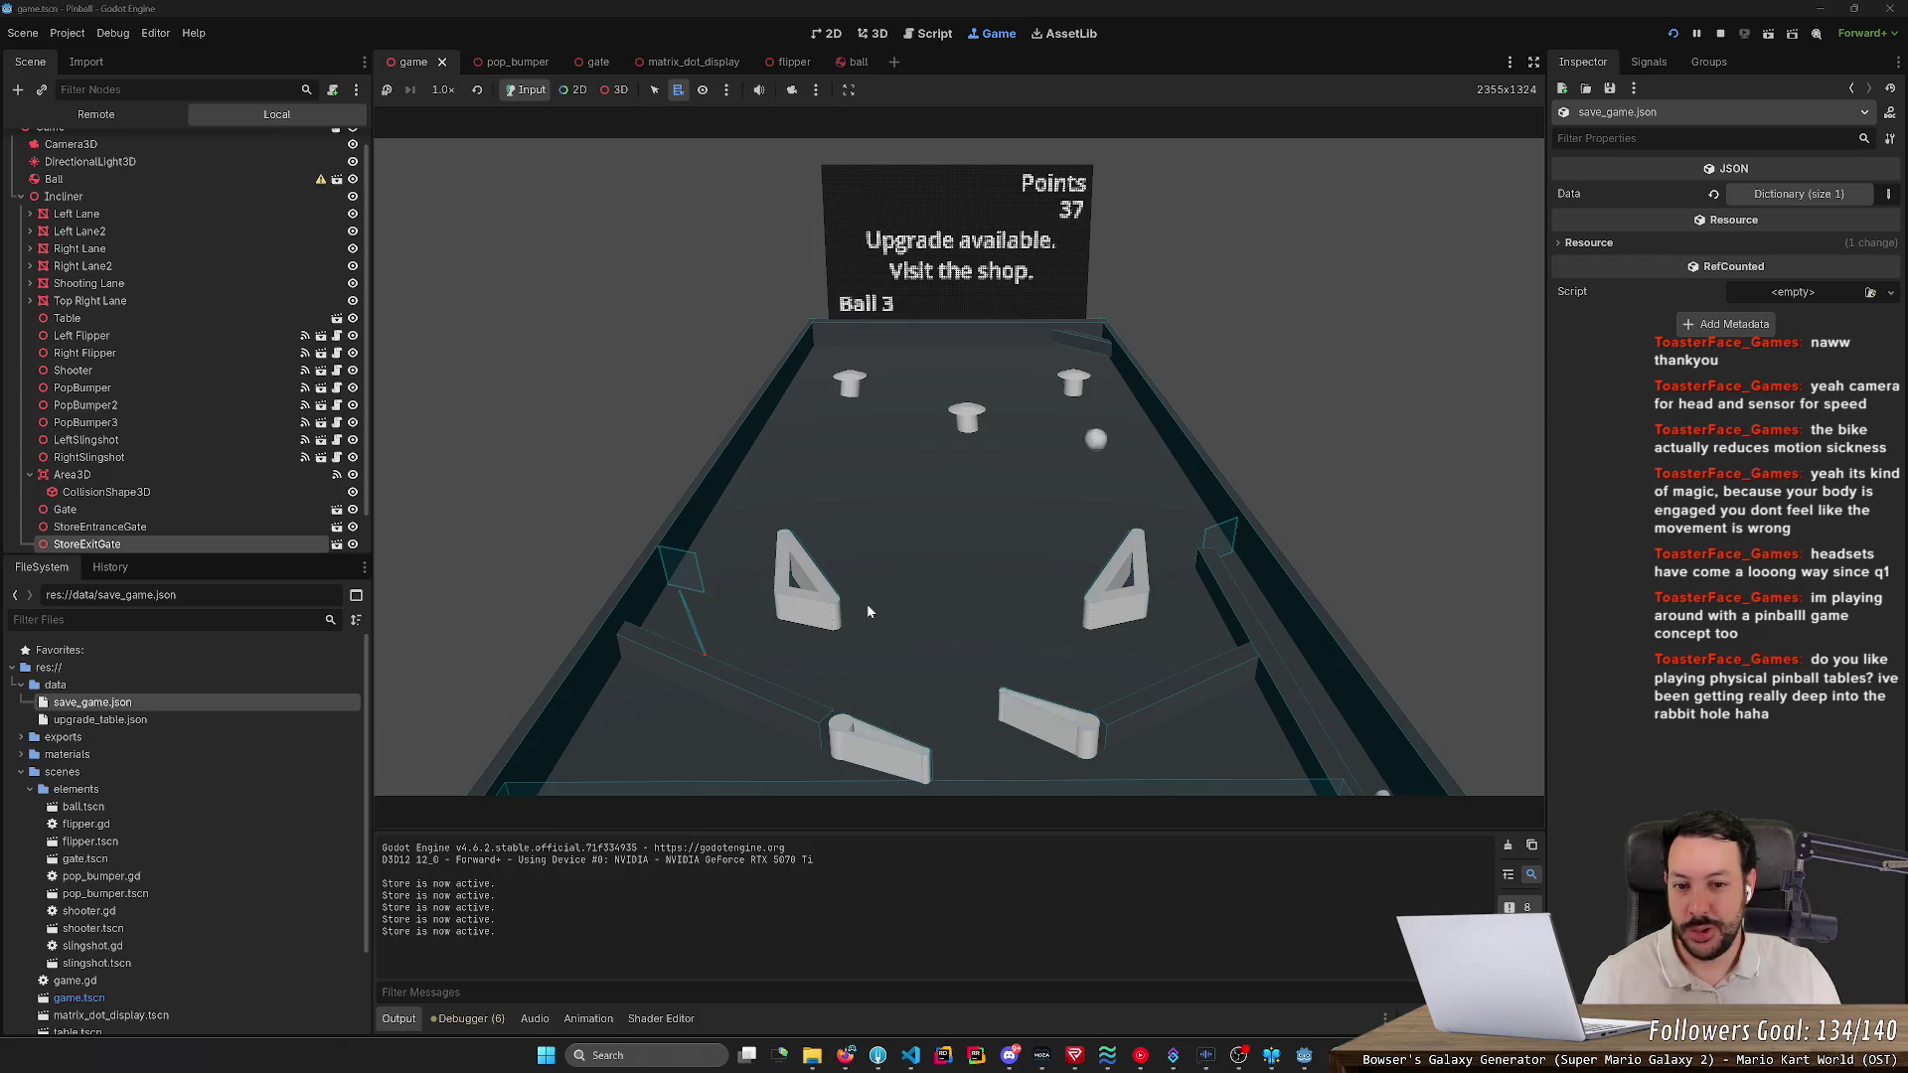
pyautogui.press('Left')
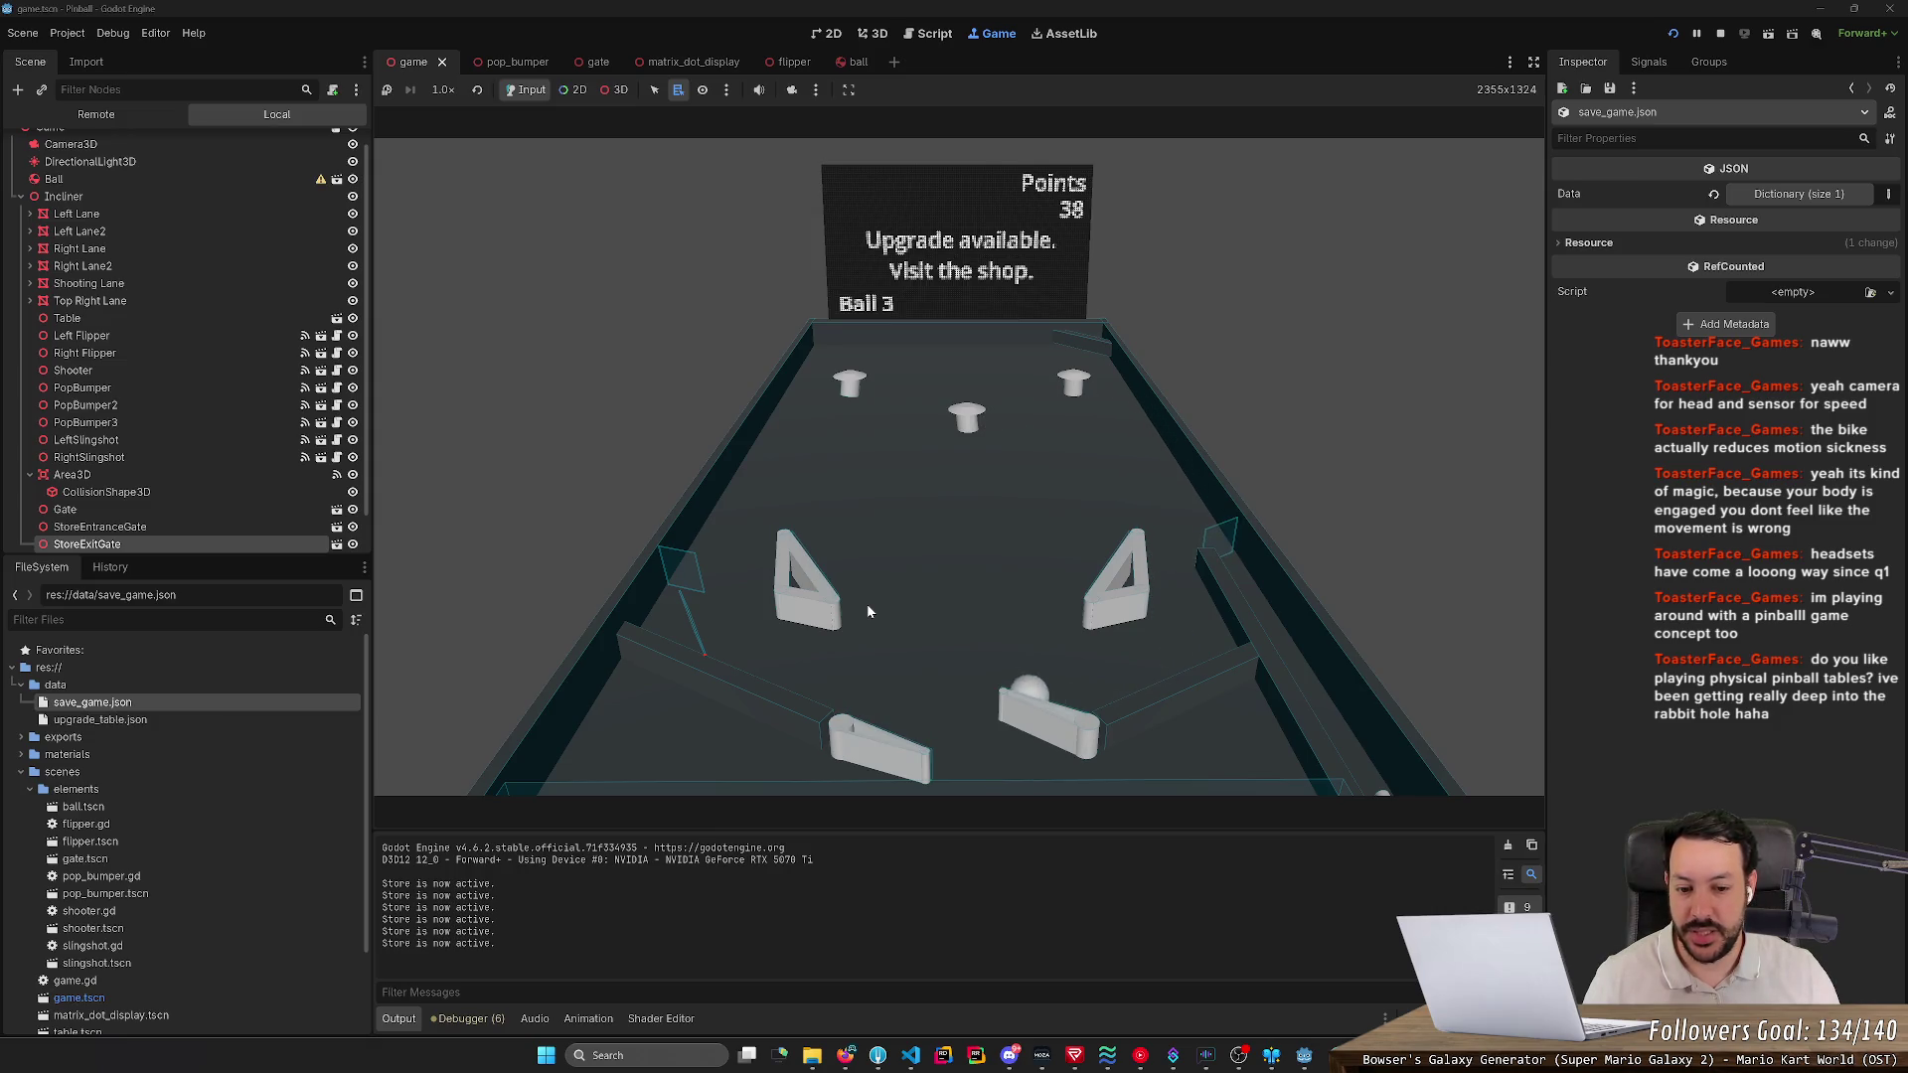
pyautogui.press('Right')
pyautogui.press('Left')
pyautogui.click(1115, 675)
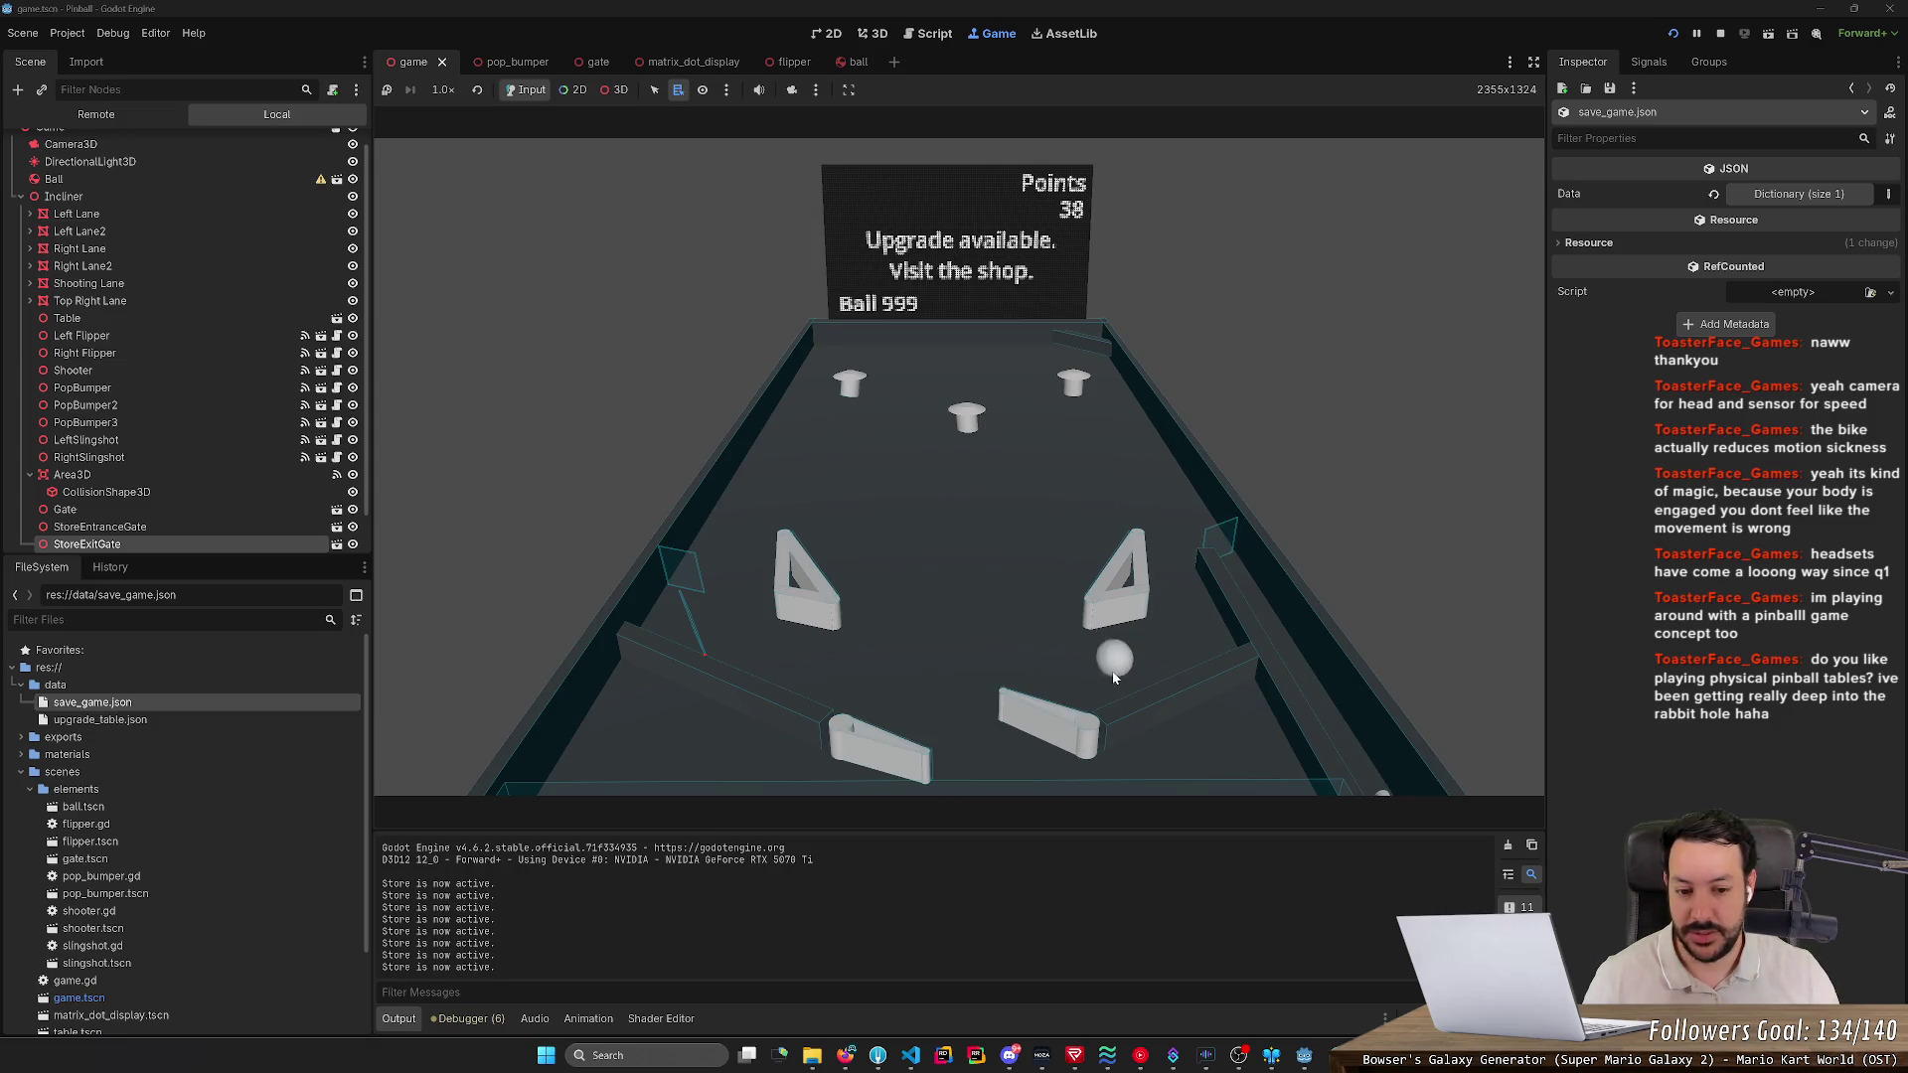
# - Flip the fresh ball up the table with both flippers, scoring from 40 points
pyautogui.press('Right')
pyautogui.press('Left')
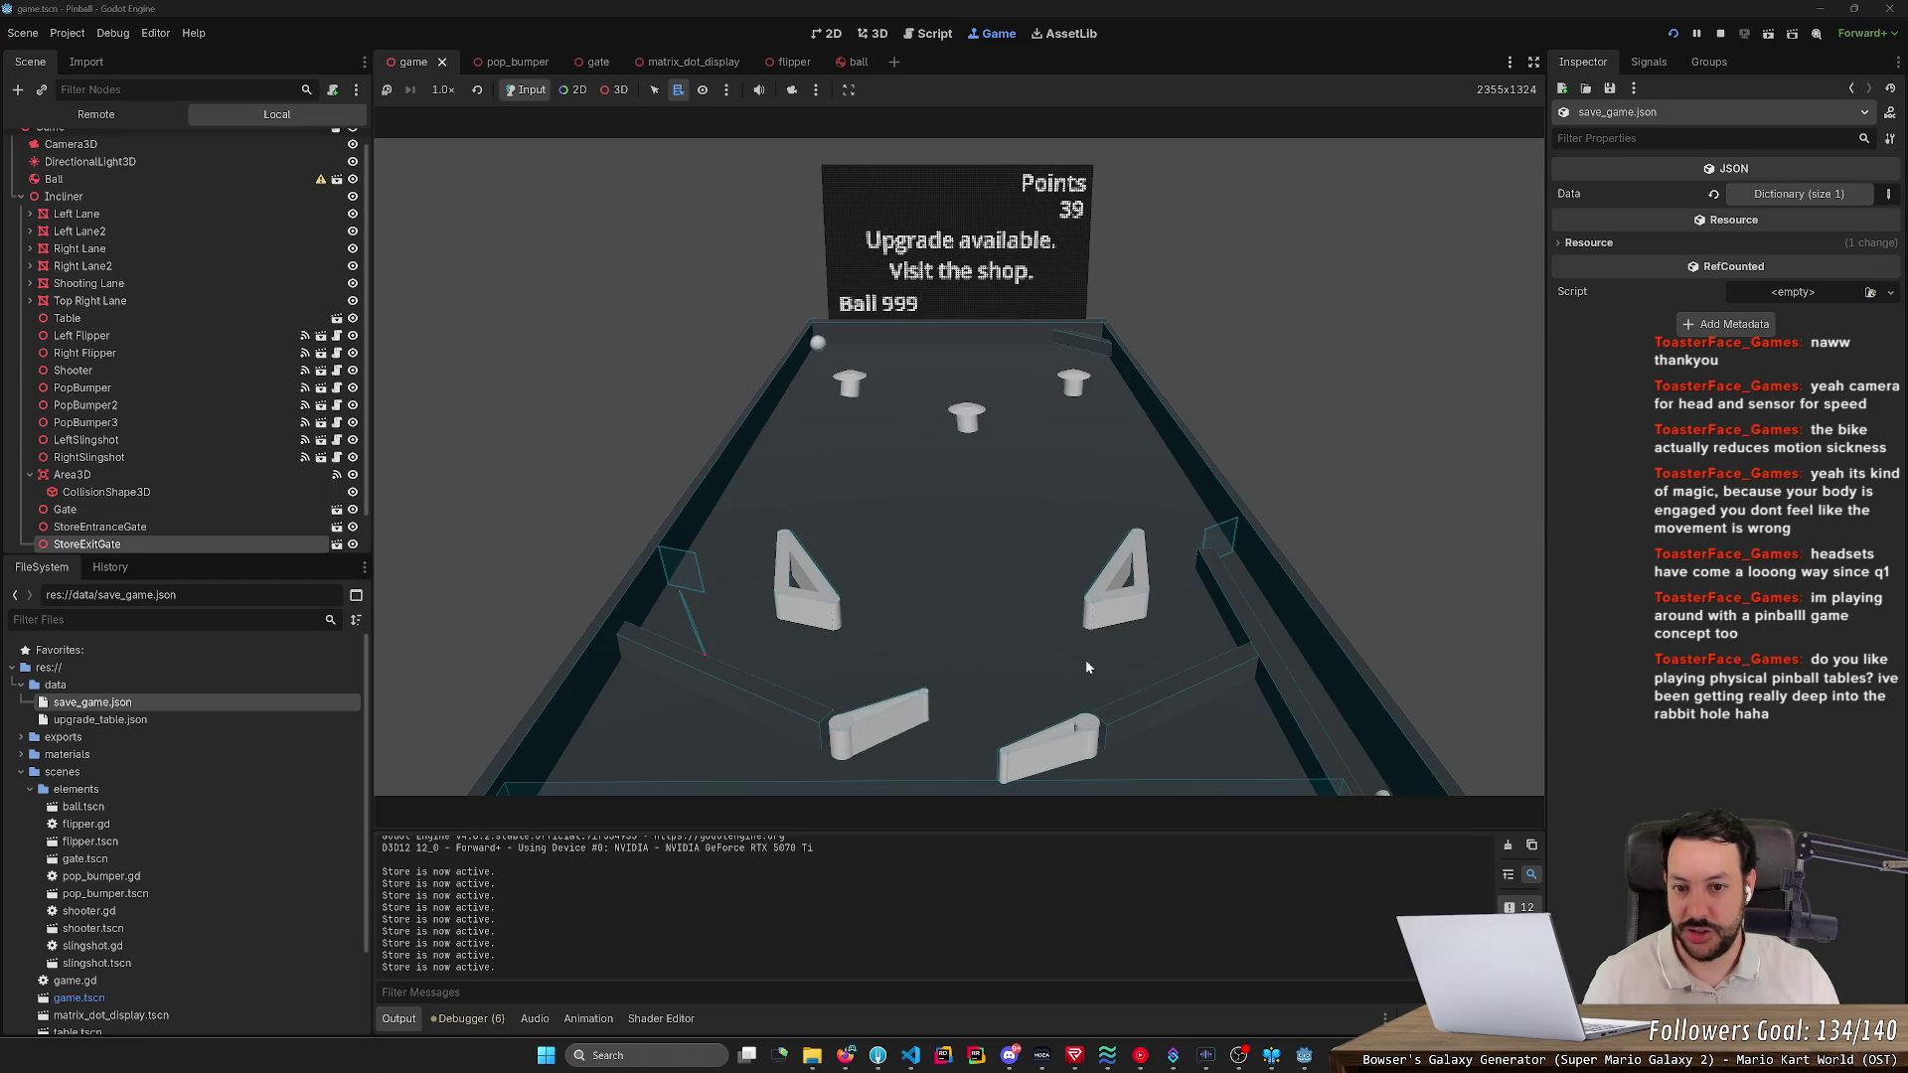
pyautogui.press('Right')
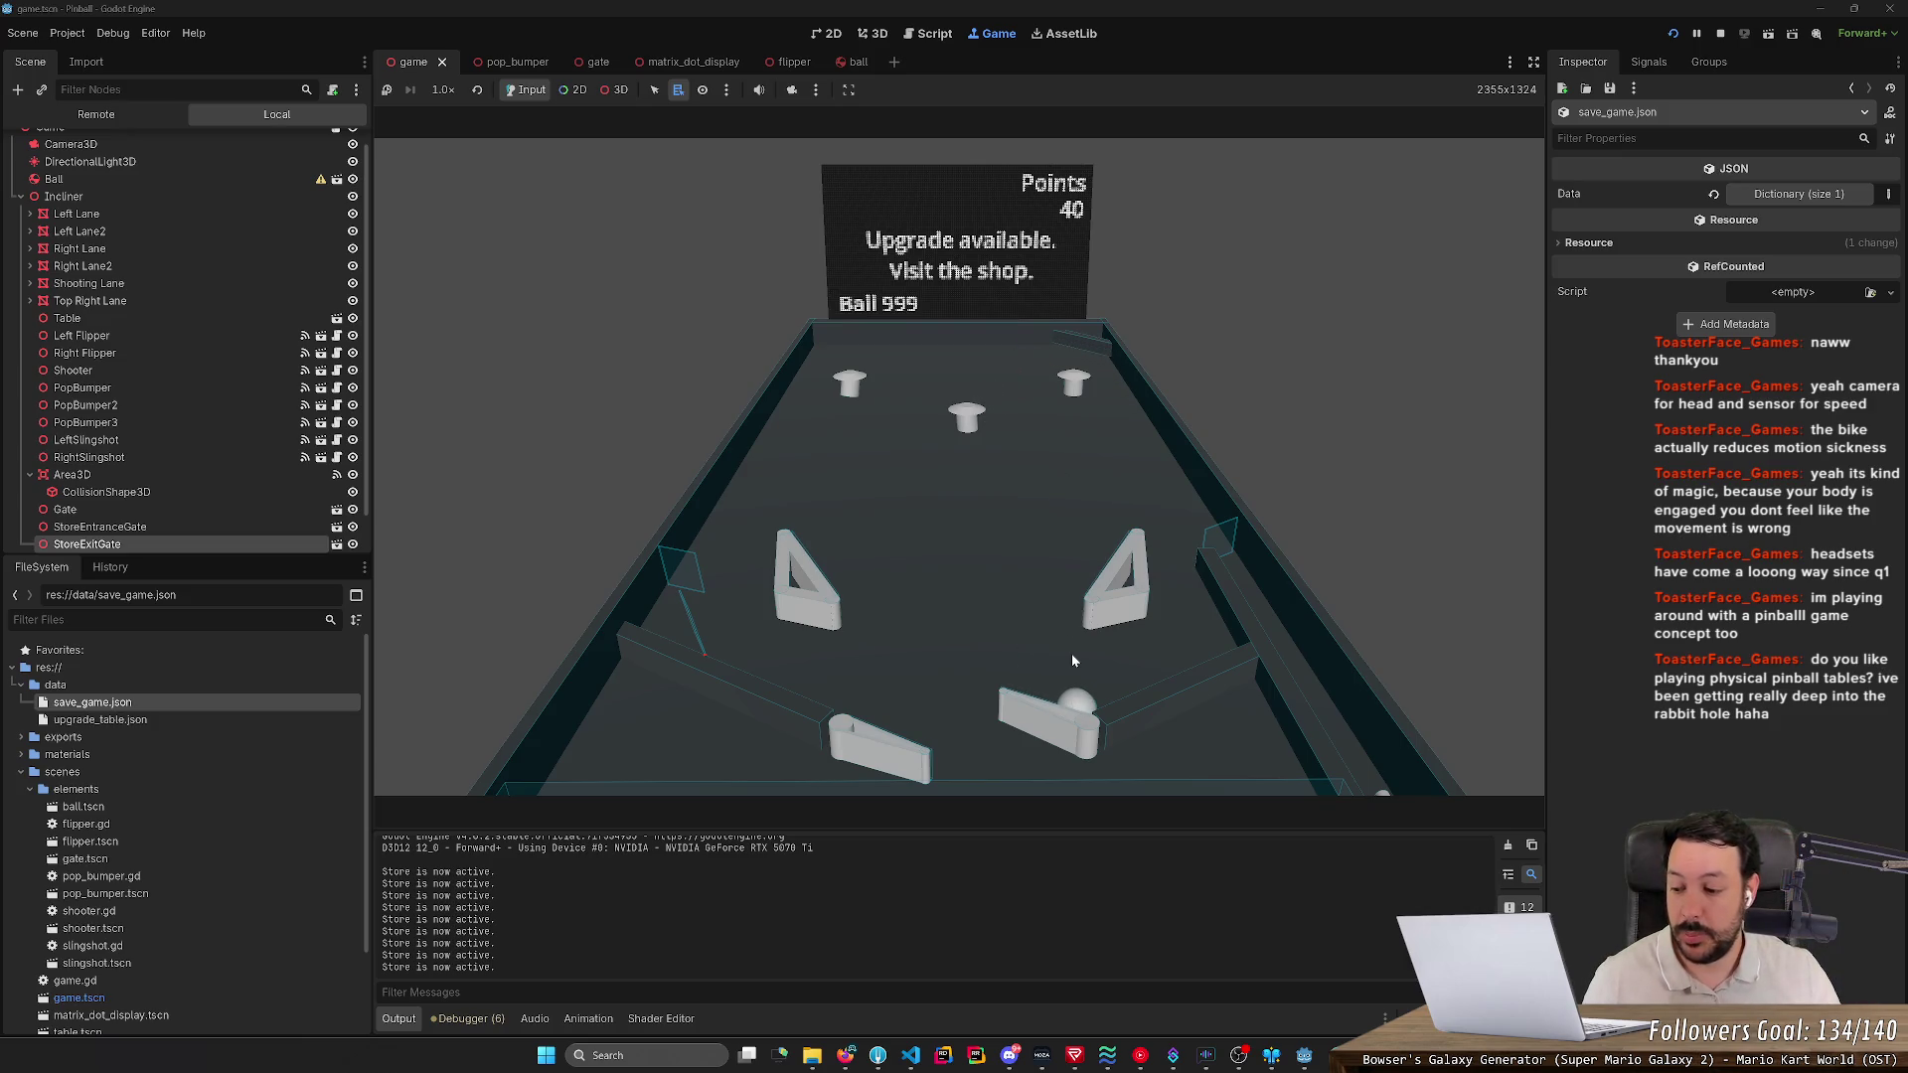
pyautogui.press('Left')
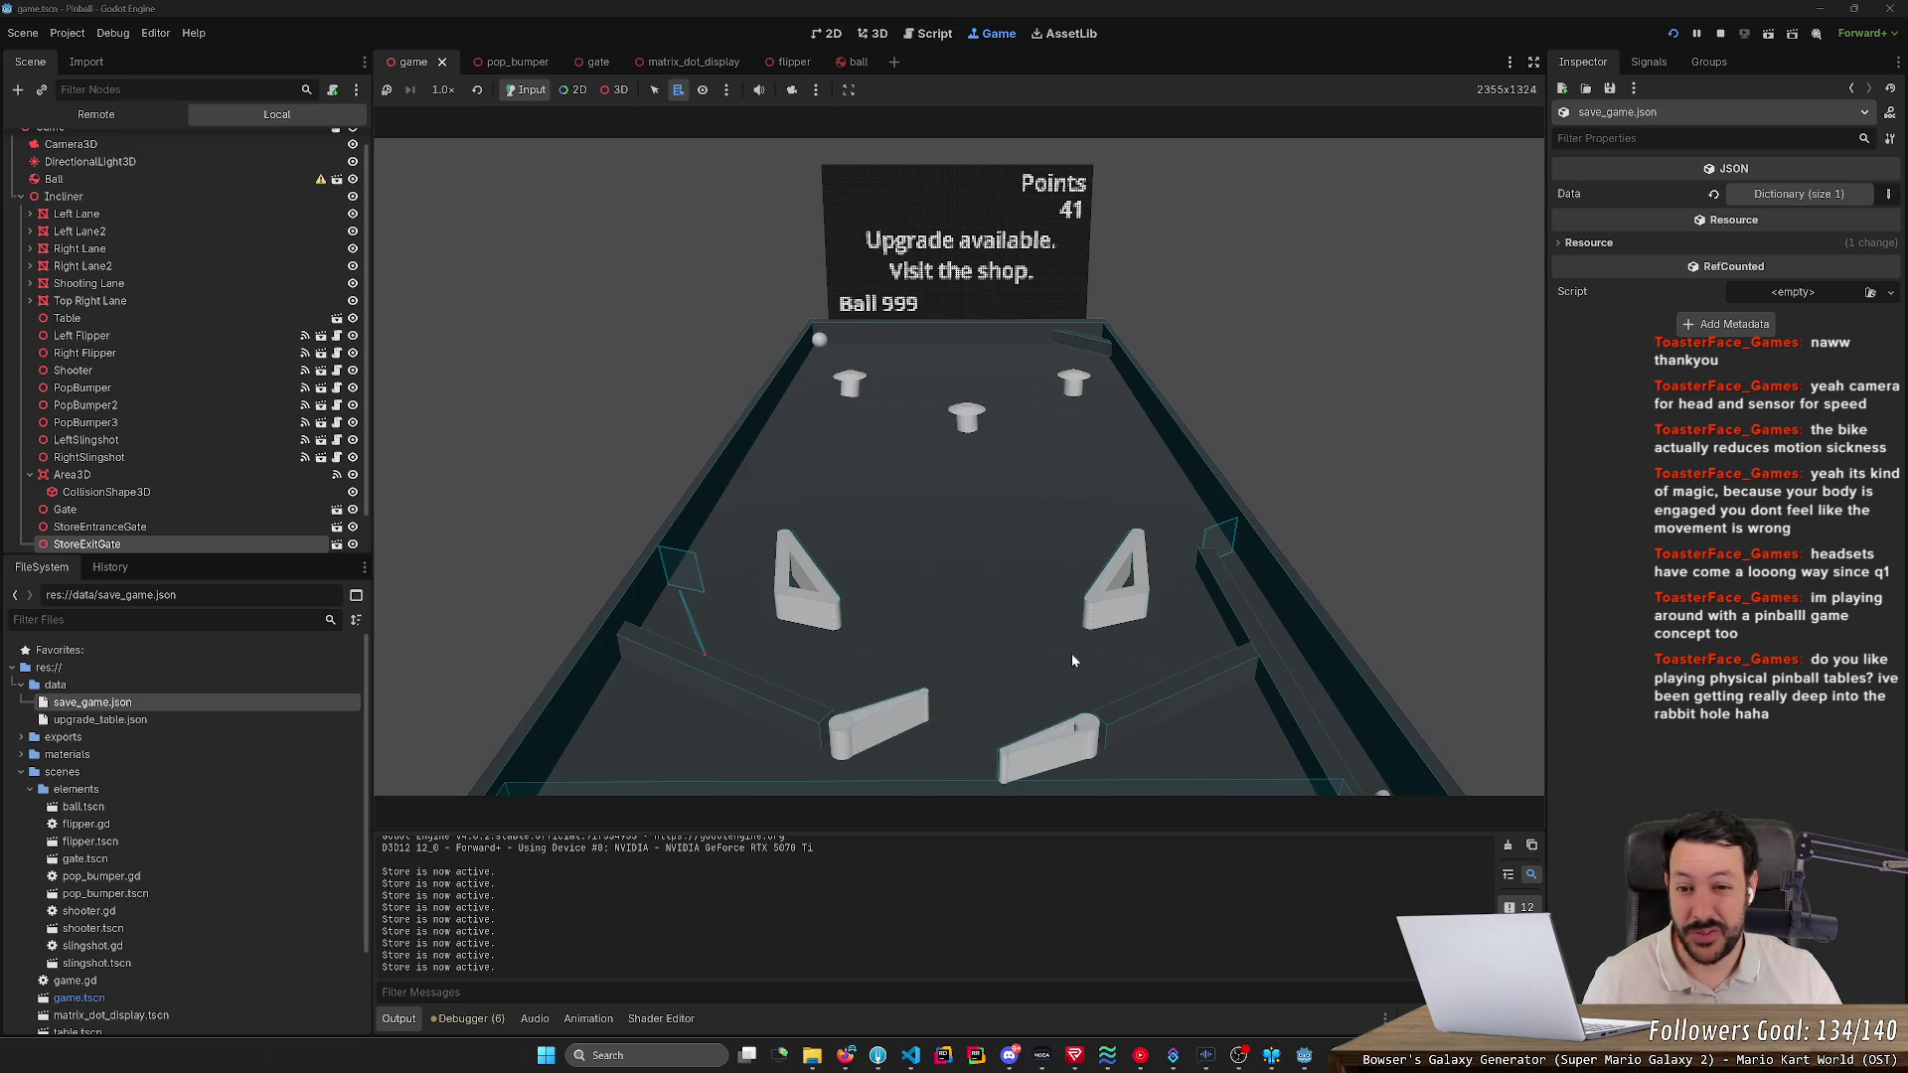
pyautogui.press('Right')
pyautogui.press('Left')
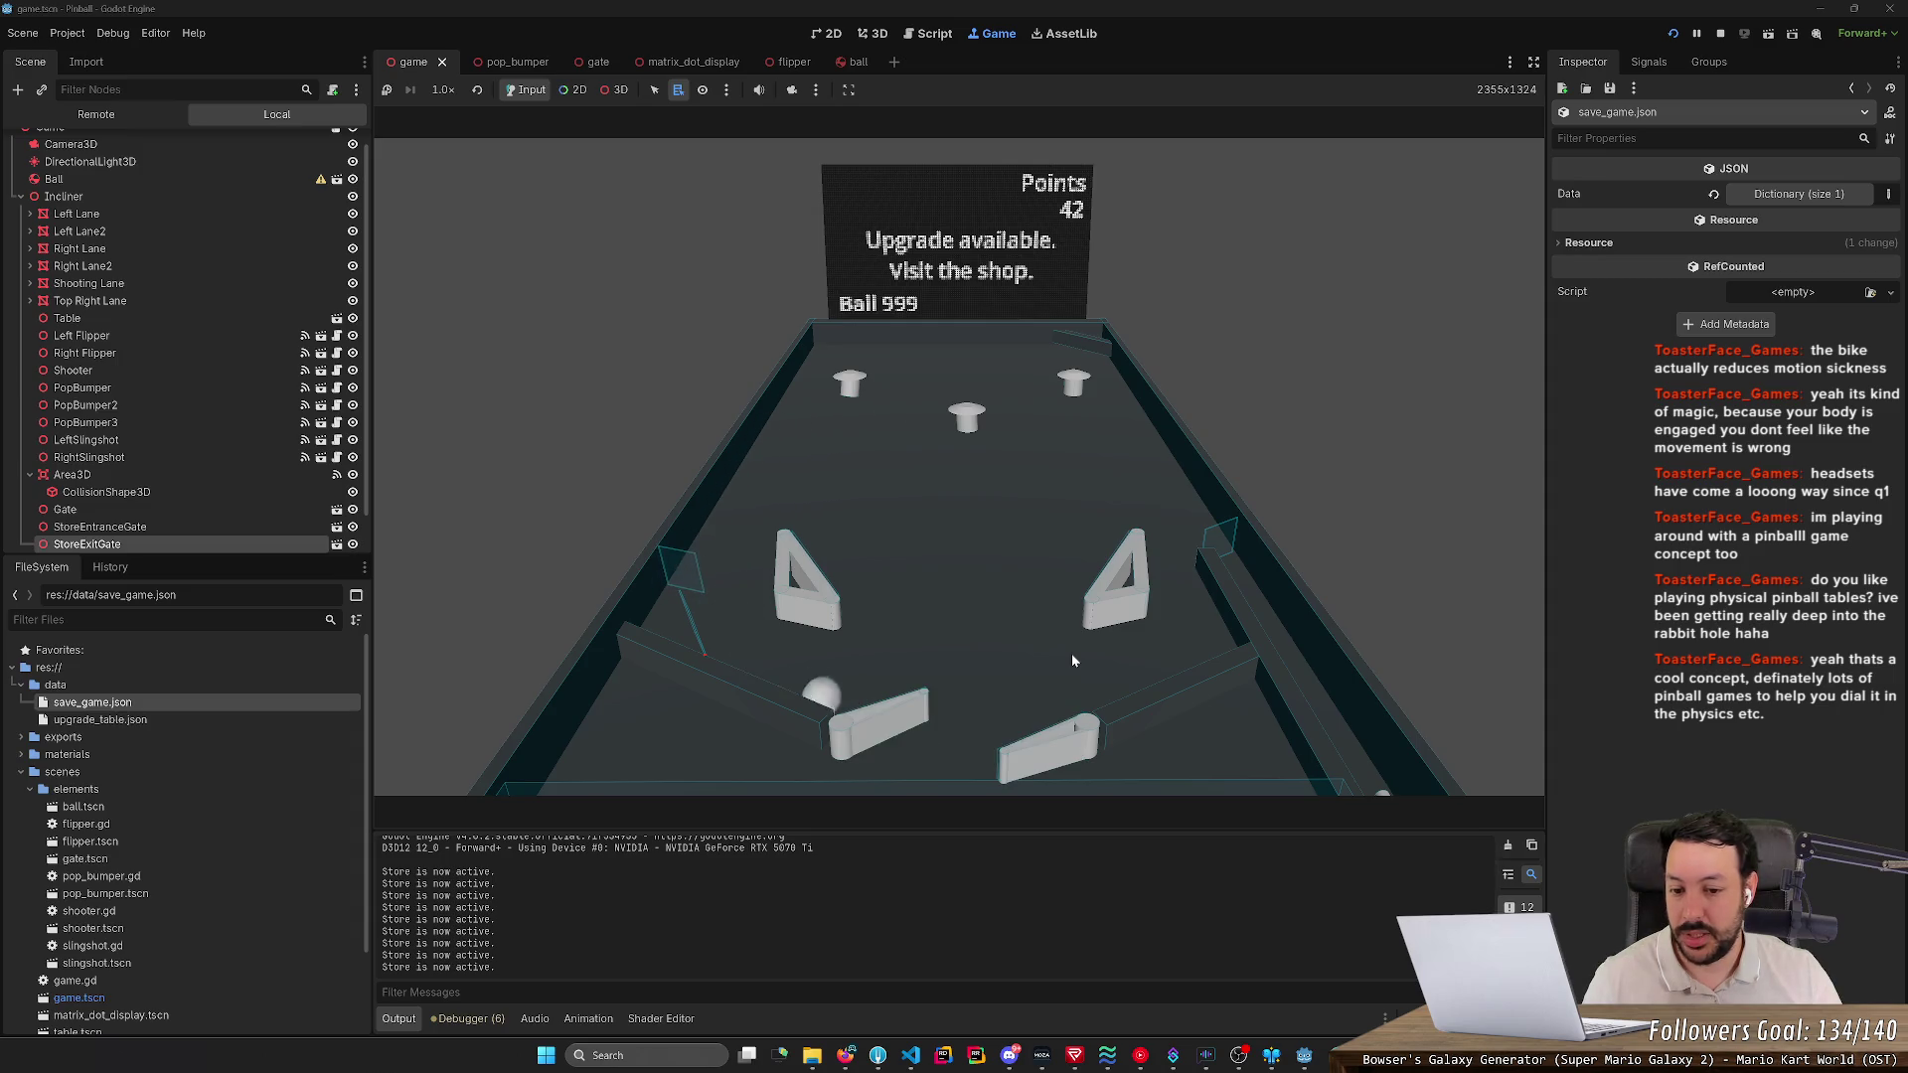
pyautogui.press('Right')
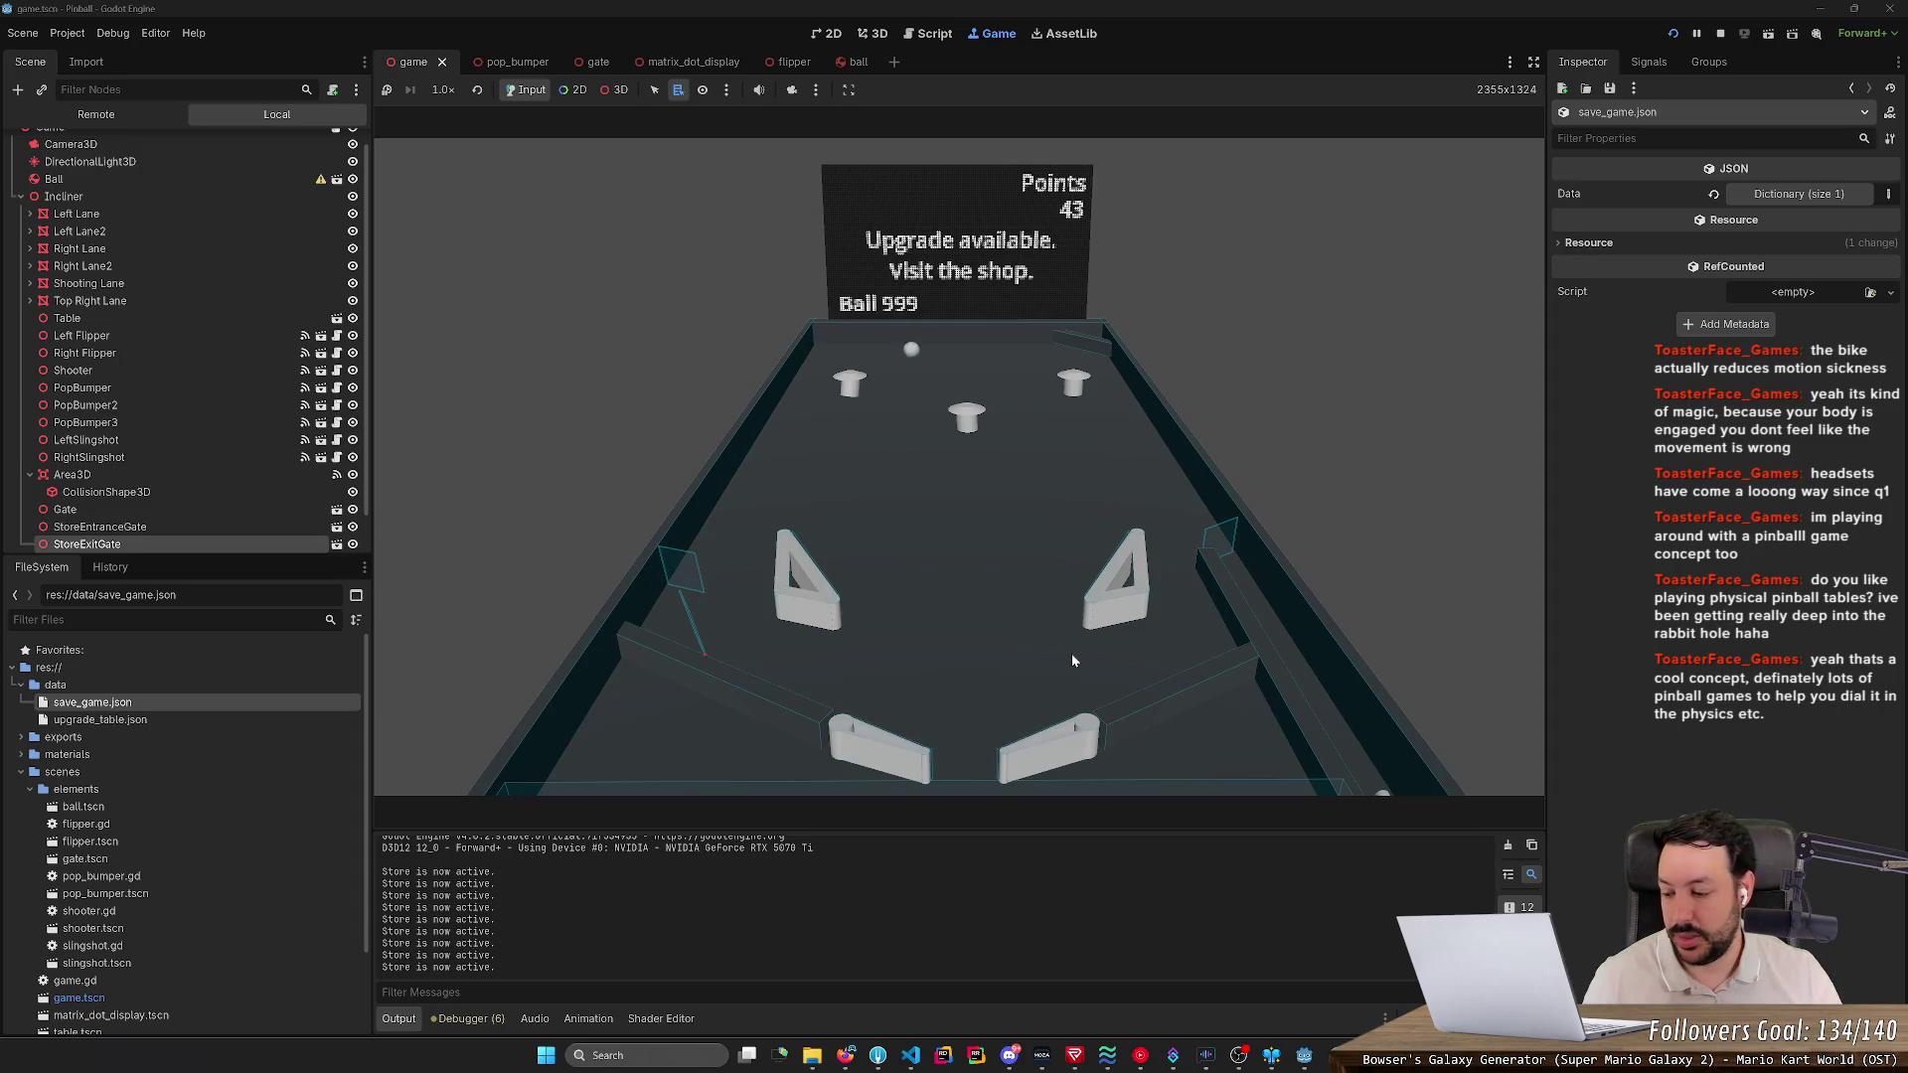
pyautogui.press('Left')
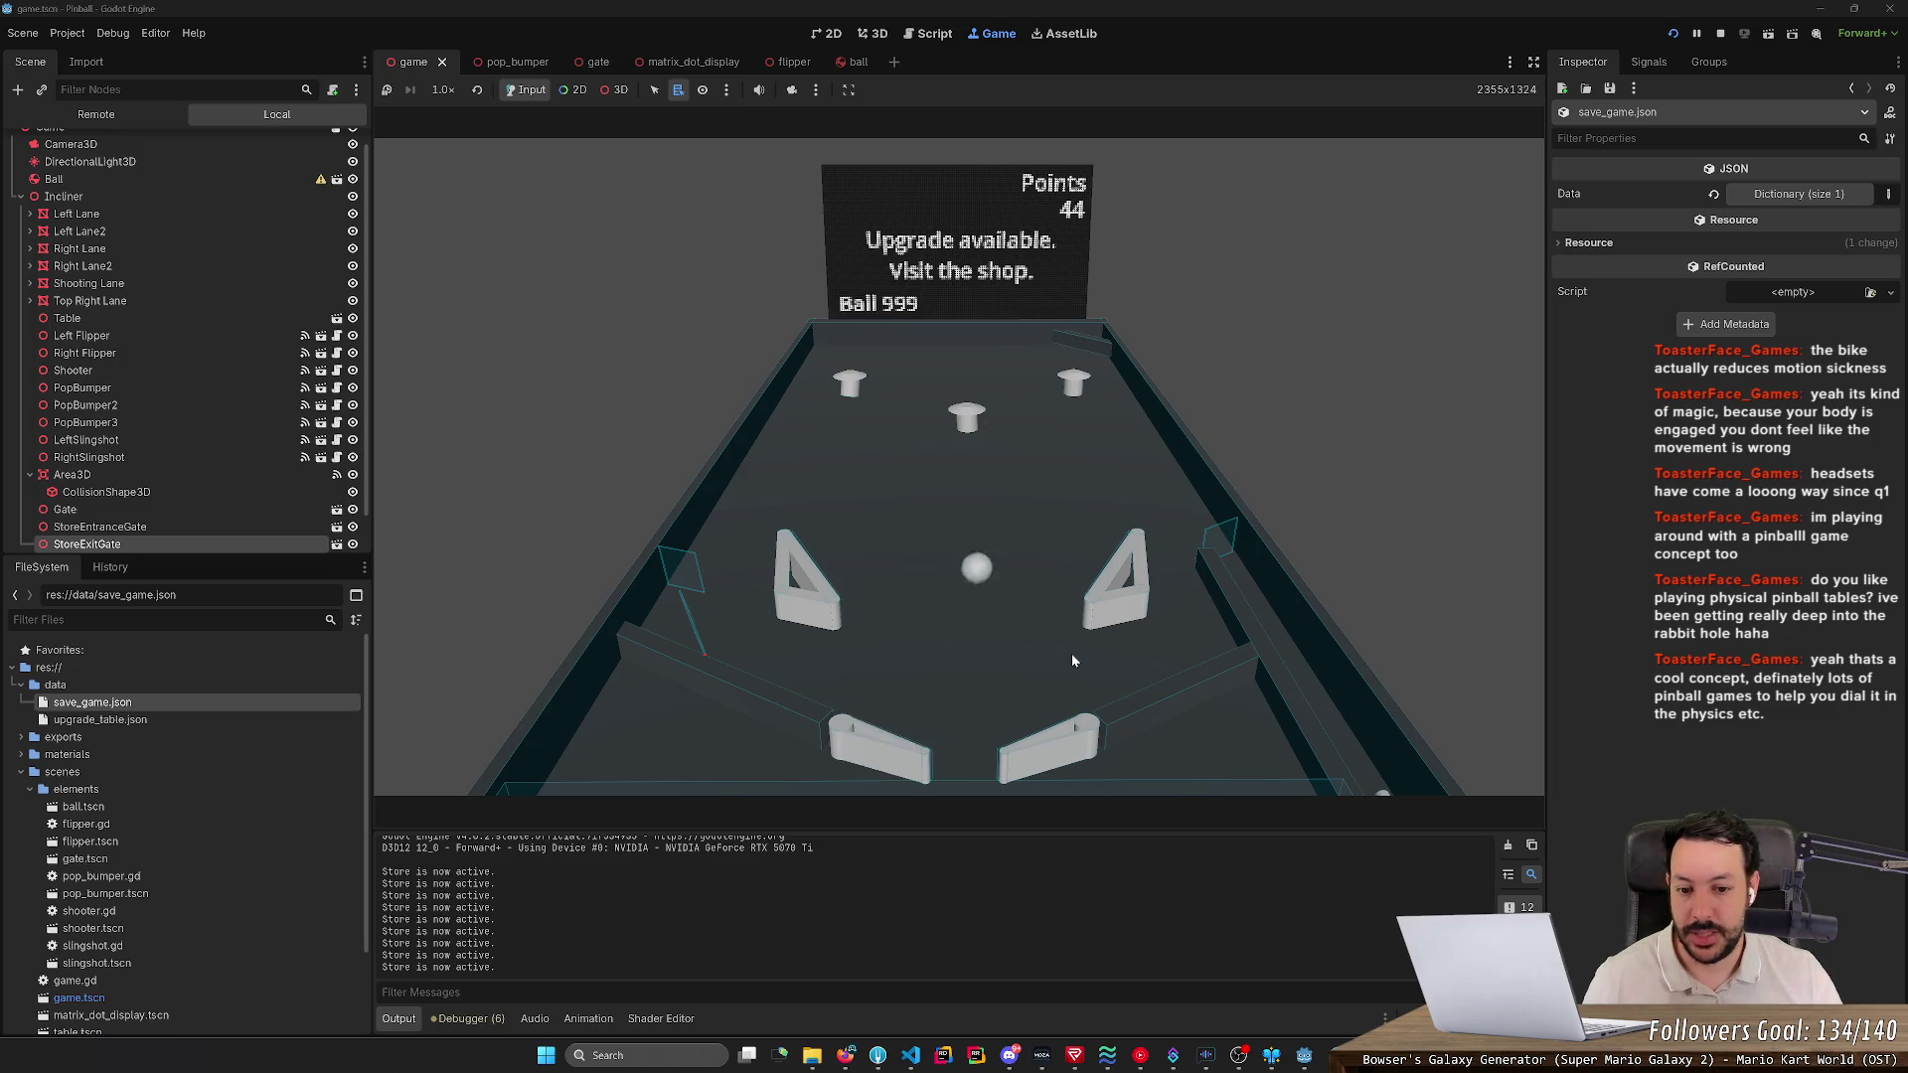
pyautogui.press('Right')
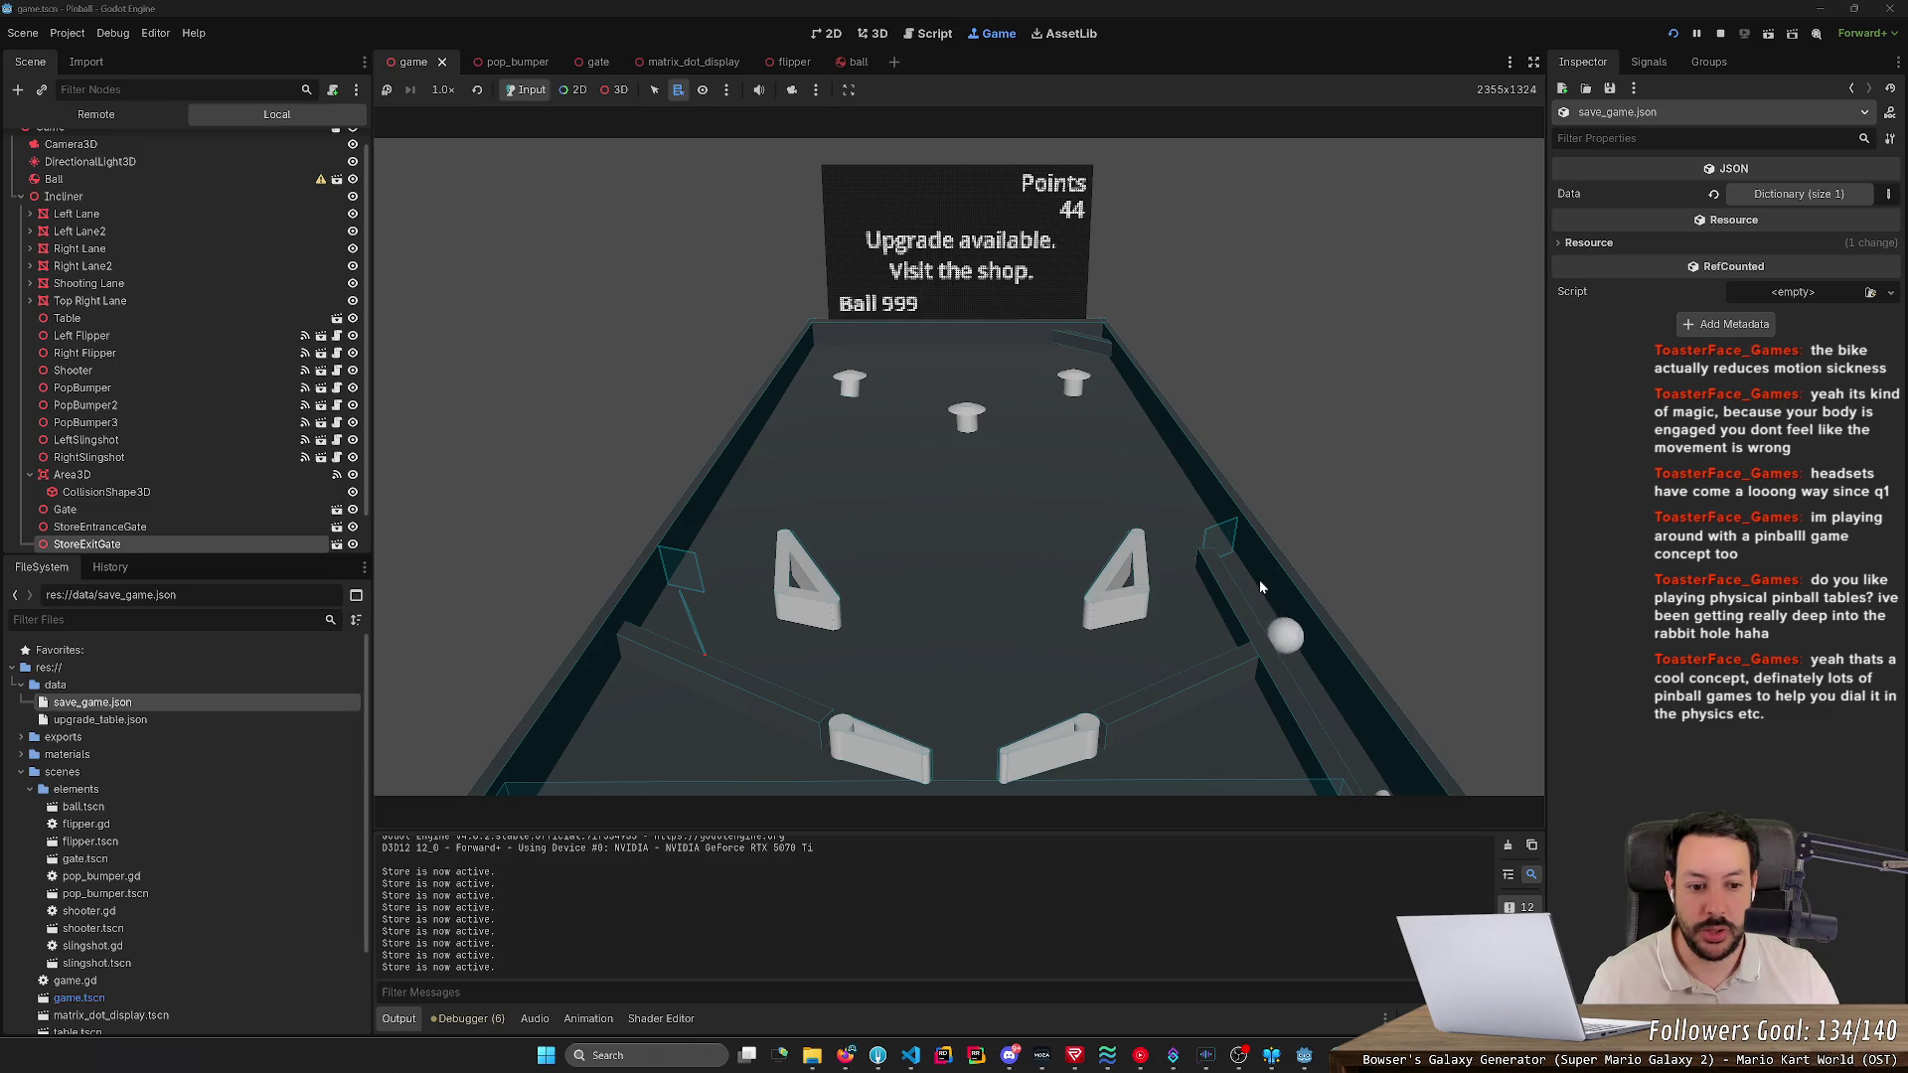
# - Launch balls with Space and Down and keep them alive with the left and right flippers
pyautogui.press('space')
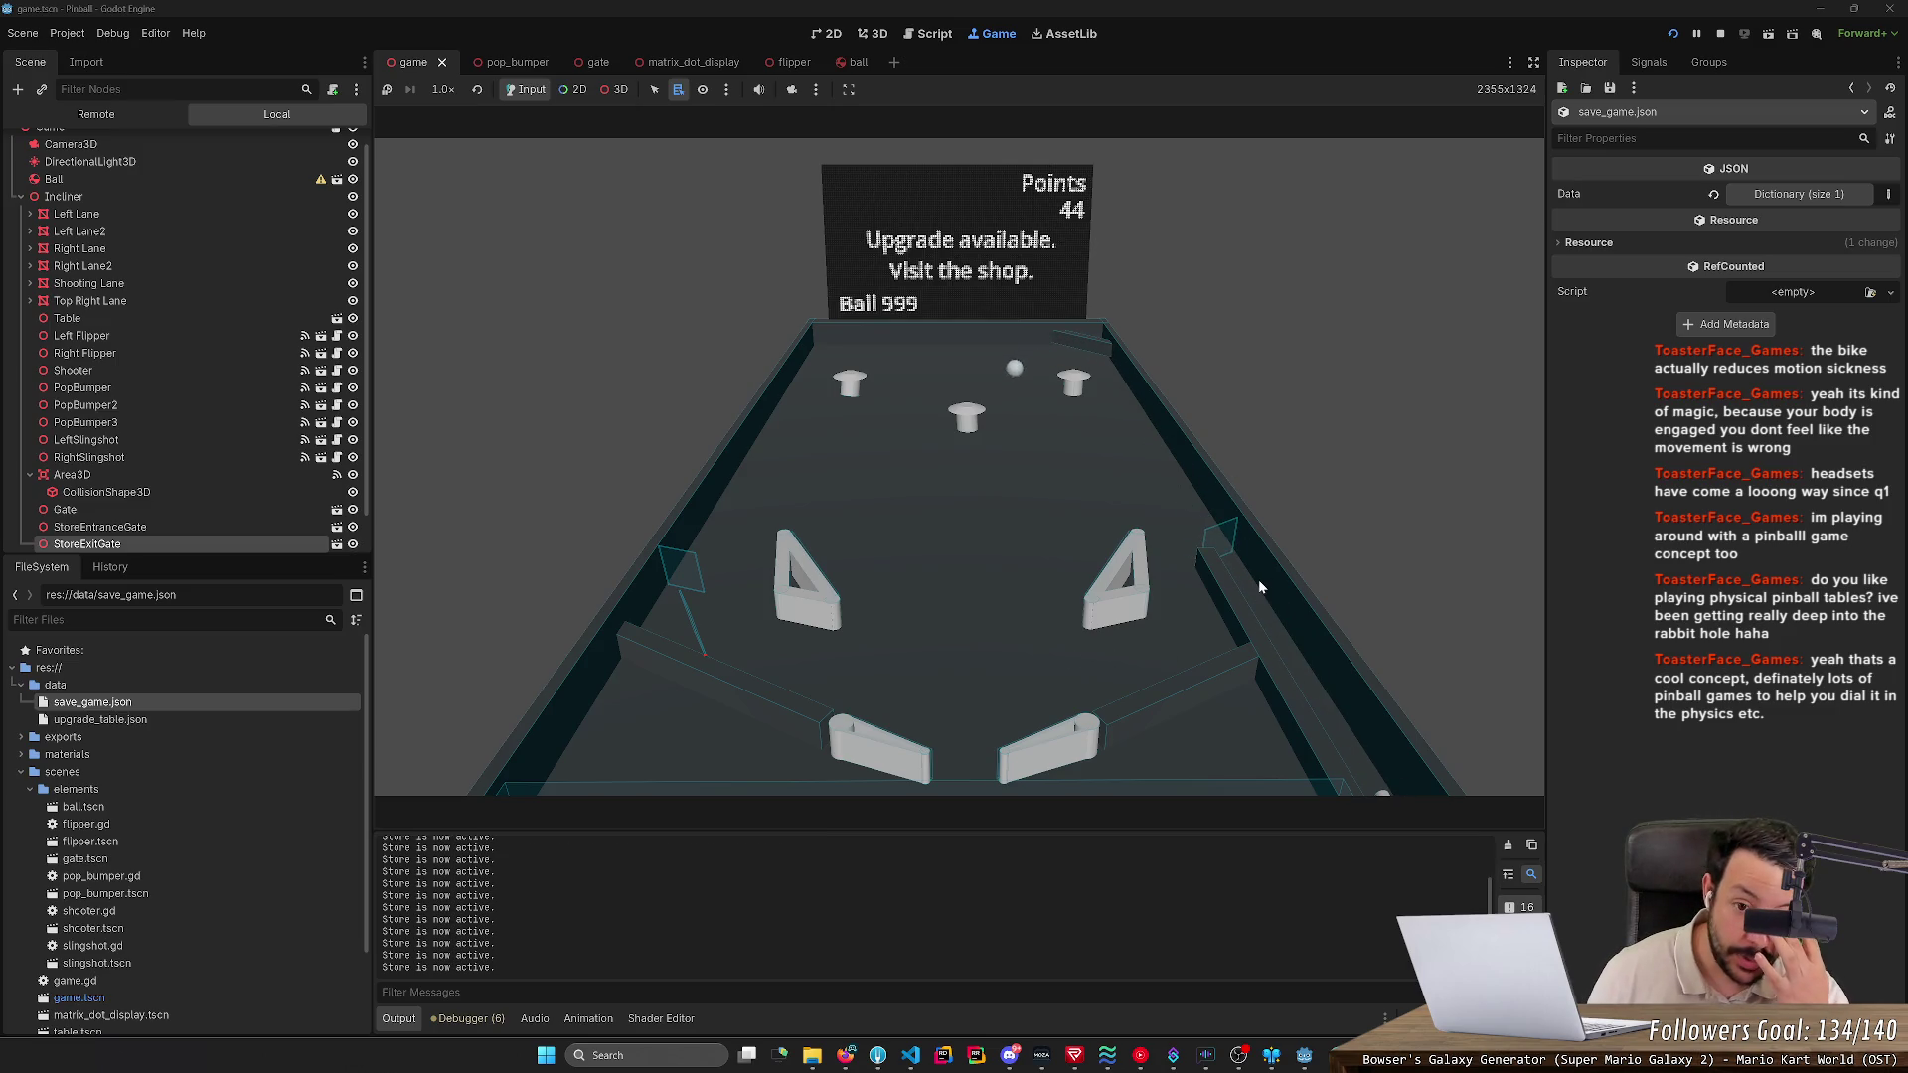
pyautogui.press('Right')
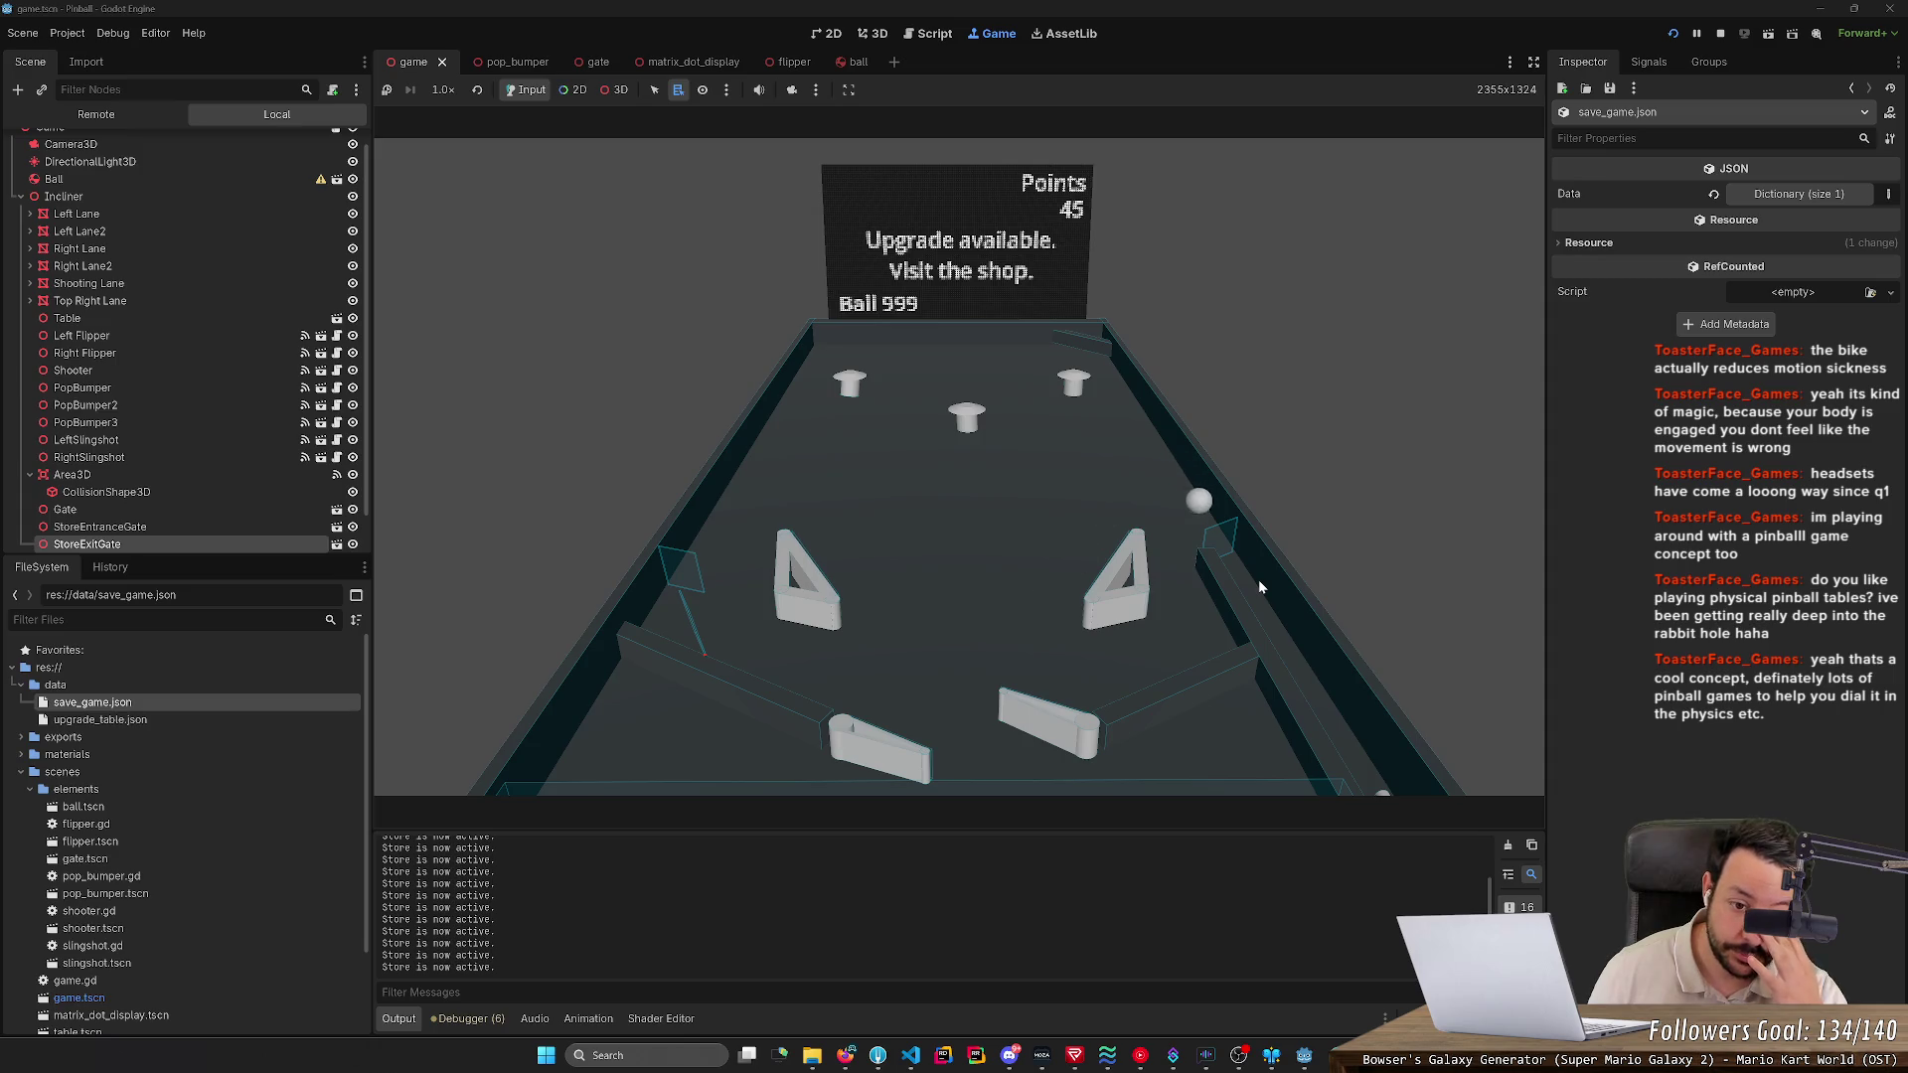
pyautogui.press('Right')
pyautogui.press('Right')
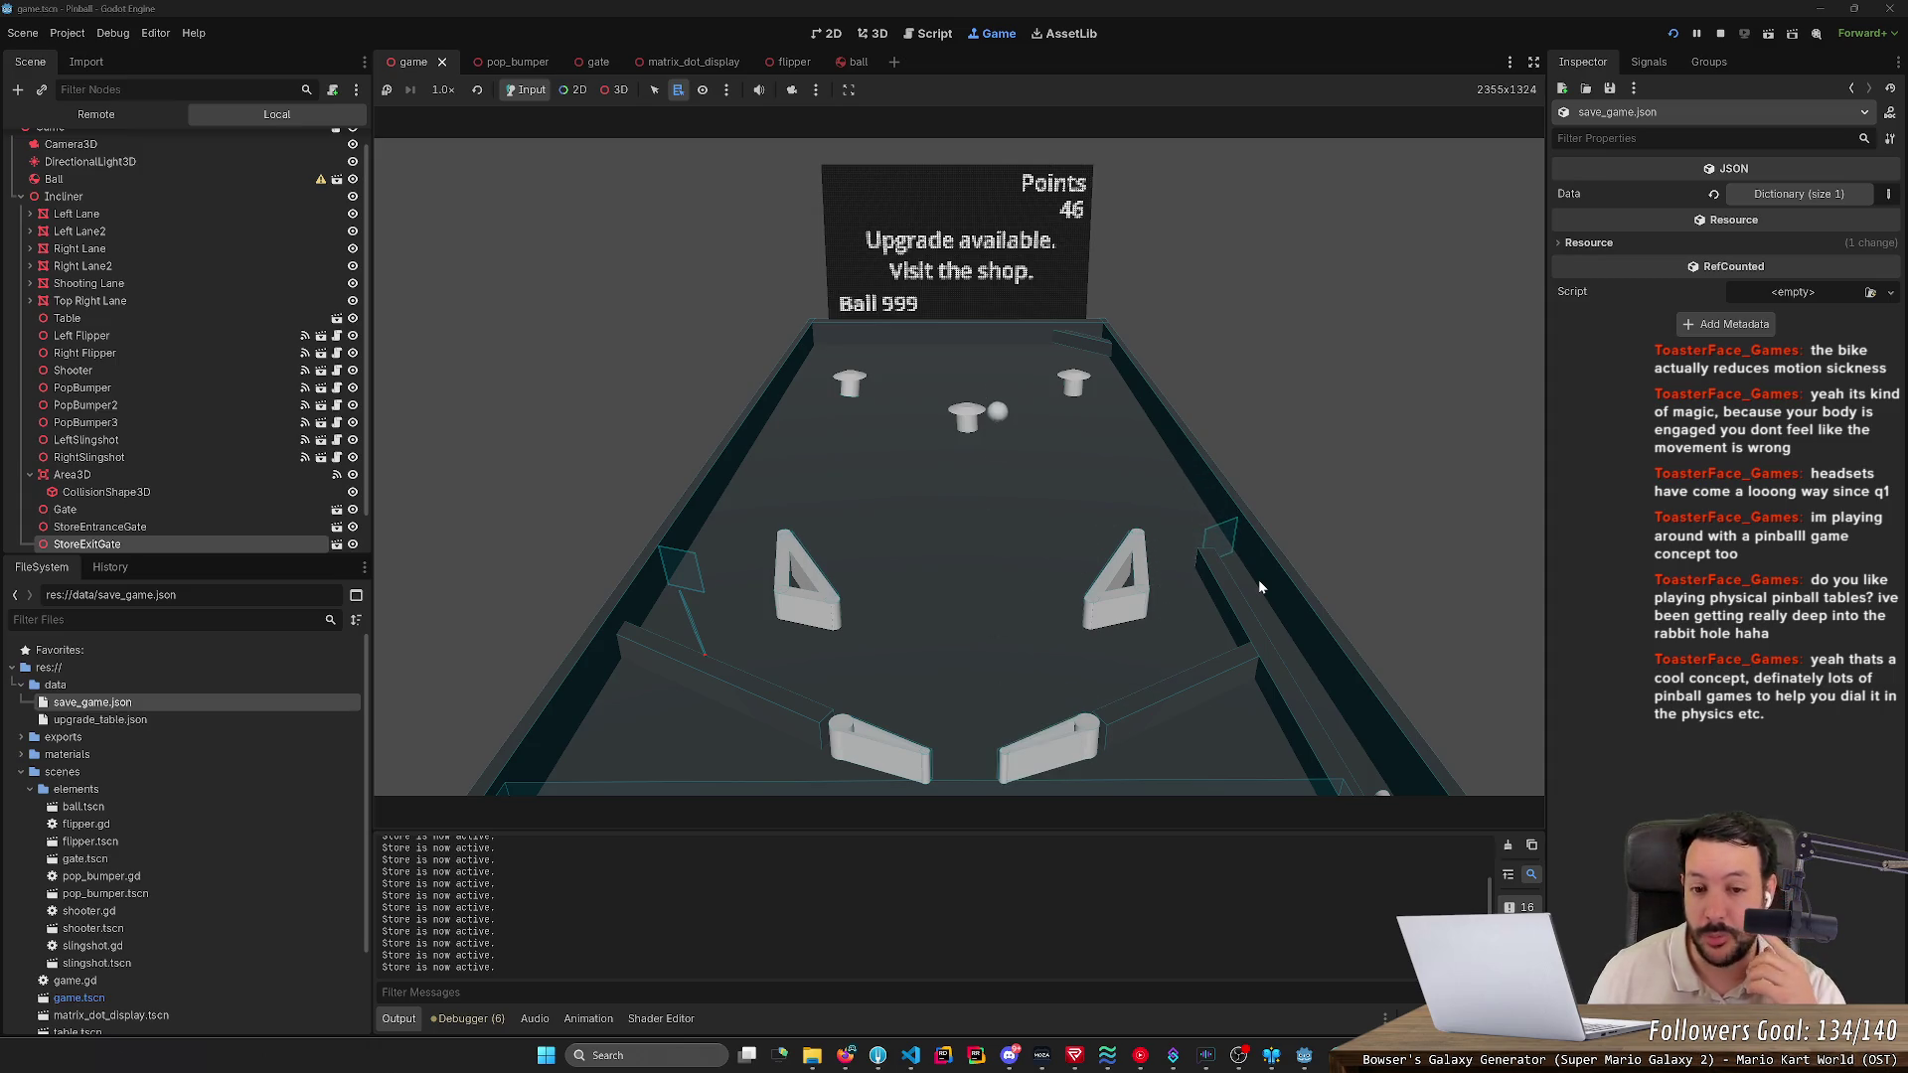
pyautogui.press('Right')
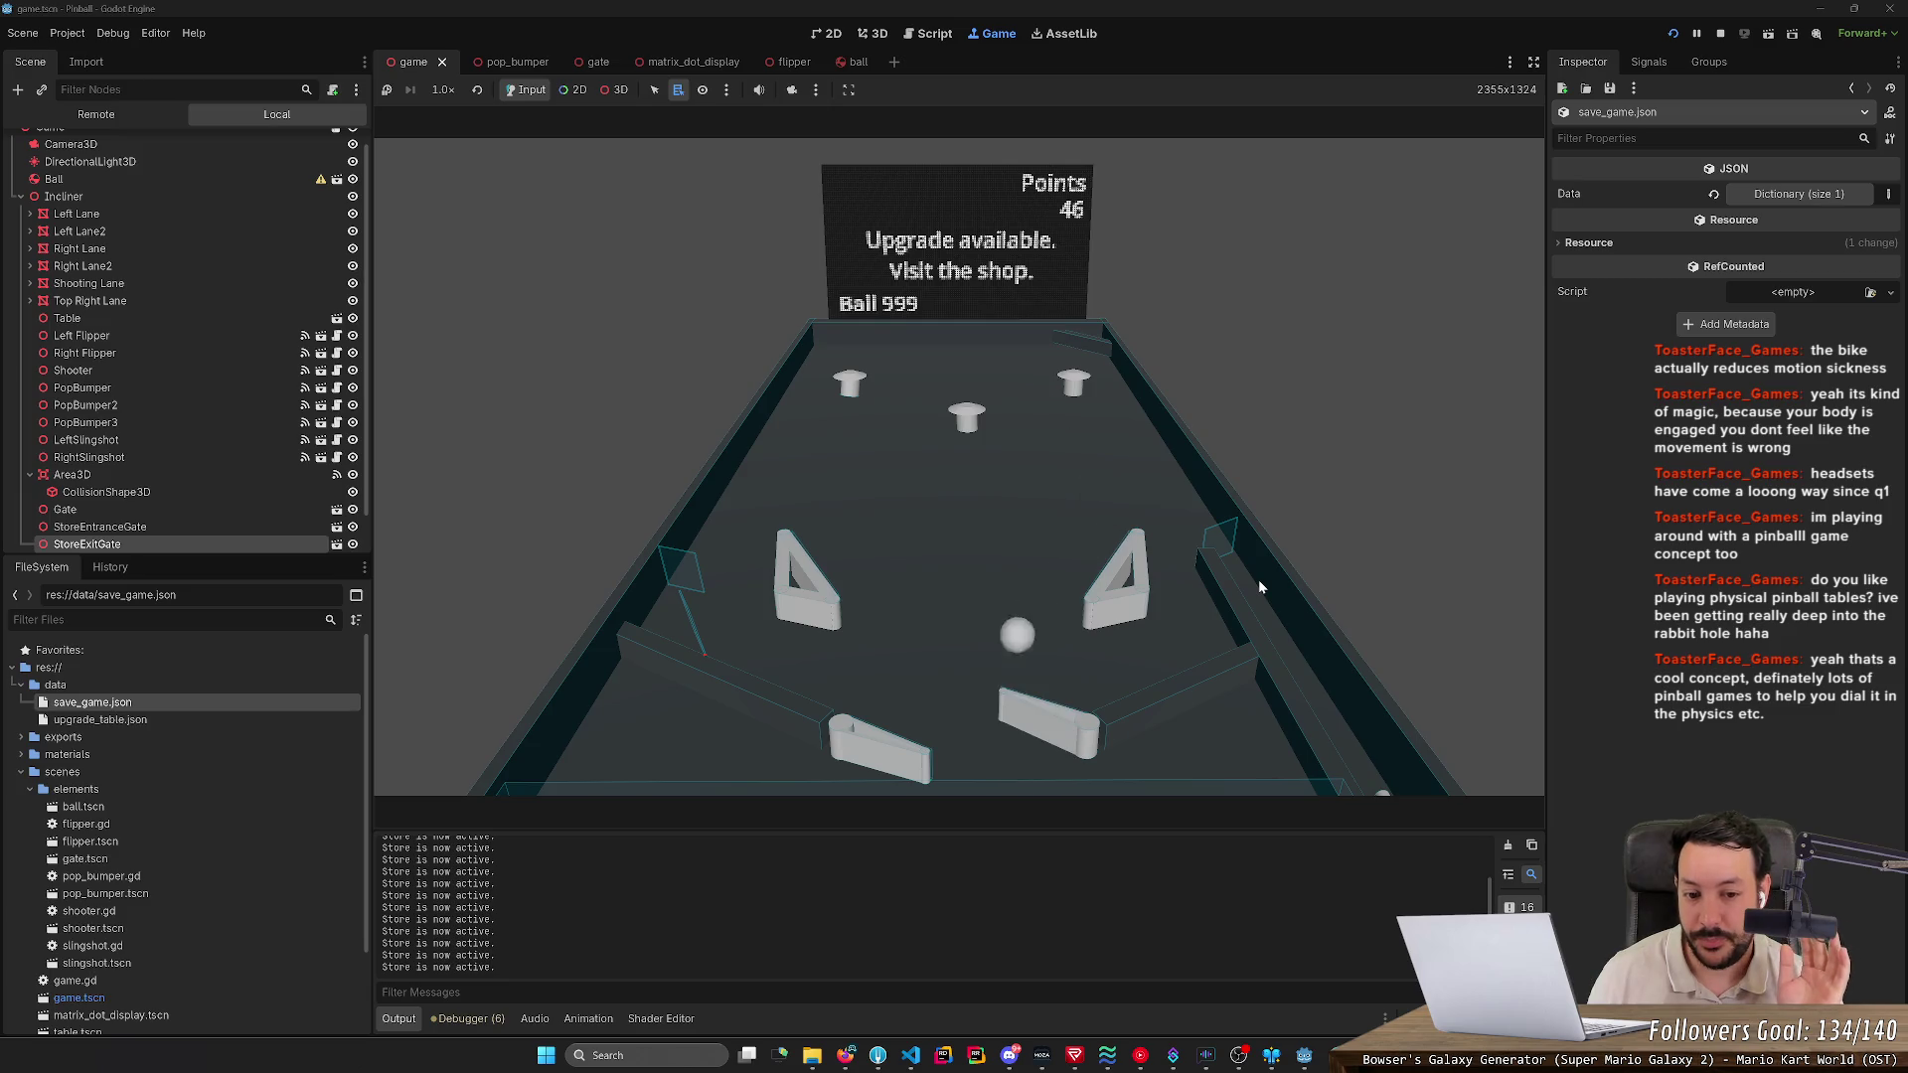
pyautogui.press('Left')
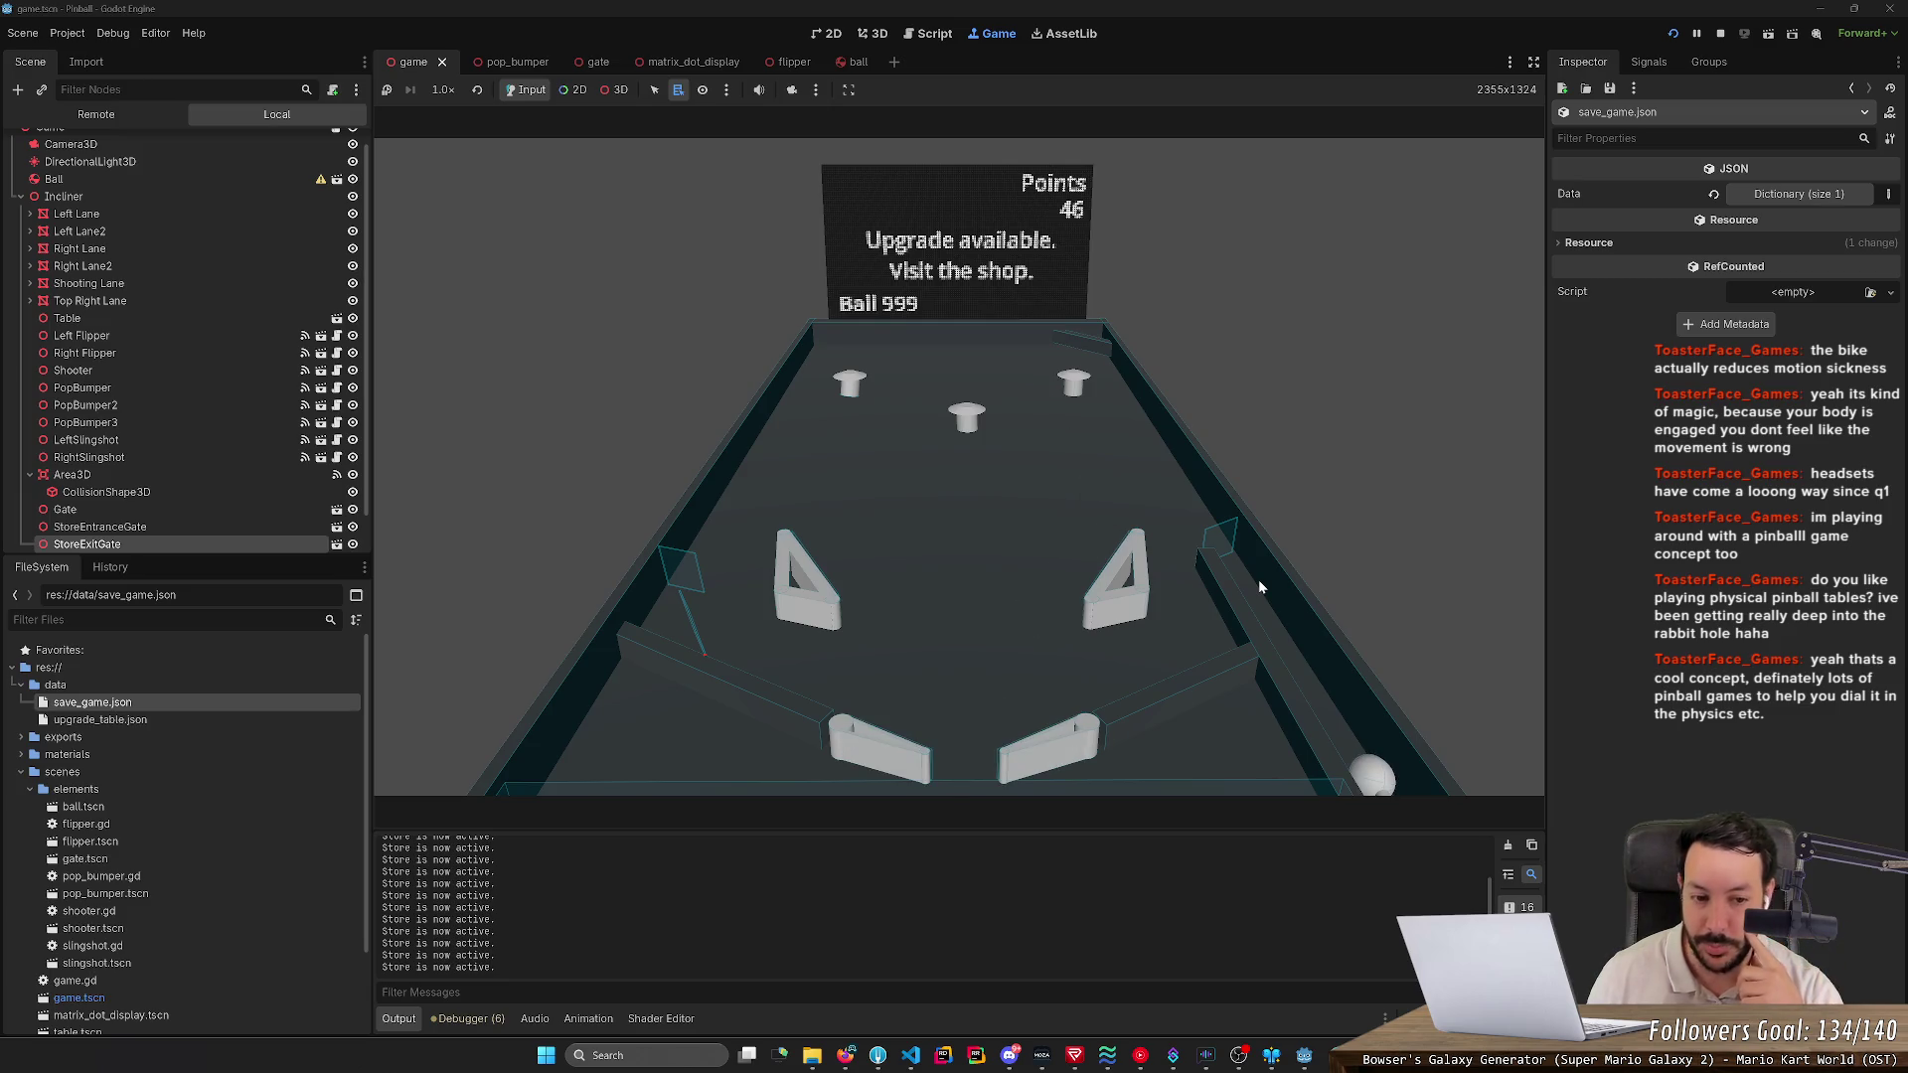
pyautogui.press('Down')
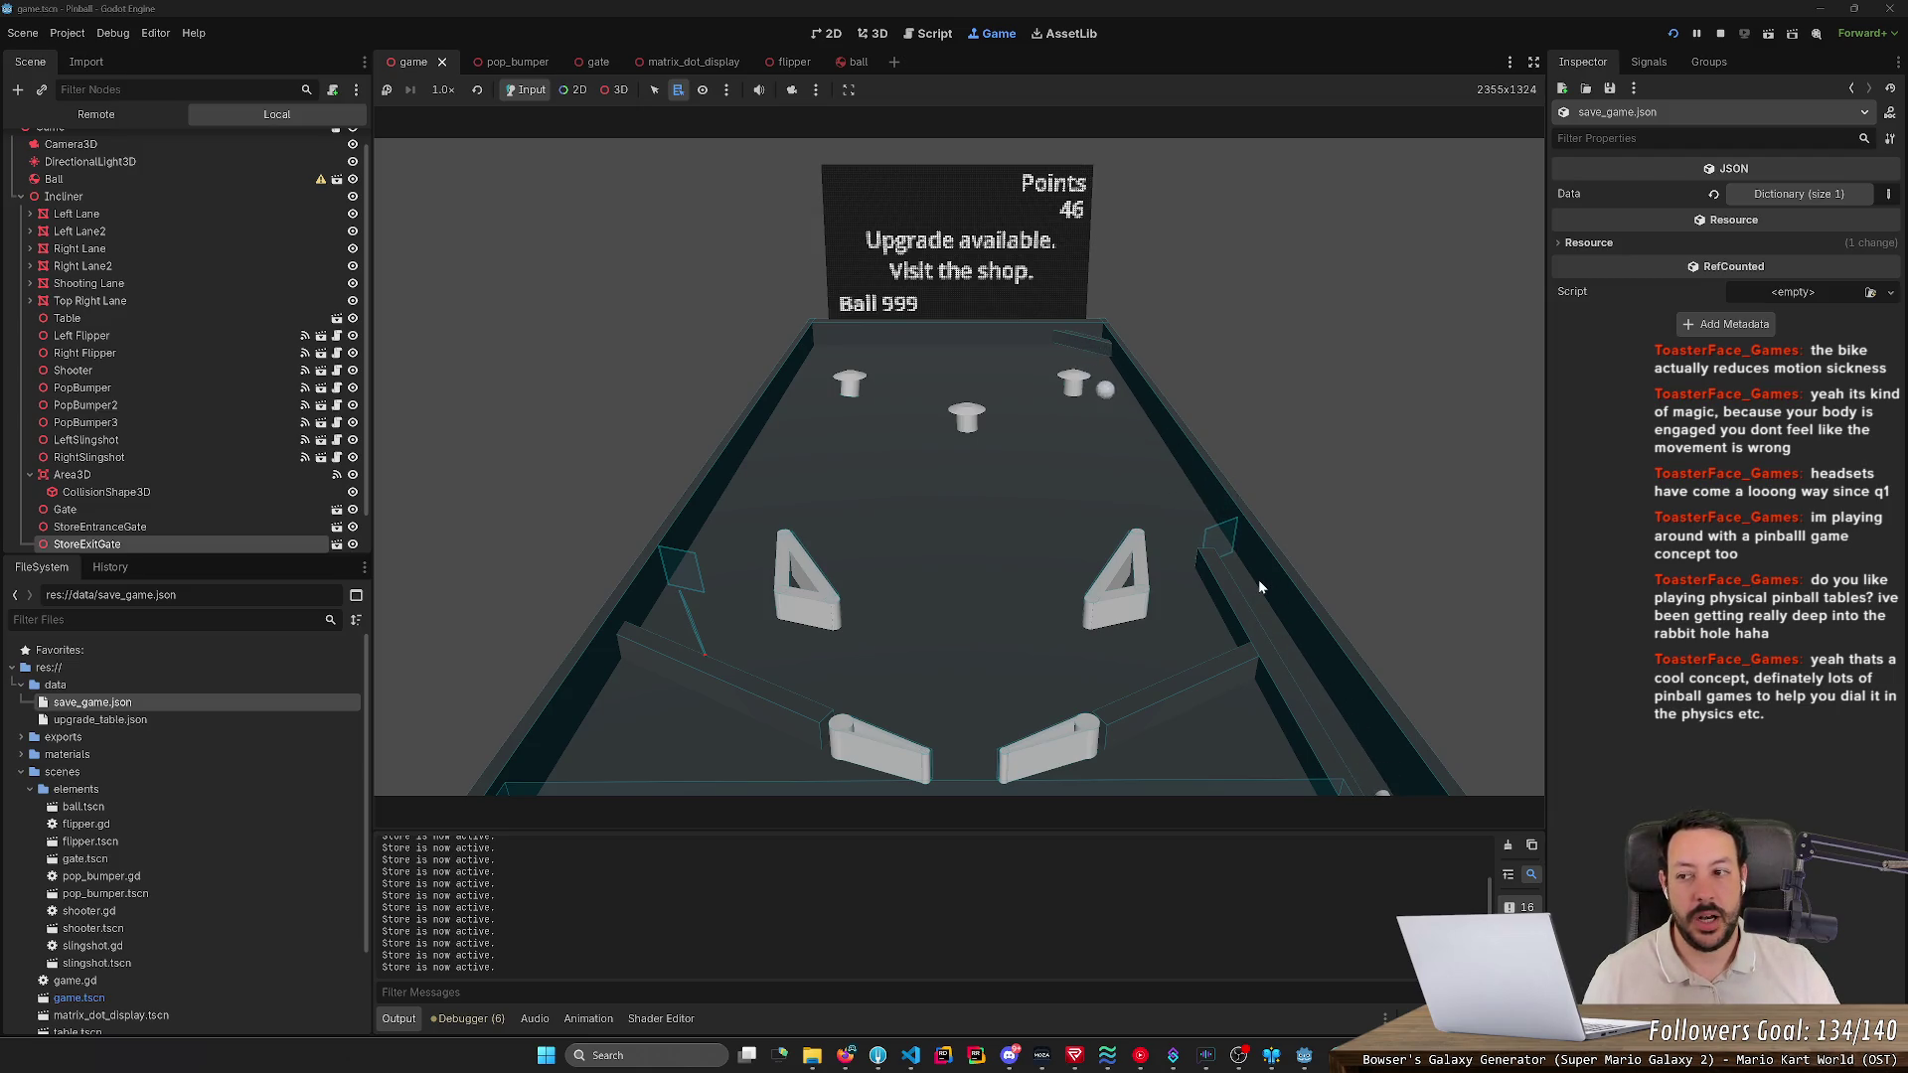
pyautogui.press('Right')
pyautogui.press('Right')
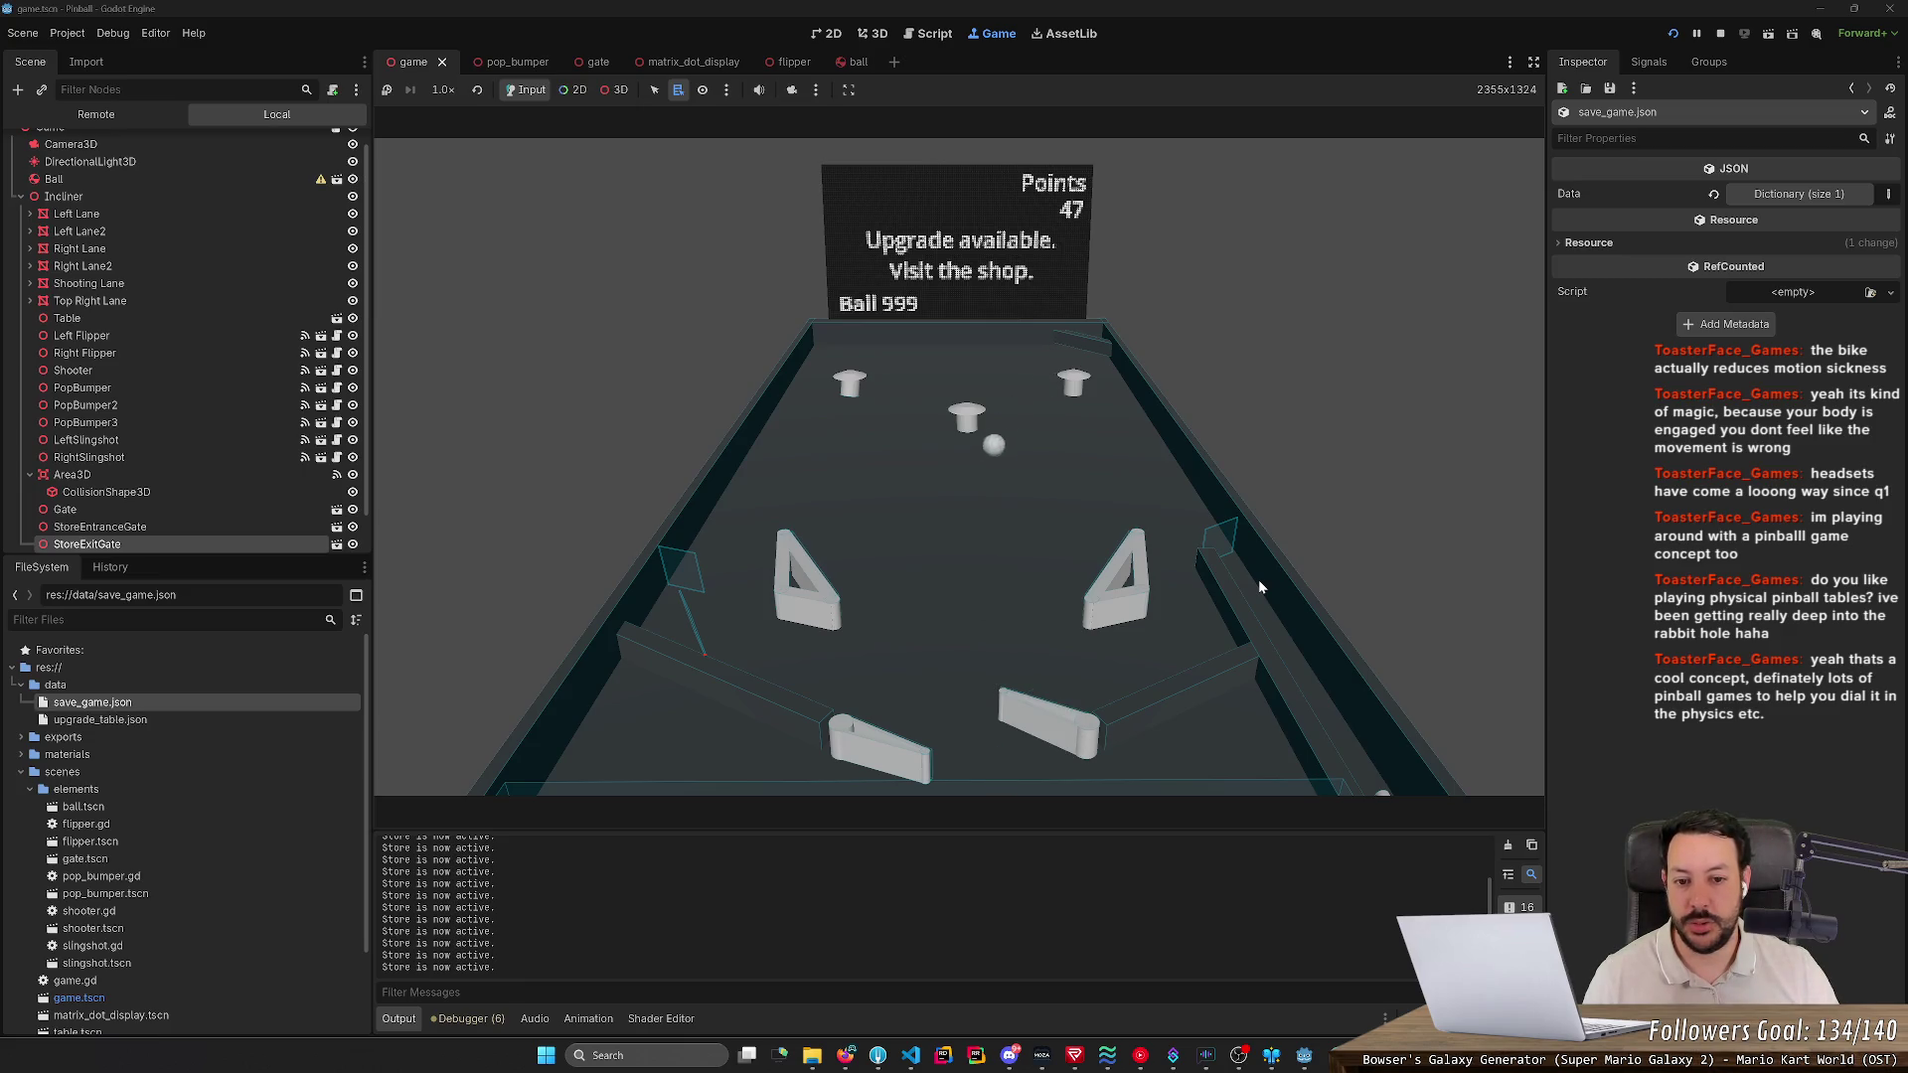
pyautogui.press('Left')
pyautogui.press('Right')
pyautogui.press('Left')
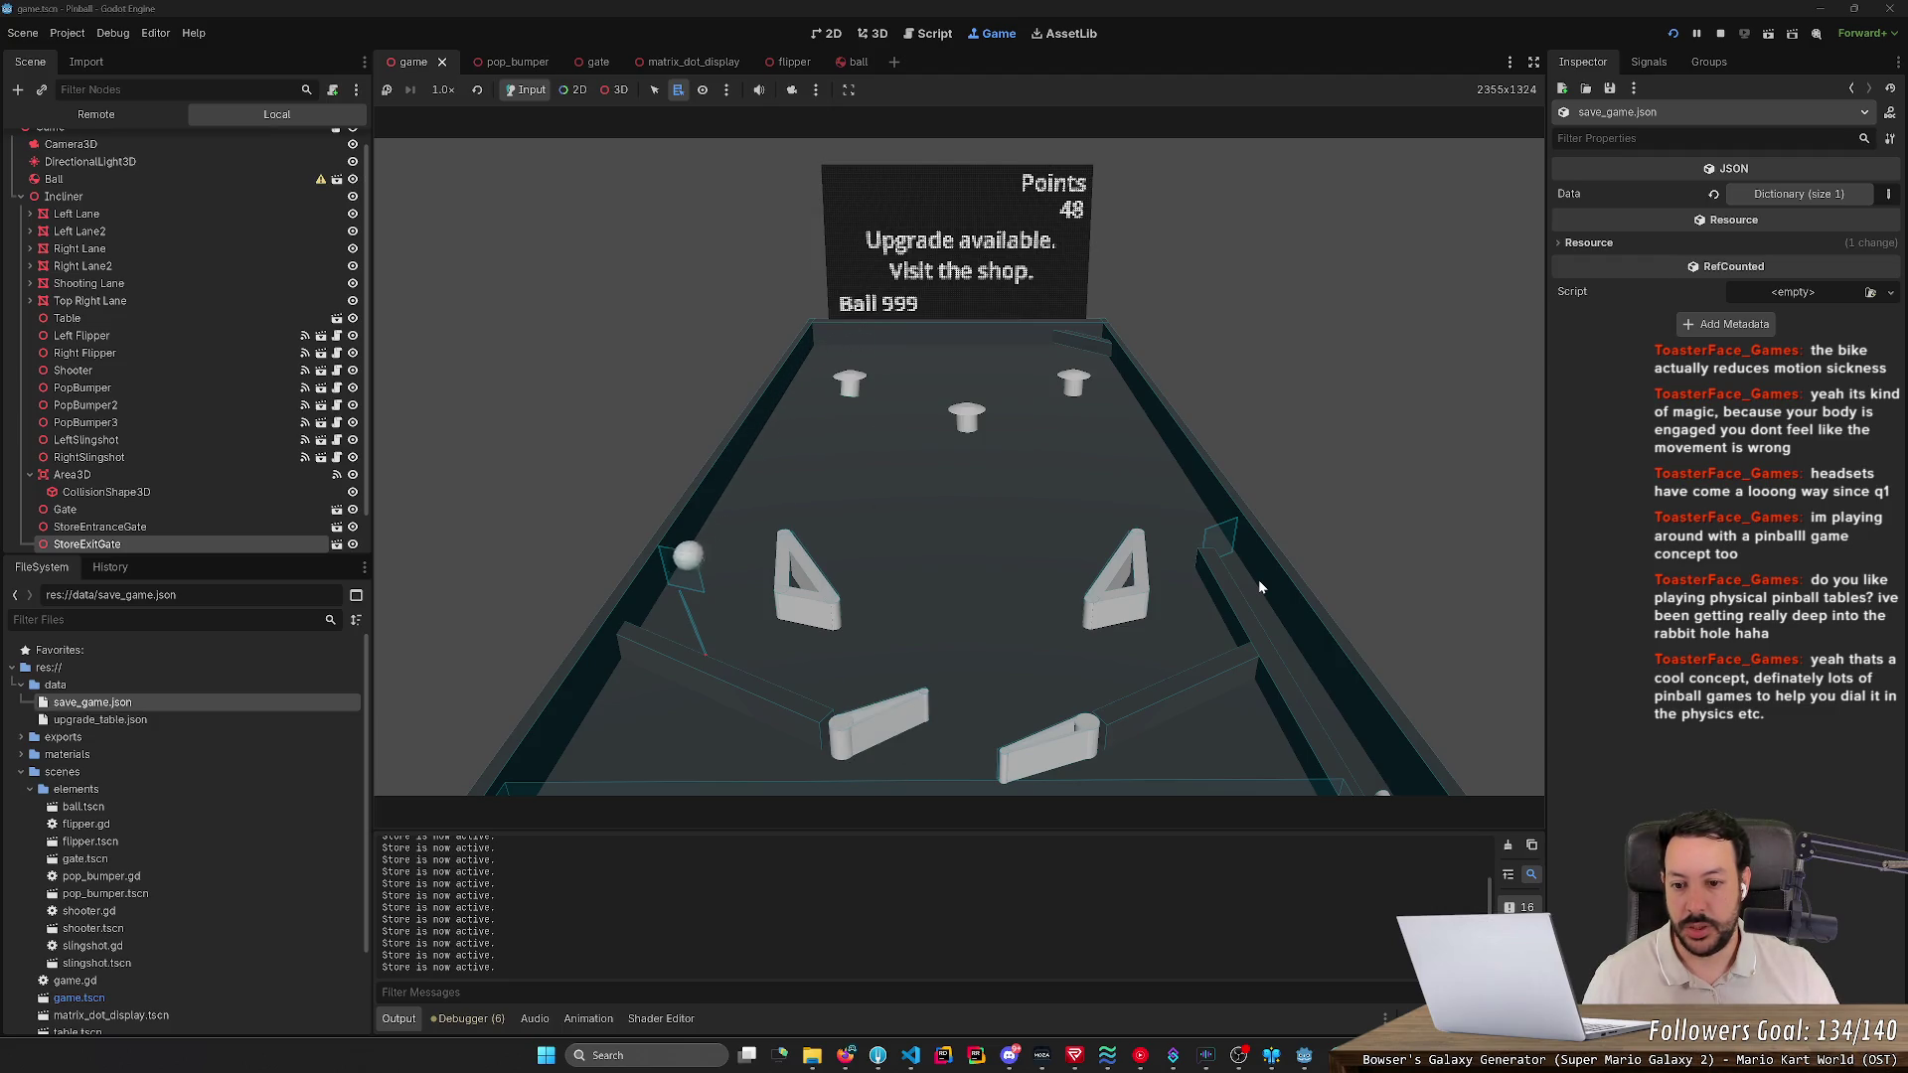
pyautogui.press('Right')
pyautogui.press('Left')
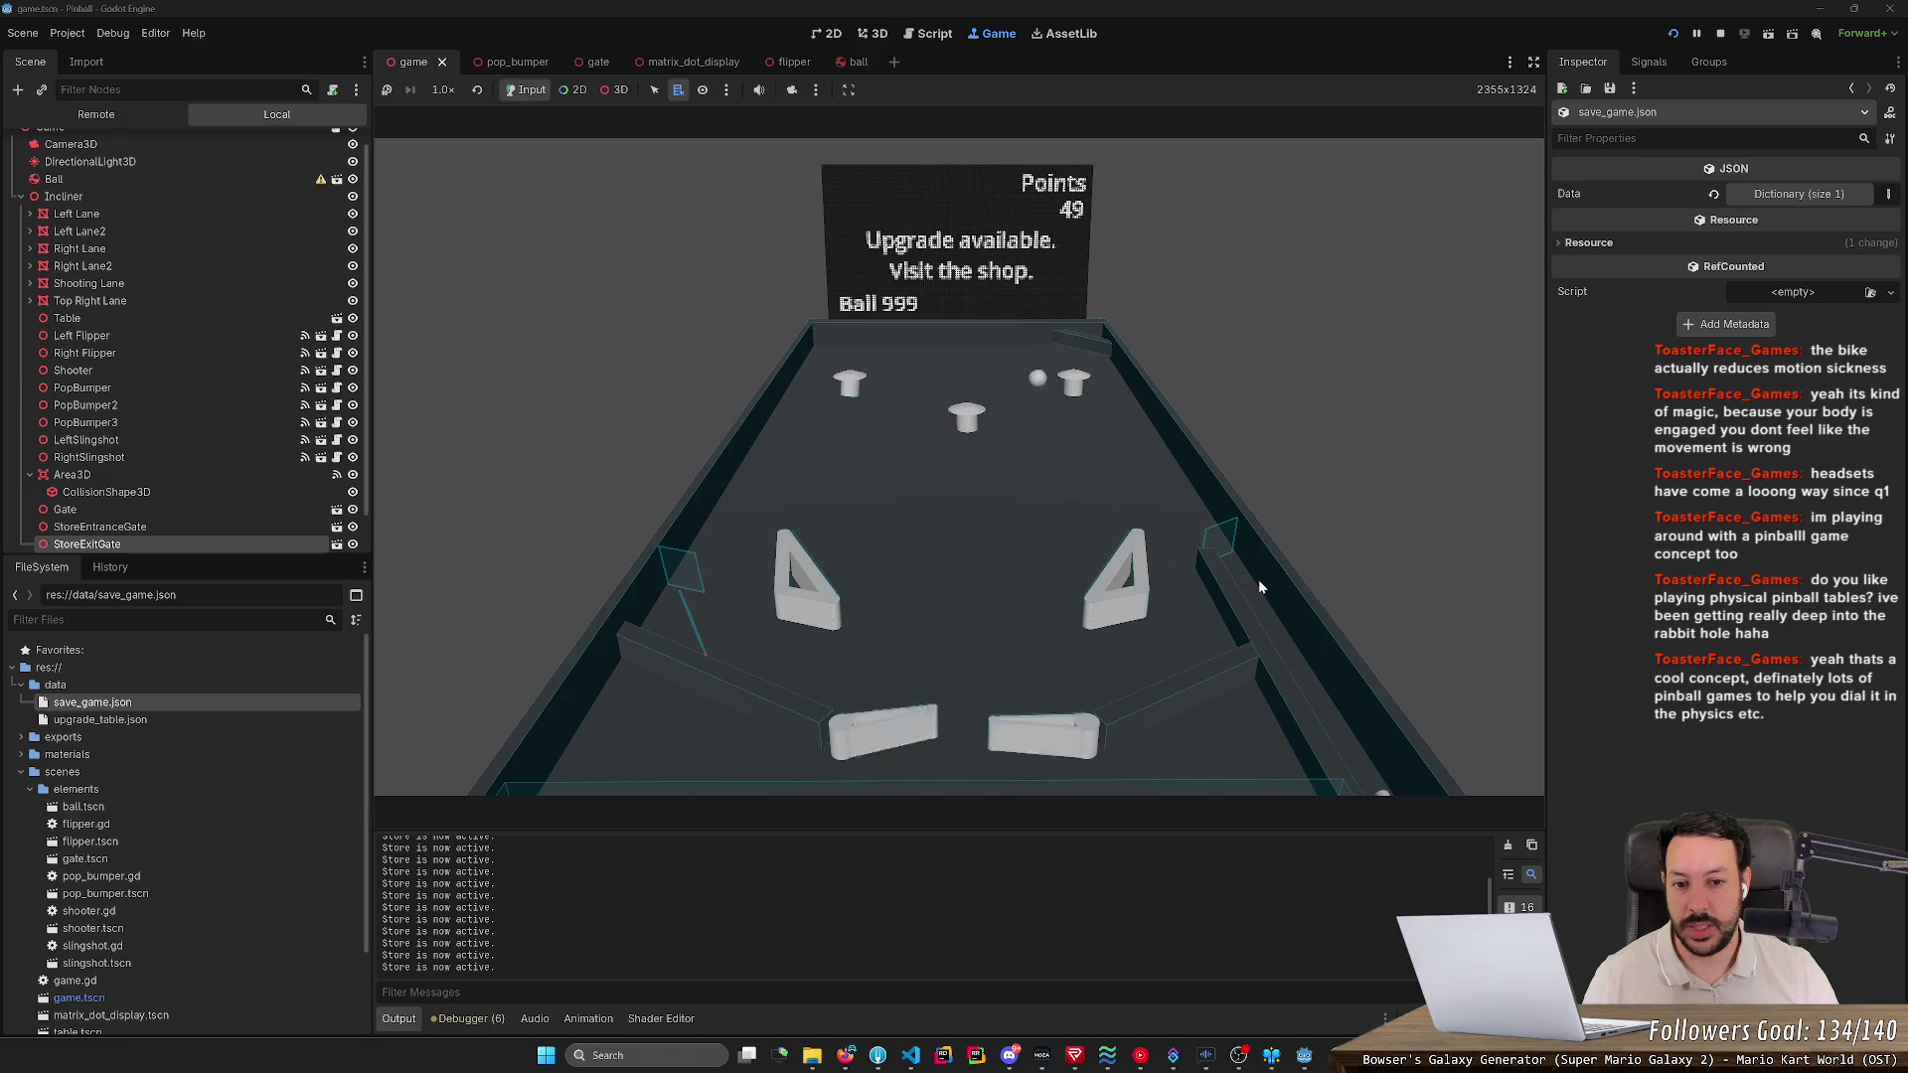
pyautogui.press('Right')
pyautogui.press('Left')
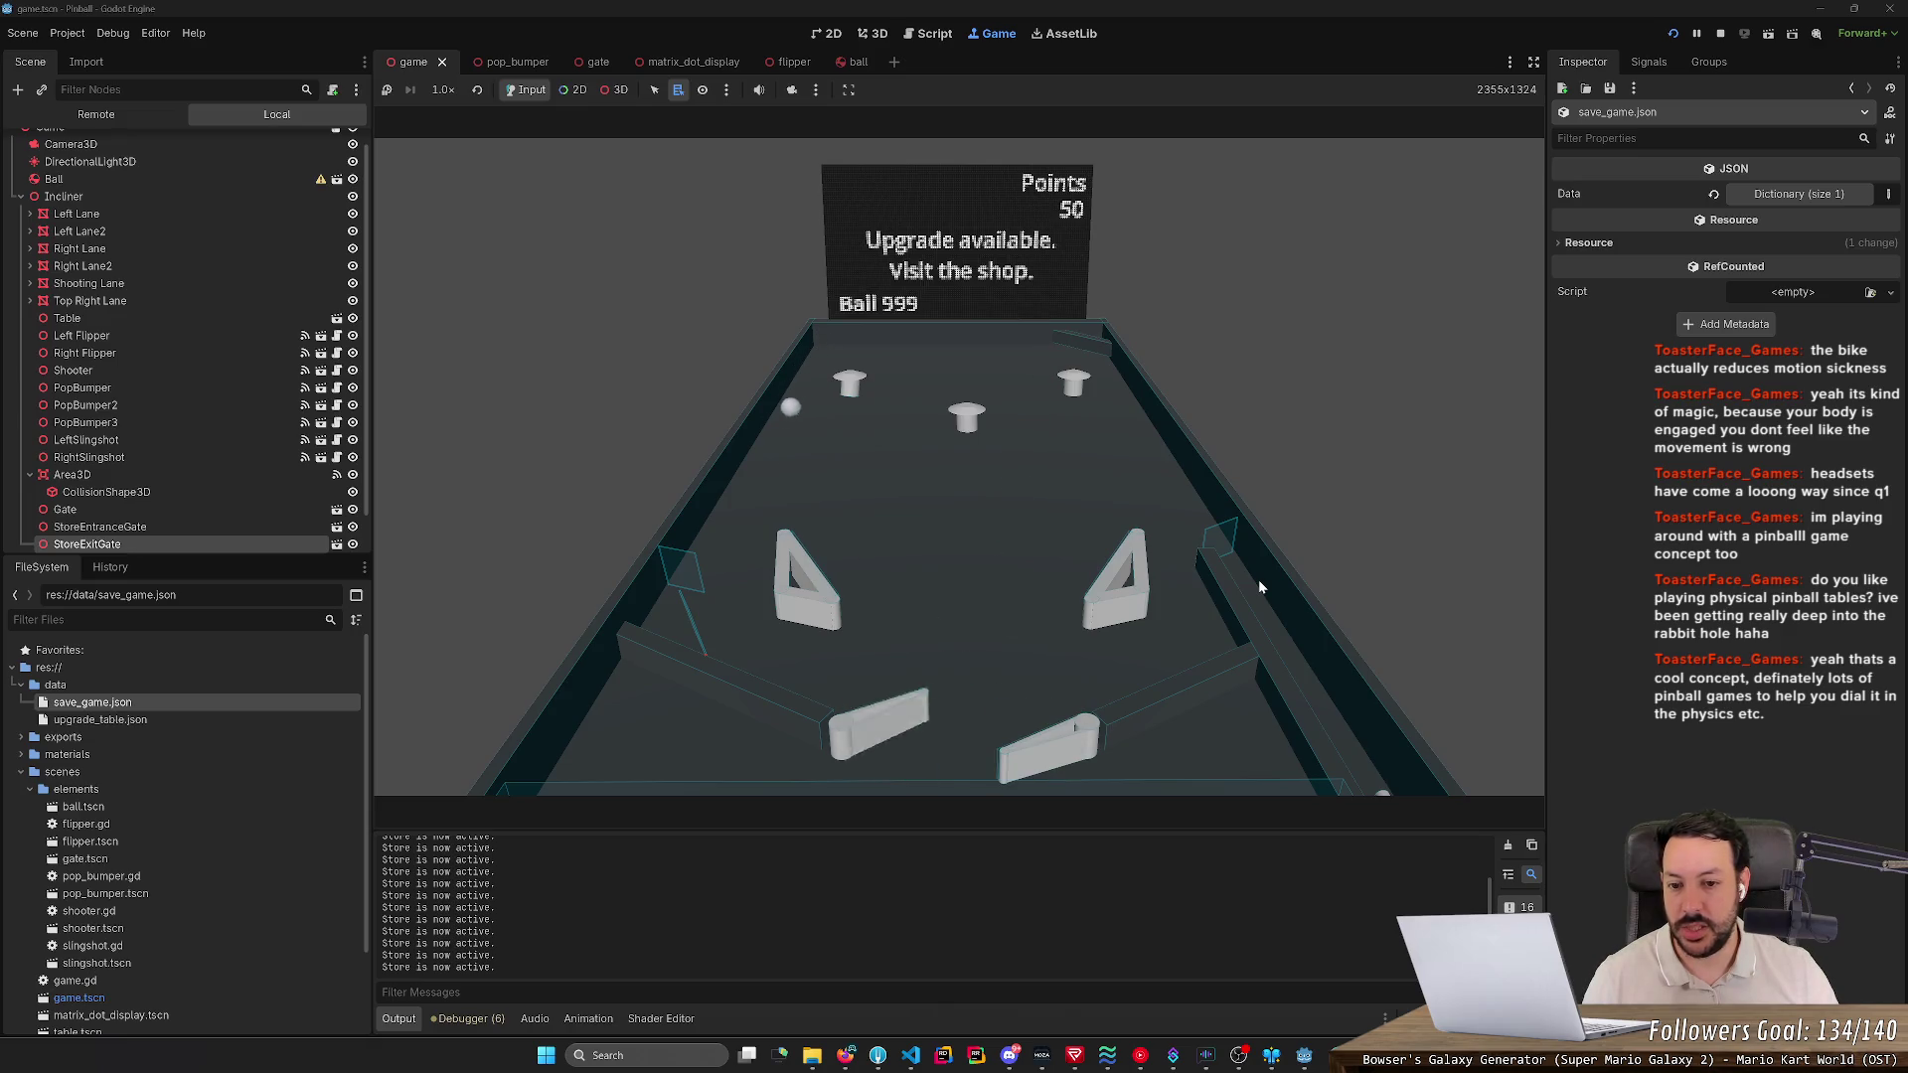
pyautogui.press('Left')
pyautogui.press('Left')
pyautogui.press('Right')
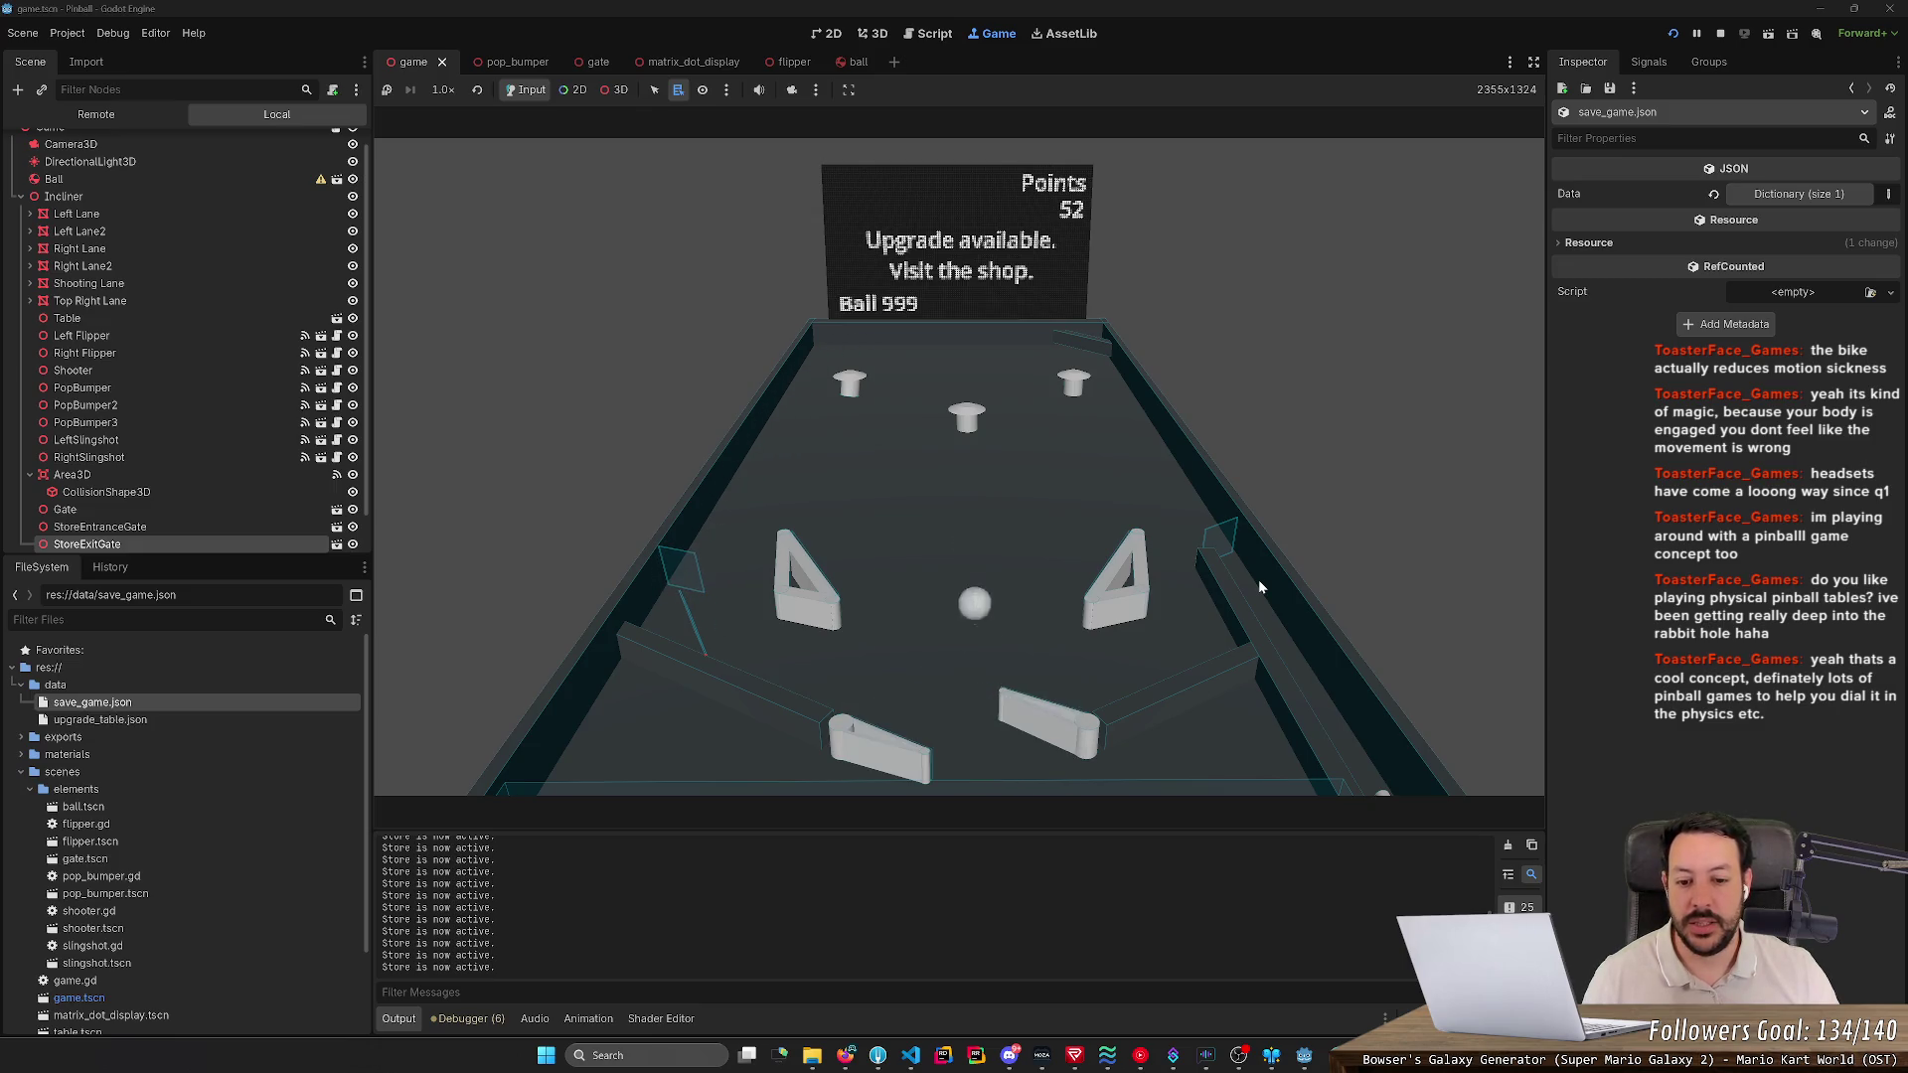
pyautogui.press('Right')
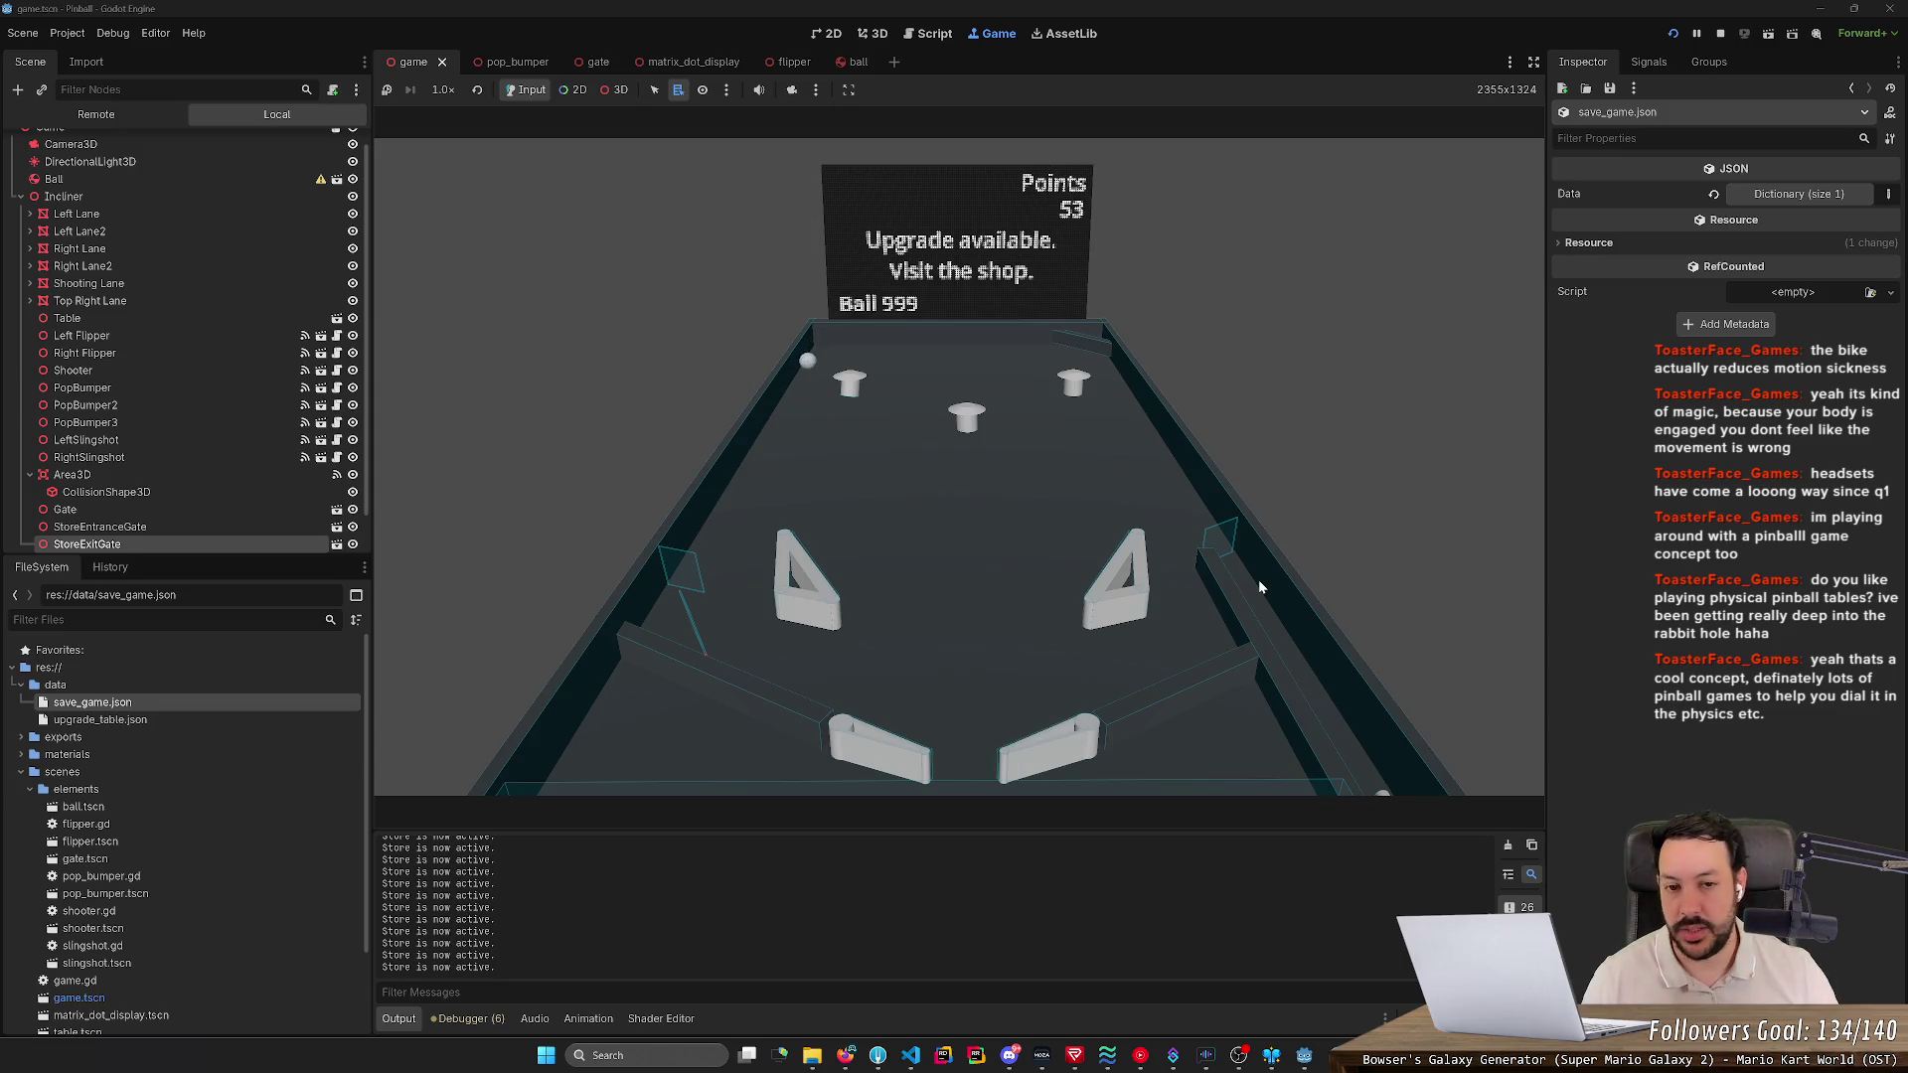
# - Cradle and release the ball into the bumpers to reach 57 points, then open the Start menu
pyautogui.moveTo(1654, 158)
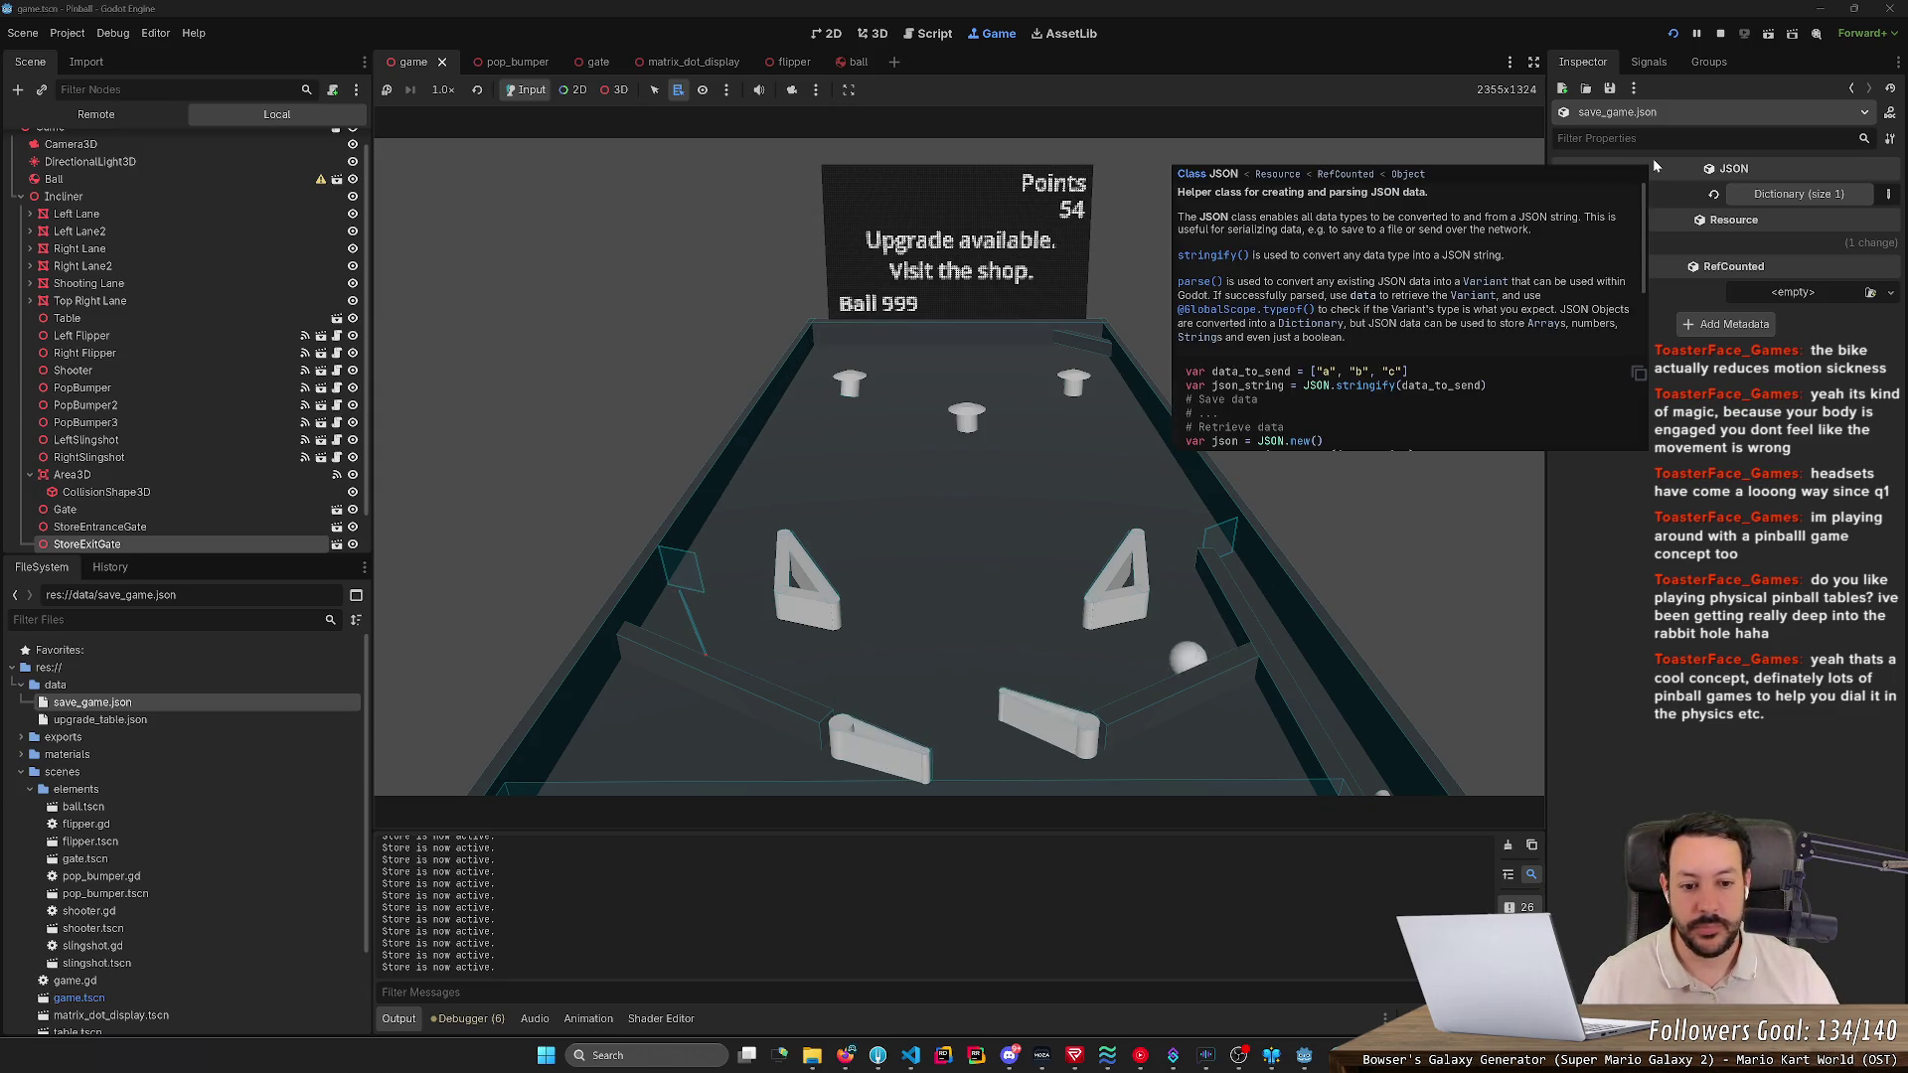
pyautogui.press('Right')
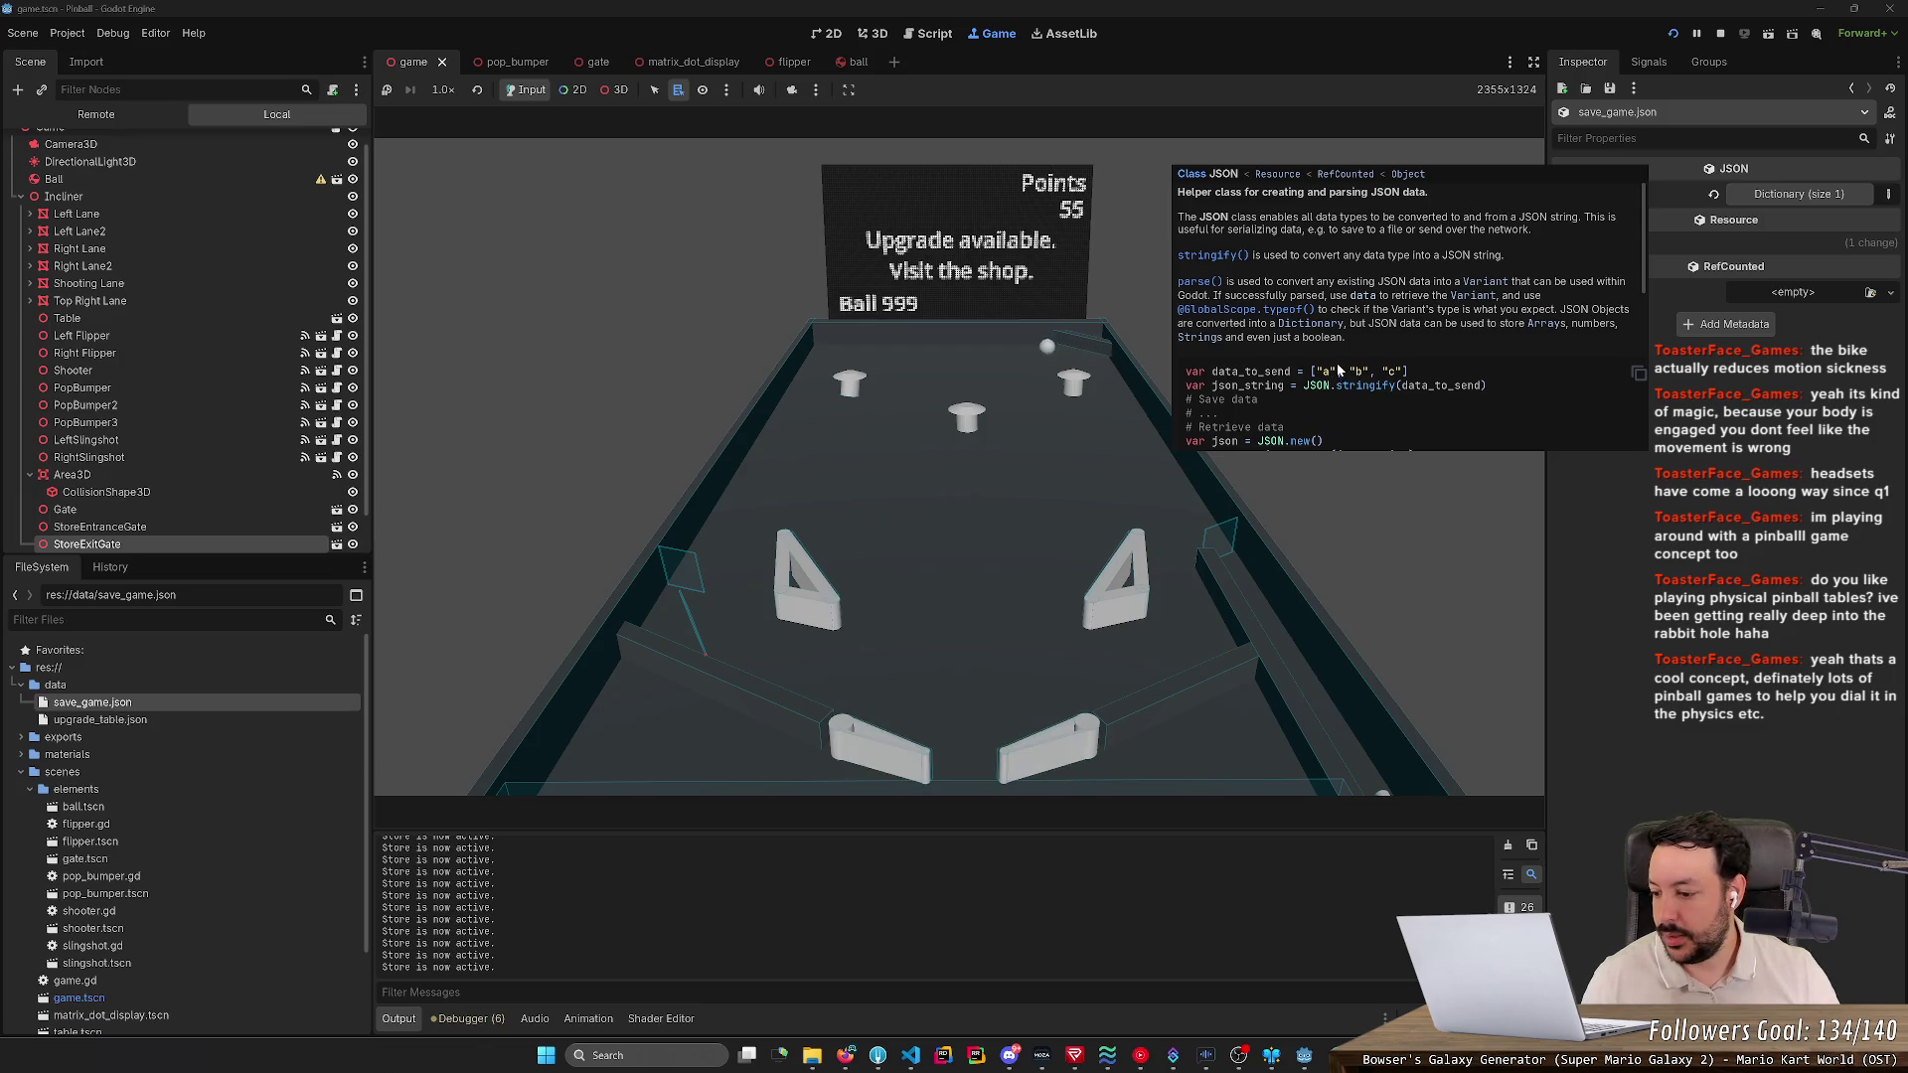
pyautogui.press('Left')
pyautogui.press('Right')
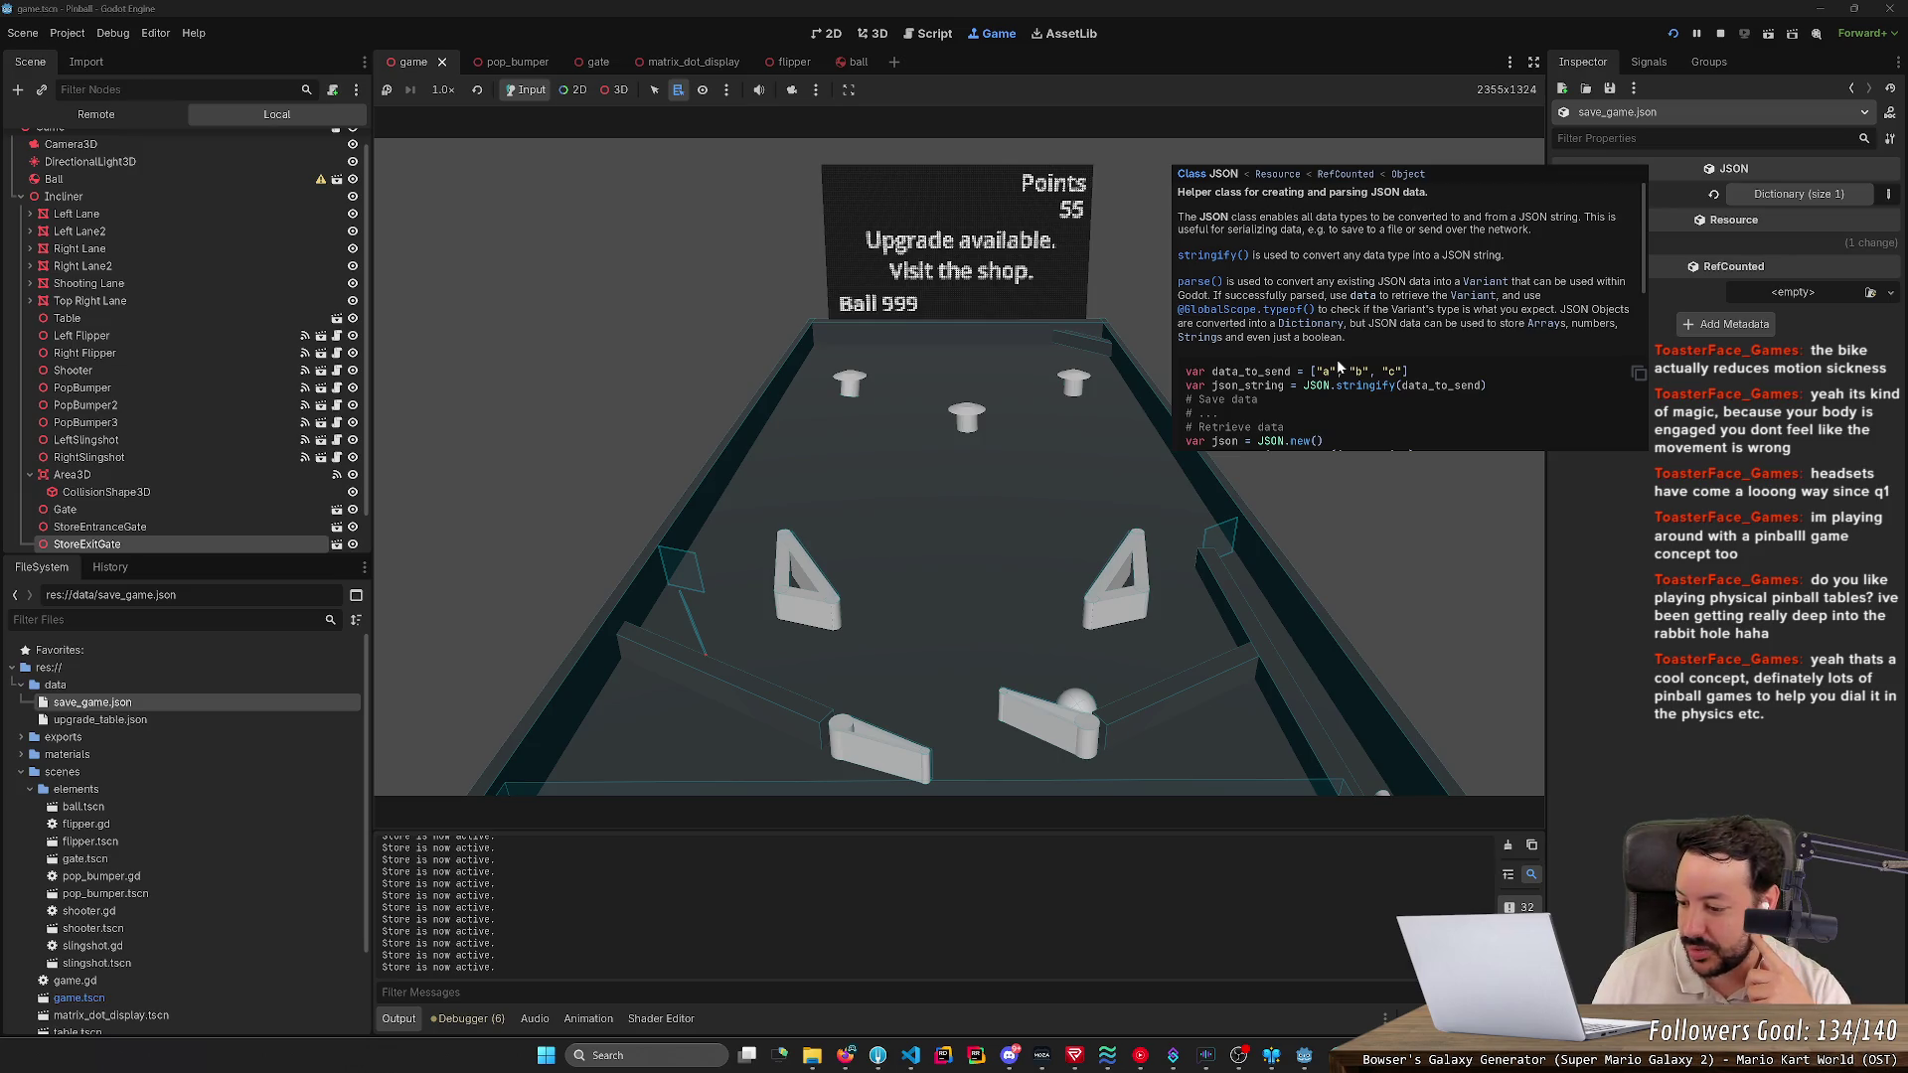
pyautogui.press('Right')
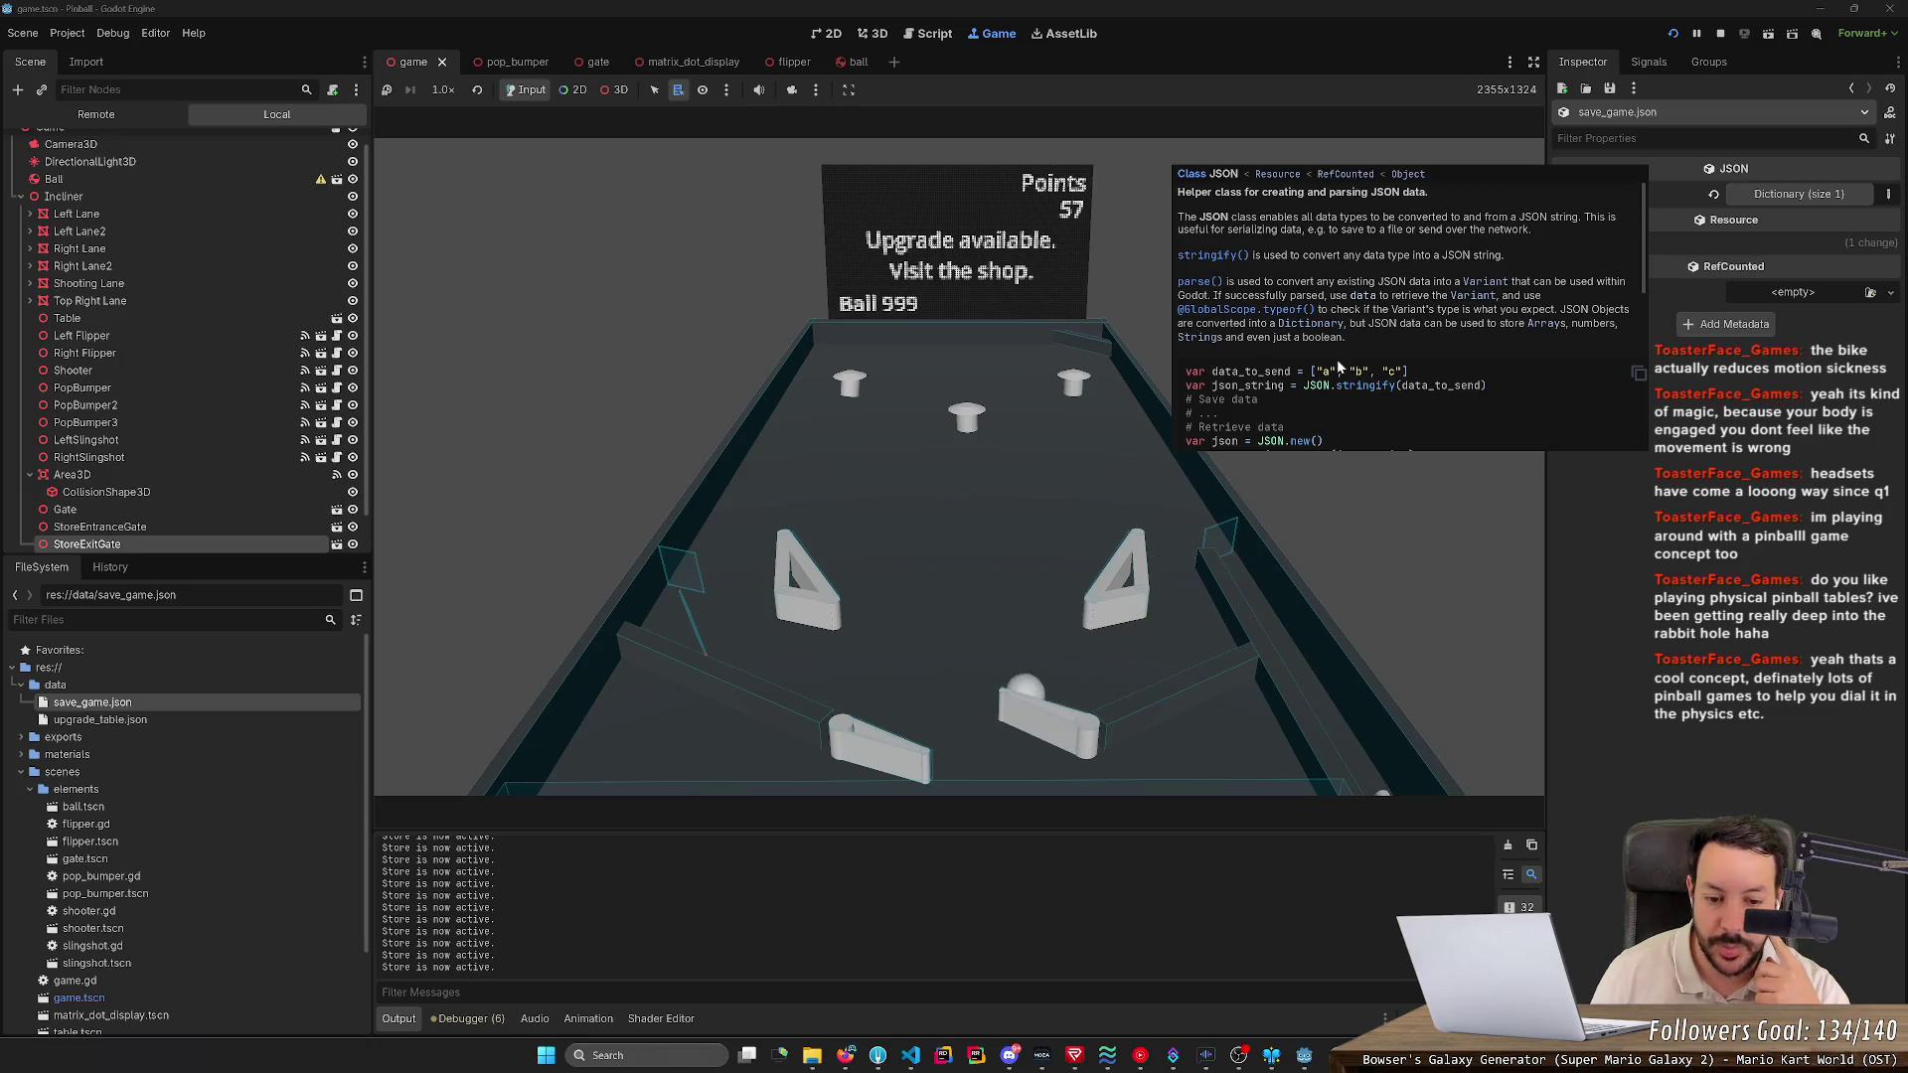
pyautogui.press('super')
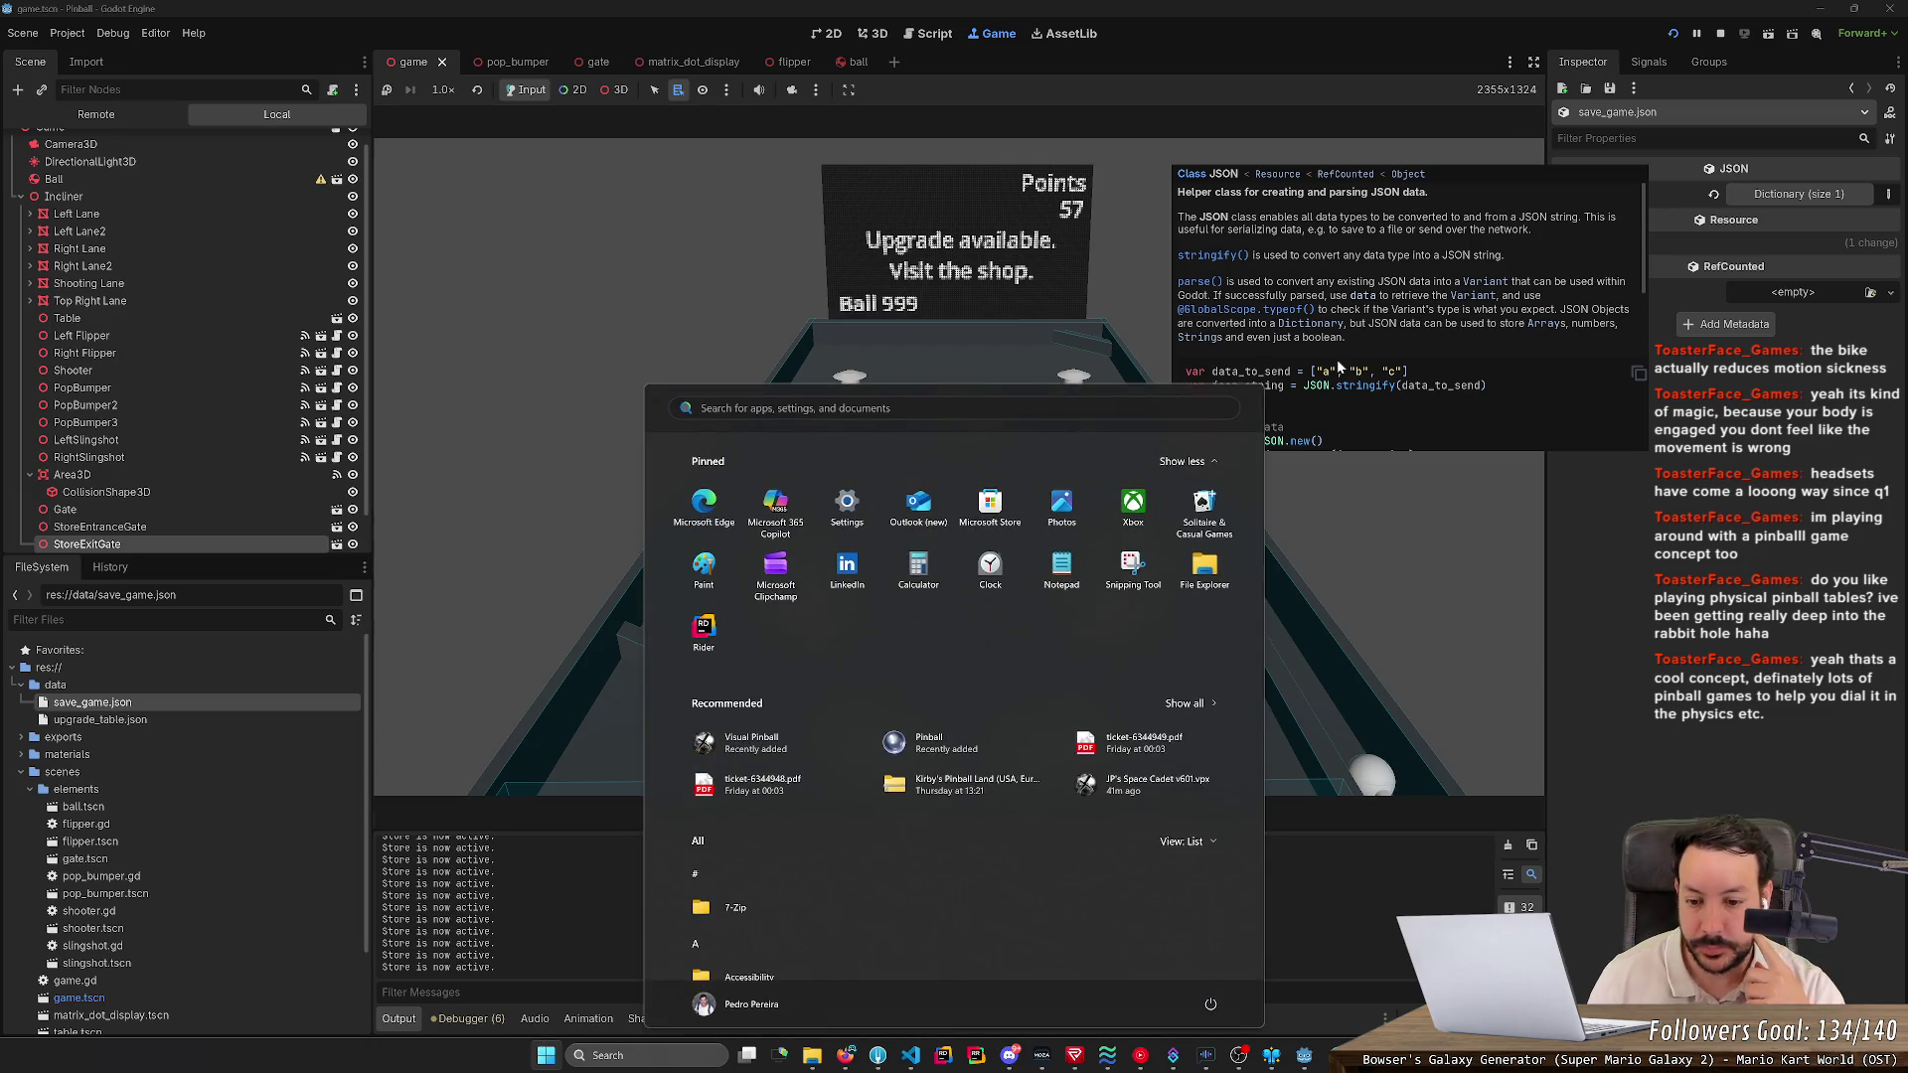
# - Launch Visual Pinball and open the JP's Space Cadet v601.vpx table
pyautogui.click(817, 736)
pyautogui.click(883, 557)
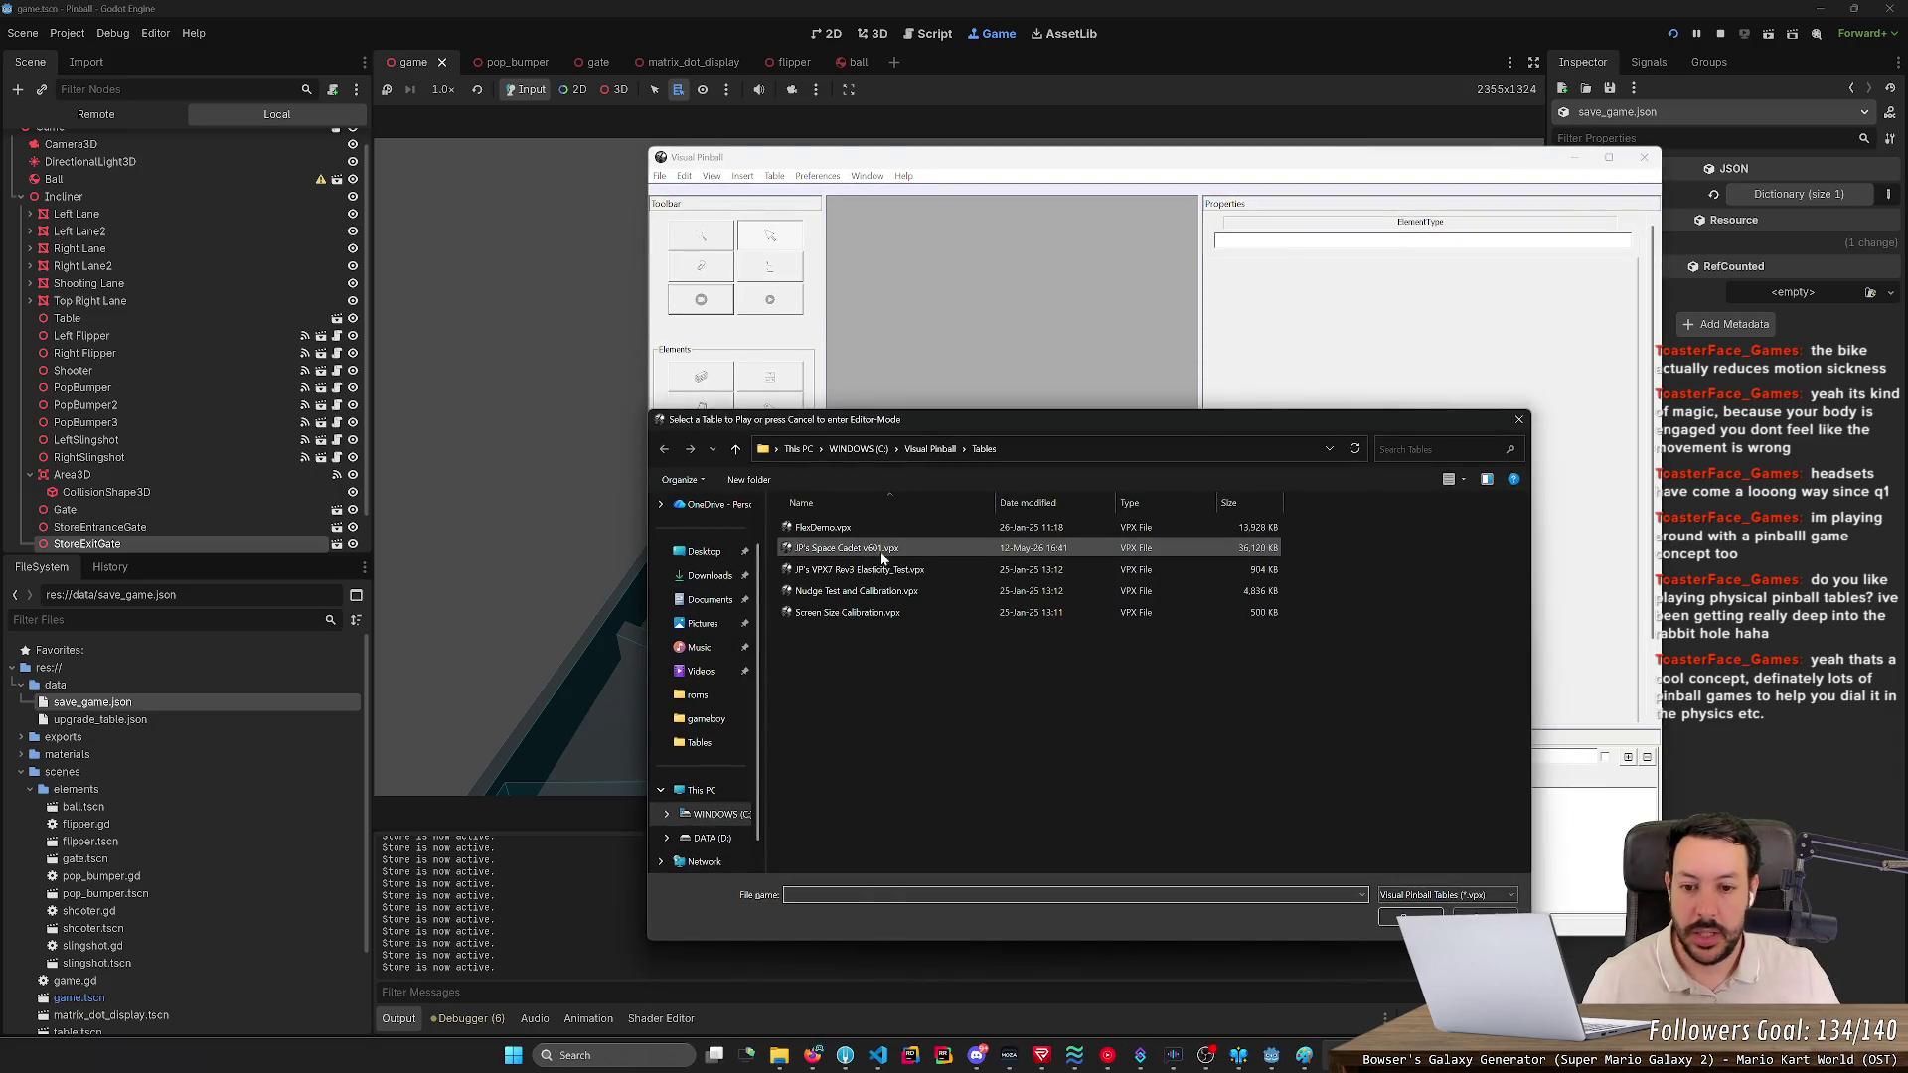
pyautogui.doubleClick(884, 557)
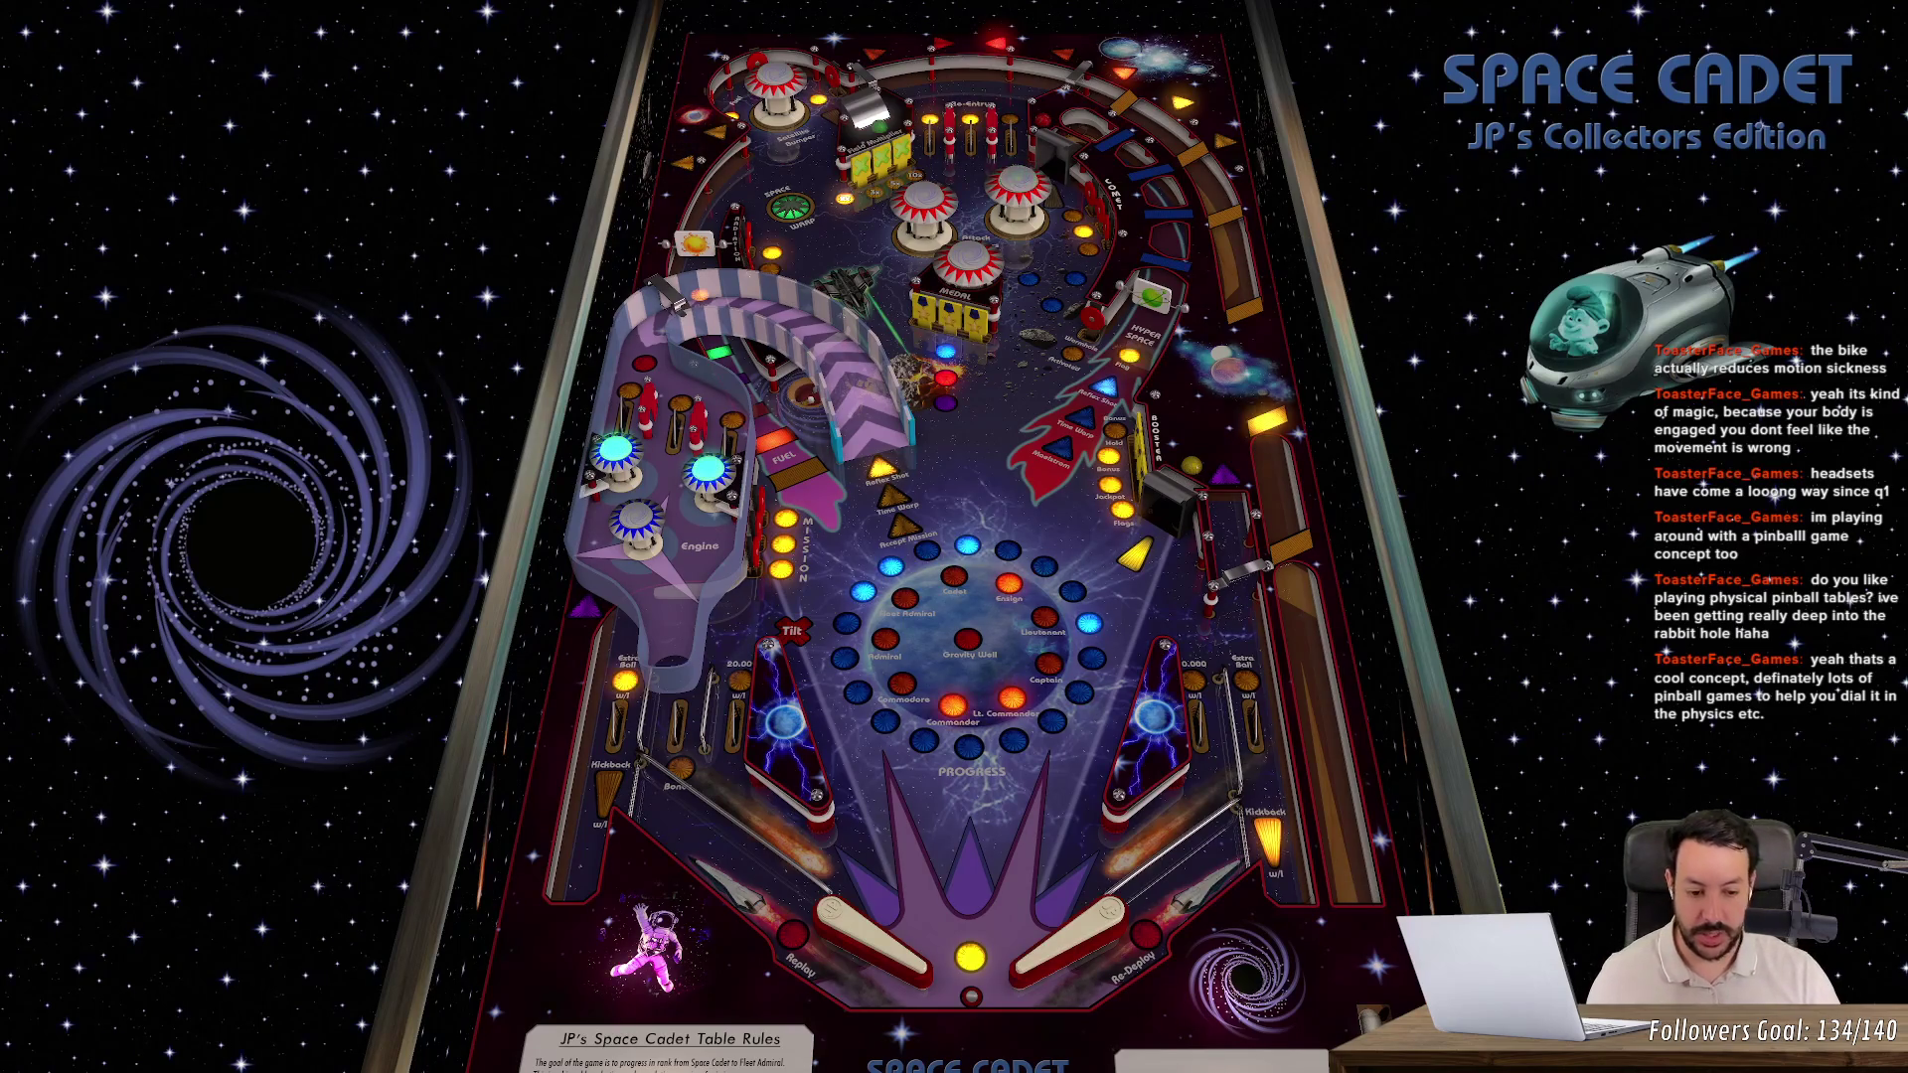
# - Test the Z and slash flippers, then start a new game with F2 and launch the ball
pyautogui.press('z')
pyautogui.press('/')
pyautogui.press('z')
pyautogui.press('/')
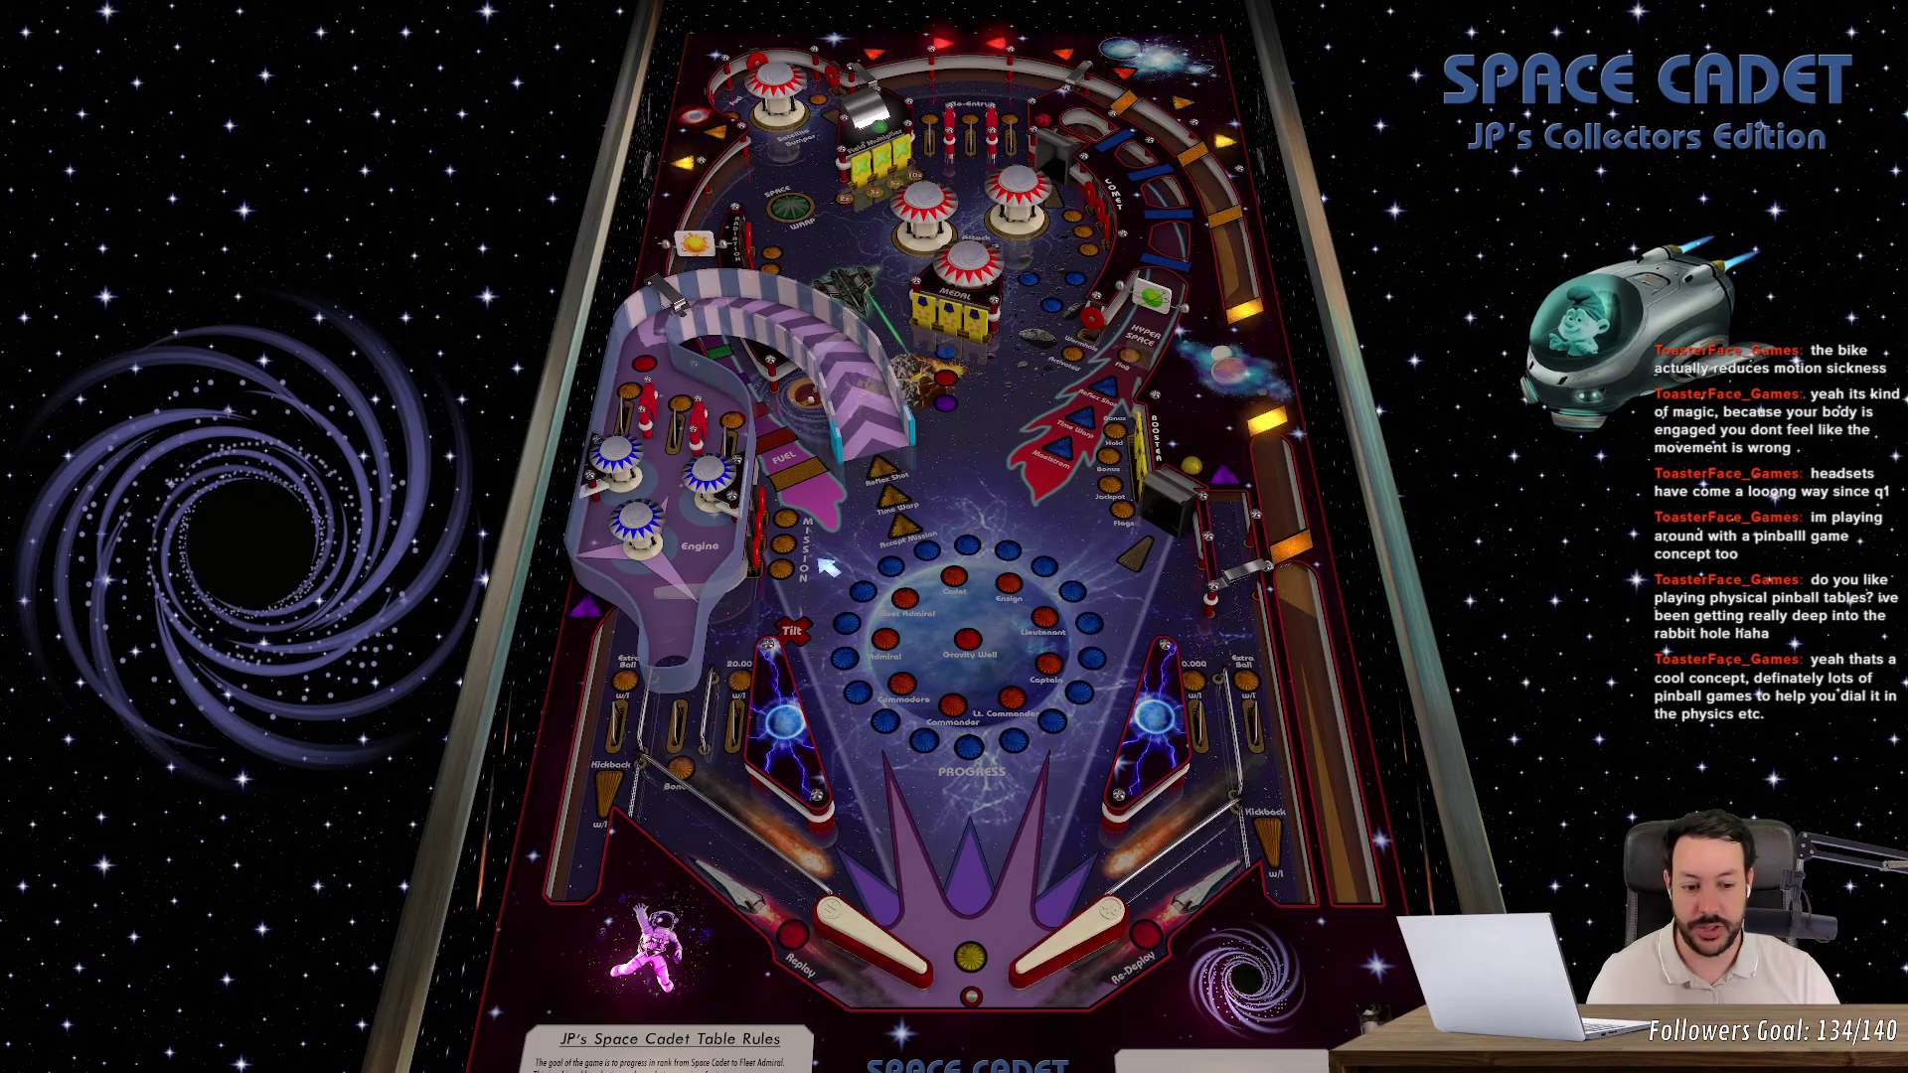
pyautogui.press('F2')
pyautogui.press('space')
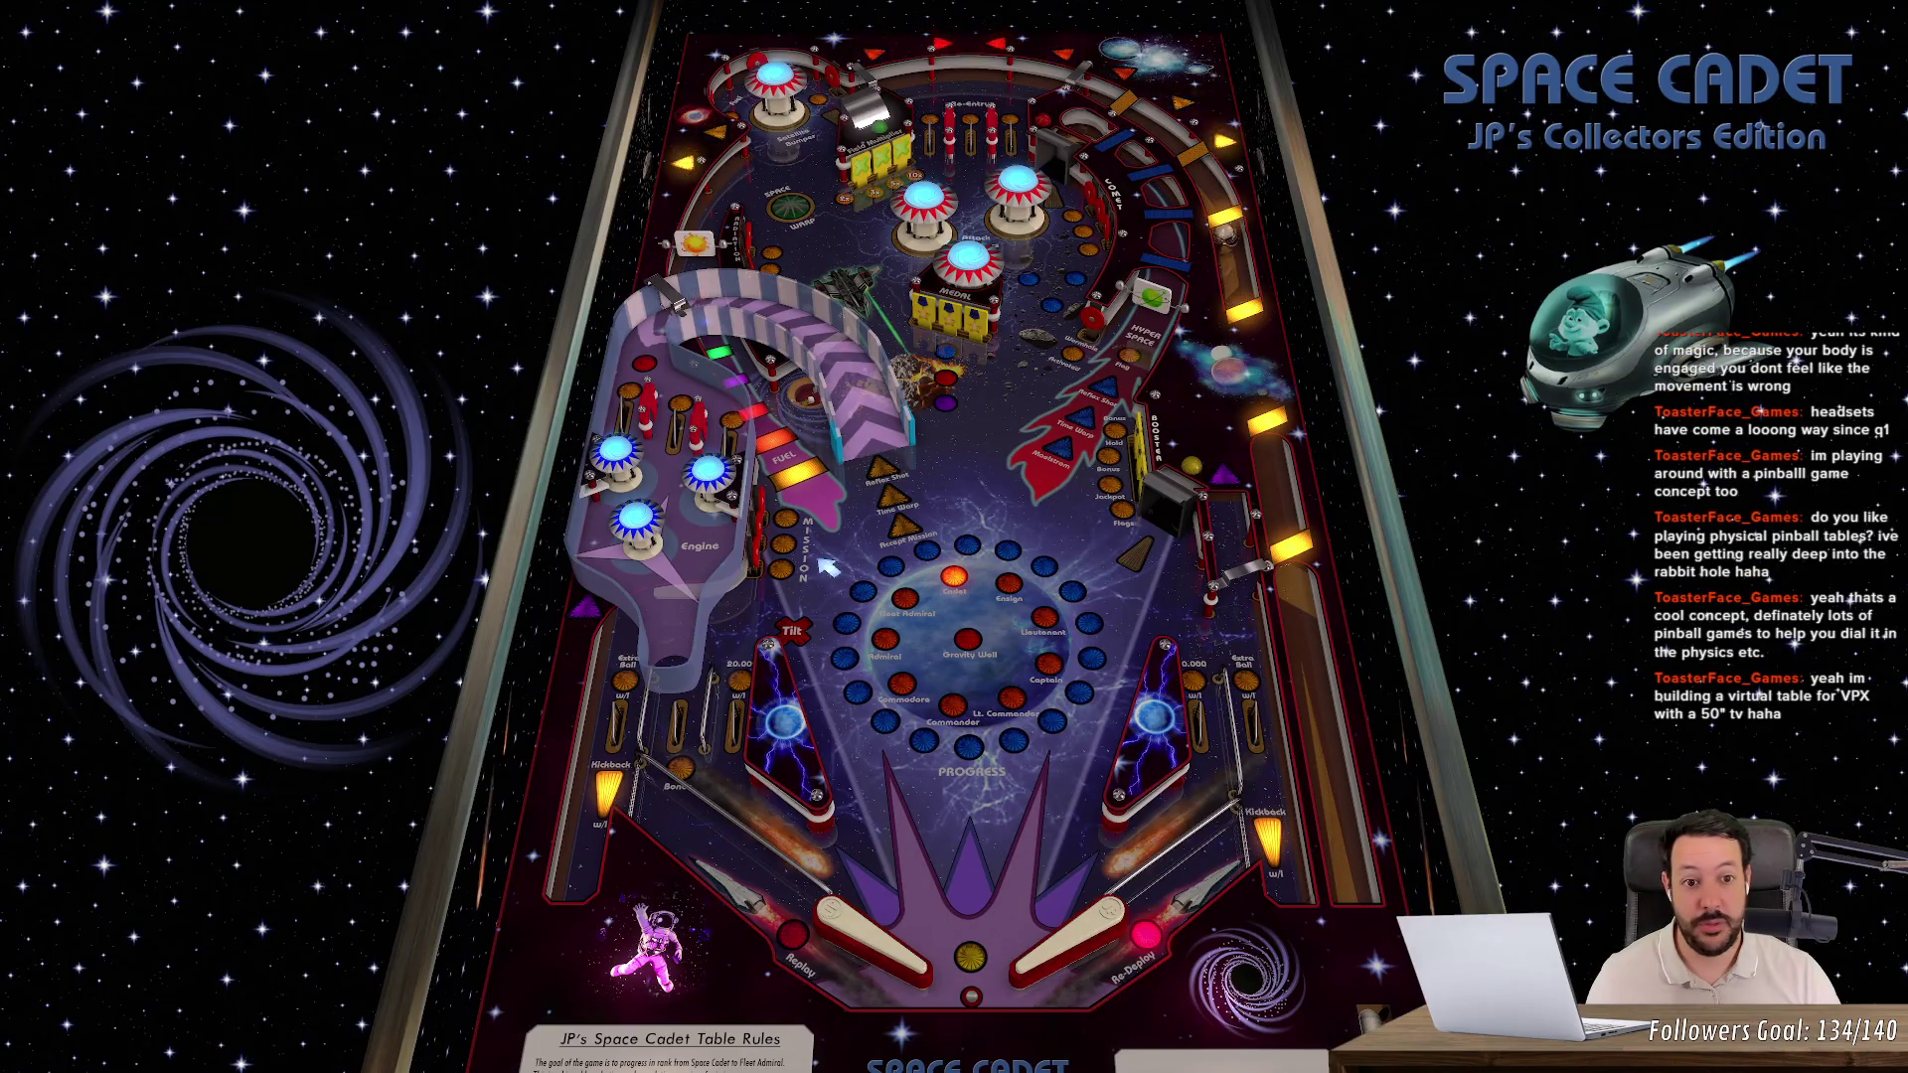
# - Keep the ball in play with the Z and slash flippers, cradling it and shooting it toward the ramps
pyautogui.press('/')
pyautogui.press('z')
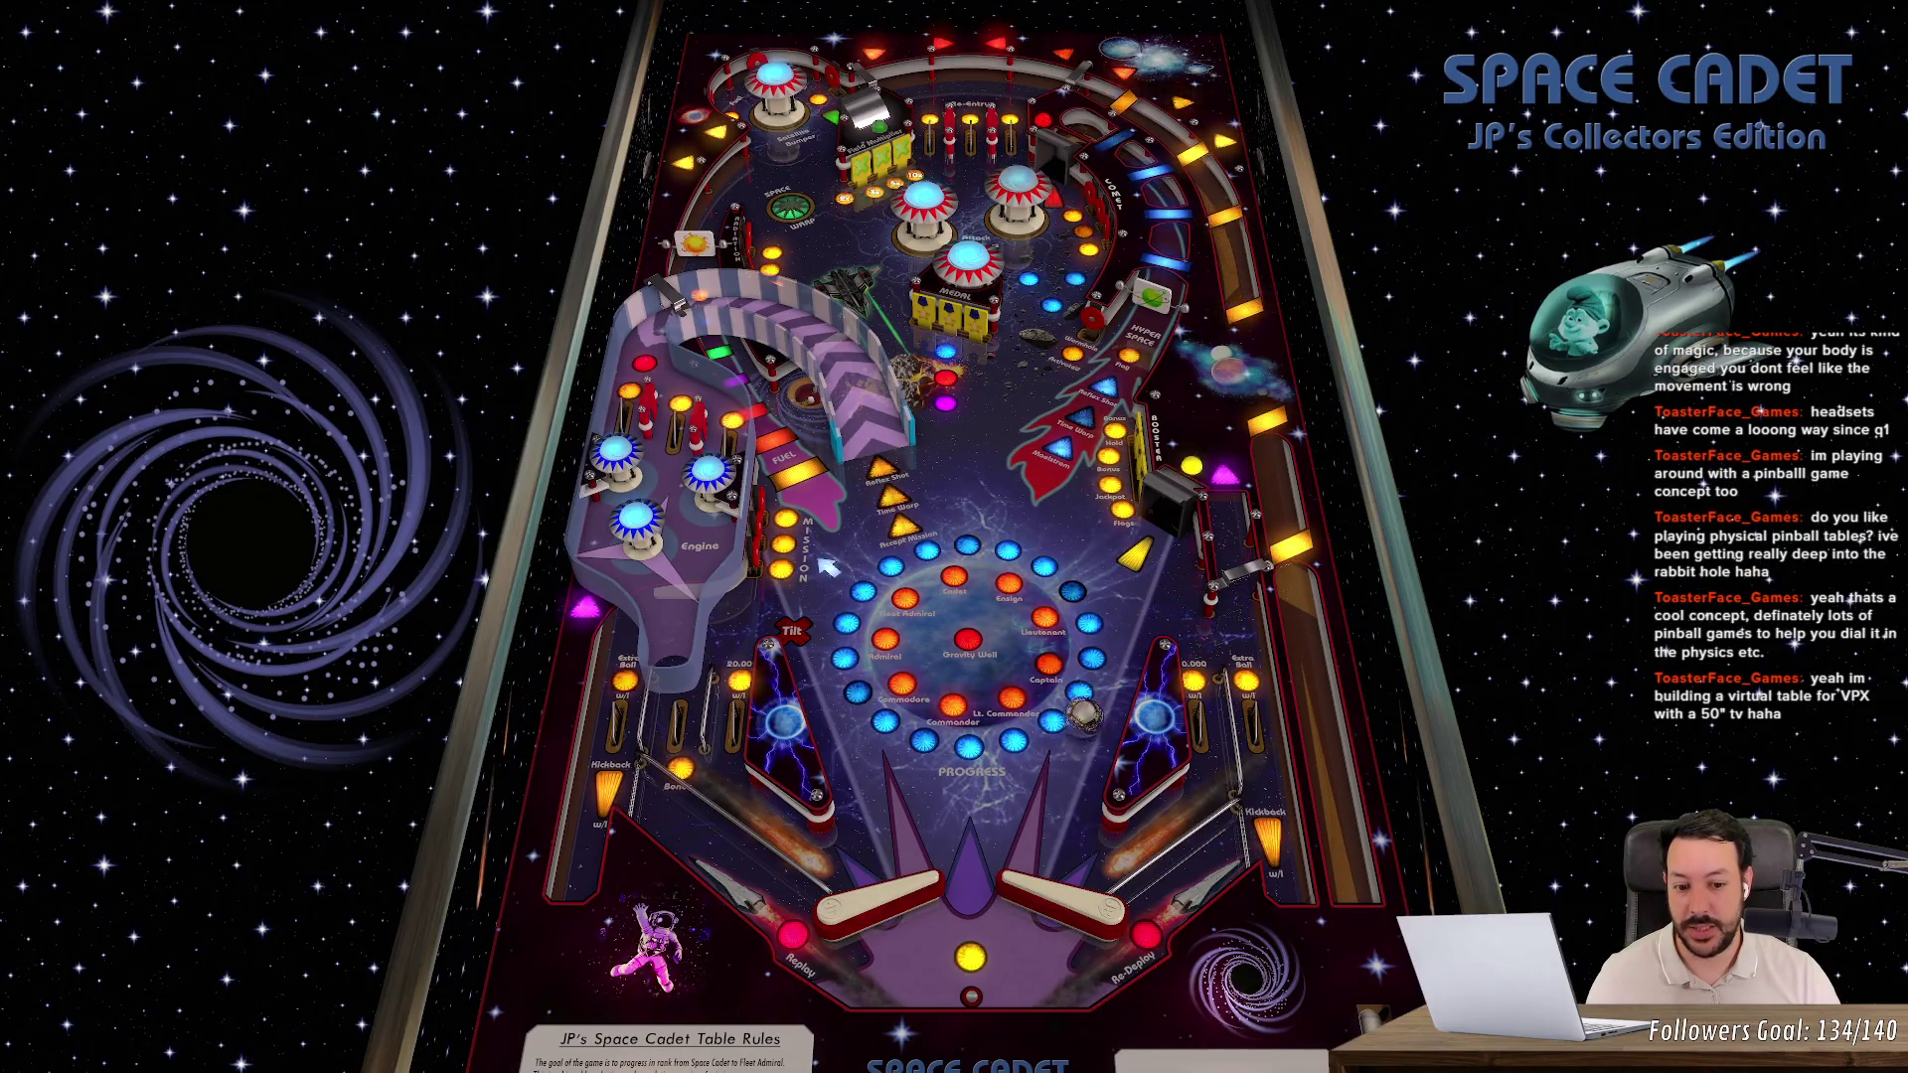
pyautogui.press('z')
pyautogui.press('/')
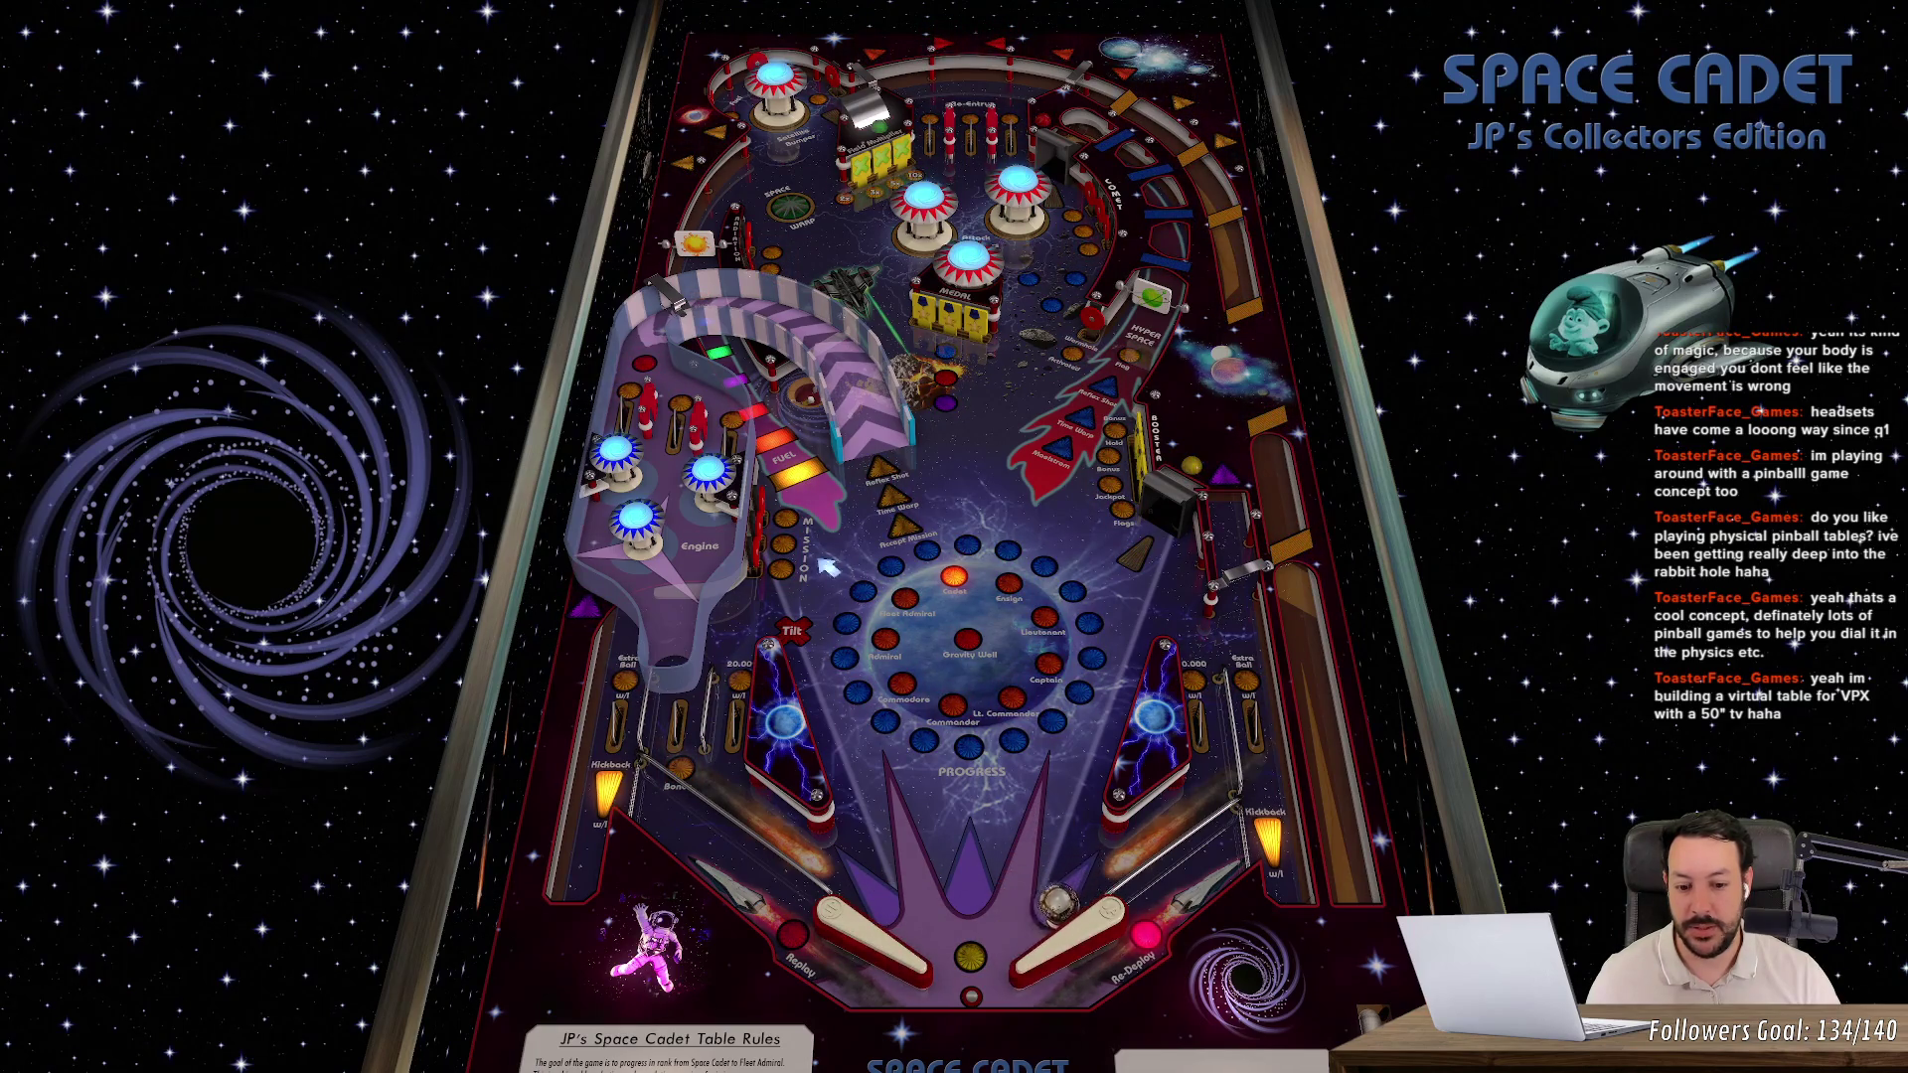
pyautogui.press('z')
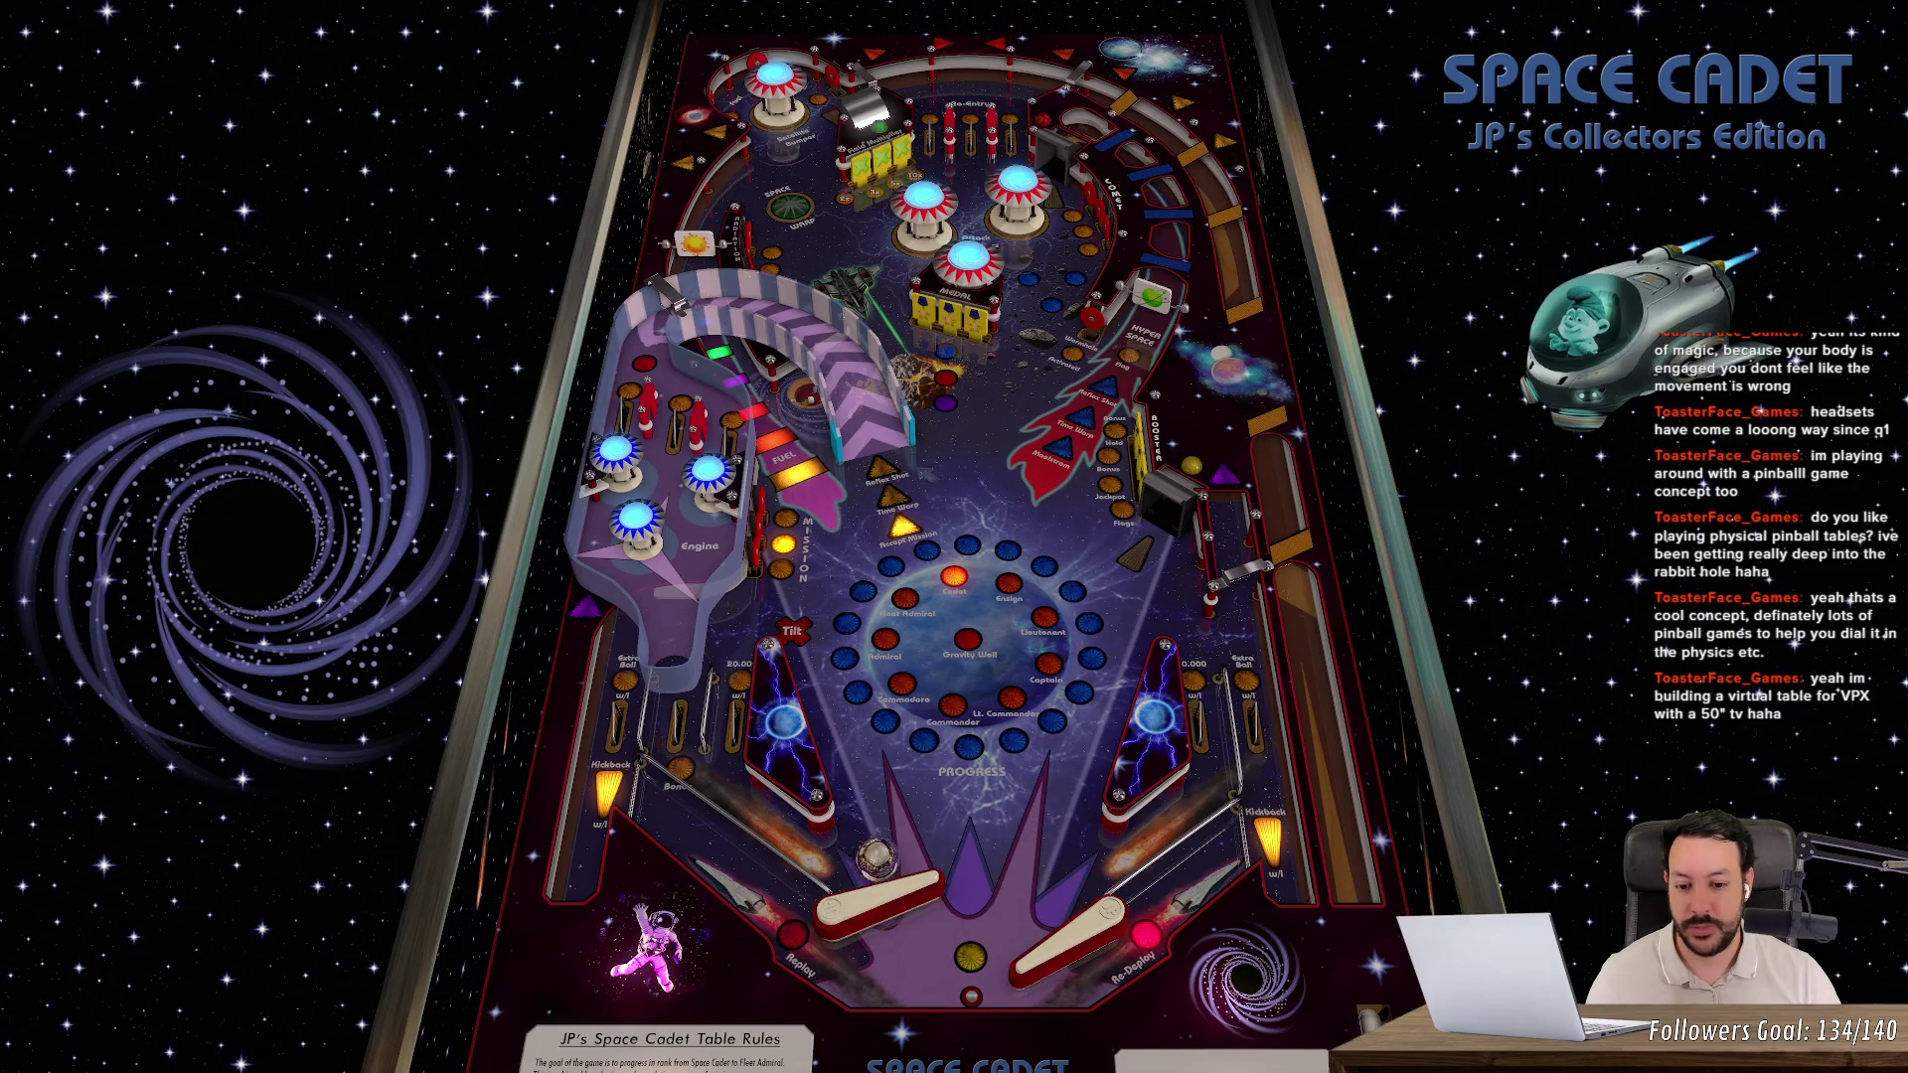
pyautogui.press('z')
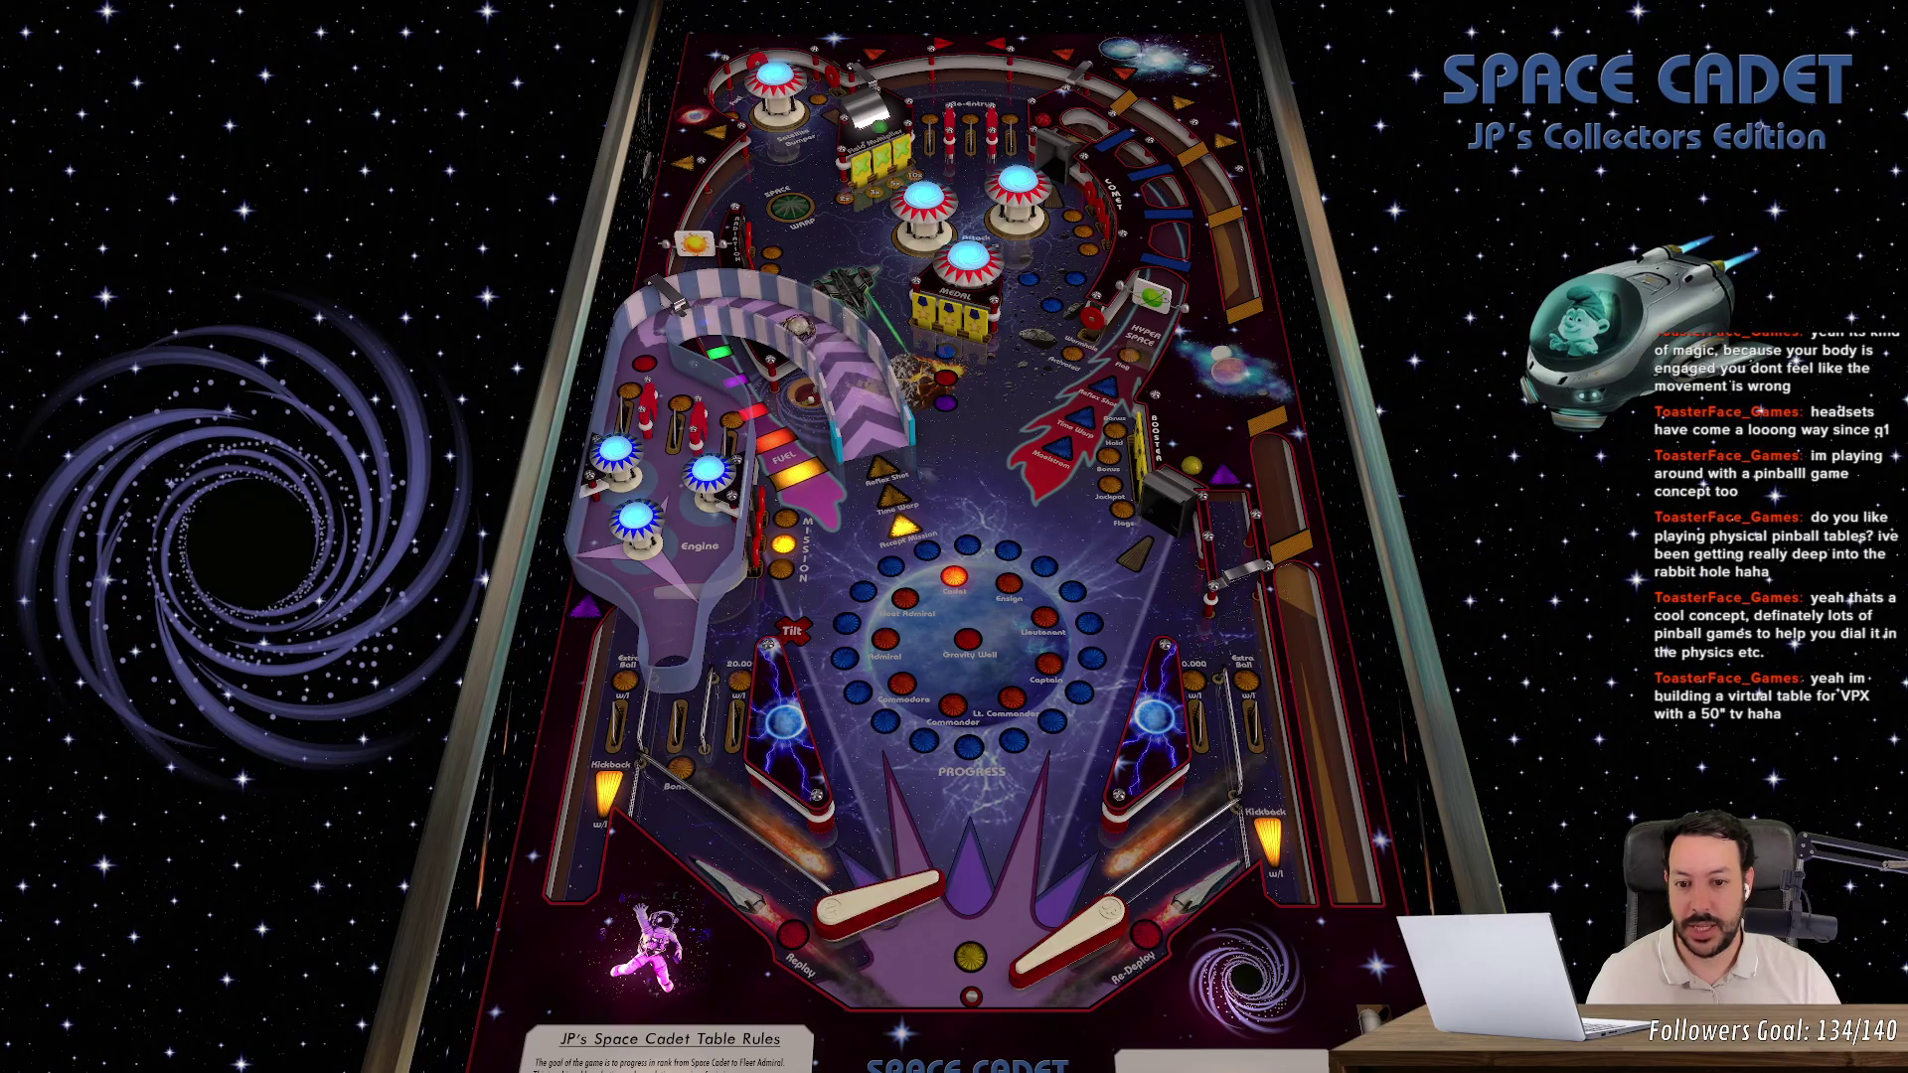
pyautogui.press('/')
pyautogui.press('/')
pyautogui.press('z')
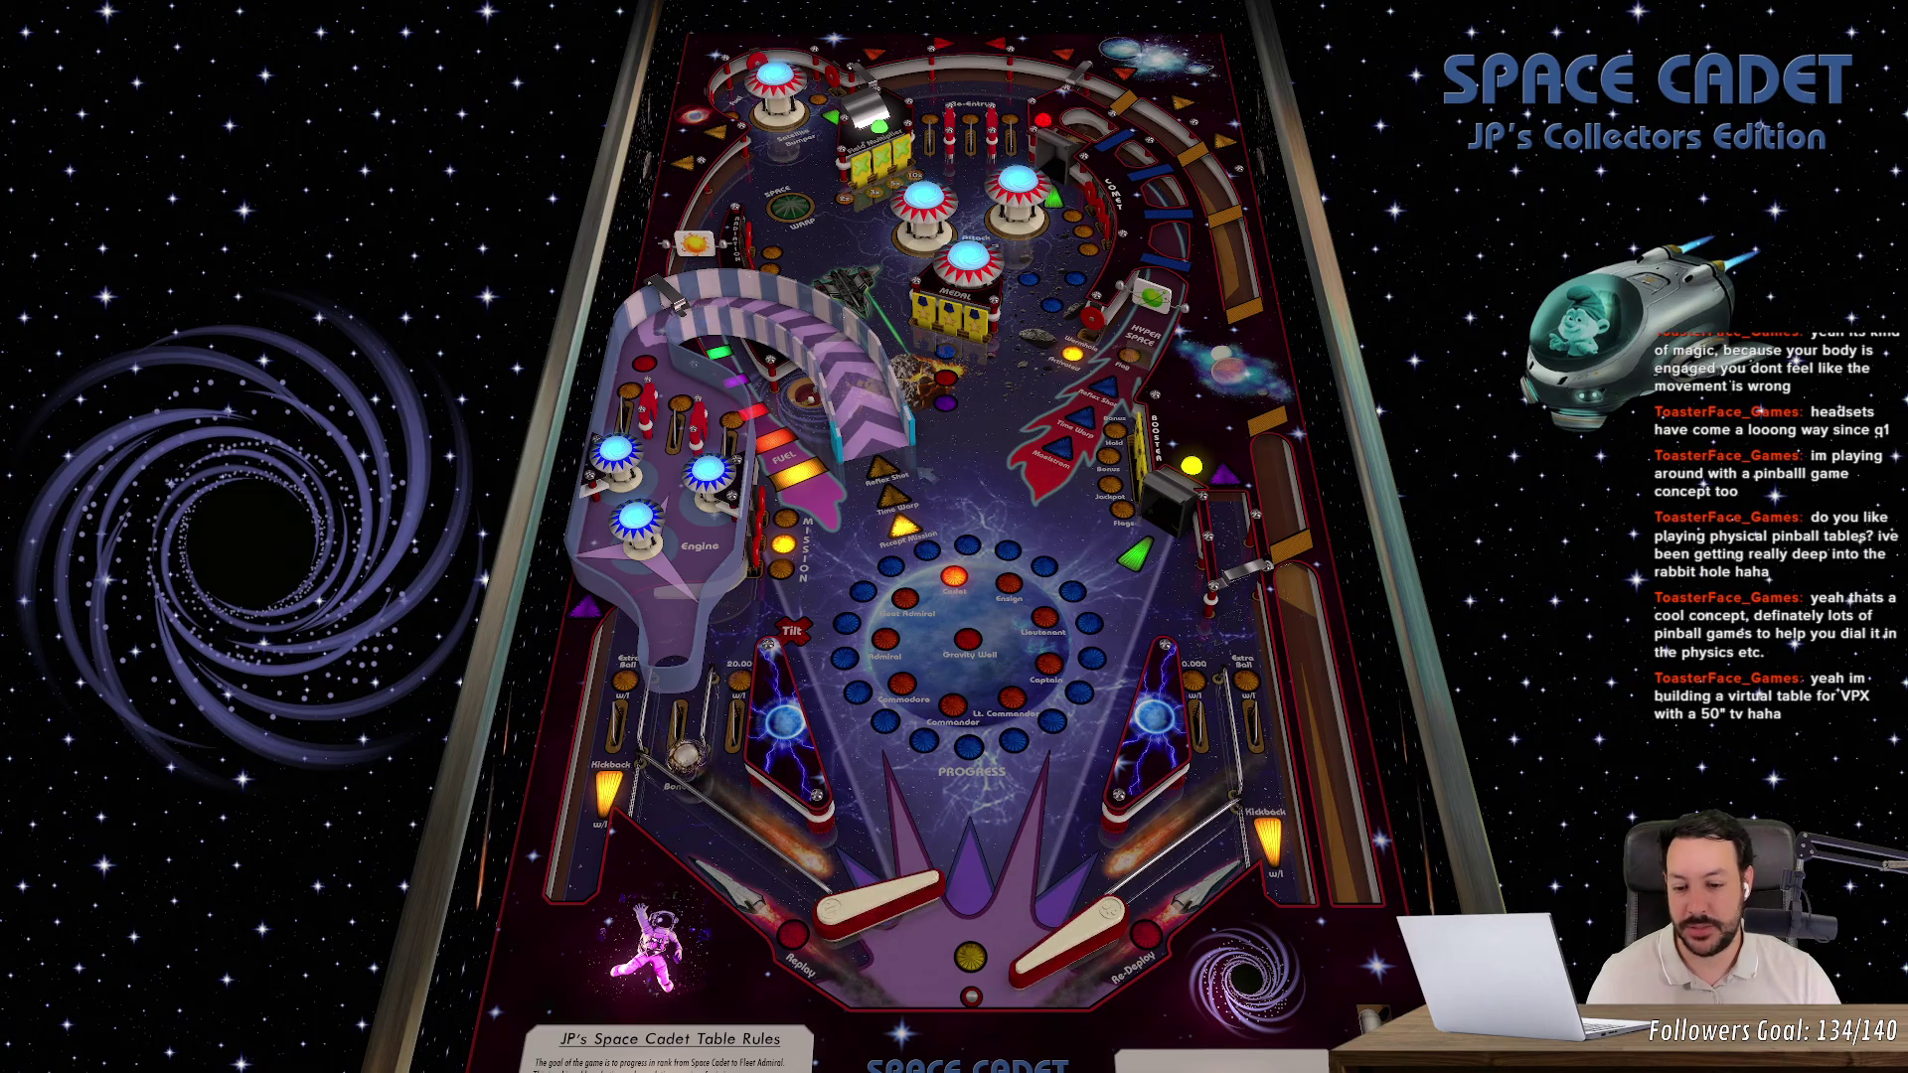
pyautogui.press('z')
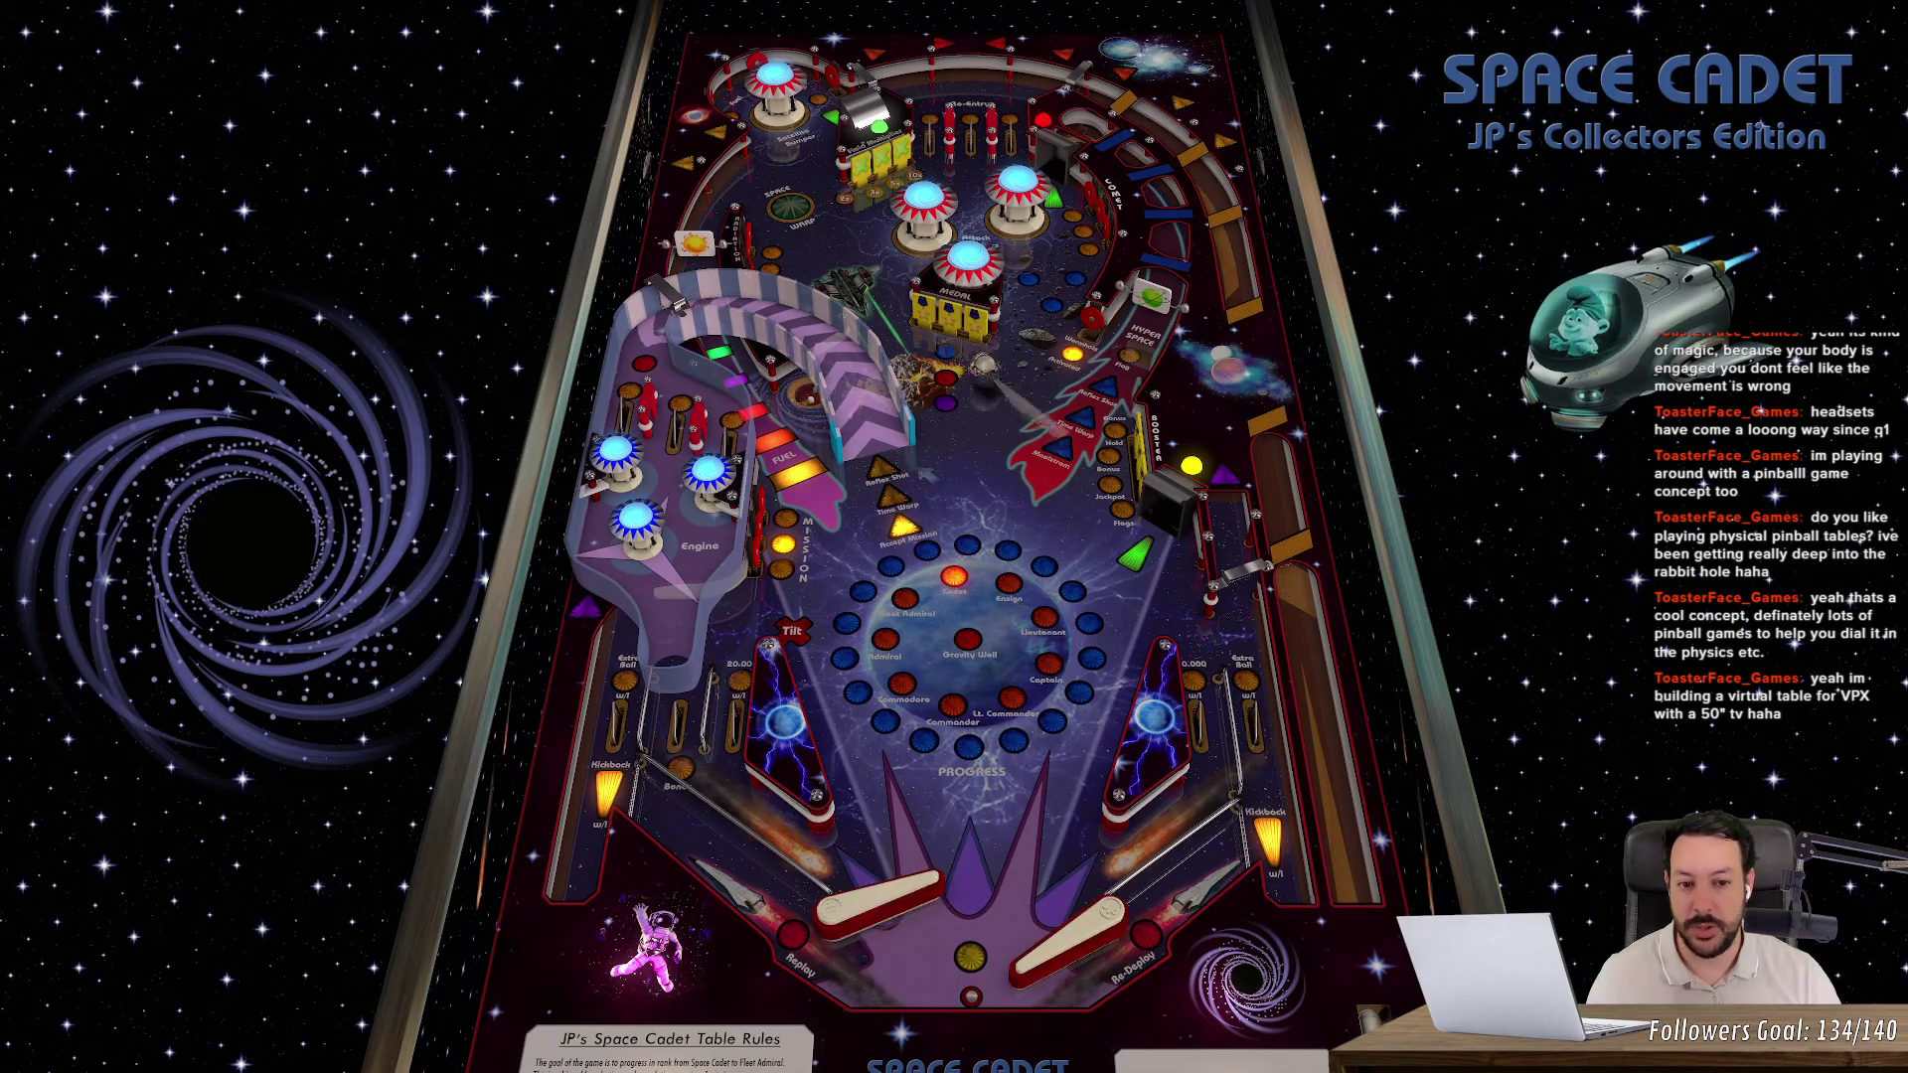
pyautogui.press('/')
pyautogui.press('z')
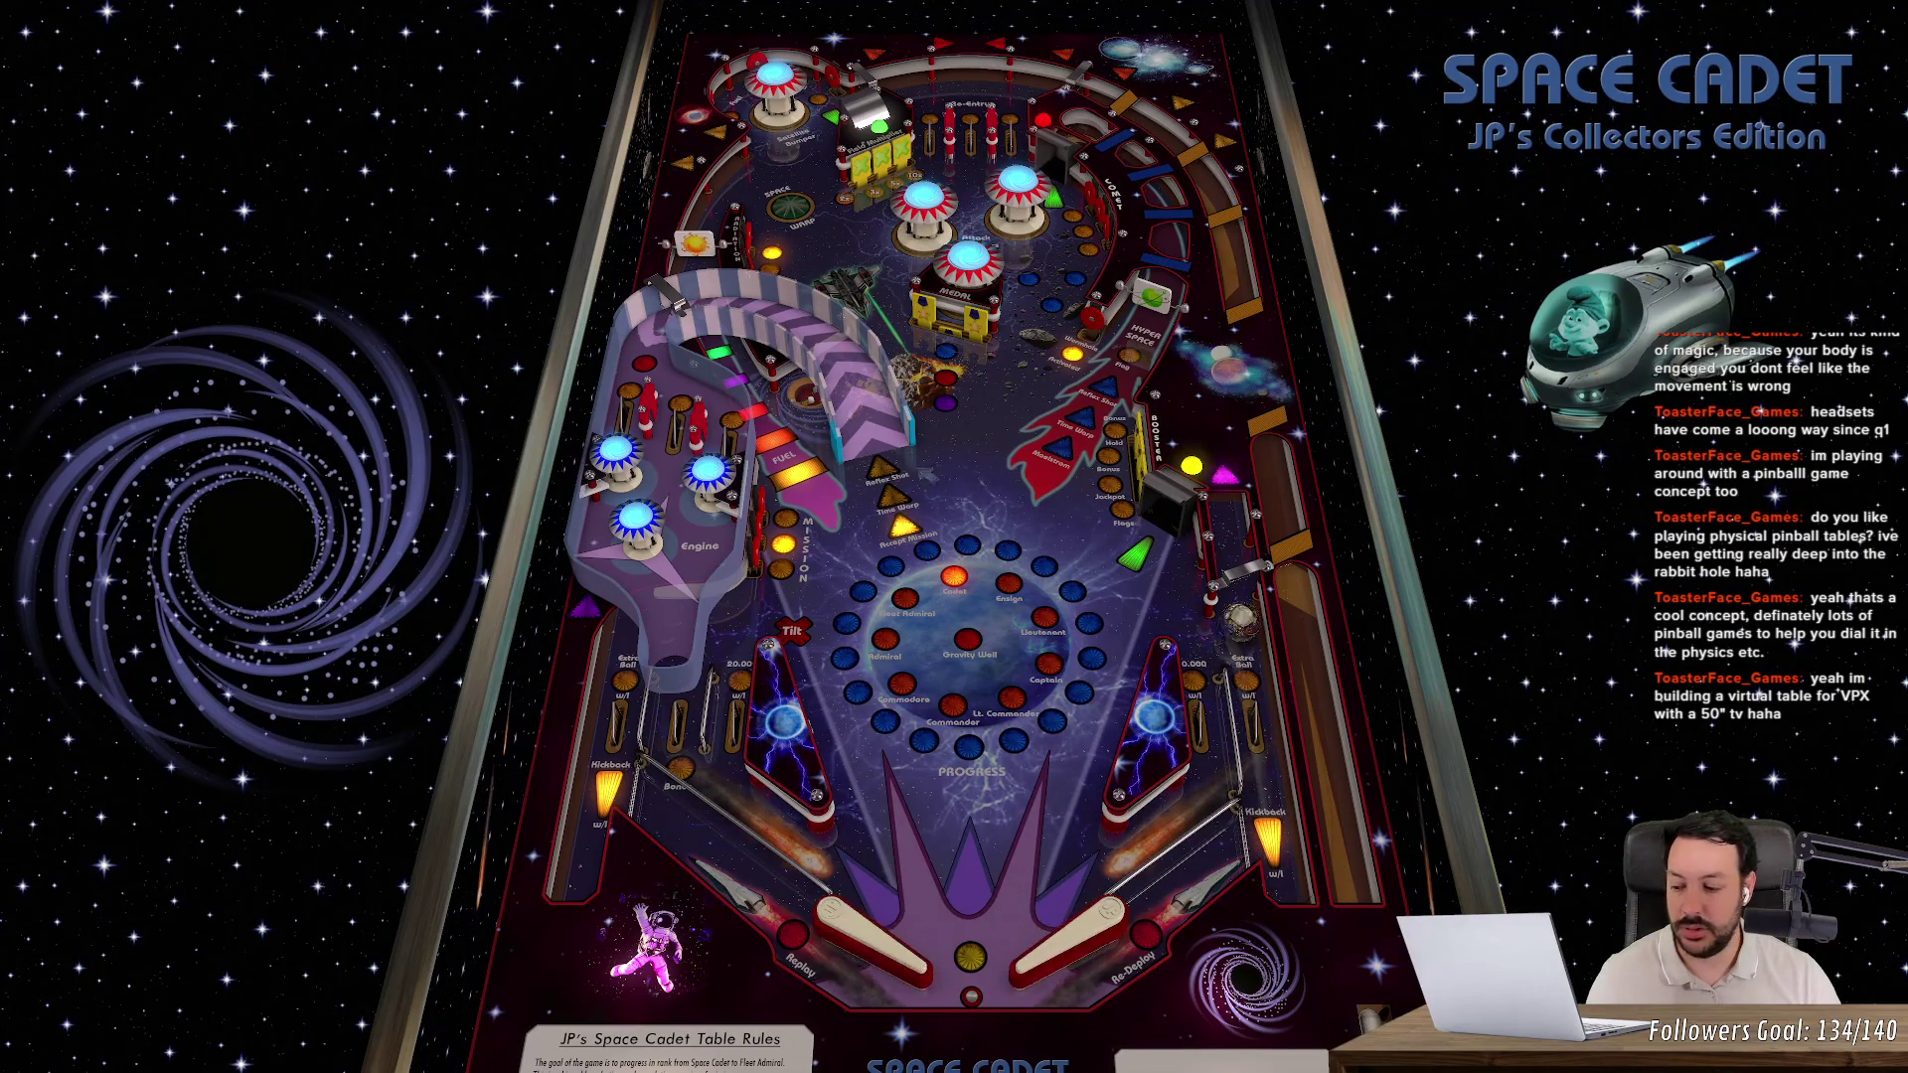
pyautogui.press('z')
pyautogui.press('/')
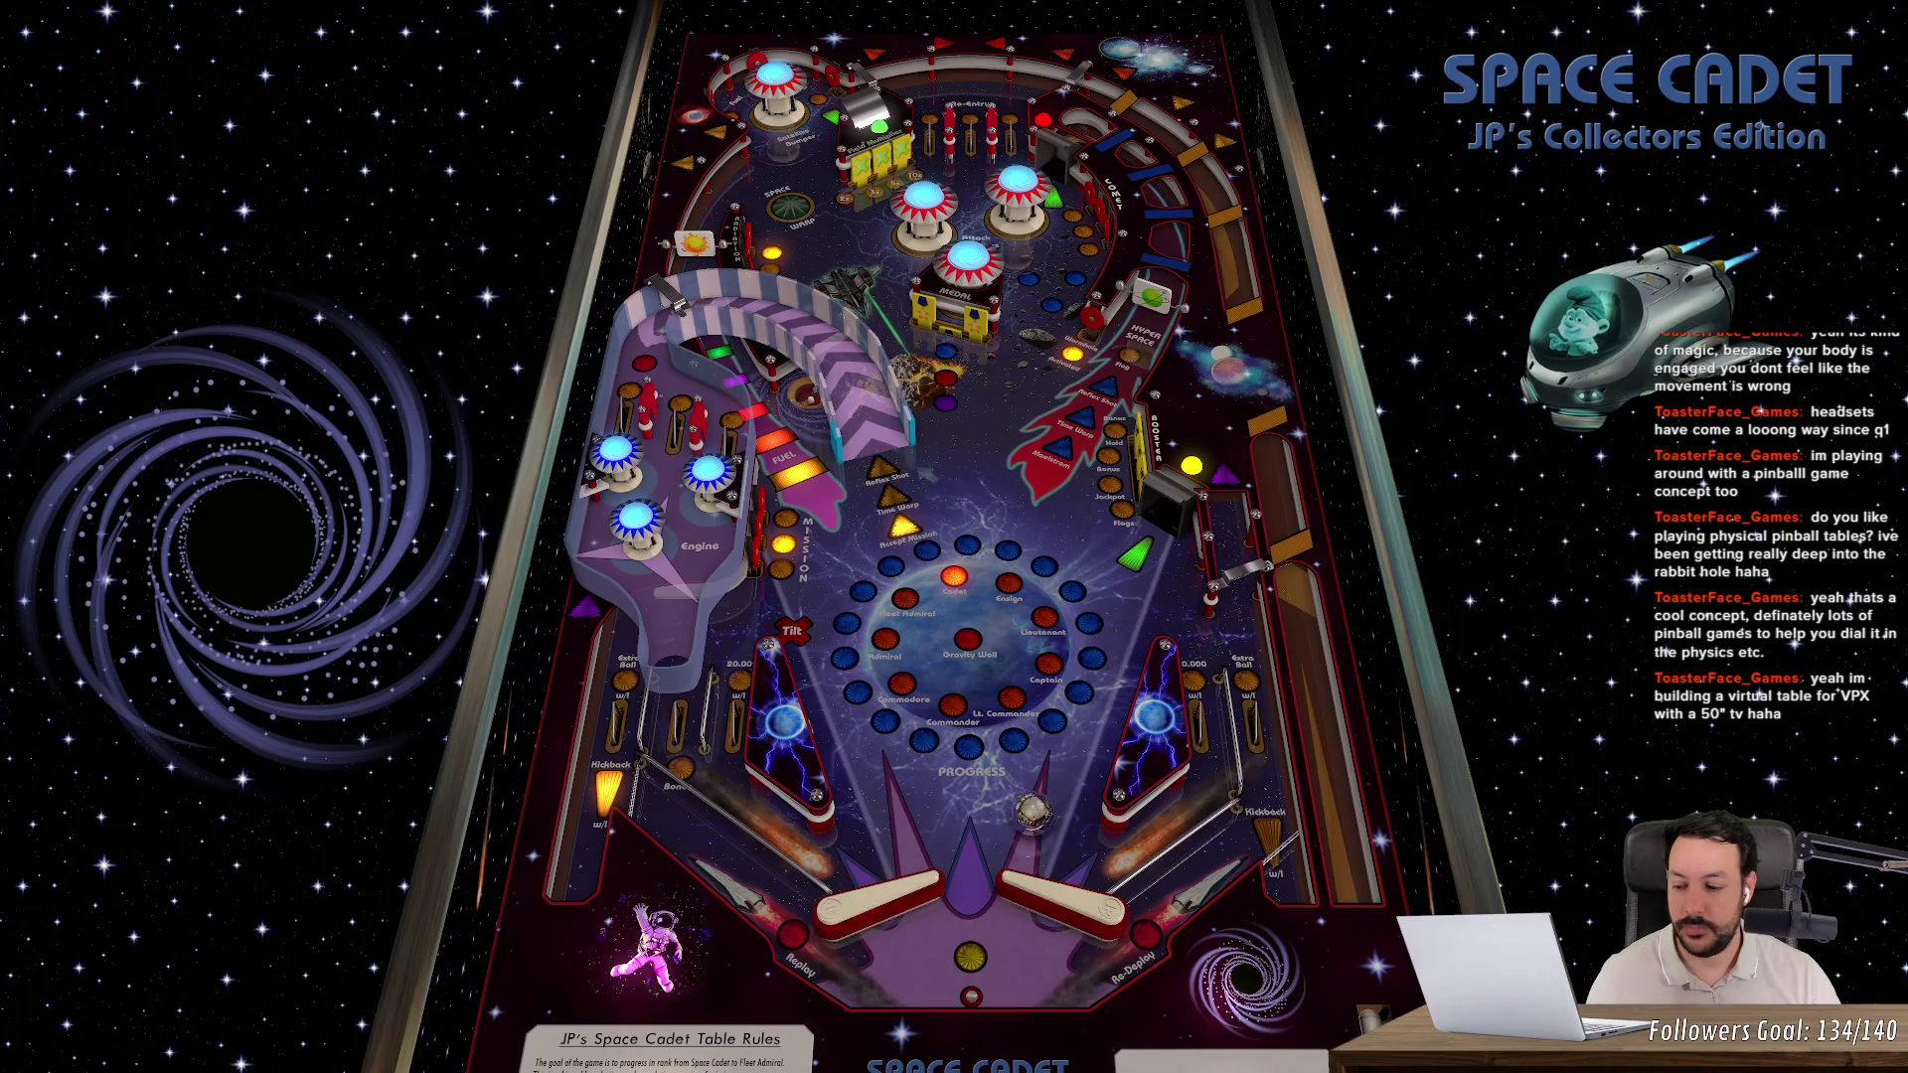
pyautogui.press('/')
pyautogui.press('z')
pyautogui.press('/')
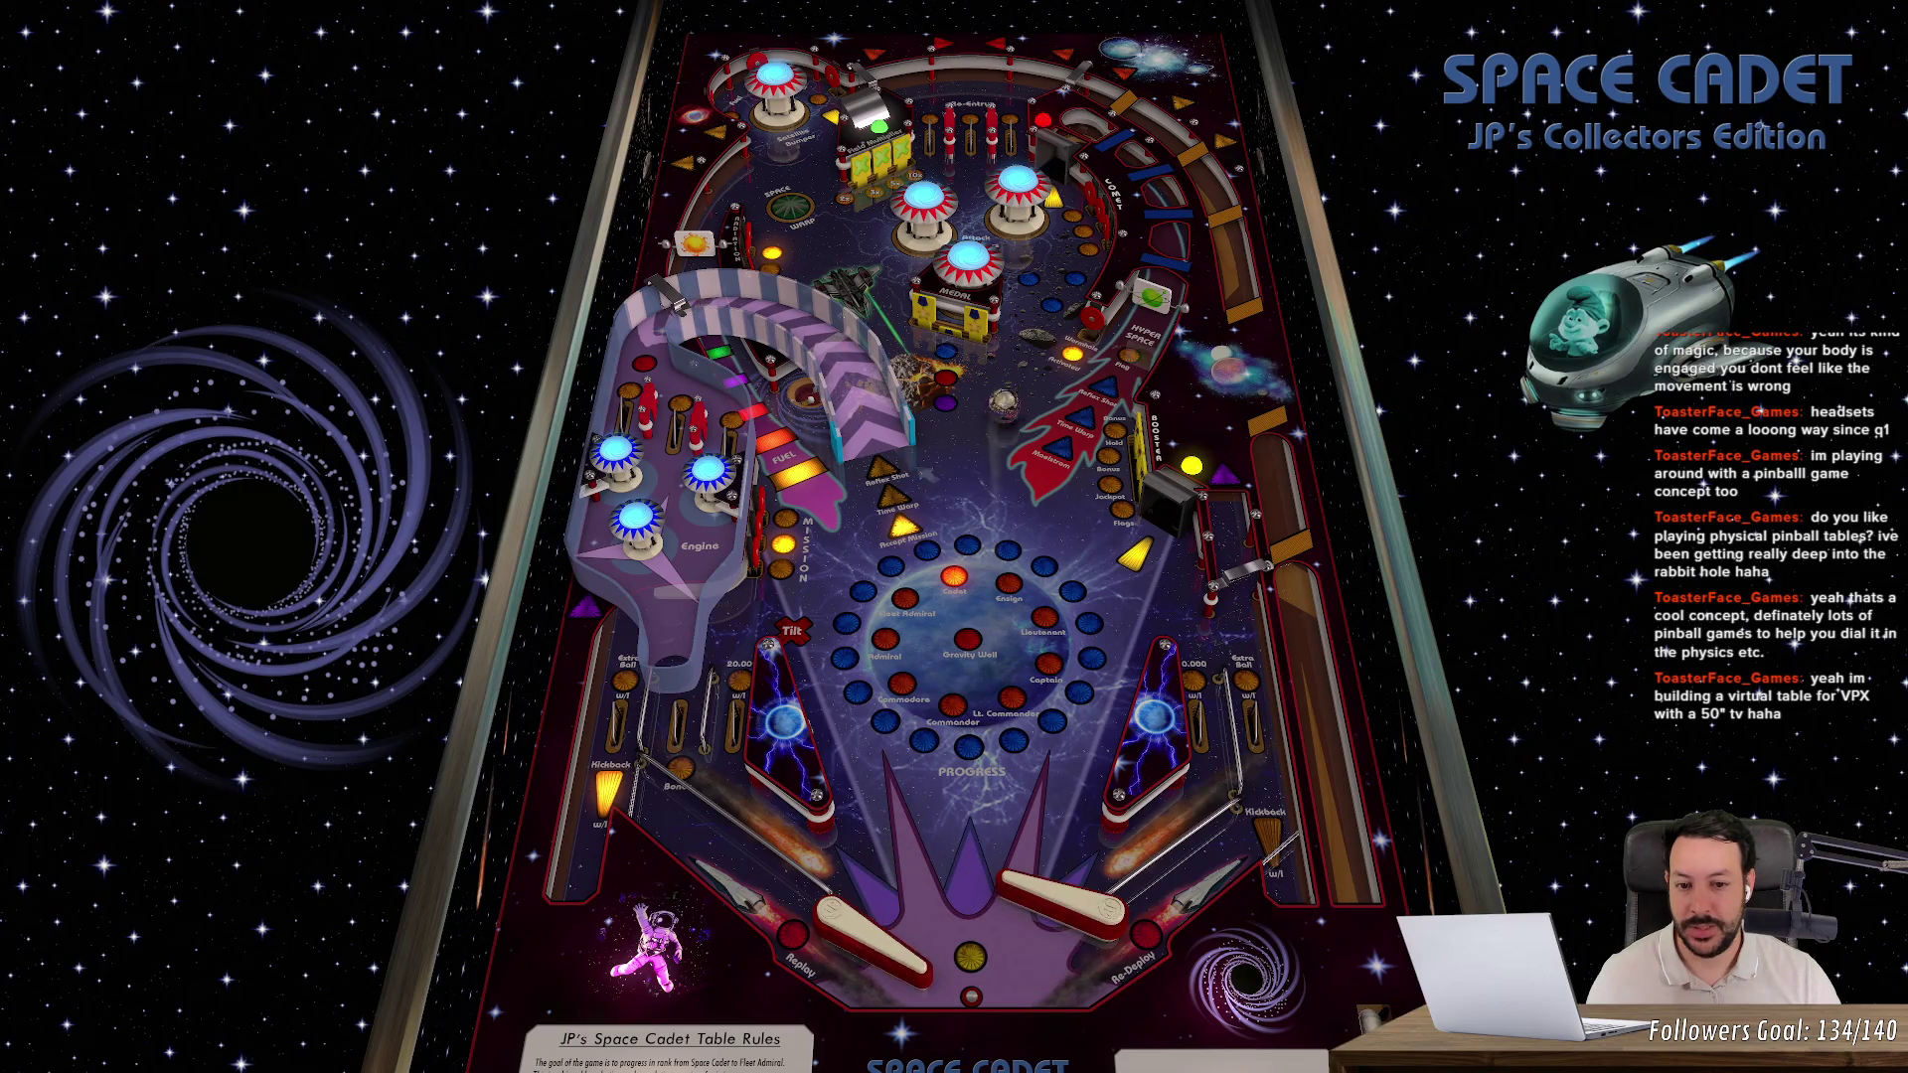
pyautogui.press('z')
pyautogui.press('/')
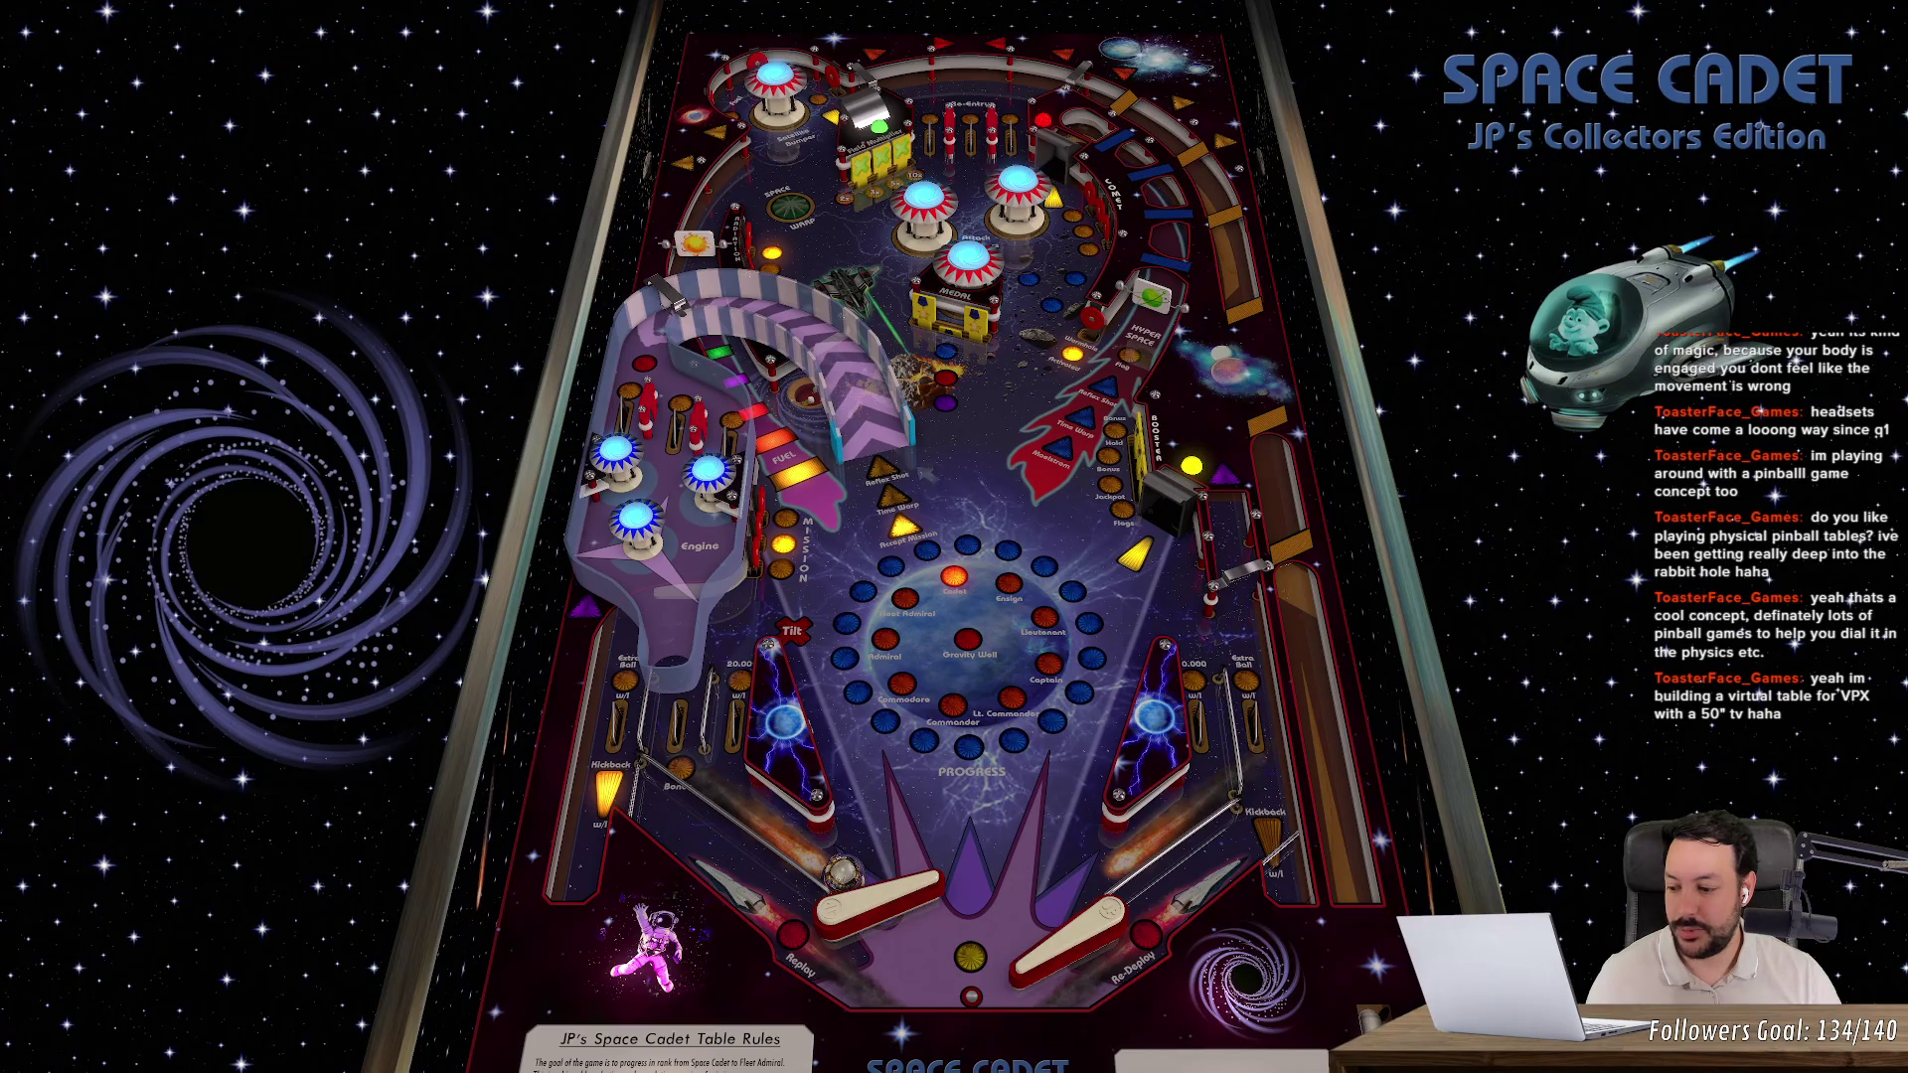
pyautogui.press('z')
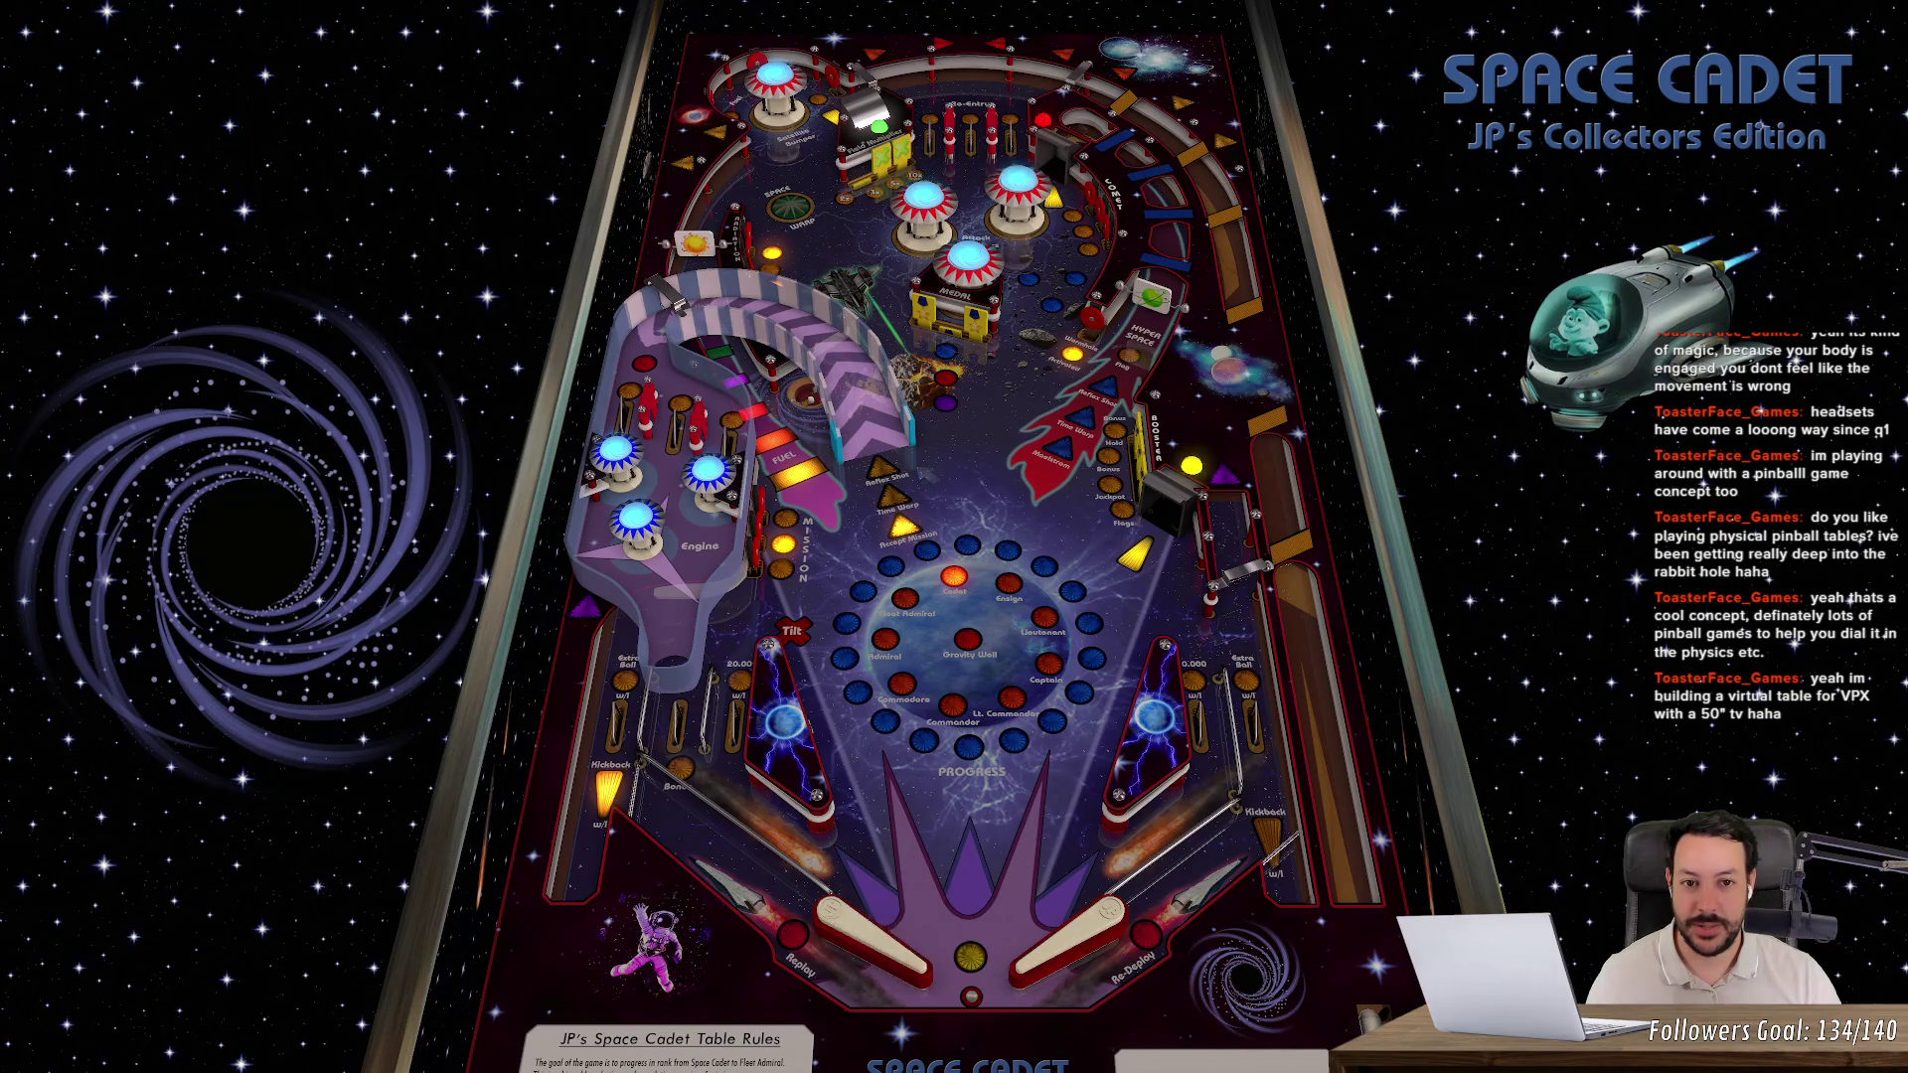
pyautogui.press('z')
pyautogui.press('/')
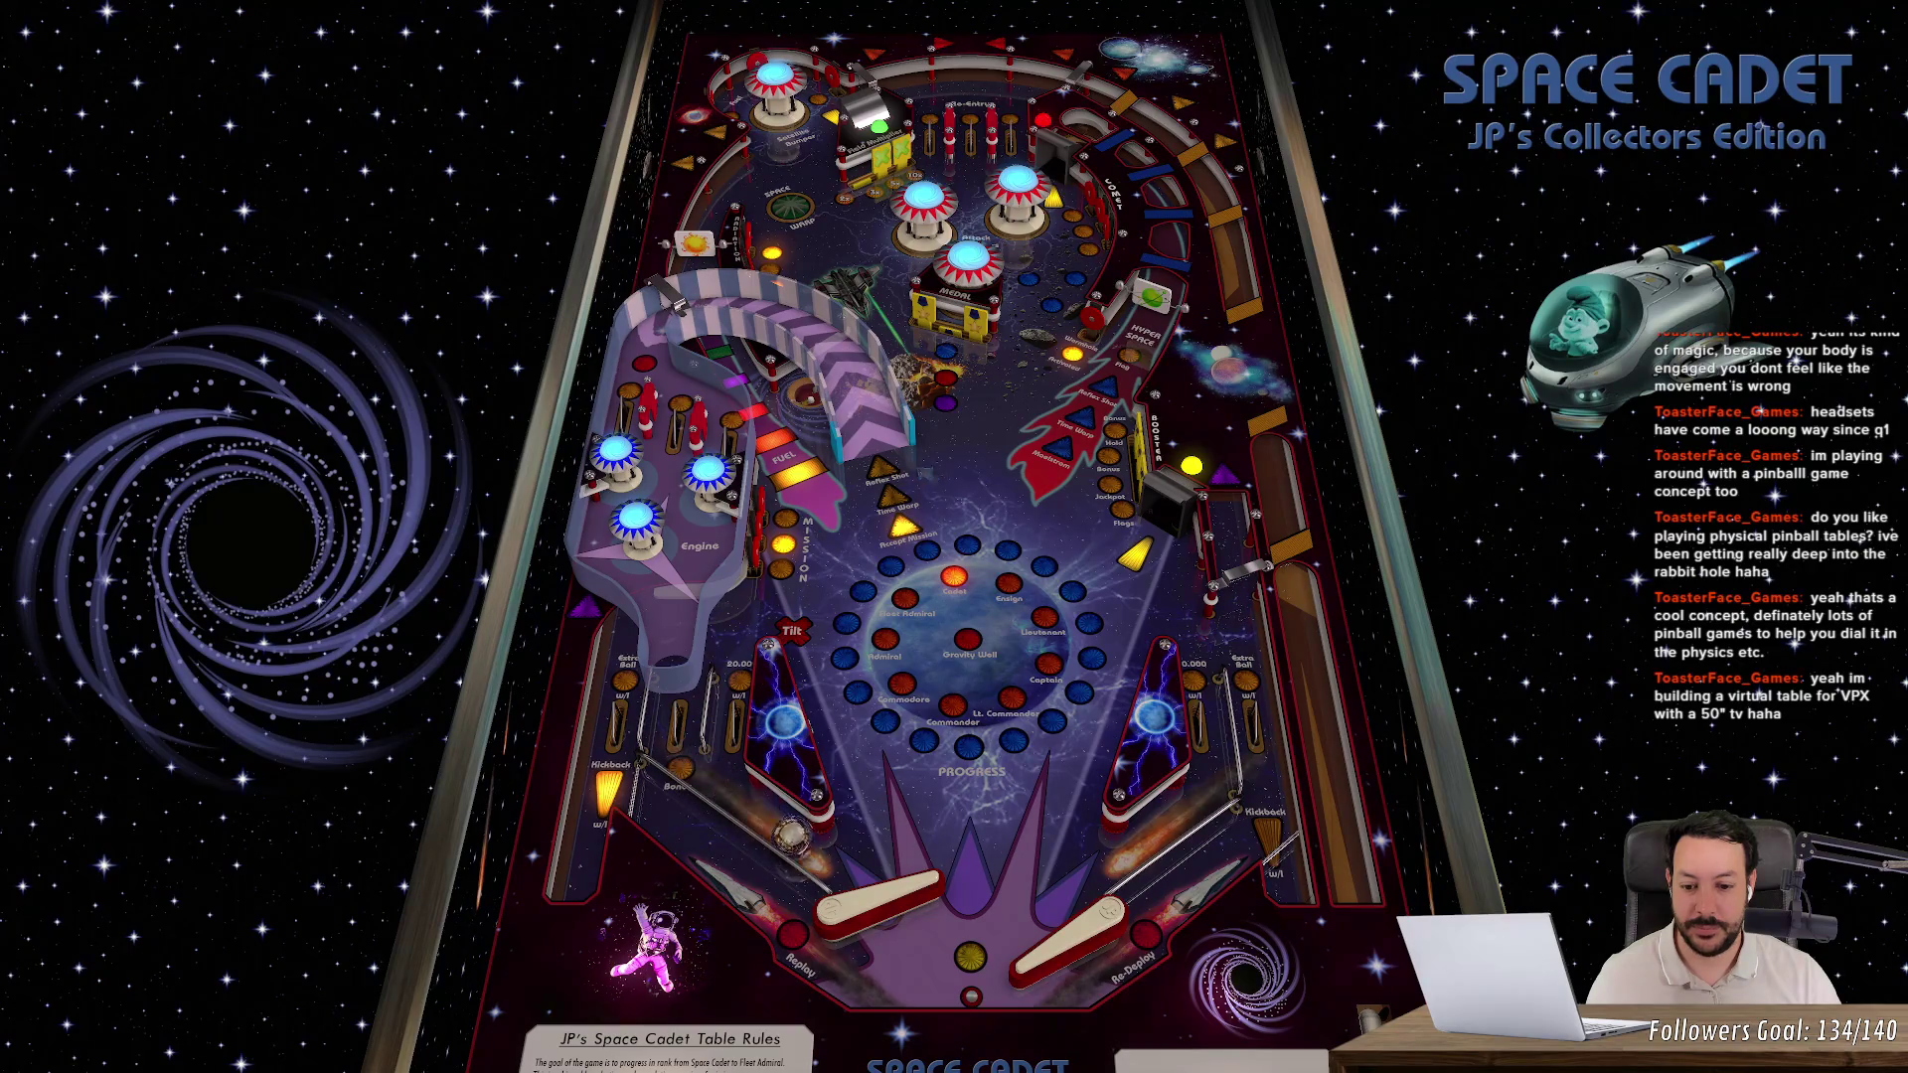
# - Keep saving the ball with the left and right Shift flippers as it comes down
pyautogui.press('shift')
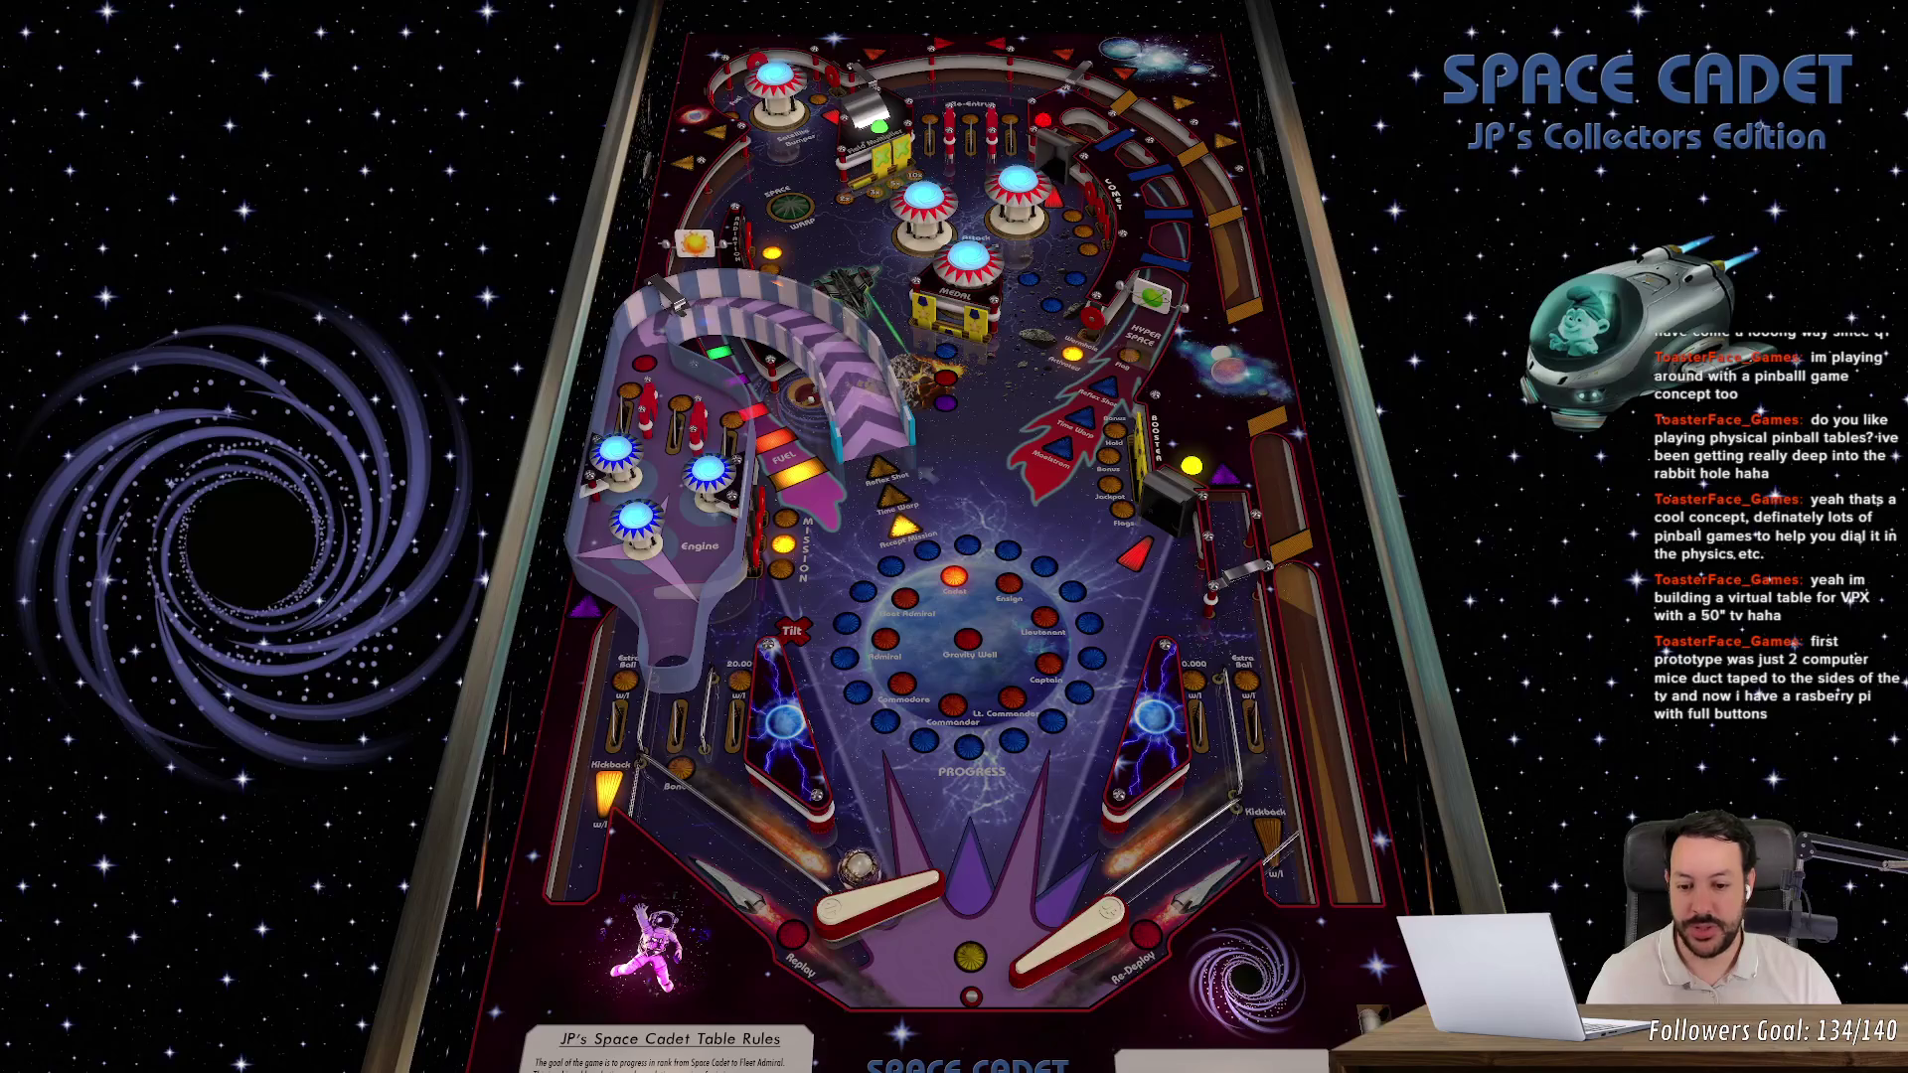
pyautogui.press('shift')
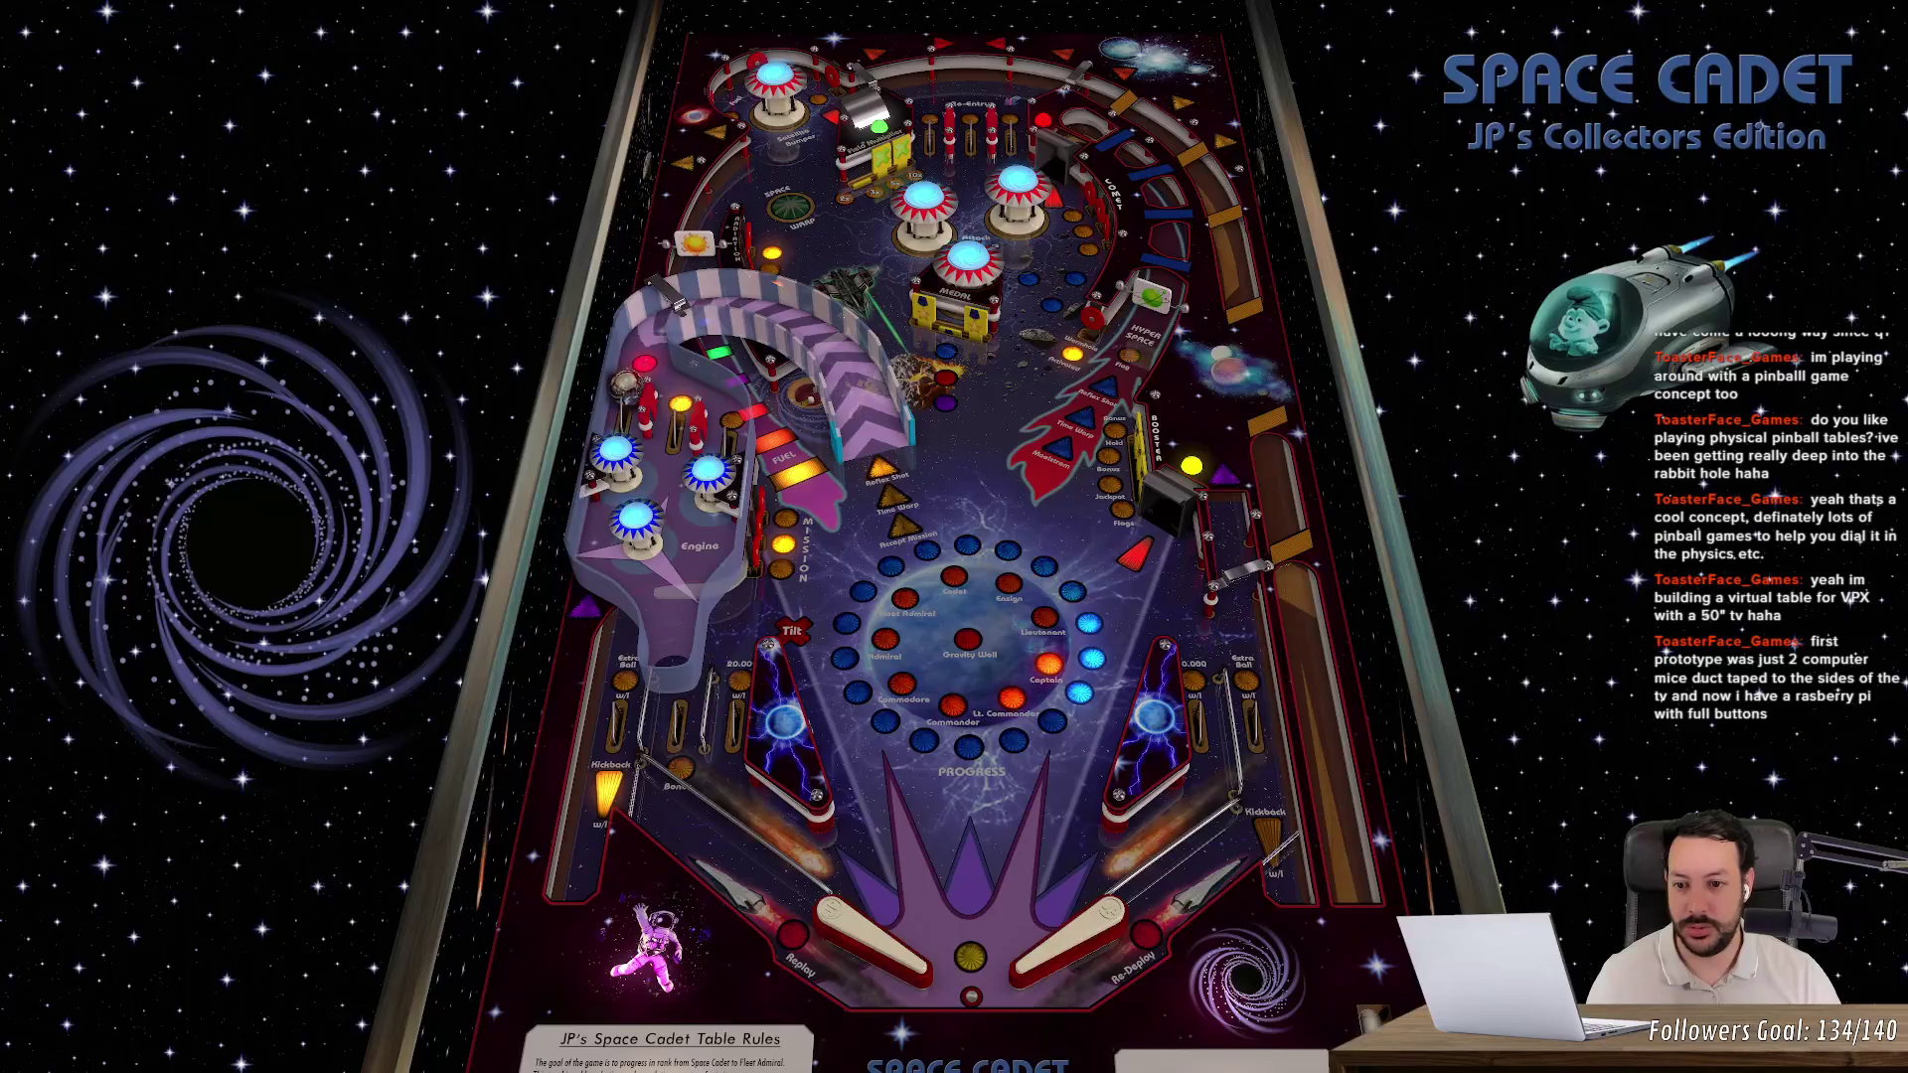
pyautogui.press('shift')
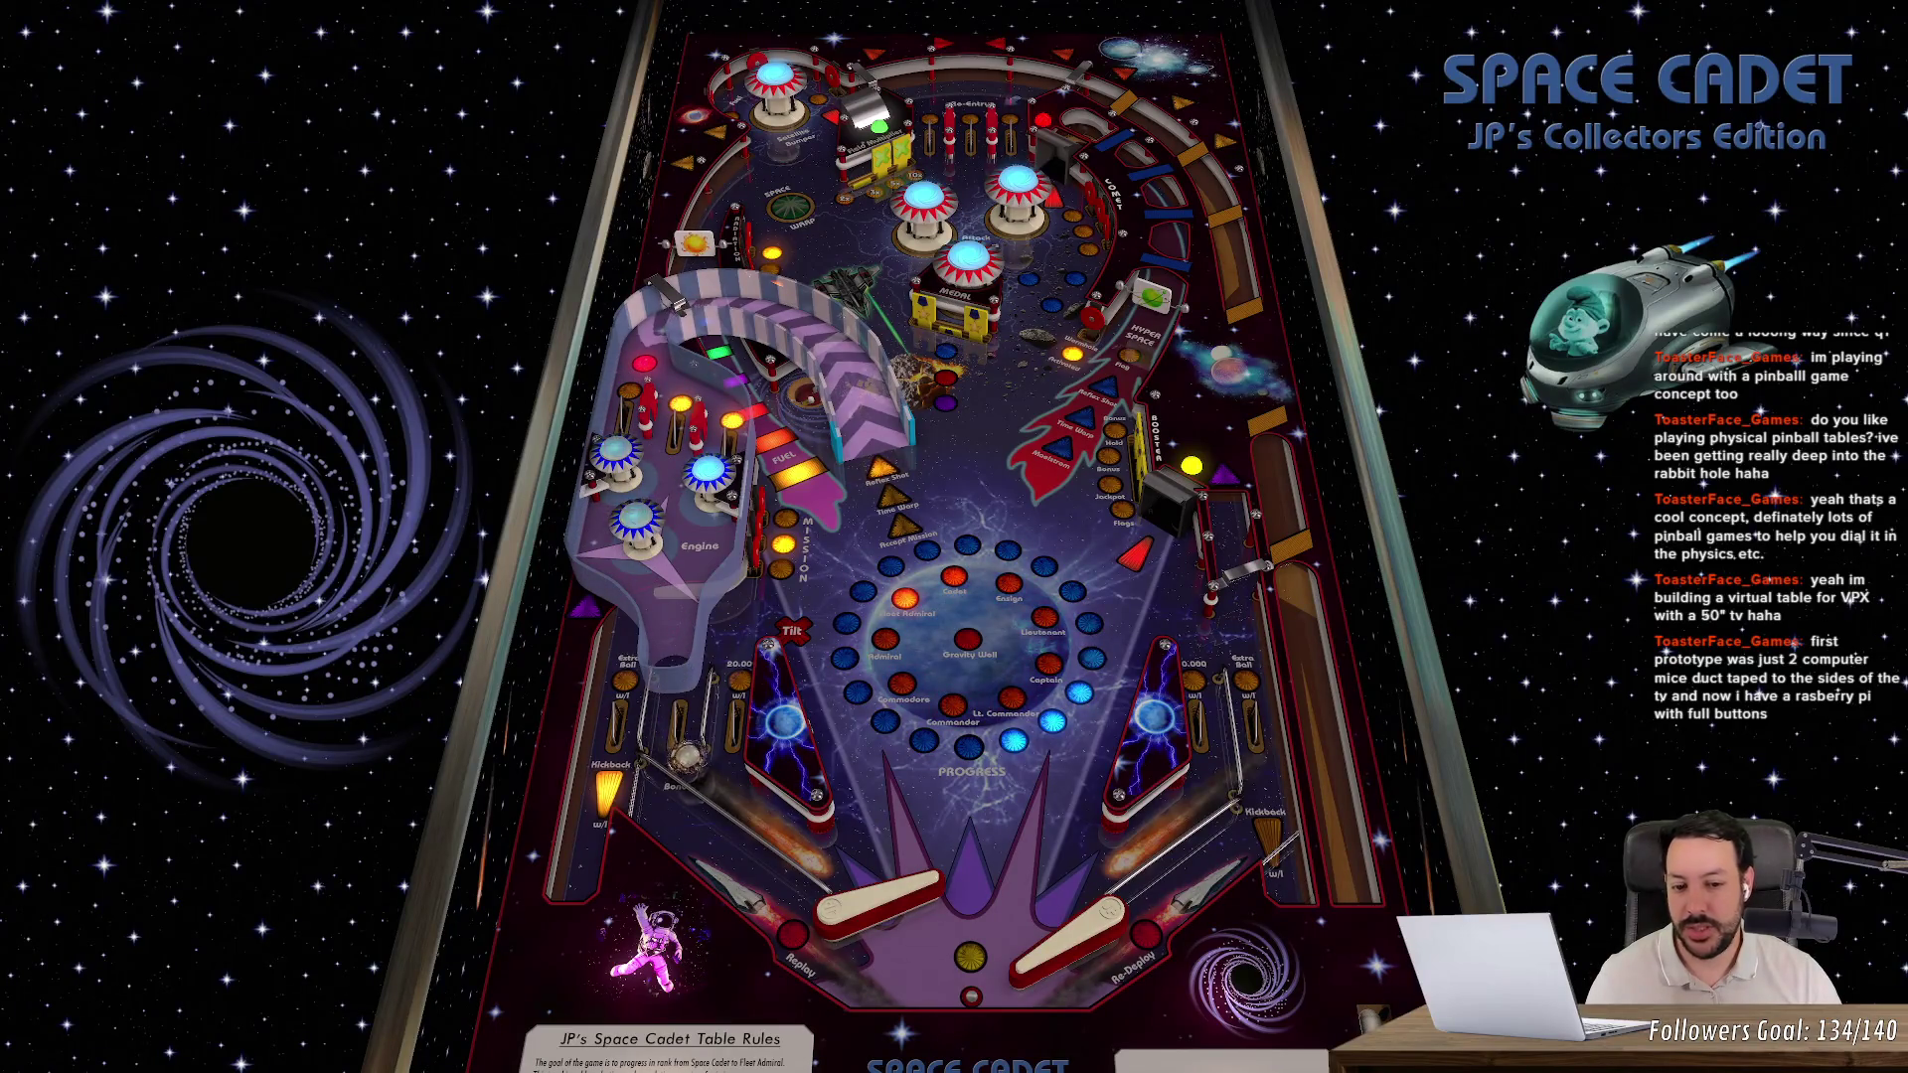
pyautogui.press('Shift_R')
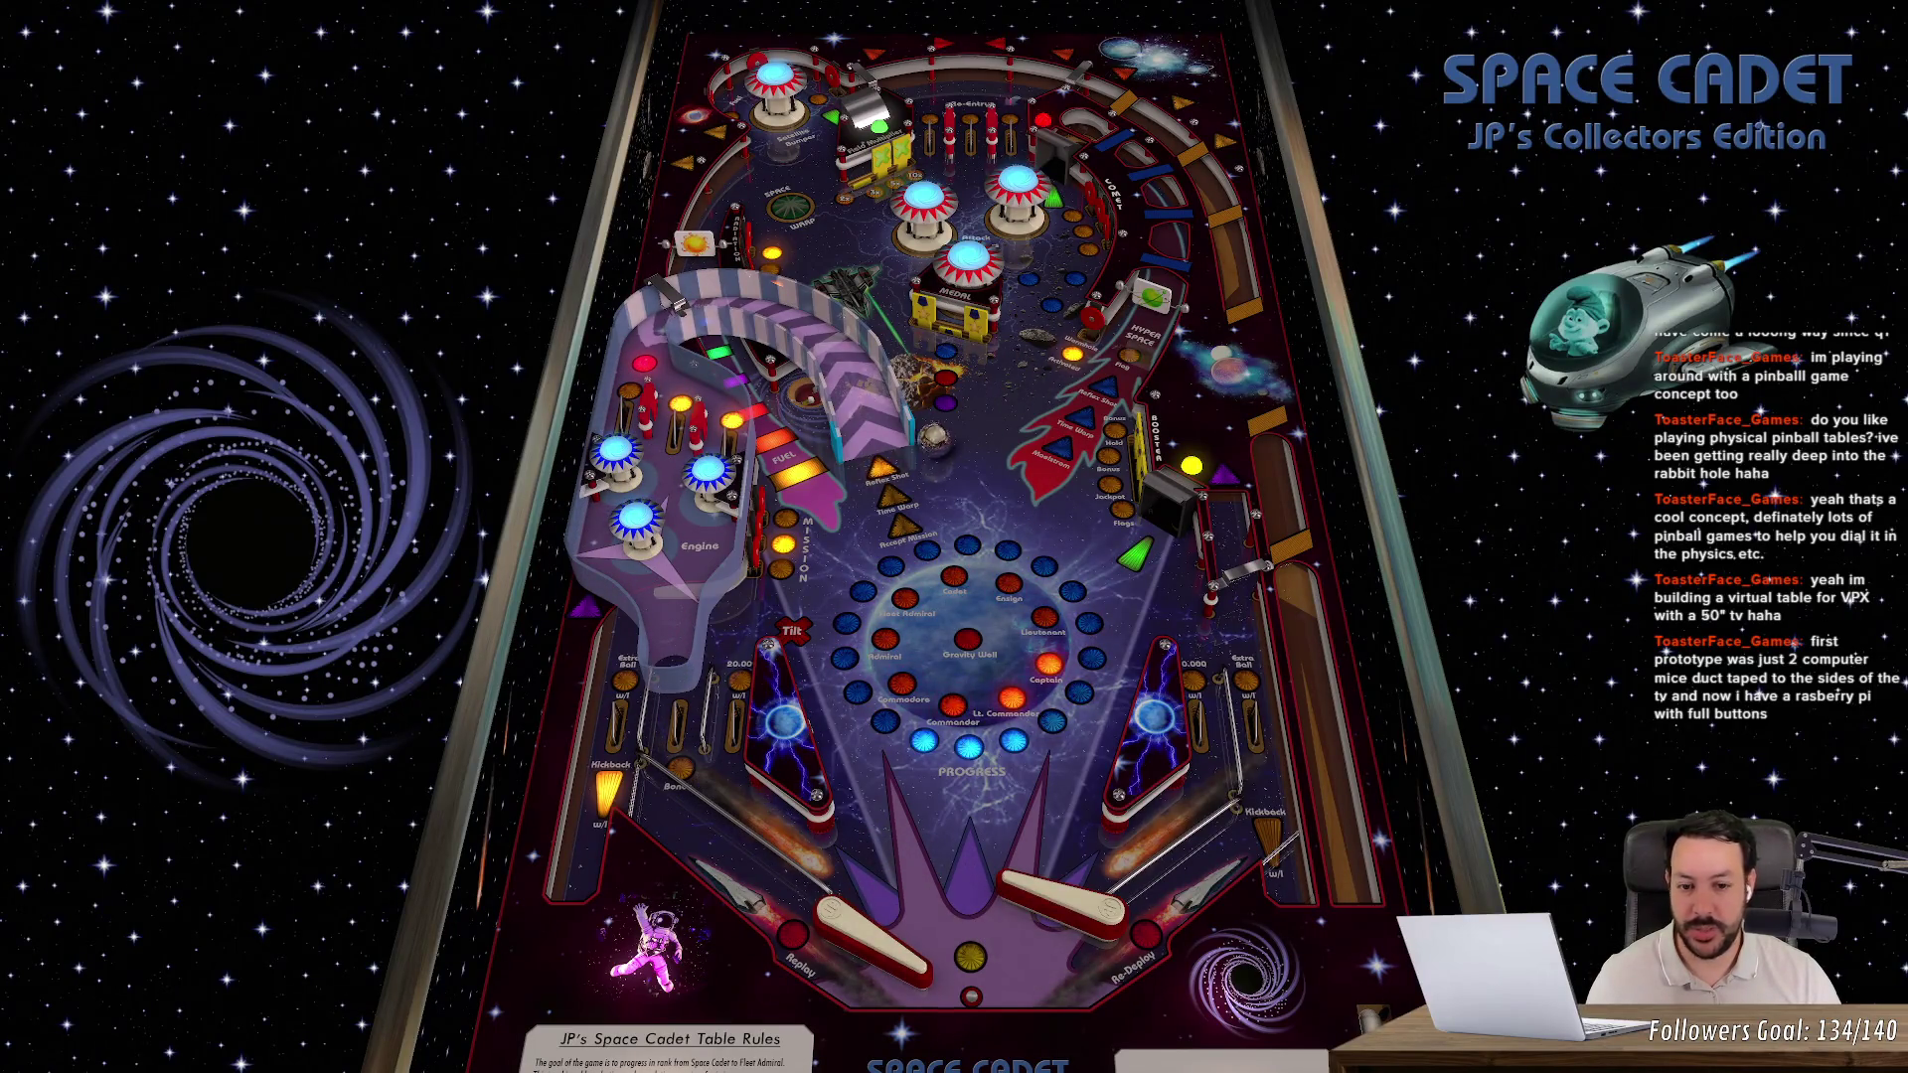
pyautogui.press('shift')
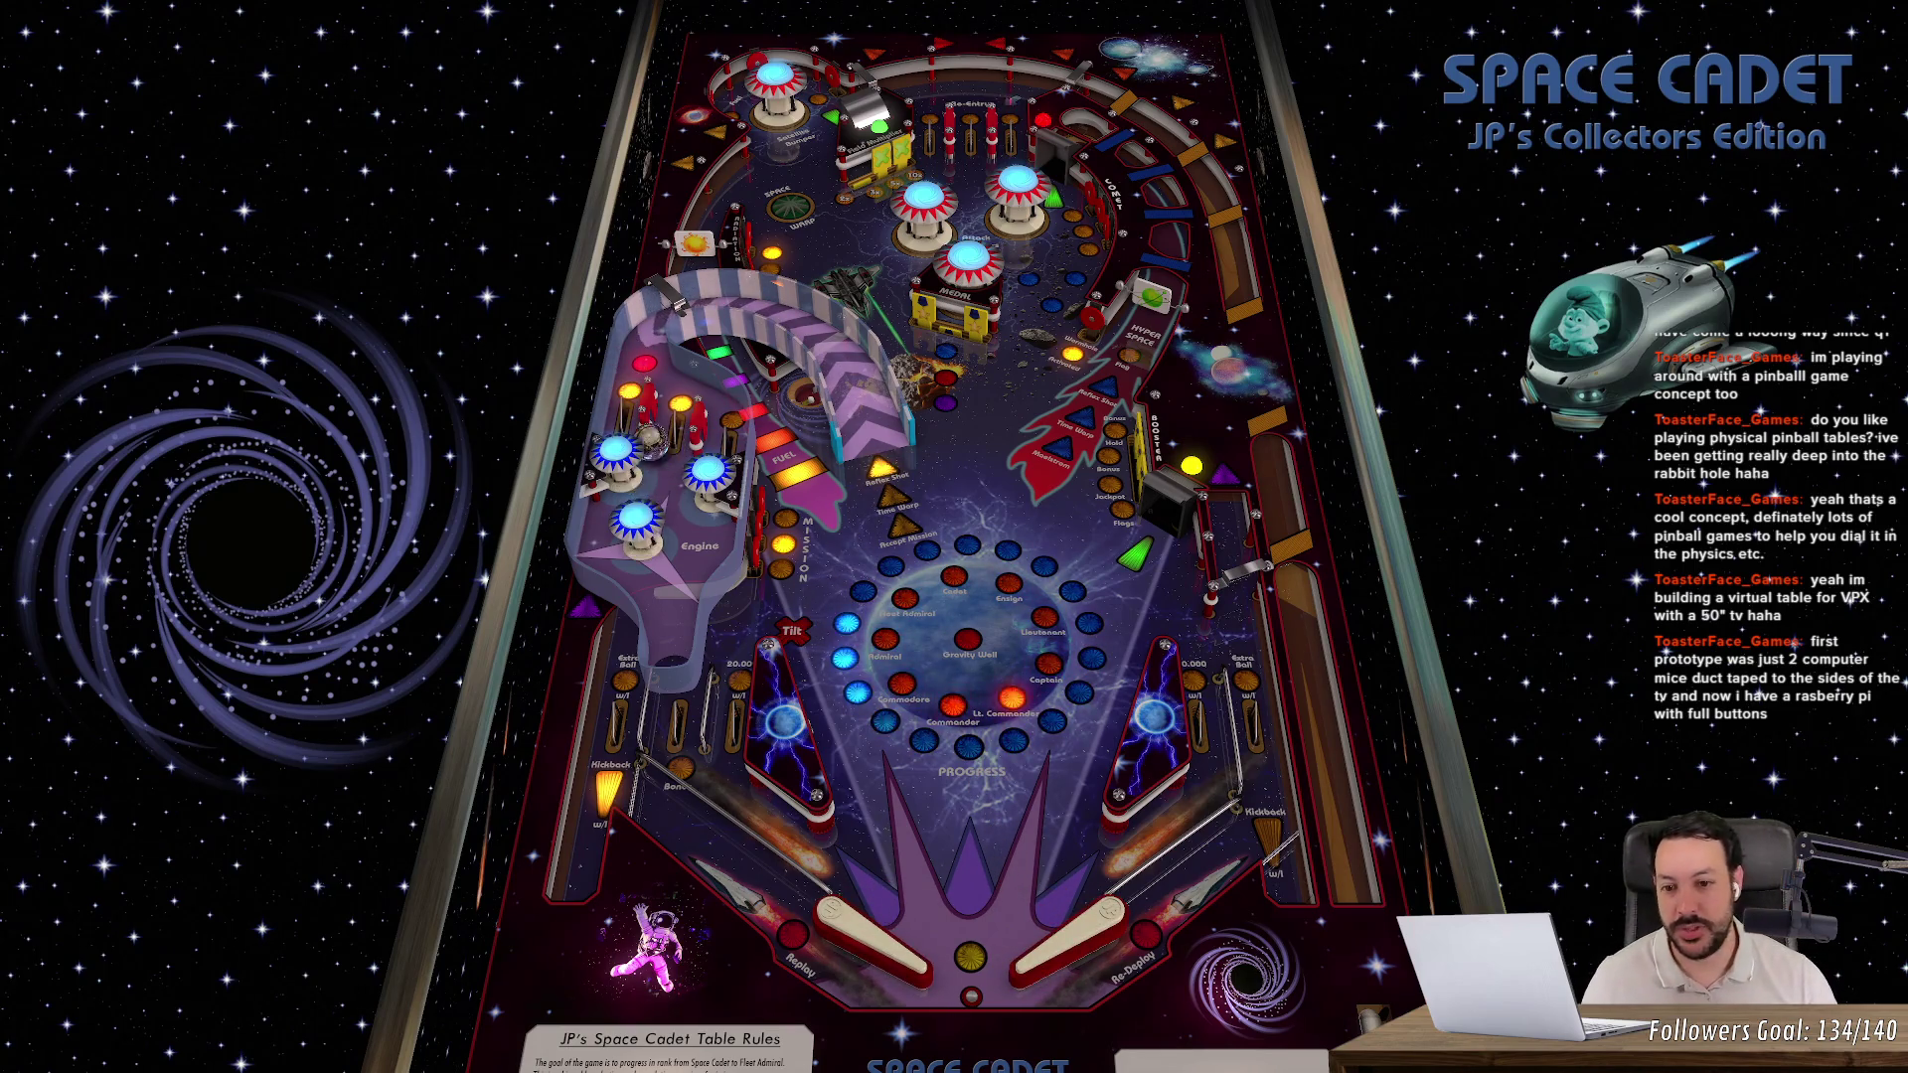
pyautogui.press('shift')
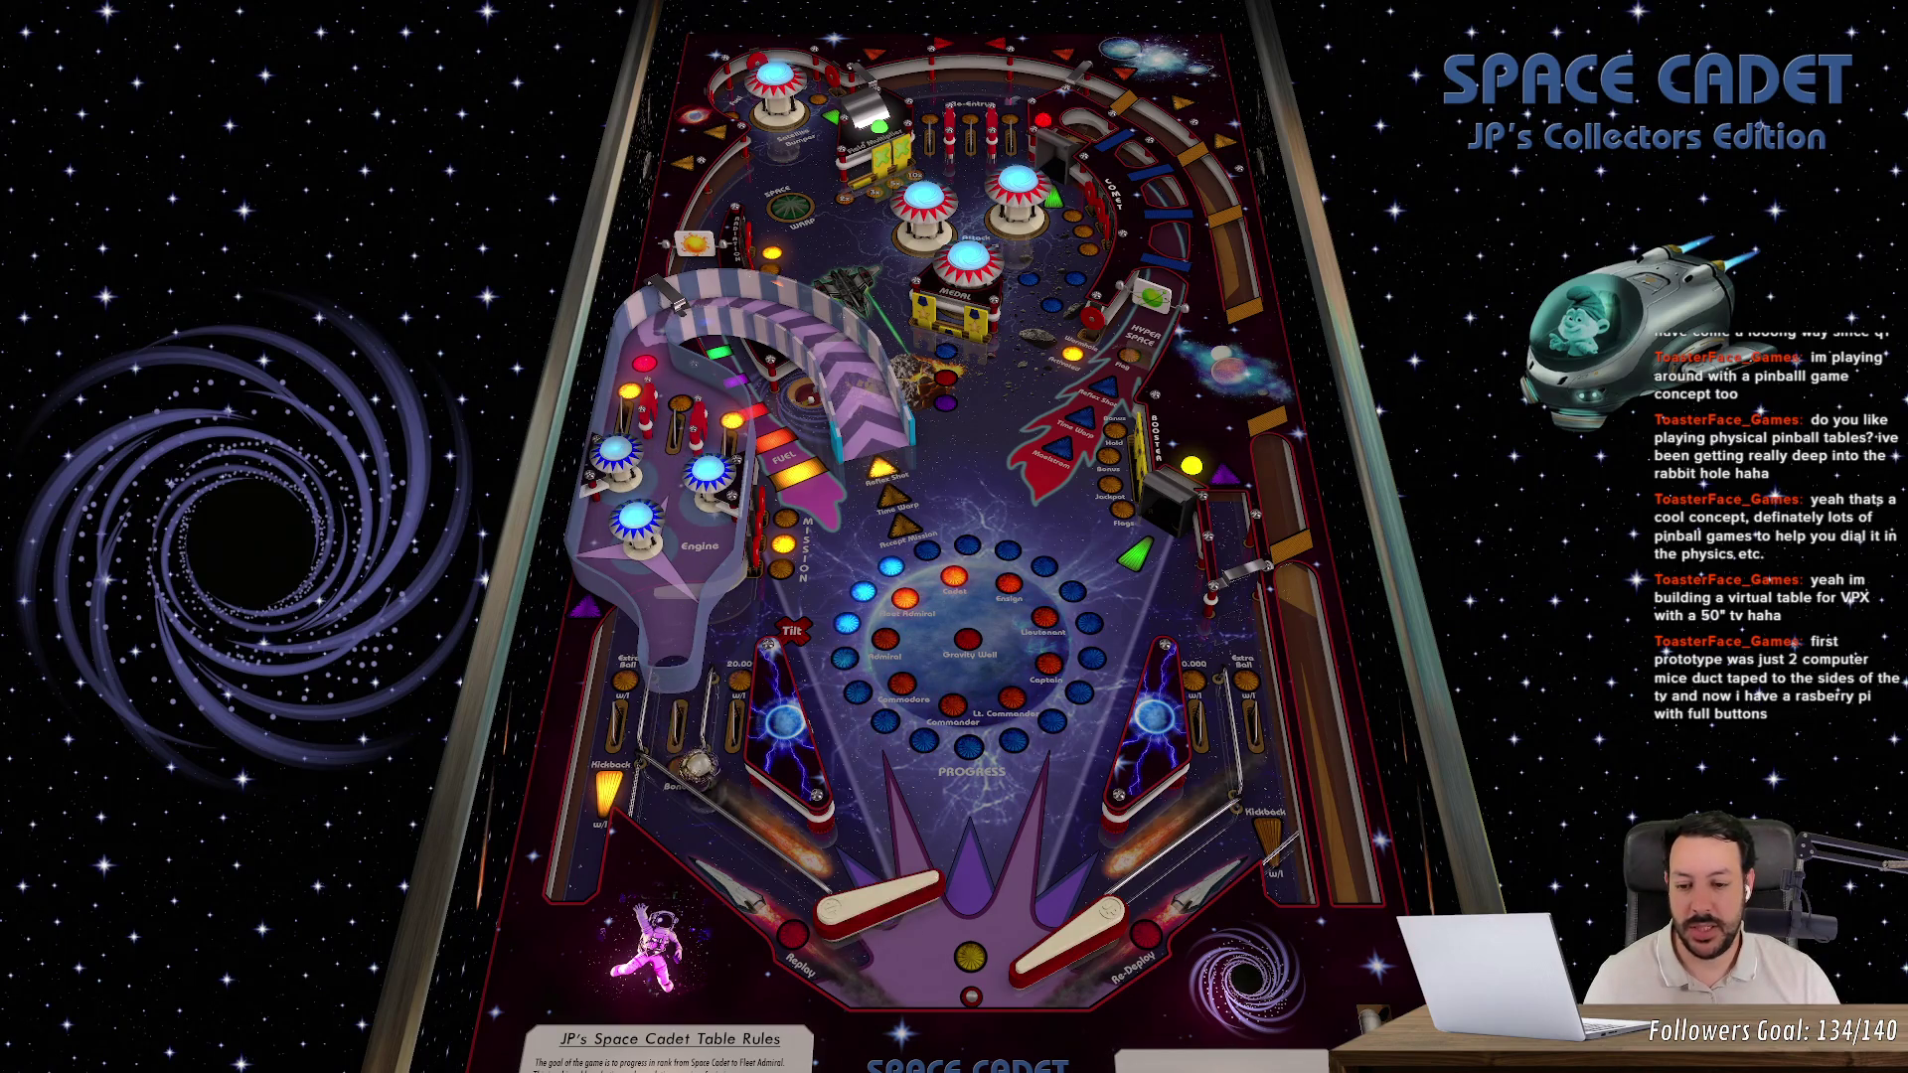
pyautogui.press('shift')
pyautogui.press('shift')
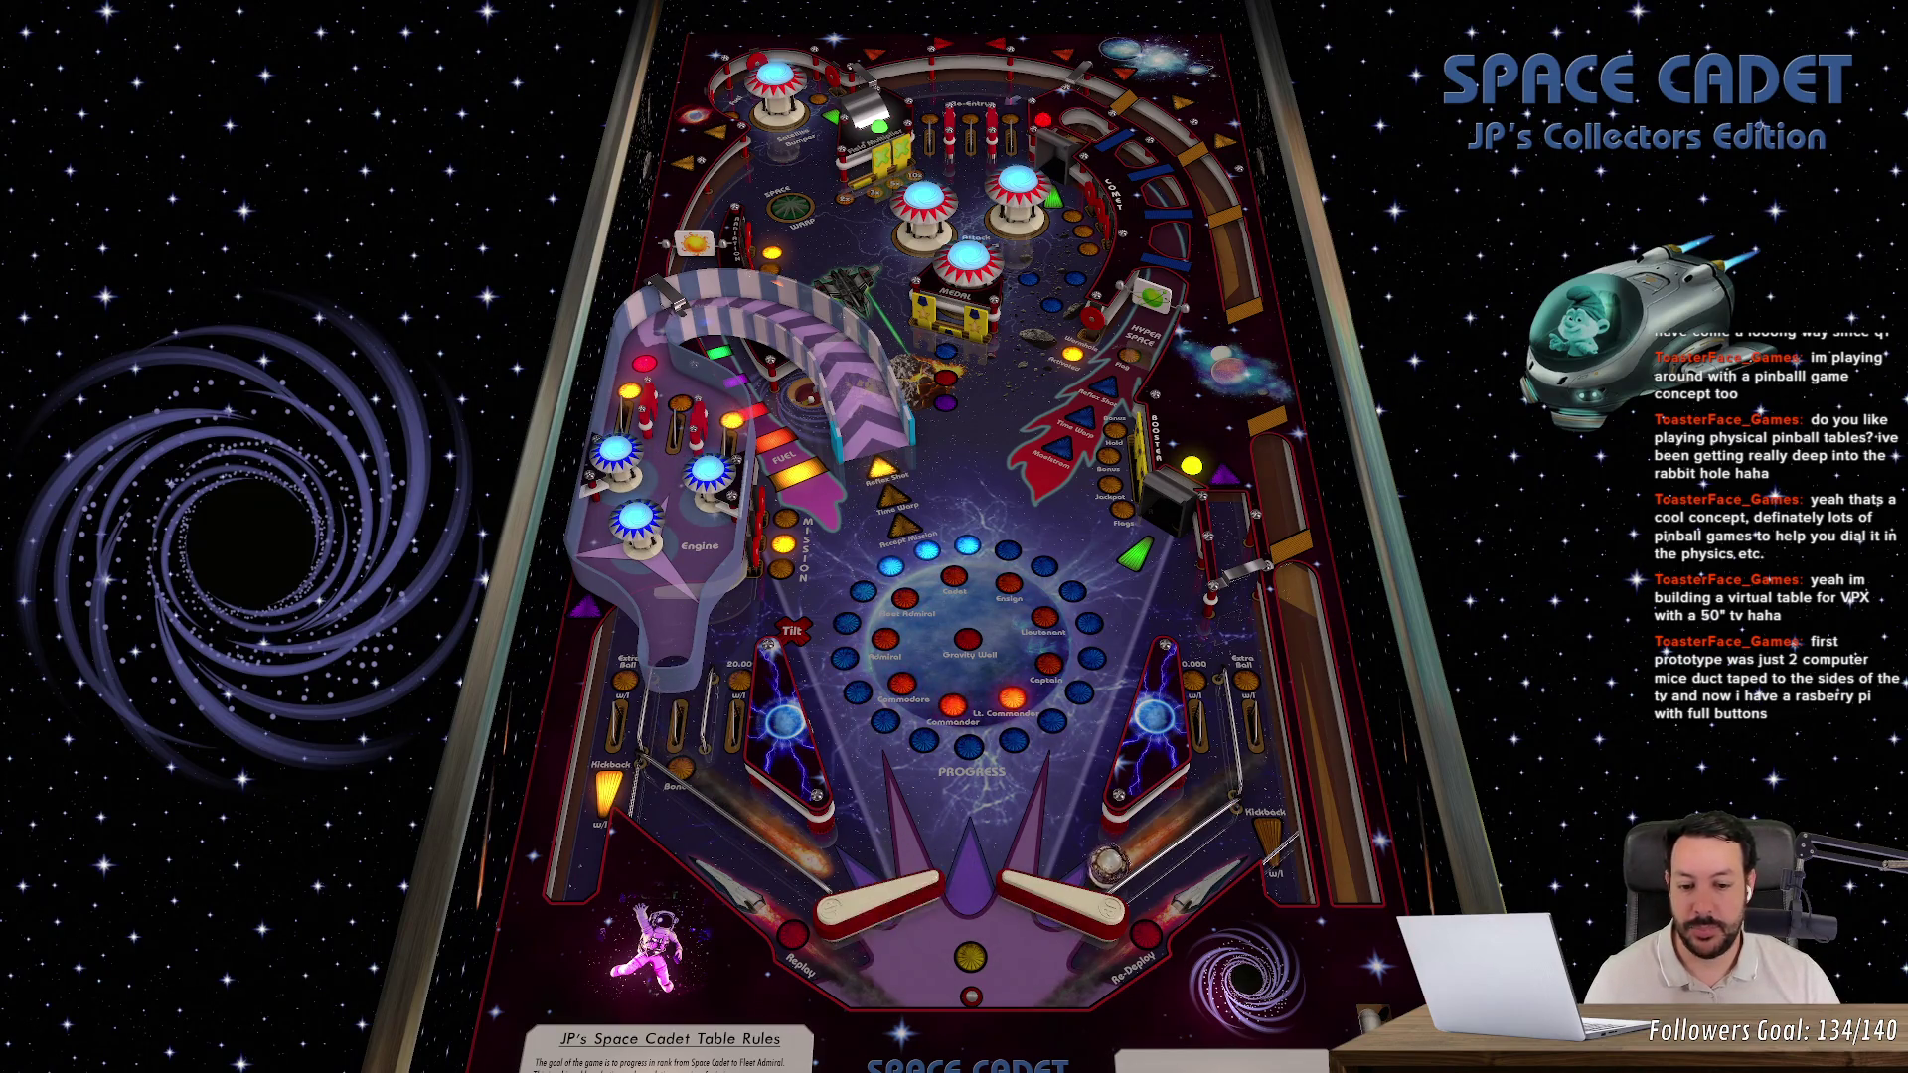
pyautogui.press('shift')
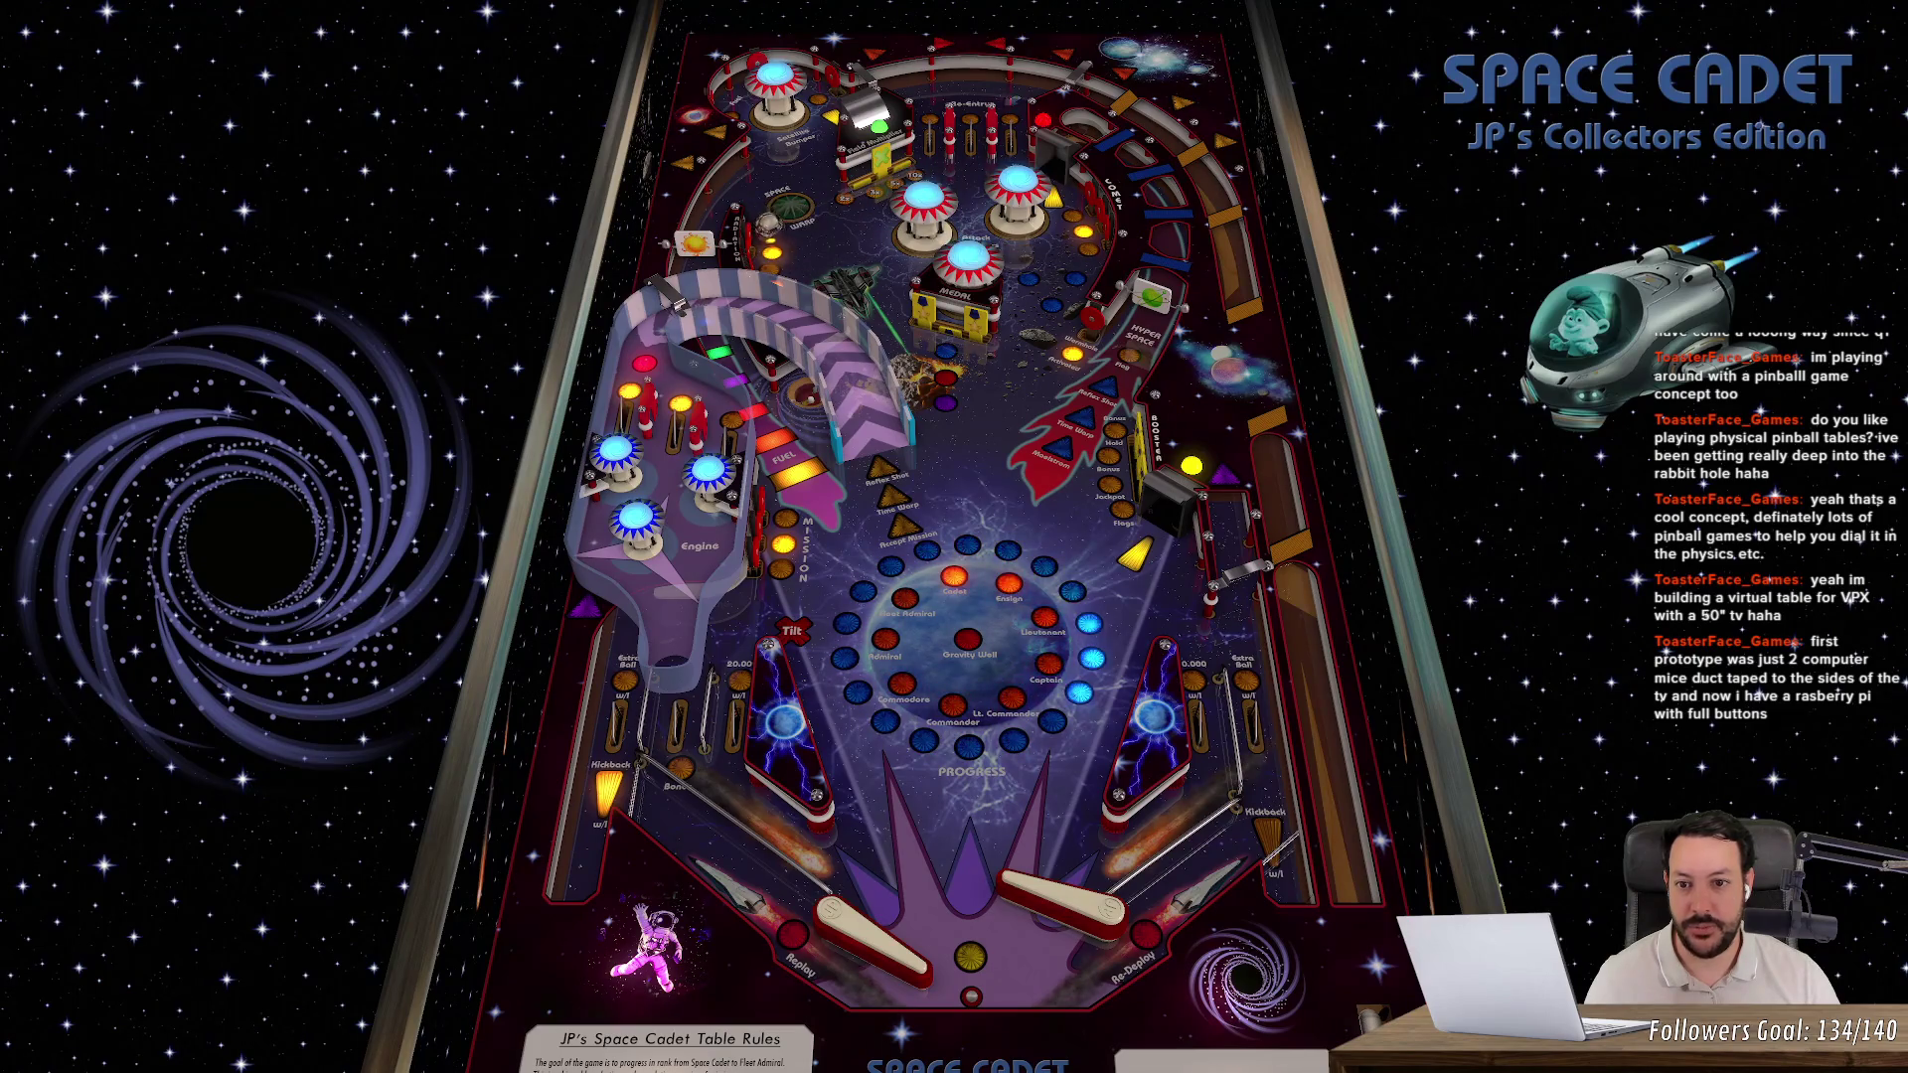
pyautogui.press('shift')
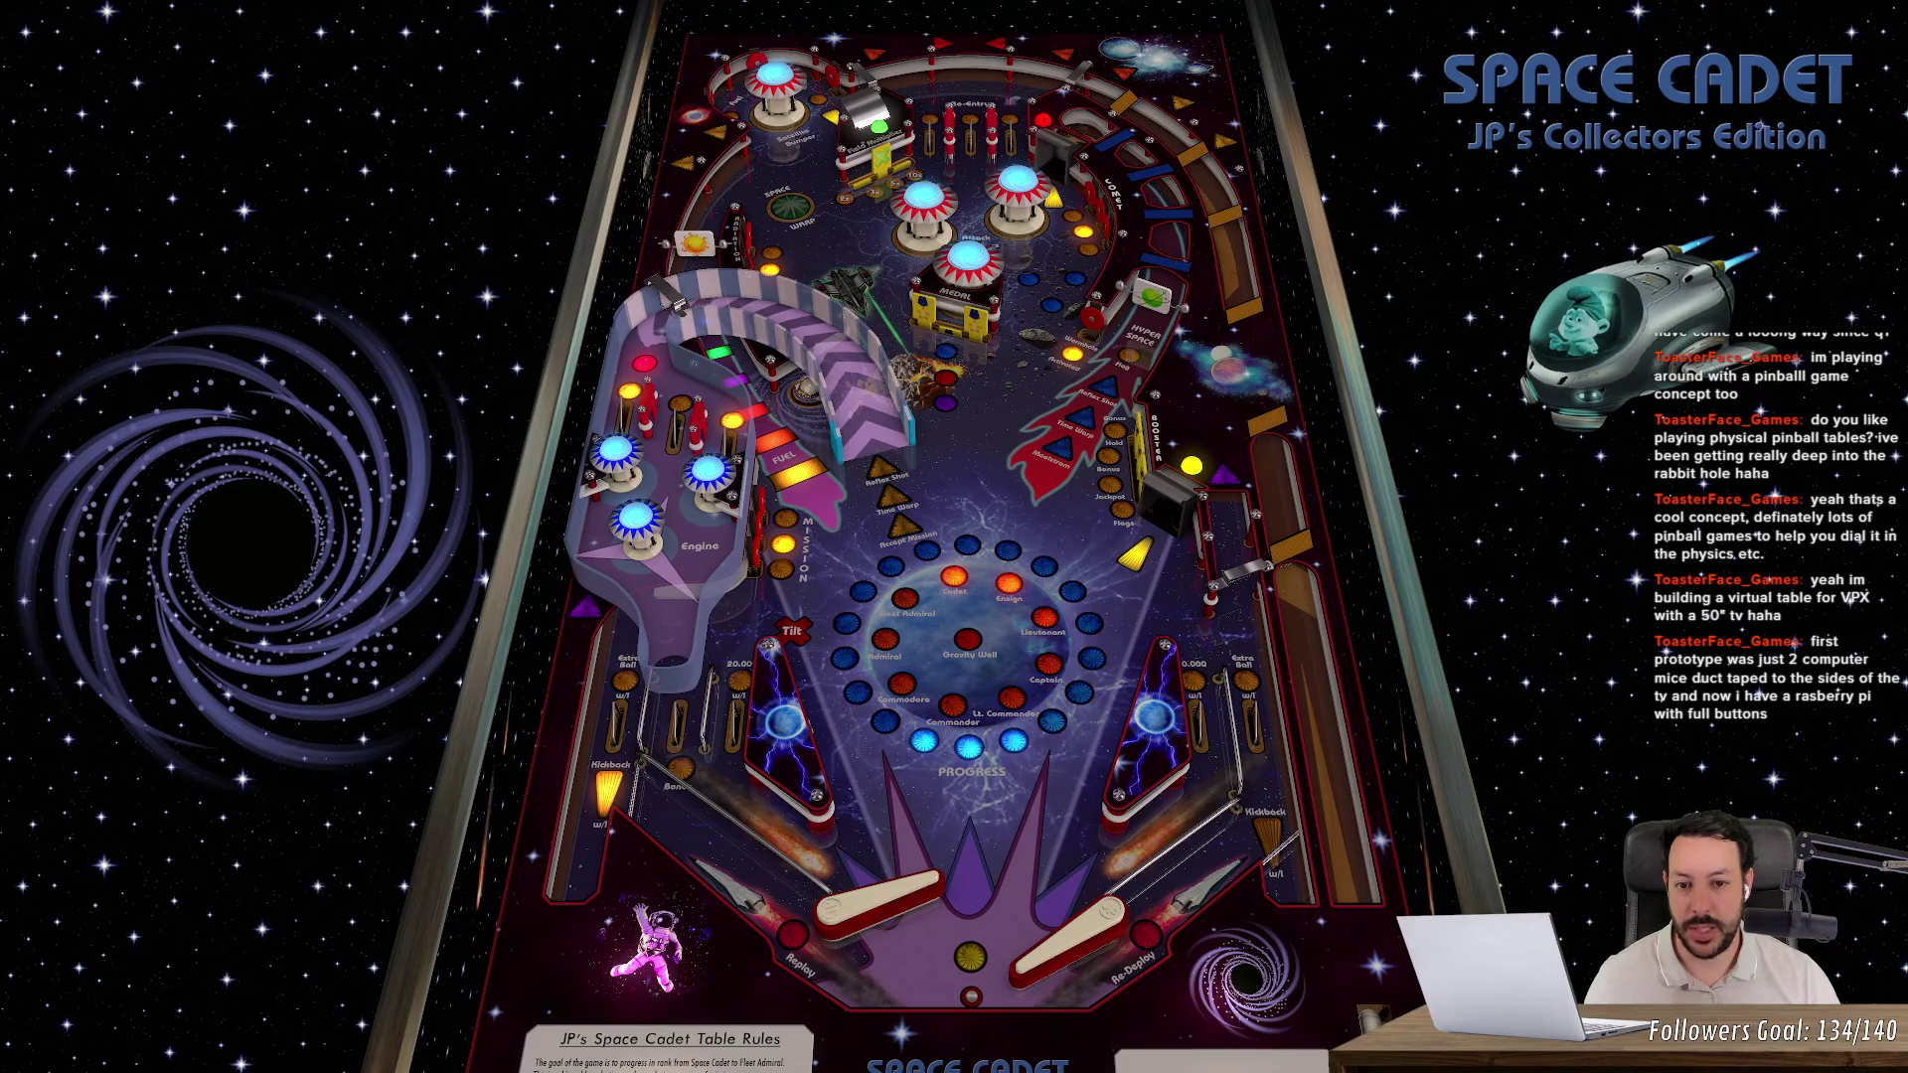
pyautogui.press('Shift_R')
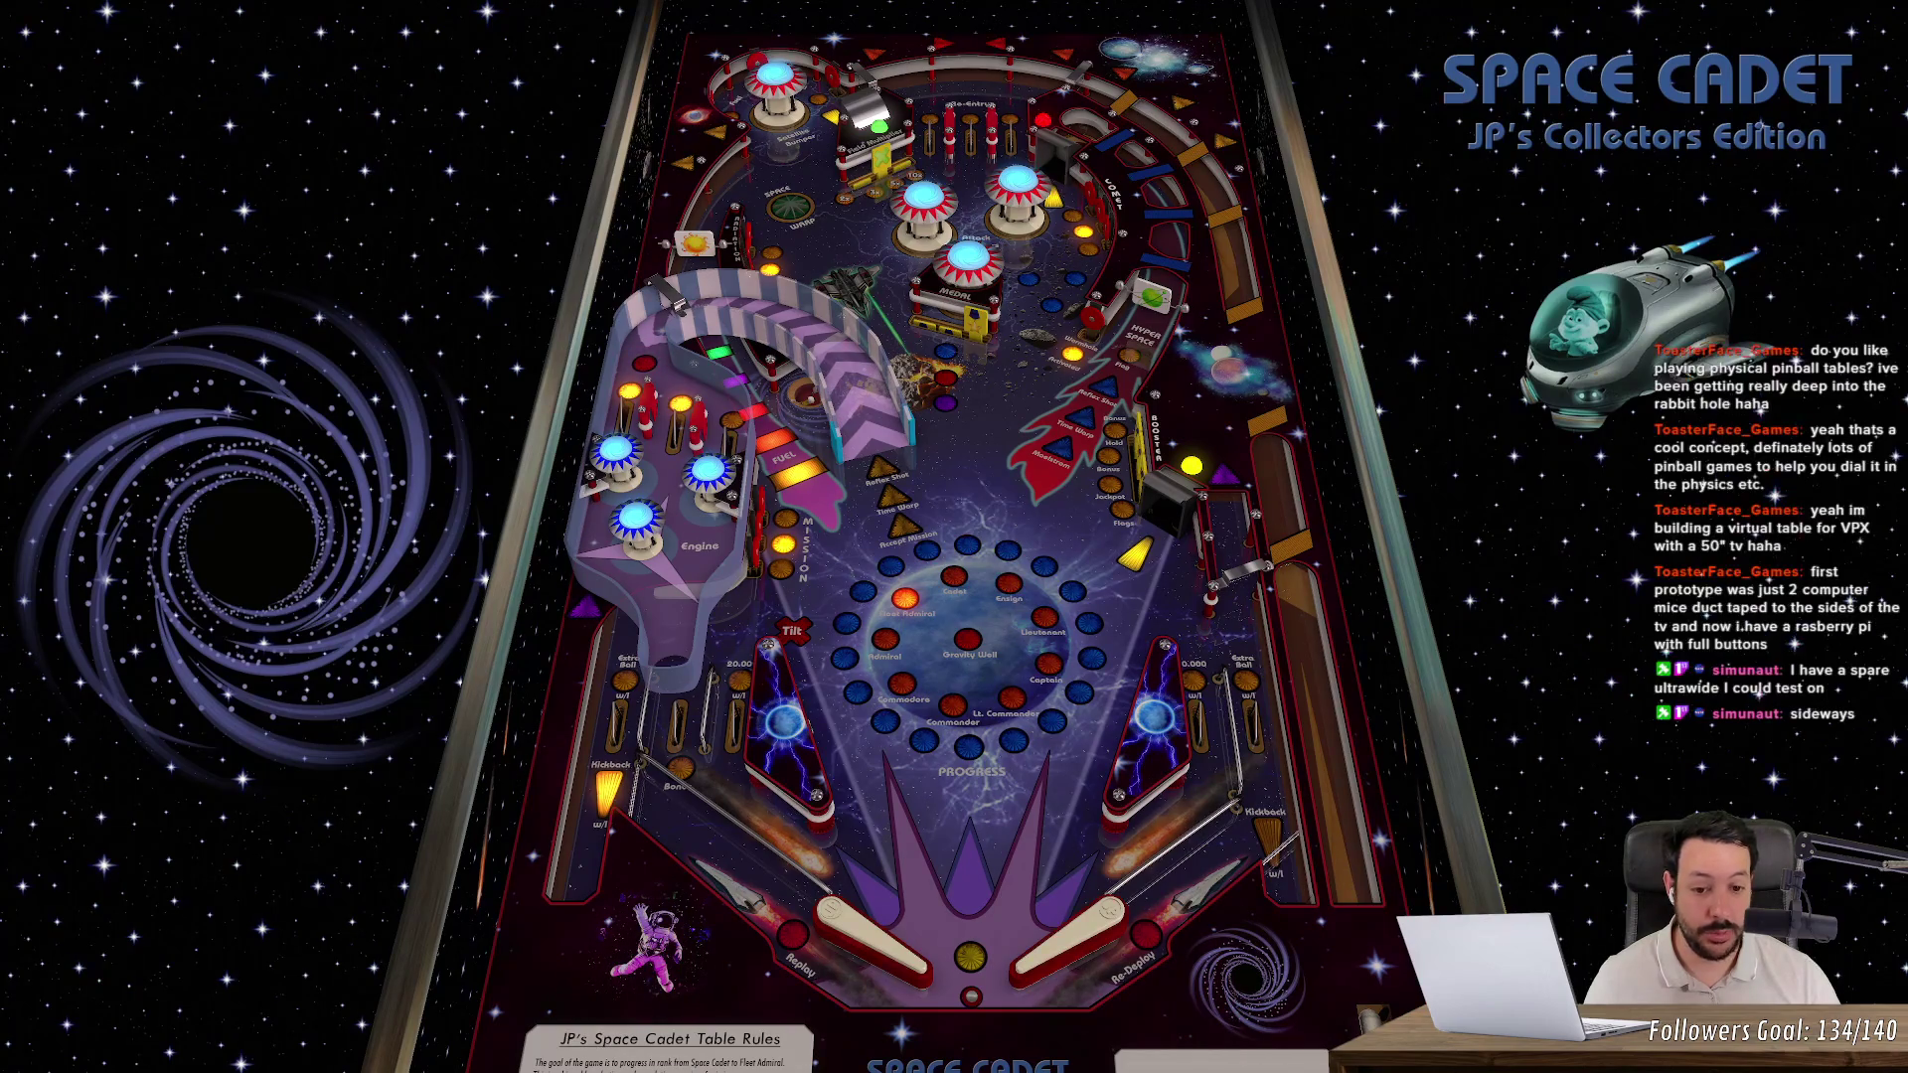
pyautogui.press('Shift_R')
pyautogui.press('Shift_L')
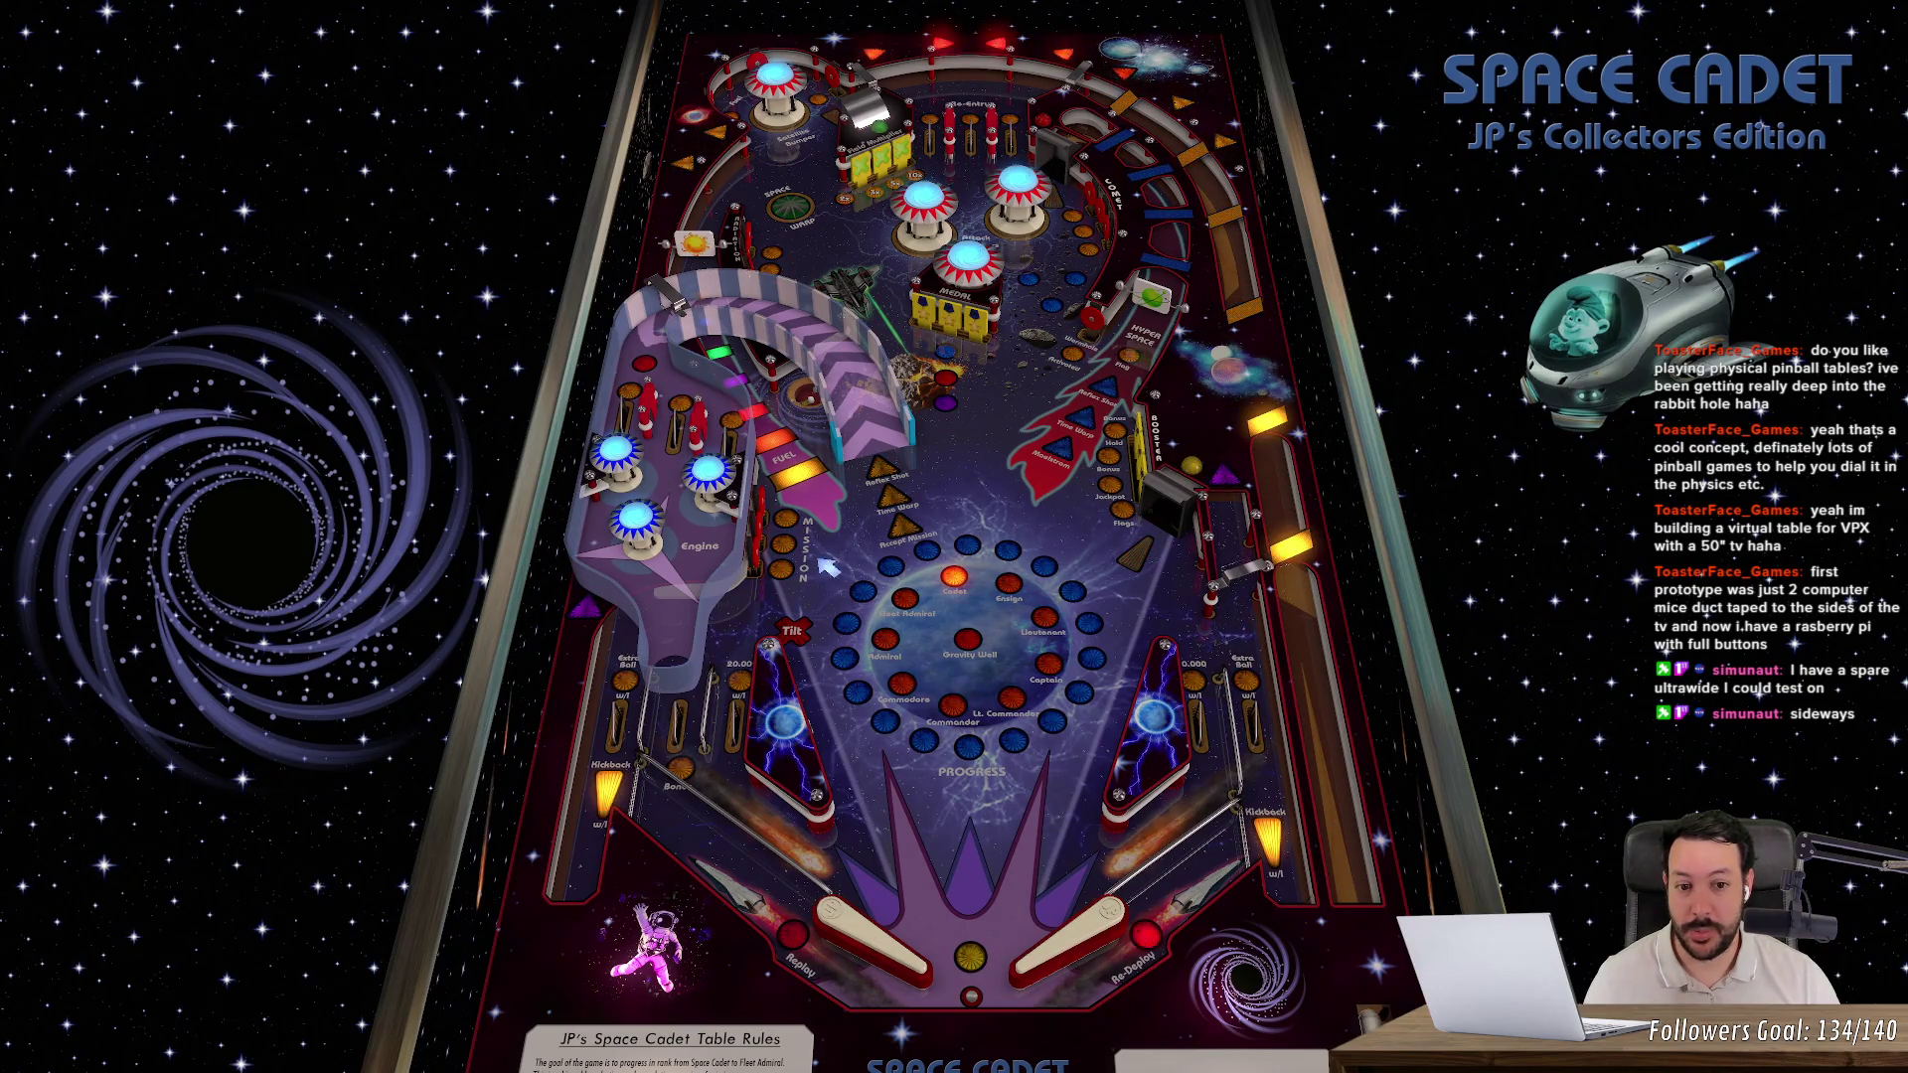
# - Flip the next ball up the table with the Shift keys, then quit Visual Pinball with Alt+F4
pyautogui.press('Shift_R')
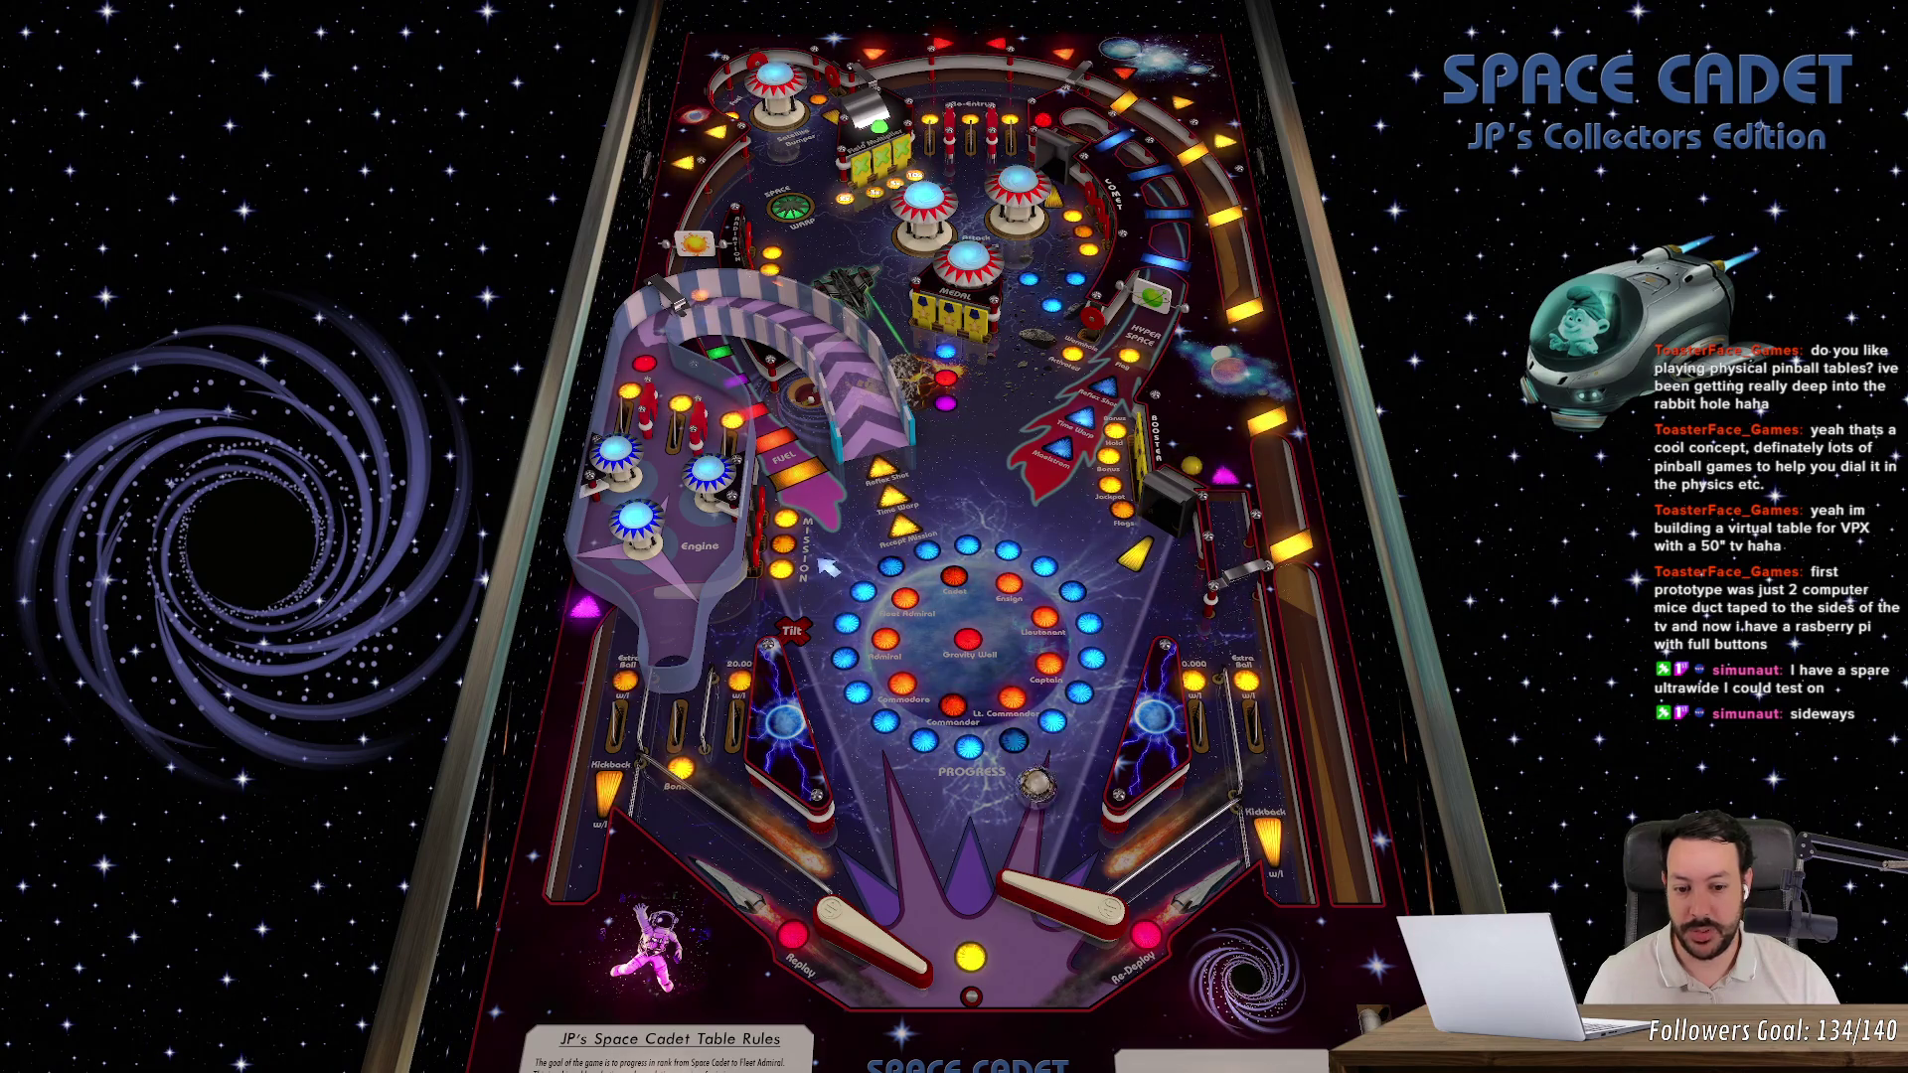
pyautogui.press('Shift_L')
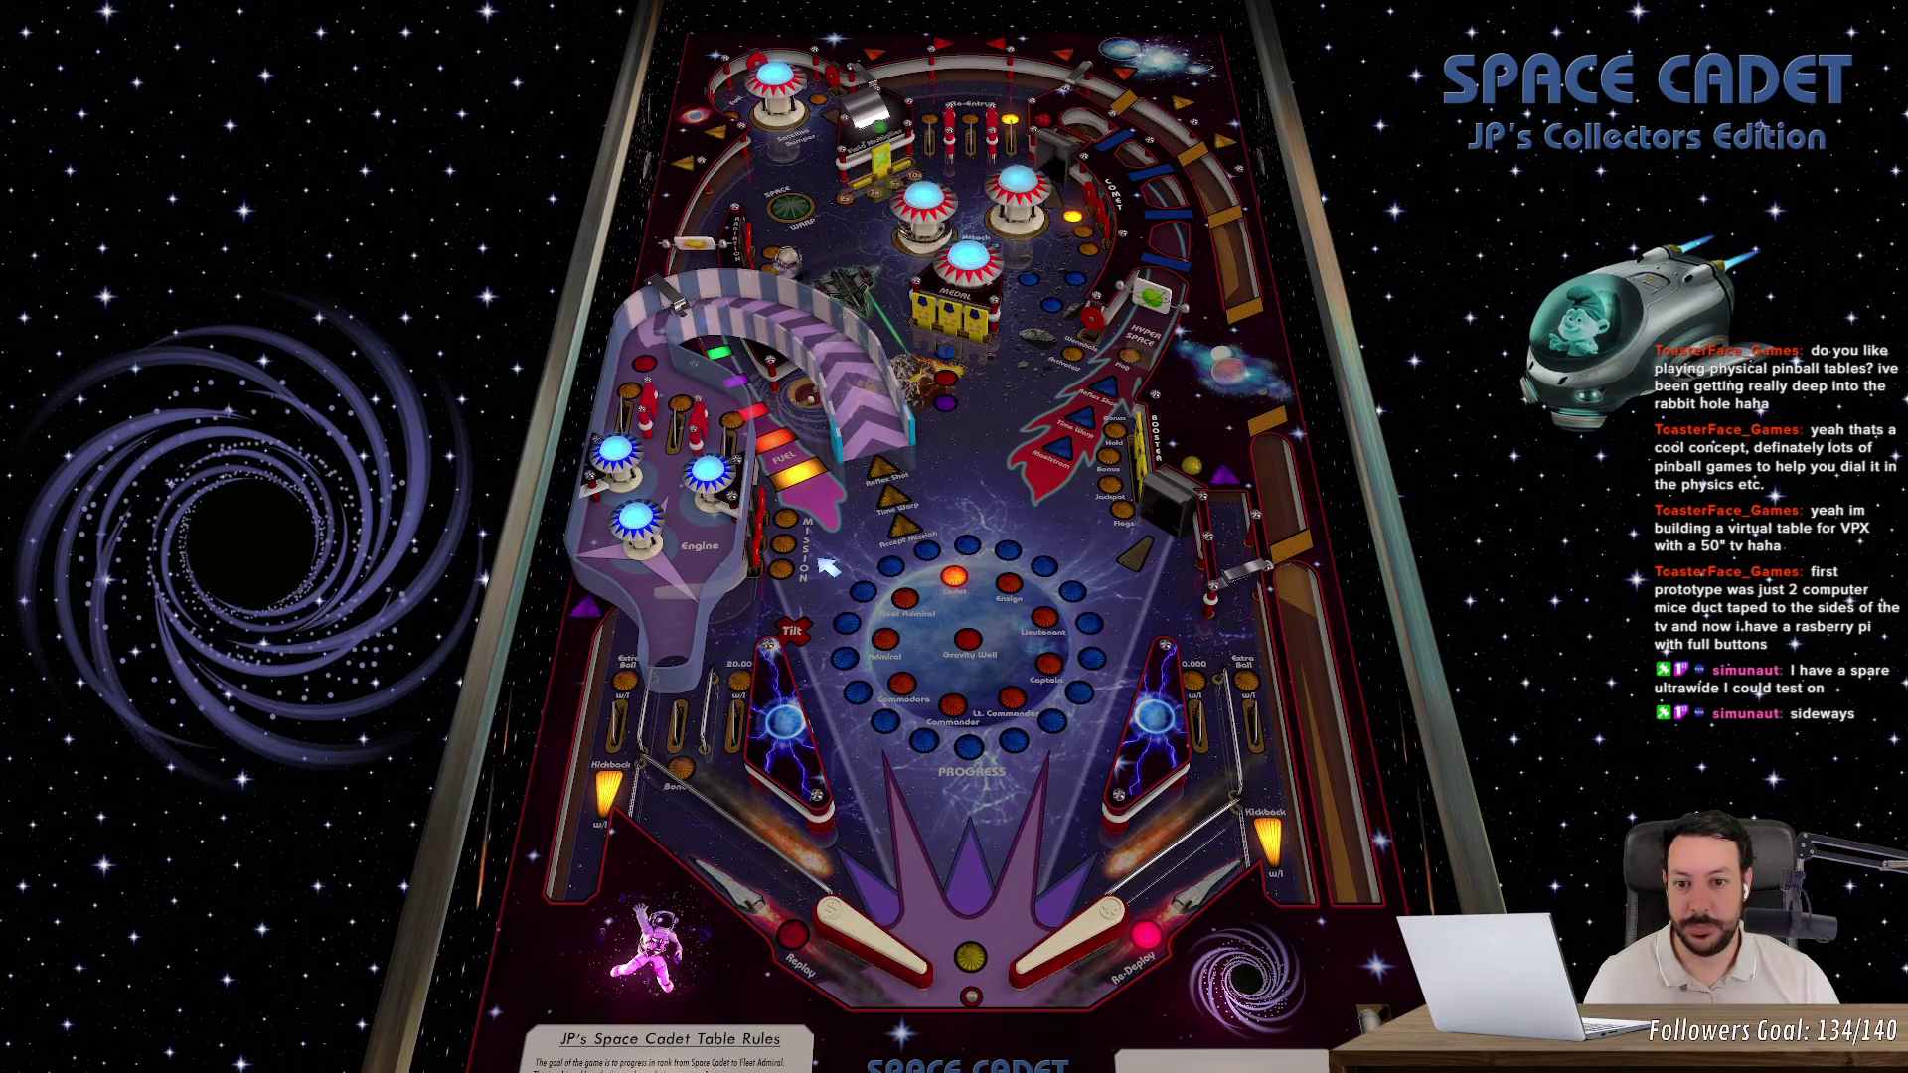
pyautogui.press('Shift_L')
pyautogui.press('Shift_R')
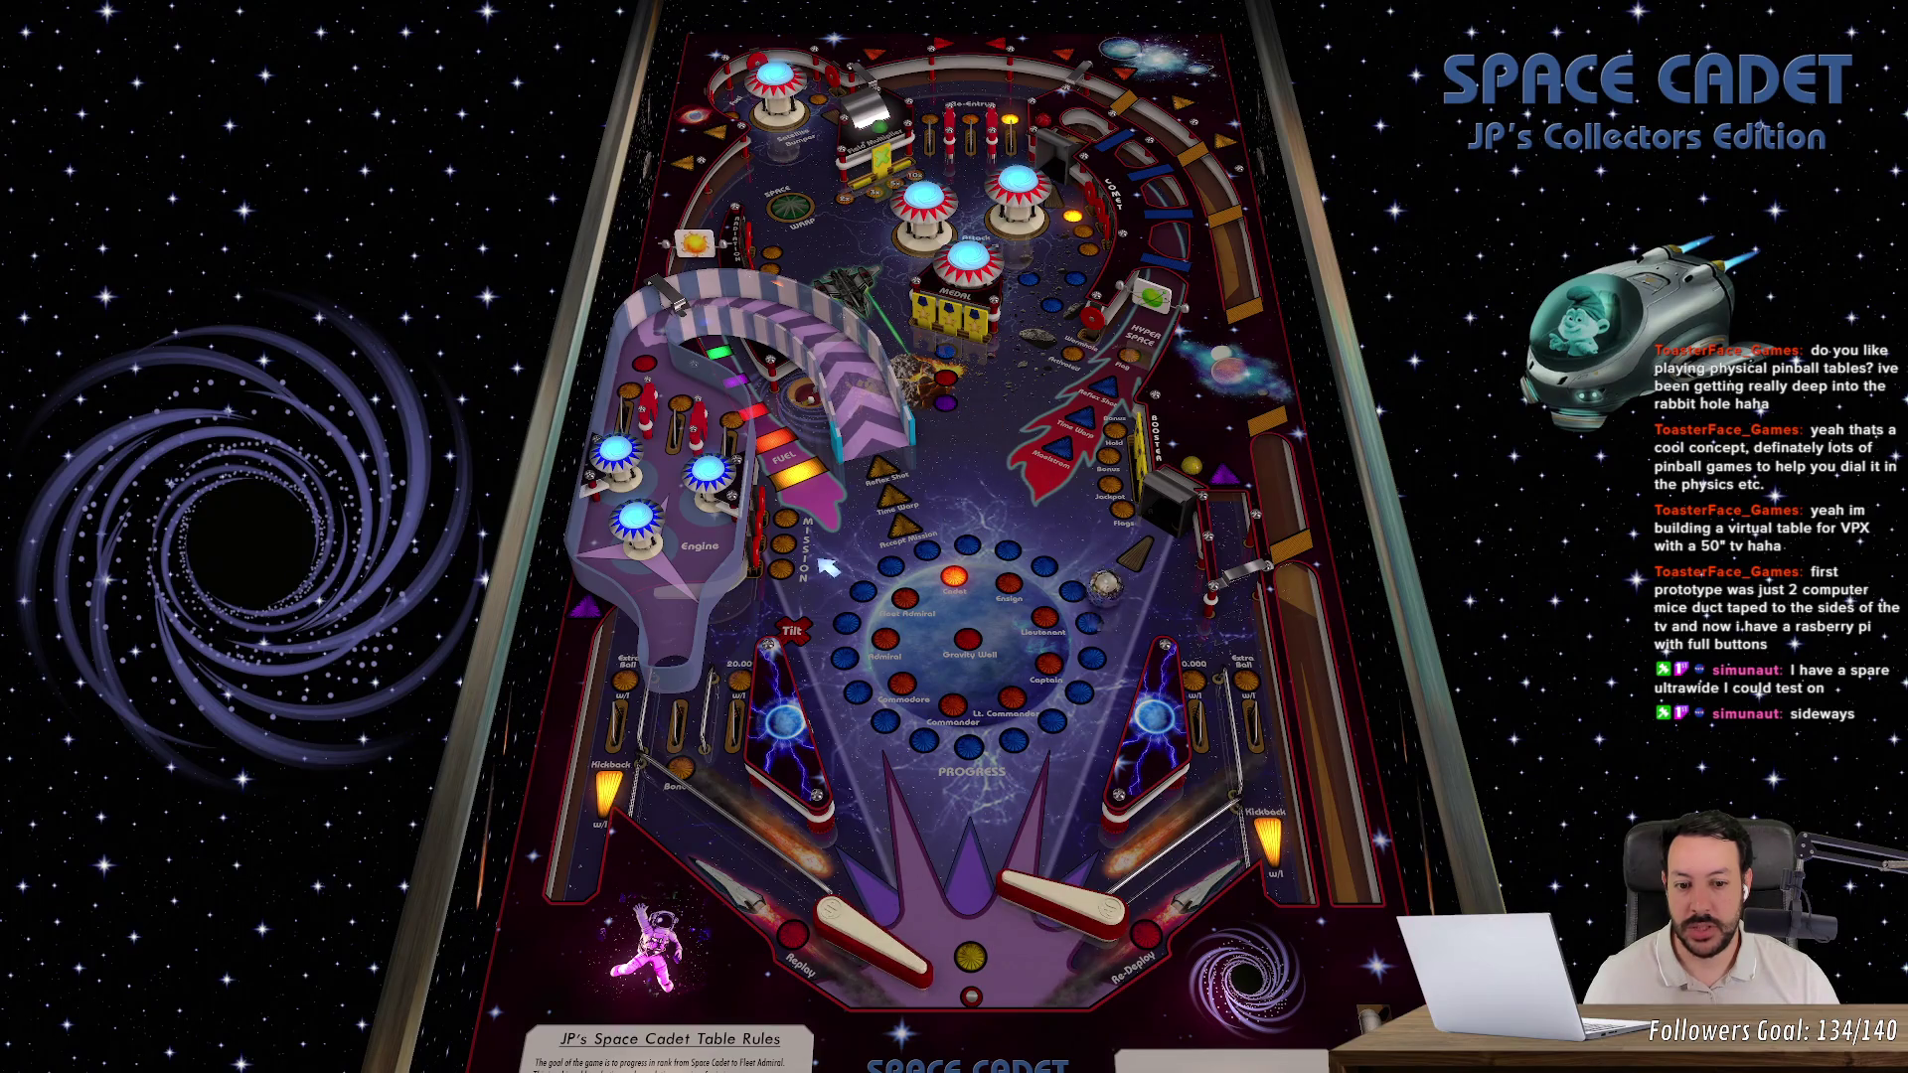
pyautogui.press('Shift_L')
pyautogui.press('Shift_L')
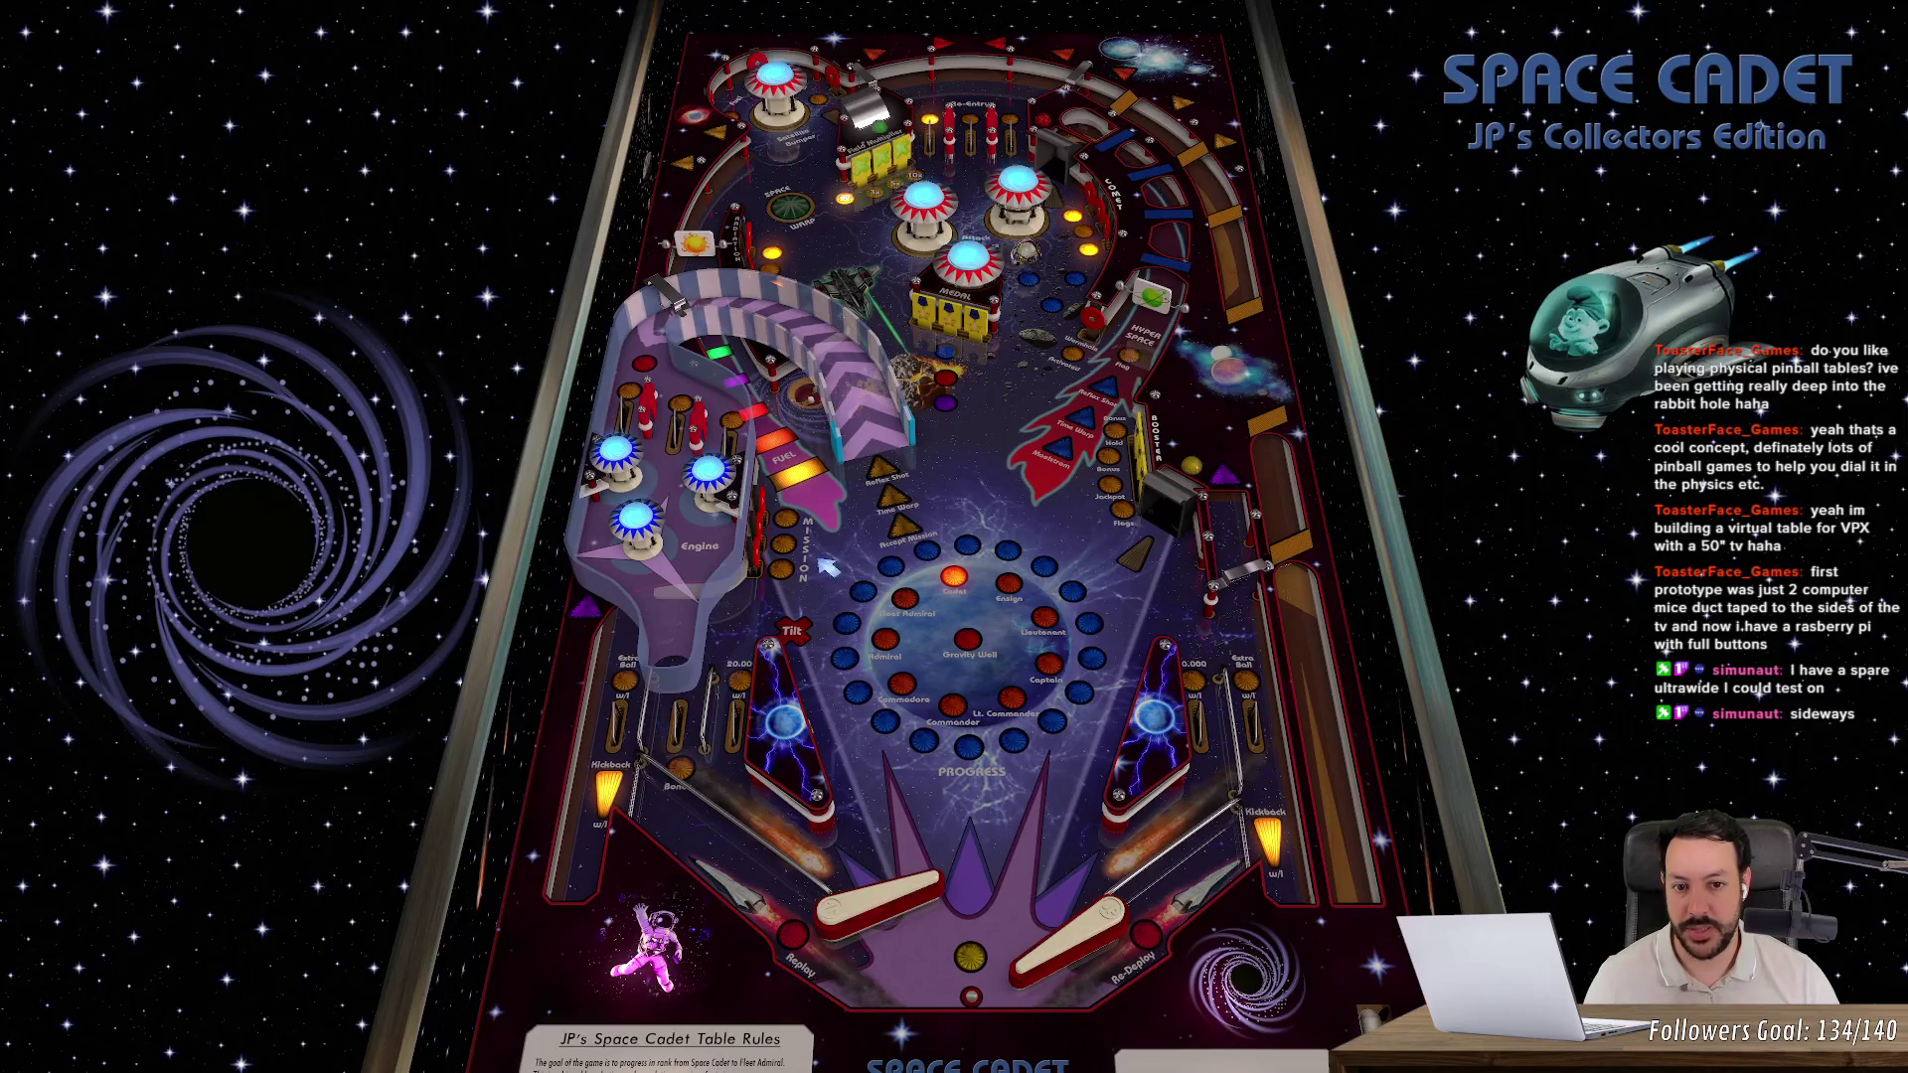
pyautogui.press('Shift_R')
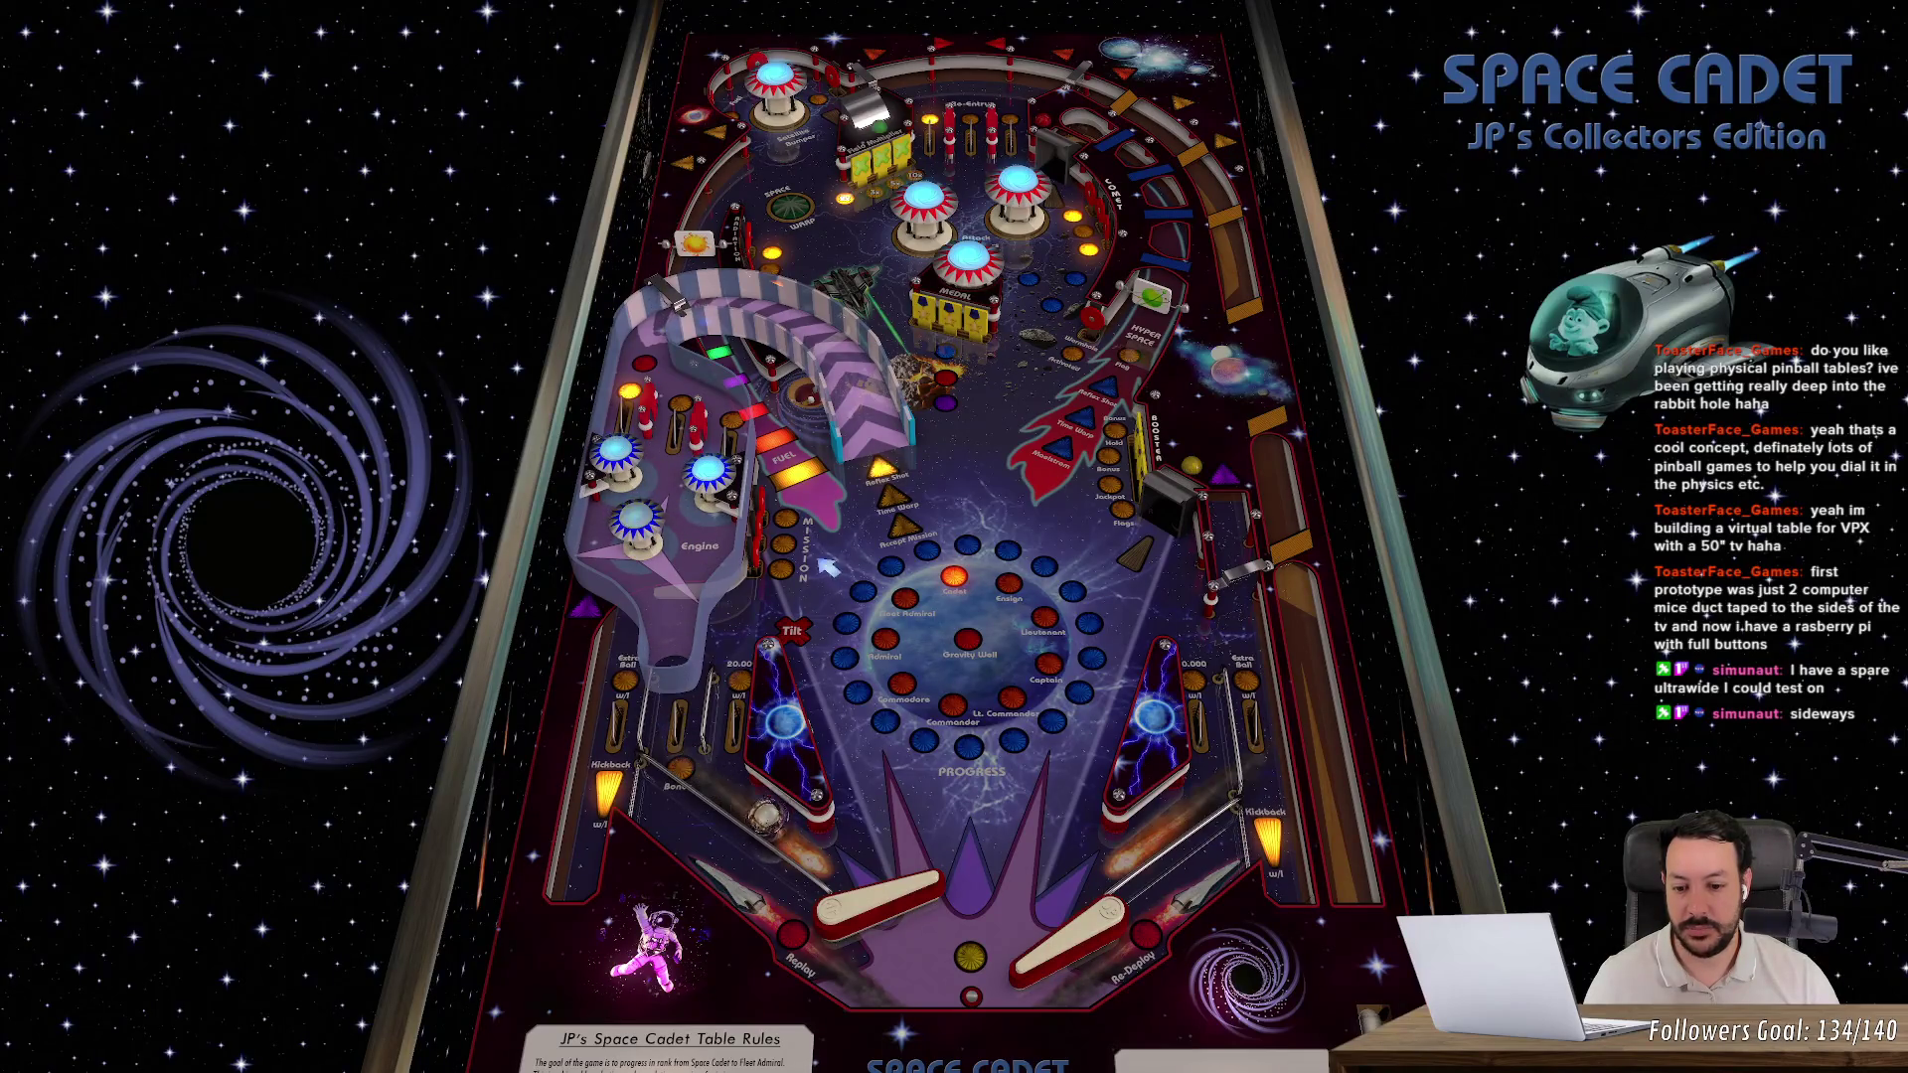
pyautogui.press('Shift_L')
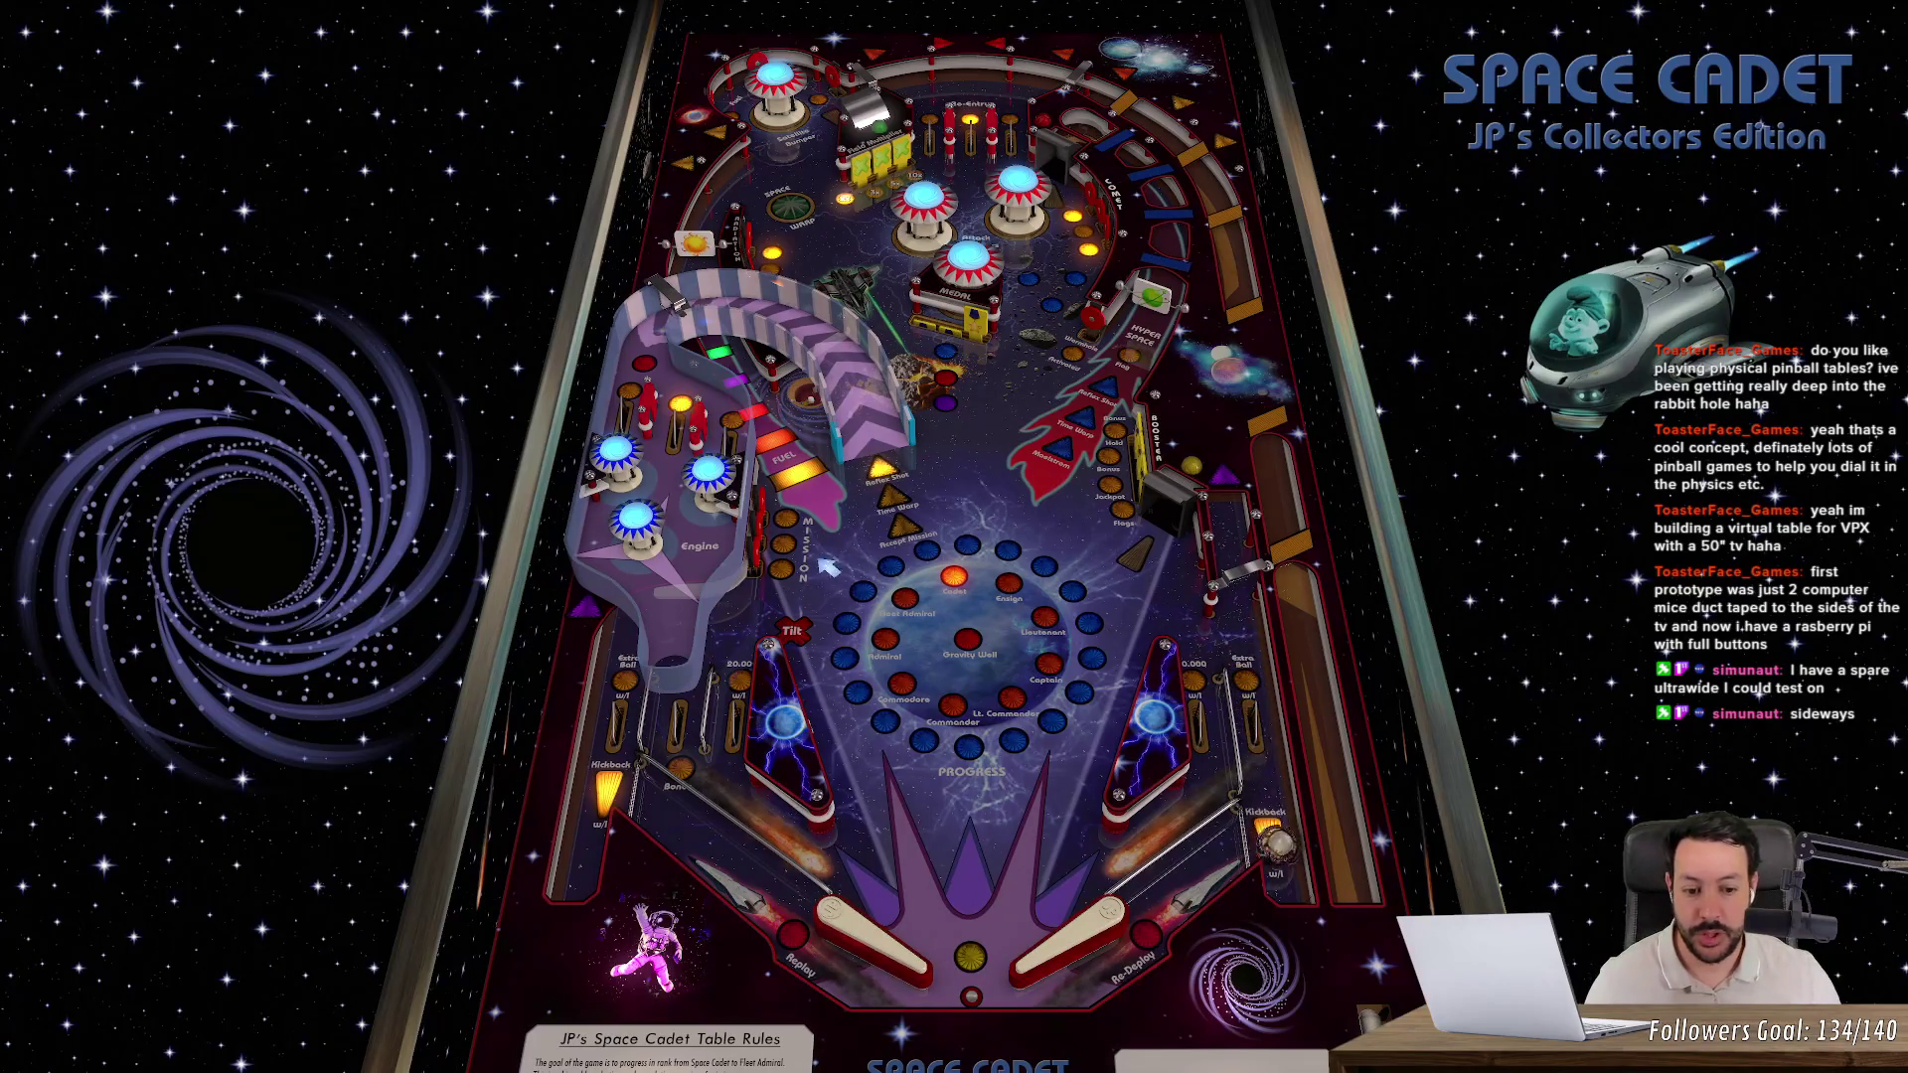
pyautogui.hotkey('alt', 'F4')
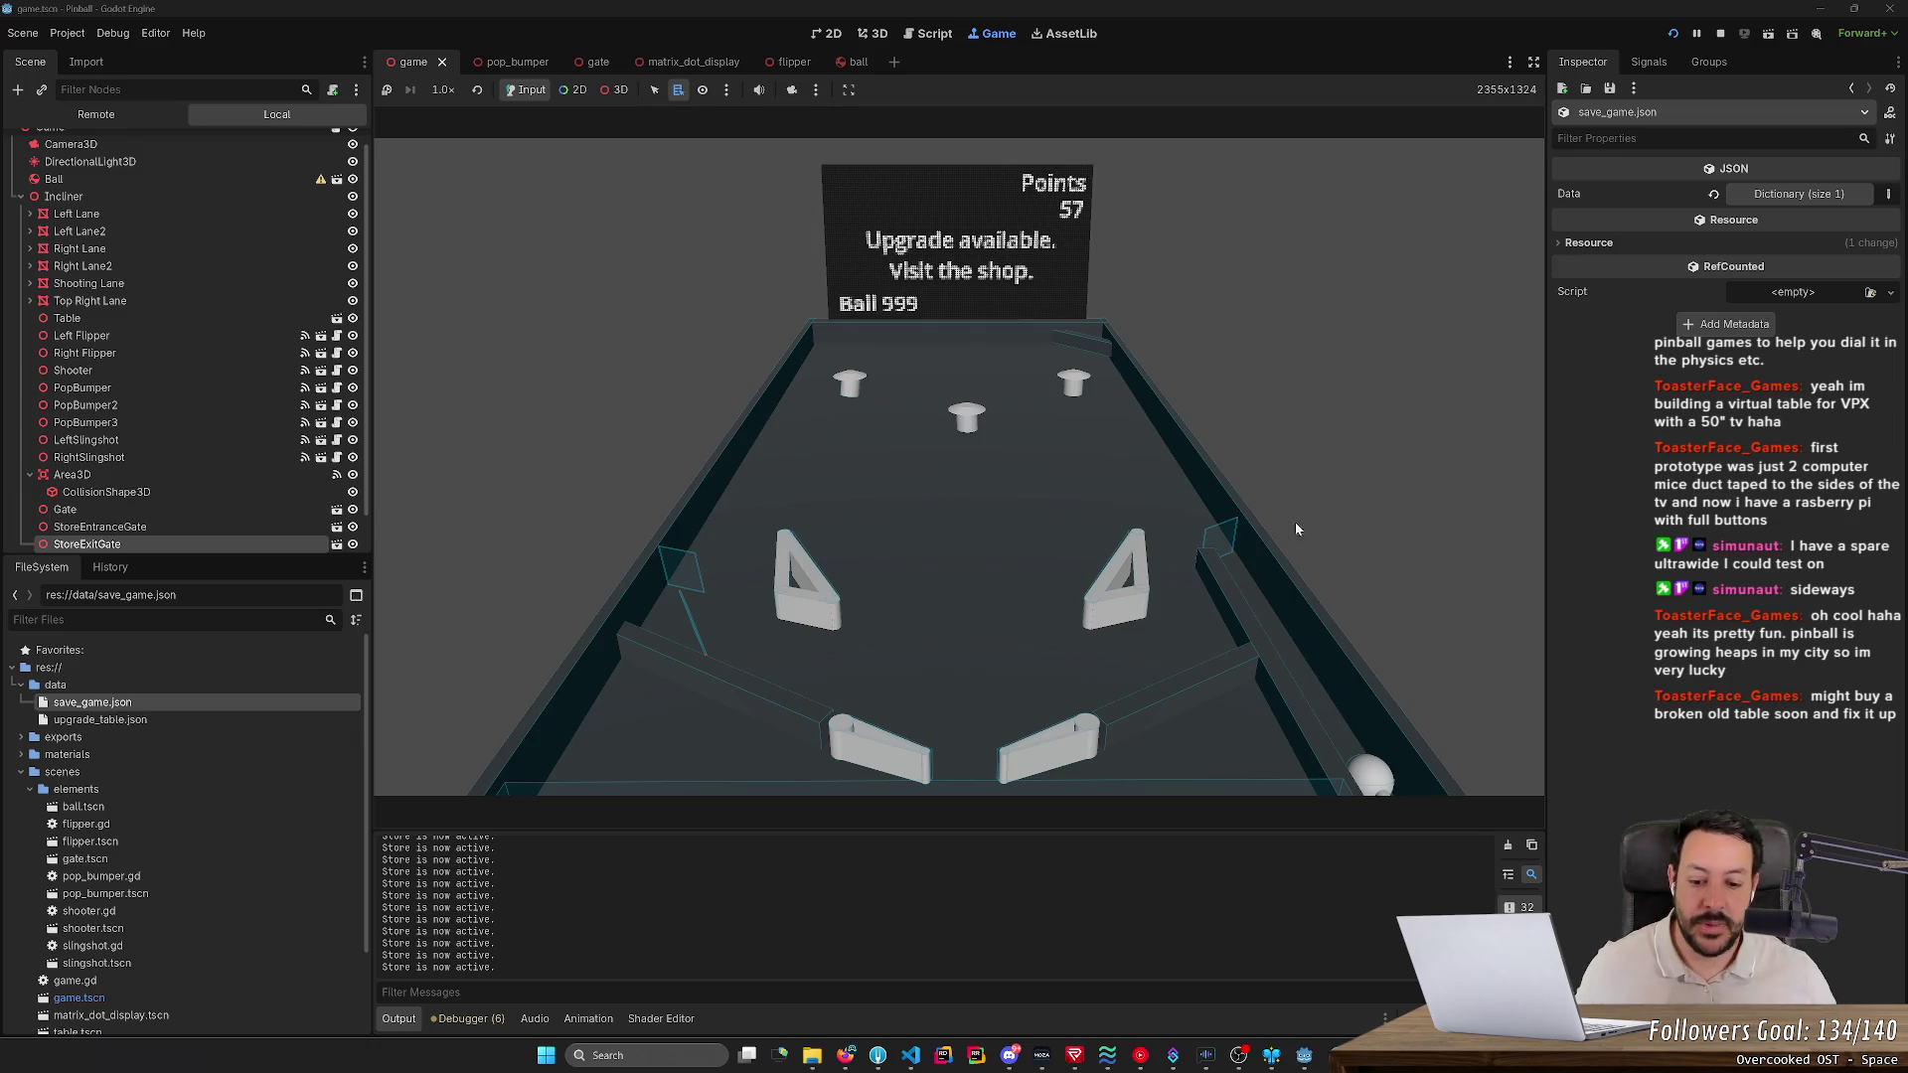
# - Bring the browser with the Google plinko image results back to the front
pyautogui.click(843, 1061)
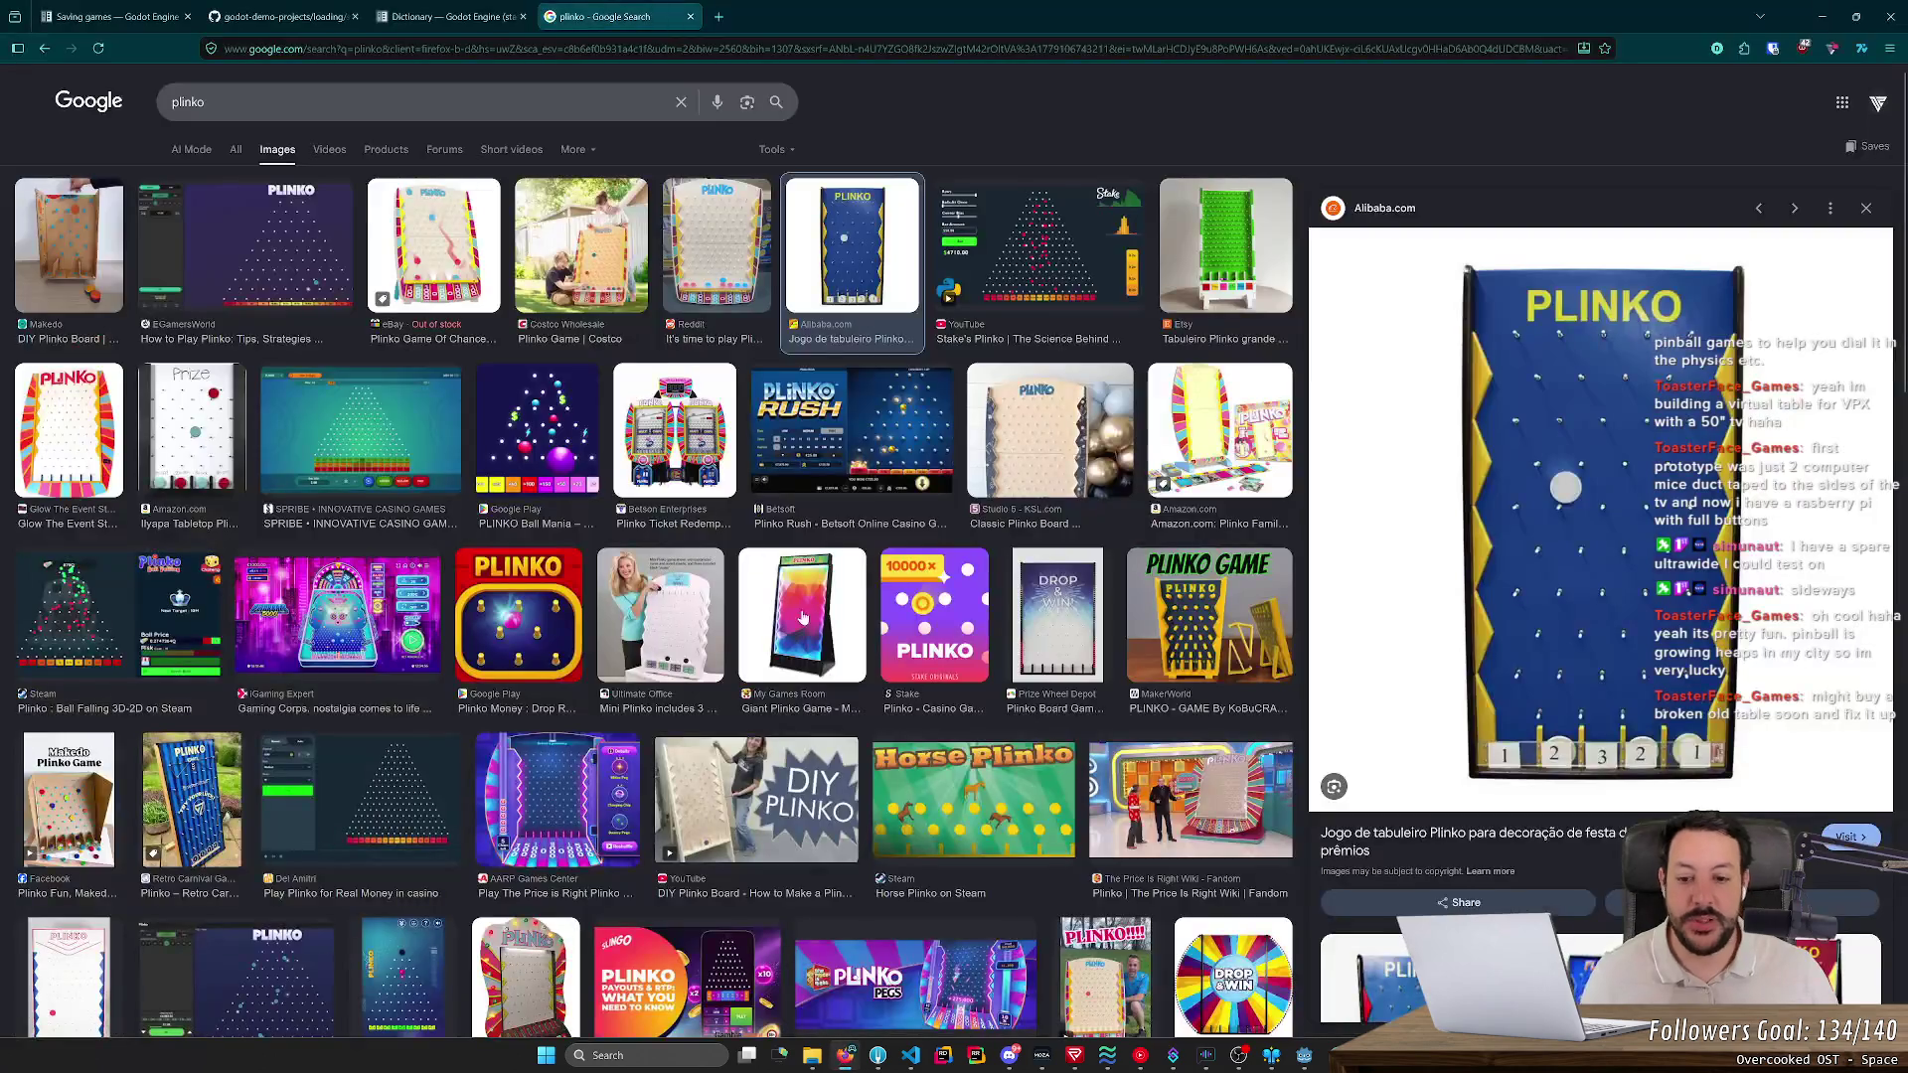
# - In a new tab, search Google for 'olx' and open the OLX Portugal site
pyautogui.click(714, 16)
pyautogui.write('olx')
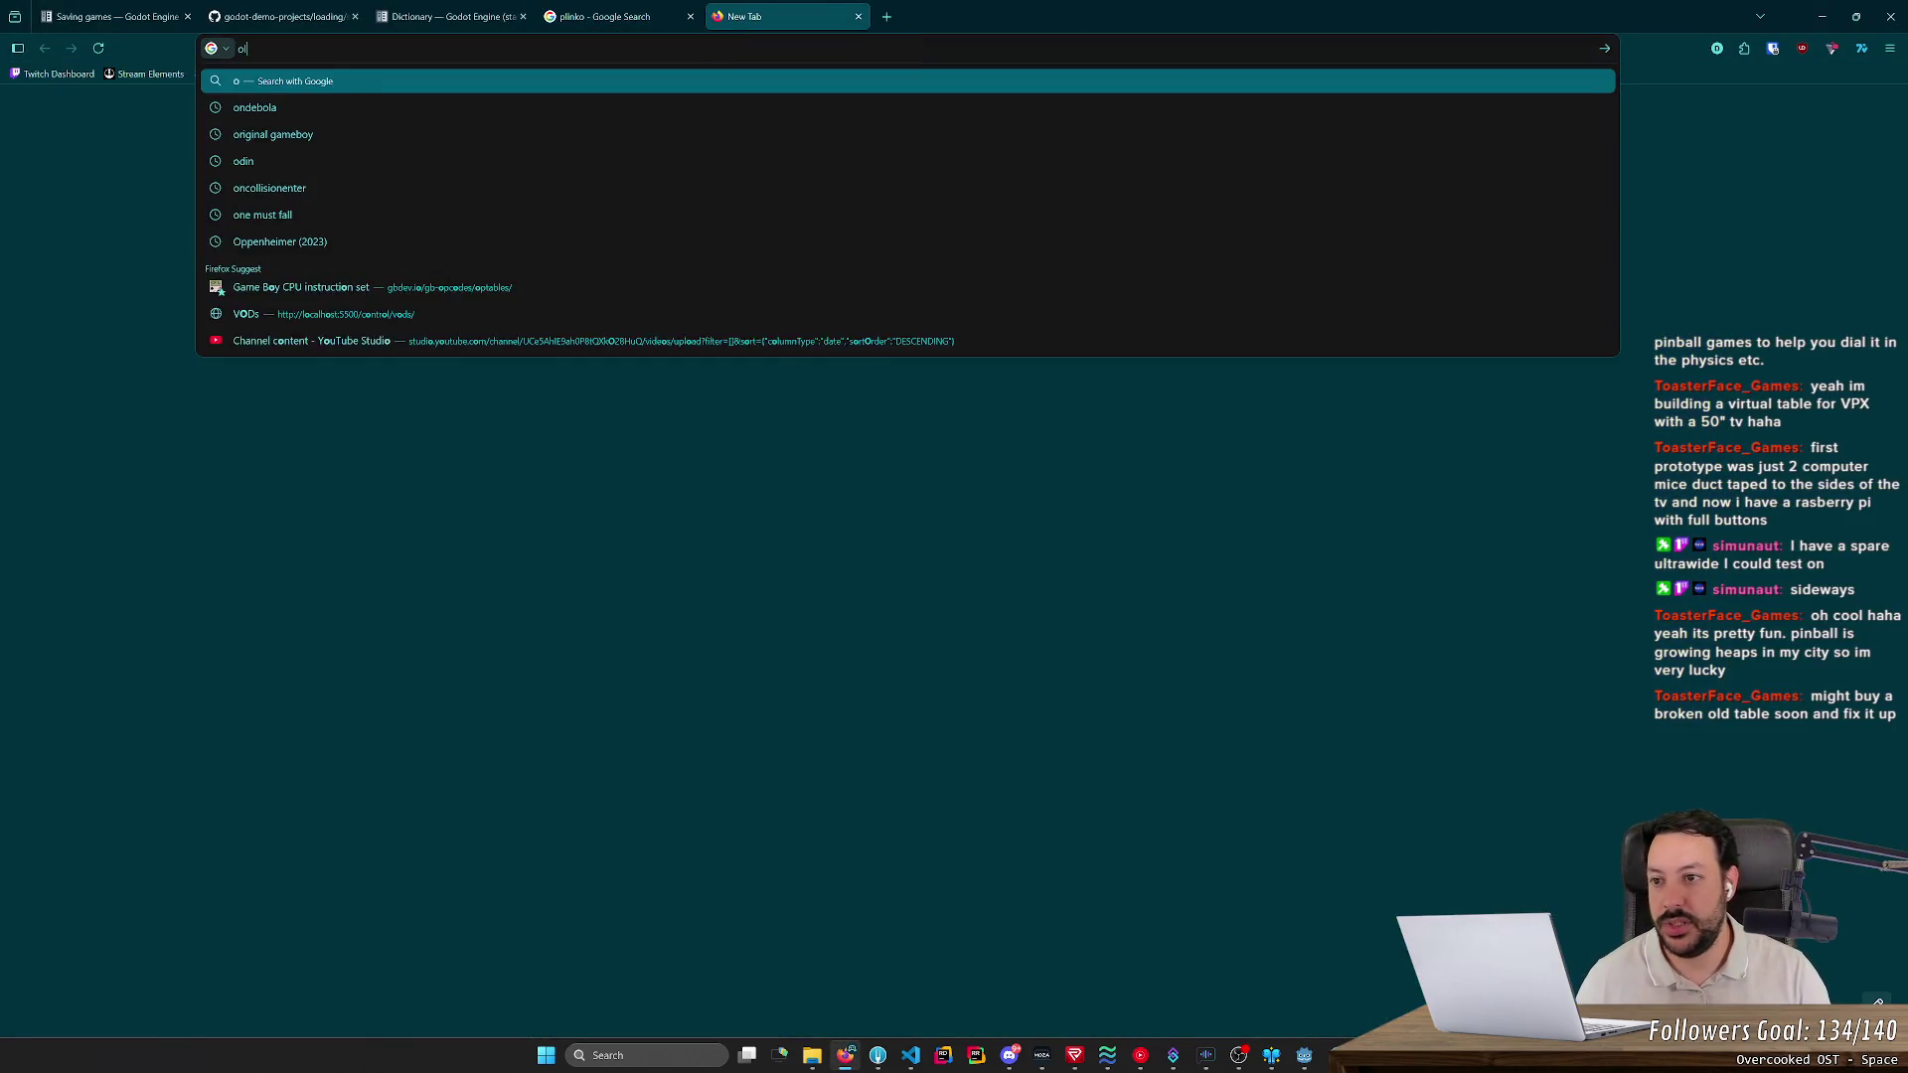
pyautogui.press('Return')
pyautogui.click(338, 270)
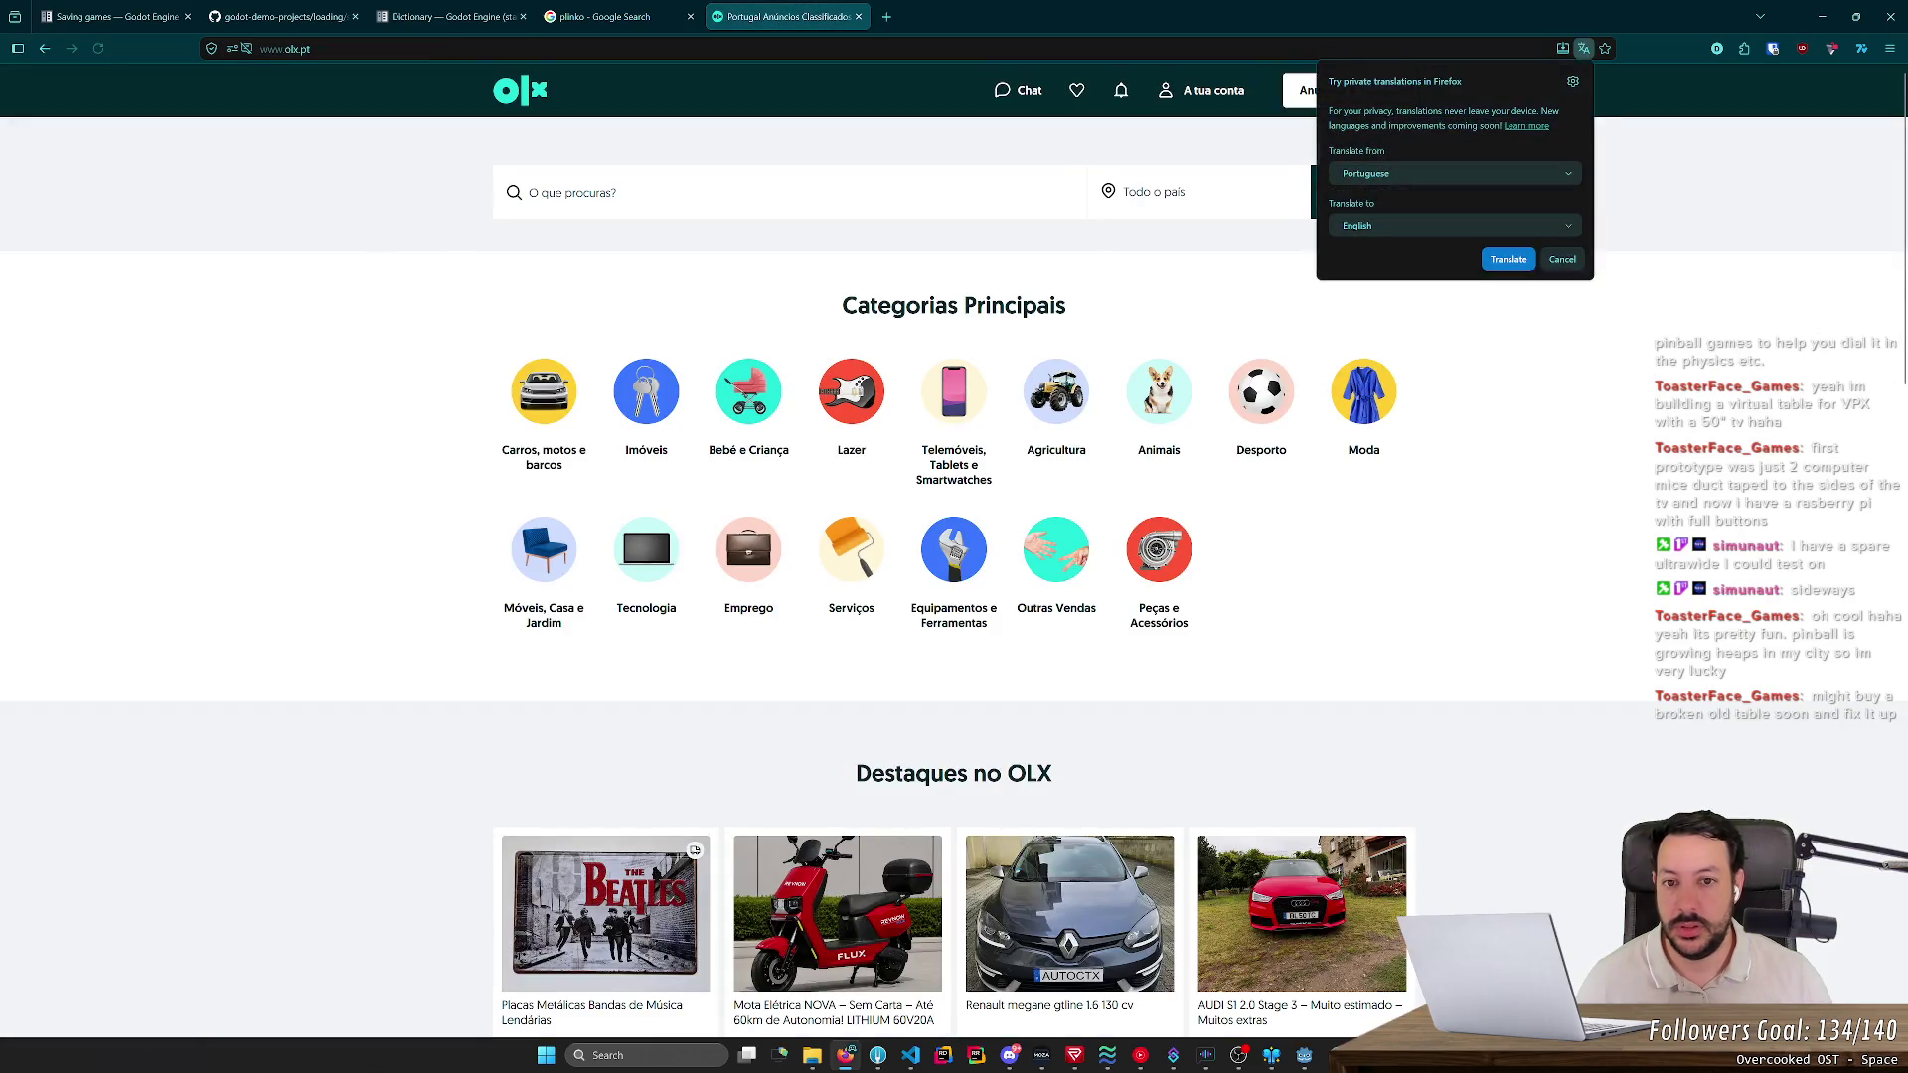
# - Dismiss the translation offer and search OLX for 'pinball'
pyautogui.click(907, 201)
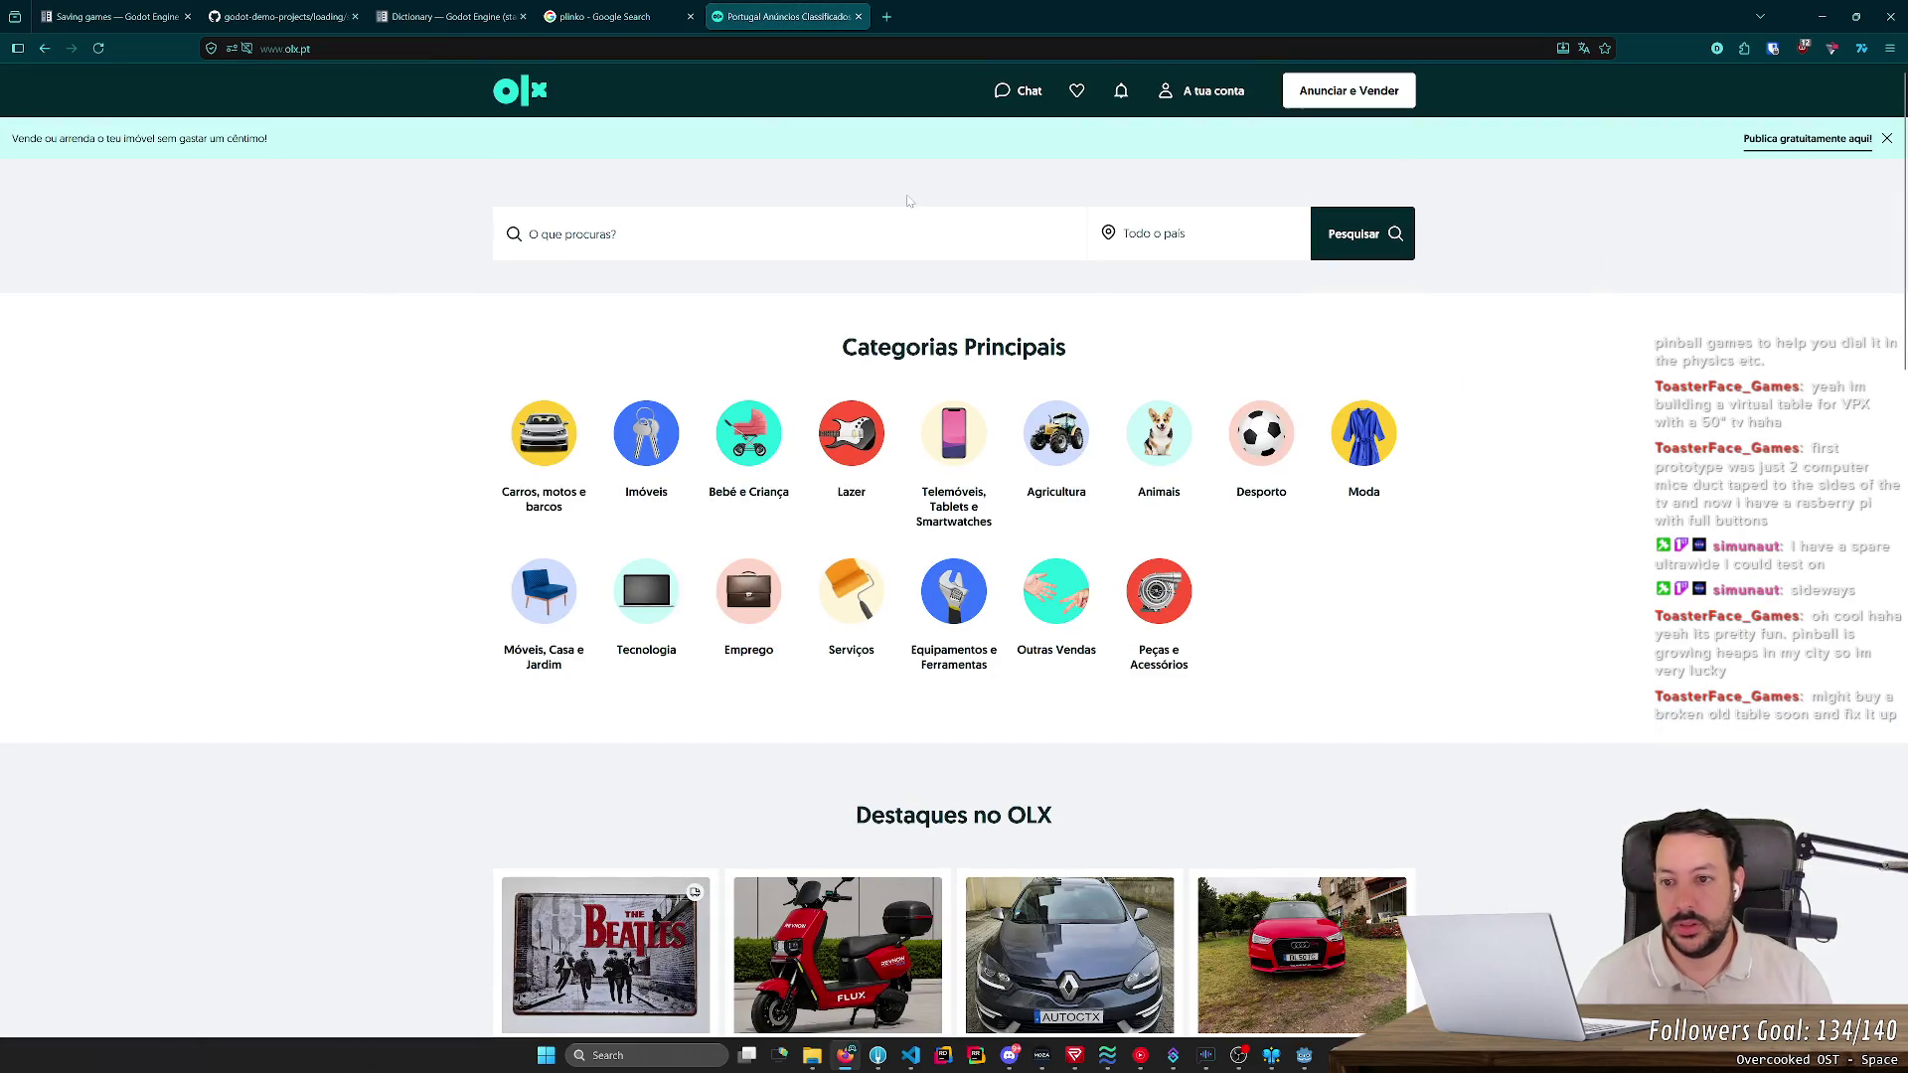
pyautogui.click(1027, 230)
pyautogui.write('pin')
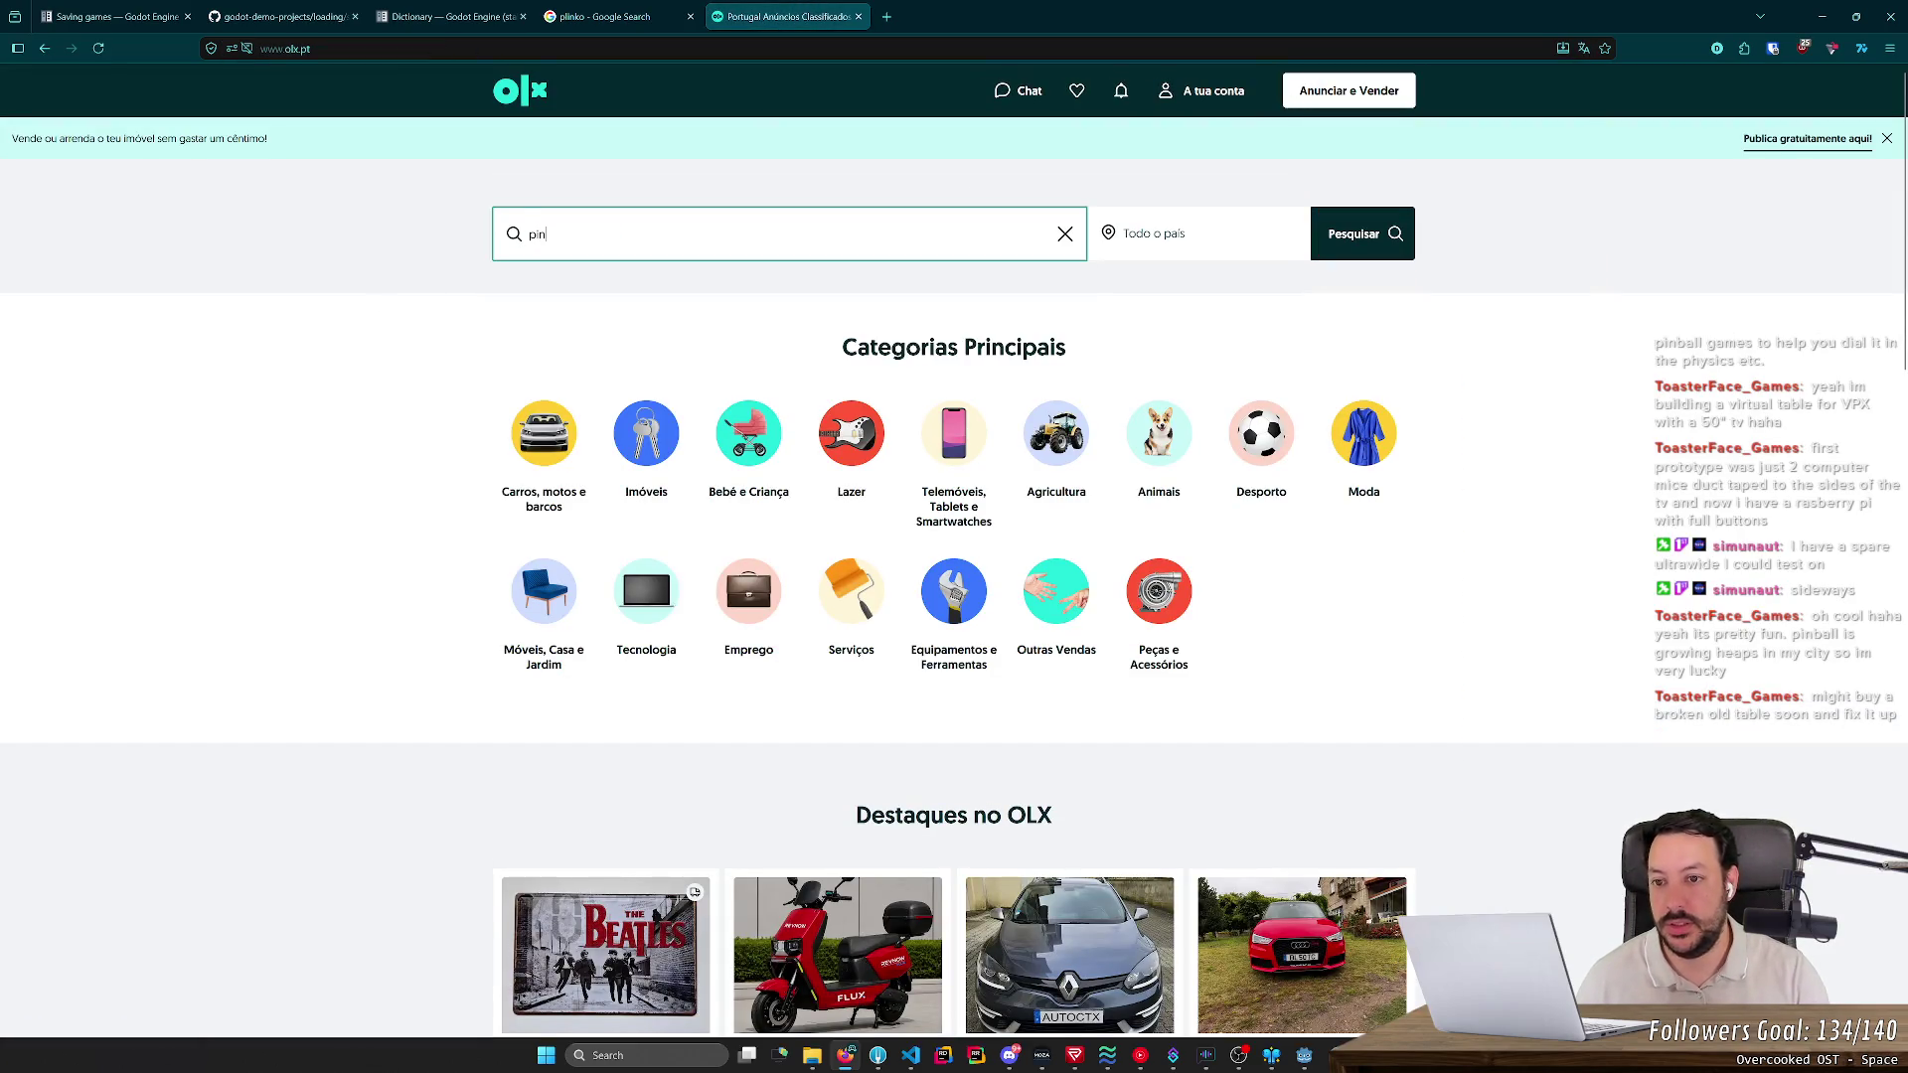
pyautogui.write('ball')
pyautogui.press('Return')
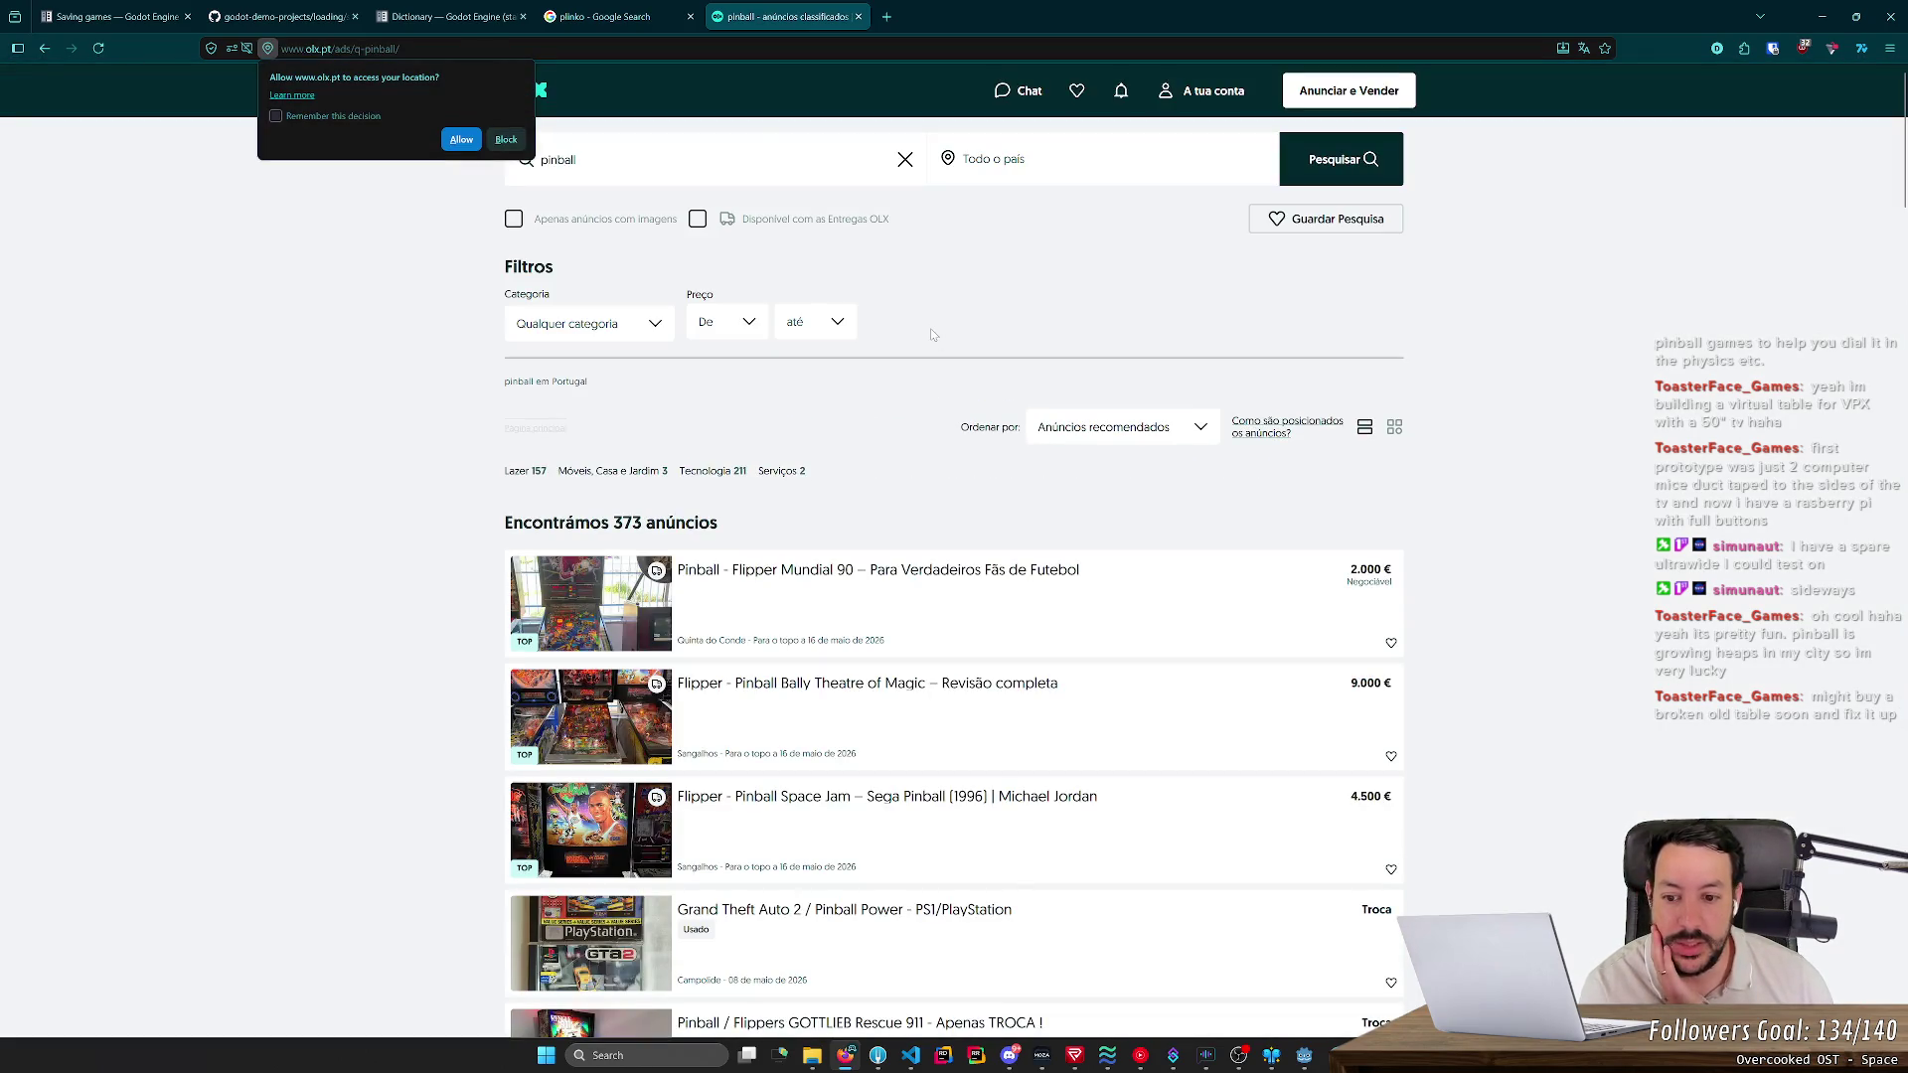
# - Scroll the results and peek at the Mesa de Flippers ad, then close it
pyautogui.scroll(-3, 931, 334)
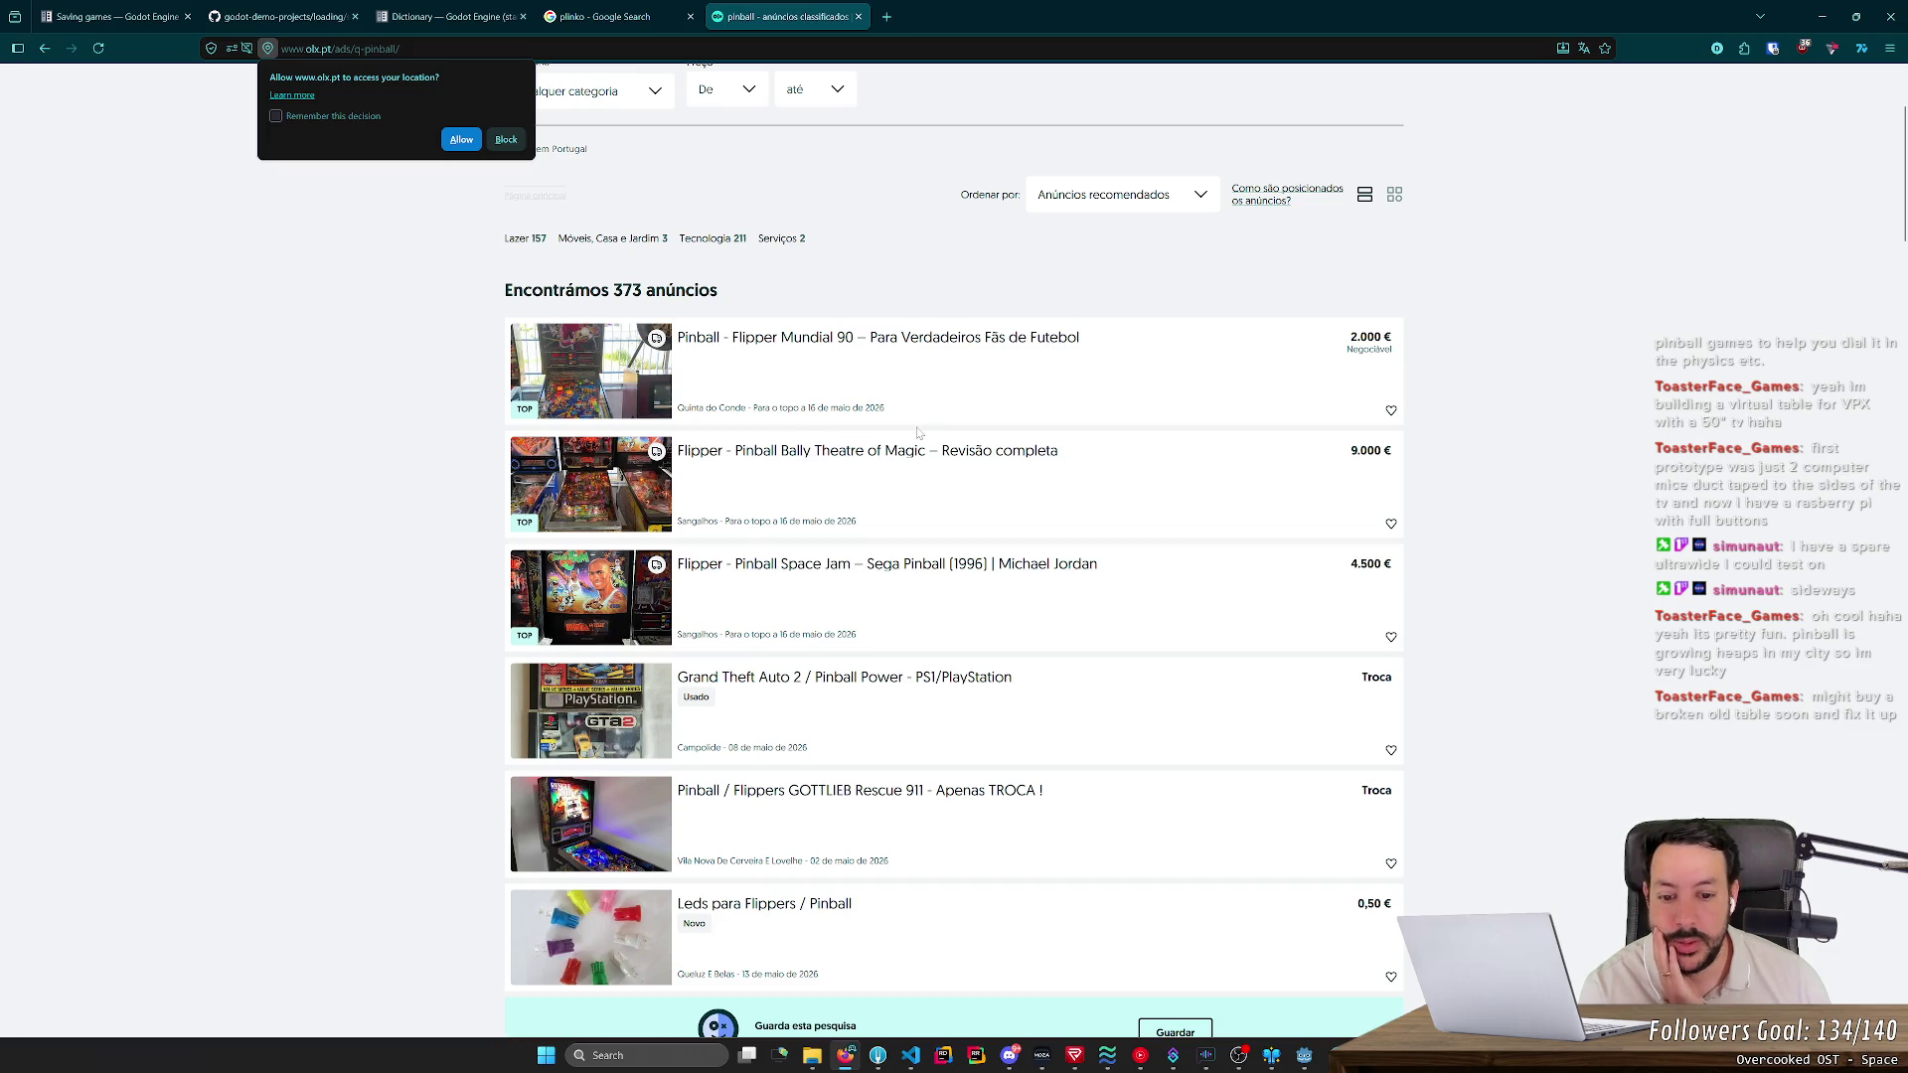
pyautogui.scroll(-5, 918, 434)
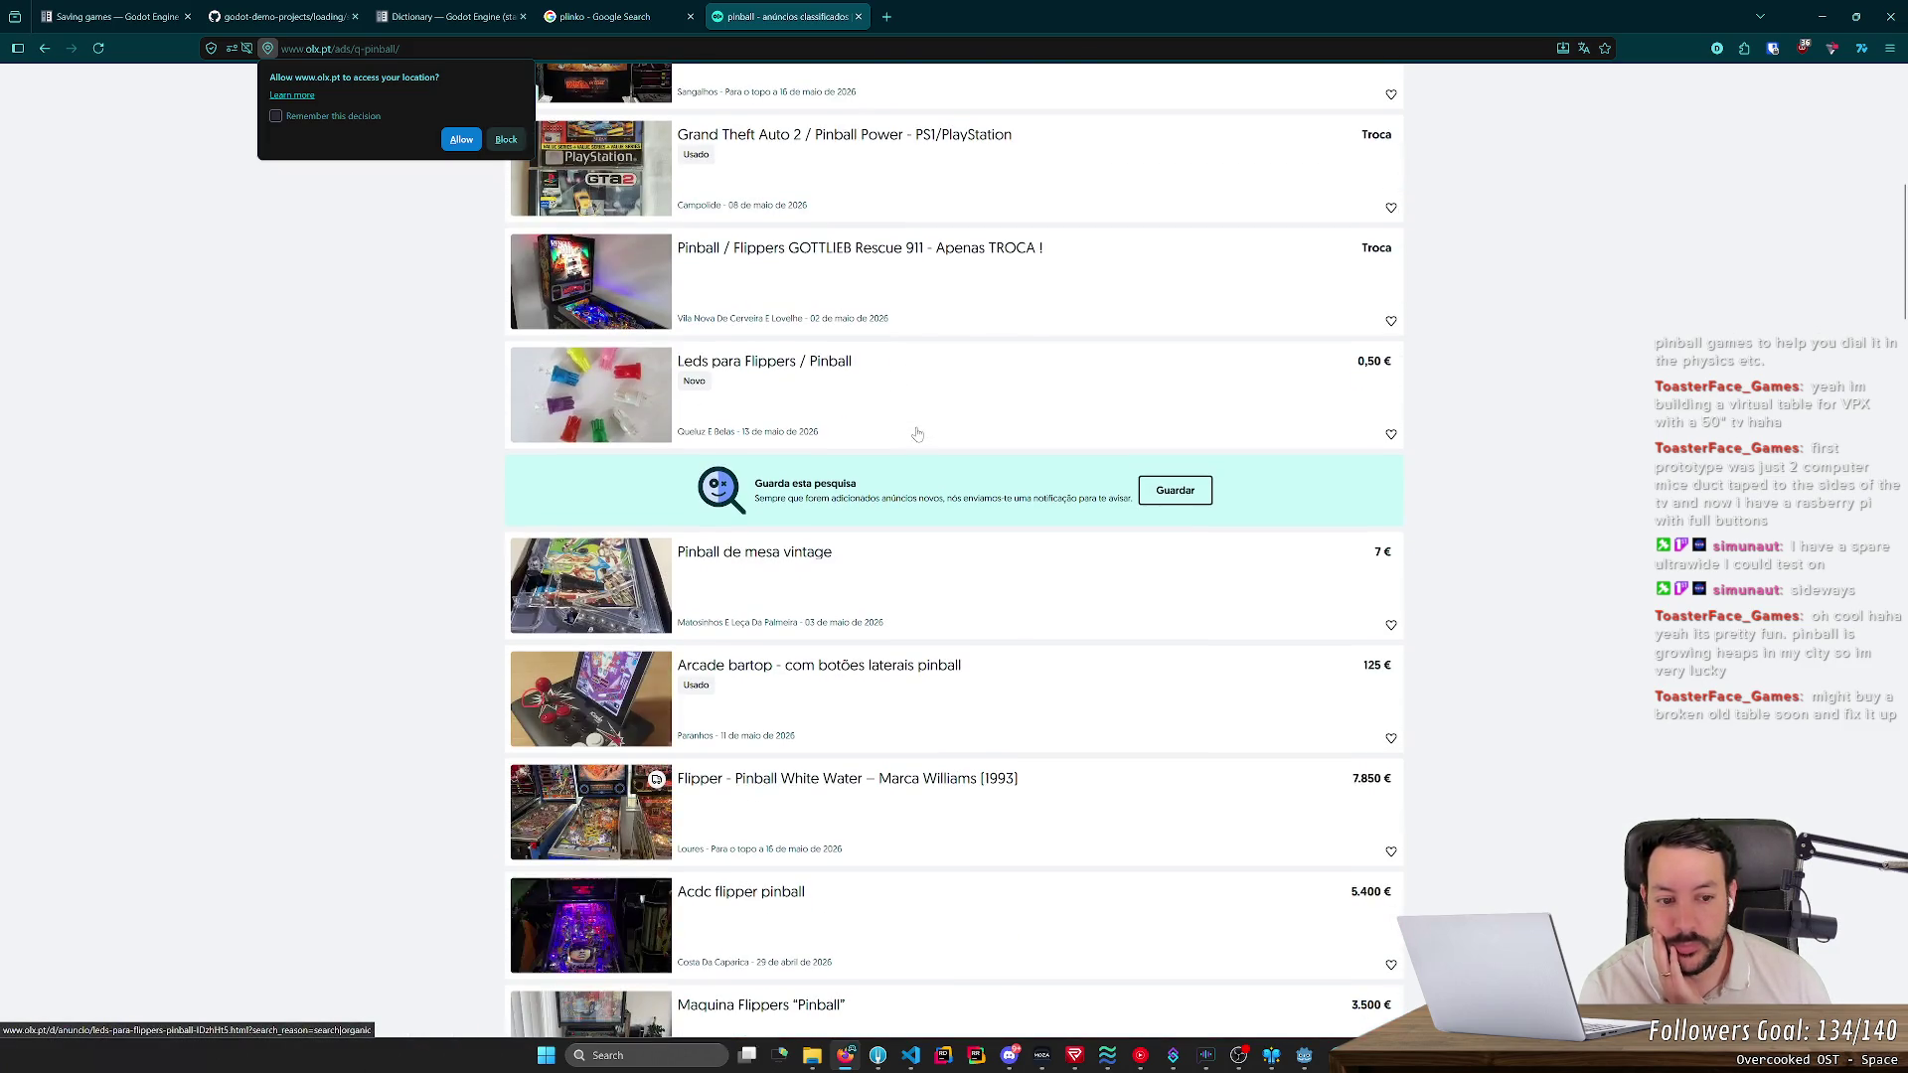
pyautogui.scroll(-3, 915, 435)
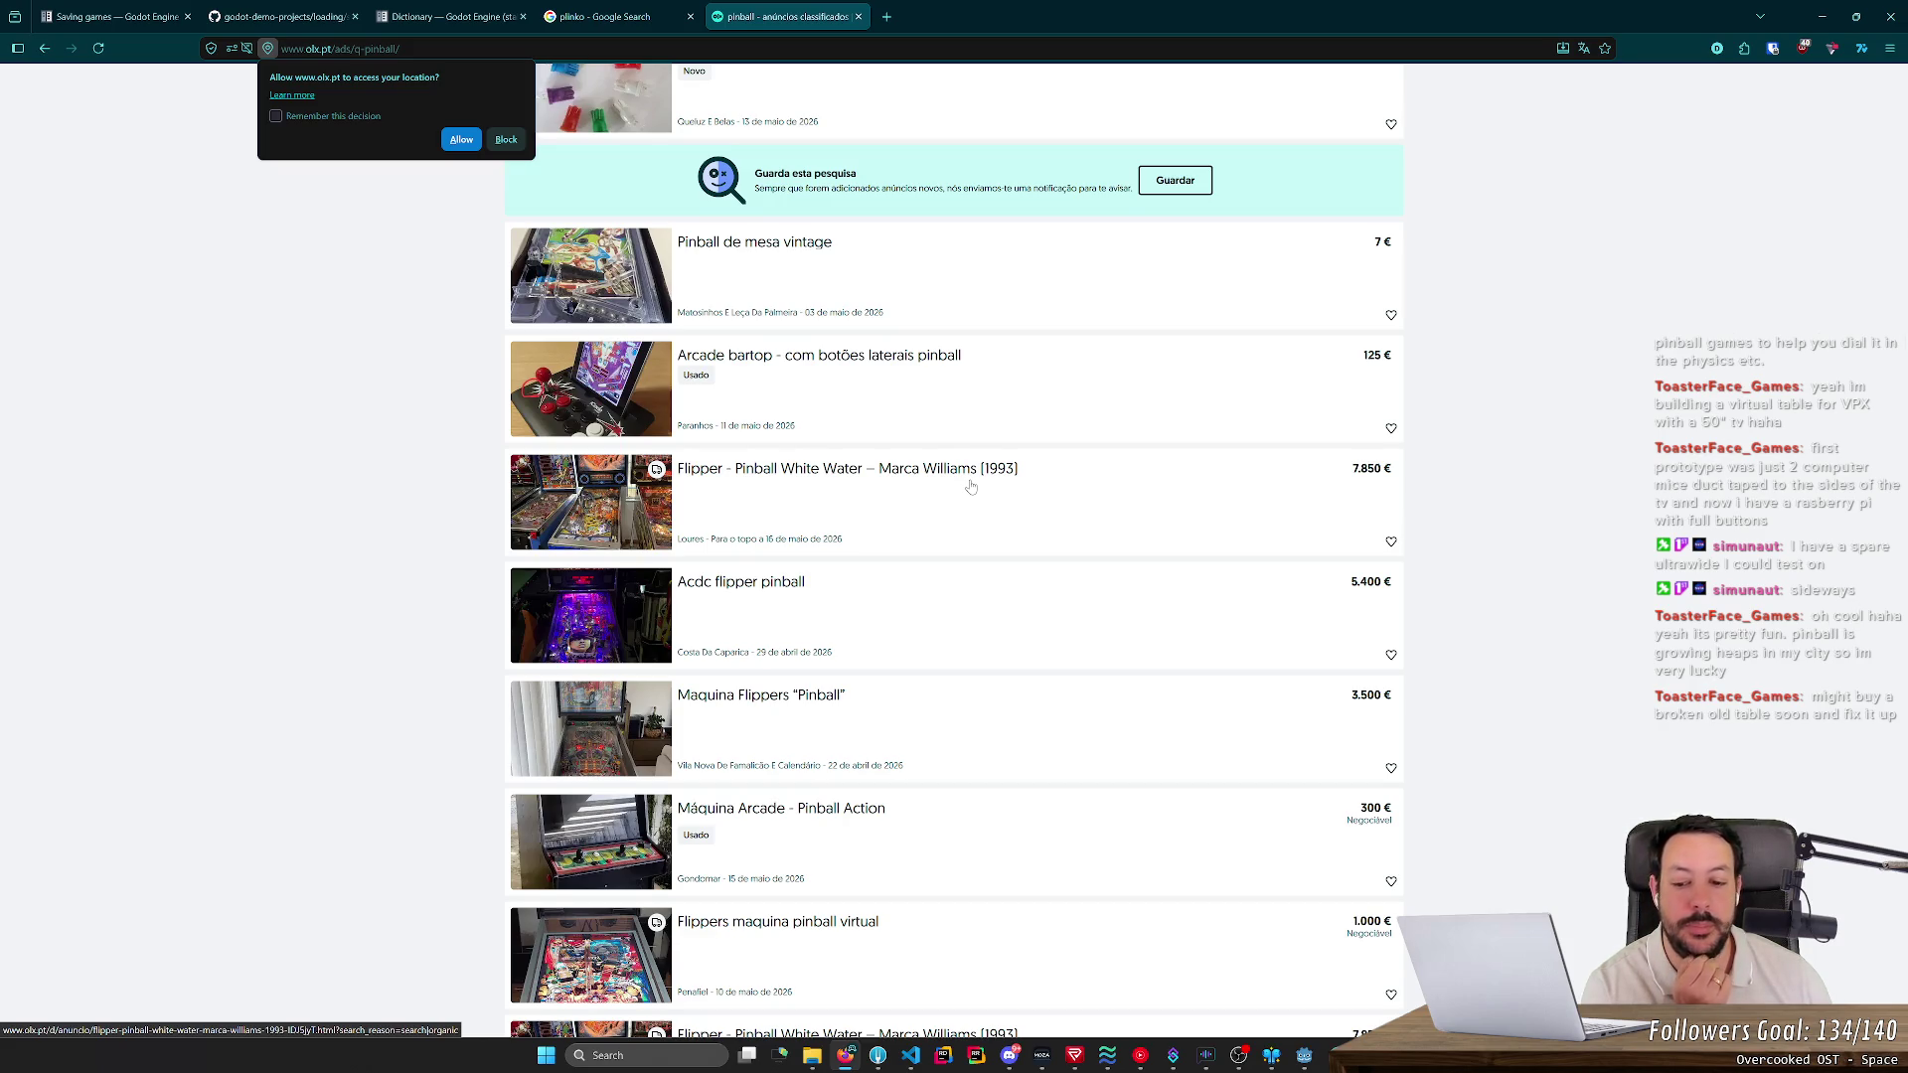
pyautogui.scroll(-2, 970, 486)
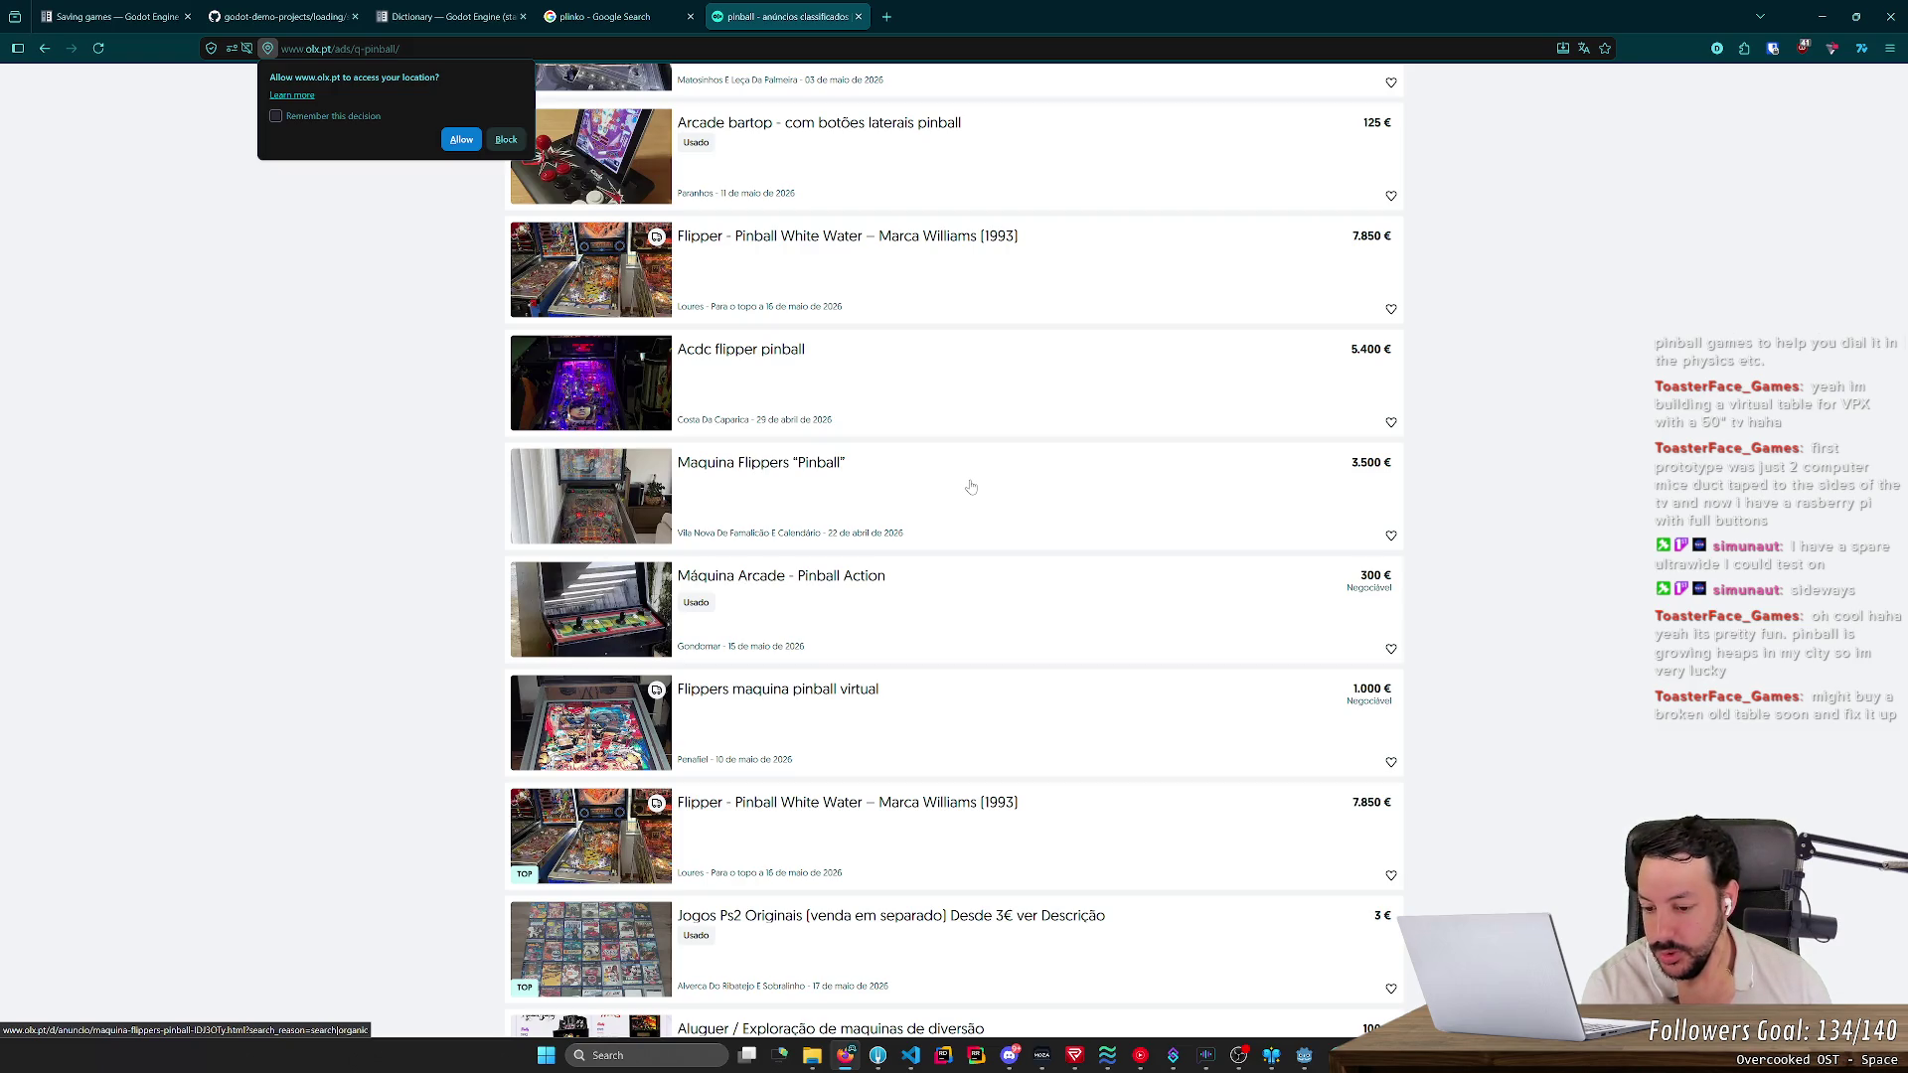
pyautogui.scroll(-2, 971, 486)
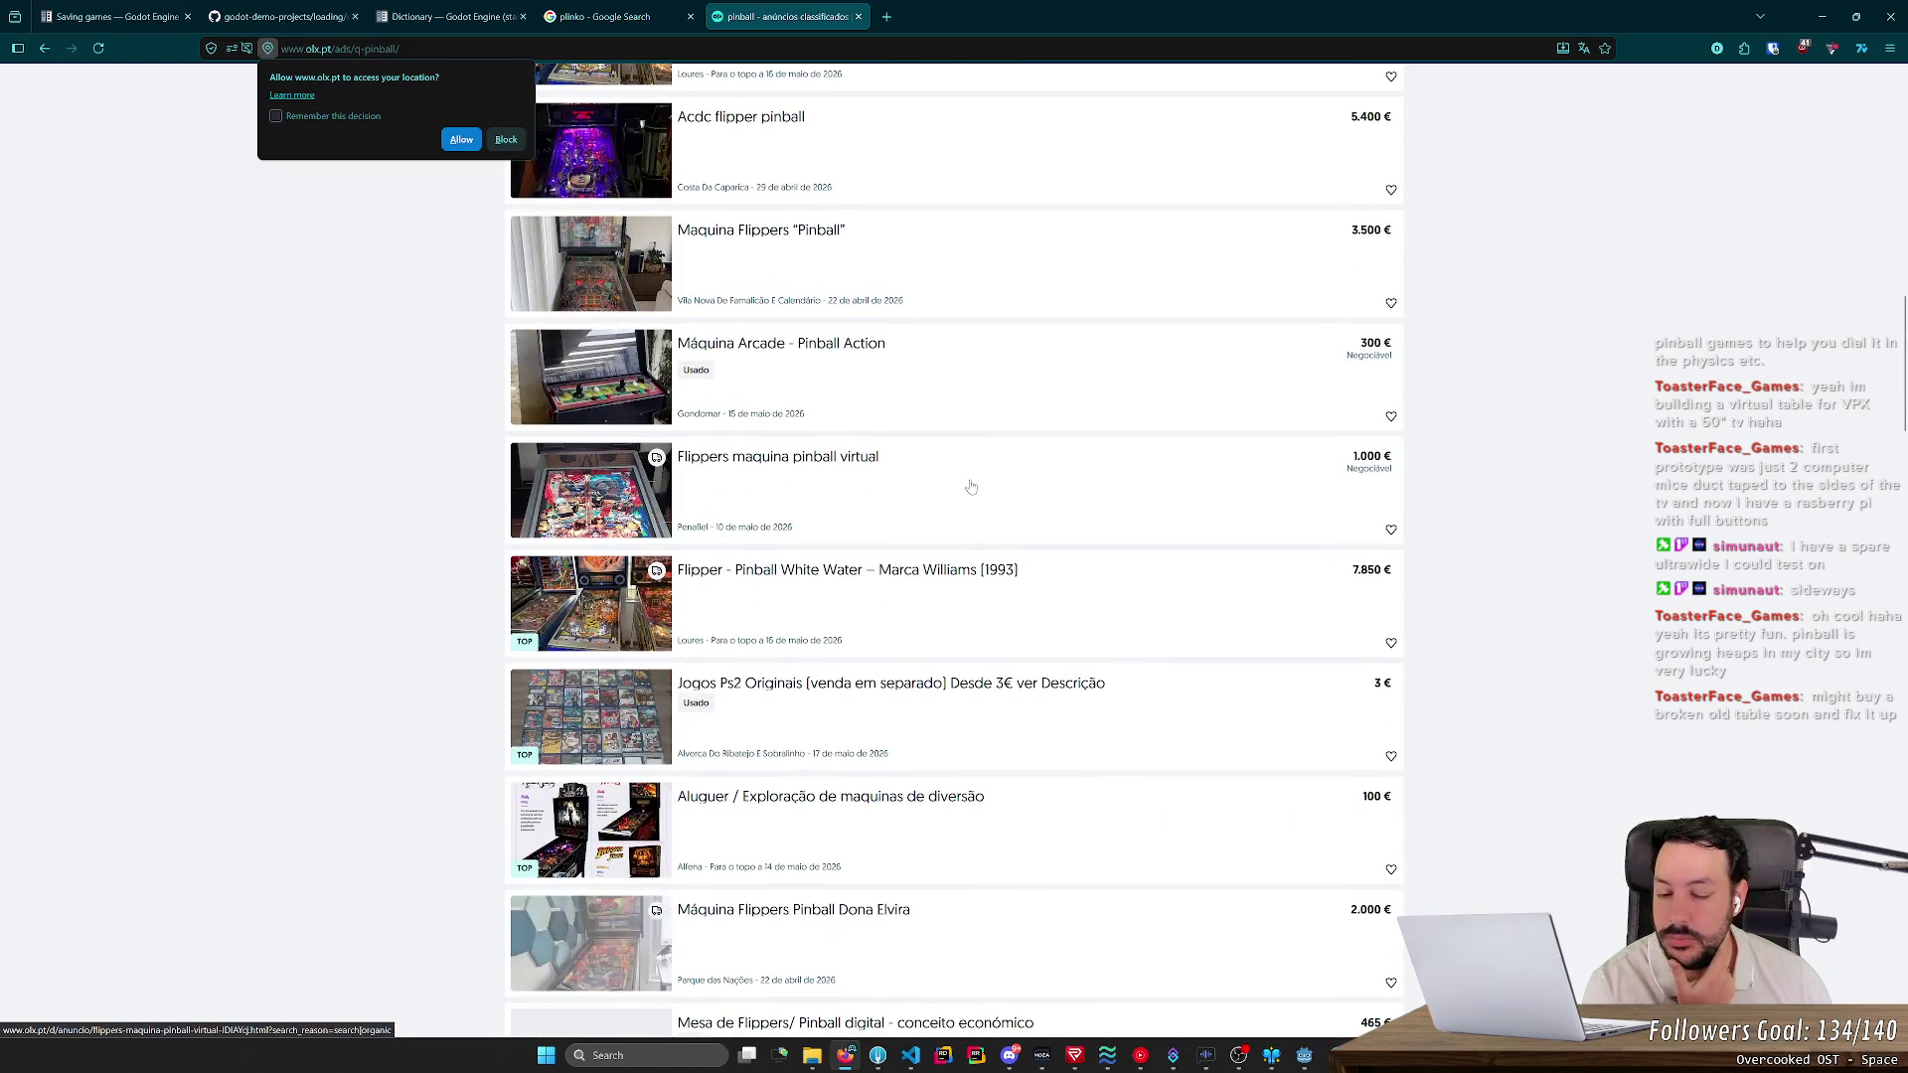
pyautogui.scroll(-2, 971, 486)
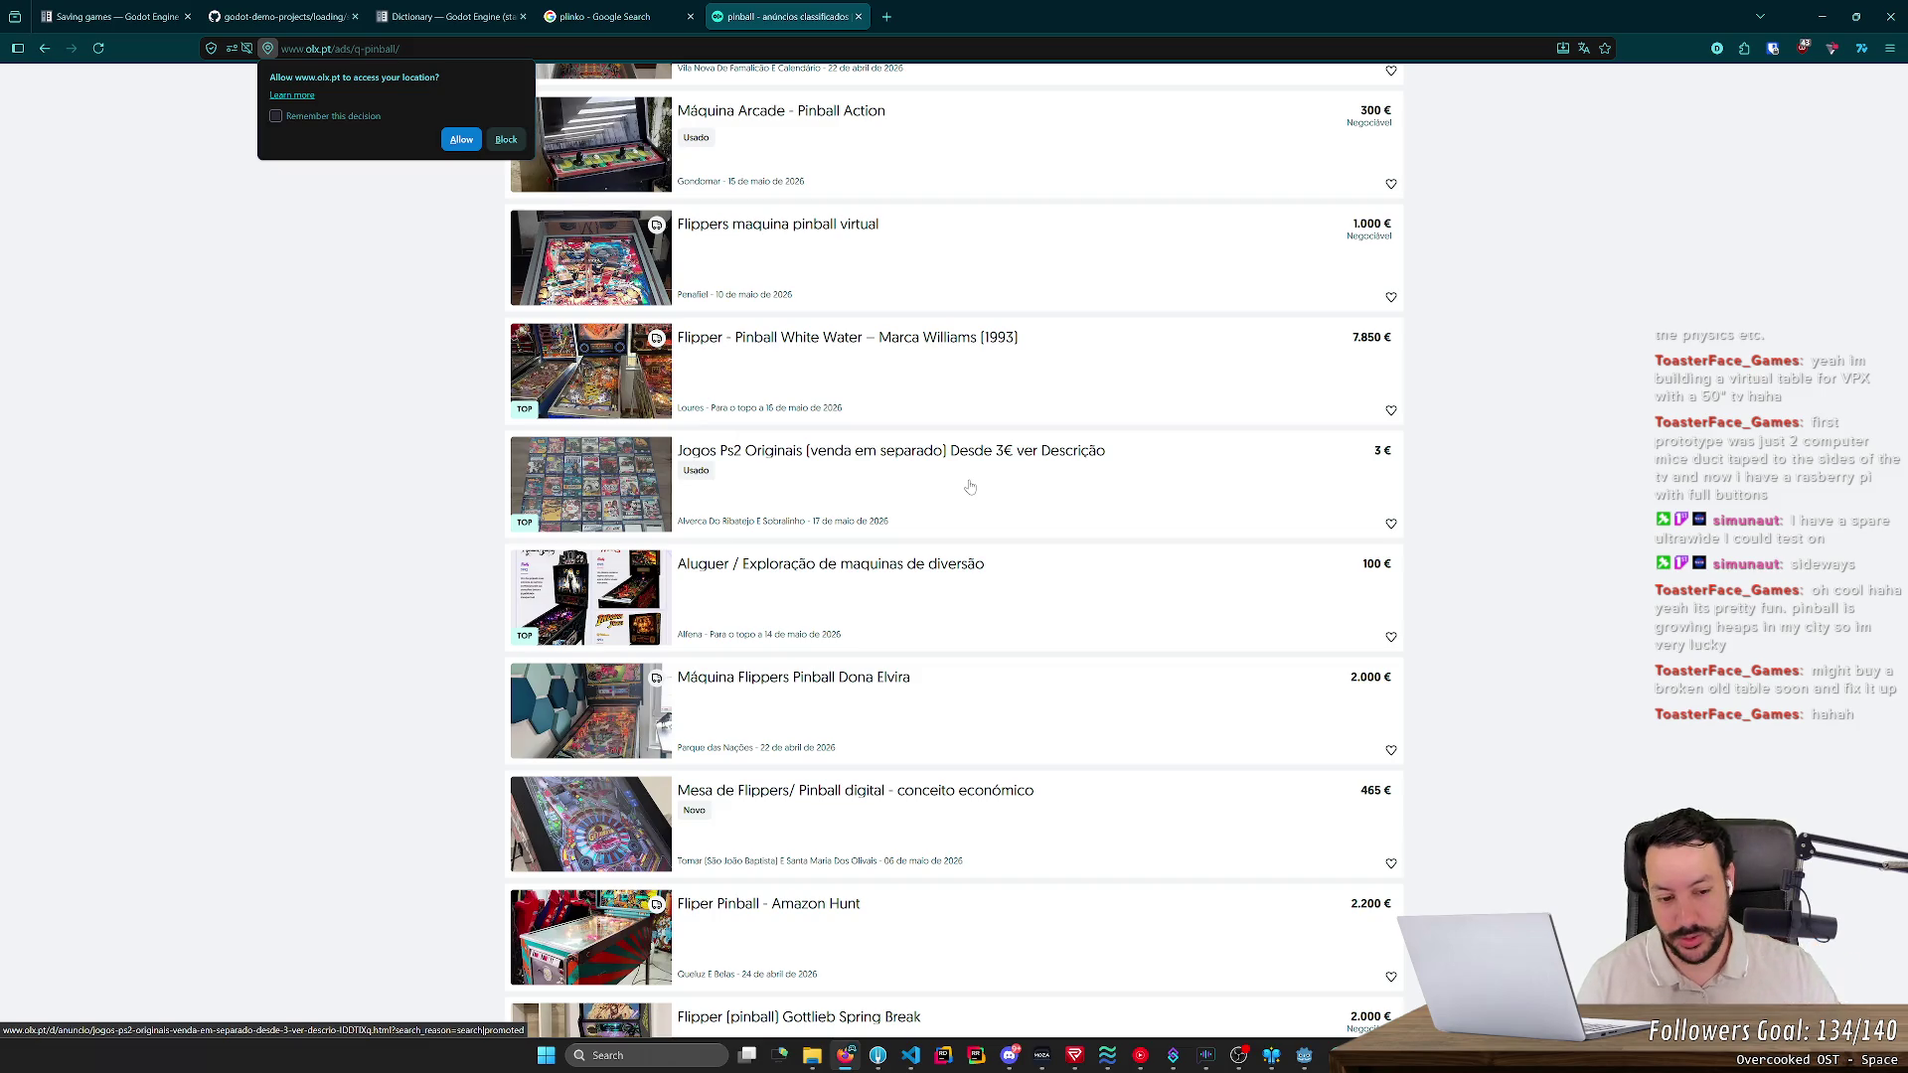
pyautogui.middleClick(965, 800)
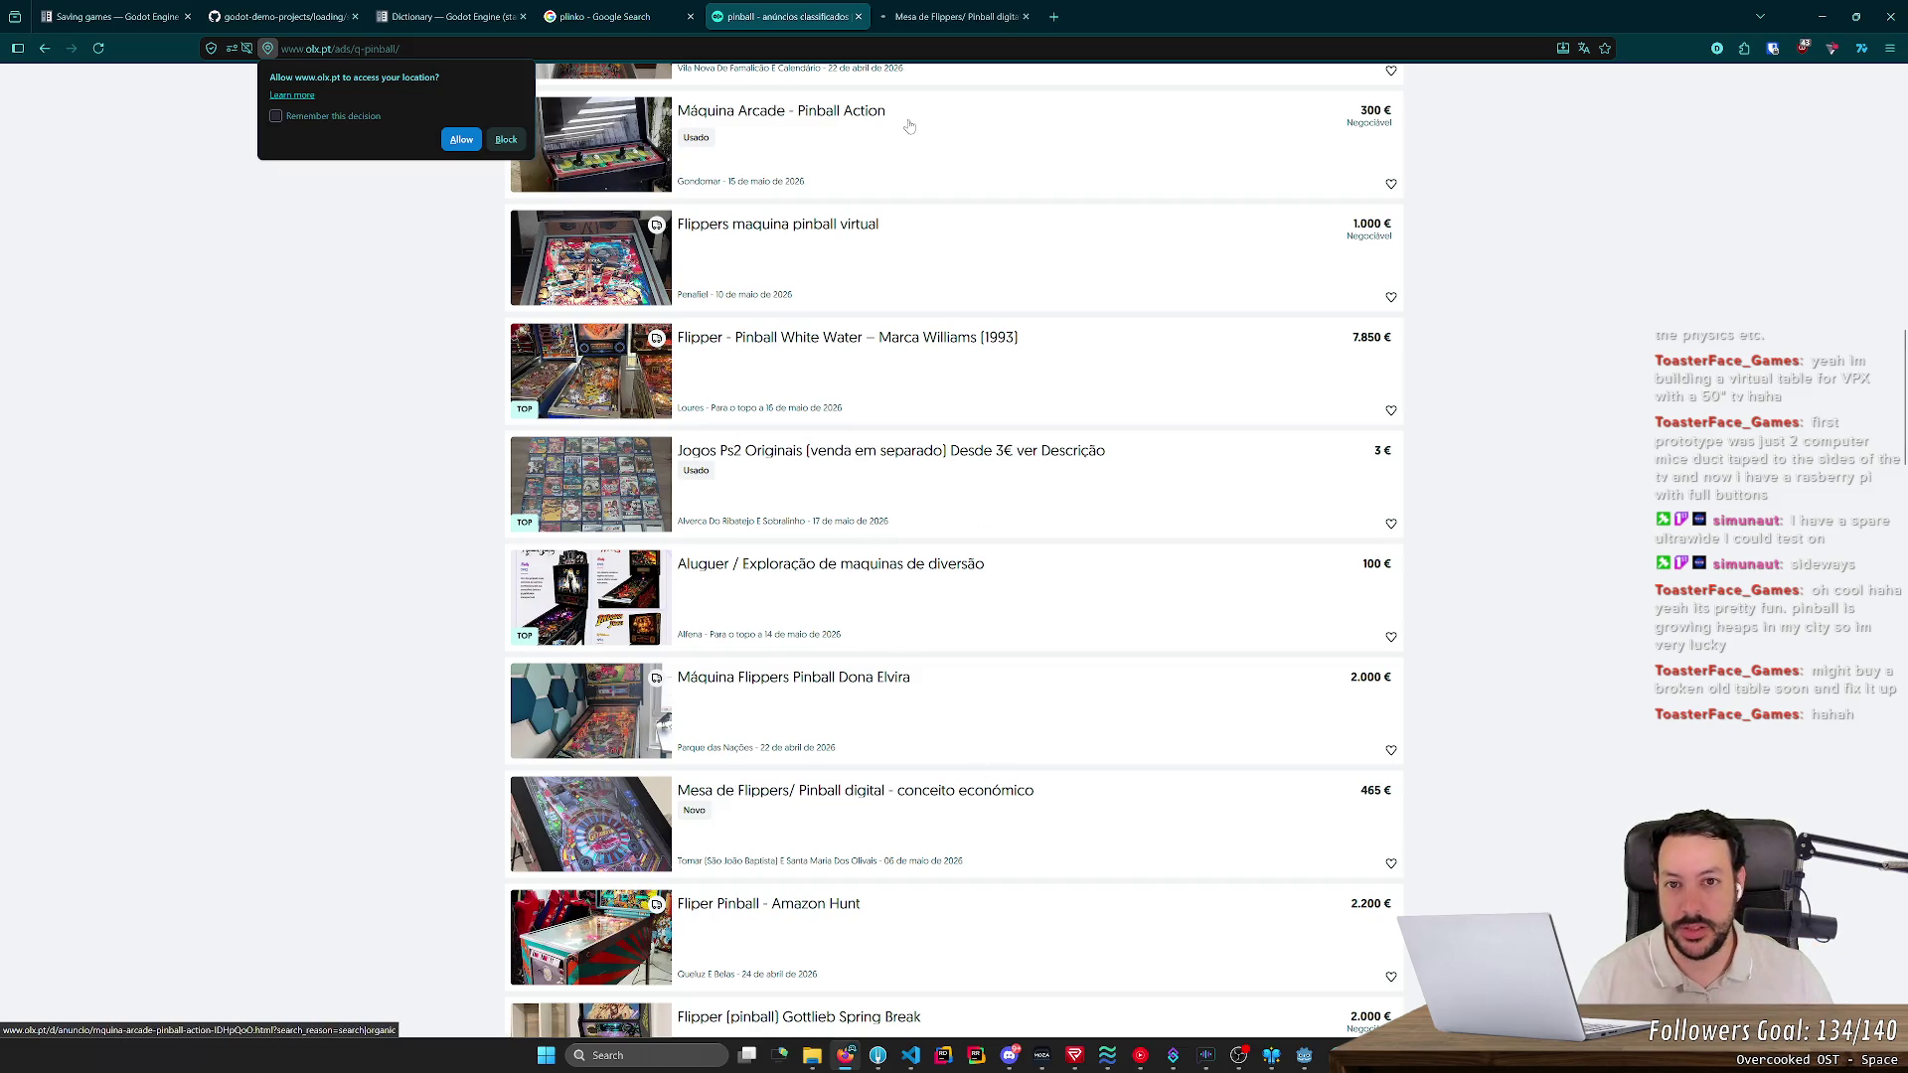
pyautogui.click(952, 30)
pyautogui.middleClick(951, 26)
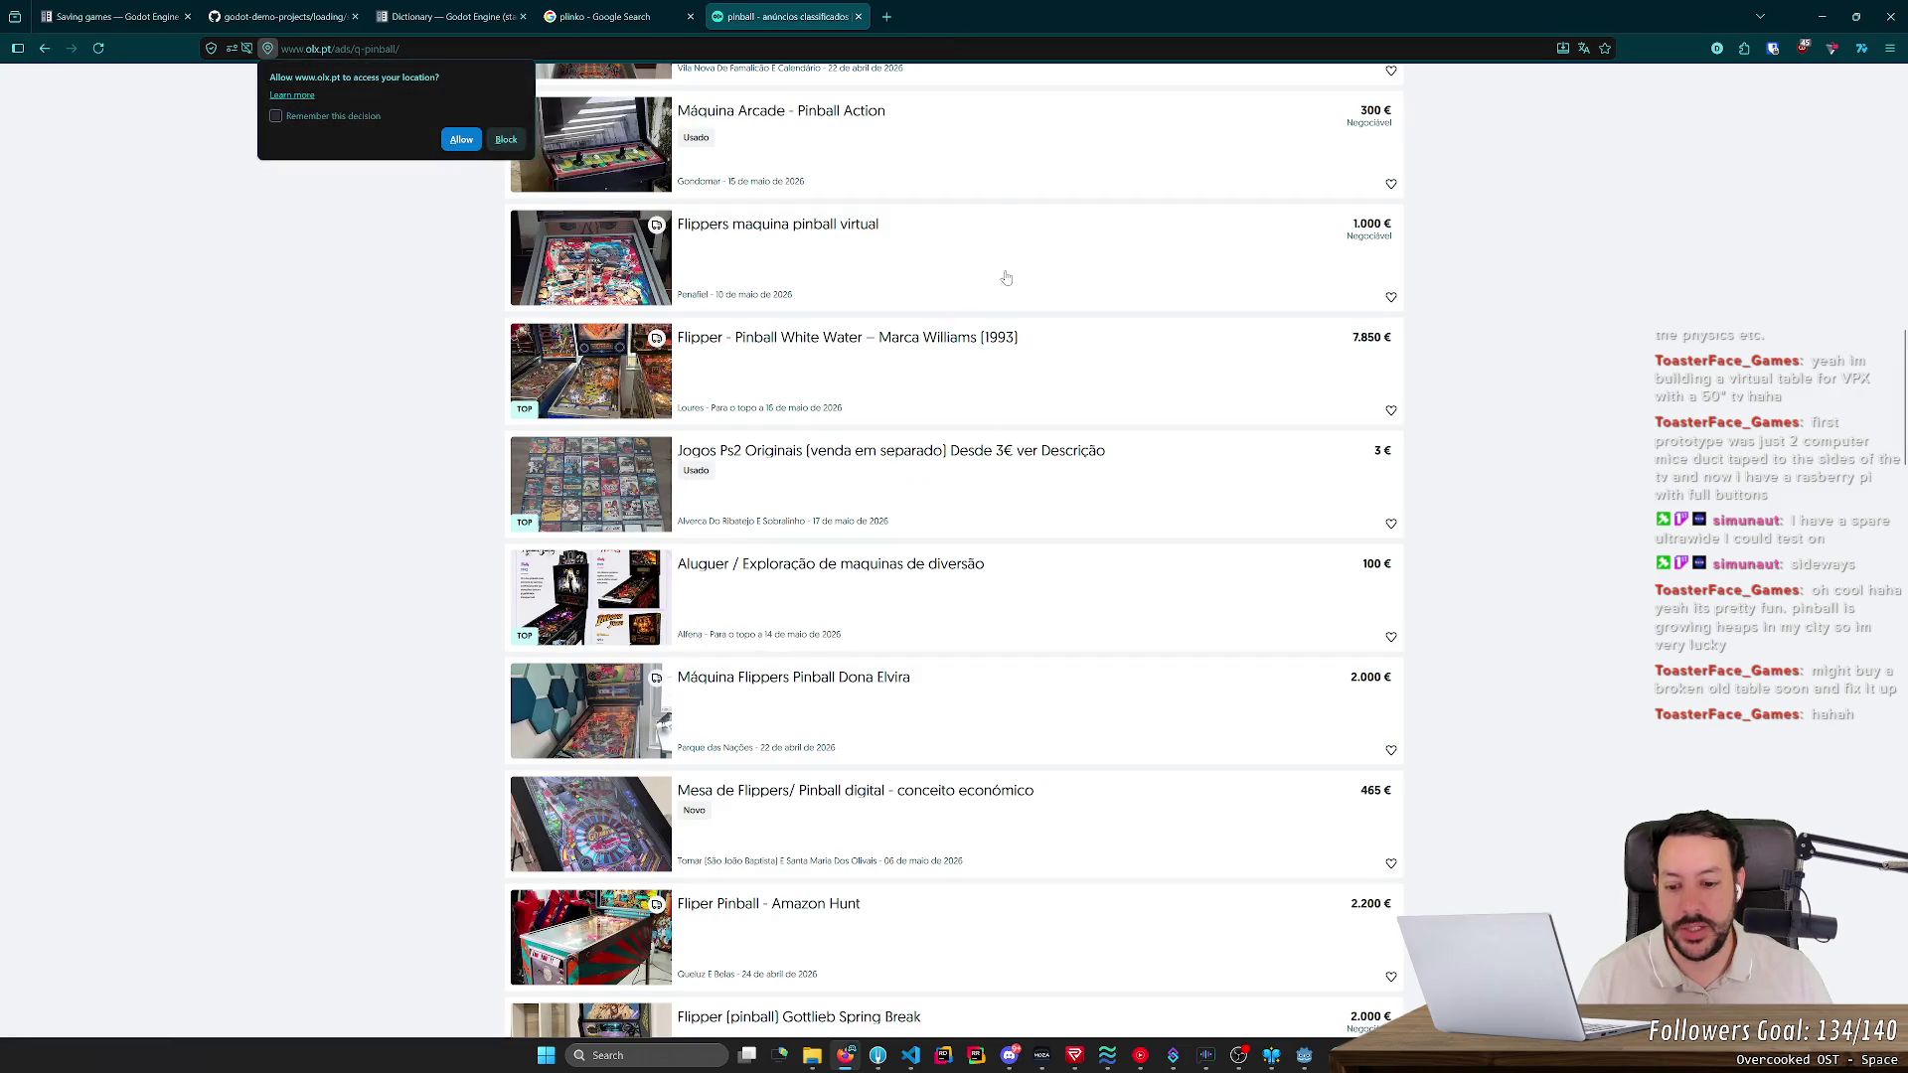
# - Look through the Gottlieb Spring Break ad's photos, then close its tab
pyautogui.scroll(-5, 1005, 301)
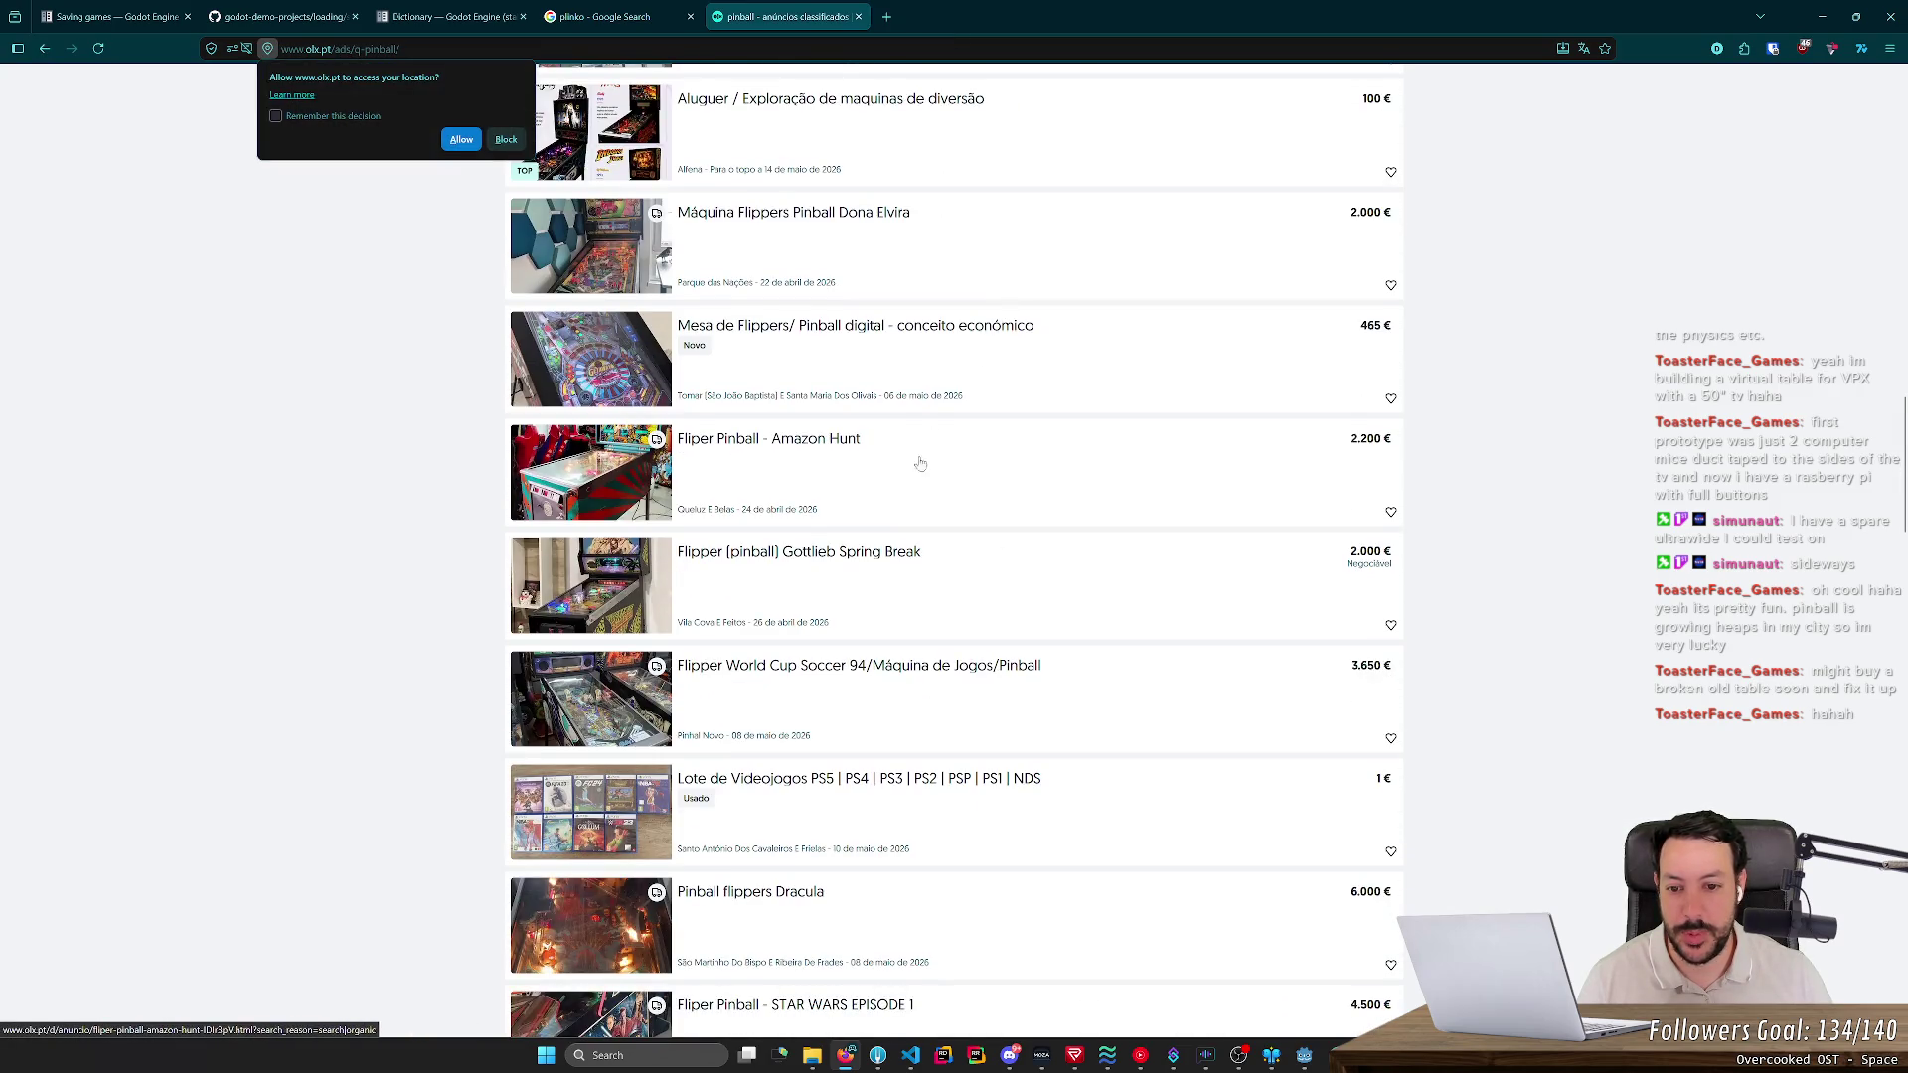
pyautogui.middleClick(872, 553)
pyautogui.click(952, 16)
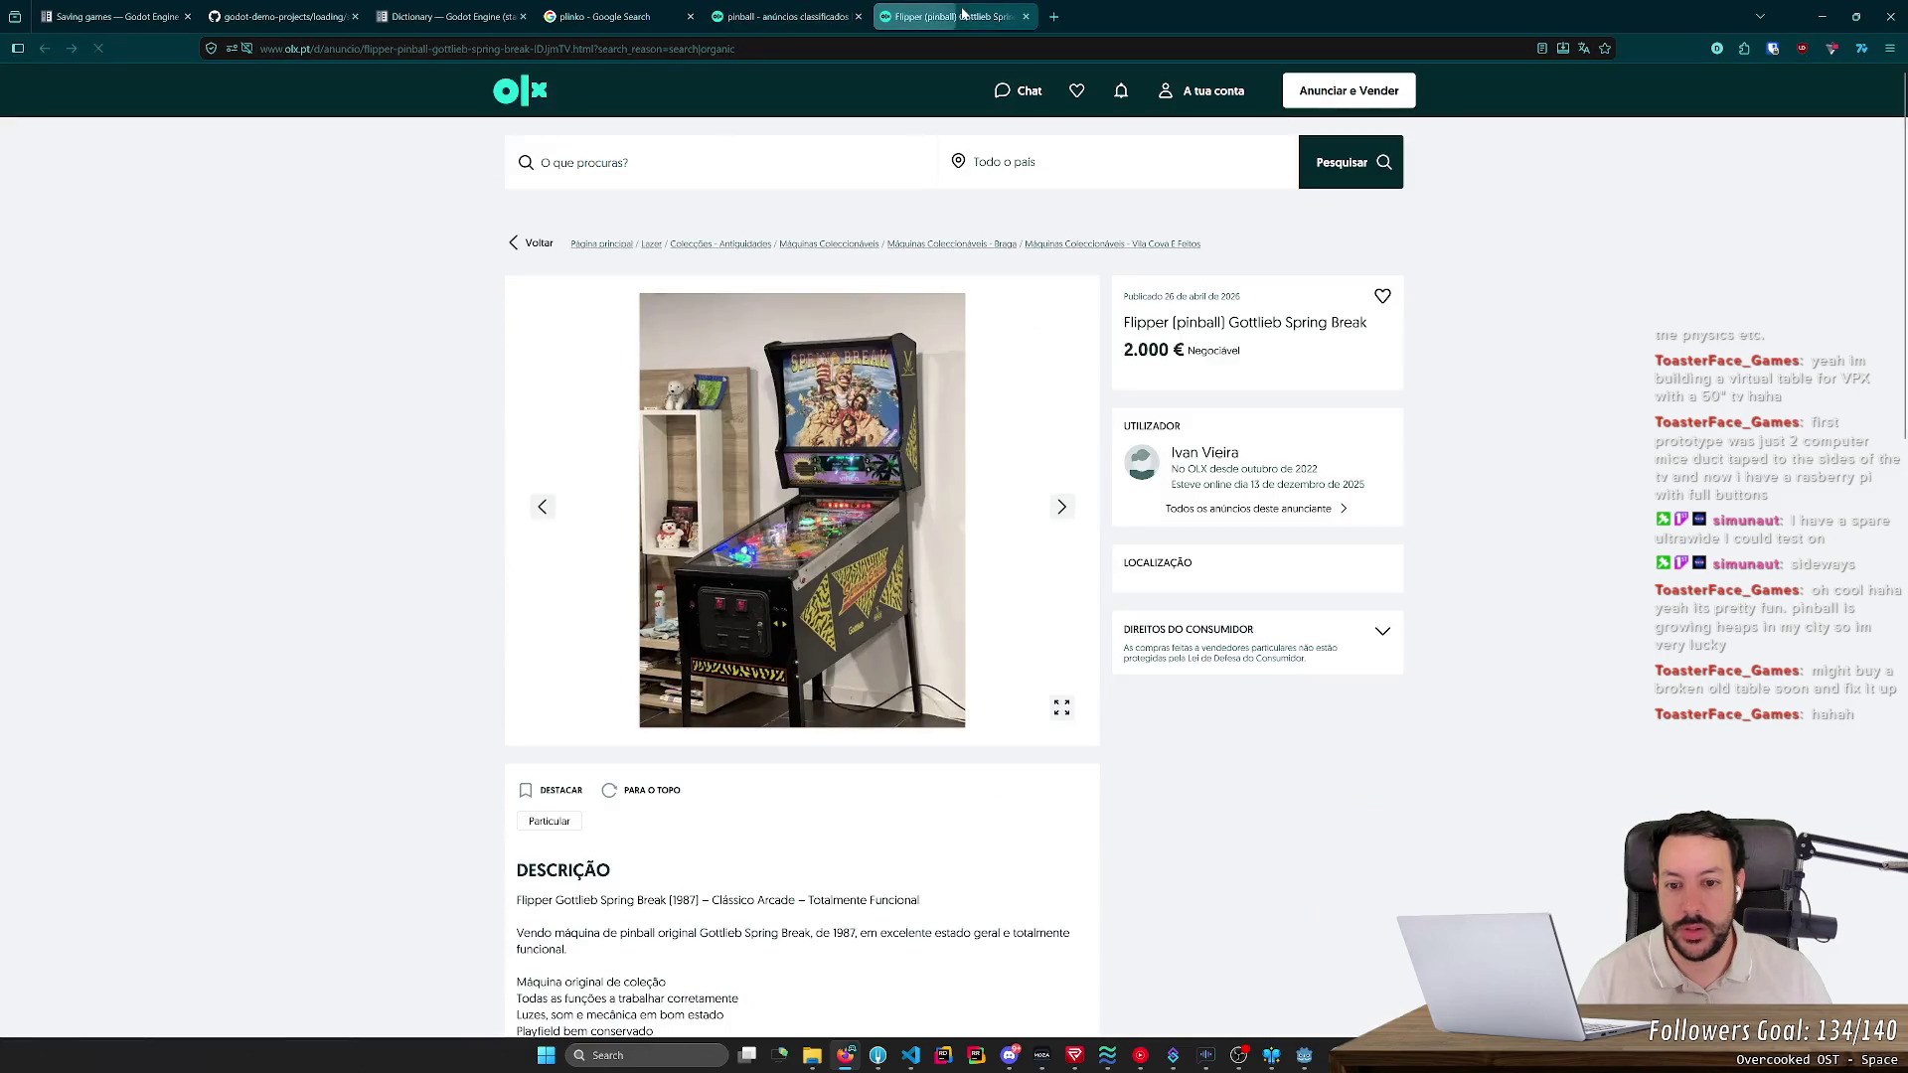
pyautogui.click(1058, 519)
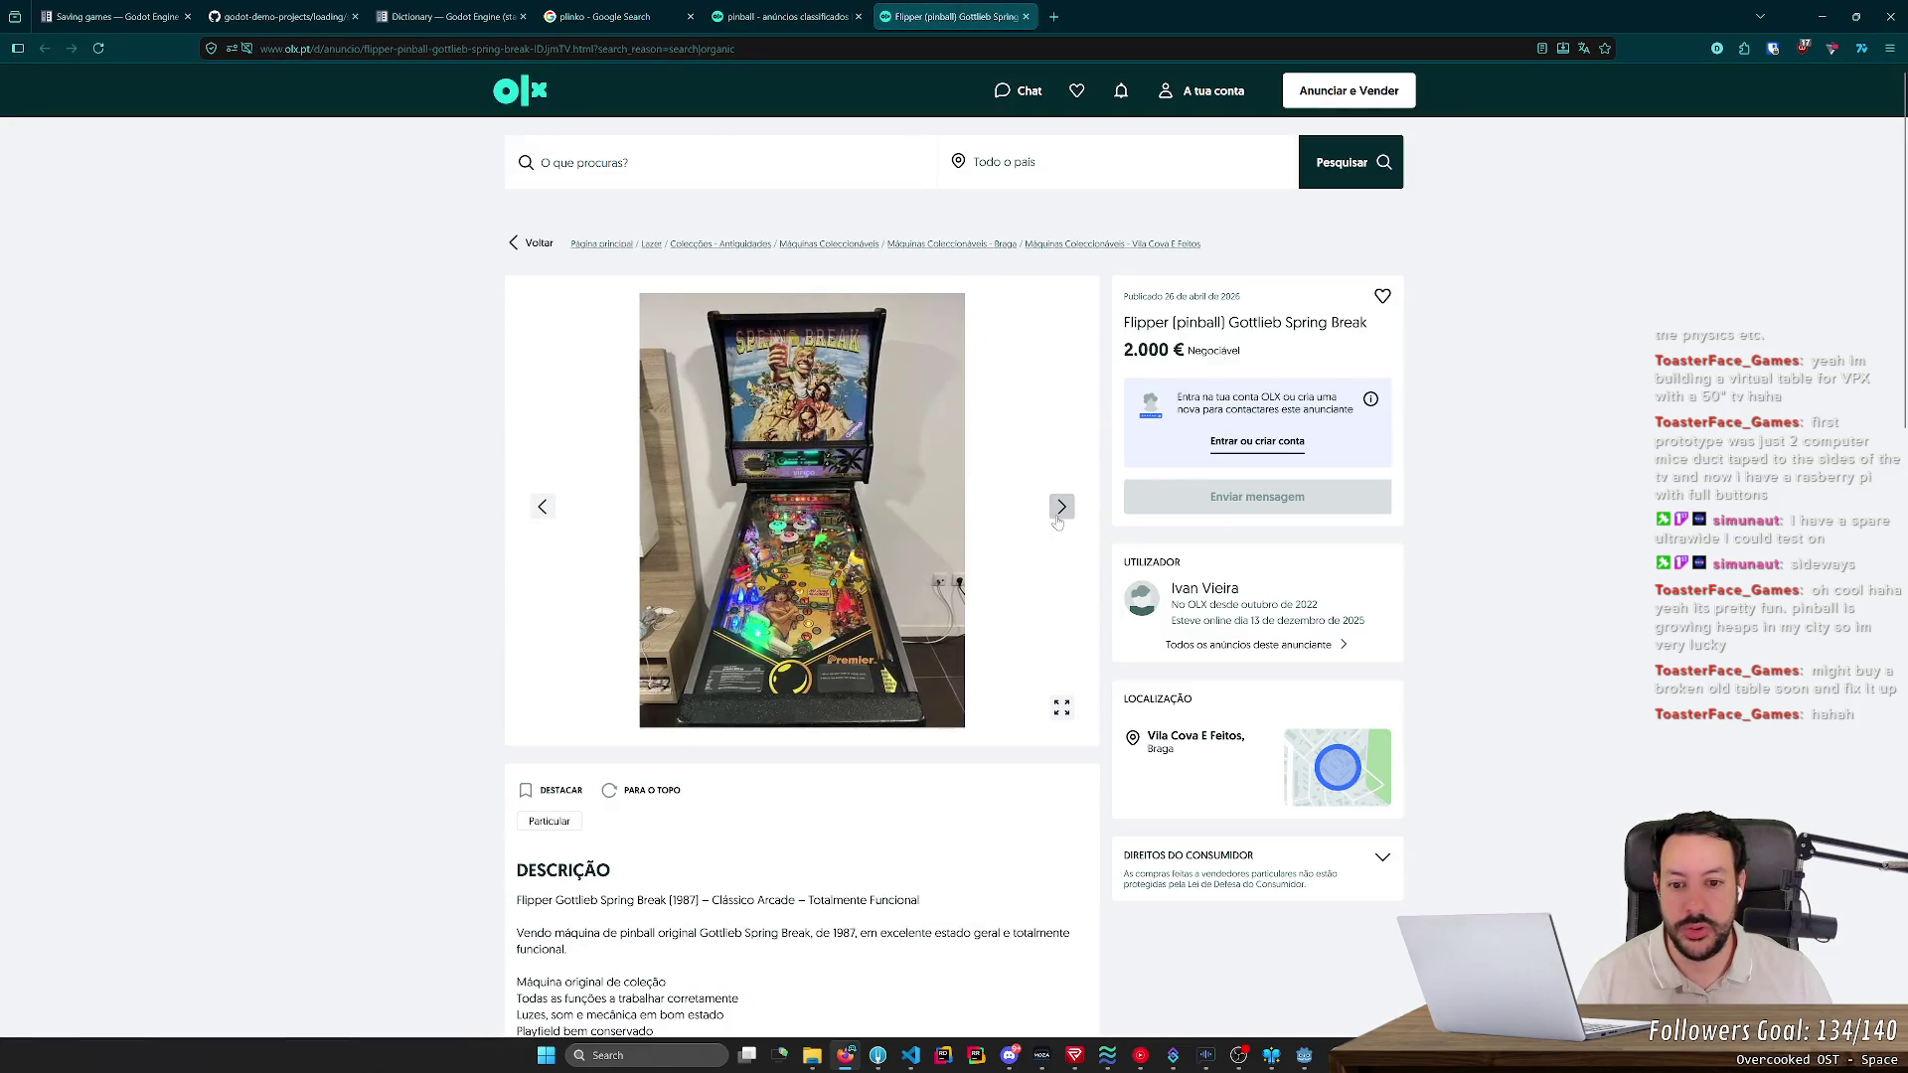
pyautogui.click(1058, 519)
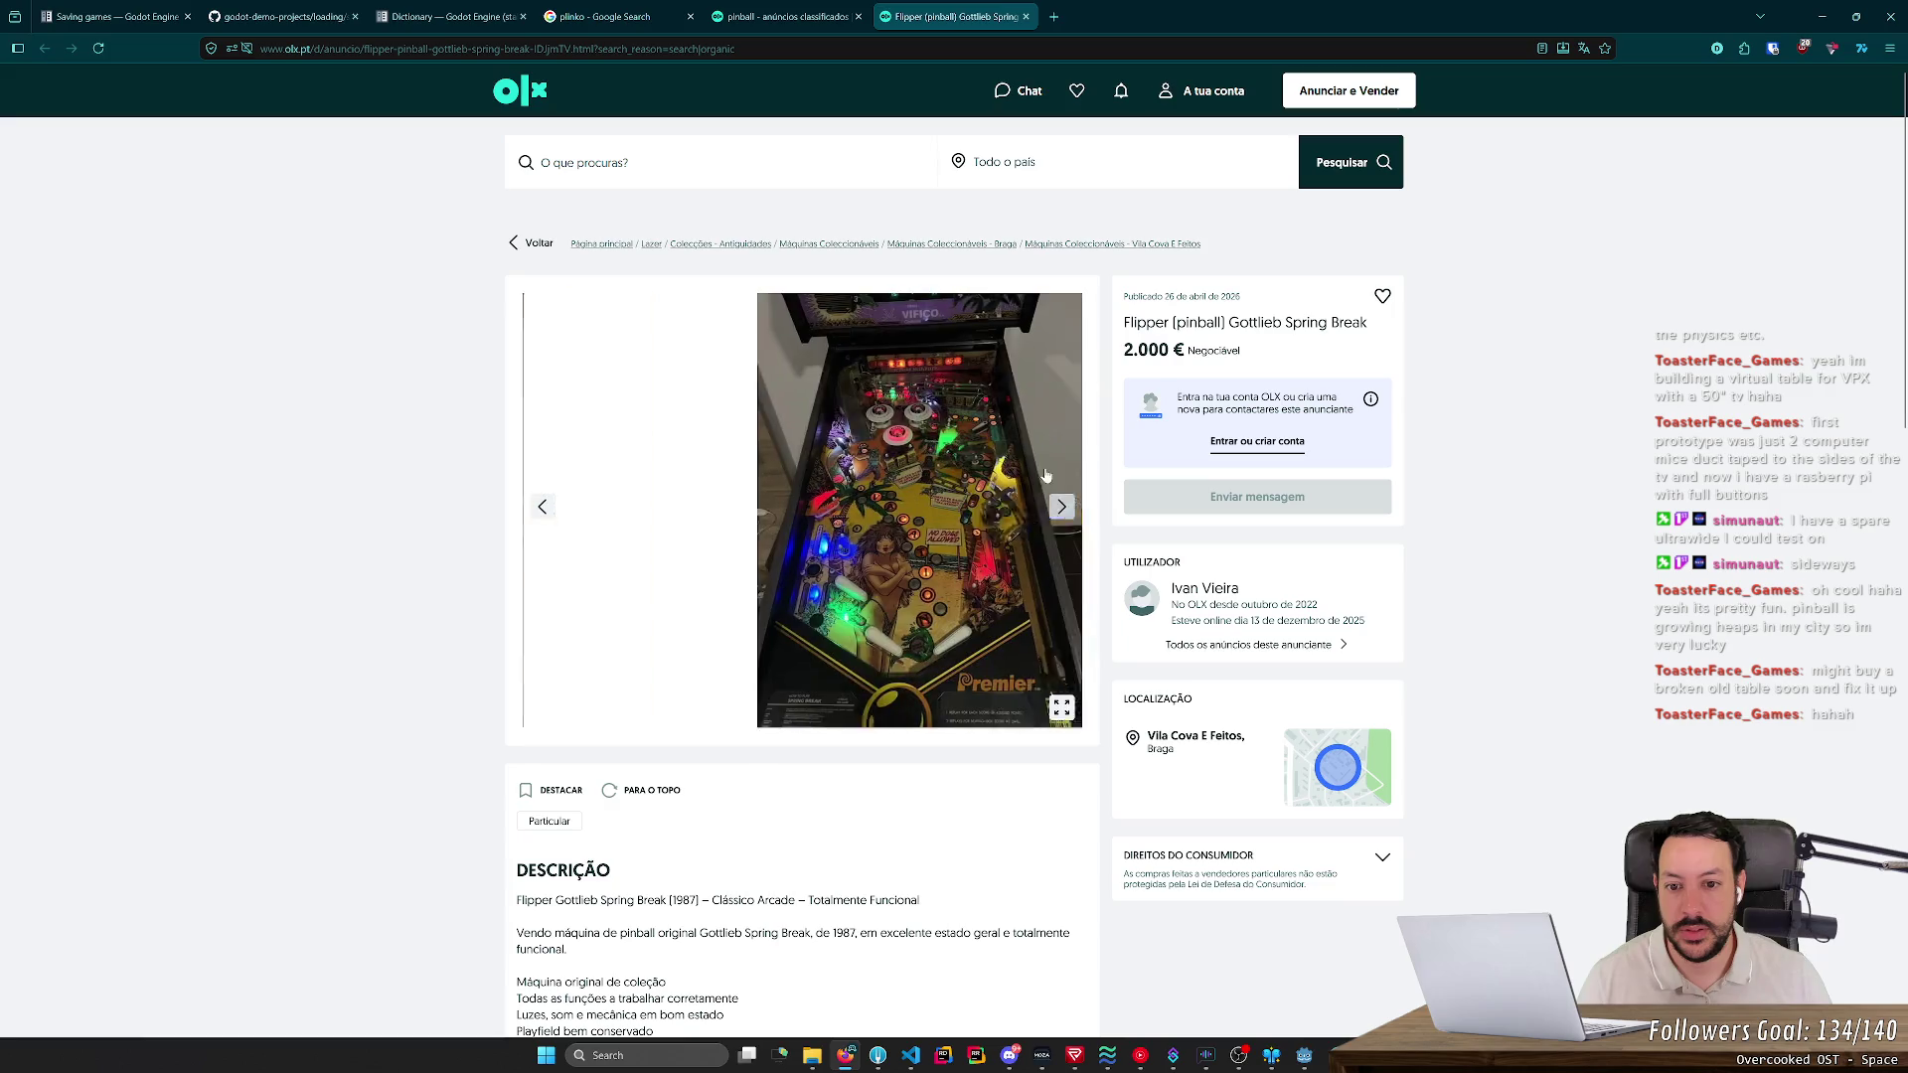
pyautogui.click(1049, 12)
pyautogui.middleClick(1080, 8)
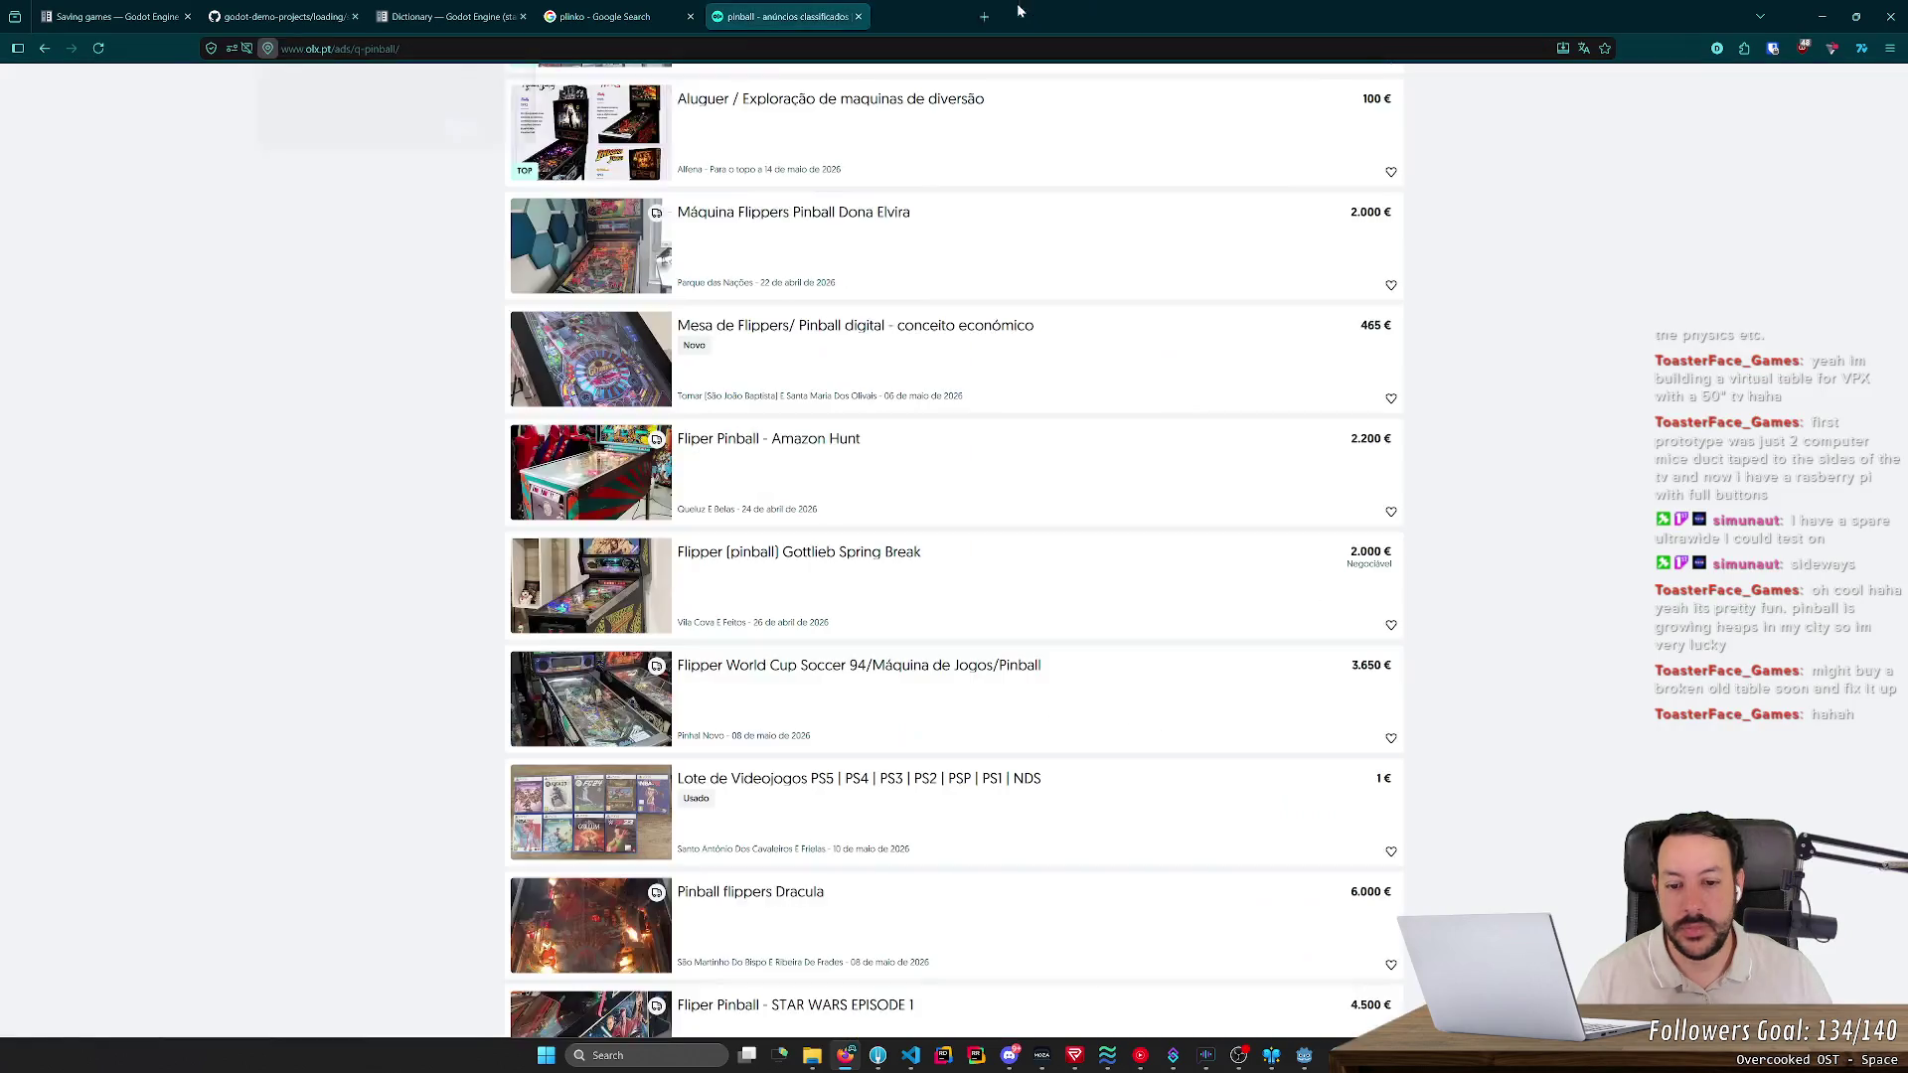
# - View the Terminator 2 flipper ad's playfield photos full screen, then close it
pyautogui.scroll(-5, 998, 384)
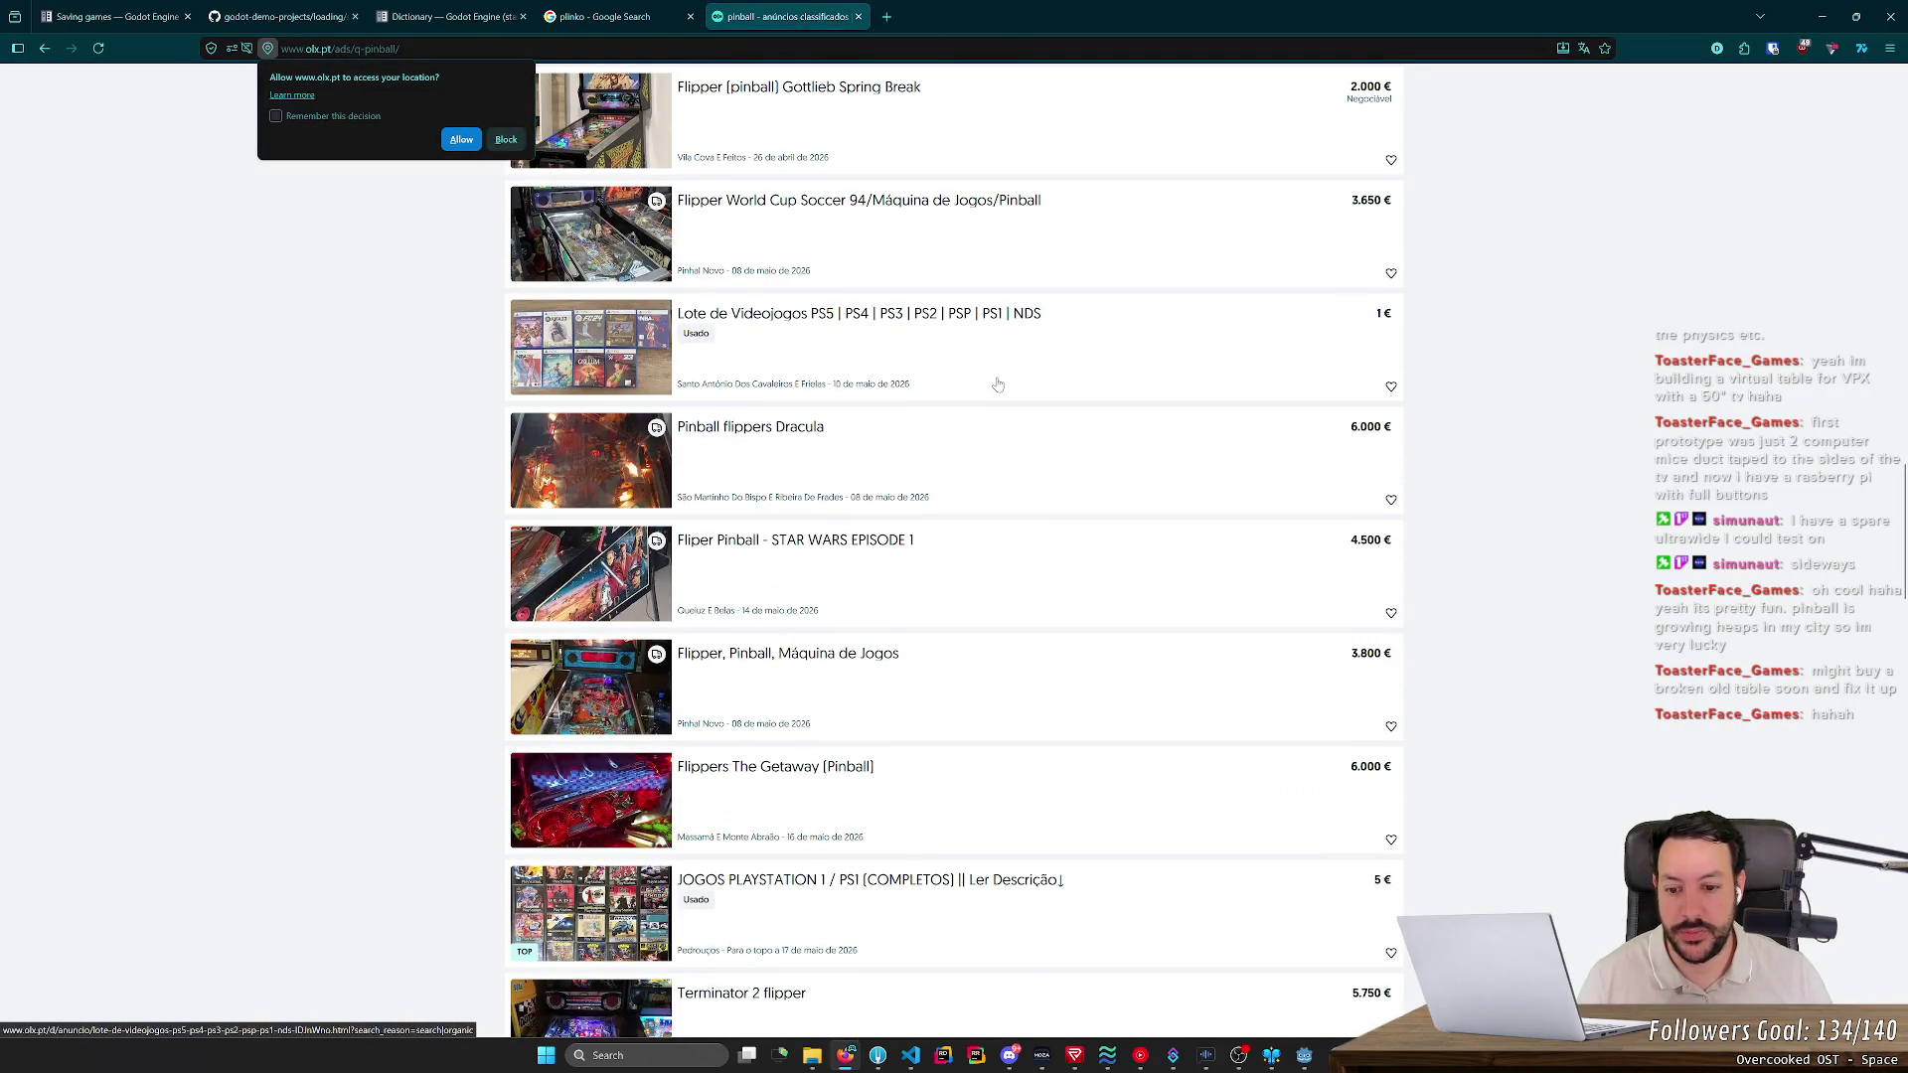
pyautogui.scroll(-5, 997, 384)
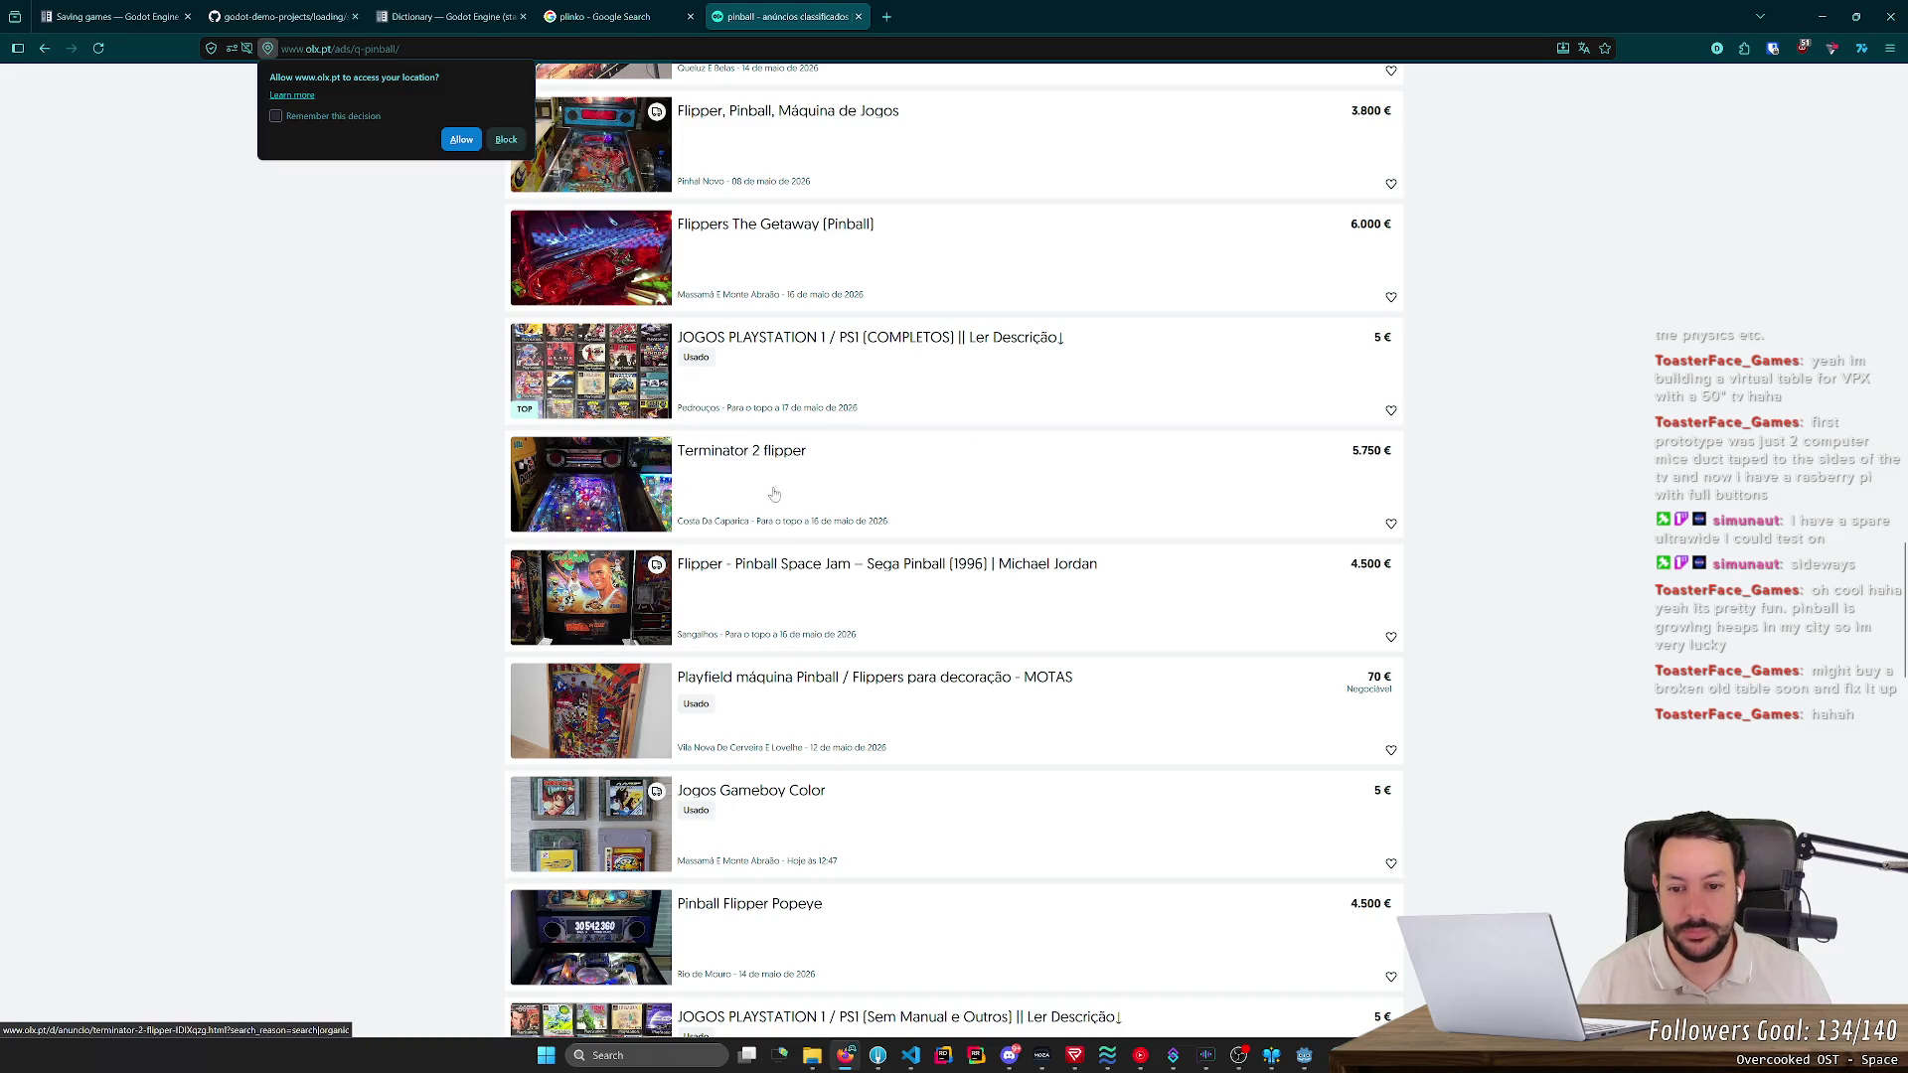
pyautogui.click(907, 12)
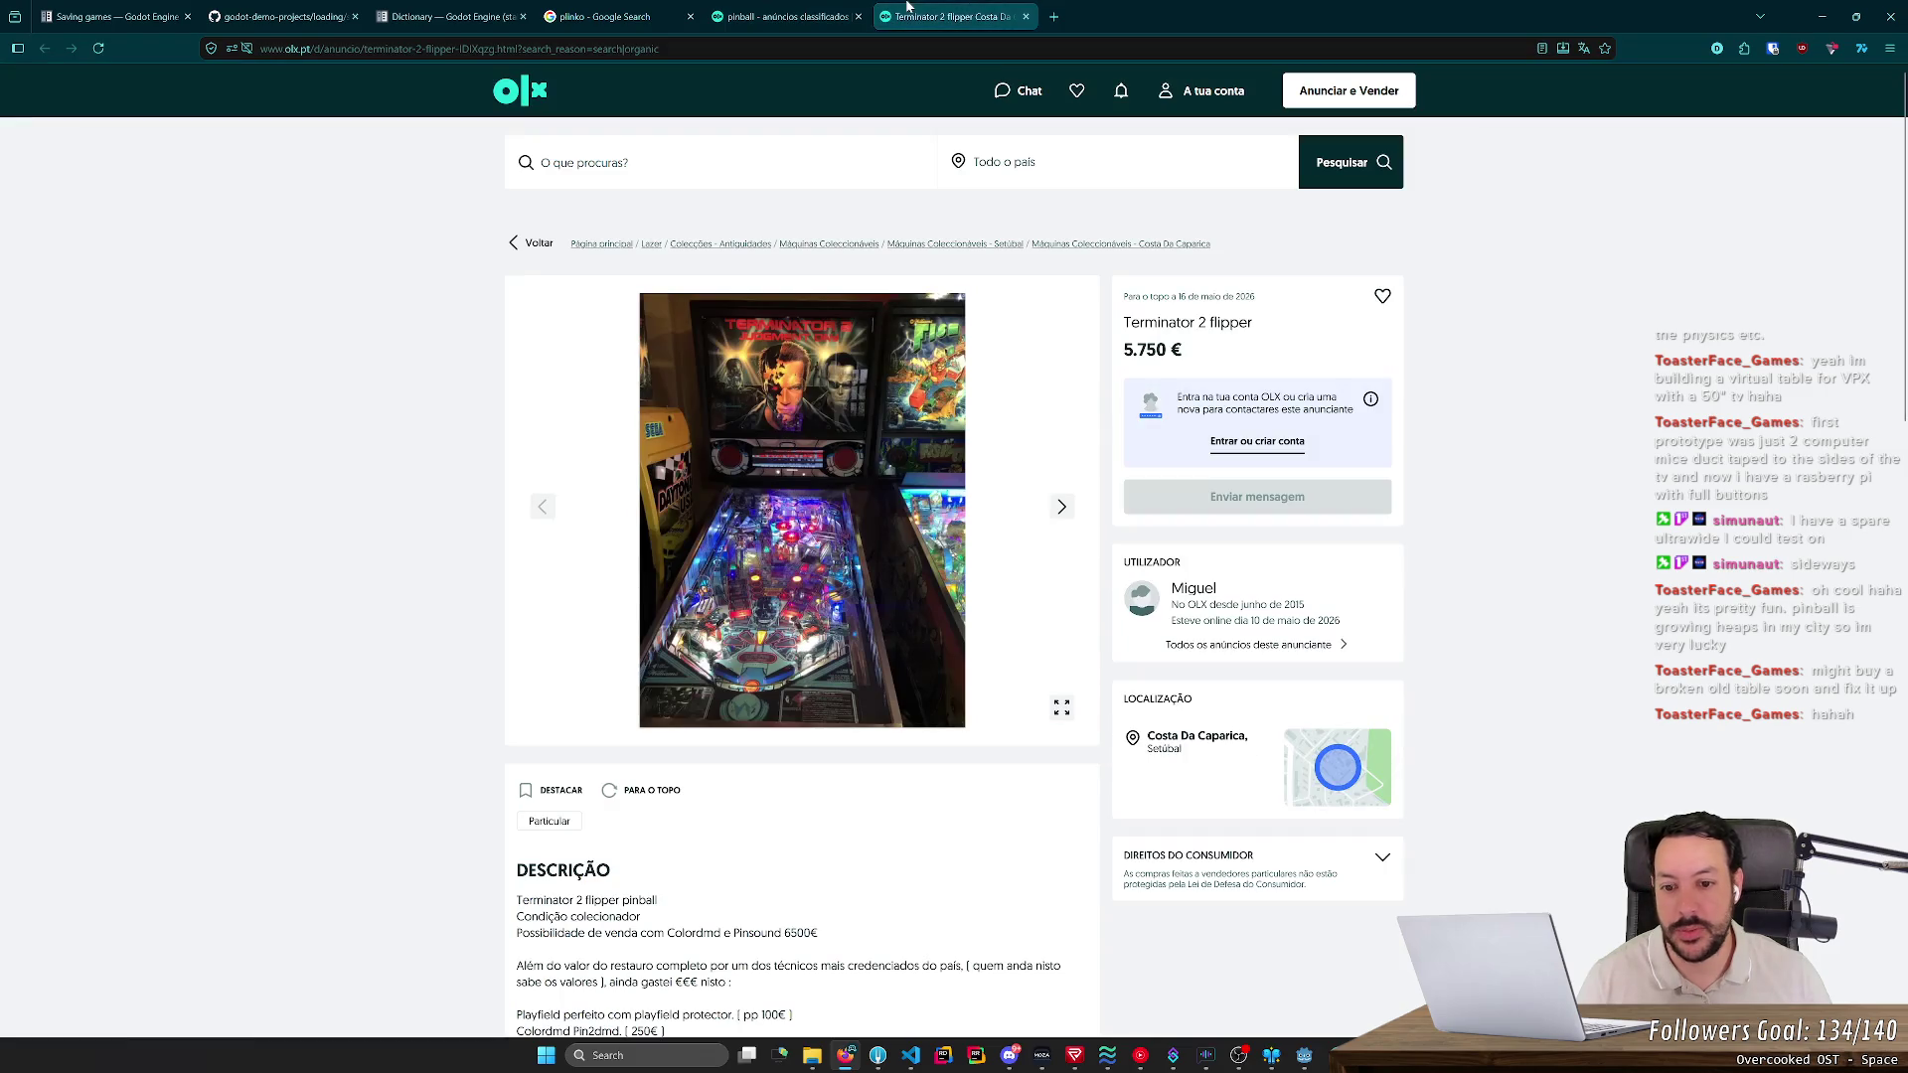
pyautogui.click(1063, 508)
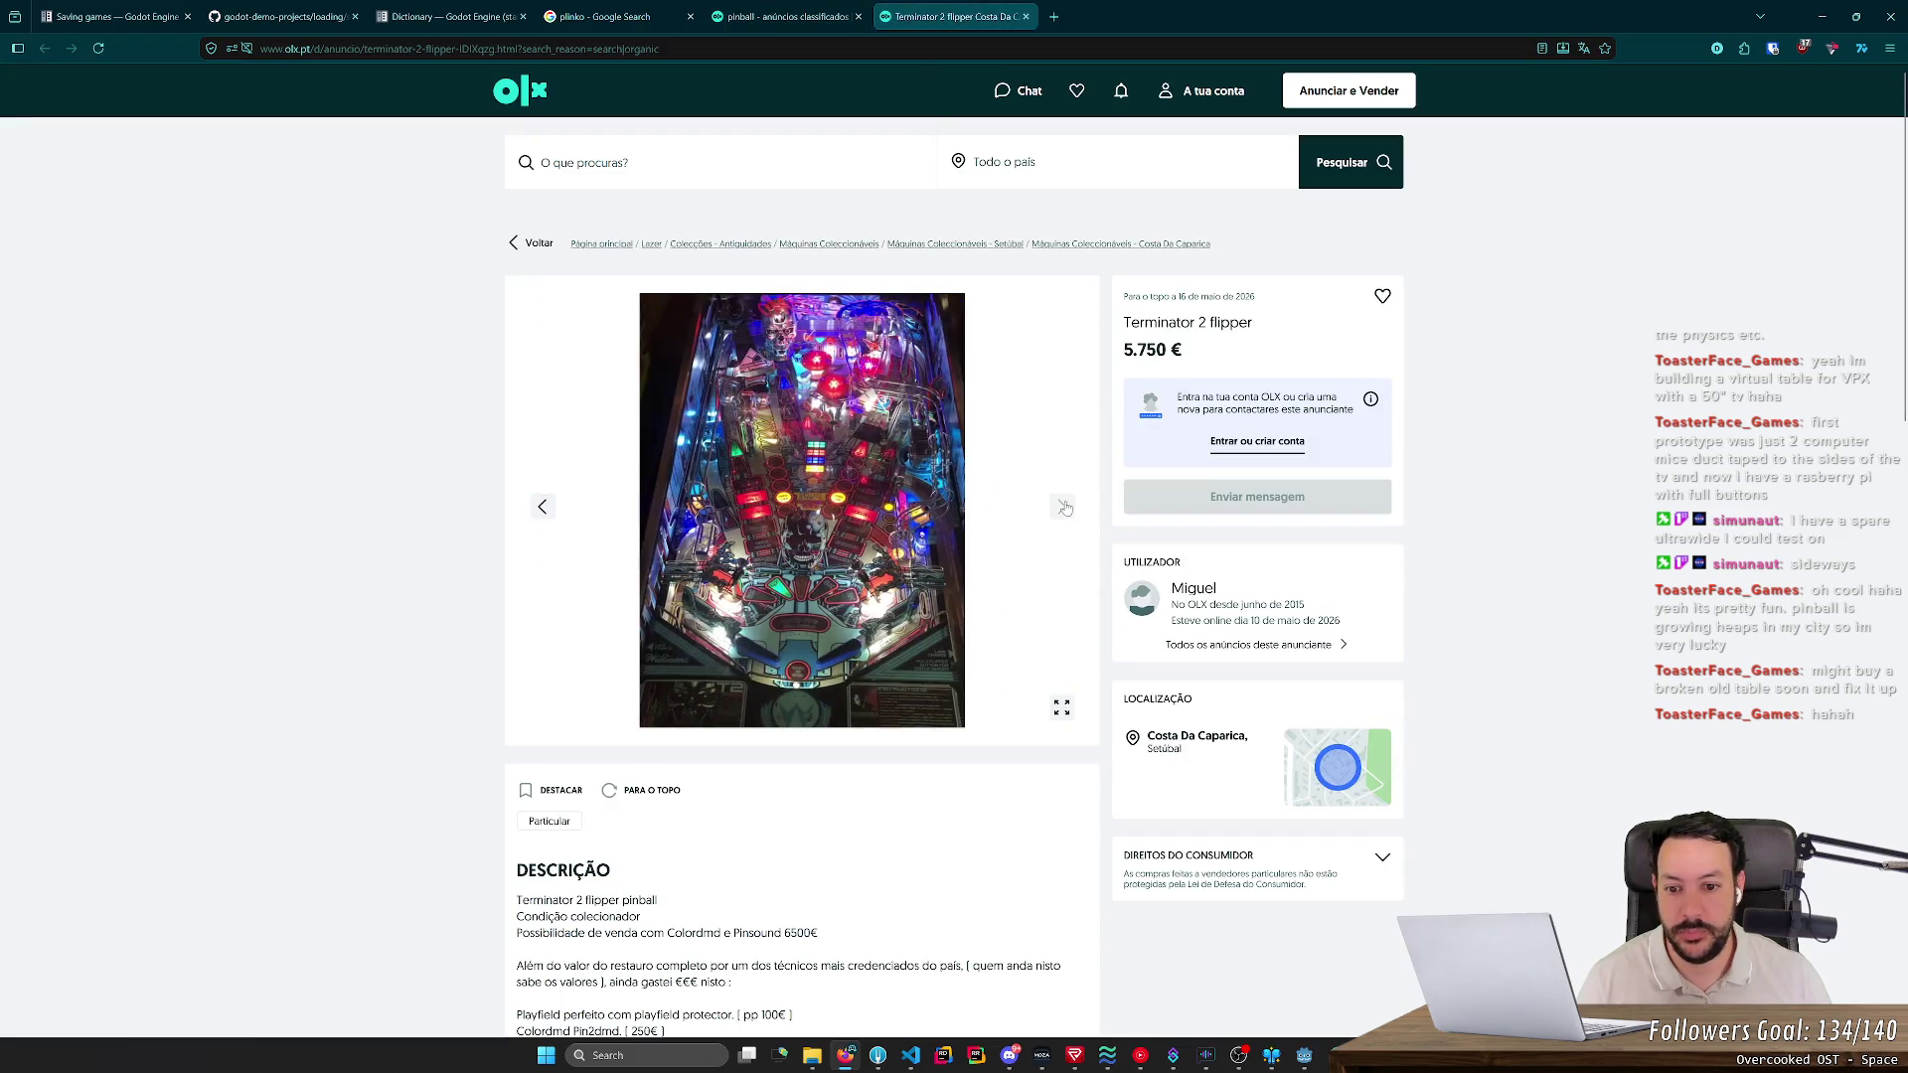
pyautogui.click(1064, 508)
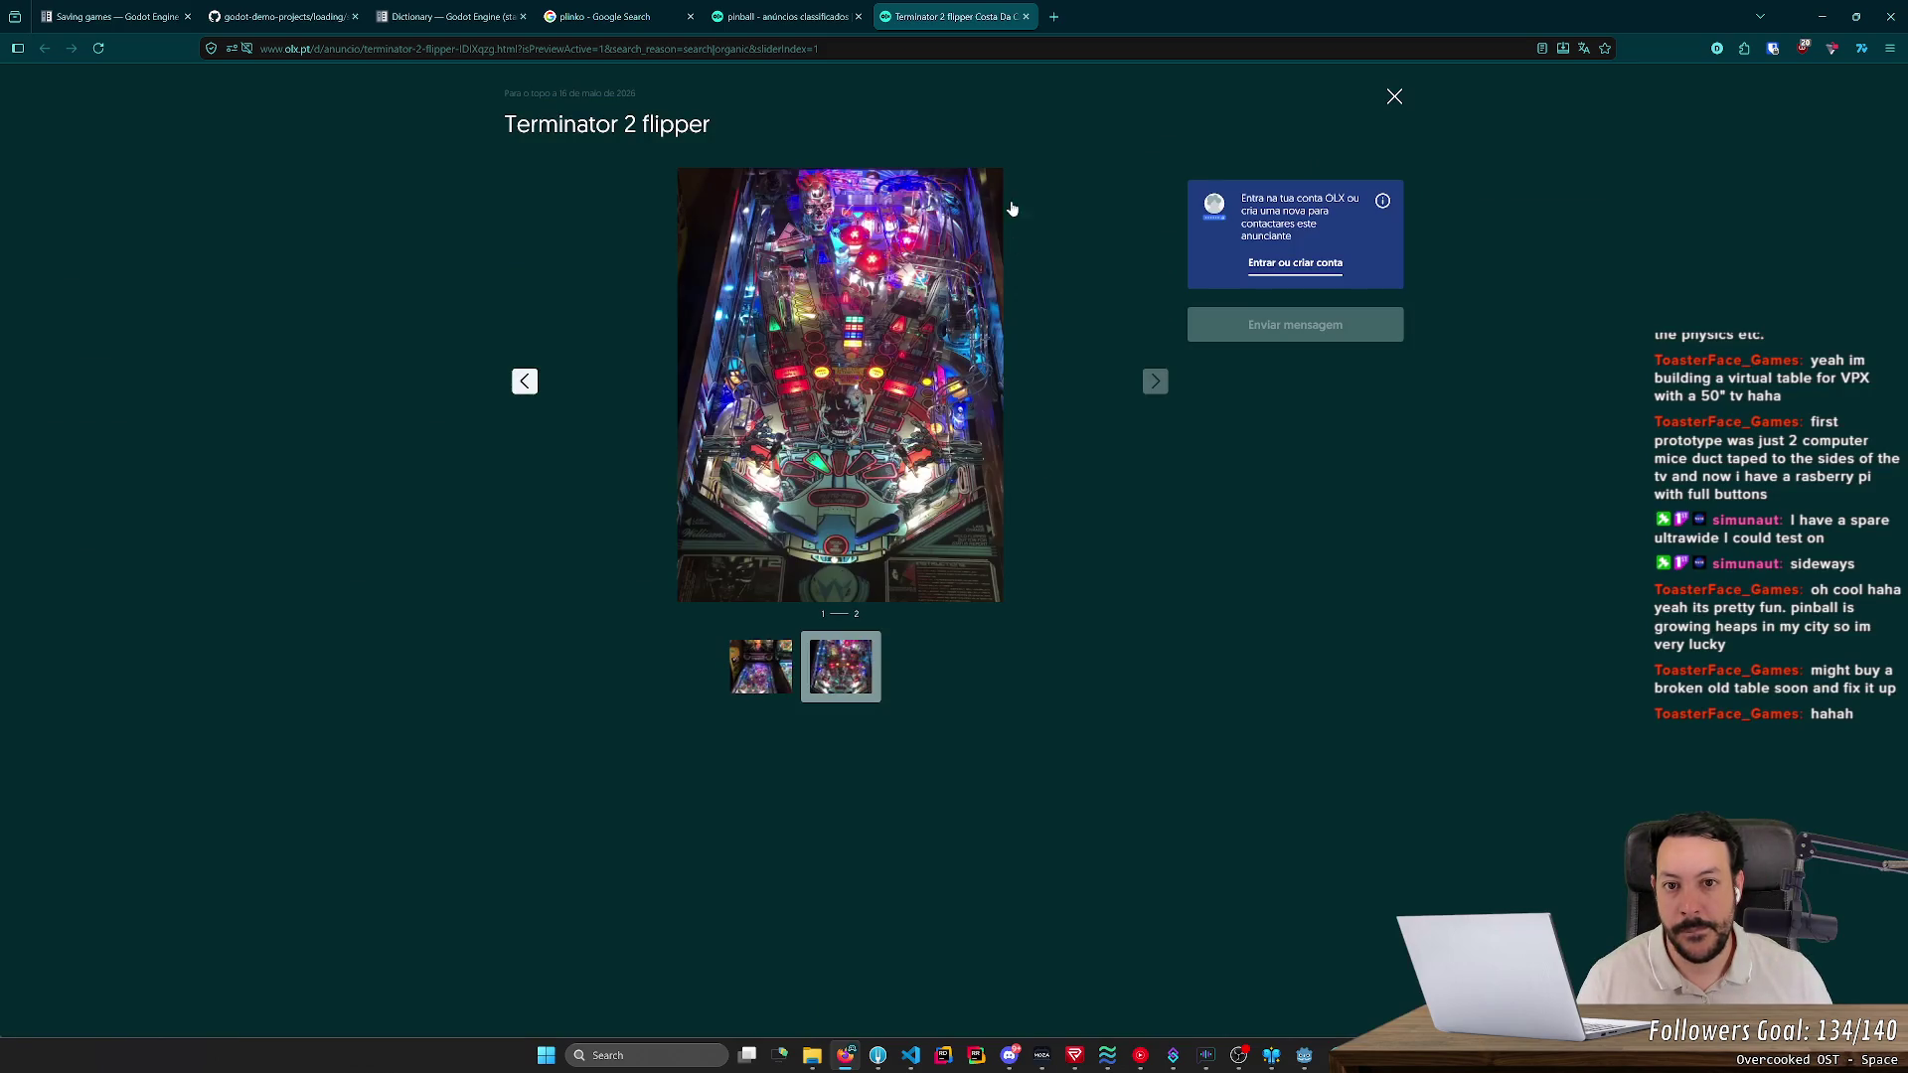
pyautogui.middleClick(977, 10)
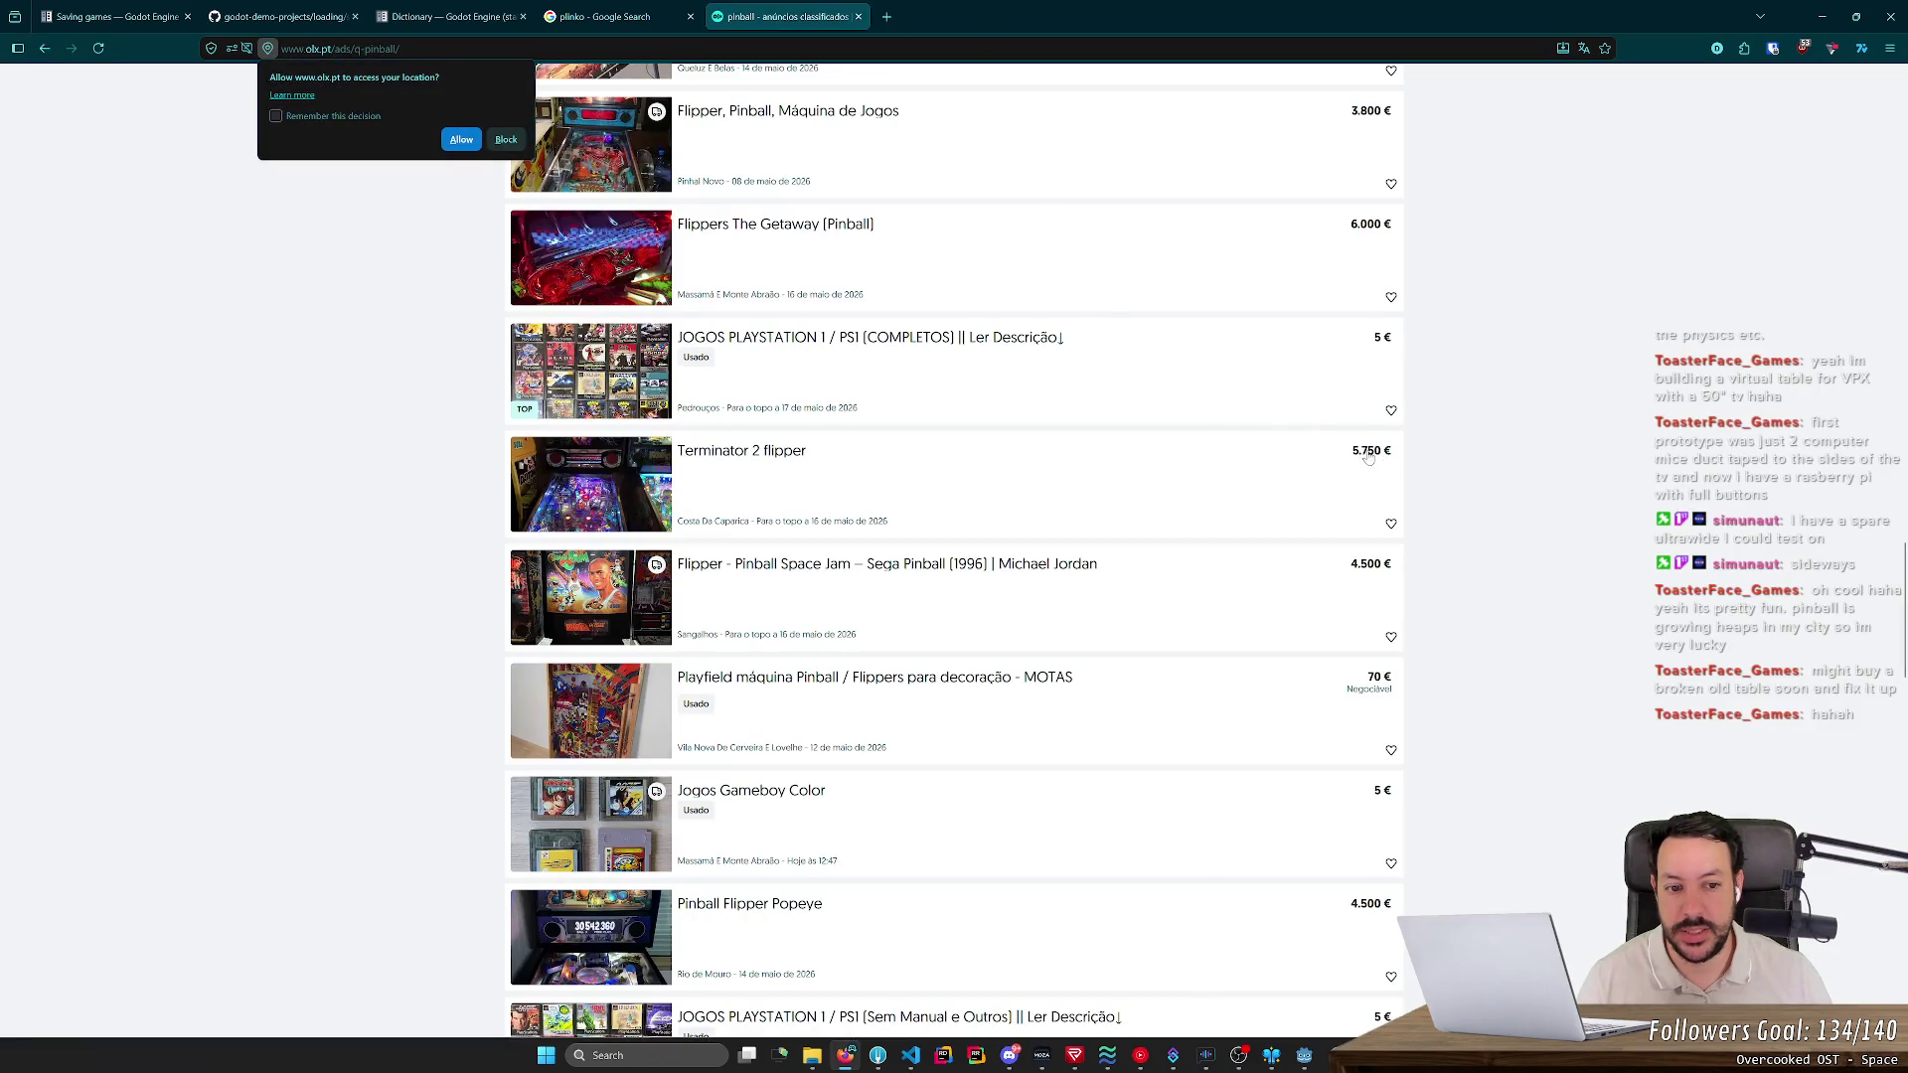
# - Scroll to the bottom of the pinball results and go to page 2
pyautogui.scroll(-4, 1368, 460)
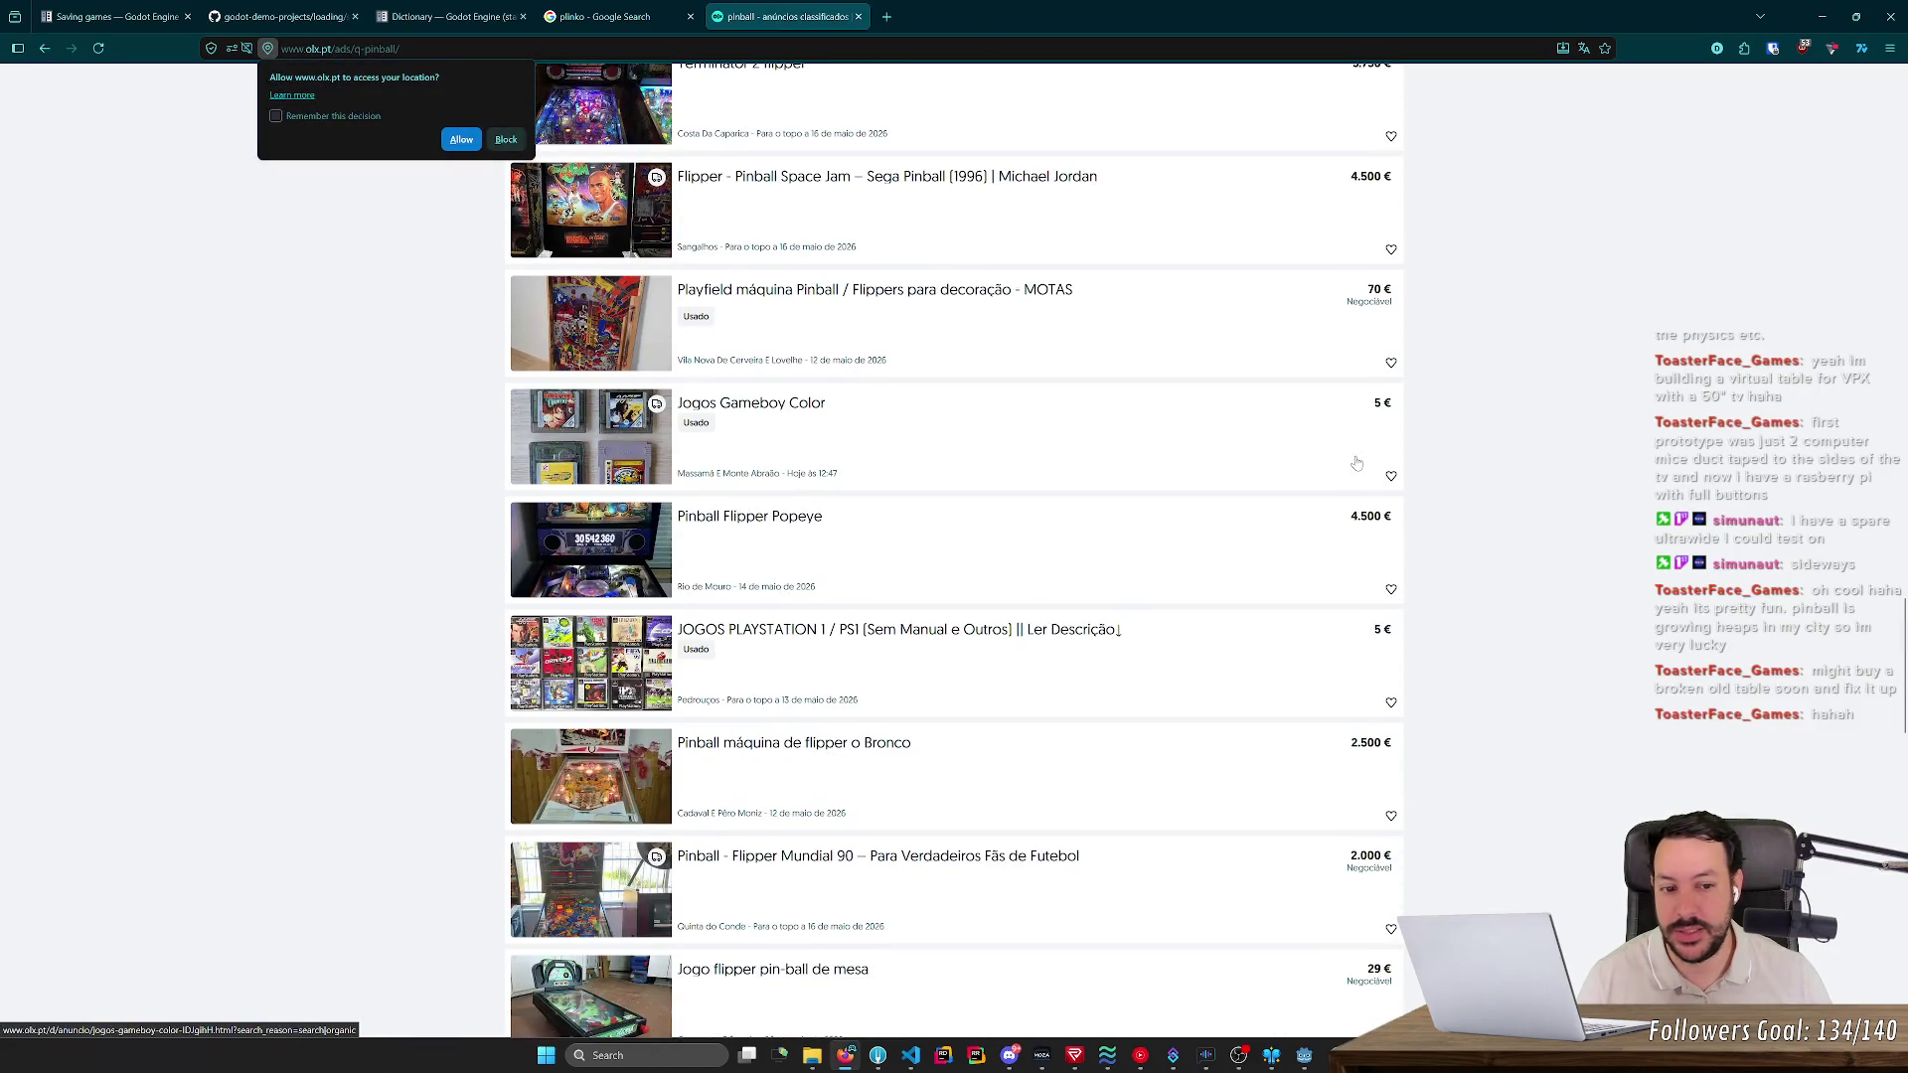
pyautogui.scroll(1, 1356, 463)
pyautogui.scroll(1, 1356, 463)
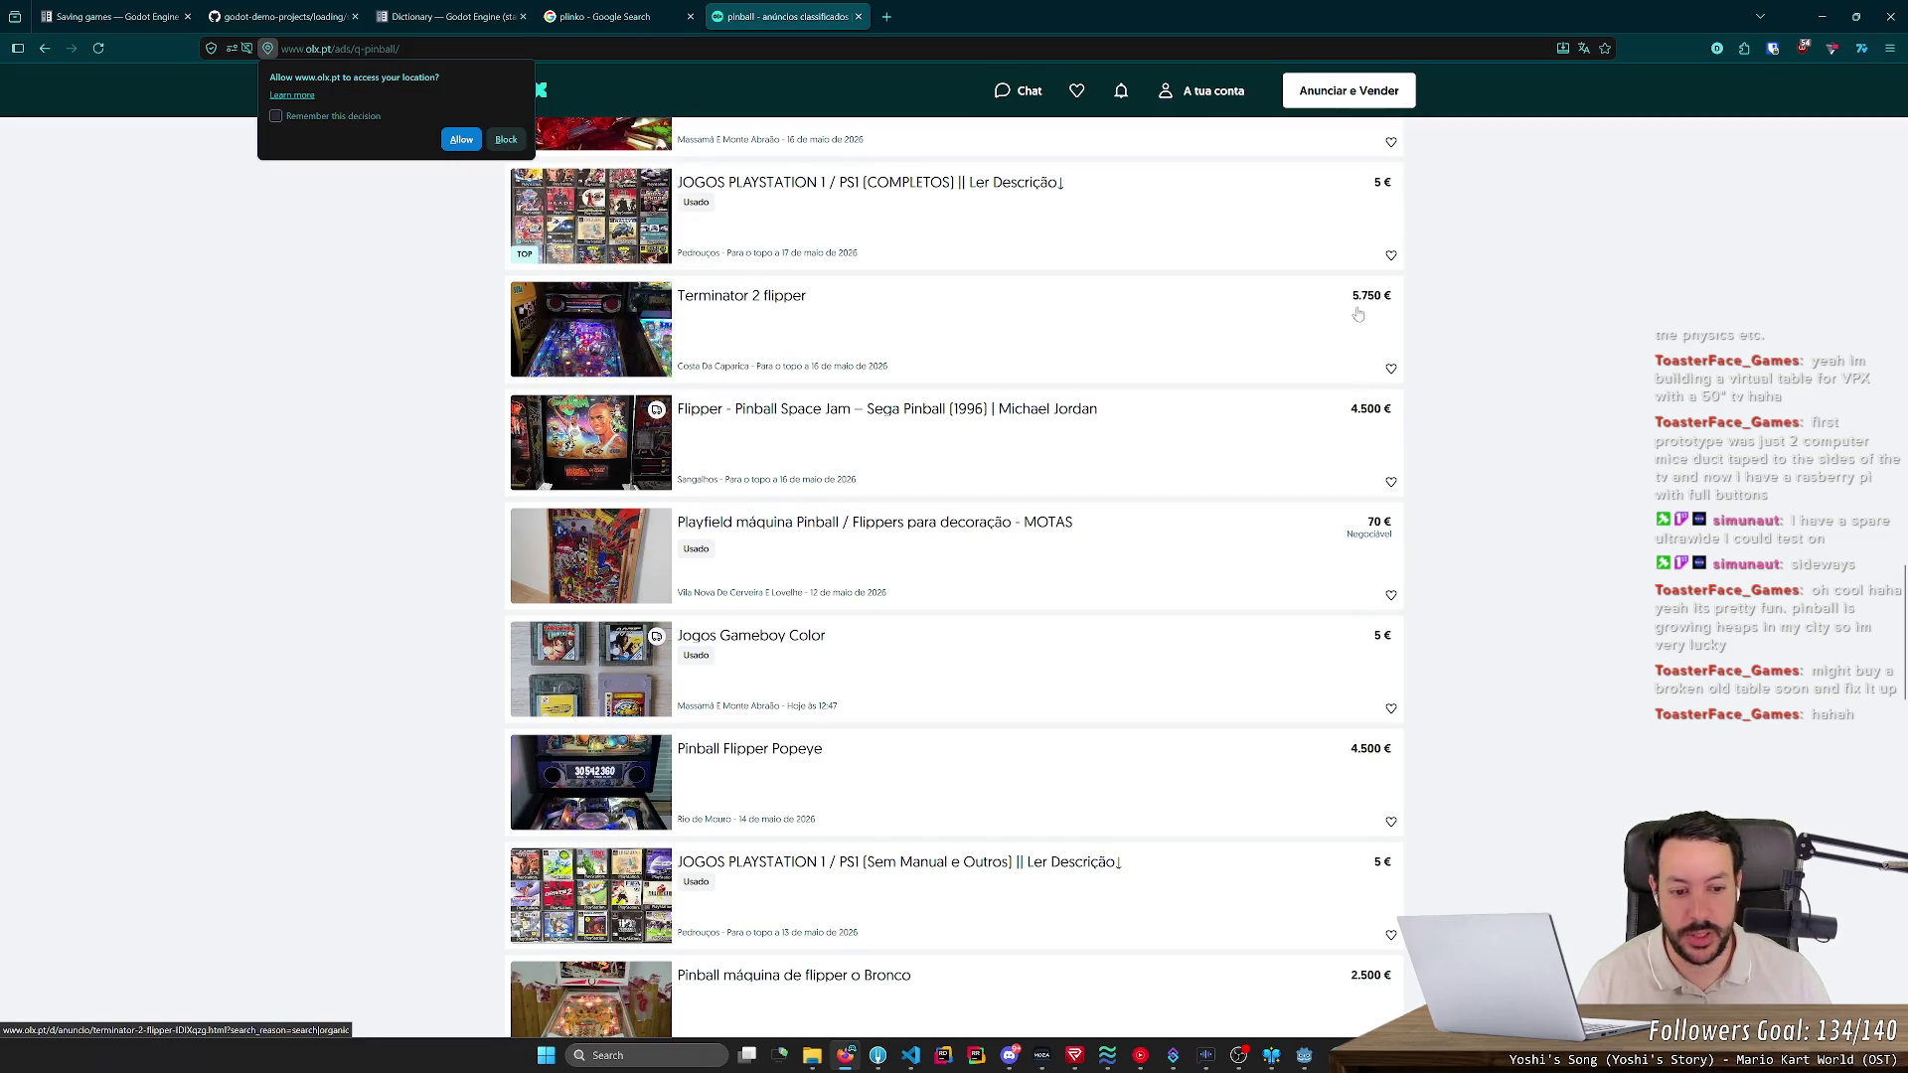
pyautogui.scroll(-4, 1316, 383)
pyautogui.scroll(-2, 1317, 384)
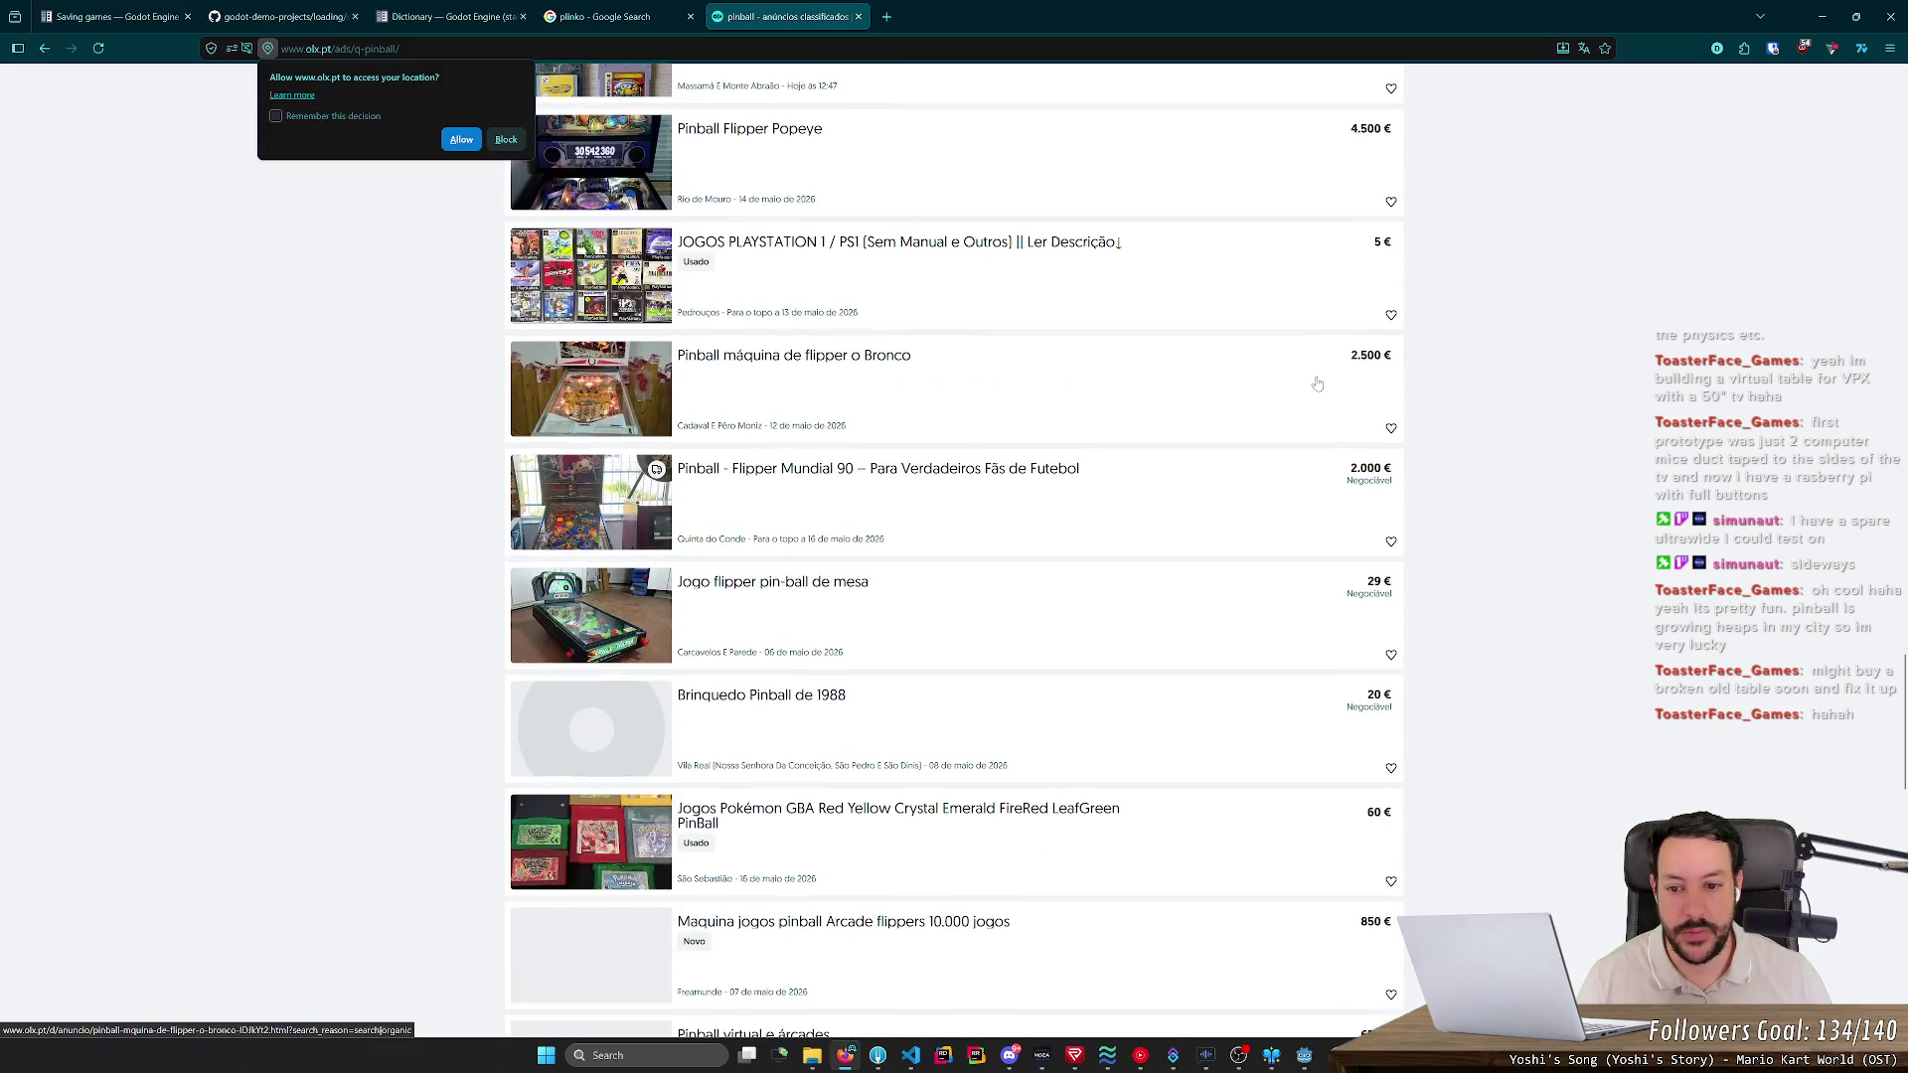
pyautogui.scroll(-2, 1240, 414)
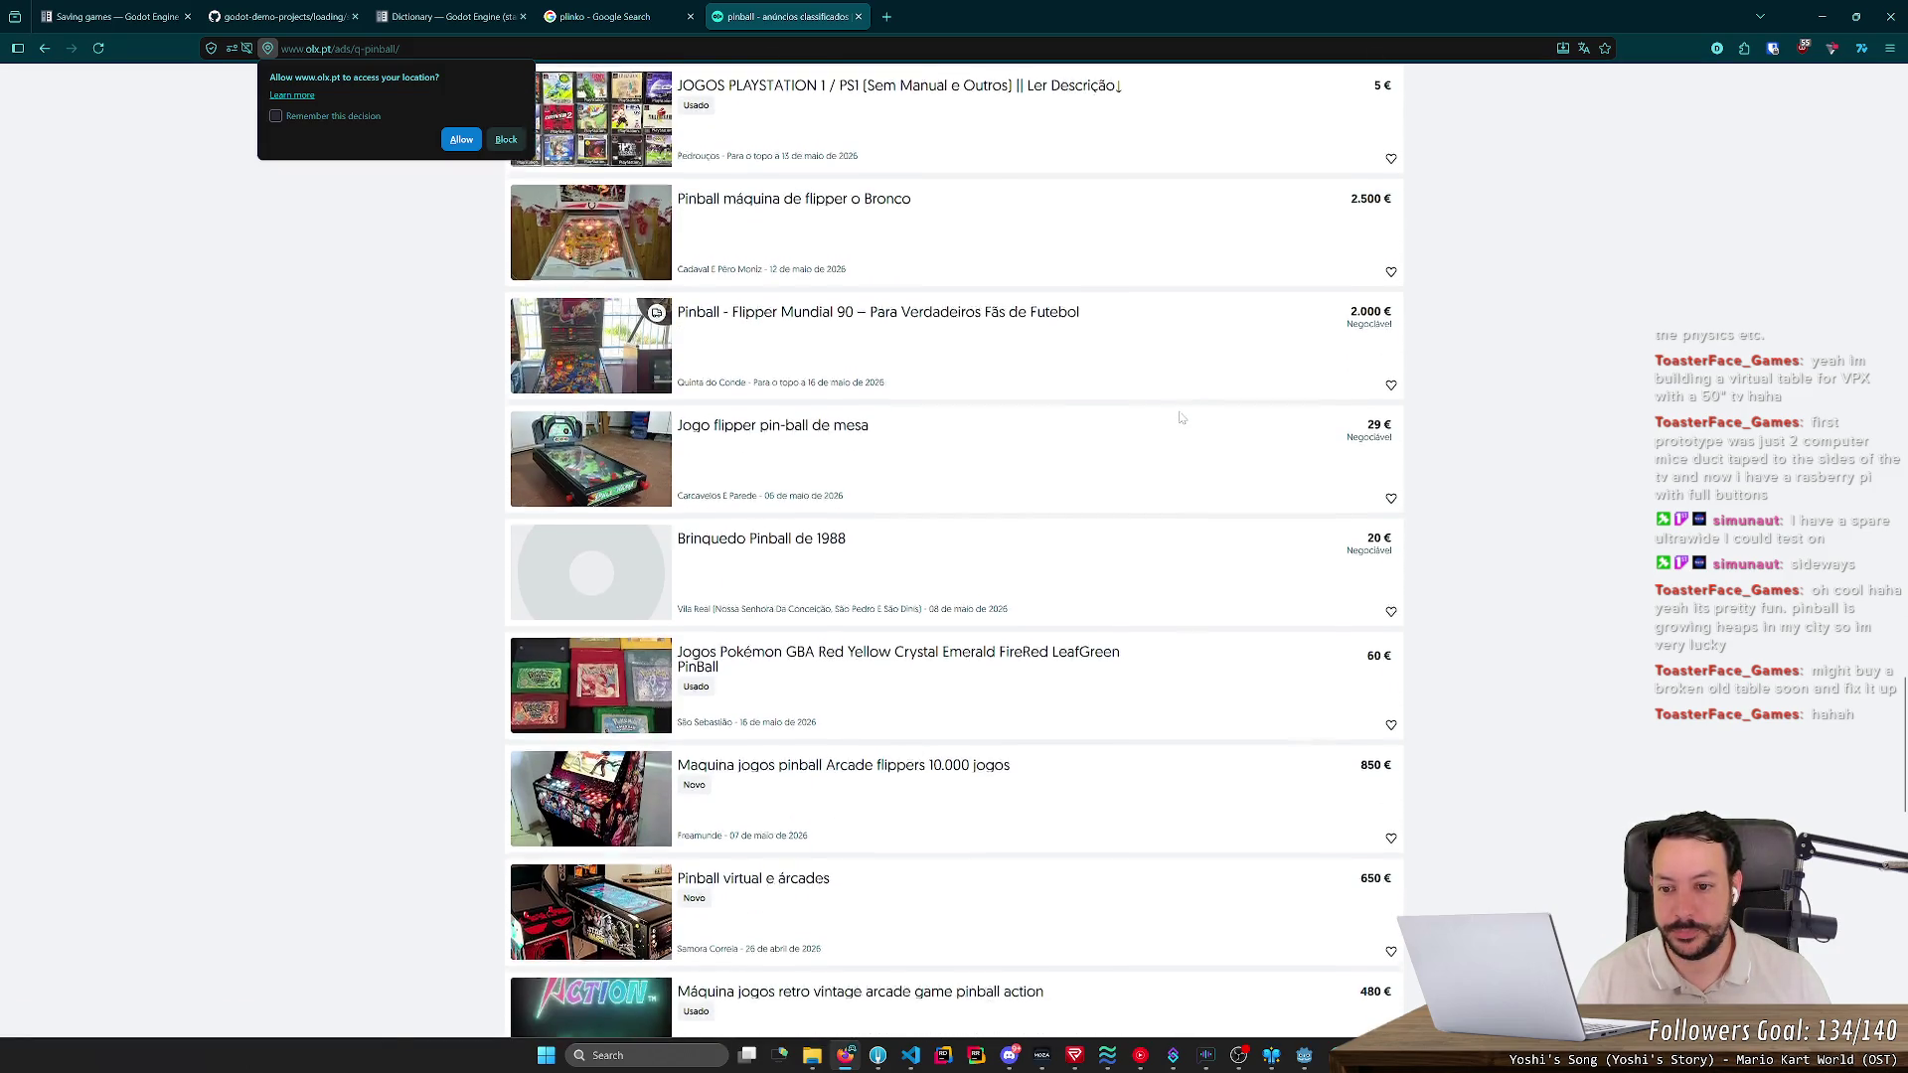
pyautogui.scroll(-2, 1180, 418)
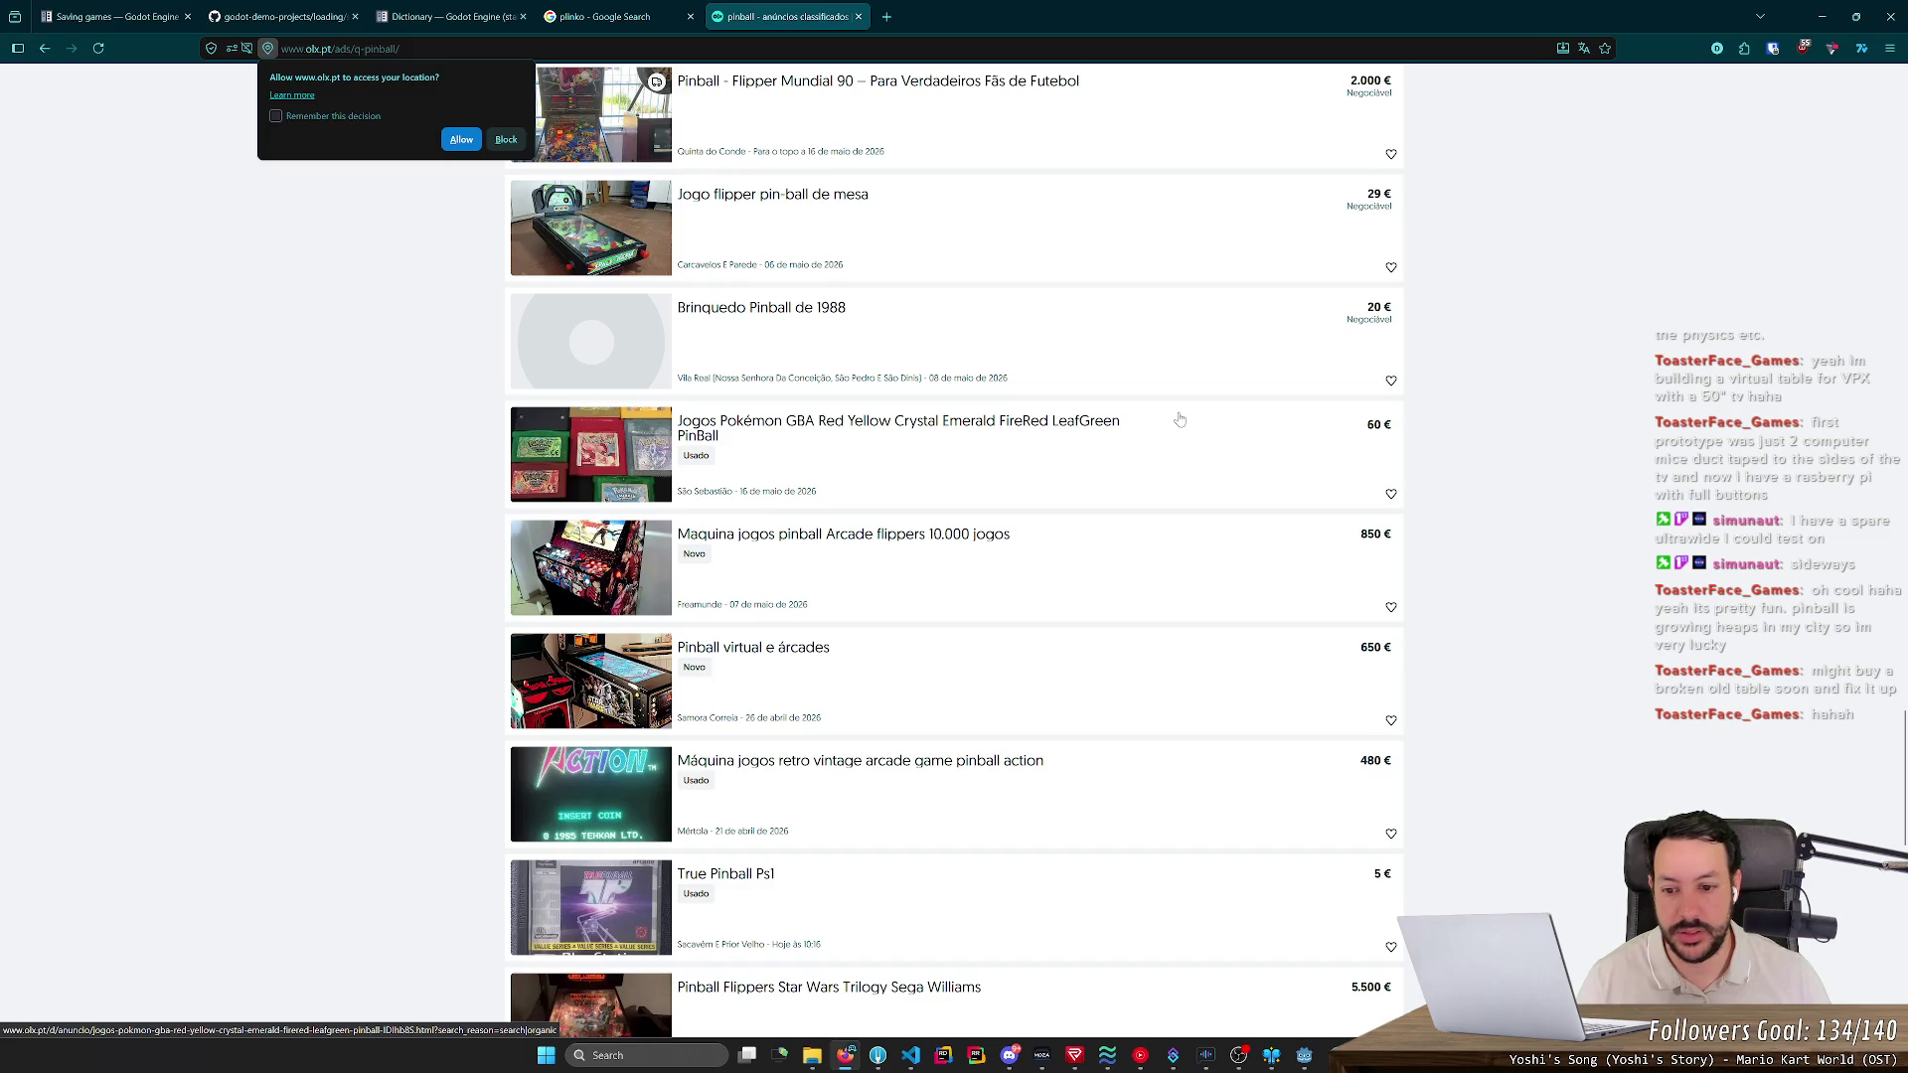
pyautogui.scroll(-3, 1179, 418)
pyautogui.scroll(-3, 1177, 418)
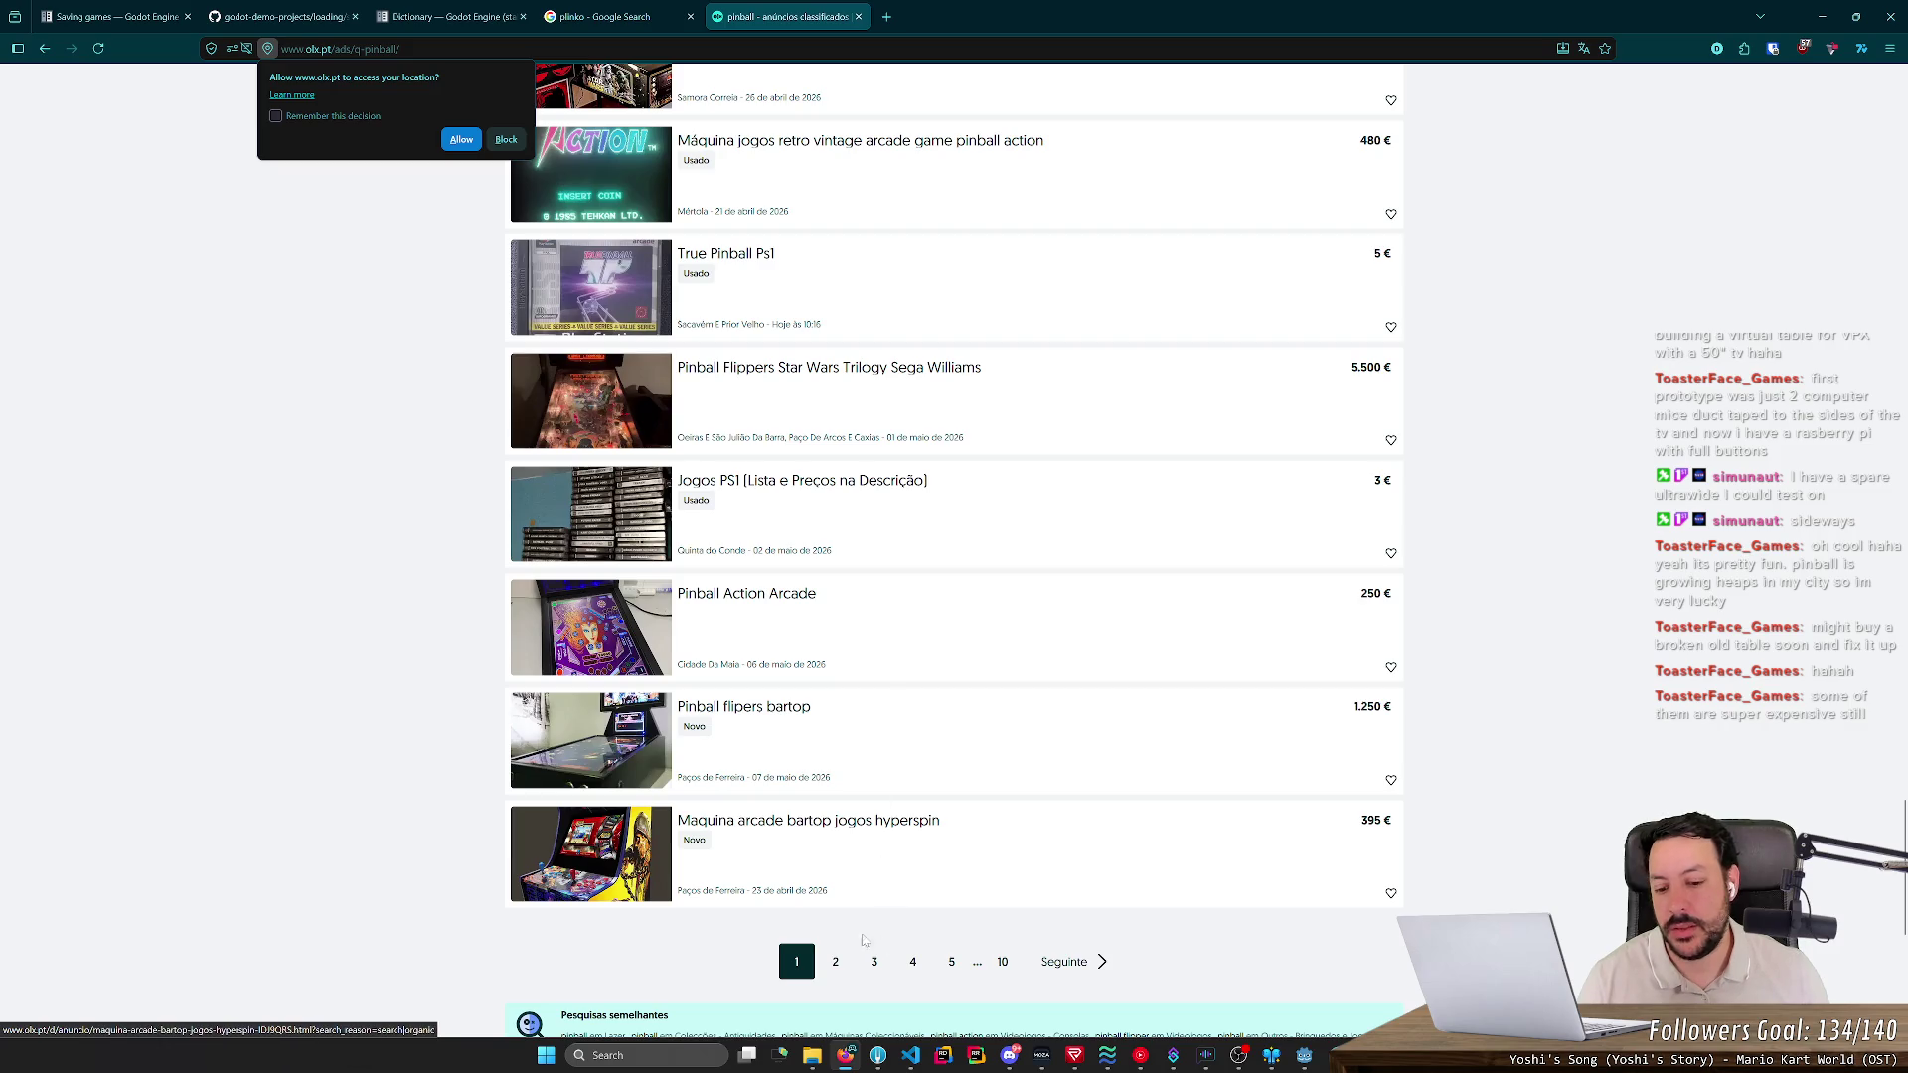
pyautogui.click(835, 961)
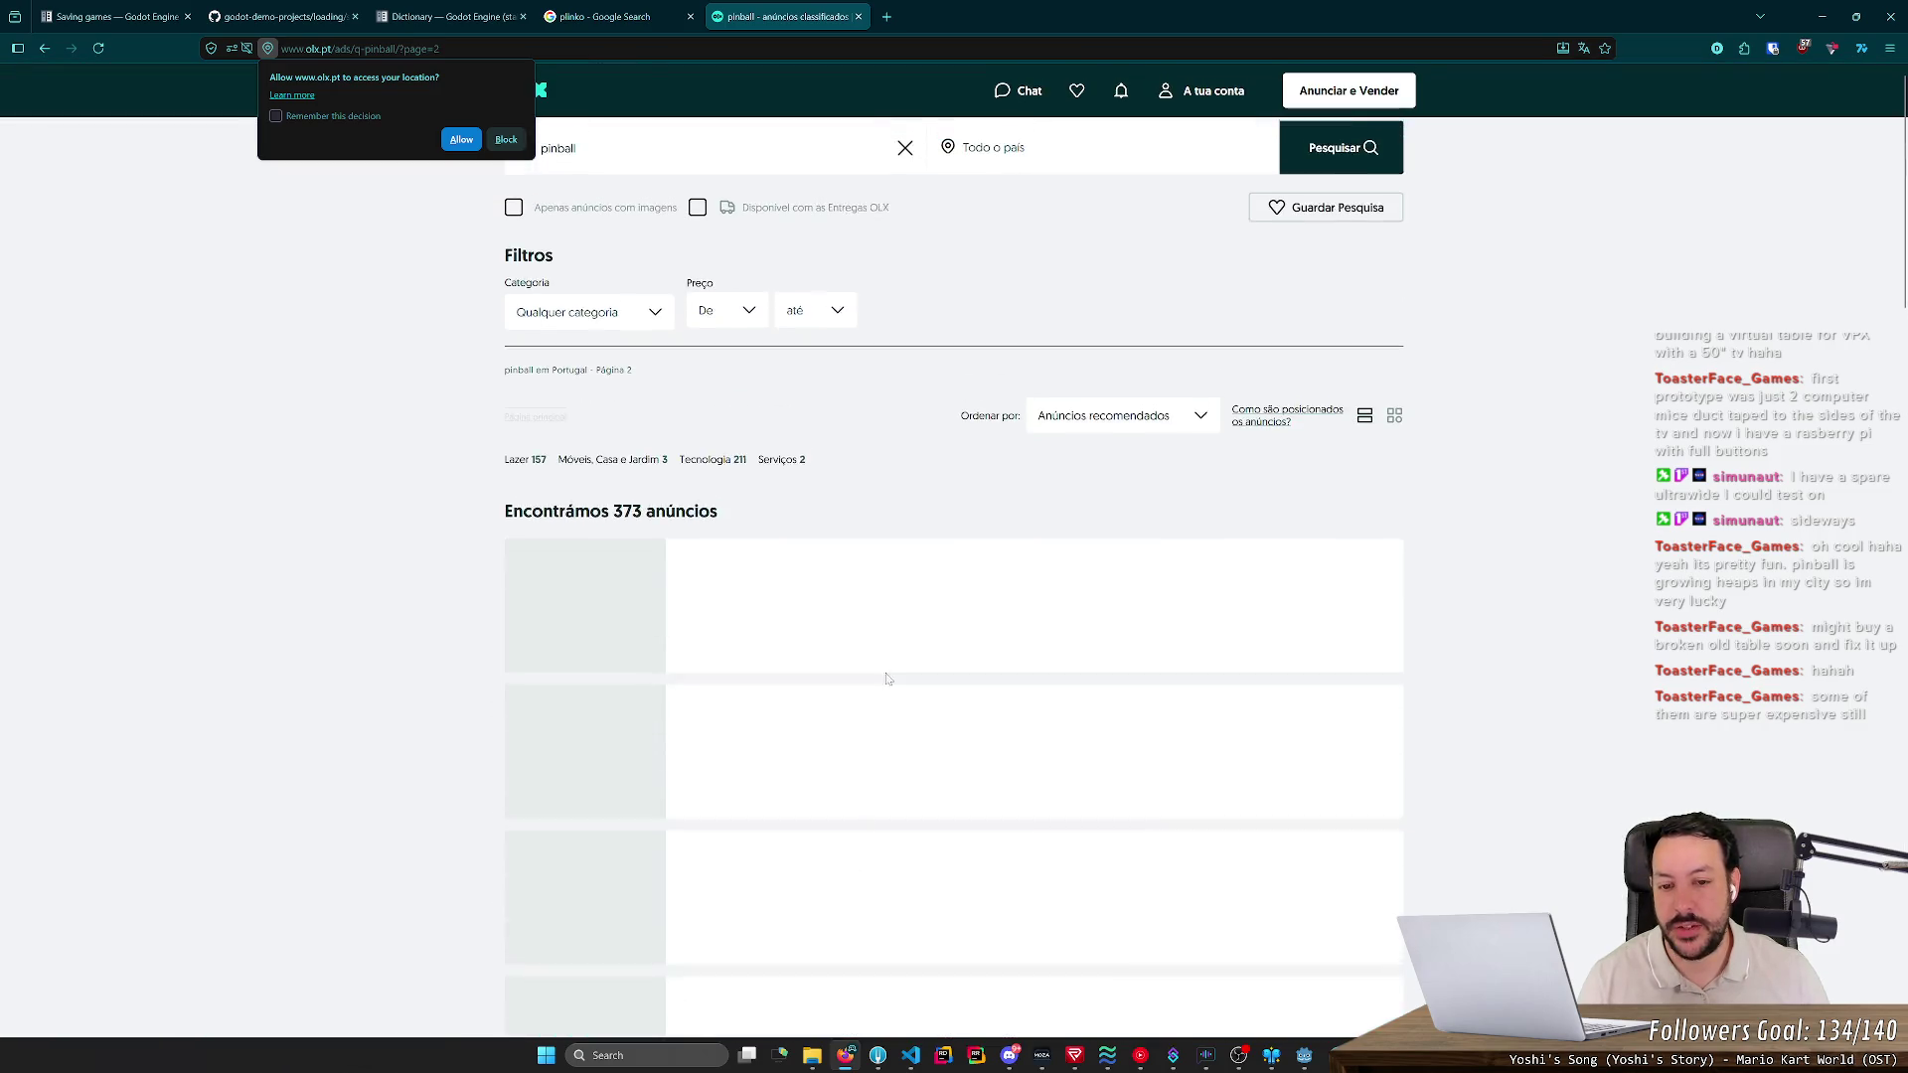
# - Decline the location request and open the Fliper Pinball - The Sopranos listing
pyautogui.click(511, 142)
pyautogui.scroll(-5, 441, 248)
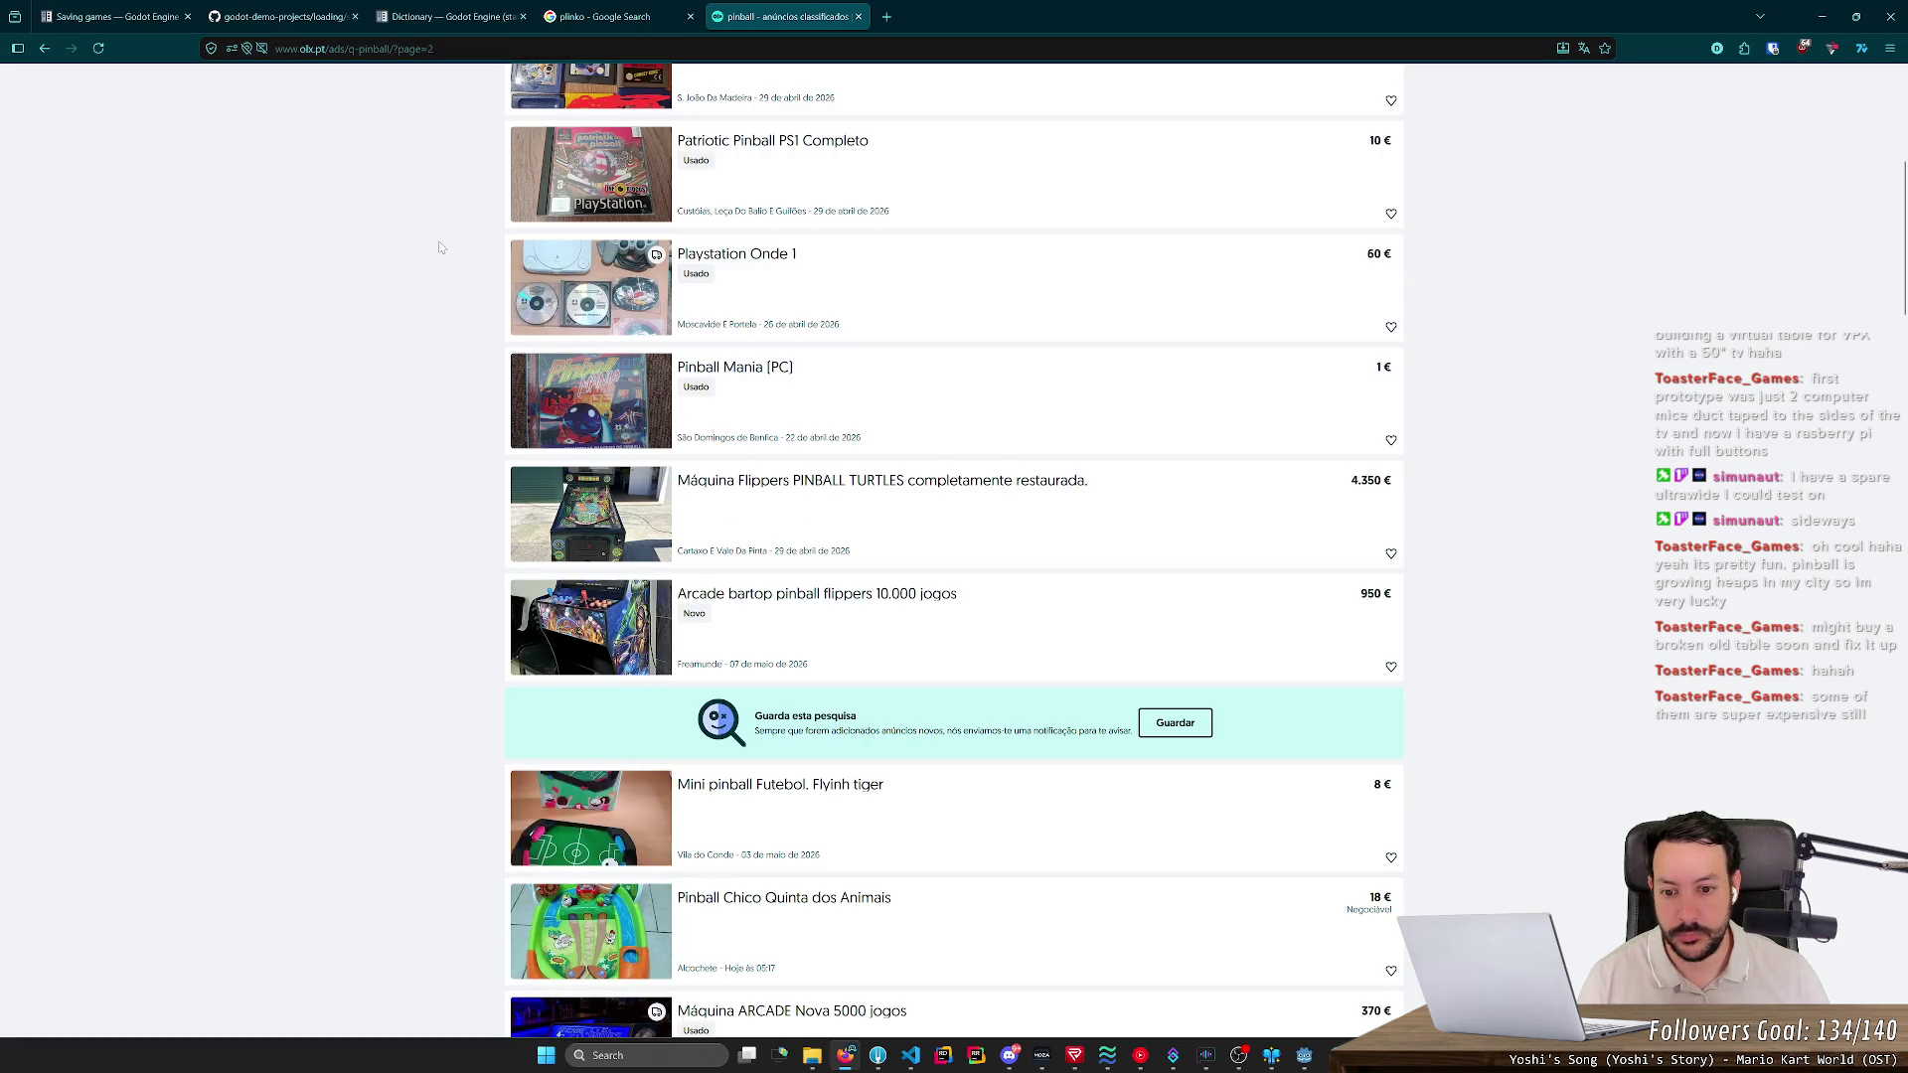
pyautogui.scroll(-2, 441, 247)
pyautogui.scroll(-4, 442, 248)
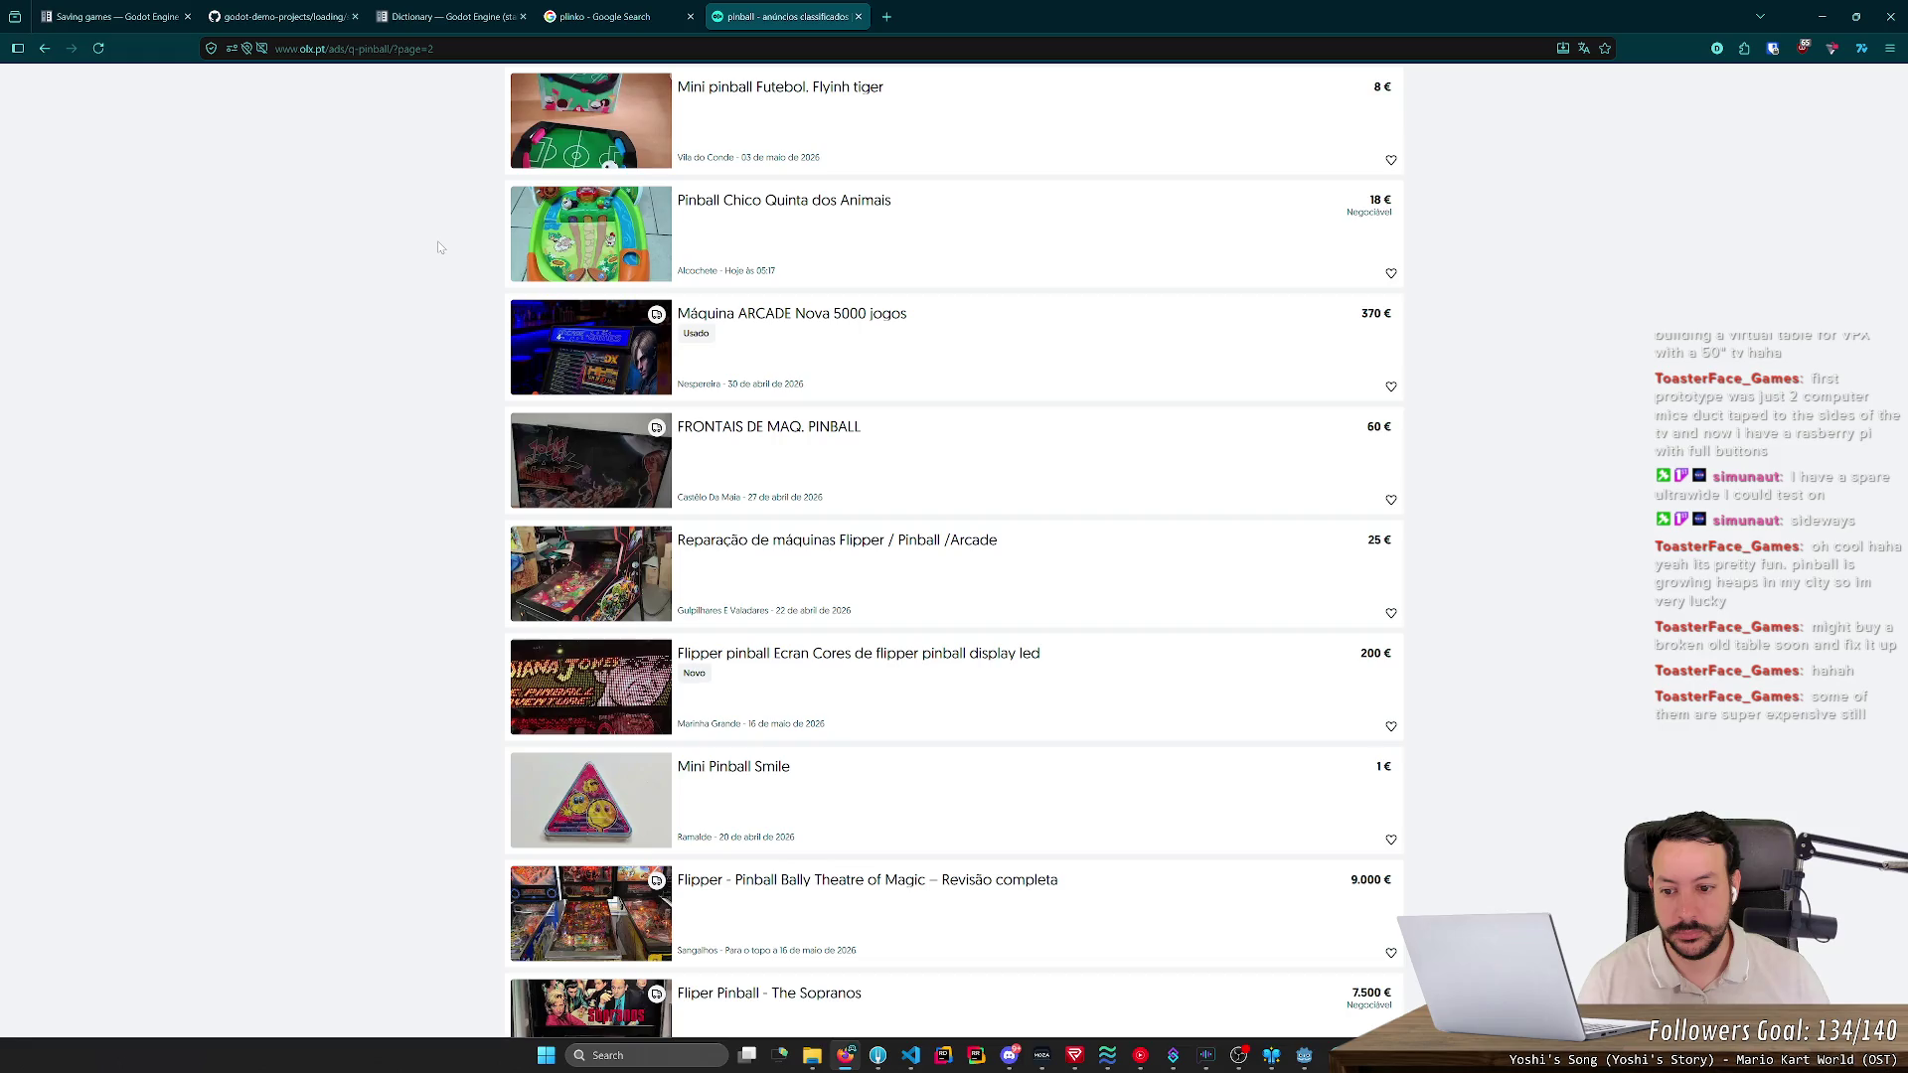
pyautogui.scroll(-4, 441, 247)
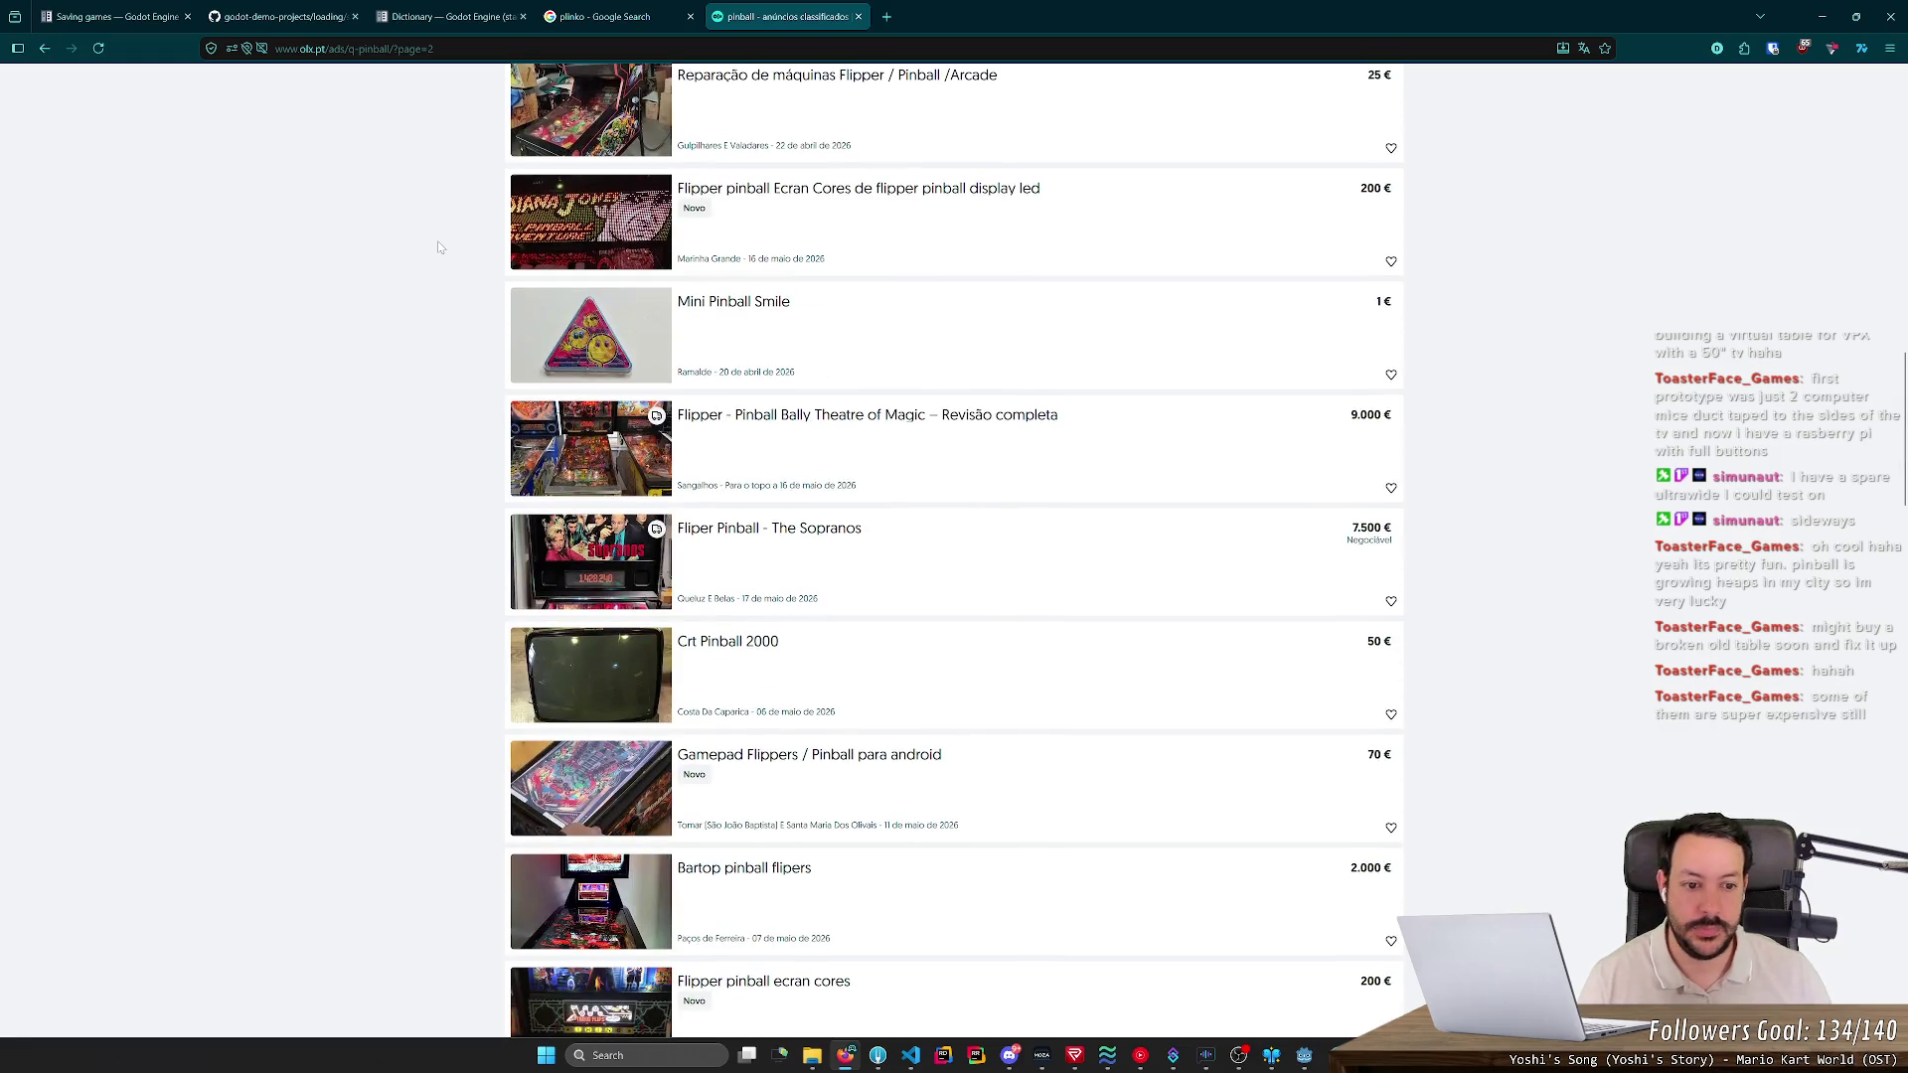
pyautogui.scroll(-2, 441, 248)
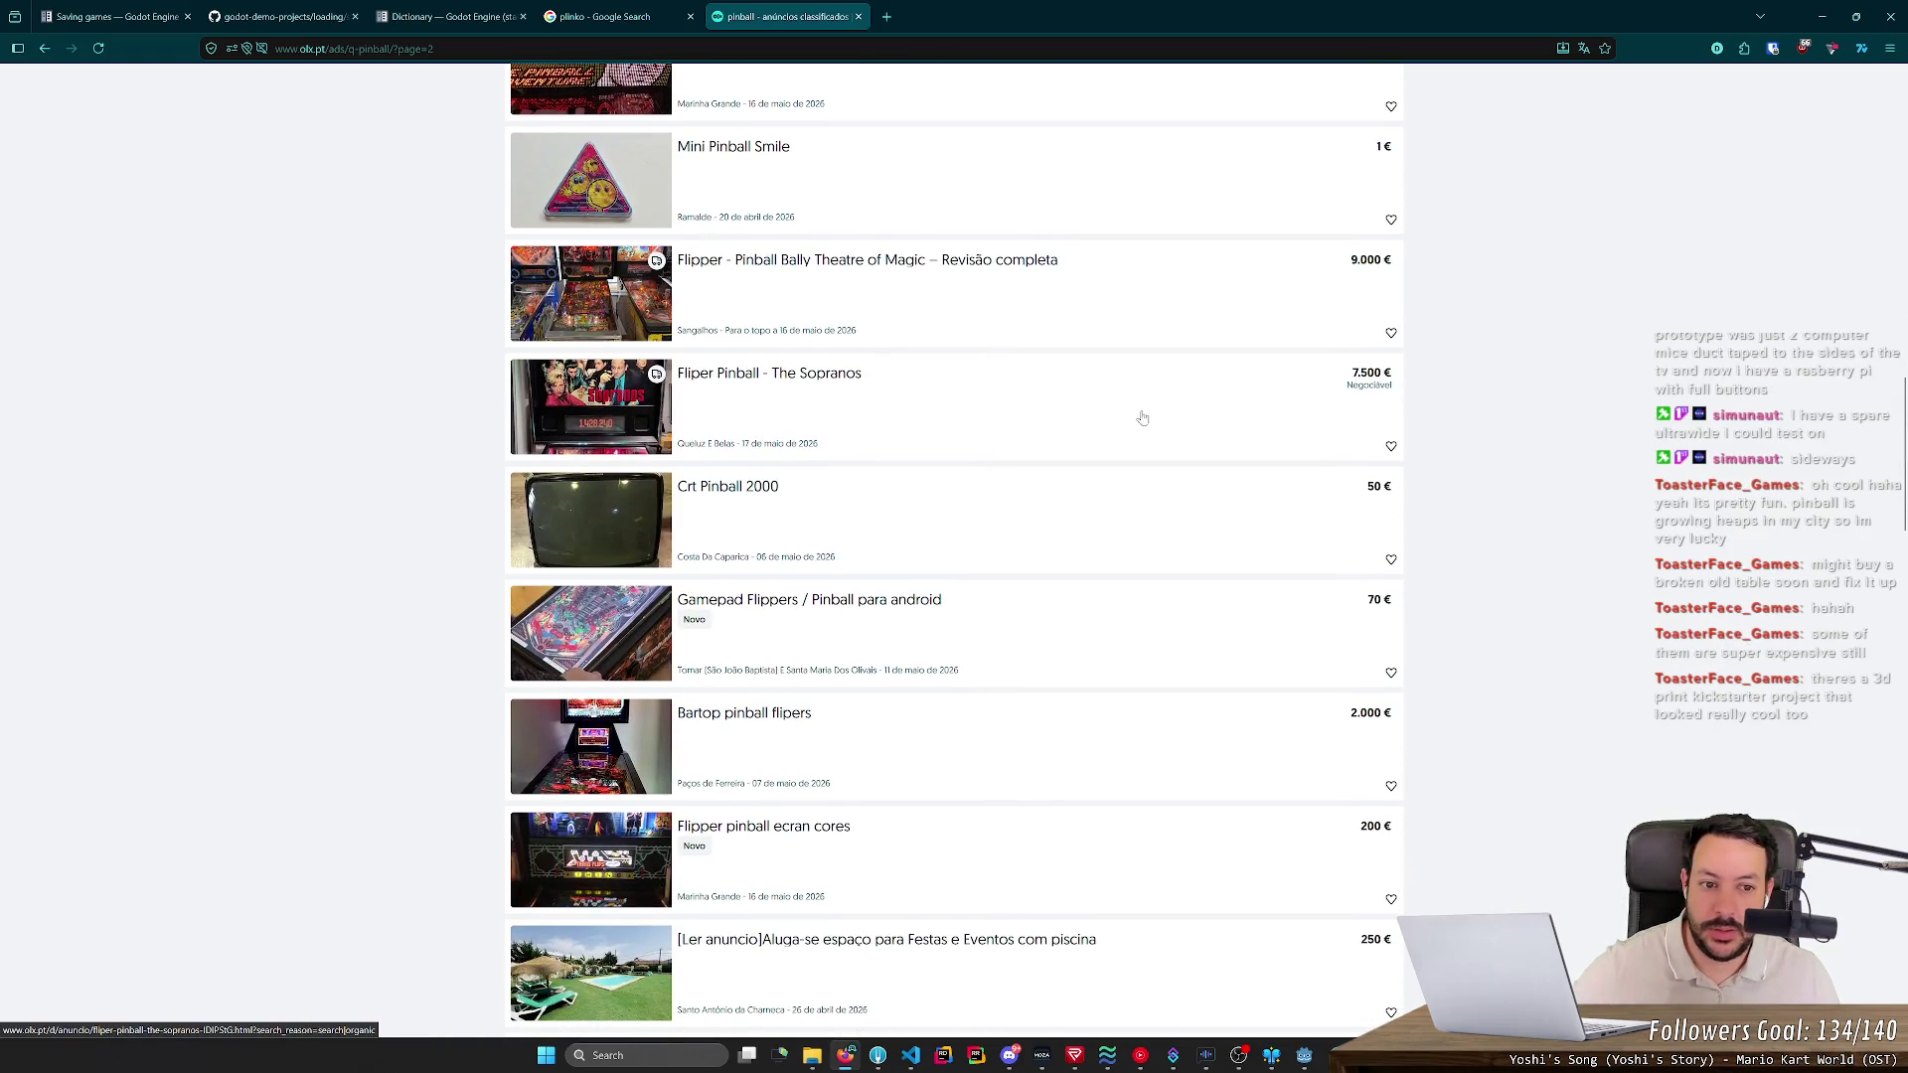
pyautogui.click(800, 375)
# - Page through the Sopranos ad's photos in the full-screen gallery, then close the listing
pyautogui.click(1063, 505)
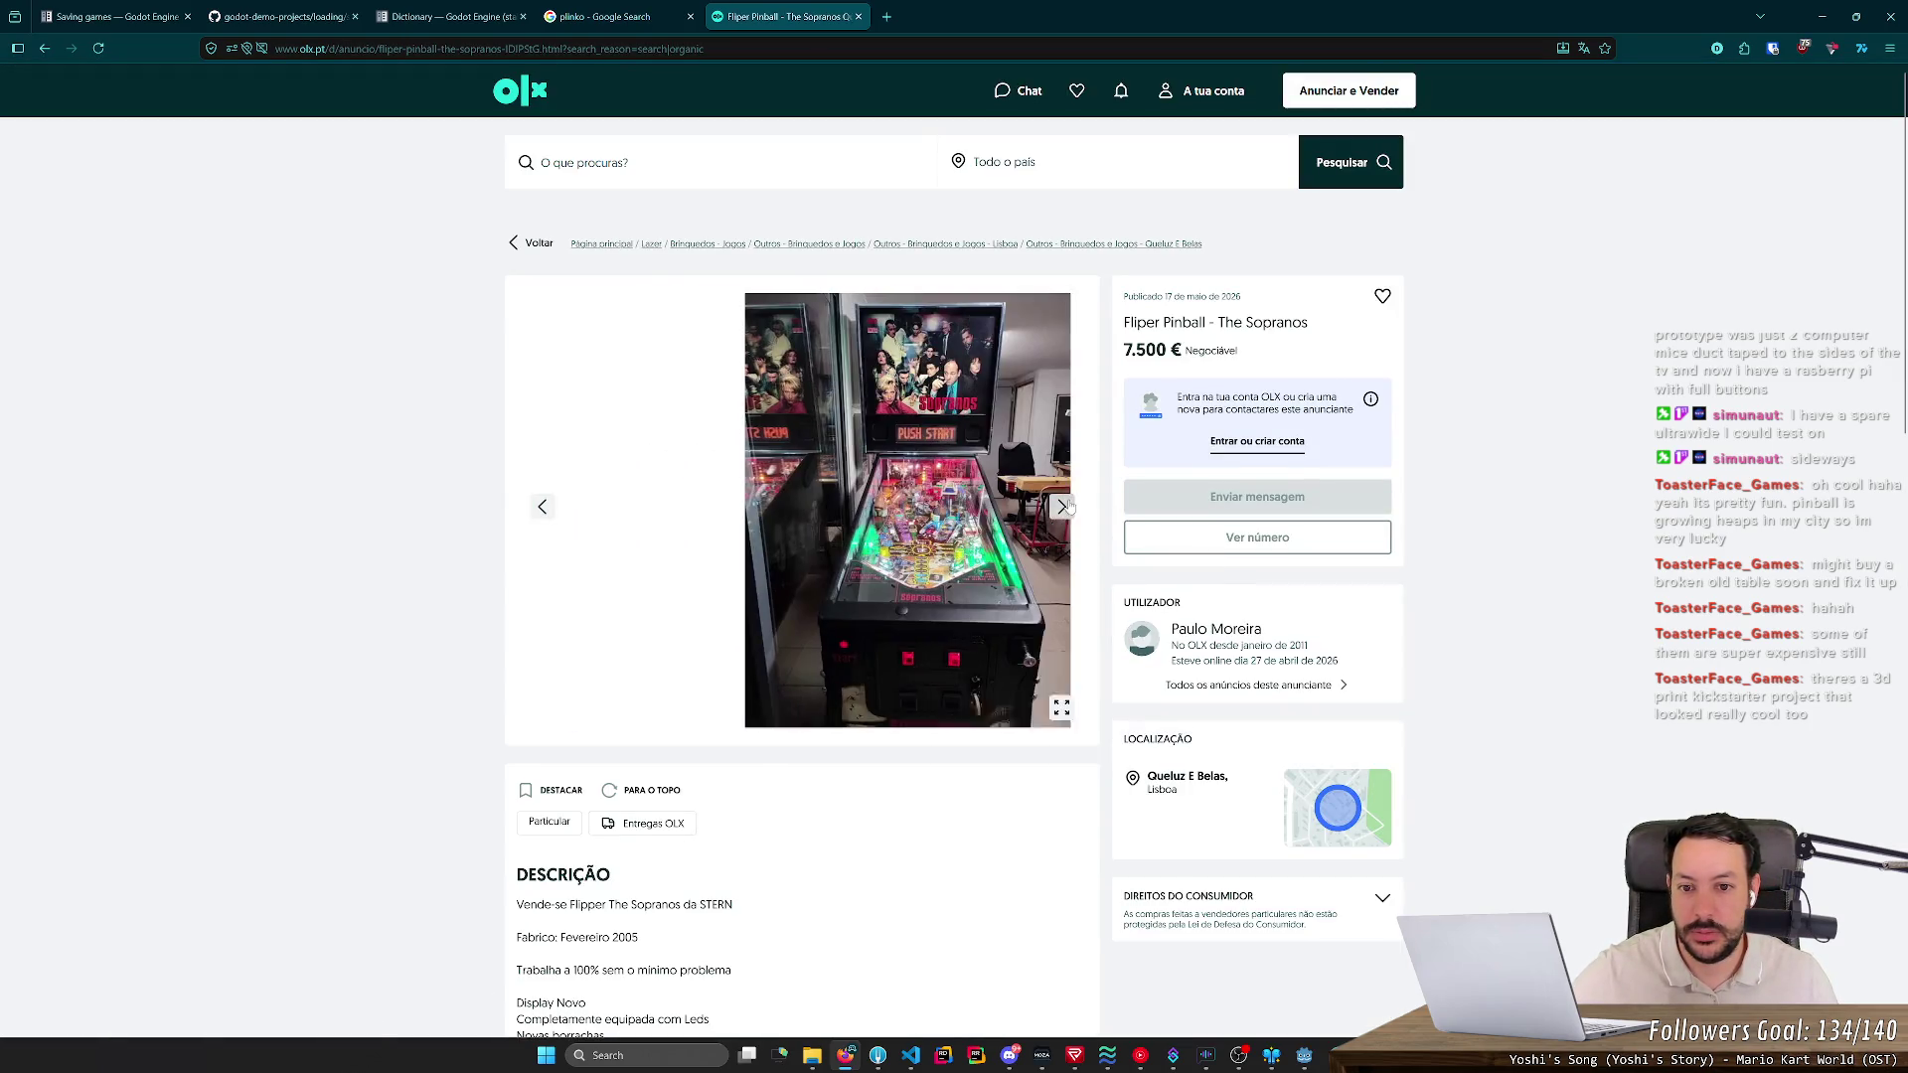
pyautogui.click(885, 500)
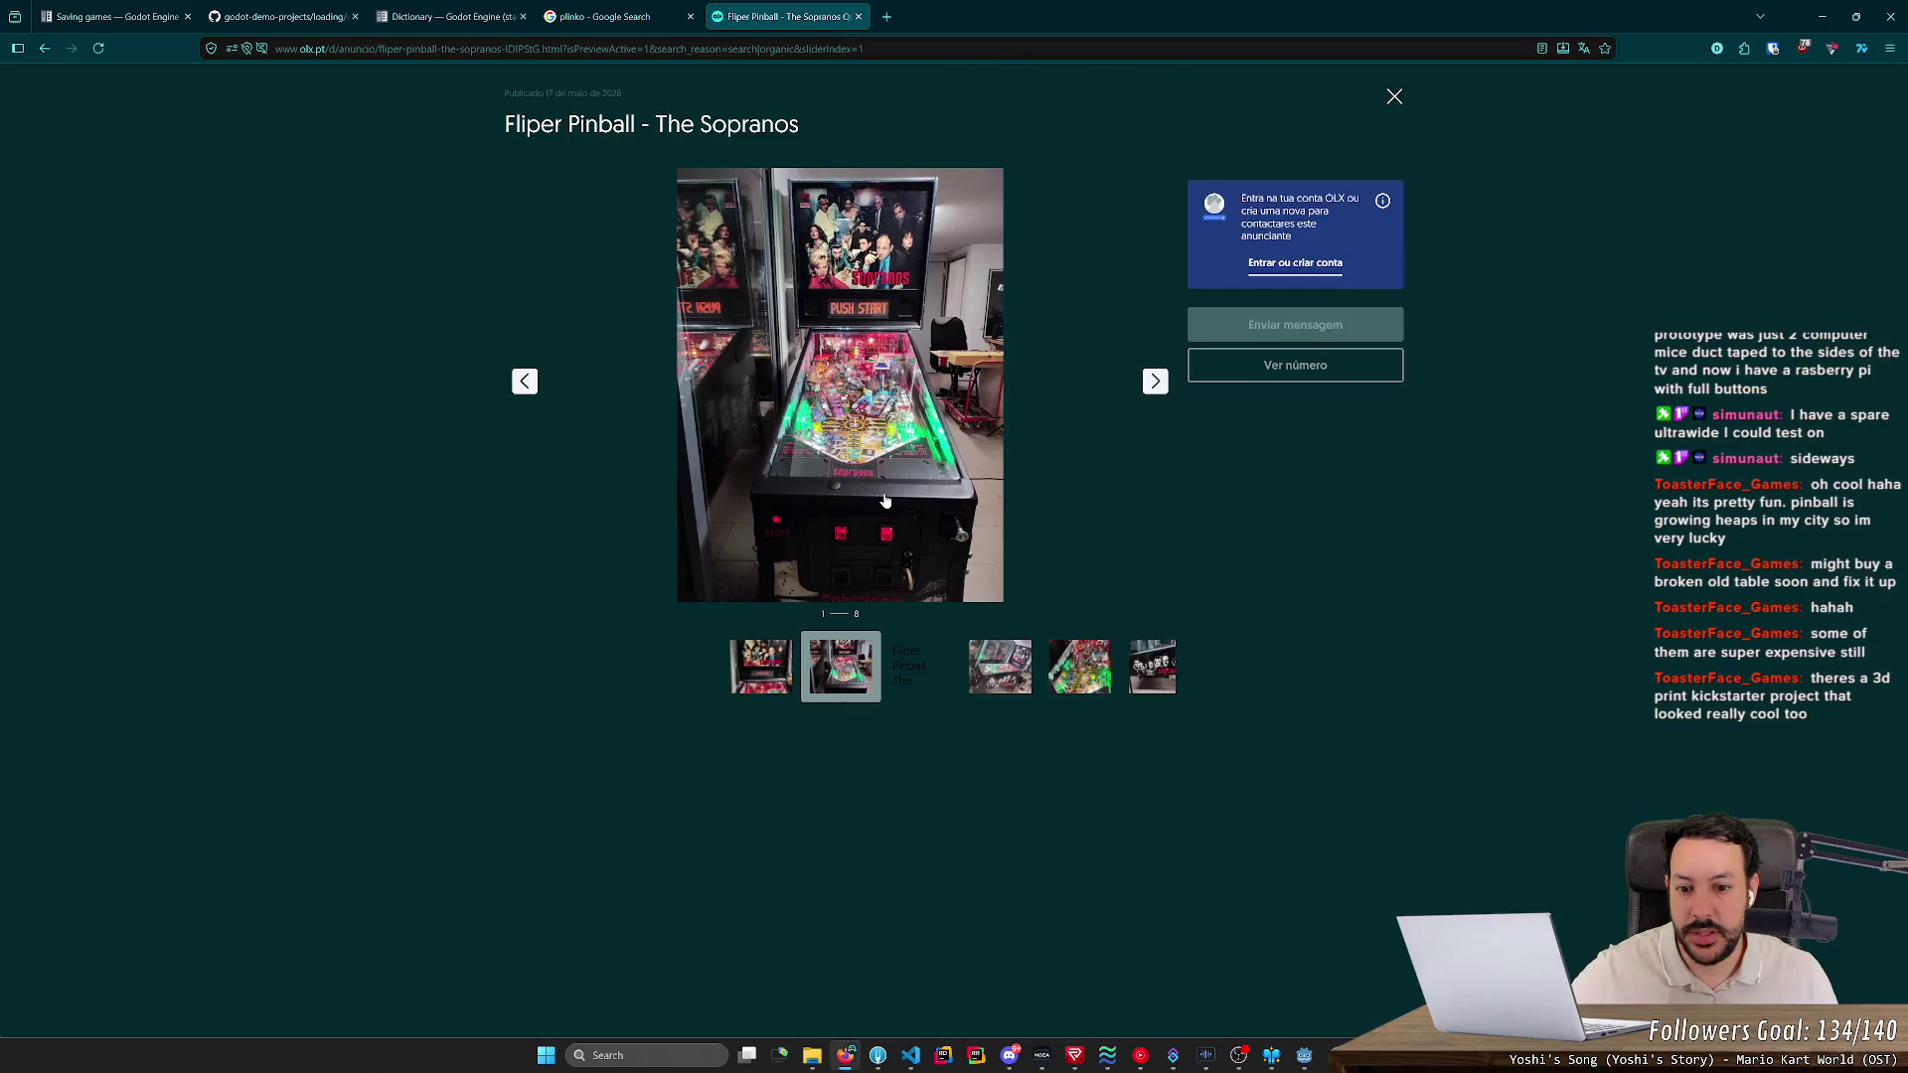
pyautogui.click(1154, 382)
pyautogui.click(1155, 382)
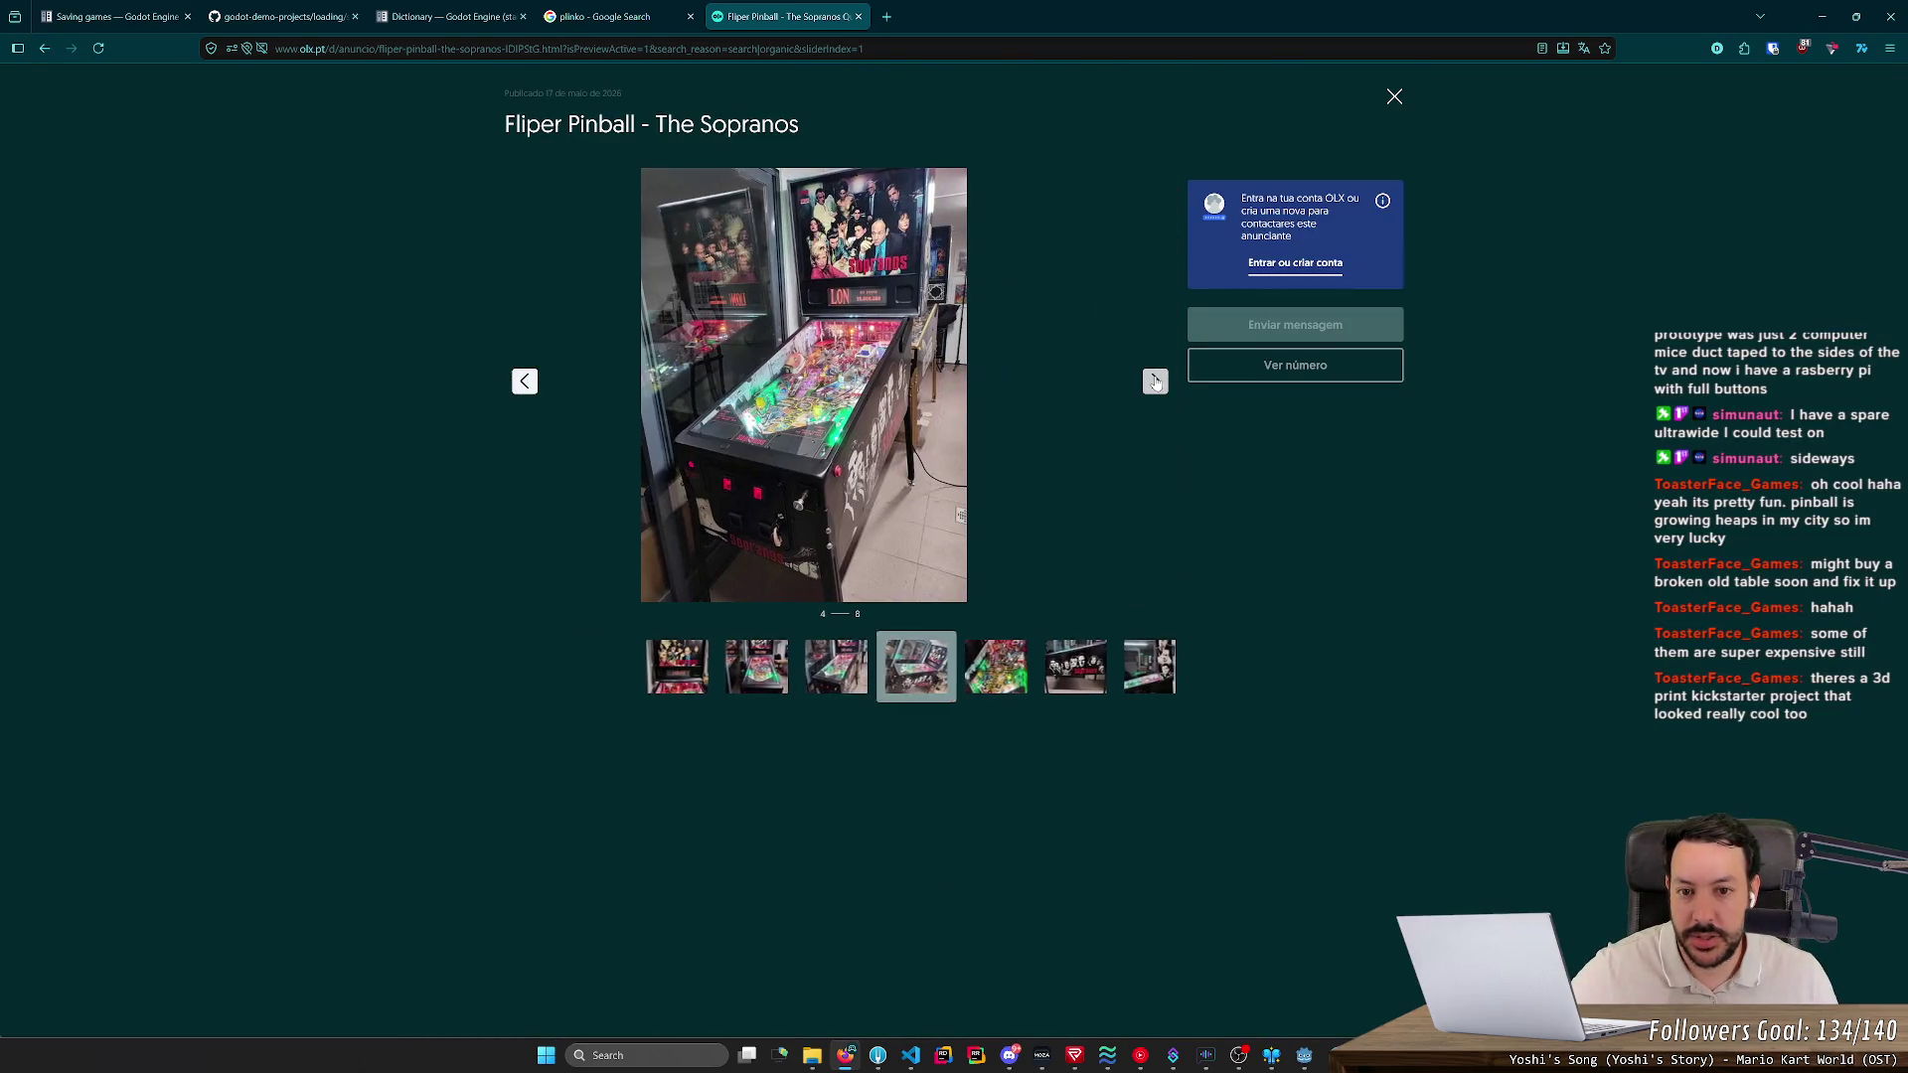
pyautogui.click(1154, 381)
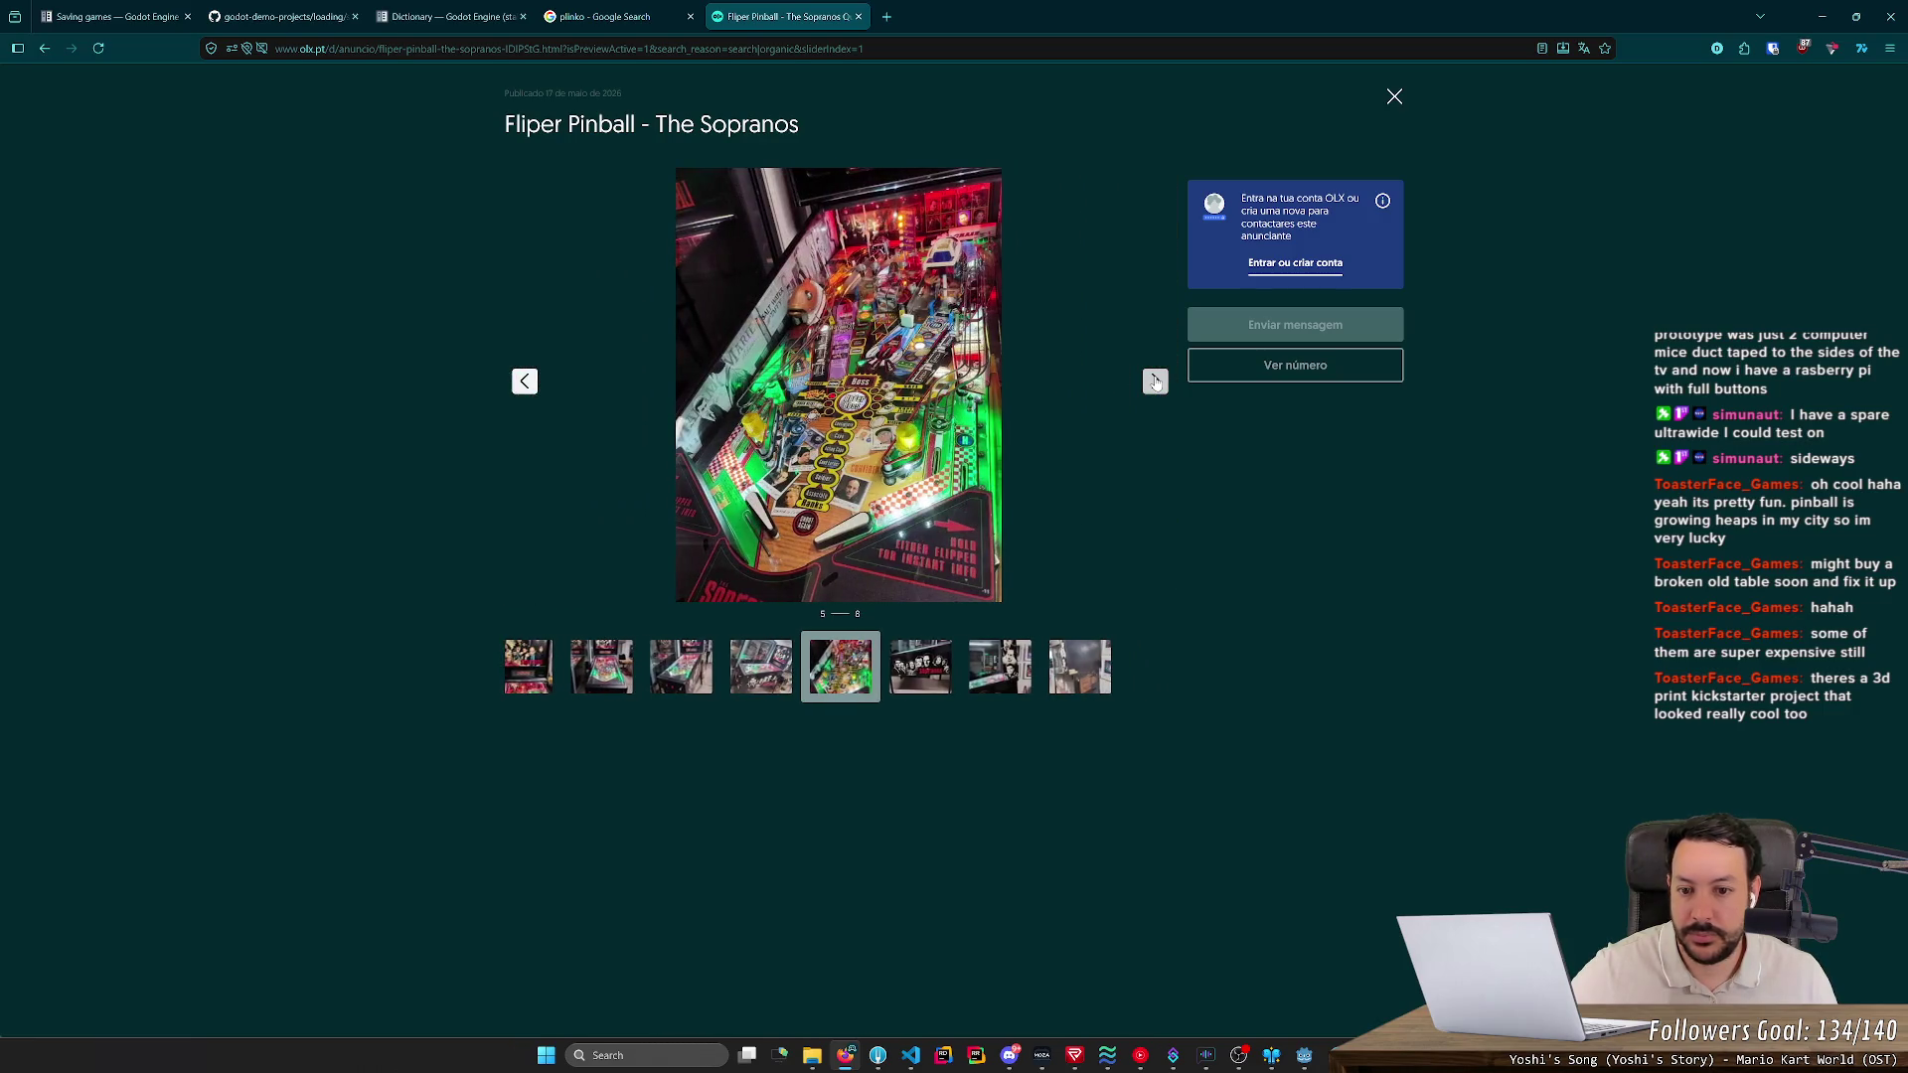
pyautogui.click(859, 17)
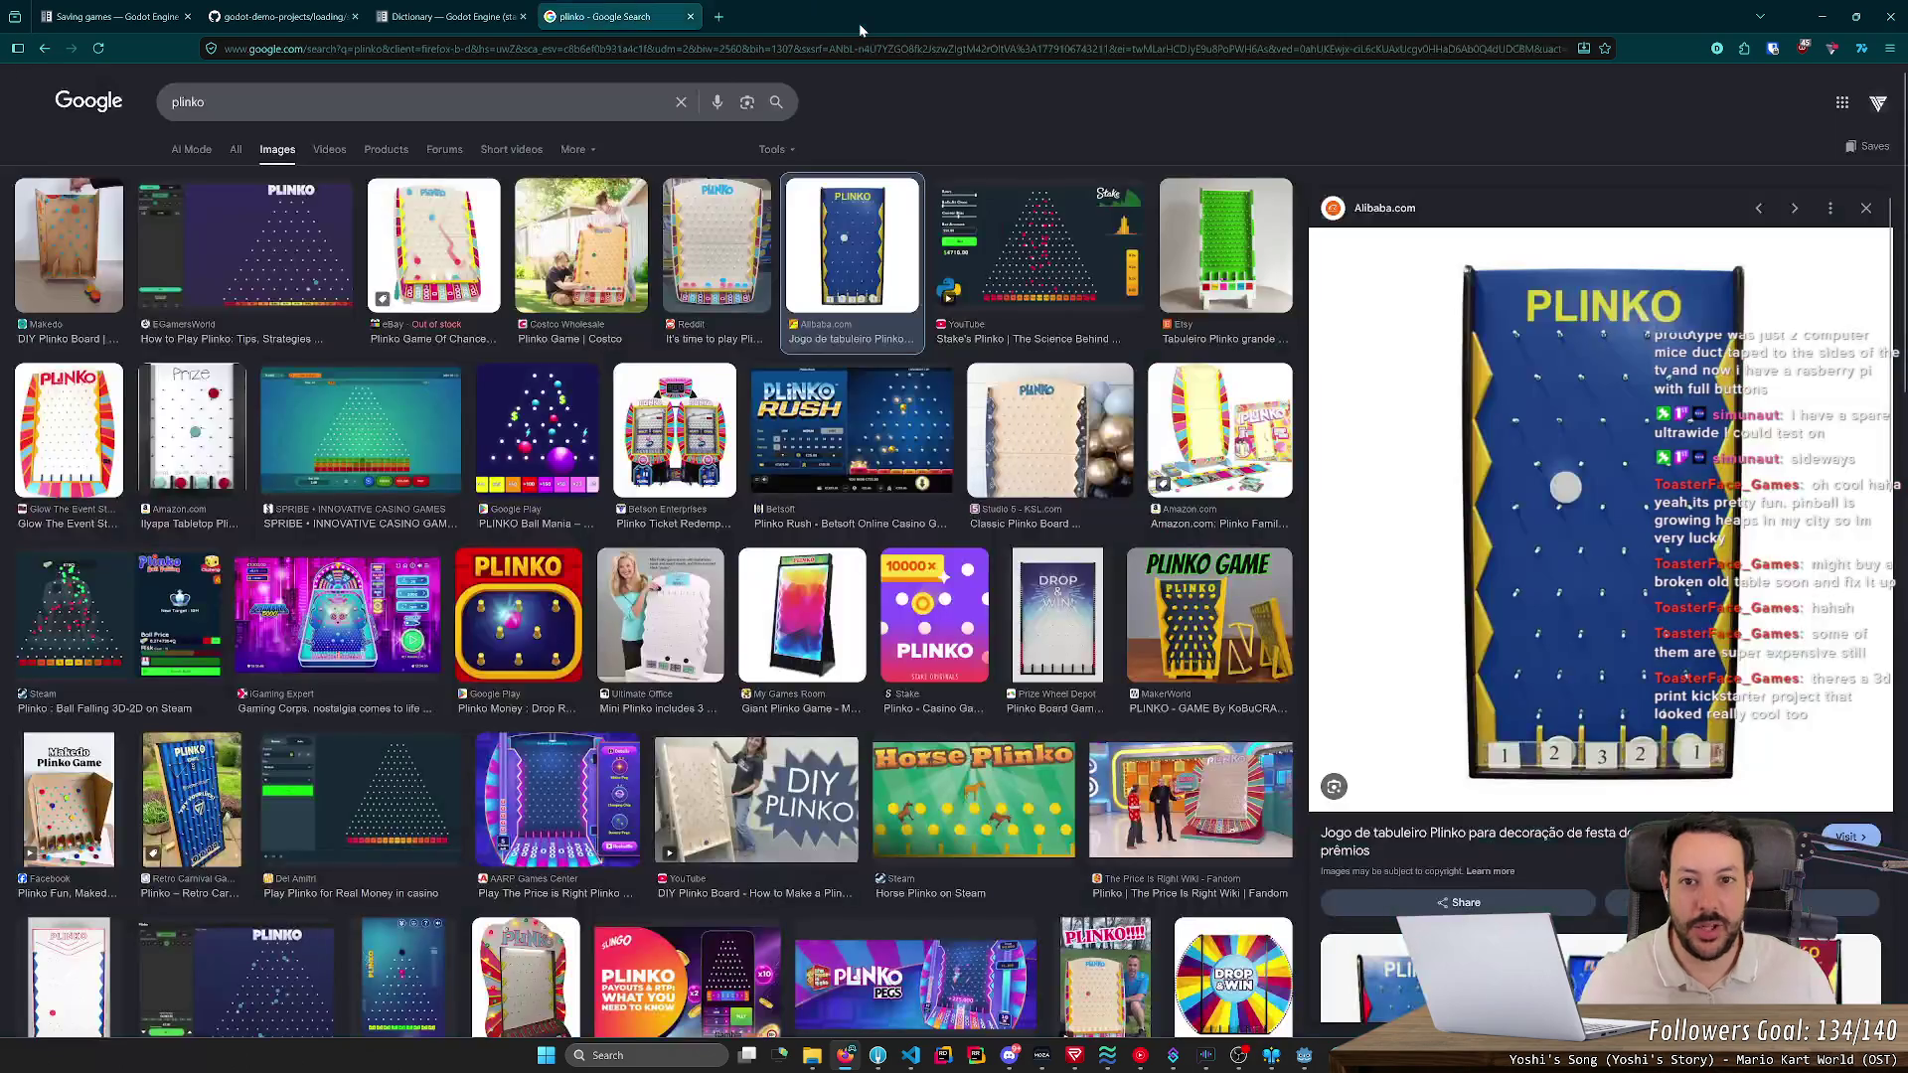
# - Stop the running pinball project in Godot, then return to the browser with a new tab
pyautogui.scroll(-5, 1125, 164)
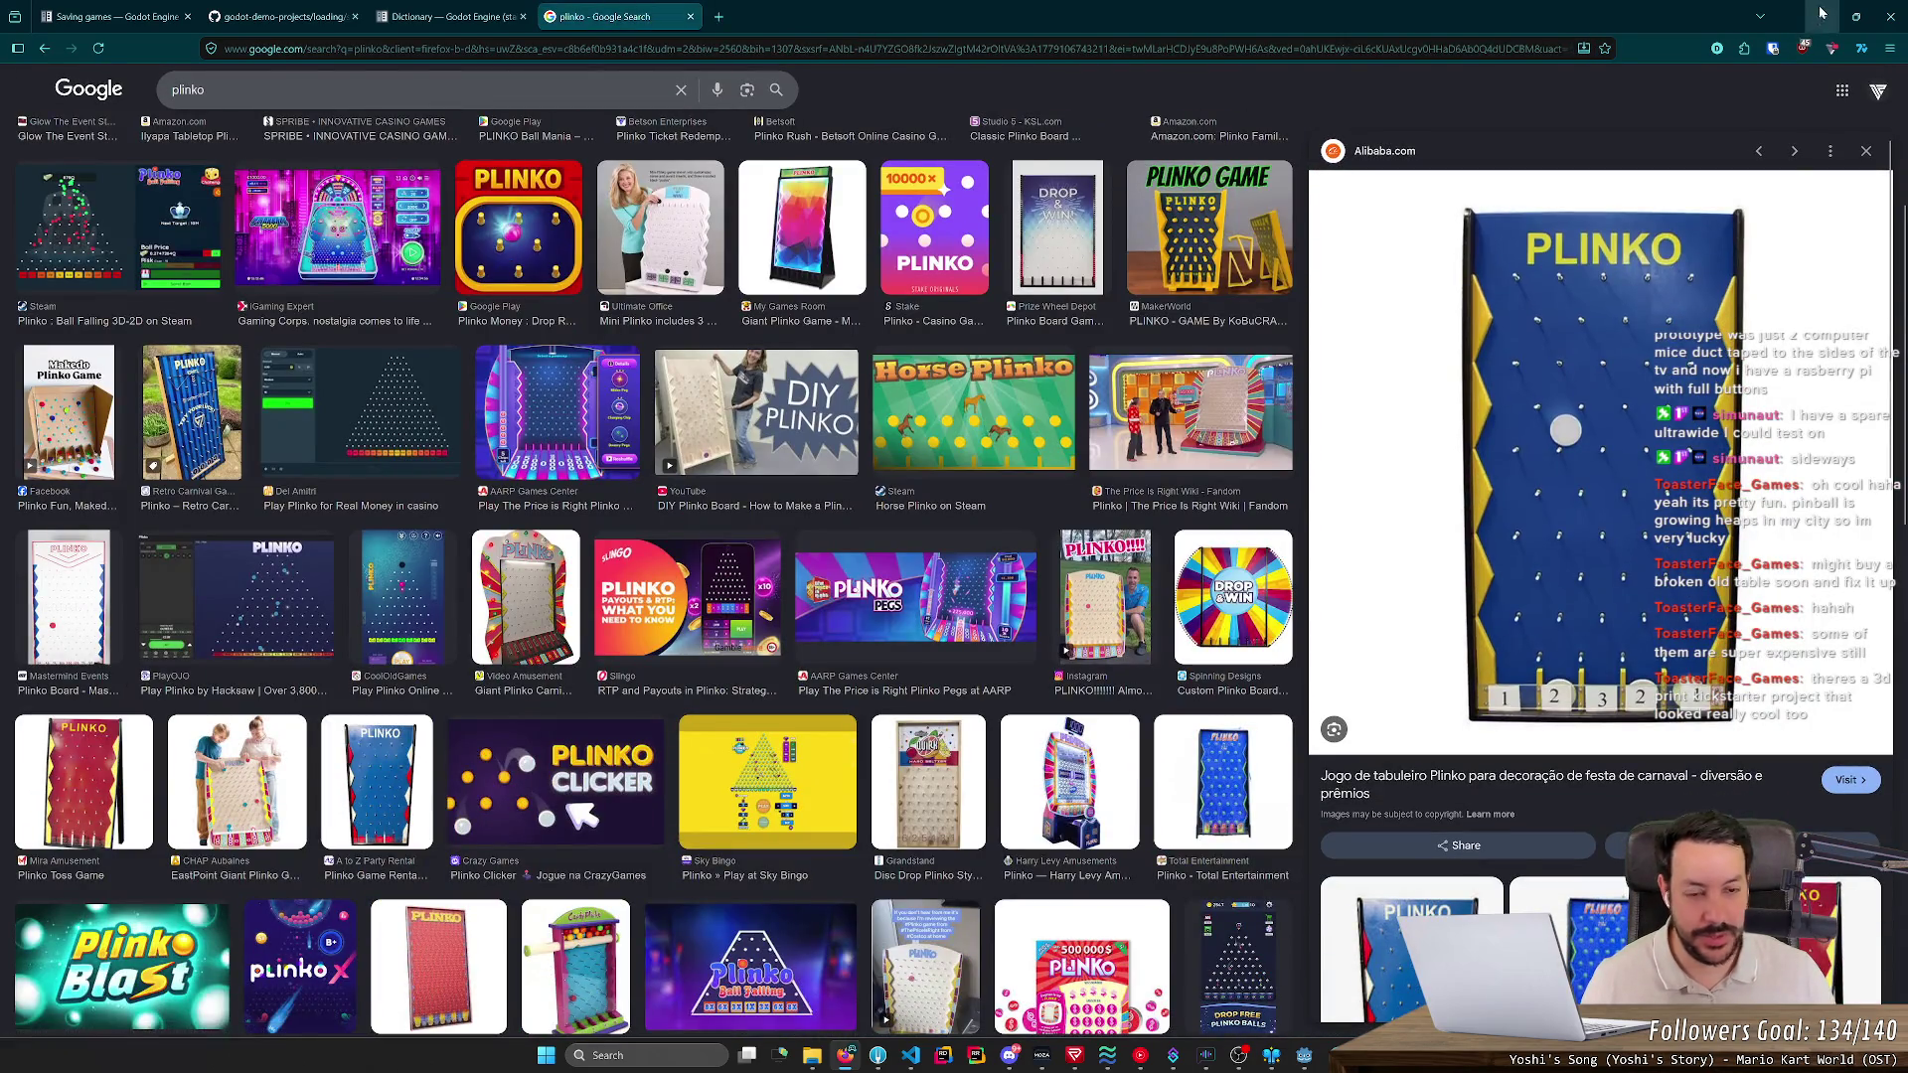
pyautogui.click(1821, 17)
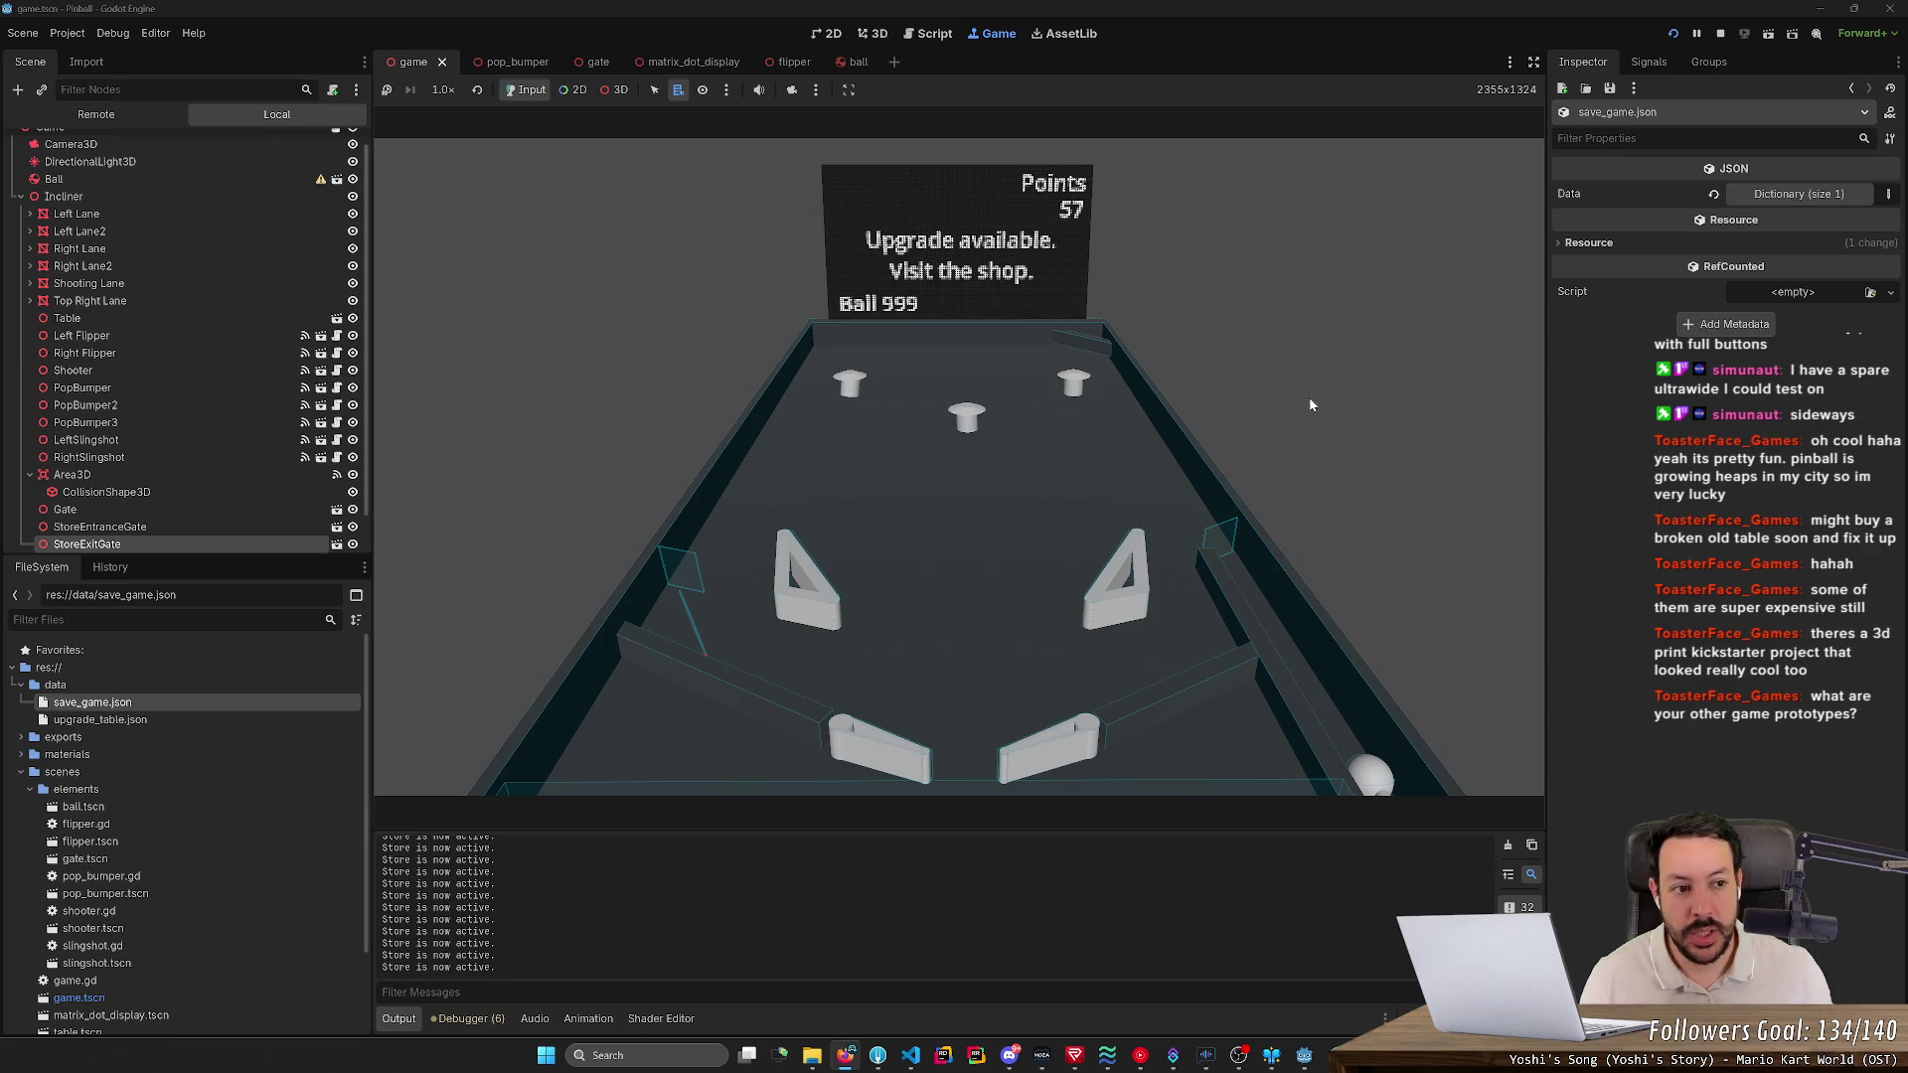
pyautogui.click(1720, 38)
pyautogui.click(846, 1056)
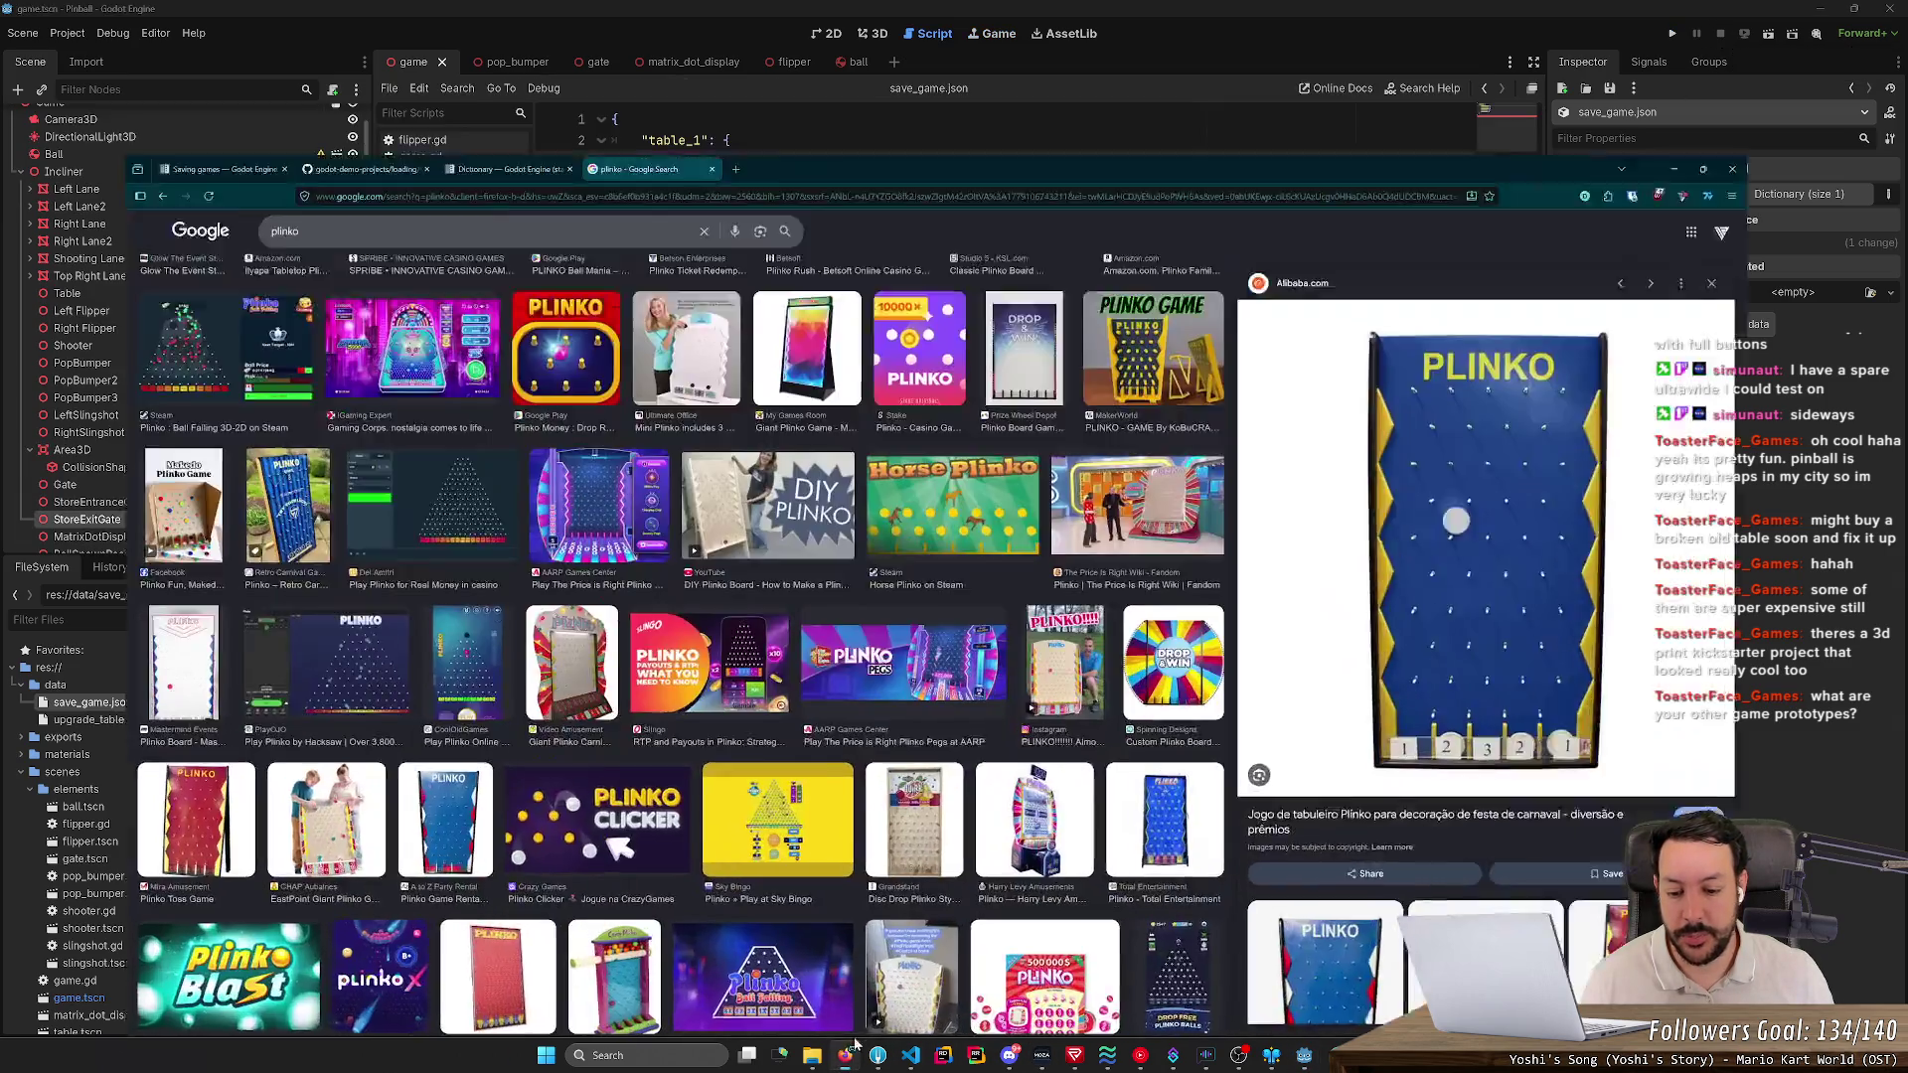
pyautogui.click(719, 17)
# - Load the Stand Alone Steam store page from the 'stand' address-bar suggestions
pyautogui.write('stand')
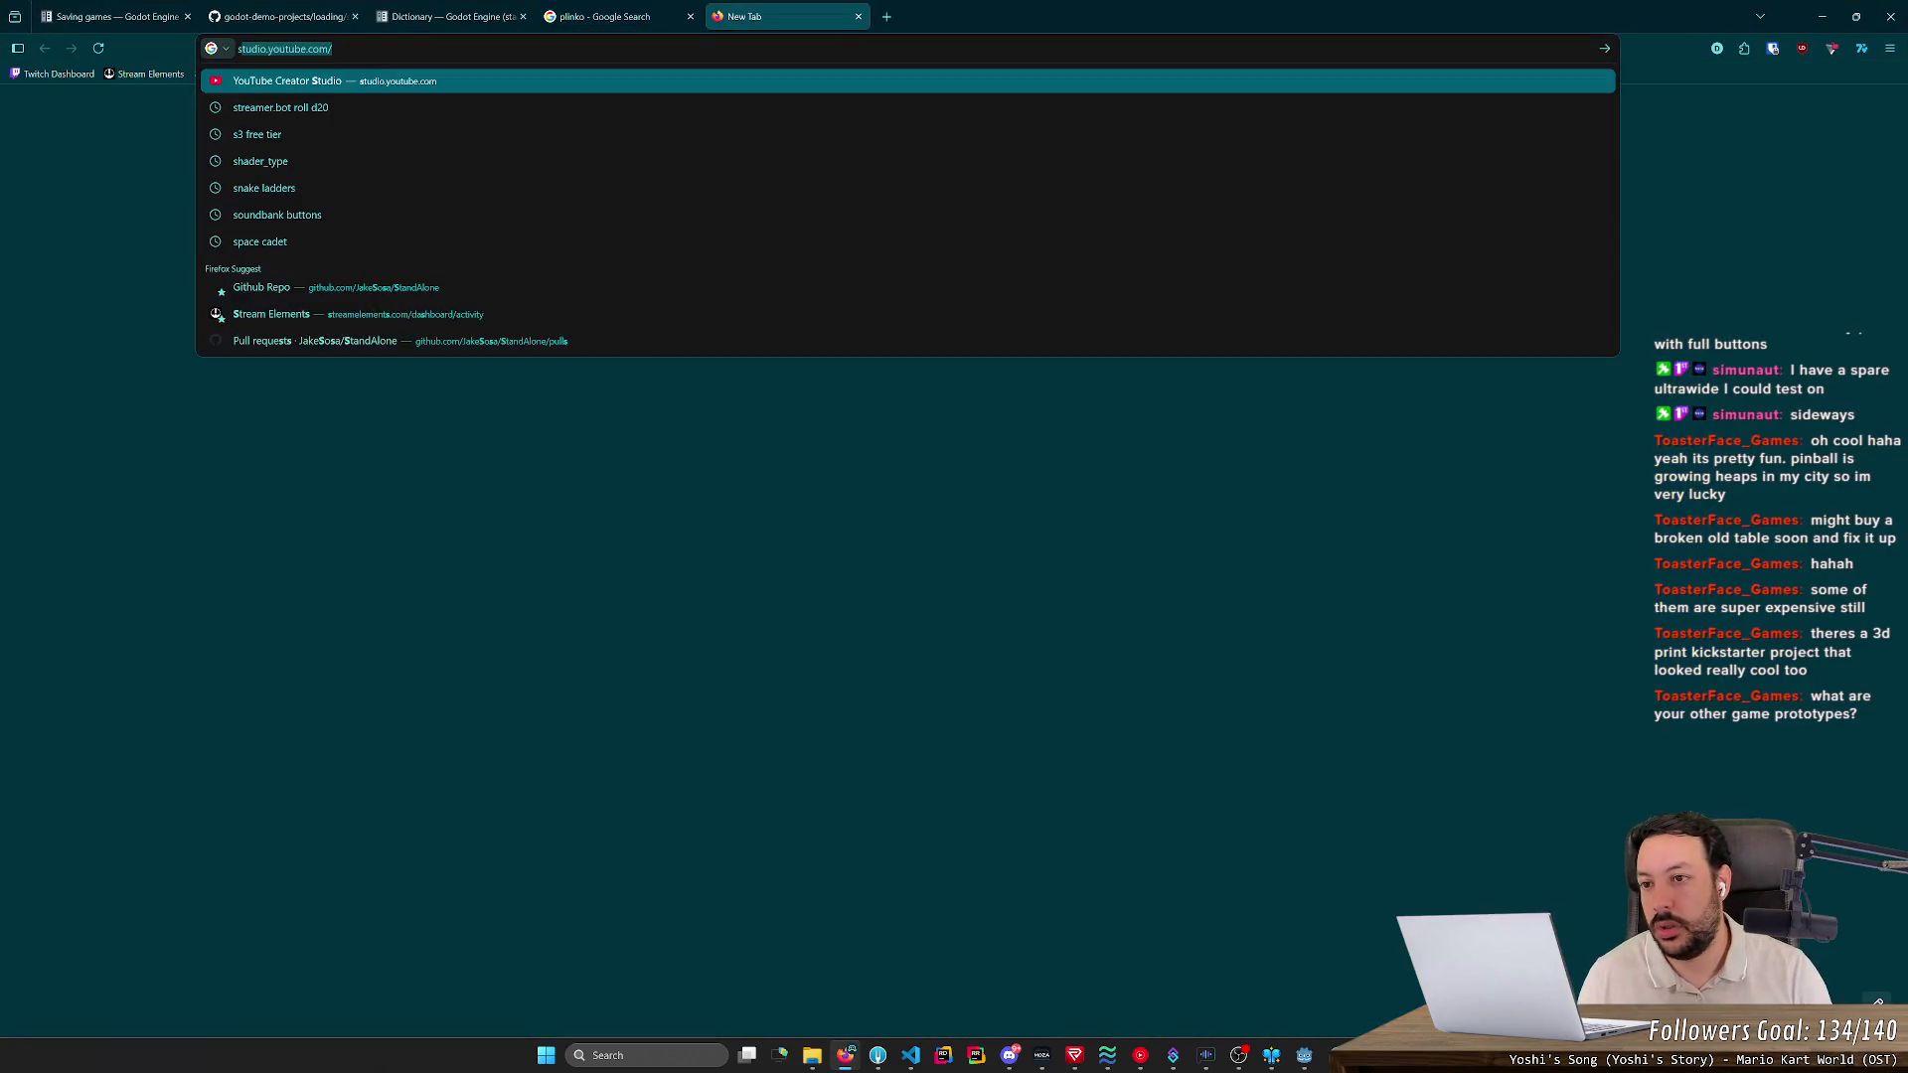
pyautogui.press('Down')
pyautogui.press('Down')
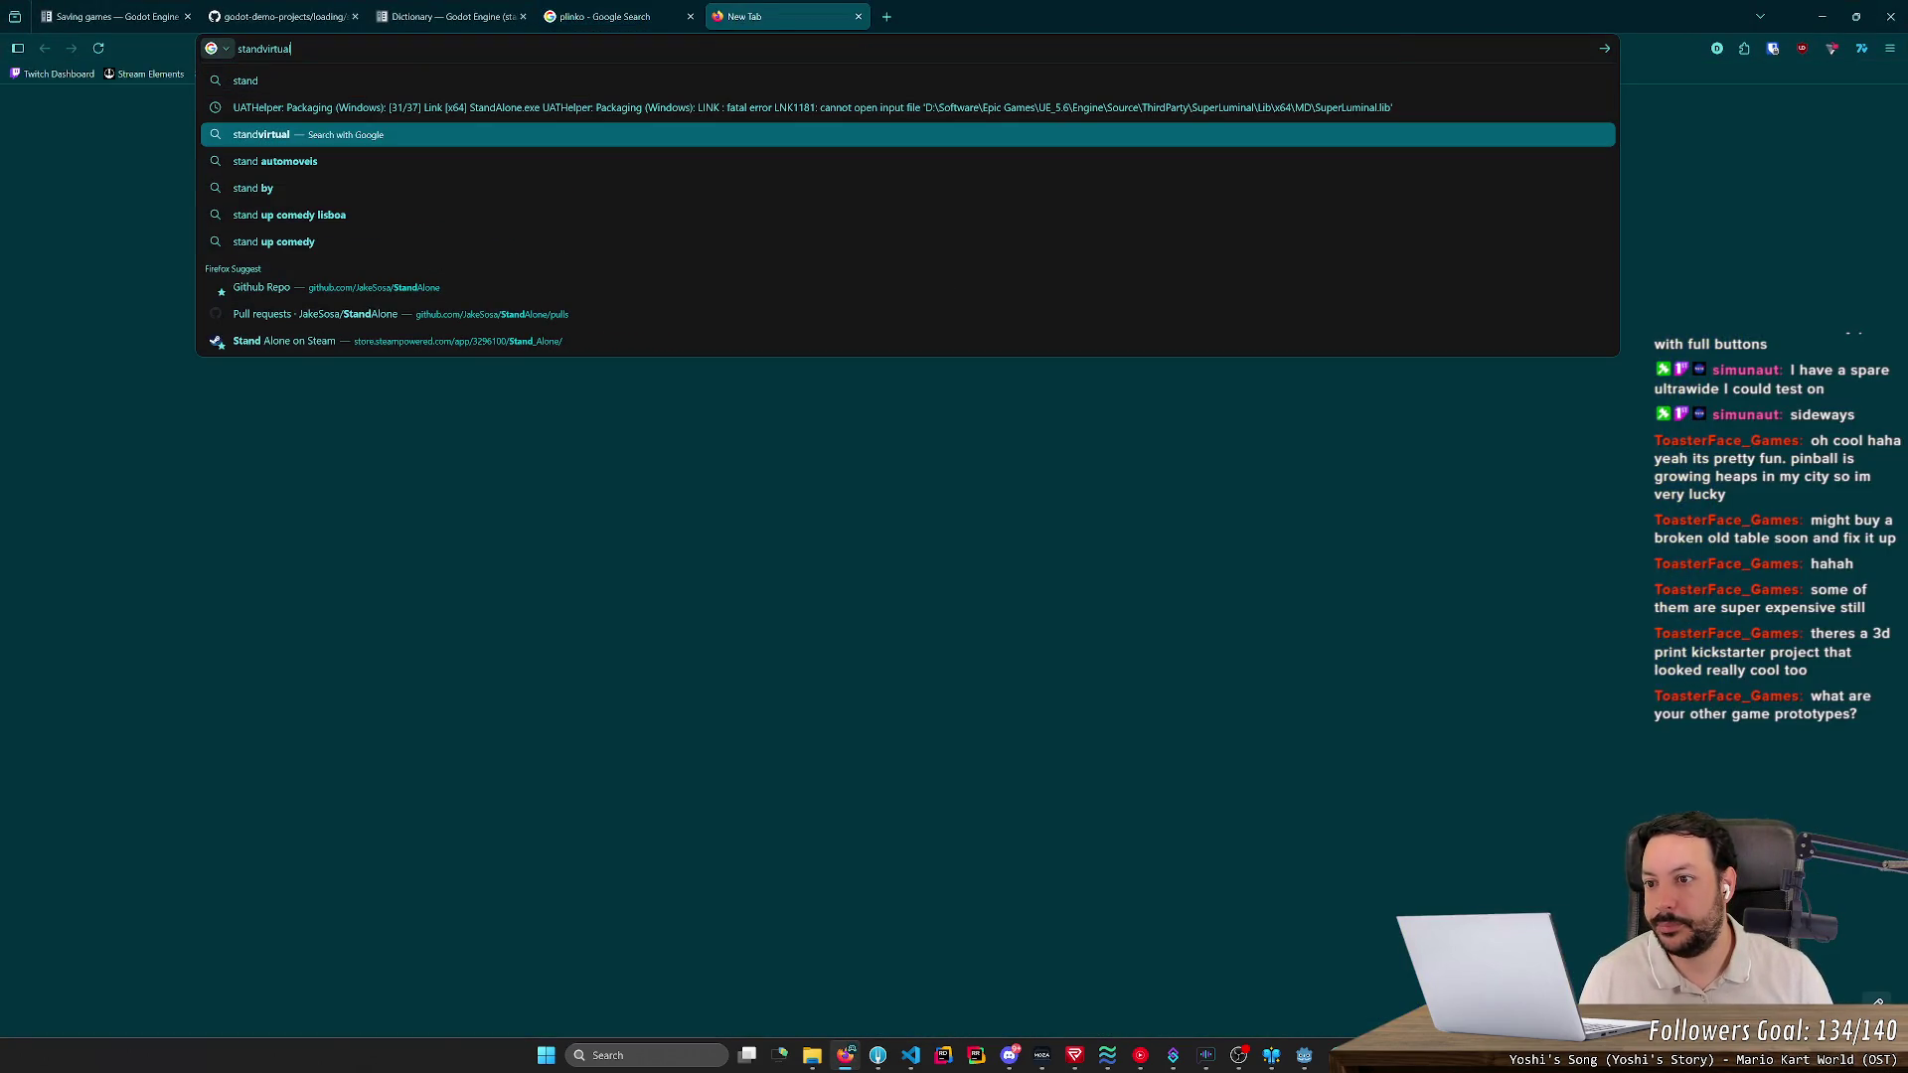
pyautogui.press('Down')
pyautogui.press('Down')
pyautogui.press('Down')
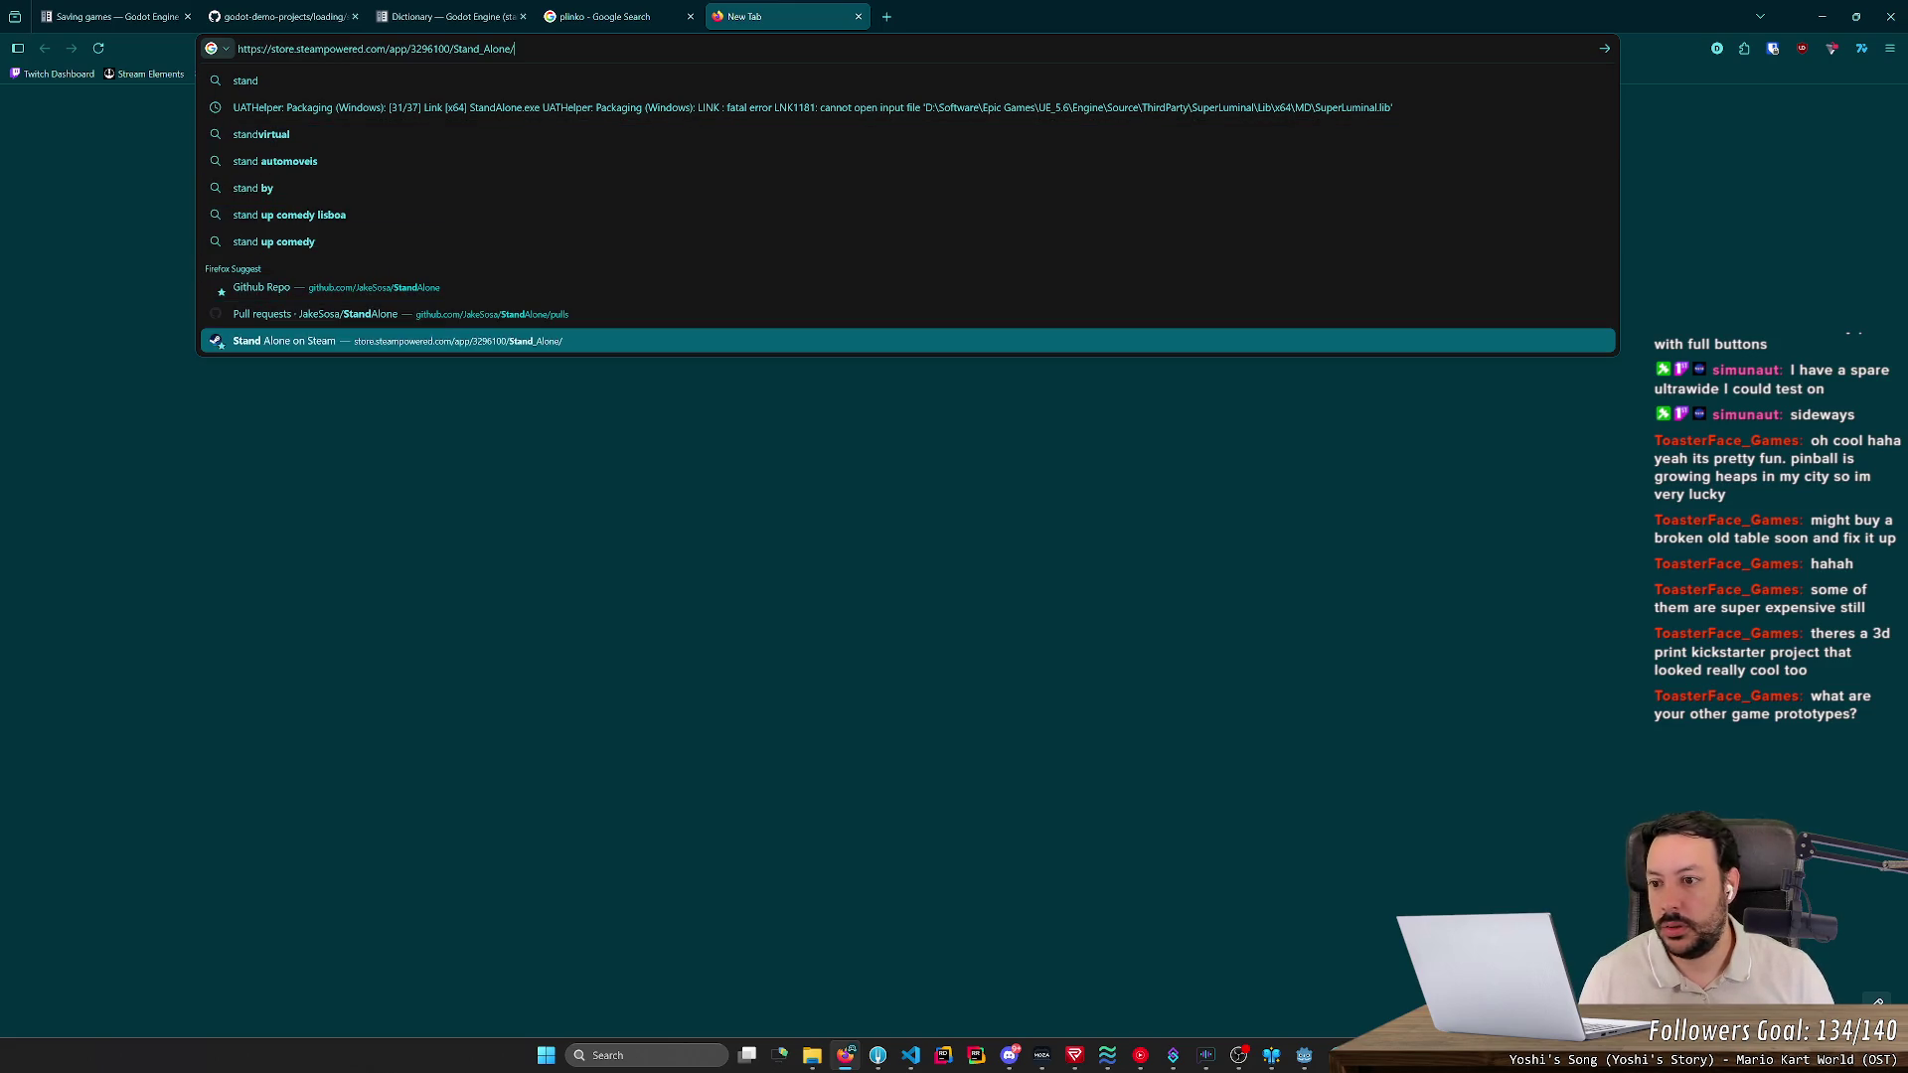
pyautogui.press('Return')
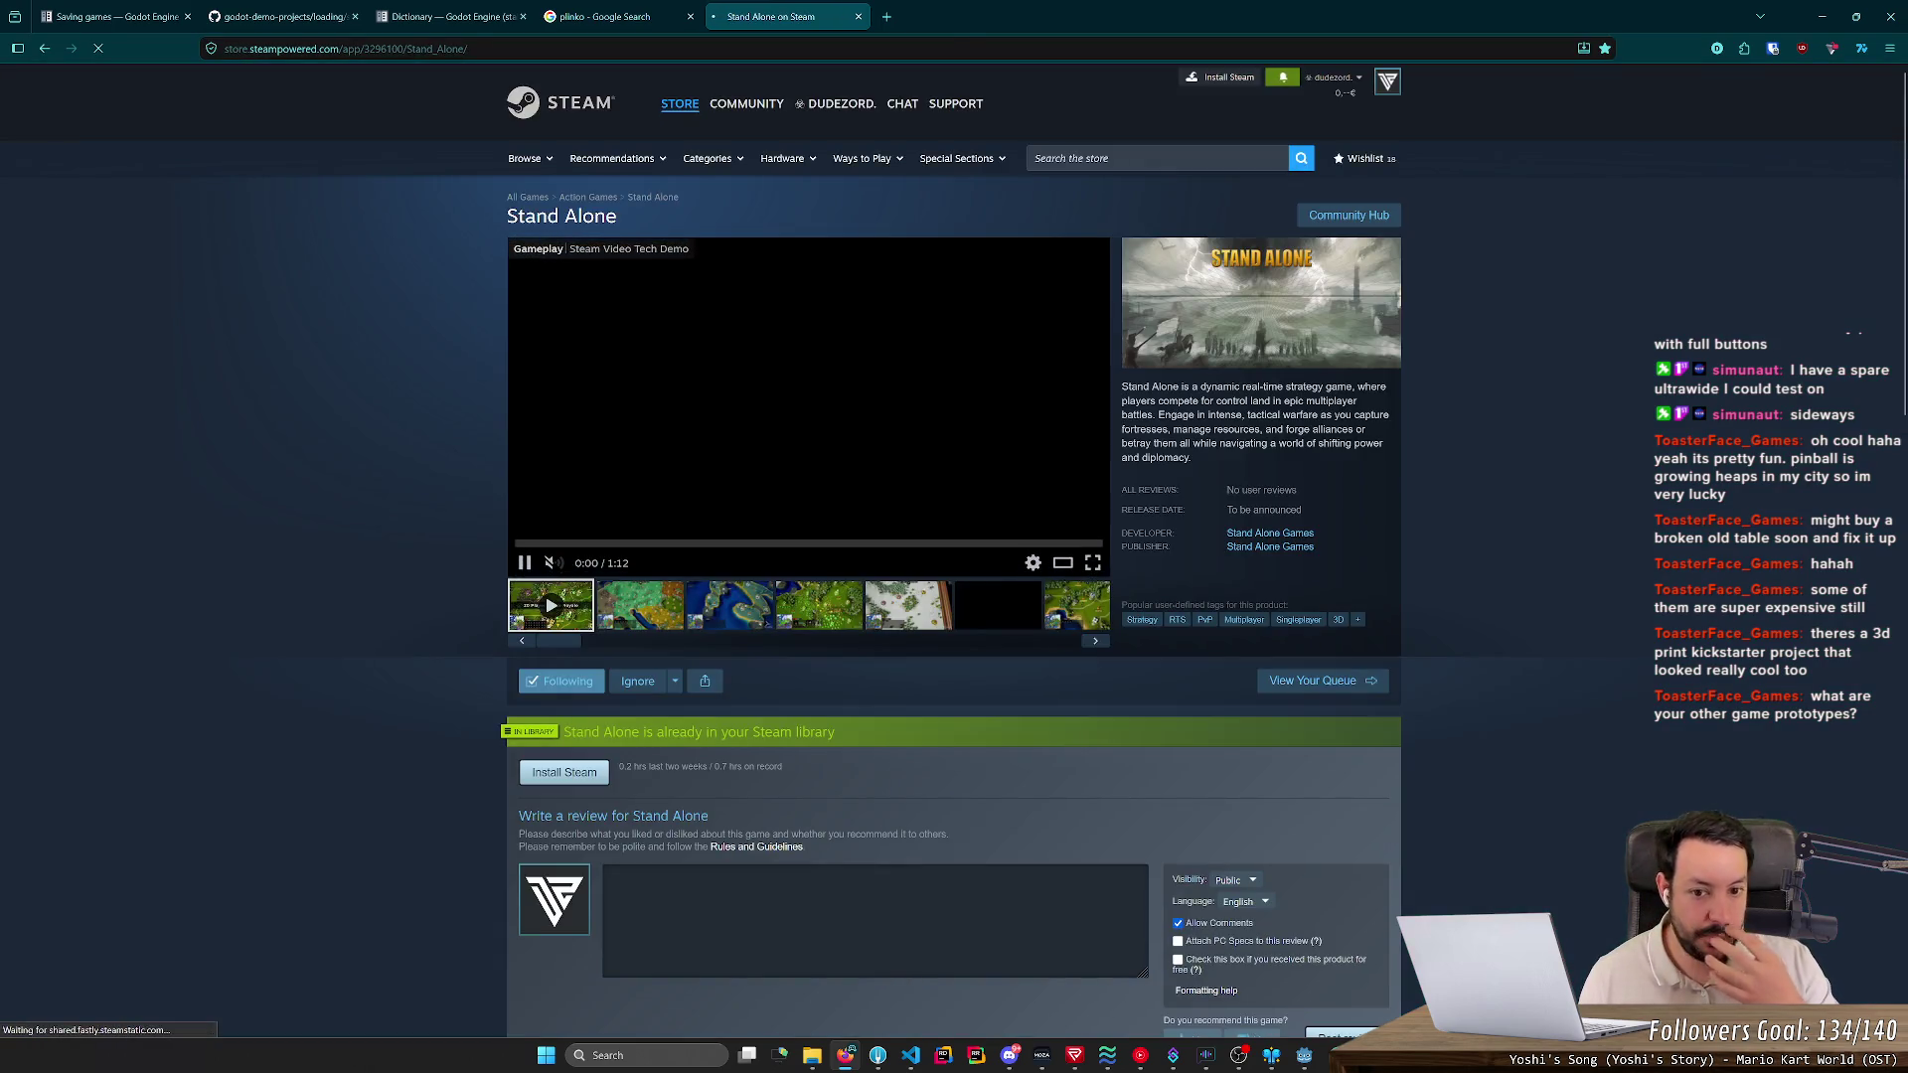
# - Watch the Stand Alone gameplay trailer full screen, then exit full screen
pyautogui.click(1092, 562)
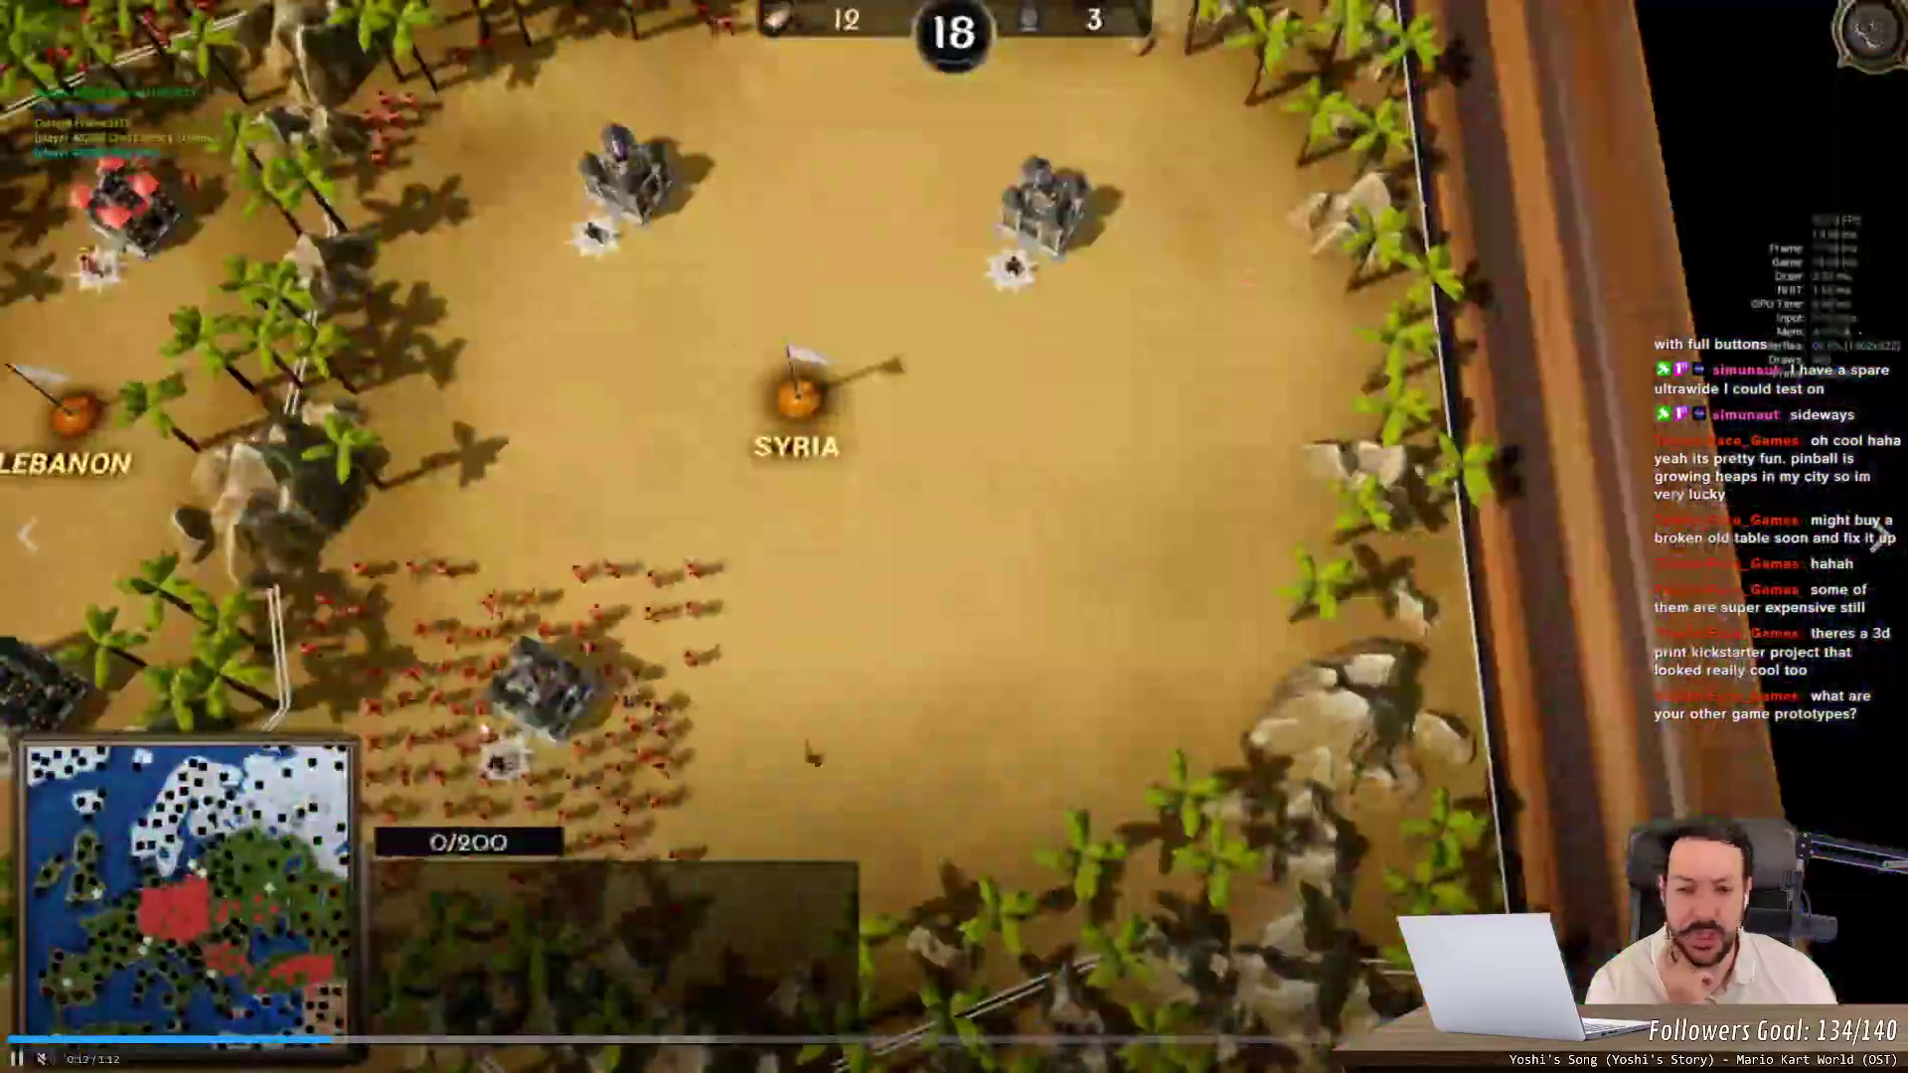
pyautogui.moveTo(484, 729)
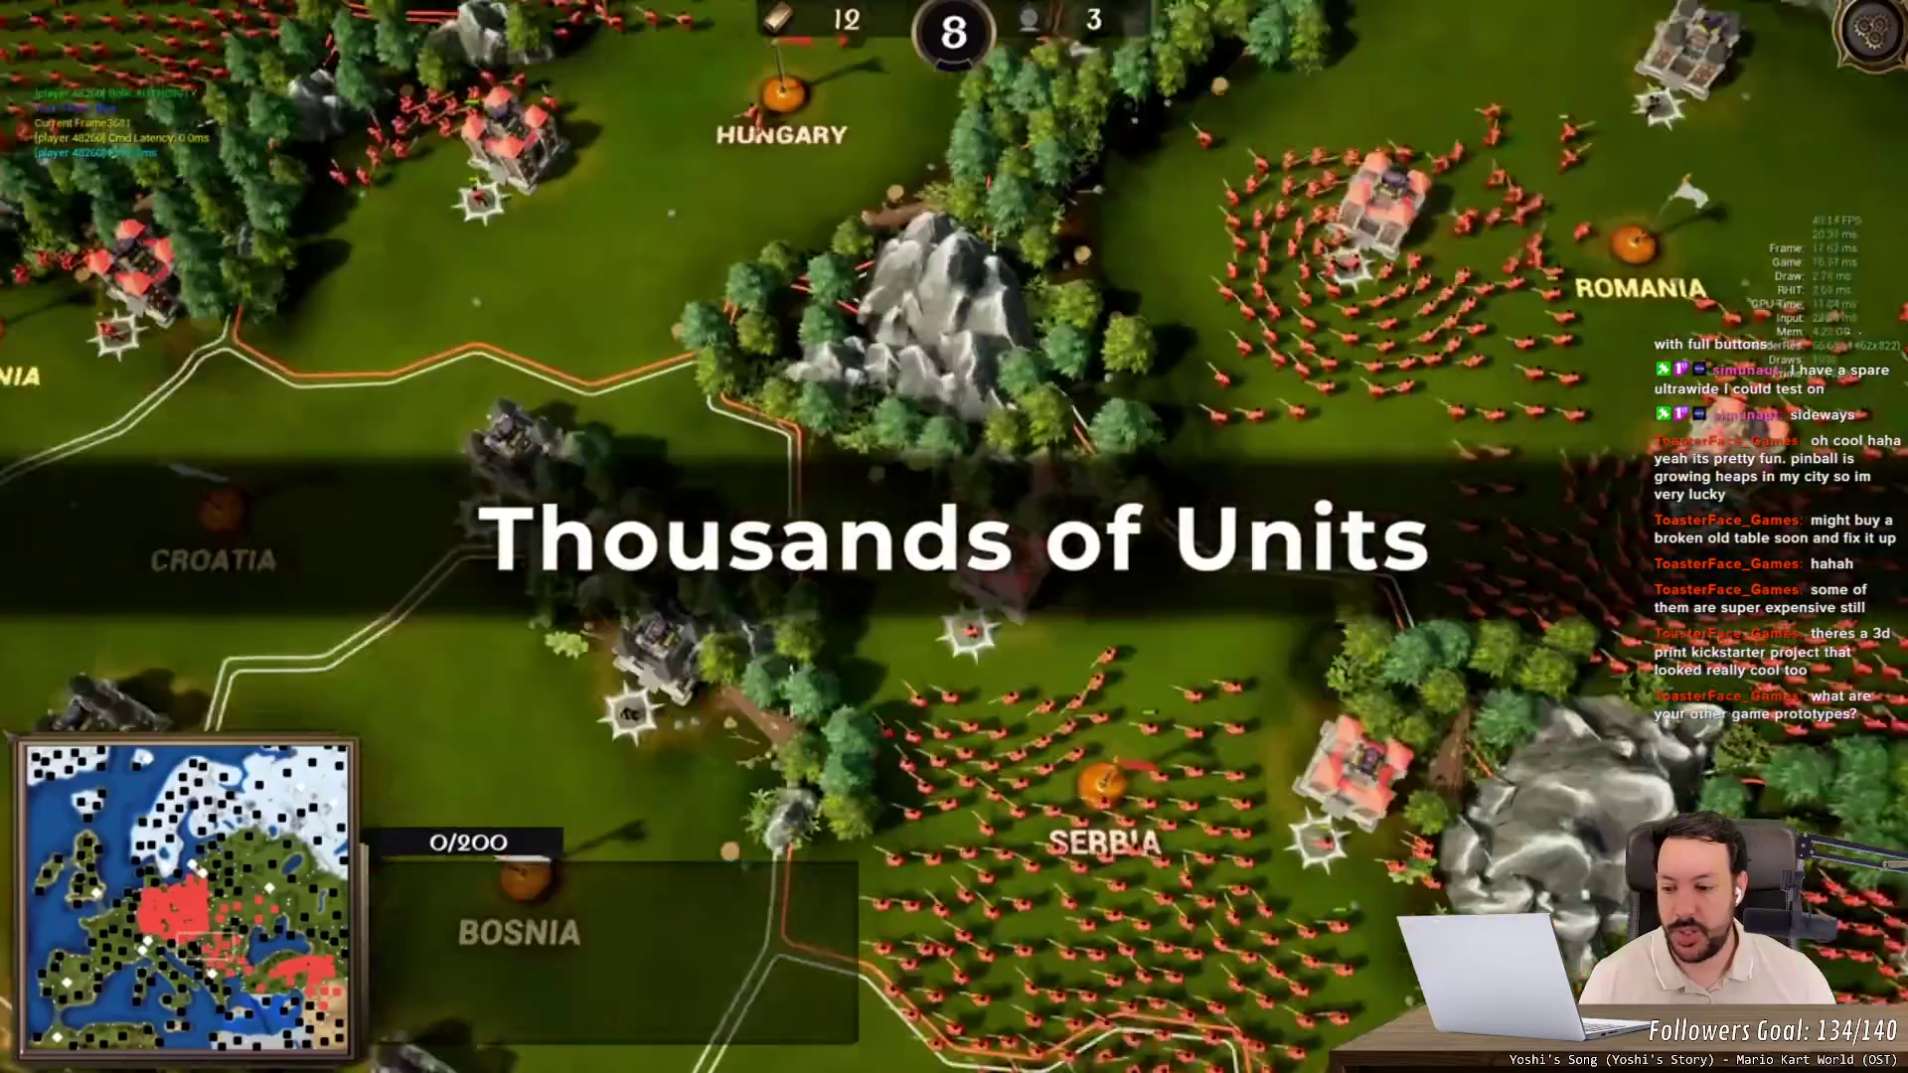
pyautogui.moveTo(151, 765)
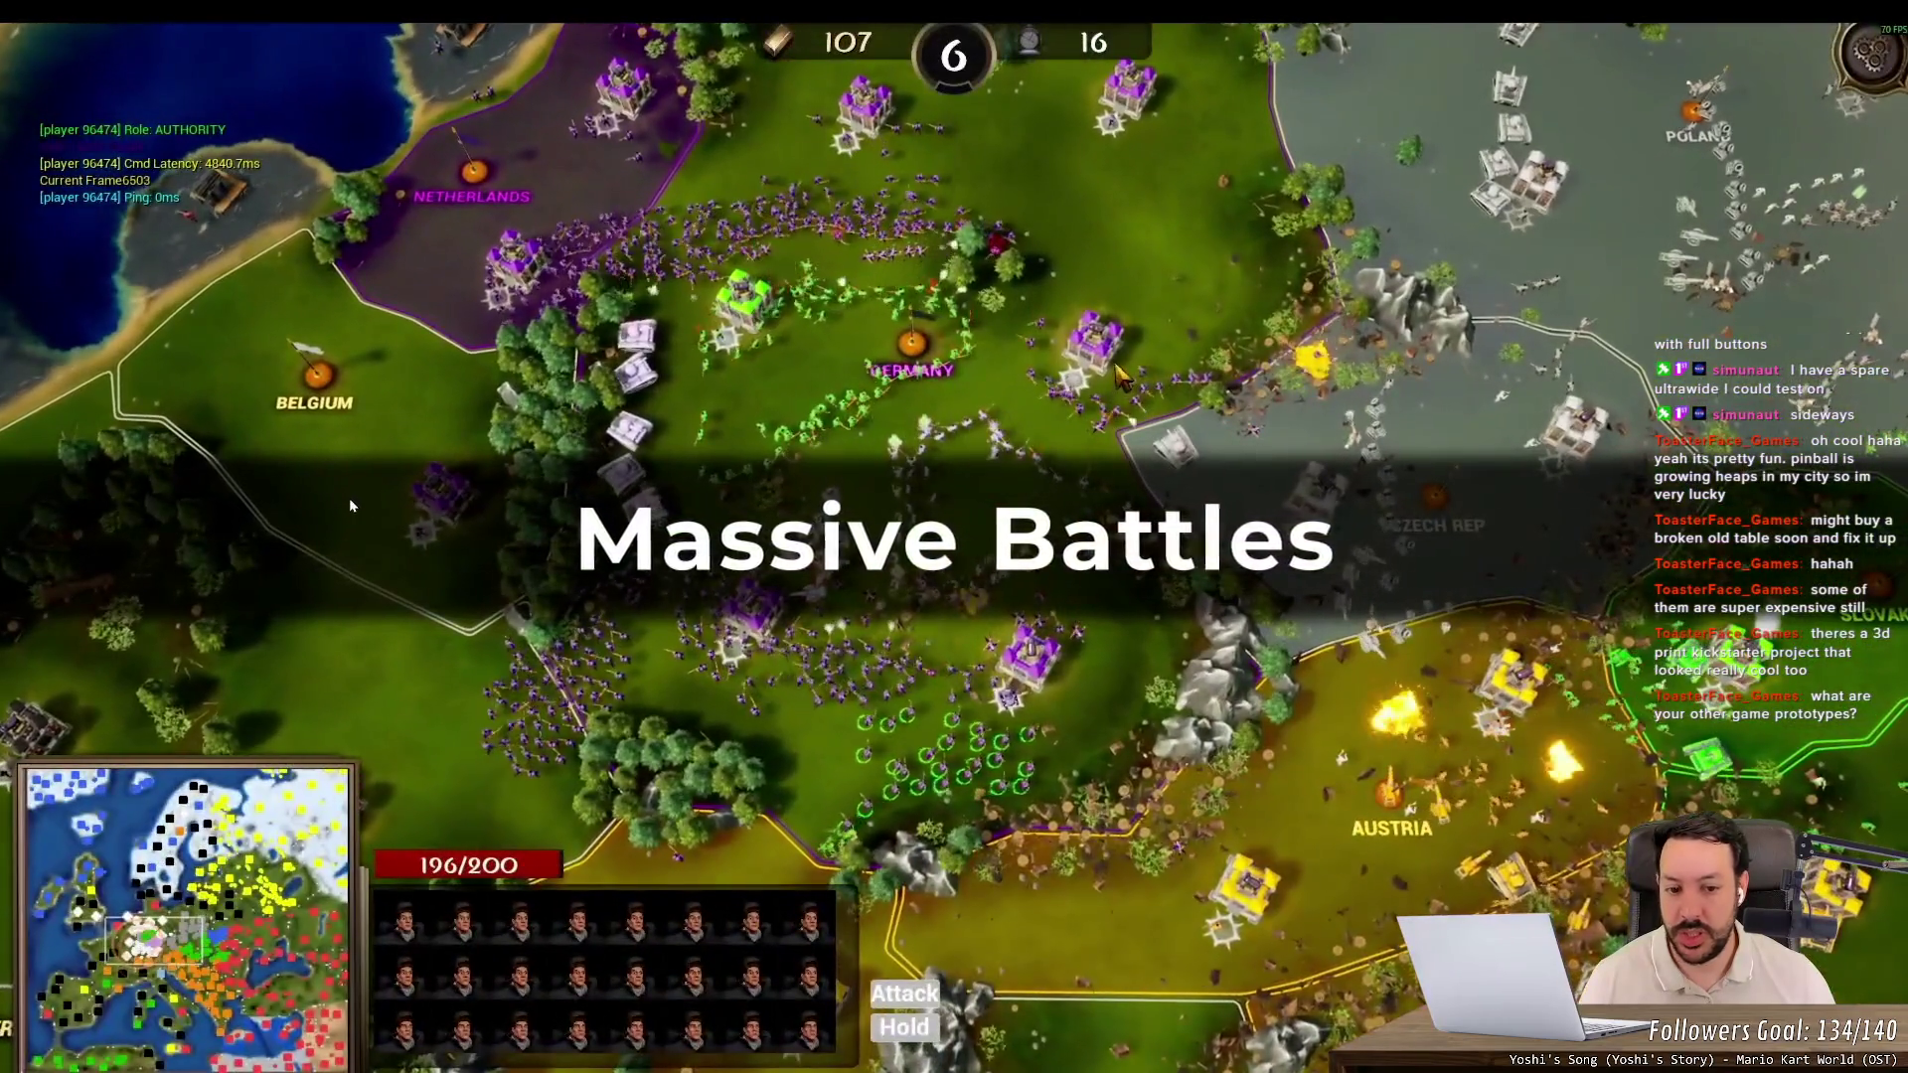
pyautogui.moveTo(354, 503)
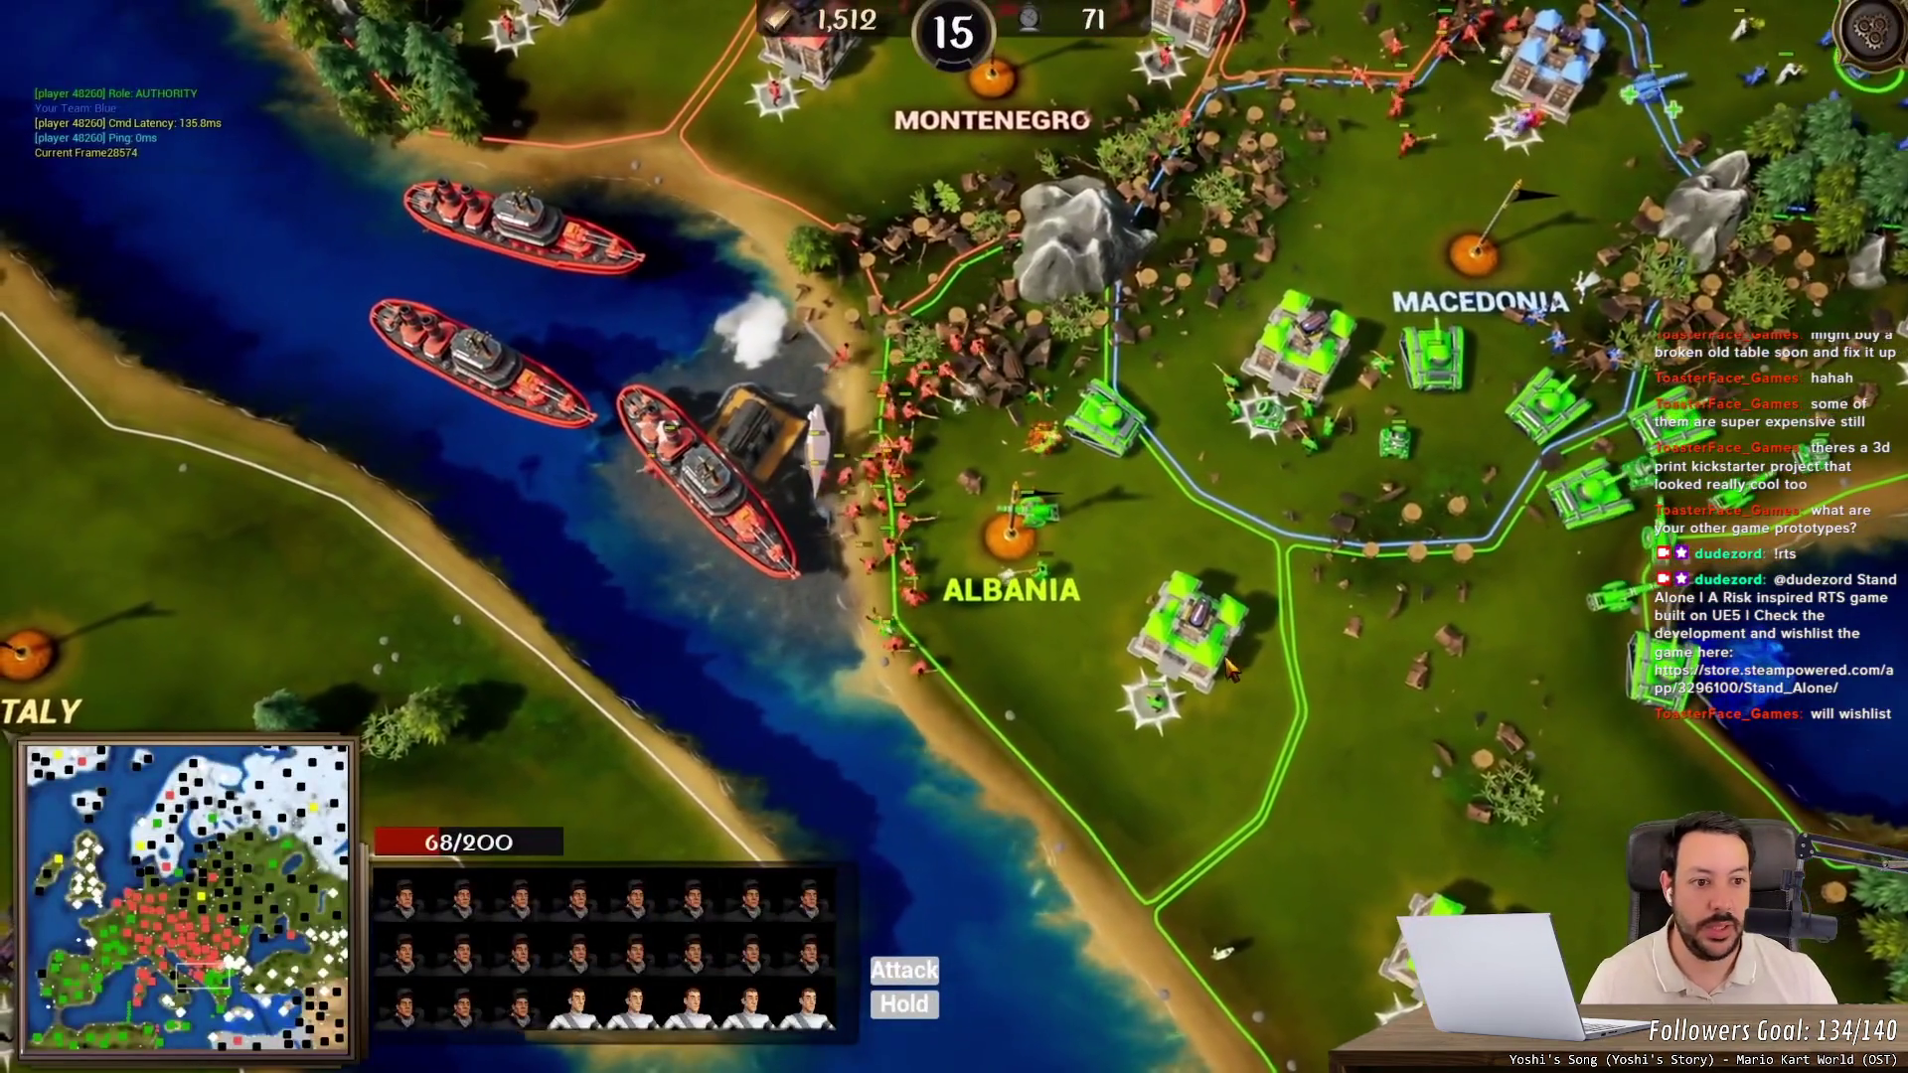
pyautogui.moveTo(455, 530)
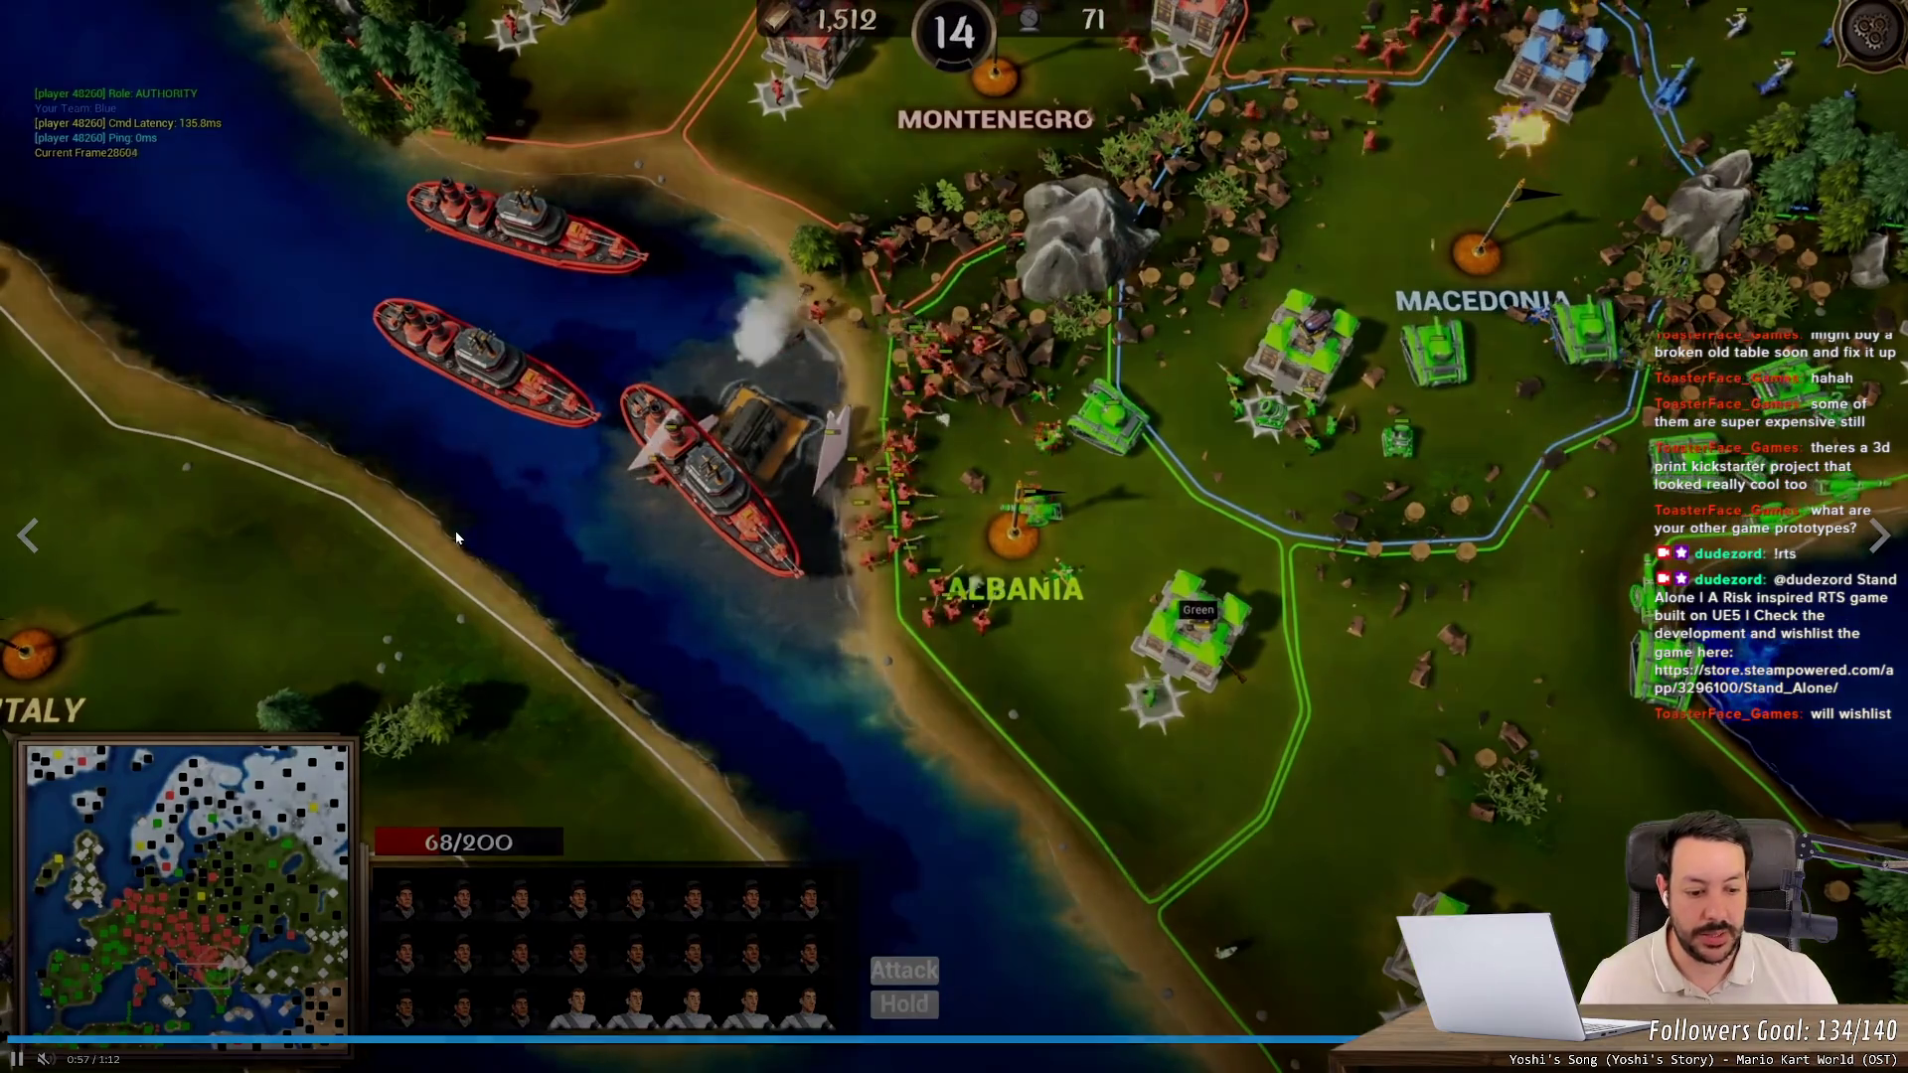
pyautogui.press('Escape')
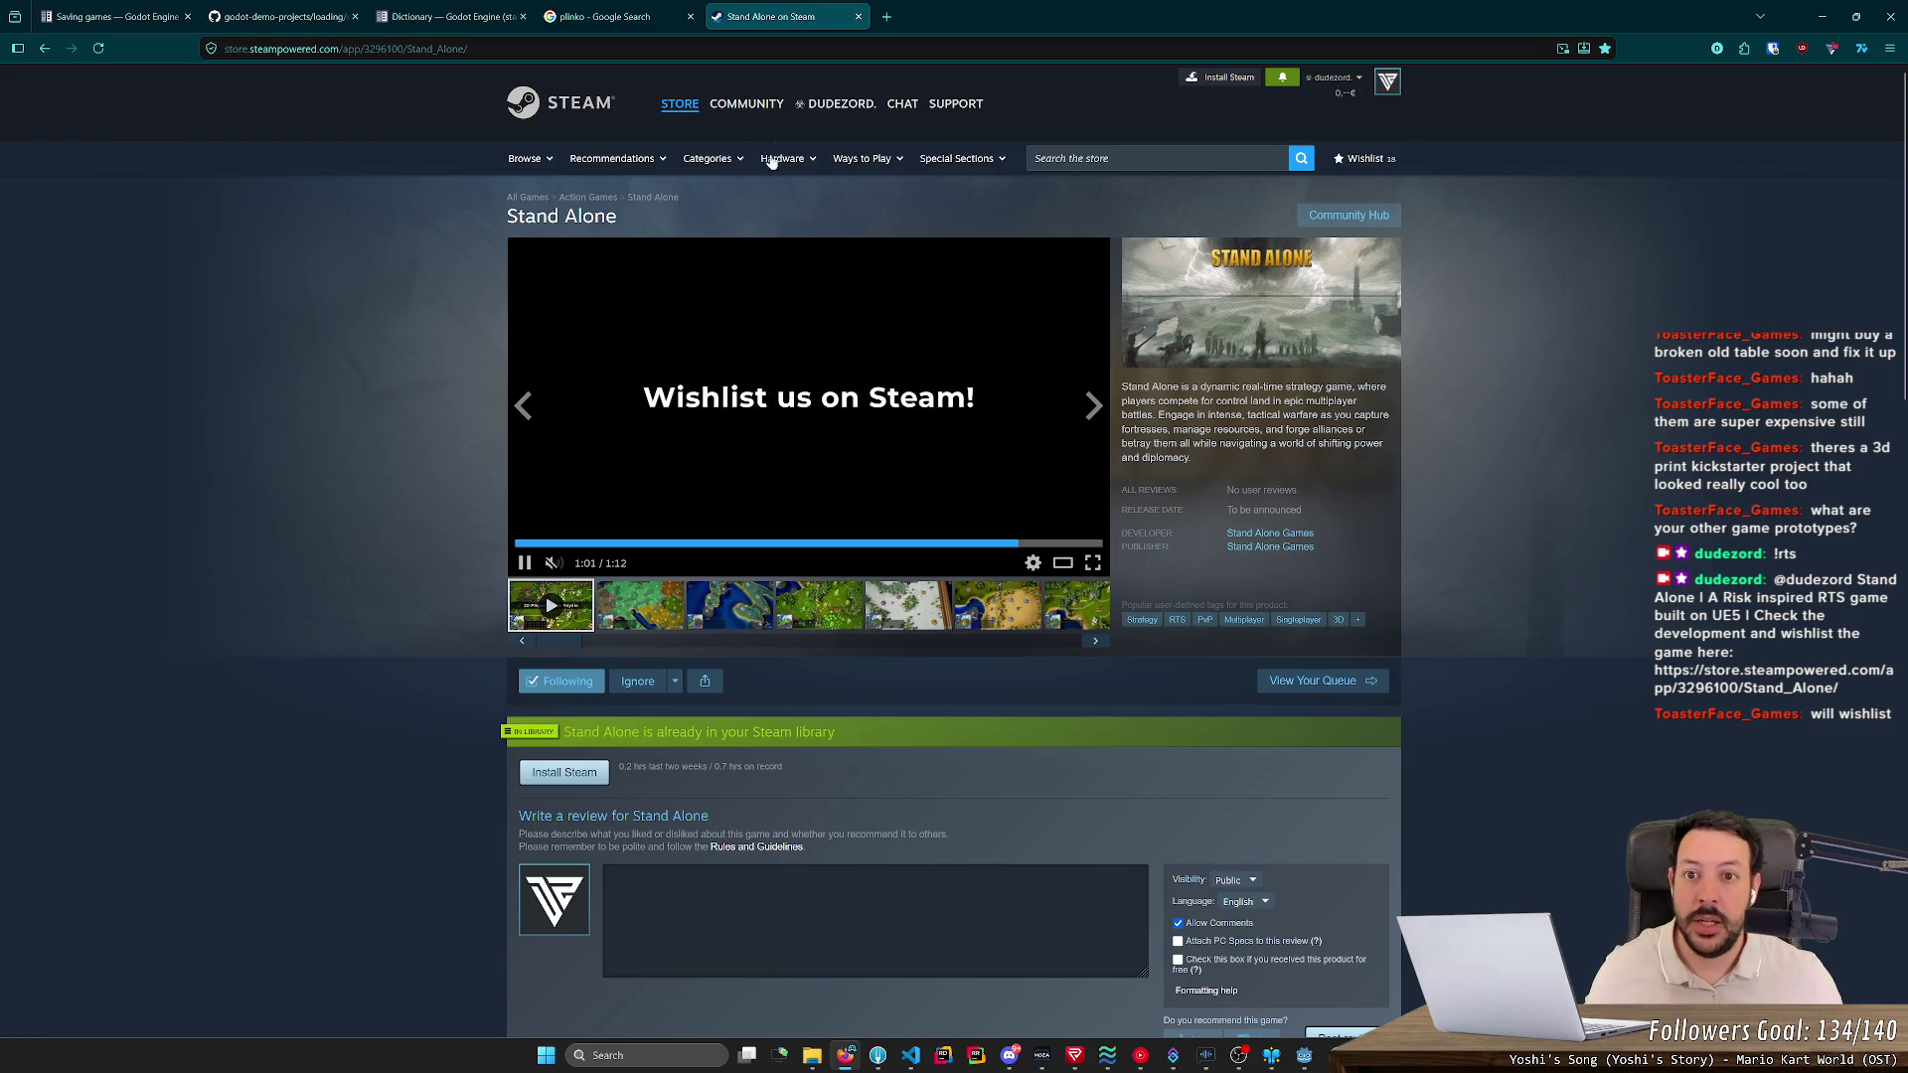
# - Close the Stand Alone store tab and launch Godot from Windows search
pyautogui.moveTo(773, 90)
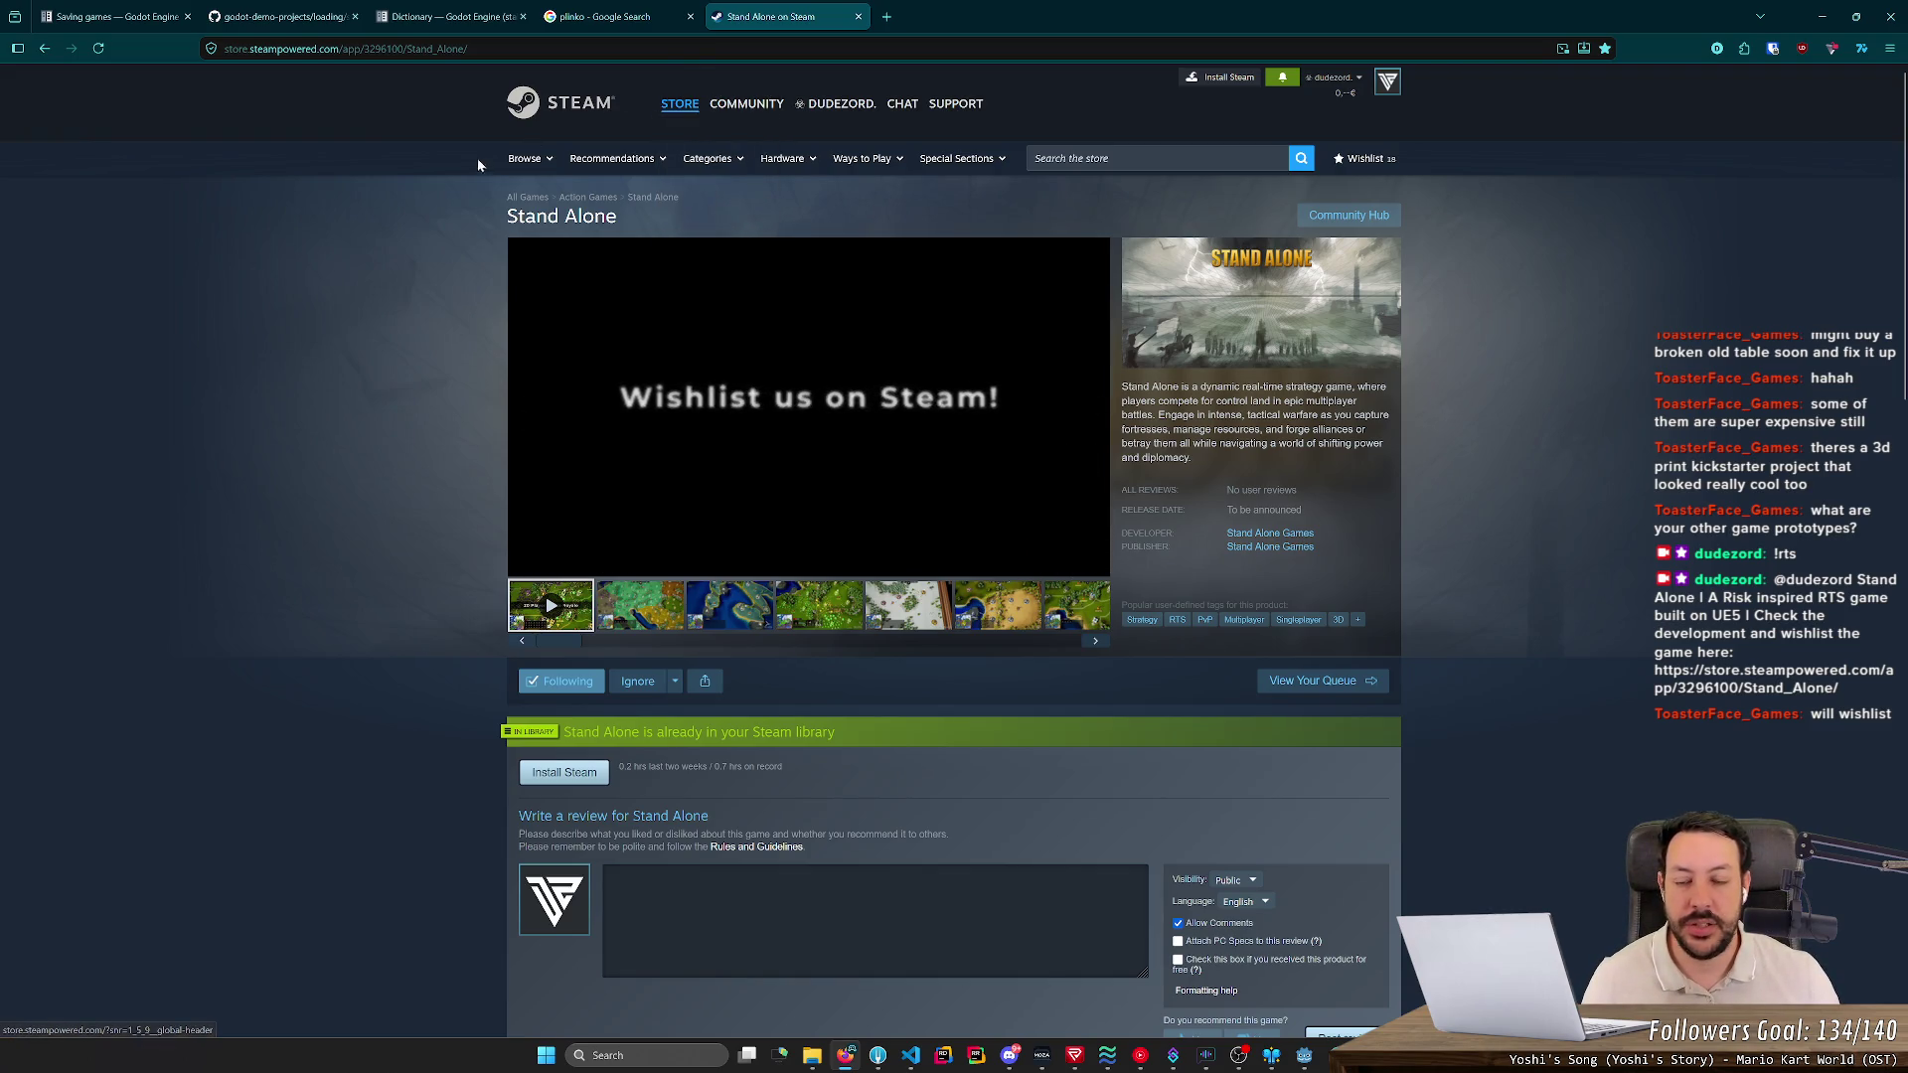
pyautogui.click(858, 16)
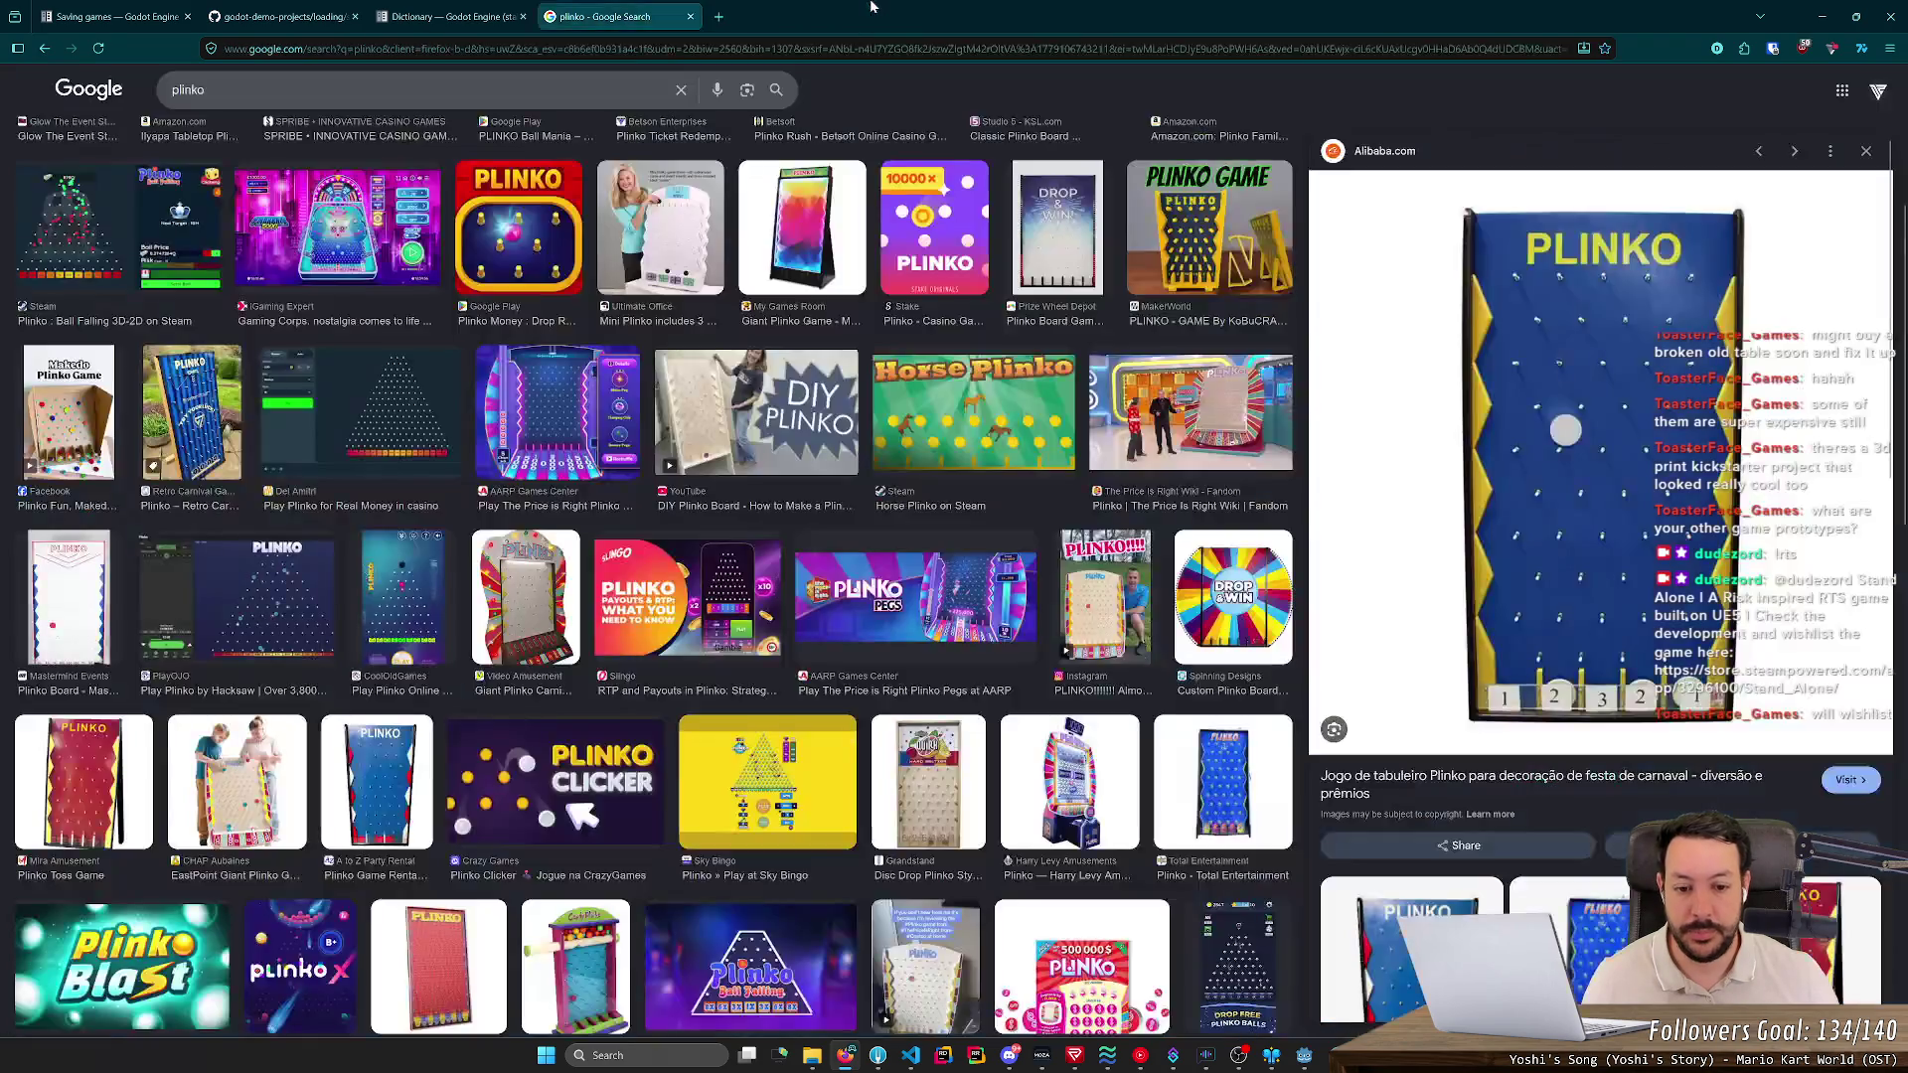
pyautogui.press('super')
pyautogui.write('godot')
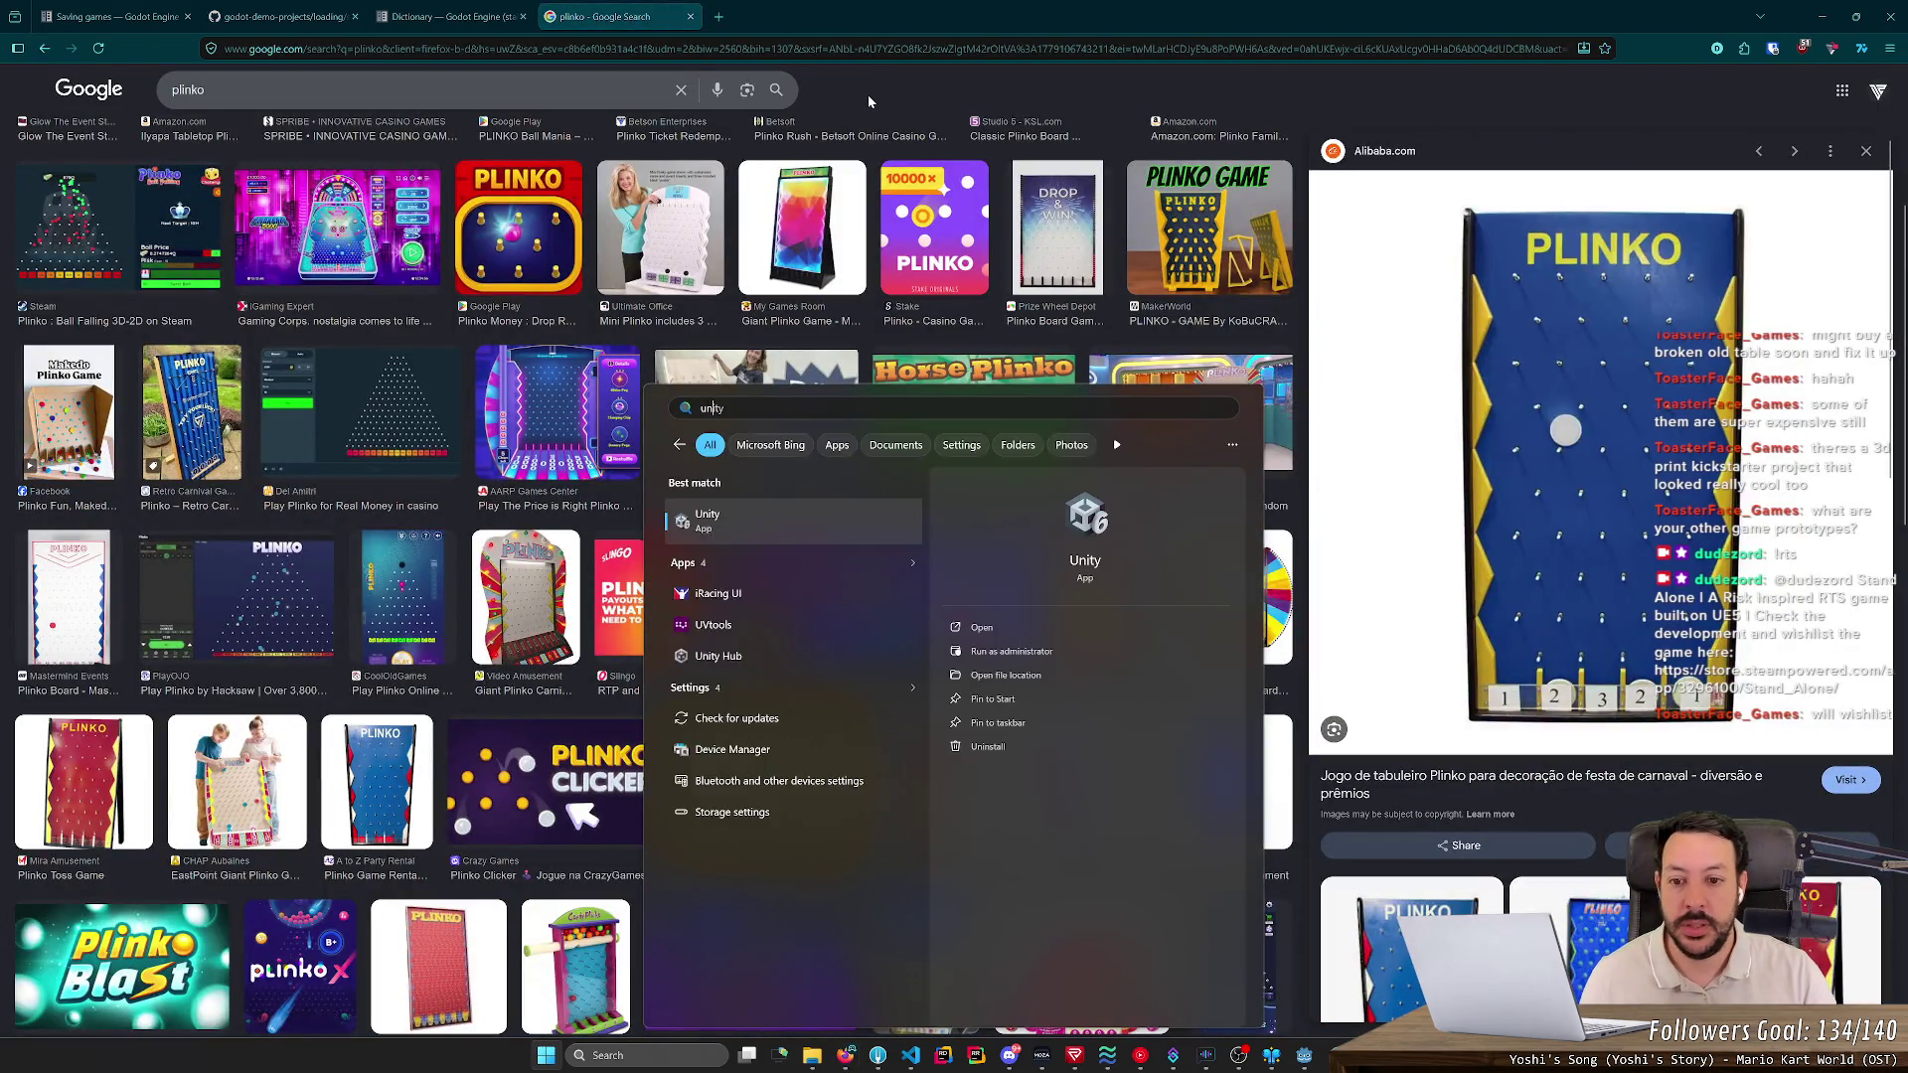
pyautogui.press('Return')
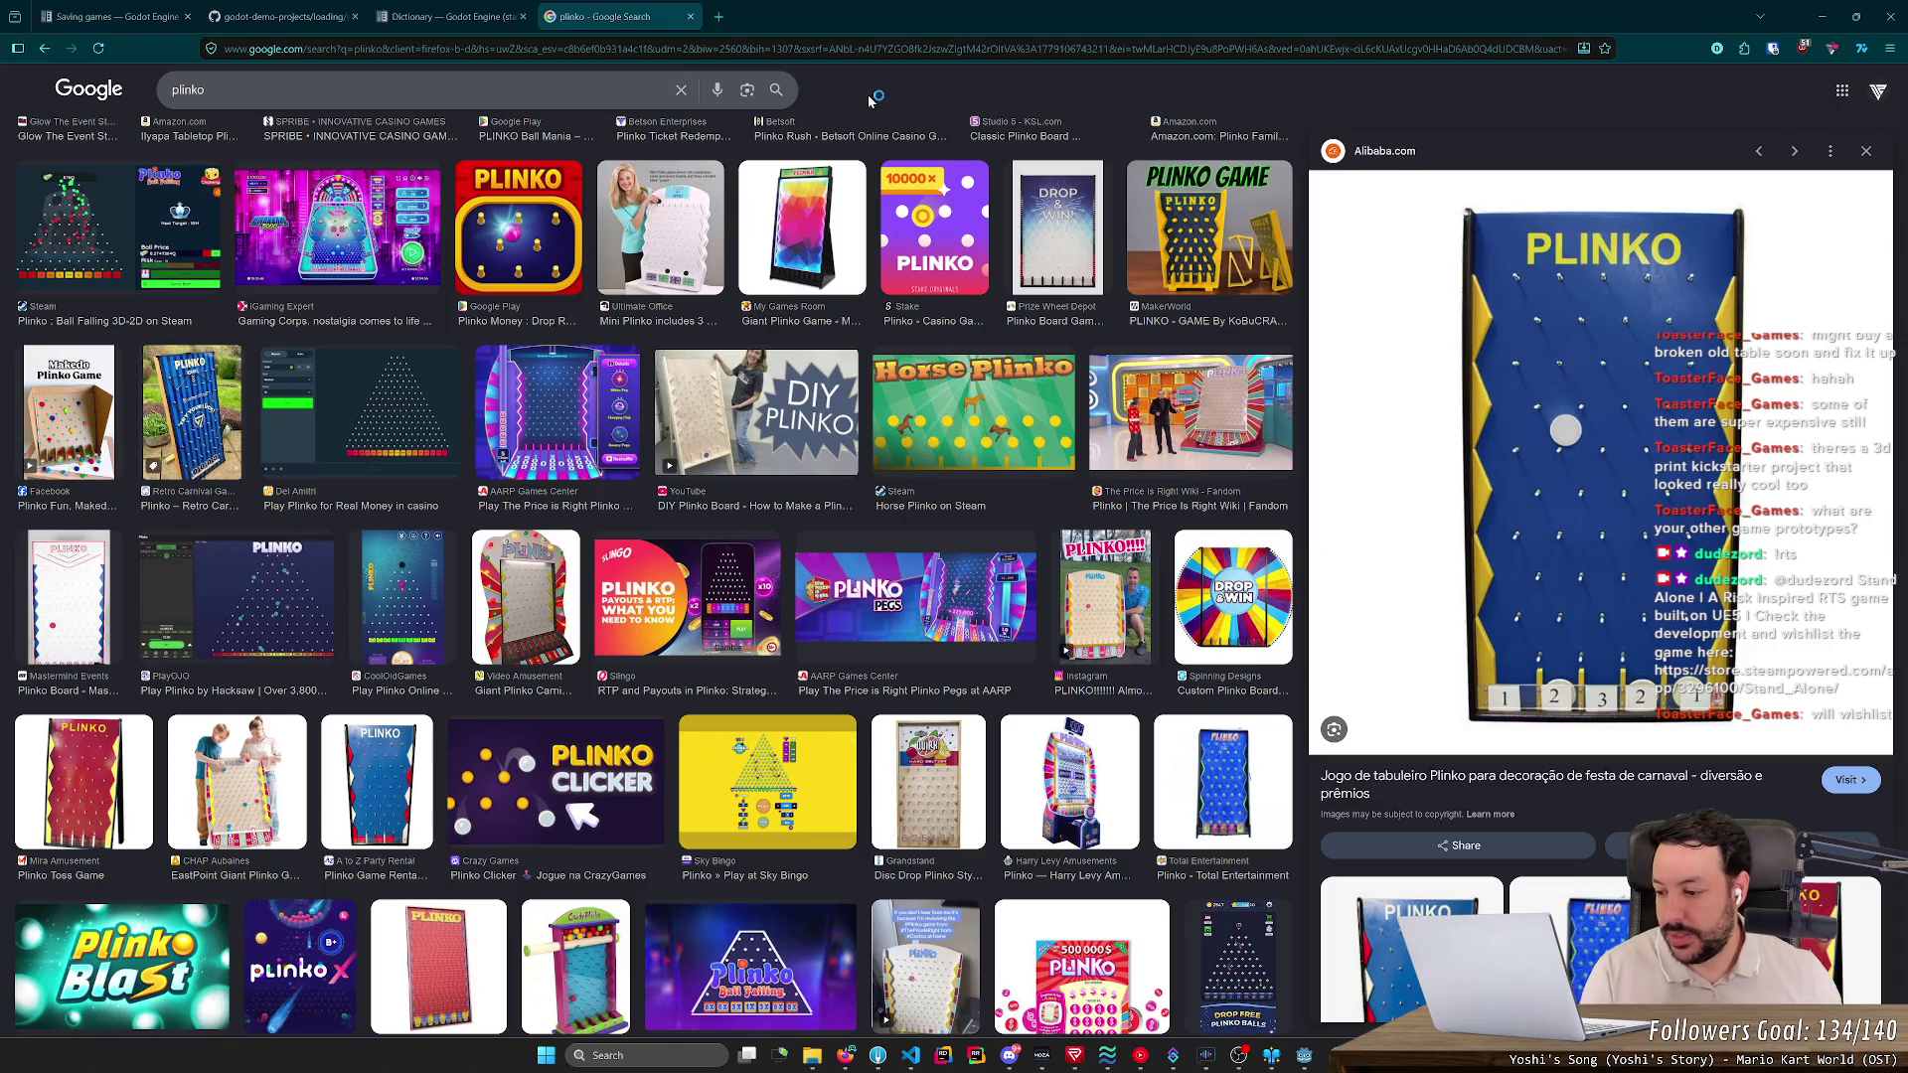